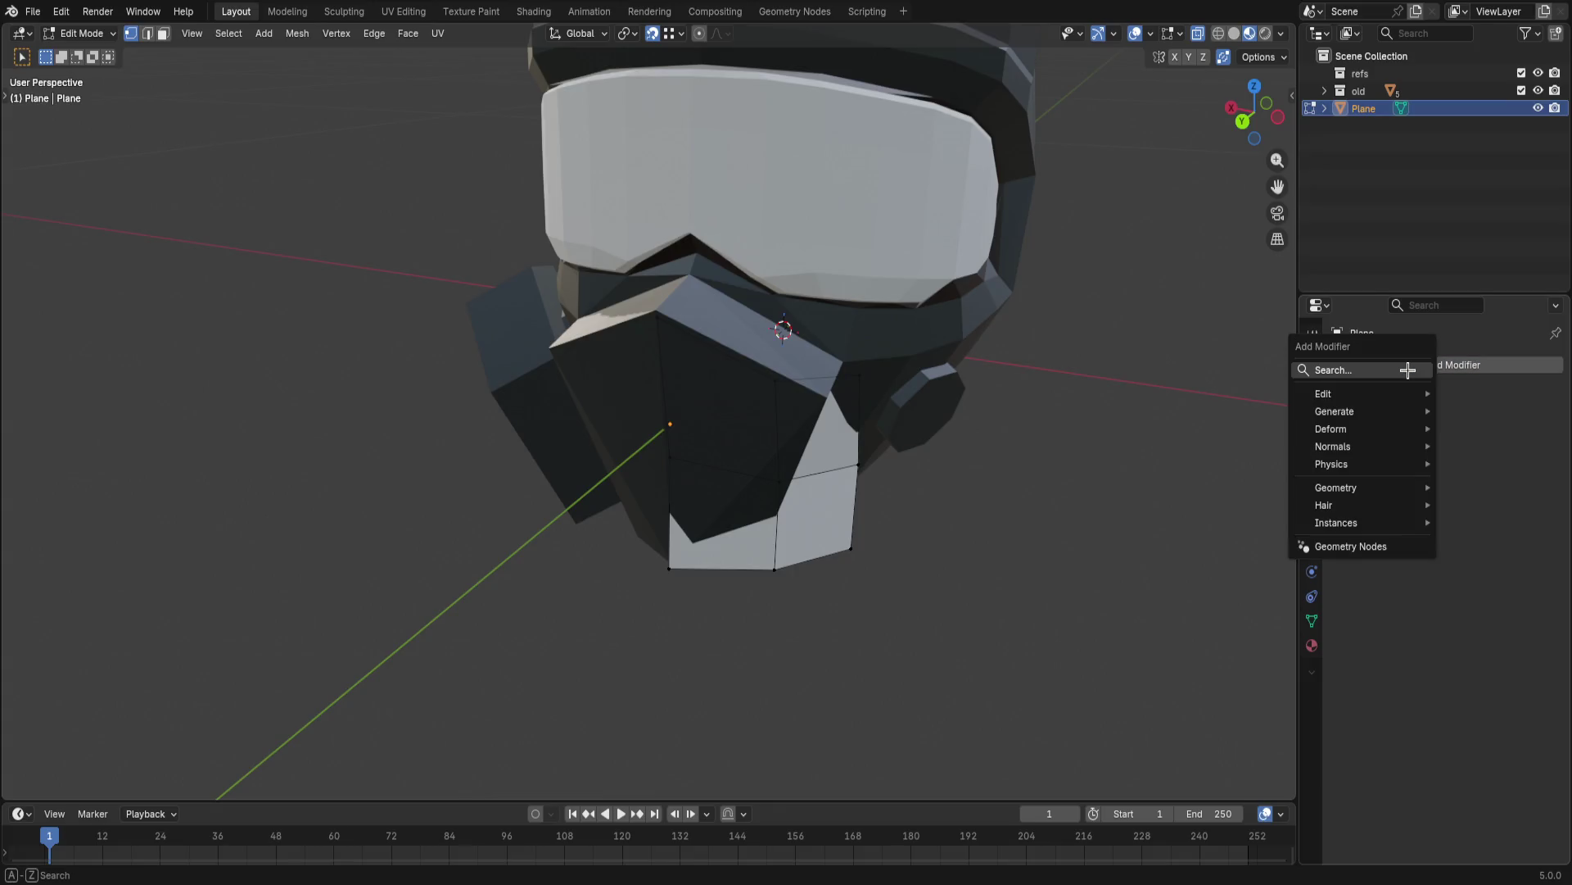
pyautogui.write('mirr')
# - Add a Mirror modifier to the mask with Bisect X and Flip X enabled, then select the whole mesh
pyautogui.press('Return')
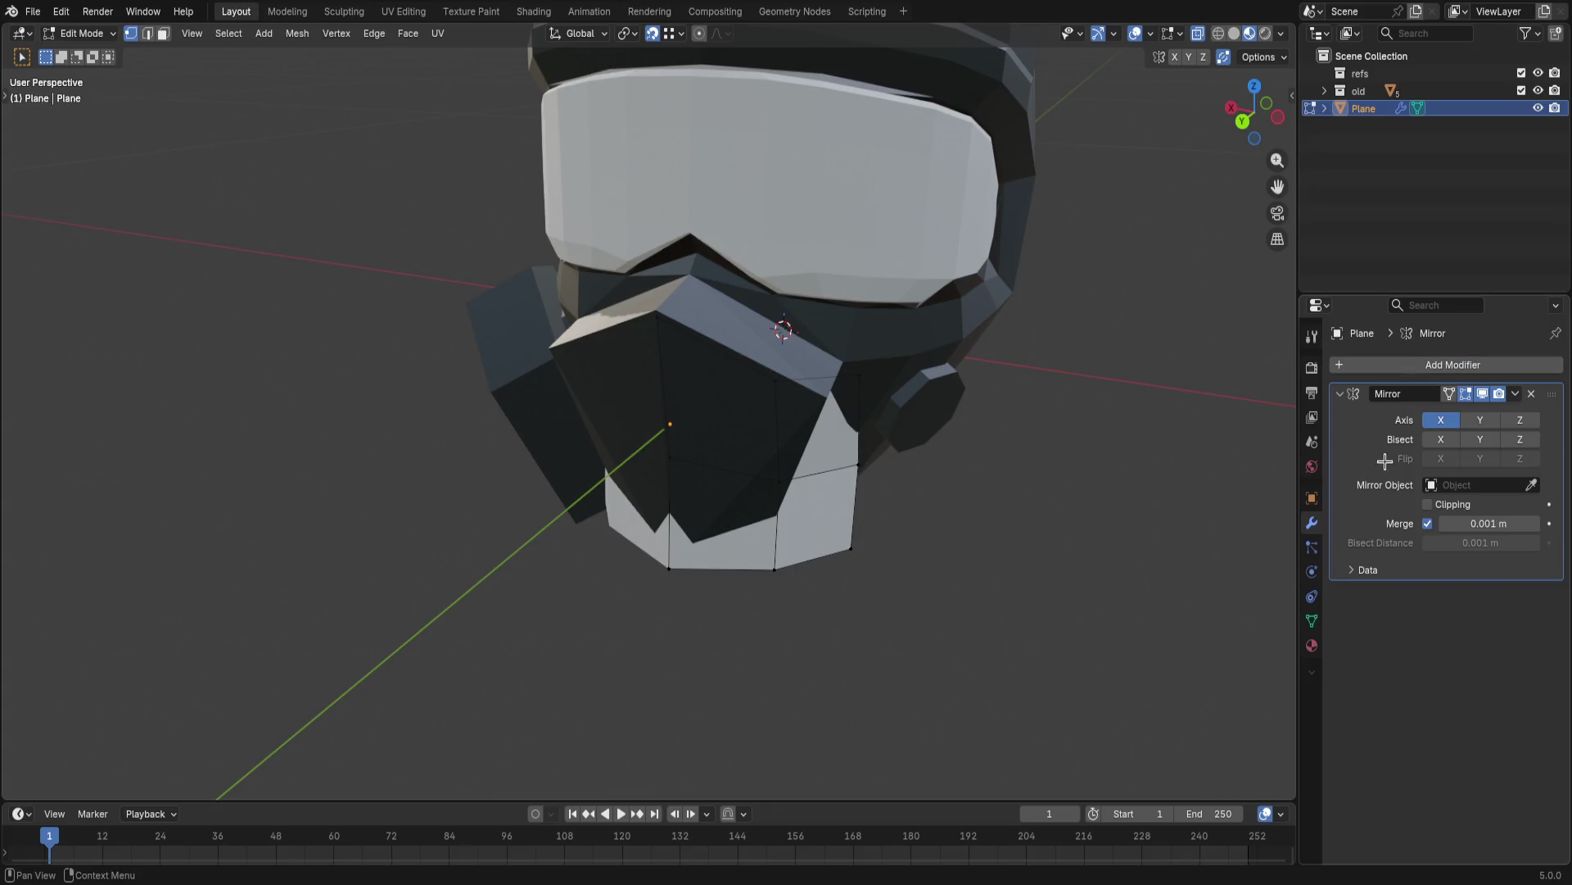
pyautogui.click(1427, 440)
pyautogui.moveTo(1095, 448)
pyautogui.mouseDown(button='middle')
pyautogui.moveTo(1102, 365)
pyautogui.moveTo(951, 410)
pyautogui.mouseUp(button='middle')
pyautogui.press('a')
# - Slide the whole mask mesh along Y into position and deselect everything
pyautogui.press('g')
pyautogui.press('y')
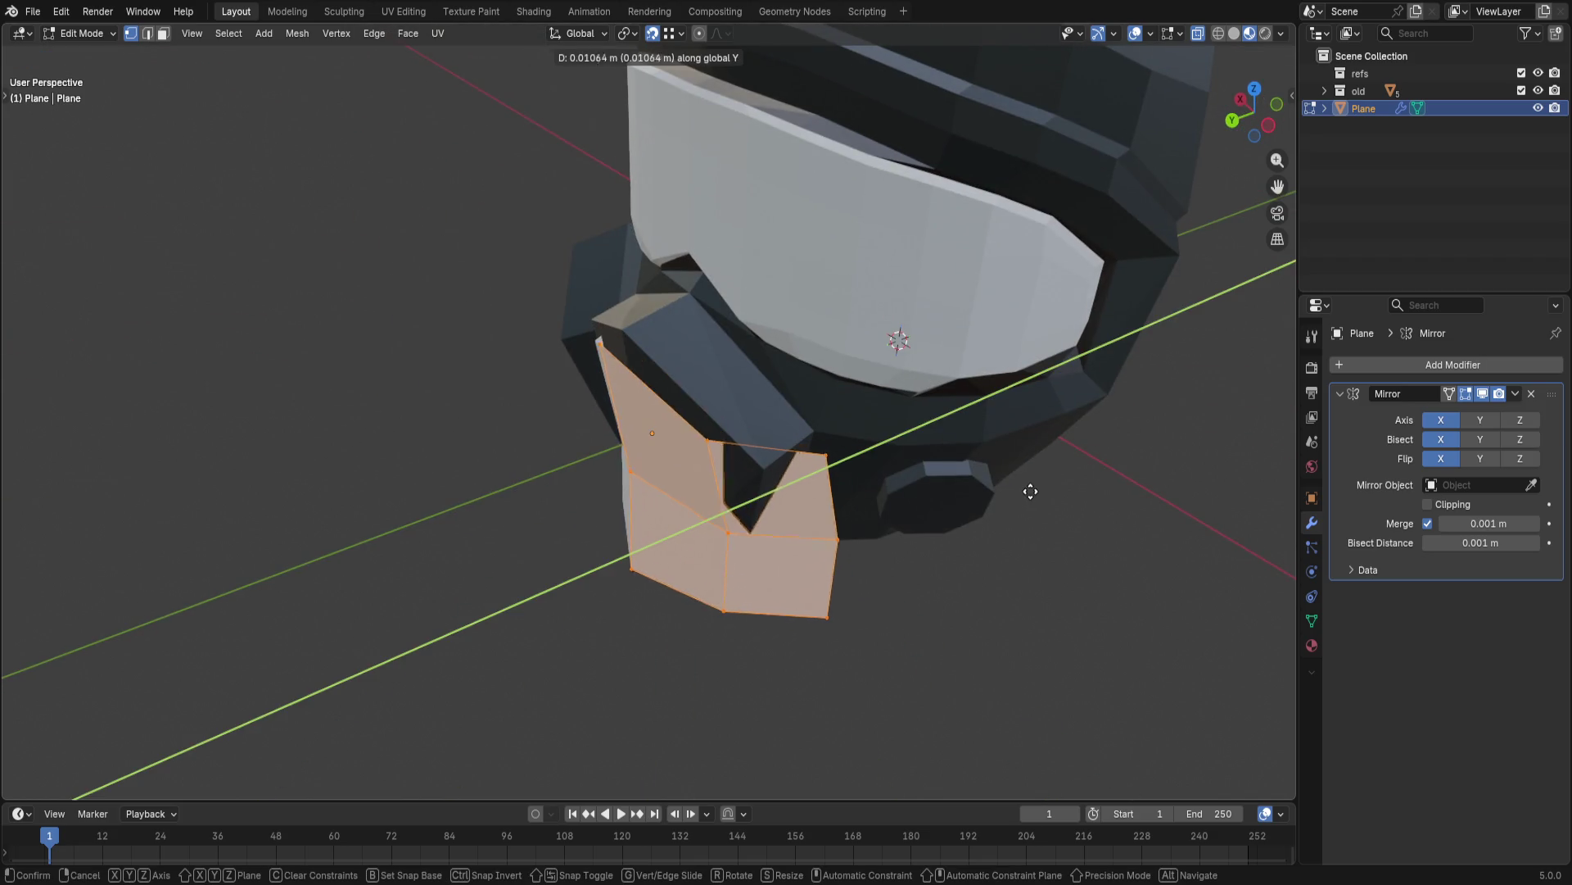
pyautogui.click(1036, 488)
pyautogui.moveTo(1036, 488); pyautogui.dragTo(937, 301, button='middle')
pyautogui.moveTo(633, 294); pyautogui.dragTo(623, 344, button='middle')
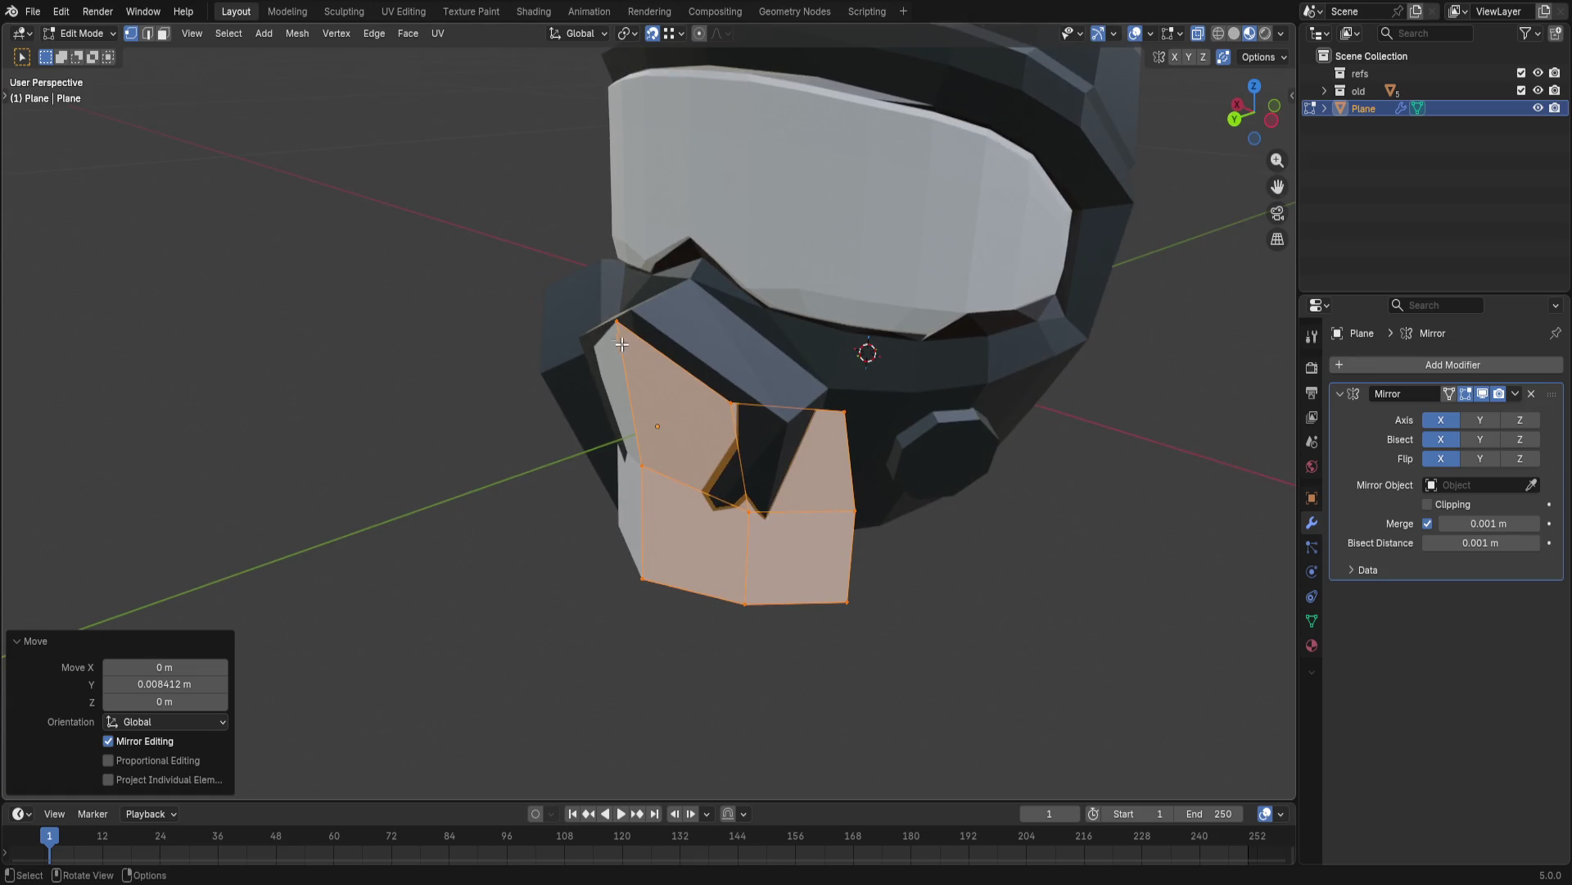
pyautogui.hotkey('alt', 'a')
pyautogui.moveTo(1021, 410)
pyautogui.mouseDown(button='middle')
pyautogui.moveTo(936, 387)
pyautogui.moveTo(1046, 397)
pyautogui.moveTo(579, 241)
pyautogui.mouseUp(button='middle')
# - Extrude the left cheek faces outward along Y and shift the new edges vertically on Z
pyautogui.click(689, 381)
pyautogui.moveTo(933, 349); pyautogui.dragTo(861, 431, button='middle')
pyautogui.press('g')
pyautogui.click(865, 433)
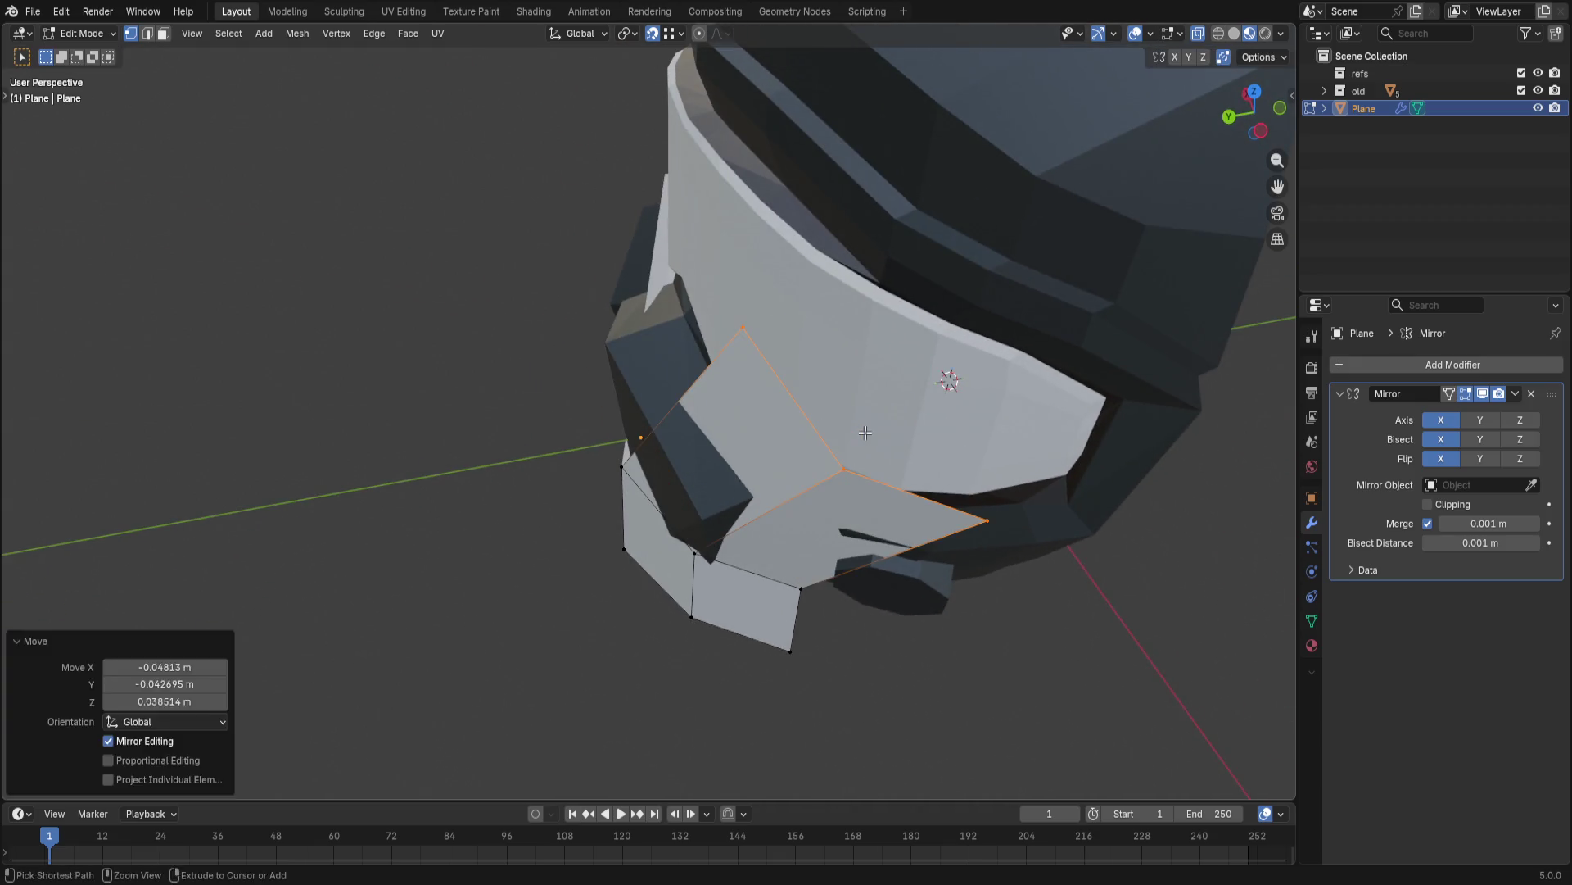
pyautogui.hotkey('ctrl', 'z')
pyautogui.press('g')
pyautogui.press('y')
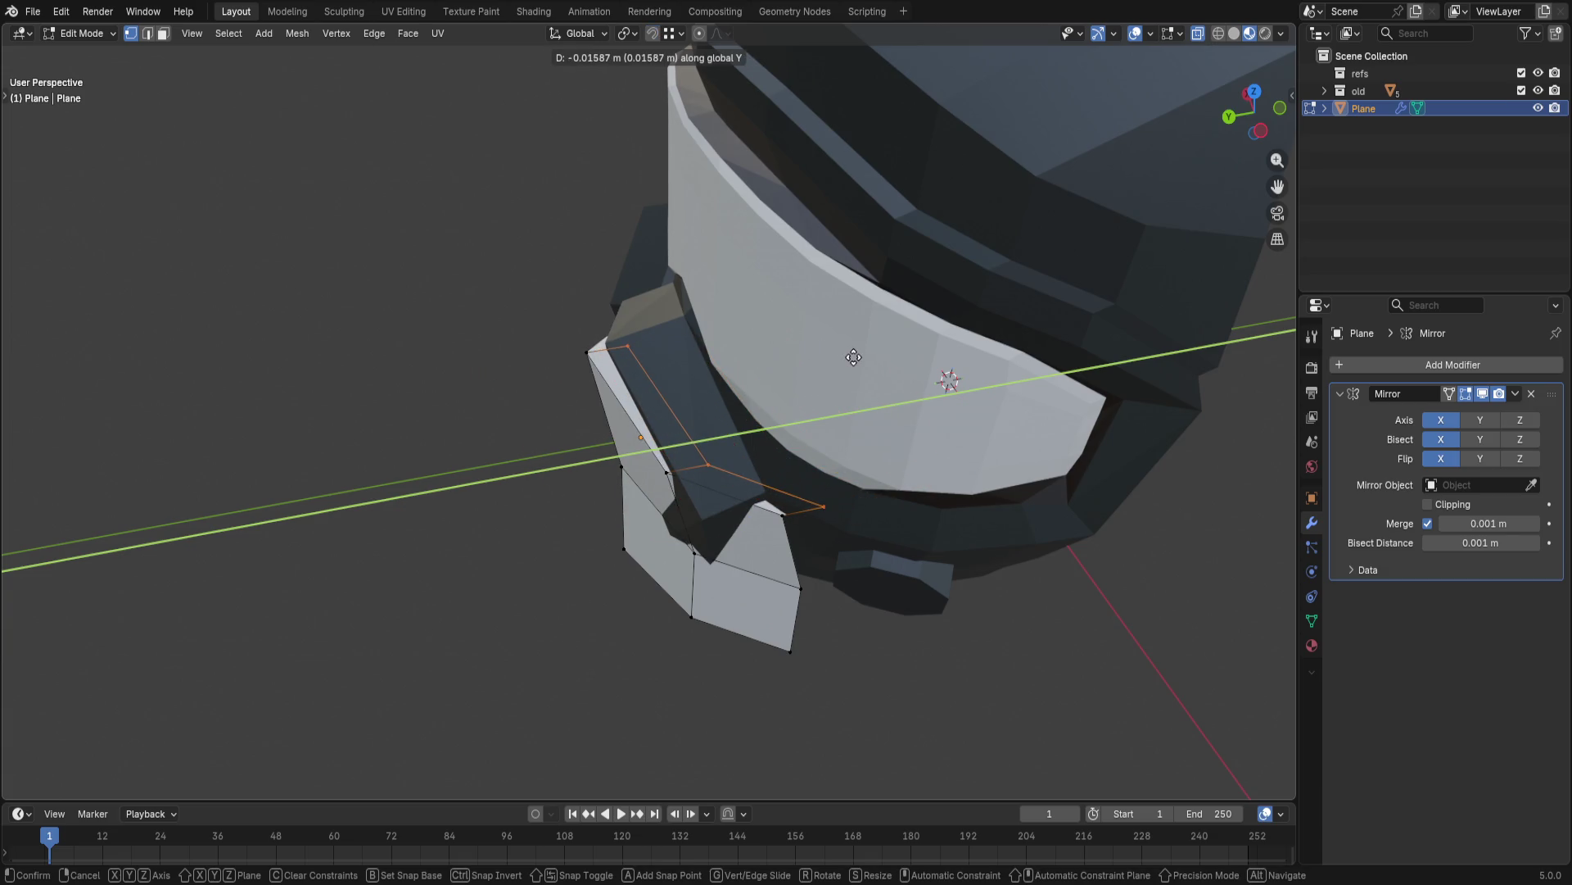
pyautogui.click(854, 357)
pyautogui.press('e')
pyautogui.press('z')
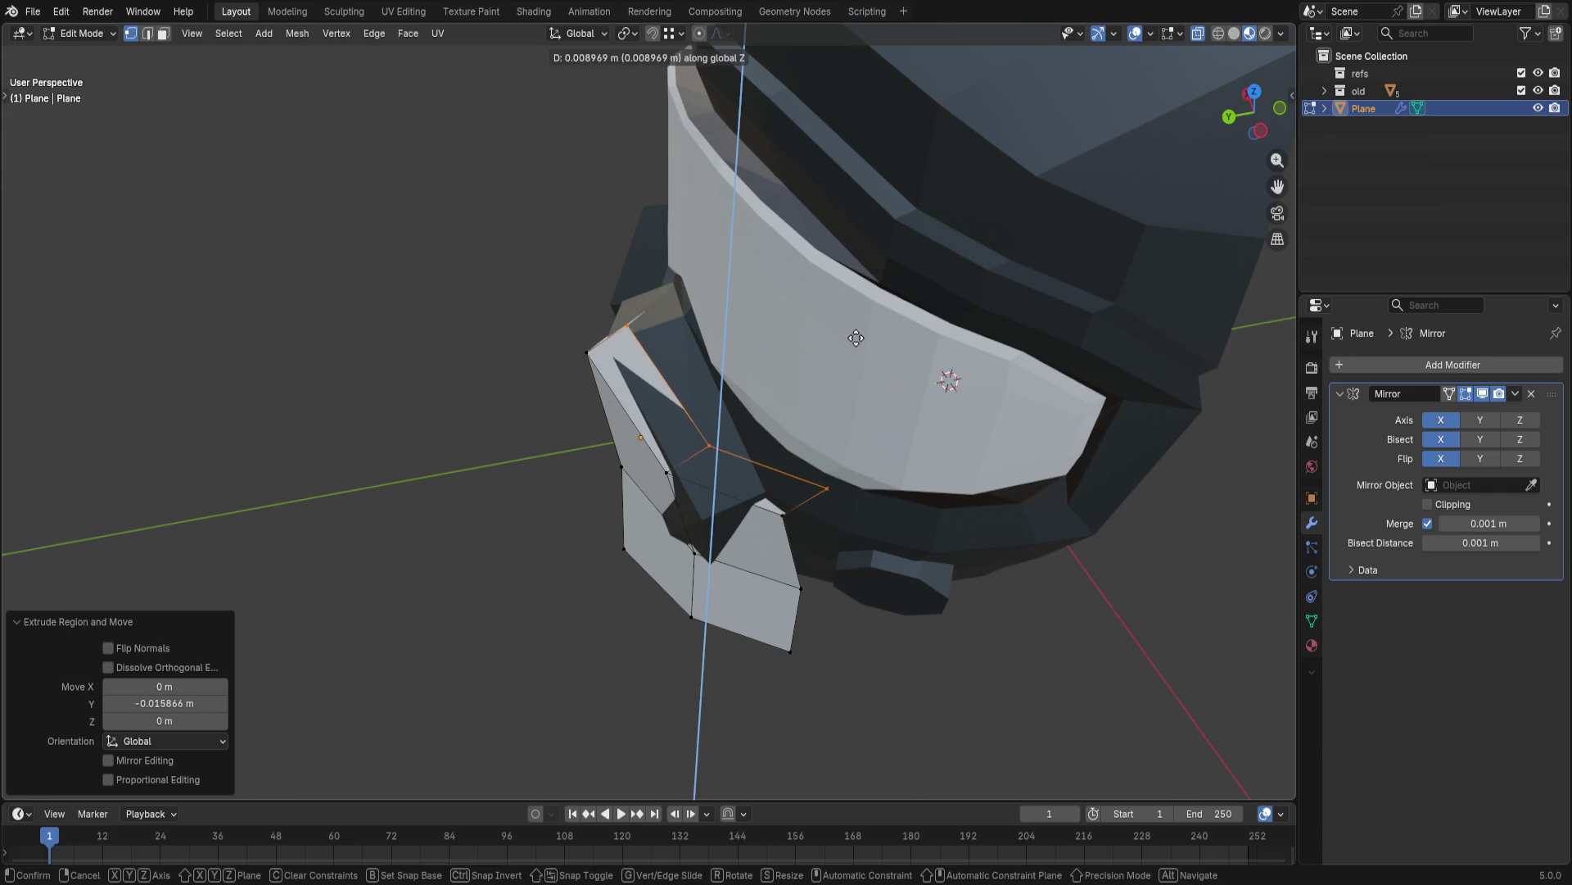
pyautogui.click(857, 337)
# - Extrude the flap again along Y and snap its edge along Y against the helmet vertices
pyautogui.press('g')
pyautogui.press('z')
pyautogui.press('y')
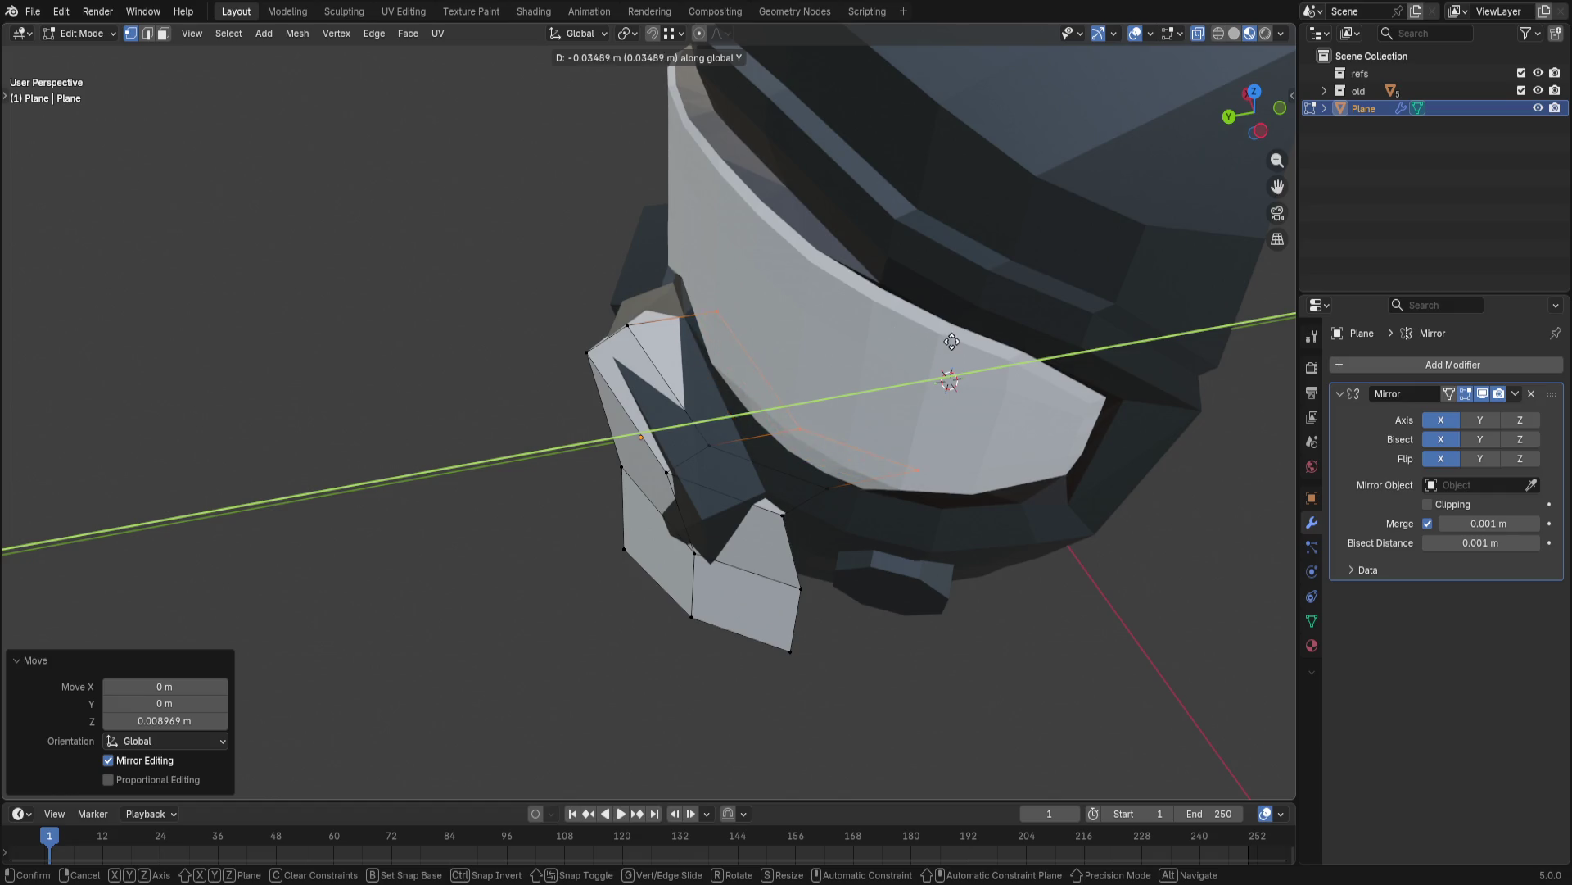
pyautogui.click(895, 339)
pyautogui.moveTo(895, 340); pyautogui.dragTo(824, 400, button='middle')
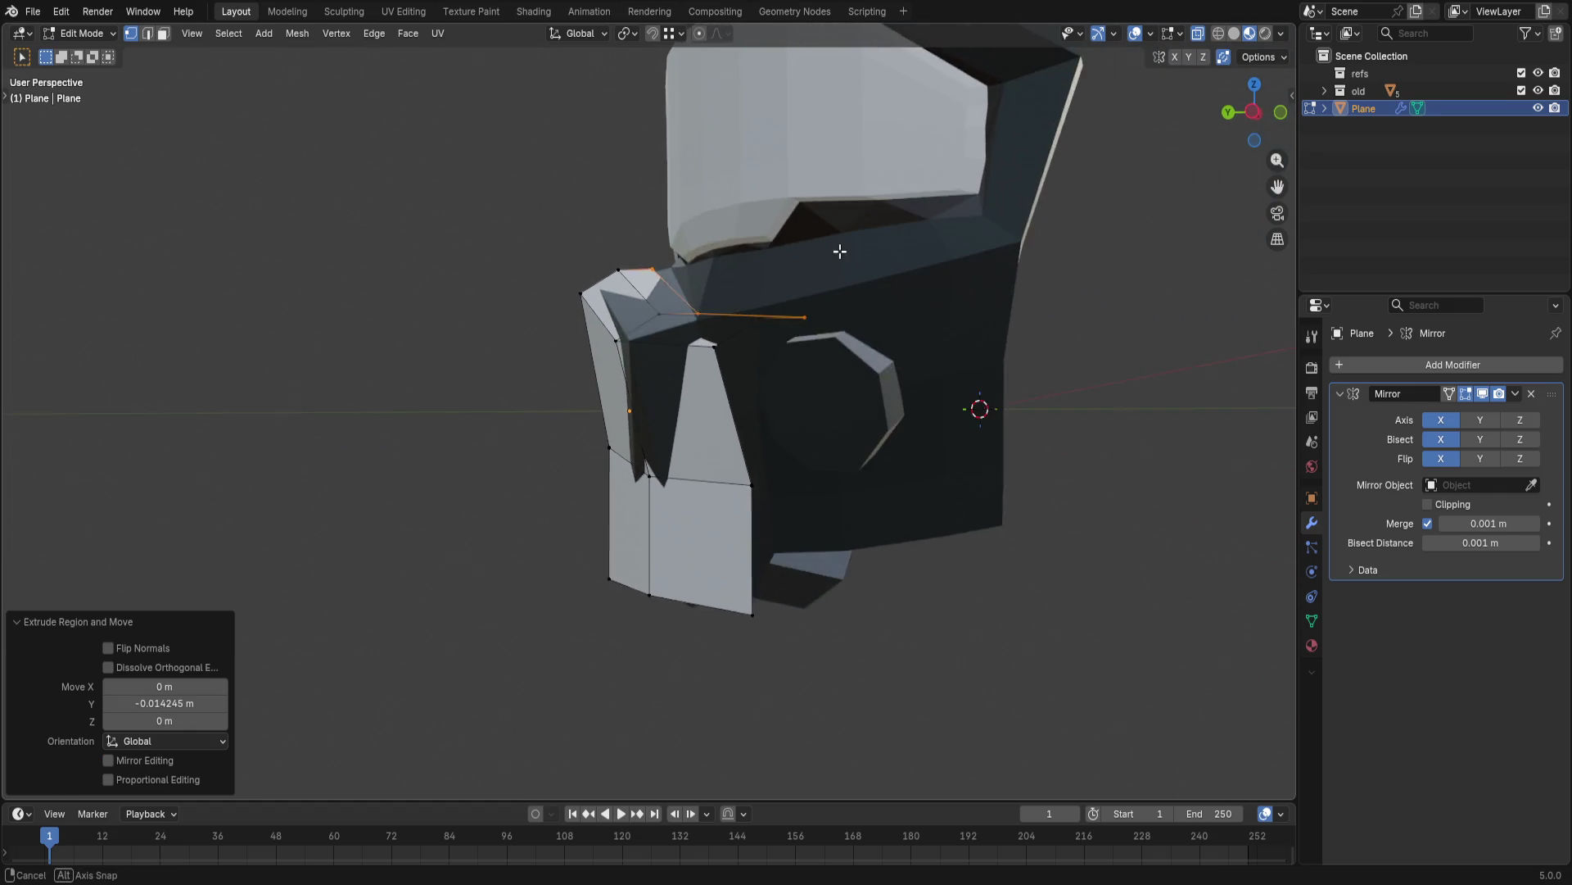
pyautogui.press('g')
pyautogui.press('z')
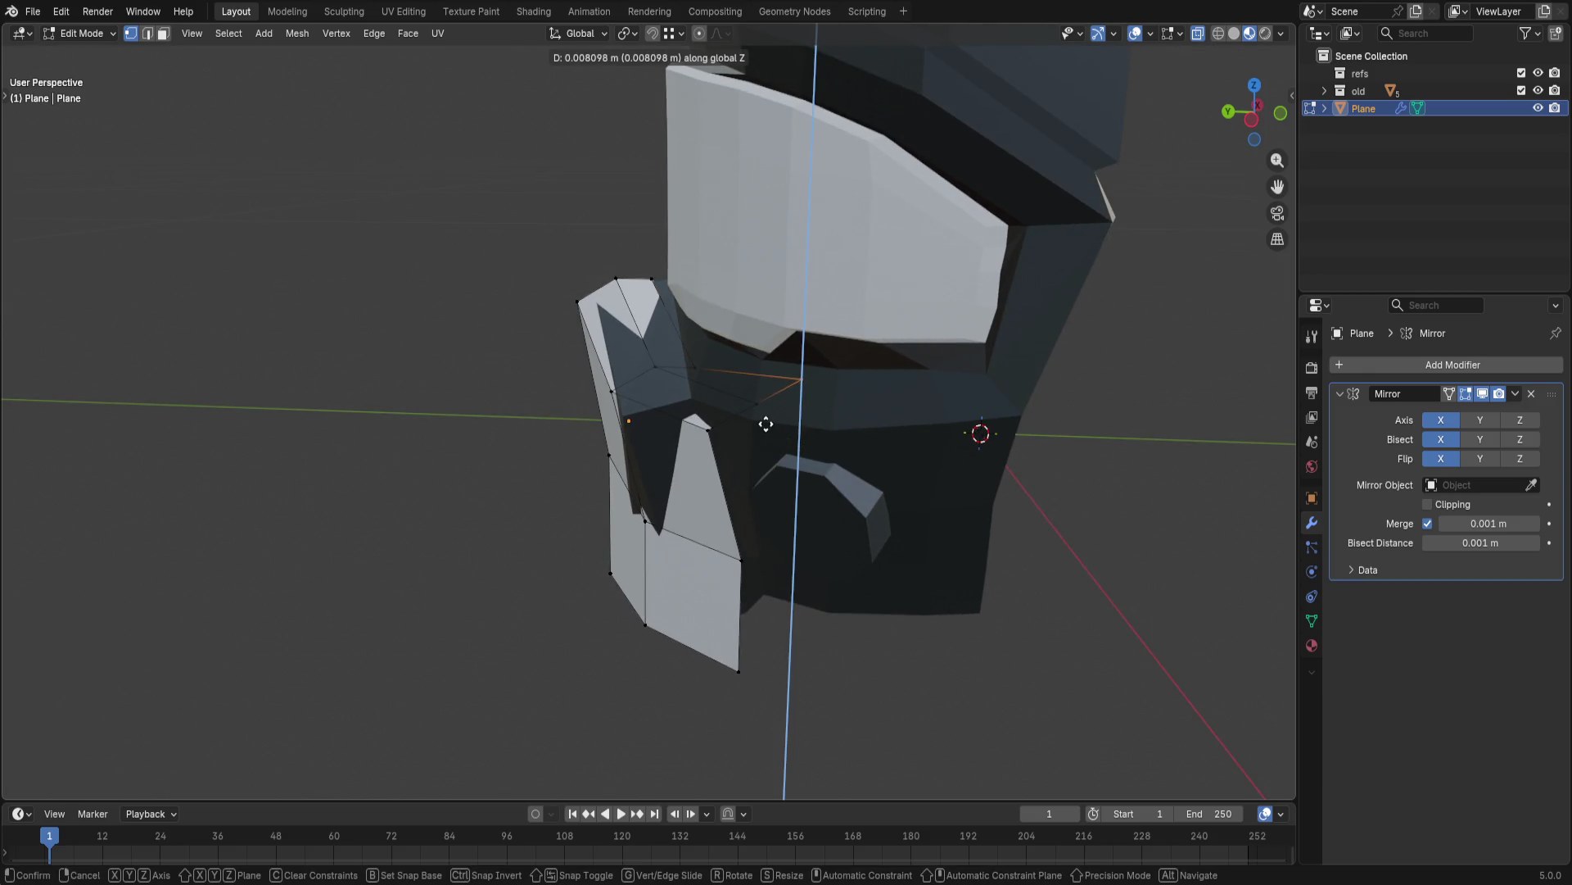
pyautogui.press('y')
pyautogui.press('ctrl')
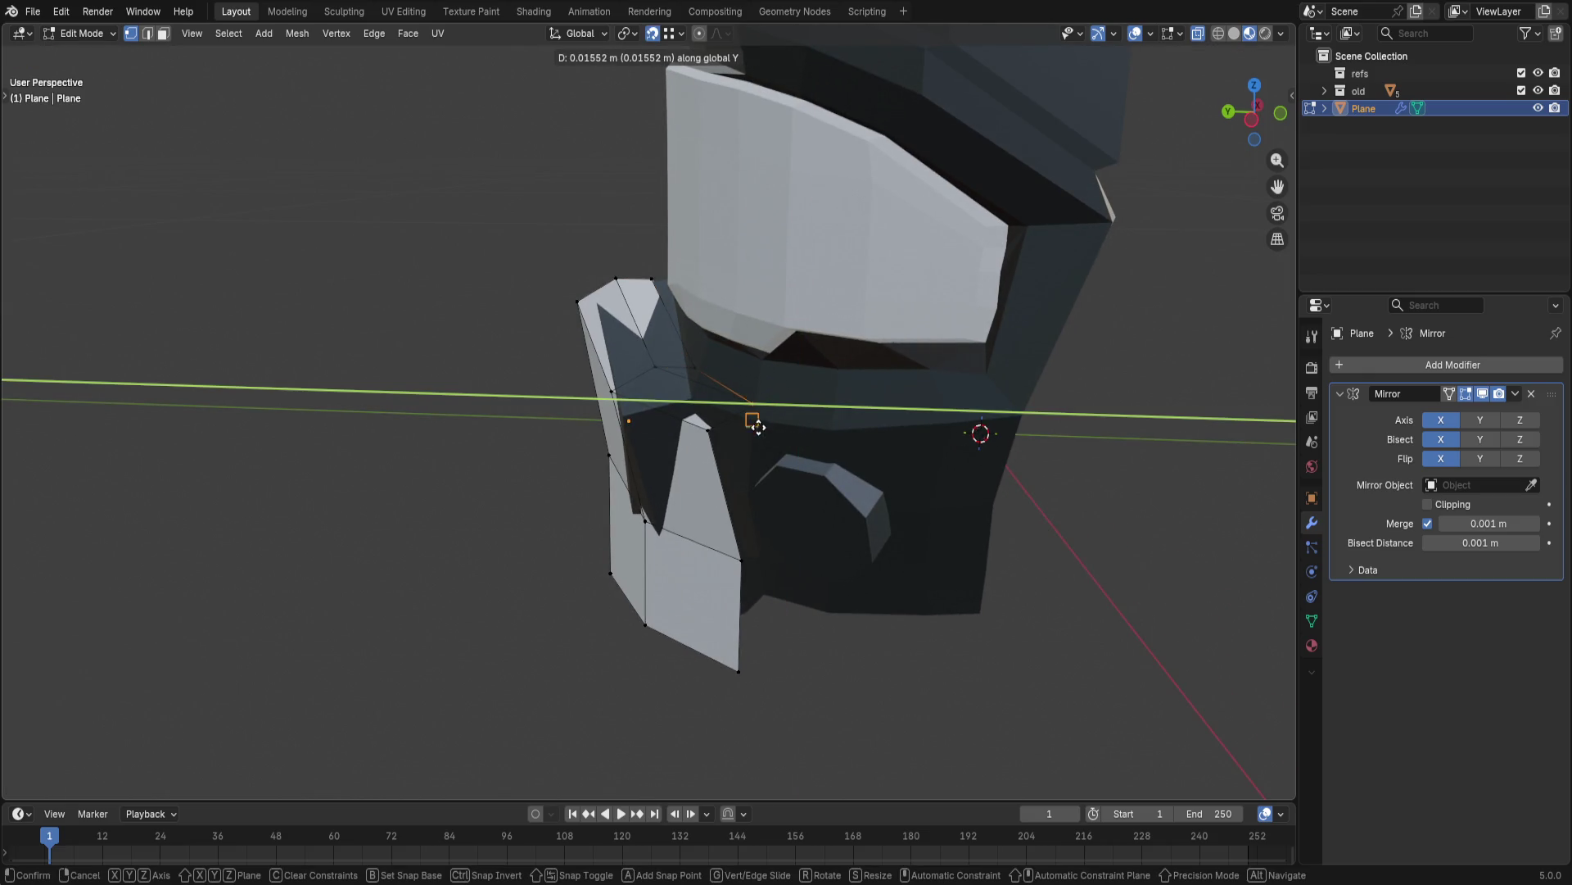
pyautogui.click(760, 404)
# - Nudge a flap vertex into place without changing X, then hide the old helmet reference
pyautogui.moveTo(761, 405)
pyautogui.mouseDown(button='middle')
pyautogui.moveTo(754, 520)
pyautogui.moveTo(821, 638)
pyautogui.mouseUp(button='middle')
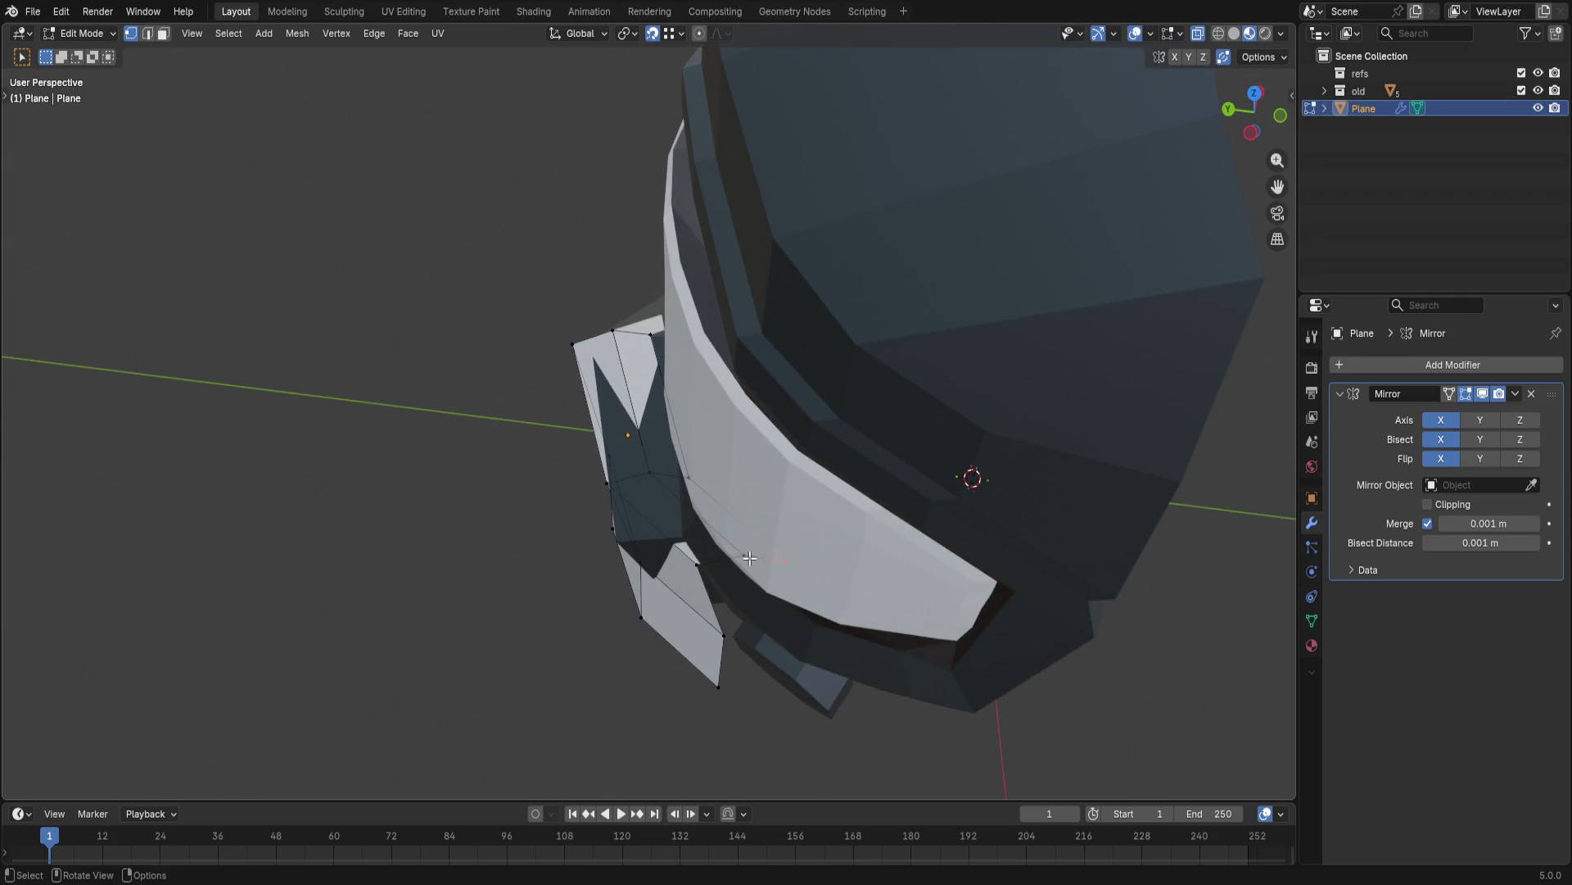
pyautogui.press('g')
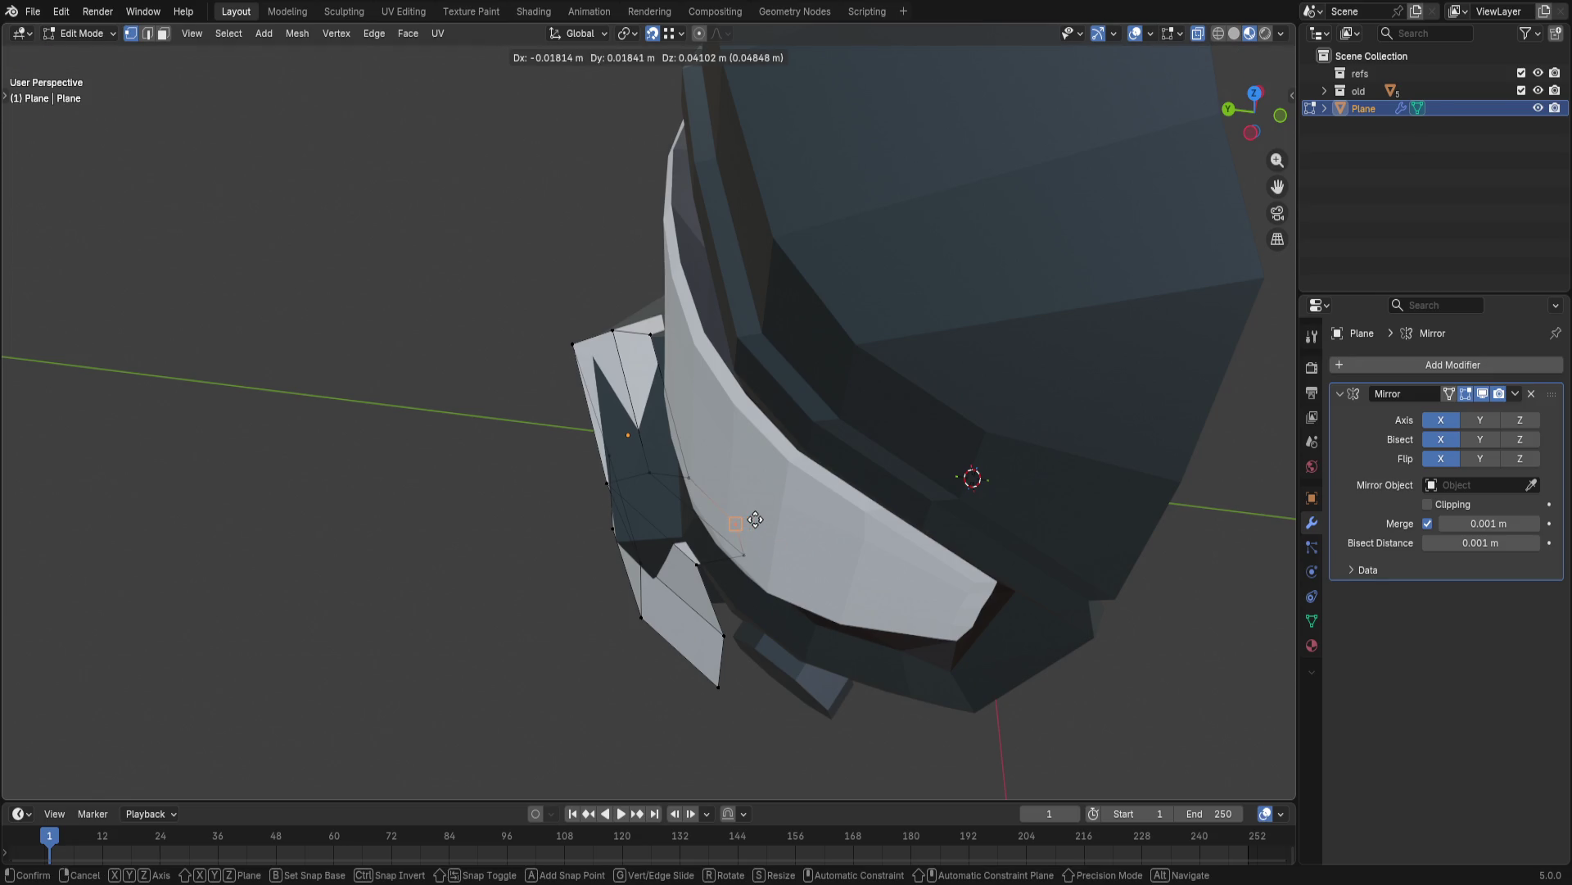
pyautogui.hotkey('shift', 'x')
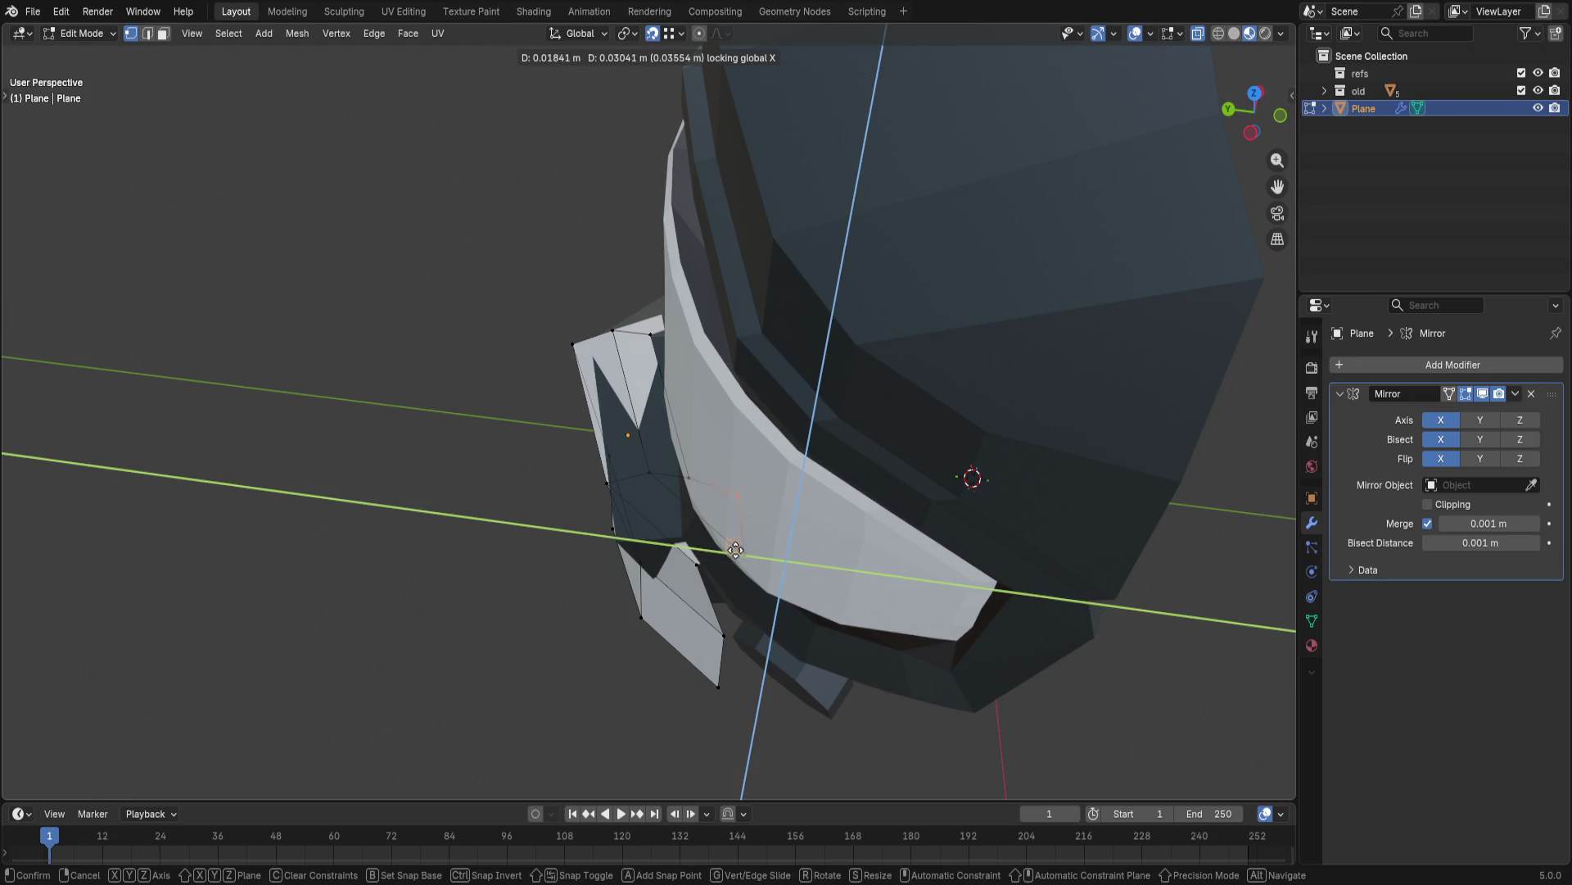
pyautogui.click(751, 554)
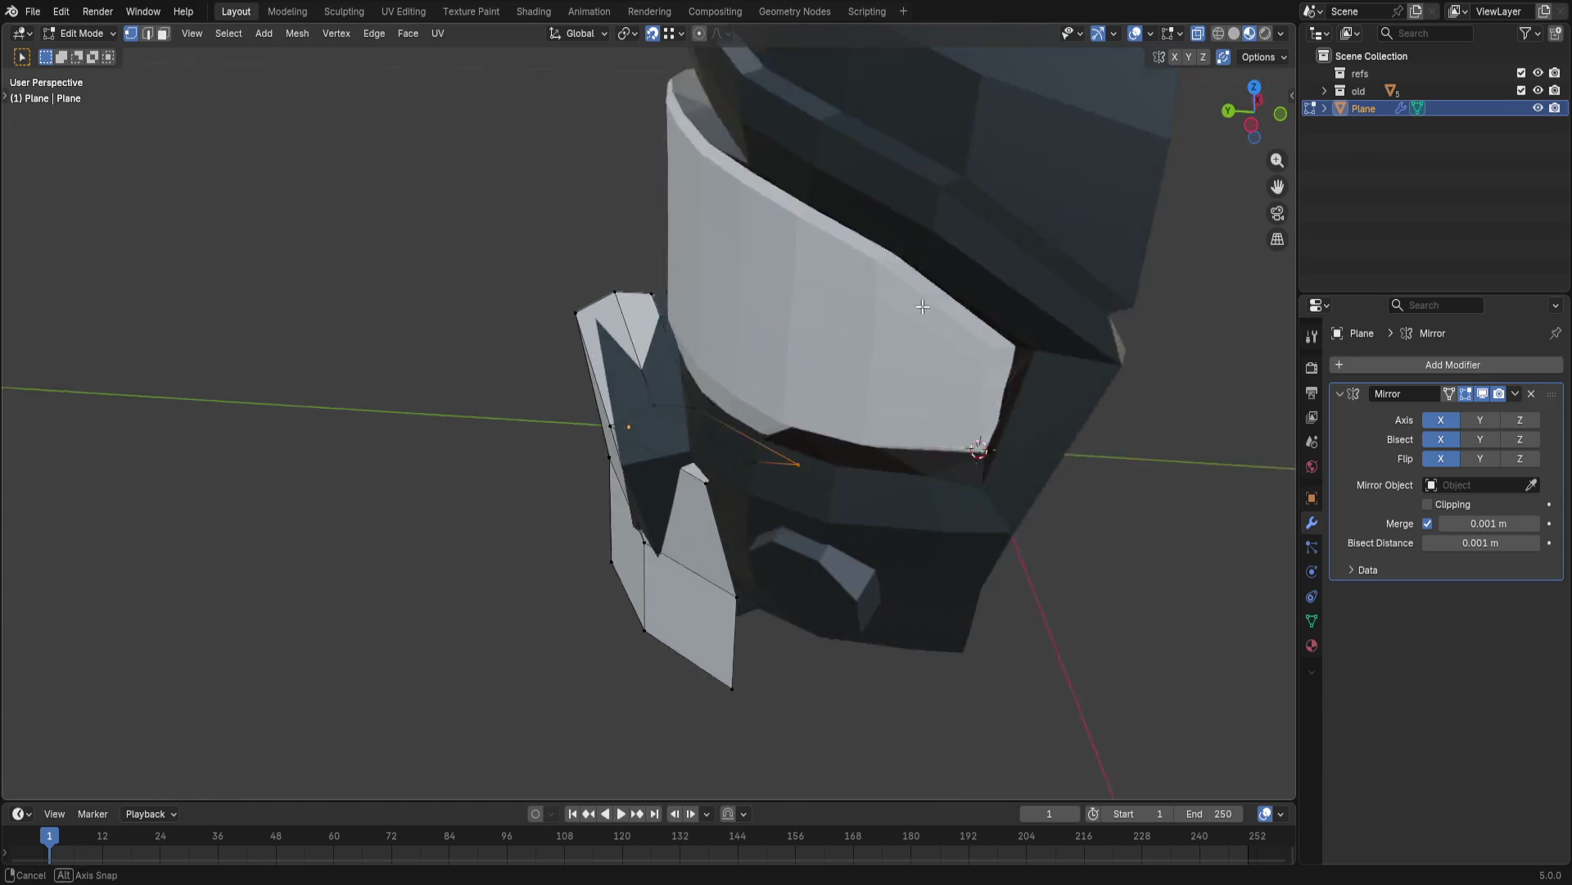
pyautogui.moveTo(1143, 434); pyautogui.dragTo(1106, 369, button='middle')
pyautogui.click(1538, 90)
pyautogui.moveTo(983, 180)
pyautogui.mouseDown(button='middle')
pyautogui.moveTo(790, 470)
pyautogui.moveTo(704, 461)
pyautogui.mouseUp(button='middle')
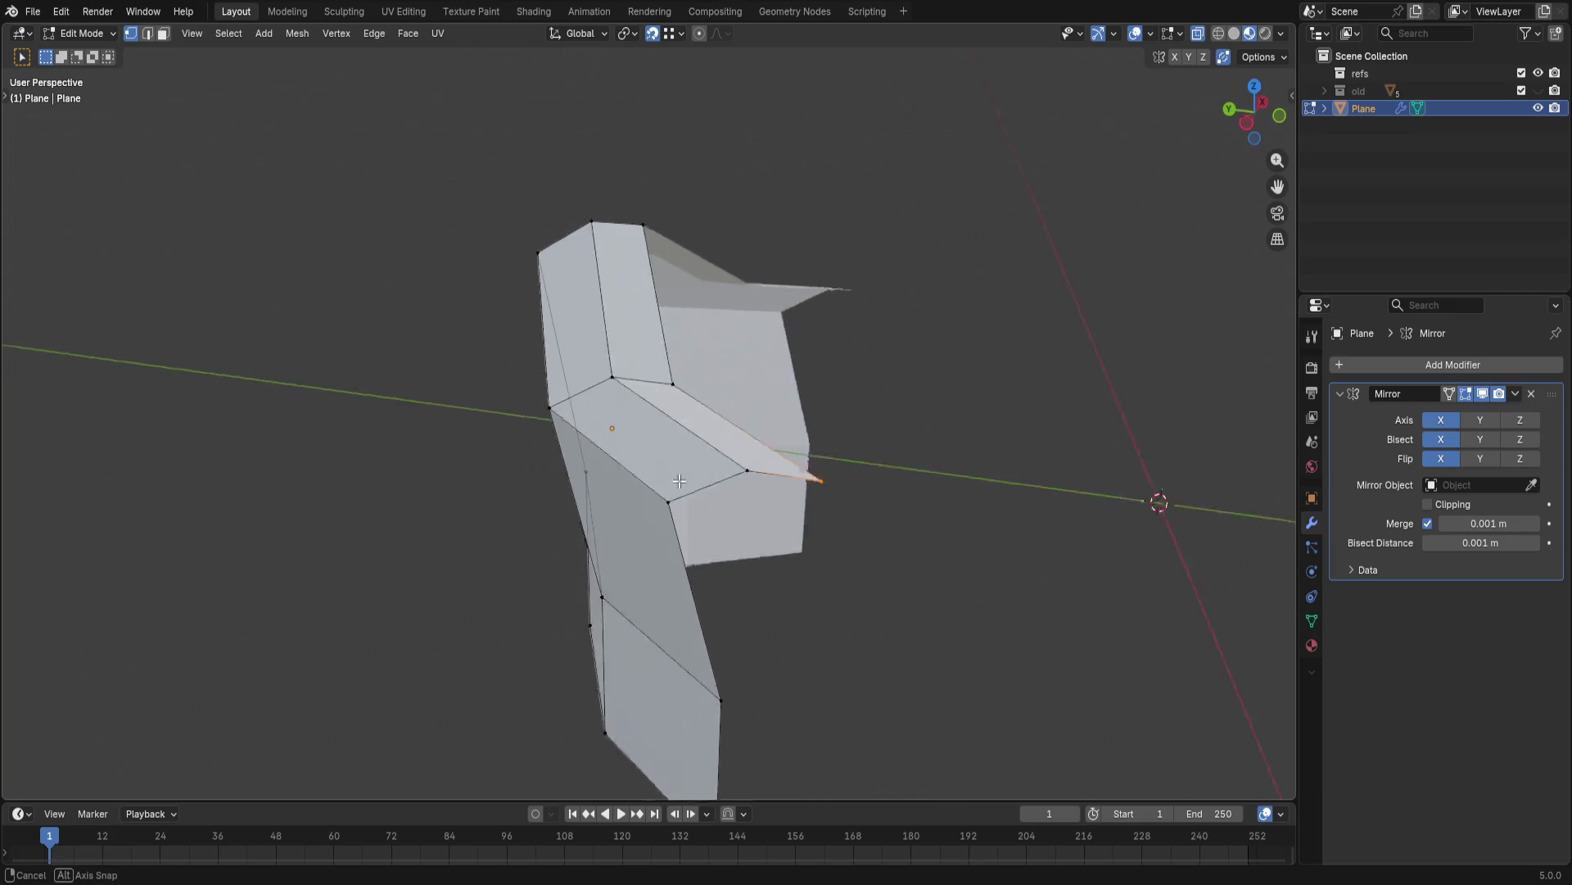
# - Reposition the upper flap's tip vertex freely, then adjust its height along Z
pyautogui.press('g')
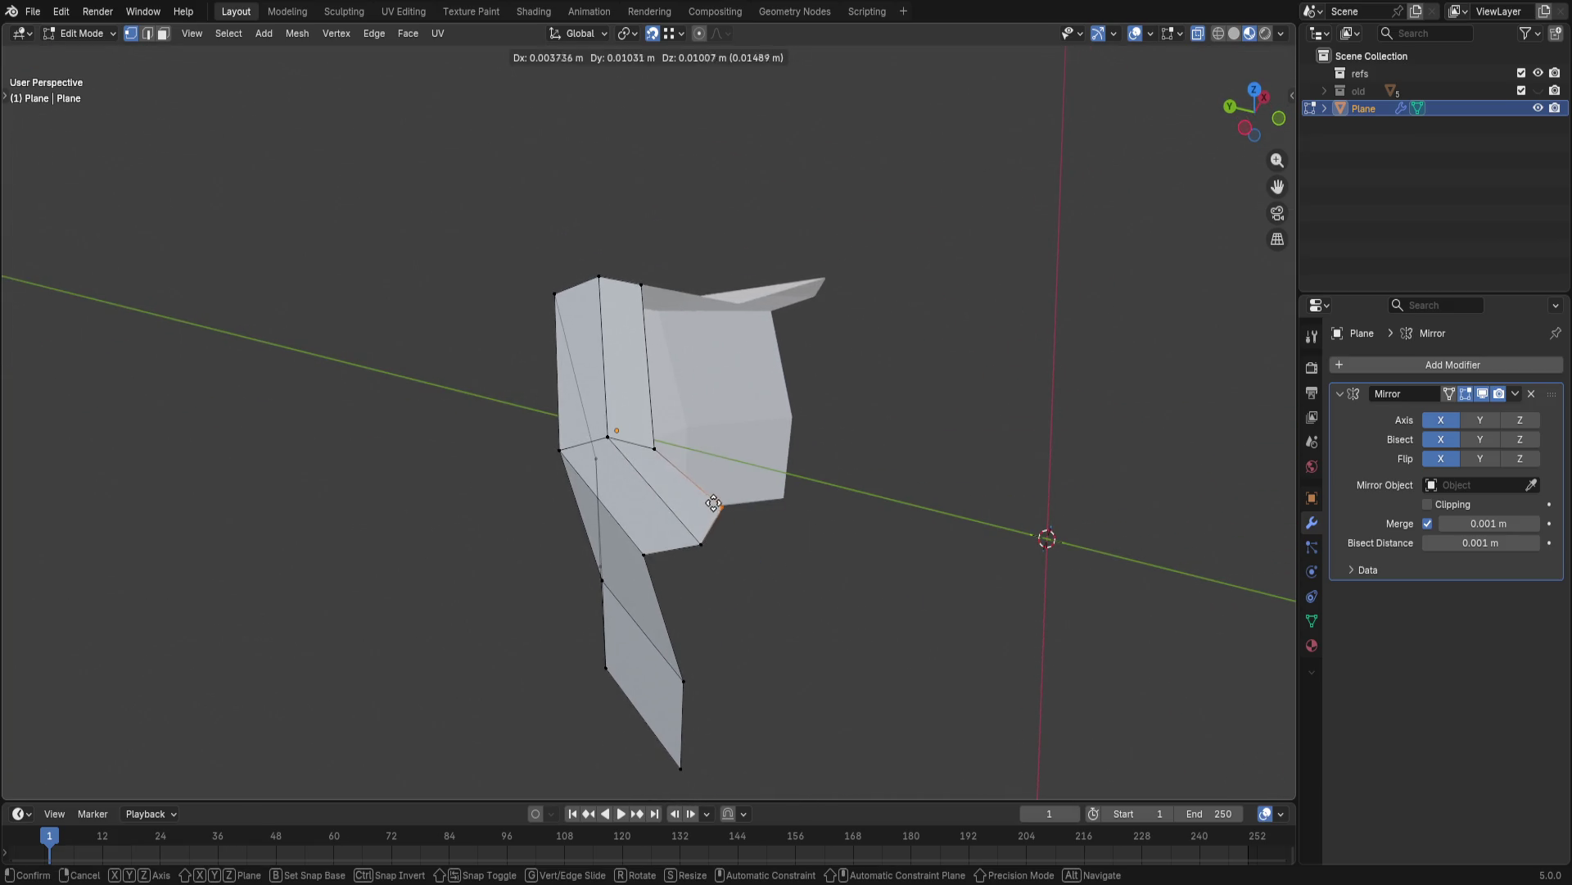
pyautogui.click(706, 501)
pyautogui.moveTo(706, 502); pyautogui.dragTo(665, 364, button='middle')
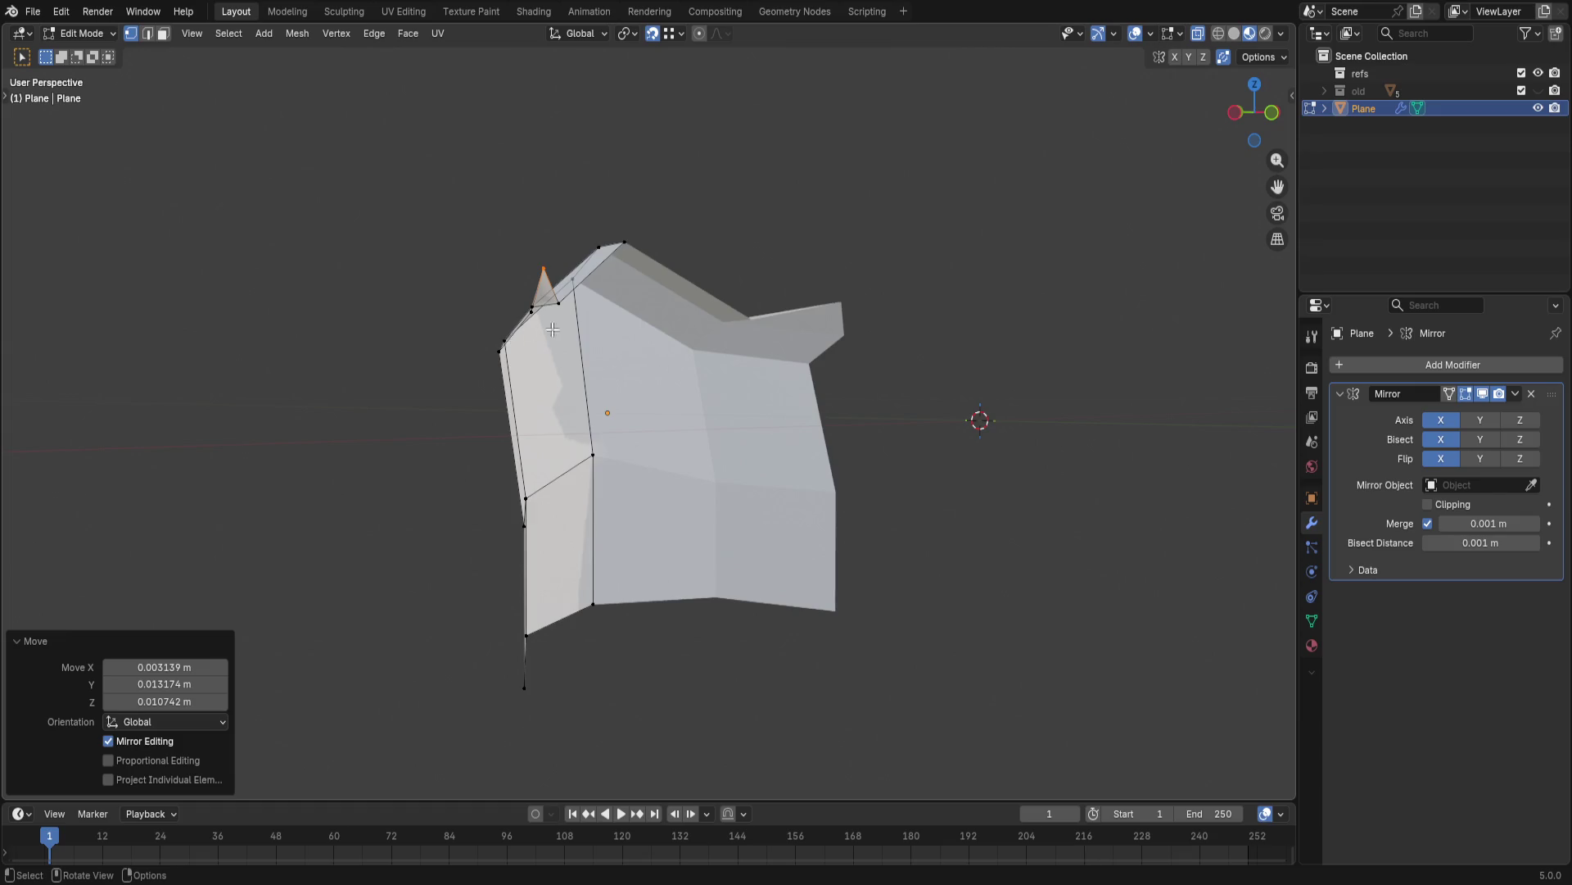
pyautogui.moveTo(551, 329); pyautogui.dragTo(681, 396, button='middle')
pyautogui.press('g')
pyautogui.press('z')
pyautogui.click(679, 479)
pyautogui.moveTo(680, 480)
pyautogui.mouseDown(button='middle')
pyautogui.moveTo(630, 464)
pyautogui.moveTo(749, 485)
pyautogui.mouseUp(button='middle')
# - Shift the tip vertex along X then Y so the panel edges sit flush, and deselect
pyautogui.press('g')
pyautogui.press('x')
pyautogui.click(778, 462)
pyautogui.press('g')
pyautogui.press('x')
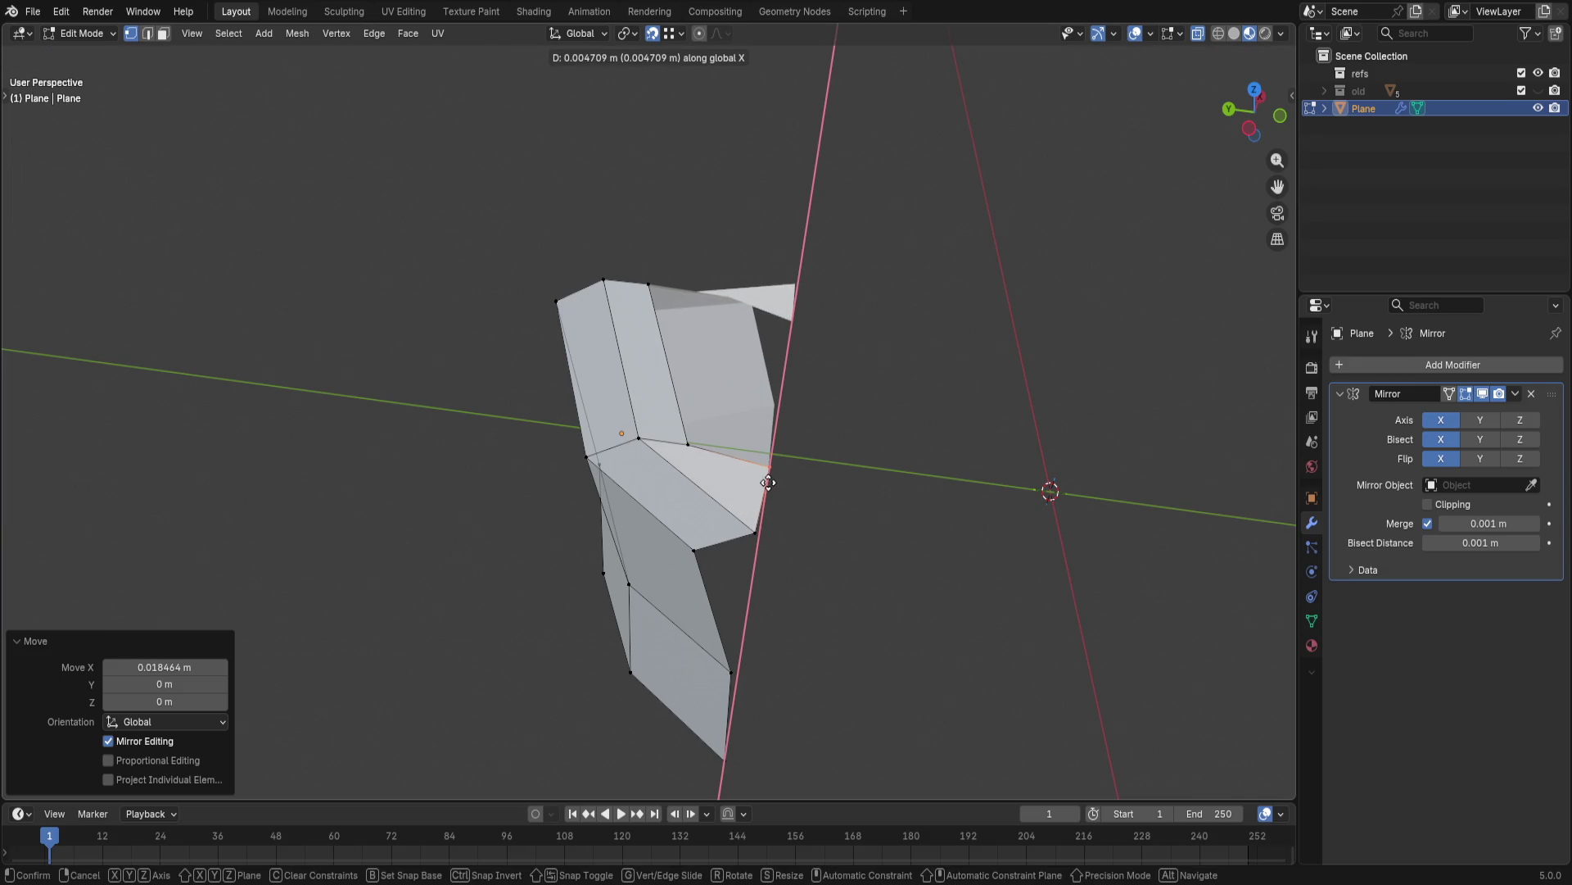
pyautogui.press('y')
pyautogui.click(751, 541)
pyautogui.moveTo(755, 544)
pyautogui.mouseDown(button='middle')
pyautogui.moveTo(990, 455)
pyautogui.moveTo(997, 414)
pyautogui.moveTo(791, 406)
pyautogui.moveTo(799, 420)
pyautogui.moveTo(732, 469)
pyautogui.moveTo(793, 503)
pyautogui.moveTo(783, 426)
pyautogui.mouseUp(button='middle')
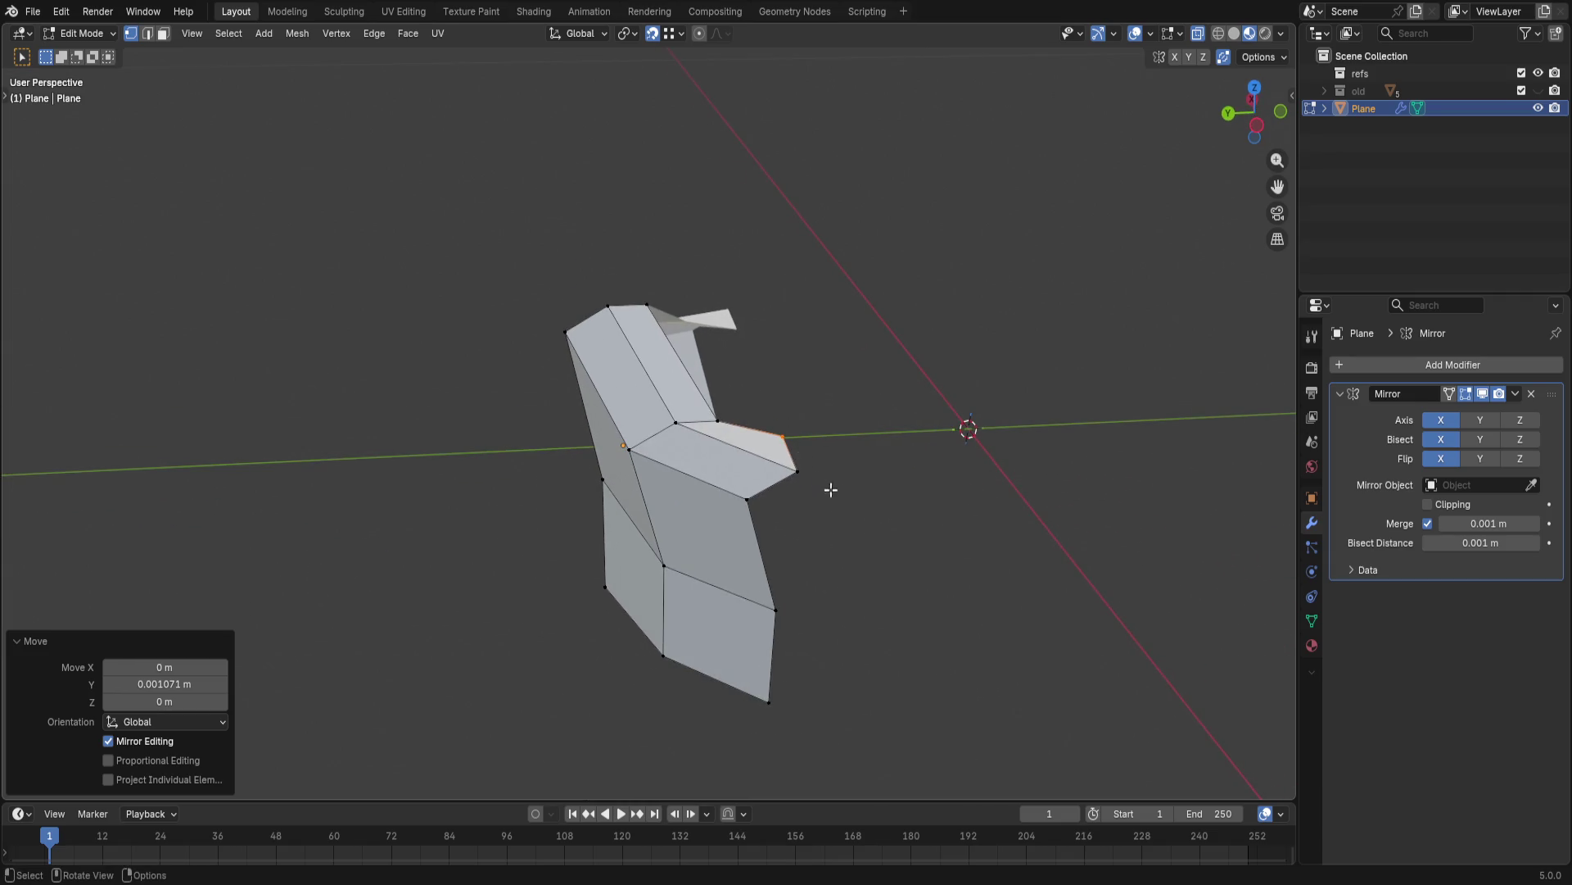
pyautogui.click(888, 455)
pyautogui.moveTo(888, 455)
pyautogui.mouseDown(button='middle')
pyautogui.moveTo(1077, 562)
pyautogui.moveTo(1168, 431)
pyautogui.moveTo(828, 451)
pyautogui.moveTo(971, 401)
pyautogui.moveTo(926, 453)
pyautogui.moveTo(677, 438)
pyautogui.mouseUp(button='middle')
pyautogui.moveTo(677, 439); pyautogui.dragTo(970, 587)
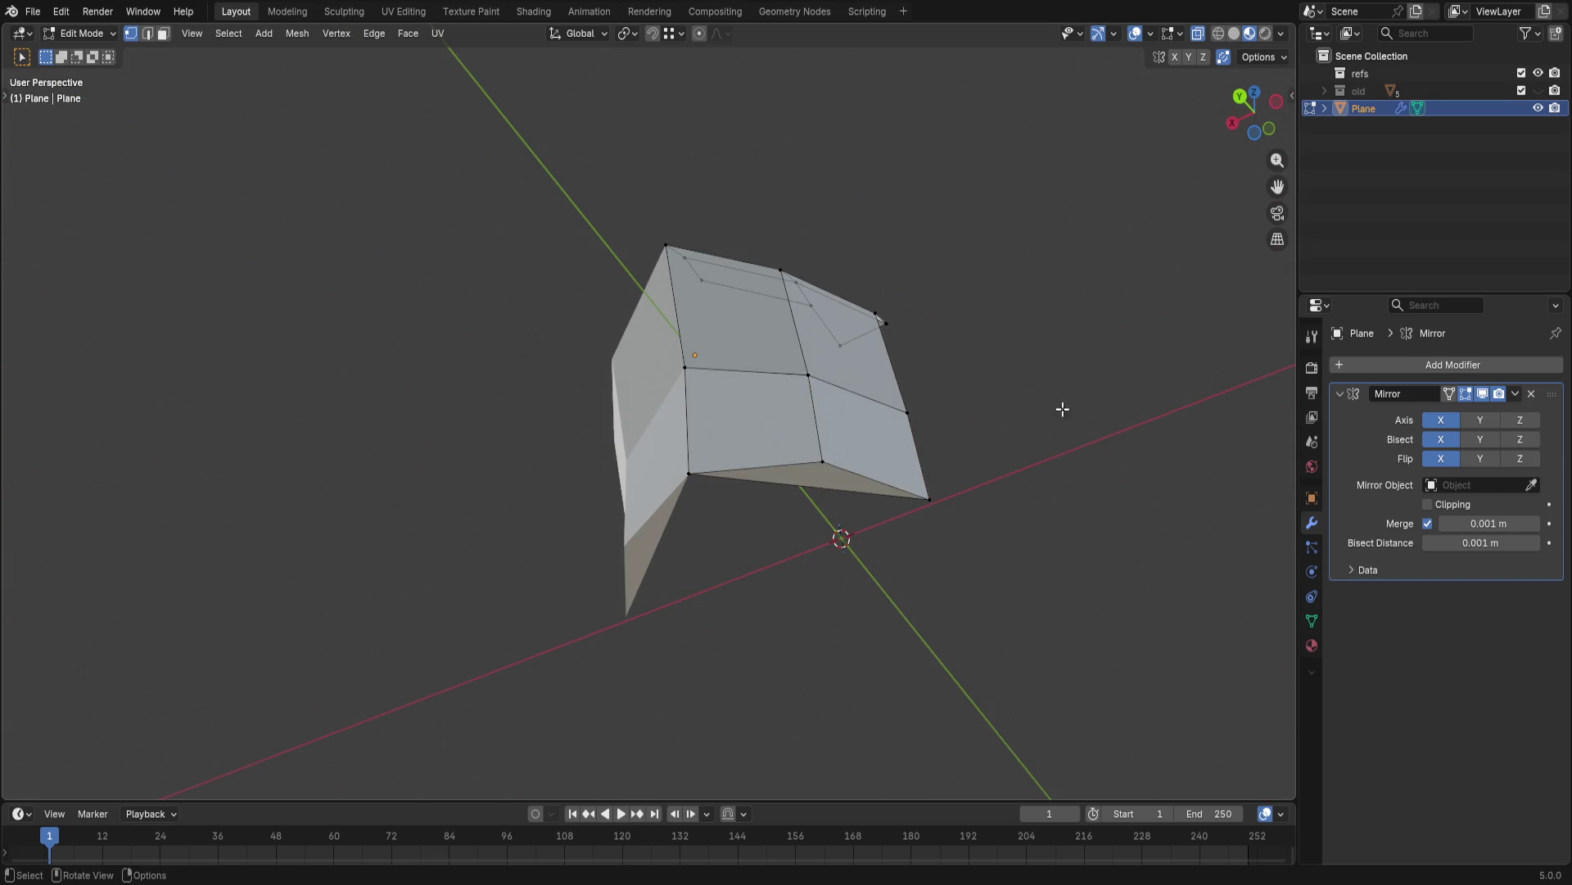
# - Delete the panel's bottom face and slide the remaining lower edge along Y
pyautogui.moveTo(1061, 406); pyautogui.dragTo(995, 392, button='middle')
pyautogui.press('x')
pyautogui.click(994, 399)
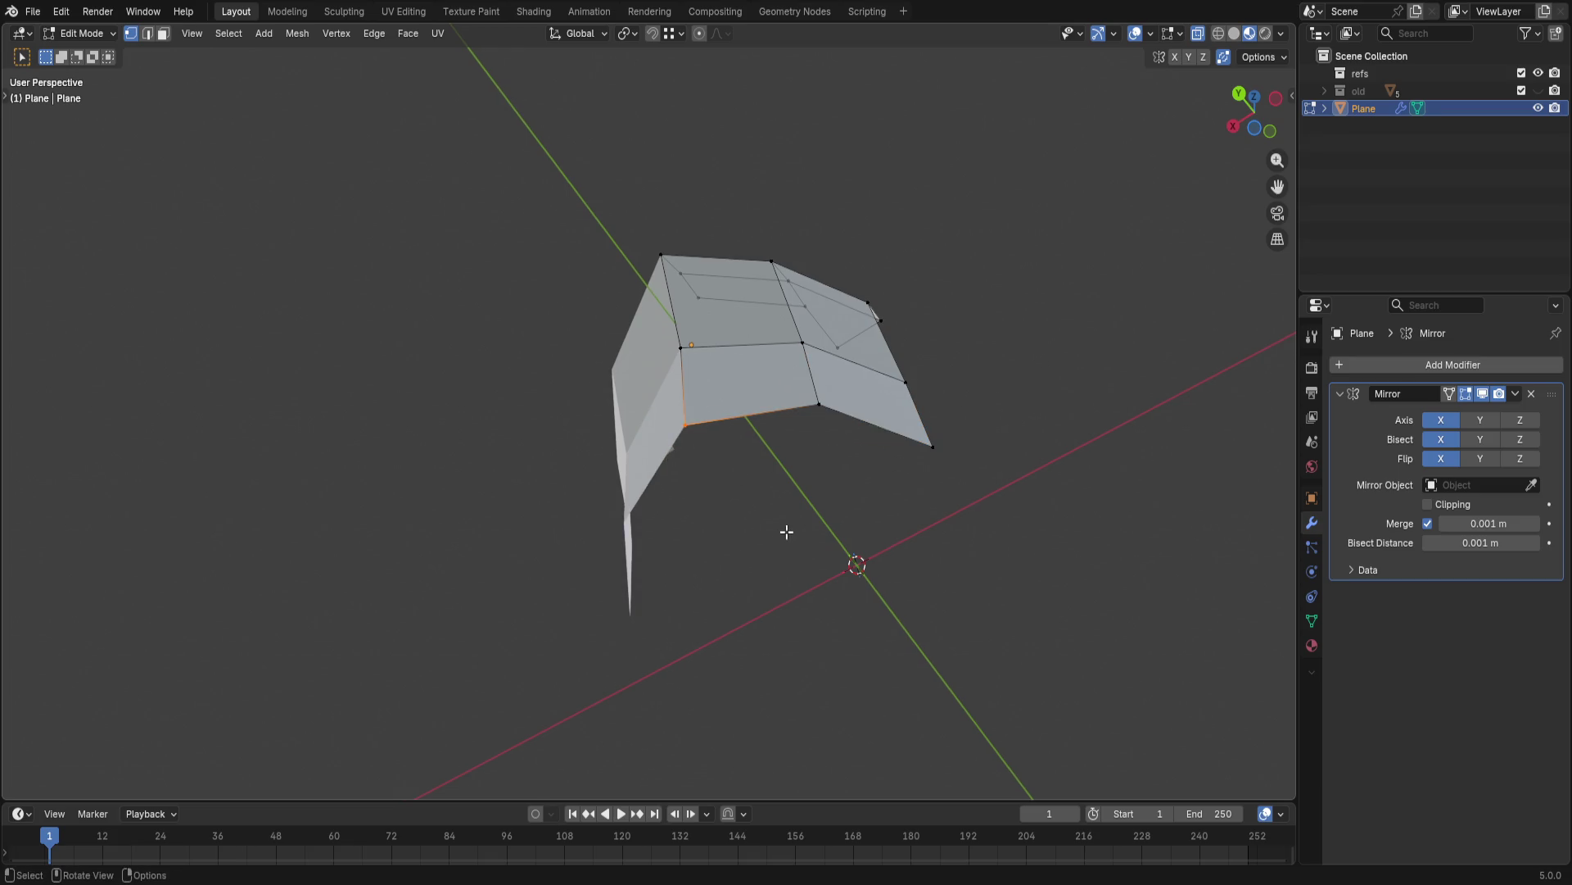
pyautogui.press('g')
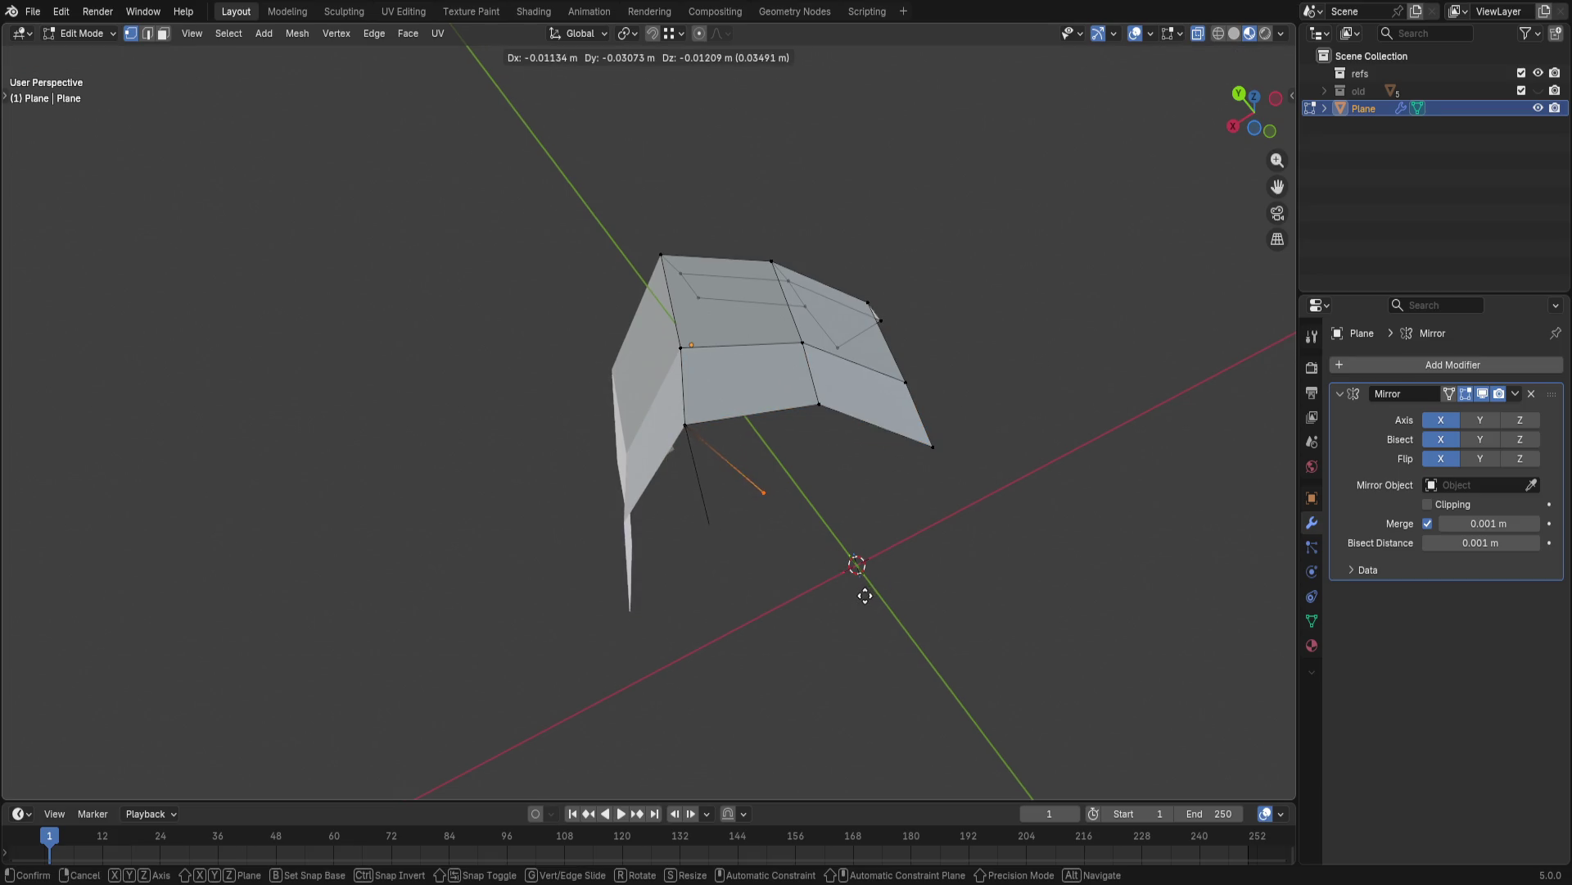
pyautogui.press('y')
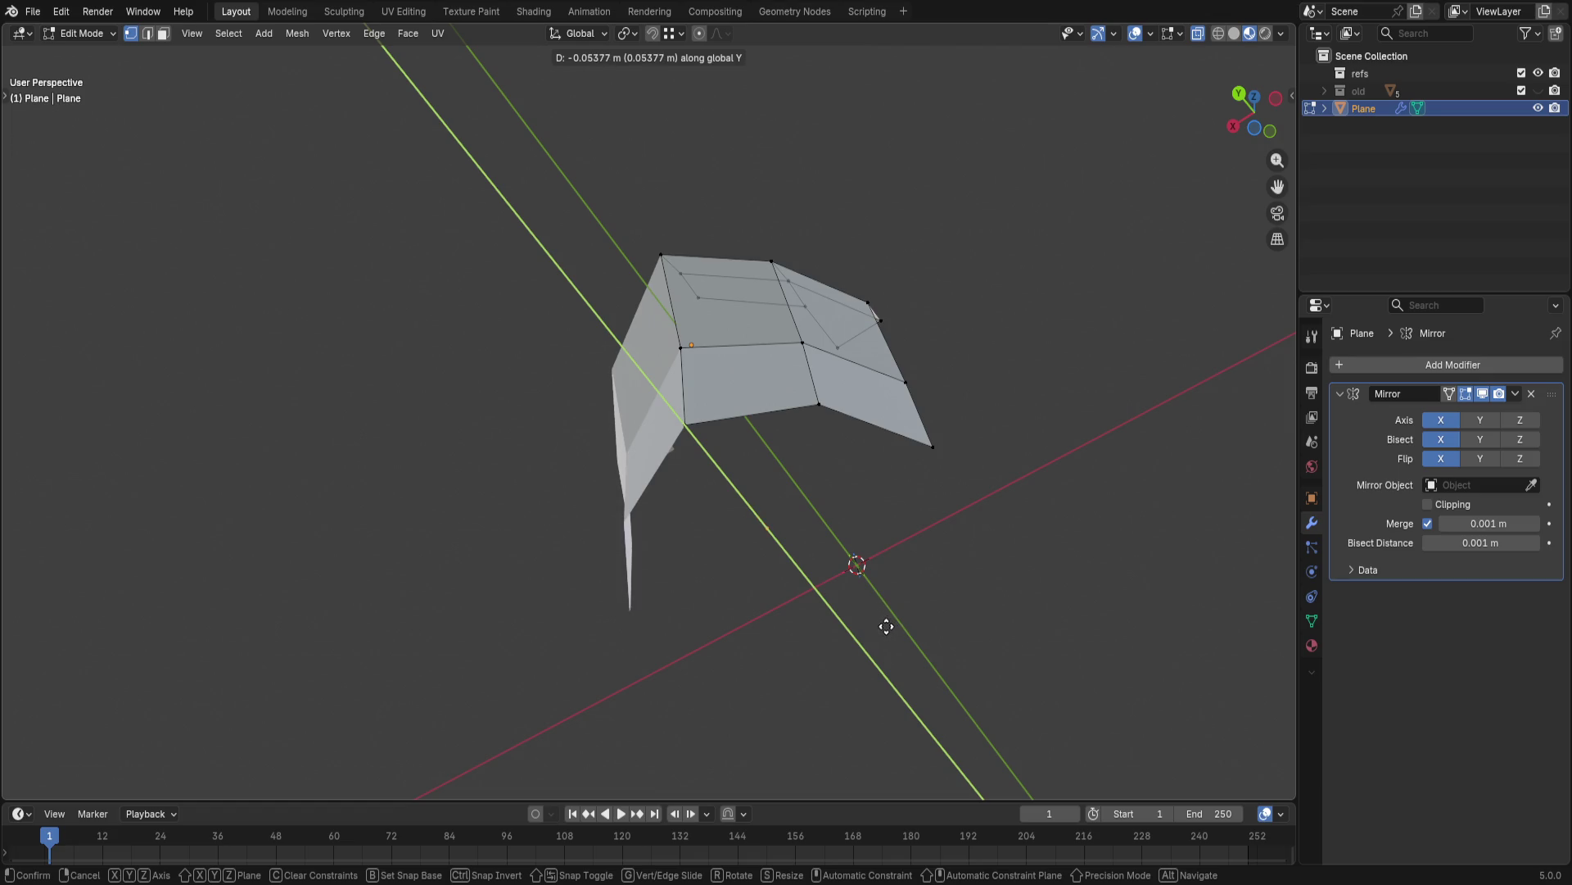
pyautogui.click(823, 553)
# - Extrude the lower edges along Y, then undo the extrusion after inspecting it
pyautogui.moveTo(669, 387); pyautogui.dragTo(966, 562)
pyautogui.press('e')
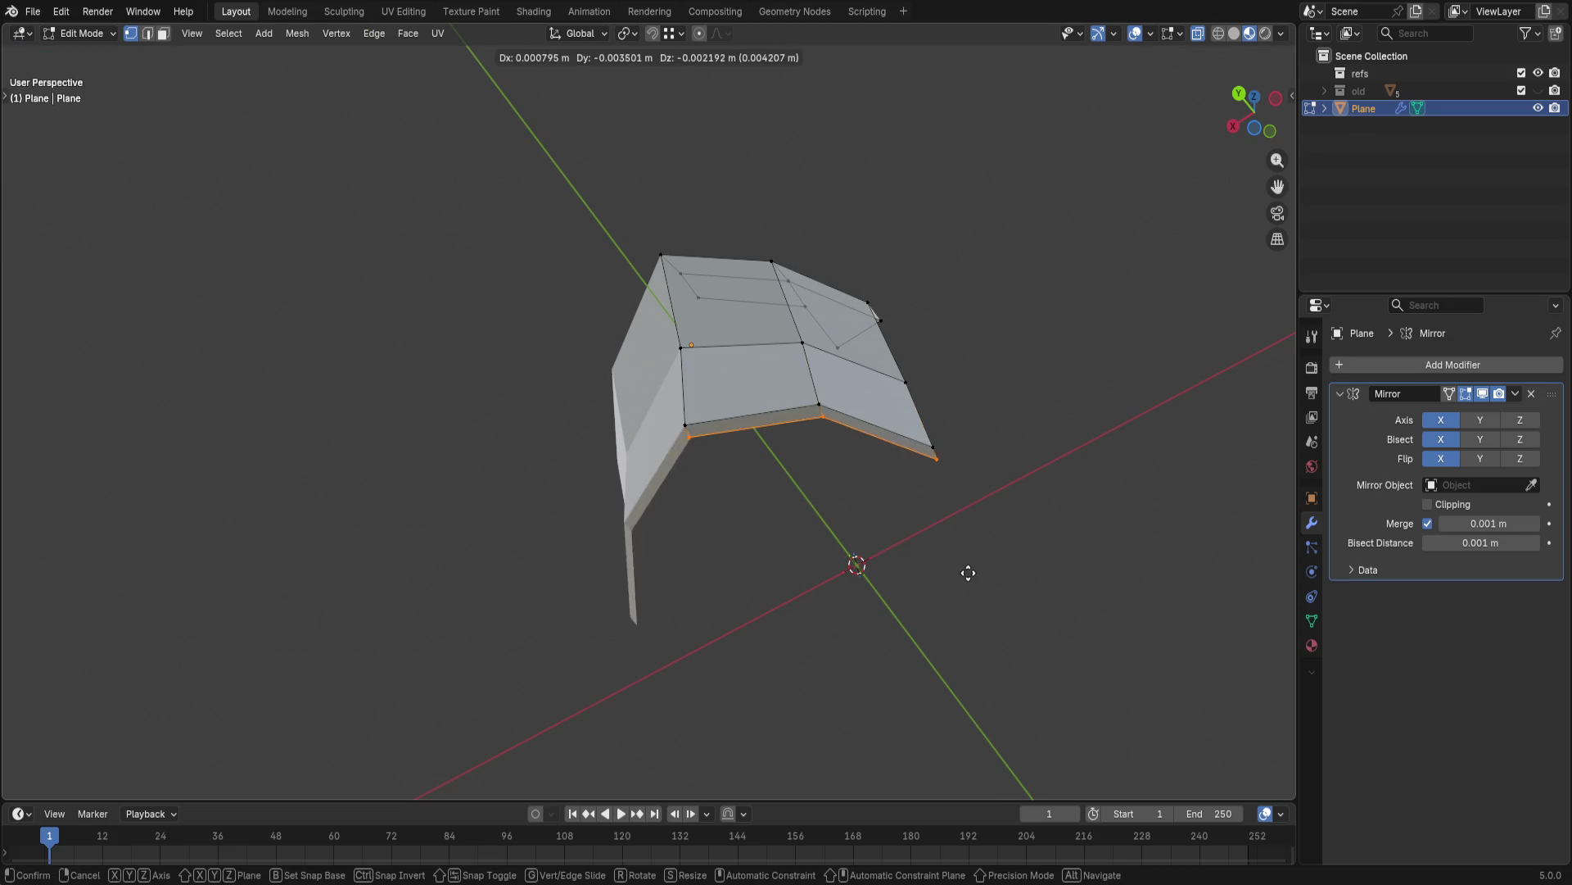
pyautogui.press('y')
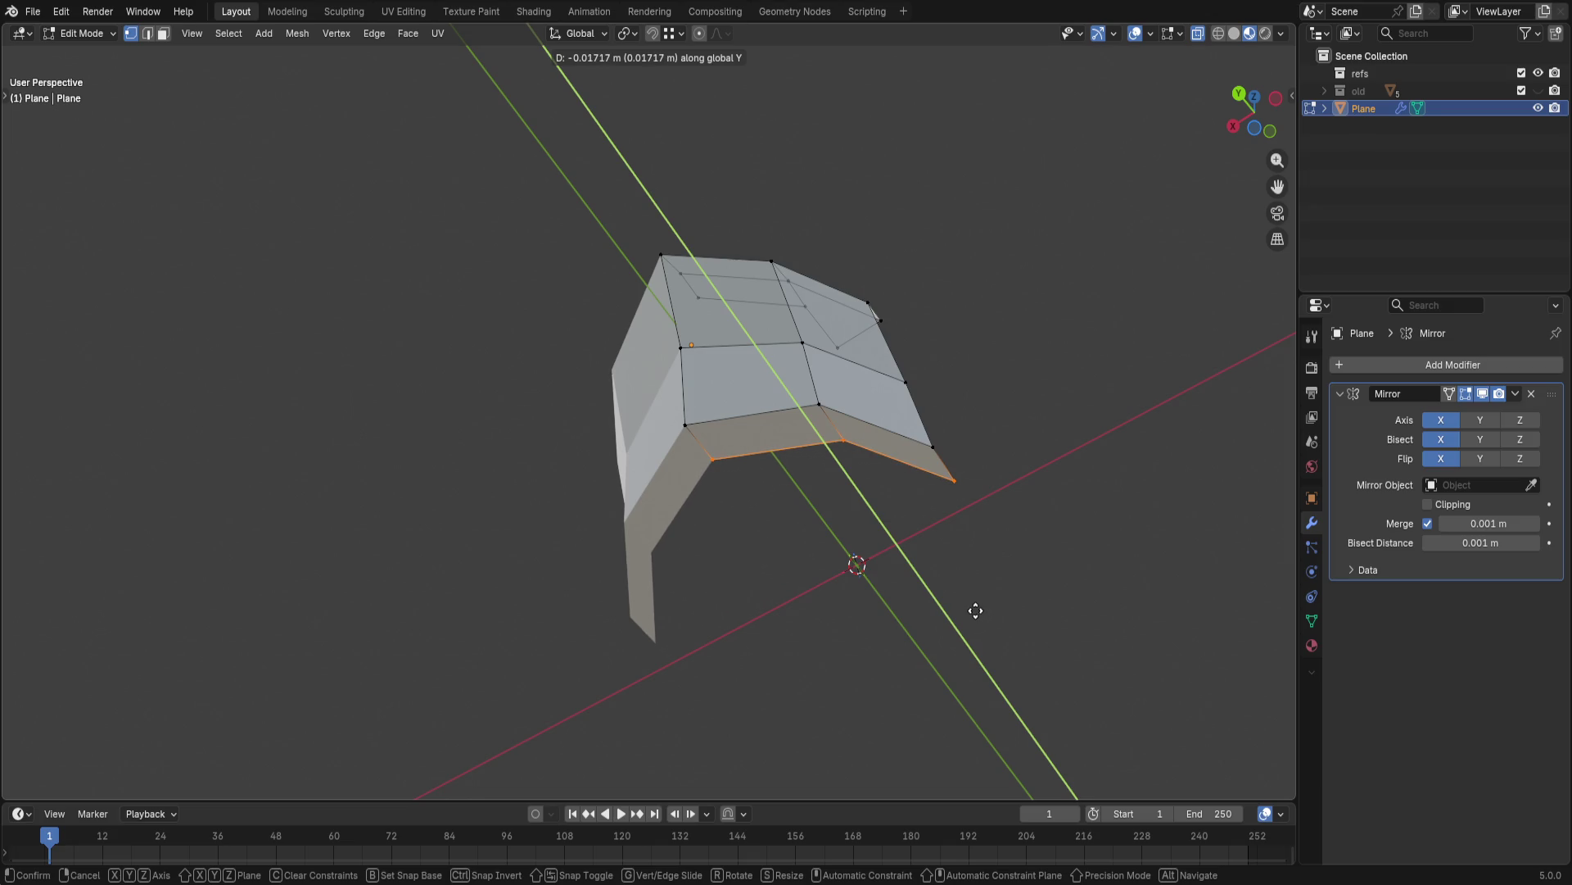
pyautogui.click(977, 610)
pyautogui.moveTo(976, 611); pyautogui.dragTo(694, 741, button='middle')
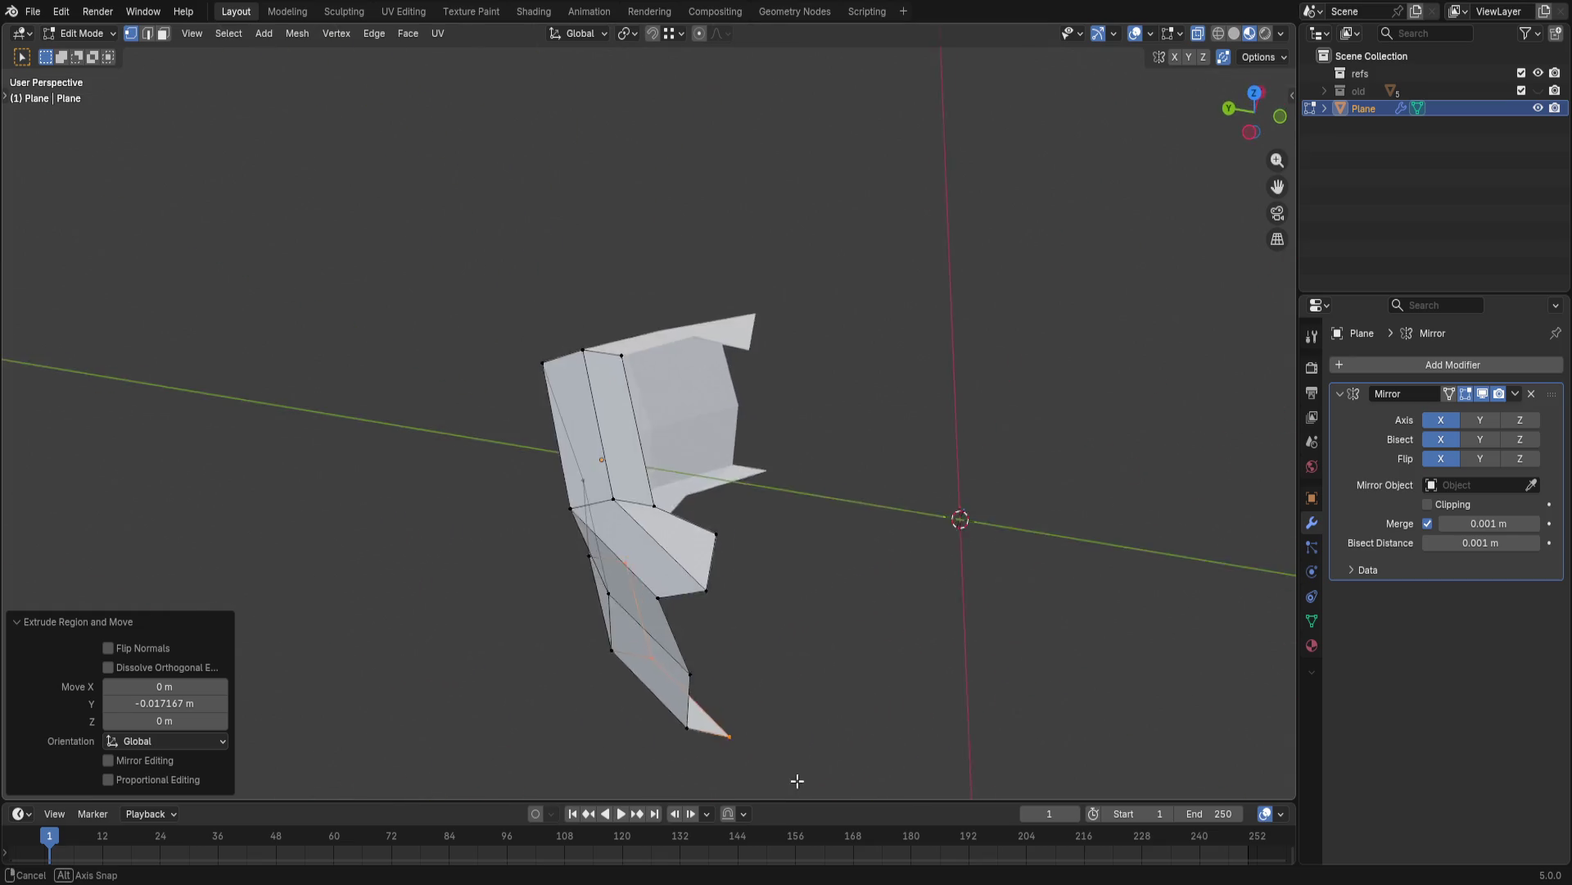
pyautogui.moveTo(695, 741)
pyautogui.mouseDown(button='middle')
pyautogui.moveTo(776, 520)
pyautogui.moveTo(813, 584)
pyautogui.moveTo(787, 484)
pyautogui.mouseUp(button='middle')
pyautogui.hotkey('ctrl', 'z')
pyautogui.hotkey('ctrl', 'z')
pyautogui.hotkey('ctrl', 'z')
pyautogui.moveTo(822, 486)
pyautogui.mouseDown(button='middle')
pyautogui.moveTo(918, 409)
pyautogui.moveTo(701, 530)
pyautogui.mouseUp(button='middle')
# - Pull the lower-left corner vertex along Y, snapping it into a sharper fold, then turn snapping off
pyautogui.moveTo(607, 506); pyautogui.dragTo(668, 569)
pyautogui.press('g')
pyautogui.press('y')
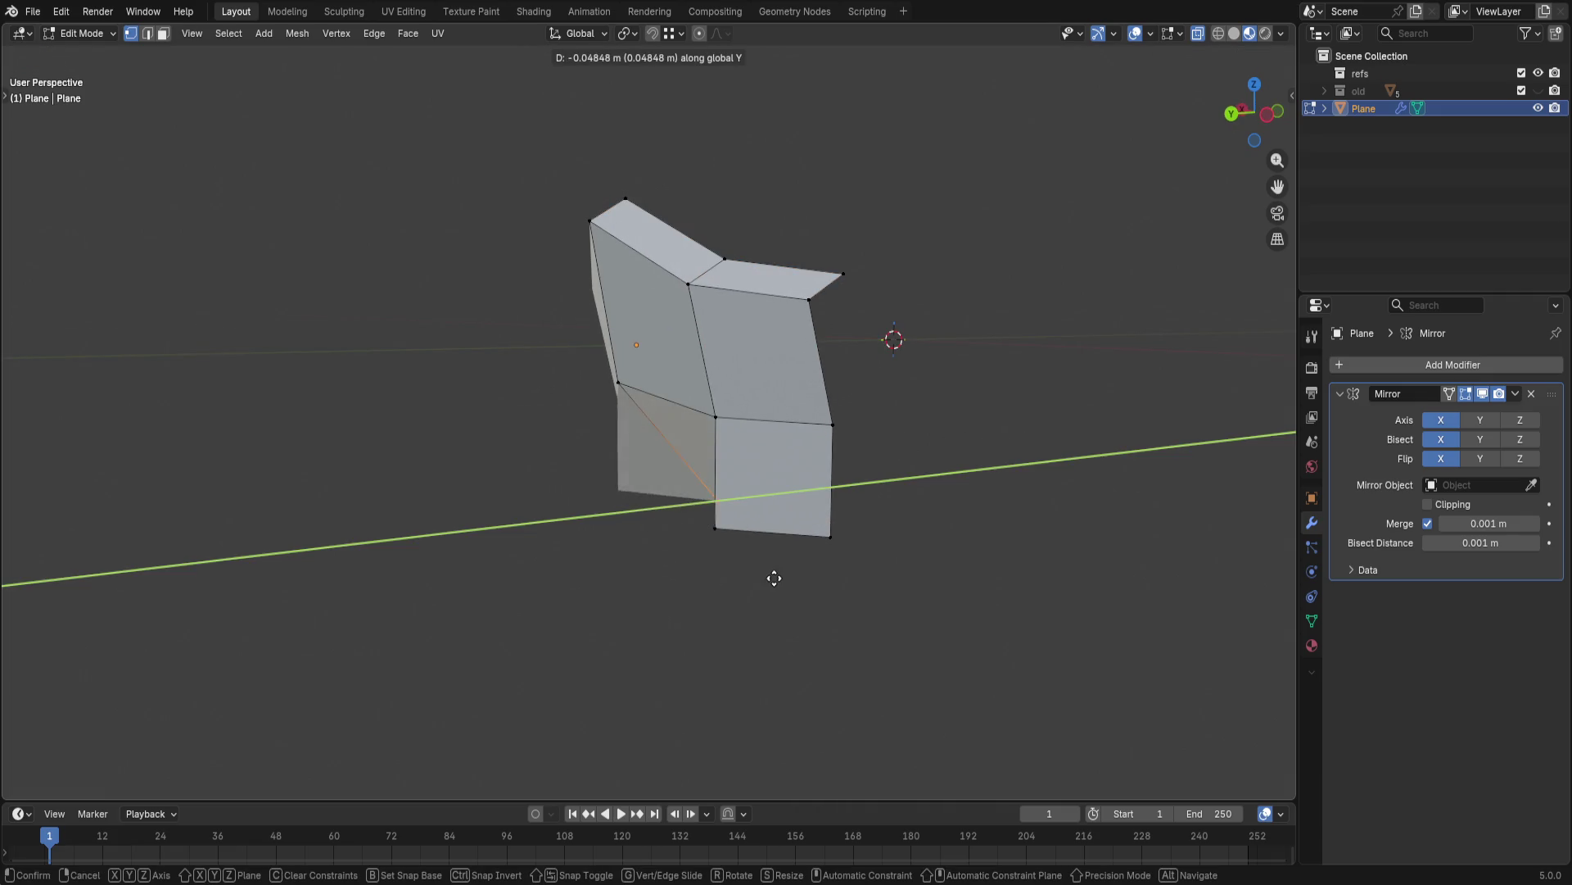
pyautogui.click(662, 588)
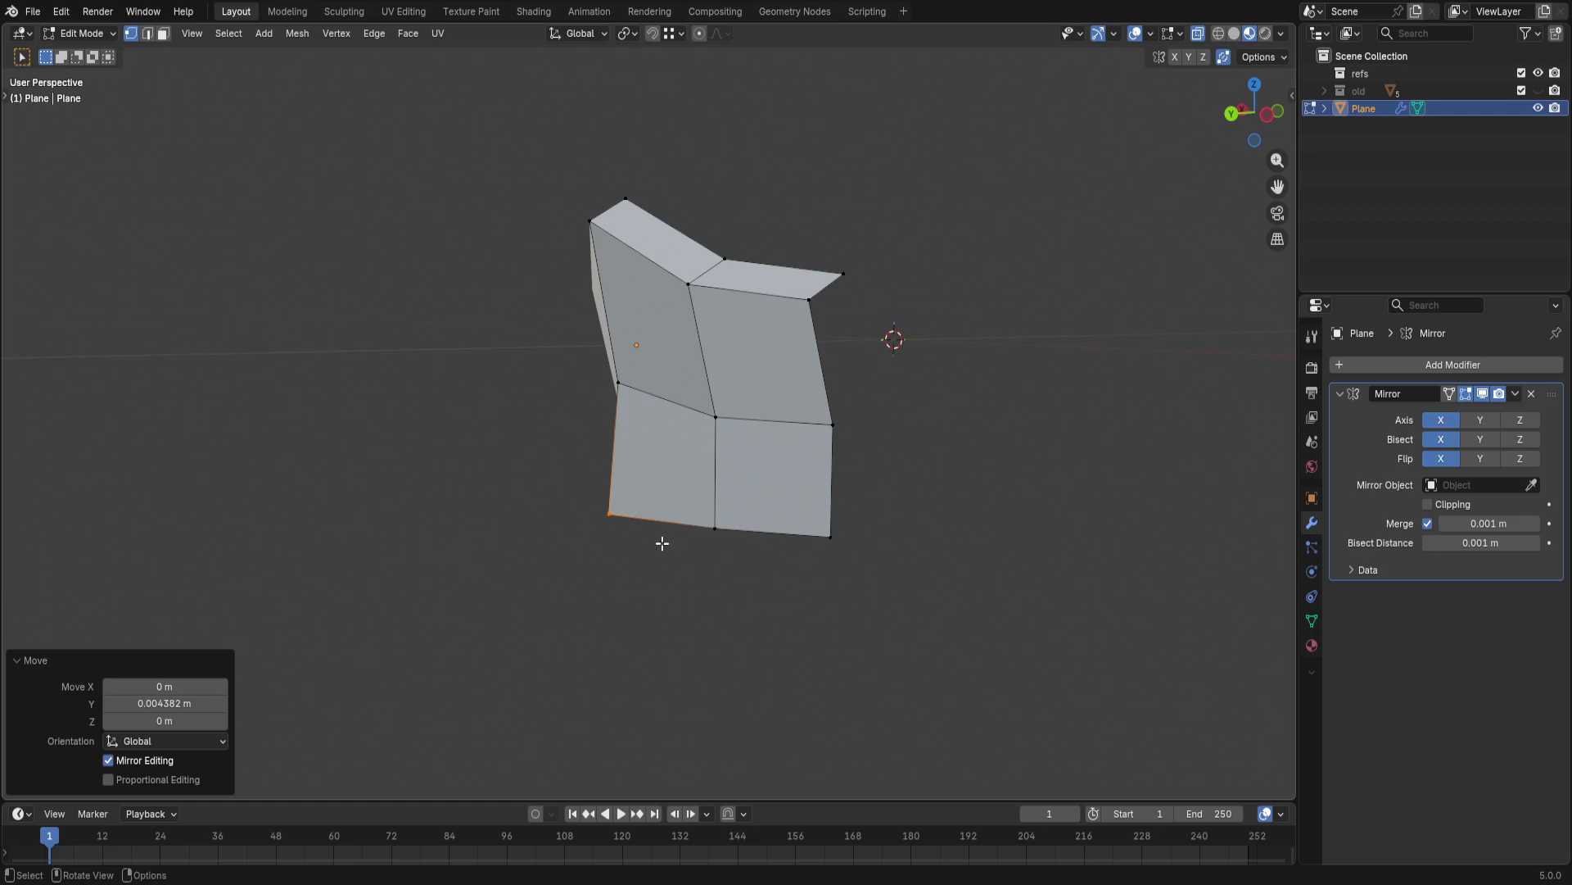
pyautogui.hotkey('shift', 'Tab')
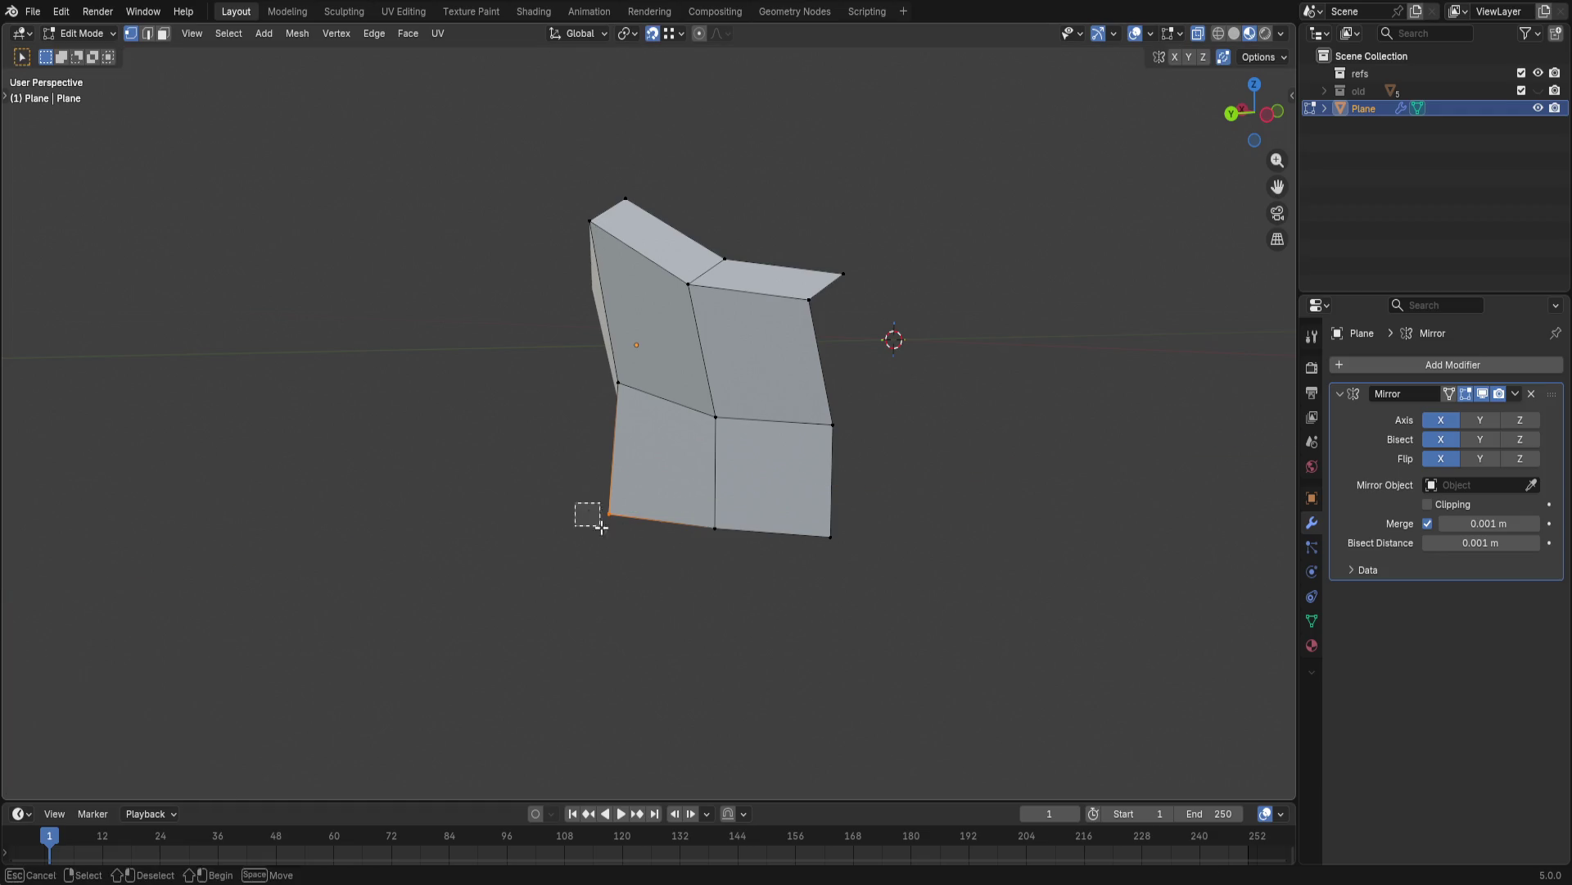
pyautogui.press('g')
pyautogui.press('y')
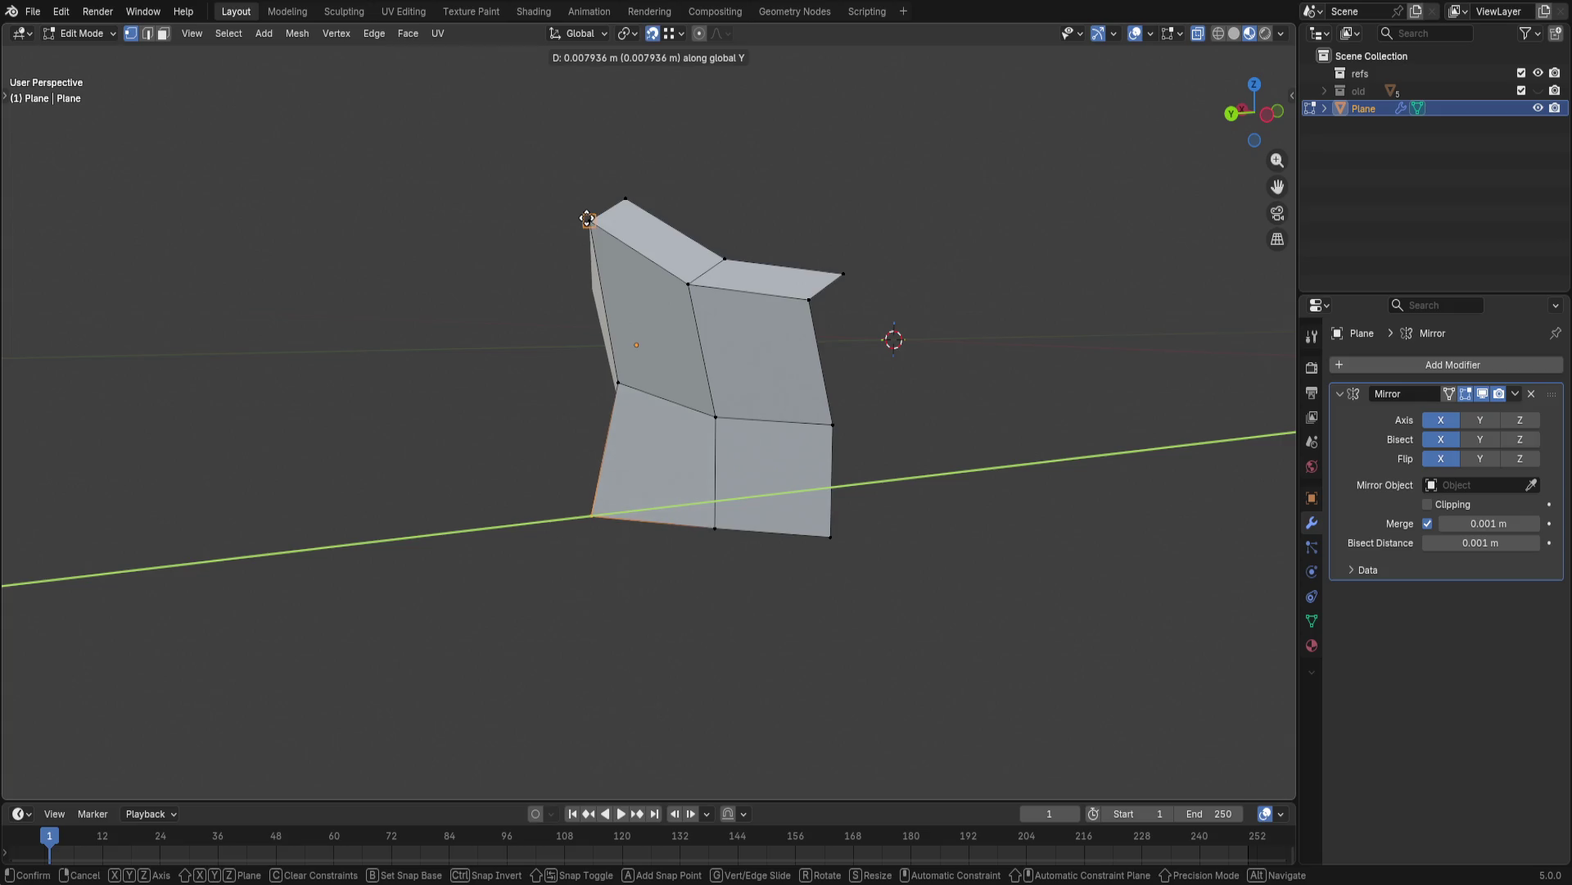
pyautogui.click(587, 220)
pyautogui.hotkey('shift', 'Tab')
pyautogui.moveTo(572, 454)
pyautogui.mouseDown(button='middle')
pyautogui.moveTo(917, 579)
pyautogui.moveTo(988, 503)
pyautogui.moveTo(987, 548)
pyautogui.moveTo(888, 456)
pyautogui.moveTo(934, 431)
pyautogui.moveTo(877, 443)
pyautogui.moveTo(878, 396)
pyautogui.moveTo(842, 376)
pyautogui.mouseUp(button='middle')
pyautogui.keyDown('shift'); pyautogui.moveTo(784, 464); pyautogui.dragTo(825, 447, button='middle'); pyautogui.keyUp('shift')
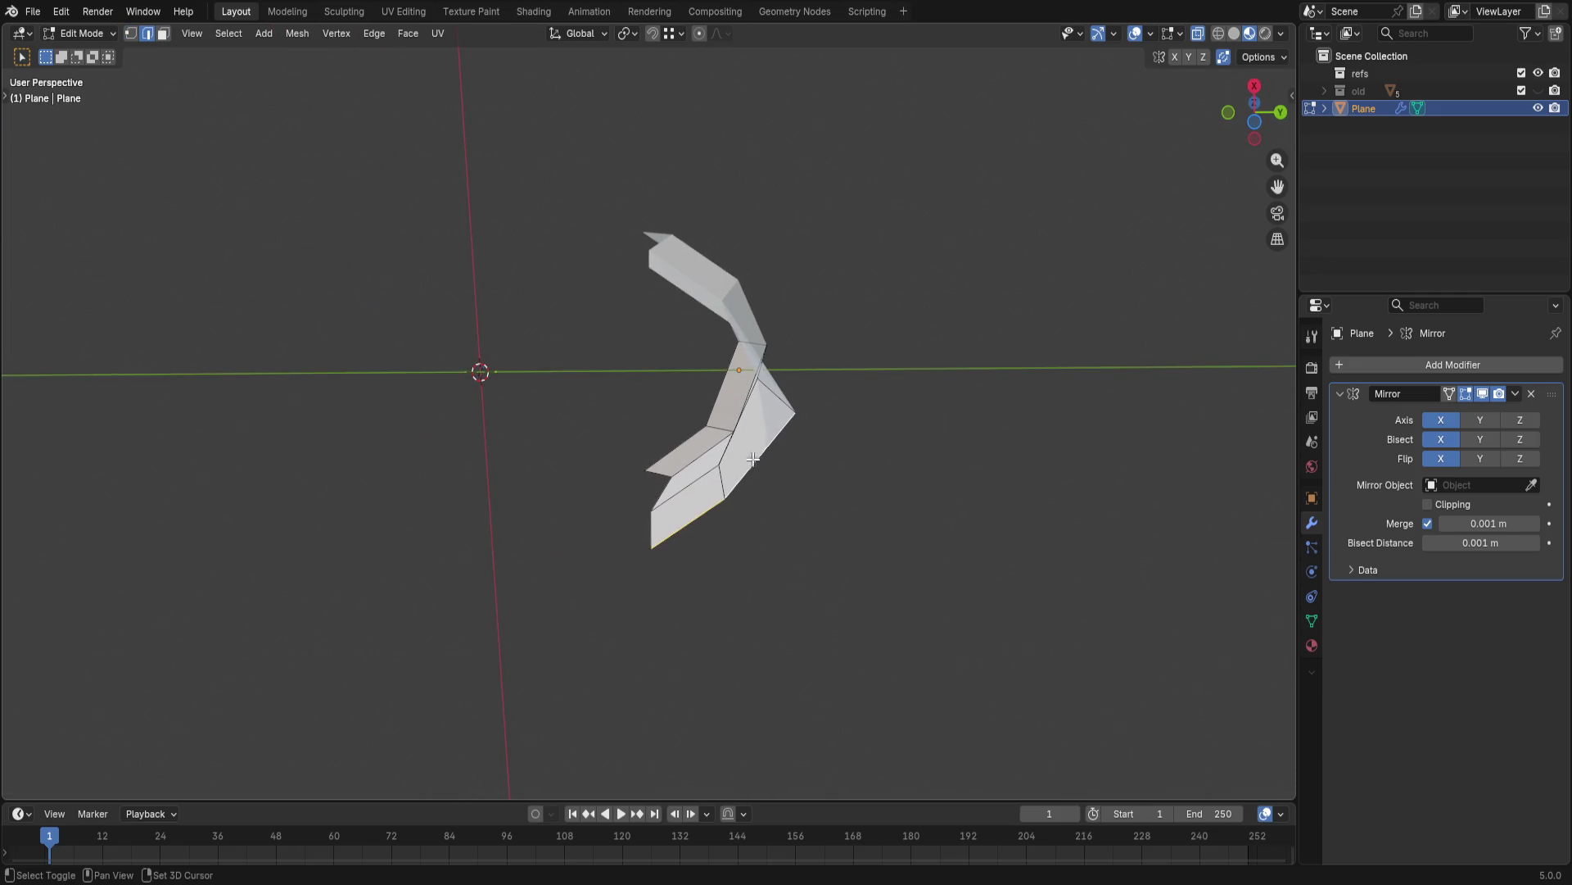
# - Extrude a new strip from the selected edge beneath the panel, redoing it once
pyautogui.press('g')
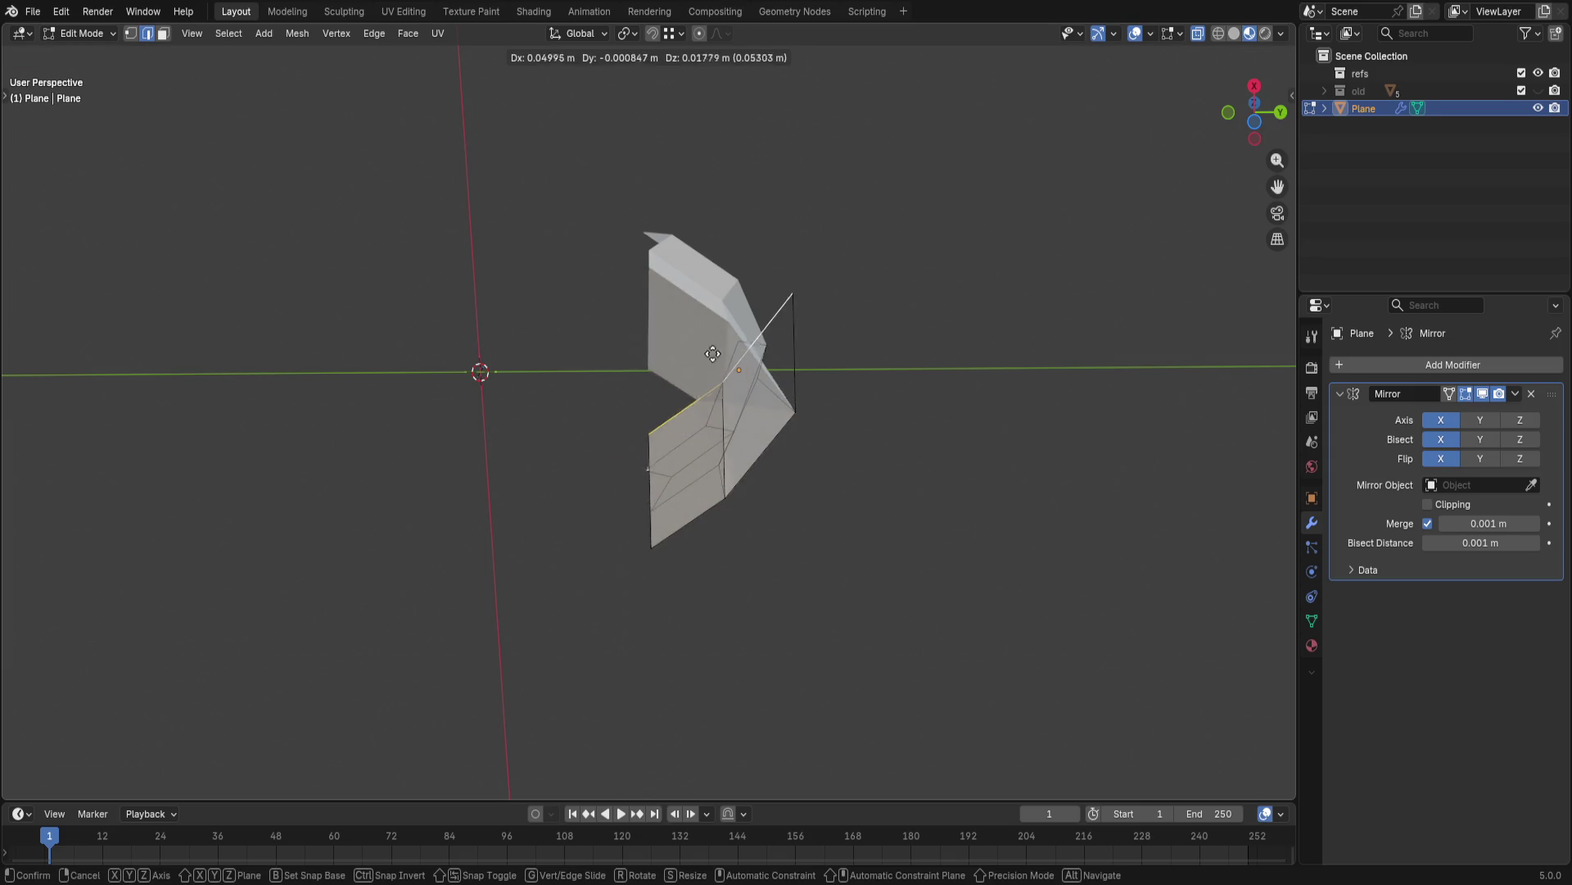
pyautogui.click(672, 406)
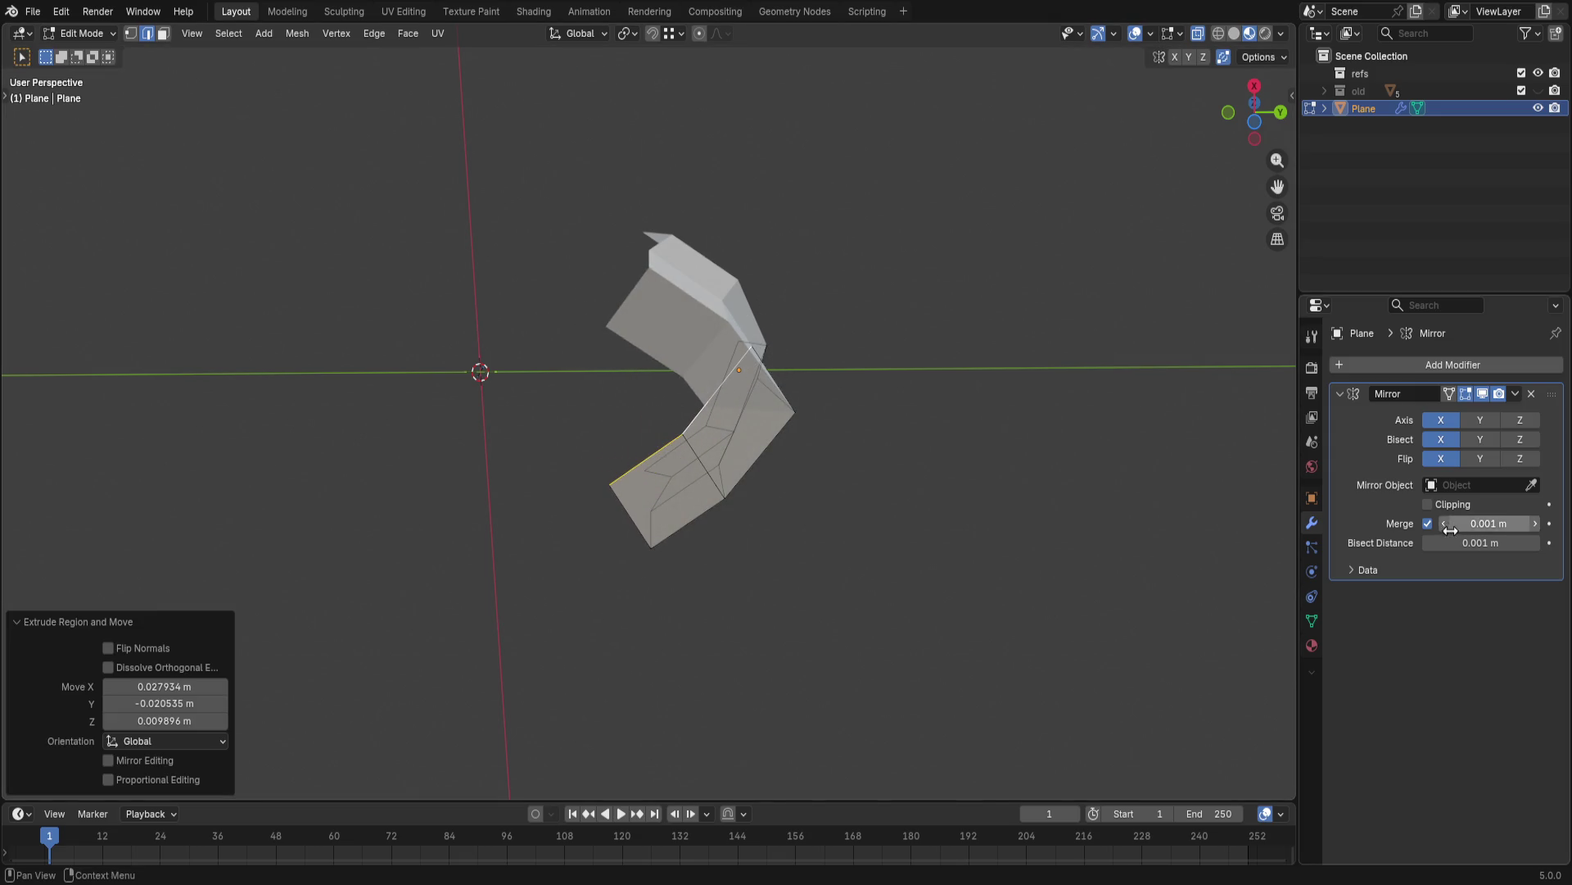
pyautogui.hotkey('ctrl', 'z')
pyautogui.hotkey('ctrl', 'z')
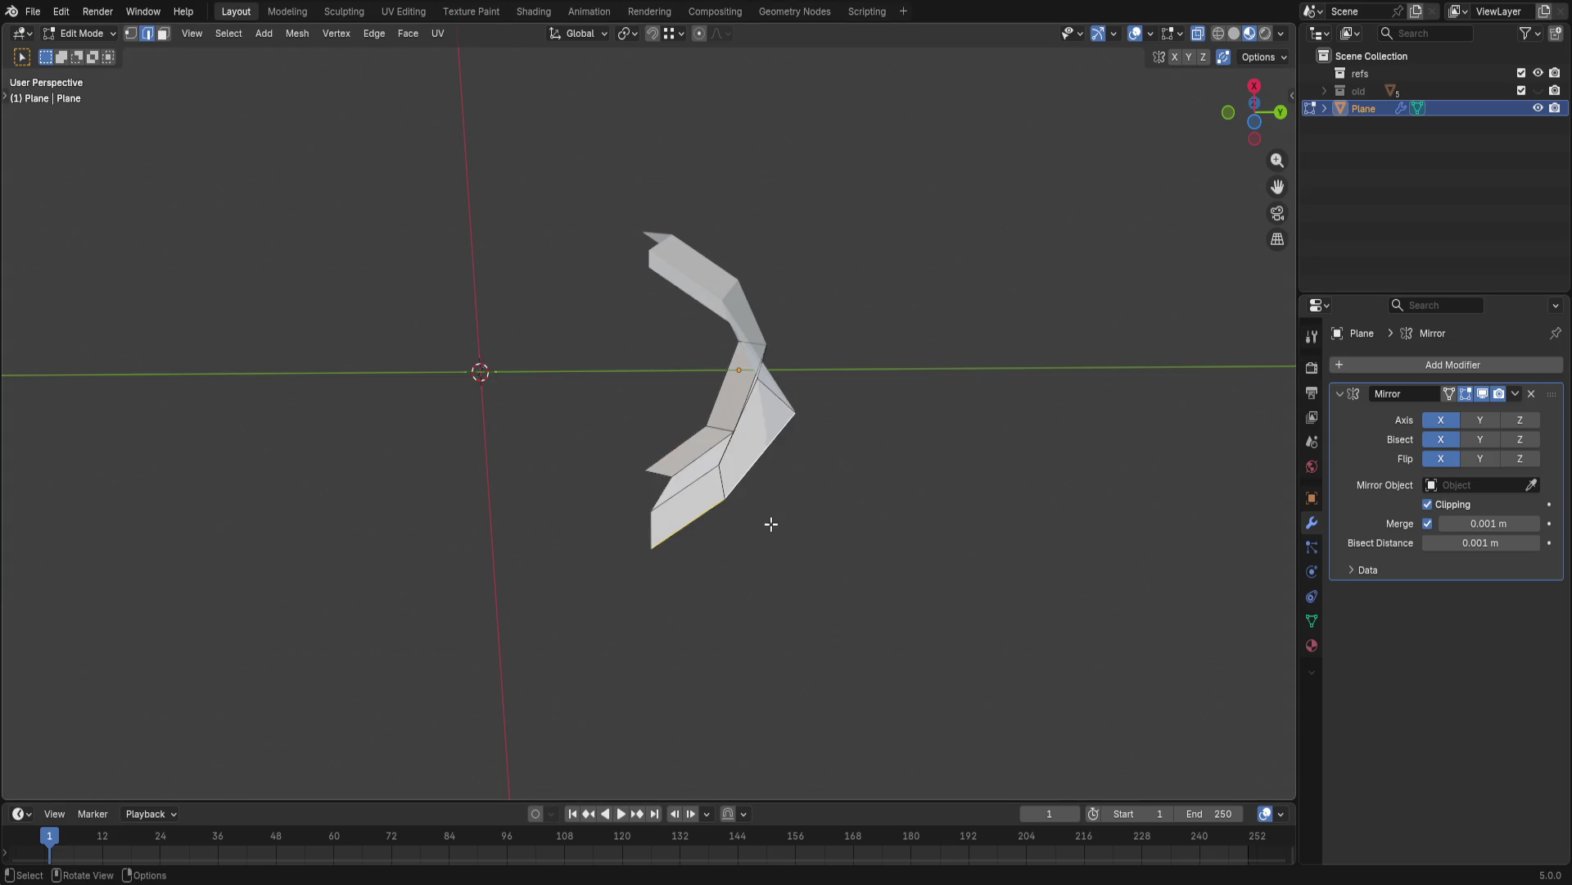
pyautogui.press('e')
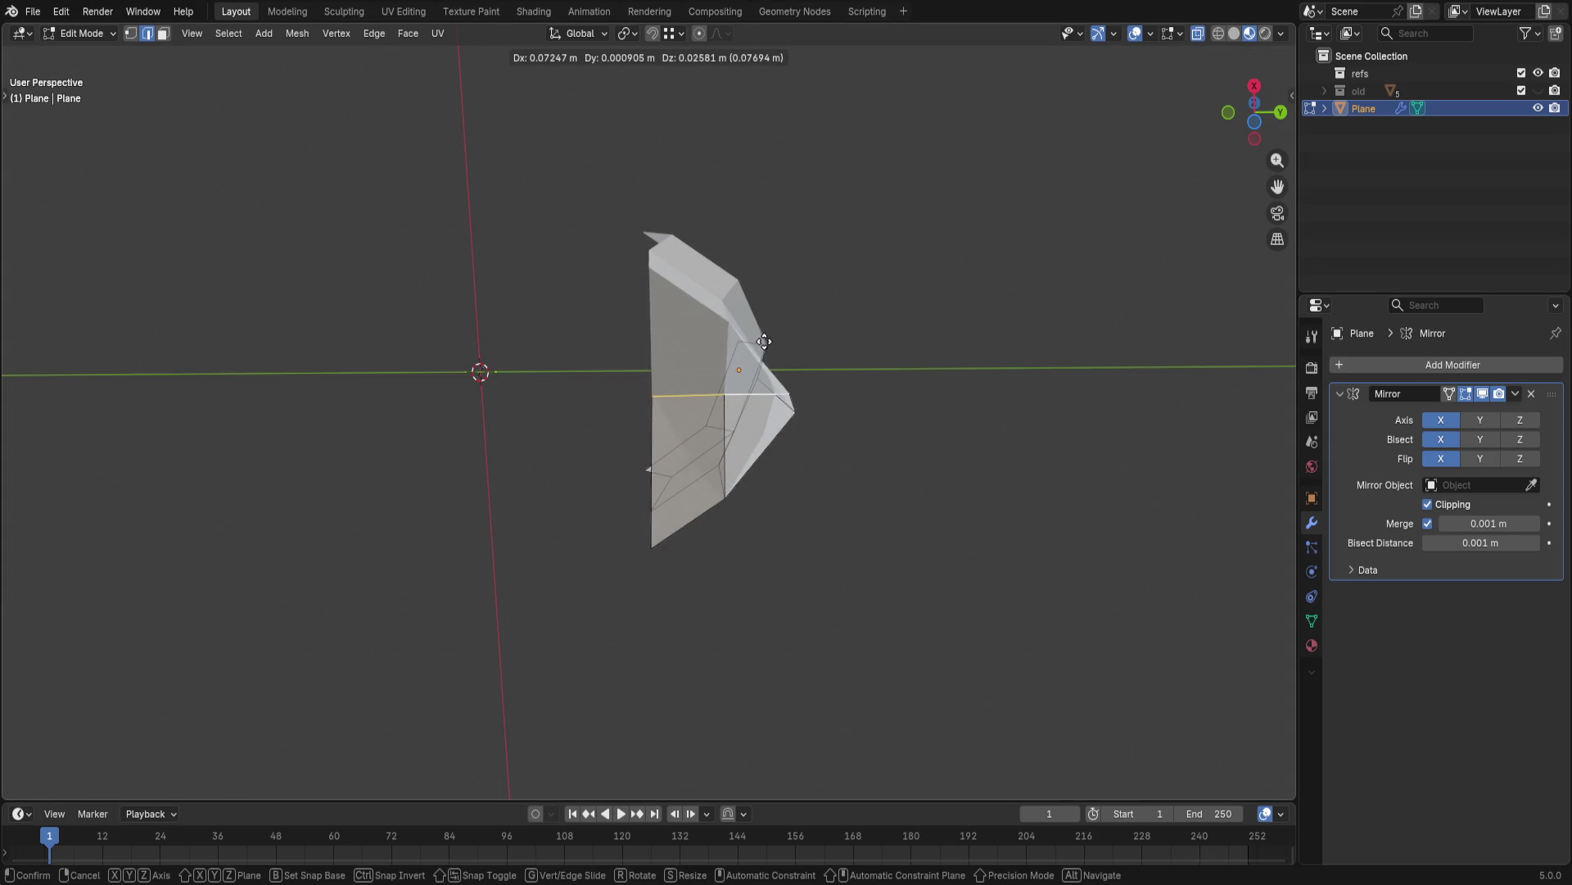
pyautogui.click(764, 288)
pyautogui.moveTo(881, 327)
pyautogui.mouseDown(button='middle')
pyautogui.moveTo(742, 482)
pyautogui.moveTo(737, 513)
pyautogui.mouseUp(button='middle')
# - Move the new strip's vertices down along Z and shift its edge along X toward the mirror seam
pyautogui.press('g')
pyautogui.press('y')
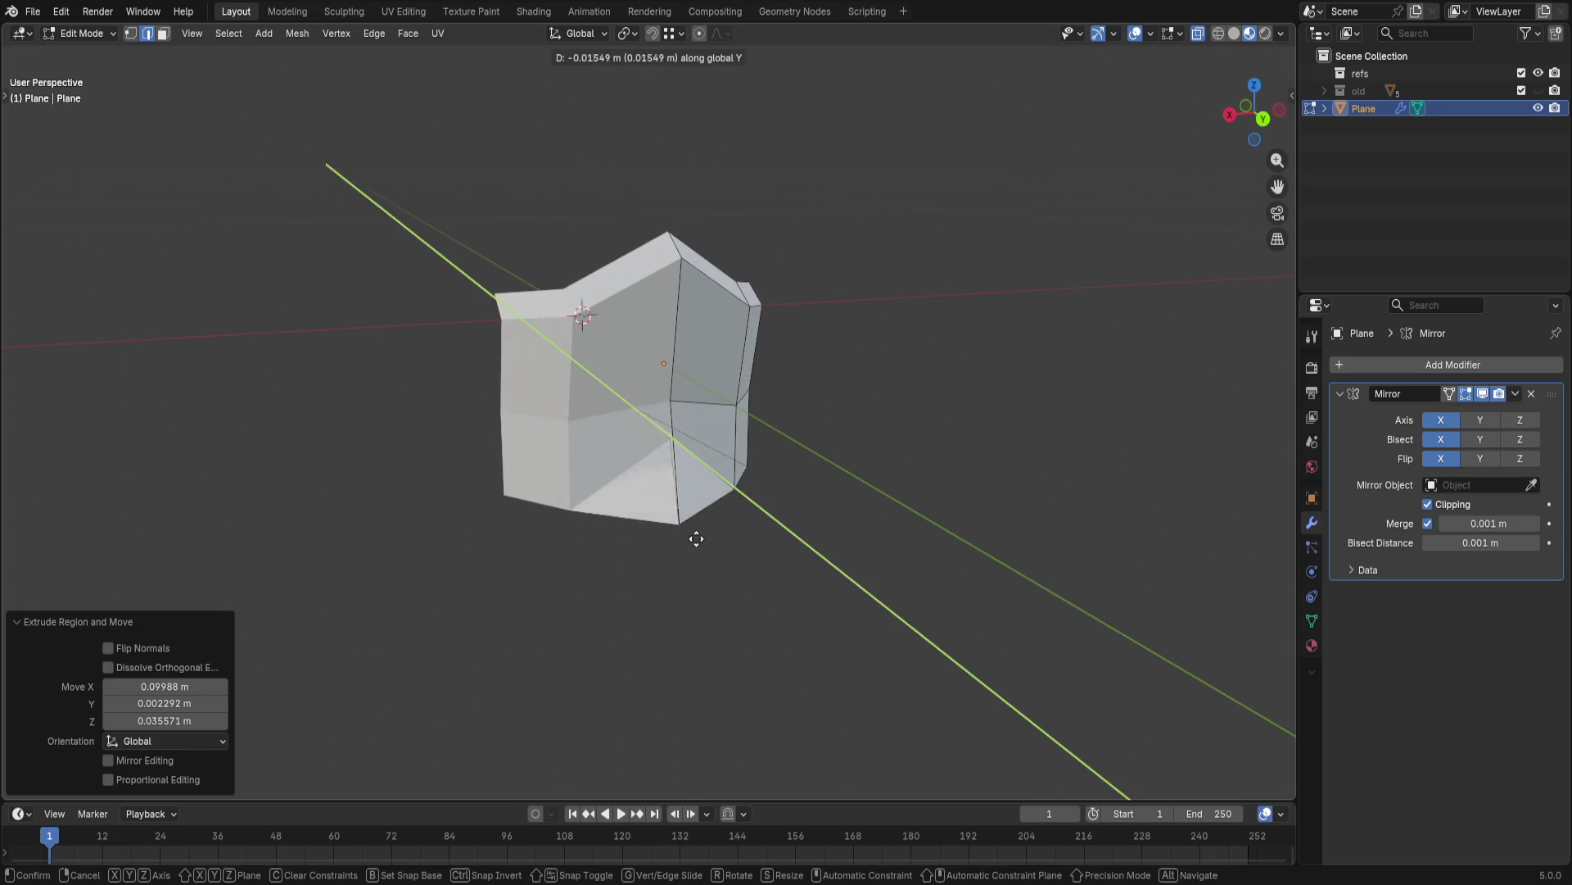
pyautogui.press('z')
pyautogui.click(724, 586)
pyautogui.moveTo(724, 586)
pyautogui.mouseDown(button='middle')
pyautogui.moveTo(762, 522)
pyautogui.moveTo(748, 449)
pyautogui.mouseUp(button='middle')
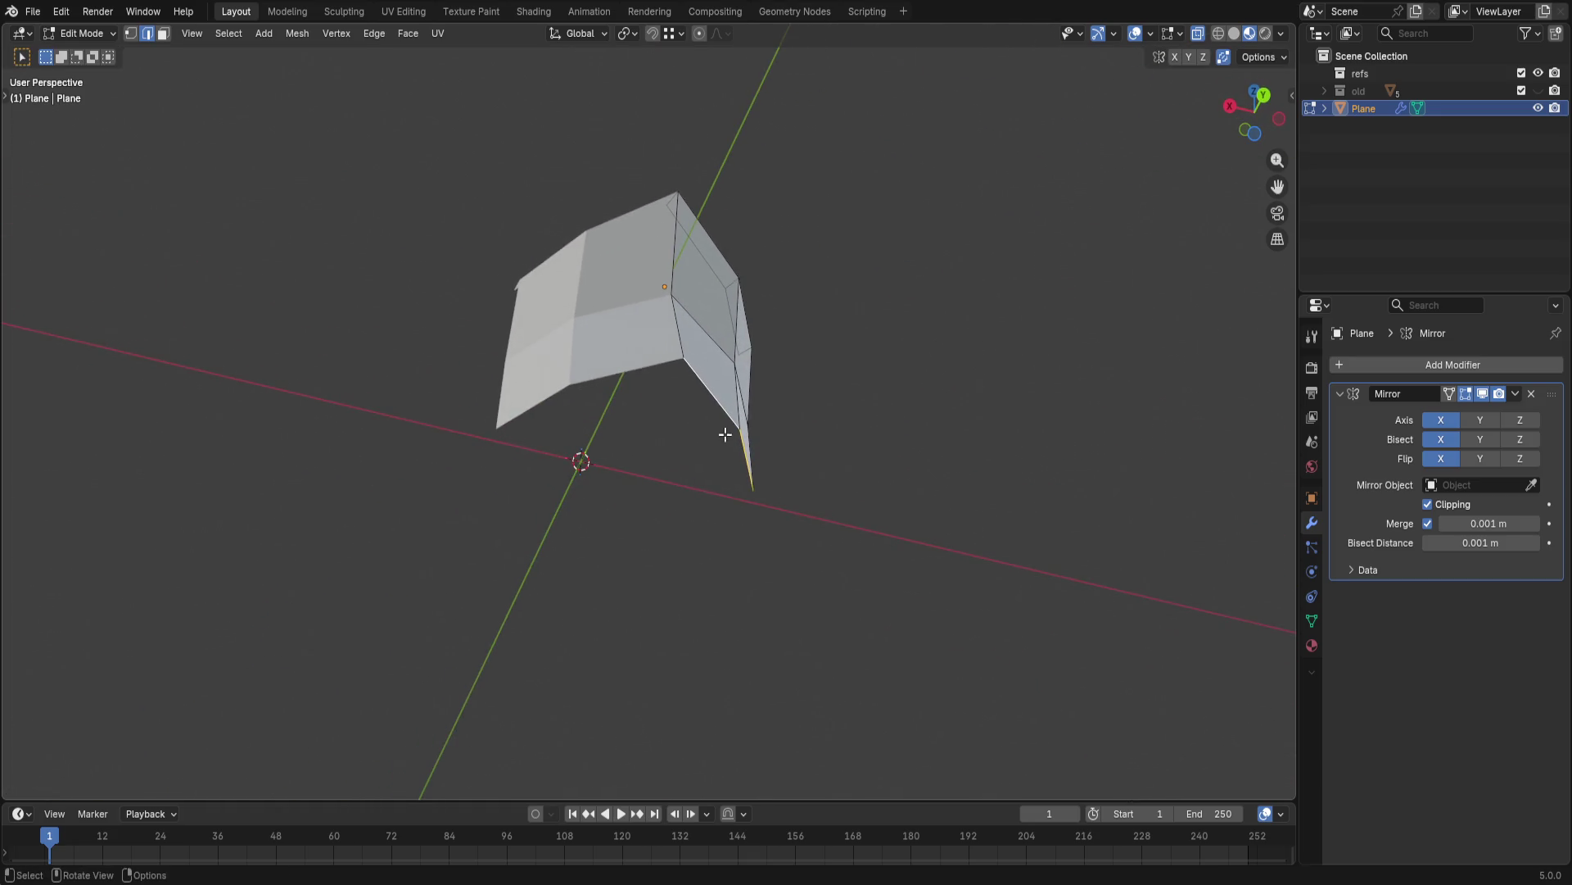
pyautogui.press('g')
pyautogui.press('x')
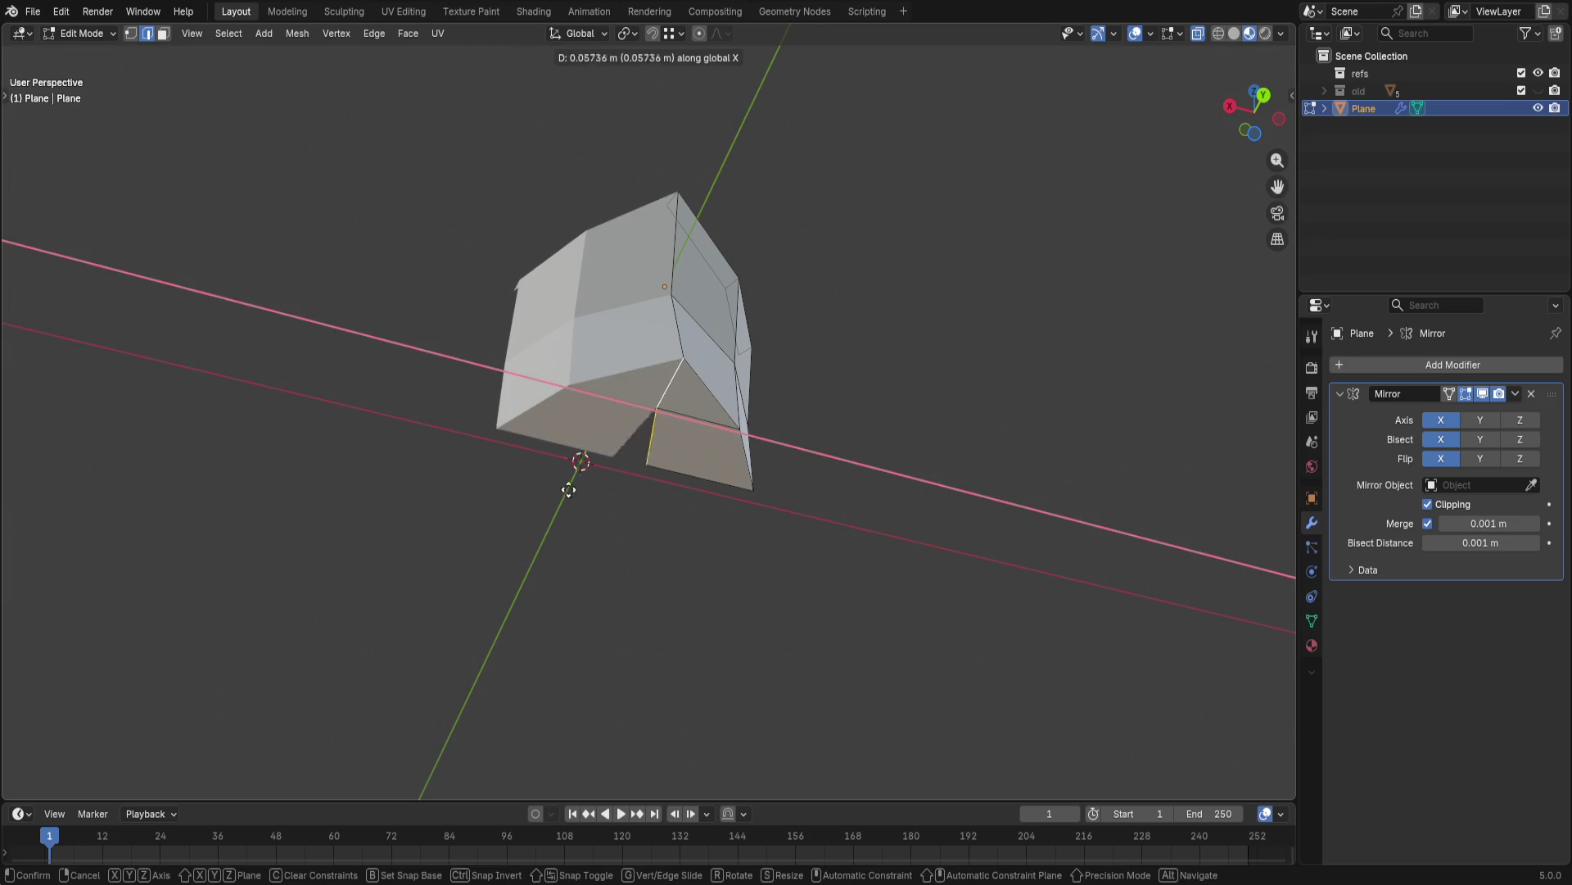
pyautogui.click(478, 476)
# - Lower the shell's bottom edge along Z to extend the base
pyautogui.moveTo(937, 459); pyautogui.dragTo(600, 498, button='middle')
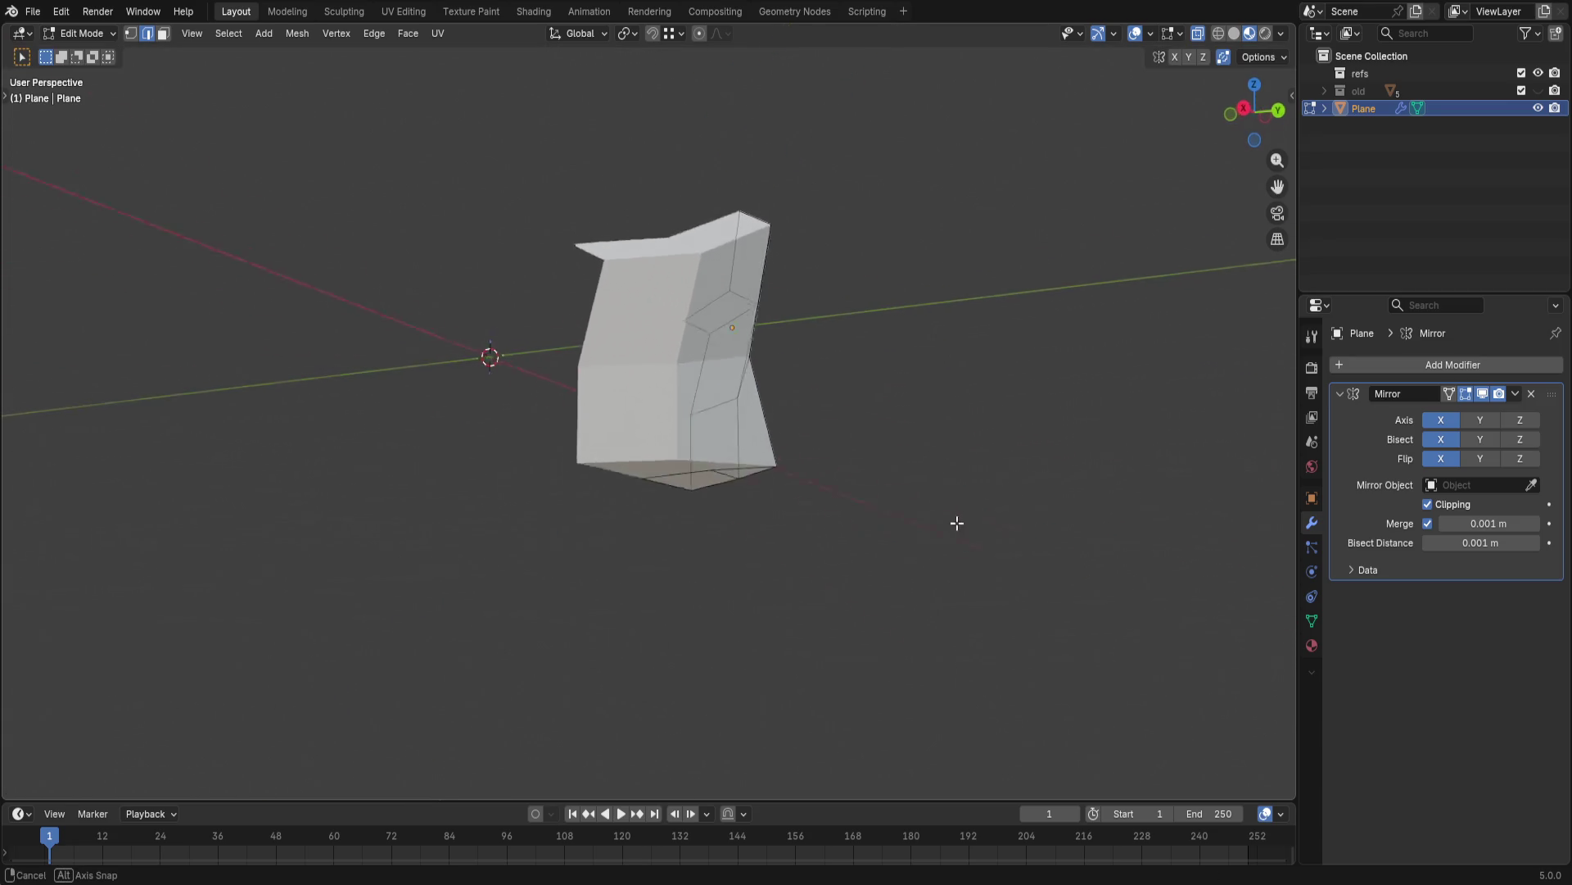
pyautogui.moveTo(718, 458); pyautogui.dragTo(723, 525, button='middle')
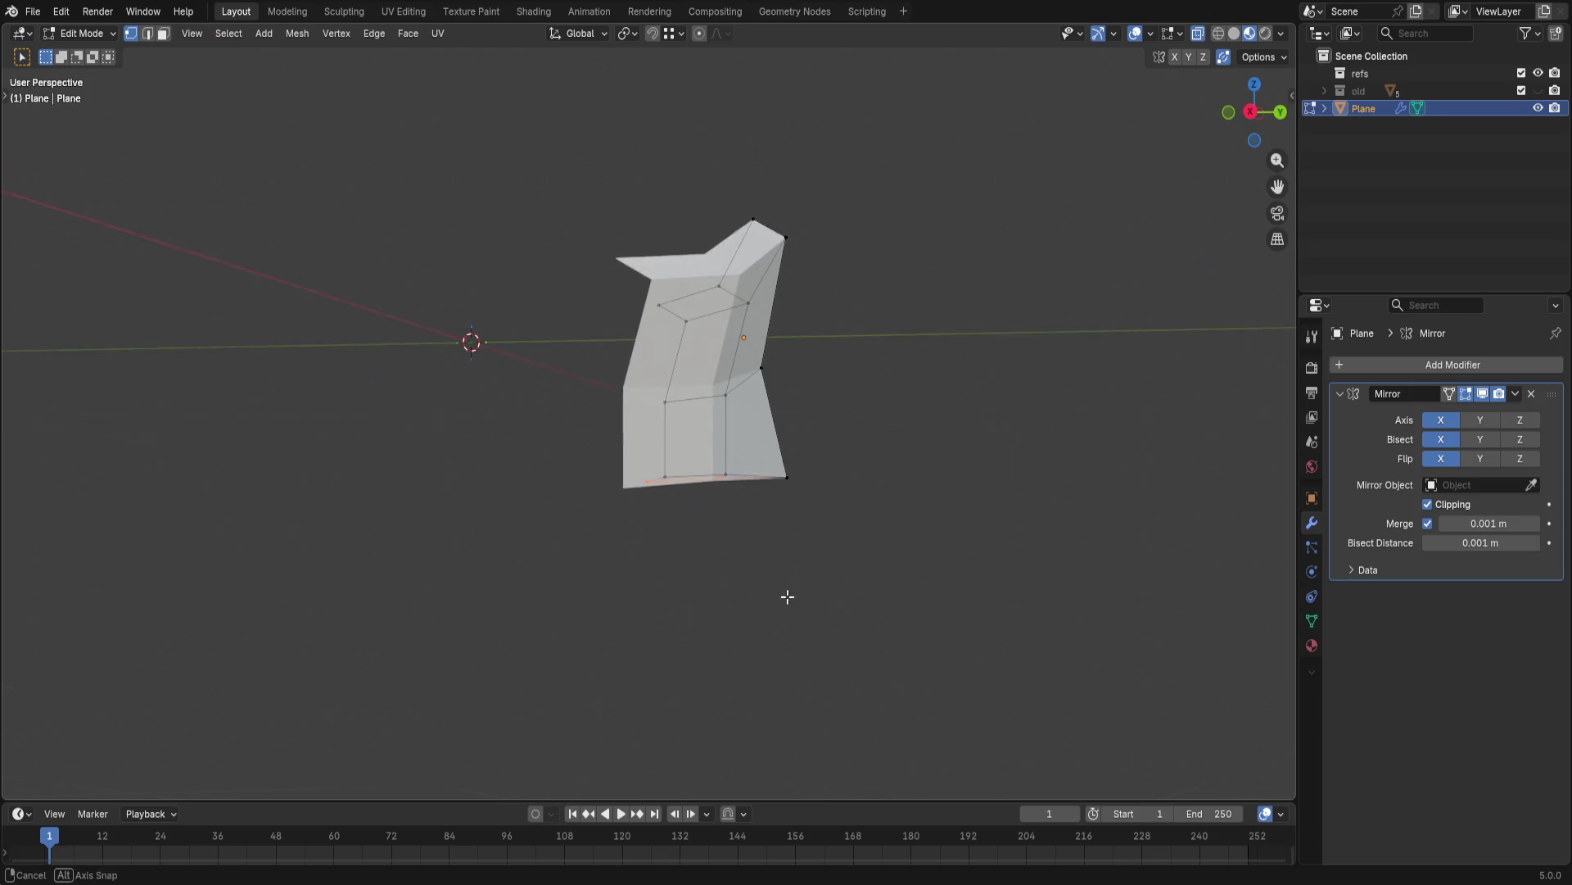
pyautogui.press('g')
pyautogui.press('z')
pyautogui.click(684, 508)
# - Move the helmet's bottom-left corner vertices down along Z
pyautogui.click(644, 485)
pyautogui.moveTo(625, 506); pyautogui.dragTo(625, 533, button='middle')
pyautogui.moveTo(620, 452); pyautogui.dragTo(673, 543)
pyautogui.press('g')
pyautogui.press('z')
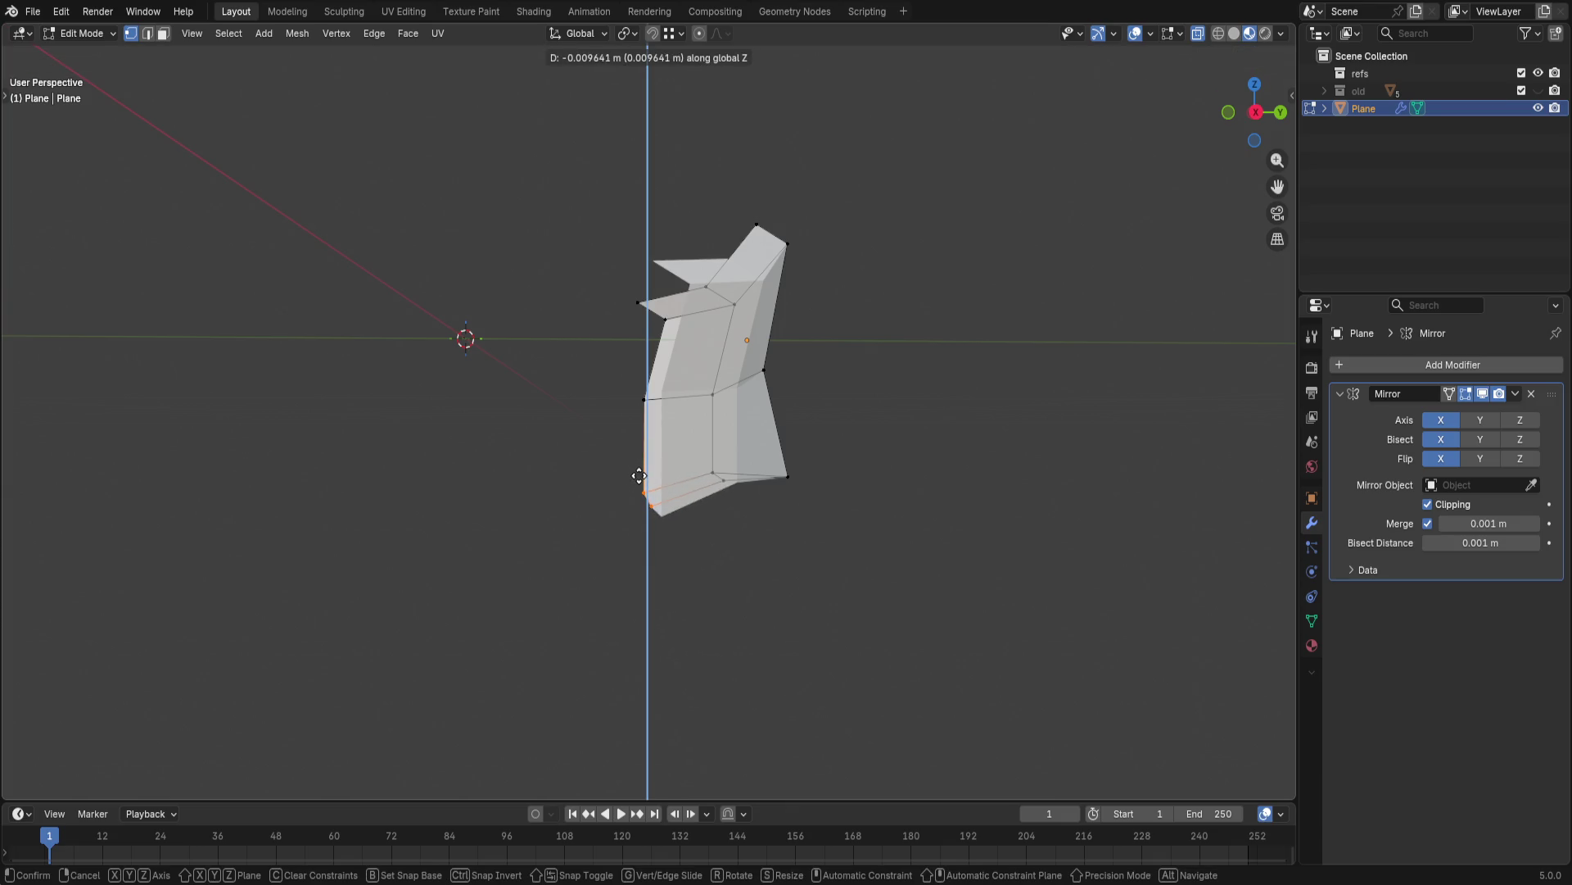
pyautogui.click(642, 465)
pyautogui.moveTo(877, 463)
pyautogui.mouseDown(button='middle')
pyautogui.moveTo(733, 492)
pyautogui.moveTo(747, 524)
pyautogui.moveTo(828, 569)
pyautogui.moveTo(751, 591)
pyautogui.moveTo(719, 548)
pyautogui.mouseUp(button='middle')
pyautogui.moveTo(886, 524)
pyautogui.mouseDown(button='middle')
pyautogui.moveTo(823, 548)
pyautogui.moveTo(673, 511)
pyautogui.moveTo(685, 528)
pyautogui.moveTo(659, 323)
pyautogui.mouseUp(button='middle')
# - Shift the right-side edges along Y to widen the front section, cancelling a stray spherize
pyautogui.moveTo(656, 312); pyautogui.dragTo(826, 537)
pyautogui.moveTo(827, 537); pyautogui.dragTo(806, 569, button='middle')
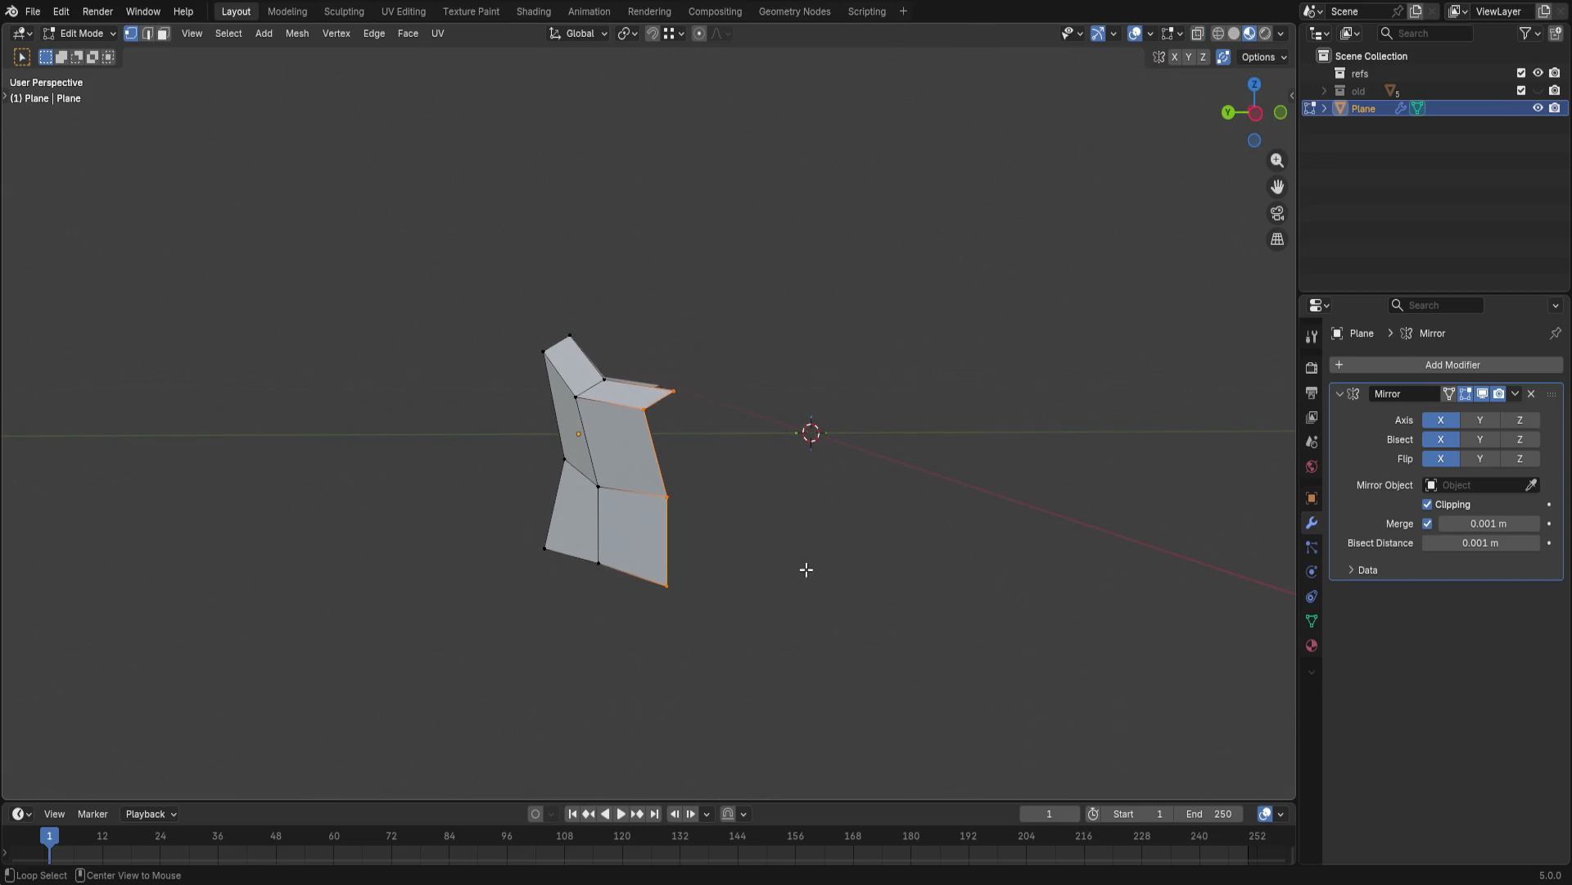
pyautogui.press('g')
pyautogui.press('z')
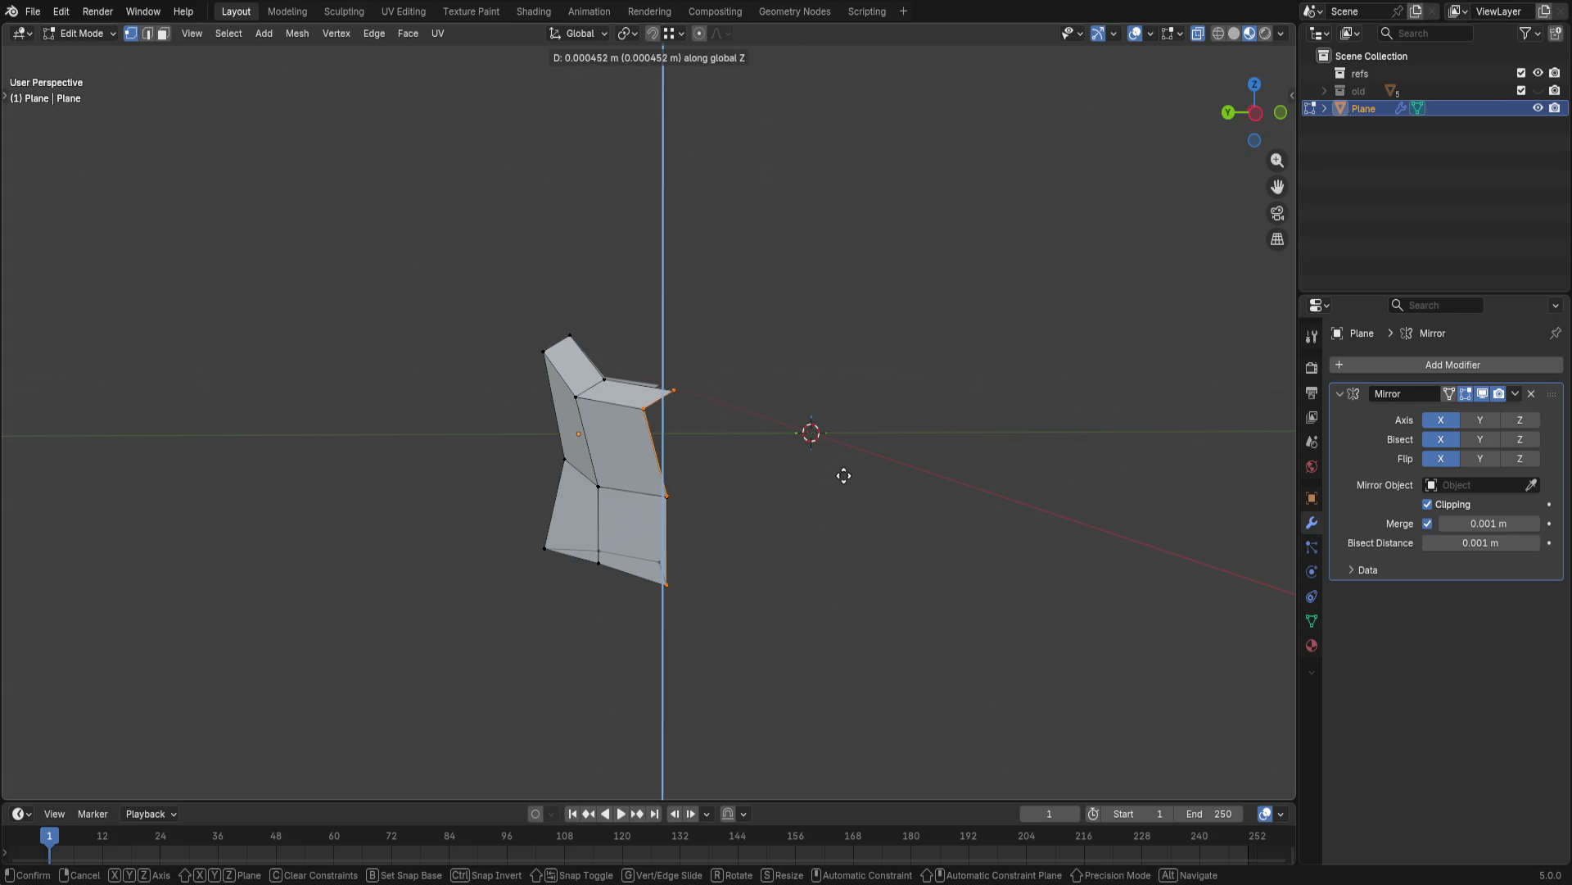
pyautogui.press('y')
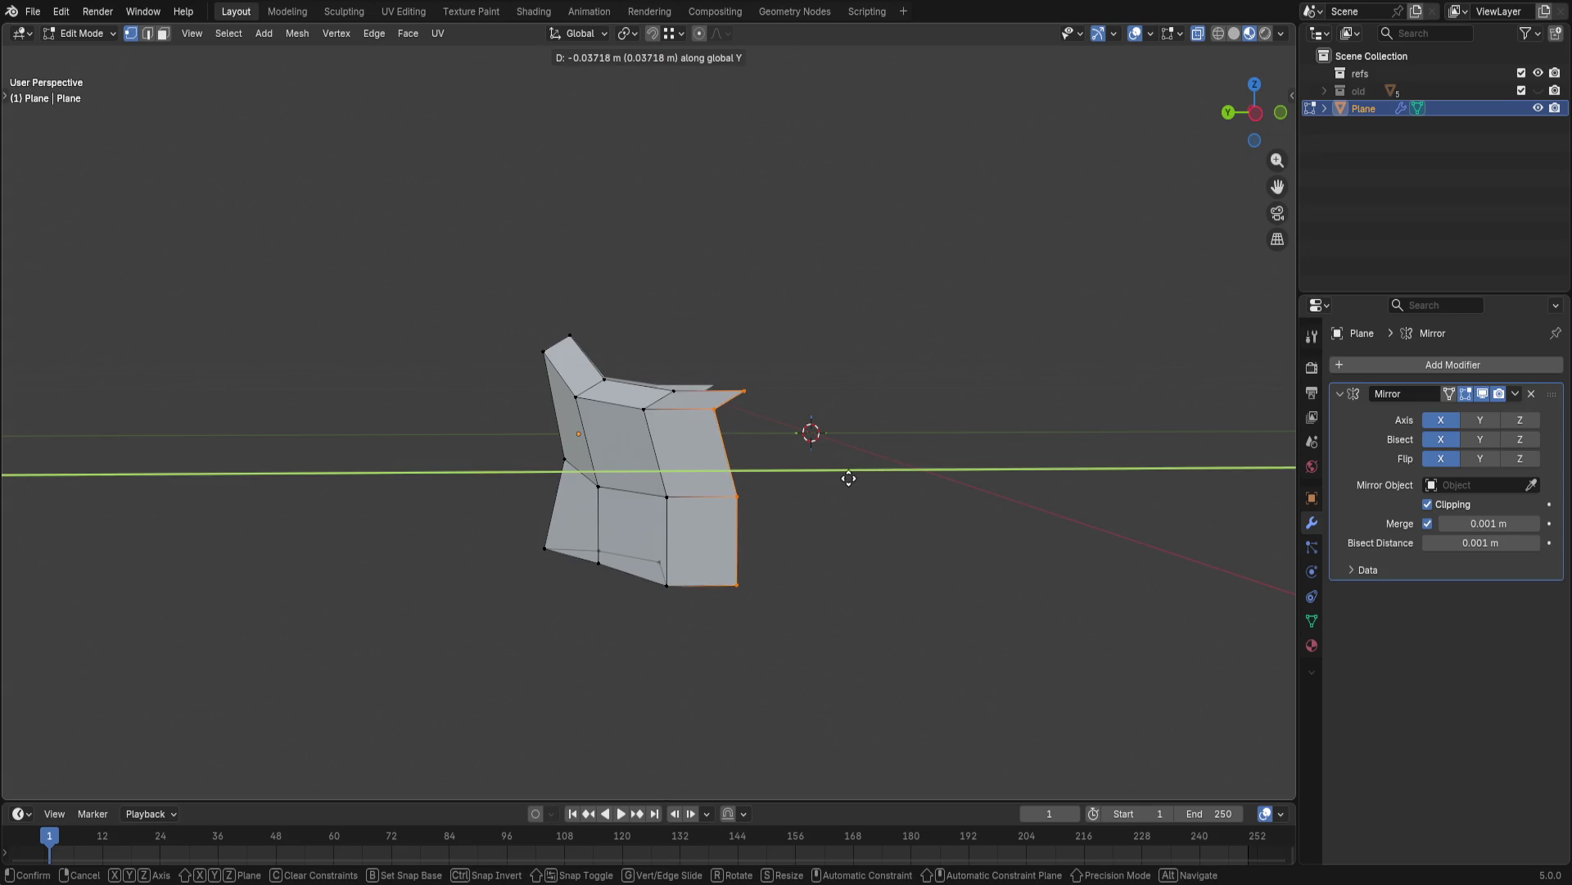
pyautogui.click(848, 479)
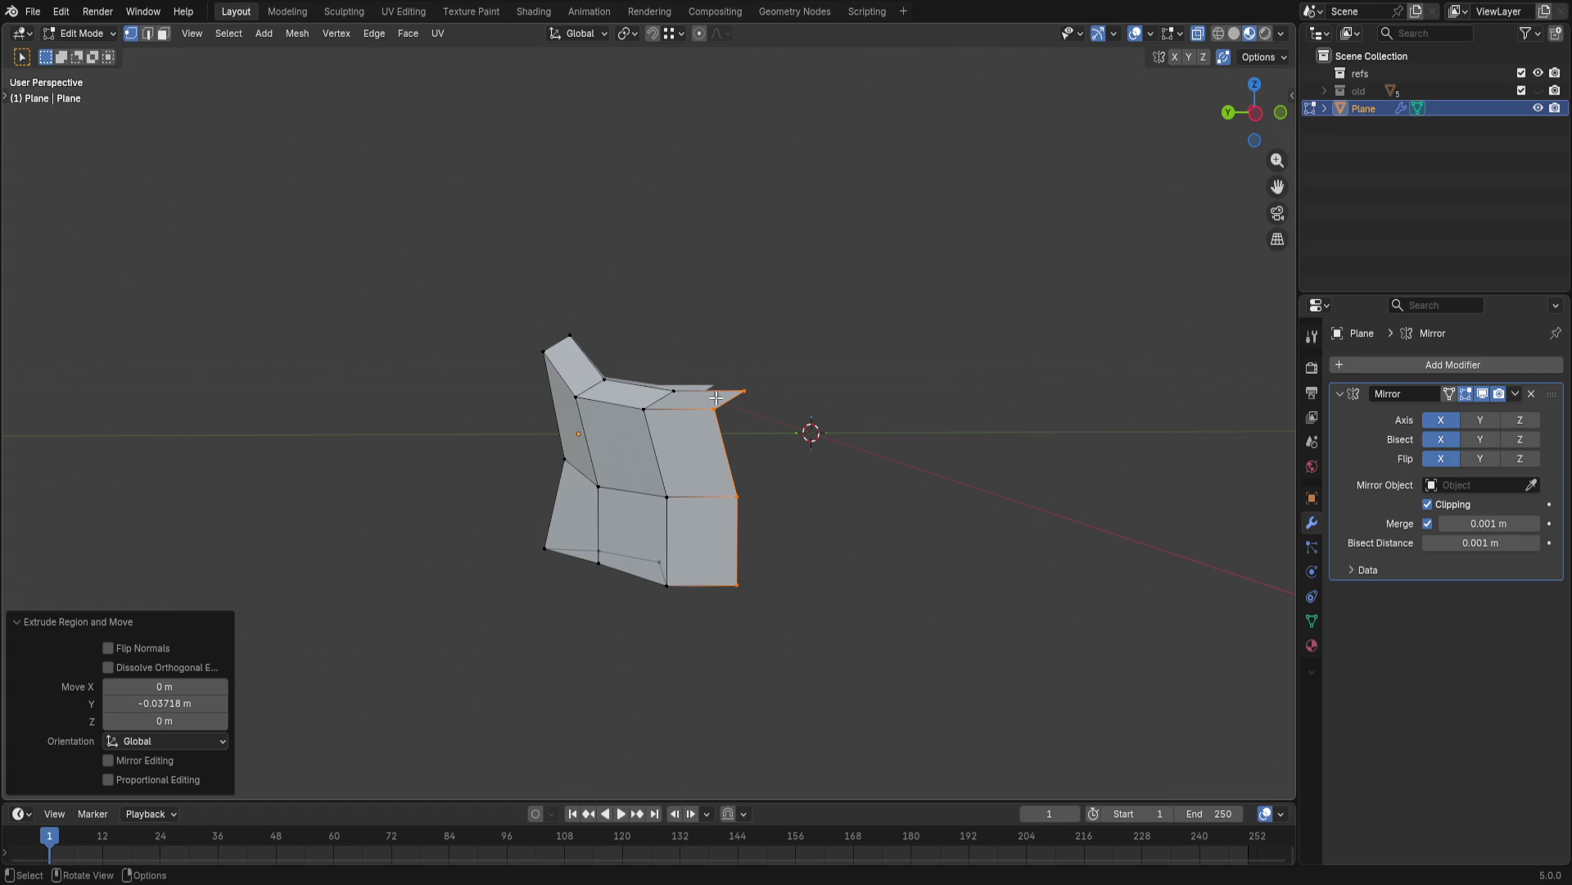
pyautogui.hotkey('shift', 'alt', 's')
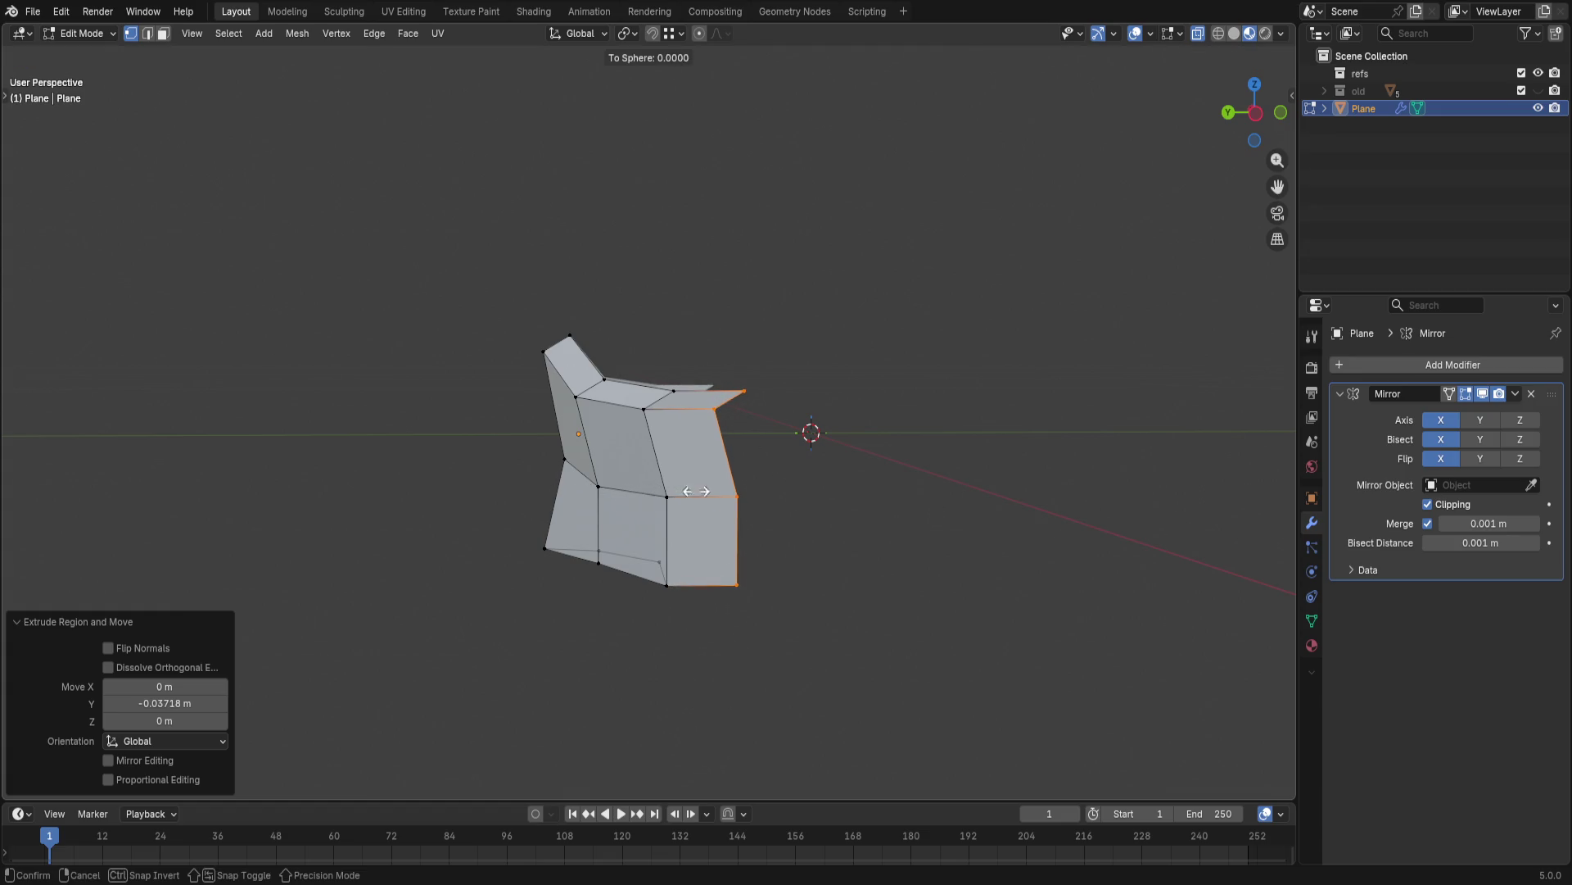
pyautogui.press('Escape')
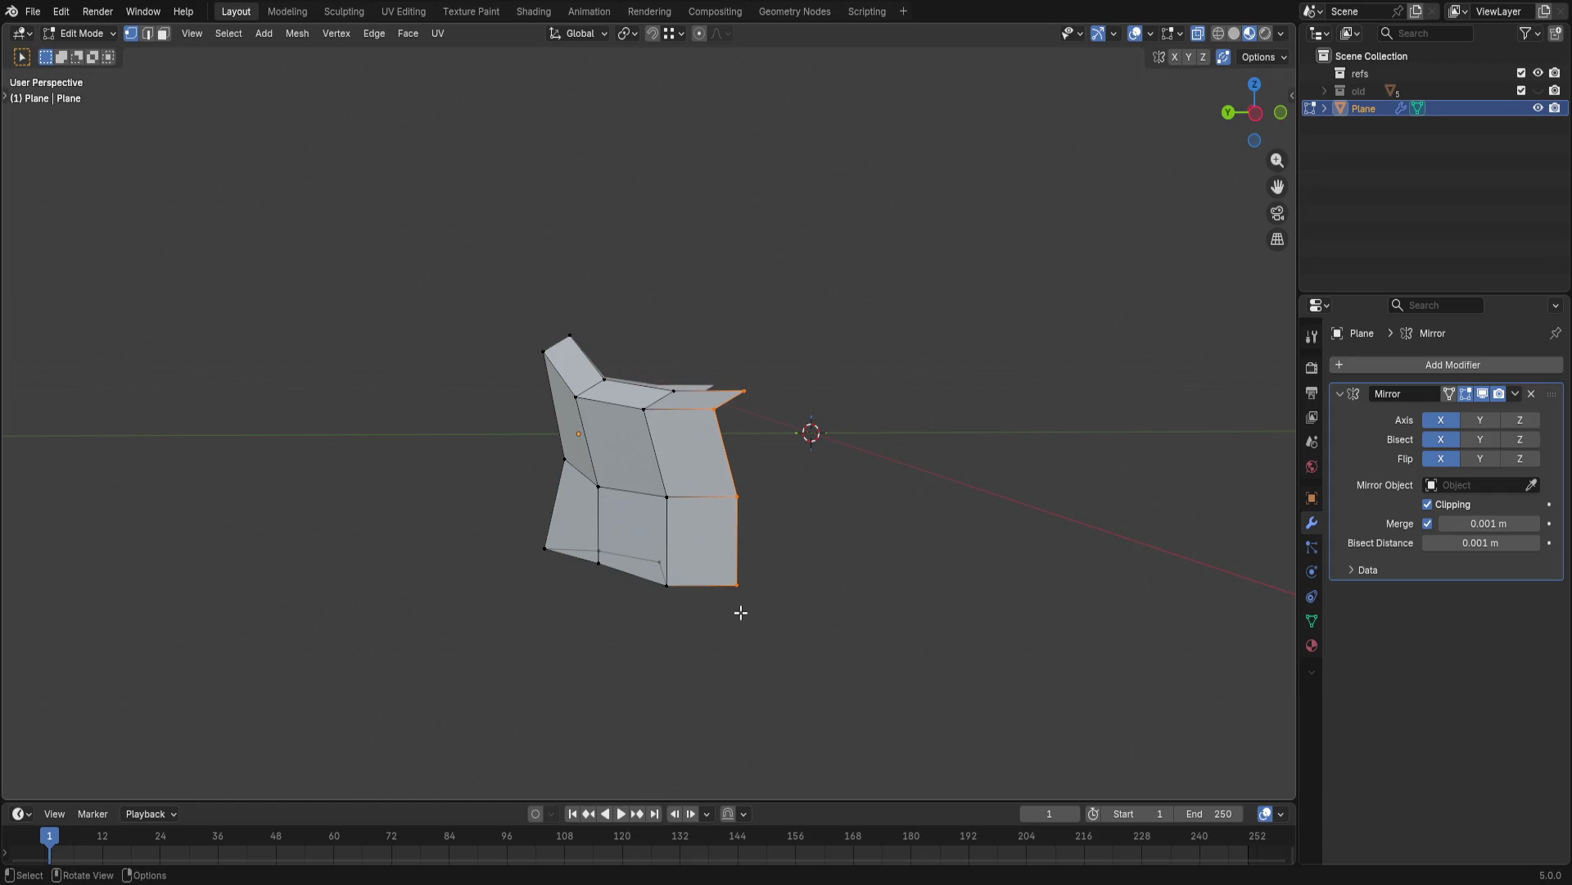
# - Nudge the selected edge and the top-right vertex along Y to refine the front profile
pyautogui.press('g')
pyautogui.press('z')
pyautogui.press('y')
pyautogui.click(737, 497)
pyautogui.click(738, 393)
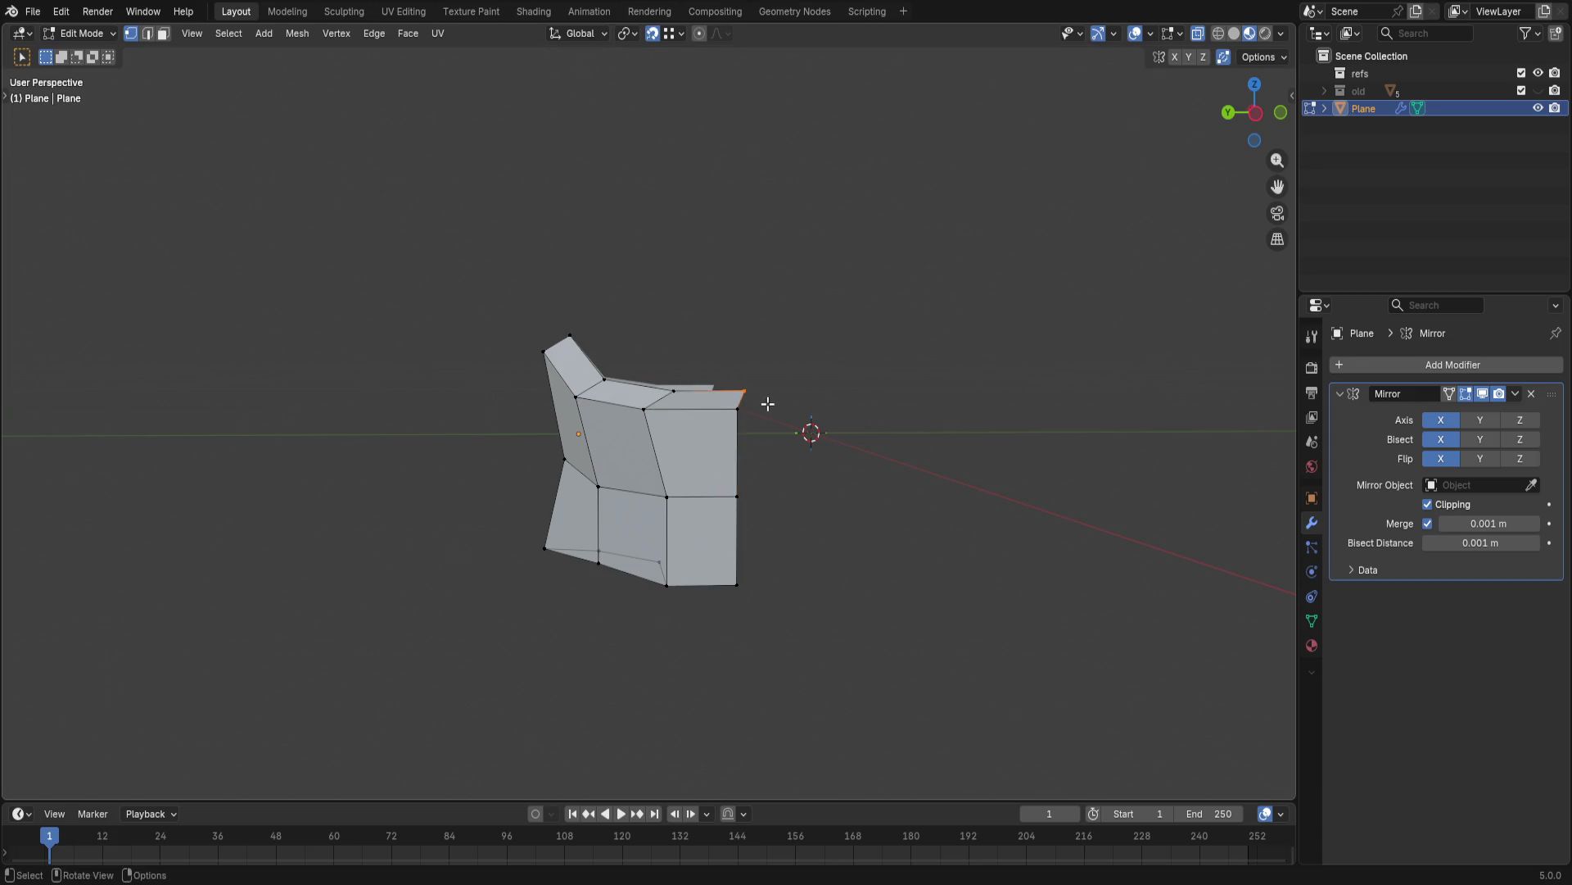
pyautogui.press('g')
pyautogui.press('y')
pyautogui.click(738, 430)
pyautogui.moveTo(797, 456)
pyautogui.mouseDown(button='middle')
pyautogui.moveTo(789, 523)
pyautogui.moveTo(720, 519)
pyautogui.moveTo(868, 439)
pyautogui.moveTo(825, 496)
pyautogui.moveTo(835, 510)
pyautogui.moveTo(738, 538)
pyautogui.mouseUp(button='middle')
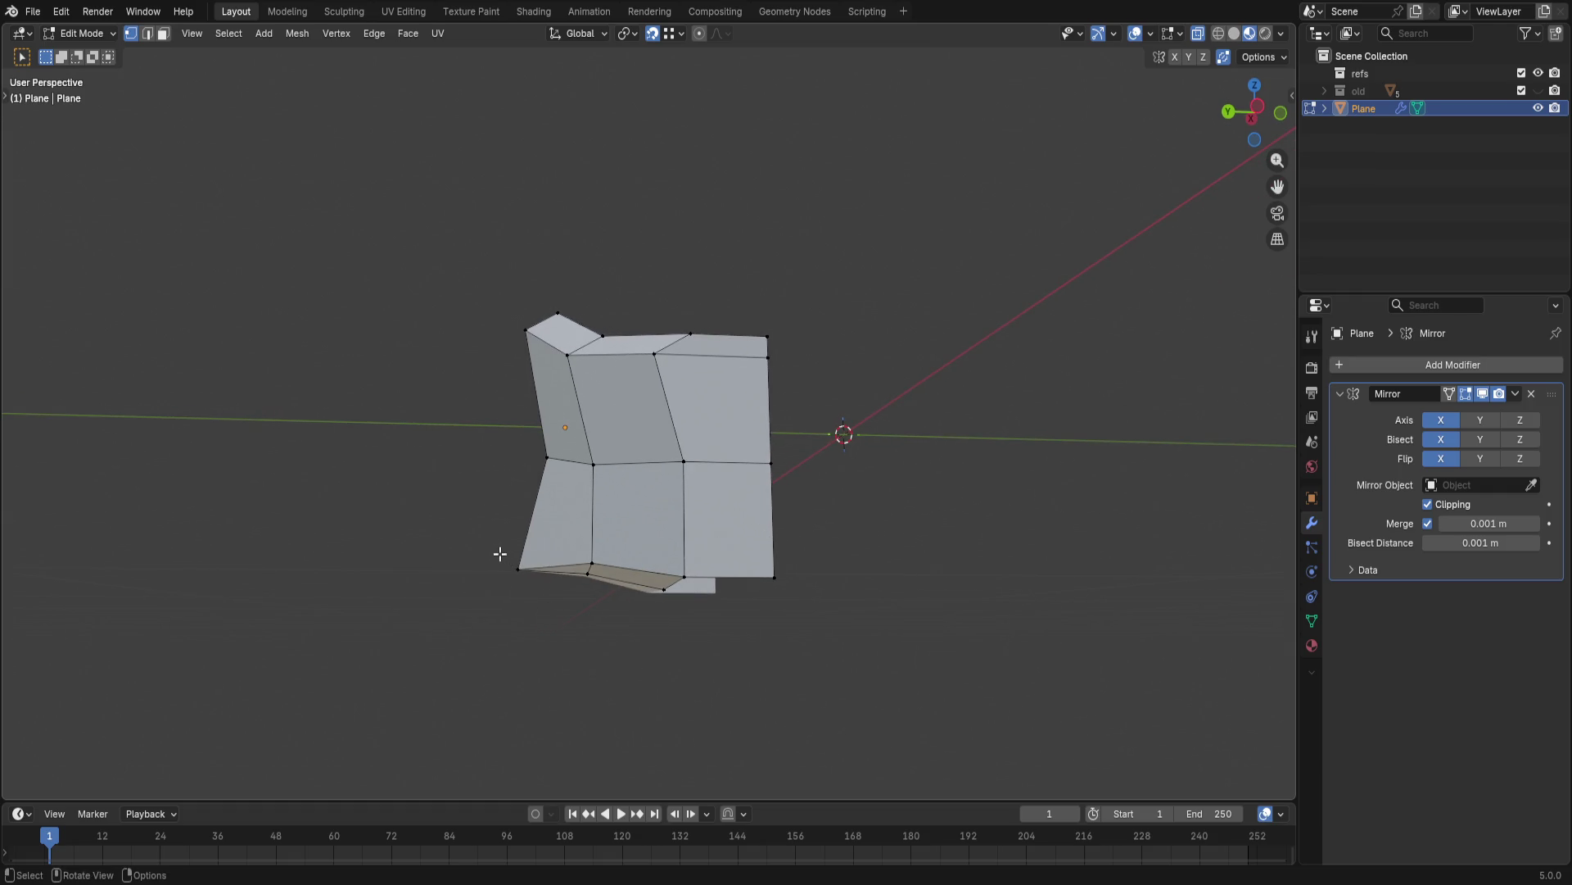
# - Lower the bottom-left corner edge along the global Z axis
pyautogui.moveTo(591, 578); pyautogui.dragTo(591, 578)
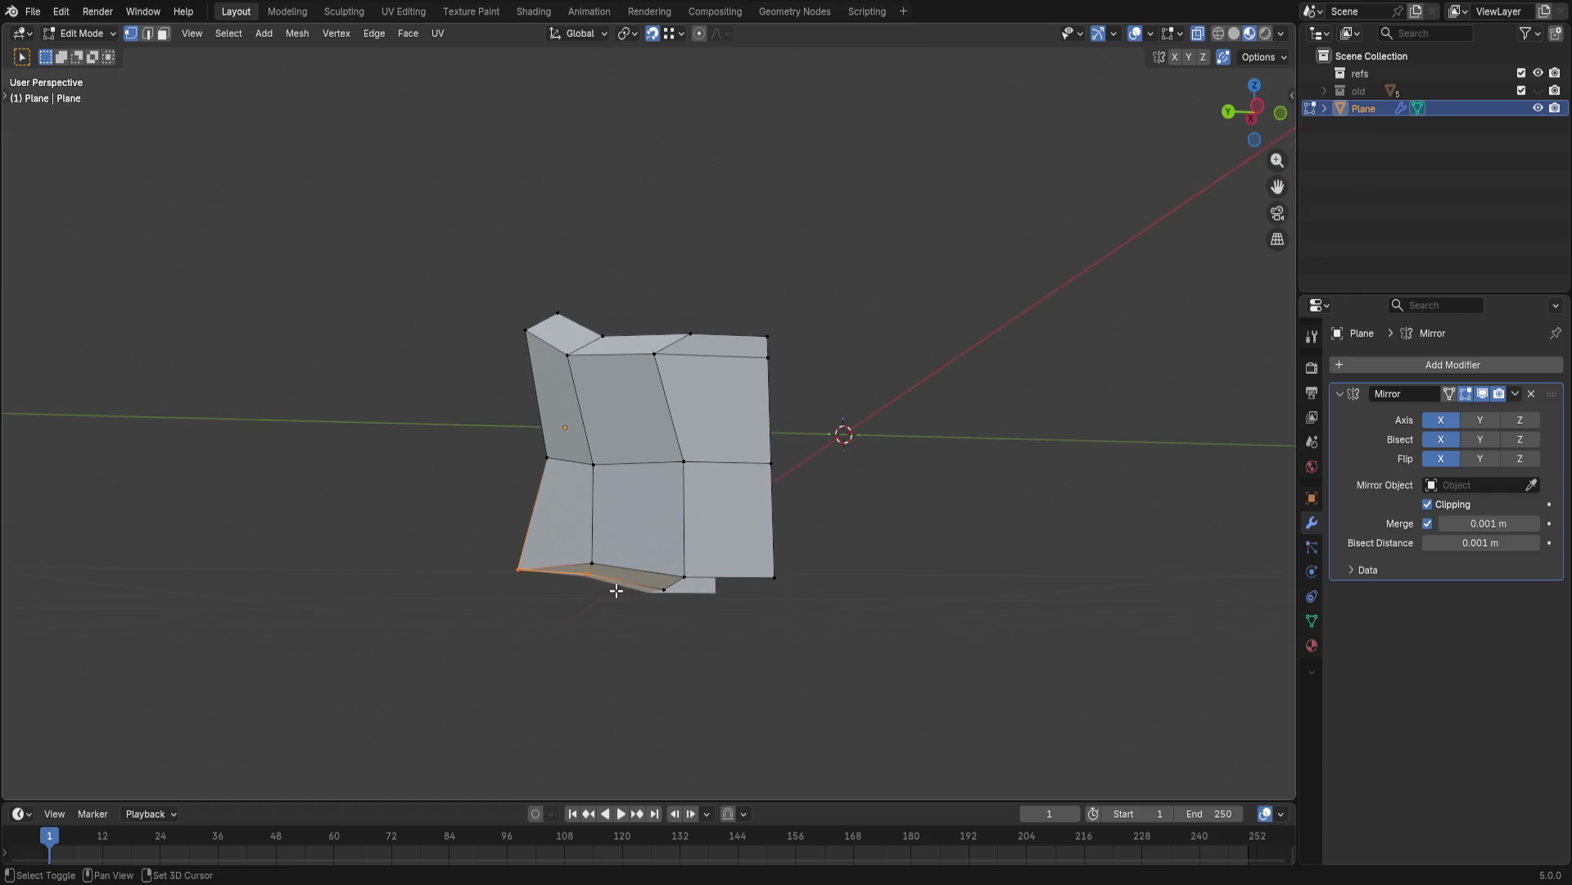
pyautogui.press('g')
pyautogui.press('z')
pyautogui.press('z')
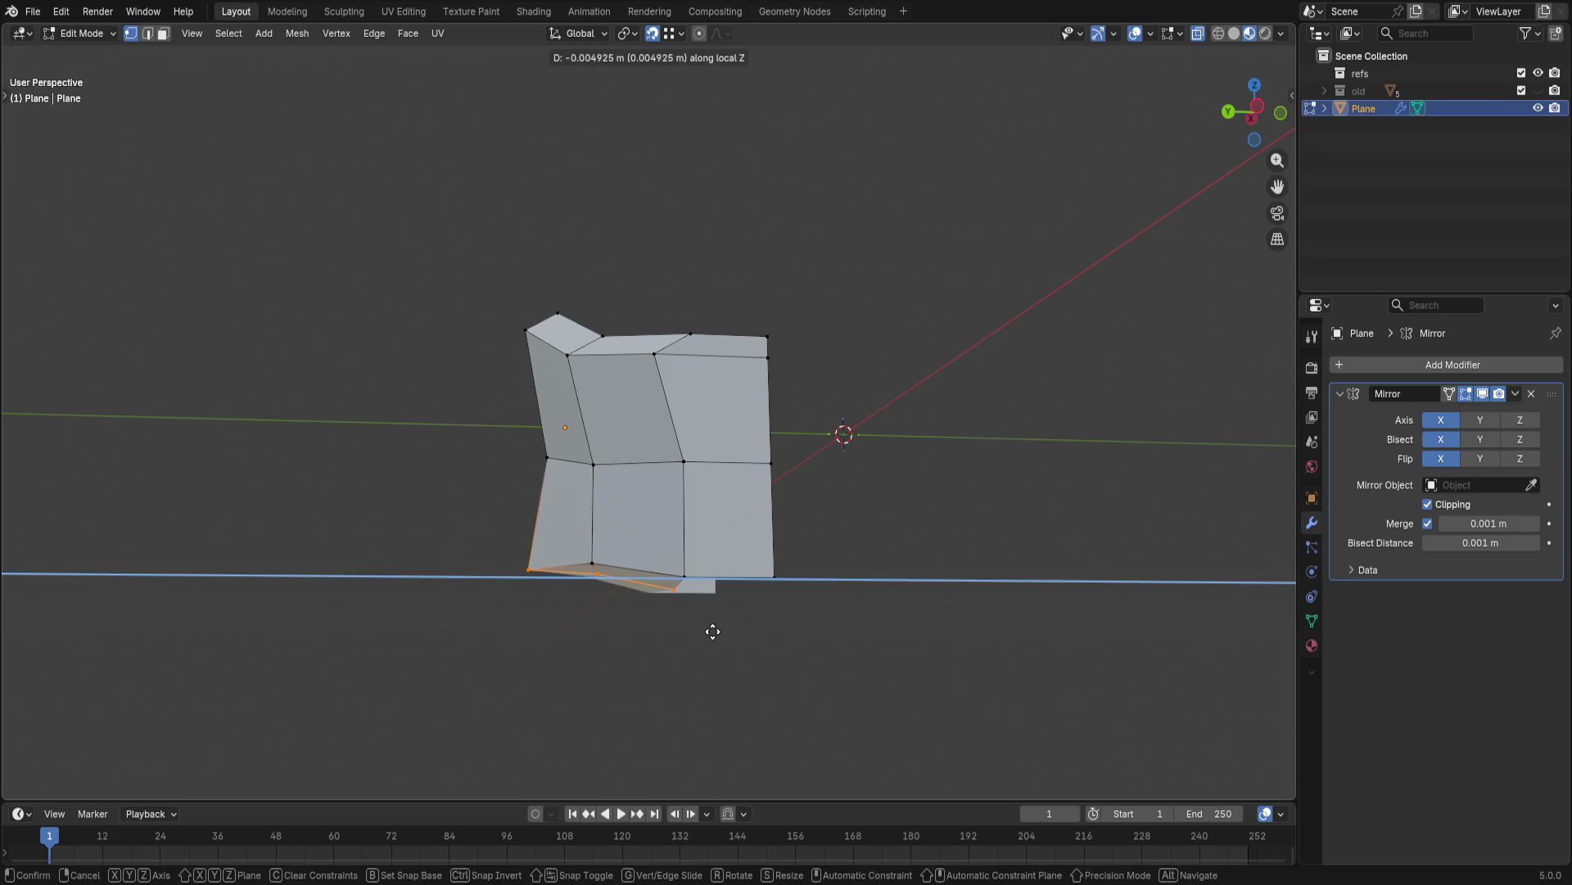
pyautogui.press('z')
pyautogui.press('z')
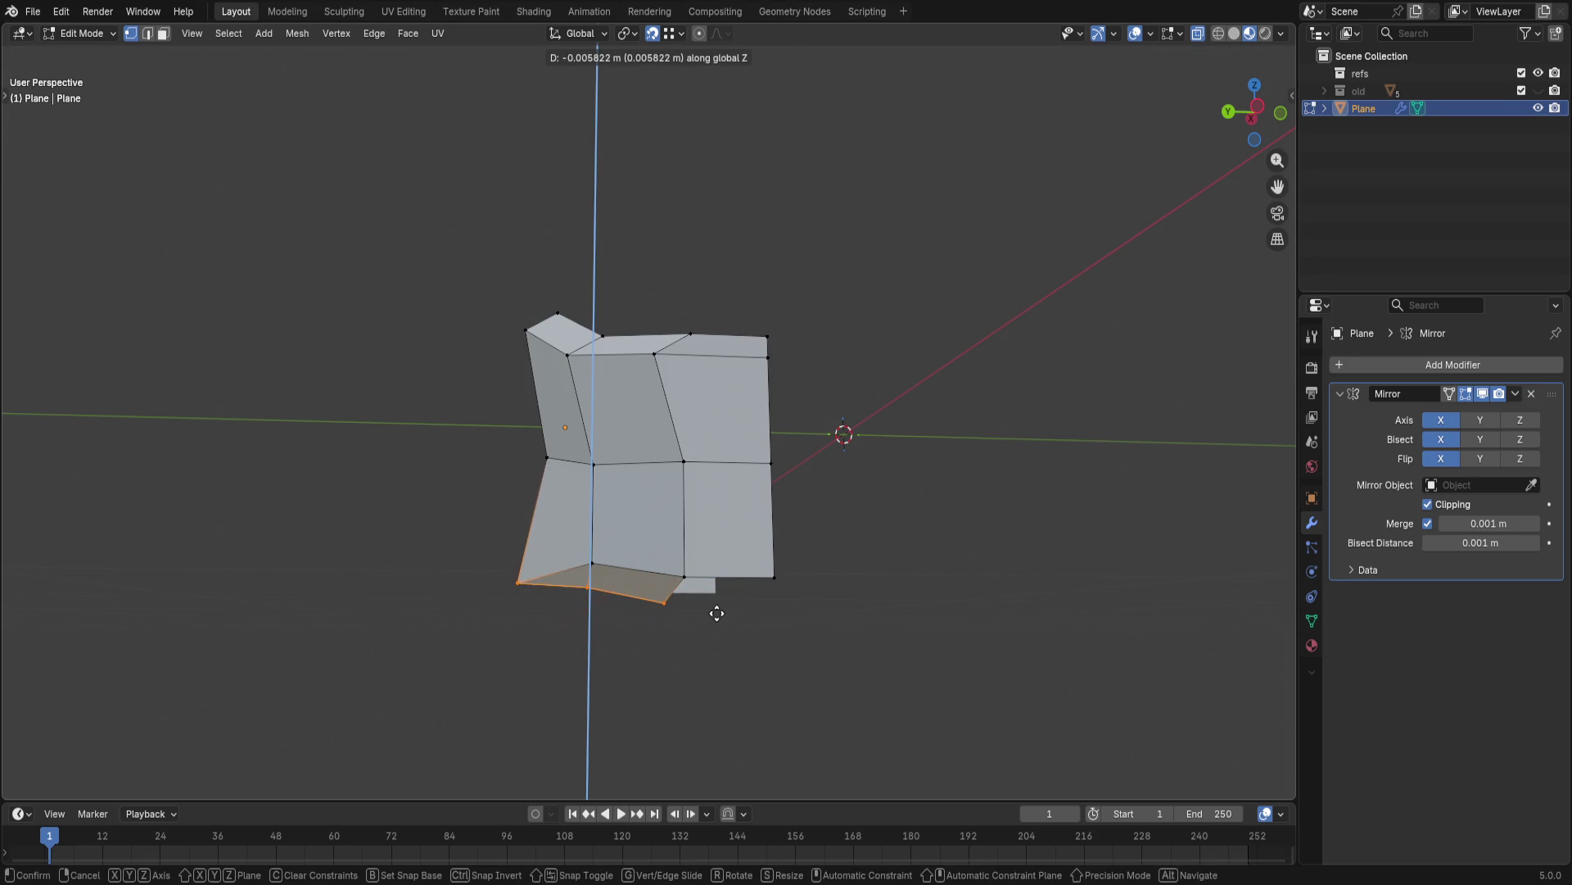
pyautogui.click(720, 609)
pyautogui.moveTo(721, 608); pyautogui.dragTo(729, 387, button='middle')
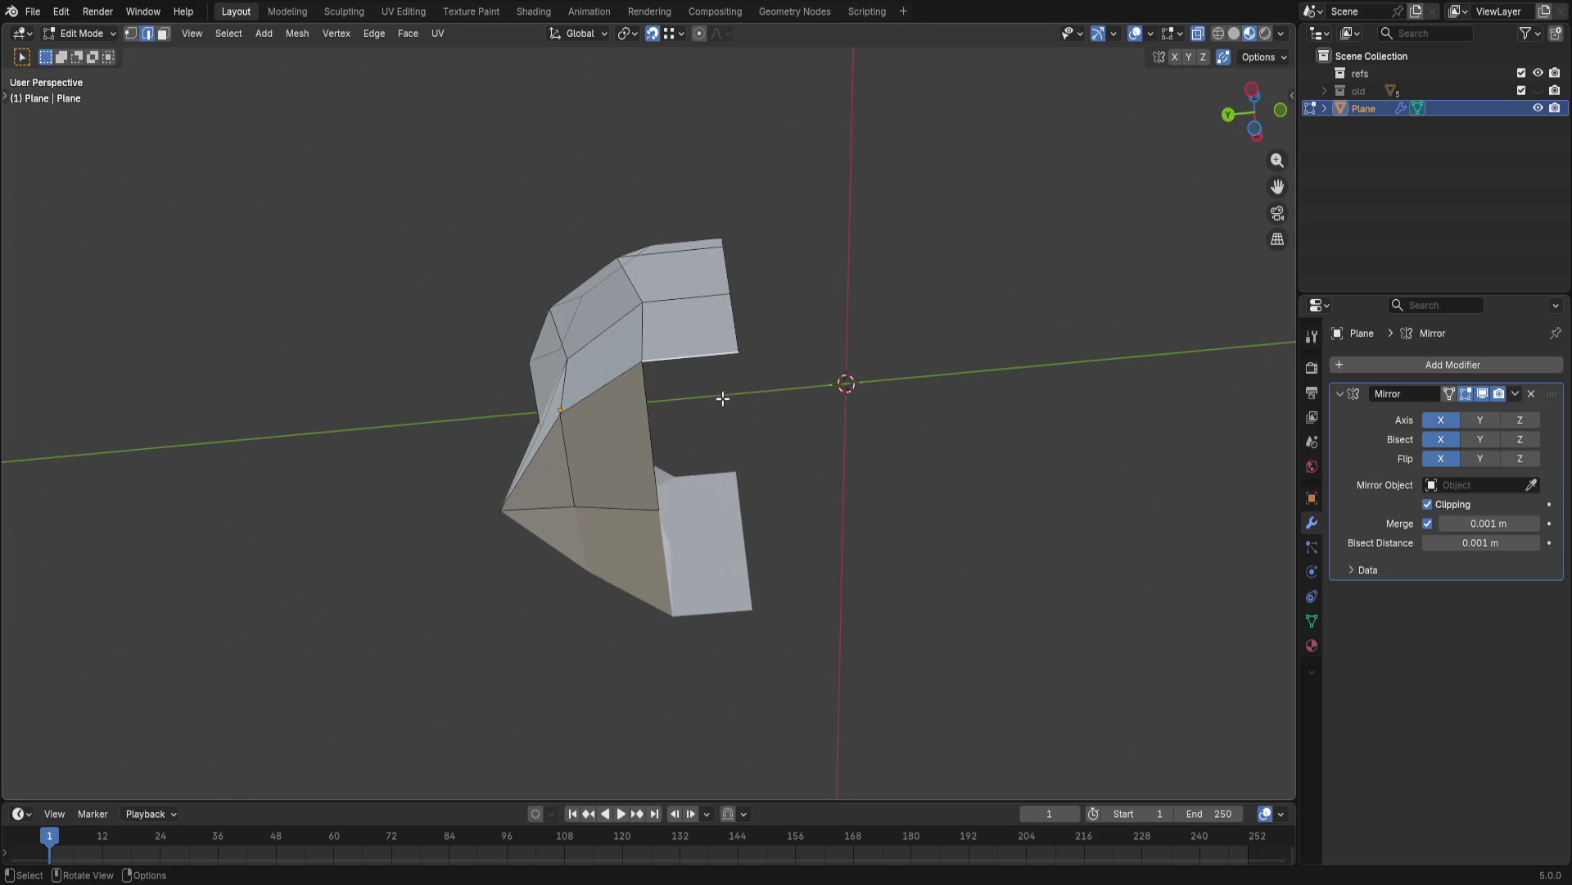
# - Extrude new faces outward with Snap Base set to Closest, then drop them along Z to form the lower shell
pyautogui.press('e')
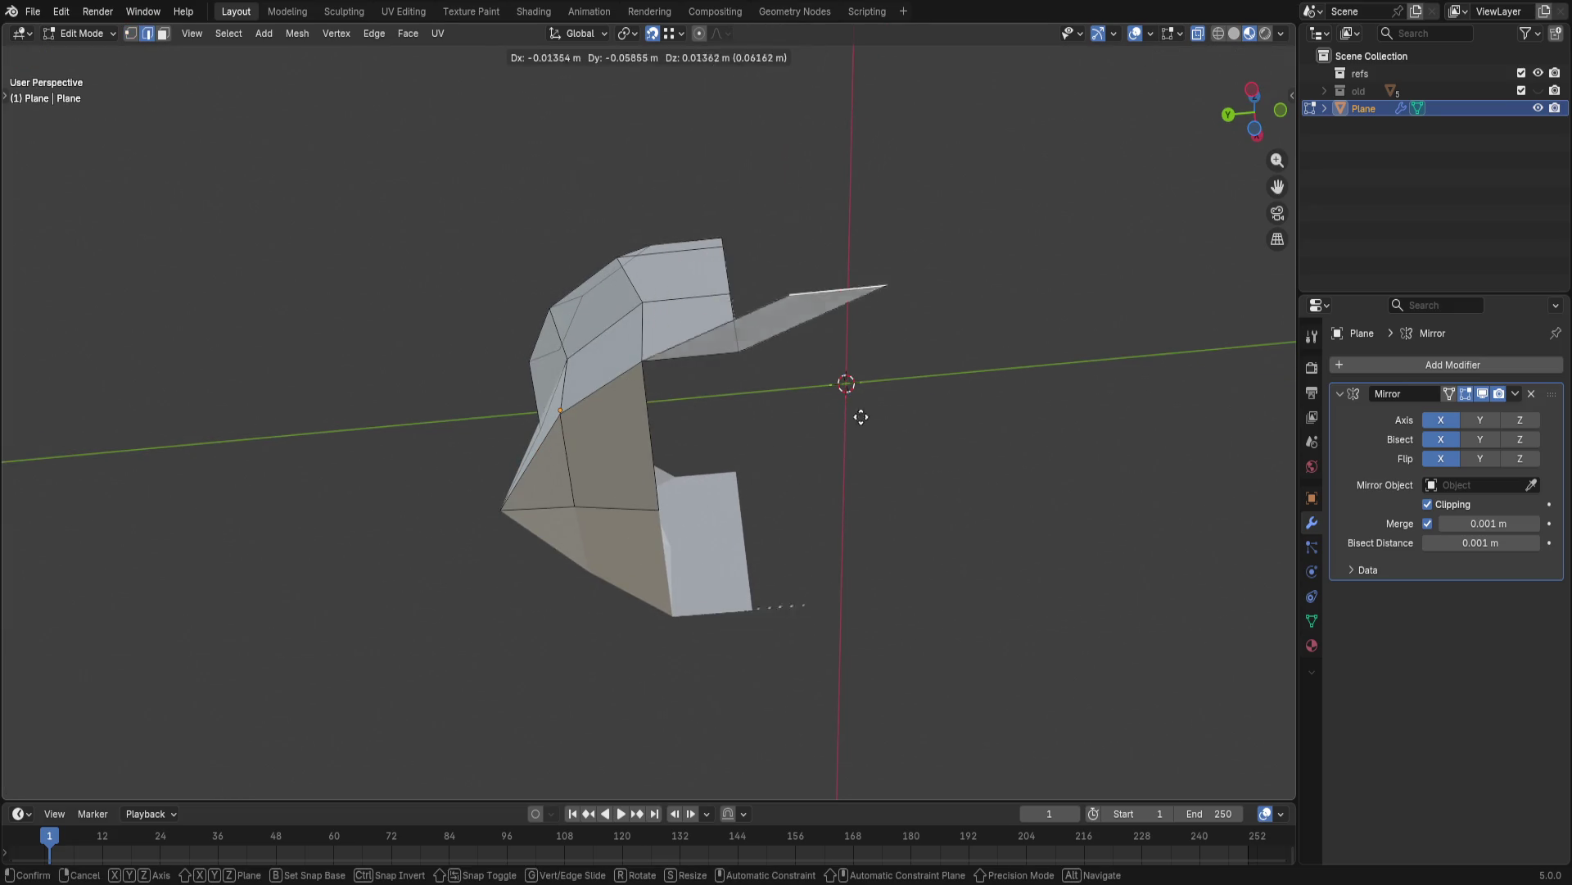
pyautogui.click(856, 415)
pyautogui.click(672, 33)
pyautogui.click(612, 89)
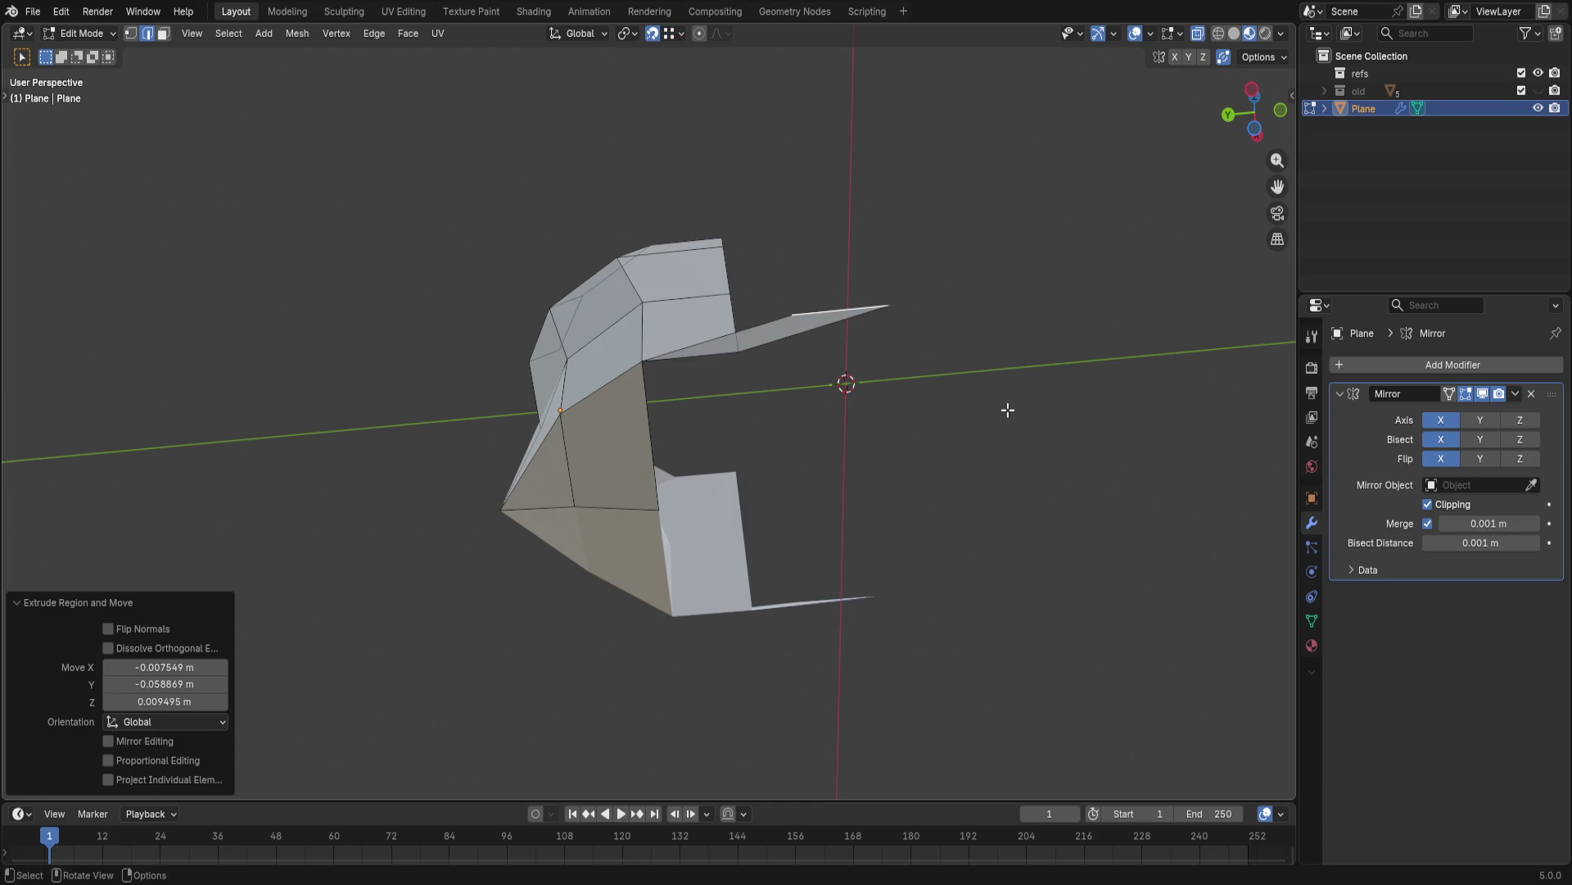
pyautogui.hotkey('ctrl', 'z')
pyautogui.press('e')
pyautogui.click(878, 420)
pyautogui.moveTo(878, 420)
pyautogui.mouseDown(button='middle')
pyautogui.moveTo(847, 494)
pyautogui.moveTo(662, 594)
pyautogui.moveTo(779, 671)
pyautogui.moveTo(868, 492)
pyautogui.moveTo(852, 492)
pyautogui.moveTo(872, 512)
pyautogui.moveTo(725, 632)
pyautogui.moveTo(774, 615)
pyautogui.moveTo(882, 689)
pyautogui.moveTo(869, 515)
pyautogui.mouseUp(button='middle')
pyautogui.press('g')
pyautogui.press('z')
pyautogui.click(781, 661)
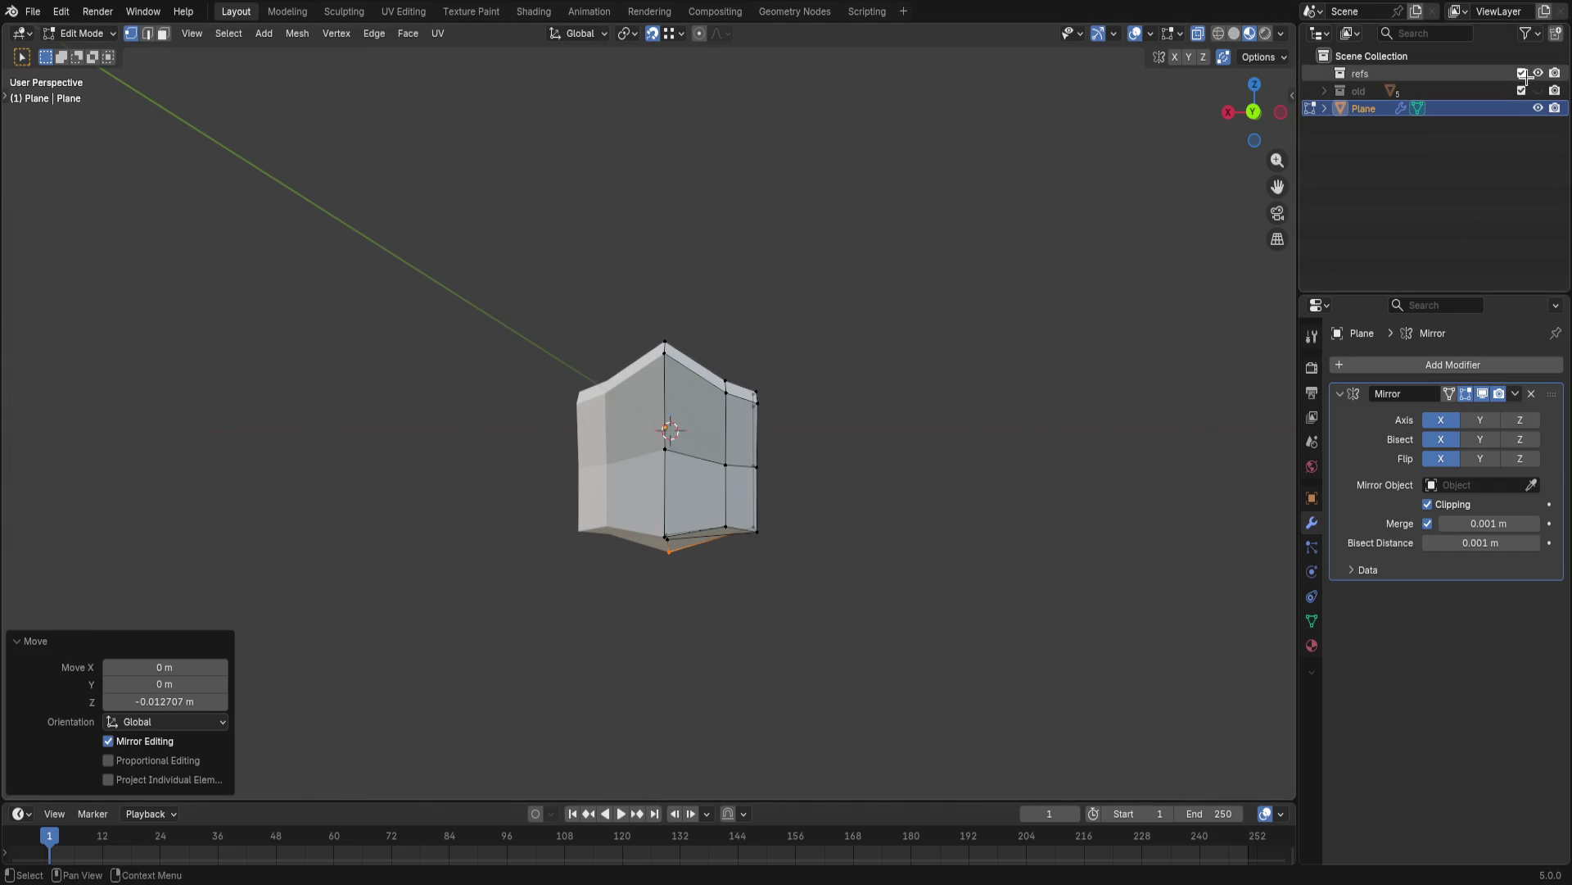
# - Show the old helmet for reference and delete stray vertices on the lower body
pyautogui.click(1538, 90)
pyautogui.moveTo(737, 308)
pyautogui.mouseDown(button='middle')
pyautogui.moveTo(746, 331)
pyautogui.moveTo(702, 351)
pyautogui.mouseUp(button='middle')
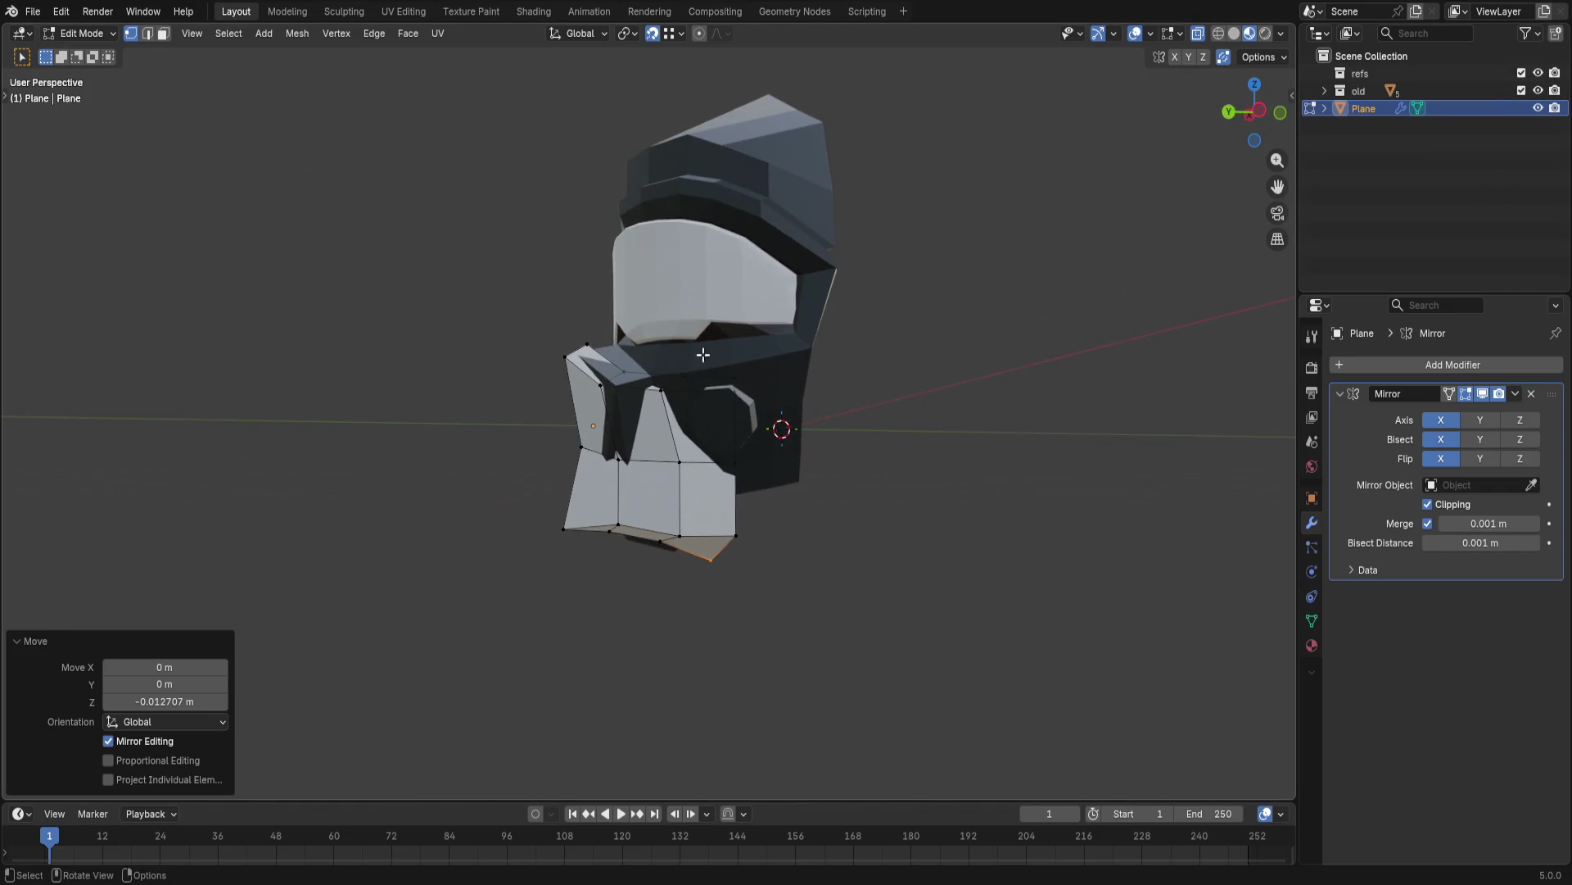
pyautogui.moveTo(870, 561)
pyautogui.mouseDown(button='middle')
pyautogui.moveTo(755, 503)
pyautogui.moveTo(685, 341)
pyautogui.mouseUp(button='middle')
pyautogui.moveTo(692, 324); pyautogui.dragTo(831, 603)
pyautogui.press('x')
pyautogui.click(962, 557)
pyautogui.moveTo(962, 555)
pyautogui.mouseDown(button='middle')
pyautogui.moveTo(761, 520)
pyautogui.moveTo(769, 494)
pyautogui.moveTo(914, 505)
pyautogui.moveTo(744, 506)
pyautogui.mouseUp(button='middle')
# - Move two front vertices back along Y to realign the lower shell
pyautogui.press('g')
pyautogui.press('z')
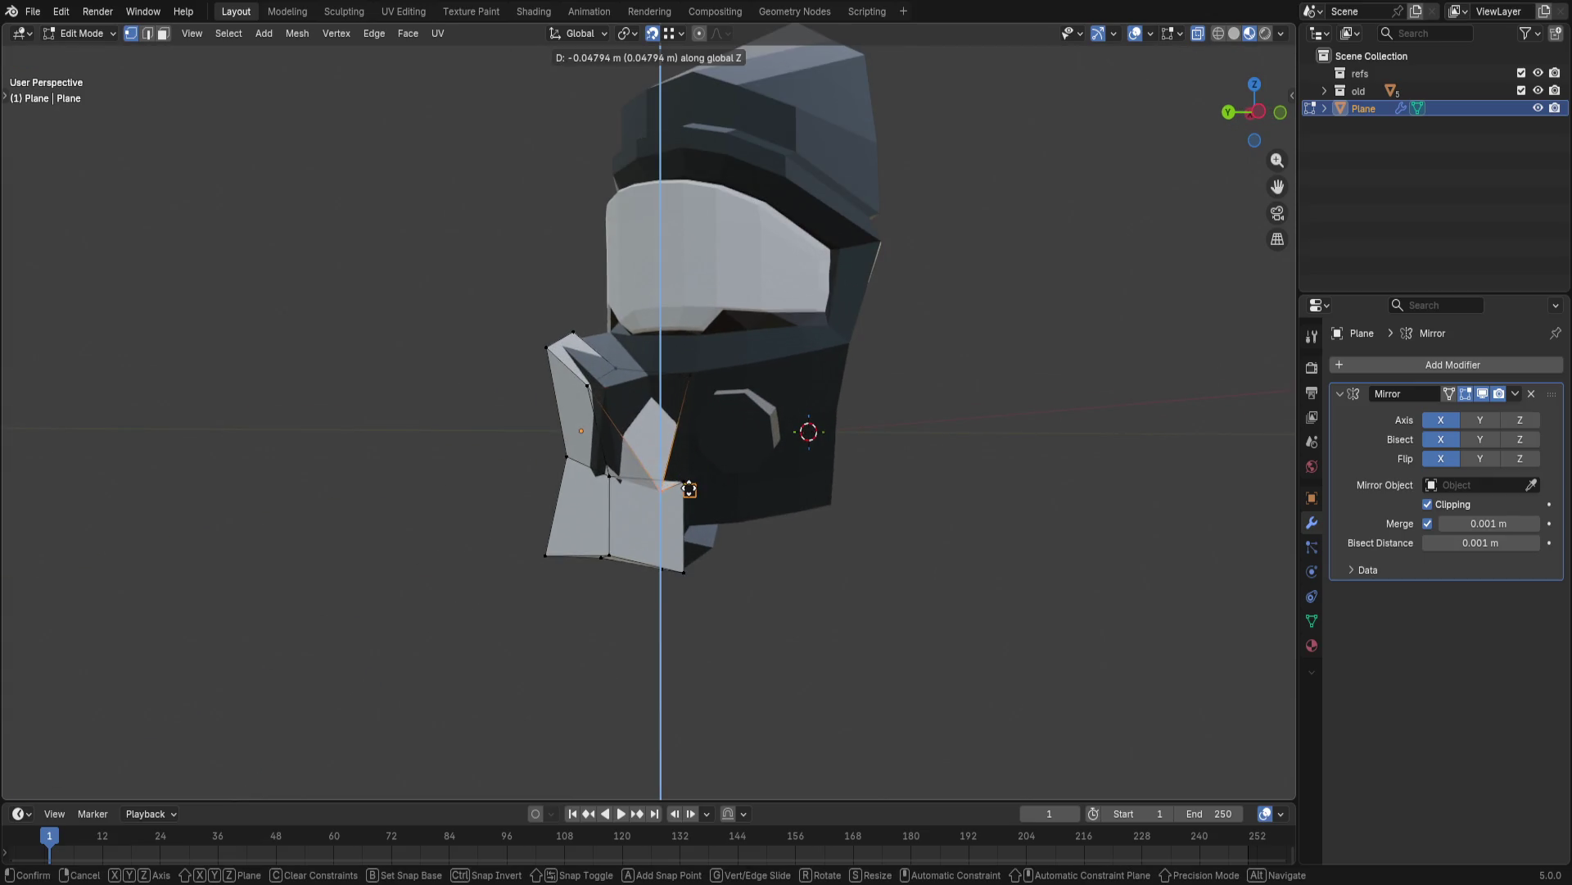
pyautogui.press('y')
pyautogui.click(685, 480)
pyautogui.click(692, 380)
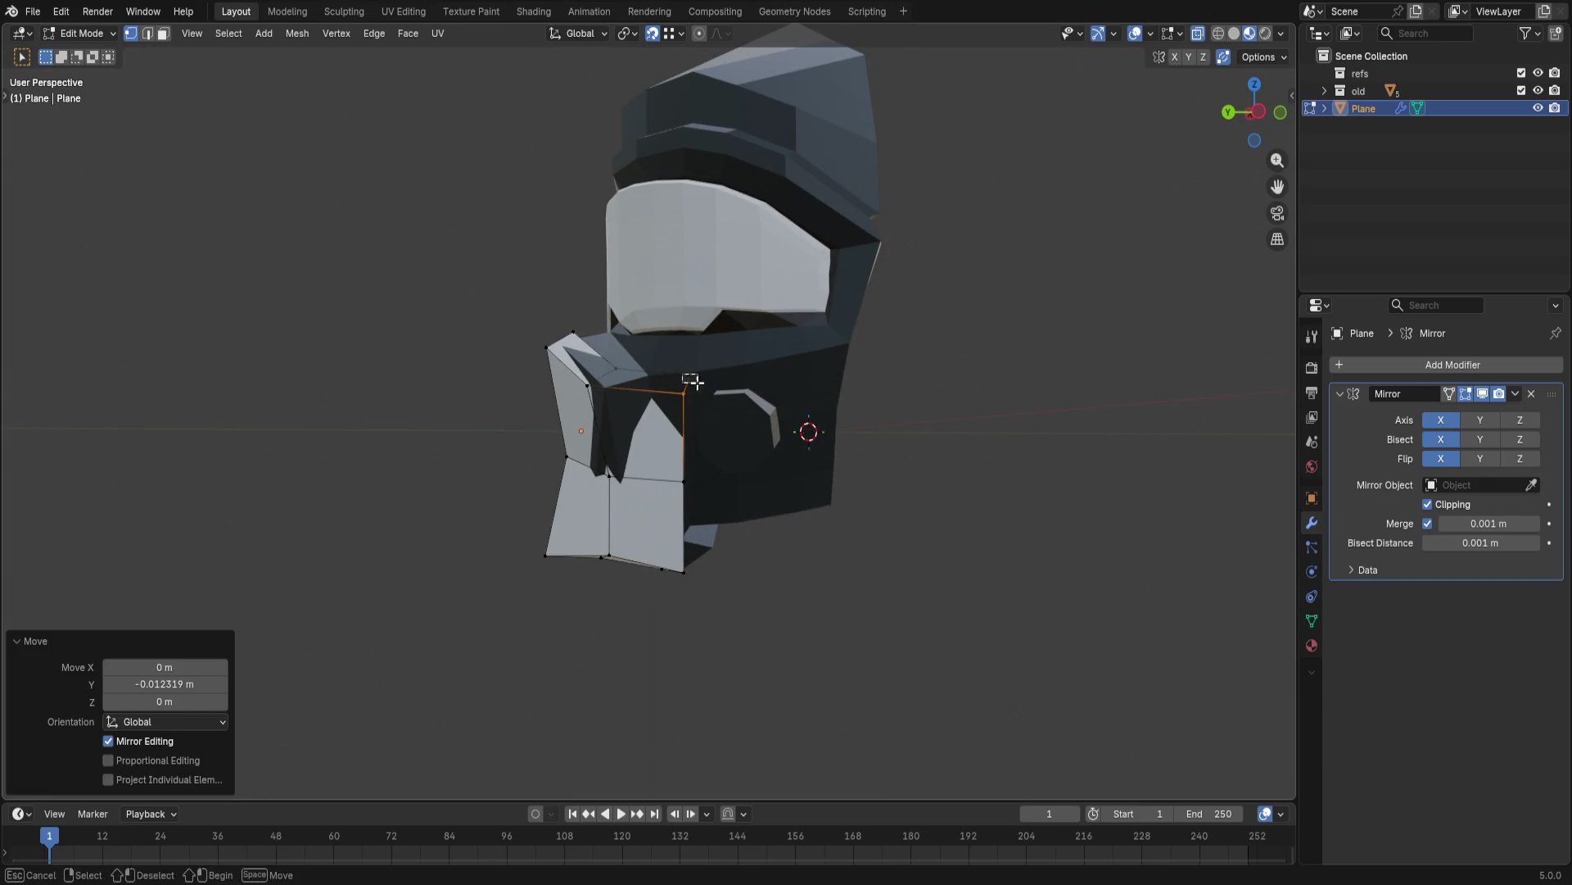
pyautogui.press('g')
pyautogui.press('y')
pyautogui.click(818, 495)
pyautogui.moveTo(819, 496)
pyautogui.mouseDown(button='middle')
pyautogui.moveTo(941, 551)
pyautogui.moveTo(1016, 518)
pyautogui.moveTo(634, 444)
pyautogui.mouseUp(button='middle')
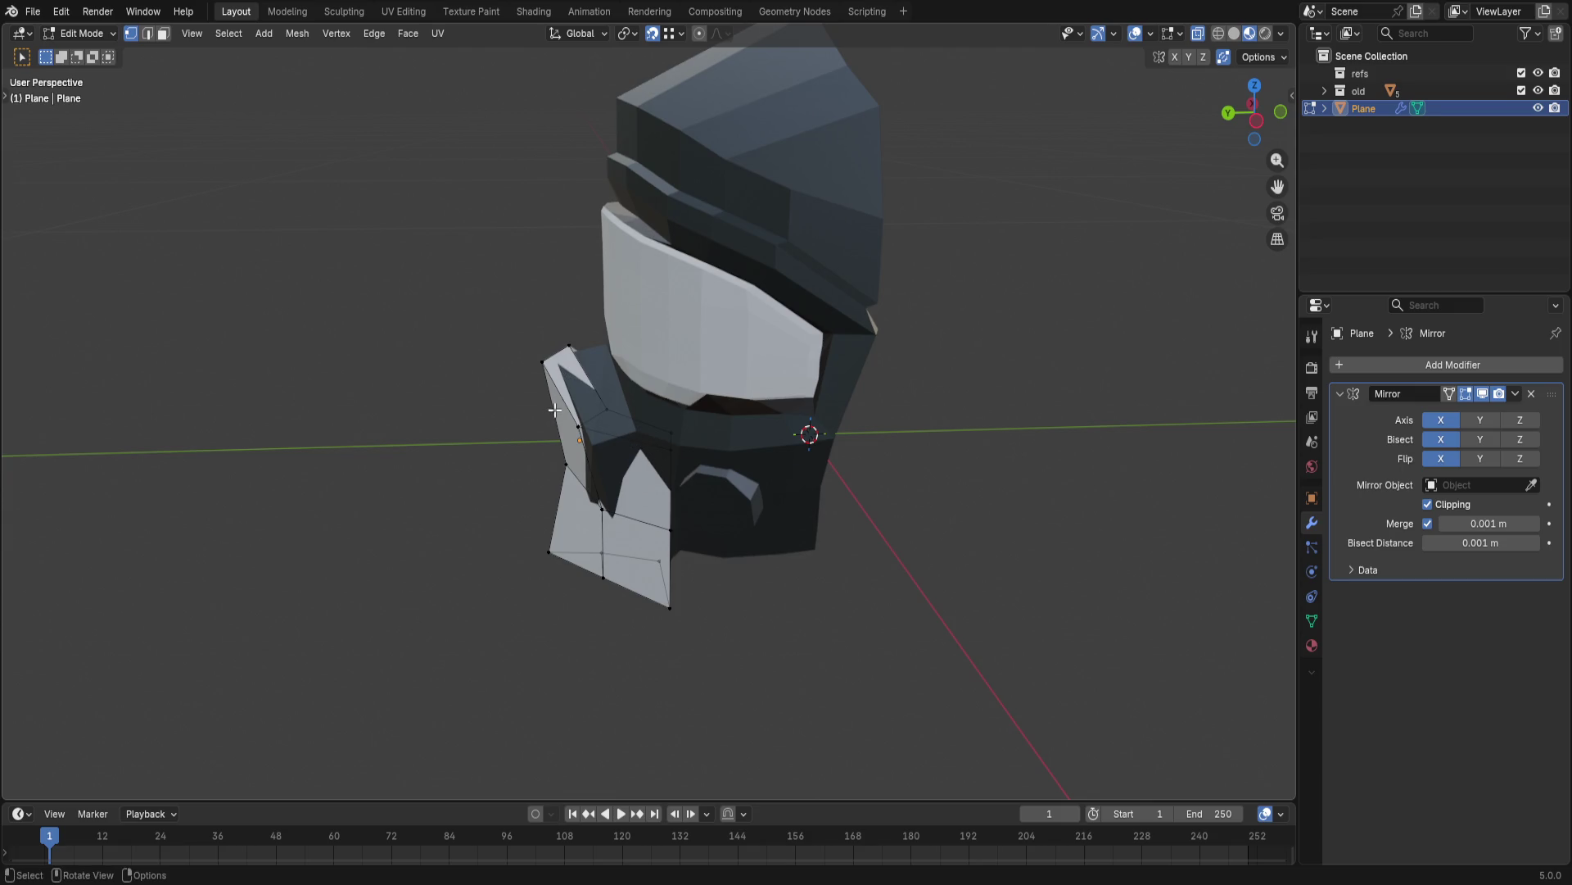
# - Reposition the corner vertex and edge beside the cheek plate along Y with snapping
pyautogui.click(567, 348)
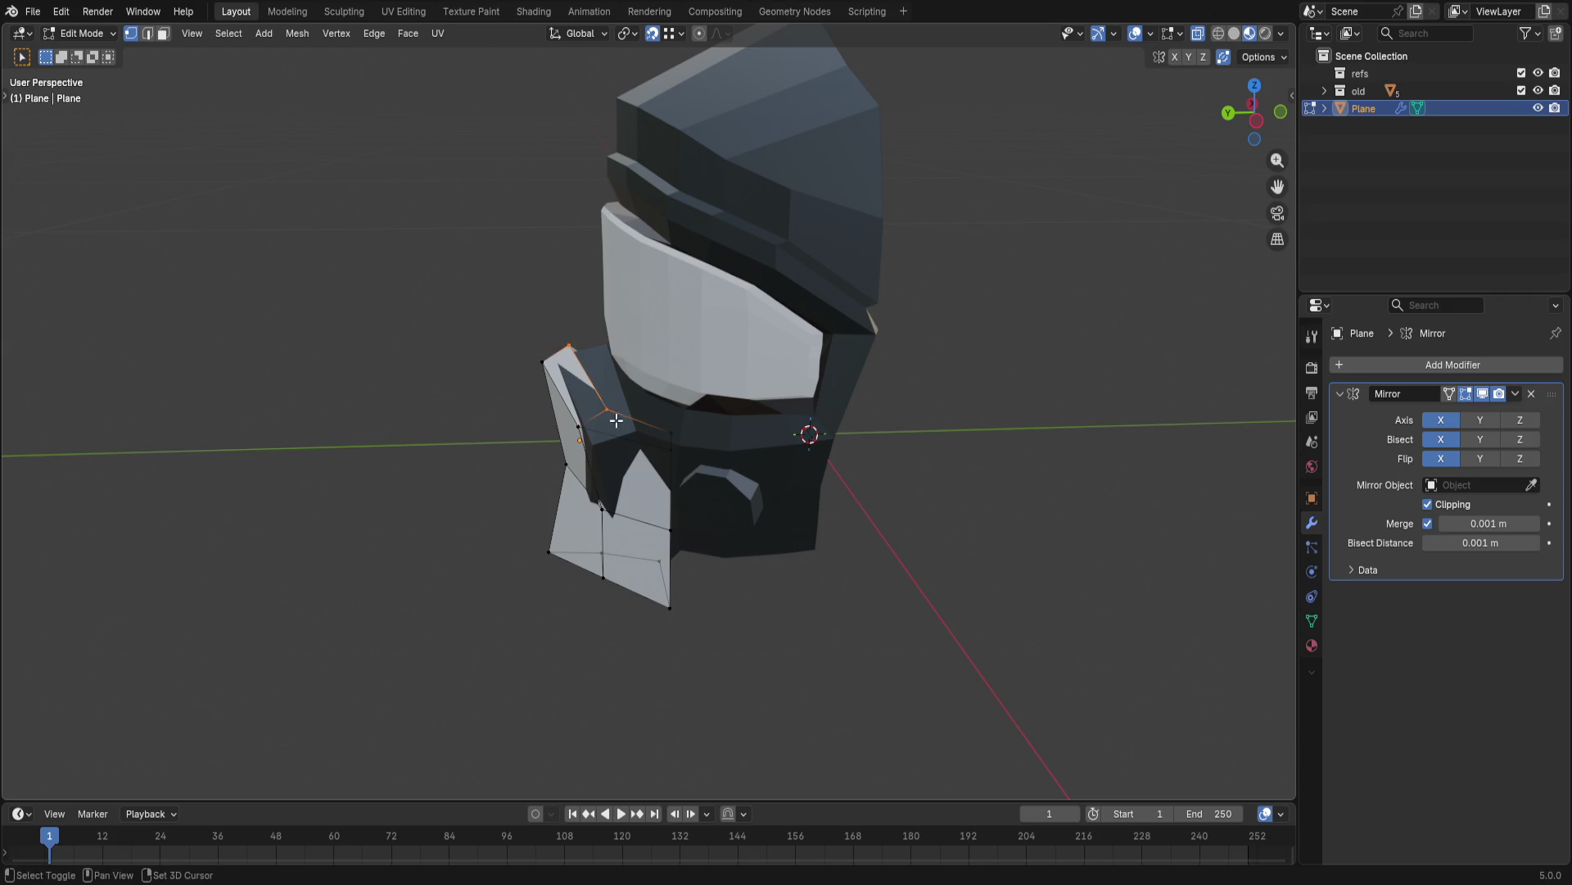
pyautogui.press('g')
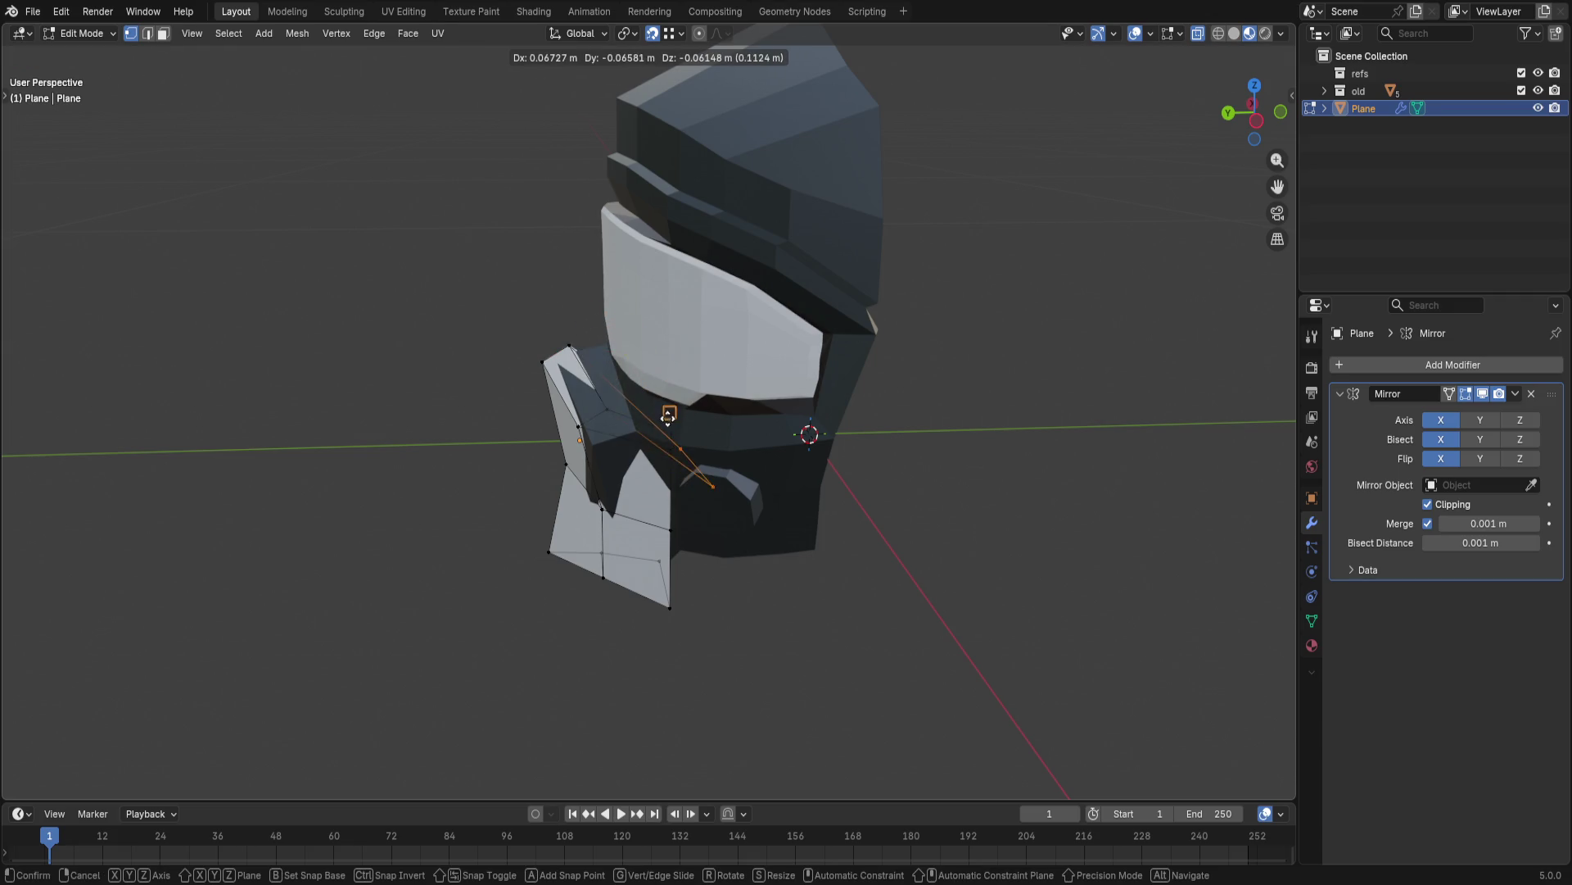
pyautogui.press('y')
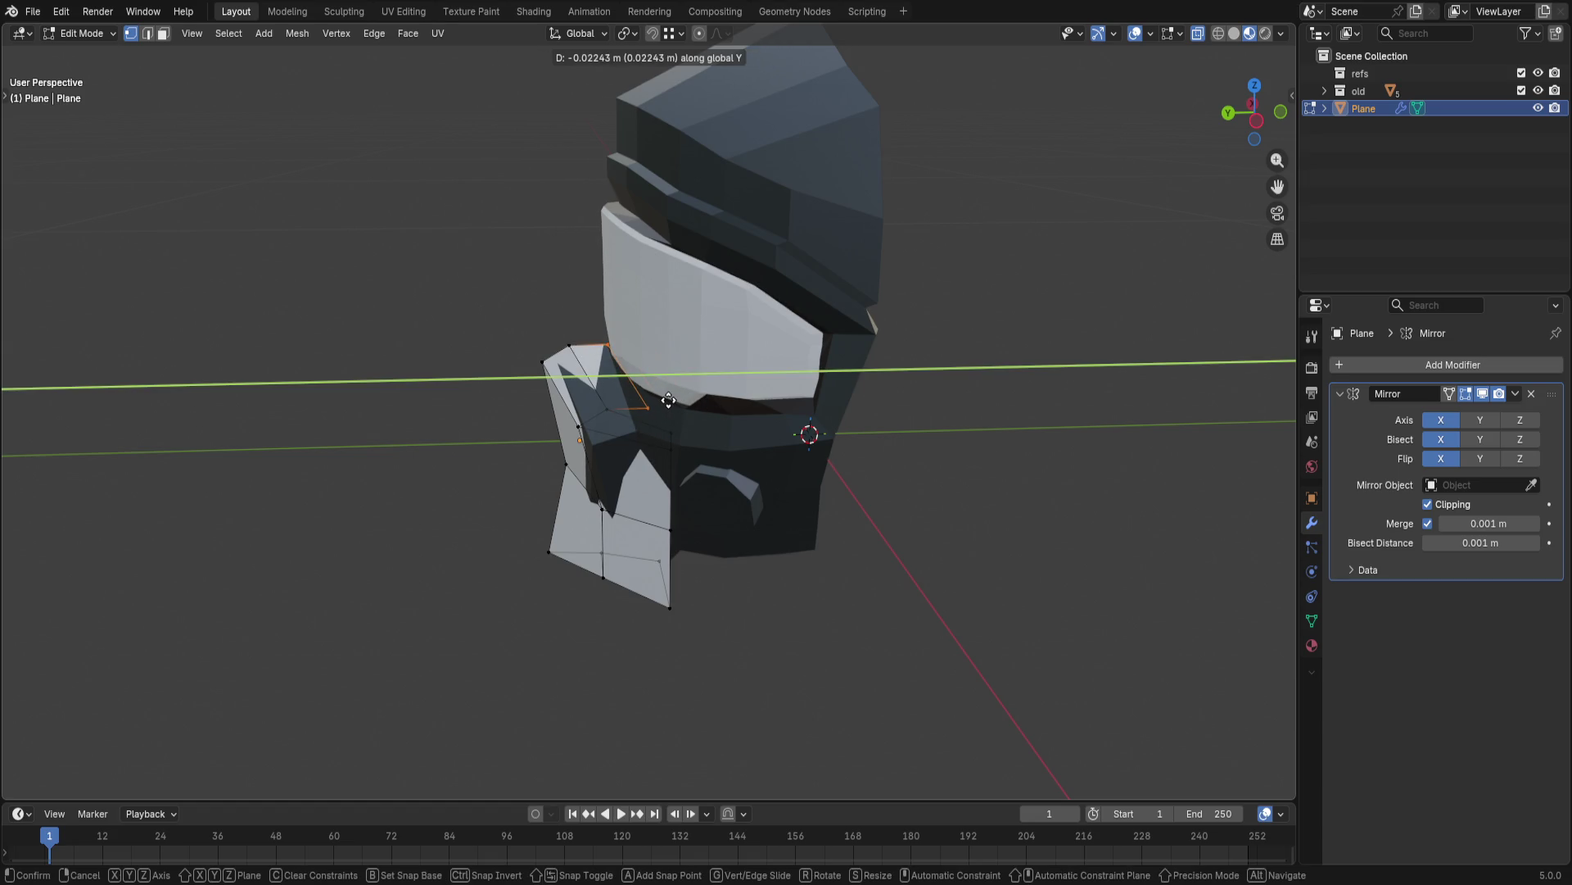
pyautogui.click(668, 399)
pyautogui.press('2')
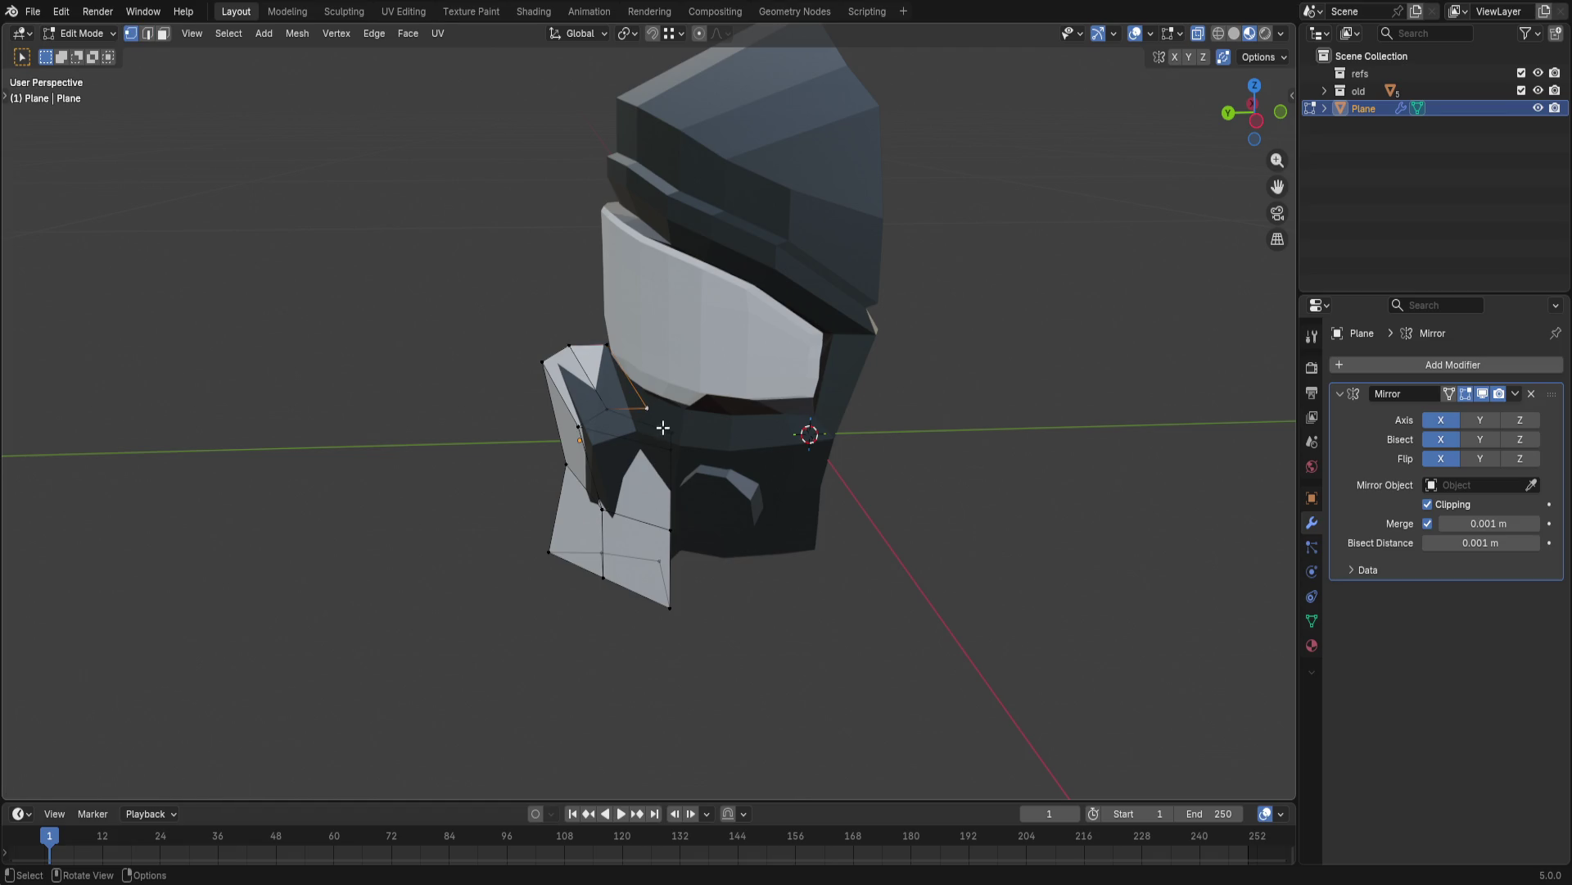
pyautogui.press('g')
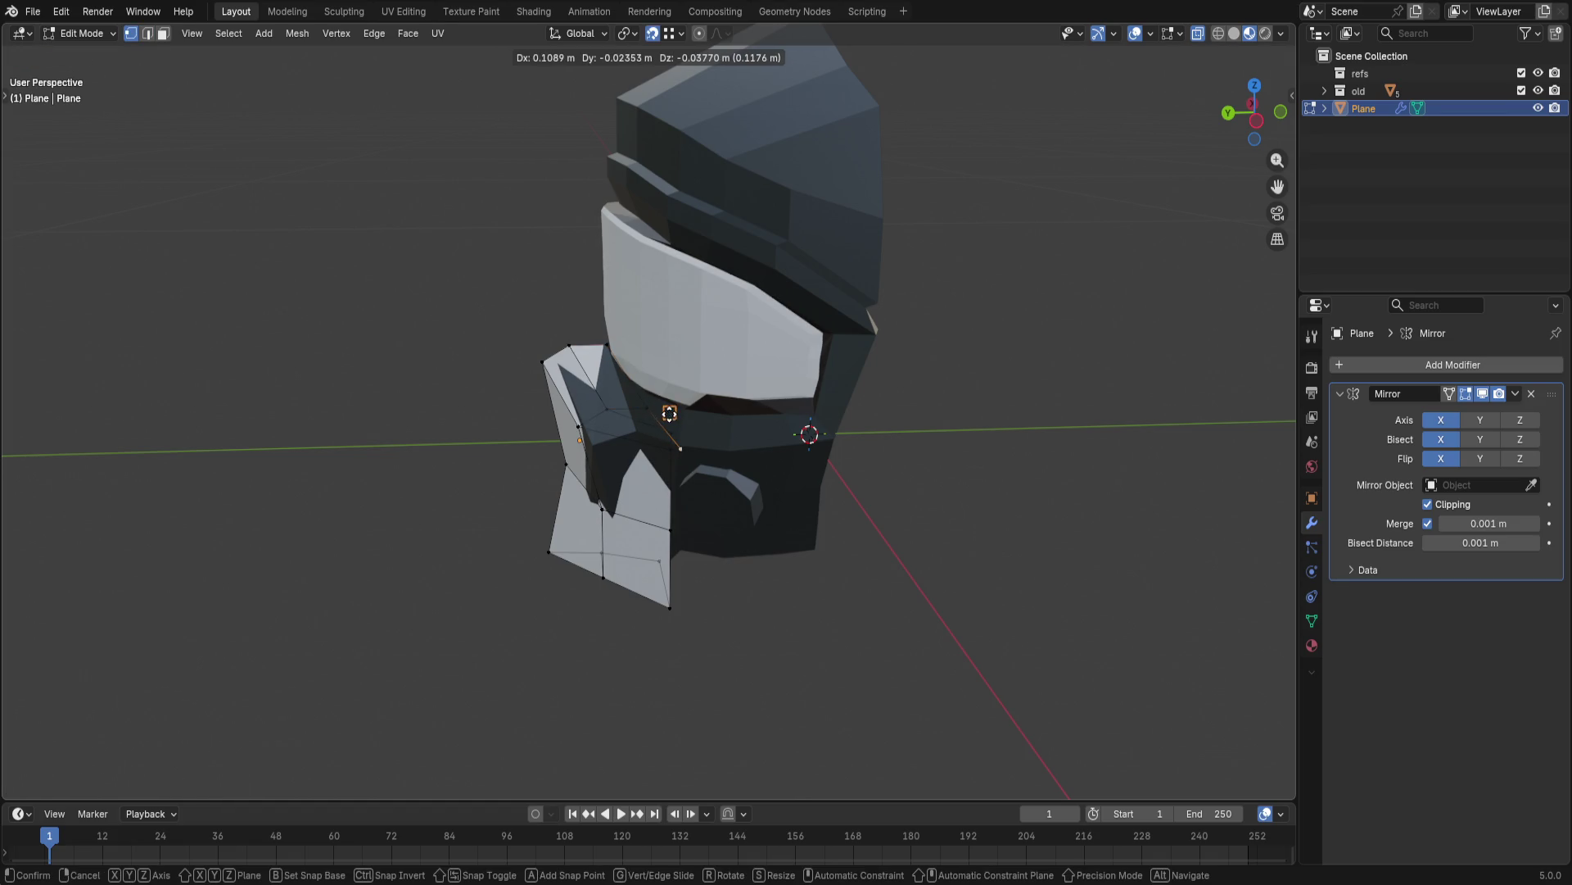
pyautogui.click(670, 414)
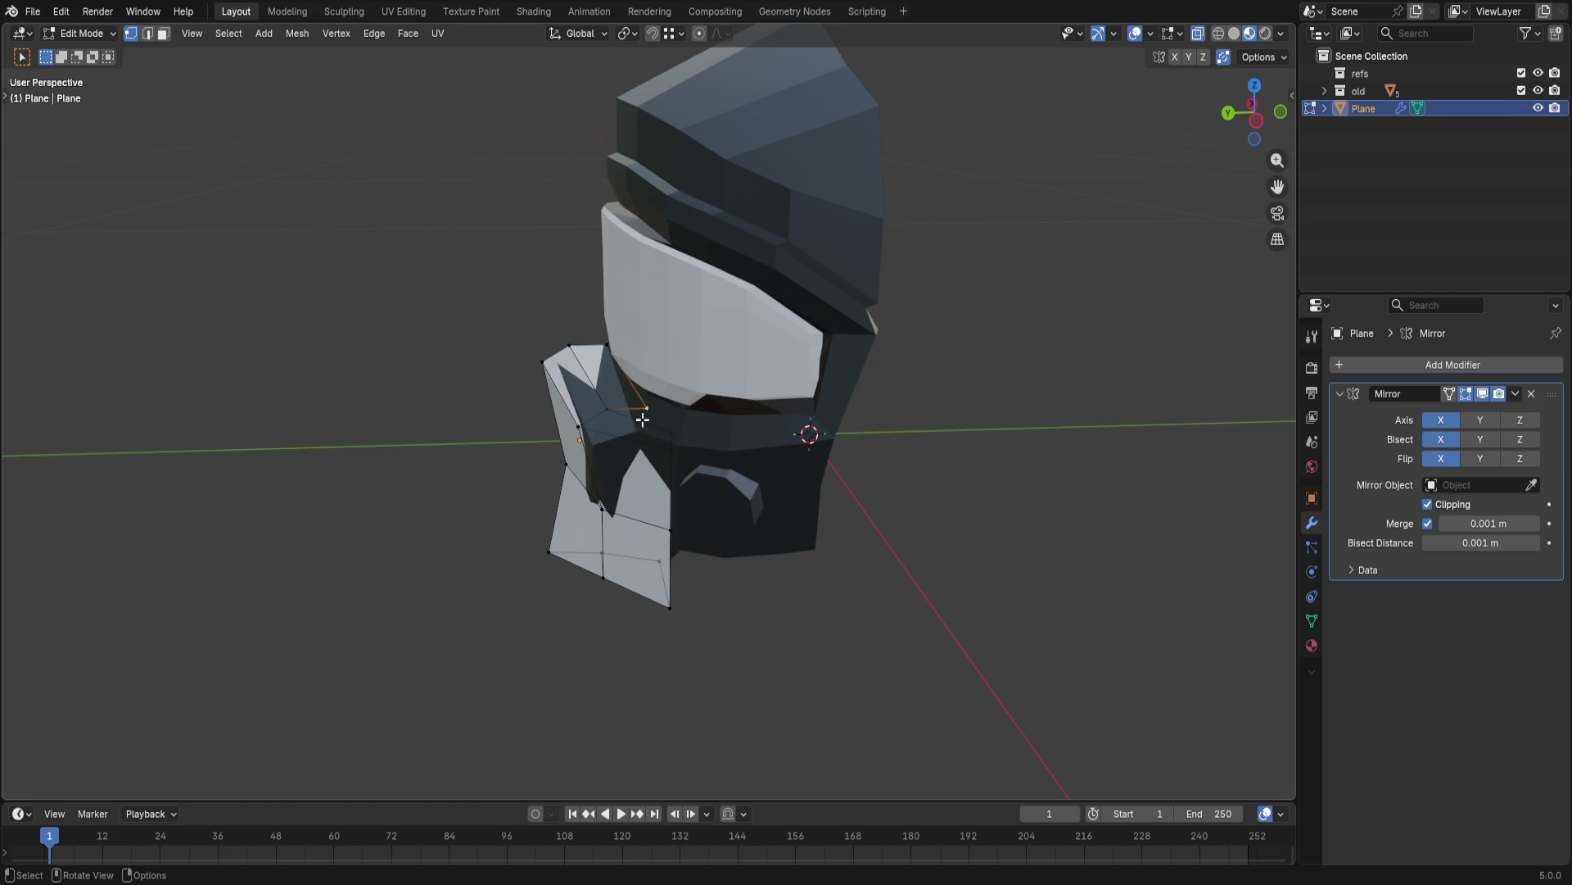
pyautogui.press('g')
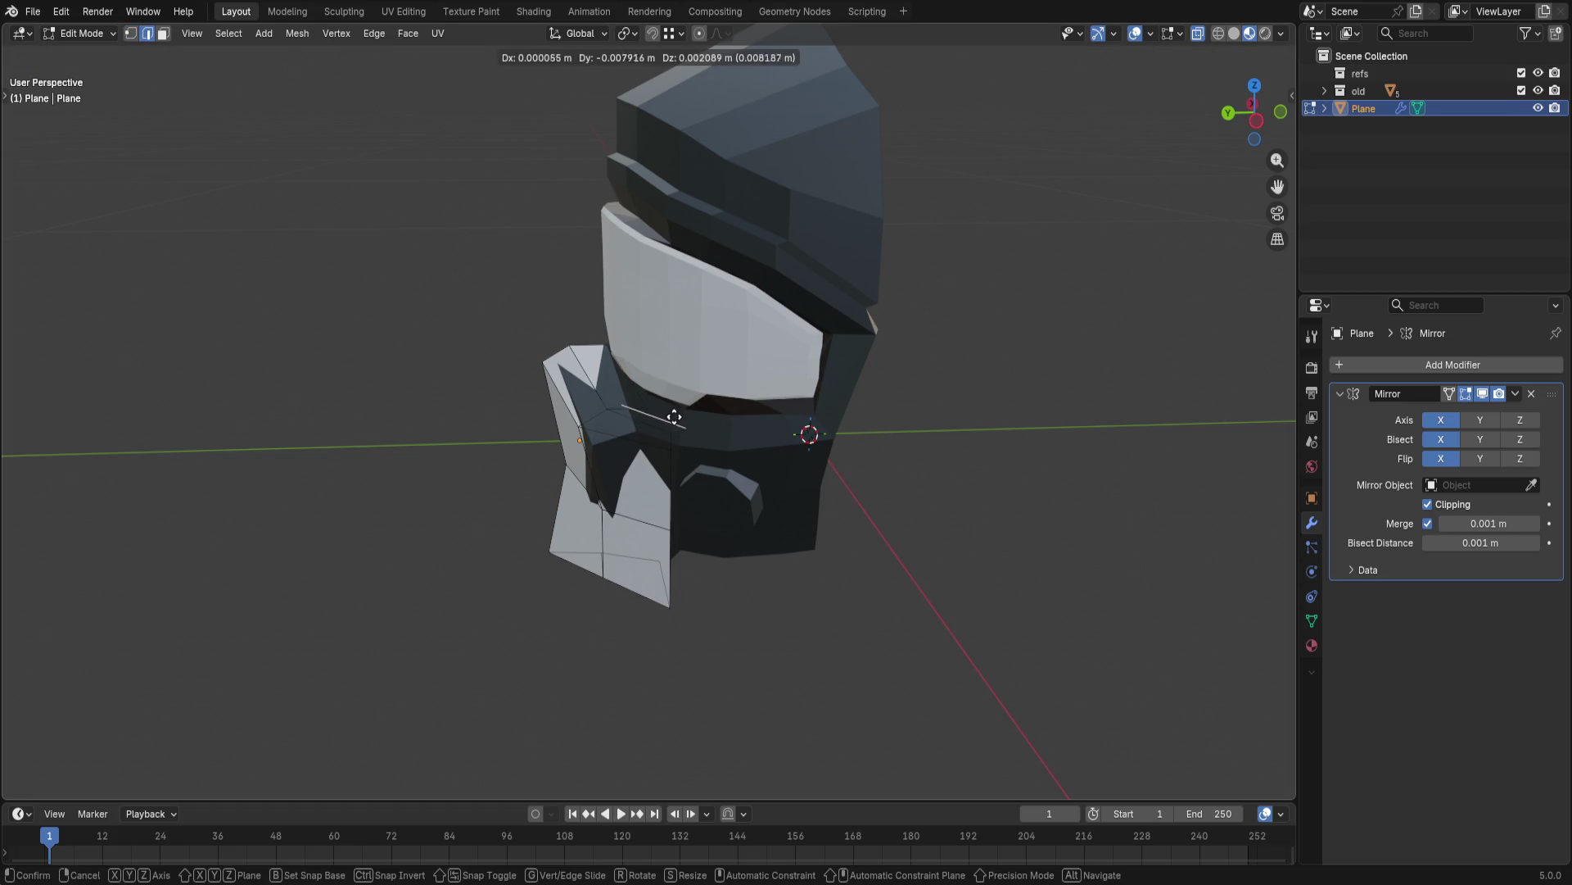
pyautogui.click(705, 426)
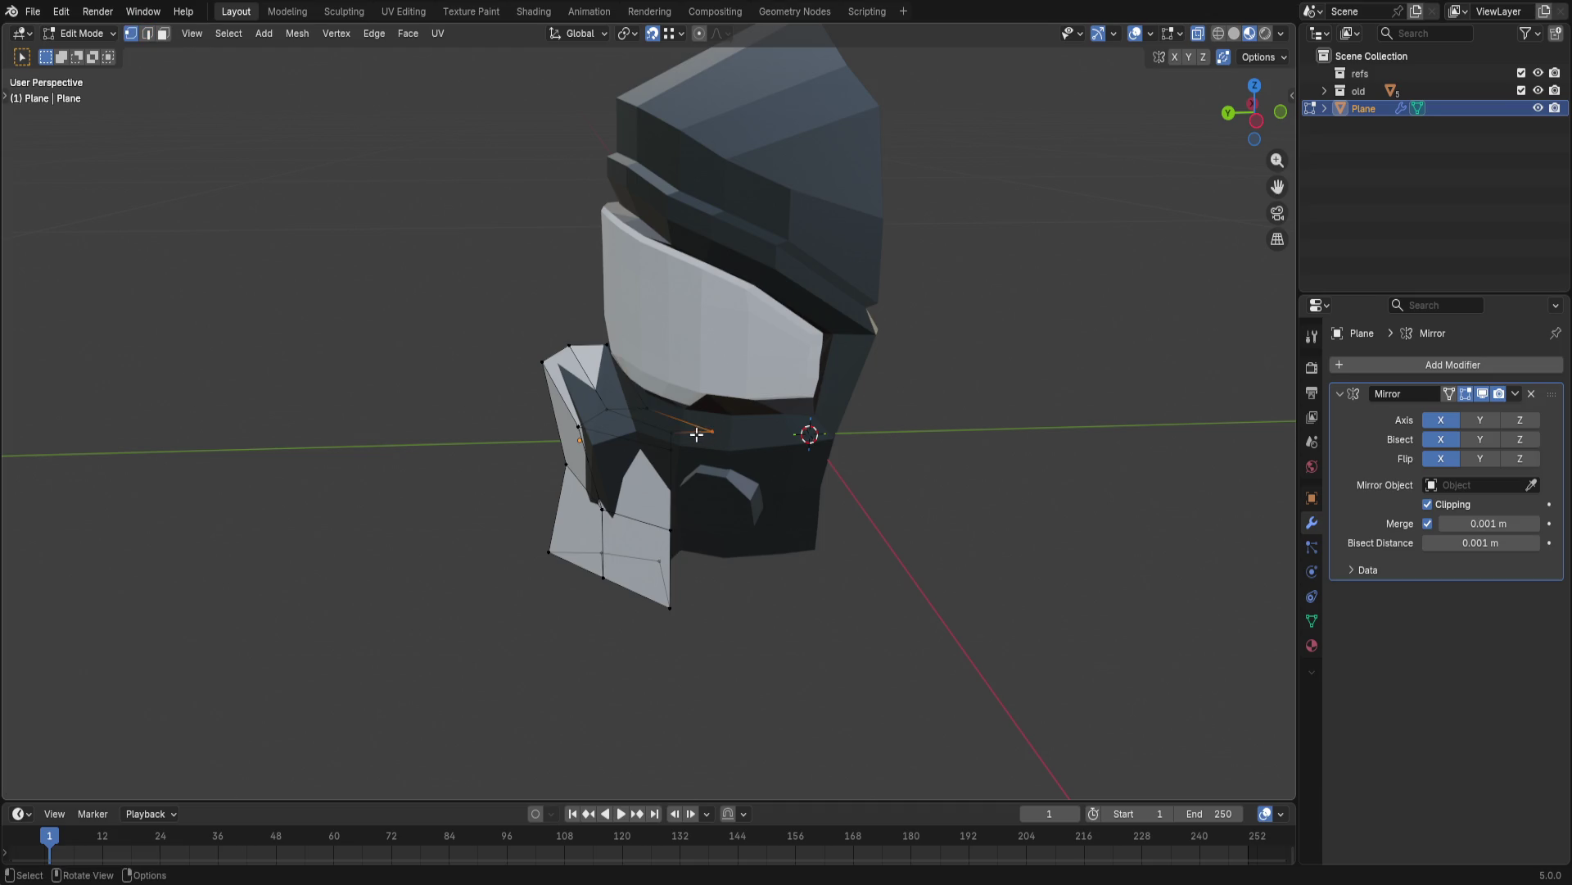
# - Vertex-slide and nudge the junction vertex along Y to tidy where the cheek plate meets the lower band
pyautogui.press('g')
pyautogui.press('z')
pyautogui.press('g')
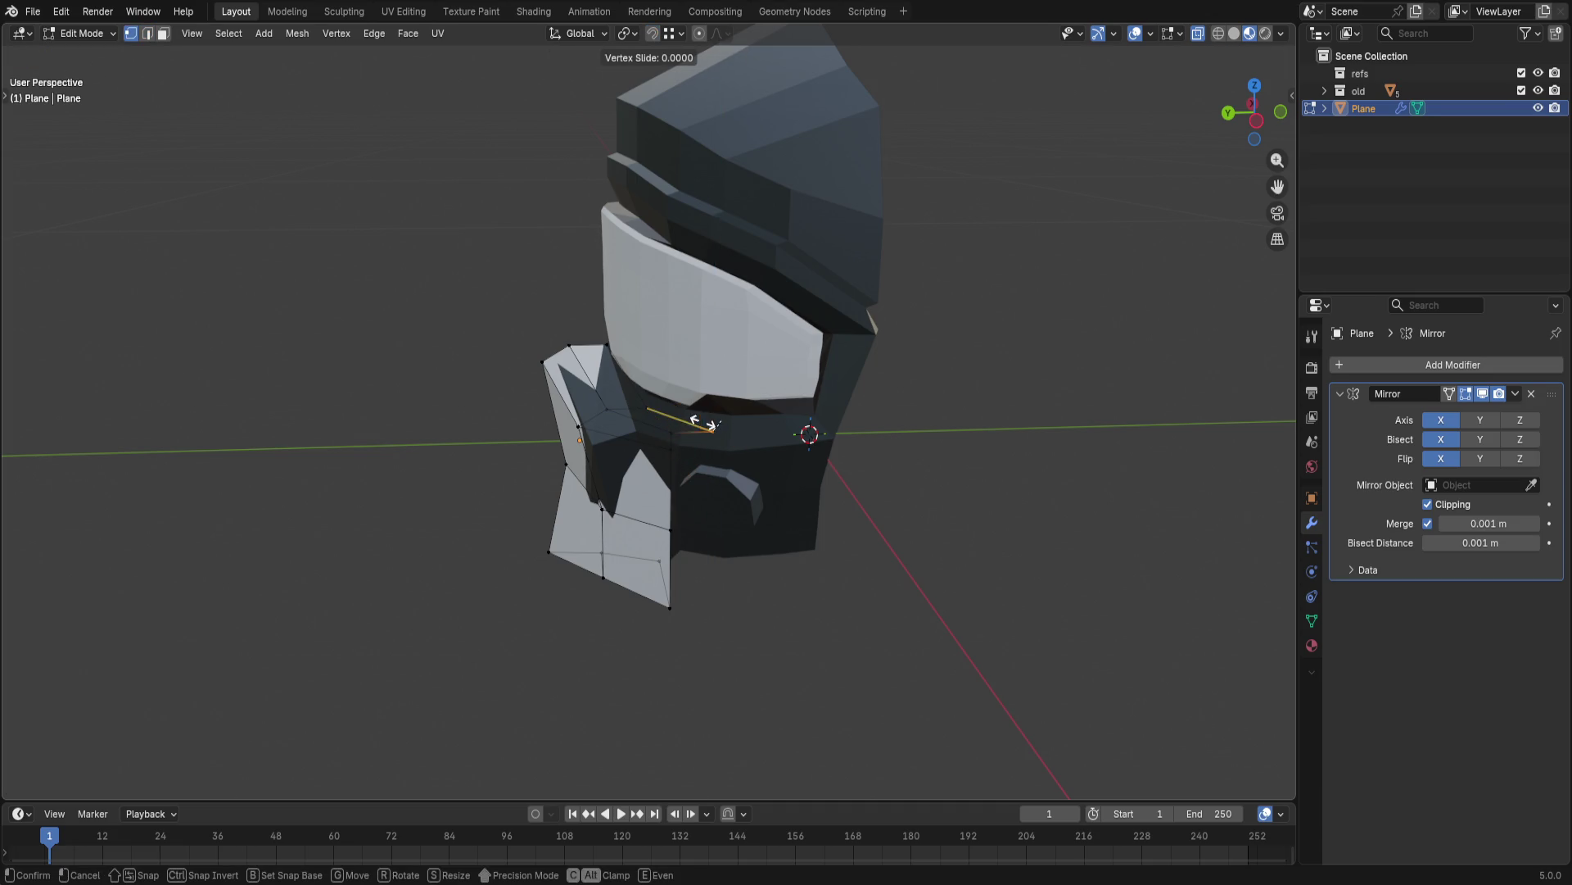
pyautogui.press('Escape')
pyautogui.press('g')
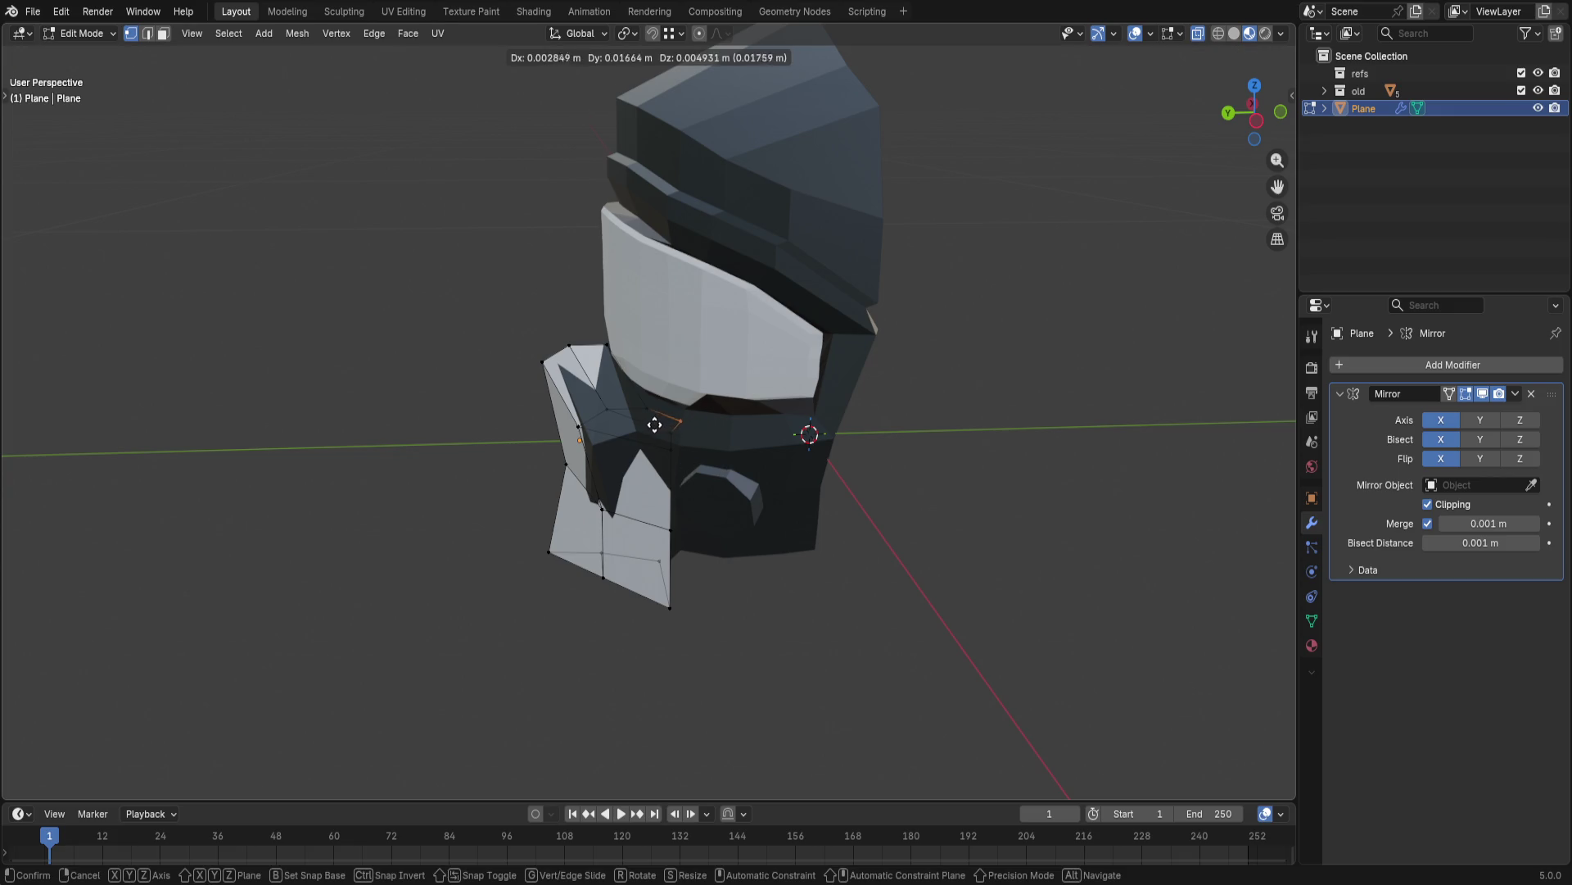
pyautogui.click(643, 422)
pyautogui.press('g')
pyautogui.press('x')
pyautogui.press('y')
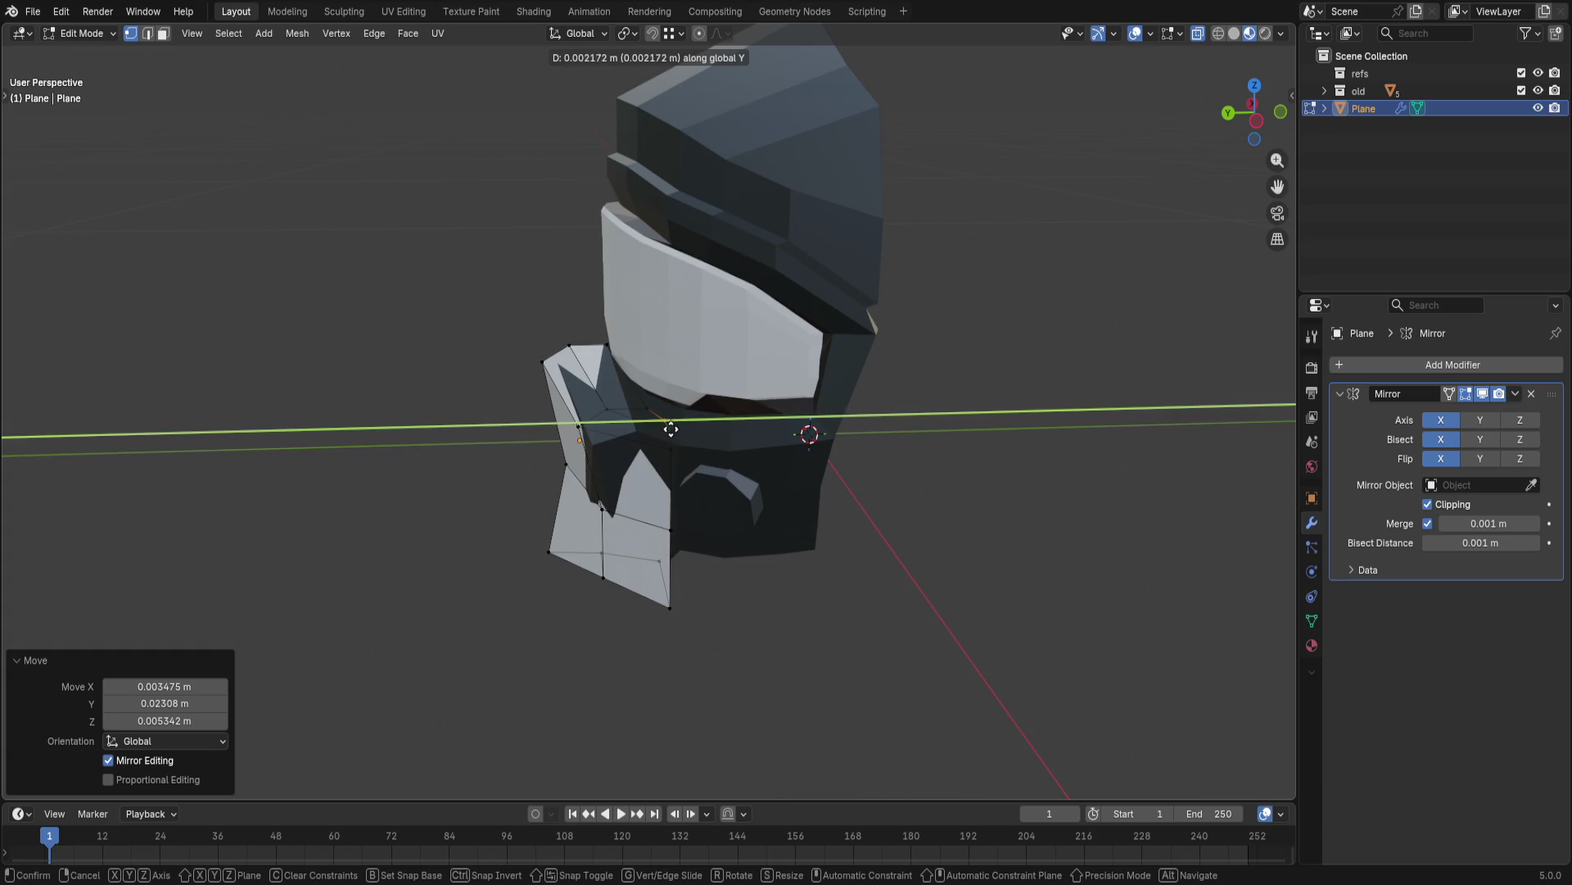
pyautogui.click(672, 434)
pyautogui.moveTo(899, 438); pyautogui.dragTo(736, 391, button='middle')
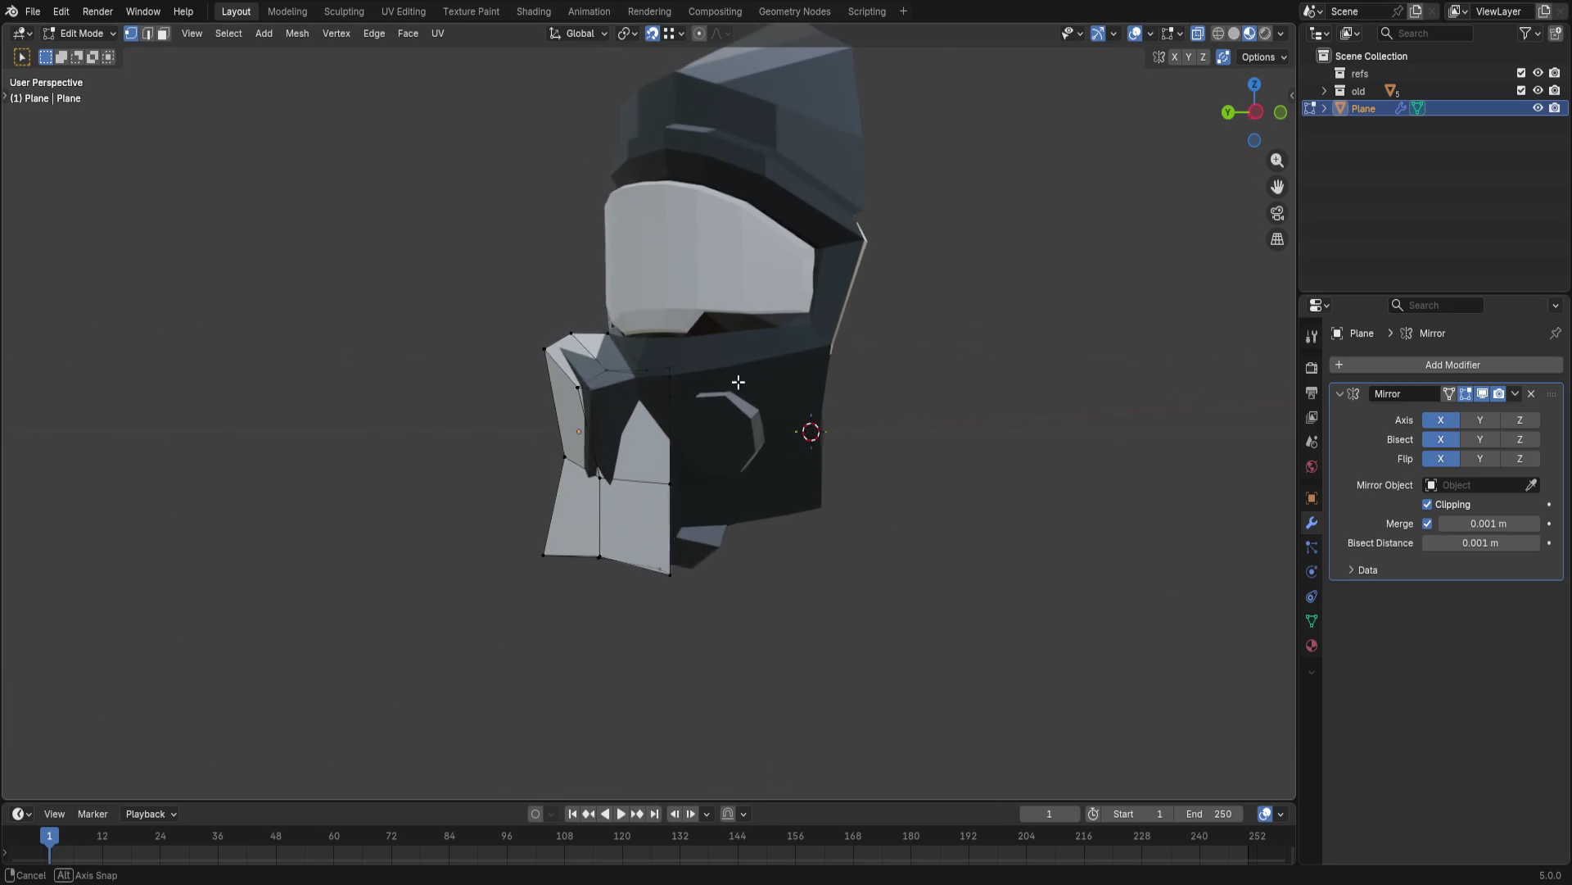
# - Hide the old helmet collection and orbit around the remaining panel mesh
pyautogui.click(1538, 90)
pyautogui.moveTo(761, 406)
pyautogui.mouseDown(button='middle')
pyautogui.moveTo(666, 425)
pyautogui.moveTo(732, 313)
pyautogui.mouseUp(button='middle')
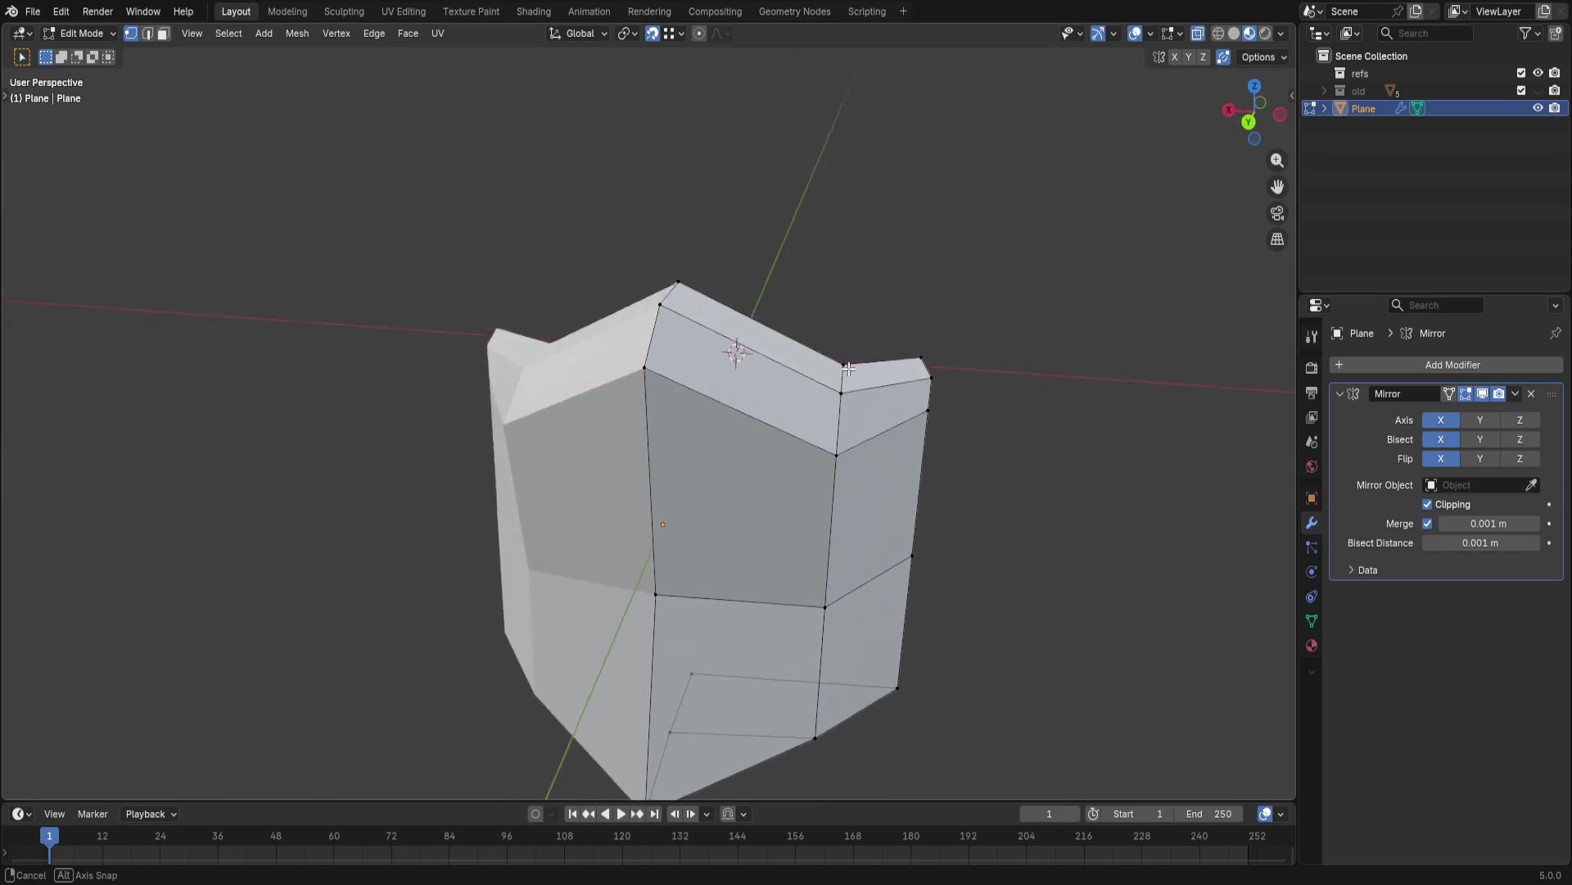
pyautogui.moveTo(732, 313); pyautogui.dragTo(835, 393, button='middle')
pyautogui.scroll(3, 835, 391)
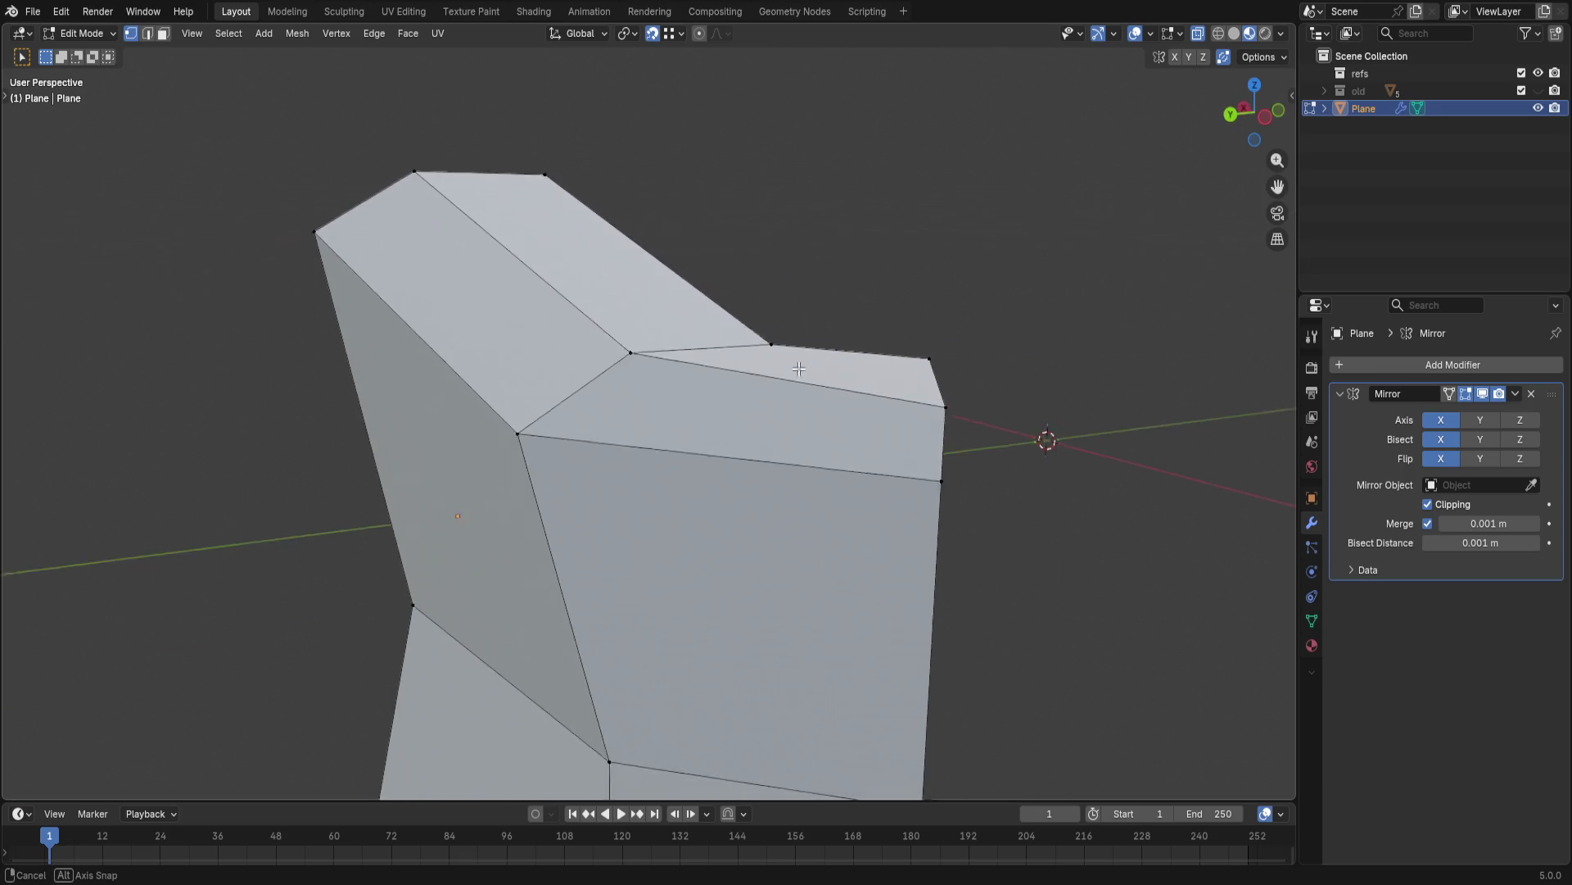
pyautogui.moveTo(796, 331)
pyautogui.mouseDown(button='middle')
pyautogui.moveTo(788, 311)
pyautogui.moveTo(892, 386)
pyautogui.mouseUp(button='middle')
pyautogui.scroll(-3, 891, 386)
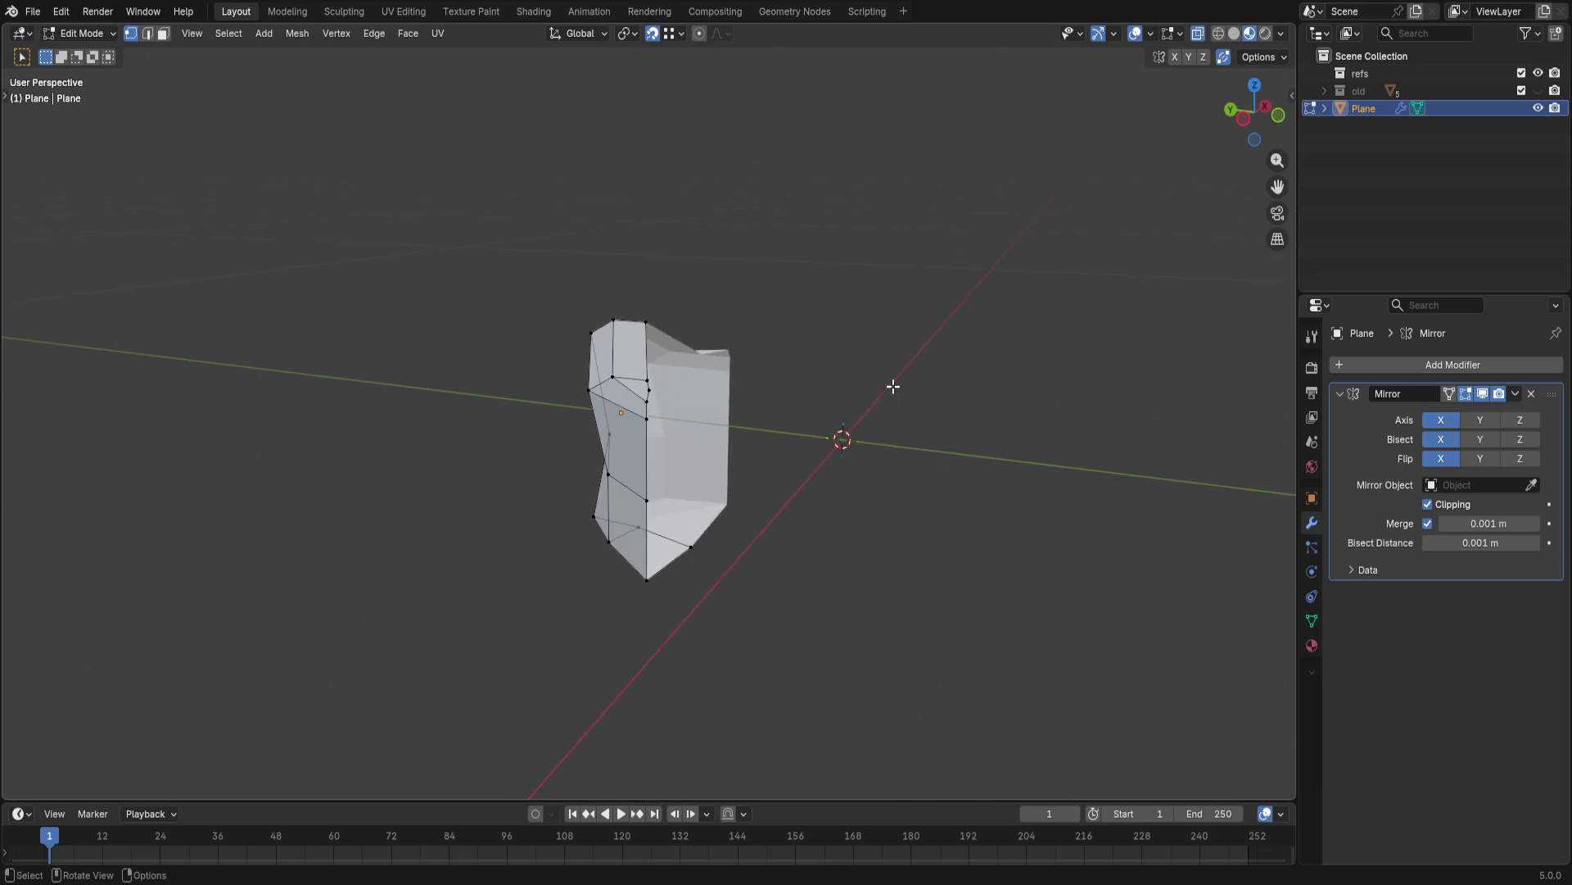
pyautogui.moveTo(443, 263); pyautogui.dragTo(529, 333)
# - Select and deselect the whole mesh, then undo and redo its most recent change
pyautogui.press('a')
pyautogui.hotkey('ctrl', 'i')
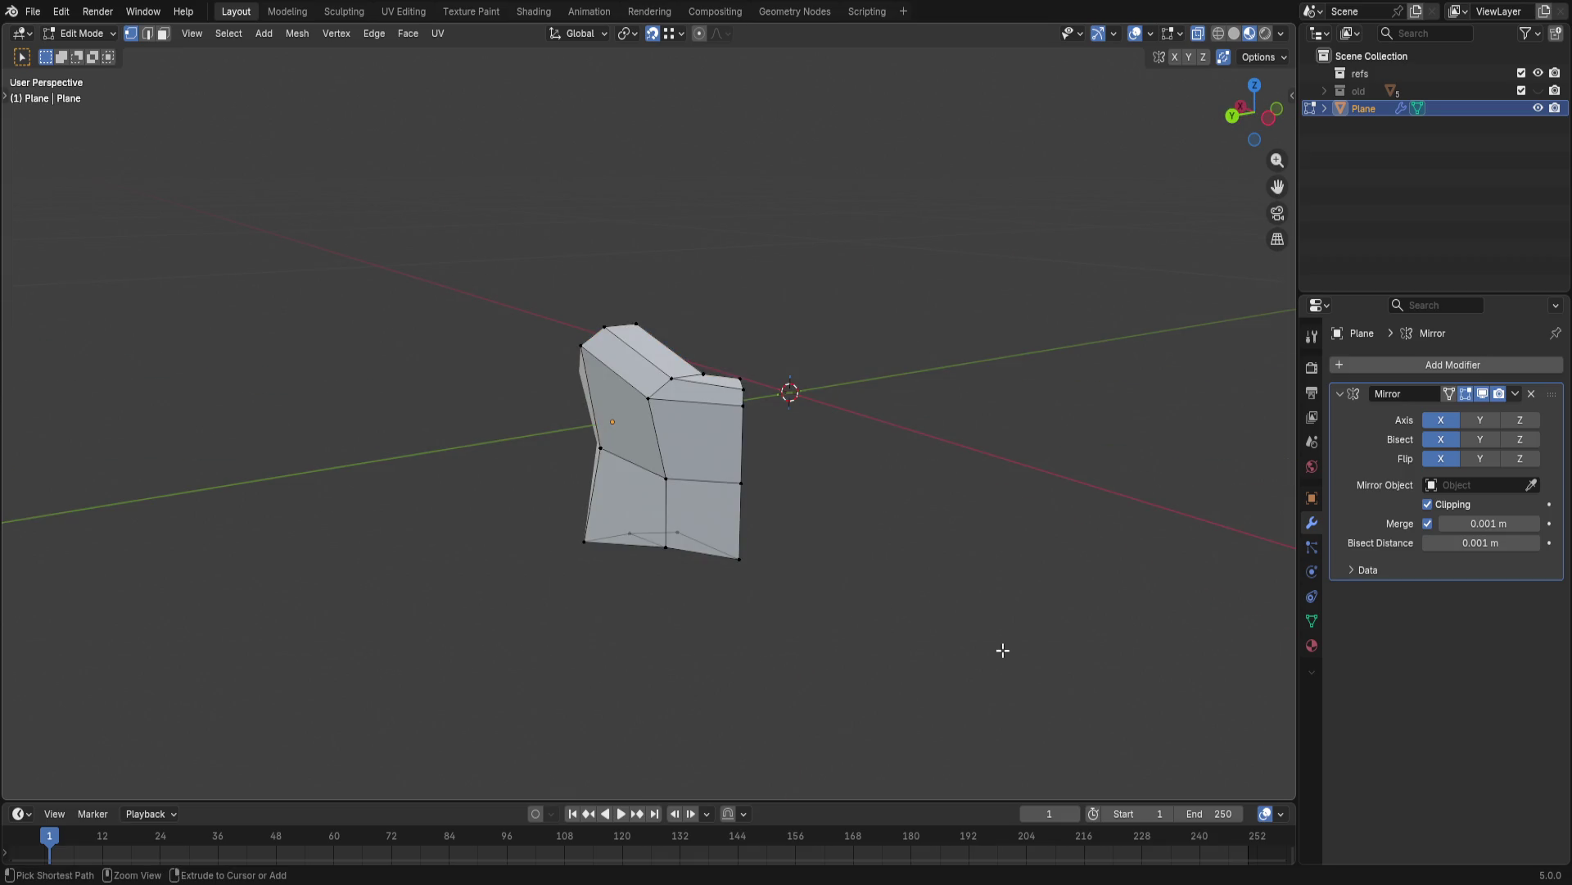
pyautogui.hotkey('ctrl', 'z')
pyautogui.hotkey('ctrl', 'shift', 'z')
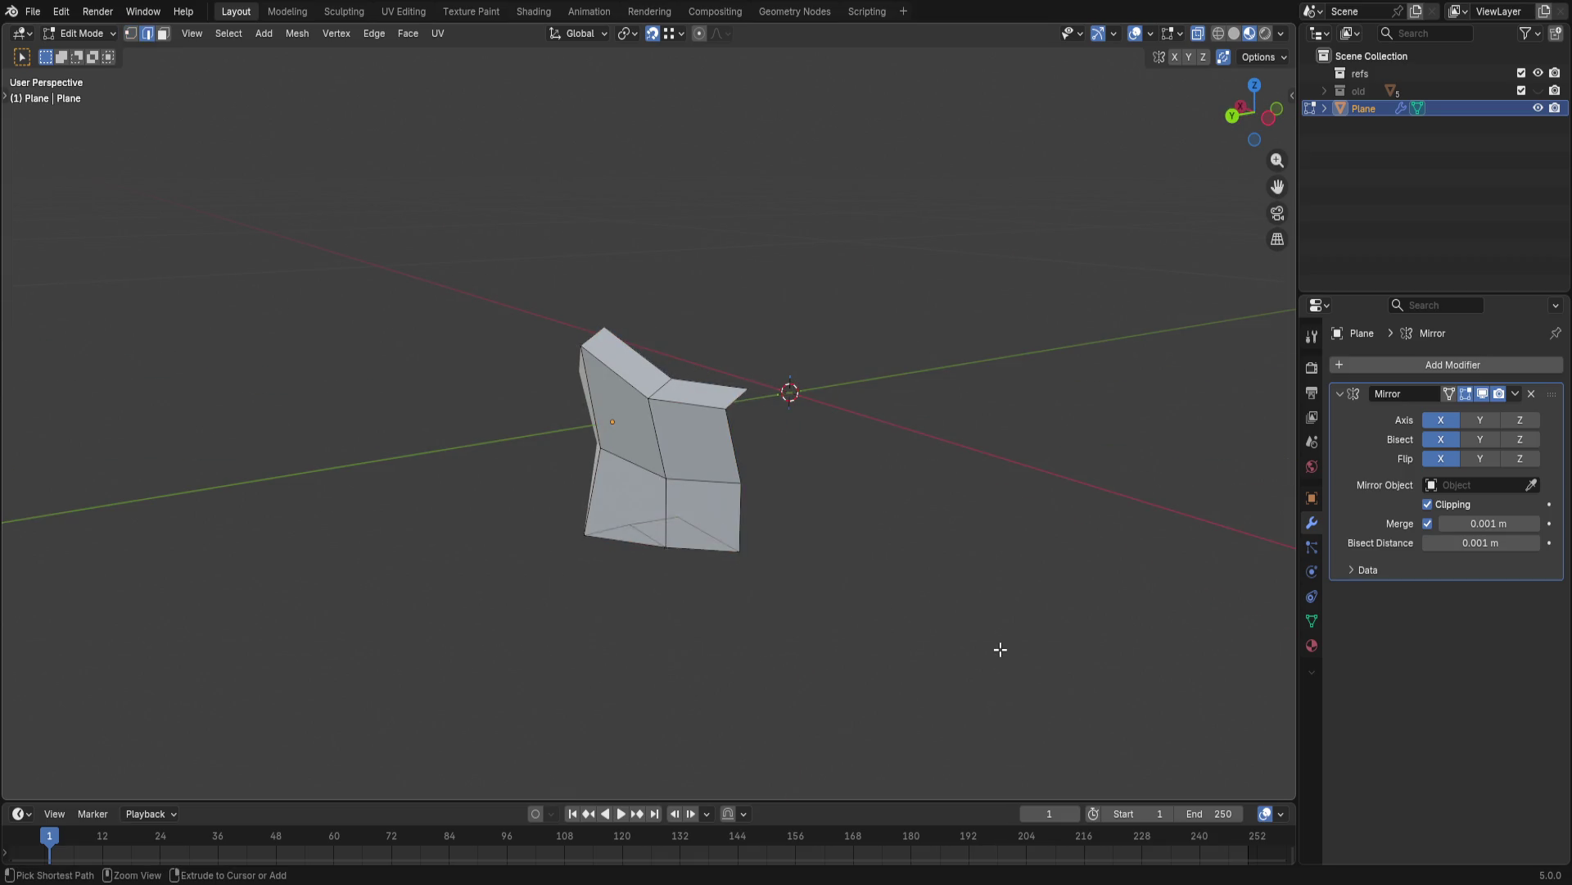
# - Undo the top fold and lower face row, then select the panel's bottom edge loop
pyautogui.hotkey('ctrl', 'z')
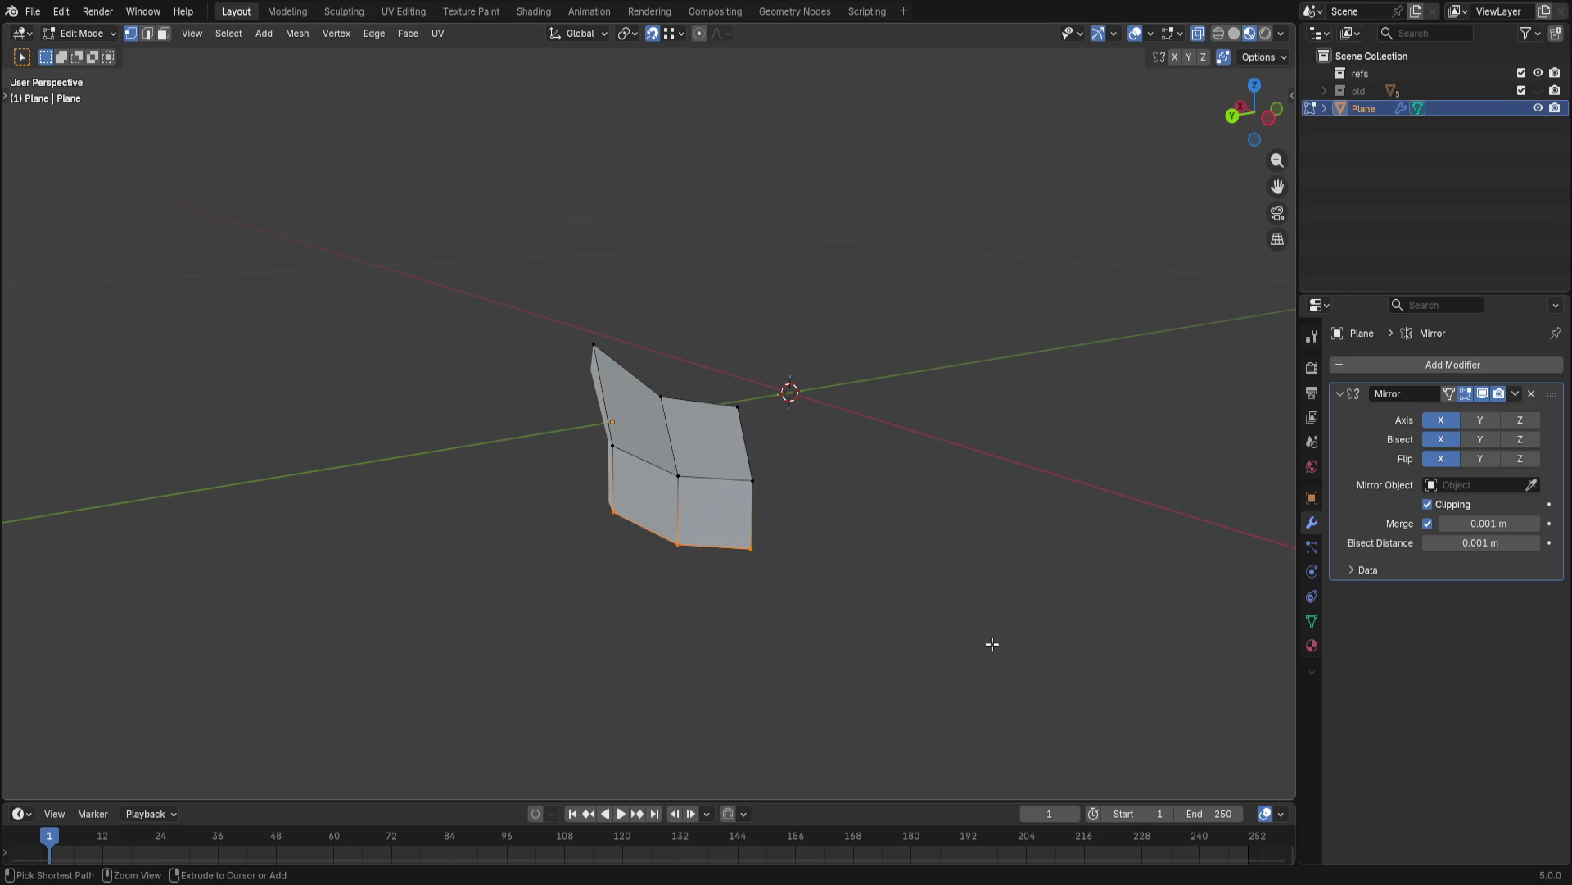
pyautogui.hotkey('ctrl', 'z')
pyautogui.moveTo(1015, 640); pyautogui.dragTo(1103, 579, button='middle')
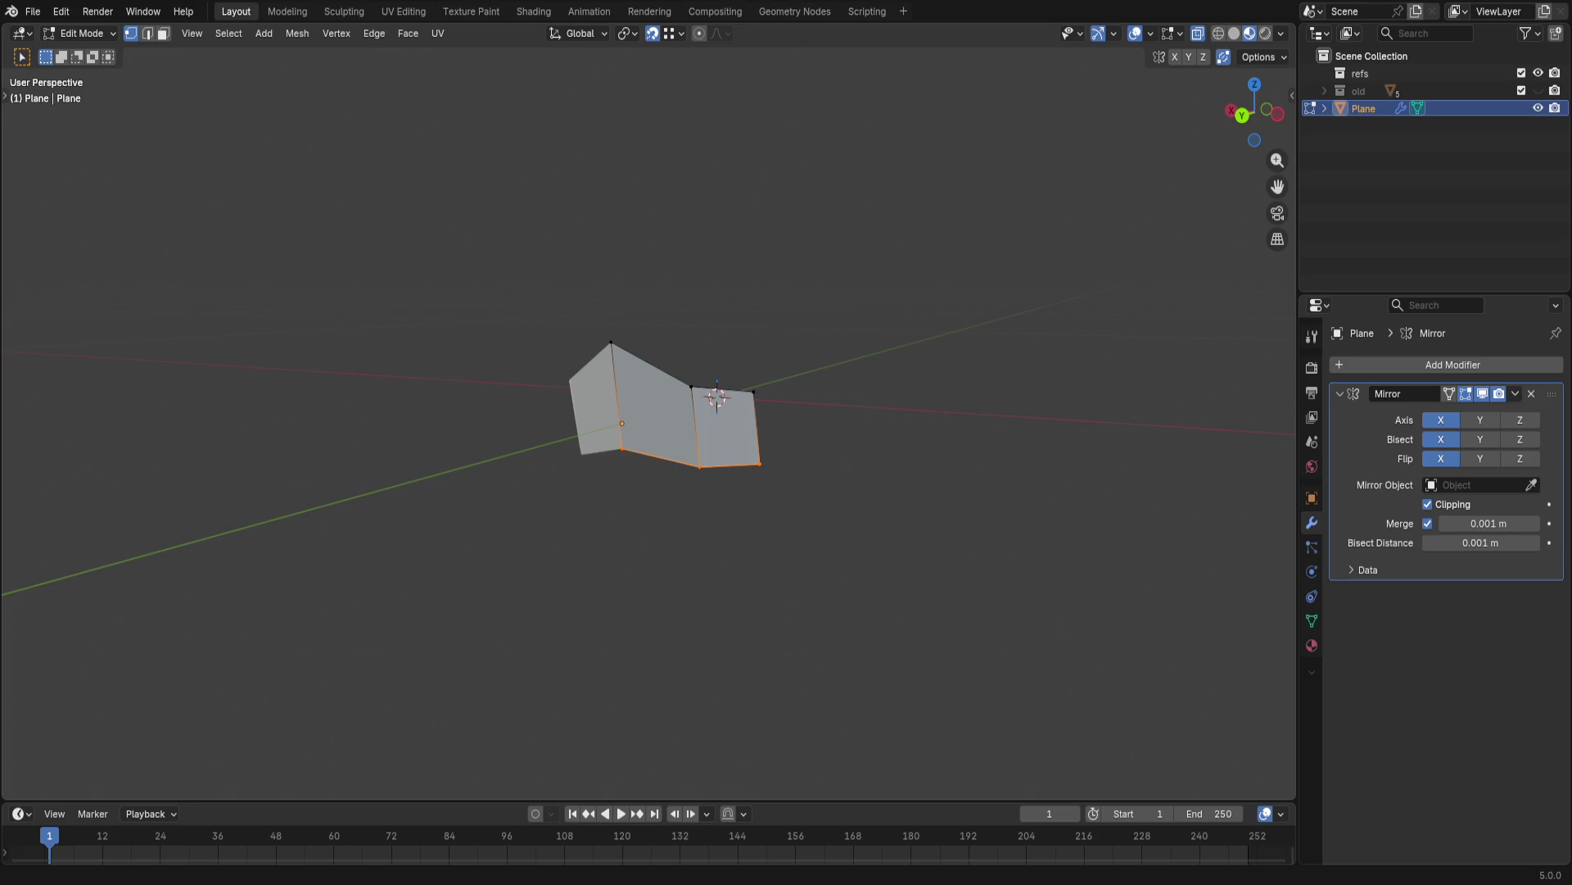
pyautogui.hotkey('alt', 'a')
pyautogui.moveTo(719, 396)
pyautogui.mouseDown(button='middle')
pyautogui.moveTo(797, 425)
pyautogui.moveTo(583, 427)
pyautogui.mouseUp(button='middle')
pyautogui.press('g')
pyautogui.press('z')
pyautogui.click(676, 466)
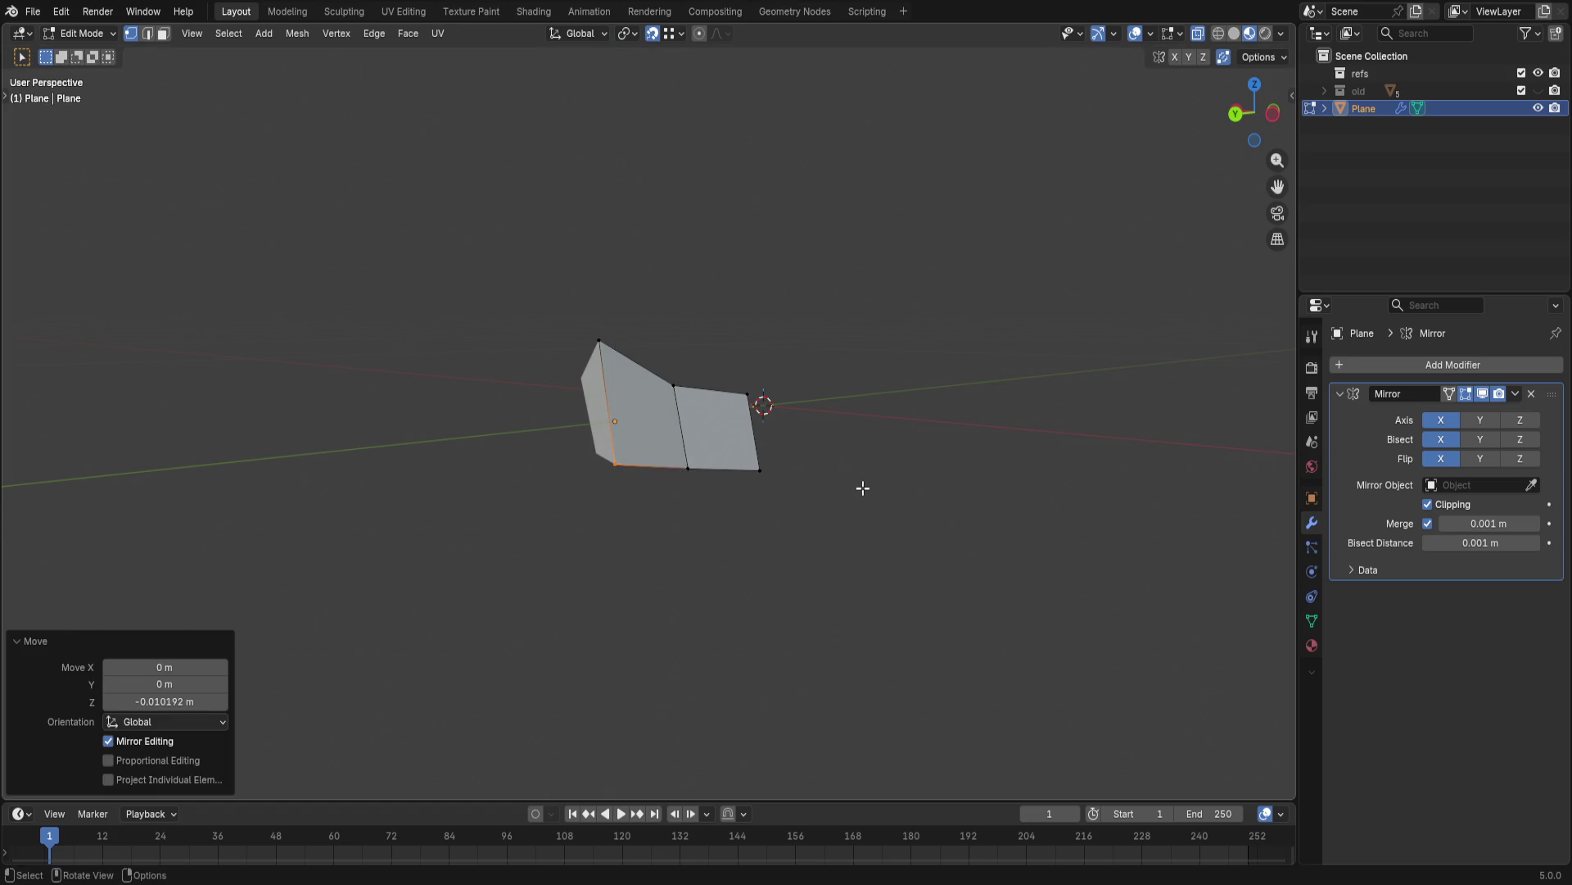
pyautogui.moveTo(868, 530); pyautogui.dragTo(751, 502, button='middle')
# - Extrude the bottom edge loop straight down along Z into a taller strip
pyautogui.press('e')
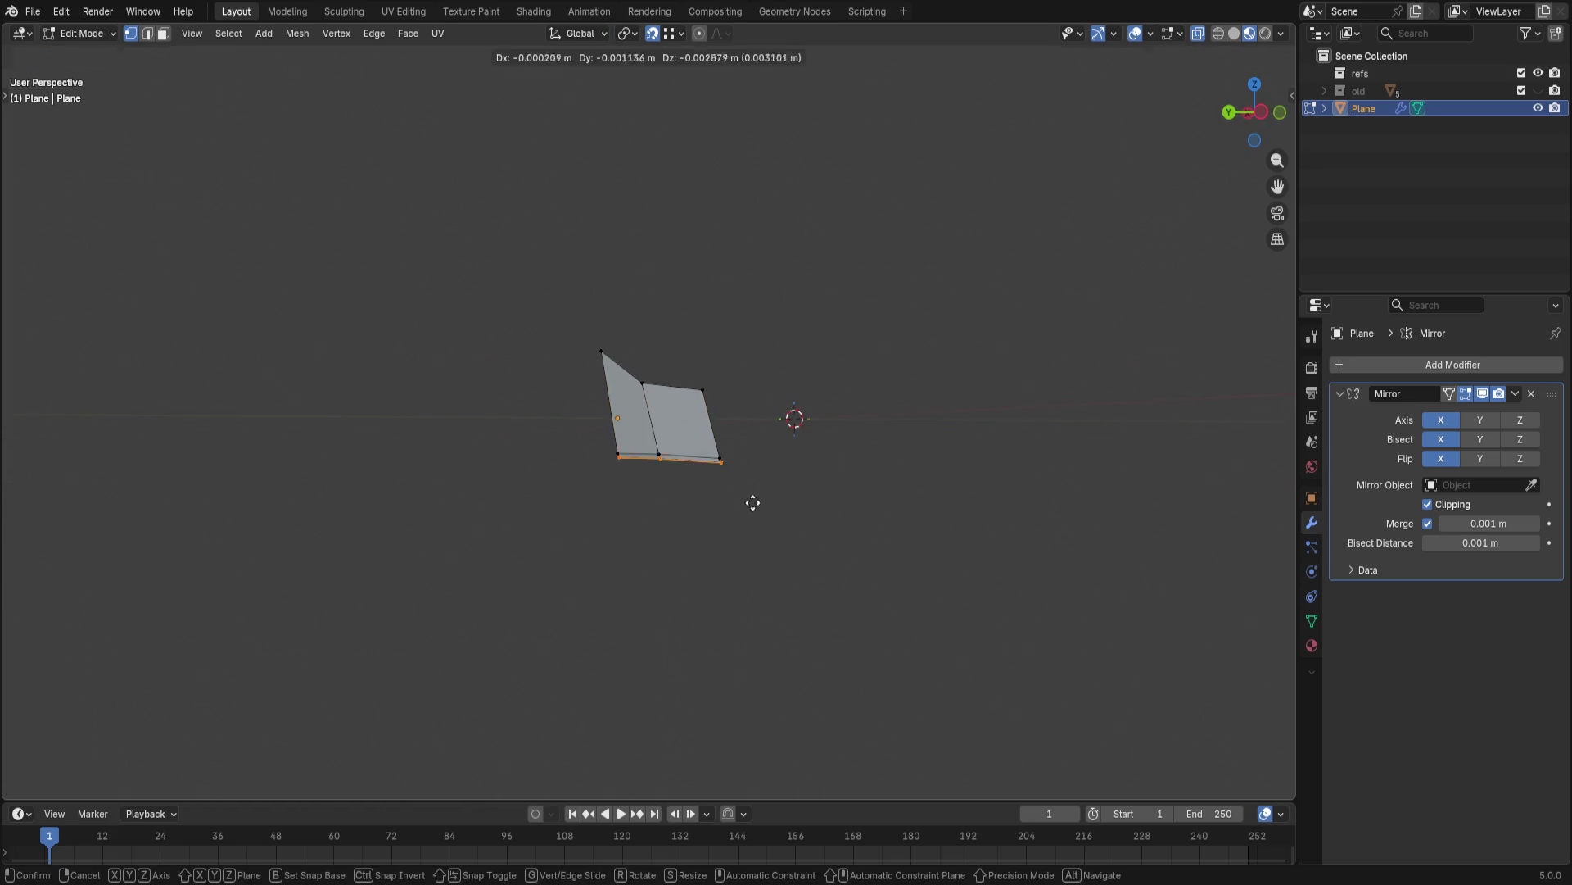
pyautogui.press('z')
pyautogui.press('z')
pyautogui.press('z')
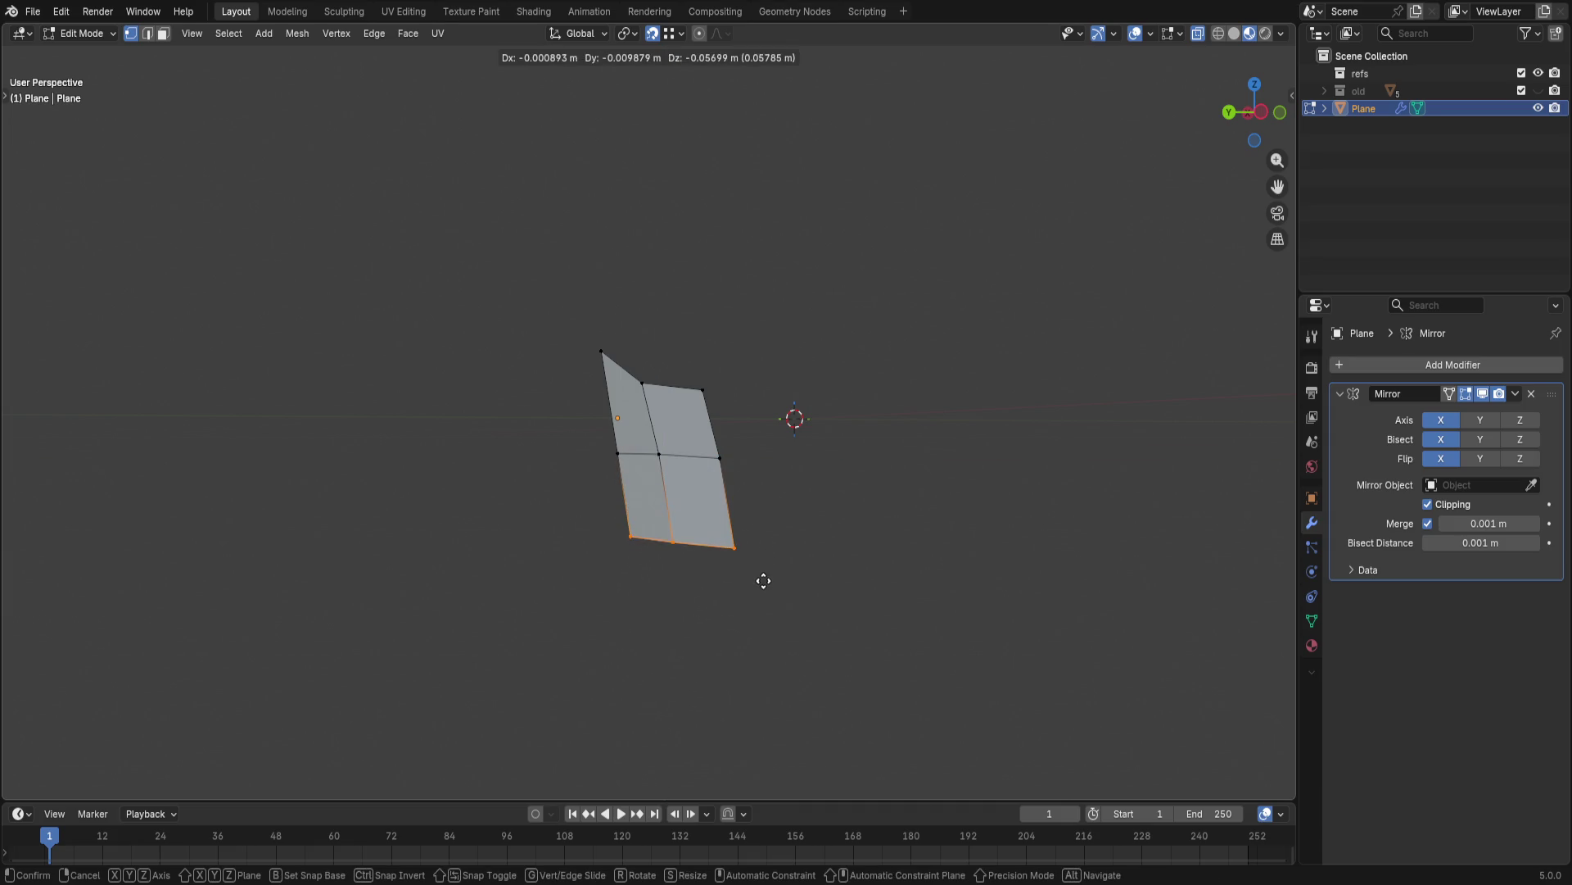
pyautogui.press('z')
pyautogui.click(799, 548)
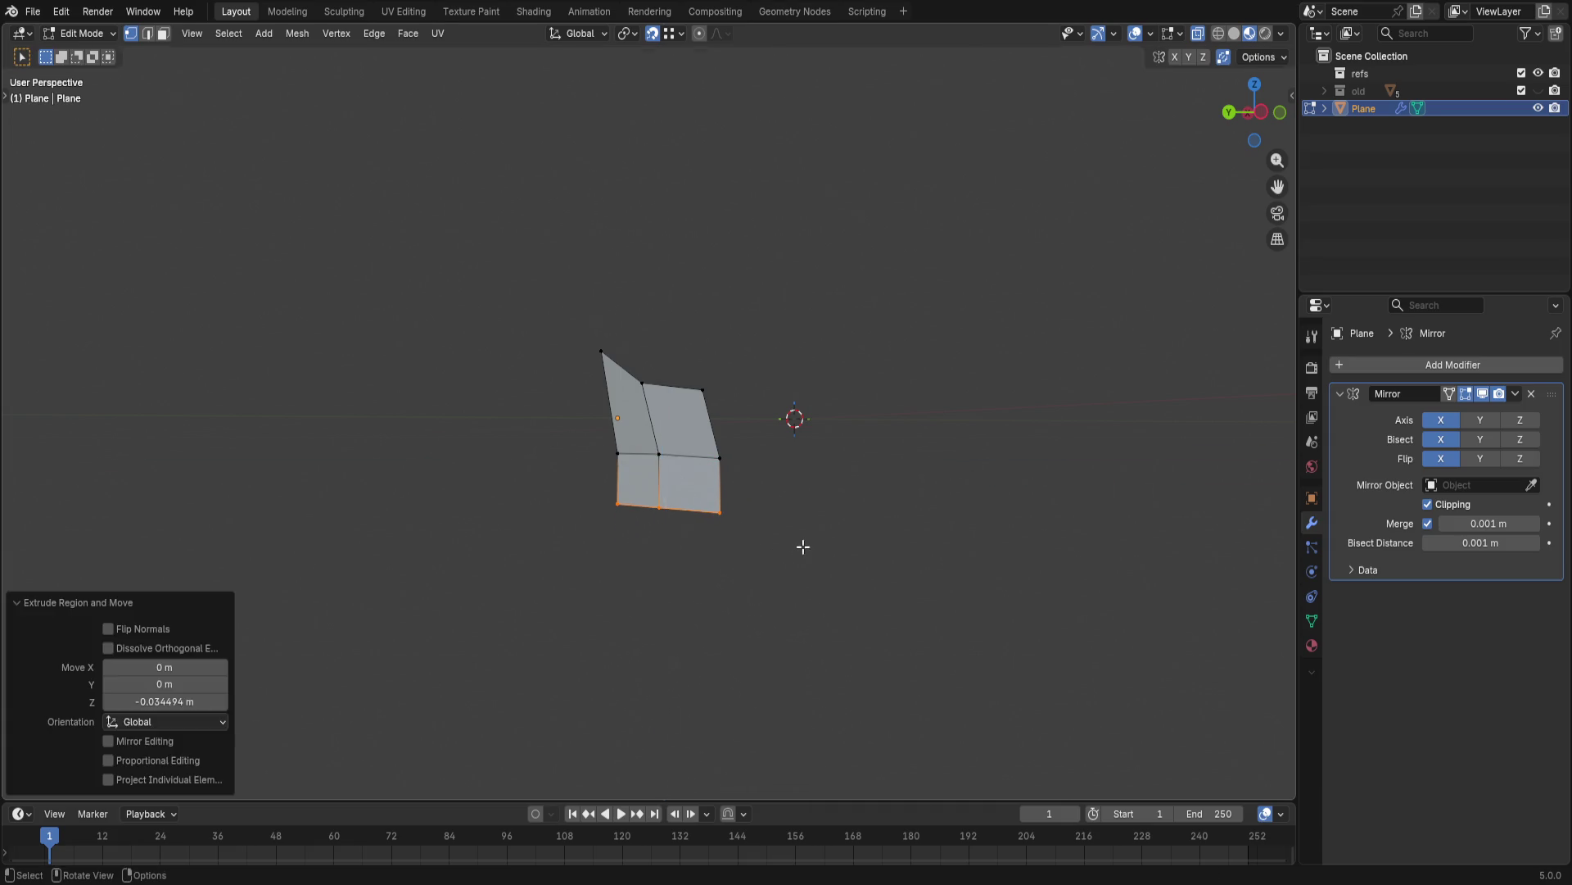
pyautogui.hotkey('ctrl', 'z')
pyautogui.press('e')
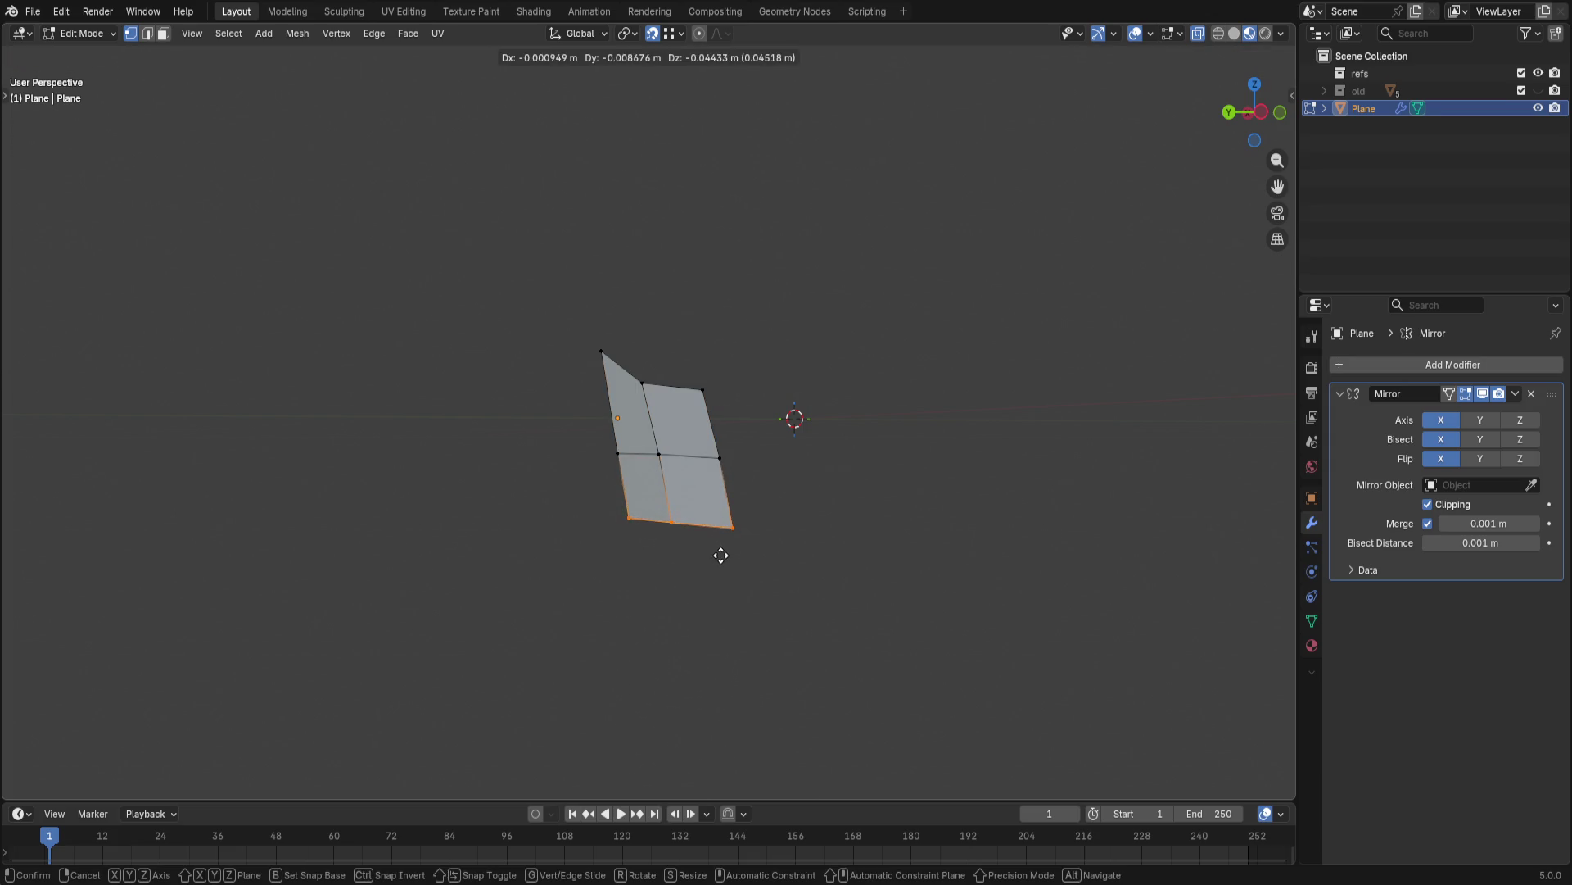
pyautogui.press('Escape')
pyautogui.press('e')
pyautogui.press('z')
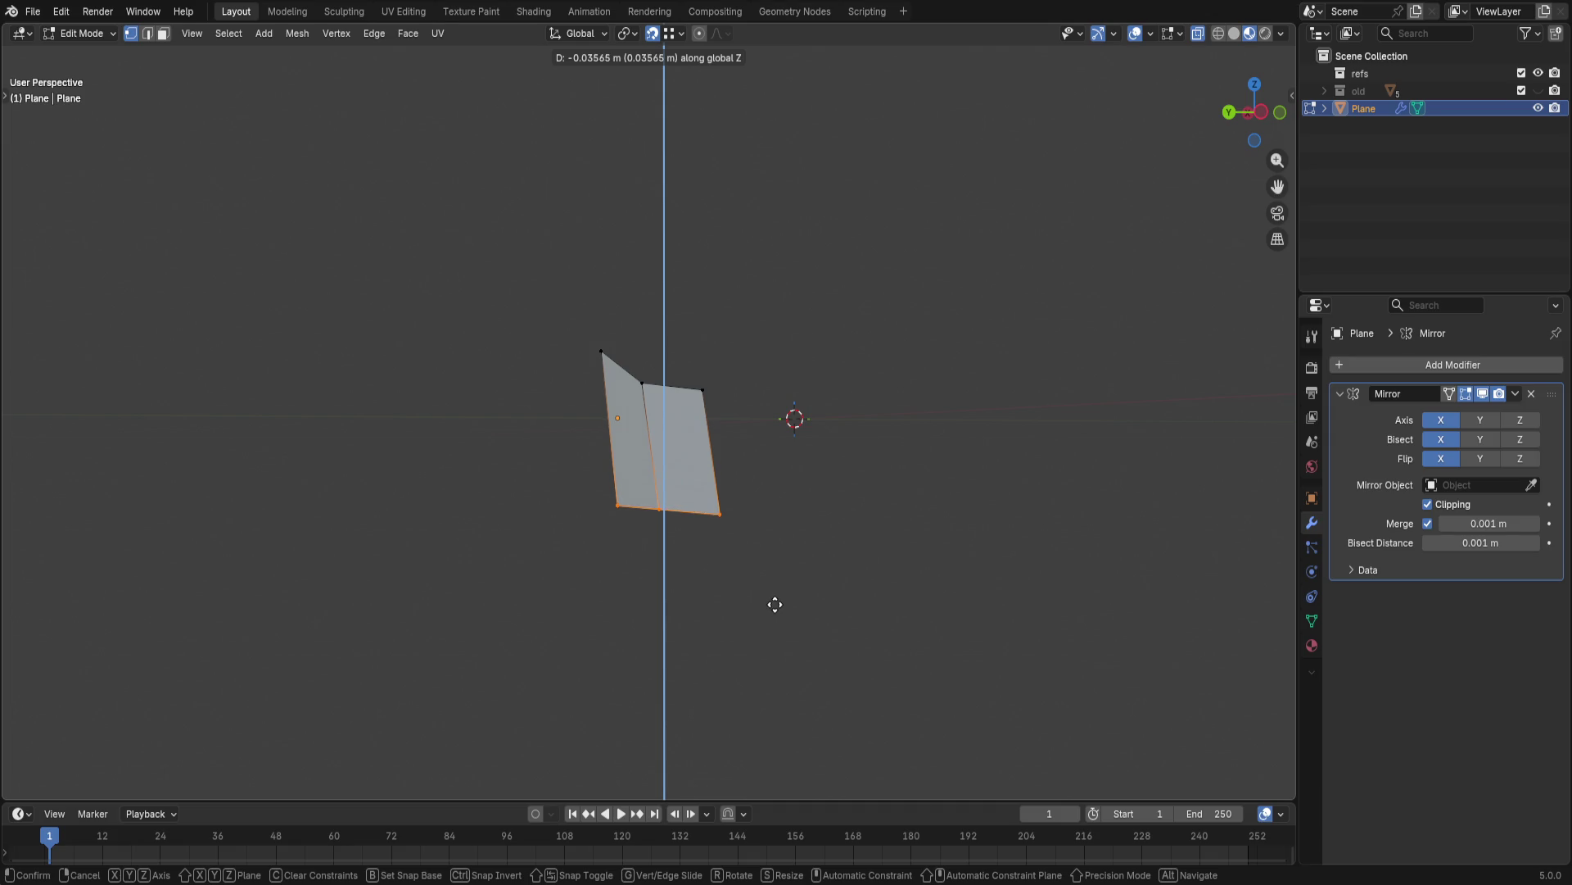
pyautogui.click(775, 603)
# - Deselect, then select the panel's top edge and start extruding it
pyautogui.click(799, 495)
pyautogui.moveTo(800, 496)
pyautogui.mouseDown(button='middle')
pyautogui.moveTo(887, 565)
pyautogui.moveTo(937, 681)
pyautogui.moveTo(914, 579)
pyautogui.moveTo(870, 594)
pyautogui.moveTo(854, 489)
pyautogui.moveTo(755, 552)
pyautogui.moveTo(655, 520)
pyautogui.mouseUp(button='middle')
pyautogui.scroll(2, 913, 579)
pyautogui.scroll(1, 854, 489)
pyautogui.press('2')
pyautogui.click(734, 567)
pyautogui.press('e')
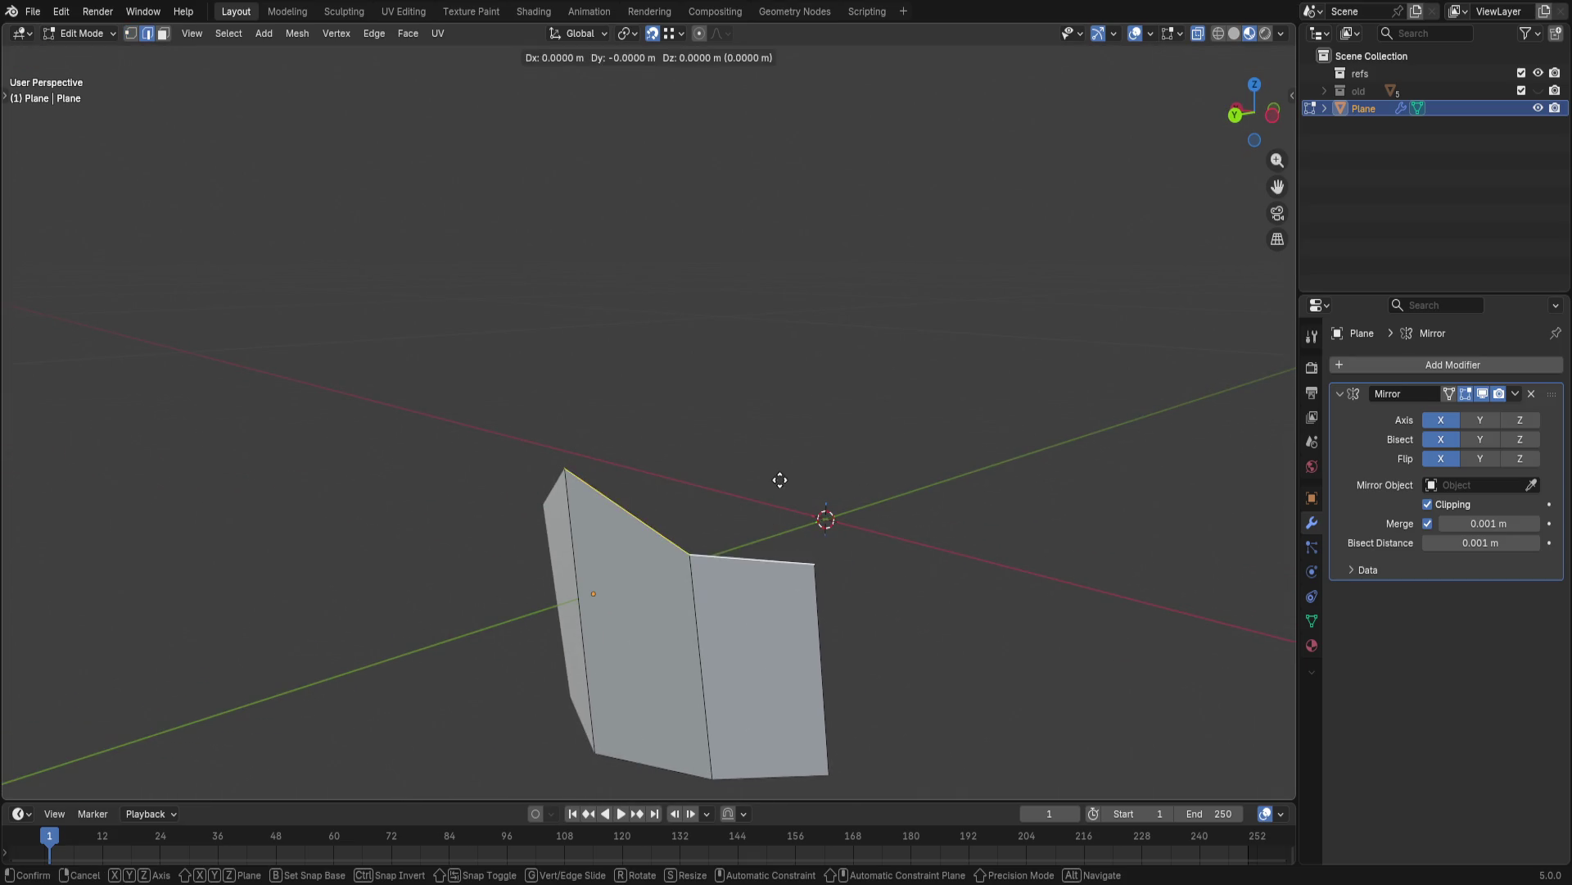
# - Finish the top extrusion, snap the corner vertex to the top-right and fill the open side with faces
pyautogui.click(854, 403)
pyautogui.moveTo(856, 405)
pyautogui.mouseDown(button='middle')
pyautogui.moveTo(1018, 404)
pyautogui.moveTo(804, 404)
pyautogui.moveTo(823, 443)
pyautogui.moveTo(799, 487)
pyautogui.mouseUp(button='middle')
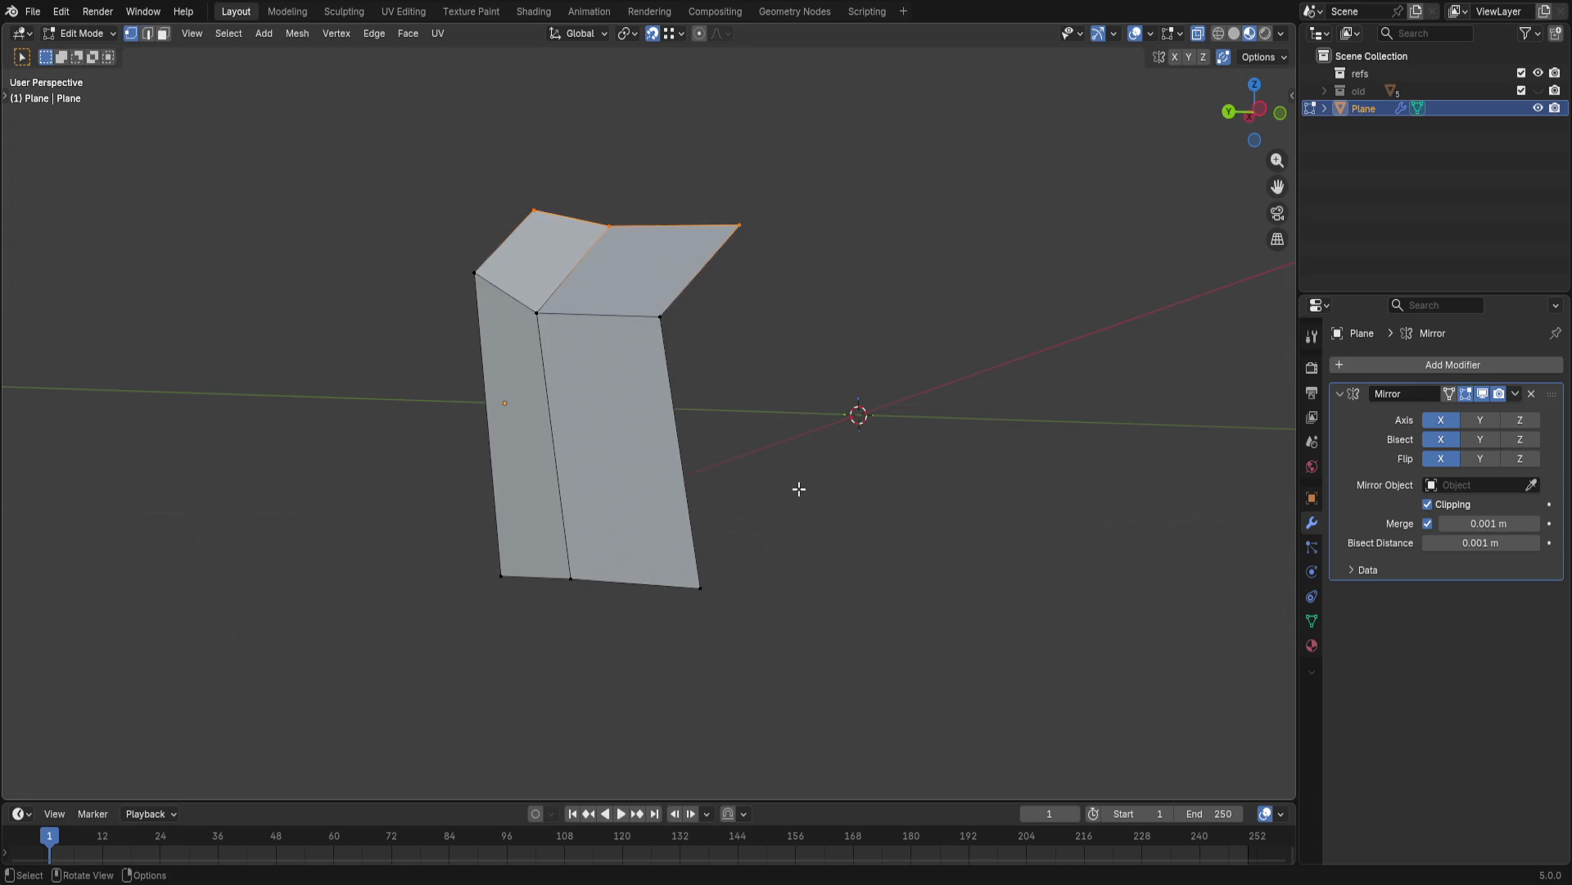
pyautogui.press('e')
pyautogui.click(740, 224)
pyautogui.press('f')
pyautogui.keyDown('shift'); pyautogui.click(725, 357); pyautogui.keyUp('shift')
pyautogui.press('f')
pyautogui.moveTo(689, 295)
pyautogui.mouseDown(button='middle')
pyautogui.moveTo(1066, 516)
pyautogui.moveTo(903, 431)
pyautogui.mouseUp(button='middle')
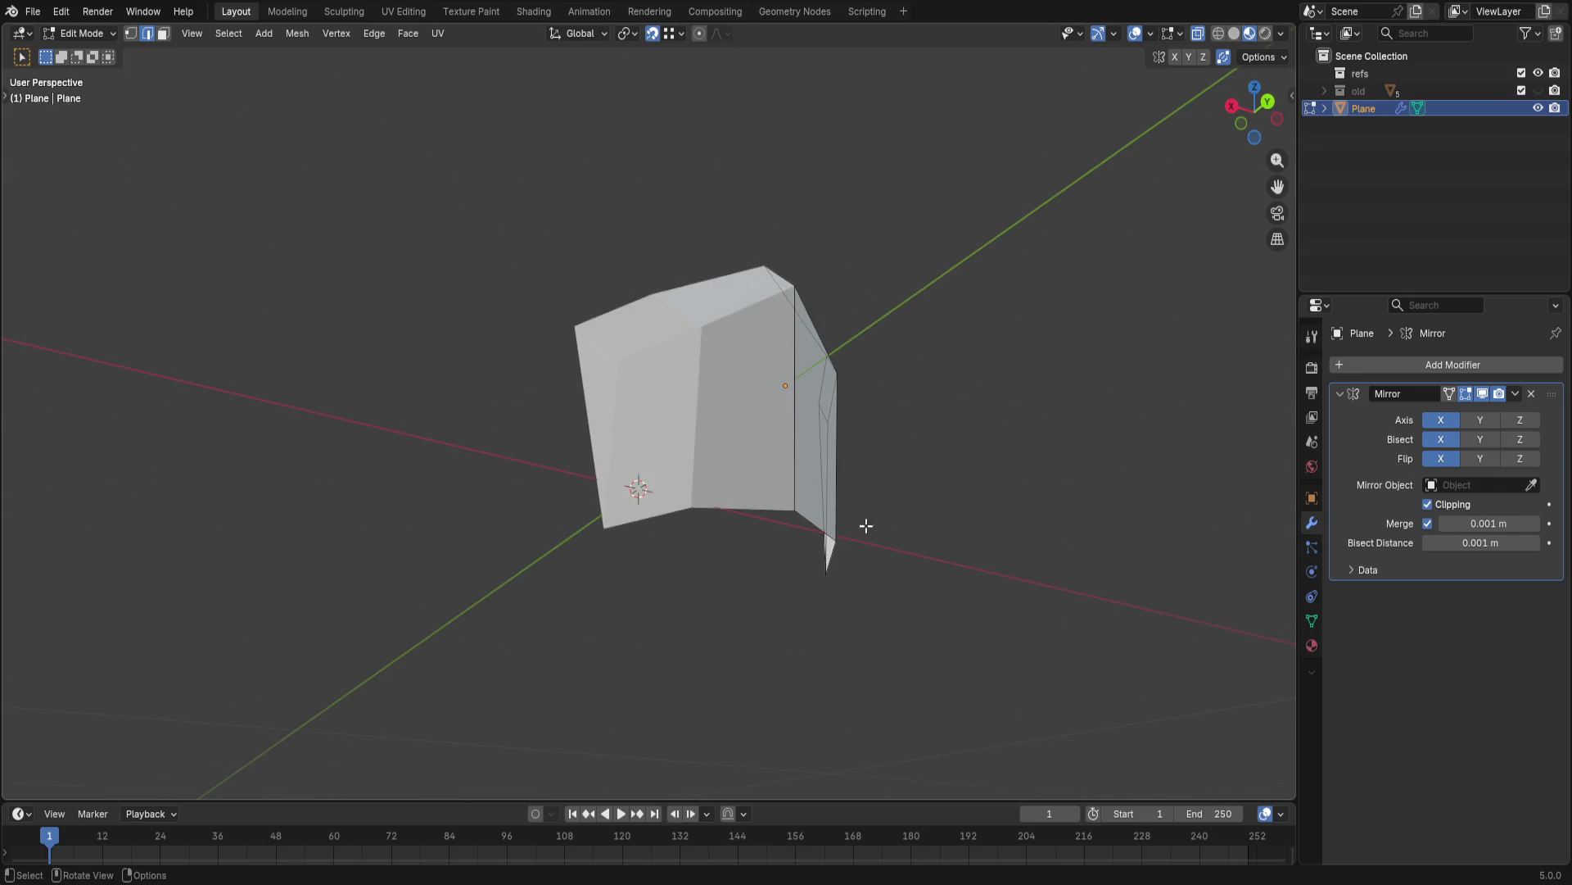
pyautogui.moveTo(866, 525); pyautogui.dragTo(837, 411, button='middle')
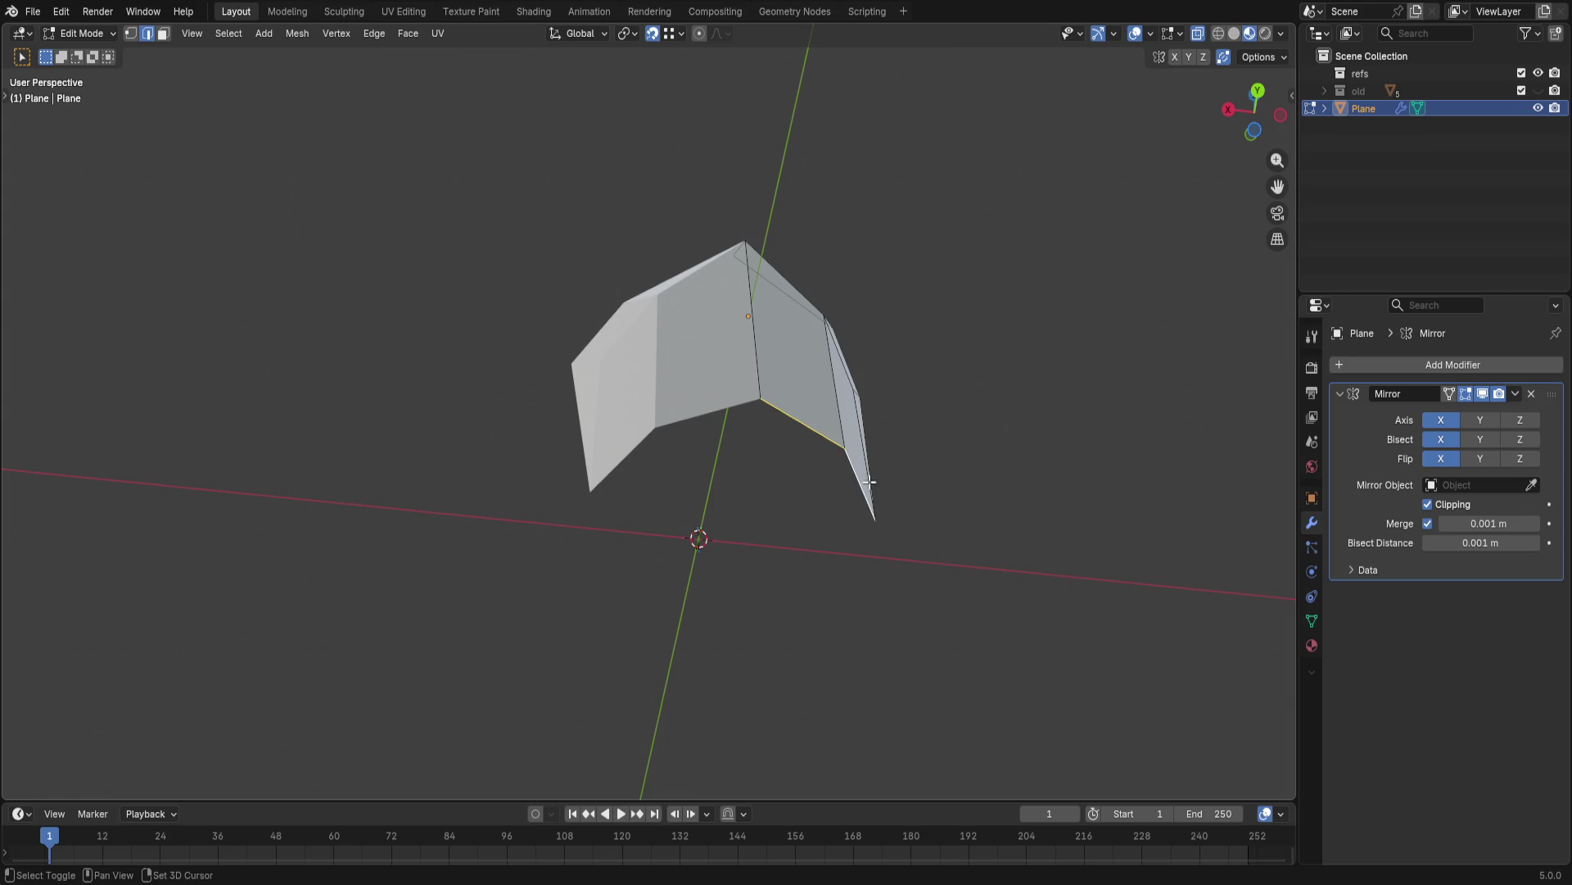
# - Extrude the selected edge sideways along X to extend the shell
pyautogui.press('e')
pyautogui.press('x')
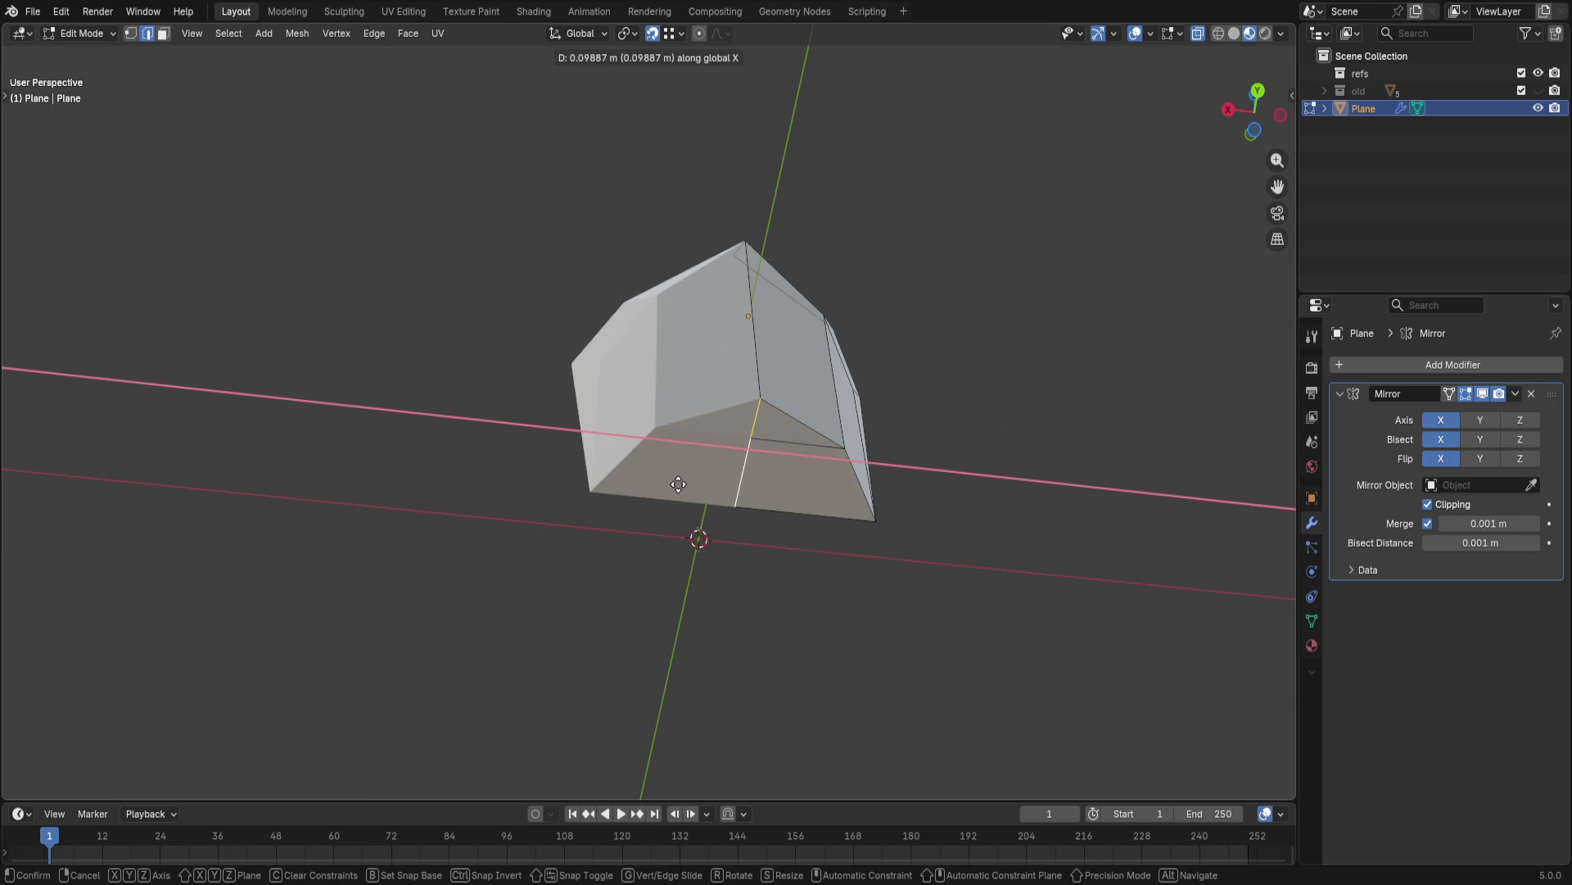
pyautogui.click(748, 481)
pyautogui.moveTo(970, 520); pyautogui.dragTo(941, 622, button='middle')
pyautogui.click(959, 508)
pyautogui.moveTo(966, 517)
pyautogui.mouseDown(button='middle')
pyautogui.moveTo(930, 470)
pyautogui.moveTo(959, 475)
pyautogui.moveTo(869, 542)
pyautogui.mouseUp(button='middle')
# - Scale the bottom edge loop inward to 0.704 so the rim tapers
pyautogui.press('1')
pyautogui.keyDown('ctrl'); pyautogui.click(869, 537); pyautogui.keyUp('ctrl')
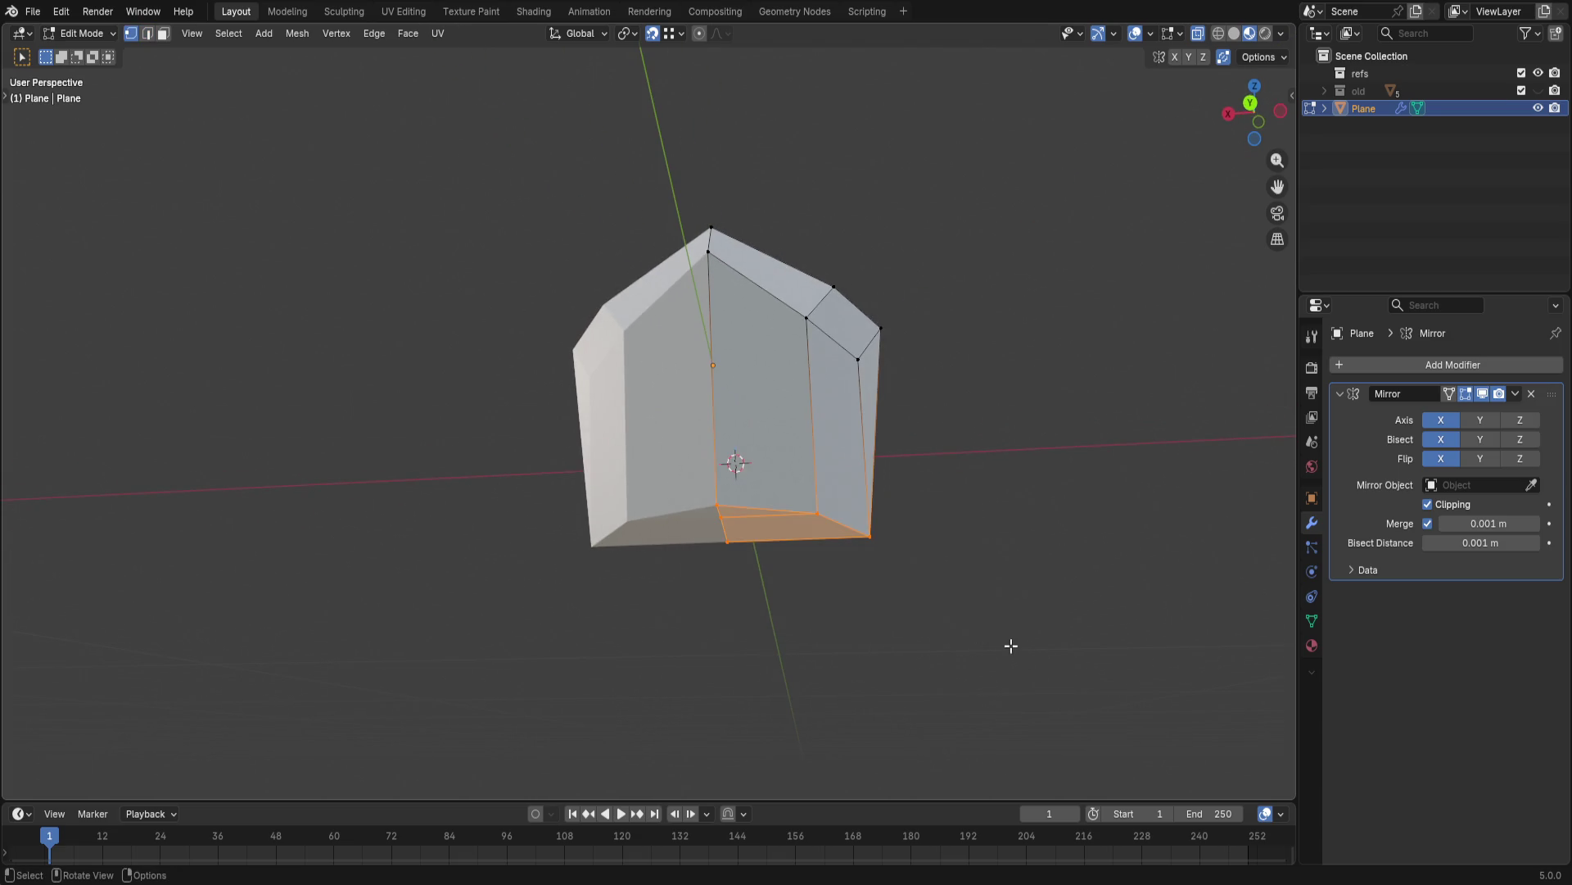
pyautogui.press('g')
pyautogui.press('s')
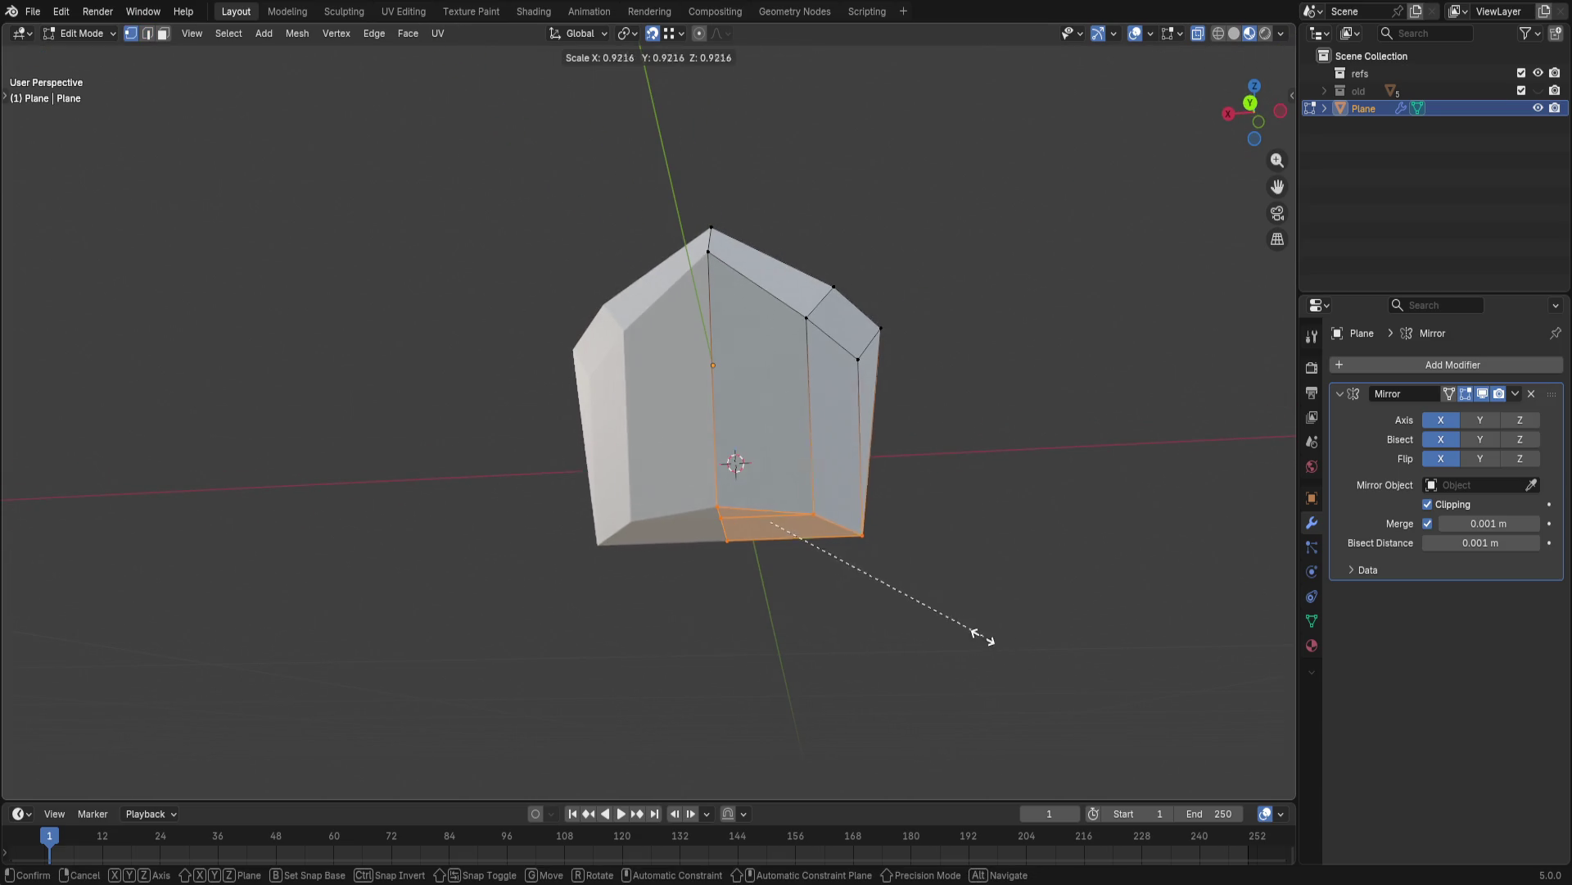
pyautogui.click(922, 633)
pyautogui.moveTo(922, 632)
pyautogui.mouseDown(button='middle')
pyautogui.moveTo(857, 589)
pyautogui.moveTo(934, 603)
pyautogui.moveTo(972, 635)
pyautogui.mouseUp(button='middle')
# - Widen the tapered bottom rim along X and clear the selection
pyautogui.press('s')
pyautogui.press('x')
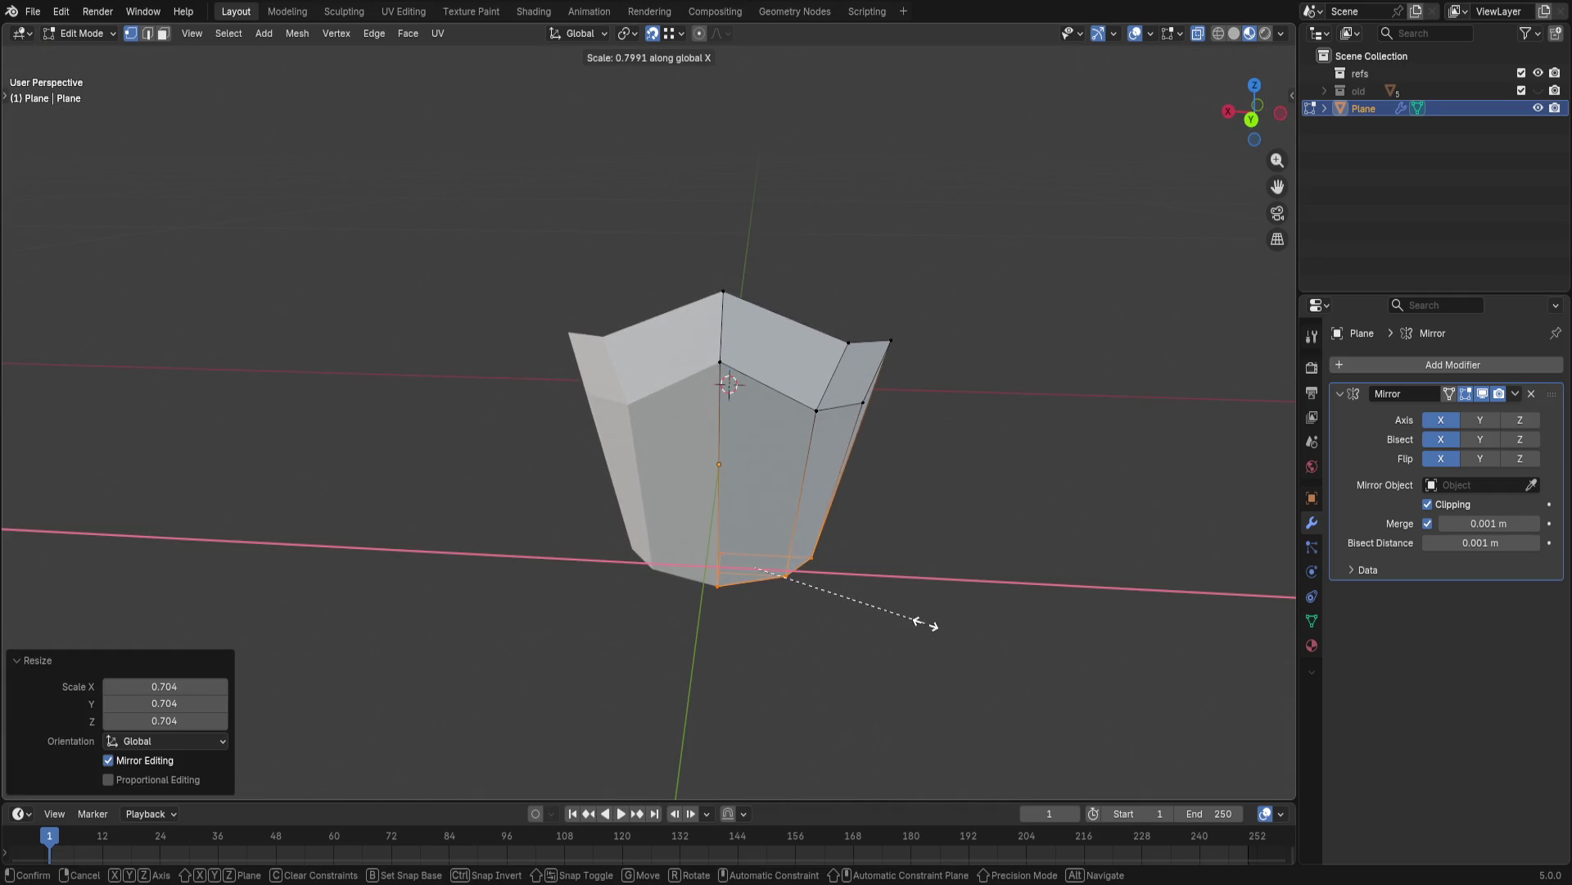
pyautogui.click(983, 633)
pyautogui.hotkey('alt', 'a')
pyautogui.moveTo(1012, 533)
pyautogui.mouseDown(button='middle')
pyautogui.moveTo(889, 519)
pyautogui.moveTo(839, 536)
pyautogui.moveTo(913, 552)
pyautogui.moveTo(624, 578)
pyautogui.moveTo(589, 543)
pyautogui.mouseUp(button='middle')
# - Move the helmet's top edge with G so the upper shell closes into place
pyautogui.press('2')
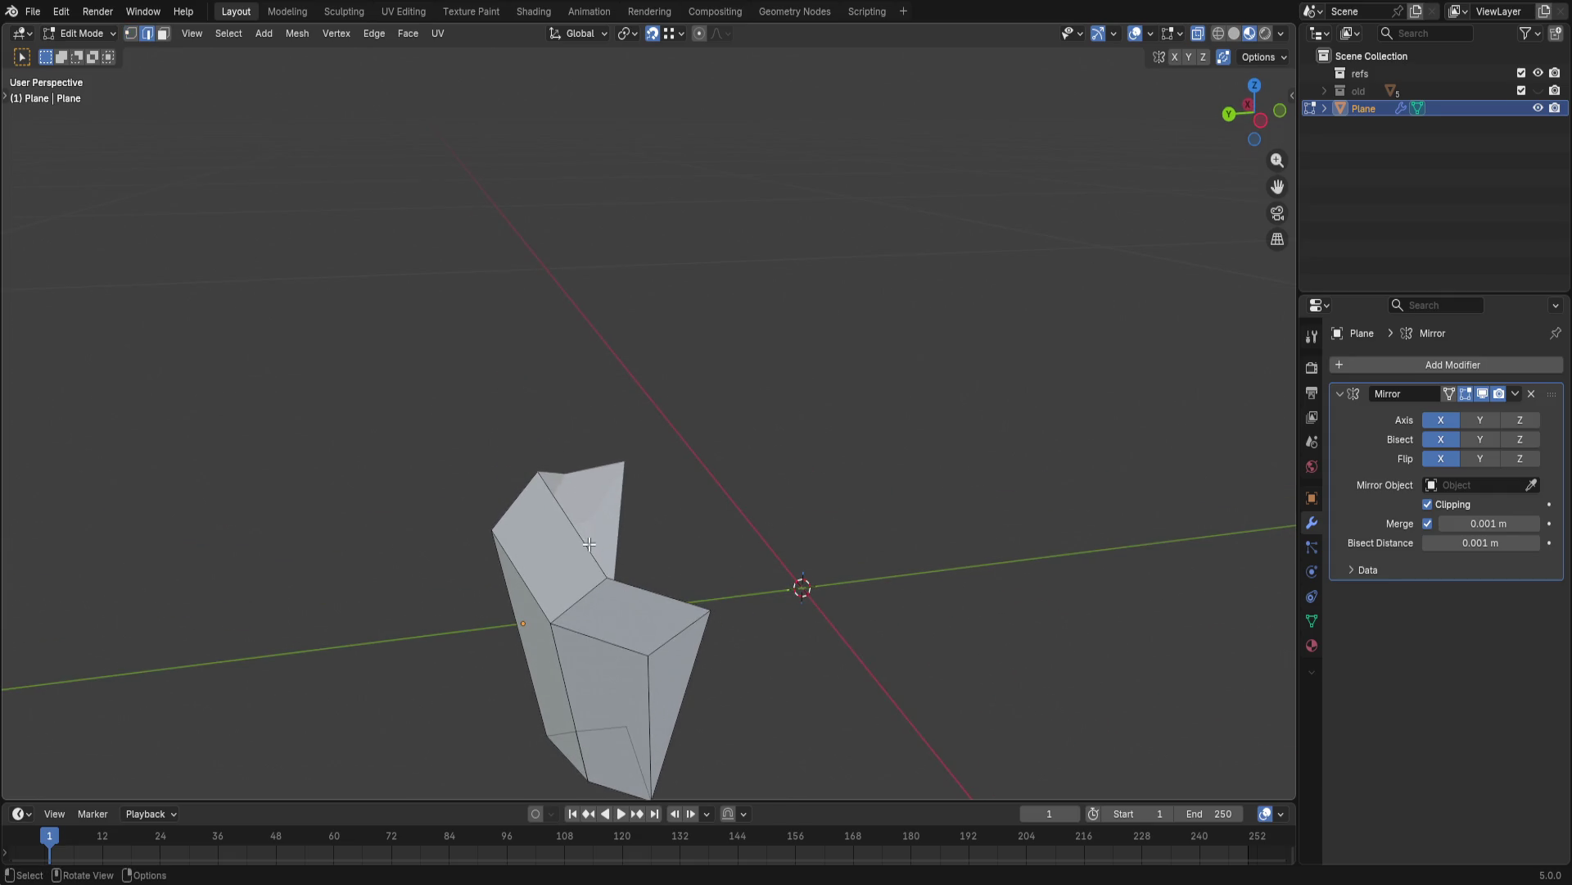
pyautogui.keyDown('shift'); pyautogui.moveTo(694, 530); pyautogui.dragTo(762, 466, button='middle'); pyautogui.keyUp('shift')
pyautogui.press('g')
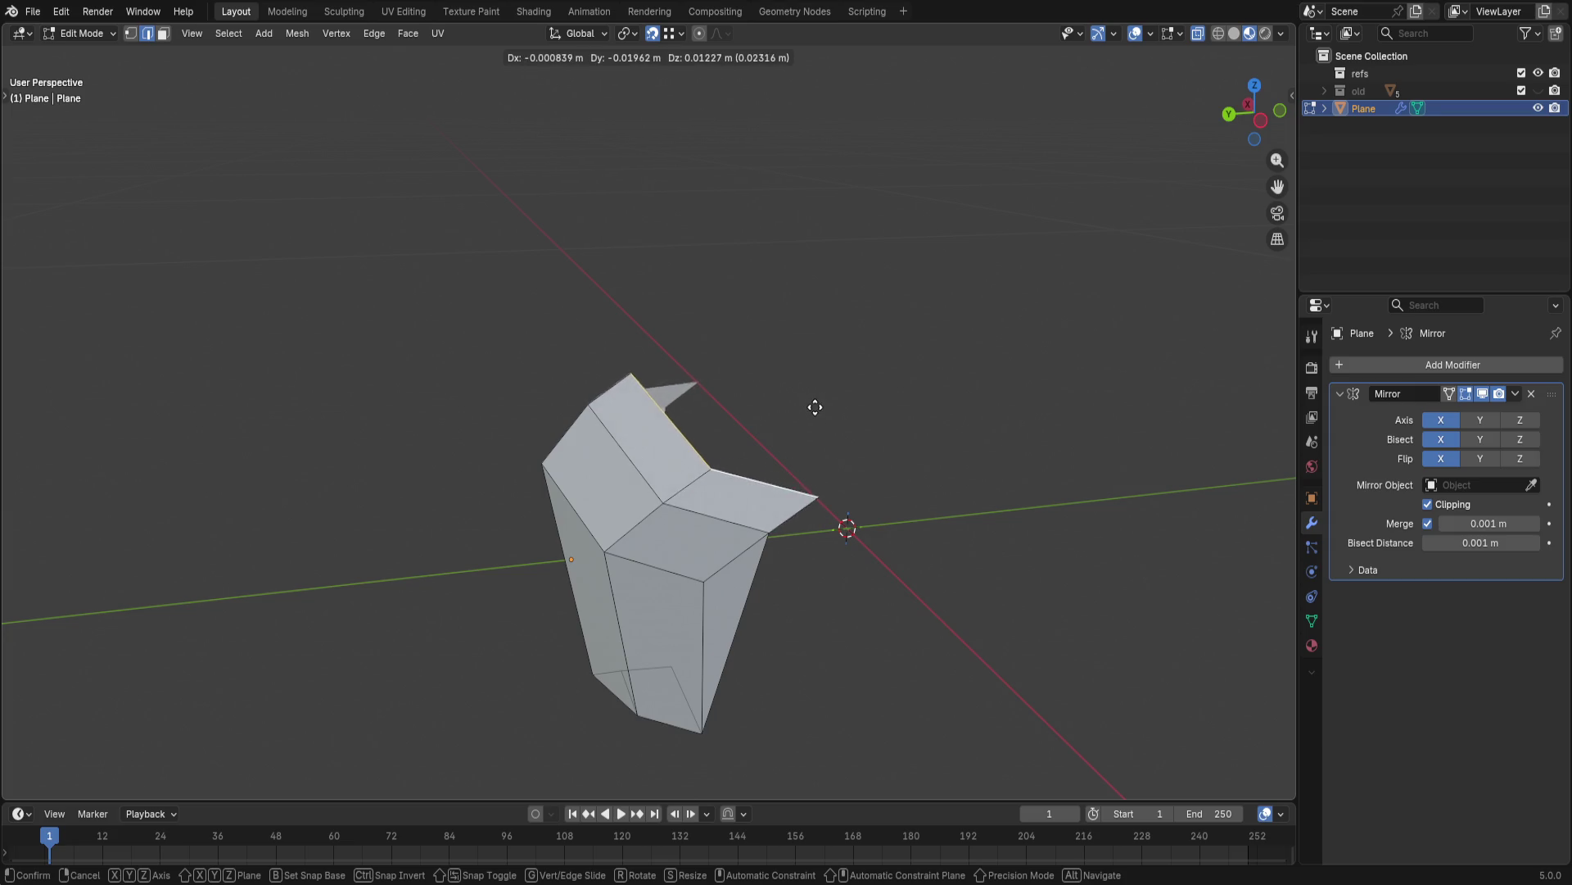
pyautogui.click(818, 403)
pyautogui.moveTo(819, 404)
pyautogui.mouseDown(button='middle')
pyautogui.moveTo(843, 491)
pyautogui.moveTo(828, 487)
pyautogui.mouseUp(button='middle')
# - Drop the loose corner vertex onto its neighbouring corner to close the faceted crown
pyautogui.press('1')
pyautogui.click(727, 340)
pyautogui.press('g')
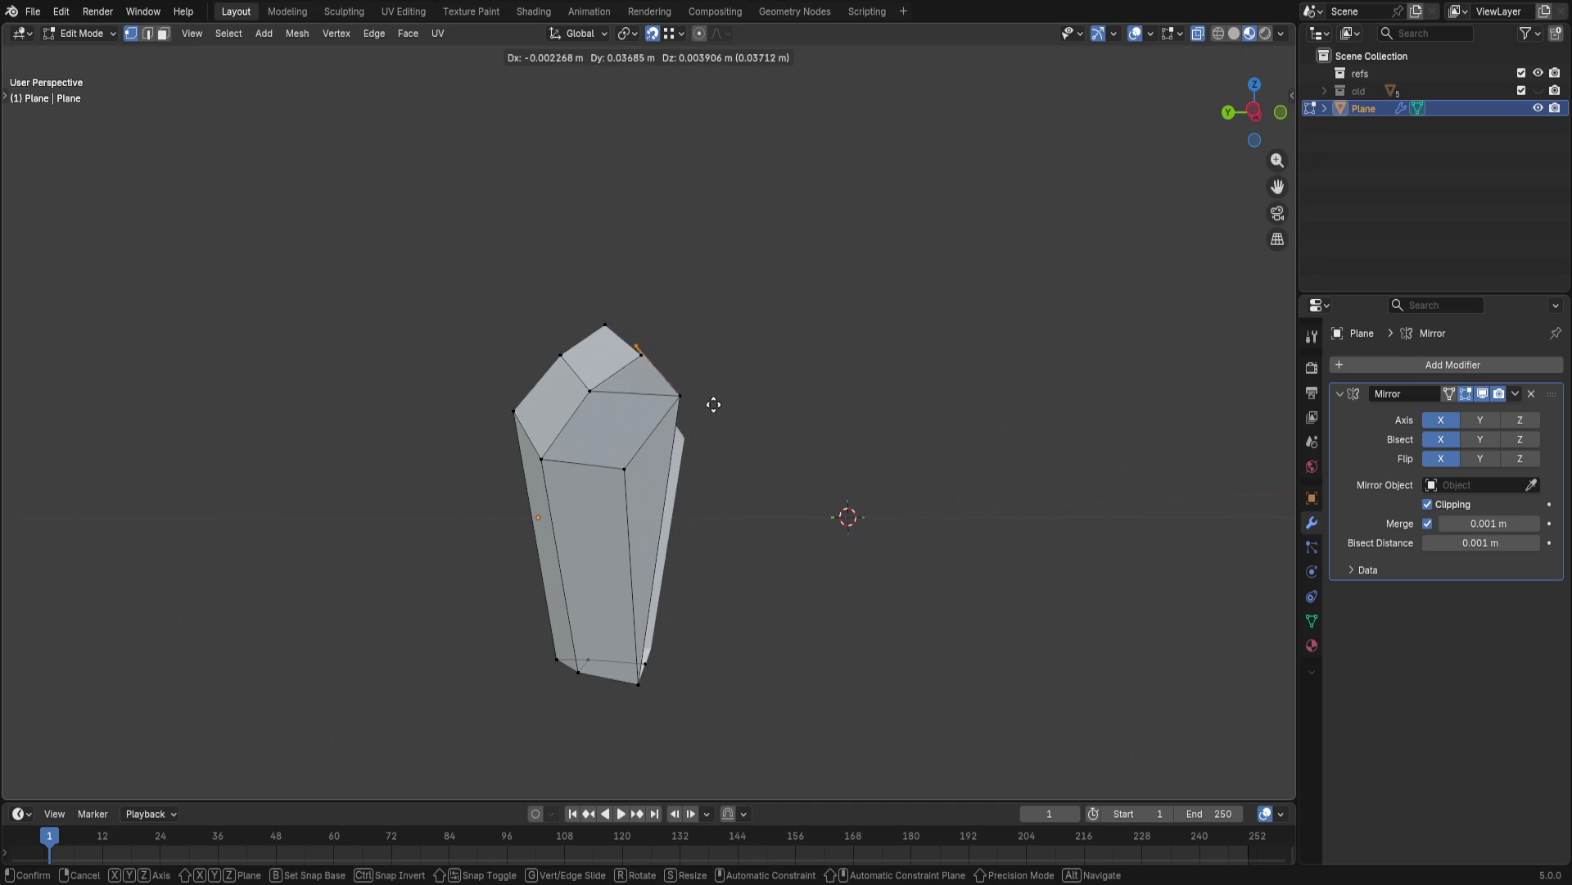
pyautogui.click(680, 394)
pyautogui.moveTo(779, 405)
pyautogui.mouseDown(button='middle')
pyautogui.moveTo(869, 487)
pyautogui.moveTo(860, 456)
pyautogui.moveTo(948, 484)
pyautogui.moveTo(1064, 452)
pyautogui.moveTo(766, 495)
pyautogui.moveTo(781, 501)
pyautogui.mouseUp(button='middle')
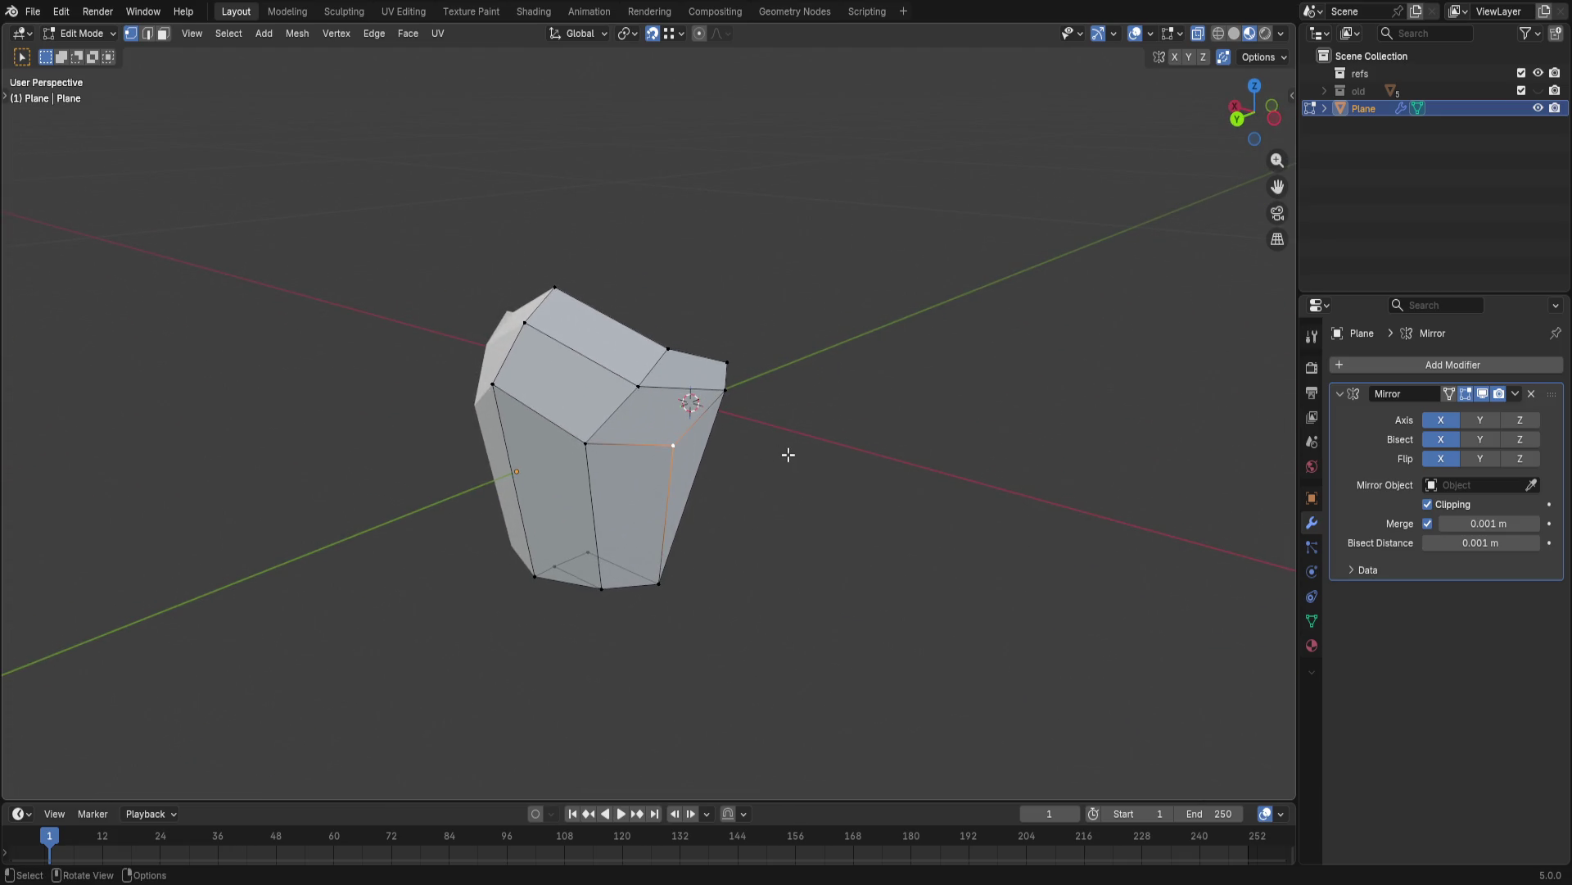
# - Walk to a new viewpoint and bring up the Shift+S snap options
pyautogui.hotkey('shift', '`')
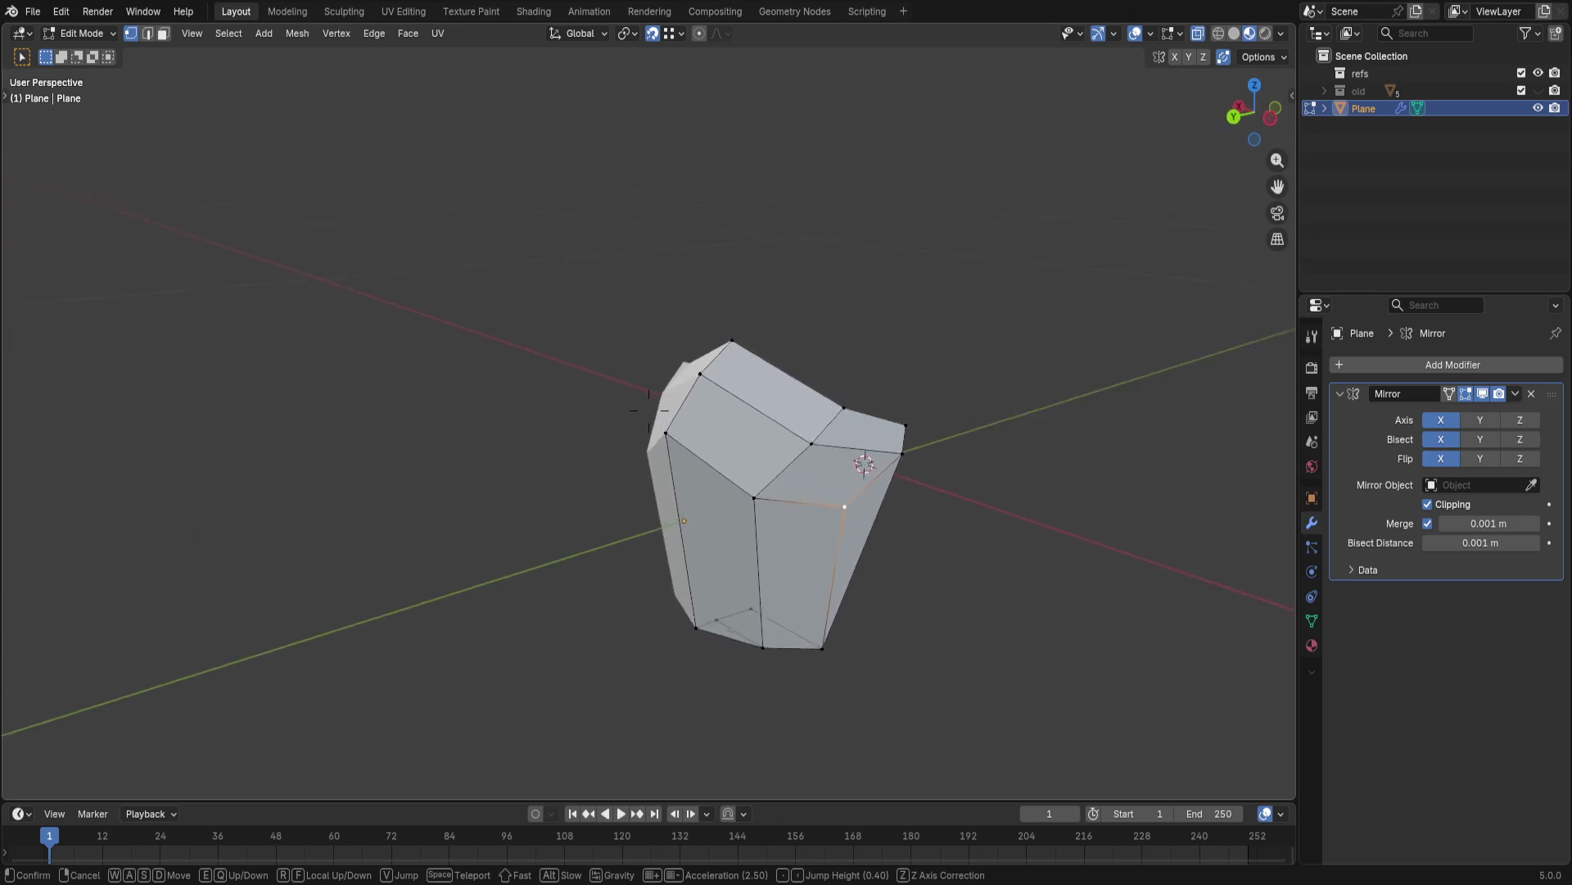
pyautogui.click(788, 455)
pyautogui.hotkey('shift', 's')
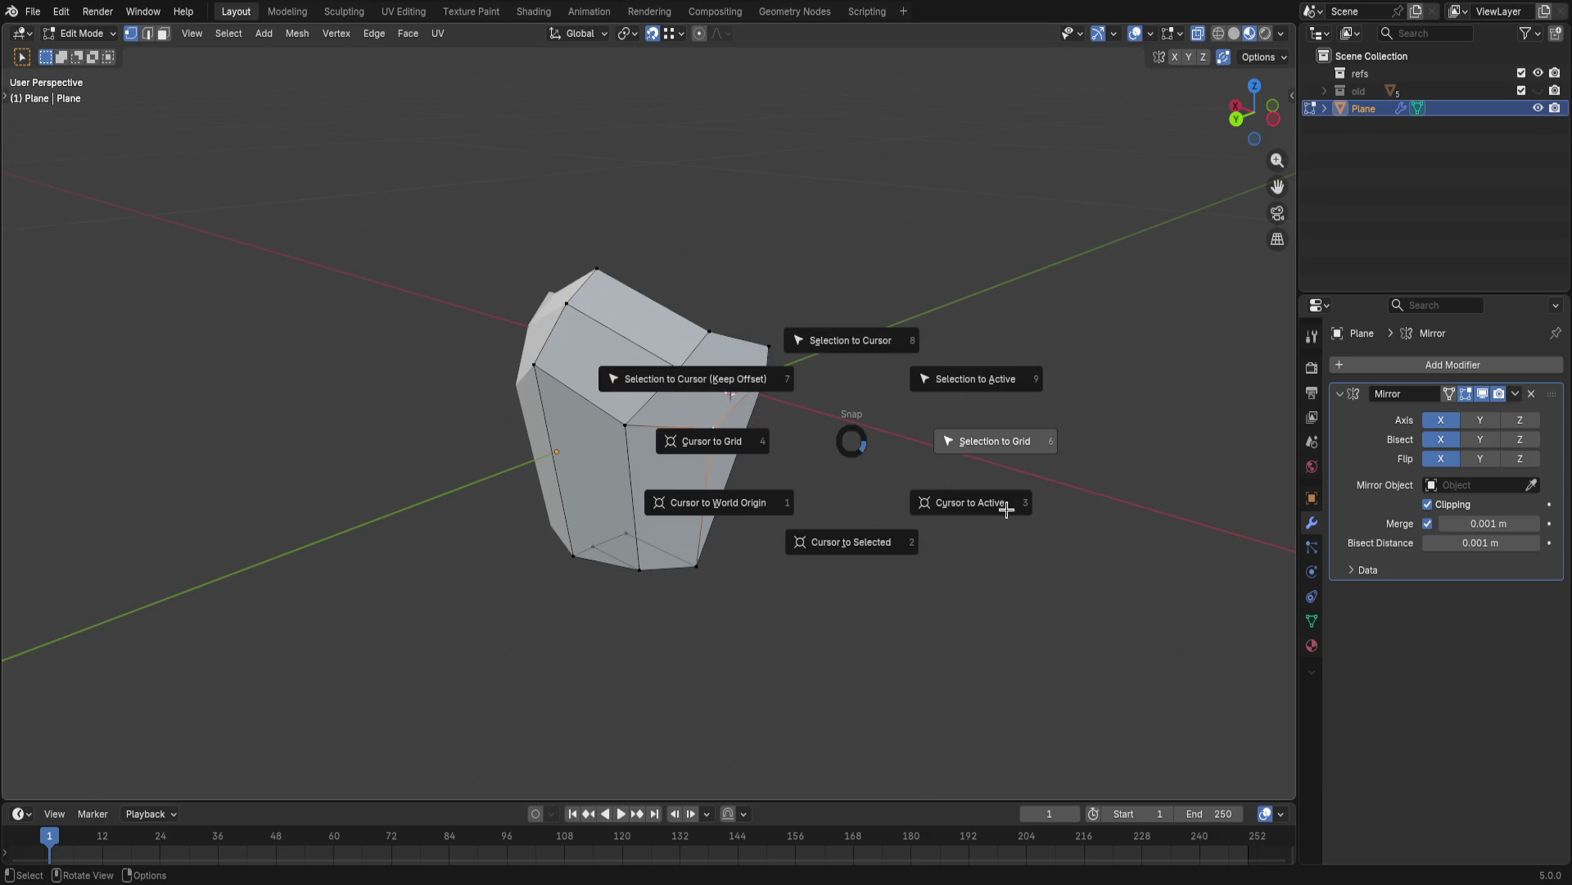
# - Snap the 3D cursor to the front corner vertex and try a circle there, then undo it
pyautogui.click(846, 486)
pyautogui.moveTo(832, 414); pyautogui.dragTo(832, 407, button='middle')
pyautogui.hotkey('shift', 'a')
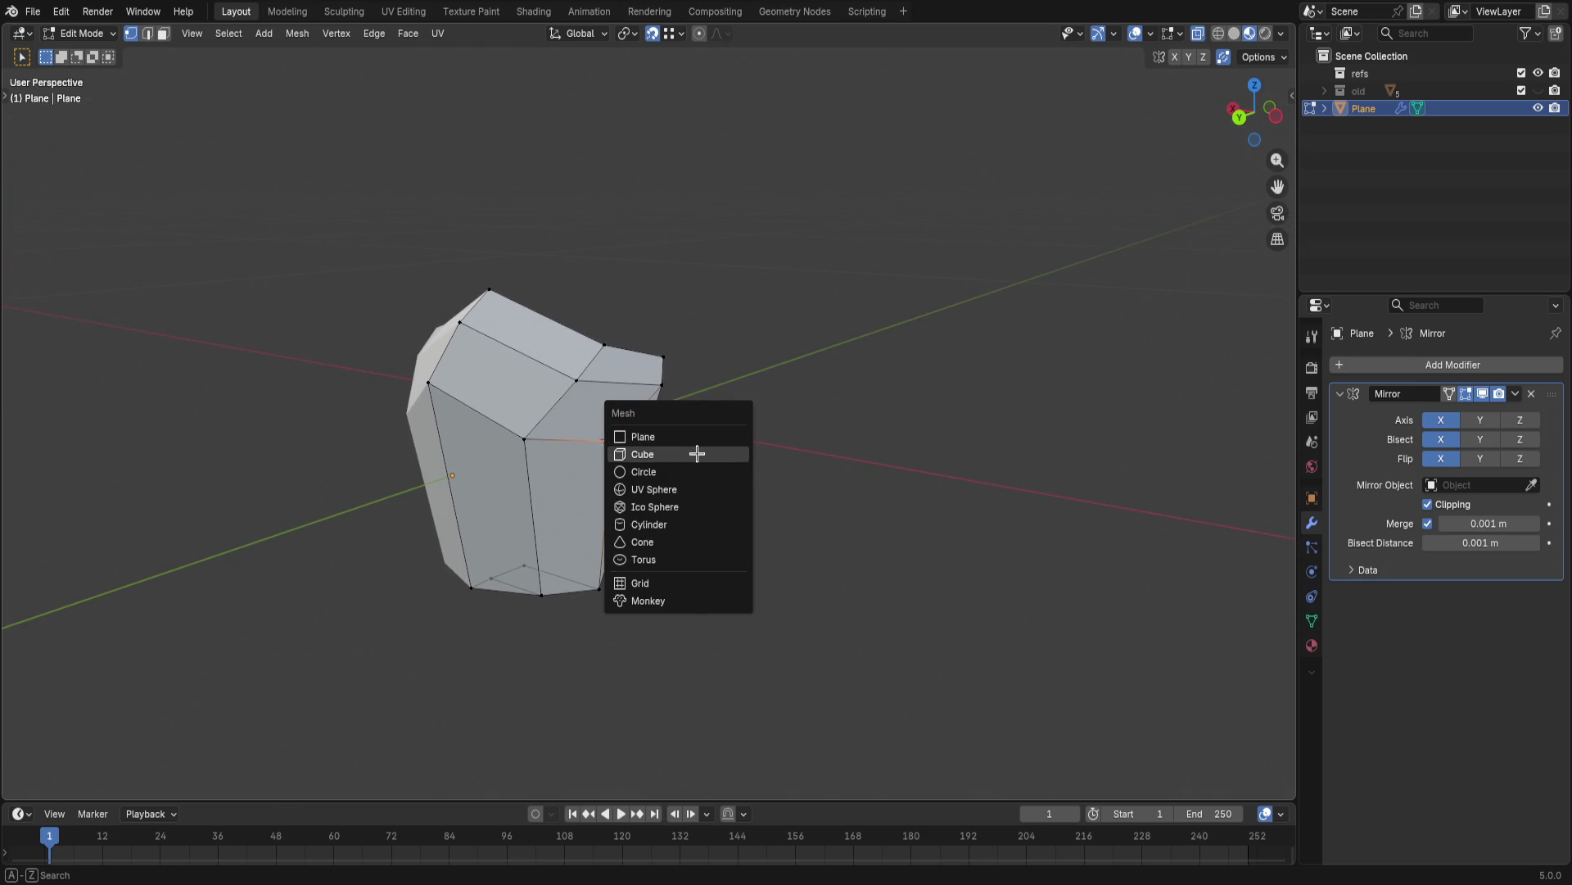
pyautogui.click(715, 472)
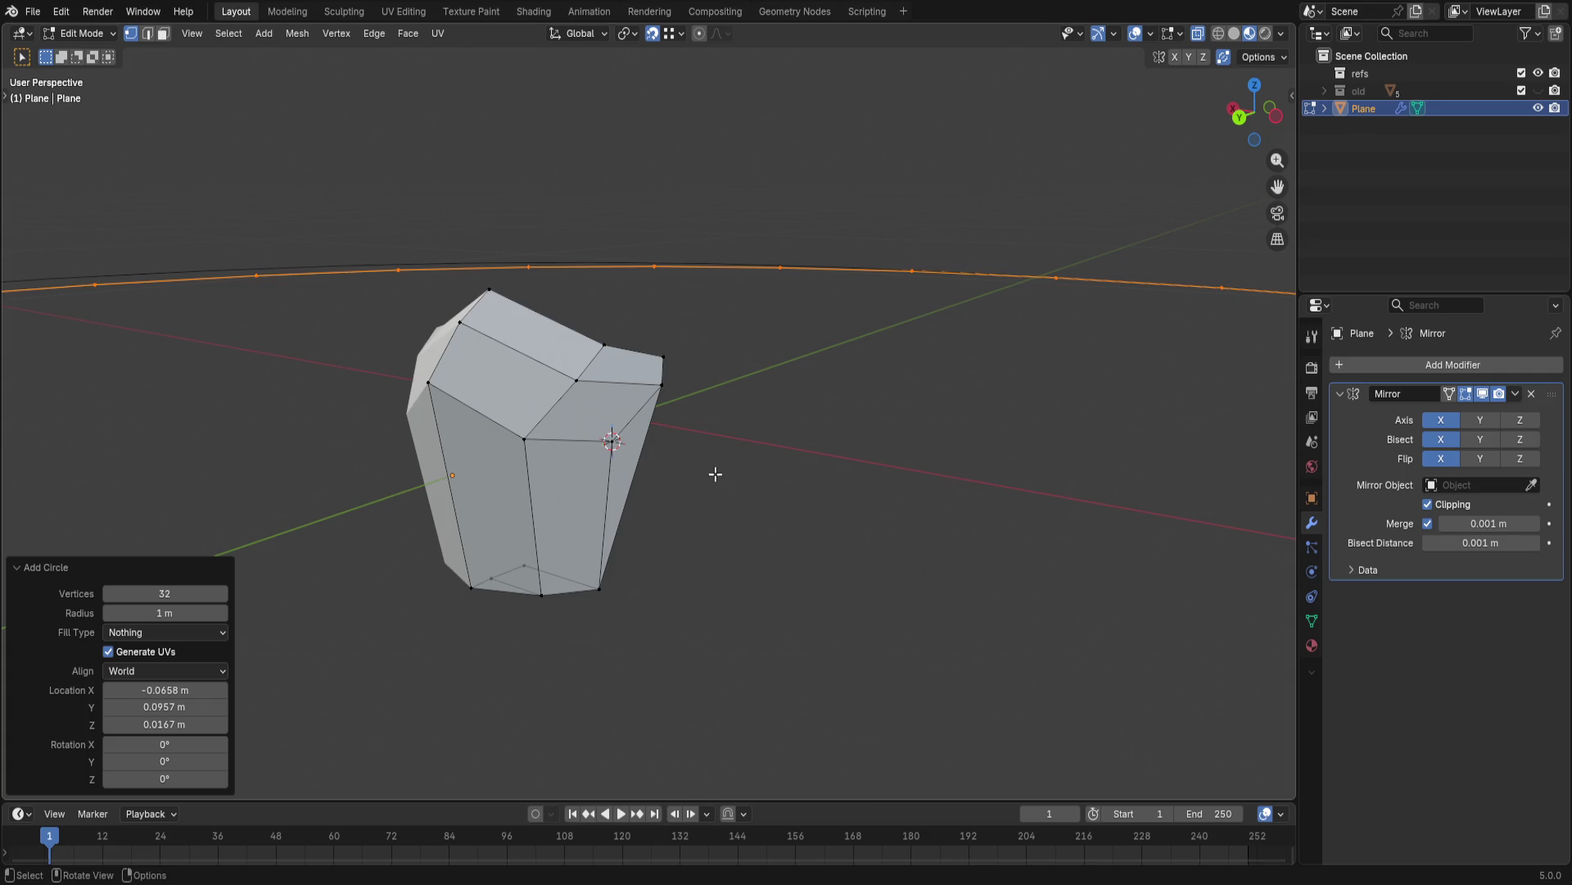
pyautogui.click(738, 517)
pyautogui.hotkey('ctrl', 'z')
pyautogui.hotkey('ctrl', 'z')
# - Add a trial cylinder with 8 vertices, 0.1 m radius and 0.1 m depth at the cursor
pyautogui.hotkey('shift', 'a')
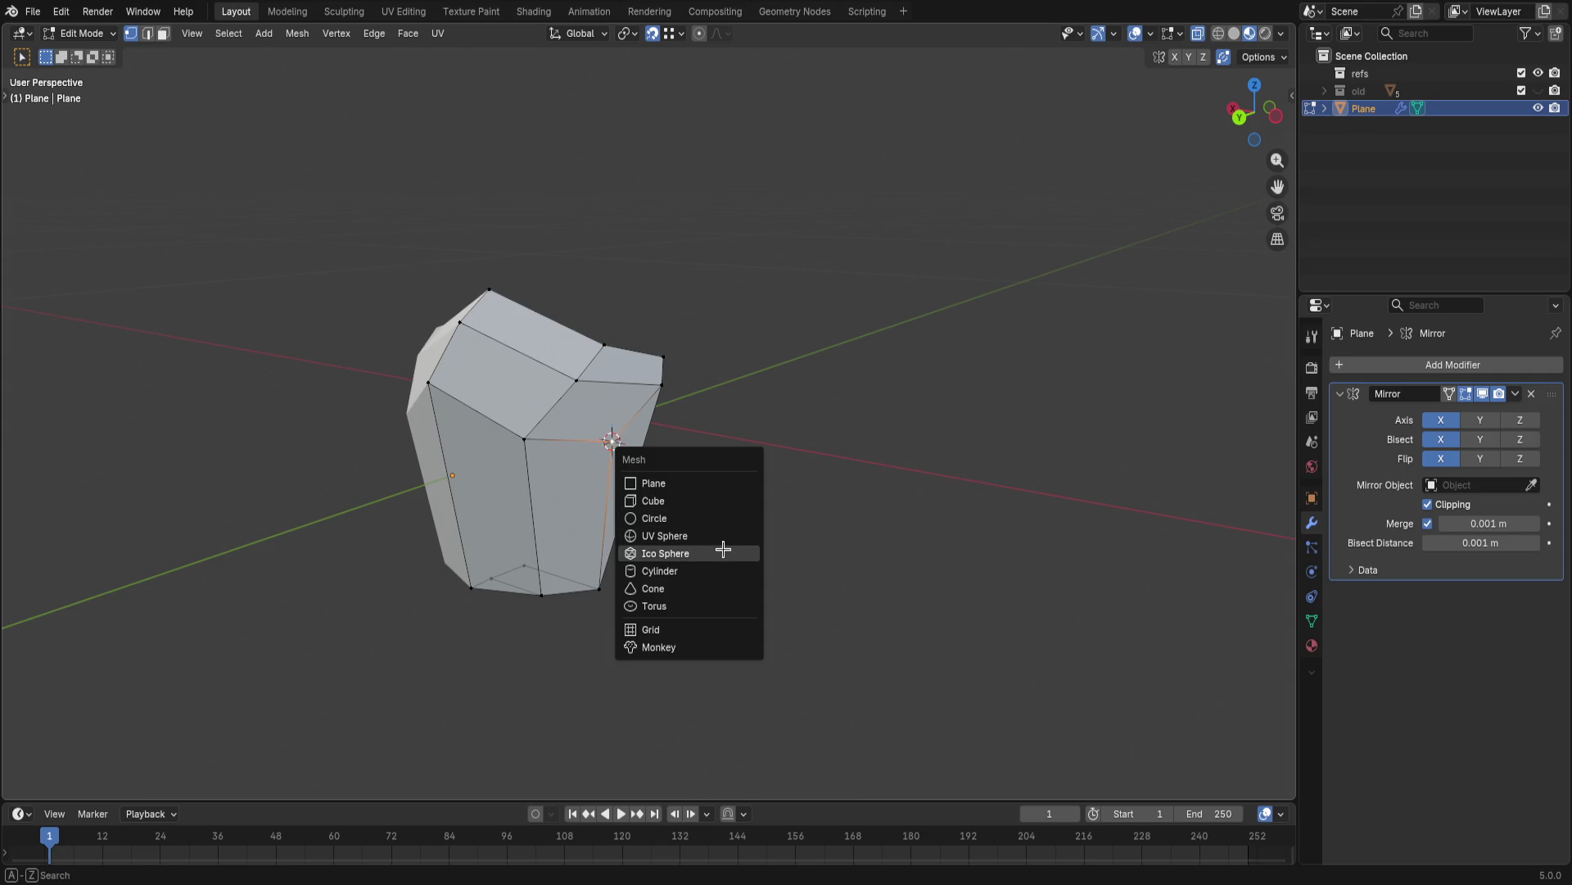
pyautogui.click(720, 567)
pyautogui.click(167, 576)
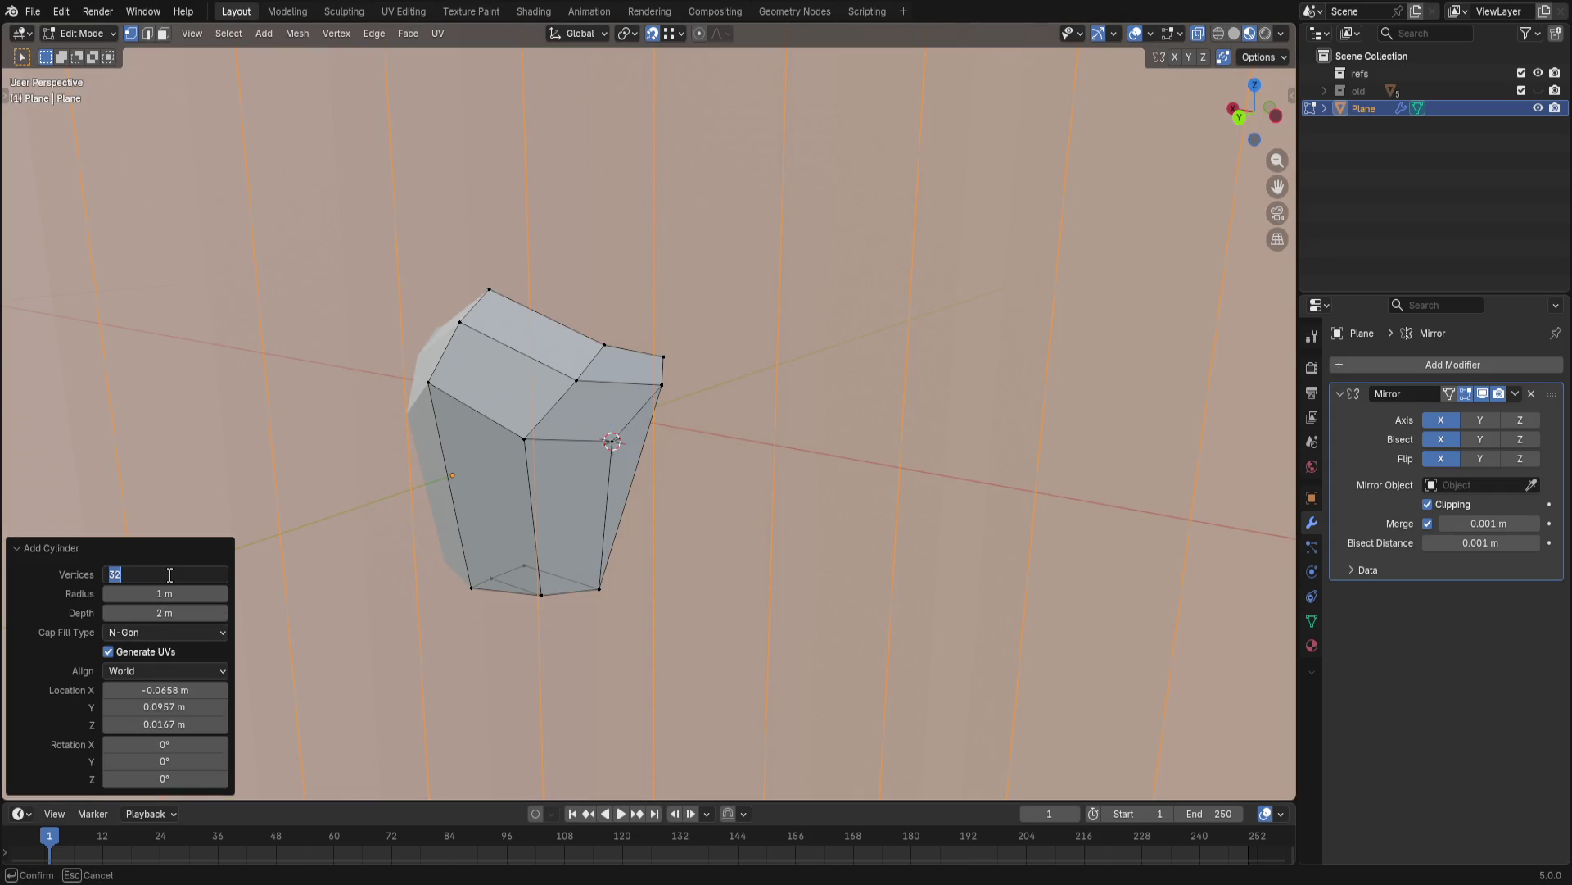
pyautogui.press('Tab')
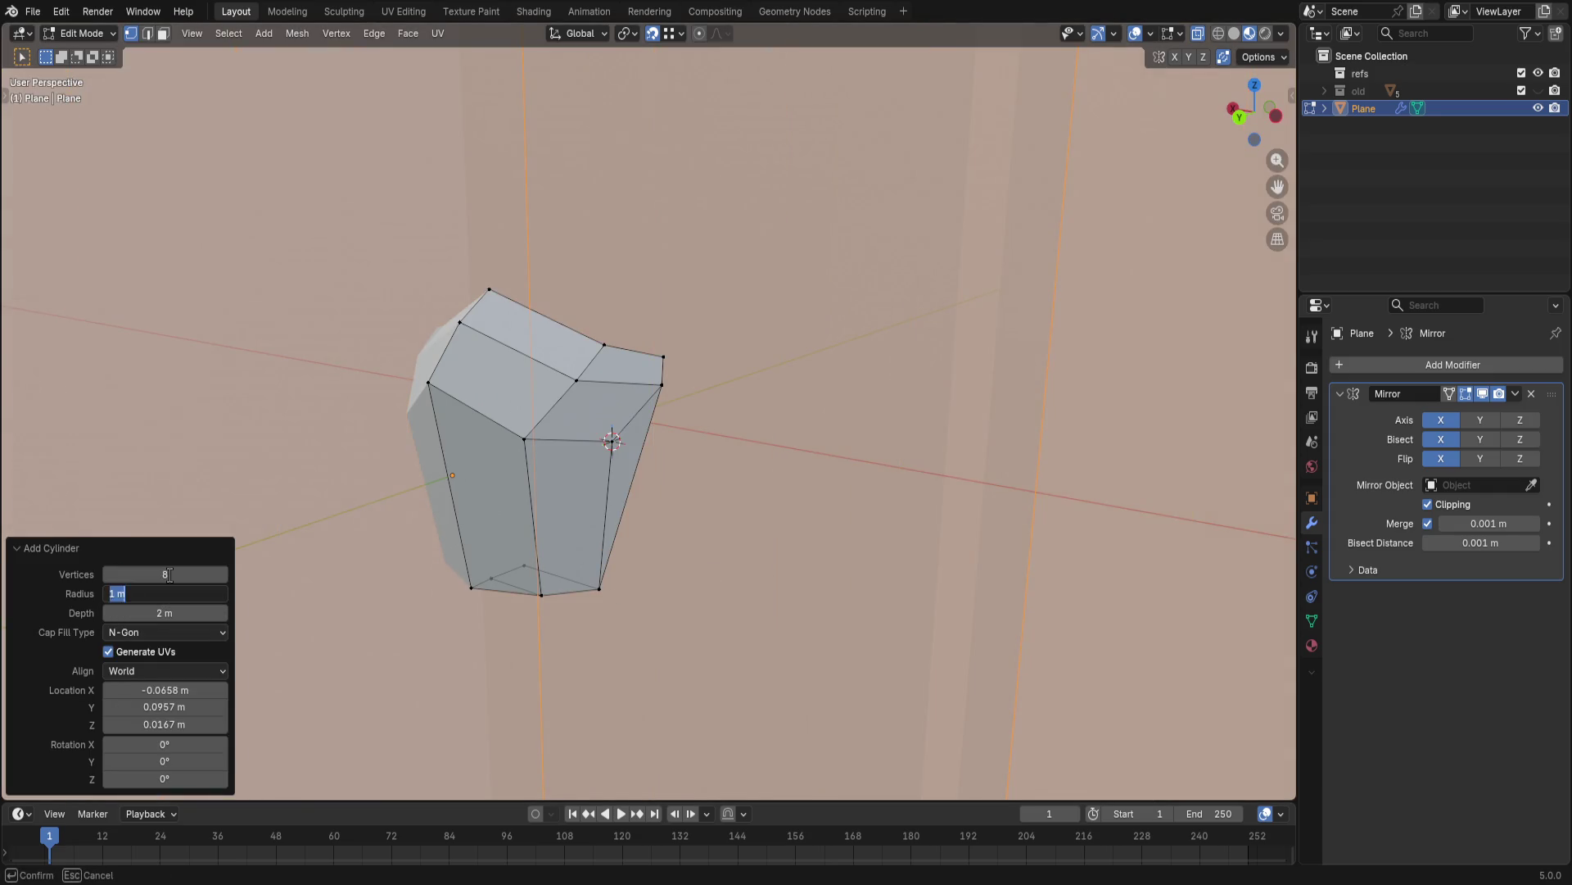
pyautogui.write('0.1')
pyautogui.press('Tab')
pyautogui.write('0.1')
pyautogui.press('Return')
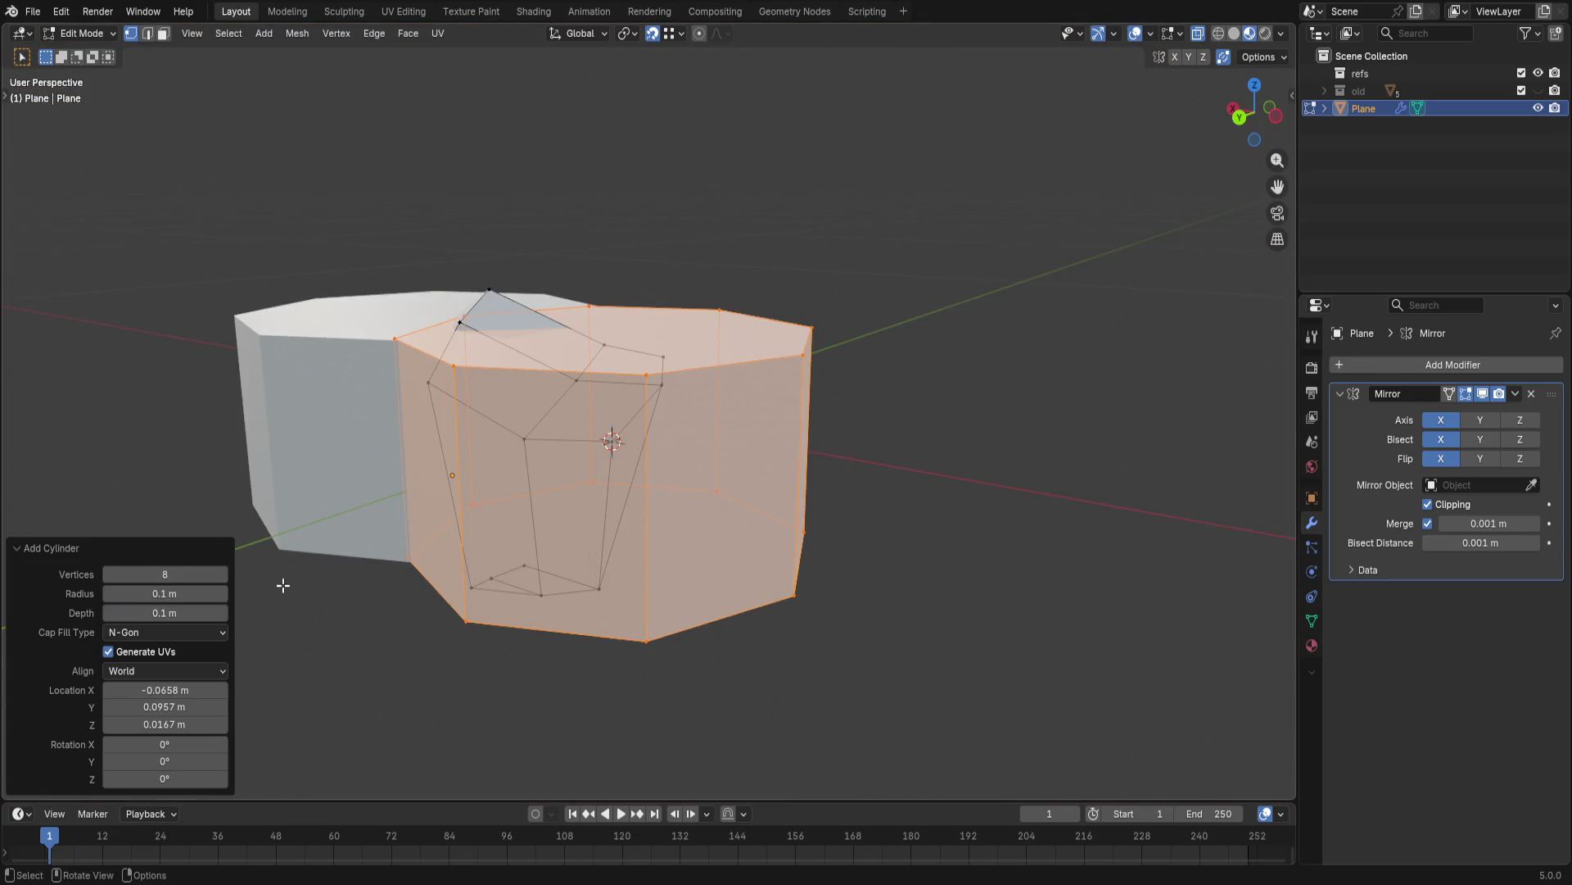
pyautogui.moveTo(527, 451); pyautogui.dragTo(527, 418, button='middle')
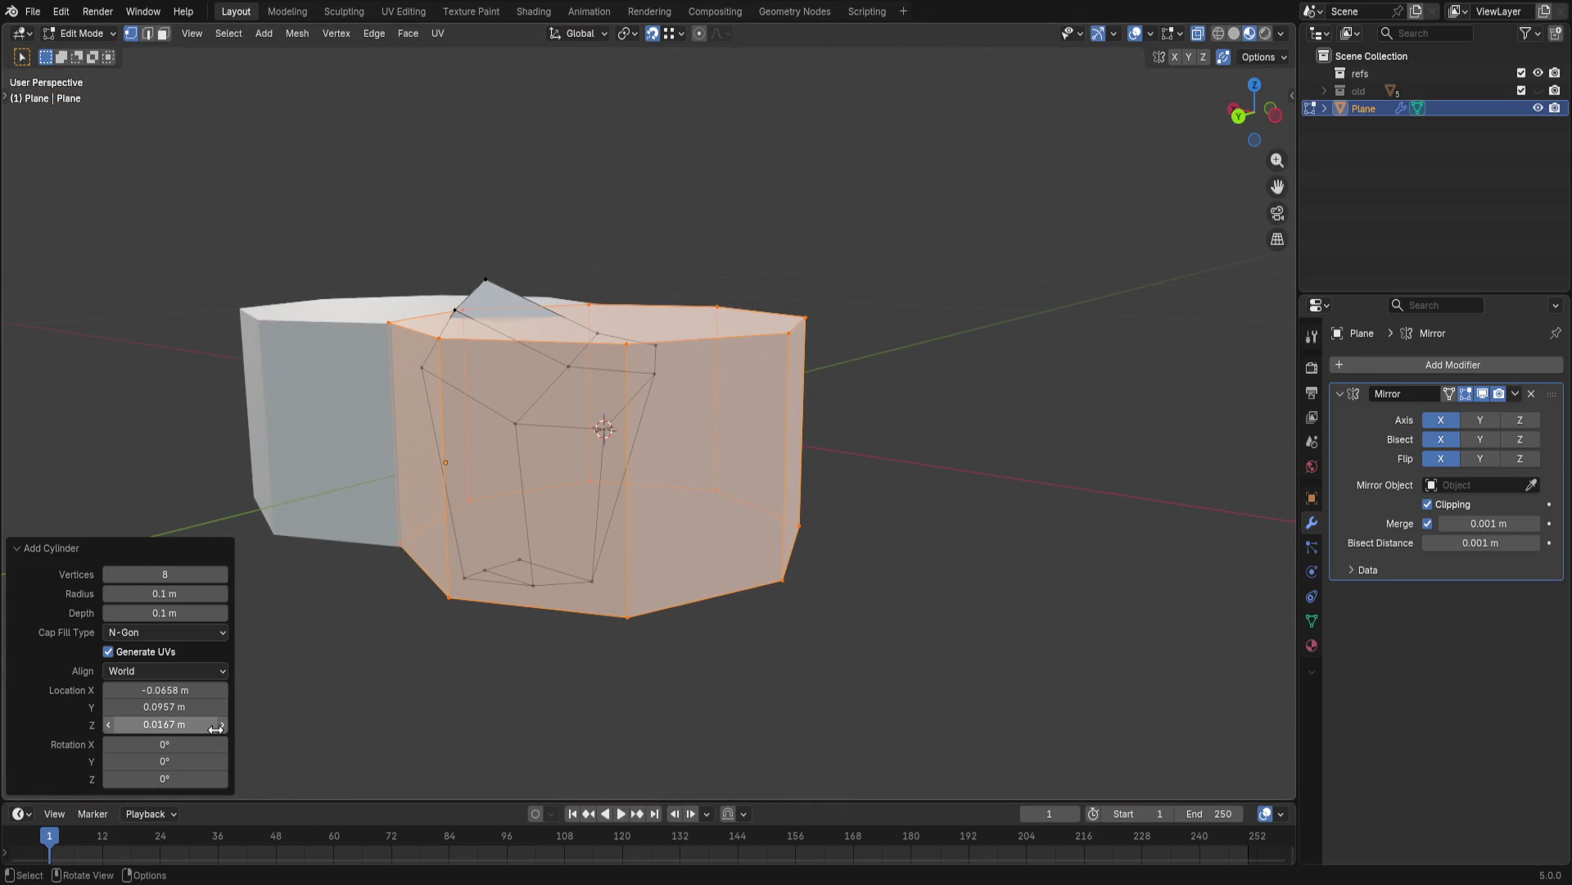
# - Align the cylinder to the 3D cursor, nudge its X location, then undo it away
pyautogui.click(161, 671)
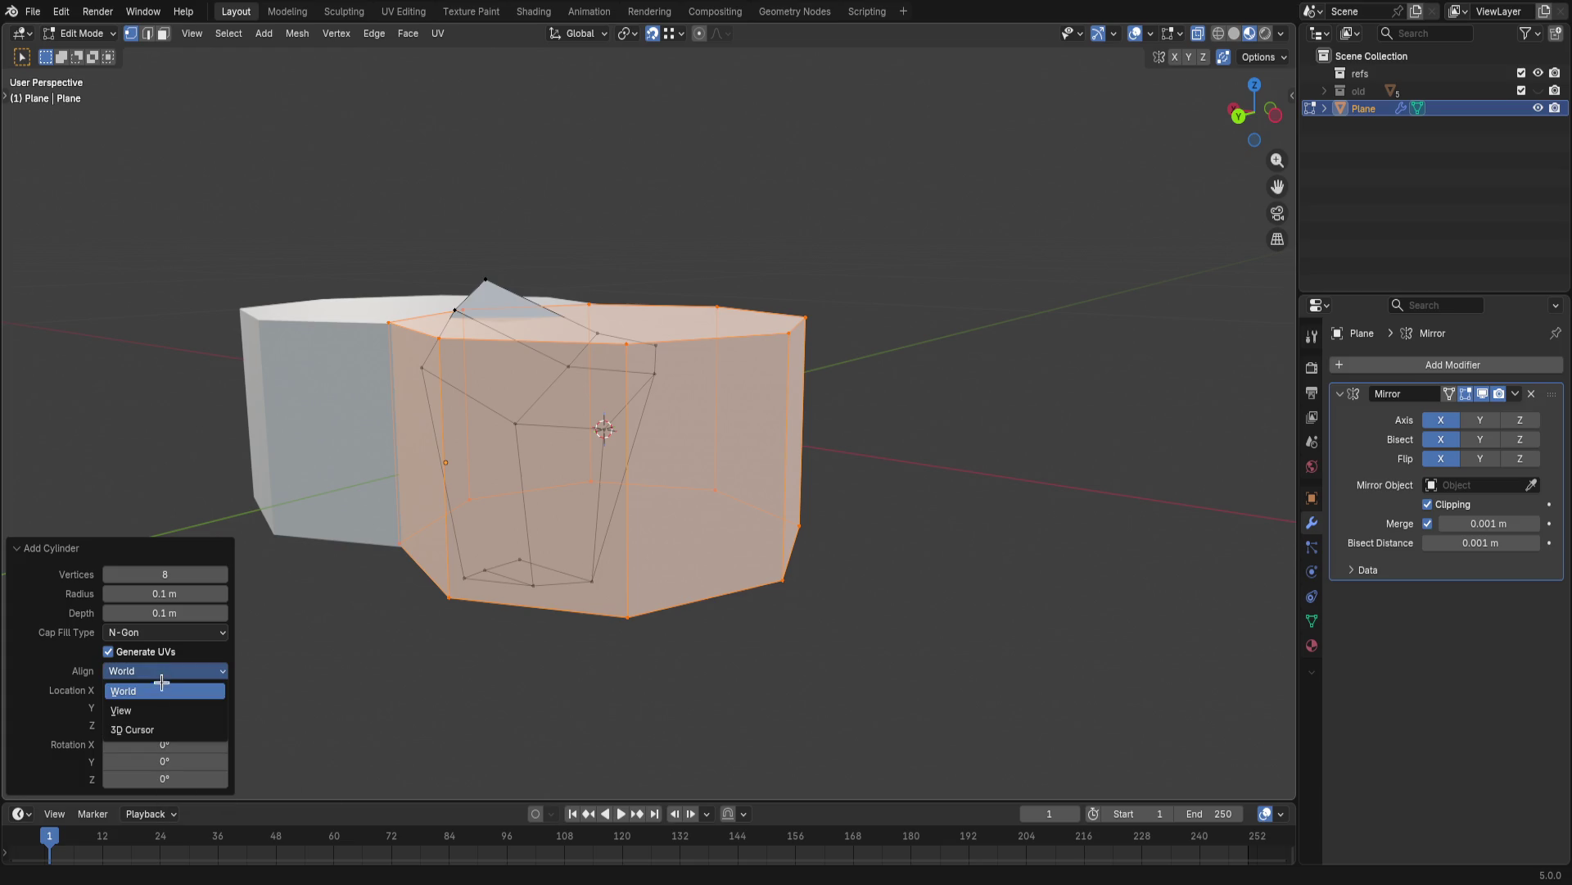
pyautogui.click(153, 726)
pyautogui.moveTo(166, 689); pyautogui.dragTo(214, 690)
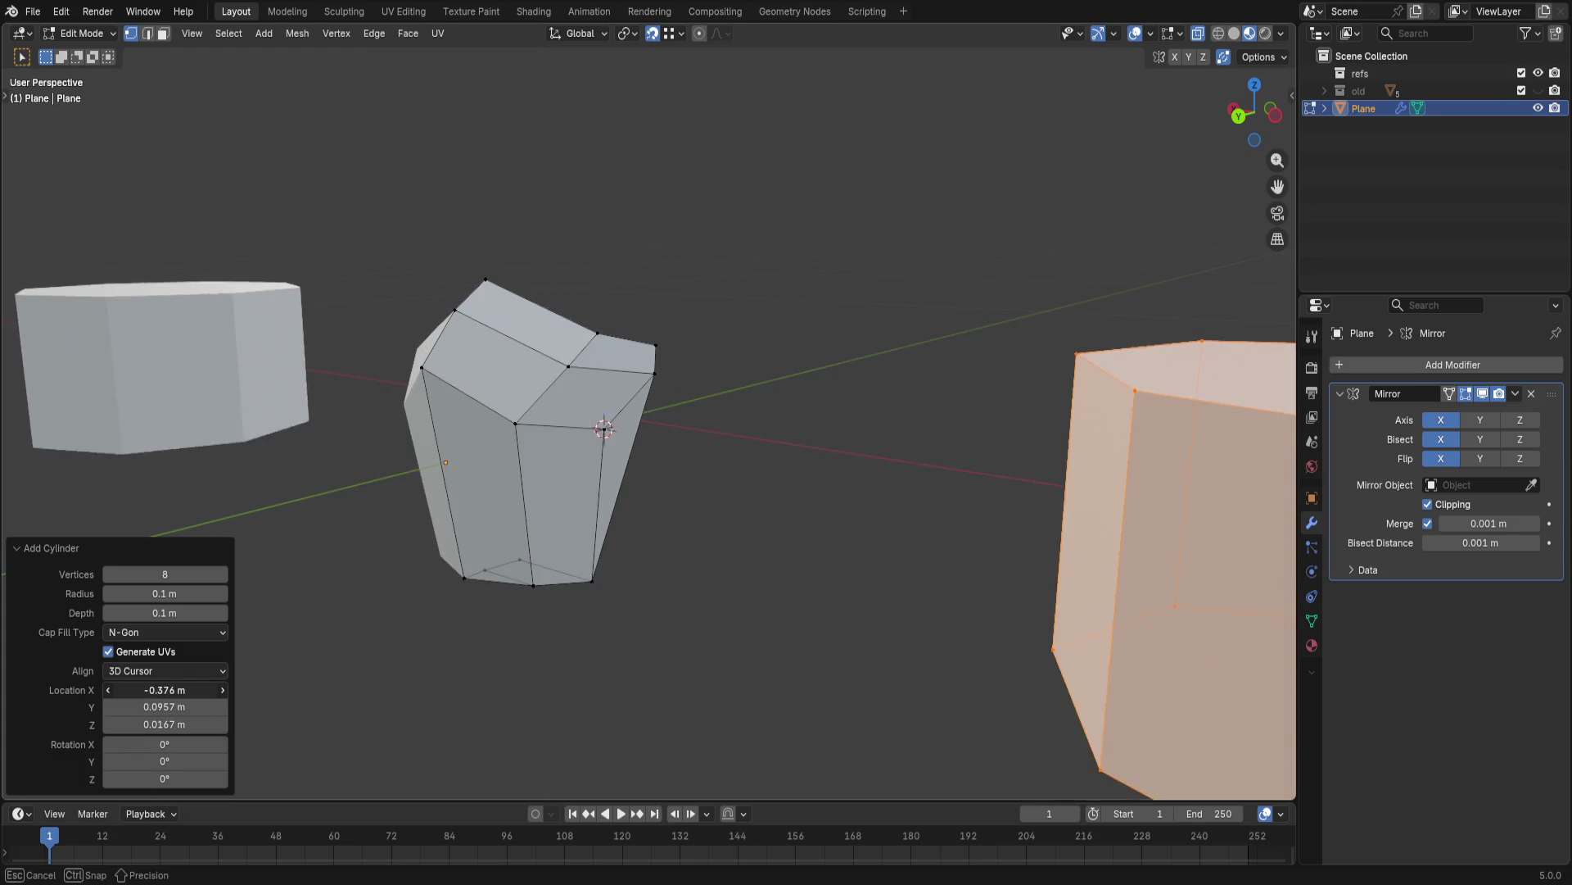
pyautogui.hotkey('ctrl', 'z')
pyautogui.hotkey('ctrl', 'shift', 'z')
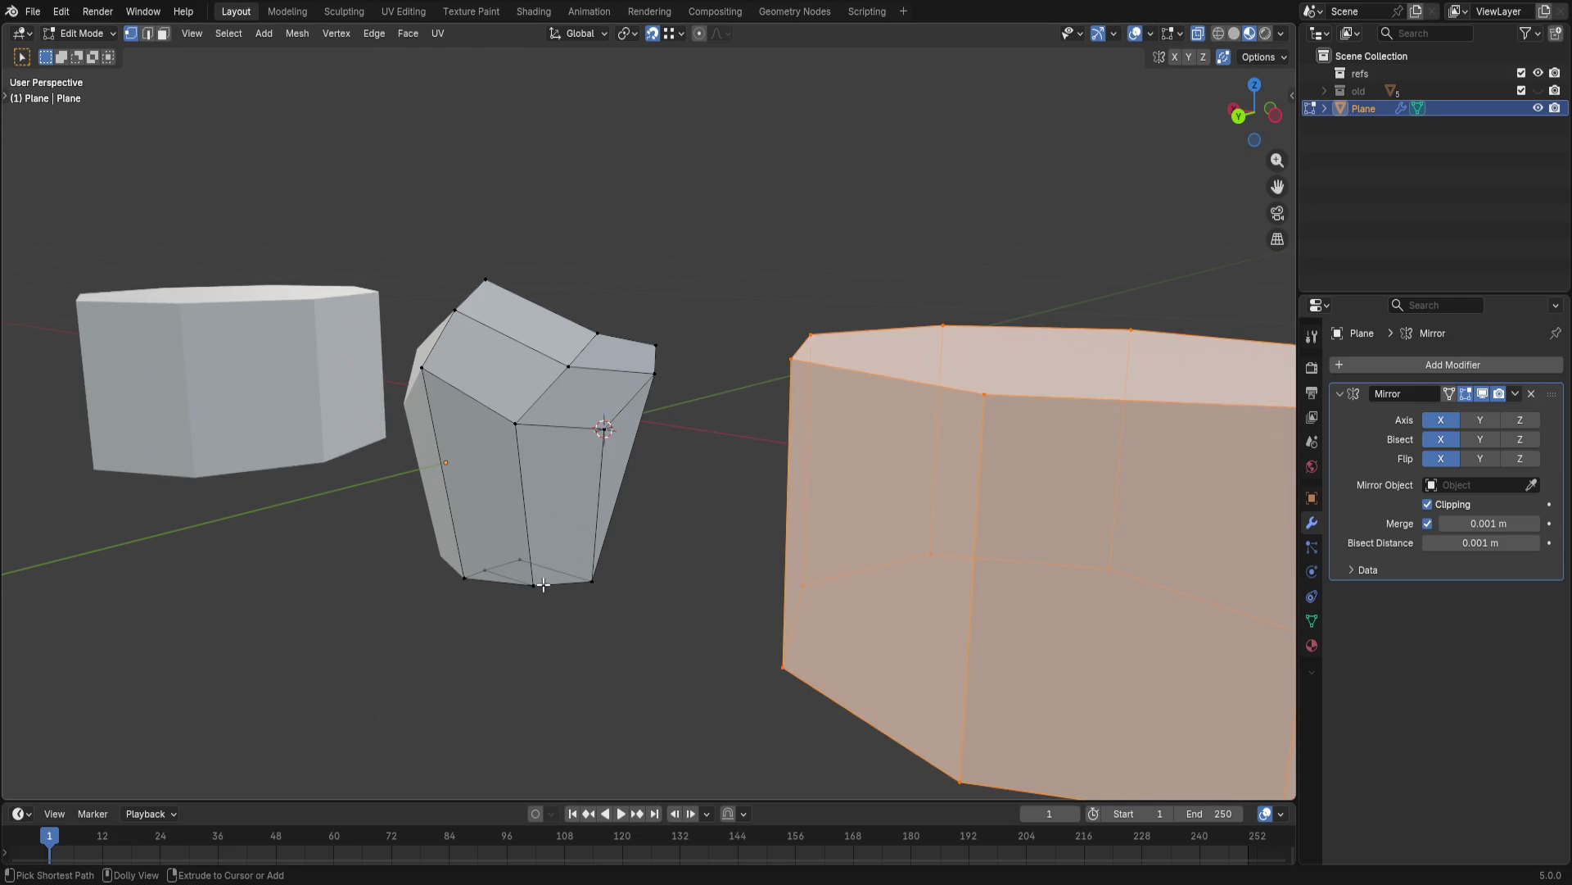
pyautogui.hotkey('ctrl', 'z')
# - Add another cylinder at the cursor and undo it again, leaving only the shell
pyautogui.hotkey('shift', 'a')
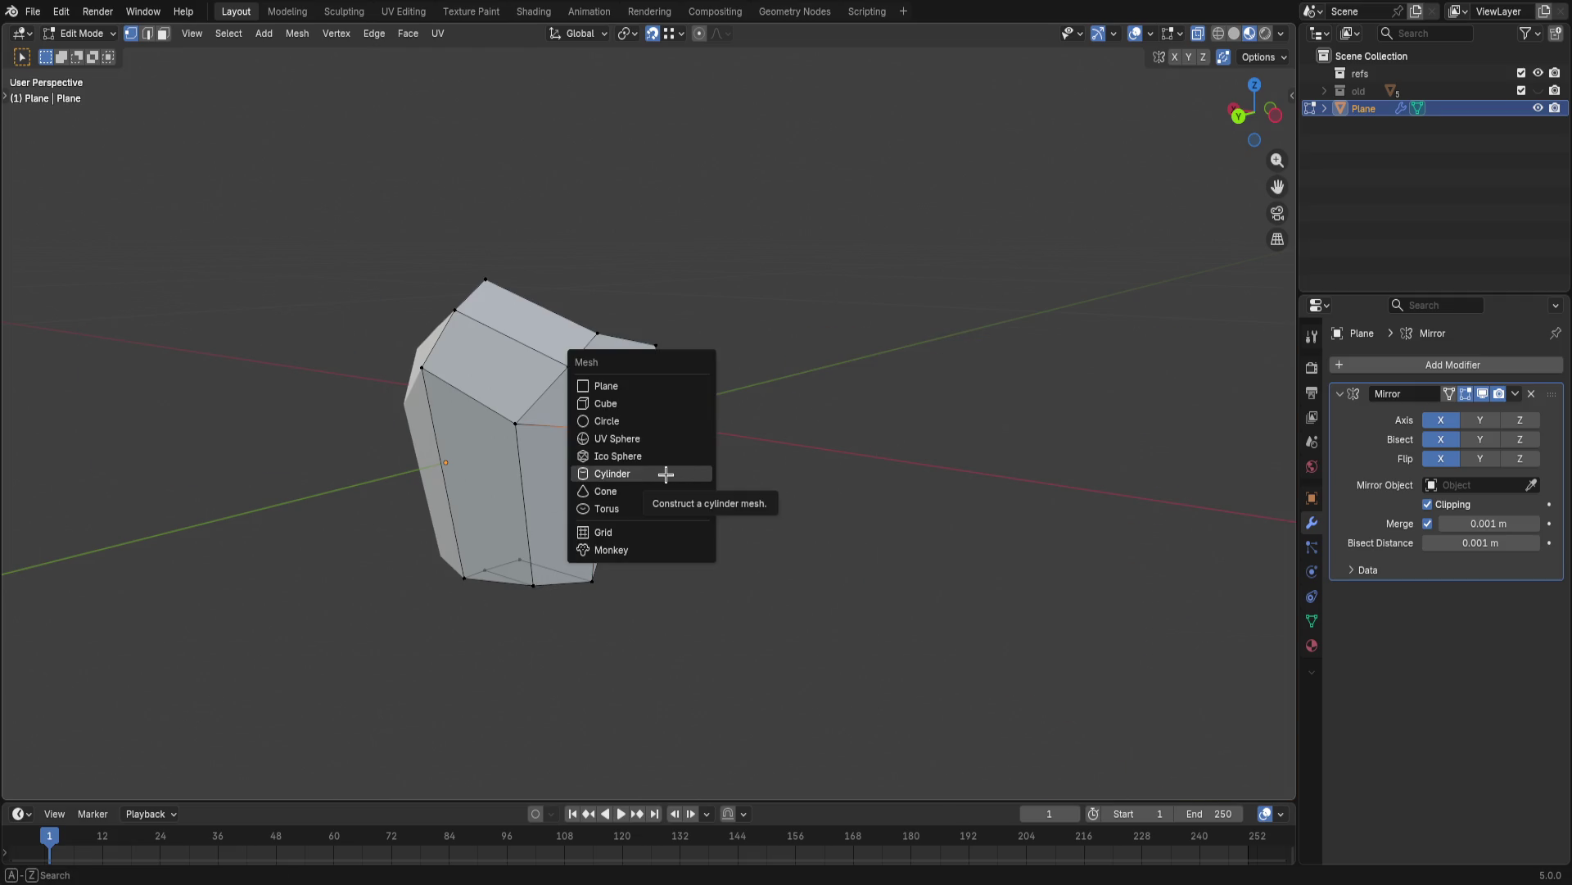
pyautogui.click(666, 475)
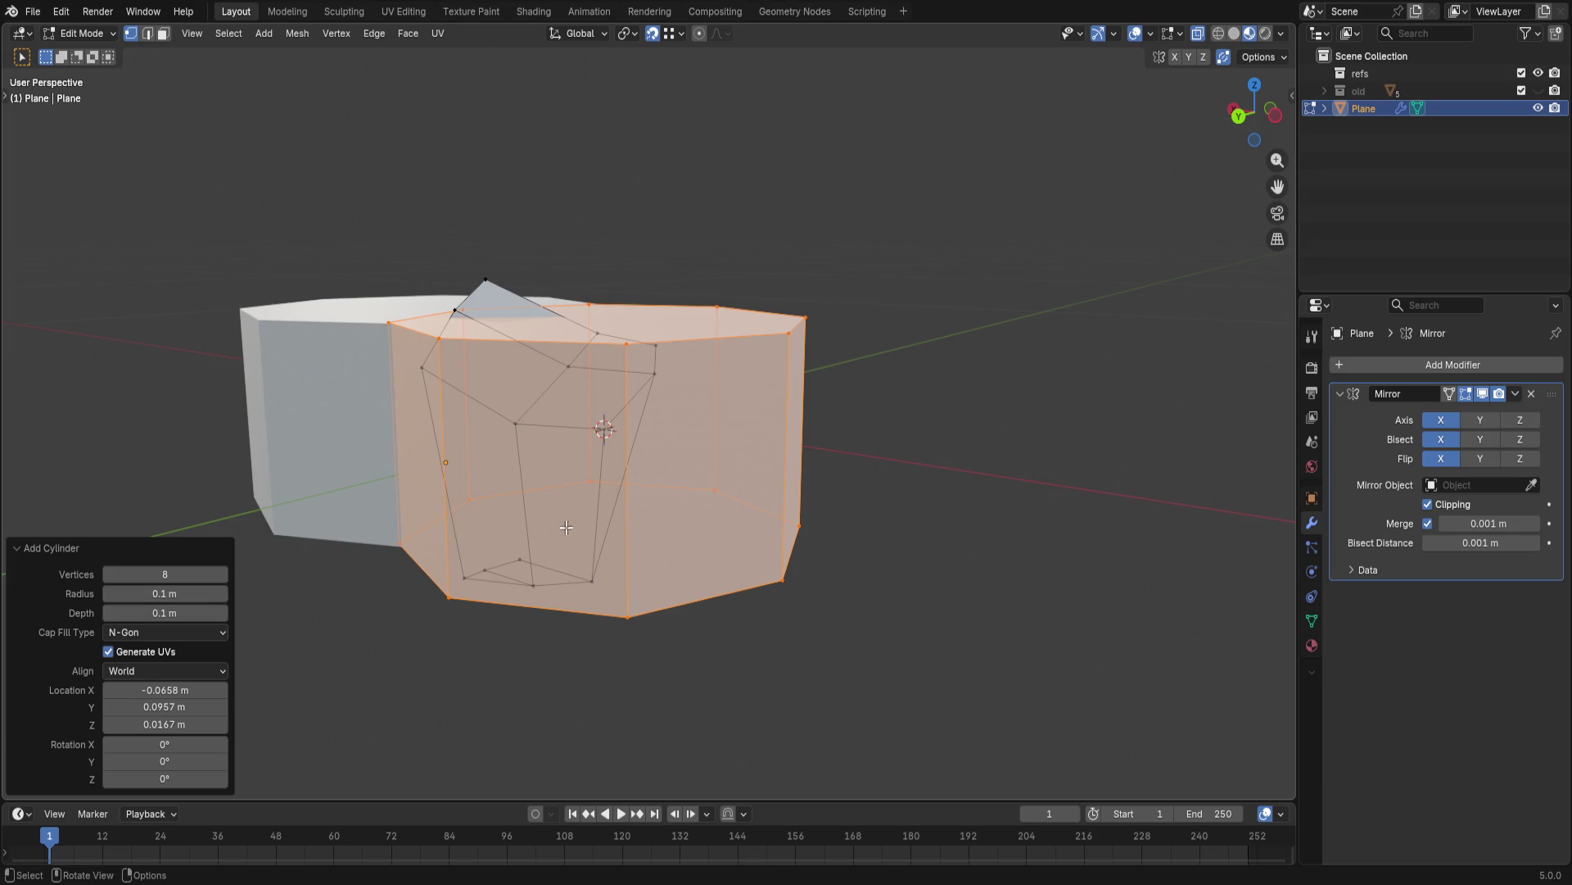
pyautogui.hotkey('ctrl', 'z')
pyautogui.moveTo(629, 474)
pyautogui.mouseDown(button='middle')
pyautogui.moveTo(600, 572)
pyautogui.moveTo(683, 561)
pyautogui.mouseUp(button='middle')
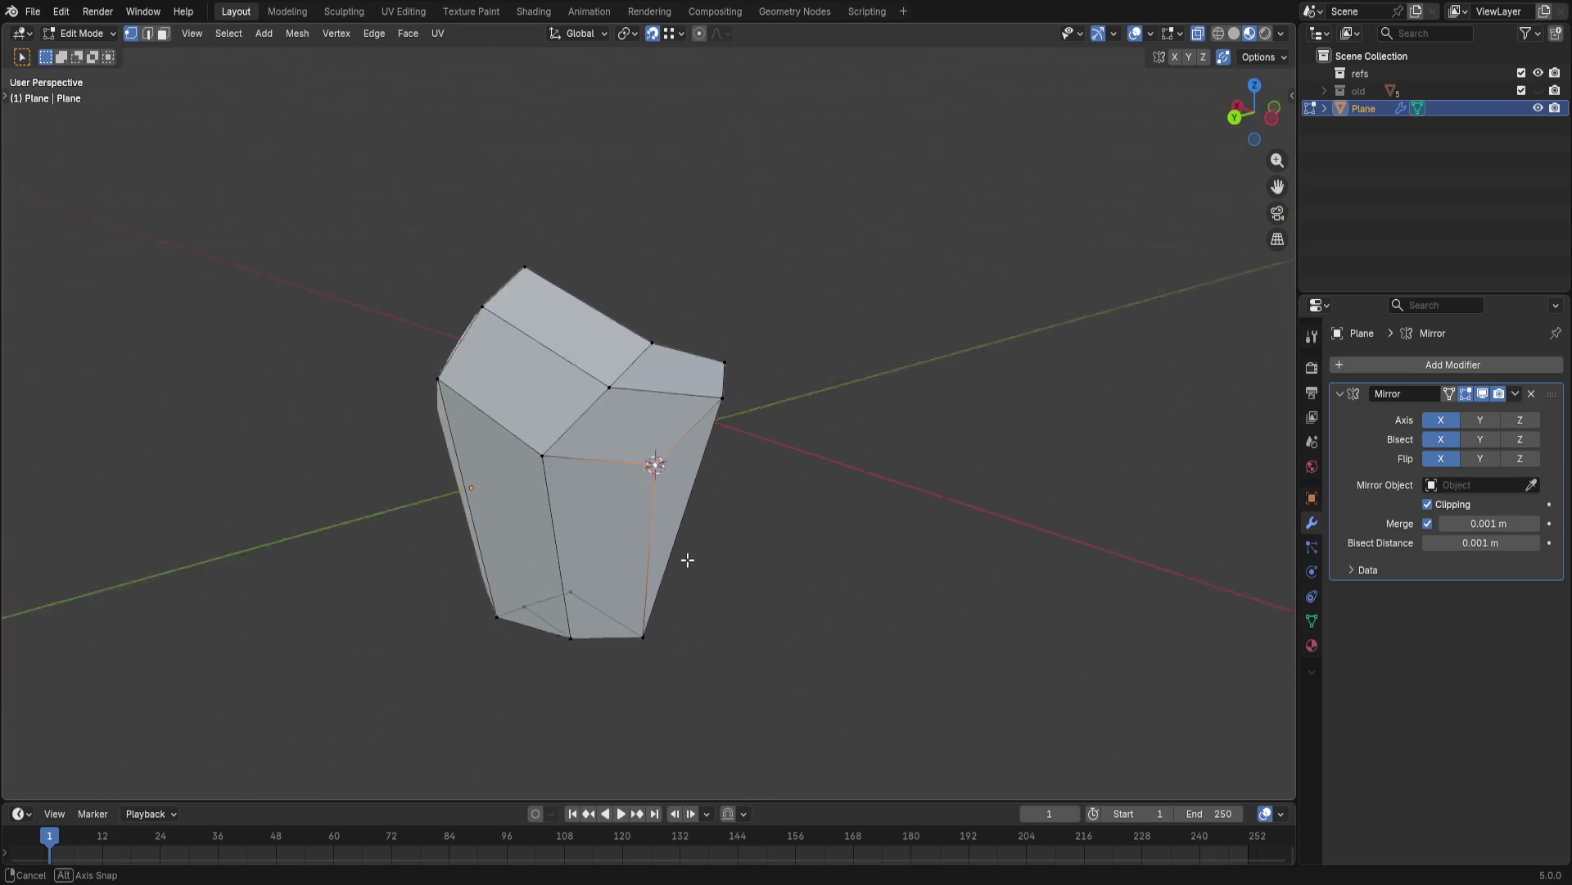
pyautogui.scroll(4, 658, 484)
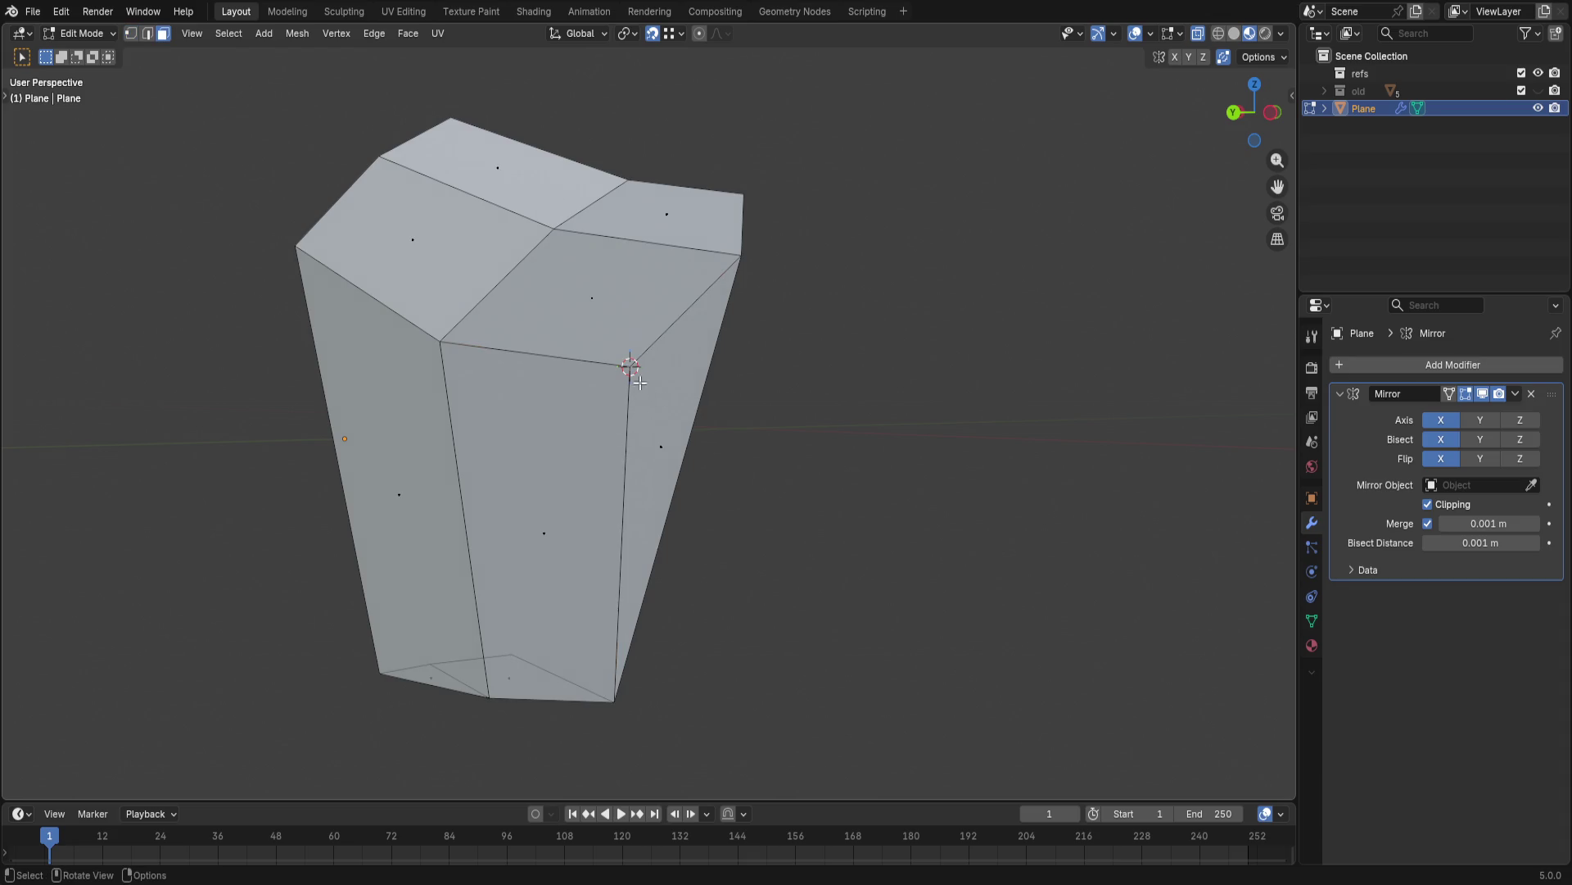
# - Select the shell's upper, side and front faces and snap the 3D cursor to them
pyautogui.click(606, 329)
pyautogui.keyDown('shift'); pyautogui.click(670, 393); pyautogui.keyUp('shift')
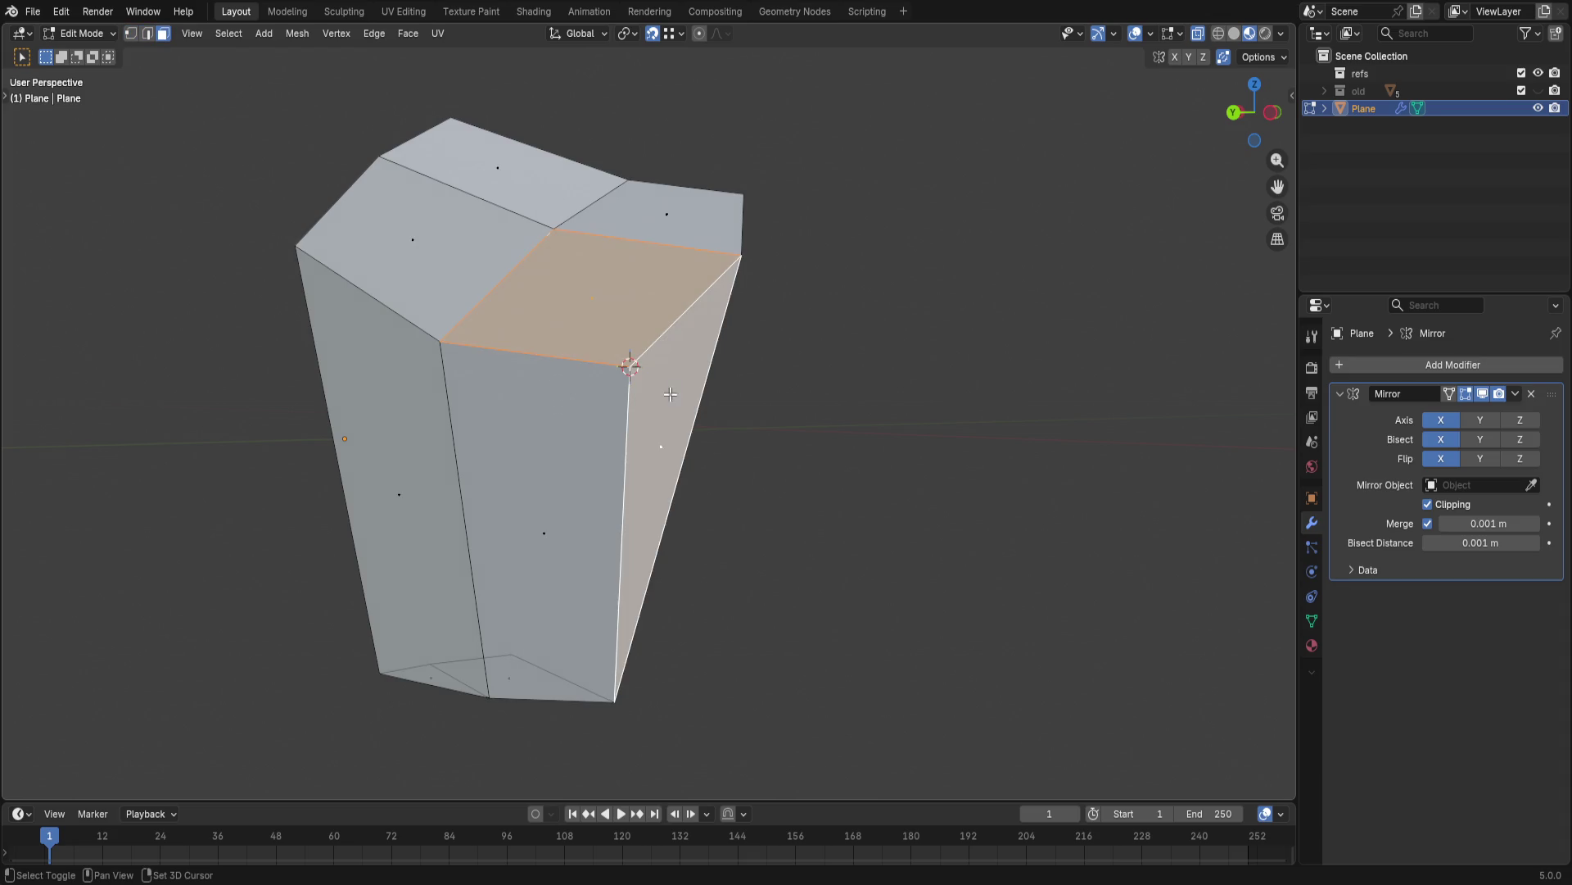
pyautogui.keyDown('shift'); pyautogui.click(566, 443); pyautogui.keyUp('shift')
pyautogui.moveTo(565, 444); pyautogui.dragTo(852, 384, button='middle')
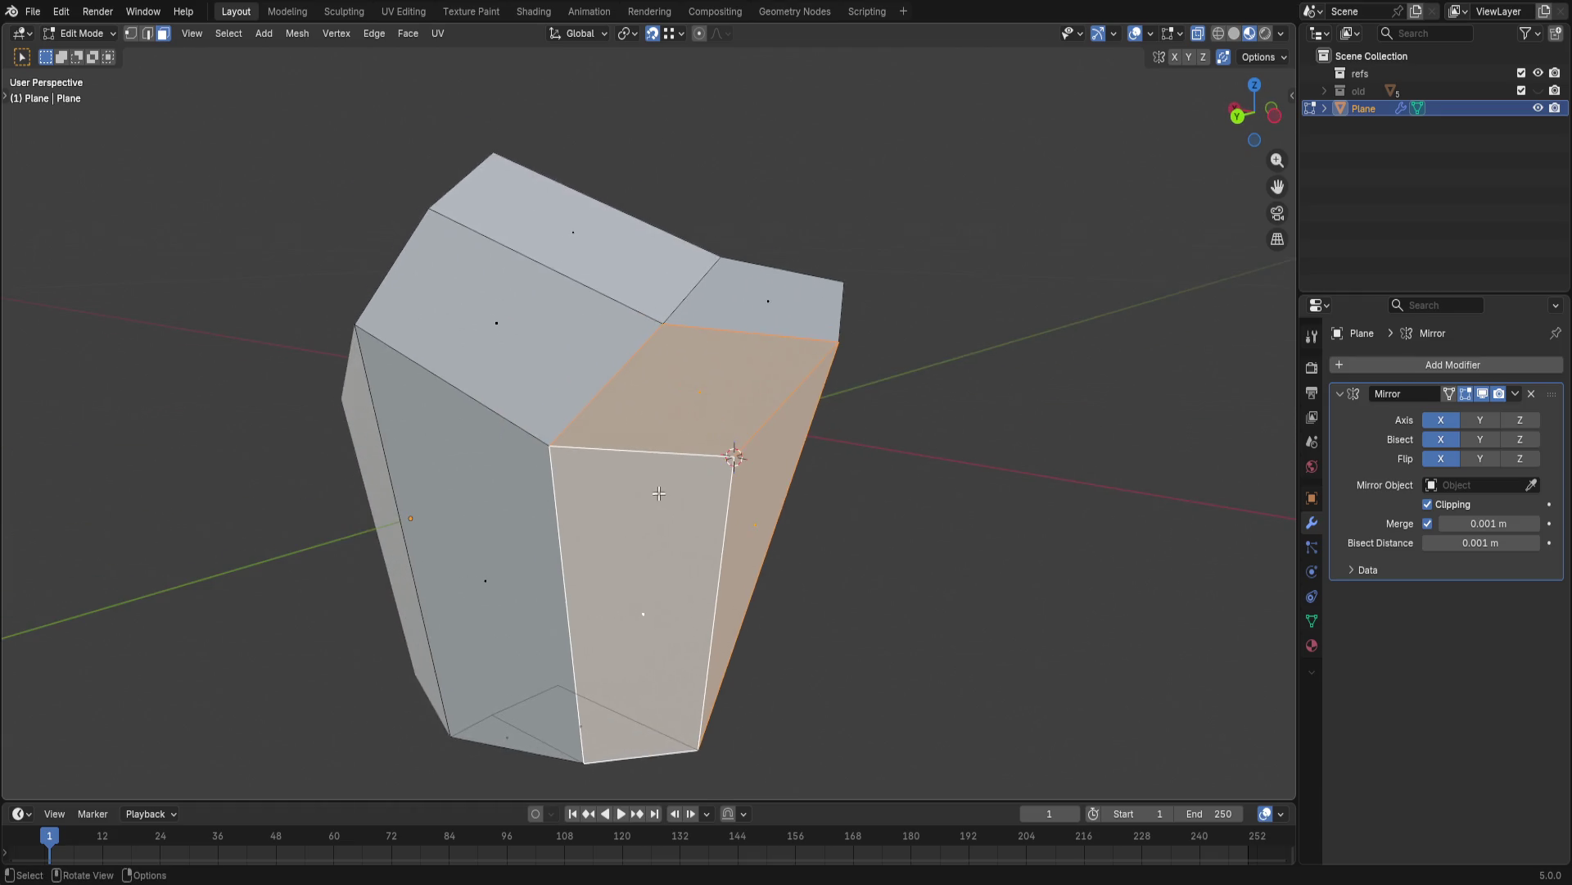
pyautogui.hotkey('shift', 'a')
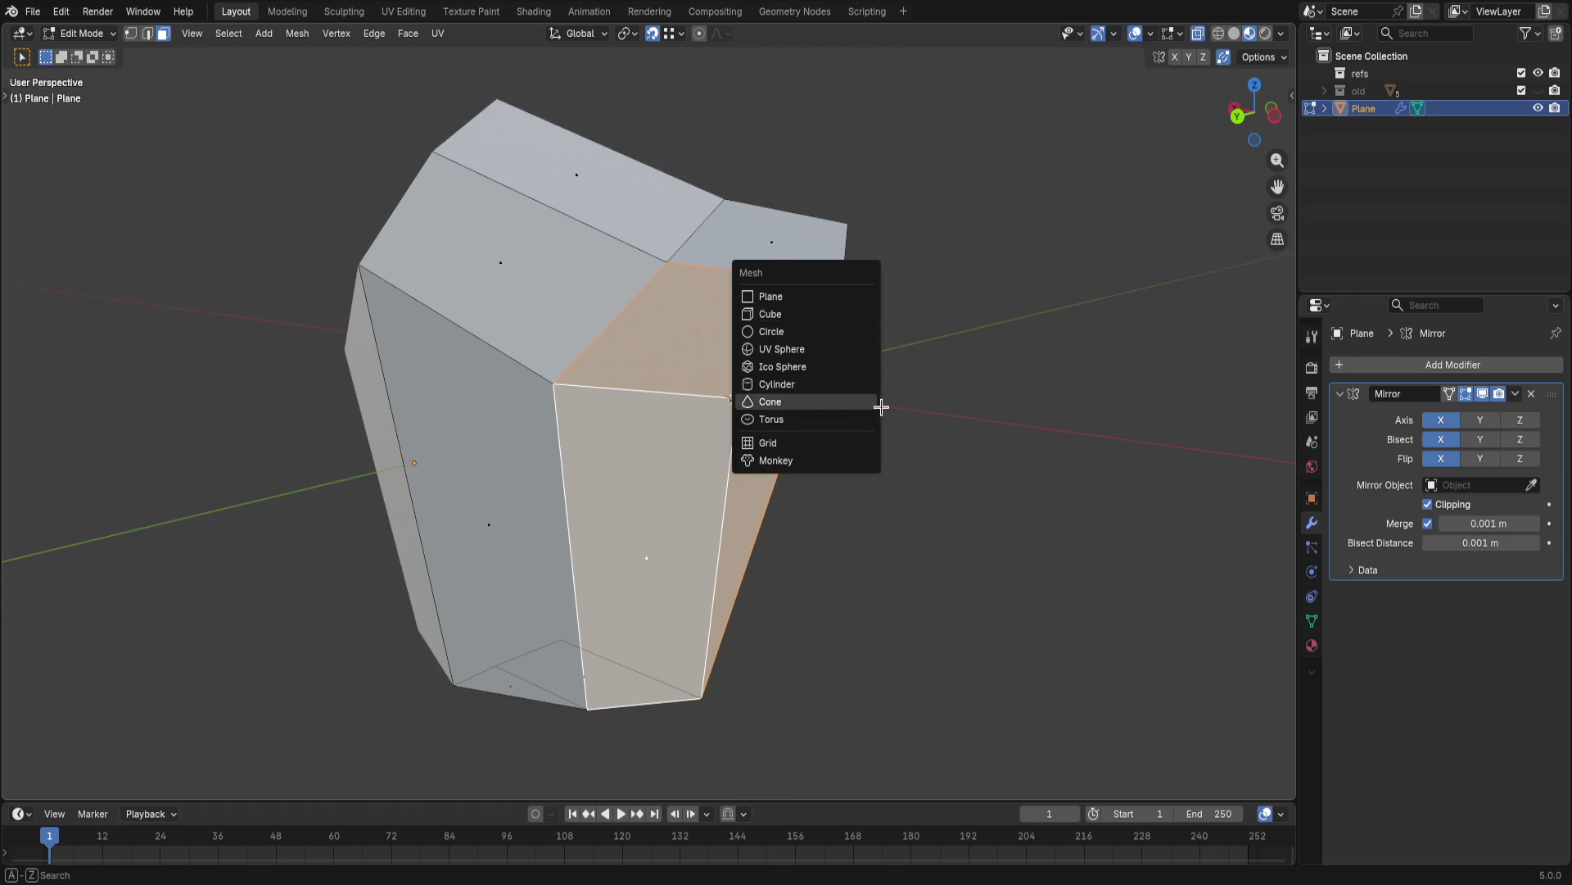
pyautogui.press('Escape')
pyautogui.hotkey('shift', 's')
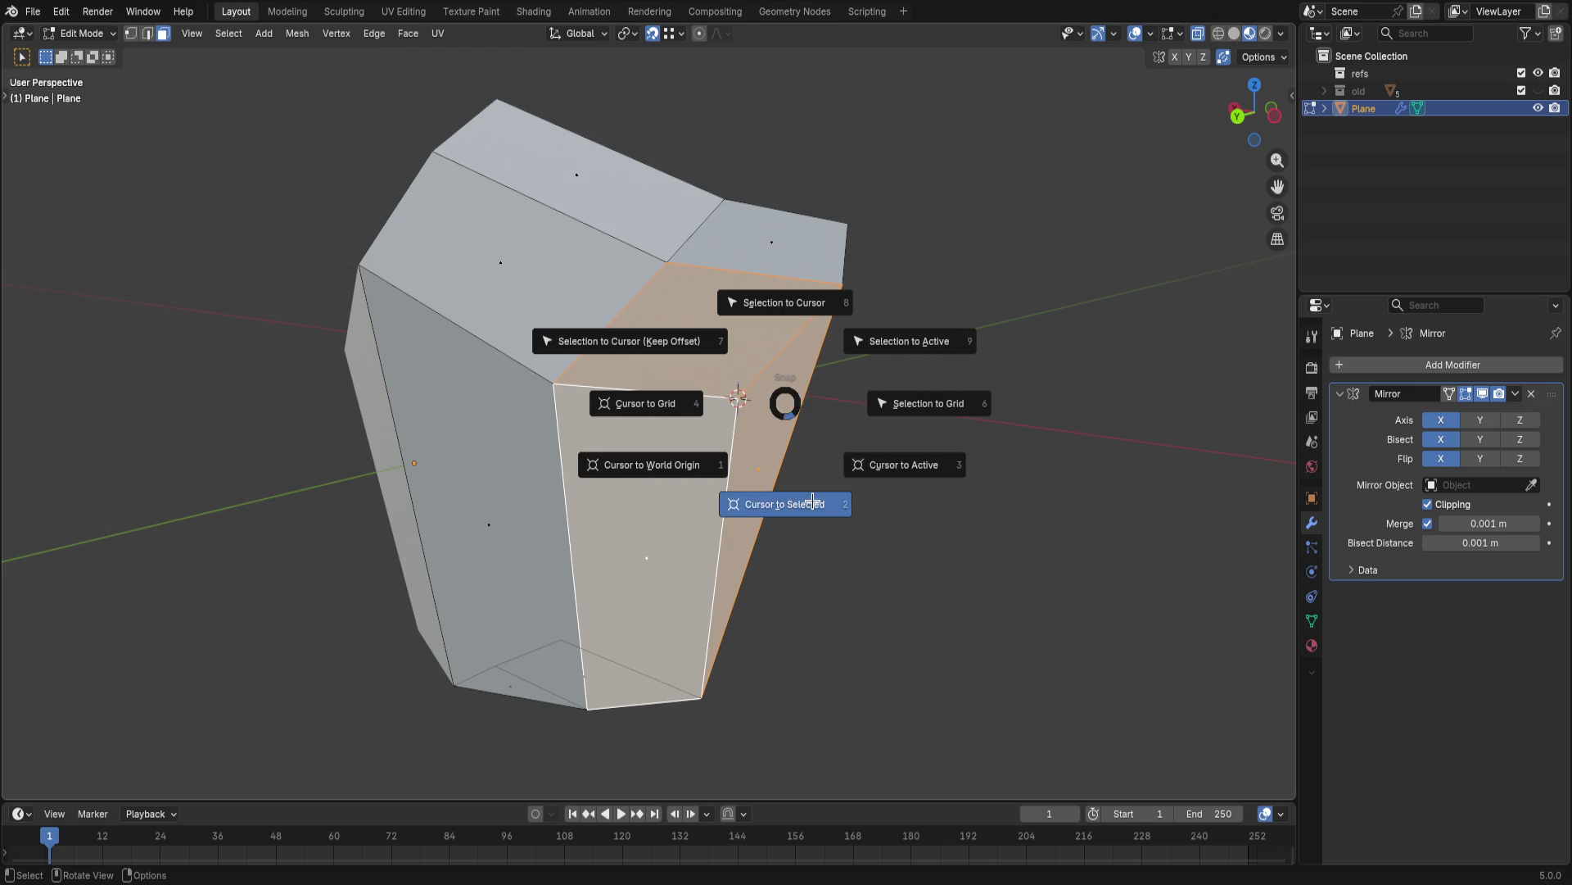
pyautogui.click(751, 501)
pyautogui.moveTo(799, 446)
pyautogui.mouseDown(button='middle')
pyautogui.moveTo(978, 395)
pyautogui.moveTo(935, 357)
pyautogui.moveTo(752, 457)
pyautogui.mouseUp(button='middle')
# - Add a horizontal loop cut across the front faces and select a side face
pyautogui.hotkey('alt', 'a')
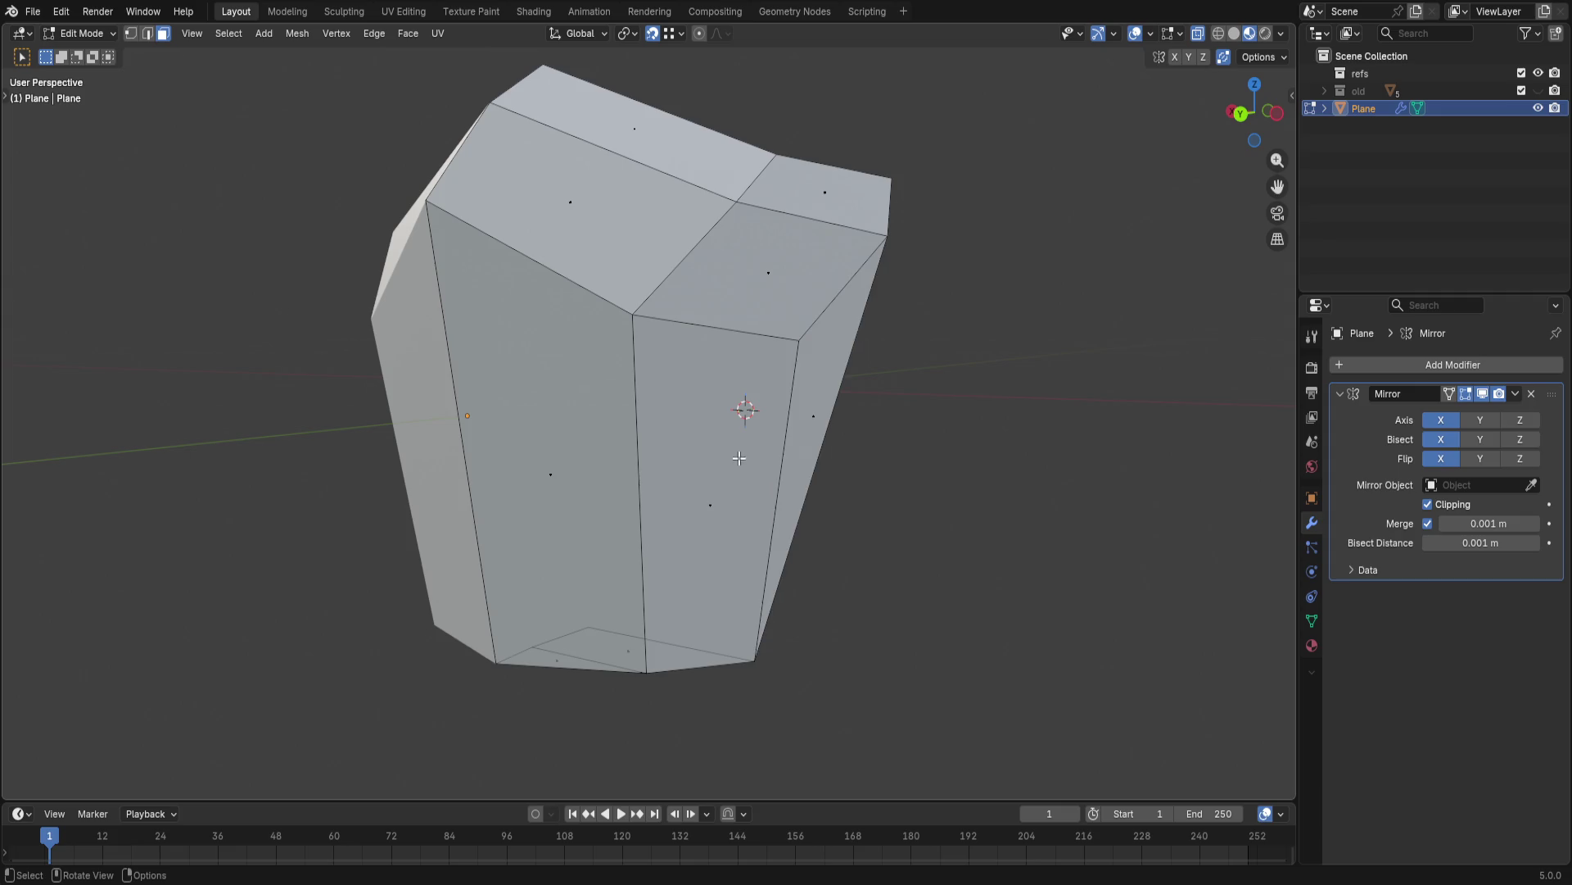
pyautogui.click(705, 488)
pyautogui.hotkey('ctrl', 'r')
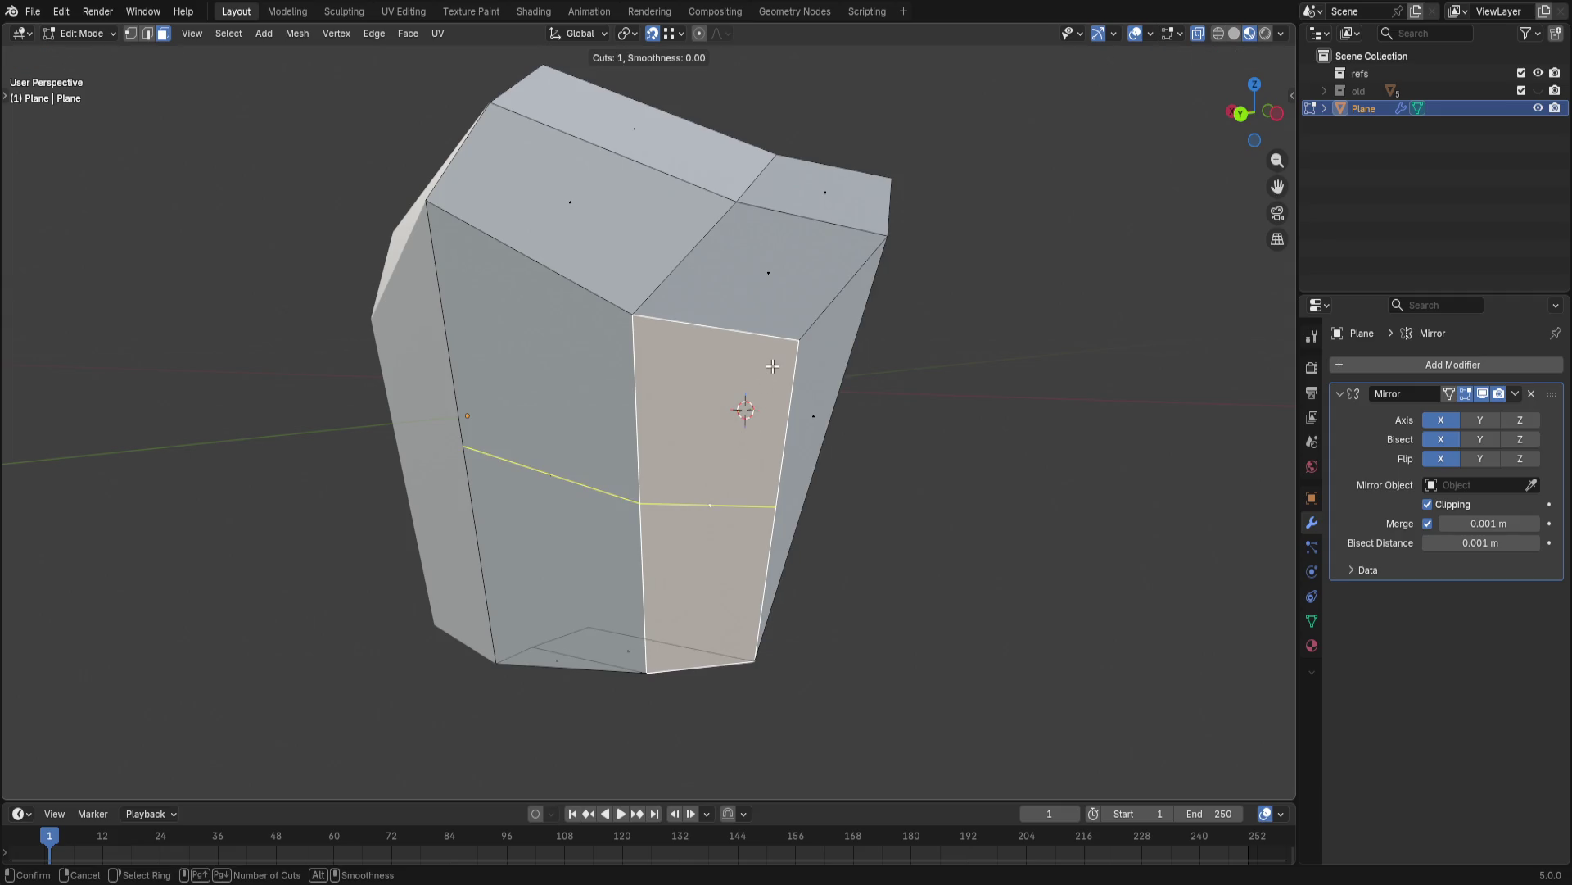
pyautogui.press('3')
pyautogui.click(743, 411)
pyautogui.hotkey('shift', 'a')
pyautogui.press('Escape')
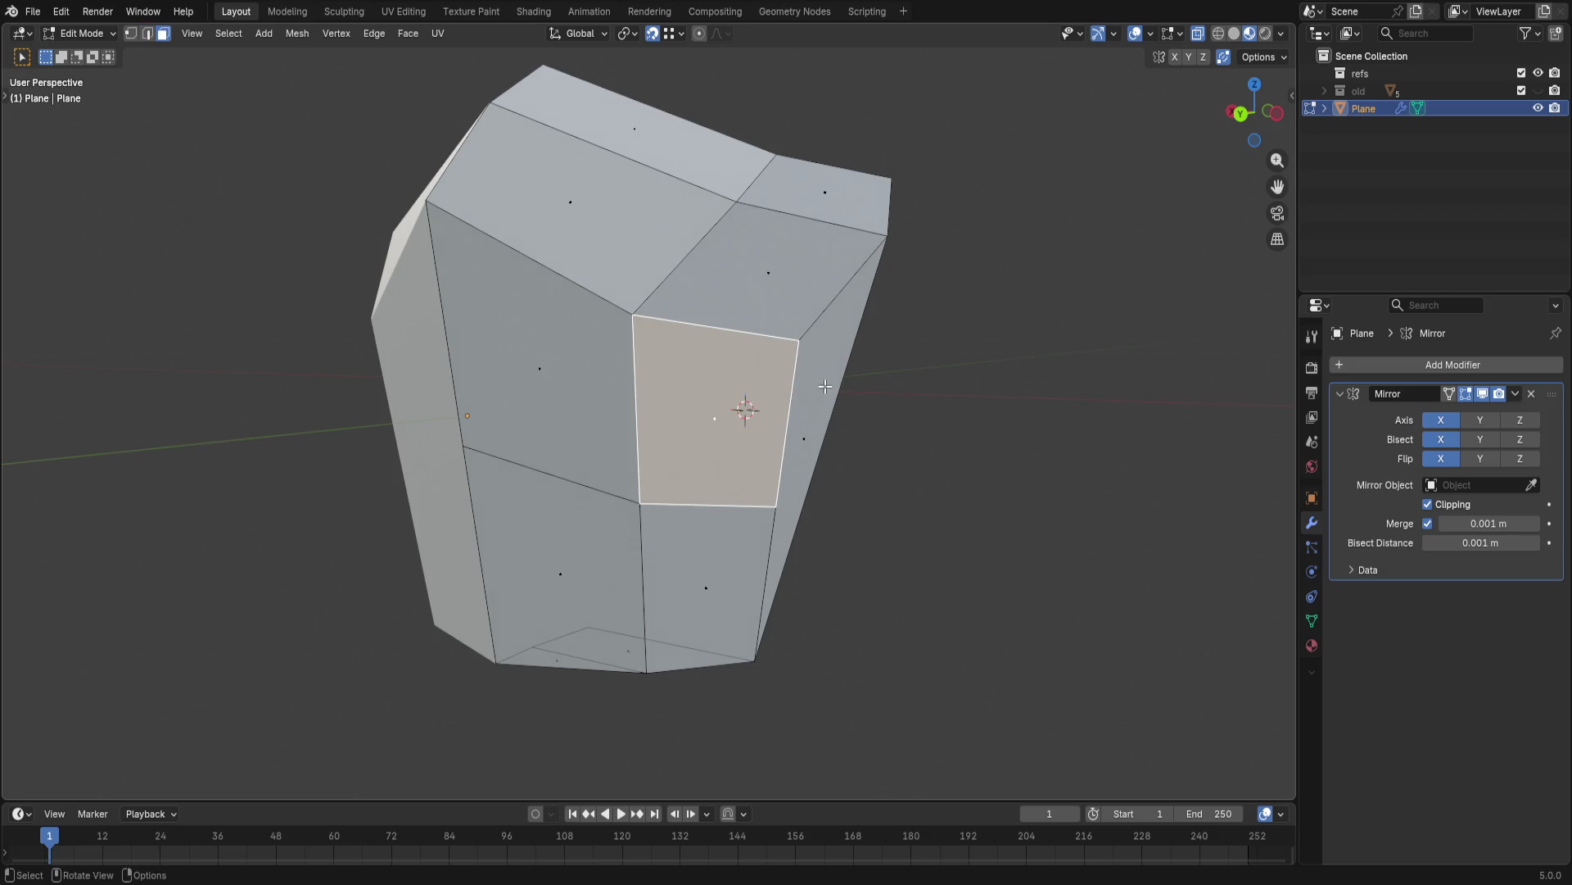
# - Snap the 3D cursor onto the selected side face and add an eight-sided cylinder there
pyautogui.hotkey('shift', 's')
pyautogui.click(811, 467)
pyautogui.hotkey('shift', 's')
pyautogui.click(766, 518)
pyautogui.moveTo(772, 530)
pyautogui.mouseDown(button='middle')
pyautogui.moveTo(875, 454)
pyautogui.moveTo(800, 410)
pyautogui.mouseUp(button='middle')
pyautogui.hotkey('shift', 'a')
pyautogui.click(857, 436)
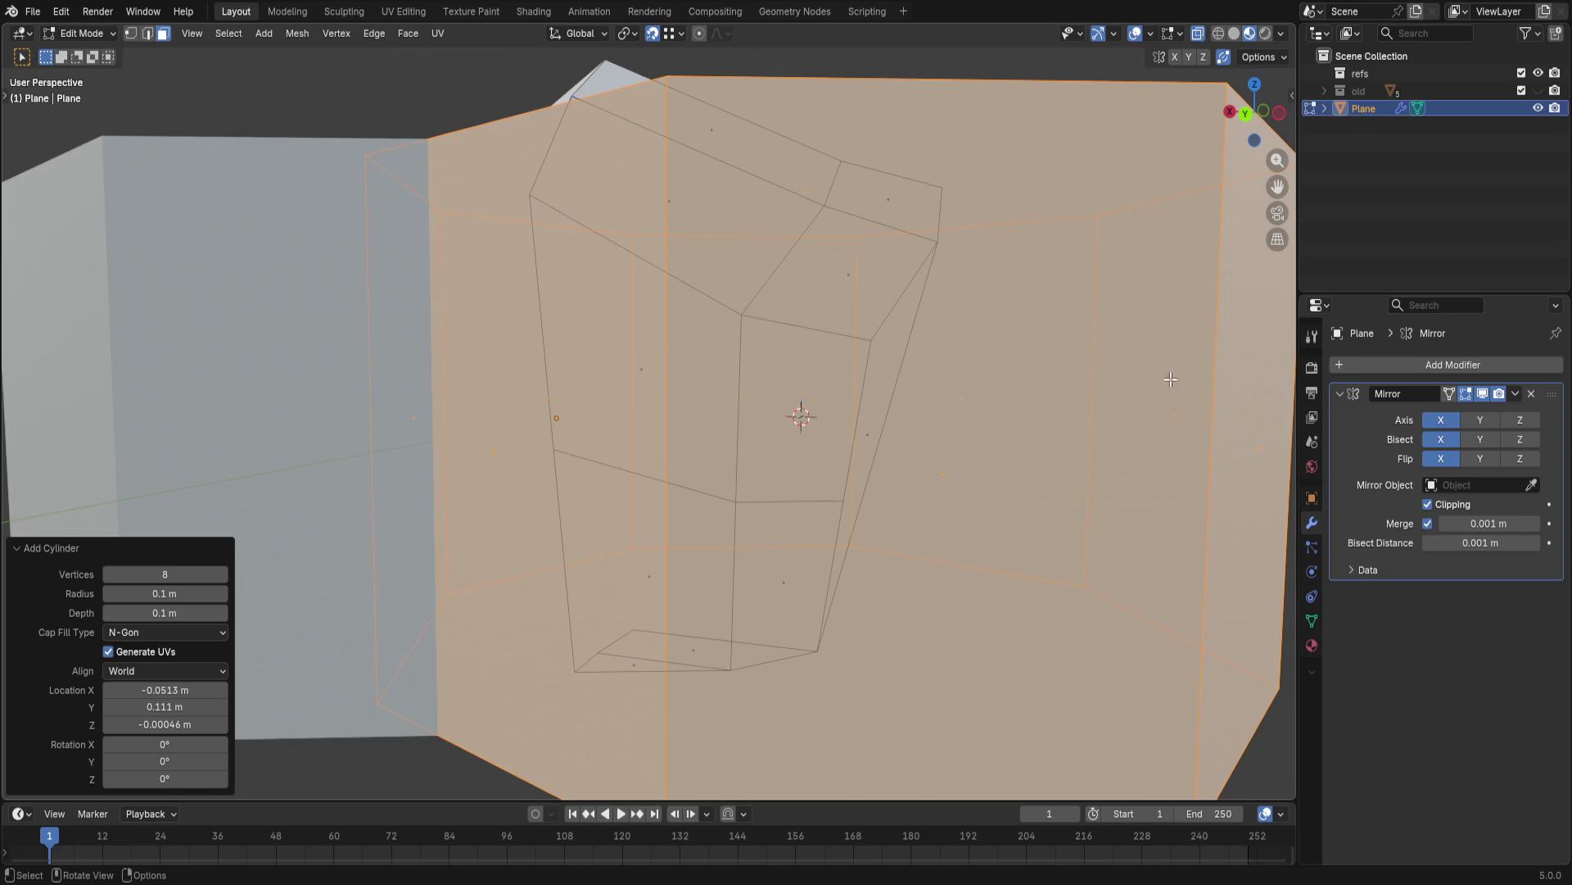
# - Set the new cylinder's alignment to View so the octagon faces outward on the side
pyautogui.click(173, 669)
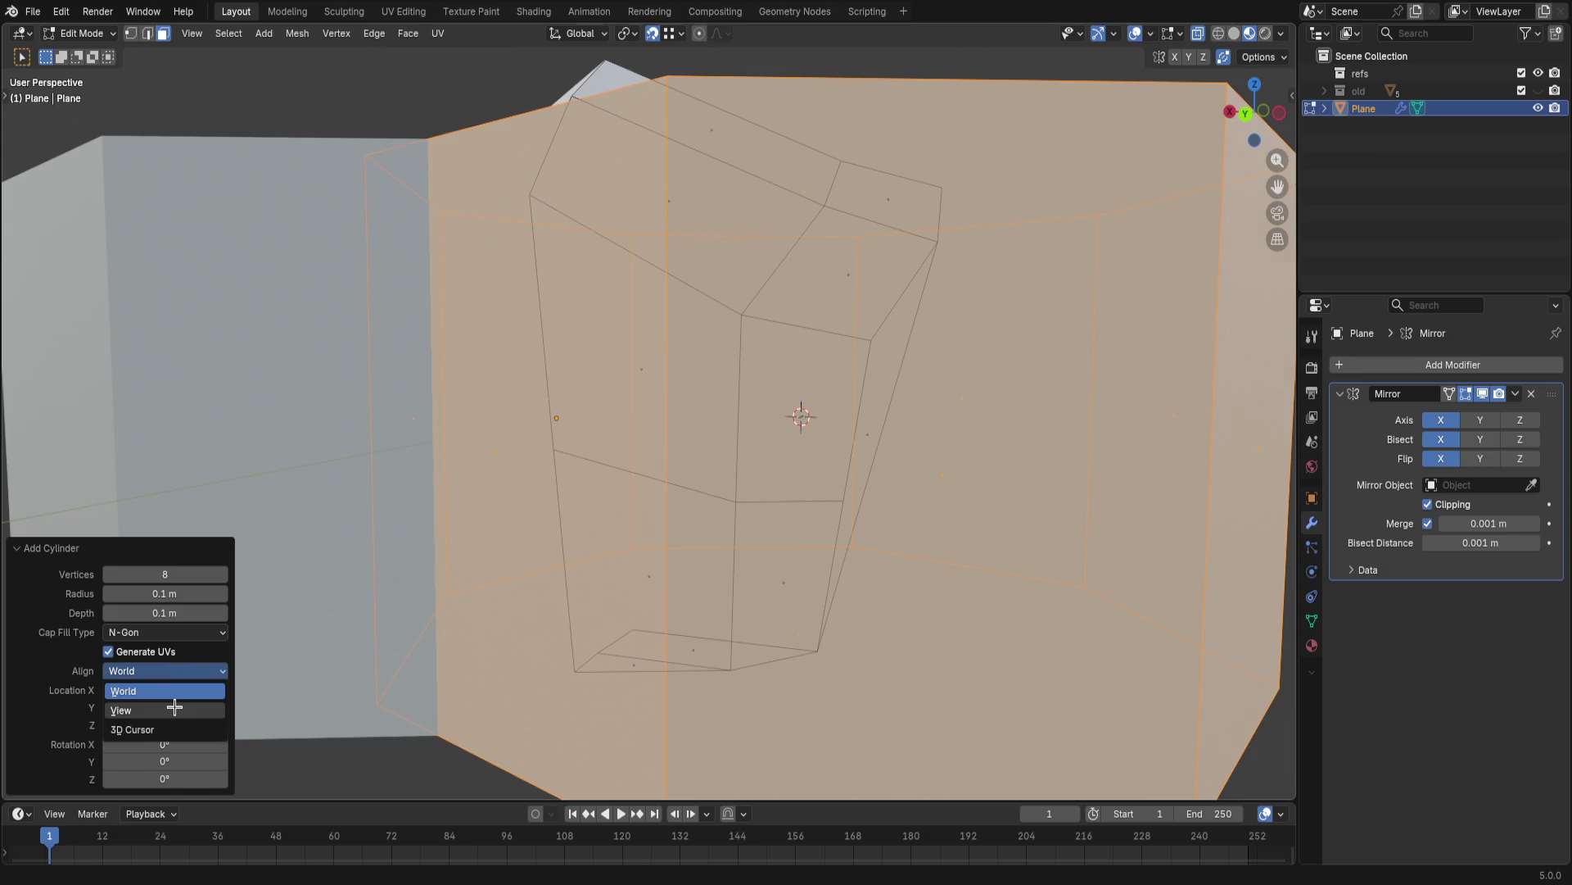
pyautogui.click(173, 694)
pyautogui.click(156, 670)
pyautogui.click(146, 700)
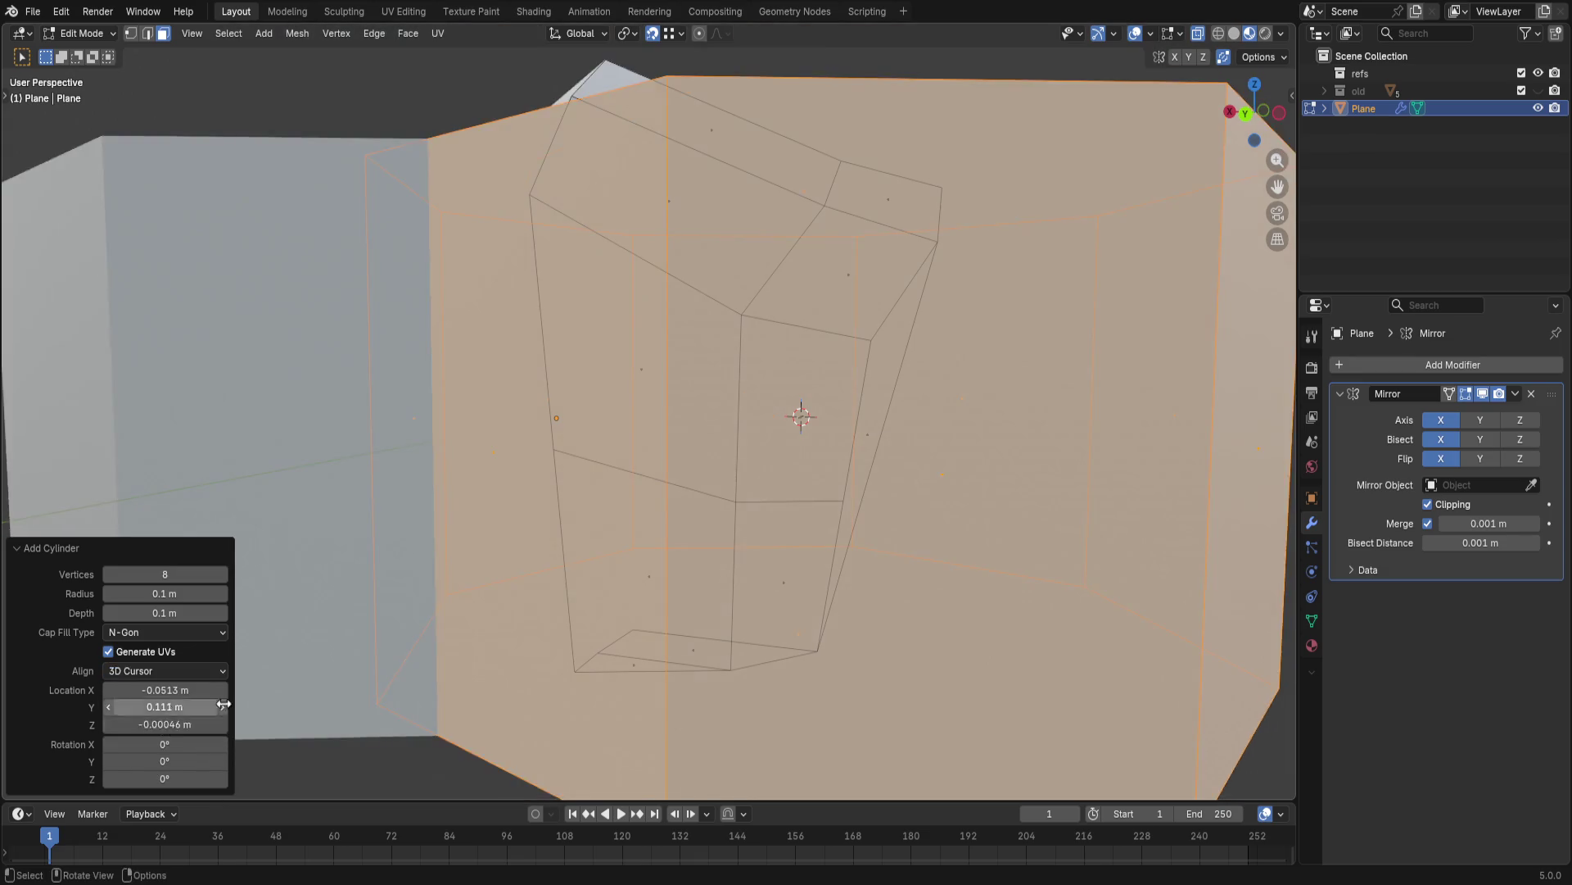
pyautogui.scroll(-5, 561, 597)
pyautogui.click(173, 670)
pyautogui.moveTo(522, 612)
pyautogui.mouseDown(button='middle')
pyautogui.moveTo(547, 490)
pyautogui.moveTo(527, 499)
pyautogui.moveTo(639, 568)
pyautogui.moveTo(638, 591)
pyautogui.moveTo(524, 609)
pyautogui.mouseUp(button='middle')
pyautogui.click(179, 669)
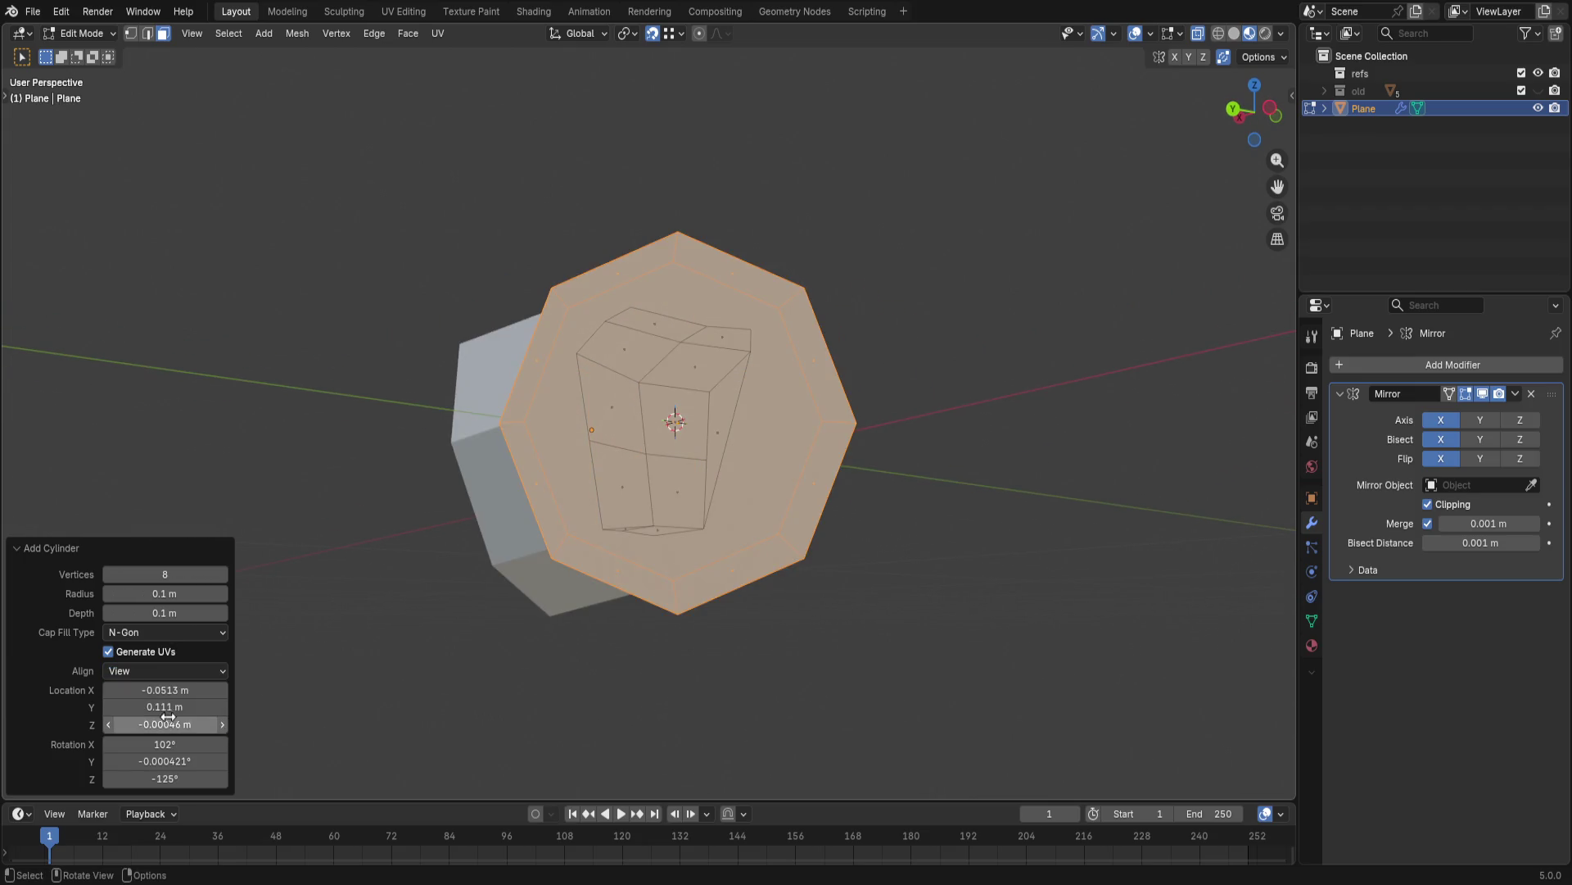
pyautogui.moveTo(337, 635); pyautogui.dragTo(486, 748, button='middle')
pyautogui.moveTo(281, 684); pyautogui.dragTo(198, 626, button='middle')
# - Size the cylinder to a thin plate of about 0.025 m radius and 0.005 m depth, then deselect
pyautogui.moveTo(165, 593)
pyautogui.mouseDown()
pyautogui.moveTo(136, 594)
pyautogui.moveTo(185, 612)
pyautogui.mouseUp()
pyautogui.scroll(3, 701, 630)
pyautogui.scroll(-2, 631, 605)
pyautogui.moveTo(629, 605)
pyautogui.mouseDown(button='middle')
pyautogui.moveTo(411, 597)
pyautogui.moveTo(436, 538)
pyautogui.mouseUp(button='middle')
pyautogui.scroll(2, 436, 536)
pyautogui.moveTo(572, 626)
pyautogui.mouseDown(button='middle')
pyautogui.moveTo(481, 567)
pyautogui.moveTo(526, 562)
pyautogui.mouseUp(button='middle')
pyautogui.scroll(1, 526, 562)
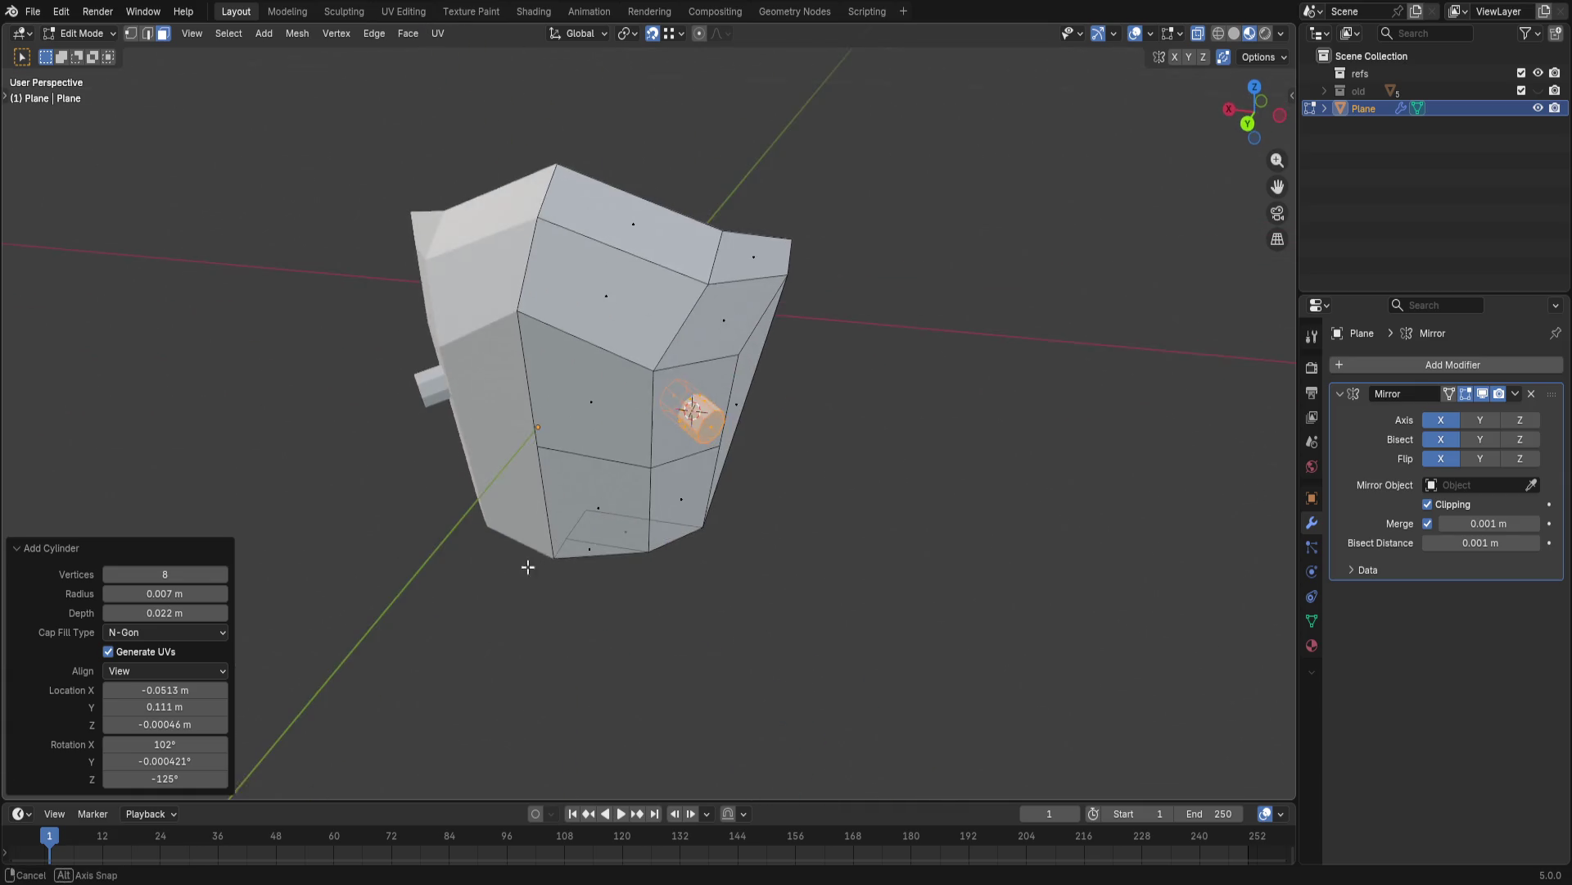
pyautogui.moveTo(182, 594); pyautogui.dragTo(258, 594)
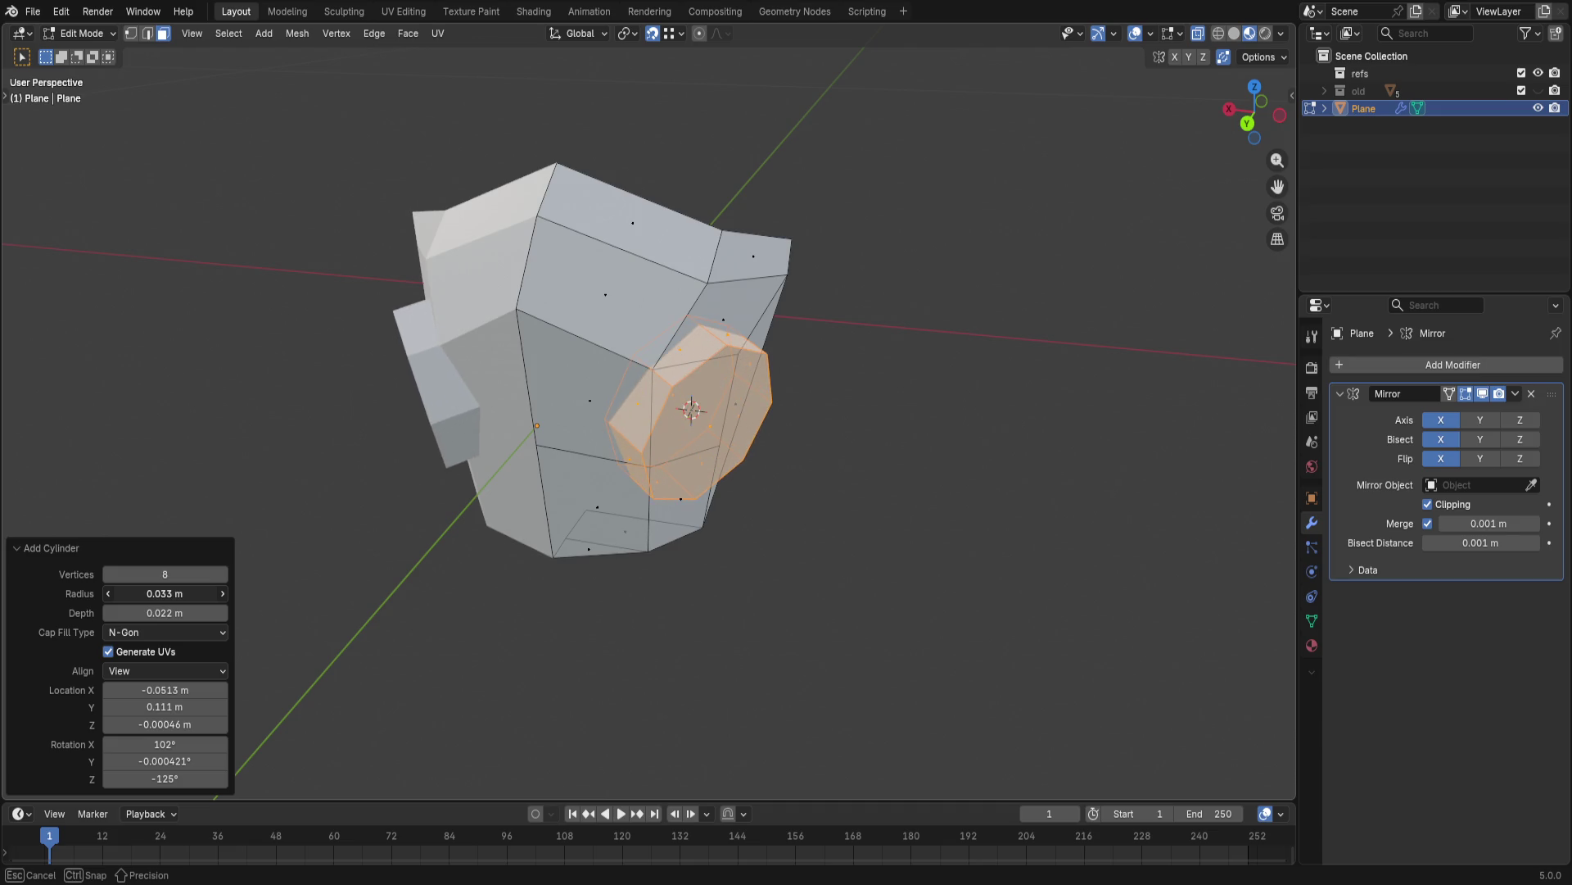
pyautogui.moveTo(443, 544)
pyautogui.mouseDown(button='middle')
pyautogui.moveTo(736, 601)
pyautogui.moveTo(455, 356)
pyautogui.mouseUp(button='middle')
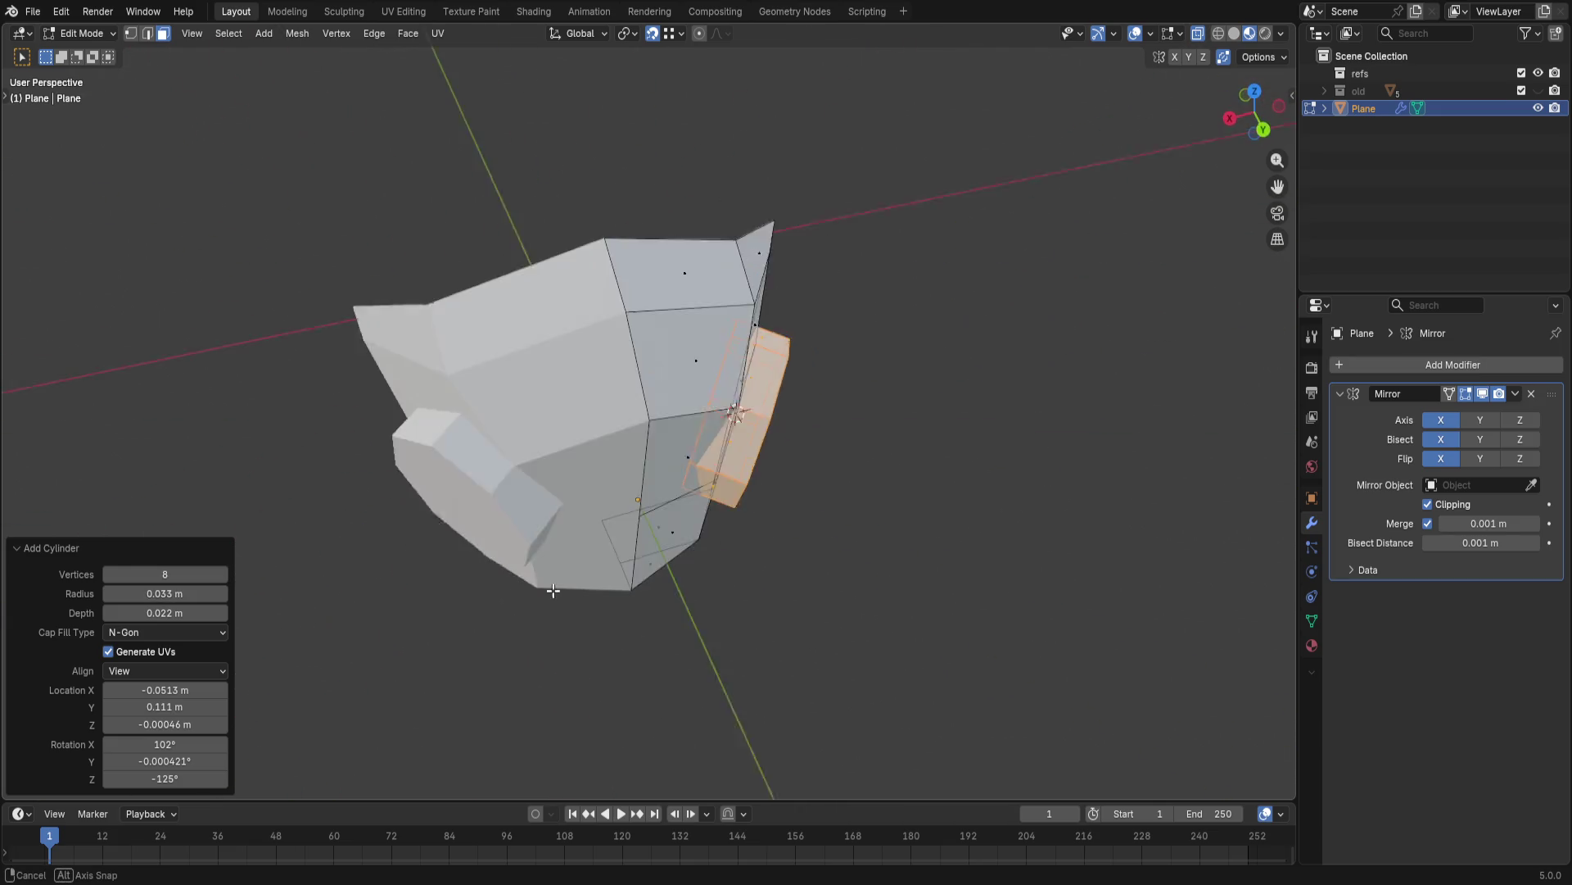
pyautogui.moveTo(164, 612)
pyautogui.mouseDown()
pyautogui.moveTo(135, 612)
pyautogui.moveTo(165, 592)
pyautogui.moveTo(151, 594)
pyautogui.mouseUp()
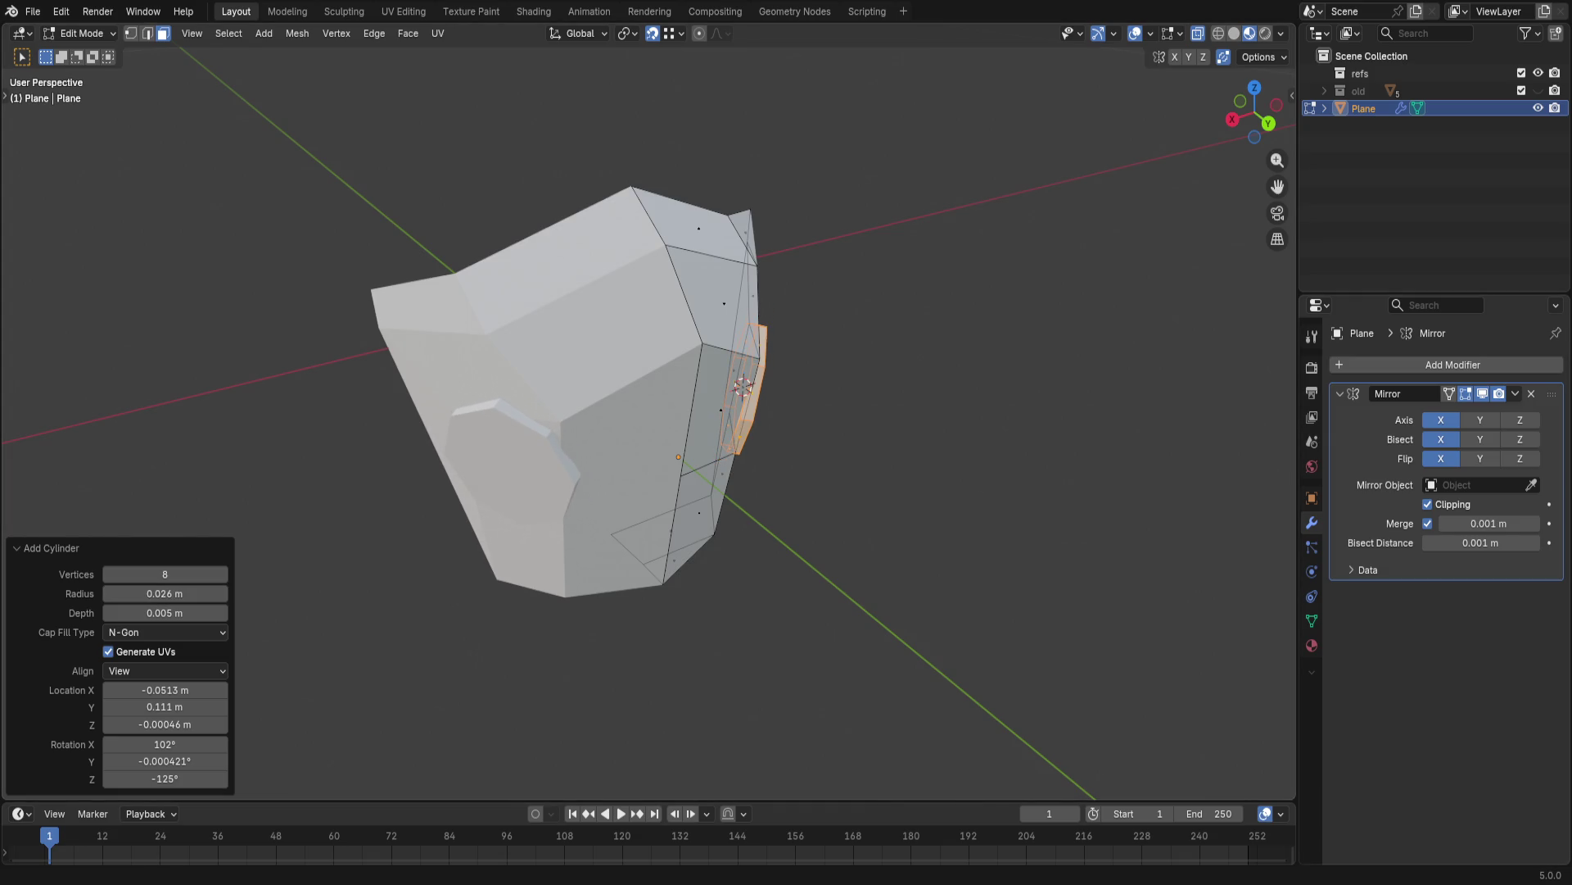
pyautogui.moveTo(838, 329)
pyautogui.mouseDown(button='middle')
pyautogui.moveTo(725, 273)
pyautogui.moveTo(737, 281)
pyautogui.mouseUp(button='middle')
pyautogui.scroll(2, 738, 281)
pyautogui.moveTo(165, 594); pyautogui.dragTo(158, 593)
pyautogui.moveTo(386, 457)
pyautogui.mouseDown(button='middle')
pyautogui.moveTo(543, 480)
pyautogui.moveTo(574, 520)
pyautogui.mouseUp(button='middle')
pyautogui.click(513, 470)
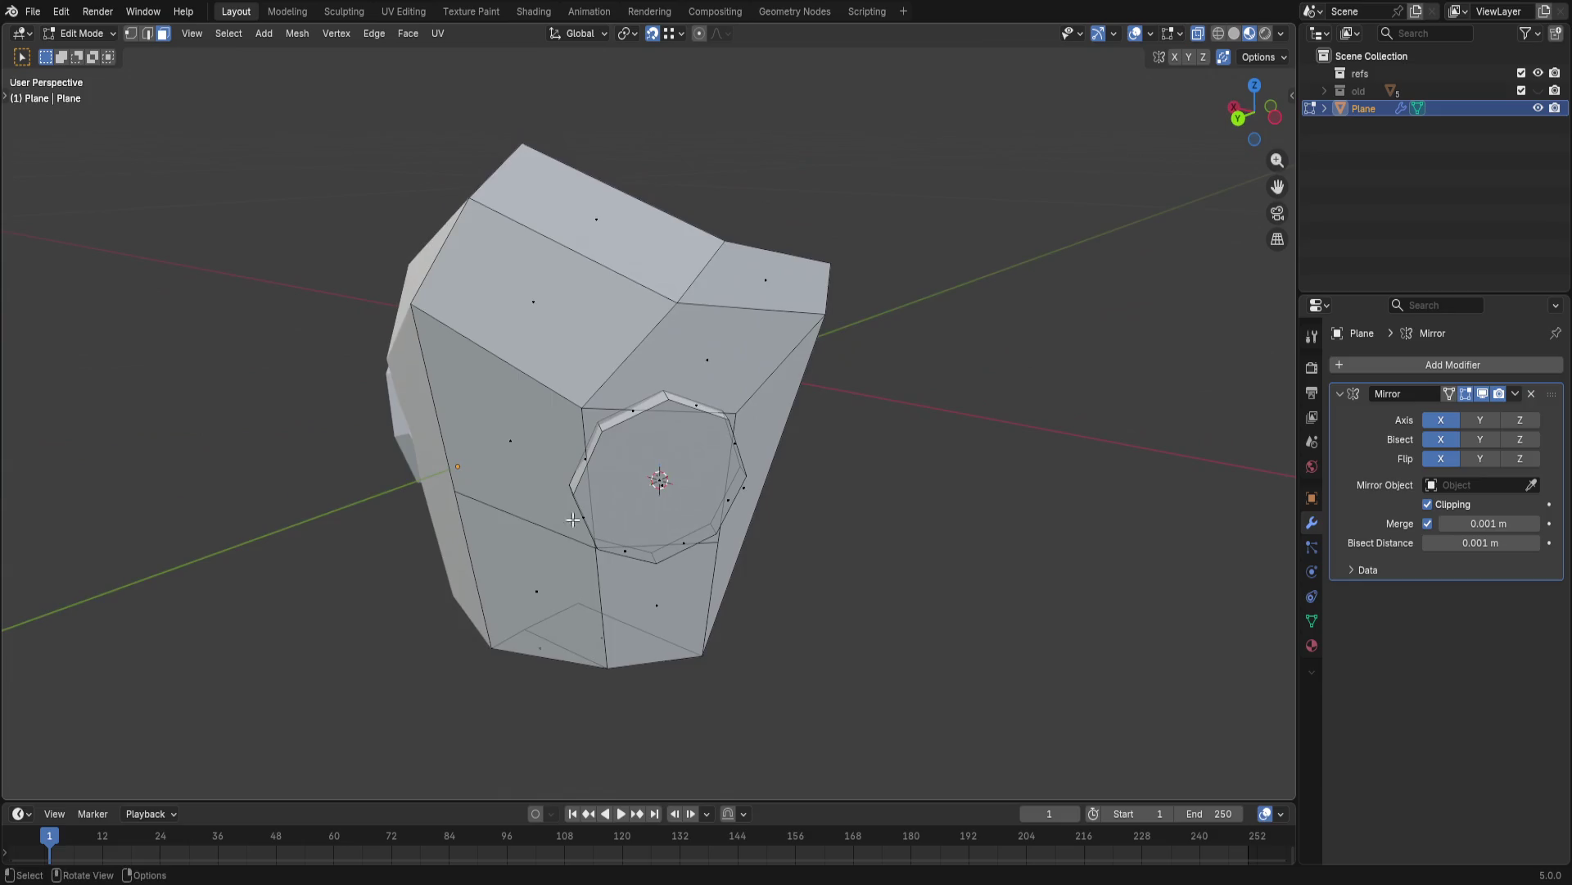
# - Extrude the octagon face along its normal with E to form the side port rim
pyautogui.moveTo(720, 547)
pyautogui.mouseDown(button='middle')
pyautogui.moveTo(800, 587)
pyautogui.moveTo(592, 497)
pyautogui.moveTo(684, 376)
pyautogui.moveTo(791, 525)
pyautogui.moveTo(765, 552)
pyautogui.mouseUp(button='middle')
pyautogui.moveTo(779, 474)
pyautogui.mouseDown(button='middle')
pyautogui.moveTo(846, 445)
pyautogui.moveTo(927, 326)
pyautogui.mouseUp(button='middle')
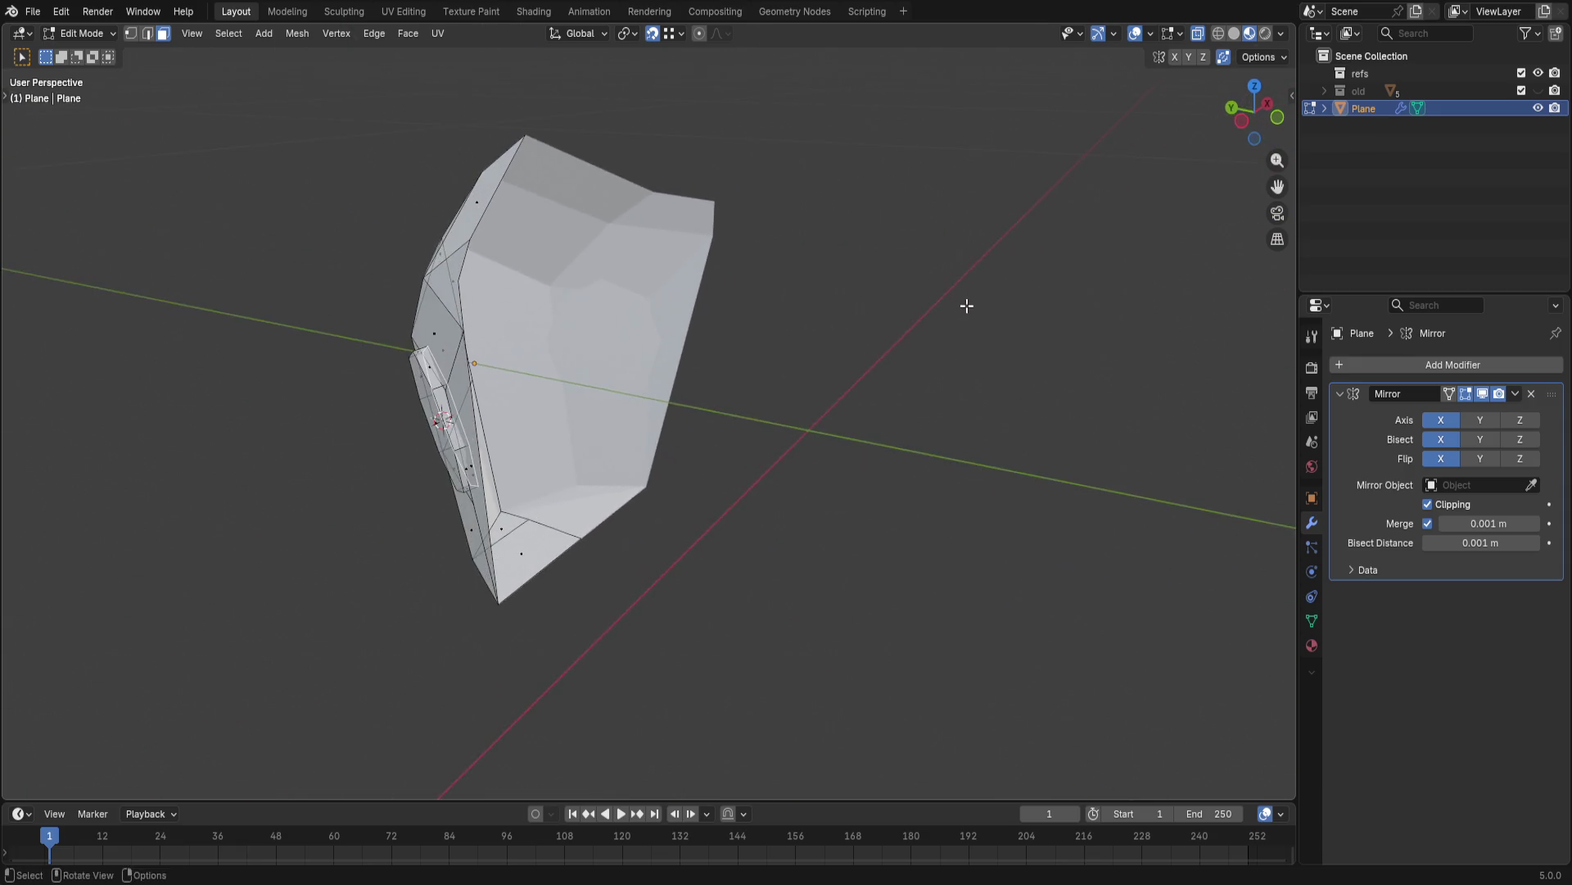
pyautogui.moveTo(928, 326); pyautogui.dragTo(737, 435, button='middle')
pyautogui.scroll(3, 726, 407)
pyautogui.scroll(2, 763, 425)
pyautogui.scroll(1, 809, 444)
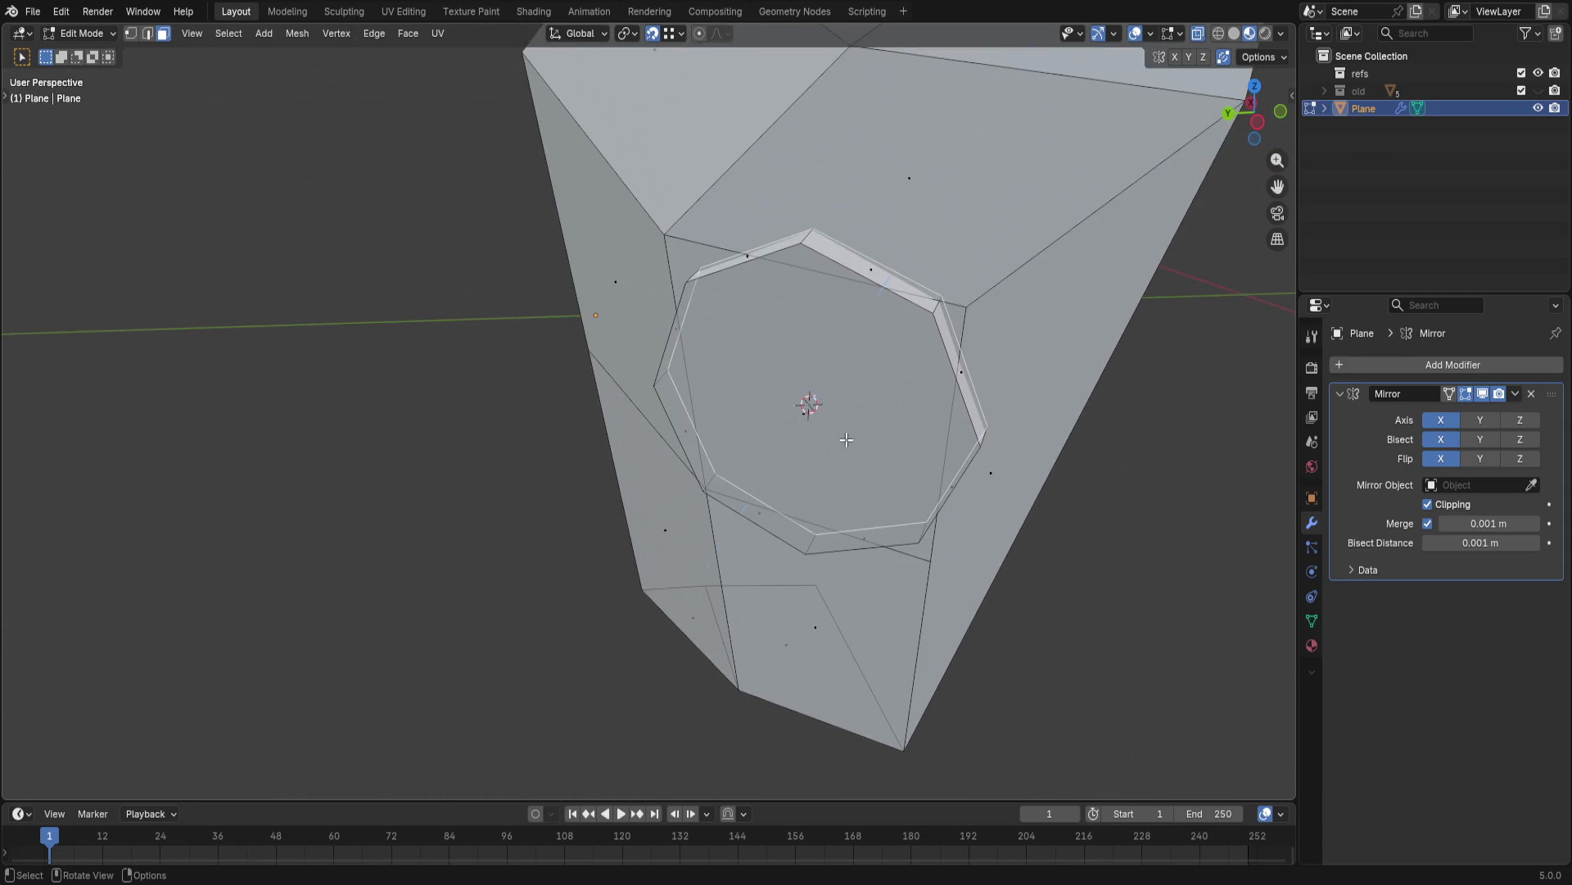
pyautogui.press('e')
pyautogui.click(857, 429)
pyautogui.scroll(-4, 856, 429)
pyautogui.moveTo(857, 428)
pyautogui.mouseDown(button='middle')
pyautogui.moveTo(852, 488)
pyautogui.moveTo(941, 463)
pyautogui.moveTo(628, 477)
pyautogui.mouseUp(button='middle')
pyautogui.press('1')
pyautogui.hotkey('shift', 'a')
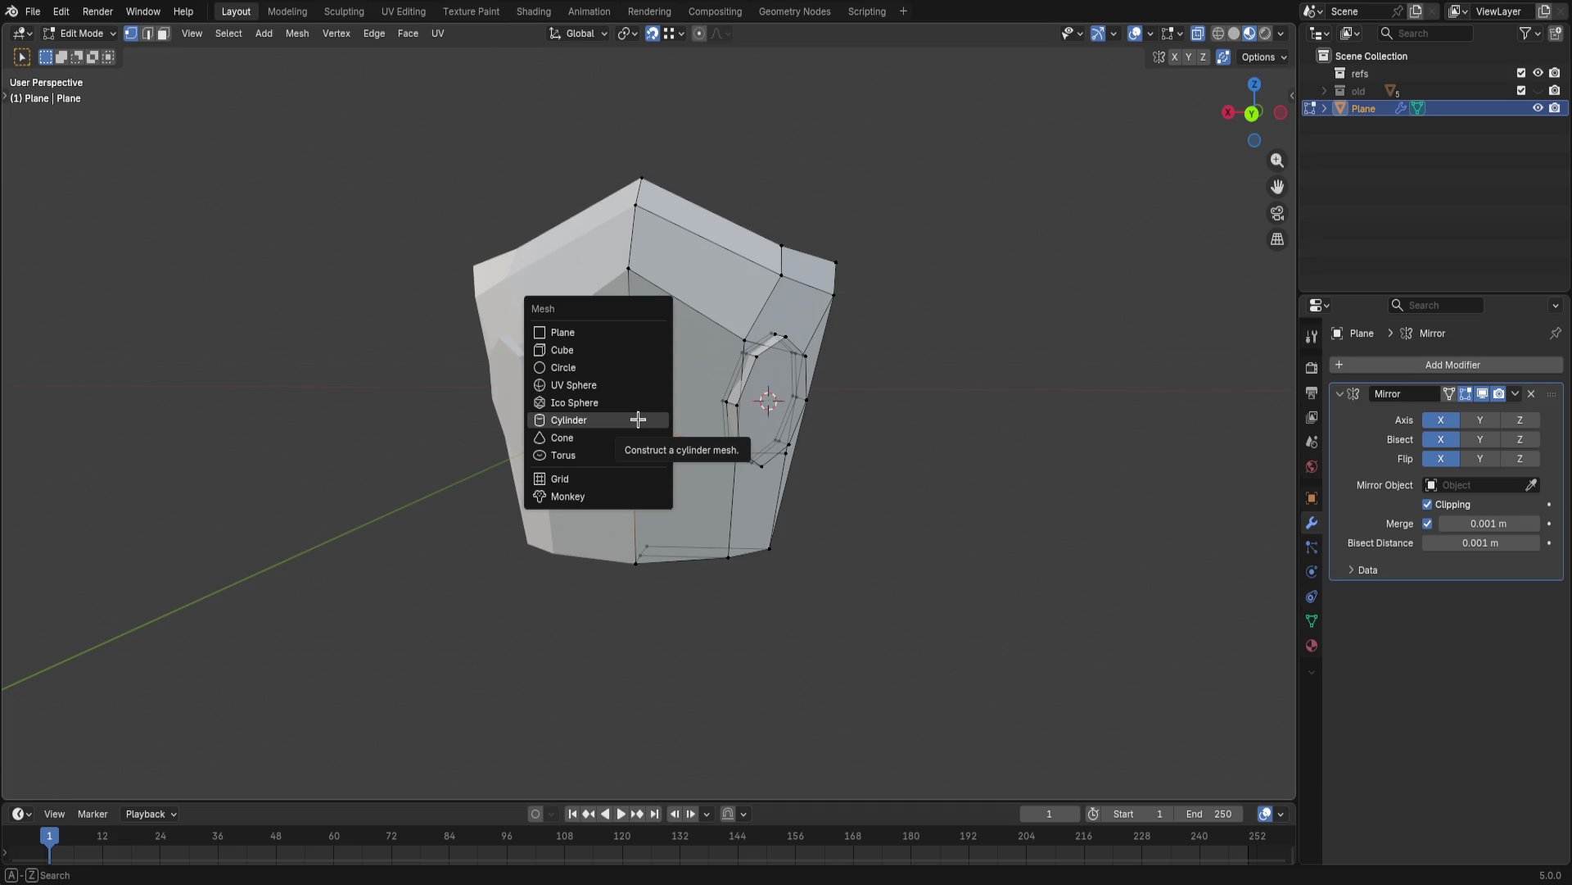
# - Snap the 3D cursor to the helmet's front centre vertex and add a trial cylinder there
pyautogui.press('Down')
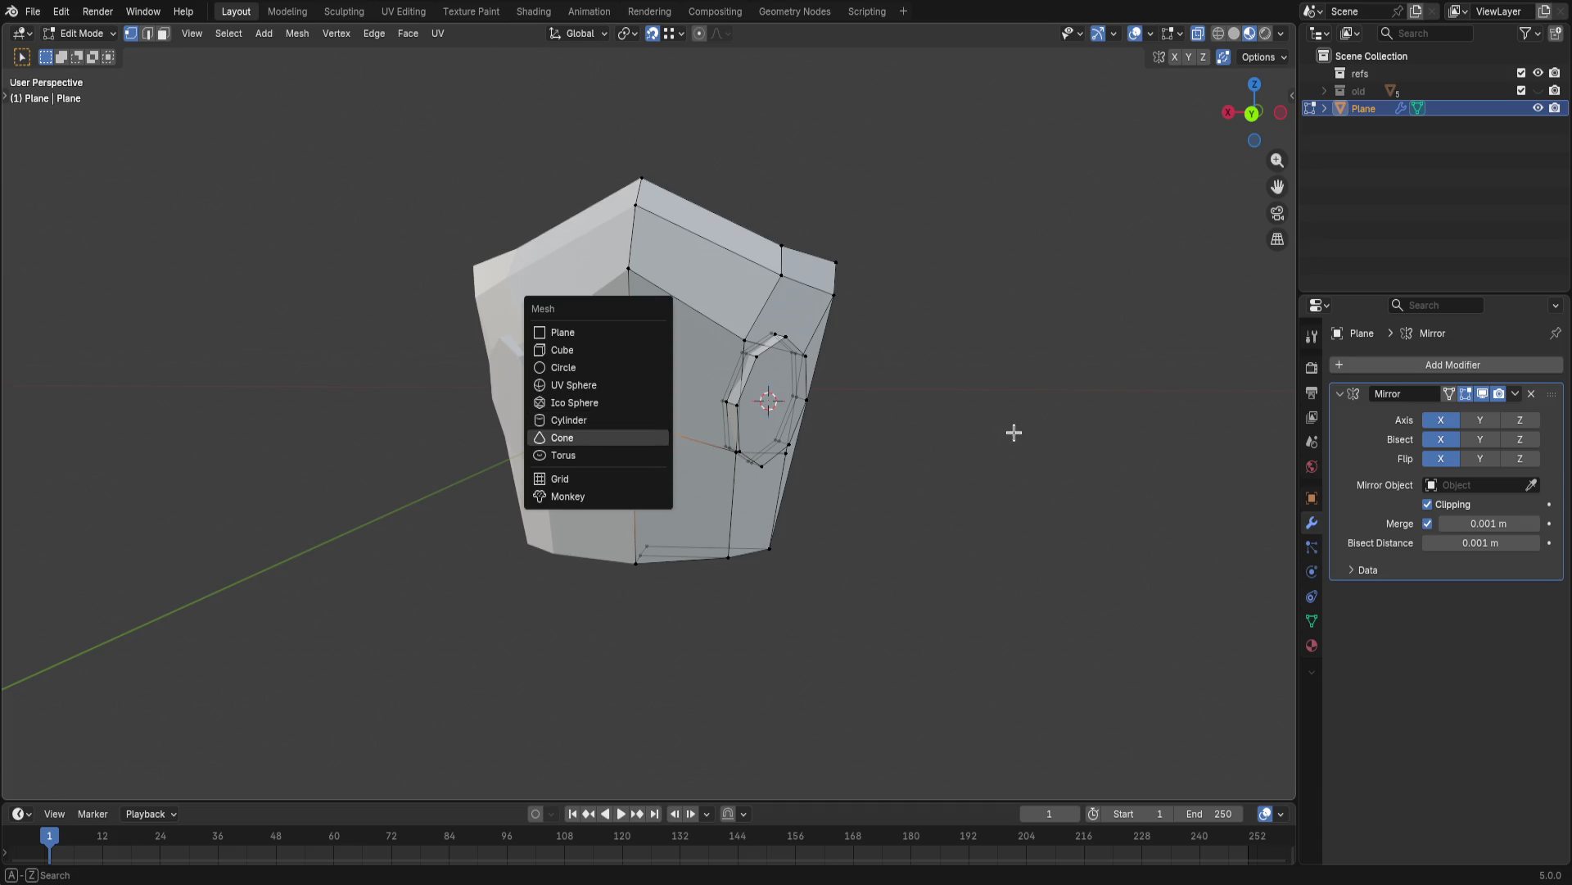
pyautogui.press('Escape')
pyautogui.hotkey('shift', 's')
pyautogui.click(536, 352)
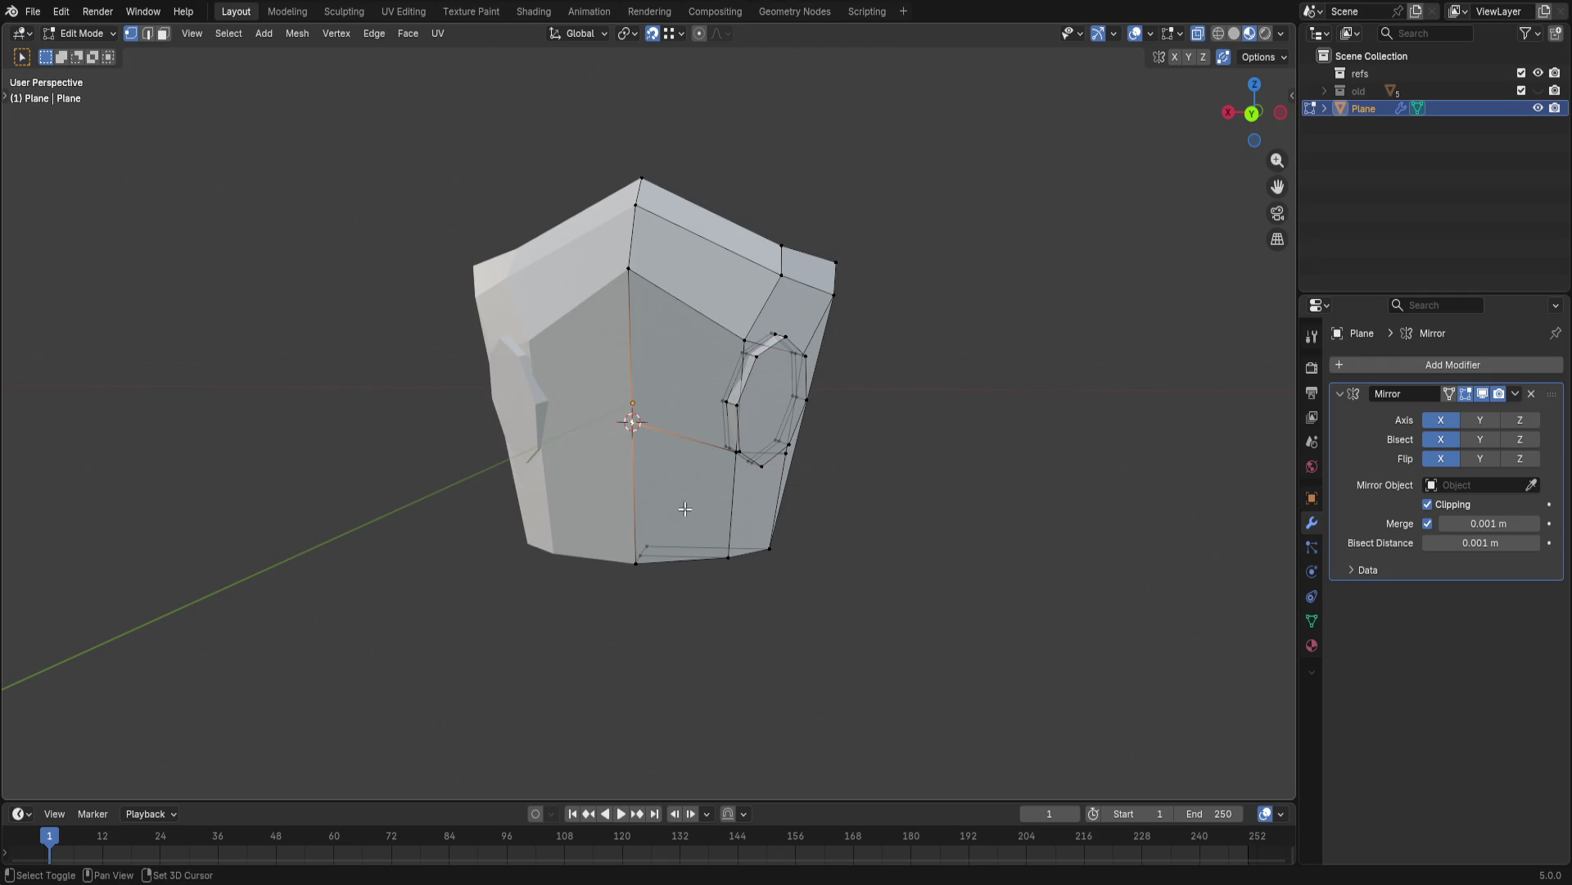
pyautogui.press('q')
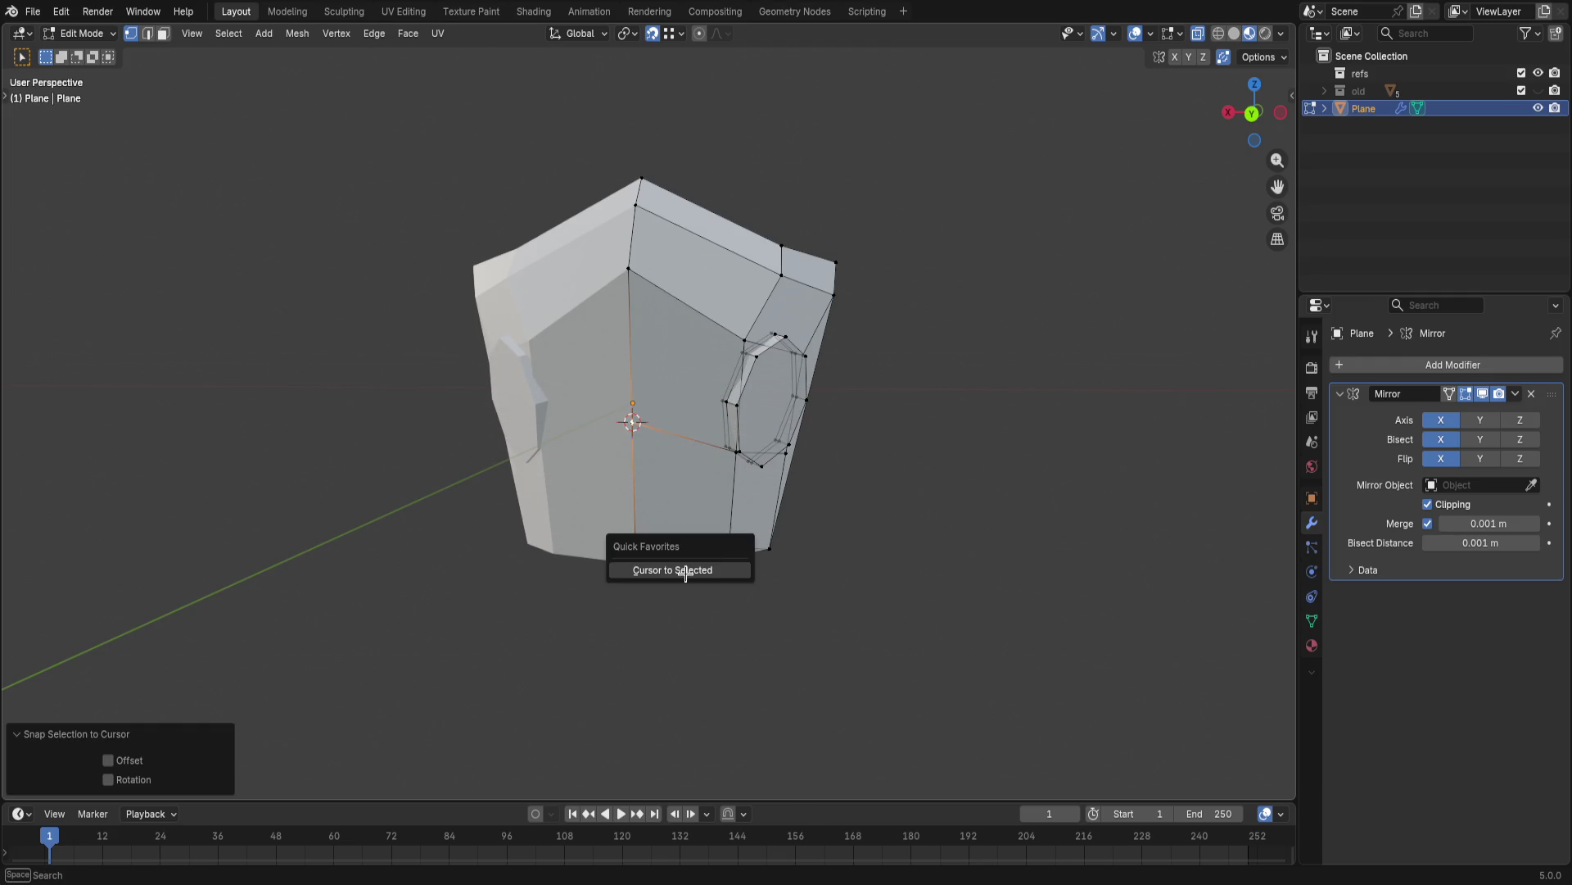
pyautogui.hotkey('shift', 'a')
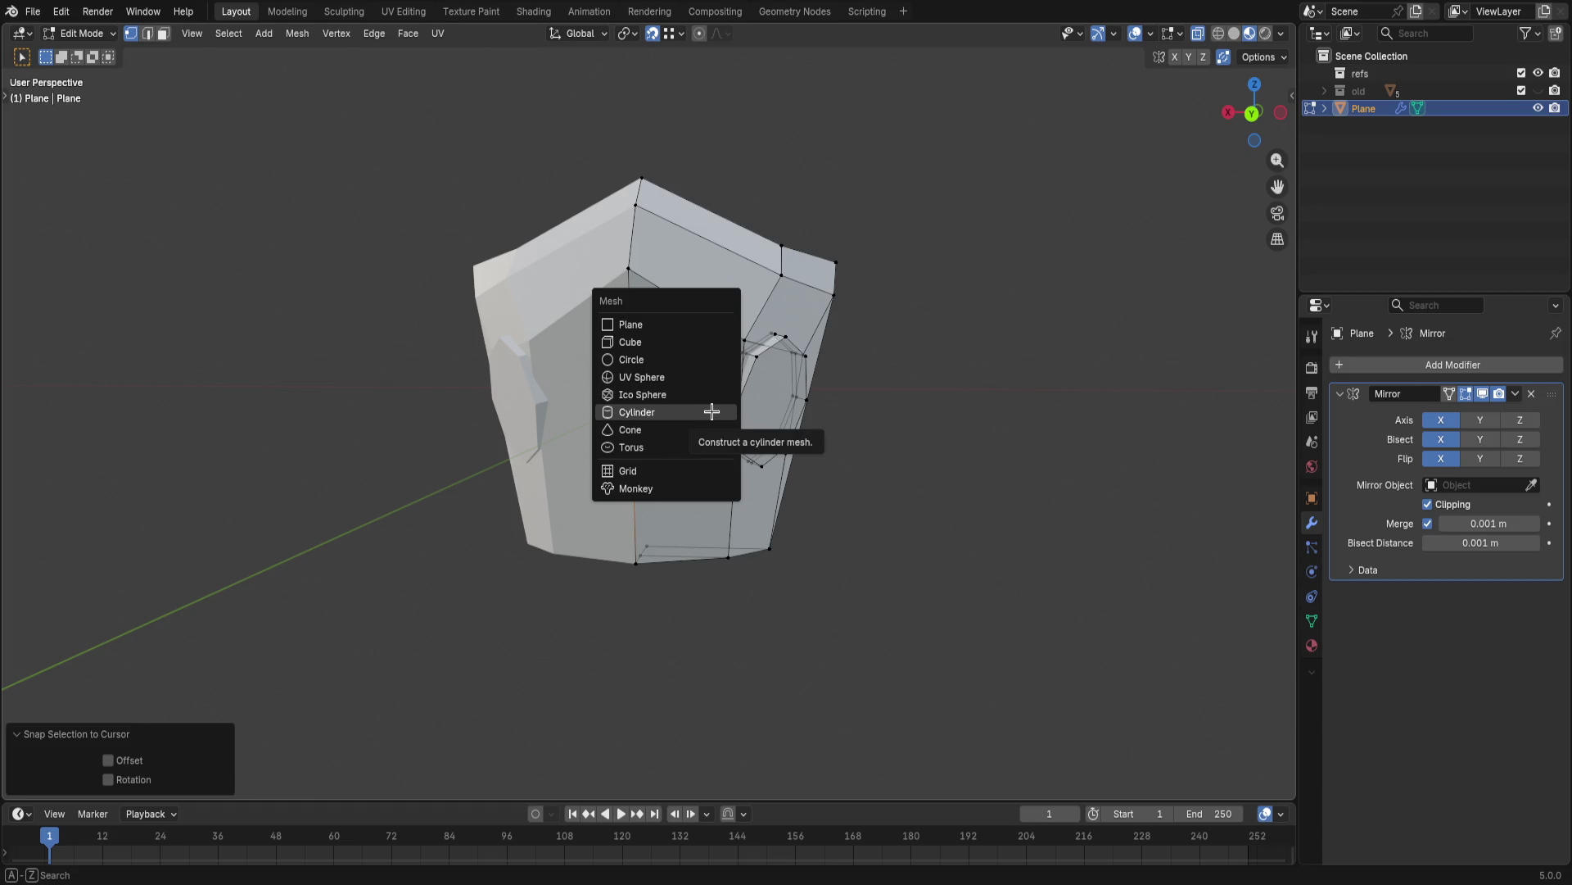
pyautogui.click(714, 411)
pyautogui.moveTo(714, 411); pyautogui.dragTo(628, 500, button='middle')
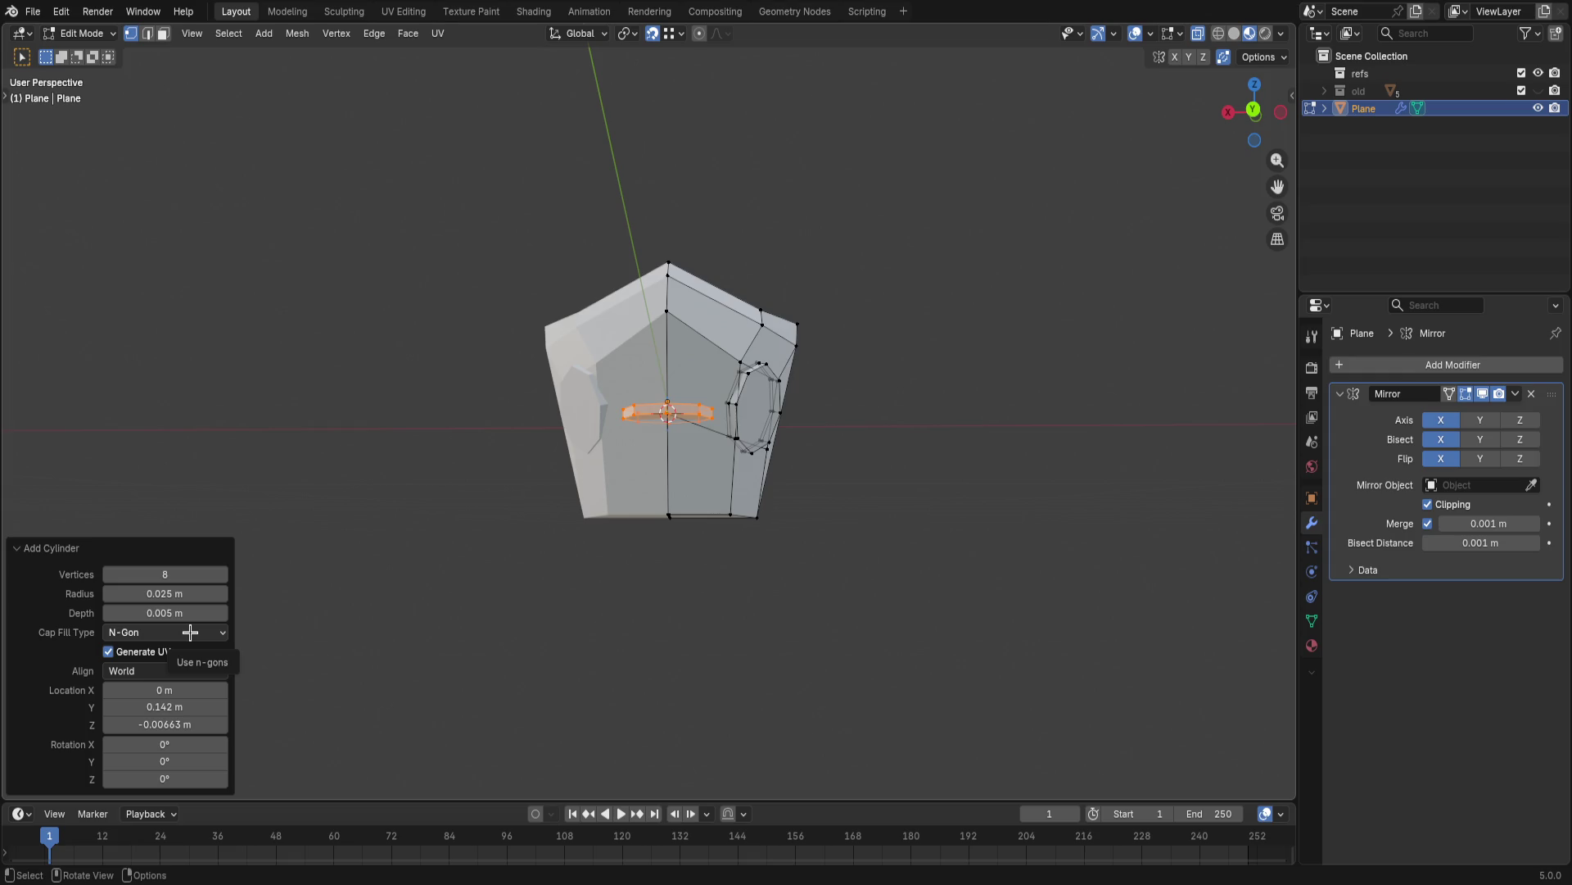
# - Align the chin cylinder to the view, lower it along Z and rotate it, then undo the transforms
pyautogui.click(166, 669)
pyautogui.click(155, 709)
pyautogui.moveTo(390, 590)
pyautogui.mouseDown(button='middle')
pyautogui.moveTo(645, 592)
pyautogui.moveTo(738, 566)
pyautogui.mouseUp(button='middle')
pyautogui.press('g')
pyautogui.press('z')
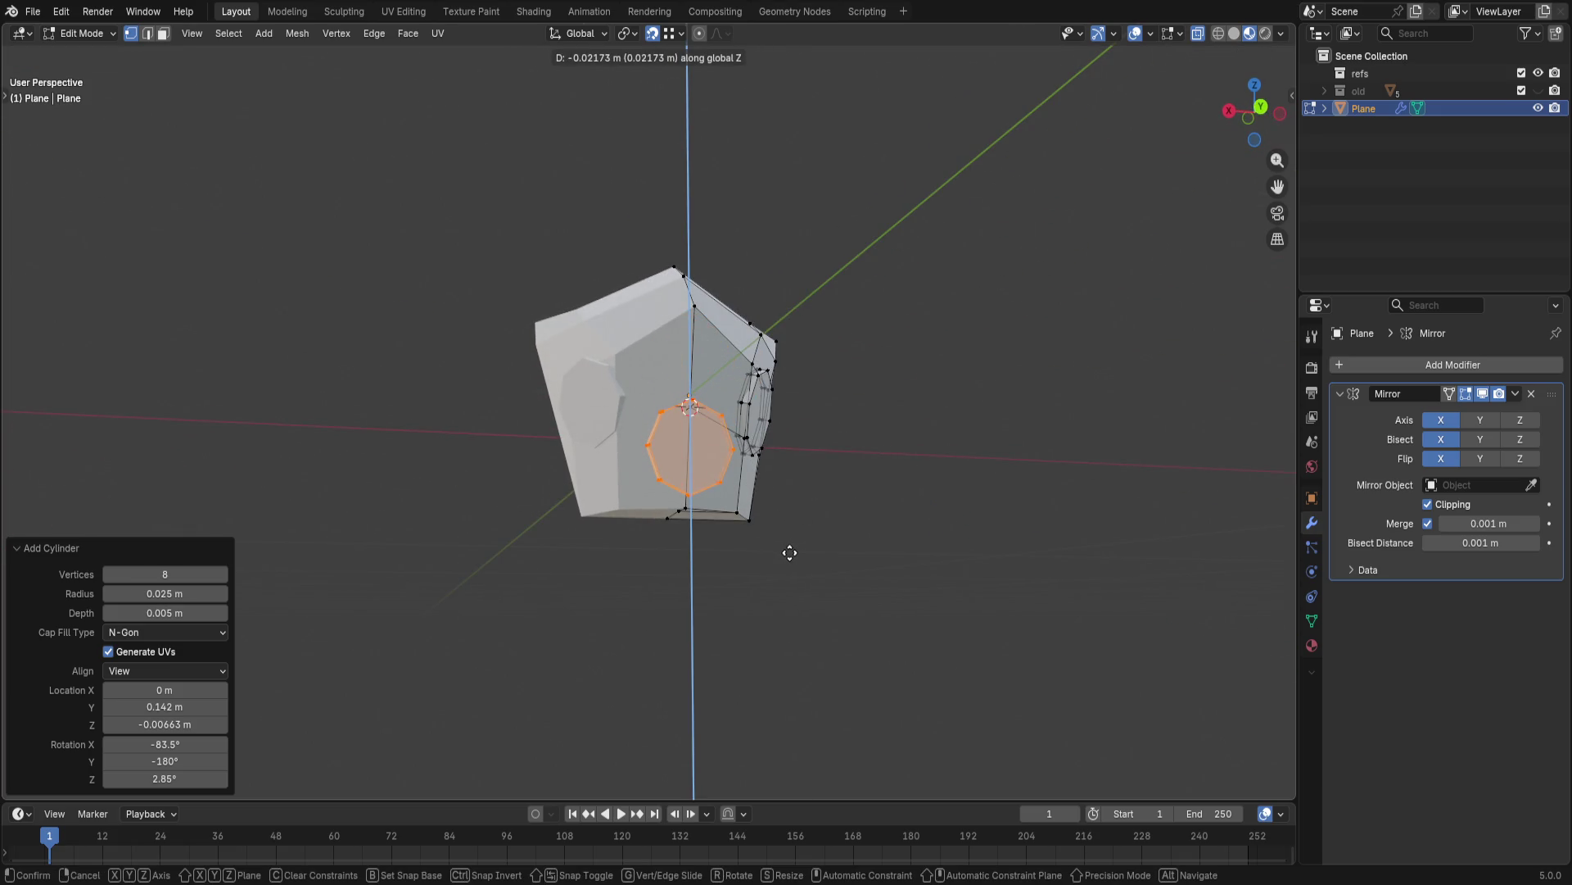
pyautogui.click(777, 559)
pyautogui.moveTo(749, 566)
pyautogui.mouseDown(button='middle')
pyautogui.moveTo(642, 561)
pyautogui.moveTo(737, 455)
pyautogui.mouseUp(button='middle')
pyautogui.press('r')
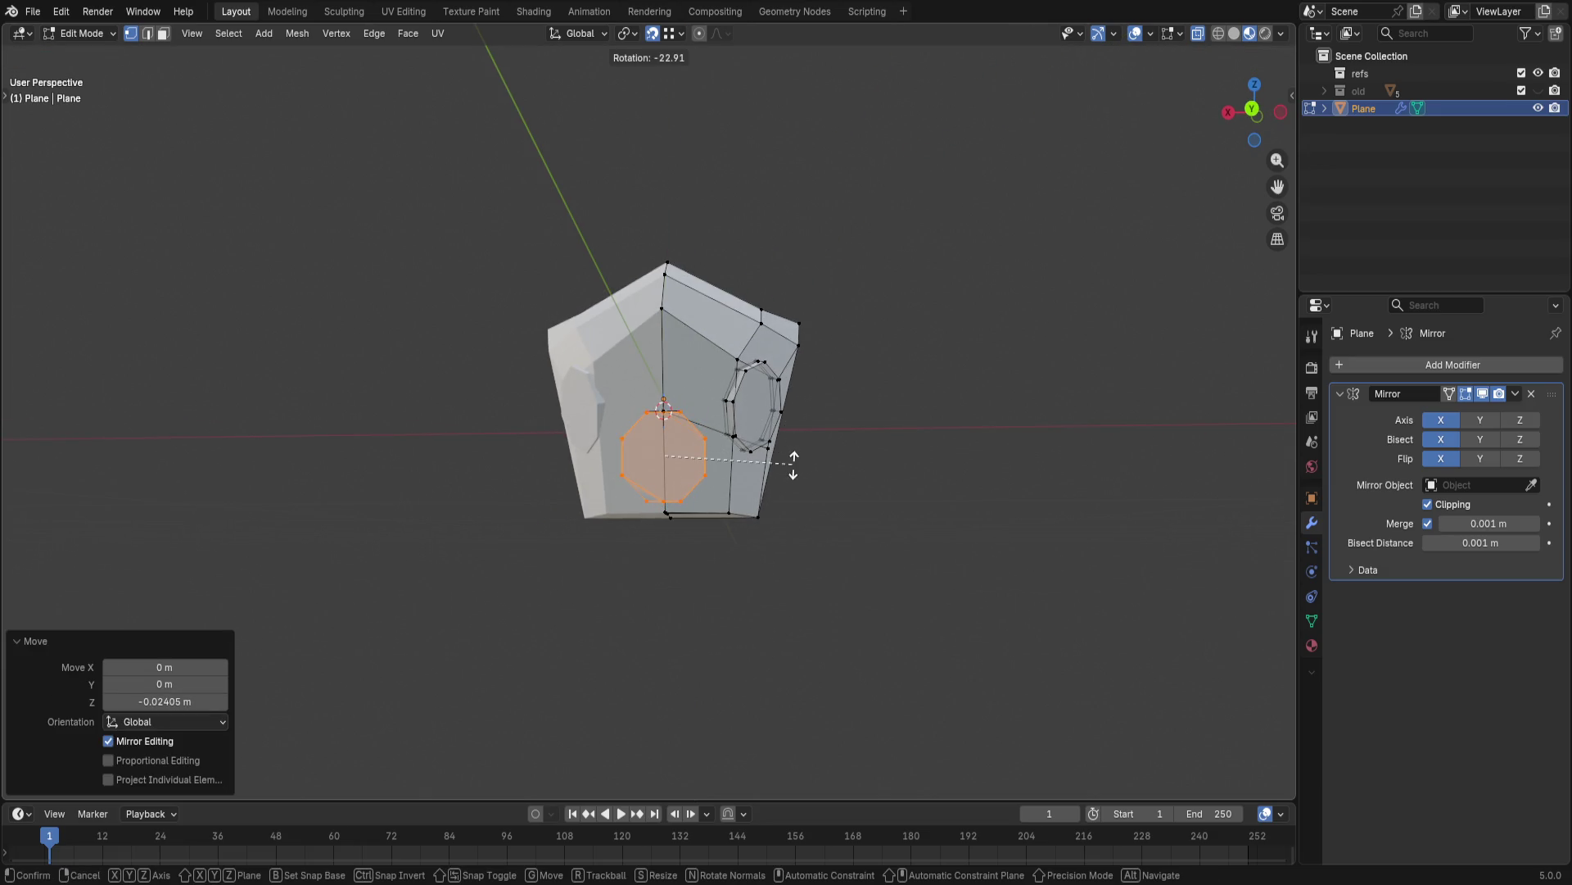
pyautogui.click(797, 472)
pyautogui.hotkey('ctrl', 'z')
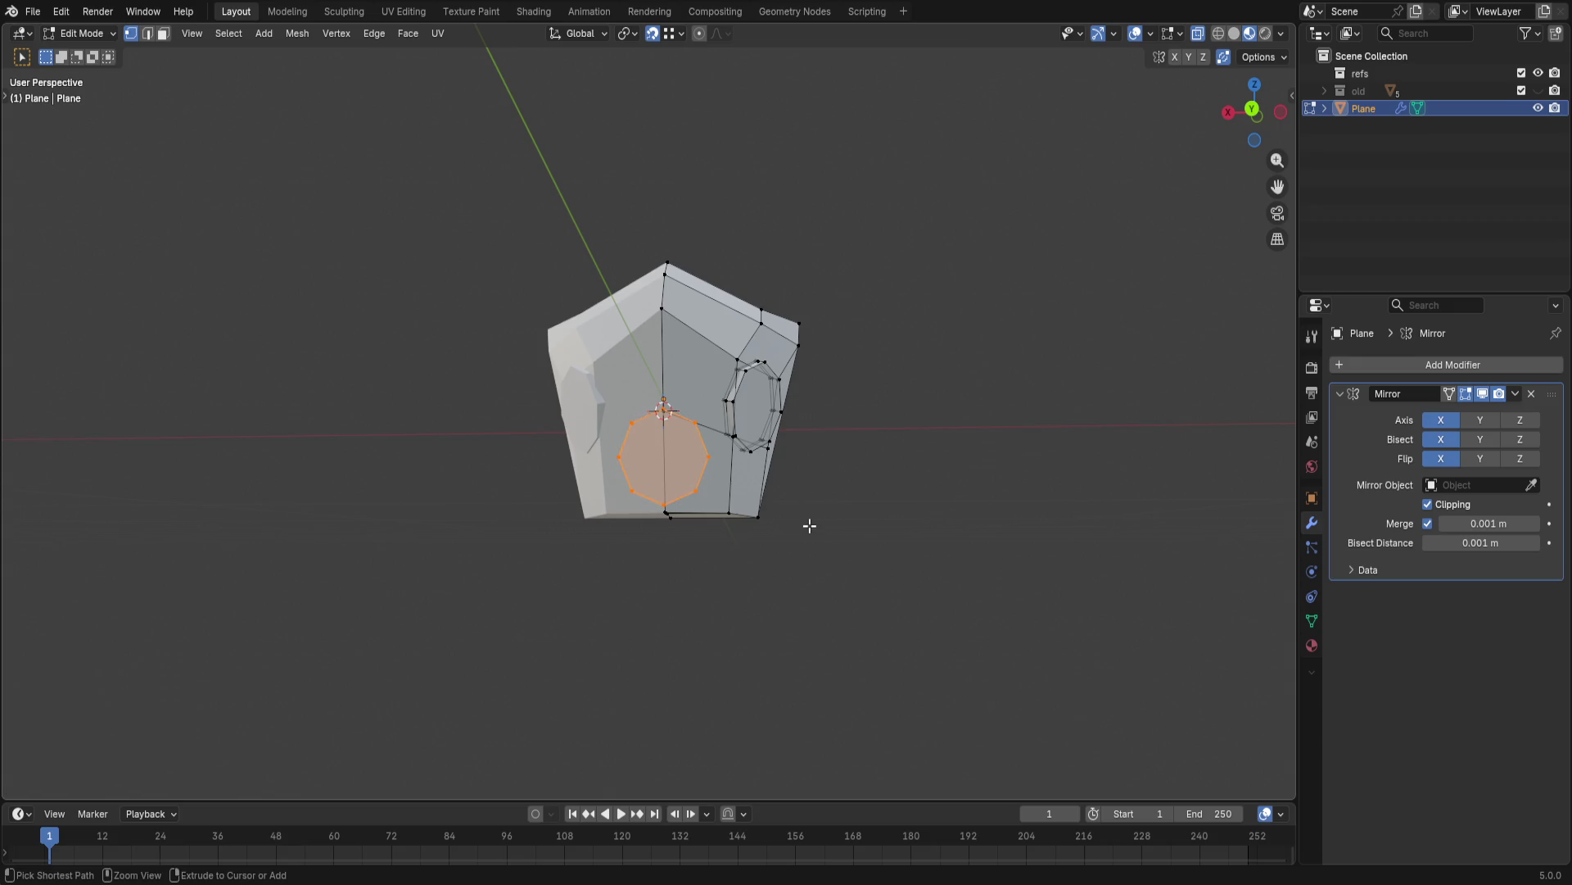
pyautogui.hotkey('ctrl', 'z')
# - Turn off Auto Merge under Options, retry the move, then undo the trial chin cylinder
pyautogui.click(1258, 57)
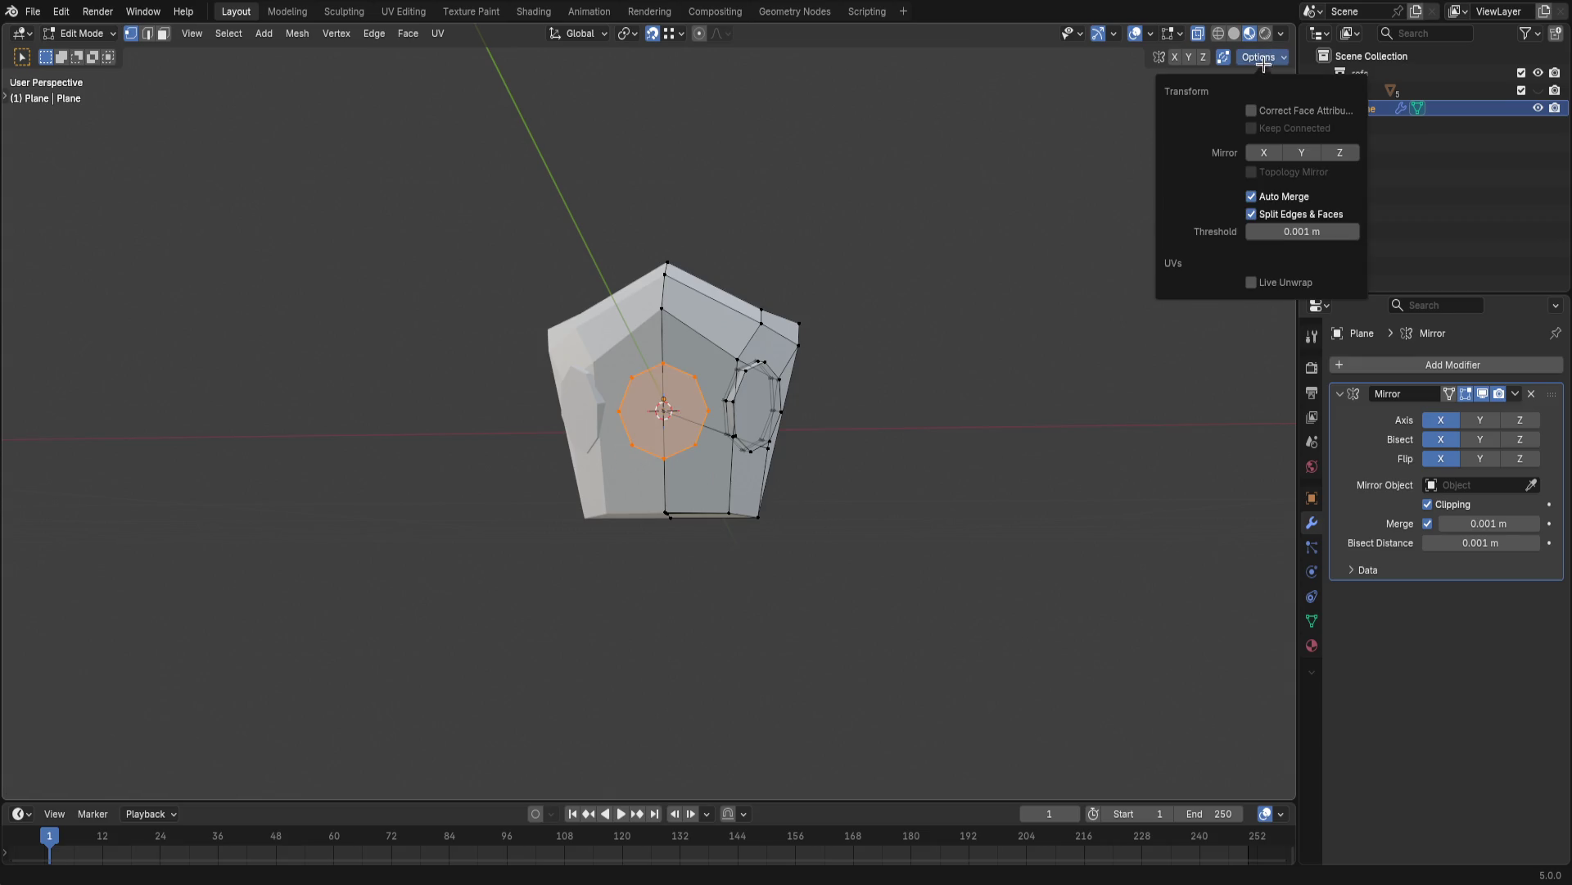
pyautogui.click(1253, 197)
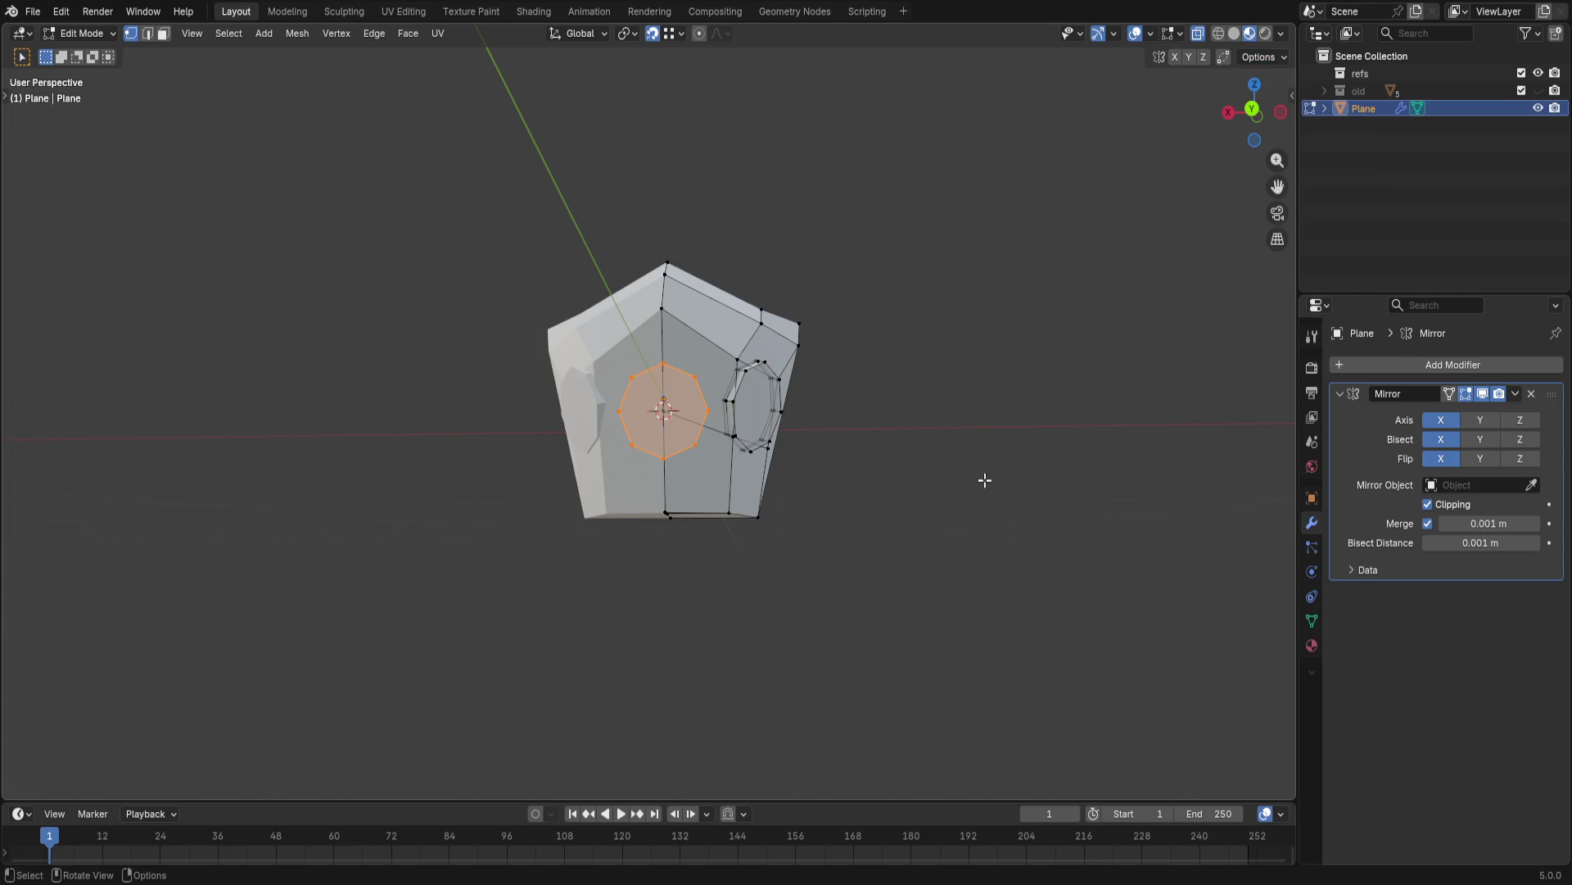
pyautogui.scroll(3, 828, 395)
pyautogui.press('g')
pyautogui.press('z')
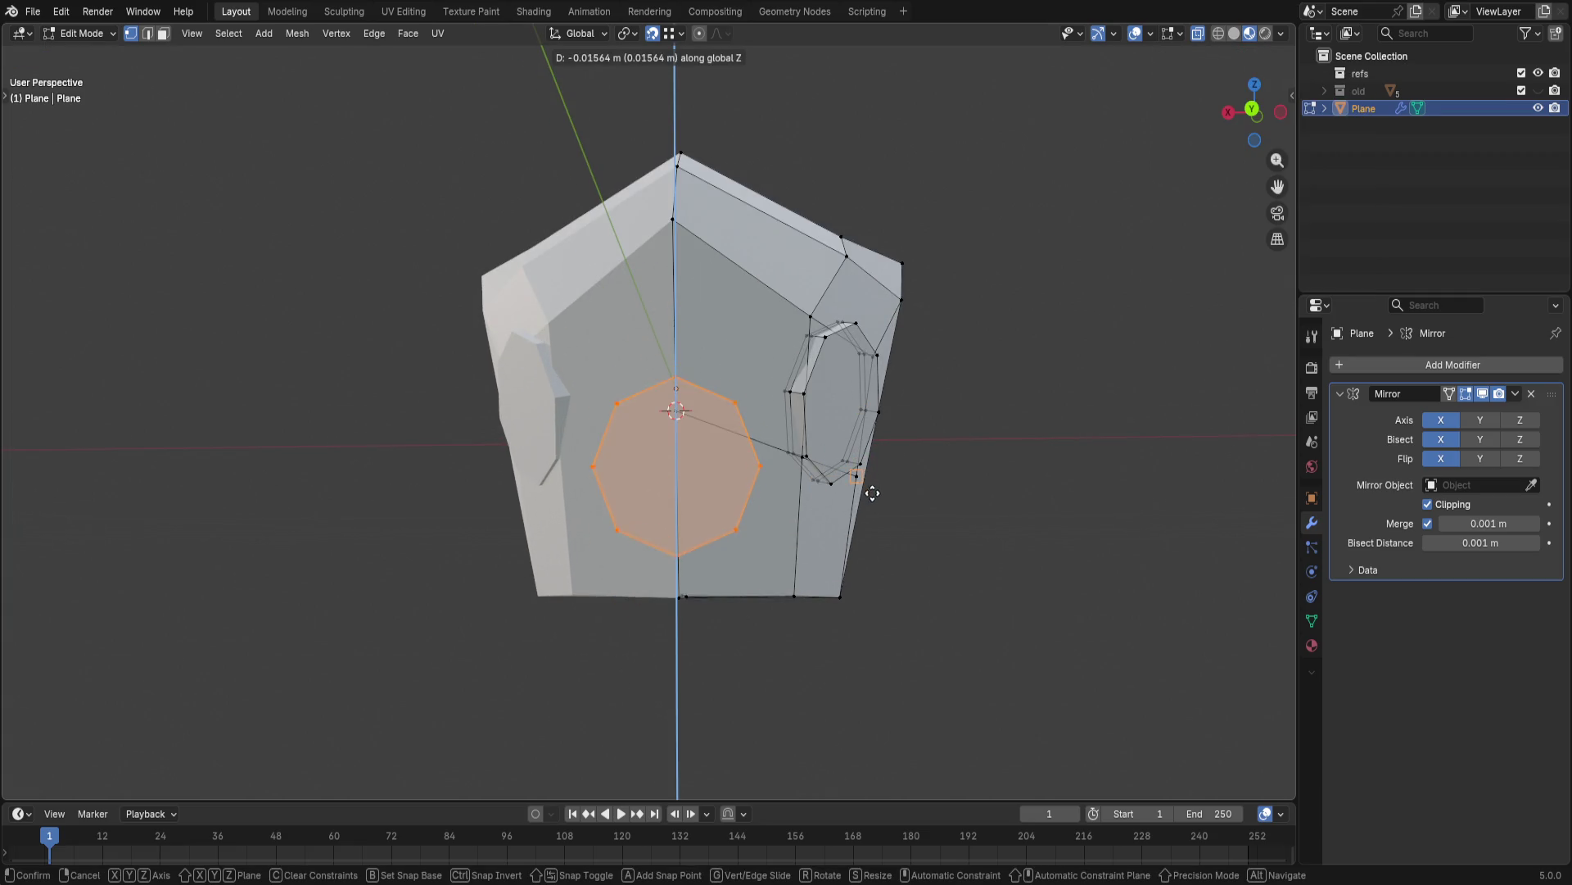
pyautogui.click(885, 486)
pyautogui.press('r')
pyautogui.rightClick(847, 559)
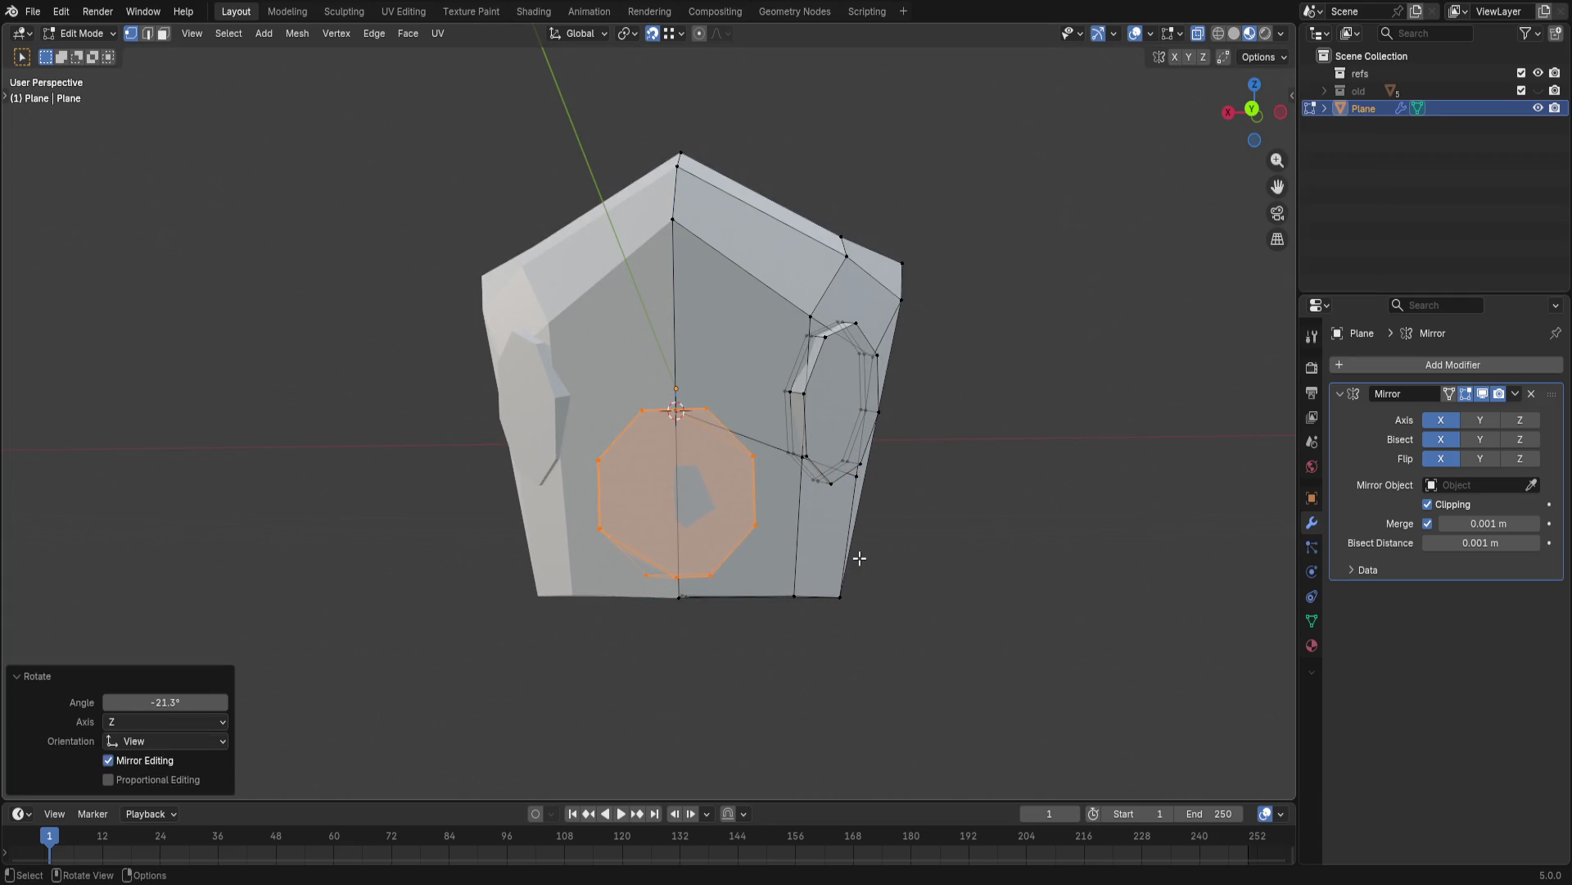
pyautogui.hotkey('ctrl', 'z')
pyautogui.hotkey('ctrl', 'z')
pyautogui.hotkey('shift', 'a')
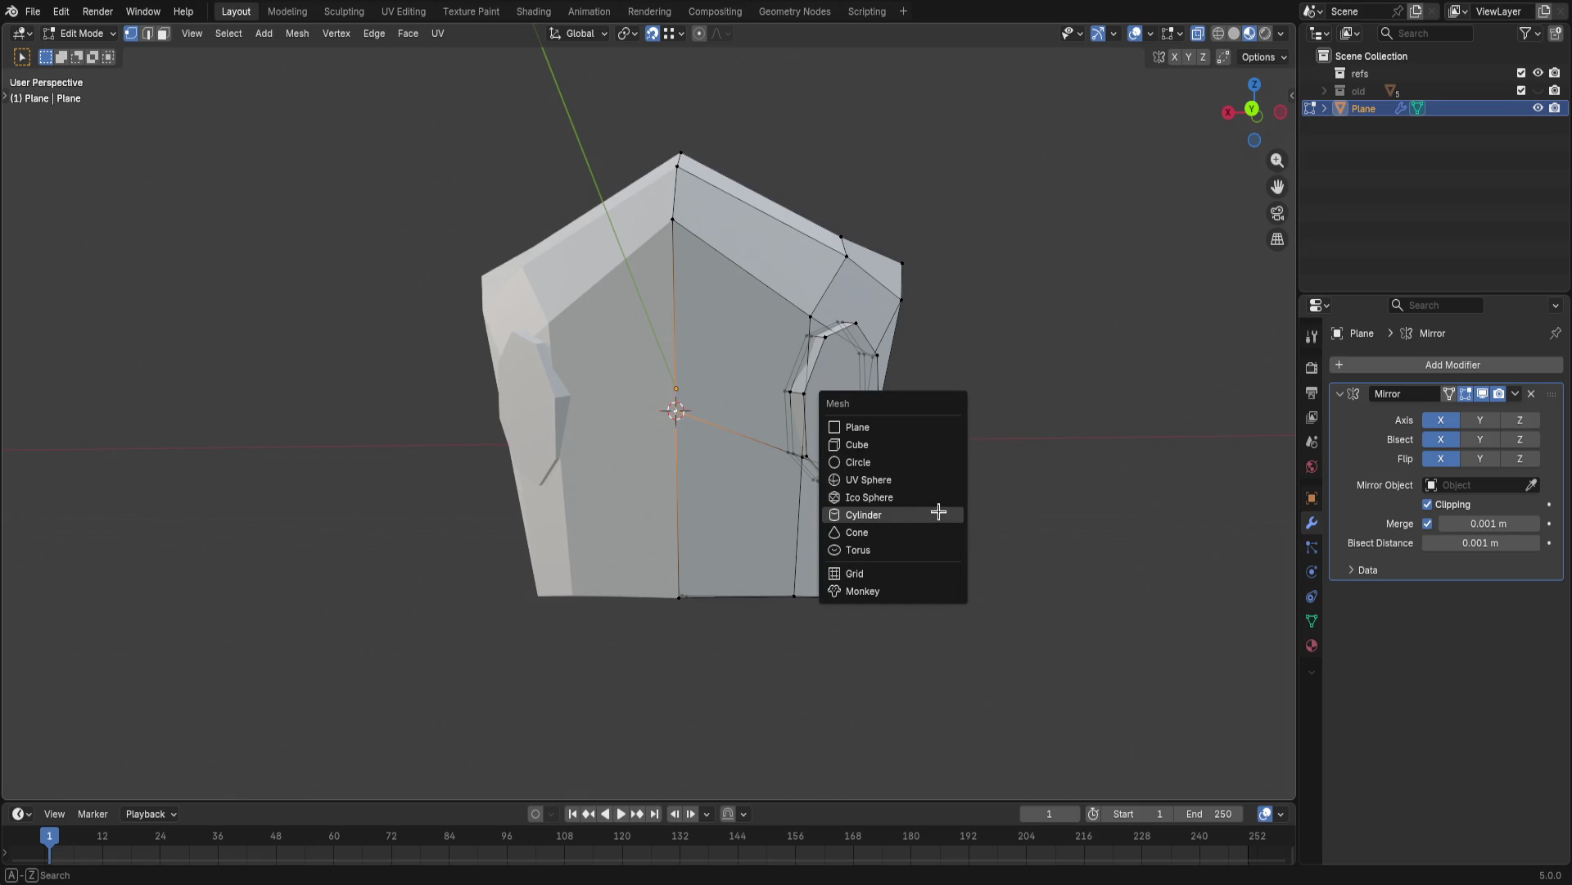
# - Add a view-aligned cylinder at the cursor and lower it along Z onto the helmet's front
pyautogui.click(939, 513)
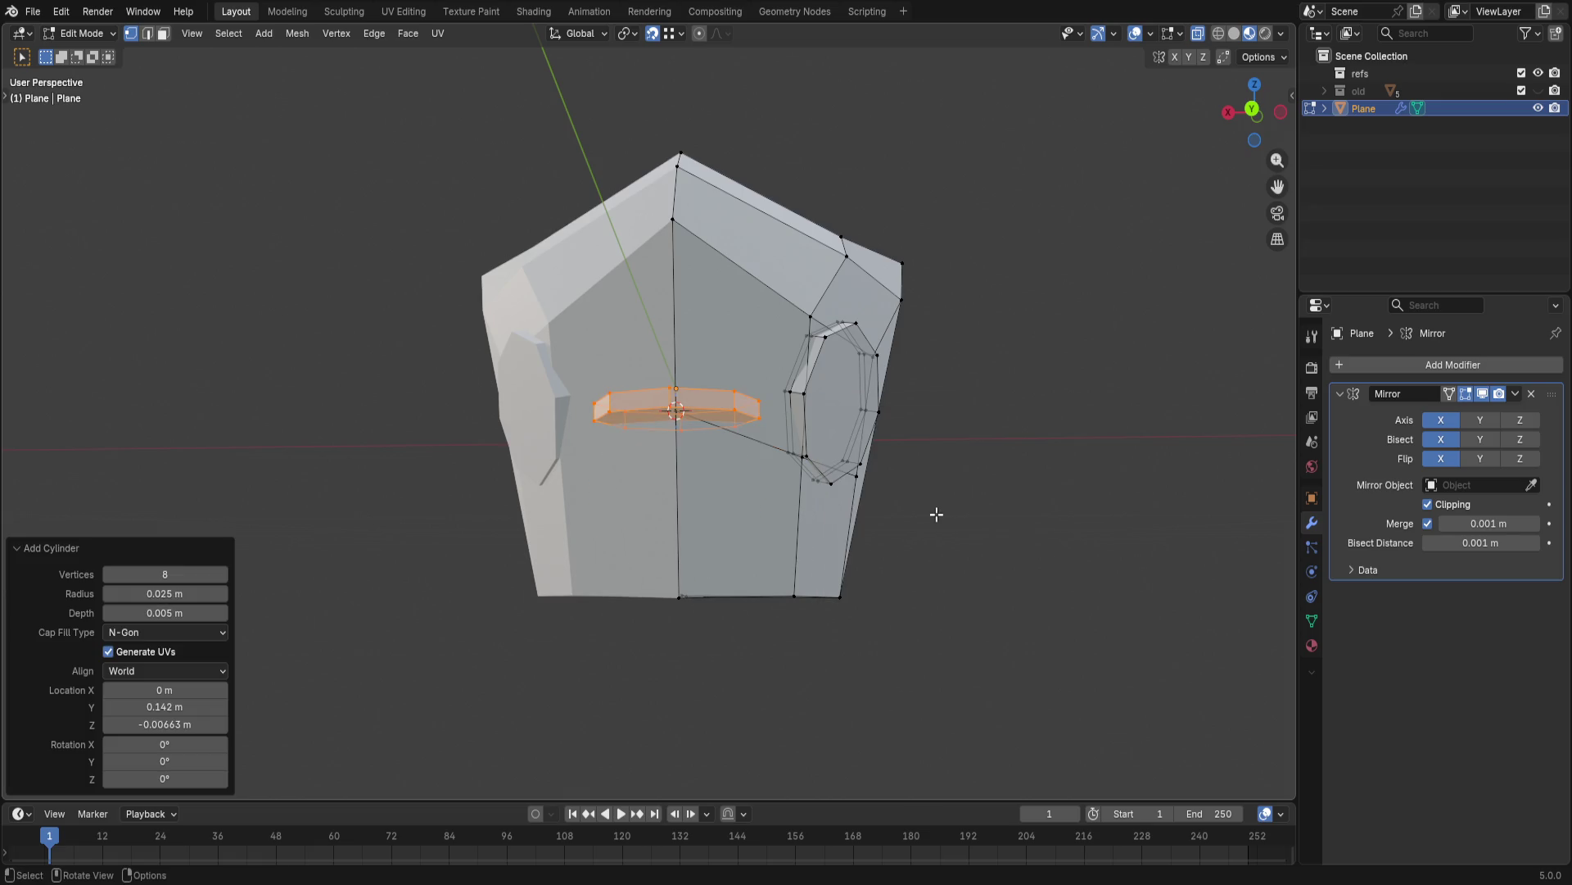
pyautogui.click(1254, 109)
pyautogui.moveTo(769, 392); pyautogui.dragTo(765, 326, button='middle')
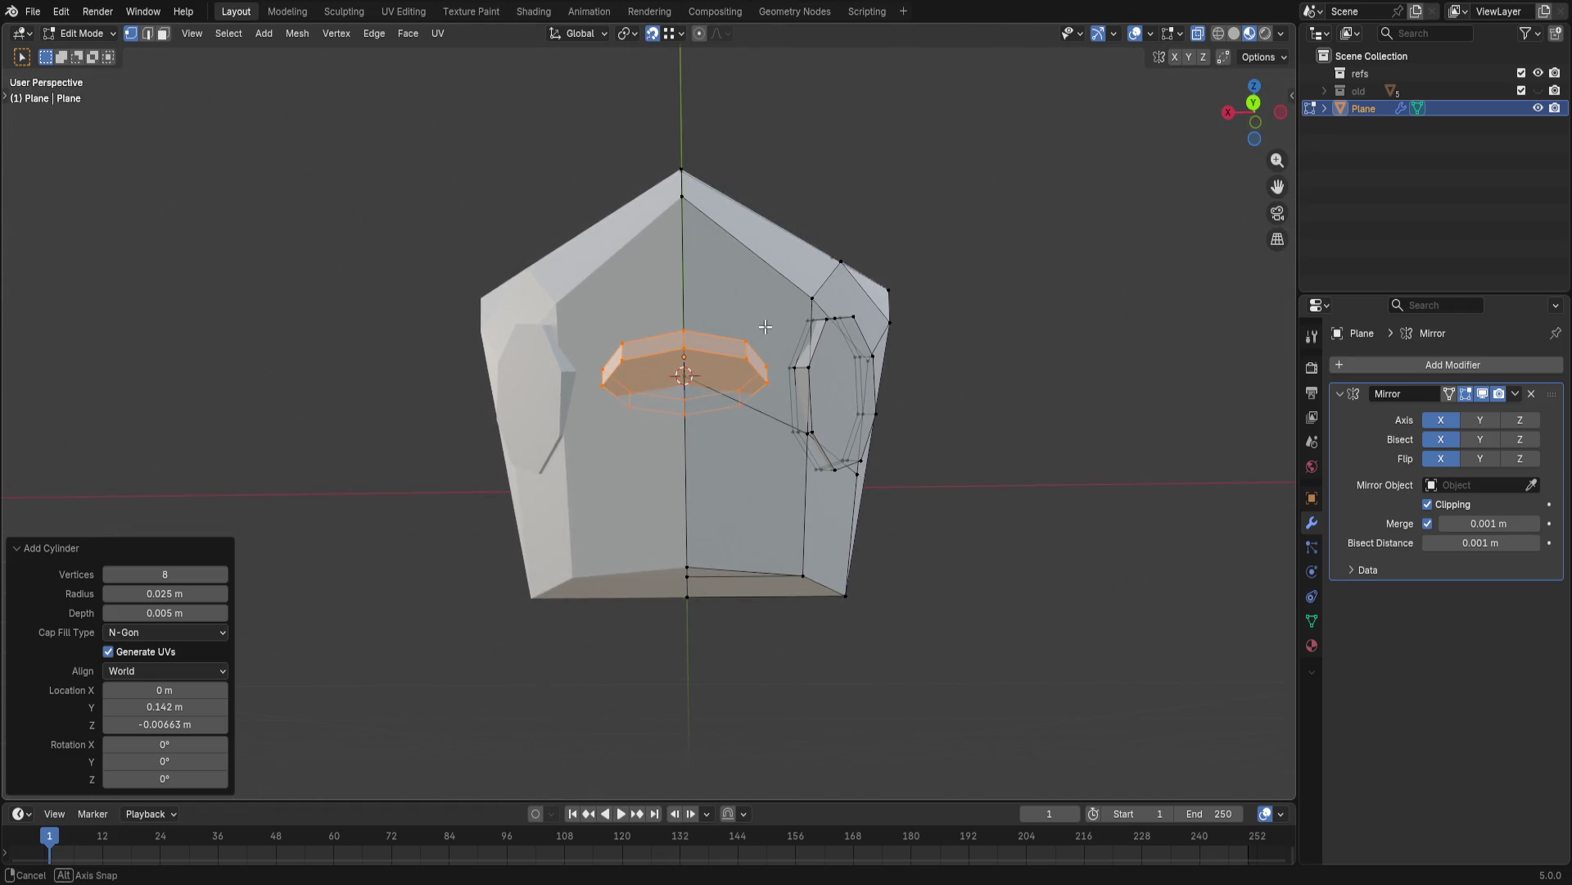
pyautogui.click(161, 670)
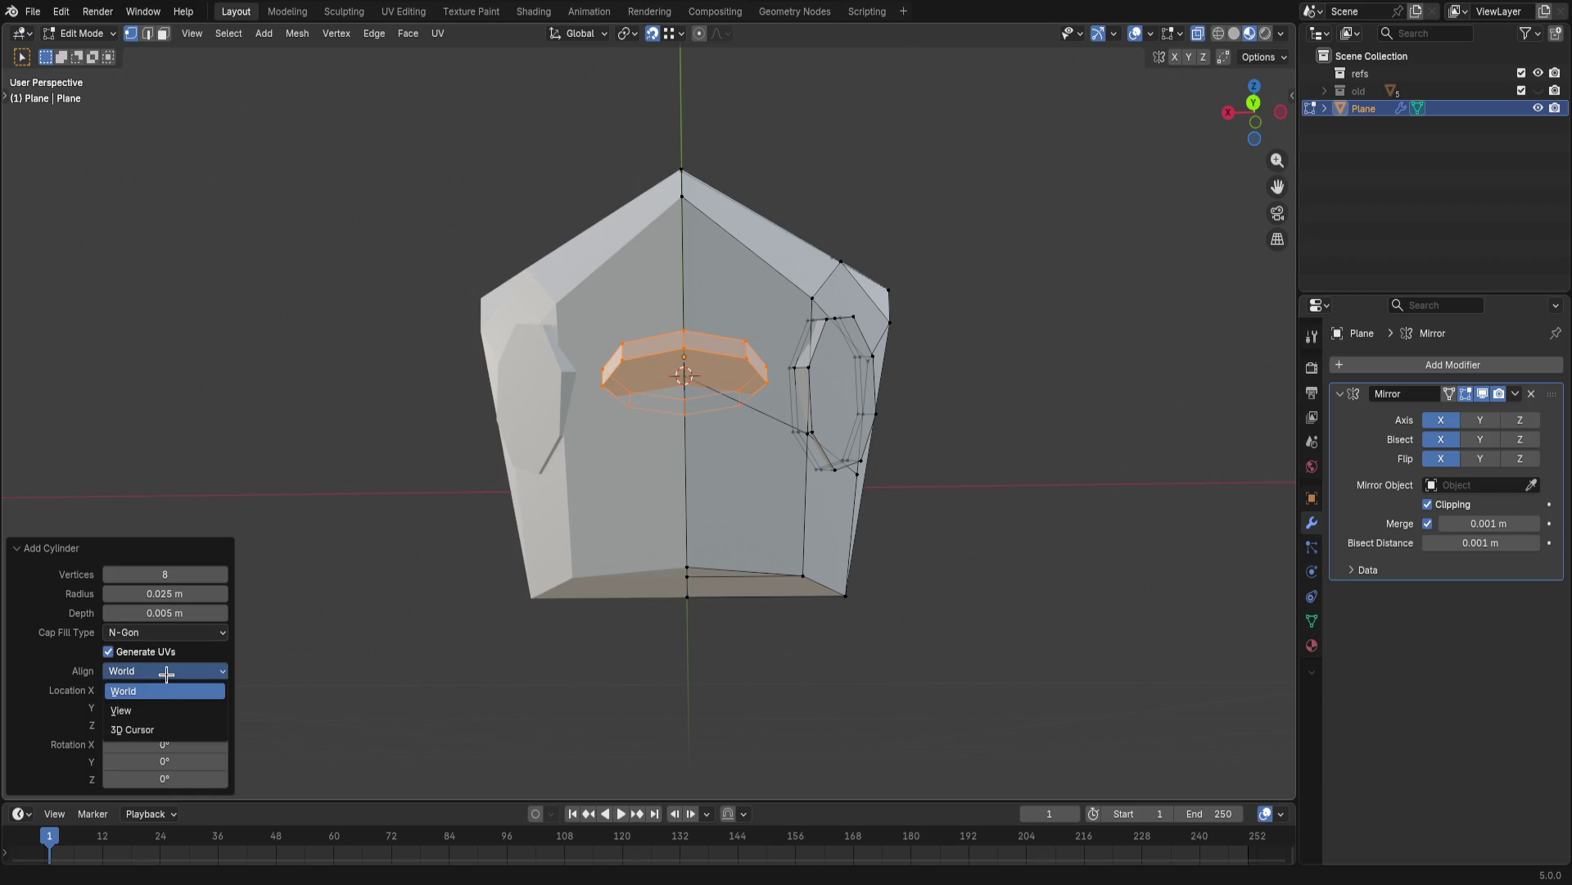
pyautogui.click(164, 706)
pyautogui.press('g')
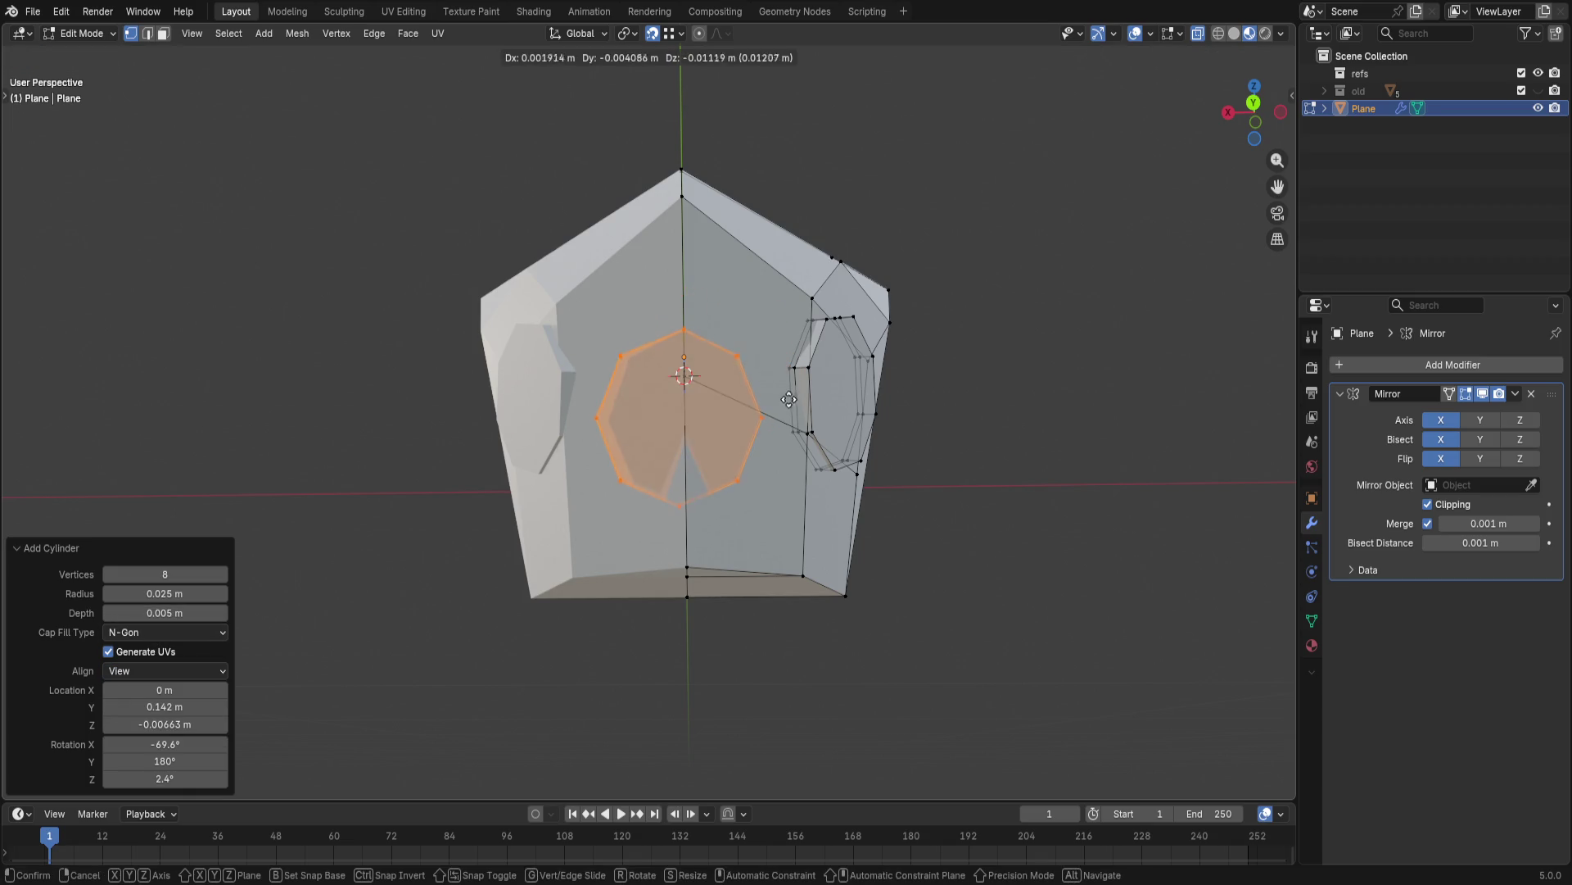
pyautogui.press('z')
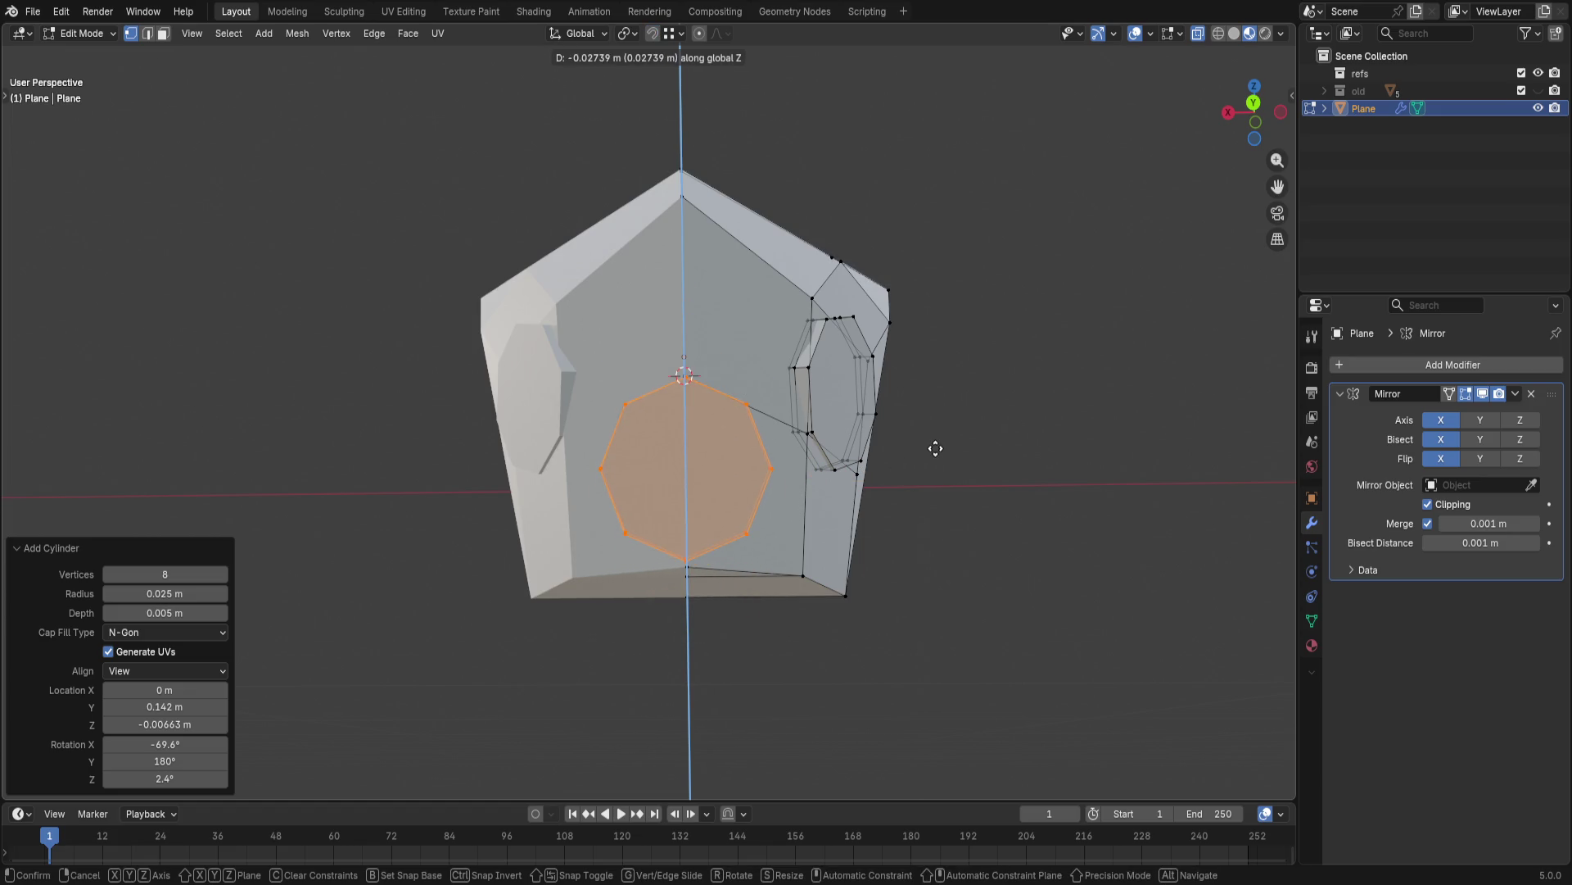
pyautogui.click(936, 448)
# - Rotate the octagon by exactly 360/8 degrees and fill it as a face with F
pyautogui.press('r')
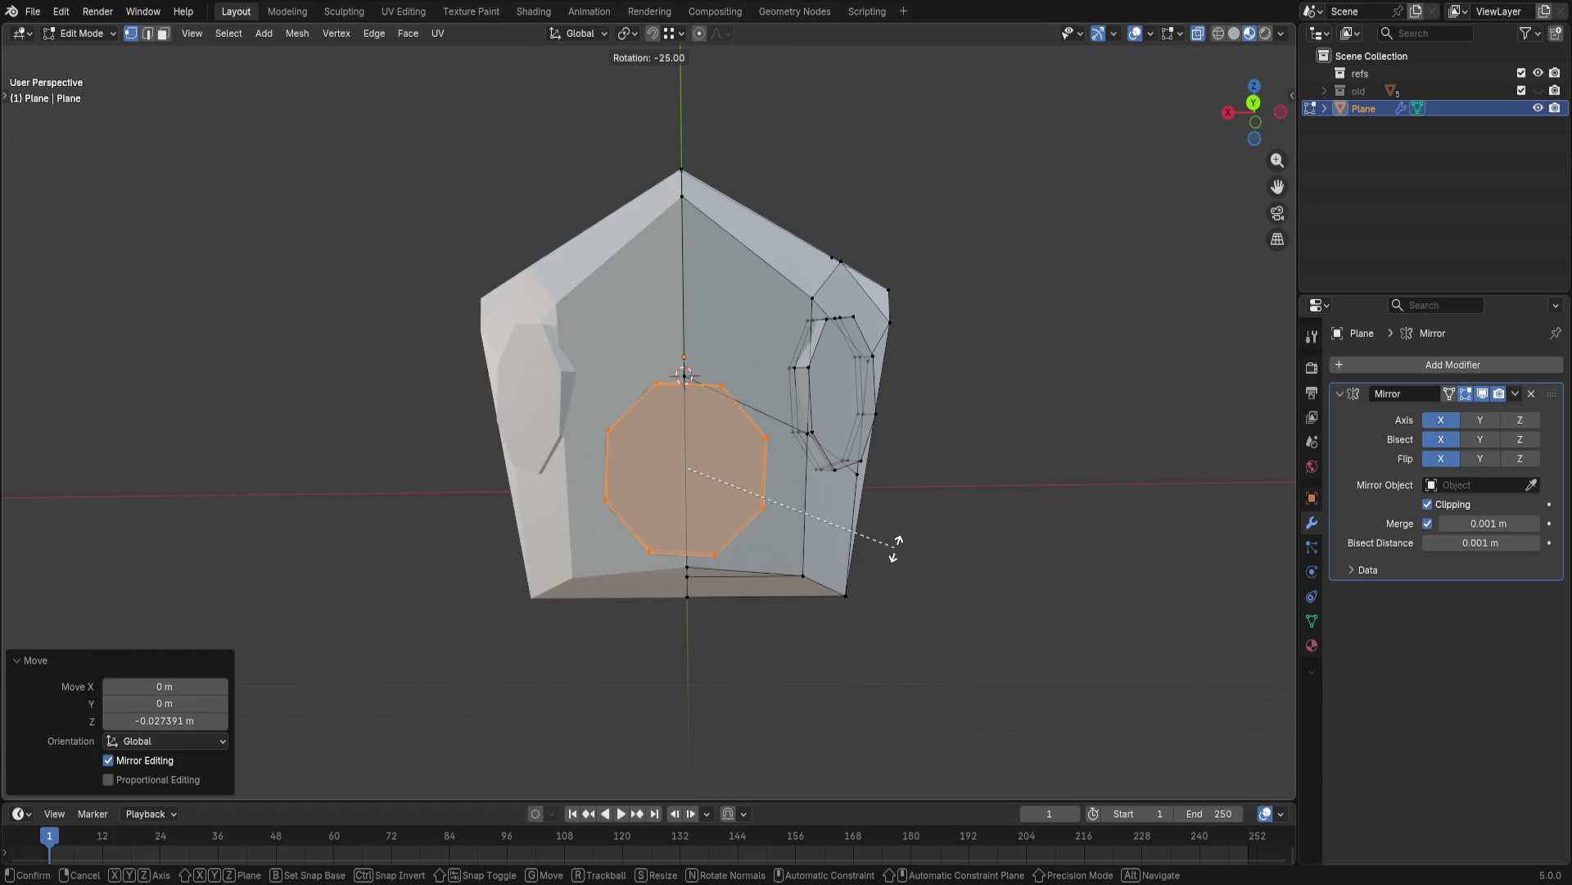
pyautogui.click(910, 543)
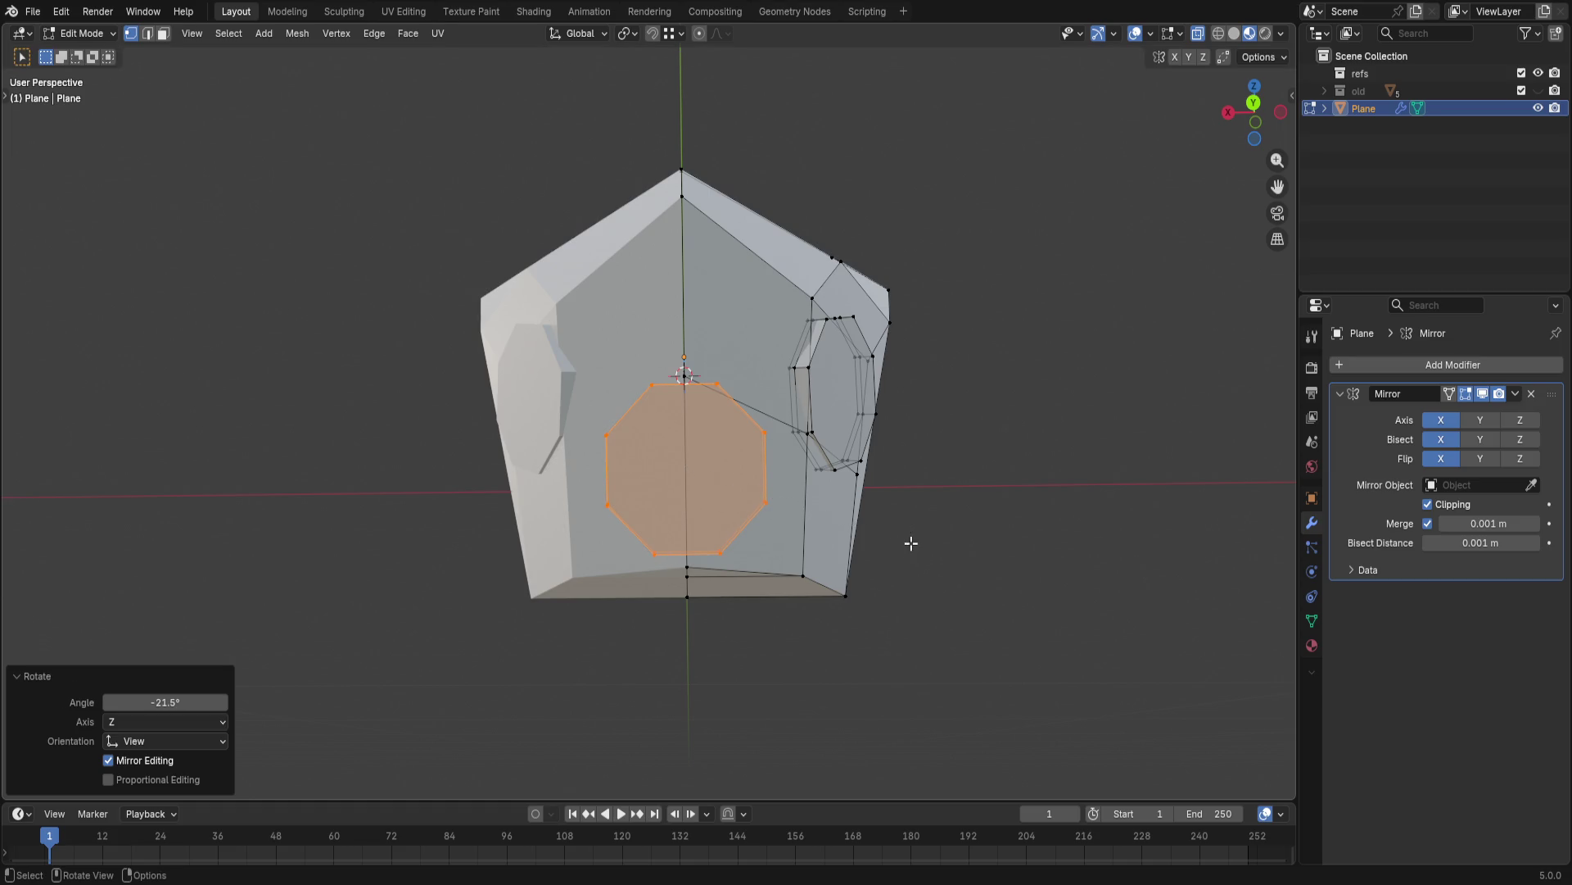
pyautogui.click(170, 700)
pyautogui.write('360/8')
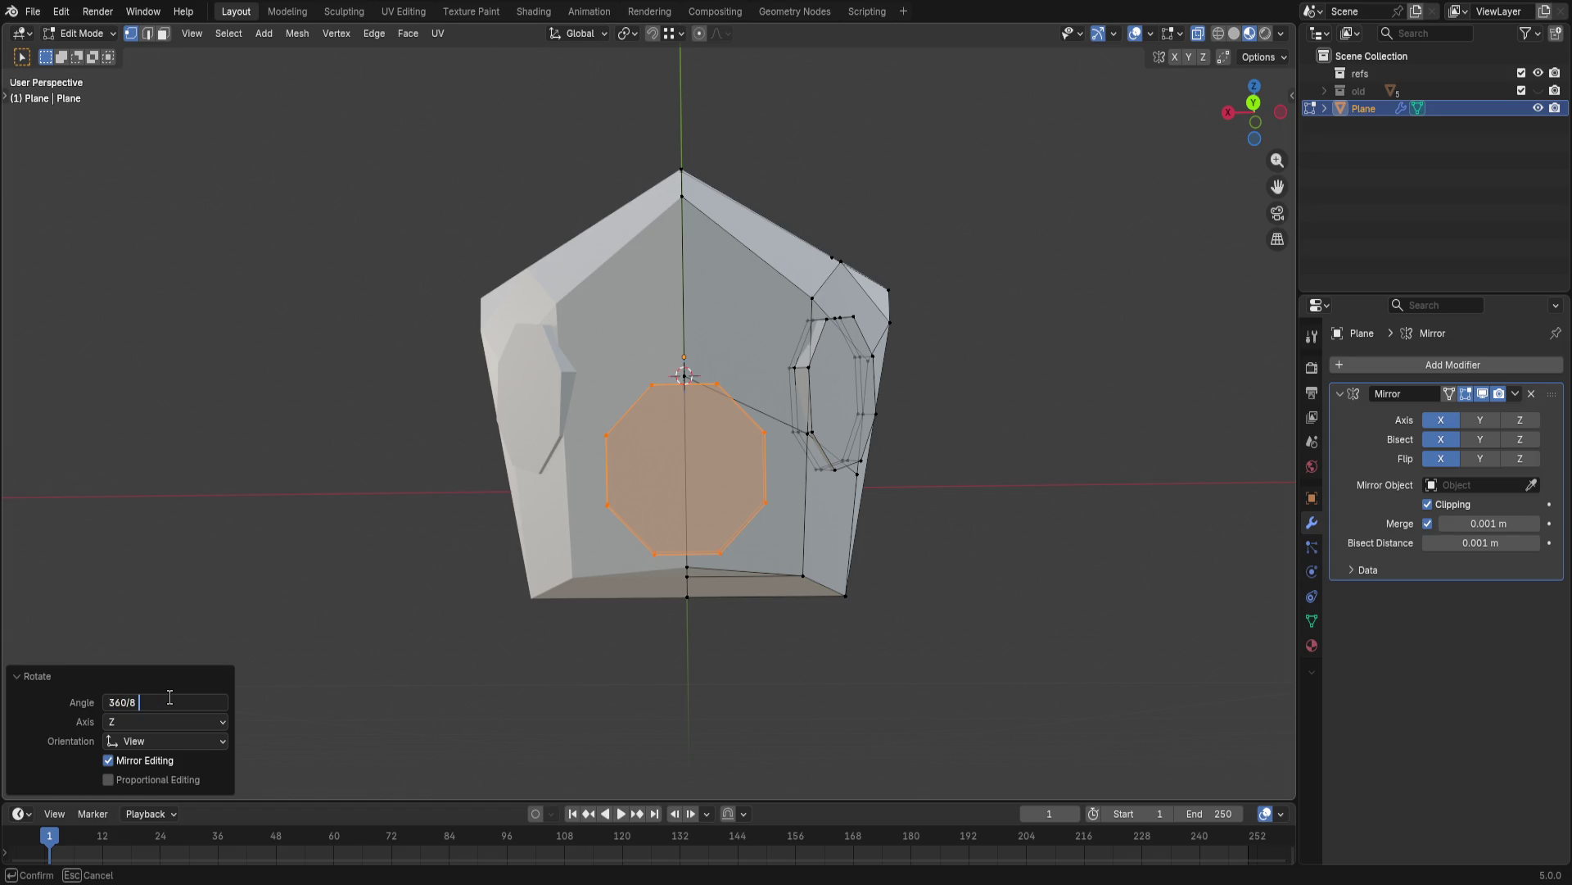
pyautogui.press('Return')
pyautogui.press('f')
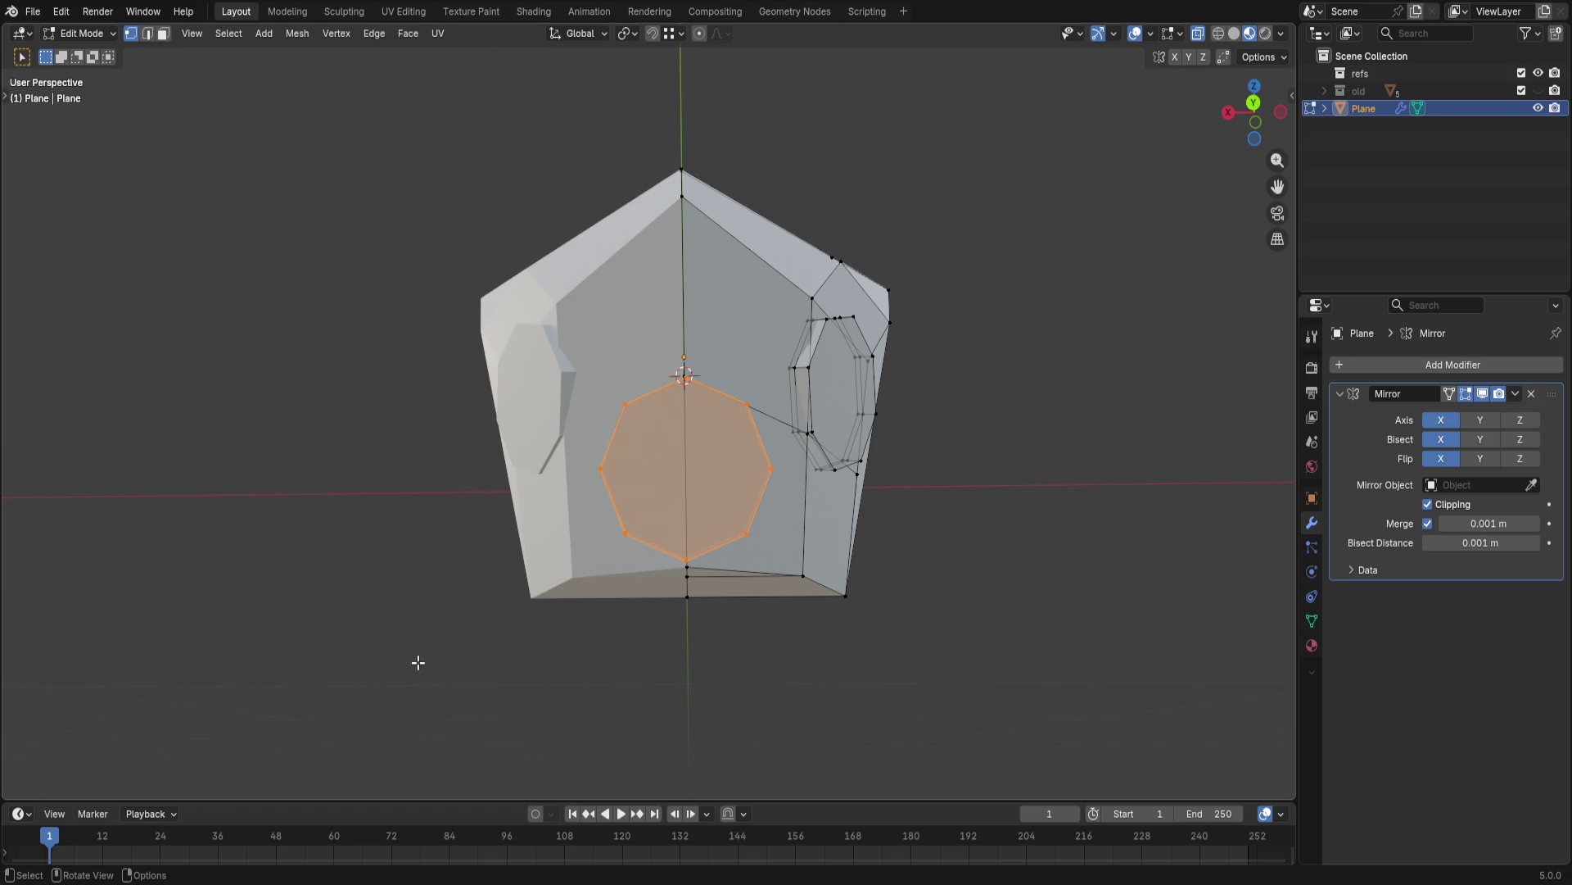
pyautogui.click(1260, 56)
# - Rotate the octagon face again by exactly 180/8 (22.5) degrees
pyautogui.press('r')
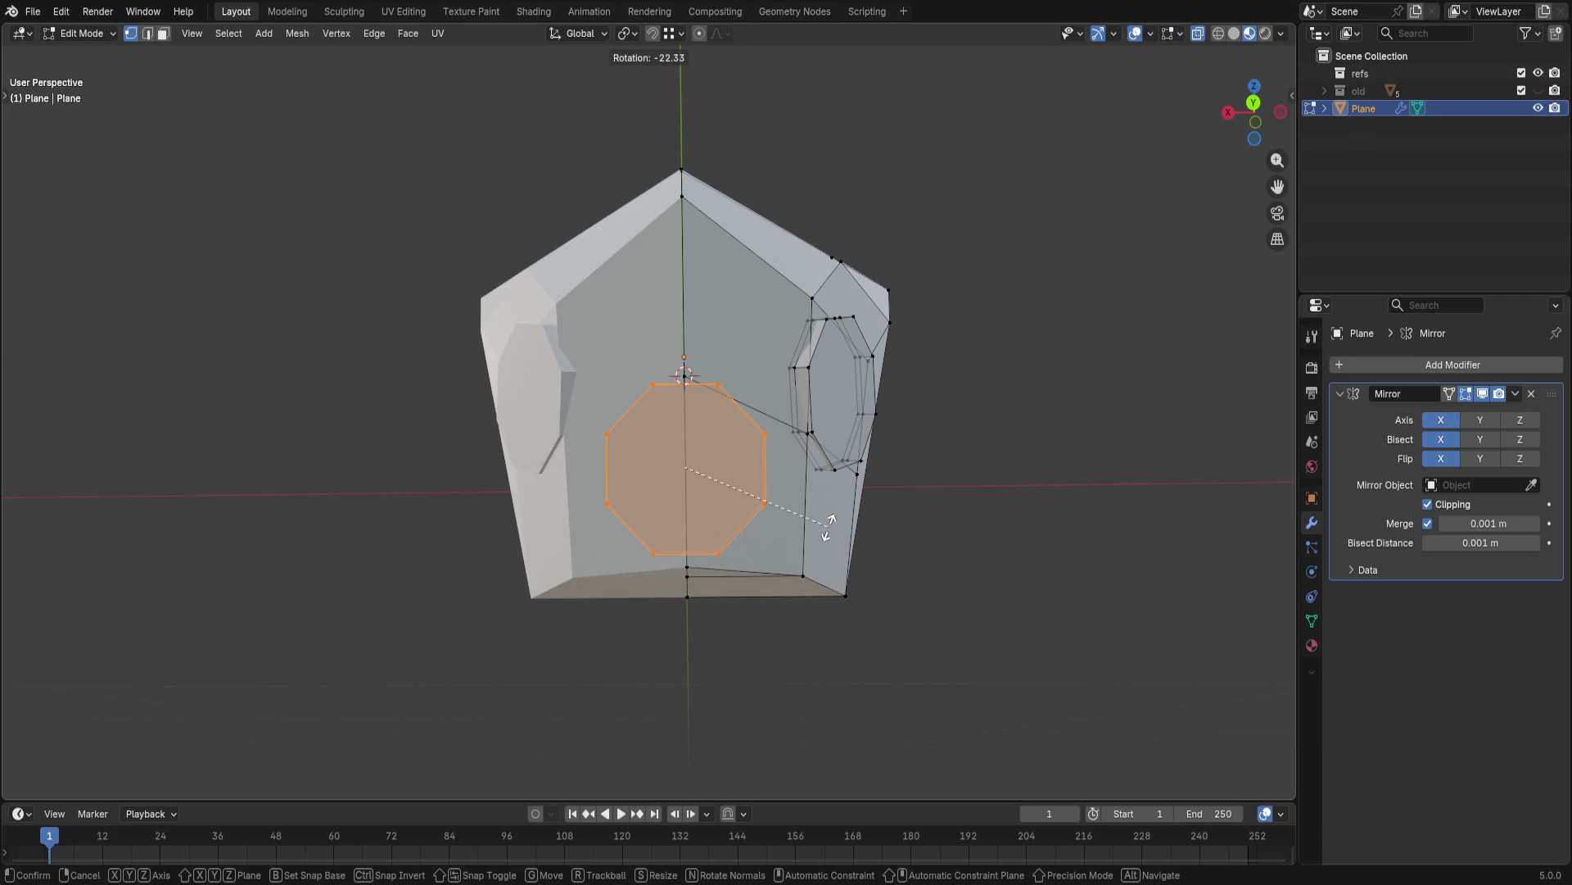
pyautogui.click(829, 526)
pyautogui.click(209, 701)
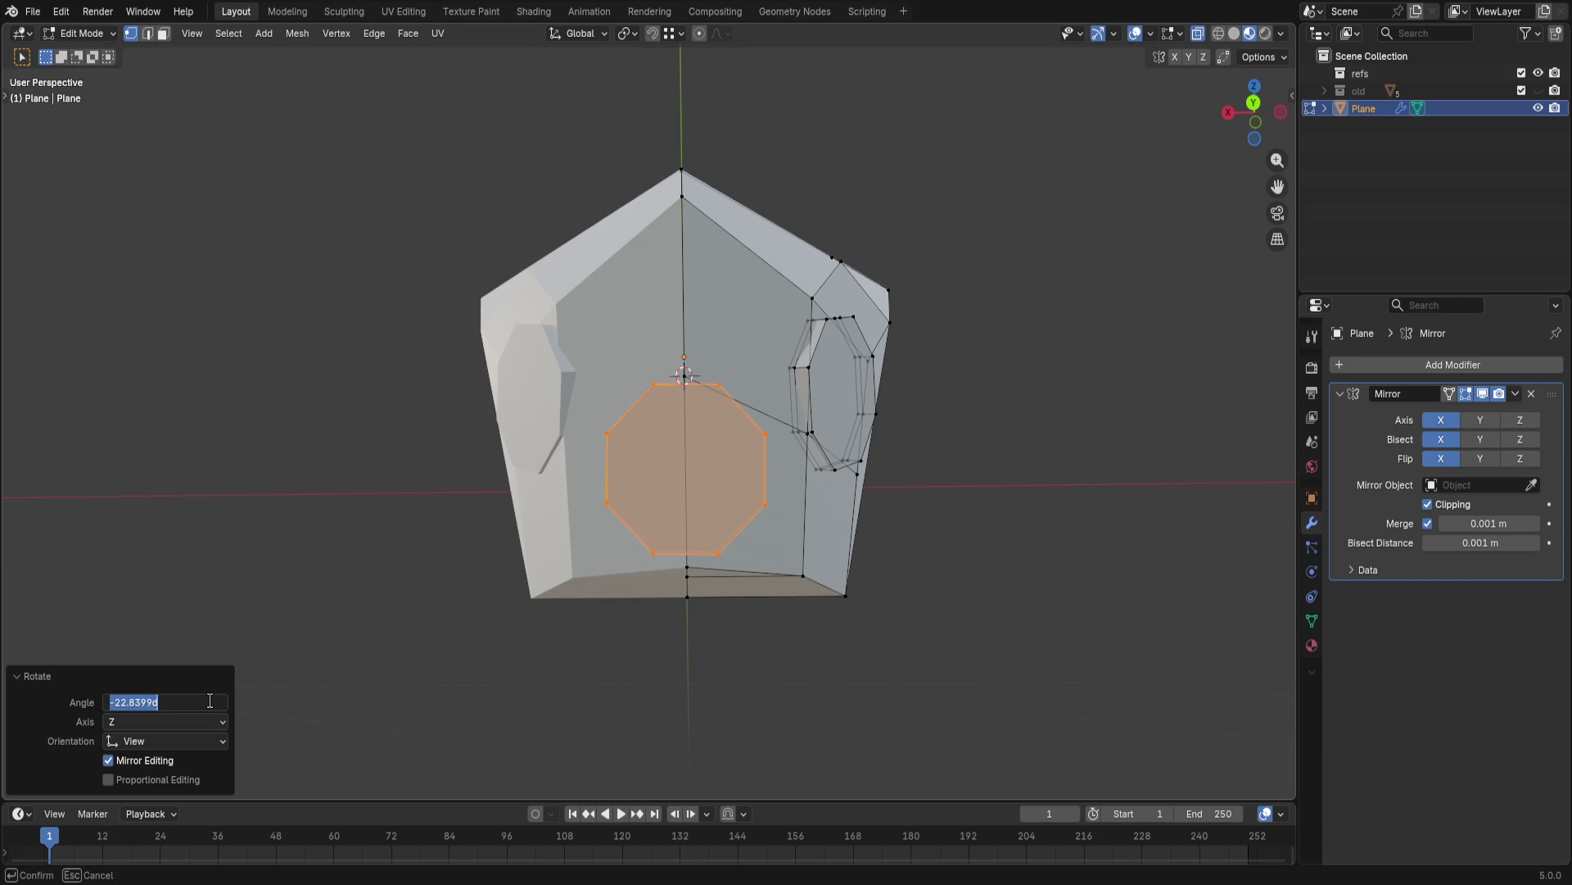
pyautogui.write('22.5')
pyautogui.press('Return')
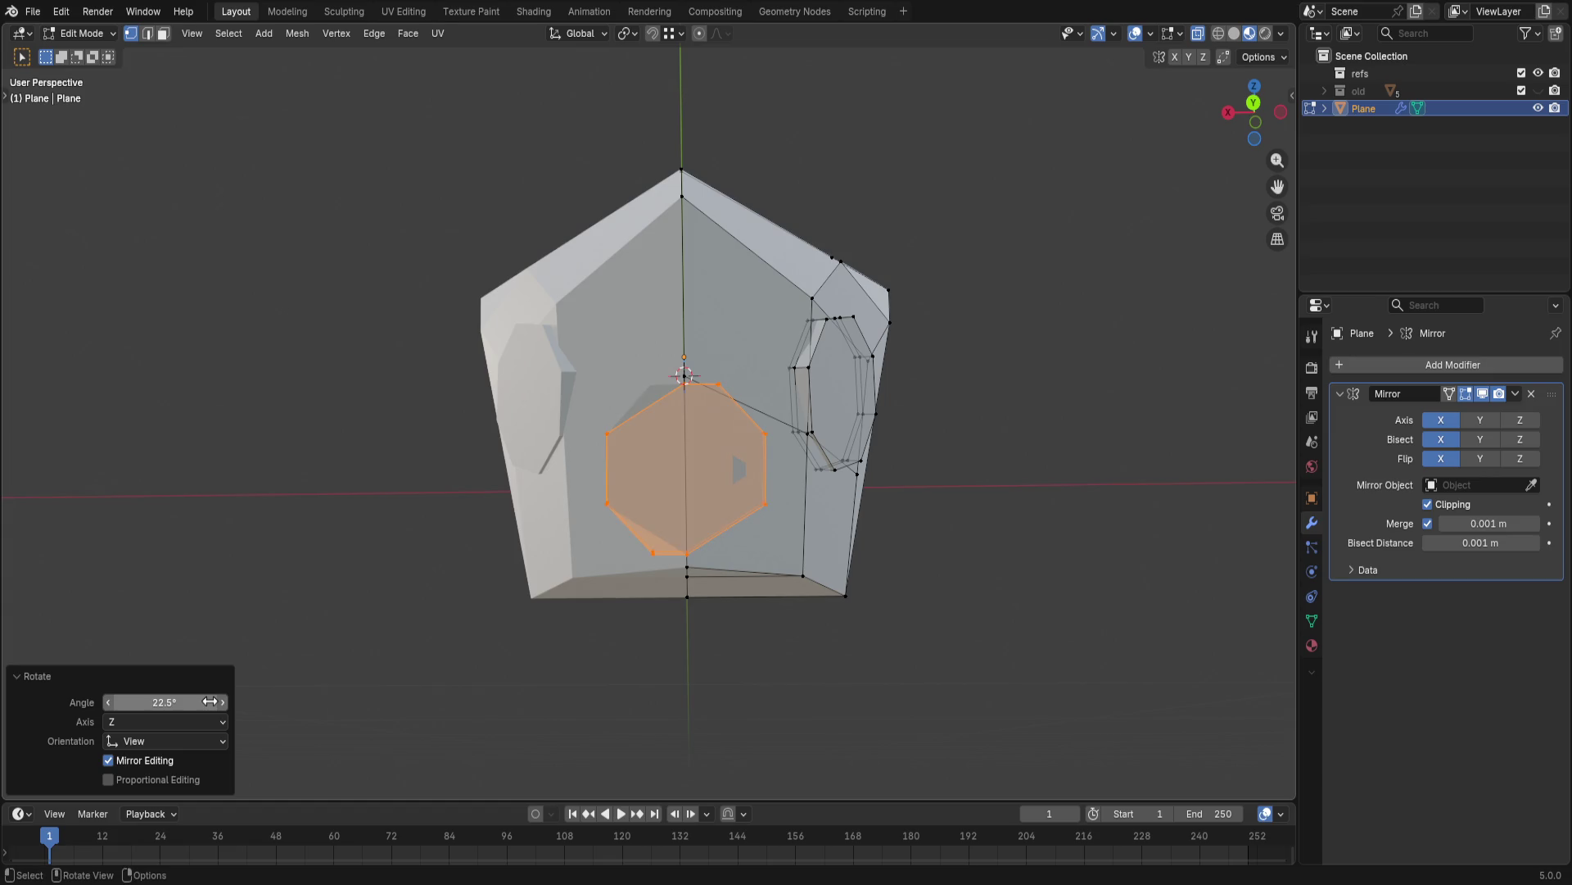
# - Rotate the front octagon face to exactly -22.5° so its edges square to the centre line
pyautogui.click(910, 590)
pyautogui.moveTo(909, 591)
pyautogui.mouseDown(button='middle')
pyautogui.moveTo(1008, 572)
pyautogui.moveTo(917, 516)
pyautogui.moveTo(889, 460)
pyautogui.mouseUp(button='middle')
pyautogui.hotkey('ctrl', 'z')
pyautogui.press('r')
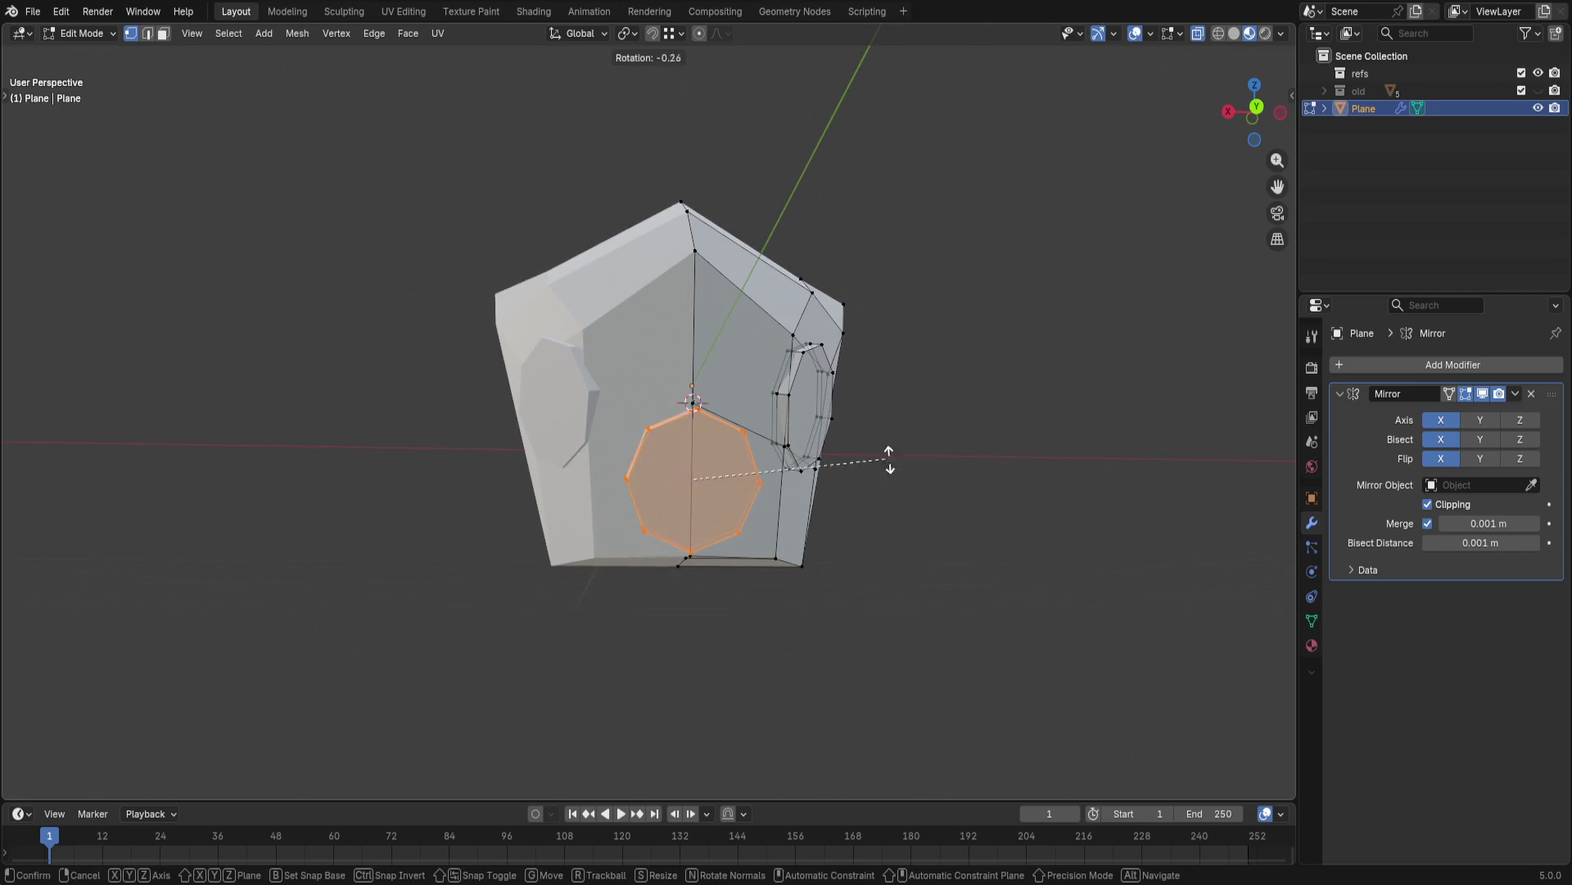
pyautogui.click(920, 552)
pyautogui.click(187, 702)
pyautogui.write('180/8')
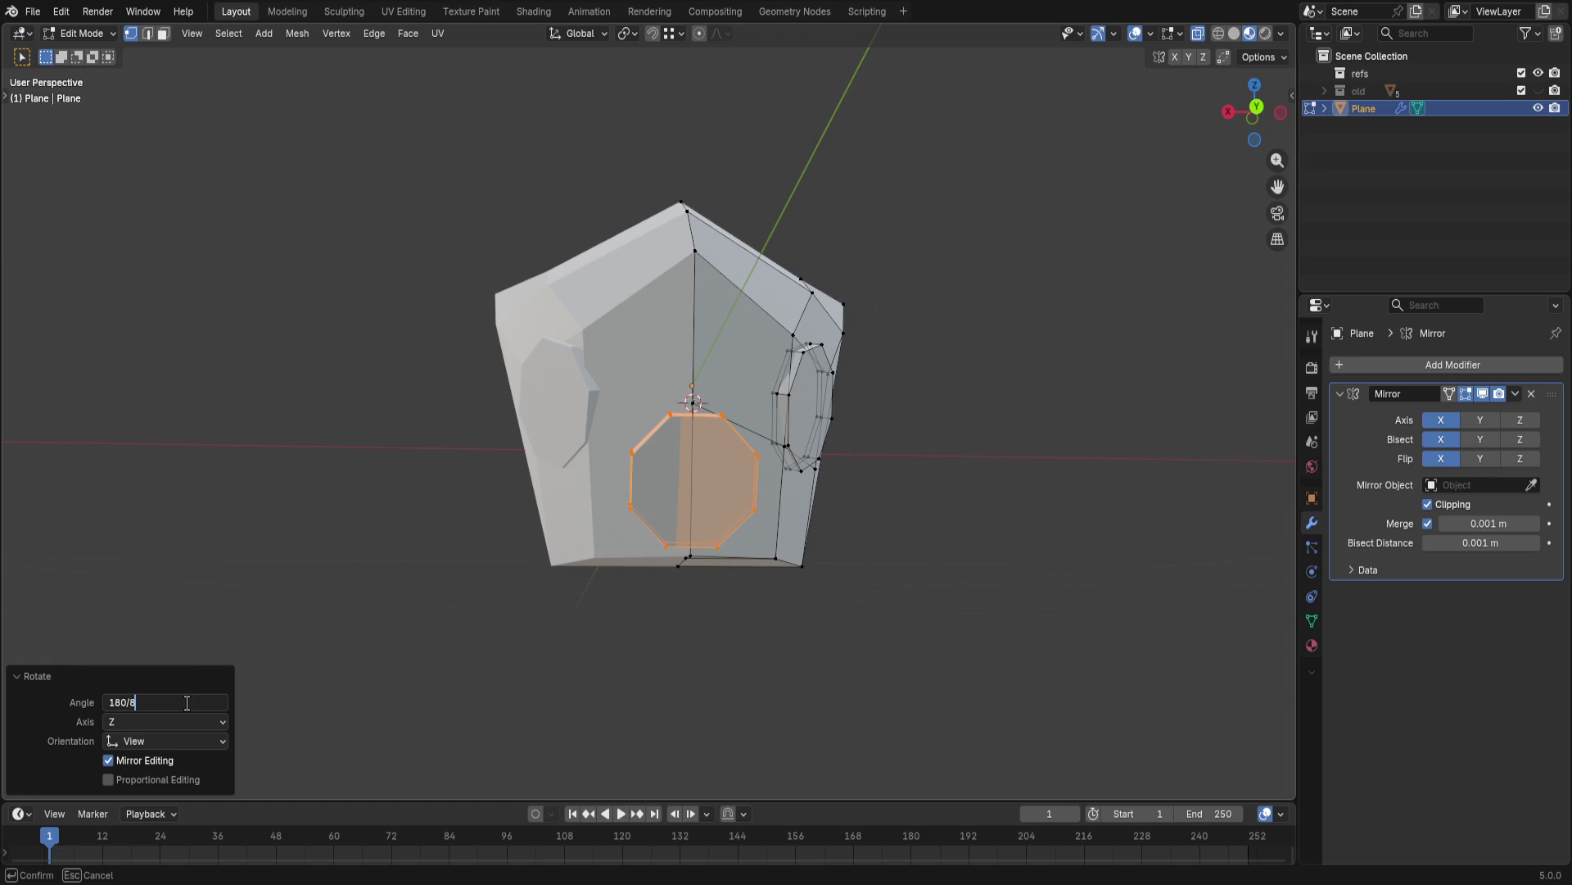
pyautogui.press('Return')
pyautogui.hotkey('ctrl', 'z')
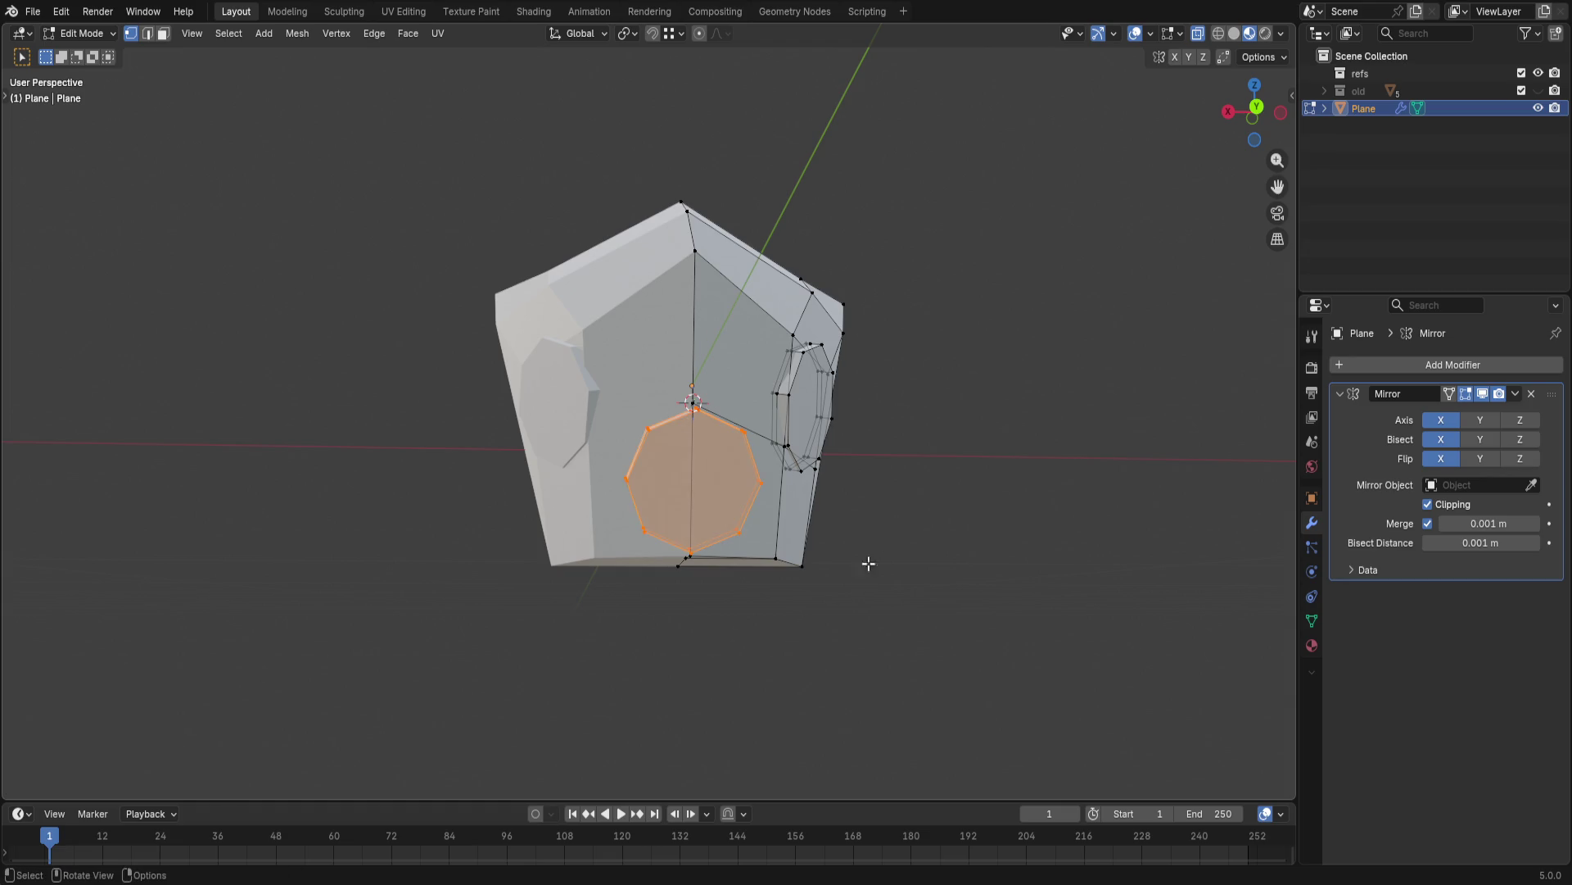
pyautogui.press('r')
pyautogui.click(903, 590)
pyautogui.click(139, 704)
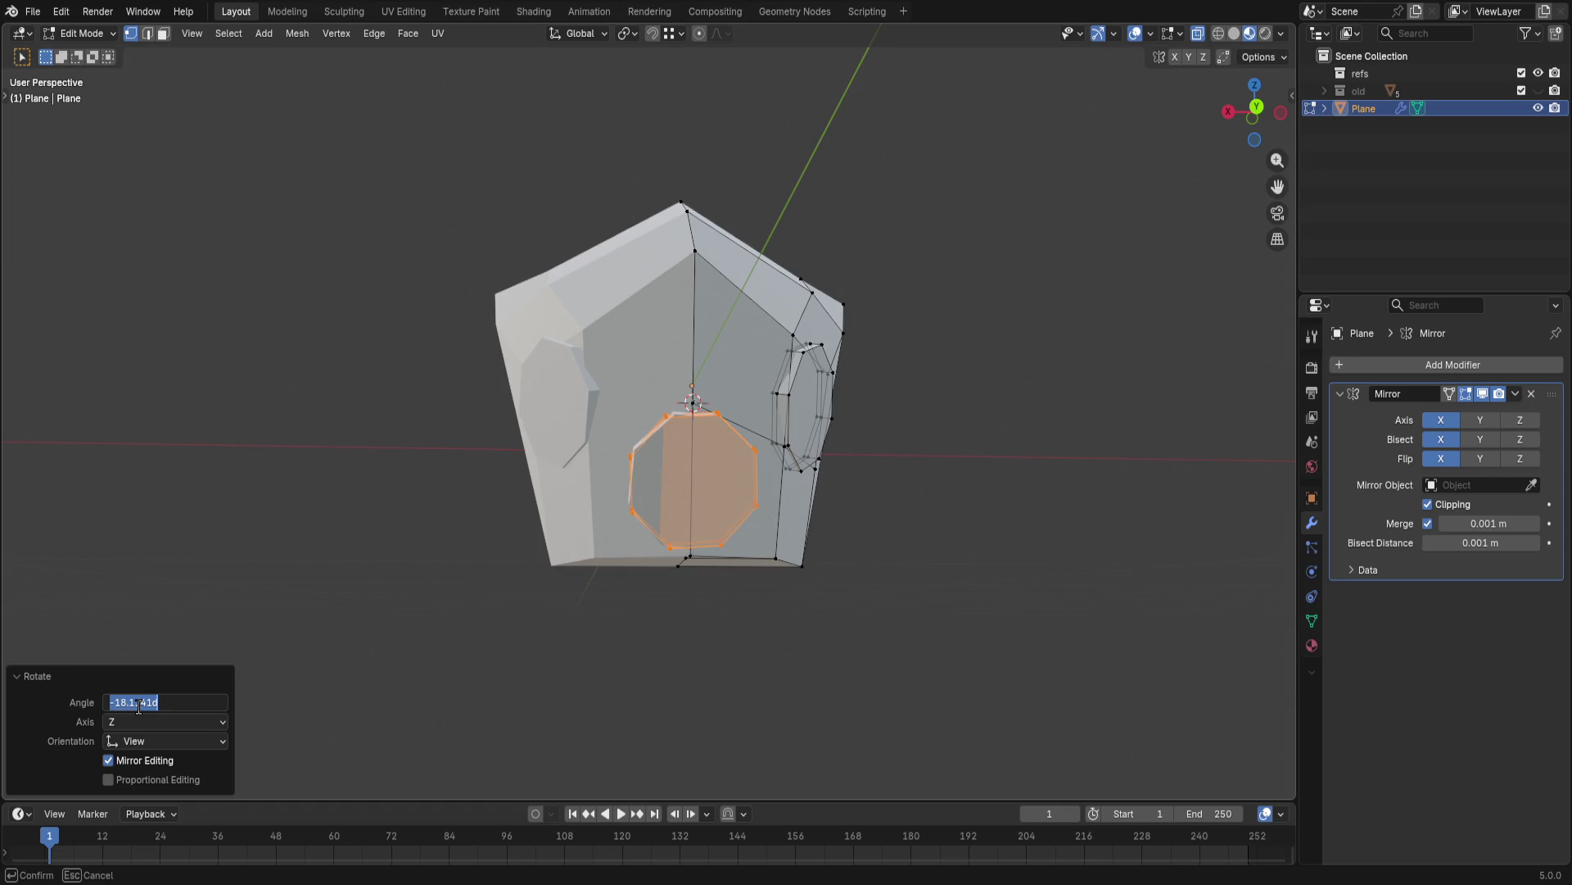
pyautogui.press('Return')
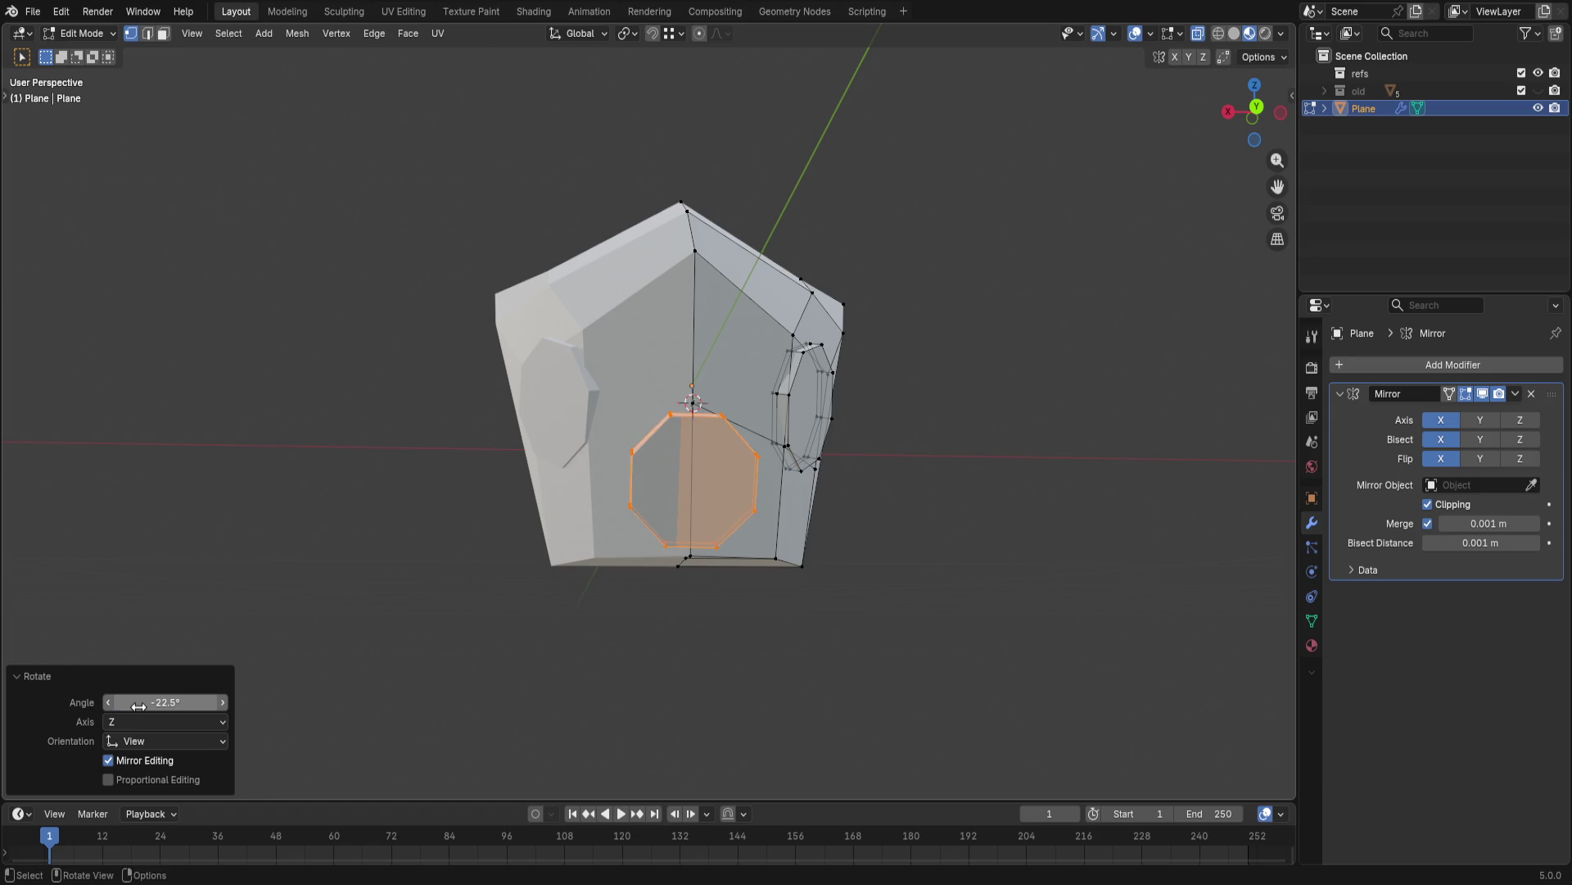
# - Box-select the left half of the octagon and delete its vertices, leaving the mirror to fill that side
pyautogui.click(1094, 597)
pyautogui.moveTo(586, 376); pyautogui.dragTo(669, 575)
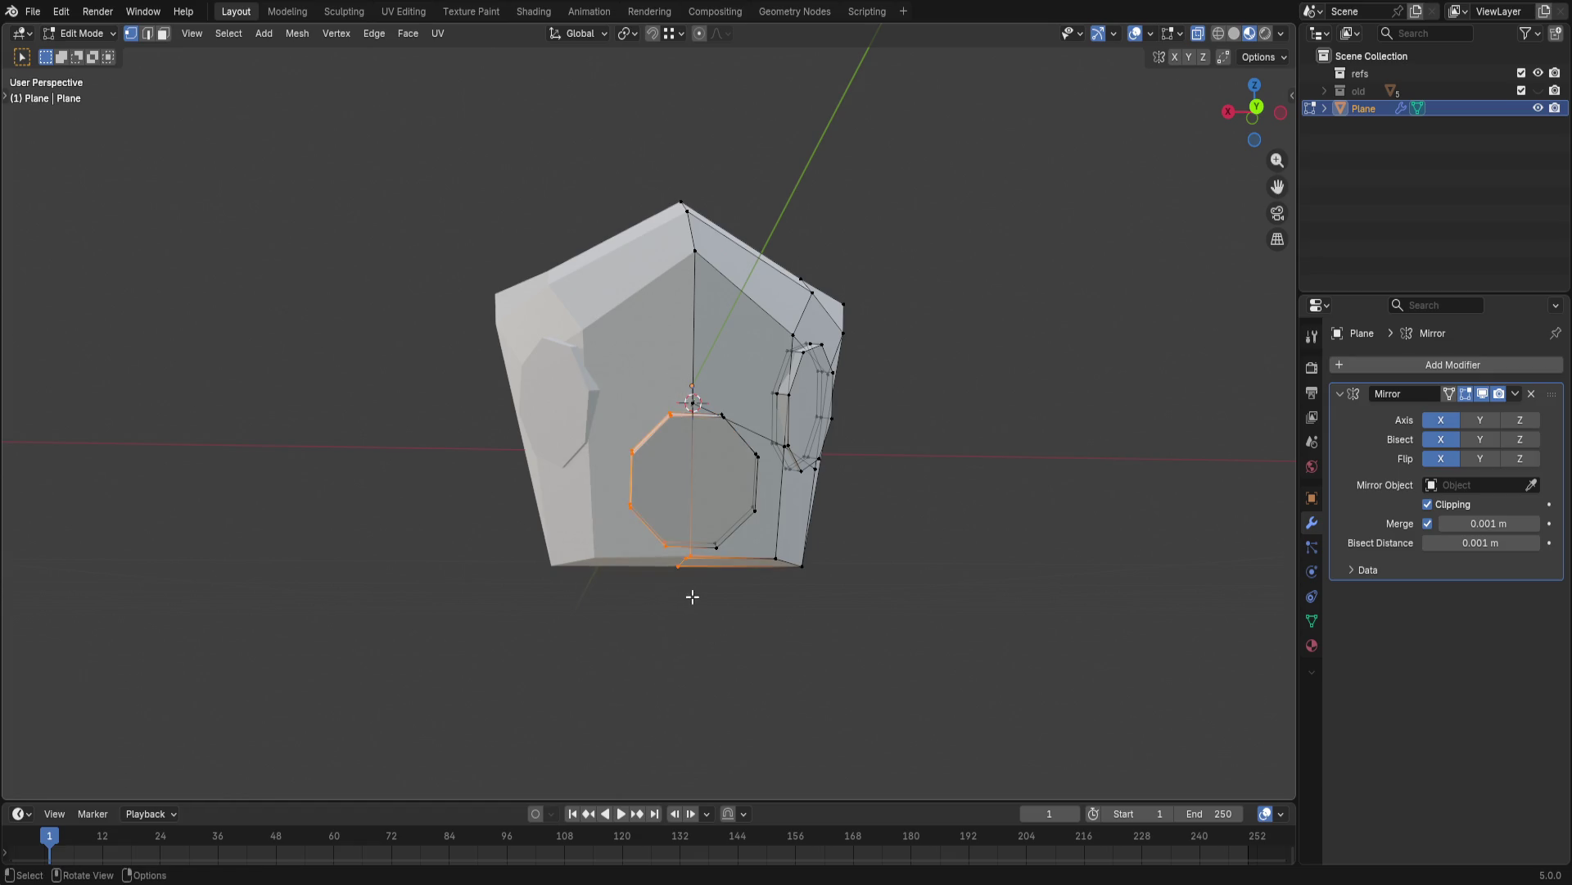
pyautogui.moveTo(664, 573); pyautogui.dragTo(675, 624, button='middle')
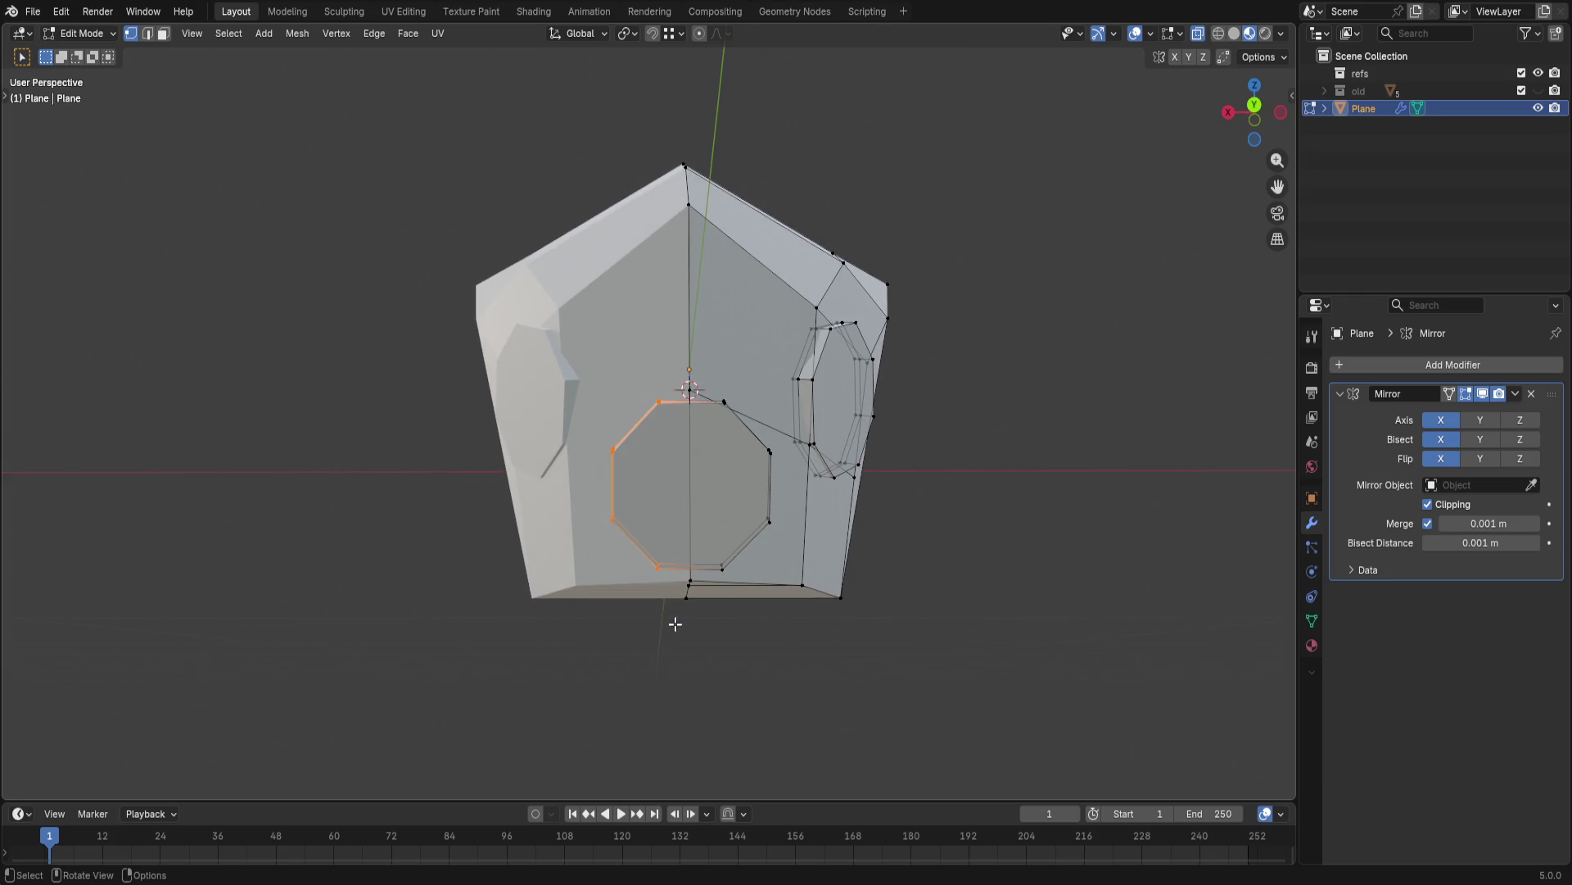
pyautogui.rightClick(677, 613)
pyautogui.click(677, 614)
pyautogui.moveTo(559, 315); pyautogui.dragTo(670, 659)
pyautogui.press('x')
pyautogui.click(670, 659)
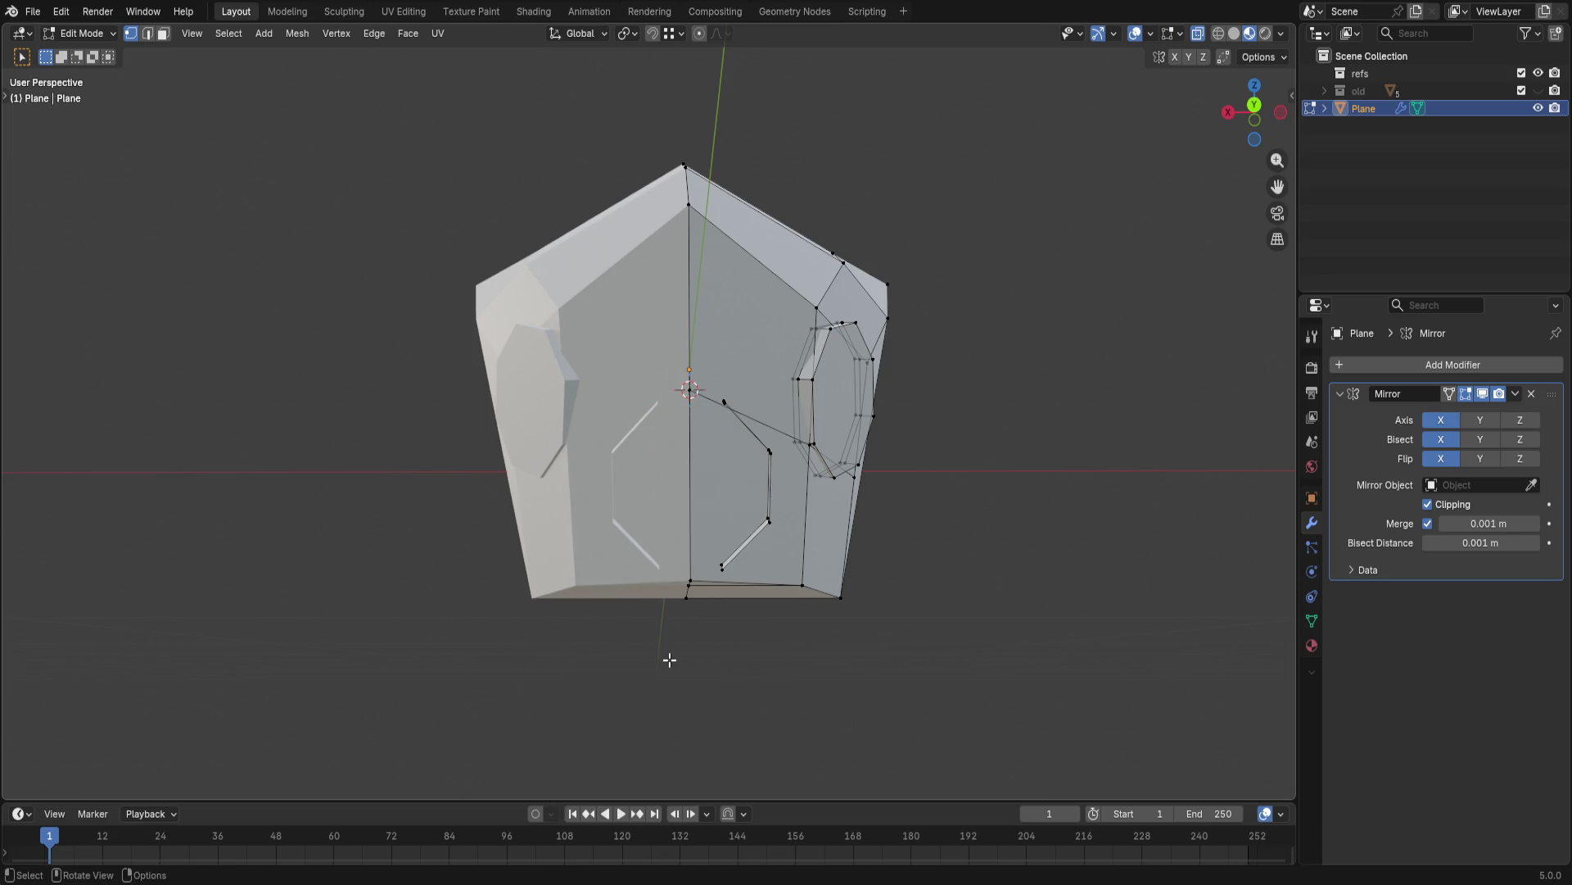
pyautogui.moveTo(650, 489)
pyautogui.mouseDown(button='middle')
pyautogui.moveTo(843, 395)
pyautogui.moveTo(631, 433)
pyautogui.mouseUp(button='middle')
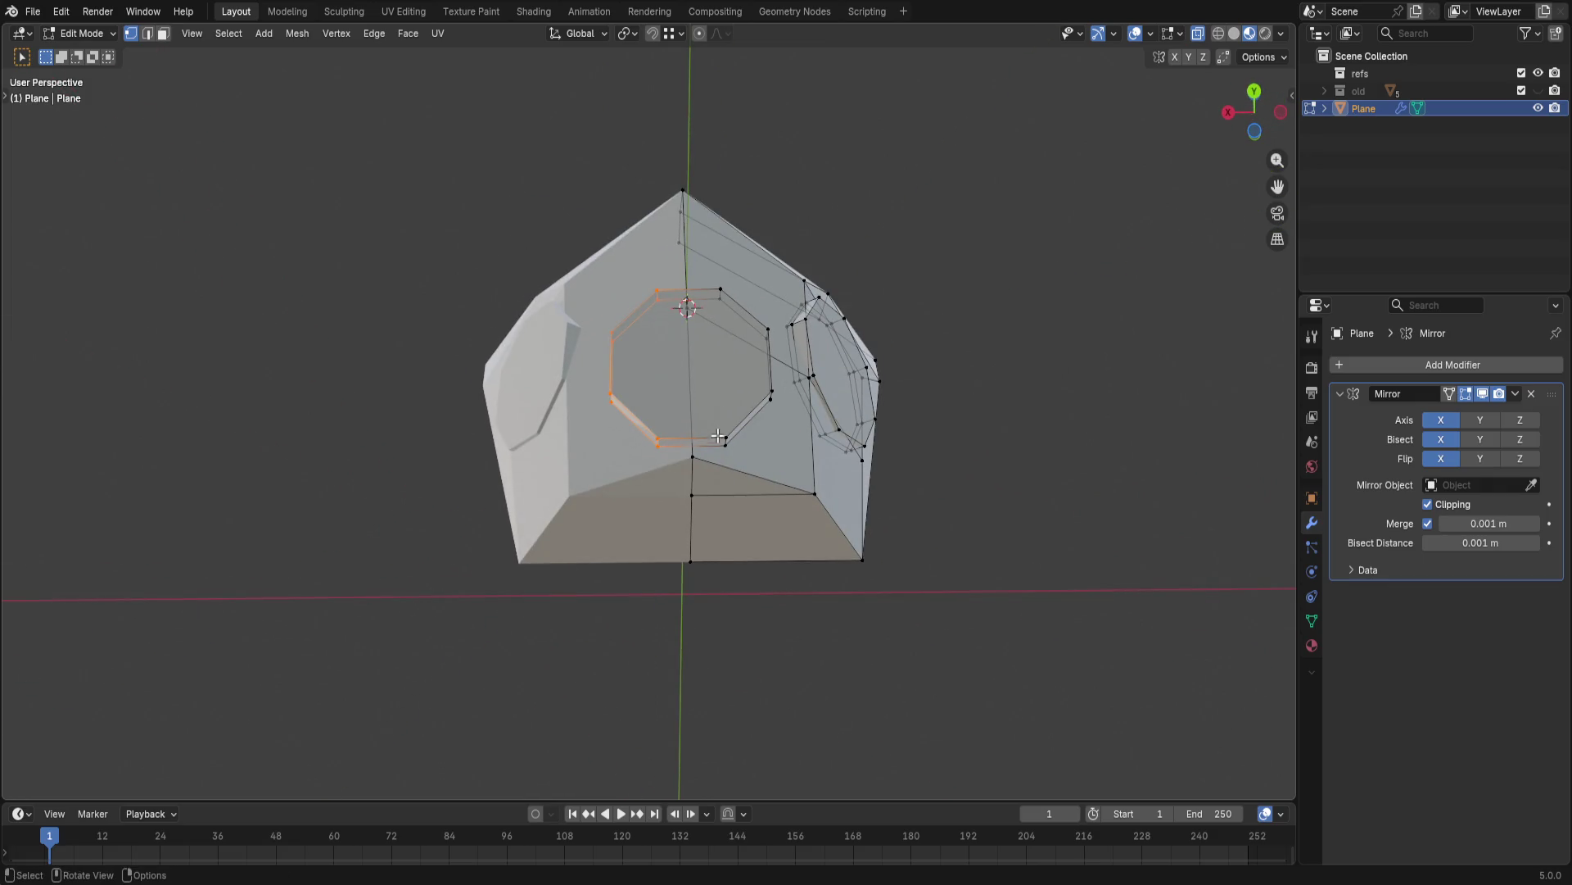
# - Nudge the half-octagon edges into place and select the outer shell faces in face mode
pyautogui.press('g')
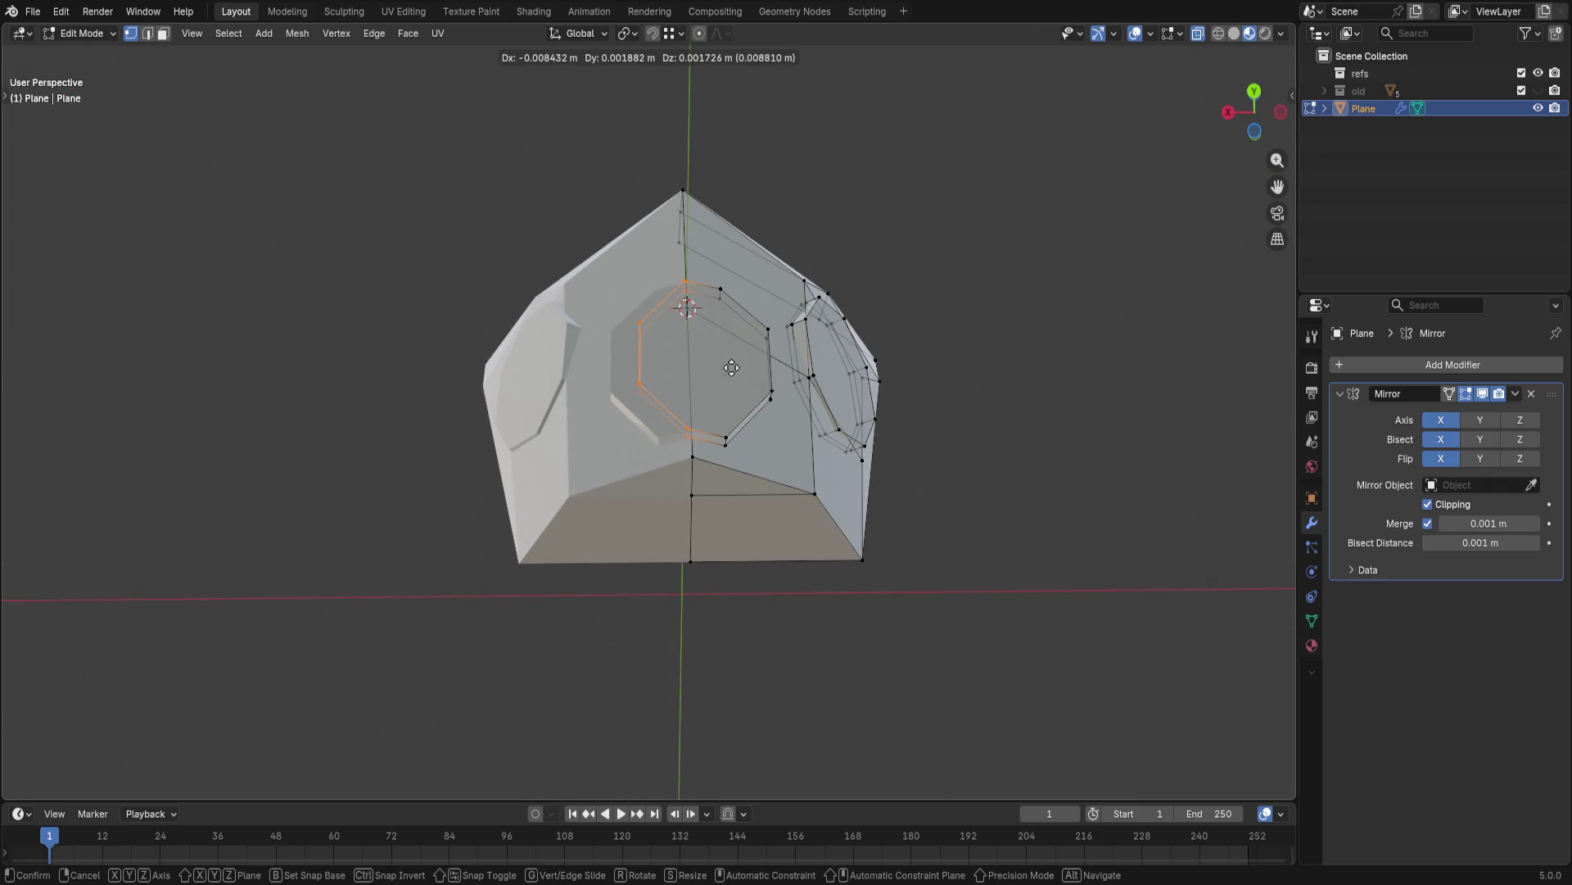
pyautogui.click(897, 394)
pyautogui.click(1019, 430)
pyautogui.moveTo(1019, 429)
pyautogui.mouseDown(button='middle')
pyautogui.moveTo(1081, 509)
pyautogui.moveTo(1133, 652)
pyautogui.moveTo(930, 484)
pyautogui.mouseUp(button='middle')
pyautogui.press('a')
pyautogui.press('3')
pyautogui.click(1036, 527)
pyautogui.moveTo(1035, 528)
pyautogui.mouseDown(button='middle')
pyautogui.moveTo(773, 568)
pyautogui.moveTo(801, 537)
pyautogui.mouseUp(button='middle')
pyautogui.click(565, 514)
pyautogui.moveTo(565, 514); pyautogui.dragTo(558, 664, button='middle')
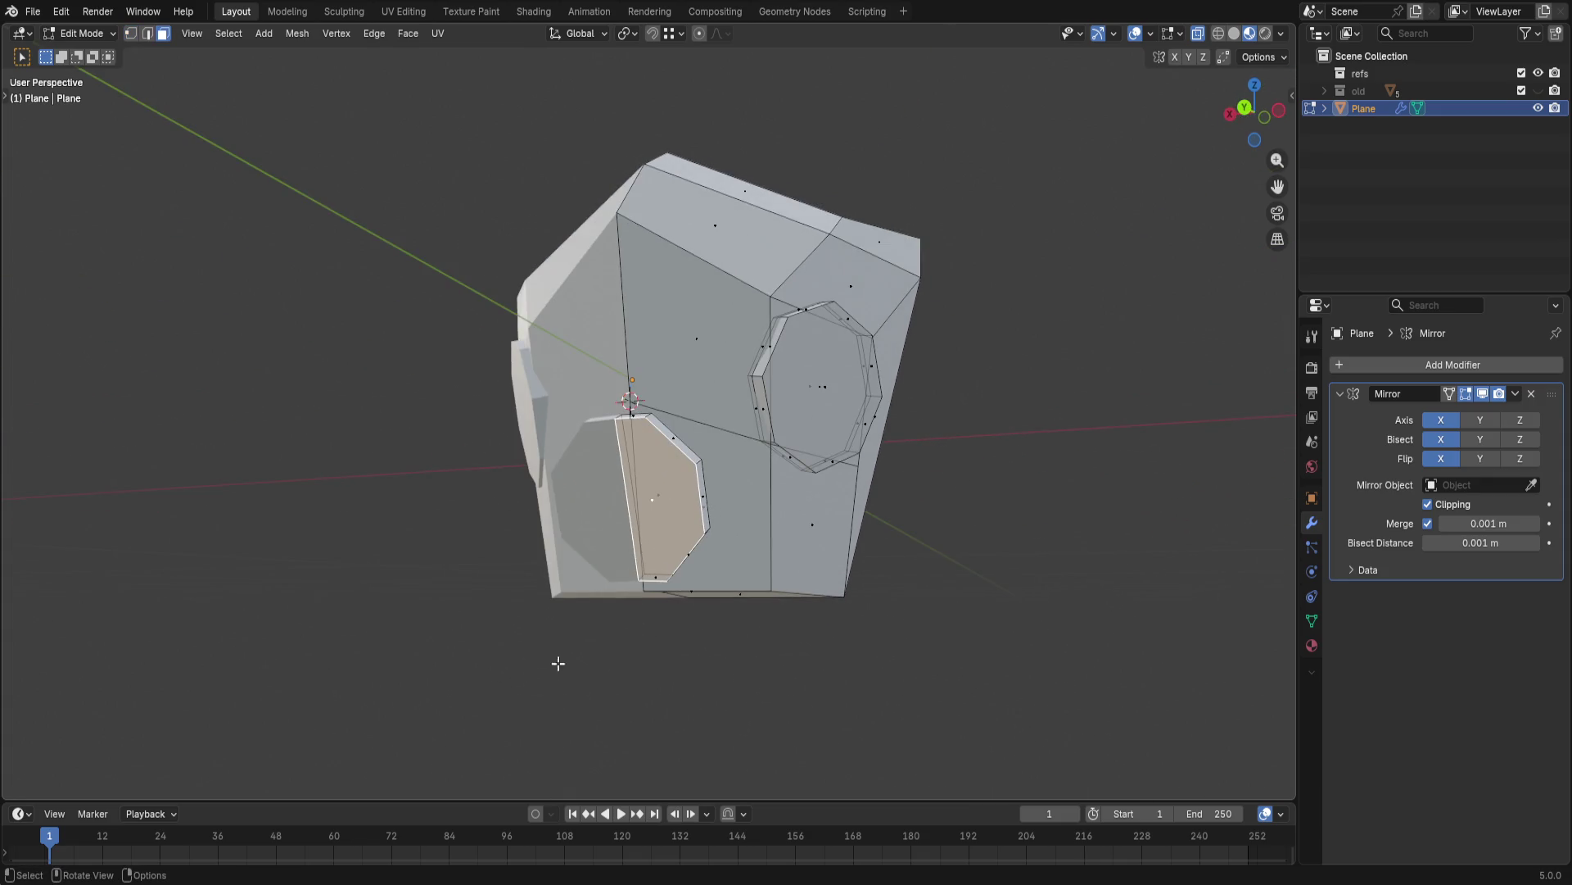
pyautogui.click(606, 692)
pyautogui.press('l')
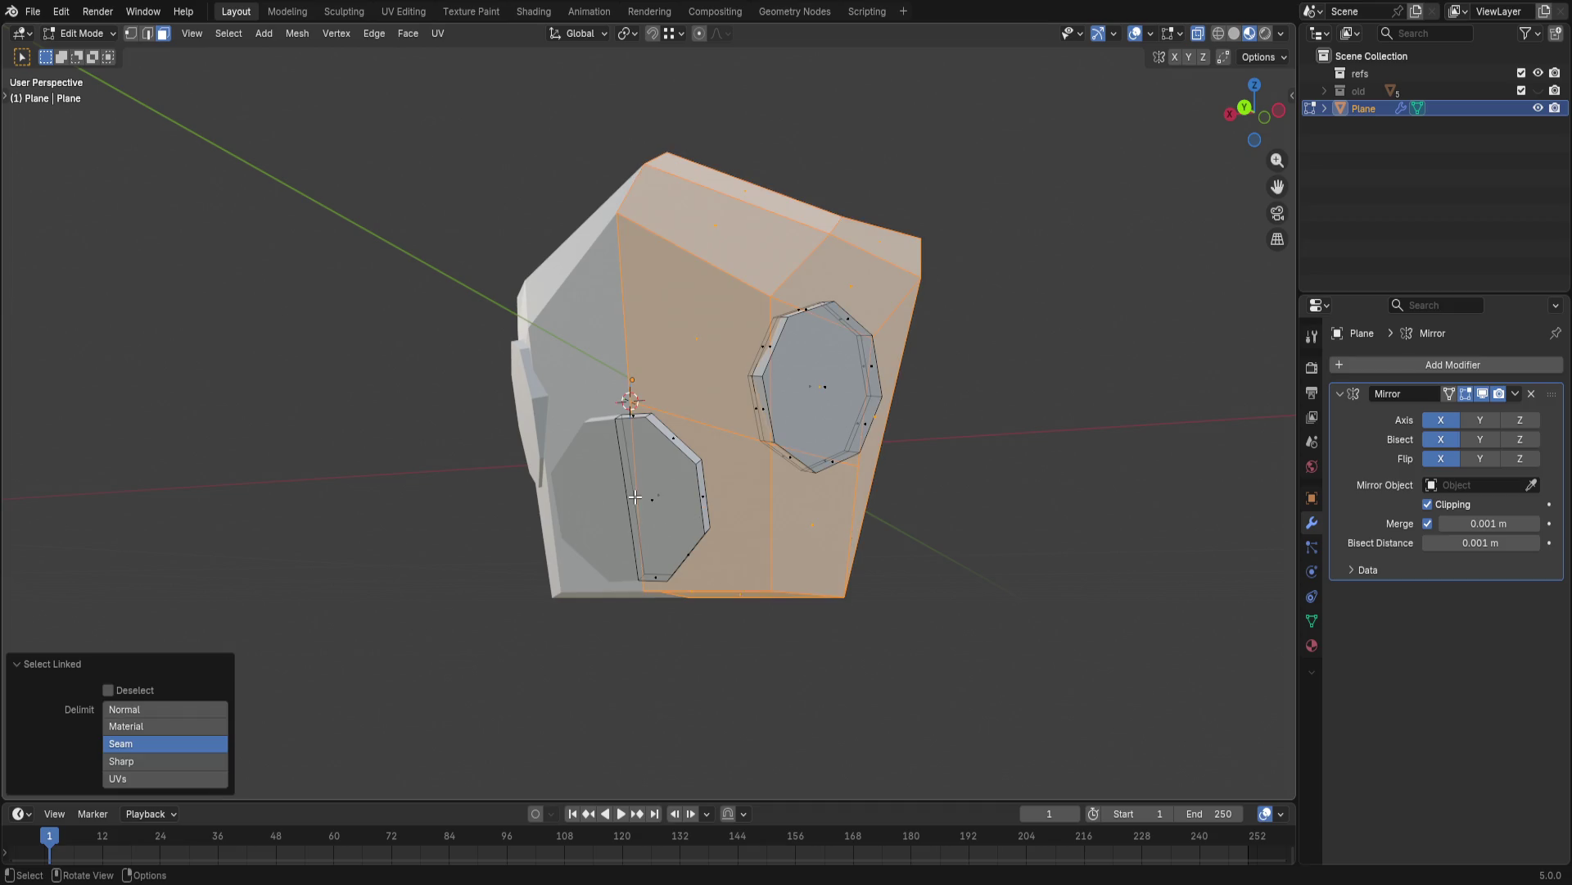
# - Isolate the octagon piece by selecting it as a linked island and hiding everything else
pyautogui.moveTo(634, 496); pyautogui.dragTo(595, 514, button='middle')
pyautogui.click(519, 691)
pyautogui.press('l')
pyautogui.moveTo(695, 585)
pyautogui.mouseDown(button='middle')
pyautogui.moveTo(958, 587)
pyautogui.moveTo(962, 600)
pyautogui.moveTo(935, 592)
pyautogui.mouseUp(button='middle')
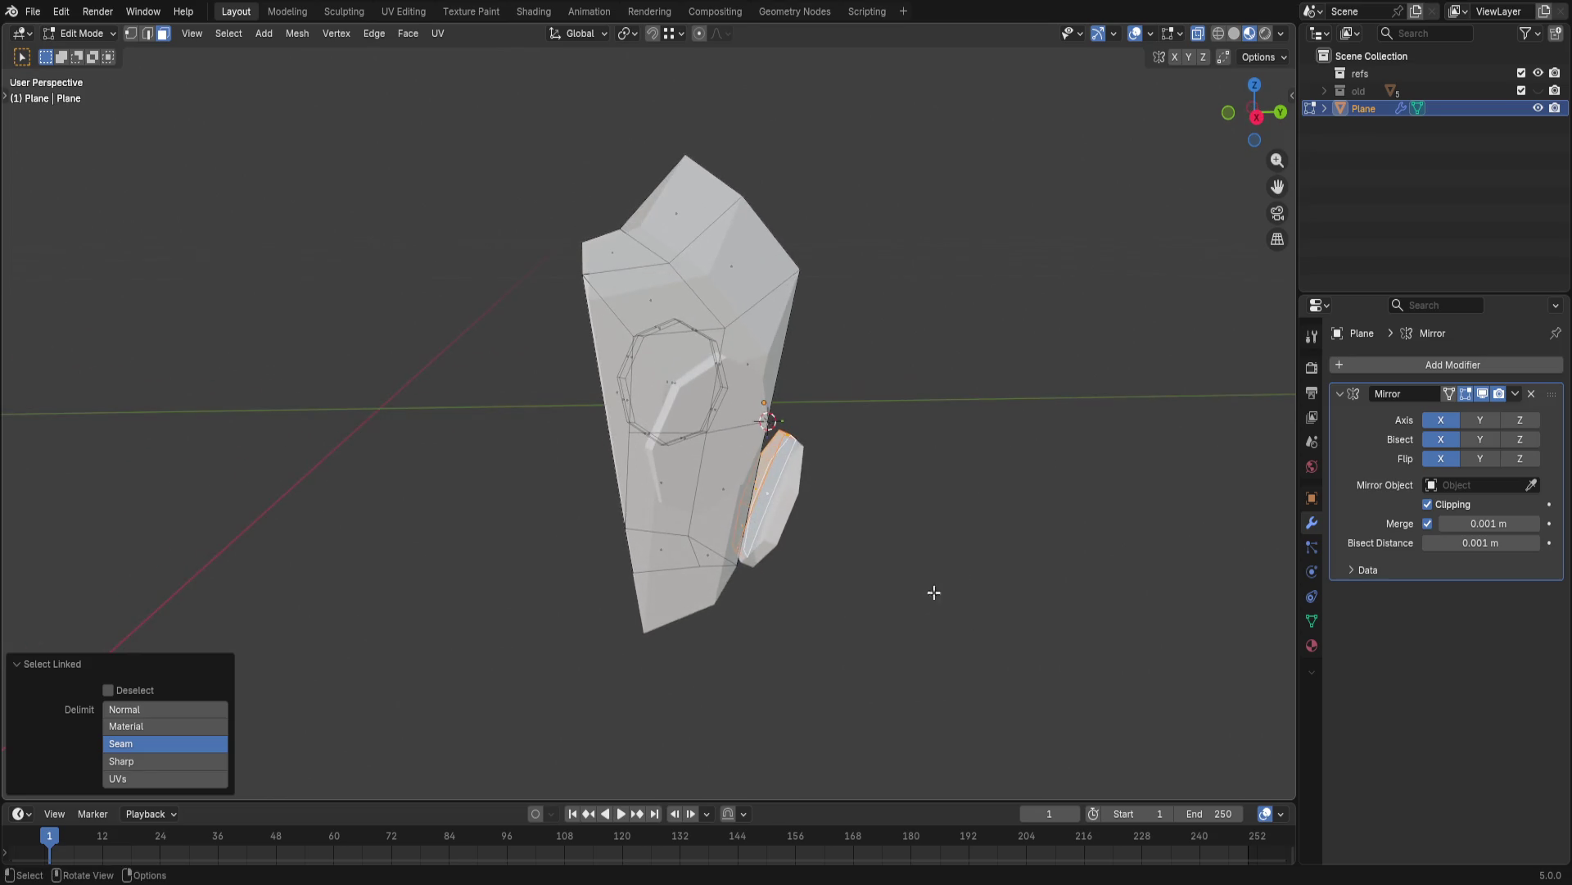
pyautogui.click(799, 521)
pyautogui.hotkey('shift', 'h')
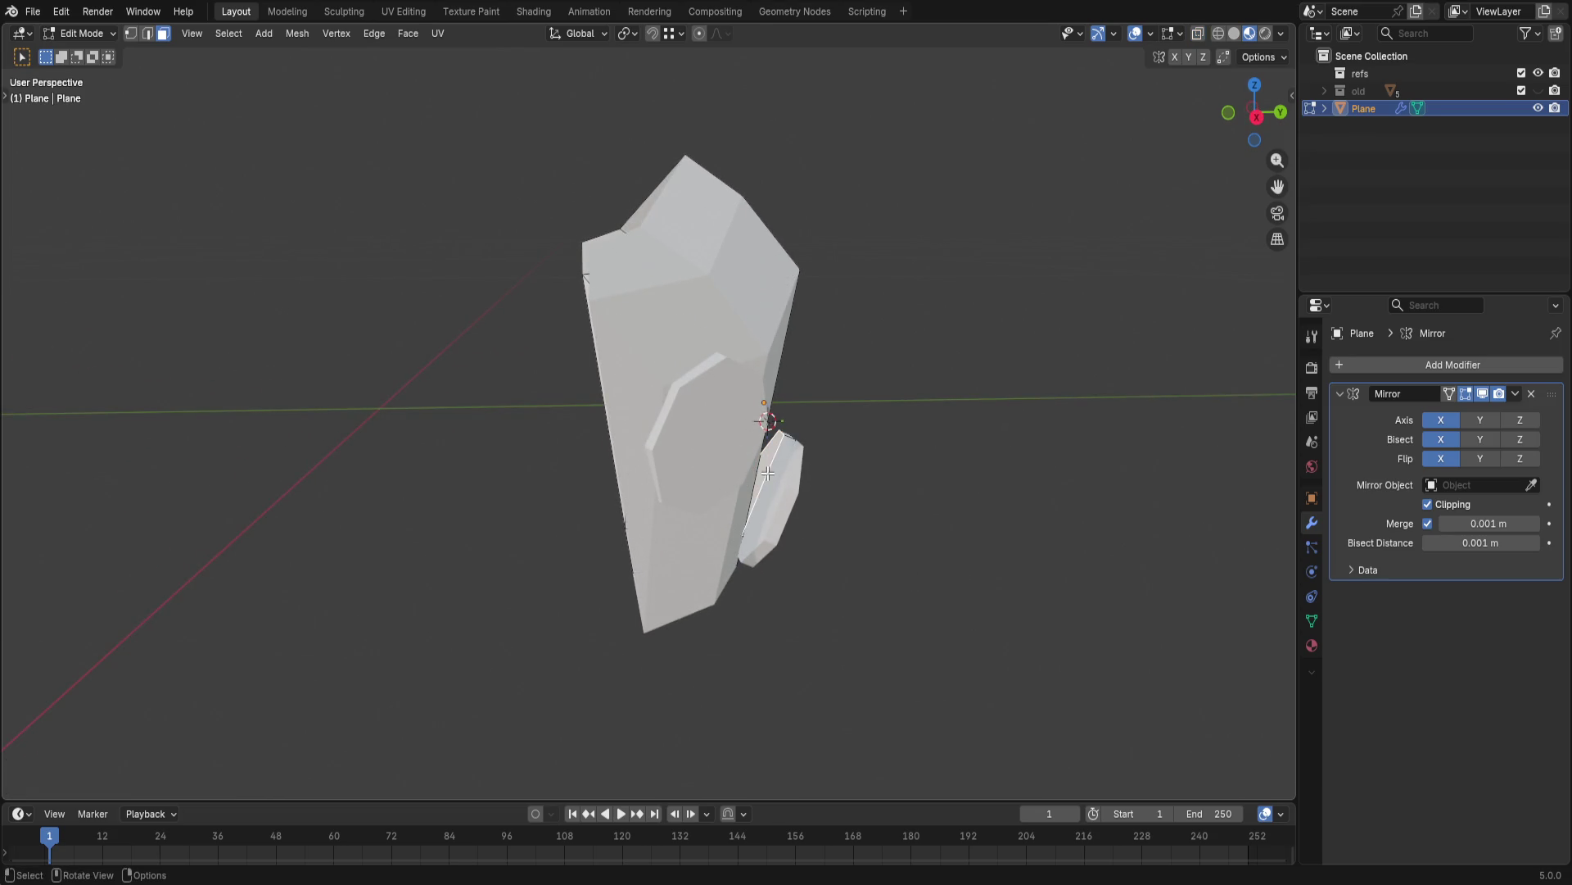
pyautogui.moveTo(767, 471); pyautogui.dragTo(856, 489, button='middle')
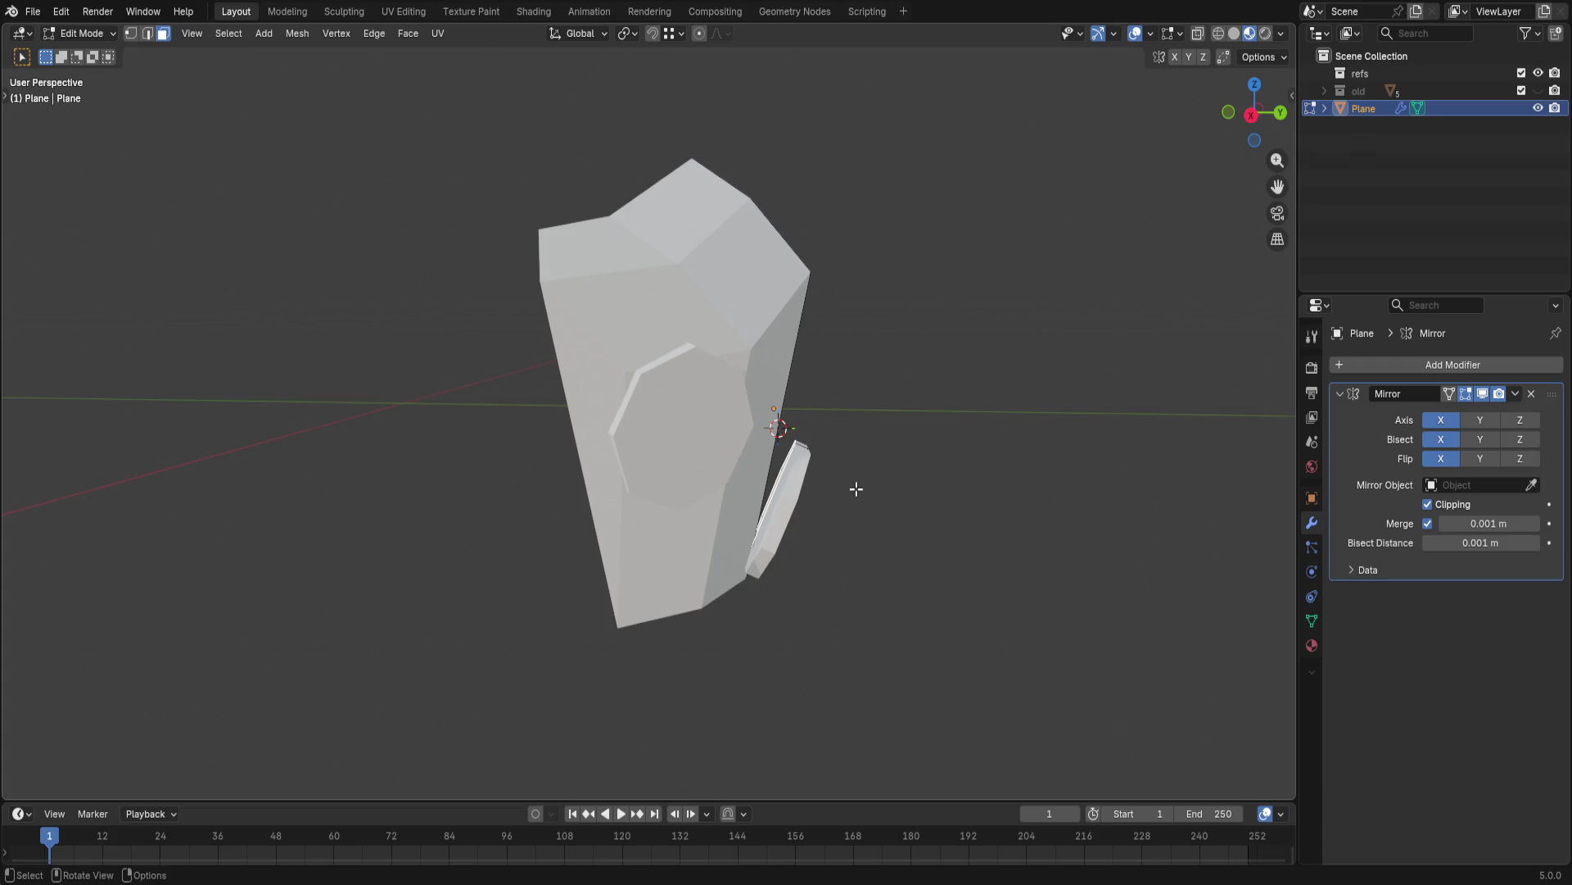
# - Extrude the octagon piece outward along one axis into a raised plate below the helmet front
pyautogui.press('g')
pyautogui.press('z')
pyautogui.press('z')
pyautogui.press('z')
pyautogui.press('z')
pyautogui.press('z')
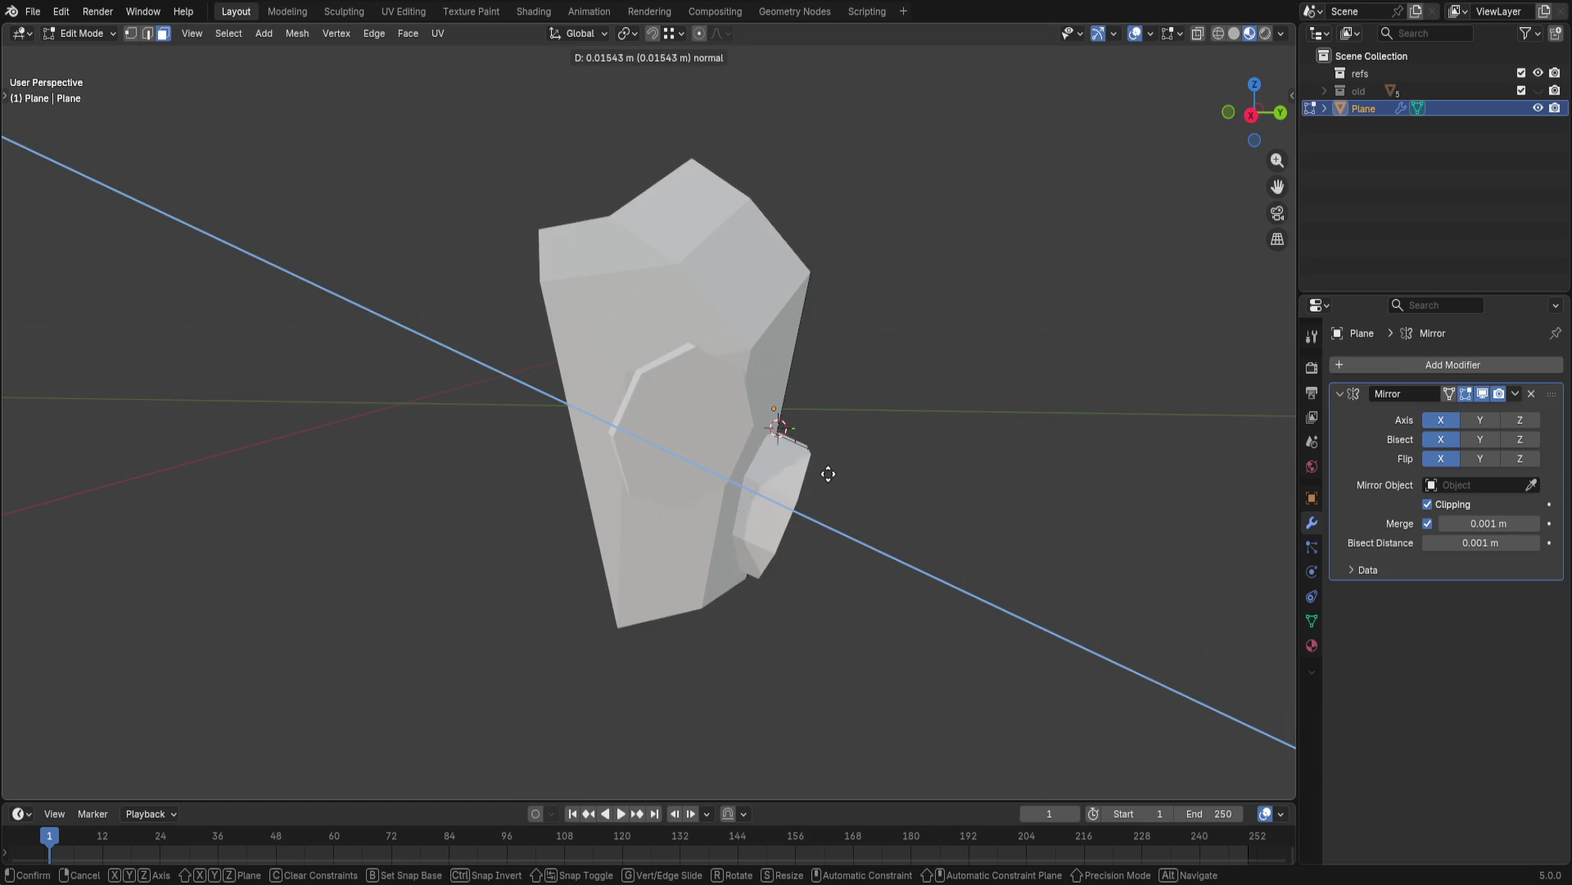
pyautogui.click(821, 472)
pyautogui.moveTo(829, 474)
pyautogui.mouseDown(button='middle')
pyautogui.moveTo(872, 459)
pyautogui.moveTo(855, 374)
pyautogui.moveTo(872, 518)
pyautogui.moveTo(846, 471)
pyautogui.mouseUp(button='middle')
pyautogui.moveTo(754, 560)
pyautogui.mouseDown(button='middle')
pyautogui.moveTo(746, 473)
pyautogui.moveTo(680, 535)
pyautogui.mouseUp(button='middle')
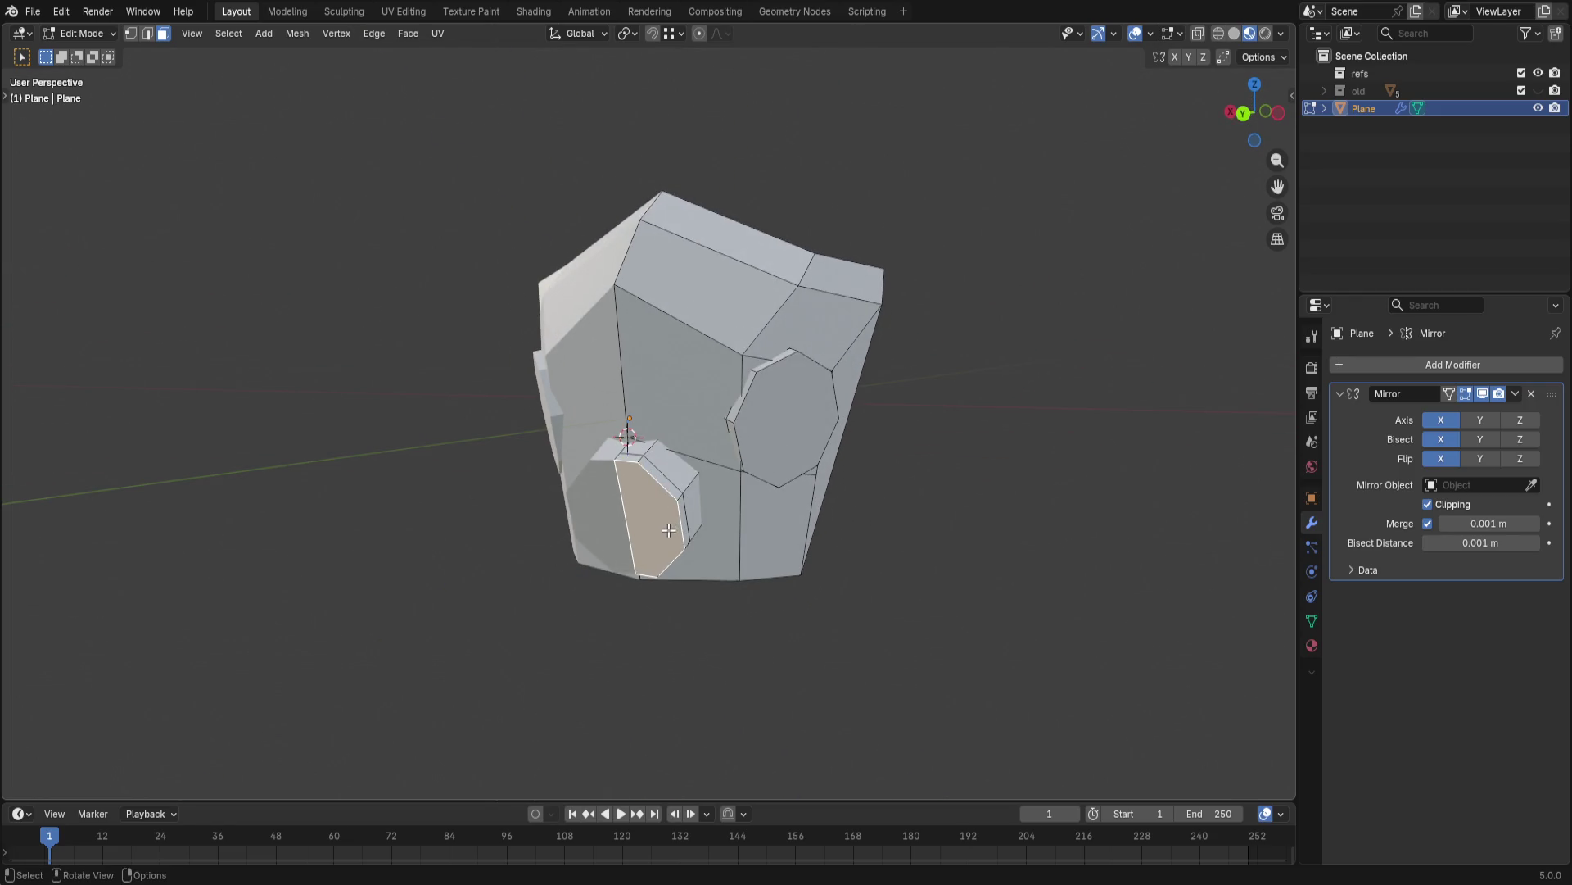
# - Scale up the whole octagonal front plate so it covers more of the lower front
pyautogui.press('l')
pyautogui.press('s')
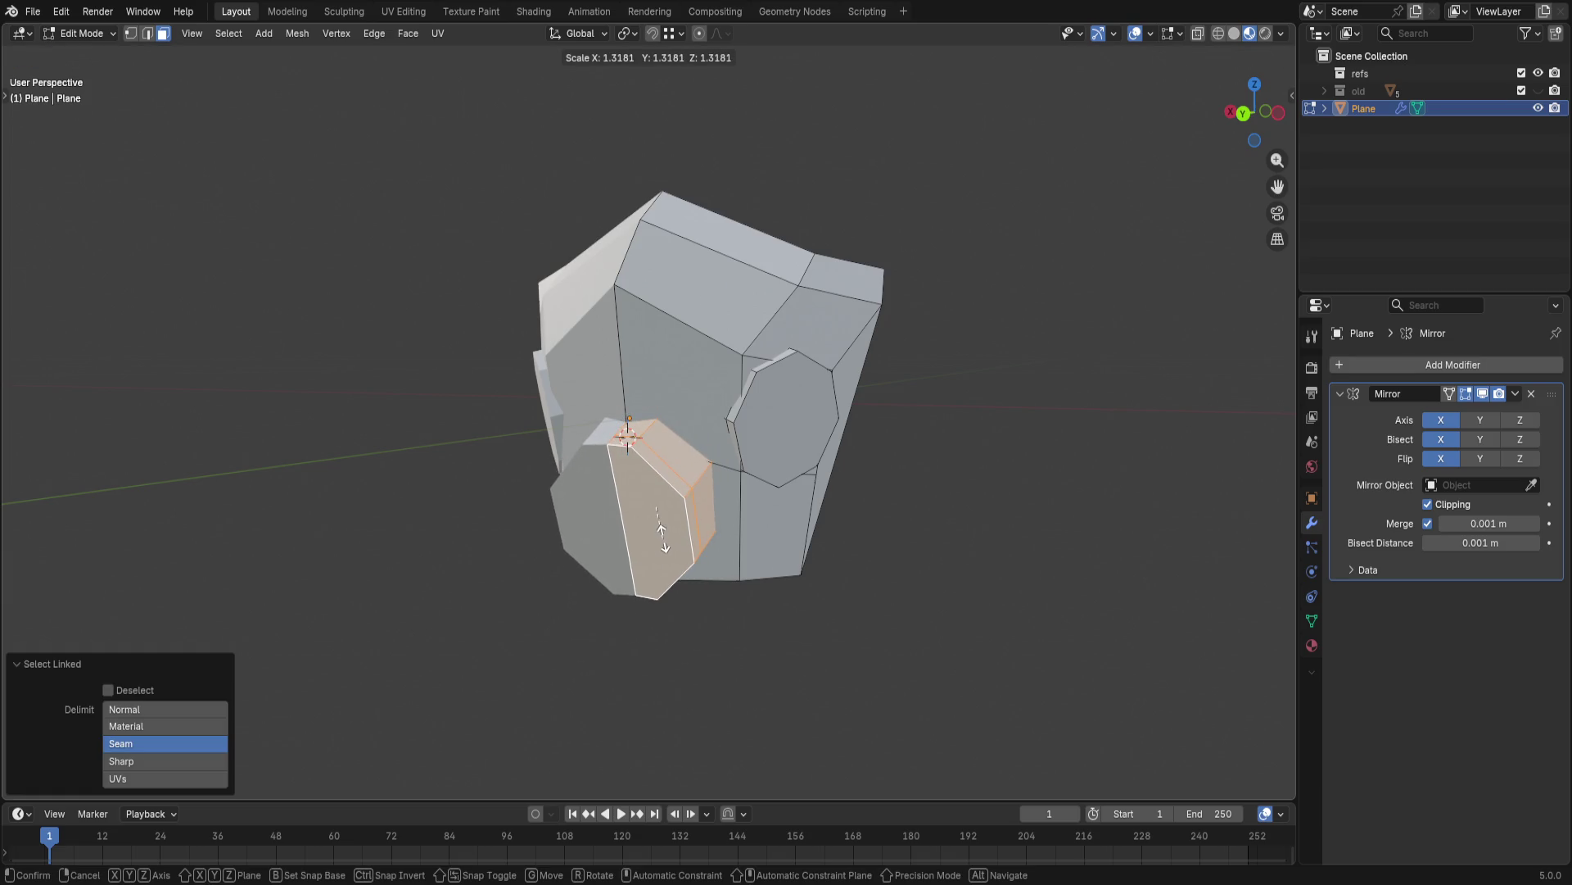
pyautogui.click(669, 546)
pyautogui.moveTo(669, 547)
pyautogui.mouseDown(button='middle')
pyautogui.moveTo(633, 618)
pyautogui.moveTo(708, 643)
pyautogui.moveTo(769, 688)
pyautogui.moveTo(816, 470)
pyautogui.moveTo(725, 454)
pyautogui.mouseUp(button='middle')
pyautogui.click(788, 672)
# - Scale the plate's front face slightly larger, then bring up the add-mesh list
pyautogui.click(713, 455)
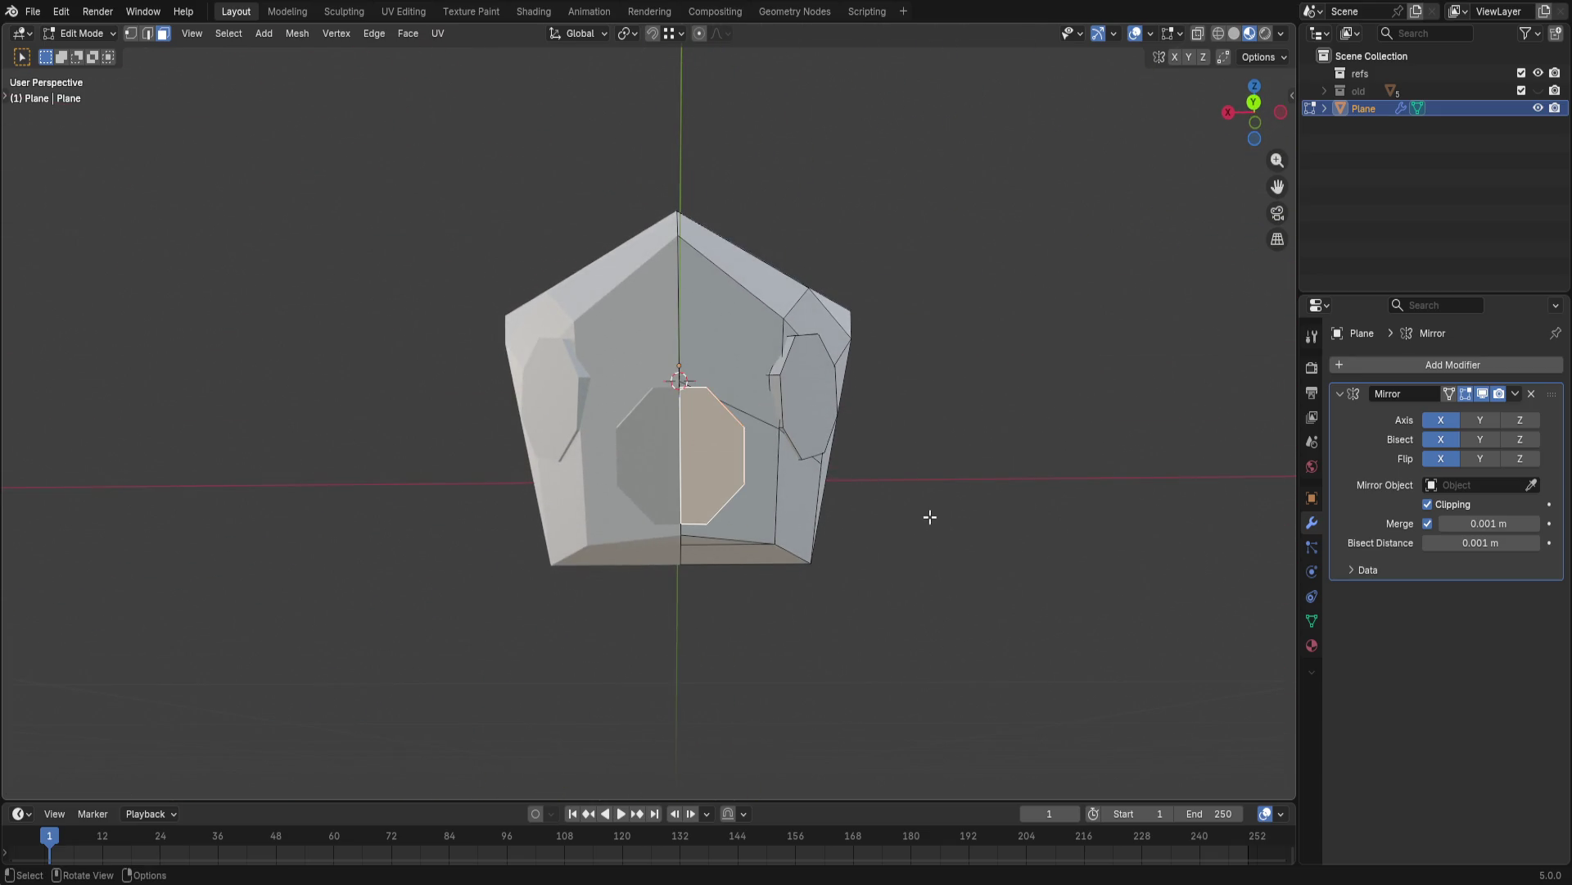
pyautogui.moveTo(930, 518); pyautogui.dragTo(953, 513, button='middle')
pyautogui.press('s')
pyautogui.click(969, 515)
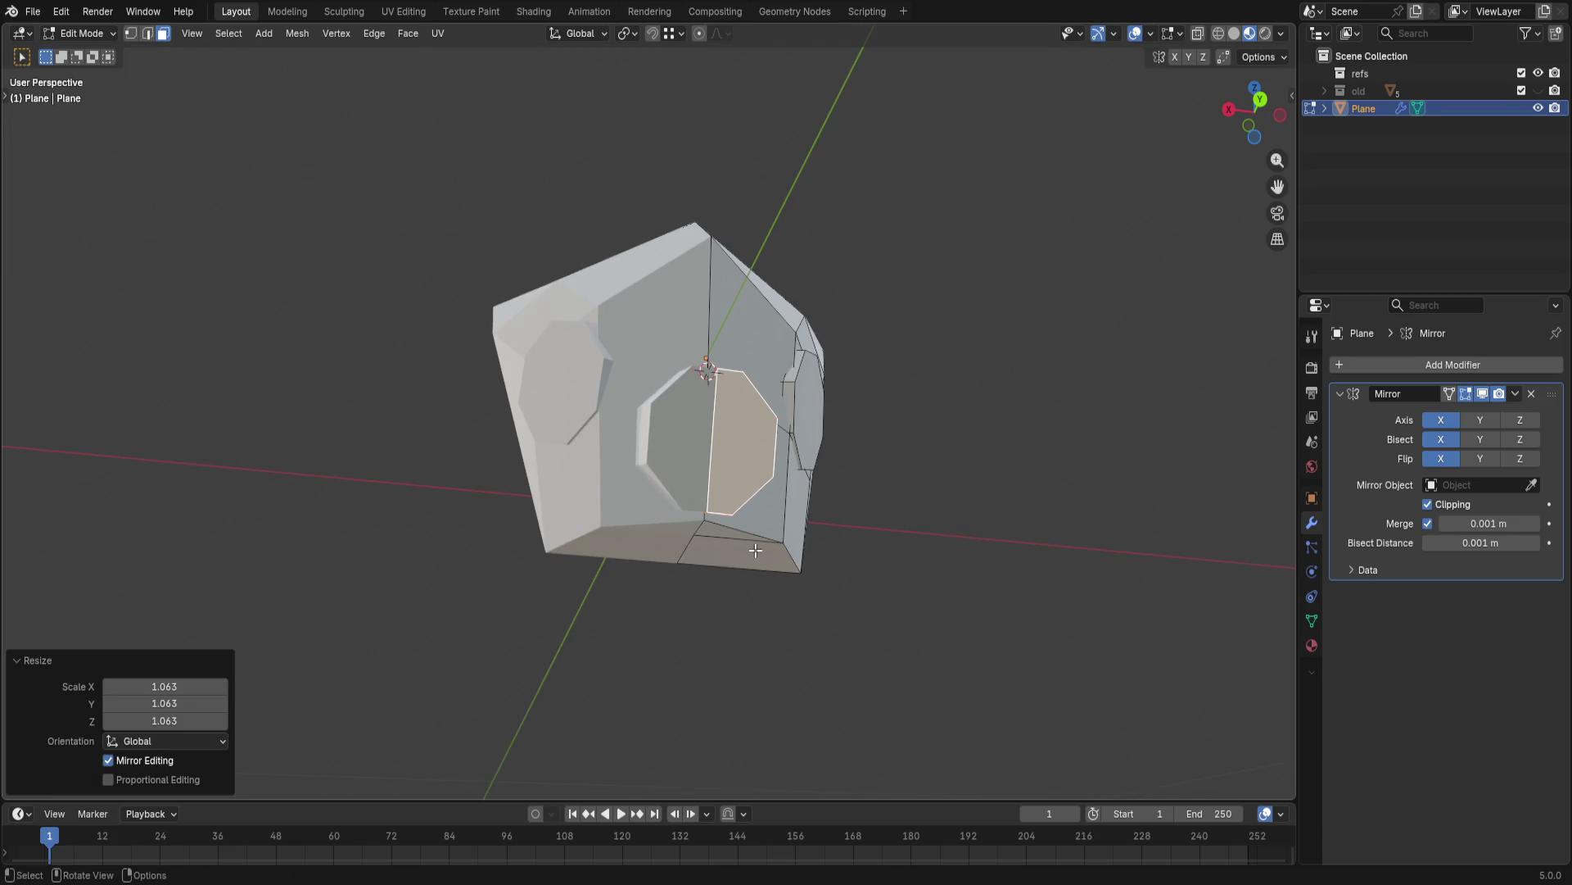
pyautogui.moveTo(755, 550); pyautogui.dragTo(735, 579, button='middle')
pyautogui.press('x')
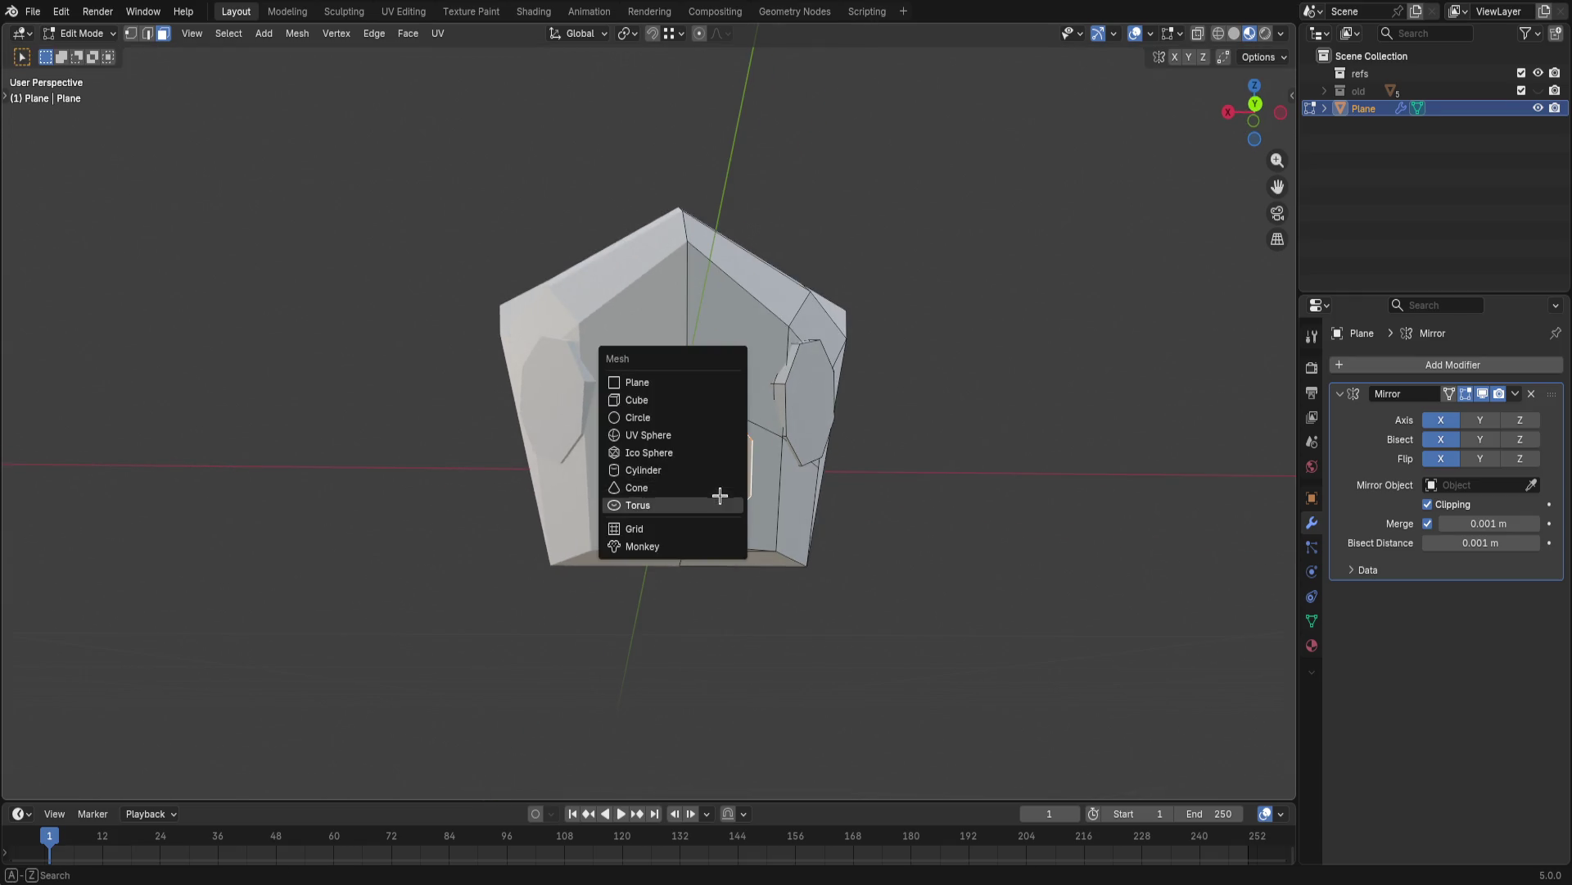
pyautogui.hotkey('shift', 's')
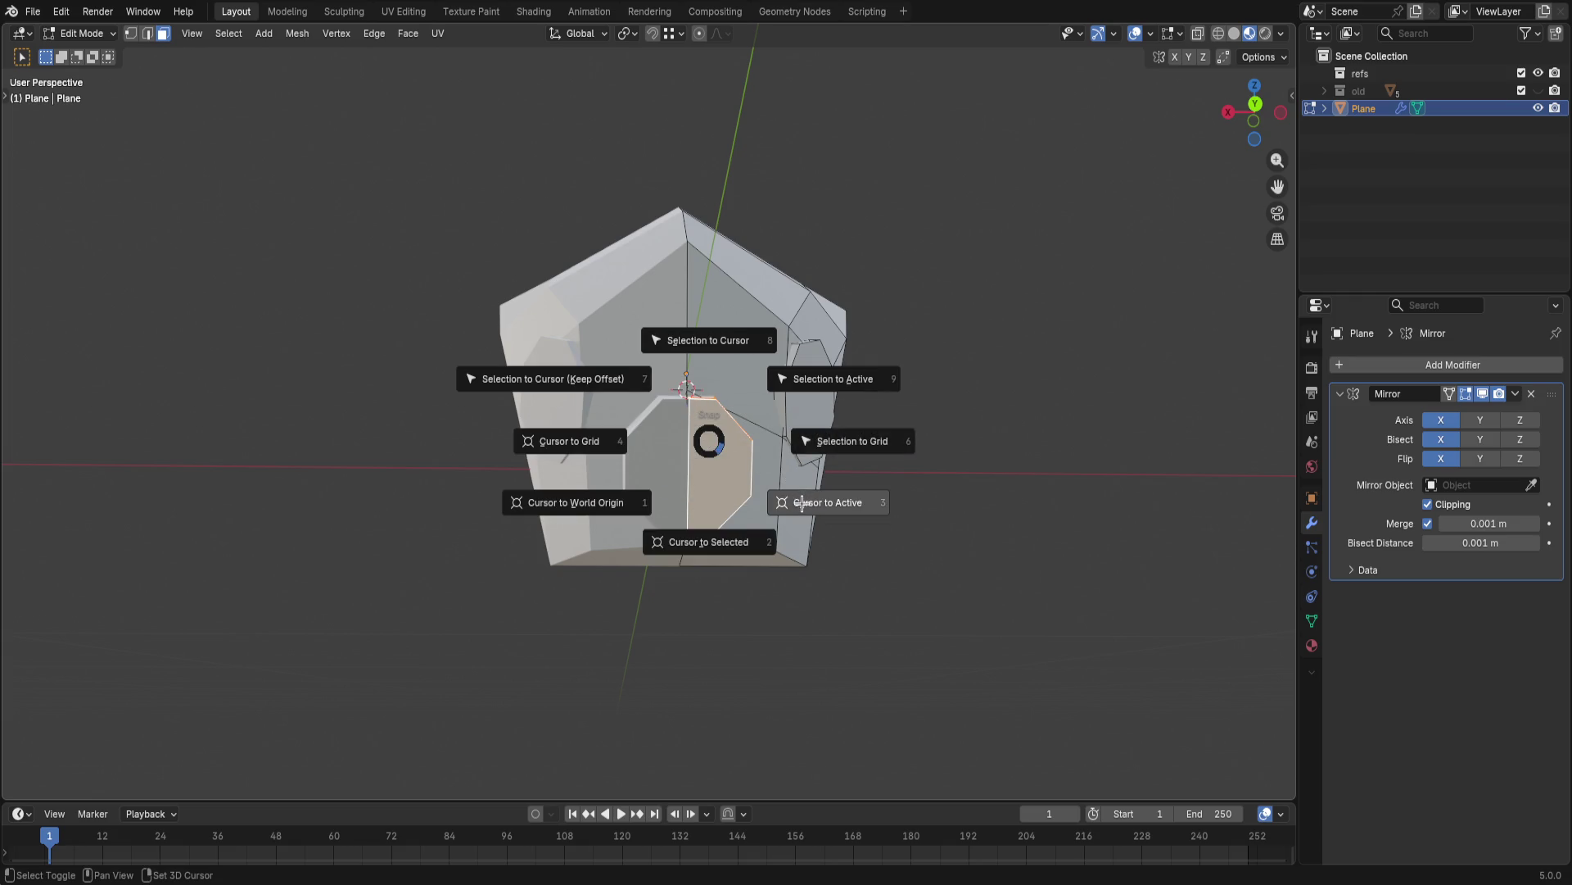
pyautogui.click(807, 502)
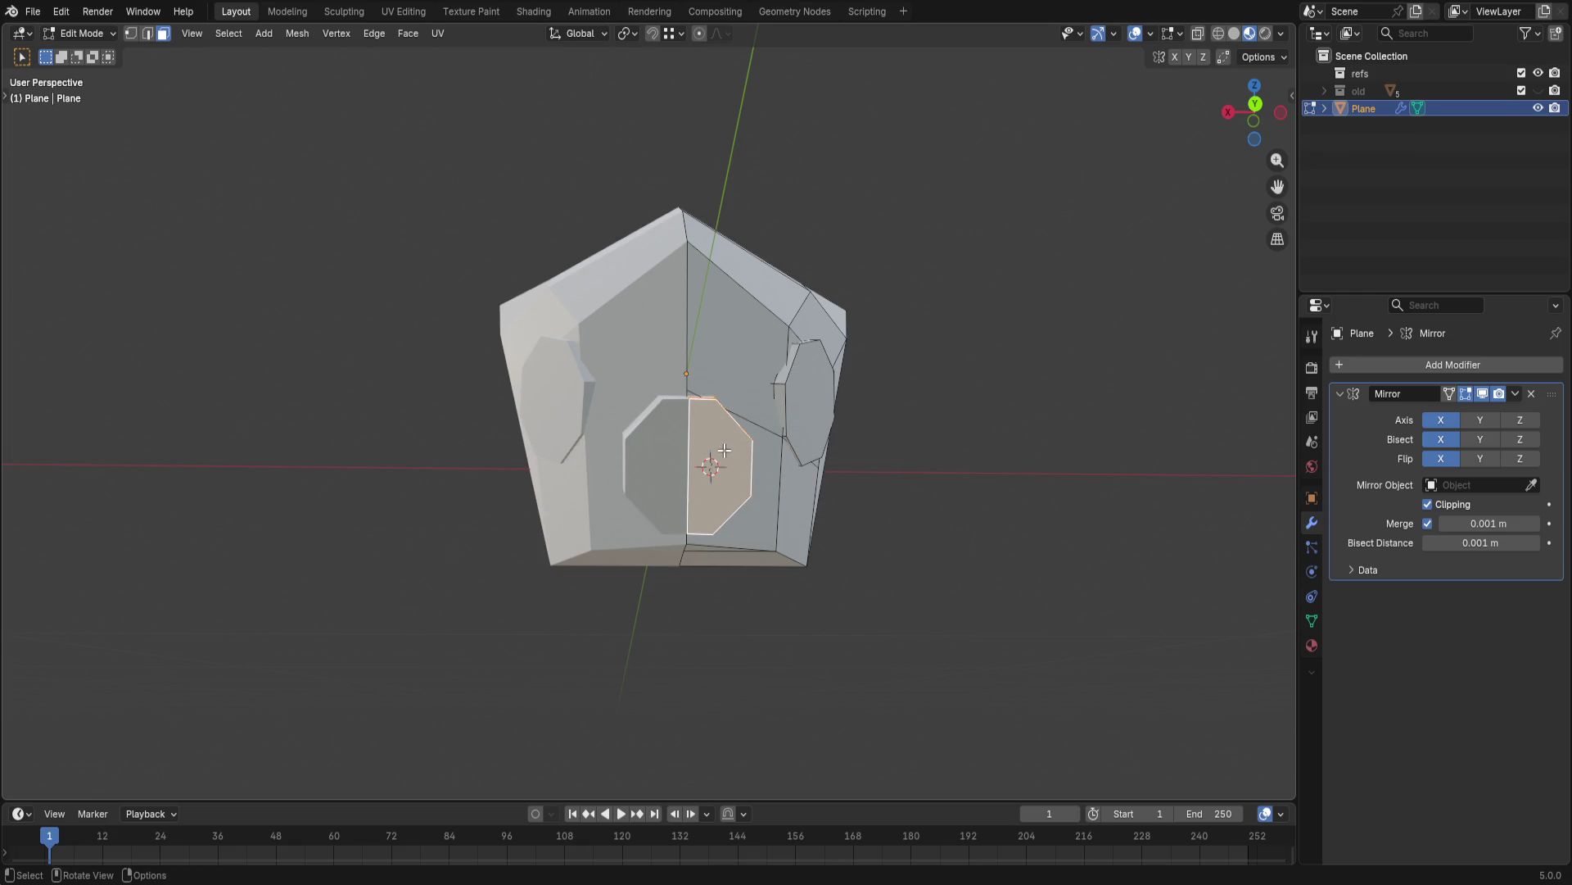
pyautogui.press('l')
pyautogui.moveTo(724, 451); pyautogui.dragTo(717, 525, button='middle')
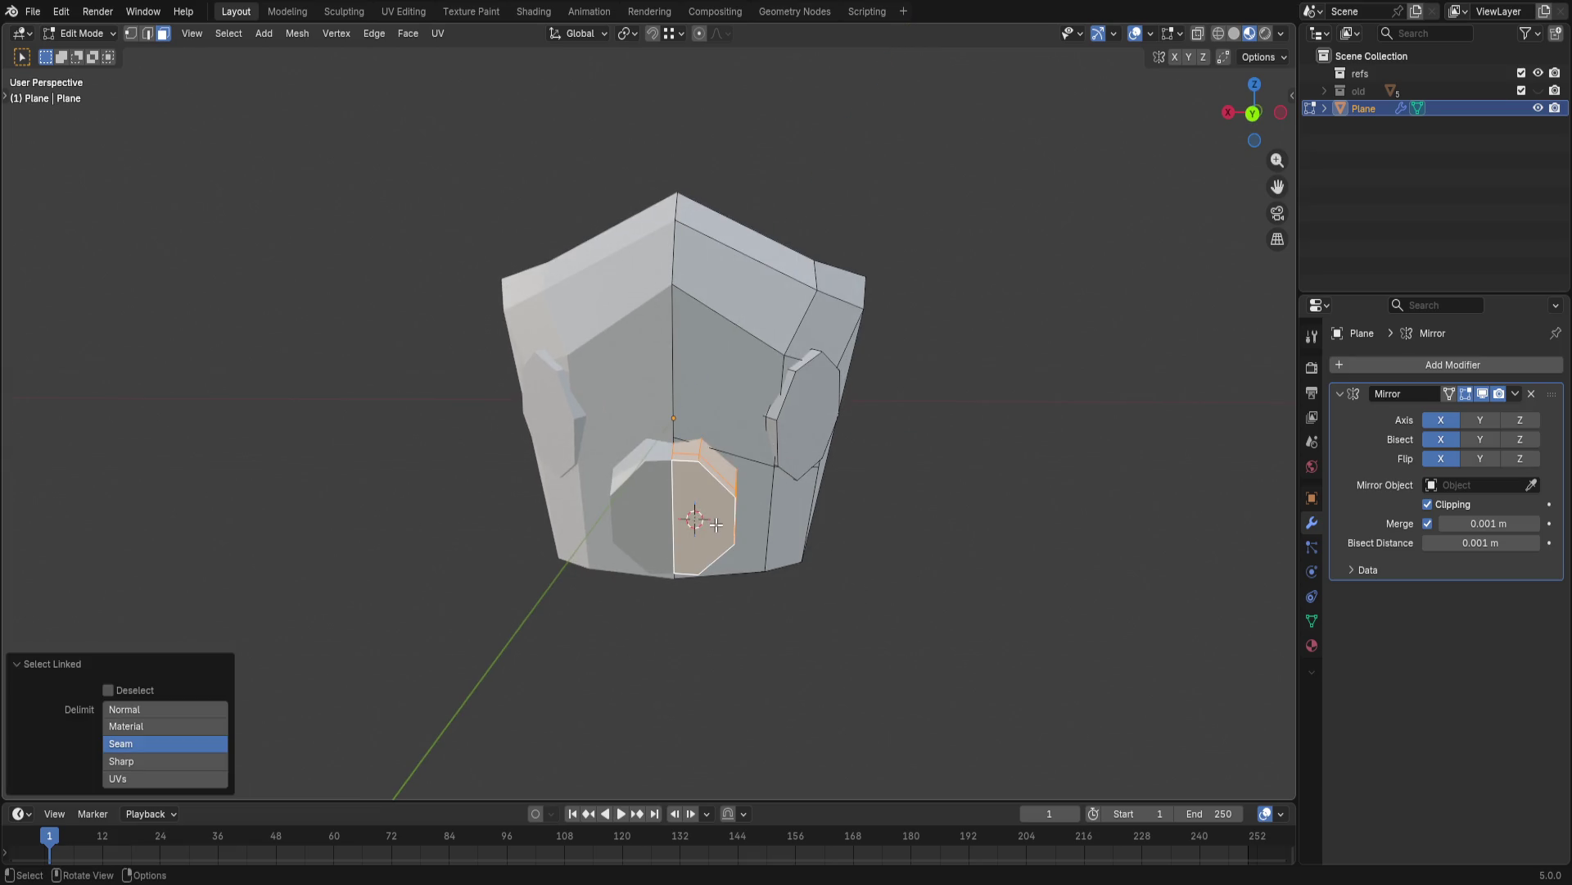
pyautogui.click(852, 576)
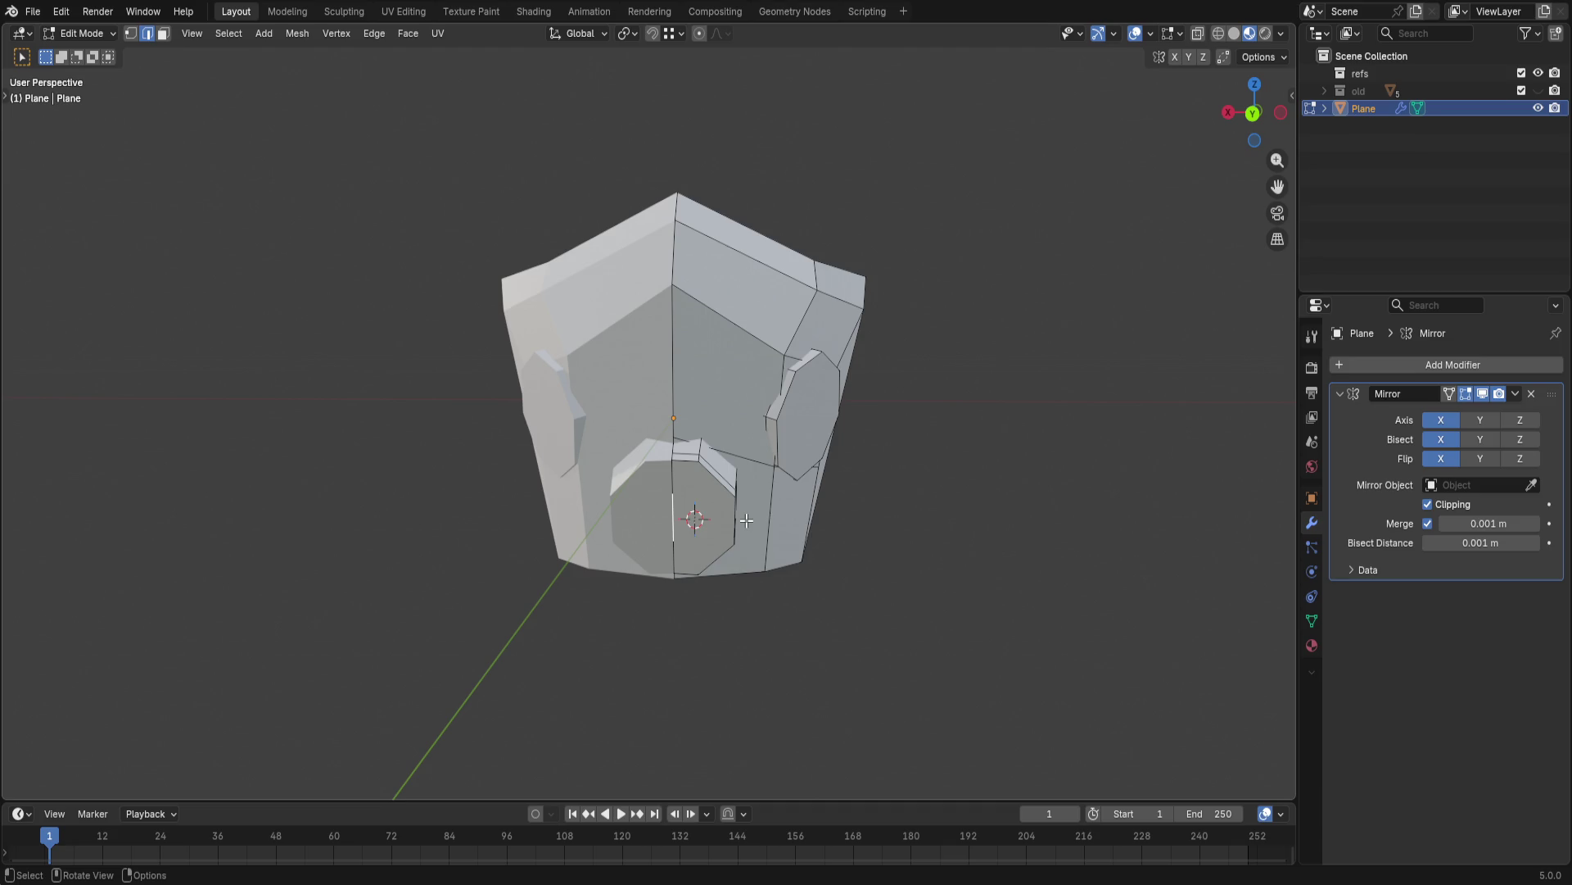
pyautogui.hotkey('shift', 's')
pyautogui.click(766, 621)
pyautogui.moveTo(764, 632)
pyautogui.mouseDown(button='middle')
pyautogui.moveTo(726, 570)
pyautogui.moveTo(712, 574)
pyautogui.mouseUp(button='middle')
pyautogui.press('a')
pyautogui.press('l')
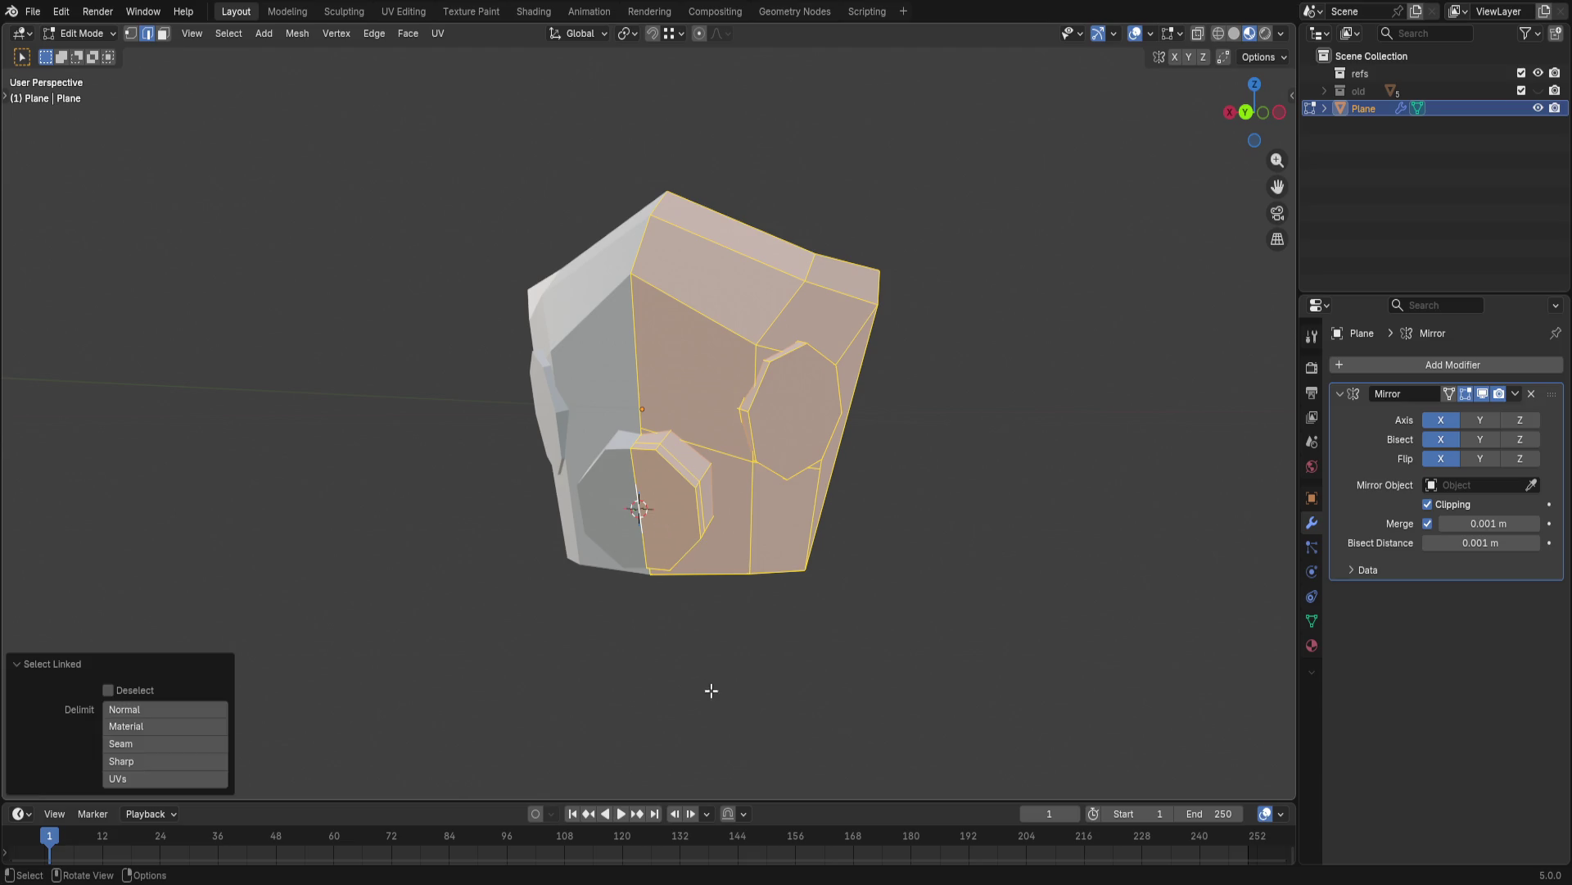
# - Test-scale the chin piece and undo it, then toggle modes and select every face of the helmet half
pyautogui.hotkey('alt', 'a')
pyautogui.press('l')
pyautogui.press('s')
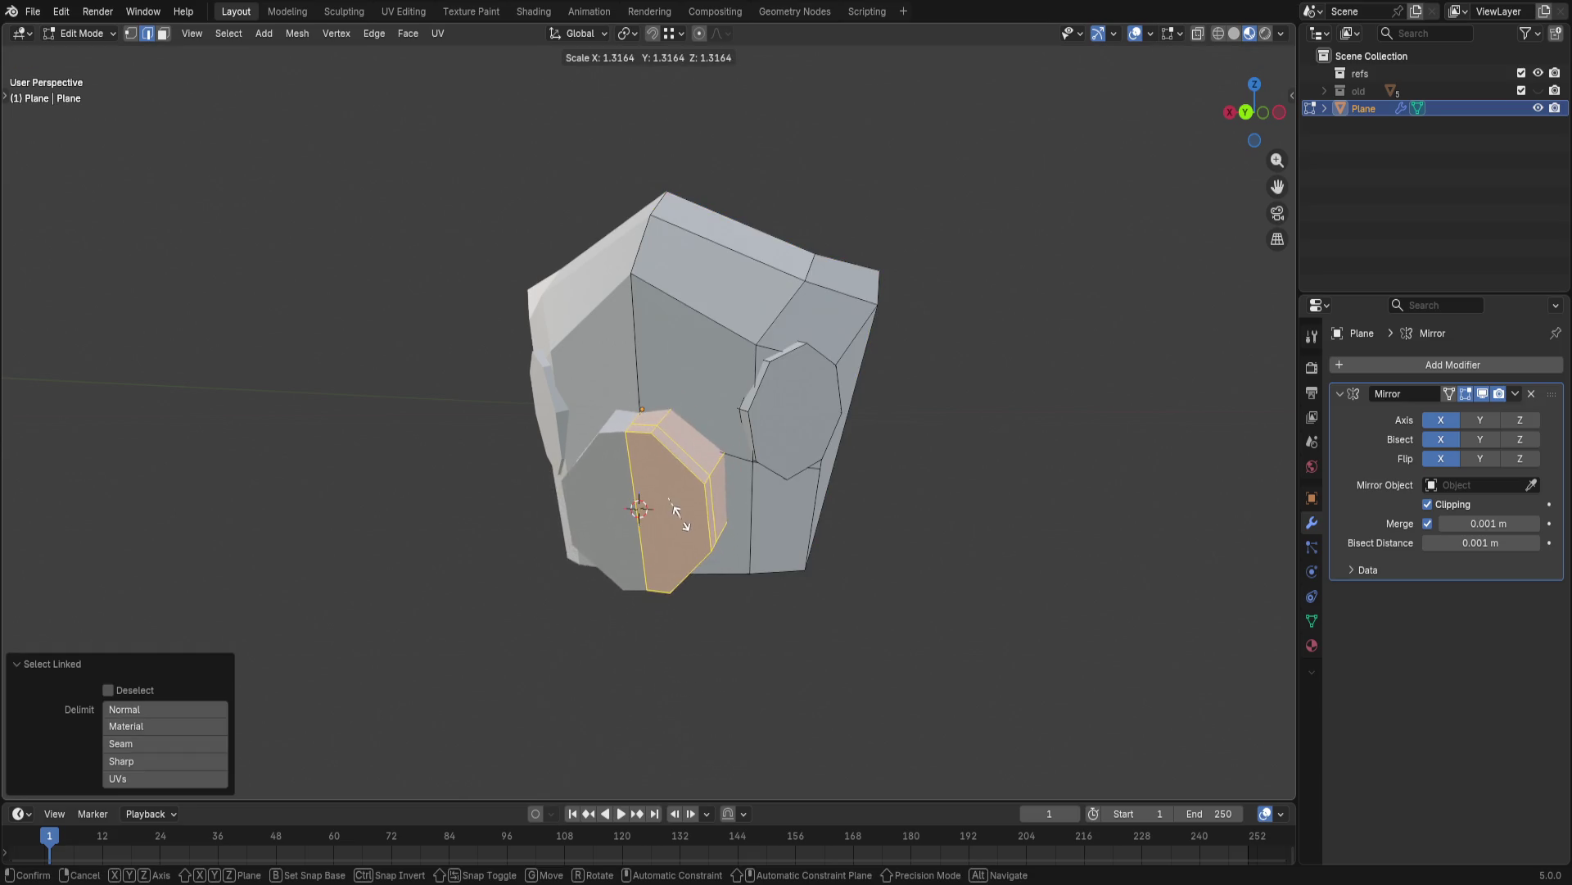
pyautogui.click(750, 547)
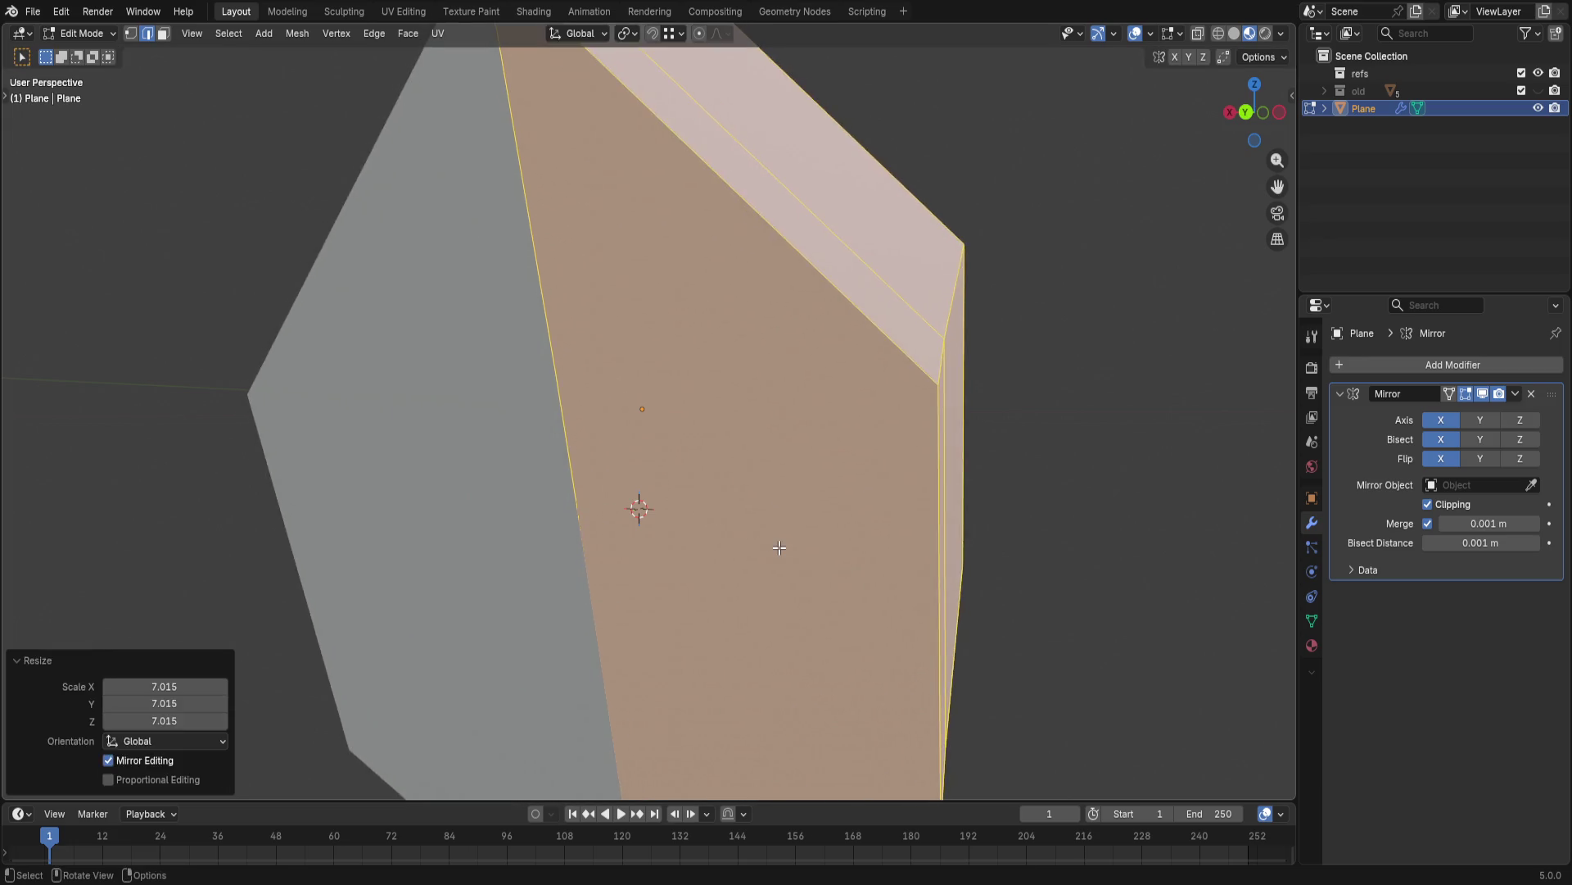
pyautogui.hotkey('ctrl', 'z')
pyautogui.hotkey('shift', 'a')
pyautogui.press('Escape')
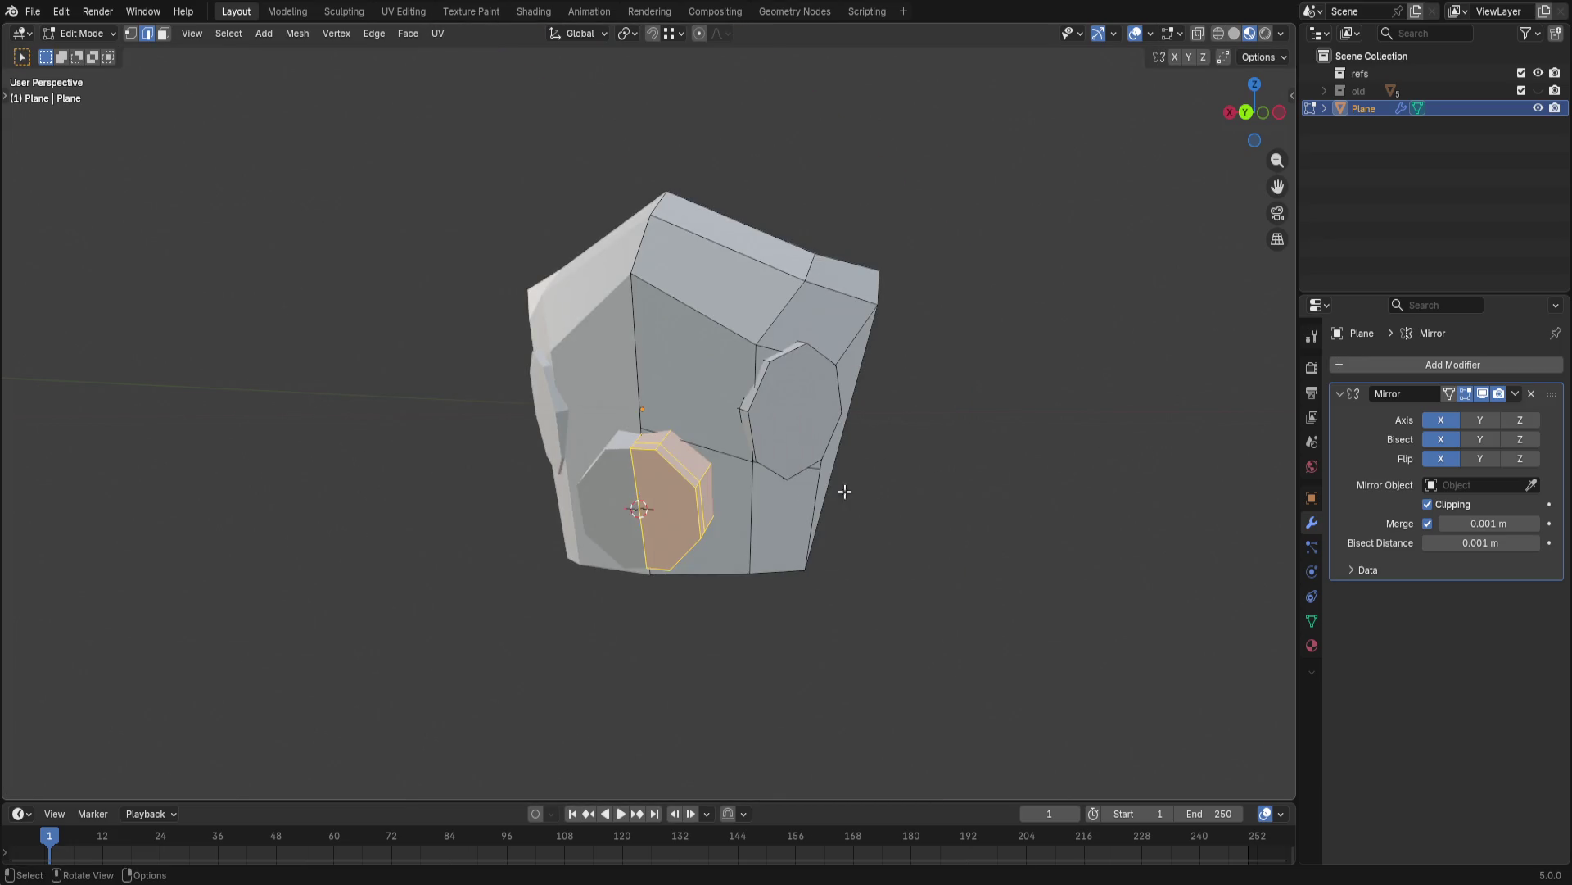
pyautogui.press('Tab')
pyautogui.press('Tab')
pyautogui.press('Tab')
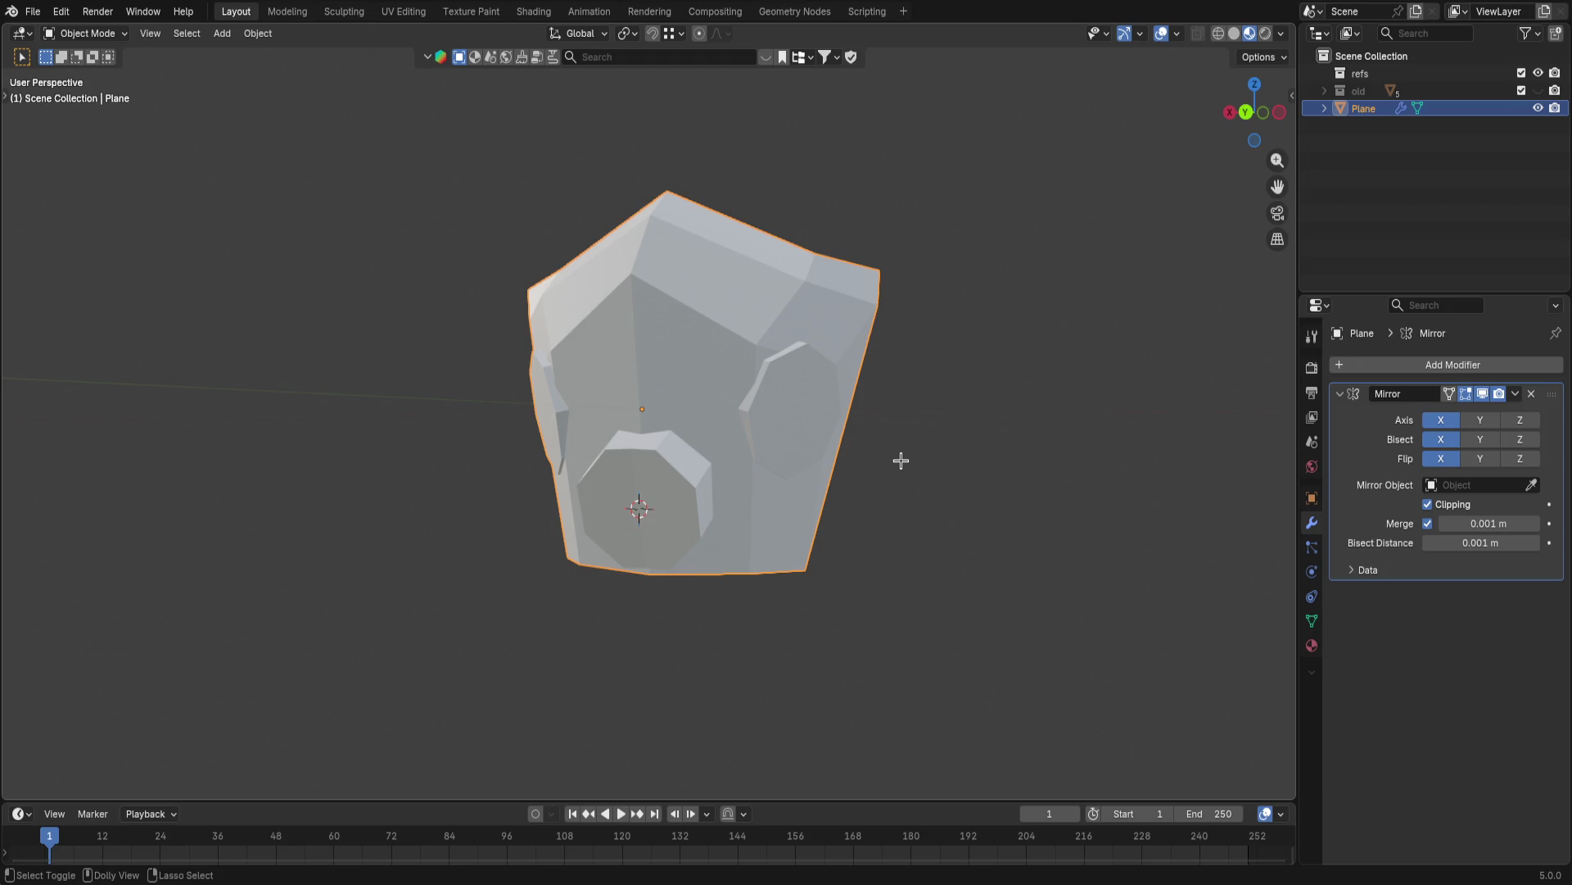
pyautogui.press('Tab')
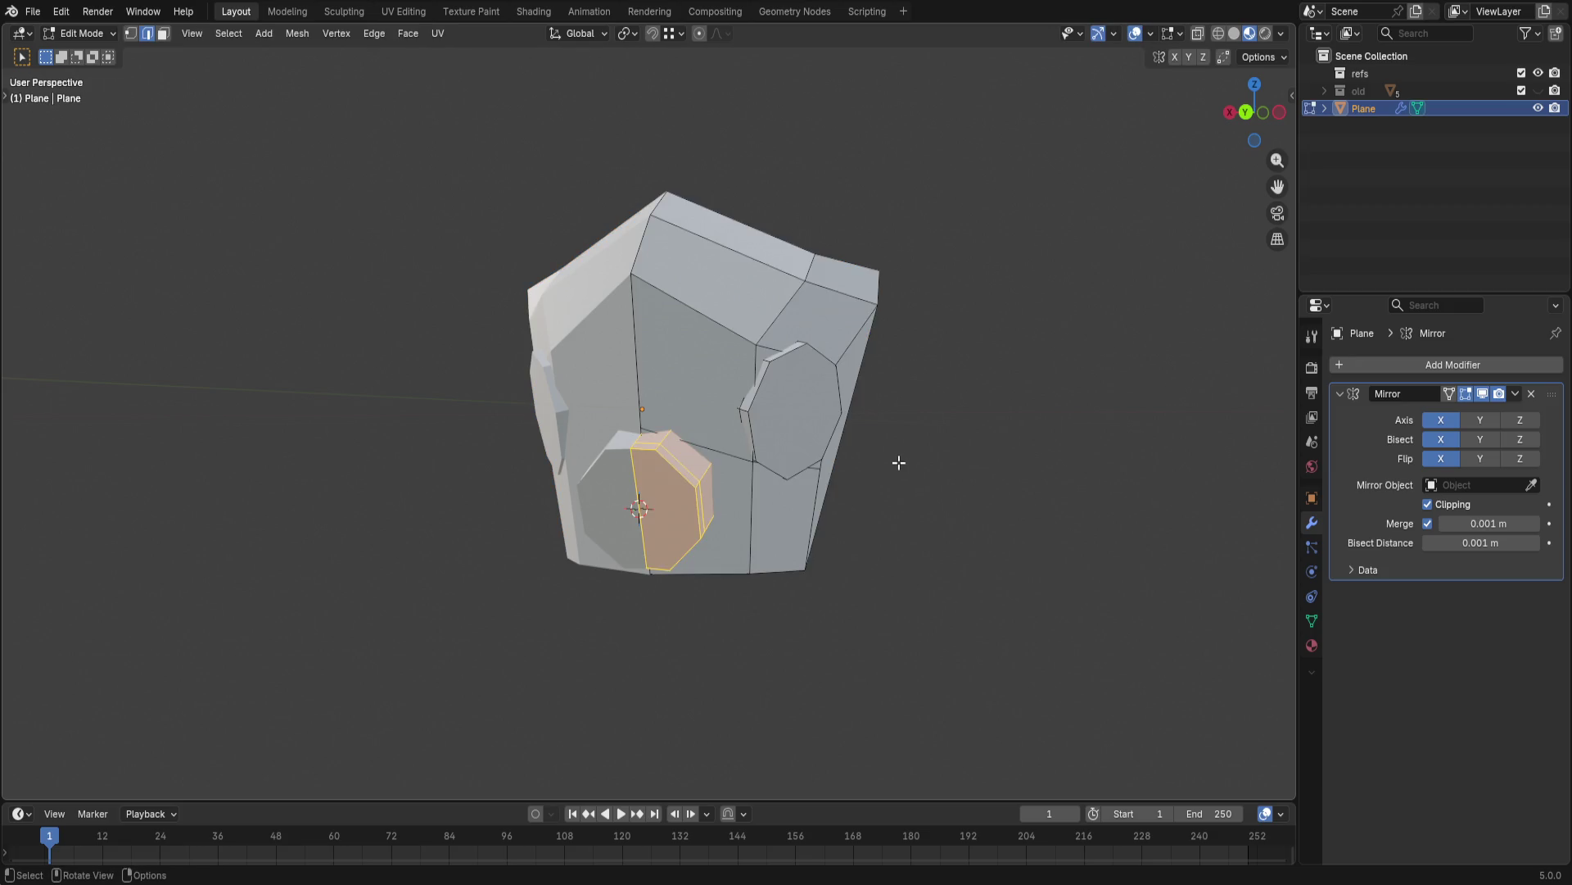
pyautogui.hotkey('alt', 'a')
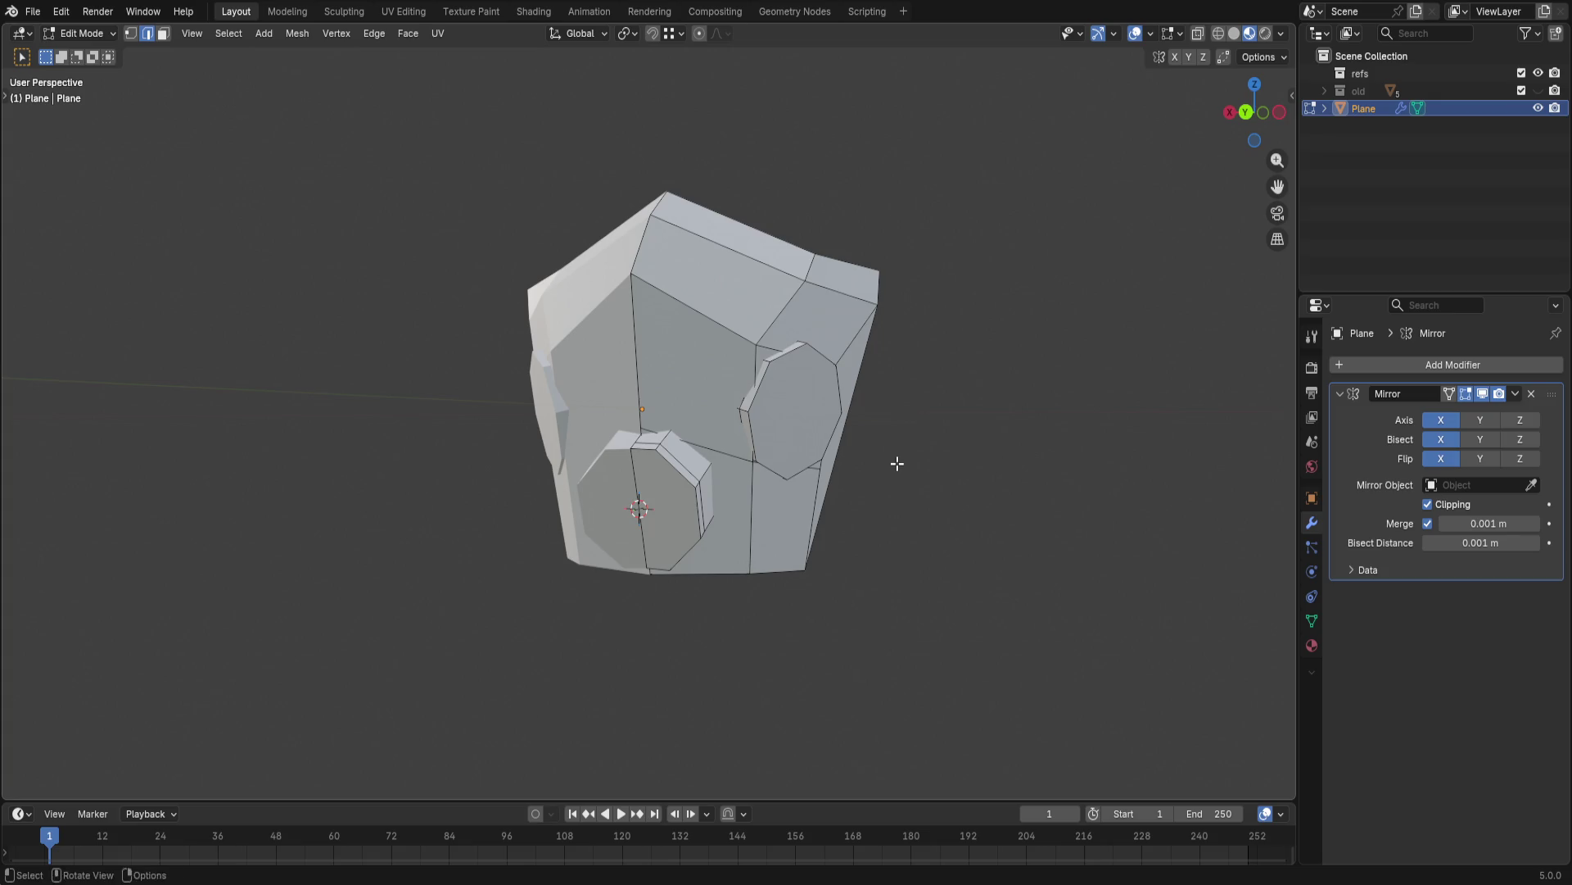
pyautogui.press('a')
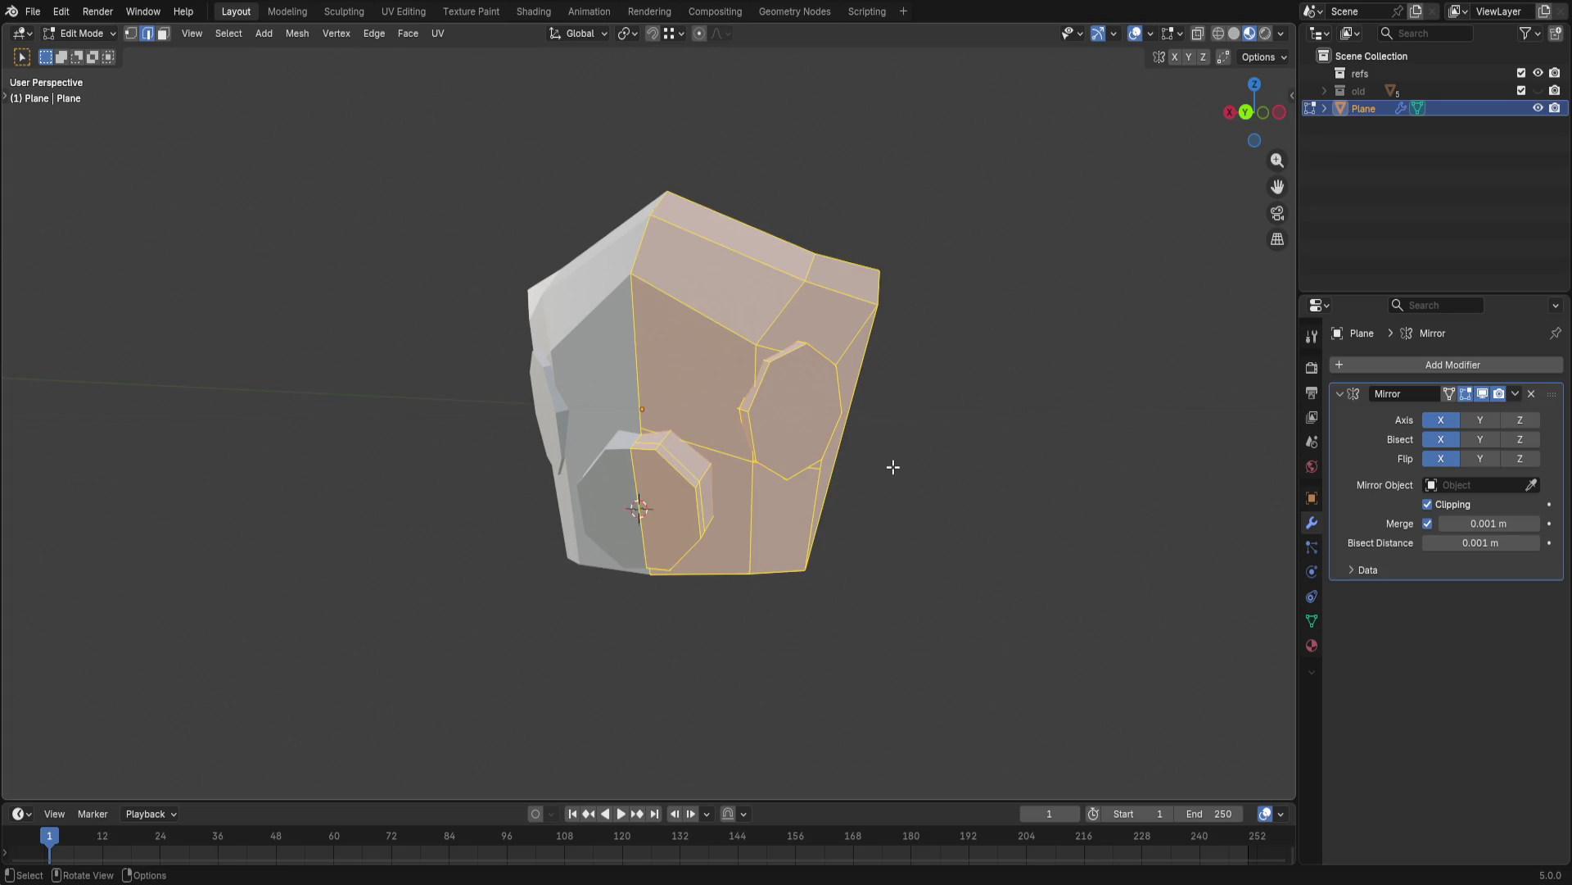
# - In Object Mode apply All Transforms so the helmet's location, rotation and scale are reset
pyautogui.press('Tab')
pyautogui.hotkey('ctrl', 'a')
pyautogui.press('Escape')
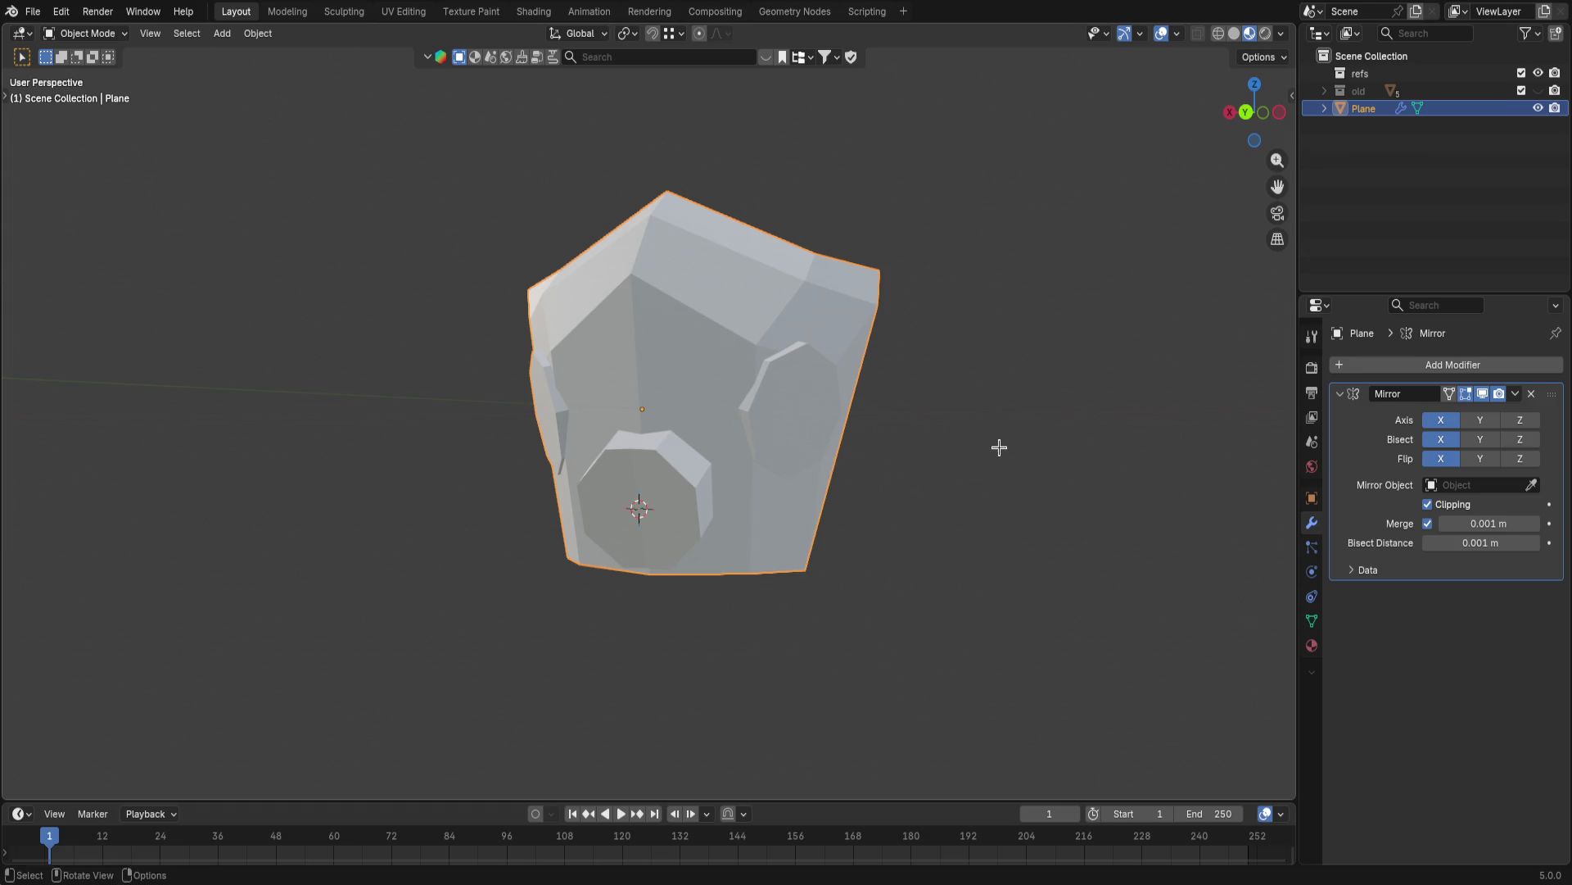
pyautogui.hotkey('ctrl', 'a')
pyautogui.press('Escape')
pyautogui.press('Tab')
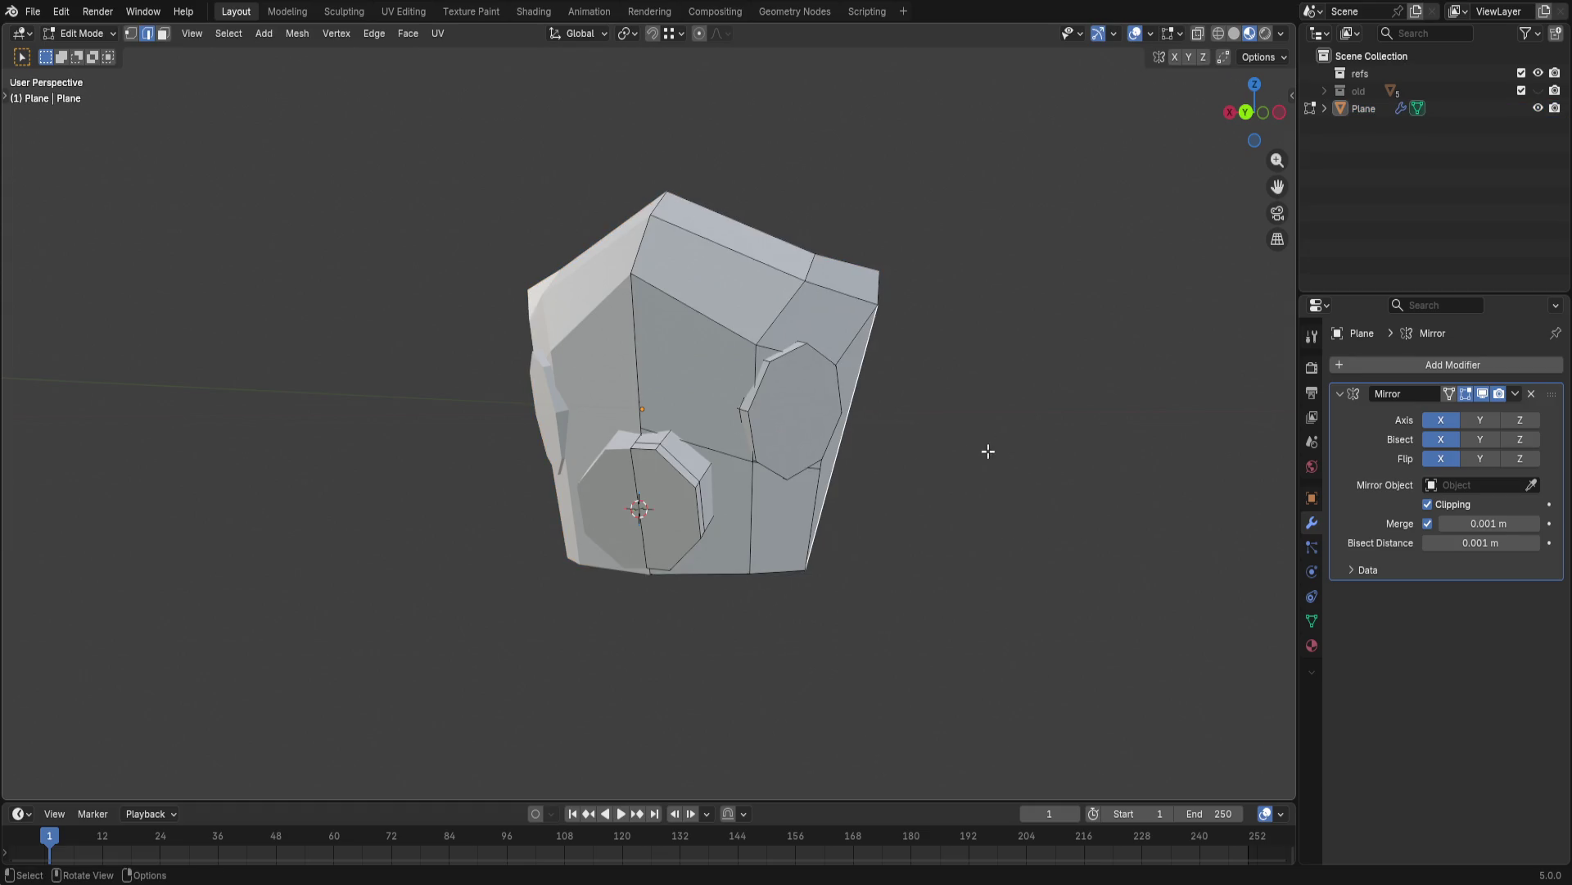
pyautogui.press('l')
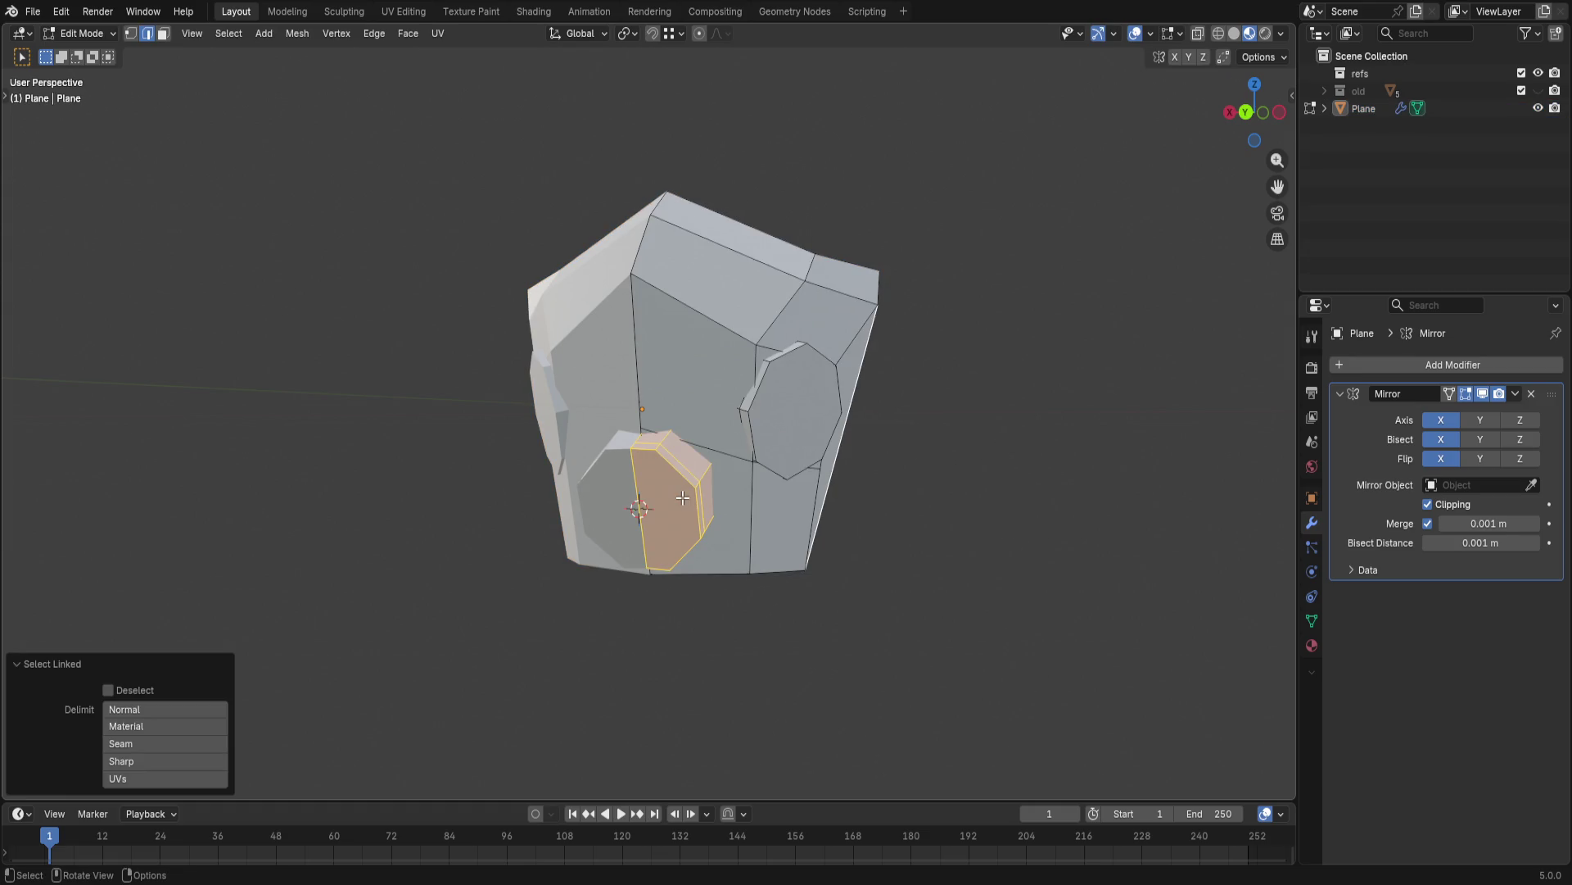
pyautogui.press('Tab')
pyautogui.hotkey('ctrl', 'a')
pyautogui.press('Escape')
pyautogui.press('a')
pyautogui.hotkey('ctrl', 'a')
pyautogui.click(926, 557)
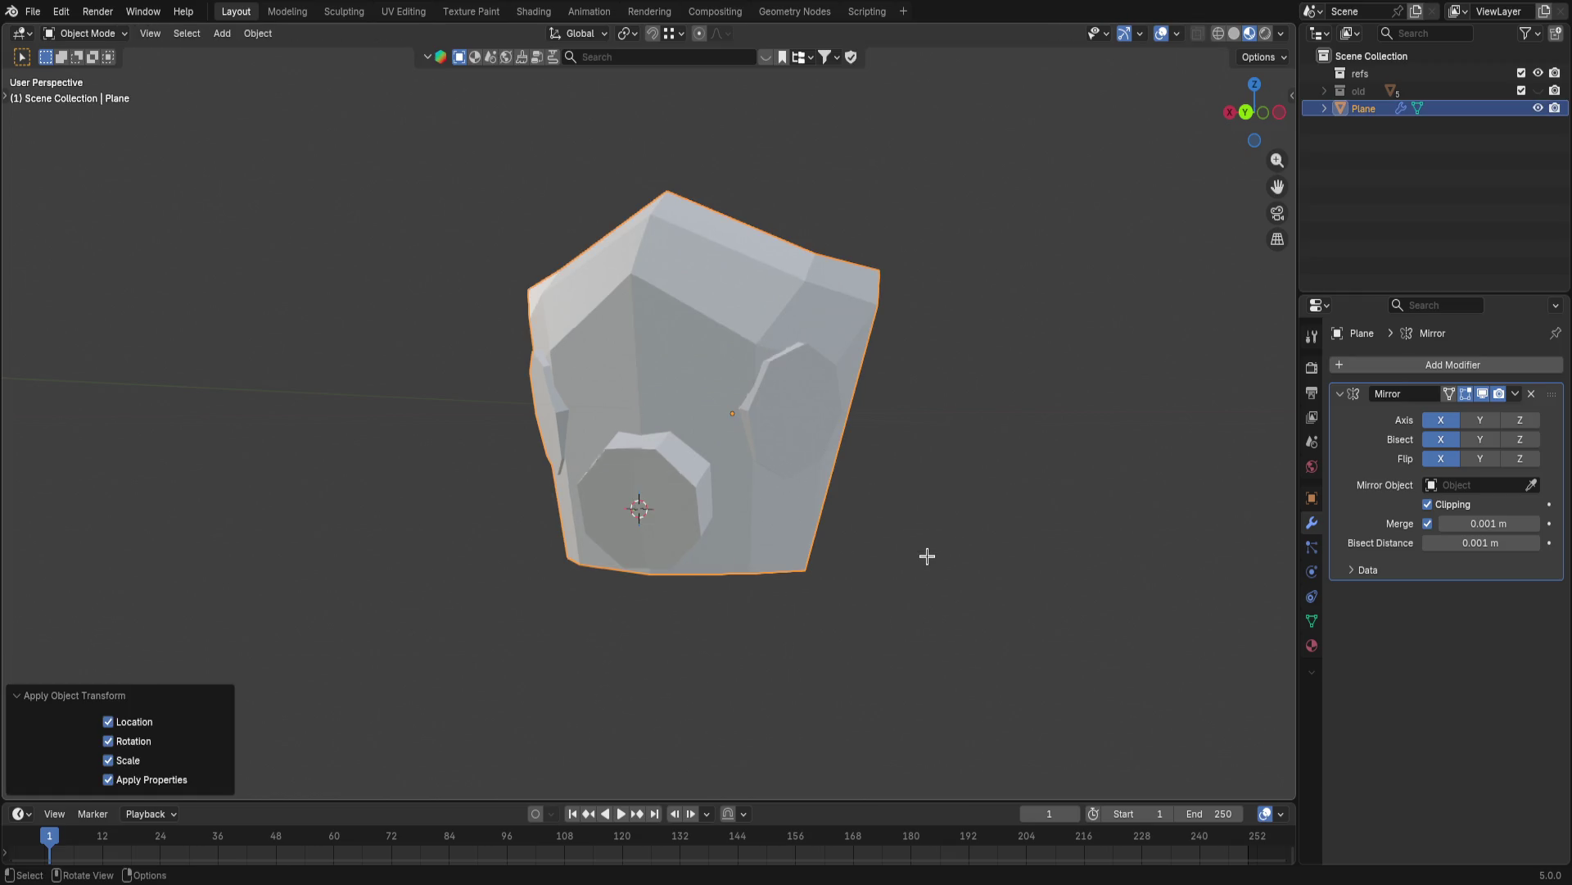
# - Return to Edit Mode on the chin plate and cancel an accidental scale
pyautogui.press('Tab')
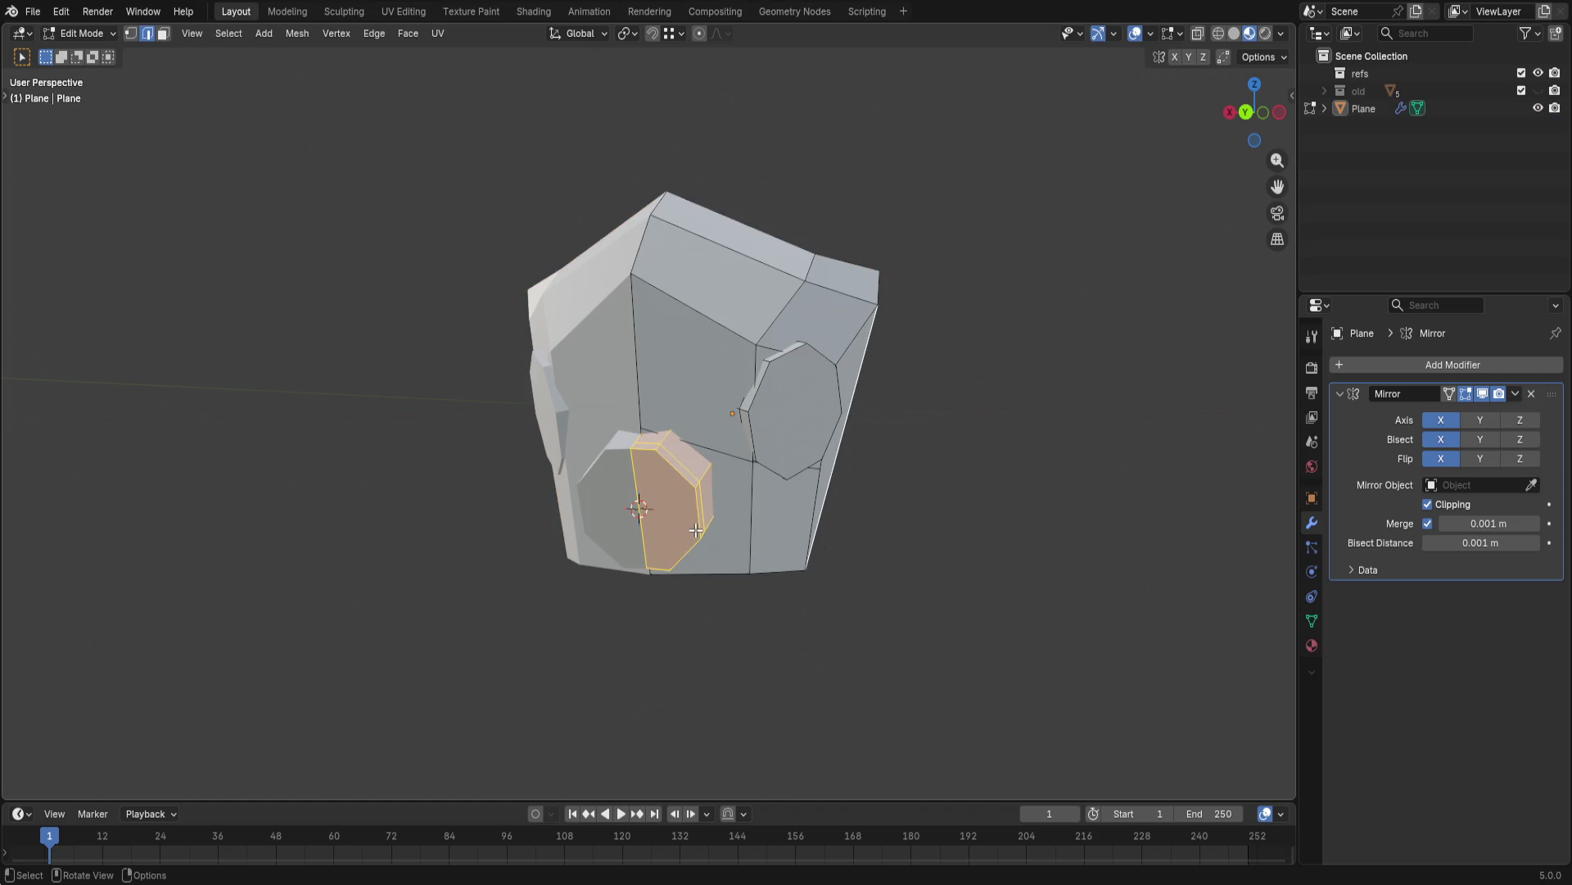
pyautogui.press('s')
pyautogui.press('Return')
# - Scale the octagonal chin piece to about 0.445 along Y, flattening it to under half its depth
pyautogui.hotkey('ctrl', 'z')
pyautogui.moveTo(712, 541); pyautogui.dragTo(785, 564, button='middle')
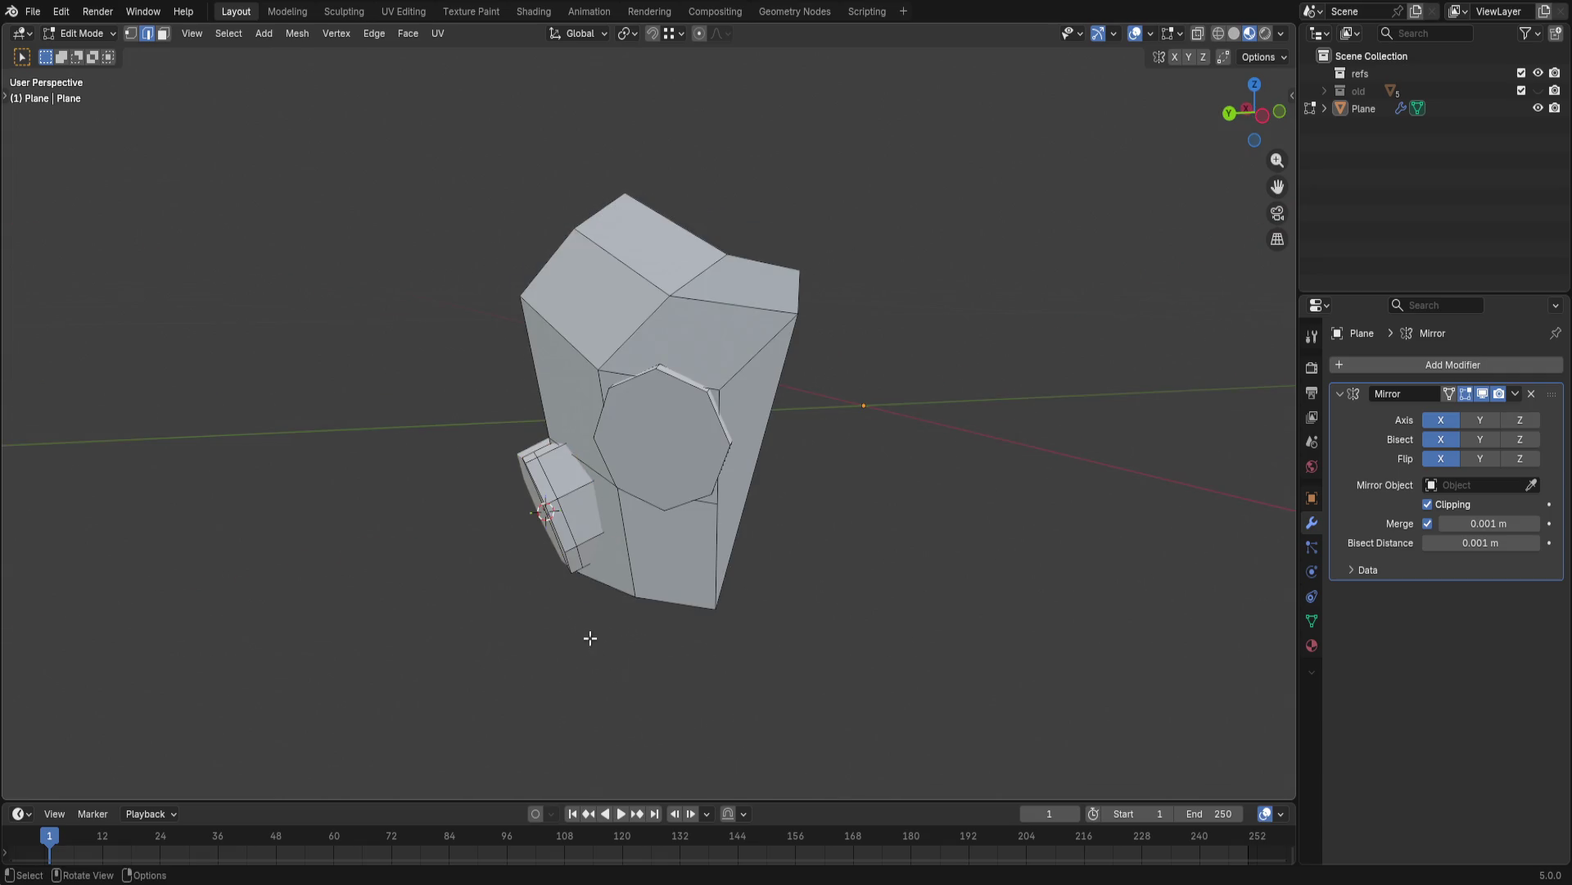
pyautogui.press('l')
pyautogui.press('s')
pyautogui.press('y')
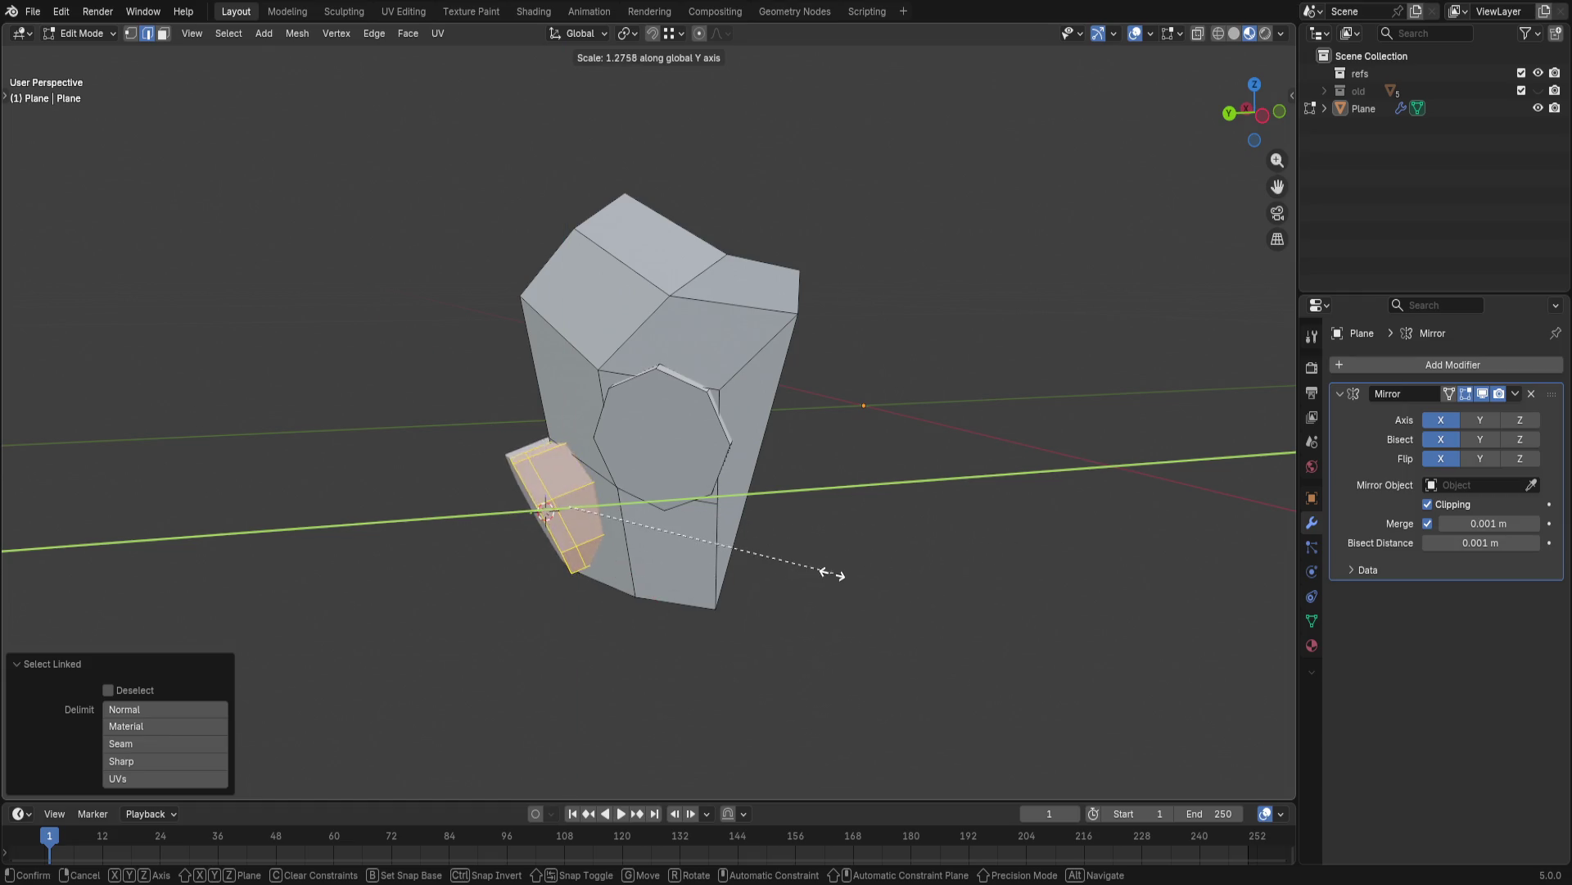
pyautogui.click(629, 578)
# - Orbit to the back view to check the flattened chin piece, then return to perspective
pyautogui.moveTo(631, 577)
pyautogui.mouseDown(button='middle')
pyautogui.moveTo(886, 446)
pyautogui.moveTo(1077, 484)
pyautogui.moveTo(1089, 513)
pyautogui.moveTo(1049, 474)
pyautogui.moveTo(1003, 477)
pyautogui.moveTo(1004, 545)
pyautogui.mouseUp(button='middle')
pyautogui.scroll(3, 845, 490)
pyautogui.moveTo(845, 490); pyautogui.dragTo(934, 479, button='middle')
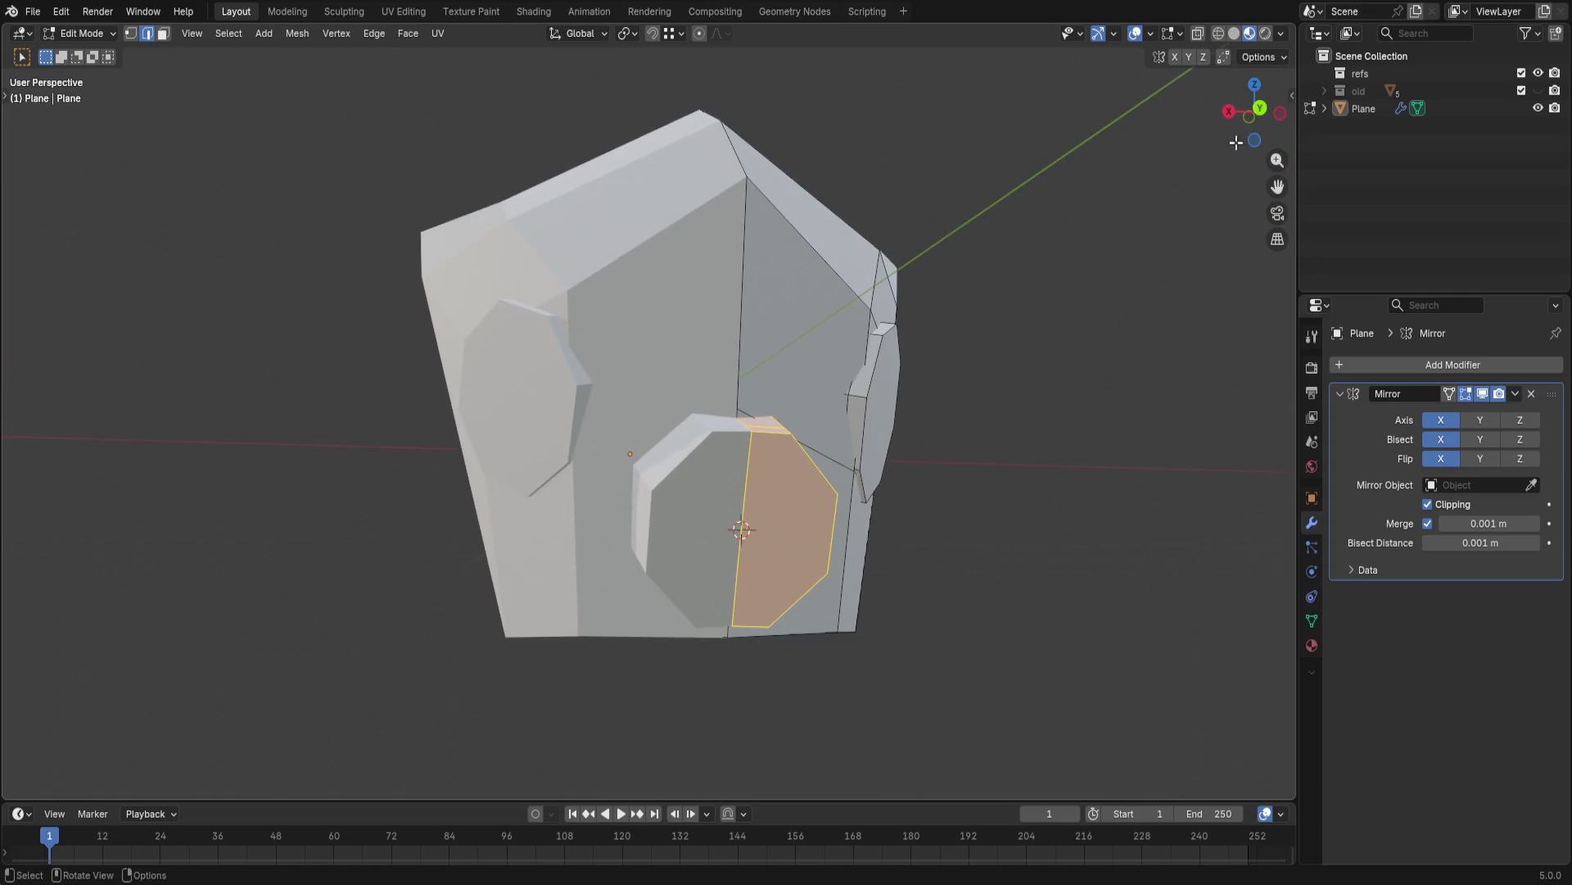
pyautogui.click(1260, 107)
pyautogui.scroll(2, 755, 472)
pyautogui.scroll(1, 759, 486)
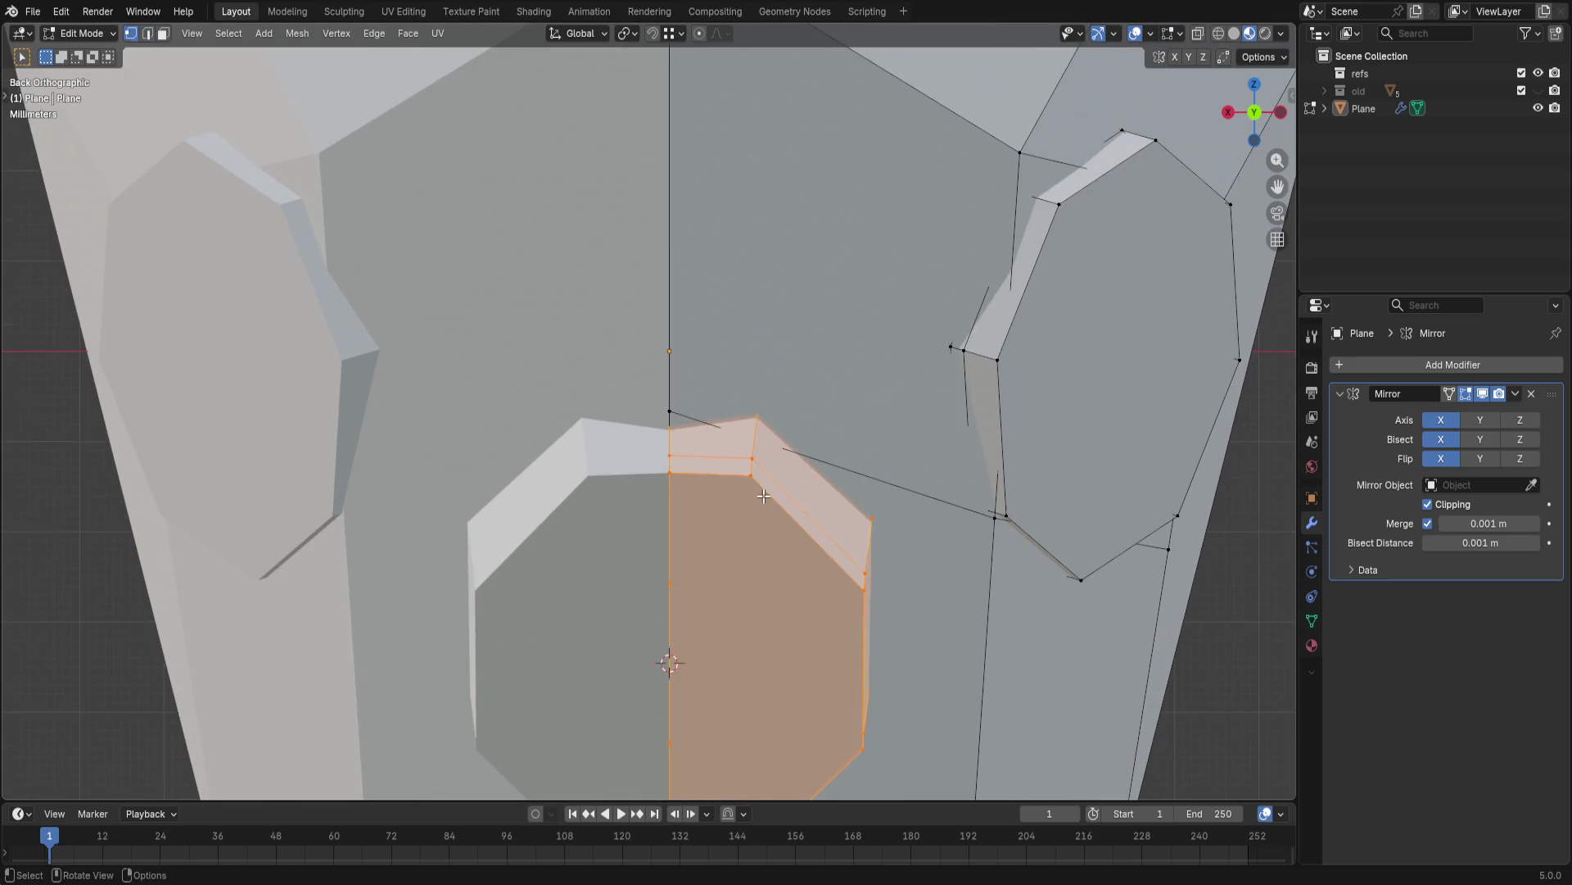
pyautogui.scroll(-1, 725, 522)
pyautogui.scroll(-1, 769, 445)
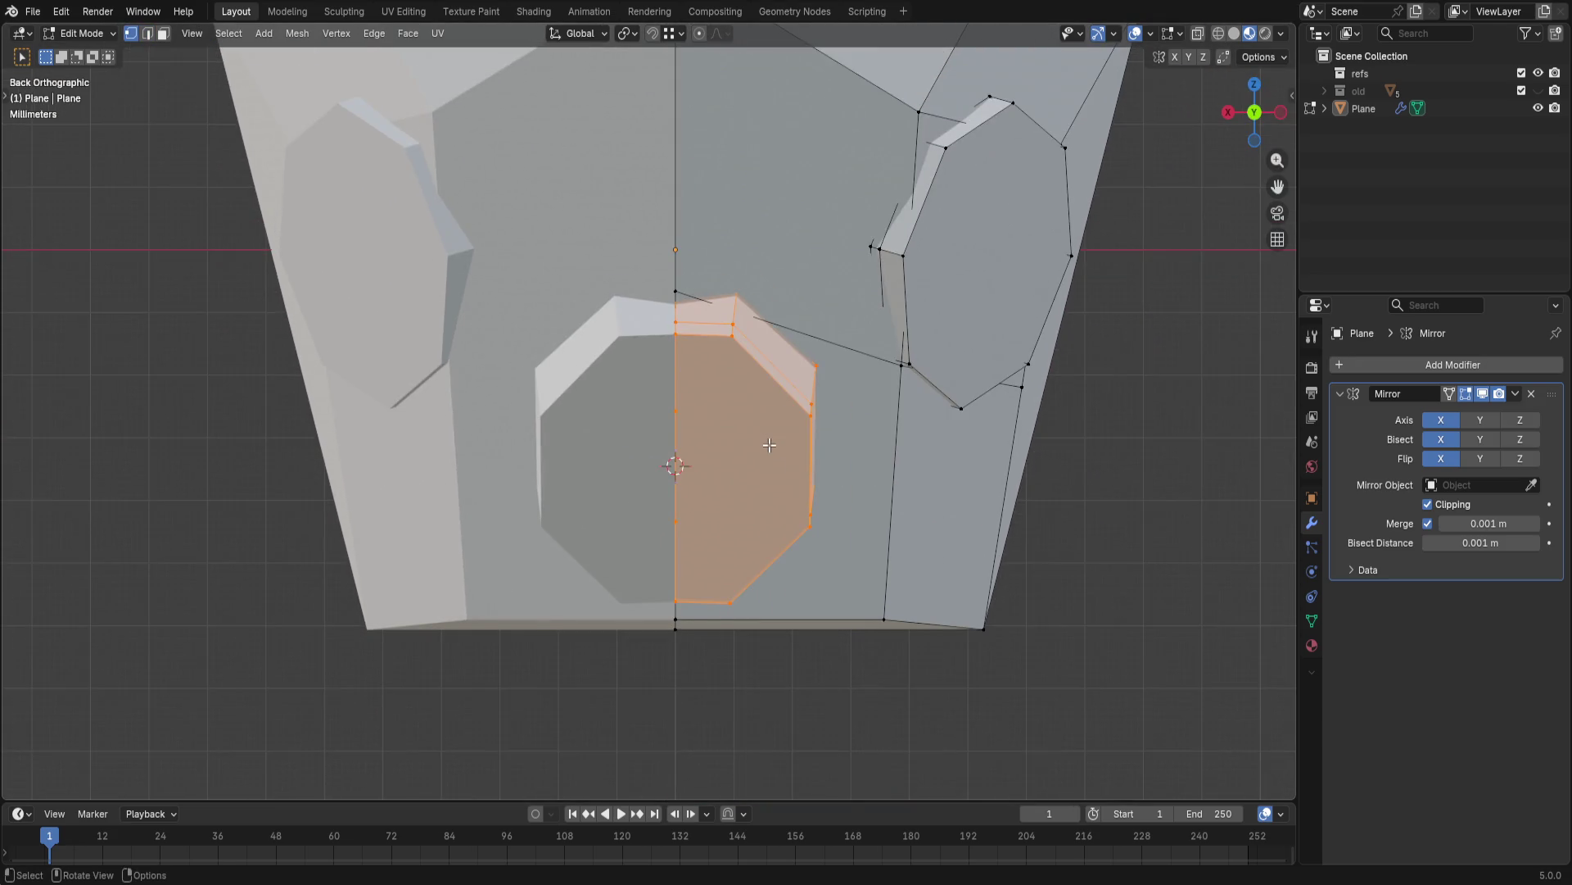
pyautogui.moveTo(1094, 525)
pyautogui.mouseDown(button='middle')
pyautogui.moveTo(1136, 493)
pyautogui.moveTo(1000, 561)
pyautogui.moveTo(657, 428)
pyautogui.mouseUp(button='middle')
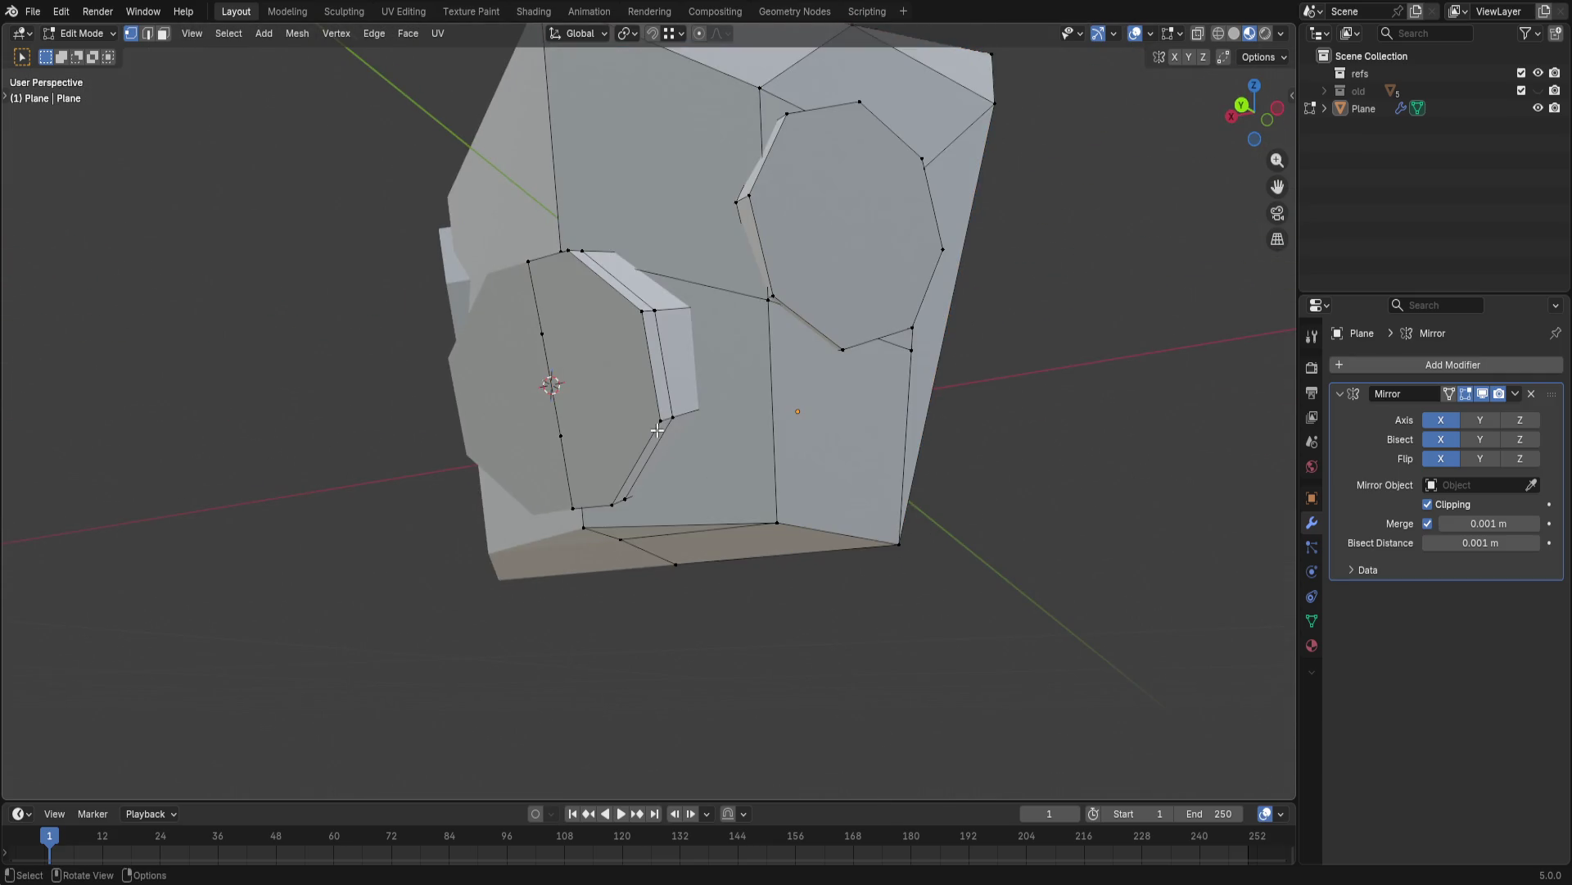
# - Move the chin piece down below the helmet front and tilt it about -30° around X
pyautogui.press('l')
pyautogui.press('g')
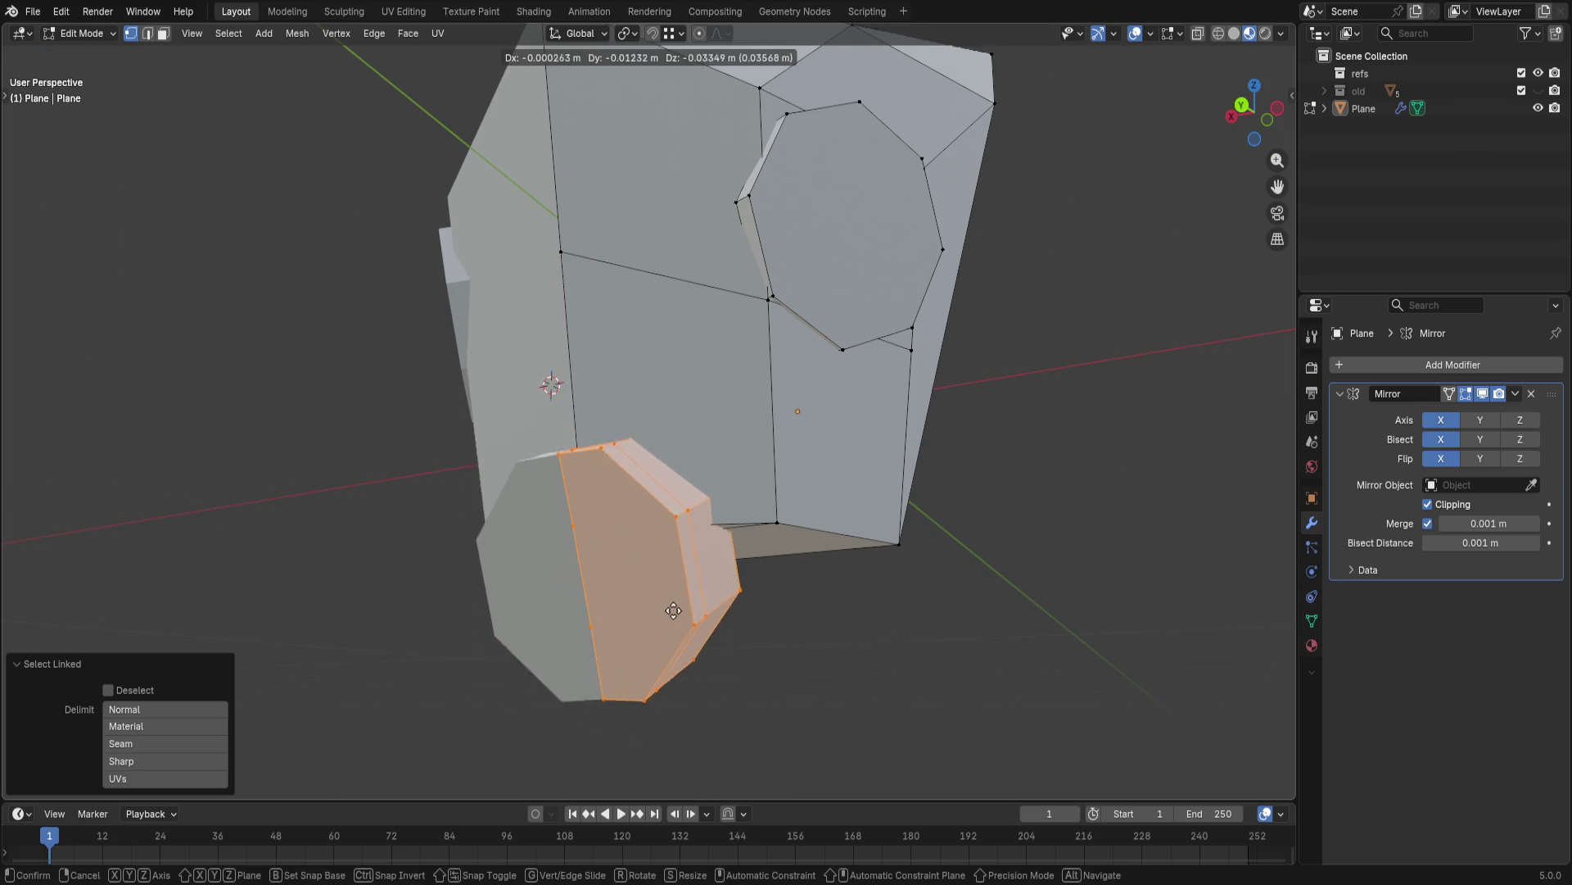
pyautogui.click(663, 571)
pyautogui.moveTo(664, 571); pyautogui.dragTo(521, 481, button='middle')
pyautogui.press('r')
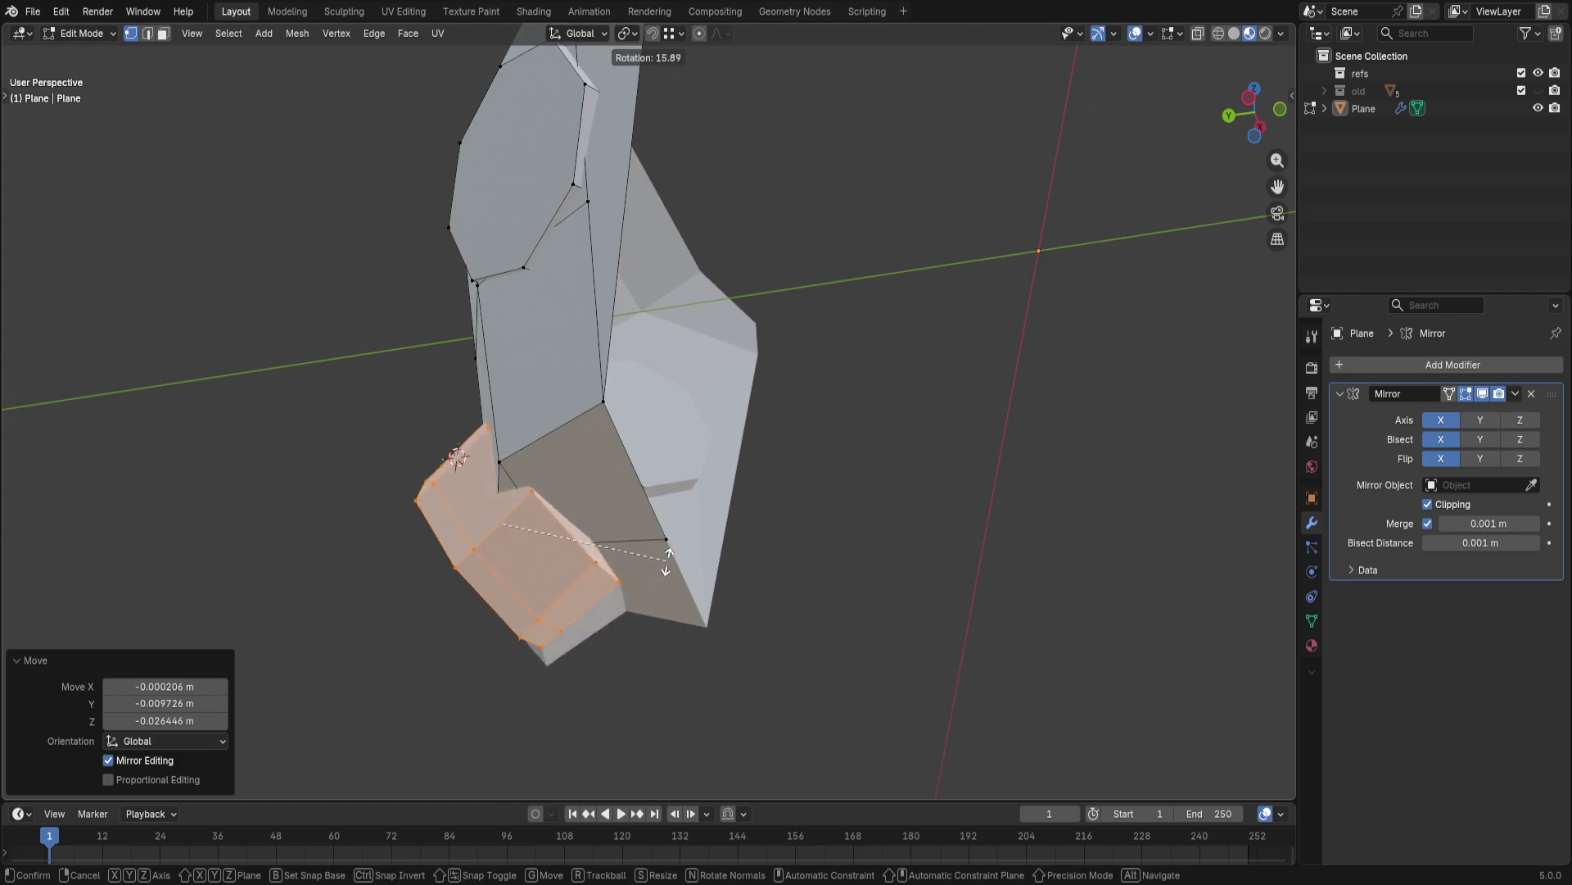
pyautogui.press('x')
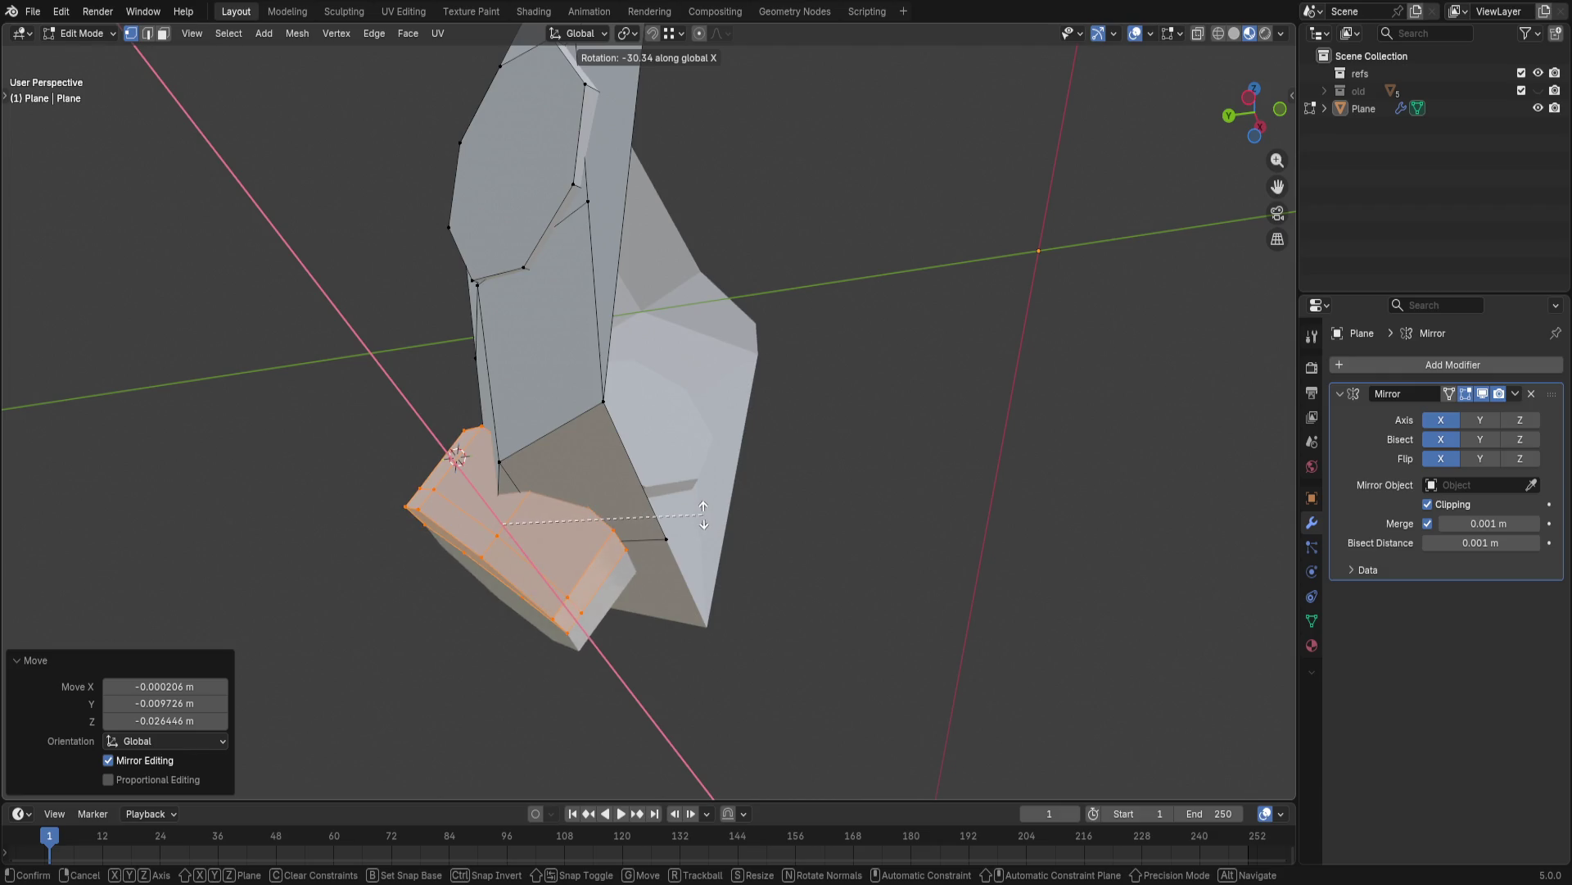
pyautogui.click(703, 517)
# - Adjust the tilted chin piece's position with further small moves
pyautogui.moveTo(704, 516); pyautogui.dragTo(867, 631, button='middle')
pyautogui.press('g')
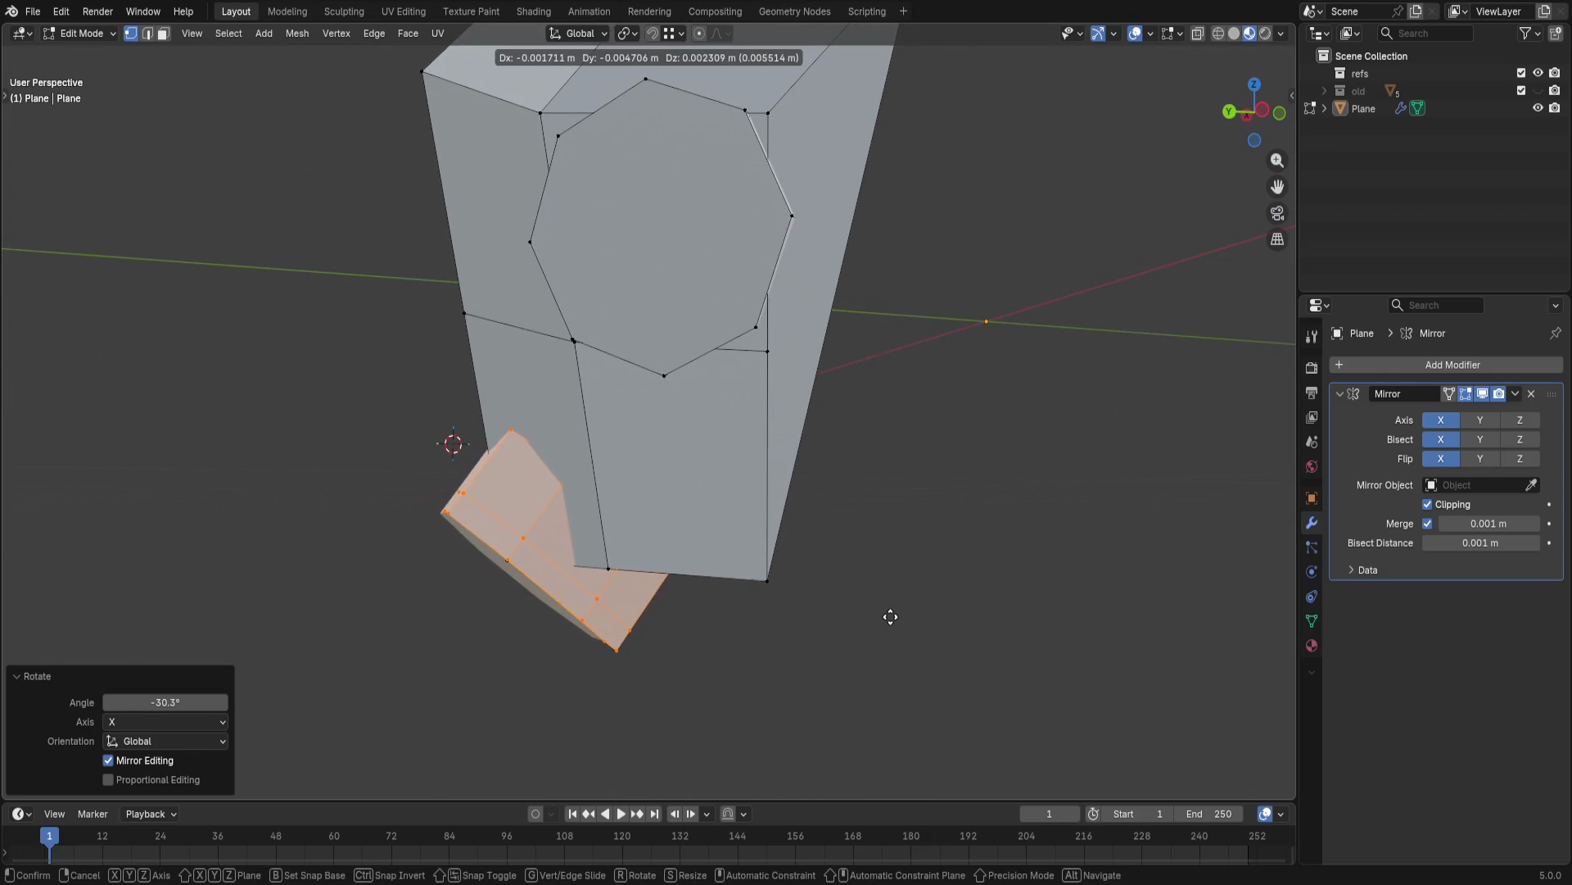
pyautogui.click(891, 618)
pyautogui.press('g')
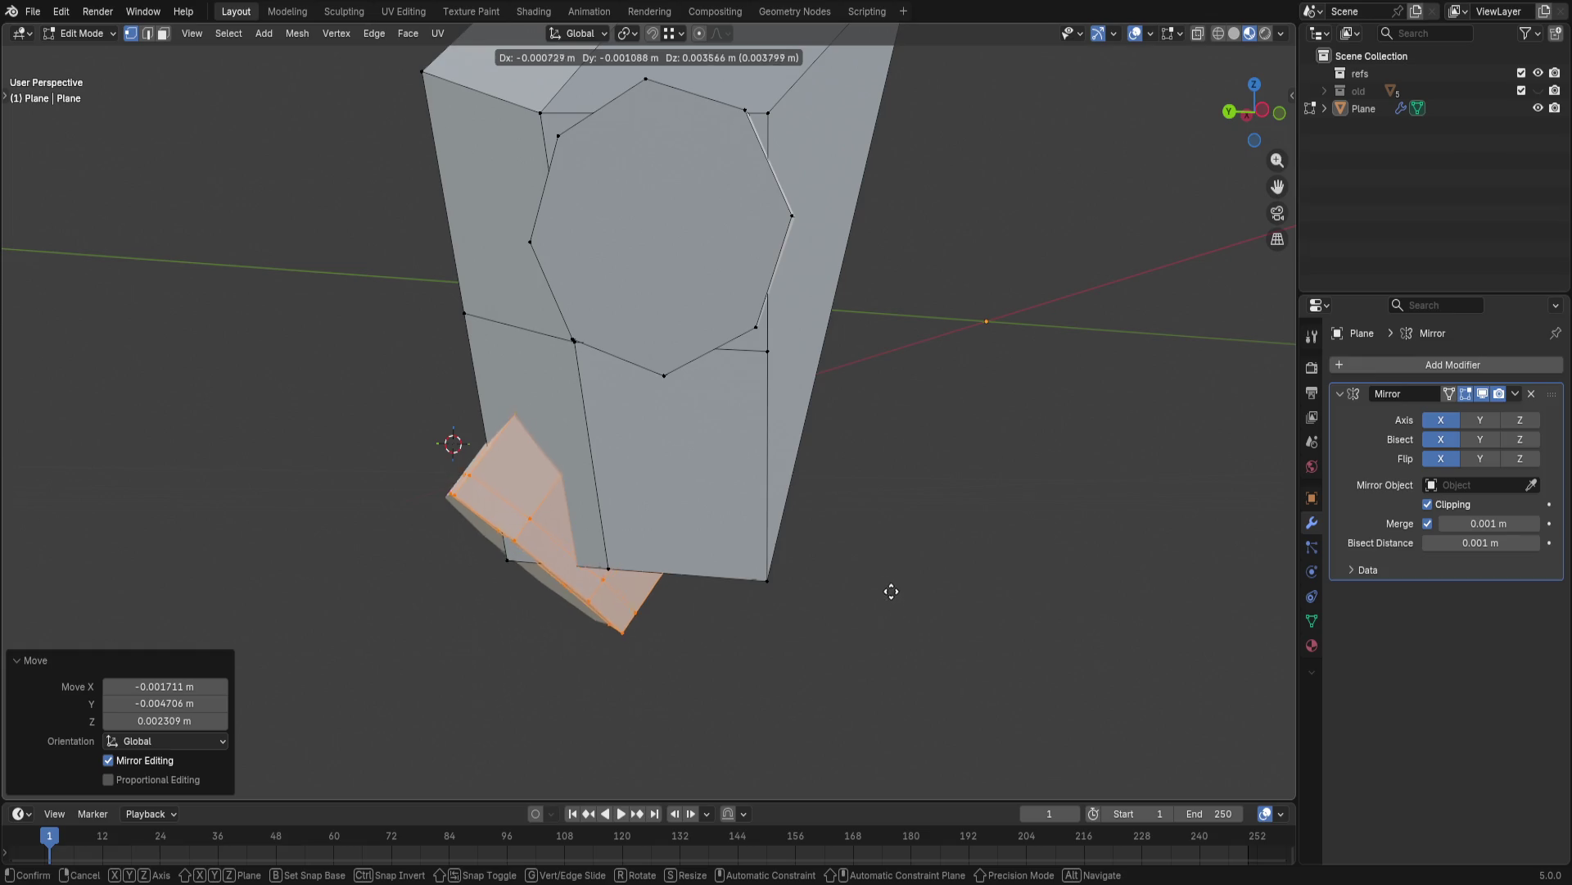
# - Settle the chin piece's position and raise its centre vertex along Z
pyautogui.click(868, 579)
pyautogui.moveTo(867, 579)
pyautogui.mouseDown(button='middle')
pyautogui.moveTo(1089, 566)
pyautogui.moveTo(1092, 509)
pyautogui.mouseUp(button='middle')
pyautogui.scroll(3, 955, 533)
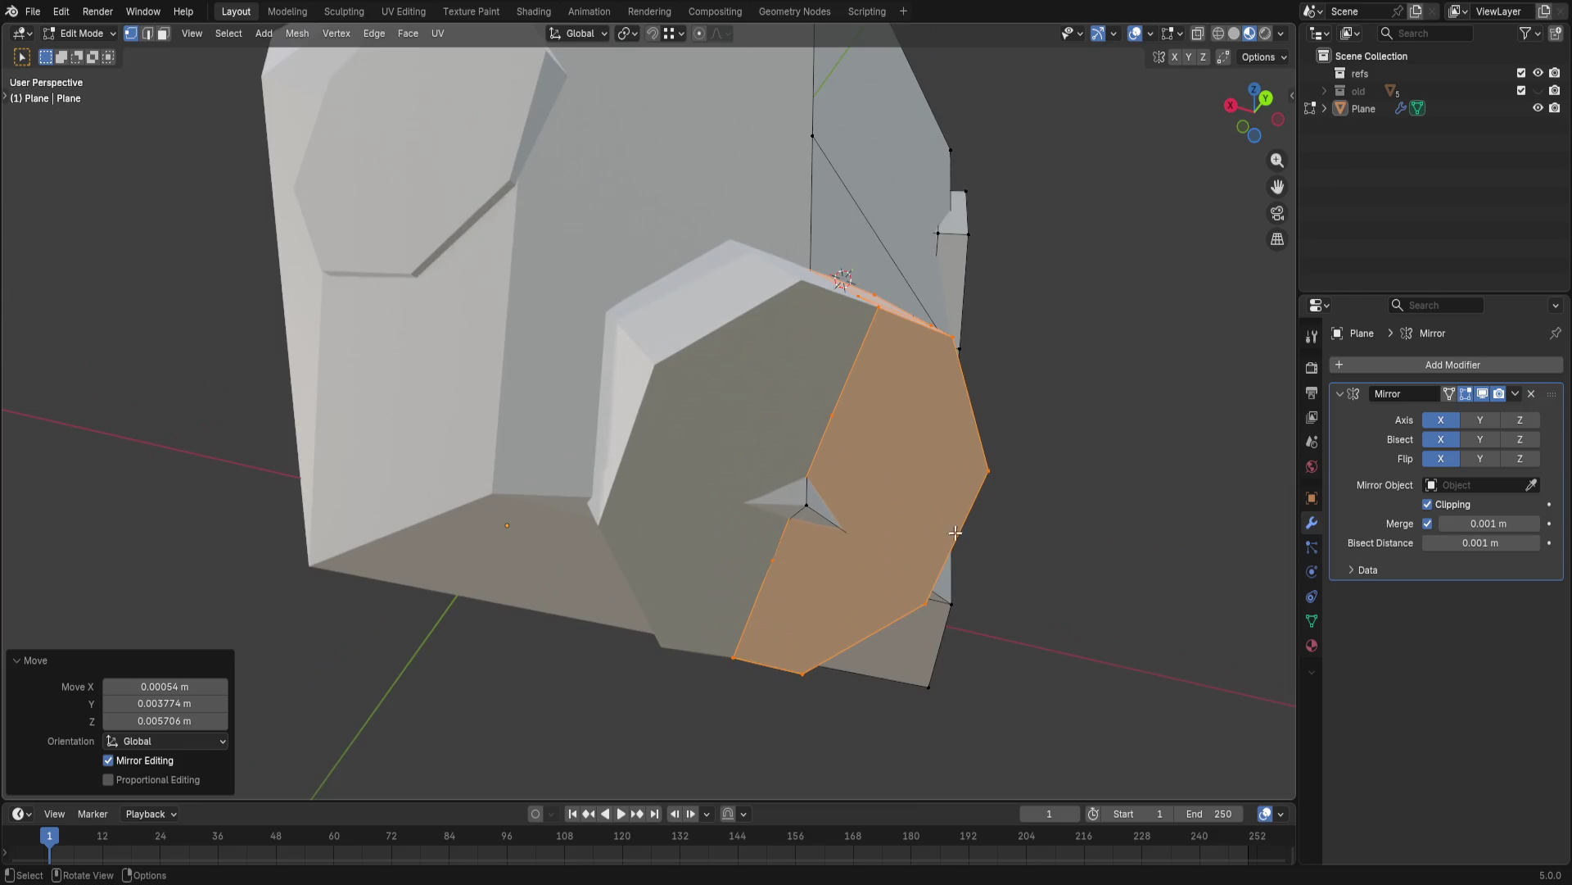
pyautogui.click(808, 512)
pyautogui.press('g')
pyautogui.press('z')
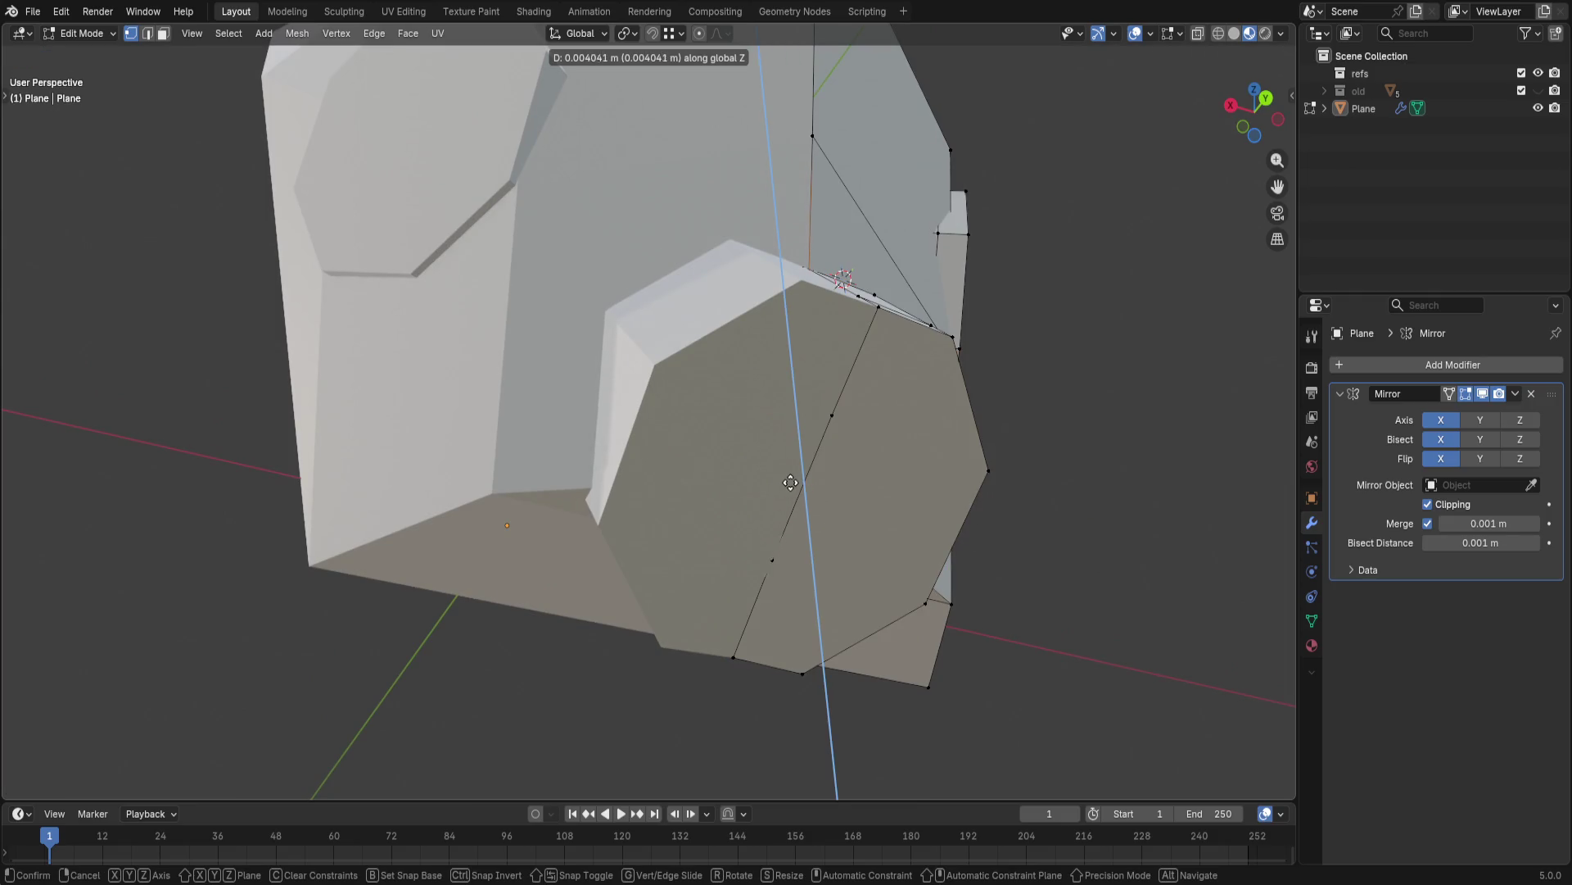
pyautogui.click(790, 483)
pyautogui.moveTo(1133, 545)
pyautogui.mouseDown(button='middle')
pyautogui.moveTo(965, 535)
pyautogui.moveTo(987, 632)
pyautogui.mouseUp(button='middle')
pyautogui.scroll(-5, 965, 534)
pyautogui.scroll(-2, 987, 631)
pyautogui.scroll(2, 824, 516)
pyautogui.moveTo(823, 511)
pyautogui.mouseDown(button='middle')
pyautogui.moveTo(779, 467)
pyautogui.moveTo(766, 589)
pyautogui.mouseUp(button='middle')
pyautogui.scroll(2, 765, 528)
pyautogui.scroll(2, 765, 590)
# - Rotate the chin plate a further 4.36° around the view axis to line it up with the chin
pyautogui.press('a')
pyautogui.hotkey('ctrl', 'z')
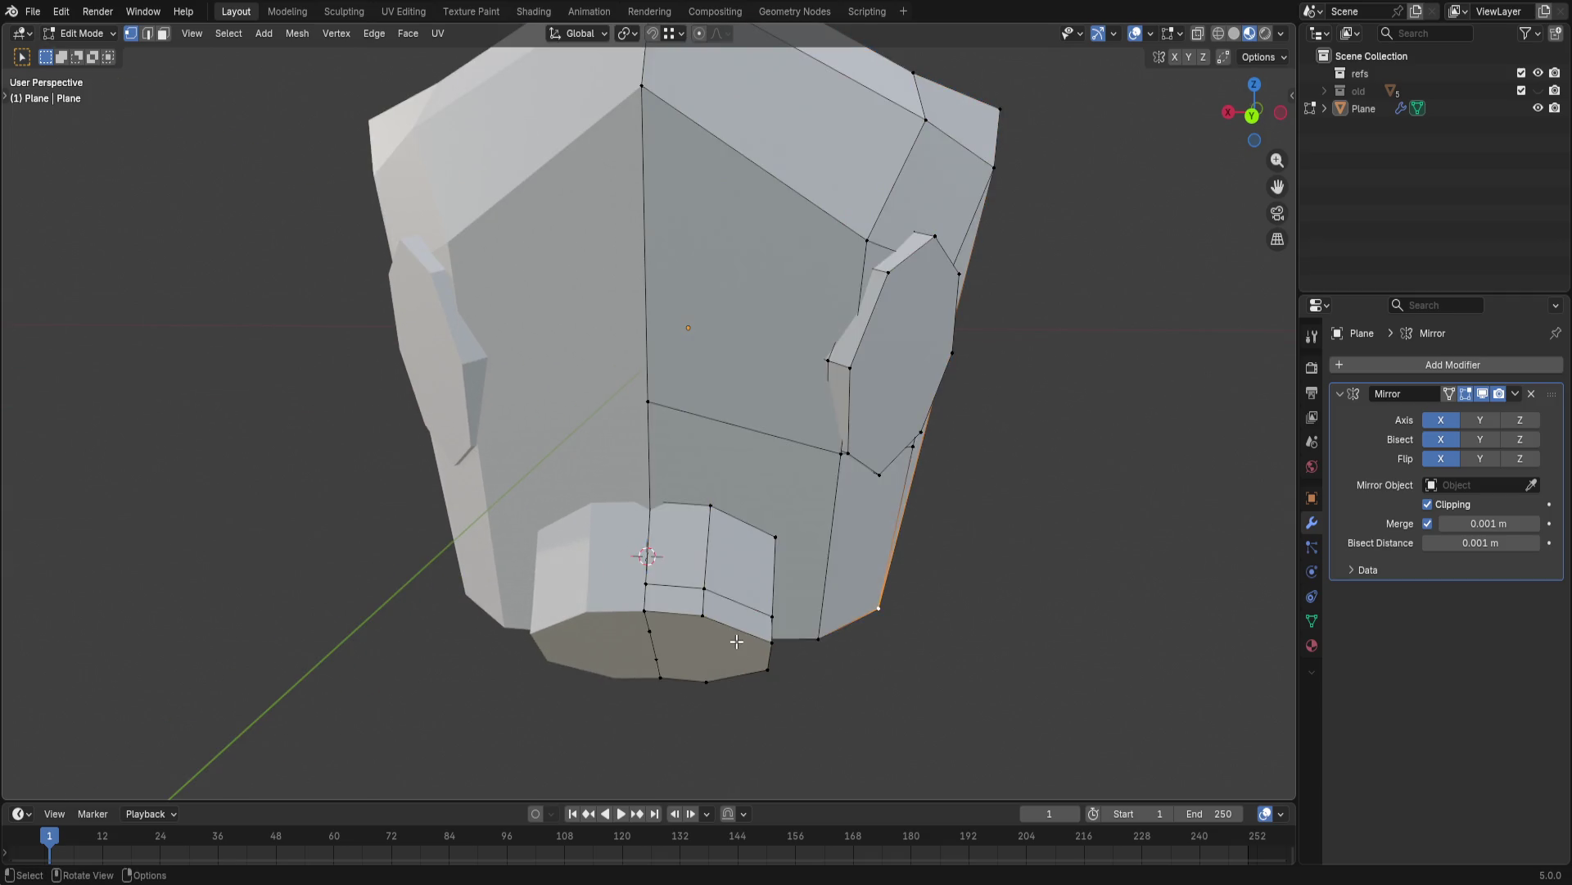
pyautogui.press('l')
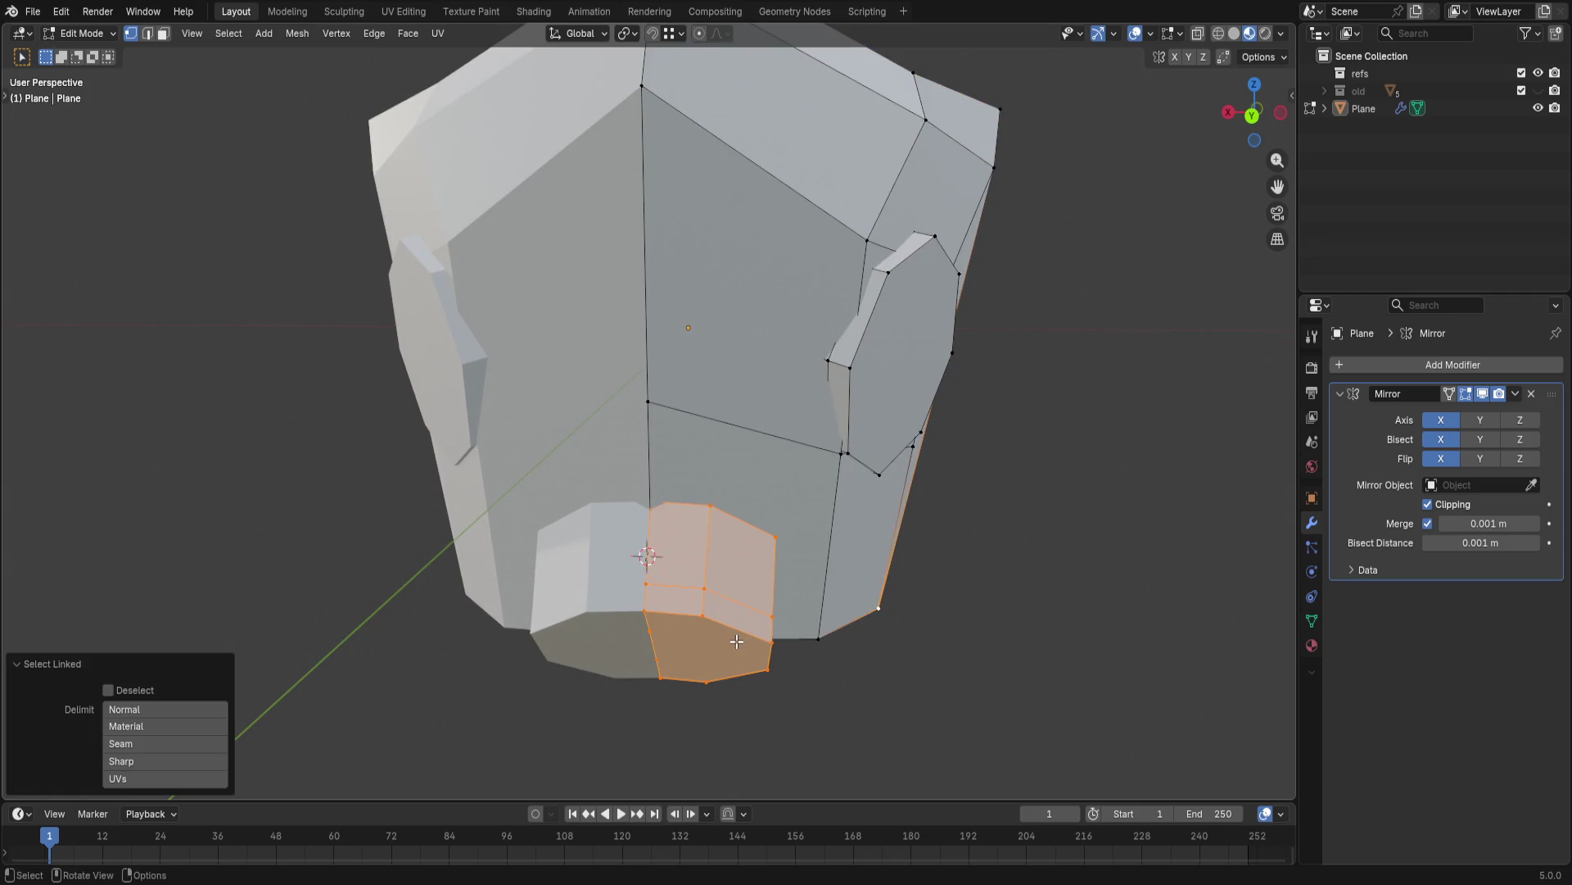
pyautogui.press('r')
pyautogui.click(742, 644)
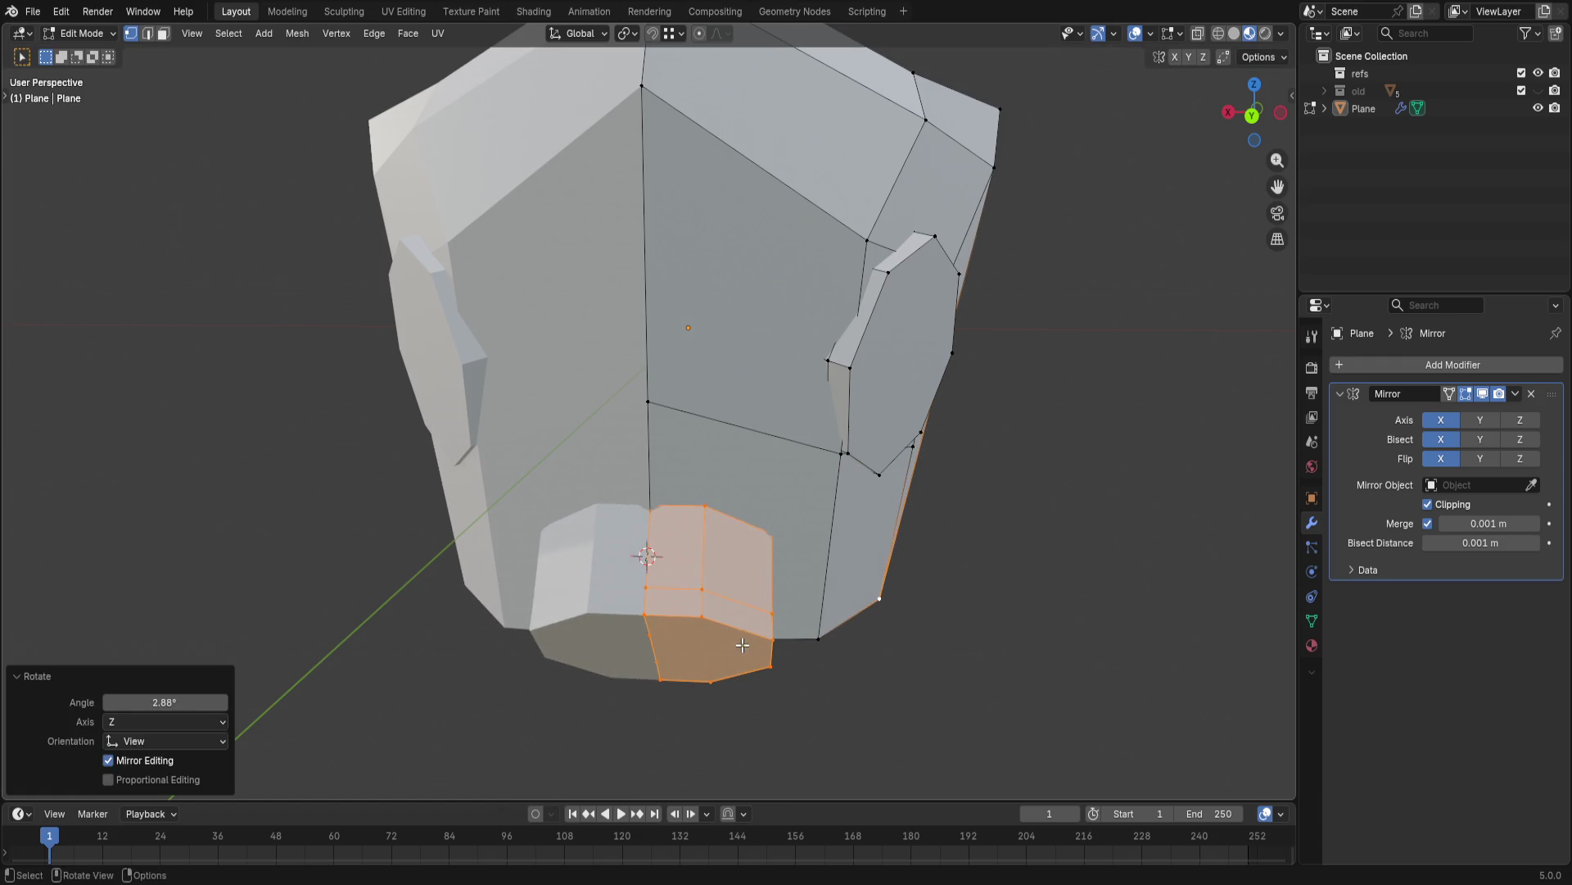
pyautogui.click(850, 713)
pyautogui.press('l')
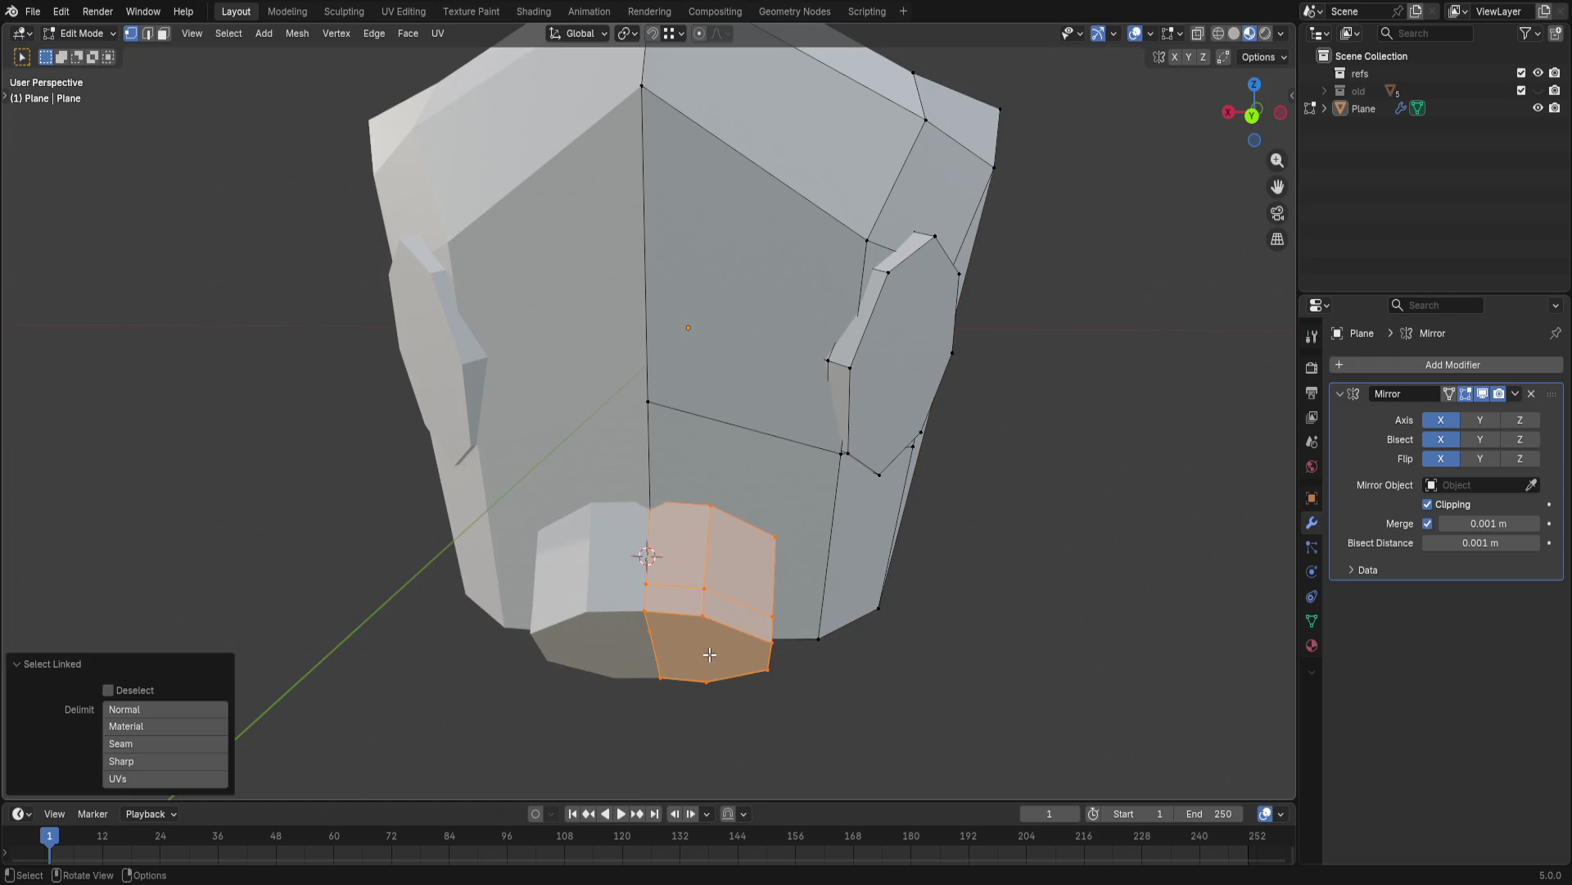
pyautogui.press('r')
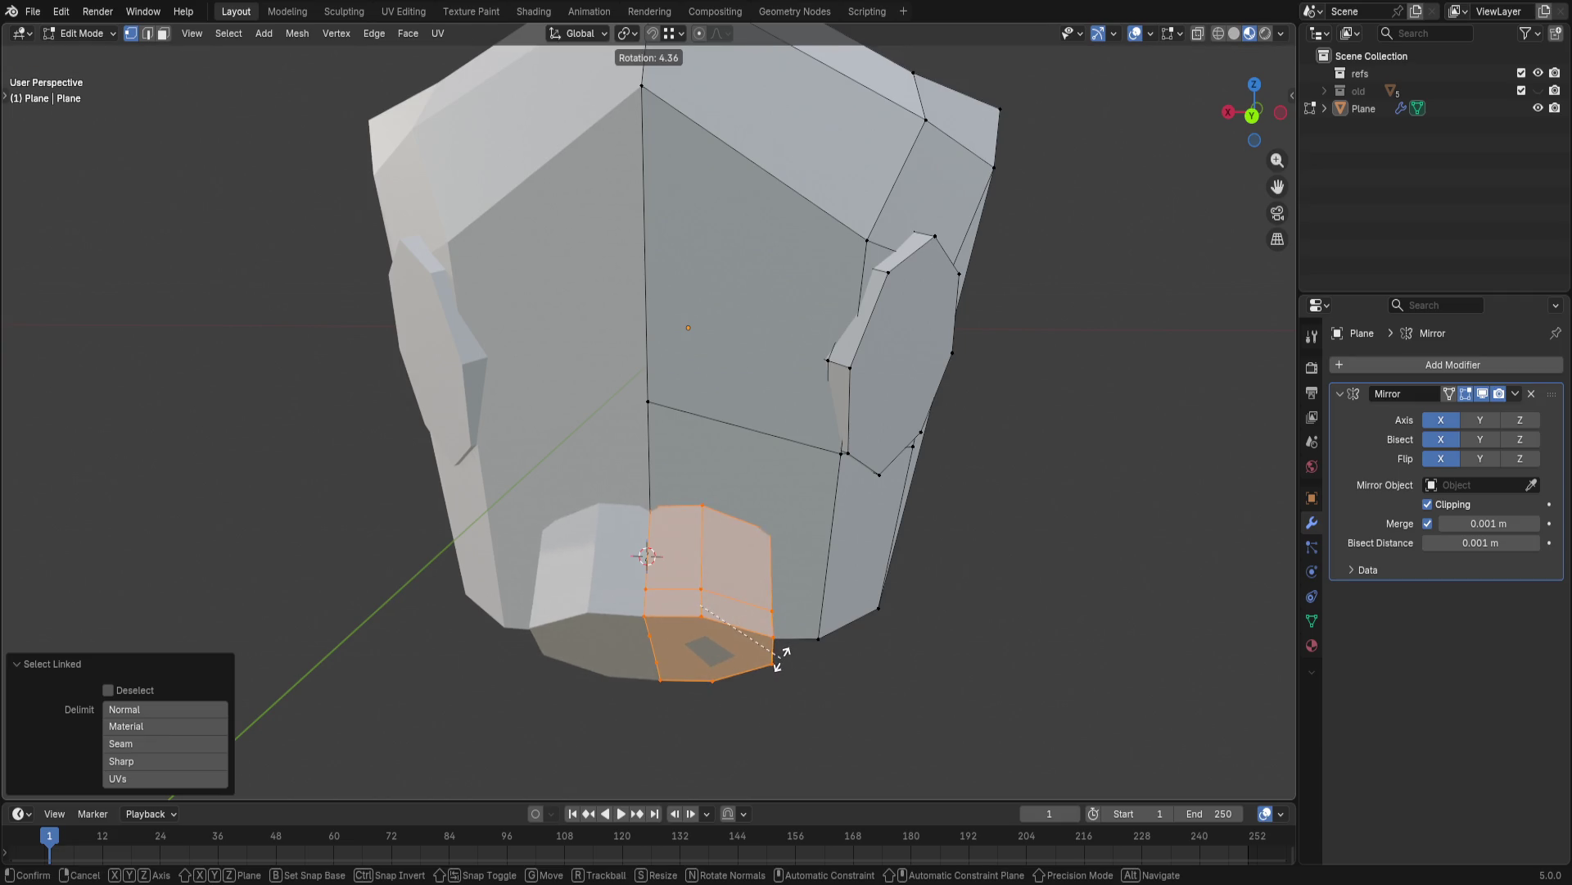
pyautogui.click(777, 659)
pyautogui.moveTo(776, 660)
pyautogui.mouseDown(button='middle')
pyautogui.moveTo(801, 563)
pyautogui.moveTo(720, 625)
pyautogui.moveTo(935, 648)
pyautogui.moveTo(739, 527)
pyautogui.mouseUp(button='middle')
pyautogui.scroll(-3, 721, 625)
pyautogui.click(720, 625)
pyautogui.press('l')
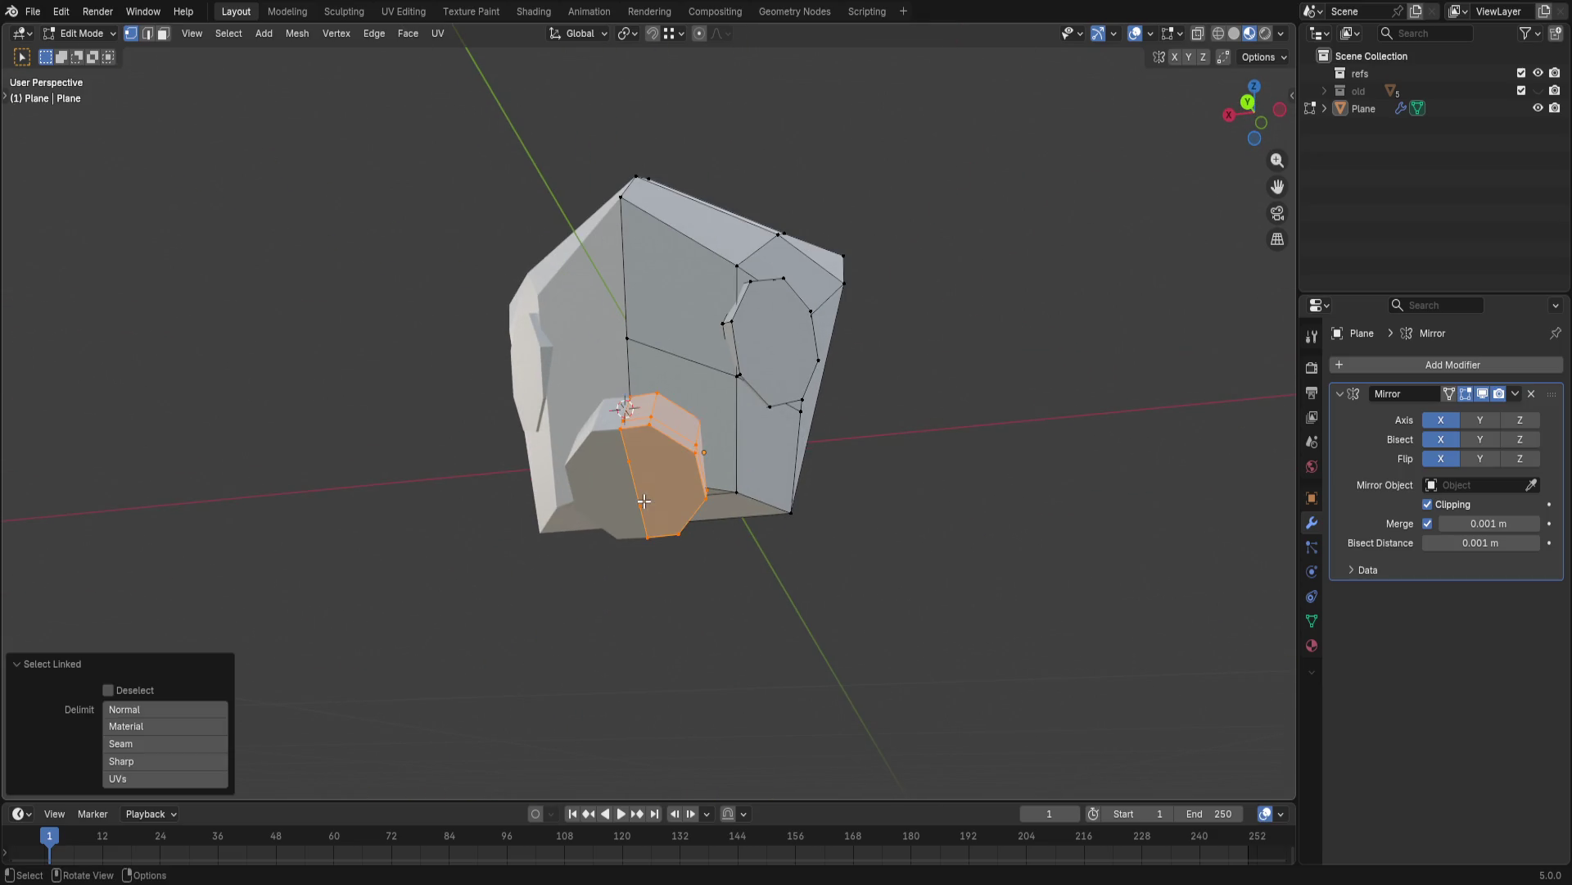
# - Delete the old chin piece and fill the resulting hole with a face
pyautogui.press('x')
pyautogui.click(828, 577)
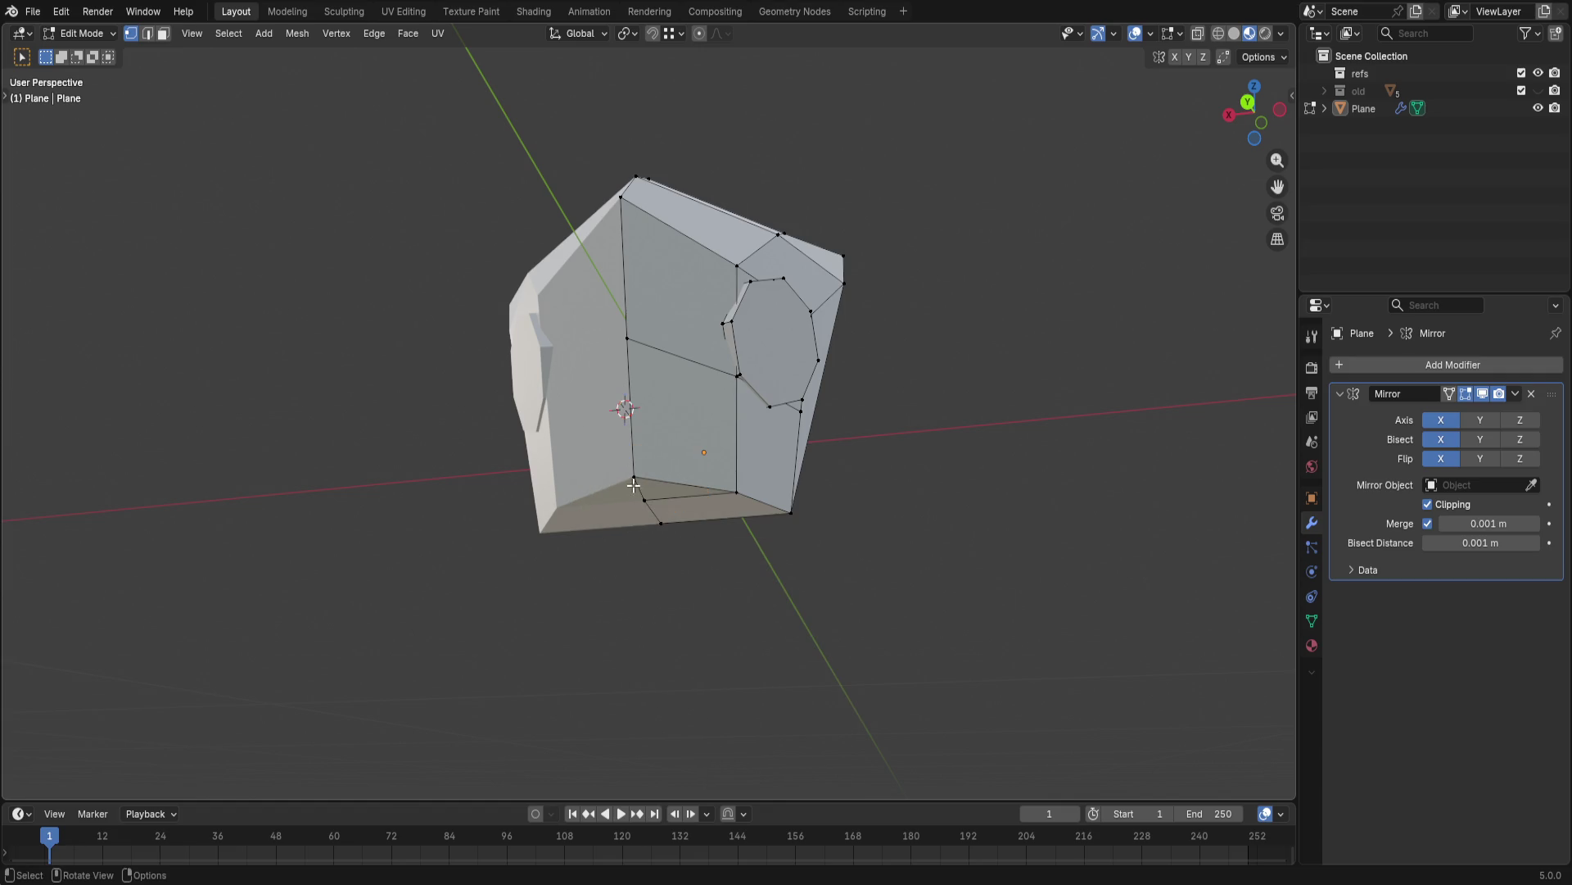
pyautogui.hotkey('shift', 'a')
pyautogui.press('f')
# - Snap the 3D cursor to the new face and add an 8-vertex cylinder there
pyautogui.hotkey('shift', 's')
pyautogui.click(1023, 660)
pyautogui.hotkey('shift', 's')
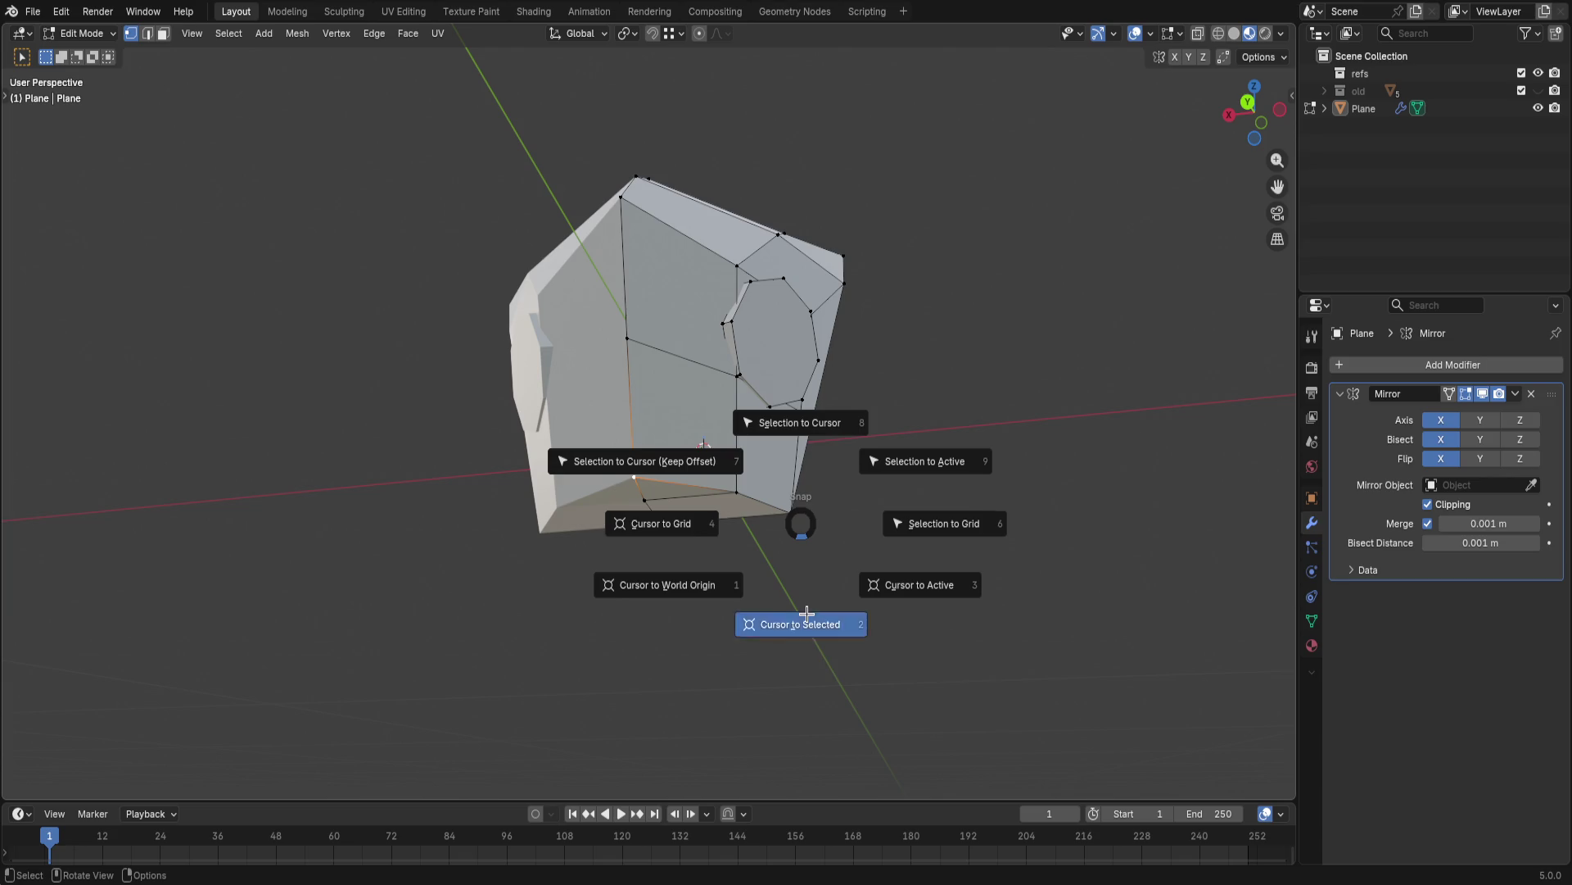
pyautogui.click(804, 622)
pyautogui.hotkey('shift', 'a')
pyautogui.click(773, 499)
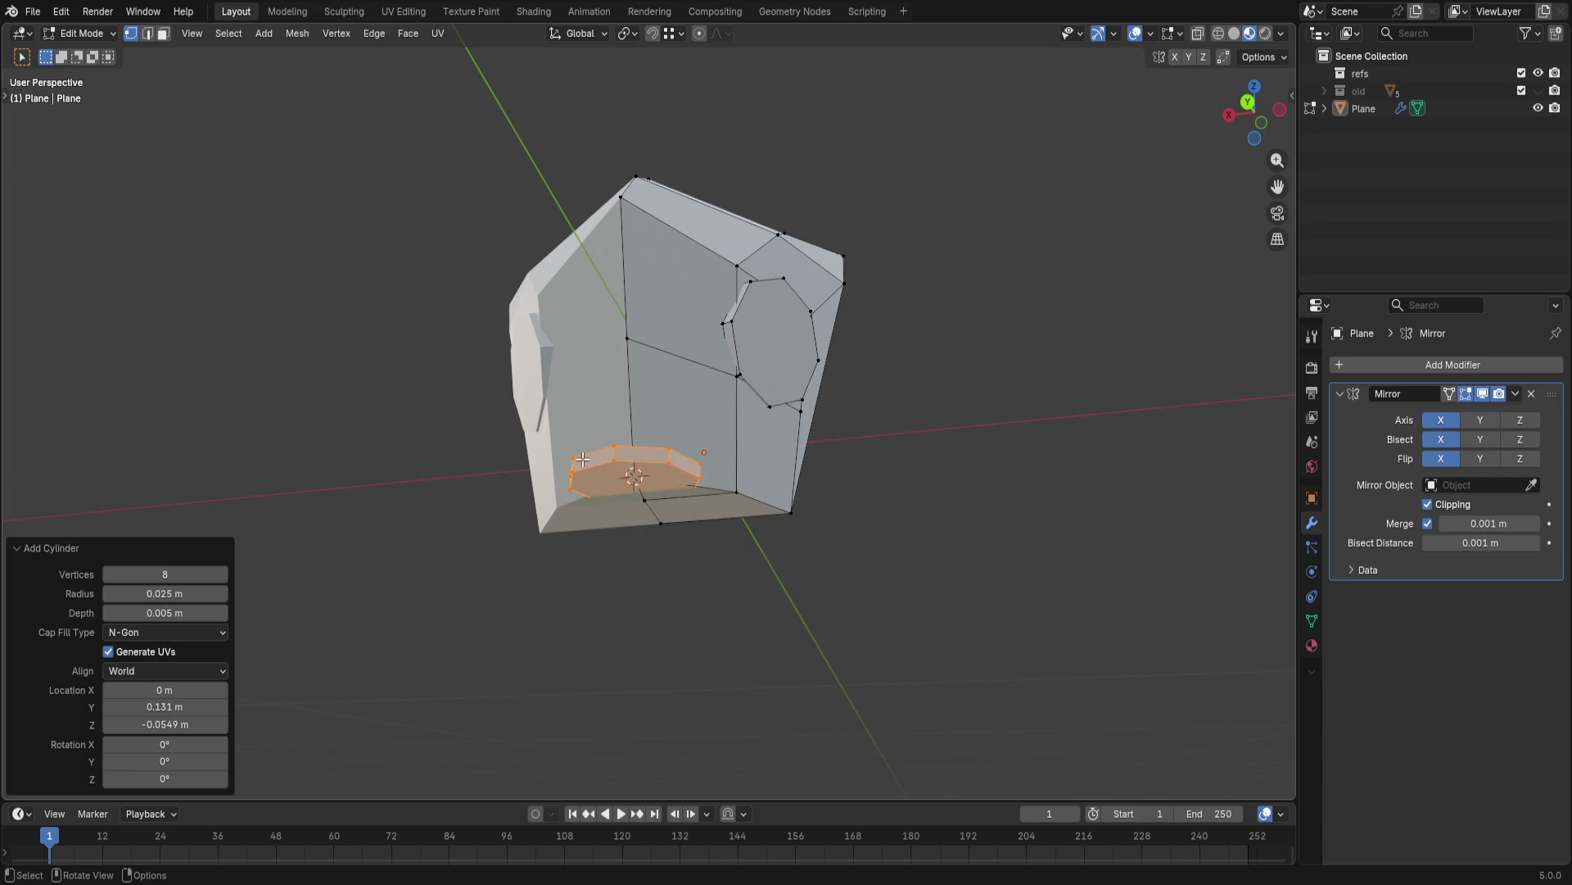
pyautogui.moveTo(583, 458); pyautogui.dragTo(614, 491, button='middle')
# - Tilt the new cylinder 55° around the X axis
pyautogui.press('r')
pyautogui.press('x')
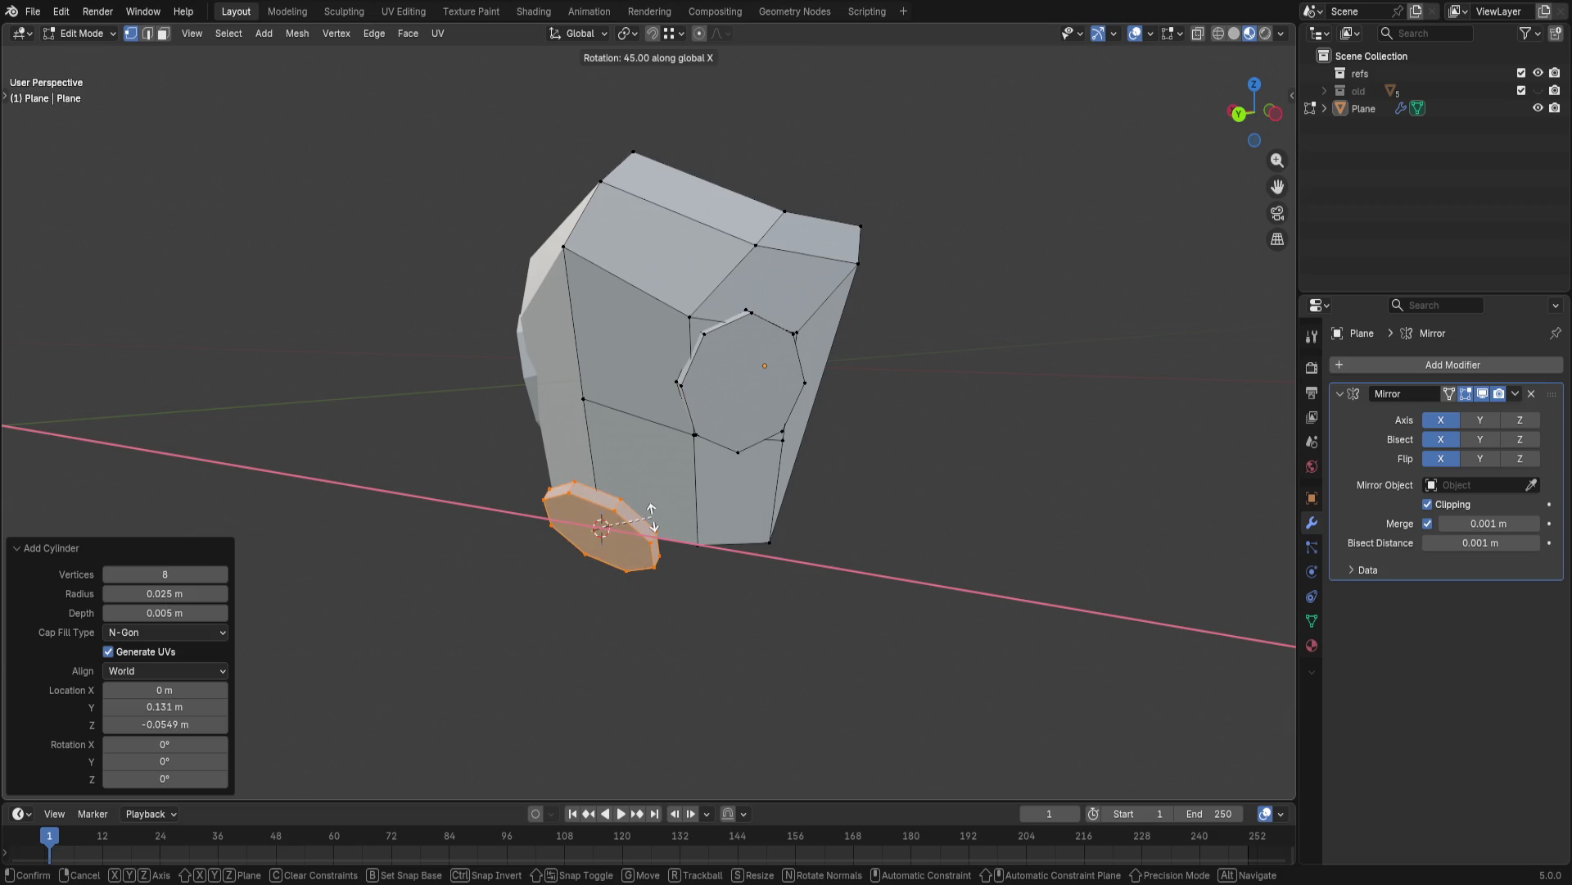
pyautogui.click(602, 529)
pyautogui.moveTo(602, 529)
pyautogui.mouseDown(button='middle')
pyautogui.moveTo(758, 432)
pyautogui.moveTo(552, 578)
pyautogui.mouseUp(button='middle')
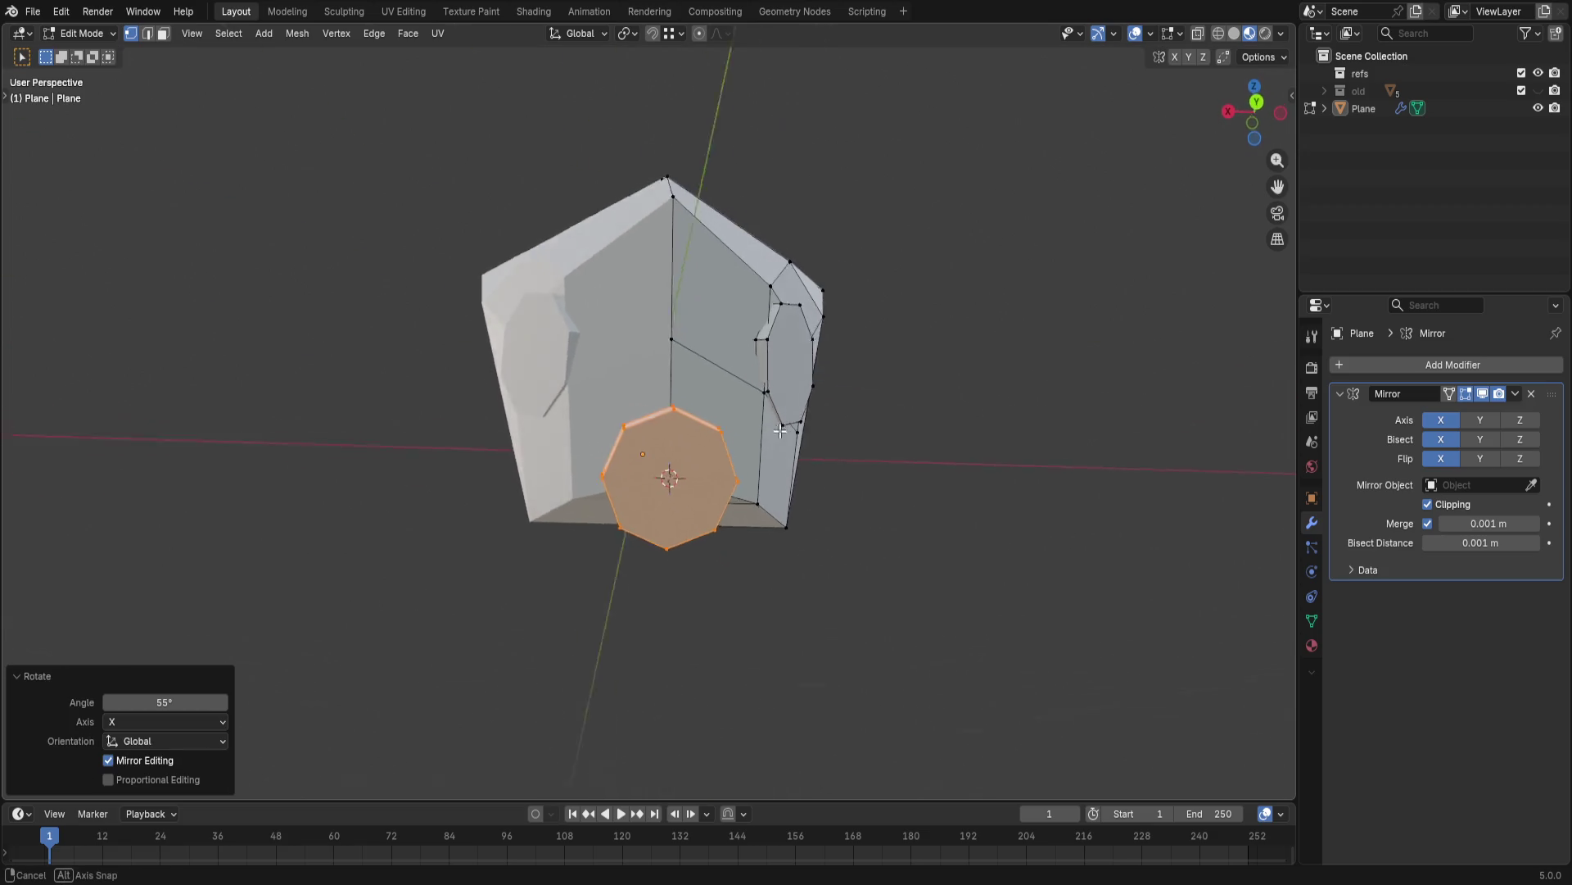
# - Extrude the cylinder's cap face outward about 1.6 cm into a thicker plug
pyautogui.click(536, 495)
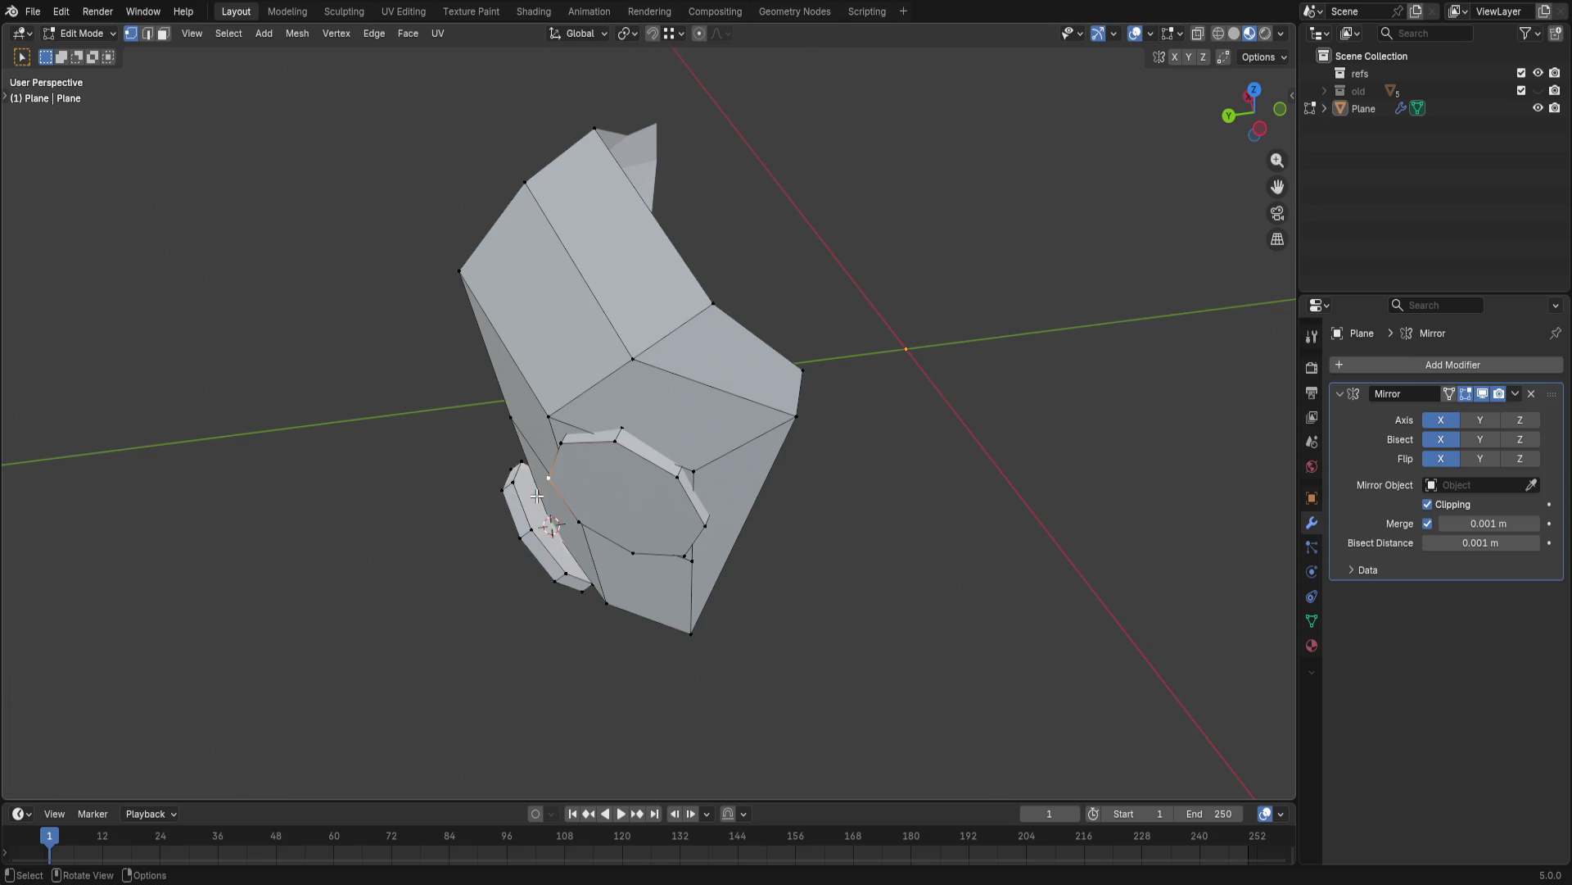
pyautogui.press('e')
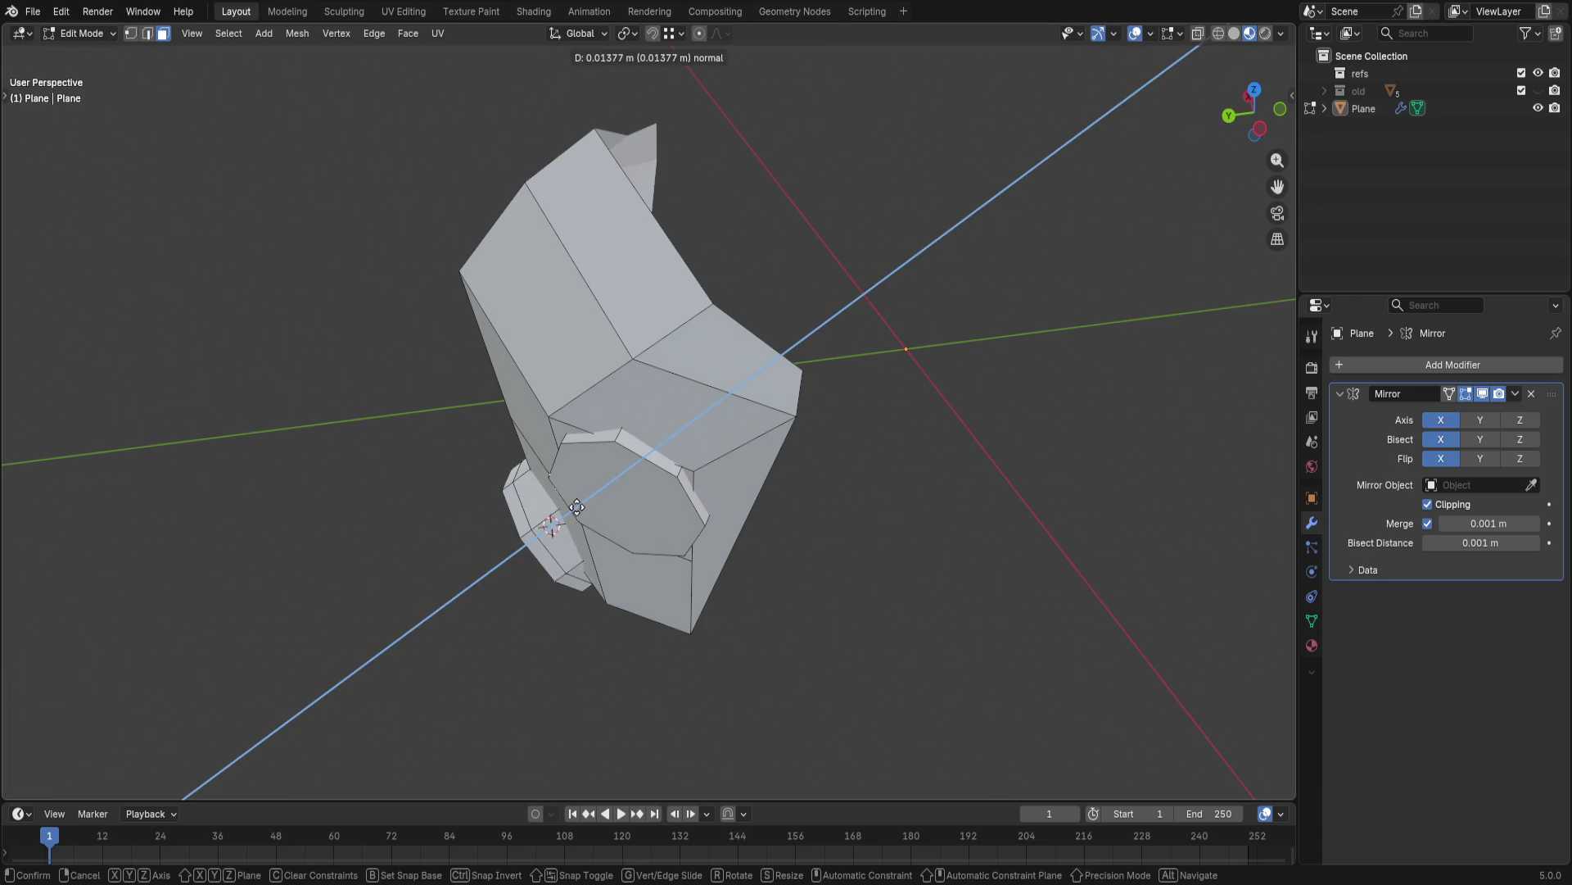
pyautogui.click(589, 516)
pyautogui.moveTo(589, 516)
pyautogui.mouseDown(button='middle')
pyautogui.moveTo(820, 565)
pyautogui.moveTo(698, 470)
pyautogui.moveTo(609, 498)
pyautogui.mouseUp(button='middle')
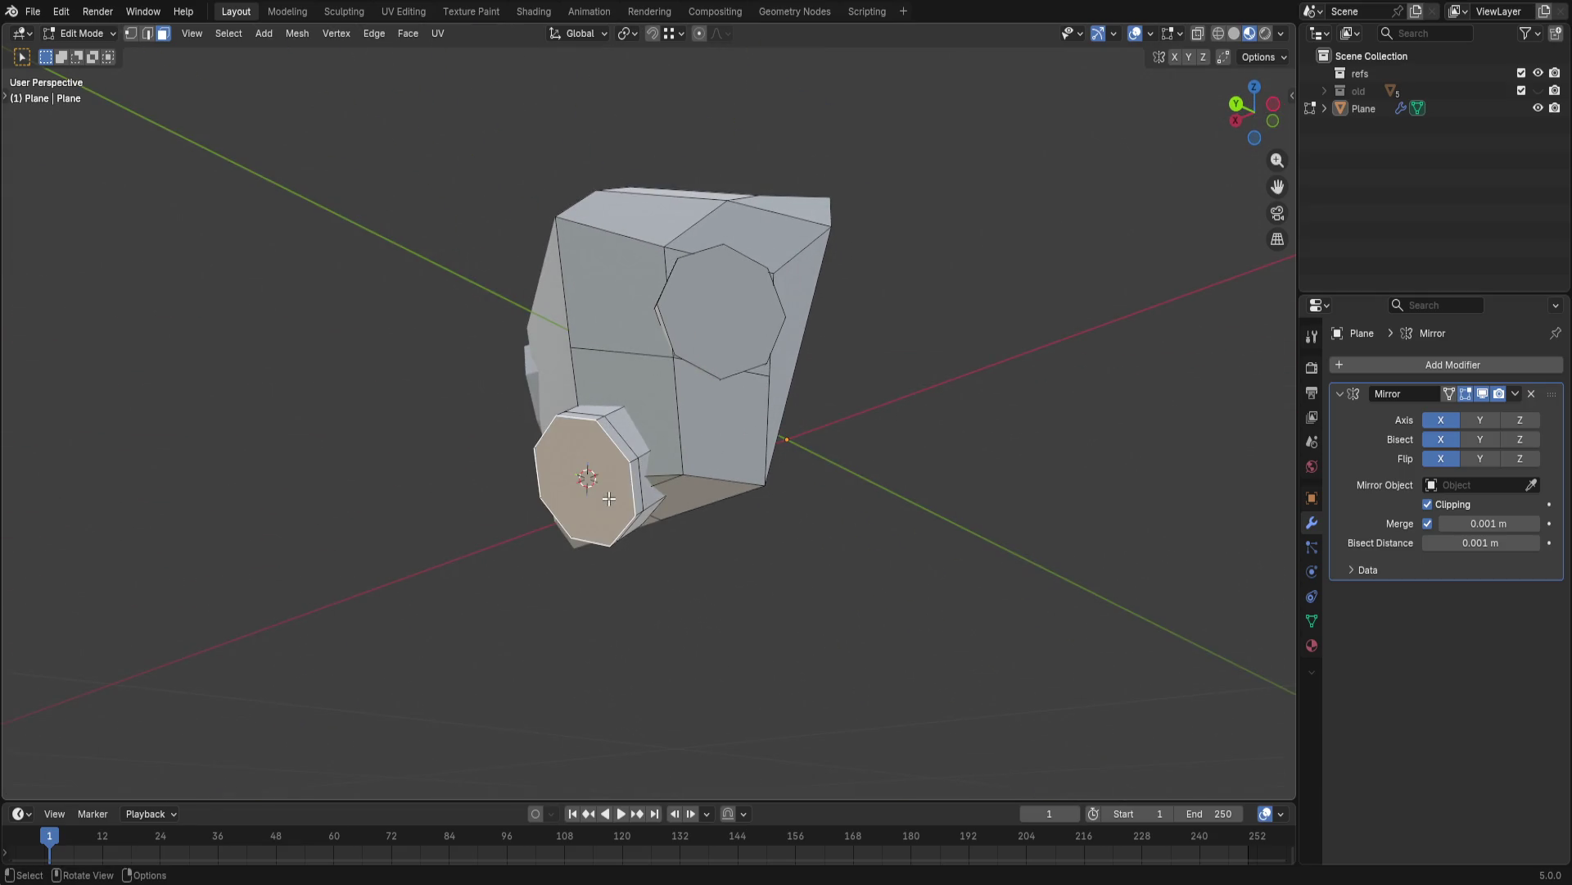
# - Rotate the whole chin cylinder to about 28° around the X axis
pyautogui.press('l')
pyautogui.press('r')
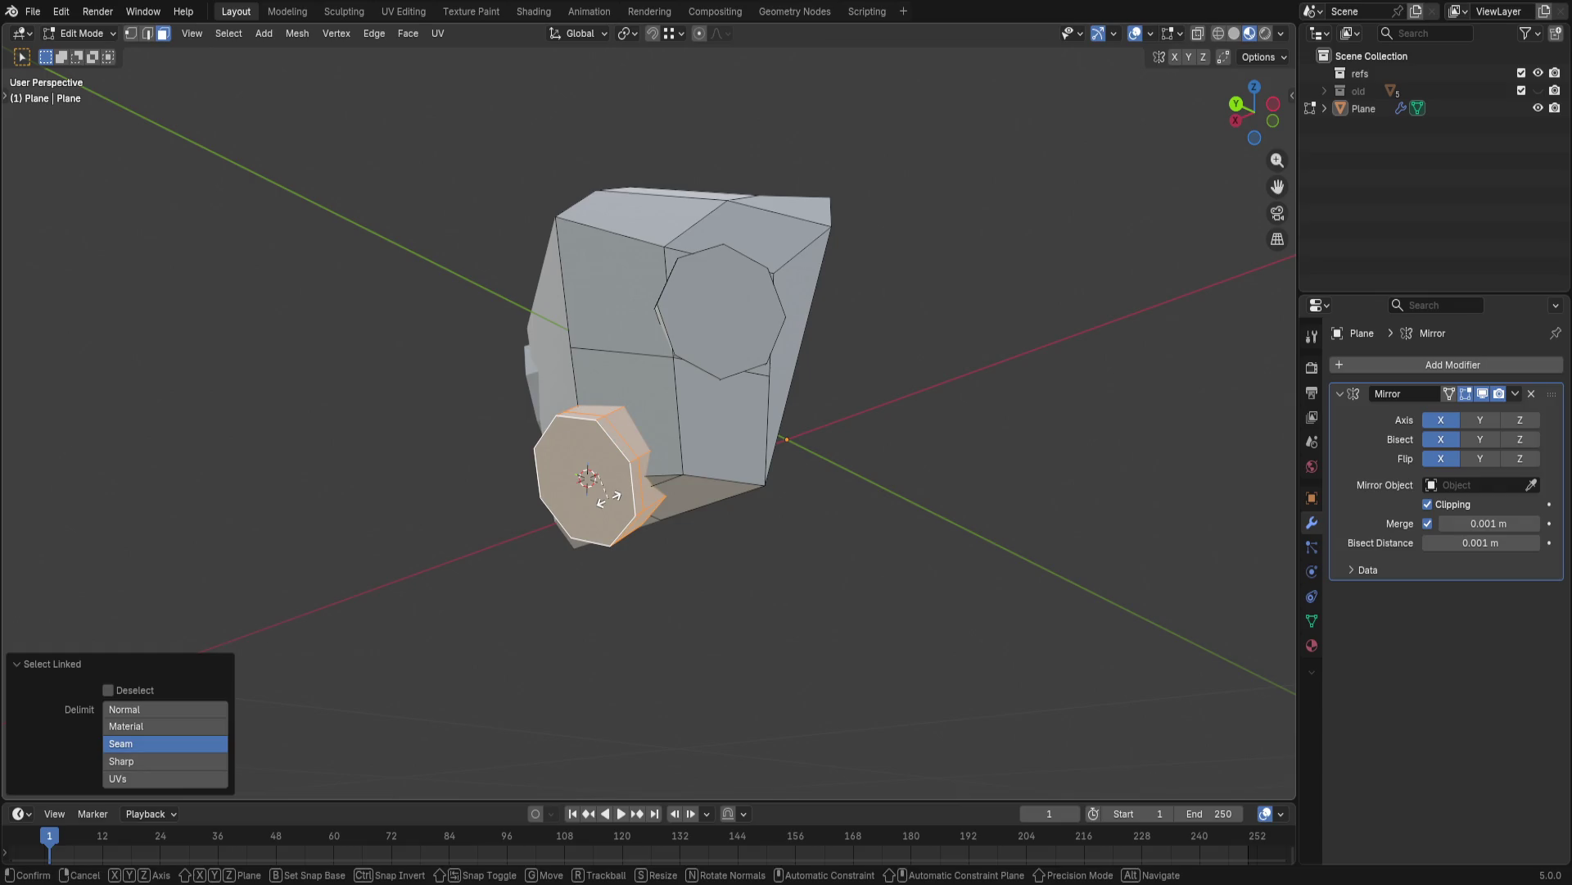
pyautogui.press('x')
pyautogui.click(667, 478)
# - Shift the chin cylinder lower off the X axis so it hangs under the helmet front
pyautogui.press('g')
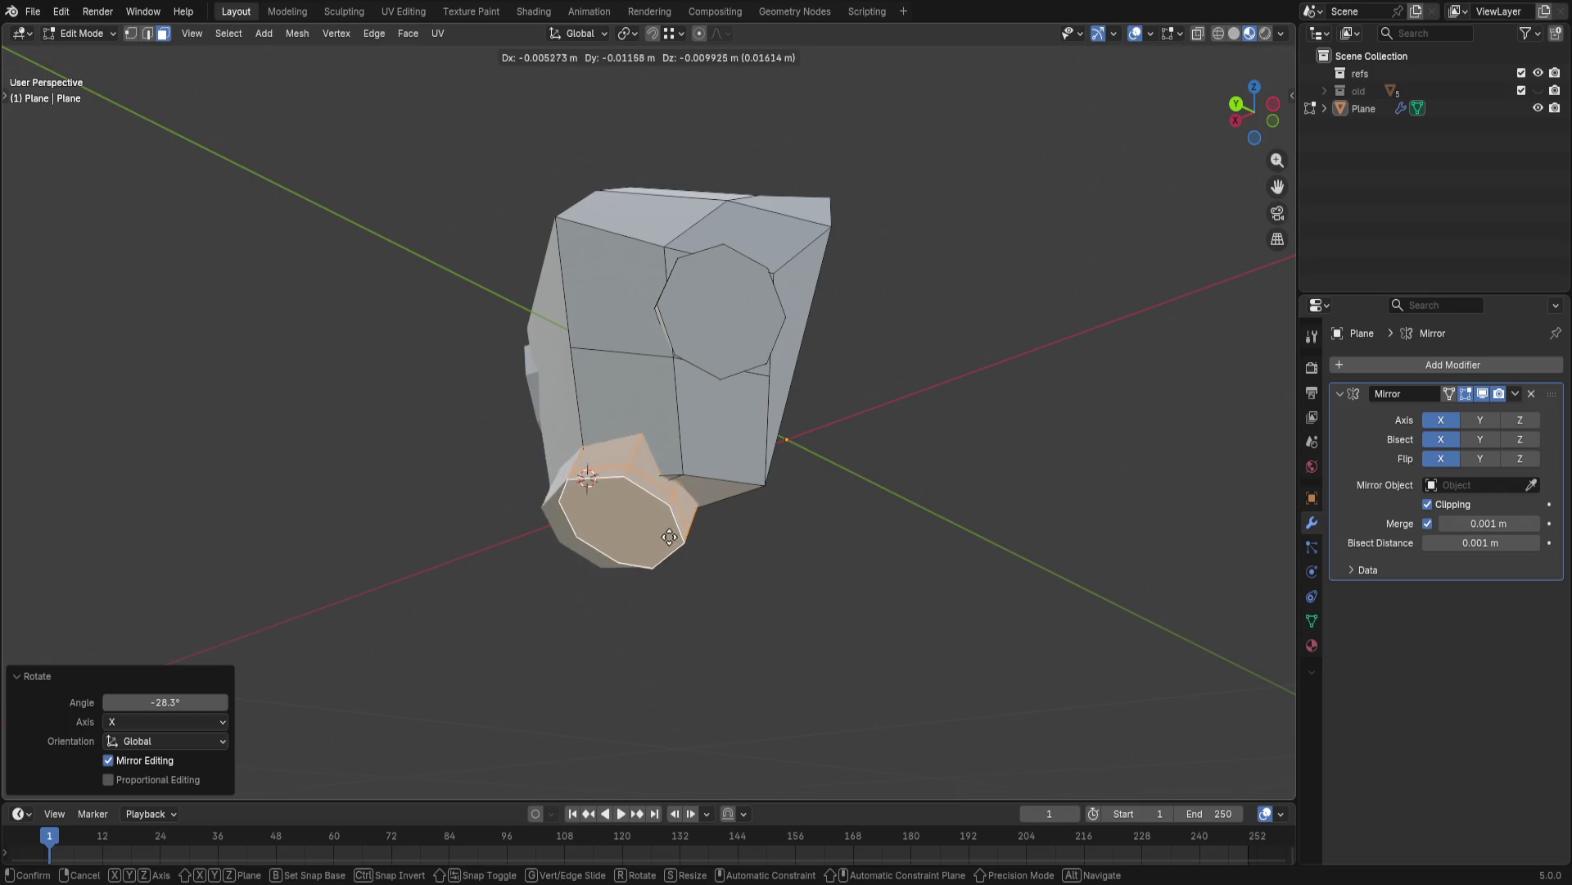
pyautogui.click(673, 544)
pyautogui.hotkey('ctrl', 'z')
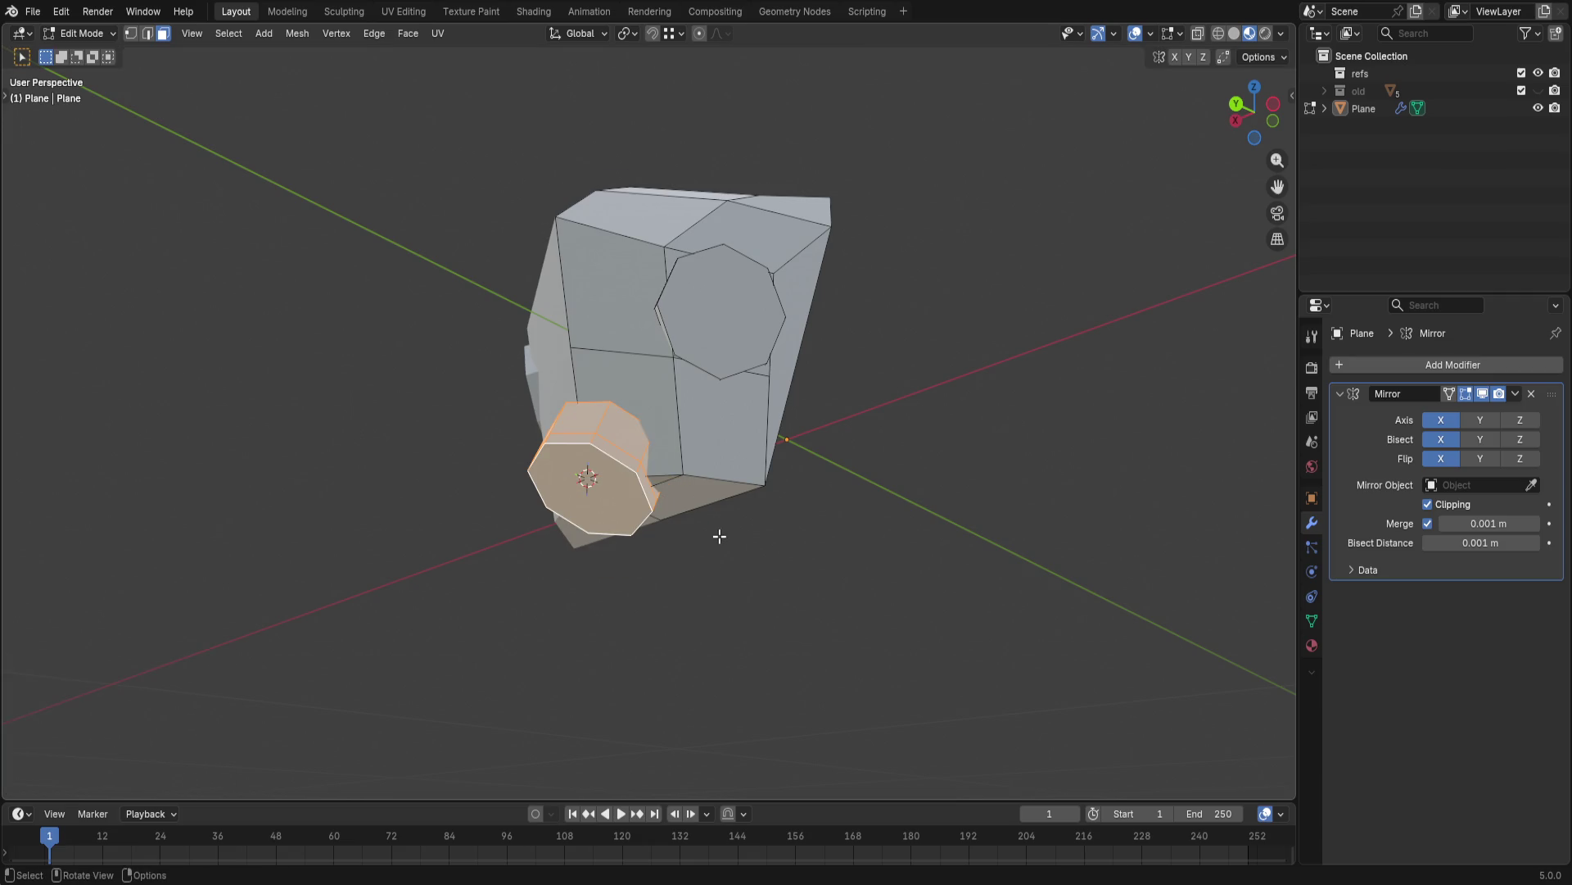
pyautogui.press('g')
pyautogui.hotkey('shift', 'x')
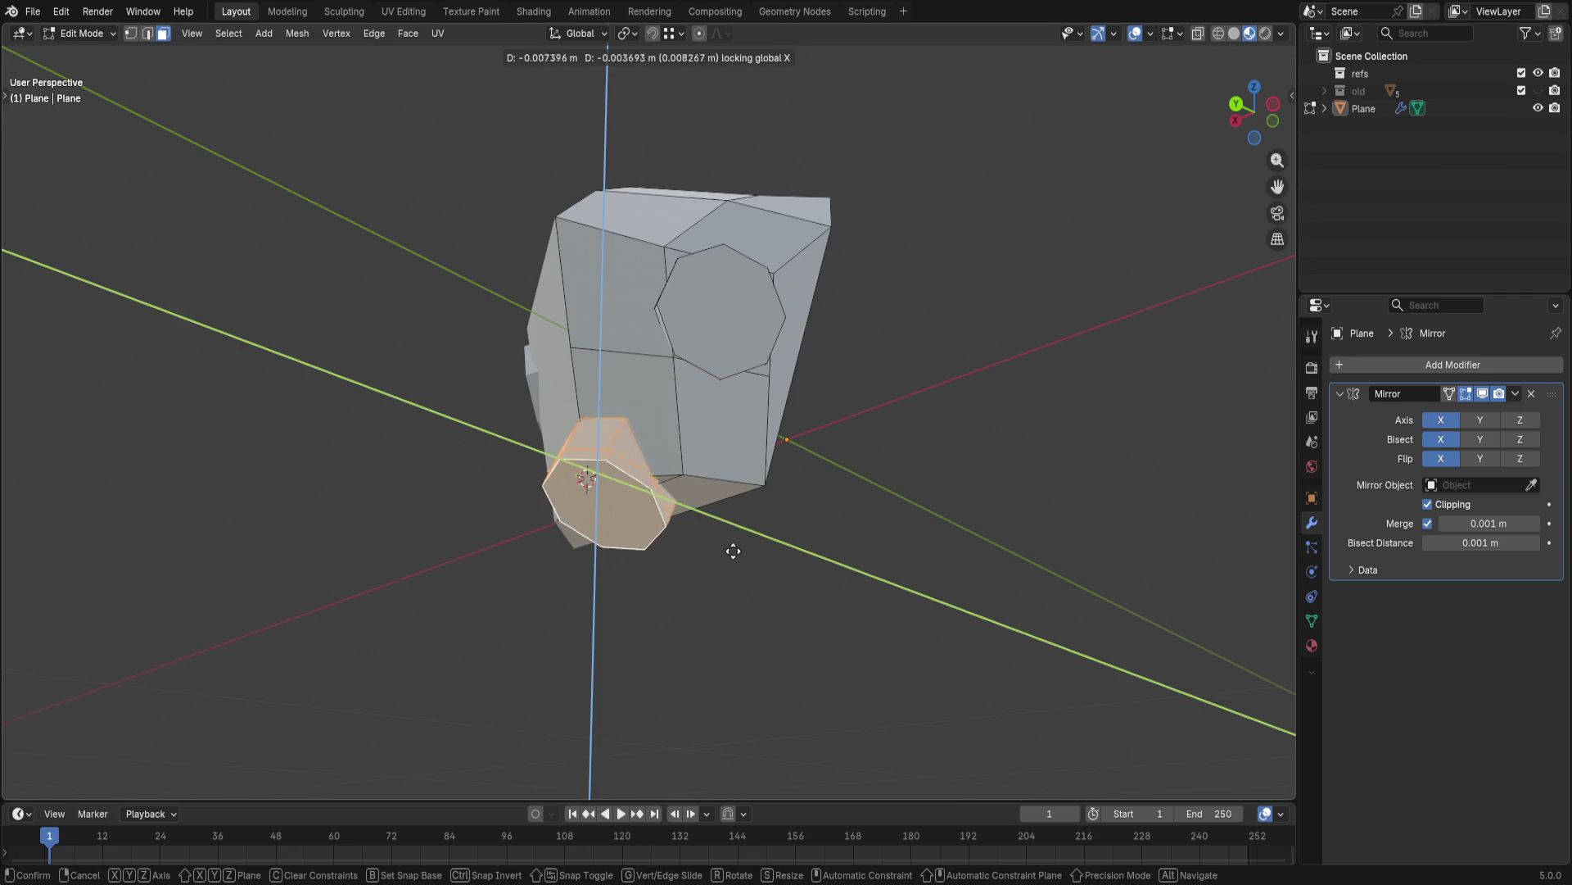
pyautogui.click(741, 589)
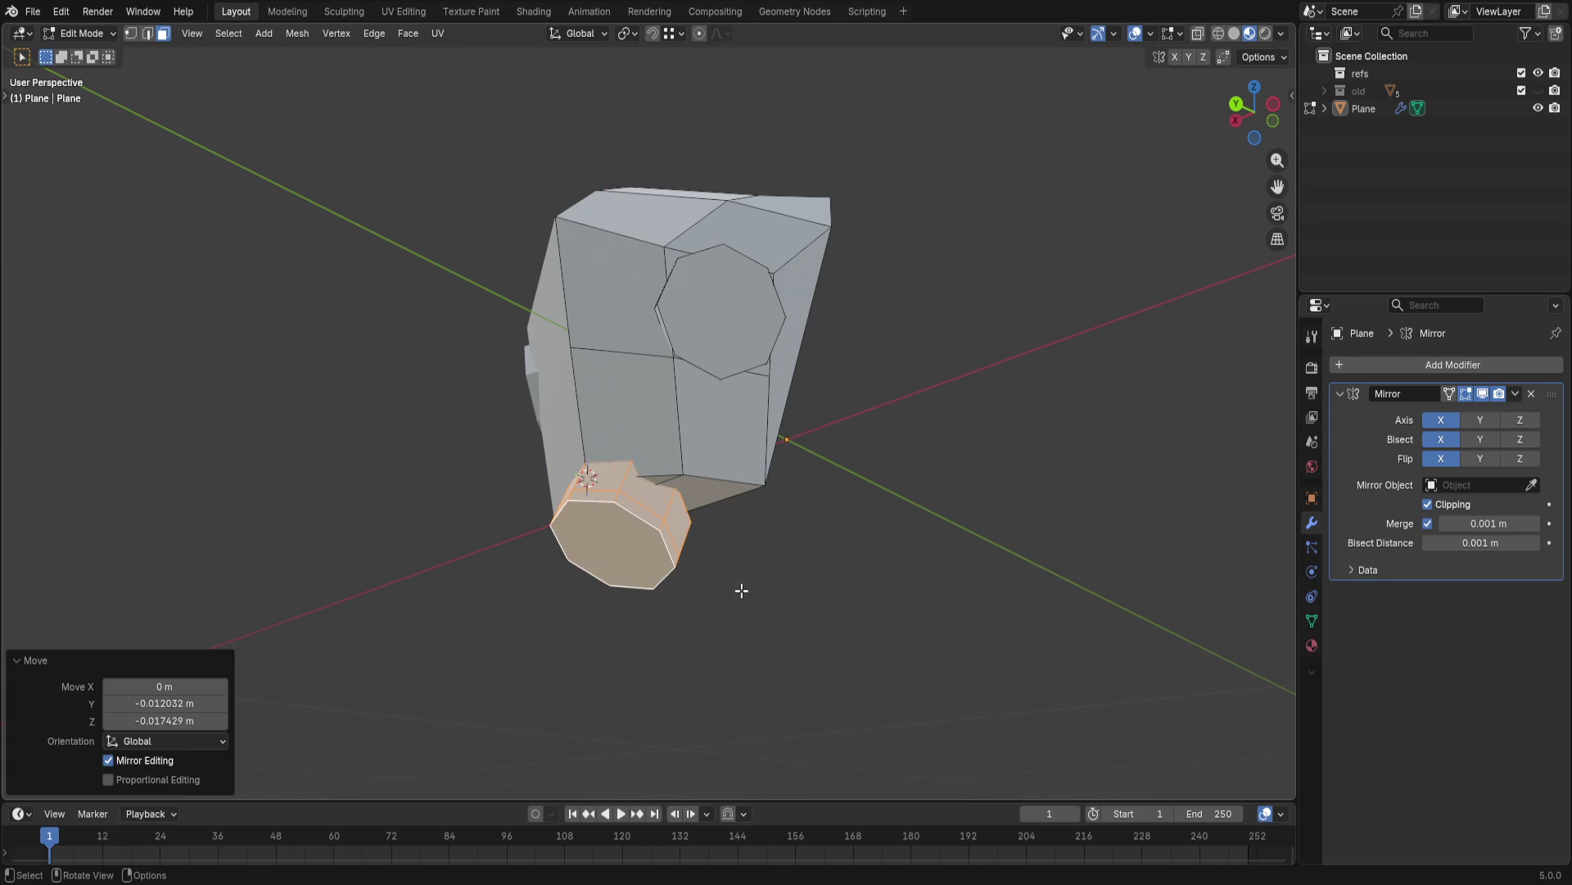
# - Raise the chin cylinder's top face vertically toward the helmet
pyautogui.hotkey('alt', 'a')
pyautogui.moveTo(741, 590); pyautogui.dragTo(635, 577, button='middle')
pyautogui.click(631, 528)
pyautogui.press('g')
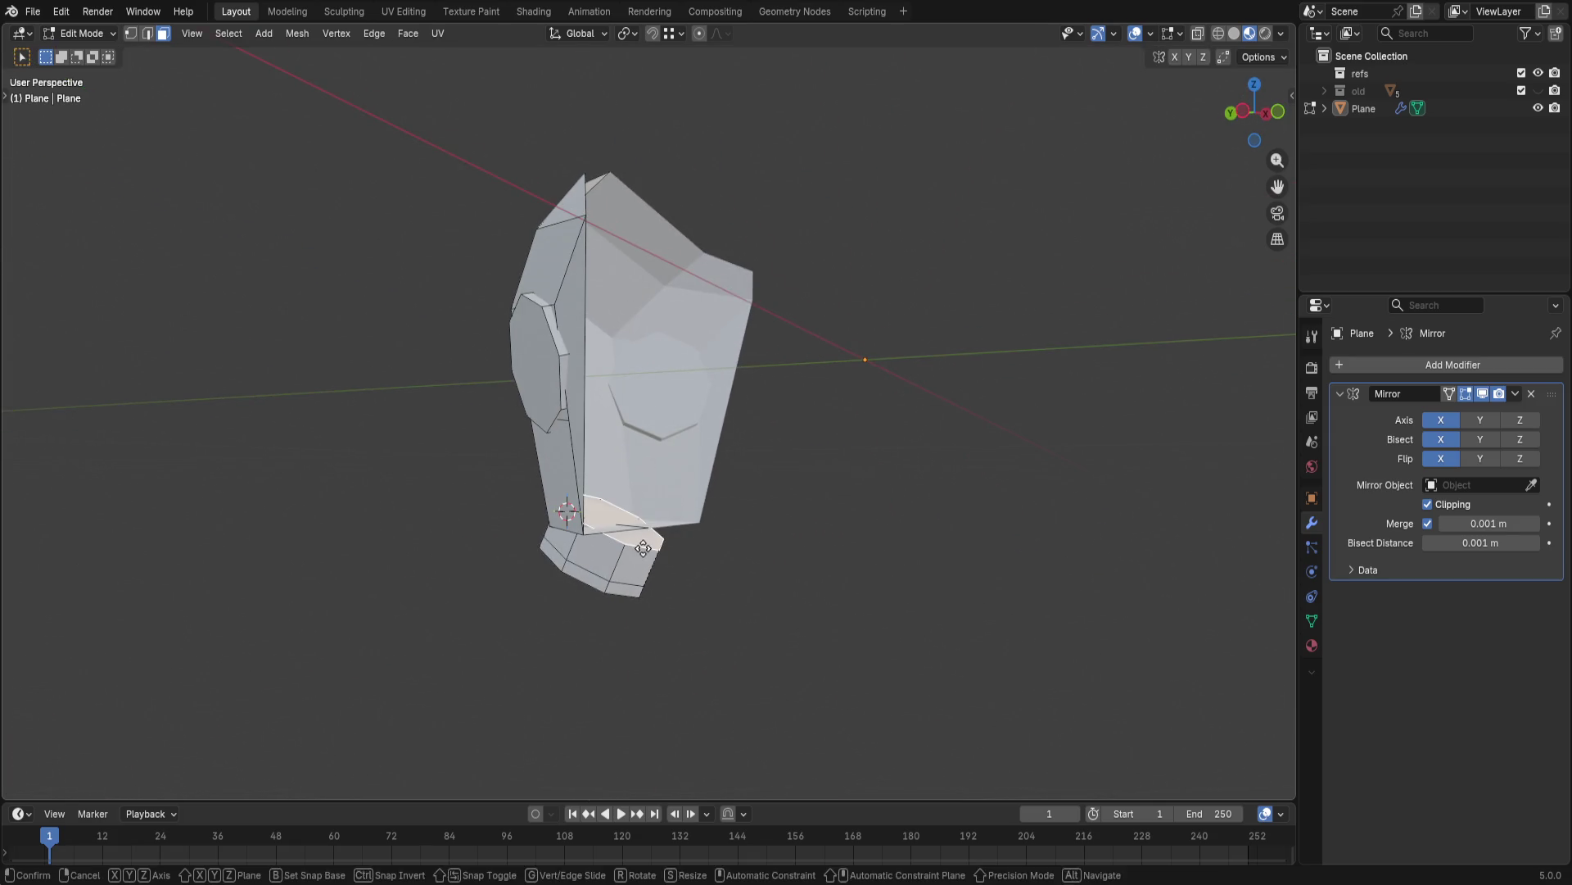
pyautogui.press('z')
pyautogui.click(681, 525)
pyautogui.moveTo(682, 525)
pyautogui.mouseDown(button='middle')
pyautogui.moveTo(955, 562)
pyautogui.moveTo(742, 510)
pyautogui.moveTo(735, 525)
pyautogui.mouseUp(button='middle')
pyautogui.scroll(-2, 735, 524)
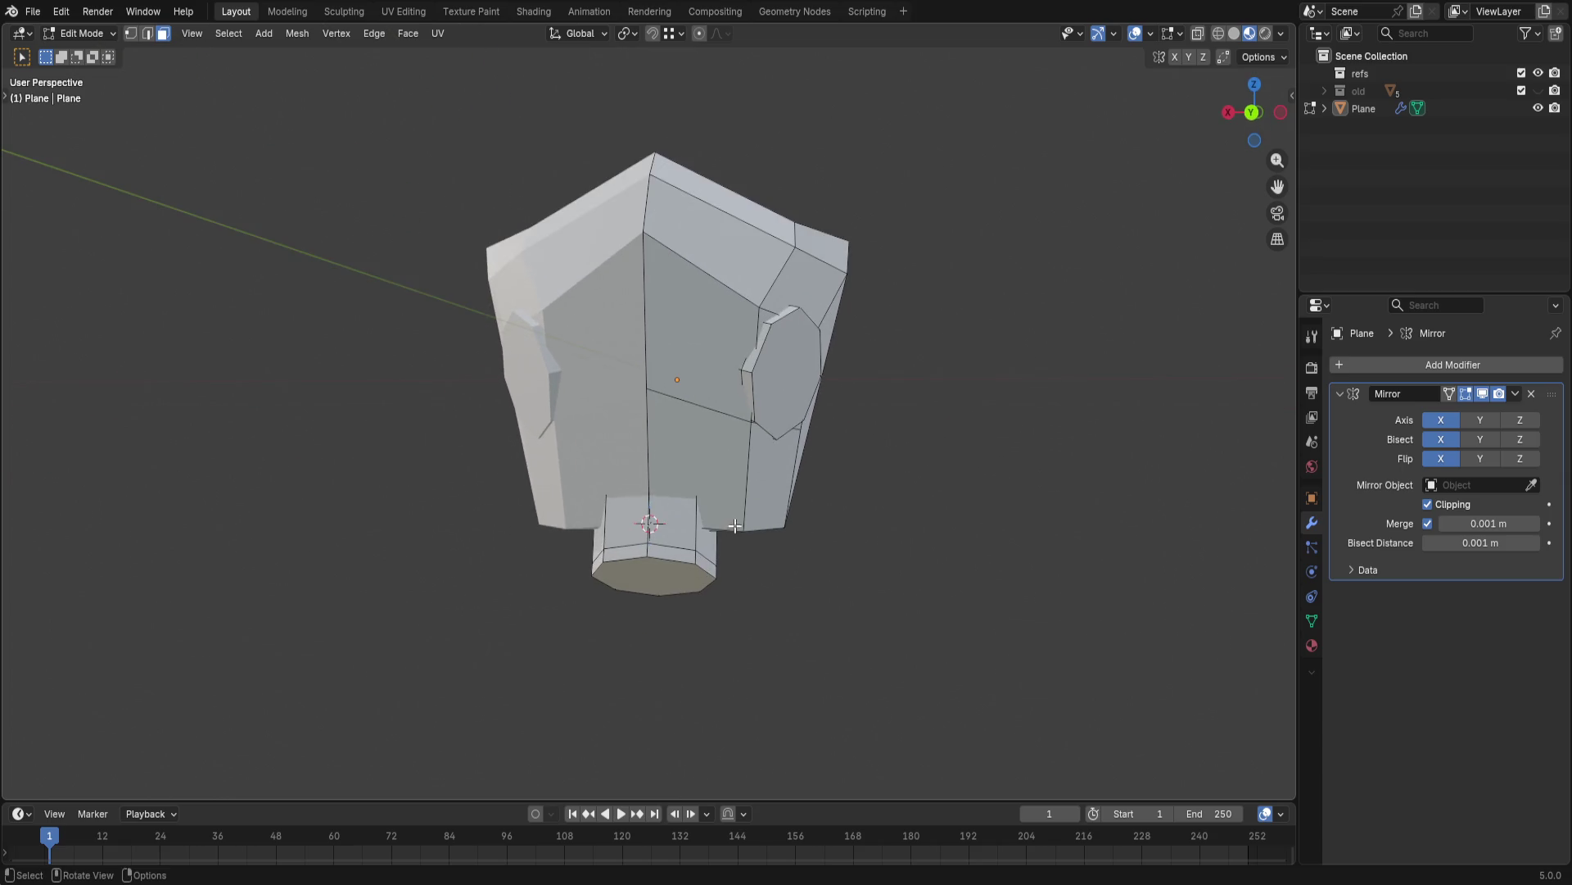
# - Slide the octagonal side port outward from the helmet flank, mirrored on the other side
pyautogui.press('l')
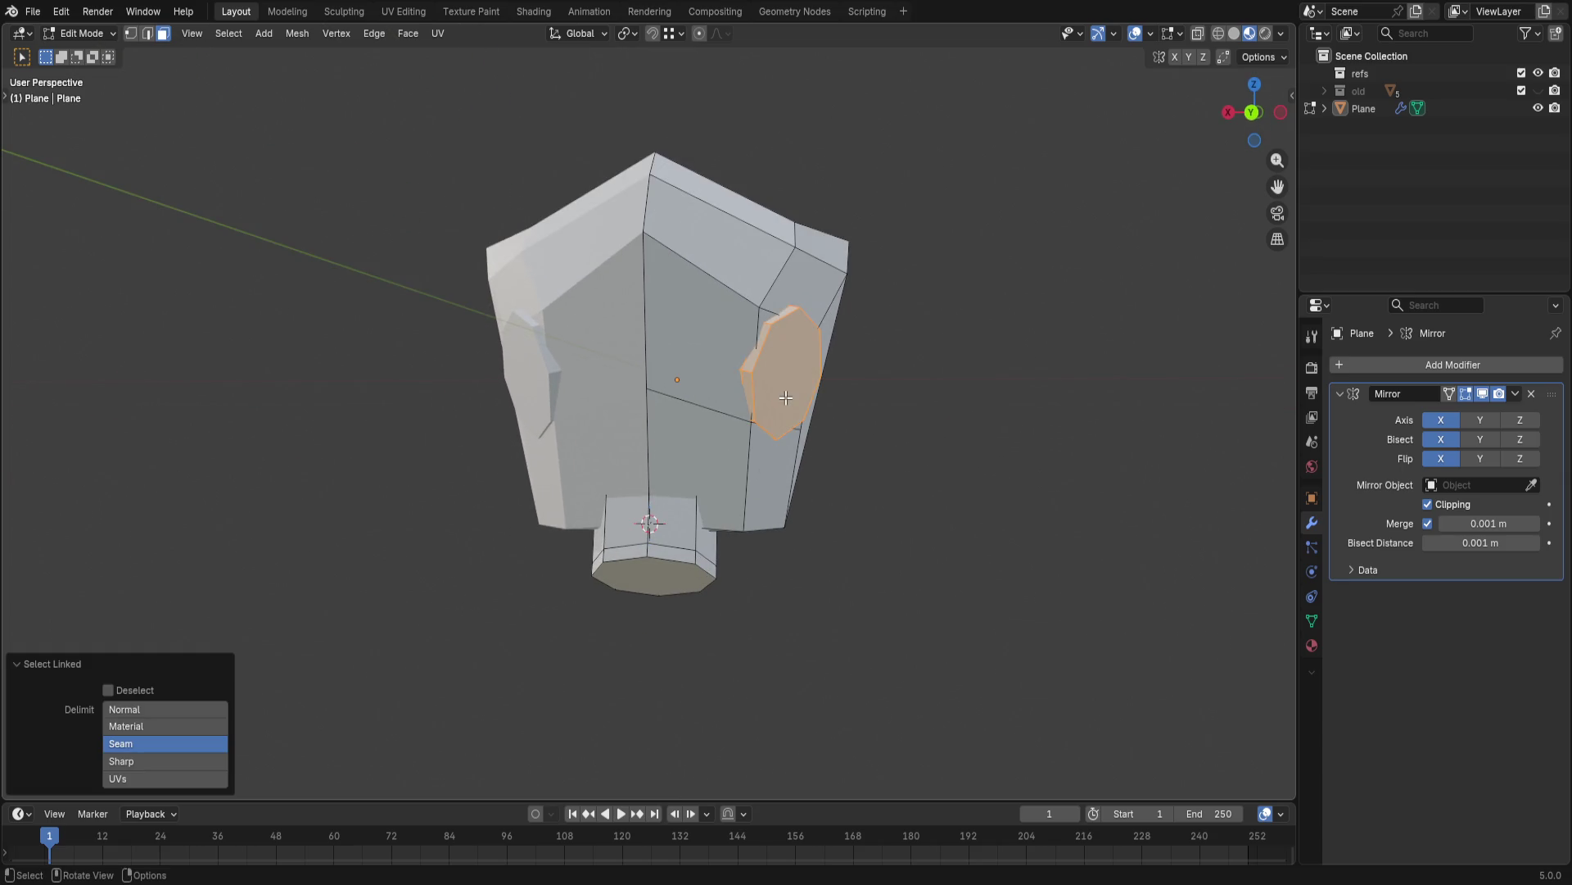
pyautogui.press('g')
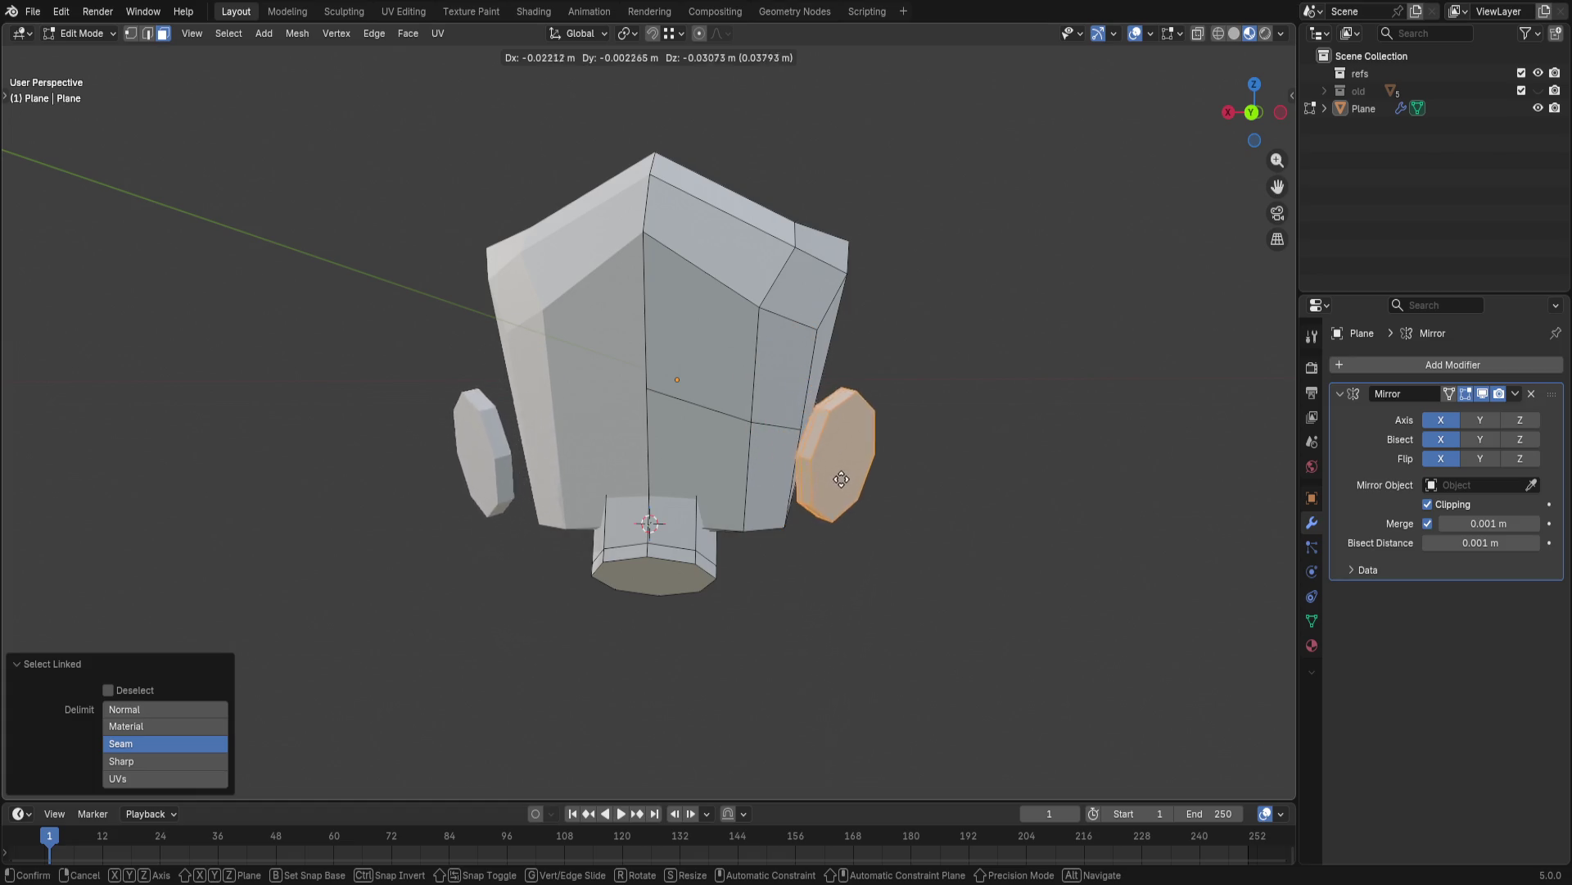
pyautogui.hotkey('shift', 'y')
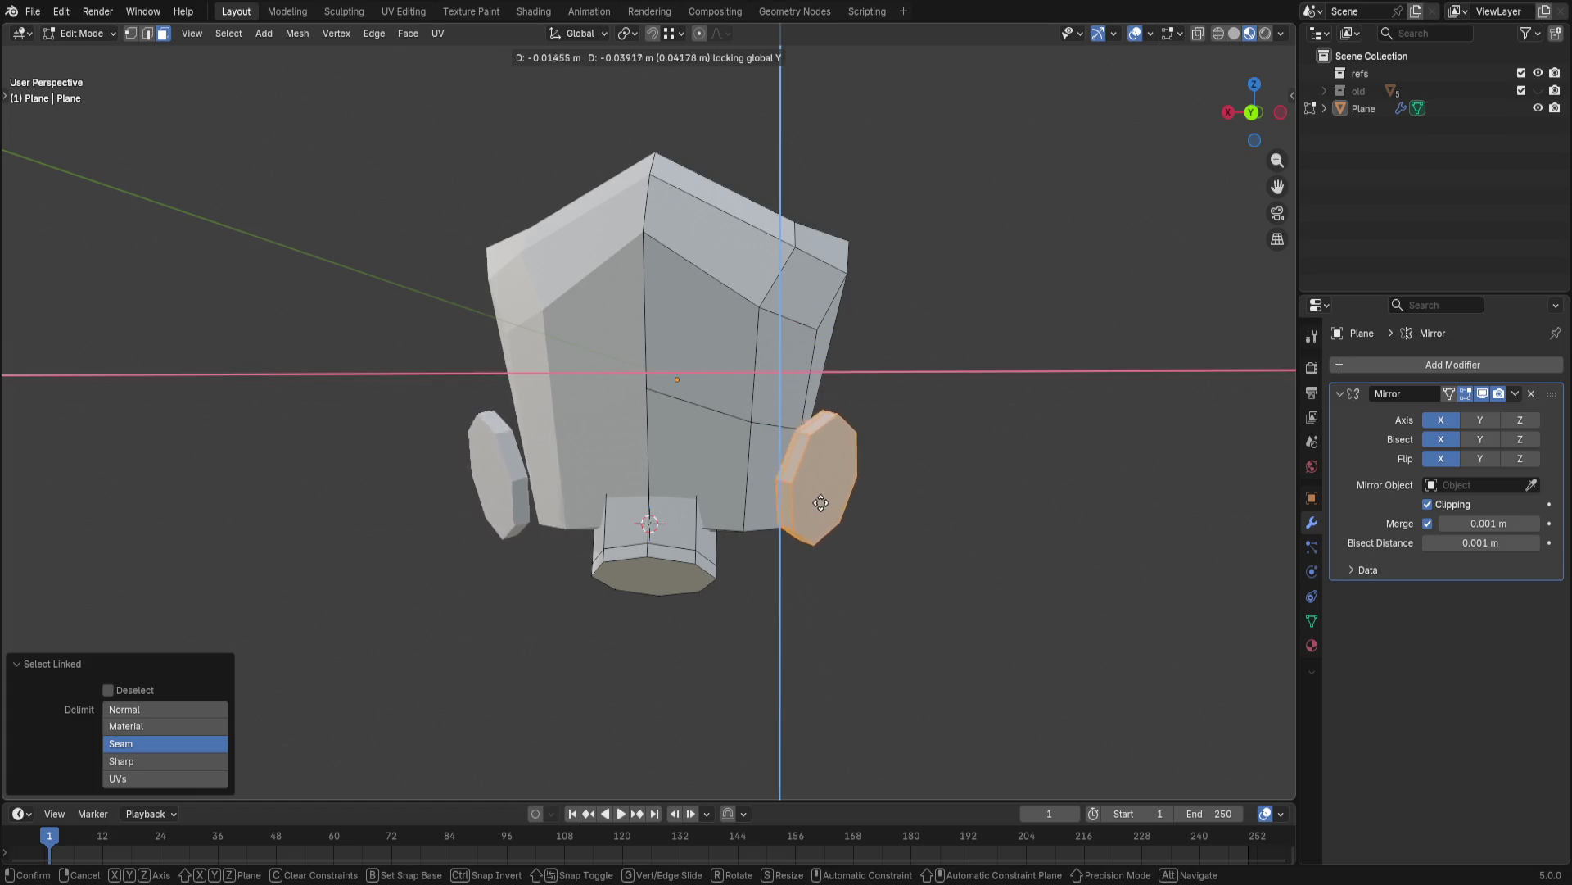
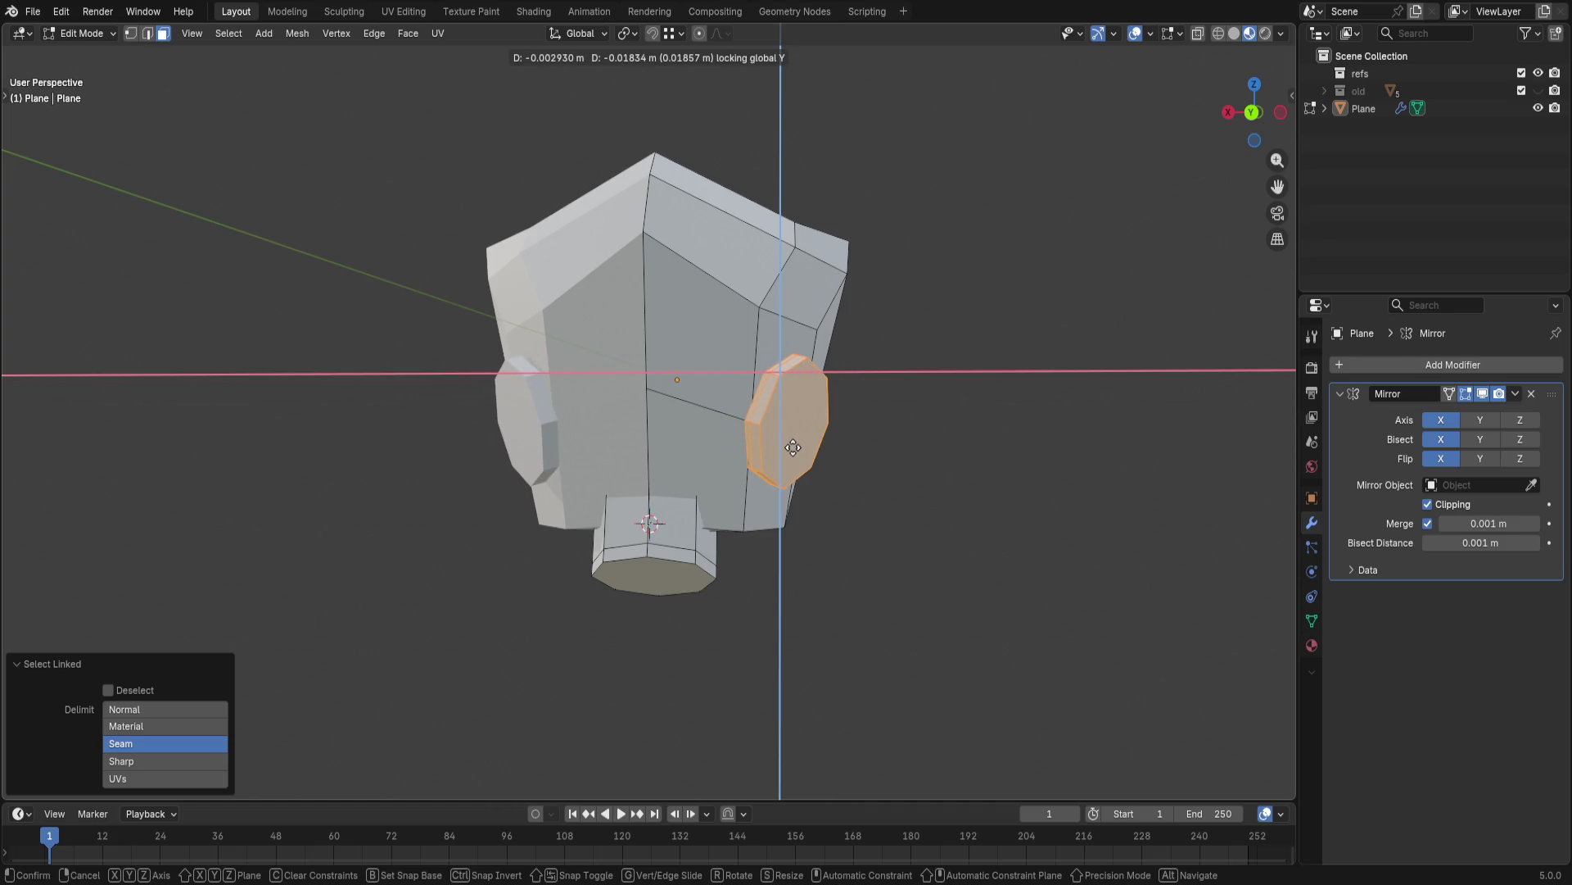
# - Slide the mirrored ear piece along Y and then freely so it sits against the head's side
pyautogui.click(792, 447)
pyautogui.moveTo(792, 448)
pyautogui.mouseDown(button='middle')
pyautogui.moveTo(614, 622)
pyautogui.moveTo(963, 461)
pyautogui.moveTo(906, 446)
pyautogui.mouseUp(button='middle')
pyautogui.press('g')
pyautogui.press('y')
pyautogui.click(640, 624)
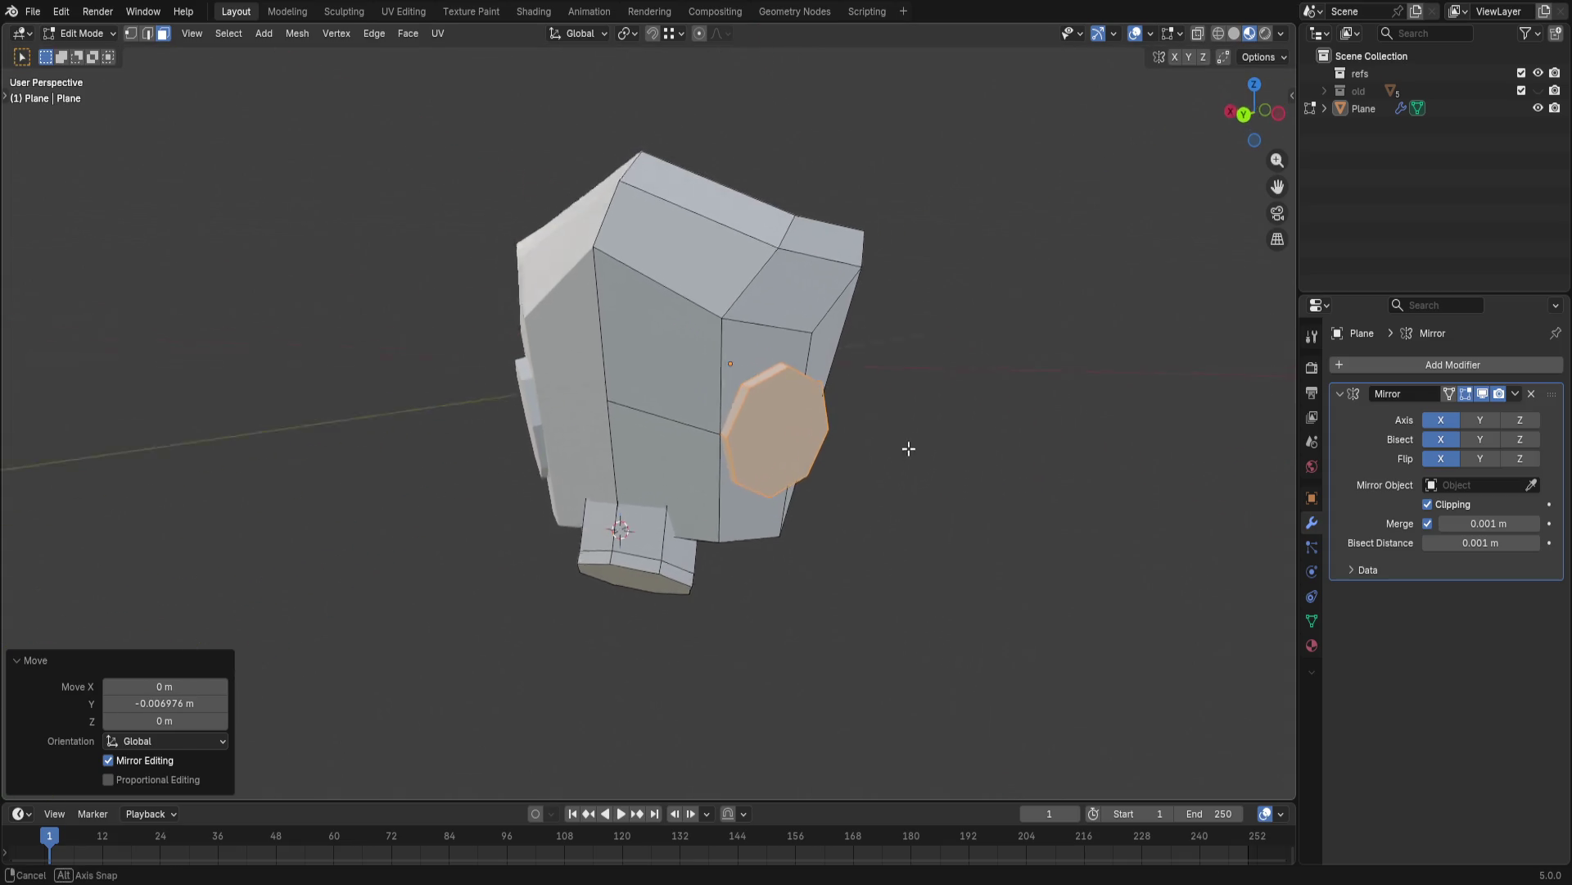
pyautogui.press('g')
pyautogui.click(935, 390)
# - Make a final nudge to the ear piece, check it from around the head, and select the neck's bottom face
pyautogui.moveTo(934, 394)
pyautogui.mouseDown(button='middle')
pyautogui.moveTo(766, 578)
pyautogui.moveTo(959, 396)
pyautogui.moveTo(920, 460)
pyautogui.mouseUp(button='middle')
pyautogui.press('g')
pyautogui.click(757, 562)
pyautogui.click(918, 465)
pyautogui.scroll(-3, 754, 459)
pyautogui.moveTo(755, 460)
pyautogui.mouseDown(button='middle')
pyautogui.moveTo(766, 480)
pyautogui.moveTo(750, 486)
pyautogui.moveTo(669, 476)
pyautogui.mouseUp(button='middle')
pyautogui.scroll(2, 791, 492)
pyautogui.click(668, 476)
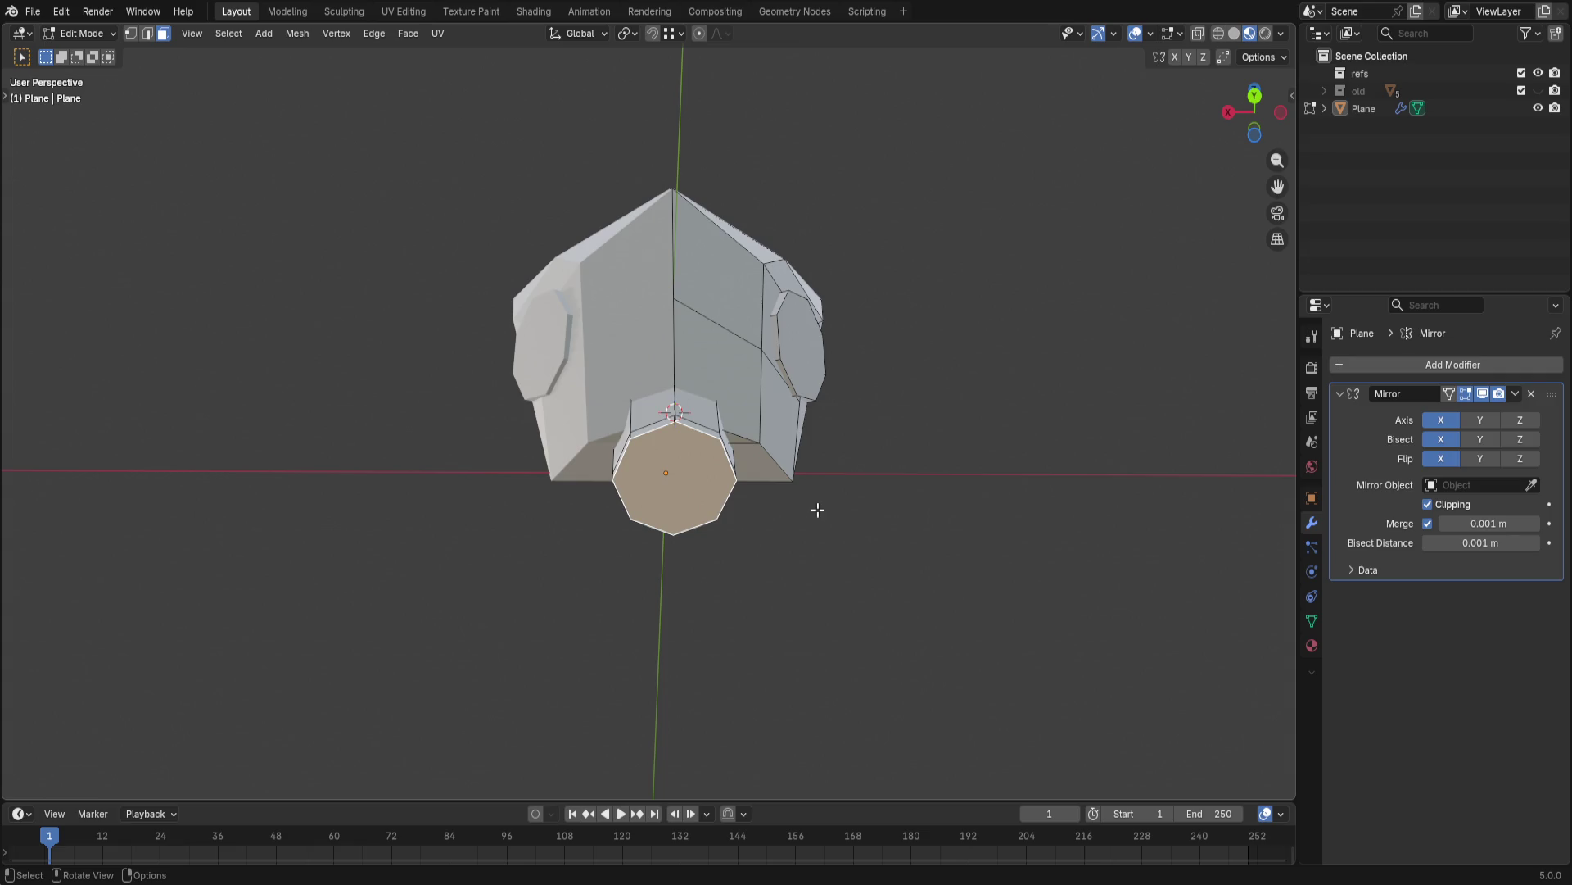
# - Inset the neck's bottom octagon and push it inward along its normal to form a rimmed opening
pyautogui.press('i')
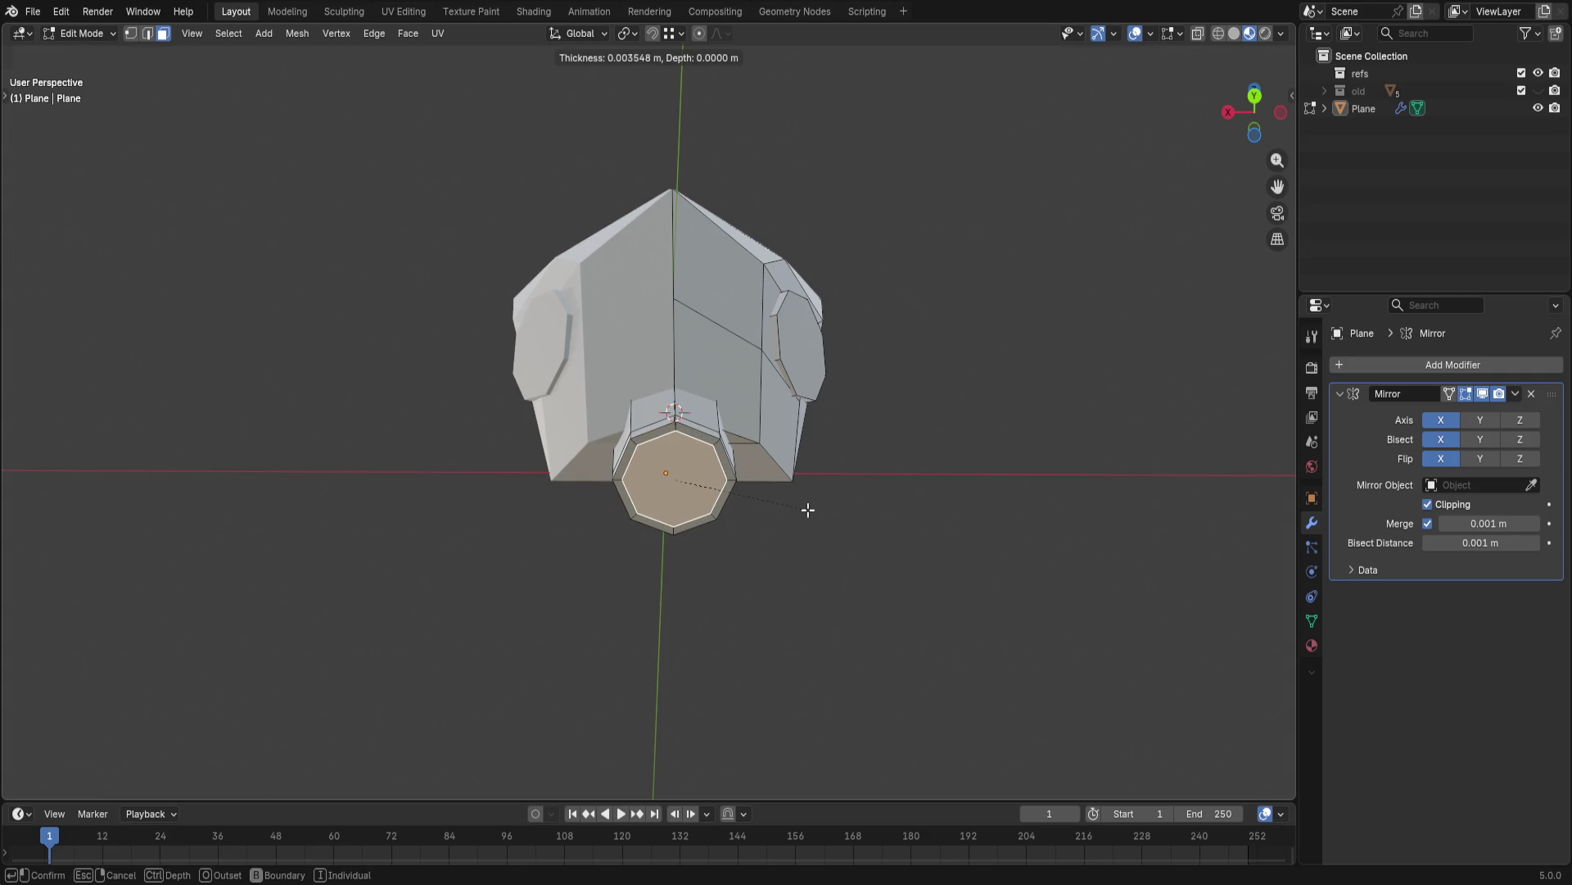
pyautogui.click(807, 508)
pyautogui.press('g')
pyautogui.press('z')
pyautogui.press('z')
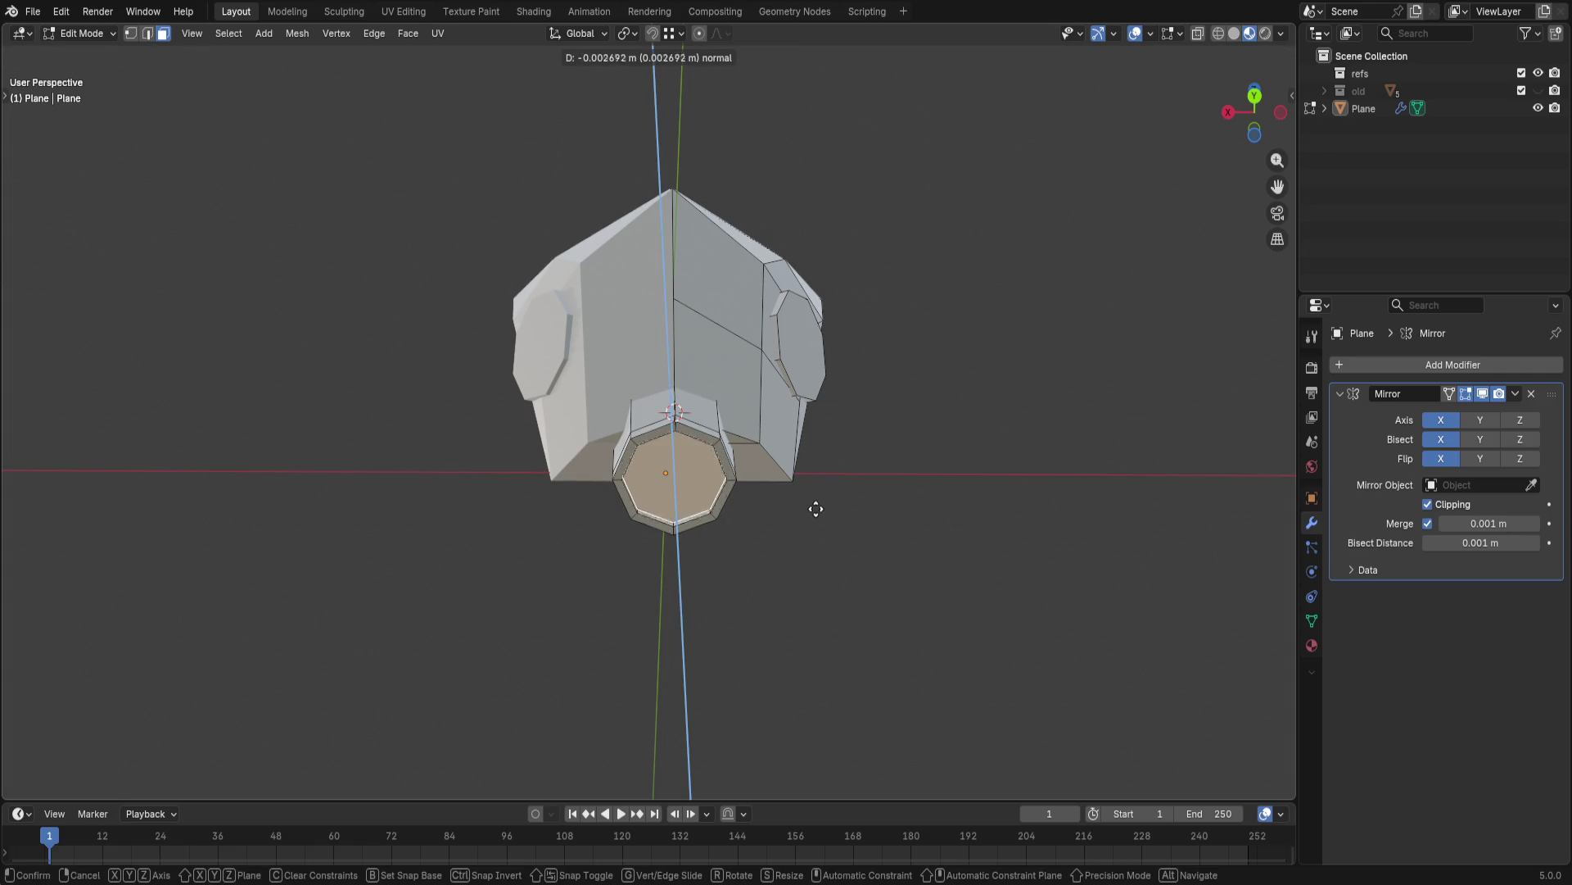
pyautogui.click(816, 508)
pyautogui.moveTo(817, 508); pyautogui.dragTo(773, 463, button='middle')
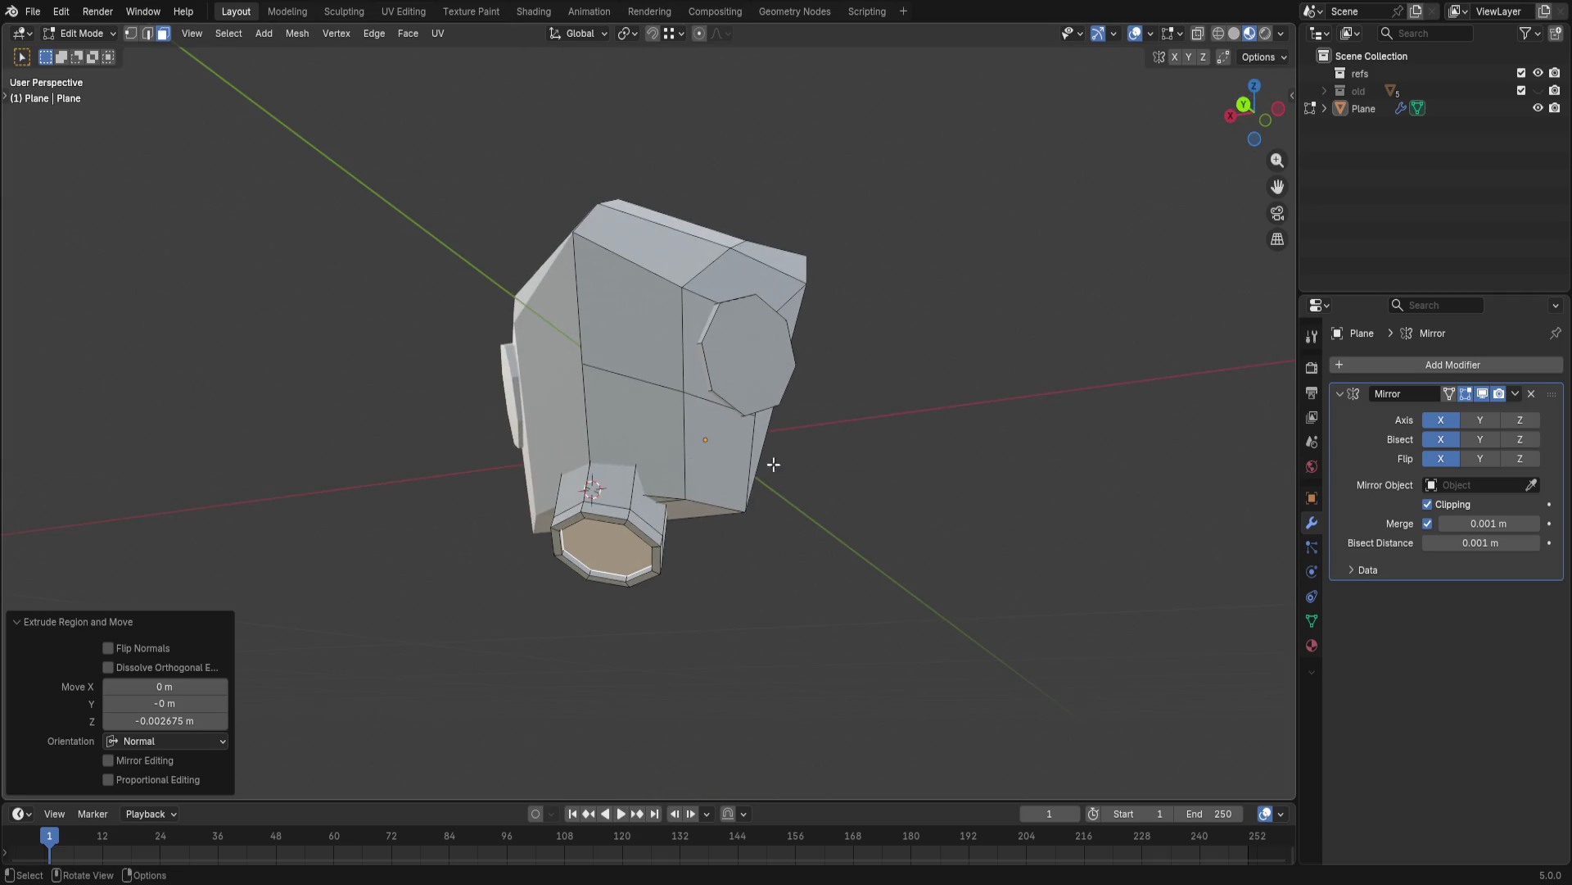
pyautogui.click(756, 341)
pyautogui.scroll(2, 832, 509)
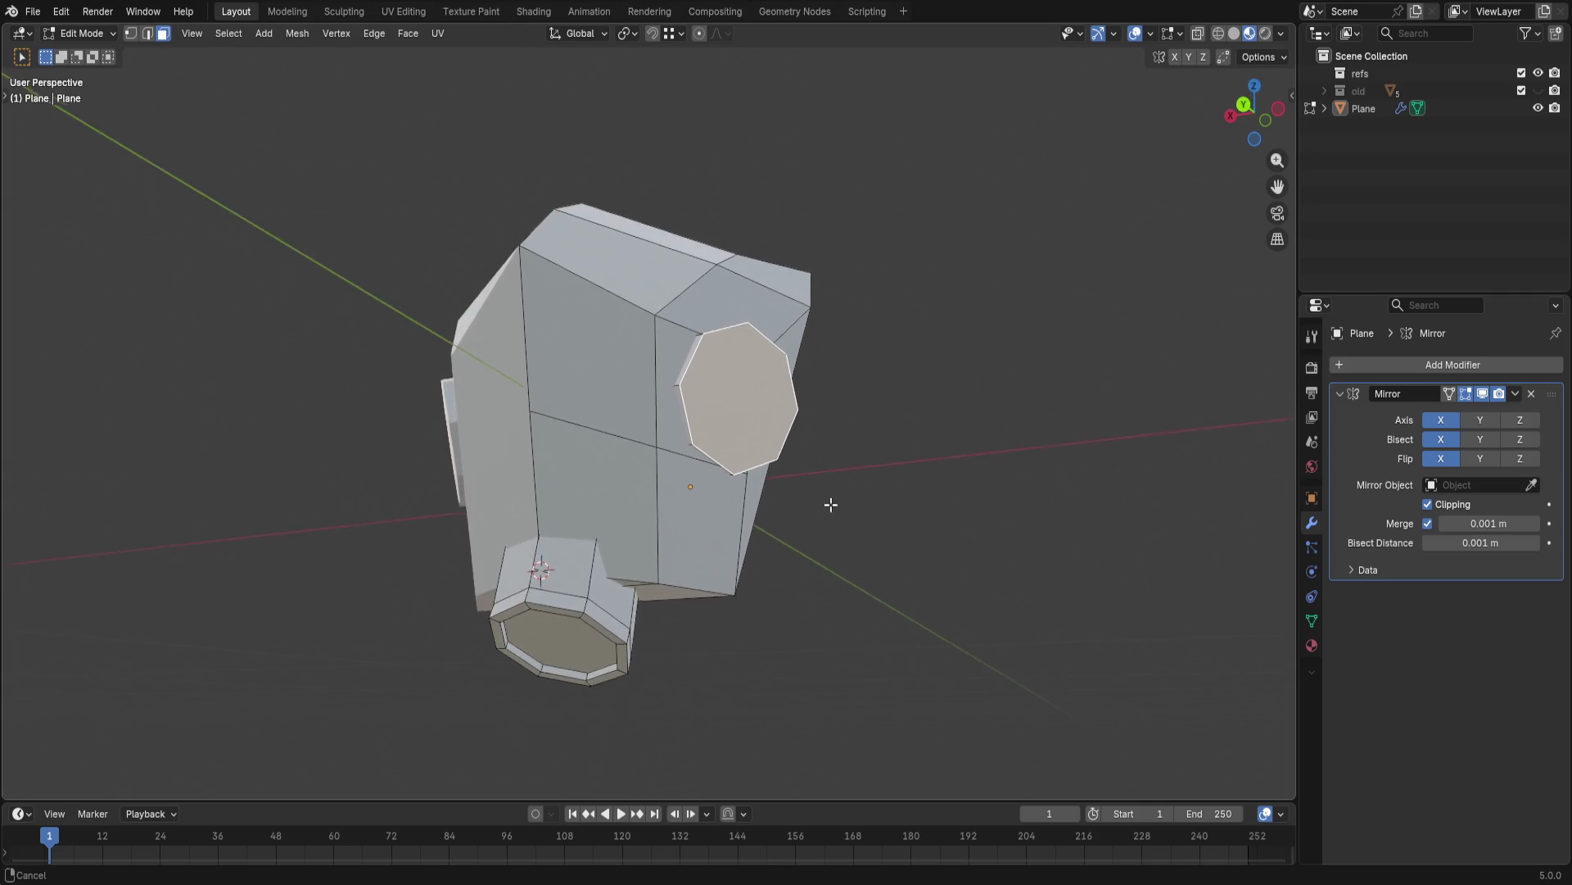
pyautogui.scroll(2, 832, 509)
pyautogui.scroll(2, 828, 507)
pyautogui.scroll(-2, 828, 506)
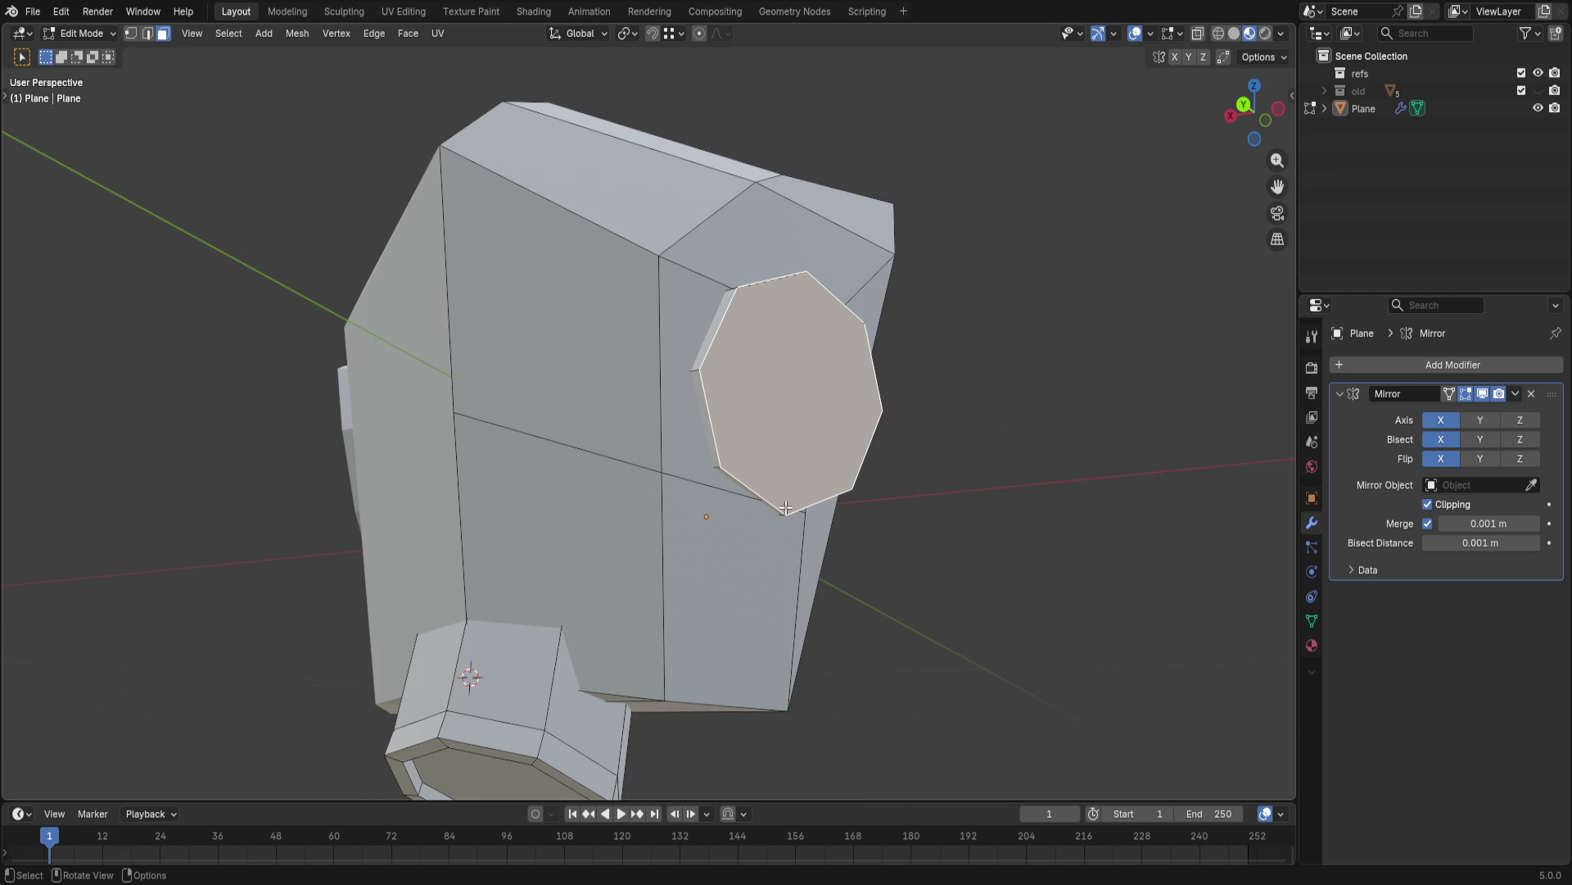
# - With X-ray on, extrude the ear piece's outer edge ring and scale it outward into a flared rim
pyautogui.moveTo(785, 527); pyautogui.dragTo(778, 559, button='middle')
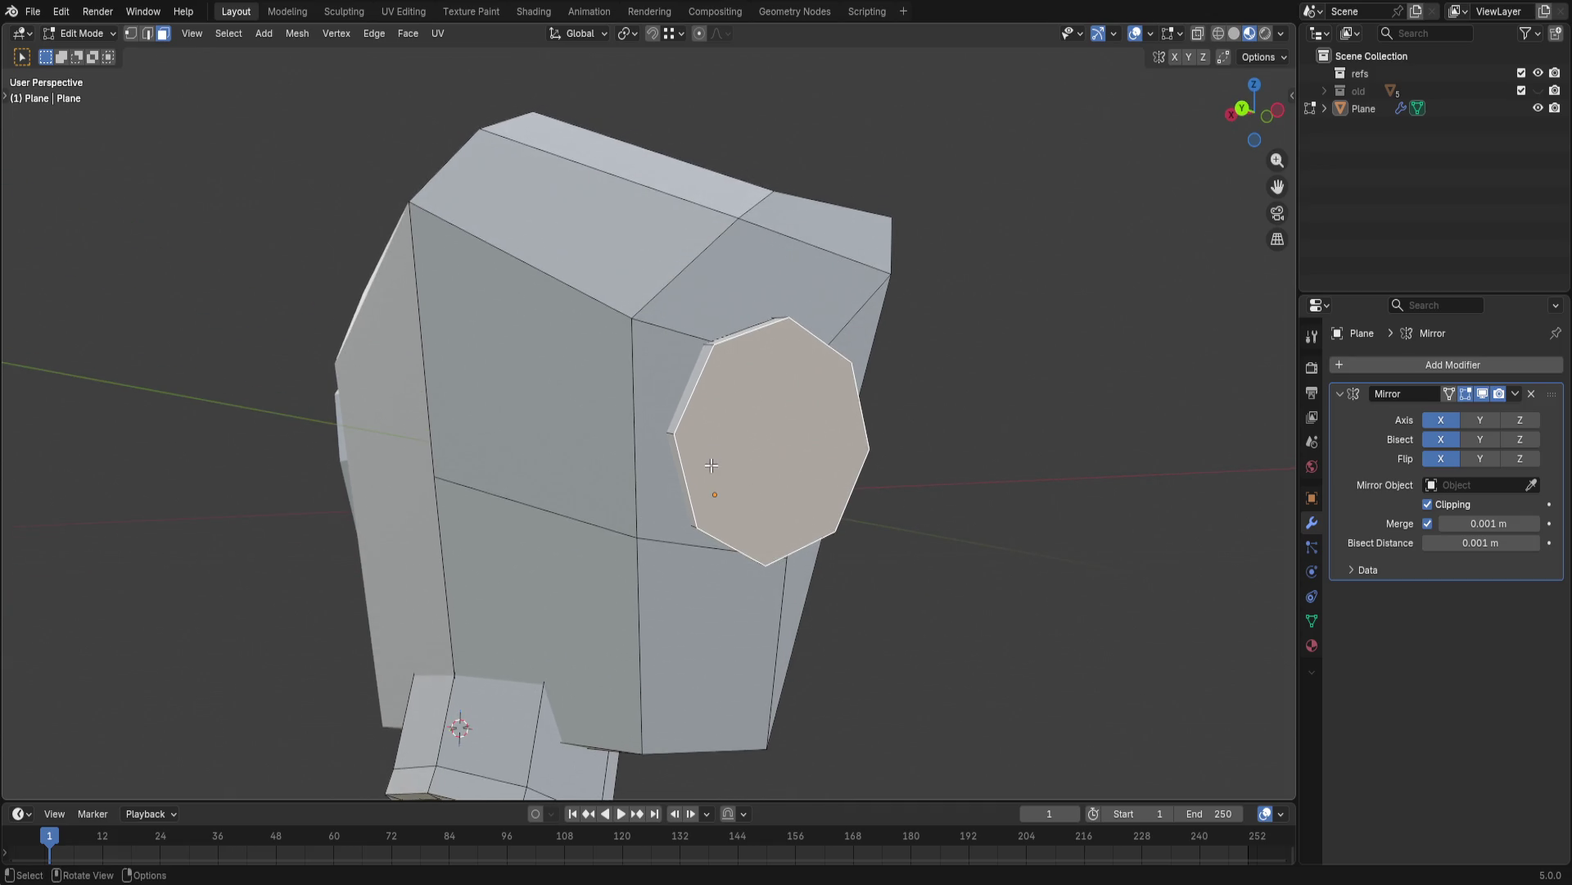
pyautogui.keyDown('alt'); pyautogui.click(677, 407); pyautogui.keyUp('alt')
pyautogui.moveTo(694, 419); pyautogui.dragTo(693, 461, button='middle')
pyautogui.hotkey('alt', 'z')
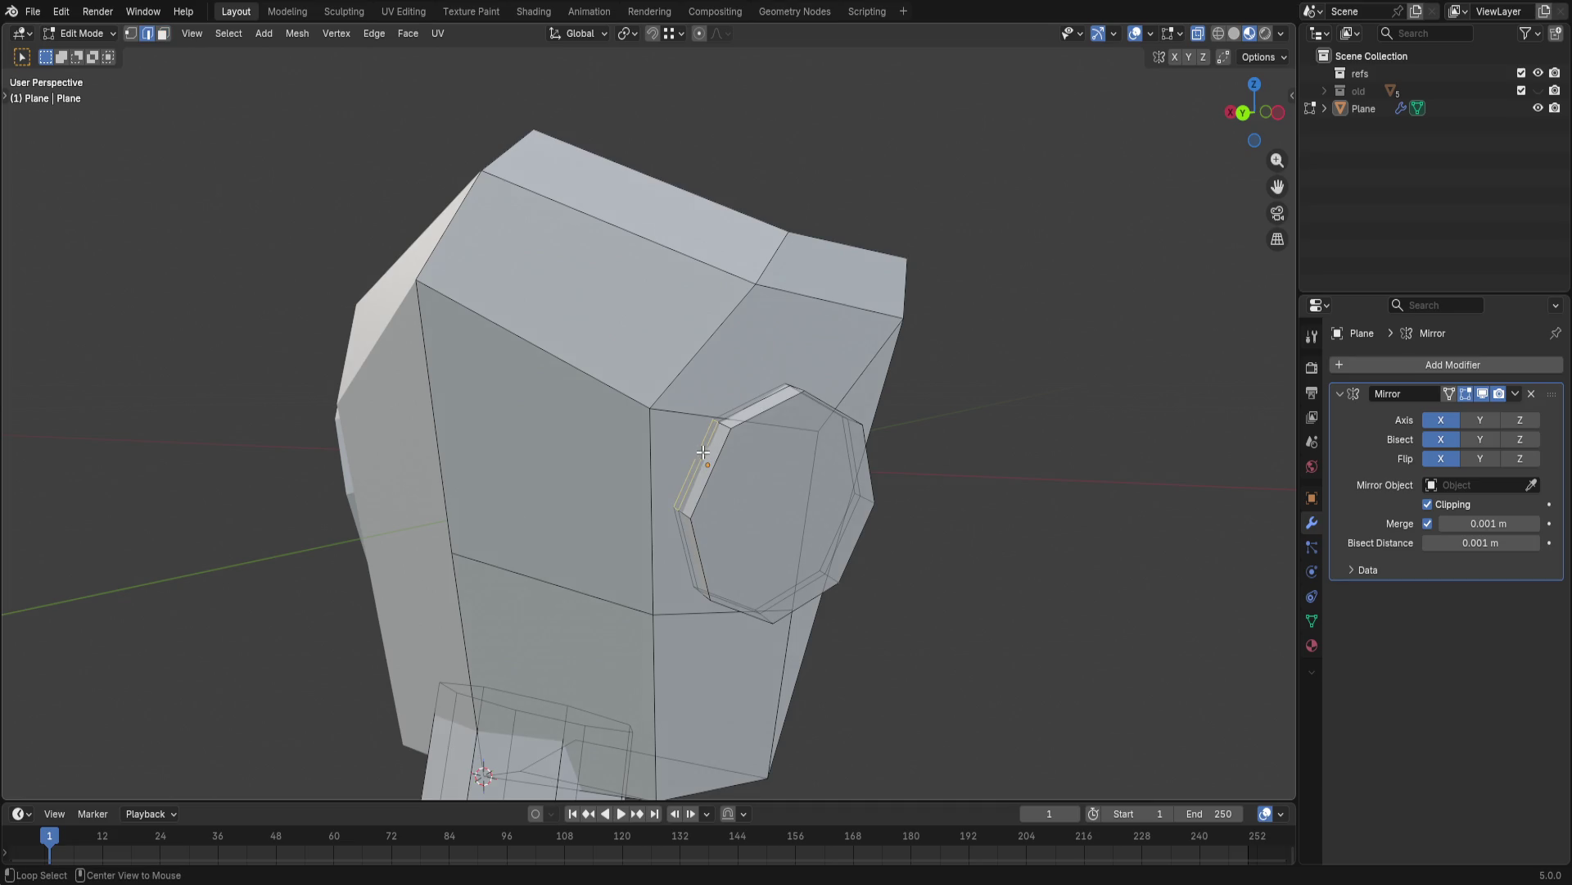
pyautogui.keyDown('alt'); pyautogui.click(697, 448); pyautogui.keyUp('alt')
pyautogui.press('e')
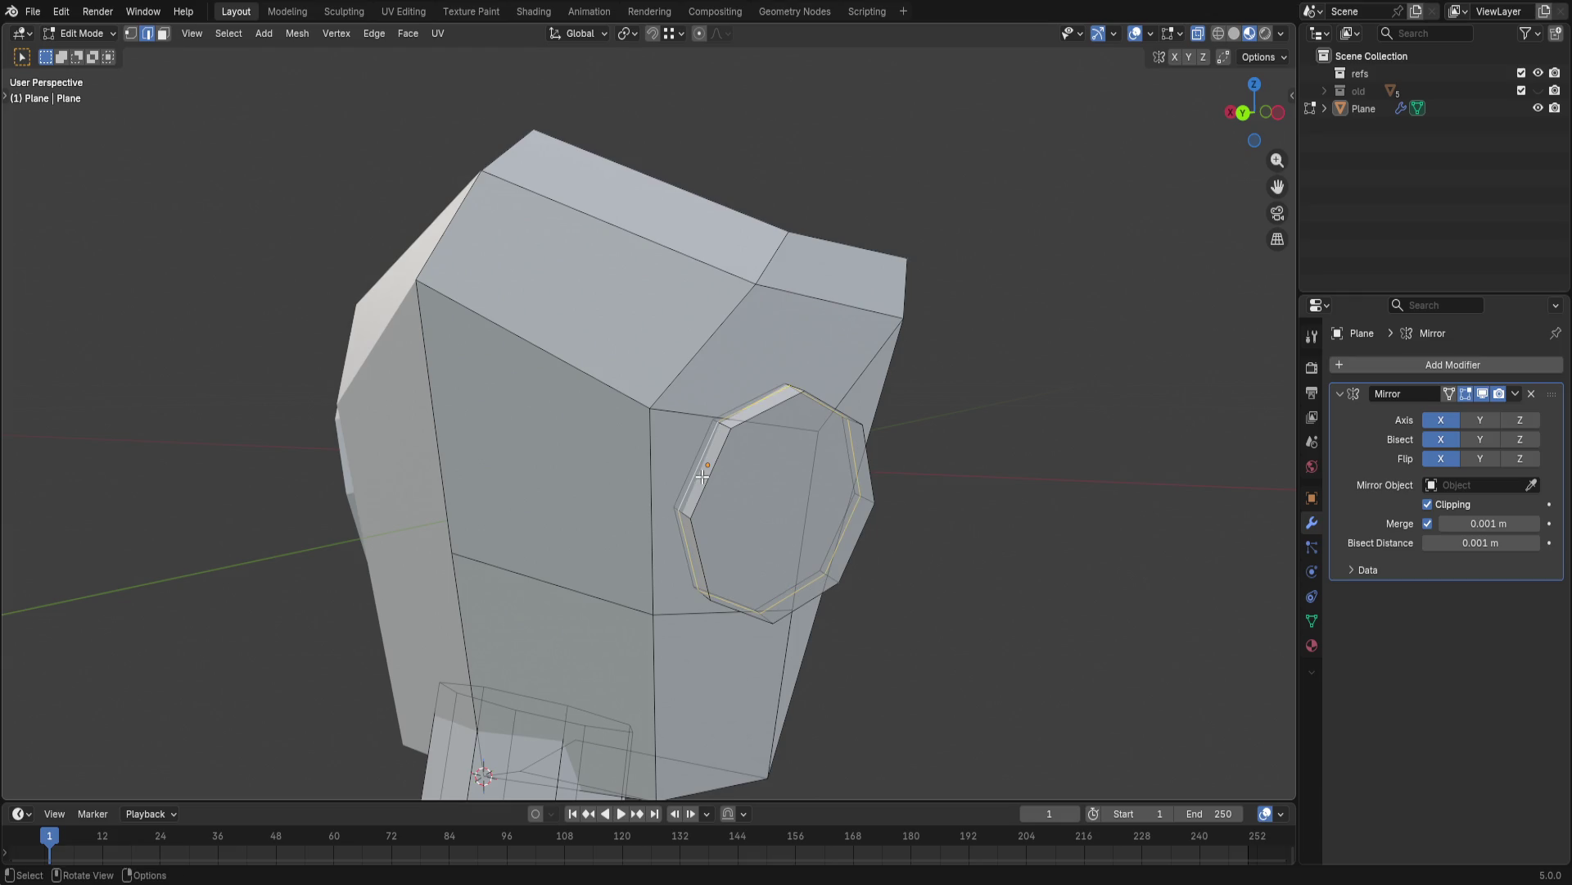
pyautogui.press('s')
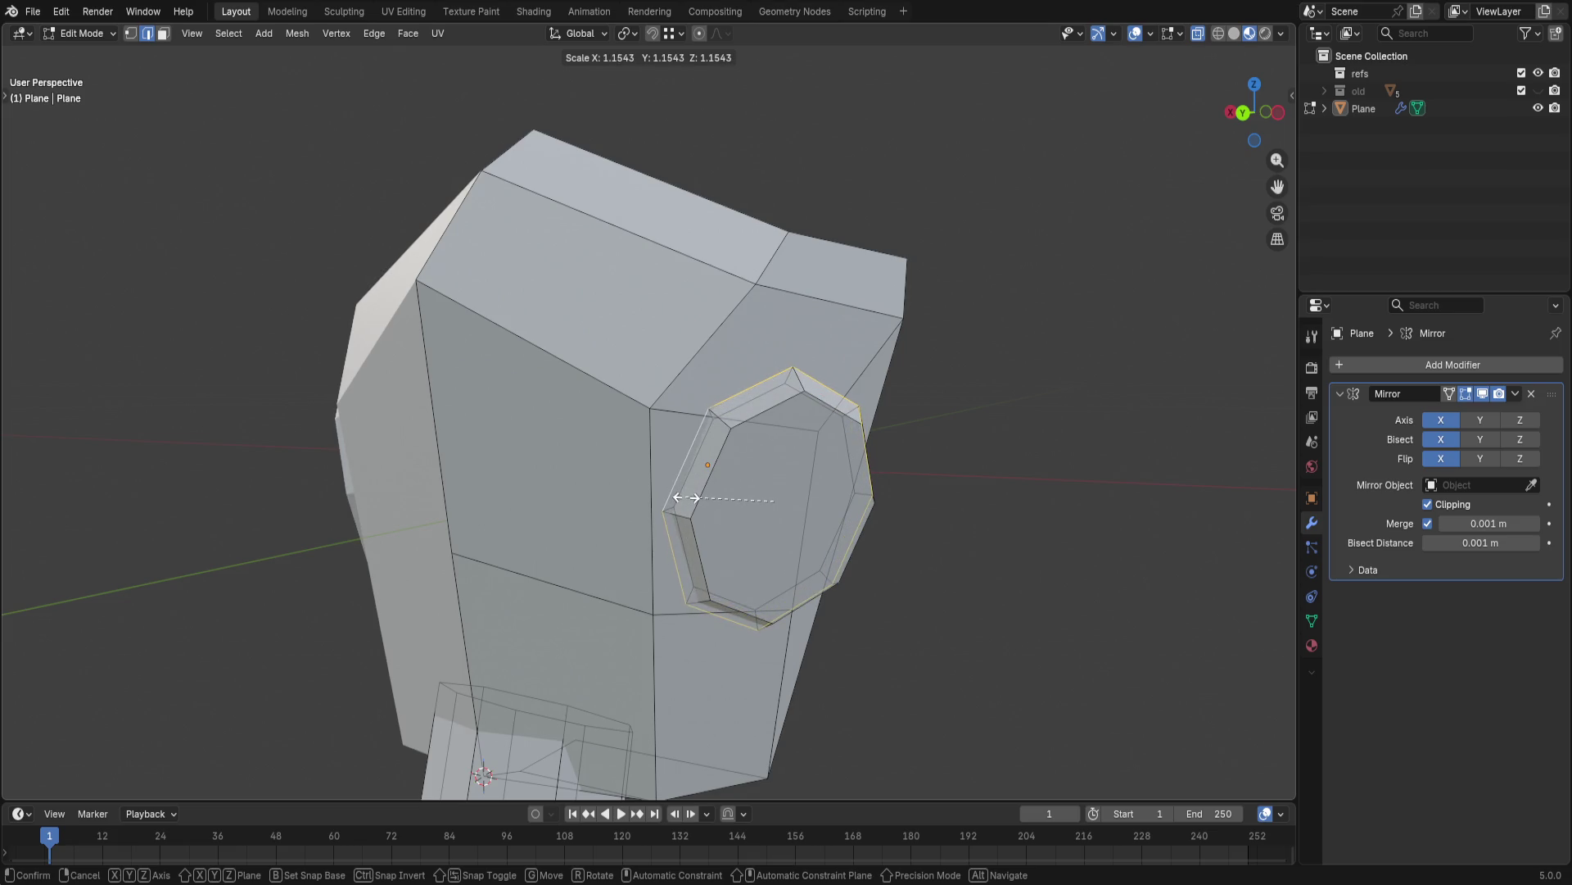
pyautogui.click(683, 498)
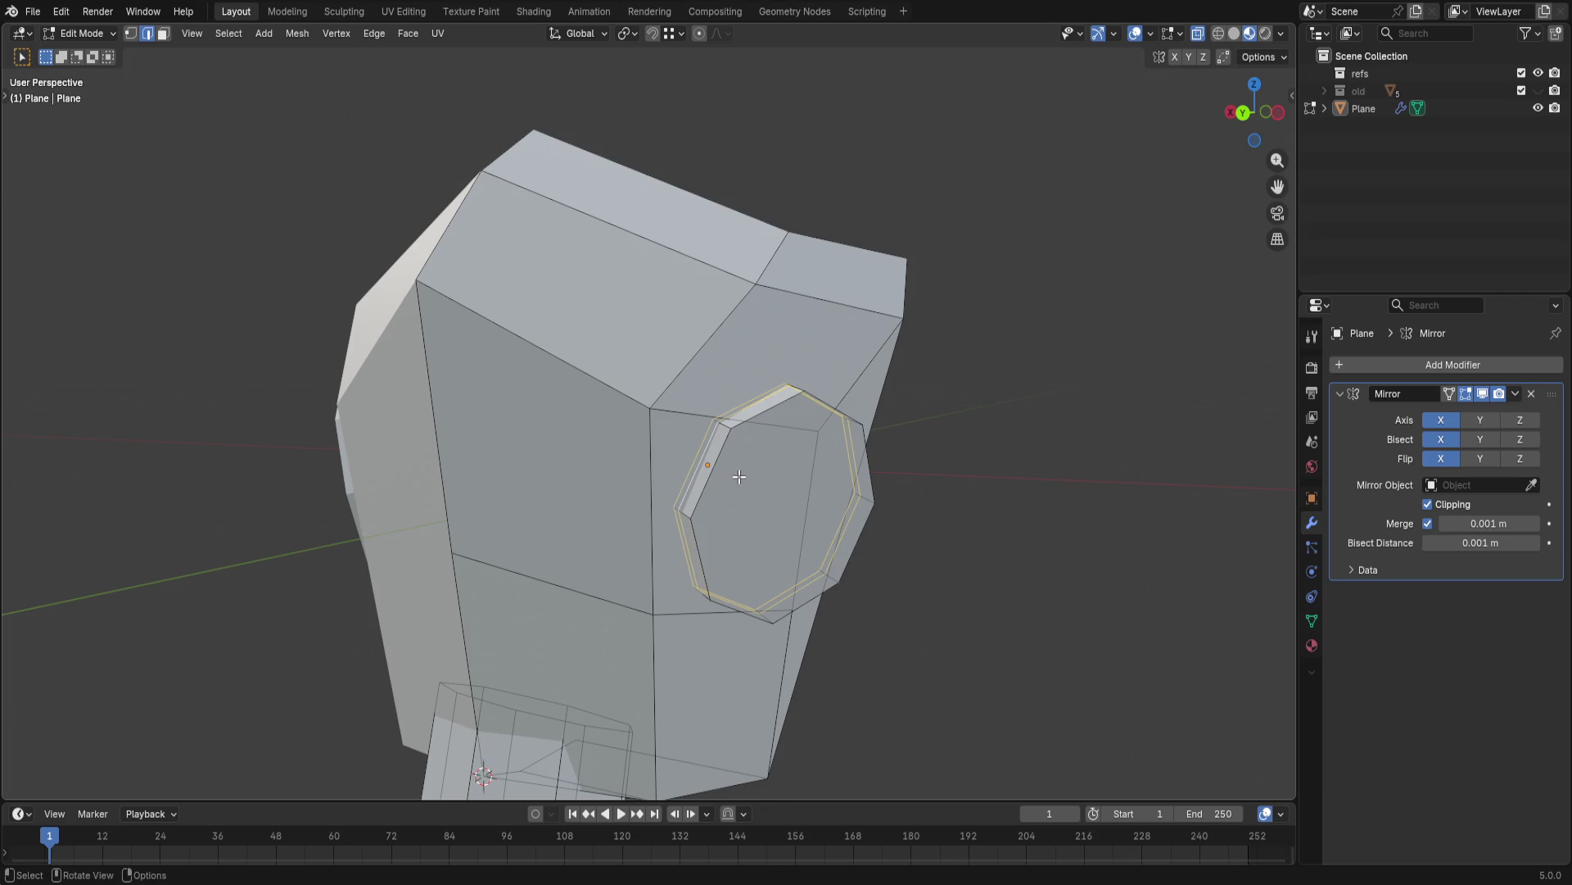
# - Enlarge a second rim loop outward to give the ear piece a stepped edge
pyautogui.press('s')
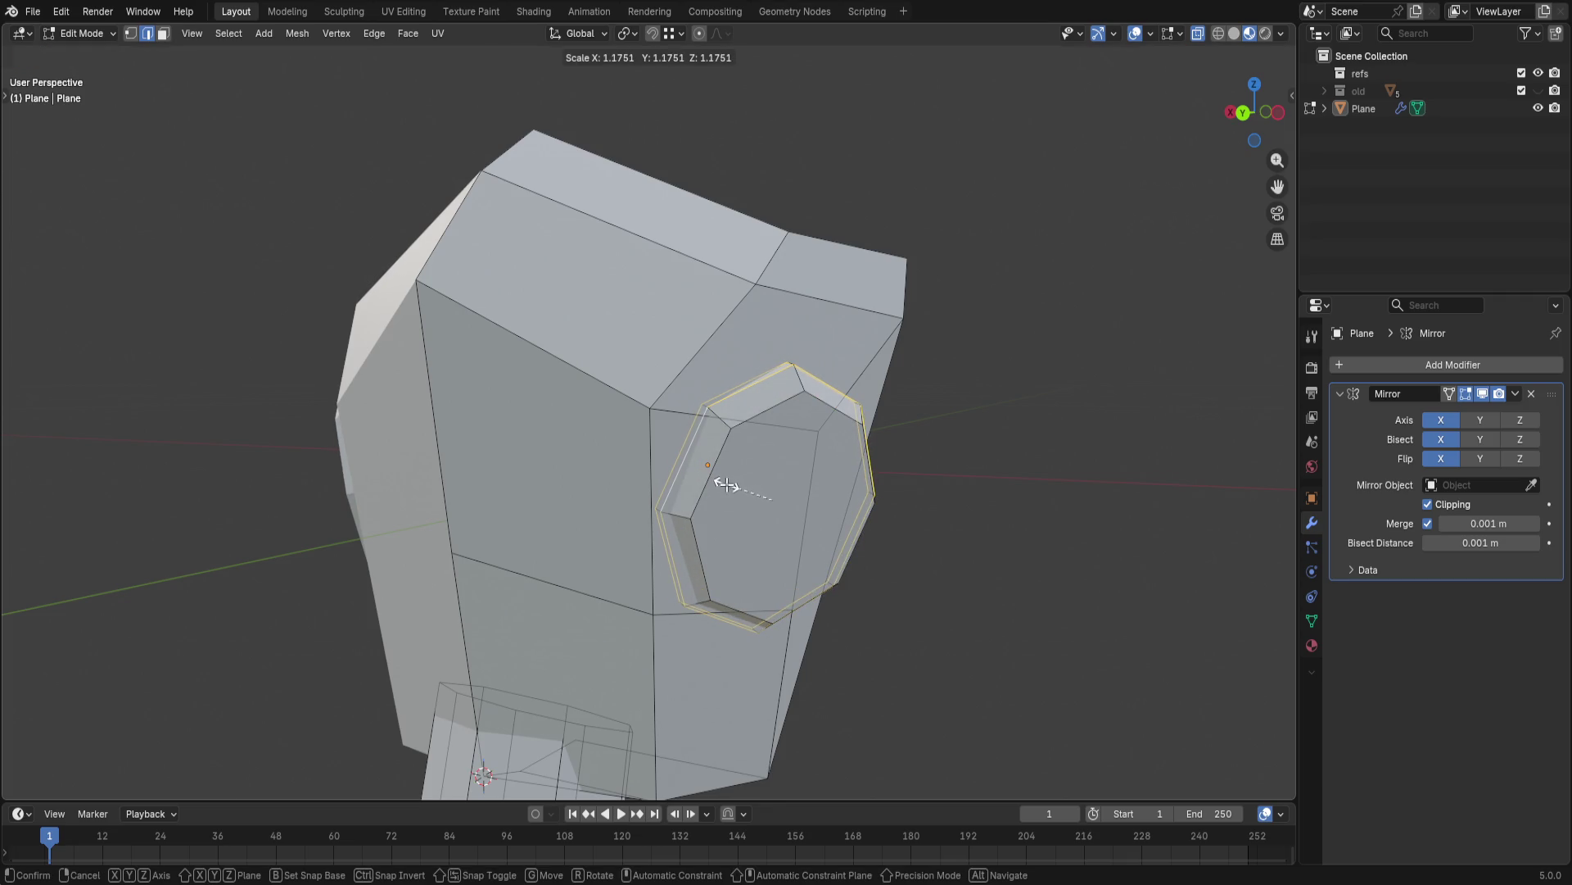
pyautogui.click(725, 483)
pyautogui.click(997, 505)
pyautogui.moveTo(997, 505); pyautogui.dragTo(574, 552, button='middle')
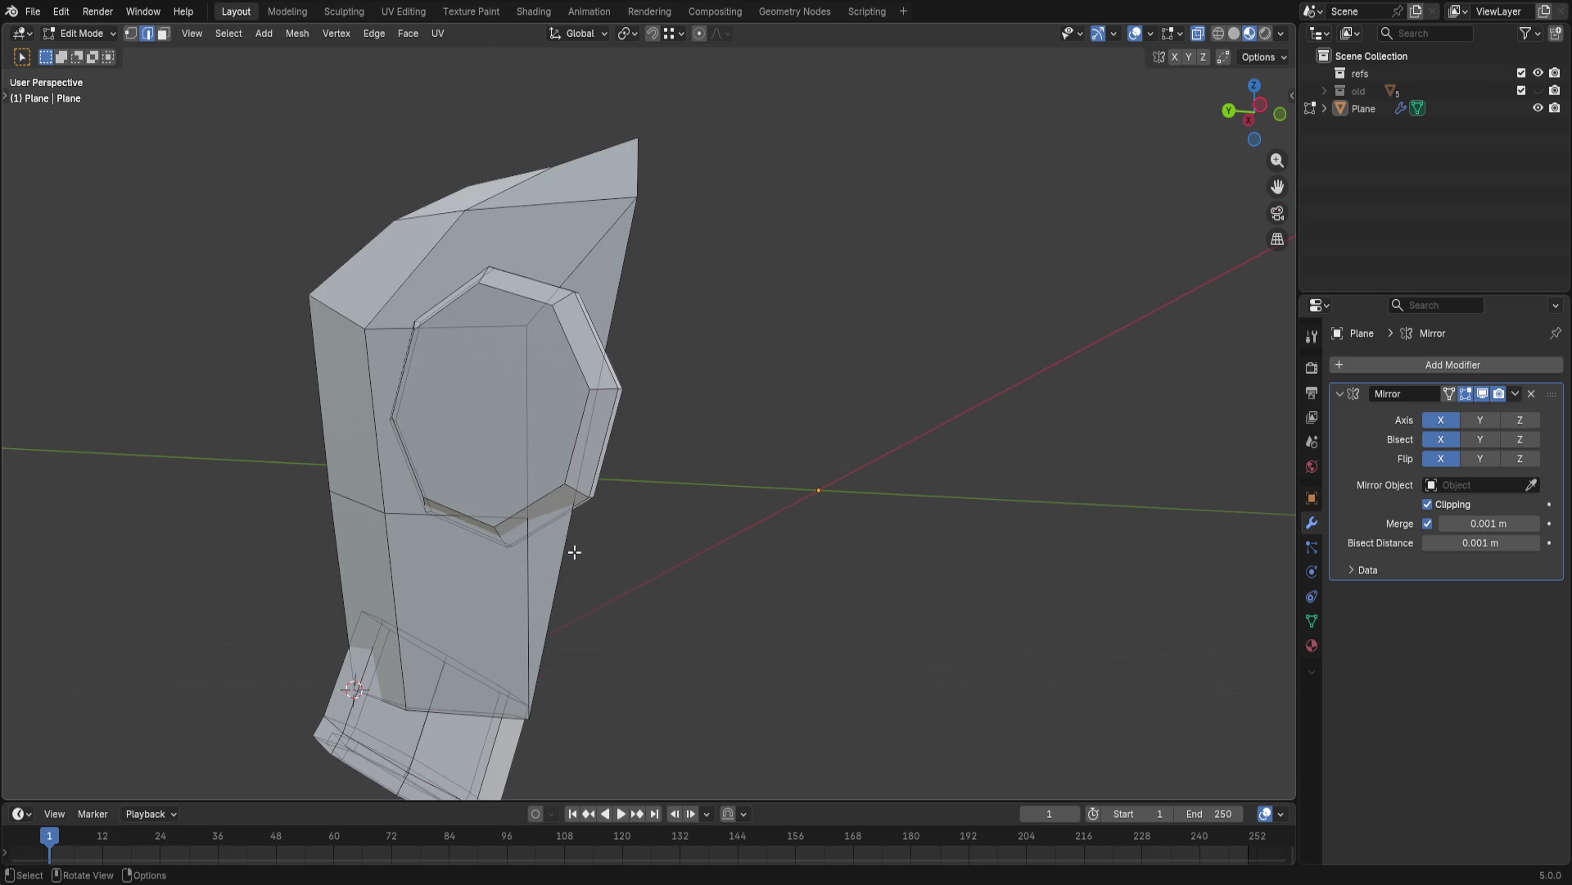
# - Extrude the rear helmet face outward along Y into a flat flap
pyautogui.press('g')
pyautogui.press('z')
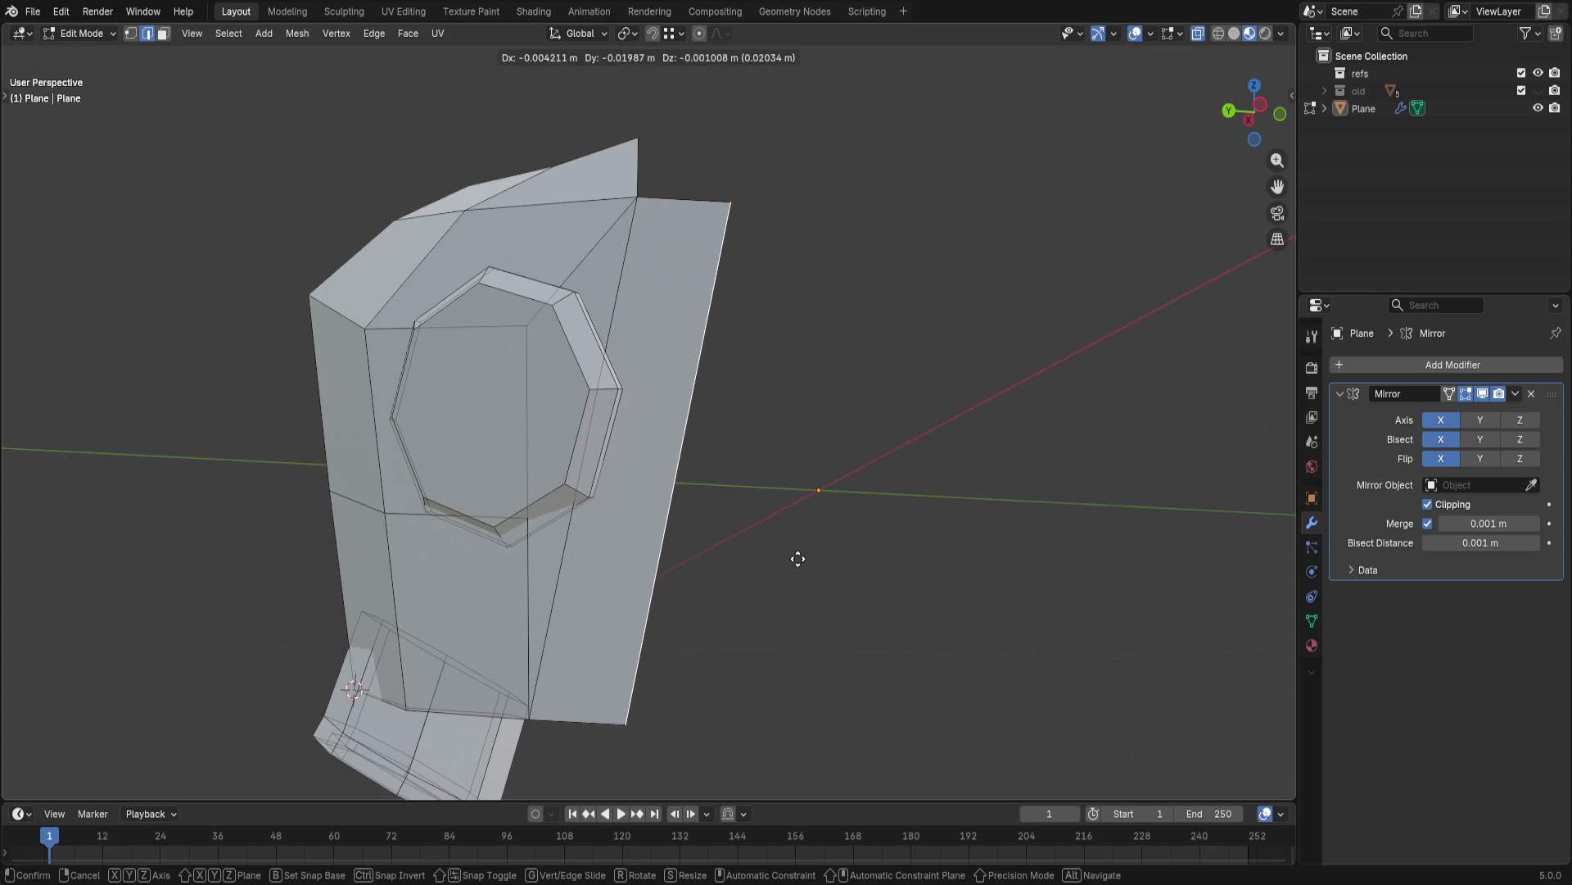
pyautogui.press('y')
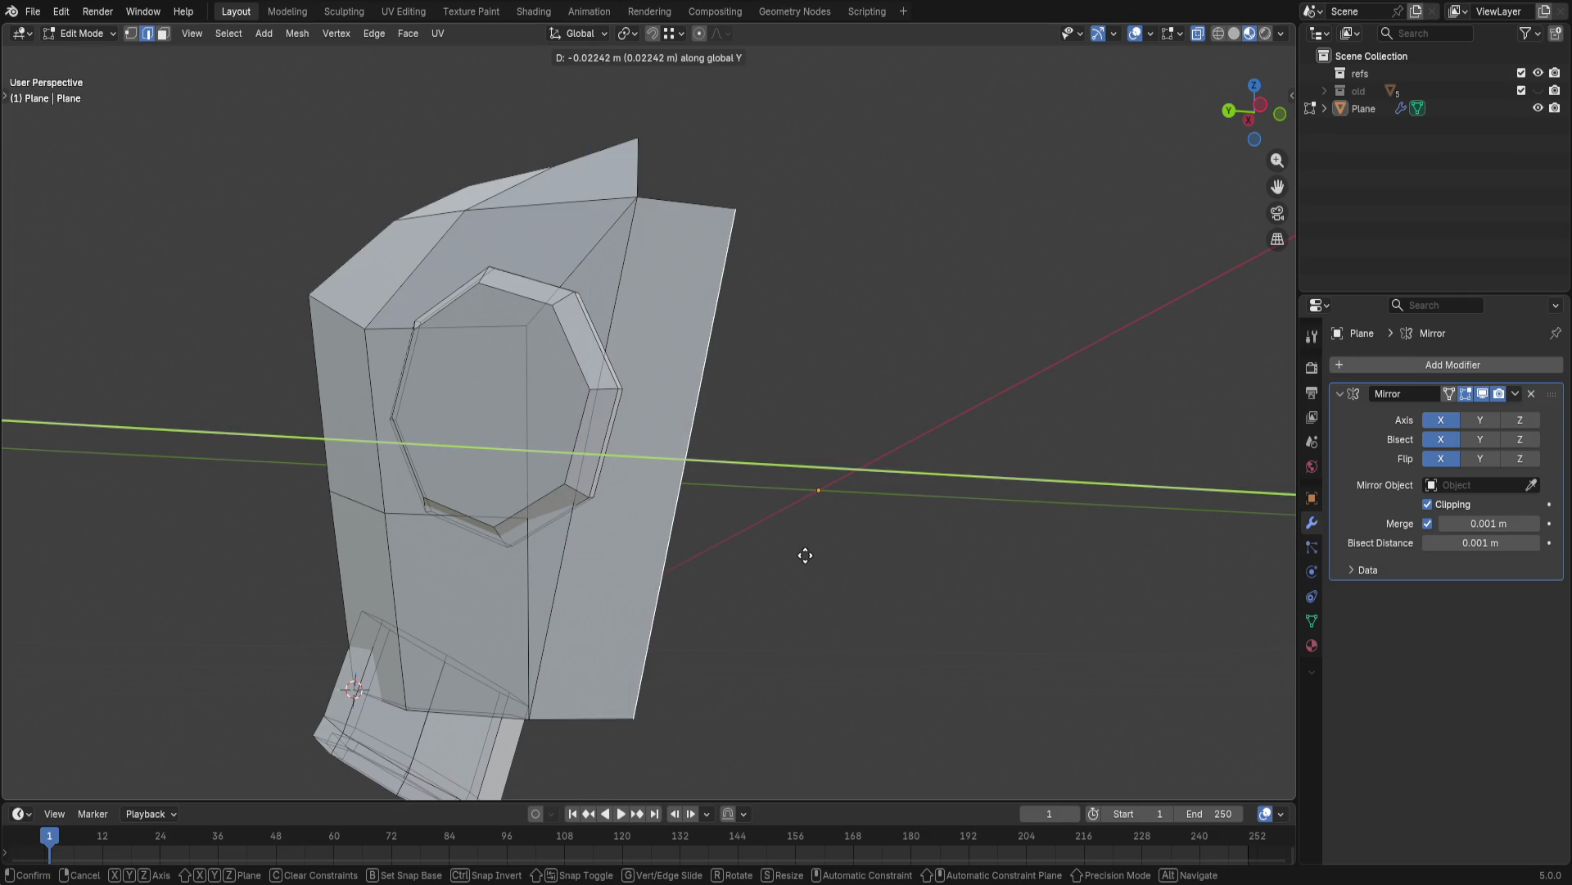
pyautogui.click(762, 558)
pyautogui.moveTo(763, 558); pyautogui.dragTo(763, 579, button='middle')
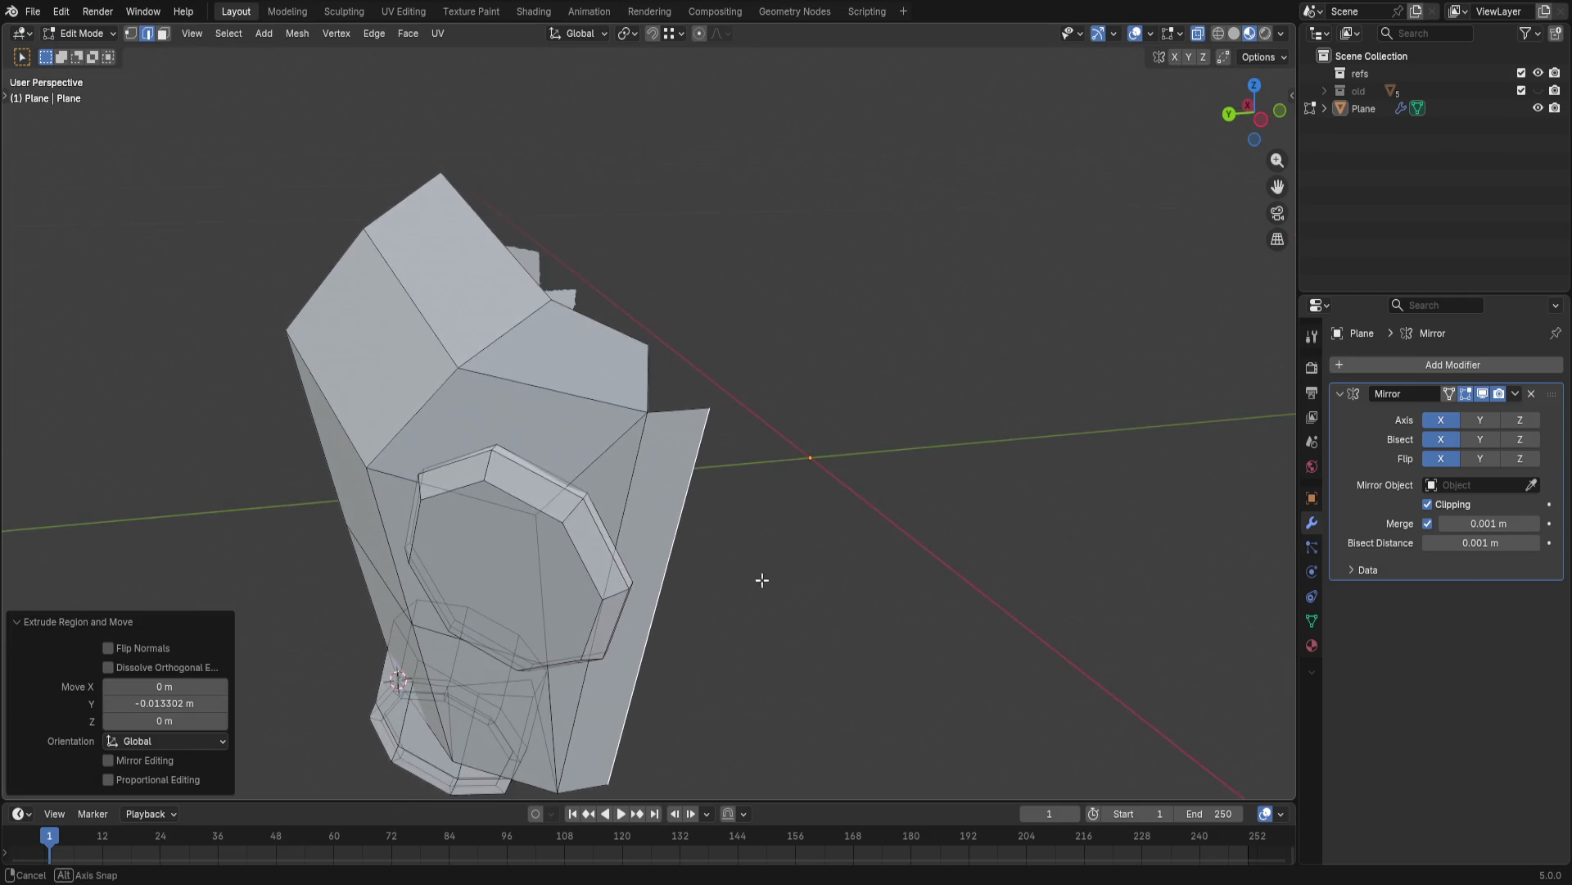
# - Shift the flap's top corner vertex into a better position
pyautogui.click(671, 408)
pyautogui.press('g')
pyautogui.click(710, 403)
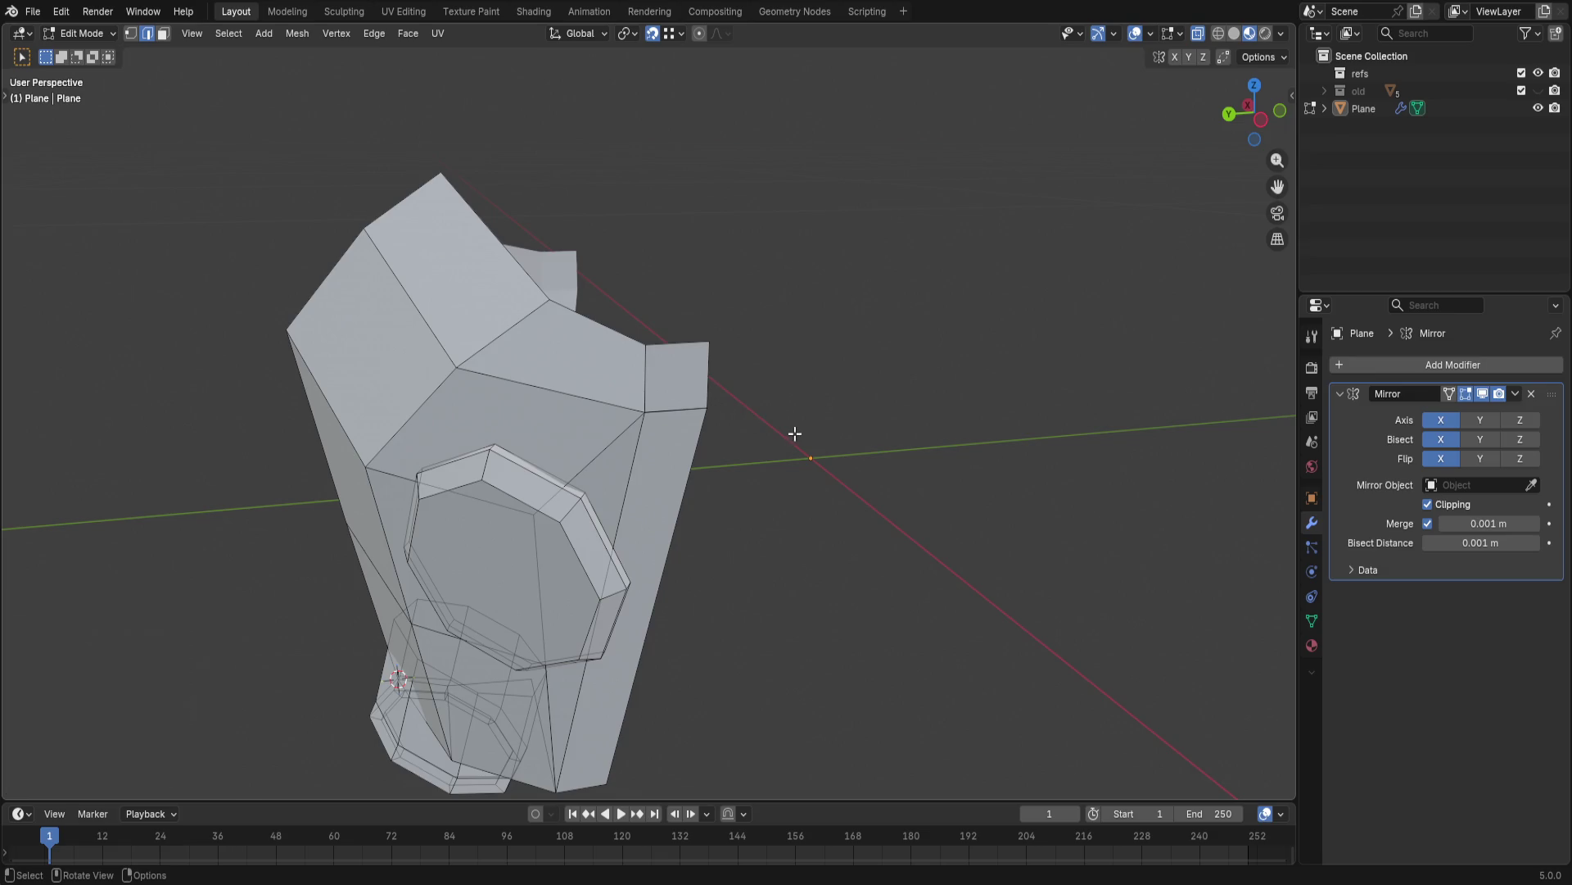
pyautogui.moveTo(793, 431); pyautogui.dragTo(783, 552, button='middle')
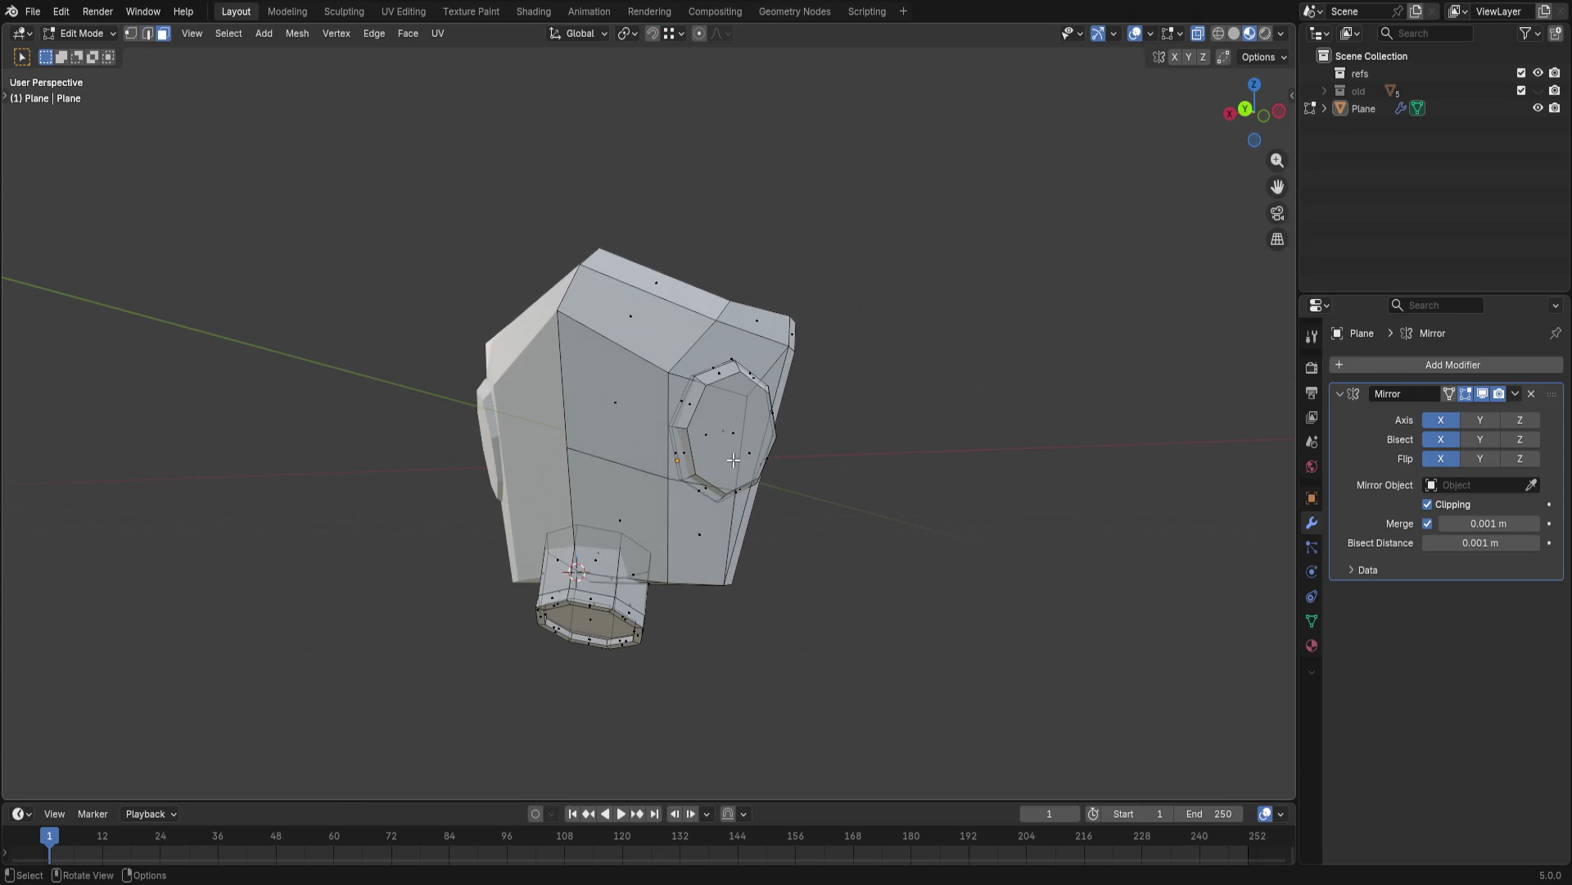
# - With X-ray off, inset the ear piece's octagon and push its centre inward along the normal into a recessed cap
pyautogui.click(734, 459)
pyautogui.hotkey('alt', 'z')
pyautogui.click(747, 452)
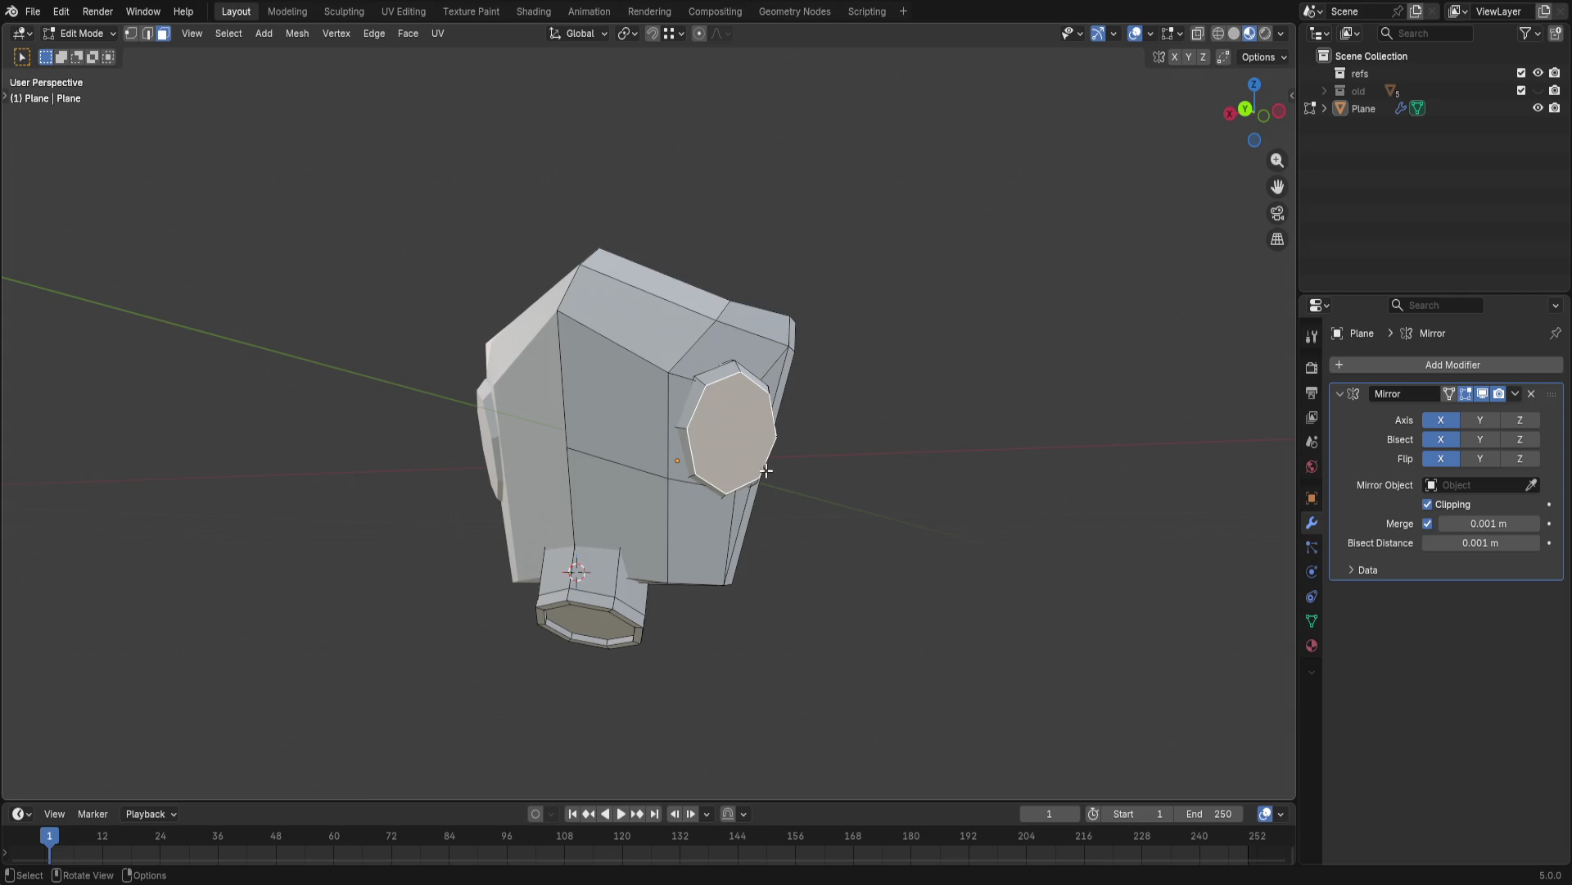
pyautogui.press('i')
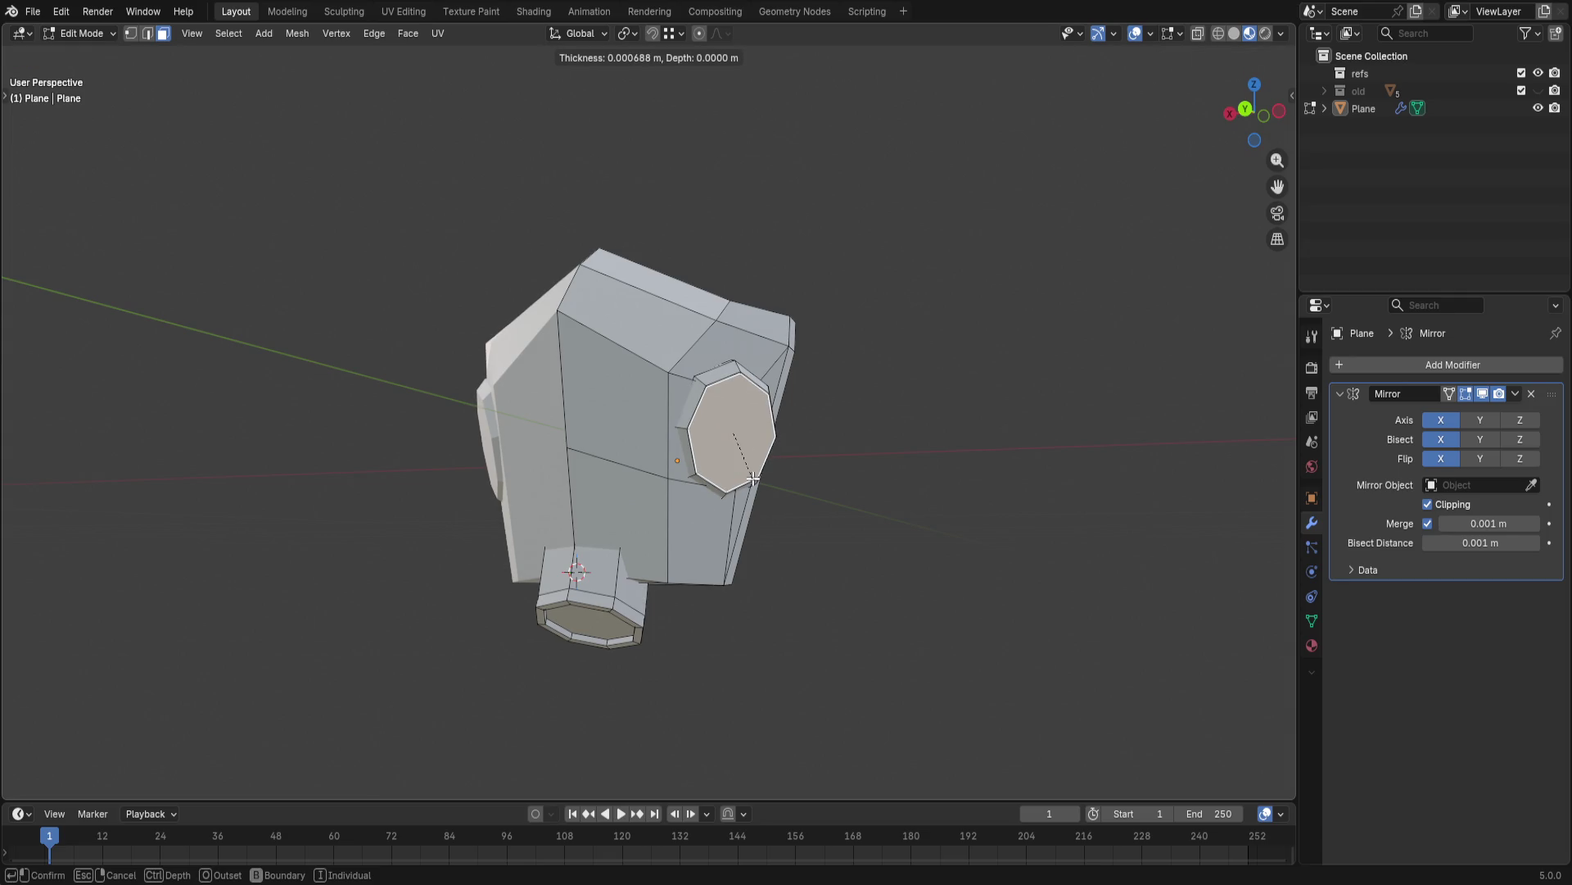
pyautogui.click(752, 478)
pyautogui.press('g')
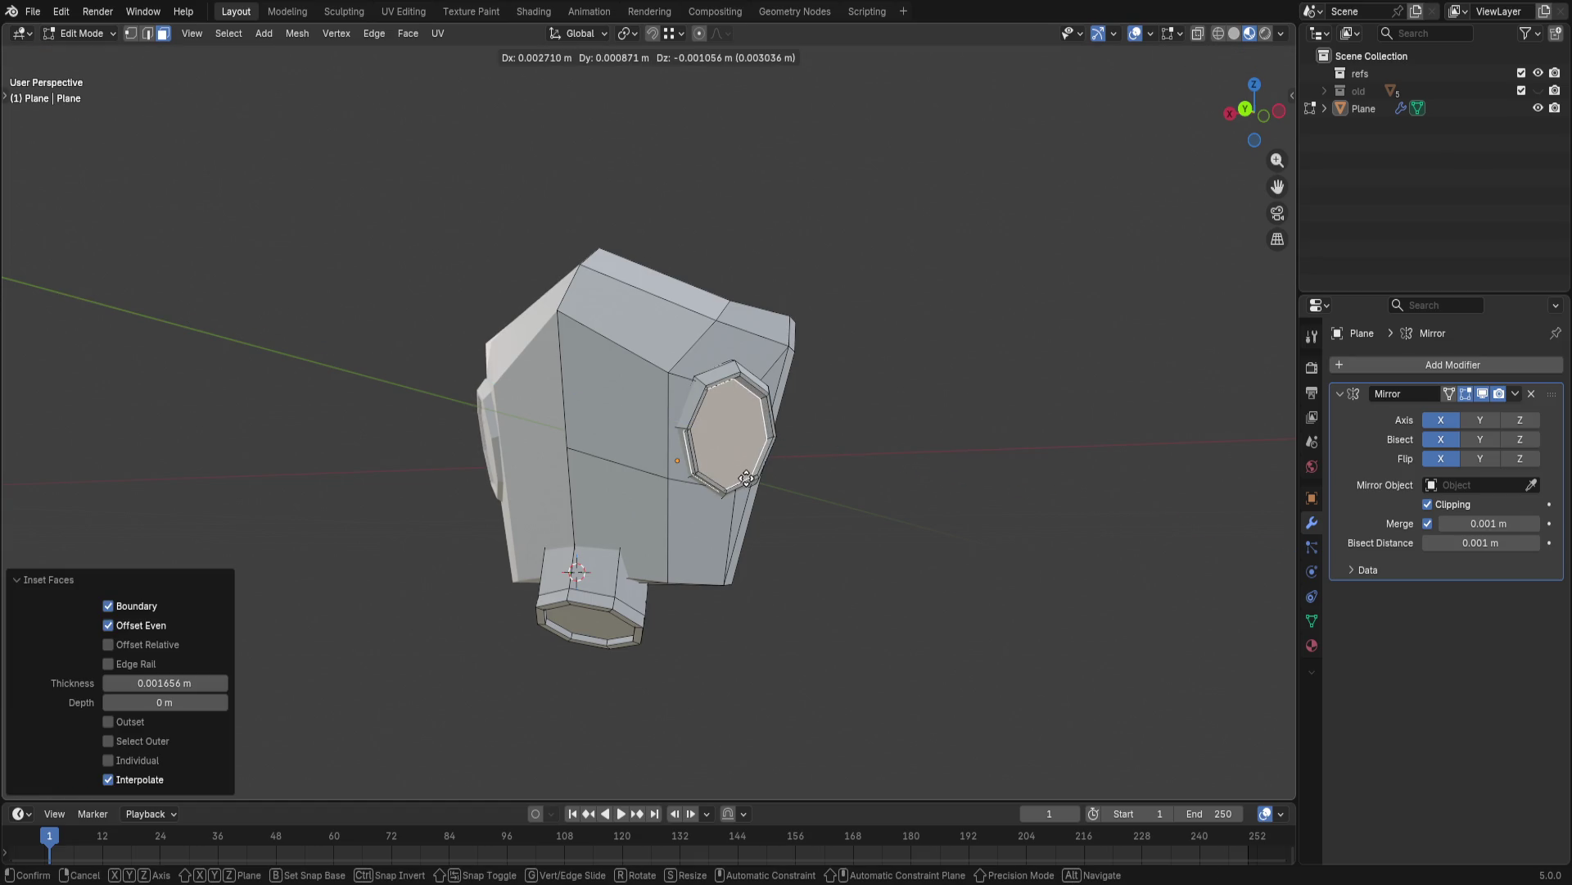
pyautogui.rightClick(774, 484)
pyautogui.press('e')
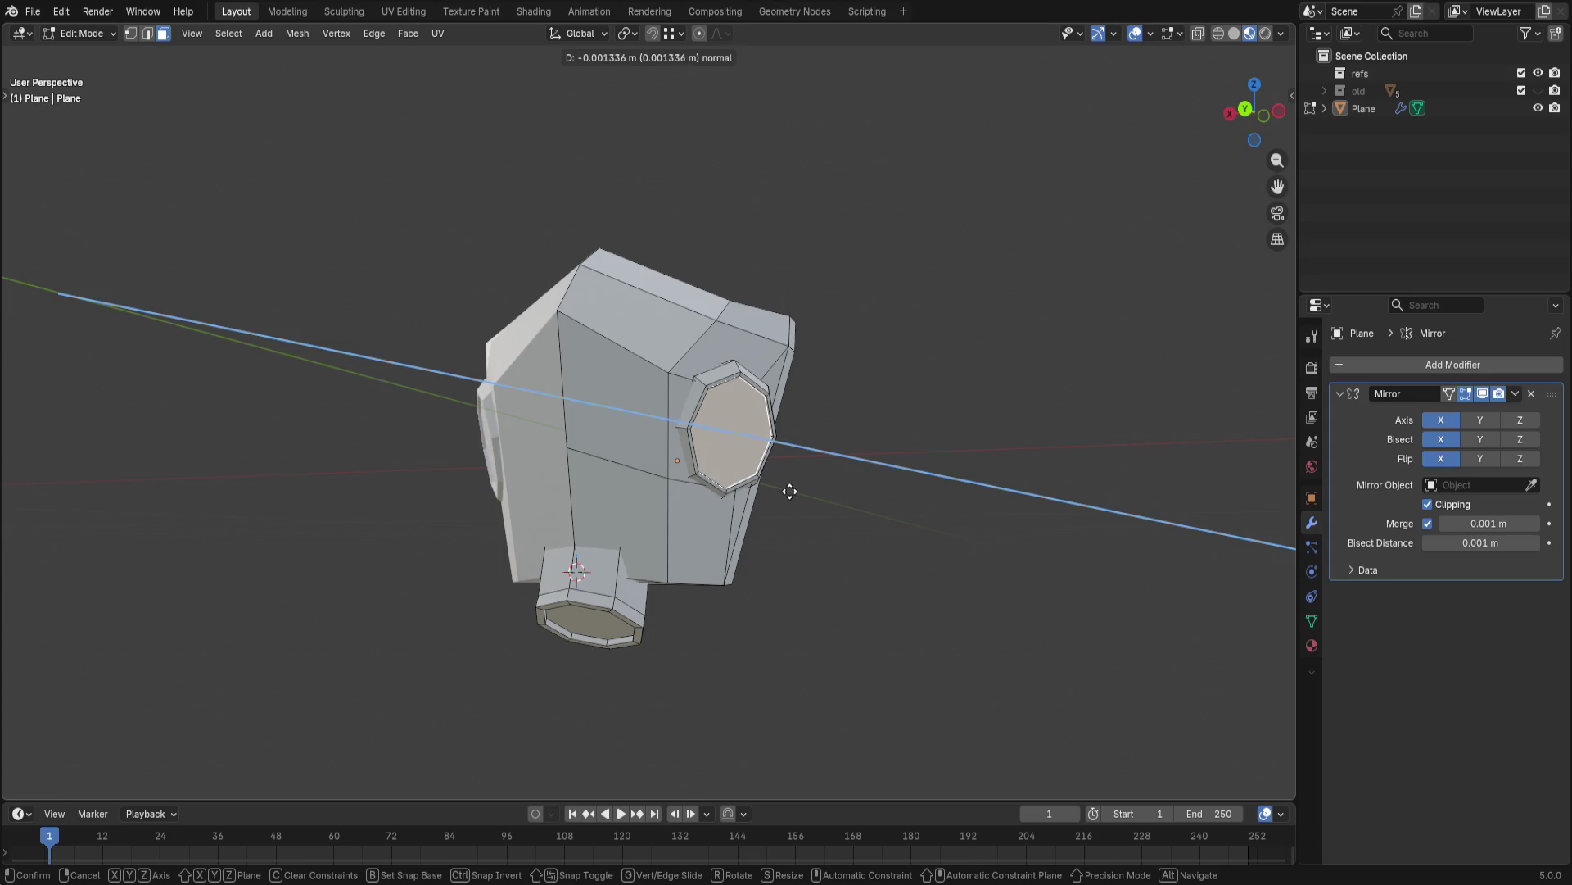
pyautogui.click(789, 493)
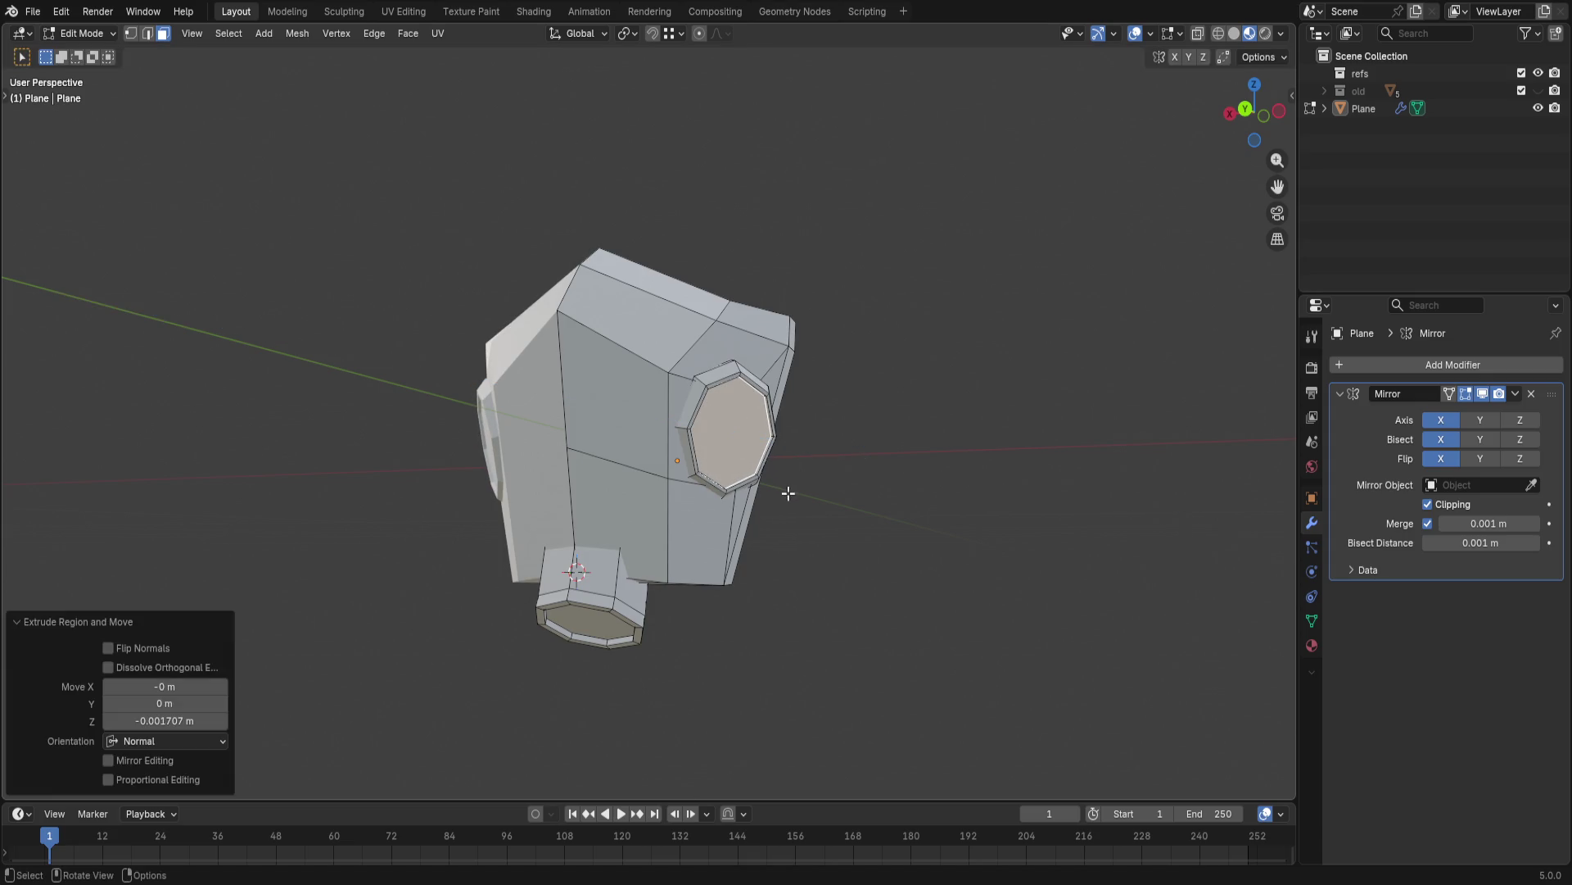
pyautogui.moveTo(831, 476); pyautogui.dragTo(734, 466, button='middle')
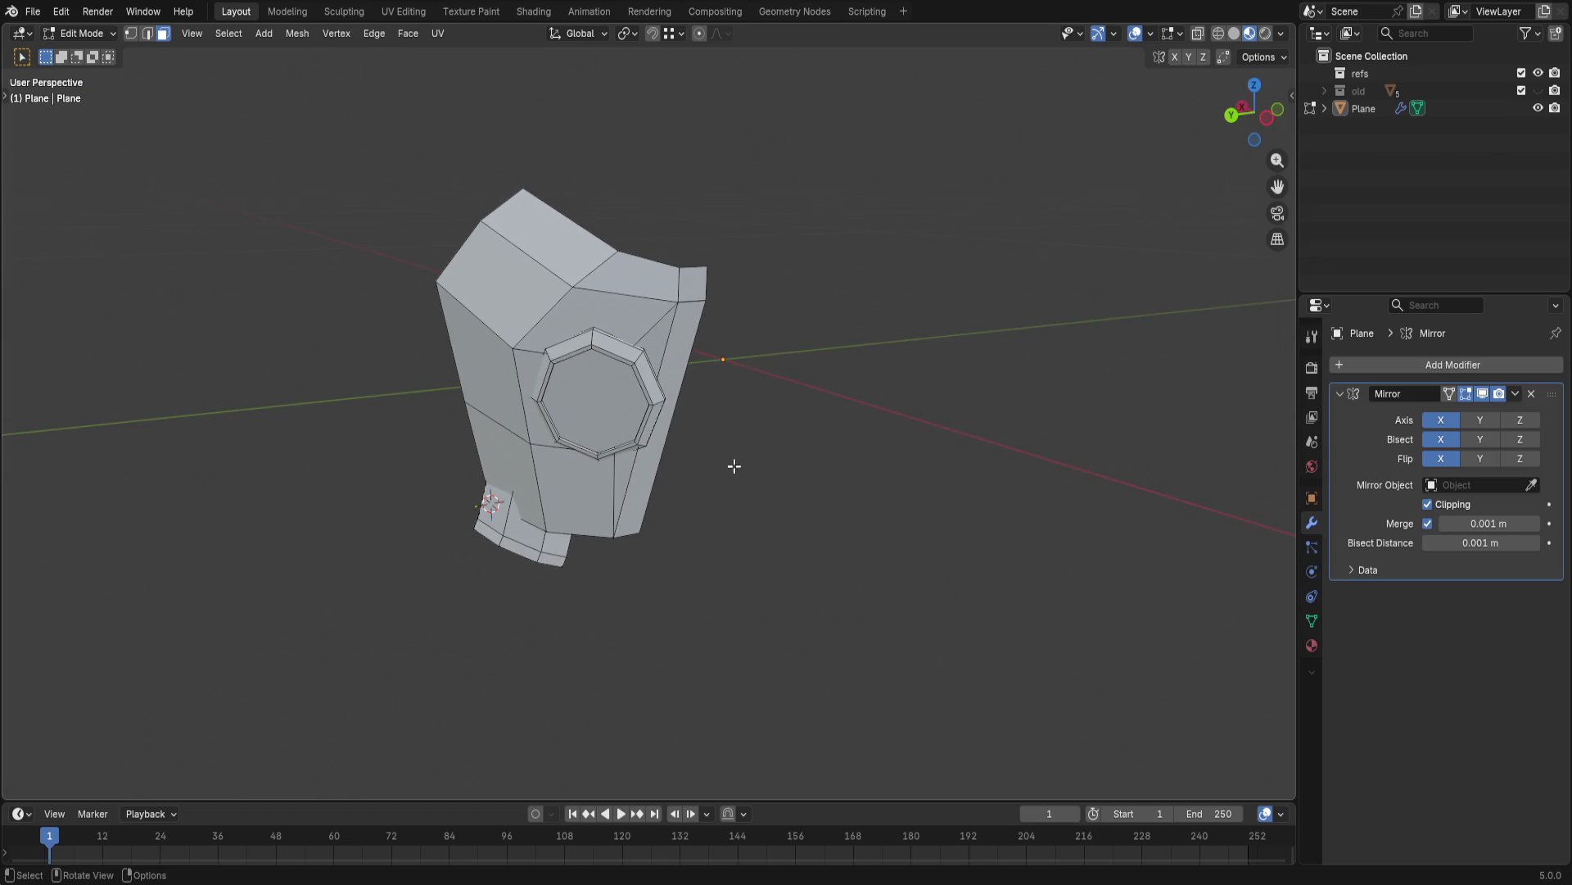
# - Select the whole ear piece and nudge it into place against the head
pyautogui.press('l')
pyautogui.press('g')
pyautogui.press('z')
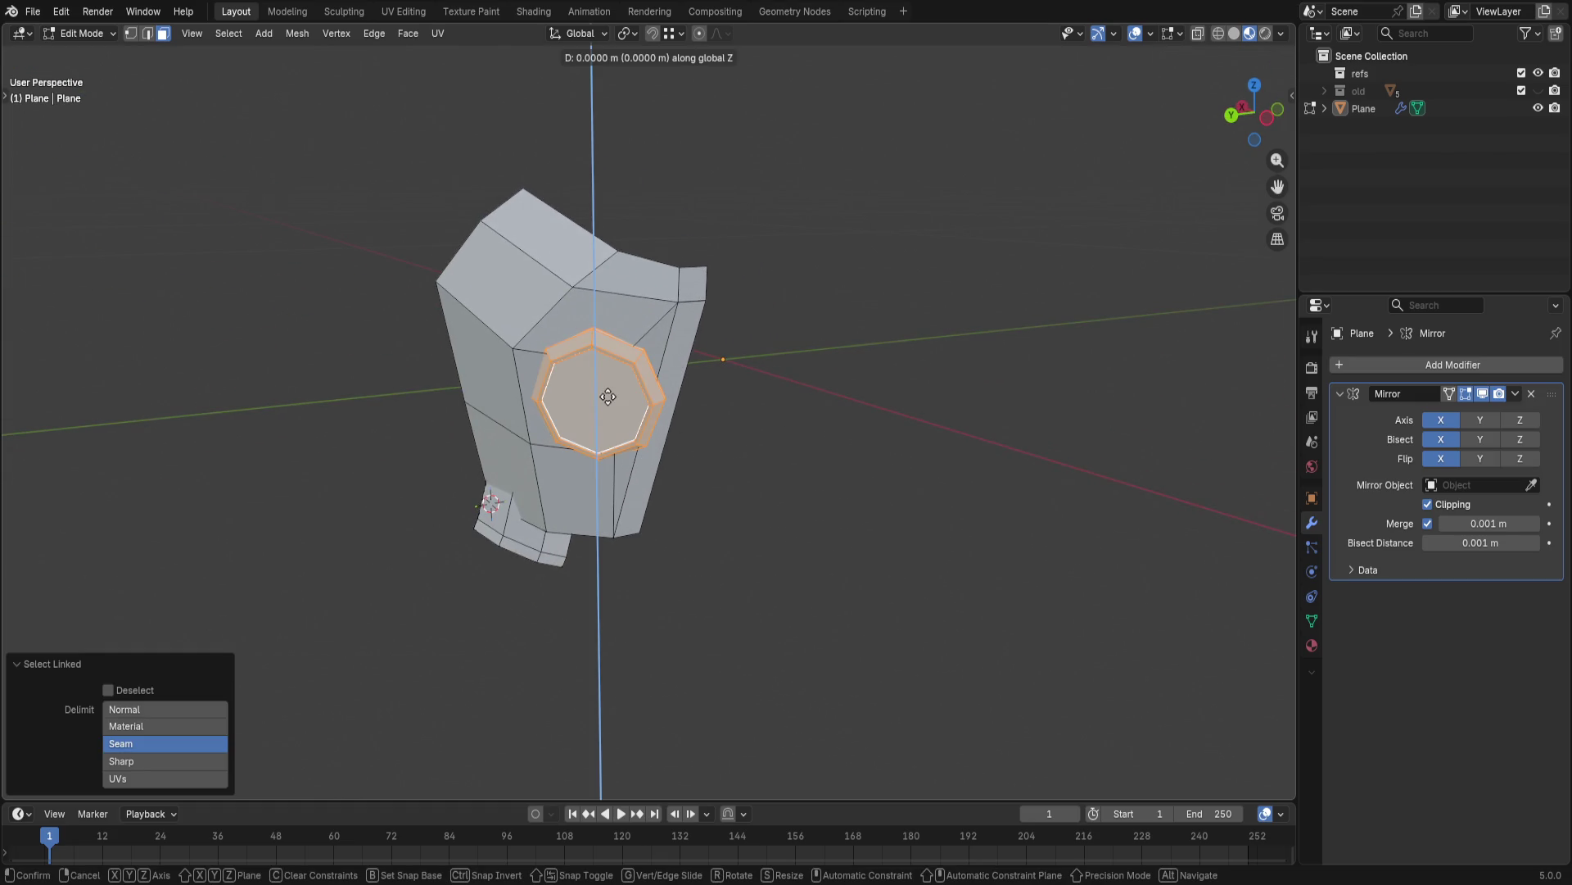
pyautogui.click(608, 395)
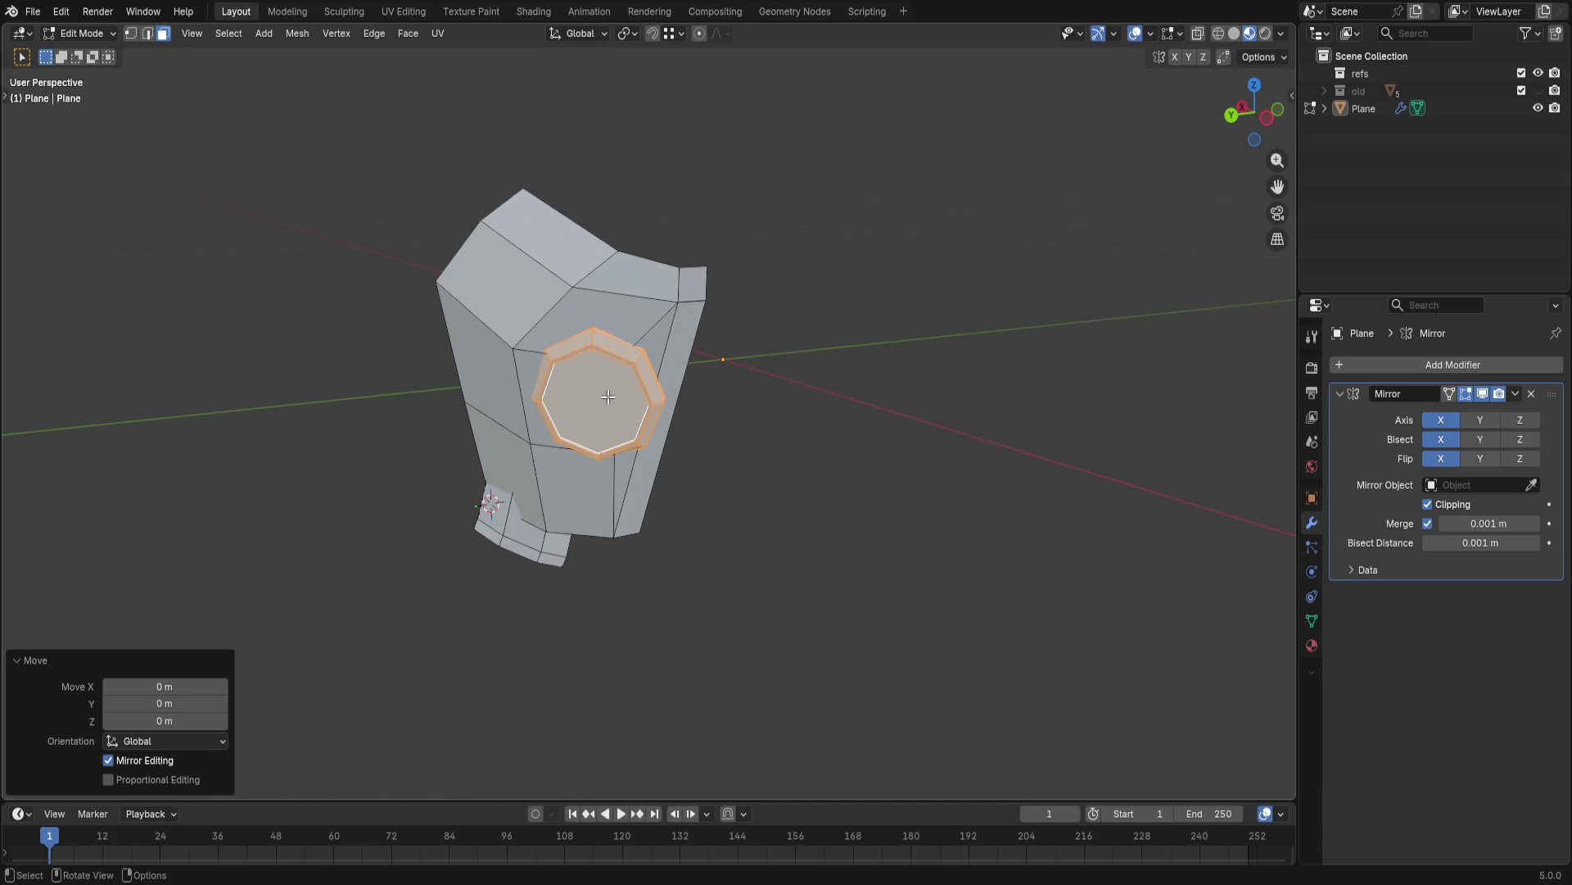
pyautogui.press('g')
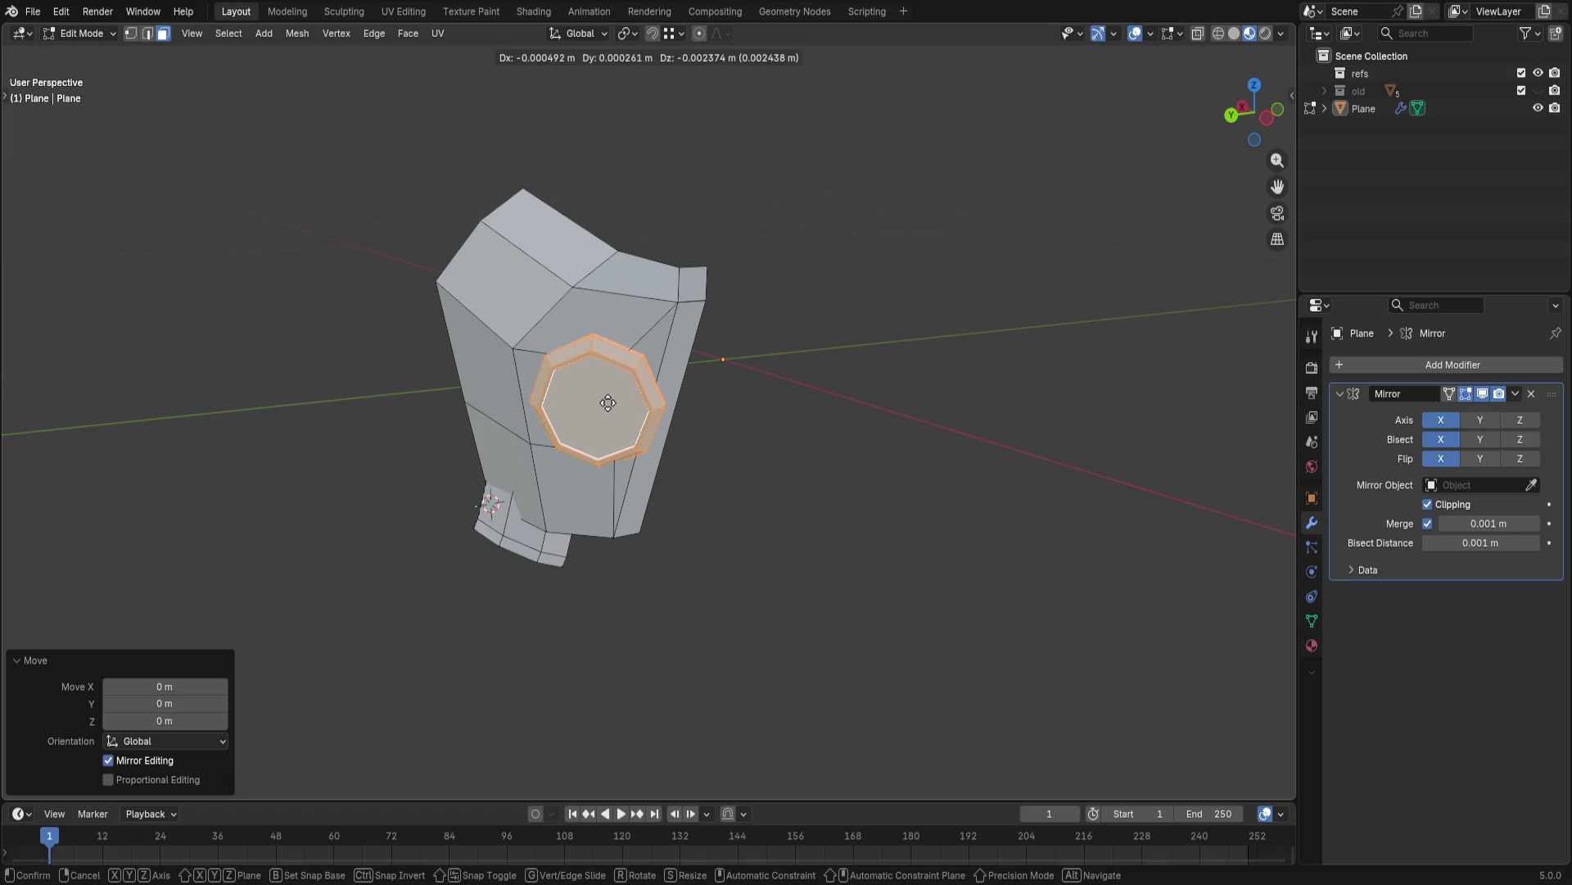
pyautogui.click(608, 402)
pyautogui.moveTo(609, 403)
pyautogui.mouseDown(button='middle')
pyautogui.moveTo(827, 492)
pyautogui.moveTo(818, 580)
pyautogui.moveTo(836, 558)
pyautogui.mouseUp(button='middle')
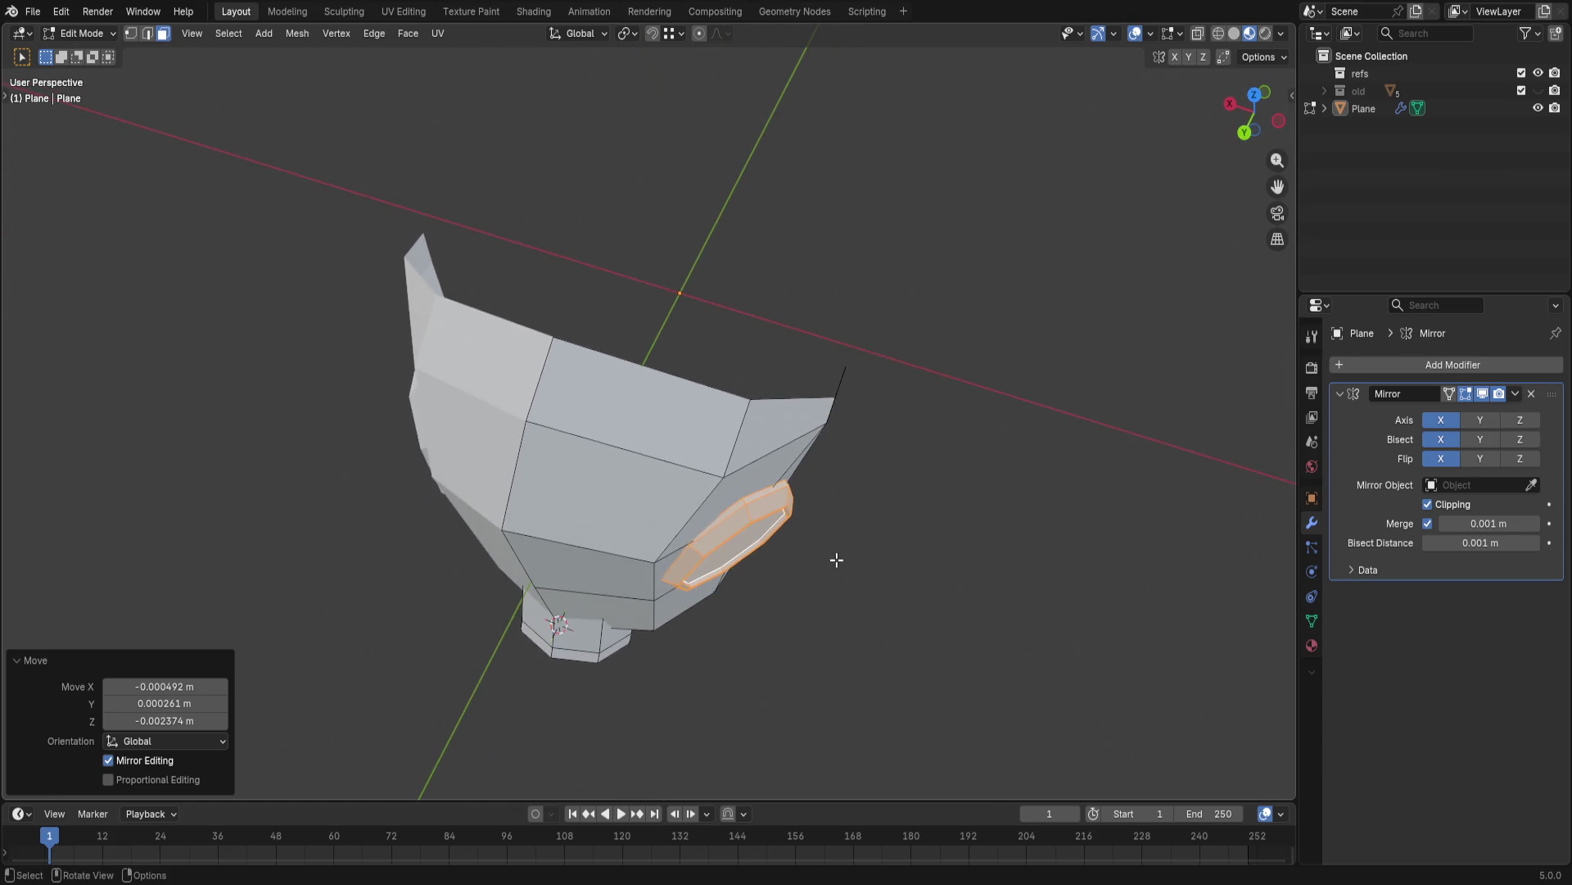
# - Tilt the ear piece slightly around Z and then around X
pyautogui.press('r')
pyautogui.press('z')
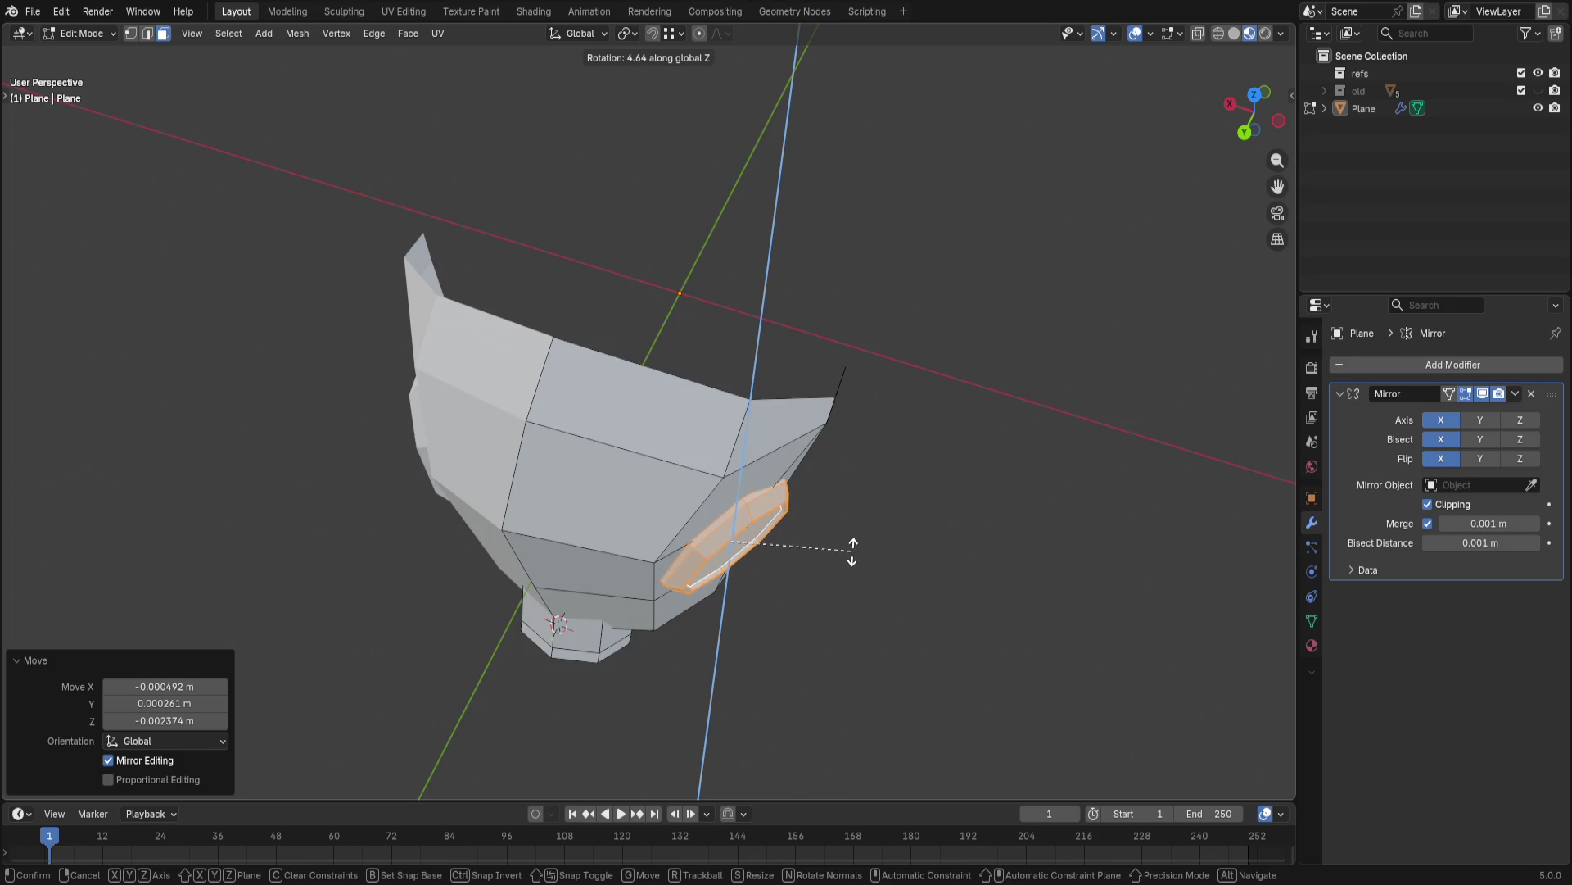
pyautogui.click(855, 553)
pyautogui.moveTo(854, 544)
pyautogui.mouseDown(button='middle')
pyautogui.moveTo(741, 447)
pyautogui.moveTo(755, 316)
pyautogui.moveTo(743, 248)
pyautogui.moveTo(801, 324)
pyautogui.moveTo(877, 326)
pyautogui.mouseUp(button='middle')
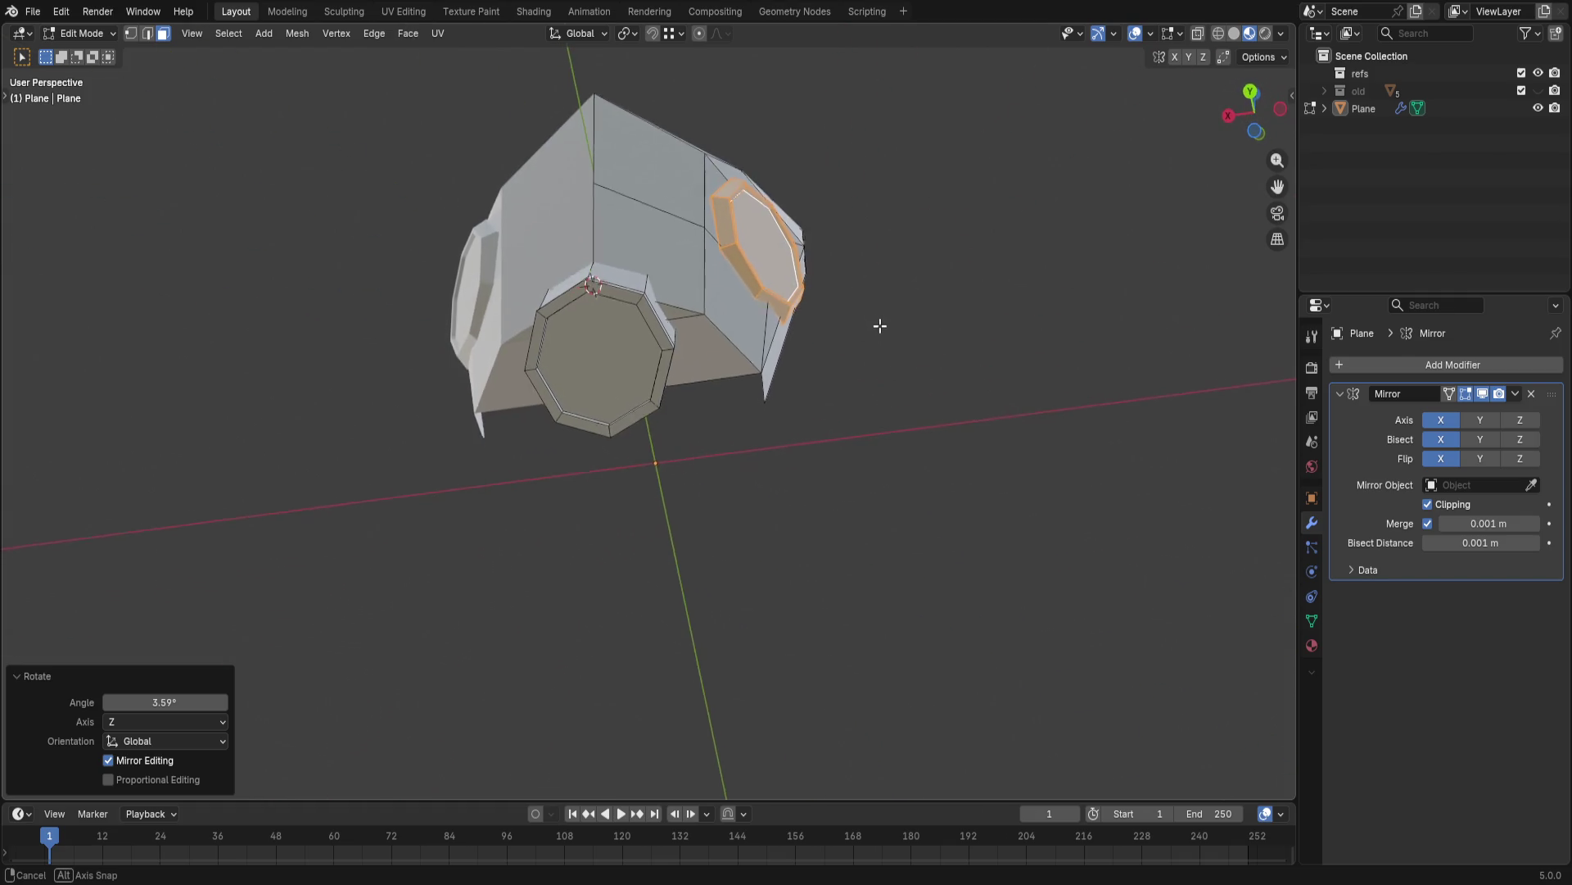
pyautogui.press('r')
pyautogui.press('x')
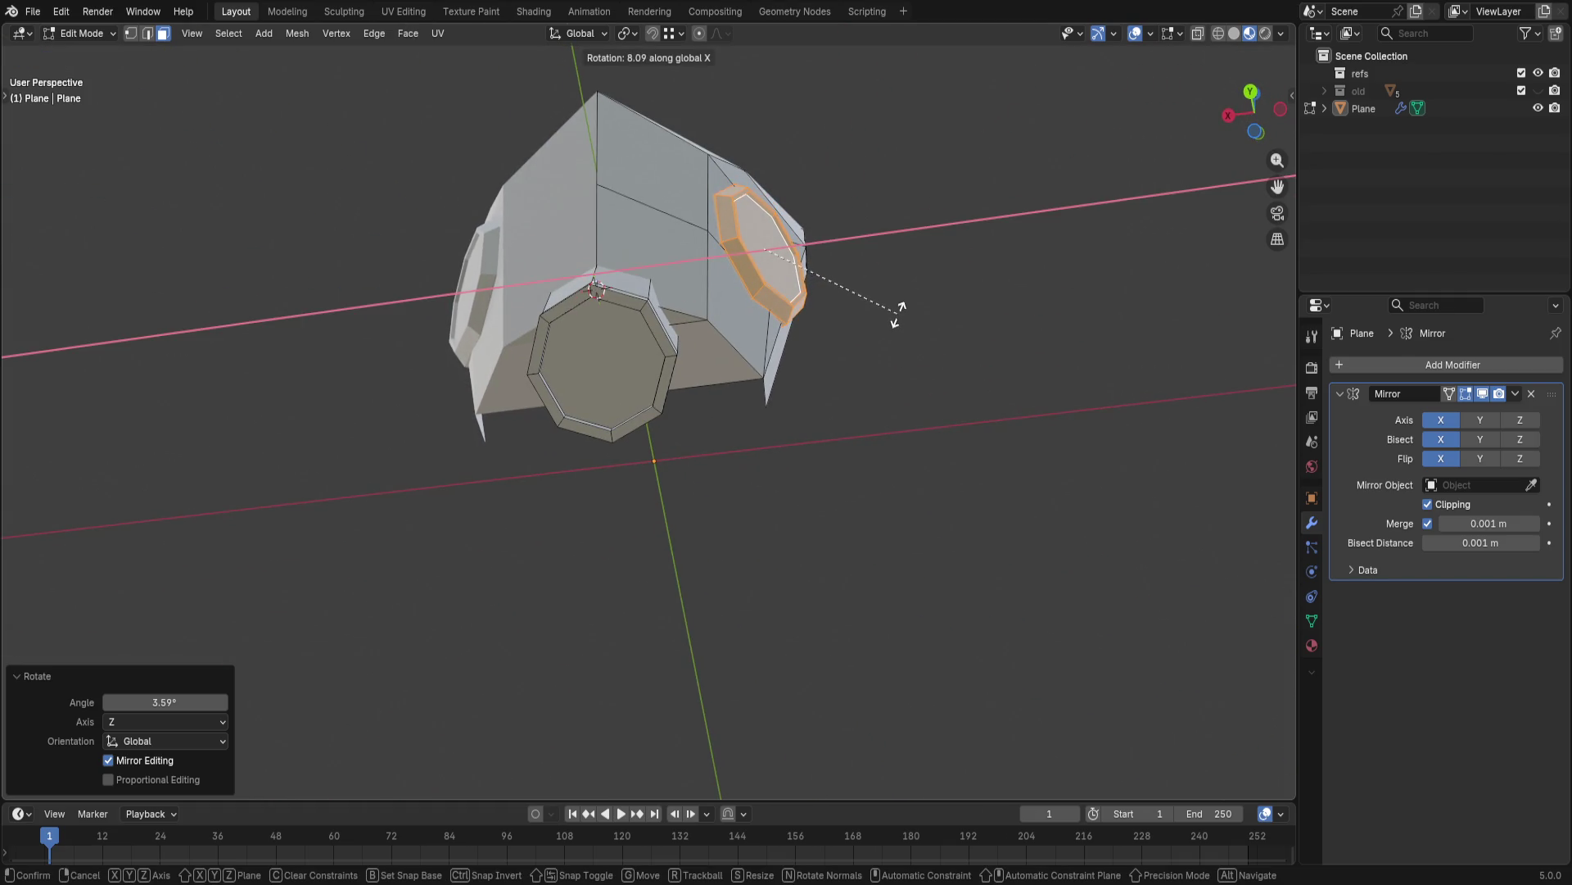
pyautogui.click(898, 313)
pyautogui.moveTo(897, 314)
pyautogui.mouseDown(button='middle')
pyautogui.moveTo(716, 341)
pyautogui.moveTo(797, 523)
pyautogui.moveTo(883, 539)
pyautogui.moveTo(902, 526)
pyautogui.moveTo(741, 426)
pyautogui.moveTo(730, 307)
pyautogui.moveTo(685, 264)
pyautogui.moveTo(450, 429)
pyautogui.moveTo(487, 412)
pyautogui.mouseUp(button='middle')
# - Reposition two helmet faces and start extruding one outward along its normal
pyautogui.press('g')
pyautogui.click(902, 527)
pyautogui.click(477, 385)
pyautogui.press('g')
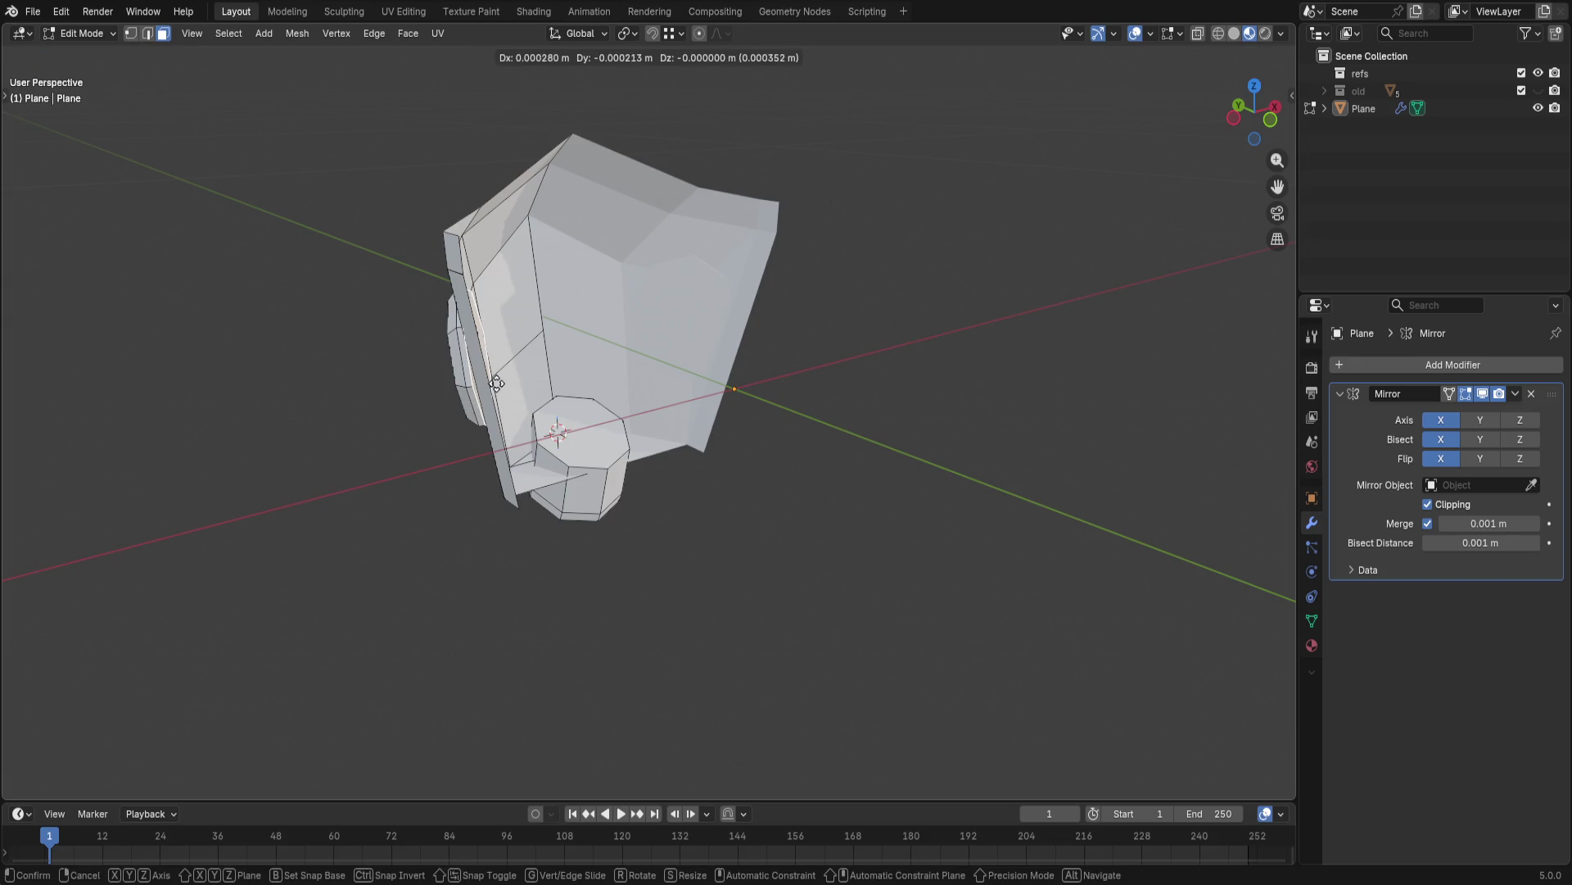
pyautogui.click(518, 373)
pyautogui.moveTo(518, 374)
pyautogui.mouseDown(button='middle')
pyautogui.moveTo(683, 359)
pyautogui.moveTo(761, 306)
pyautogui.mouseUp(button='middle')
pyautogui.press('e')
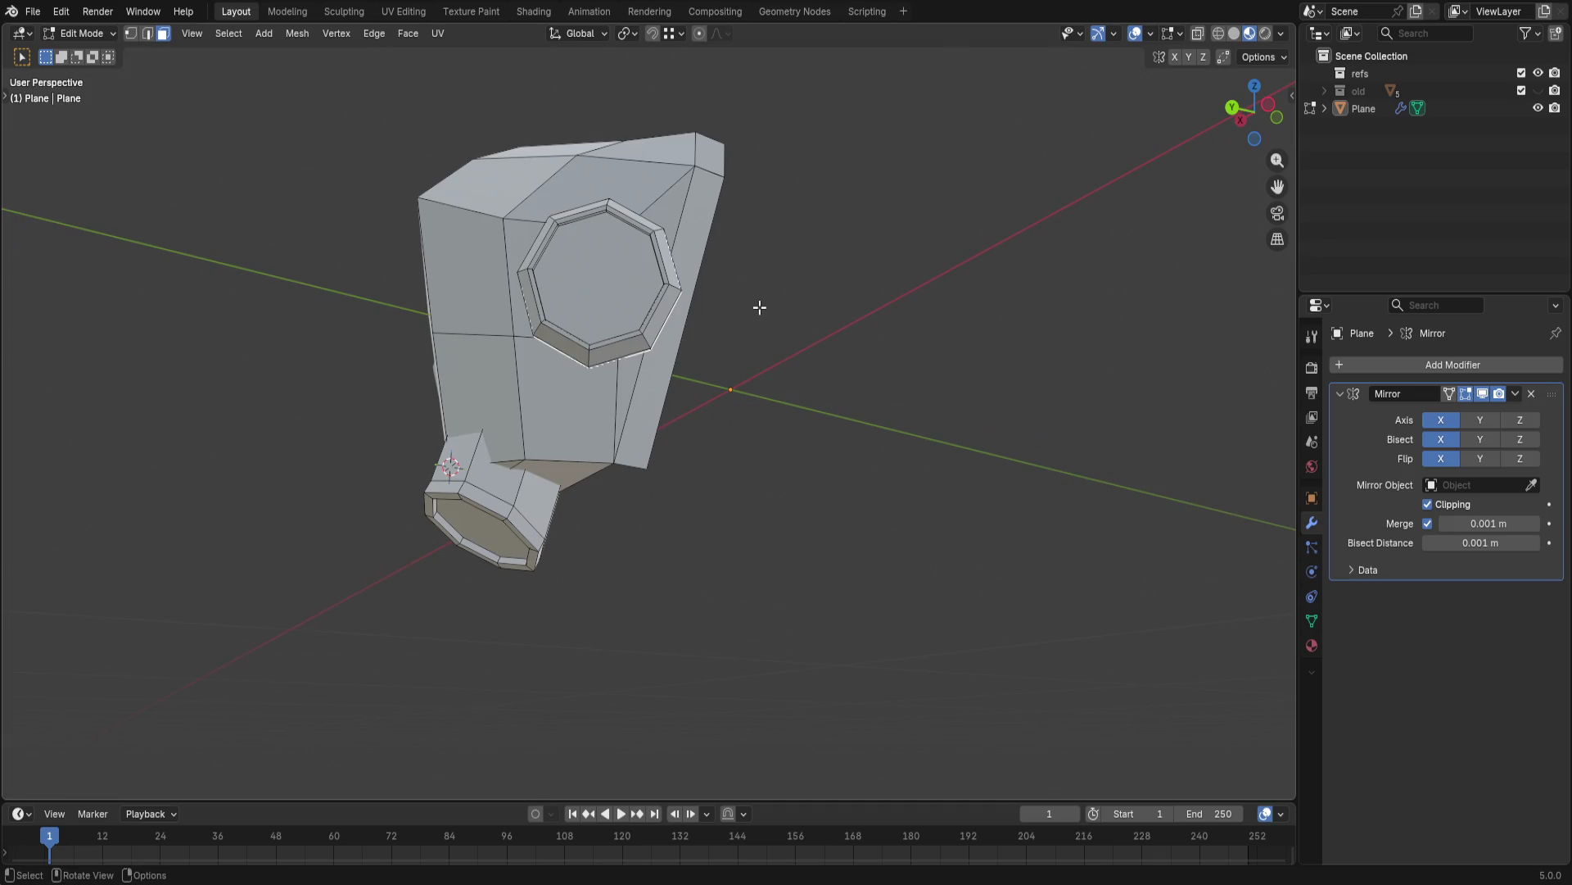
# - Finish the extrusion and run Merge By Distance from Quick Favorites on the front vertices
pyautogui.click(739, 337)
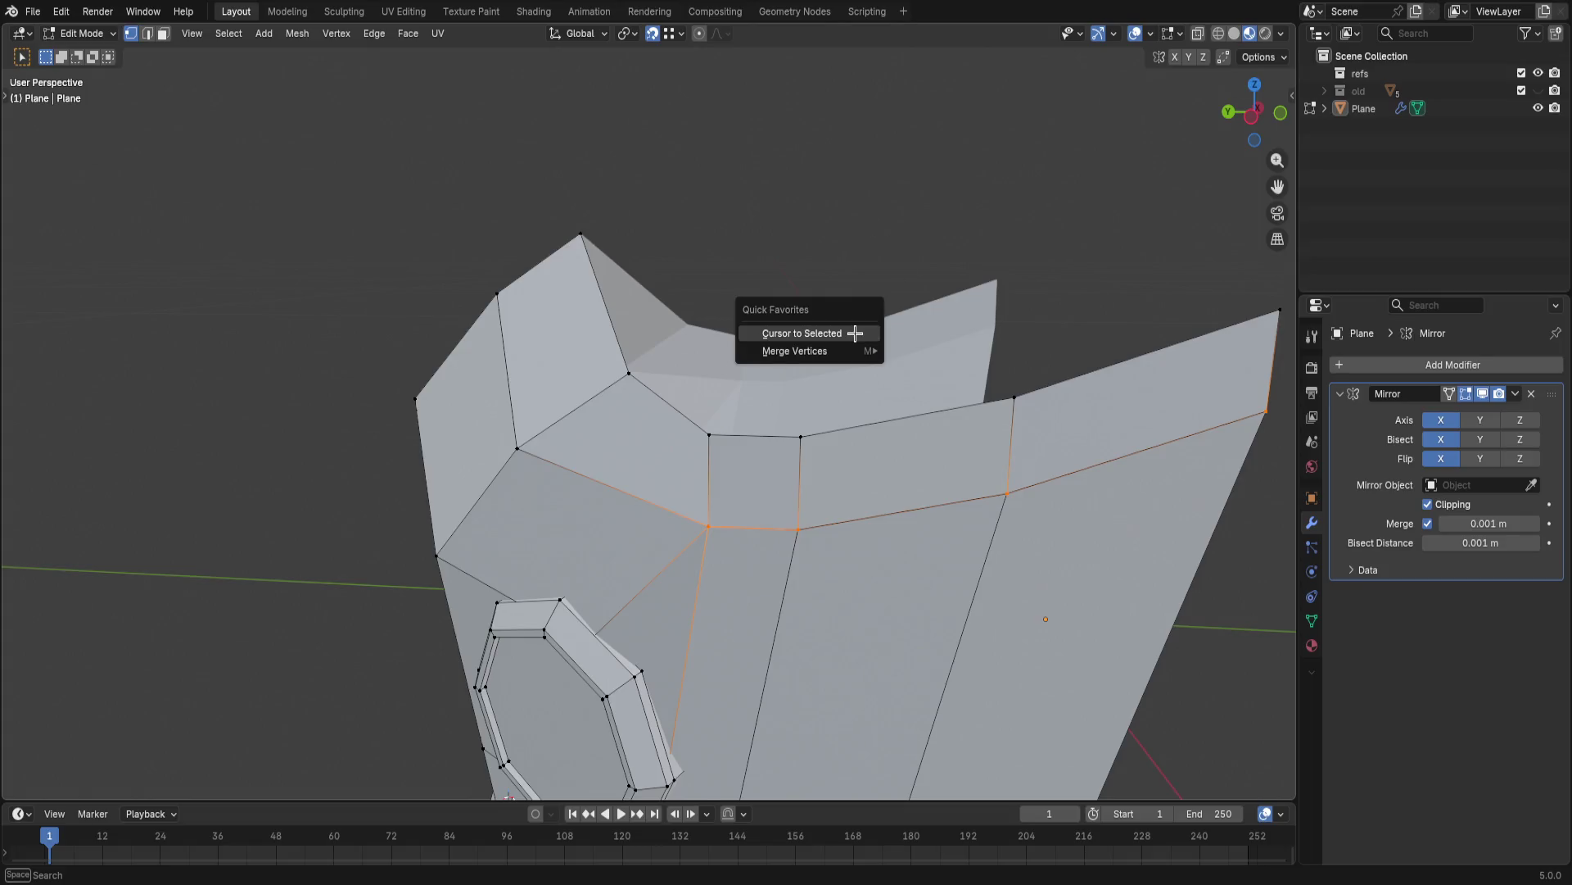
pyautogui.click(934, 412)
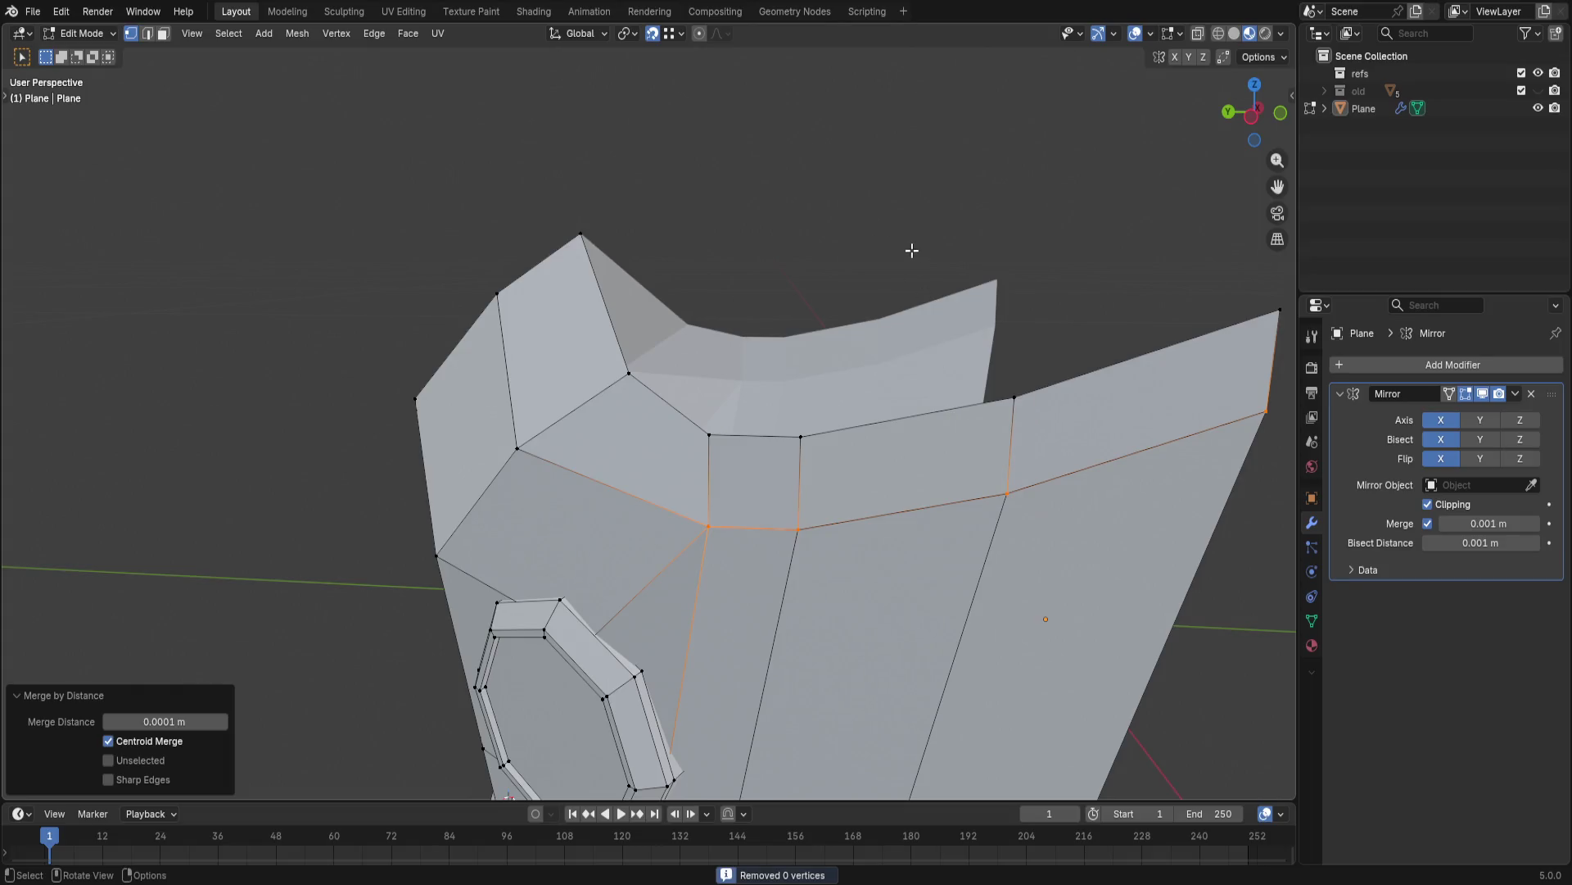
pyautogui.click(821, 524)
pyautogui.press('q')
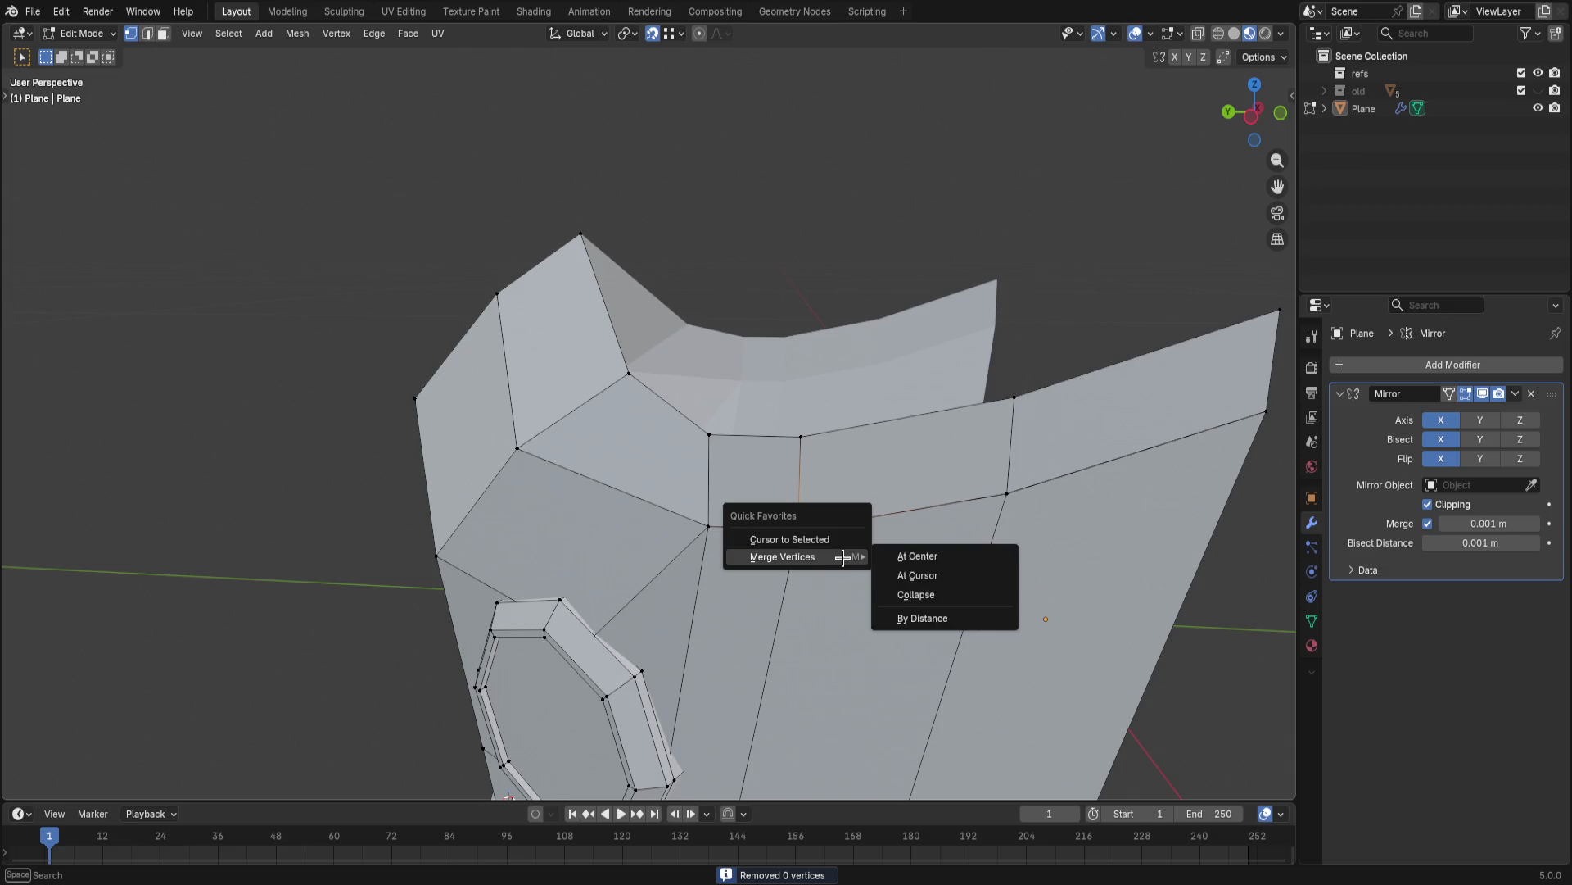
pyautogui.click(910, 617)
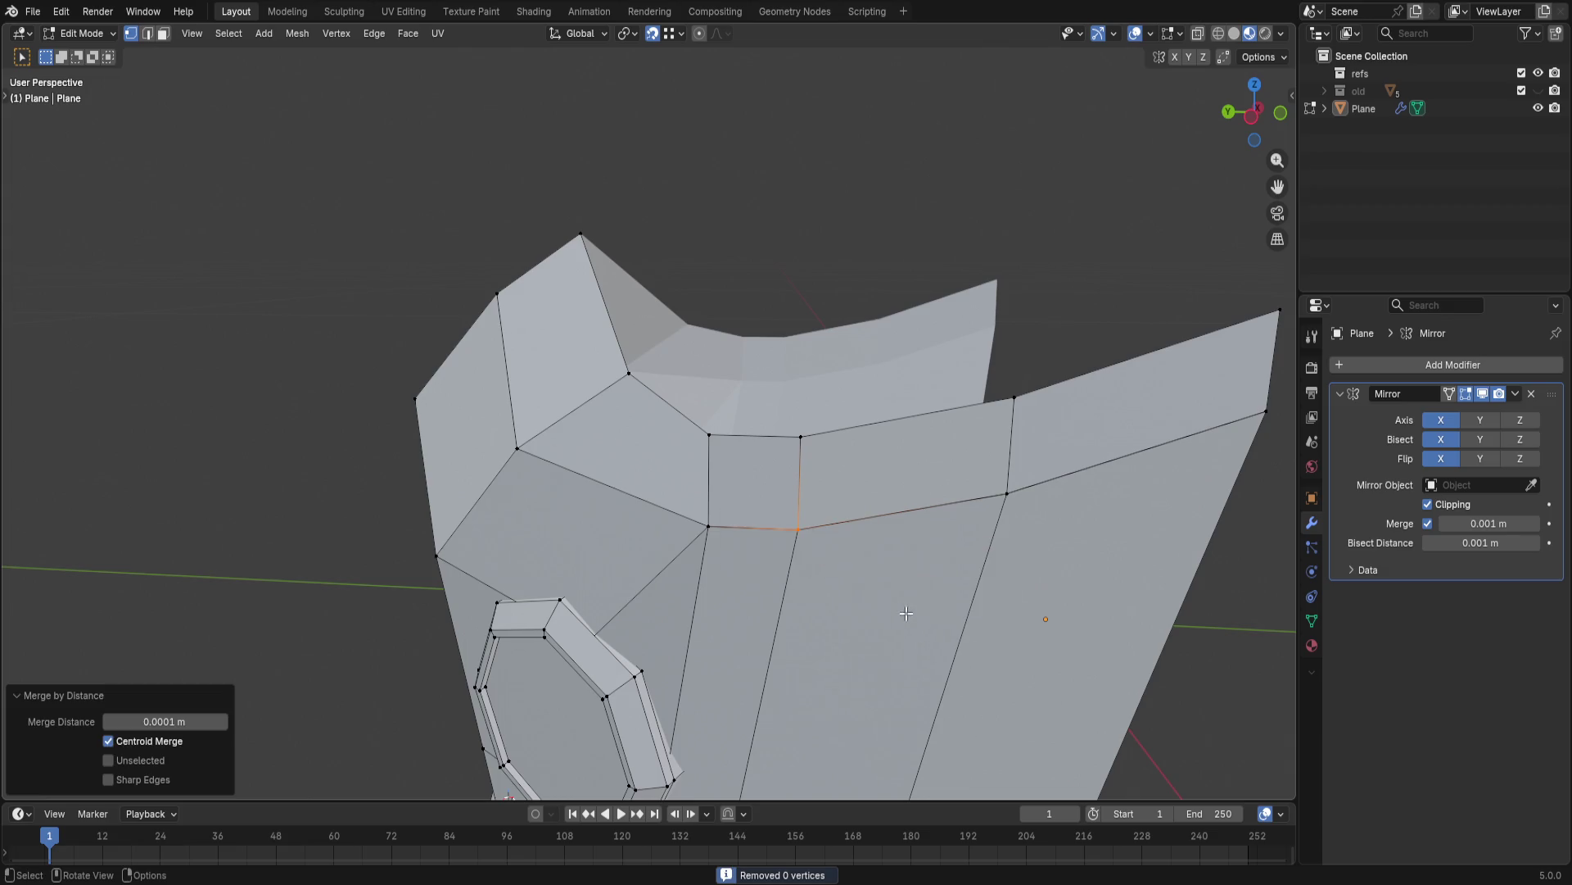
# - After an abandoned vertex move, enable Auto Merge in the mesh Options
pyautogui.press('g')
pyautogui.click(801, 542)
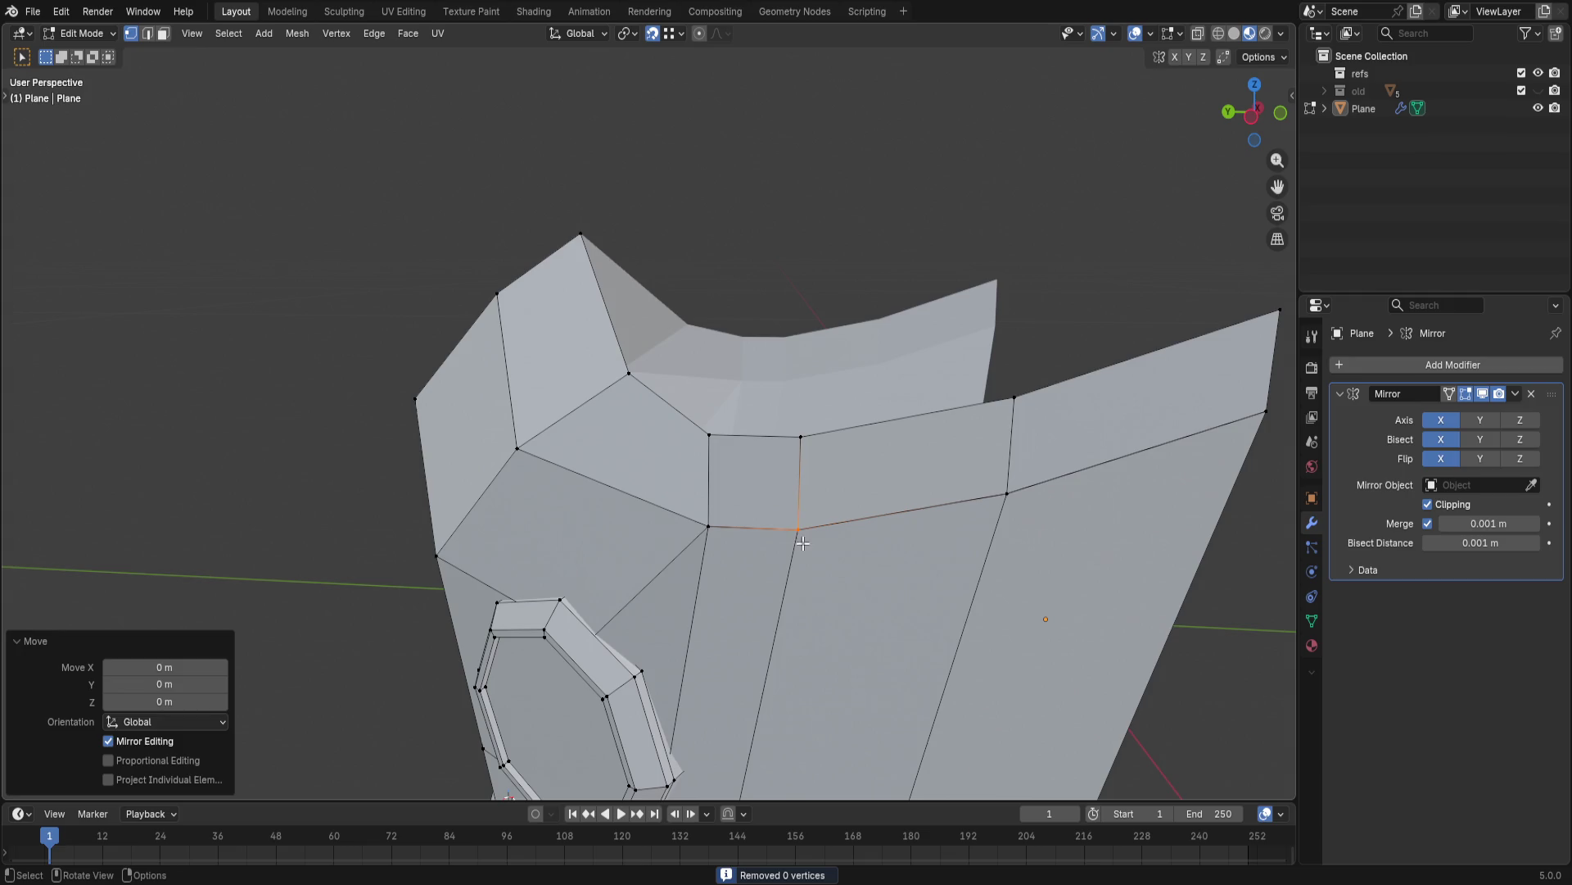
pyautogui.press('g')
pyautogui.press('Escape')
pyautogui.click(1250, 57)
pyautogui.click(1213, 201)
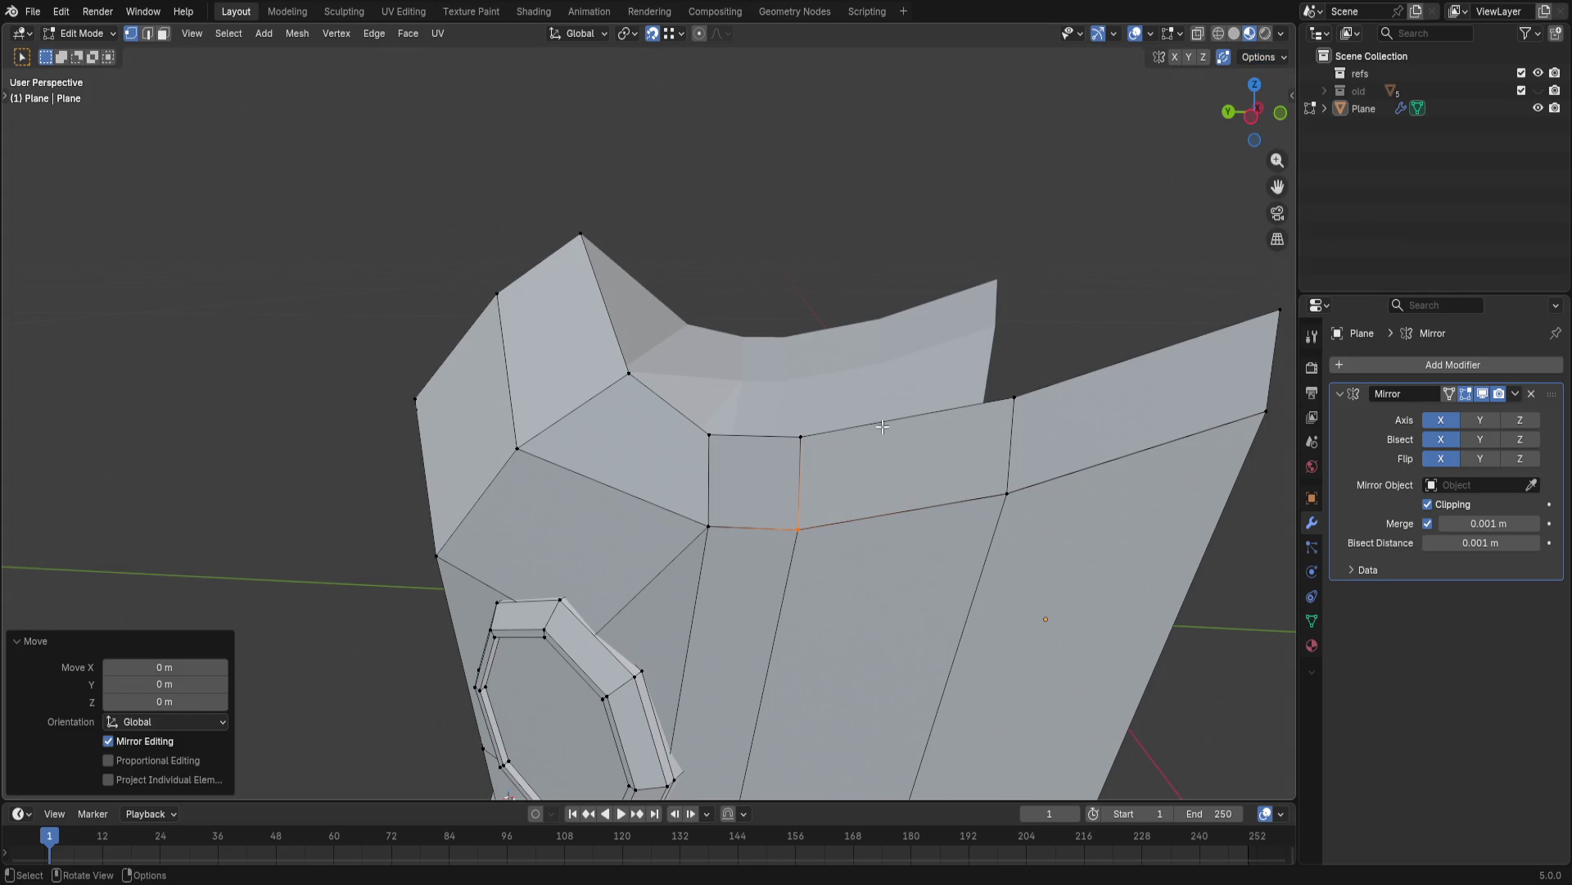
# - Drag the stray front vertex onto its neighbour to merge it and nudge another vertex into place
pyautogui.press('g')
pyautogui.click(817, 562)
pyautogui.press('g')
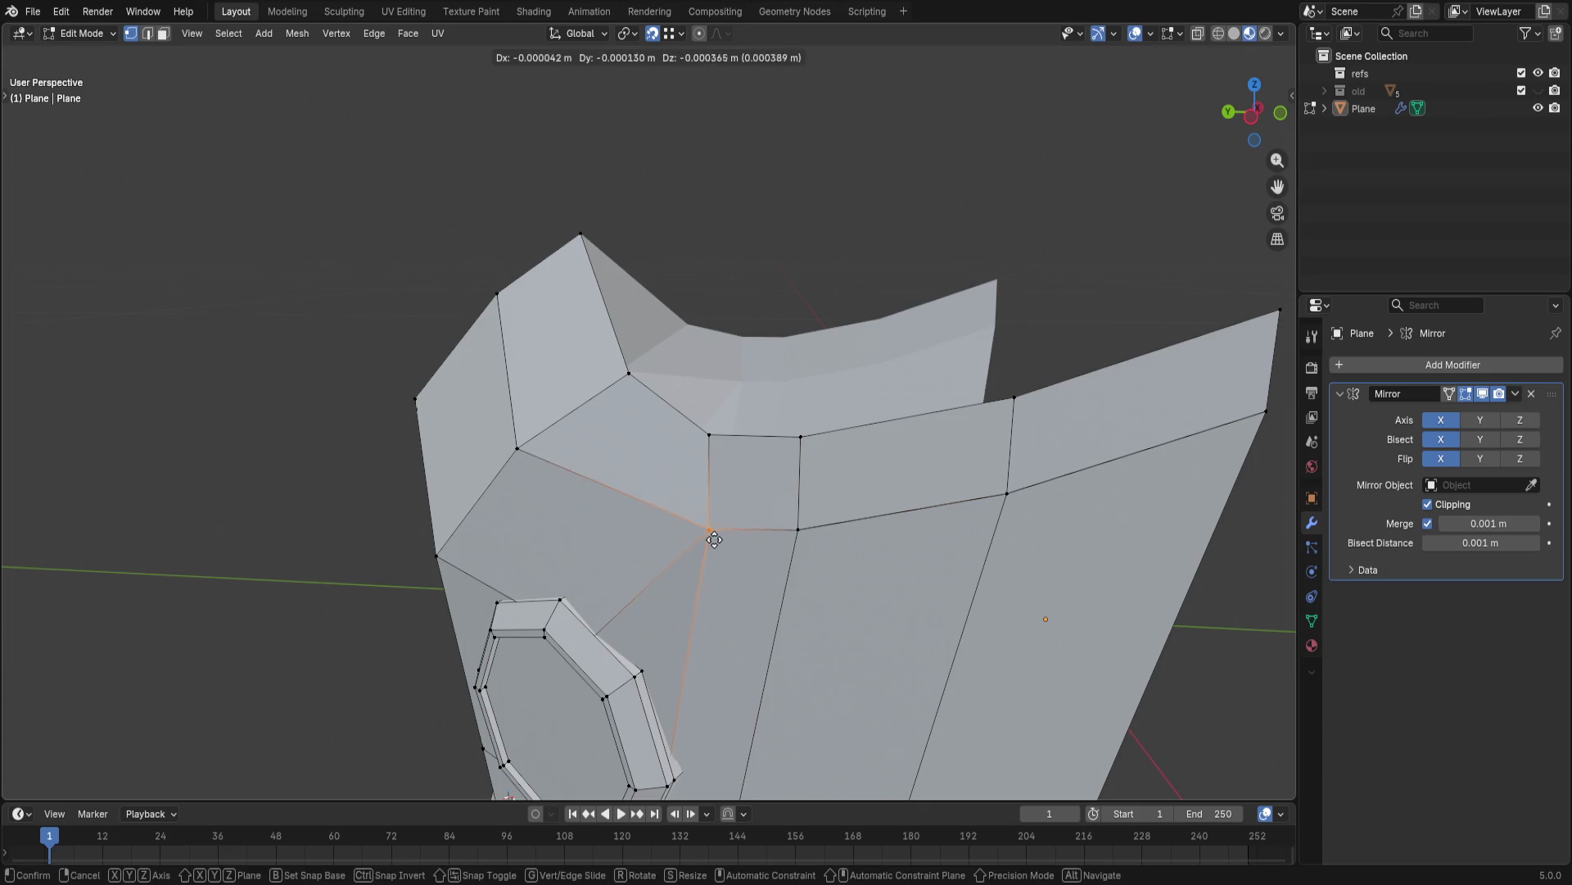
pyautogui.click(797, 529)
pyautogui.click(1009, 494)
pyautogui.press('g')
pyautogui.click(1011, 497)
pyautogui.click(1266, 411)
pyautogui.moveTo(1037, 512)
pyautogui.mouseDown(button='middle')
pyautogui.moveTo(910, 572)
pyautogui.moveTo(860, 541)
pyautogui.moveTo(866, 175)
pyautogui.mouseUp(button='middle')
pyautogui.scroll(-3, 818, 516)
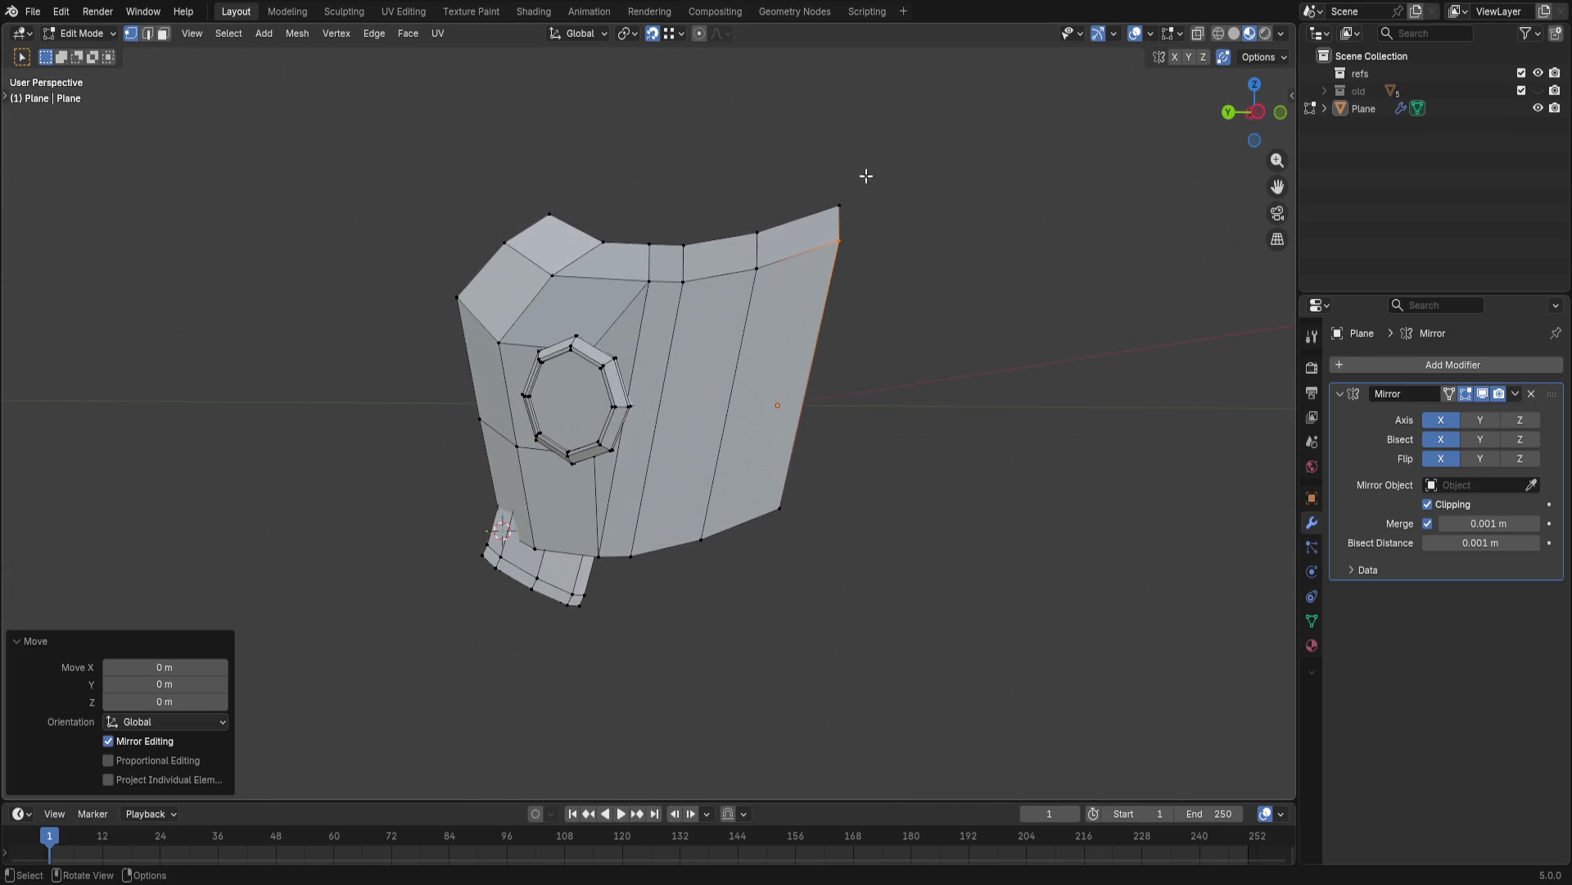
# - Raise the helmet's back edge straight up along Z
pyautogui.keyDown('shift'); pyautogui.click(821, 176); pyautogui.keyUp('shift')
pyautogui.press('g')
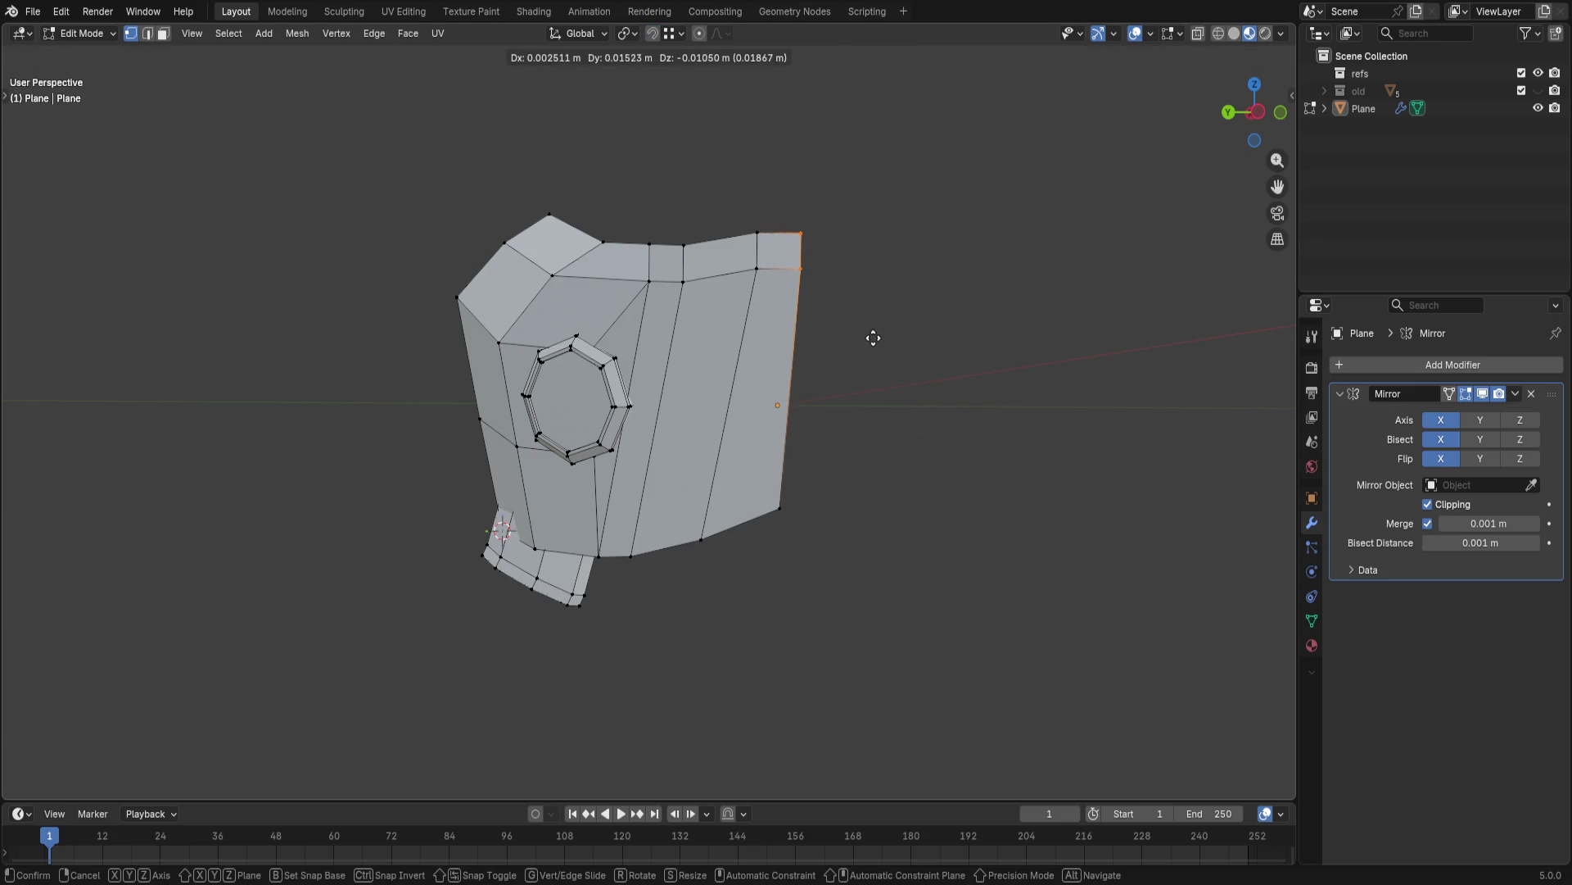
pyautogui.press('z')
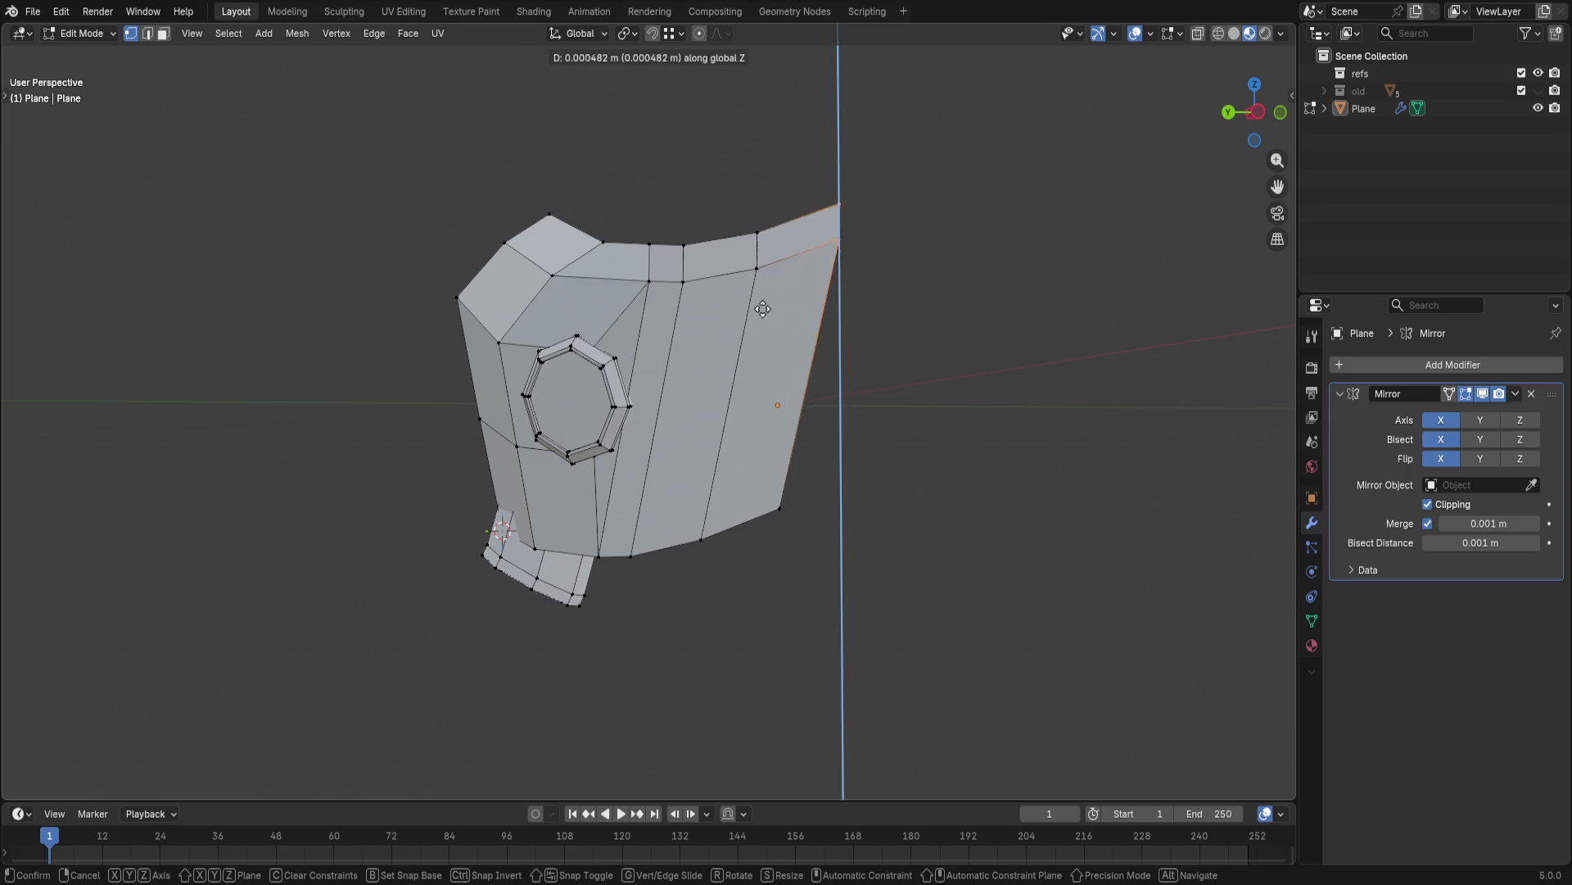
pyautogui.click(764, 340)
pyautogui.click(941, 426)
pyautogui.moveTo(941, 425)
pyautogui.mouseDown(button='middle')
pyautogui.moveTo(718, 627)
pyautogui.moveTo(920, 435)
pyautogui.moveTo(914, 474)
pyautogui.moveTo(950, 394)
pyautogui.moveTo(660, 393)
pyautogui.mouseUp(button='middle')
pyautogui.scroll(2, 662, 392)
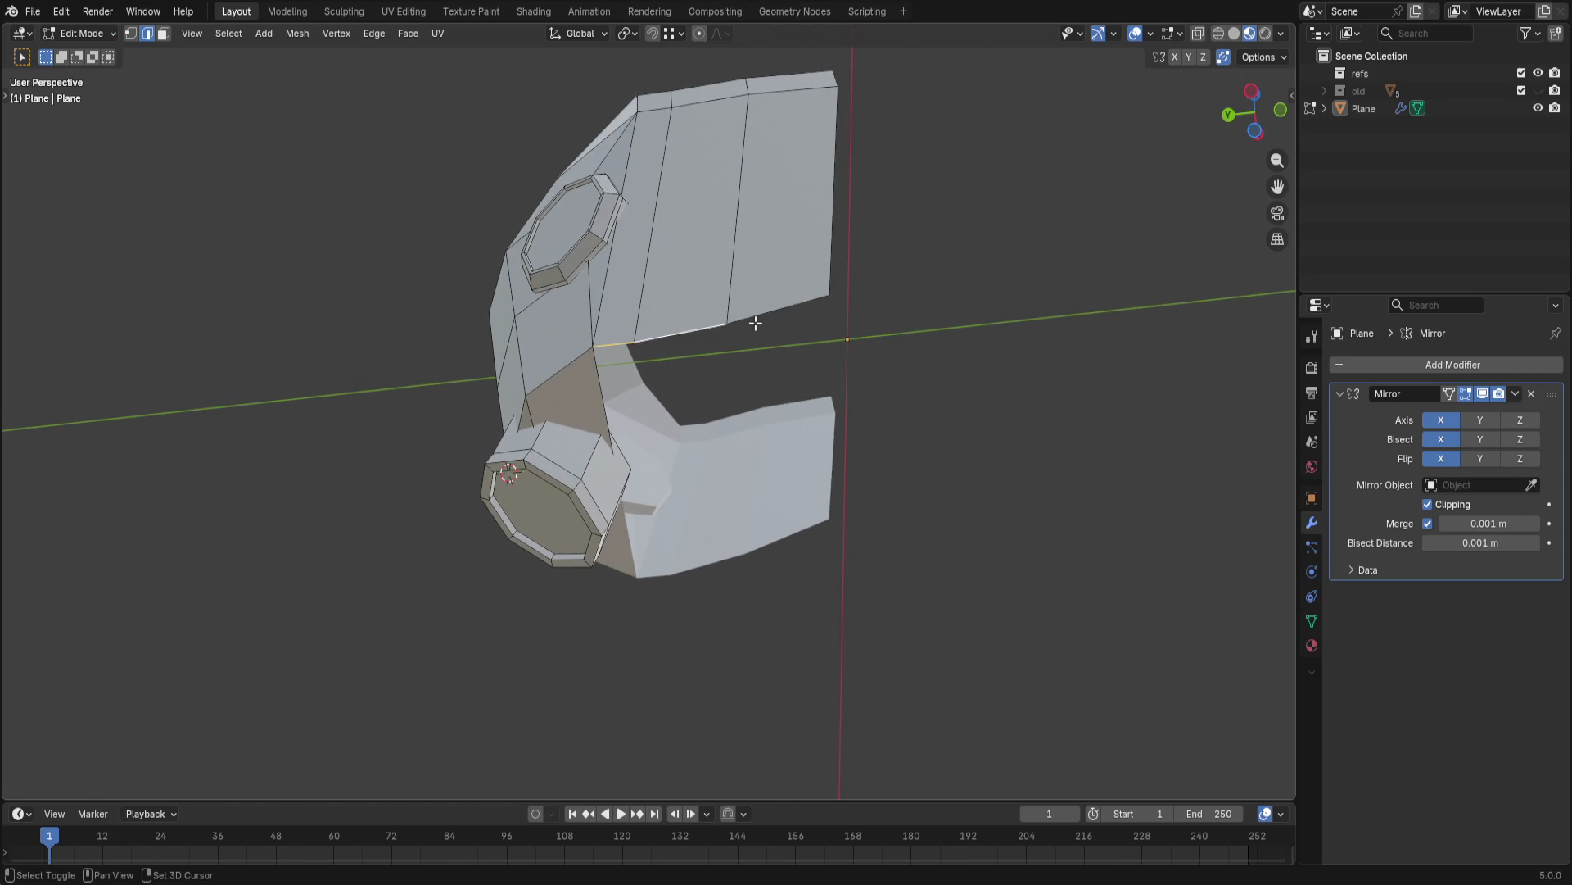
# - Extrude the edge into a new row of faces downward and adjust its vertices with X-ray on
pyautogui.press('e')
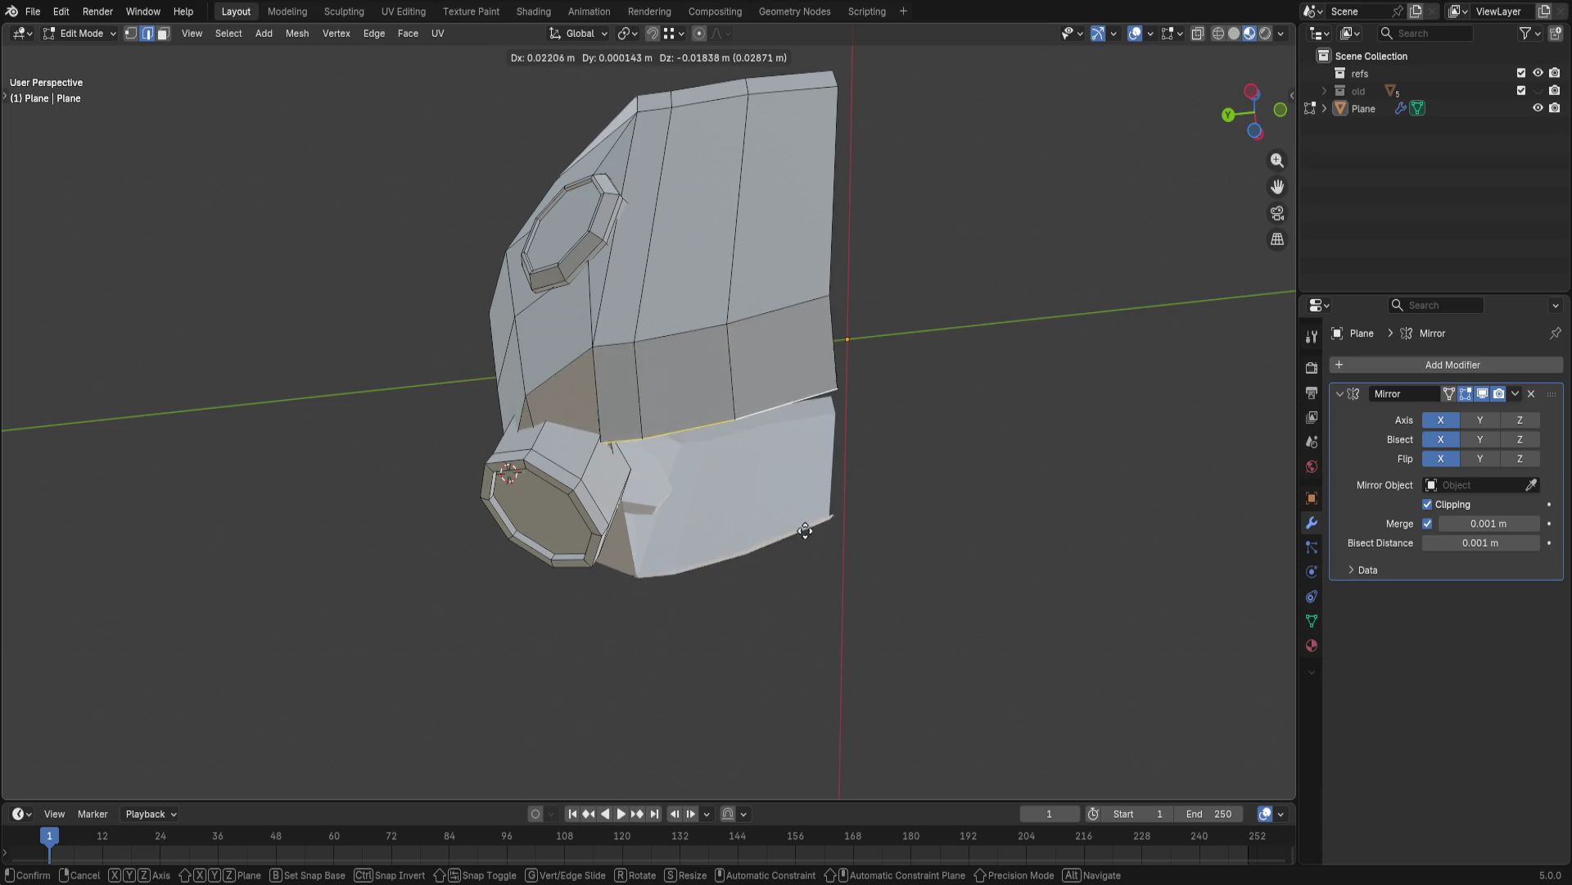
pyautogui.click(797, 639)
pyautogui.press('1')
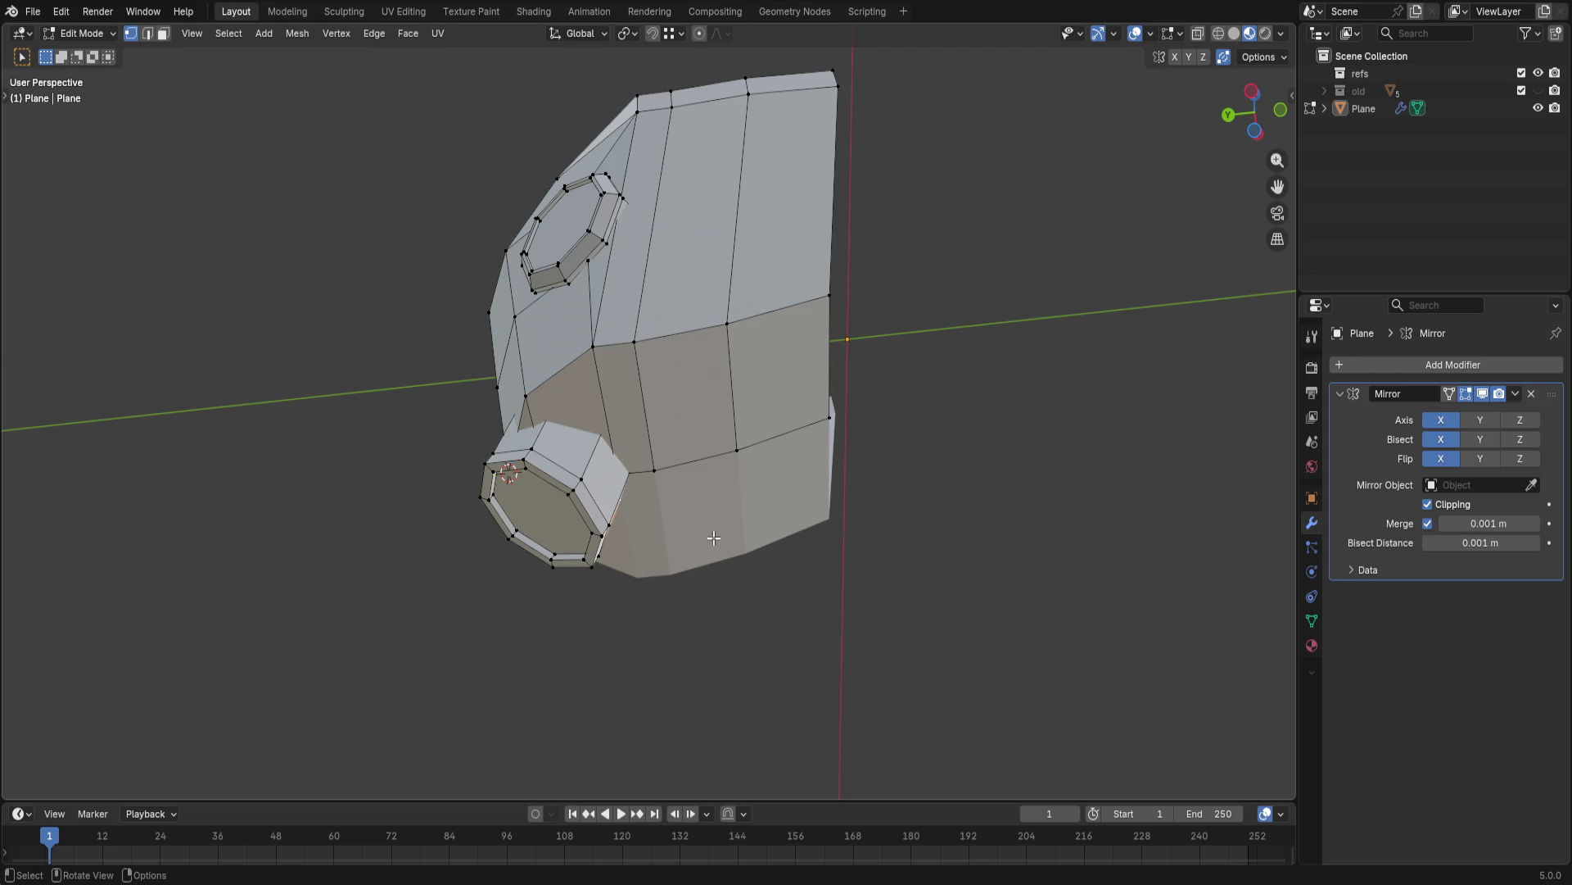
pyautogui.hotkey('alt', 'z')
pyautogui.press('g')
pyautogui.click(613, 471)
# - Undo that lower section and re-extrude the edge loop down toward the neck, tidying a vertex
pyautogui.moveTo(931, 481)
pyautogui.mouseDown(button='middle')
pyautogui.moveTo(744, 562)
pyautogui.moveTo(819, 498)
pyautogui.mouseUp(button='middle')
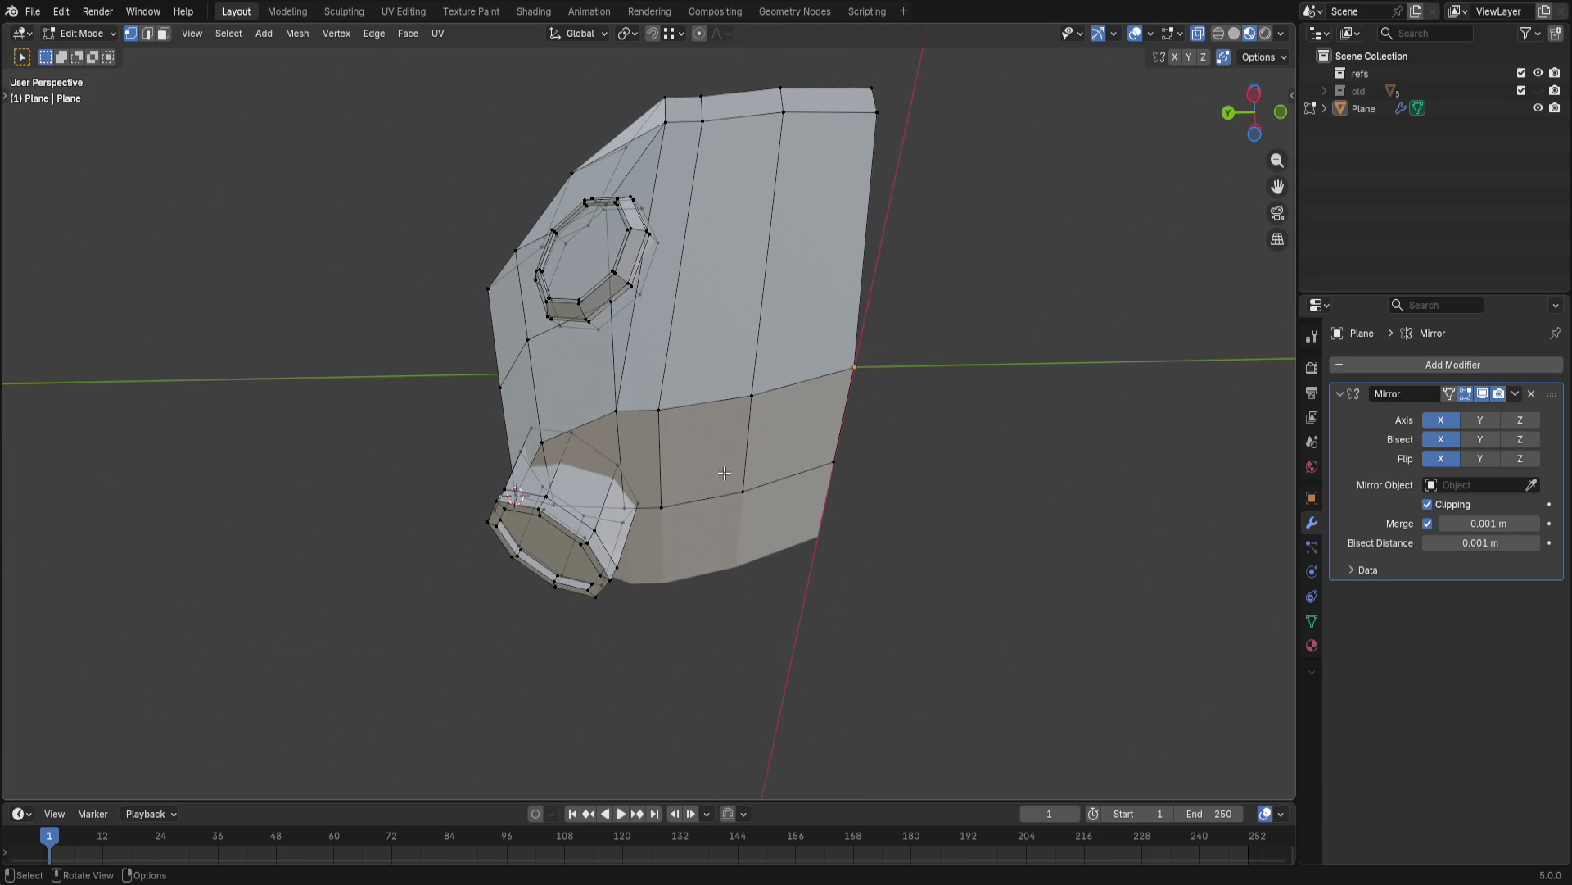
pyautogui.moveTo(831, 563); pyautogui.dragTo(838, 575, button='middle')
pyautogui.click(967, 498)
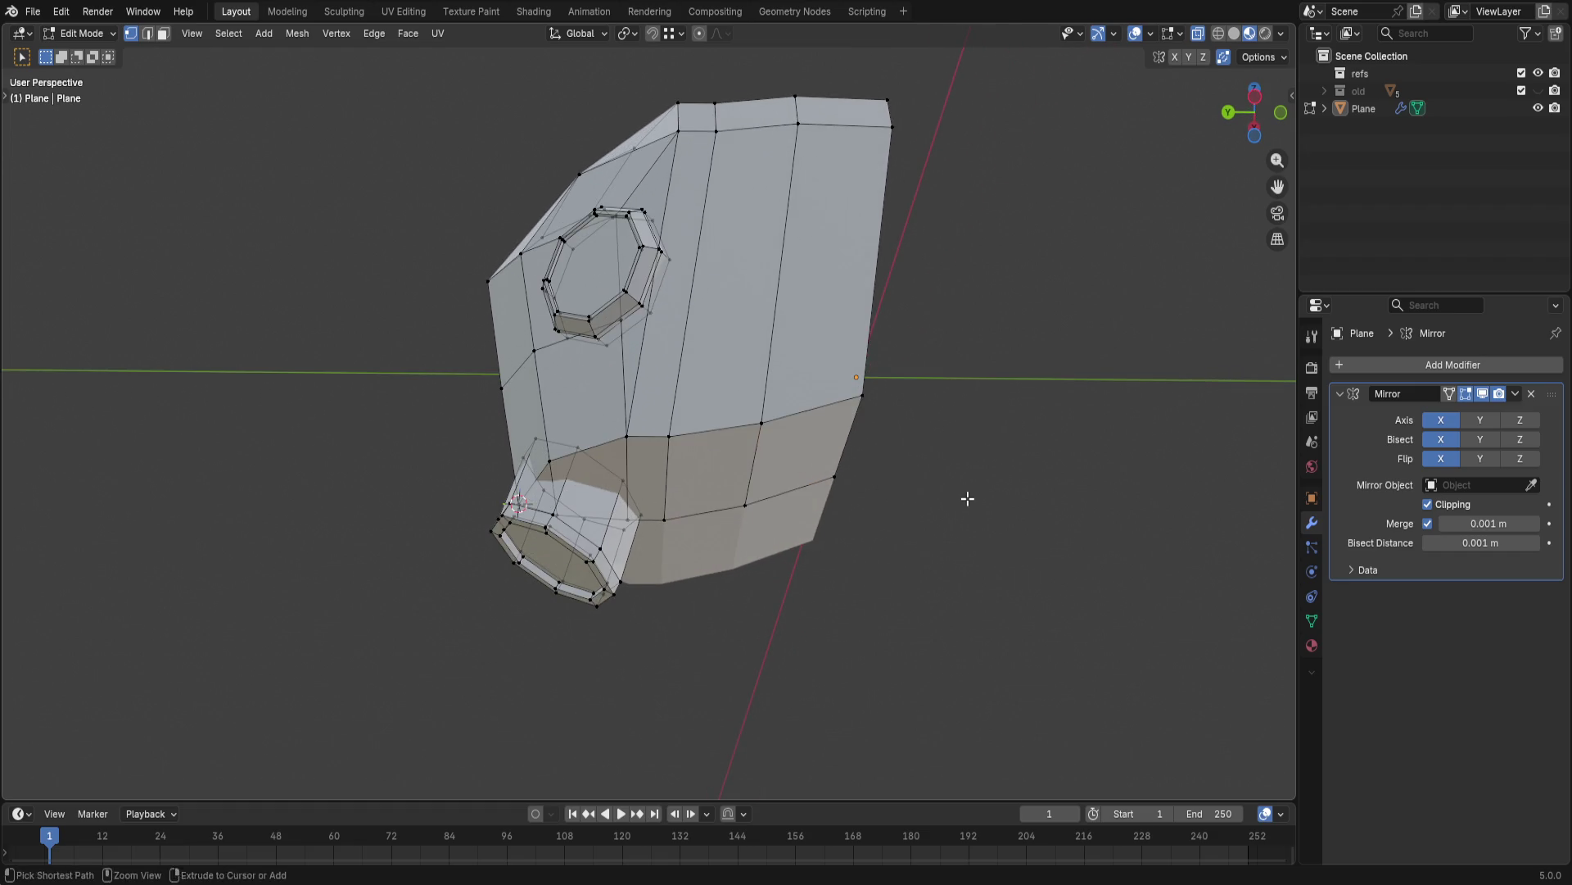
pyautogui.press('ctrl')
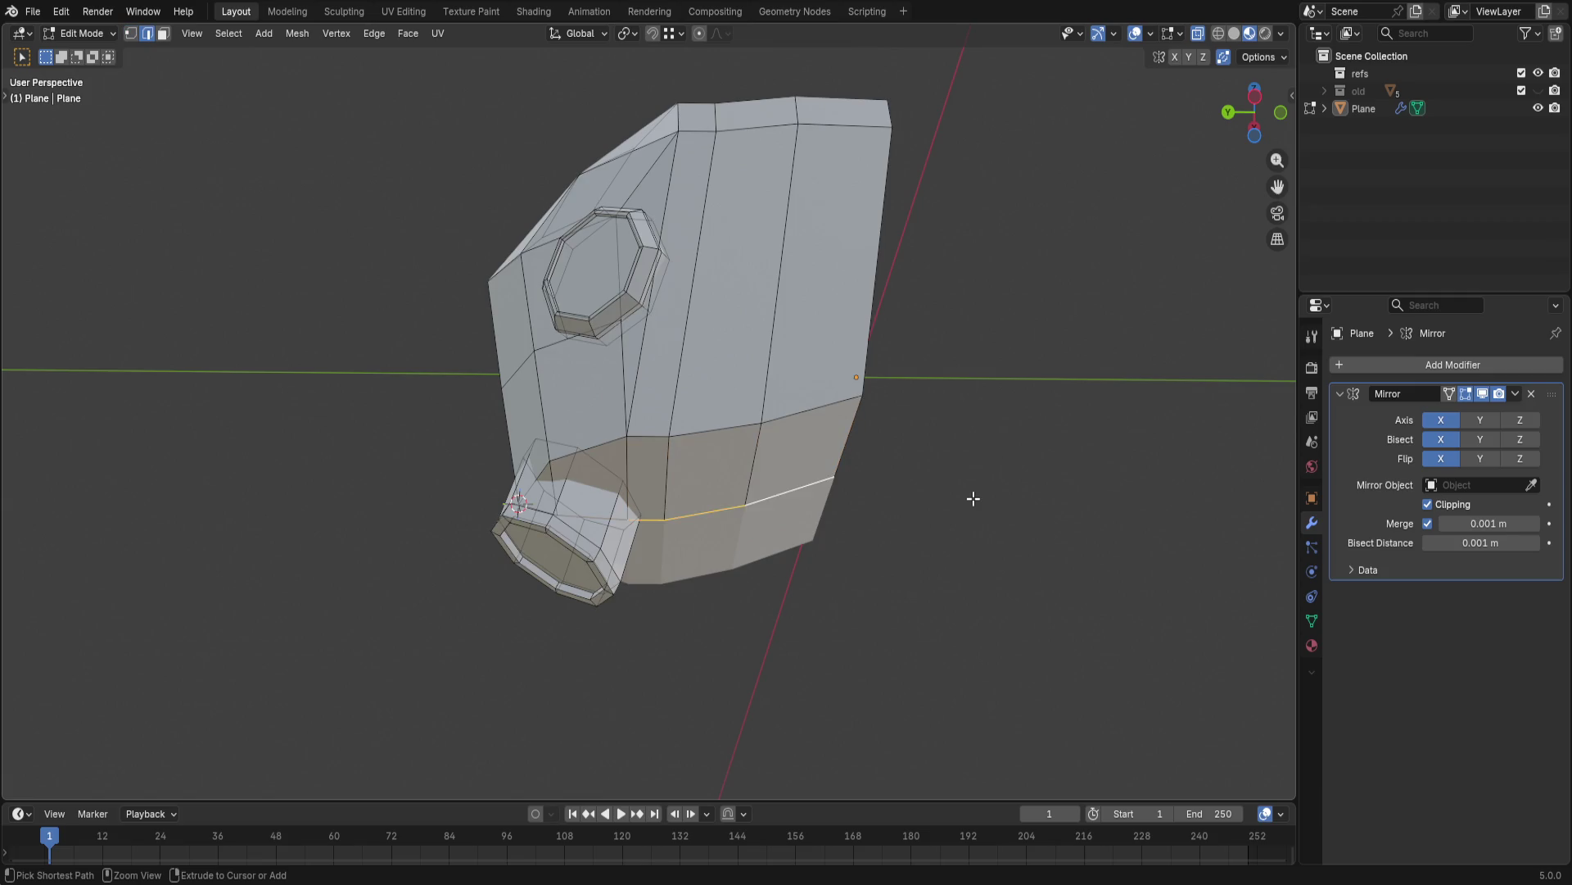
pyautogui.hotkey('ctrl', 'z')
pyautogui.moveTo(954, 495)
pyautogui.mouseDown(button='middle')
pyautogui.moveTo(942, 450)
pyautogui.moveTo(674, 366)
pyautogui.mouseUp(button='middle')
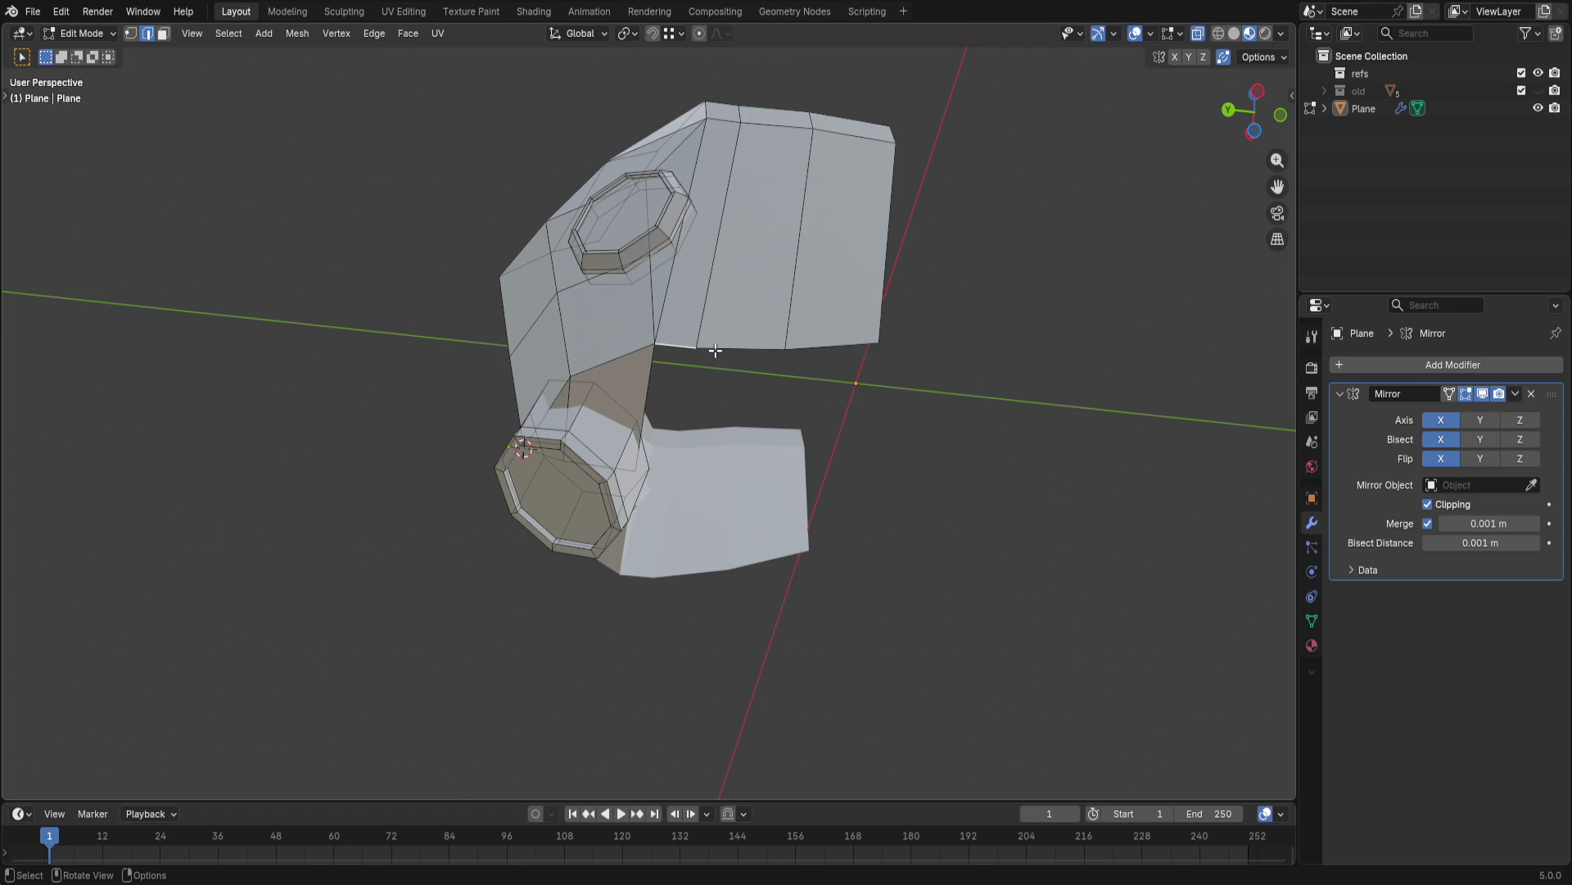
pyautogui.press('e')
pyautogui.click(679, 573)
pyautogui.press('1')
pyautogui.press('g')
pyautogui.click(664, 491)
pyautogui.moveTo(958, 527)
pyautogui.mouseDown(button='middle')
pyautogui.moveTo(797, 618)
pyautogui.moveTo(859, 578)
pyautogui.moveTo(860, 527)
pyautogui.moveTo(674, 642)
pyautogui.moveTo(691, 586)
pyautogui.moveTo(643, 632)
pyautogui.moveTo(620, 559)
pyautogui.moveTo(619, 392)
pyautogui.mouseUp(button='middle')
pyautogui.scroll(4, 663, 612)
# - Lower the upper-arc vertices of the neck opening's octagon along Z
pyautogui.click(619, 391)
pyautogui.press('1')
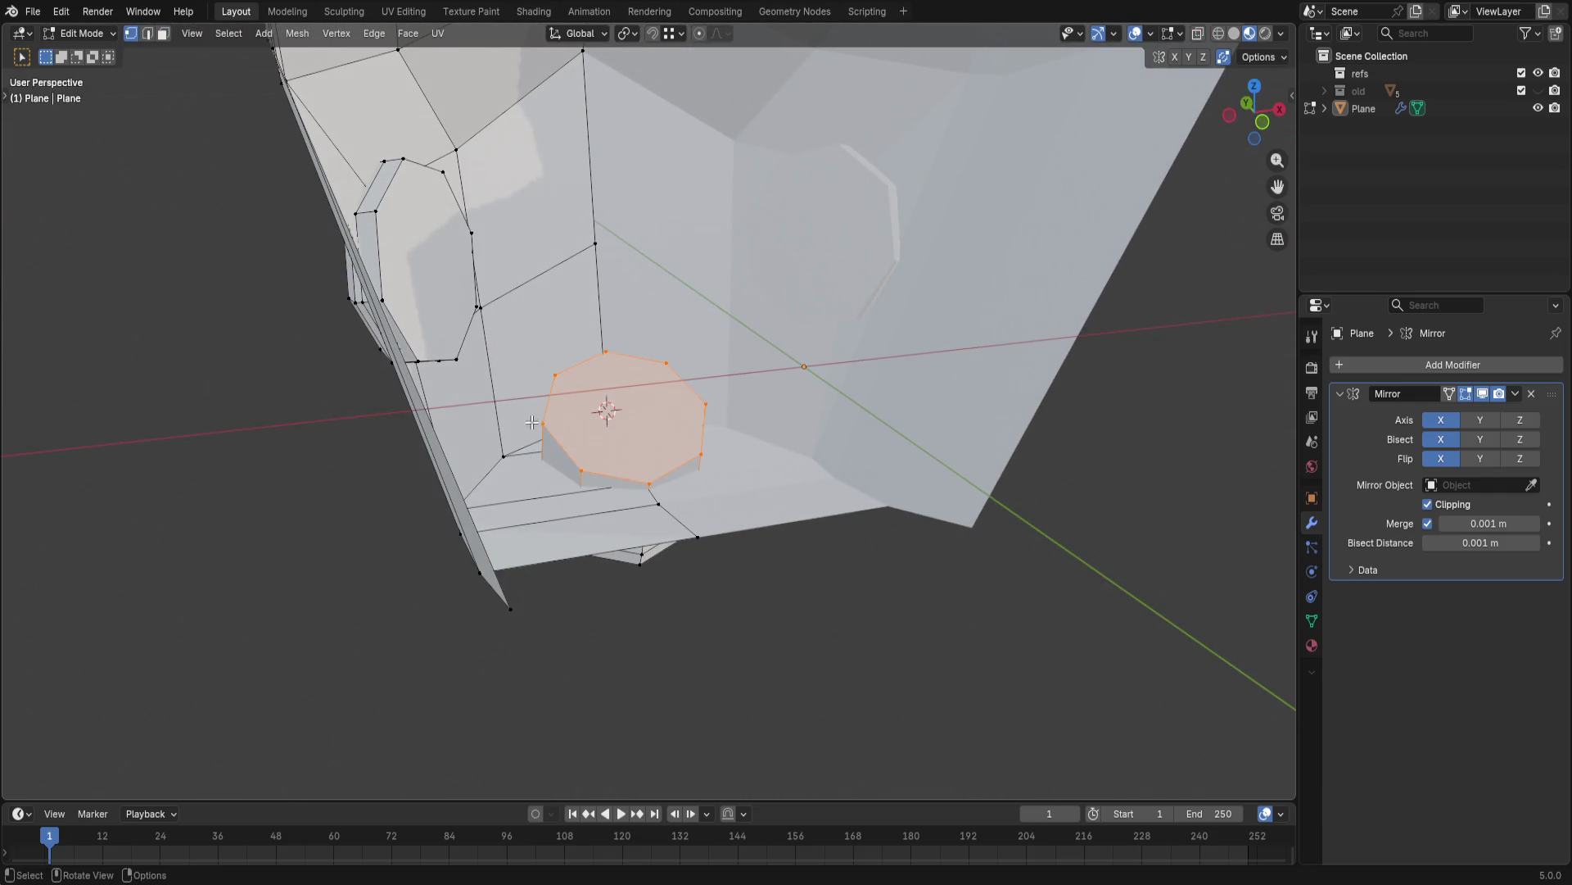
pyautogui.keyDown('shift'); pyautogui.click(709, 409); pyautogui.keyUp('shift')
pyautogui.keyDown('ctrl'); pyautogui.click(682, 382); pyautogui.keyUp('ctrl')
pyautogui.press('g')
pyautogui.press('z')
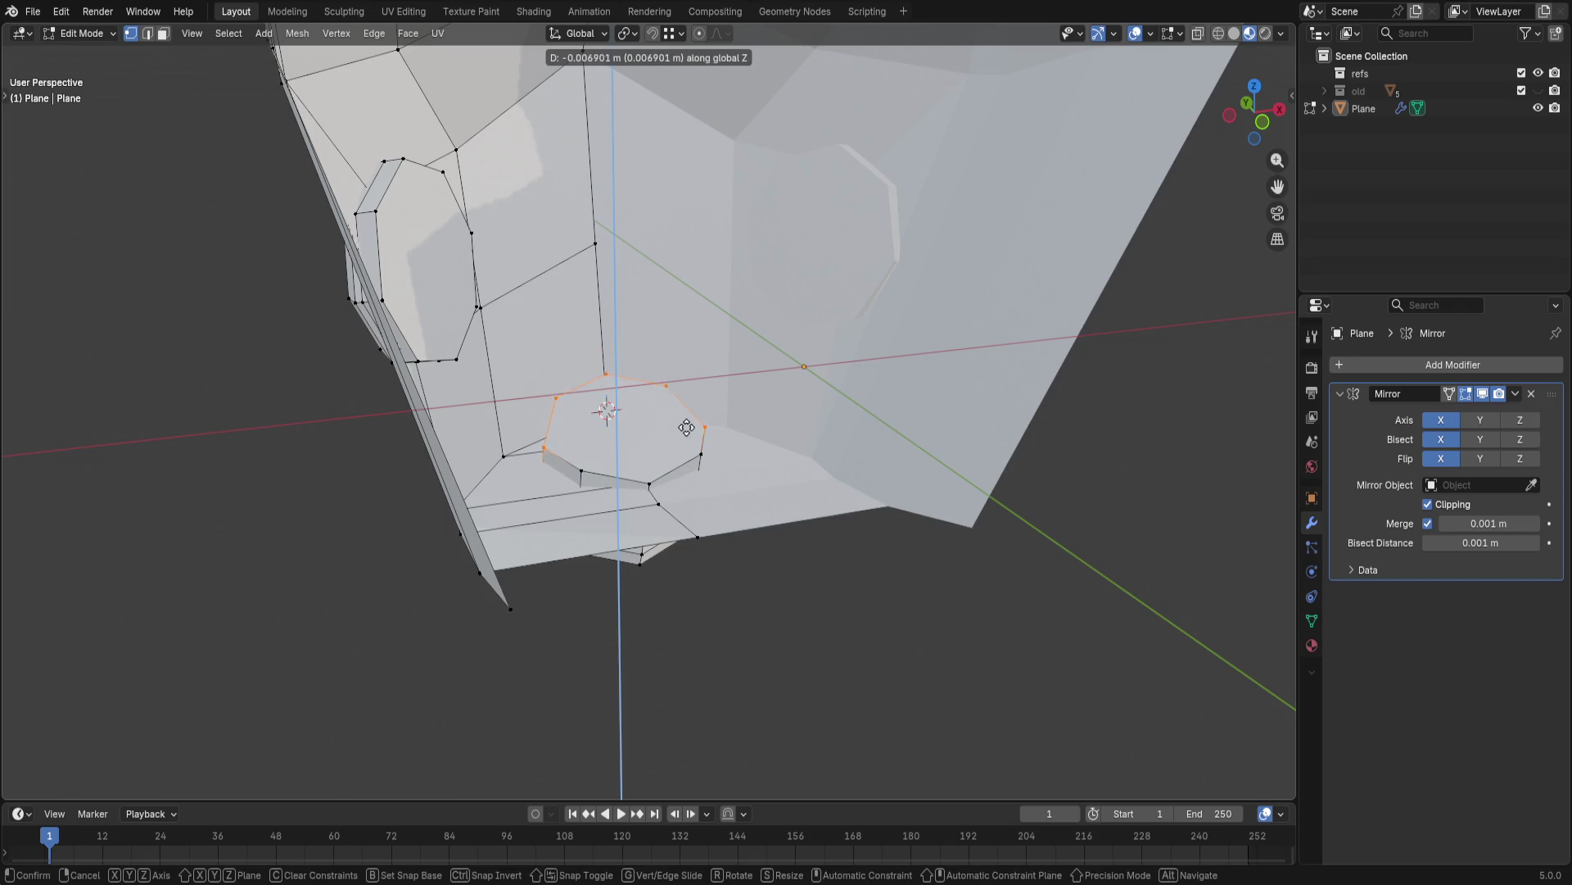
pyautogui.click(689, 417)
pyautogui.moveTo(689, 416)
pyautogui.mouseDown(button='middle')
pyautogui.moveTo(770, 396)
pyautogui.moveTo(697, 452)
pyautogui.mouseUp(button='middle')
# - Drop the lower neck part further down along Z
pyautogui.press('g')
pyautogui.press('z')
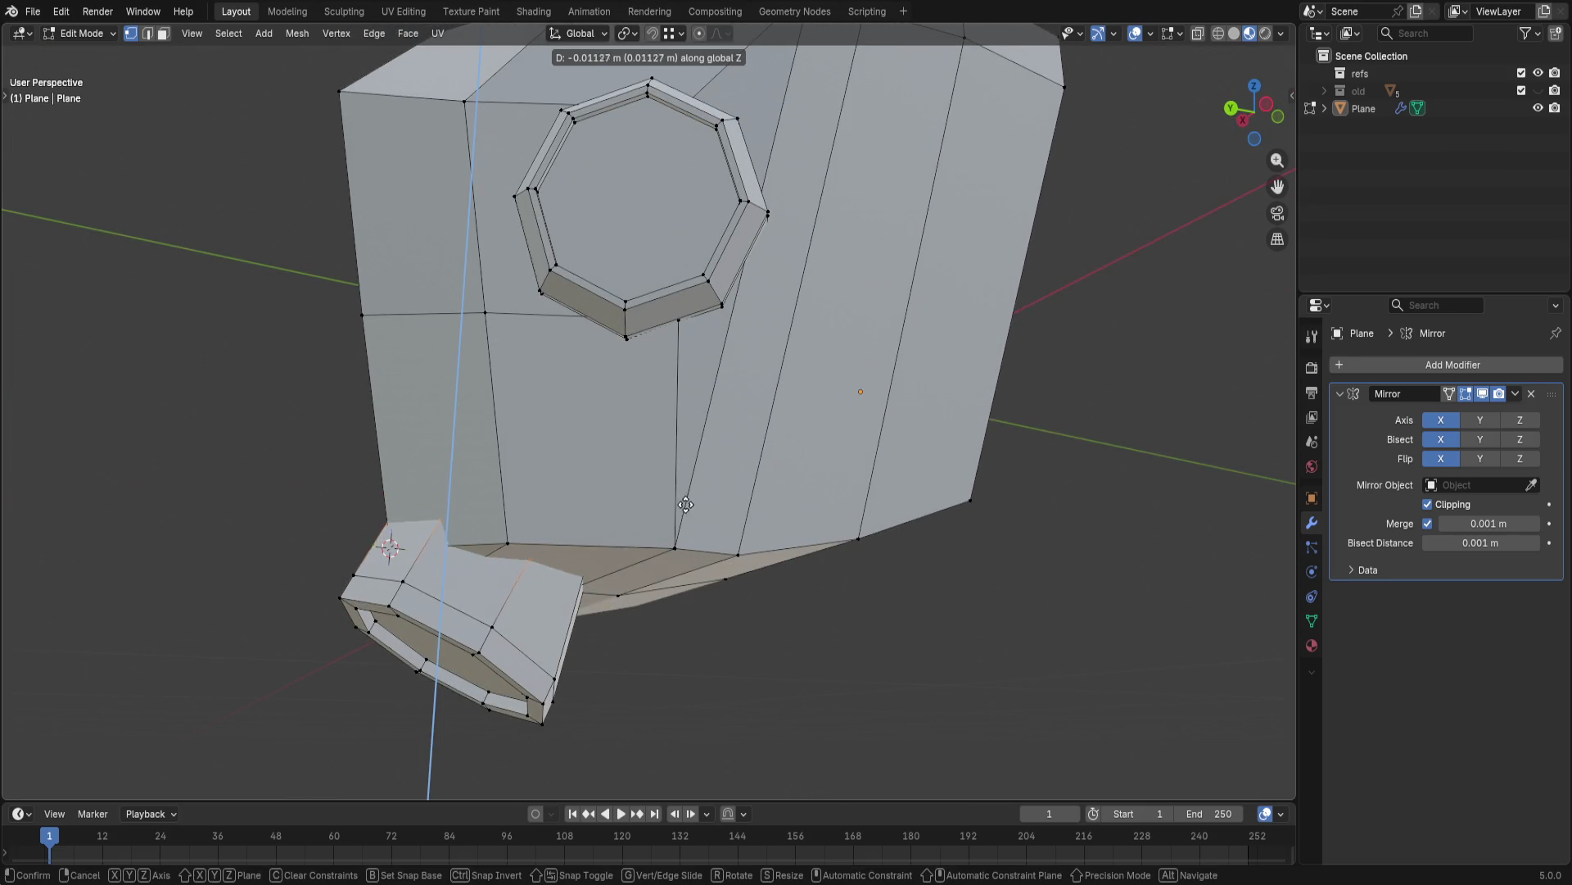
pyautogui.click(696, 496)
pyautogui.moveTo(696, 496); pyautogui.dragTo(624, 562, button='middle')
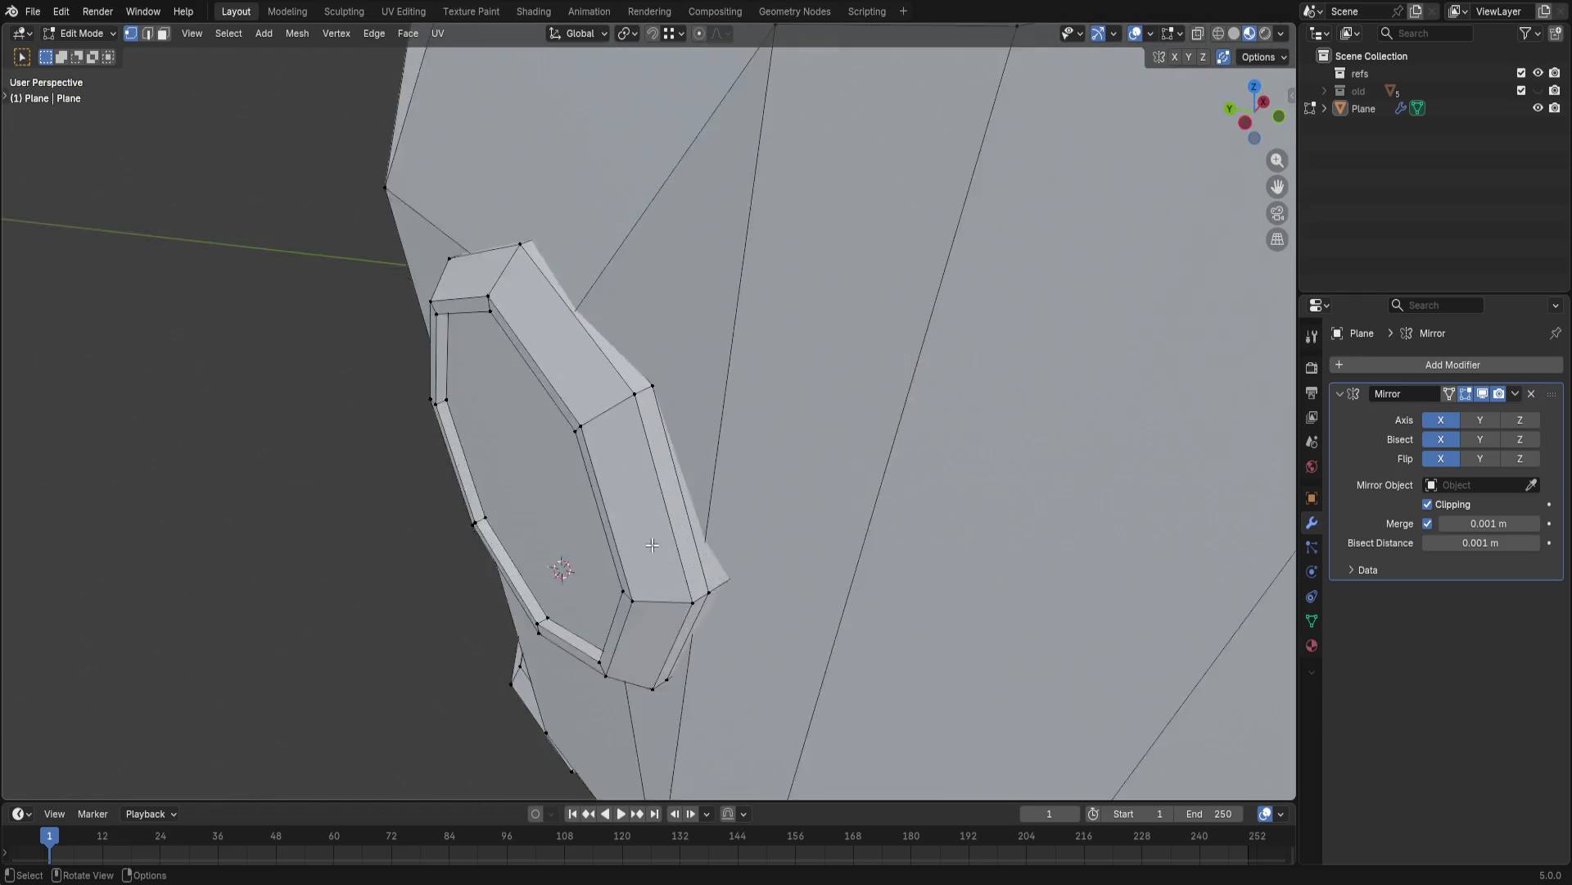
pyautogui.scroll(5, 623, 562)
pyautogui.scroll(-3, 623, 562)
# - Try a vertex slide on the ear octagon's side edge and undo it
pyautogui.moveTo(515, 551)
pyautogui.mouseDown(button='middle')
pyautogui.moveTo(650, 467)
pyautogui.moveTo(726, 456)
pyautogui.moveTo(688, 508)
pyautogui.moveTo(609, 372)
pyautogui.mouseUp(button='middle')
pyautogui.click(609, 372)
pyautogui.moveTo(732, 501); pyautogui.dragTo(724, 492, button='middle')
pyautogui.press('g')
pyautogui.press('g')
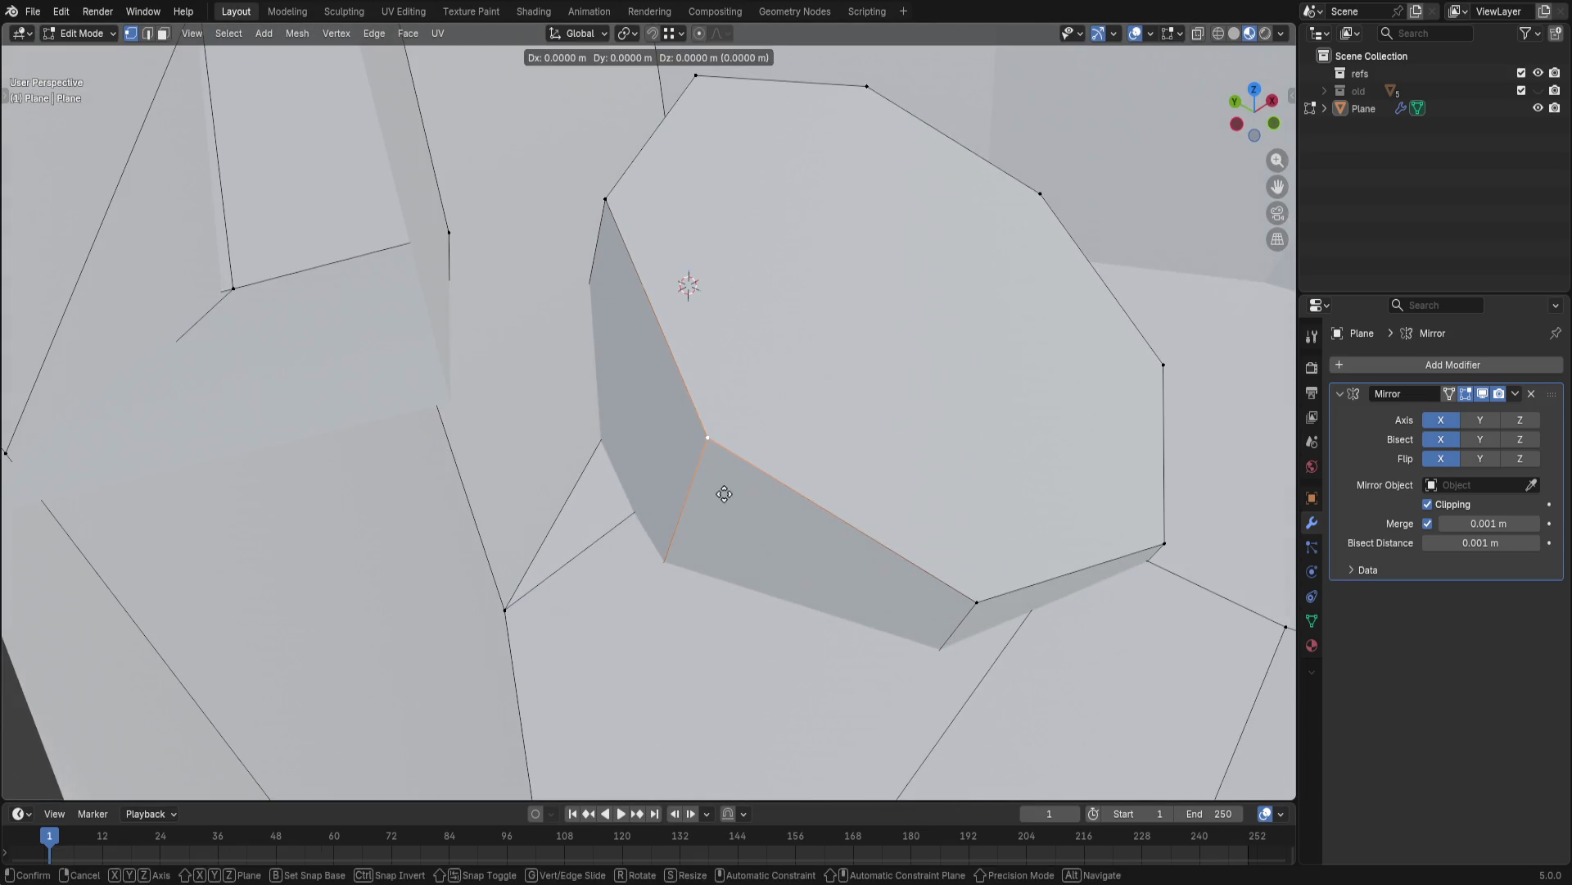
pyautogui.click(671, 614)
pyautogui.hotkey('ctrl', 'z')
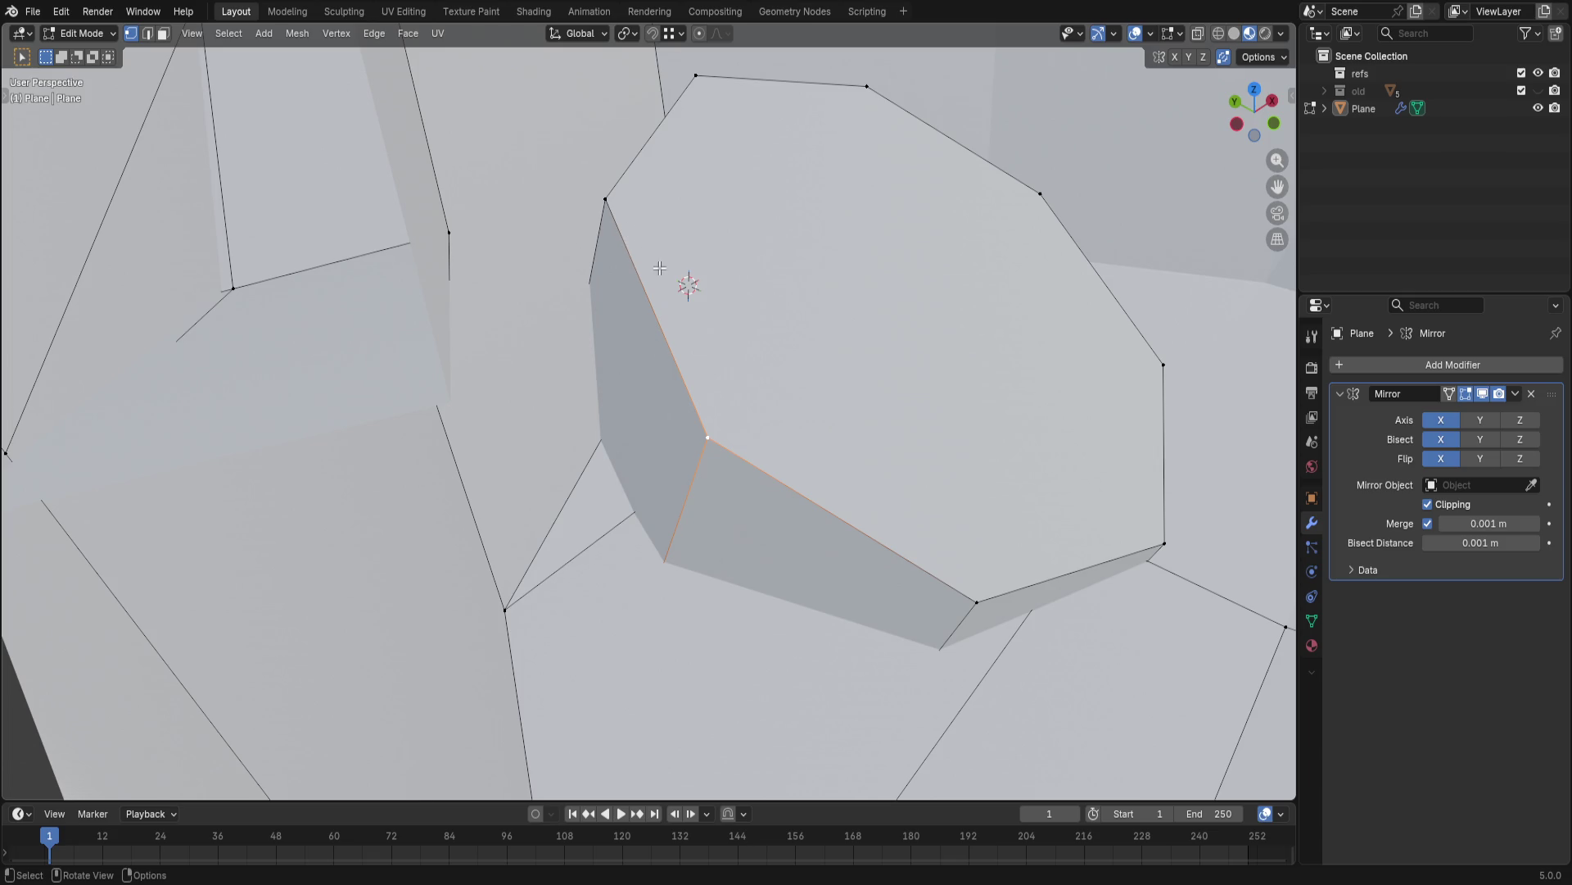
# - Slide the octagon's top vertices and edges fully to one side
pyautogui.moveTo(660, 268); pyautogui.dragTo(508, 376, button='middle')
pyautogui.moveTo(428, 228); pyautogui.dragTo(463, 289)
pyautogui.moveTo(776, 386); pyautogui.dragTo(776, 386)
pyautogui.press('g')
pyautogui.press('g')
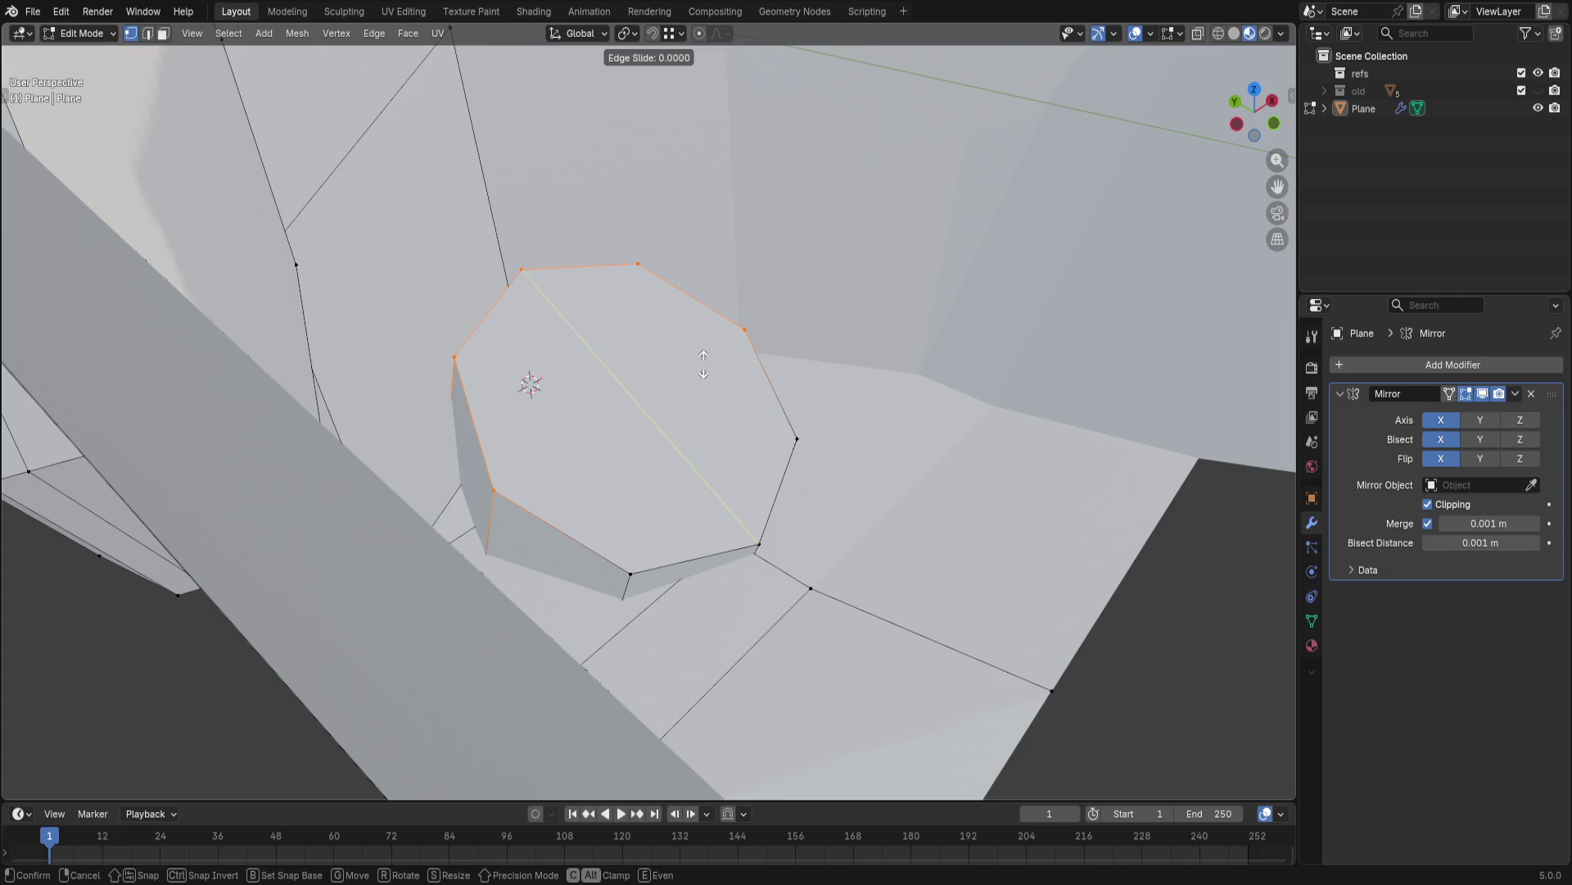
pyautogui.click(697, 455)
pyautogui.hotkey('ctrl', 'z')
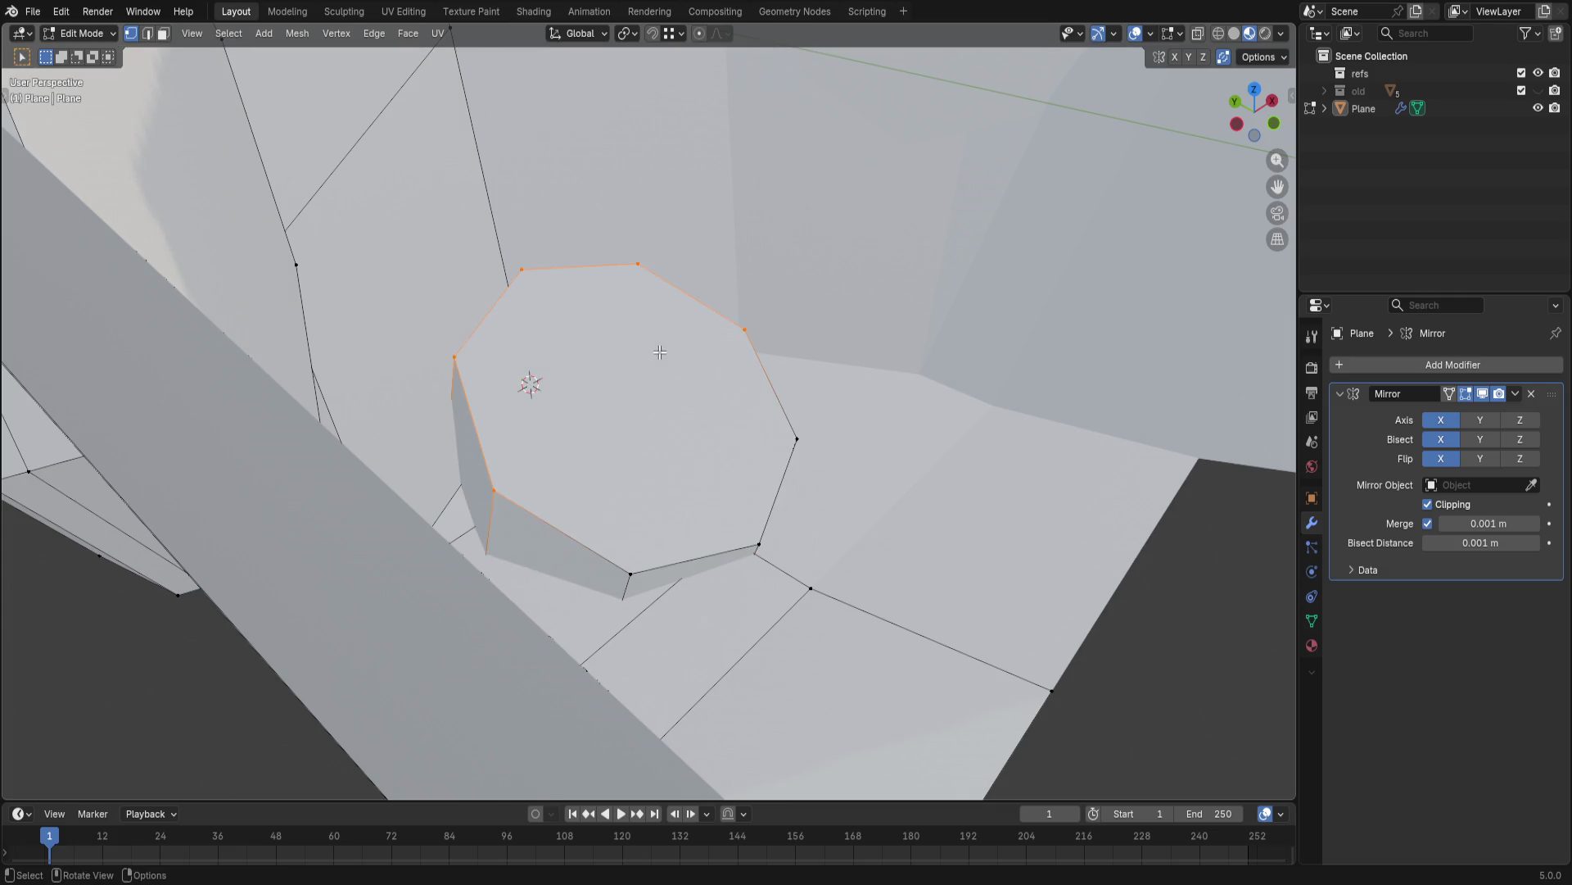
pyautogui.press('g')
pyautogui.press('g')
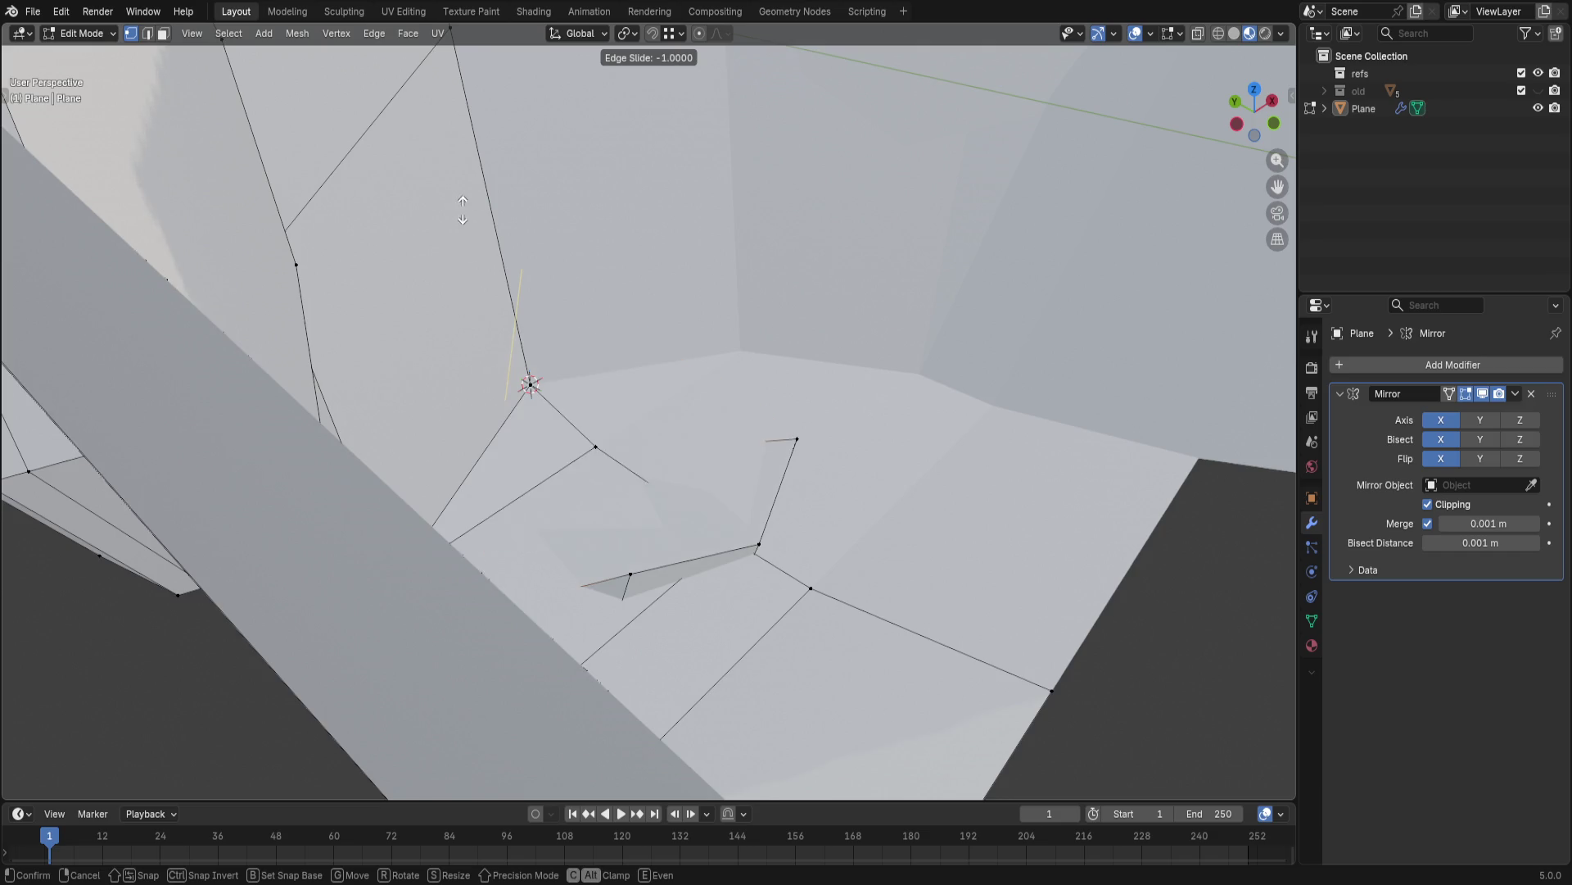
pyautogui.click(475, 253)
# - Slide the lower rear edge along the neighbouring faces to even its spacing
pyautogui.moveTo(475, 254)
pyautogui.mouseDown(button='middle')
pyautogui.moveTo(729, 234)
pyautogui.moveTo(607, 387)
pyautogui.mouseUp(button='middle')
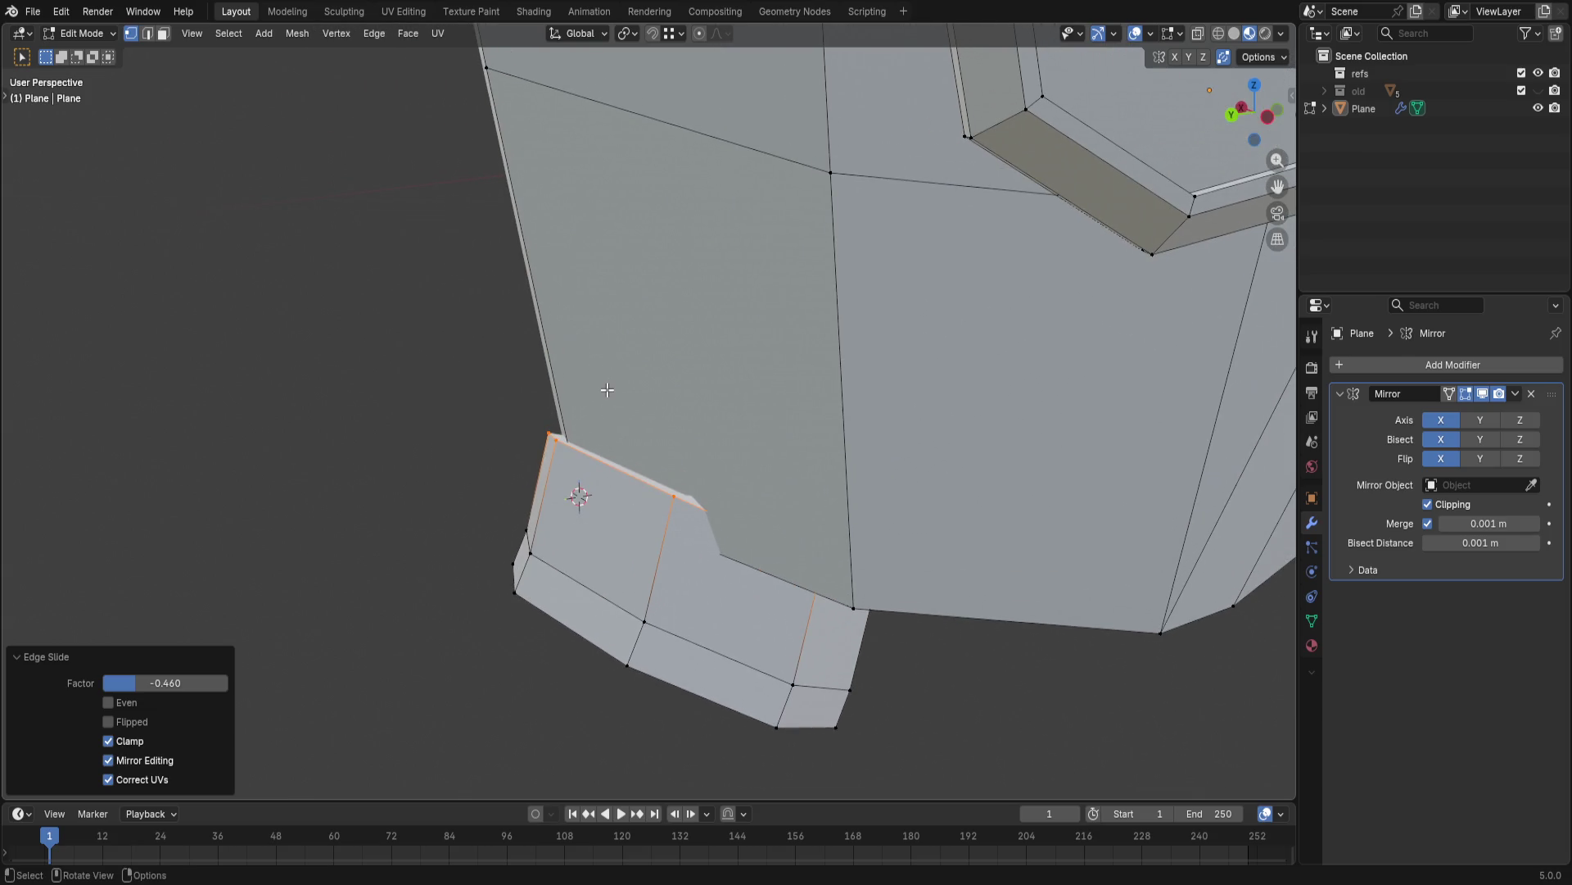
pyautogui.press('g')
pyautogui.press('g')
pyautogui.press('g')
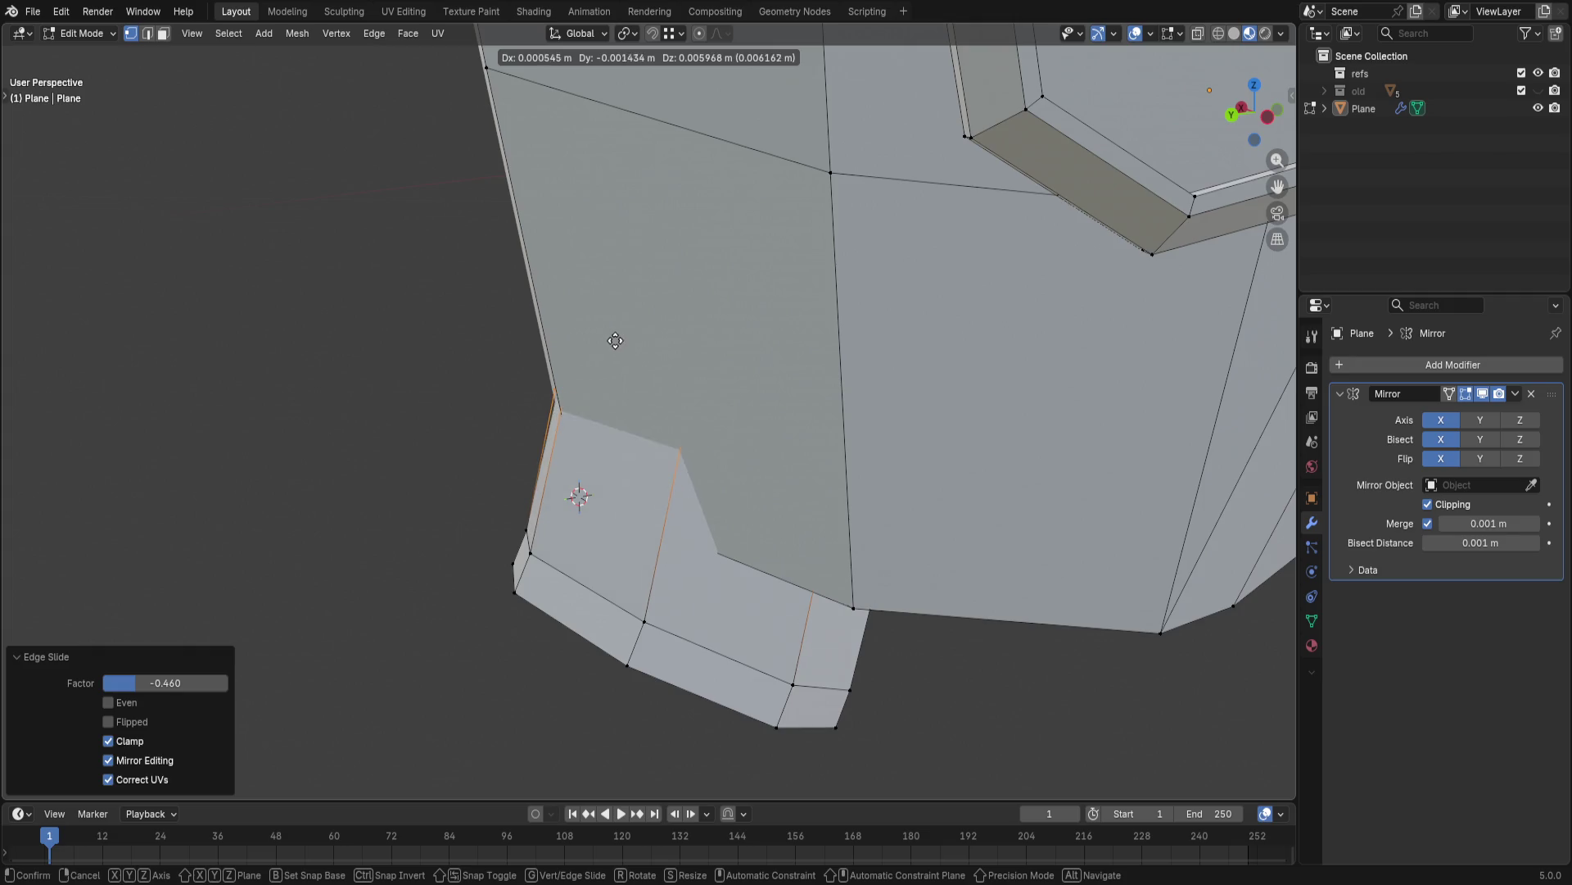
pyautogui.press('Escape')
pyautogui.press('g')
pyautogui.press('g')
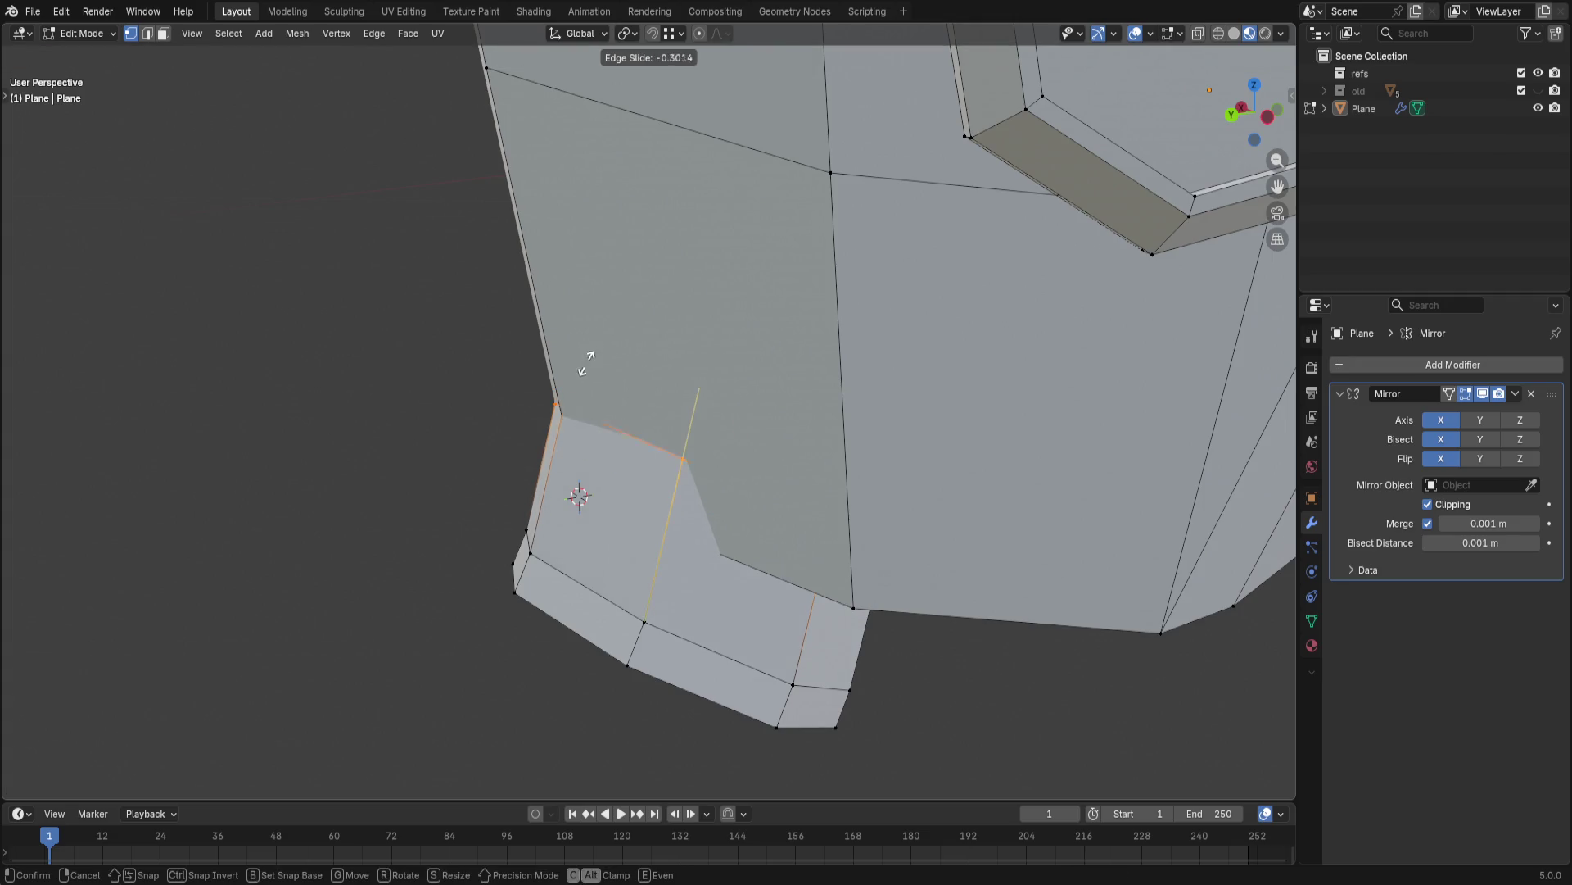
pyautogui.click(568, 346)
pyautogui.moveTo(568, 346)
pyautogui.mouseDown(button='middle')
pyautogui.moveTo(692, 345)
pyautogui.moveTo(793, 470)
pyautogui.moveTo(552, 469)
pyautogui.mouseUp(button='middle')
pyautogui.scroll(5, 652, 361)
pyautogui.click(552, 468)
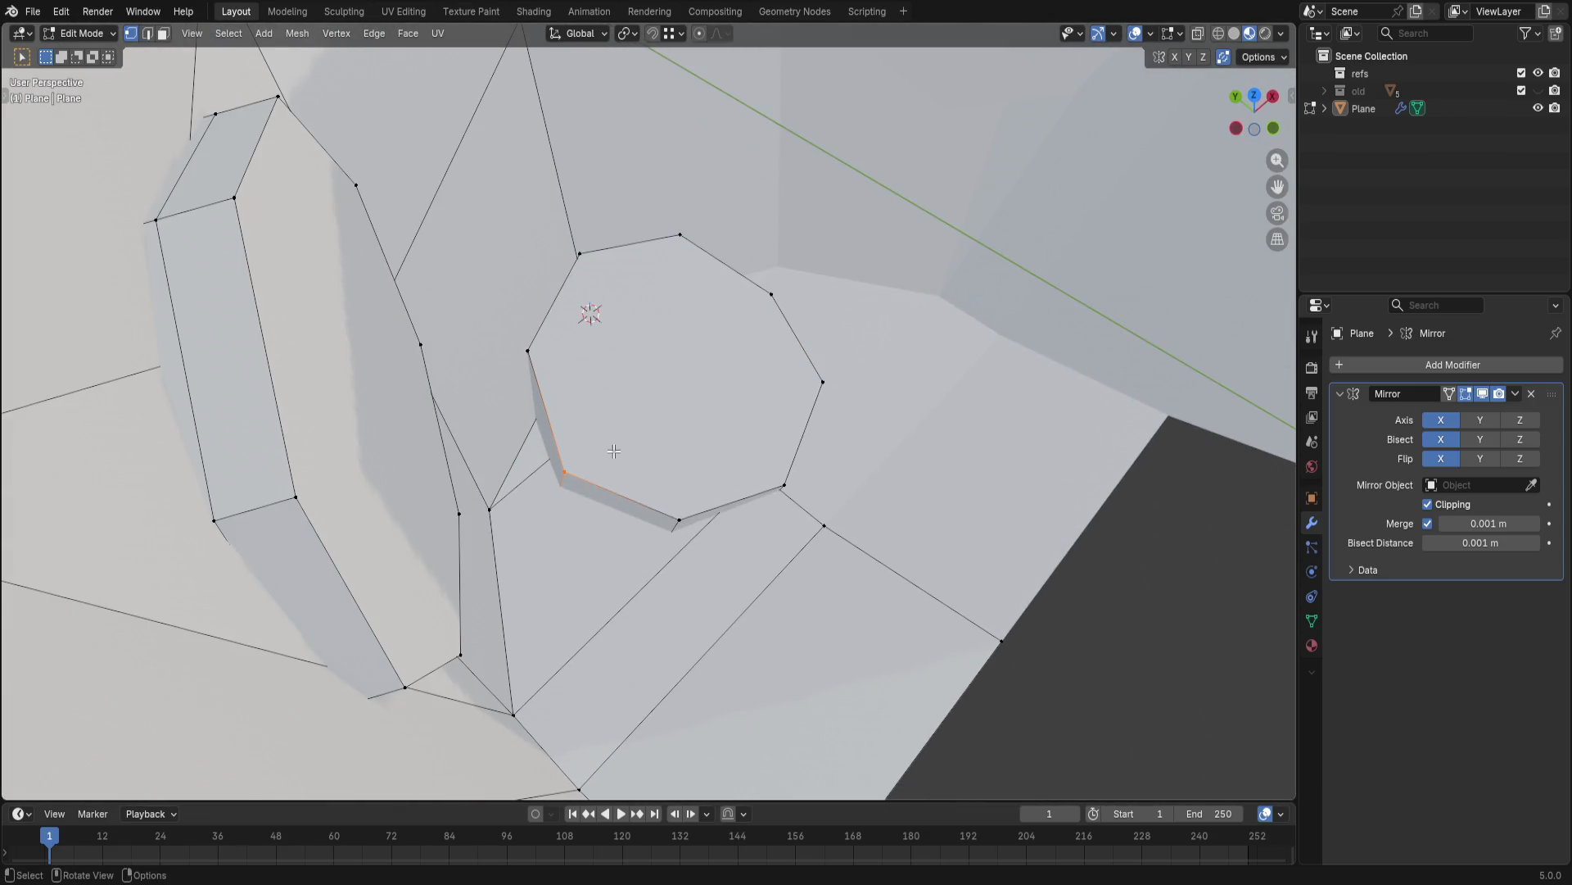
# - Slide the picked ear-octagon vertex along its edge, redoing it once for a better spot
pyautogui.press('g')
pyautogui.press('g')
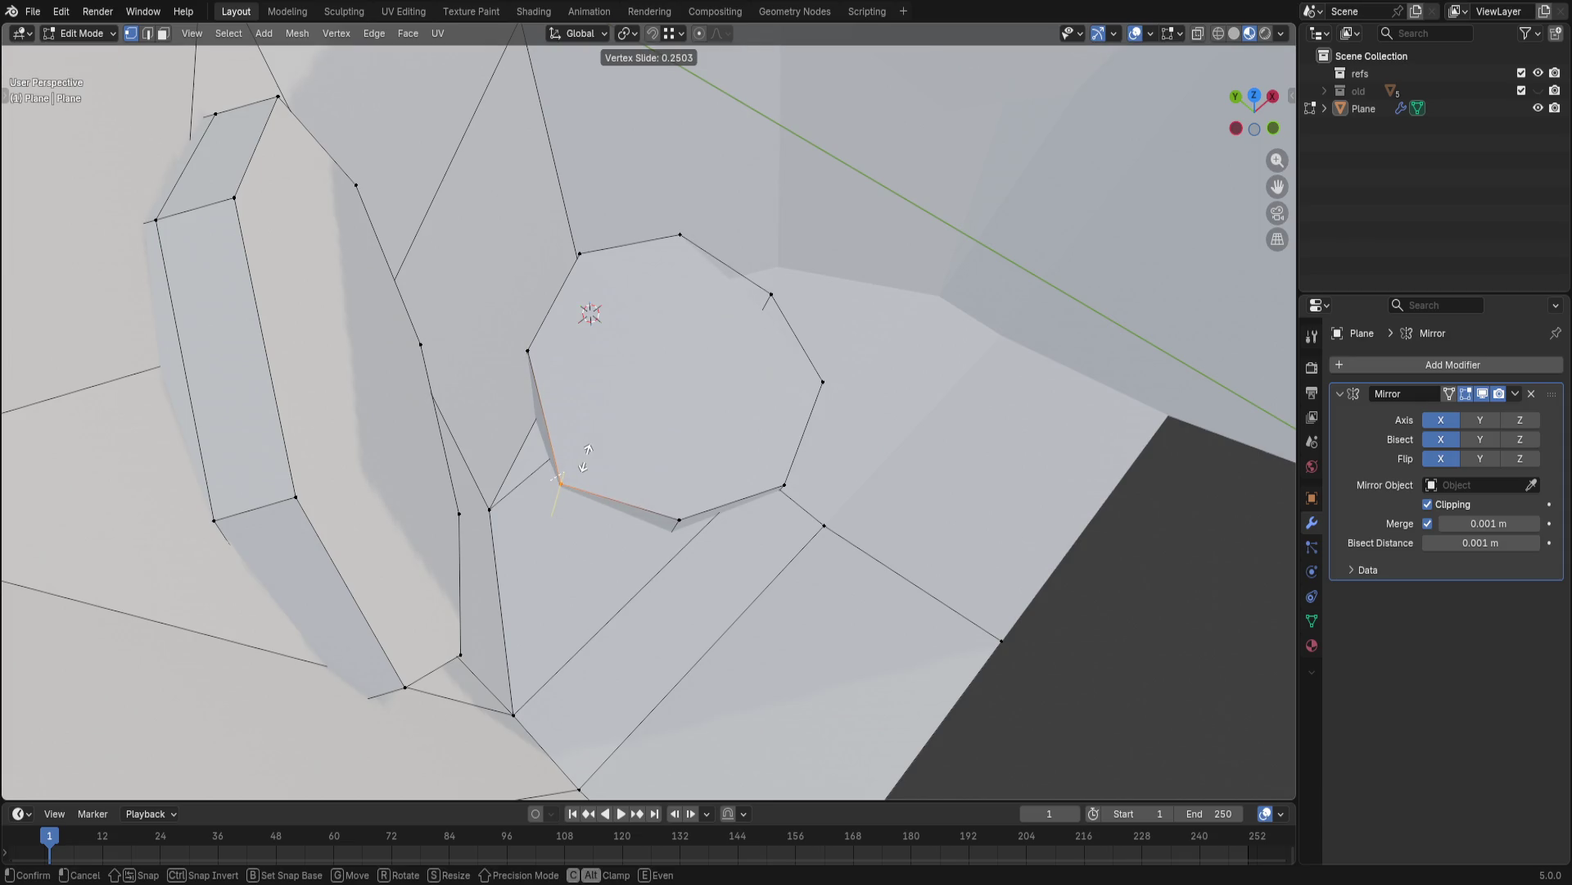
pyautogui.click(584, 457)
pyautogui.hotkey('ctrl', 'z')
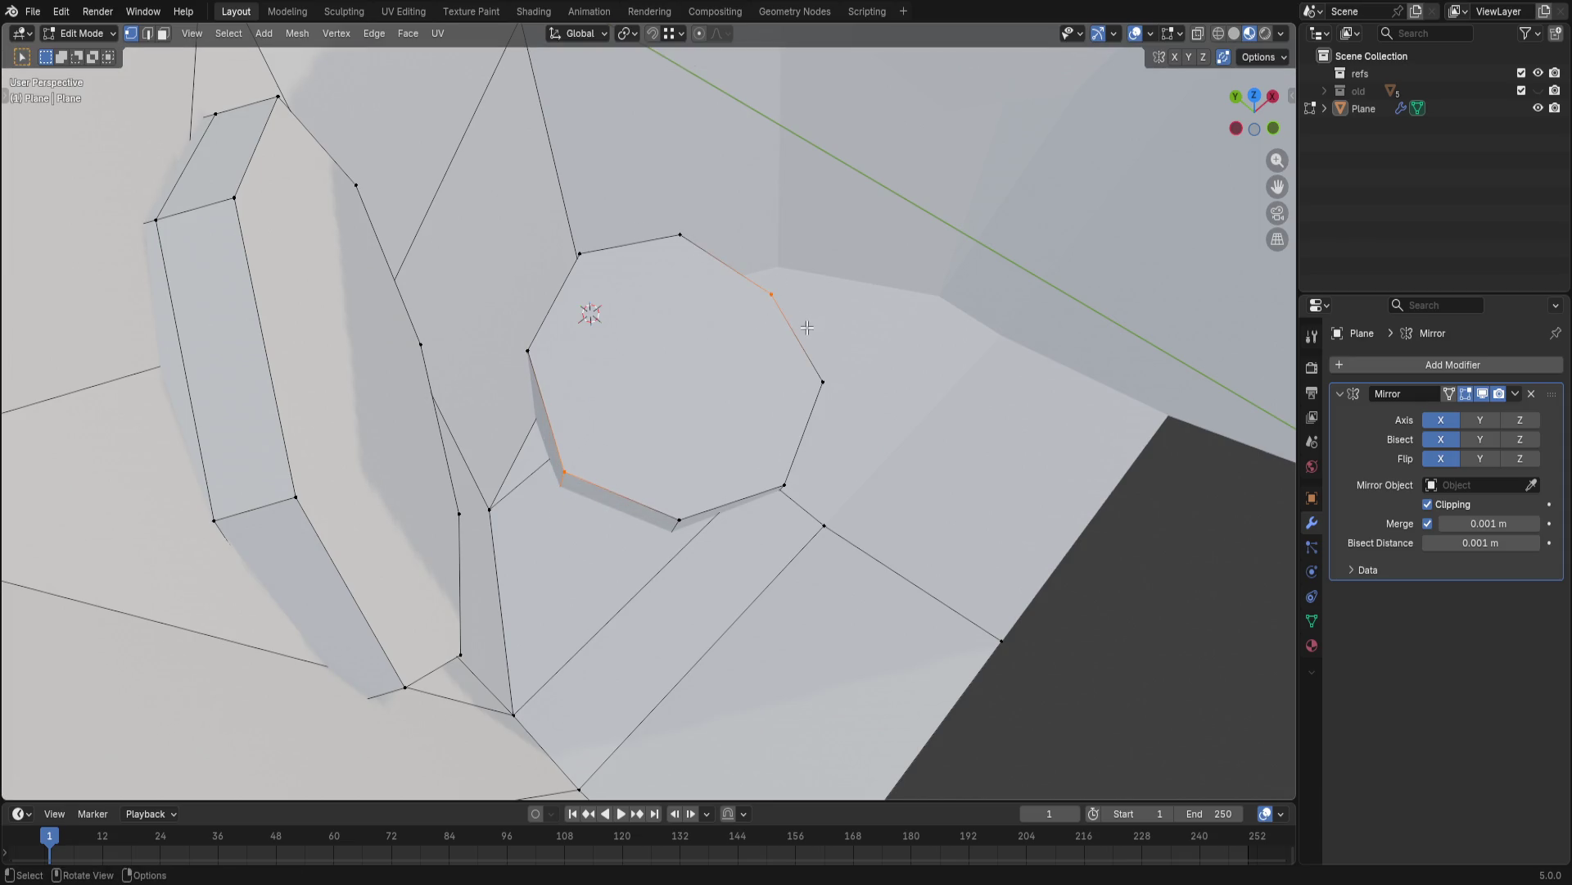
pyautogui.press('g')
pyautogui.press('g')
pyautogui.click(782, 340)
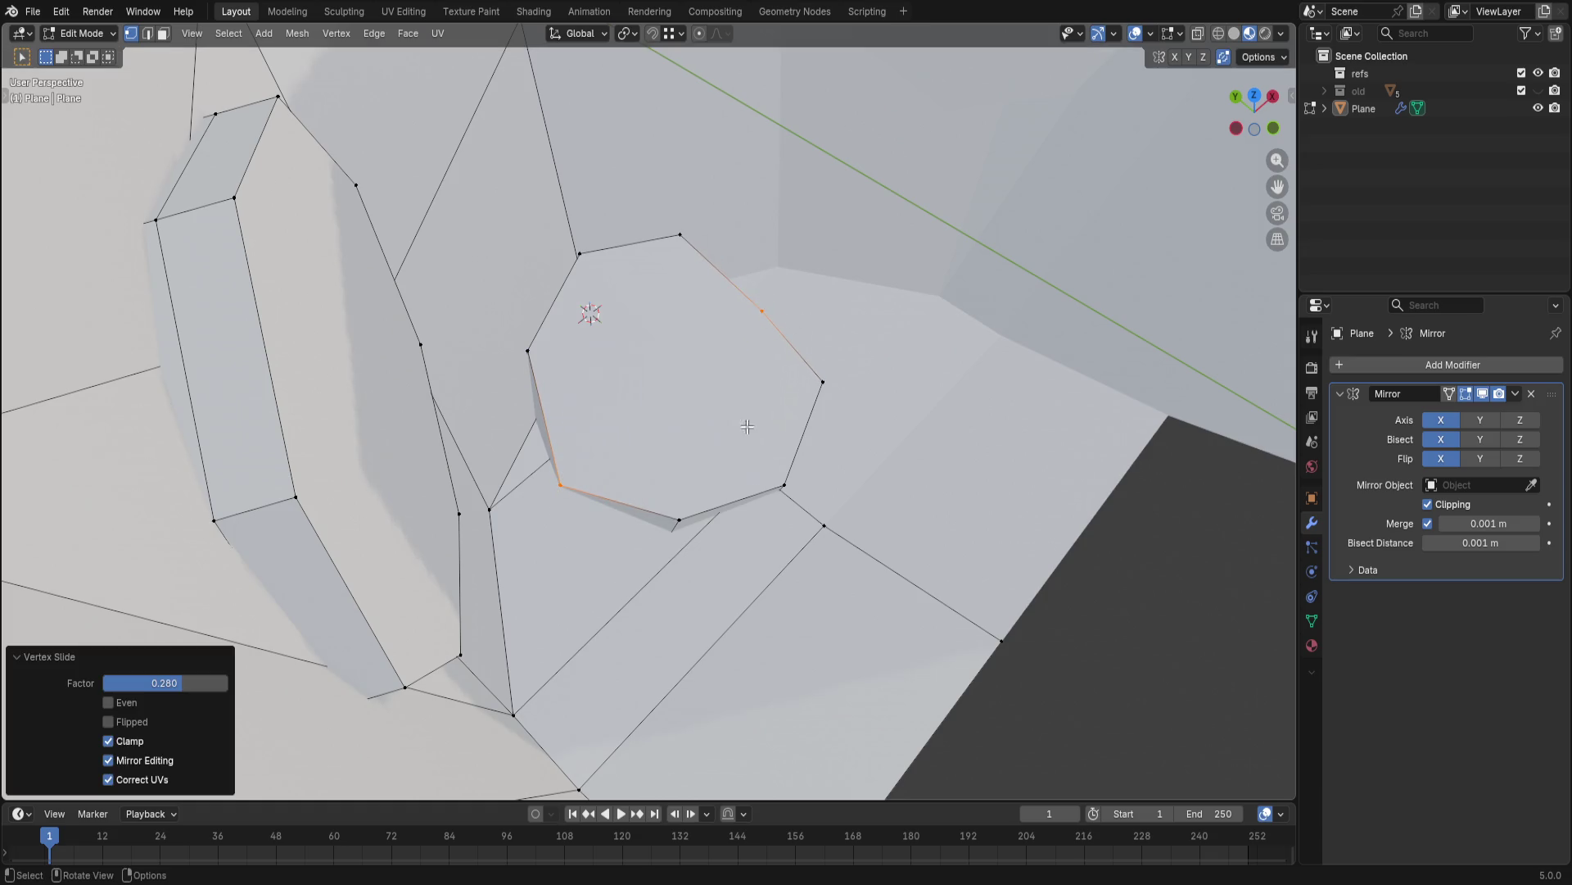
# - Vertex-slide the octagon's bottom, right and lower-right vertices, undoing the unwanted slides
pyautogui.click(674, 521)
pyautogui.press('g')
pyautogui.press('g')
pyautogui.click(713, 488)
pyautogui.hotkey('ctrl', 'z')
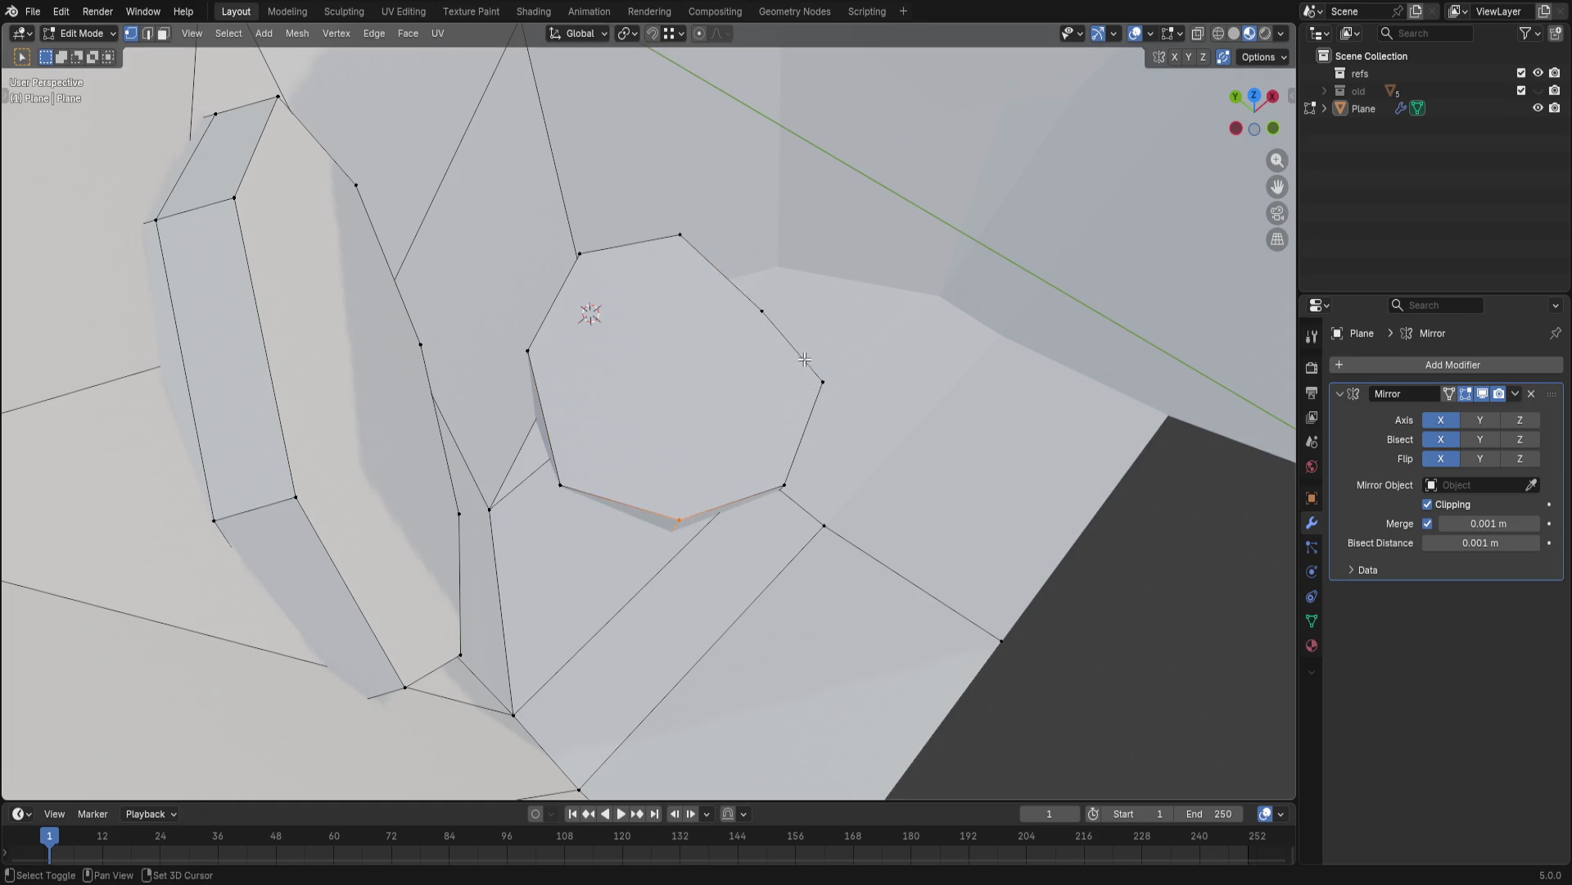
pyautogui.click(805, 358)
pyautogui.press('g')
pyautogui.press('g')
pyautogui.click(873, 407)
pyautogui.click(821, 494)
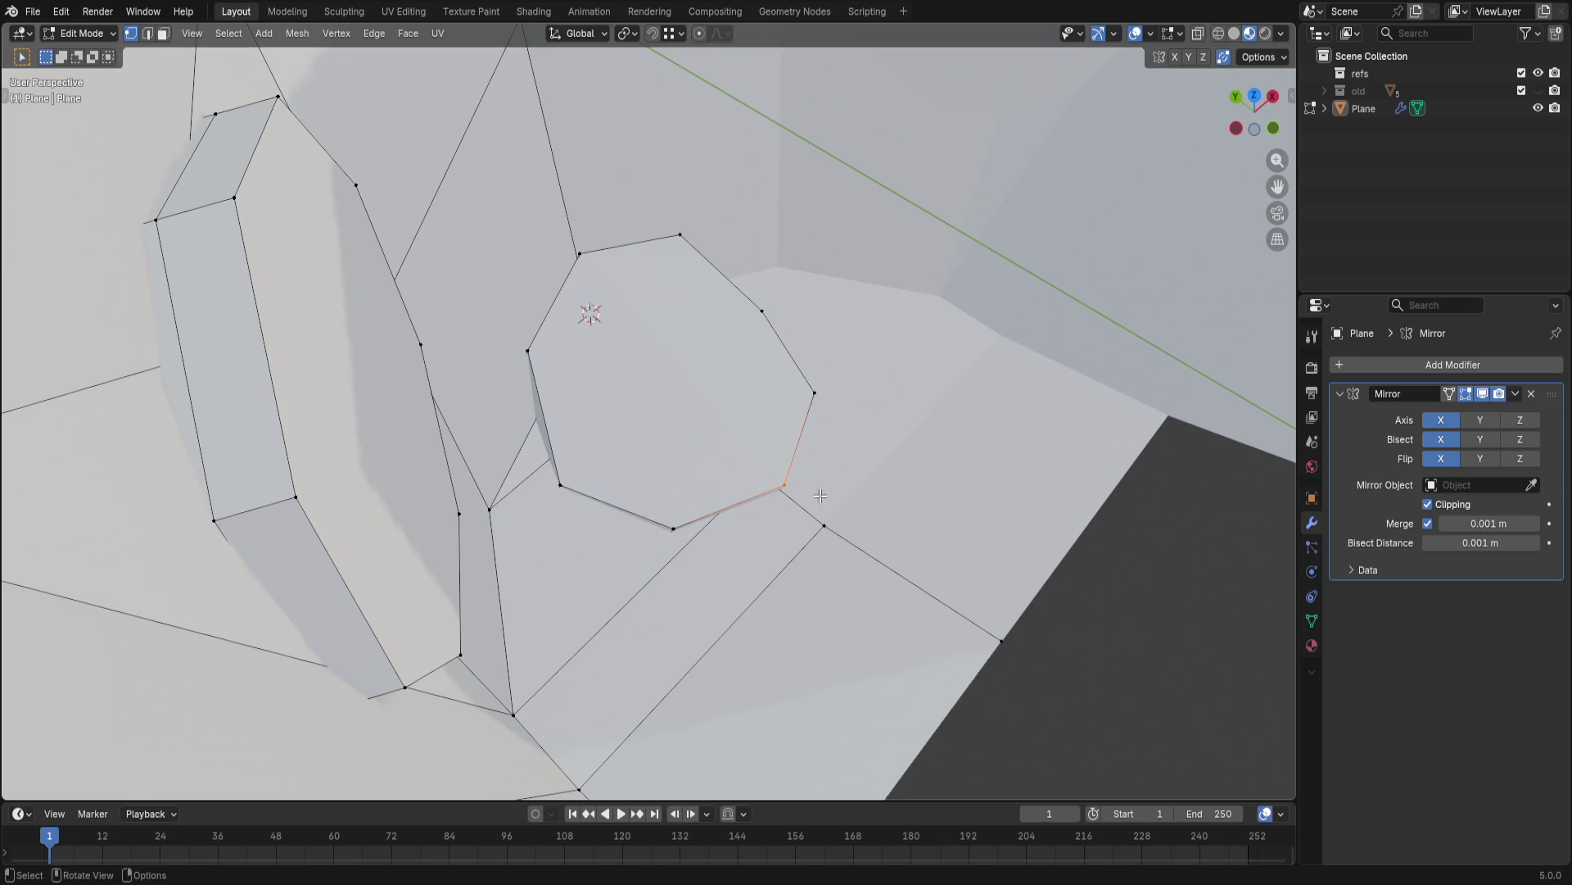
pyautogui.press('g')
pyautogui.press('g')
pyautogui.click(842, 489)
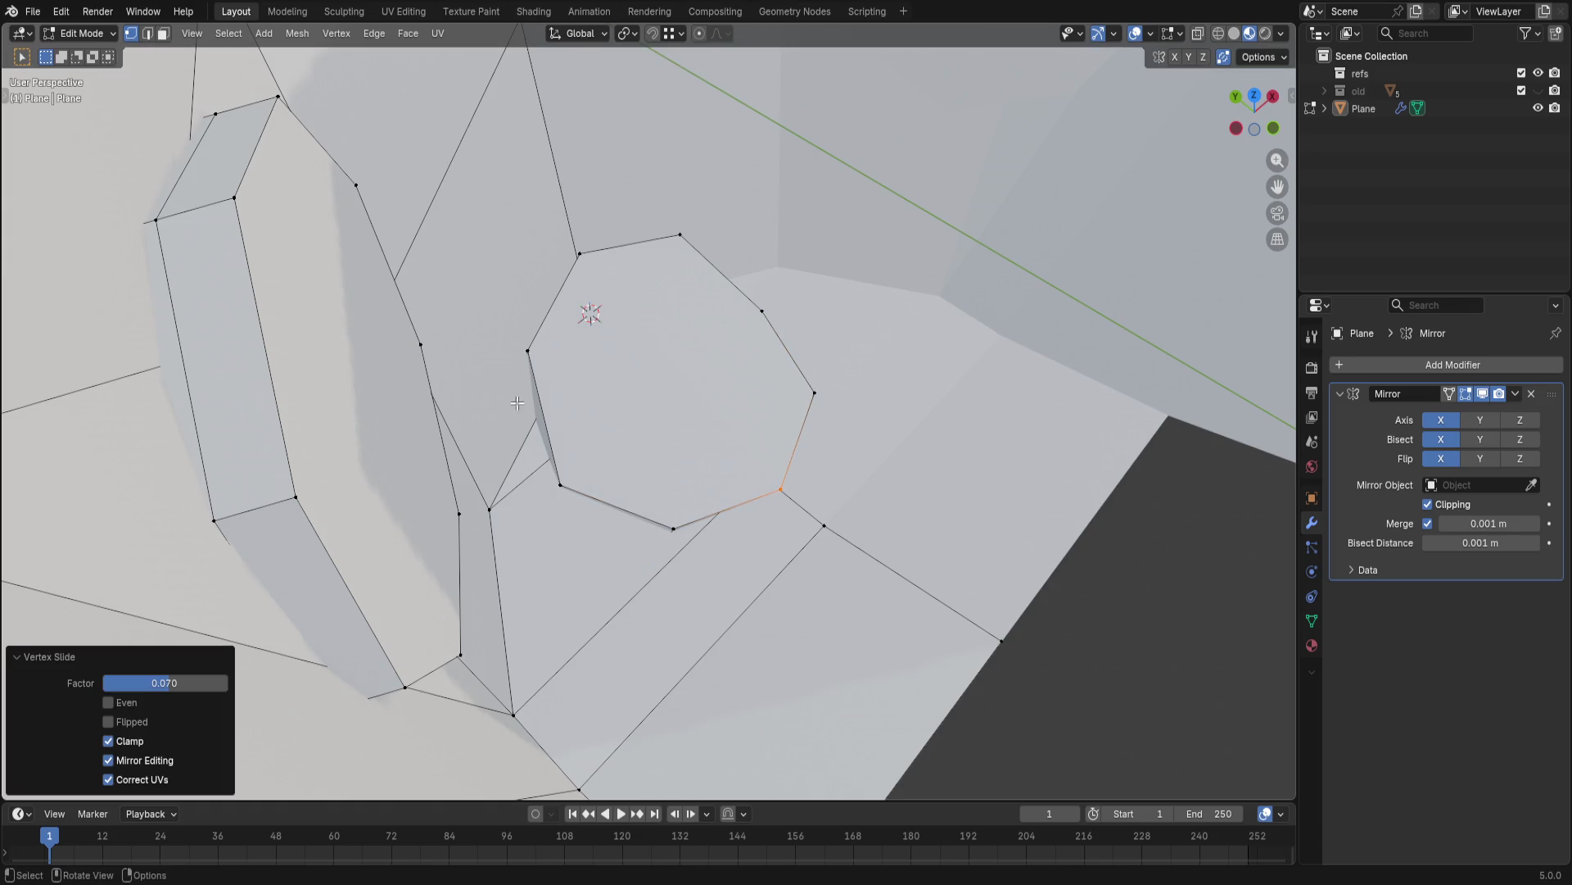
pyautogui.click(529, 346)
pyautogui.press('g')
pyautogui.press('g')
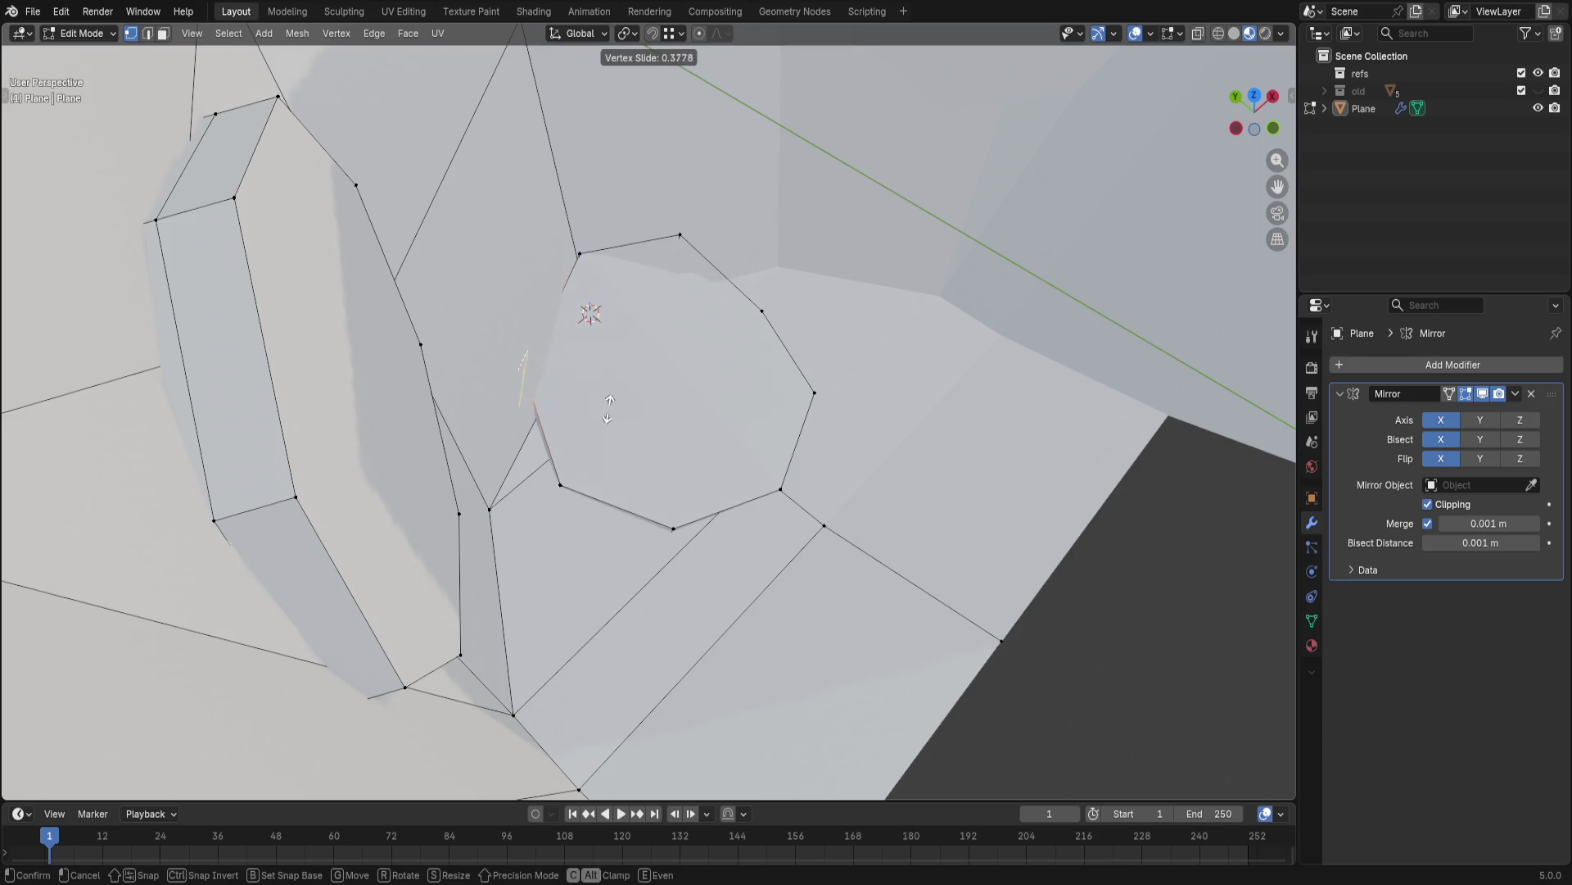
pyautogui.click(606, 419)
pyautogui.hotkey('ctrl', 'z')
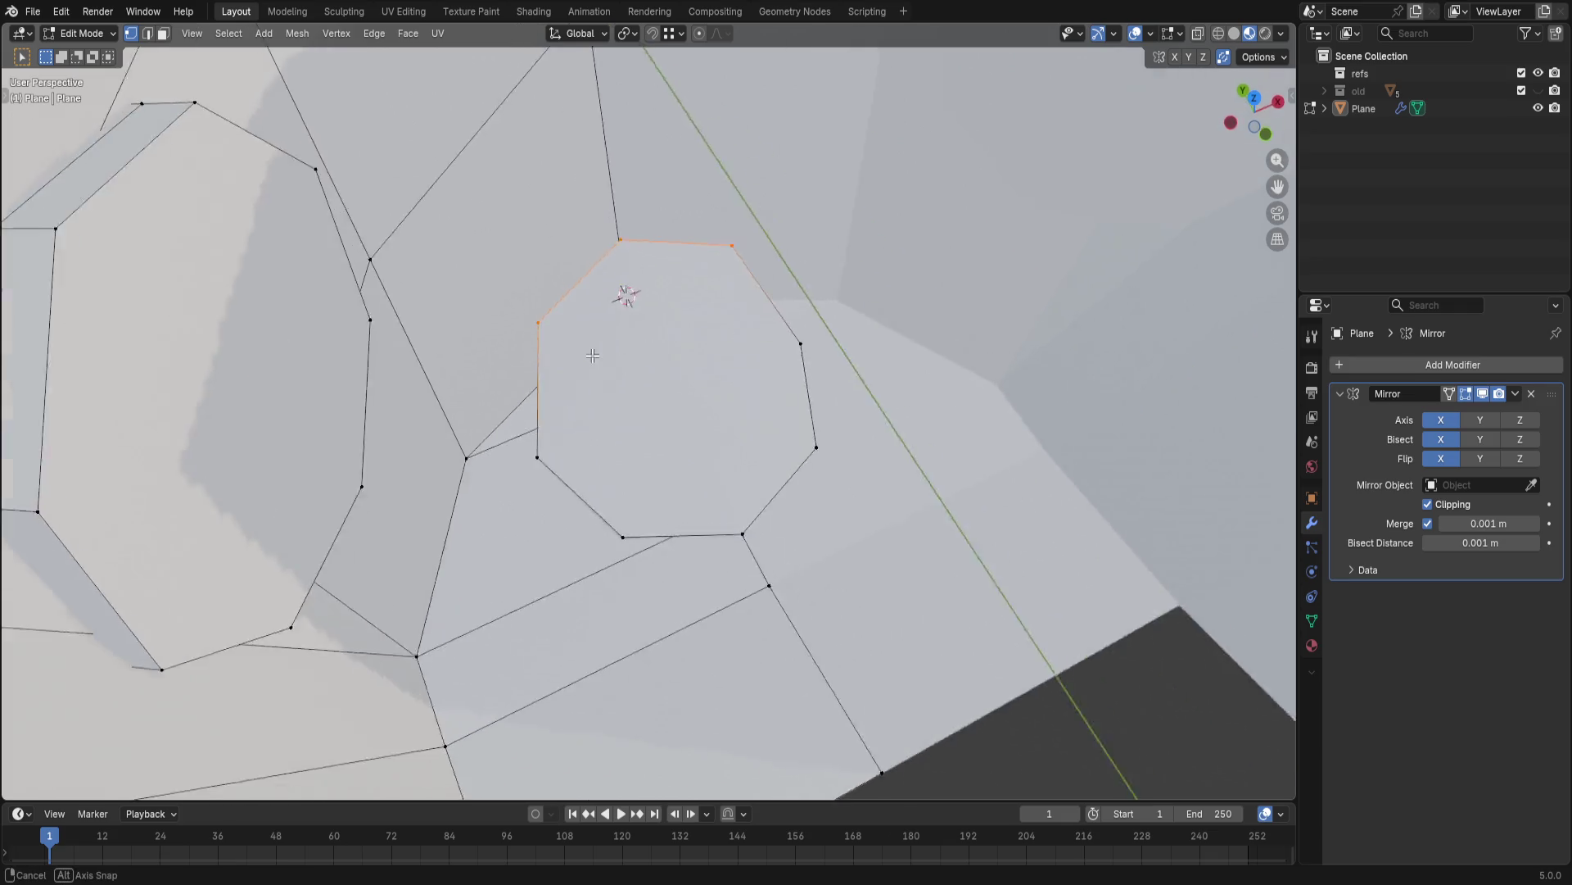
# - Slide the octagon's upper edge along the surface toward the neighbouring loop
pyautogui.moveTo(772, 292); pyautogui.dragTo(664, 313, button='middle')
pyautogui.moveTo(556, 310); pyautogui.dragTo(573, 329, button='middle')
pyautogui.press('g')
pyautogui.press('g')
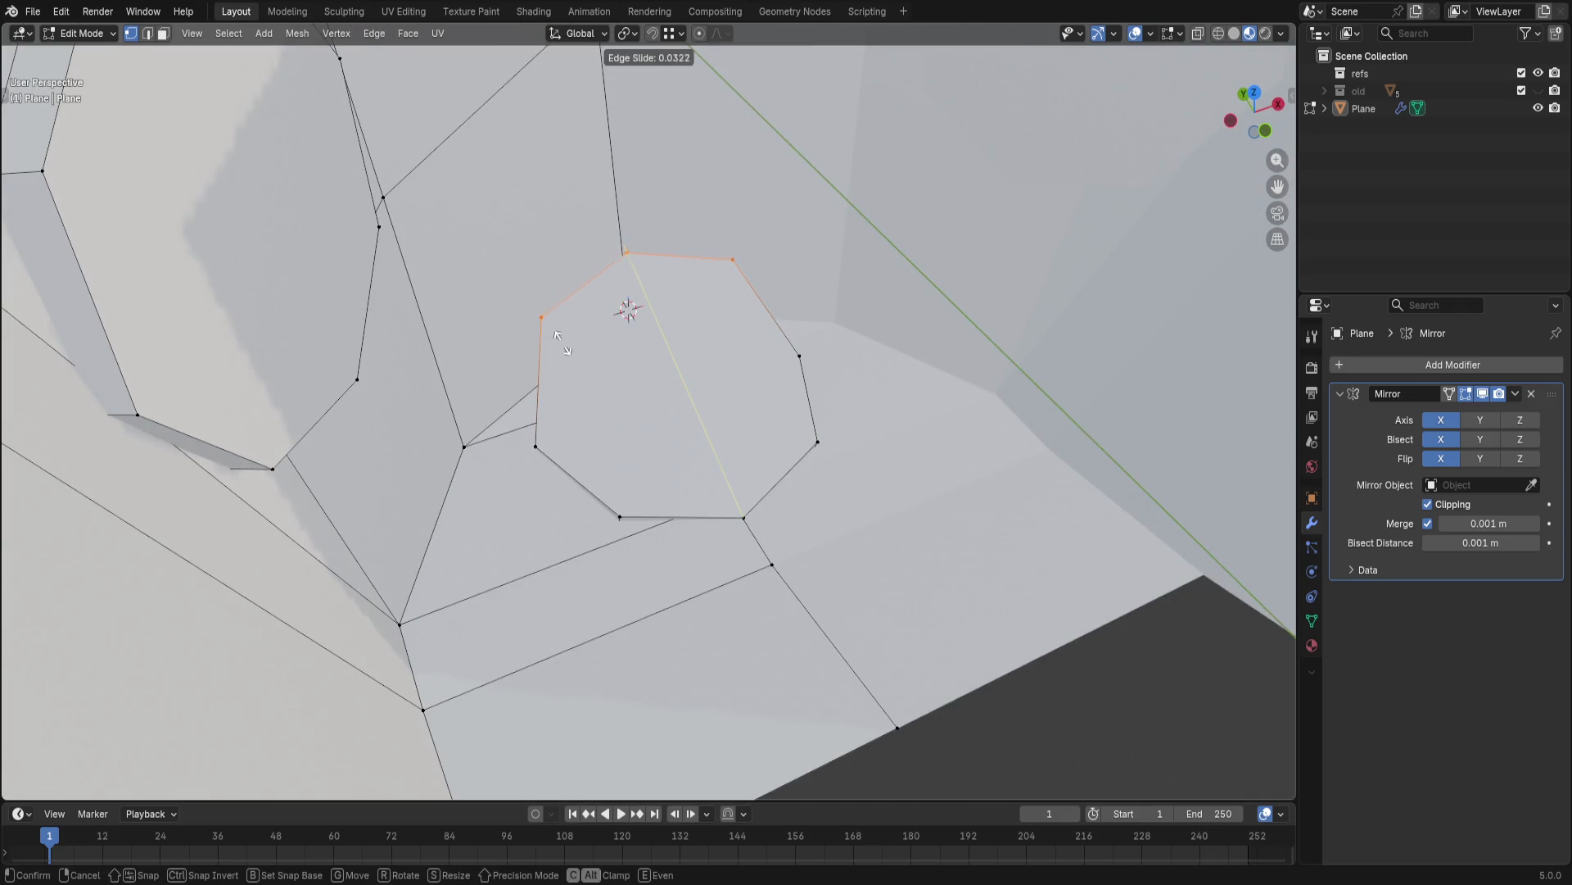
pyautogui.click(541, 266)
# - Edge-slide the neck piece's upper edge to a better position against the helmet
pyautogui.moveTo(578, 270)
pyautogui.mouseDown(button='middle')
pyautogui.moveTo(725, 235)
pyautogui.moveTo(507, 289)
pyautogui.mouseUp(button='middle')
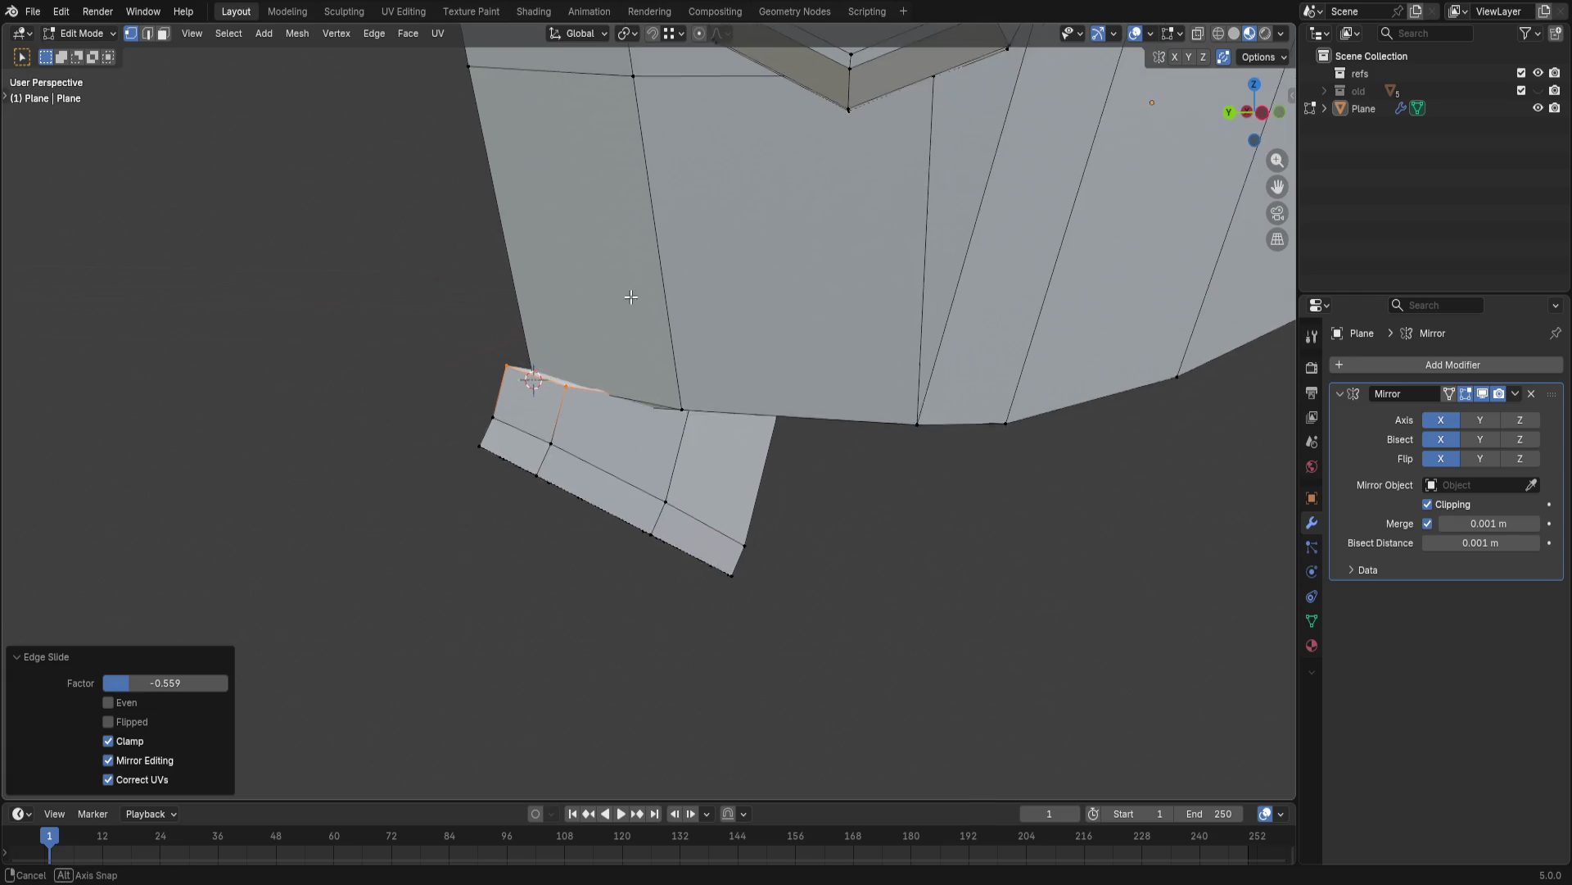
pyautogui.press('g')
pyautogui.press('g')
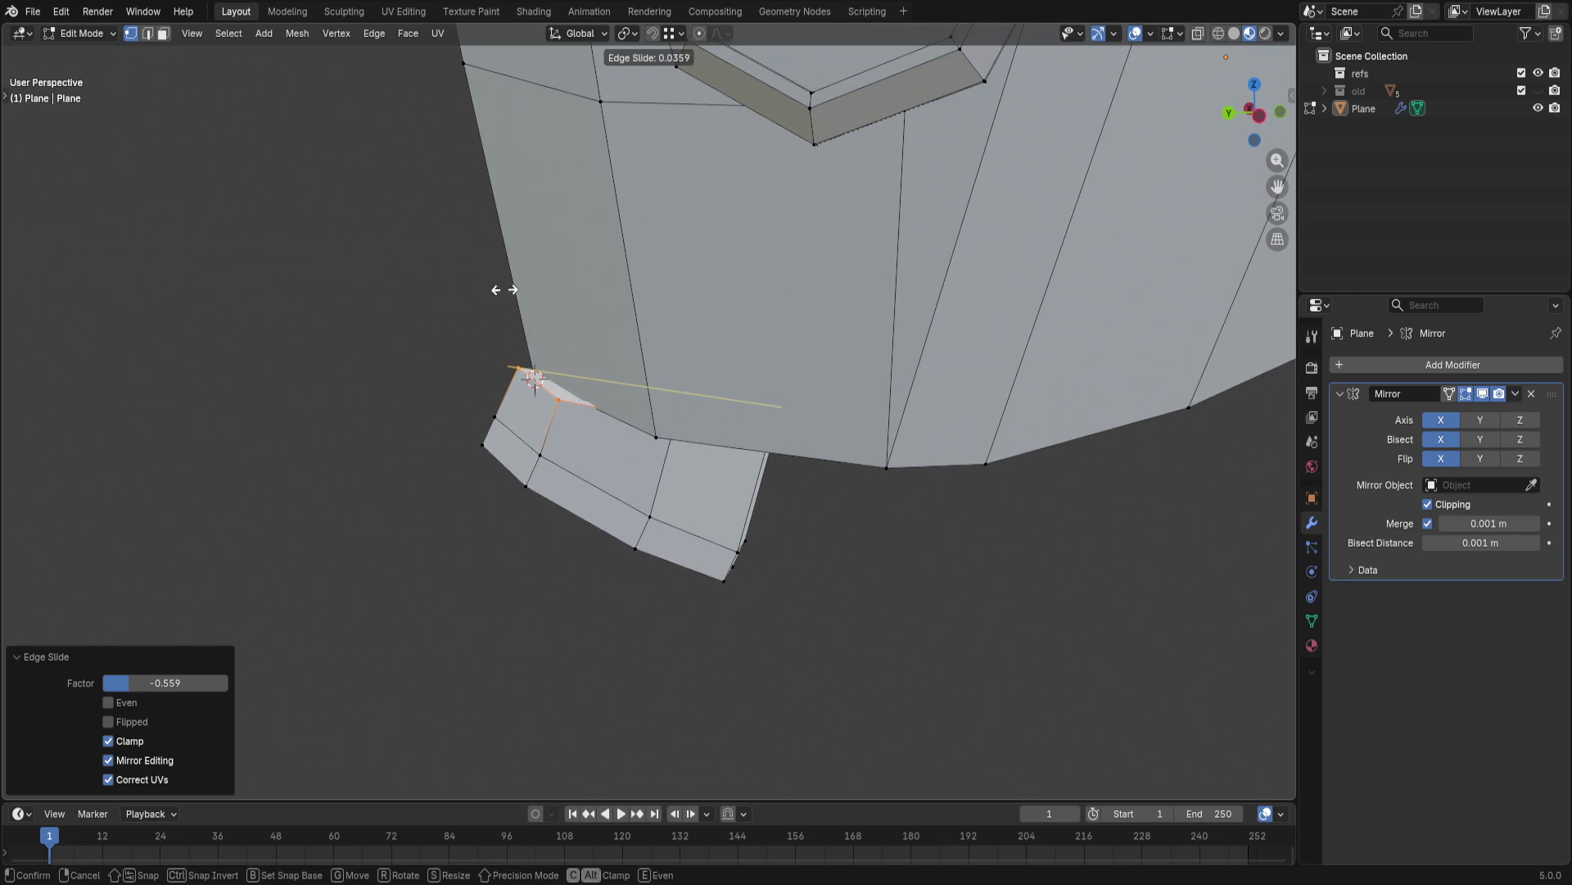
pyautogui.click(525, 284)
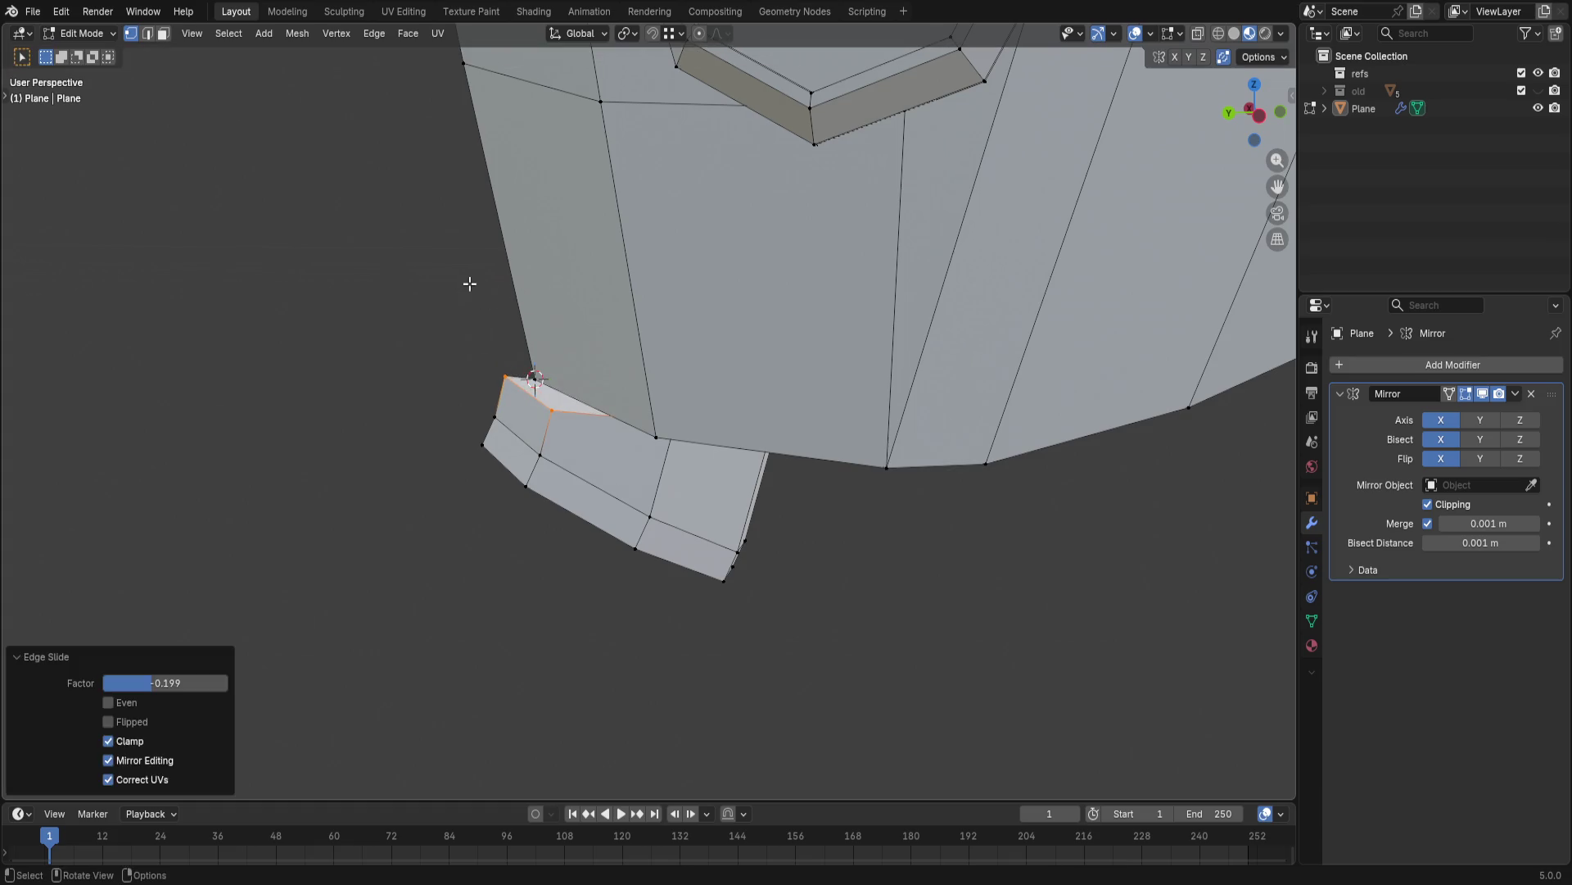
pyautogui.hotkey('ctrl', 'z')
pyautogui.press('g')
pyautogui.press('g')
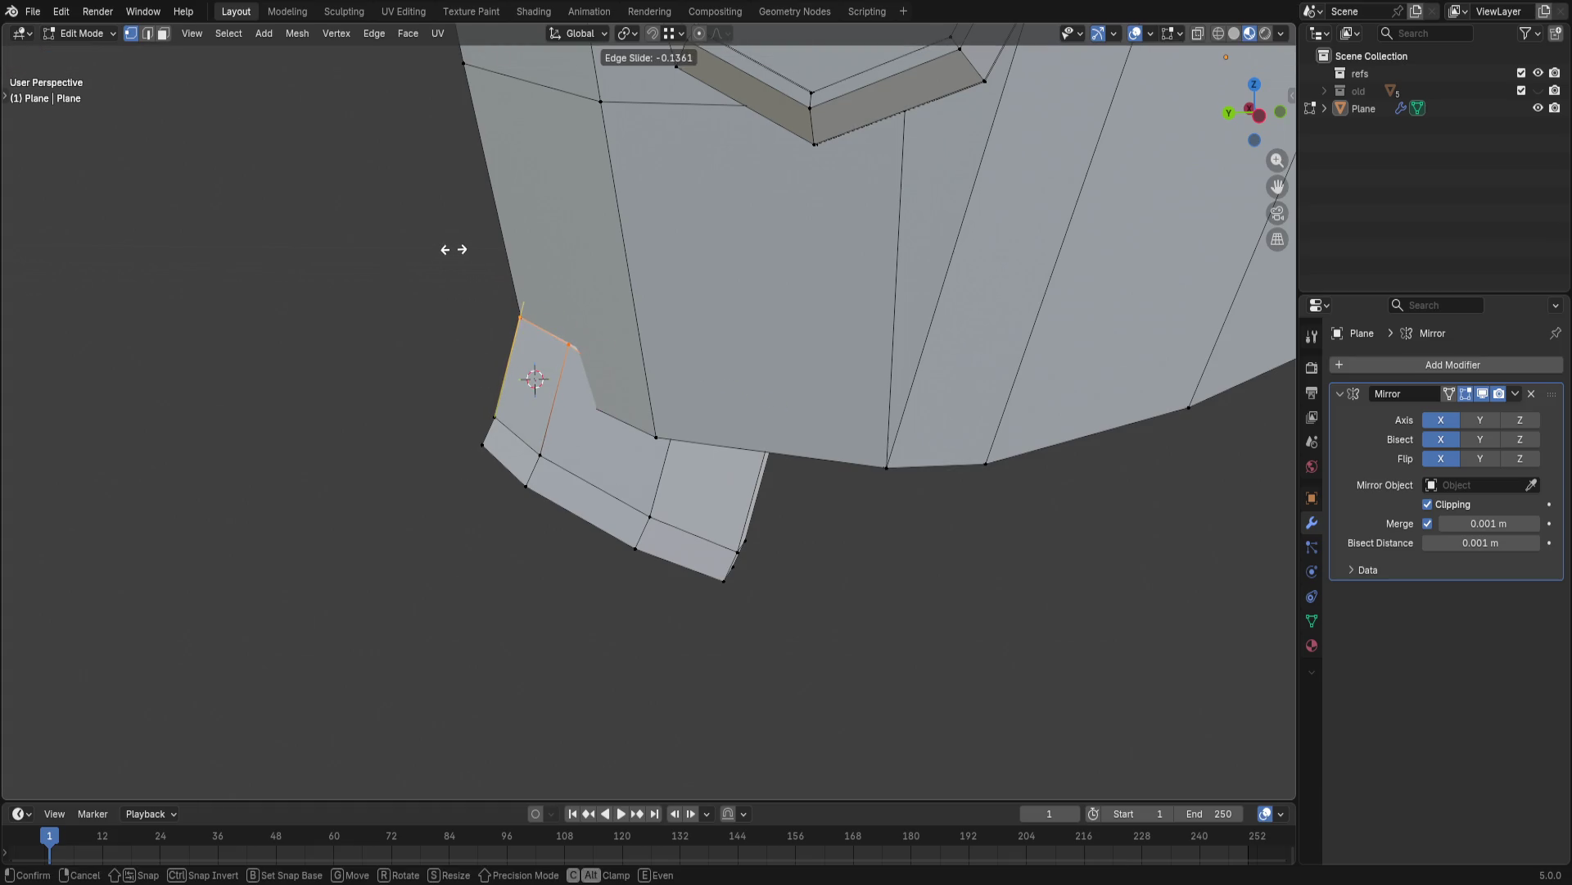
pyautogui.click(454, 249)
# - Set Snap Target to Edge and move the neck edge and a corner vertex onto the helmet
pyautogui.moveTo(453, 248)
pyautogui.mouseDown(button='middle')
pyautogui.moveTo(513, 428)
pyautogui.moveTo(678, 72)
pyautogui.mouseUp(button='middle')
pyautogui.click(670, 33)
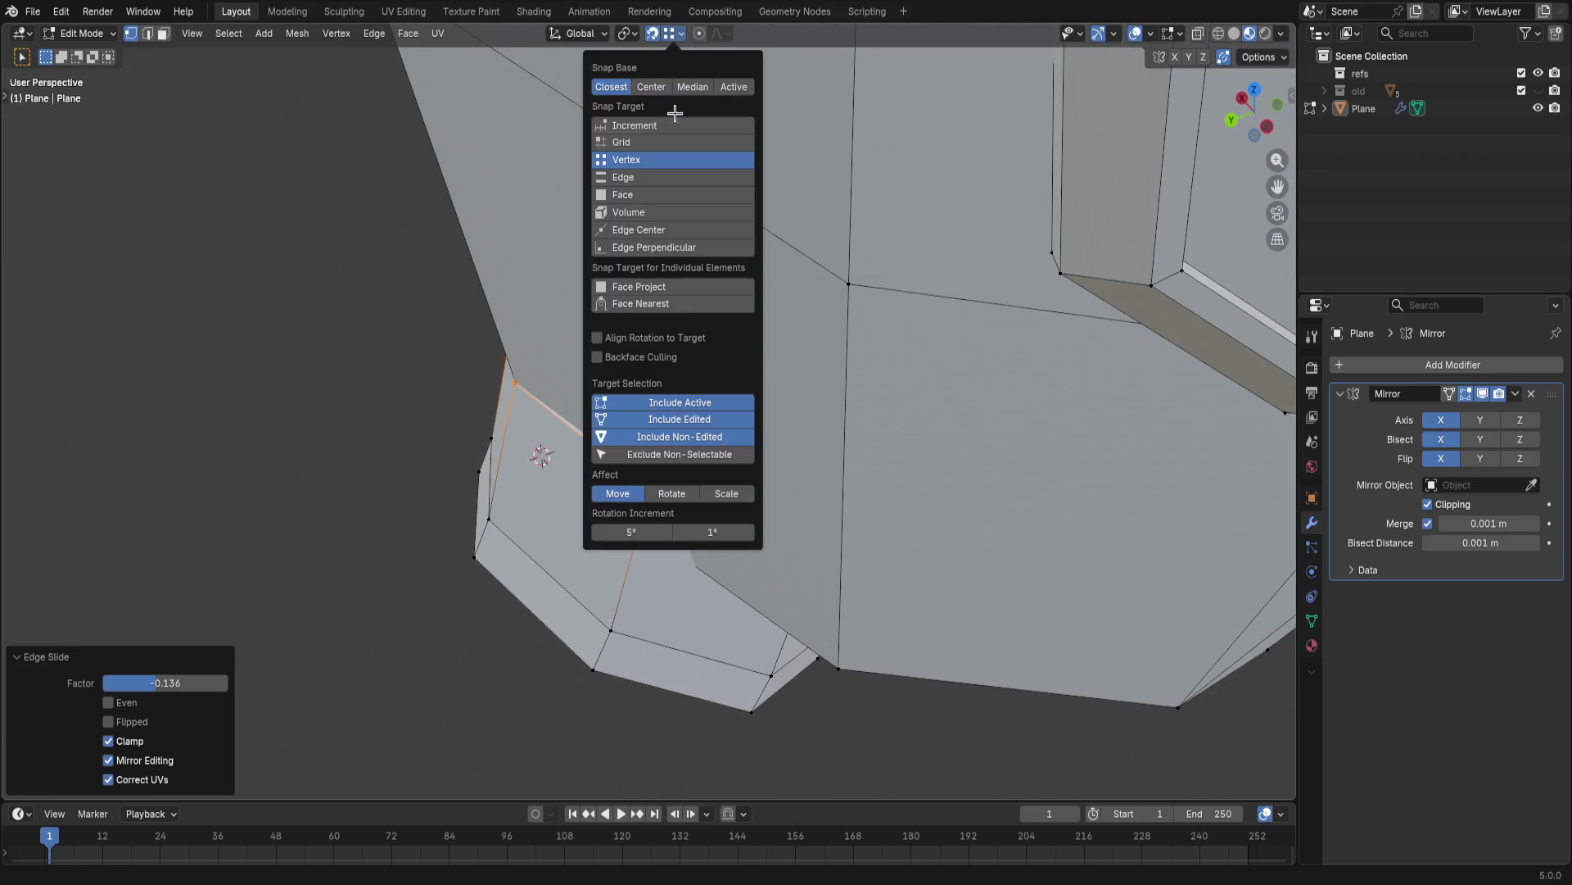
pyautogui.click(645, 178)
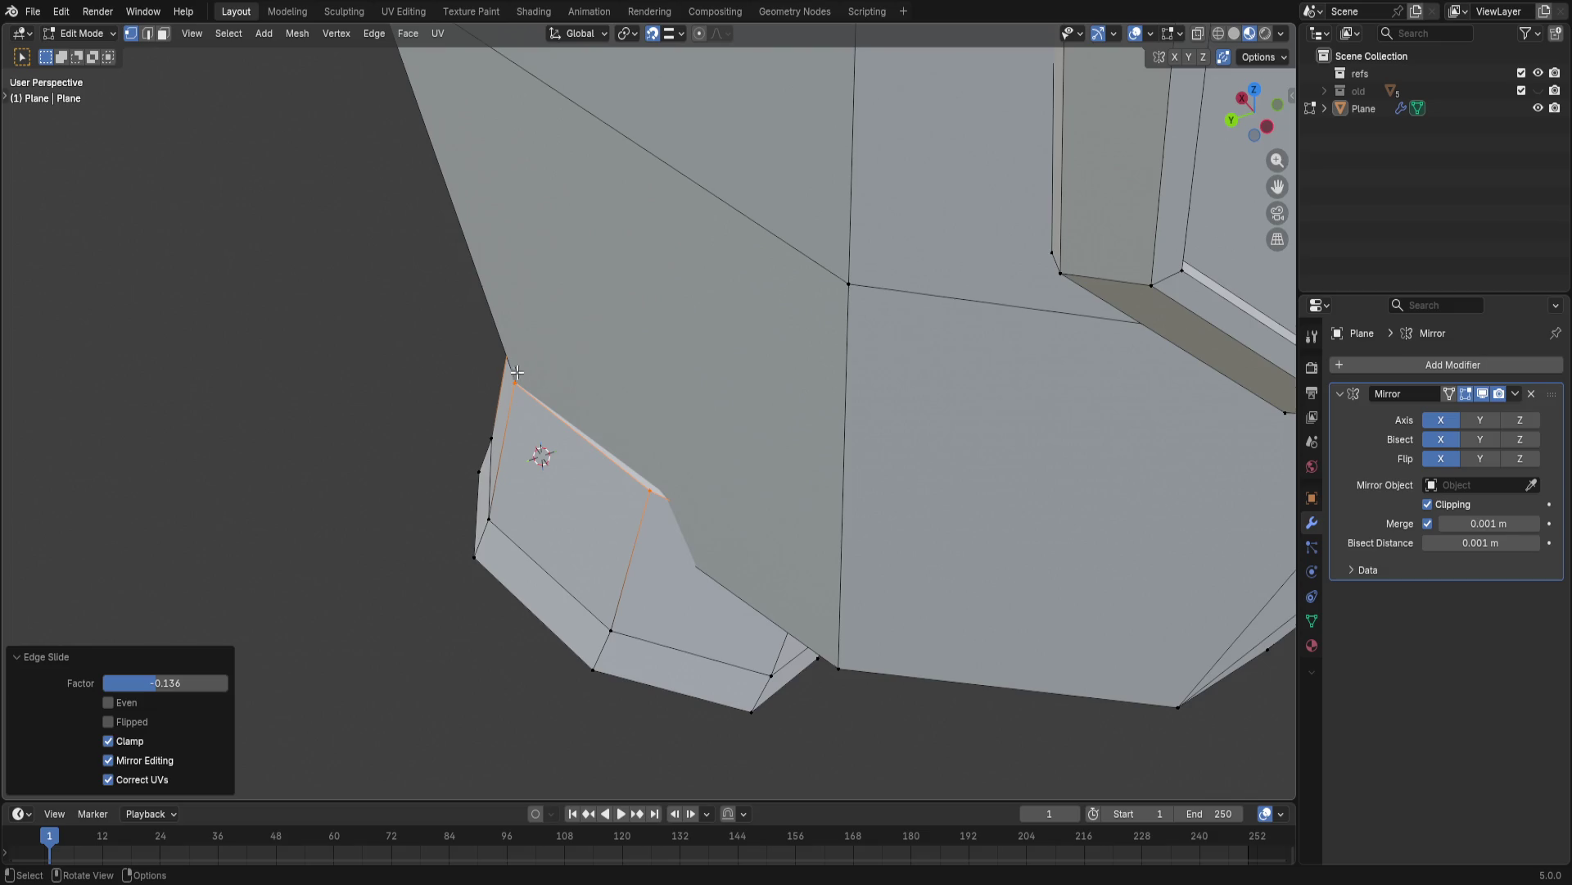
pyautogui.press('g')
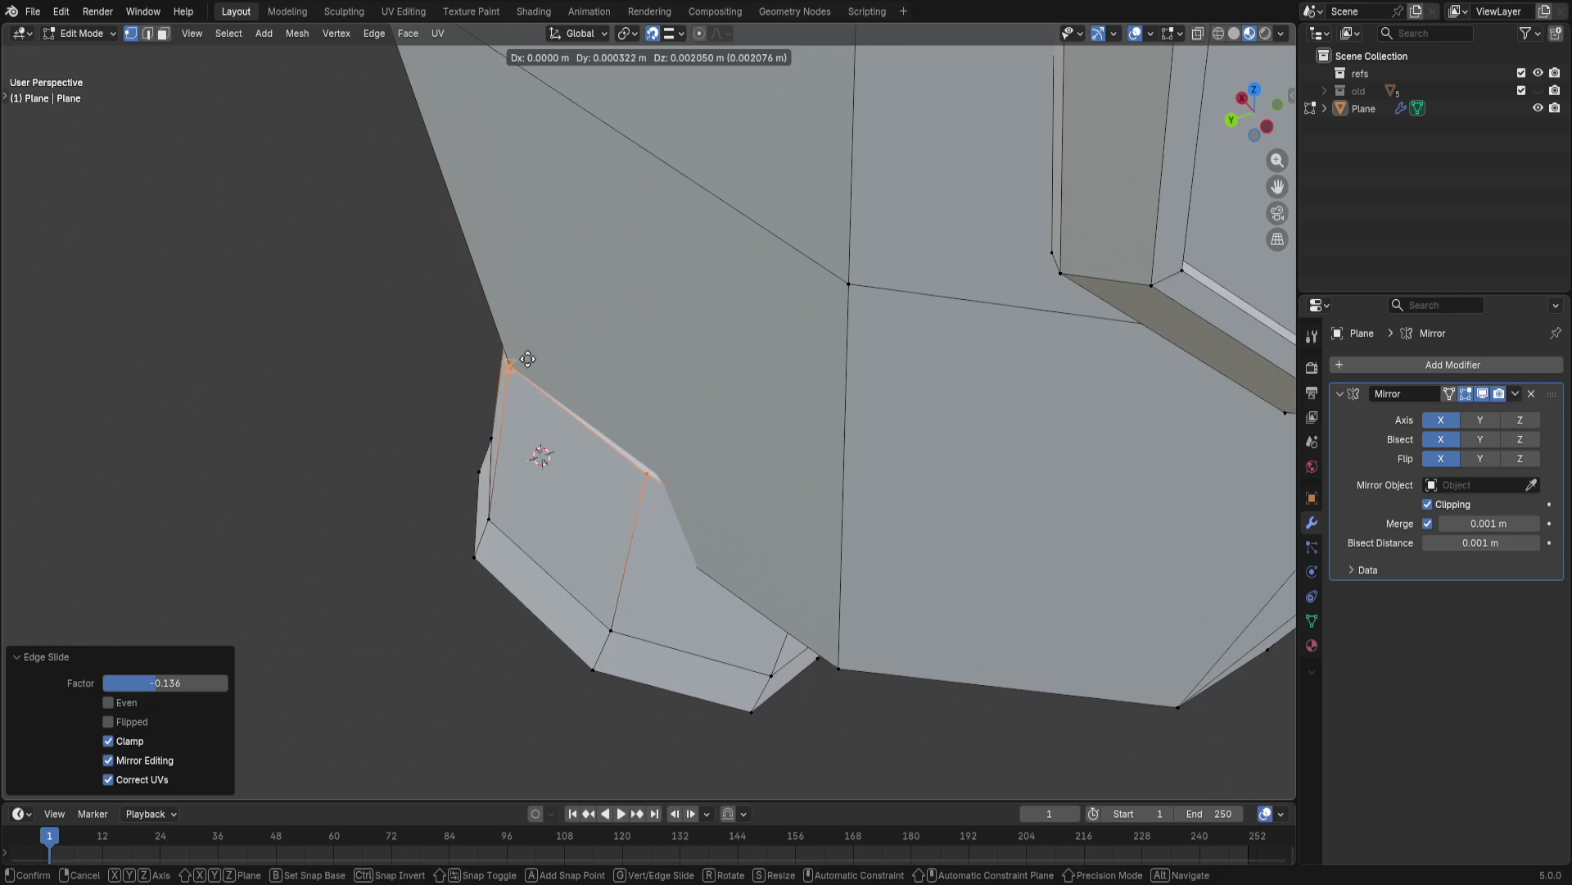
pyautogui.click(532, 372)
pyautogui.click(700, 566)
pyautogui.press('g')
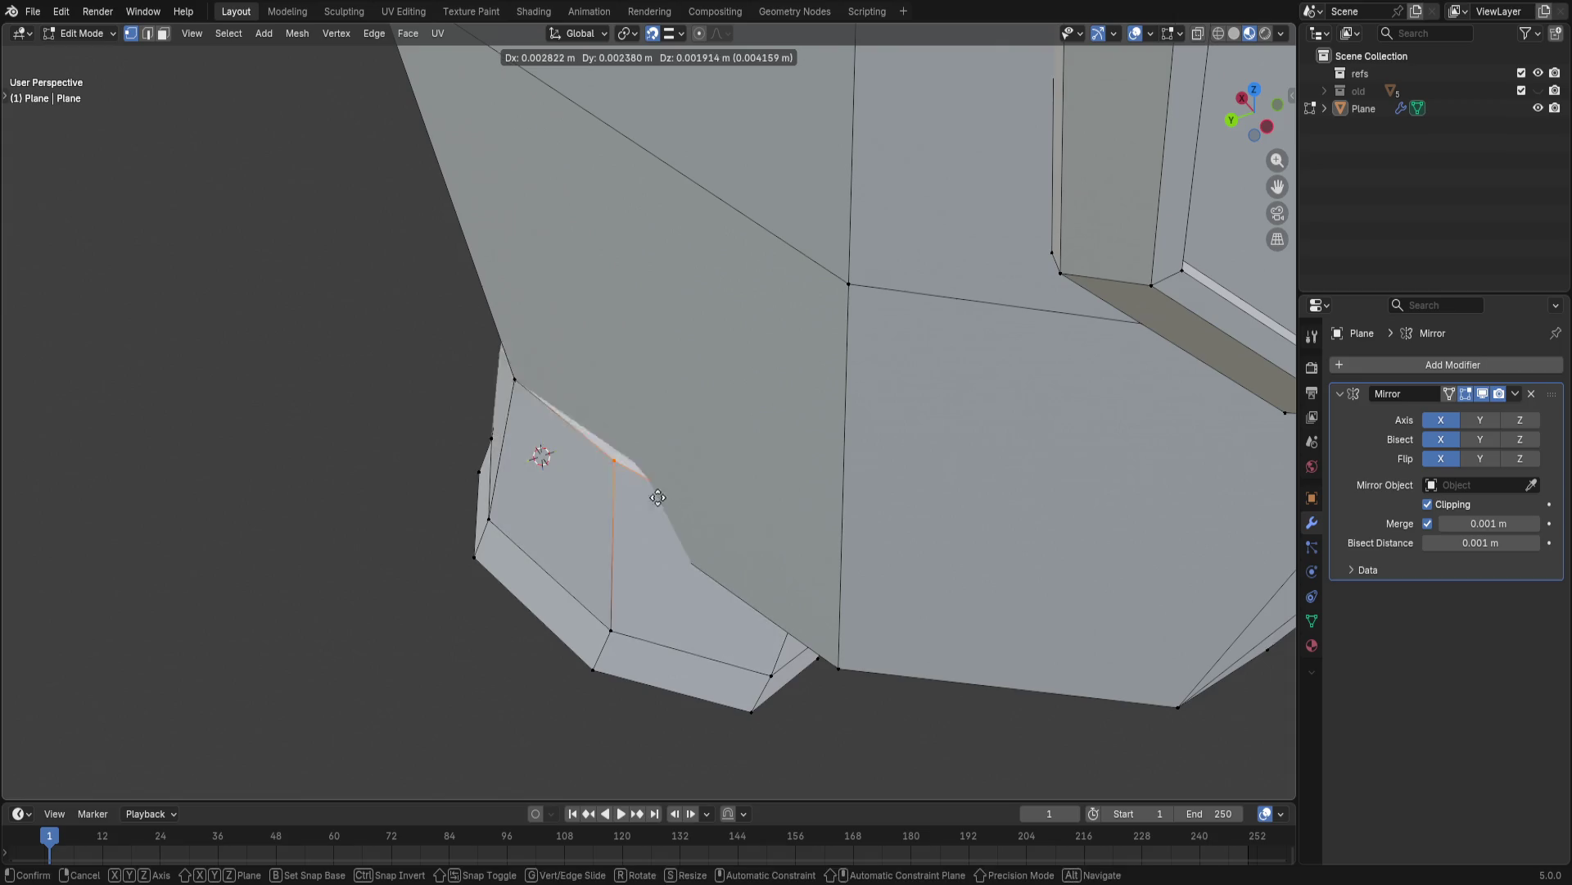
pyautogui.click(679, 539)
# - Lower the neck piece's top vertices about a centimetre and check it from below
pyautogui.moveTo(678, 540); pyautogui.dragTo(660, 316, button='middle')
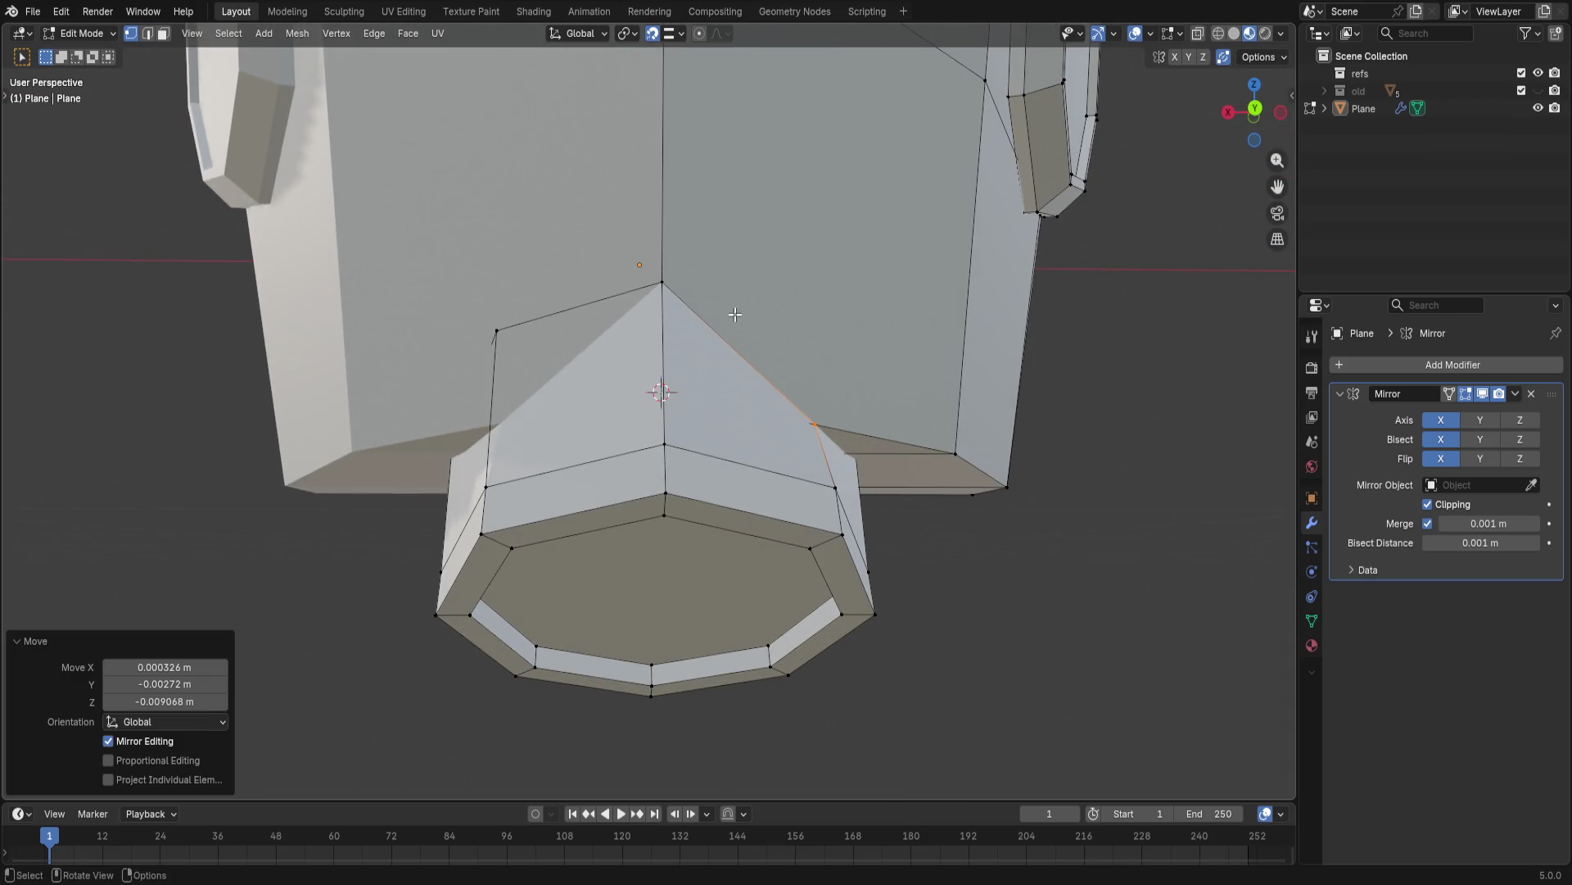
pyautogui.press('g')
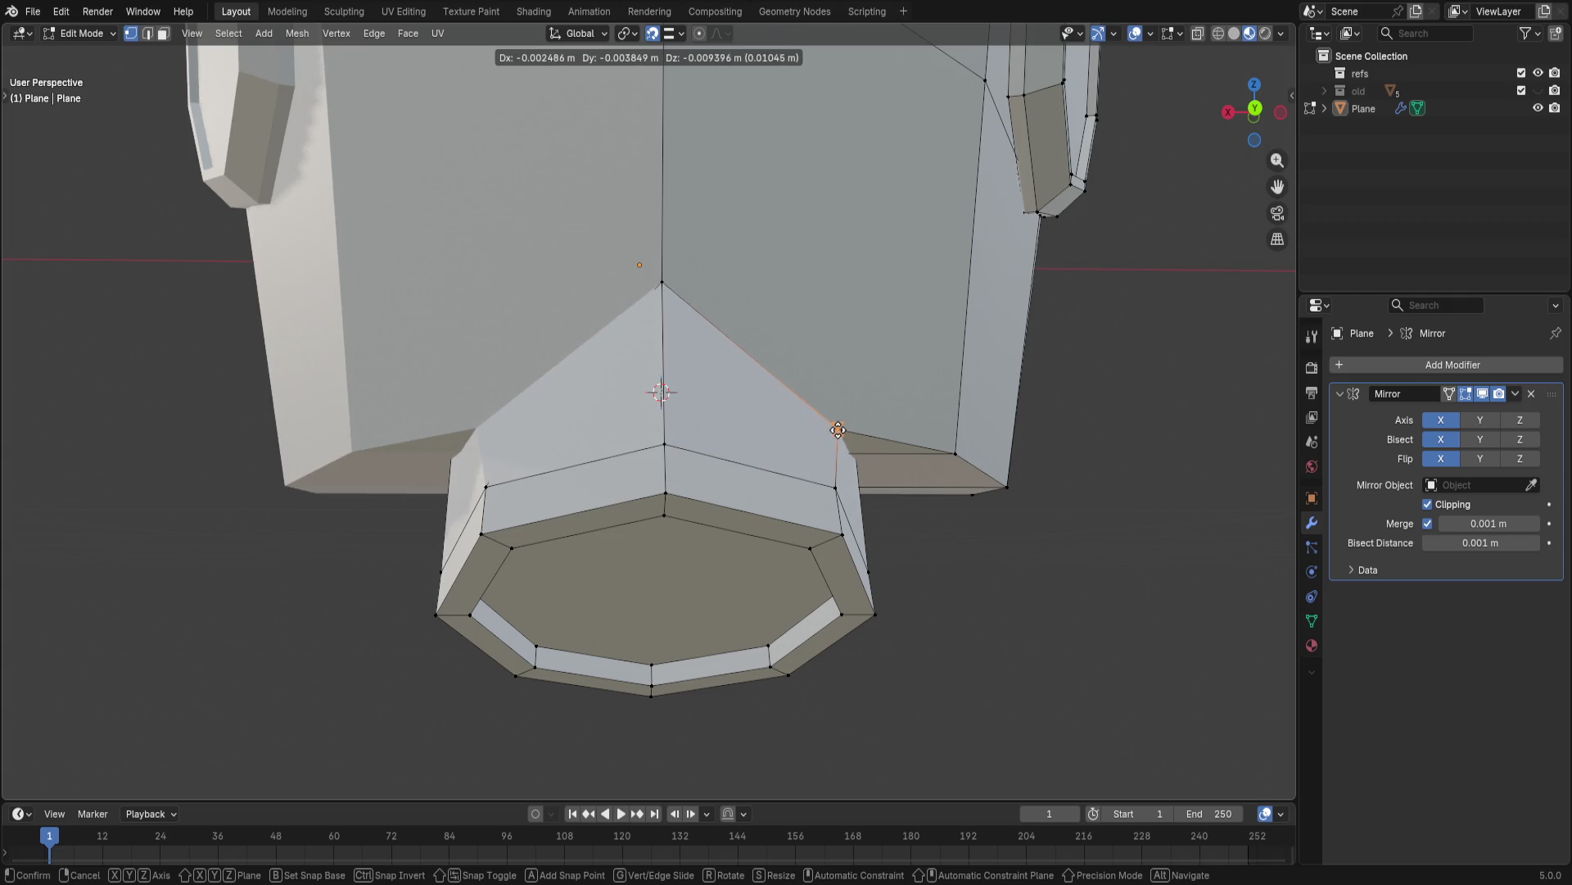
pyautogui.click(850, 433)
pyautogui.scroll(-2, 851, 432)
pyautogui.scroll(-2, 937, 524)
pyautogui.moveTo(938, 523)
pyautogui.mouseDown(button='middle')
pyautogui.moveTo(747, 413)
pyautogui.moveTo(670, 418)
pyautogui.mouseUp(button='middle')
pyautogui.scroll(3, 670, 418)
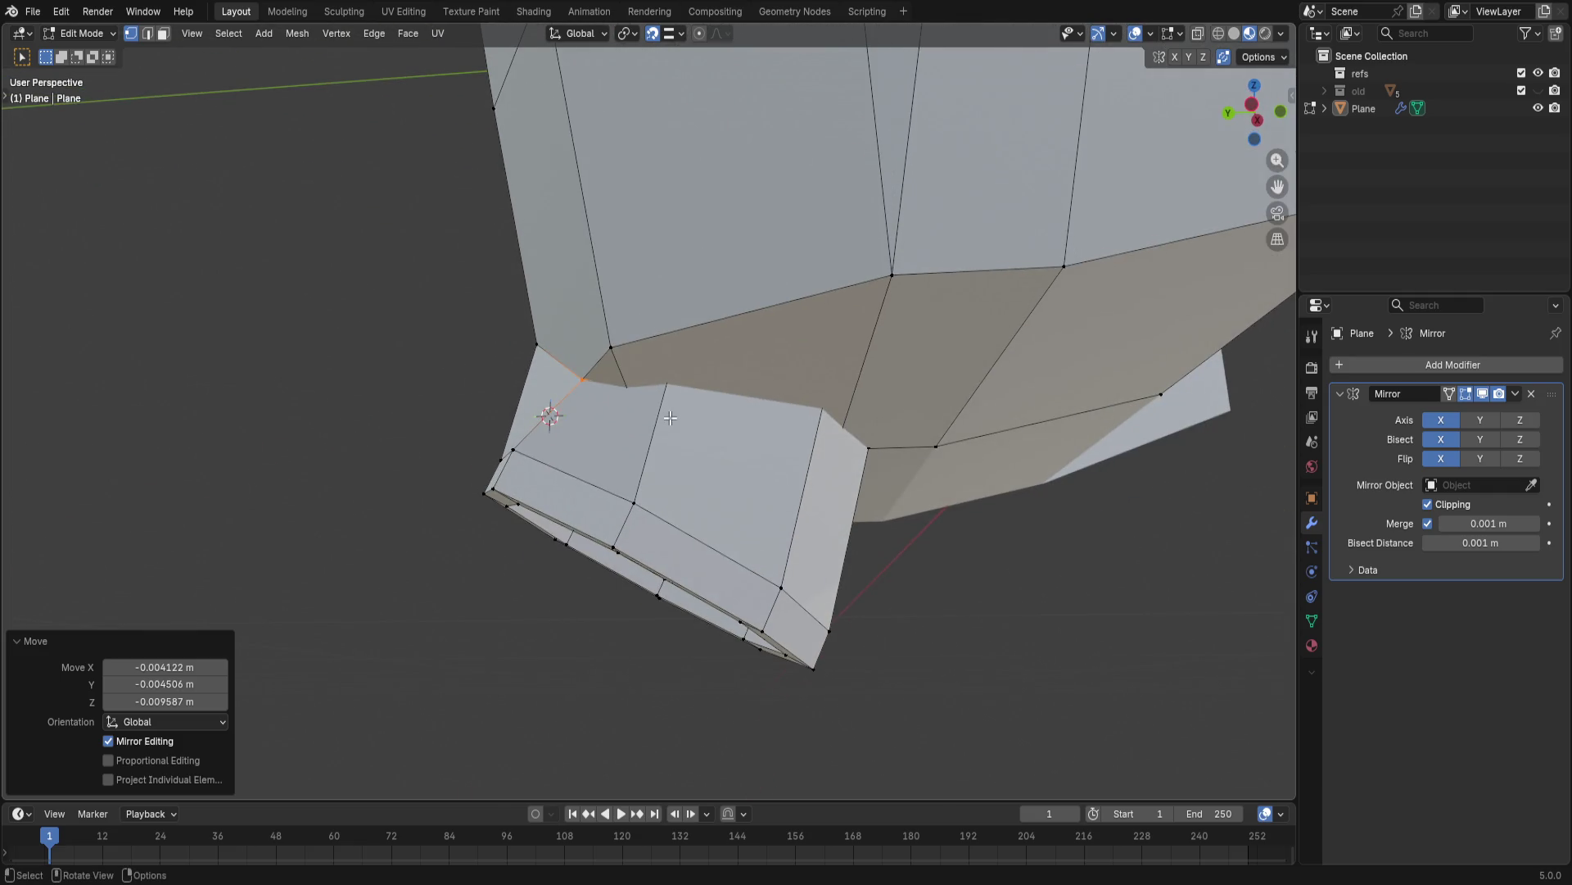
pyautogui.click(673, 33)
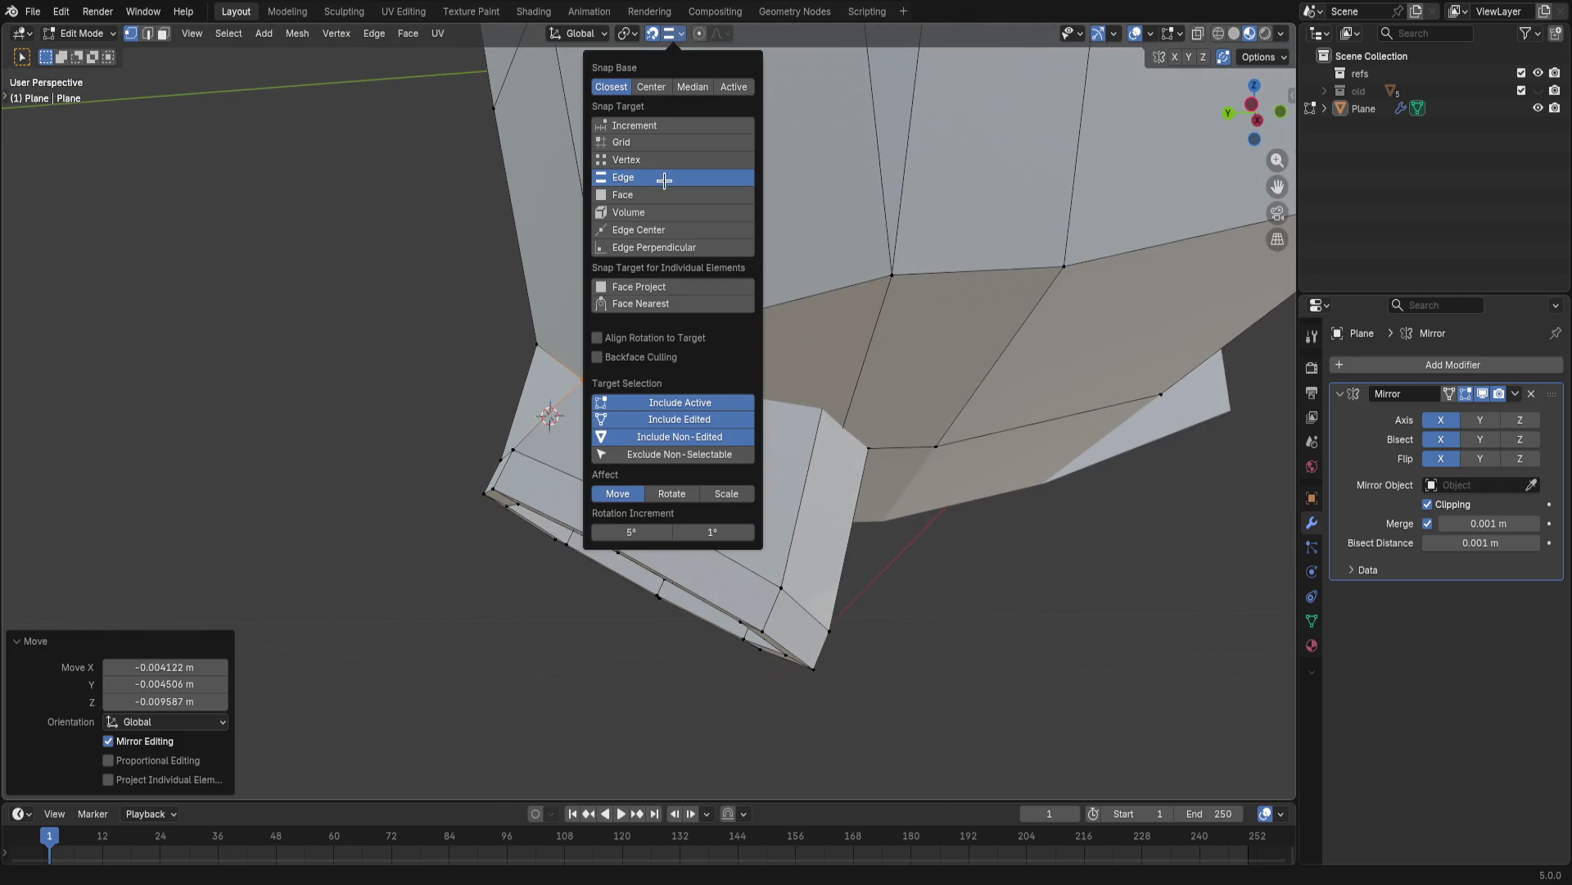
# - Set Snap Target to Face, inspect the neck piece from several angles and select its bottom edge
pyautogui.click(686, 194)
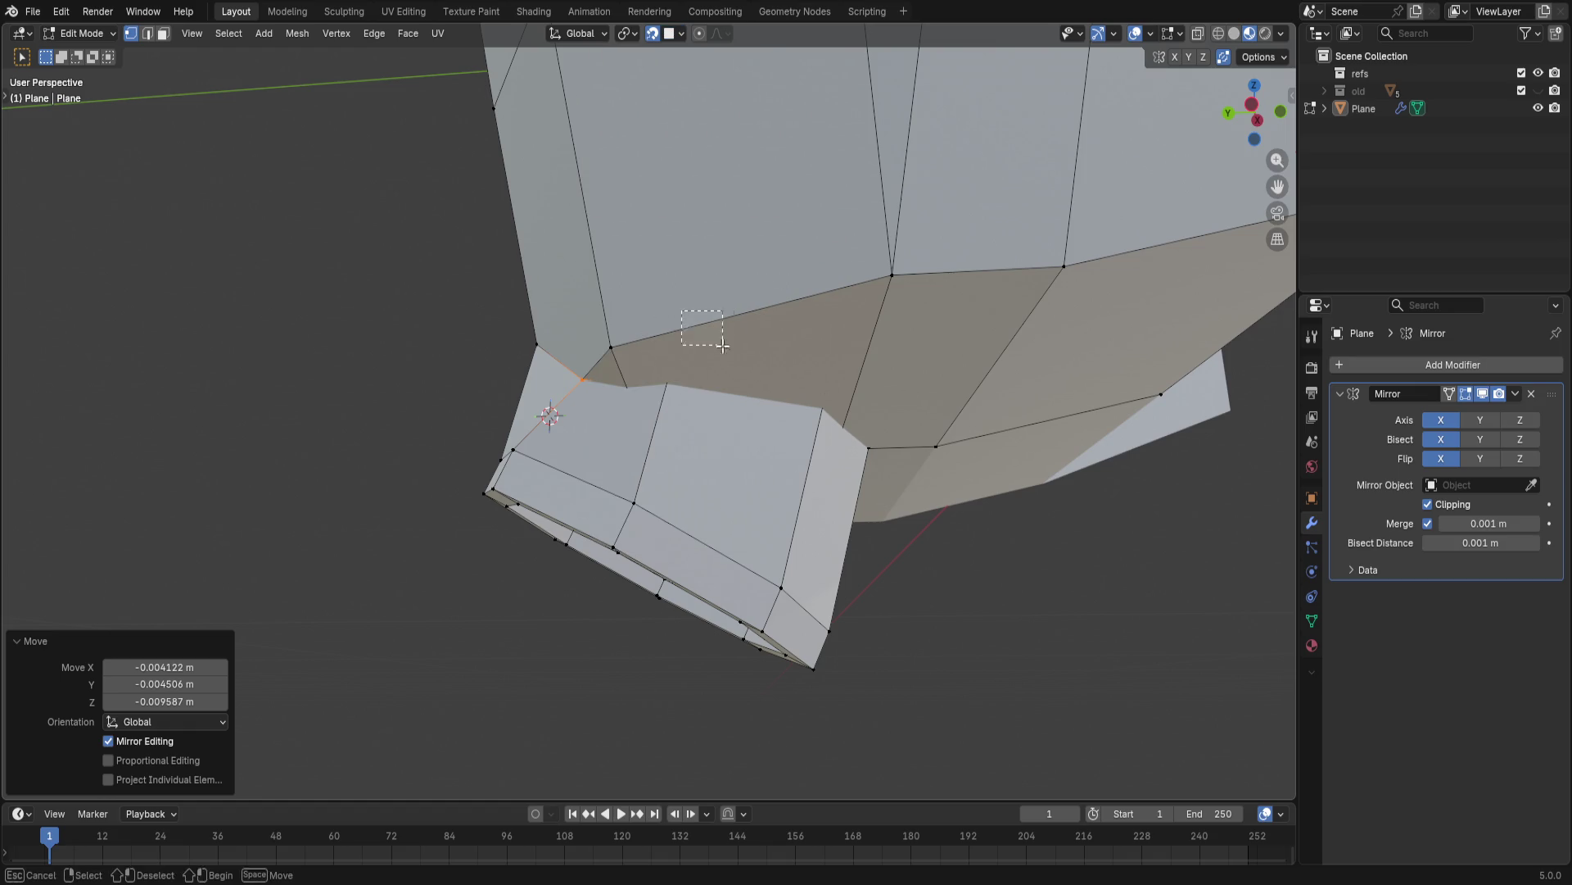
pyautogui.moveTo(730, 424)
pyautogui.mouseDown(button='middle')
pyautogui.moveTo(781, 446)
pyautogui.moveTo(859, 570)
pyautogui.mouseUp(button='middle')
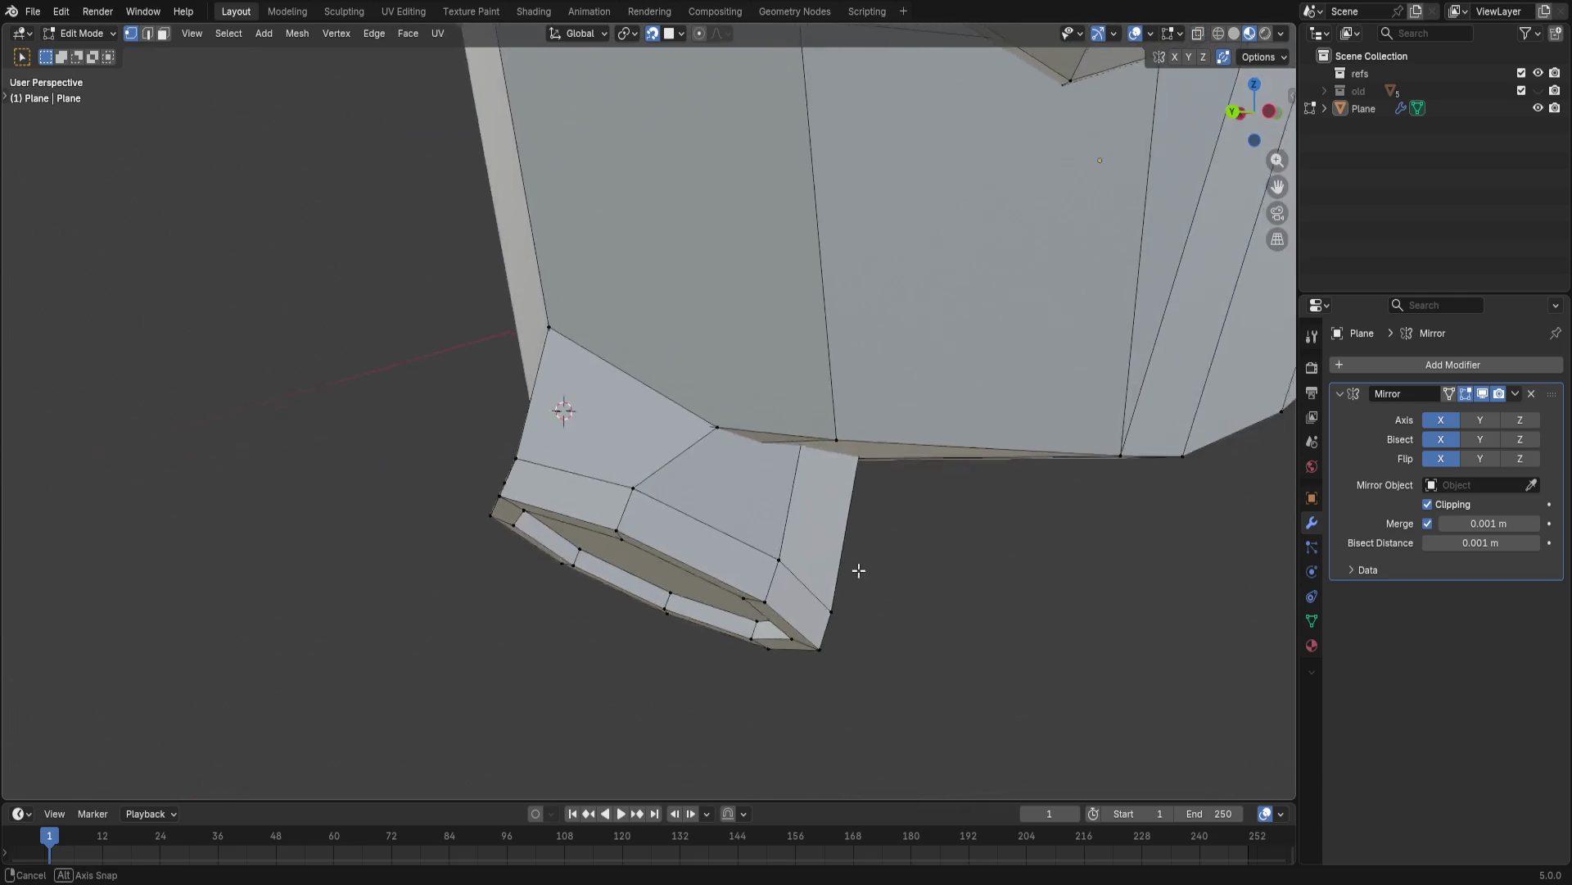
pyautogui.moveTo(859, 571); pyautogui.dragTo(947, 389, button='middle')
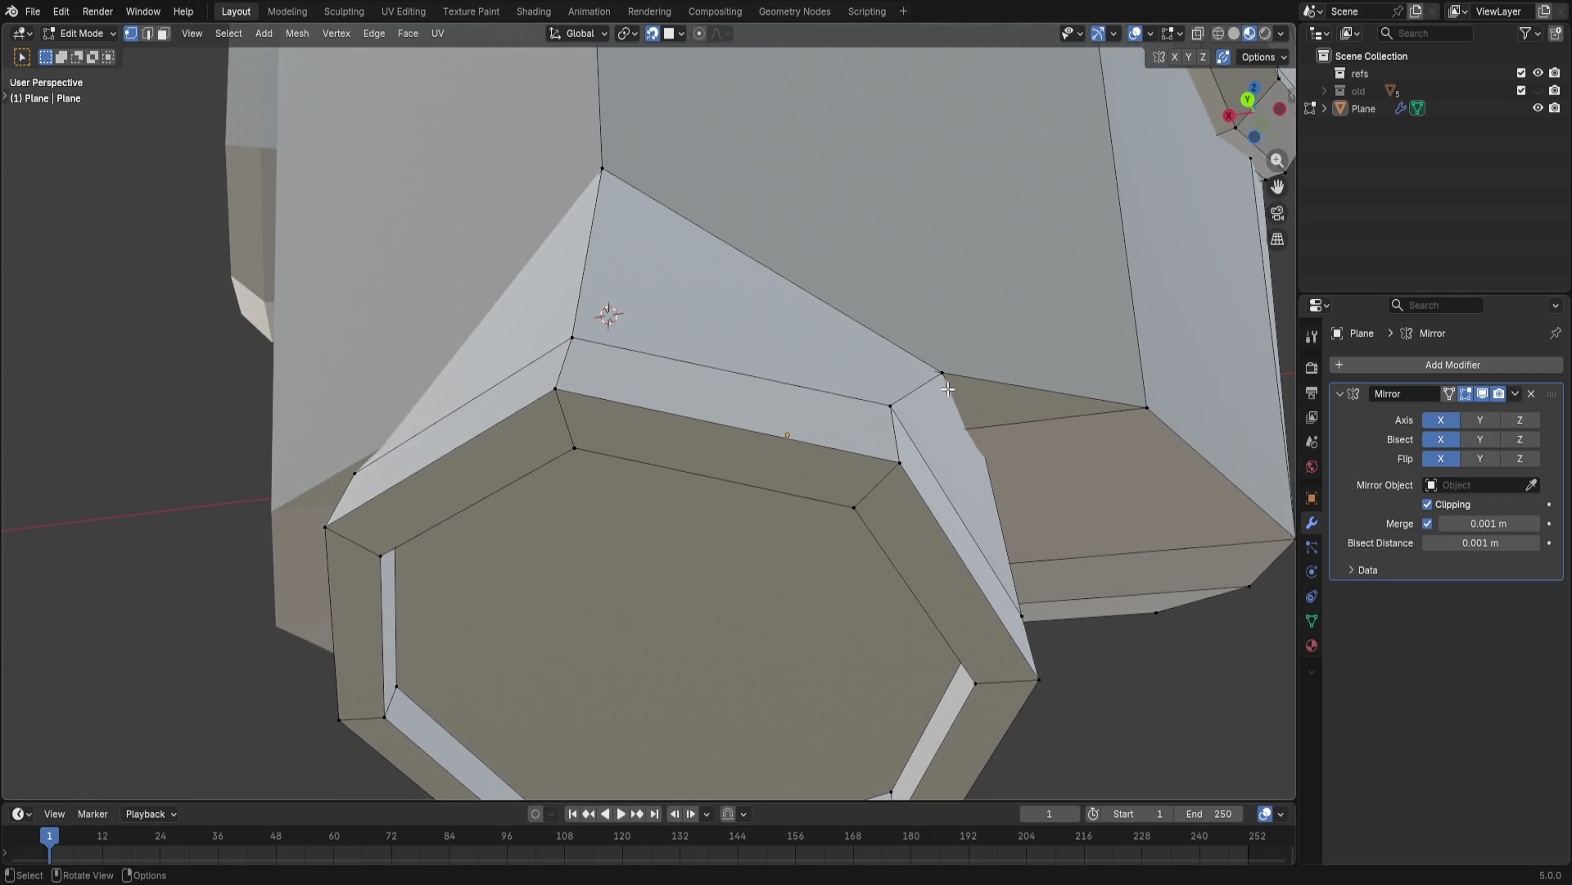
pyautogui.scroll(-5, 950, 405)
pyautogui.moveTo(870, 501)
pyautogui.mouseDown(button='middle')
pyautogui.moveTo(590, 476)
pyautogui.moveTo(686, 491)
pyautogui.mouseUp(button='middle')
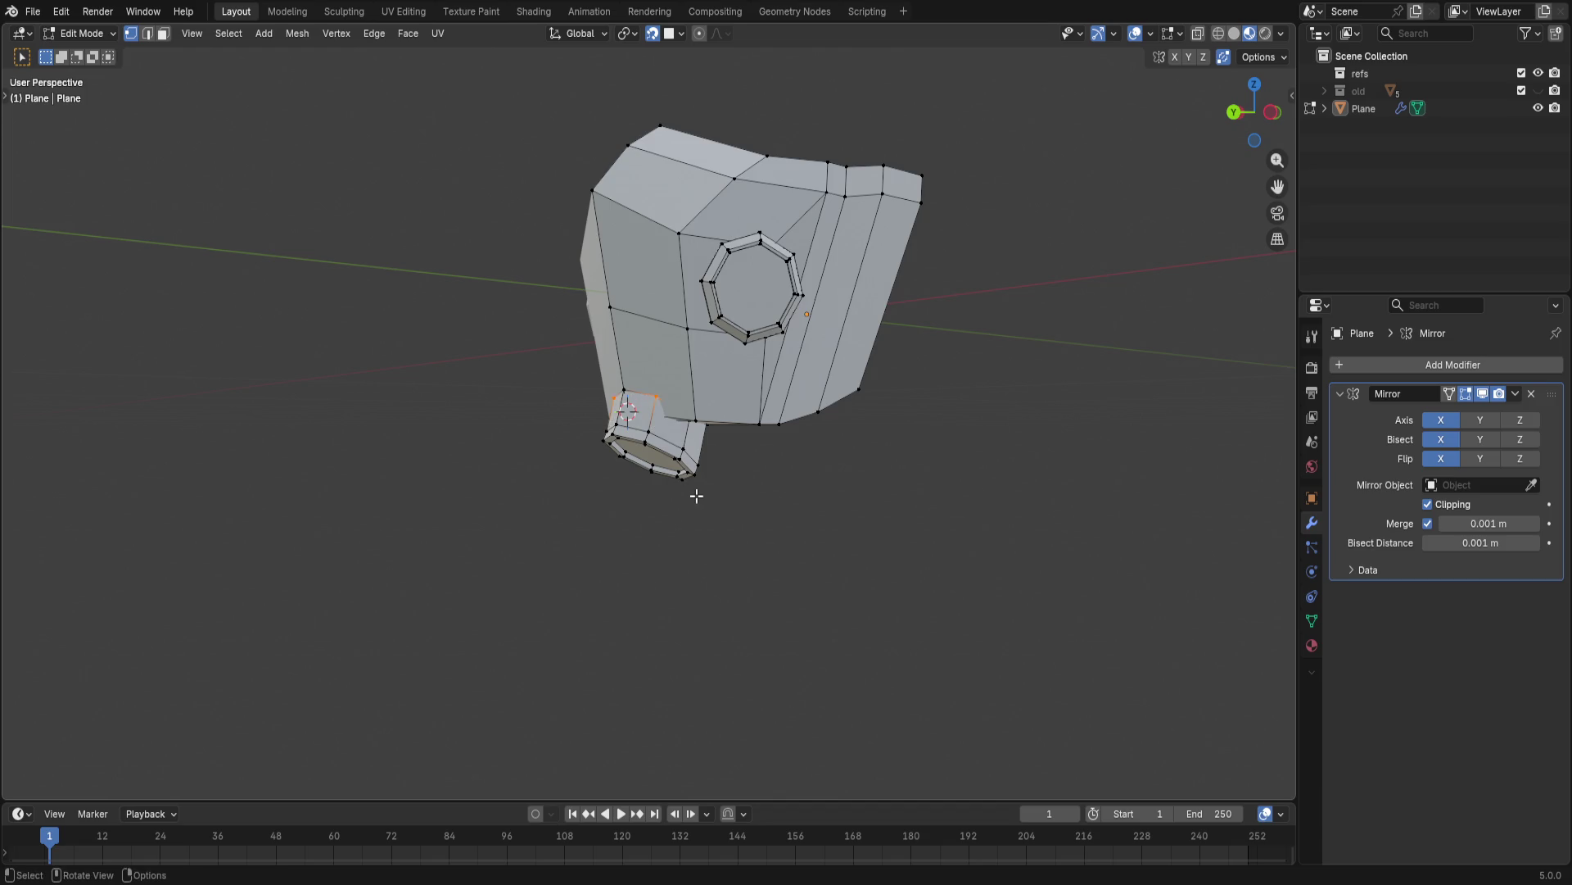
pyautogui.click(696, 494)
pyautogui.scroll(3, 696, 496)
pyautogui.scroll(2, 819, 570)
pyautogui.moveTo(674, 217)
pyautogui.mouseDown(button='middle')
pyautogui.moveTo(640, 578)
pyautogui.moveTo(676, 295)
pyautogui.mouseUp(button='middle')
pyautogui.click(681, 34)
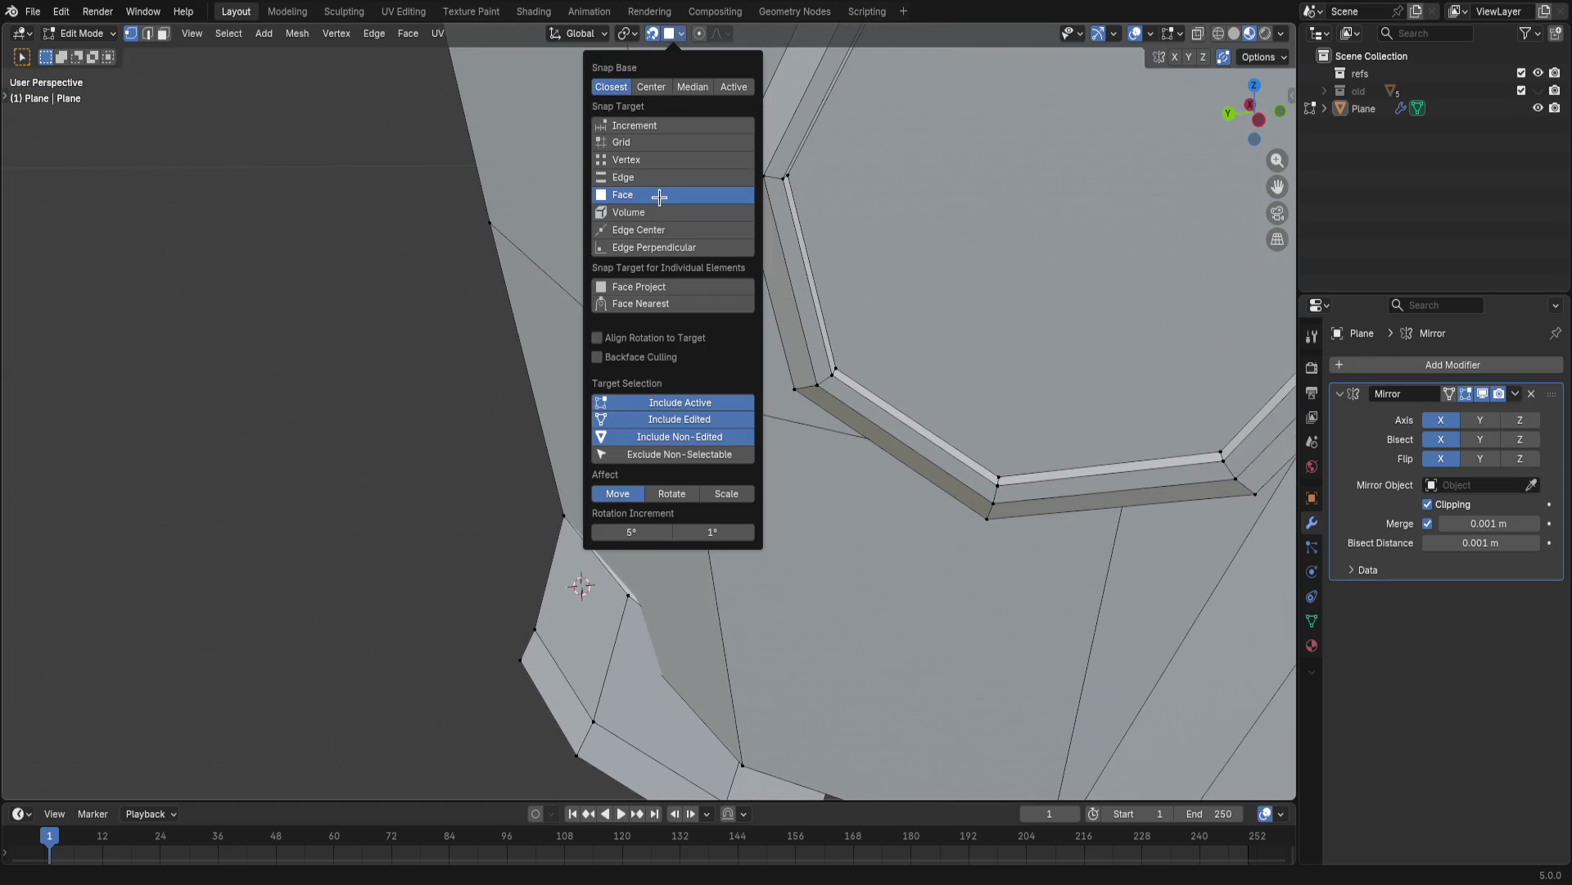
# - Move the edge above the ear piece onto the helmet's side surface, then return to Object Mode
pyautogui.moveTo(348, 480); pyautogui.dragTo(740, 491, button='middle')
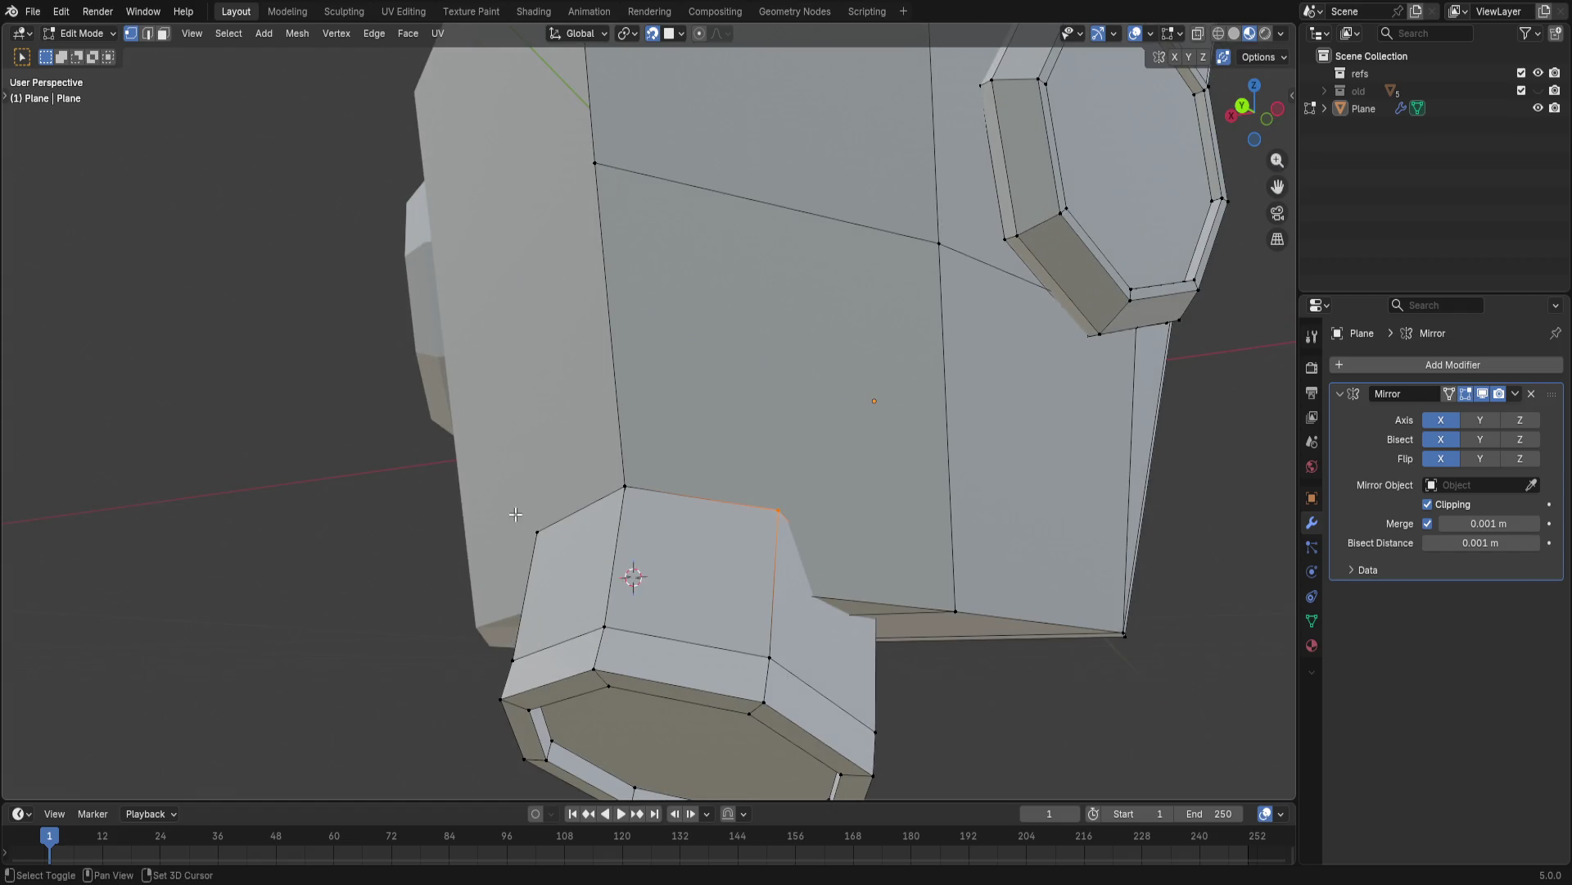
pyautogui.press('g')
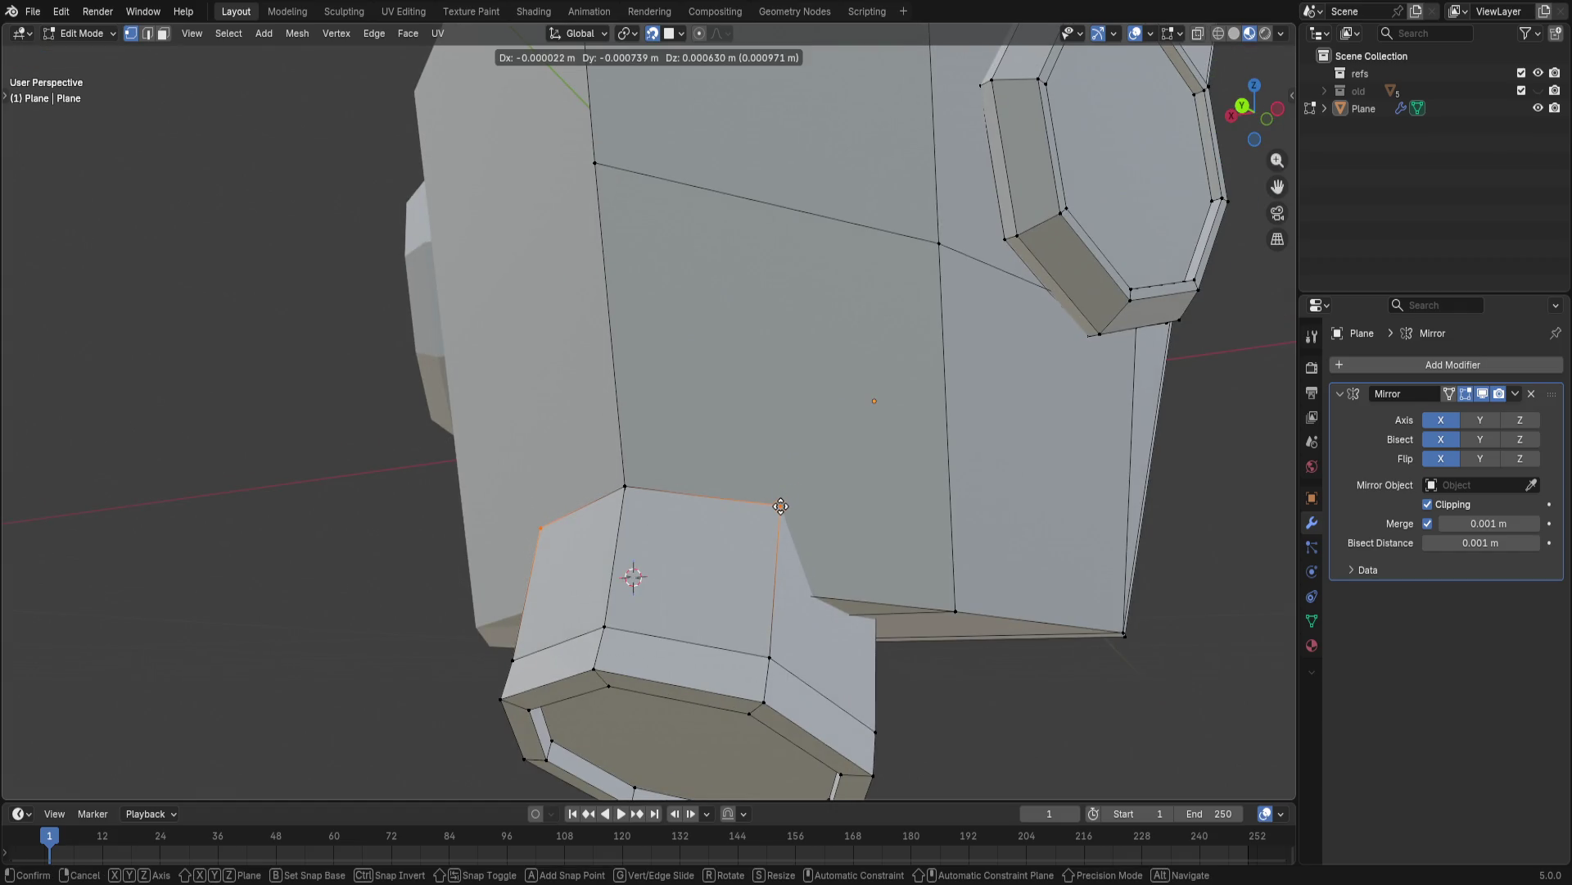
pyautogui.click(780, 505)
pyautogui.hotkey('ctrl', 'z')
pyautogui.press('g')
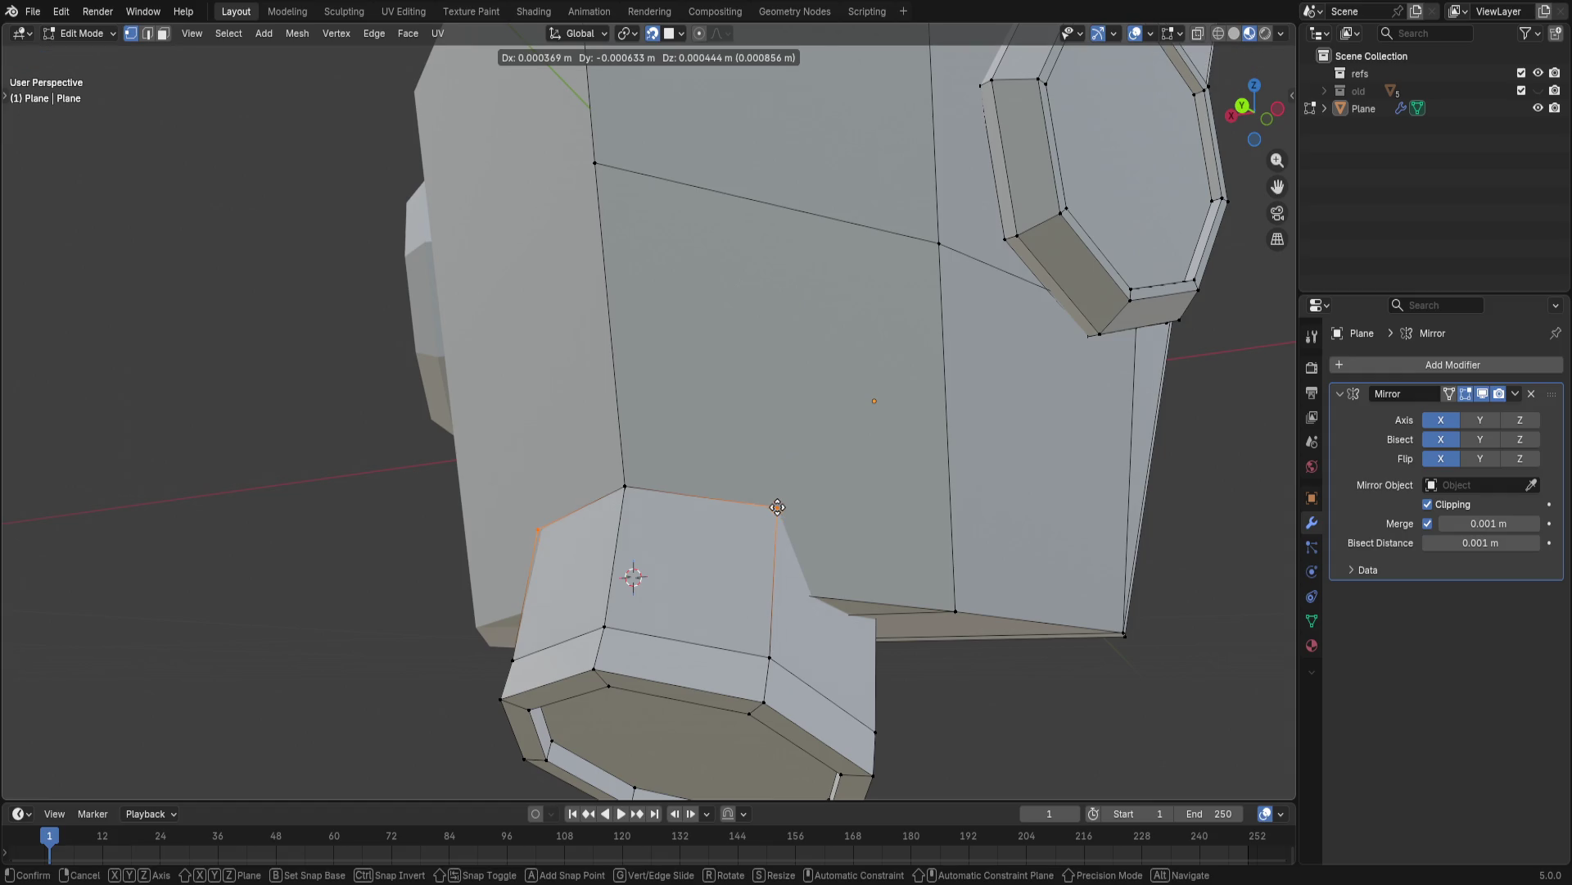
pyautogui.click(777, 509)
pyautogui.moveTo(778, 509)
pyautogui.mouseDown(button='middle')
pyautogui.moveTo(835, 632)
pyautogui.moveTo(860, 649)
pyautogui.moveTo(1096, 558)
pyautogui.moveTo(923, 562)
pyautogui.moveTo(708, 618)
pyautogui.mouseUp(button='middle')
pyautogui.scroll(-5, 834, 631)
pyautogui.scroll(4, 860, 650)
pyautogui.scroll(-3, 923, 562)
pyautogui.moveTo(735, 488)
pyautogui.mouseDown(button='middle')
pyautogui.moveTo(588, 468)
pyautogui.moveTo(534, 573)
pyautogui.moveTo(600, 422)
pyautogui.moveTo(812, 479)
pyautogui.moveTo(602, 372)
pyautogui.mouseUp(button='middle')
pyautogui.press('Tab')
pyautogui.scroll(3, 534, 574)
pyautogui.press('Tab')
pyautogui.press('3')
pyautogui.click(602, 373)
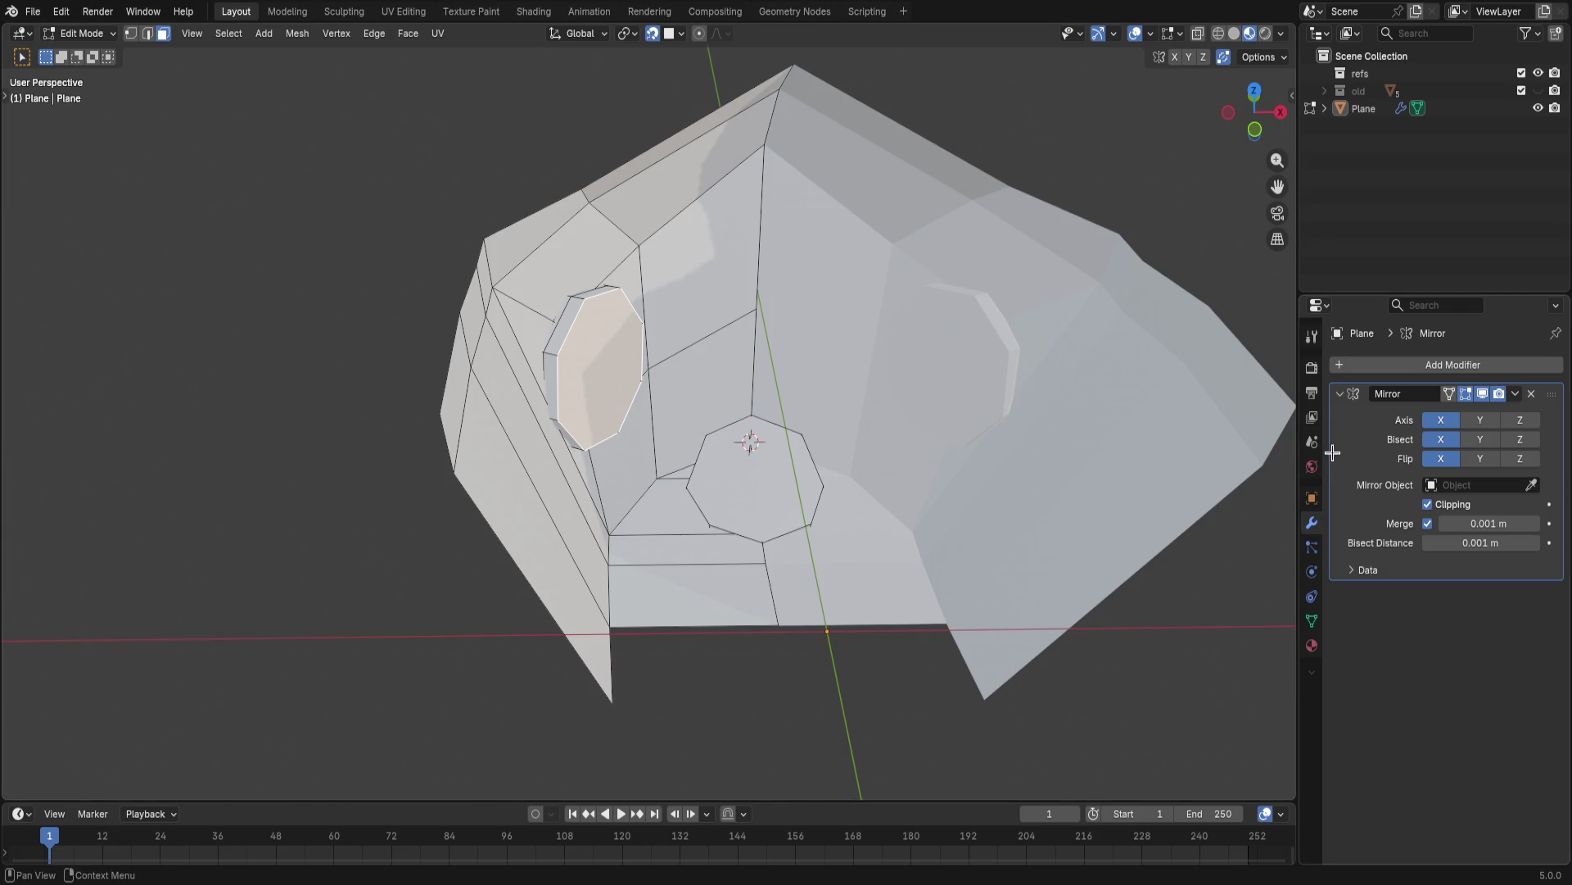
pyautogui.moveTo(616, 360)
pyautogui.mouseDown(button='middle')
pyautogui.moveTo(682, 350)
pyautogui.moveTo(653, 325)
pyautogui.moveTo(760, 388)
pyautogui.mouseUp(button='middle')
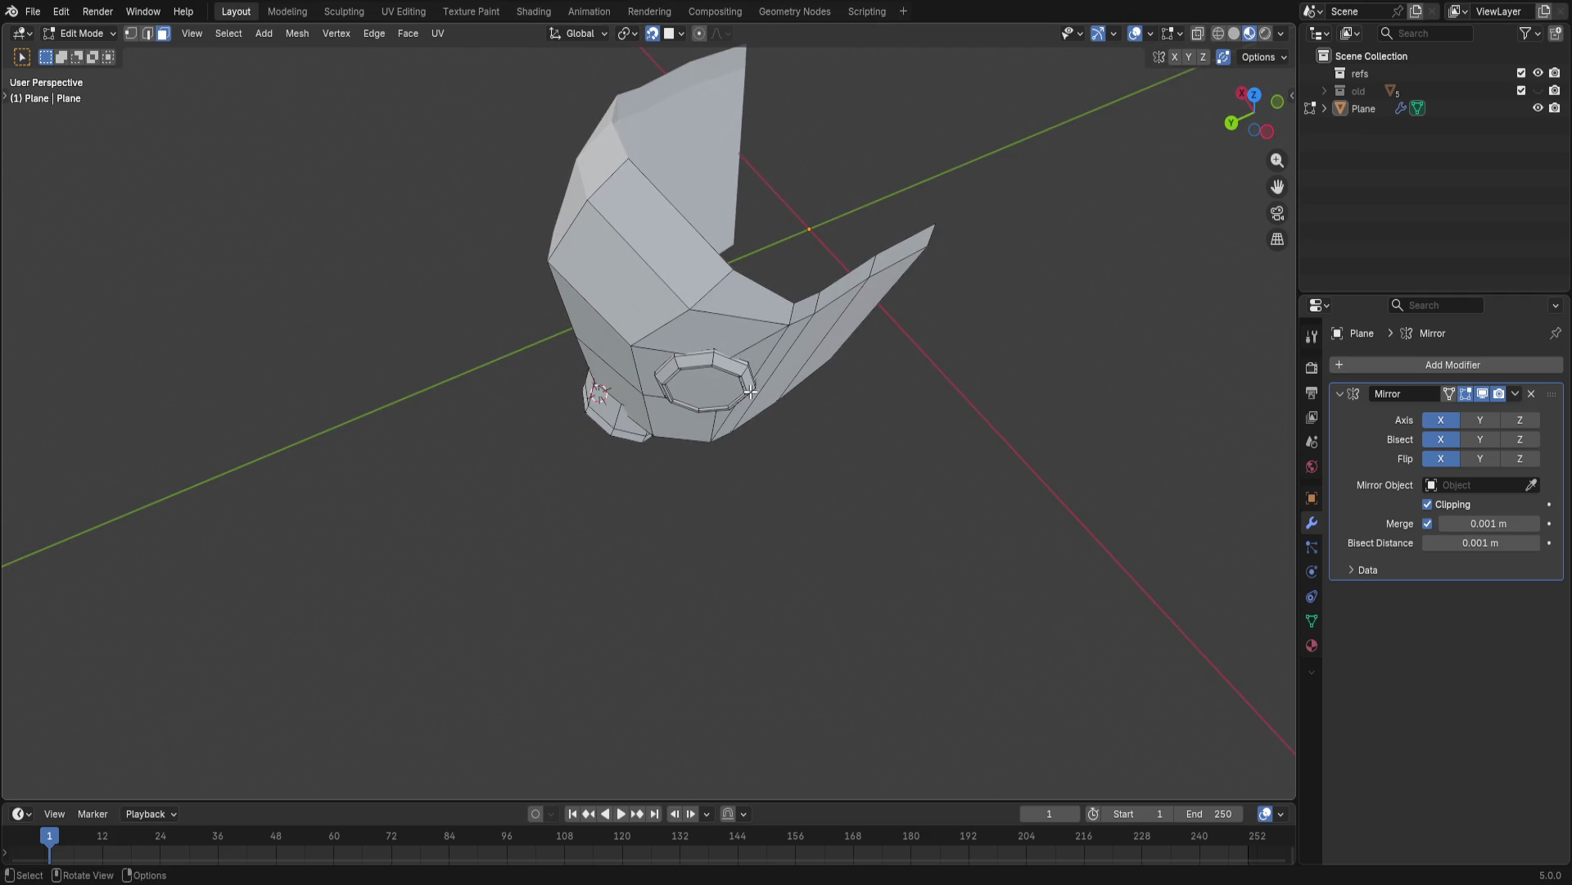
pyautogui.moveTo(750, 391)
pyautogui.mouseDown(button='middle')
pyautogui.moveTo(723, 541)
pyautogui.moveTo(796, 516)
pyautogui.mouseUp(button='middle')
pyautogui.press('1')
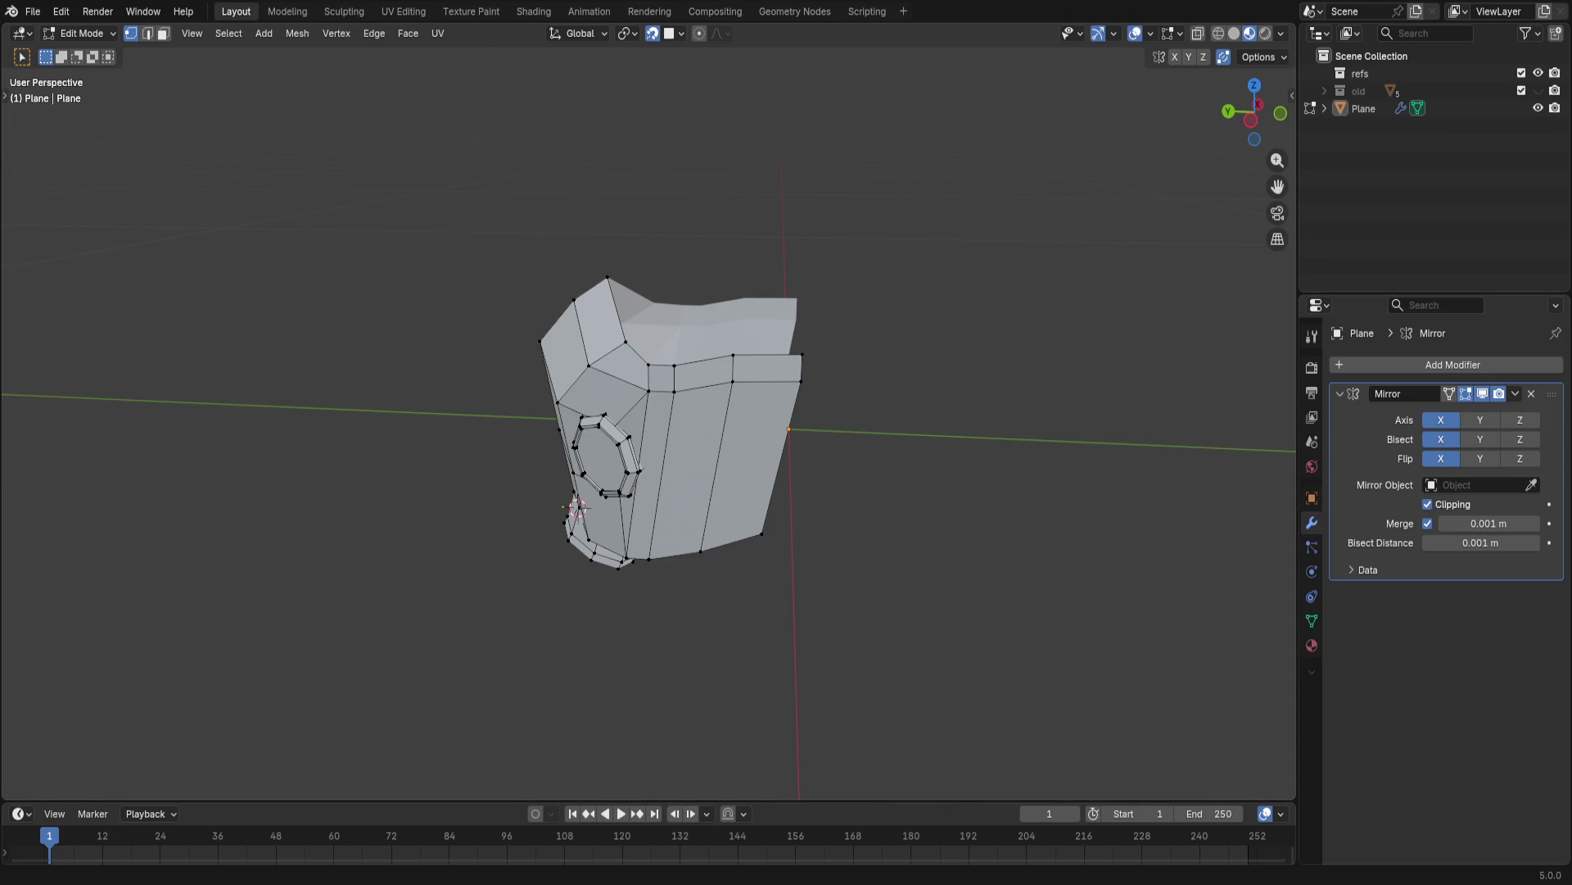
pyautogui.moveTo(1163, 318); pyautogui.dragTo(1032, 456, button='middle')
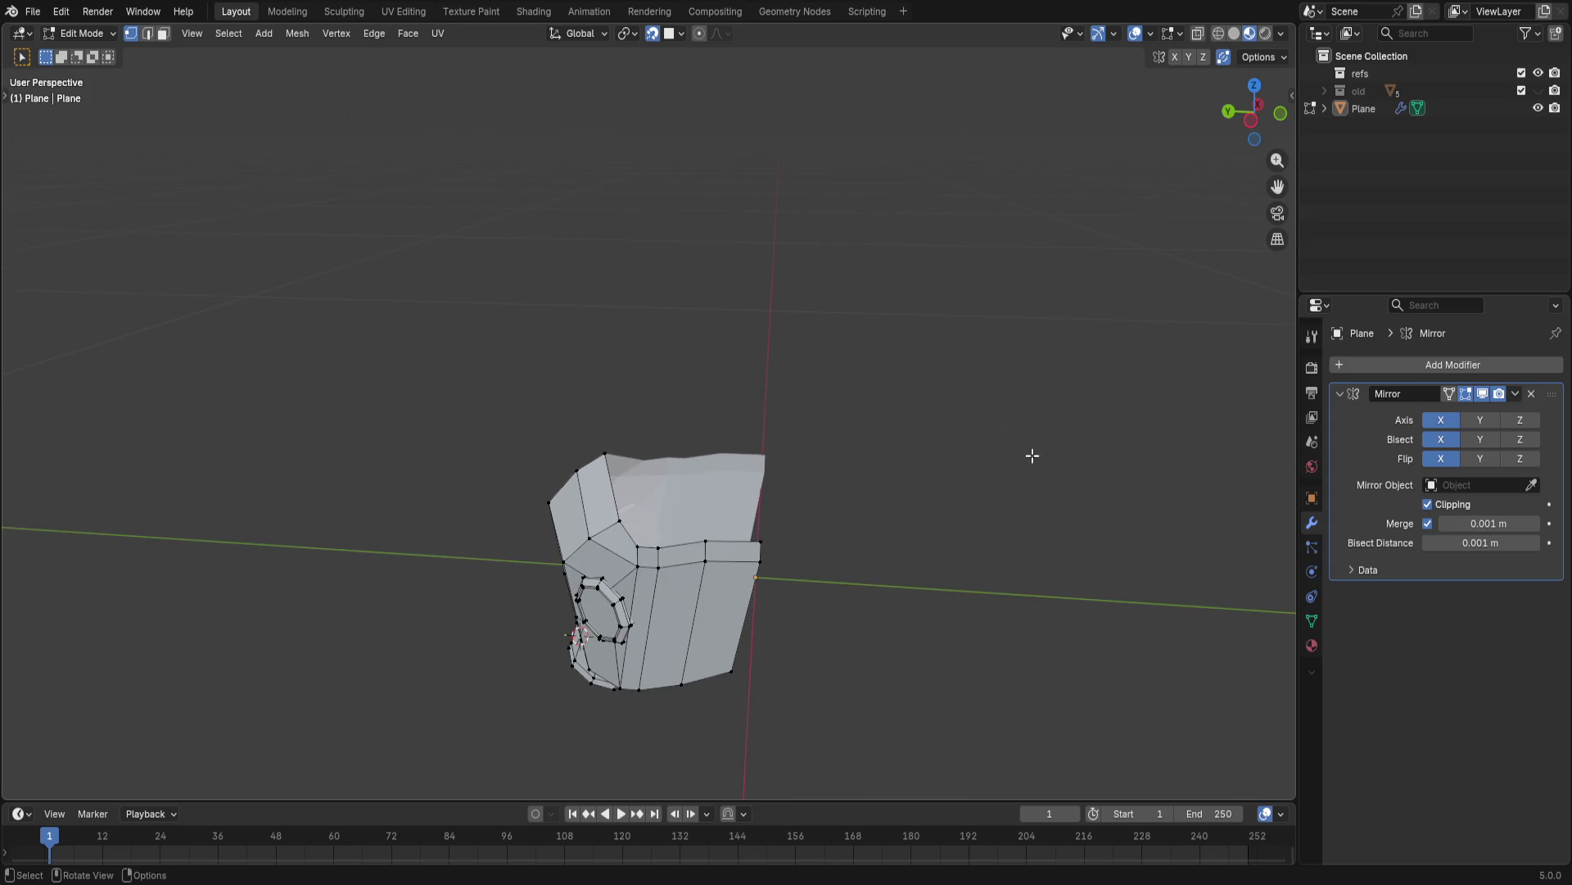
pyautogui.moveTo(1032, 456)
pyautogui.mouseDown(button='middle')
pyautogui.moveTo(1129, 468)
pyautogui.moveTo(1093, 488)
pyautogui.mouseUp(button='middle')
pyautogui.scroll(-3, 1093, 487)
pyautogui.scroll(2, 1053, 454)
pyautogui.moveTo(584, 327); pyautogui.dragTo(988, 479)
# - Select the upper front rim's top edges and resize them
pyautogui.moveTo(589, 333); pyautogui.dragTo(928, 456)
pyautogui.press('s')
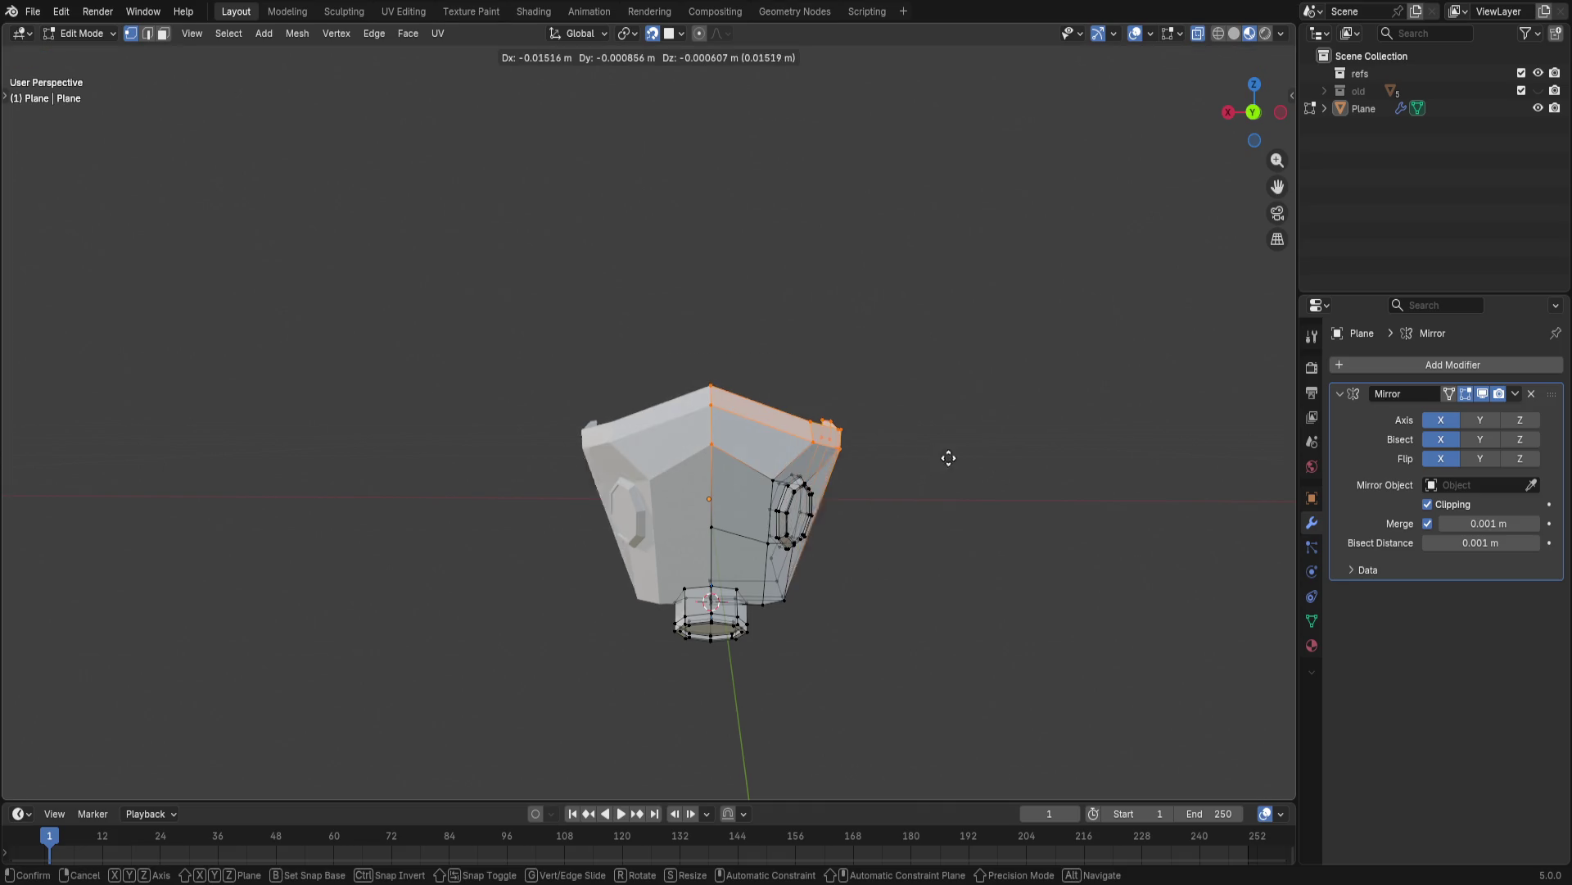
pyautogui.press('Escape')
pyautogui.moveTo(653, 360)
pyautogui.mouseDown()
pyautogui.moveTo(912, 482)
pyautogui.moveTo(912, 463)
pyautogui.mouseUp()
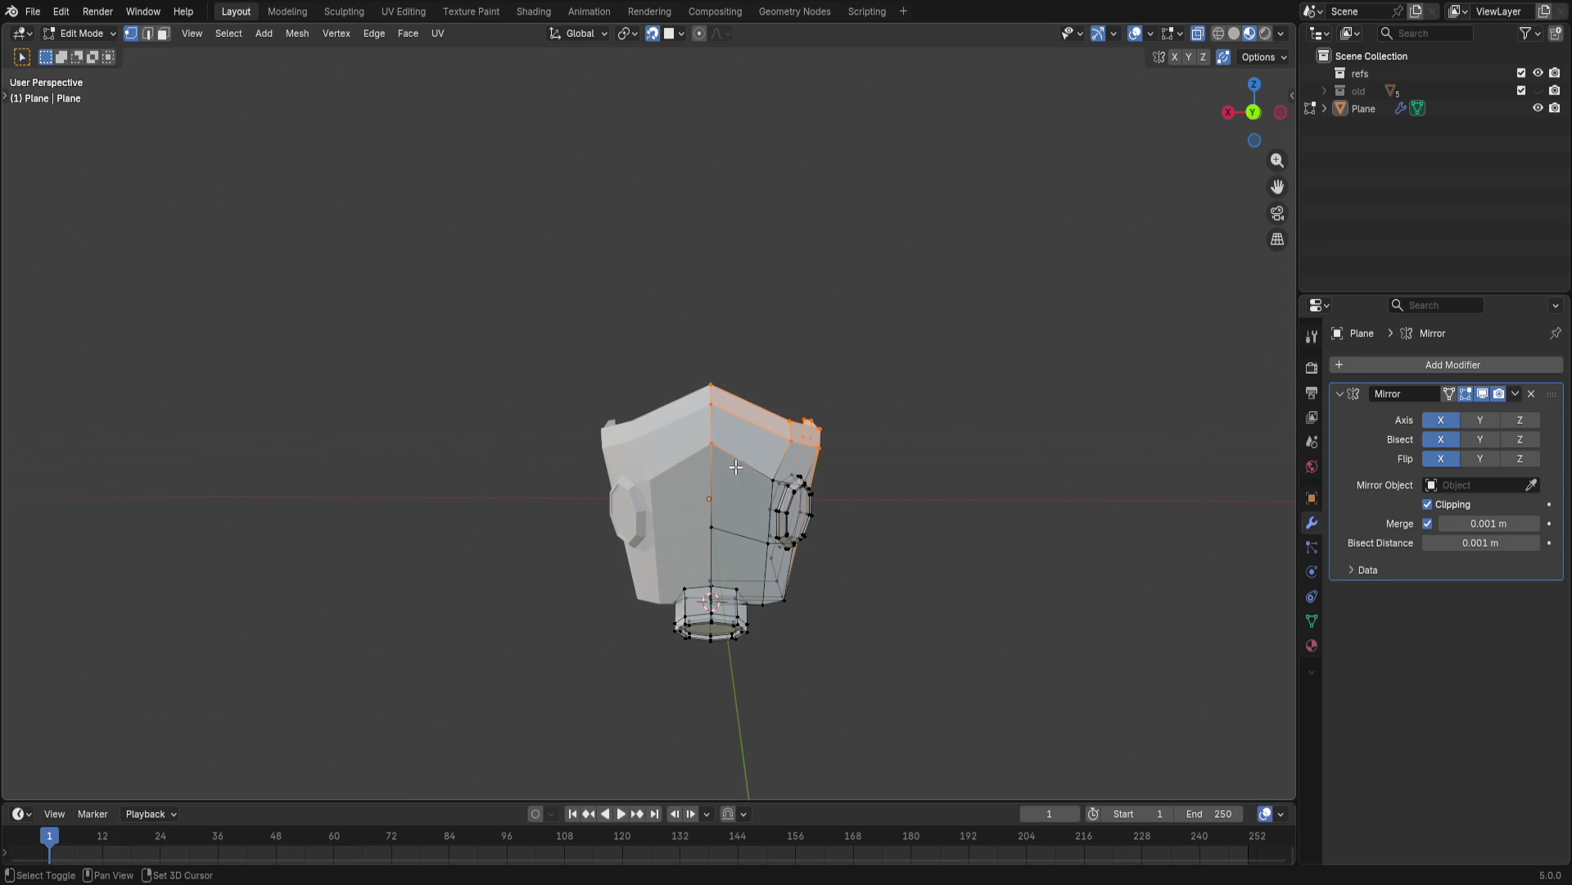
pyautogui.press('g')
pyautogui.press('s')
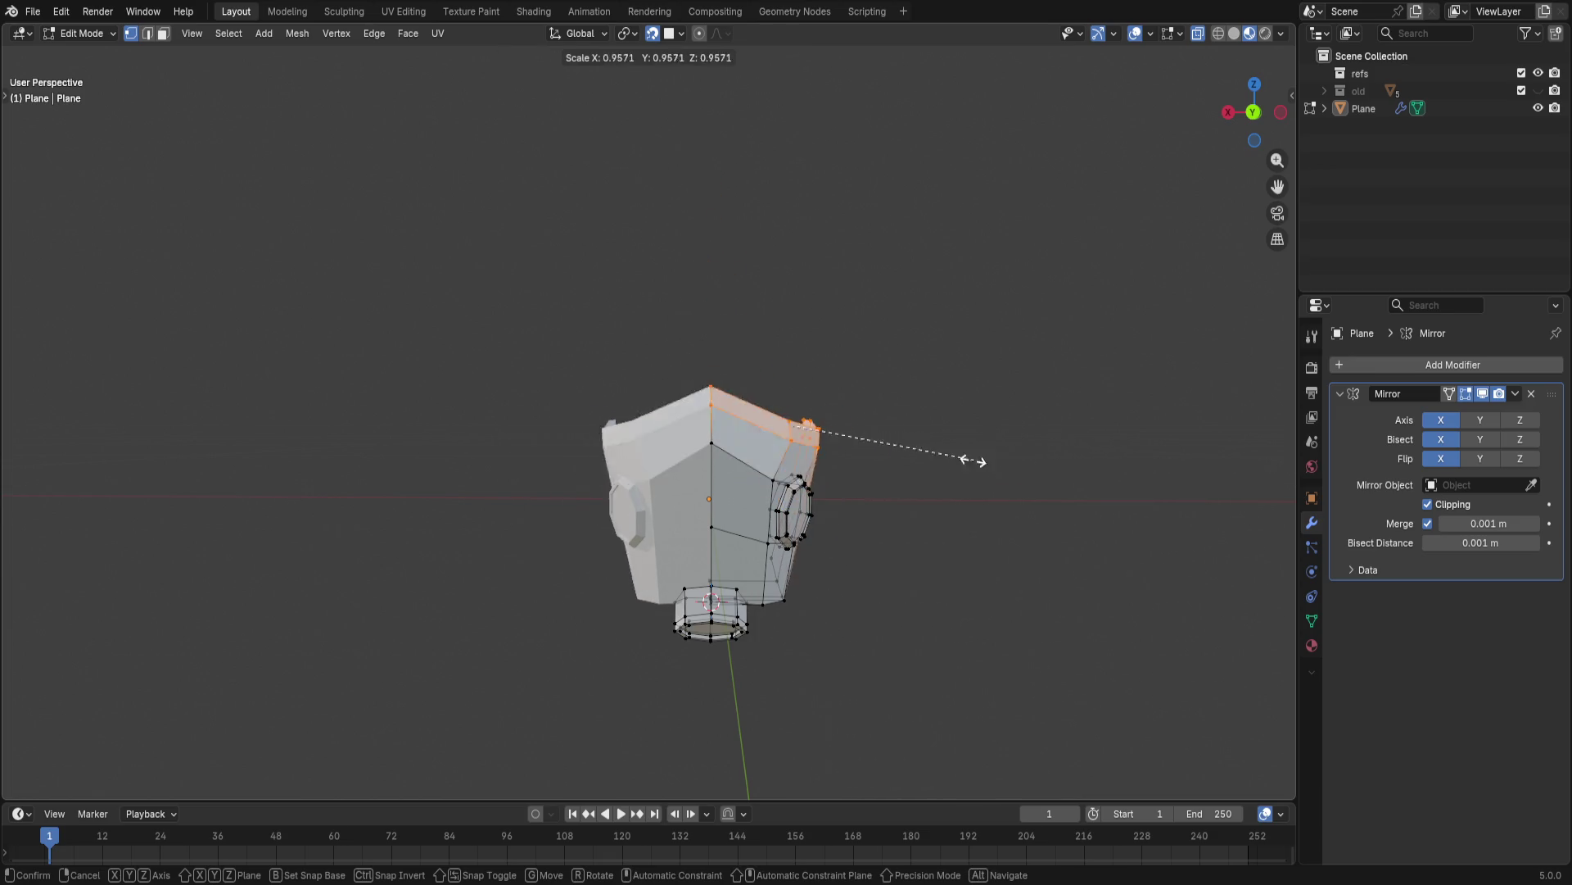
pyautogui.click(833, 455)
# - Shift and rescale the top edges, then show the 'old' collection for comparison
pyautogui.press('g')
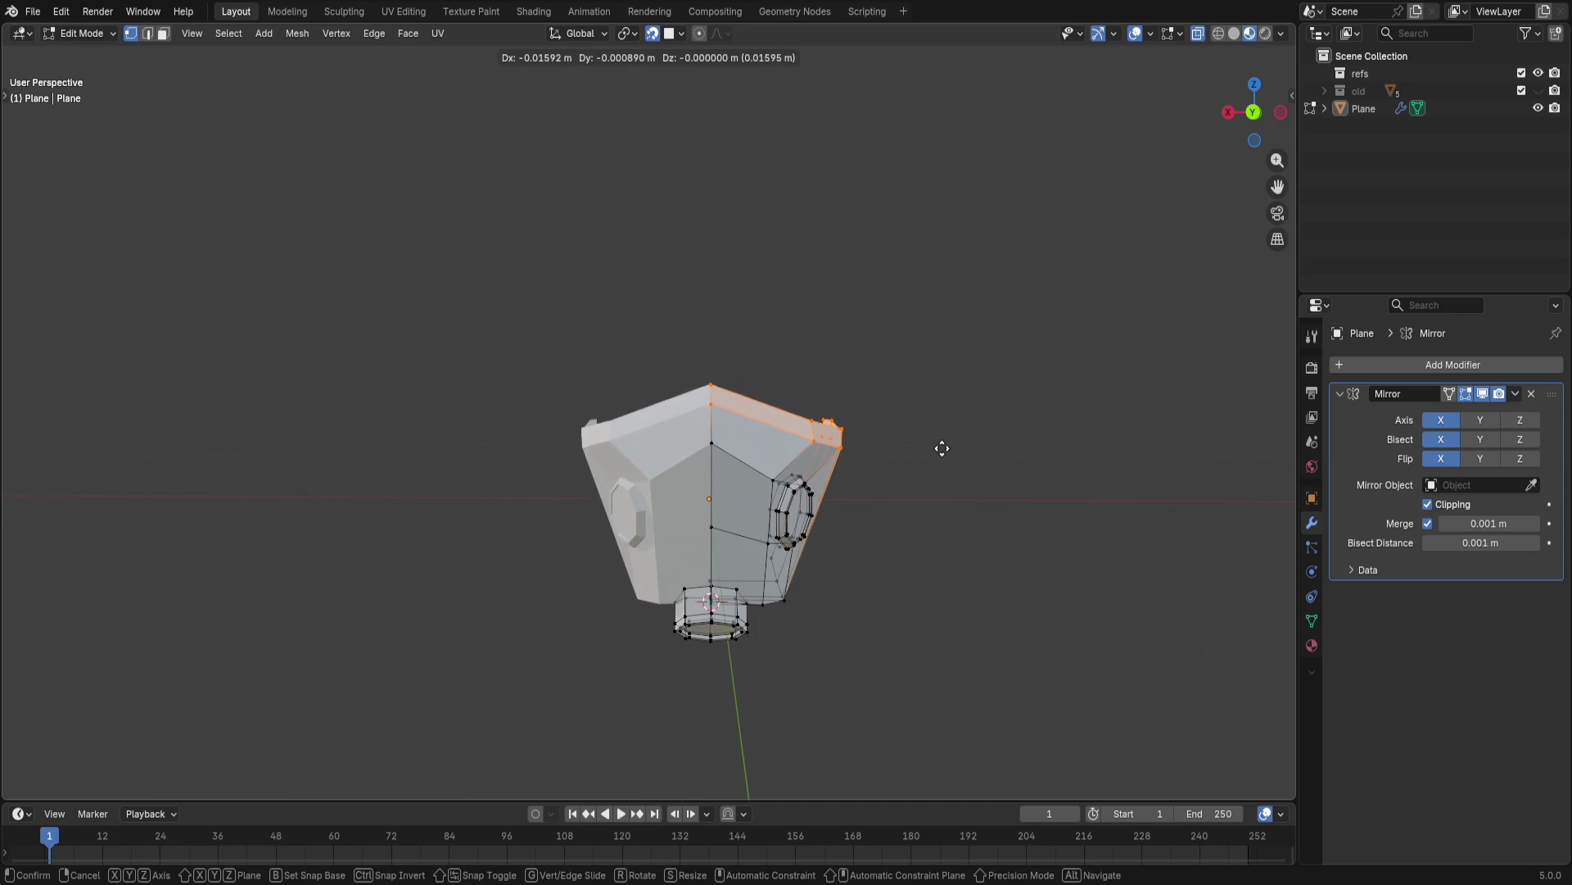
pyautogui.click(945, 474)
pyautogui.moveTo(946, 474)
pyautogui.mouseDown(button='middle')
pyautogui.moveTo(794, 456)
pyautogui.moveTo(976, 439)
pyautogui.moveTo(987, 486)
pyautogui.moveTo(975, 463)
pyautogui.moveTo(950, 480)
pyautogui.mouseUp(button='middle')
pyautogui.press('s')
pyautogui.click(1002, 458)
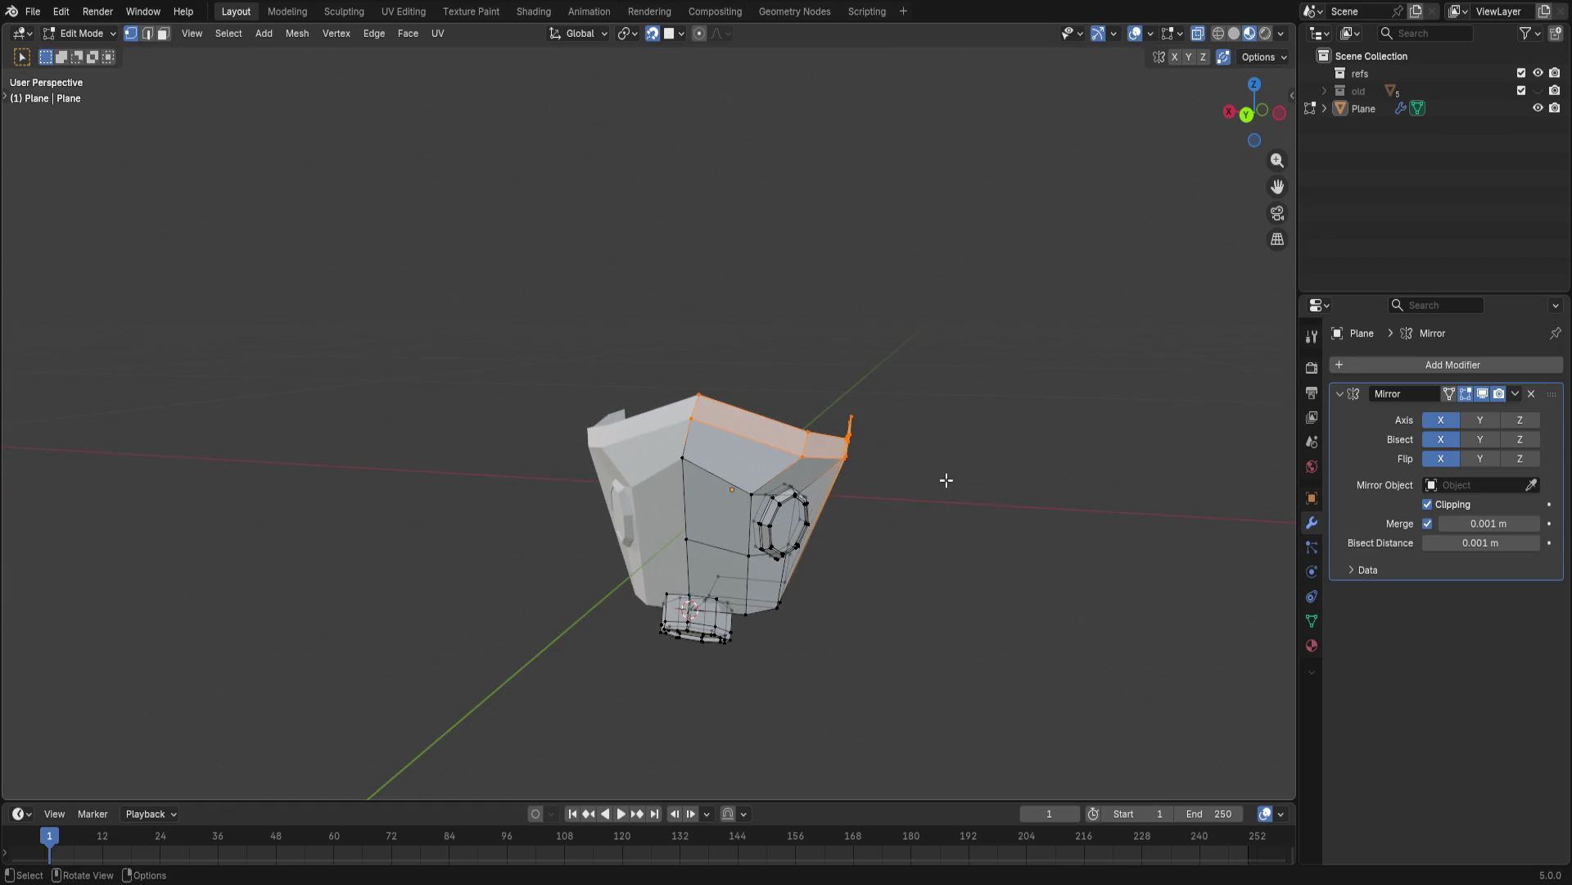
pyautogui.click(1538, 89)
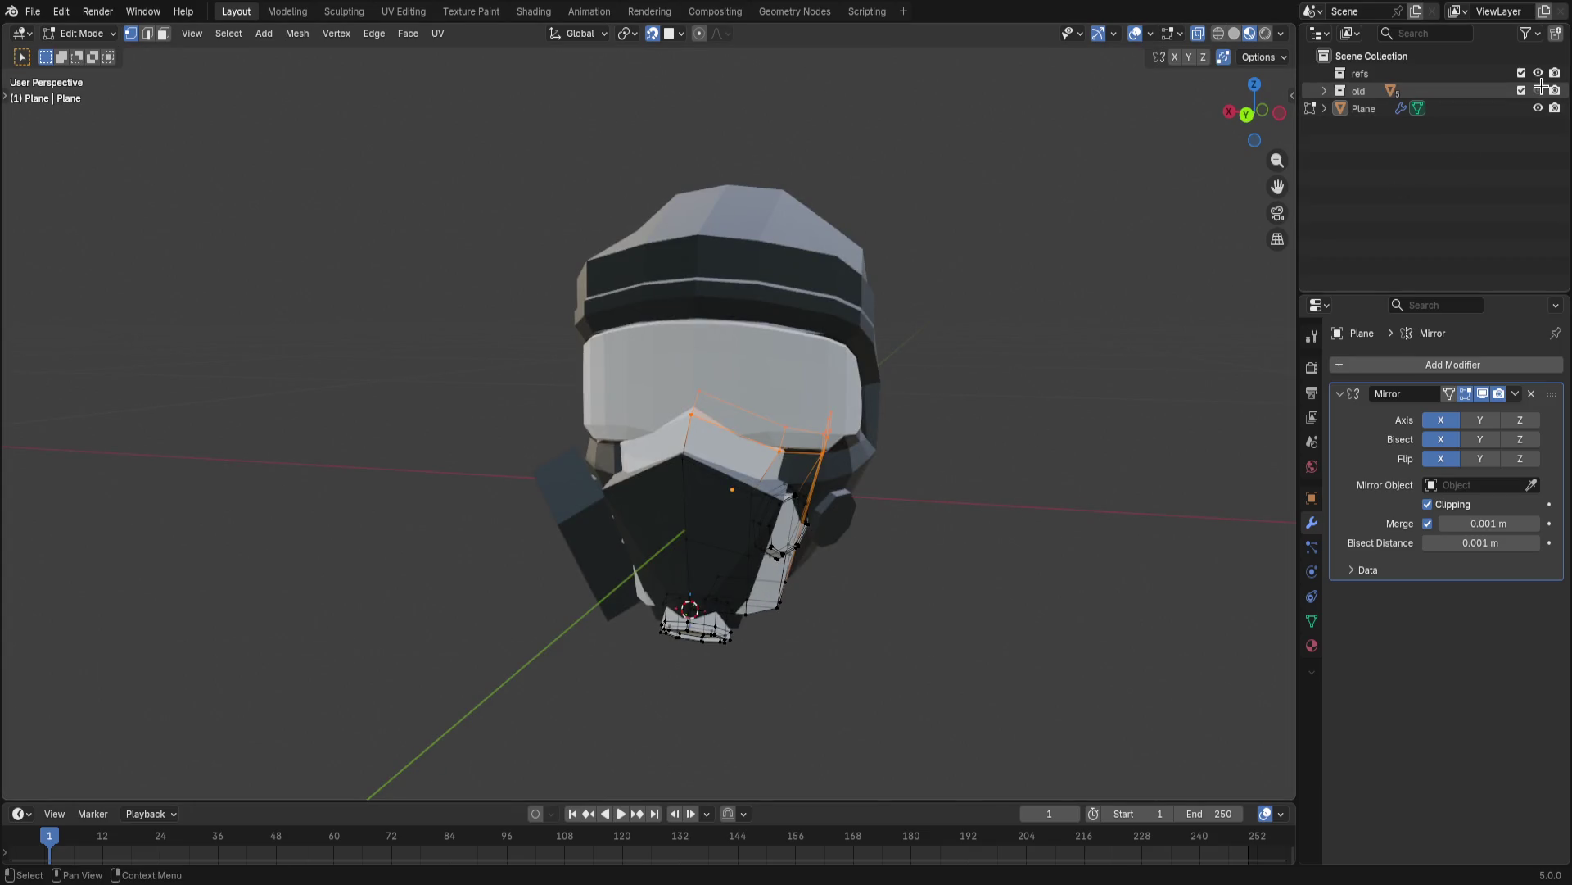
# - Hide the 'old' collection and nudge the upper front vertices along X
pyautogui.moveTo(1044, 320); pyautogui.dragTo(862, 401, button='middle')
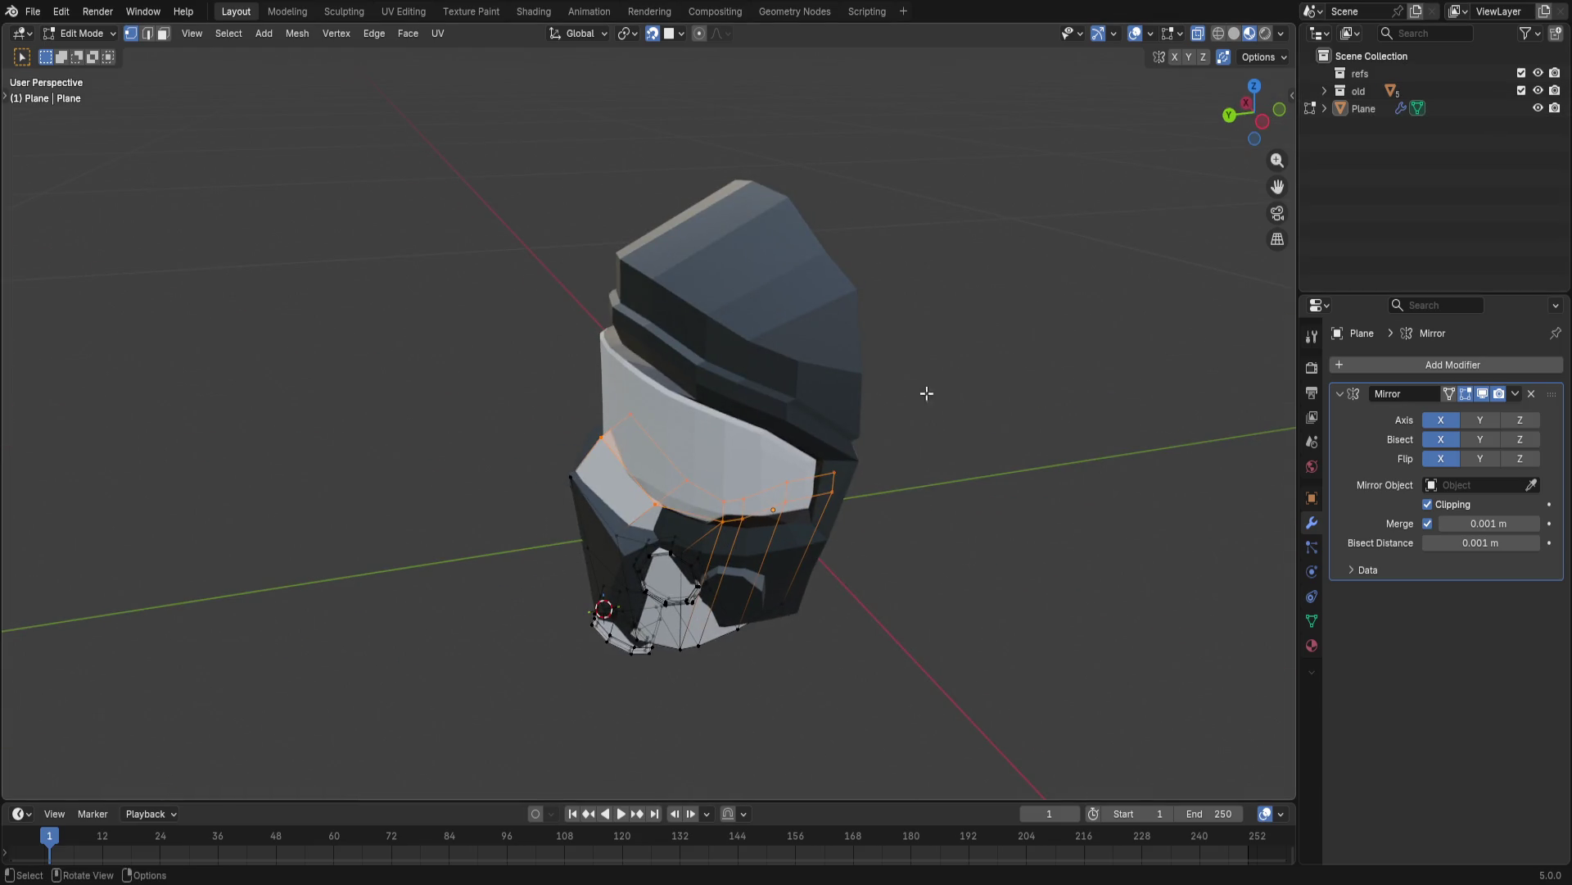
pyautogui.click(1538, 90)
pyautogui.moveTo(1126, 302)
pyautogui.mouseDown(button='middle')
pyautogui.moveTo(803, 443)
pyautogui.moveTo(1113, 541)
pyautogui.mouseUp(button='middle')
pyautogui.press('g')
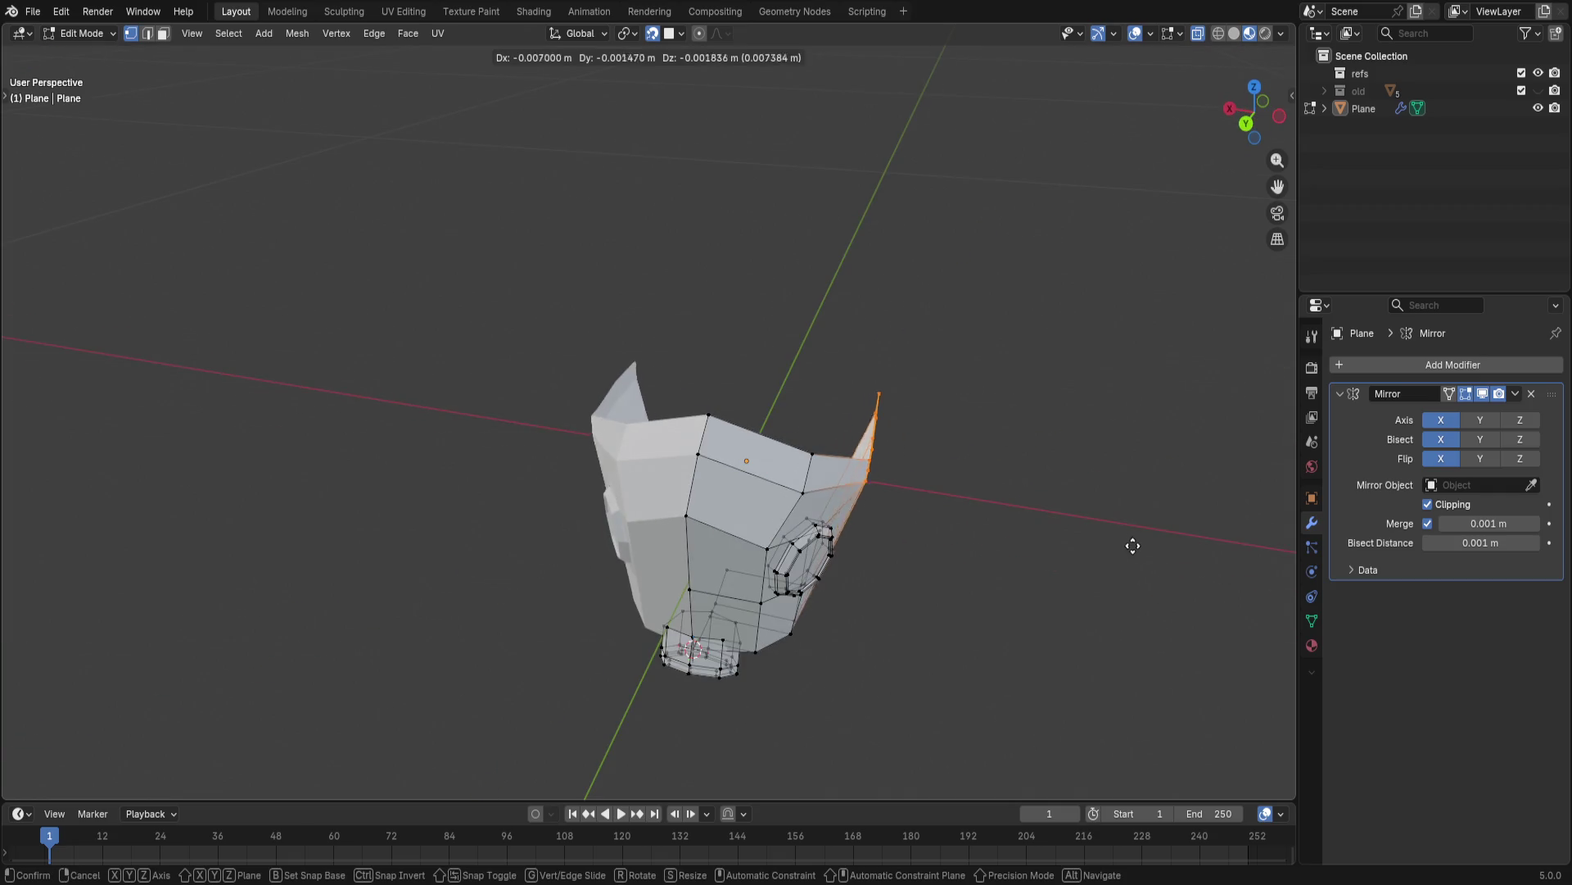
pyautogui.press('x')
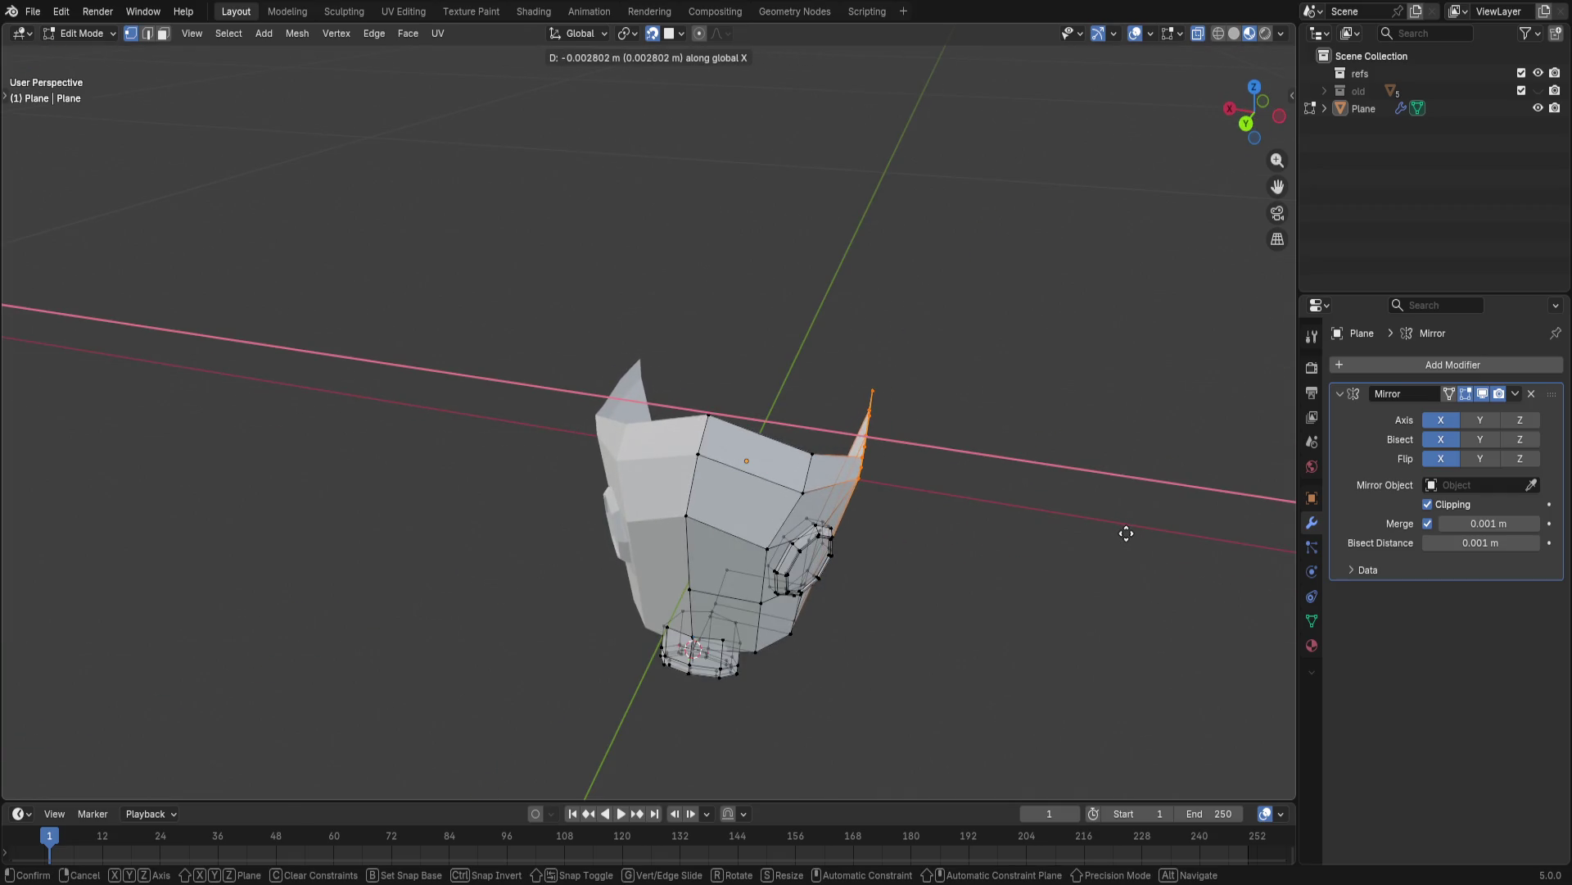
pyautogui.click(1125, 532)
# - Nudge the flap edge vertices a few millimetres further inward along X in three more moves
pyautogui.moveTo(1127, 532); pyautogui.dragTo(892, 451, button='middle')
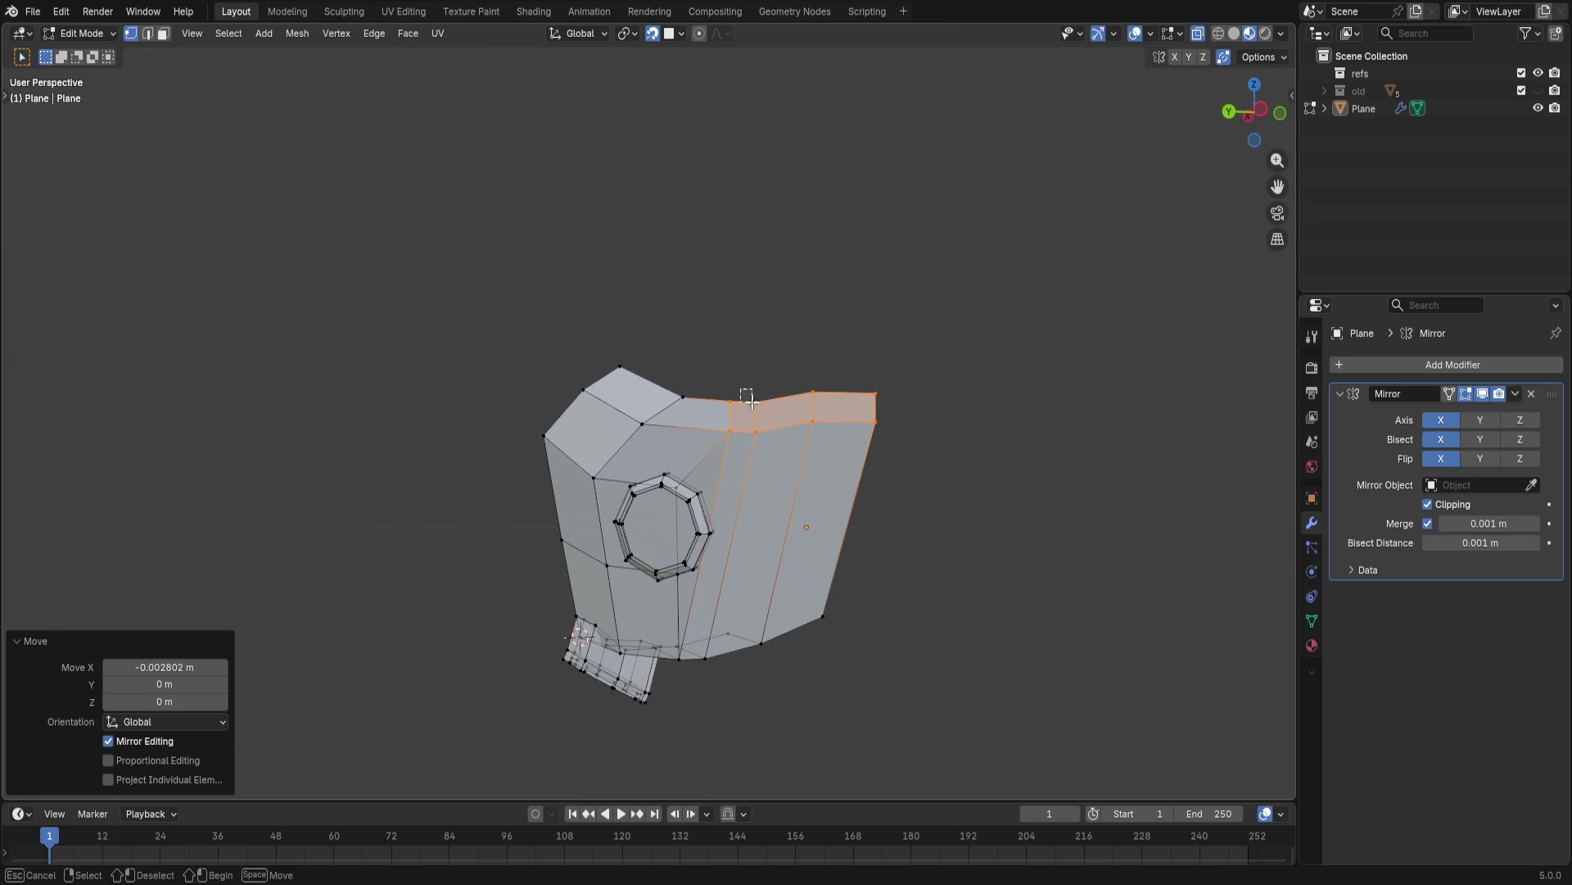
pyautogui.moveTo(747, 397); pyautogui.dragTo(997, 509, button='middle')
pyautogui.press('g')
pyautogui.press('x')
pyautogui.click(1110, 552)
pyautogui.moveTo(1110, 552)
pyautogui.mouseDown(button='middle')
pyautogui.moveTo(978, 467)
pyautogui.moveTo(1032, 527)
pyautogui.mouseUp(button='middle')
pyautogui.press('g')
pyautogui.press('x')
pyautogui.click(1097, 541)
pyautogui.press('g')
pyautogui.press('x')
pyautogui.click(1029, 463)
pyautogui.moveTo(1028, 463)
pyautogui.mouseDown(button='middle')
pyautogui.moveTo(979, 644)
pyautogui.moveTo(747, 459)
pyautogui.moveTo(704, 514)
pyautogui.mouseUp(button='middle')
# - Cancel a stray move and extend the selection across the helmet's front band
pyautogui.moveTo(611, 555); pyautogui.dragTo(628, 486, button='middle')
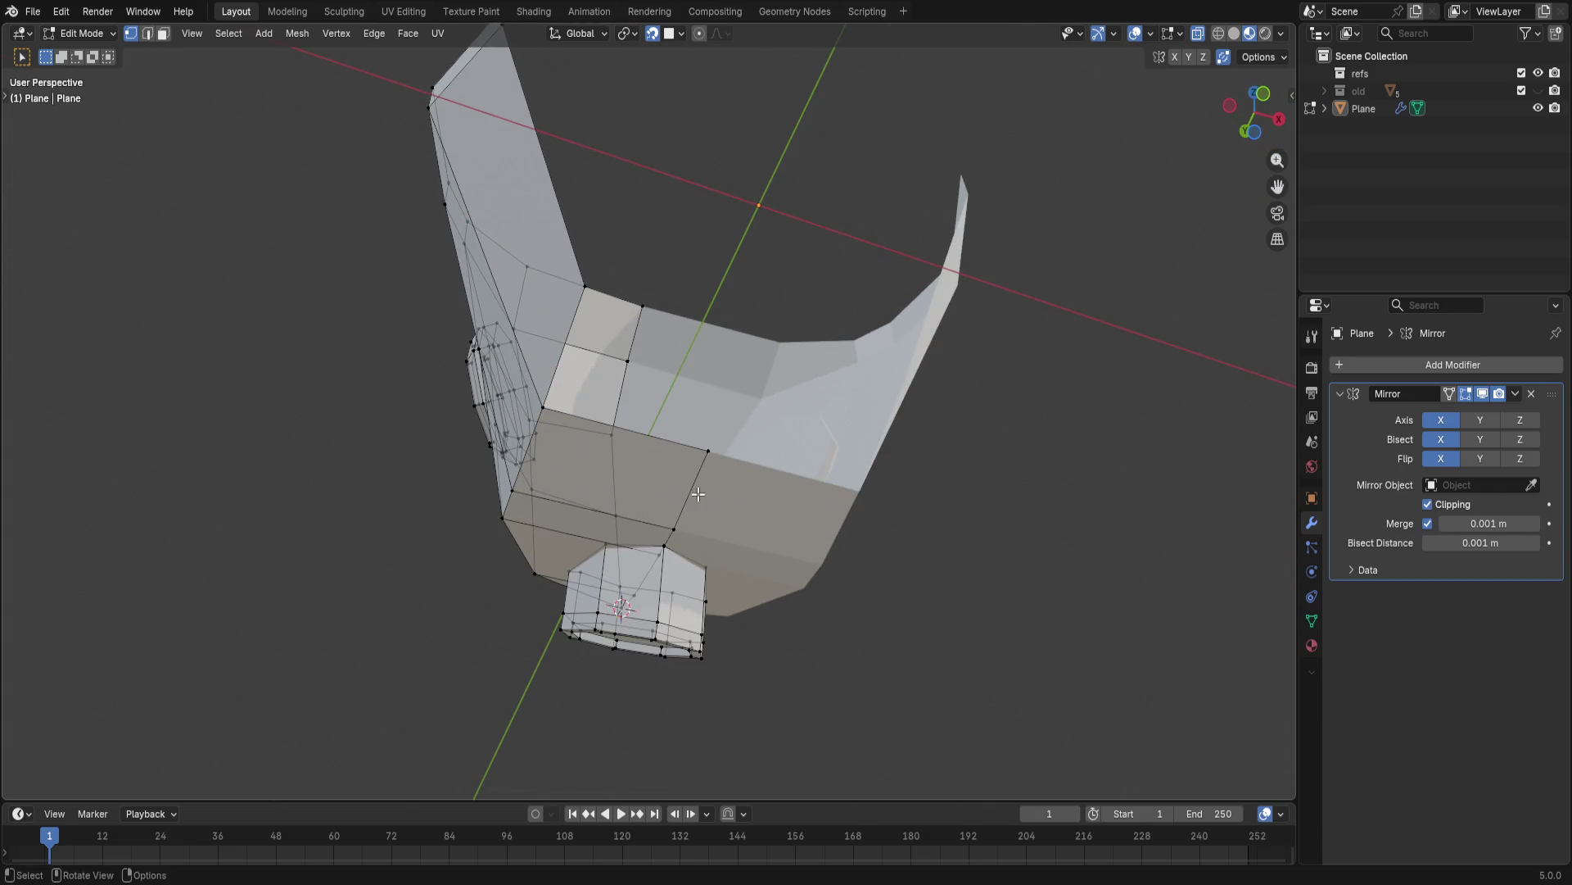
pyautogui.press('g')
pyautogui.press('Escape')
pyautogui.hotkey('shift', 'g')
pyautogui.click(799, 516)
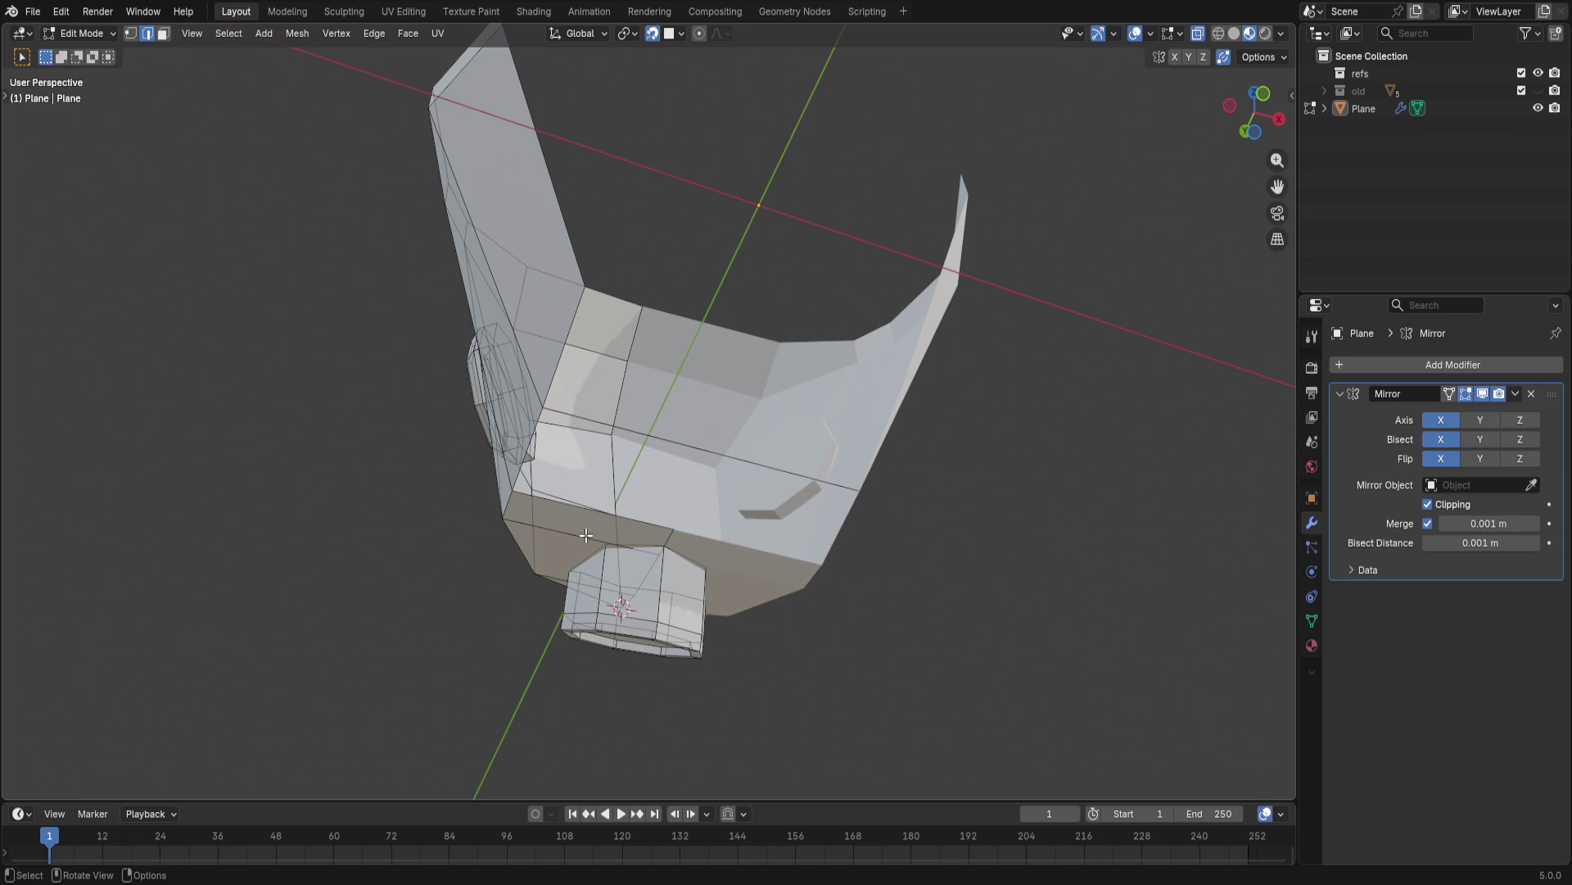
pyautogui.moveTo(586, 535); pyautogui.dragTo(603, 548, button='middle')
pyautogui.press('Escape')
pyautogui.press('x')
pyautogui.press('Escape')
pyautogui.moveTo(744, 459)
pyautogui.mouseDown(button='middle')
pyautogui.moveTo(872, 492)
pyautogui.moveTo(578, 522)
pyautogui.mouseUp(button='middle')
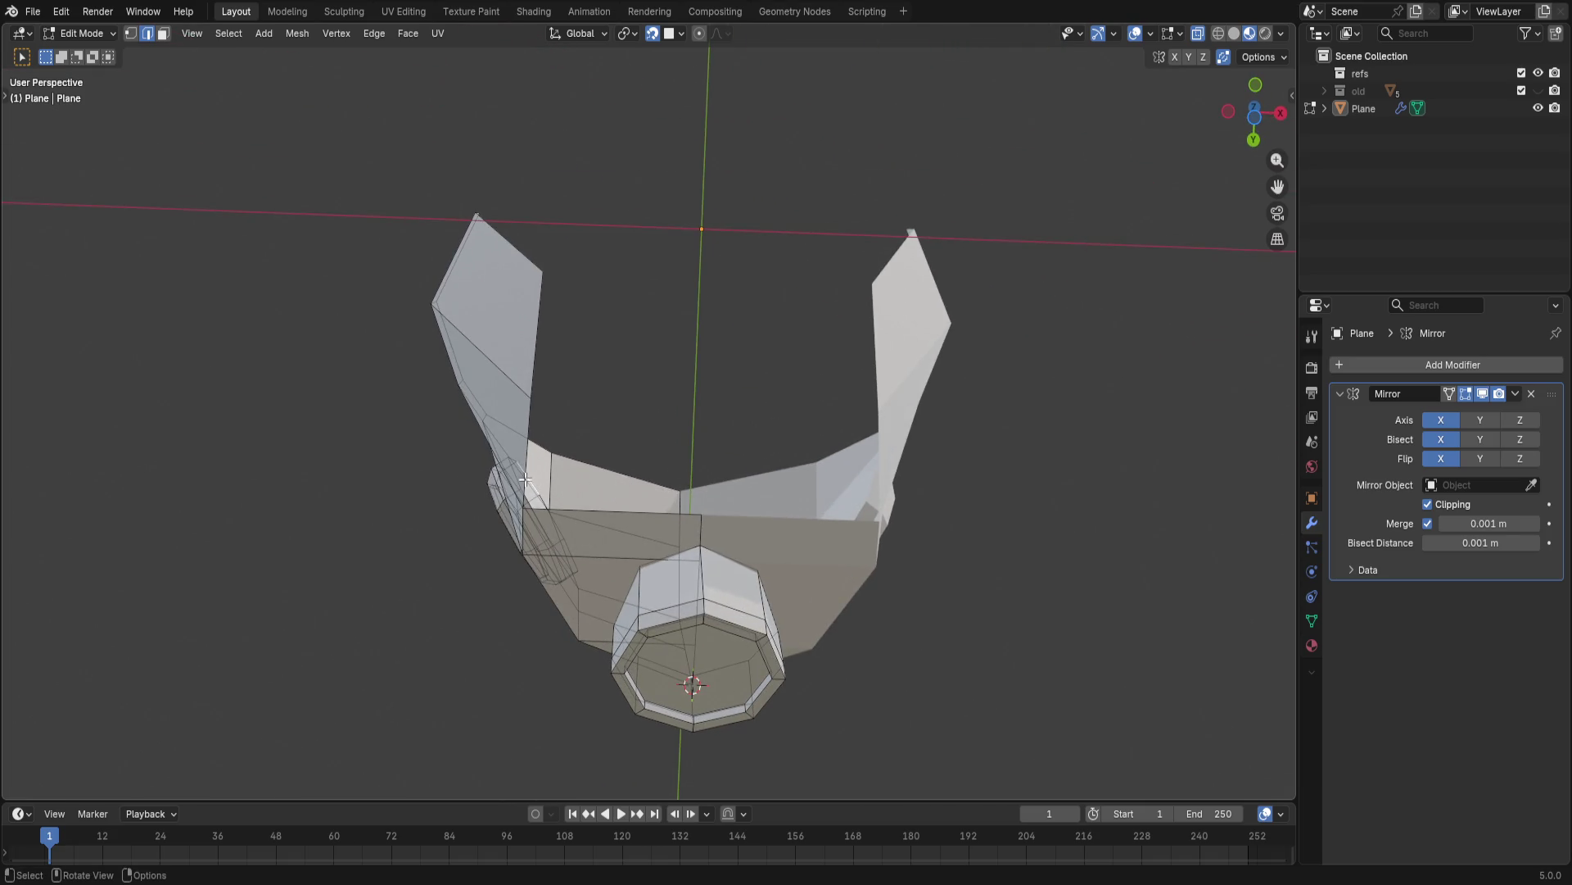
# - Extrude the selected edge along X into a strip, then shift another edge sideways along X
pyautogui.moveTo(524, 469); pyautogui.dragTo(577, 429, button='middle')
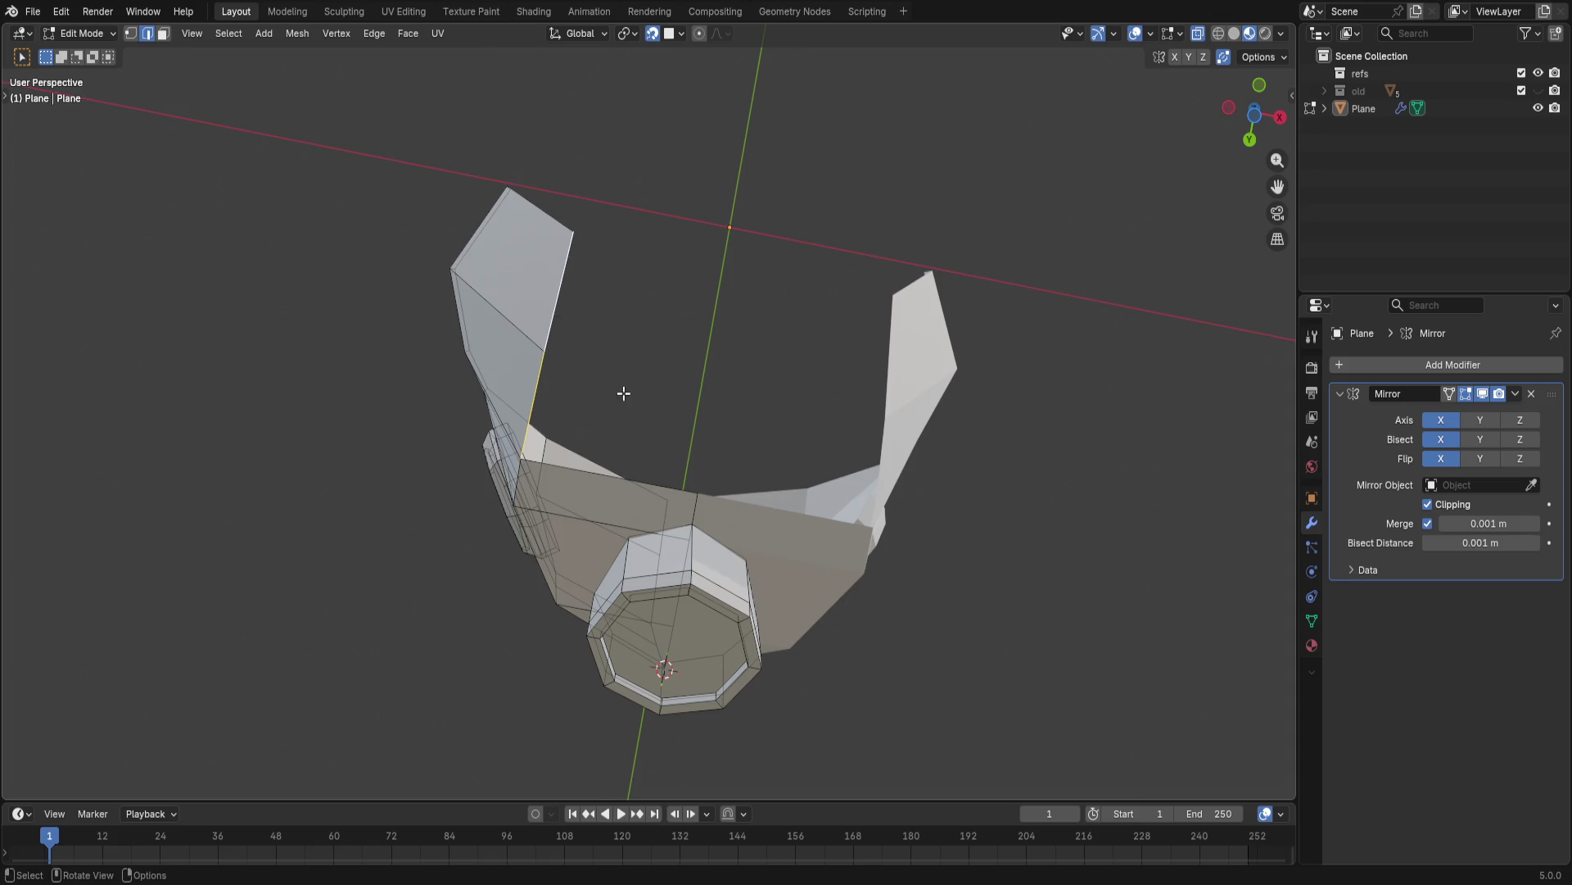
pyautogui.press('e')
pyautogui.press('x')
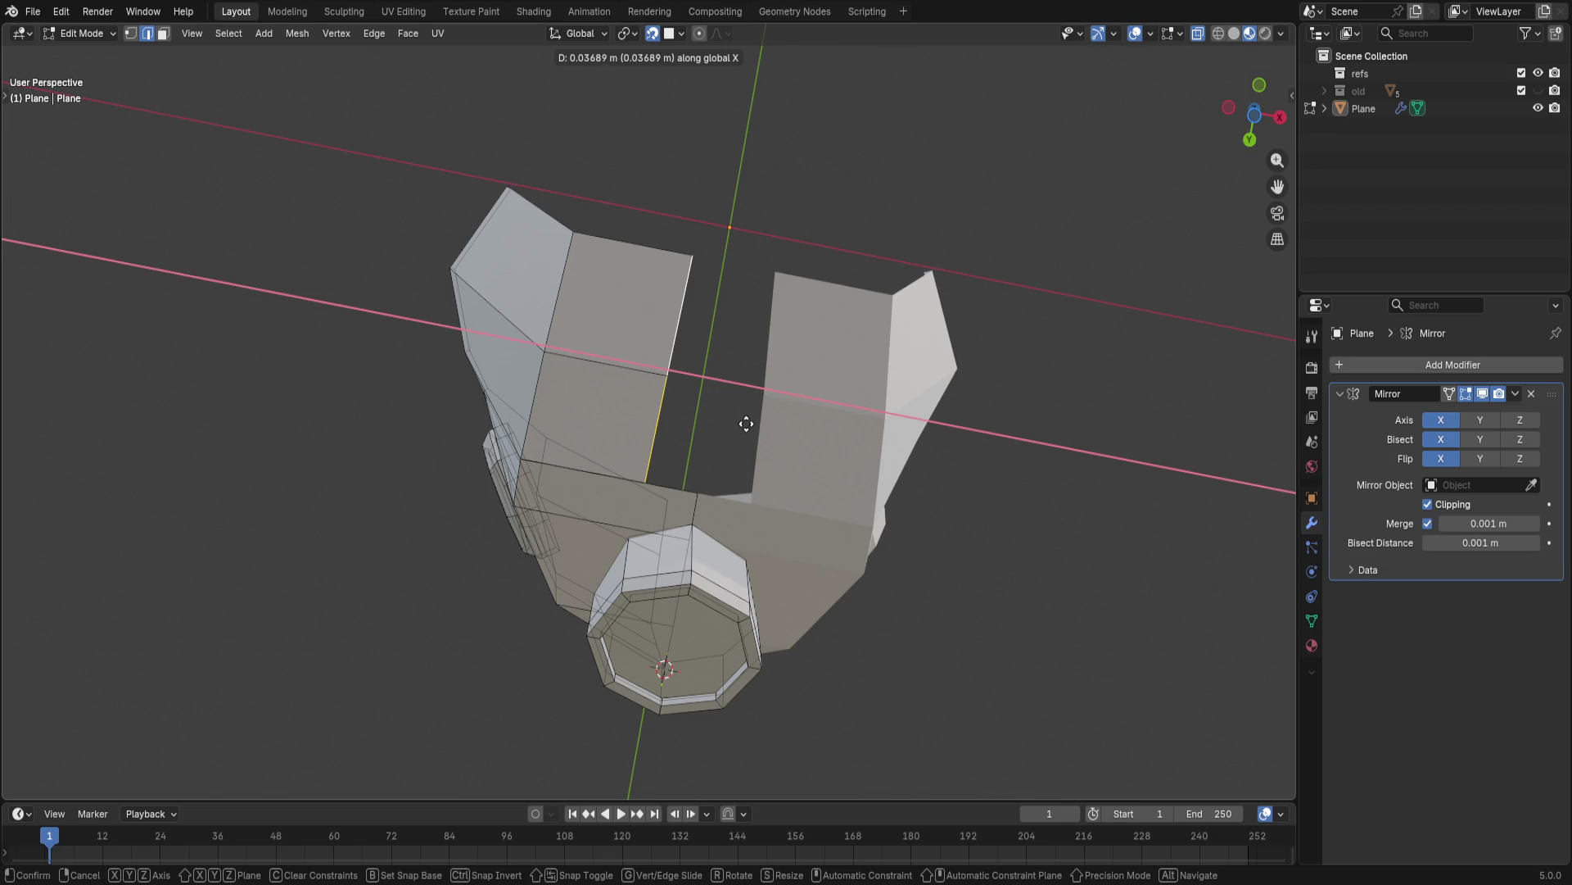
pyautogui.click(742, 430)
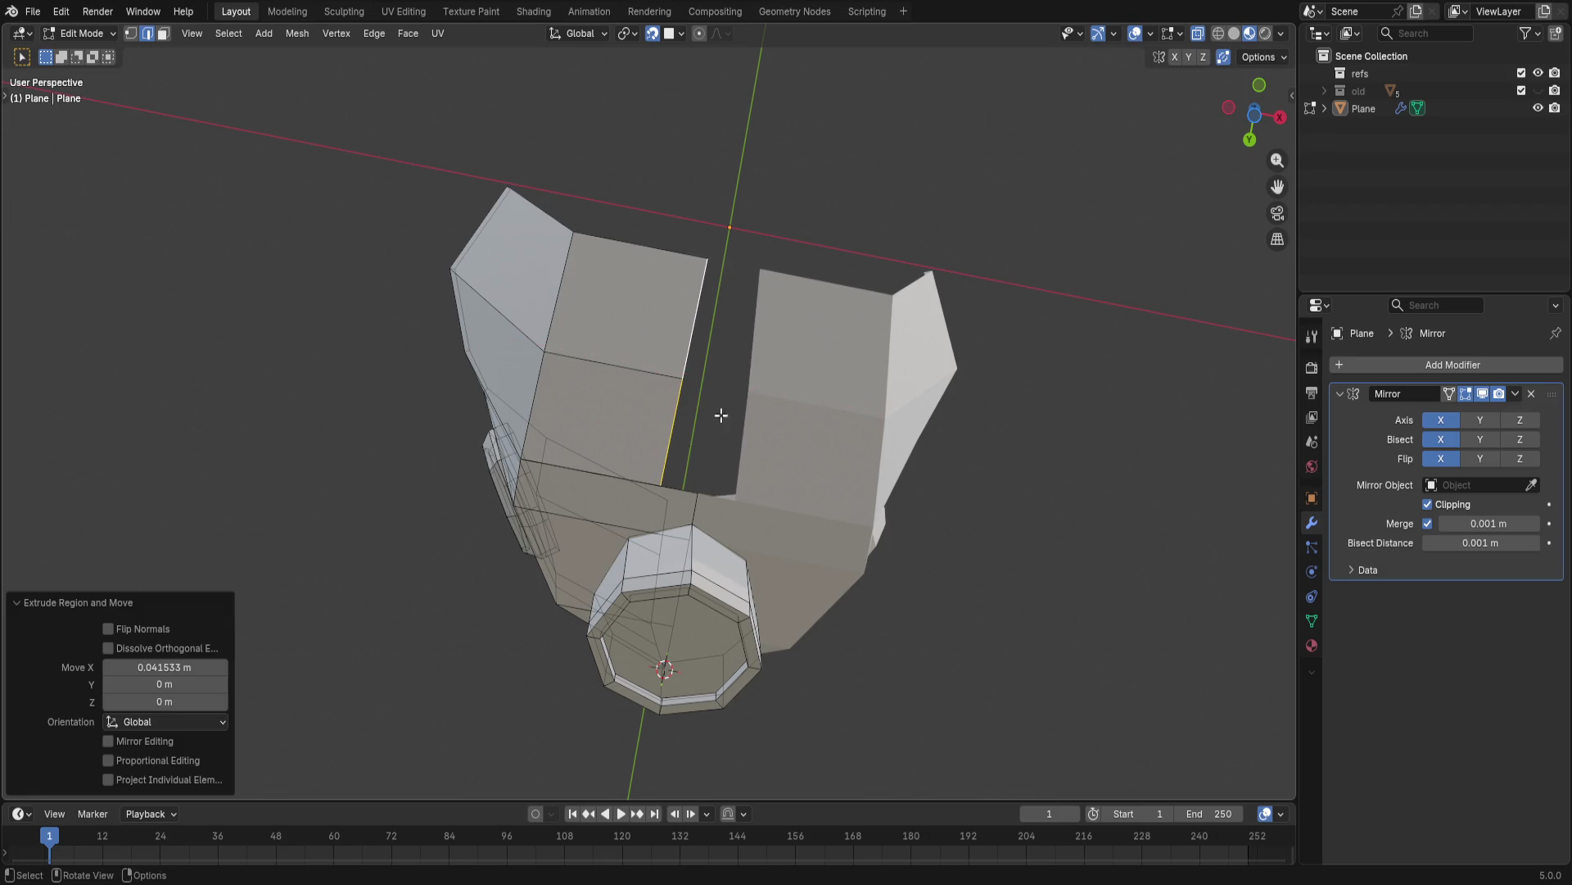
pyautogui.click(690, 329)
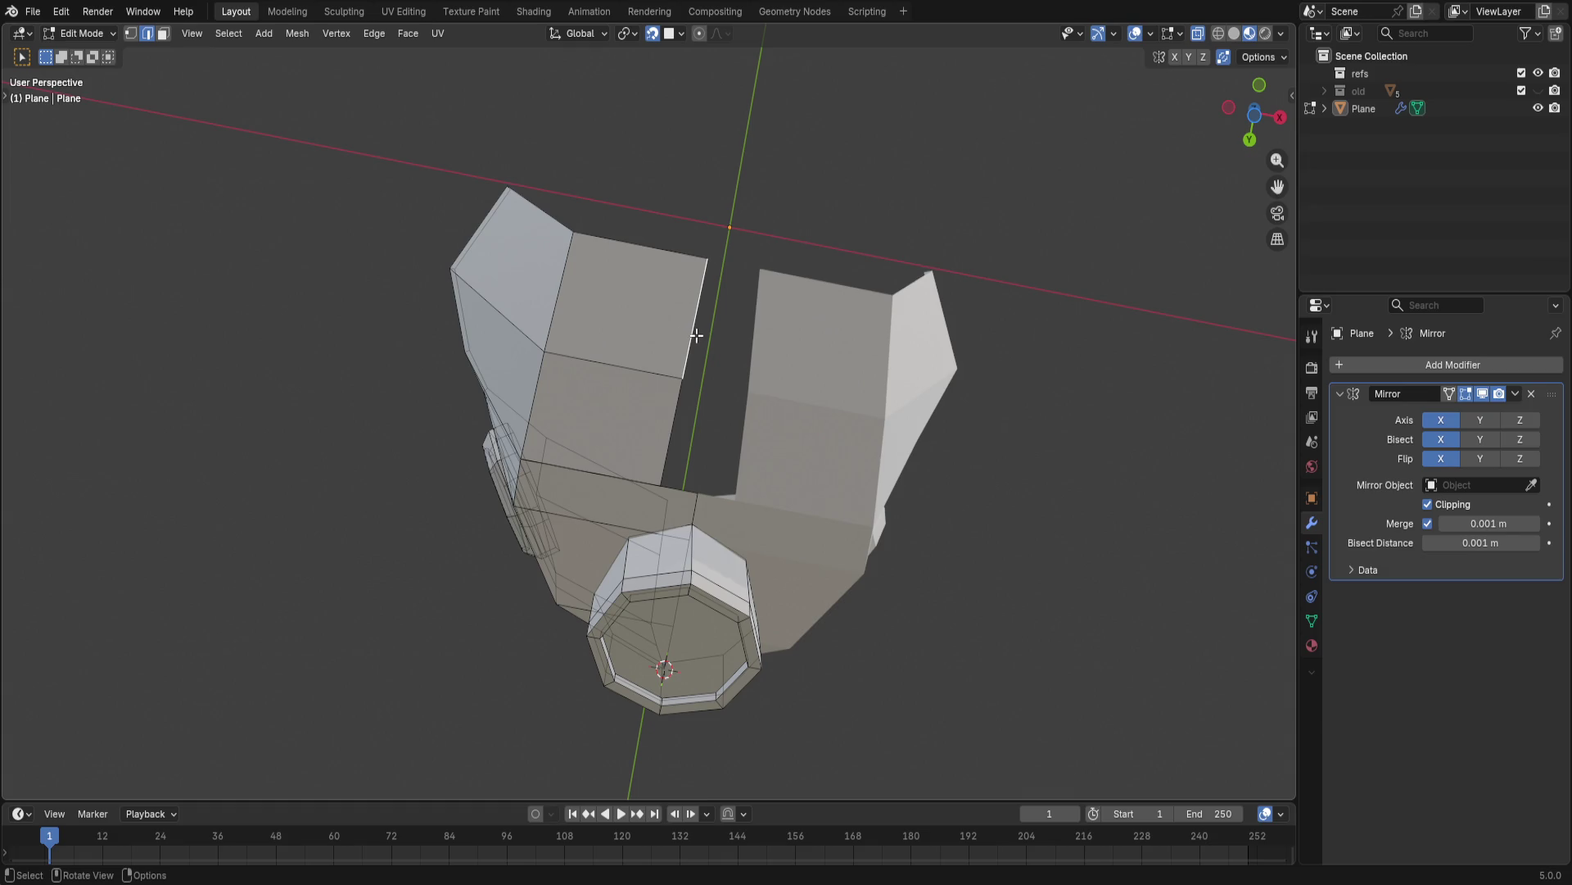
pyautogui.press('g')
pyautogui.press('x')
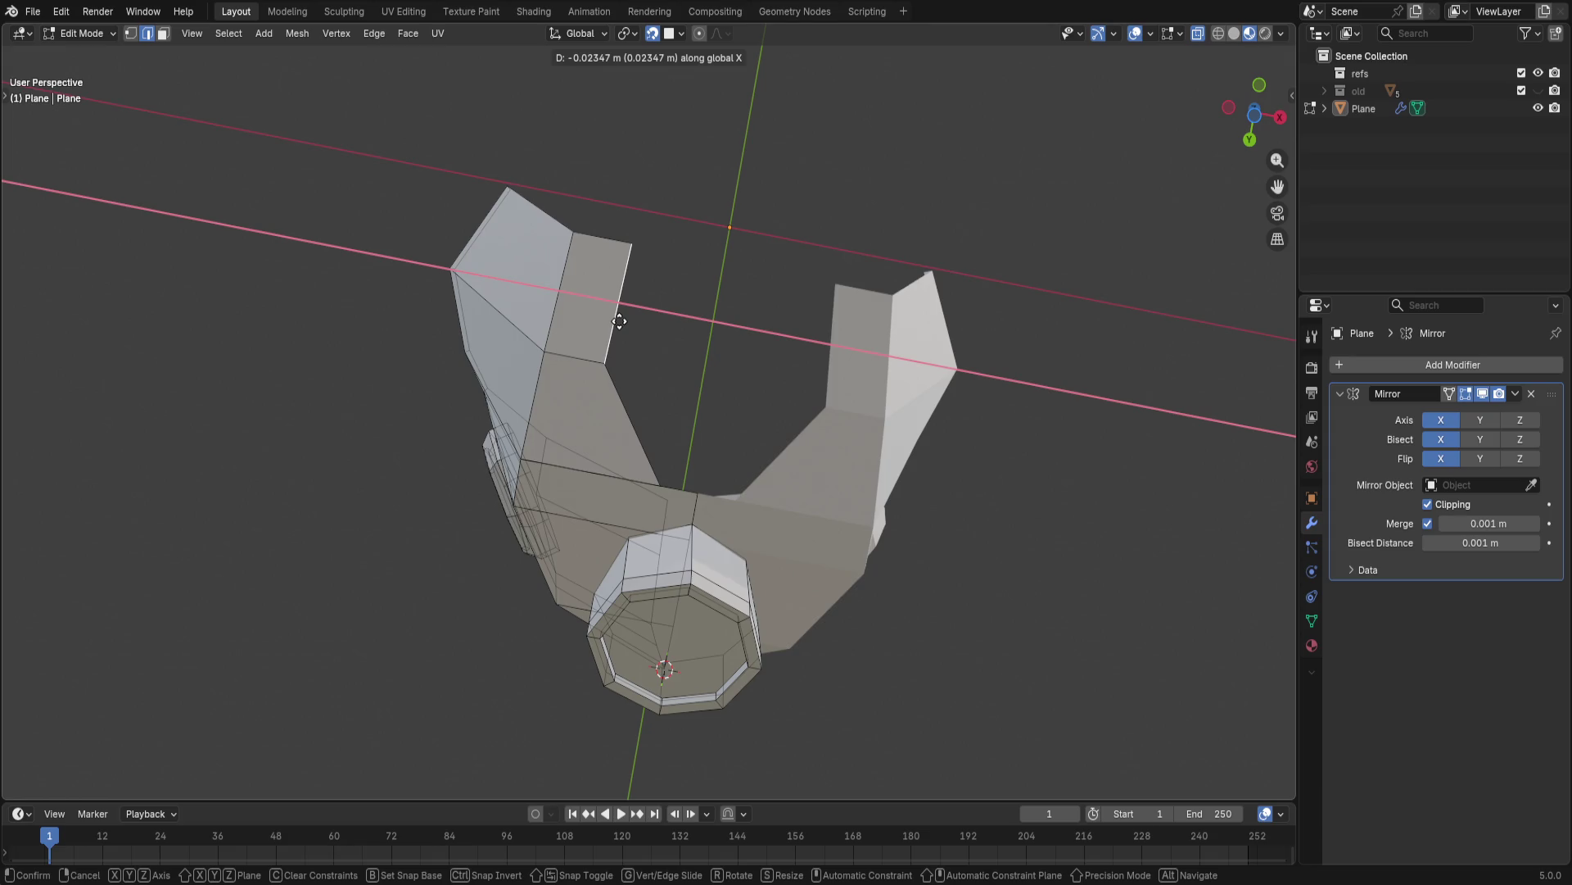
pyautogui.click(620, 320)
# - Nudge a vertex at the opening's edge roughly 5 mm along Y
pyautogui.press('1')
pyautogui.click(692, 501)
pyautogui.press('g')
pyautogui.press('z')
pyautogui.press('y')
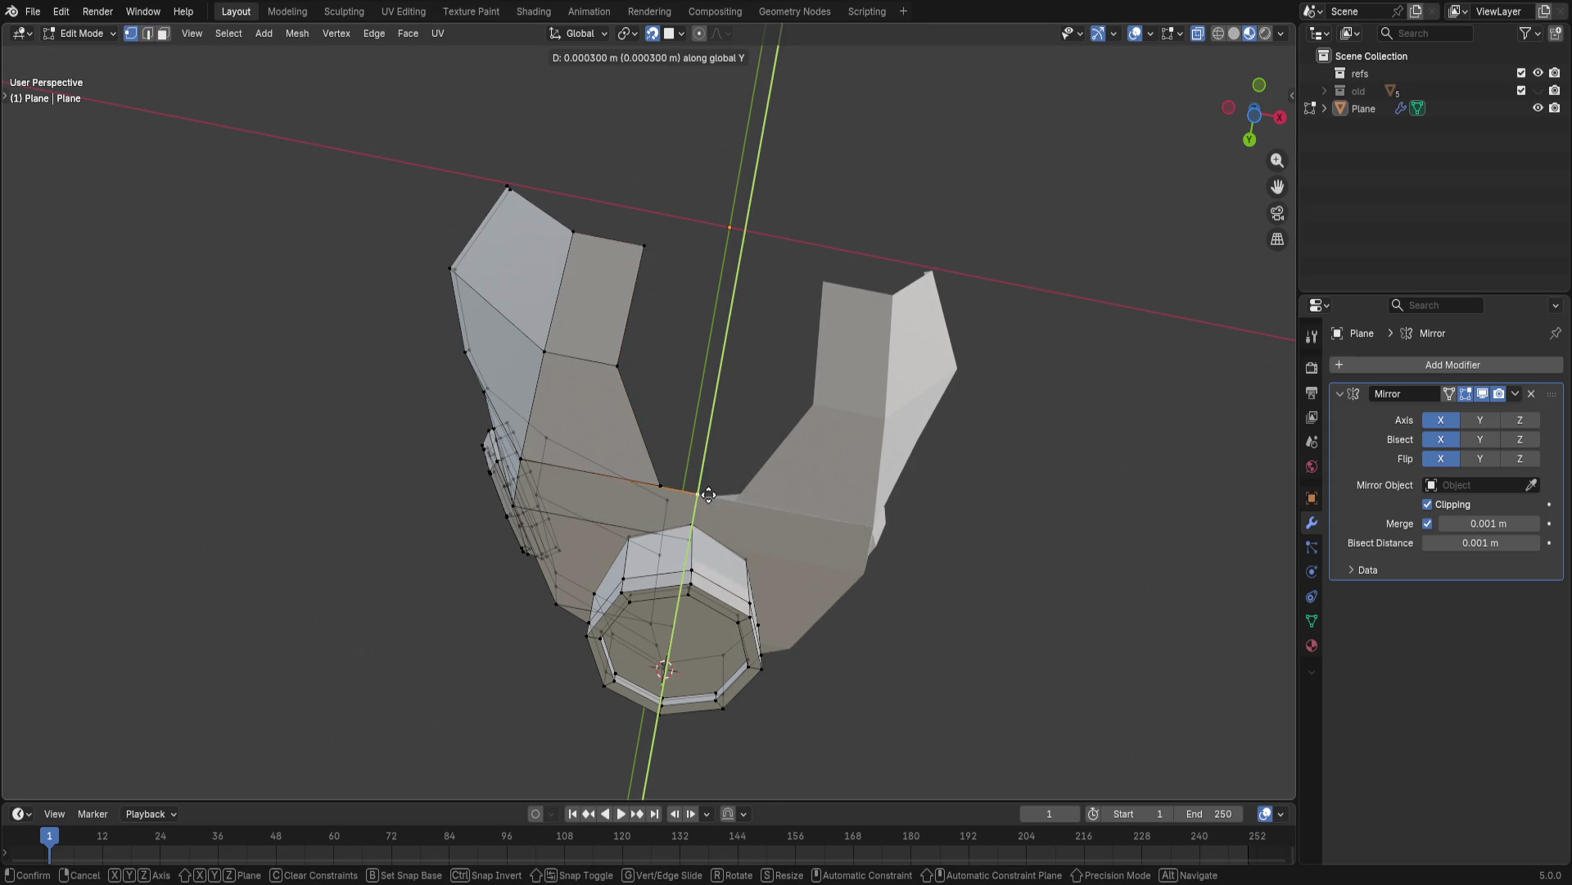
pyautogui.click(722, 494)
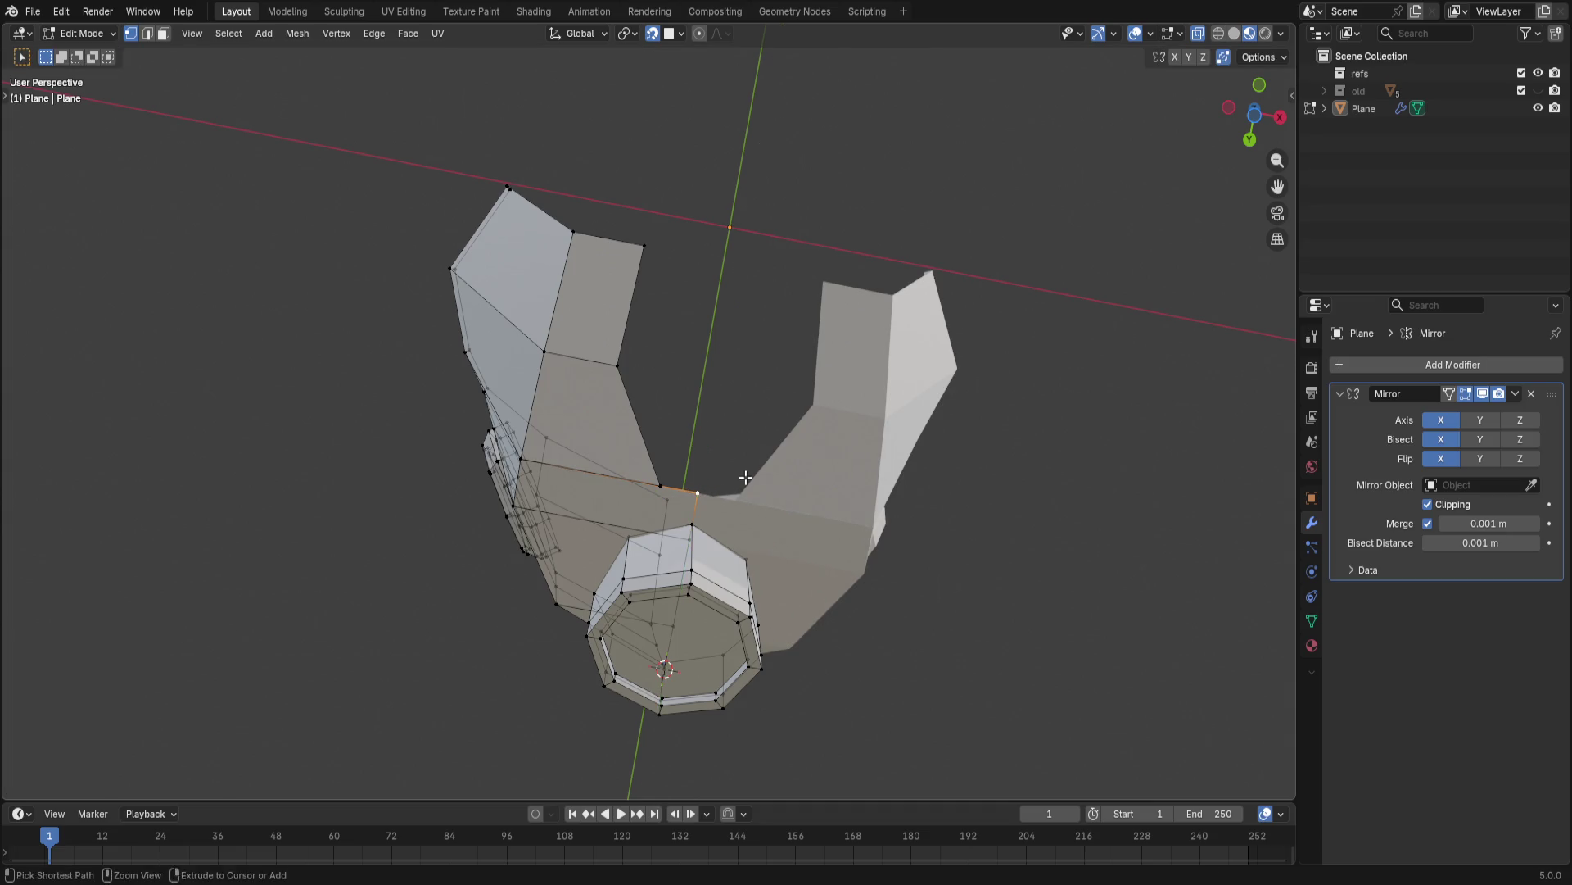
# - Reposition two vertices at the opening's inner corner, the second constrained to Y
pyautogui.moveTo(798, 435); pyautogui.dragTo(787, 368, button='middle')
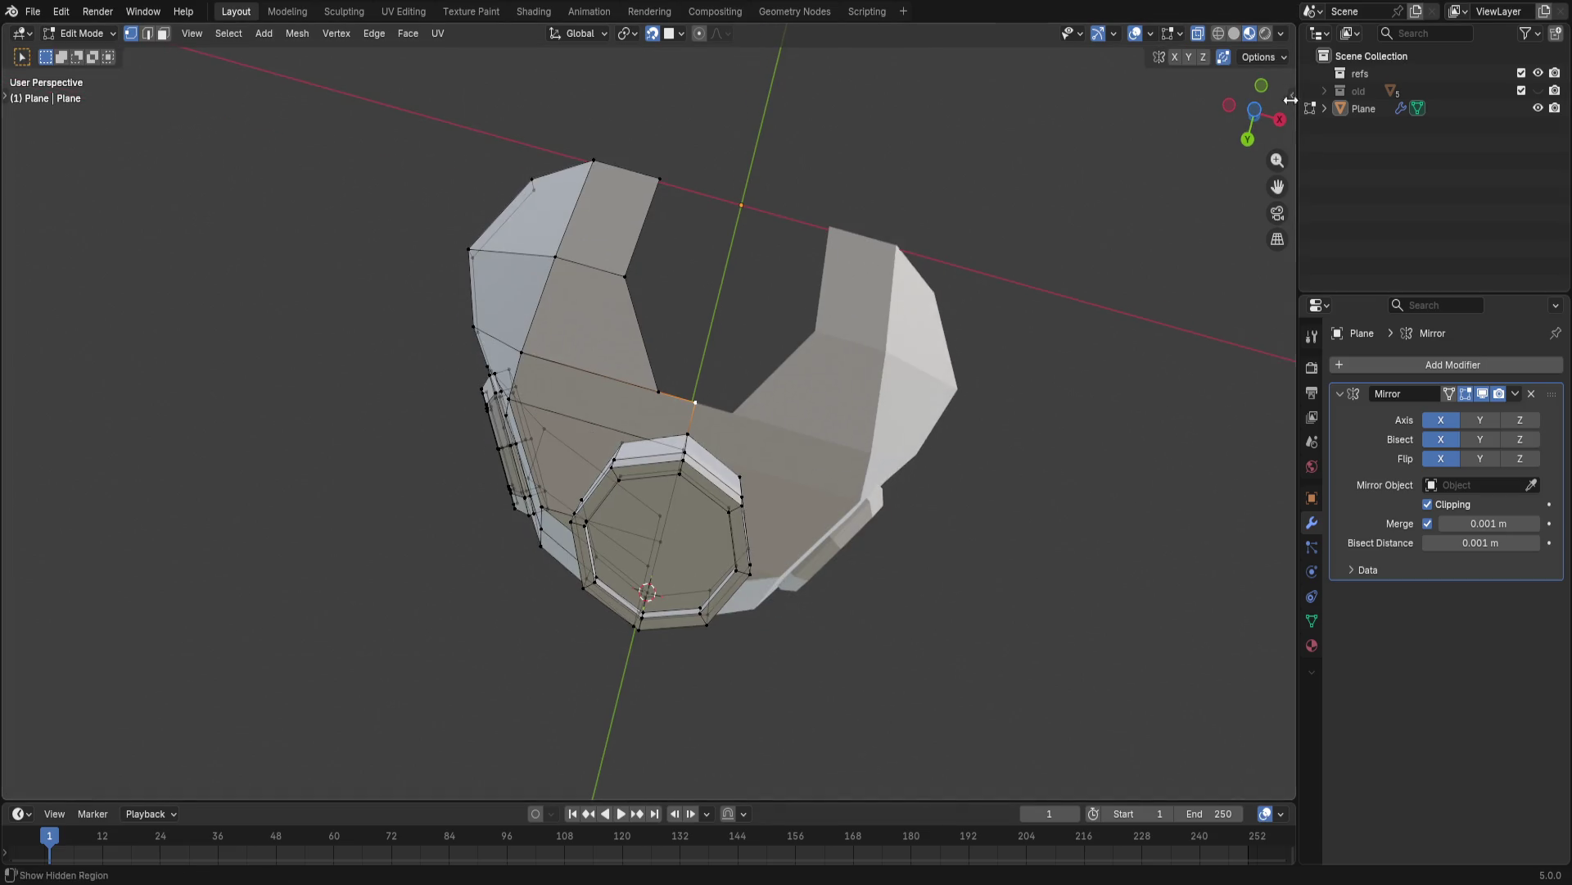
pyautogui.click(1259, 56)
pyautogui.click(658, 392)
pyautogui.press('g')
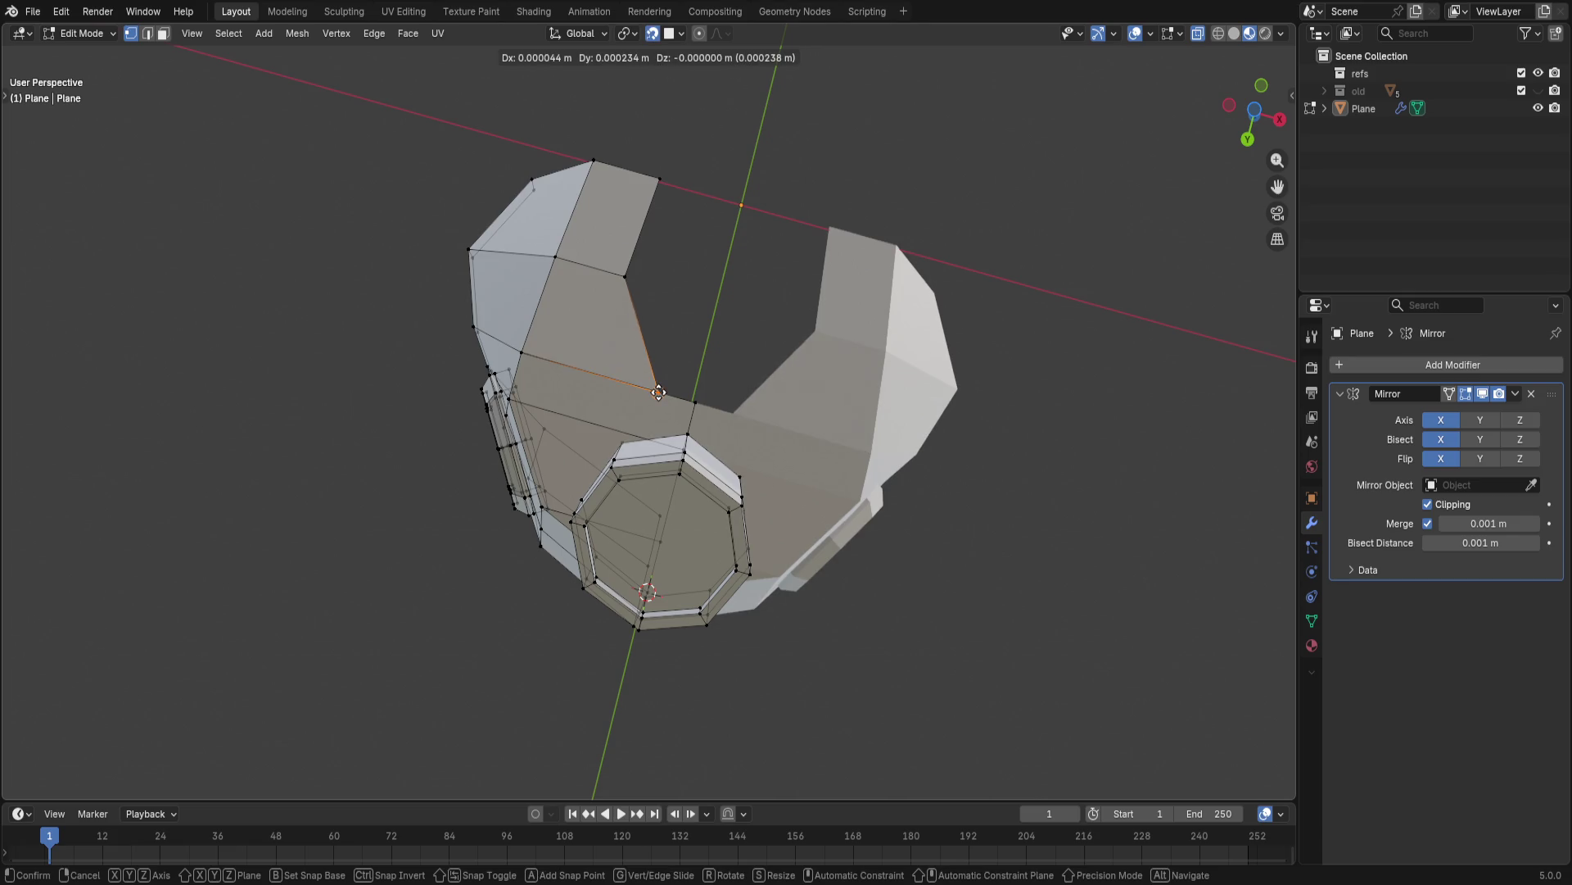
pyautogui.click(659, 392)
pyautogui.moveTo(864, 425); pyautogui.dragTo(846, 475, button='middle')
pyautogui.click(685, 553)
pyautogui.press('g')
pyautogui.press('y')
pyautogui.click(715, 568)
# - Shift the front top edge about 7 mm inward along X and bring up the snapping options
pyautogui.click(673, 549)
pyautogui.moveTo(672, 477)
pyautogui.mouseDown(button='middle')
pyautogui.moveTo(660, 563)
pyautogui.moveTo(608, 418)
pyautogui.mouseUp(button='middle')
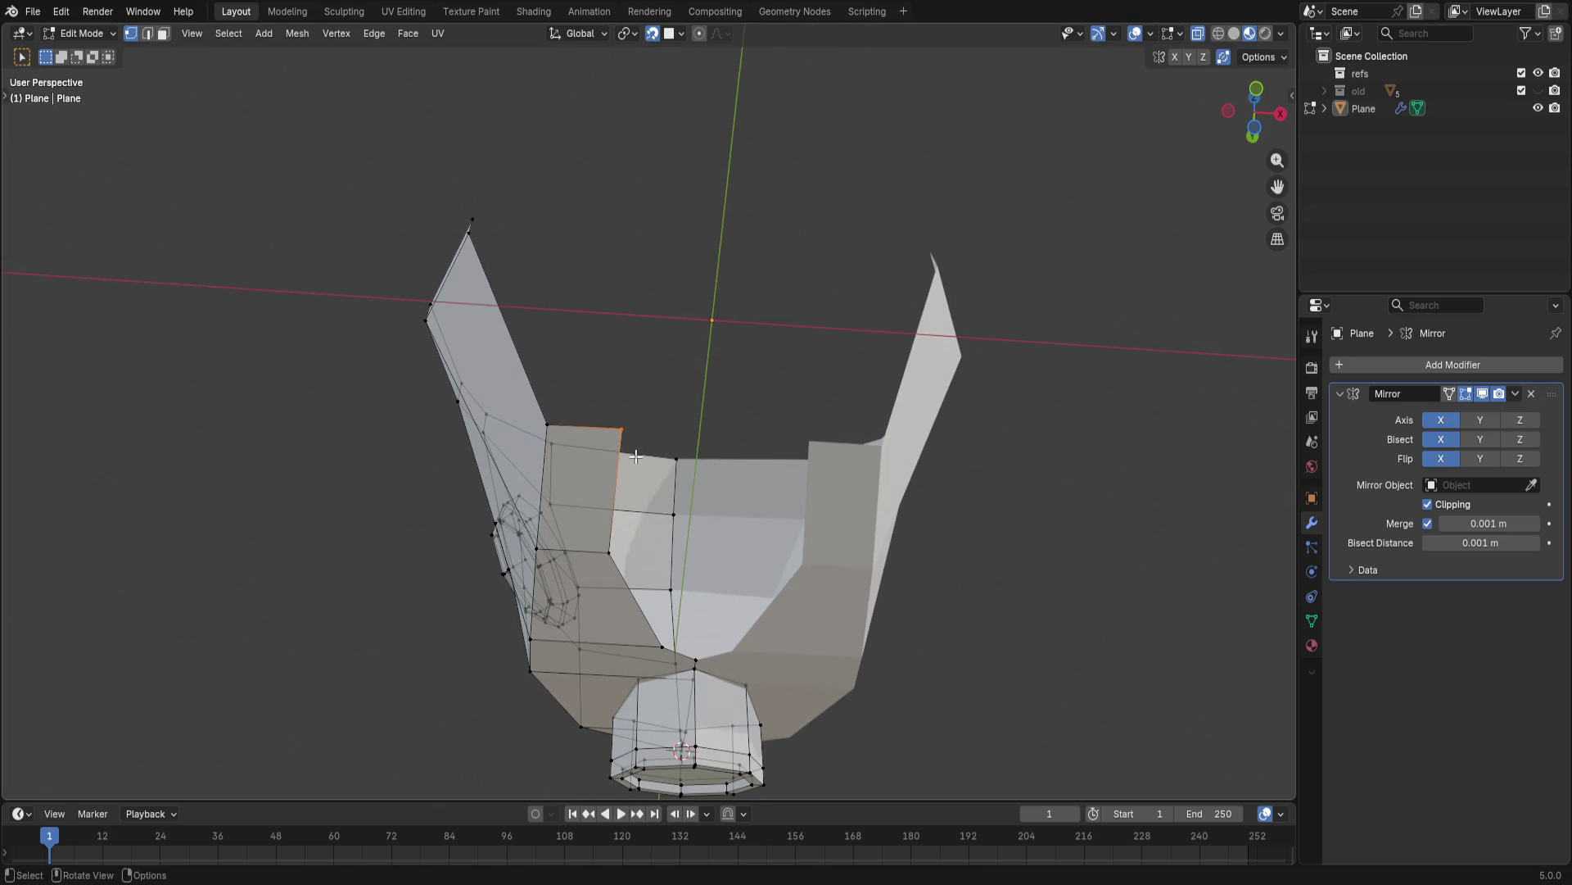
pyautogui.press('g')
pyautogui.press('x')
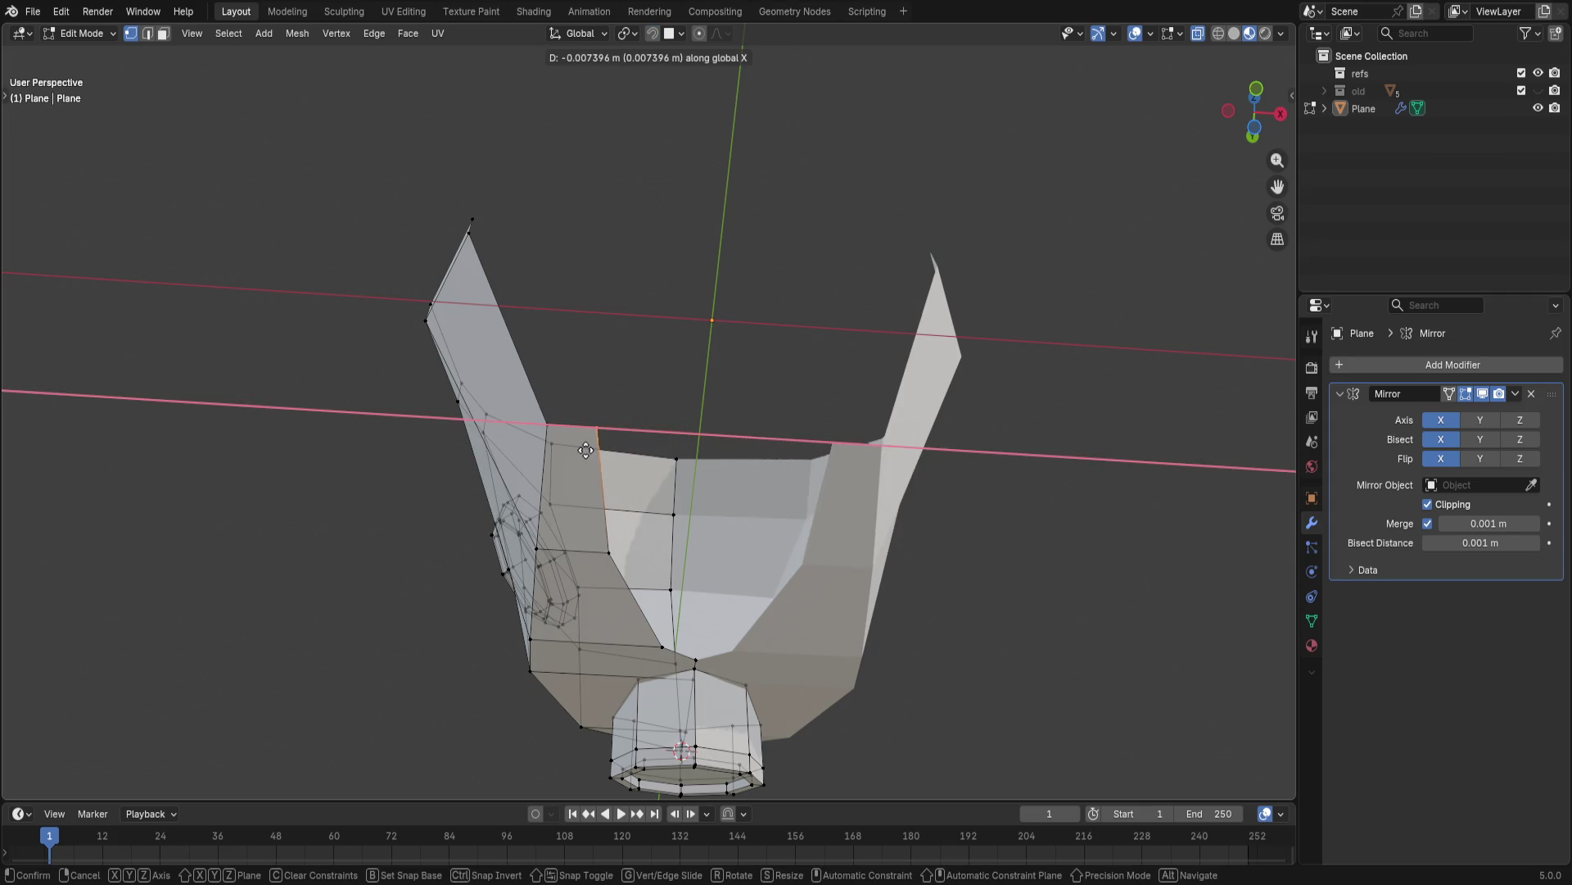
pyautogui.click(604, 388)
pyautogui.click(670, 33)
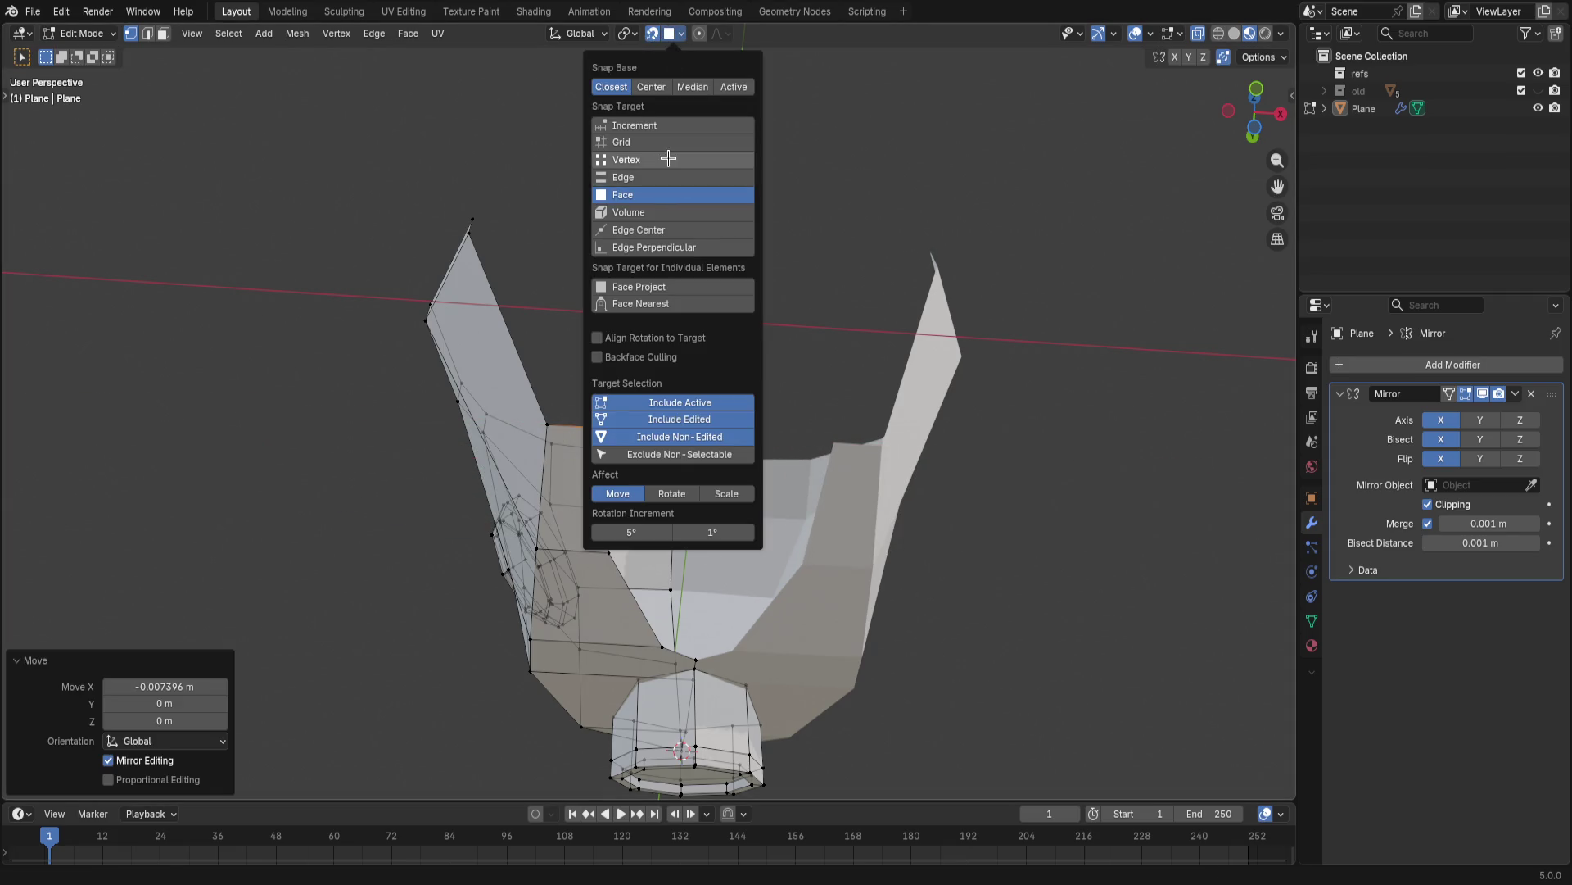
# - Choose a different snap target and select the whole left mesh island with L
pyautogui.click(667, 159)
pyautogui.moveTo(871, 193)
pyautogui.mouseDown(button='middle')
pyautogui.moveTo(704, 501)
pyautogui.moveTo(795, 511)
pyautogui.mouseUp(button='middle')
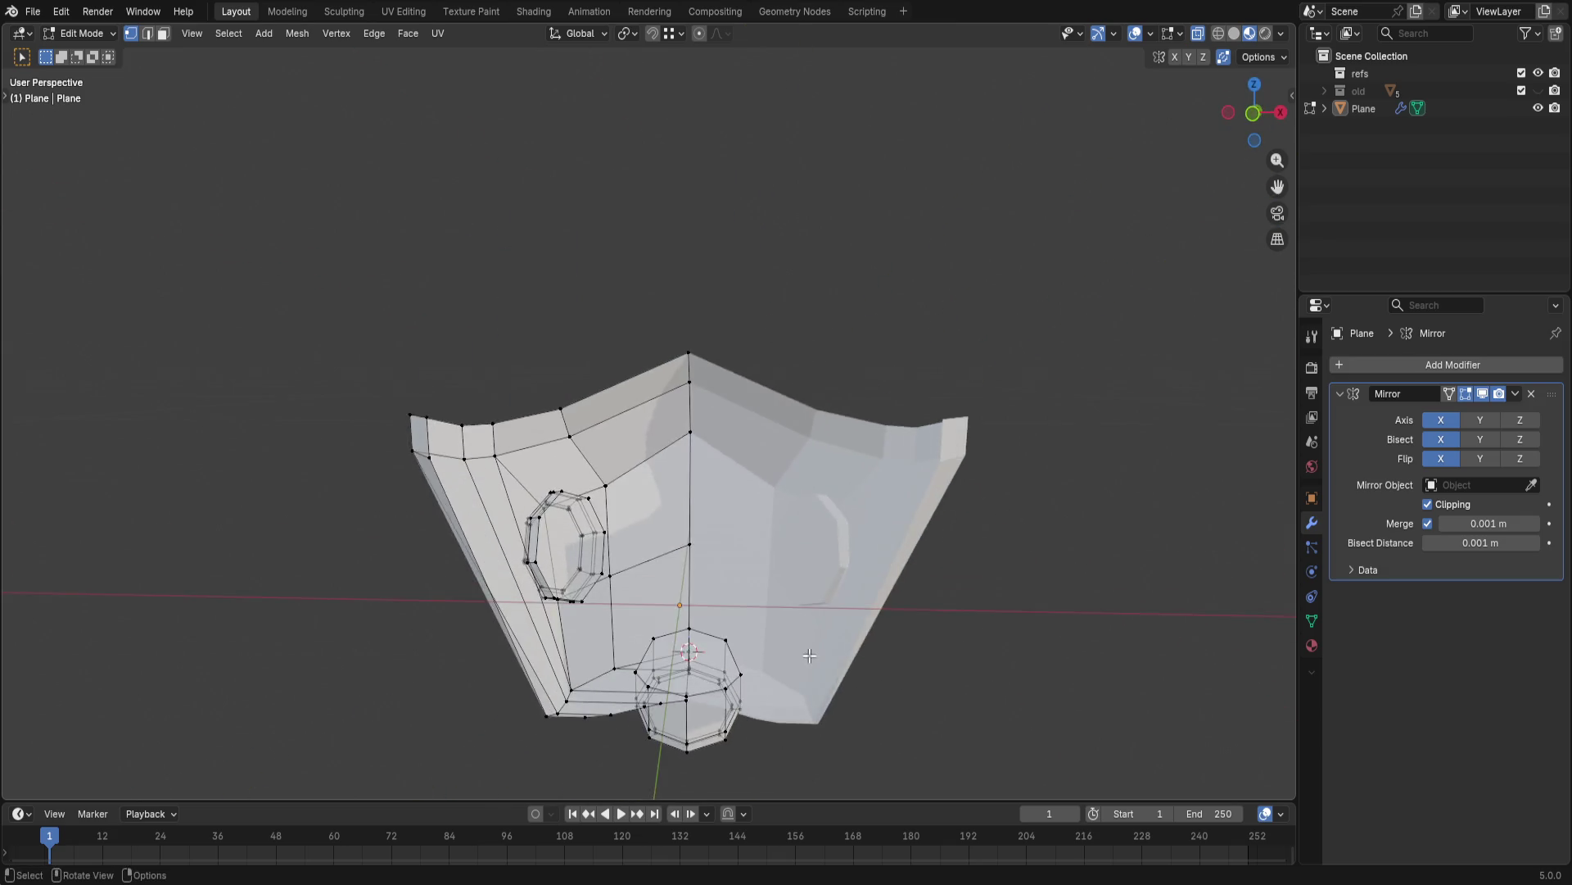
pyautogui.moveTo(667, 456)
pyautogui.mouseDown(button='middle')
pyautogui.moveTo(642, 508)
pyautogui.moveTo(652, 586)
pyautogui.mouseUp(button='middle')
pyautogui.scroll(2, 660, 587)
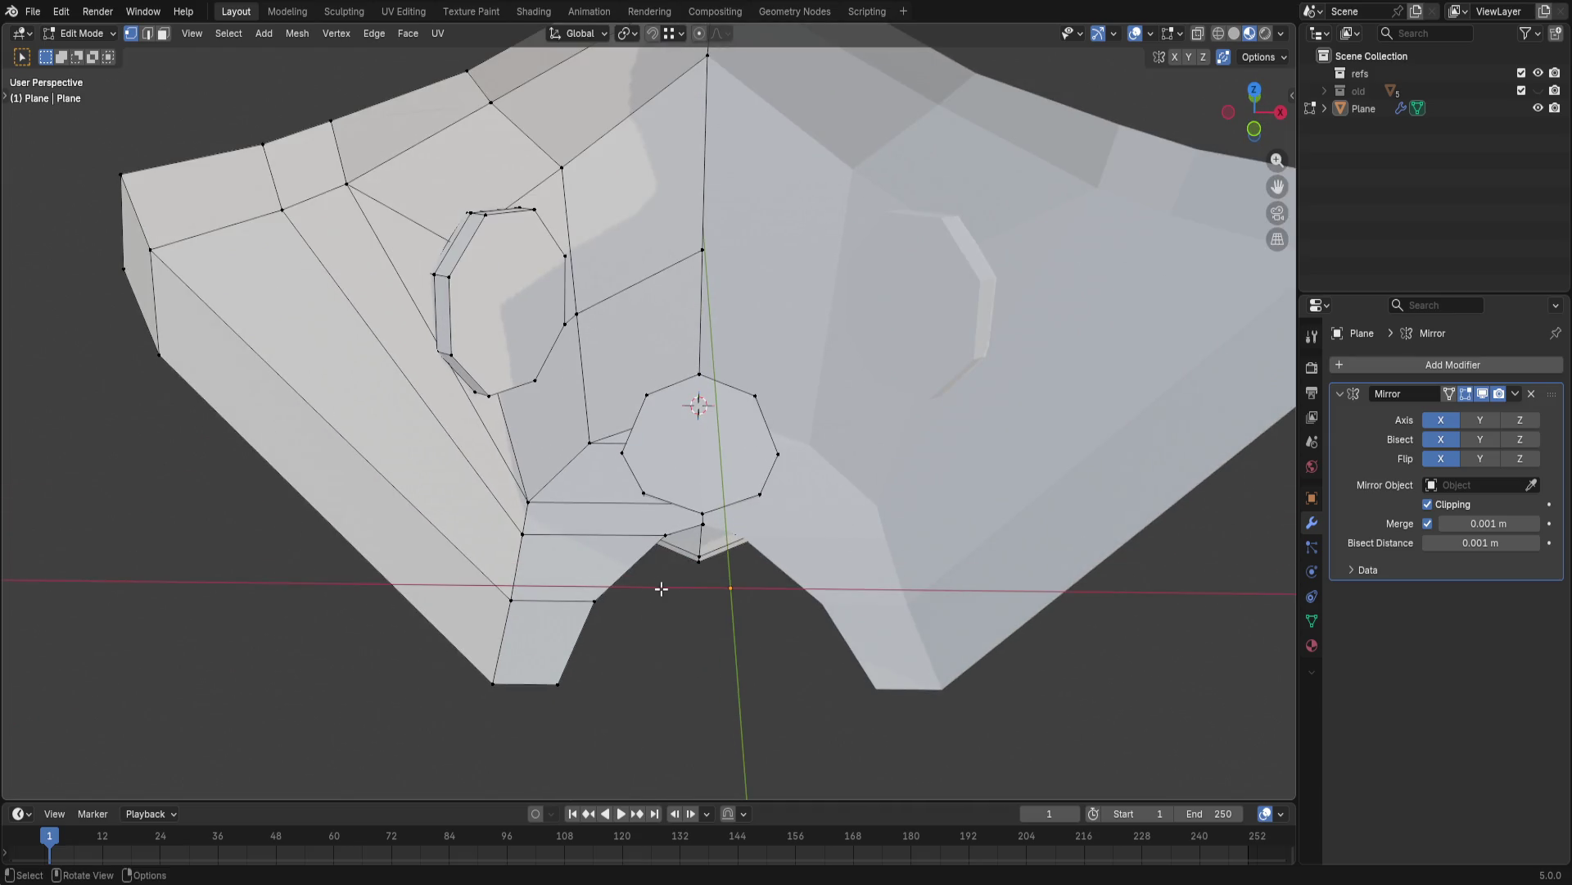
pyautogui.scroll(-3, 652, 645)
pyautogui.scroll(1, 647, 651)
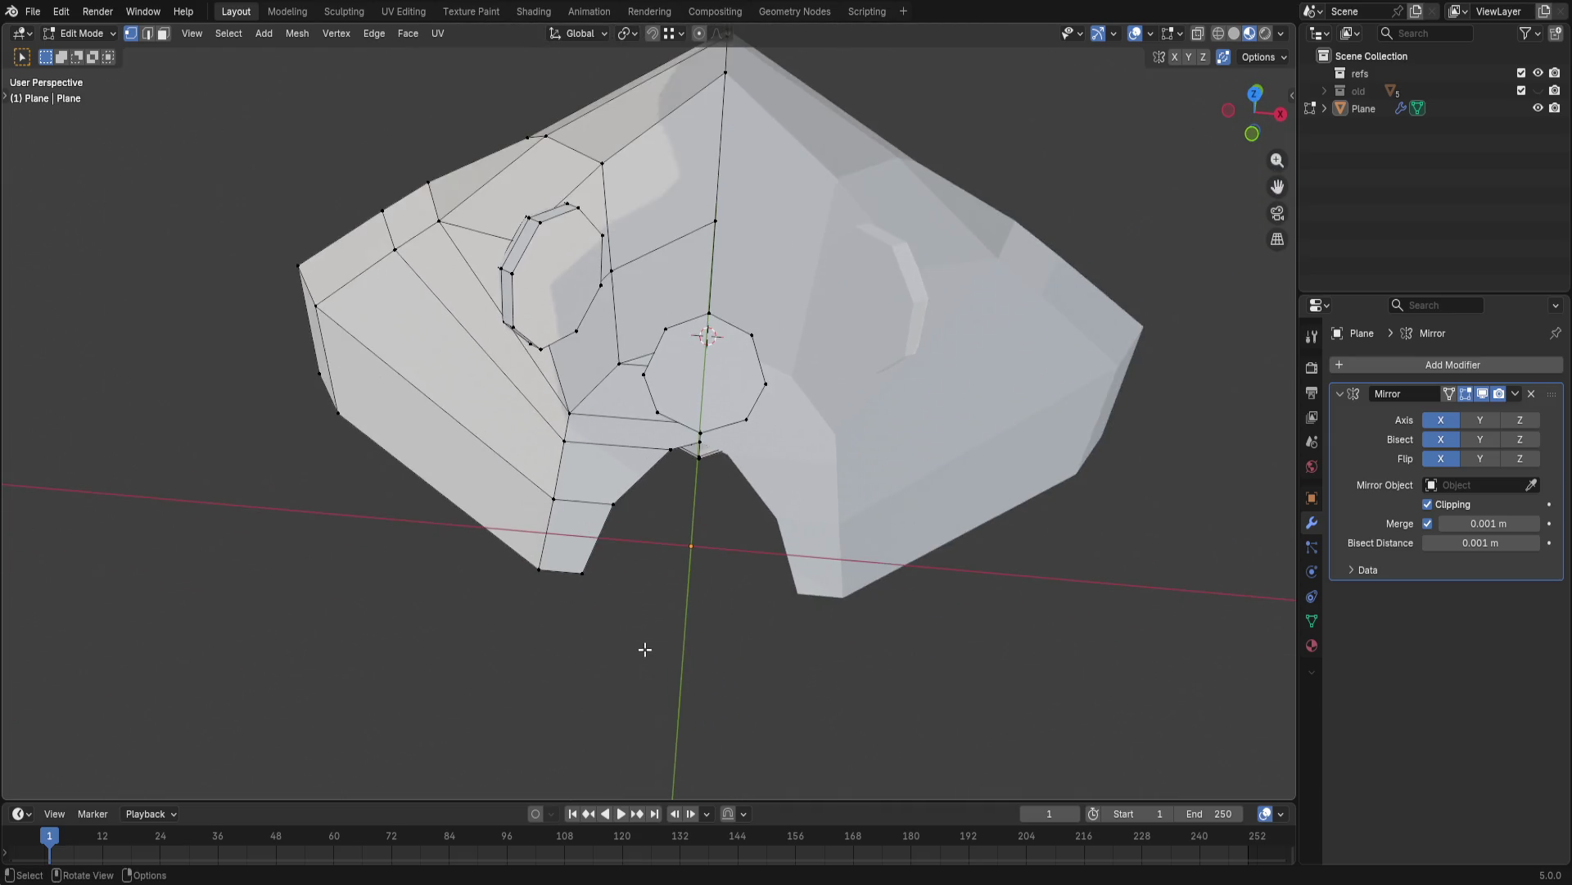
pyautogui.press('l')
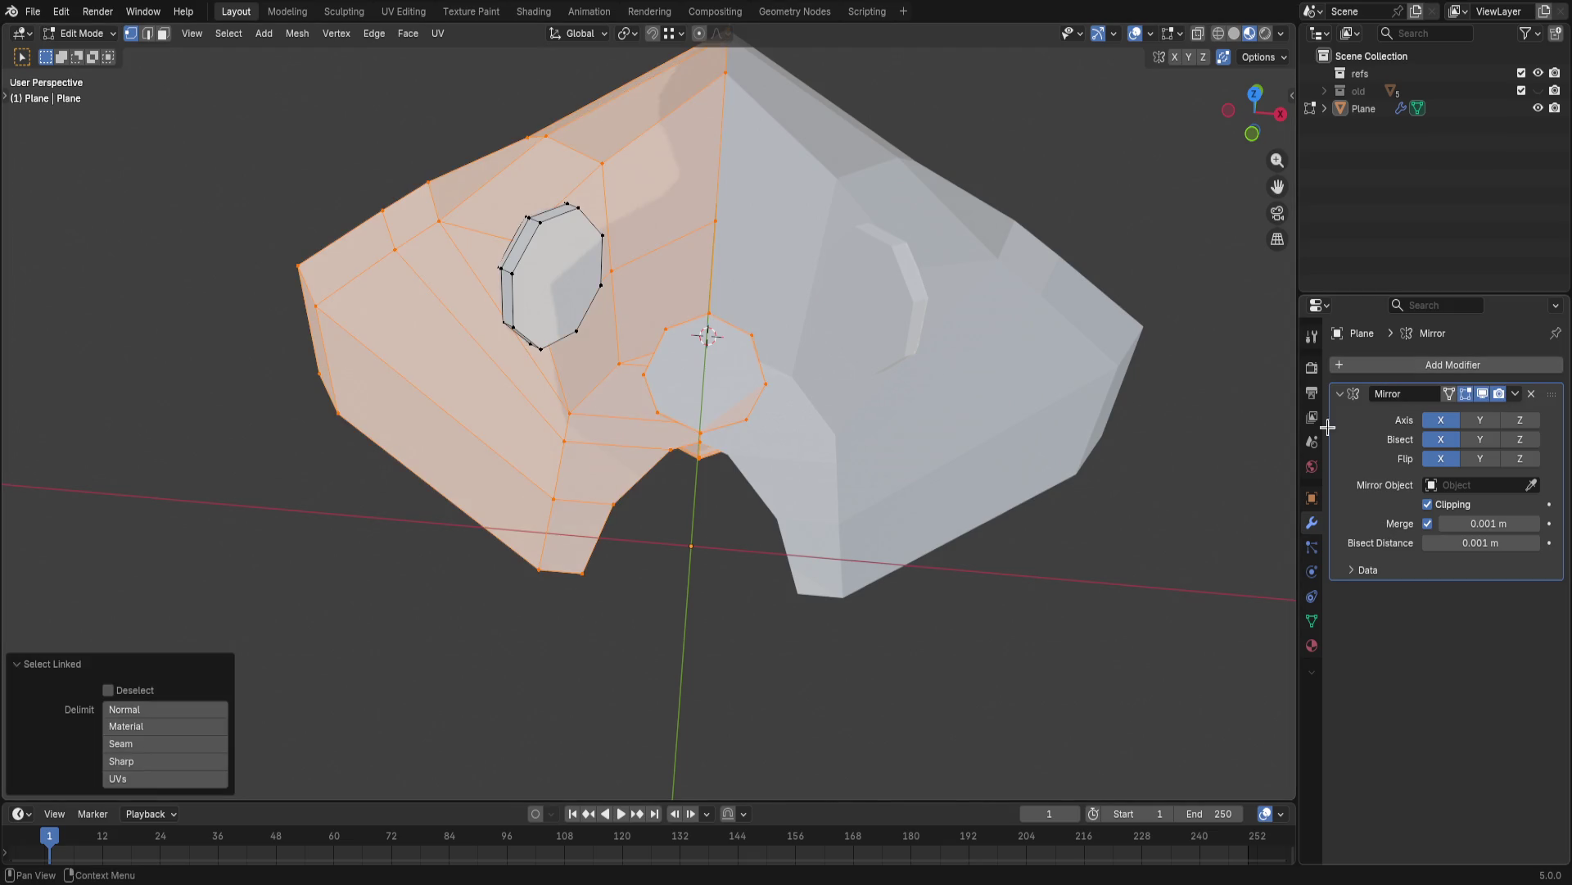
pyautogui.click(772, 581)
pyautogui.press('l')
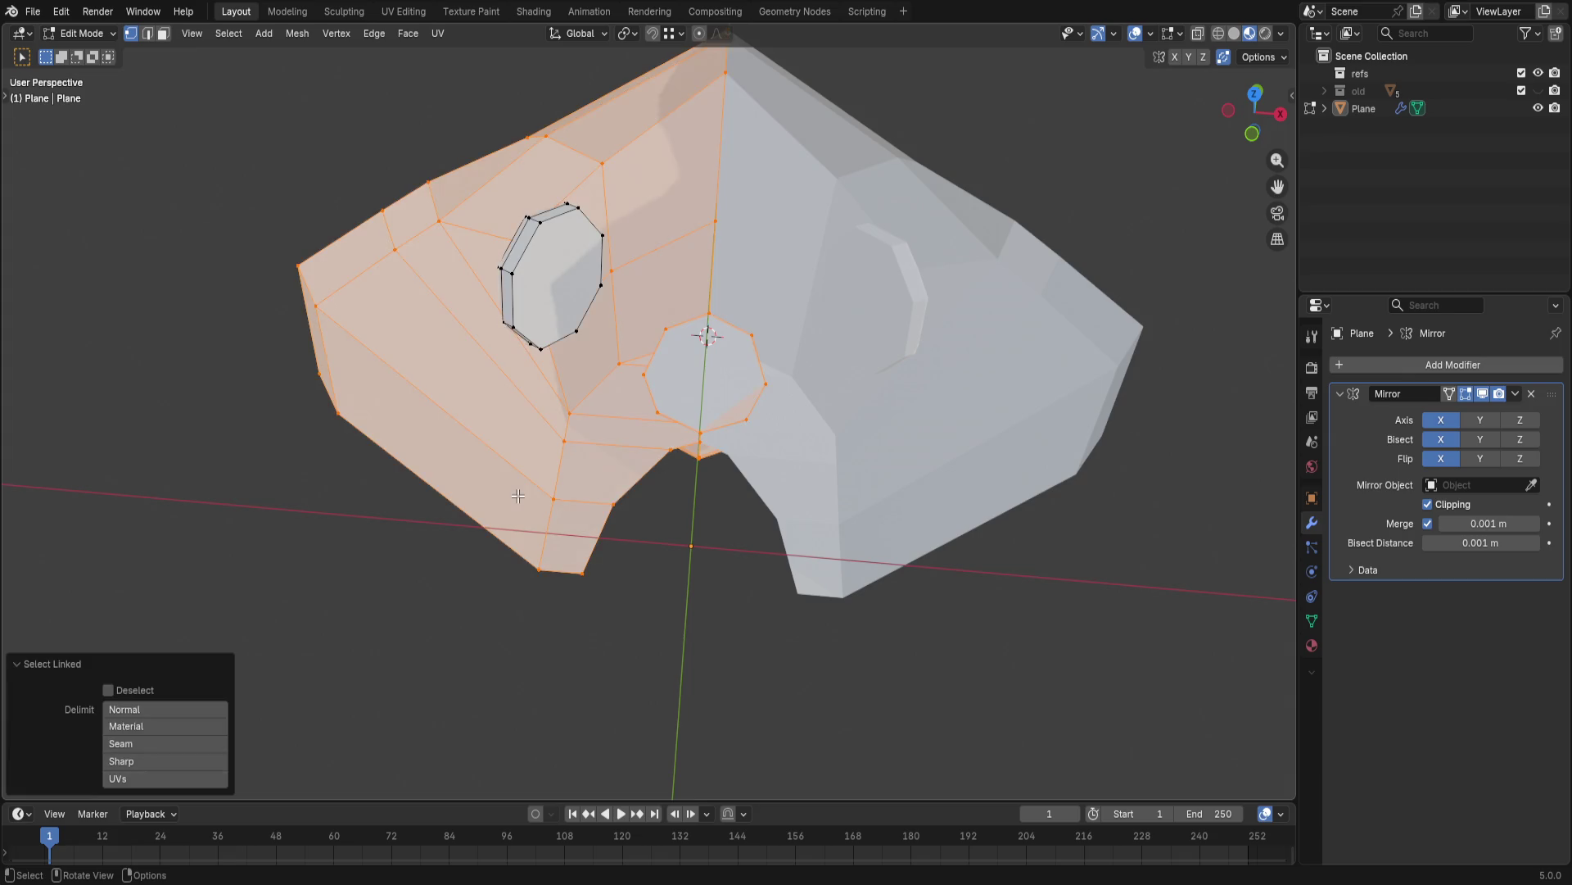
pyautogui.scroll(2, 661, 483)
pyautogui.scroll(-1, 664, 467)
# - In face mode, shift-select the left-side faces around the octagon and up into the top strip
pyautogui.moveTo(664, 466); pyautogui.dragTo(631, 489, button='middle')
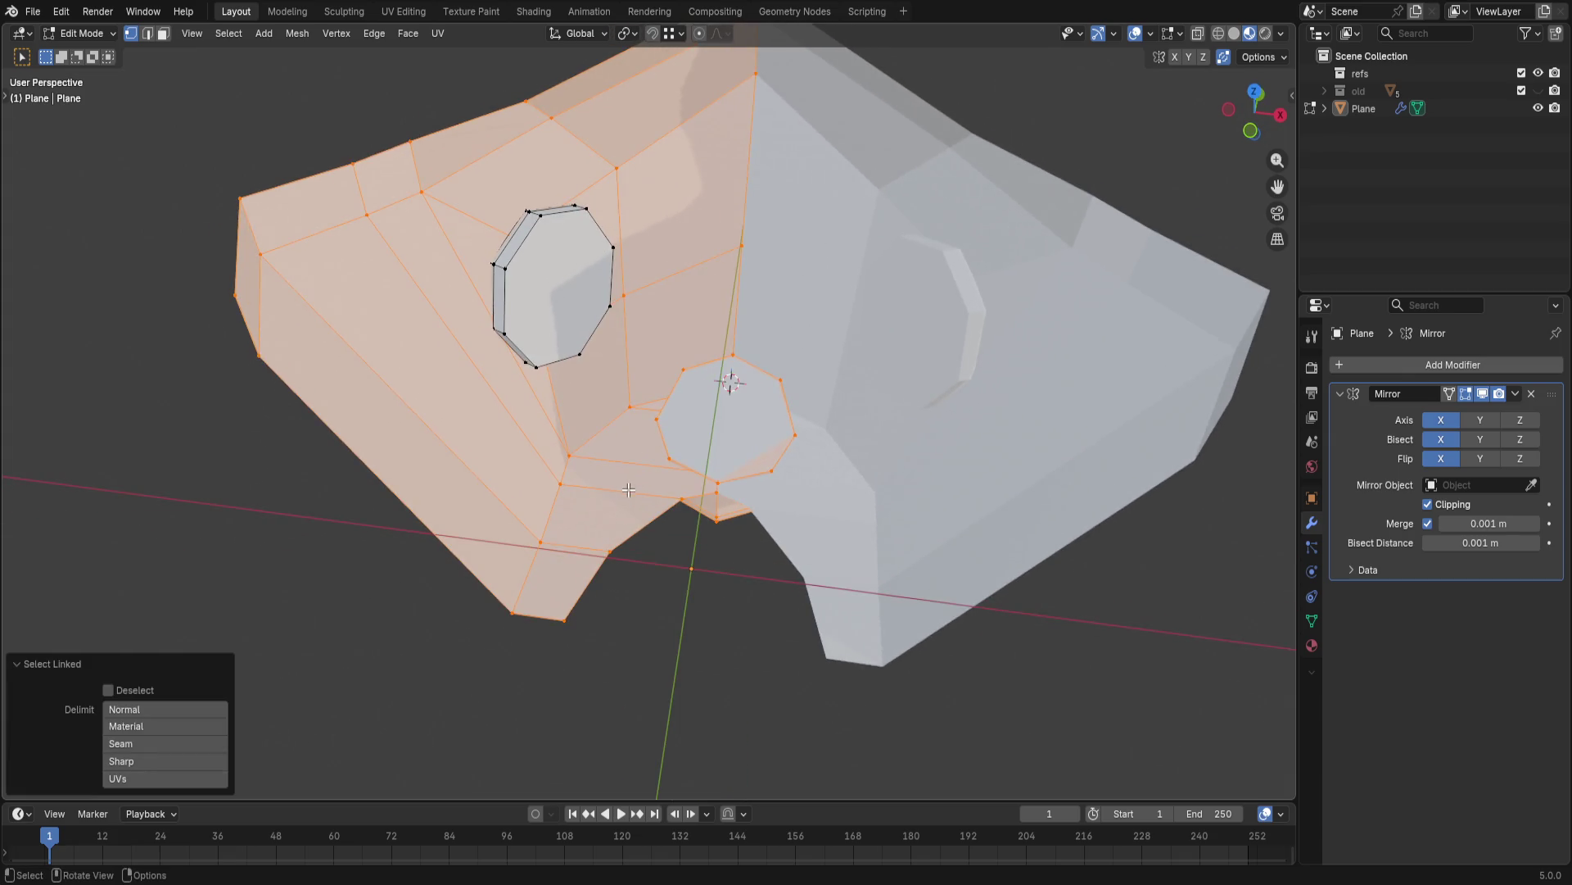
pyautogui.press('3')
pyautogui.click(640, 448)
pyautogui.keyDown('shift'); pyautogui.click(603, 481); pyautogui.keyUp('shift')
pyautogui.keyDown('shift'); pyautogui.click(541, 568); pyautogui.keyUp('shift')
pyautogui.keyDown('shift'); pyautogui.click(531, 499); pyautogui.keyUp('shift')
pyautogui.keyDown('shift'); pyautogui.click(543, 389); pyautogui.keyUp('shift')
pyautogui.keyDown('shift'); pyautogui.click(491, 229); pyautogui.keyUp('shift')
pyautogui.keyDown('shift'); pyautogui.click(534, 173); pyautogui.keyUp('shift')
pyautogui.keyDown('shift'); pyautogui.click(604, 197); pyautogui.keyUp('shift')
pyautogui.keyDown('shift'); pyautogui.click(663, 123); pyautogui.keyUp('shift')
pyautogui.keyDown('shift'); pyautogui.click(686, 339); pyautogui.keyUp('shift')
pyautogui.keyDown('shift'); pyautogui.click(576, 97); pyautogui.keyUp('shift')
pyautogui.keyDown('shift'); pyautogui.click(473, 148); pyautogui.keyUp('shift')
# - Add the remaining top-strip faces and give the mask a Solidify modifier with 1 cm thickness
pyautogui.keyDown('shift'); pyautogui.click(376, 179); pyautogui.keyUp('shift')
pyautogui.keyDown('shift'); pyautogui.click(289, 209); pyautogui.keyUp('shift')
pyautogui.keyDown('shift'); pyautogui.click(253, 261); pyautogui.keyUp('shift')
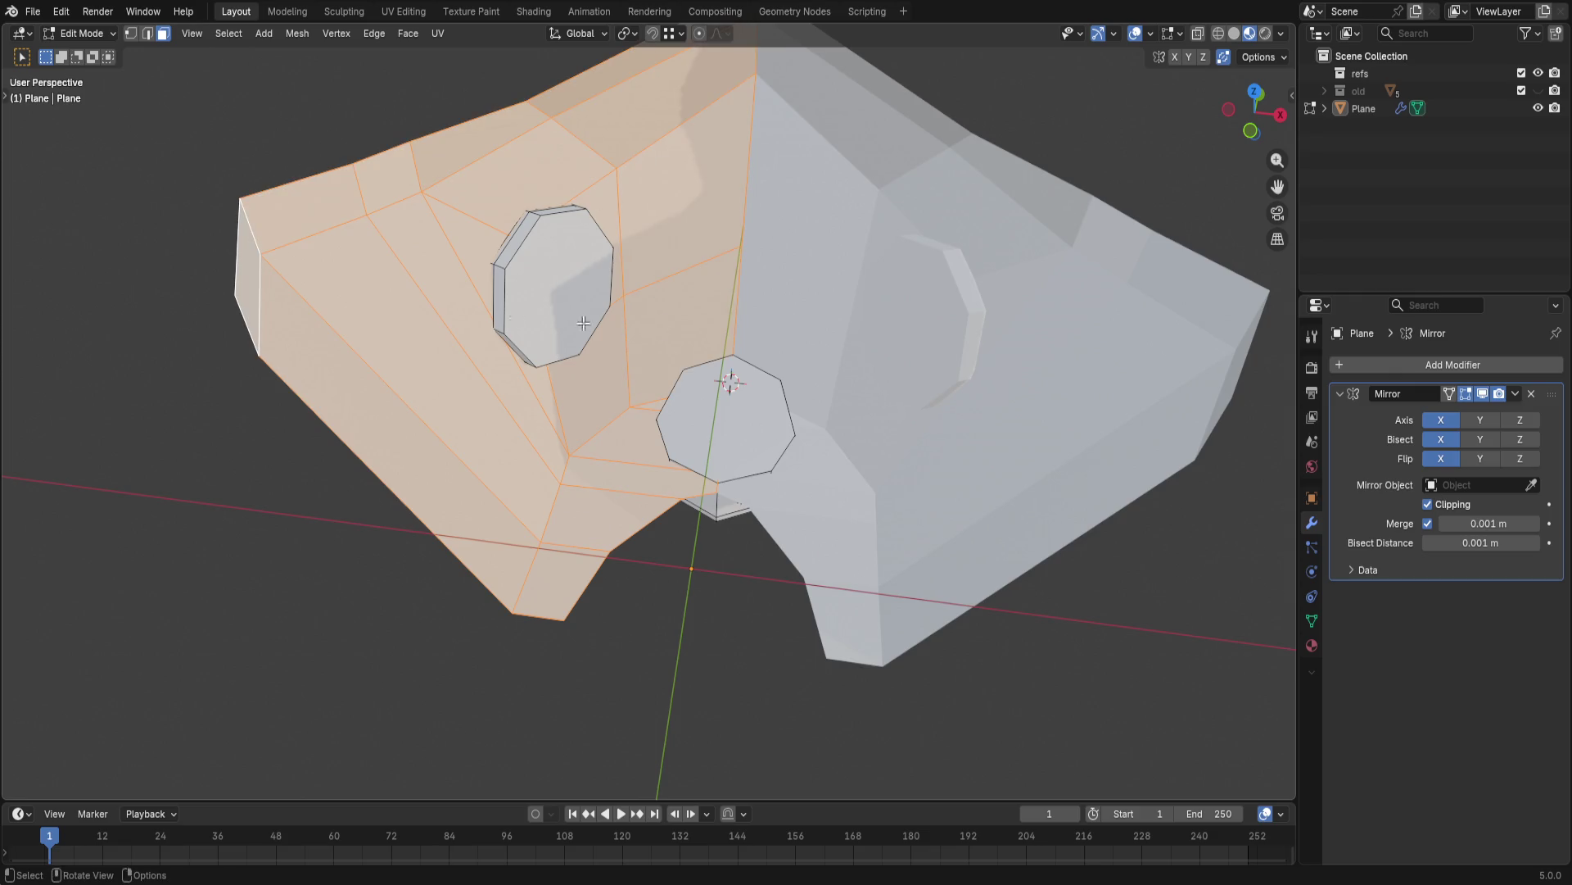
pyautogui.click(1421, 364)
pyautogui.write('soli')
pyautogui.press('Return')
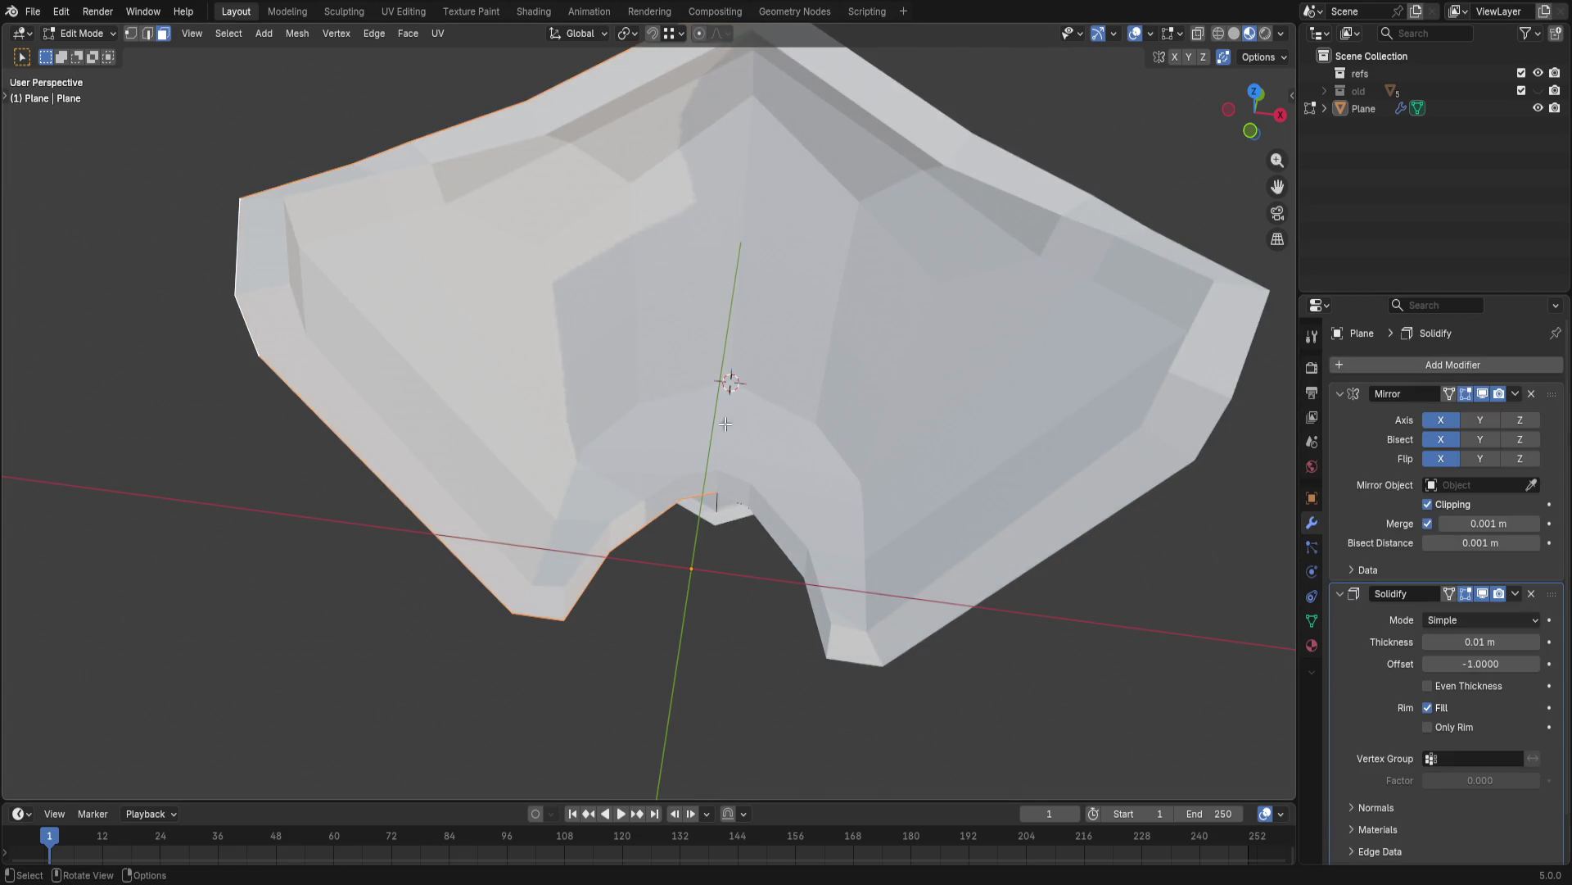
pyautogui.scroll(-3, 701, 486)
# - Inspect the thickened shell, deselect everything, return to edge mode and save the file
pyautogui.moveTo(615, 467)
pyautogui.mouseDown(button='middle')
pyautogui.moveTo(702, 486)
pyautogui.moveTo(1007, 335)
pyautogui.mouseUp(button='middle')
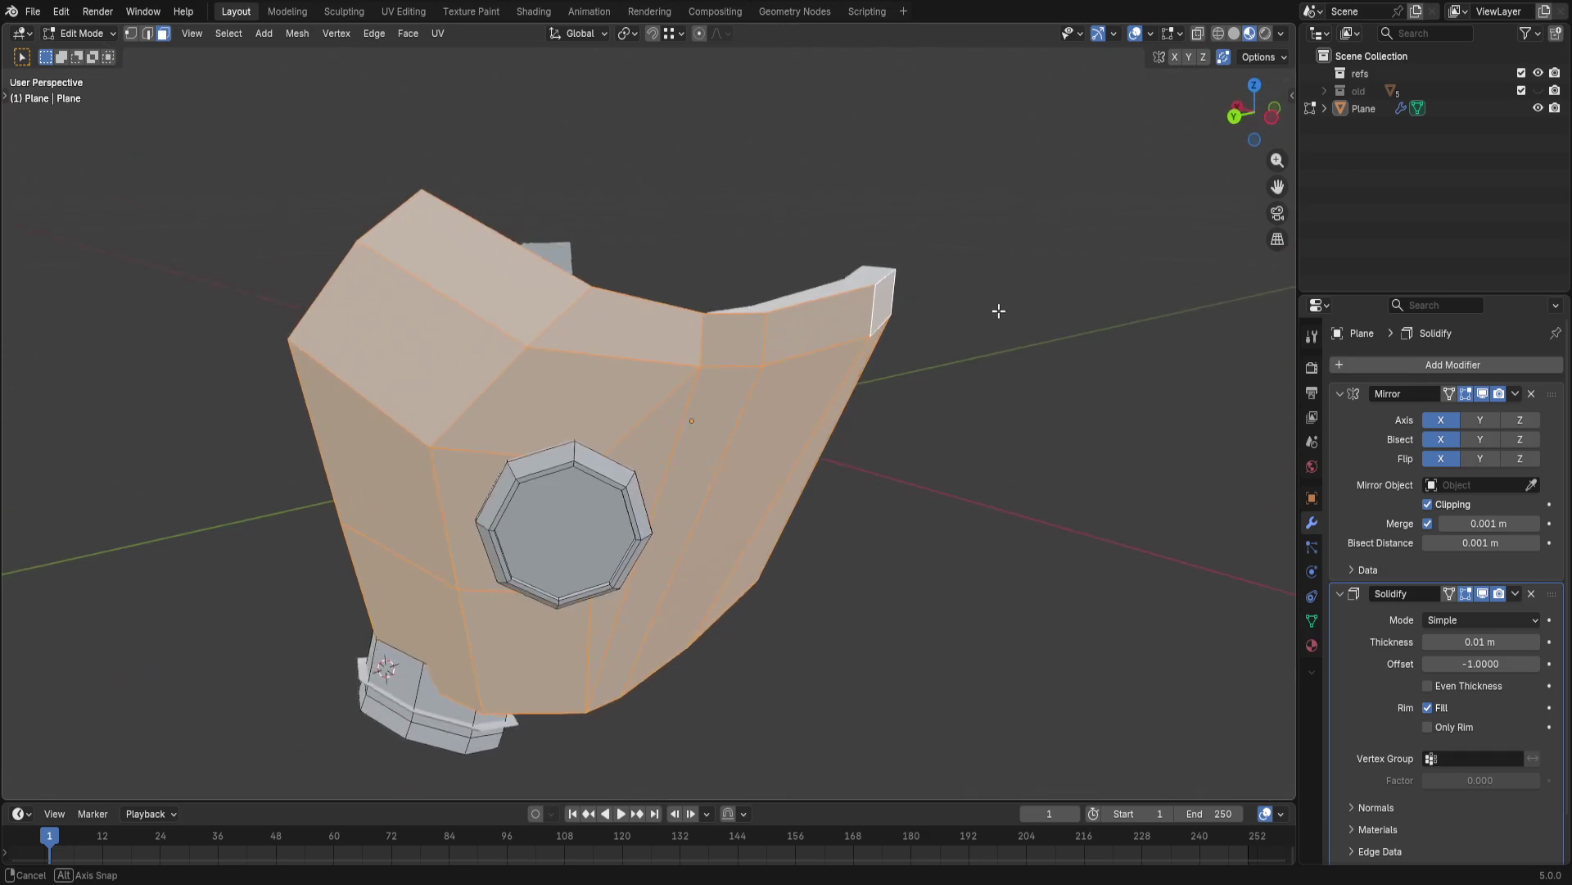
pyautogui.moveTo(1006, 336)
pyautogui.mouseDown(button='middle')
pyautogui.moveTo(925, 432)
pyautogui.moveTo(1027, 456)
pyautogui.moveTo(751, 562)
pyautogui.moveTo(647, 496)
pyautogui.mouseUp(button='middle')
pyautogui.hotkey('alt', 'a')
pyautogui.scroll(3, 750, 563)
pyautogui.press('2')
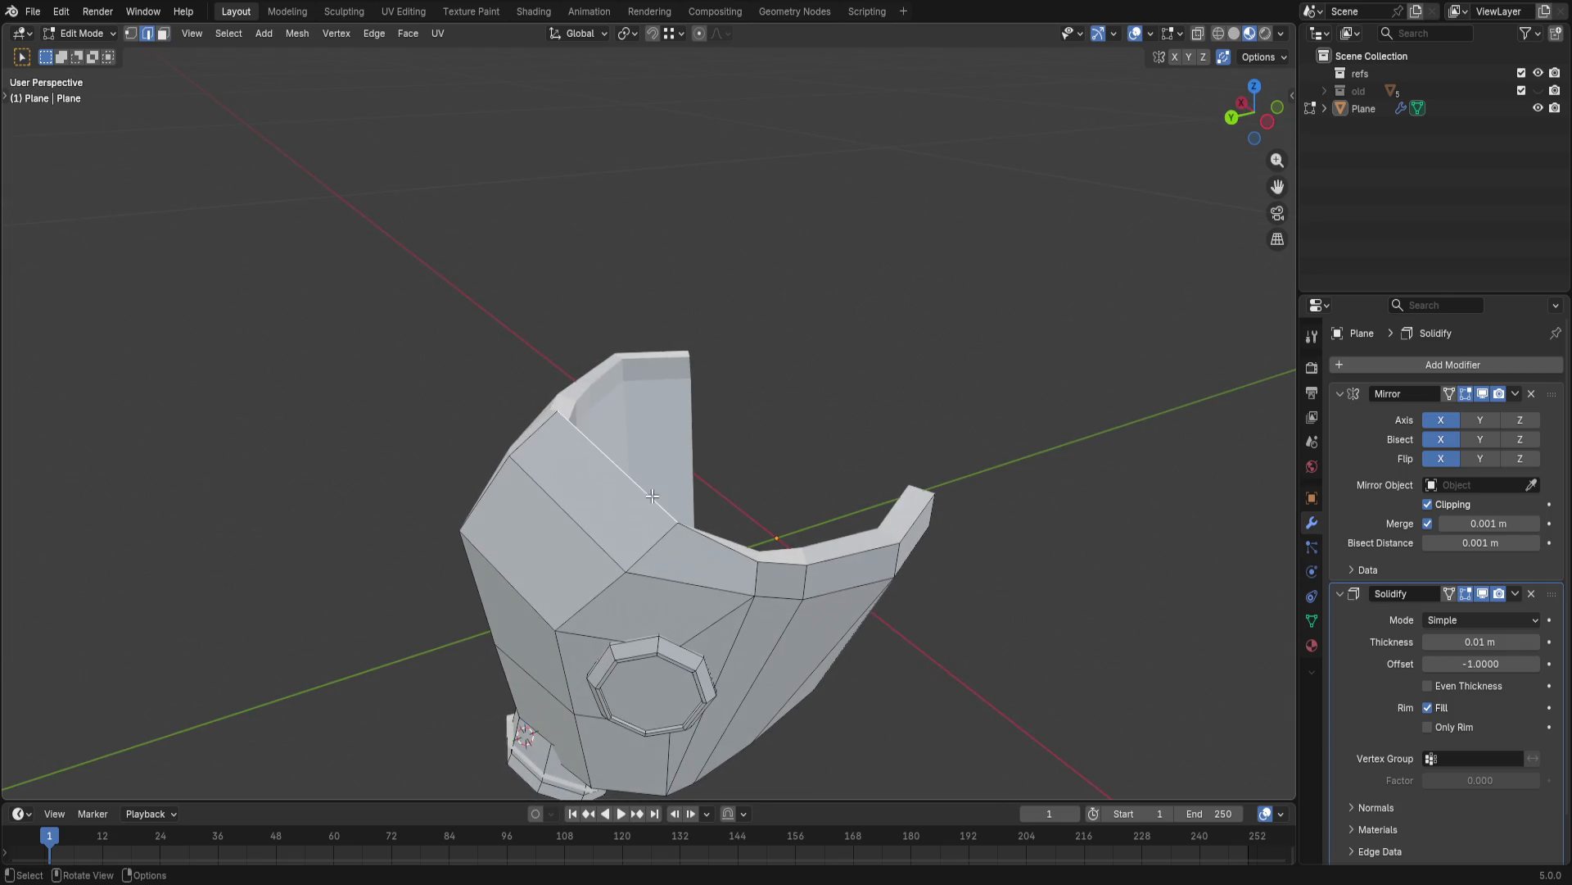
pyautogui.hotkey('ctrl', 's')
pyautogui.scroll(-3, 945, 430)
# - Cut a horizontal edge loop across the mask's side near ear-cap height
pyautogui.moveTo(947, 431)
pyautogui.mouseDown(button='middle')
pyautogui.moveTo(893, 412)
pyautogui.moveTo(737, 510)
pyautogui.mouseUp(button='middle')
pyautogui.hotkey('ctrl', 'r')
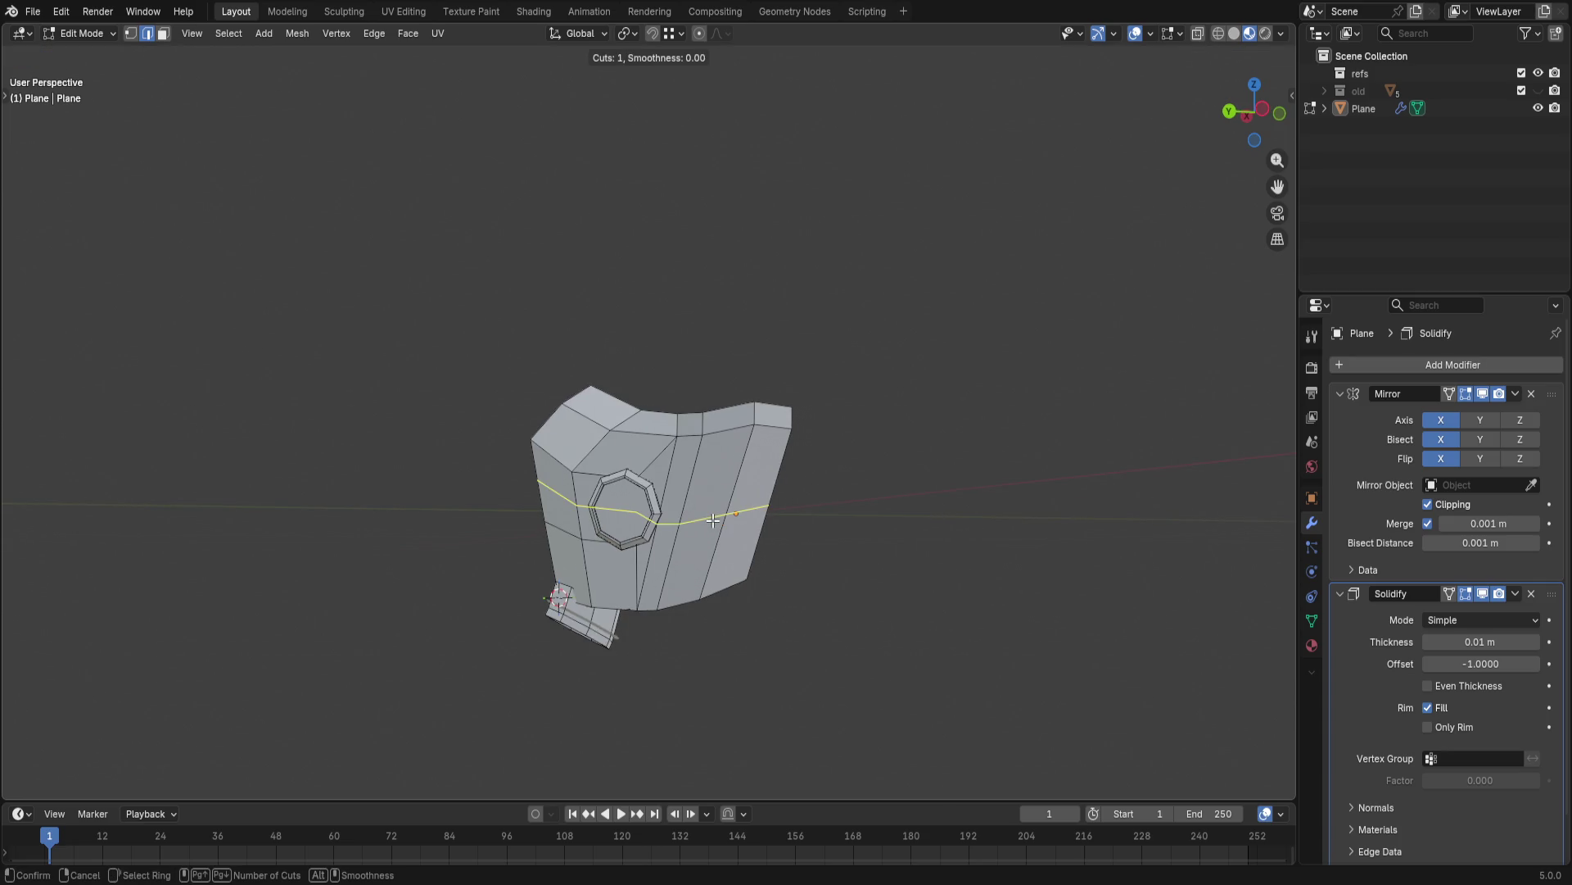
pyautogui.click(713, 520)
pyautogui.click(714, 516)
pyautogui.moveTo(889, 586)
pyautogui.mouseDown(button='middle')
pyautogui.moveTo(831, 512)
pyautogui.moveTo(895, 482)
pyautogui.mouseUp(button='middle')
pyautogui.scroll(2, 805, 509)
# - Move the new loop twice from different angles into a smoother curve, then deselect it
pyautogui.press('g')
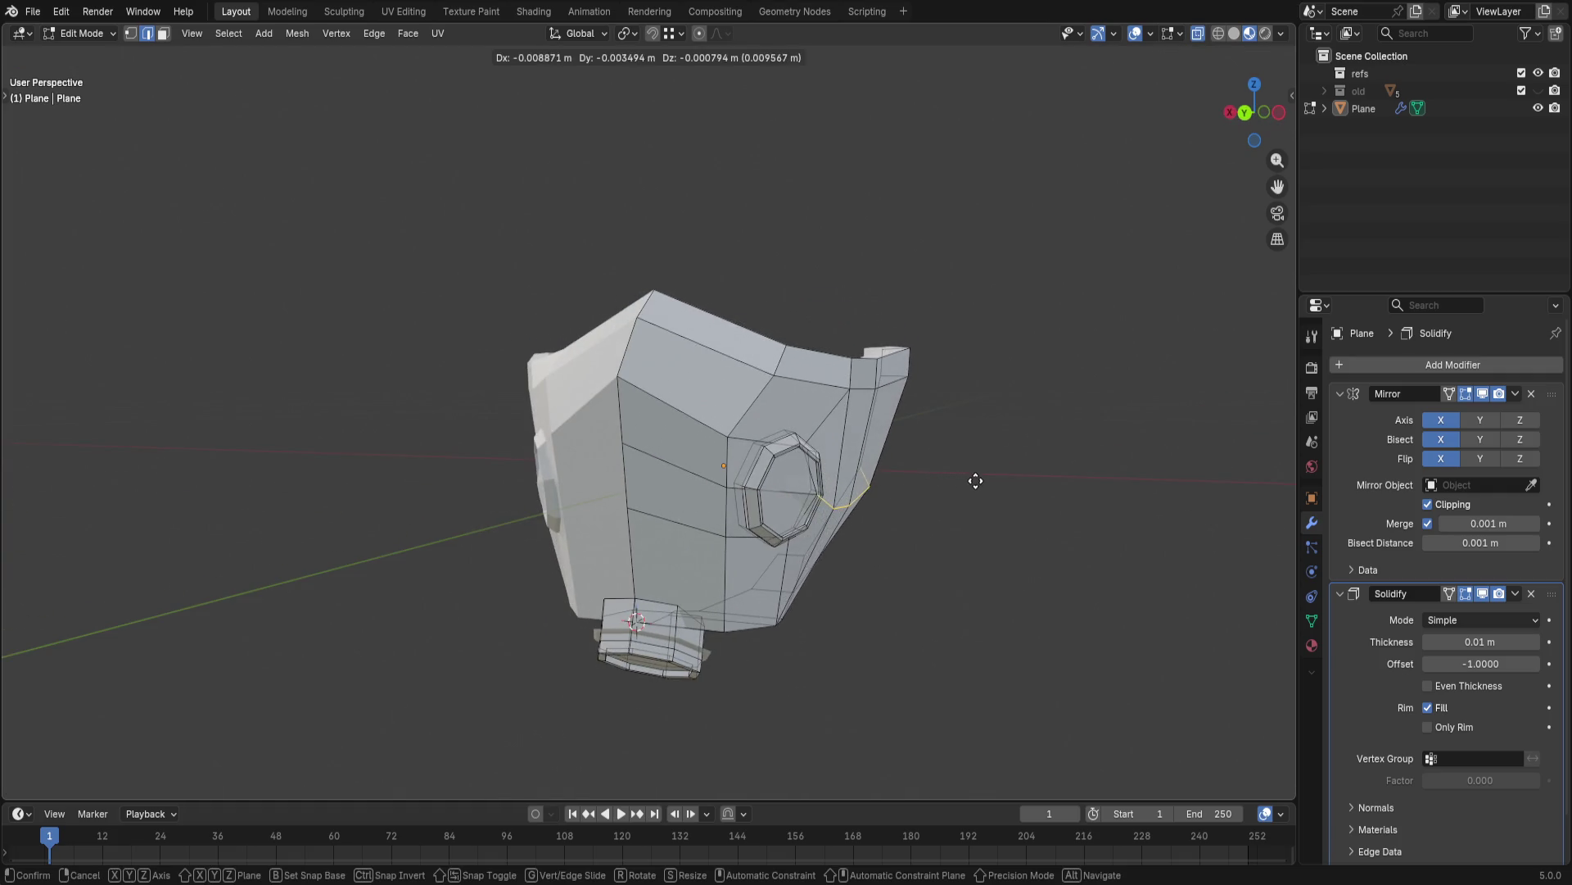
pyautogui.click(975, 480)
pyautogui.moveTo(975, 480); pyautogui.dragTo(857, 481, button='middle')
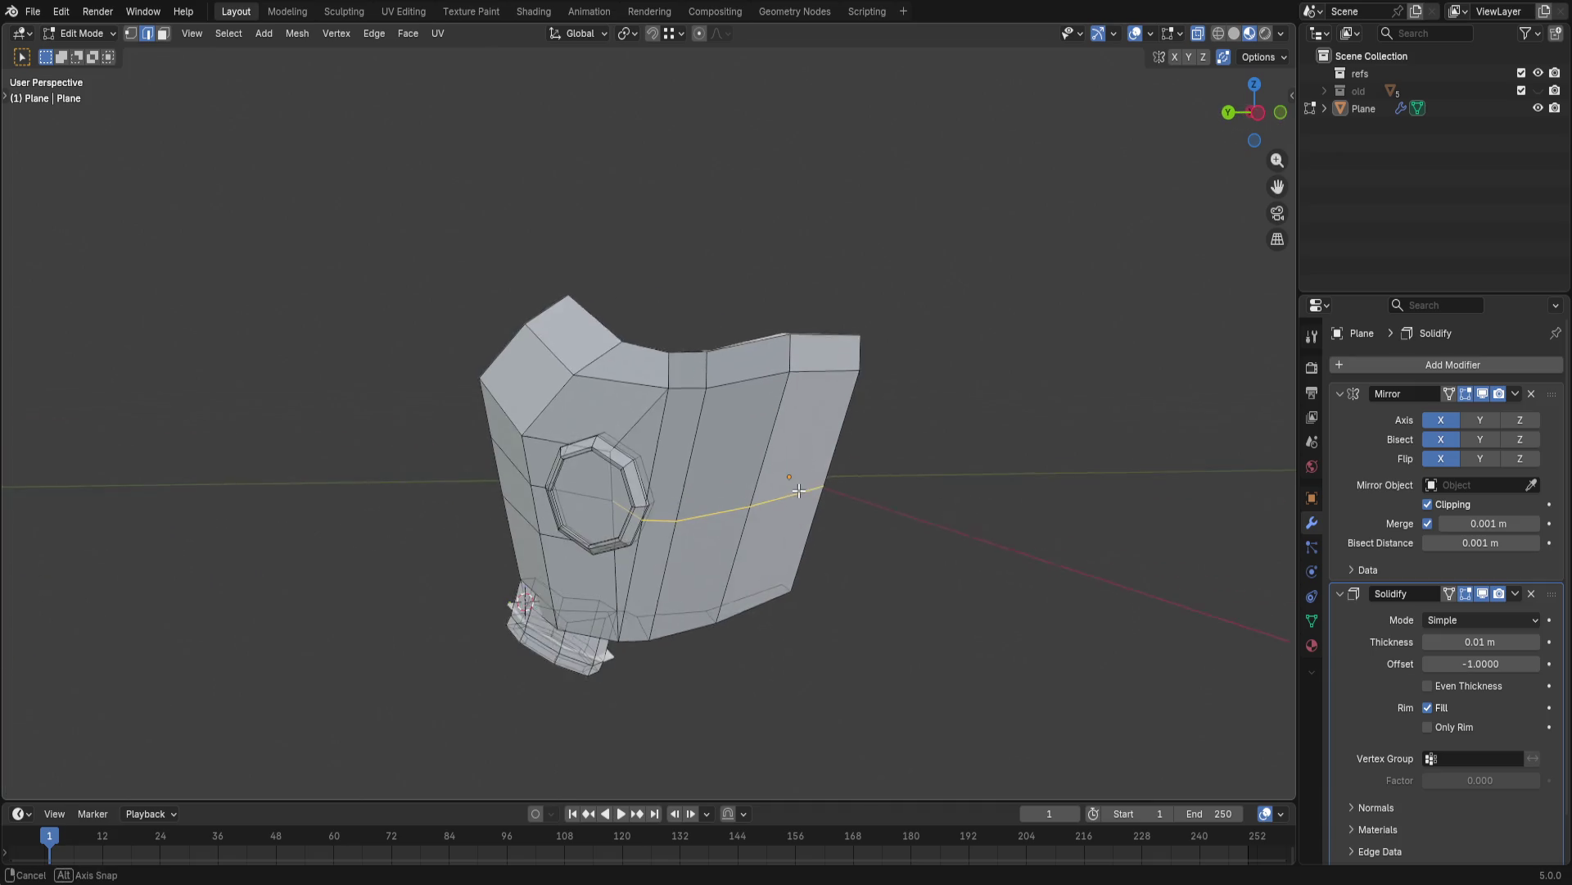
pyautogui.press('g')
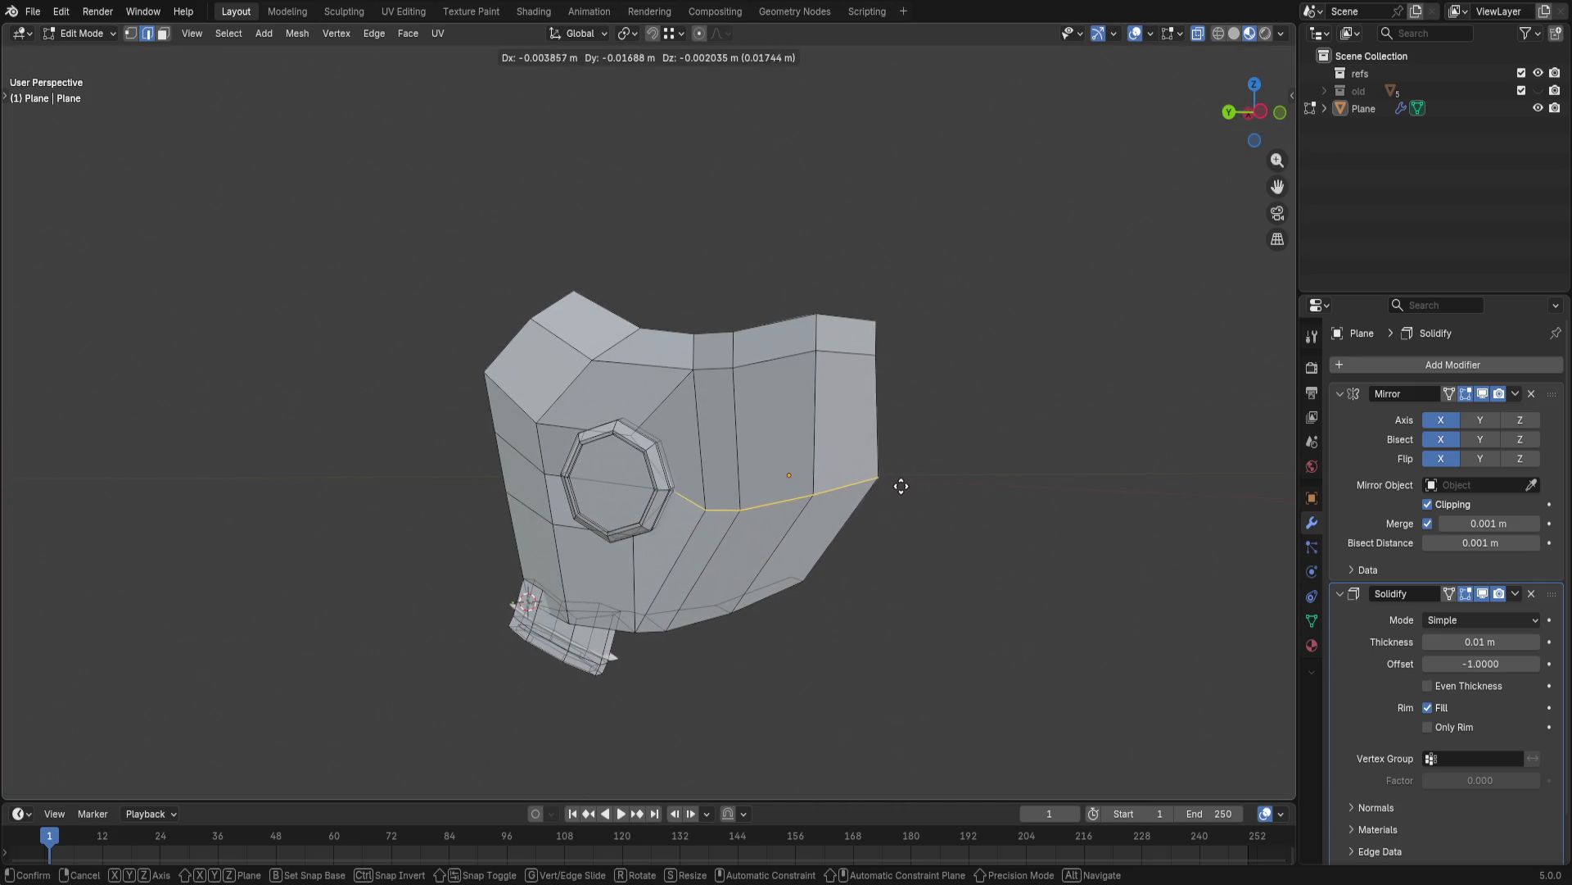
pyautogui.click(919, 492)
pyautogui.moveTo(923, 496)
pyautogui.mouseDown(button='middle')
pyautogui.moveTo(1039, 586)
pyautogui.moveTo(976, 508)
pyautogui.moveTo(1029, 545)
pyautogui.moveTo(1120, 538)
pyautogui.moveTo(1151, 583)
pyautogui.moveTo(941, 530)
pyautogui.moveTo(859, 581)
pyautogui.moveTo(906, 561)
pyautogui.moveTo(1034, 639)
pyautogui.moveTo(1109, 598)
pyautogui.moveTo(1184, 590)
pyautogui.moveTo(1127, 498)
pyautogui.moveTo(1109, 530)
pyautogui.mouseUp(button='middle')
pyautogui.click(962, 552)
pyautogui.scroll(3, 905, 561)
pyautogui.scroll(-3, 1127, 497)
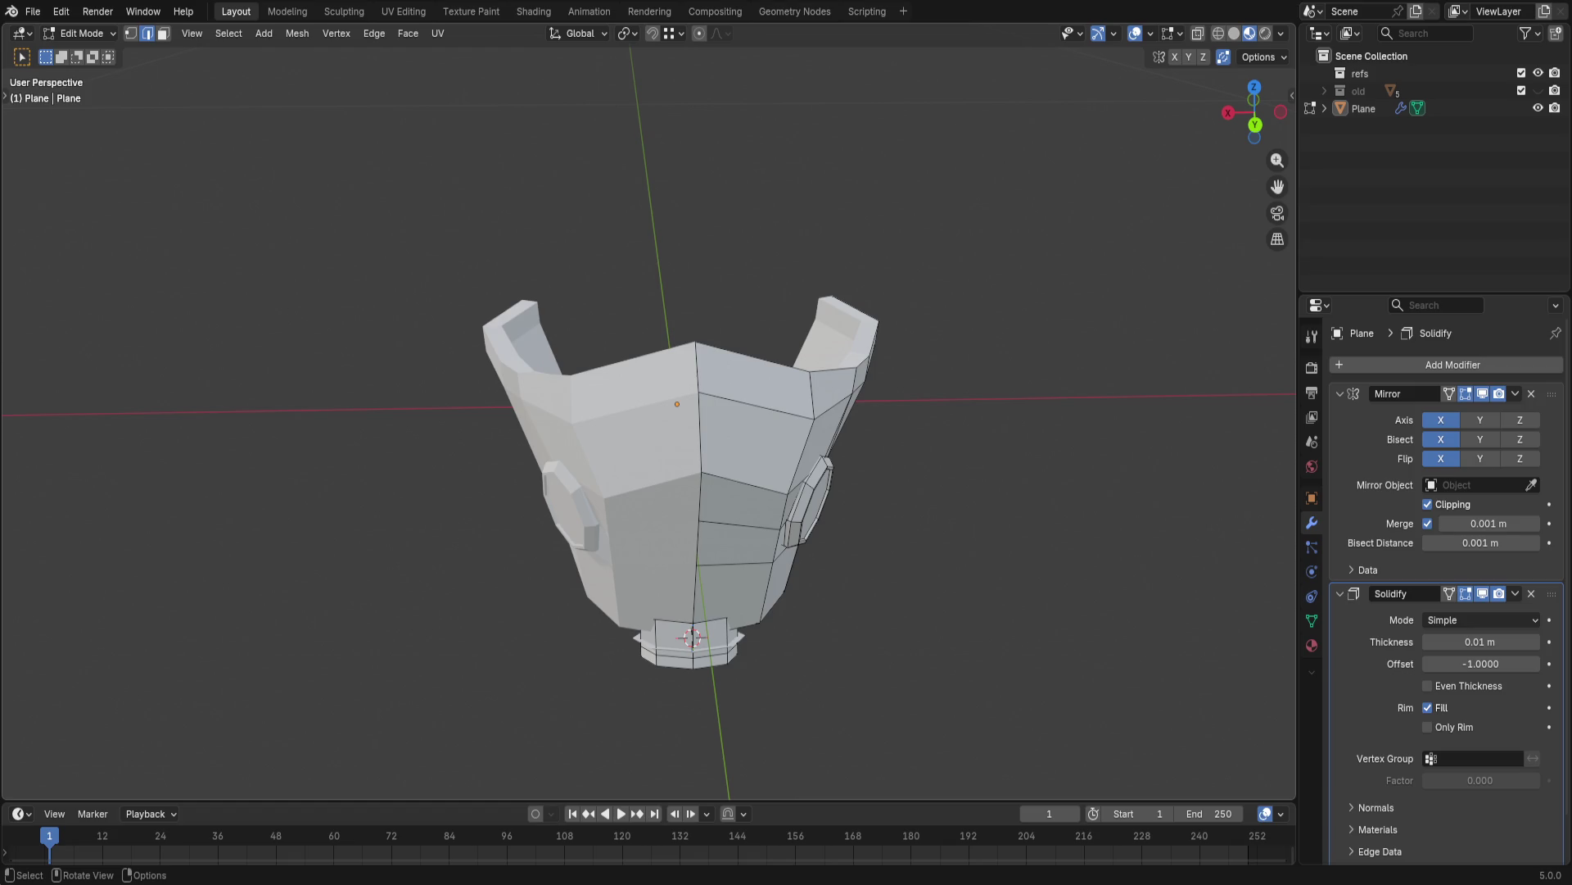
# - Orbit to the mask's front and open the Add Mesh menu with Shift+A
pyautogui.moveTo(324, 471)
pyautogui.mouseDown(button='middle')
pyautogui.moveTo(715, 334)
pyautogui.moveTo(742, 246)
pyautogui.moveTo(769, 292)
pyautogui.mouseUp(button='middle')
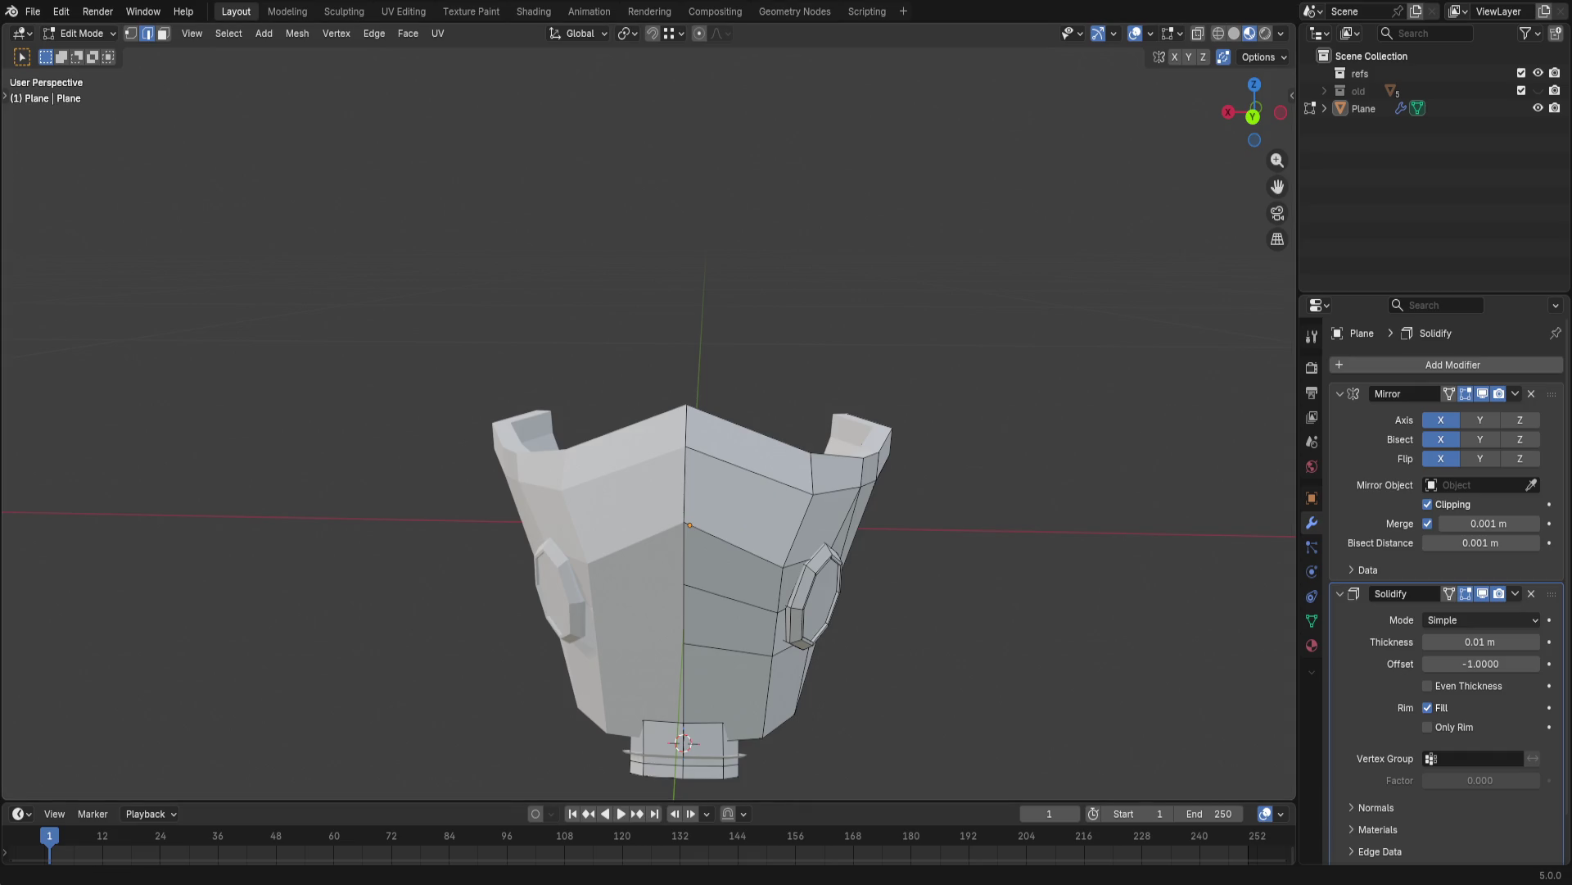
pyautogui.scroll(2, 470, 235)
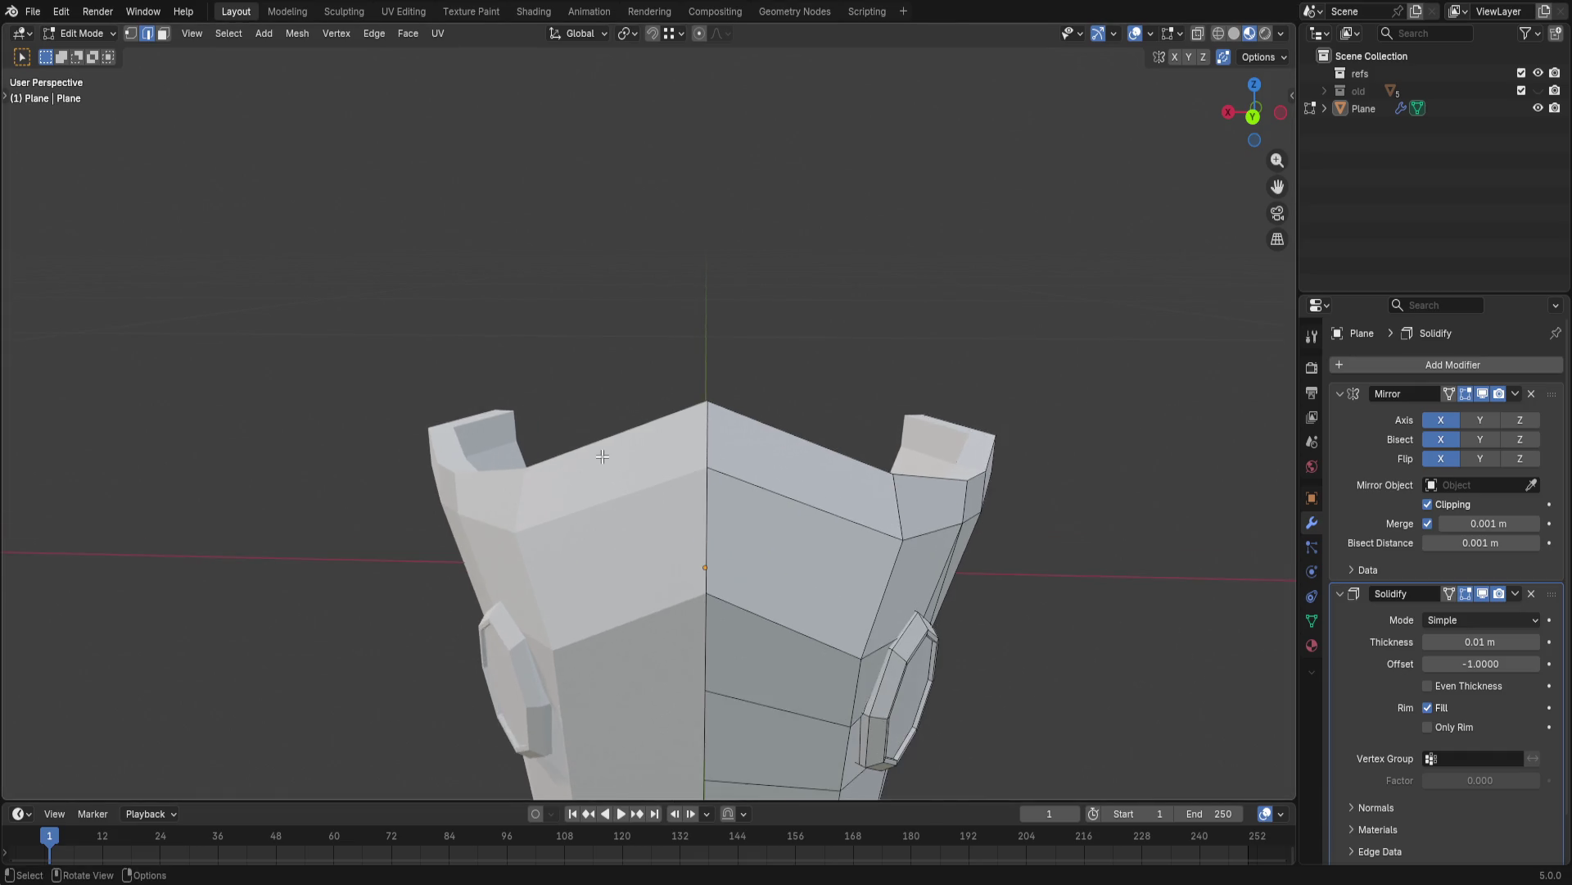
pyautogui.scroll(-3, 552, 494)
pyautogui.hotkey('shift', 'a')
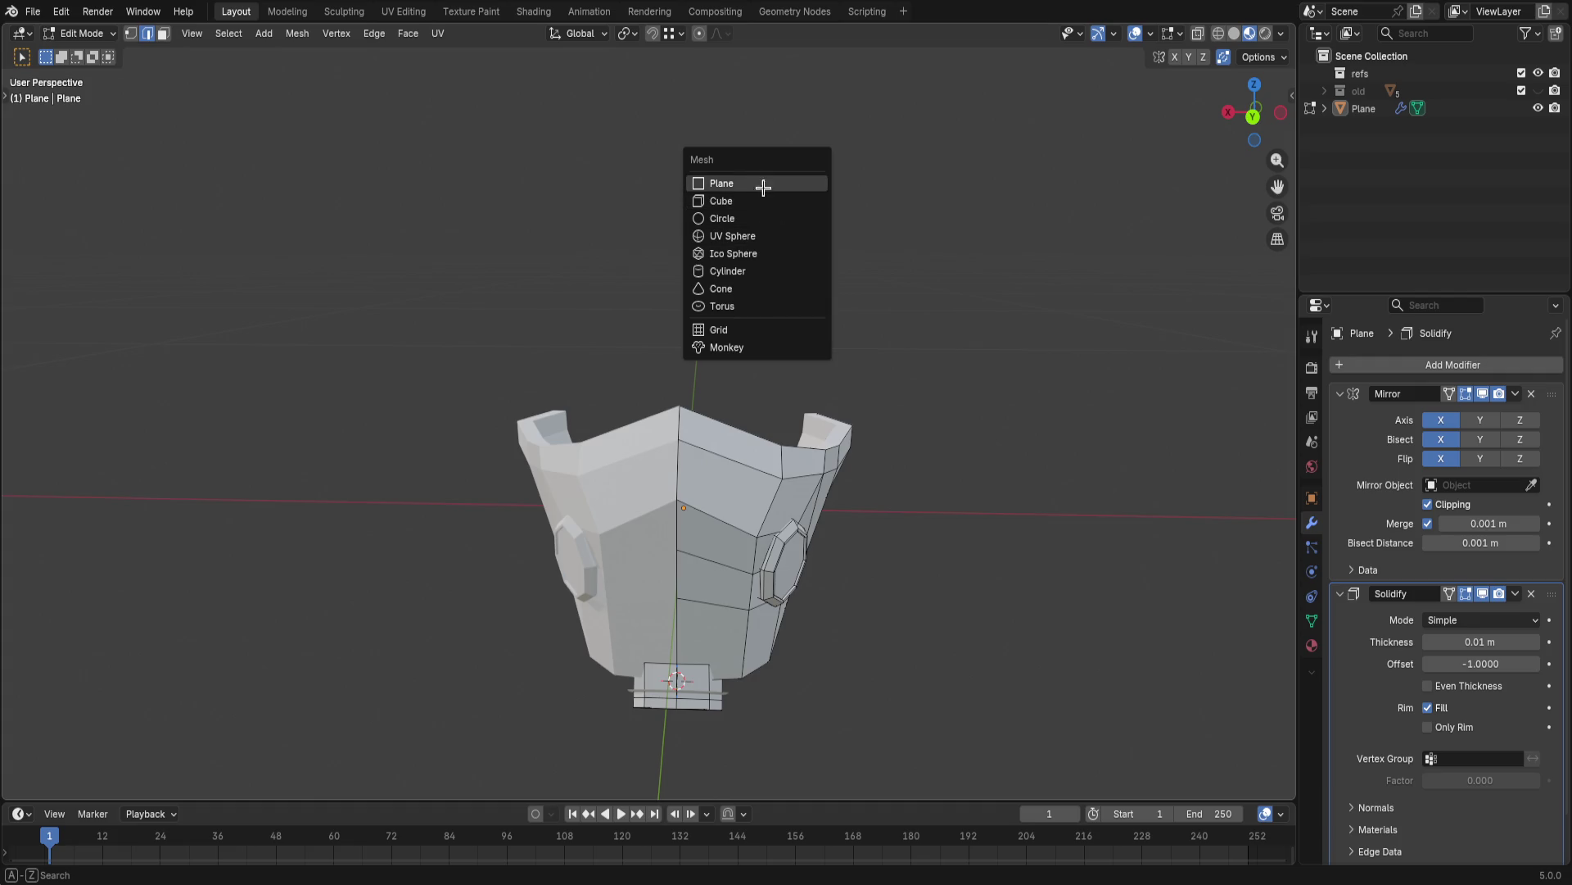
# - Add a trial plane under the helmet and twice start rotating it before cancelling
pyautogui.click(762, 183)
pyautogui.press('r')
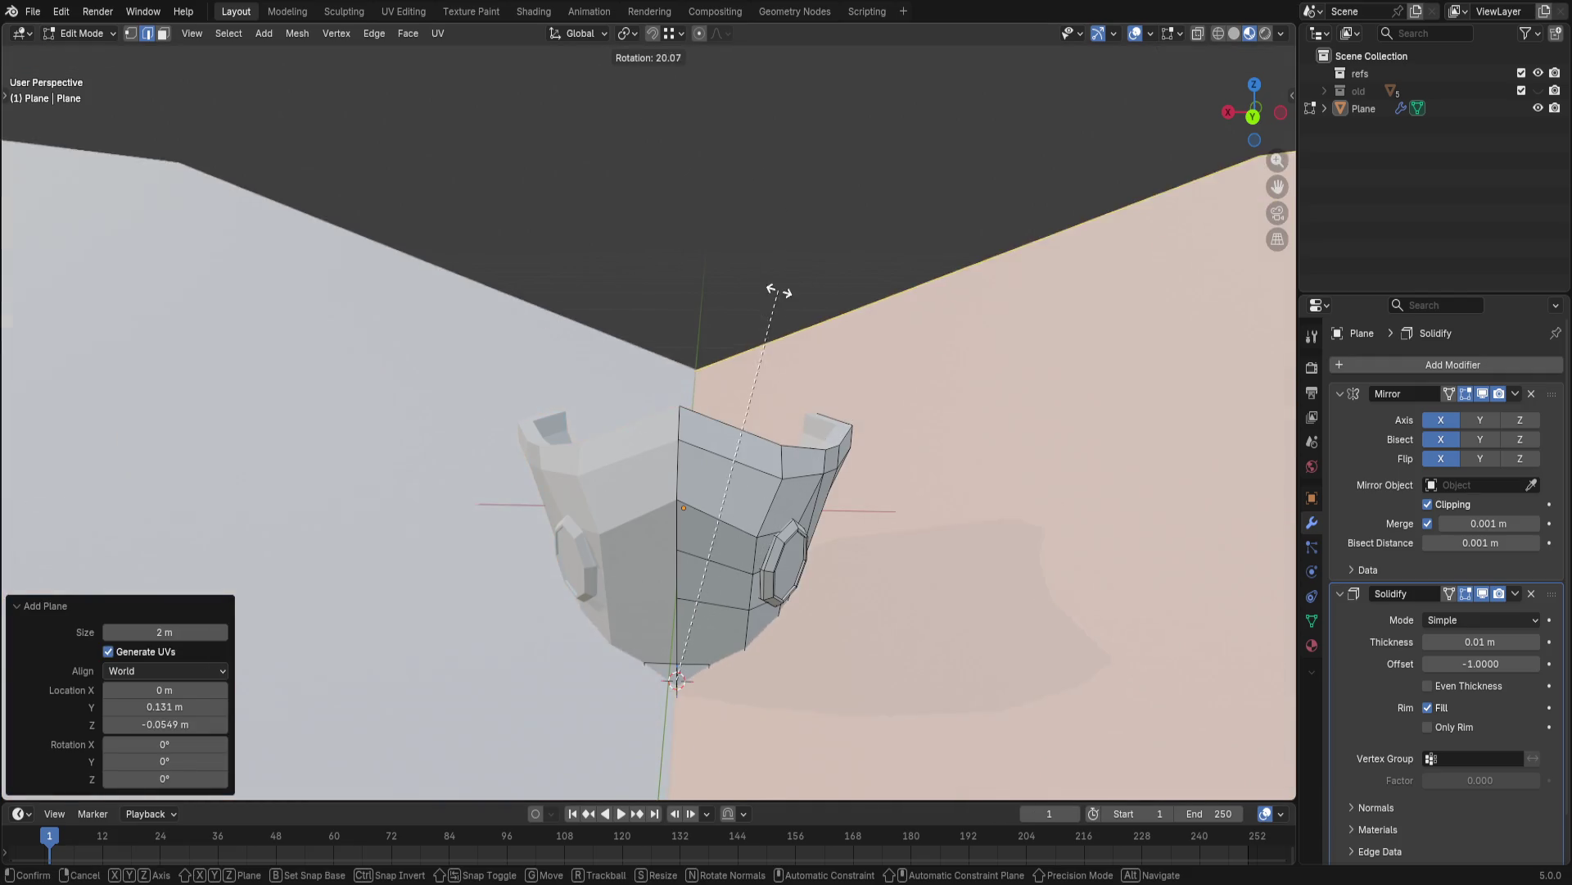
pyautogui.press('Escape')
pyautogui.scroll(-2, 892, 484)
pyautogui.scroll(-2, 791, 486)
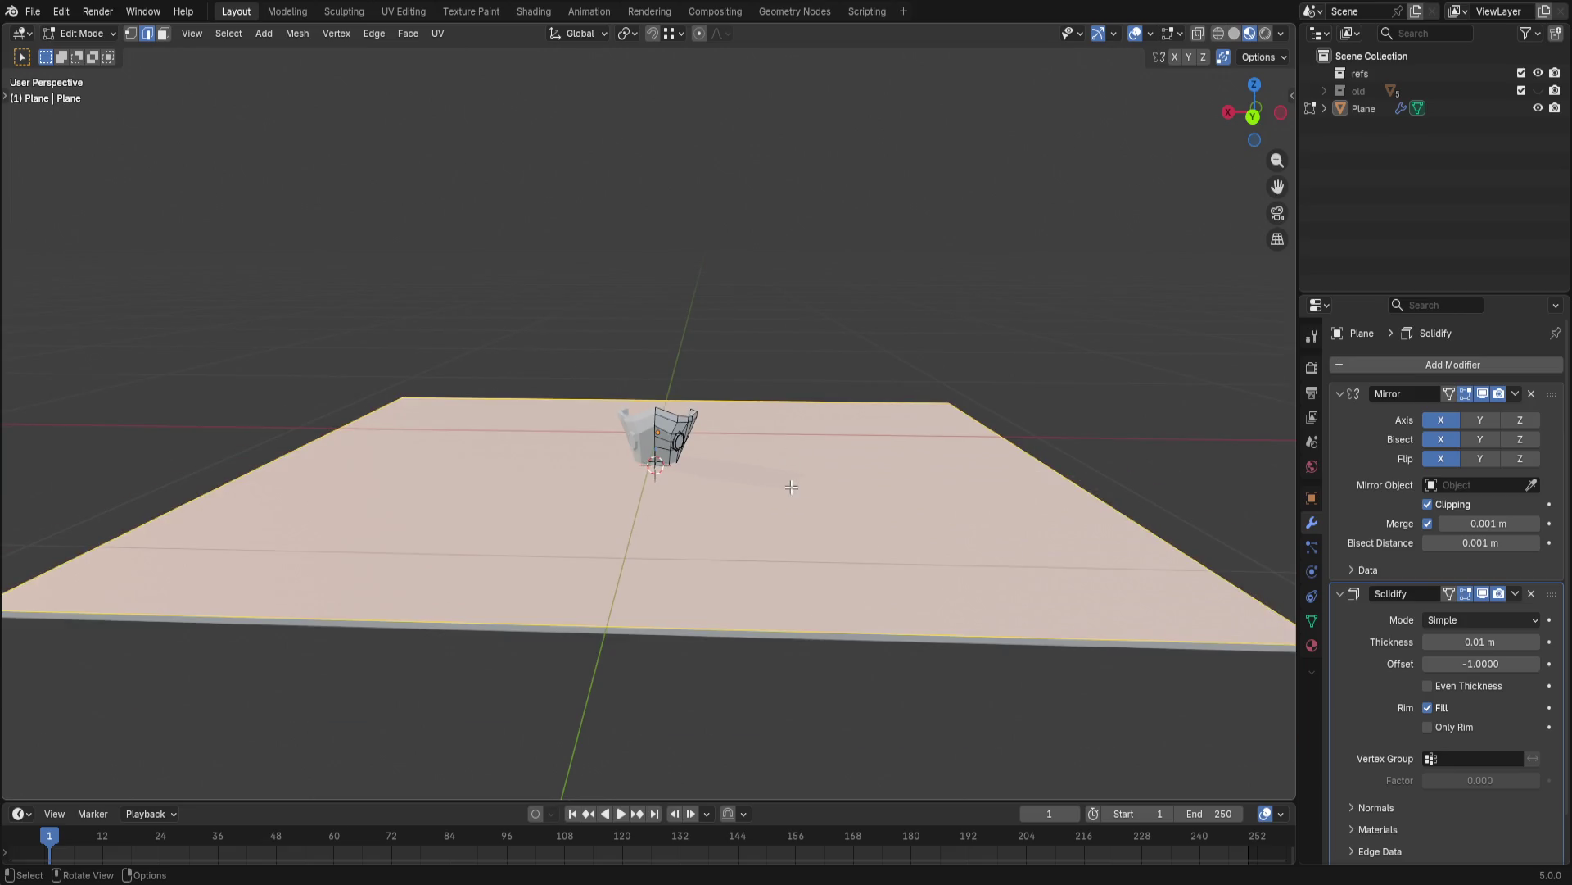
pyautogui.moveTo(344, 416); pyautogui.dragTo(569, 469, button='middle')
pyautogui.scroll(-3, 445, 503)
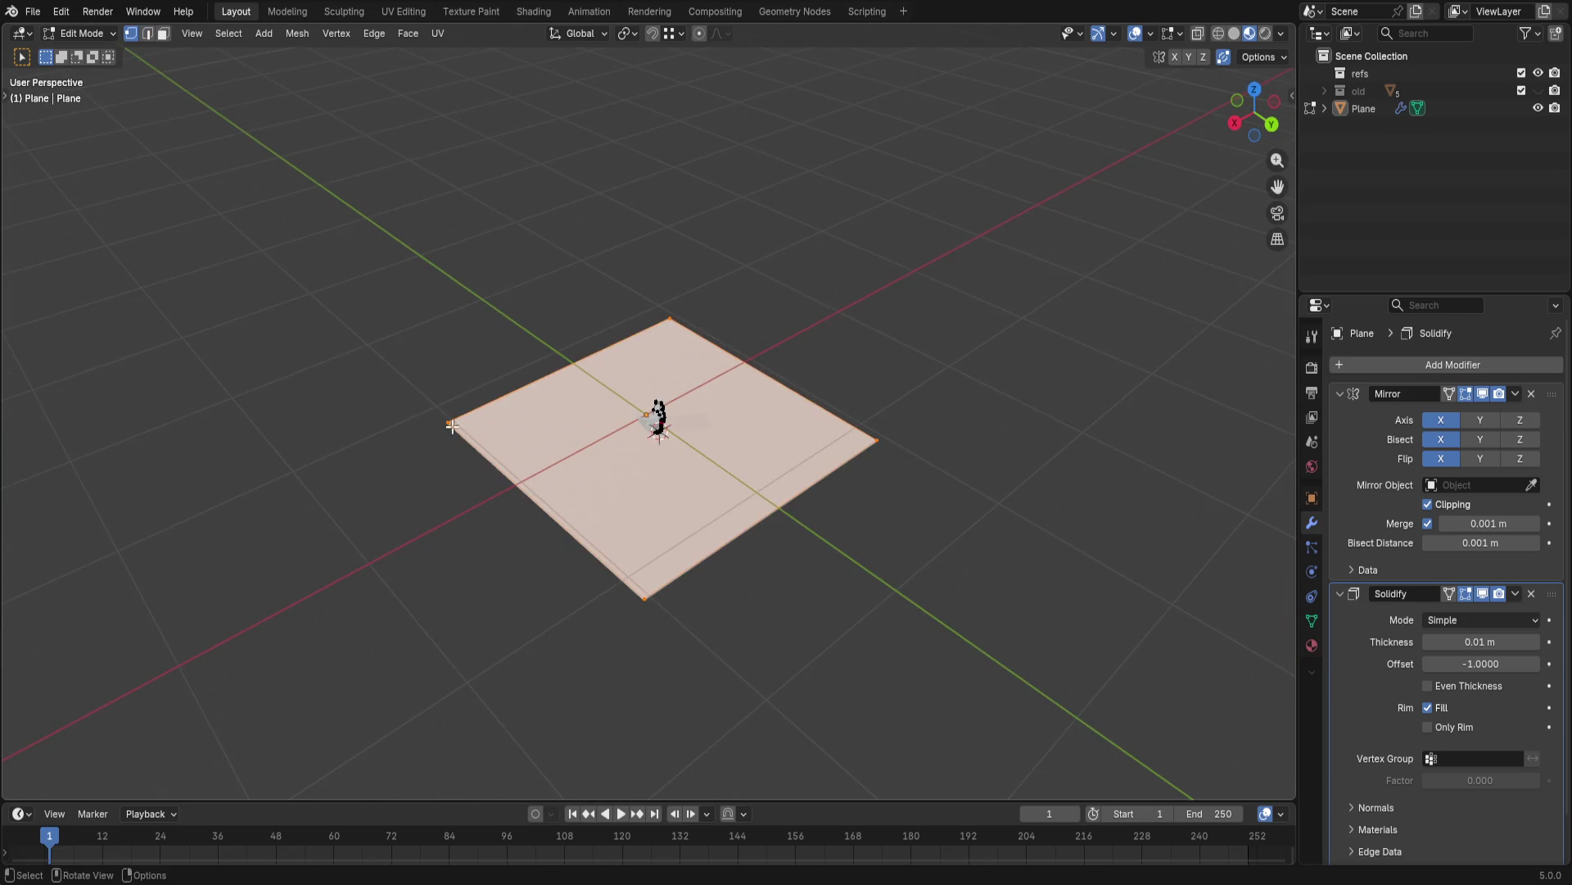
pyautogui.moveTo(447, 503); pyautogui.dragTo(650, 422, button='middle')
pyautogui.press('r')
pyautogui.press('Escape')
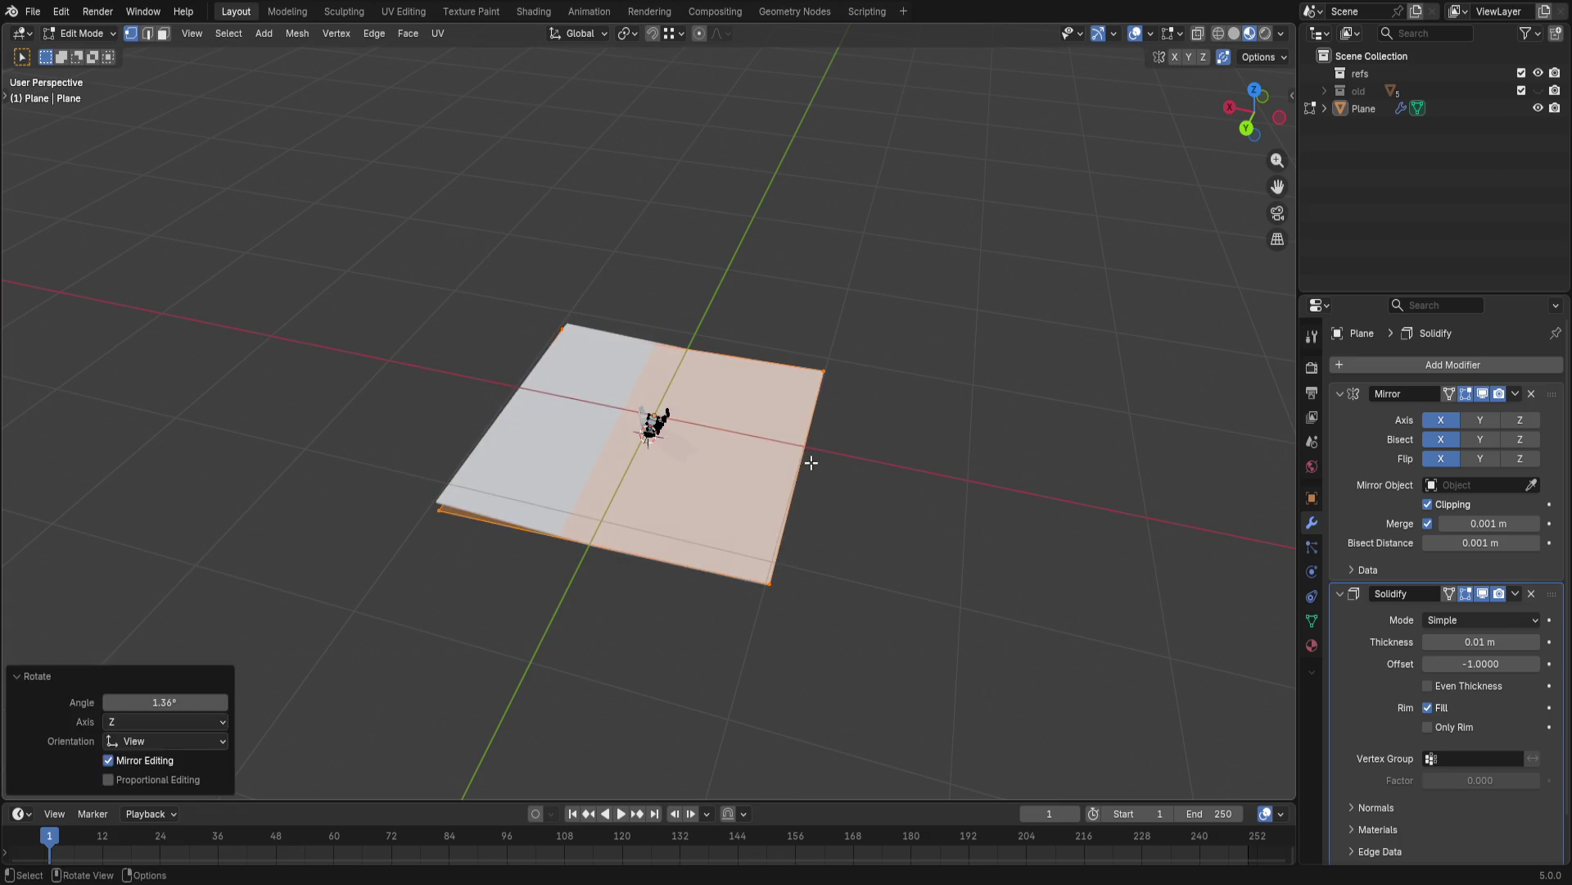
# - Delete the trial plane, return to Object Mode and reopen the add-object menu
pyautogui.click(981, 379)
pyautogui.press('a')
pyautogui.scroll(3, 660, 526)
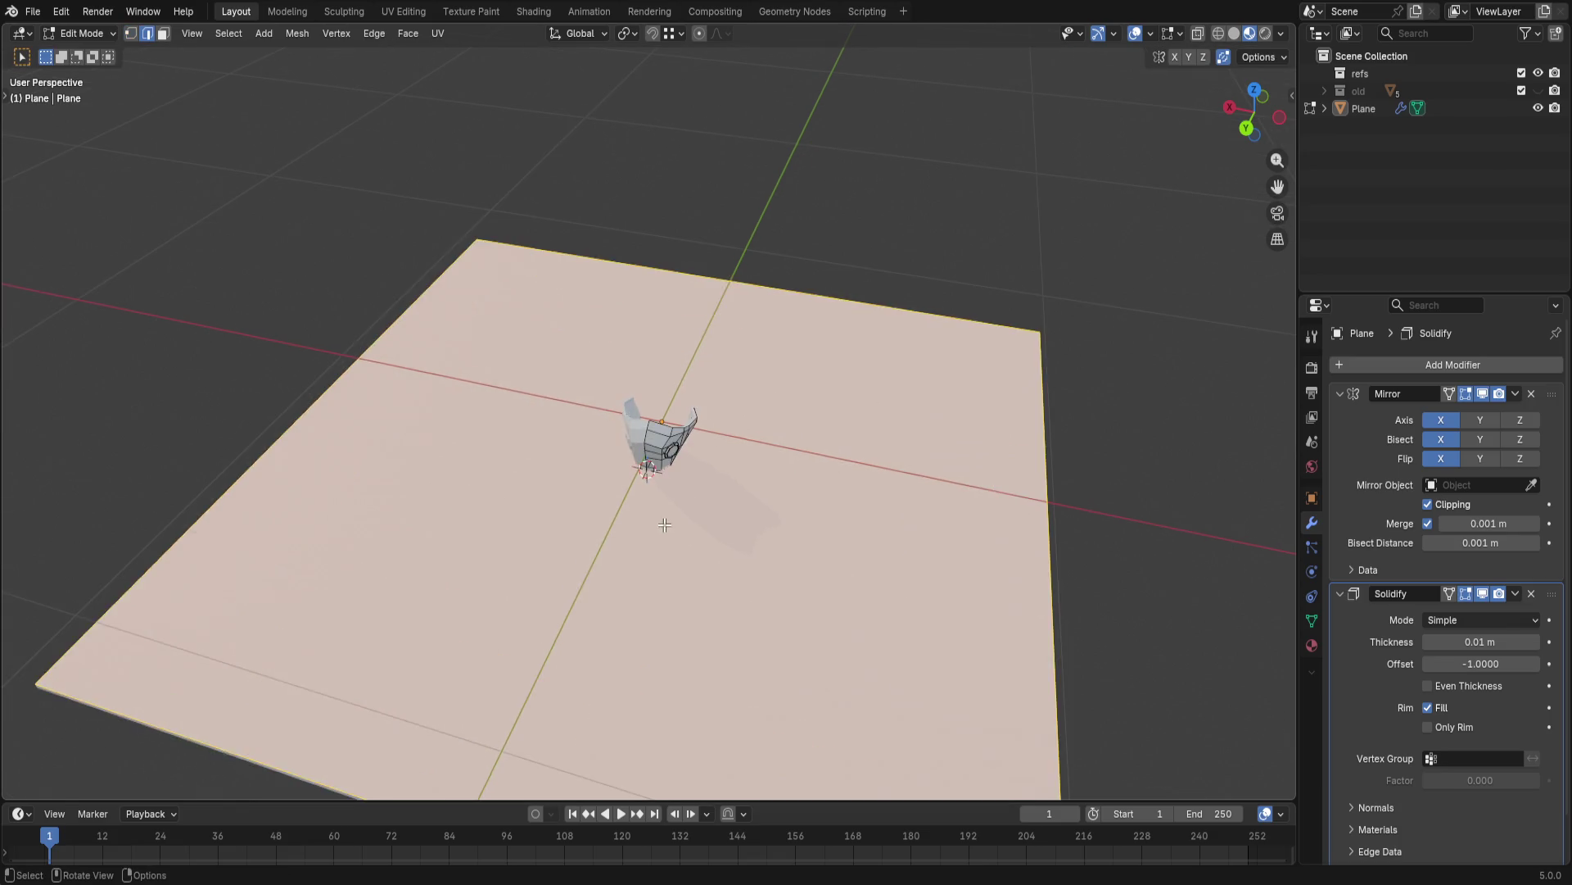
pyautogui.press('Delete')
pyautogui.press('Tab')
pyautogui.scroll(2, 744, 491)
pyautogui.hotkey('shift', 'a')
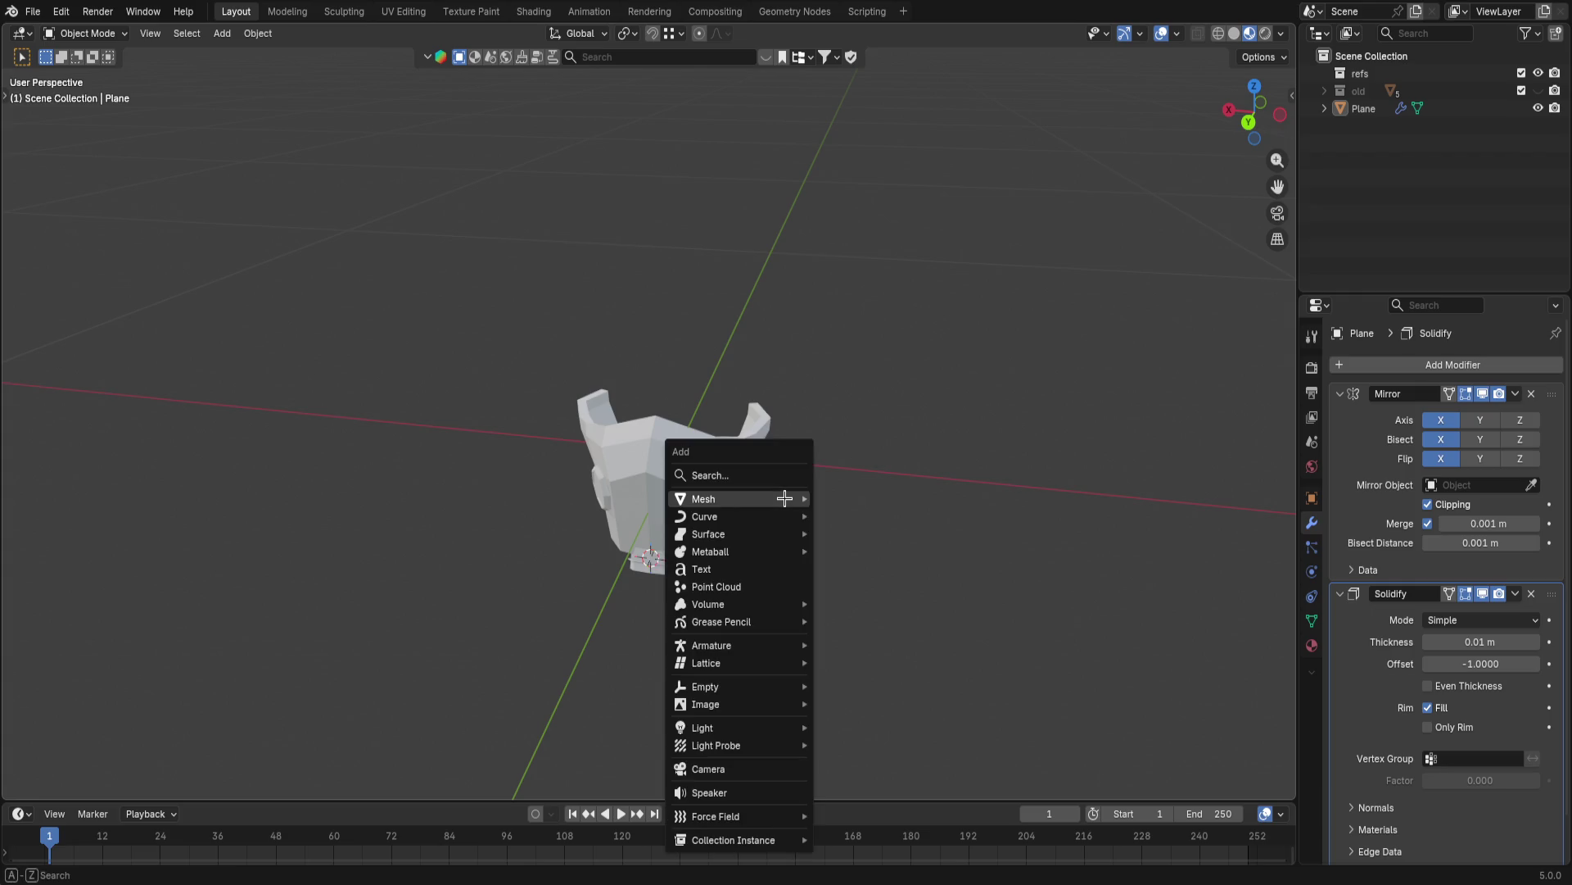
# - Undo an accidentally added cube and add a plane as a new object instead
pyautogui.click(871, 512)
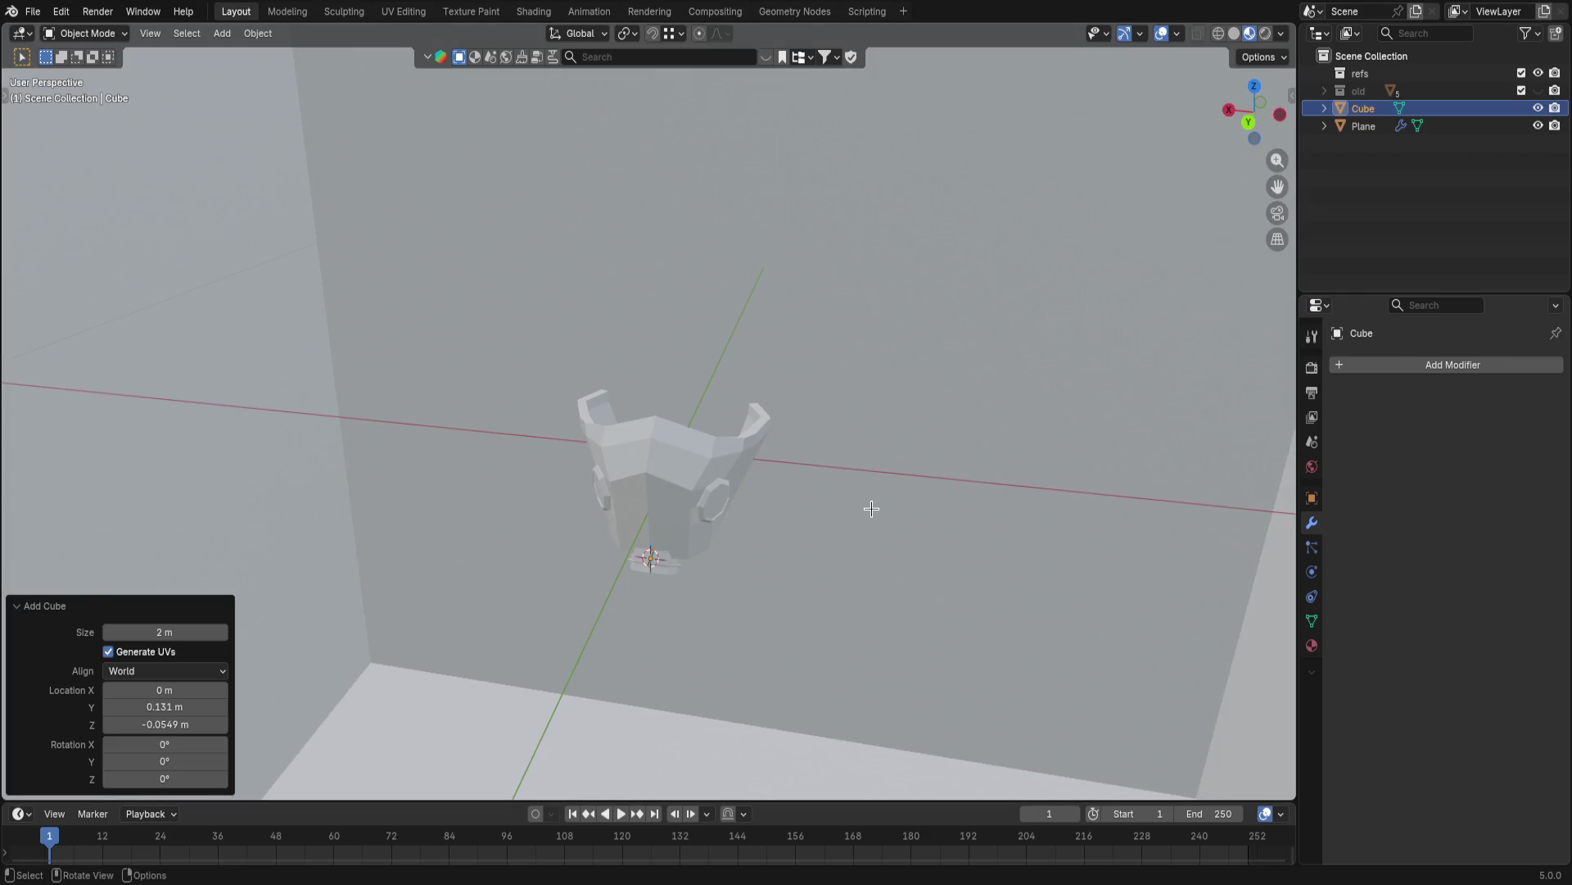
pyautogui.hotkey('ctrl', 'z')
pyautogui.hotkey('shift', 'a')
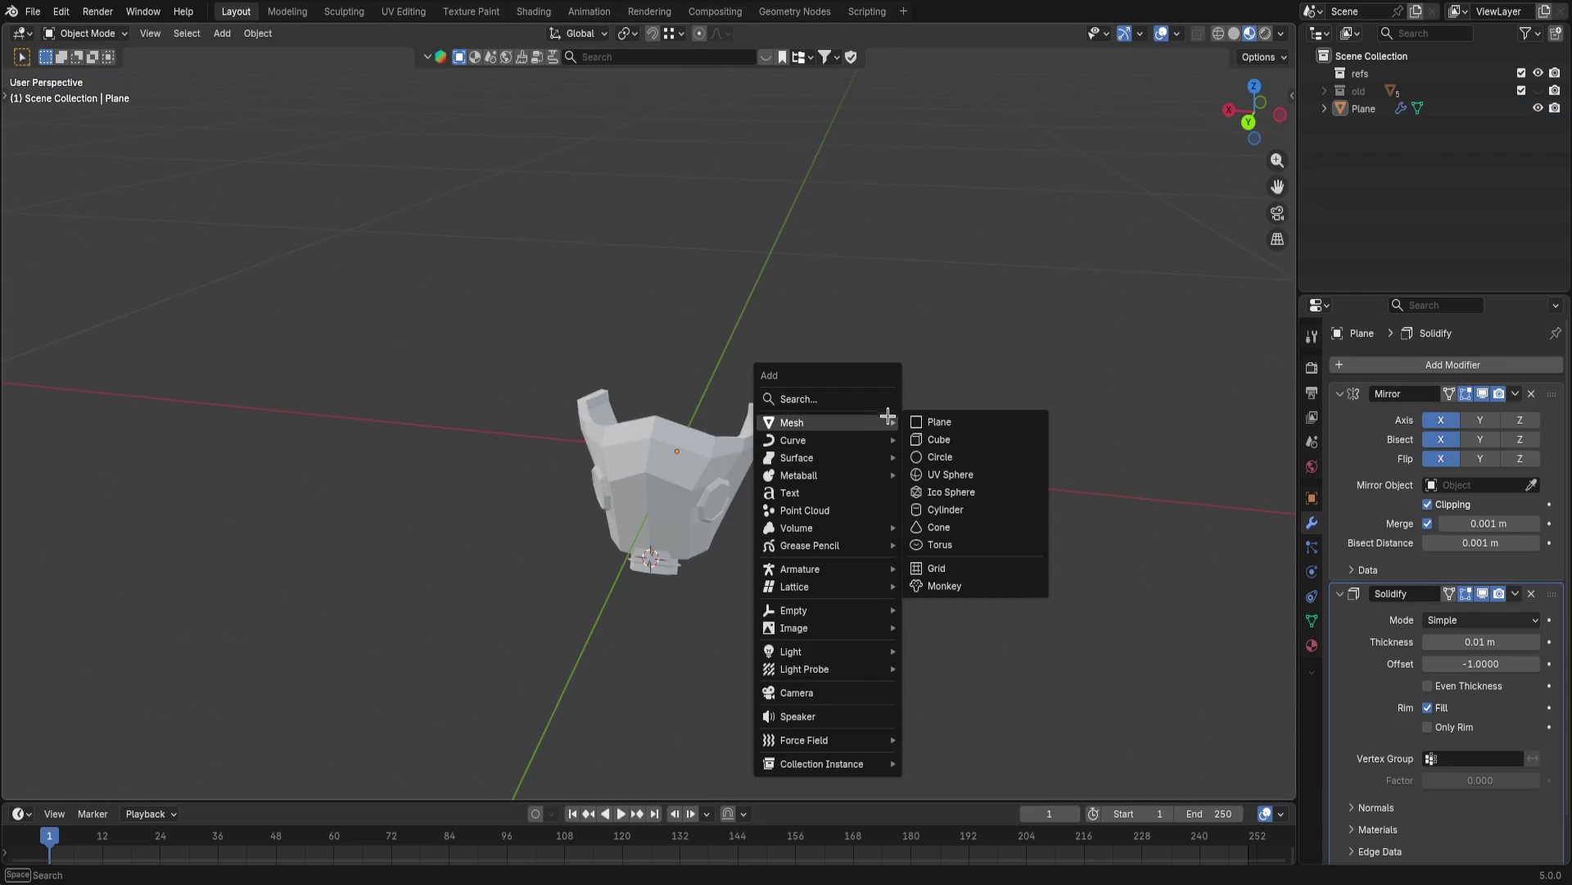
pyautogui.click(939, 421)
pyautogui.scroll(-3, 737, 503)
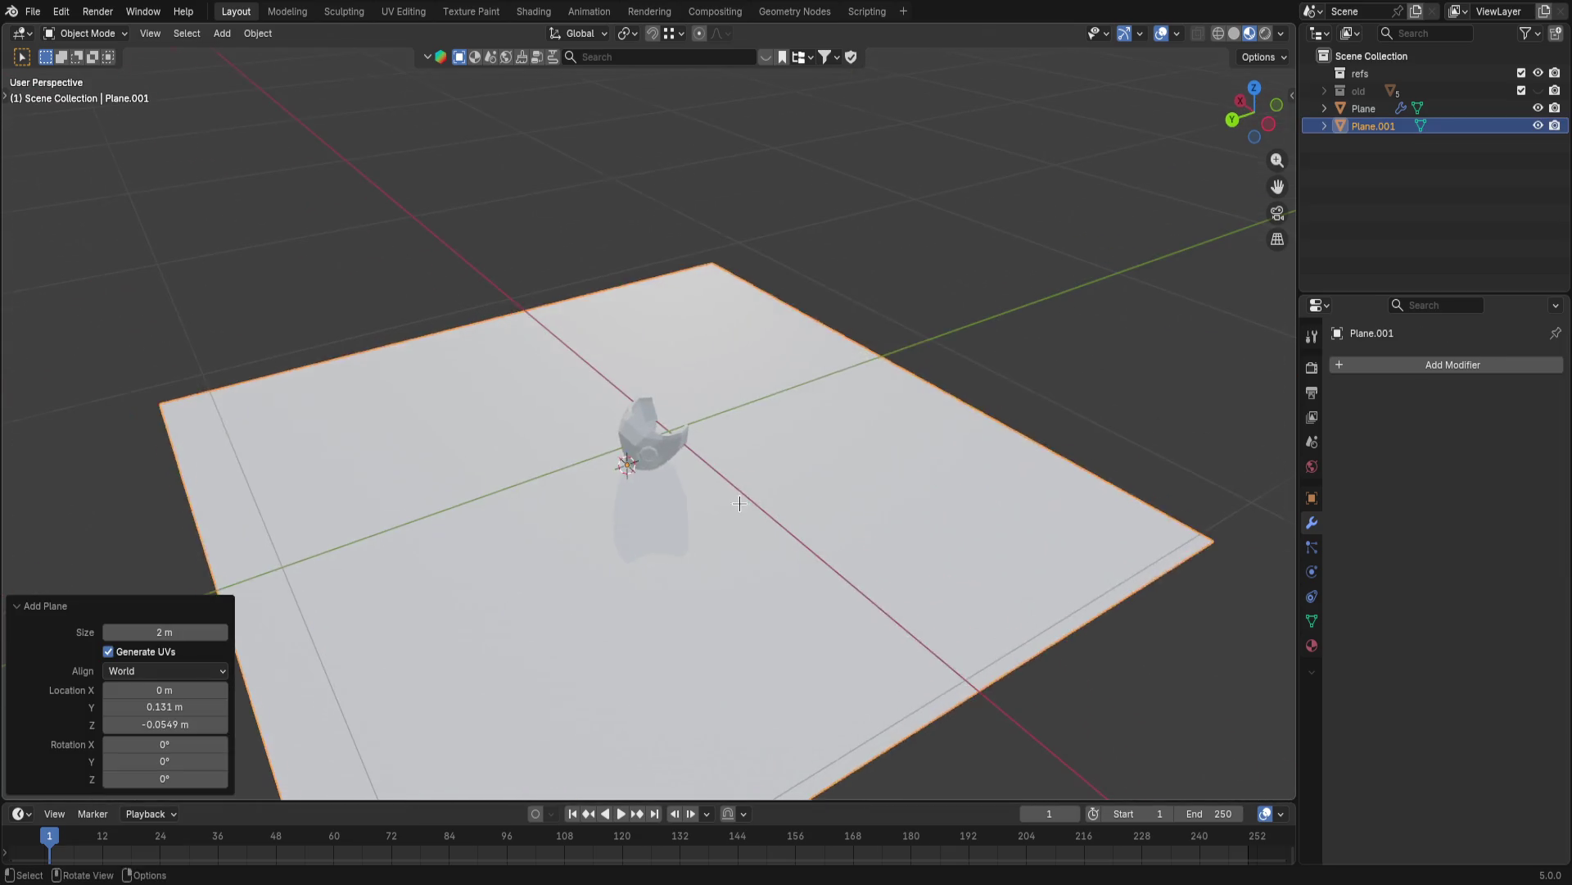
# - Rotate the plane -90° around X to stand it upright and scale it down
pyautogui.press('r')
pyautogui.press('x')
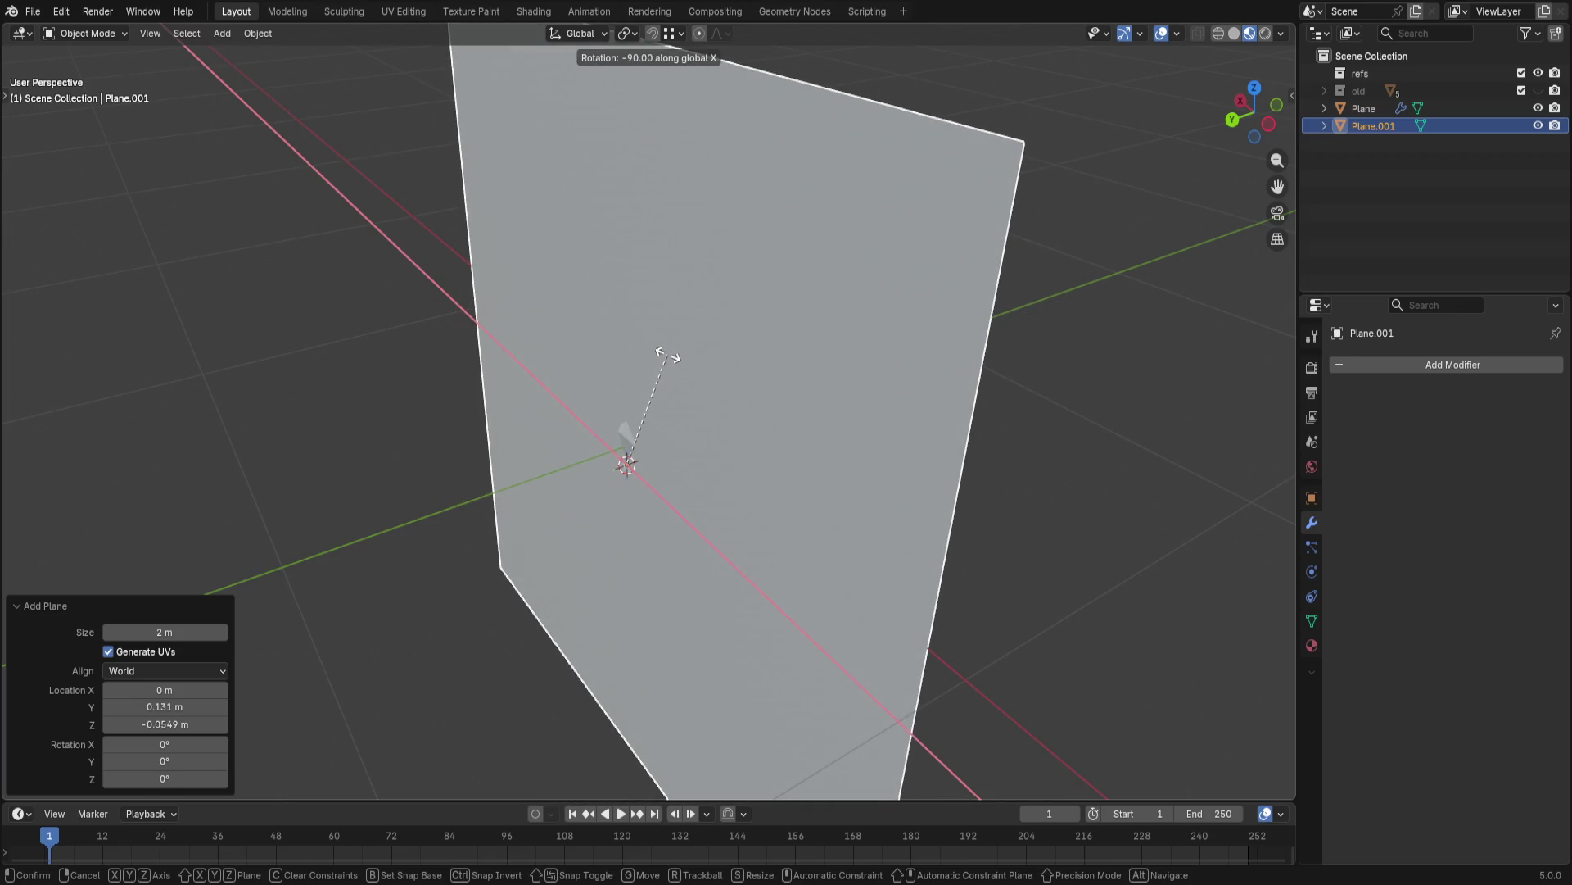
pyautogui.click(668, 353)
pyautogui.press('s')
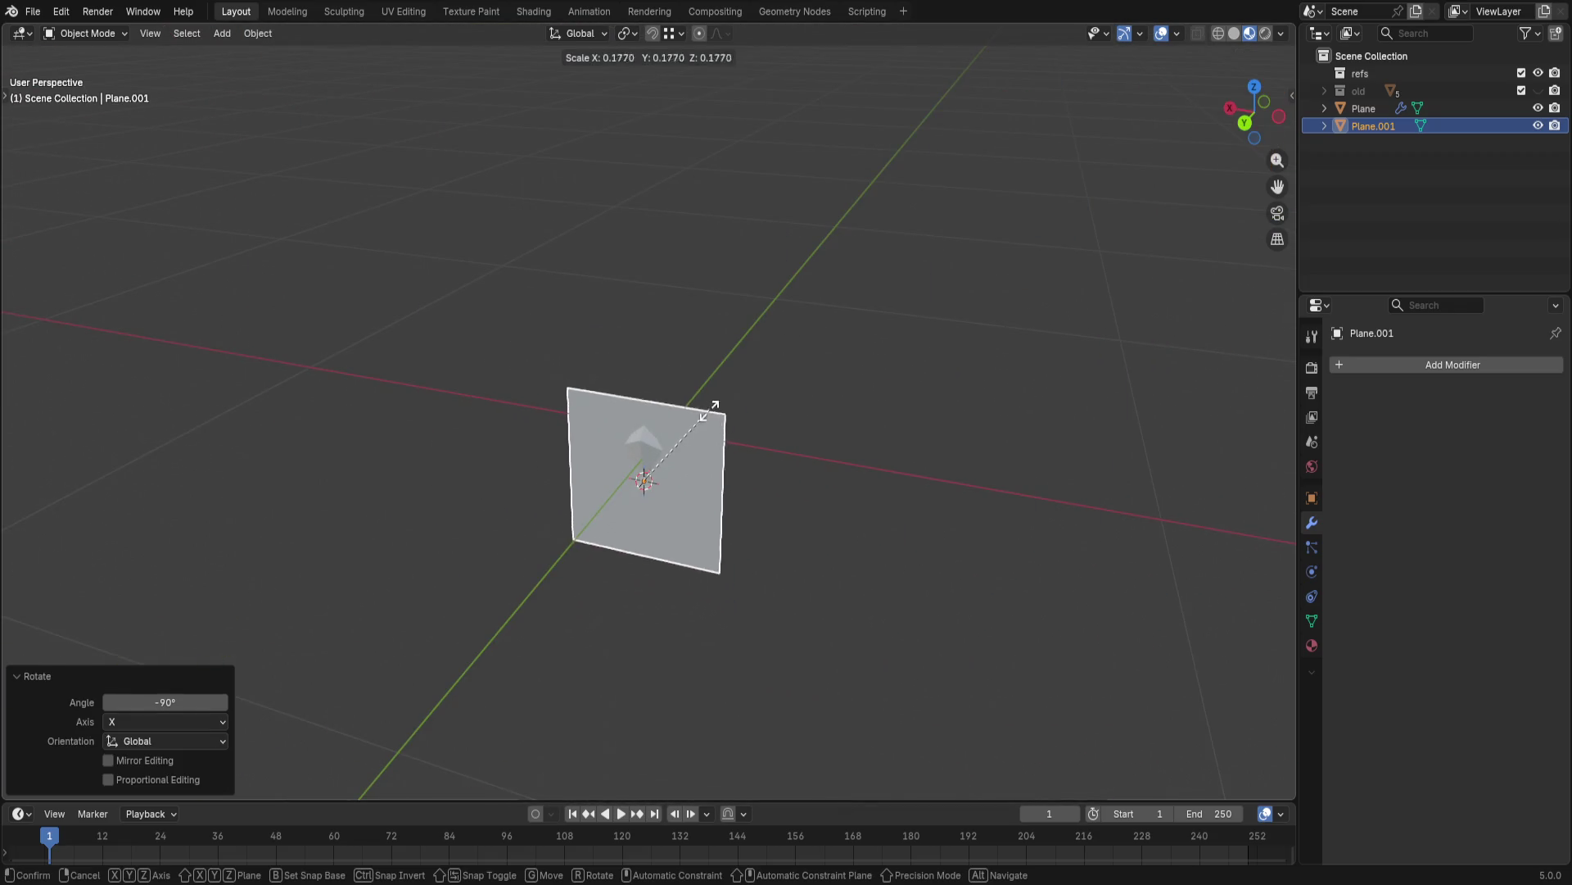
pyautogui.click(717, 405)
# - Raise the plane along Z to float above the helmet and resize it once more
pyautogui.press('g')
pyautogui.press('z')
pyautogui.click(695, 323)
pyautogui.press('s')
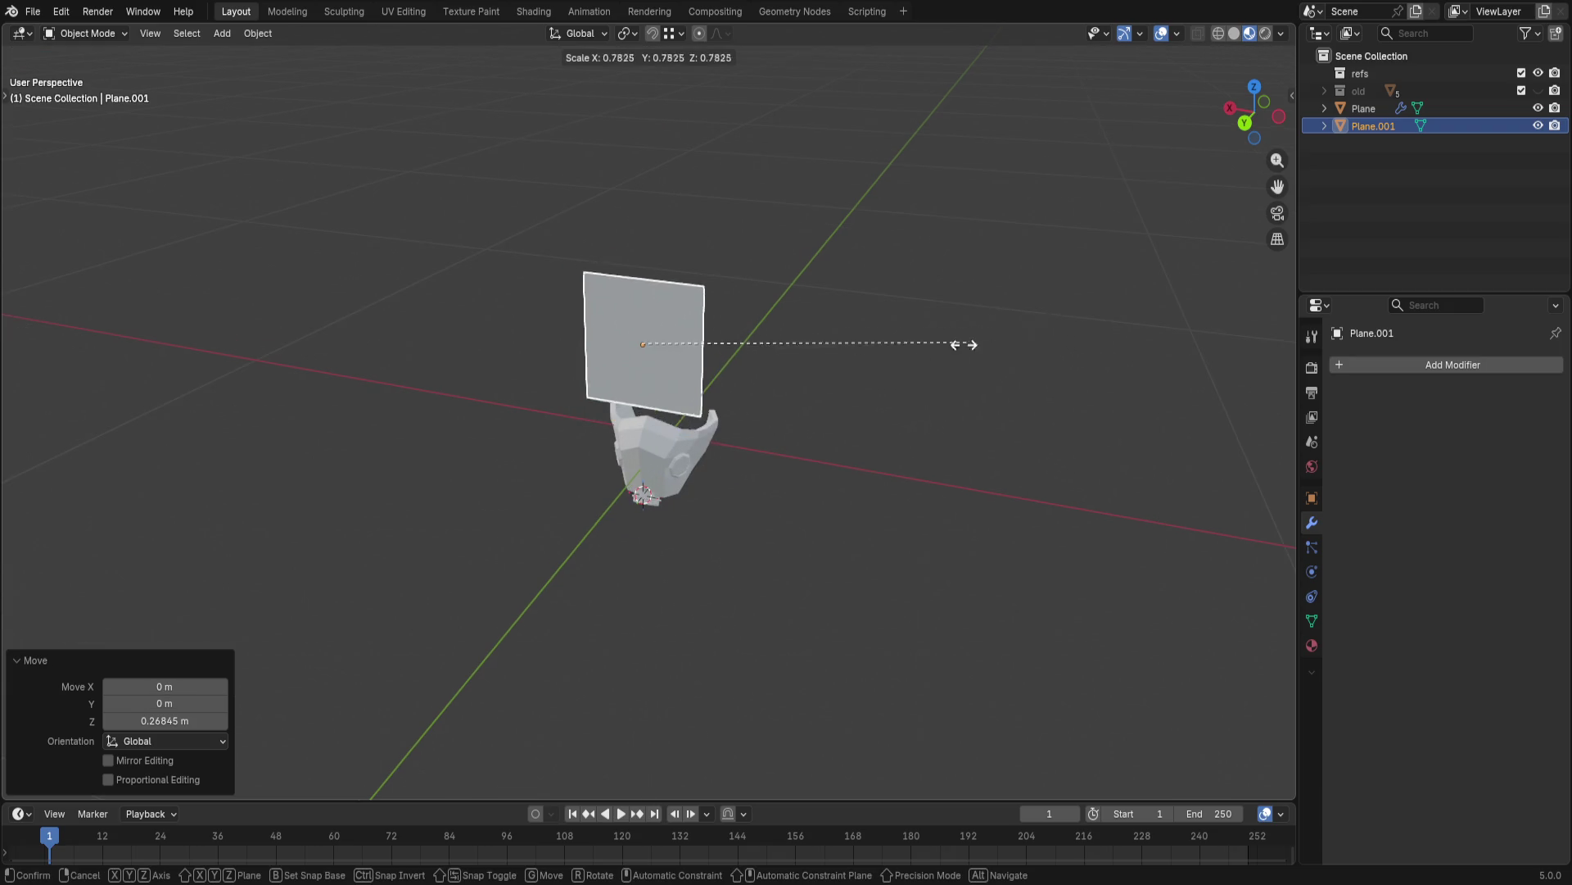
pyautogui.click(1065, 403)
pyautogui.click(1347, 364)
pyautogui.write('mi')
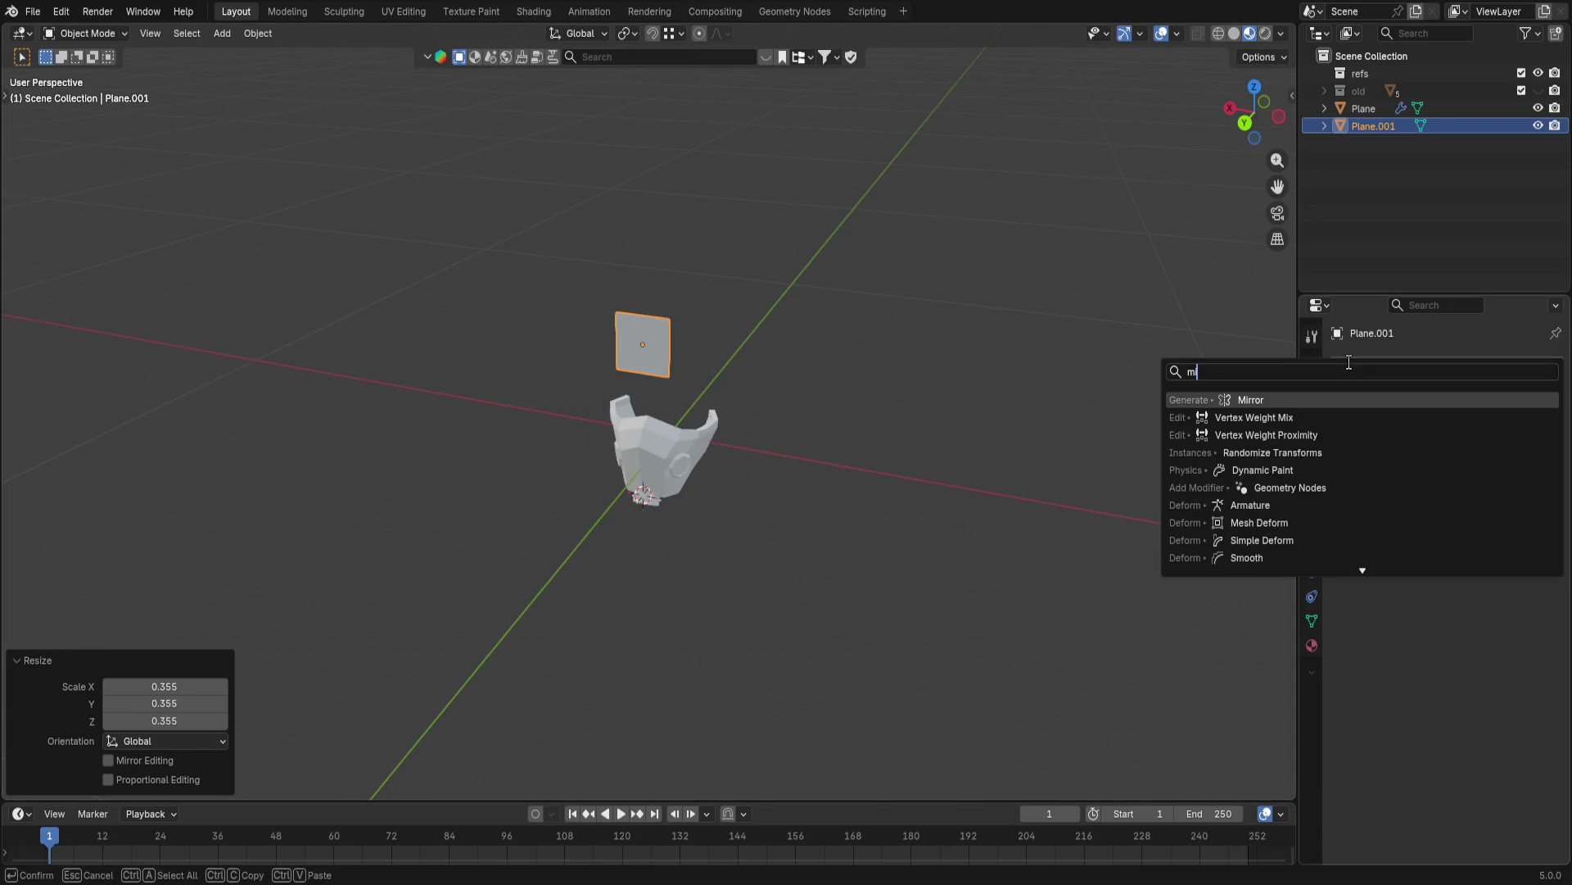
# - Add a Mirror modifier to the plane with Bisect X and Clipping enabled, Flip X off
pyautogui.press('Return')
pyautogui.moveTo(1106, 492); pyautogui.dragTo(1158, 527, button='middle')
pyautogui.scroll(3, 1158, 528)
pyautogui.click(1441, 439)
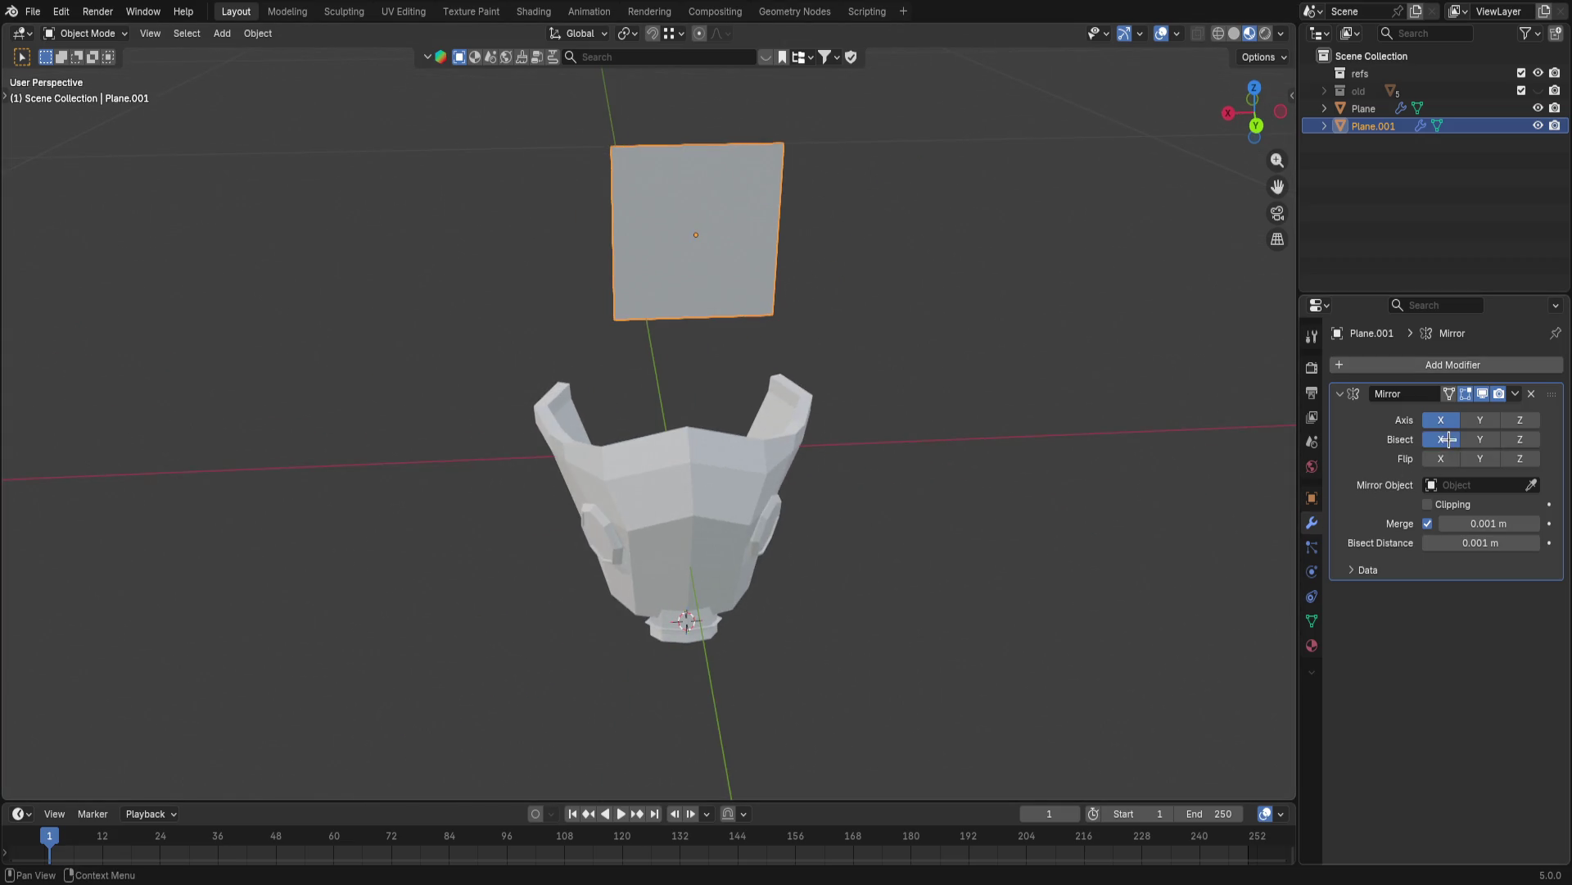
pyautogui.click(1449, 495)
pyautogui.click(990, 437)
pyautogui.moveTo(1007, 468); pyautogui.dragTo(958, 467, button='middle')
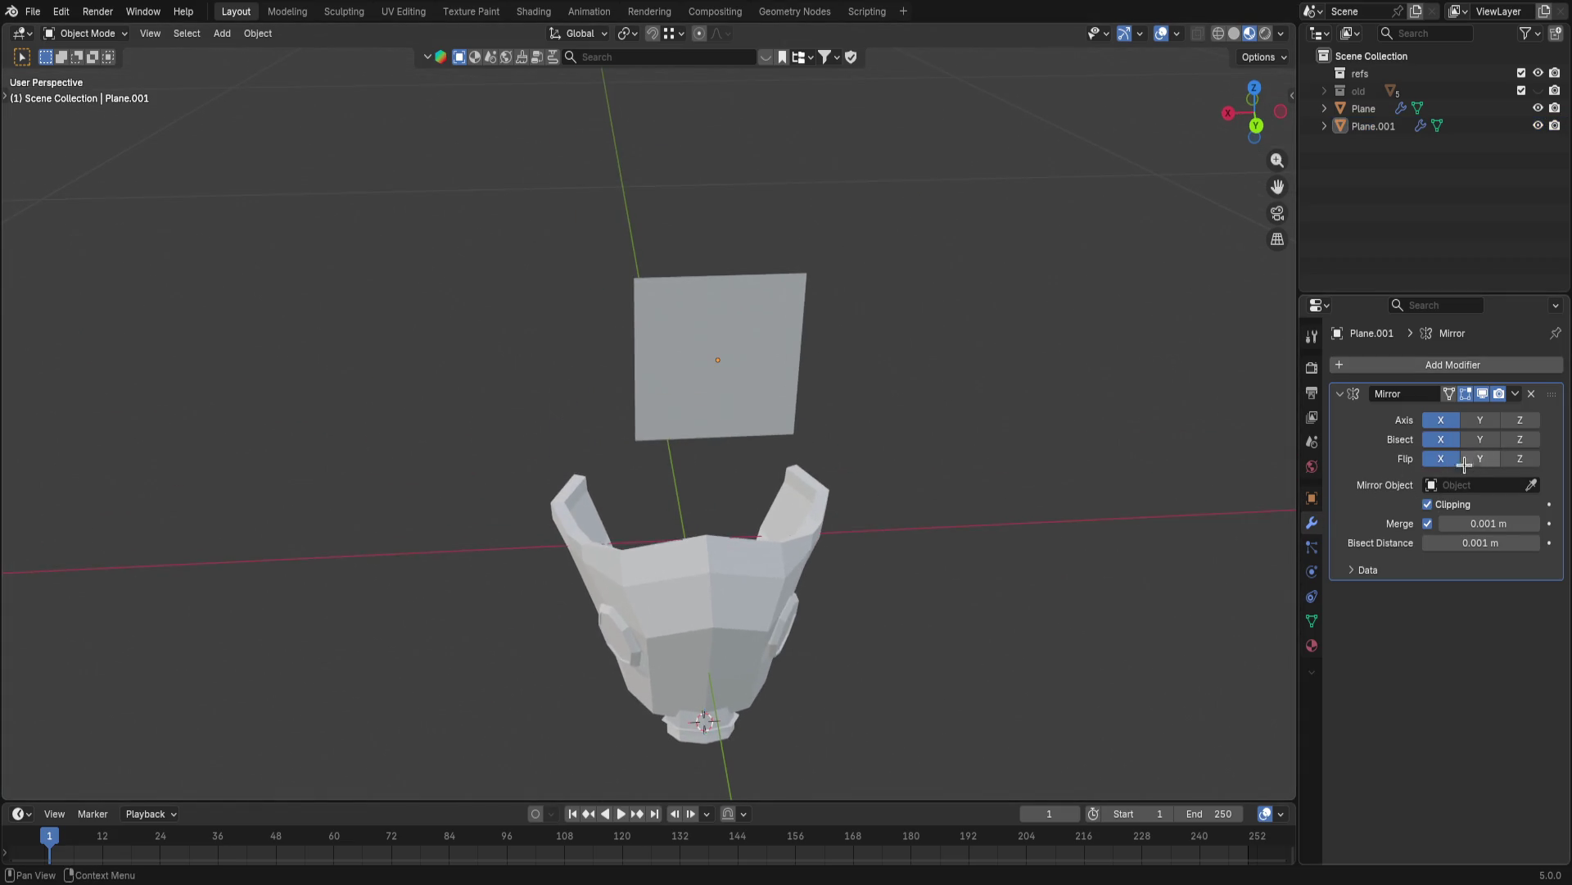
pyautogui.click(1441, 458)
# - Extrude the plane's left edge along X and pull its right side inward along X
pyautogui.press('Tab')
pyautogui.press('Tab')
pyautogui.press('Tab')
pyautogui.press('1')
pyautogui.moveTo(484, 208); pyautogui.dragTo(608, 508)
pyautogui.press('e')
pyautogui.press('x')
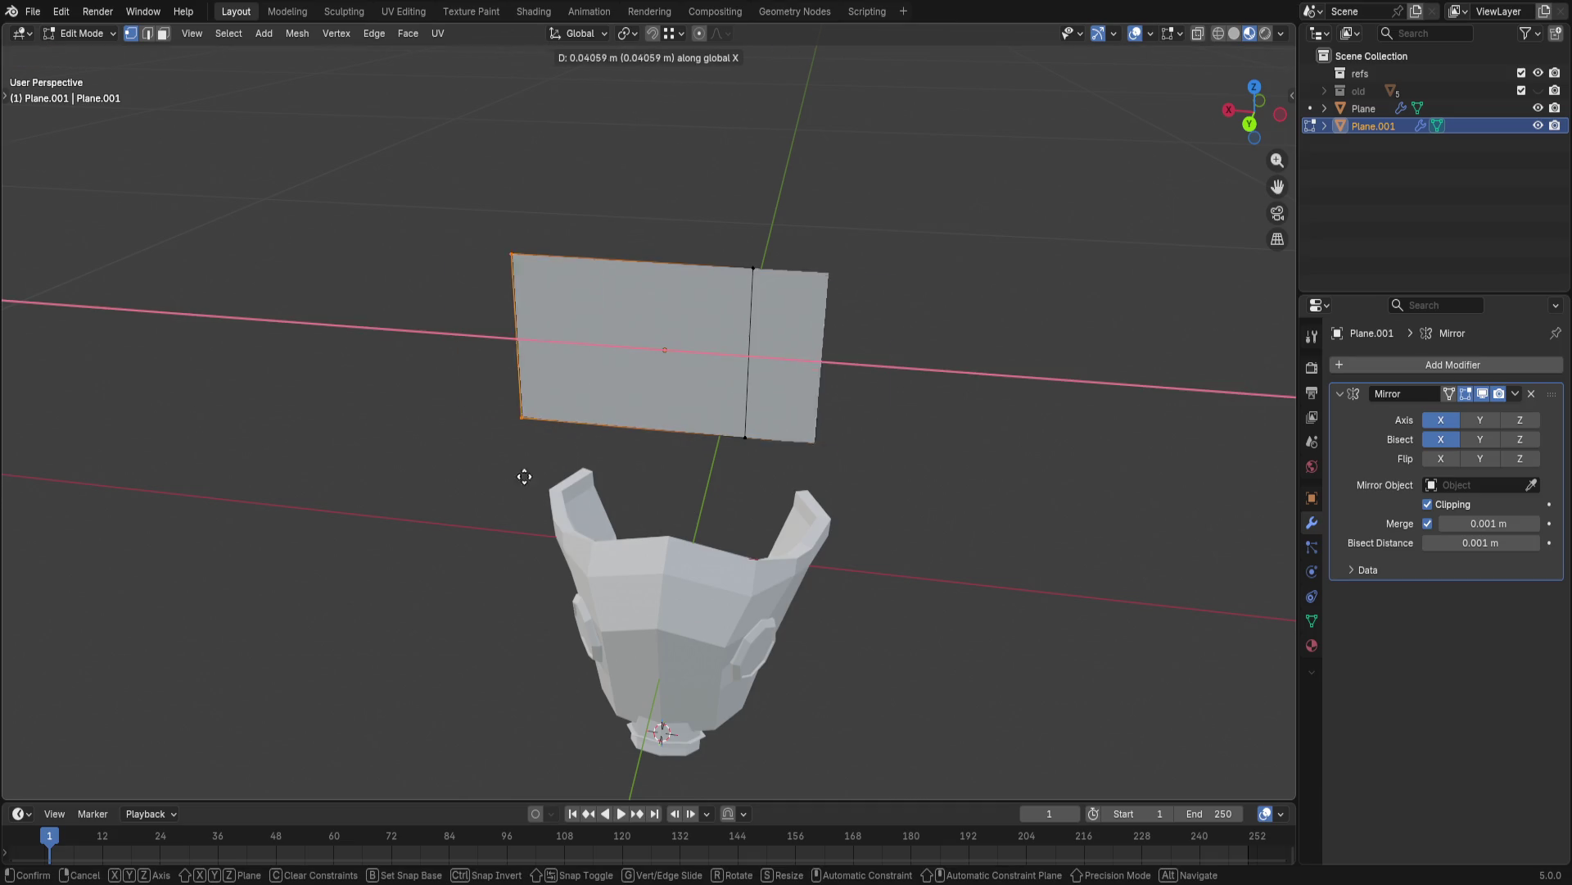
pyautogui.click(525, 476)
pyautogui.moveTo(709, 232); pyautogui.dragTo(818, 481)
pyautogui.press('g')
pyautogui.press('x')
pyautogui.click(685, 530)
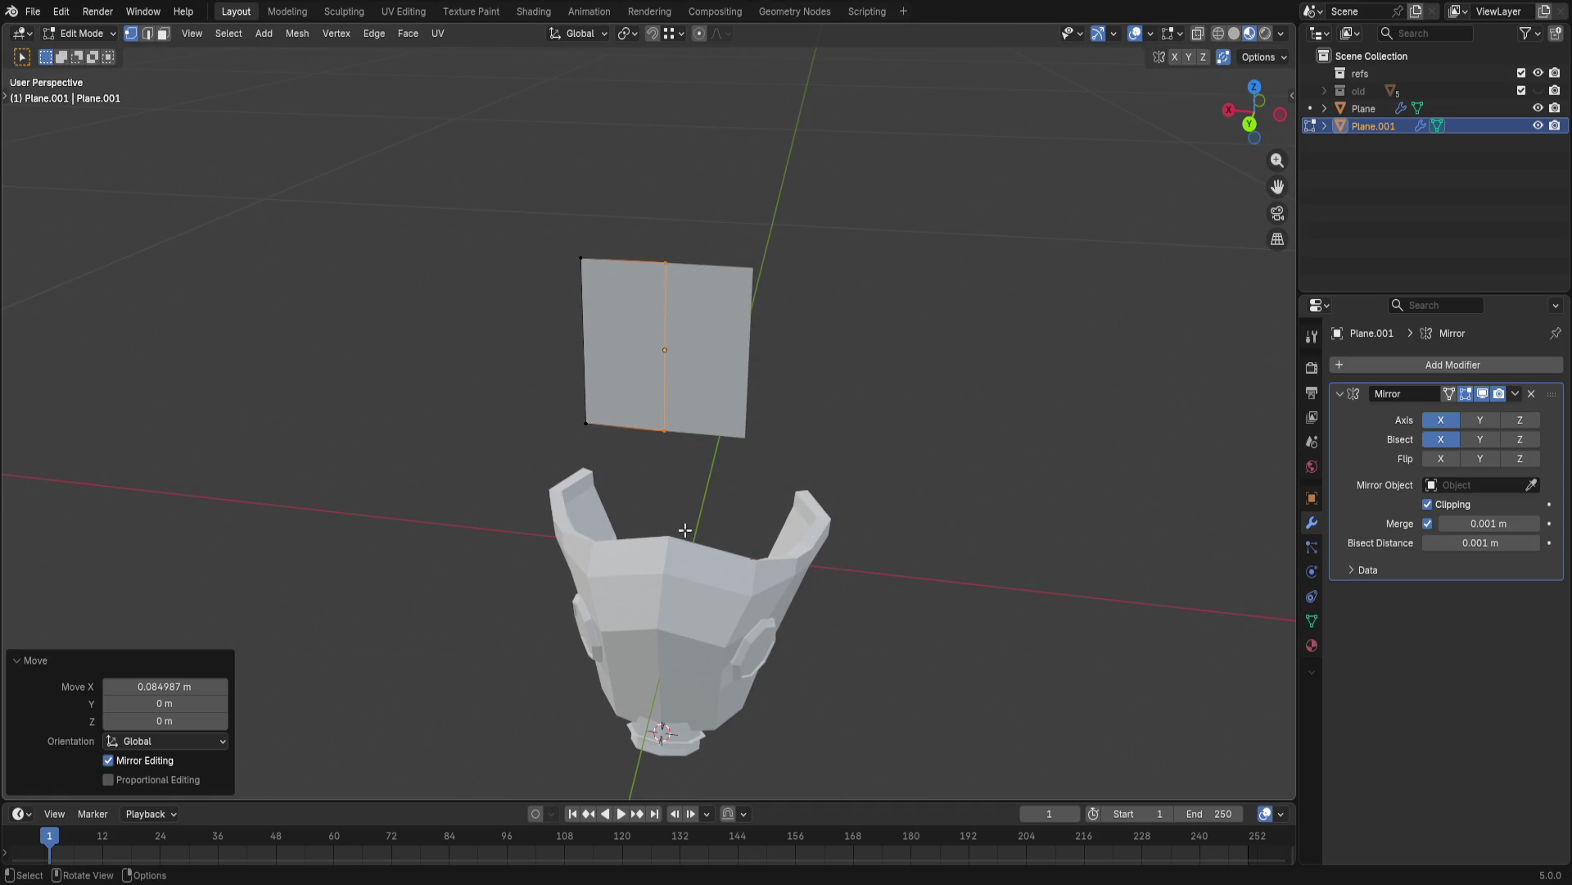
# - Lower the whole plate along Z and scale it down along Y
pyautogui.moveTo(643, 527); pyautogui.dragTo(811, 467, button='middle')
pyautogui.moveTo(552, 114); pyautogui.dragTo(842, 465)
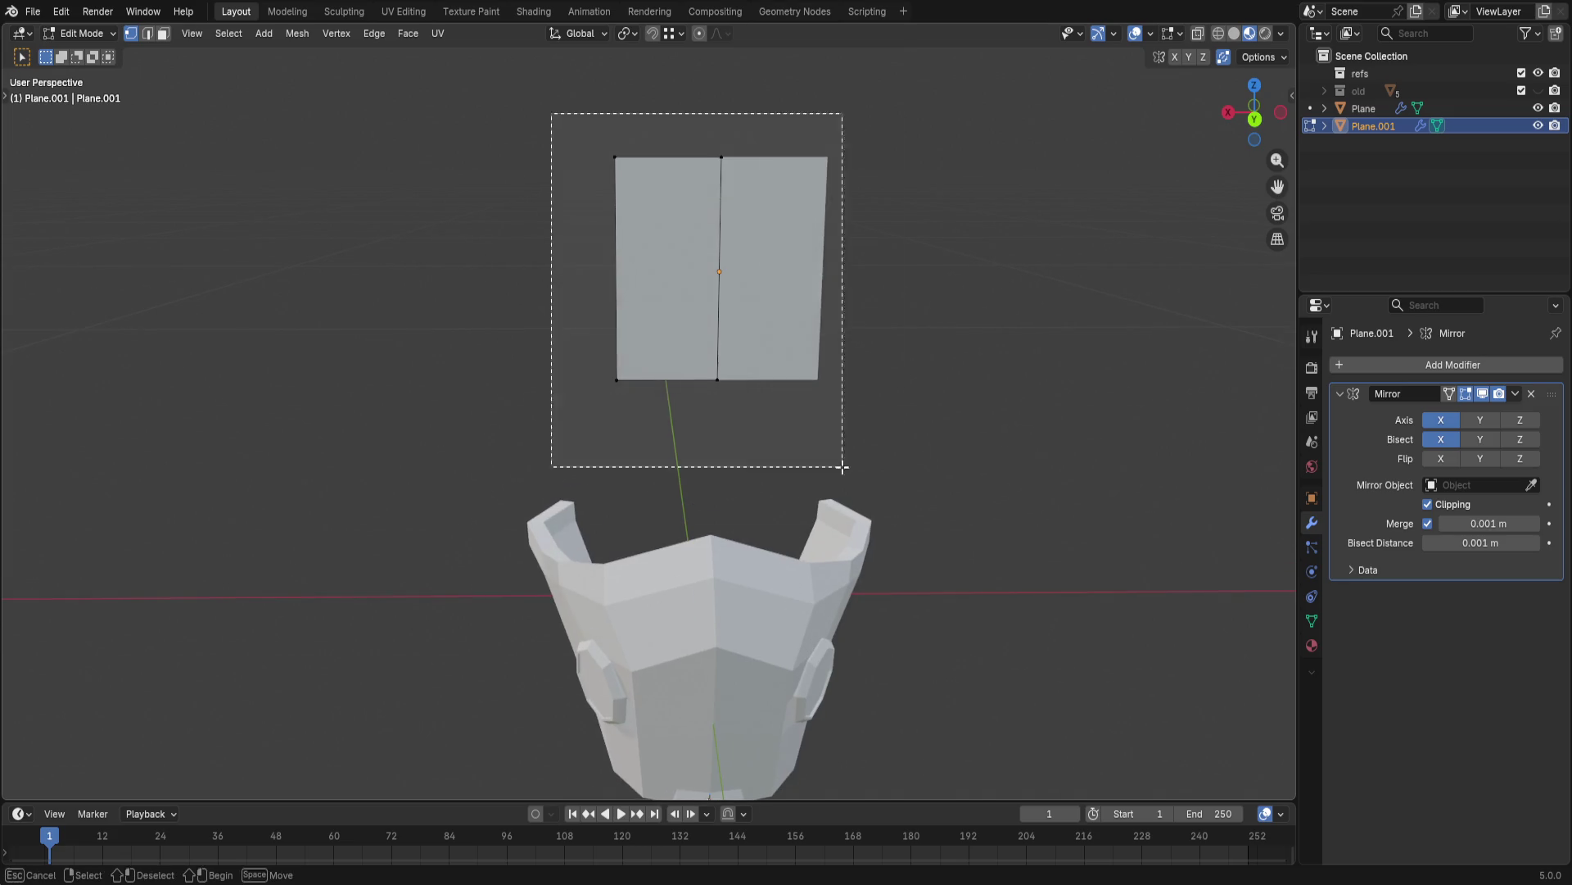
pyautogui.press('g')
pyautogui.press('z')
pyautogui.click(905, 631)
pyautogui.press('s')
pyautogui.press('y')
pyautogui.click(878, 556)
# - Raise the plate's bottom edge along Z into a short rectangle, viewed from the back
pyautogui.moveTo(530, 481); pyautogui.dragTo(868, 621)
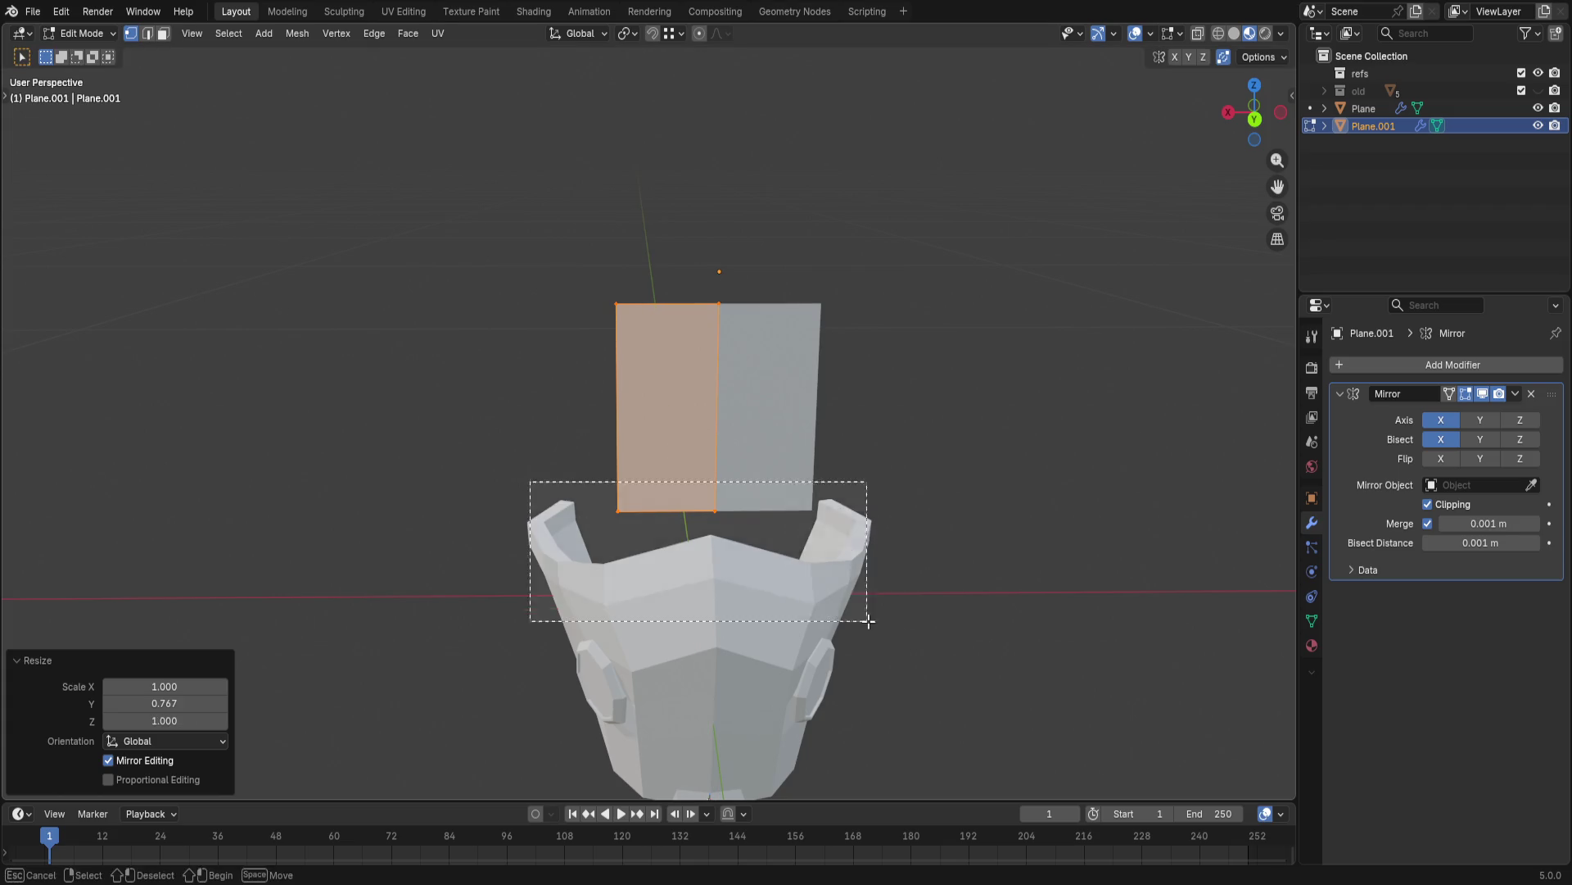
pyautogui.press('g')
pyautogui.press('z')
pyautogui.click(897, 499)
pyautogui.press('g')
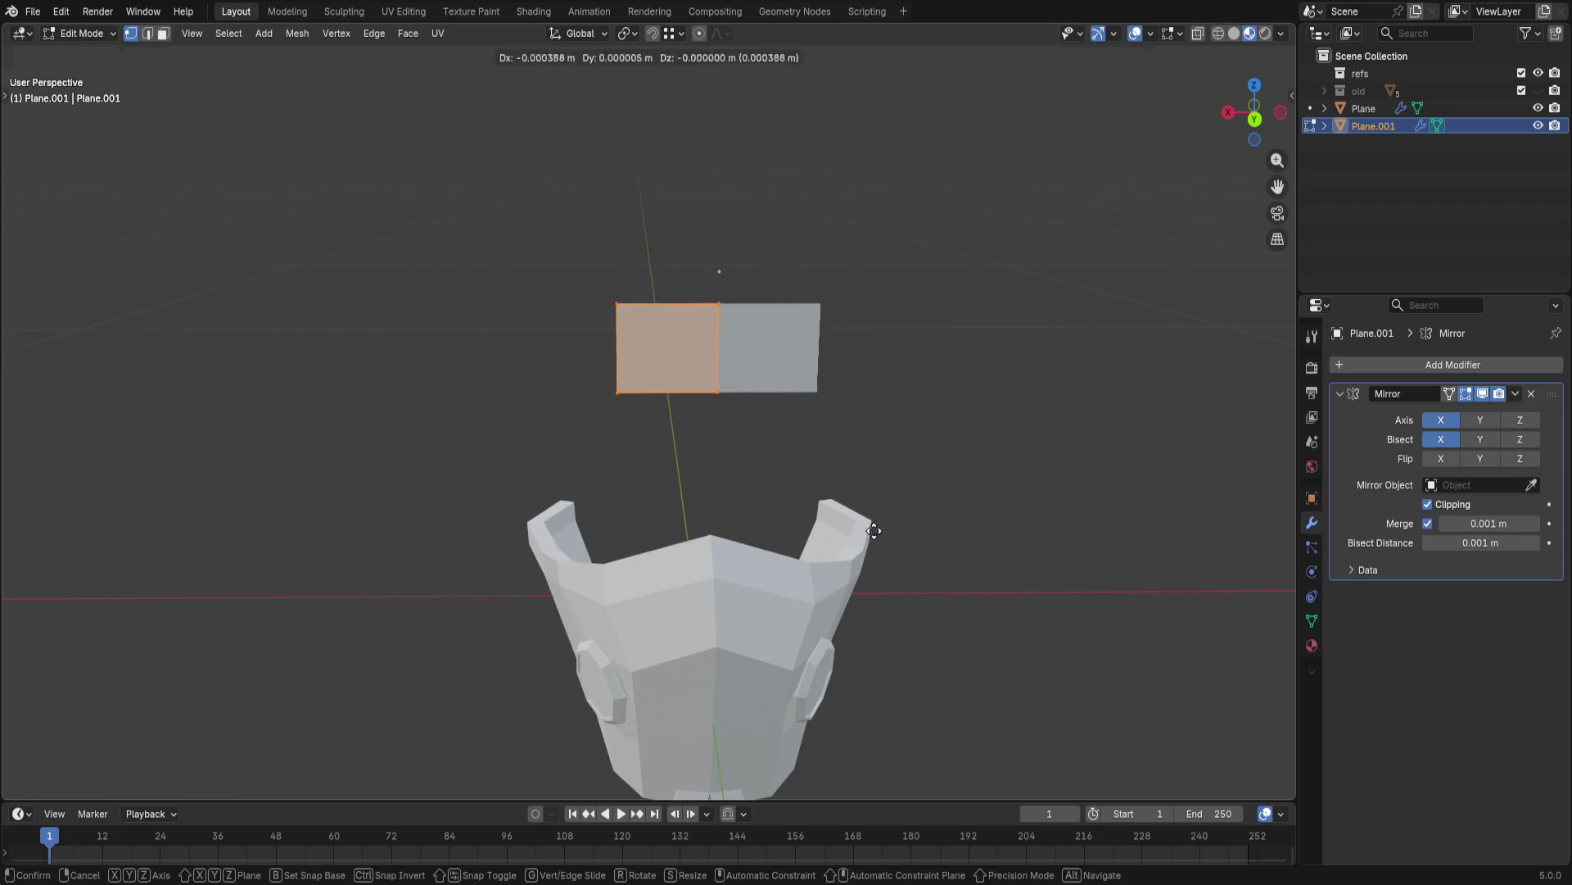
pyautogui.press('z')
pyautogui.click(864, 623)
pyautogui.click(1254, 119)
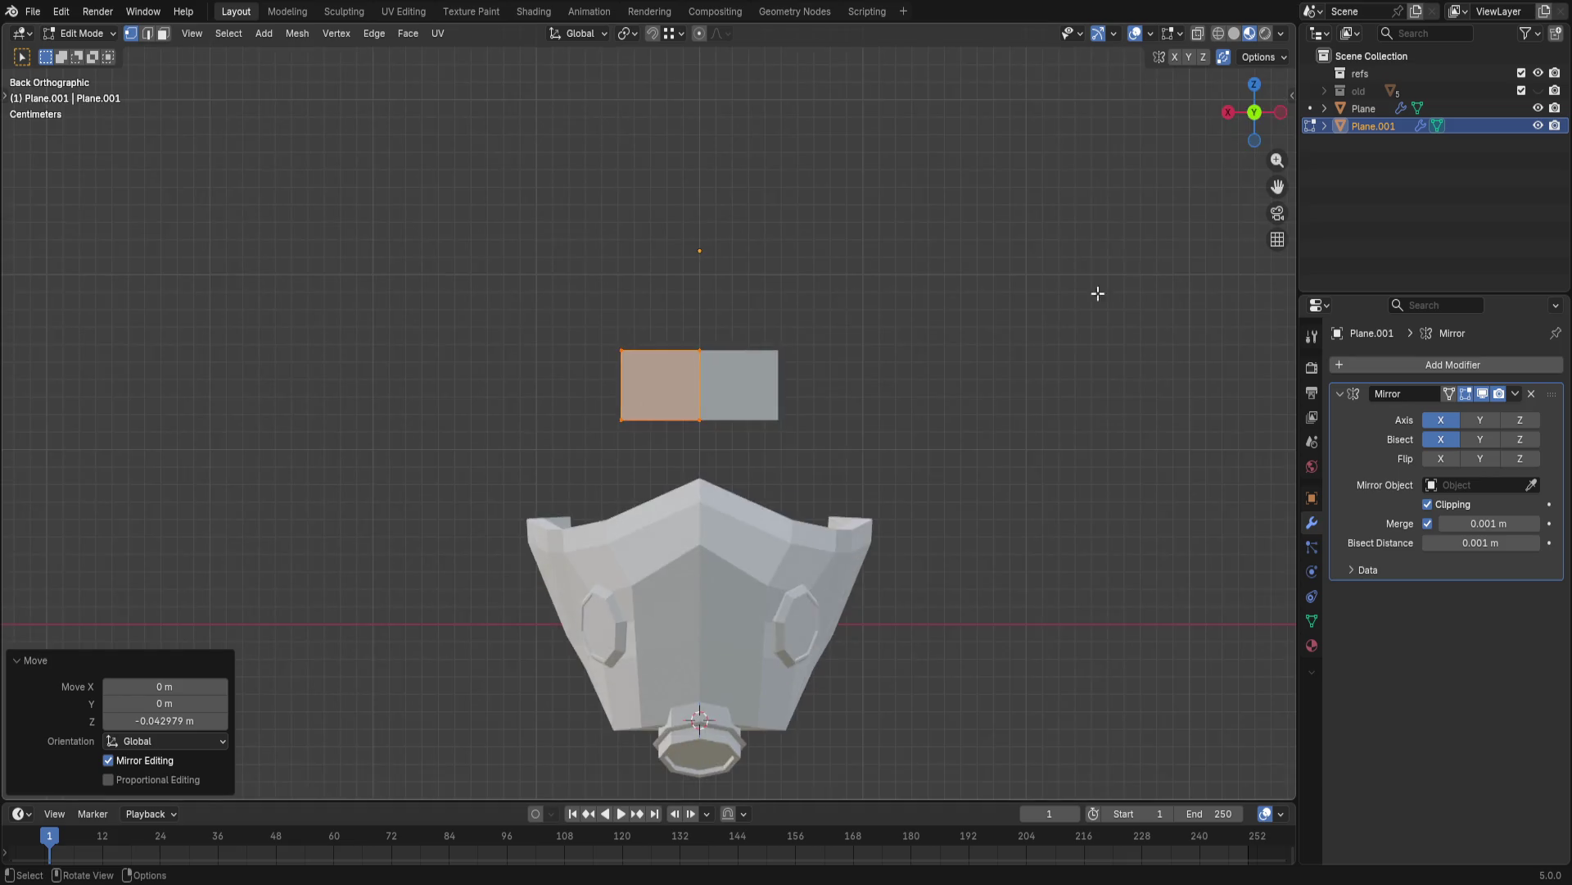
pyautogui.scroll(2, 857, 526)
pyautogui.scroll(2, 790, 516)
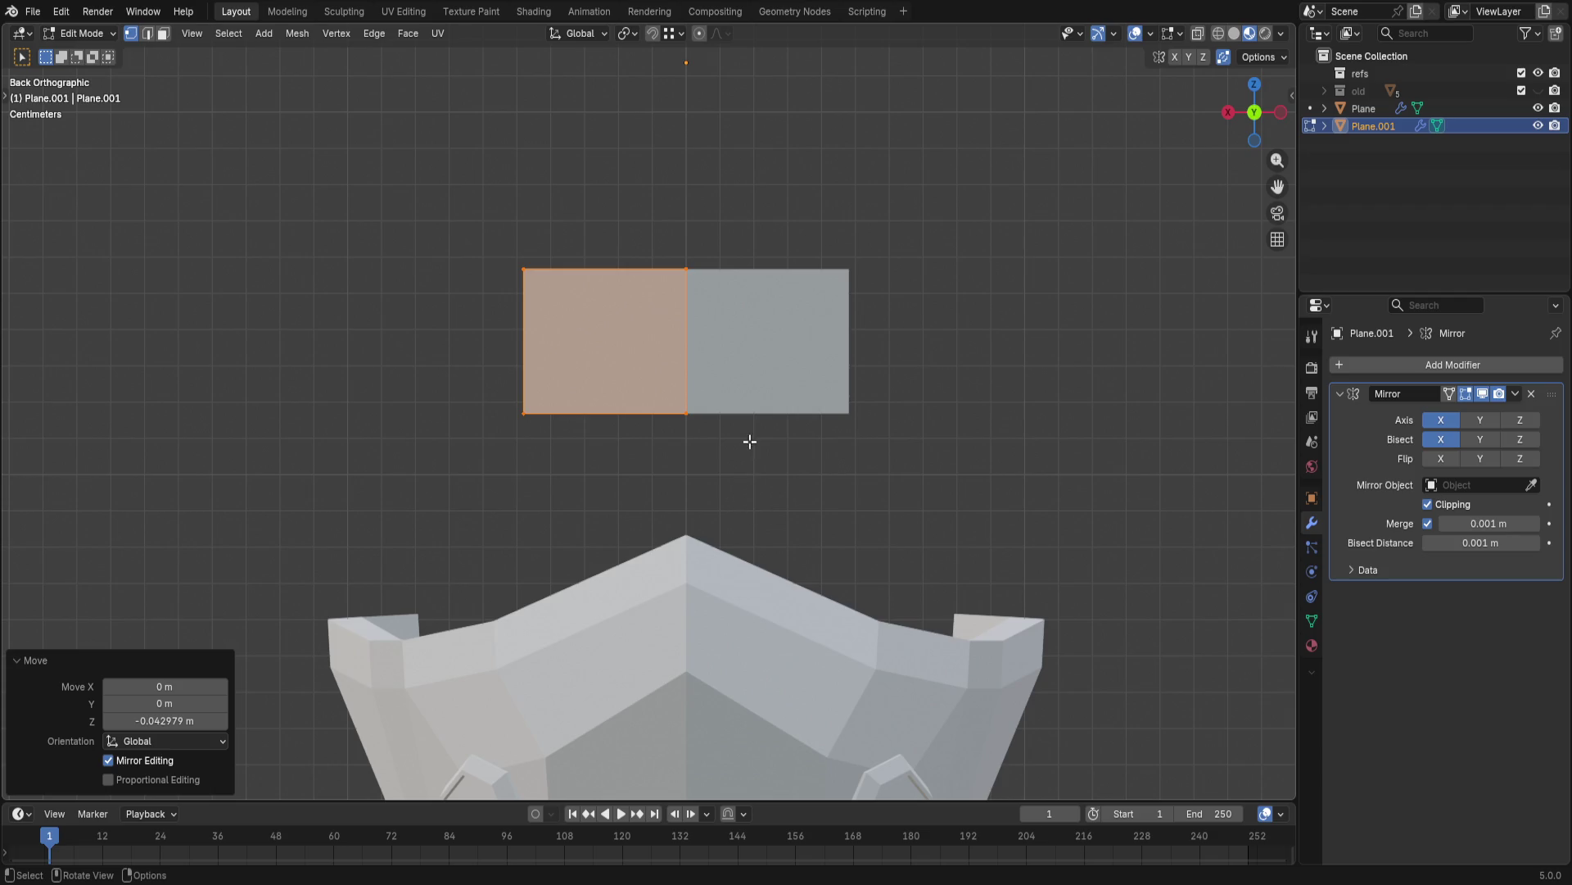
# - Release Clipping and slide the centre edge along X to open a gap between the halves
pyautogui.moveTo(664, 260); pyautogui.dragTo(780, 533)
pyautogui.click(1429, 504)
pyautogui.press('g')
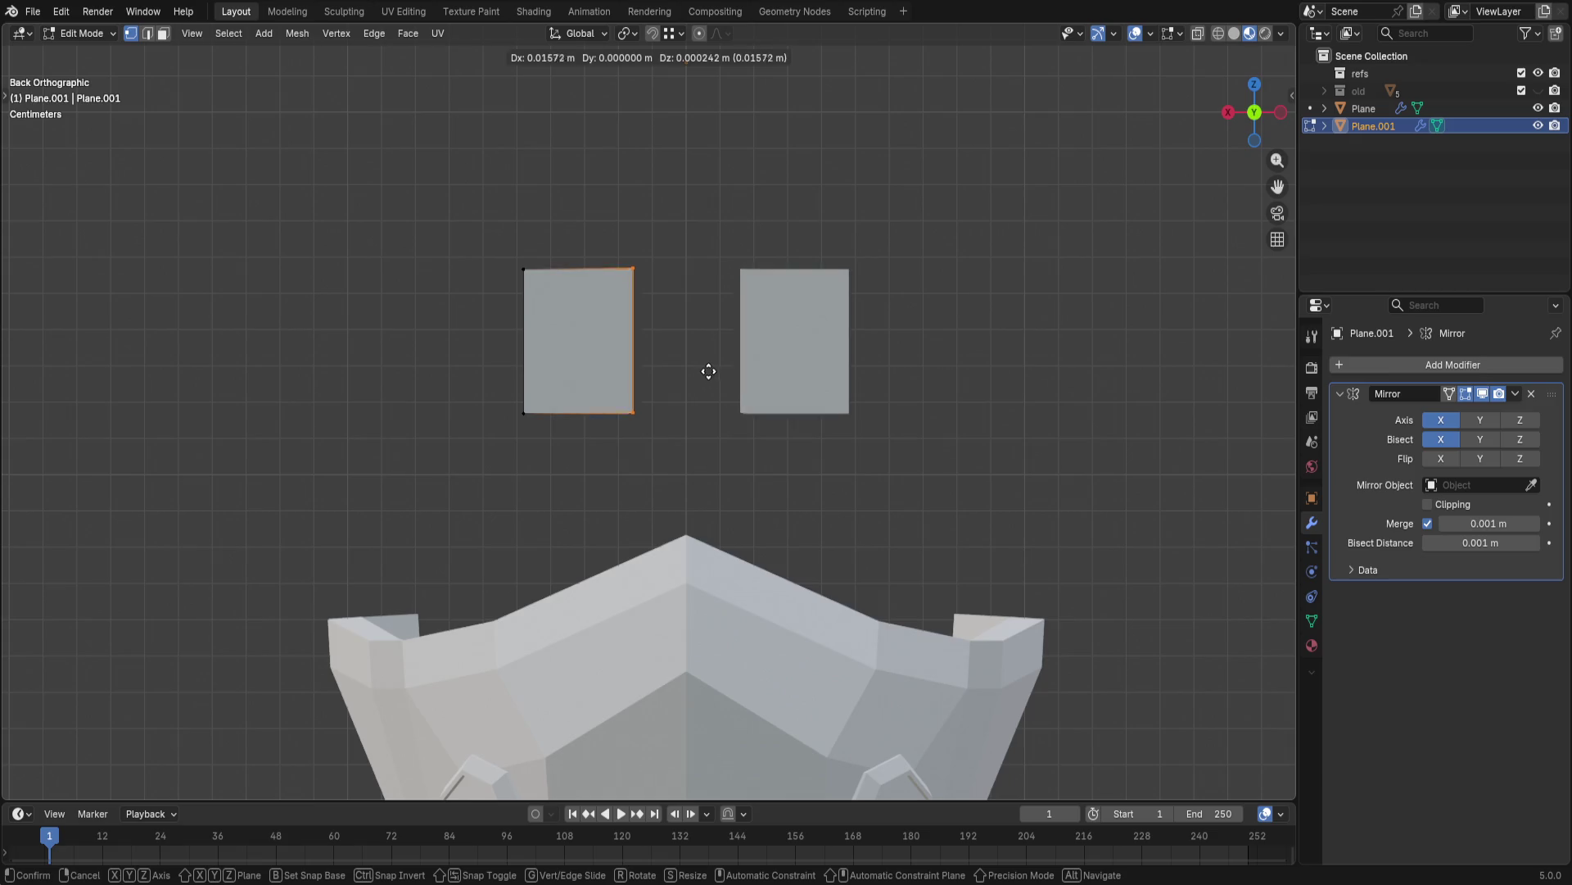
pyautogui.press('y')
pyautogui.press('x')
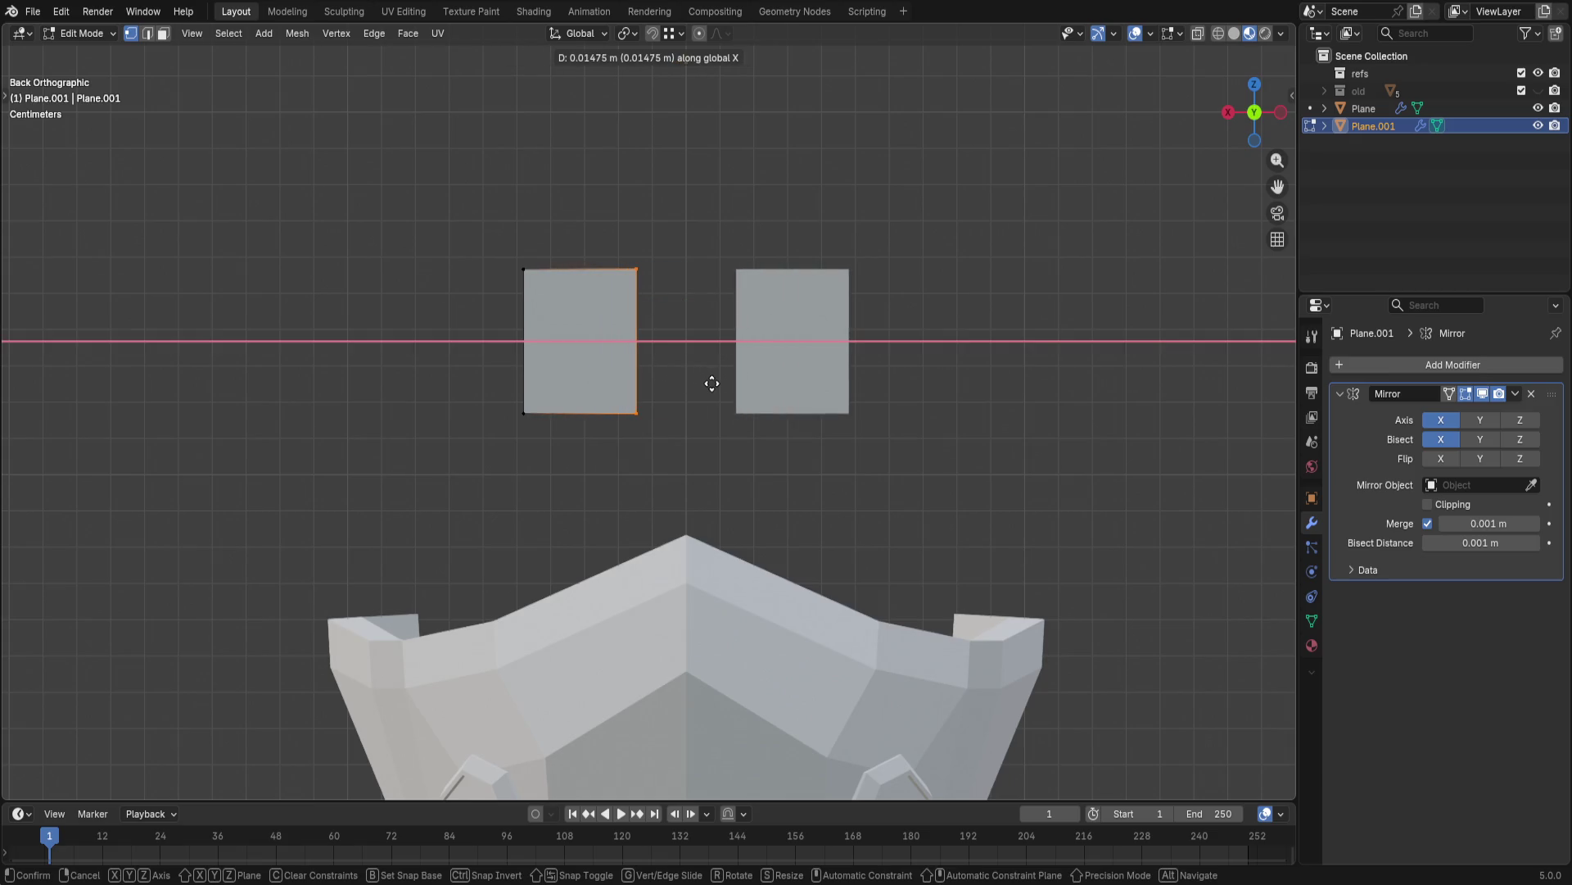
pyautogui.click(728, 384)
# - Push the outer edge outward along X, re-enable Clipping, and move the left plate outward
pyautogui.click(525, 295)
pyautogui.press('g')
pyautogui.press('x')
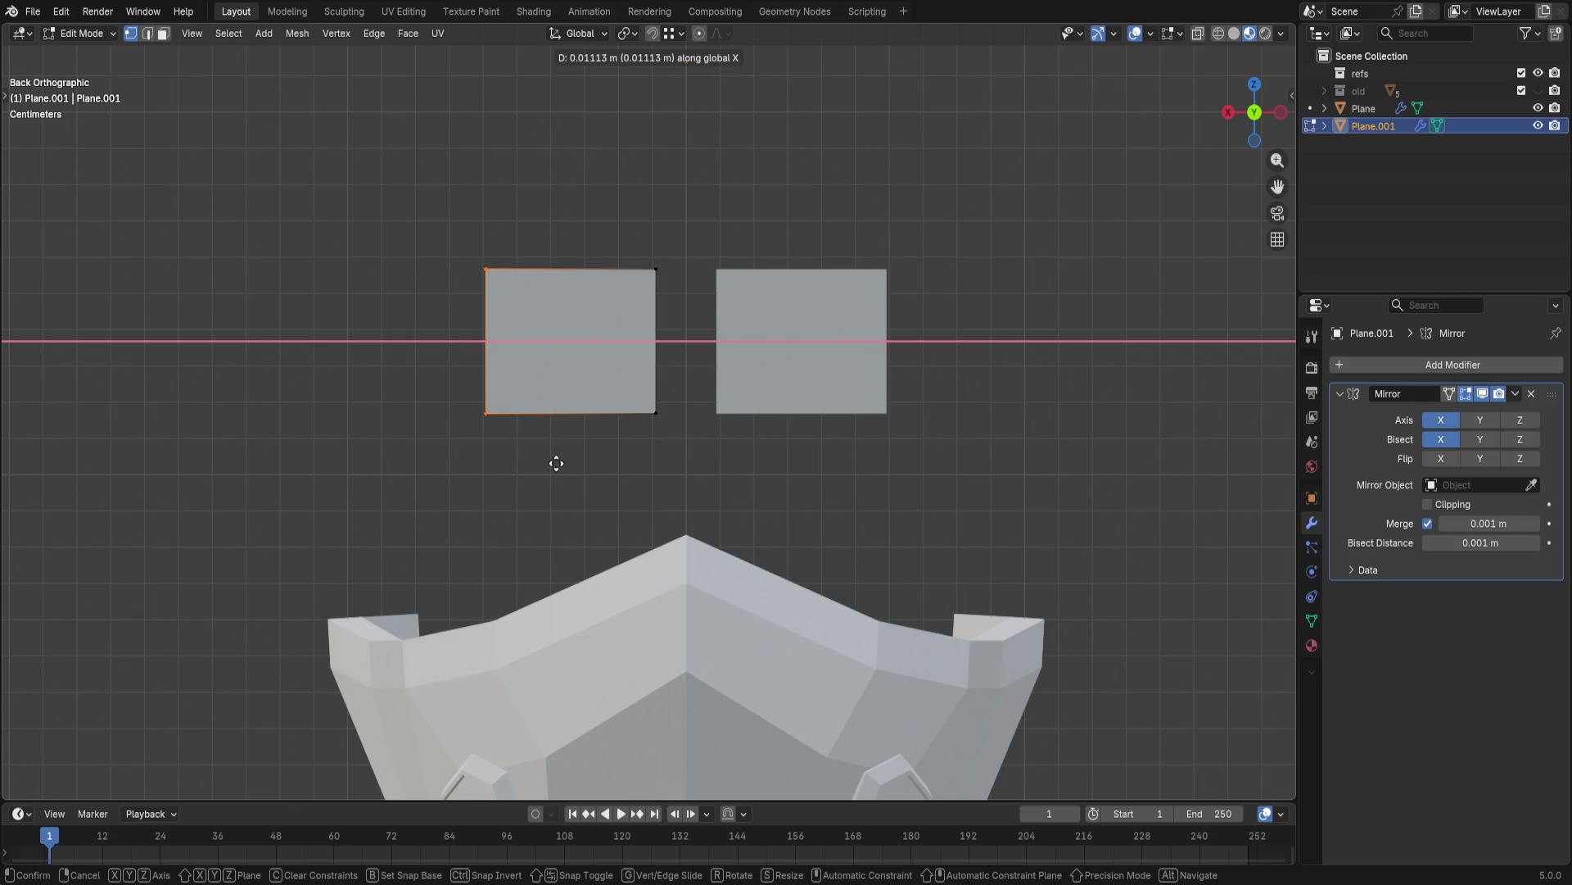
pyautogui.click(583, 464)
pyautogui.click(1427, 504)
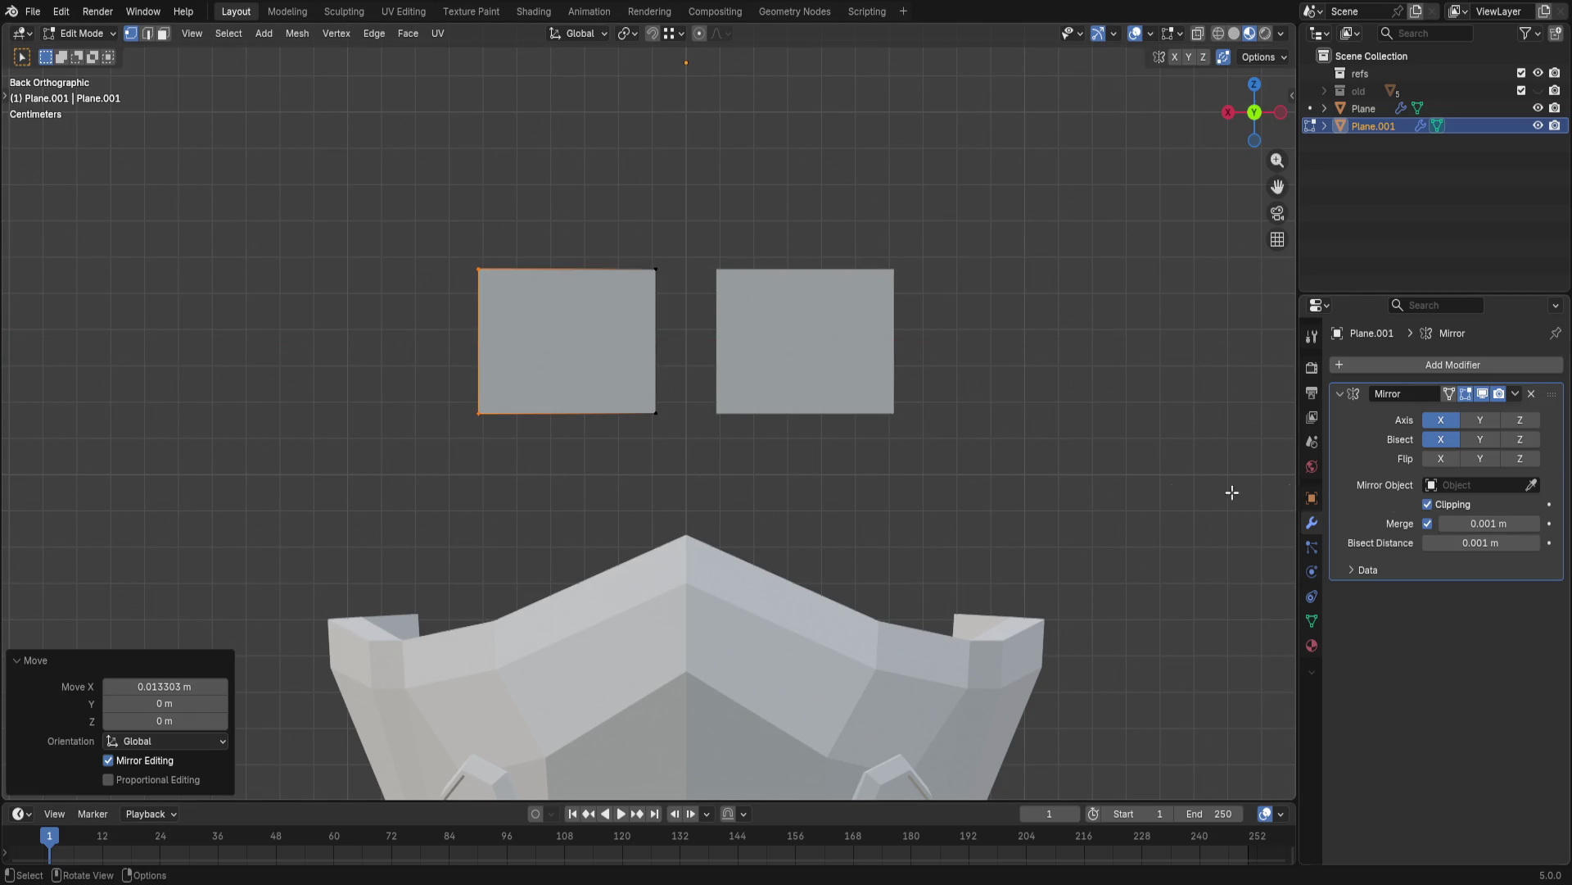
pyautogui.click(449, 358)
pyautogui.moveTo(418, 234); pyautogui.dragTo(689, 464)
pyautogui.press('g')
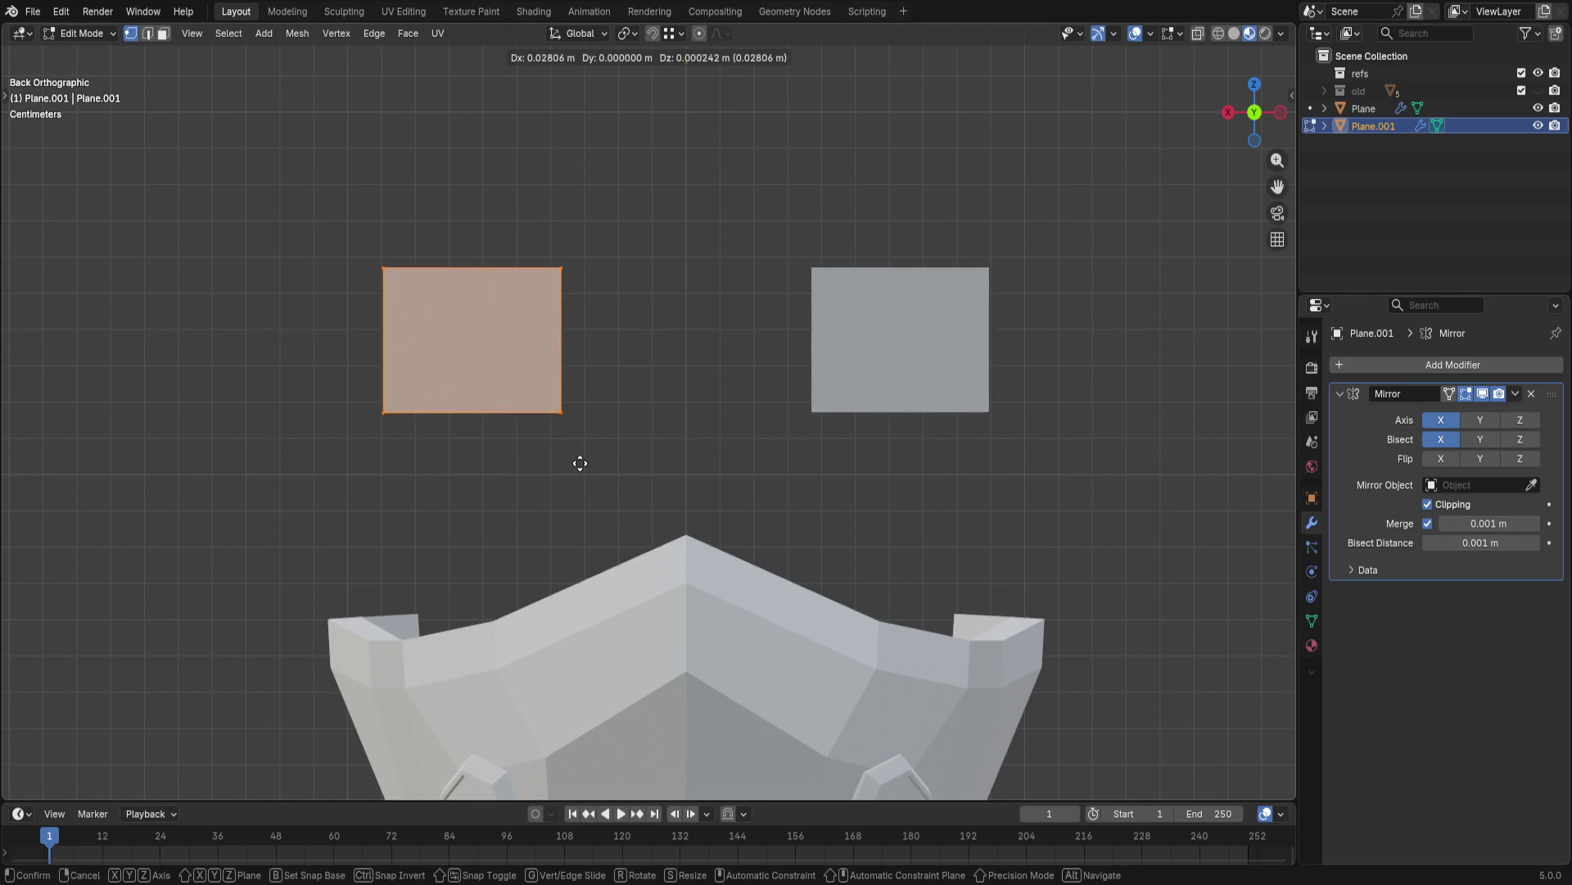
pyautogui.click(642, 446)
# - Pull the left plate's outer edge inward along X, narrowing both halves into strips
pyautogui.moveTo(422, 234); pyautogui.dragTo(577, 452)
pyautogui.press('g')
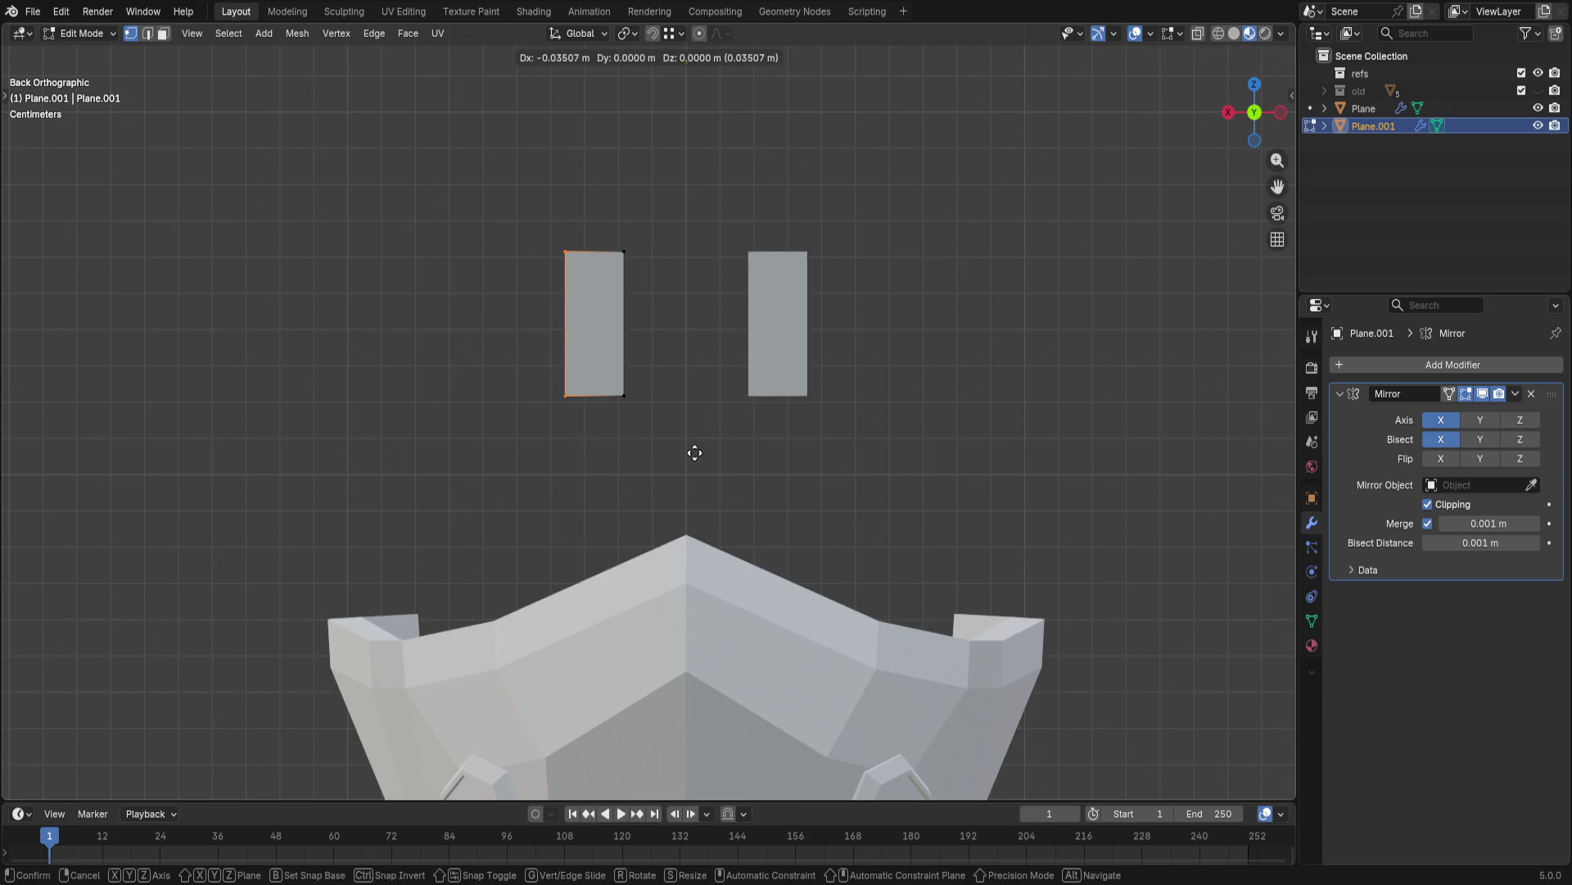
pyautogui.press('x')
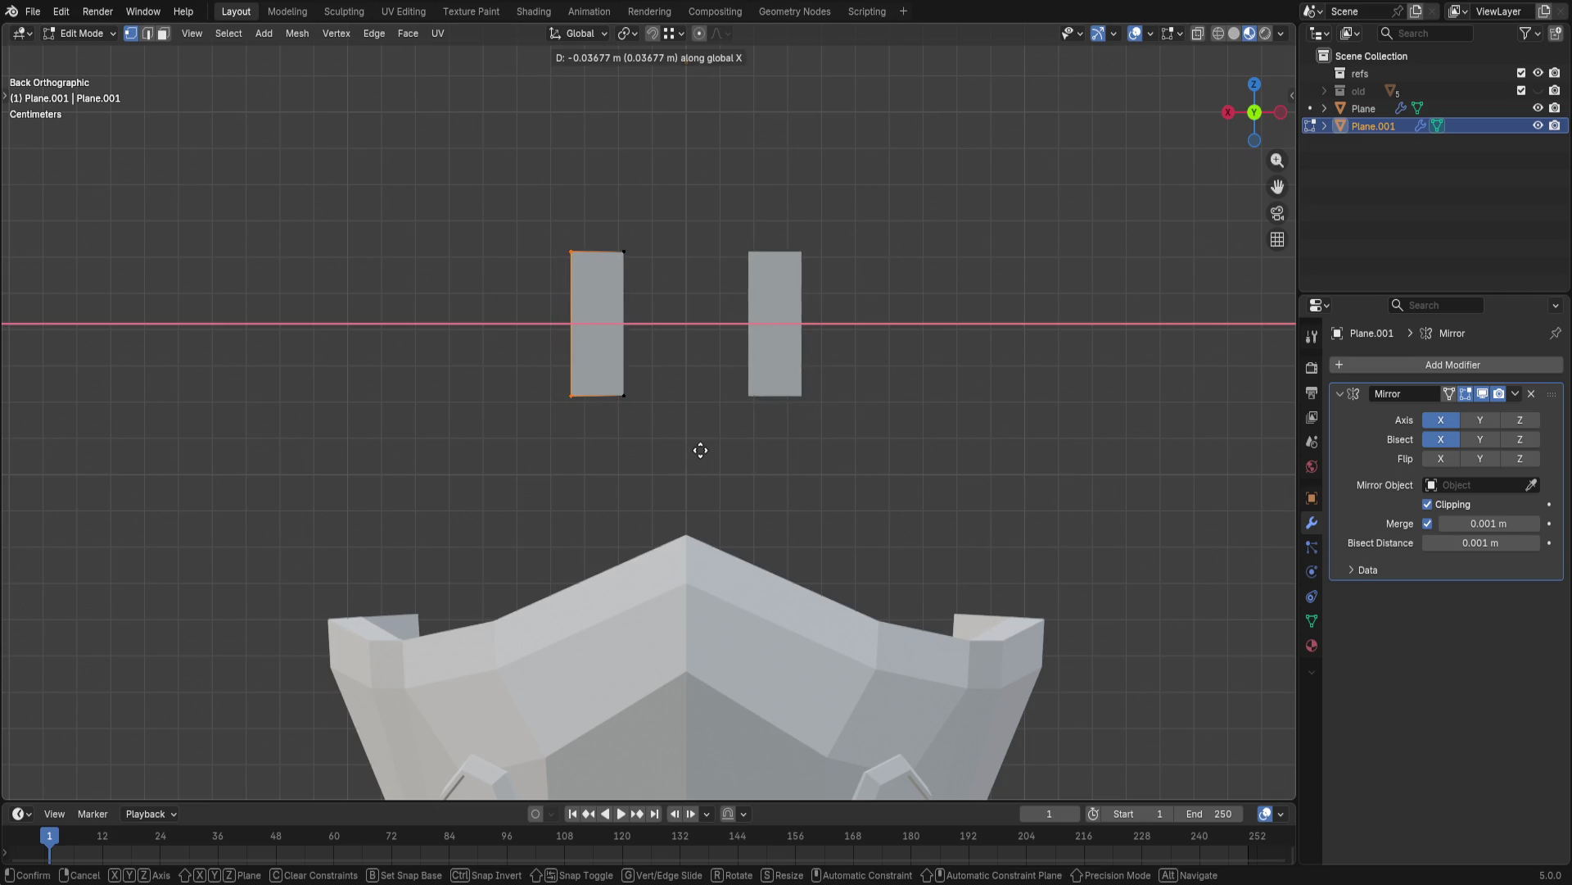
pyautogui.click(713, 447)
# - Raise a lower corner along Z for a slanted bottom end and reposition the left strip
pyautogui.moveTo(610, 236); pyautogui.dragTo(658, 409)
pyautogui.press('g')
pyautogui.press('z')
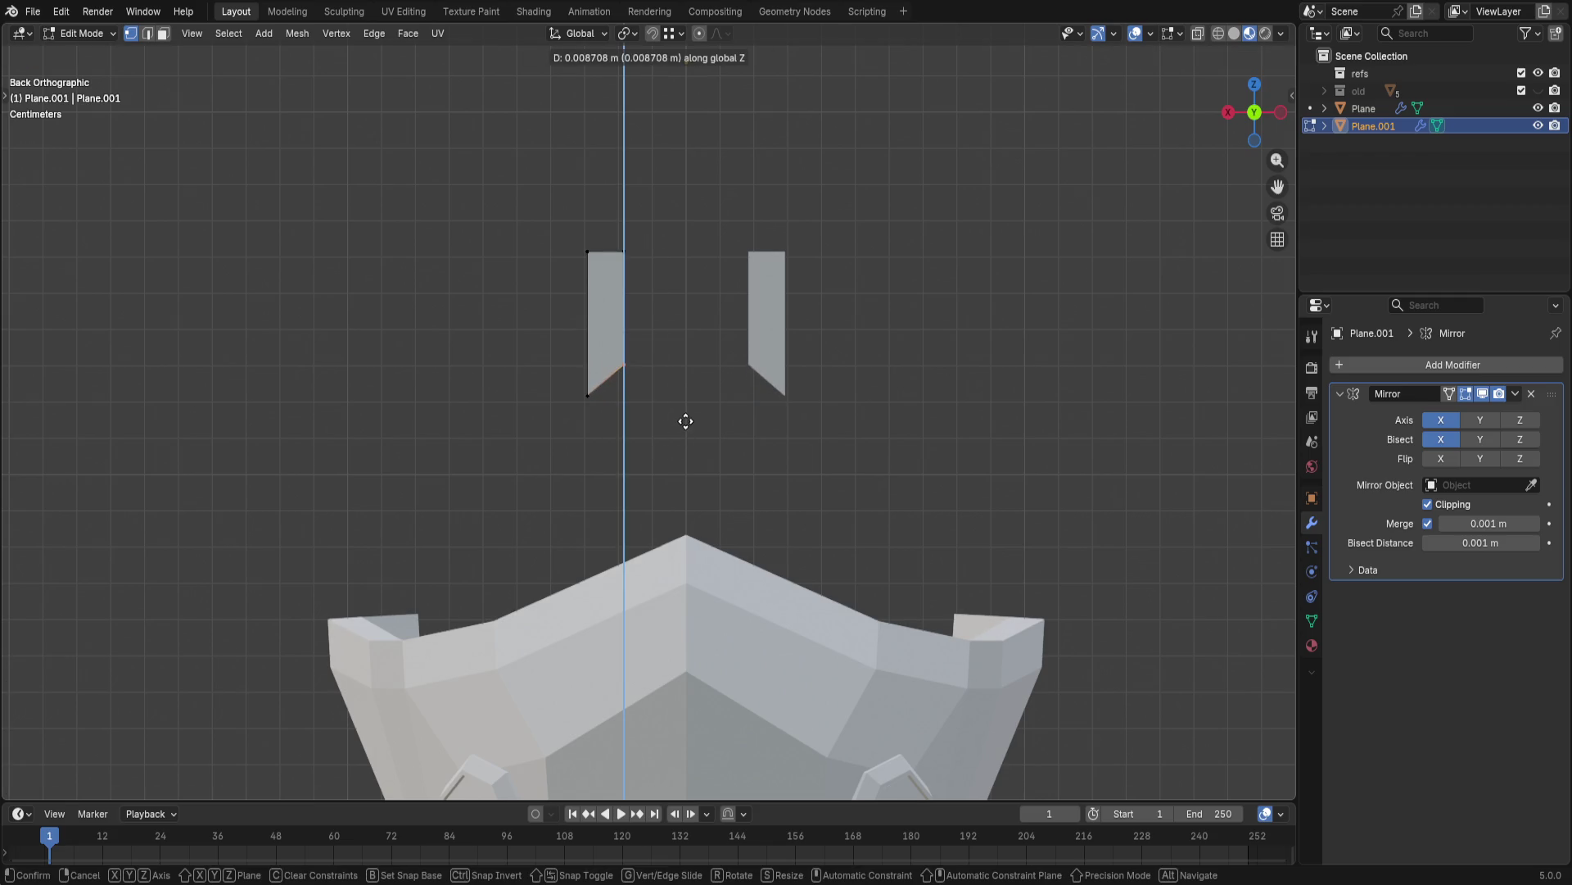
pyautogui.click(685, 421)
pyautogui.moveTo(570, 218); pyautogui.dragTo(653, 447)
pyautogui.press('g')
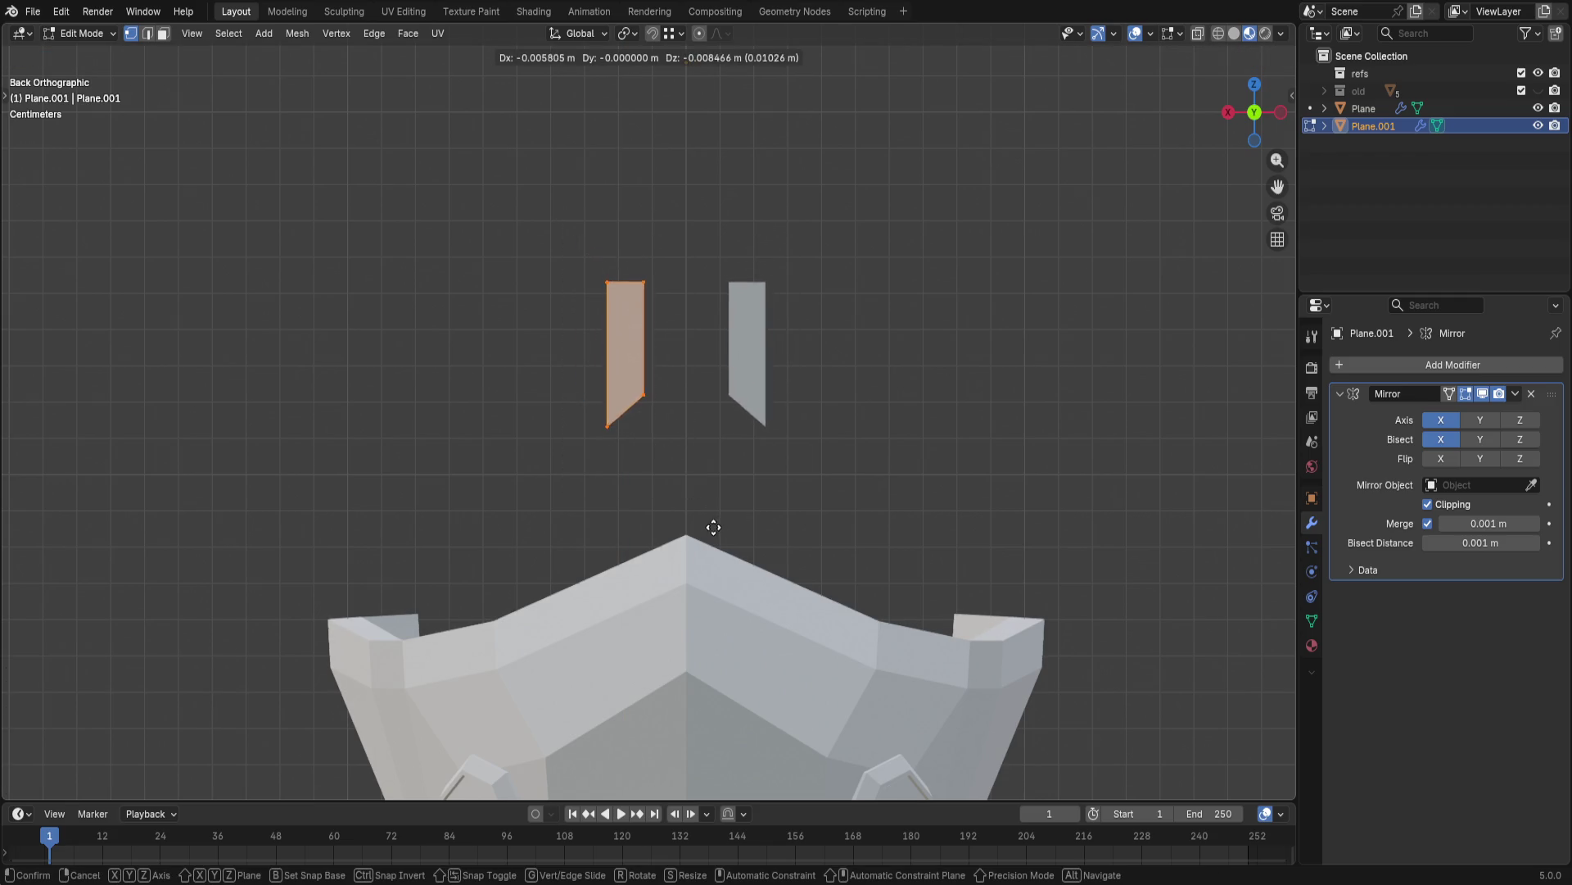
pyautogui.click(713, 538)
pyautogui.moveTo(572, 277); pyautogui.dragTo(617, 381)
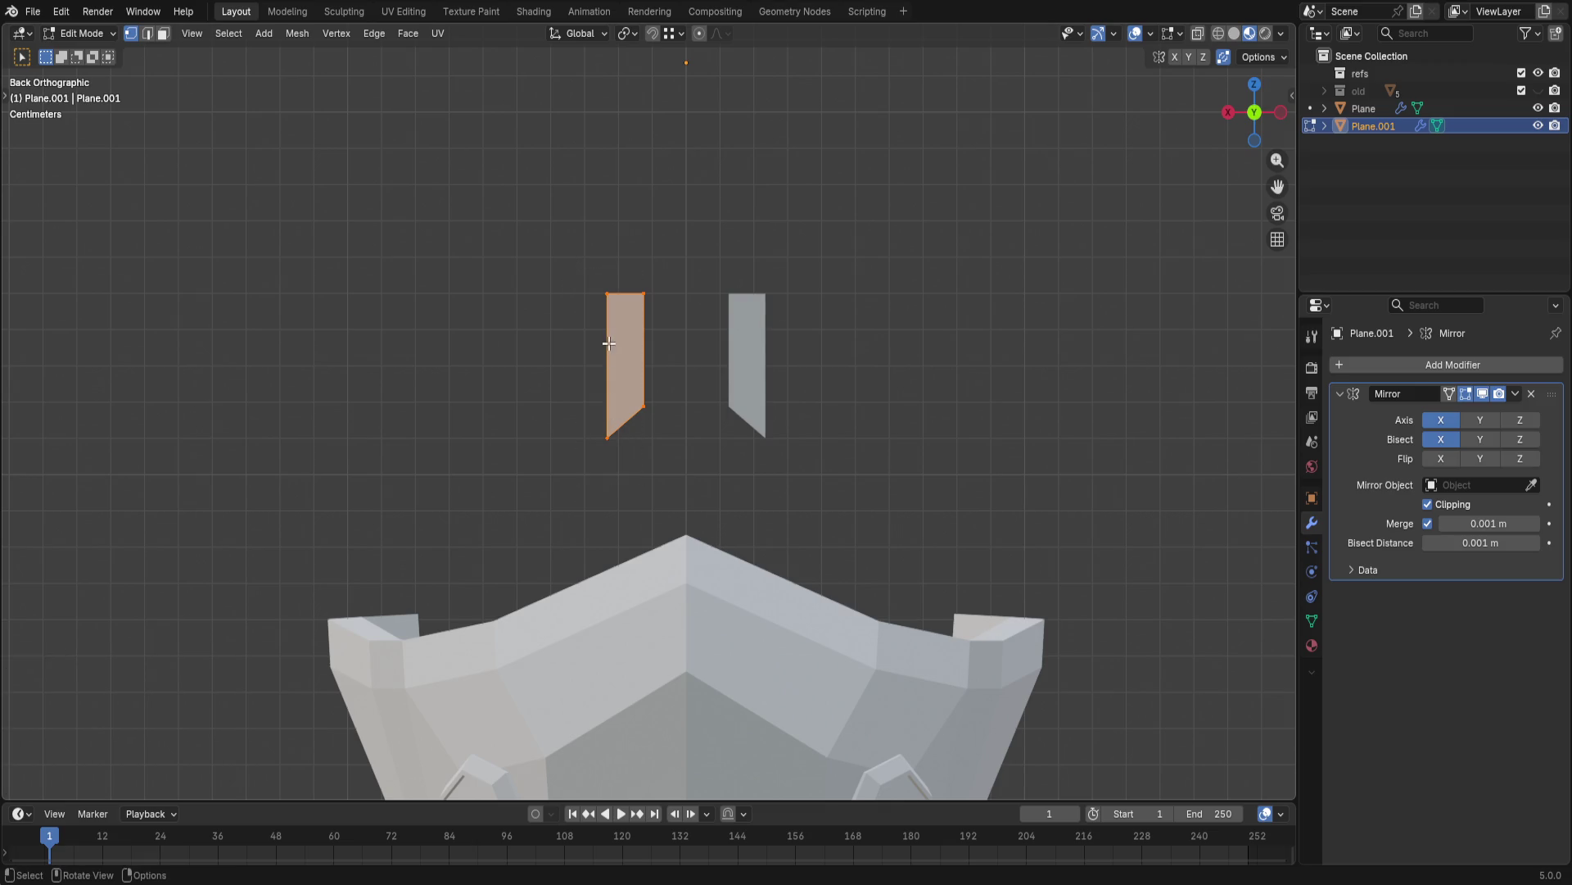
# - Enlarge the left strip slightly and extrude its outer edge, resizing the new edge
pyautogui.moveTo(576, 263); pyautogui.dragTo(628, 468)
pyautogui.press('s')
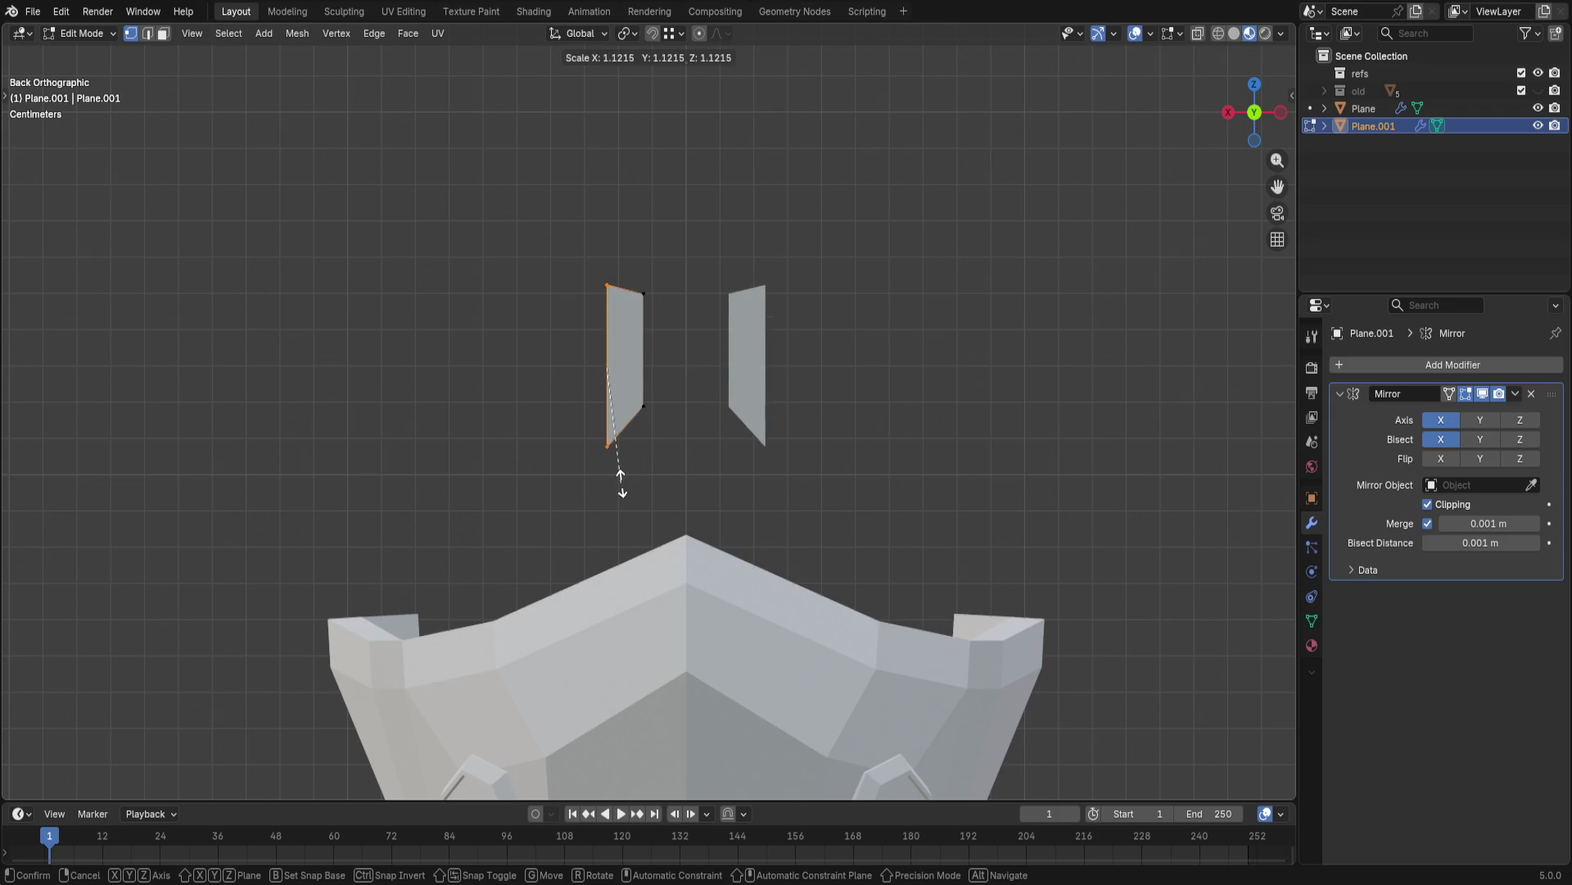
pyautogui.click(621, 481)
pyautogui.press('e')
pyautogui.press('s')
pyautogui.click(554, 484)
pyautogui.press('e')
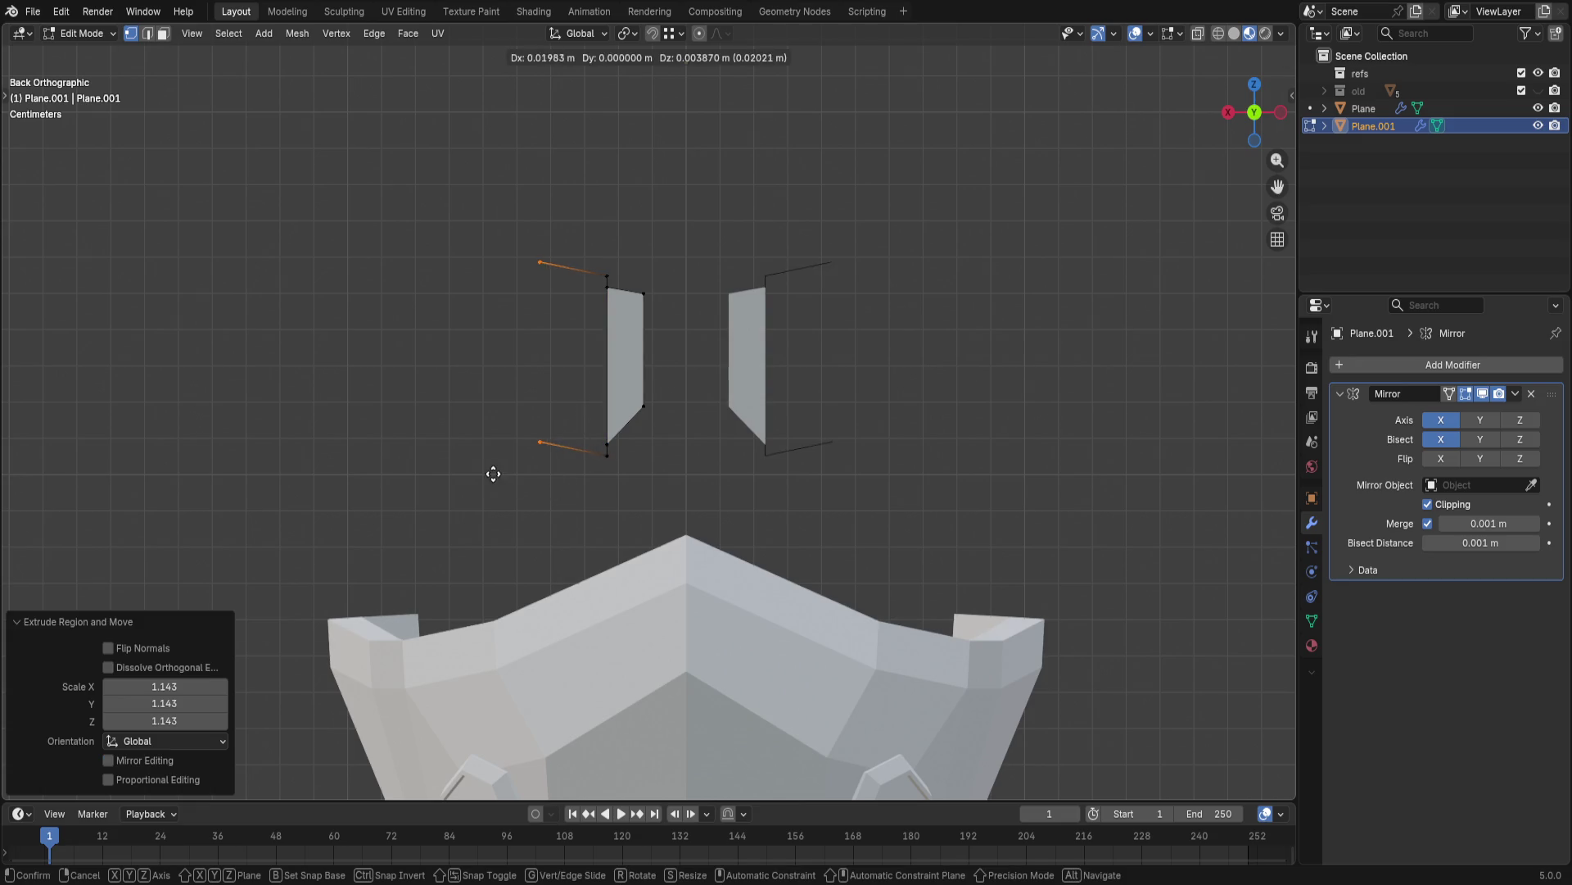
pyautogui.press('Escape')
# - Widen the plate outward and extrude the outer edge further along X
pyautogui.press('g')
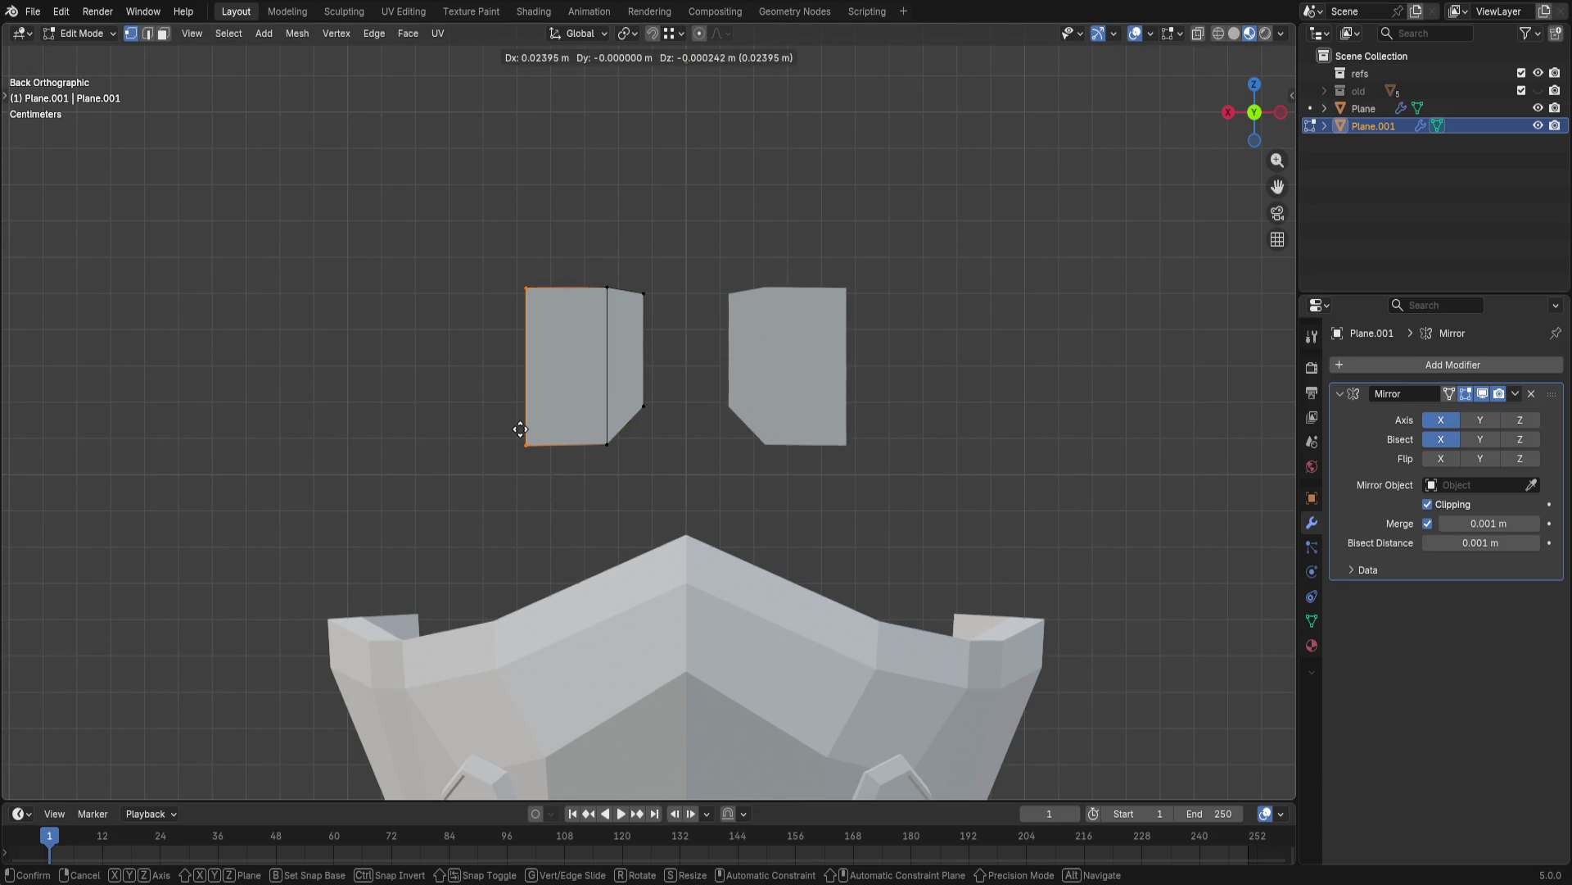
pyautogui.click(520, 434)
pyautogui.press('s')
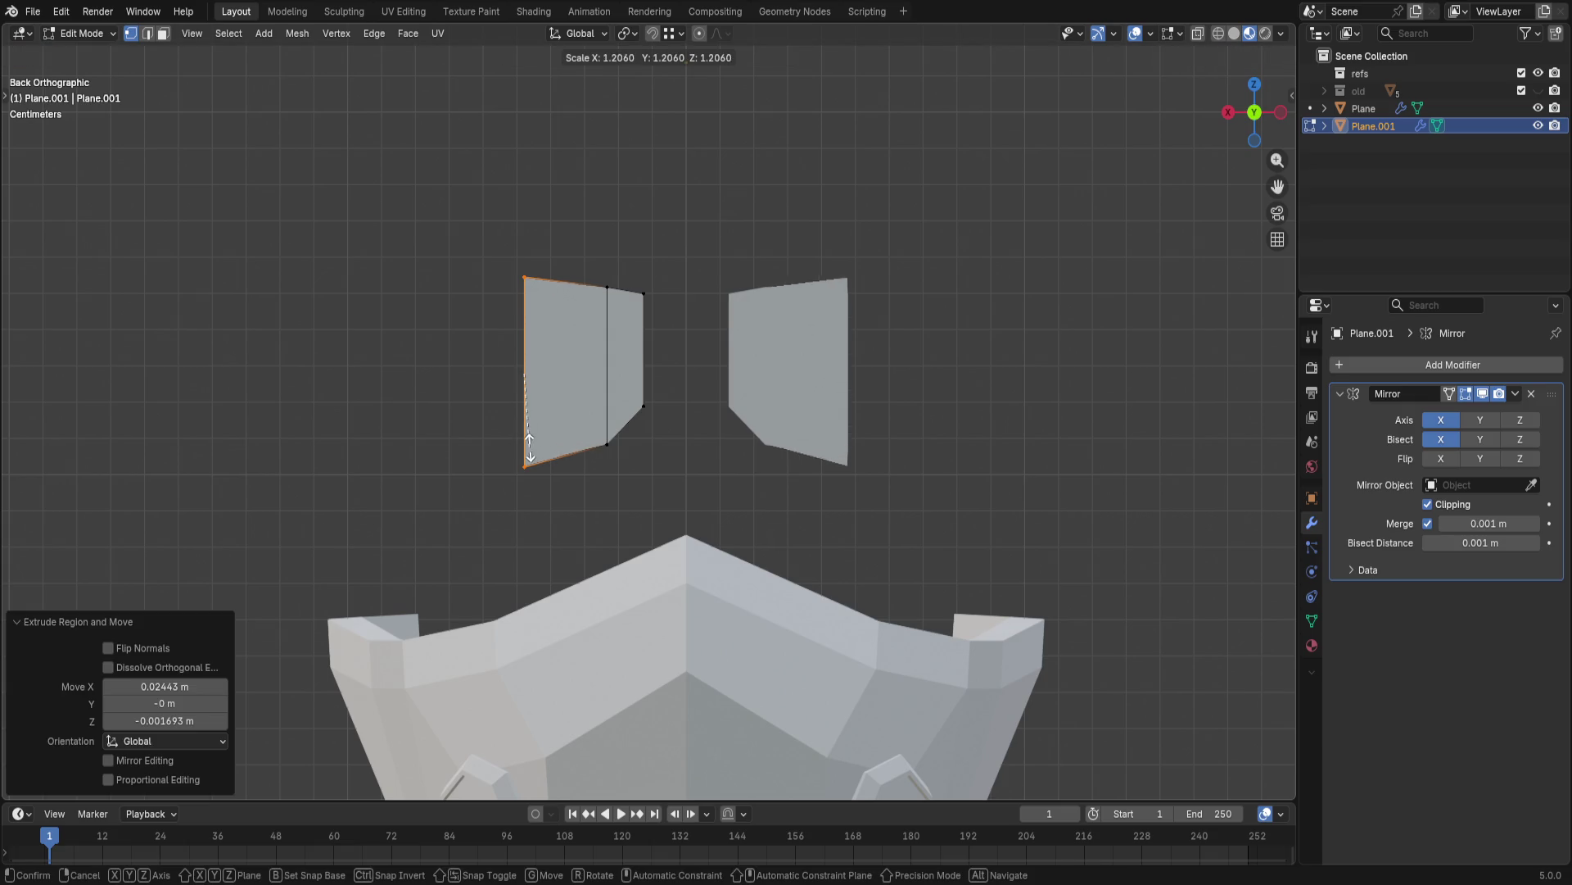
pyautogui.press('e')
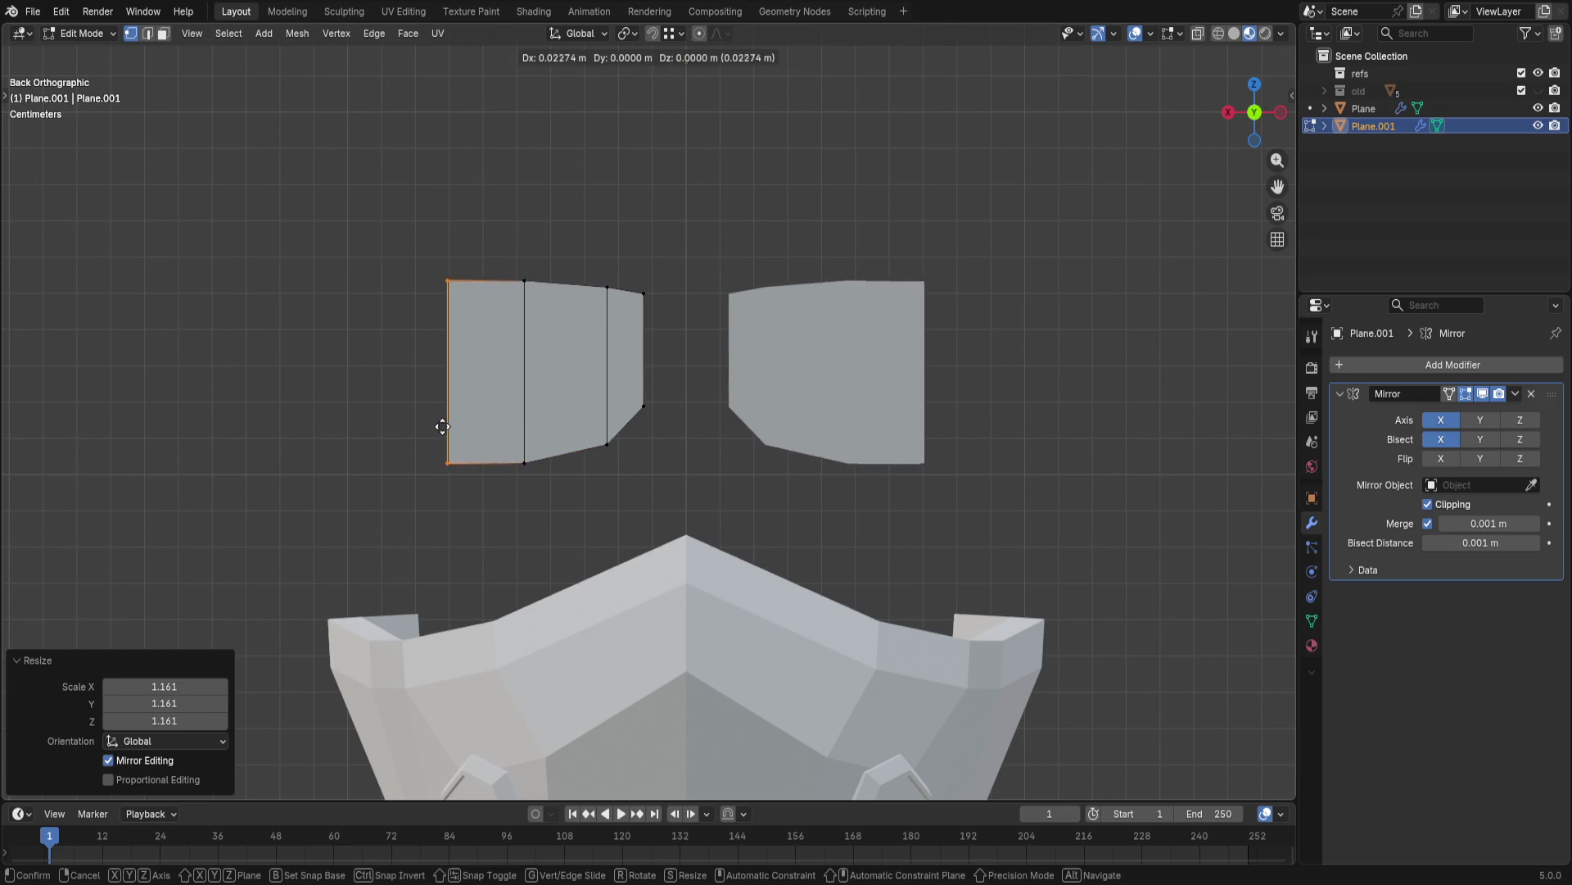
pyautogui.press('x')
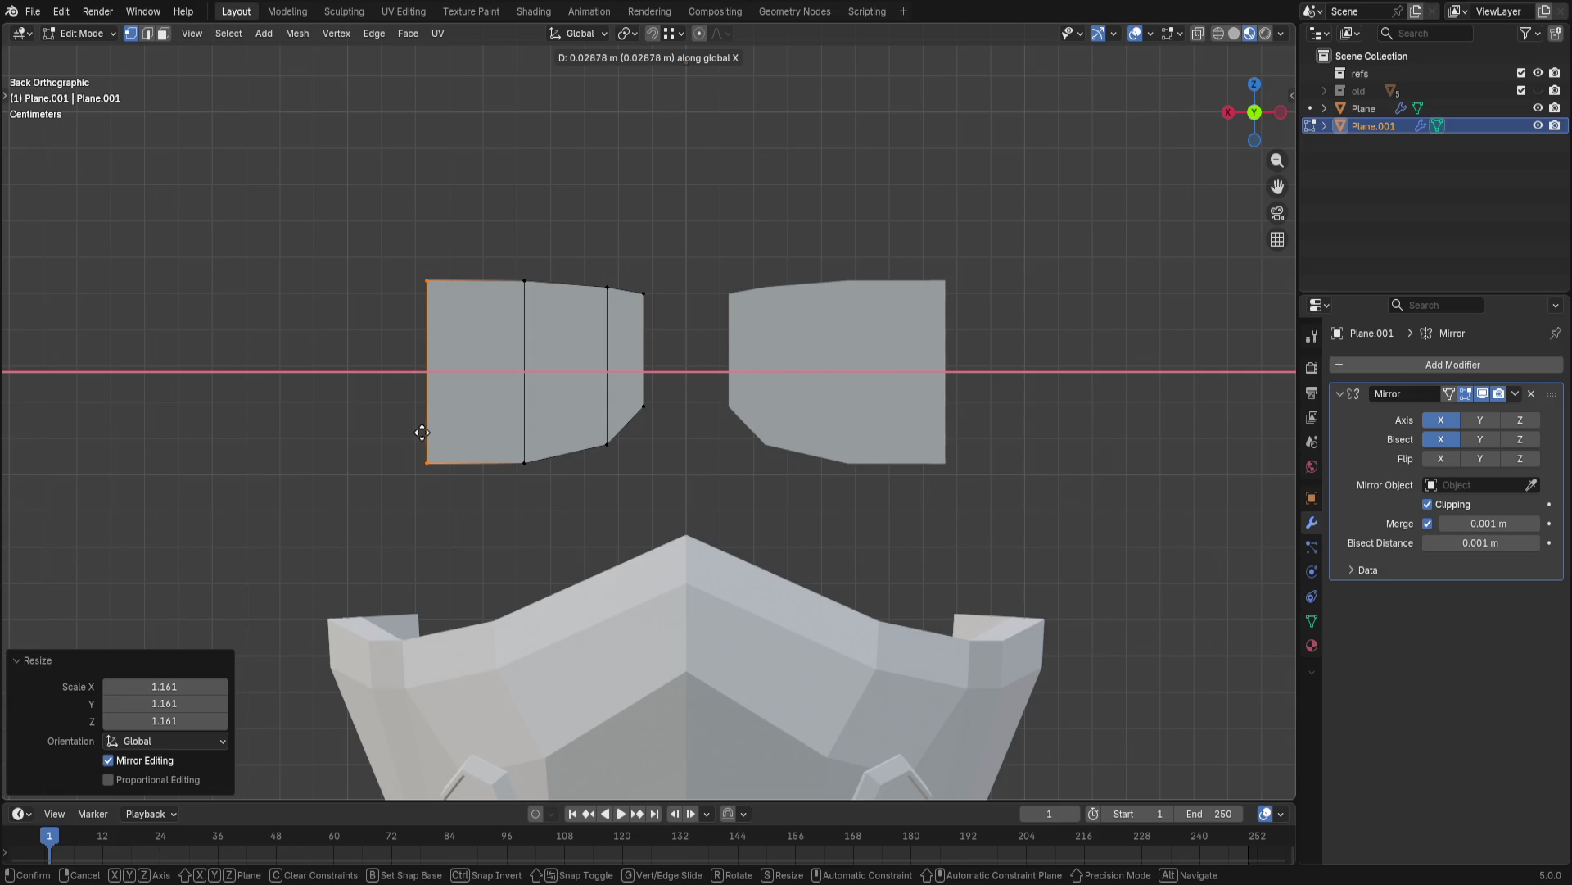
pyautogui.click(418, 435)
# - Extrude the outer edge along X once more into another sideways strip of faces
pyautogui.press('e')
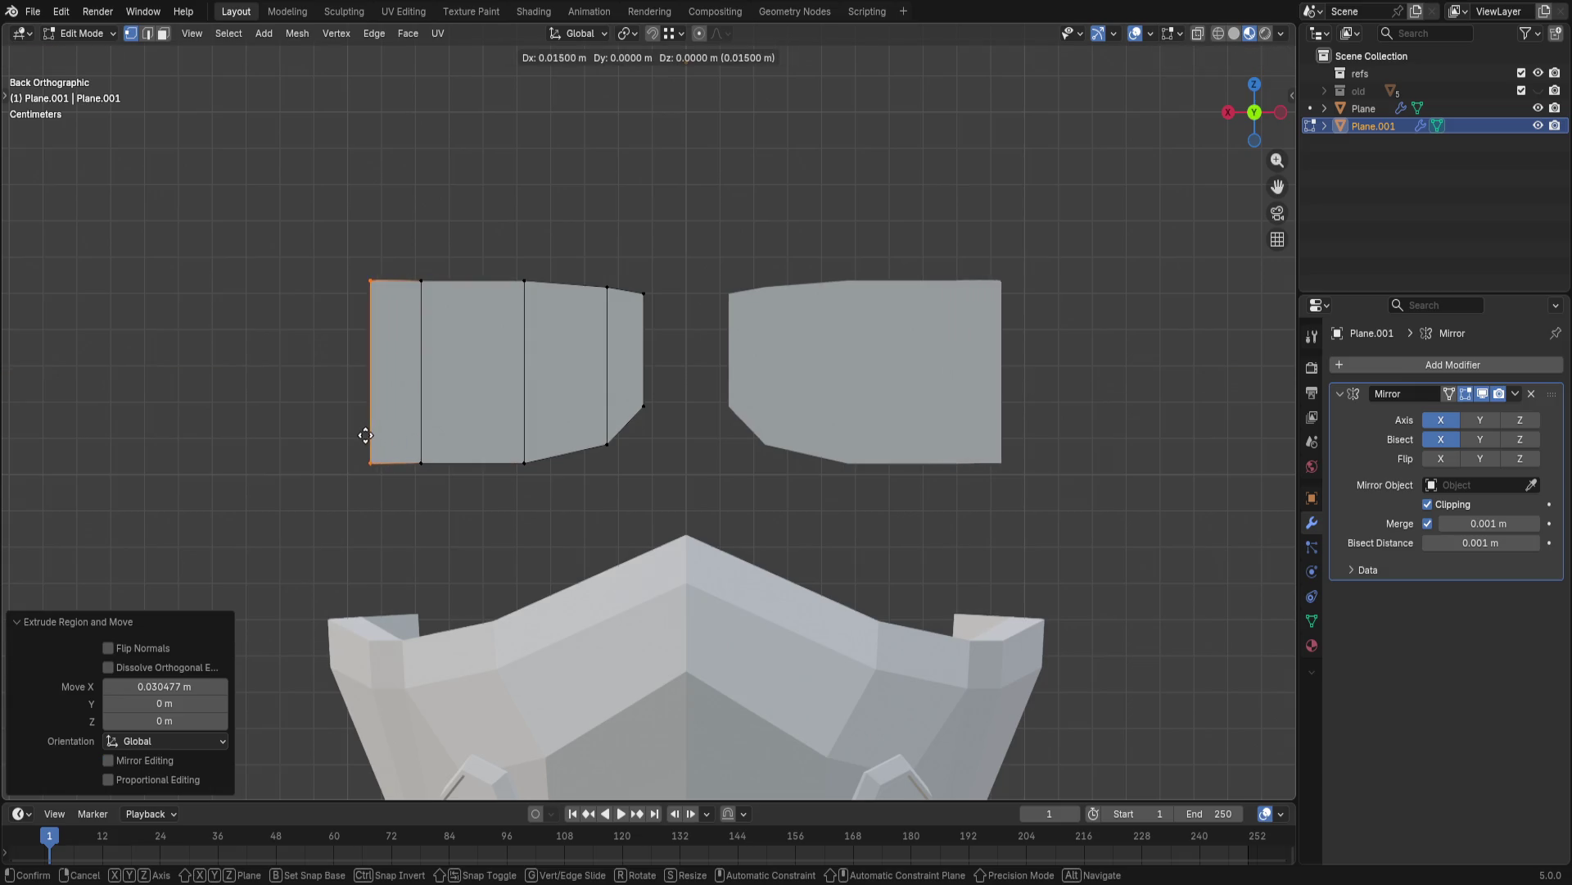
pyautogui.press('x')
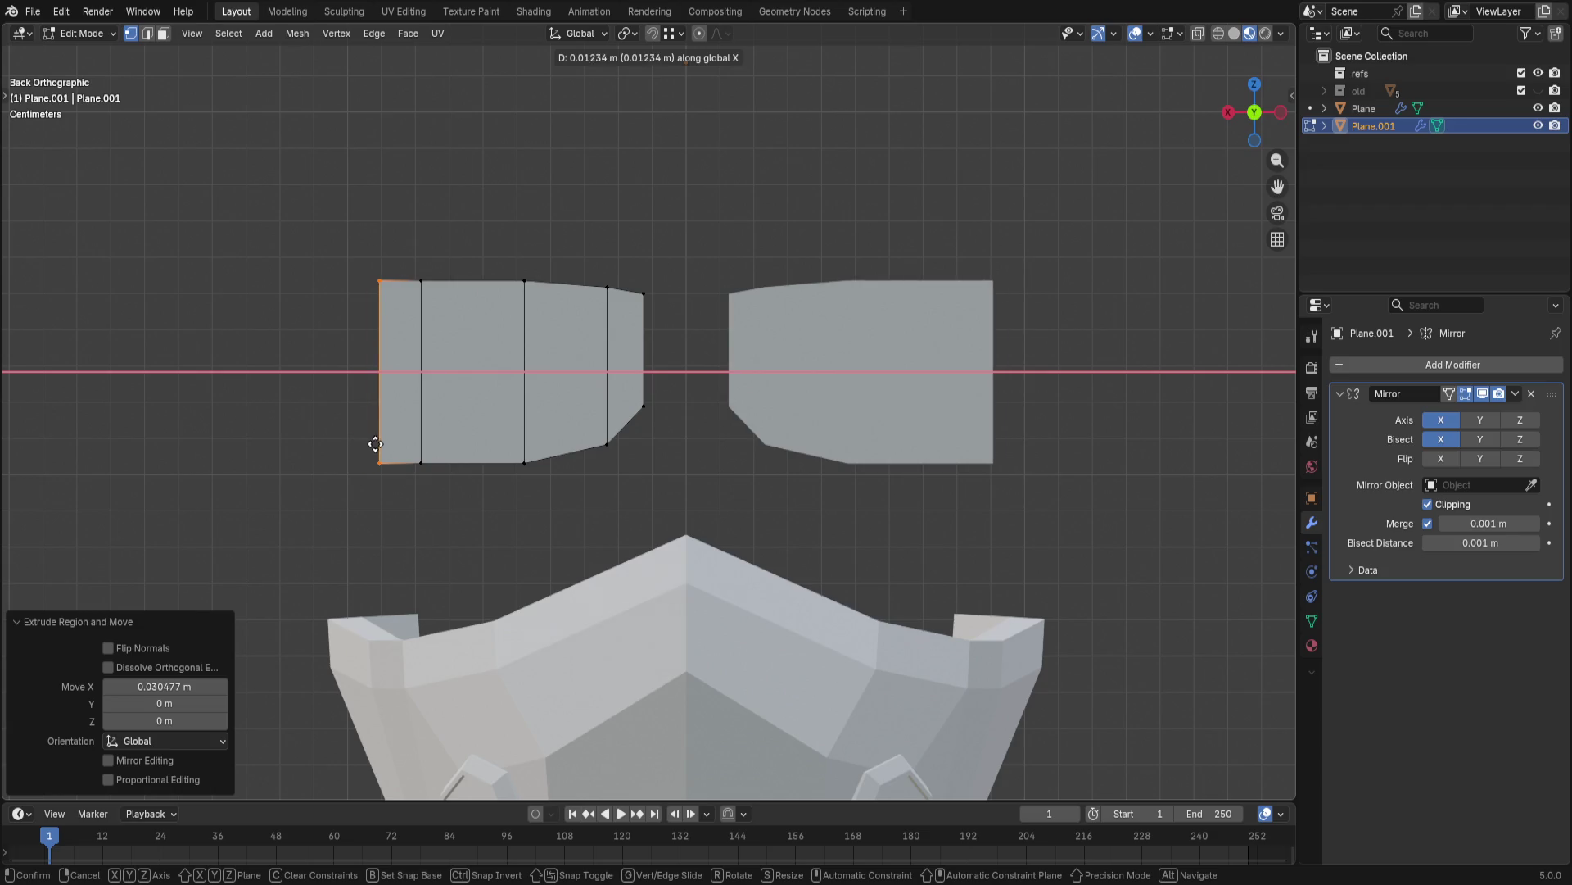
pyautogui.click(379, 446)
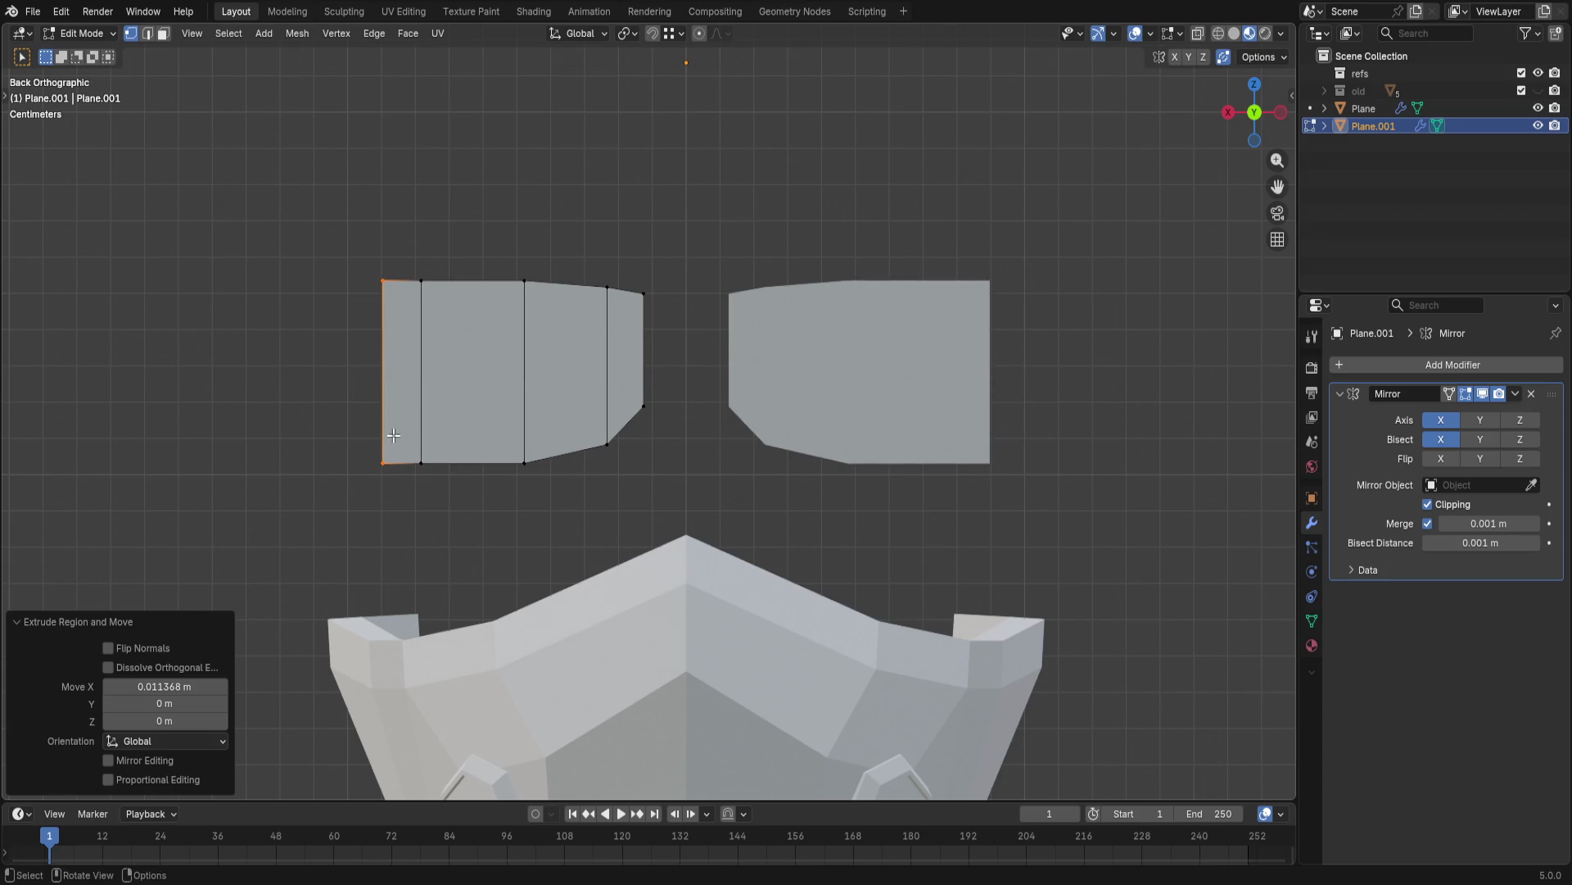
# - Lower the middle and inner bottom vertices vertically so the bottom edge starts to dip
pyautogui.click(425, 467)
pyautogui.press('g')
pyautogui.press('z')
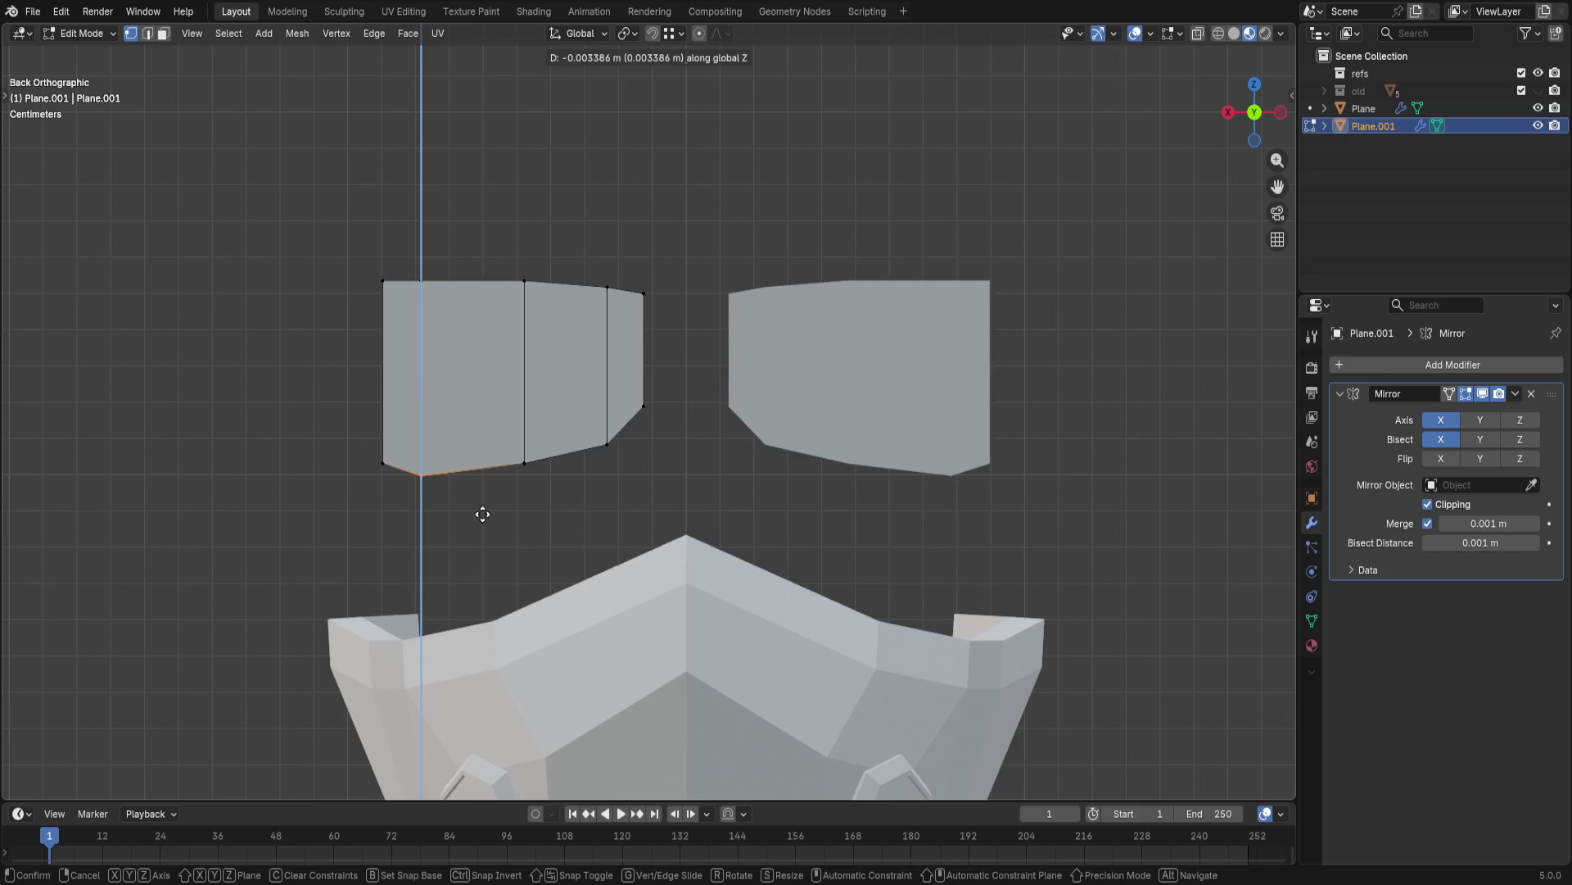
pyautogui.click(483, 514)
pyautogui.click(541, 497)
pyautogui.press('g')
pyautogui.press('z')
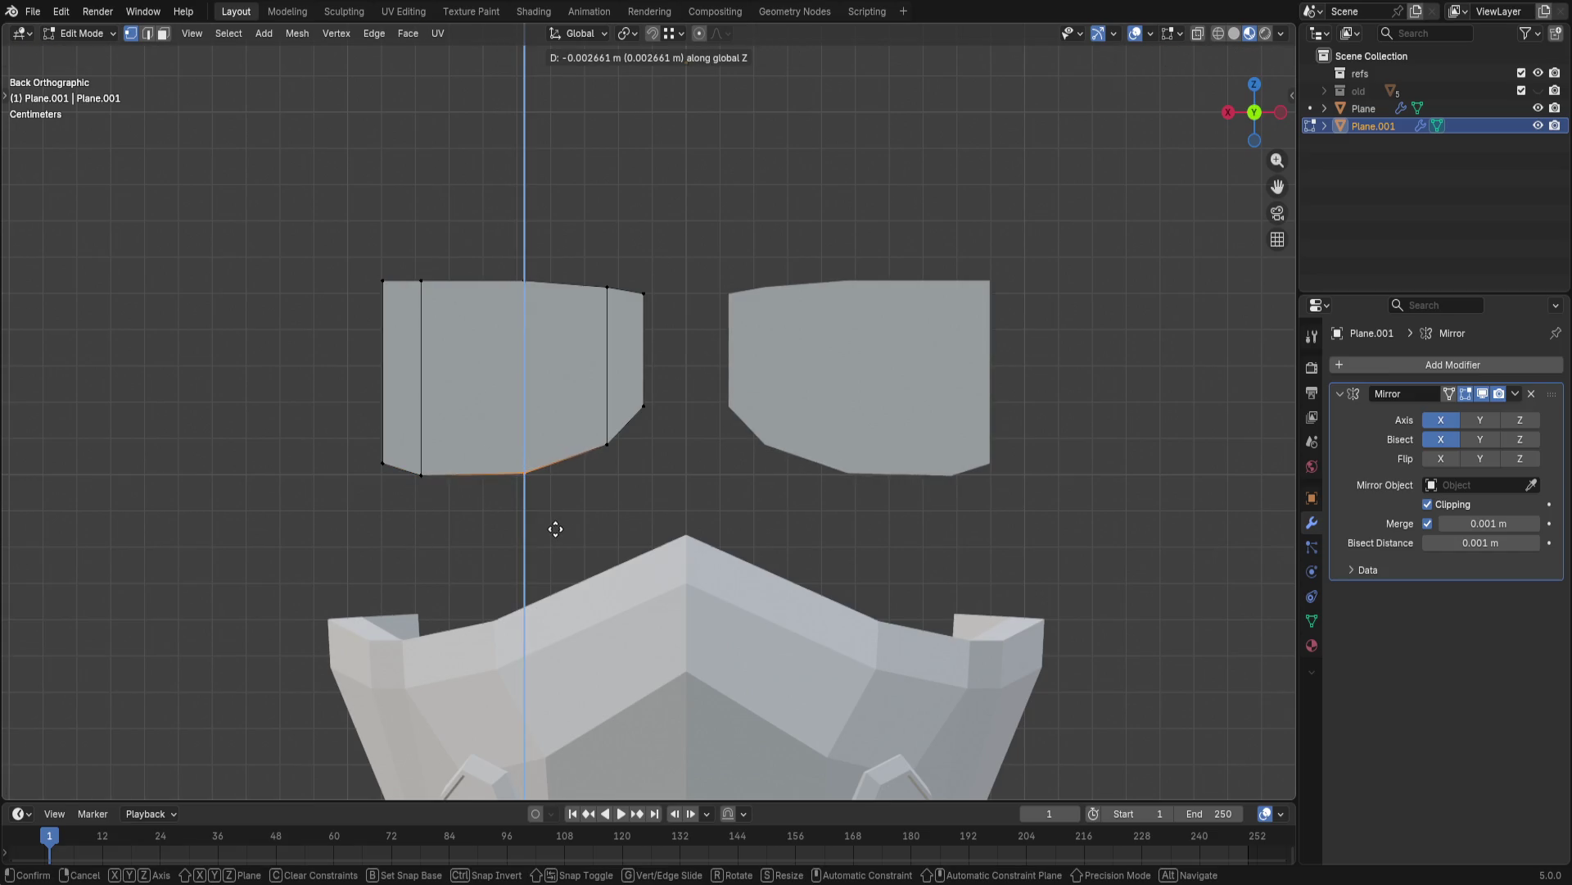
pyautogui.click(552, 527)
# - Fine-tune the lower middle vertex and drop both lower vertices to deepen the bottom dip
pyautogui.click(439, 502)
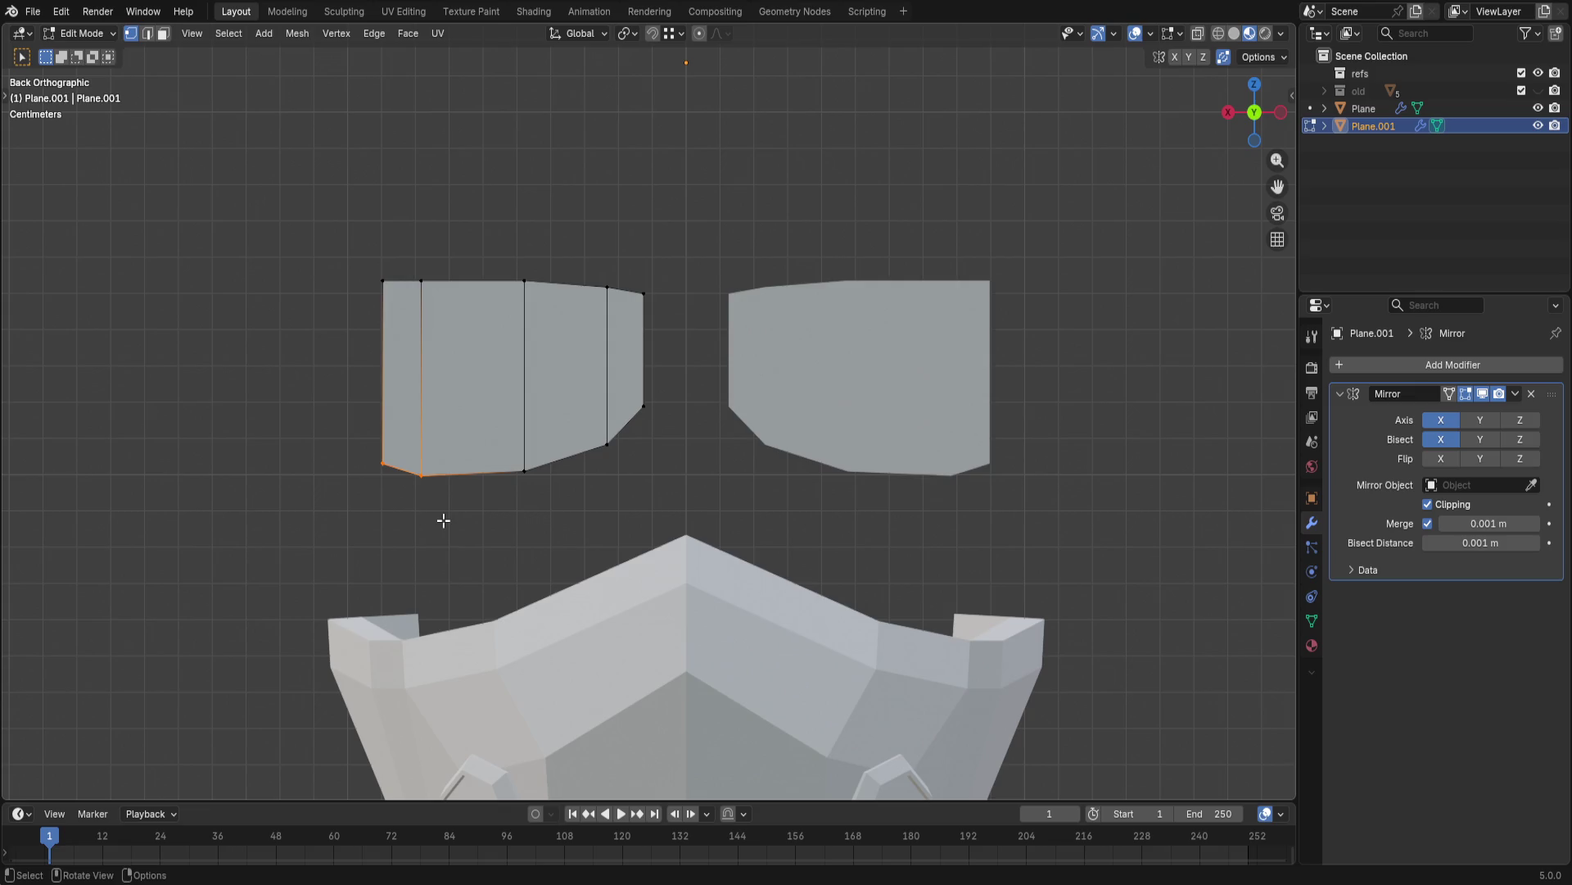
pyautogui.press('g')
pyautogui.click(453, 527)
pyautogui.moveTo(517, 418); pyautogui.dragTo(649, 552)
pyautogui.press('g')
pyautogui.press('z')
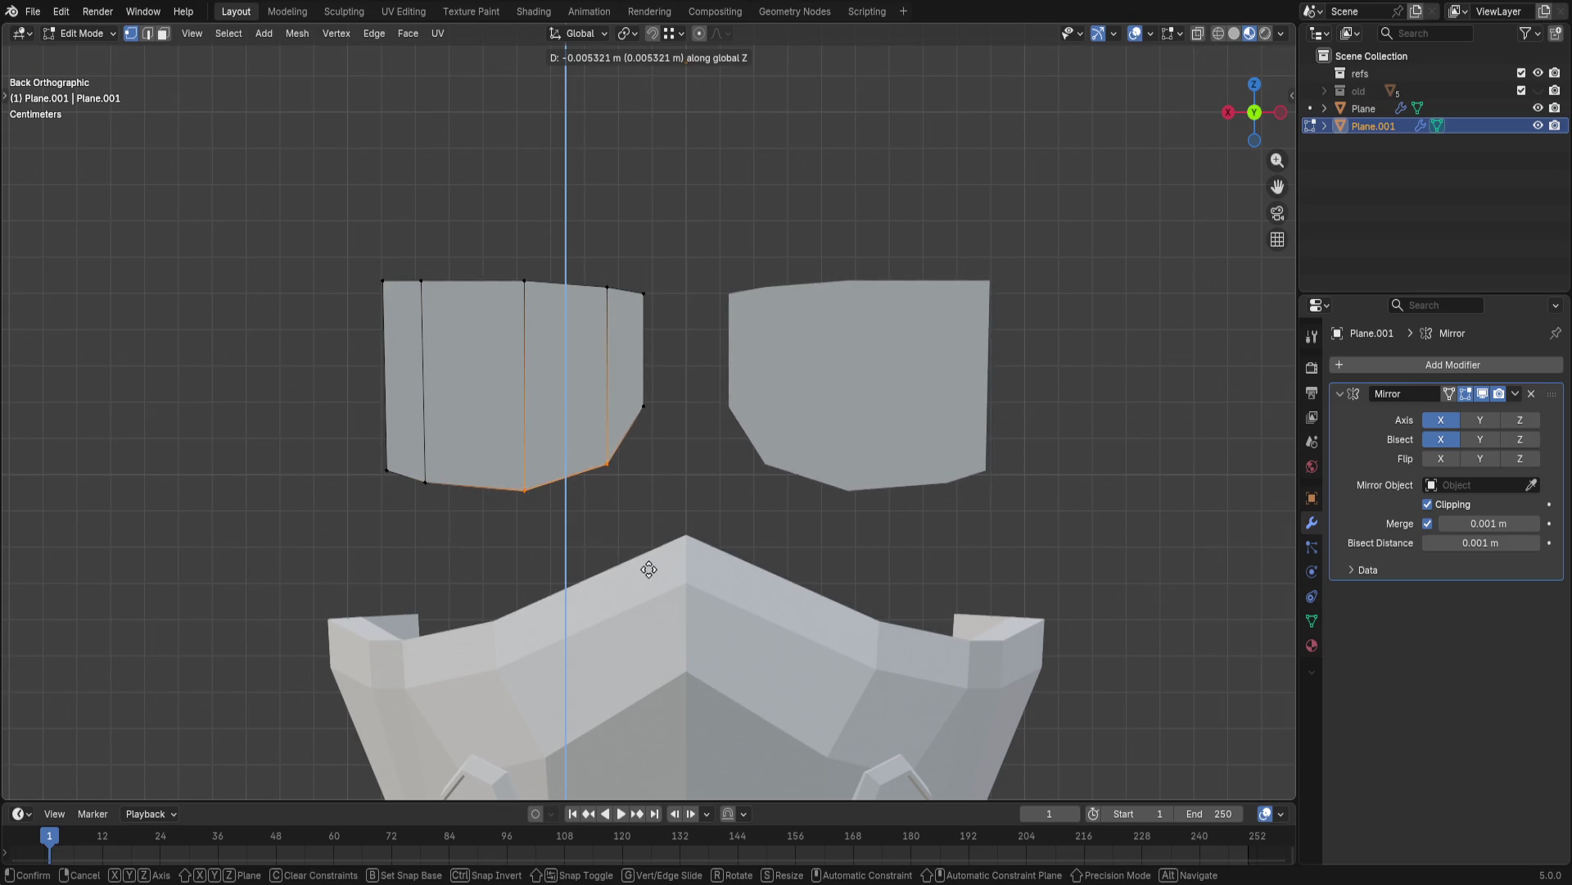
pyautogui.click(648, 570)
# - Raise the top-edge vertices vertically to set the top edge's new height
pyautogui.moveTo(513, 238)
pyautogui.mouseDown()
pyautogui.moveTo(626, 352)
pyautogui.moveTo(648, 347)
pyautogui.mouseUp()
pyautogui.press('g')
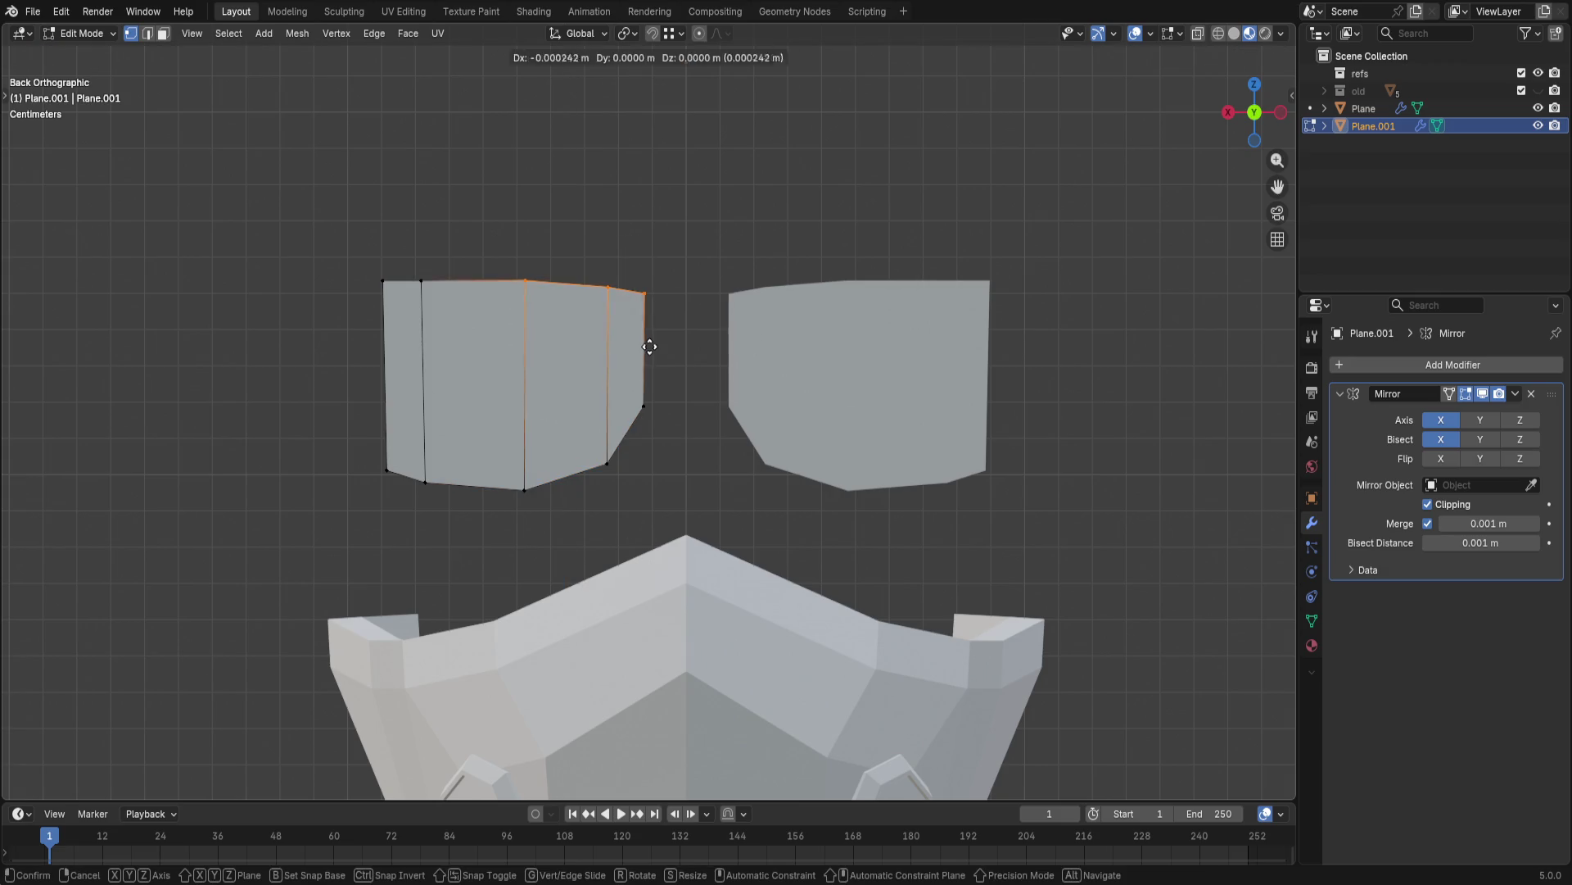
pyautogui.press('z')
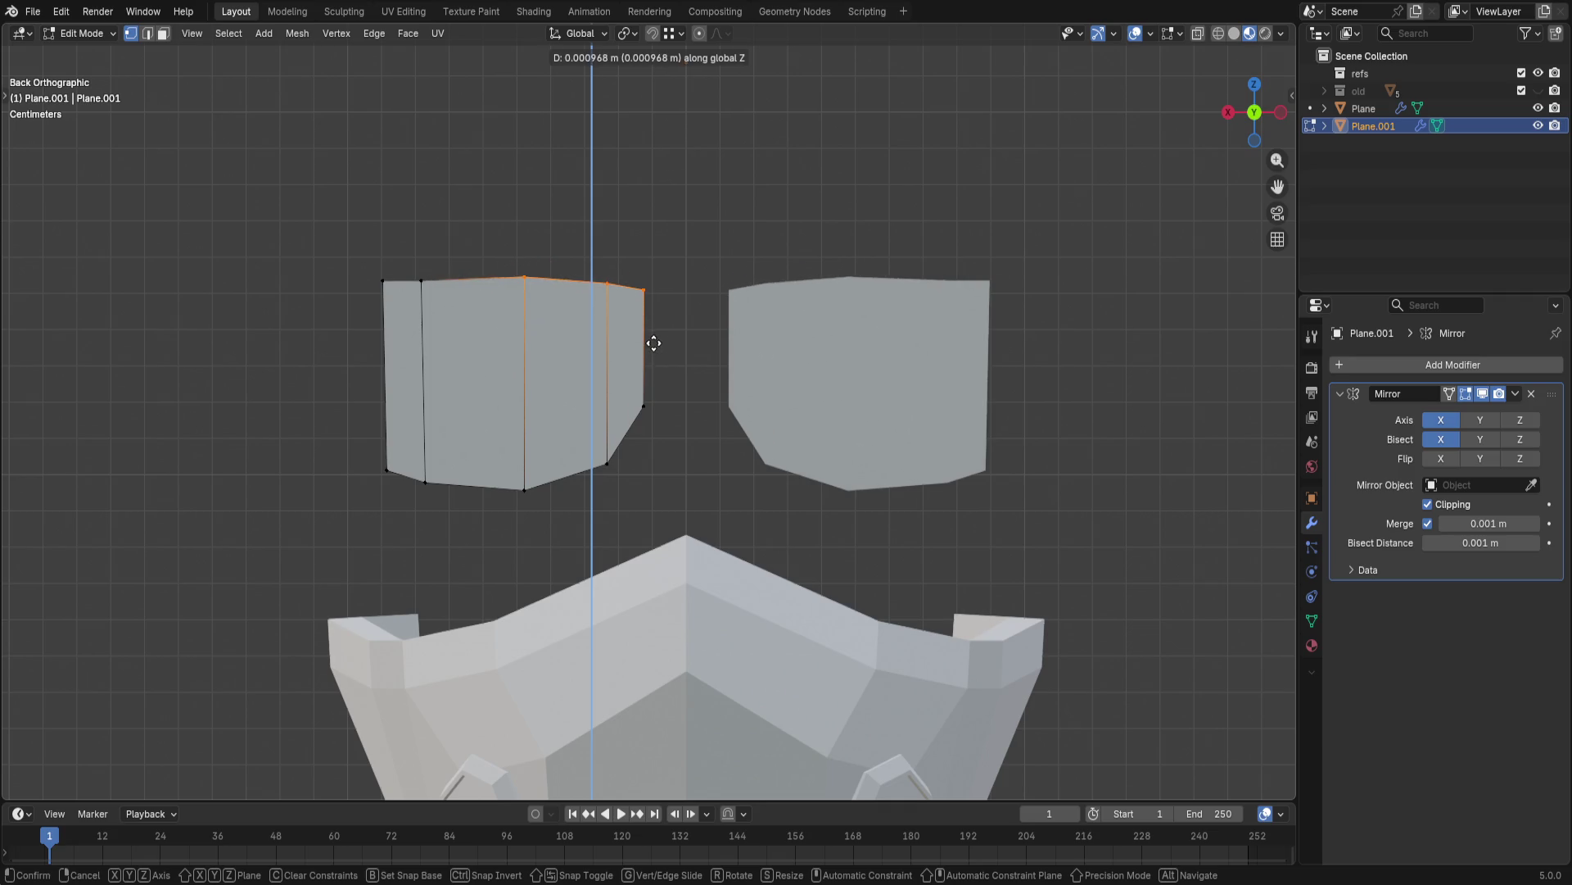
pyautogui.click(652, 342)
pyautogui.moveTo(346, 231); pyautogui.dragTo(685, 323)
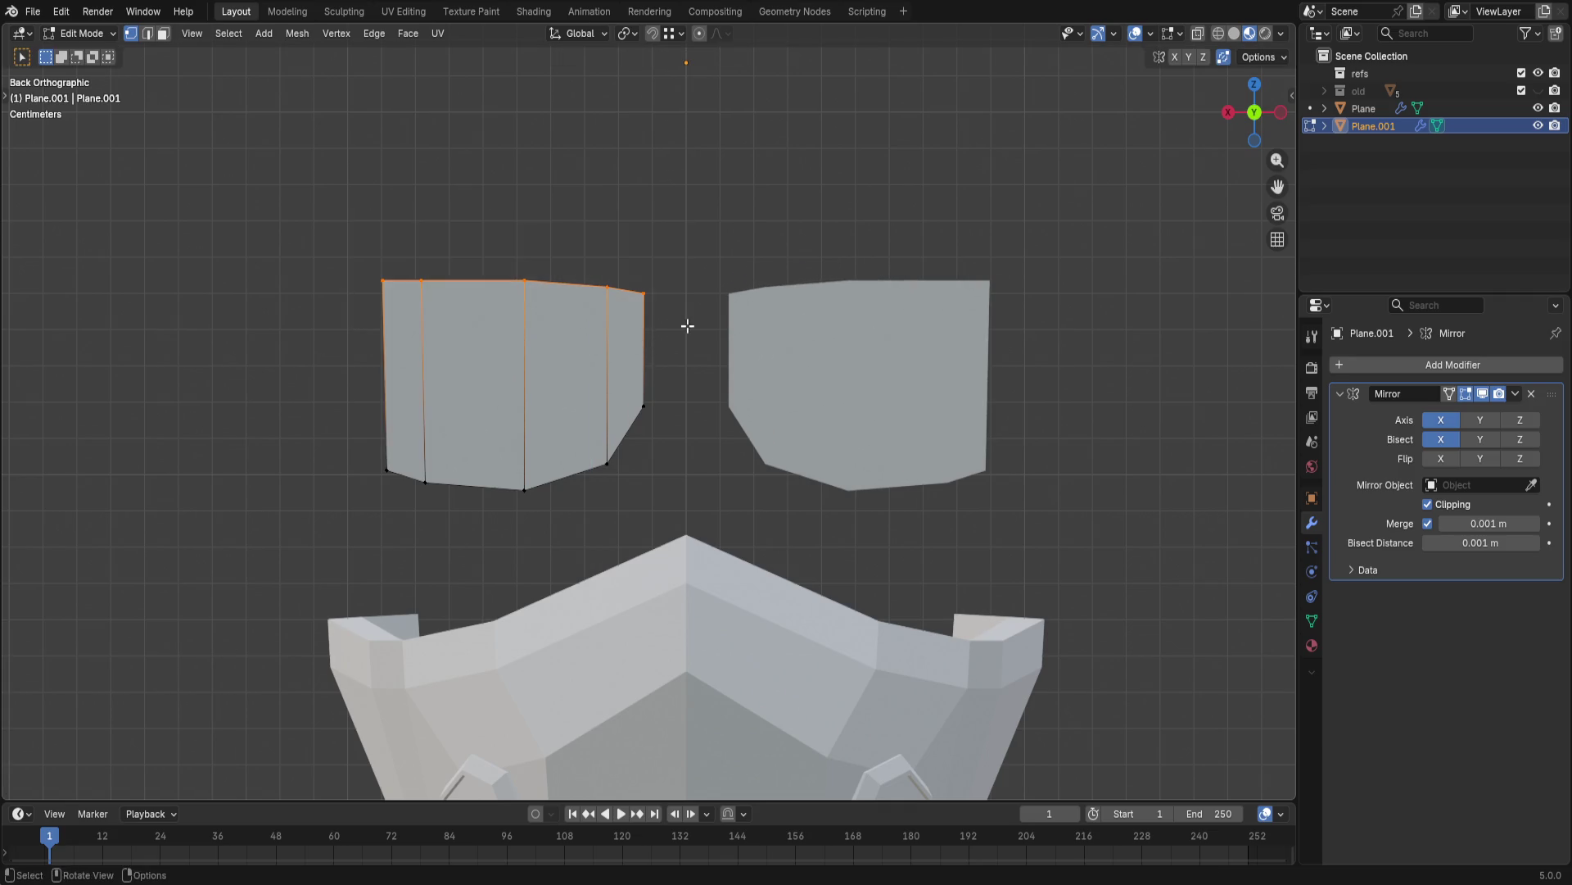
pyautogui.press('g')
pyautogui.press('z')
pyautogui.click(710, 319)
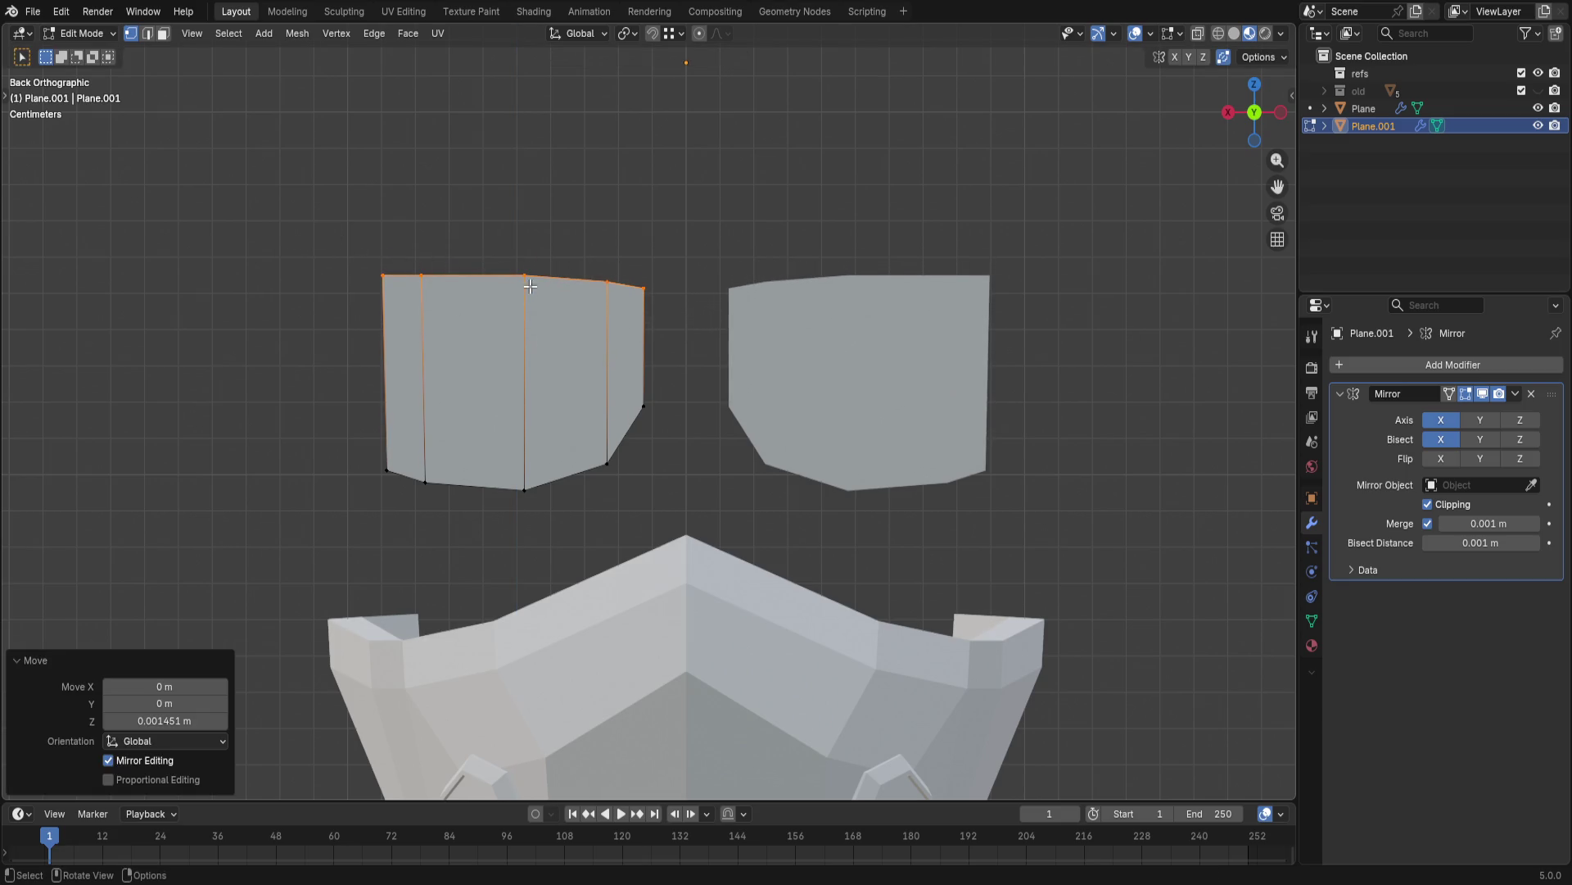
# - Raise the middle top vertex to arch the top edge, undoing an overshoot
pyautogui.click(607, 281)
pyautogui.press('g')
pyautogui.press('z')
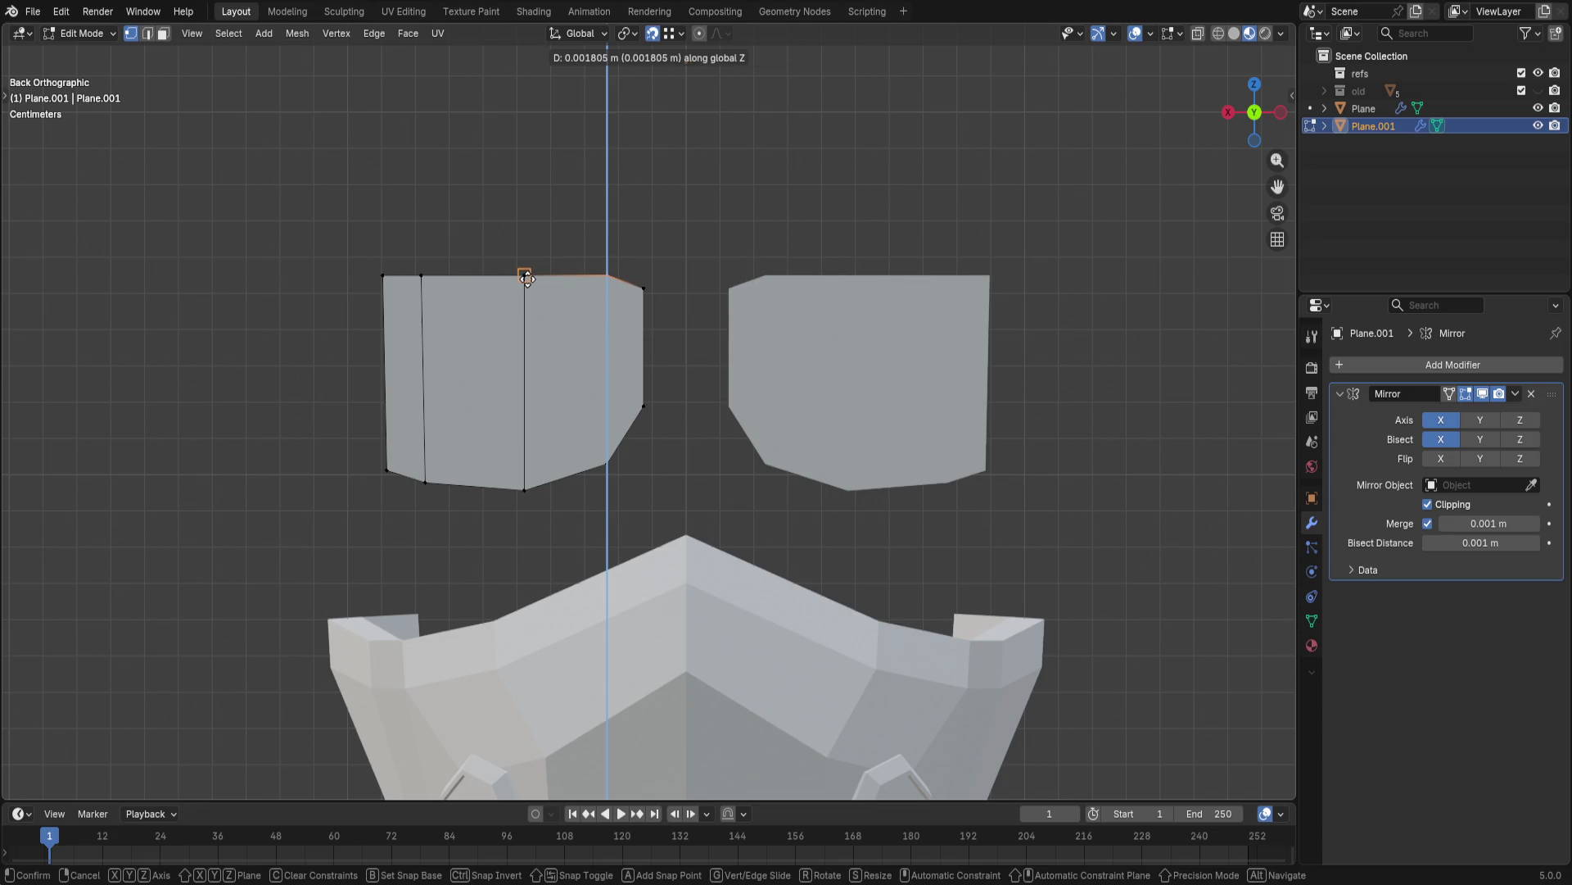
pyautogui.click(526, 278)
pyautogui.hotkey('ctrl', 'z')
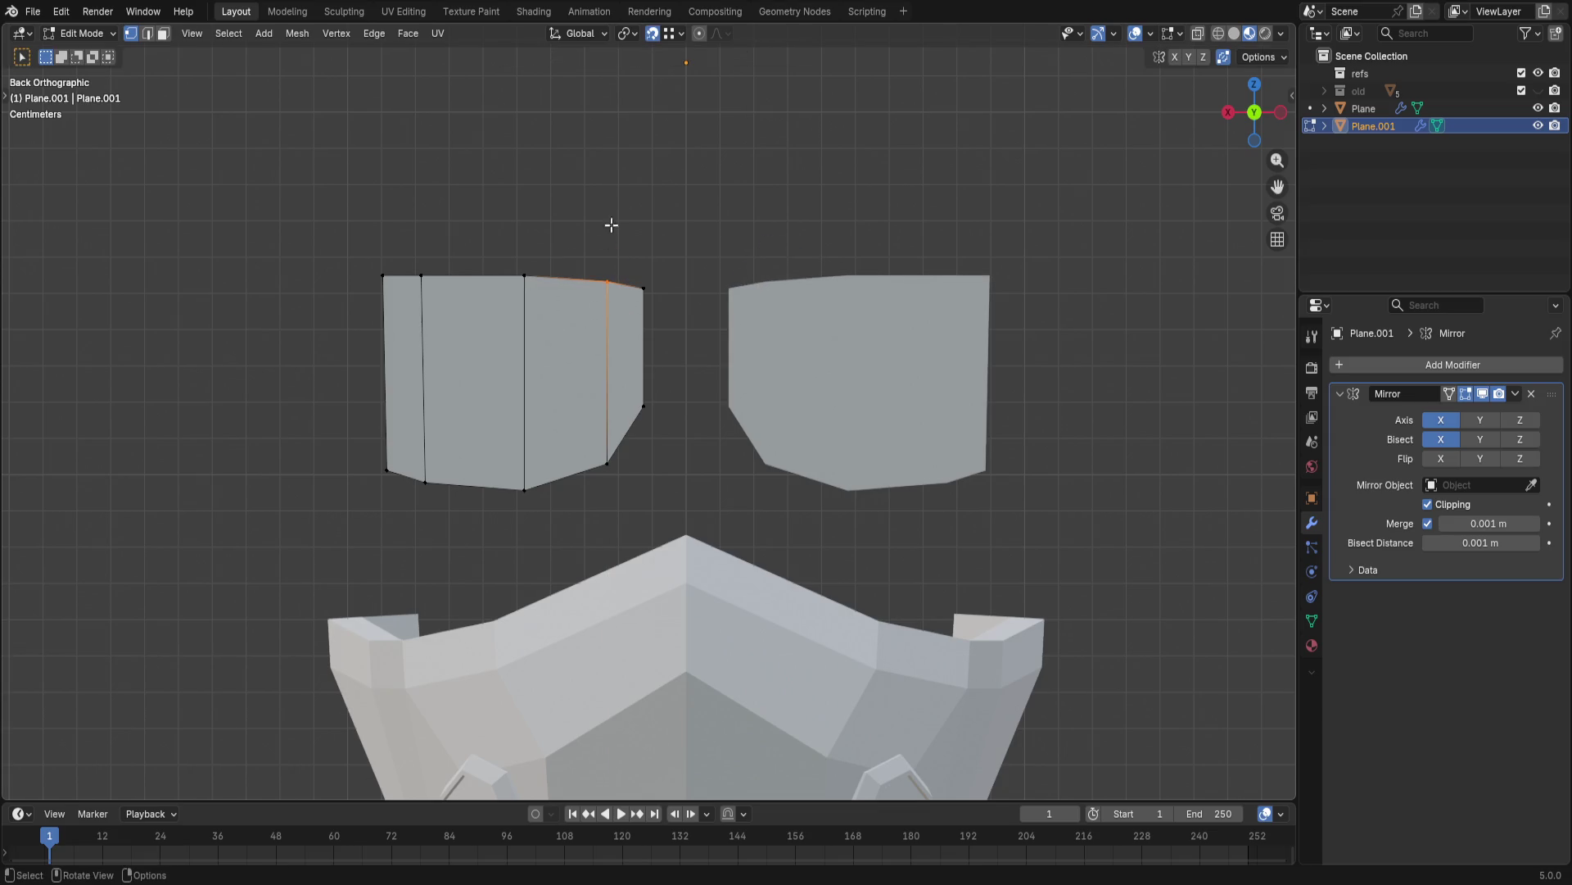
# - Lower the outer top-left corner vertex in several vertical nudges so the arch falls off at the end
pyautogui.click(386, 276)
pyautogui.press('g')
pyautogui.press('z')
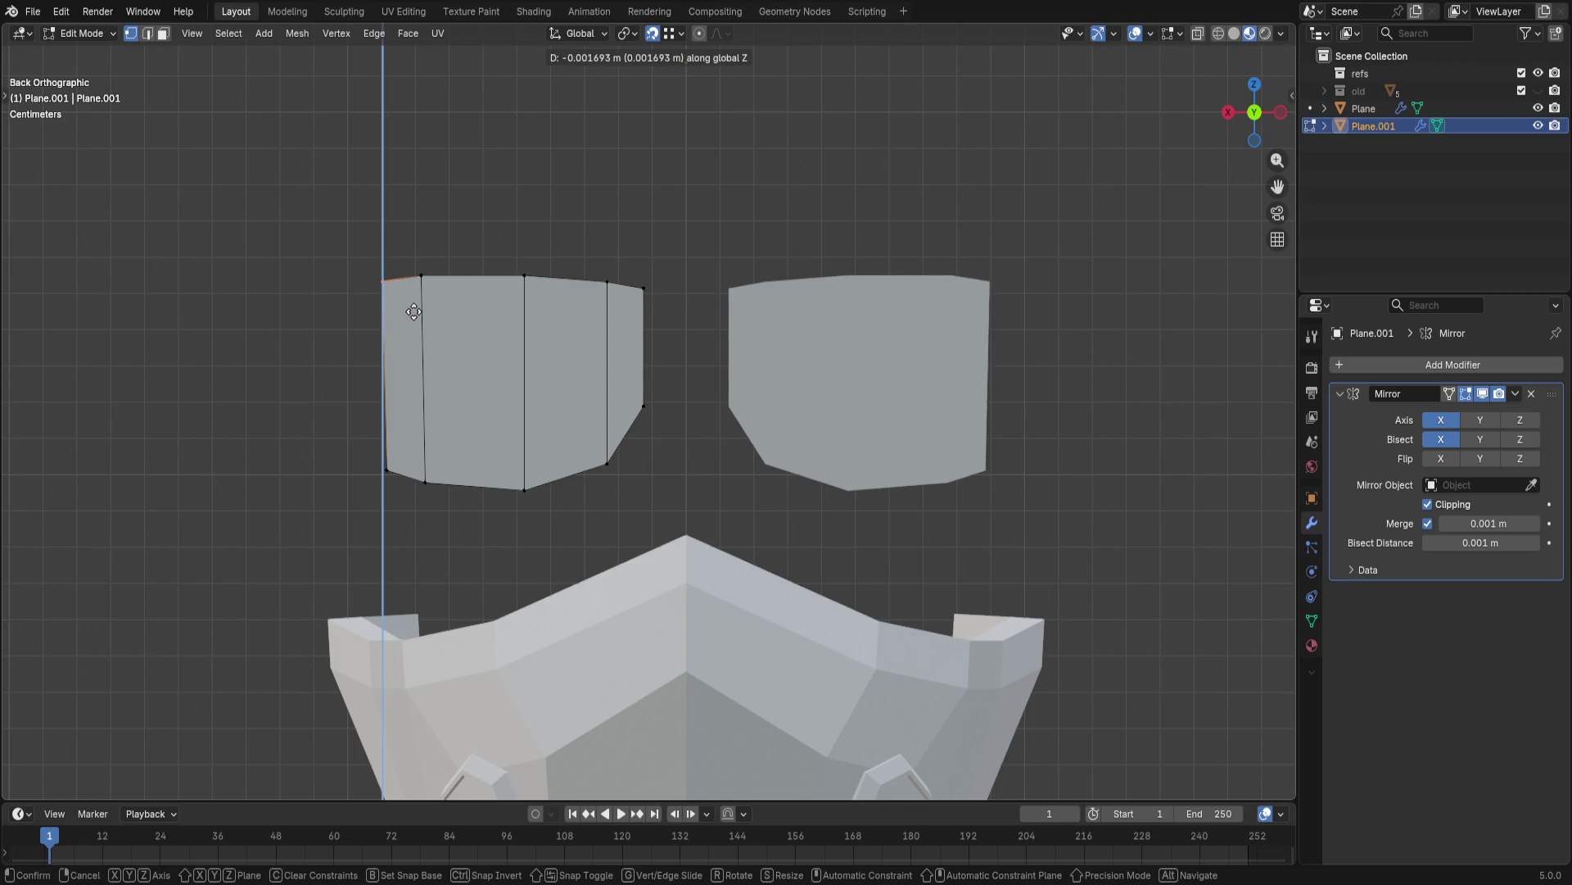
pyautogui.click(413, 312)
pyautogui.press('g')
pyautogui.press('z')
pyautogui.click(531, 276)
pyautogui.press('g')
pyautogui.press('z')
pyautogui.click(424, 276)
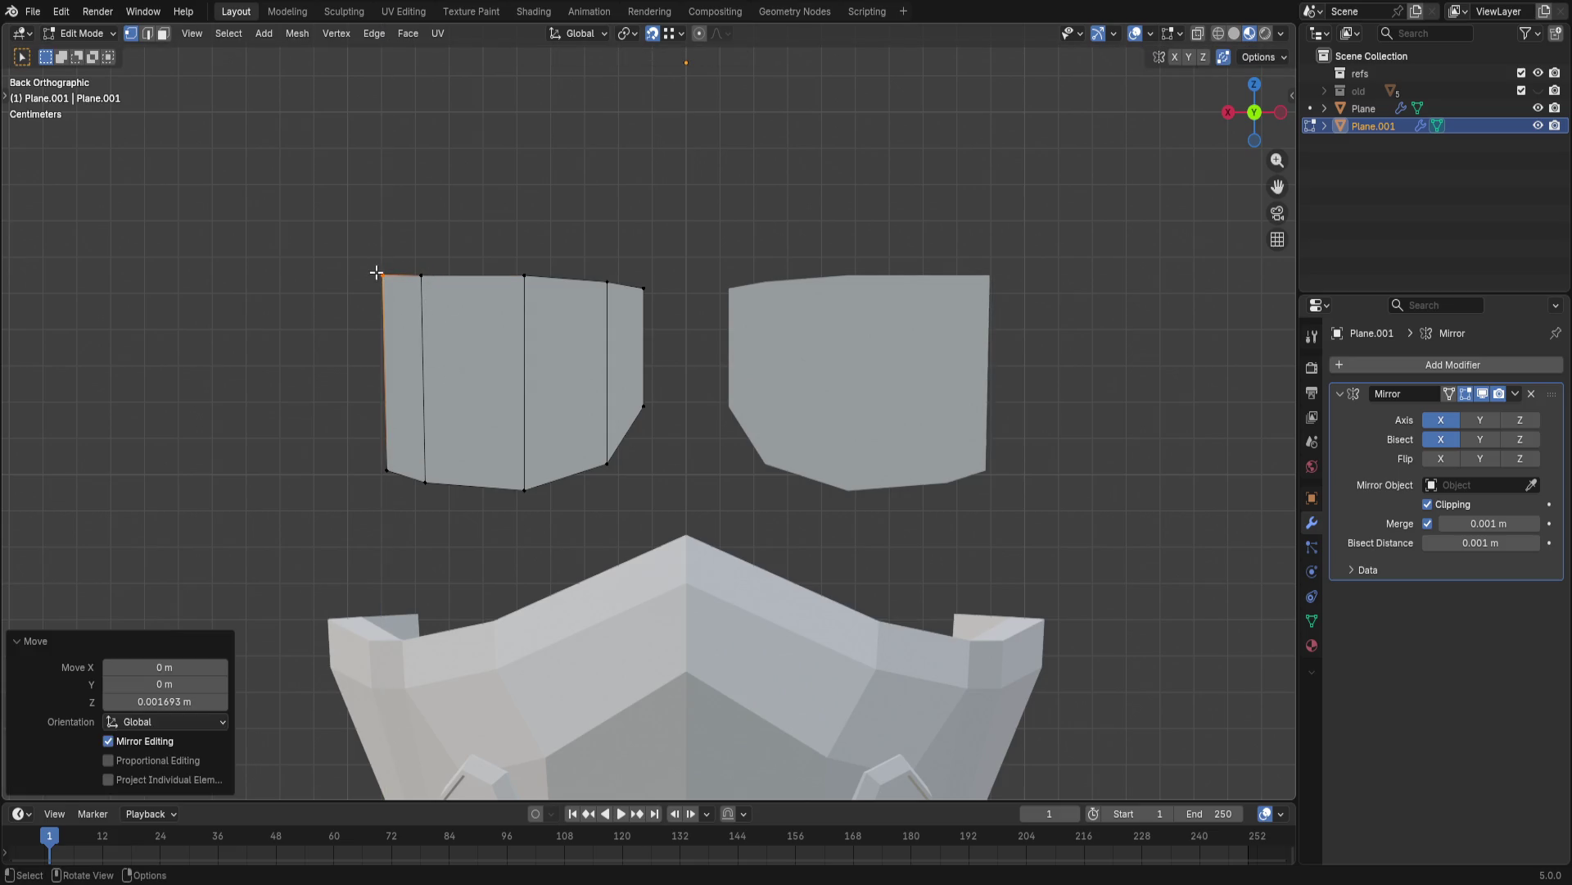
pyautogui.press('g')
pyautogui.press('z')
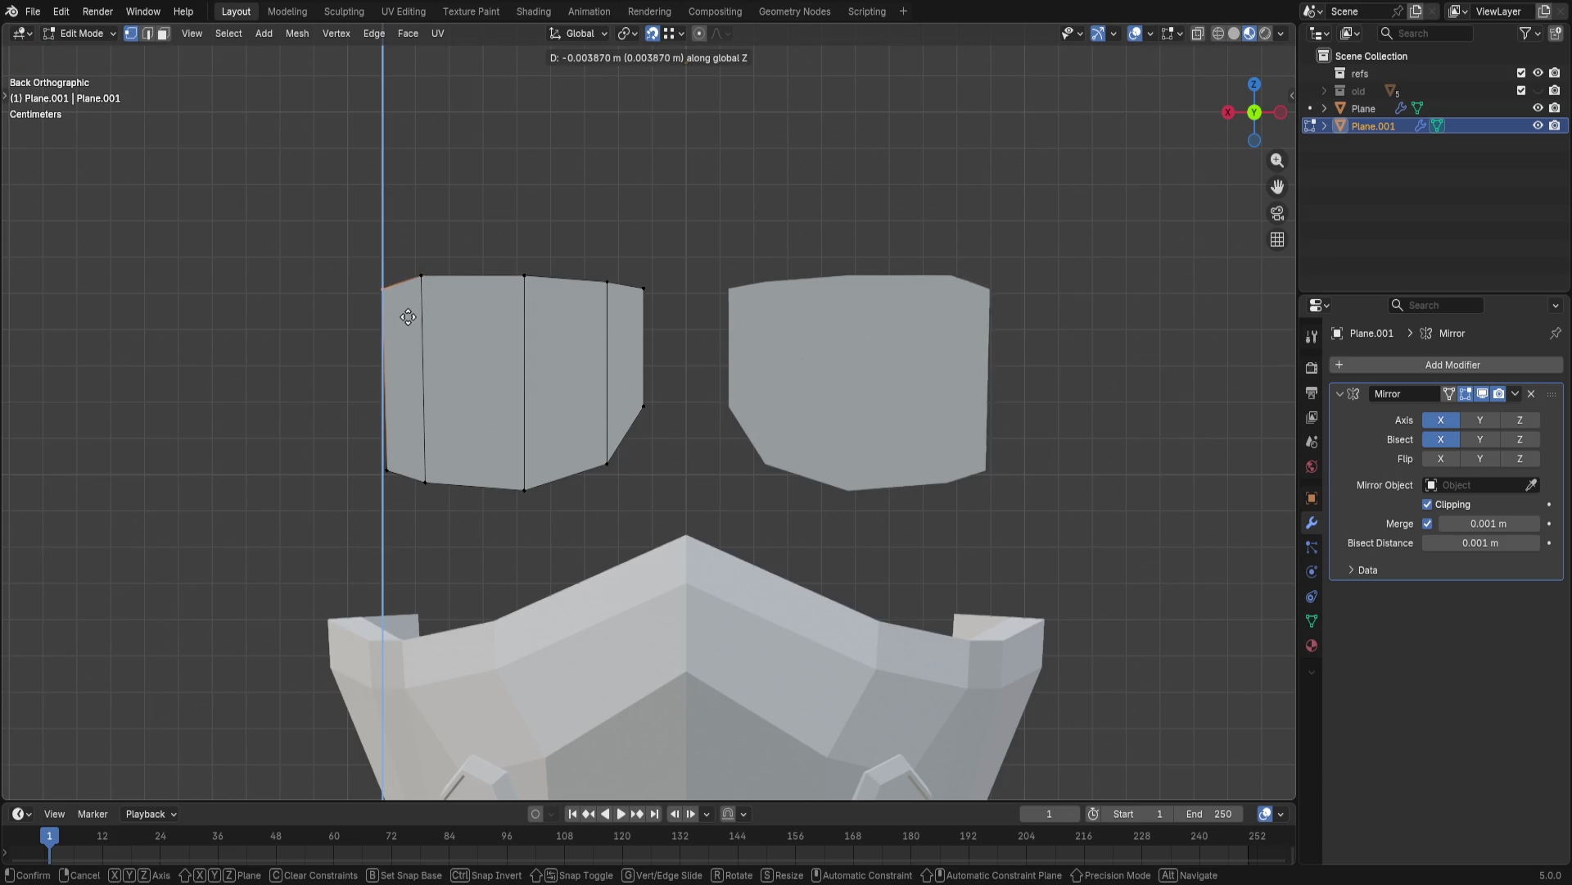
pyautogui.click(406, 324)
# - Adjust the height of the top vertex beside the corner to smooth the arch
pyautogui.click(421, 282)
pyautogui.press('g')
pyautogui.press('z')
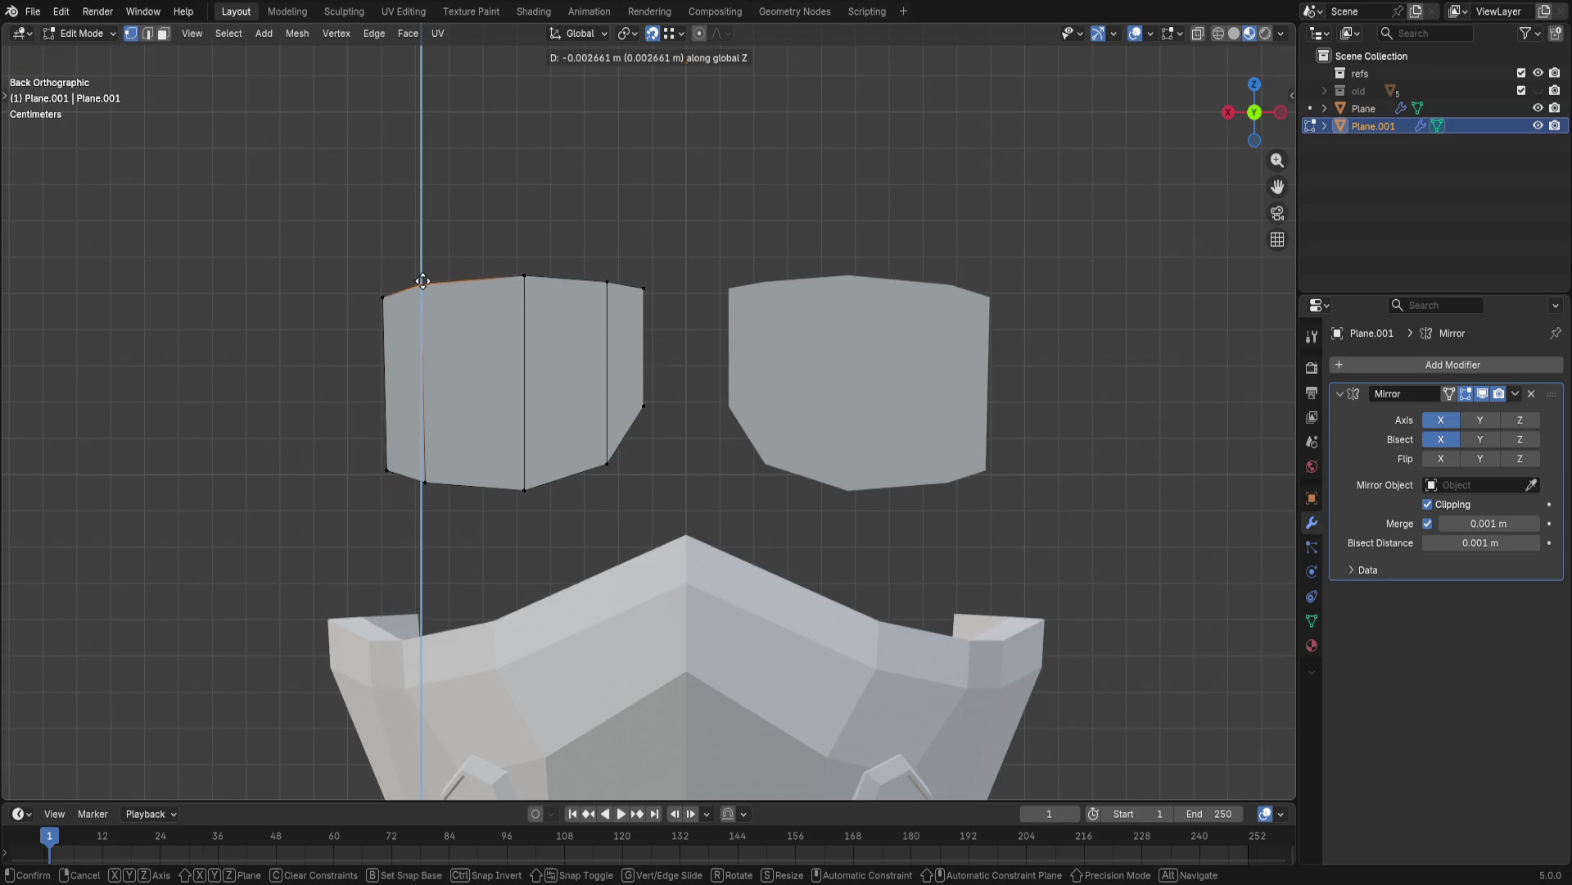
pyautogui.click(421, 282)
# - Box-select the left-side vertices and shift the bottom-left vertex horizontally
pyautogui.press('b')
pyautogui.moveTo(376, 278); pyautogui.dragTo(411, 331)
pyautogui.press('b')
pyautogui.moveTo(377, 436); pyautogui.dragTo(397, 486)
pyautogui.press('g')
pyautogui.press('z')
pyautogui.press('x')
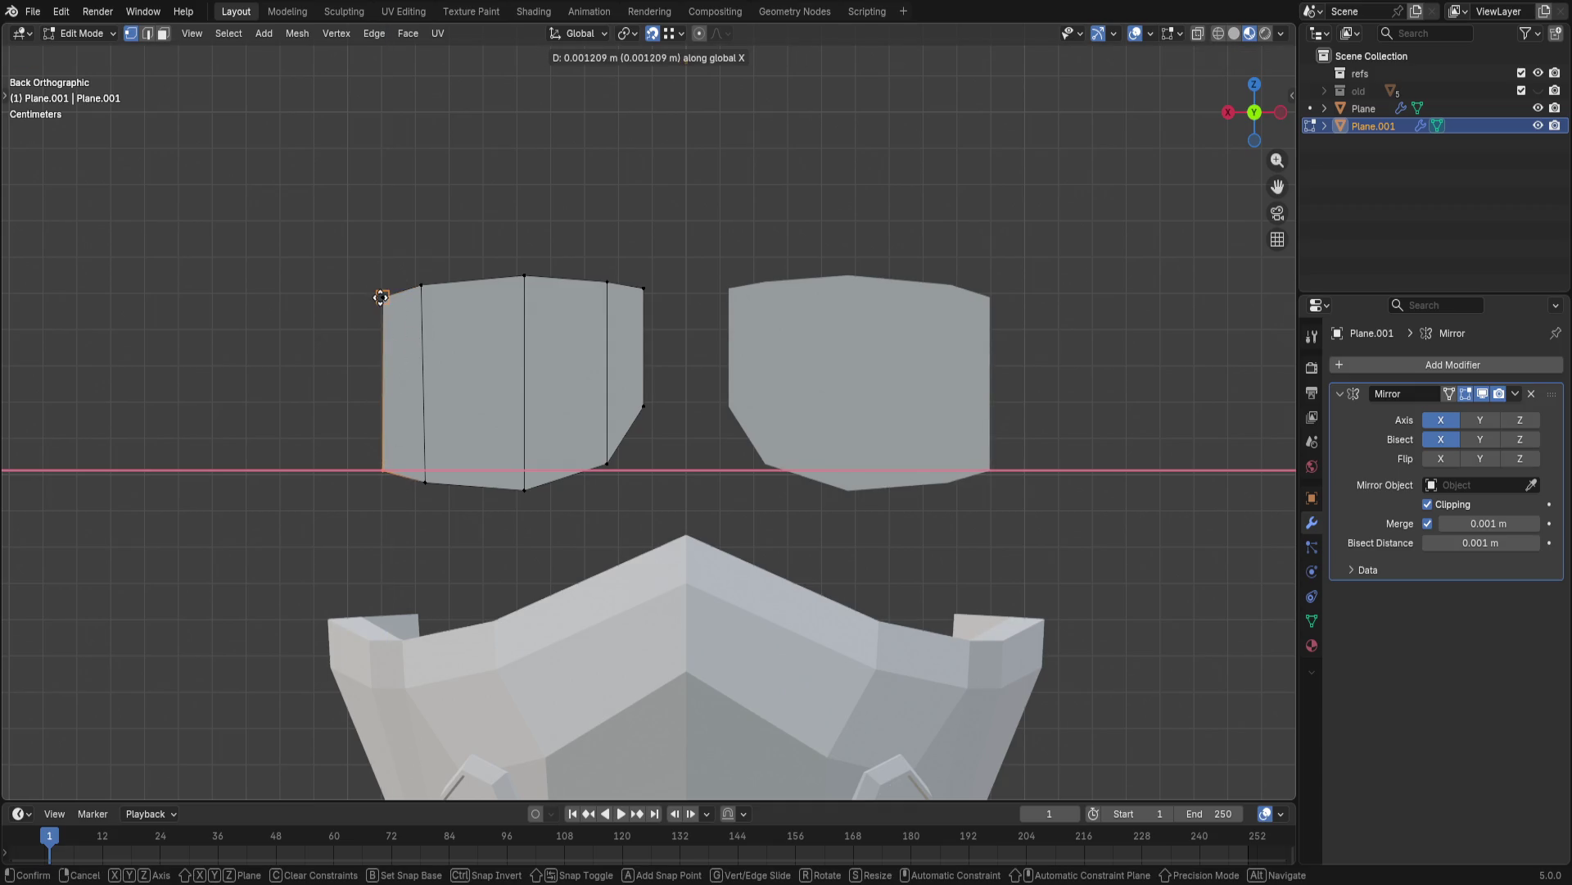
pyautogui.click(409, 488)
# - Shift the bottom-middle vertex along X until the middle edge is straight and vertical
pyautogui.press('g')
pyautogui.press('x')
pyautogui.click(429, 316)
pyautogui.press('g')
pyautogui.press('x')
pyautogui.click(532, 328)
# - Shift the bottom-right vertex horizontally, then select the plate's outer left edge
pyautogui.click(607, 465)
pyautogui.press('g')
pyautogui.press('x')
pyautogui.click(631, 401)
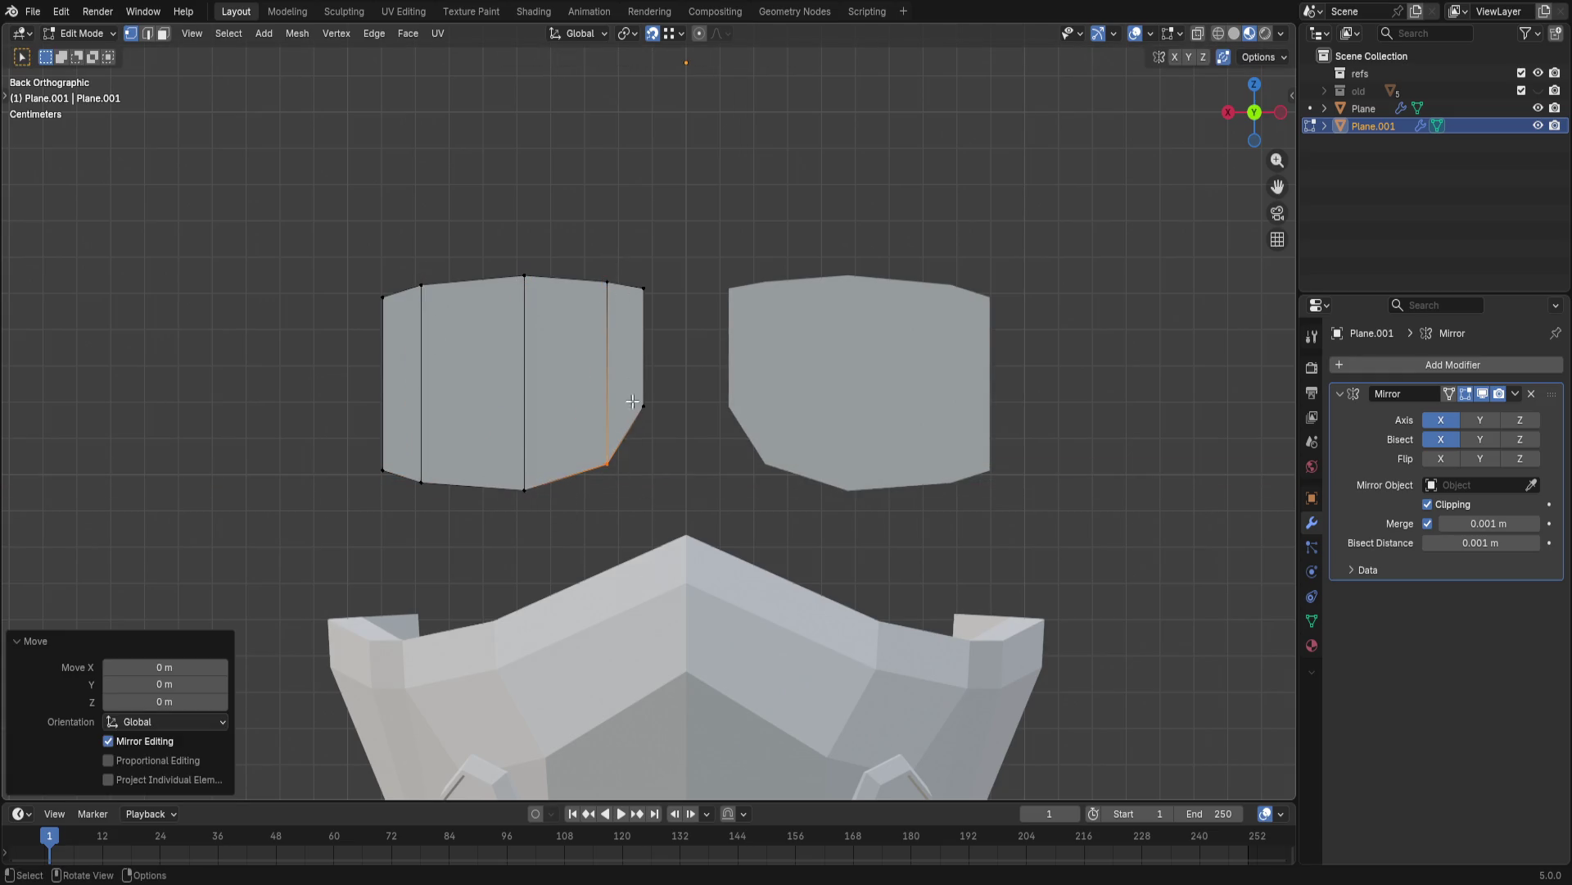
pyautogui.click(311, 518)
pyautogui.moveTo(375, 256); pyautogui.dragTo(387, 541)
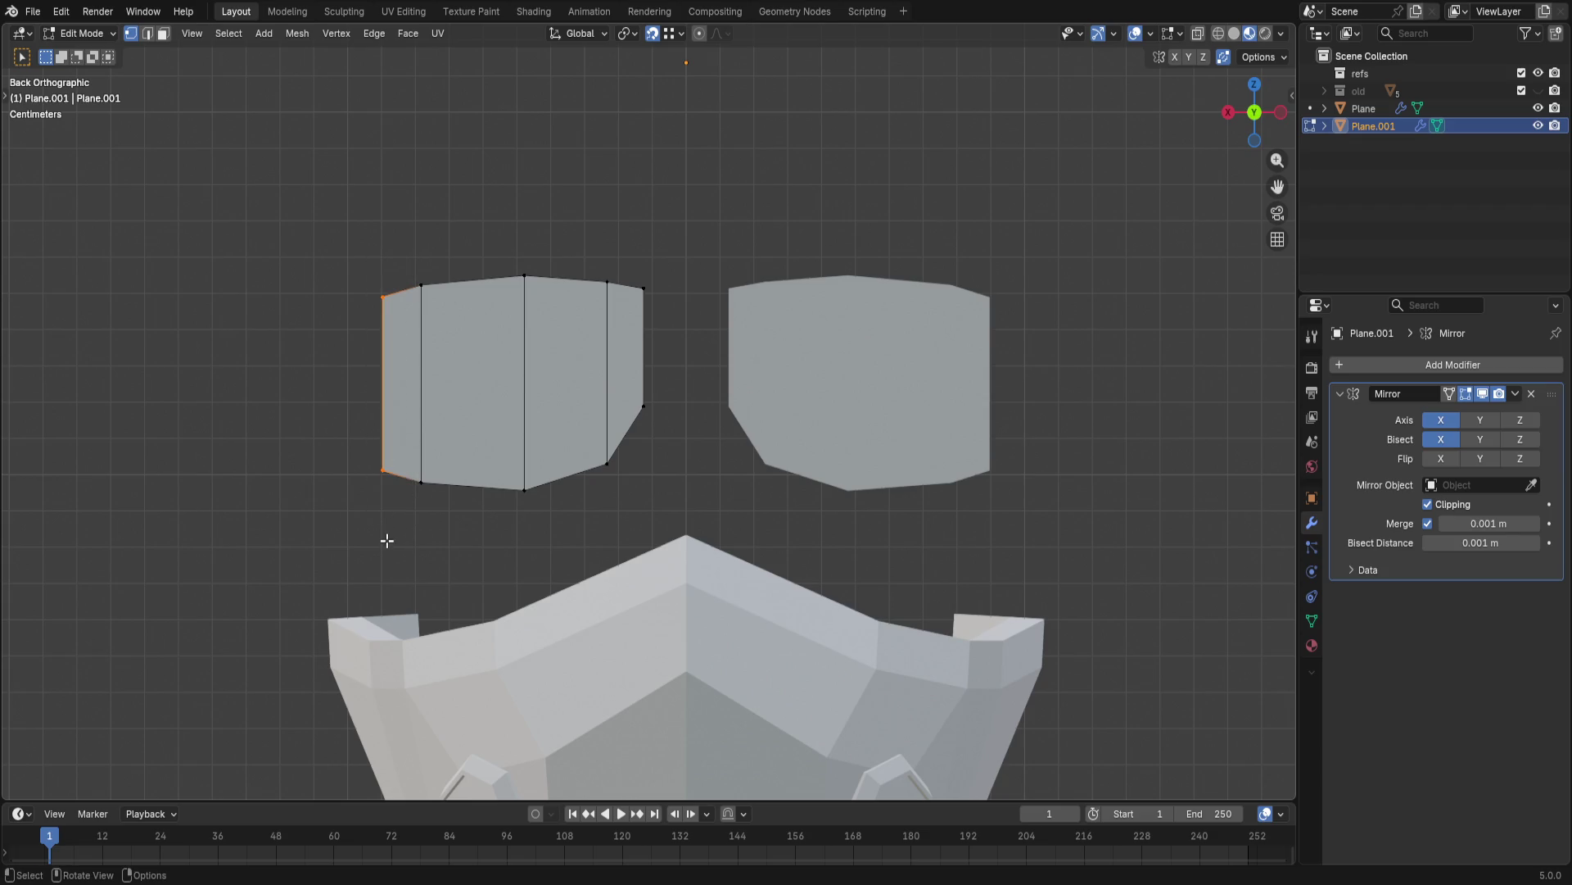
# - Extrude the outer left edge sideways into a new strip and scale its end edge shorter
pyautogui.press('e')
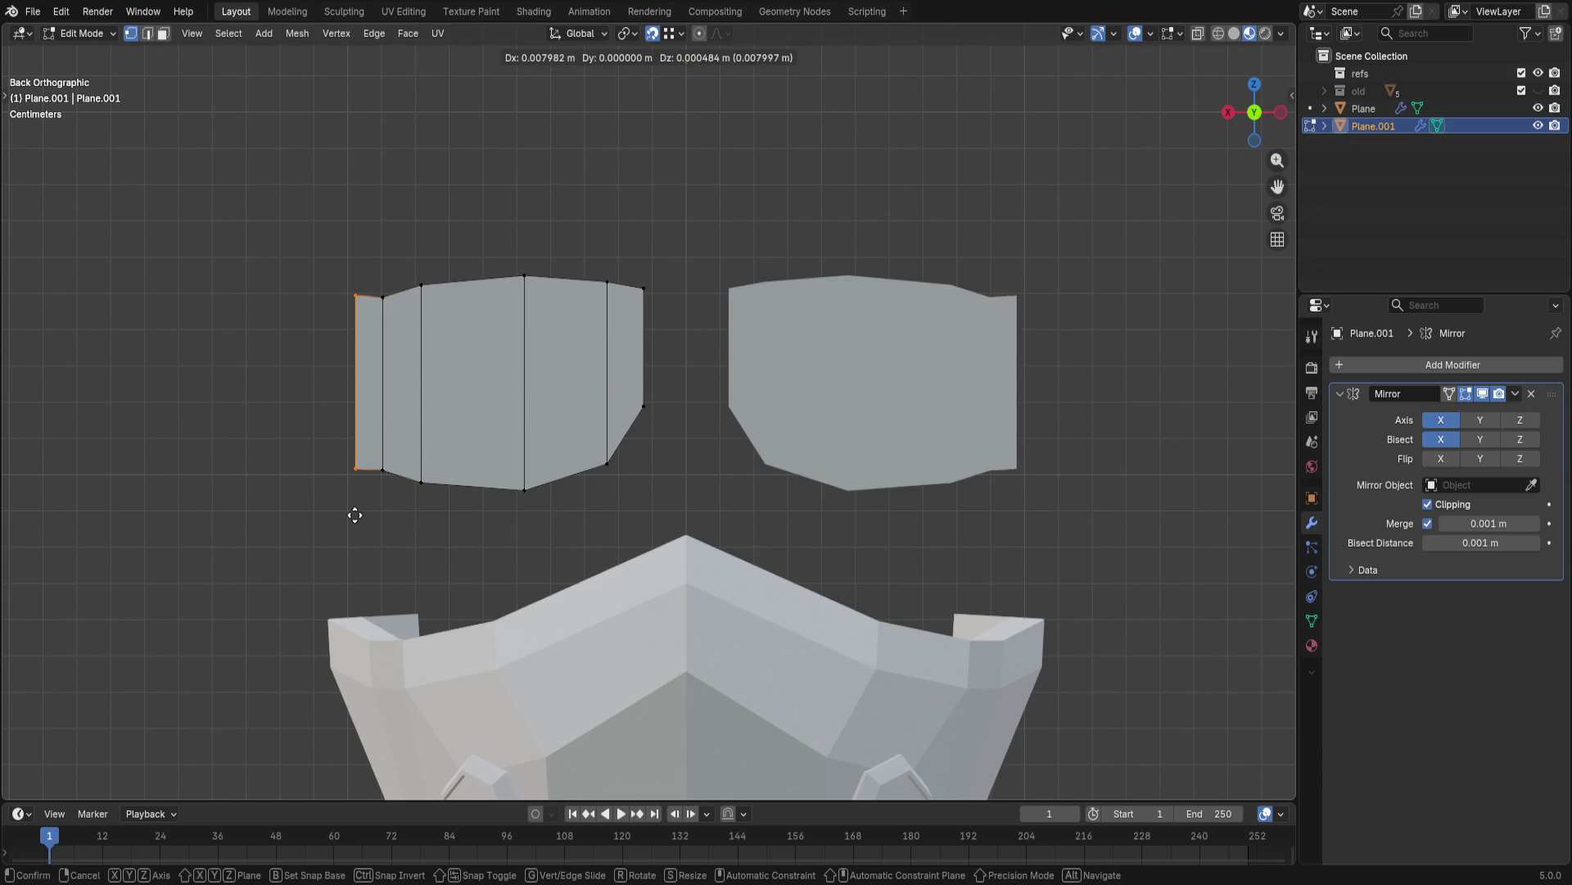
pyautogui.press('x')
pyautogui.click(357, 516)
pyautogui.press('s')
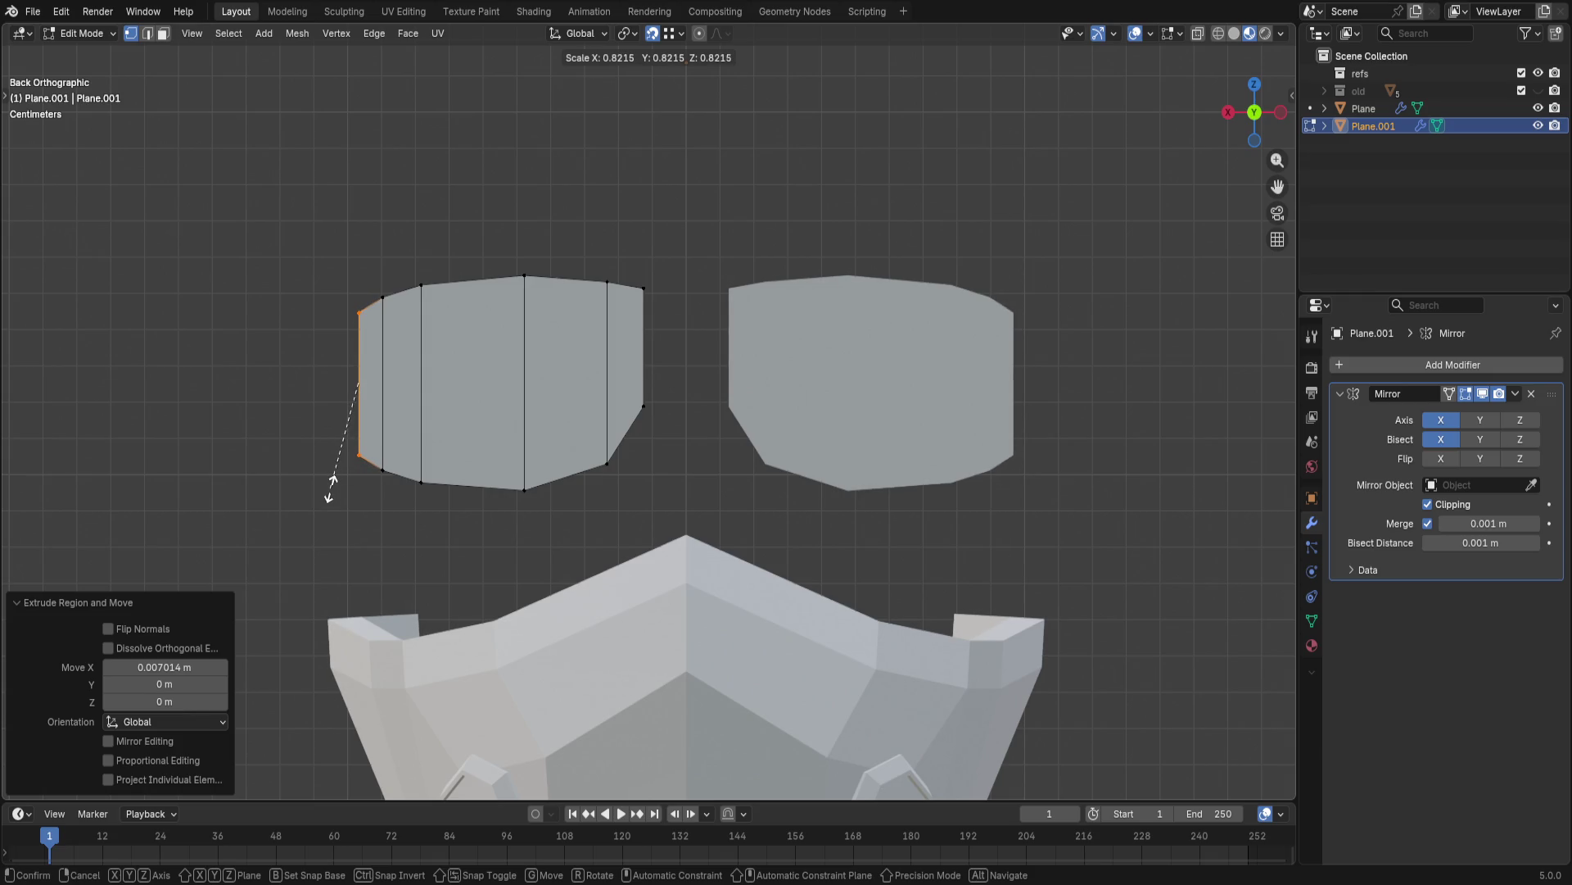
pyautogui.click(331, 486)
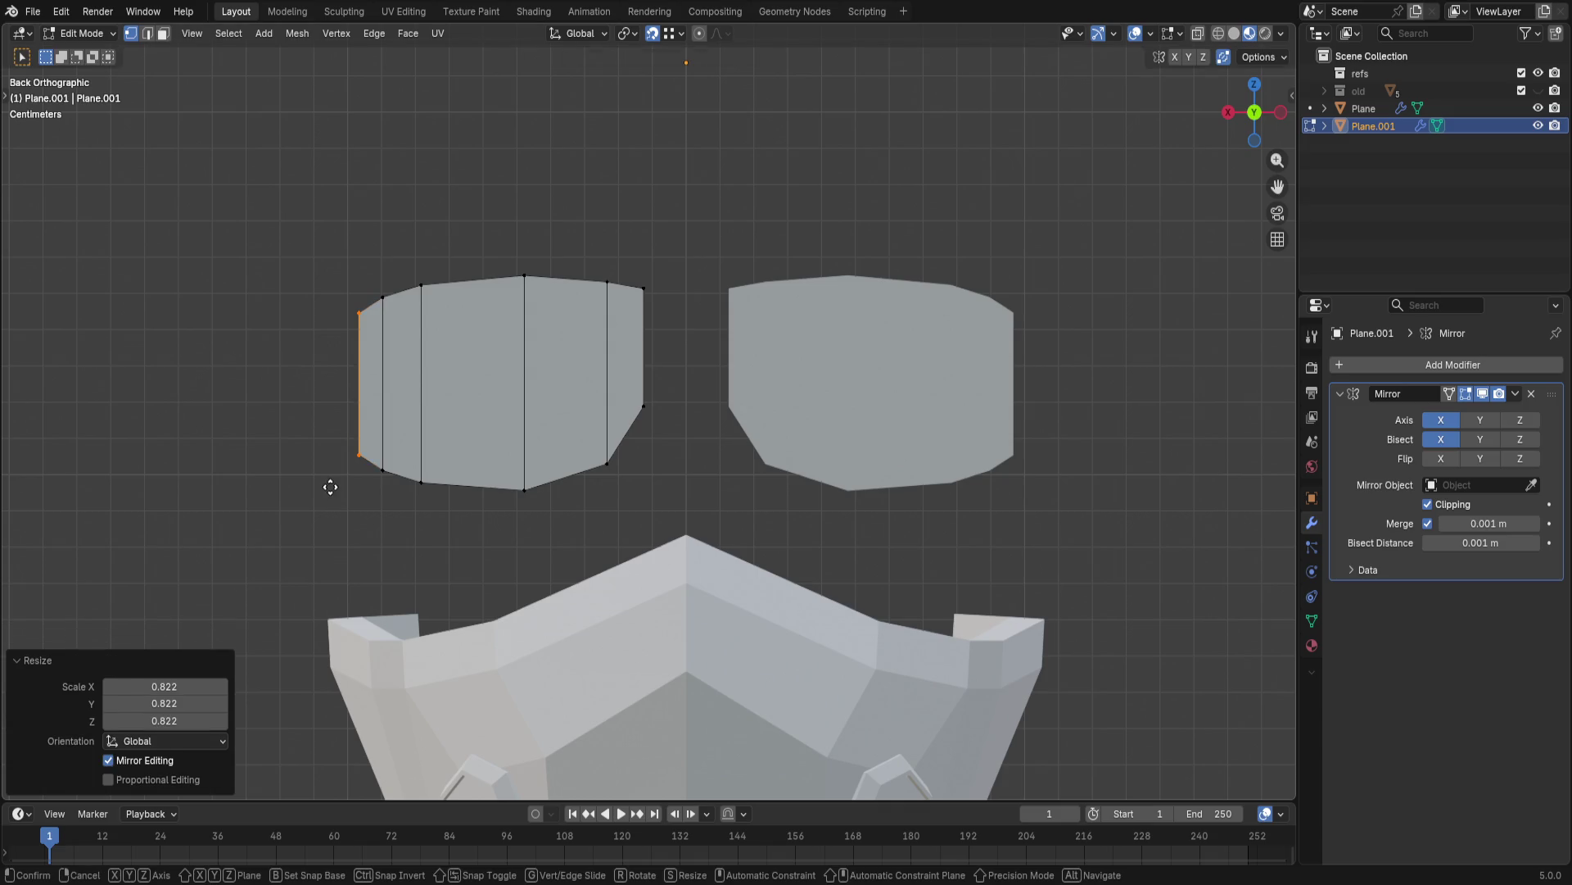
pyautogui.press('s')
pyautogui.press('x')
pyautogui.click(328, 492)
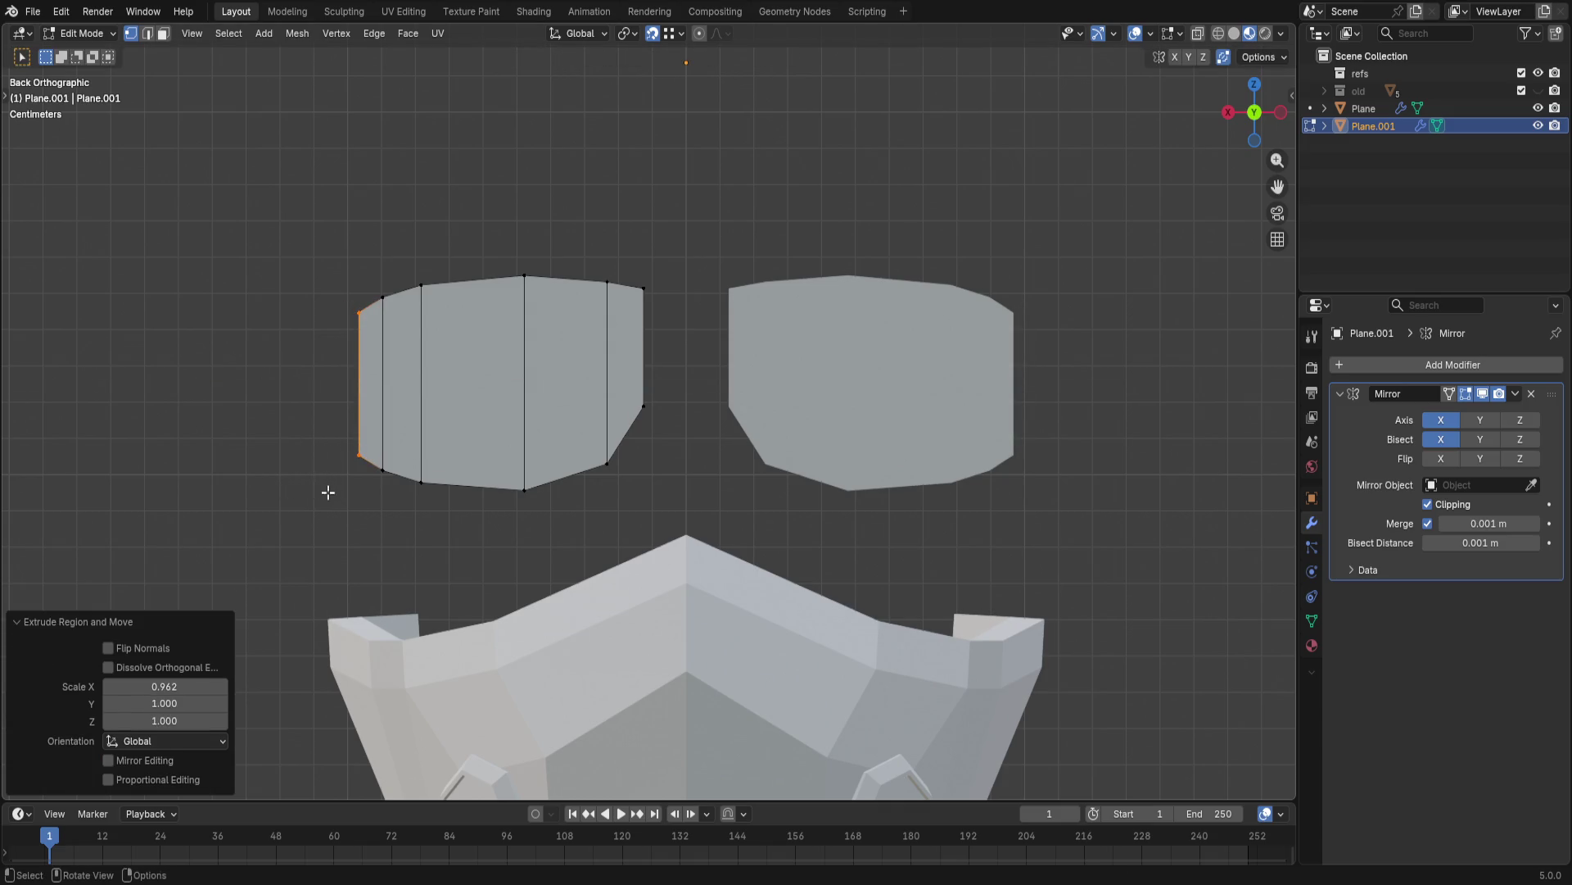
# - Try a second sideways extrusion of the outer edge, cancelling its movement and rescaling
pyautogui.press('e')
pyautogui.press('x')
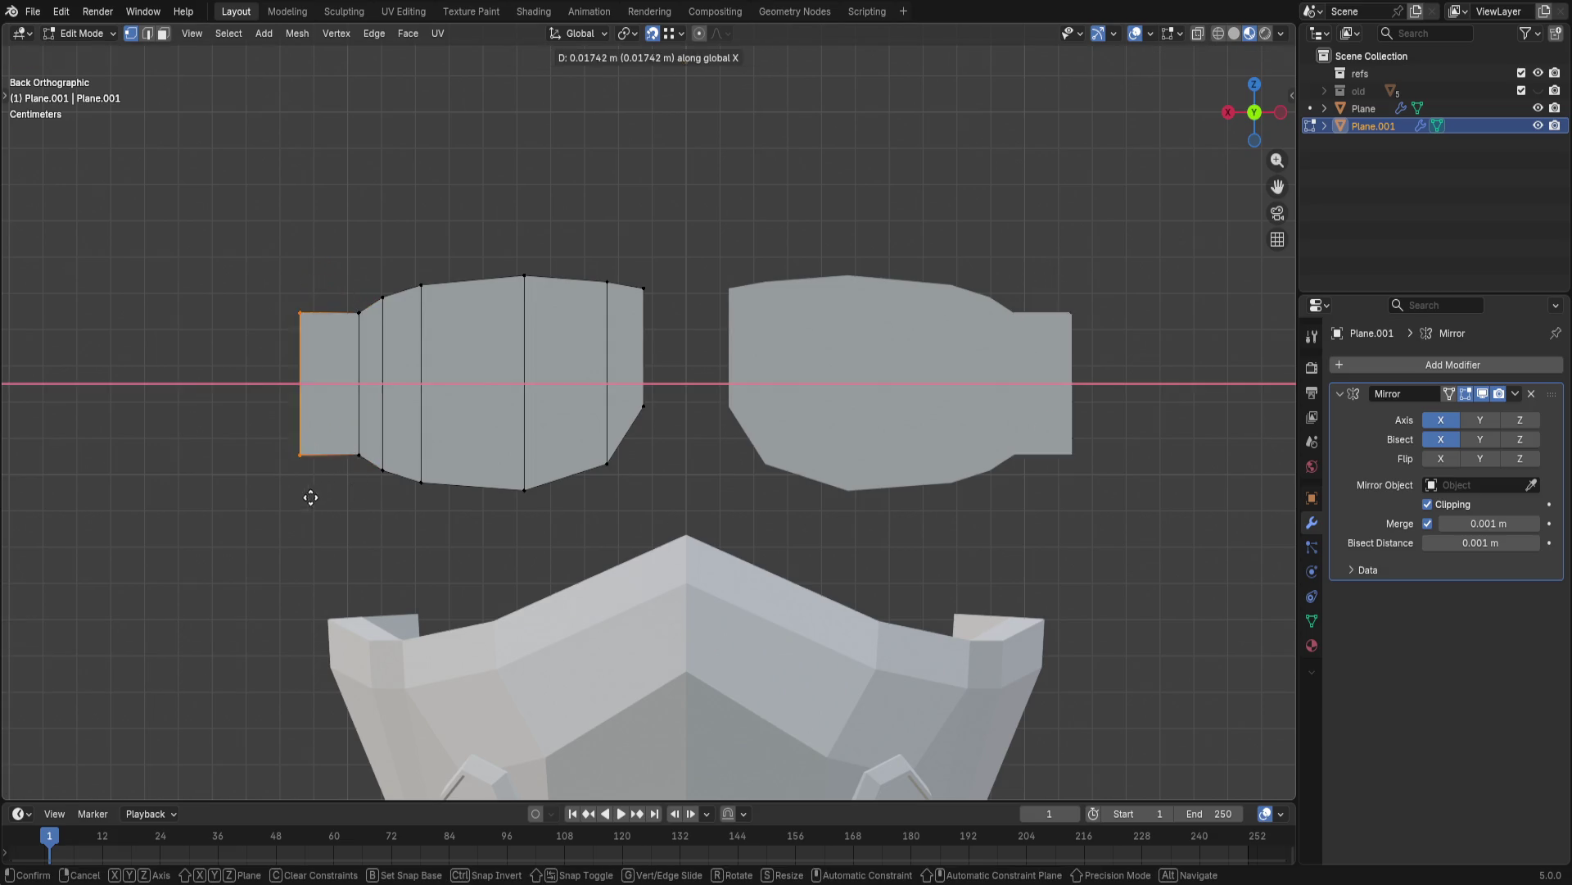
pyautogui.rightClick(305, 498)
pyautogui.press('s')
pyautogui.press('x')
pyautogui.click(295, 503)
# - Extrude and shrink the outer edge once more, undo it, and orbit to check the helmet
pyautogui.press('e')
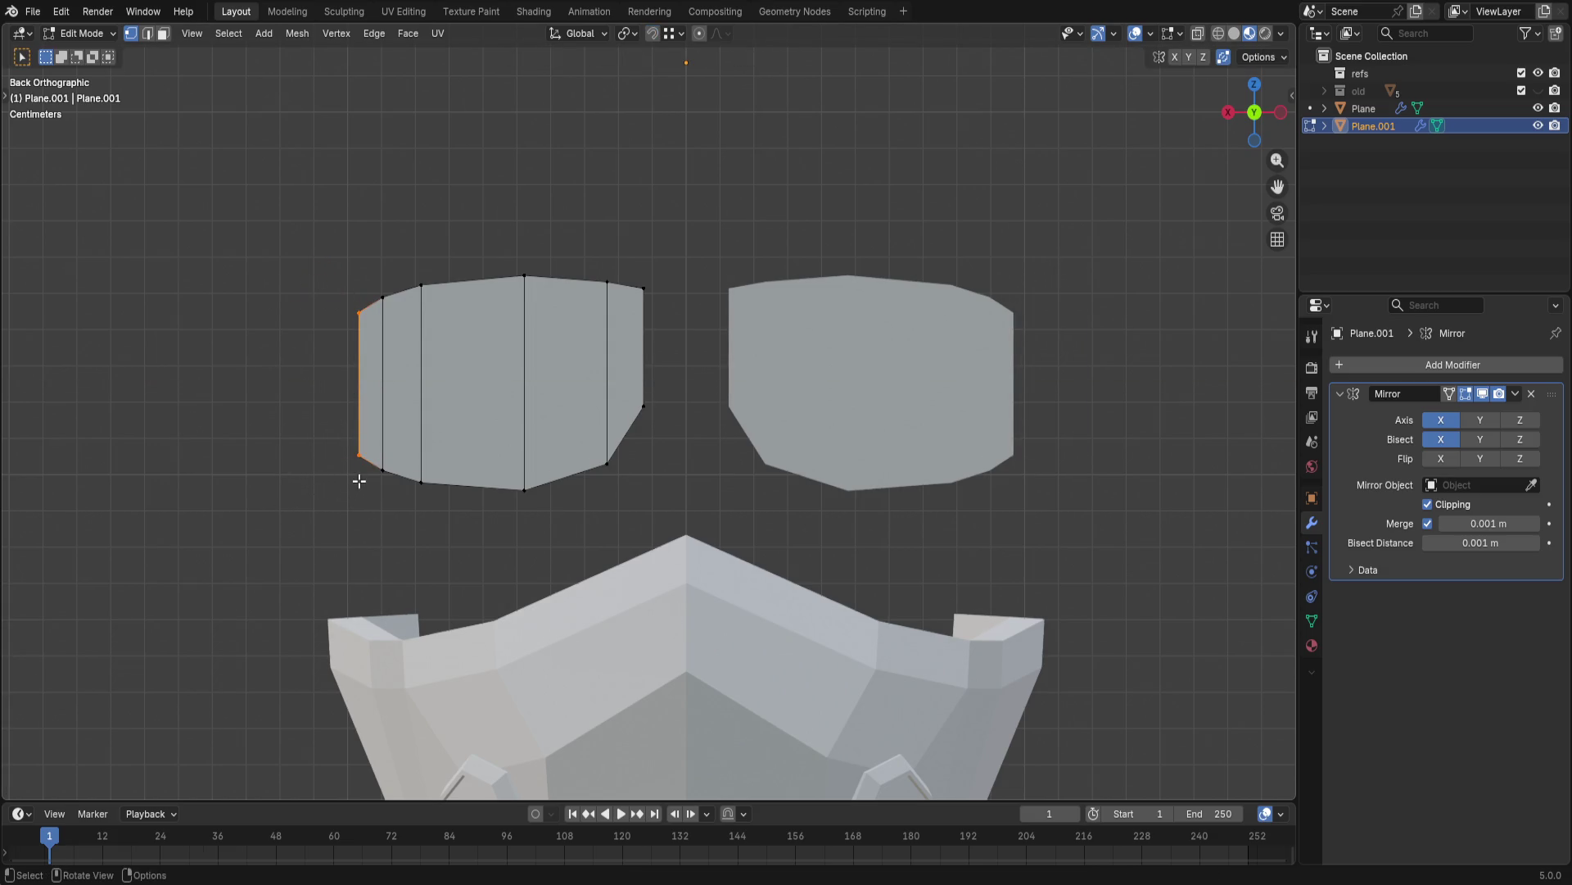
pyautogui.press('x')
pyautogui.click(340, 477)
pyautogui.press('s')
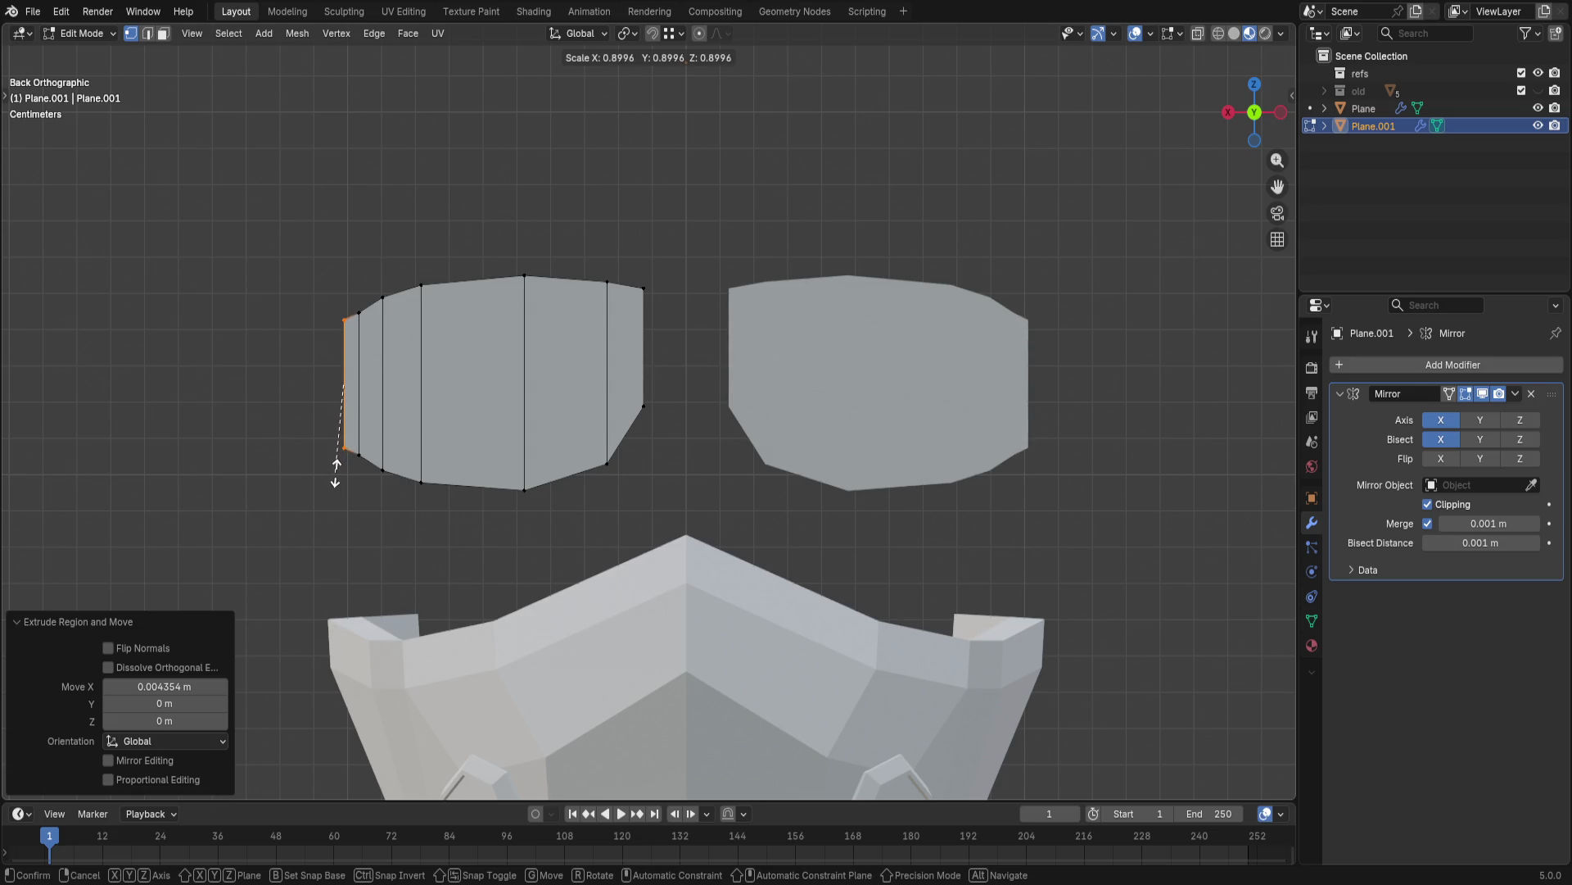
pyautogui.click(337, 479)
pyautogui.hotkey('ctrl', 'z')
pyautogui.hotkey('ctrl', 'z')
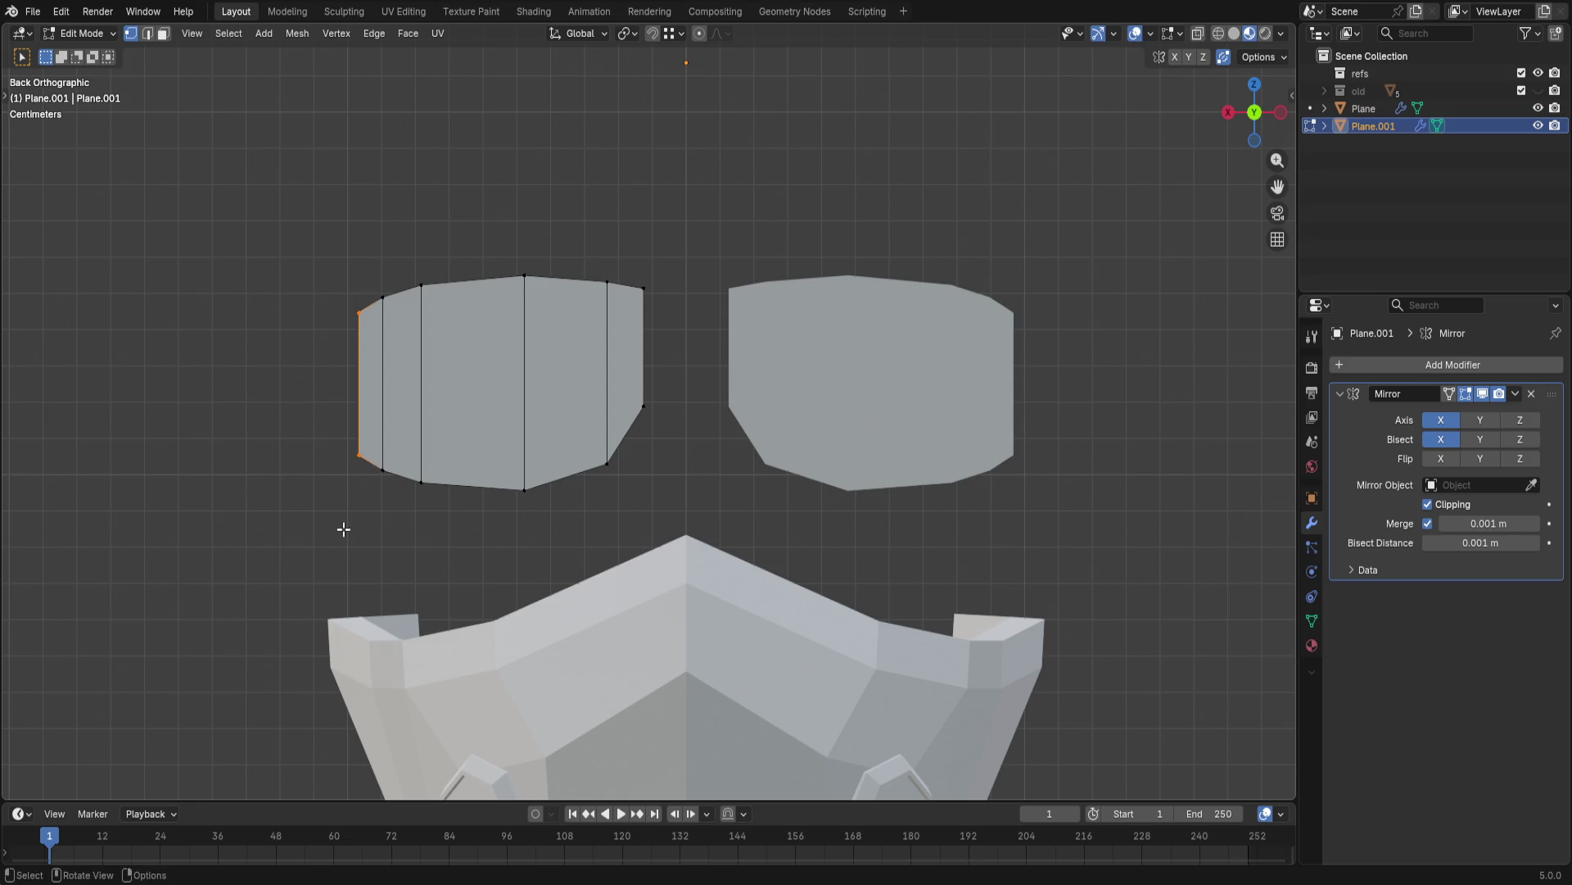
pyautogui.scroll(1, 343, 529)
pyautogui.scroll(-2, 299, 419)
pyautogui.moveTo(299, 419)
pyautogui.mouseDown(button='middle')
pyautogui.moveTo(537, 513)
pyautogui.moveTo(475, 519)
pyautogui.mouseUp(button='middle')
pyautogui.scroll(-3, 527, 528)
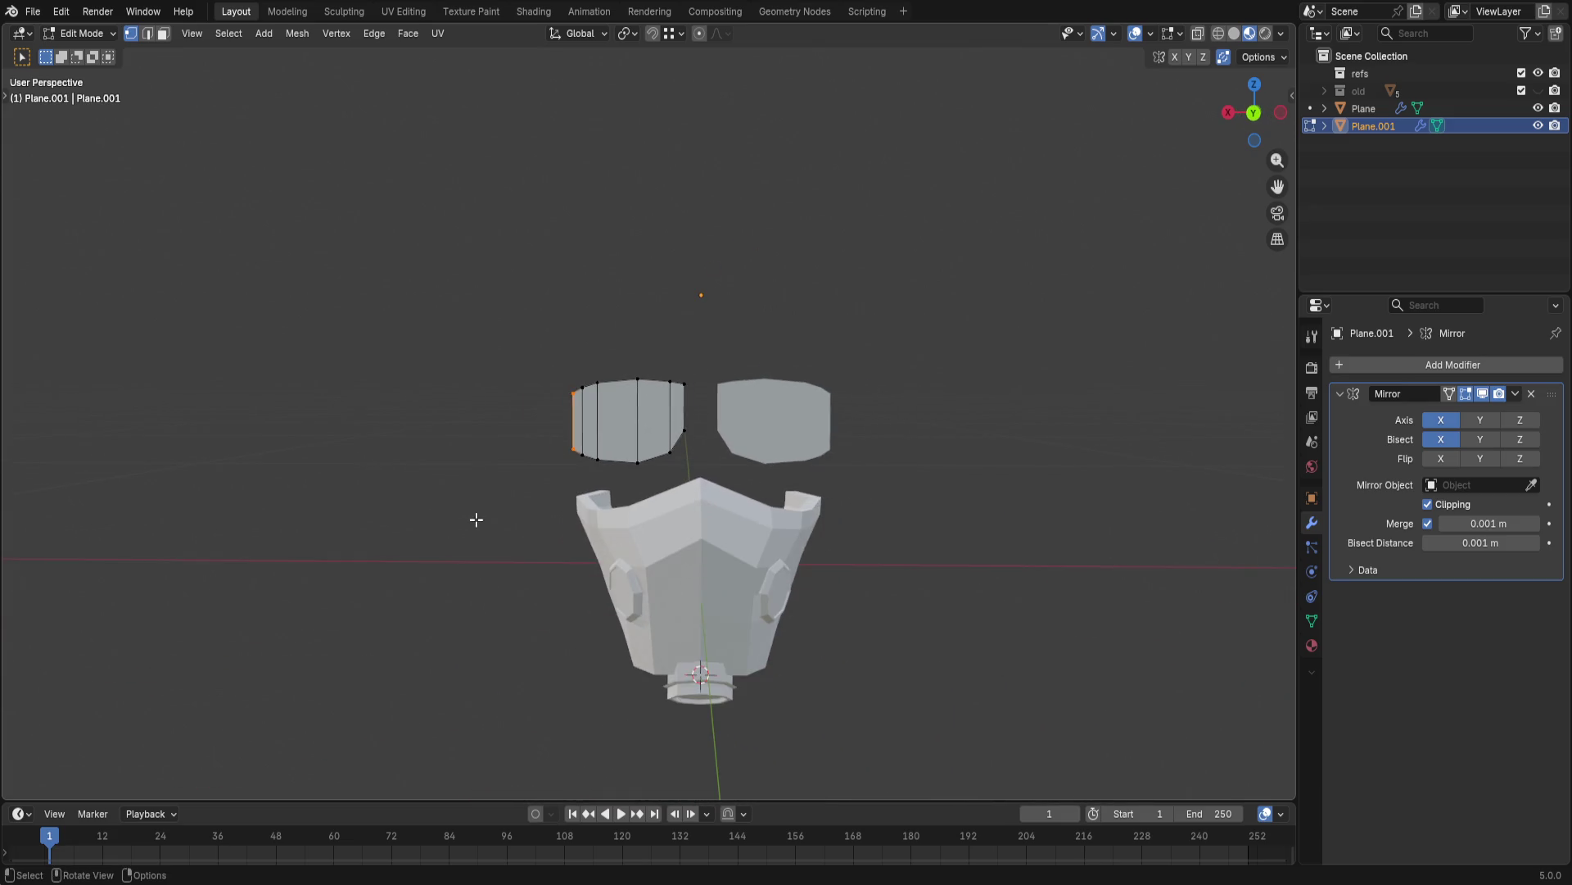
# - Switch to a back view and move the eye plate's lower-left corner vertex horizontally
pyautogui.click(1255, 114)
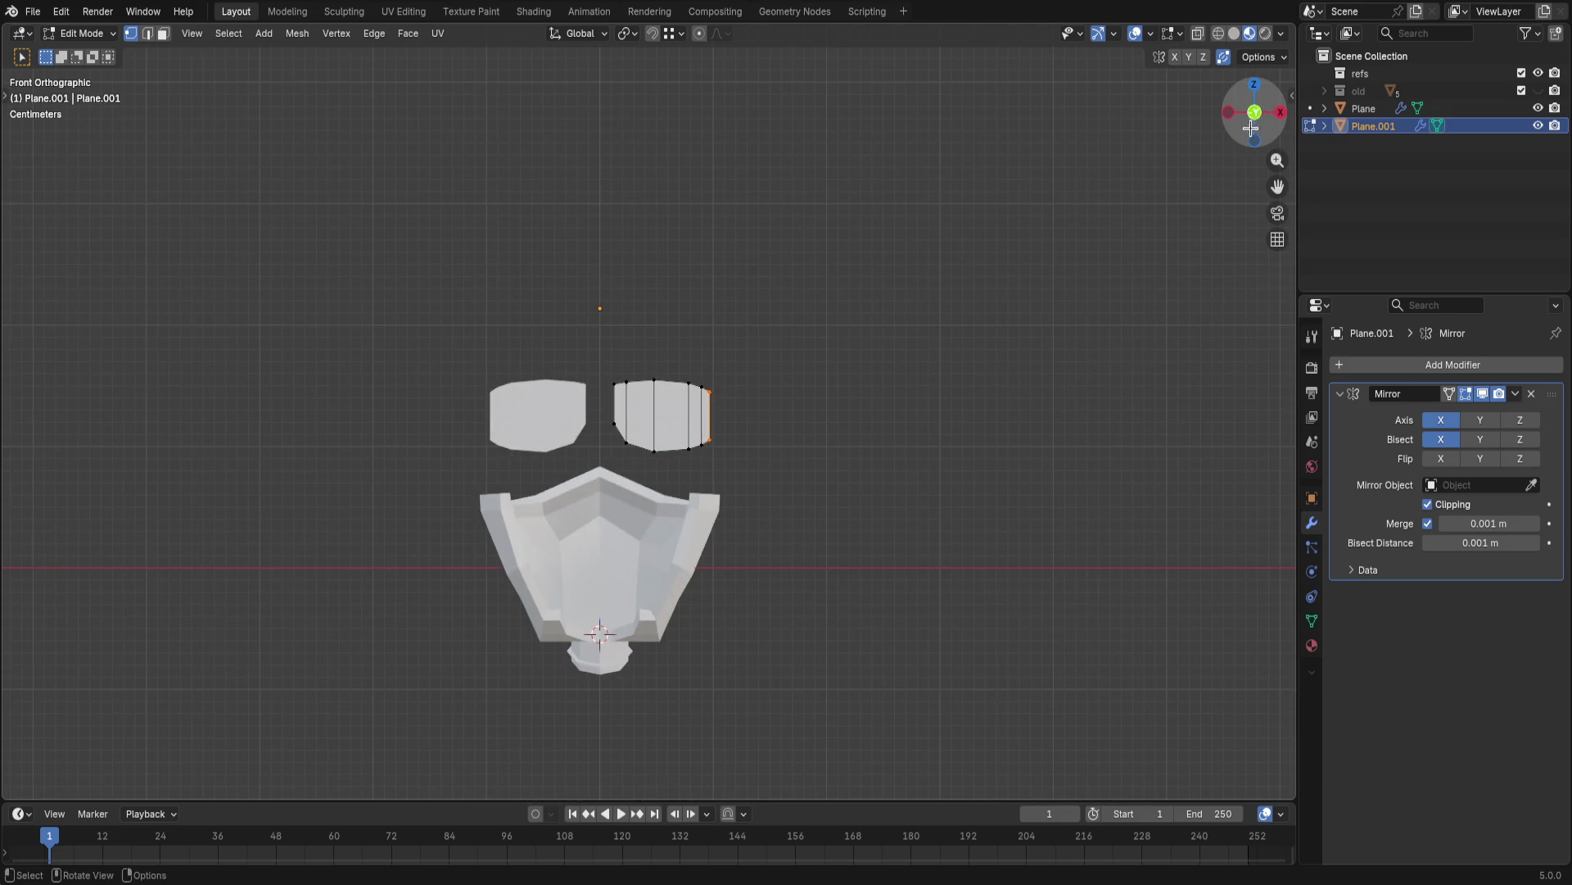
pyautogui.moveTo(1250, 124); pyautogui.dragTo(1221, 141)
pyautogui.press('ctrl+KP_1')
pyautogui.scroll(1, 972, 435)
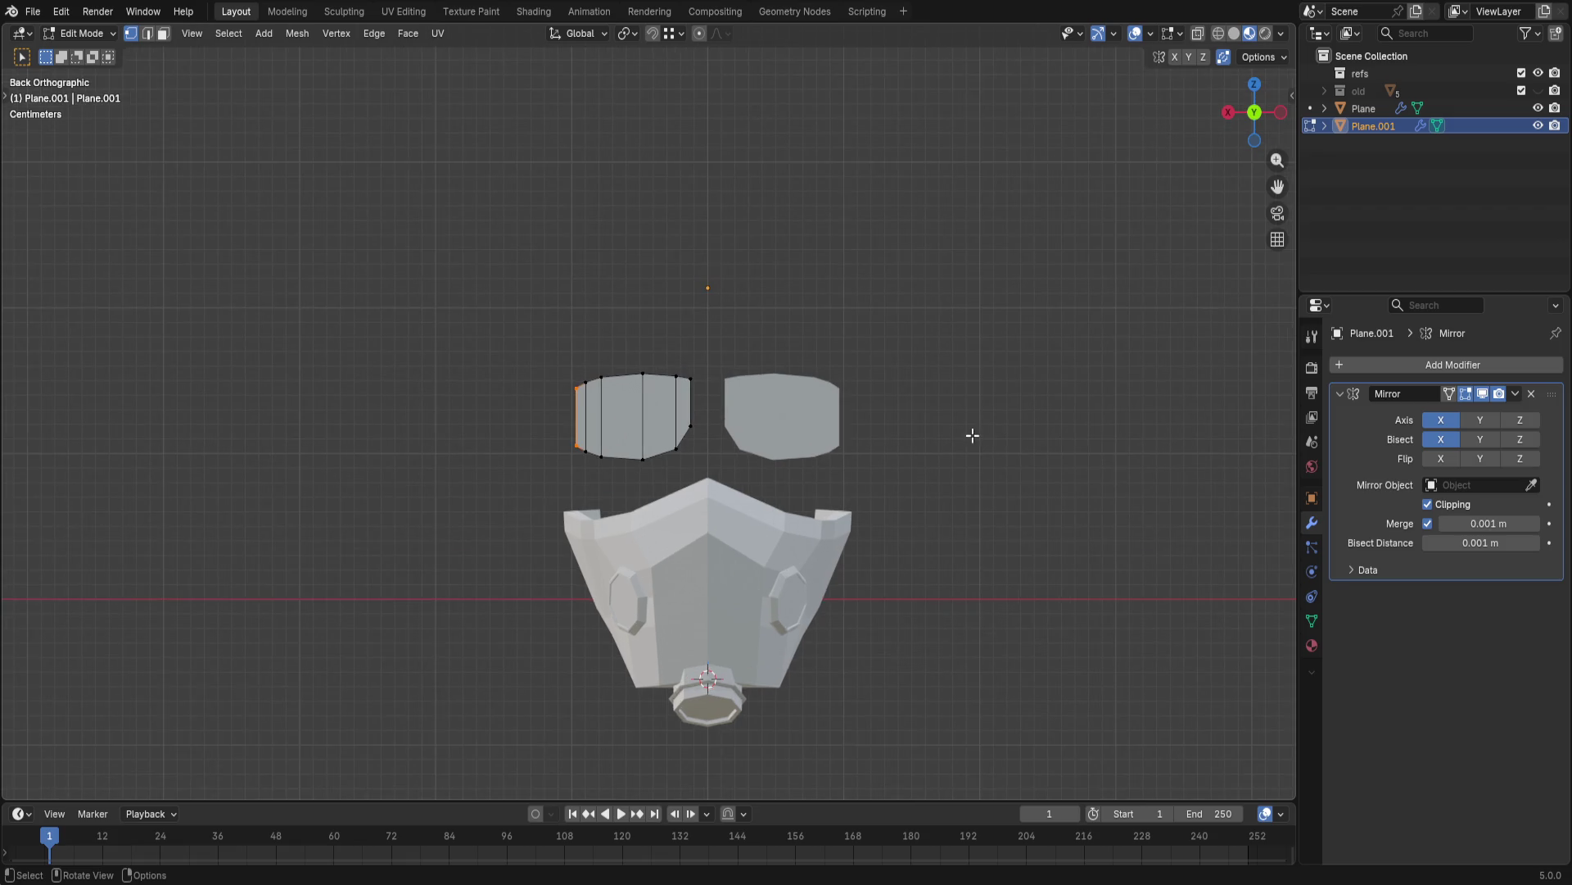
pyautogui.scroll(1, 984, 448)
pyautogui.scroll(3, 983, 456)
pyautogui.scroll(2, 884, 446)
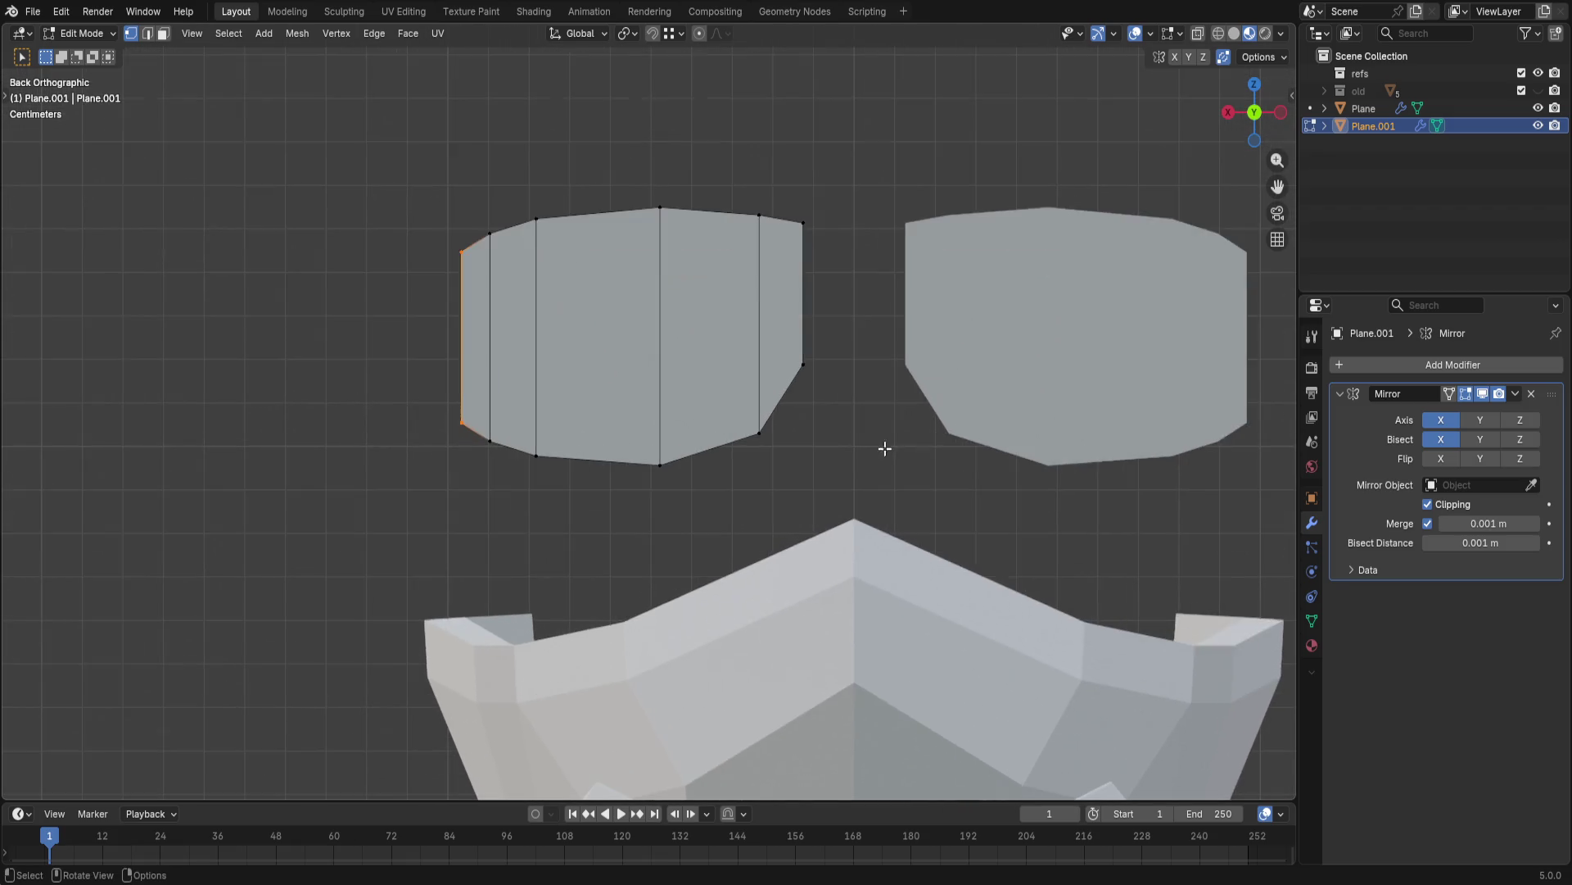
pyautogui.keyDown('alt'); pyautogui.keyDown('shift'); pyautogui.click(559, 480); pyautogui.keyUp('shift'); pyautogui.keyUp('alt')
pyautogui.moveTo(423, 390); pyautogui.dragTo(487, 472)
pyautogui.press('g')
pyautogui.press('x')
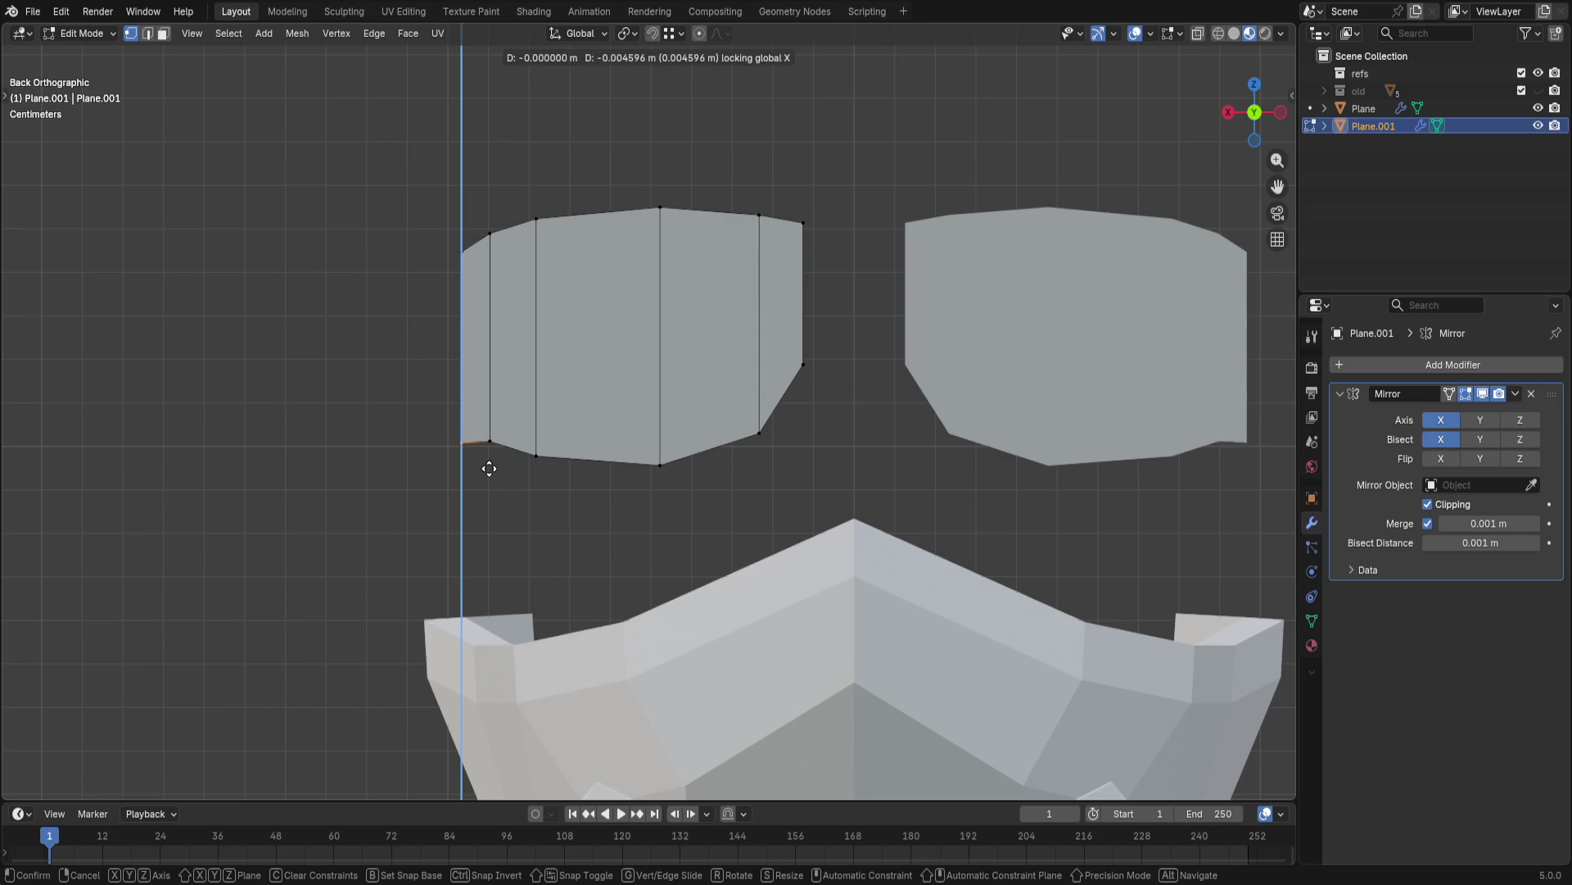
pyautogui.click(479, 457)
# - Line the corner up with the left edge and level the plate's bottom edge
pyautogui.press('g')
pyautogui.press('x')
pyautogui.click(531, 457)
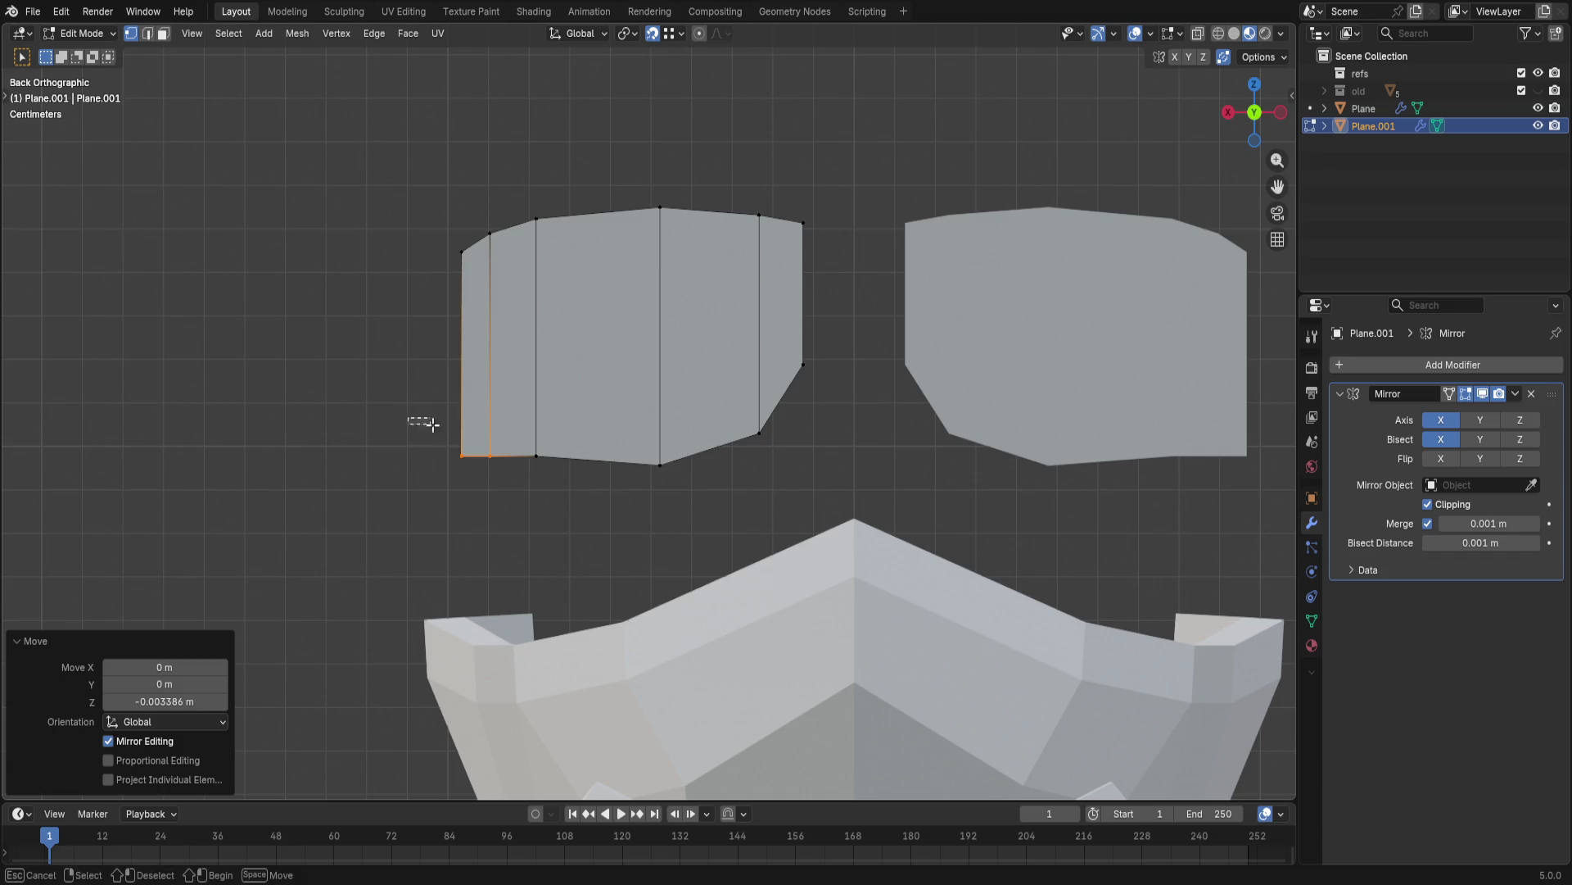
pyautogui.press('g')
pyautogui.press('z')
pyautogui.click(662, 467)
pyautogui.click(769, 491)
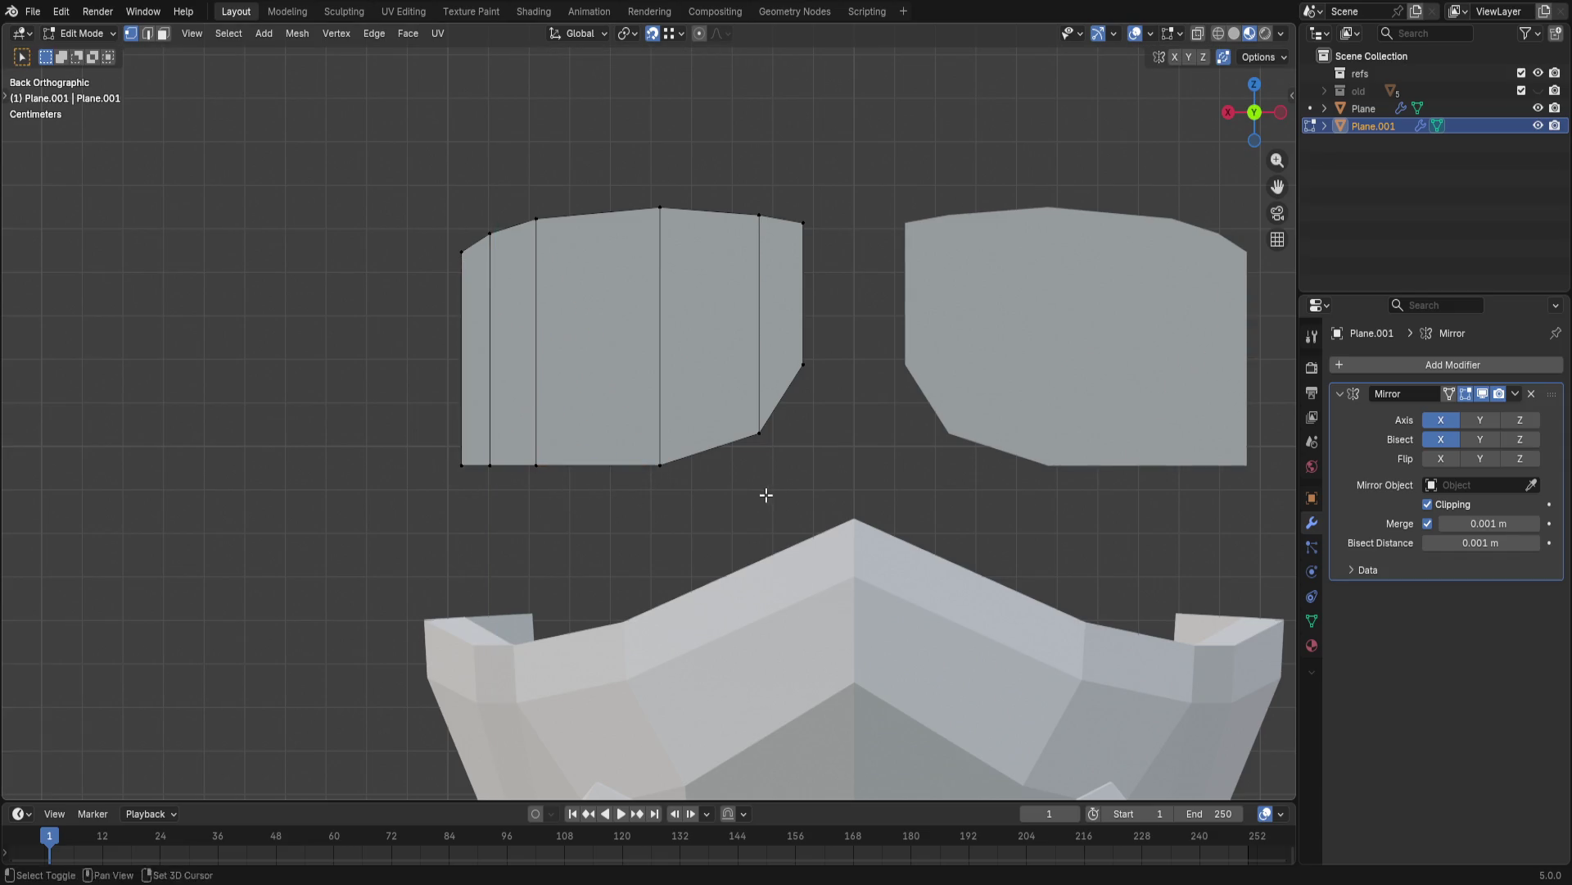
pyautogui.keyDown('shift'); pyautogui.moveTo(766, 491); pyautogui.dragTo(676, 506, button='middle'); pyautogui.keyUp('shift')
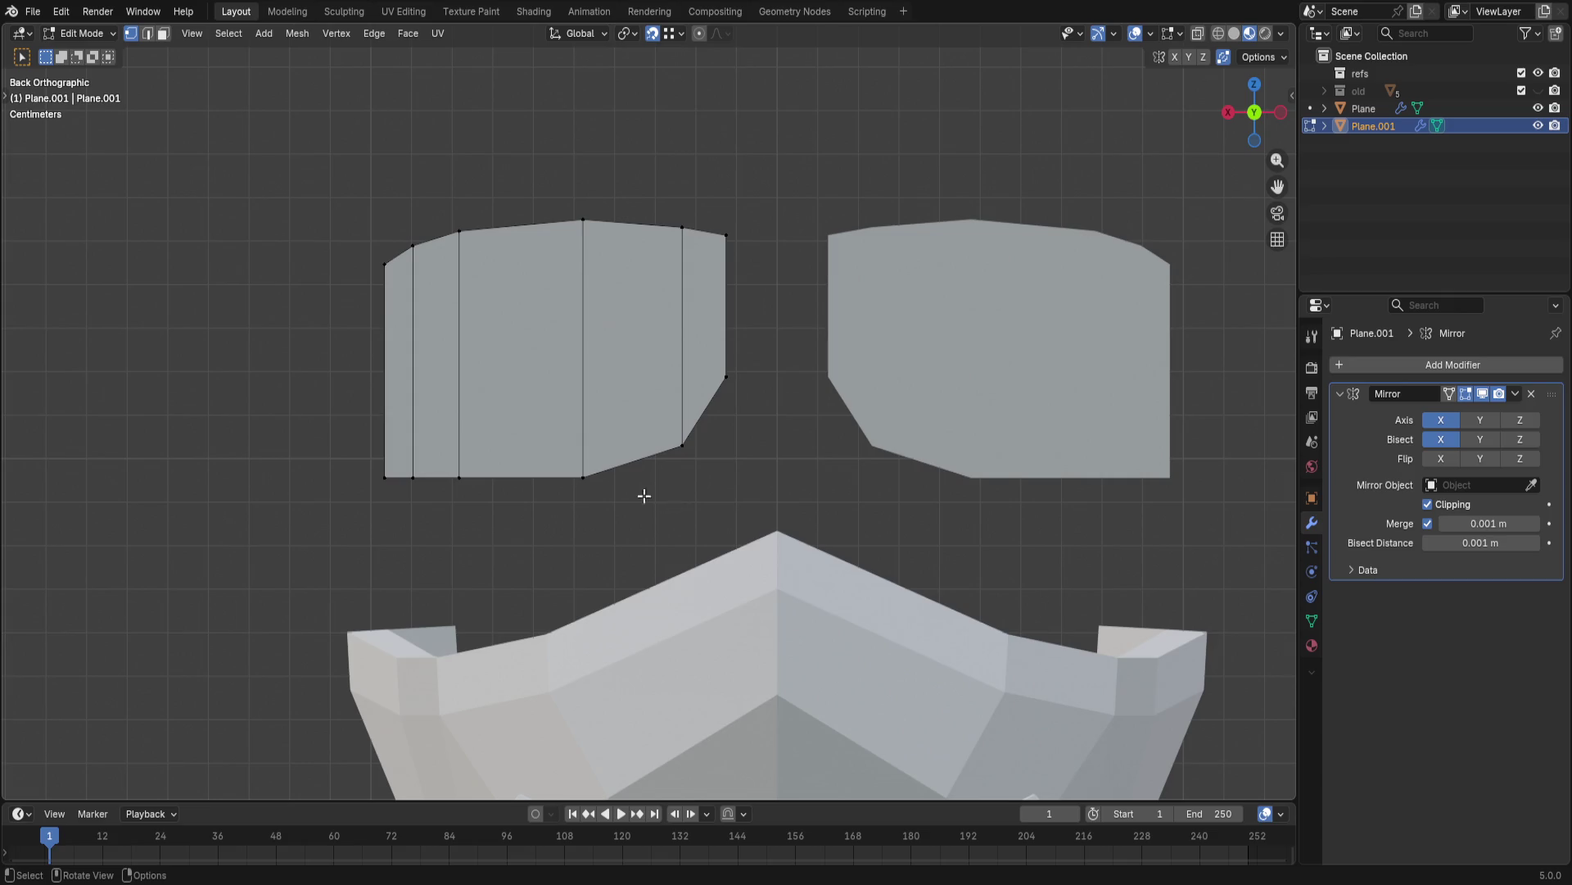
# - Raise the lower-right corner vertex vertically, snapping it to the neighbouring corner
pyautogui.click(676, 454)
pyautogui.press('g')
pyautogui.press('z')
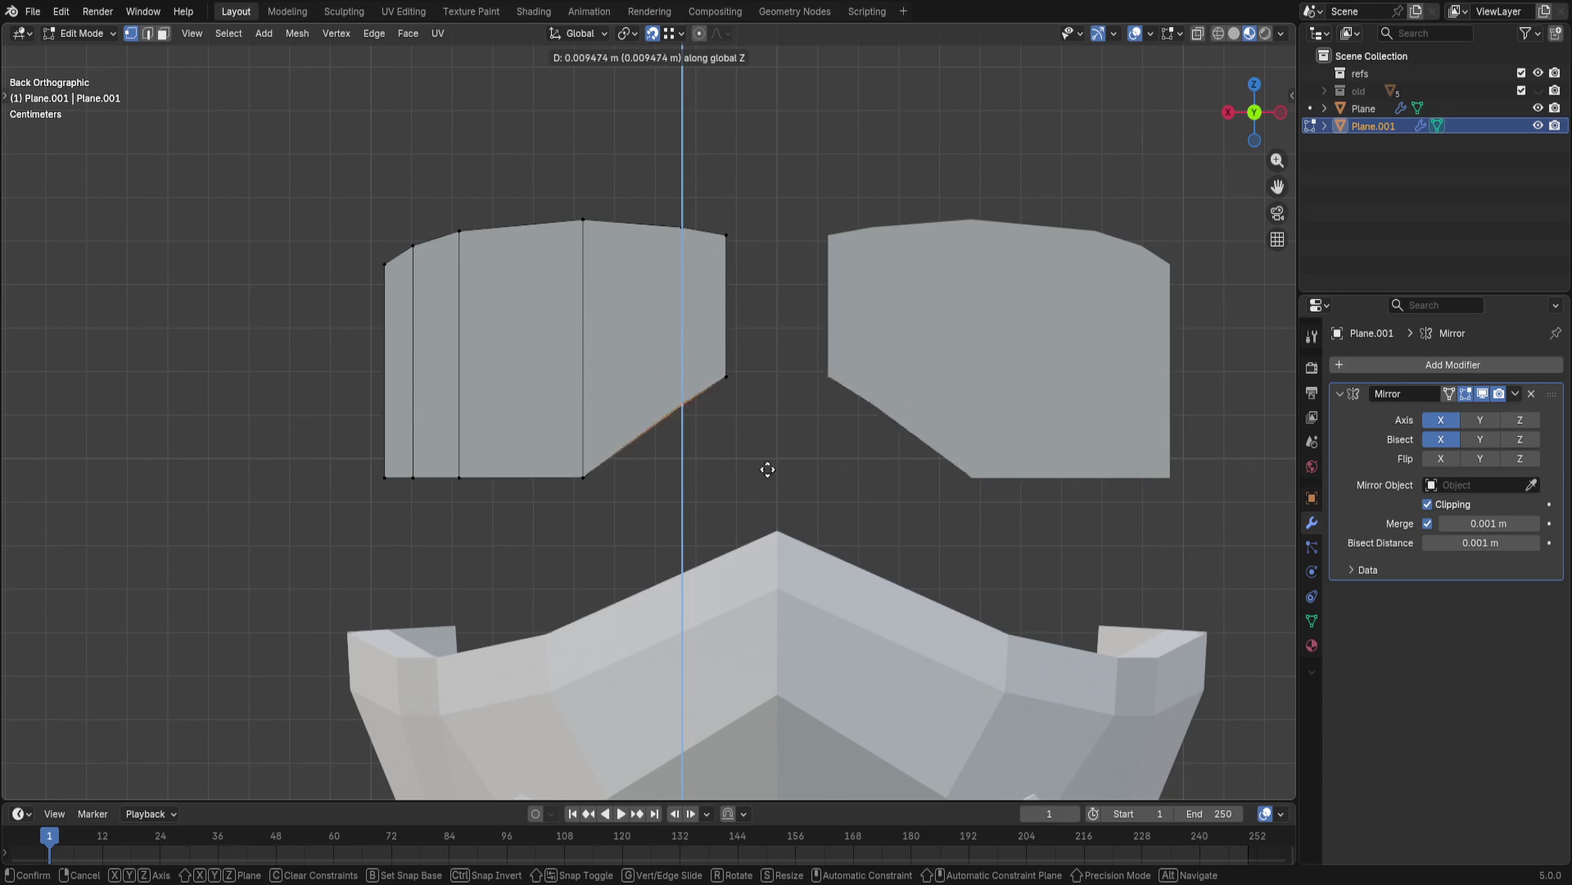
pyautogui.press('ctrl')
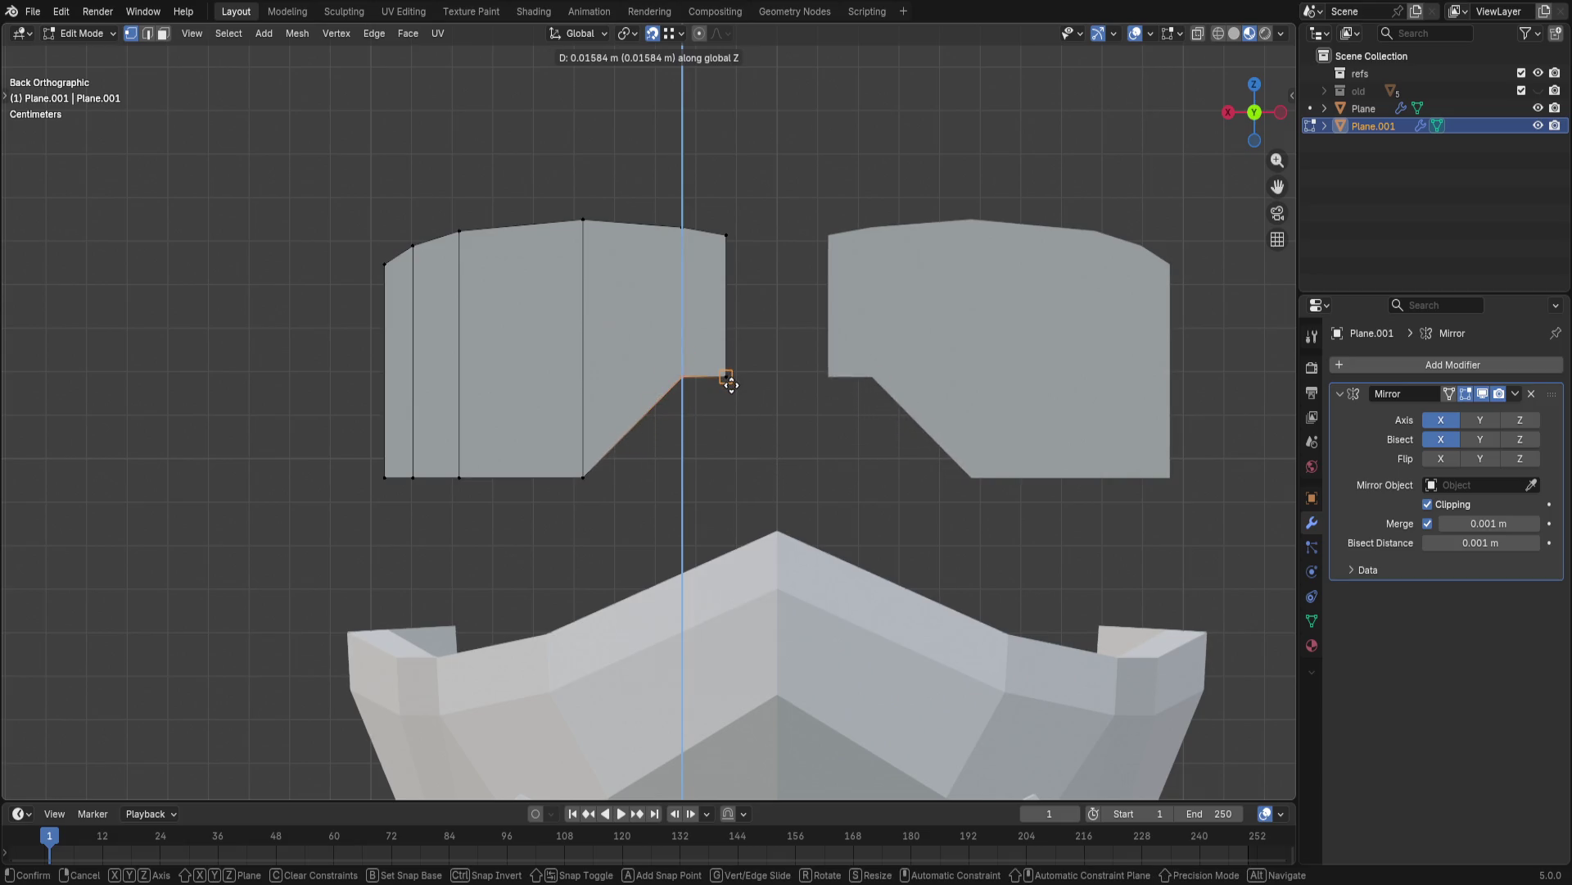
pyautogui.click(727, 499)
pyautogui.keyDown('shift'); pyautogui.moveTo(730, 491); pyautogui.dragTo(718, 489, button='middle'); pyautogui.keyUp('shift')
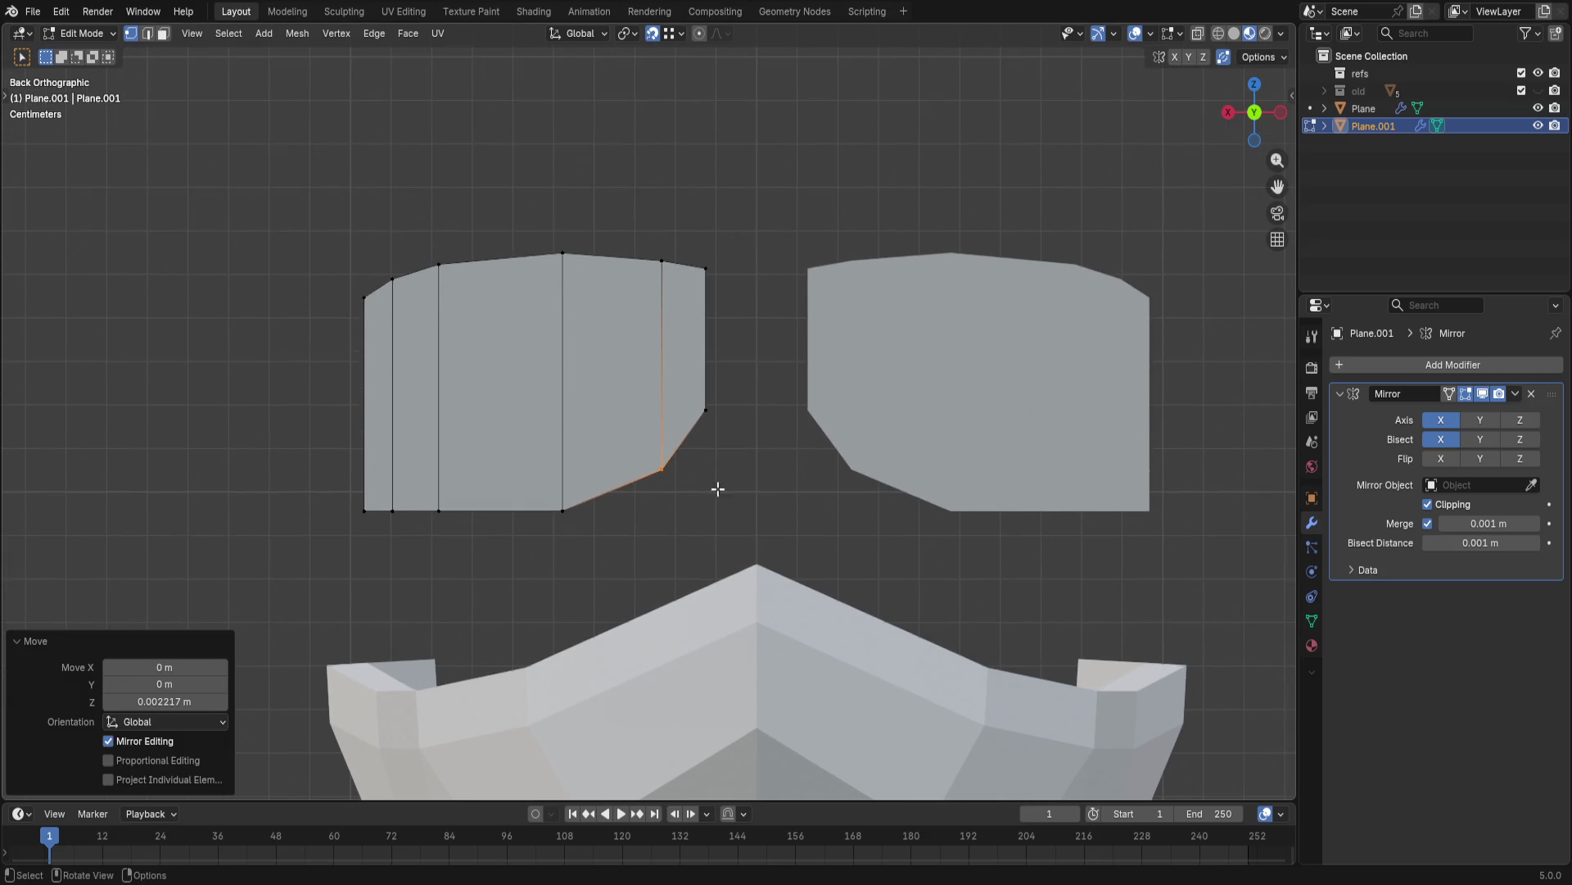
# - Set the heights of the bottom-left and top-left vertices to clip the outer corners
pyautogui.click(365, 507)
pyautogui.press('g')
pyautogui.press('z')
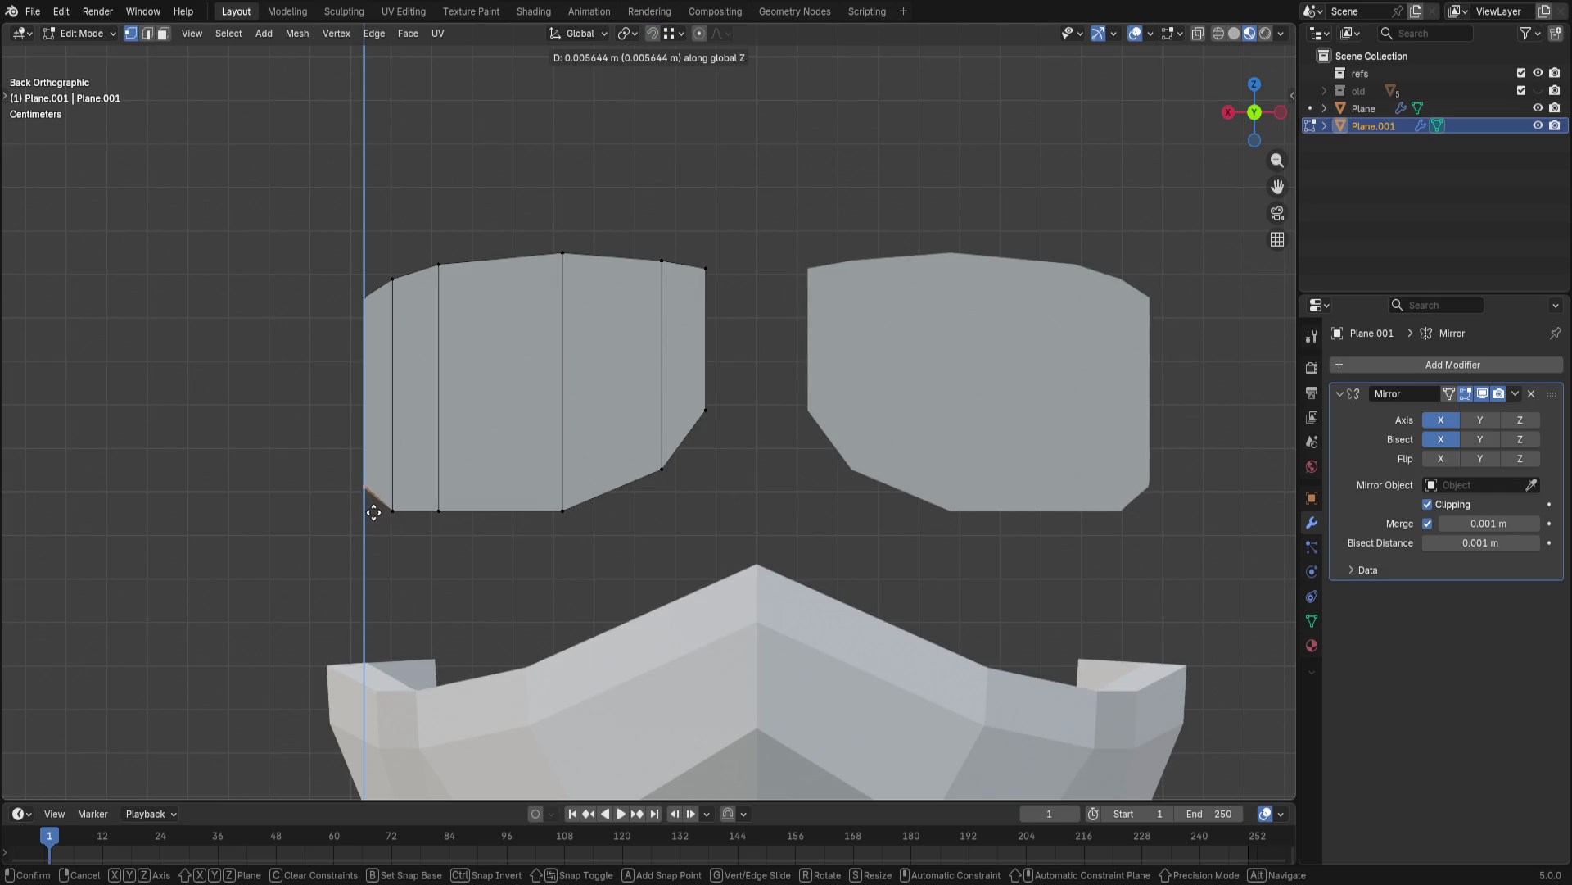
pyautogui.click(374, 513)
pyautogui.click(365, 295)
pyautogui.press('z')
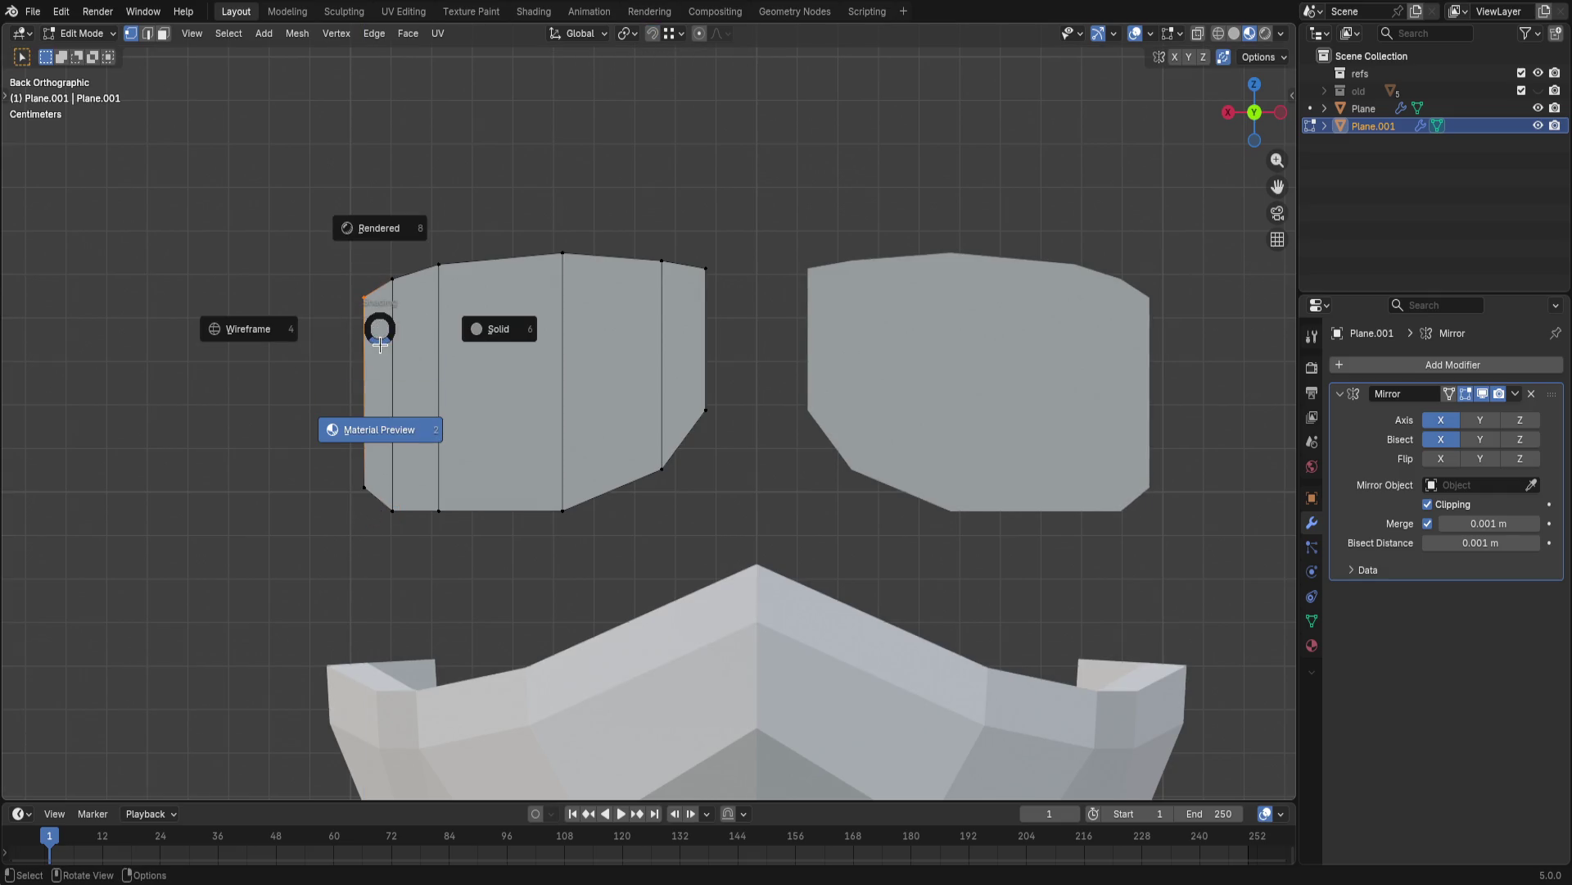
pyautogui.press('Escape')
pyautogui.press('g')
pyautogui.press('z')
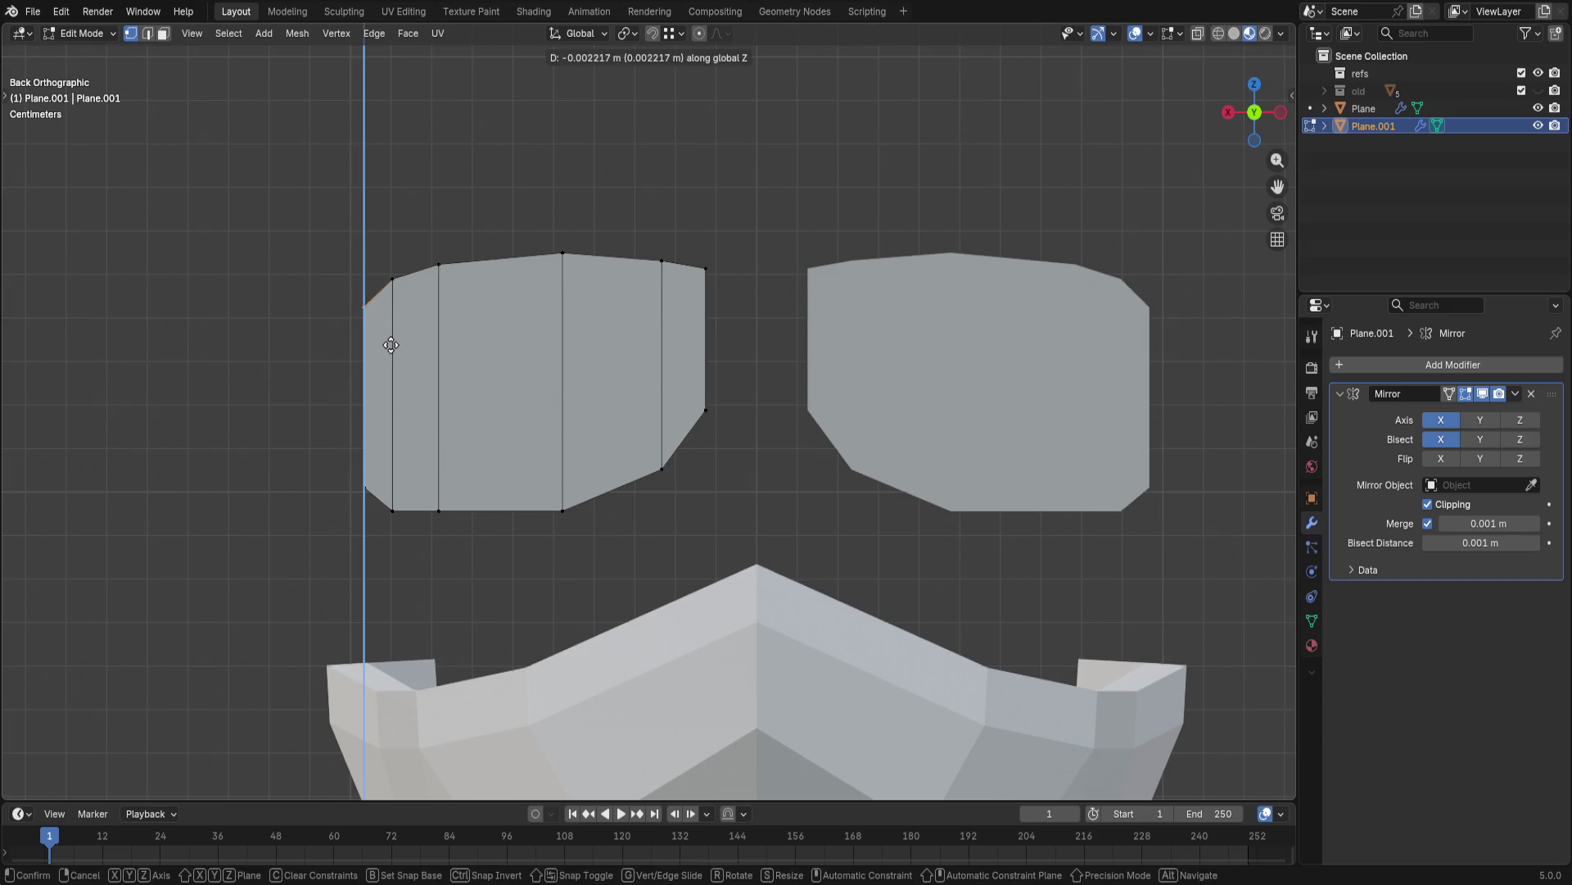
pyautogui.click(392, 345)
# - Raise the bottom-left vertex to chamfer the lower-left corner, then toggle snapping
pyautogui.click(365, 489)
pyautogui.press('z')
pyautogui.press('Escape')
pyautogui.press('g')
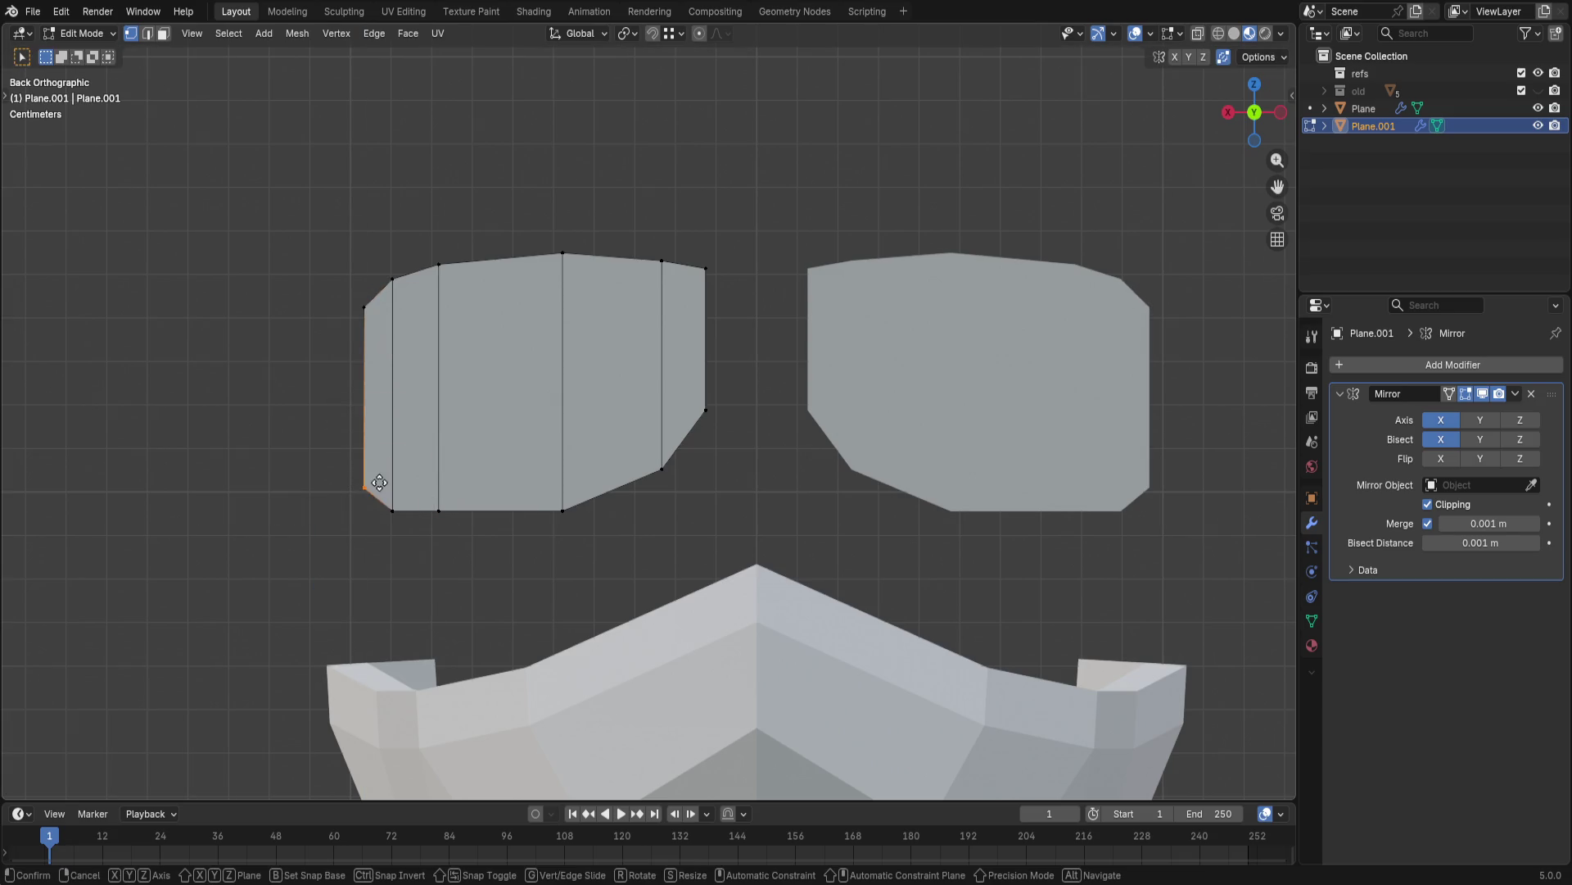
pyautogui.press('z')
pyautogui.click(382, 453)
pyautogui.hotkey('shift', 'Tab')
pyautogui.scroll(-3, 717, 492)
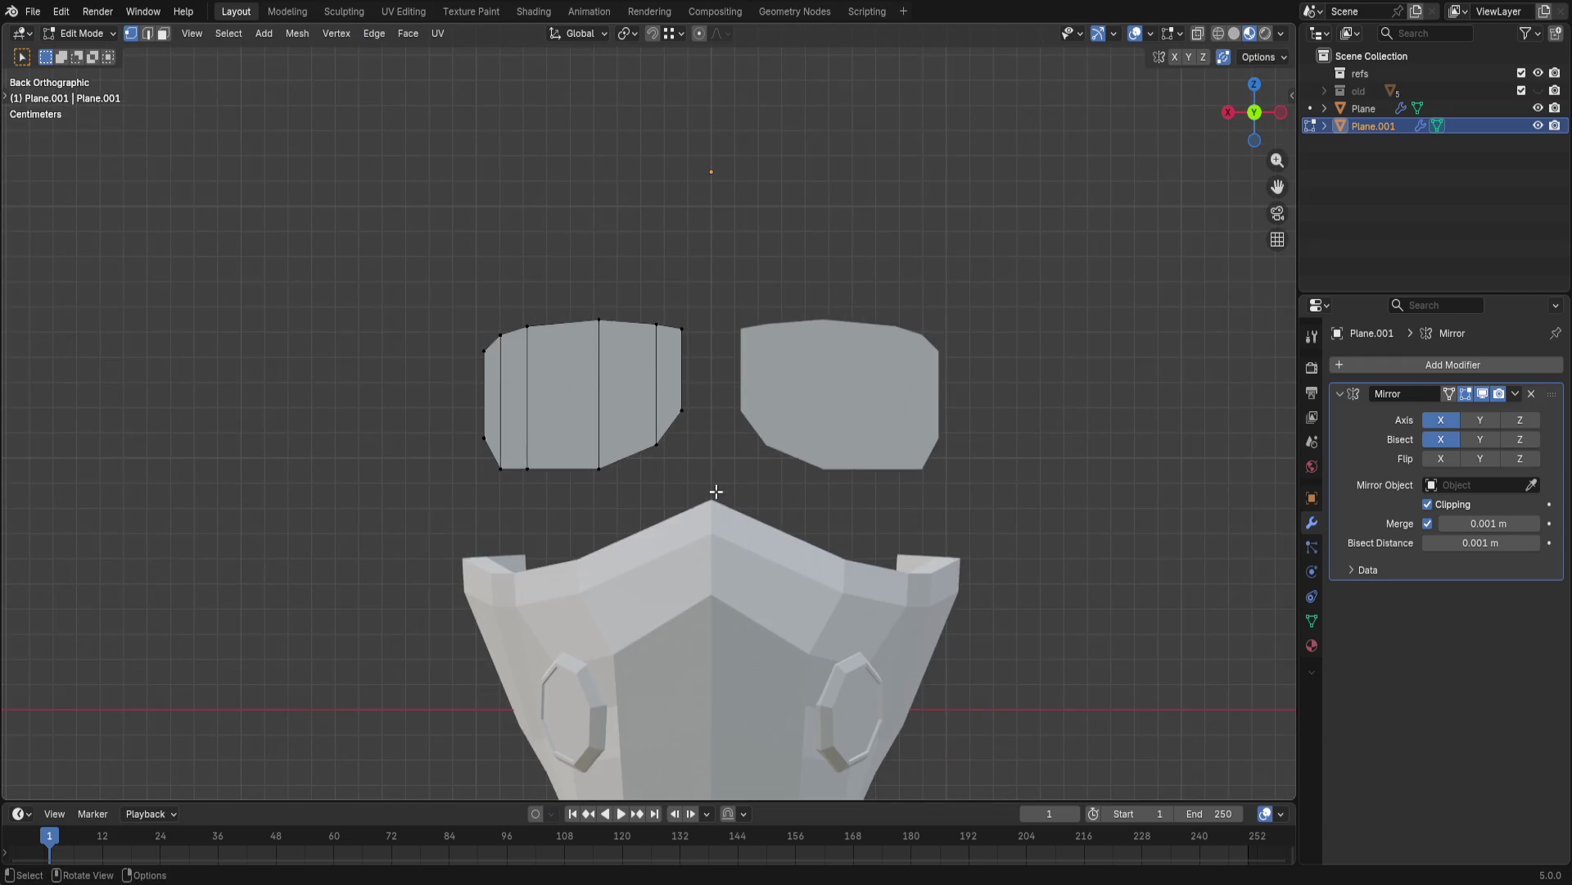
# - Undo the last edit, look down on the helmet from above and cancel a trial Y extrusion of the plate edges
pyautogui.hotkey('ctrl', 'z')
pyautogui.moveTo(460, 440); pyautogui.dragTo(885, 351, button='middle')
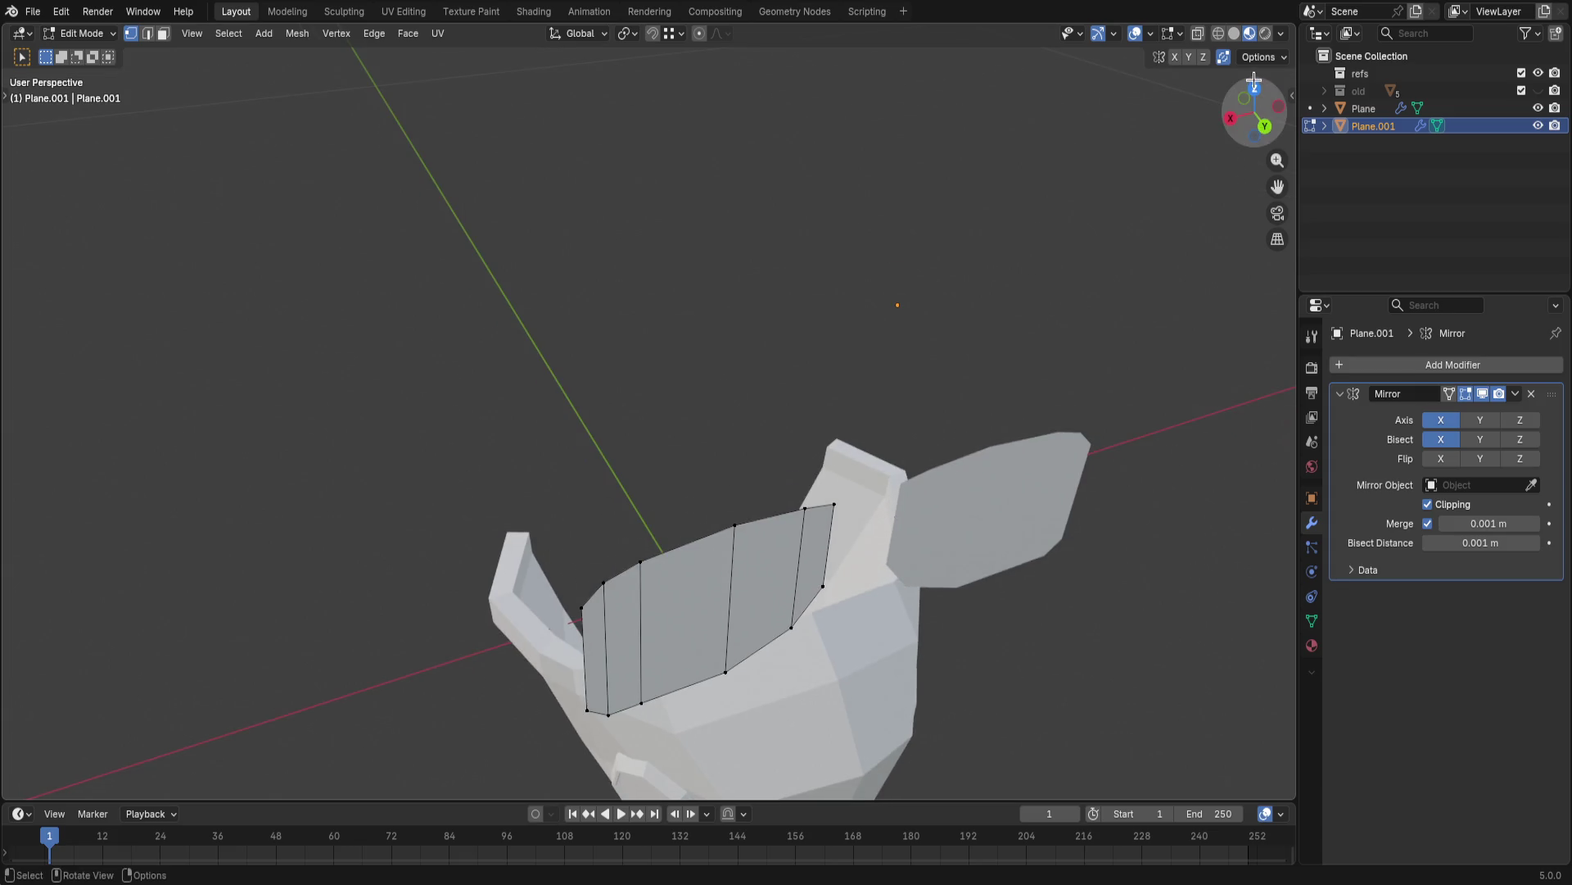
pyautogui.click(1255, 82)
pyautogui.keyDown('shift'); pyautogui.moveTo(839, 521); pyautogui.dragTo(850, 648, button='middle'); pyautogui.keyUp('shift')
pyautogui.moveTo(647, 225); pyautogui.dragTo(875, 318)
pyautogui.press('e')
pyautogui.press('y')
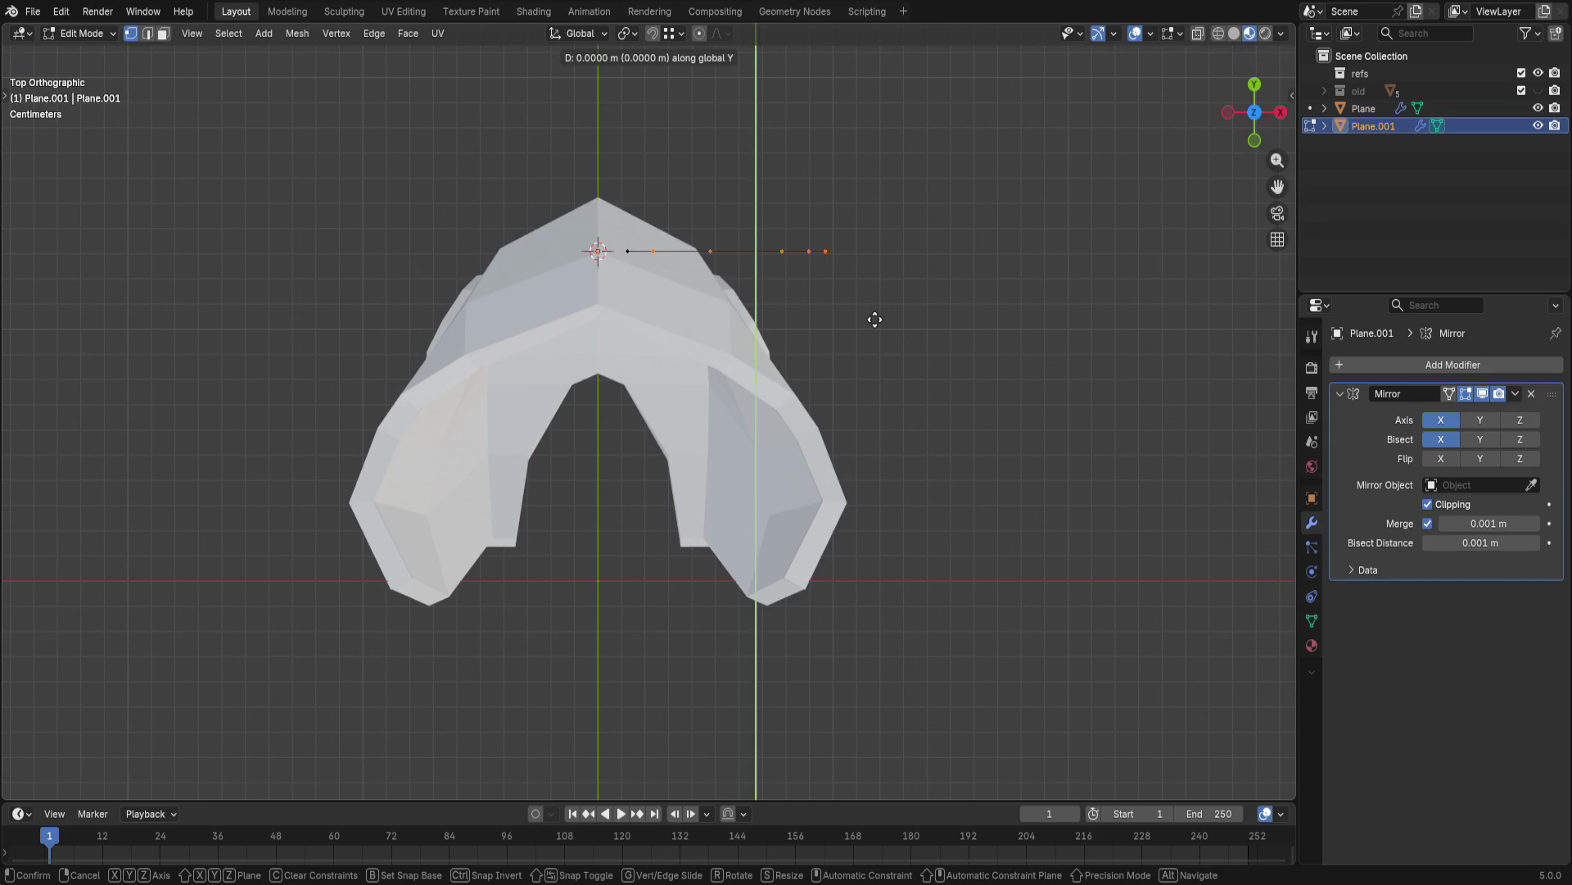
pyautogui.rightClick(876, 344)
# - Pull the plate's outer edges back along Y in stages so the band starts curving around the helmet
pyautogui.moveTo(633, 207); pyautogui.dragTo(861, 313)
pyautogui.press('g')
pyautogui.press('y')
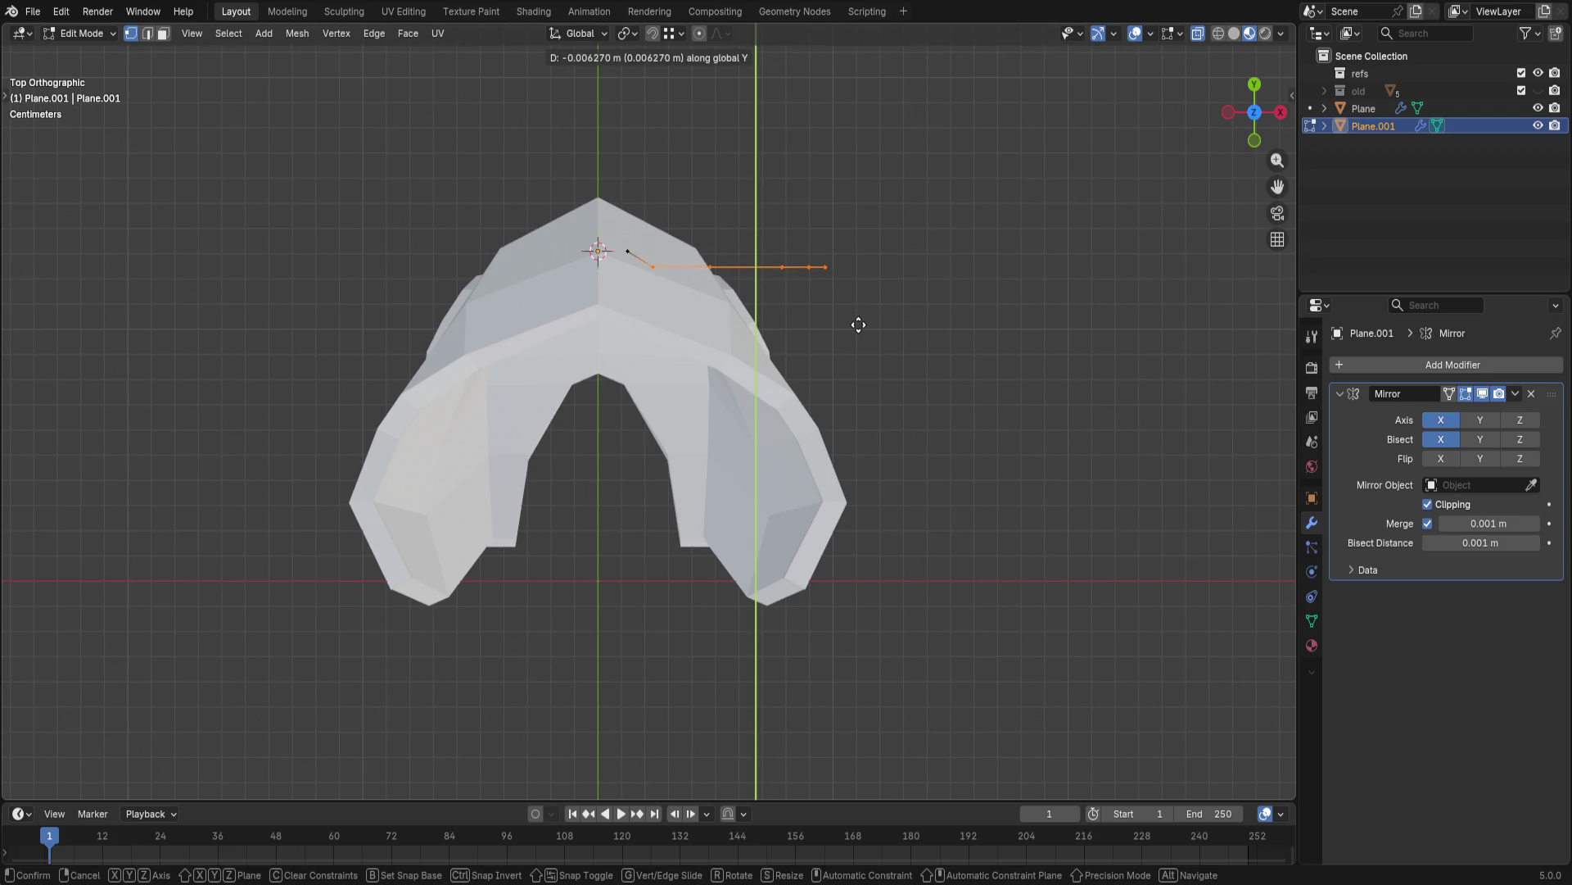
pyautogui.click(868, 313)
pyautogui.press('g')
pyautogui.press('y')
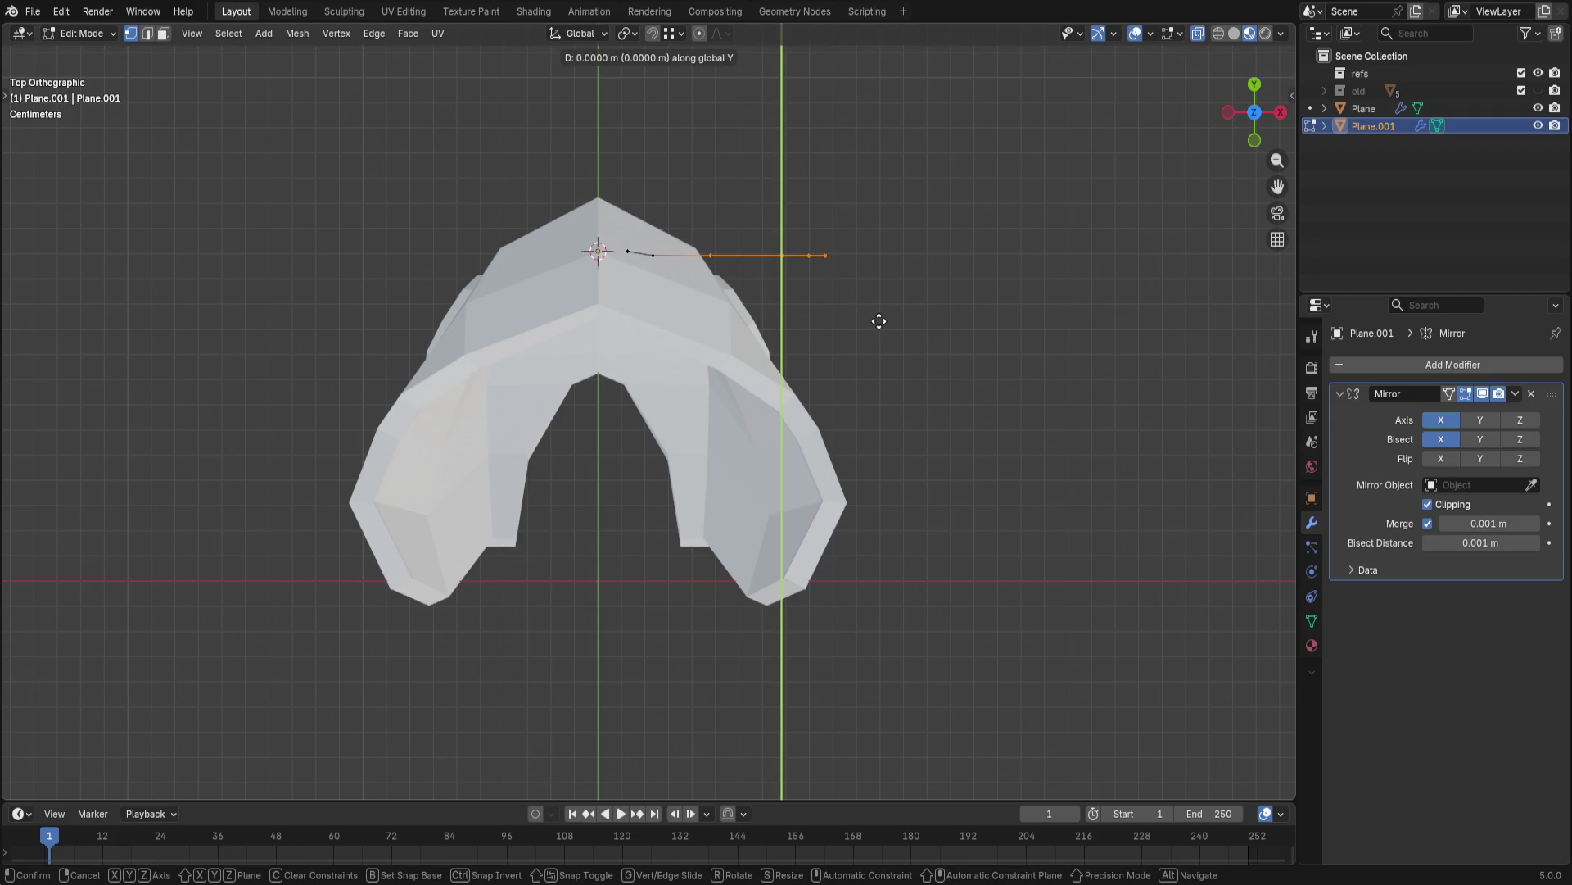
pyautogui.click(879, 337)
pyautogui.press('g')
pyautogui.press('y')
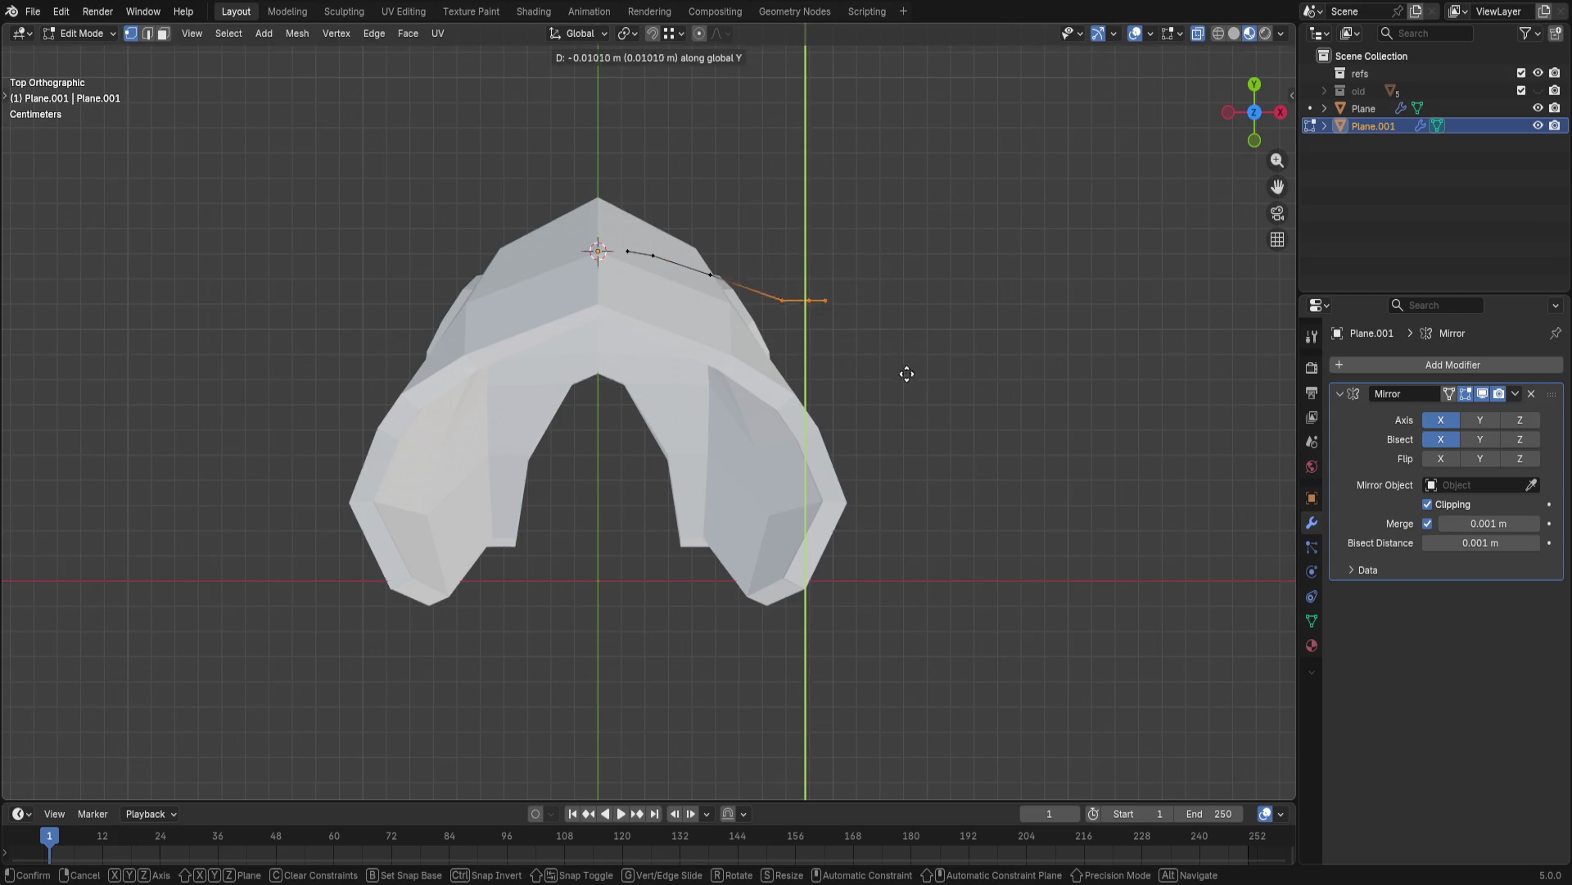
pyautogui.click(908, 399)
# - Bend the outermost edges and plate tip further back along Y to complete the curved strip
pyautogui.press('g')
pyautogui.press('y')
pyautogui.click(895, 418)
pyautogui.press('g')
pyautogui.press('y')
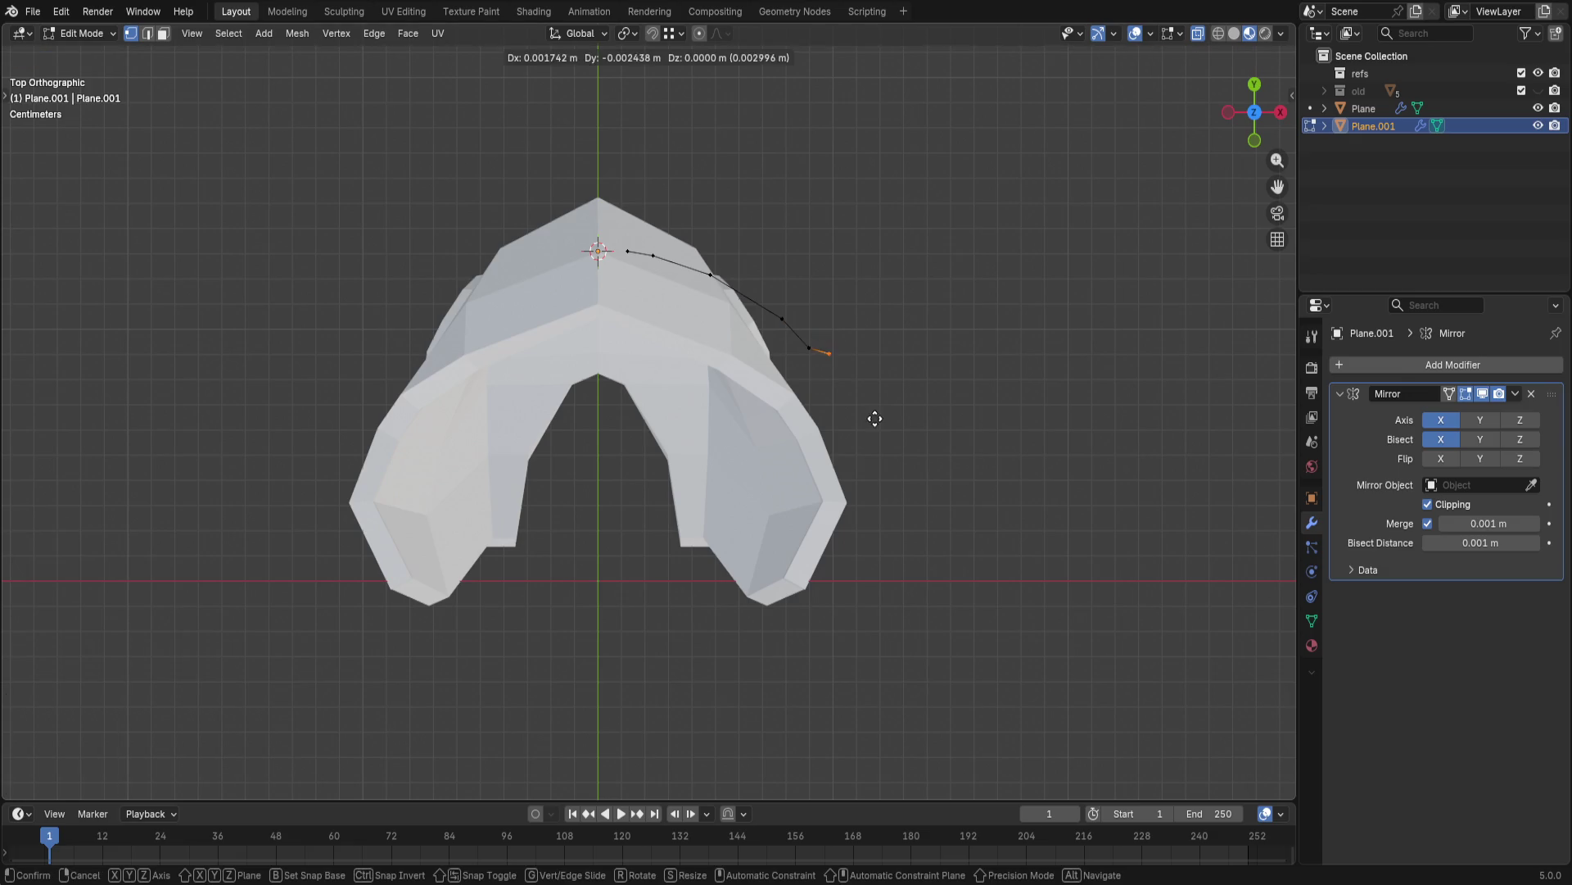
pyautogui.click(844, 444)
pyautogui.moveTo(835, 435)
pyautogui.mouseDown(button='middle')
pyautogui.moveTo(921, 324)
pyautogui.moveTo(657, 289)
pyautogui.moveTo(897, 536)
pyautogui.moveTo(895, 626)
pyautogui.moveTo(828, 598)
pyautogui.moveTo(794, 385)
pyautogui.moveTo(786, 487)
pyautogui.moveTo(766, 474)
pyautogui.mouseUp(button='middle')
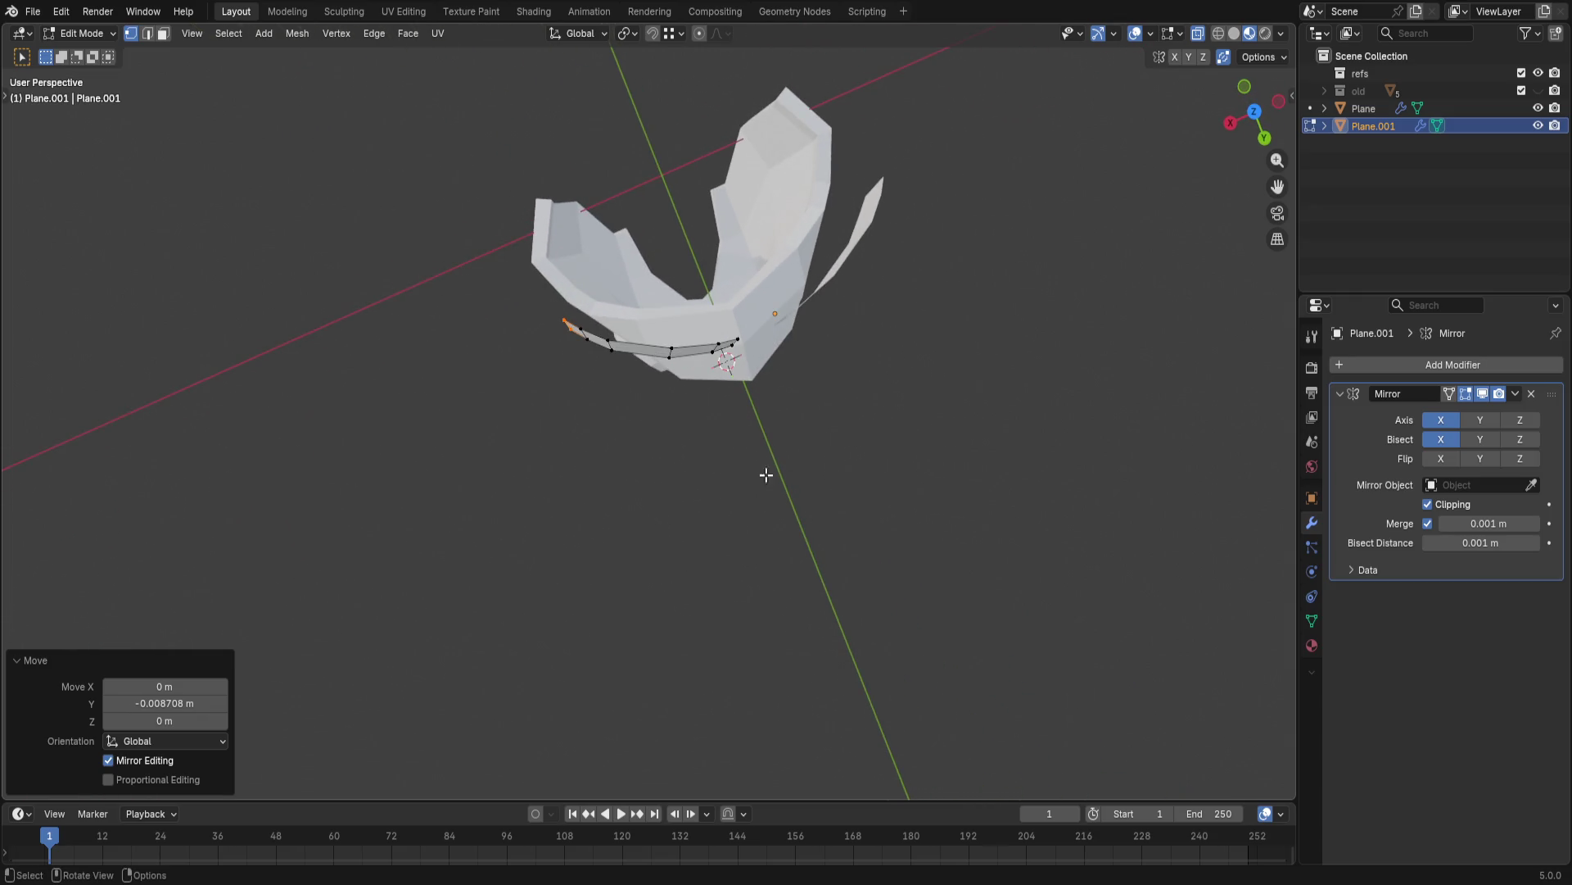
# - Try sliding an edge loop along the plate twice, cancel both, and return to the top view
pyautogui.press('g')
pyautogui.press('g')
pyautogui.rightClick(686, 399)
pyautogui.press('g')
pyautogui.press('g')
pyautogui.rightClick(773, 456)
pyautogui.moveTo(773, 455)
pyautogui.mouseDown(button='middle')
pyautogui.moveTo(778, 204)
pyautogui.moveTo(893, 338)
pyautogui.moveTo(828, 204)
pyautogui.moveTo(930, 273)
pyautogui.moveTo(903, 475)
pyautogui.moveTo(1216, 120)
pyautogui.mouseUp(button='middle')
pyautogui.click(1254, 107)
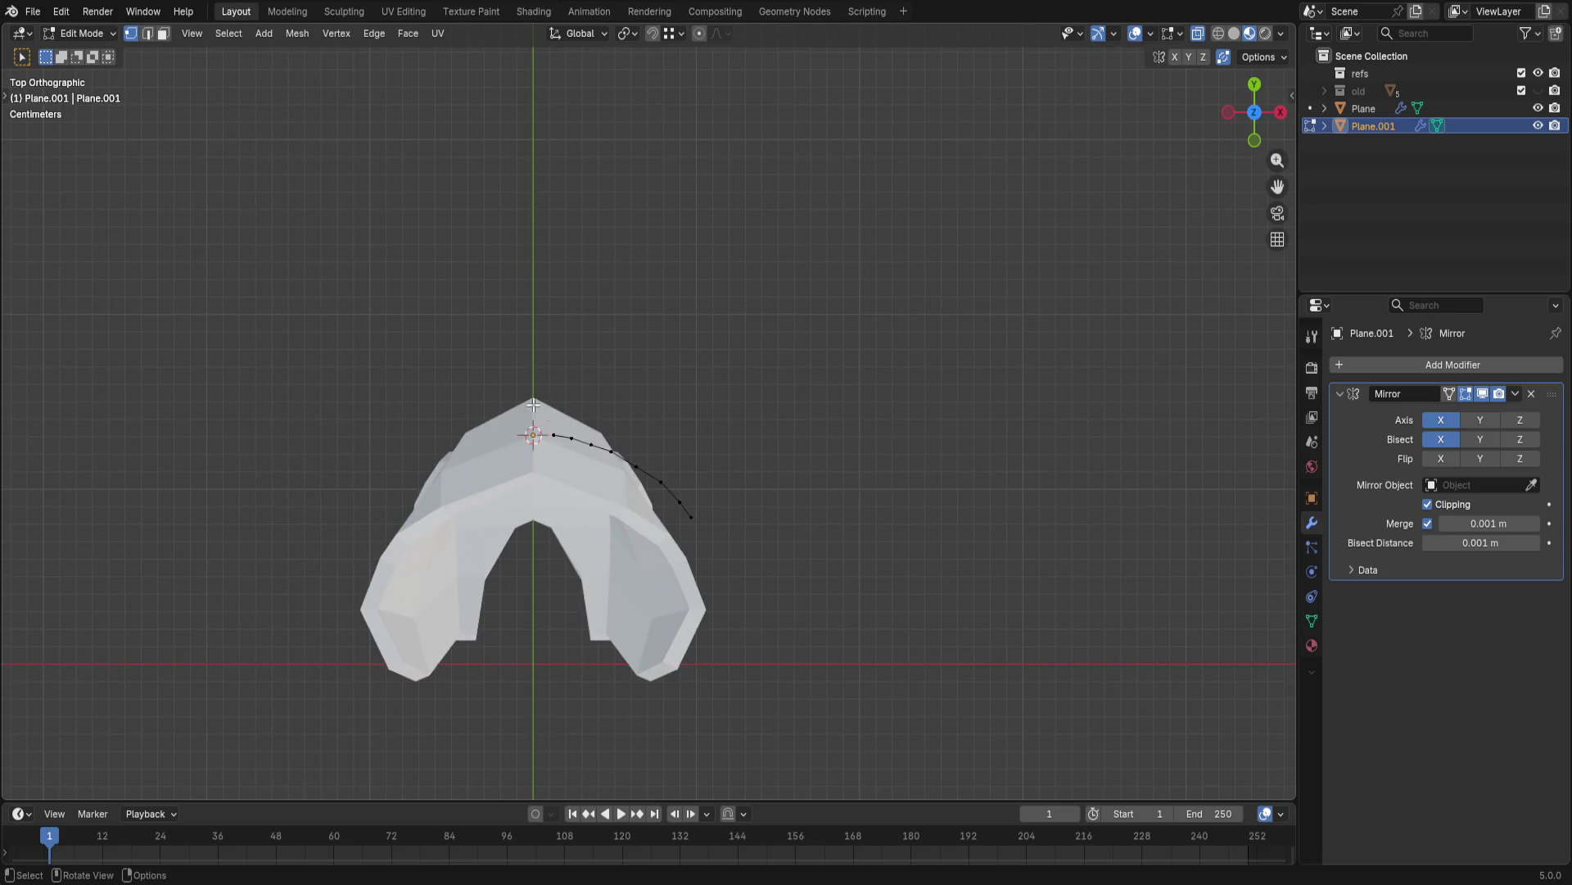
pyautogui.scroll(2, 696, 439)
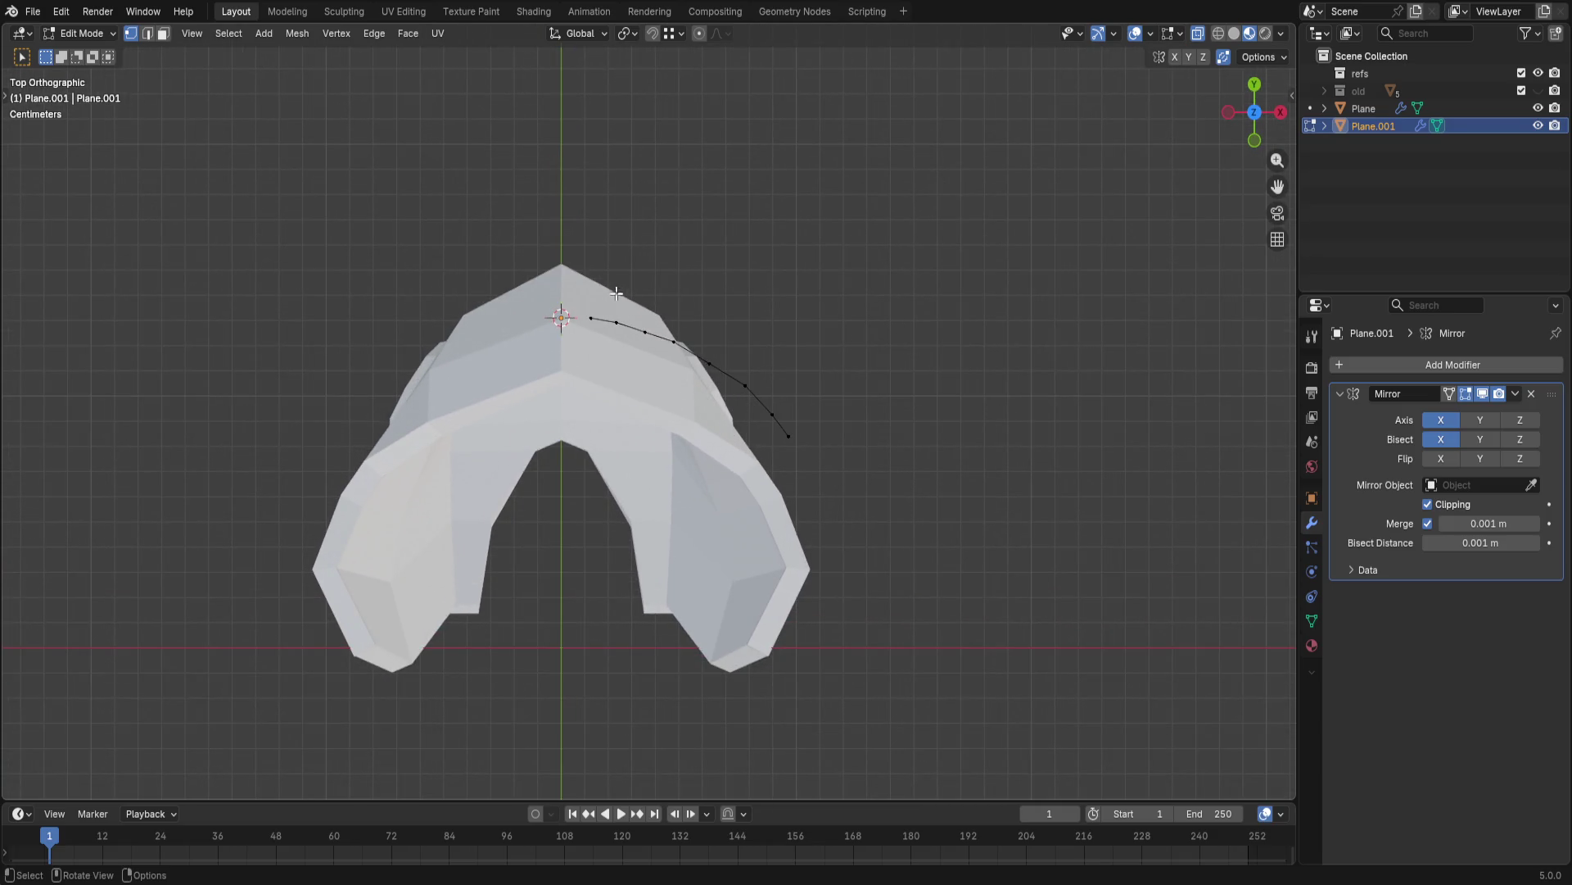
# - Move the plate's outer vertices vertically, nudge one vertex, then undo so the plate lies straight again
pyautogui.moveTo(637, 318); pyautogui.dragTo(813, 458)
pyautogui.press('g')
pyautogui.press('z')
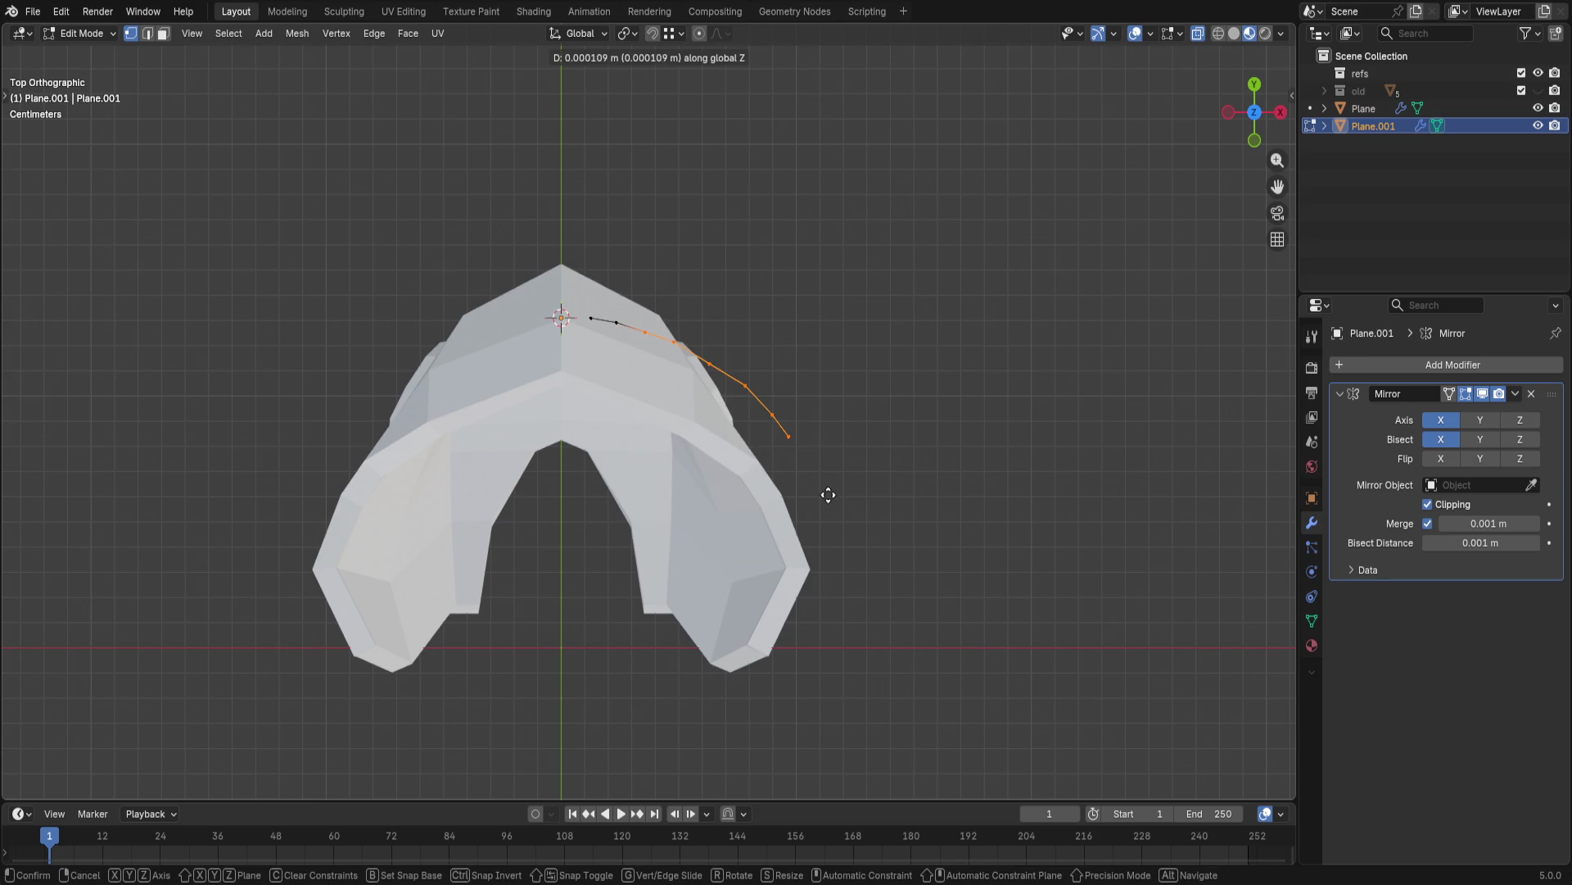
pyautogui.click(816, 390)
pyautogui.click(644, 333)
pyautogui.press('g')
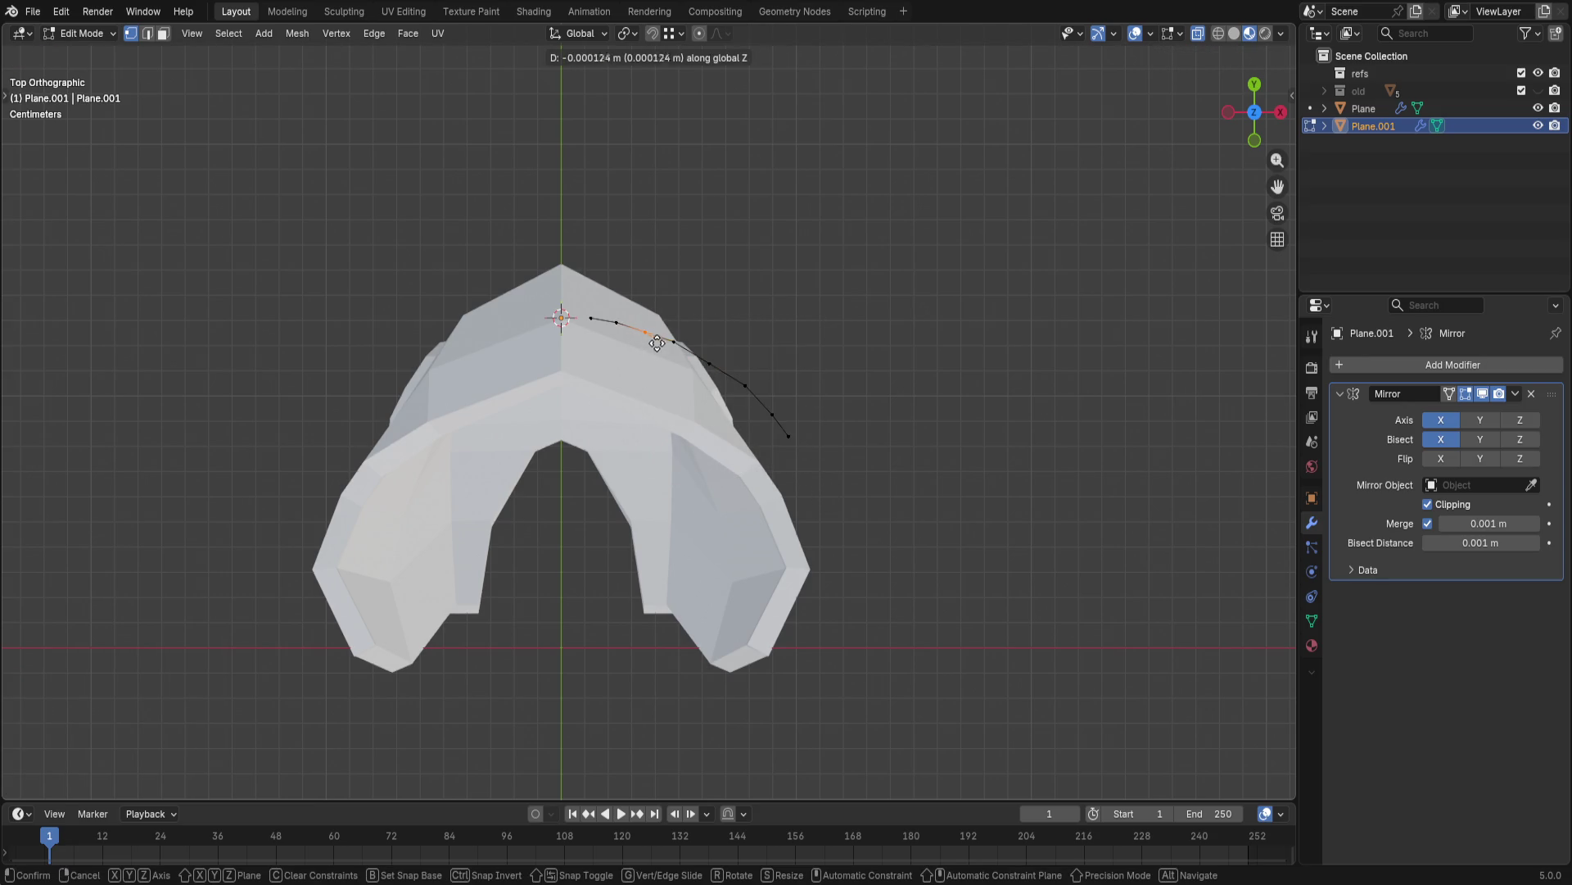
pyautogui.click(654, 345)
pyautogui.hotkey('ctrl', 'z')
pyautogui.hotkey('ctrl', 'z')
pyautogui.hotkey('ctrl', 'z')
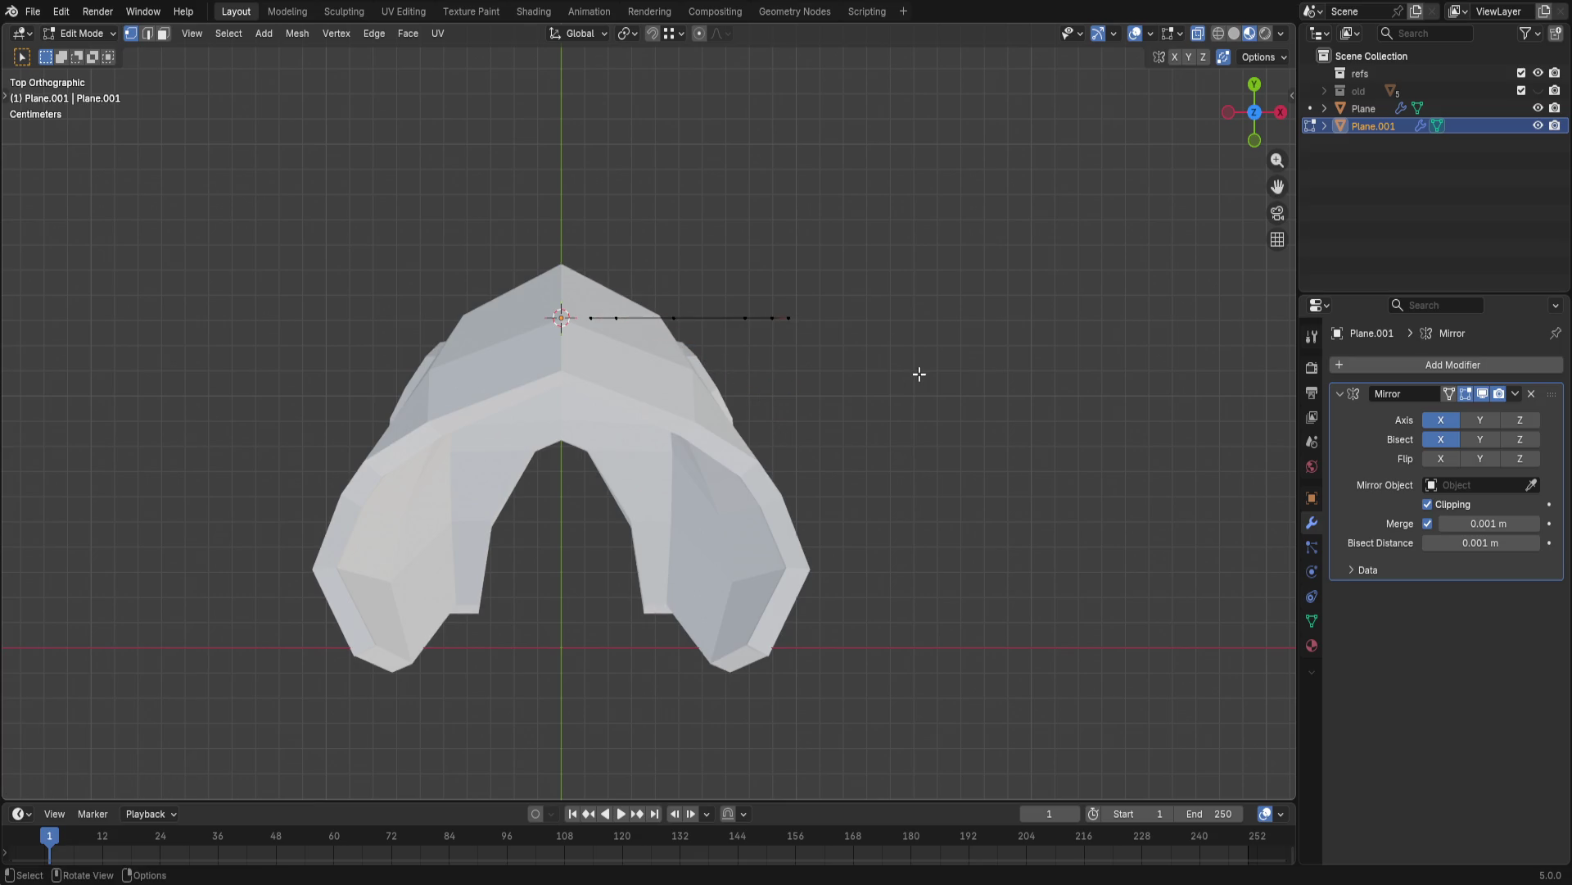
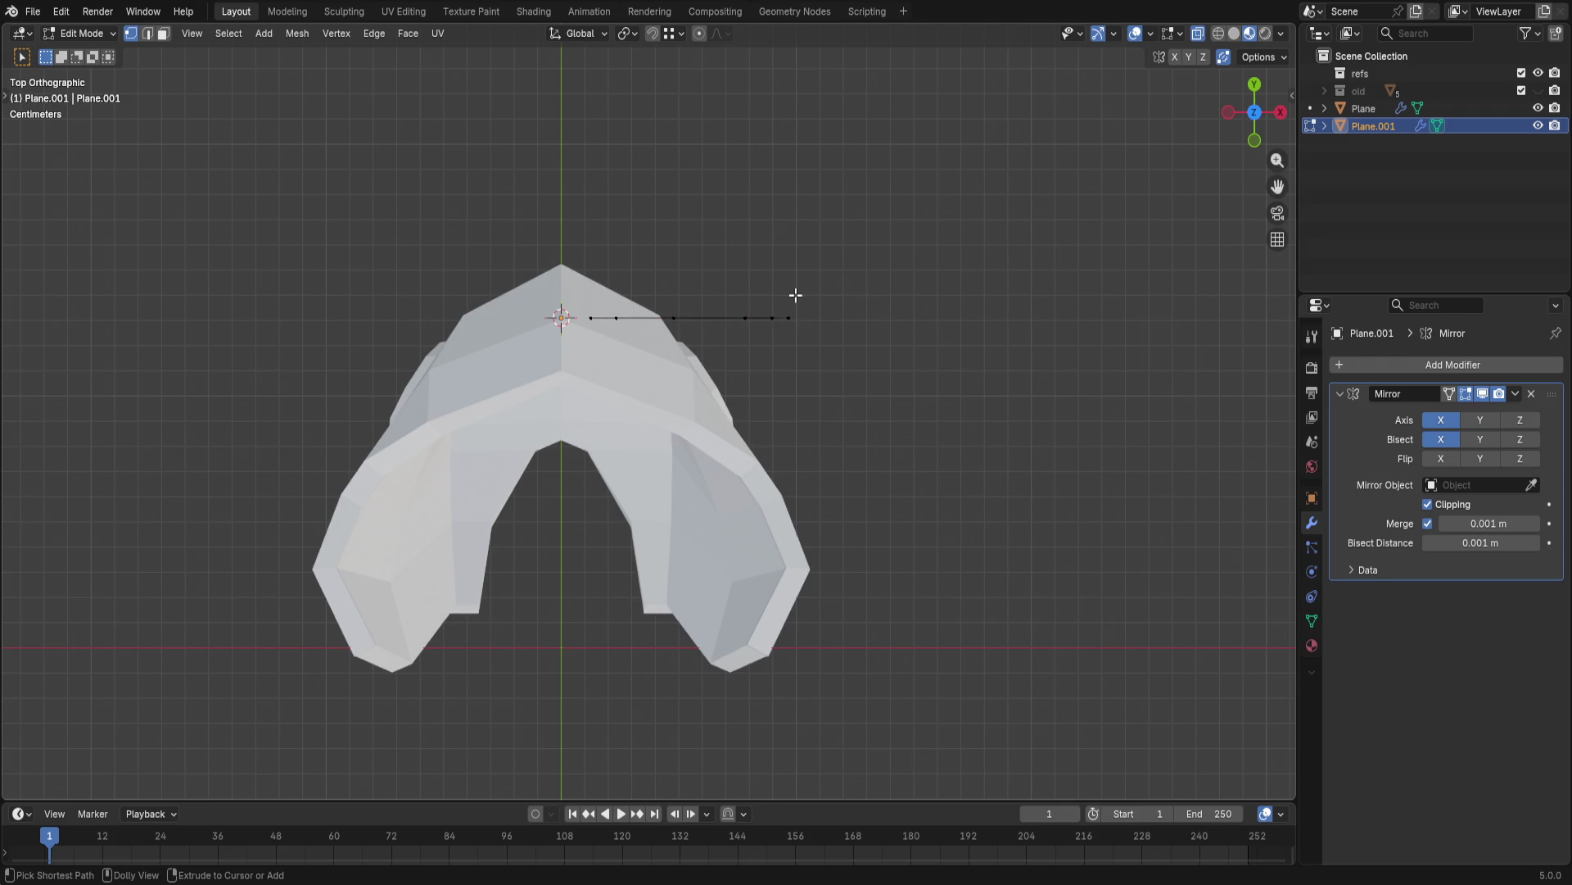
# - Cut centred vertical edge loops across the left visor panel, undoing the surplus second cut
pyautogui.moveTo(877, 375); pyautogui.dragTo(524, 211, button='middle')
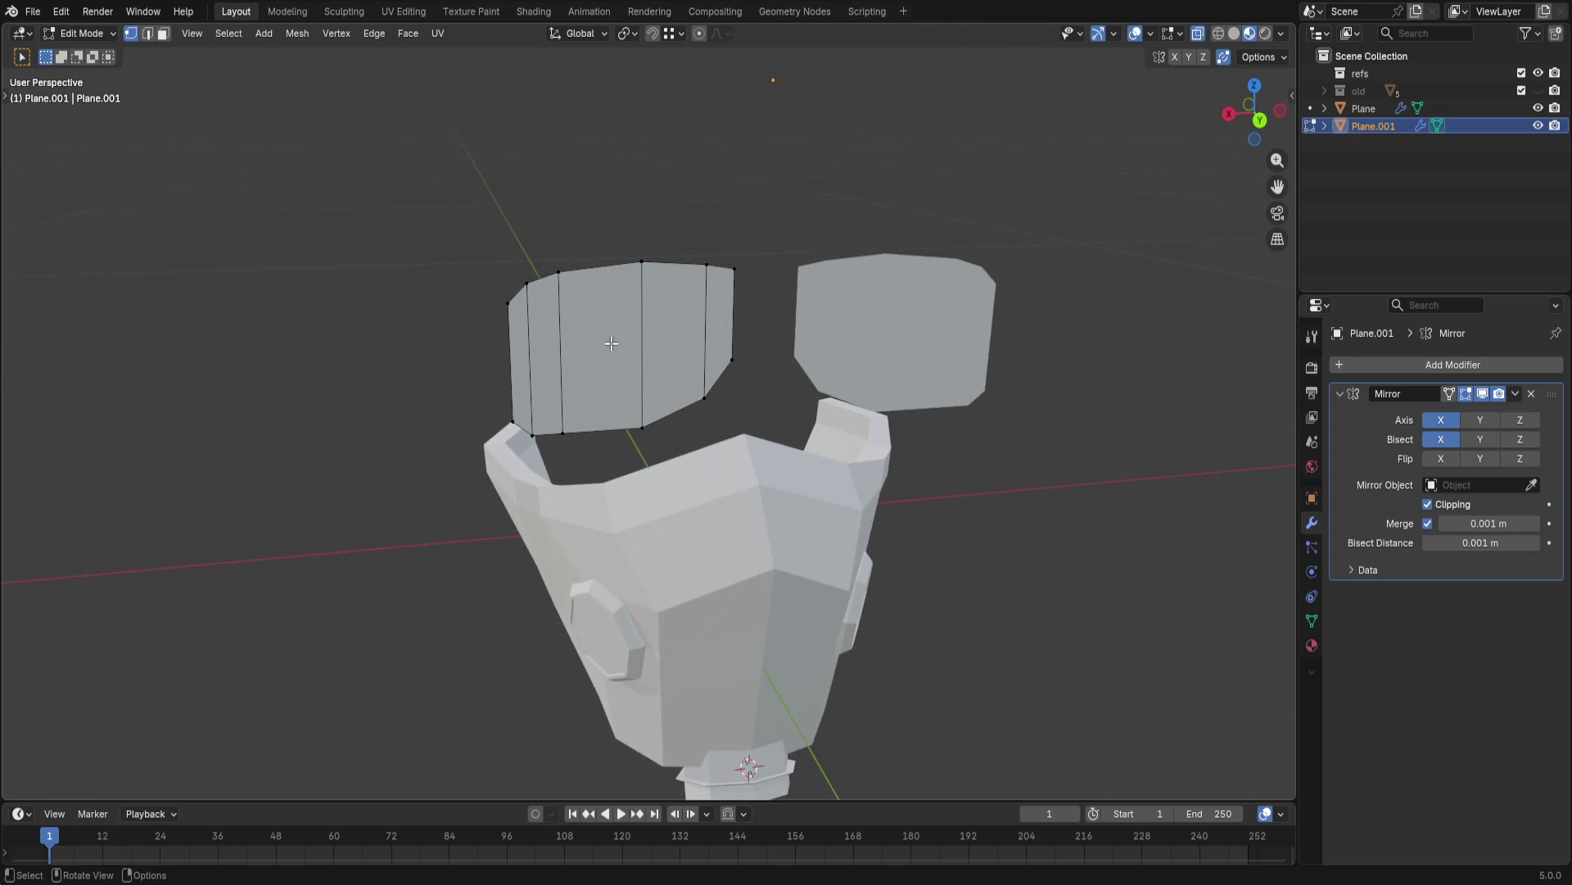
pyautogui.hotkey('ctrl', 'r')
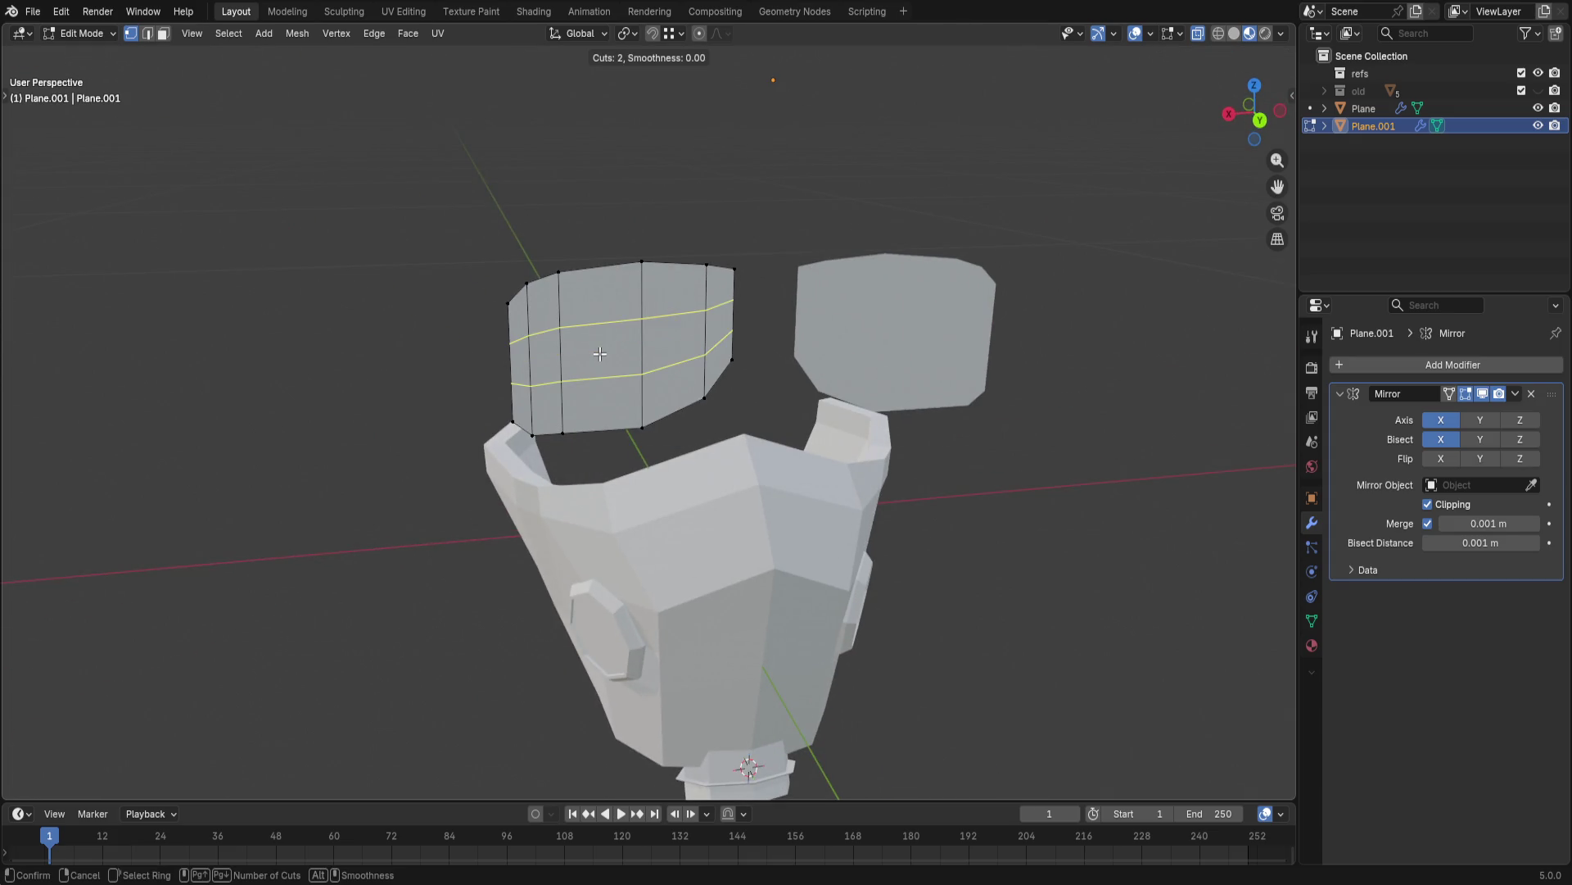
pyautogui.click(615, 449)
pyautogui.rightClick(665, 438)
pyautogui.hotkey('ctrl', 'r')
pyautogui.click(679, 418)
pyautogui.rightClick(793, 489)
pyautogui.click(1017, 507)
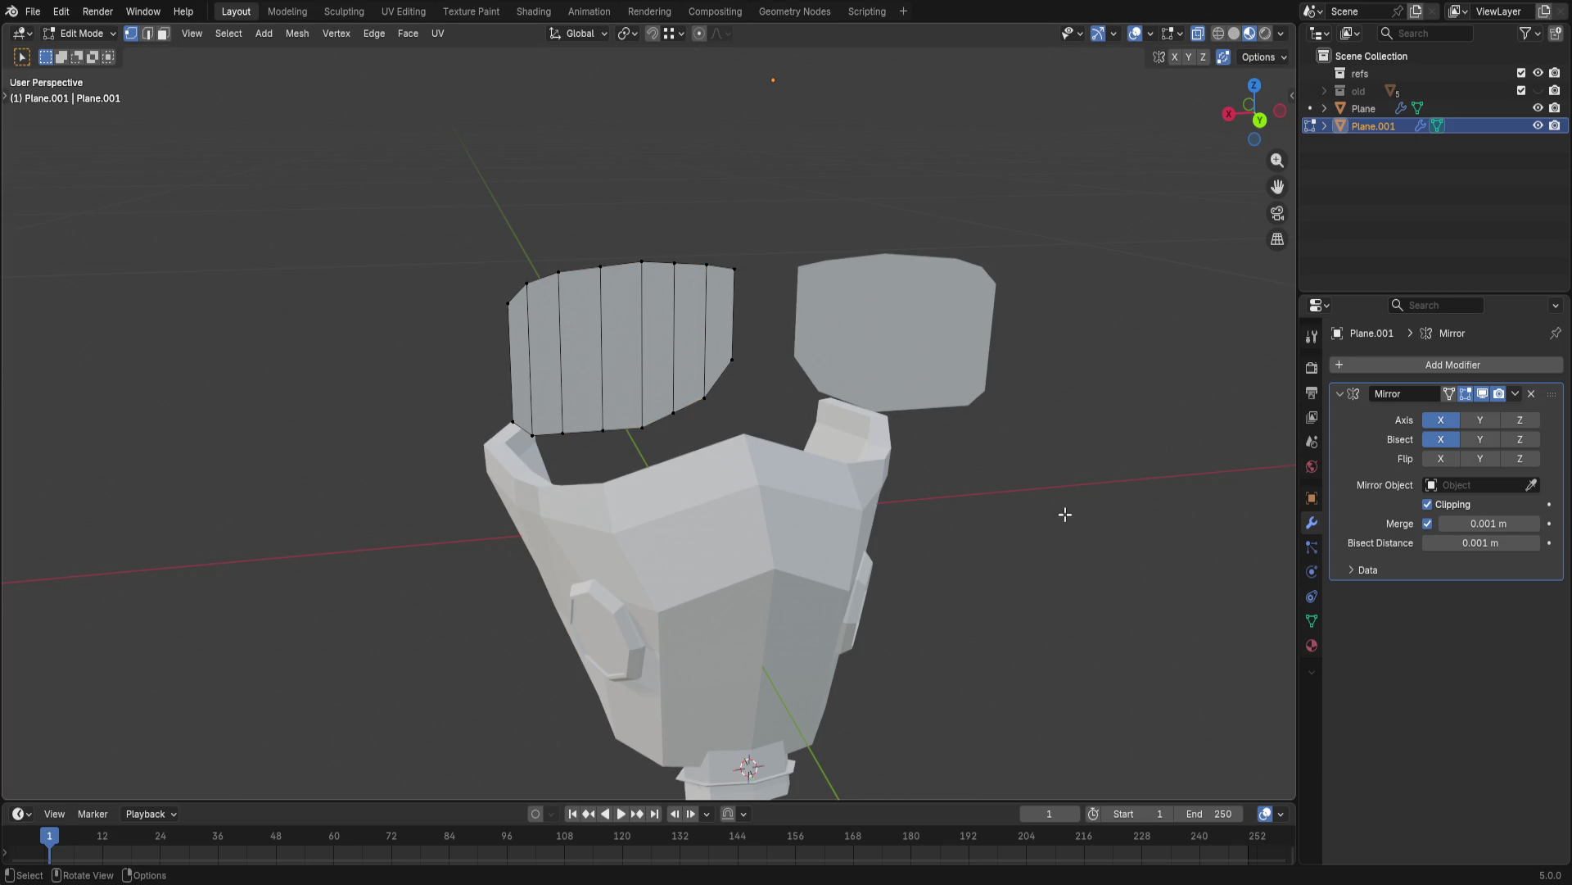
pyautogui.hotkey('ctrl', 'z')
# - Enable proportional editing and bring up its falloff choices
pyautogui.moveTo(1011, 508)
pyautogui.mouseDown(button='middle')
pyautogui.moveTo(1127, 552)
pyautogui.moveTo(566, 379)
pyautogui.mouseUp(button='middle')
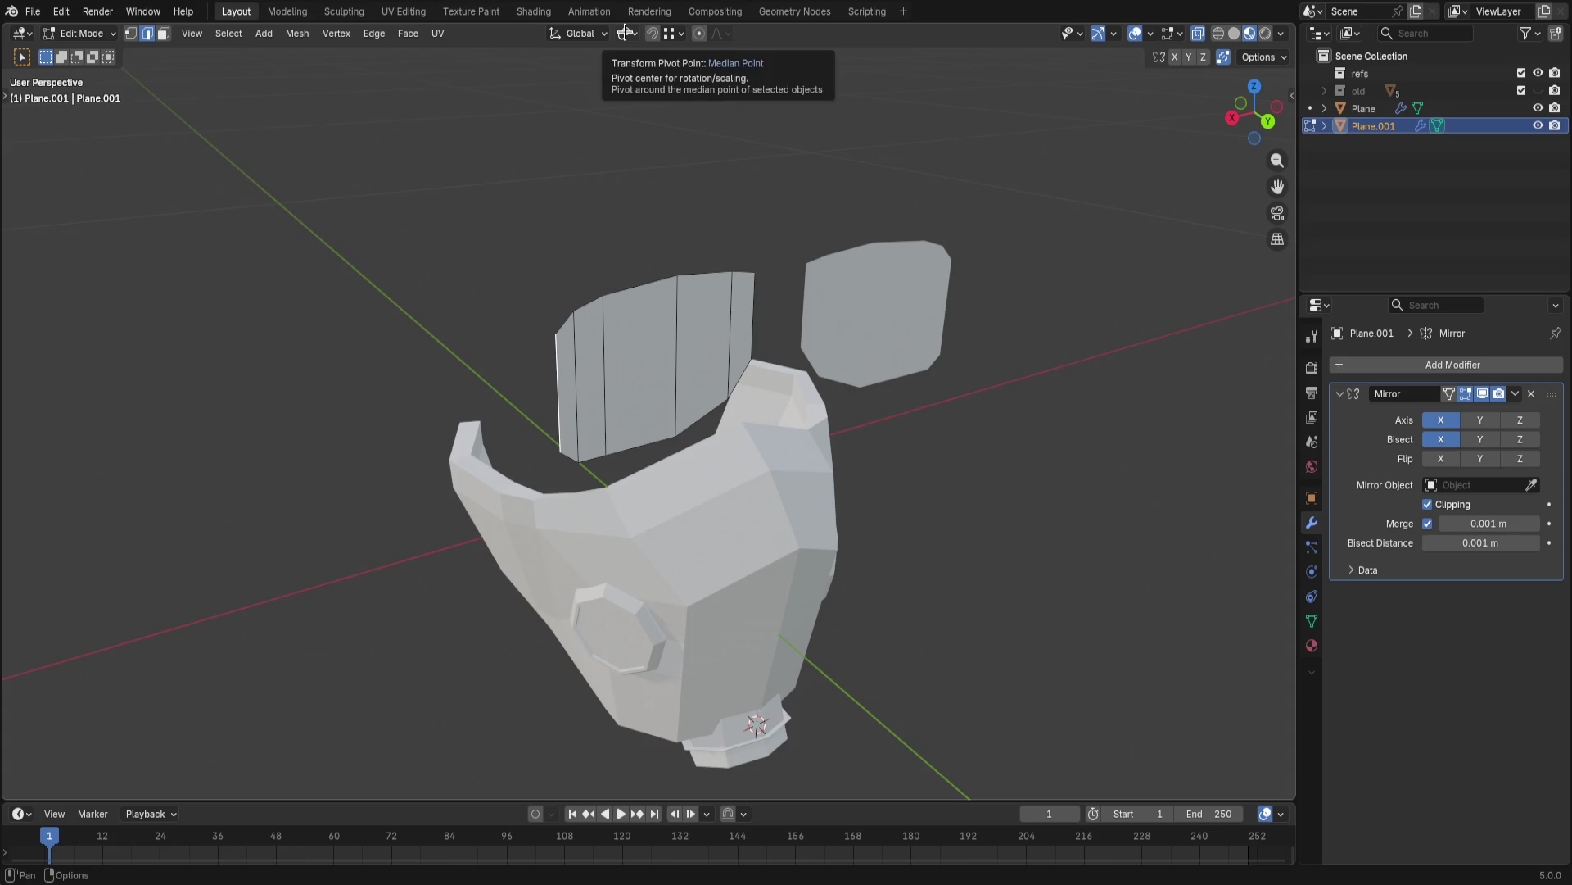
pyautogui.click(699, 34)
pyautogui.click(721, 34)
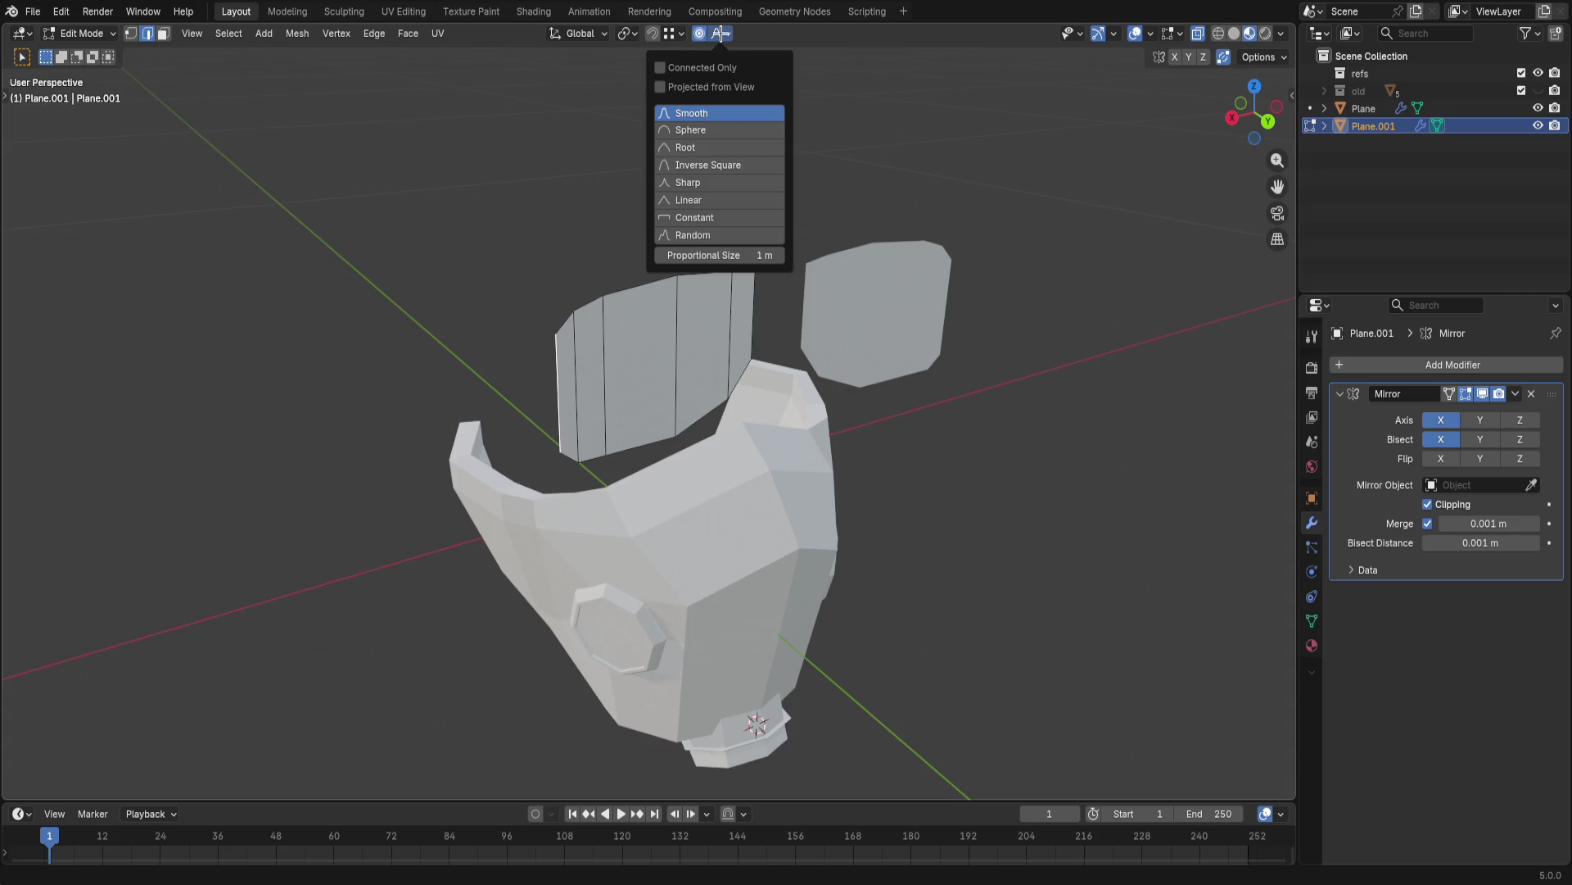
# - From the top-down view, nudge the selected visor edge a tiny amount along Z
pyautogui.moveTo(1255, 111); pyautogui.dragTo(1266, 106)
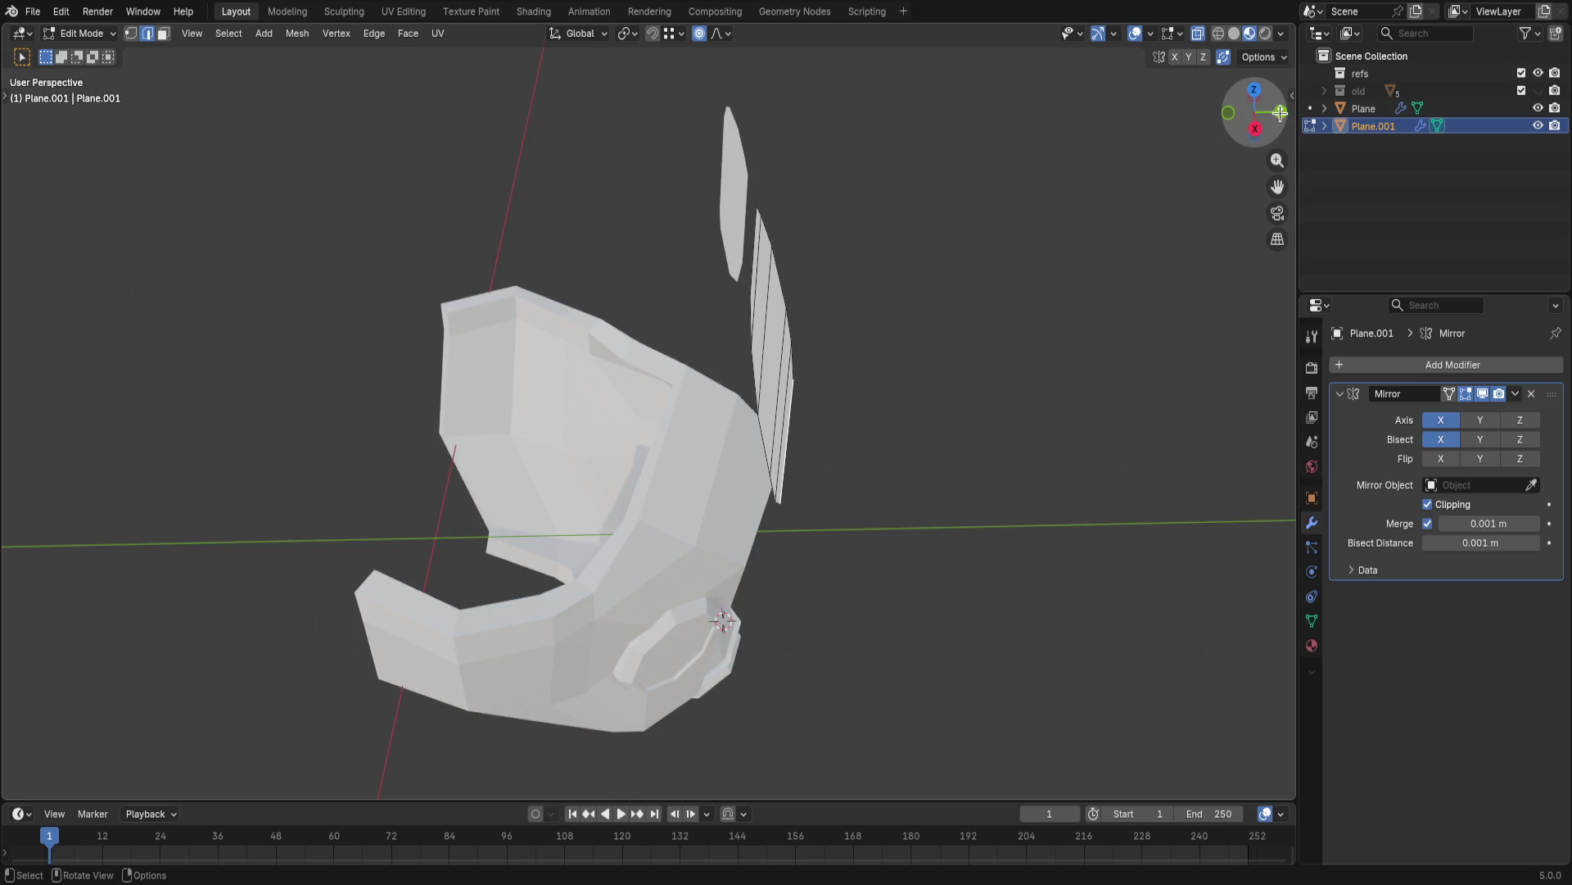
pyautogui.click(1259, 89)
pyautogui.click(1254, 85)
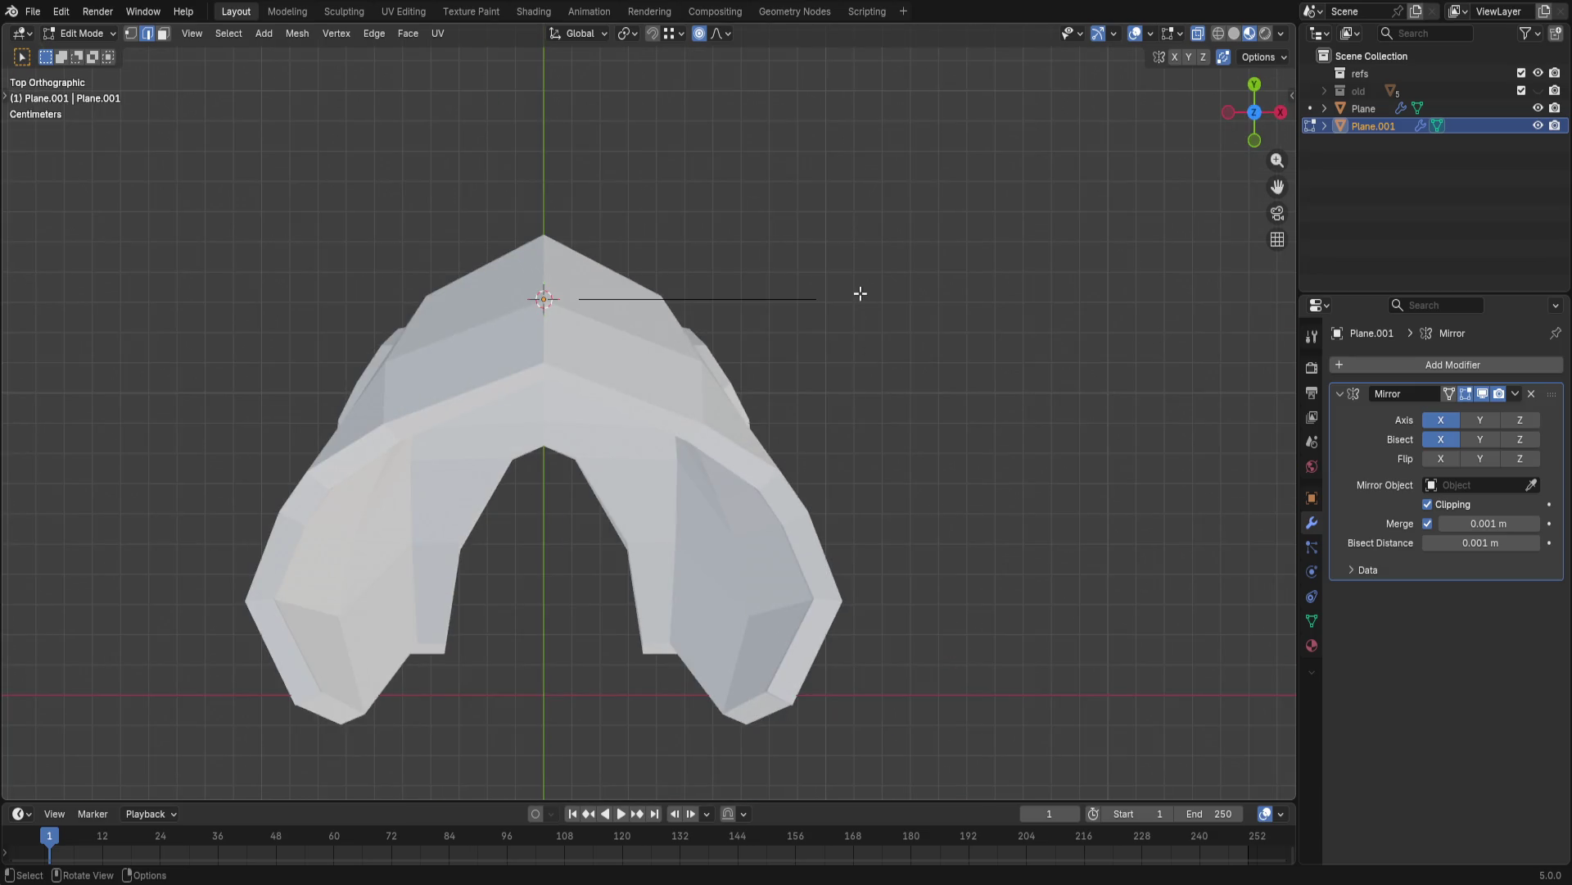
pyautogui.moveTo(860, 292); pyautogui.dragTo(860, 286, button='middle')
pyautogui.click(1255, 87)
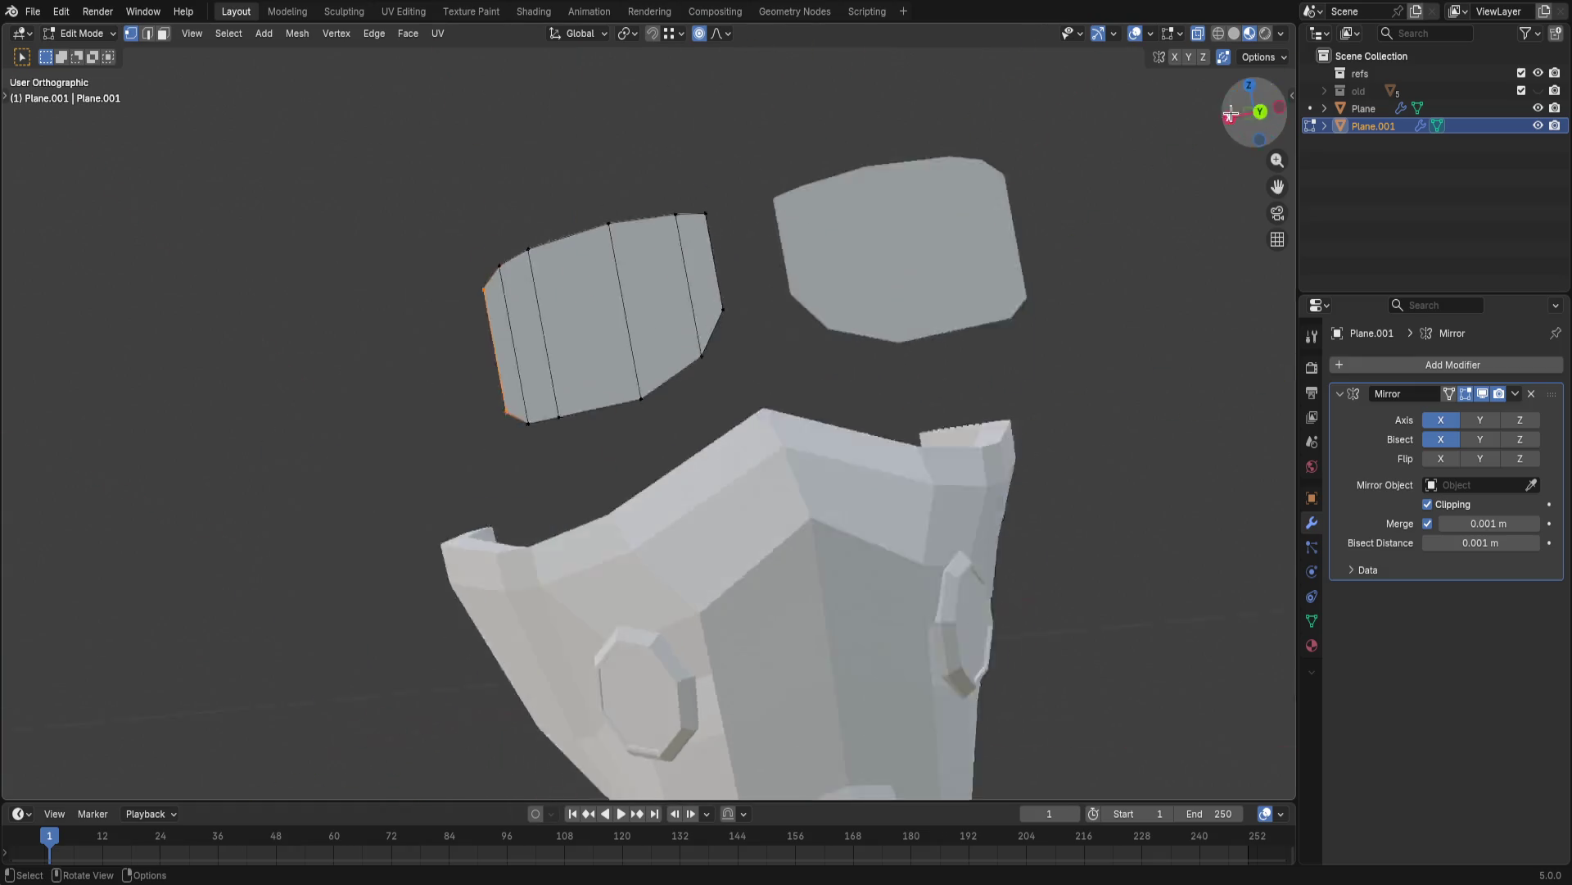
pyautogui.click(1252, 84)
pyautogui.press('g')
pyautogui.press('z')
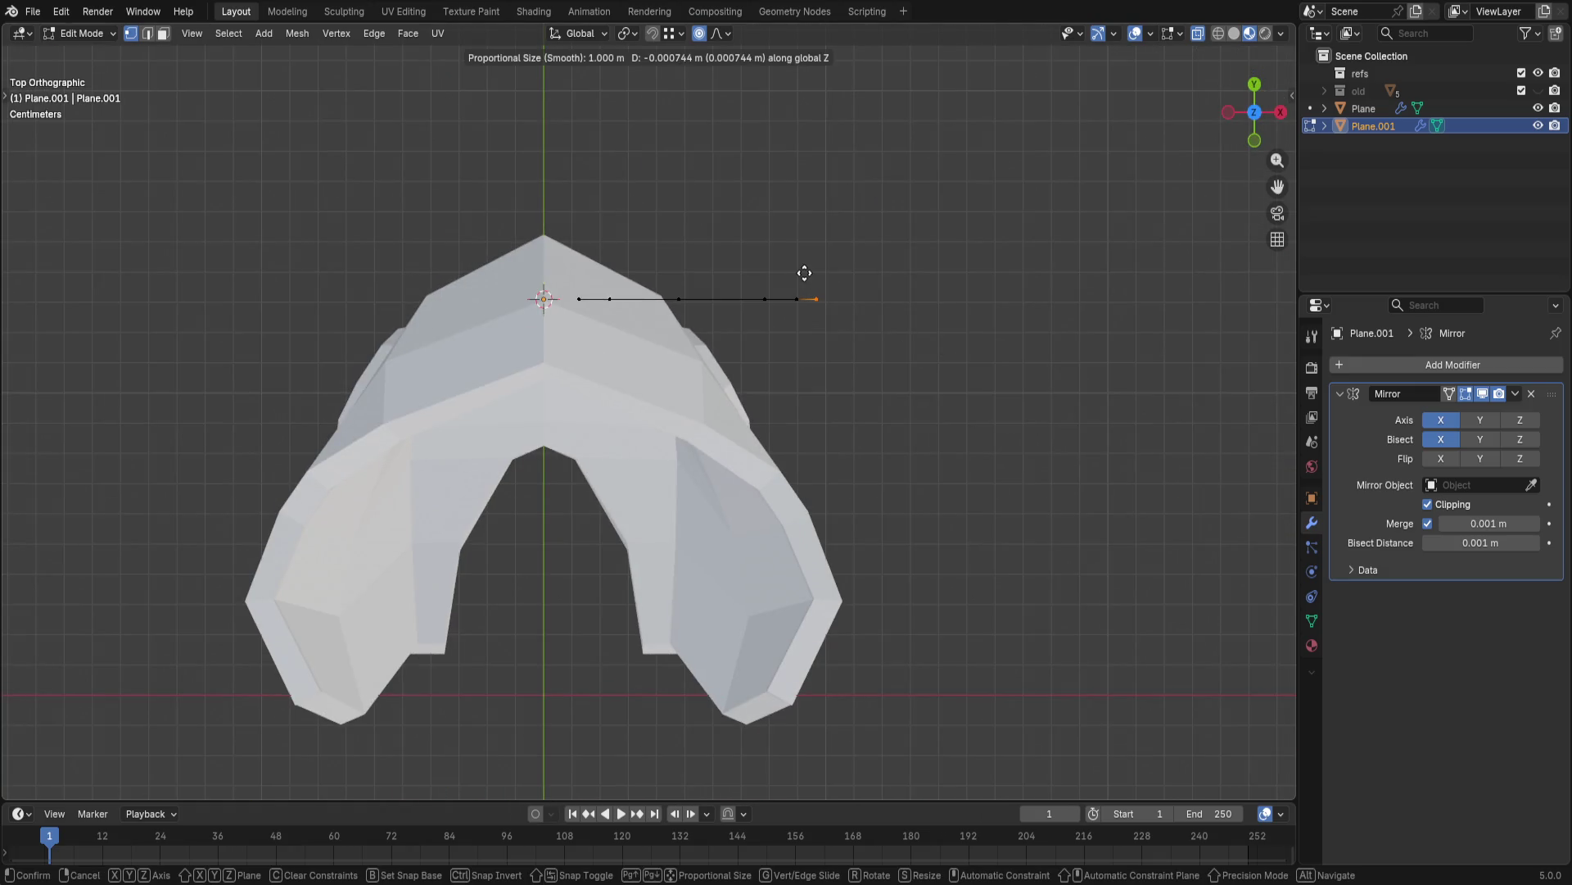
pyautogui.click(858, 295)
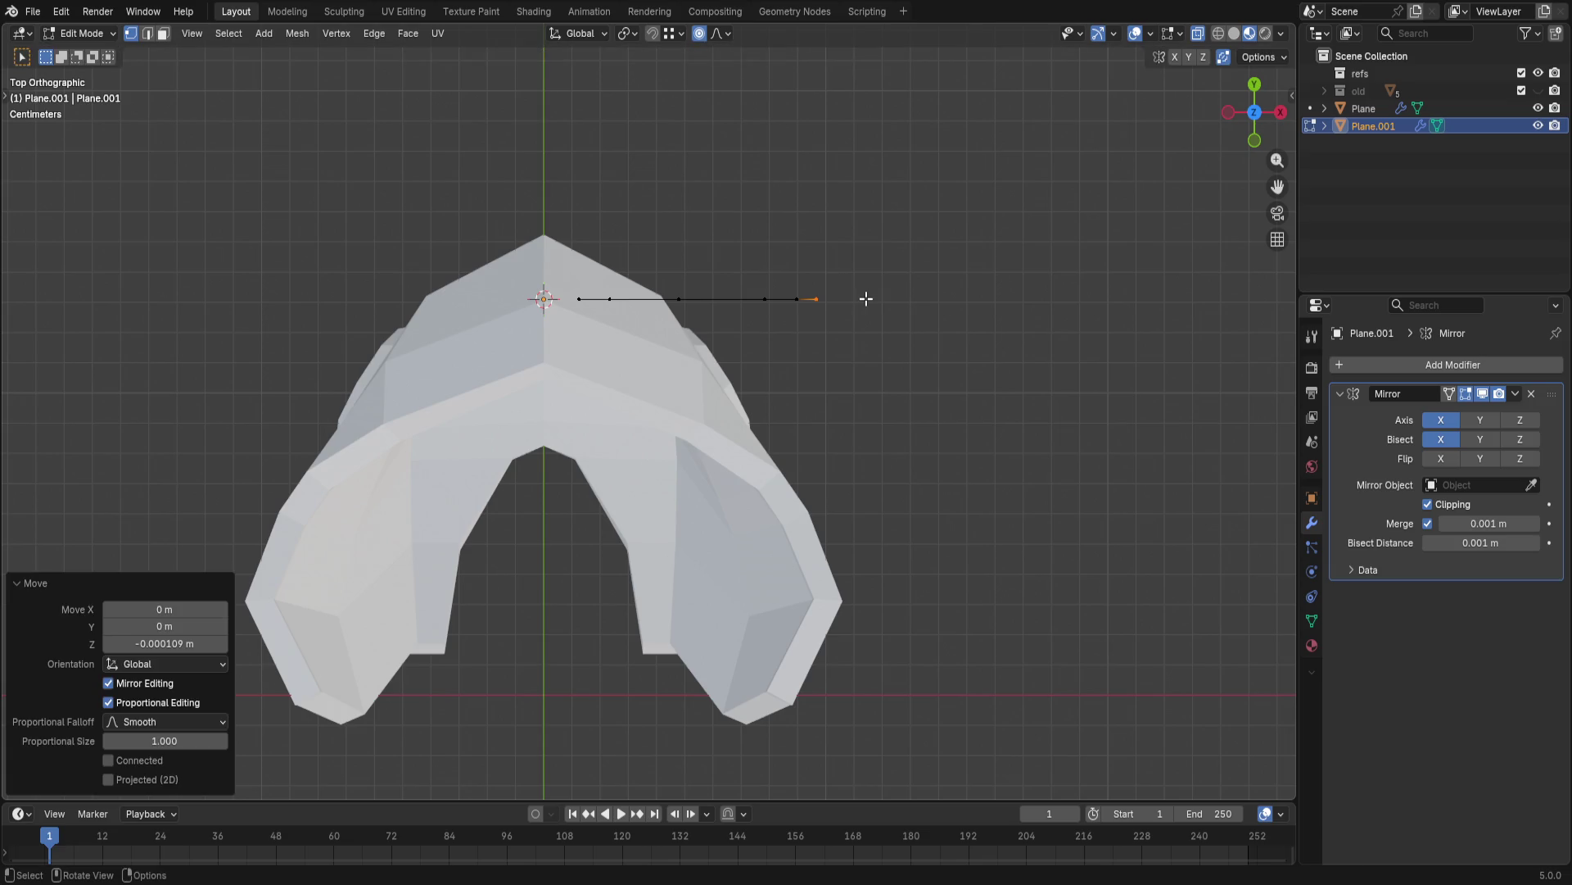
# - Trial-bend the edge's right end with proportional falloff, then undo so the edge stays flat
pyautogui.press('g')
pyautogui.scroll(-2, 861, 359)
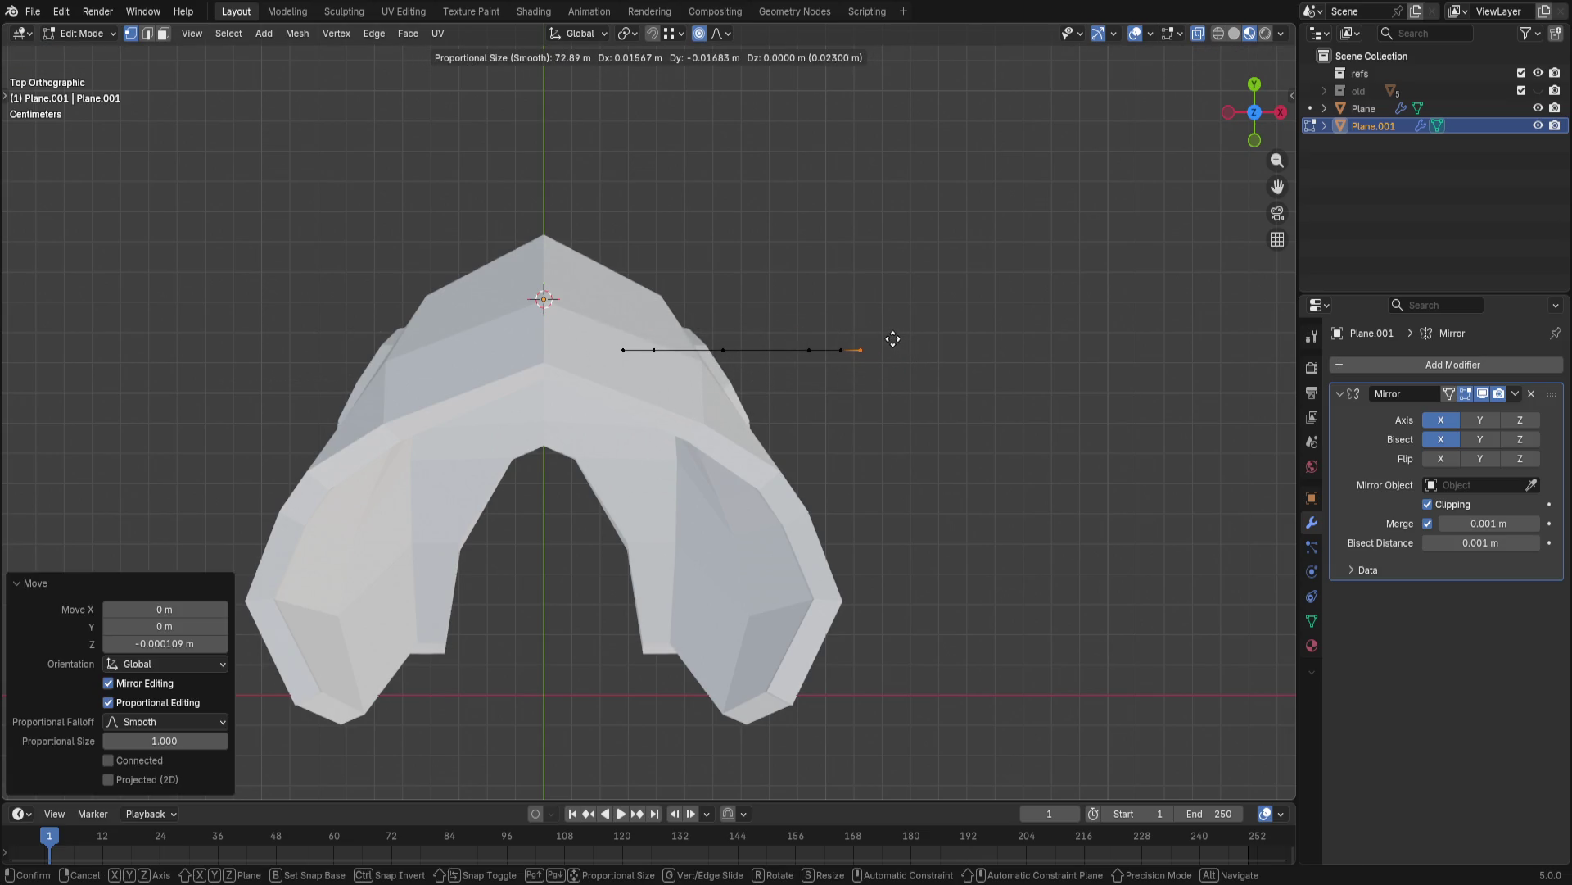
pyautogui.scroll(11, 884, 279)
pyautogui.scroll(7, 1000, 238)
pyautogui.scroll(12, 824, 307)
pyautogui.scroll(3, 825, 307)
pyautogui.scroll(1, 886, 316)
pyautogui.scroll(-10, 882, 322)
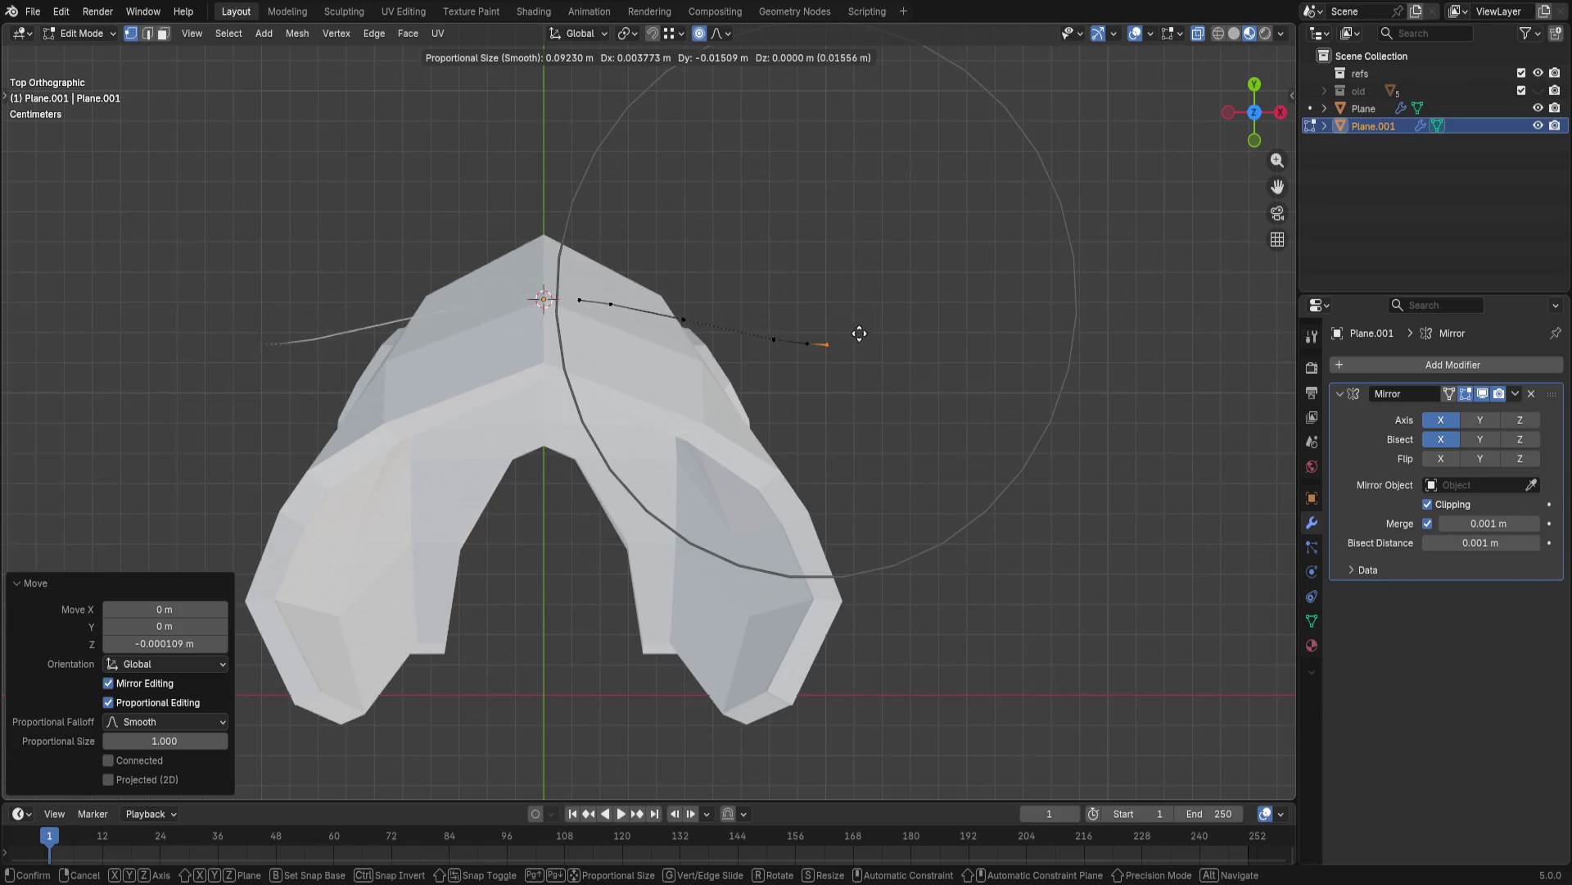
pyautogui.scroll(3, 866, 381)
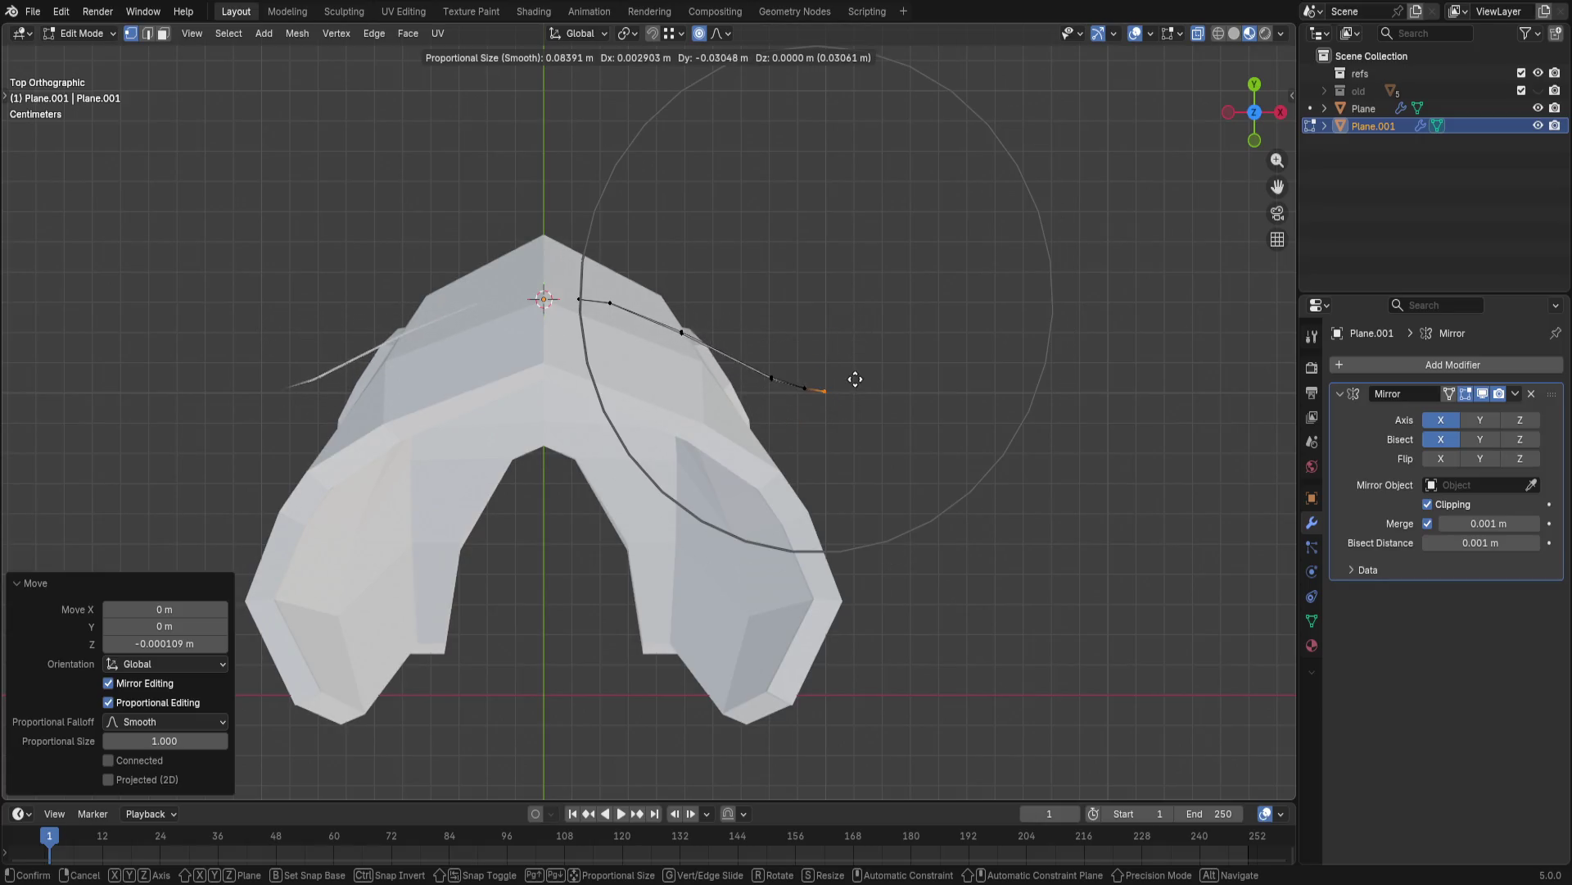
pyautogui.scroll(1, 822, 363)
pyautogui.scroll(1, 827, 377)
pyautogui.scroll(1, 828, 383)
pyautogui.scroll(1, 825, 387)
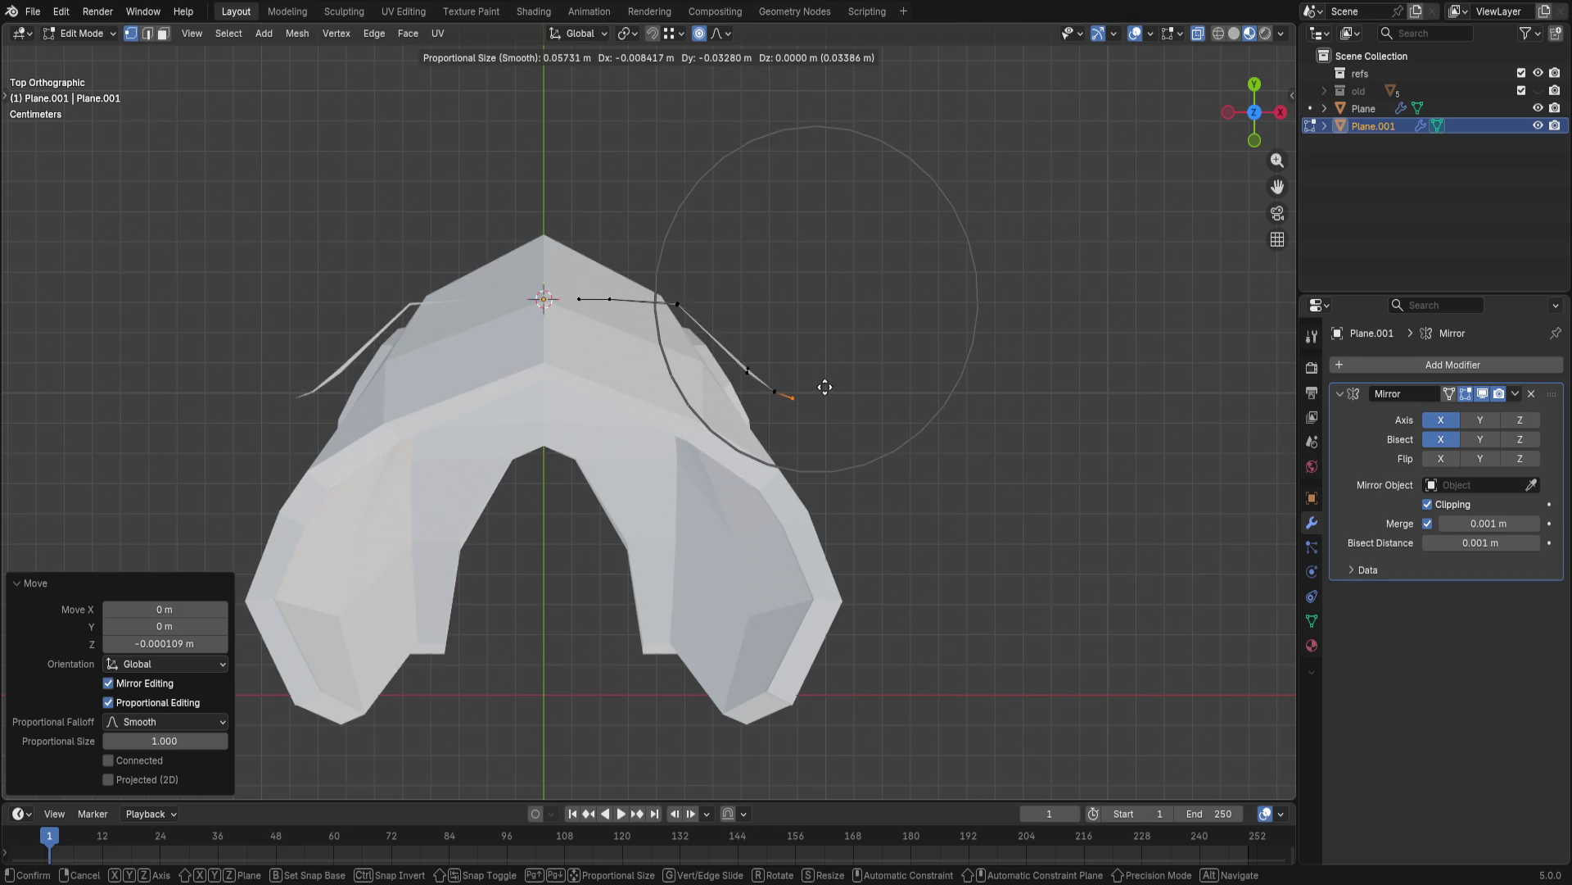
pyautogui.scroll(4, 821, 389)
pyautogui.scroll(4, 820, 390)
pyautogui.press('Escape')
pyautogui.moveTo(710, 261); pyautogui.dragTo(905, 396)
pyautogui.press('g')
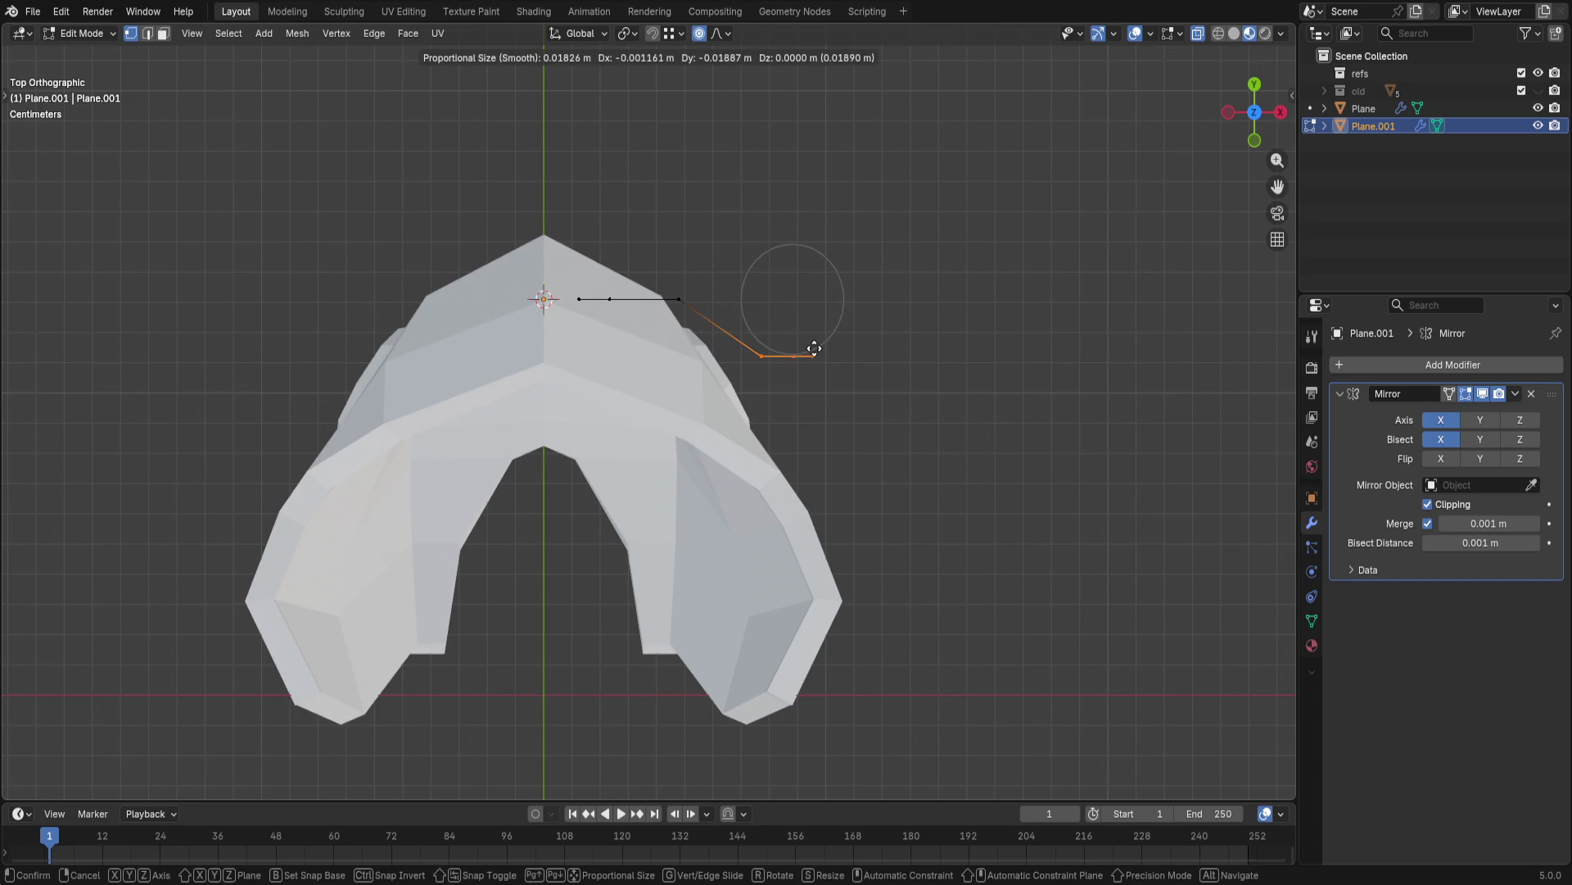
pyautogui.scroll(-4, 816, 347)
pyautogui.scroll(-4, 821, 342)
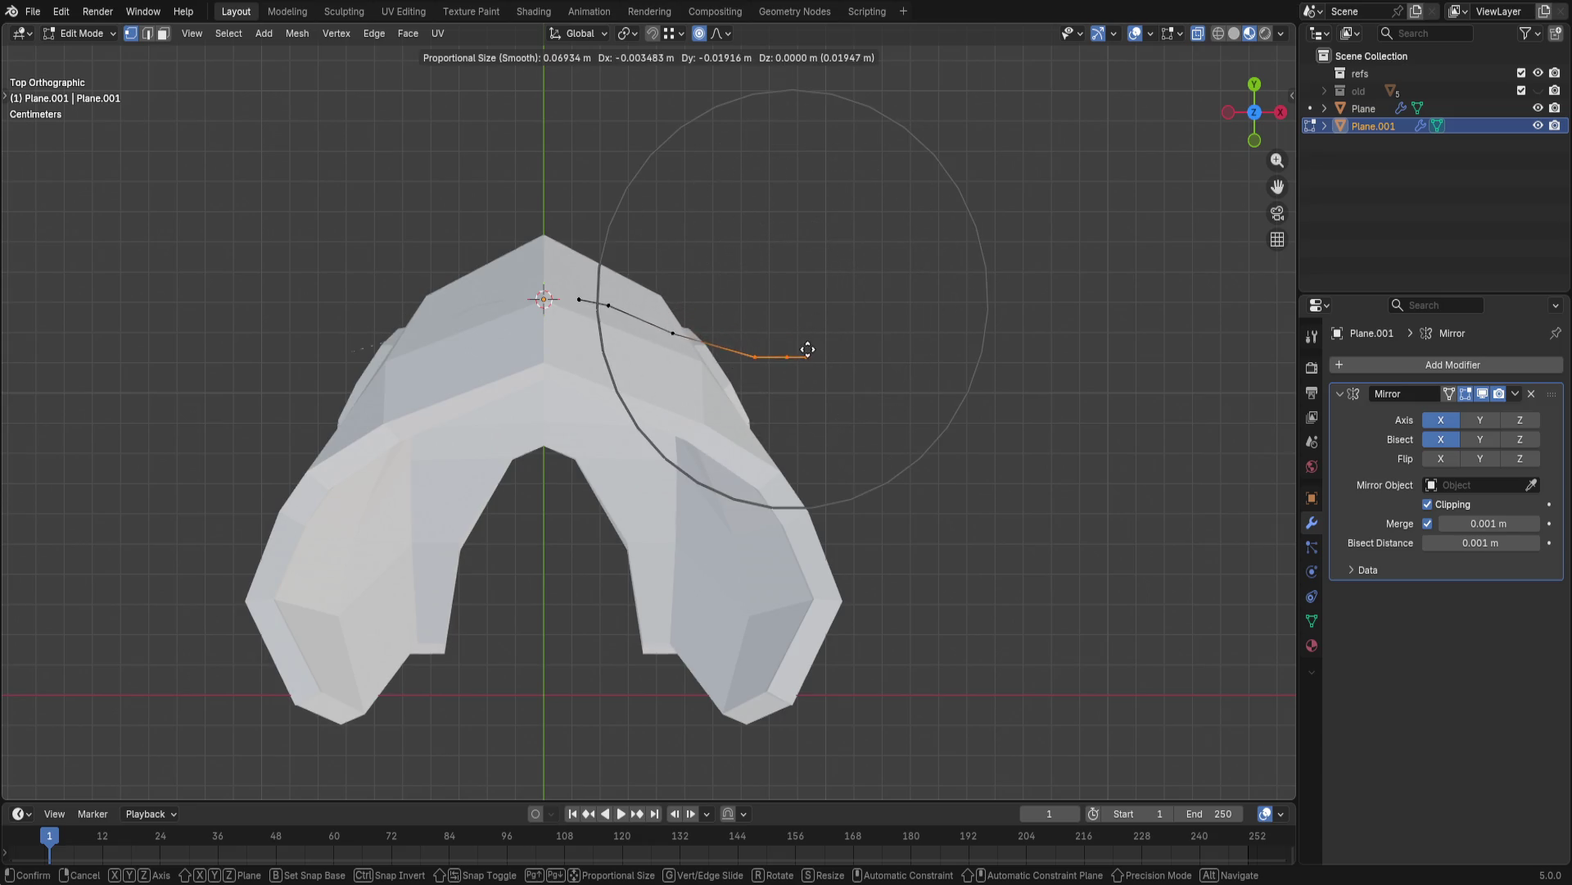
pyautogui.scroll(1, 805, 349)
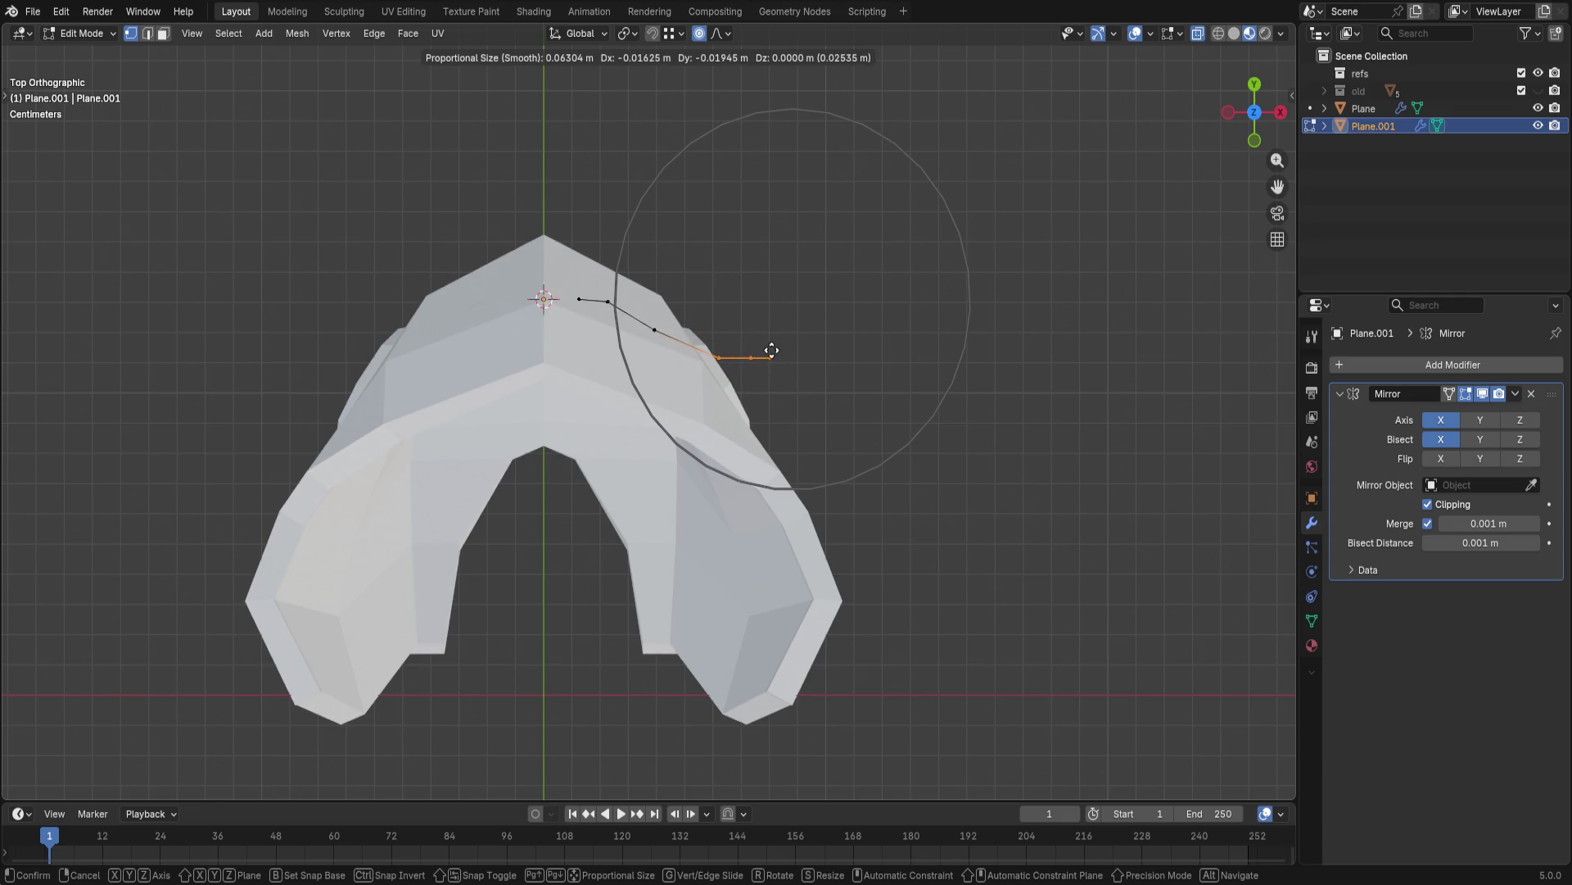
pyautogui.click(771, 349)
pyautogui.hotkey('ctrl', 'z')
pyautogui.scroll(2, 781, 381)
pyautogui.hotkey('ctrl', 'r')
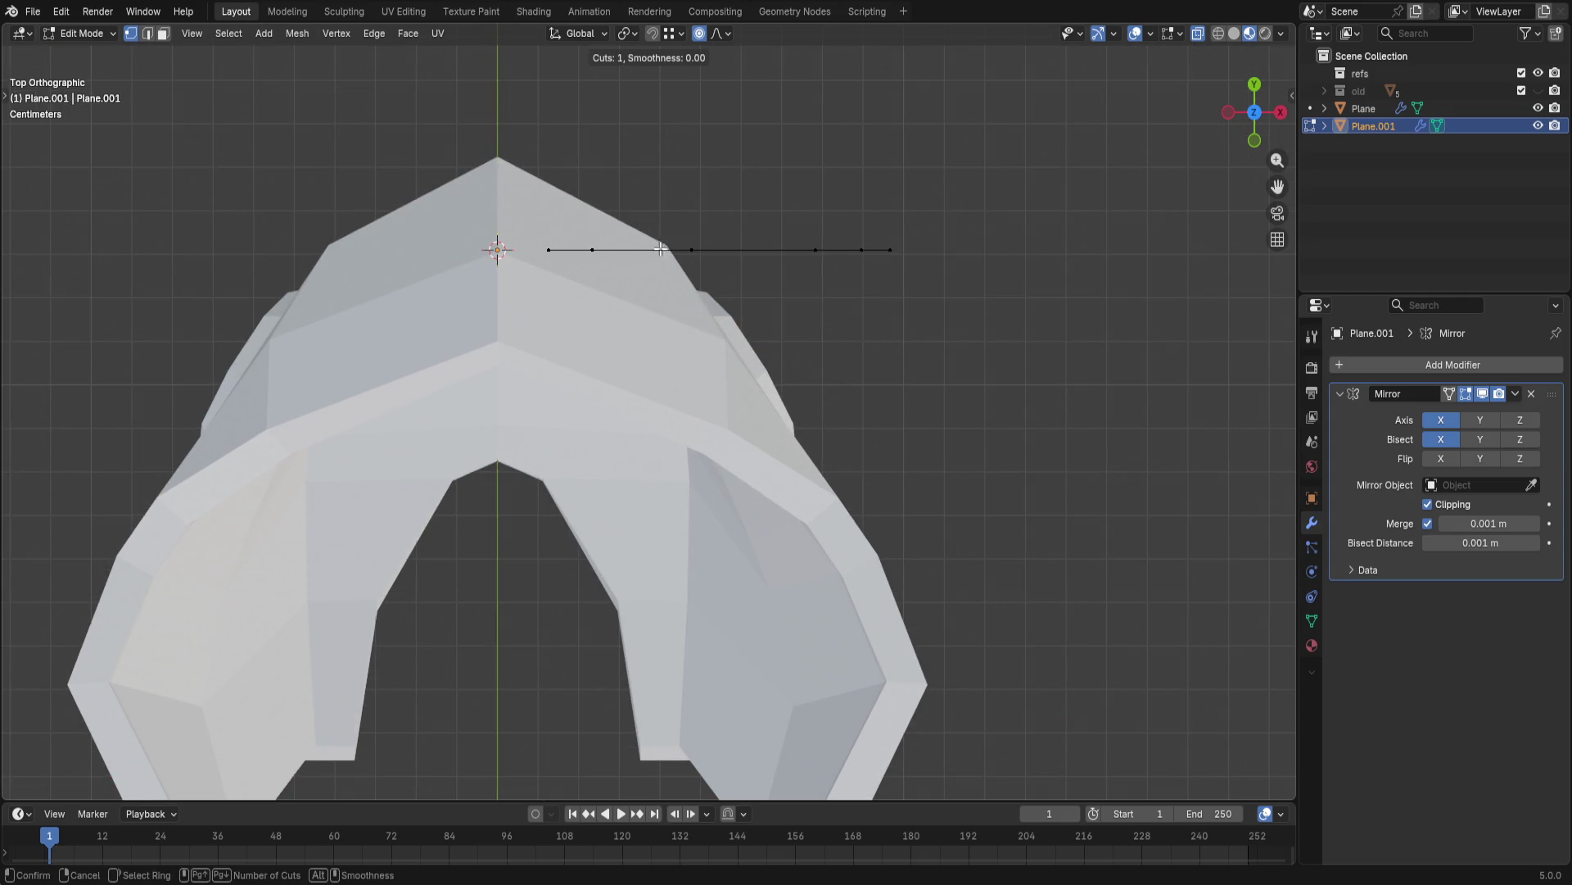
# - Add another centred edge loop across the visor panel
pyautogui.moveTo(743, 349); pyautogui.dragTo(722, 378, button='middle')
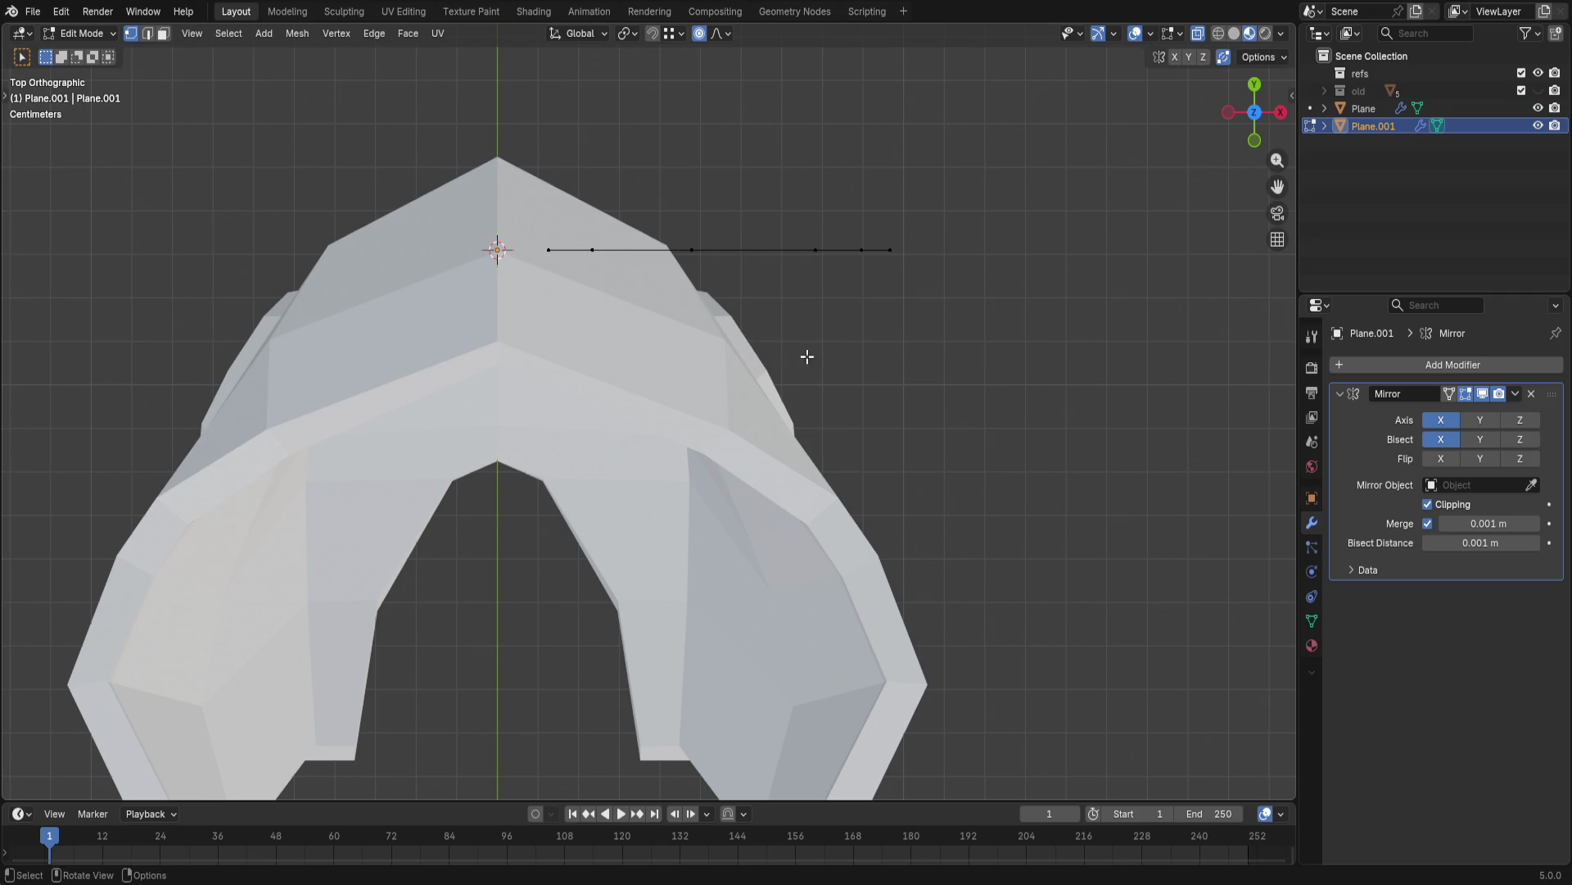
pyautogui.click(709, 453)
pyautogui.rightClick(709, 454)
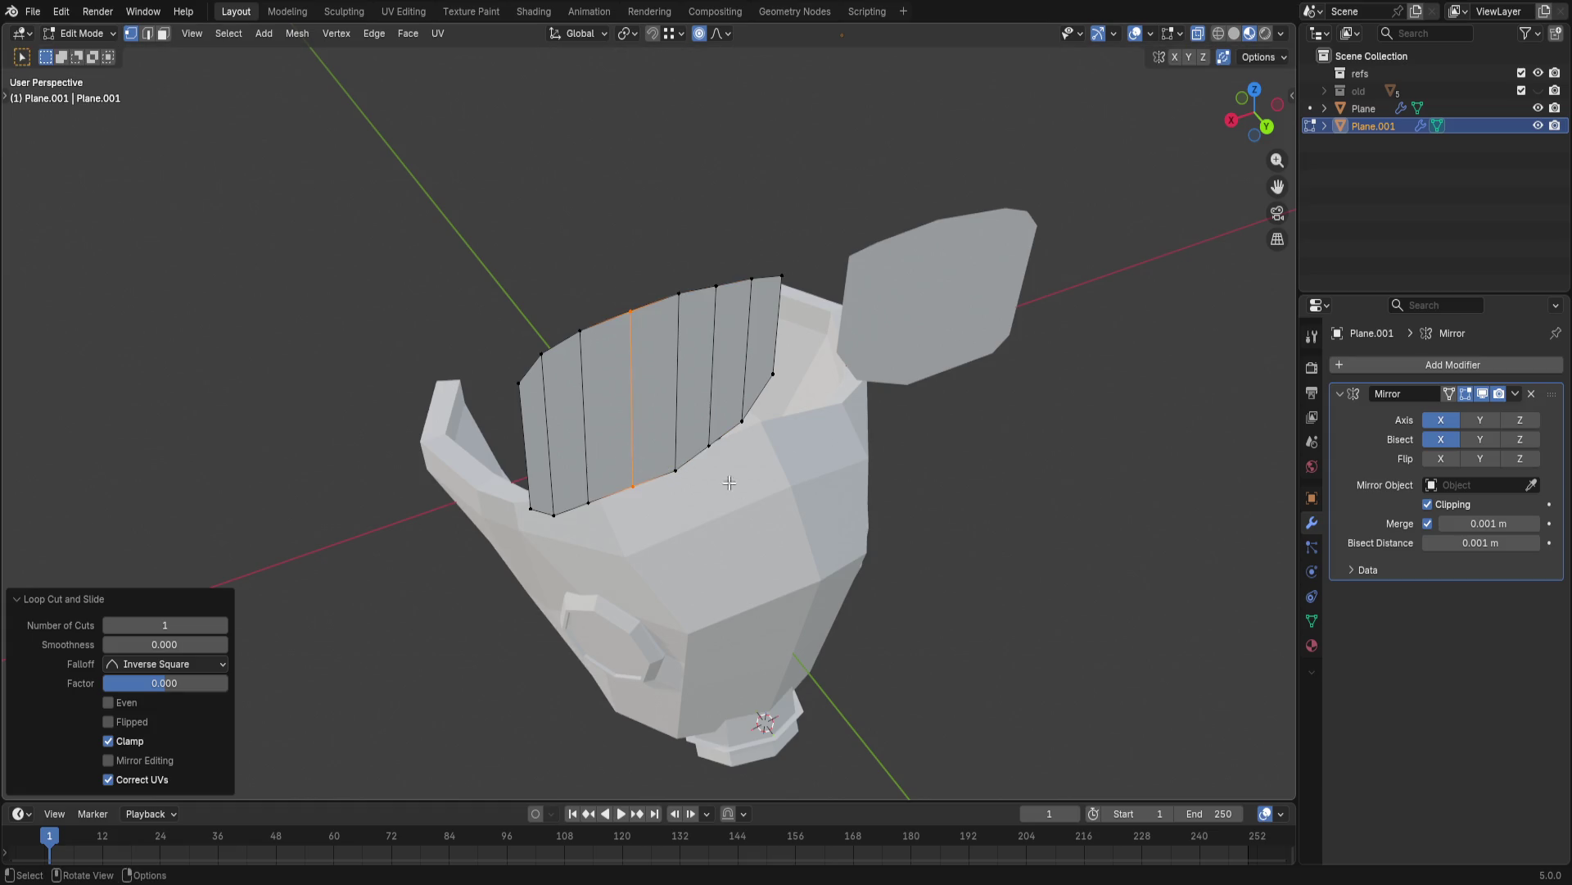
pyautogui.click(439, 616)
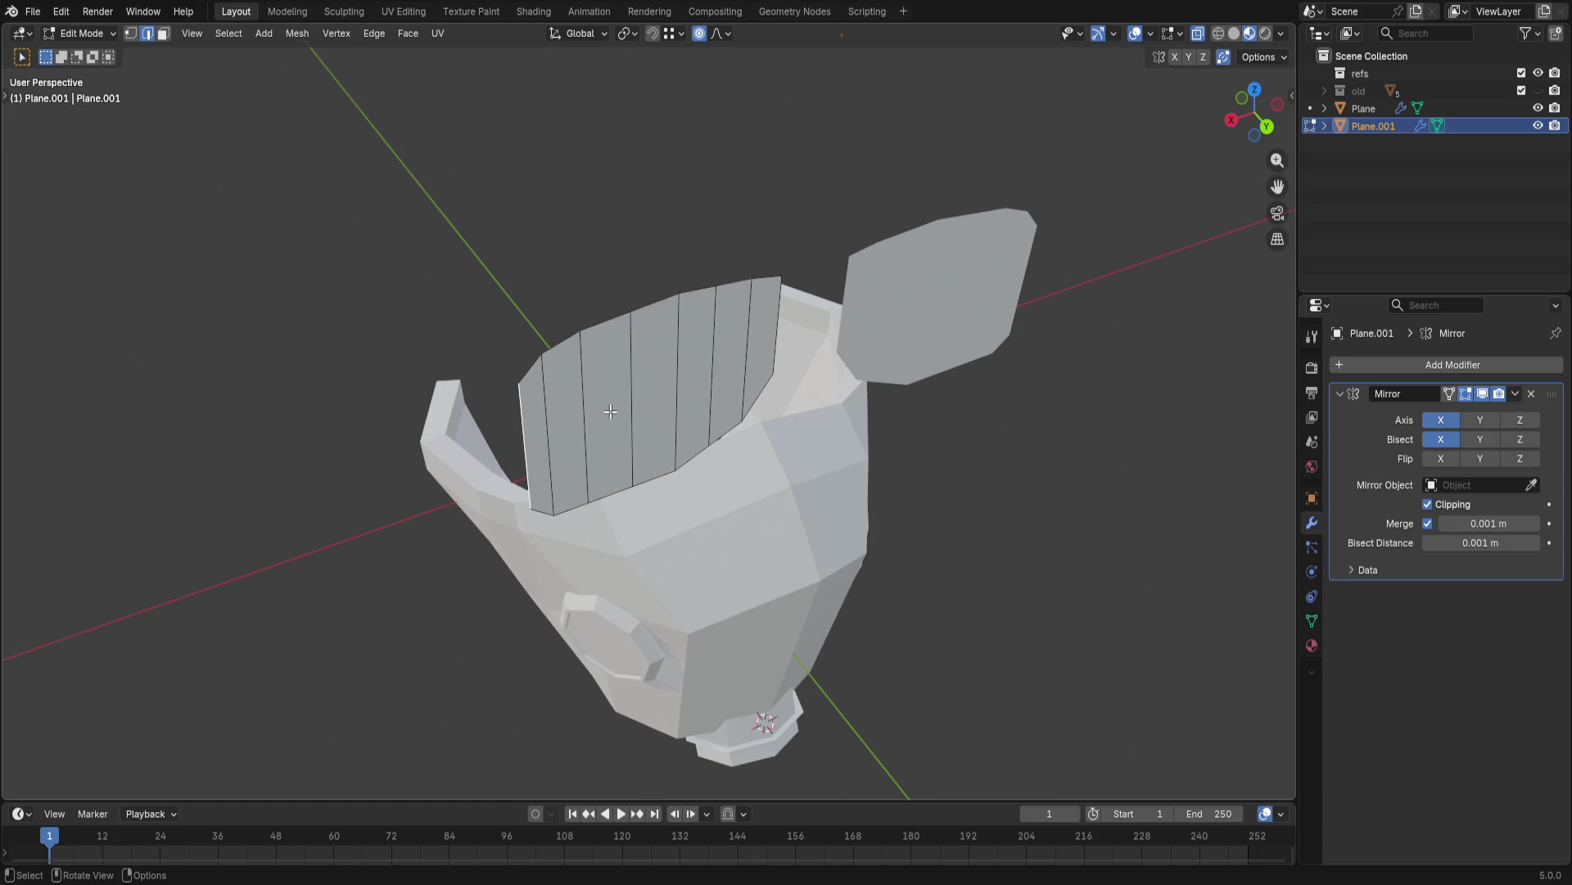
# - Push the visor faces back along Y with proportional falloff in two moves
pyautogui.press('g')
pyautogui.press('y')
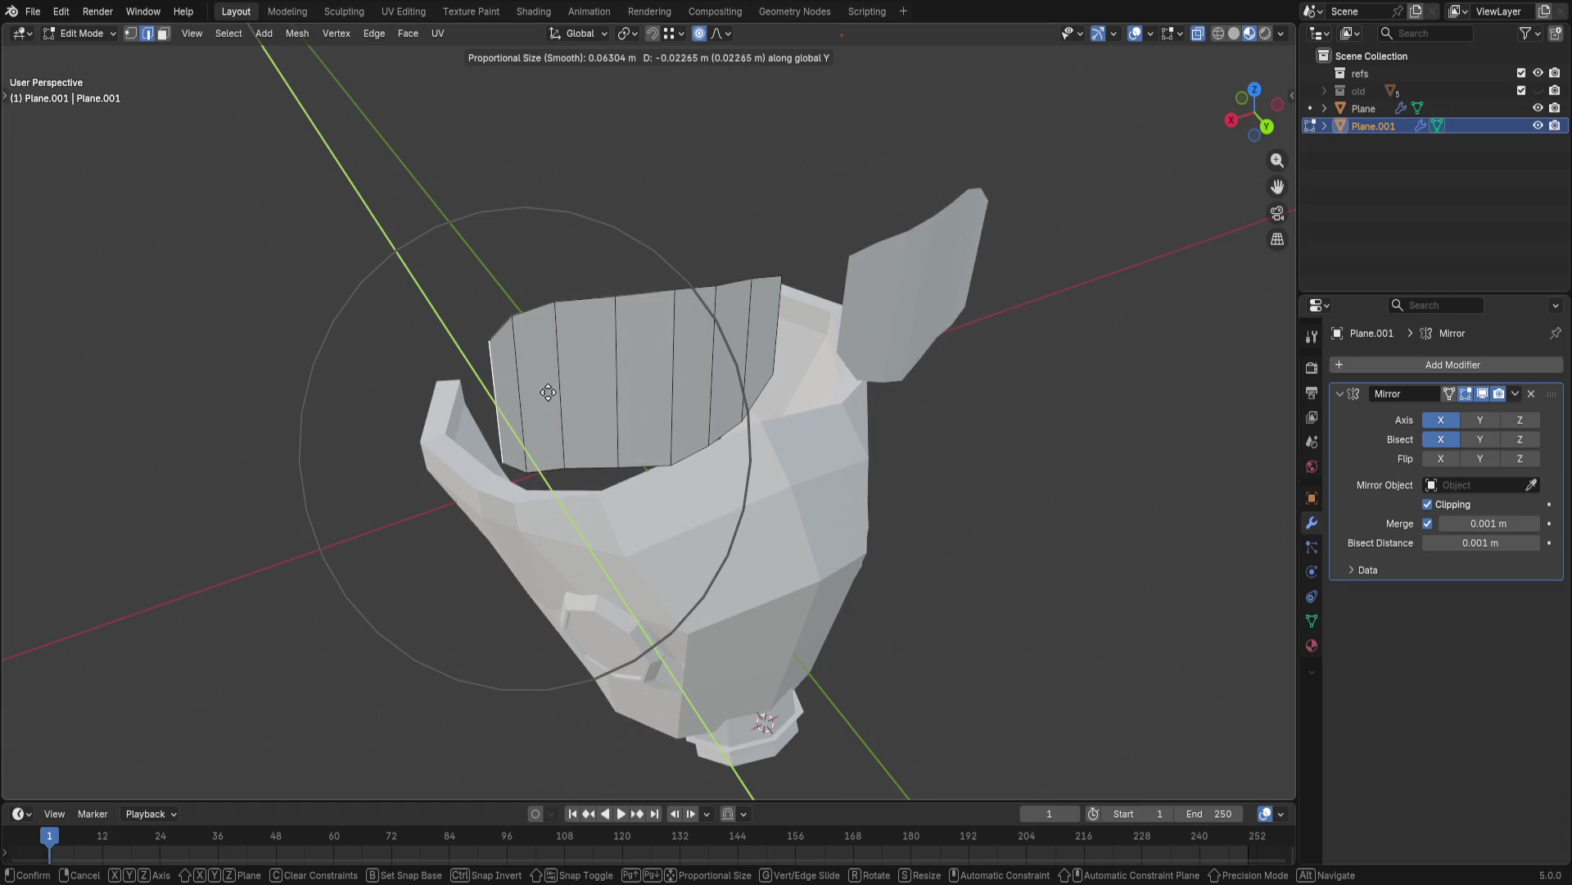
pyautogui.scroll(-2, 516, 356)
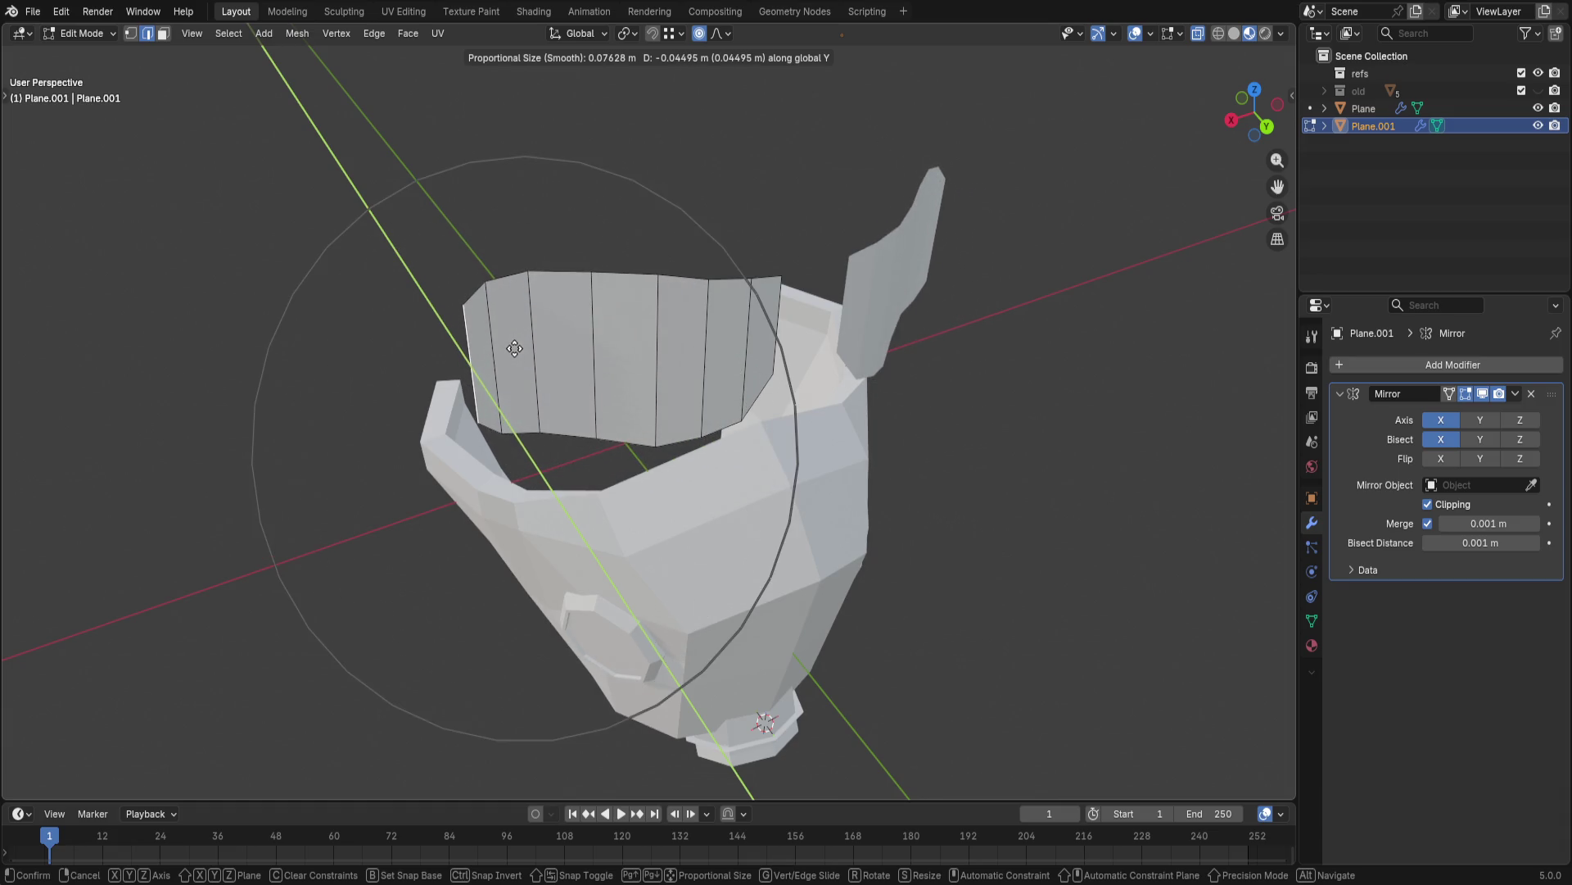
pyautogui.click(515, 349)
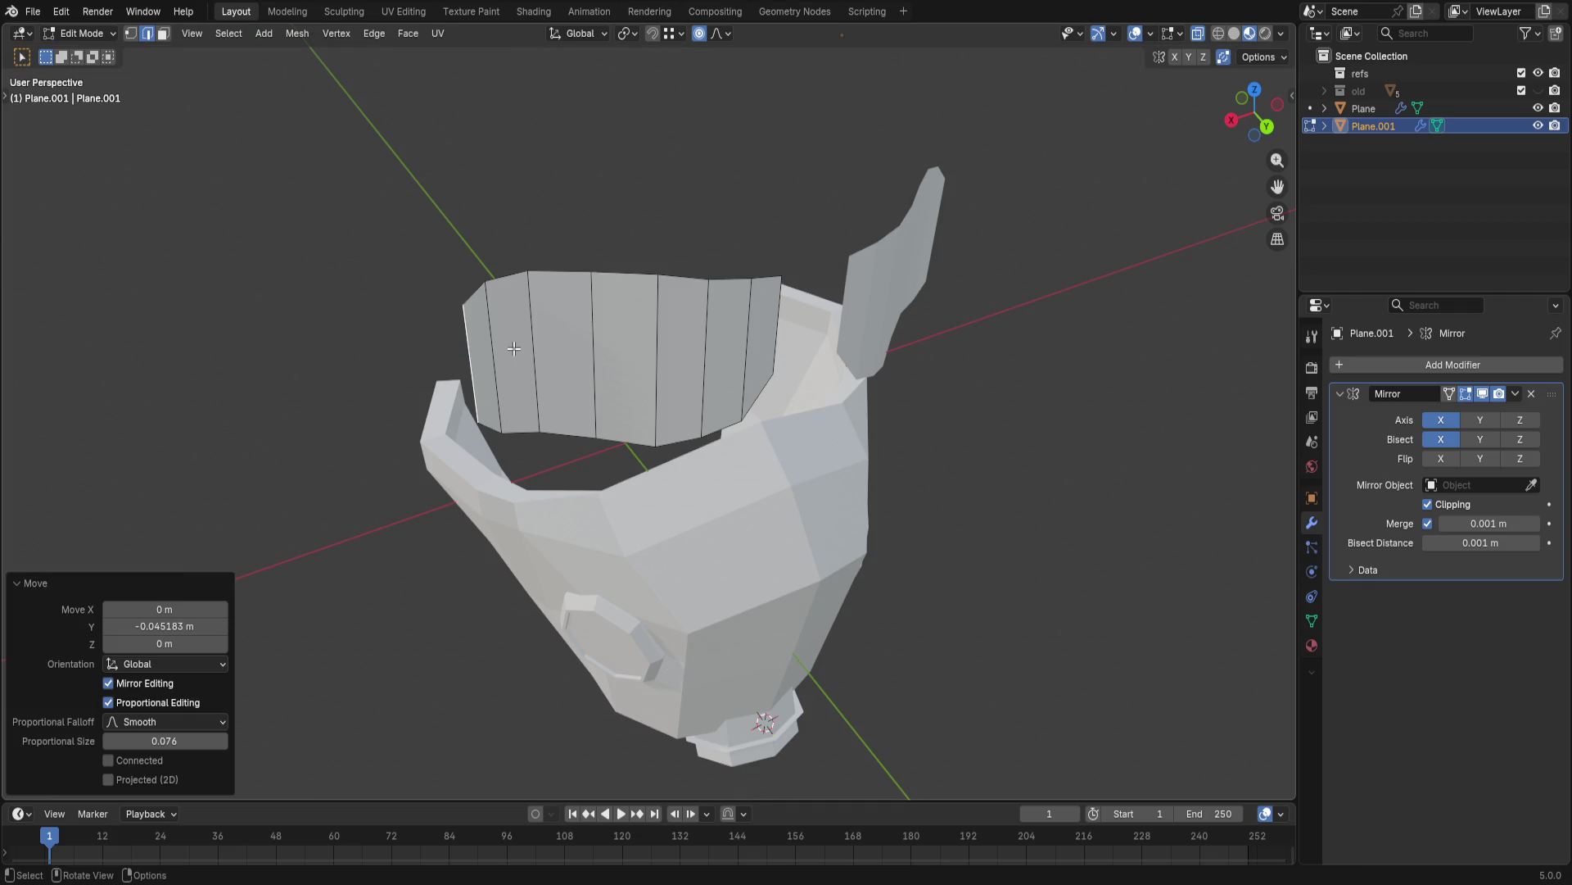
pyautogui.moveTo(513, 349); pyautogui.dragTo(528, 462, button='middle')
pyautogui.press('g')
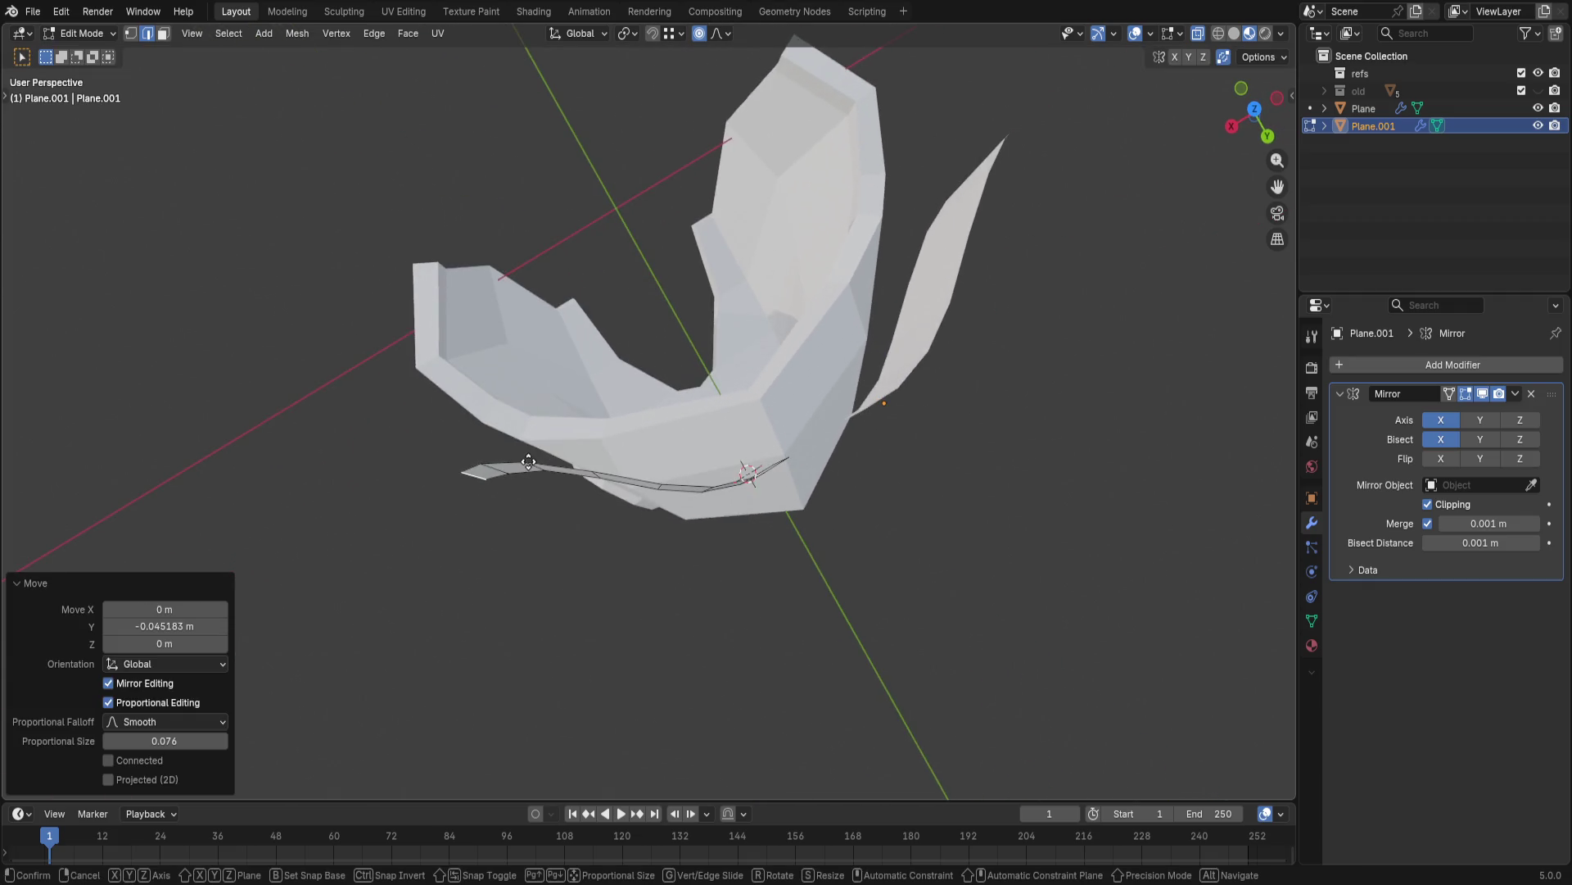
pyautogui.scroll(2, 529, 457)
pyautogui.scroll(2, 529, 453)
pyautogui.scroll(2, 528, 445)
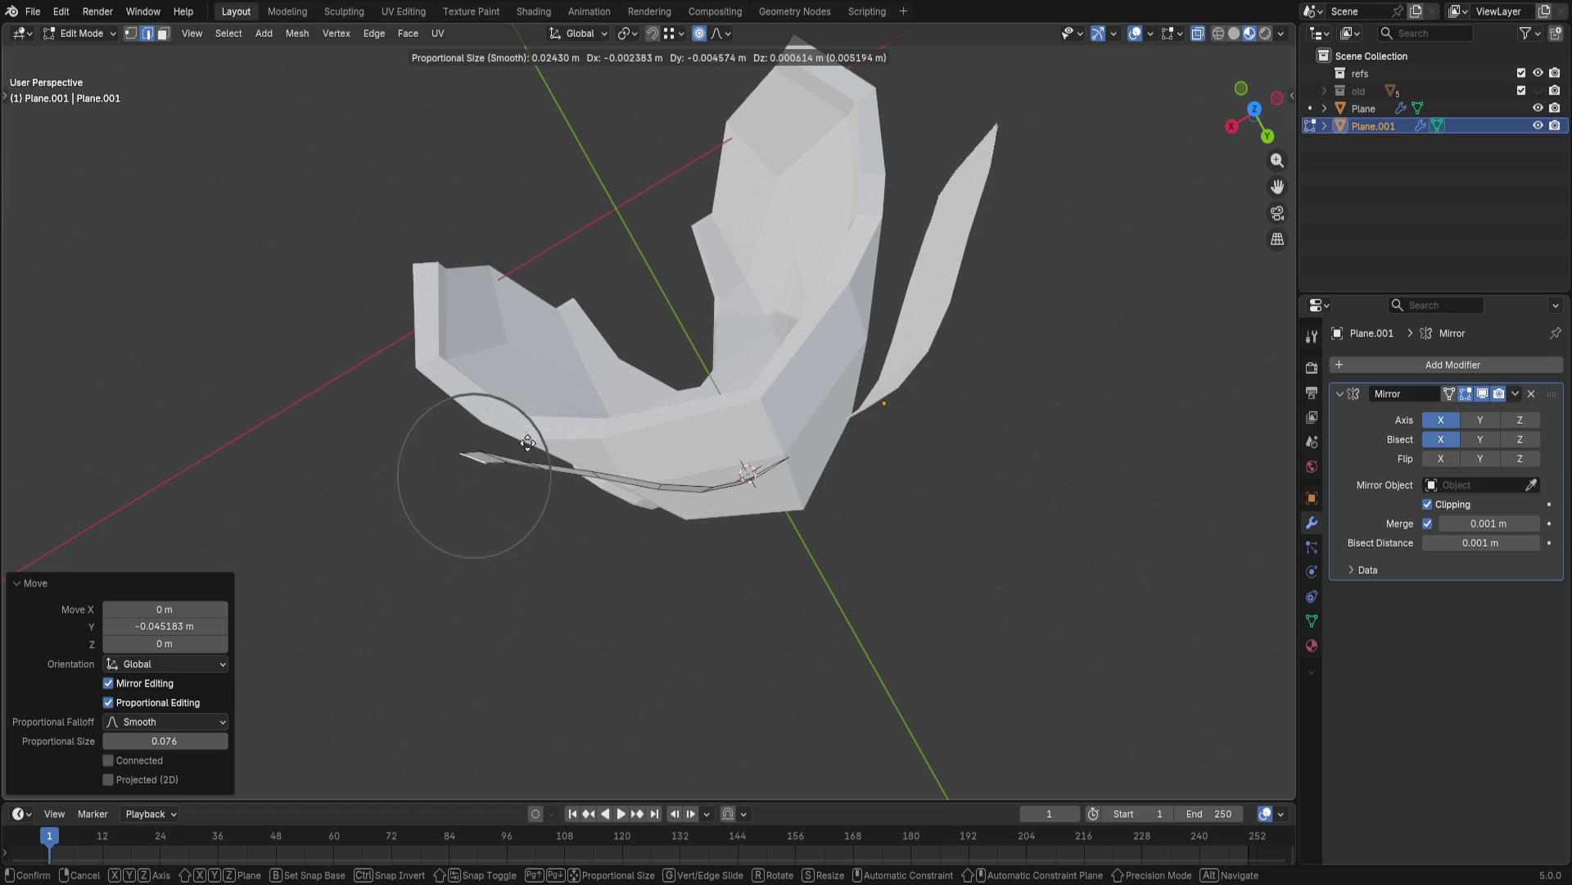
pyautogui.press('y')
pyautogui.scroll(2, 530, 434)
pyautogui.scroll(3, 534, 425)
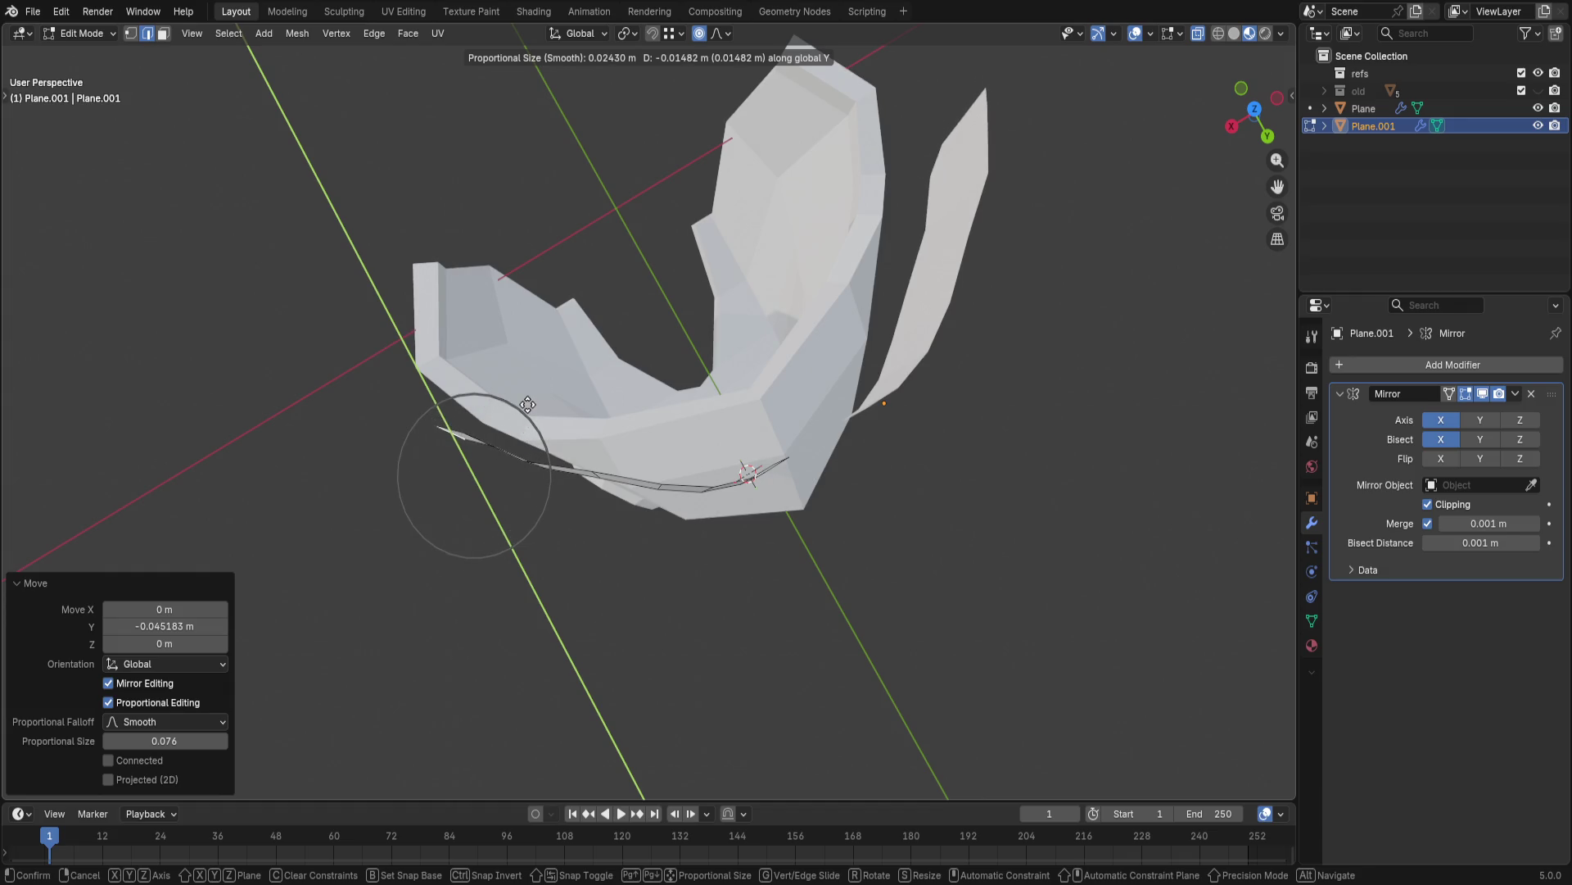
pyautogui.click(528, 404)
# - From above, shift the leftmost narrow visor face backward along Y so the edge wraps round
pyautogui.moveTo(528, 405)
pyautogui.mouseDown(button='middle')
pyautogui.moveTo(966, 341)
pyautogui.moveTo(966, 390)
pyautogui.moveTo(1003, 391)
pyautogui.moveTo(863, 282)
pyautogui.moveTo(660, 184)
pyautogui.moveTo(509, 338)
pyautogui.moveTo(529, 314)
pyautogui.mouseUp(button='middle')
pyautogui.click(1252, 86)
pyautogui.click(503, 347)
pyautogui.press('g')
pyautogui.press('y')
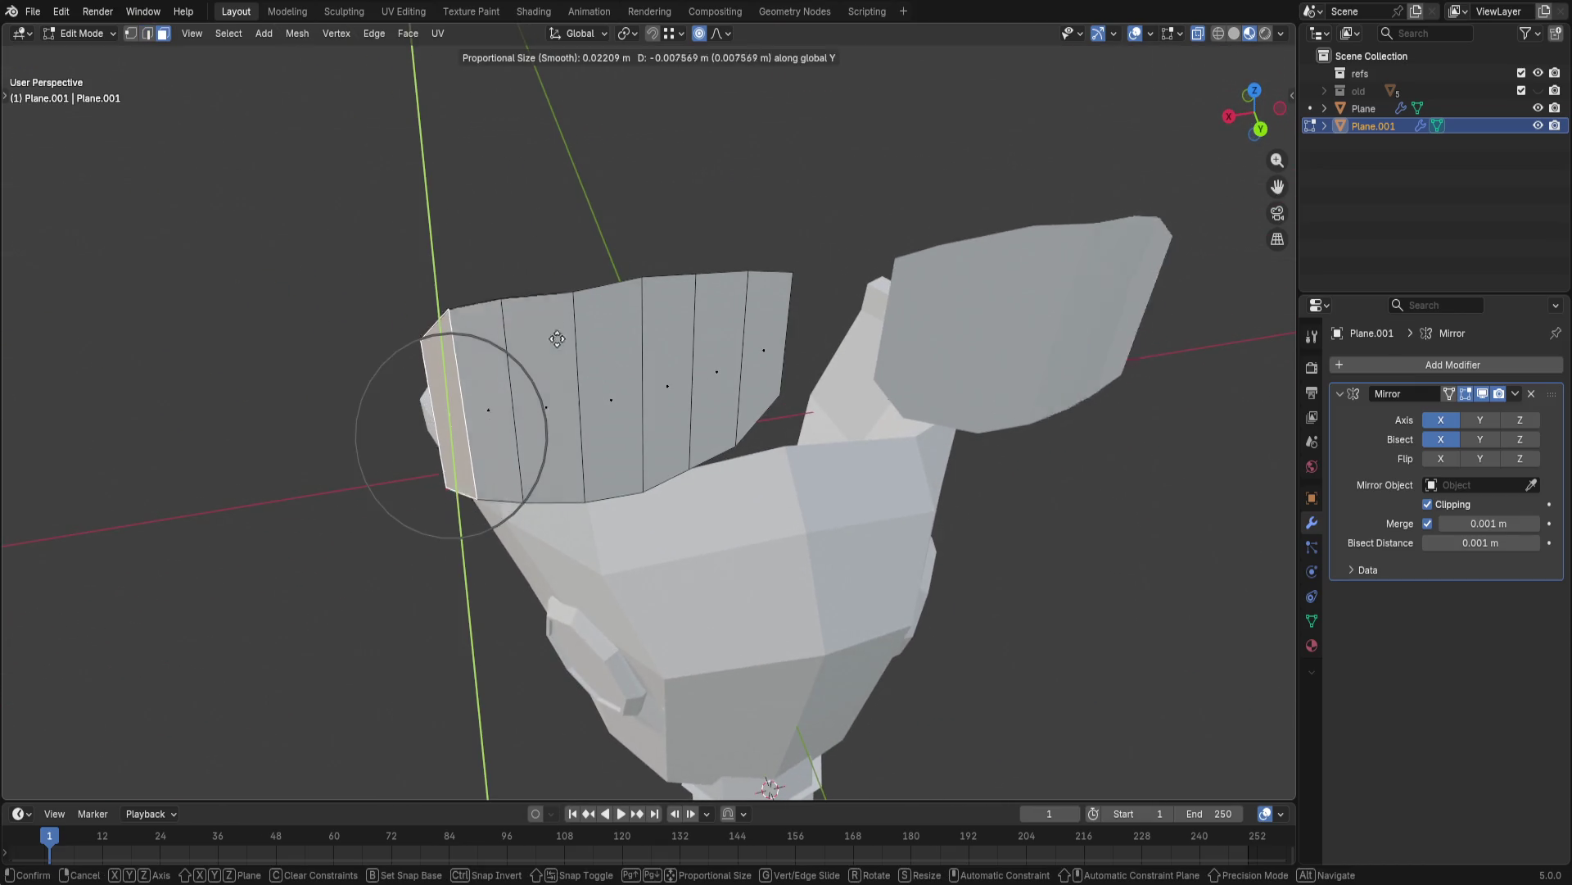
pyautogui.scroll(-4, 532, 357)
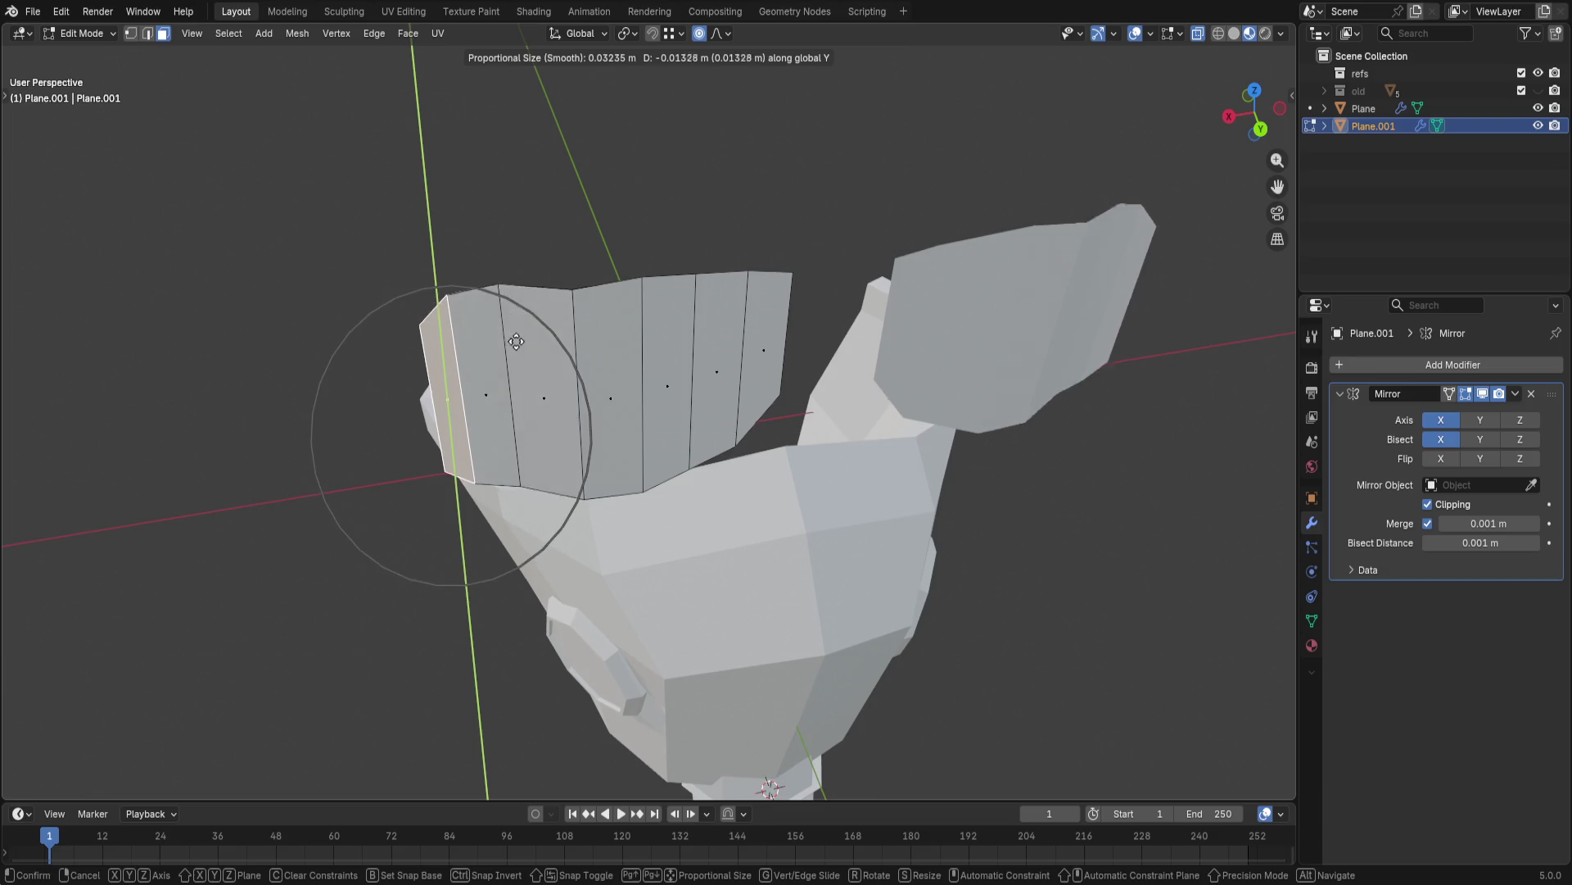
pyautogui.click(527, 405)
pyautogui.click(445, 437)
pyautogui.press('g')
pyautogui.press('y')
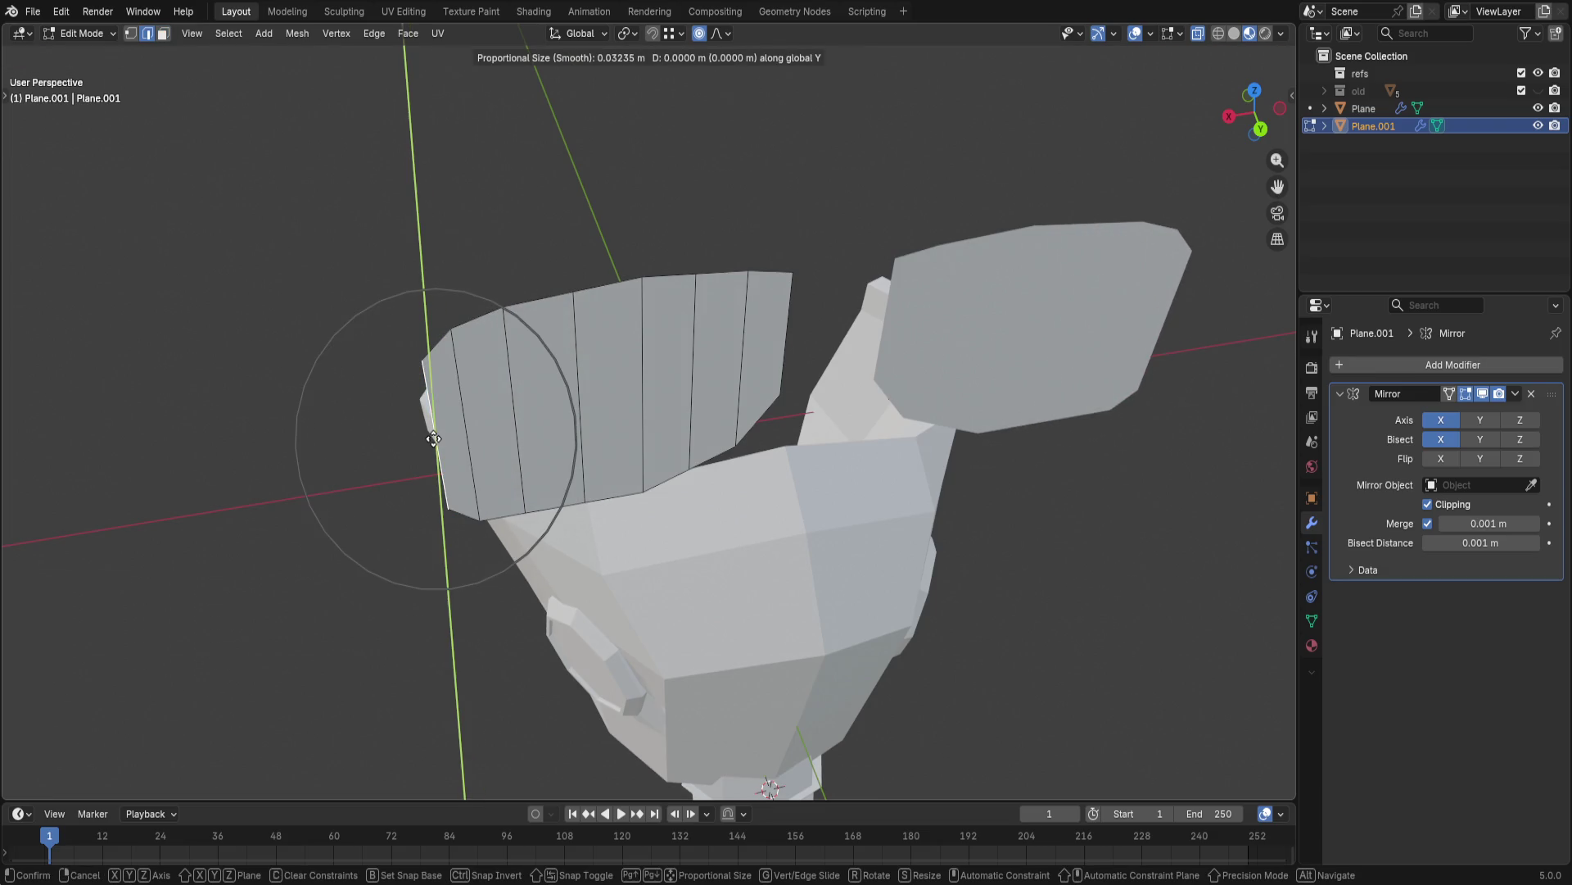
pyautogui.scroll(8, 433, 437)
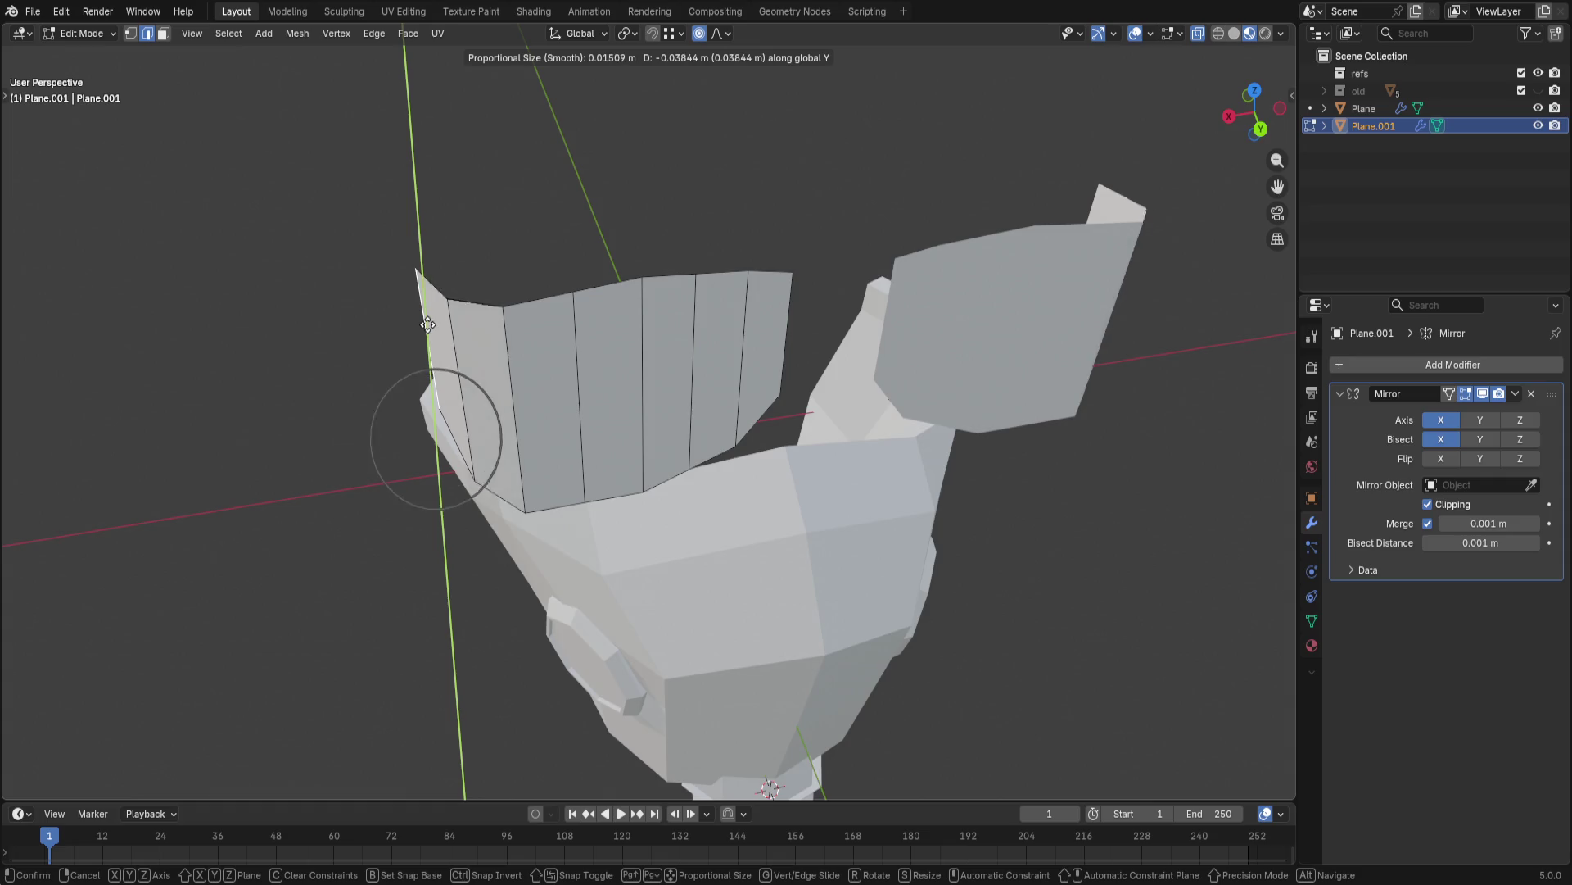
pyautogui.scroll(1, 423, 322)
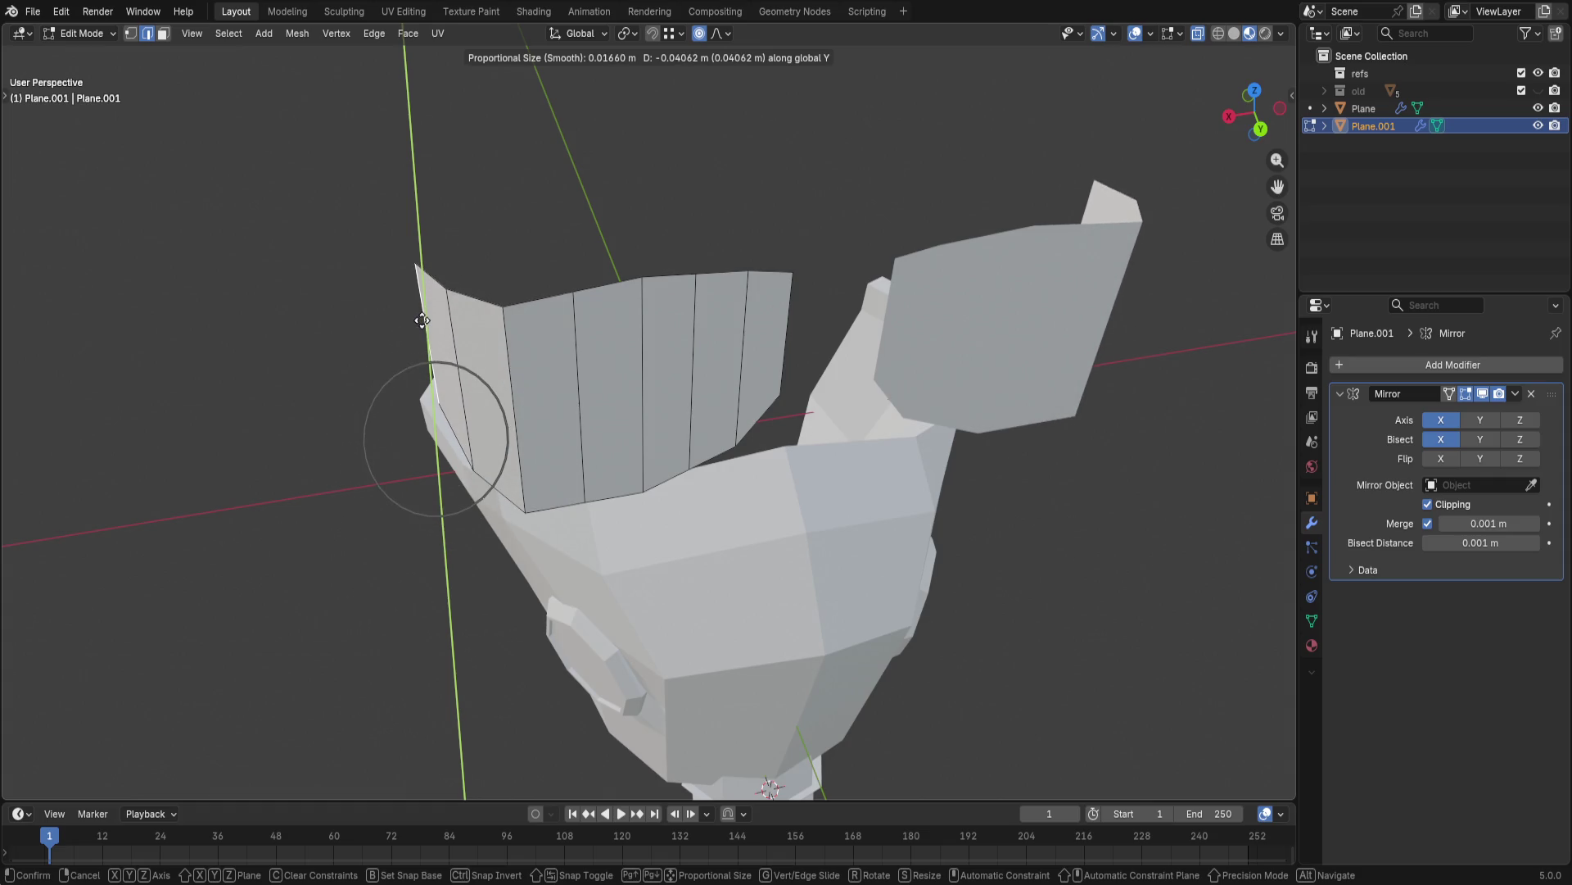
pyautogui.click(416, 268)
# - Move a different visor edge along Y with falloff and return to the top view
pyautogui.click(499, 368)
pyautogui.press('g')
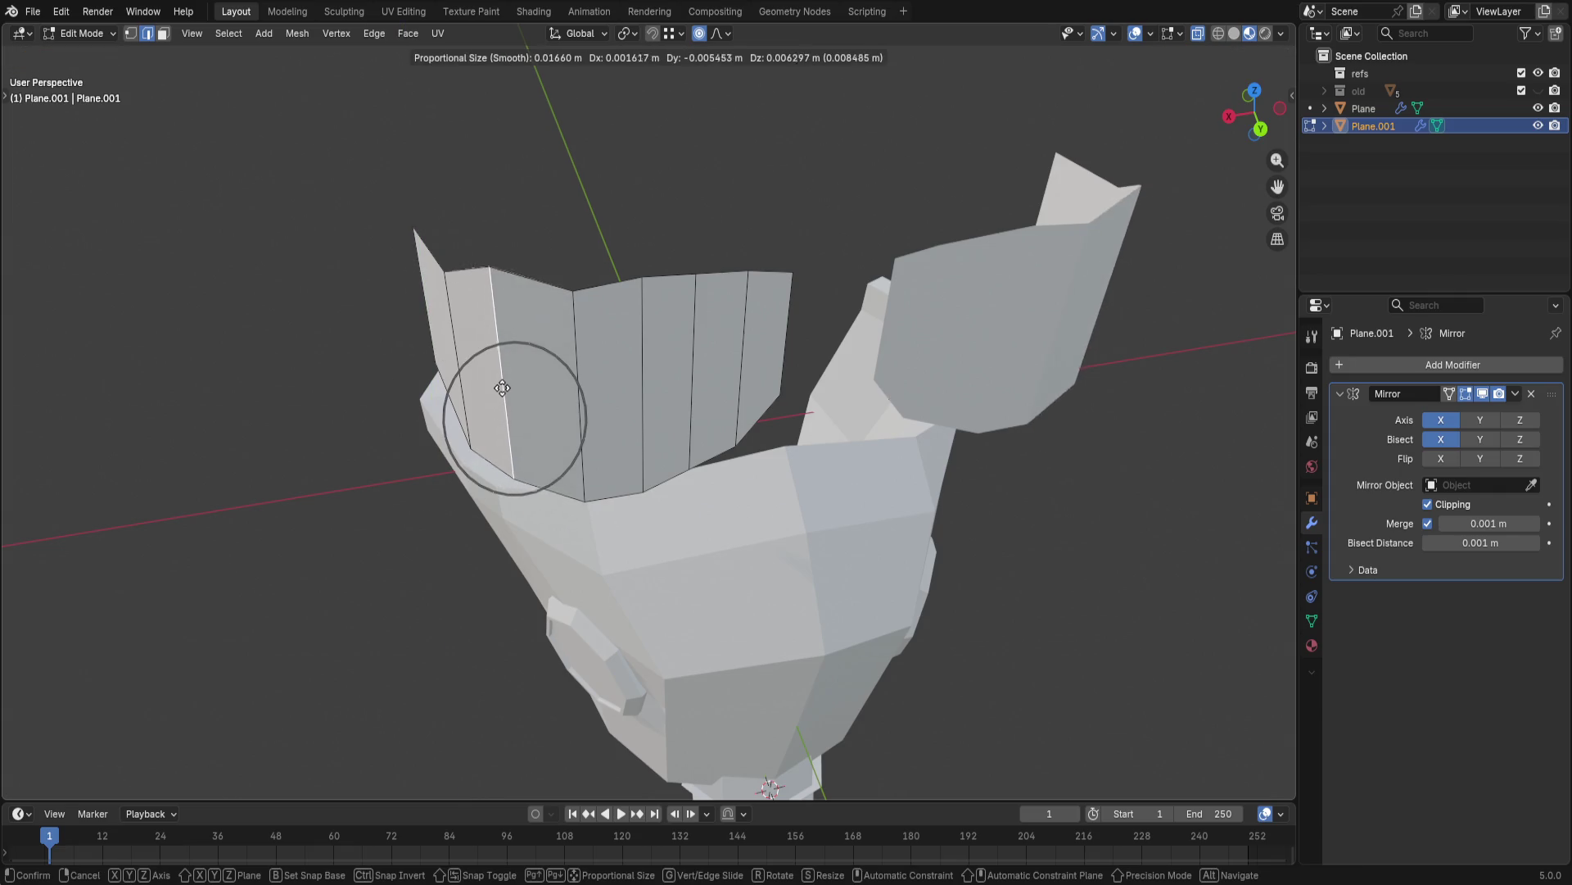
pyautogui.press('y')
pyautogui.scroll(-3, 505, 418)
pyautogui.scroll(-7, 505, 419)
pyautogui.scroll(-7, 510, 416)
pyautogui.scroll(4, 509, 413)
pyautogui.scroll(3, 512, 412)
pyautogui.scroll(4, 514, 399)
pyautogui.scroll(-2, 504, 375)
pyautogui.scroll(-1, 494, 376)
pyautogui.click(484, 386)
pyautogui.moveTo(484, 386); pyautogui.dragTo(689, 504, button='middle')
pyautogui.click(1254, 110)
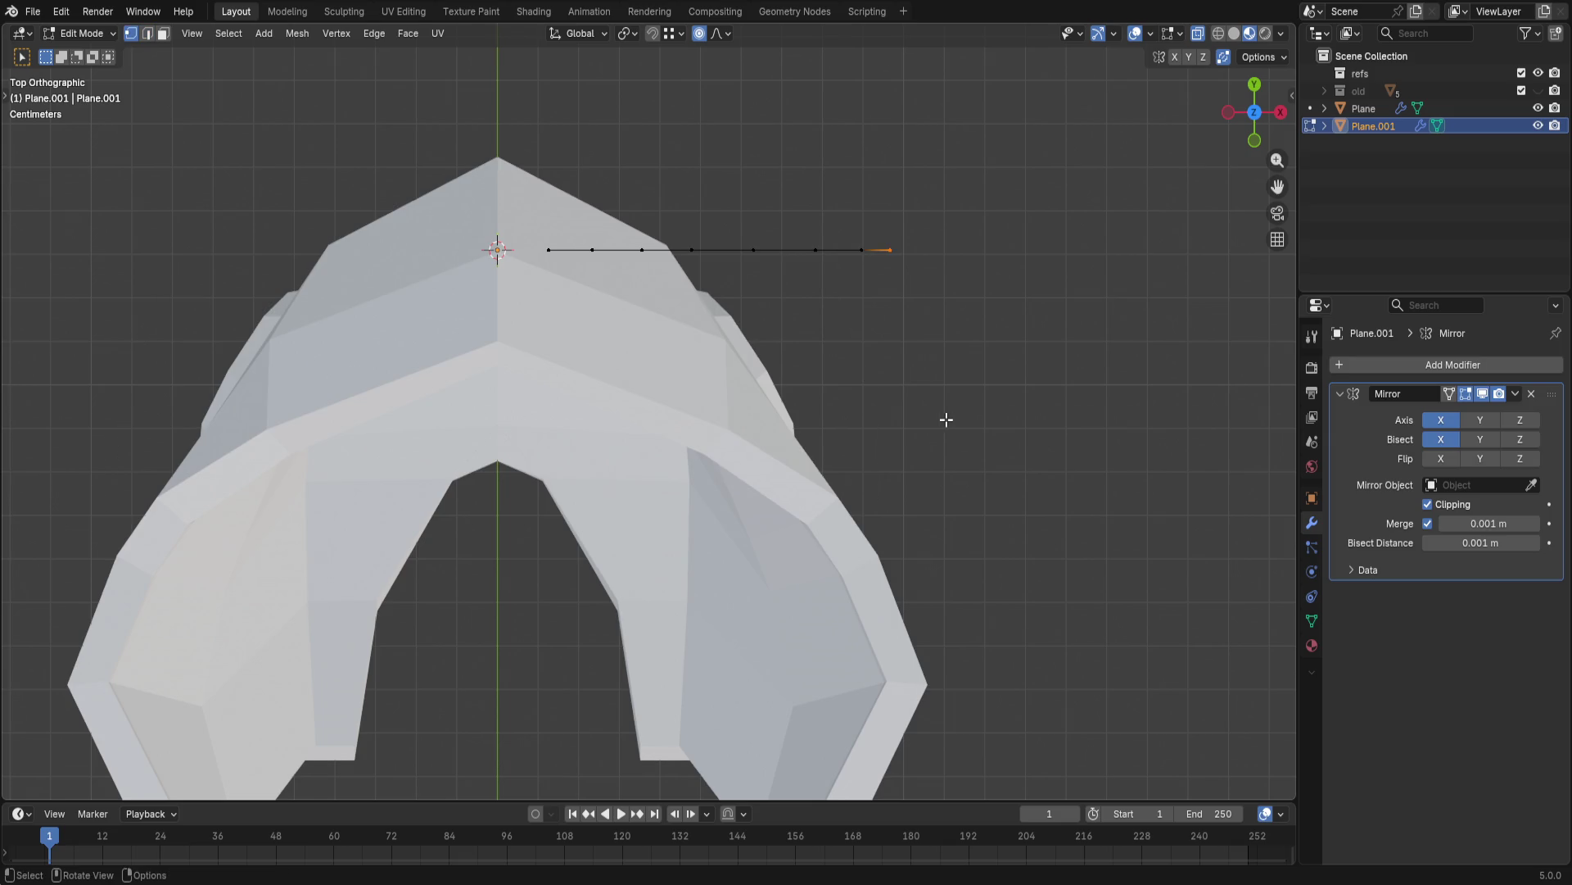
# - Move the whole top edge of the visor backward along Y from Top Ortho
pyautogui.moveTo(574, 180); pyautogui.dragTo(1023, 406)
pyautogui.press('g')
pyautogui.press('y')
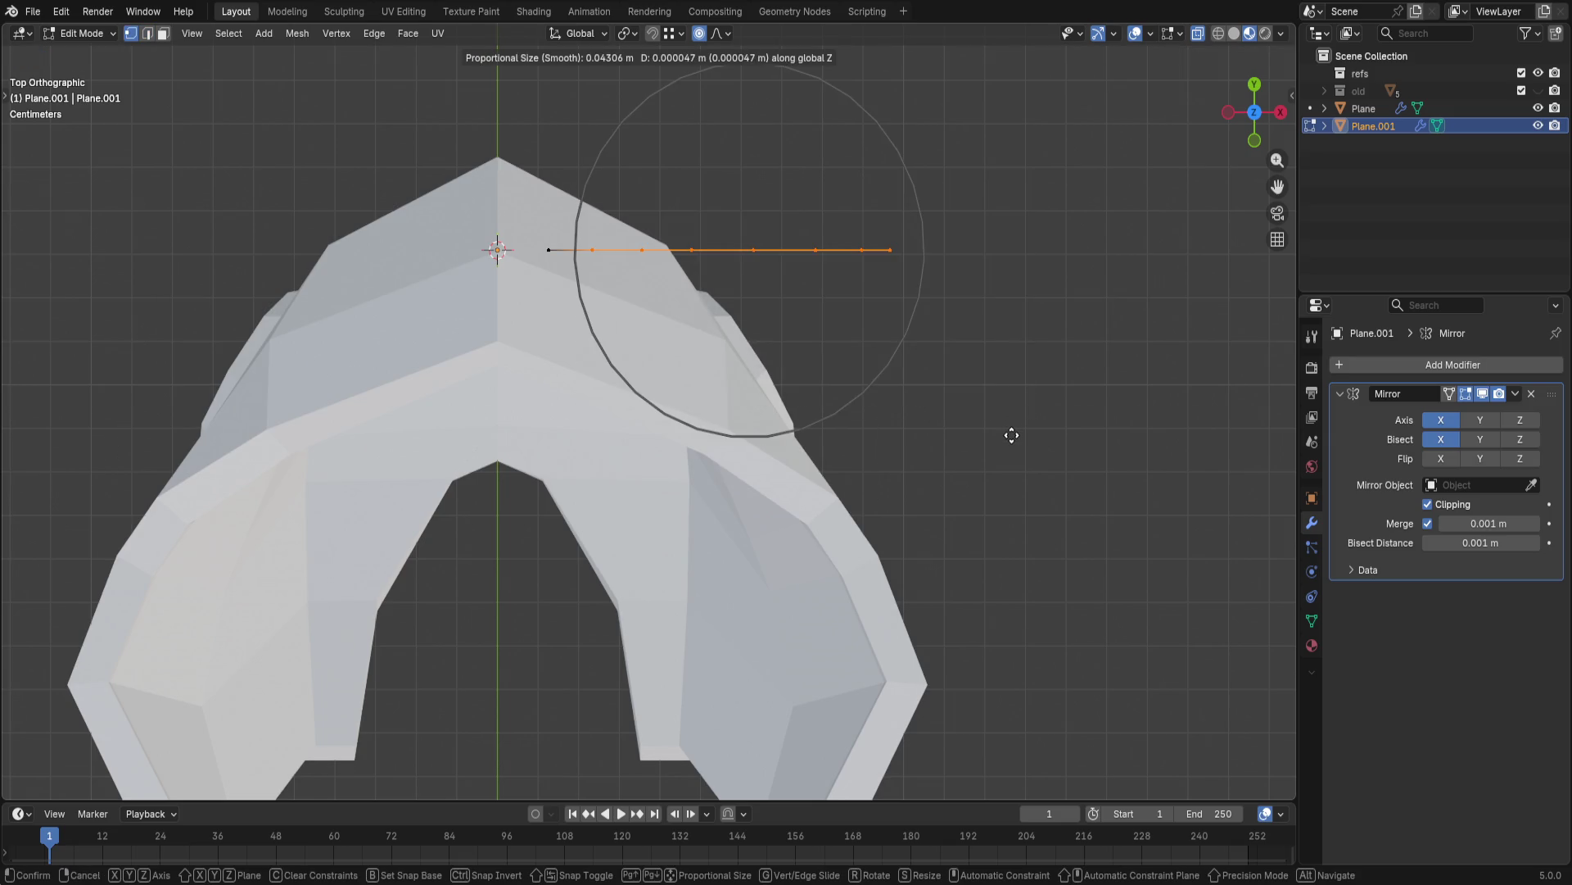
pyautogui.click(1014, 426)
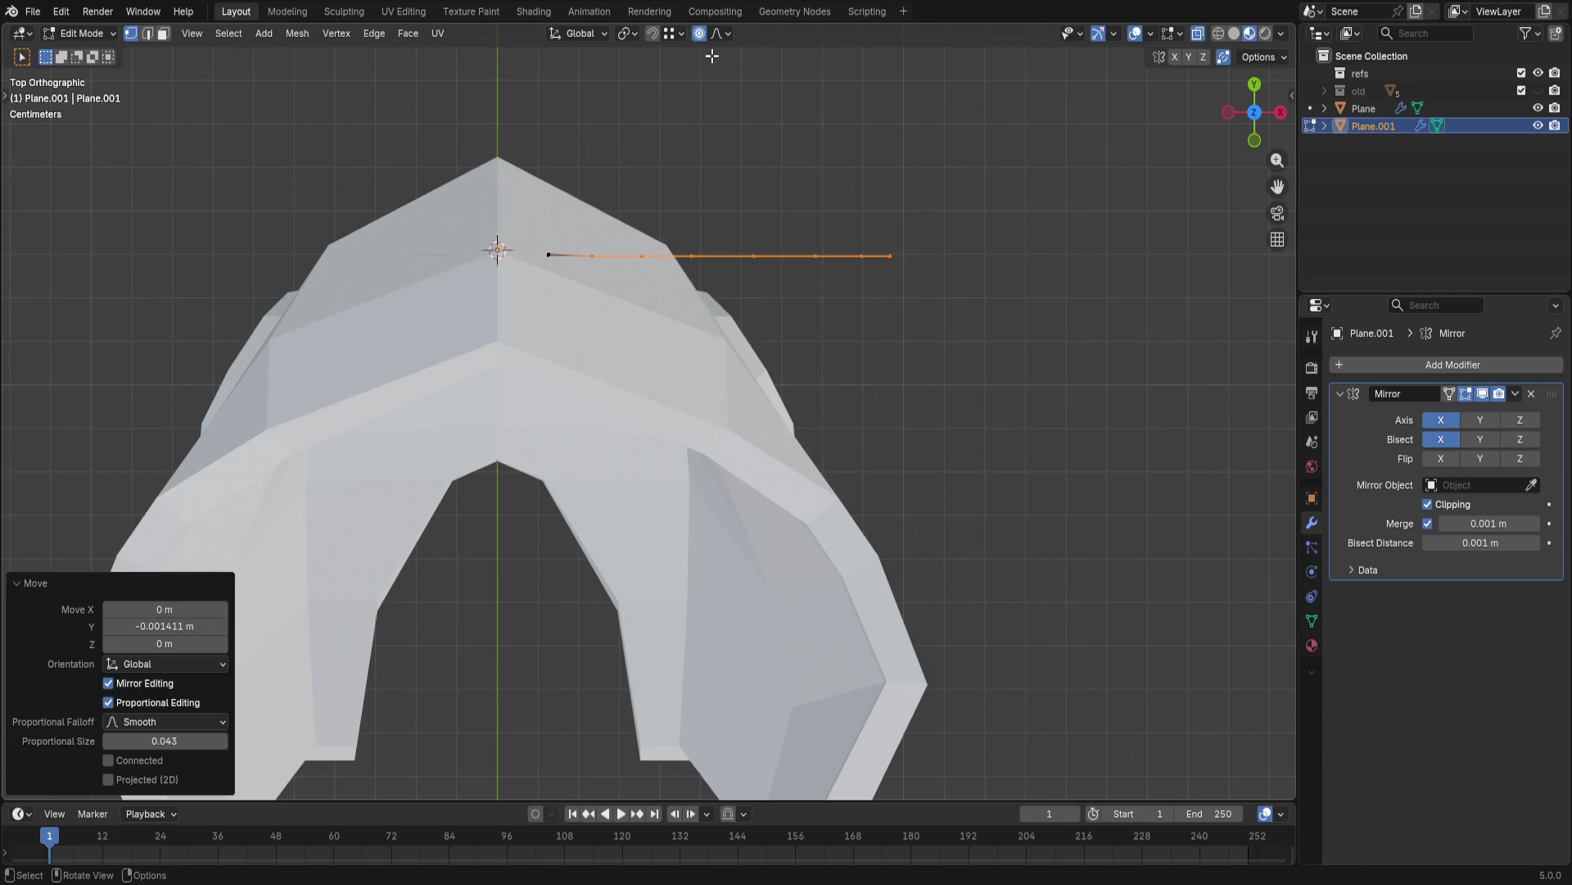
pyautogui.press('g')
pyautogui.press('y')
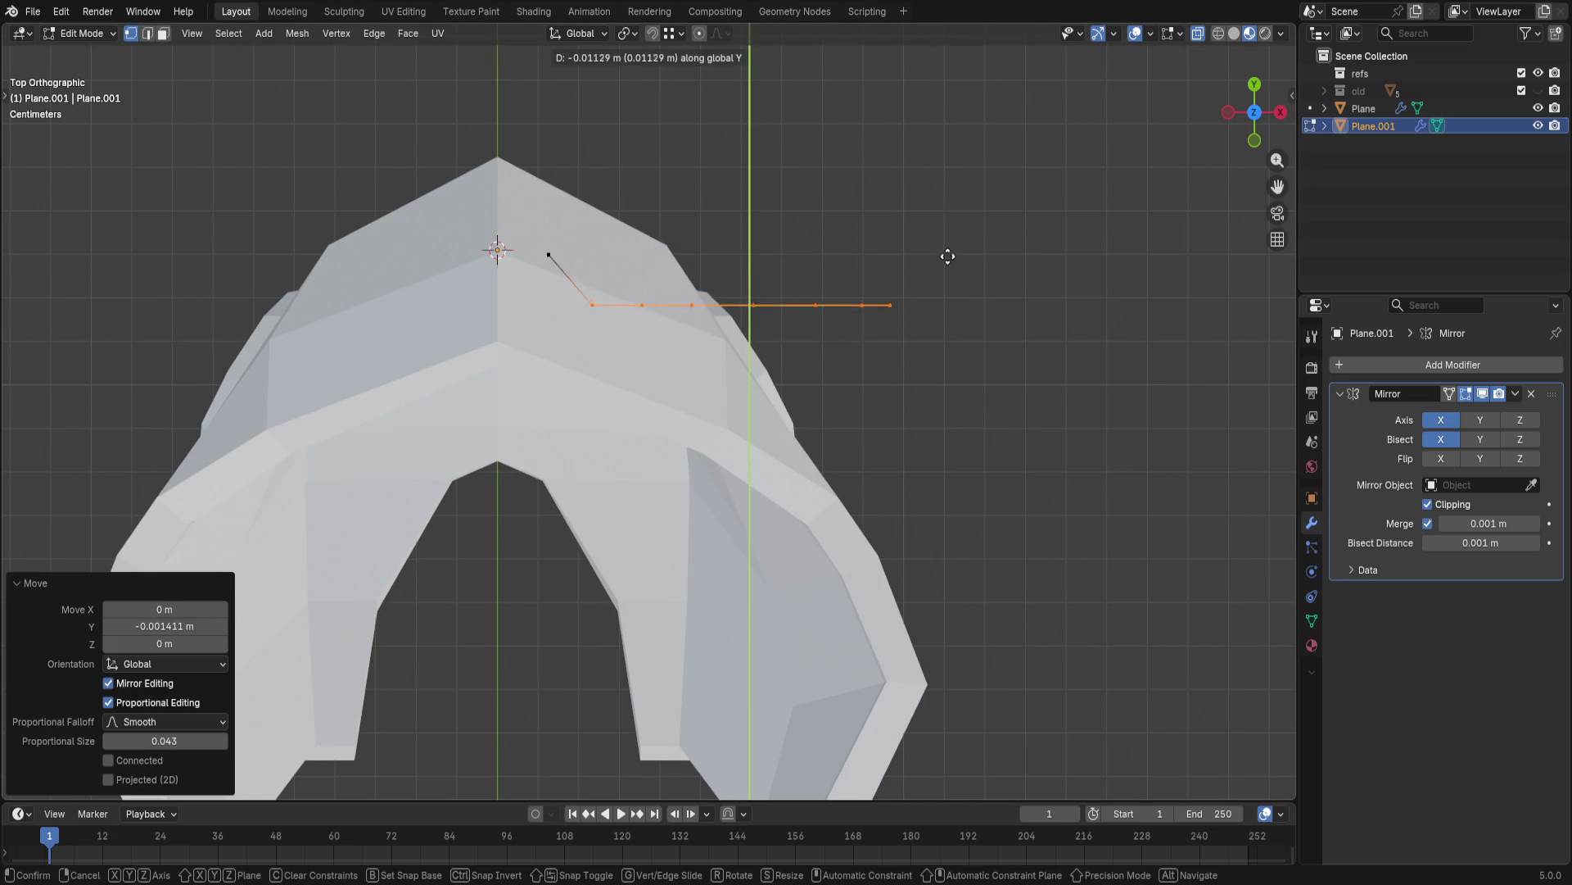
pyautogui.click(956, 216)
# - Drop inner vertices one at a time and push the remaining ones further along Y
pyautogui.moveTo(626, 217); pyautogui.dragTo(955, 346)
pyautogui.press('g')
pyautogui.press('y')
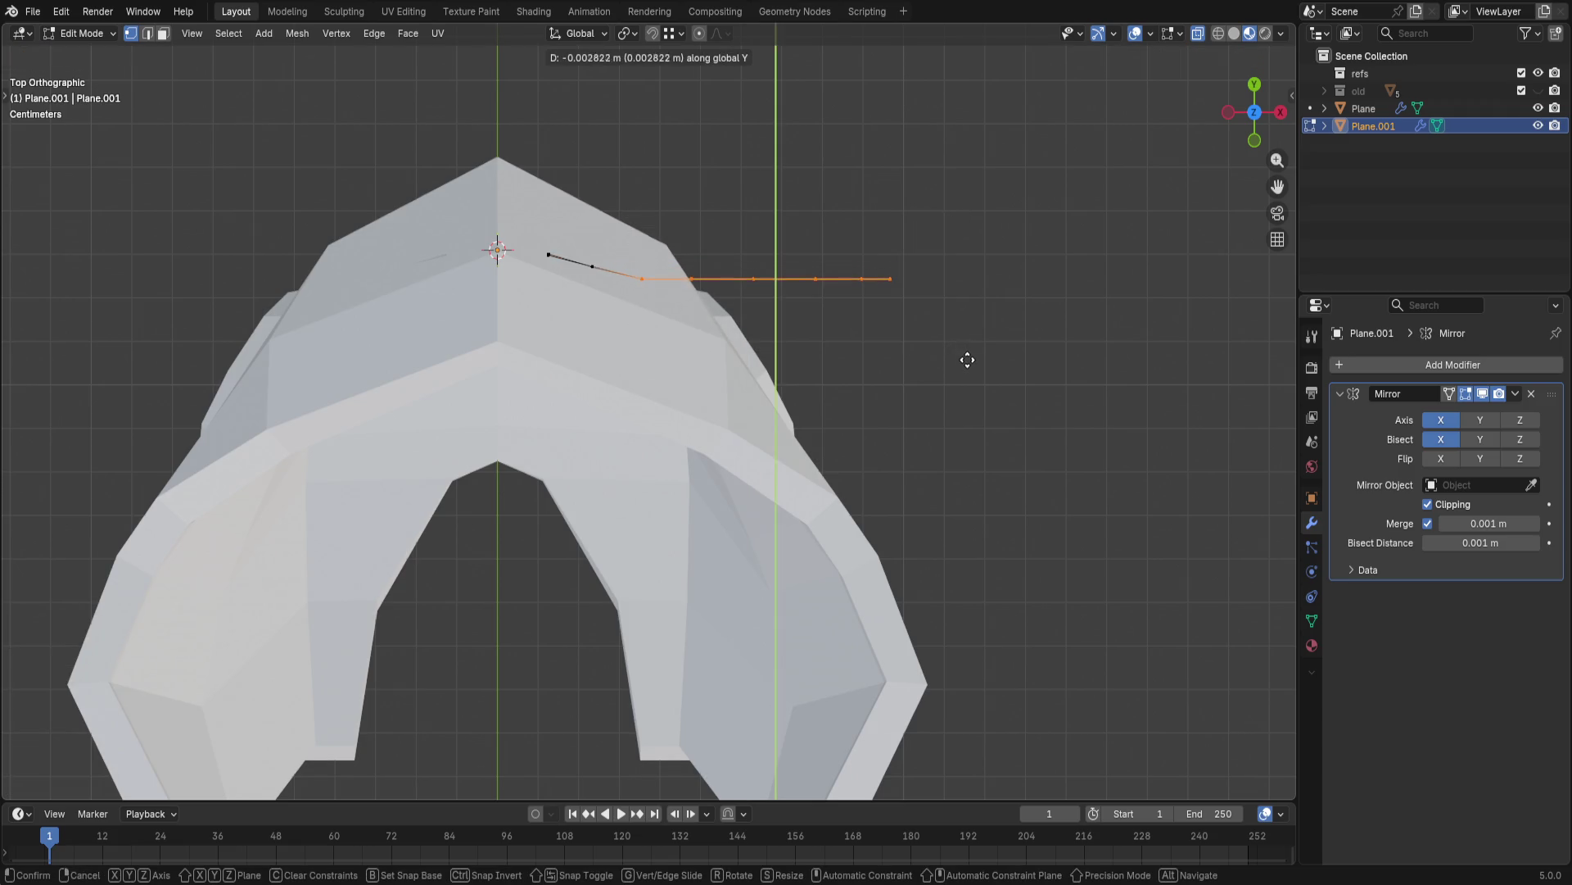
pyautogui.click(970, 366)
pyautogui.moveTo(675, 235); pyautogui.dragTo(1009, 390)
pyautogui.press('g')
pyautogui.press('y')
pyautogui.click(1028, 421)
pyautogui.press('g')
pyautogui.press('Escape')
pyautogui.press('g')
pyautogui.press('Escape')
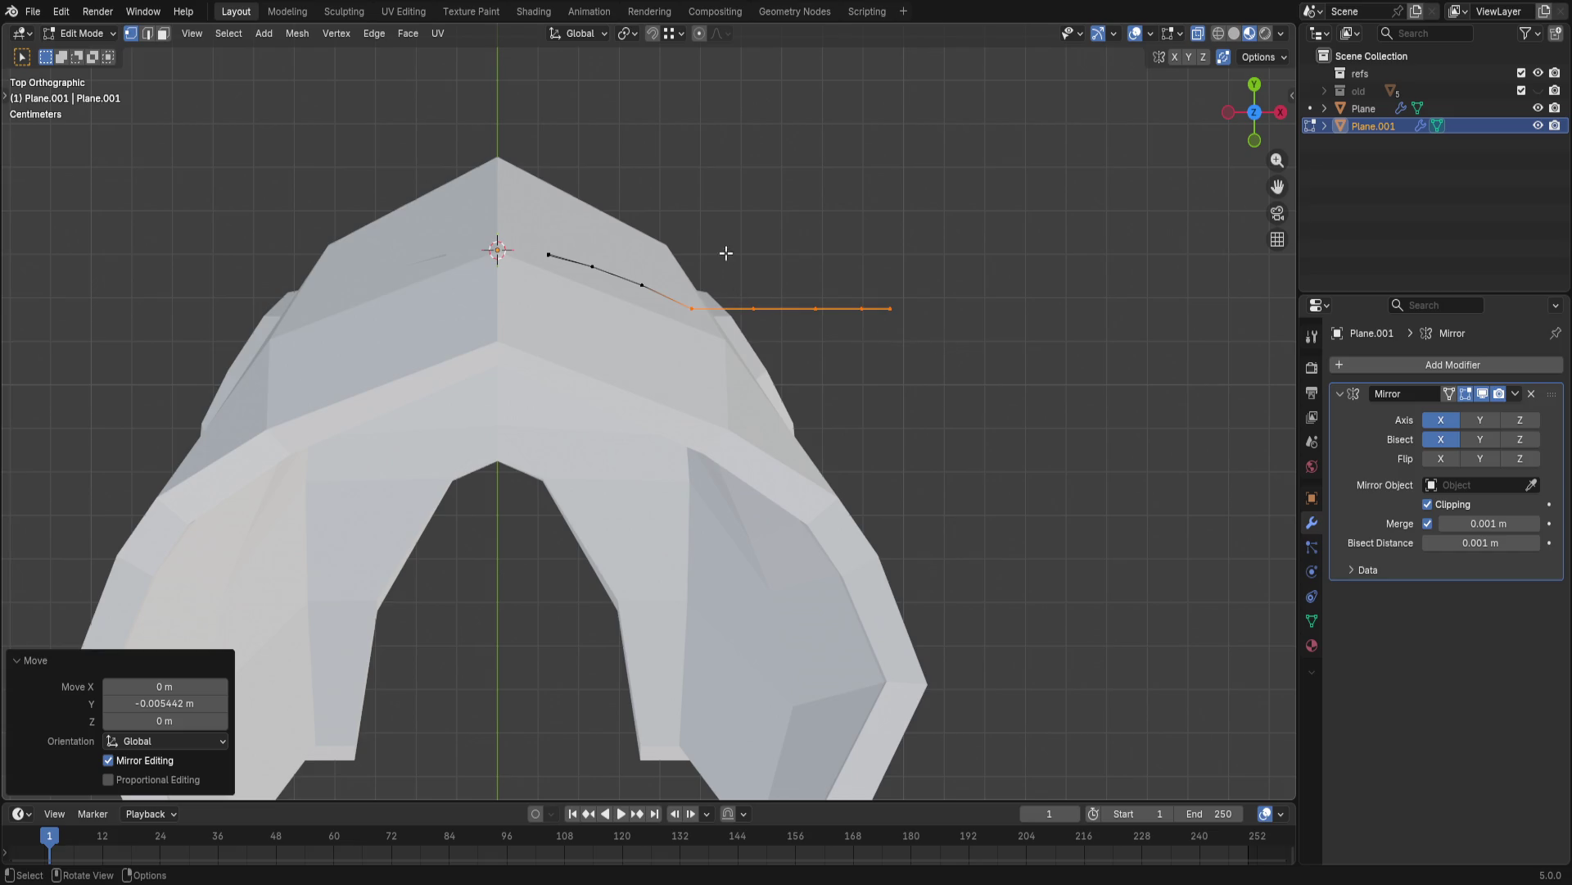
# - Bend the outer vertices of the edge back along Y in progressively smaller selections
pyautogui.moveTo(727, 253); pyautogui.dragTo(1092, 480)
pyautogui.press('g')
pyautogui.press('y')
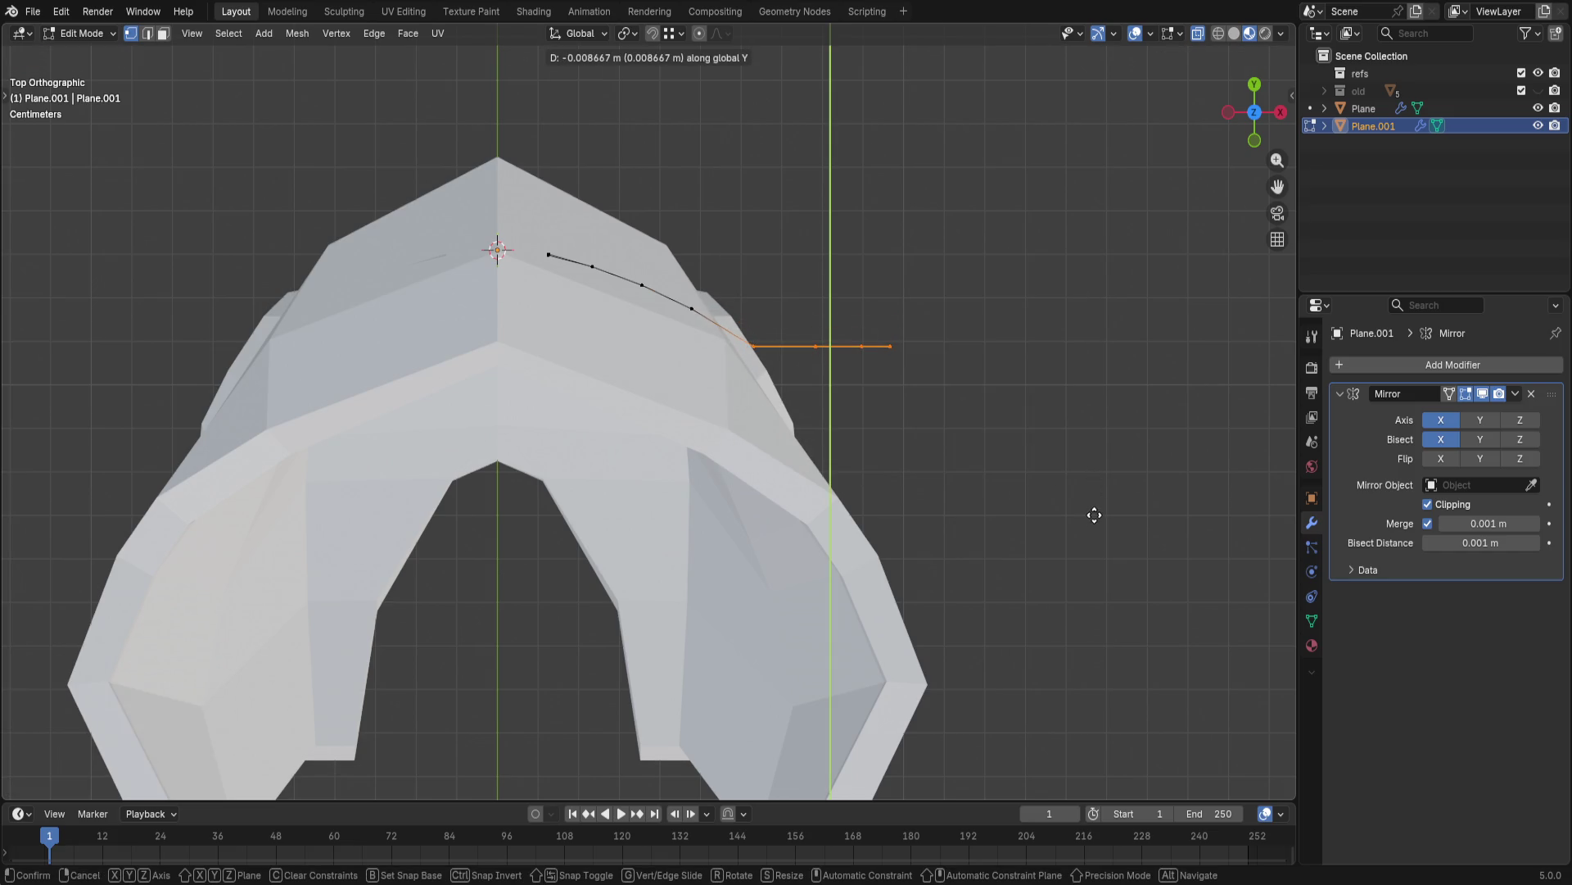
pyautogui.click(1095, 516)
pyautogui.moveTo(832, 316); pyautogui.dragTo(1065, 503)
pyautogui.press('g')
pyautogui.press('y')
pyautogui.click(1059, 552)
# - Finish the curve by shifting the outermost vertices and the end vertex along Y
pyautogui.moveTo(849, 353); pyautogui.dragTo(996, 535)
pyautogui.press('g')
pyautogui.press('y')
pyautogui.click(995, 589)
pyautogui.moveTo(870, 453); pyautogui.dragTo(924, 505)
pyautogui.press('g')
pyautogui.press('y')
pyautogui.click(954, 643)
pyautogui.moveTo(955, 643)
pyautogui.mouseDown(button='middle')
pyautogui.moveTo(874, 433)
pyautogui.moveTo(821, 457)
pyautogui.mouseUp(button='middle')
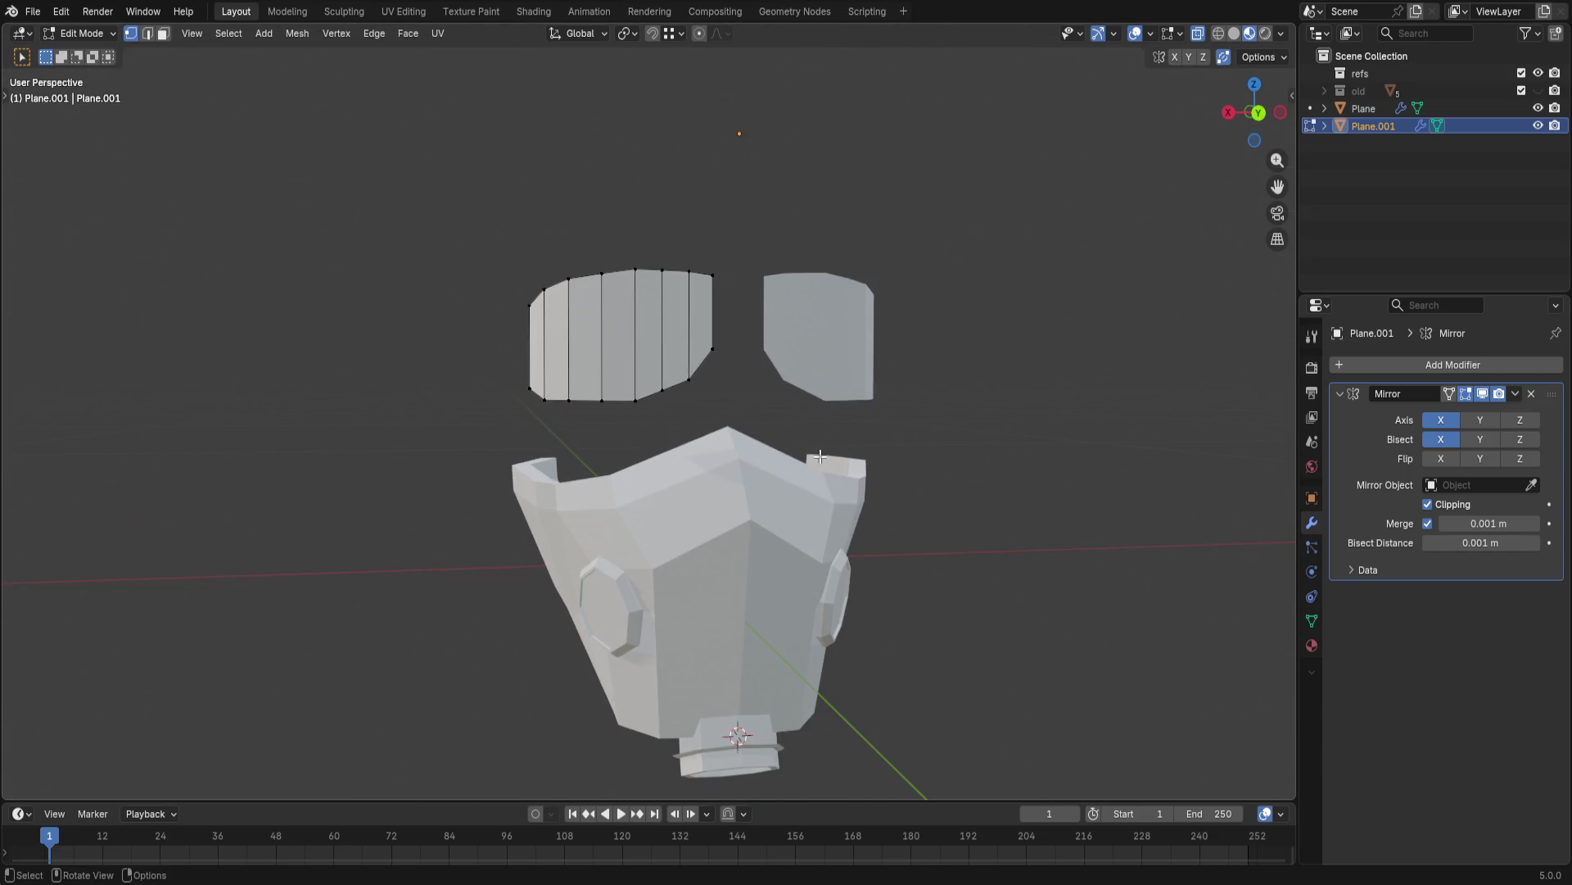
# - In Back Ortho, lower the two bottom corner vertices of the left visor along Z
pyautogui.click(1254, 112)
pyautogui.scroll(3, 634, 344)
pyautogui.moveTo(644, 278); pyautogui.dragTo(713, 387)
pyautogui.press('g')
pyautogui.press('z')
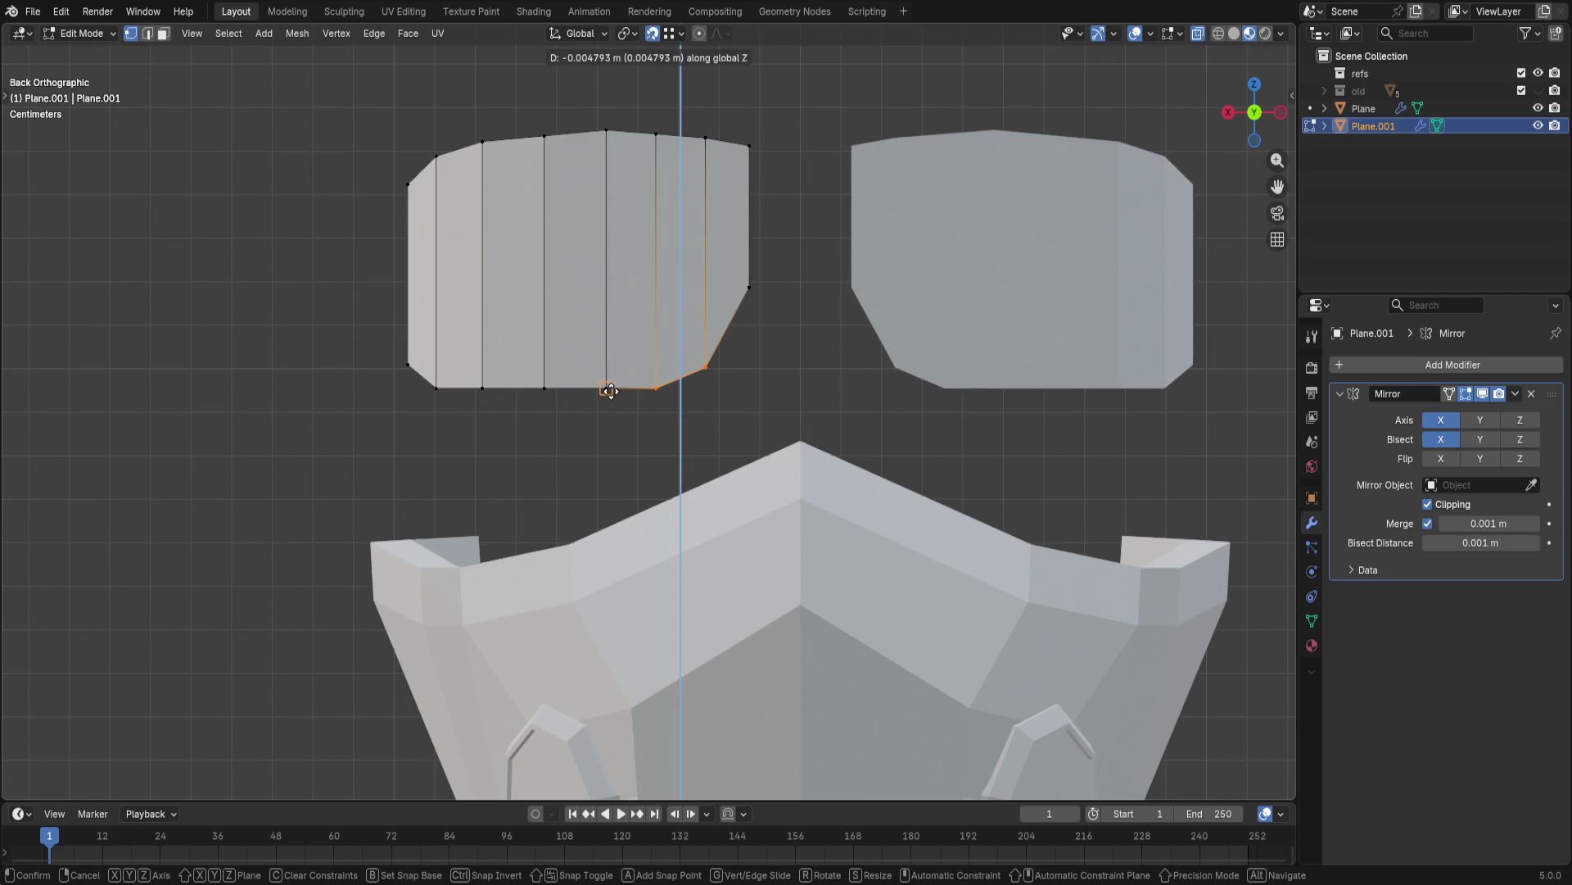
pyautogui.click(604, 385)
pyautogui.click(684, 346)
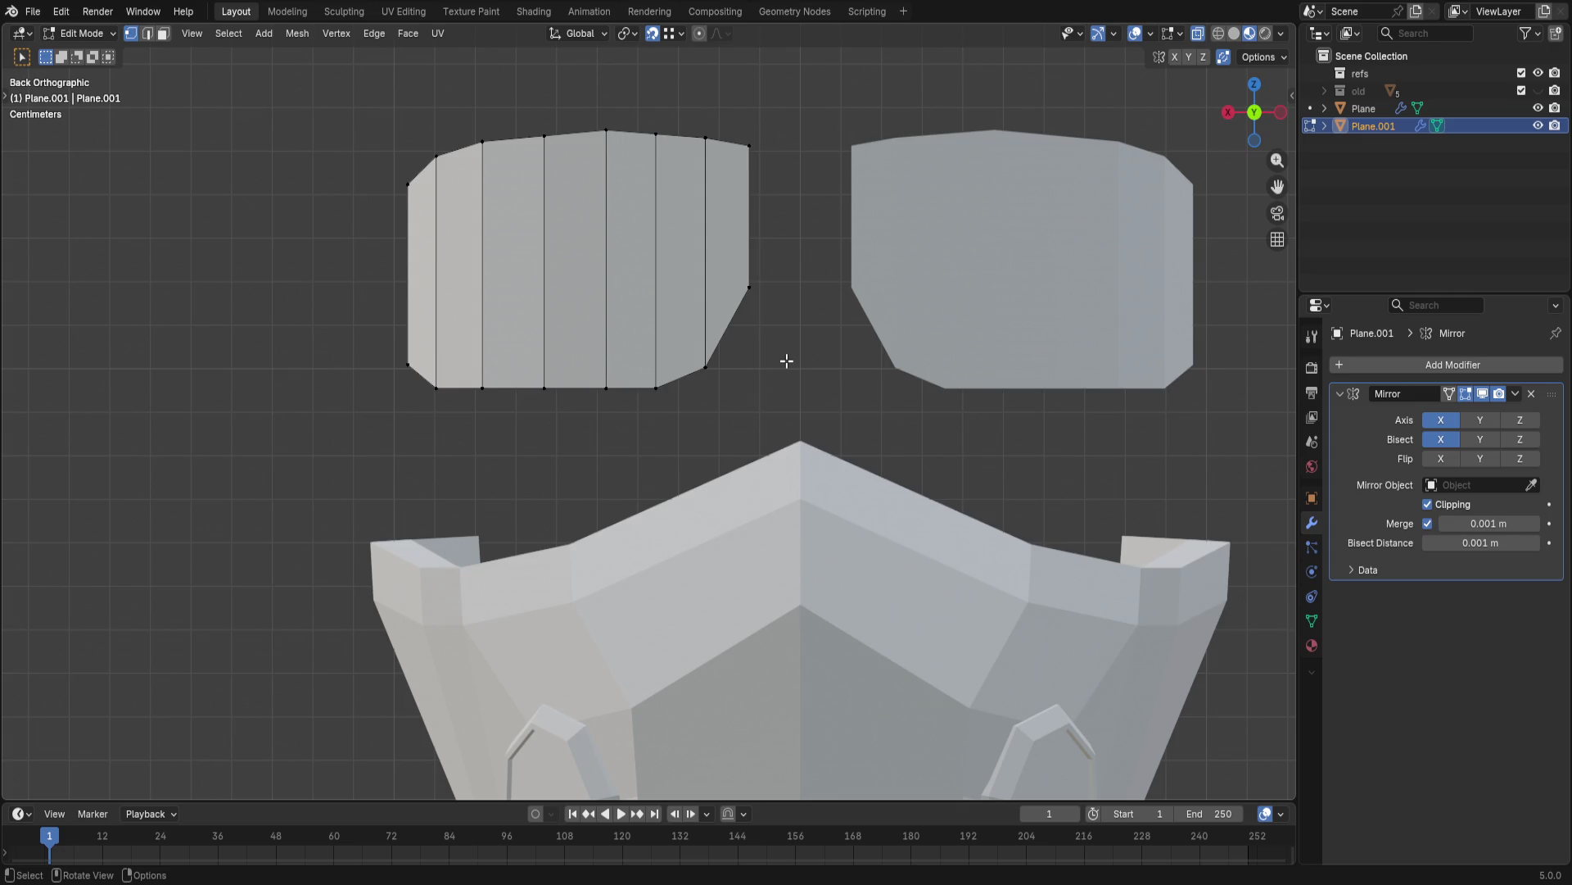
# - Raise a vertex on the slanted corner along Z, then select the panel's top edge vertices
pyautogui.click(725, 367)
pyautogui.press('g')
pyautogui.press('z')
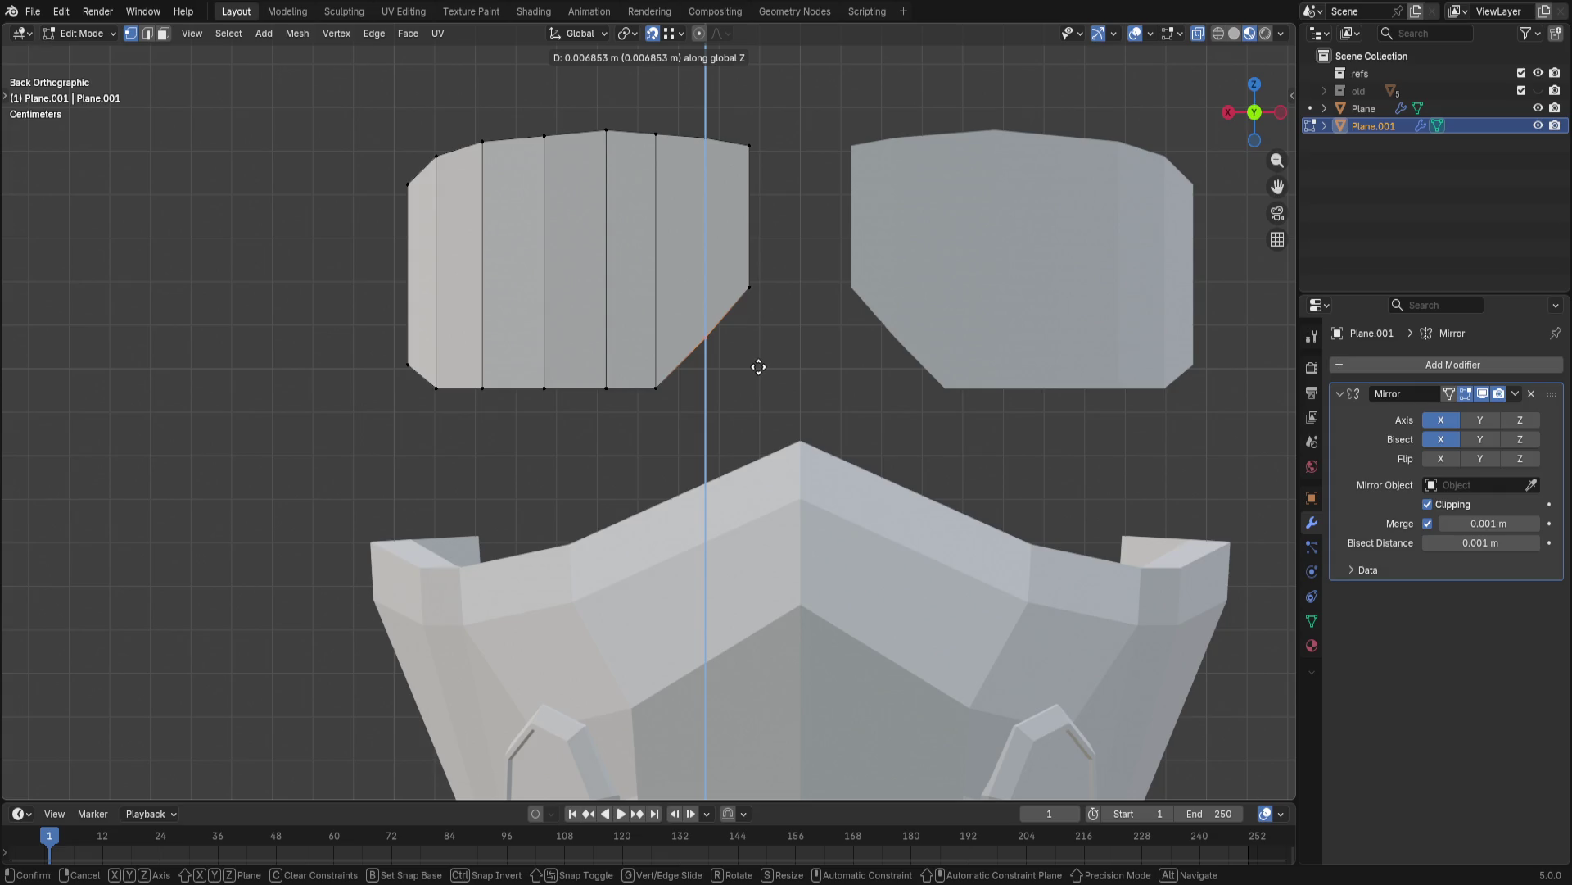
pyautogui.click(758, 366)
pyautogui.scroll(3, 751, 368)
pyautogui.moveTo(418, 229); pyautogui.dragTo(696, 131)
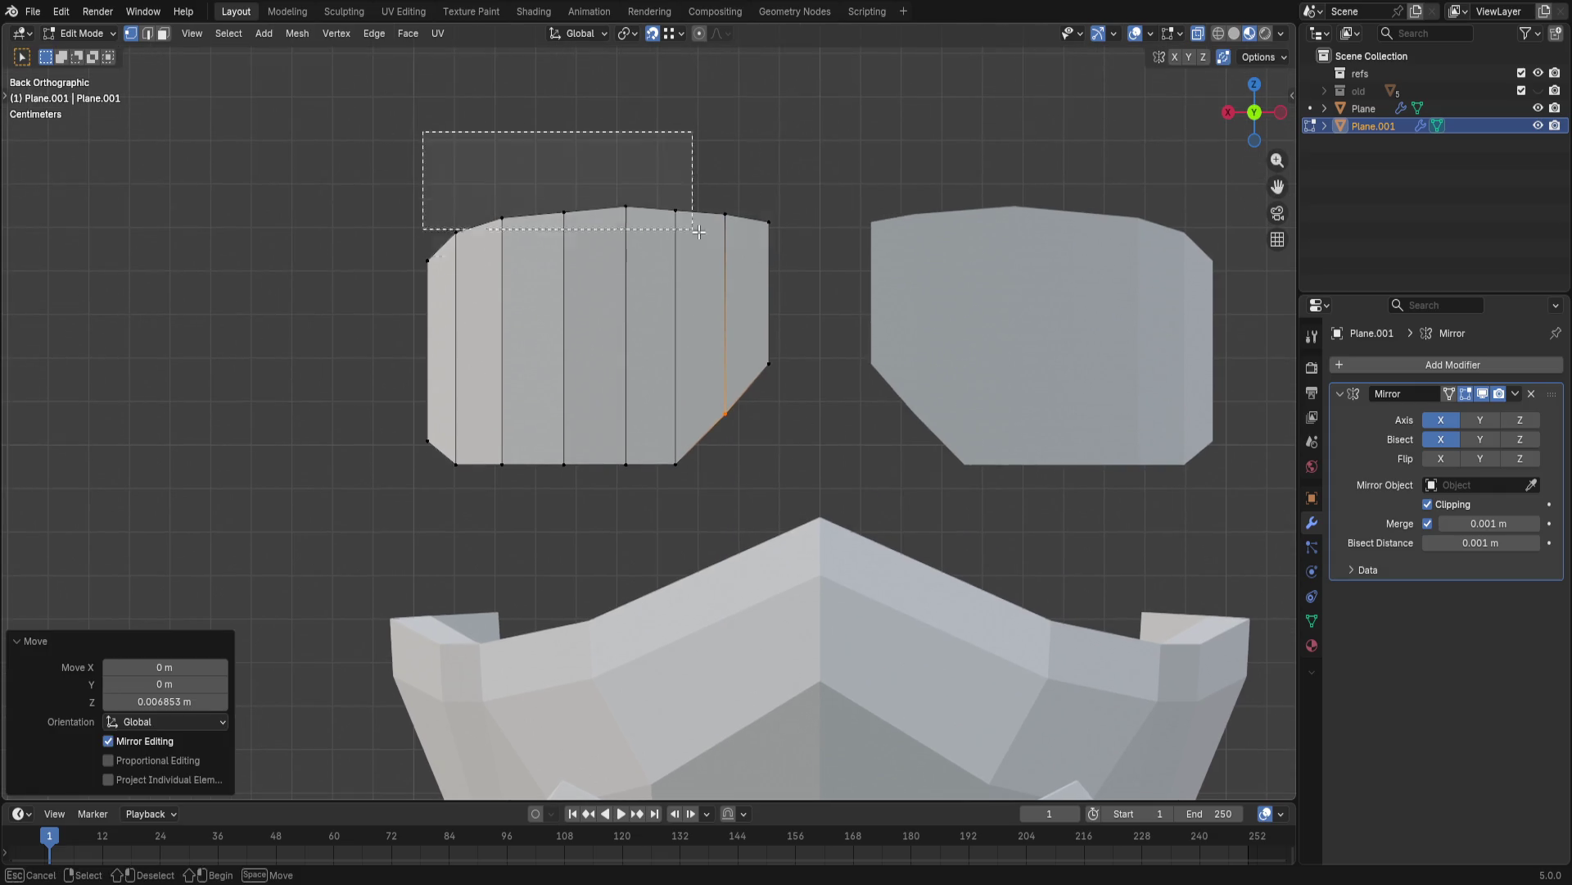
pyautogui.rightClick(771, 221)
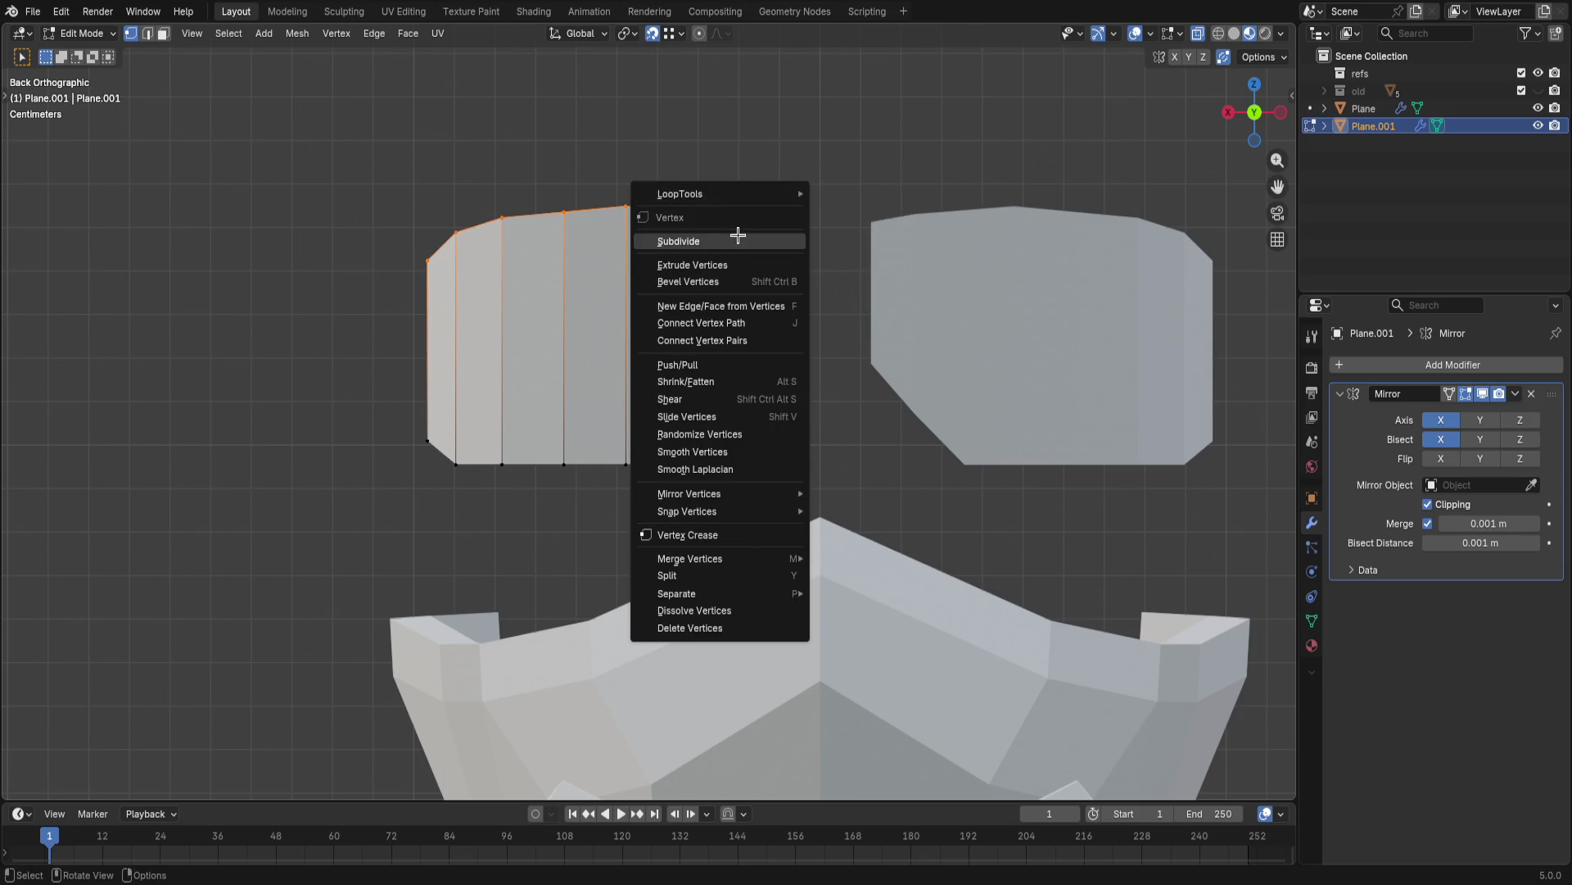
pyautogui.moveTo(719, 193)
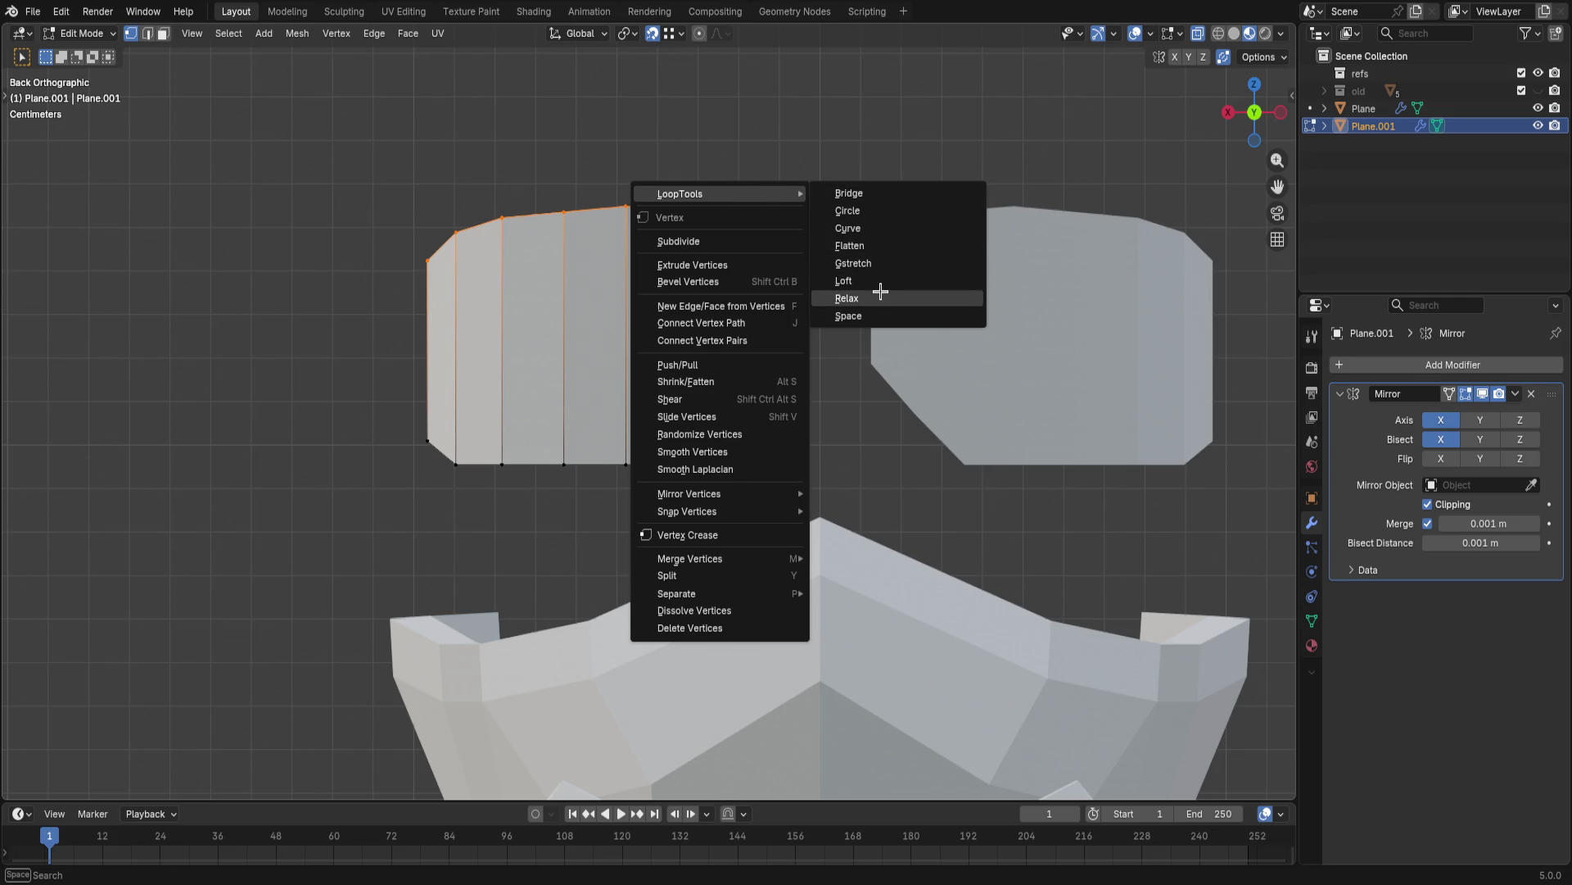
# - Relax the top edge with LoopTools, then try relaxing the whole panel and undo it
pyautogui.click(880, 291)
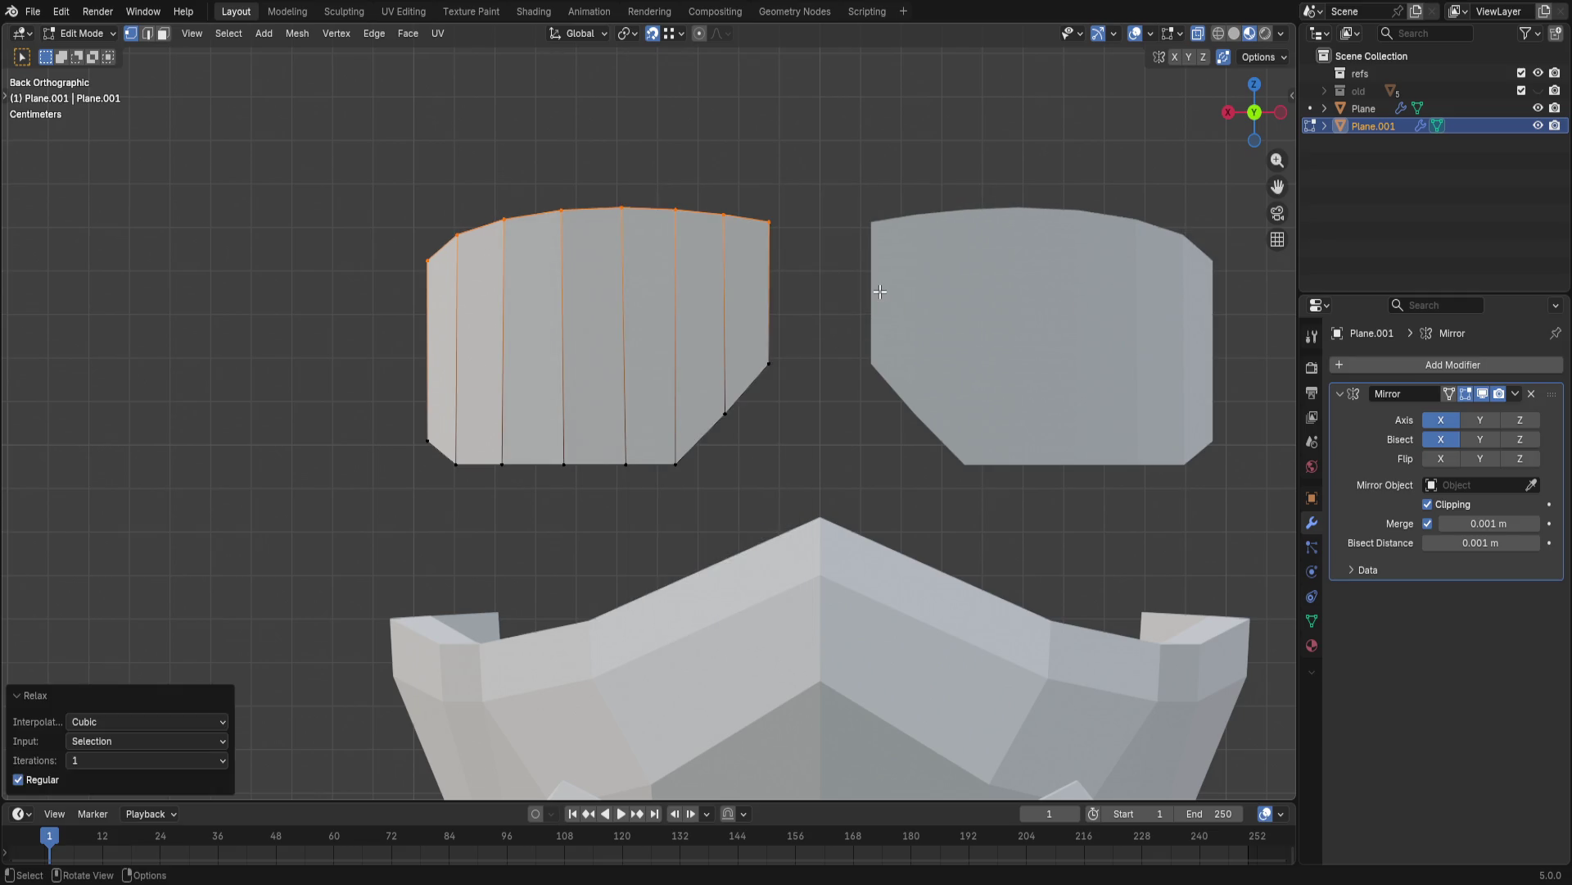
pyautogui.moveTo(697, 341); pyautogui.dragTo(729, 393, button='middle')
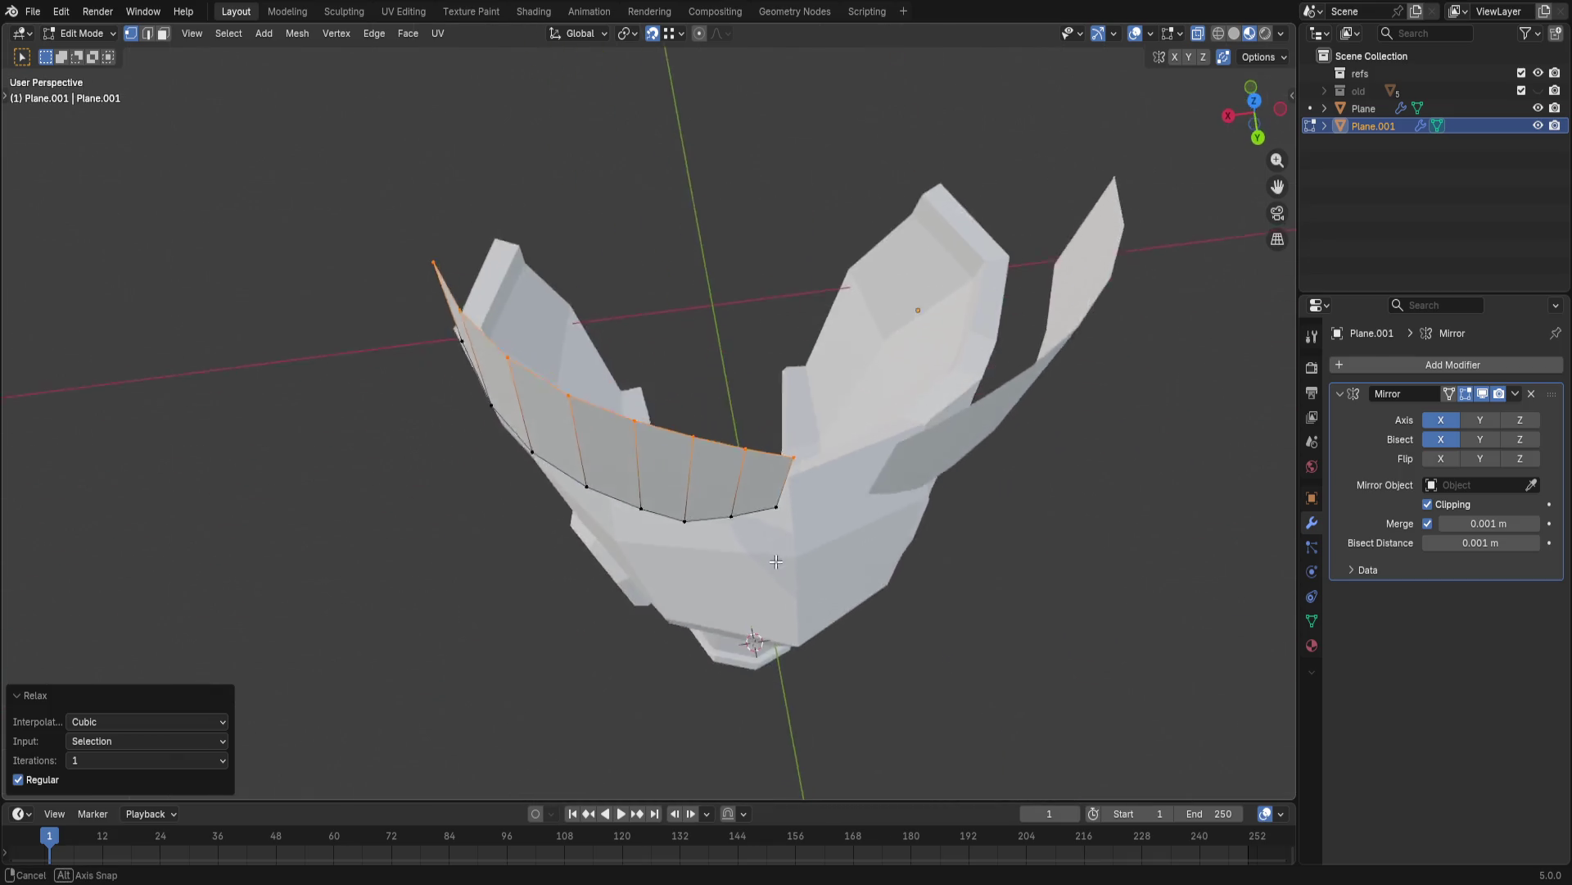
pyautogui.moveTo(440, 176); pyautogui.dragTo(778, 492)
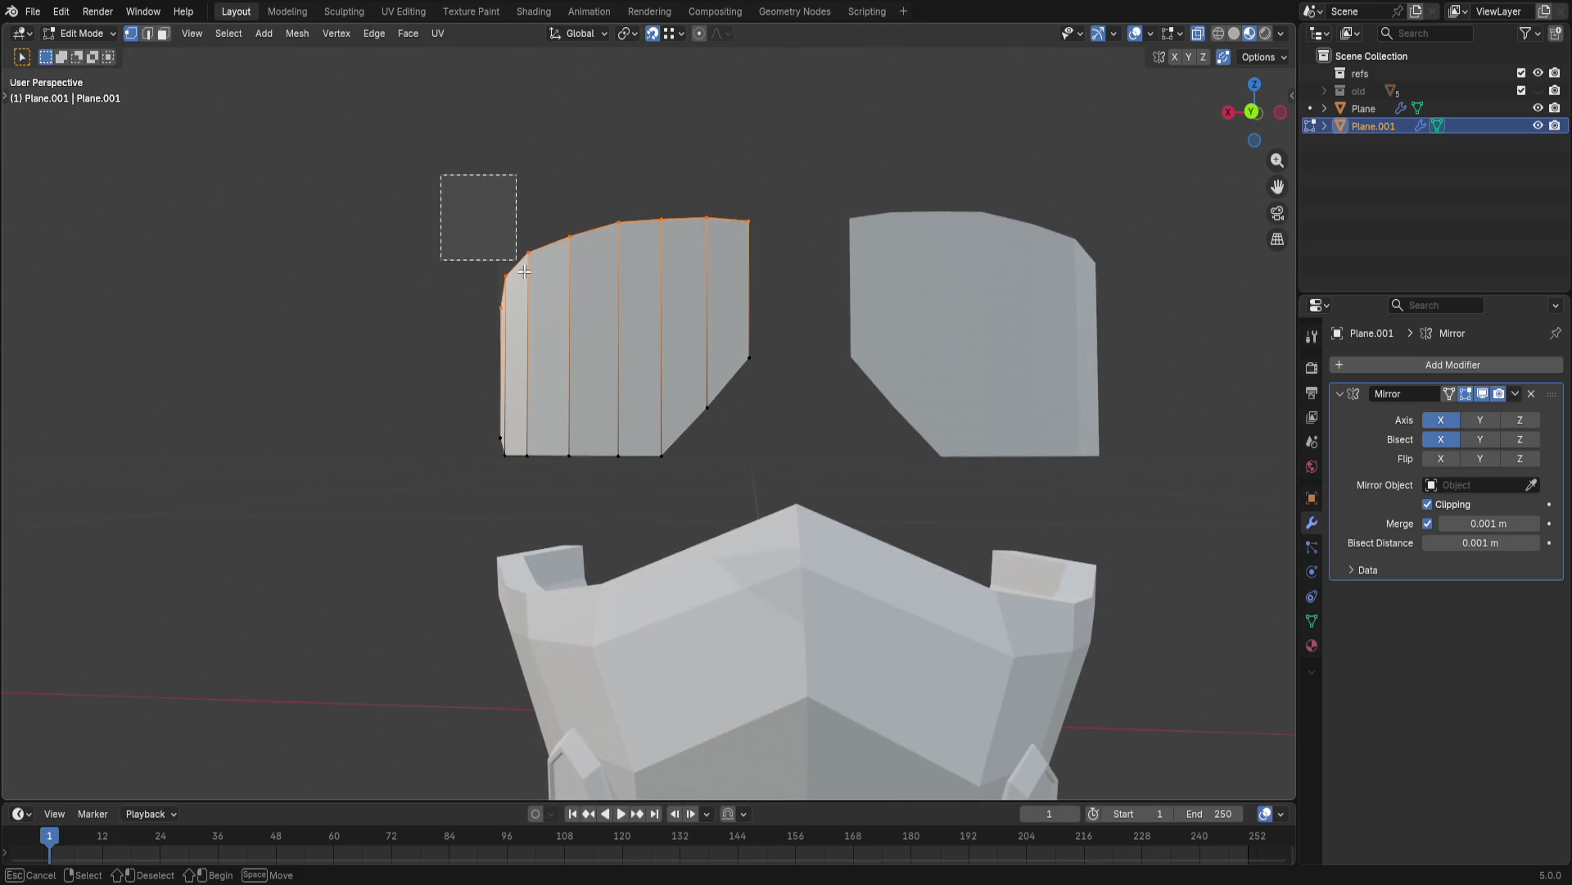
pyautogui.rightClick(602, 409)
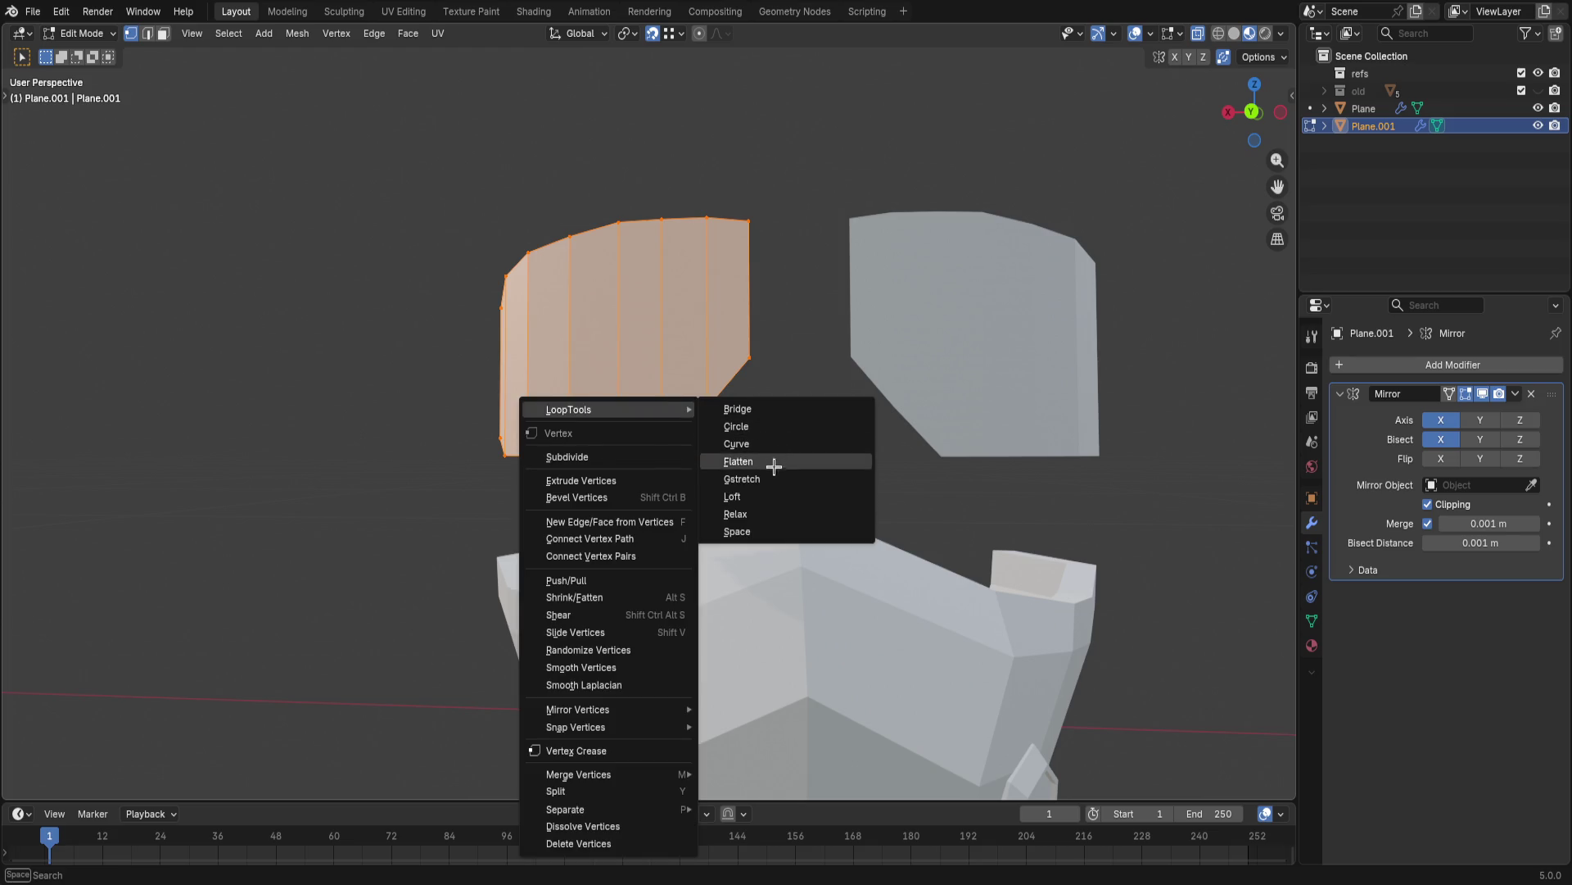
pyautogui.click(773, 514)
pyautogui.hotkey('ctrl', 'z')
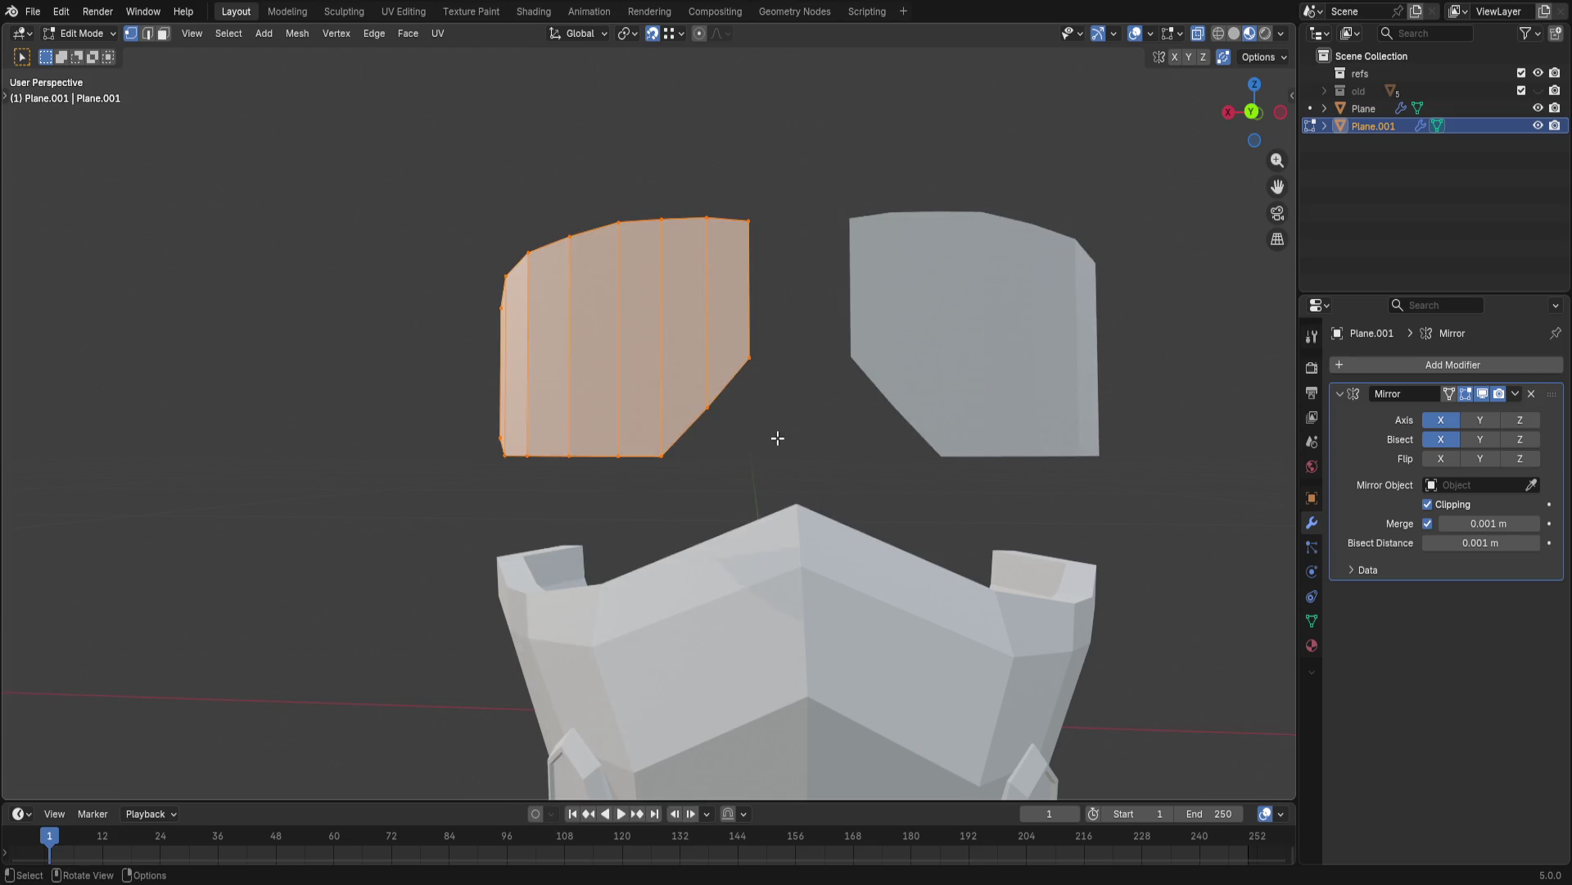
pyautogui.rightClick(667, 225)
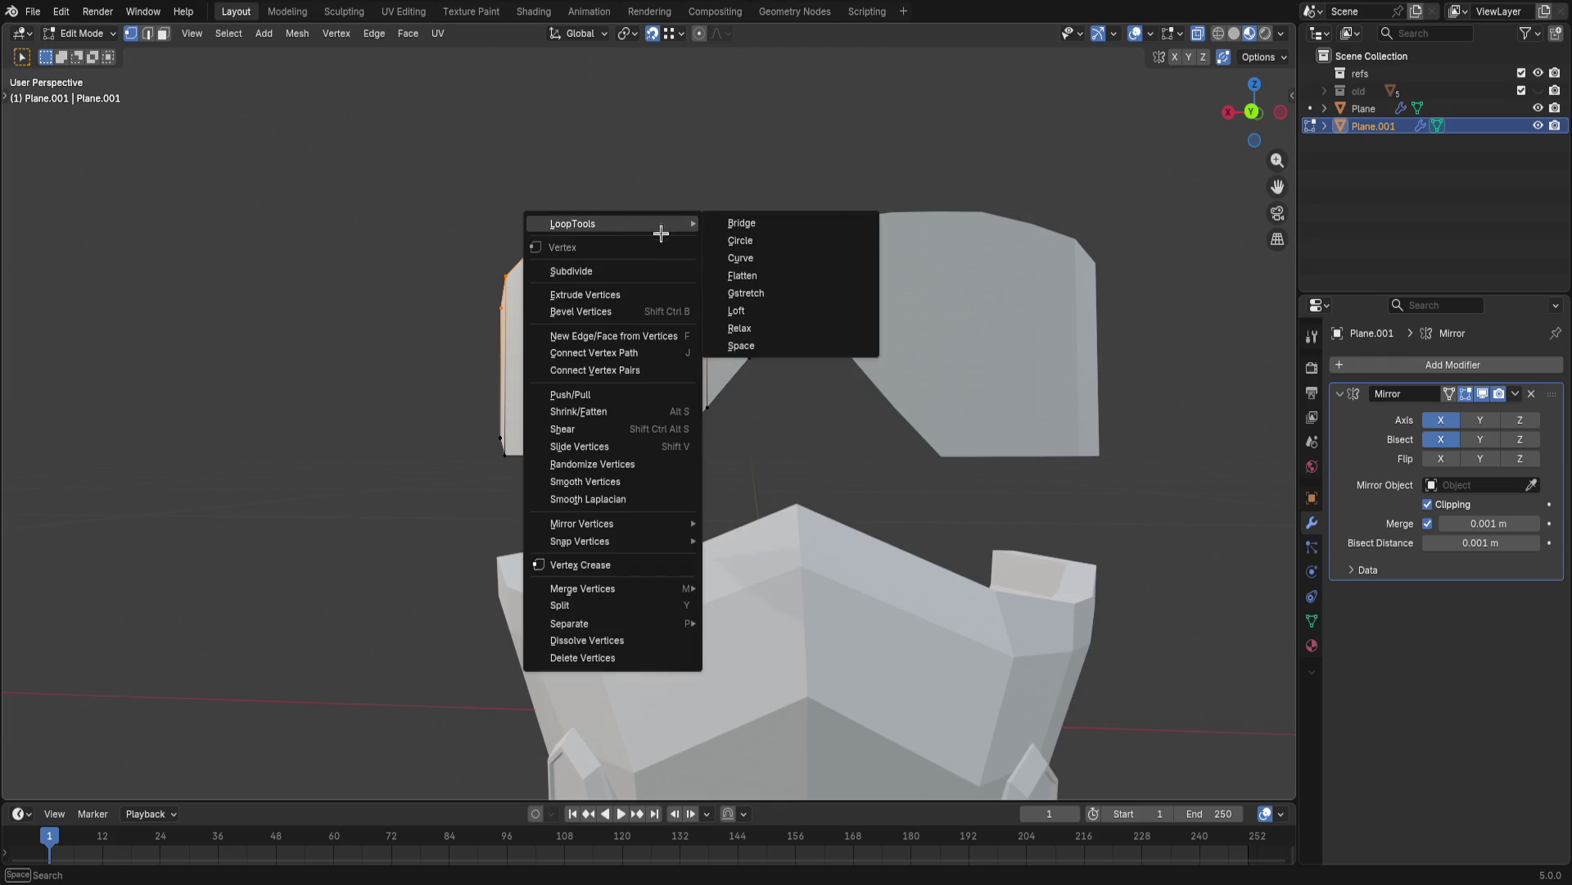
pyautogui.click(765, 322)
# - Relax the lower and right edge vertices via the Q favourites LoopTools Relax
pyautogui.moveTo(441, 347); pyautogui.dragTo(785, 544)
pyautogui.rightClick(727, 394)
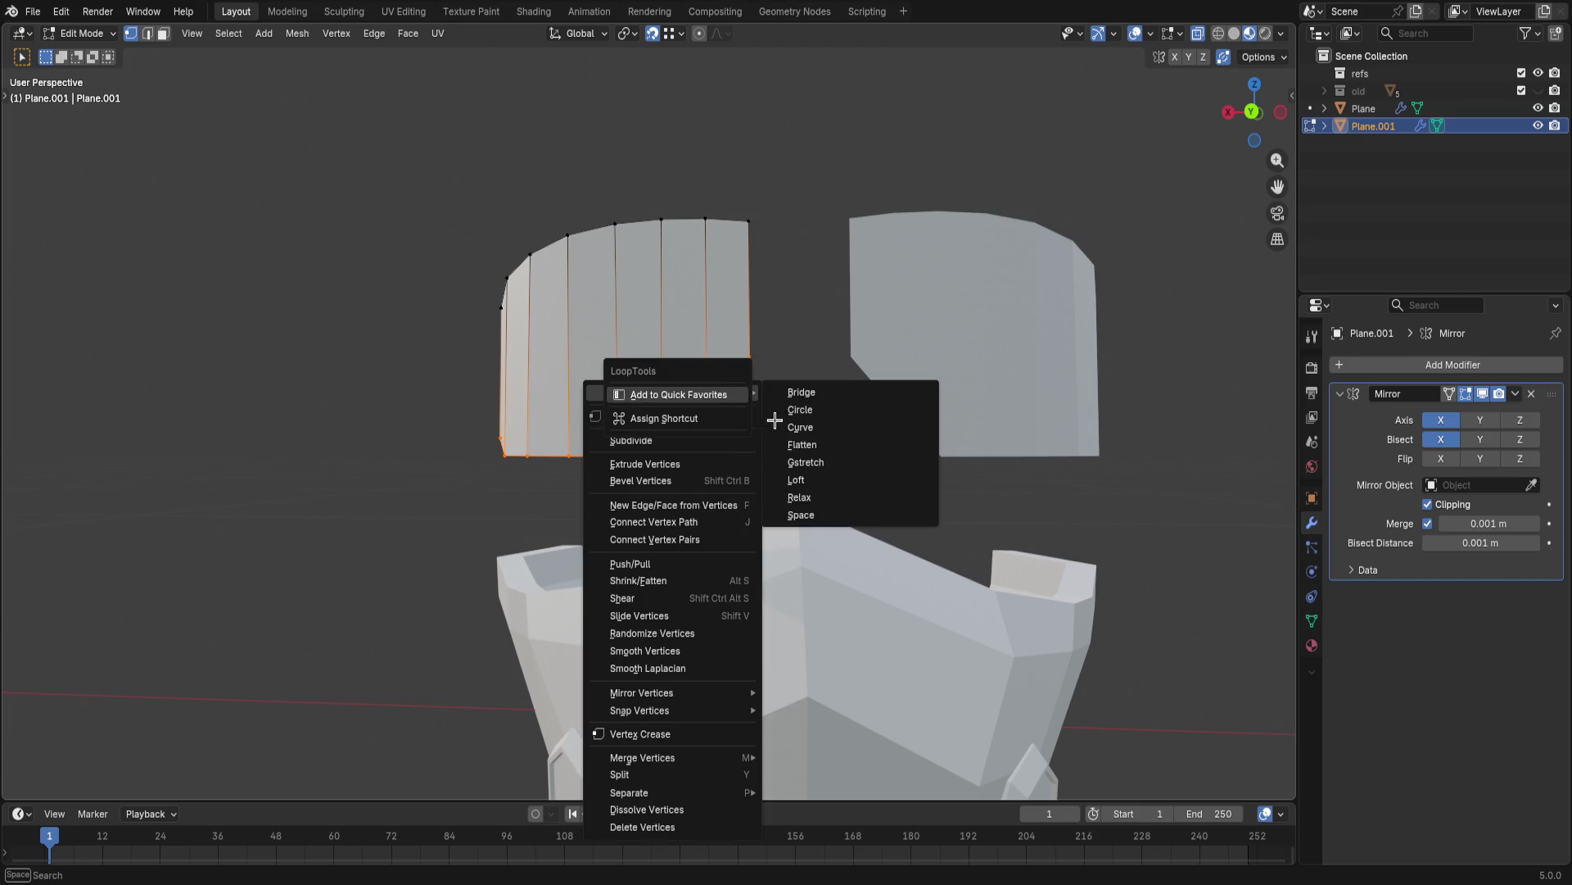
pyautogui.rightClick(741, 424)
pyautogui.press('Escape')
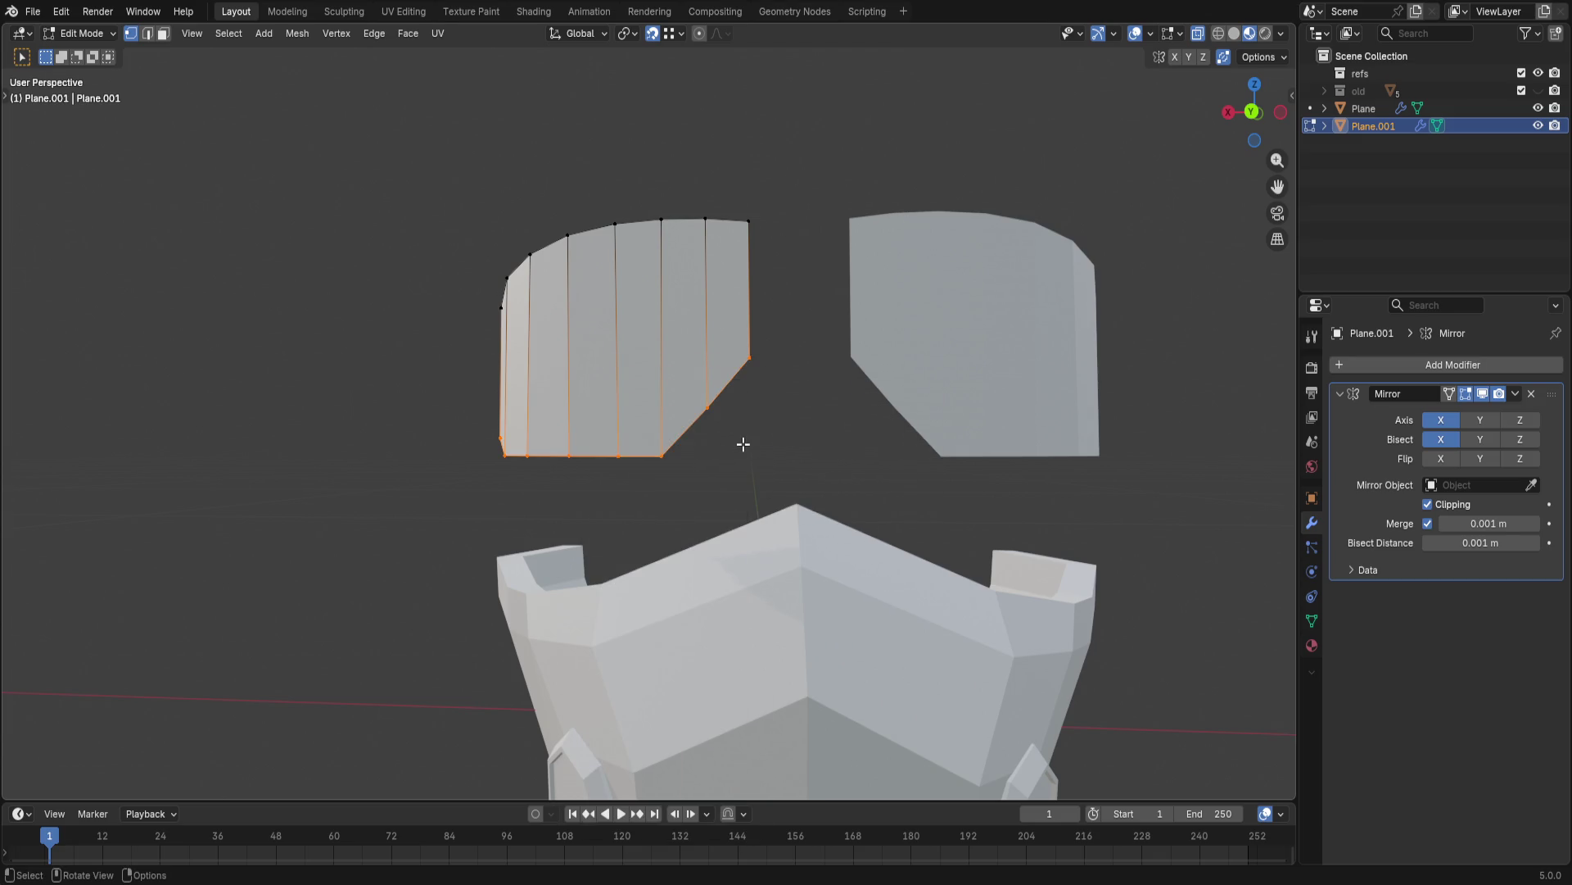
pyautogui.press('q')
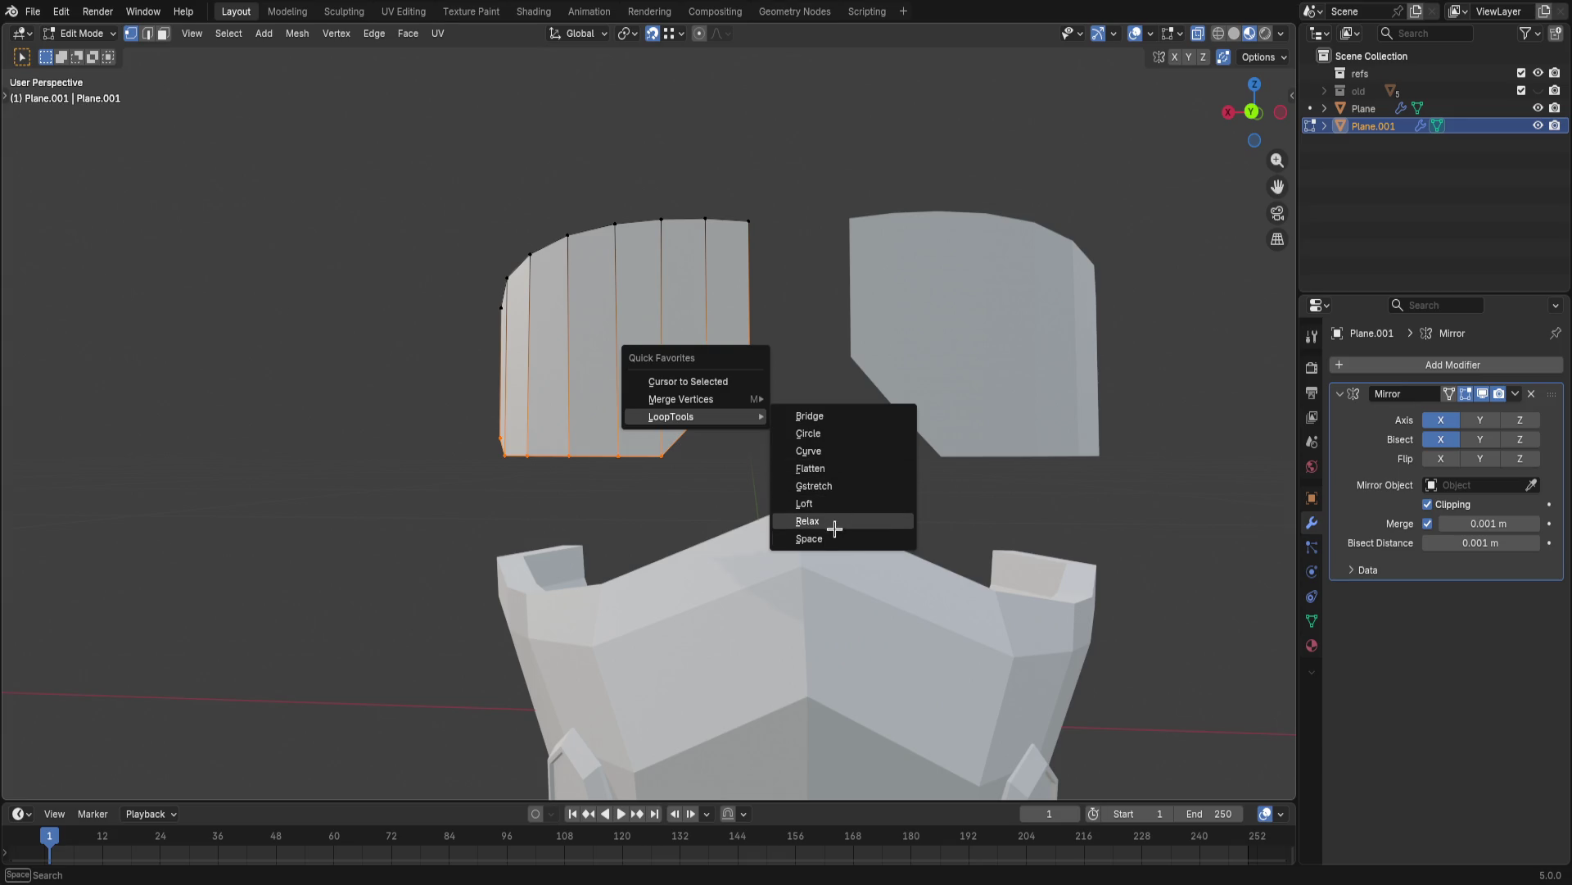
pyautogui.click(834, 522)
pyautogui.click(786, 442)
pyautogui.moveTo(786, 442)
pyautogui.mouseDown(button='middle')
pyautogui.moveTo(726, 430)
pyautogui.moveTo(774, 466)
pyautogui.mouseUp(button='middle')
pyautogui.moveTo(921, 346); pyautogui.dragTo(772, 378, button='middle')
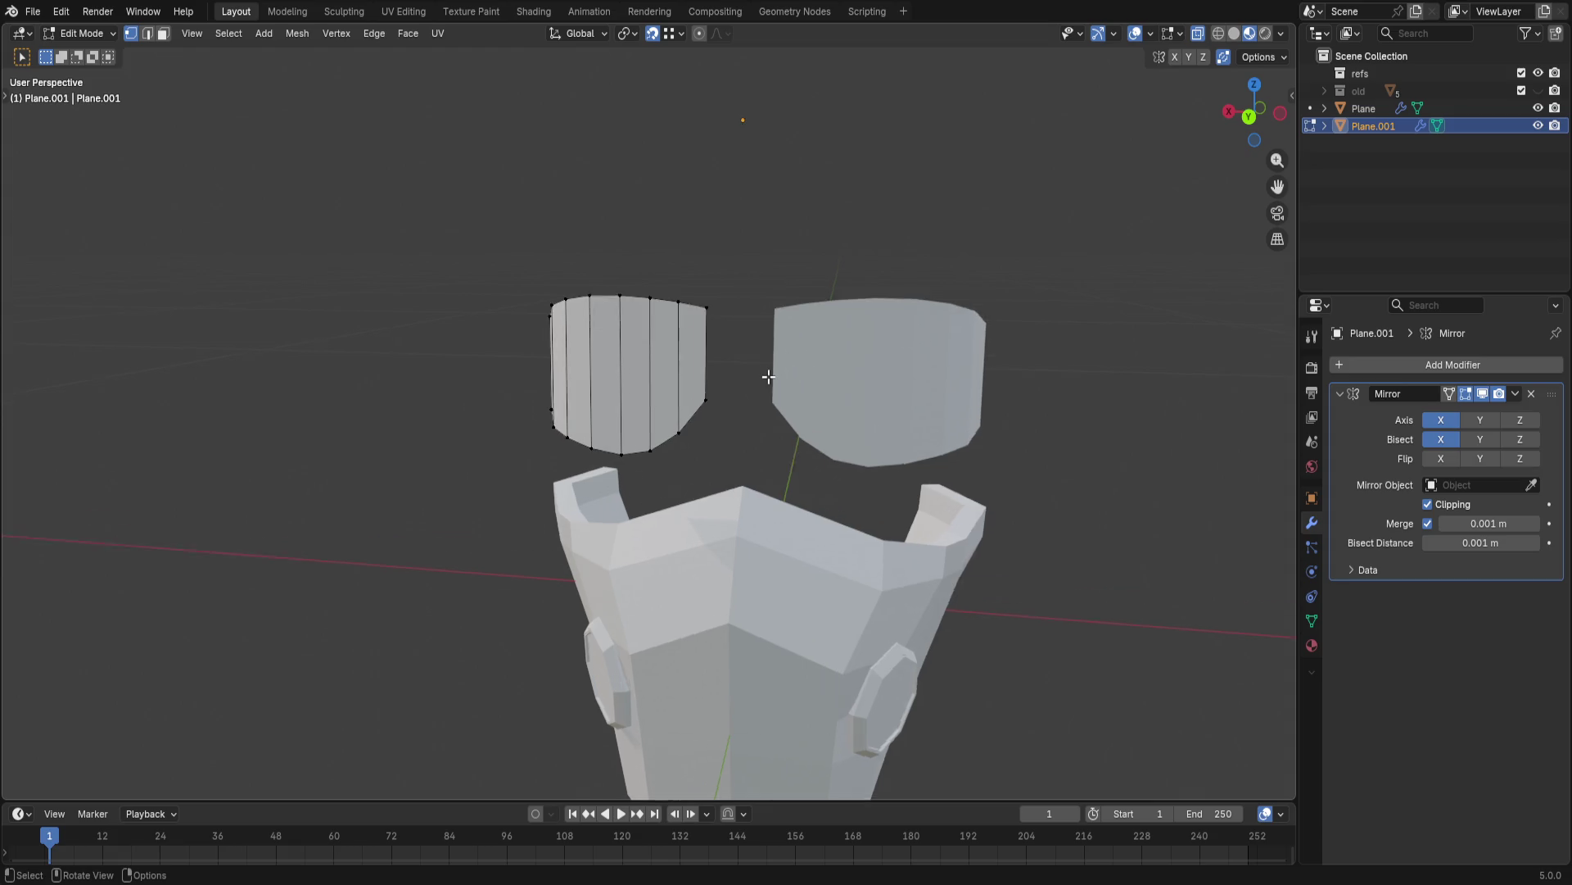
pyautogui.click(1250, 113)
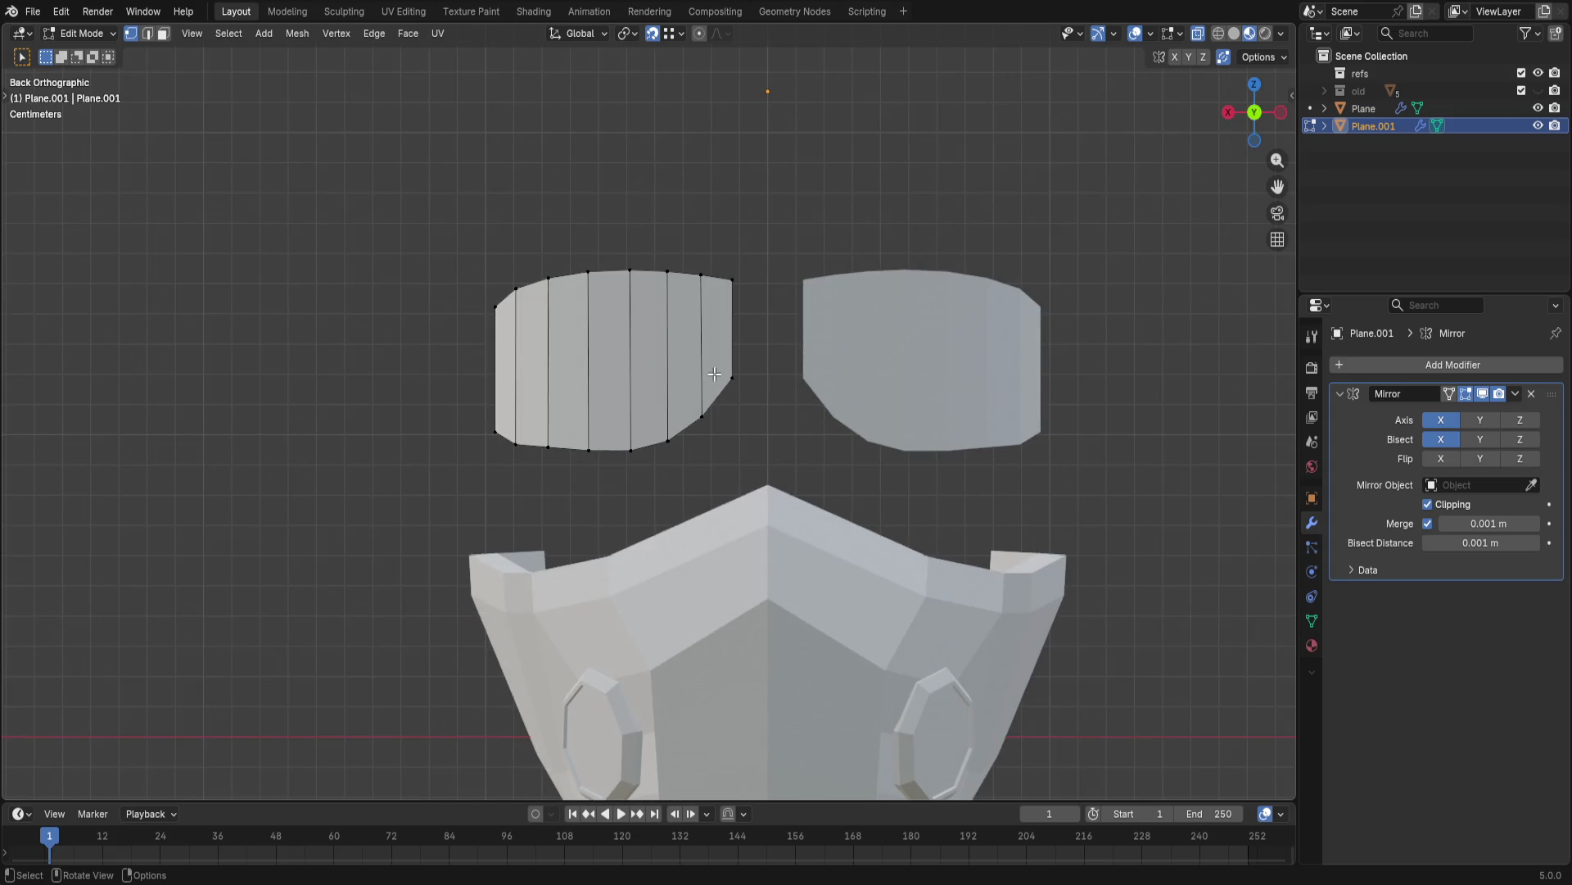
pyautogui.scroll(-2, 758, 435)
pyautogui.scroll(1, 747, 386)
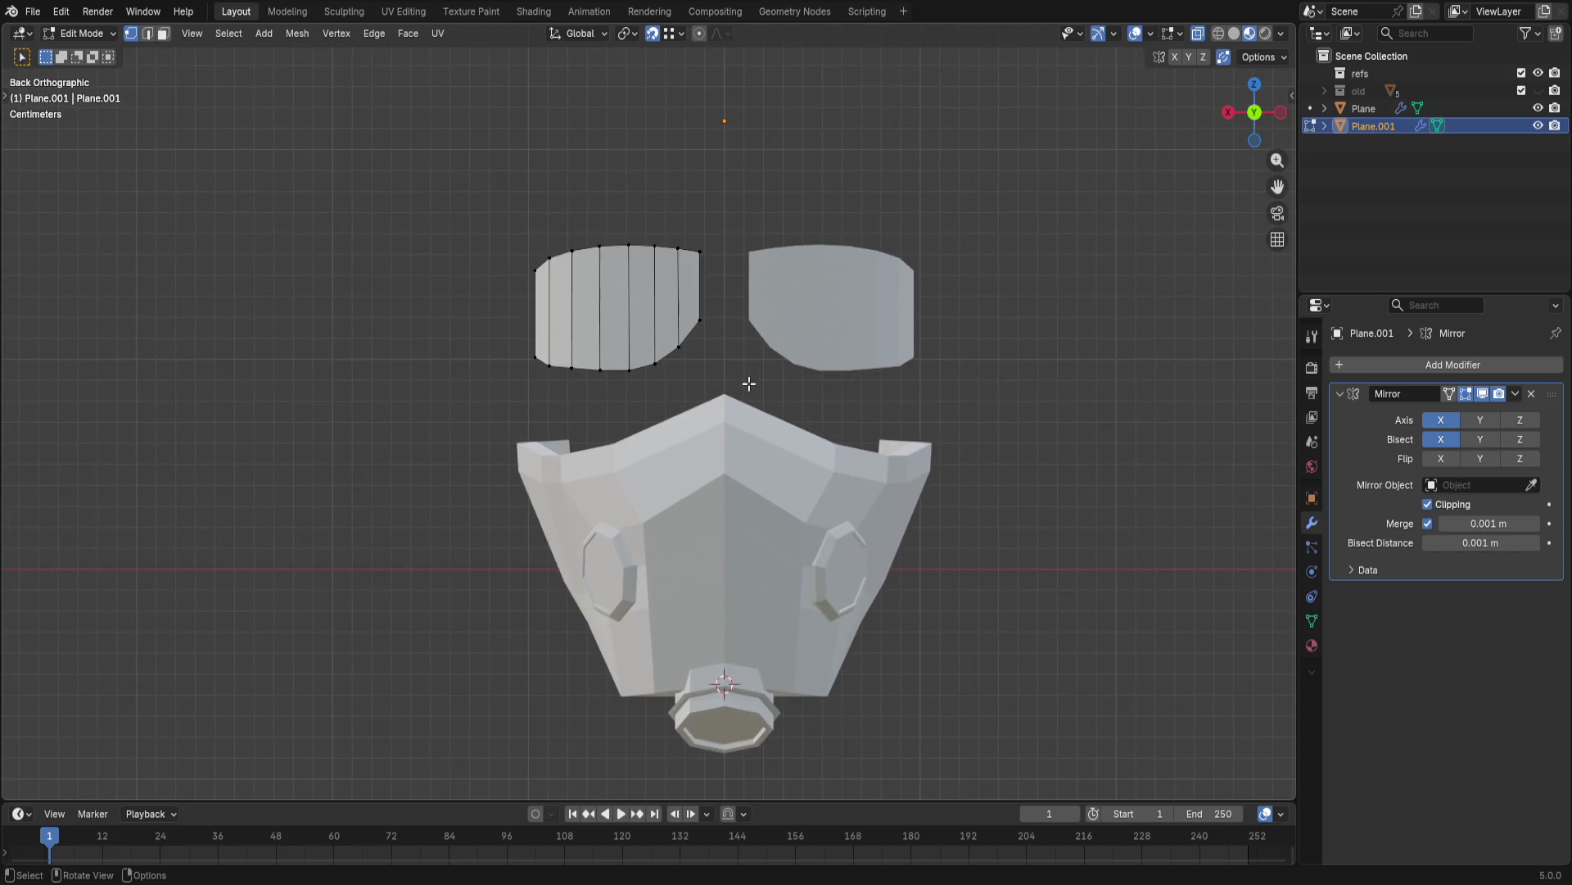
pyautogui.scroll(1, 750, 385)
# - Trial-scale the left goggle panel, cancelling the height resize and the delete prompt
pyautogui.moveTo(359, 137); pyautogui.dragTo(757, 378)
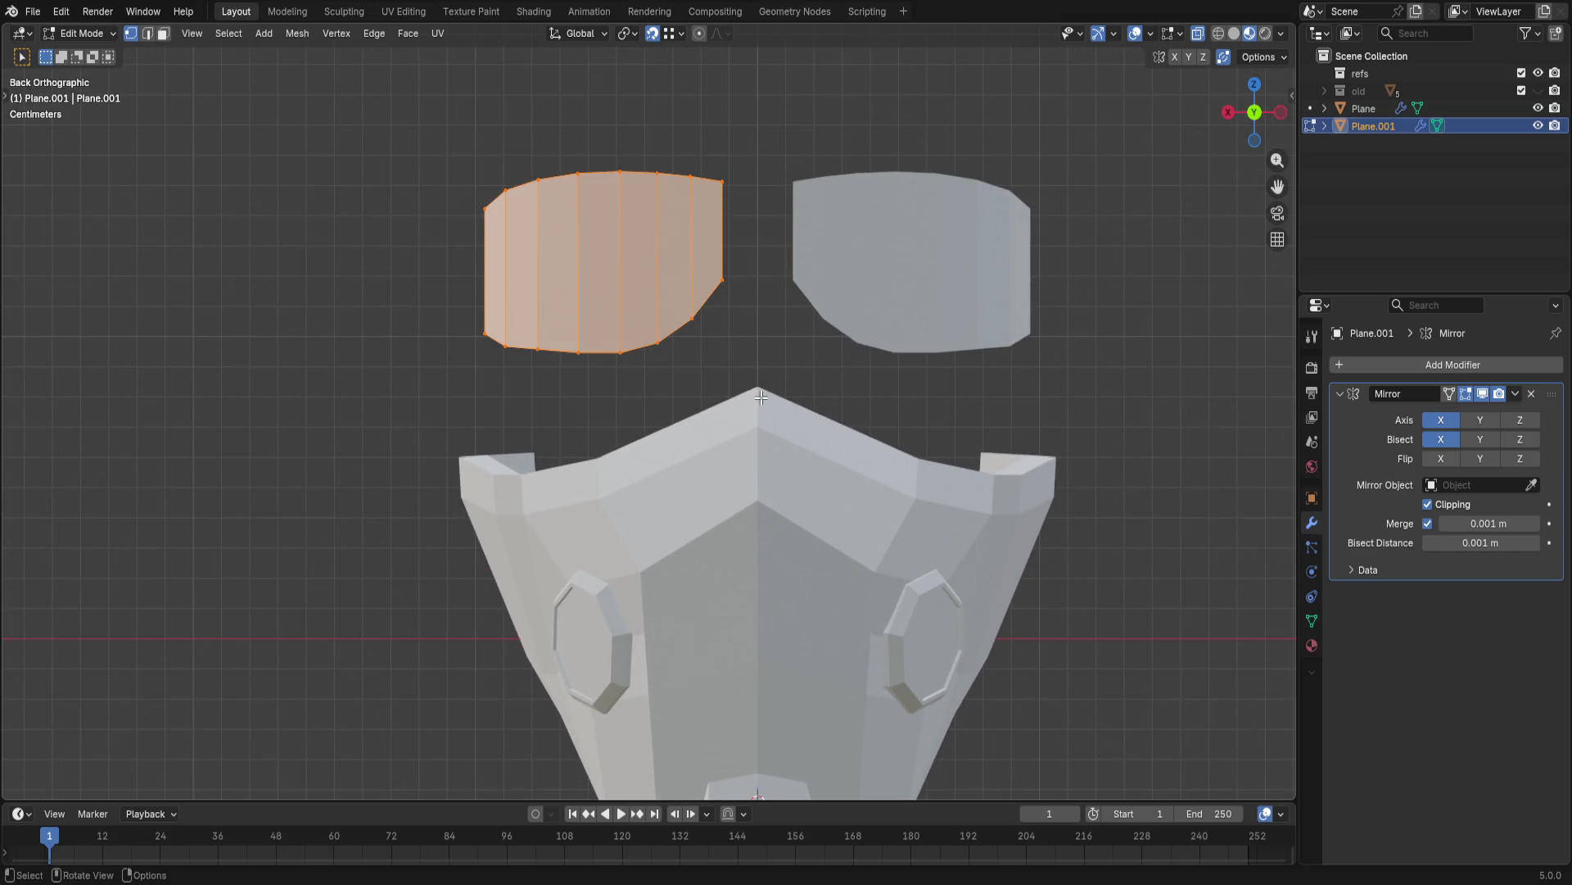
pyautogui.press('s')
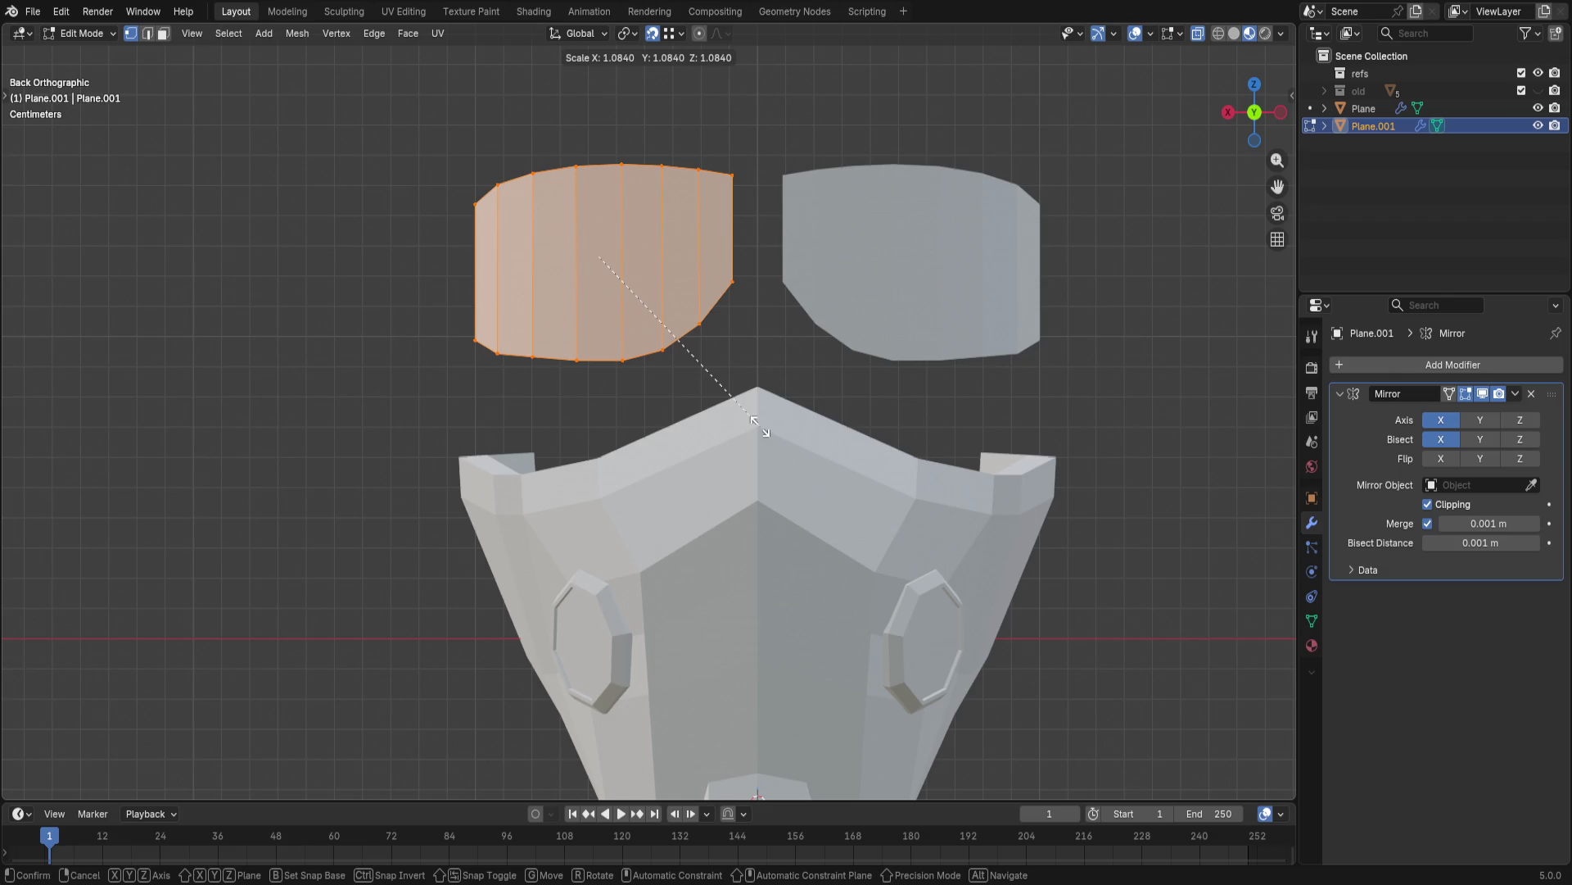
pyautogui.click(760, 425)
pyautogui.press('x')
pyautogui.press('Escape')
pyautogui.press('s')
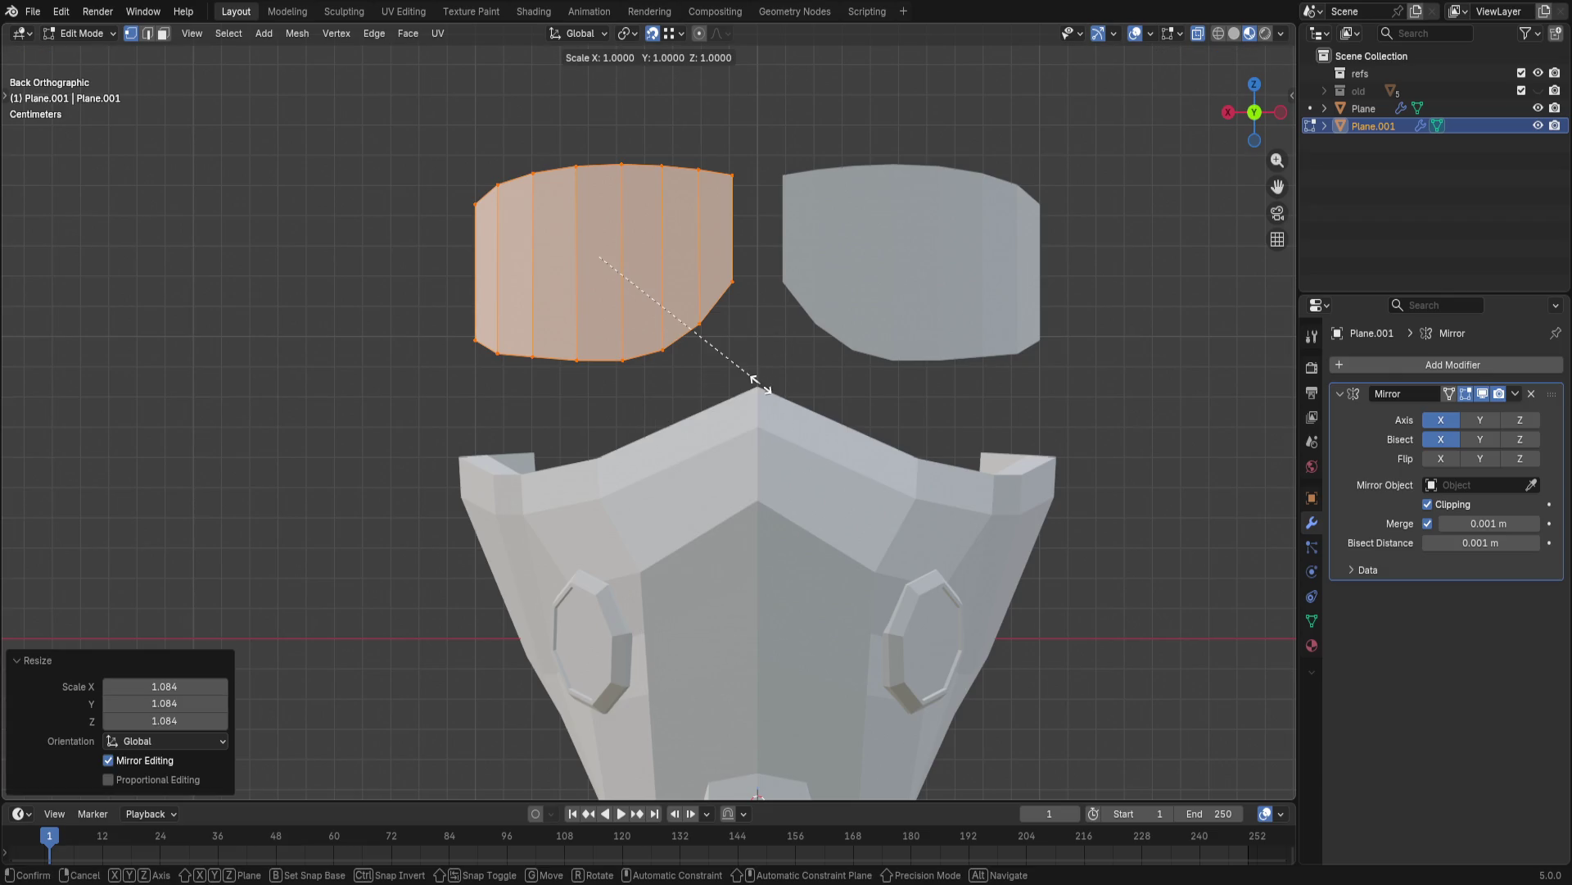
pyautogui.press('z')
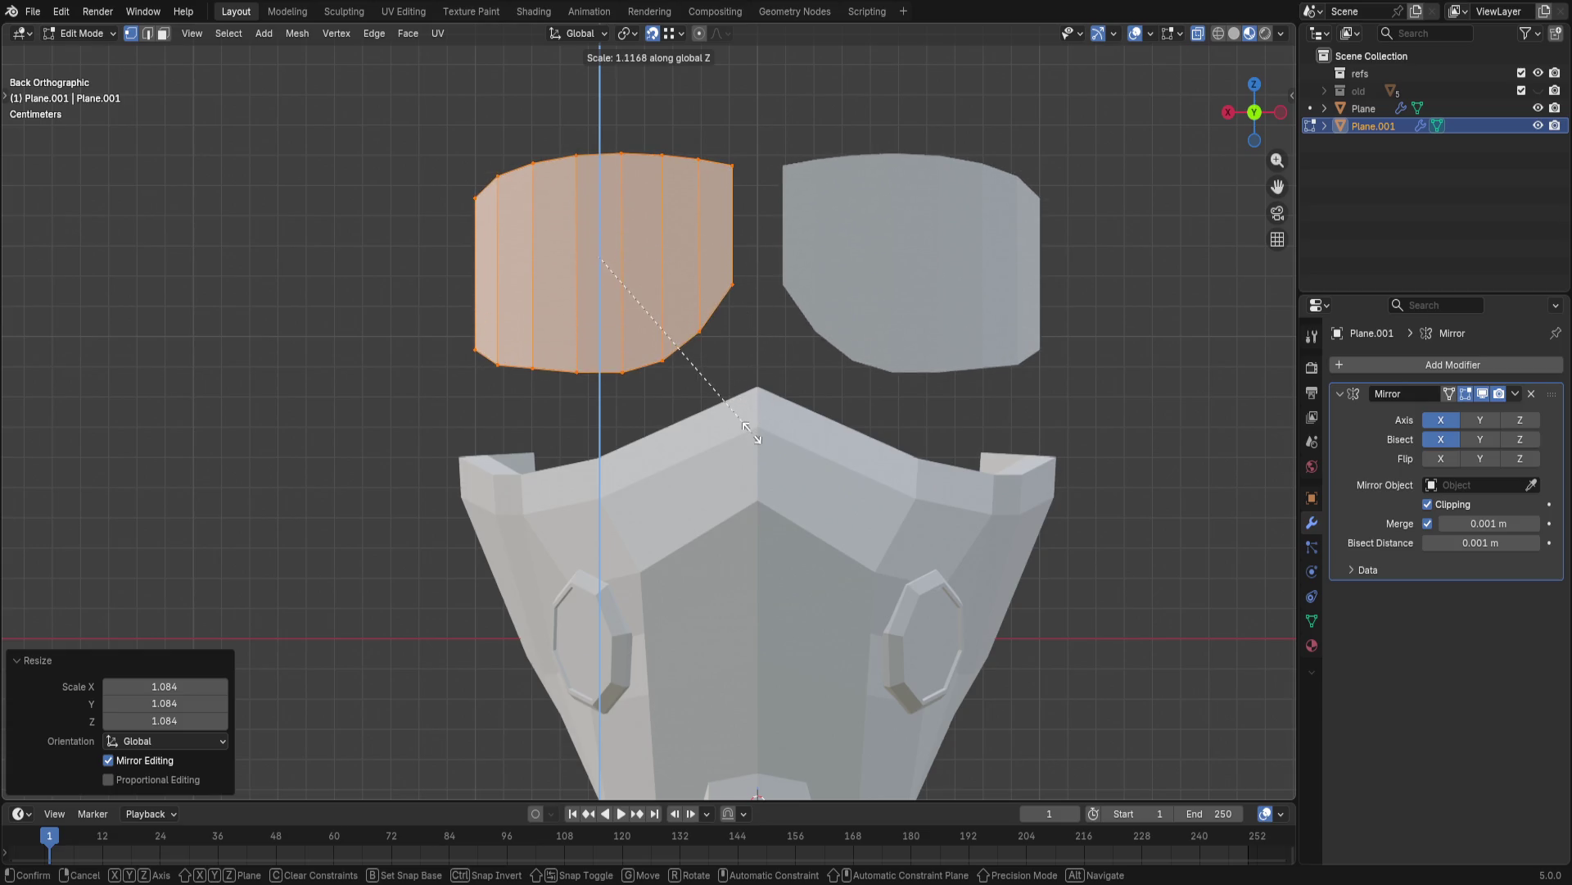
pyautogui.press('Escape')
pyautogui.click(785, 377)
# - Select the eye panel meshes and delete them, leaving only the mask body
pyautogui.moveTo(799, 376); pyautogui.dragTo(1172, 452, button='middle')
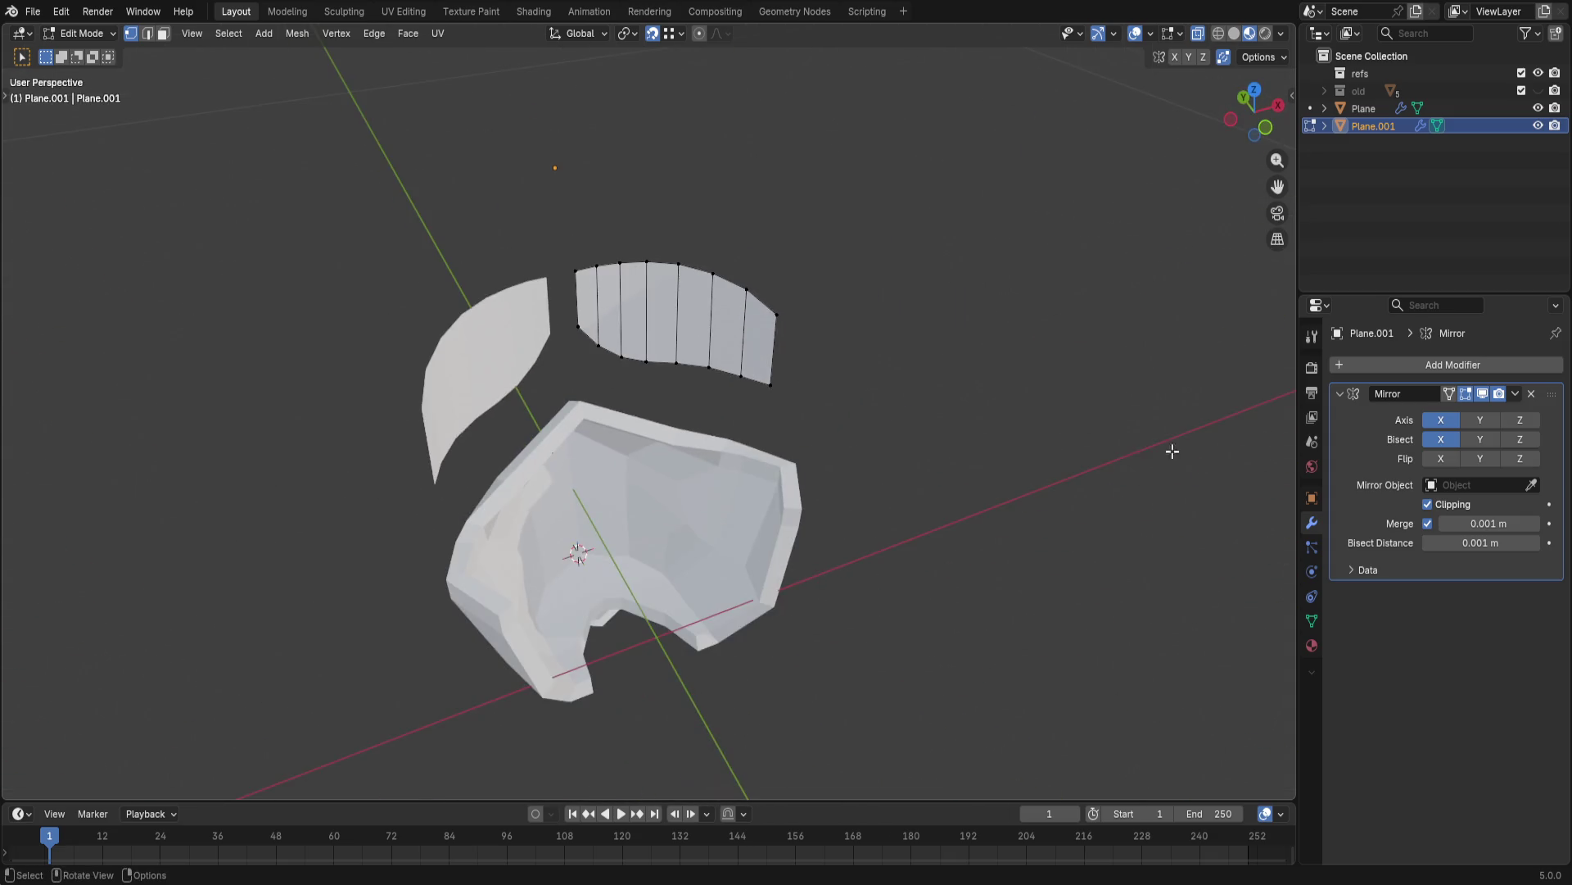
pyautogui.moveTo(776, 443)
pyautogui.mouseDown(button='middle')
pyautogui.moveTo(1012, 362)
pyautogui.moveTo(918, 446)
pyautogui.mouseUp(button='middle')
pyautogui.scroll(3, 881, 389)
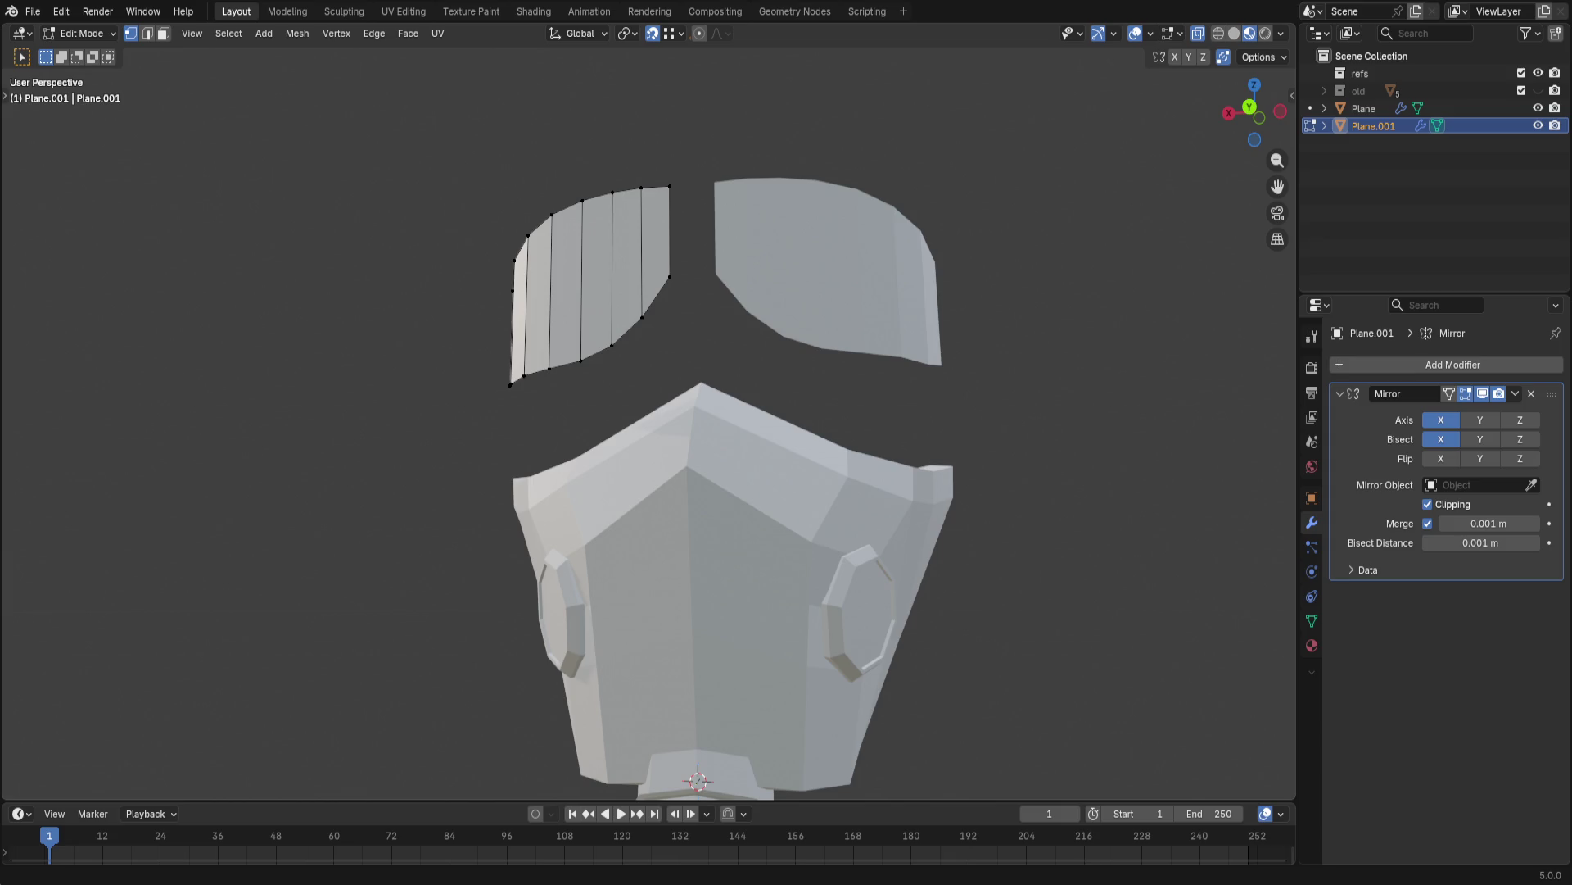
pyautogui.press('a')
pyautogui.press('x')
pyautogui.click(990, 339)
pyautogui.moveTo(908, 349)
pyautogui.mouseDown(button='middle')
pyautogui.moveTo(959, 394)
pyautogui.moveTo(1099, 306)
pyautogui.mouseUp(button='middle')
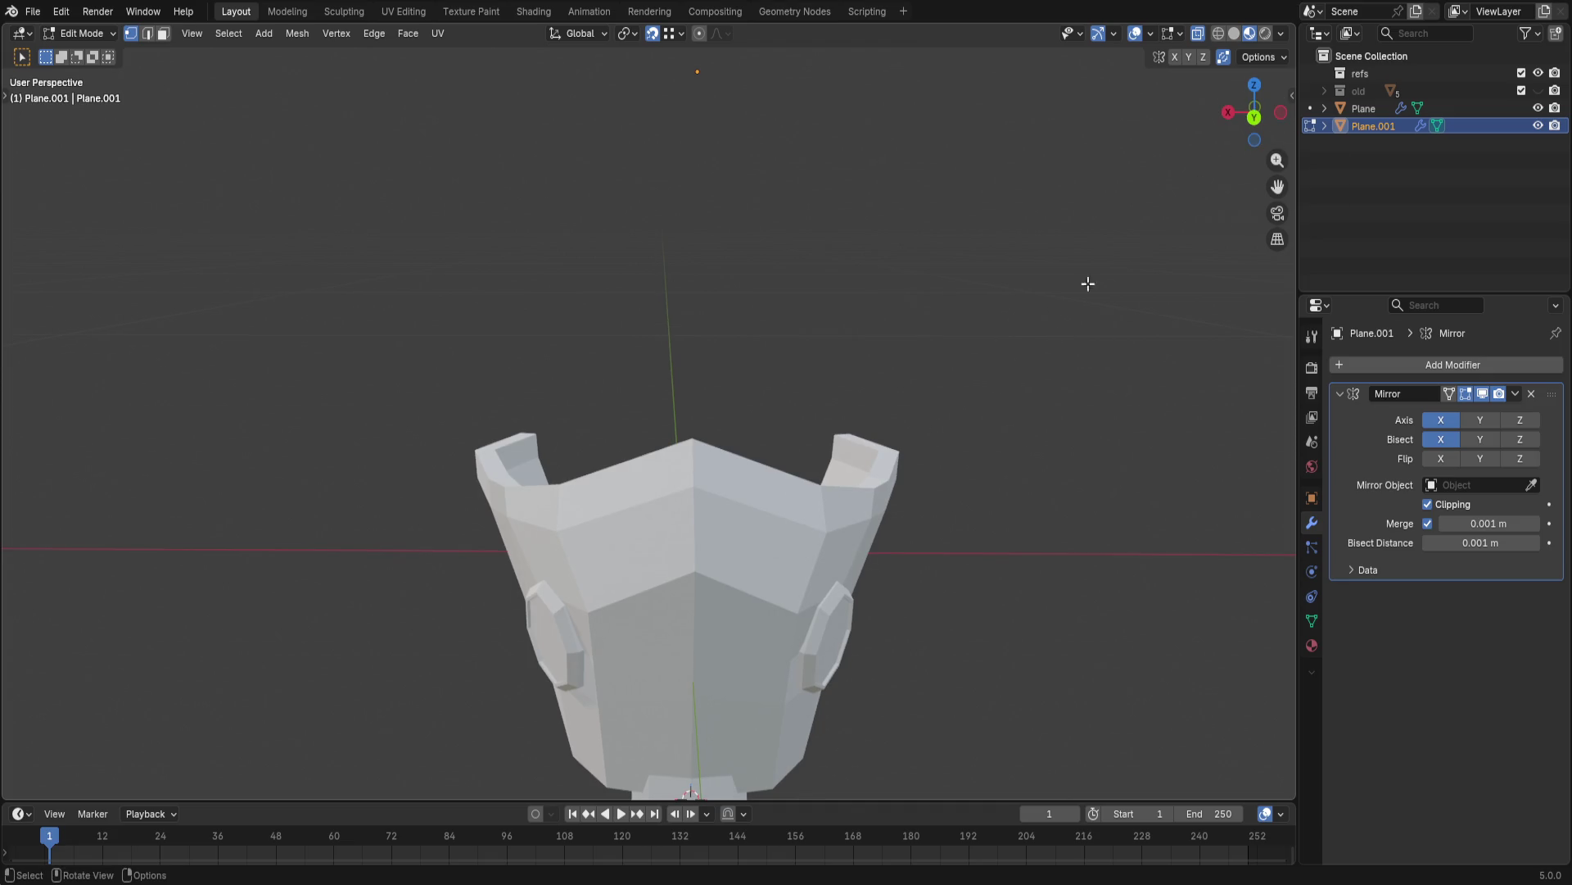
# - Delete the old eye panels and add a new plane to the mask mesh
pyautogui.hotkey('ctrl', 'z')
pyautogui.press('x')
pyautogui.click(1228, 121)
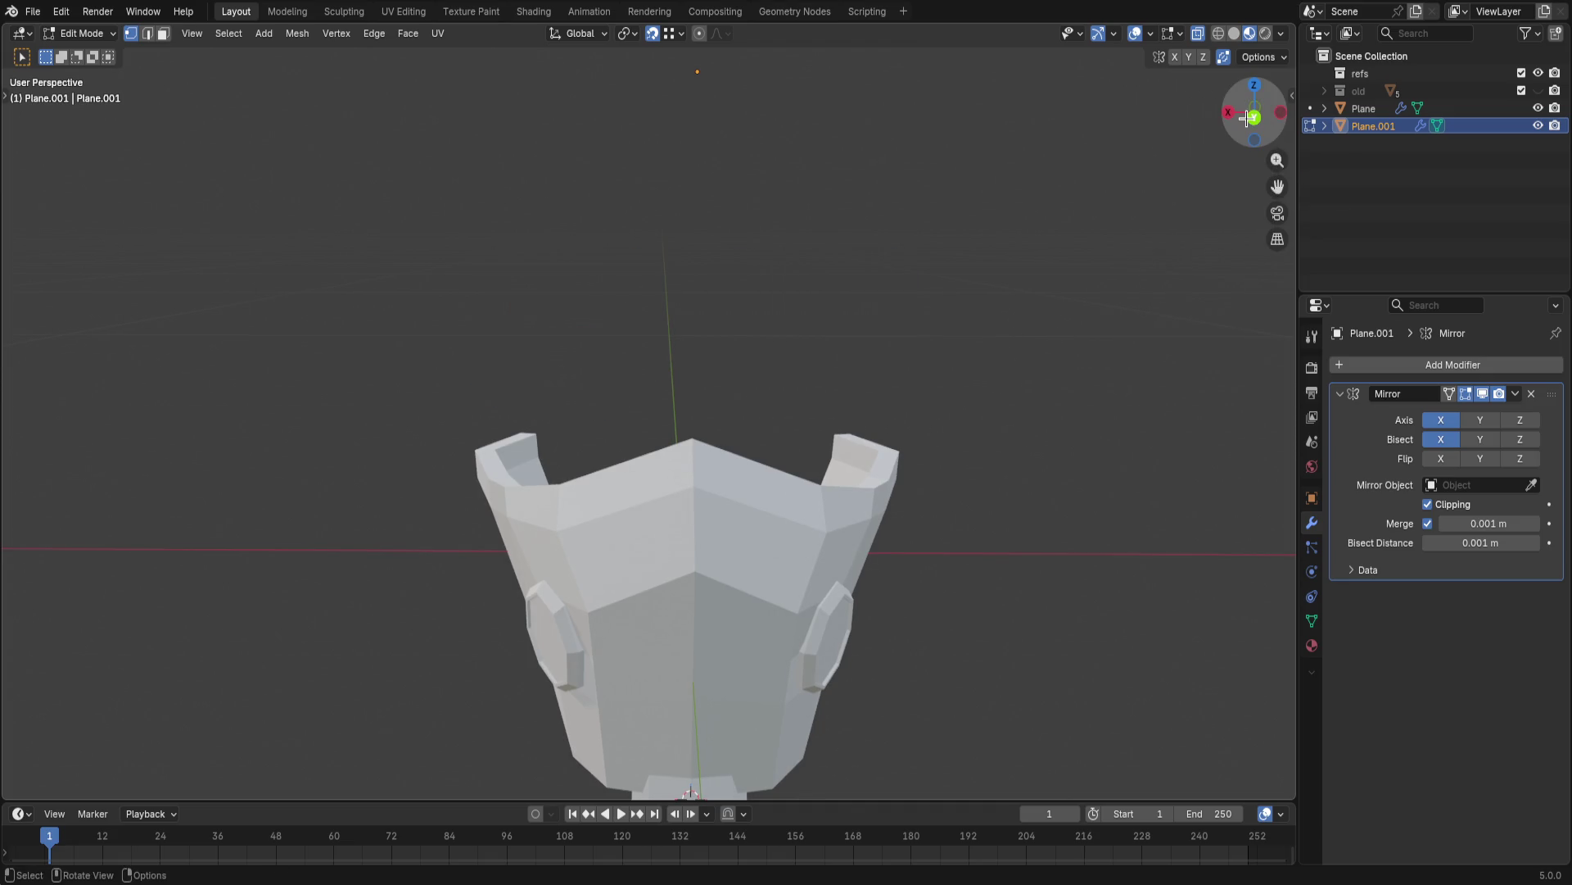
pyautogui.hotkey('shift', 'a')
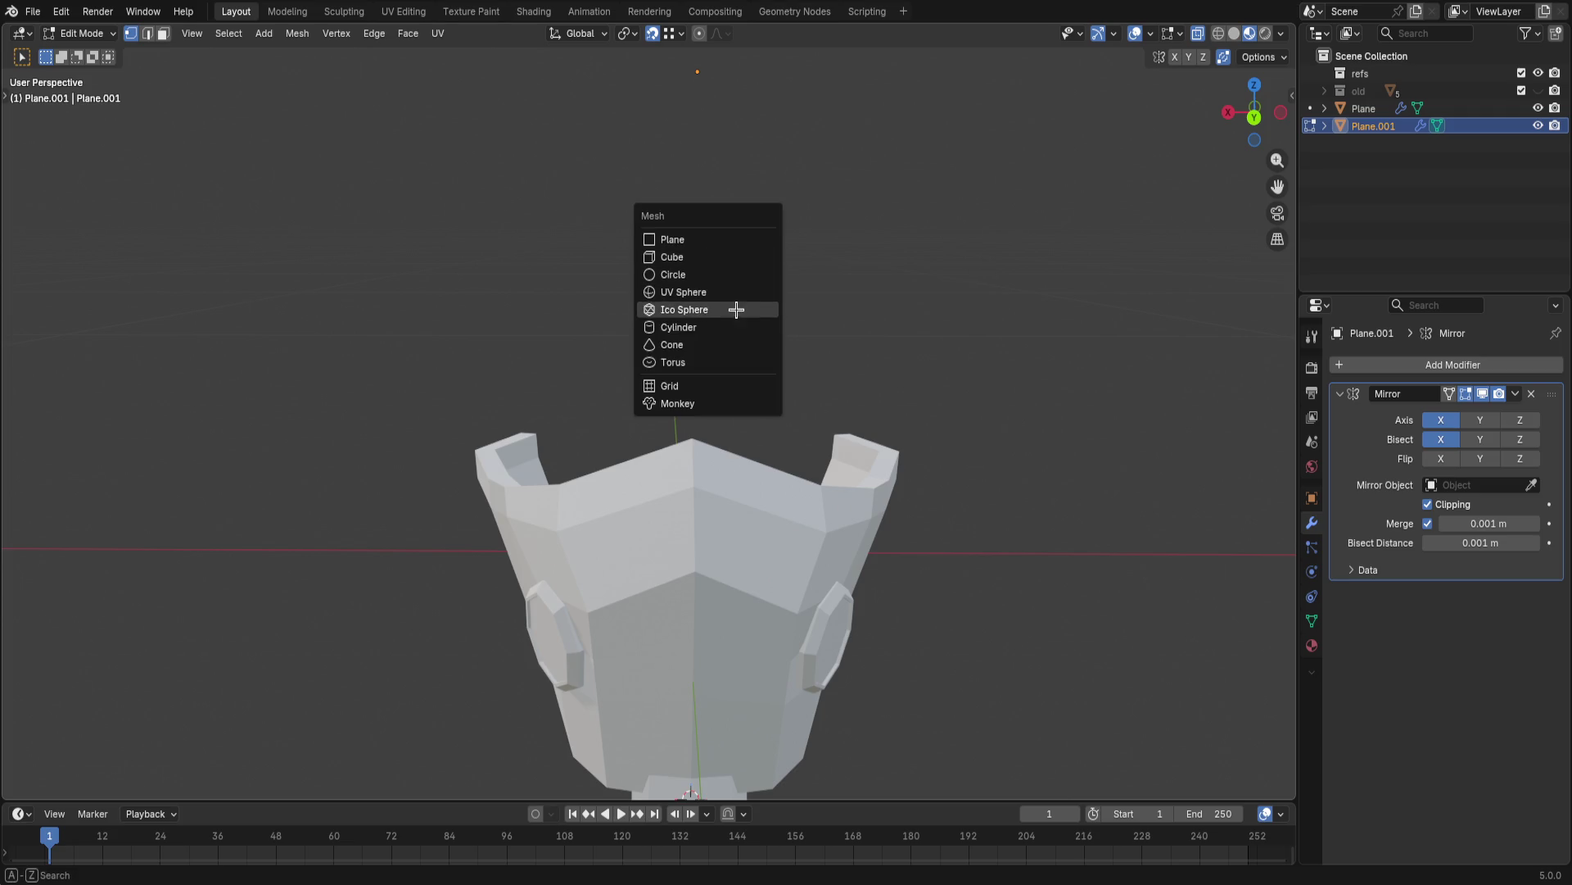
pyautogui.click(728, 239)
pyautogui.scroll(-4, 909, 434)
# - Rotate the plane about X (including a 10 degree tilt) and shrink it to panel size
pyautogui.moveTo(962, 456)
pyautogui.mouseDown(button='middle')
pyautogui.moveTo(1003, 439)
pyautogui.moveTo(1022, 374)
pyautogui.mouseUp(button='middle')
pyautogui.press('r')
pyautogui.press('x')
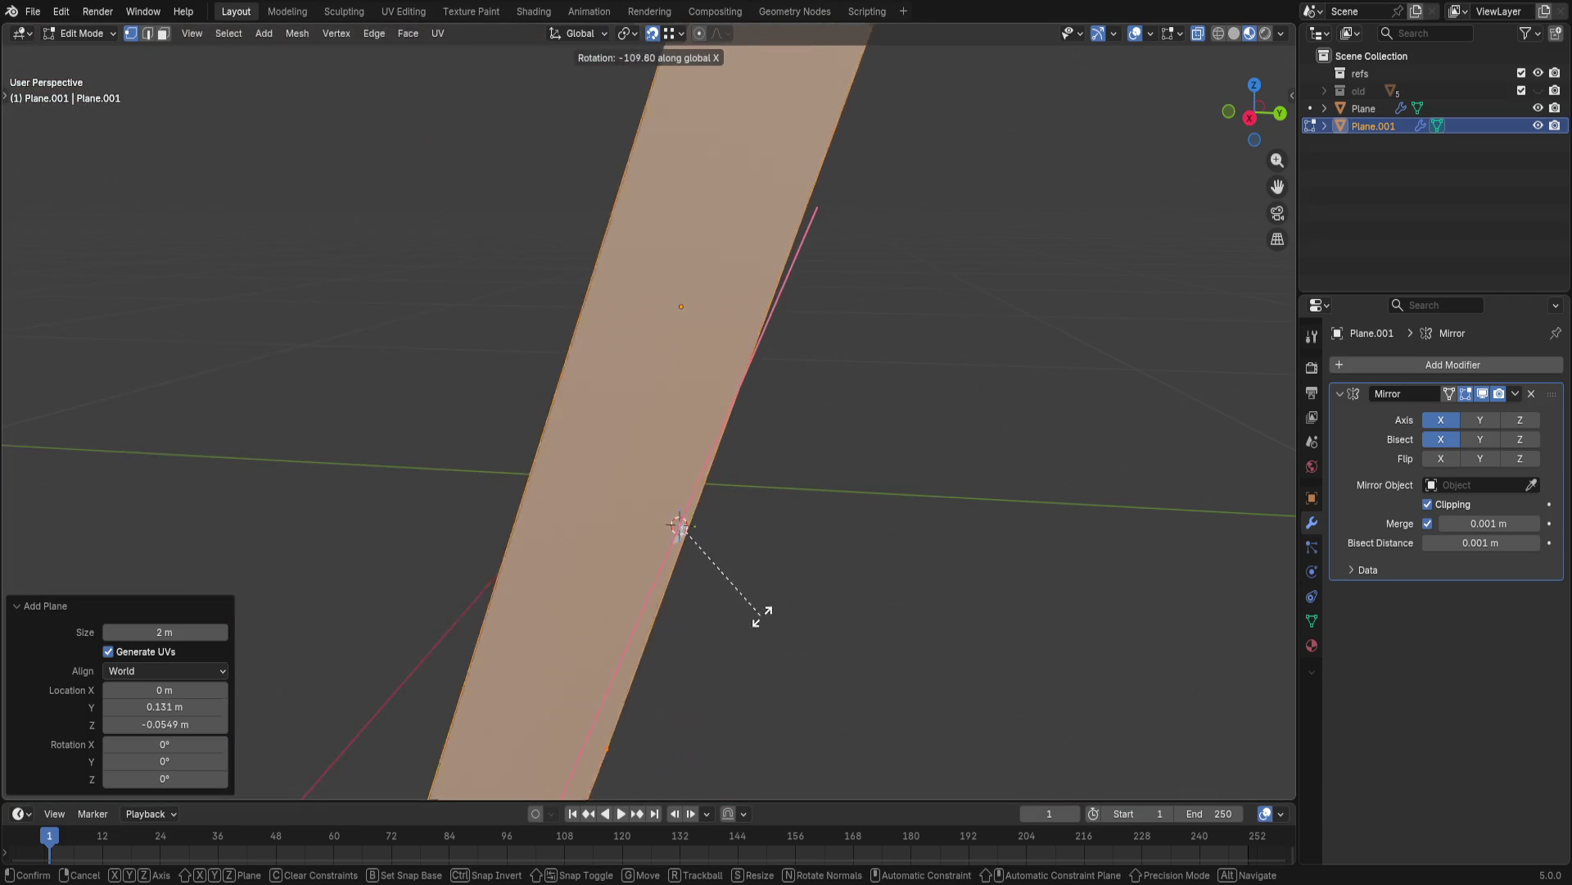
pyautogui.click(840, 623)
pyautogui.scroll(-4, 934, 526)
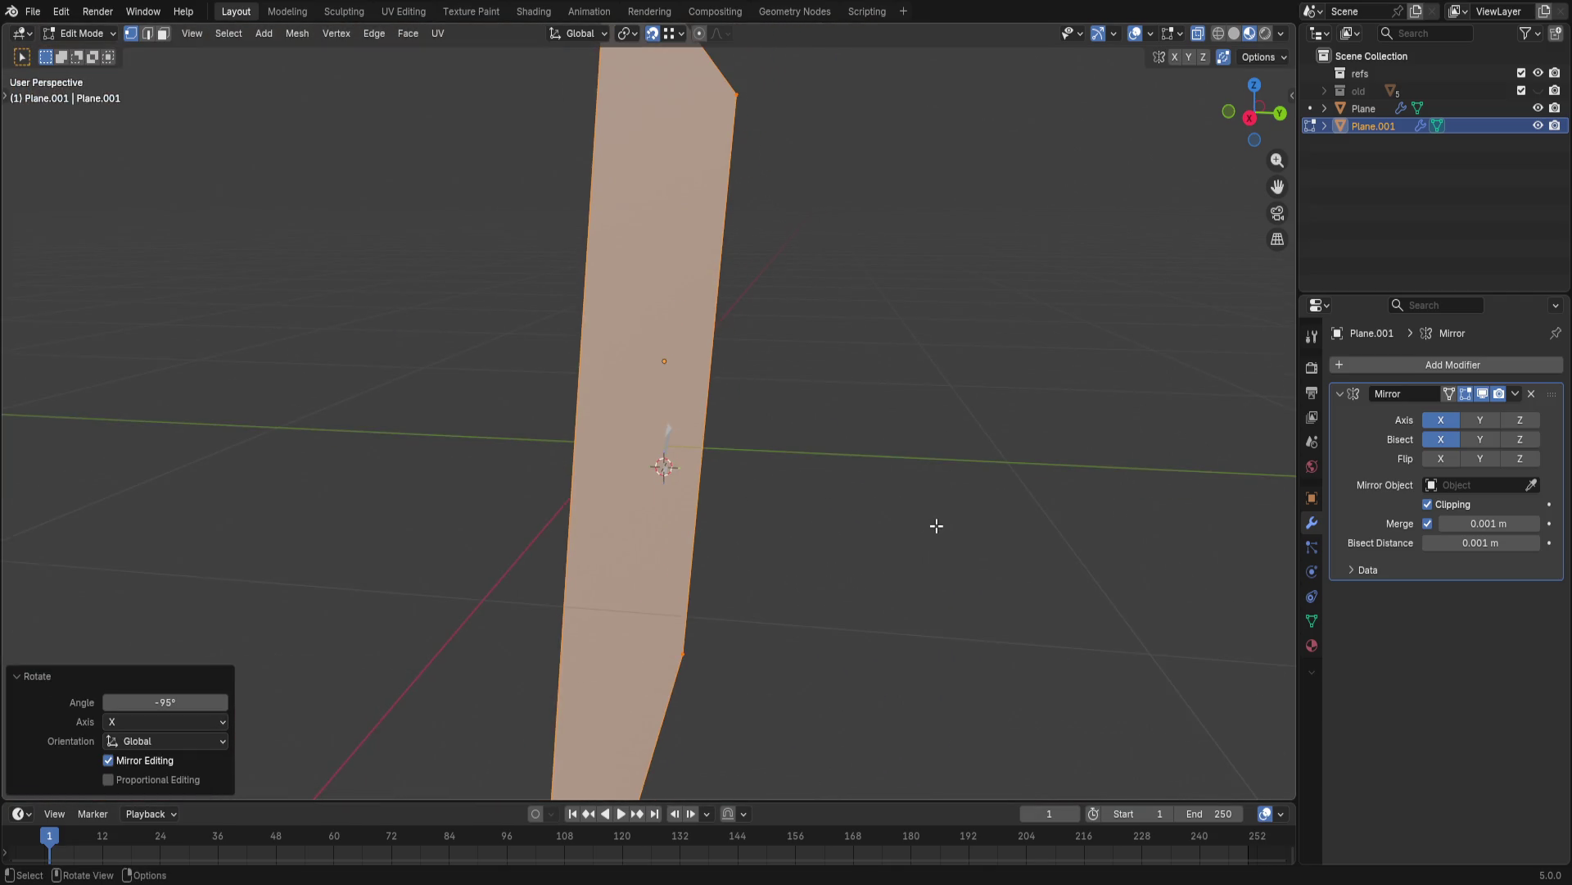
pyautogui.press('r')
pyautogui.press('x')
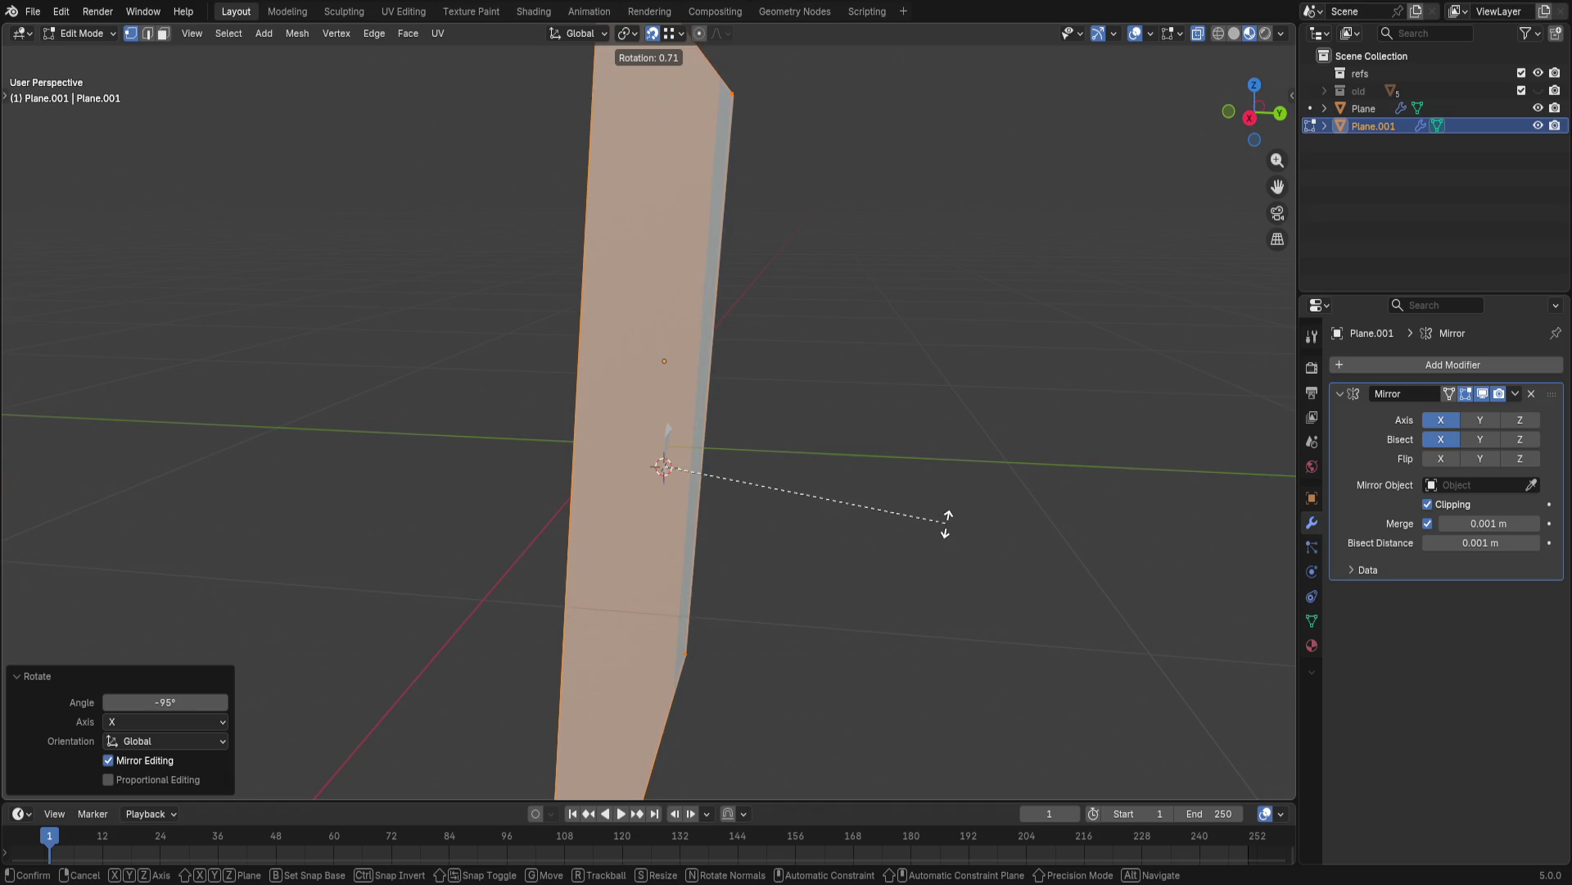
pyautogui.click(971, 480)
pyautogui.moveTo(967, 484); pyautogui.dragTo(1116, 365, button='middle')
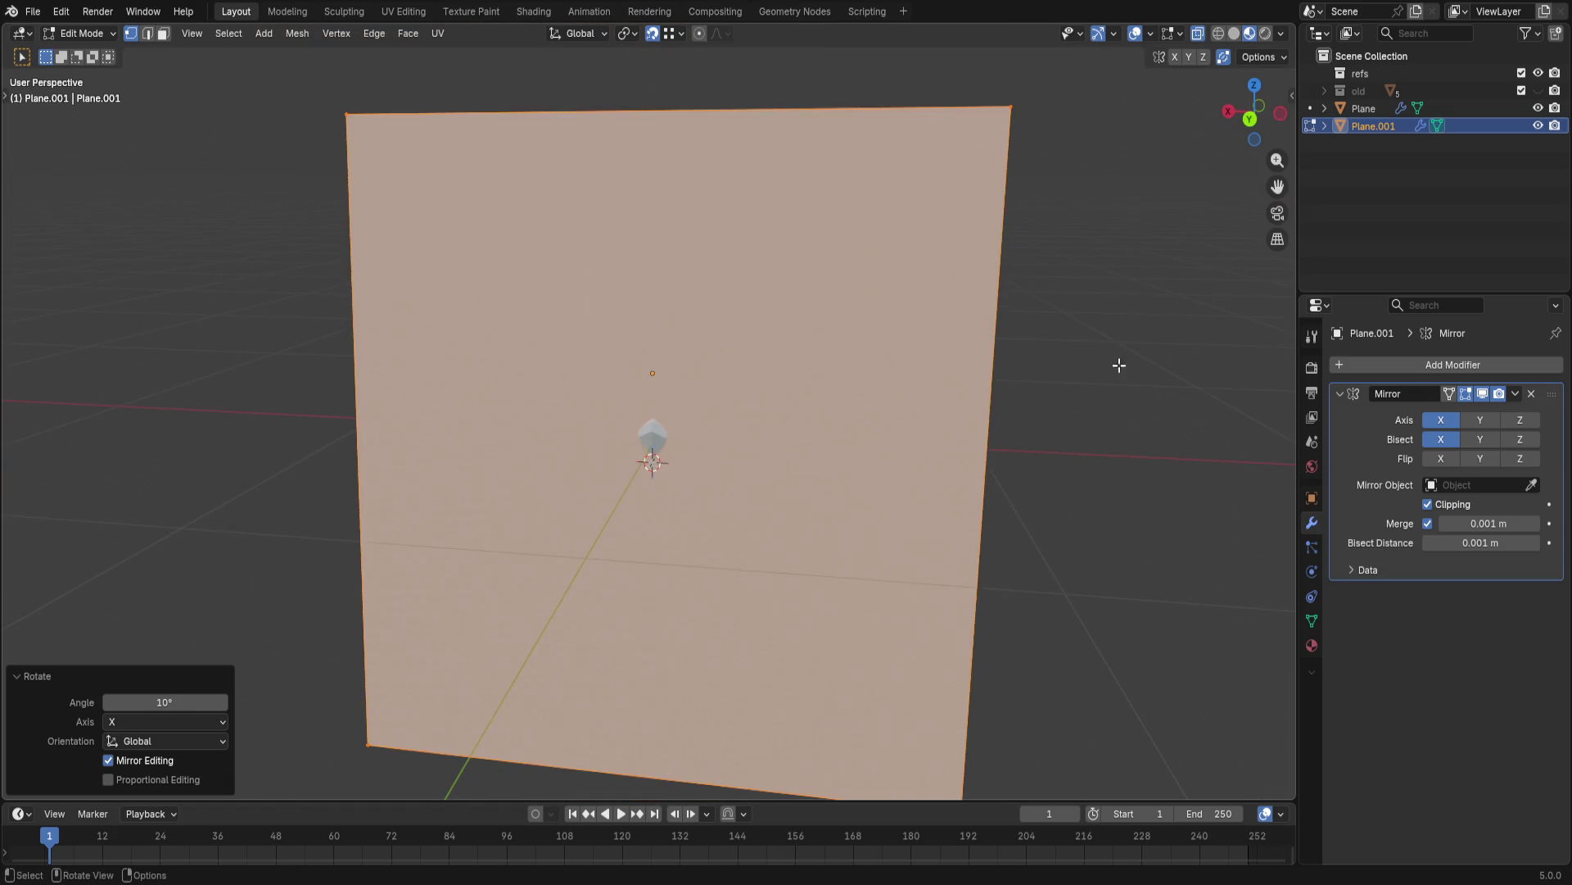
pyautogui.press('s')
pyautogui.click(698, 383)
# - Raise the plane to float above the mask and lower its top edge
pyautogui.press('g')
pyautogui.press('z')
pyautogui.click(707, 368)
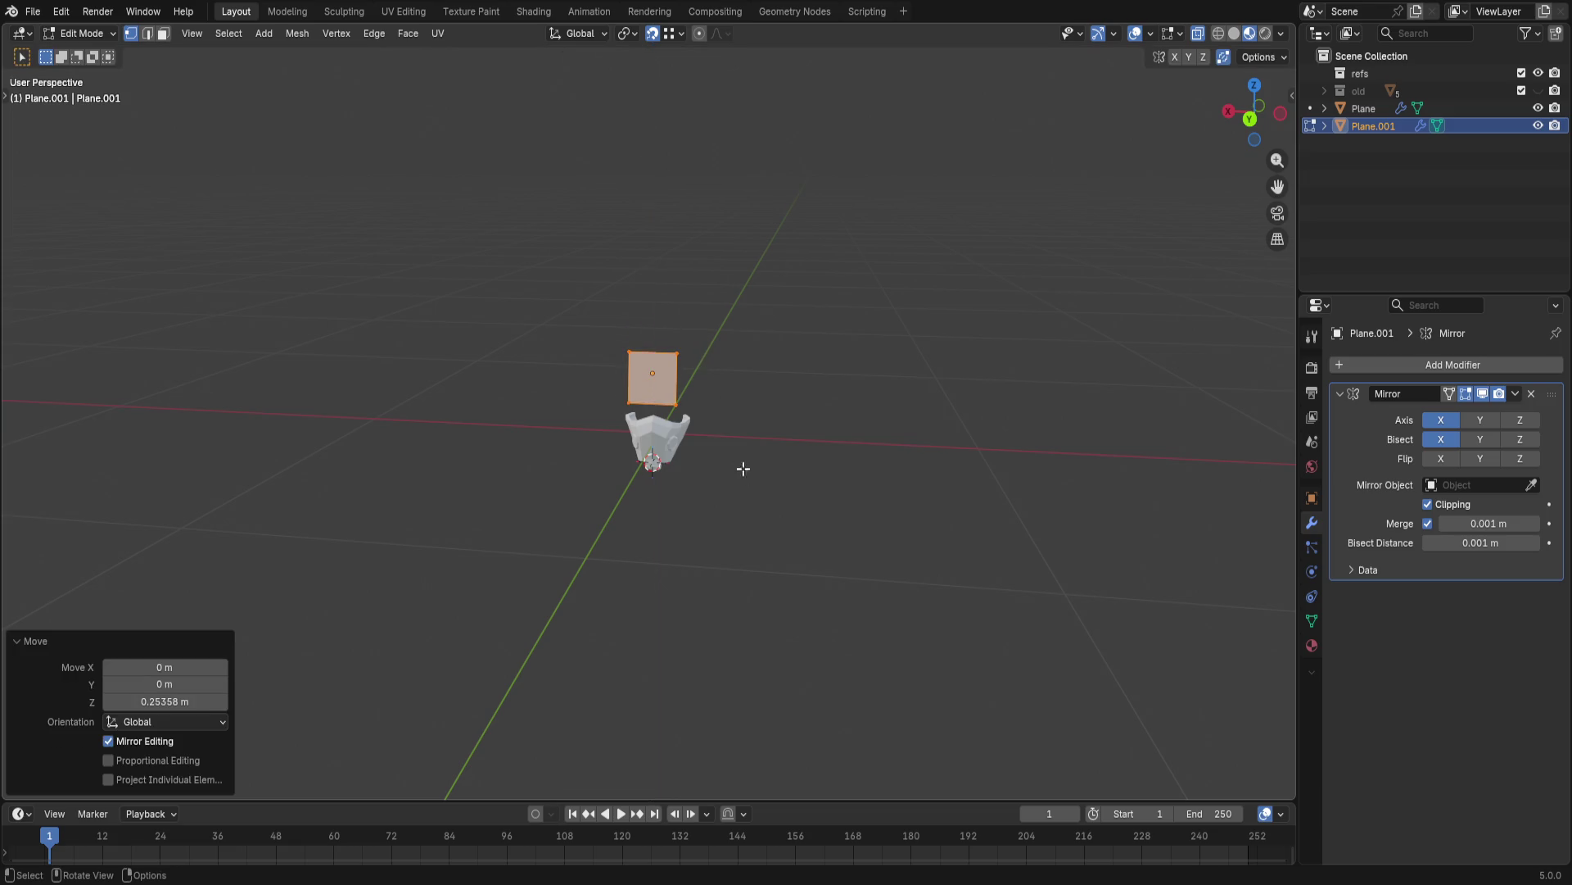
pyautogui.scroll(3, 789, 475)
pyautogui.press('g')
pyautogui.press('z')
pyautogui.click(958, 307)
pyautogui.scroll(2, 972, 405)
pyautogui.scroll(2, 1001, 214)
pyautogui.scroll(-2, 1003, 353)
pyautogui.click(922, 227)
pyautogui.moveTo(516, 111); pyautogui.dragTo(945, 213)
pyautogui.press('g')
pyautogui.press('z')
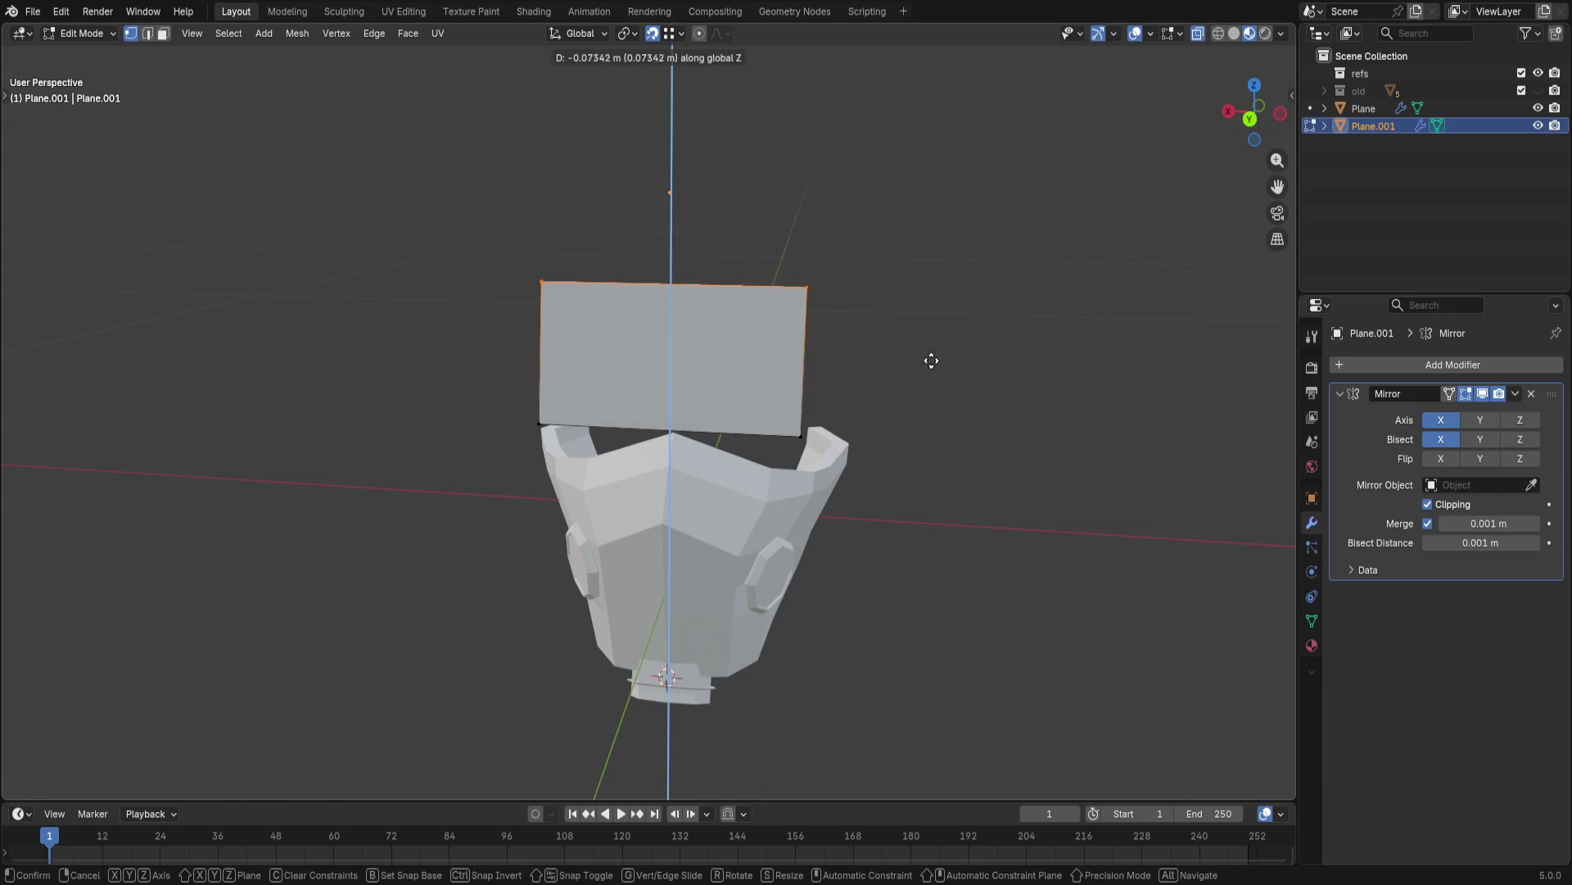
pyautogui.click(932, 365)
# - Abandon a test extrusion and split the plane with a centred vertical loop cut
pyautogui.moveTo(938, 391)
pyautogui.mouseDown(button='middle')
pyautogui.moveTo(994, 371)
pyautogui.moveTo(967, 411)
pyautogui.mouseUp(button='middle')
pyautogui.scroll(2, 965, 412)
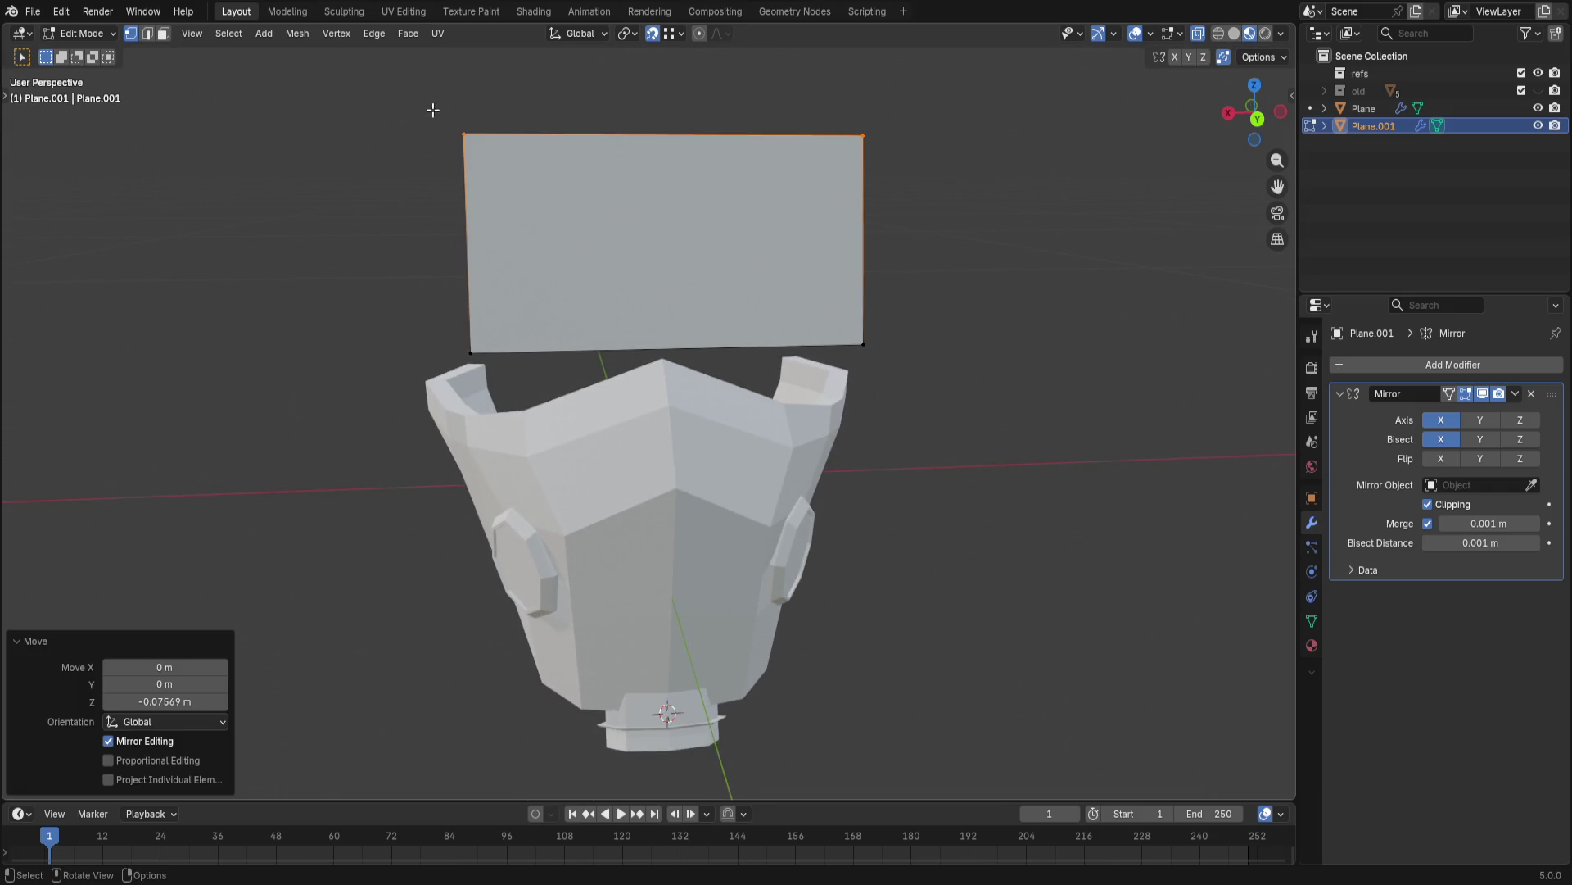
pyautogui.moveTo(432, 110); pyautogui.dragTo(502, 393, button='middle')
pyautogui.press('e')
pyautogui.press('x')
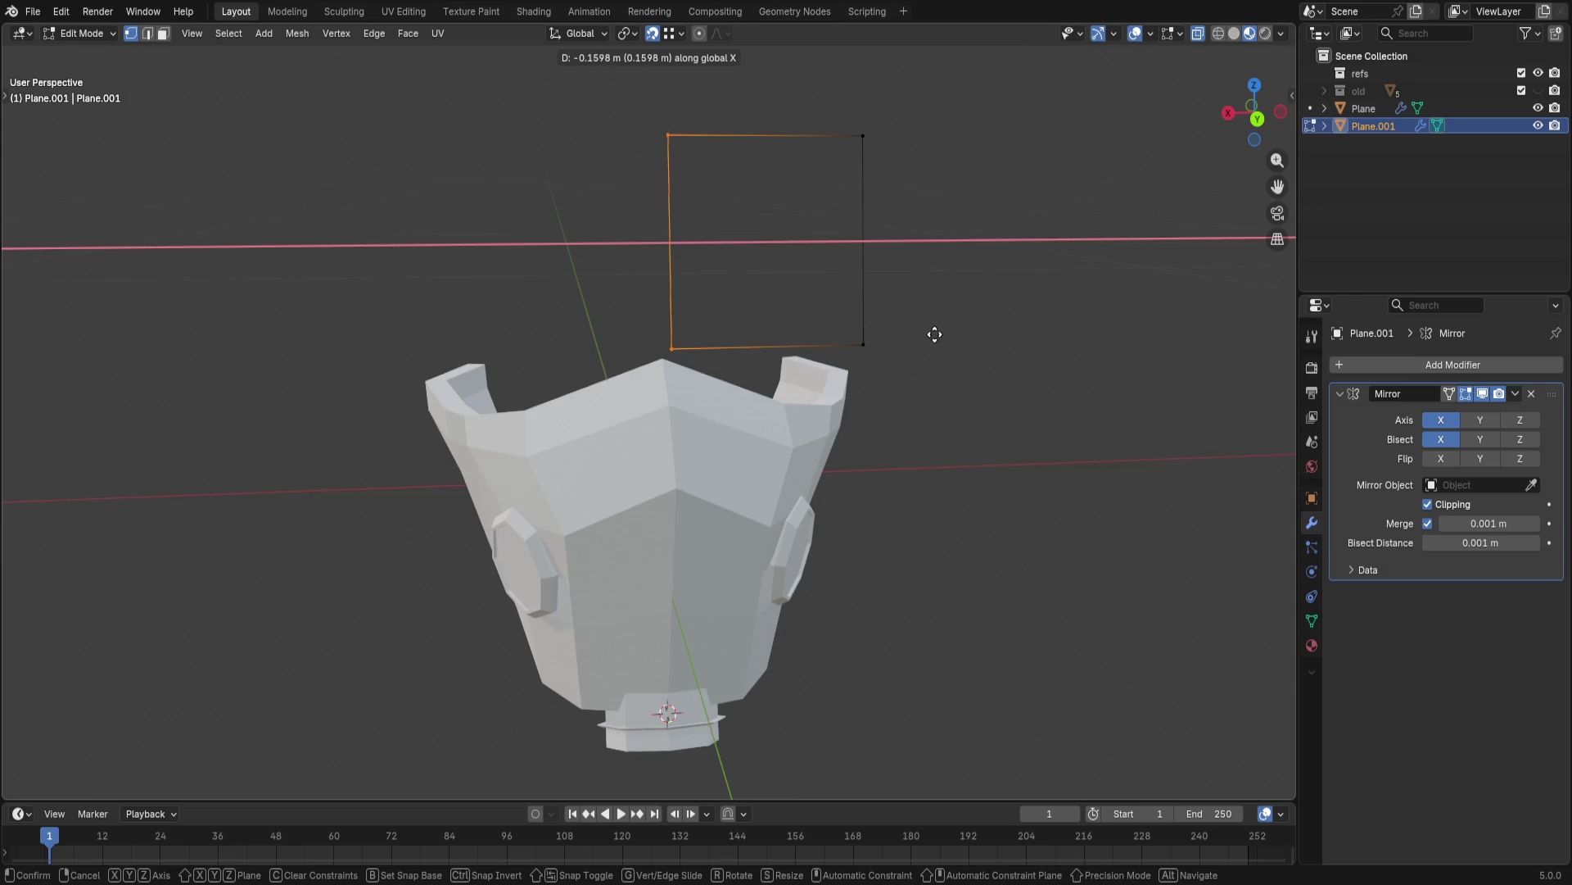
pyautogui.press('Escape')
pyautogui.hotkey('ctrl', 'z')
pyautogui.hotkey('ctrl', 'r')
pyautogui.click(737, 135)
pyautogui.rightClick(737, 136)
pyautogui.click(653, 305)
pyautogui.moveTo(652, 305)
pyautogui.mouseDown(button='middle')
pyautogui.moveTo(829, 400)
pyautogui.moveTo(1233, 202)
pyautogui.mouseUp(button='middle')
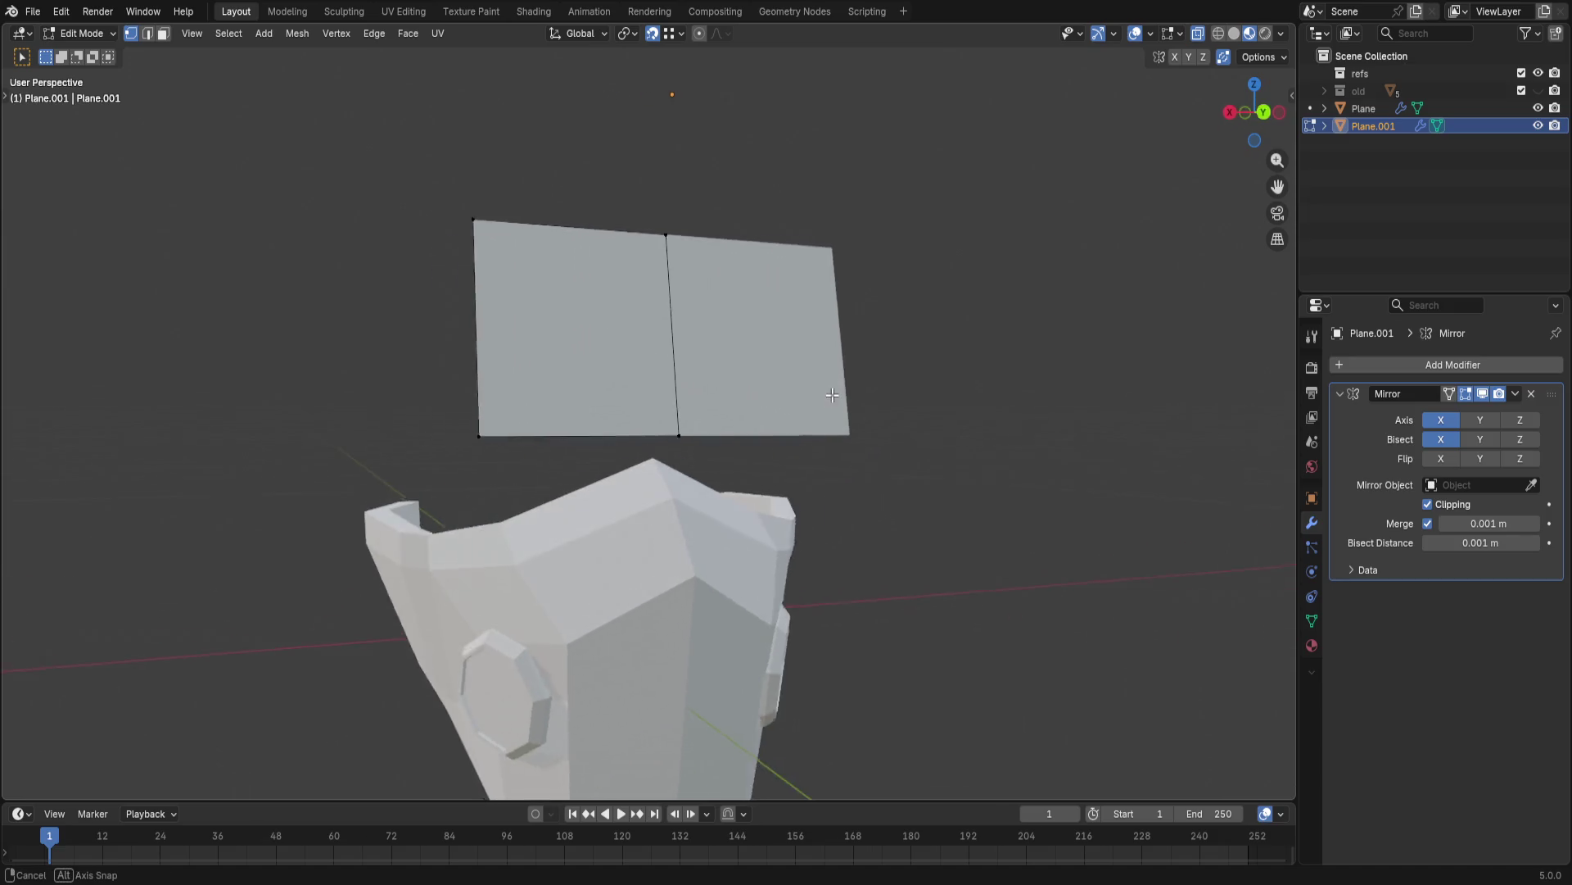
# - Tilt the selected panel face back 10 degrees about the X axis
pyautogui.click(1257, 120)
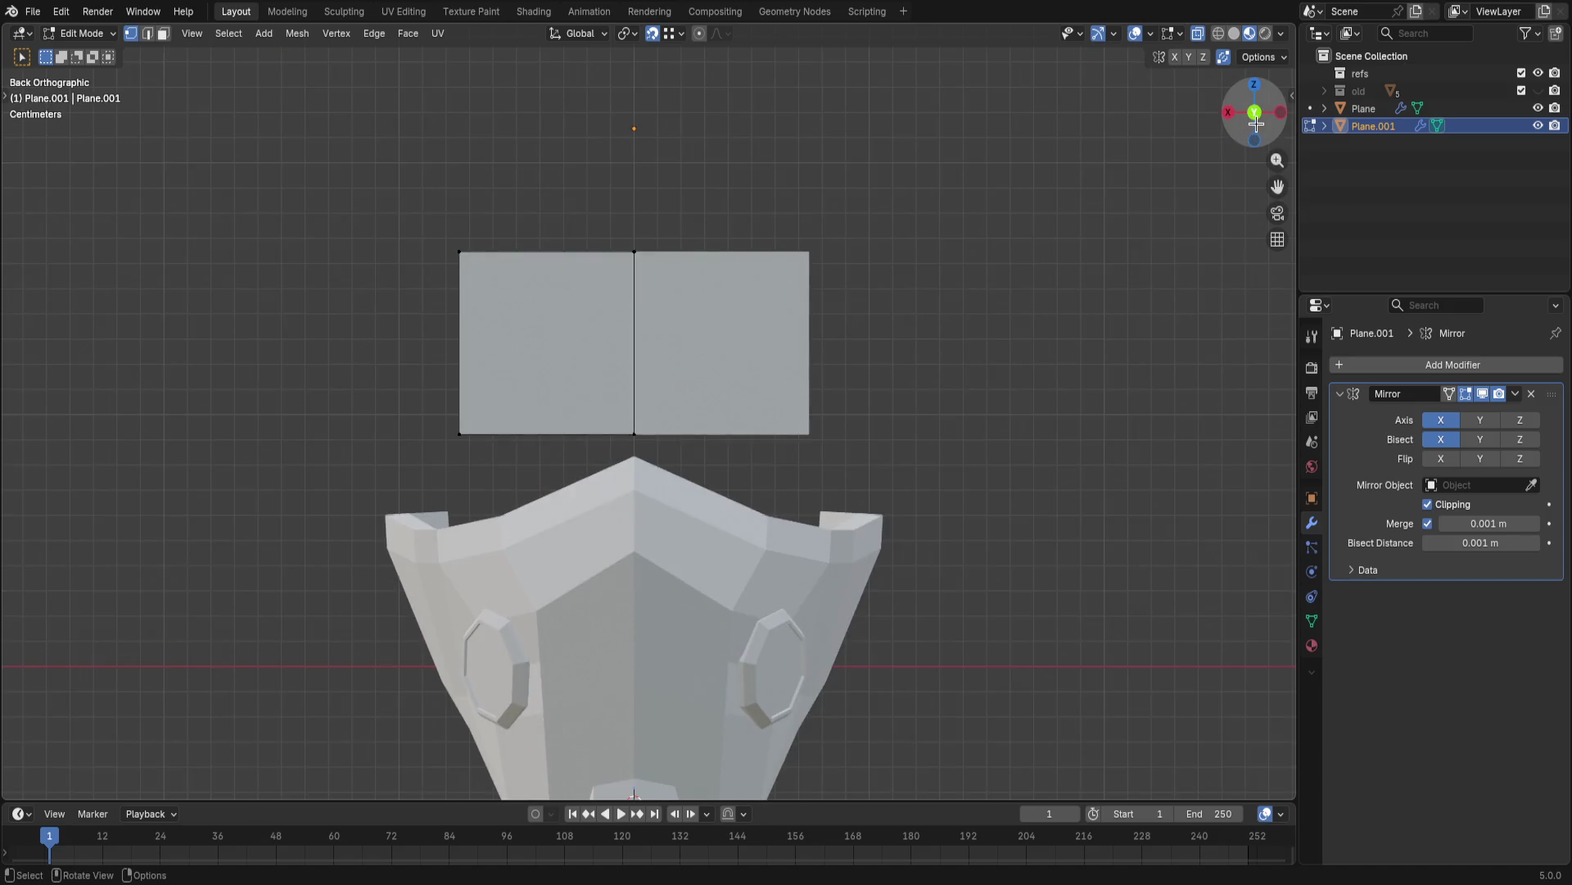
pyautogui.moveTo(892, 313); pyautogui.dragTo(1041, 311, button='middle')
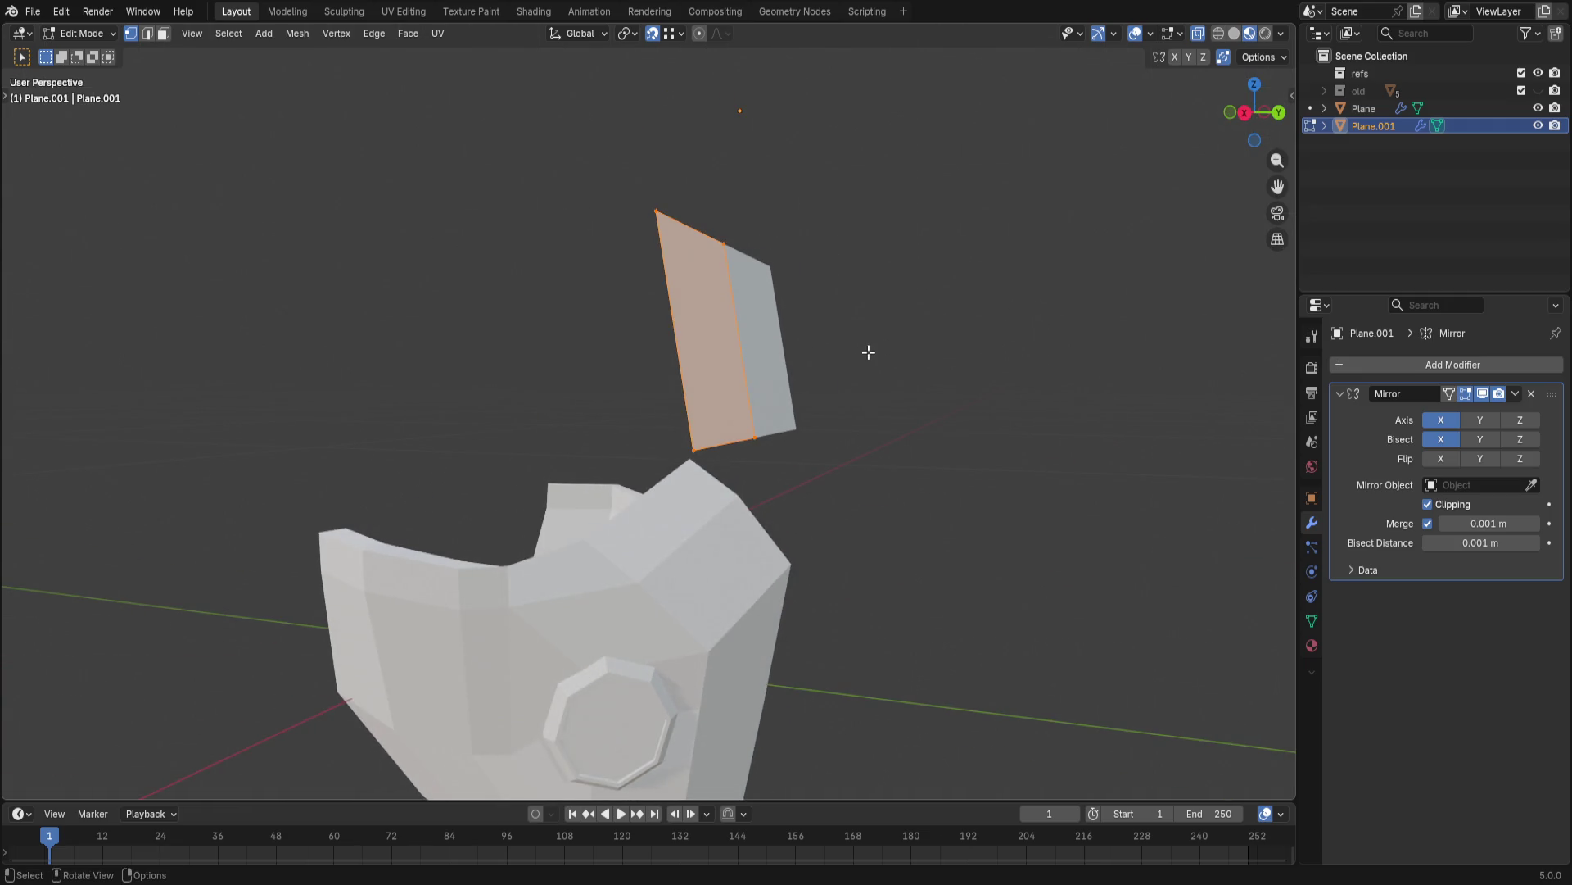
pyautogui.press('r')
pyautogui.press('x')
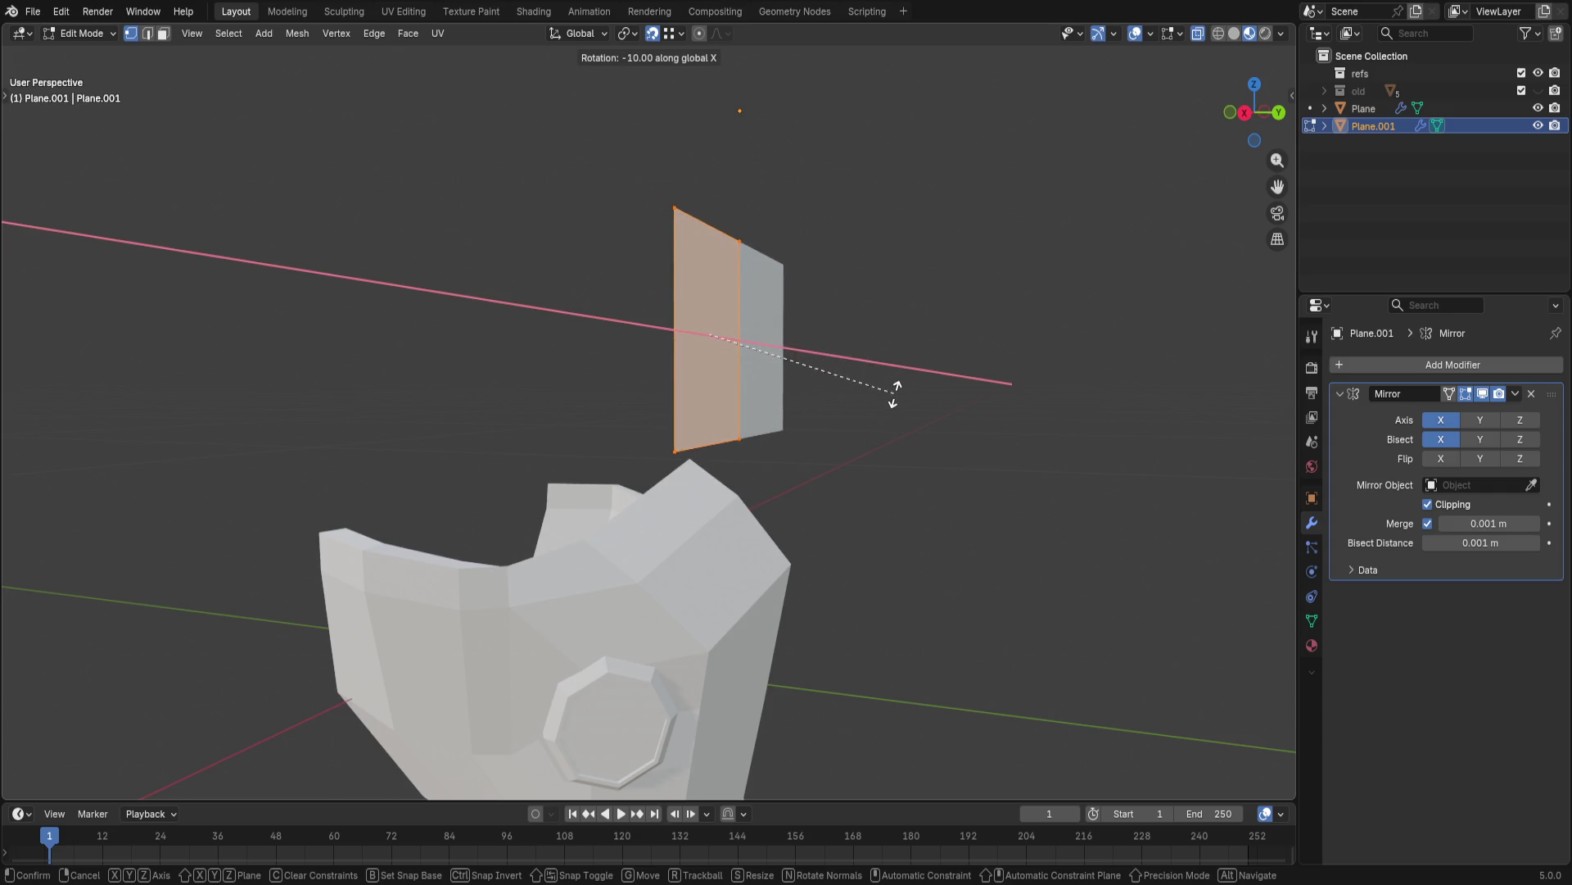
pyautogui.press('Return')
# - From a straight-on back view, begin stretching the panel face outward to widen it
pyautogui.keyDown('alt'); pyautogui.moveTo(909, 386); pyautogui.dragTo(1070, 254, button='middle'); pyautogui.keyUp('alt')
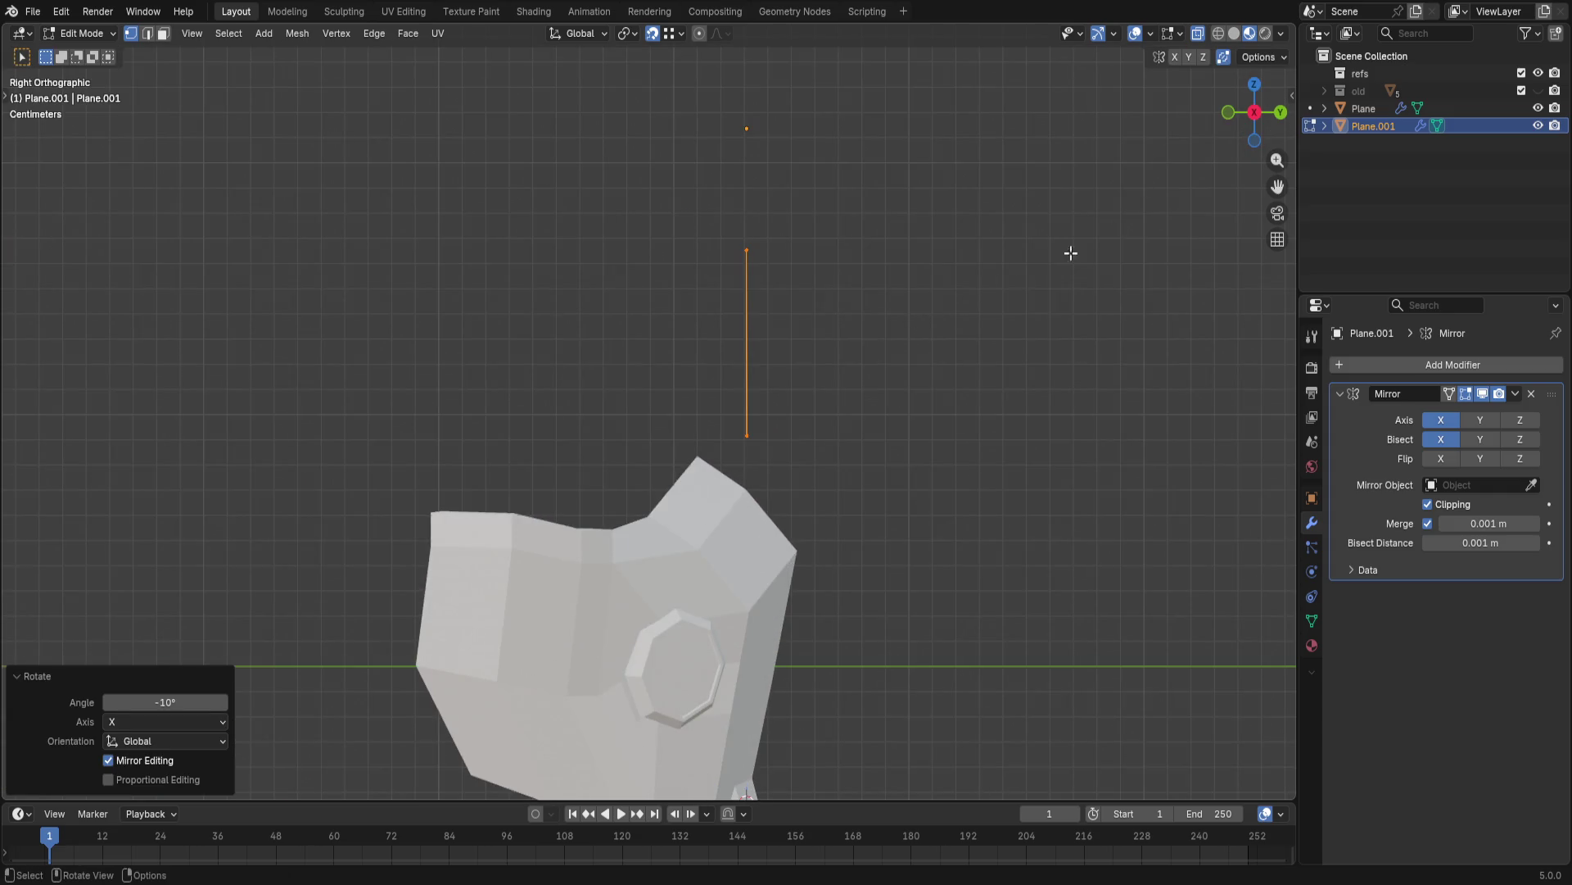
pyautogui.hotkey('alt', 'a')
pyautogui.click(1277, 112)
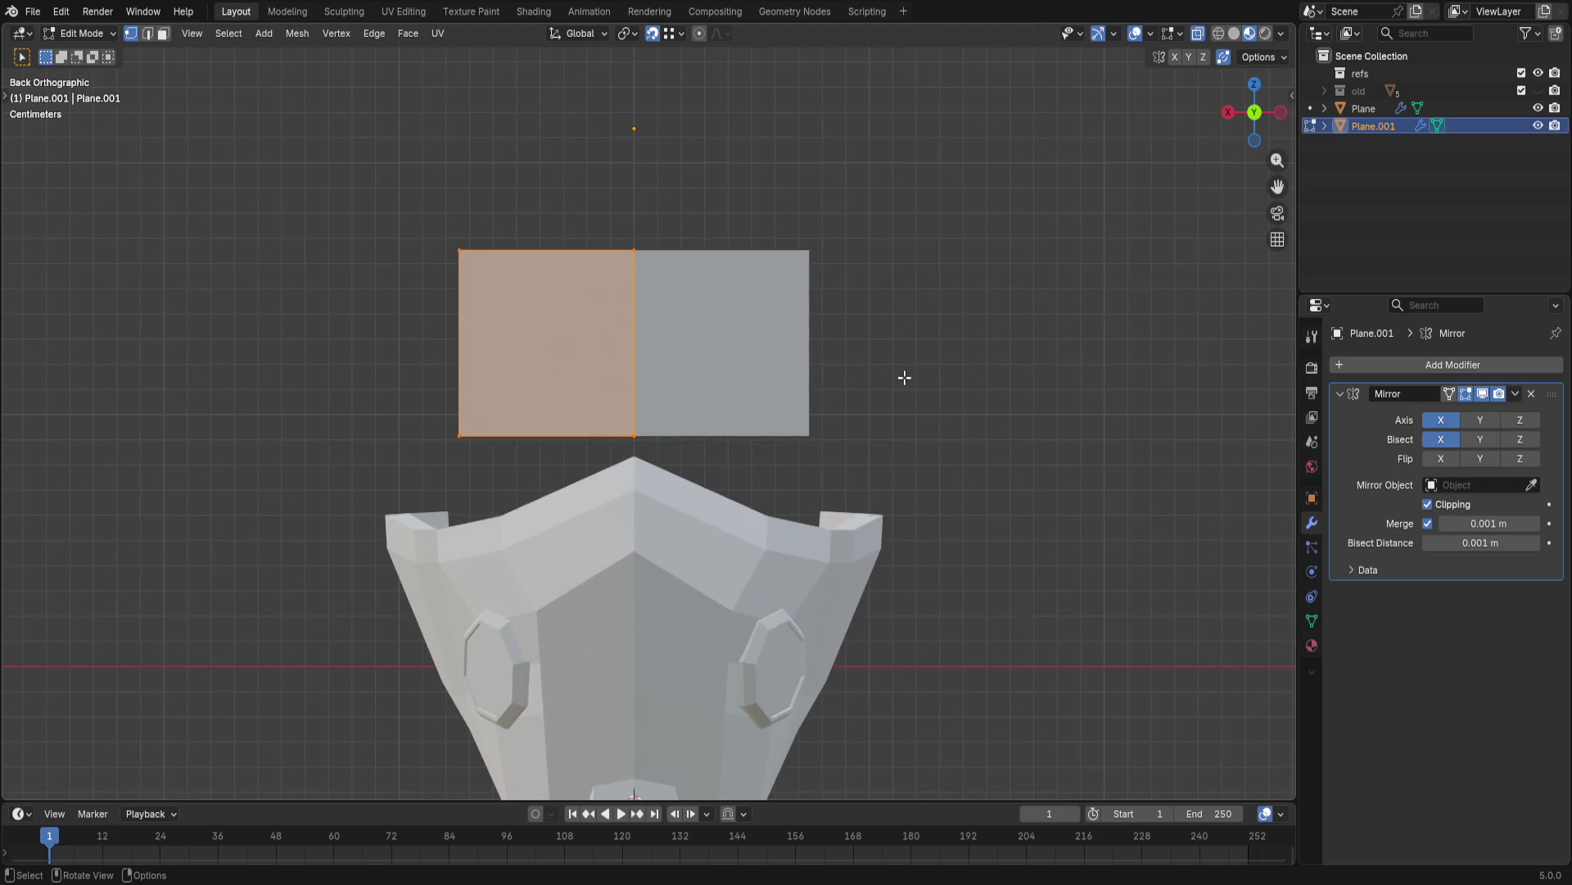
pyautogui.press('g')
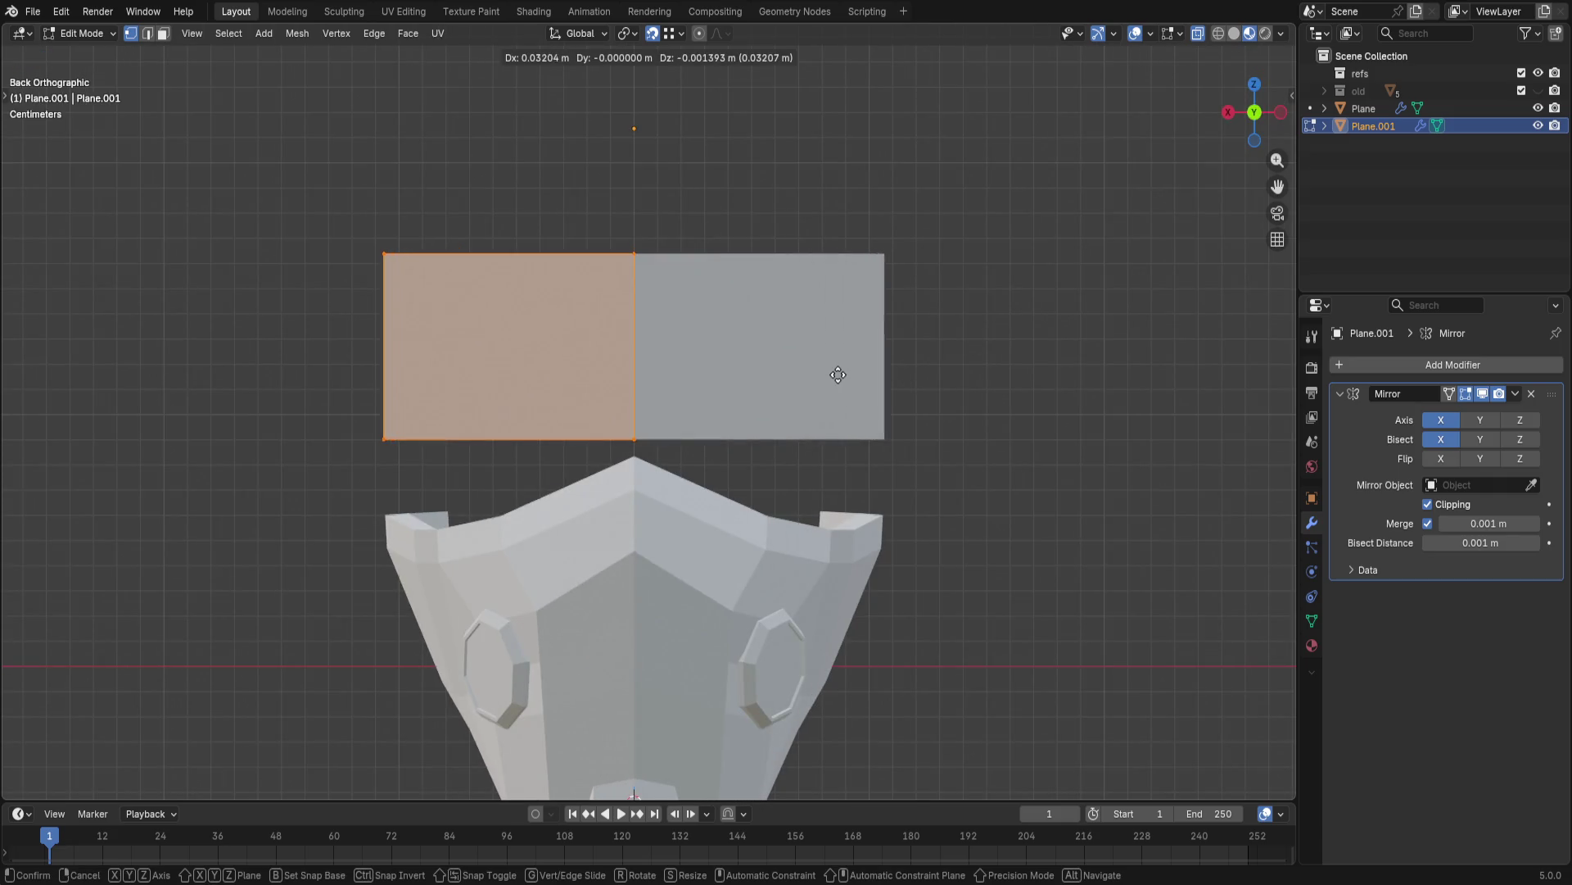
# - Widen the panel, lower its outer corner, pull the bottom edge down and raise the left face
pyautogui.click(836, 307)
pyautogui.moveTo(330, 162); pyautogui.dragTo(415, 216)
pyautogui.press('g')
pyautogui.press('z')
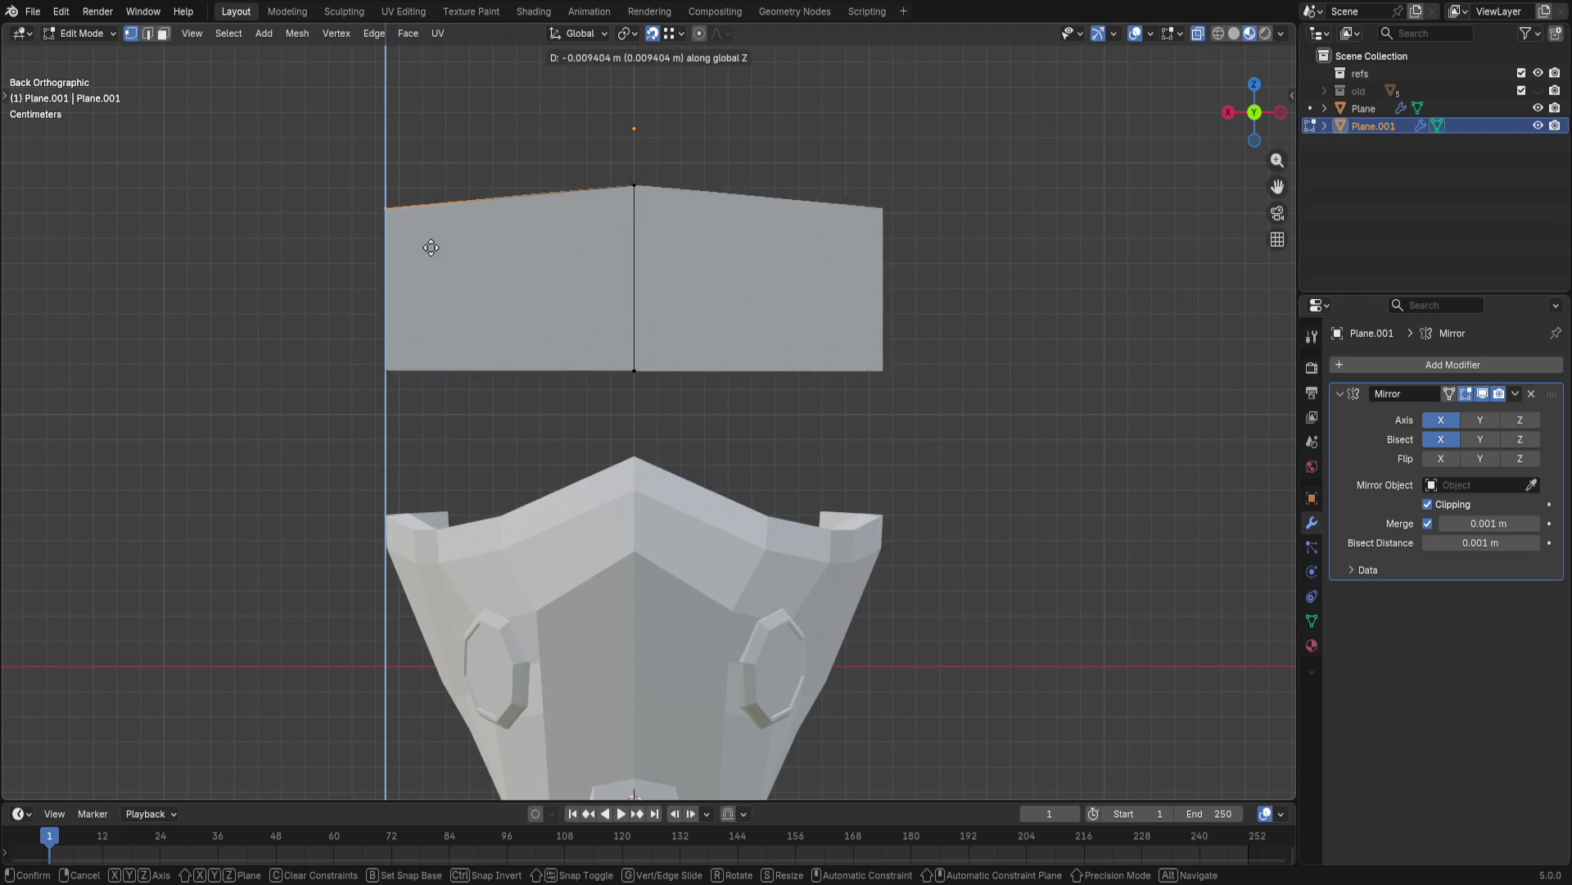
pyautogui.click(439, 242)
pyautogui.moveTo(357, 340); pyautogui.dragTo(406, 381)
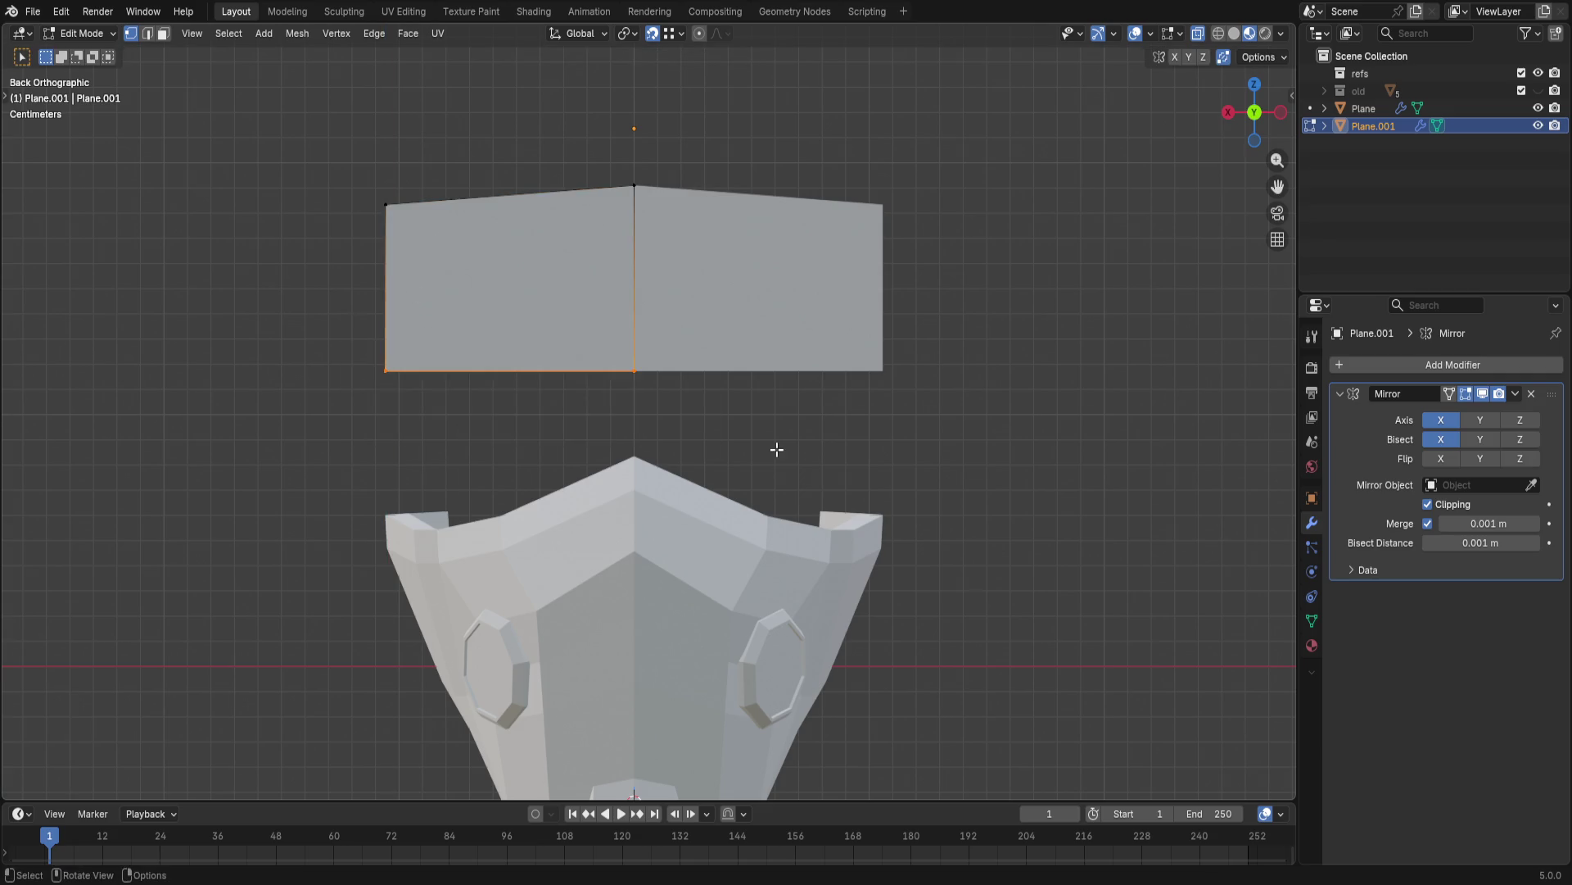
pyautogui.press('g')
pyautogui.press('z')
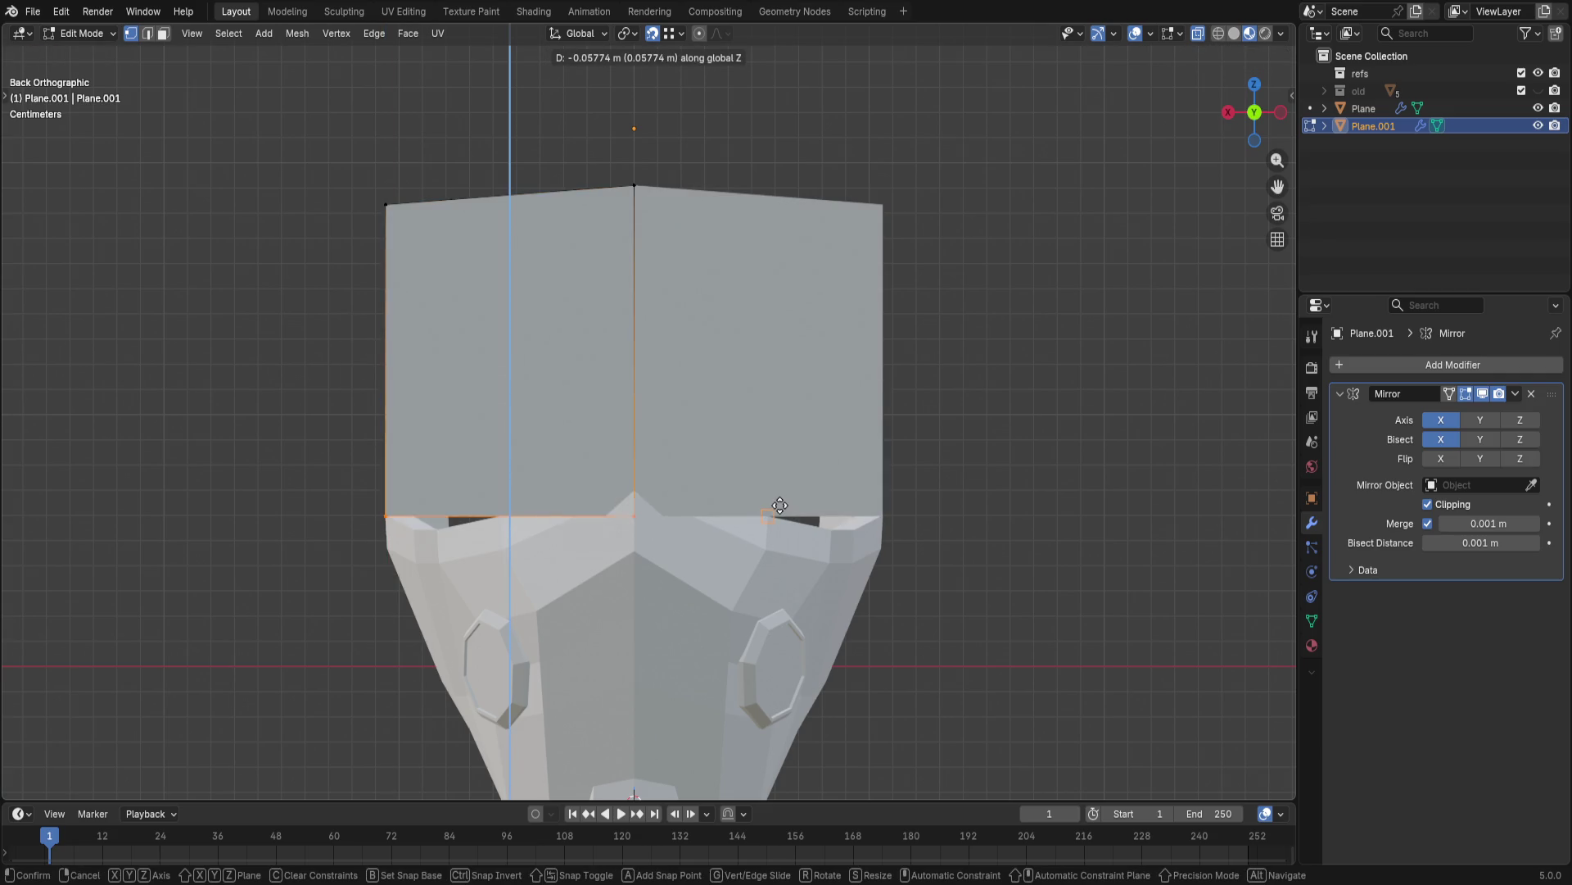
pyautogui.click(781, 509)
pyautogui.press('a')
pyautogui.press('g')
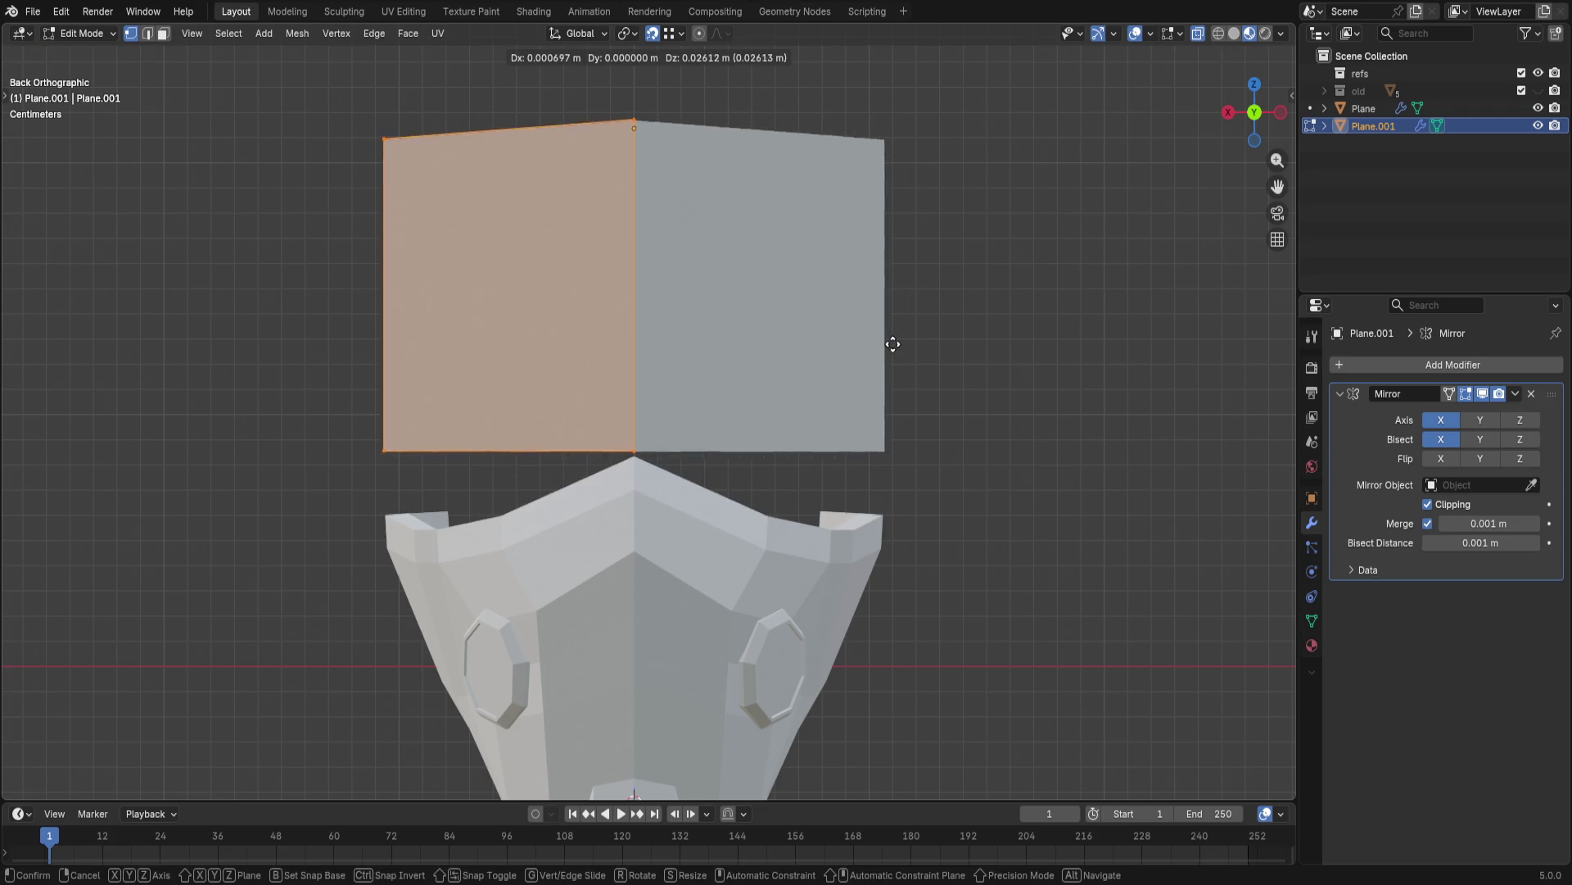
pyautogui.click(889, 325)
# - Try and undo a vertex bevel, then adjust top and bottom vertices vertically, undoing the misplaced moves
pyautogui.keyDown('shift'); pyautogui.moveTo(888, 324); pyautogui.dragTo(968, 456, button='middle'); pyautogui.keyUp('shift')
pyautogui.click(466, 550)
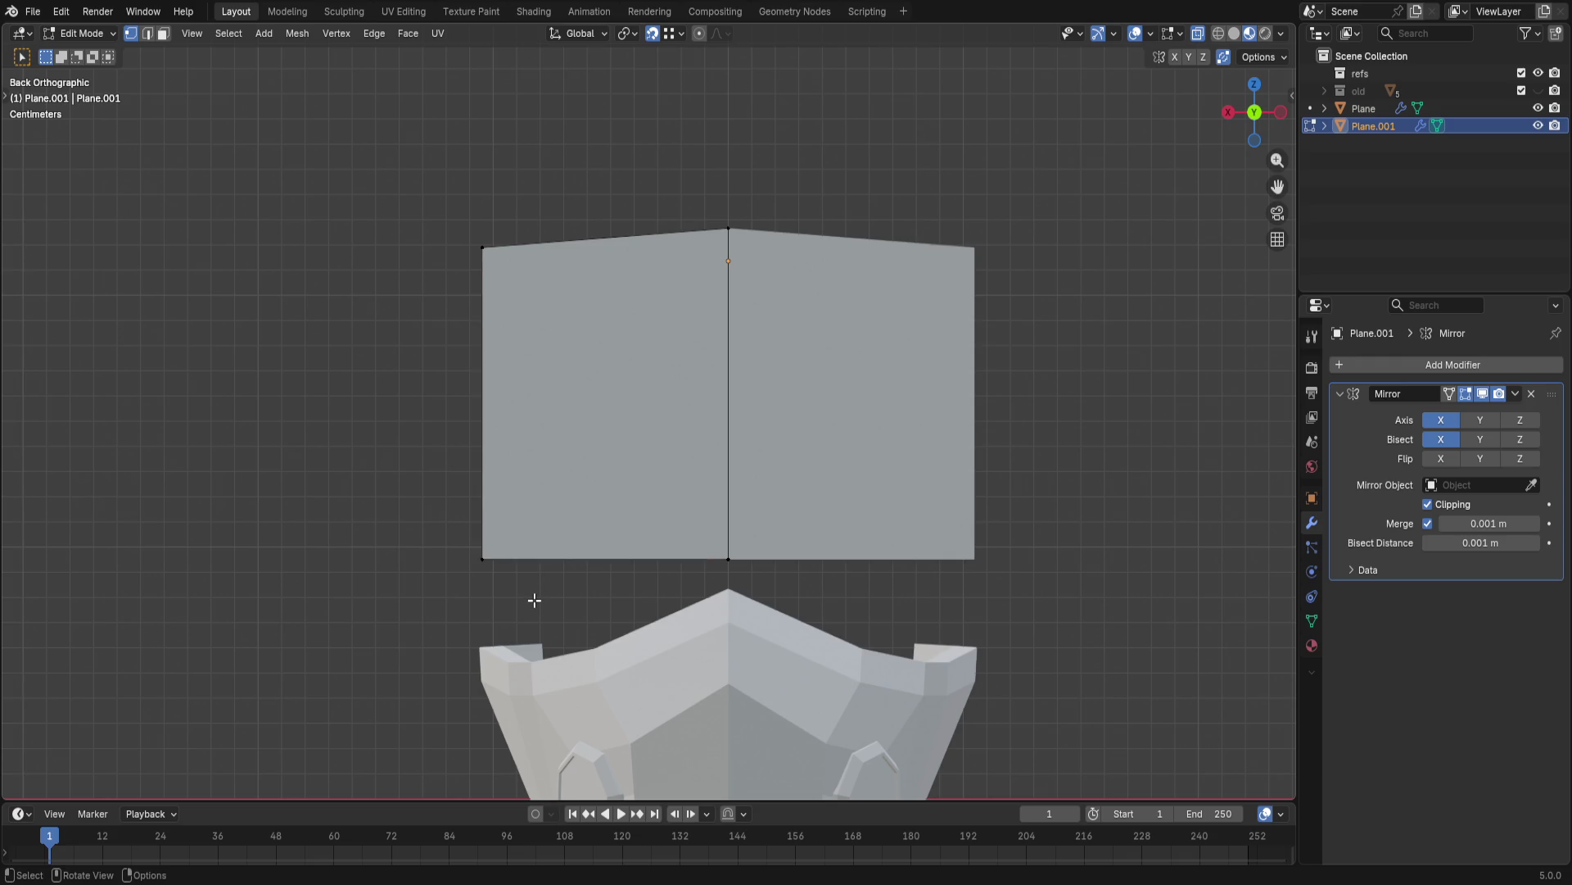
pyautogui.hotkey('ctrl', 'b')
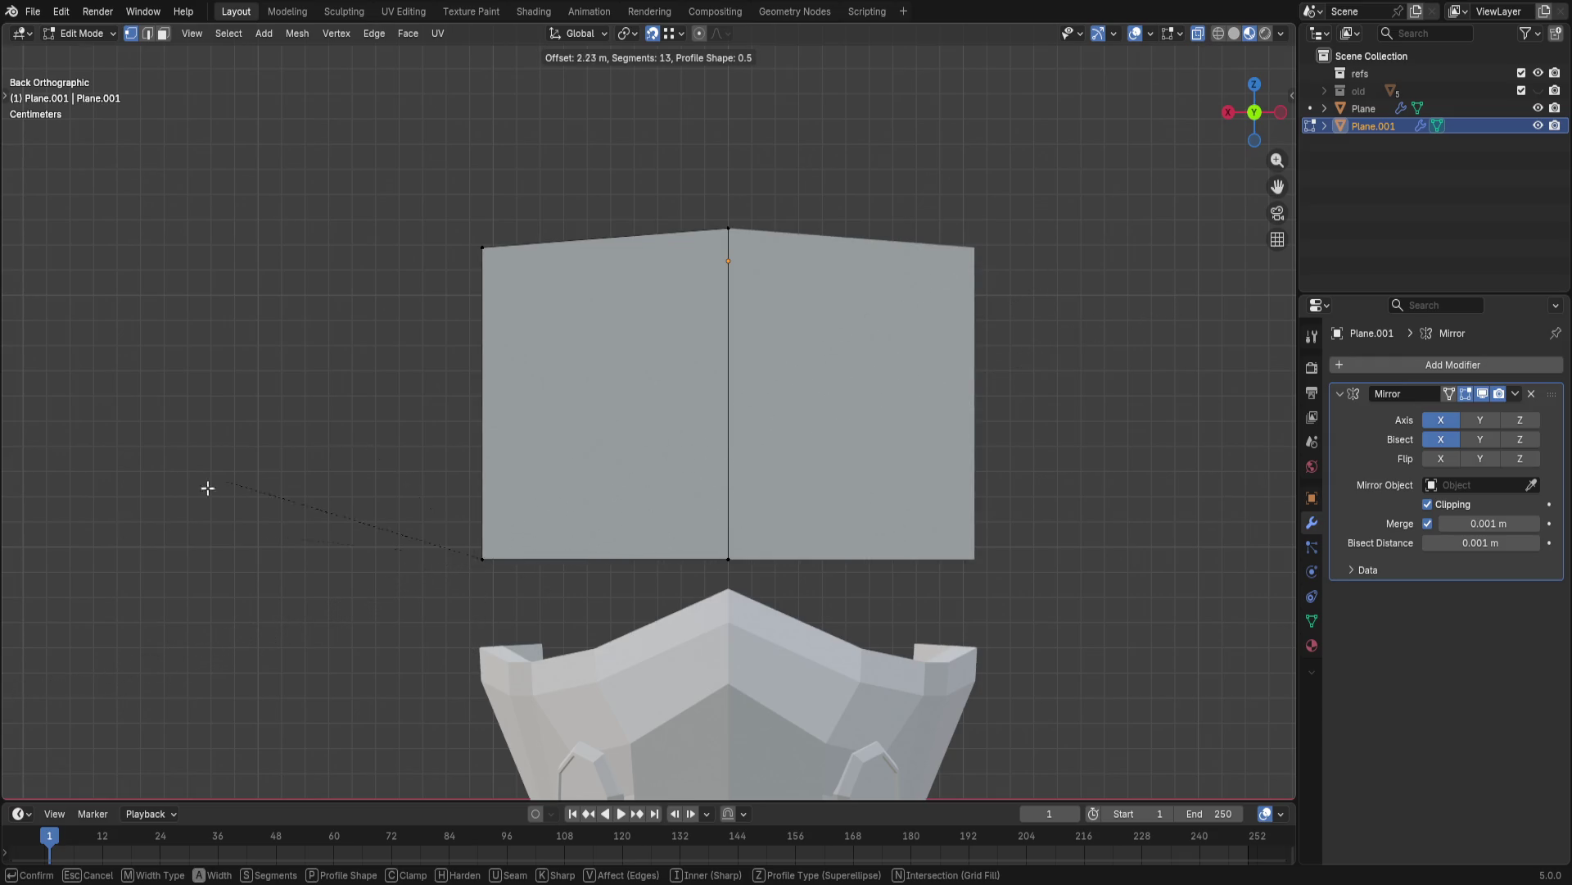
pyautogui.click(283, 544)
pyautogui.hotkey('ctrl', 'z')
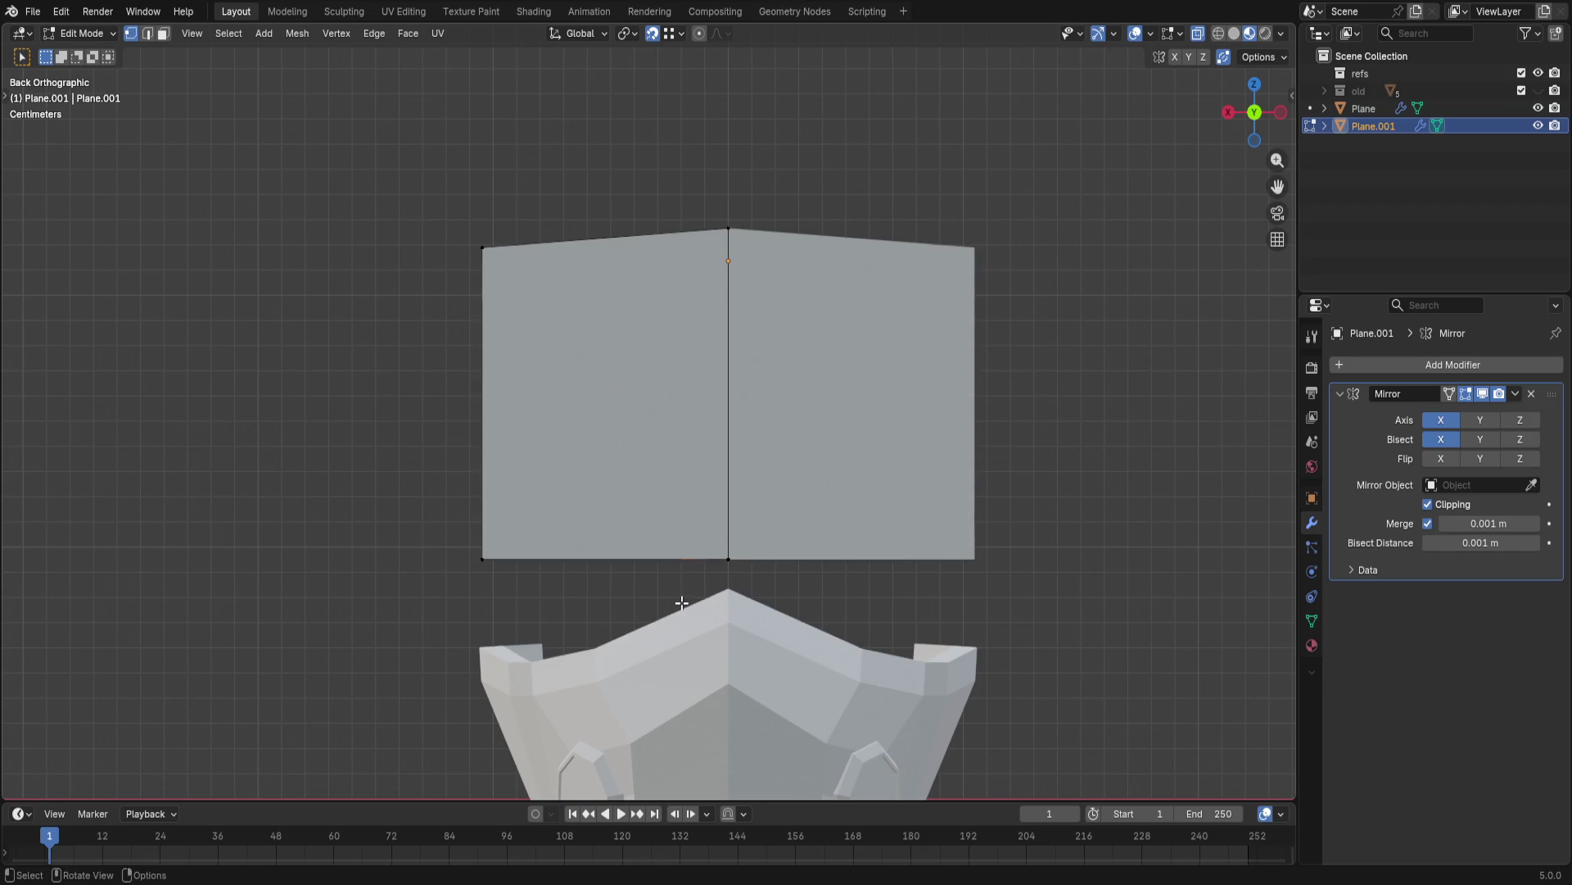
pyautogui.keyDown('shift'); pyautogui.moveTo(783, 505); pyautogui.dragTo(817, 419, button='middle'); pyautogui.keyUp('shift')
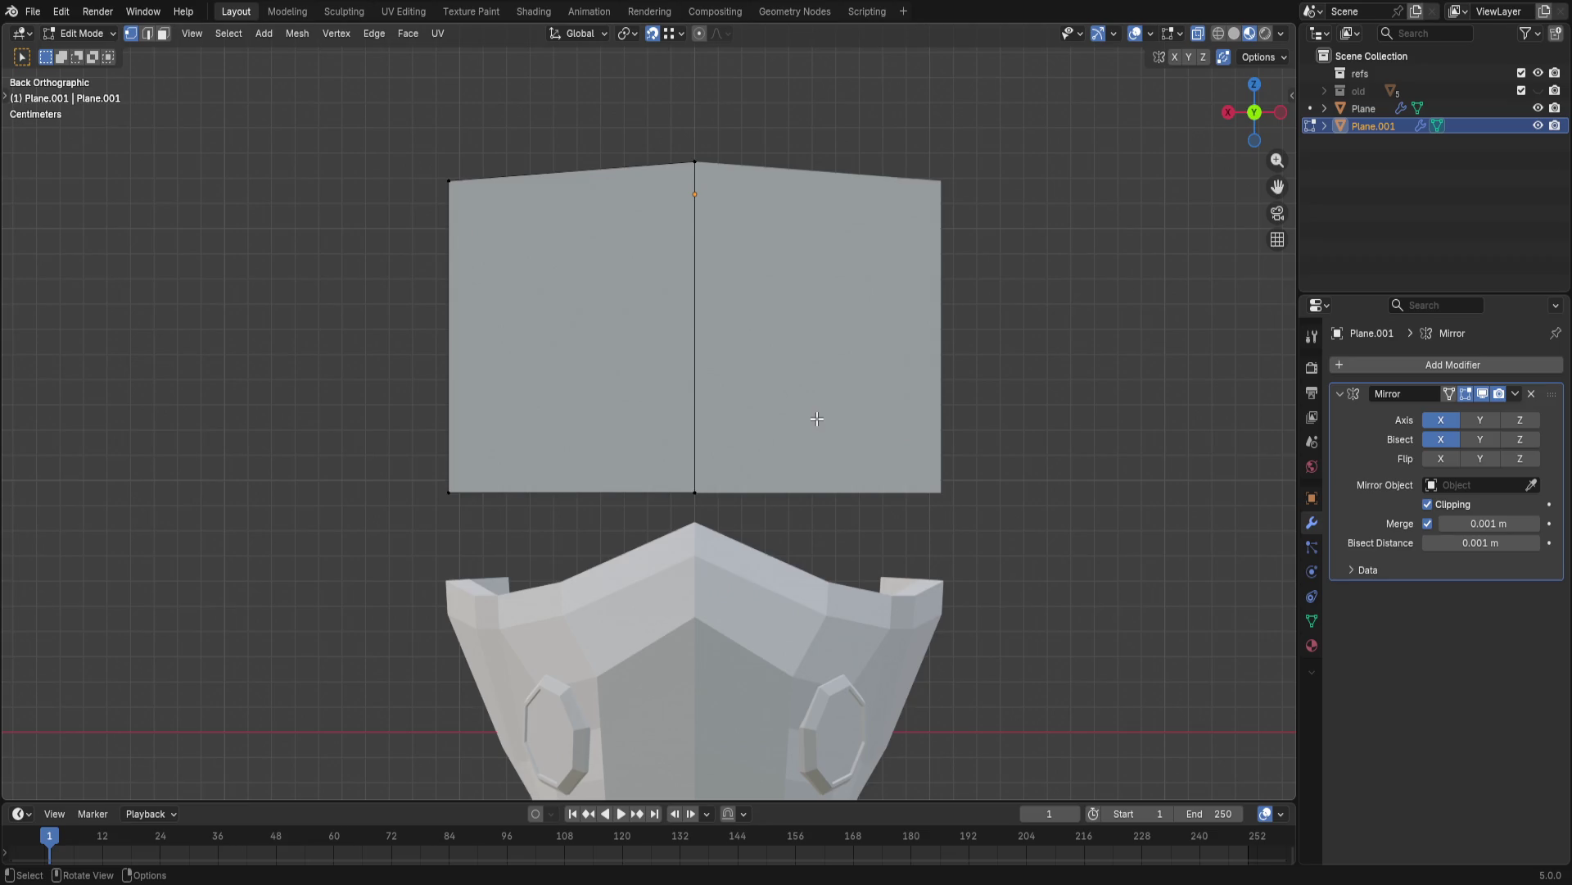
pyautogui.scroll(2, 766, 253)
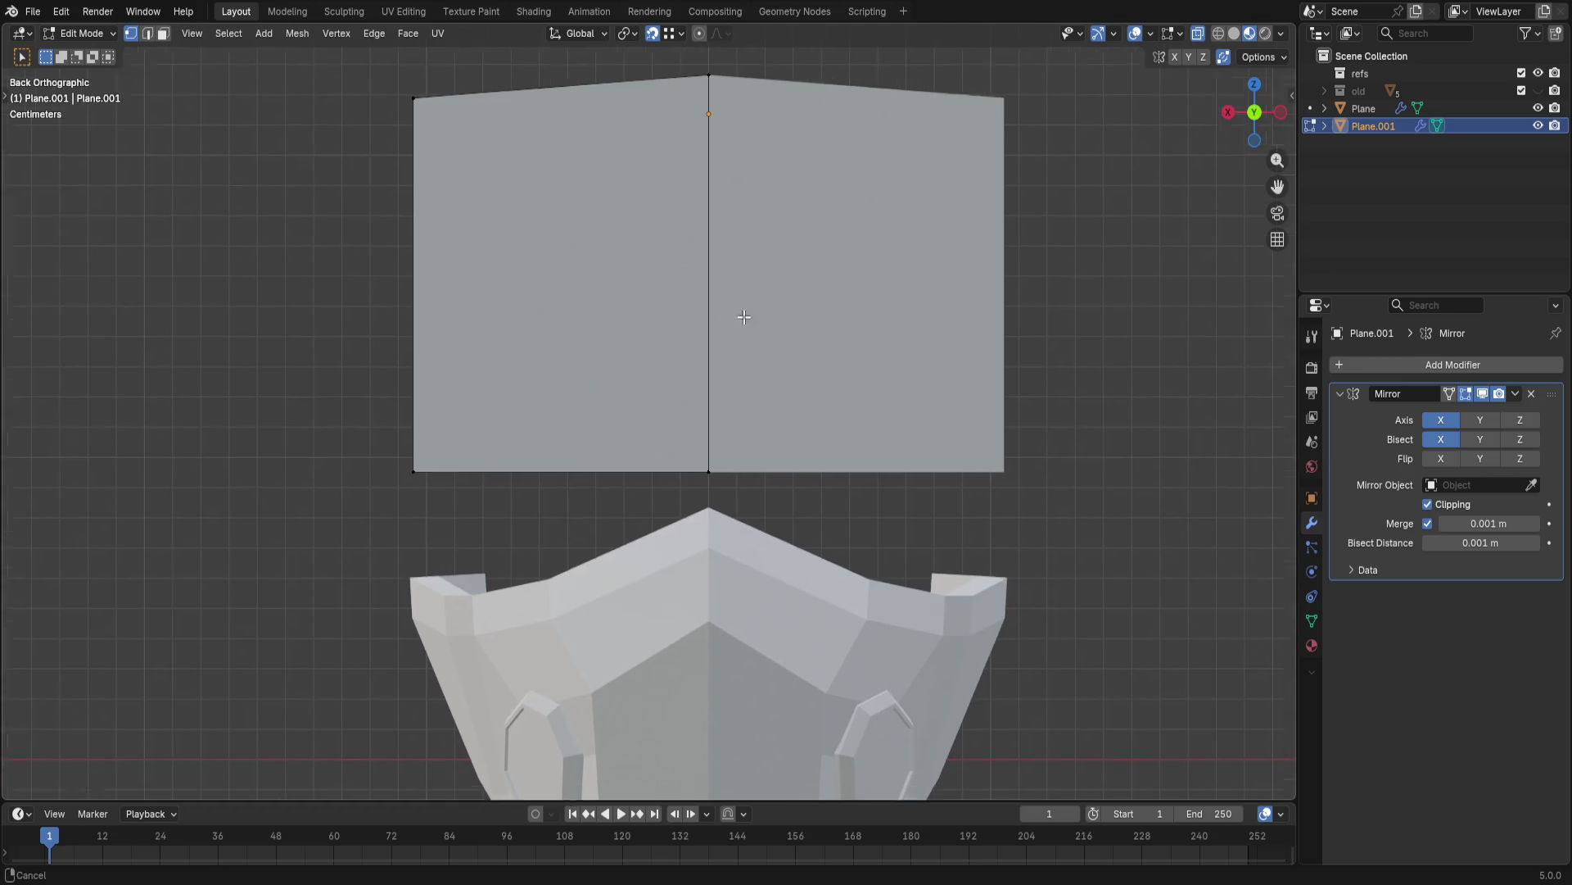
pyautogui.press('g')
pyautogui.press('z')
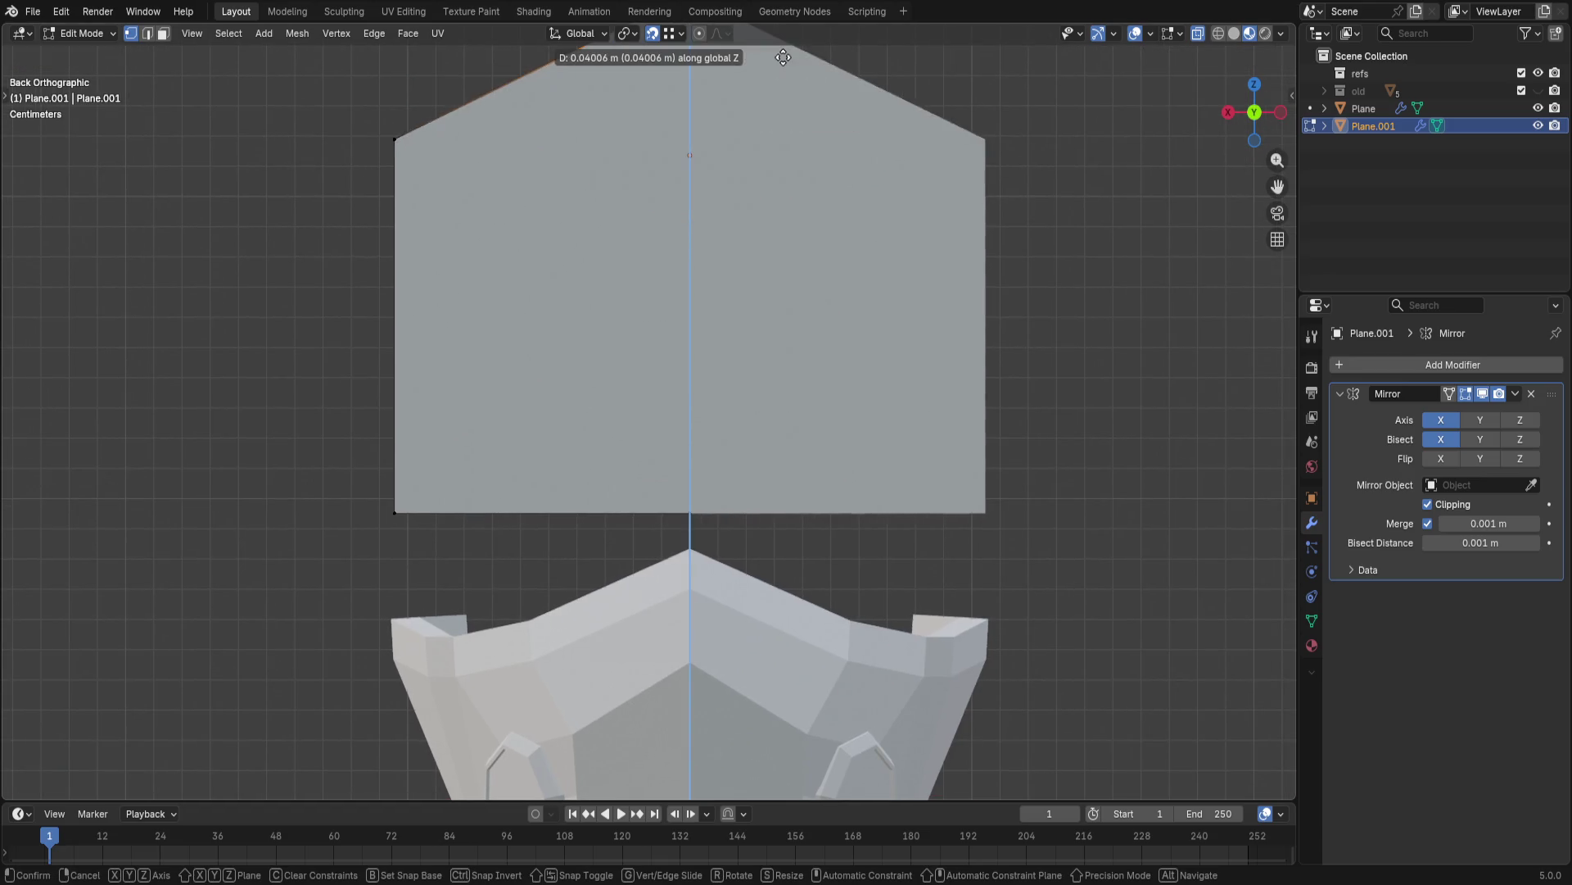
pyautogui.click(795, 189)
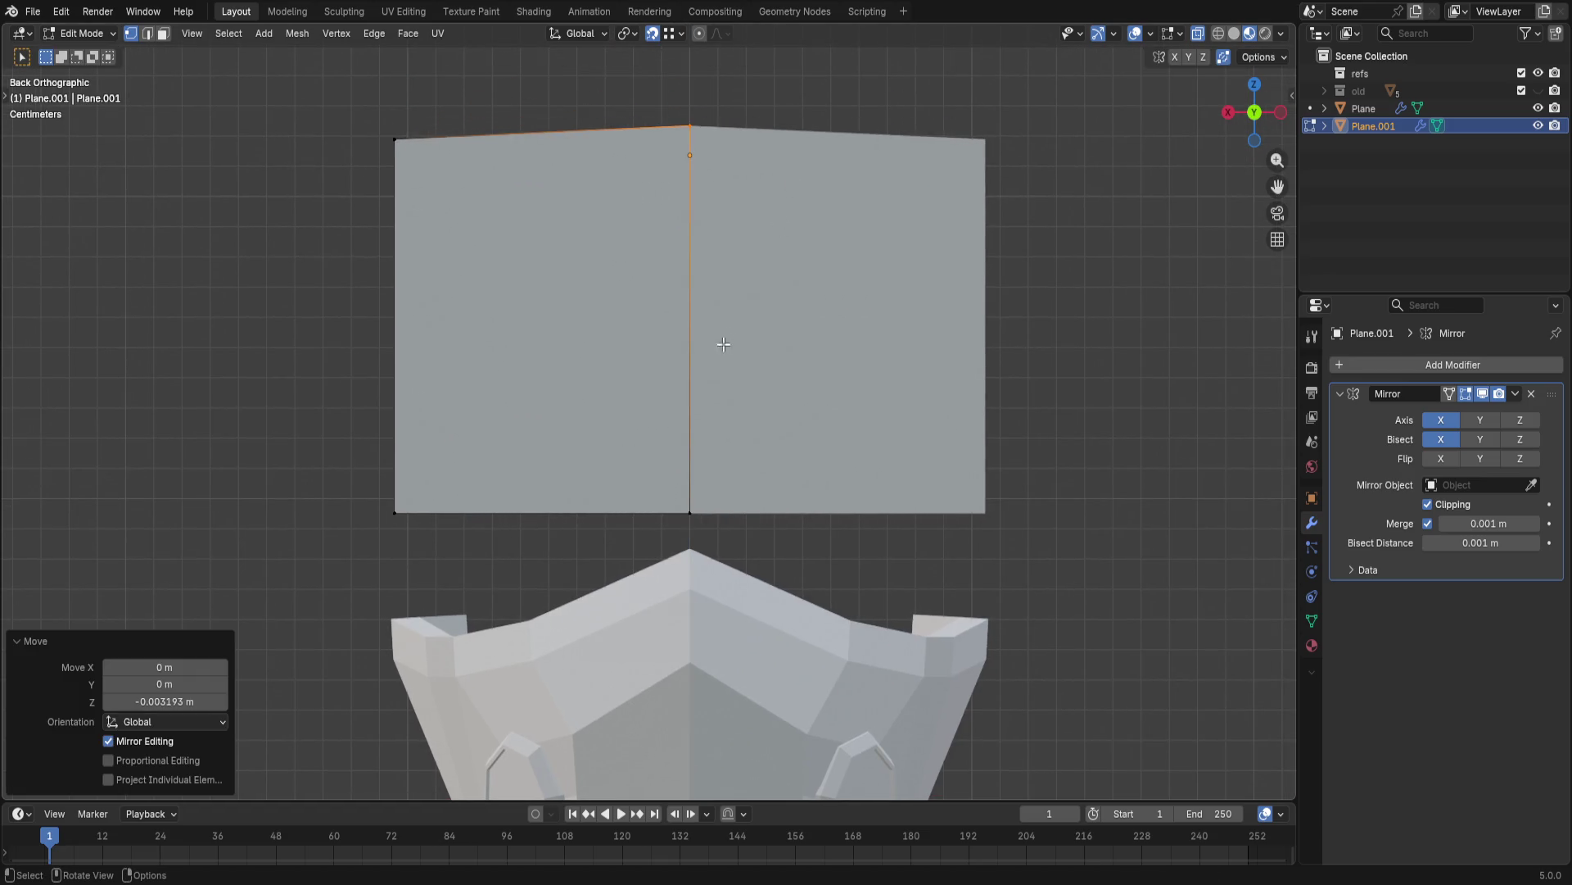
pyautogui.click(692, 528)
pyautogui.press('g')
pyautogui.press('z')
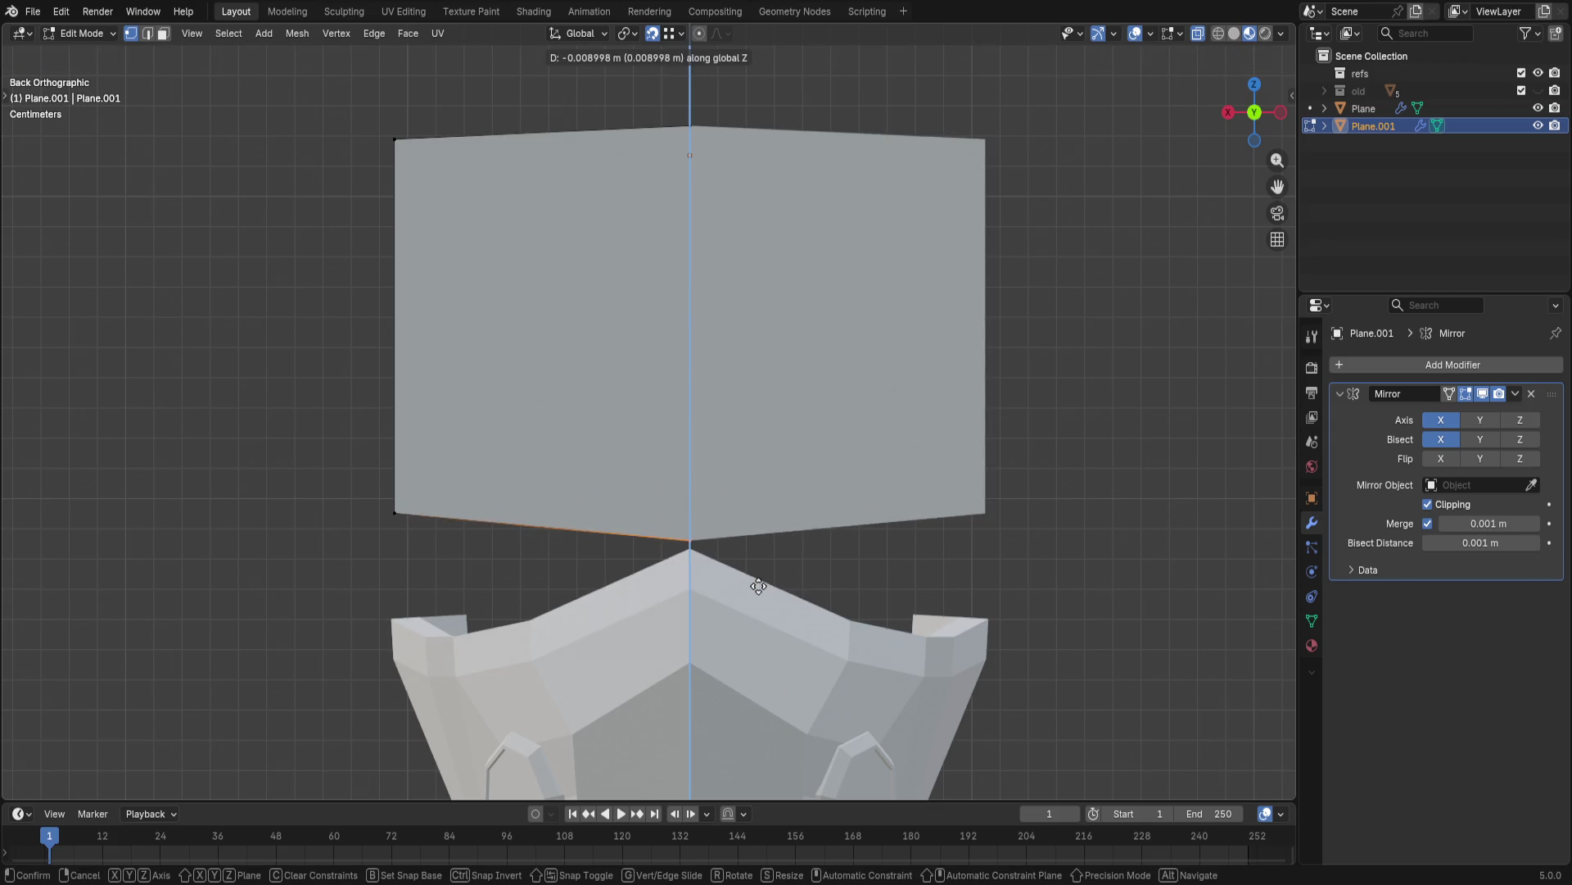
pyautogui.click(775, 540)
pyautogui.hotkey('ctrl', 'z')
pyautogui.hotkey('ctrl', 'z')
pyautogui.hotkey('ctrl', 'z')
pyautogui.hotkey('ctrl', 'z')
pyautogui.hotkey('ctrl', 'z')
pyautogui.hotkey('ctrl', 'z')
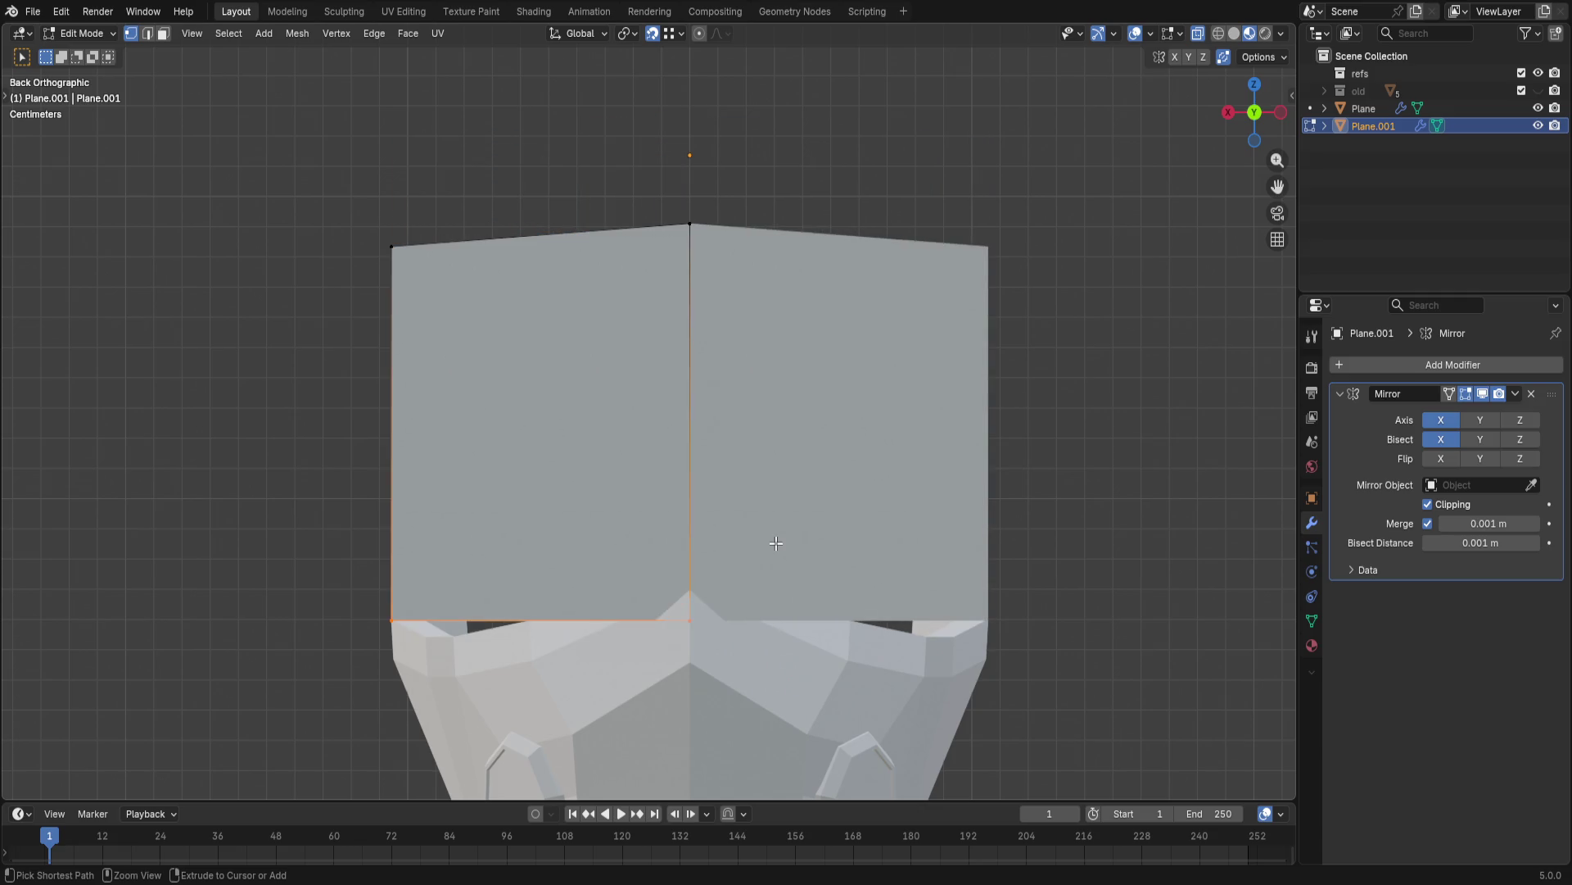
pyautogui.hotkey('ctrl', 'z')
pyautogui.hotkey('ctrl', 'z')
pyautogui.hotkey('ctrl', 'z')
# - Raise the centre edge, drop the bottom edge onto the mask and lift the top middle edge
pyautogui.press('g')
pyautogui.press('z')
pyautogui.click(760, 454)
pyautogui.keyDown('ctrl'); pyautogui.moveTo(317, 117); pyautogui.dragTo(1036, 484); pyautogui.keyUp('ctrl')
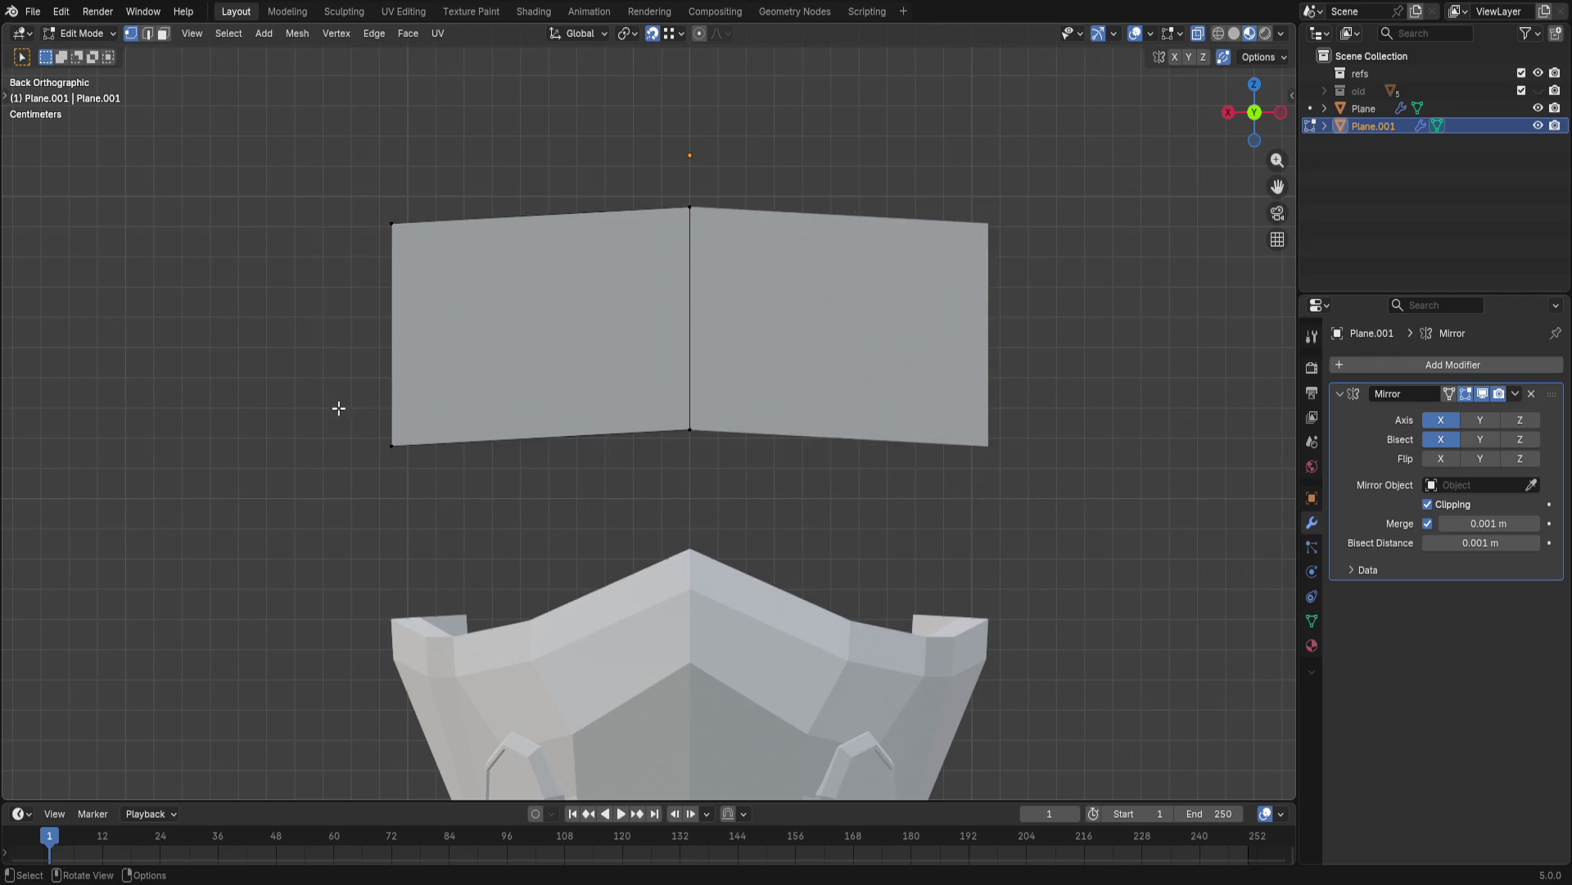
pyautogui.click(492, 439)
pyautogui.press('g')
pyautogui.press('z')
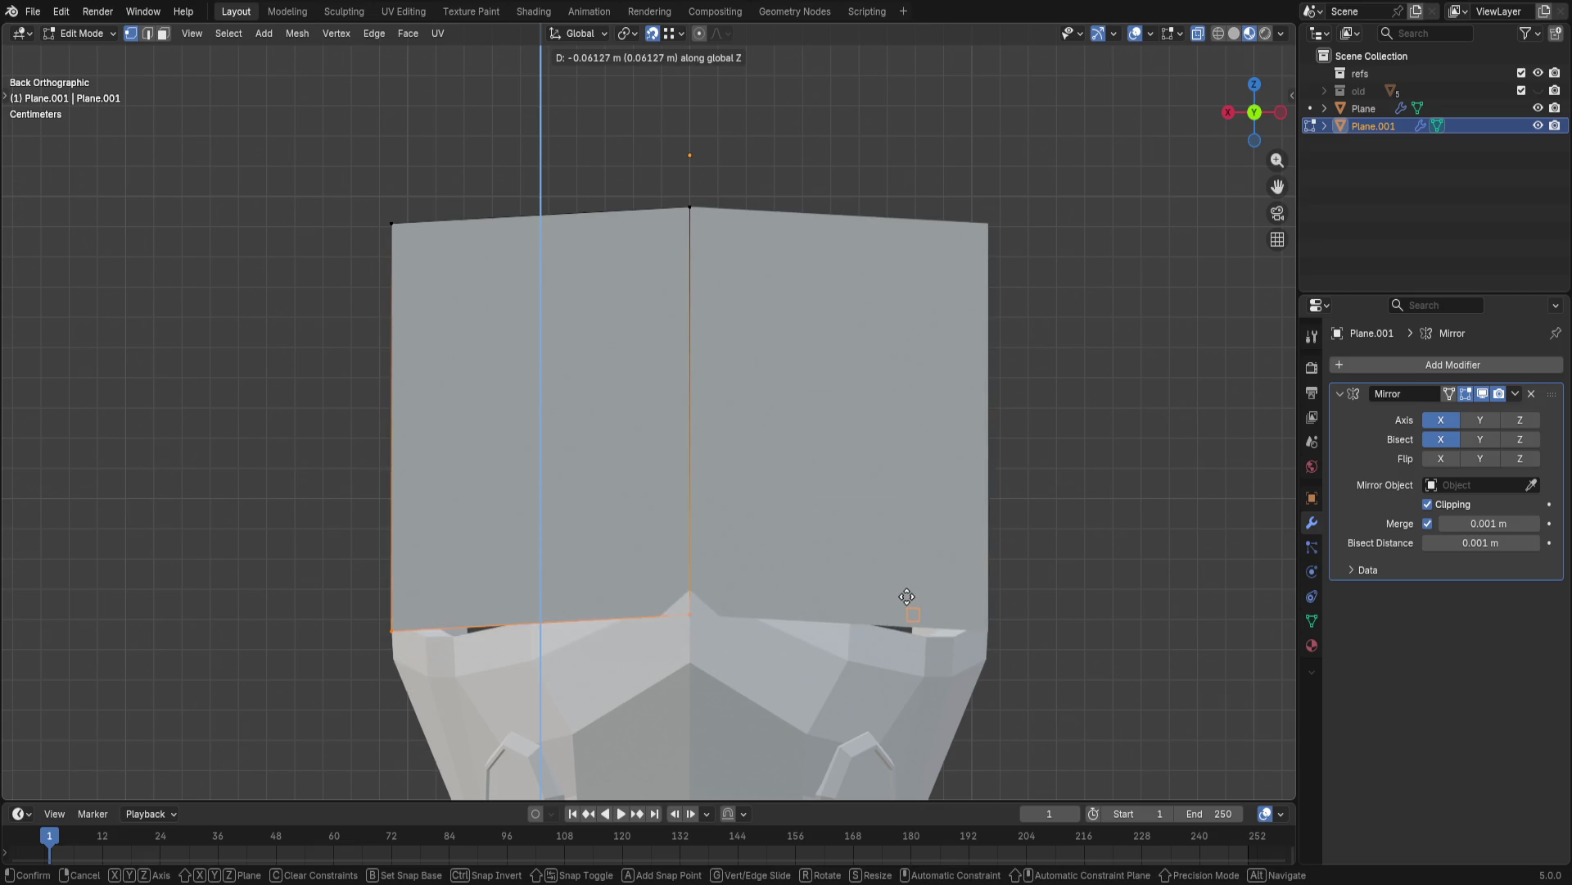
pyautogui.click(906, 595)
pyautogui.moveTo(702, 498)
pyautogui.keyDown('shift'); pyautogui.mouseDown(button='middle')
pyautogui.moveTo(720, 429)
pyautogui.moveTo(903, 421)
pyautogui.moveTo(771, 407)
pyautogui.mouseUp(button='middle'); pyautogui.keyUp('shift')
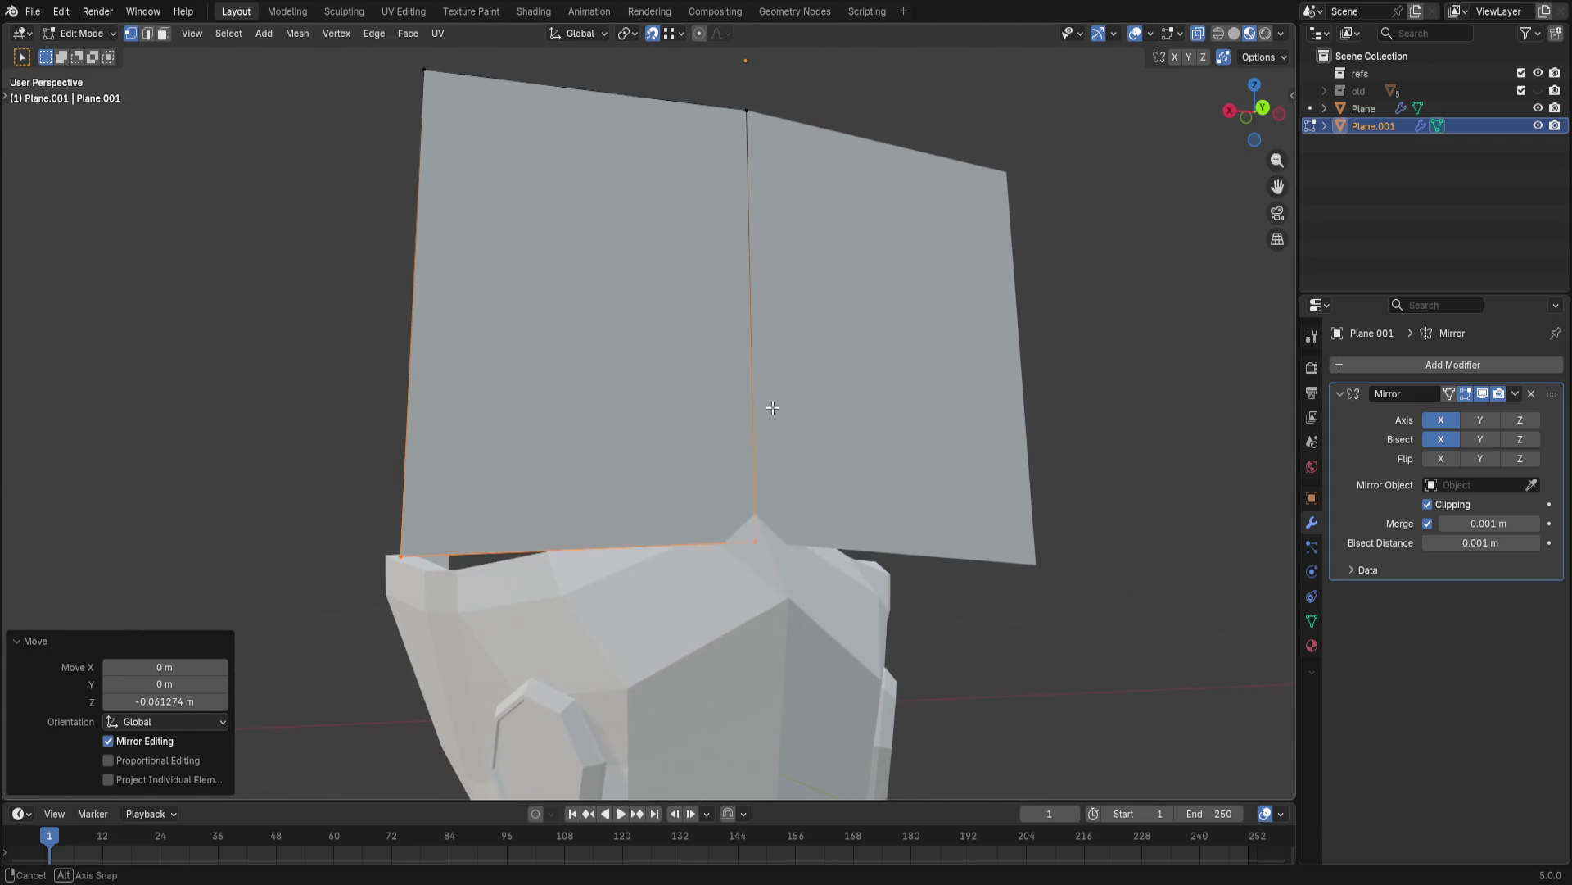
pyautogui.moveTo(379, 511); pyautogui.dragTo(595, 459, button='middle')
pyautogui.moveTo(685, 111); pyautogui.dragTo(826, 188)
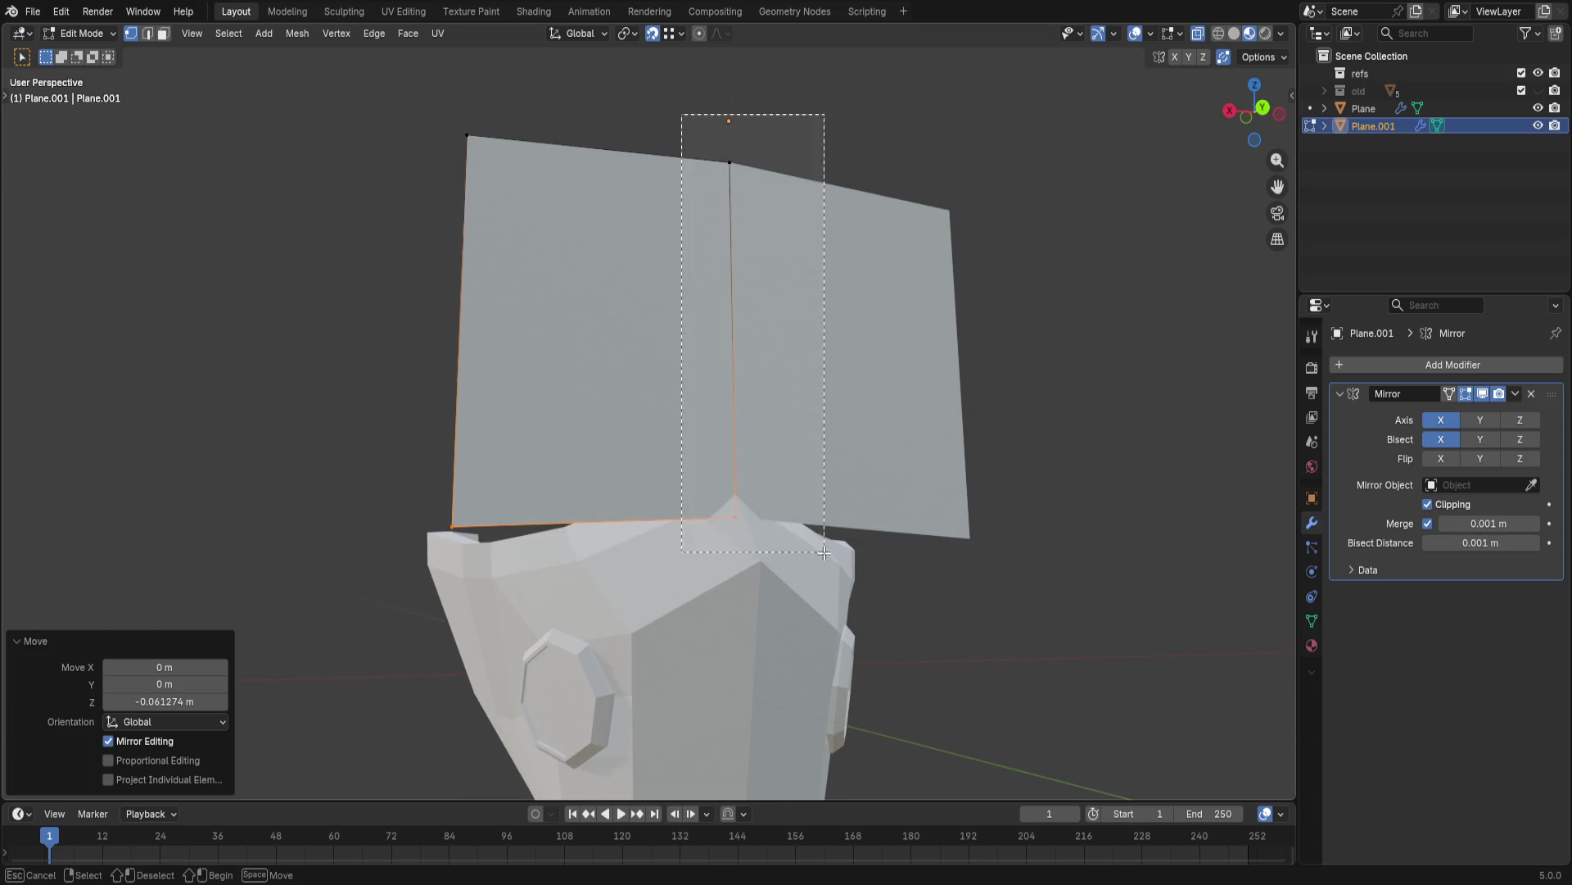
pyautogui.press('g')
pyautogui.press('z')
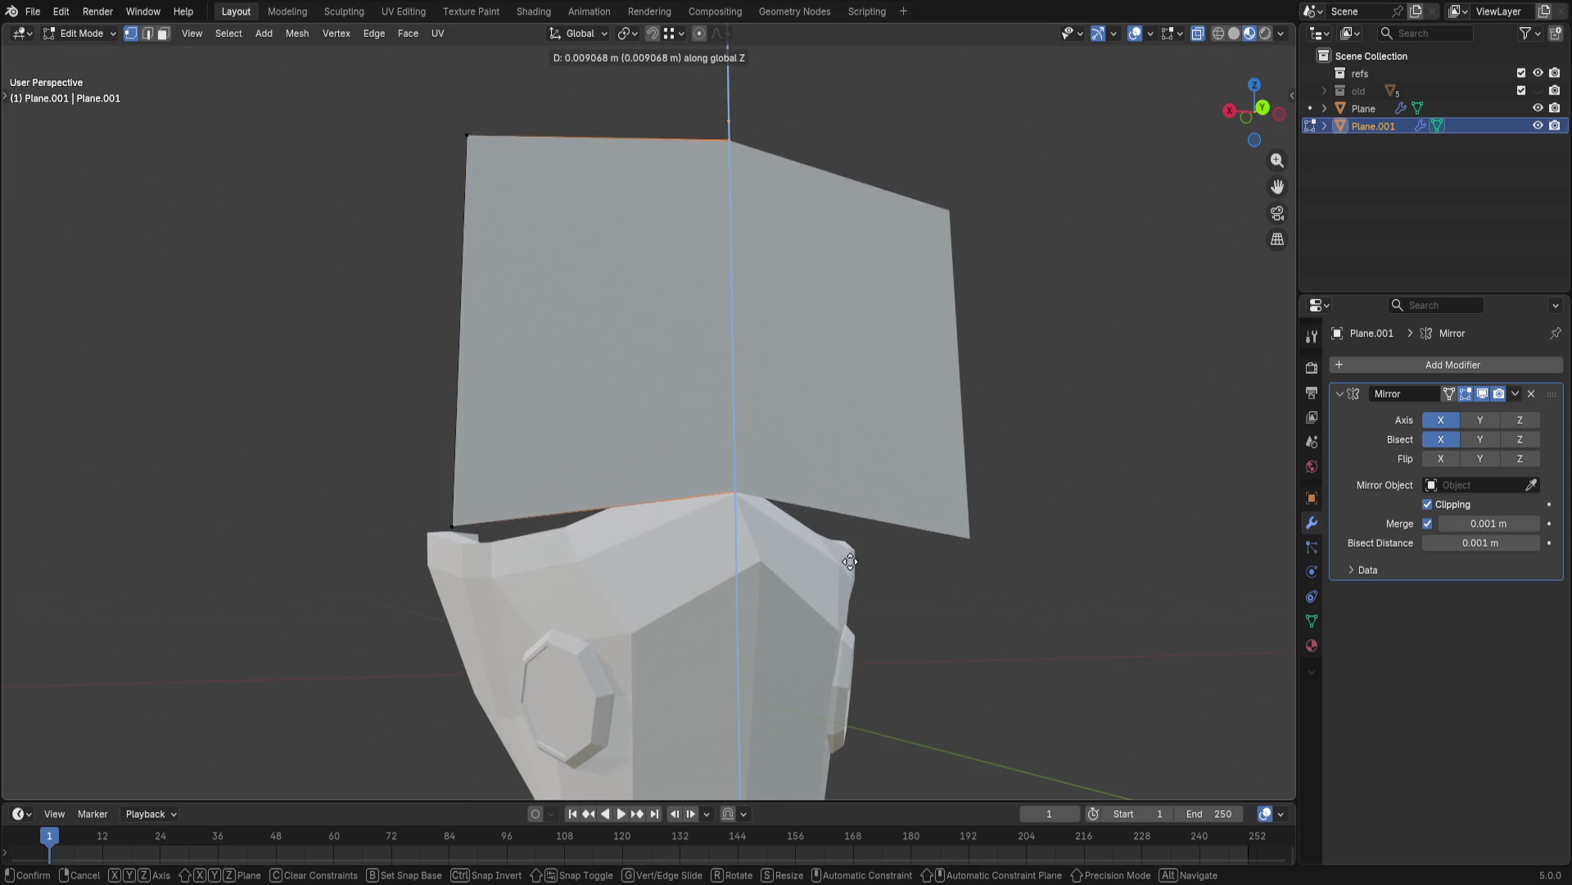
pyautogui.click(849, 561)
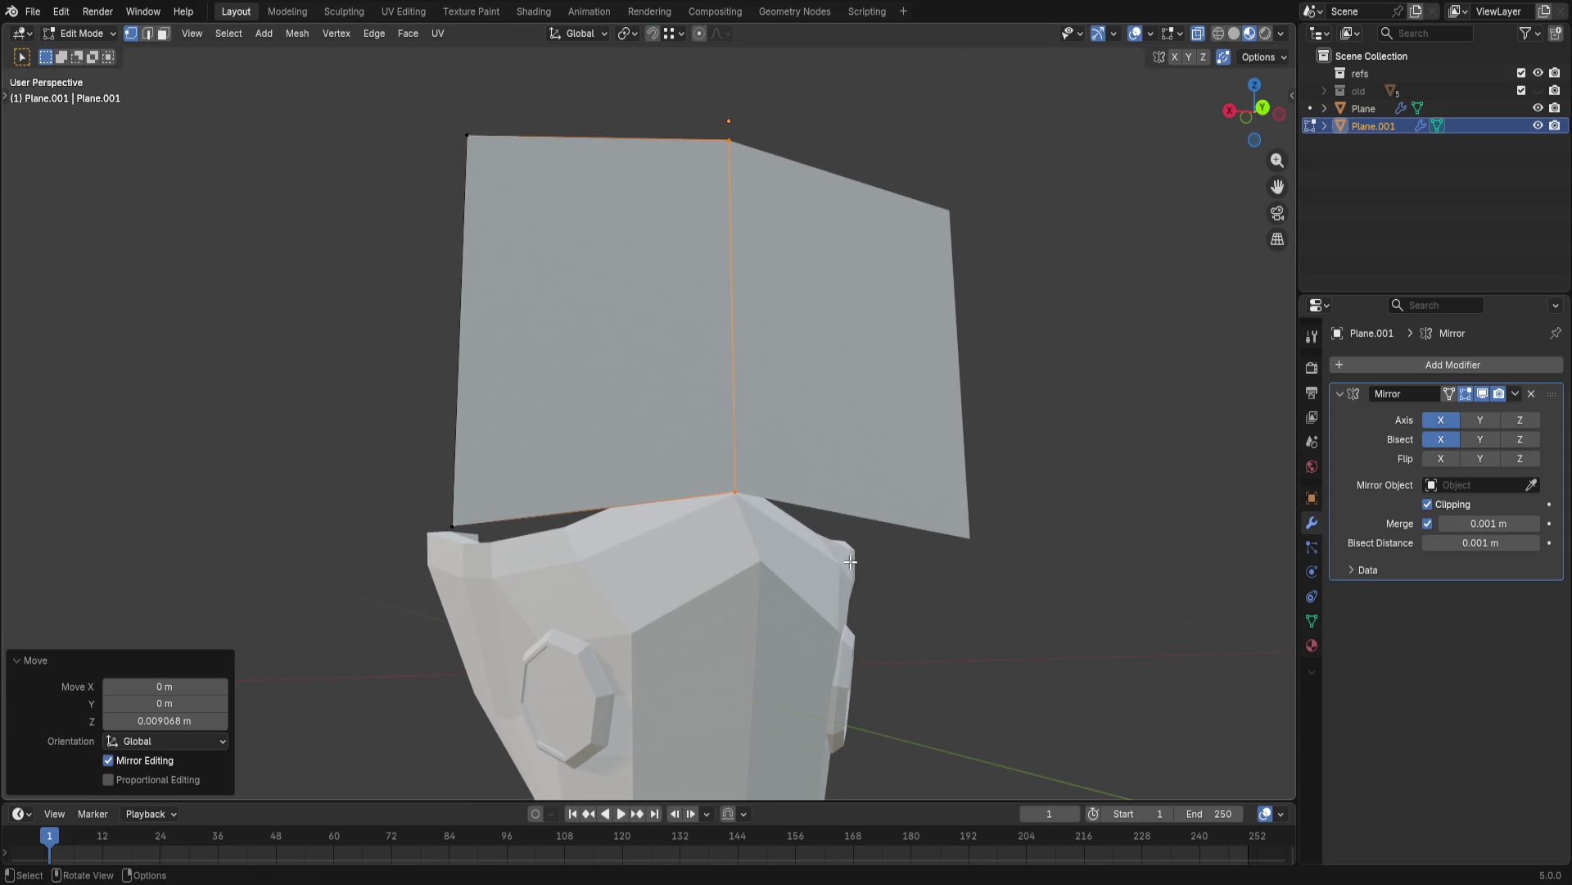
# - Extrude the panel's side edge backward along Y into a second face
pyautogui.click(1263, 108)
pyautogui.moveTo(368, 152); pyautogui.dragTo(521, 554)
pyautogui.moveTo(521, 554); pyautogui.dragTo(783, 624, button='middle')
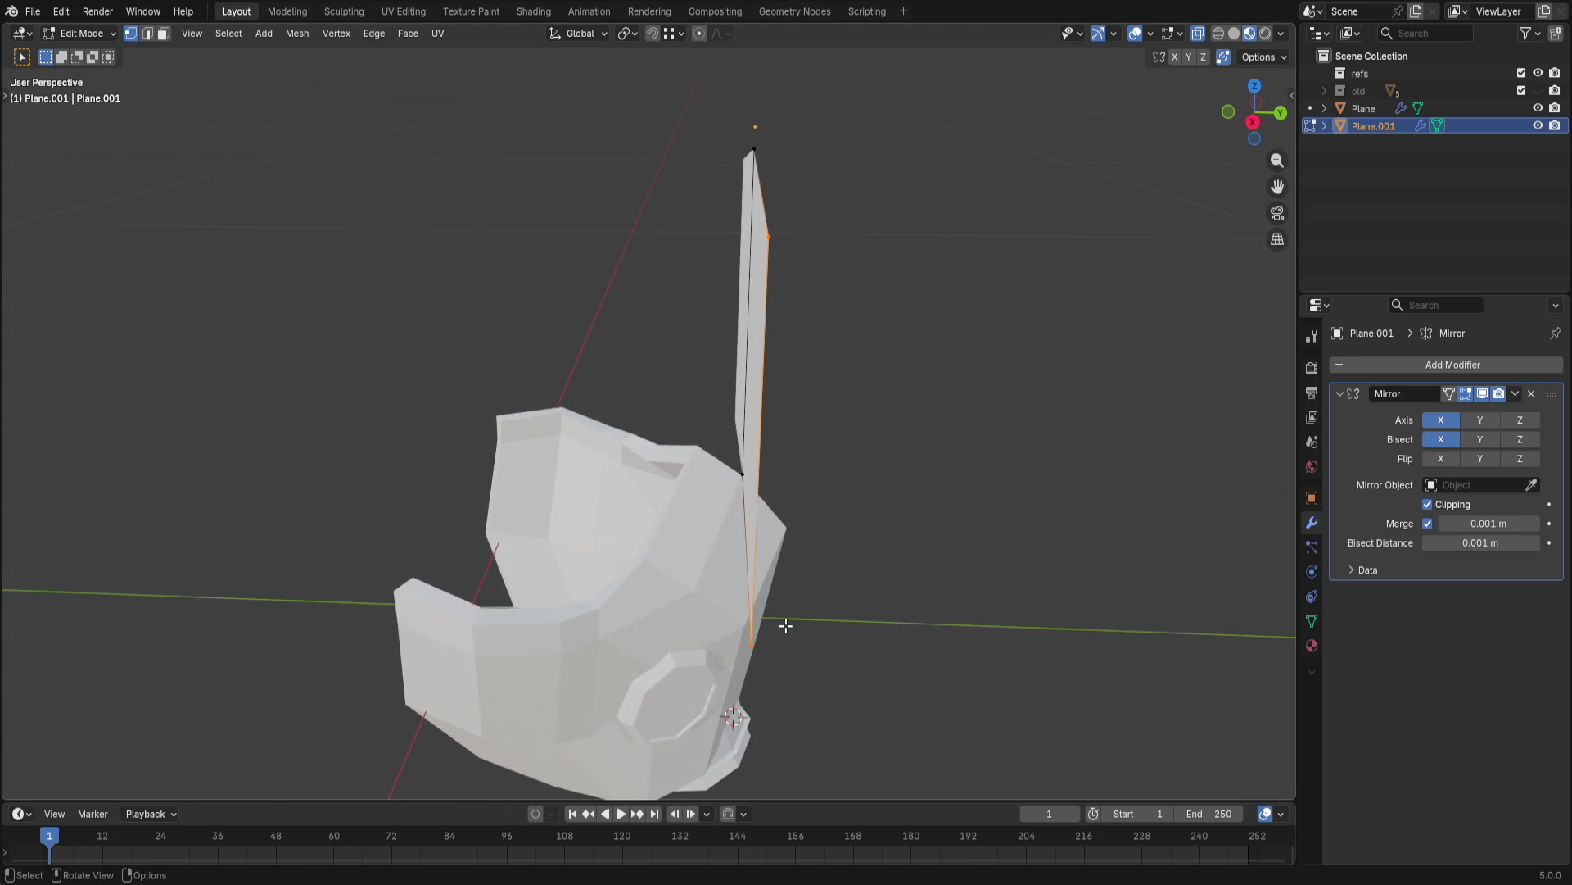
pyautogui.press('e')
pyautogui.press('y')
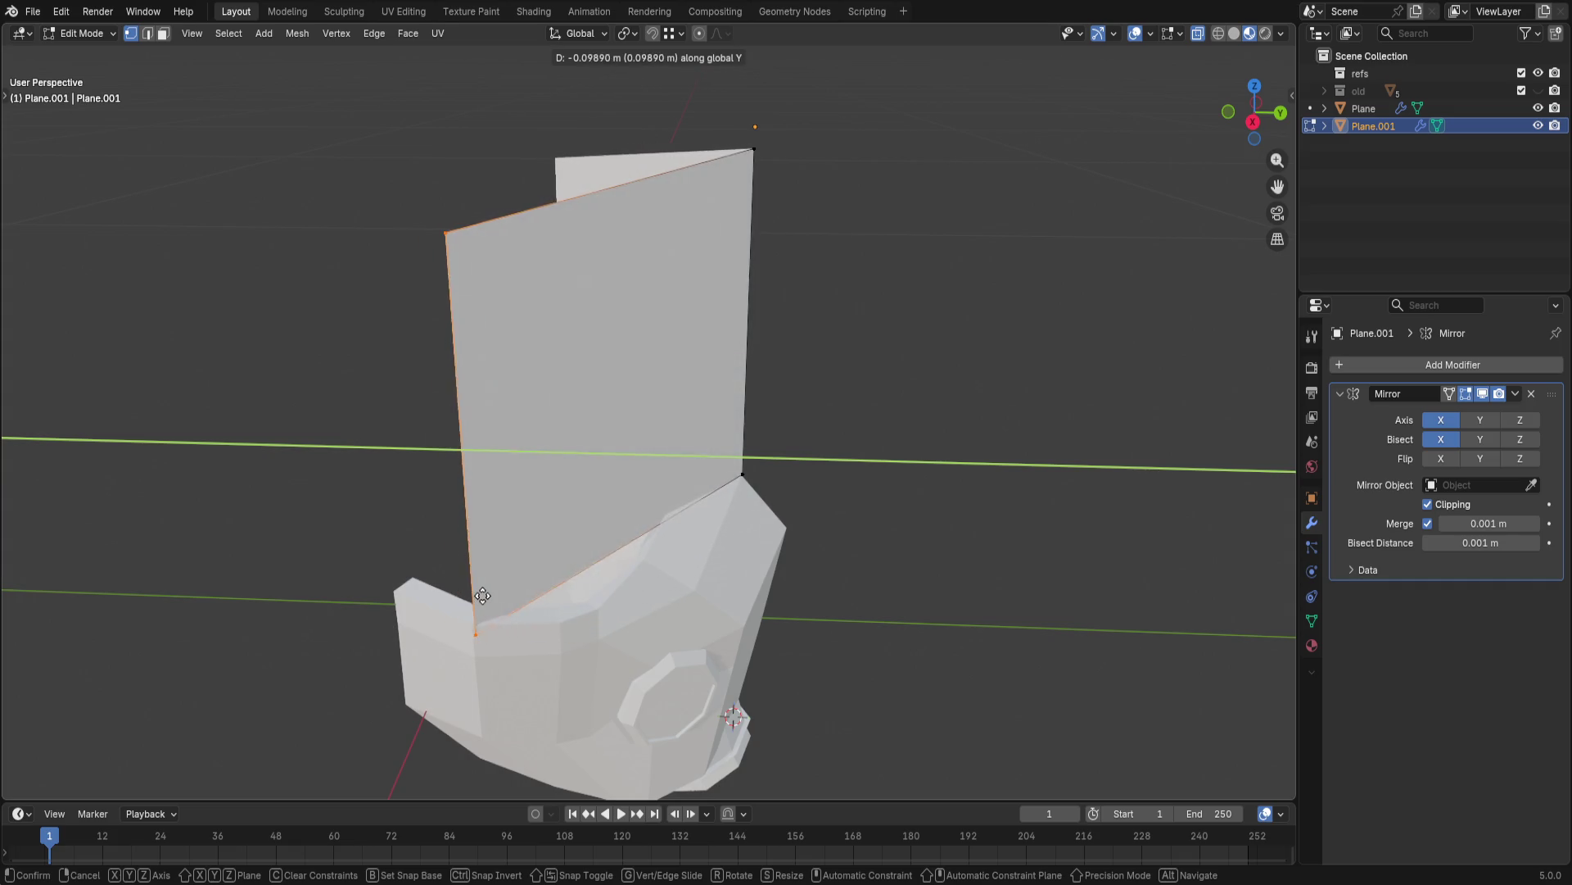
pyautogui.click(495, 594)
pyautogui.moveTo(495, 593)
pyautogui.mouseDown(button='middle')
pyautogui.moveTo(503, 631)
pyautogui.moveTo(444, 504)
pyautogui.mouseUp(button='middle')
pyautogui.hotkey('ctrl', 'r')
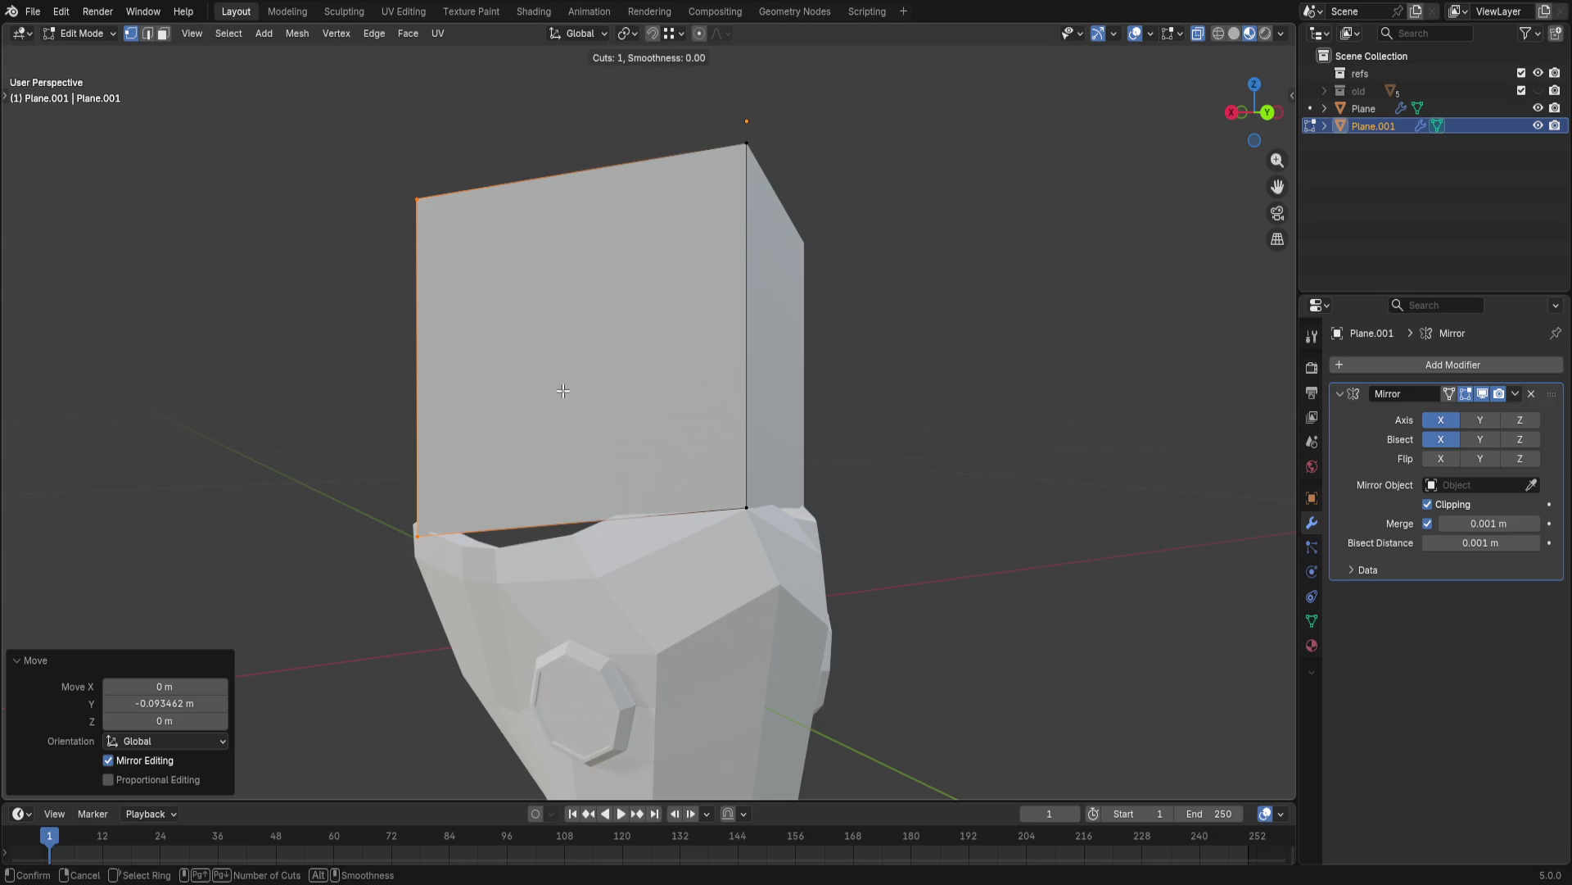
pyautogui.scroll(2, 591, 503)
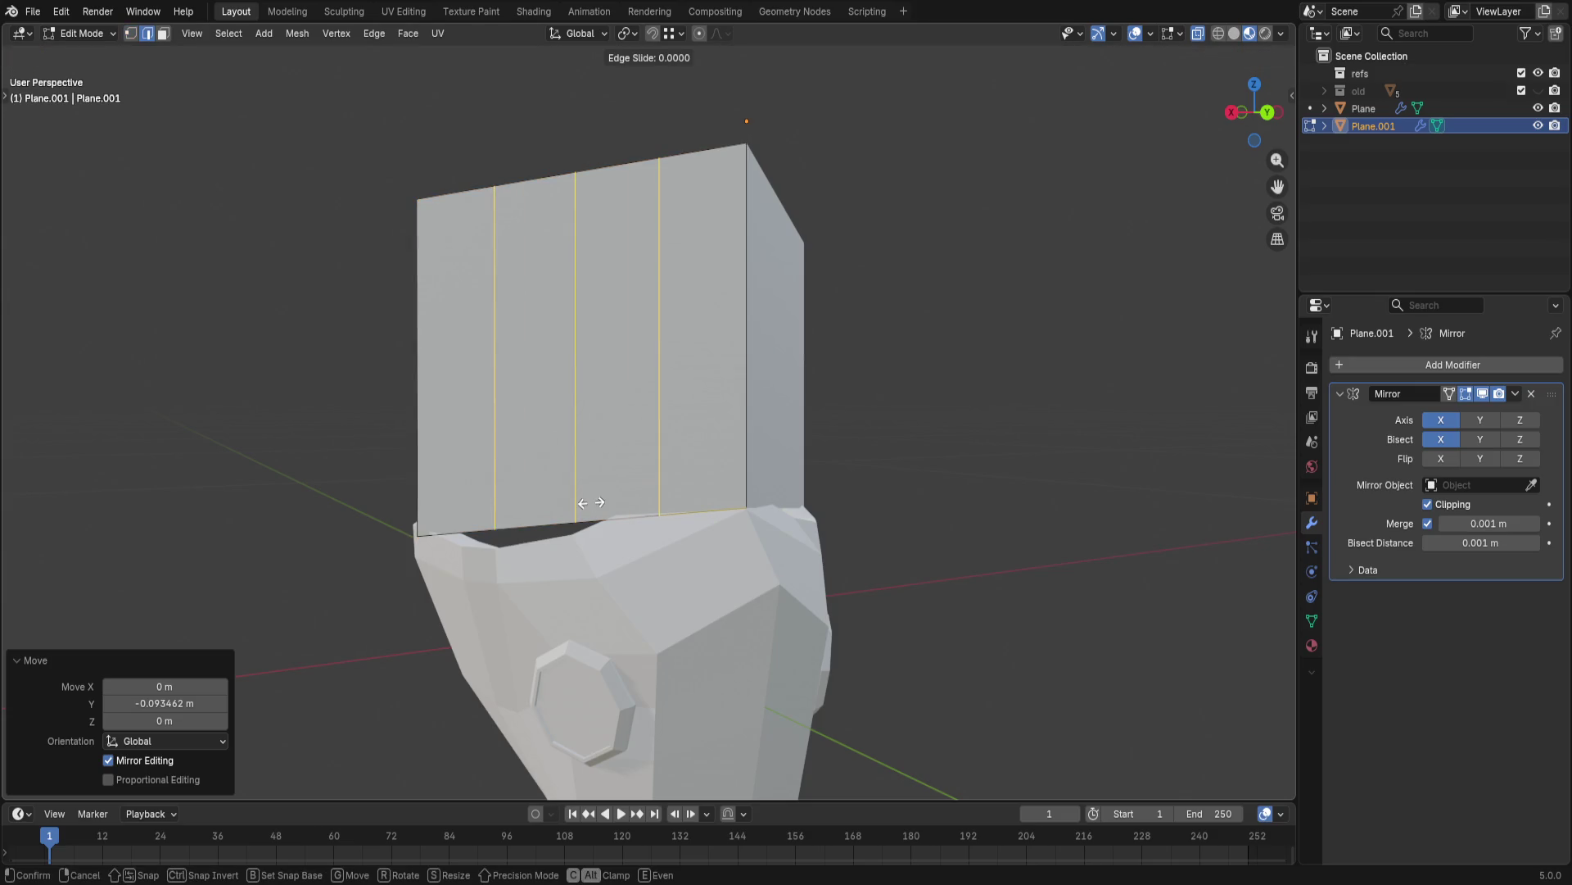
# - Add three evenly spaced vertical loop cuts and enable proportional editing with Sphere falloff
pyautogui.click(590, 503)
pyautogui.rightClick(591, 502)
pyautogui.moveTo(591, 502)
pyautogui.mouseDown(button='middle')
pyautogui.moveTo(1003, 508)
pyautogui.moveTo(1032, 600)
pyautogui.moveTo(983, 520)
pyautogui.moveTo(790, 460)
pyautogui.mouseUp(button='middle')
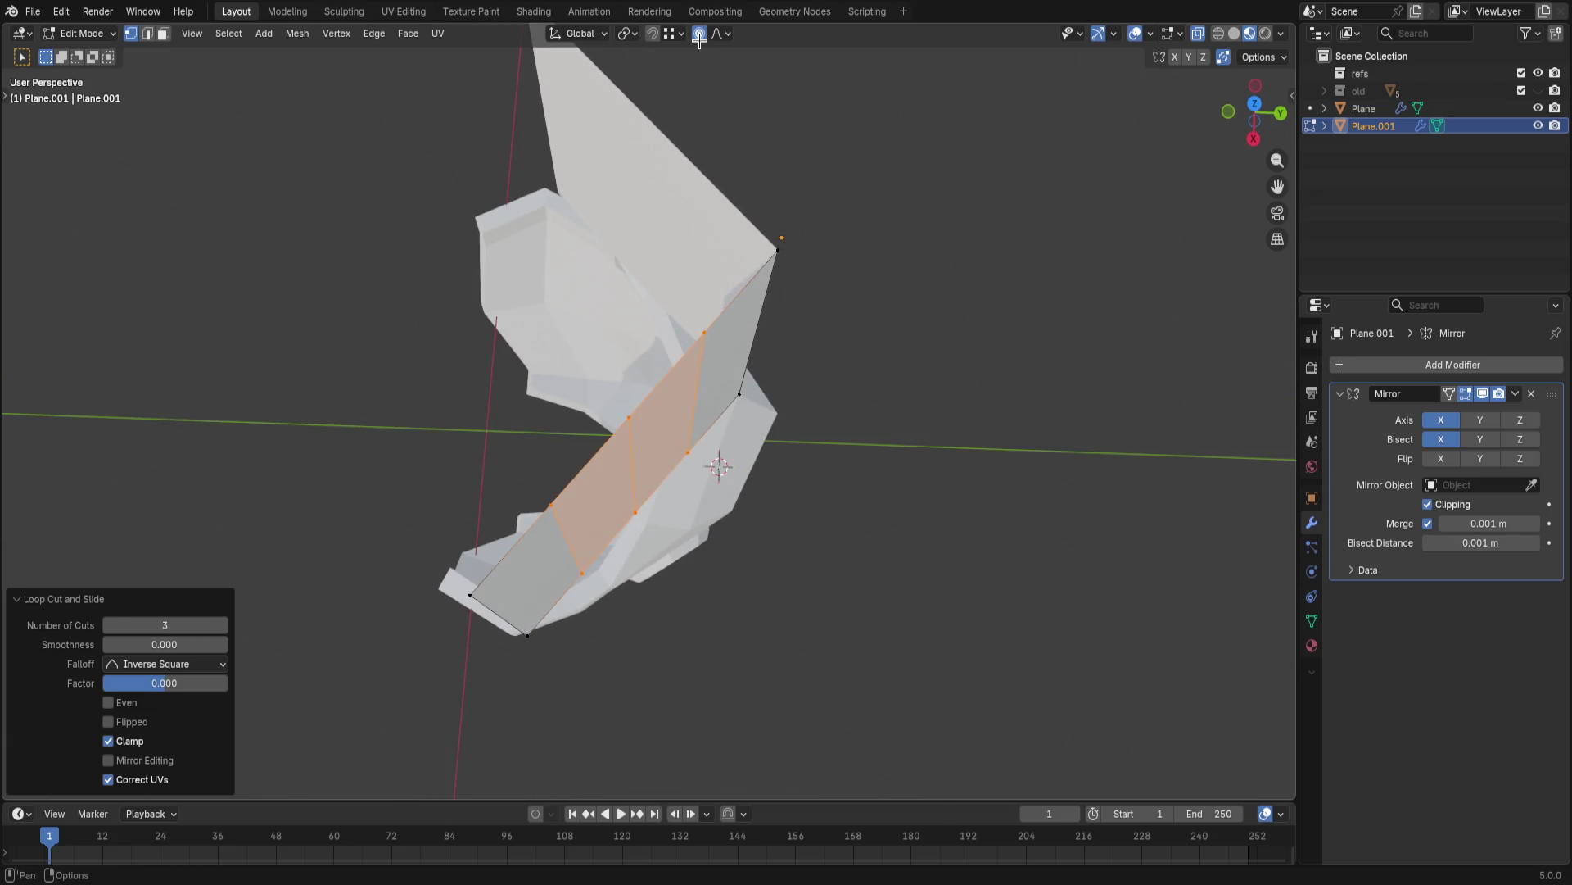
pyautogui.press('2')
pyautogui.click(630, 481)
pyautogui.click(727, 34)
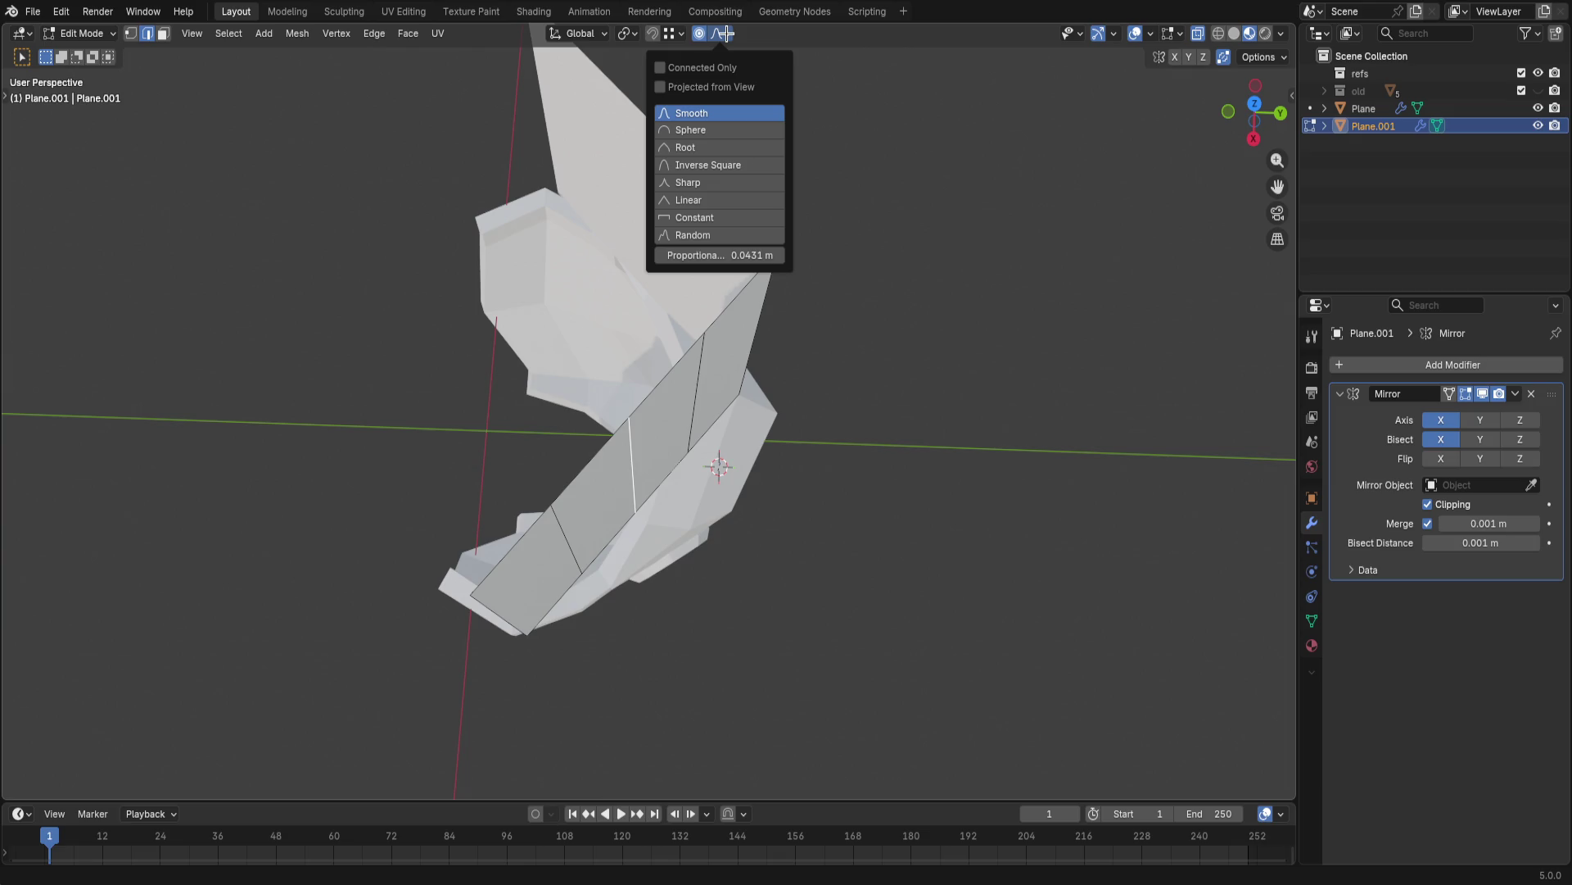
pyautogui.click(720, 146)
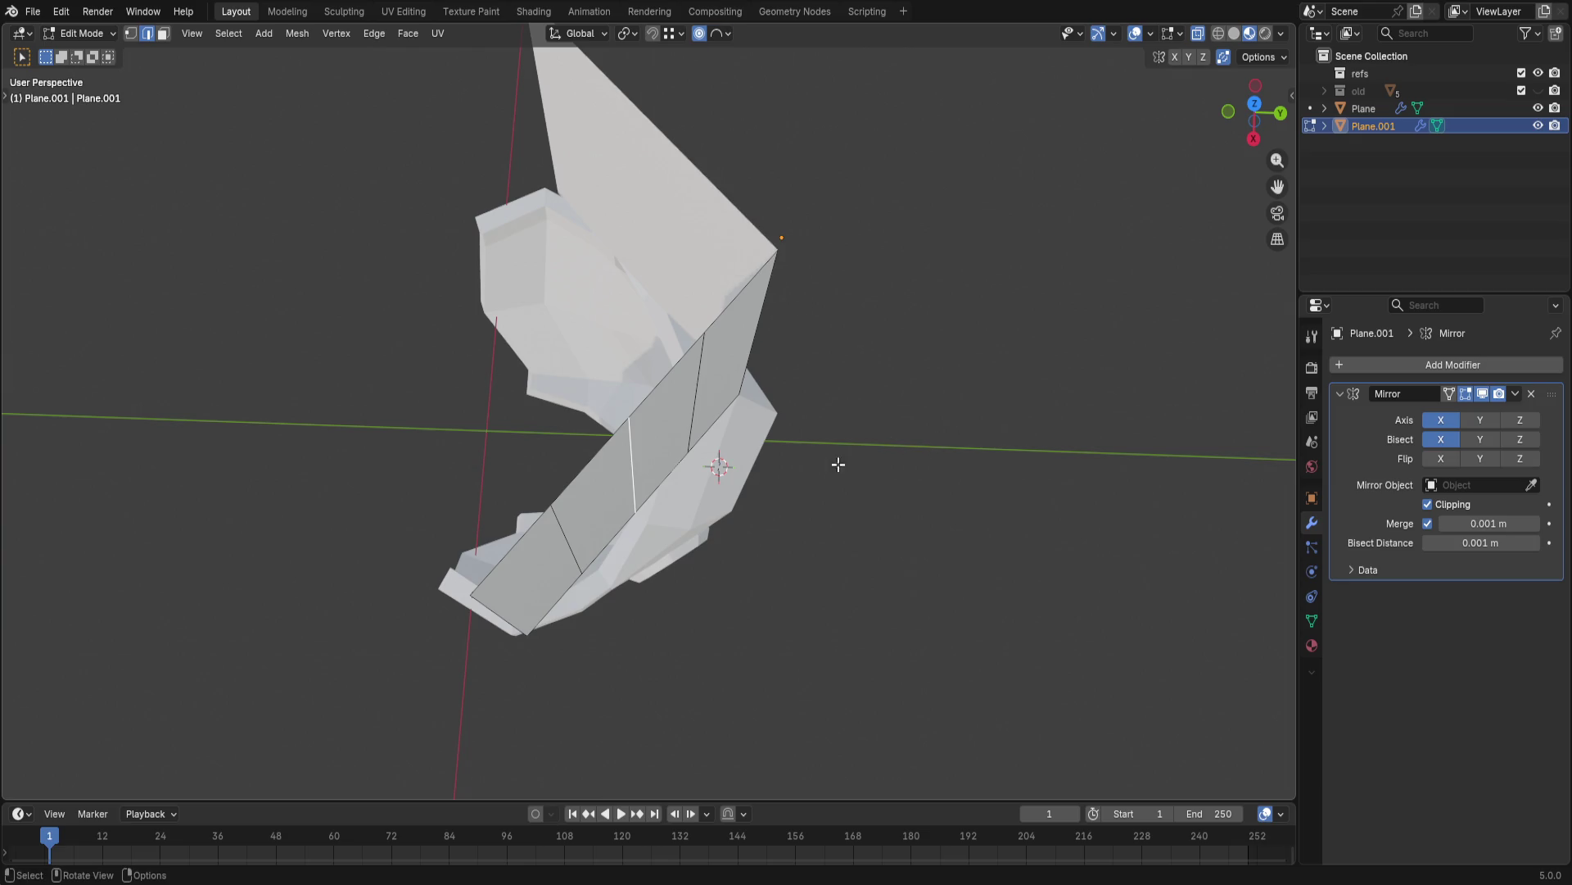
# - Push edges back along Y with soft falloff so the panel curves around the mask
pyautogui.press('g')
pyautogui.press('y')
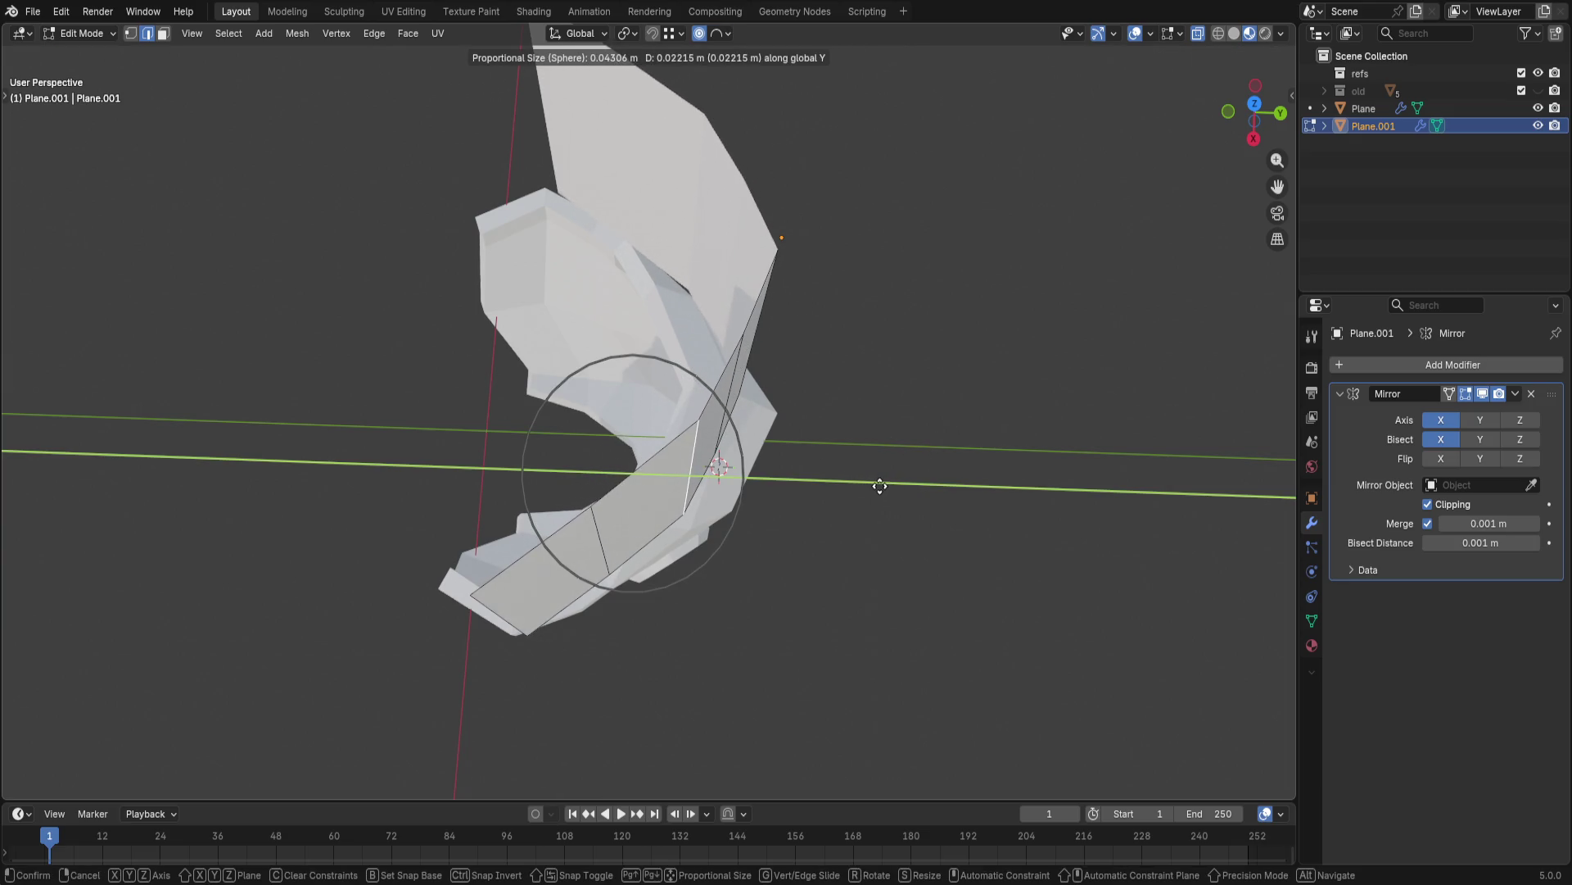
pyautogui.click(880, 484)
pyautogui.moveTo(881, 486)
pyautogui.mouseDown(button='middle')
pyautogui.moveTo(807, 446)
pyautogui.moveTo(850, 459)
pyautogui.mouseUp(button='middle')
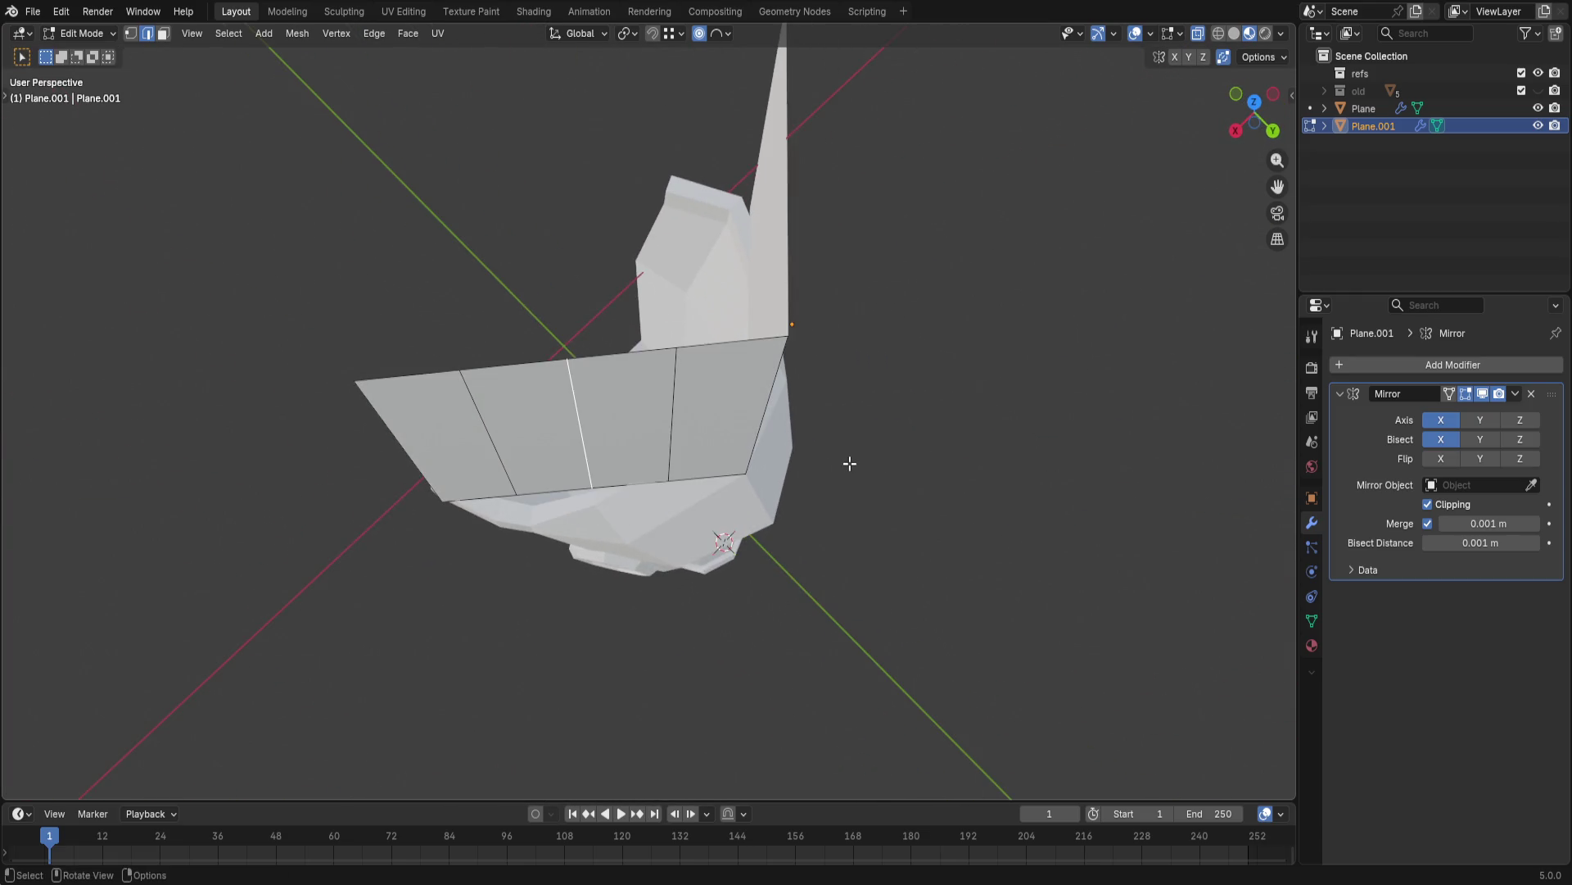
pyautogui.press('g')
pyautogui.press('y')
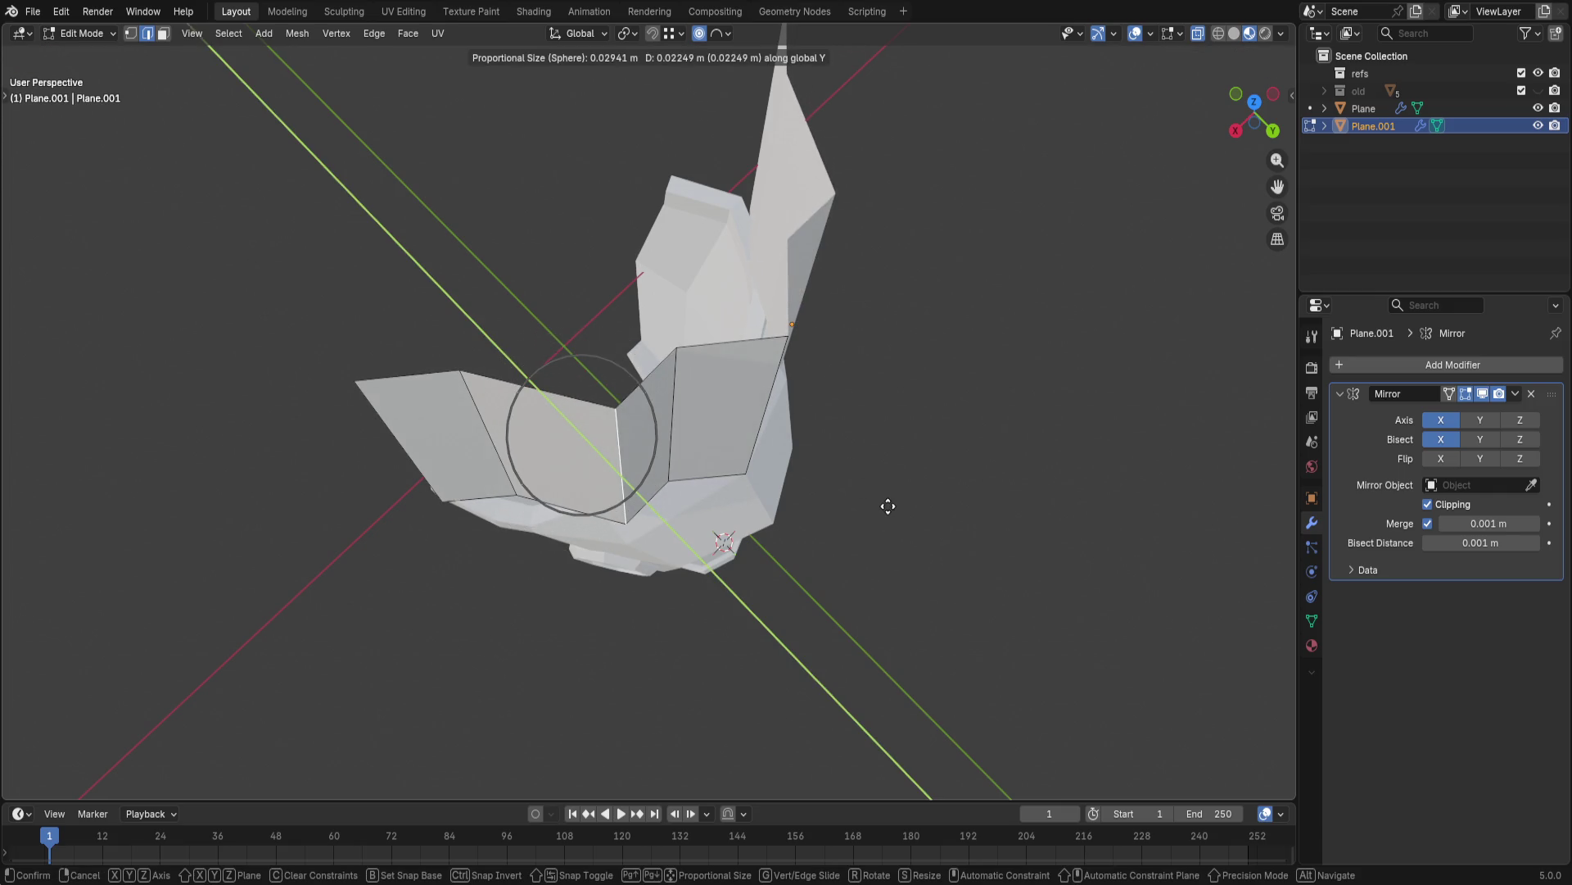
pyautogui.scroll(-1, 887, 505)
pyautogui.scroll(-2, 848, 485)
pyautogui.scroll(-1, 860, 504)
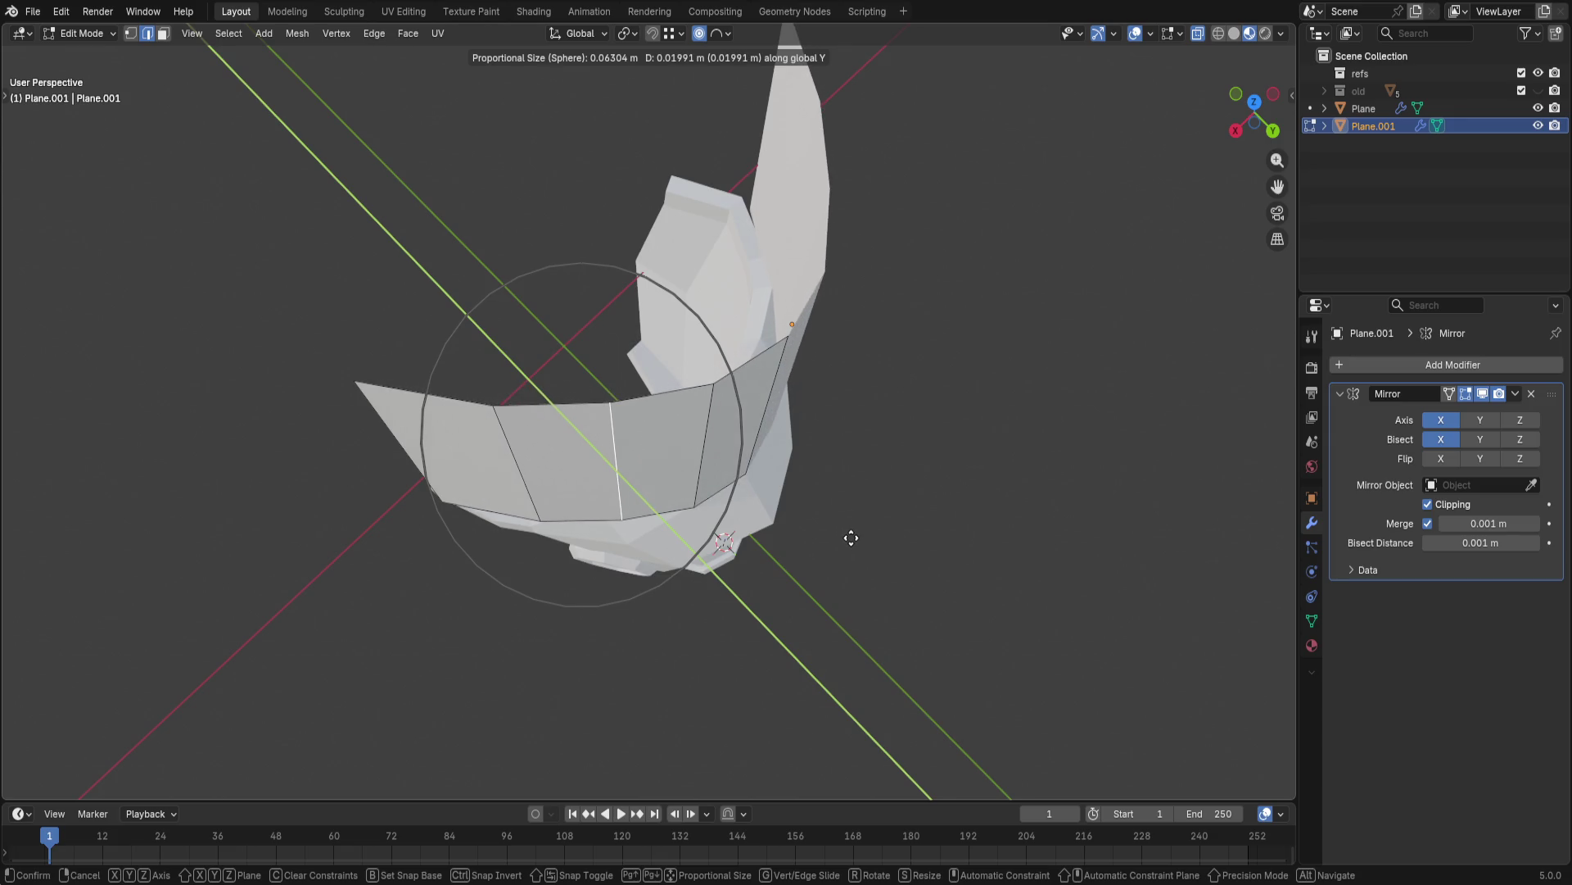
pyautogui.click(847, 531)
pyautogui.click(1258, 104)
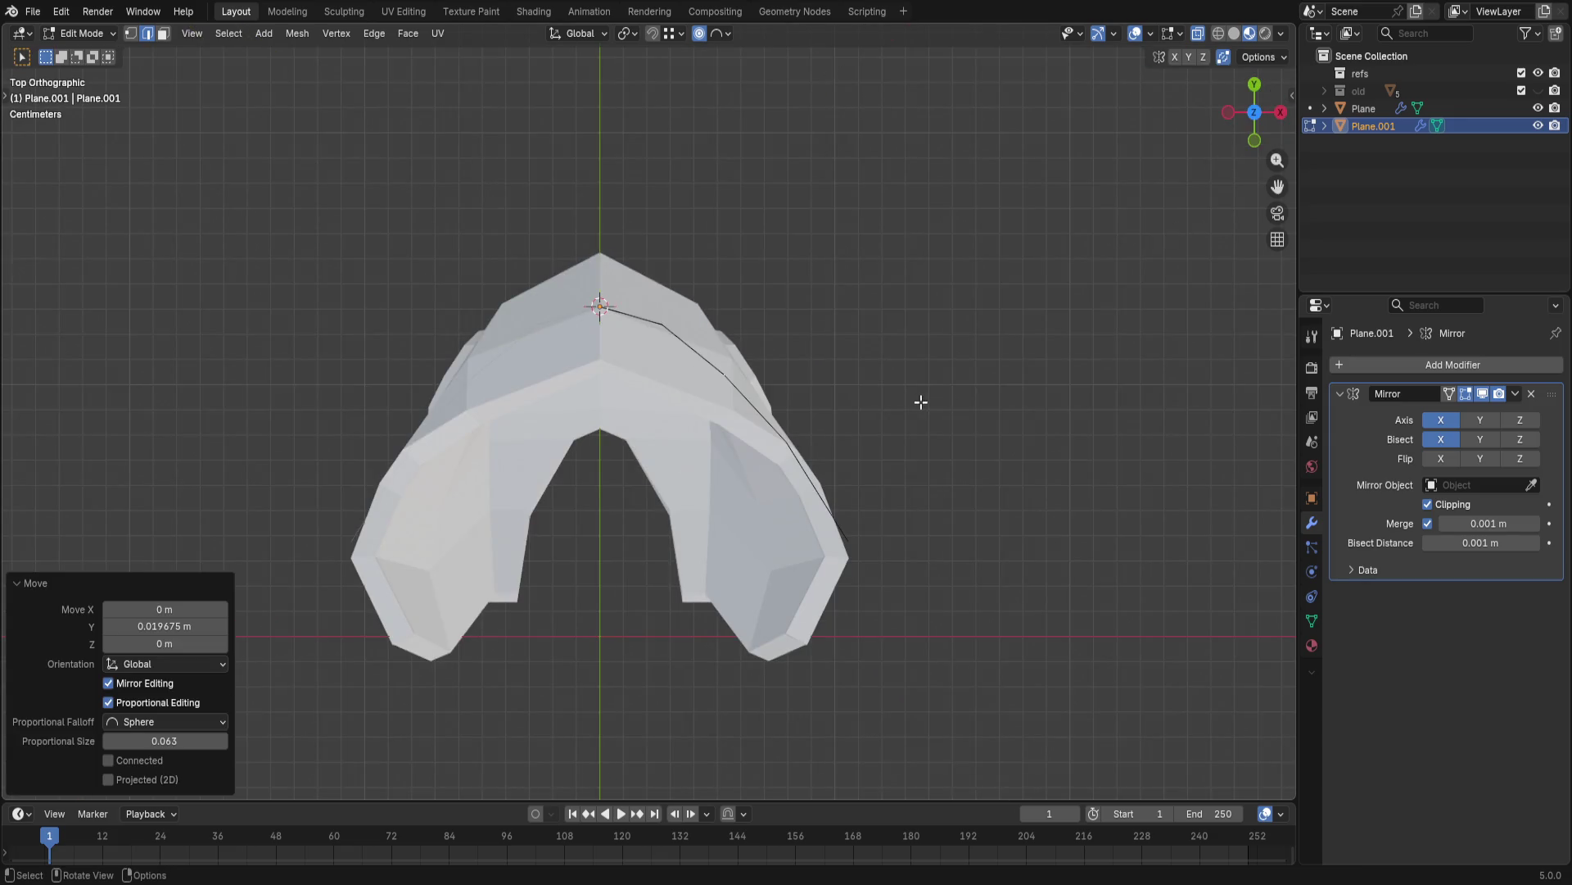
pyautogui.moveTo(972, 382)
pyautogui.mouseDown(button='middle')
pyautogui.moveTo(697, 399)
pyautogui.moveTo(767, 402)
pyautogui.mouseUp(button='middle')
pyautogui.moveTo(946, 460); pyautogui.dragTo(815, 474, button='middle')
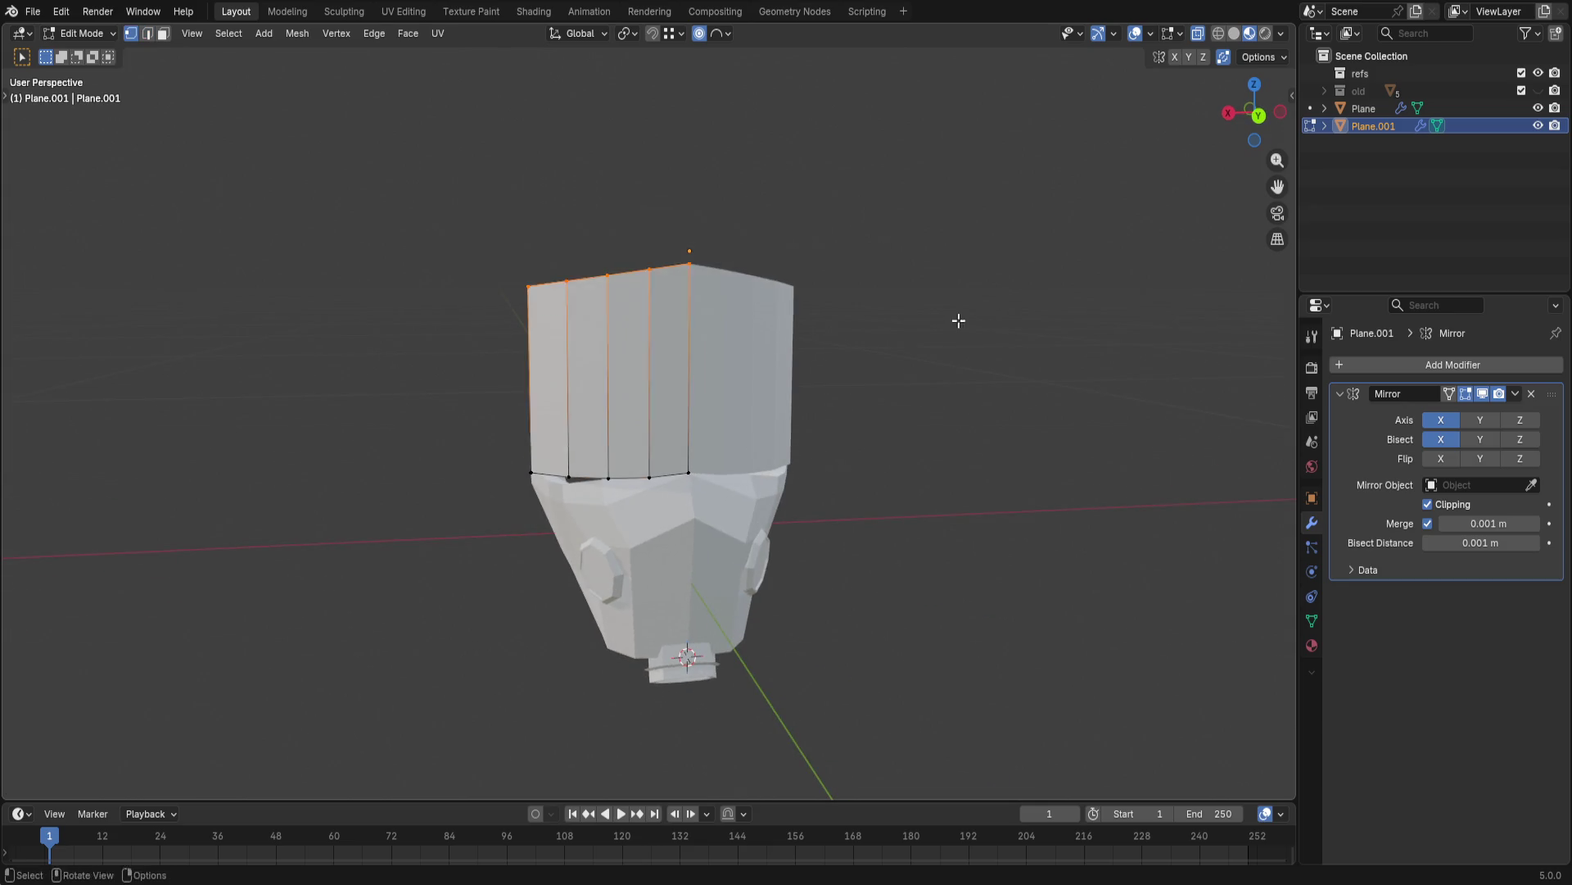
# - Curve the panel's top edge downward with a proportional vertical move
pyautogui.press('g')
pyautogui.press('z')
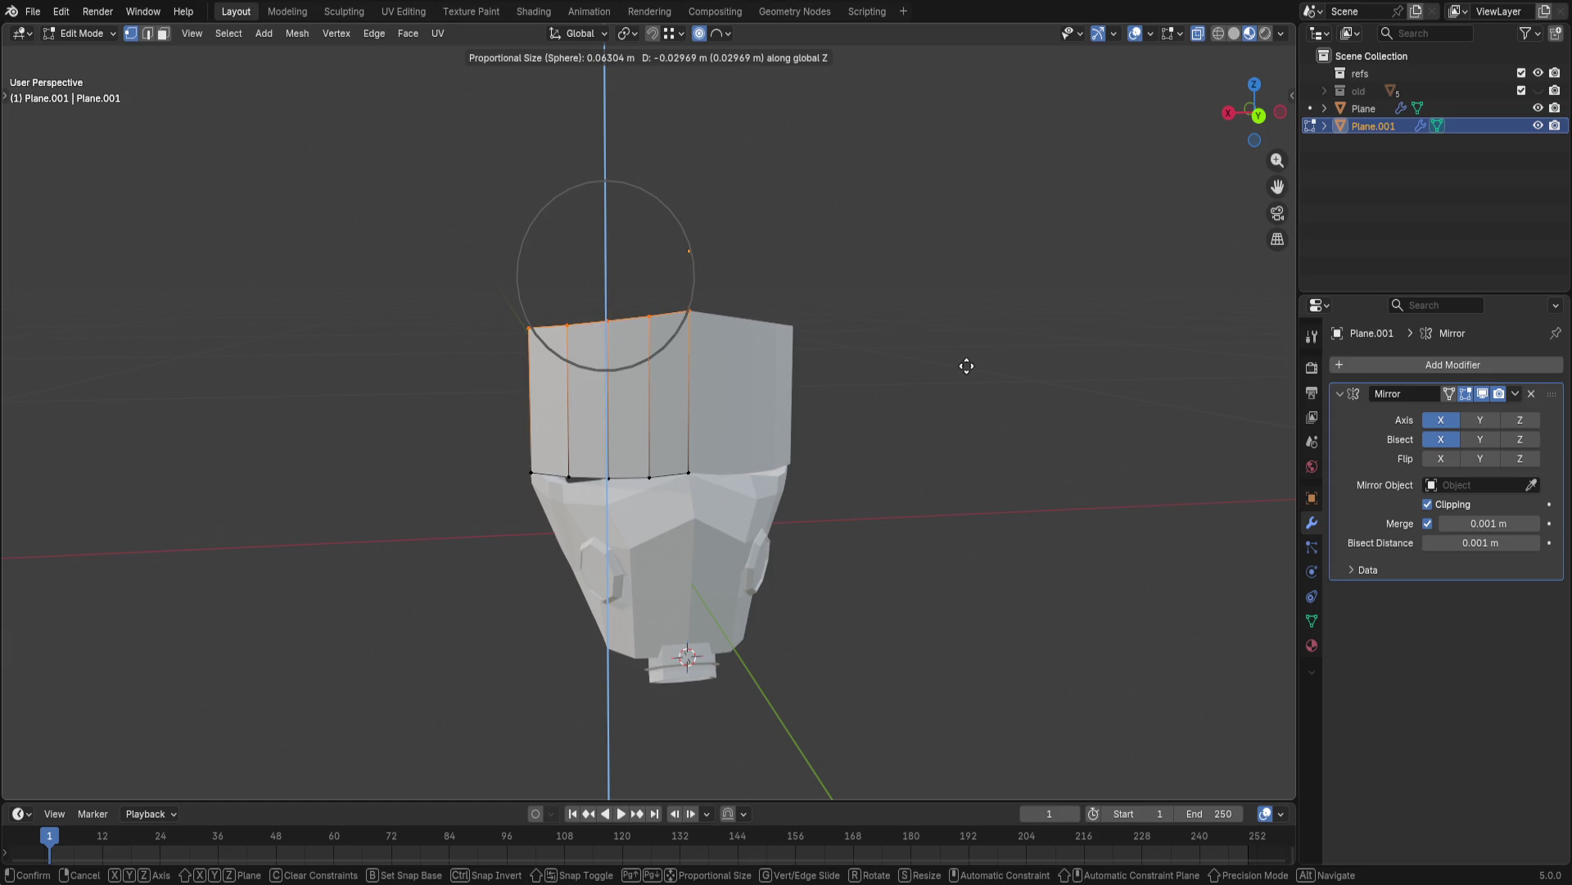
pyautogui.click(967, 364)
pyautogui.scroll(2, 899, 456)
pyautogui.scroll(2, 947, 439)
pyautogui.moveTo(948, 439)
pyautogui.mouseDown(button='middle')
pyautogui.moveTo(965, 426)
pyautogui.moveTo(1052, 452)
pyautogui.mouseUp(button='middle')
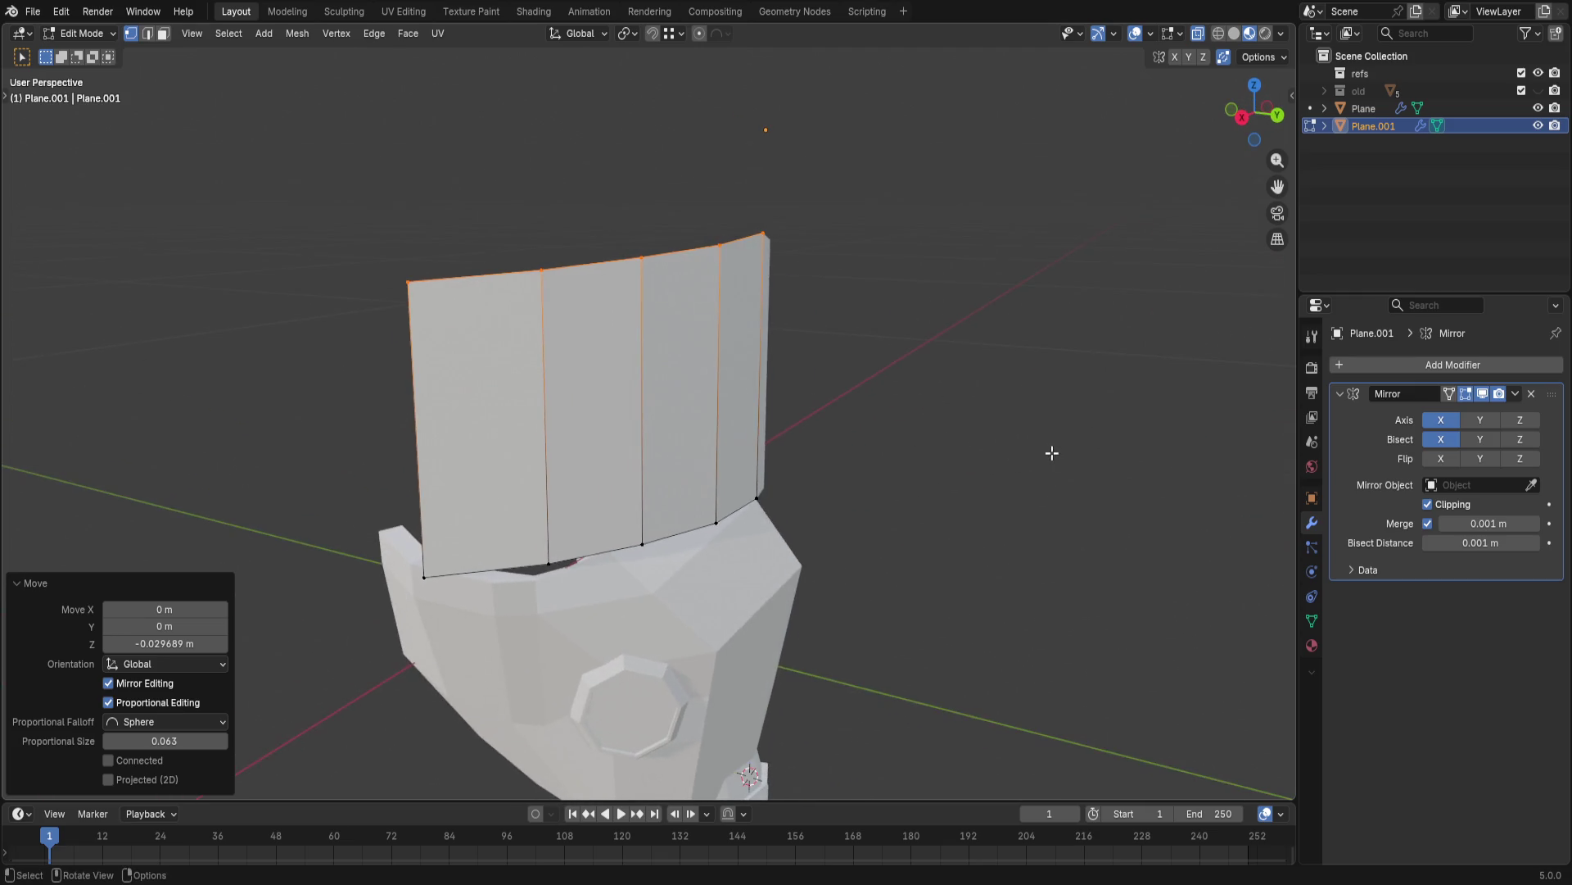
pyautogui.moveTo(824, 430)
pyautogui.mouseDown(button='middle')
pyautogui.moveTo(832, 481)
pyautogui.moveTo(860, 510)
pyautogui.mouseUp(button='middle')
# - Extrude the whole panel along its normals to give it a thin thickness
pyautogui.press('a')
pyautogui.press('g')
pyautogui.press('z')
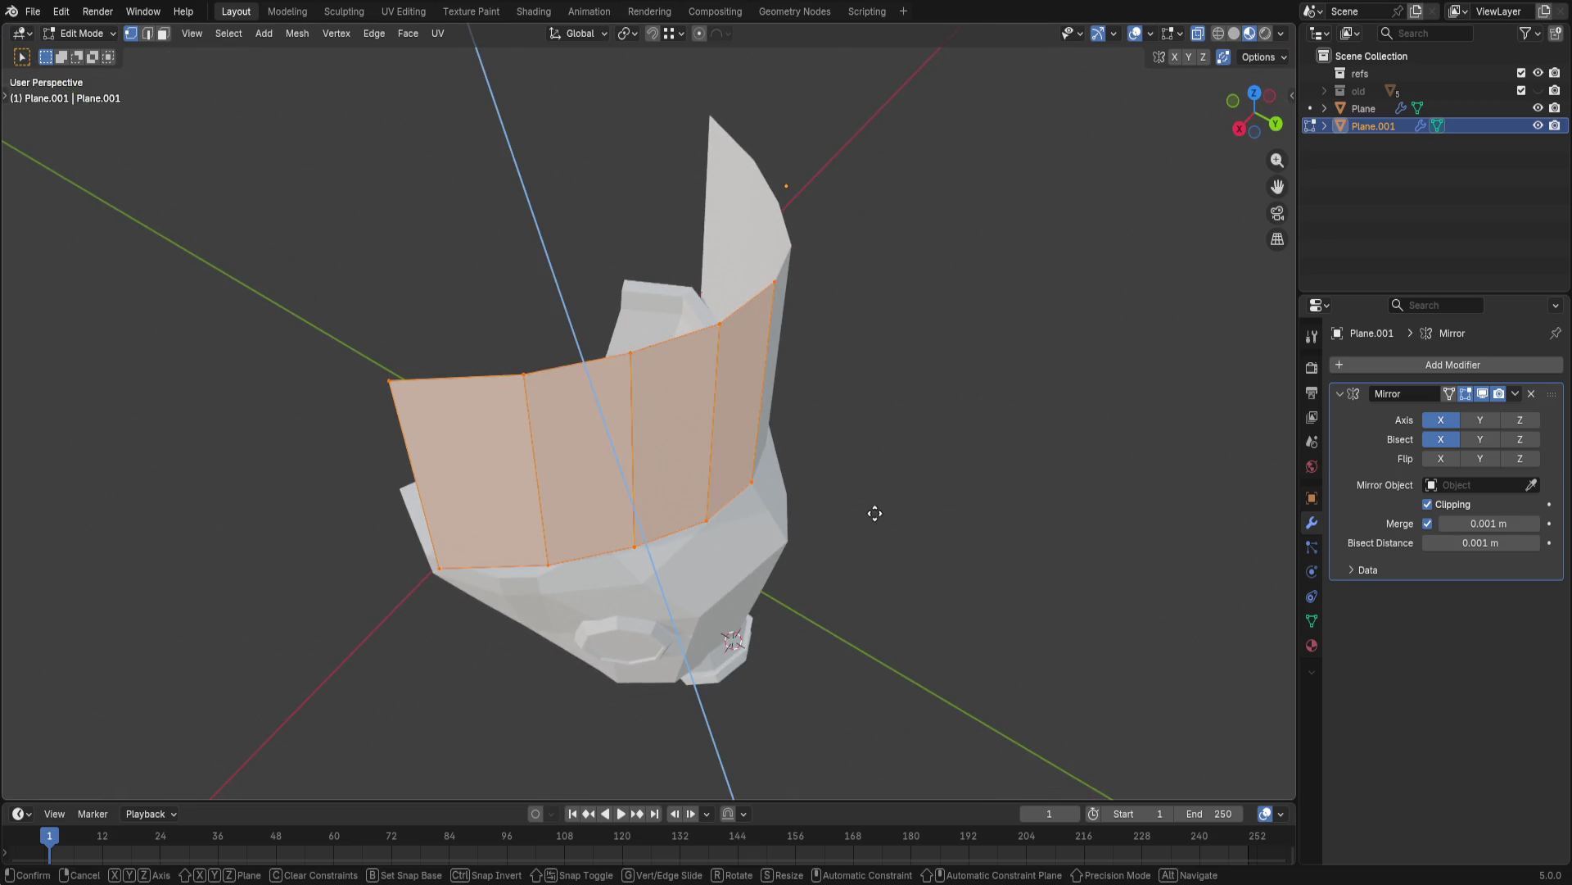
pyautogui.press('e')
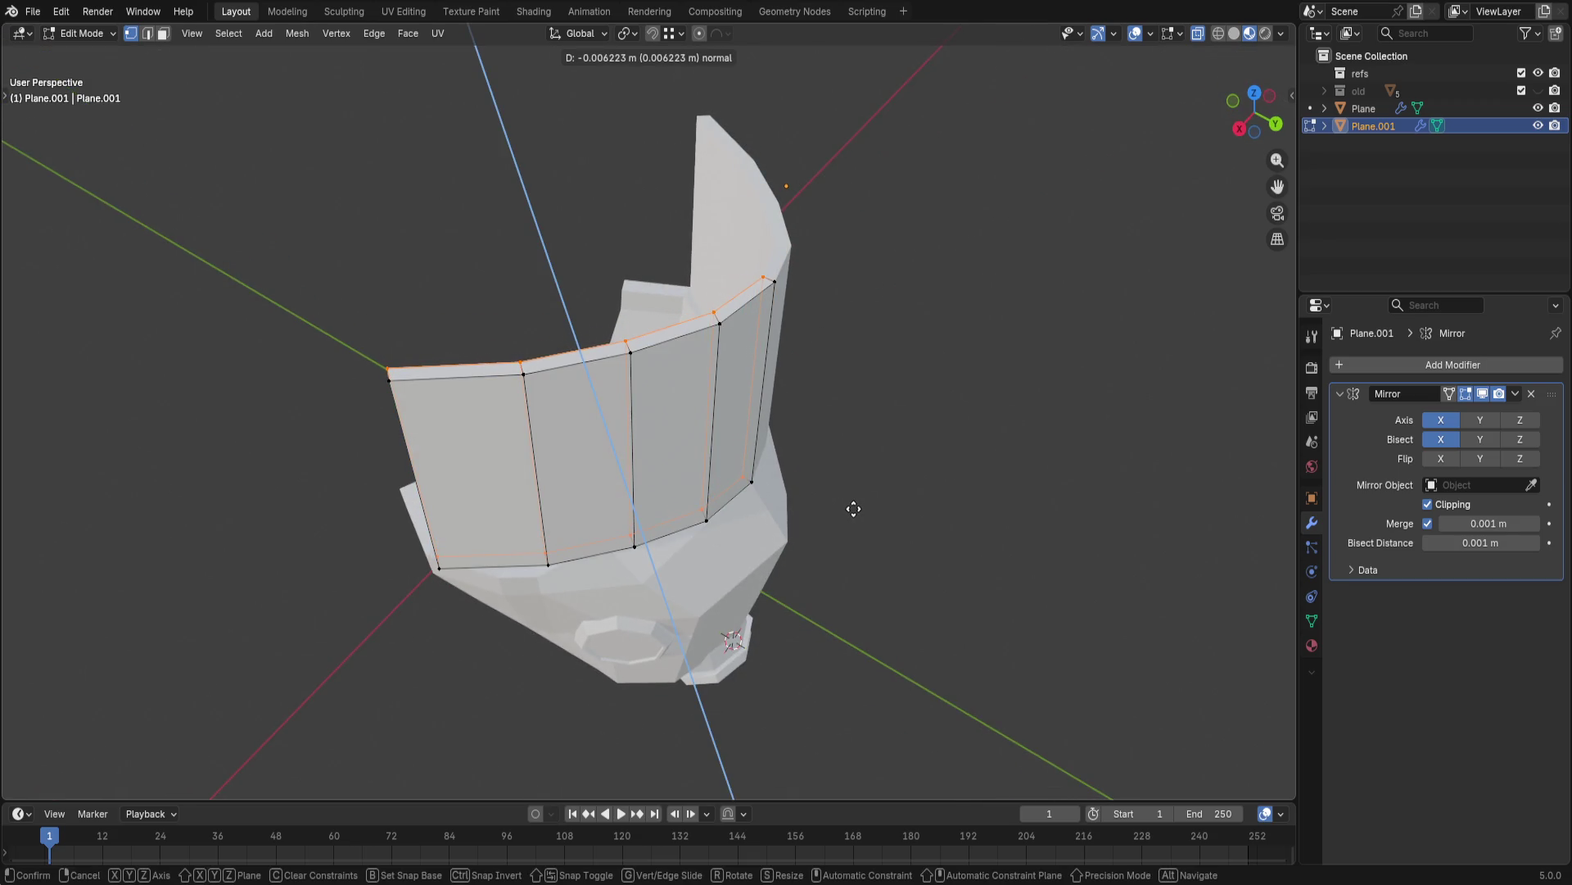
pyautogui.click(859, 513)
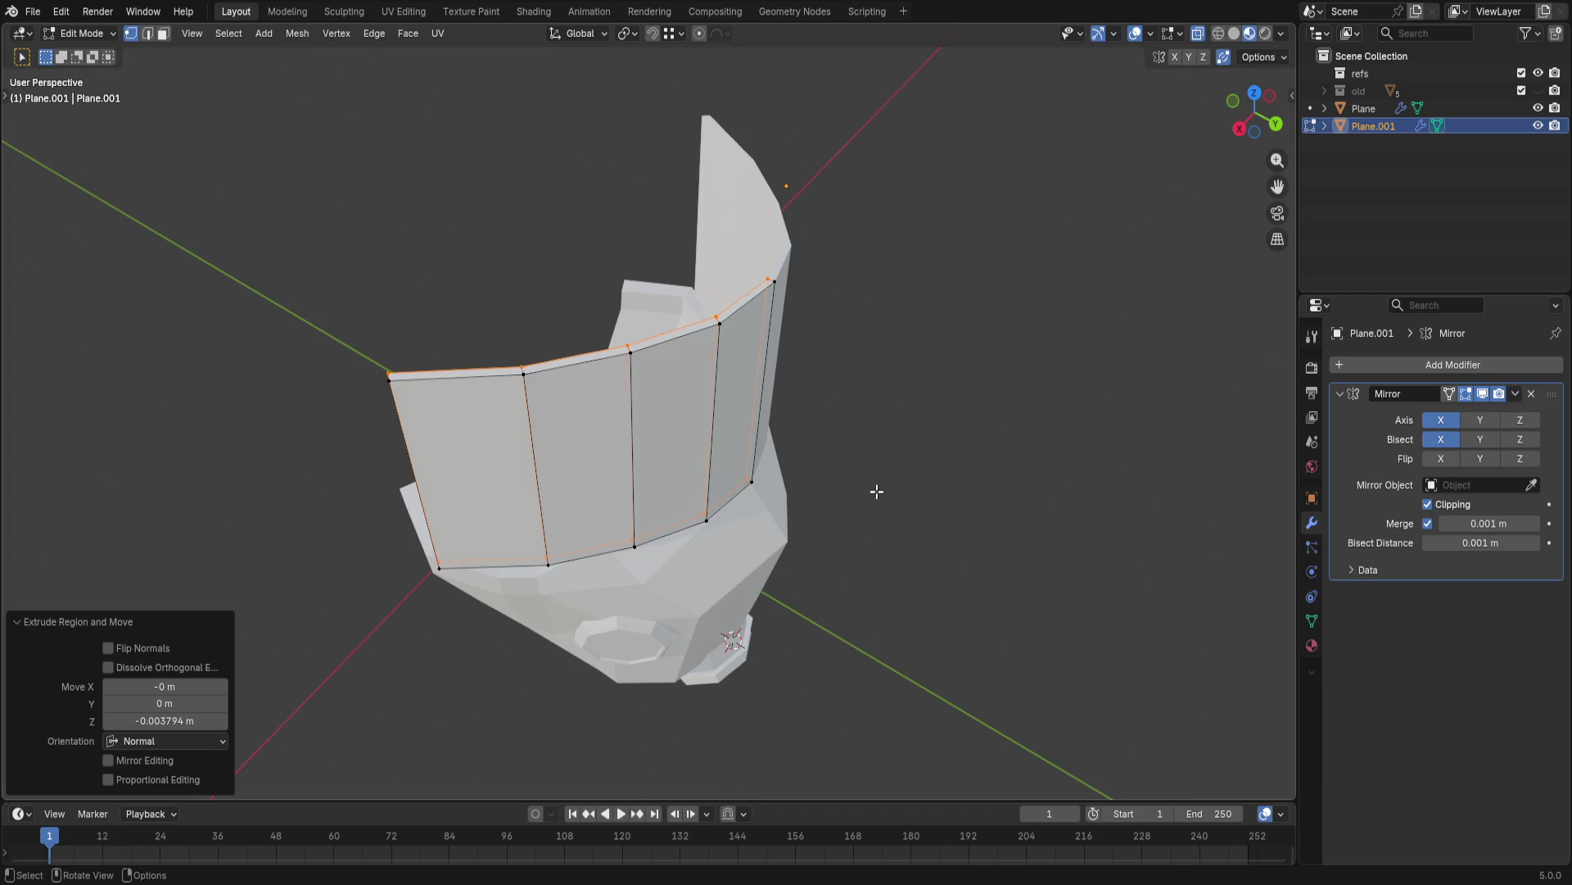
pyautogui.moveTo(822, 476)
pyautogui.mouseDown(button='middle')
pyautogui.moveTo(449, 386)
pyautogui.moveTo(956, 488)
pyautogui.mouseUp(button='middle')
pyautogui.click(956, 488)
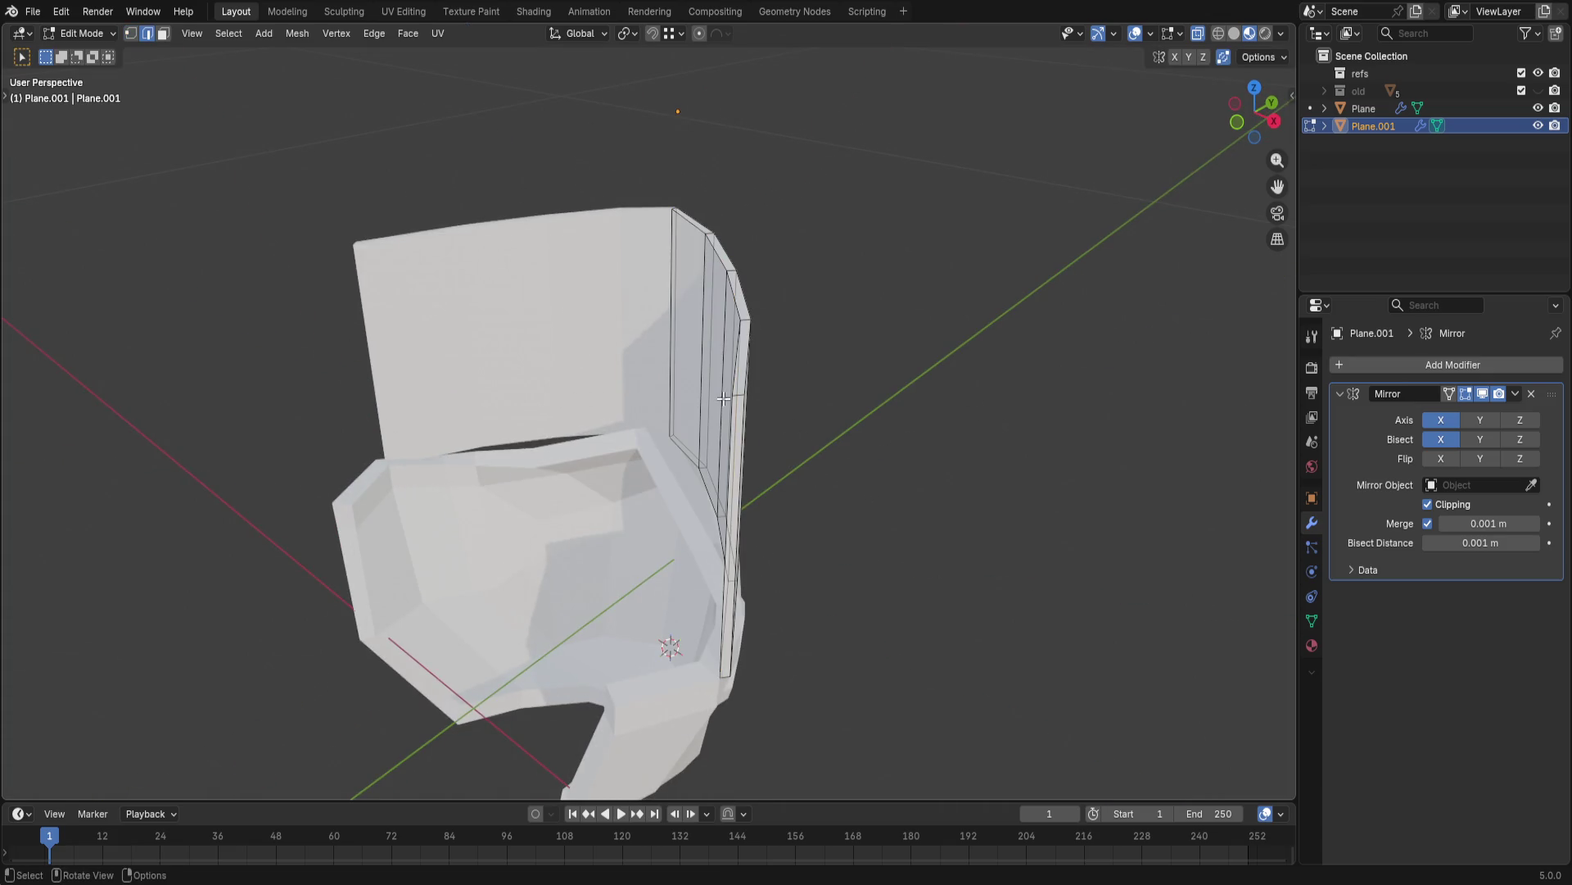
pyautogui.moveTo(854, 470)
pyautogui.mouseDown(button='middle')
pyautogui.moveTo(825, 320)
pyautogui.moveTo(737, 369)
pyautogui.mouseUp(button='middle')
# - Bevel the shell's left vertical edge into a rounded corner, redoing the first attempt after an undo
pyautogui.click(482, 333)
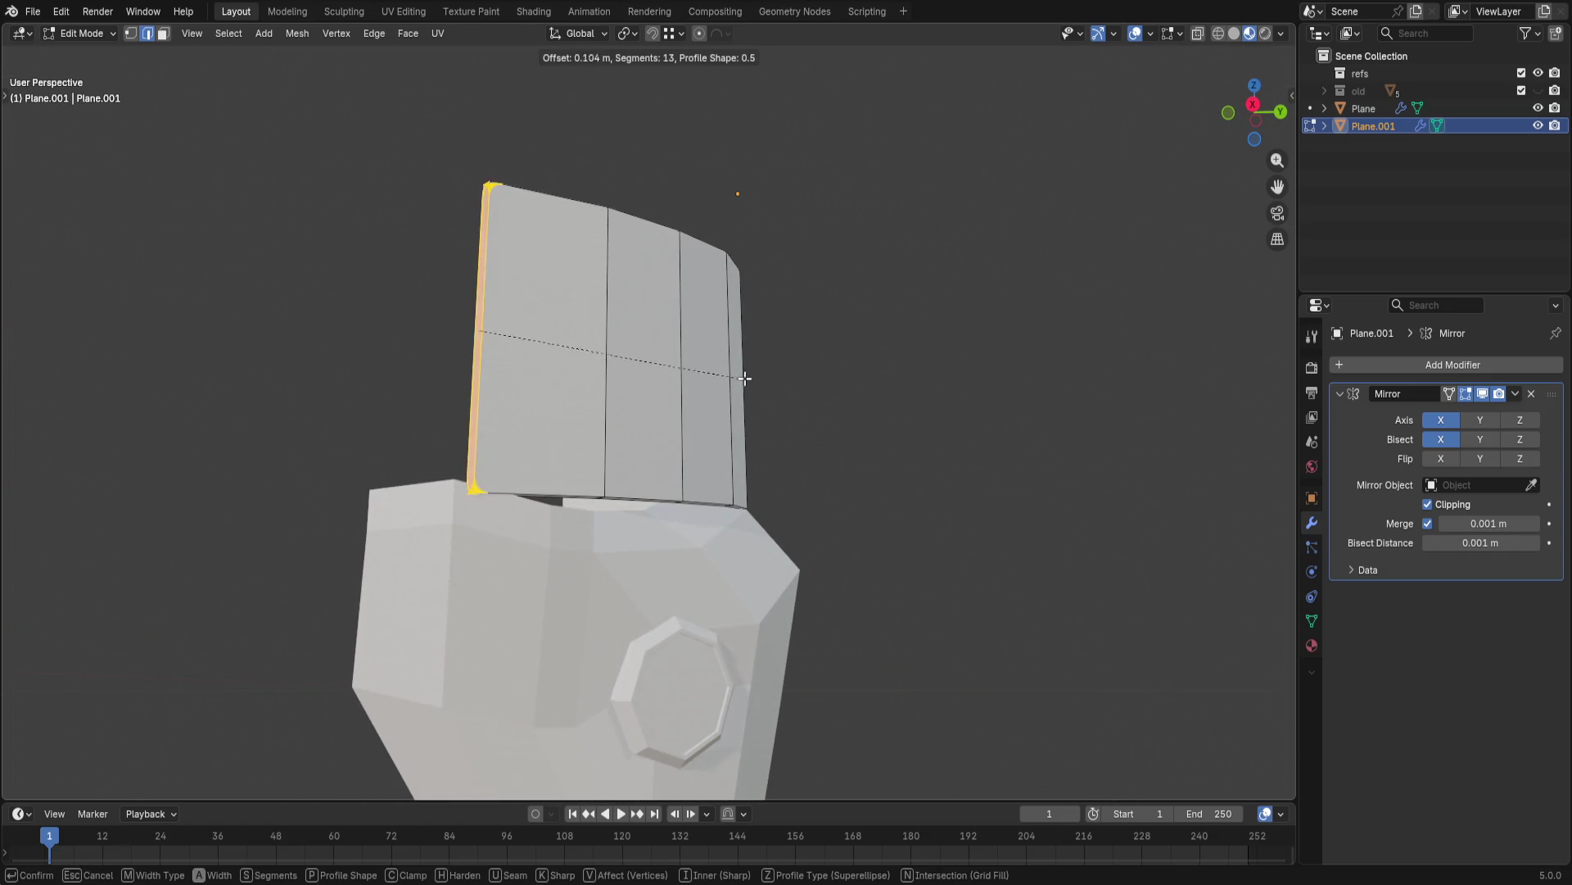
pyautogui.hotkey('ctrl', 'b')
pyautogui.click(1078, 285)
pyautogui.hotkey('ctrl', 'z')
pyautogui.scroll(3, 901, 308)
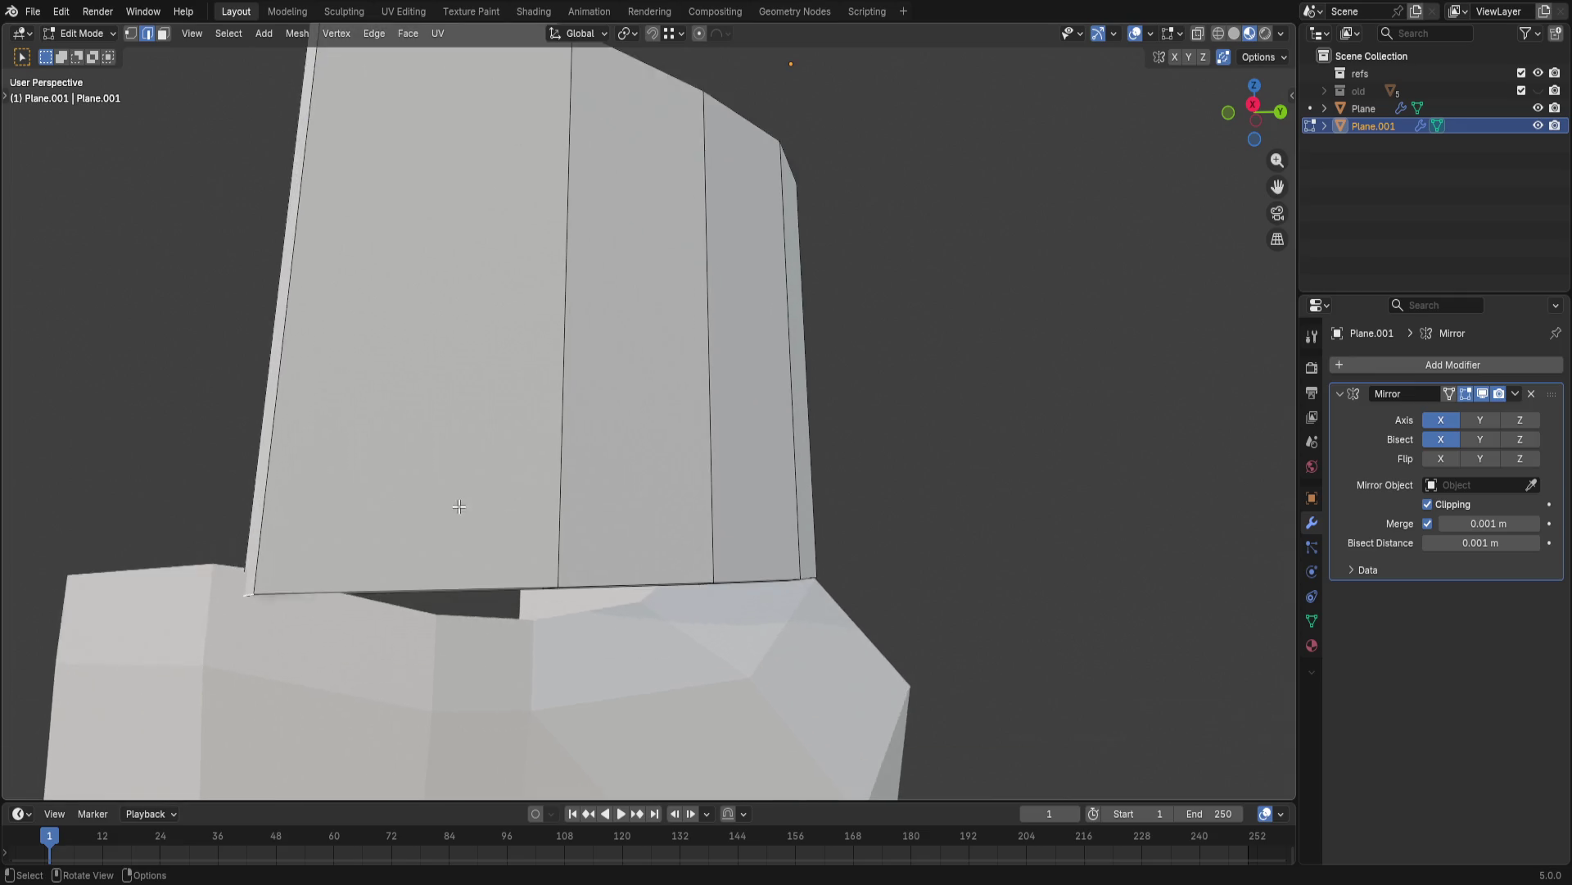
pyautogui.moveTo(902, 309); pyautogui.dragTo(676, 483, button='middle')
pyautogui.hotkey('ctrl', 'b')
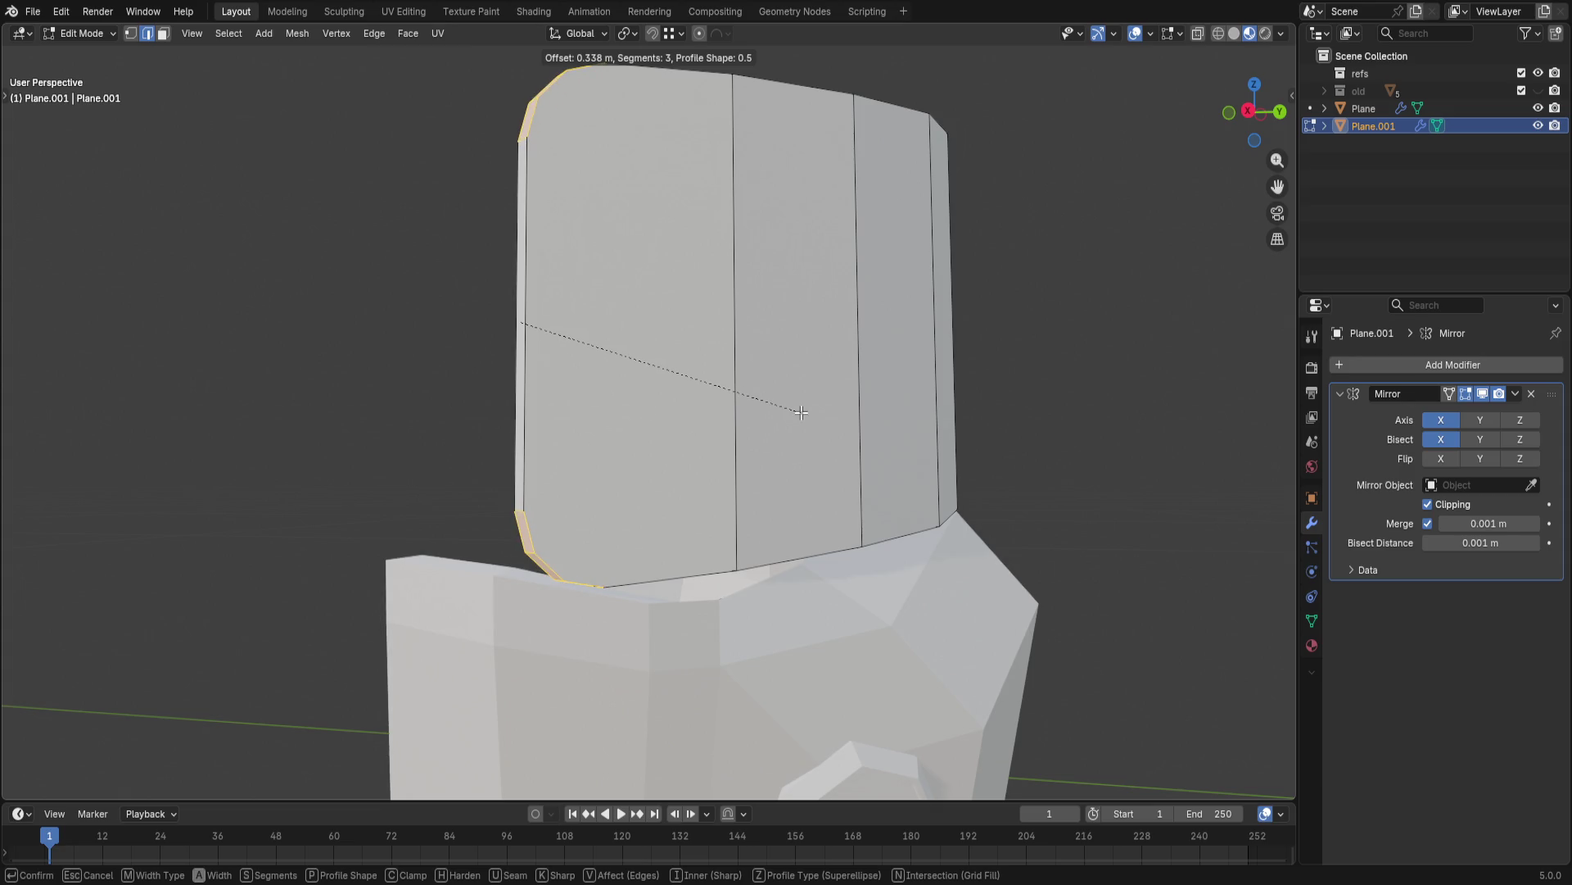
pyautogui.click(820, 368)
# - Bevel the visor band's top corner edges with four segments, then begin nudging a vertex vertically
pyautogui.moveTo(820, 368); pyautogui.dragTo(735, 482, button='middle')
pyautogui.click(761, 295)
pyautogui.moveTo(762, 296)
pyautogui.mouseDown(button='middle')
pyautogui.moveTo(765, 379)
pyautogui.moveTo(750, 395)
pyautogui.moveTo(828, 300)
pyautogui.mouseUp(button='middle')
pyautogui.hotkey('ctrl', 'b')
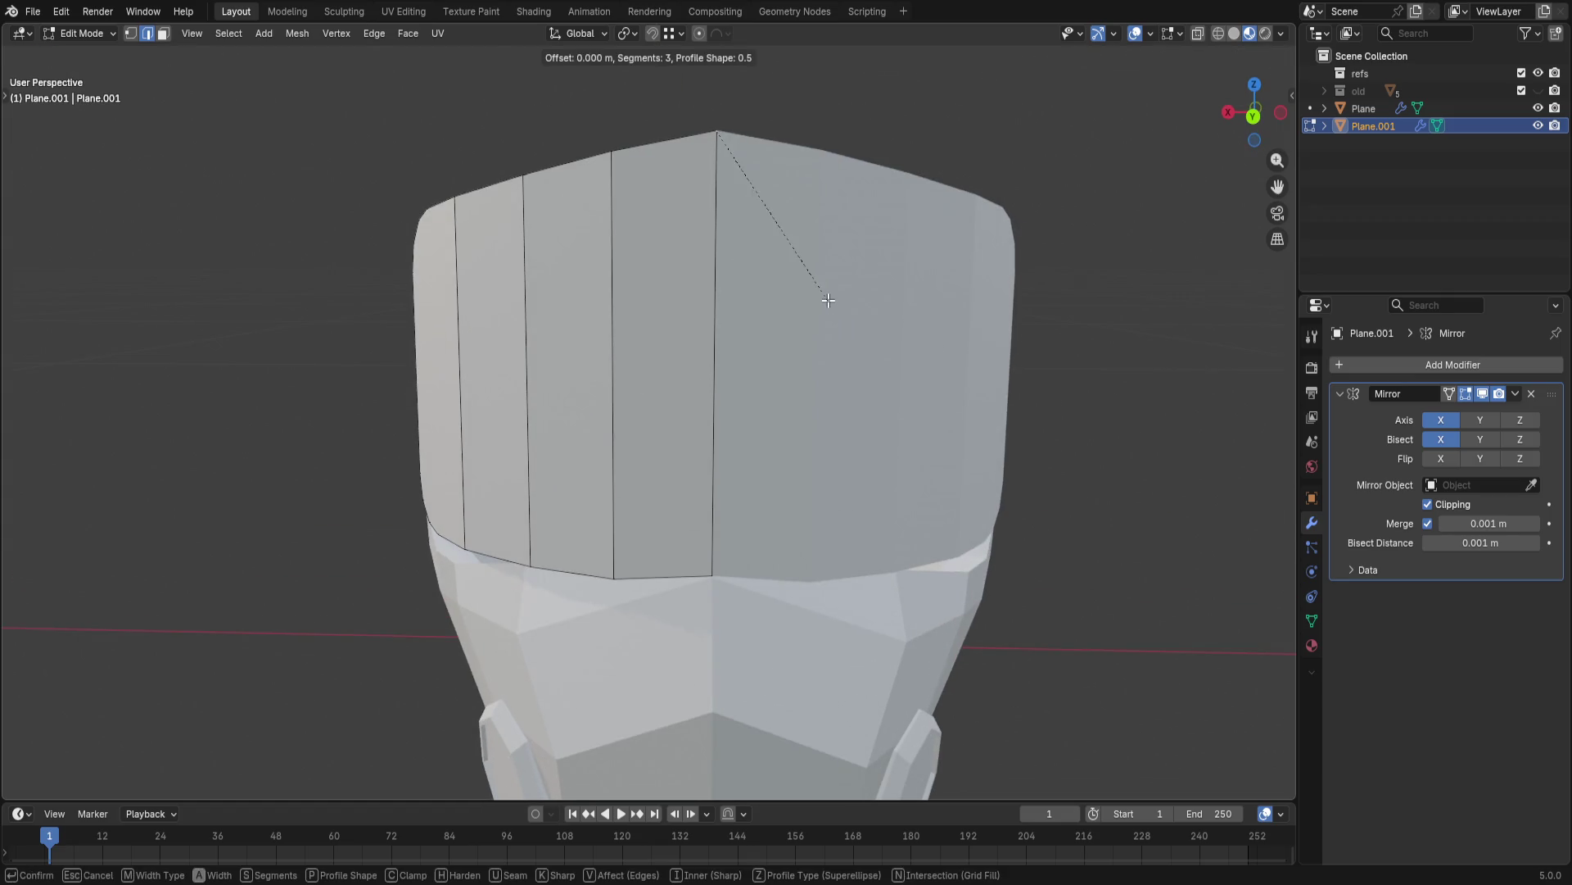
pyautogui.scroll(1, 763, 321)
pyautogui.click(764, 322)
pyautogui.moveTo(800, 262)
pyautogui.mouseDown(button='middle')
pyautogui.moveTo(800, 446)
pyautogui.moveTo(765, 434)
pyautogui.mouseUp(button='middle')
pyautogui.scroll(-3, 781, 450)
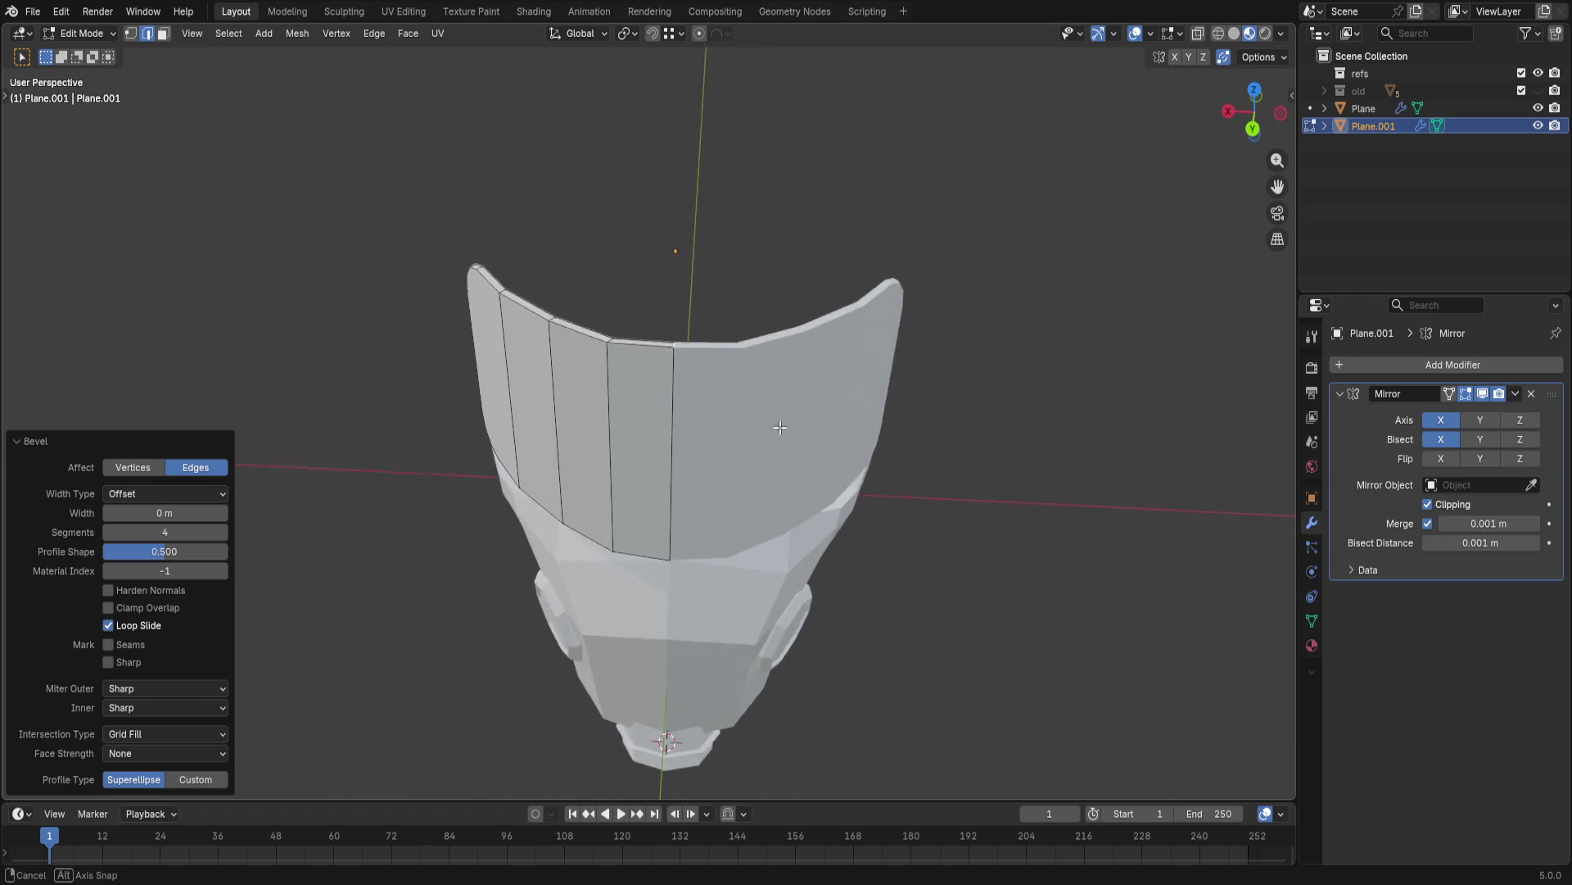
pyautogui.moveTo(780, 450); pyautogui.dragTo(595, 164, button='middle')
pyautogui.press('g')
pyautogui.press('z')
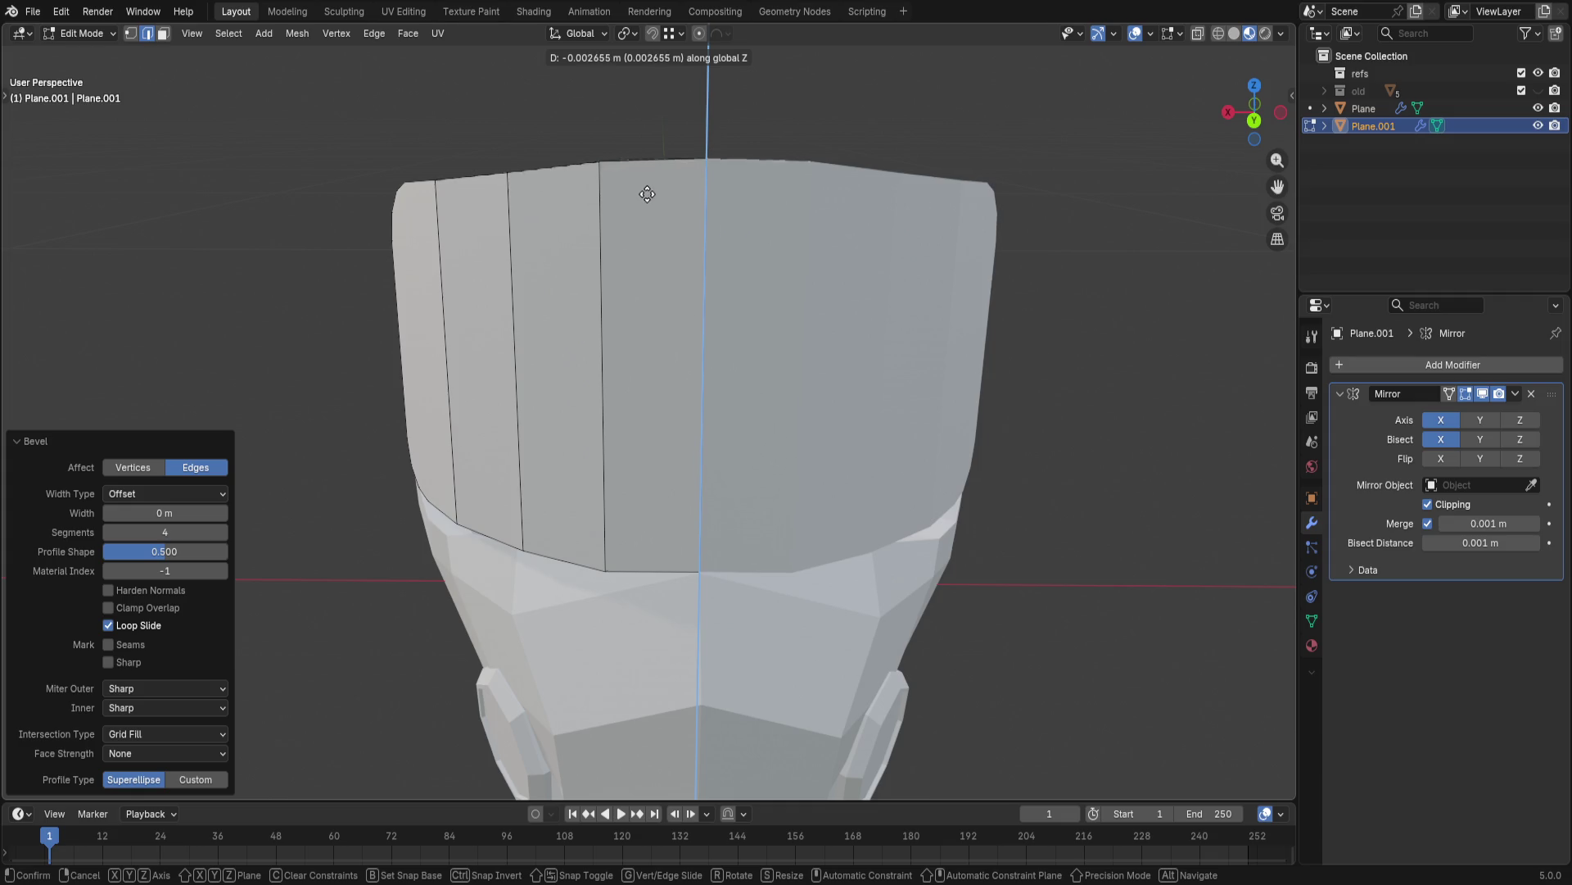
# - Tilt the whole visor band back slightly around X and lower it vertically onto the mask
pyautogui.click(647, 197)
pyautogui.scroll(-5, 1007, 301)
pyautogui.moveTo(987, 284)
pyautogui.mouseDown(button='middle')
pyautogui.moveTo(1030, 295)
pyautogui.moveTo(1034, 357)
pyautogui.moveTo(1057, 366)
pyautogui.mouseUp(button='middle')
pyautogui.press('a')
pyautogui.press('r')
pyautogui.press('x')
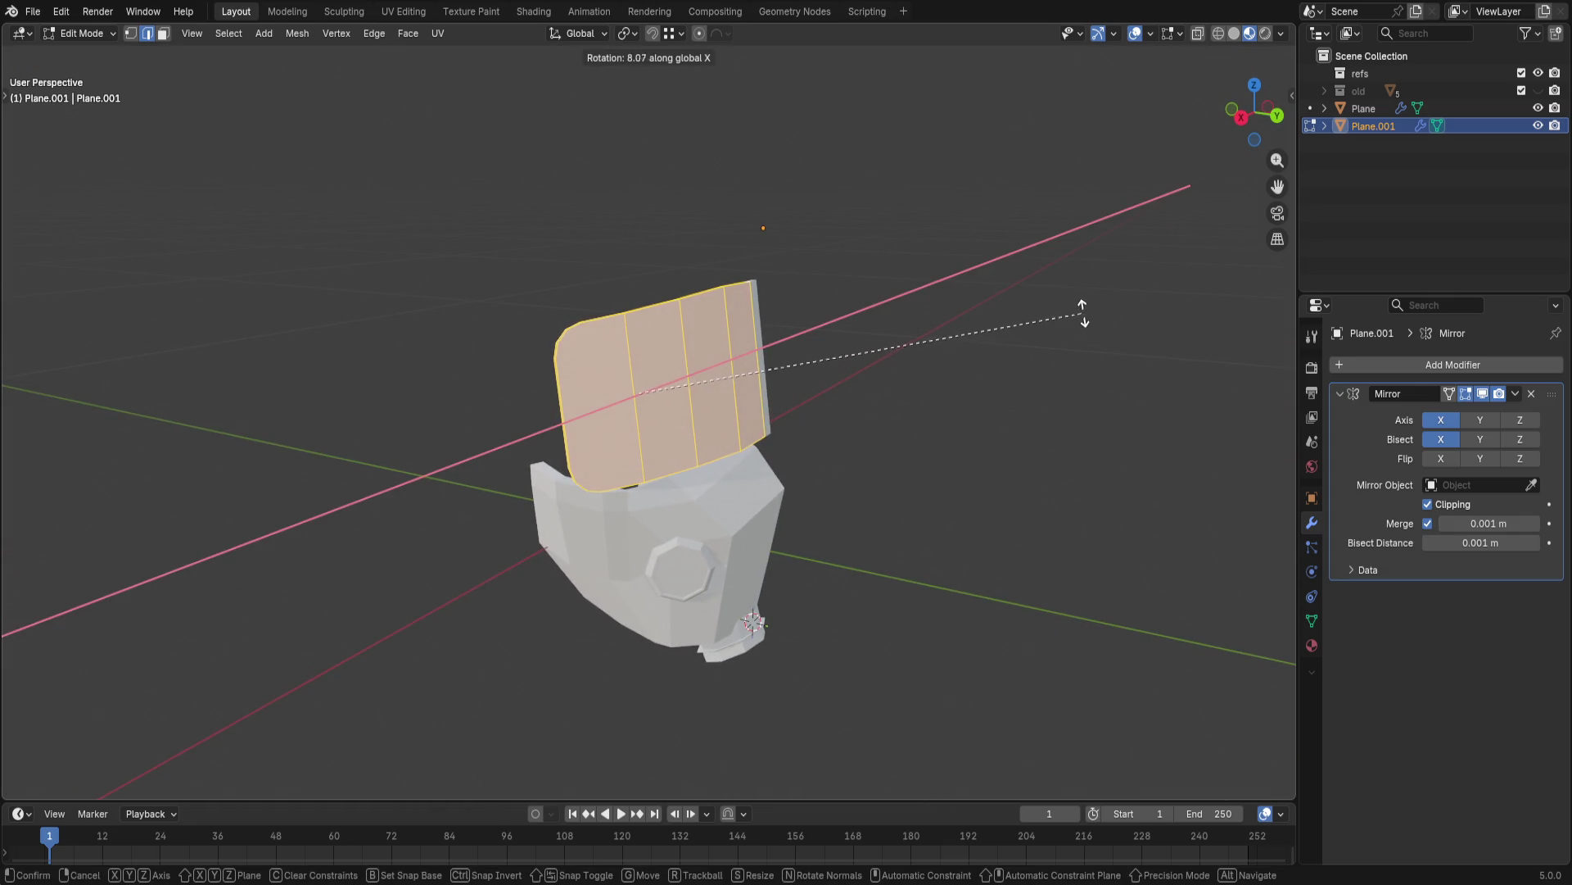
pyautogui.click(1094, 290)
pyautogui.press('g')
pyautogui.press('z')
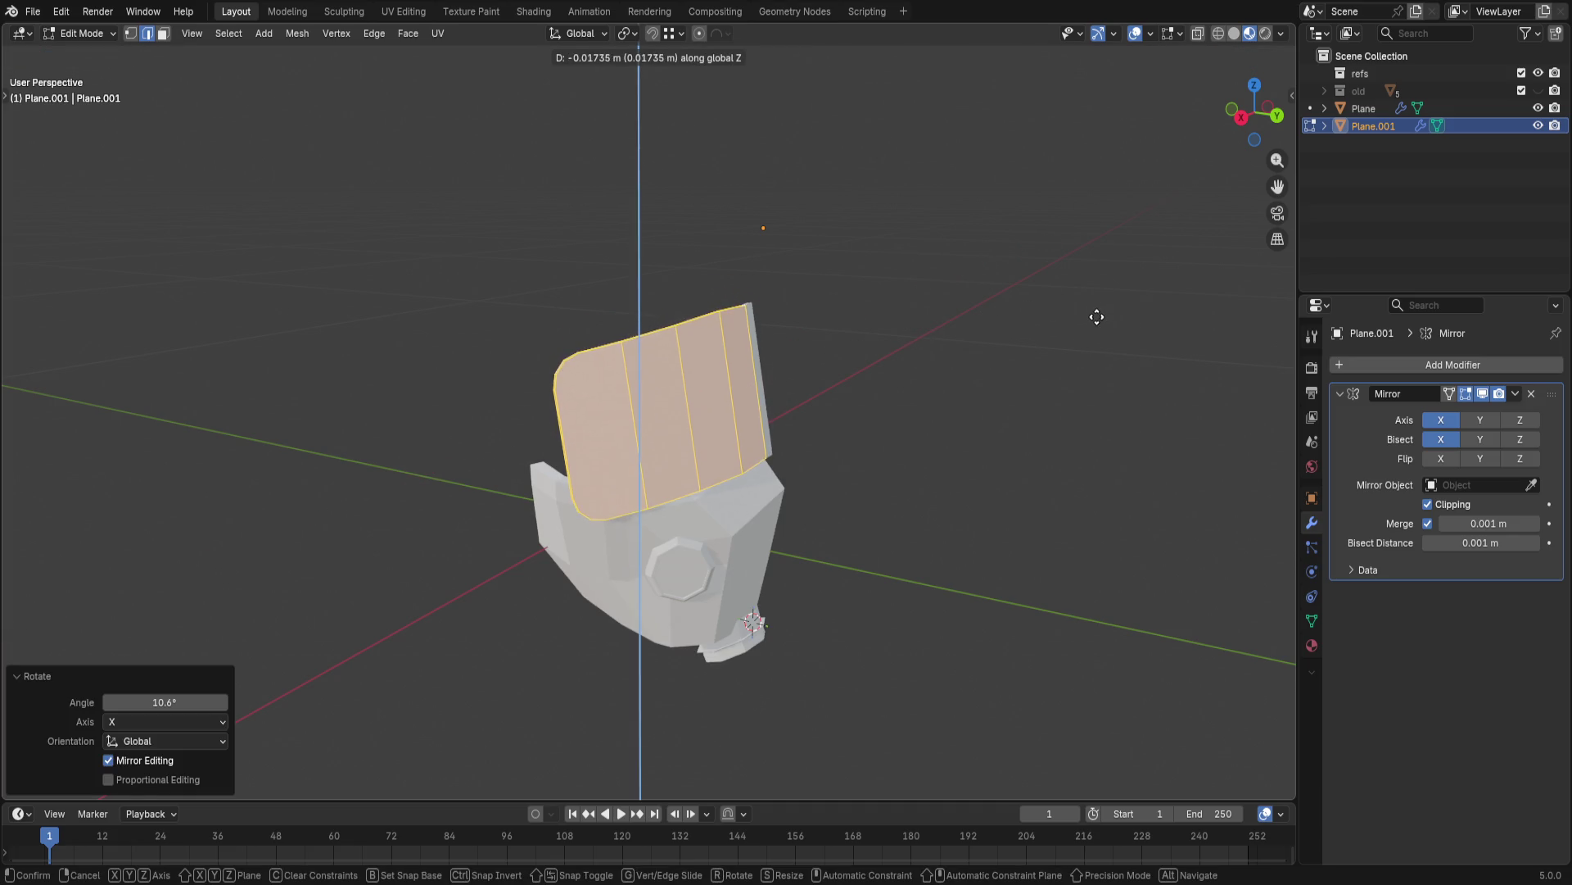
pyautogui.click(1091, 314)
# - Inspect the band from the back view and rename the Plane.001 object to Visor in the Outliner
pyautogui.moveTo(1091, 313); pyautogui.dragTo(964, 310, button='middle')
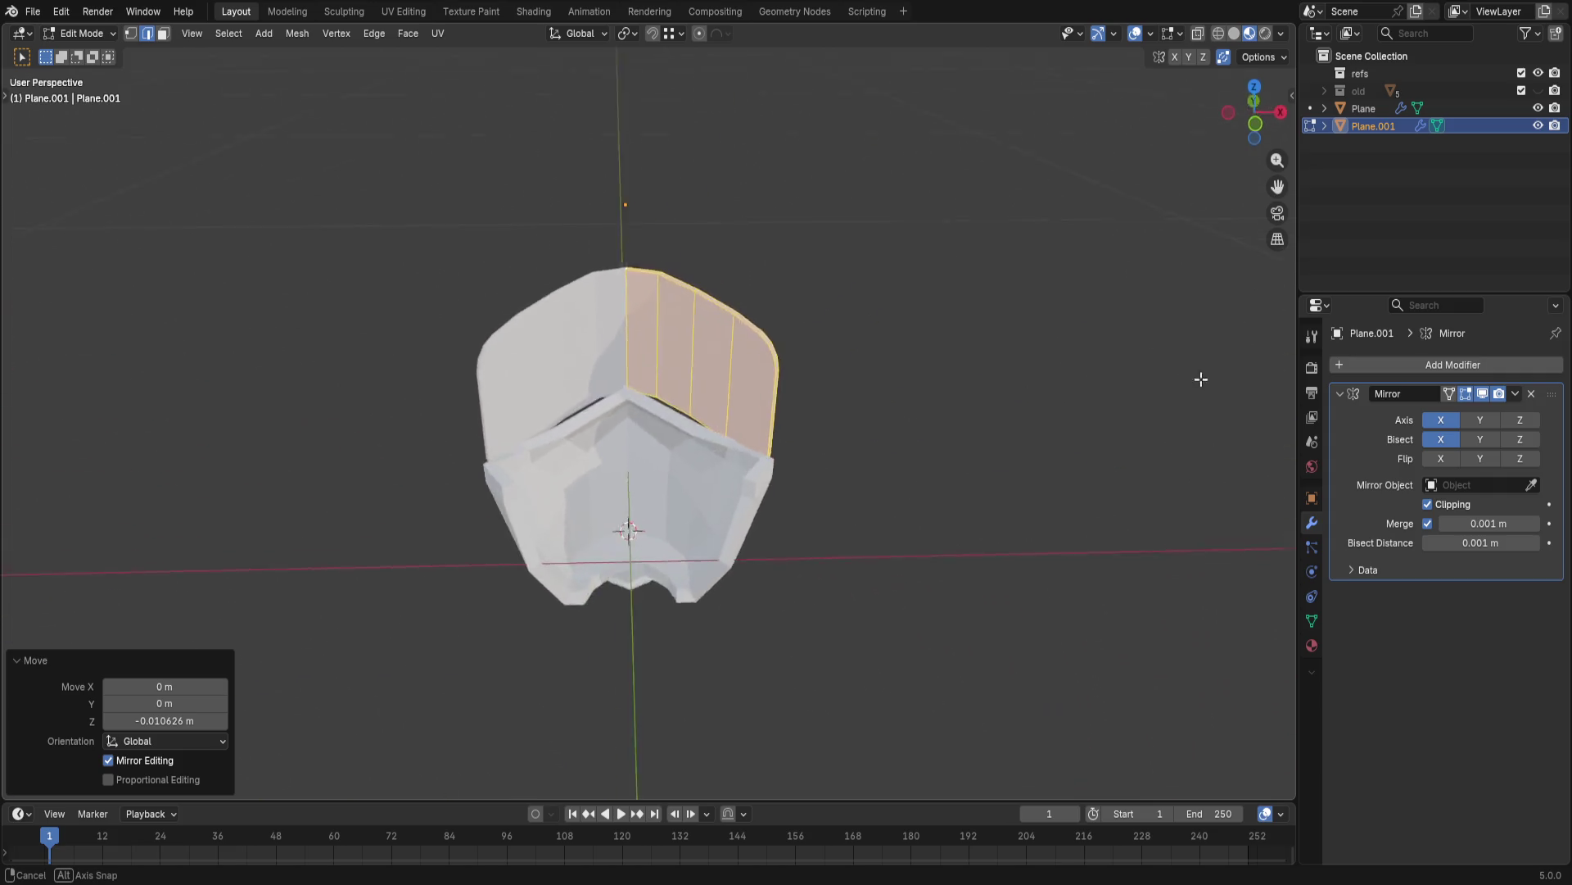
pyautogui.moveTo(963, 312)
pyautogui.mouseDown(button='middle')
pyautogui.moveTo(1012, 419)
pyautogui.moveTo(879, 393)
pyautogui.mouseUp(button='middle')
pyautogui.click(1012, 420)
pyautogui.press('ctrl+KP_1')
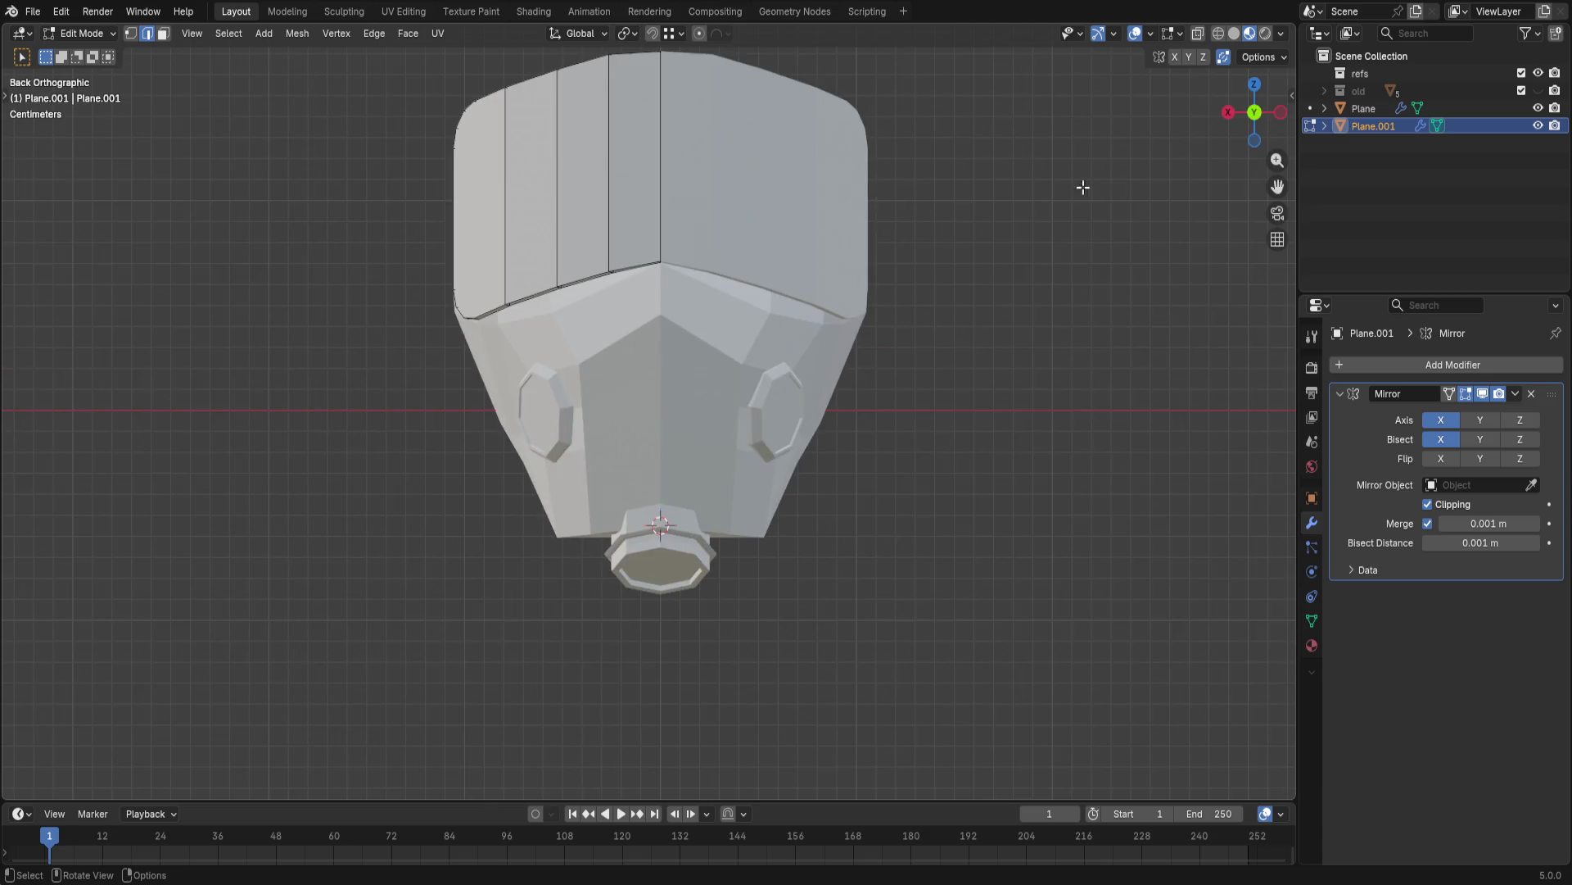
pyautogui.moveTo(902, 187)
pyautogui.keyDown('shift'); pyautogui.mouseDown(button='middle')
pyautogui.moveTo(926, 340)
pyautogui.moveTo(863, 504)
pyautogui.mouseUp(button='middle'); pyautogui.keyUp('shift')
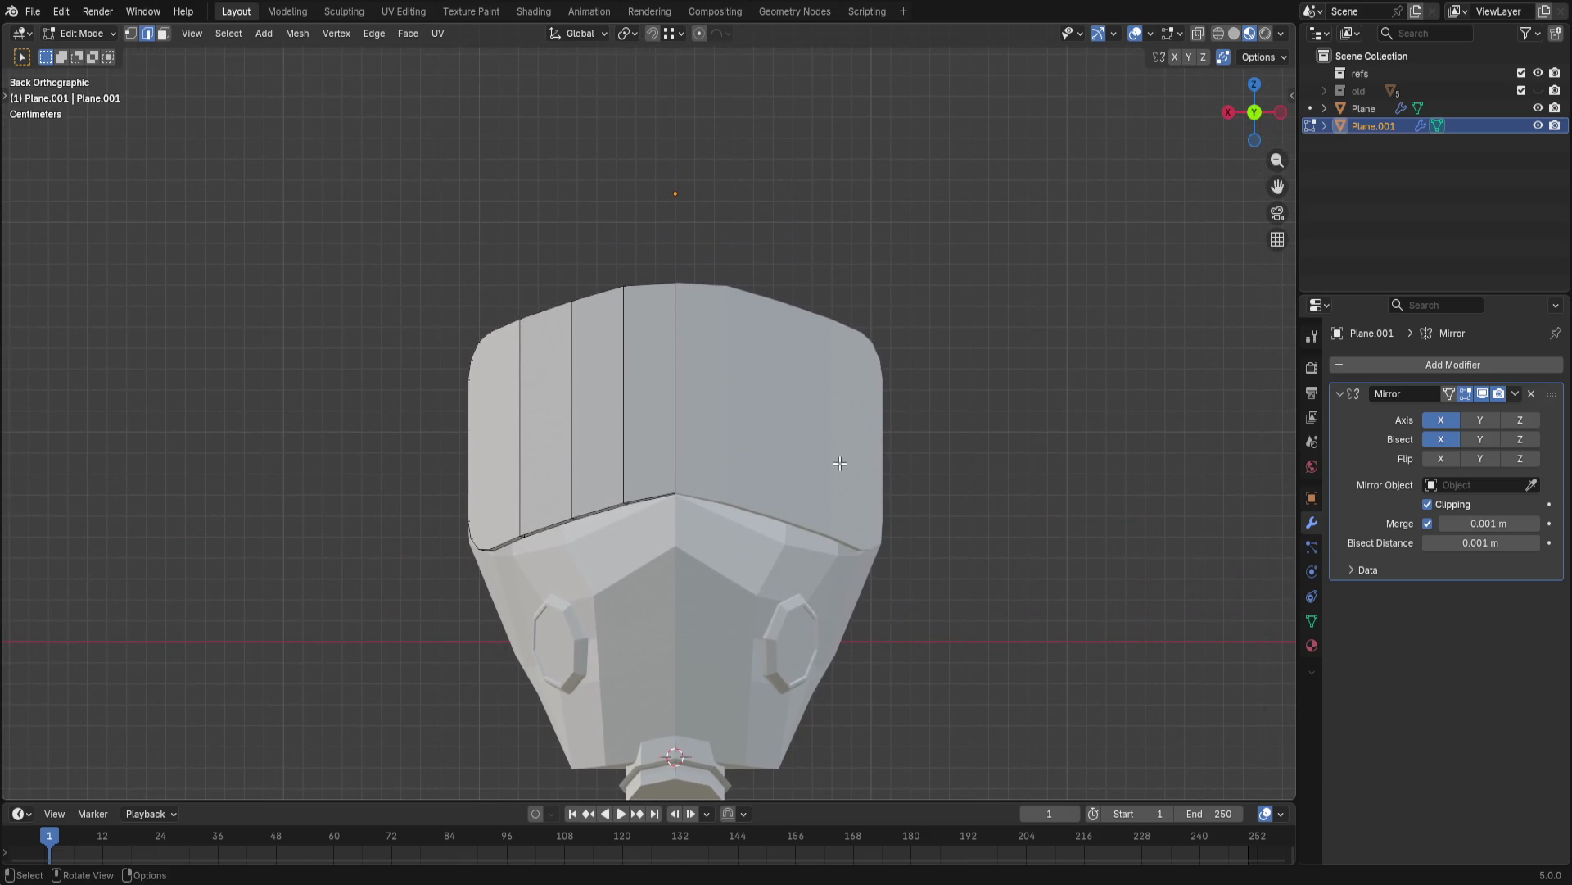
pyautogui.doubleClick(1360, 125)
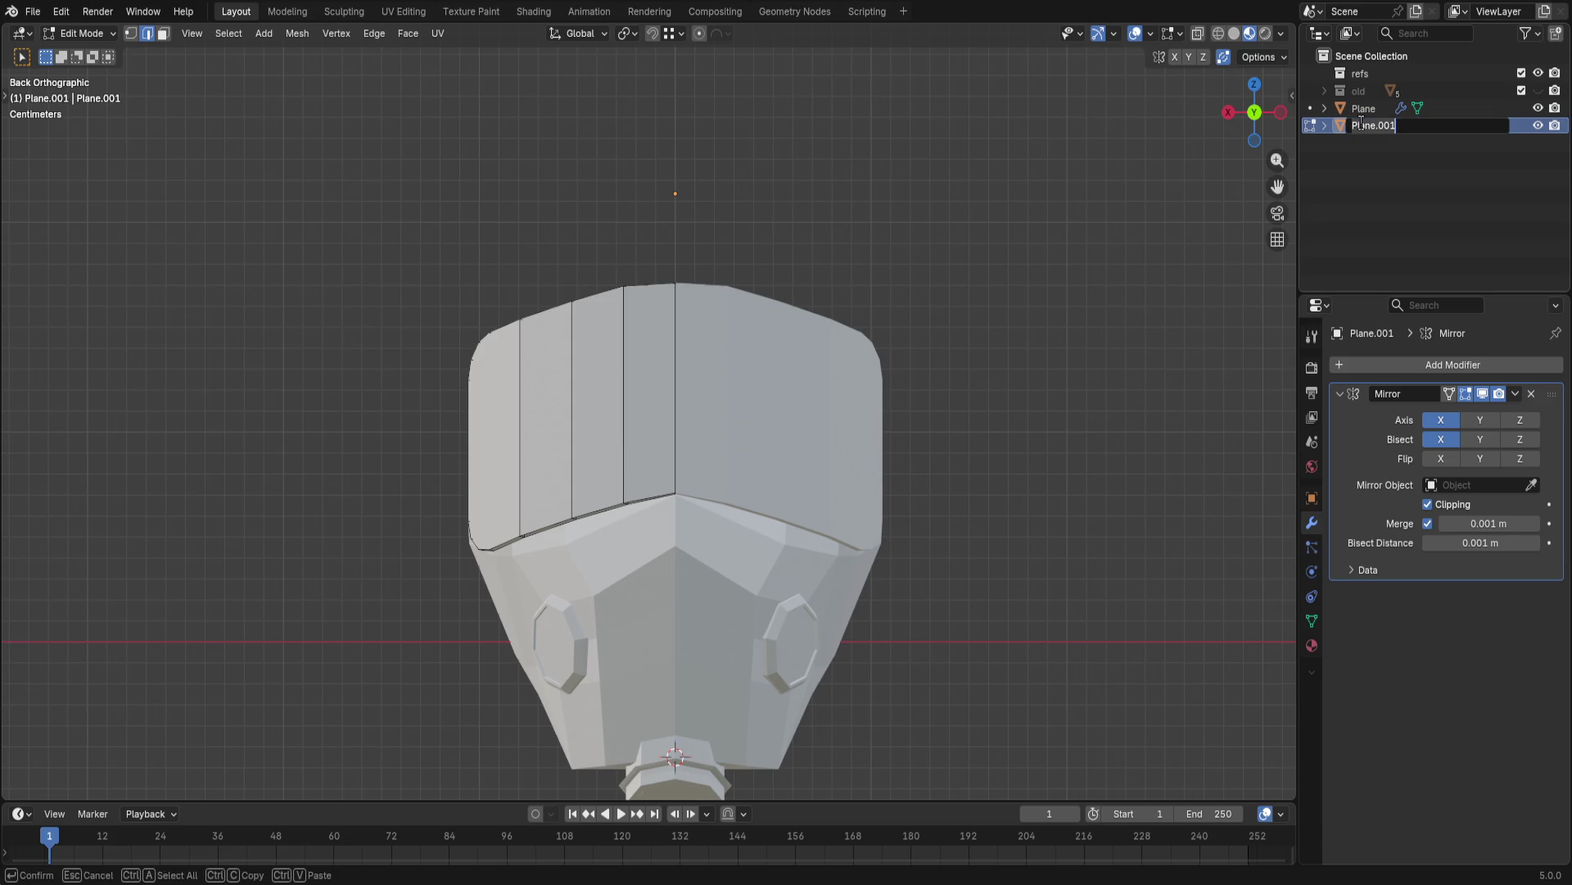
pyautogui.write('Vsor')
pyautogui.press('Return')
pyautogui.moveTo(1014, 326)
pyautogui.mouseDown(button='middle')
pyautogui.moveTo(6, 289)
pyautogui.moveTo(1156, 334)
pyautogui.mouseUp(button='middle')
pyautogui.moveTo(993, 346); pyautogui.dragTo(744, 403, button='middle')
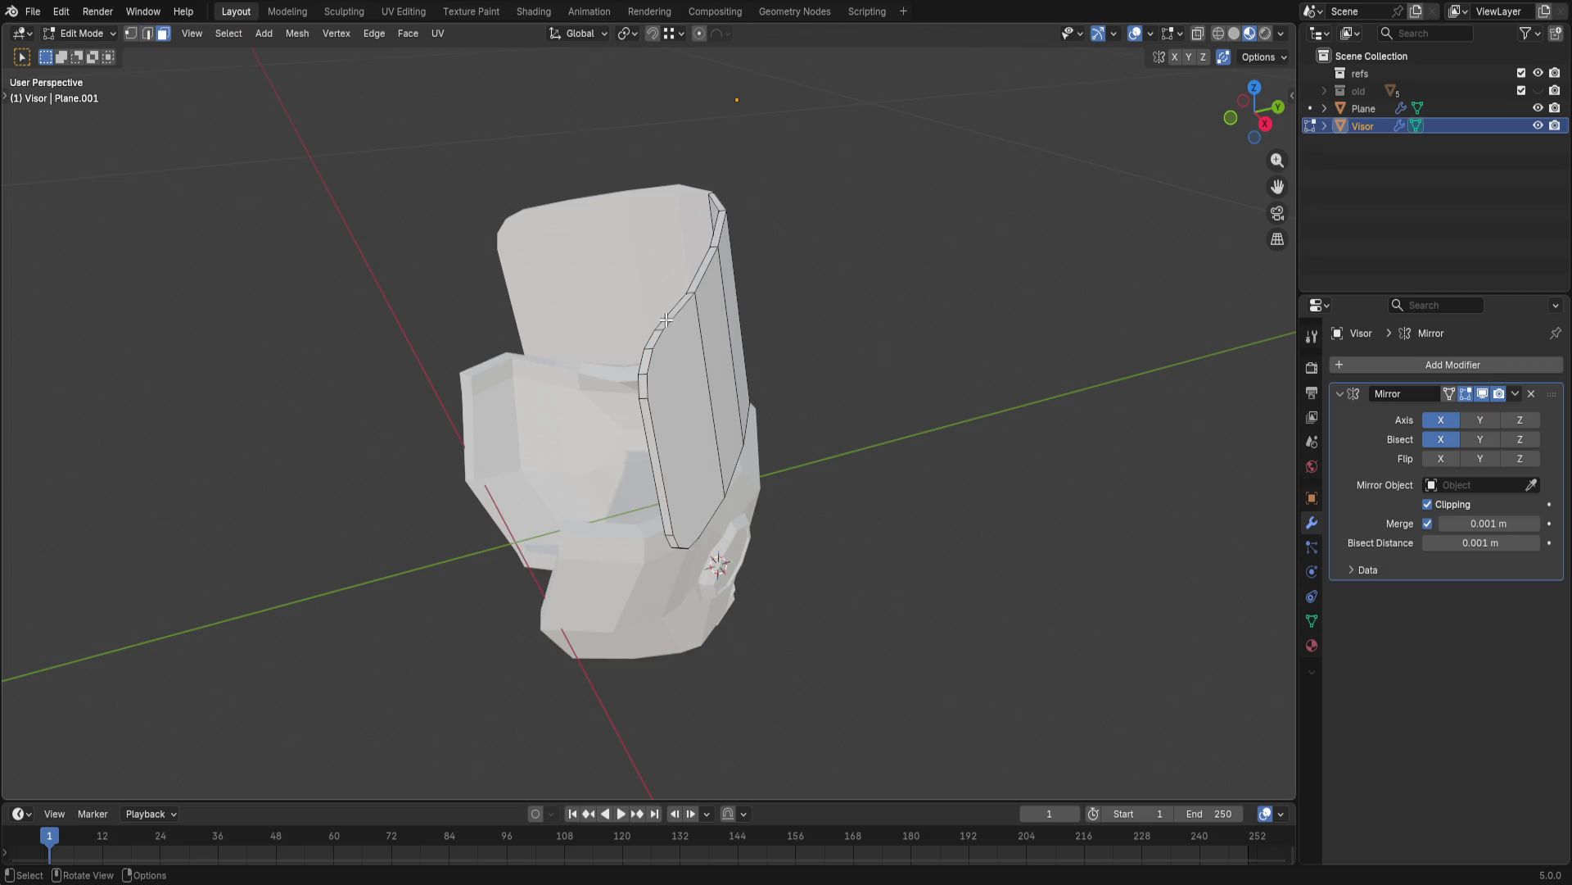
# - Duplicate the visor faces in place and separate the copy into its own object, Visor.001
pyautogui.moveTo(807, 324); pyautogui.dragTo(746, 244, button='middle')
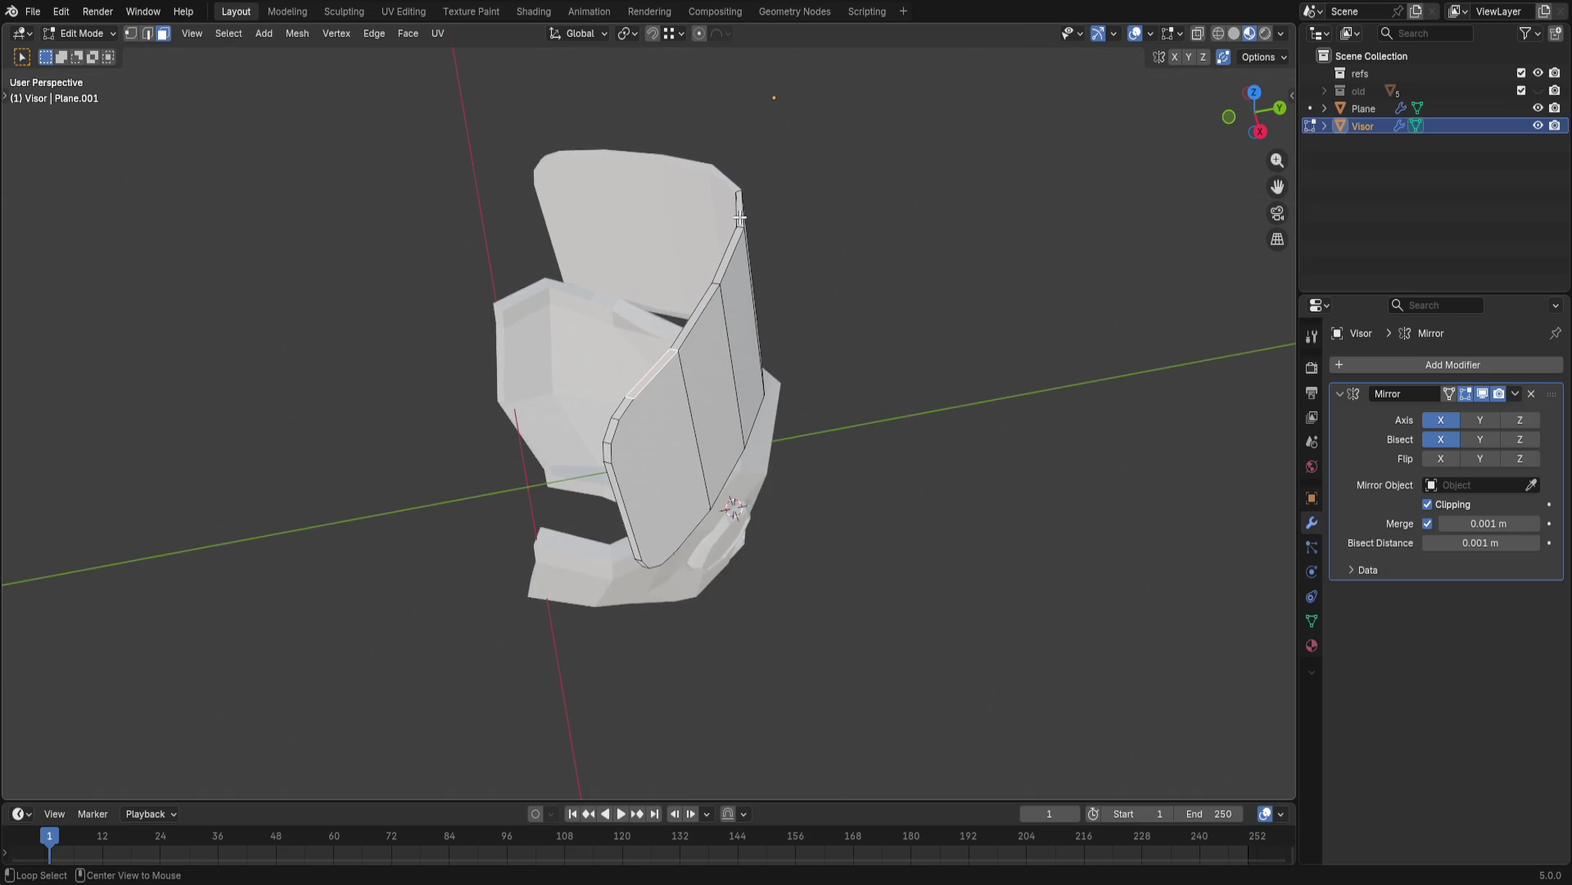
pyautogui.keyDown('ctrl'); pyautogui.click(620, 412); pyautogui.keyUp('ctrl')
pyautogui.moveTo(794, 422)
pyautogui.mouseDown(button='middle')
pyautogui.moveTo(705, 330)
pyautogui.moveTo(852, 469)
pyautogui.mouseUp(button='middle')
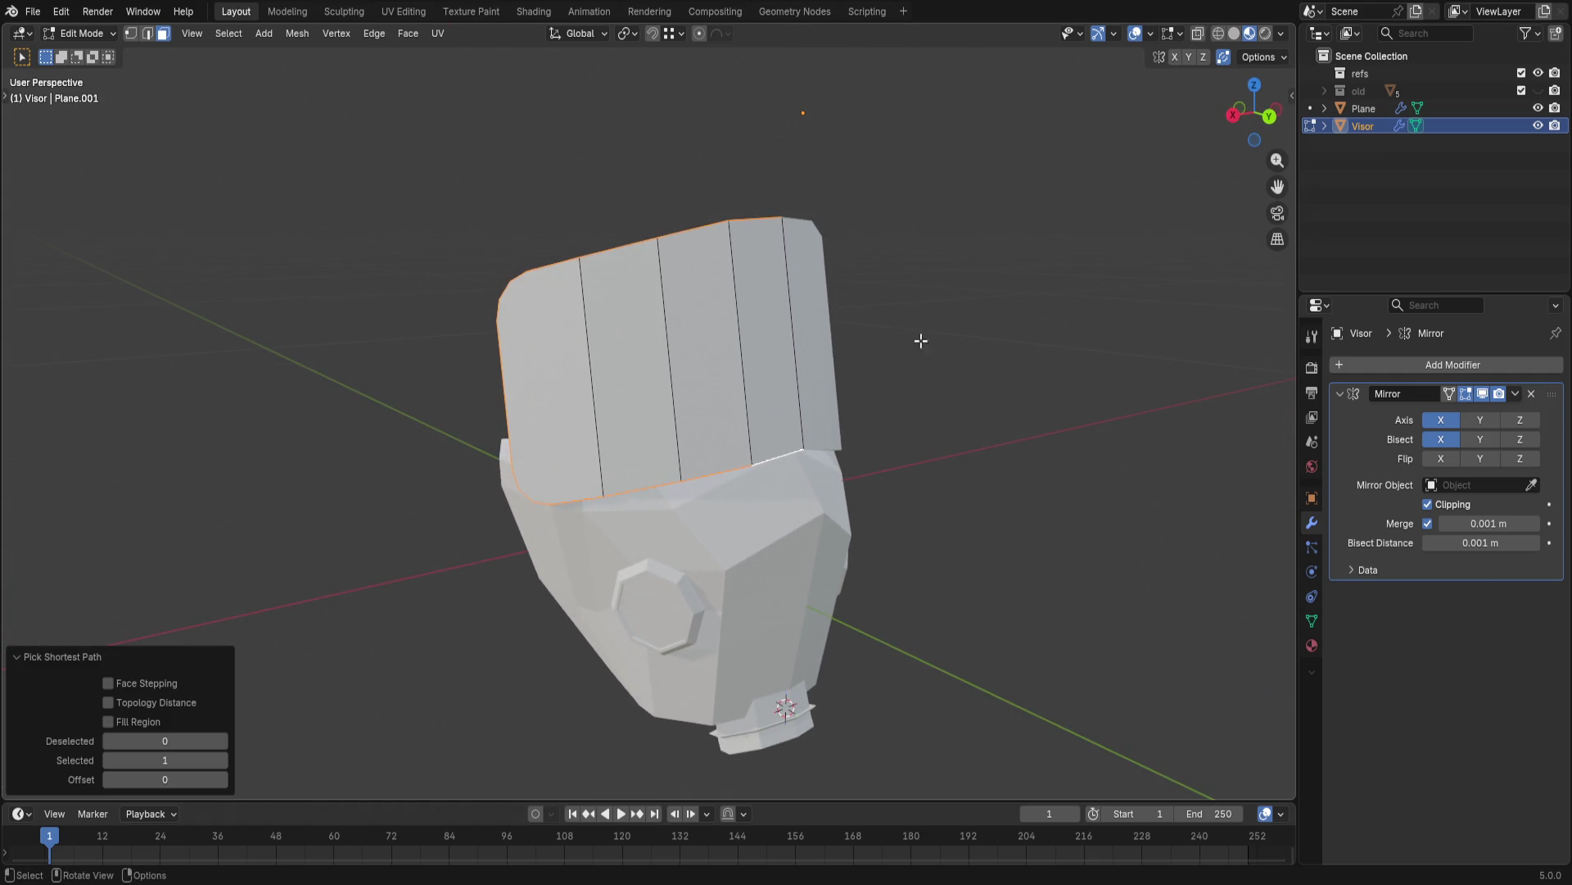
pyautogui.hotkey('shift', 'd')
pyautogui.press('Escape')
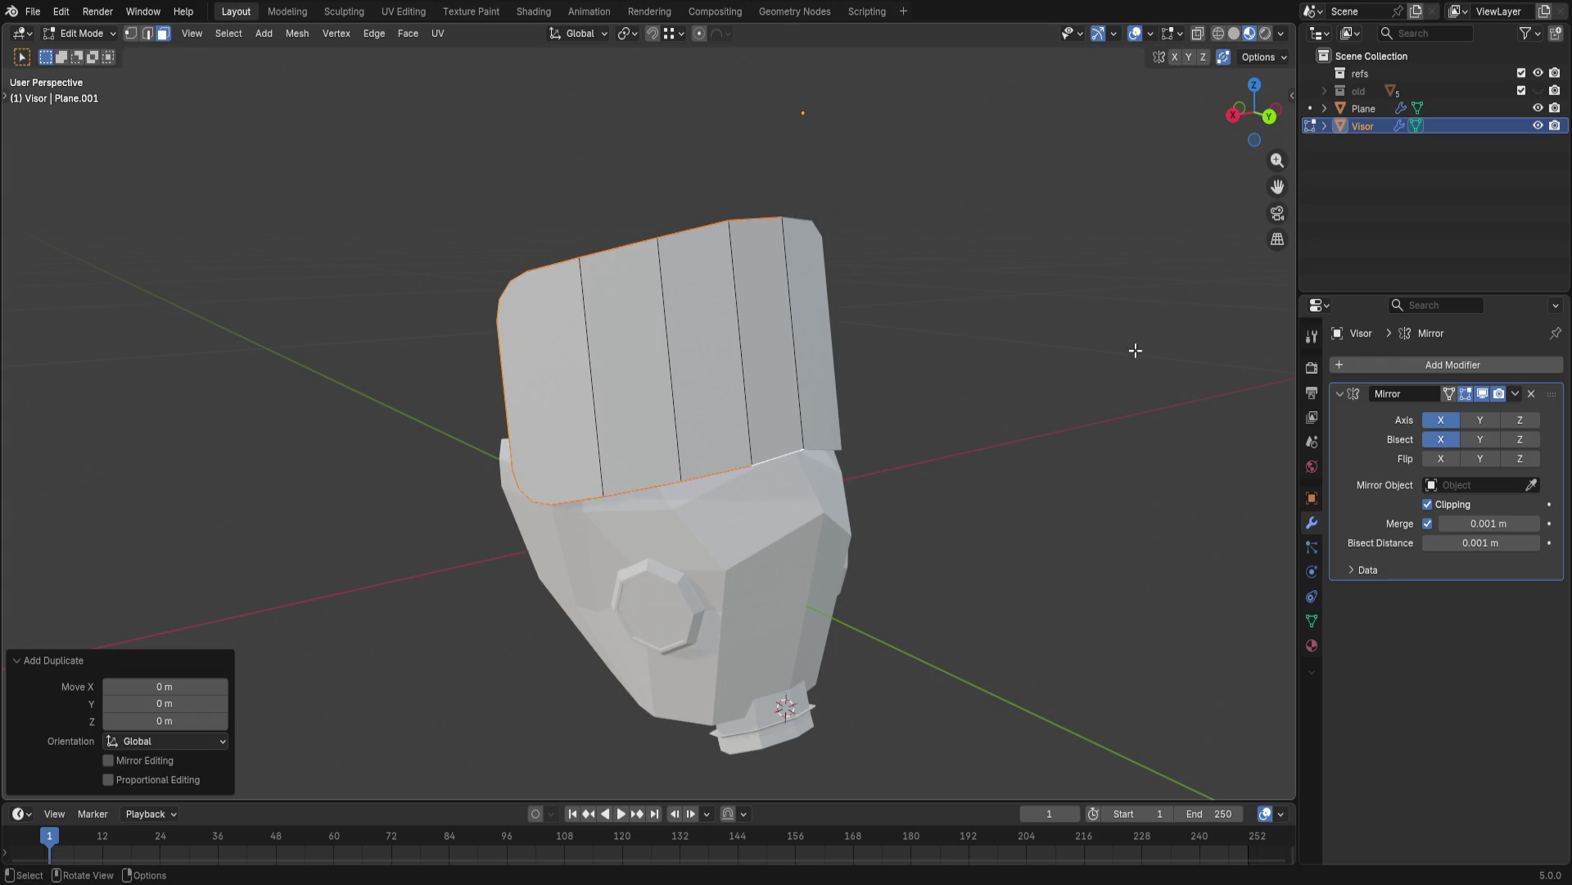
pyautogui.moveTo(1136, 350); pyautogui.dragTo(1049, 395, button='middle')
pyautogui.press('q')
pyautogui.press('Escape')
pyautogui.rightClick(814, 347)
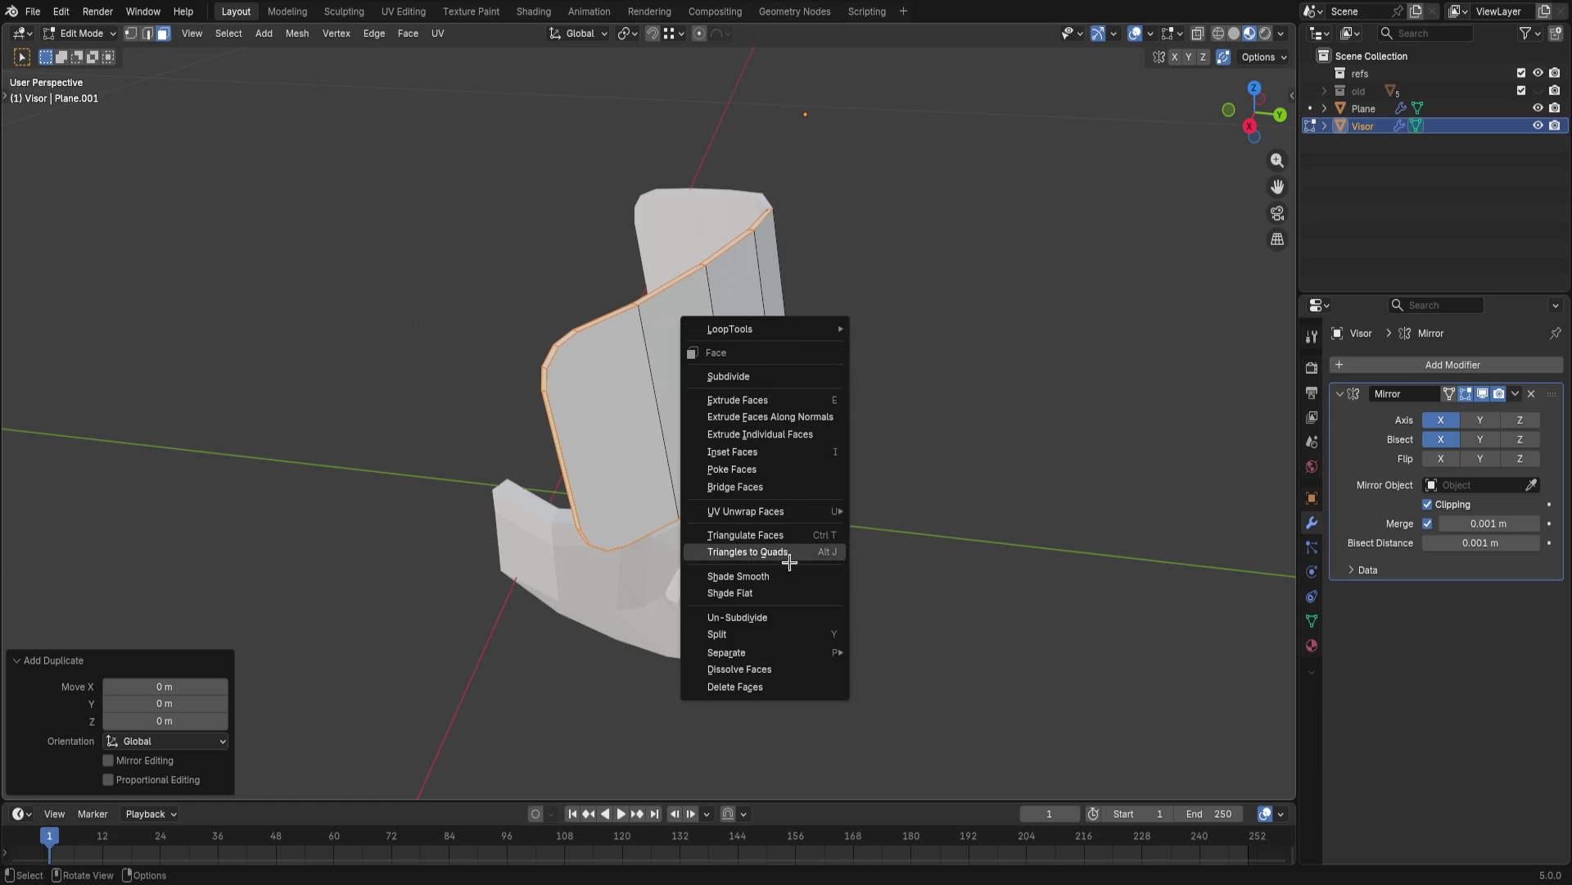
pyautogui.click(915, 652)
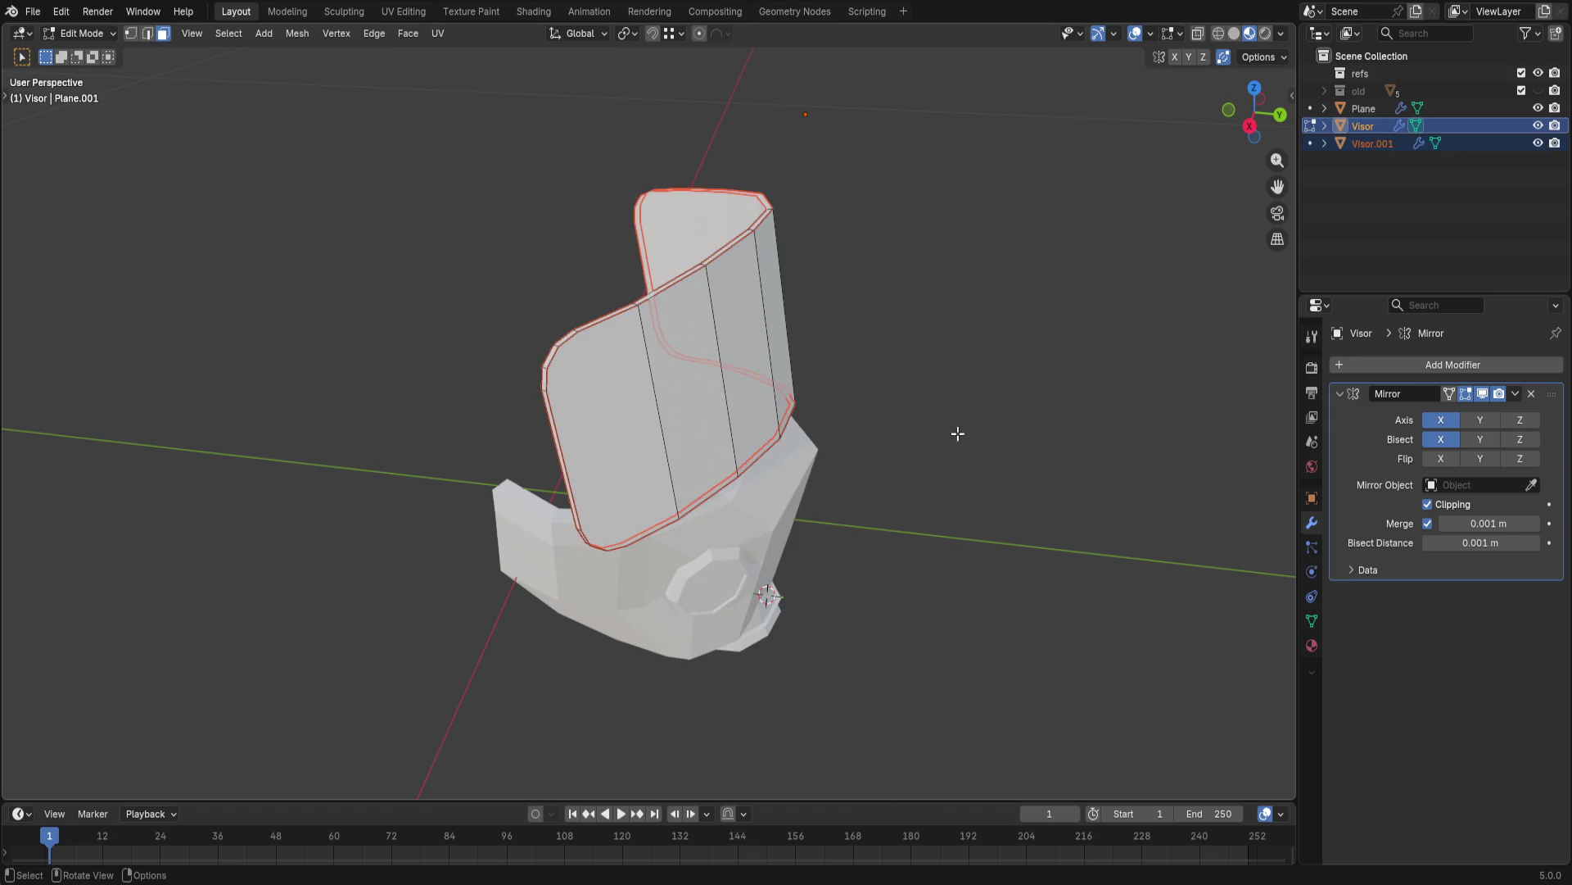
# - Switch editing to Visor.001 and extrude its whole panel outward for thickness, resizing the new faces
pyautogui.press('Tab')
pyautogui.click(1373, 144)
pyautogui.press('Tab')
pyautogui.press('a')
pyautogui.moveTo(1022, 330)
pyautogui.mouseDown(button='middle')
pyautogui.moveTo(973, 302)
pyautogui.moveTo(857, 341)
pyautogui.moveTo(1074, 369)
pyautogui.mouseUp(button='middle')
pyautogui.scroll(2, 905, 381)
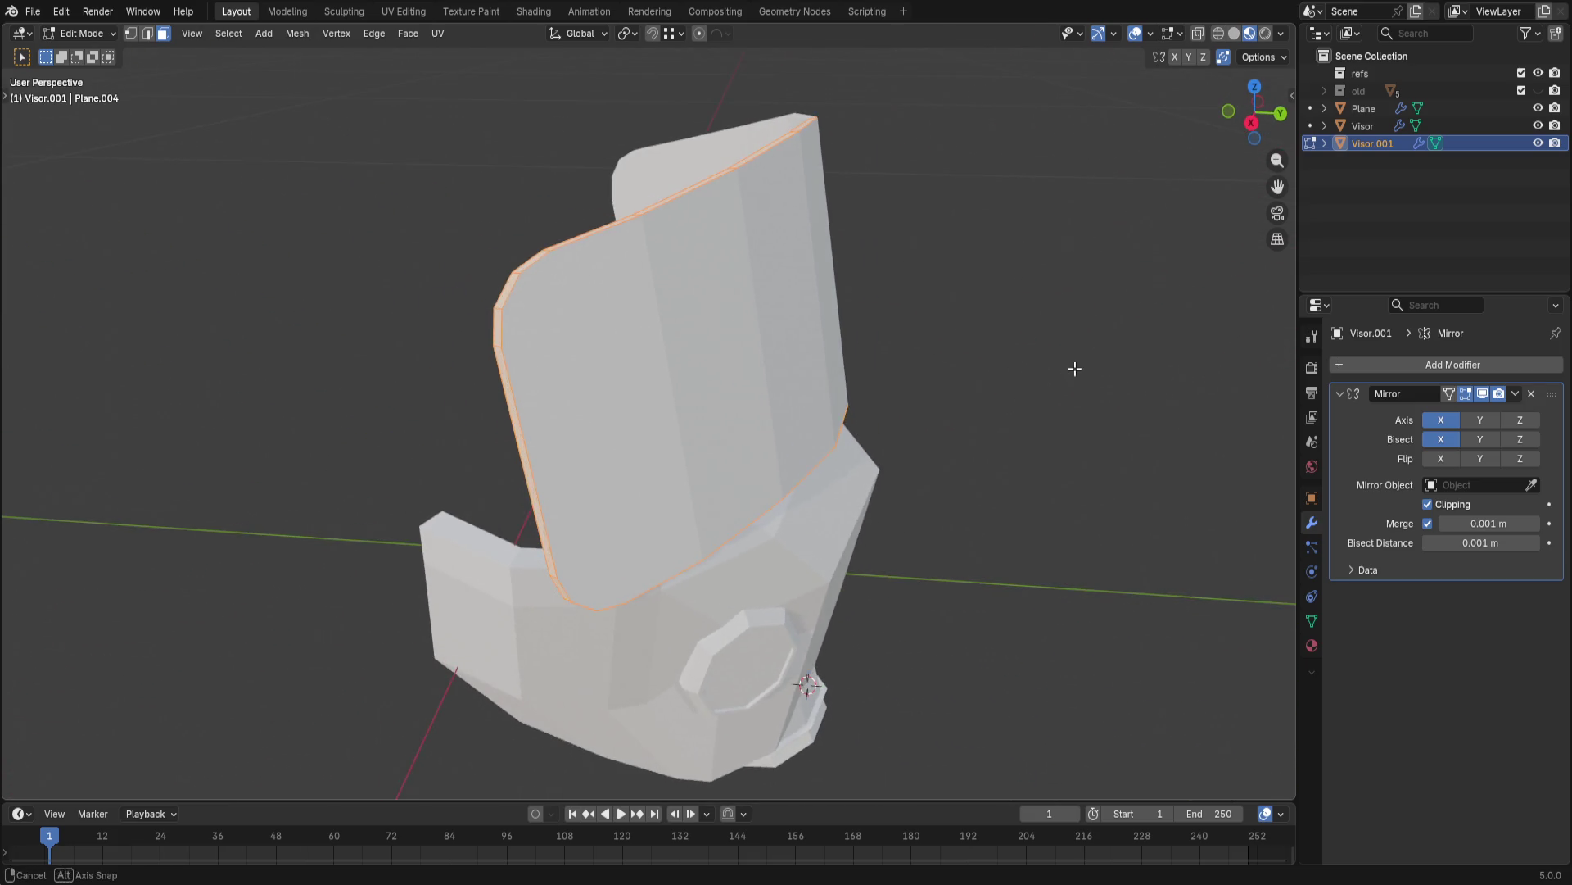
pyautogui.press('e')
pyautogui.click(1142, 350)
pyautogui.press('s')
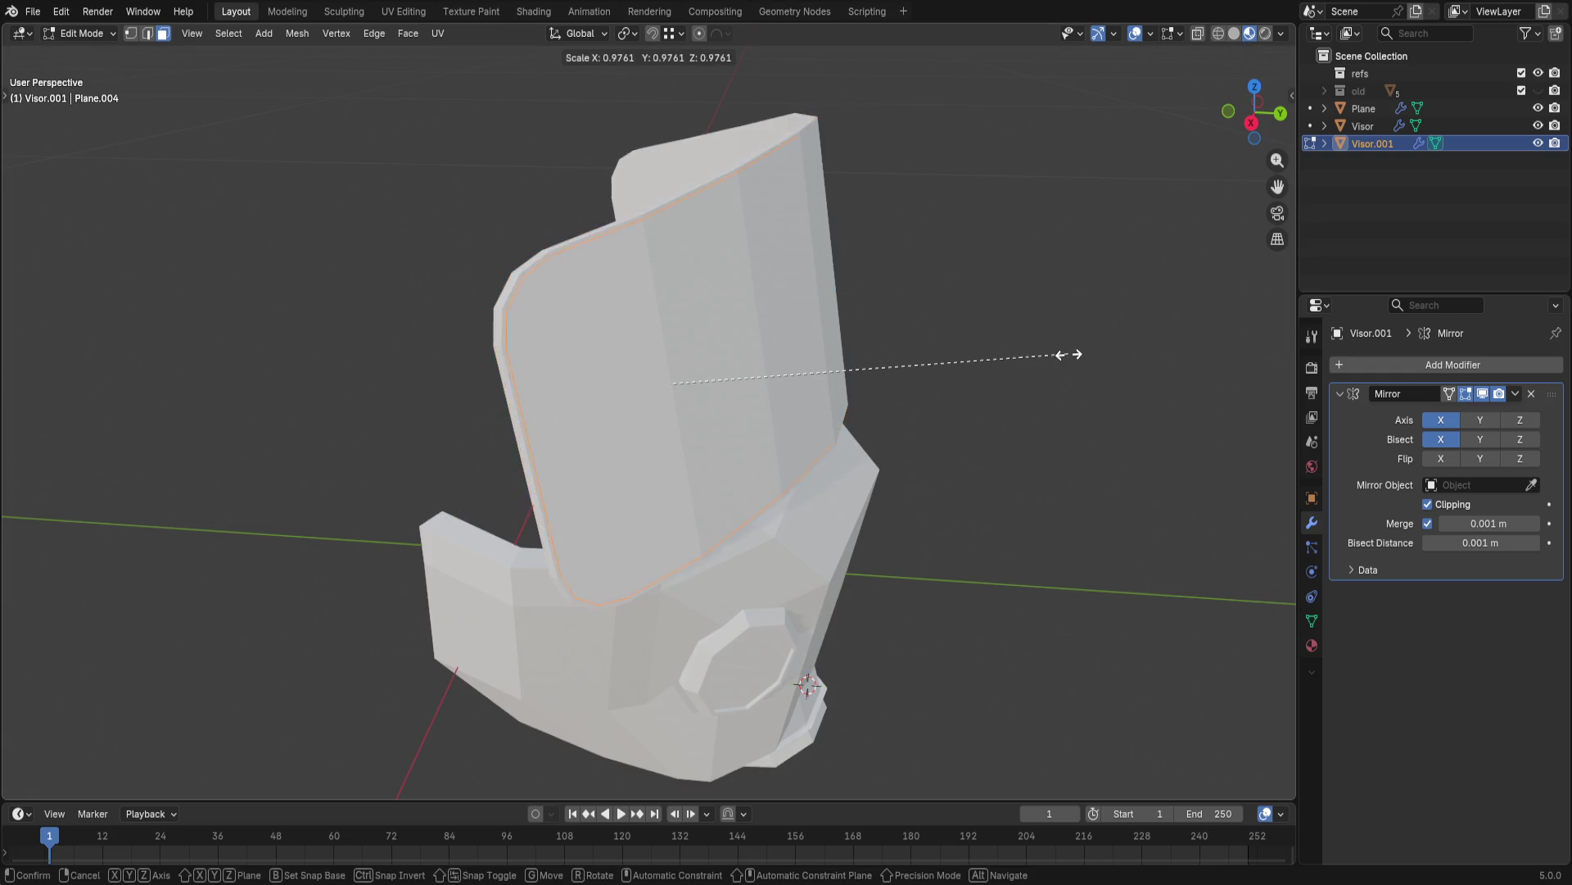
pyautogui.click(1110, 357)
# - Extrude the visor's rim faces along their normals into a raised frame, undoing a stray crease change
pyautogui.moveTo(1099, 355)
pyautogui.mouseDown(button='middle')
pyautogui.moveTo(1134, 396)
pyautogui.moveTo(1011, 387)
pyautogui.mouseUp(button='middle')
pyautogui.click(1127, 397)
pyautogui.hotkey('ctrl', 'z')
pyautogui.press('e')
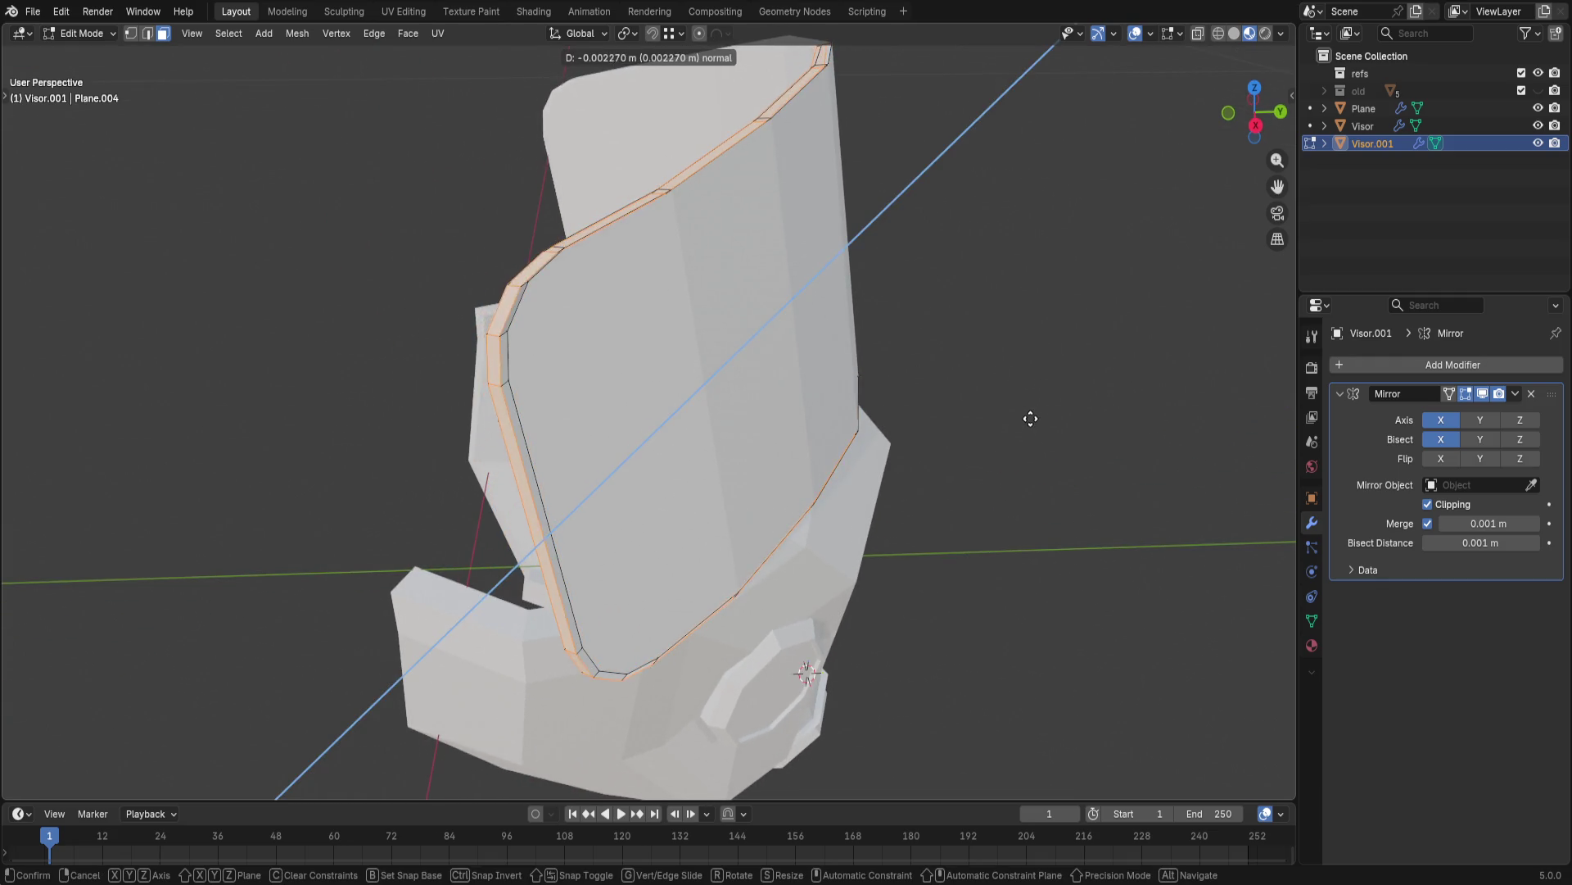
pyautogui.click(1044, 402)
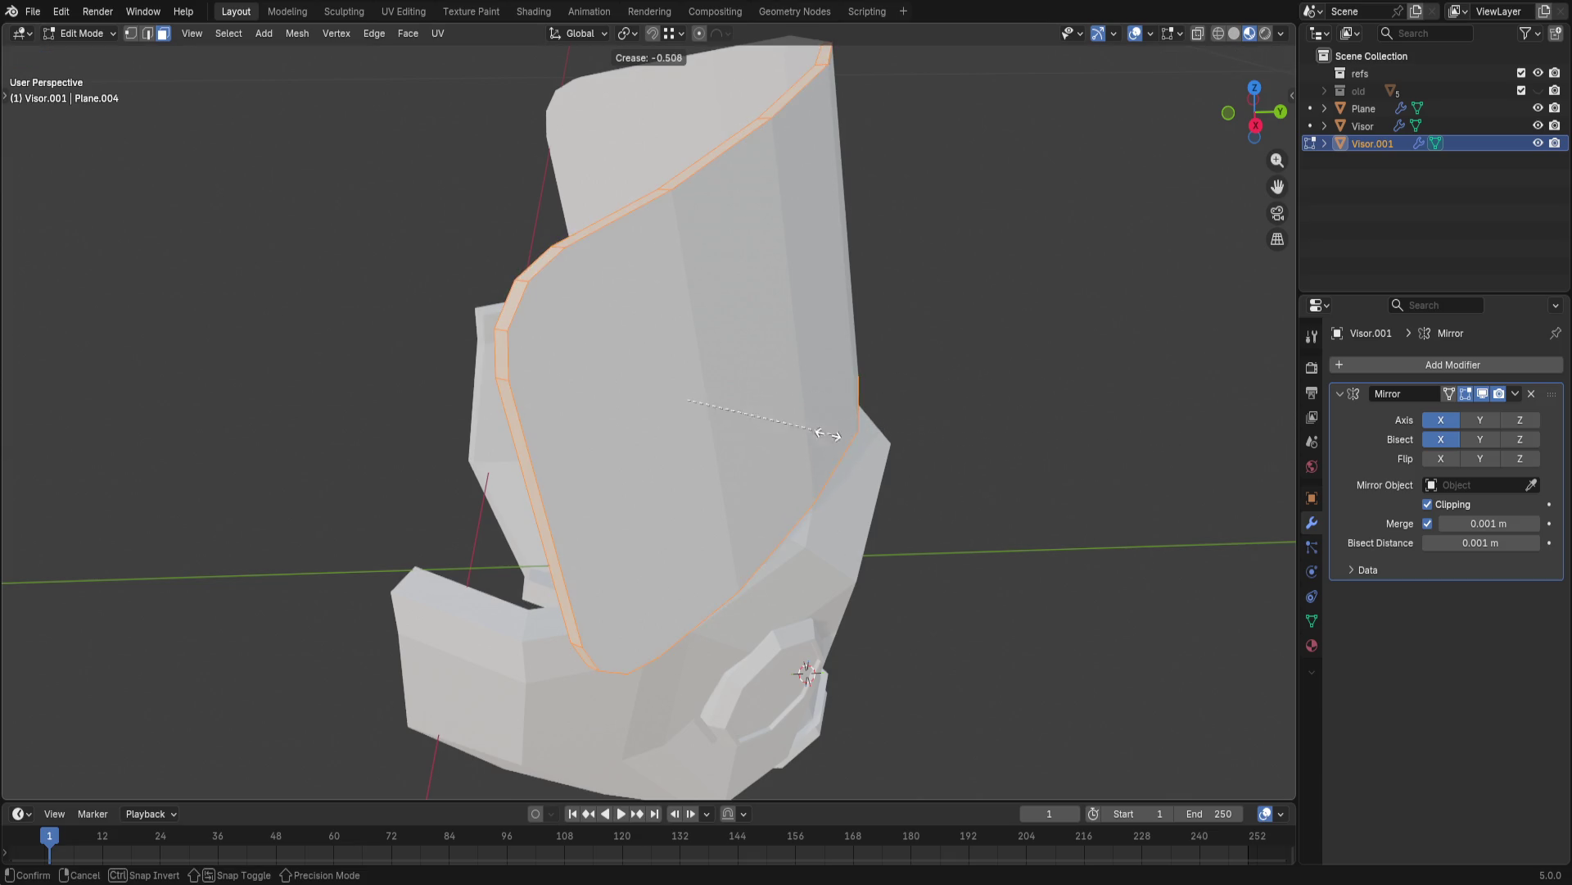
pyautogui.click(683, 418)
pyautogui.hotkey('ctrl', 'z')
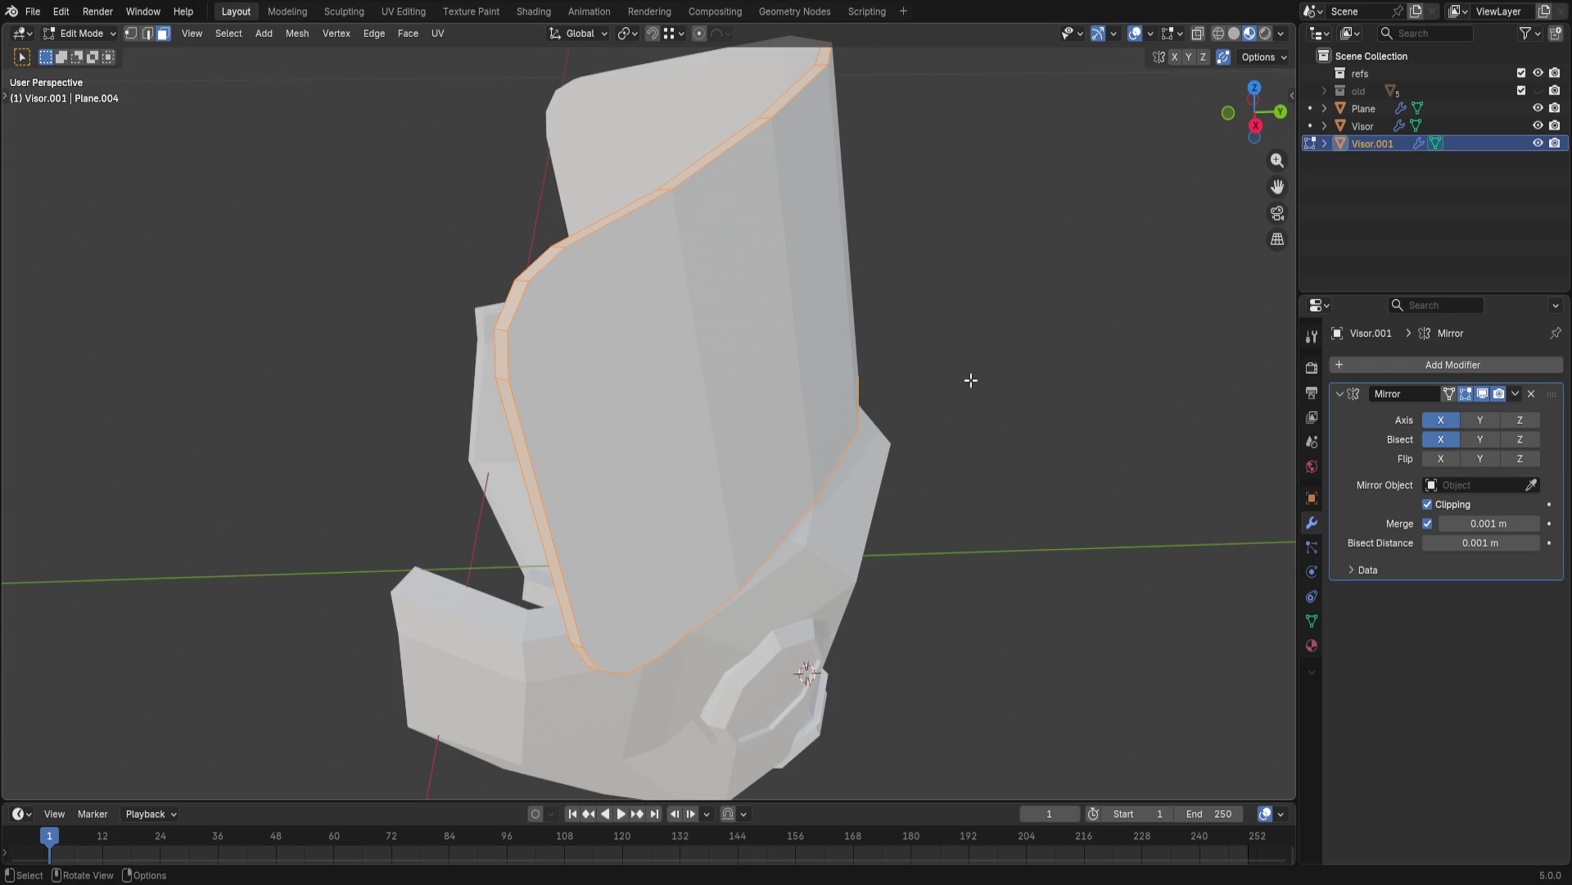
pyautogui.hotkey('alt', 'e')
pyautogui.click(981, 398)
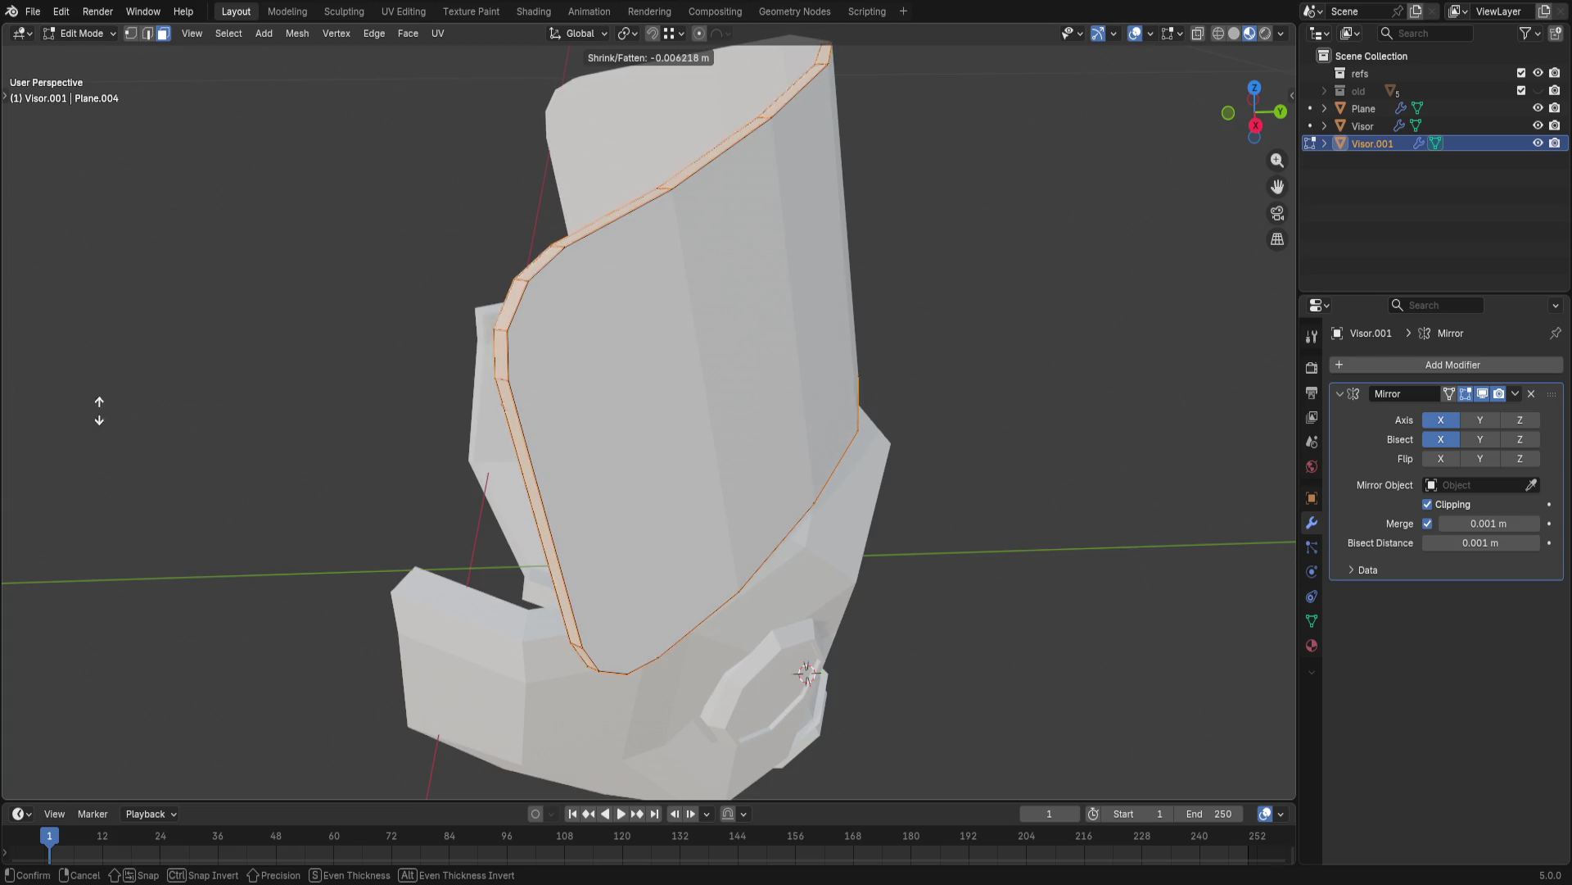
pyautogui.click(607, 280)
# - Enlarge the rim without changing its X extent, then shrink it slightly inward with Alt+S
pyautogui.moveTo(774, 316)
pyautogui.mouseDown(button='middle')
pyautogui.moveTo(914, 336)
pyautogui.moveTo(881, 329)
pyautogui.mouseUp(button='middle')
pyautogui.hotkey('ctrl', 'i')
pyautogui.moveTo(1087, 336); pyautogui.dragTo(1118, 346, button='middle')
pyautogui.press('s')
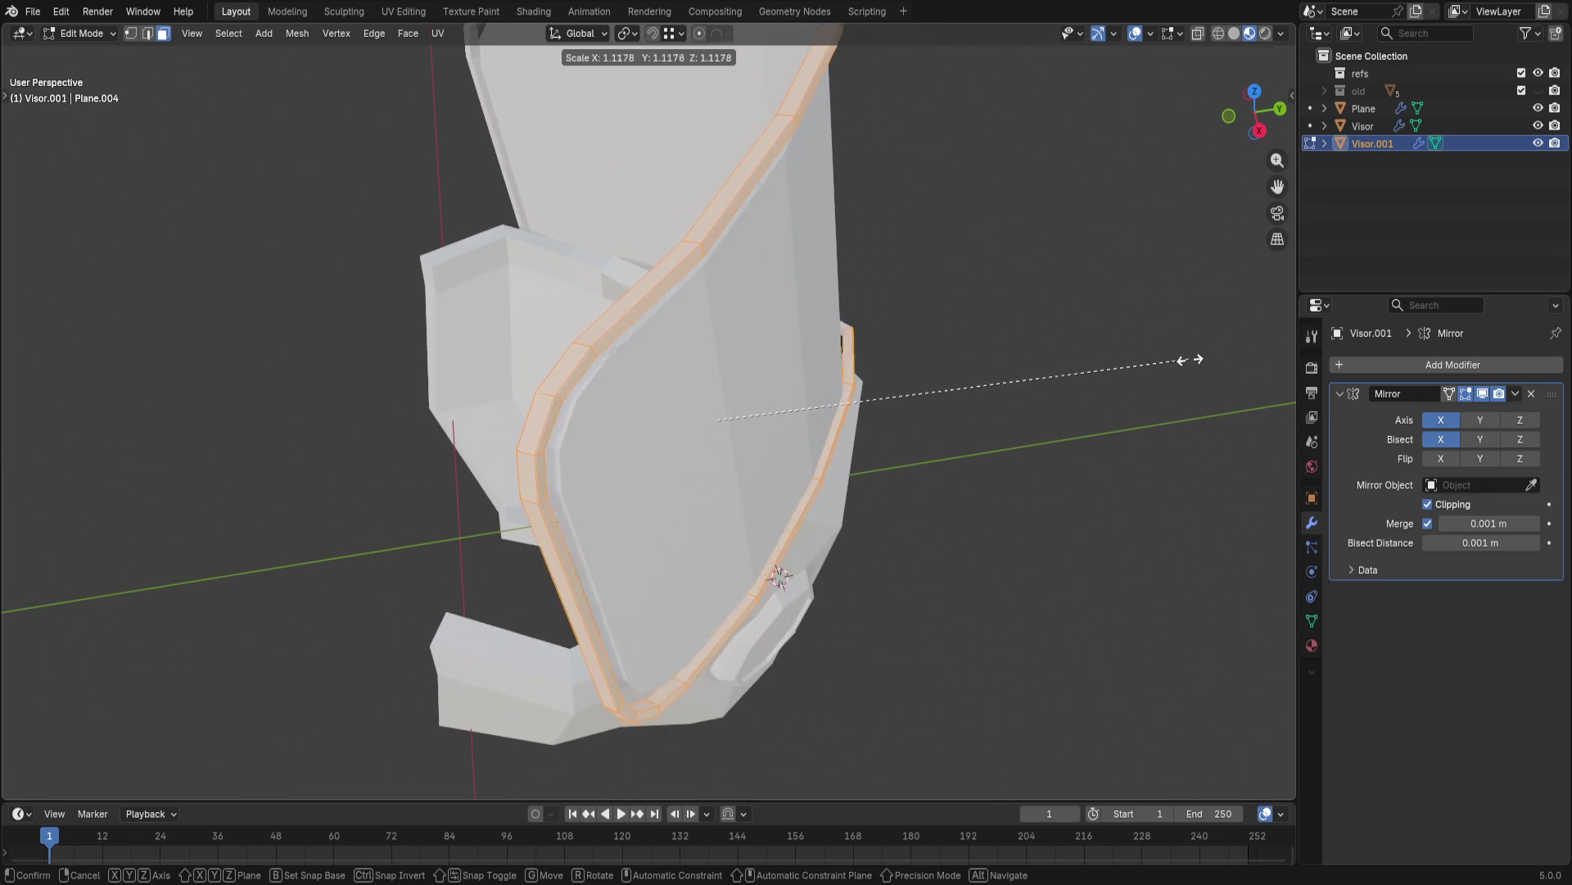
pyautogui.hotkey('shift', 'x')
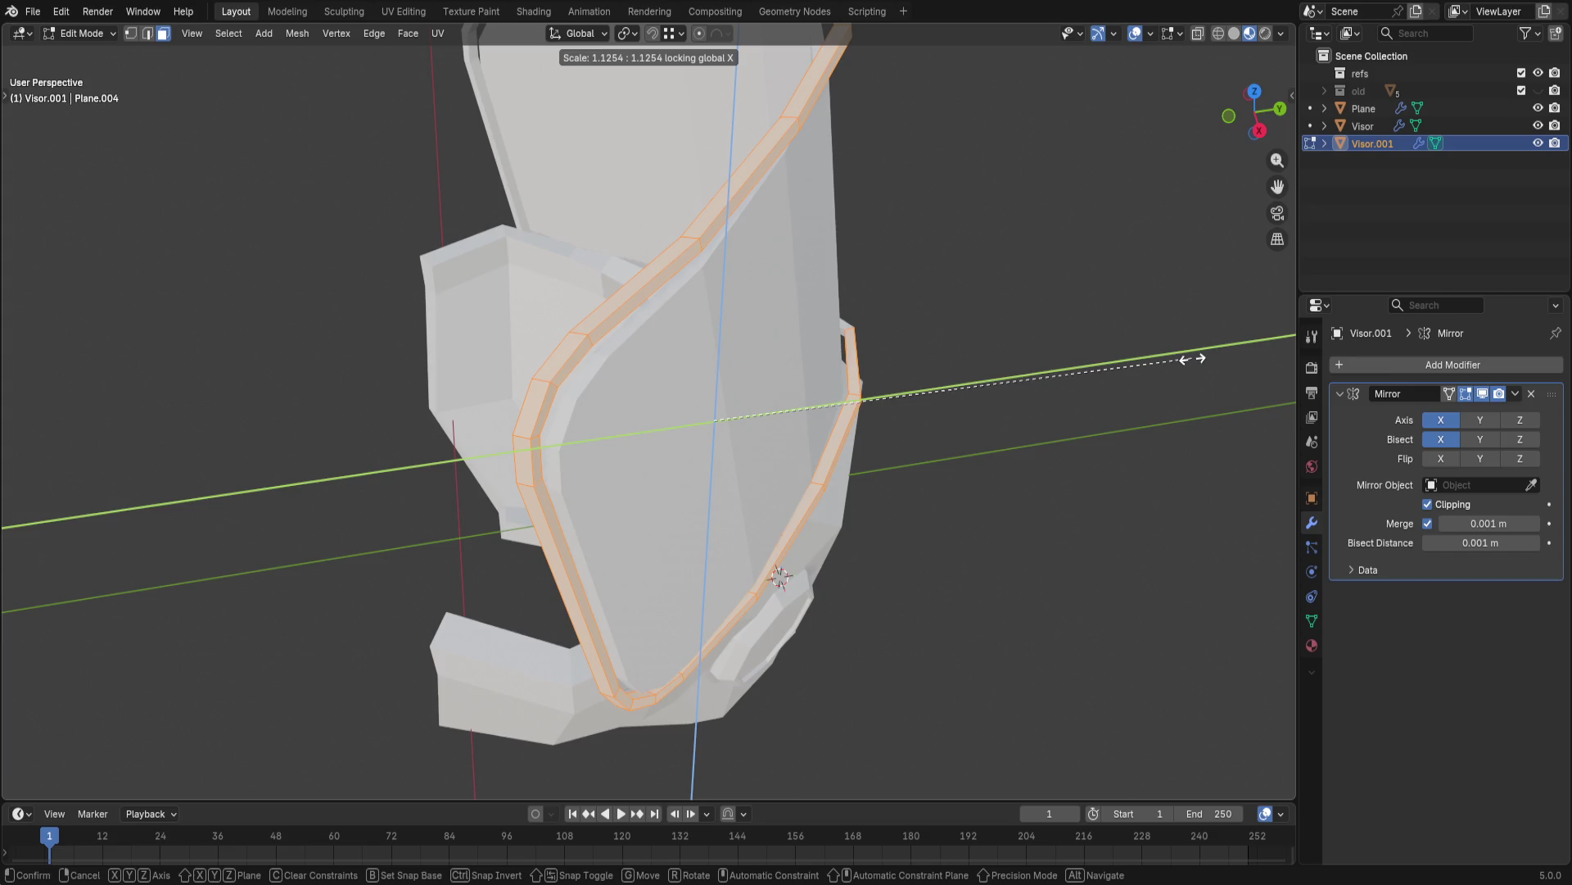
pyautogui.press('Return')
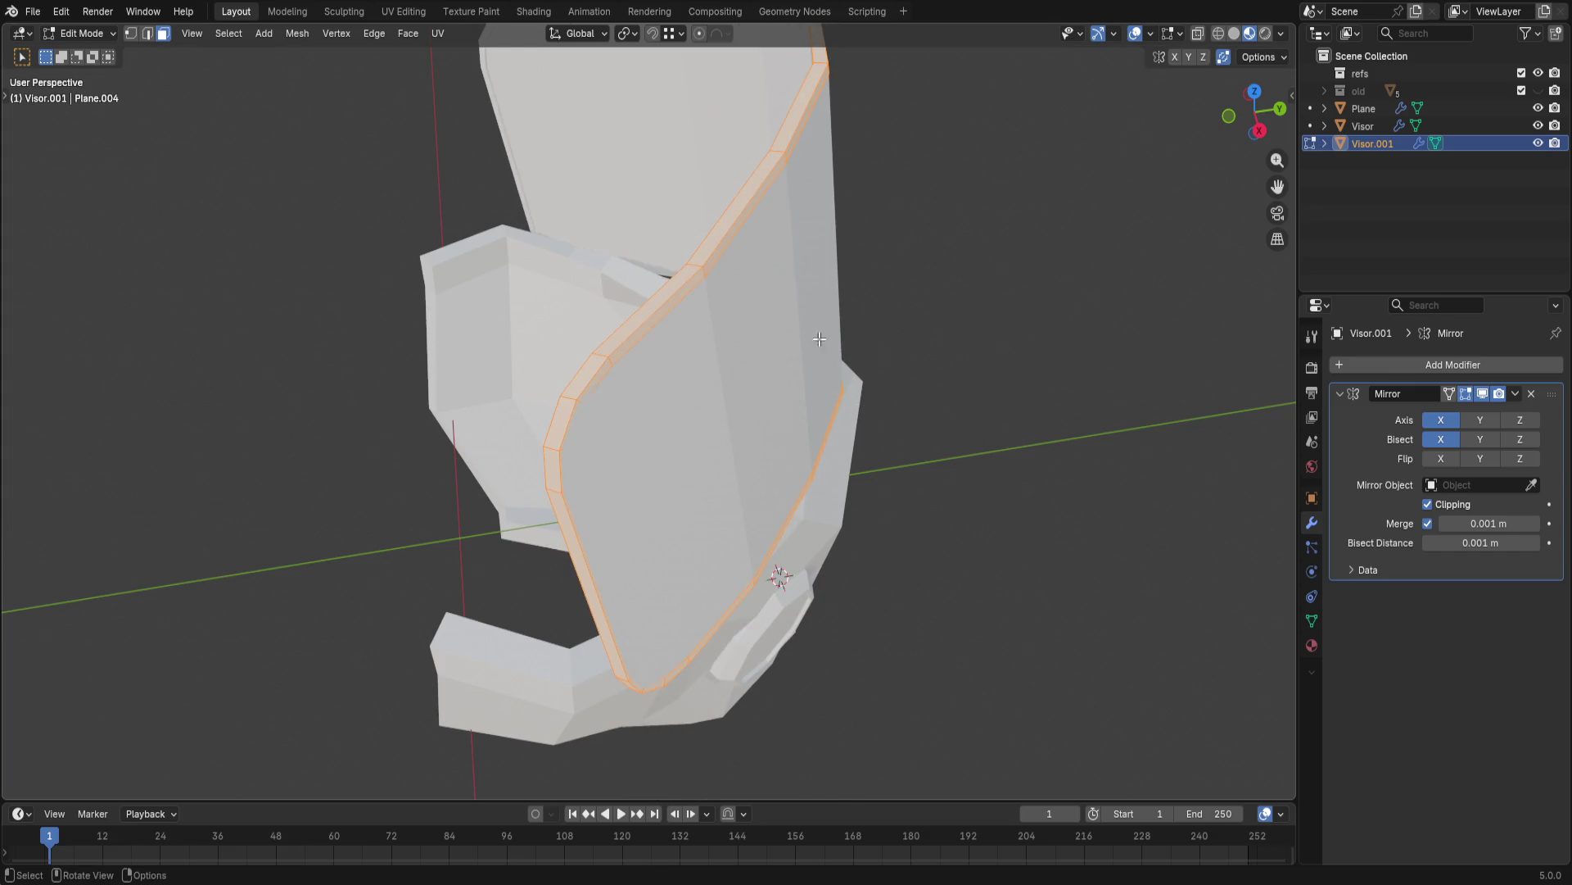
pyautogui.moveTo(819, 338); pyautogui.dragTo(793, 259, button='middle')
pyautogui.hotkey('alt', 's')
pyautogui.press('Return')
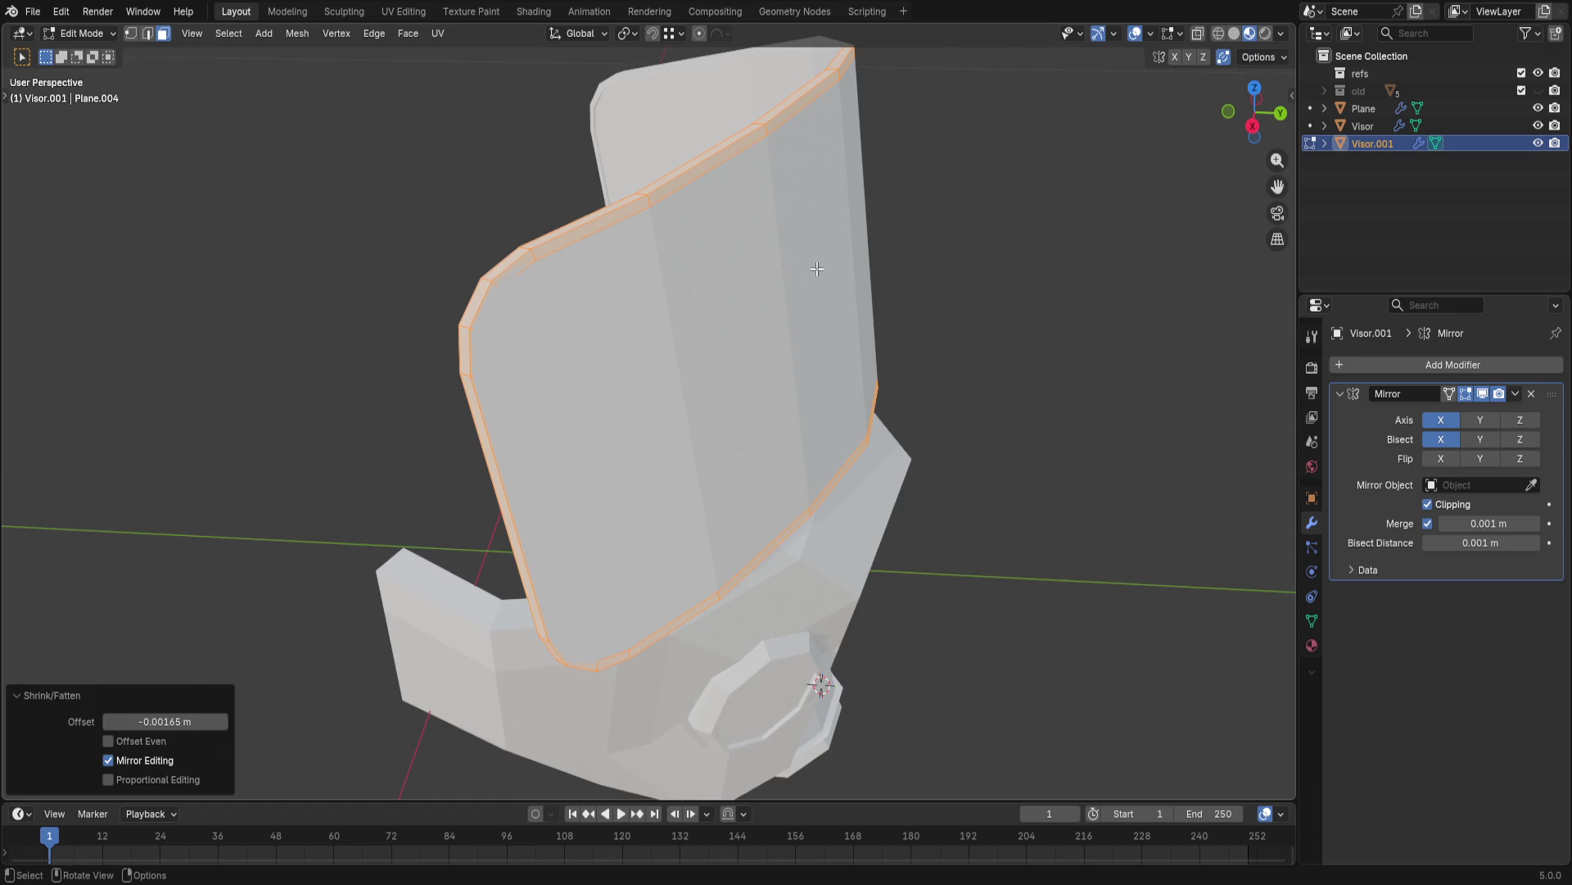
pyautogui.hotkey('ctrl', 'z')
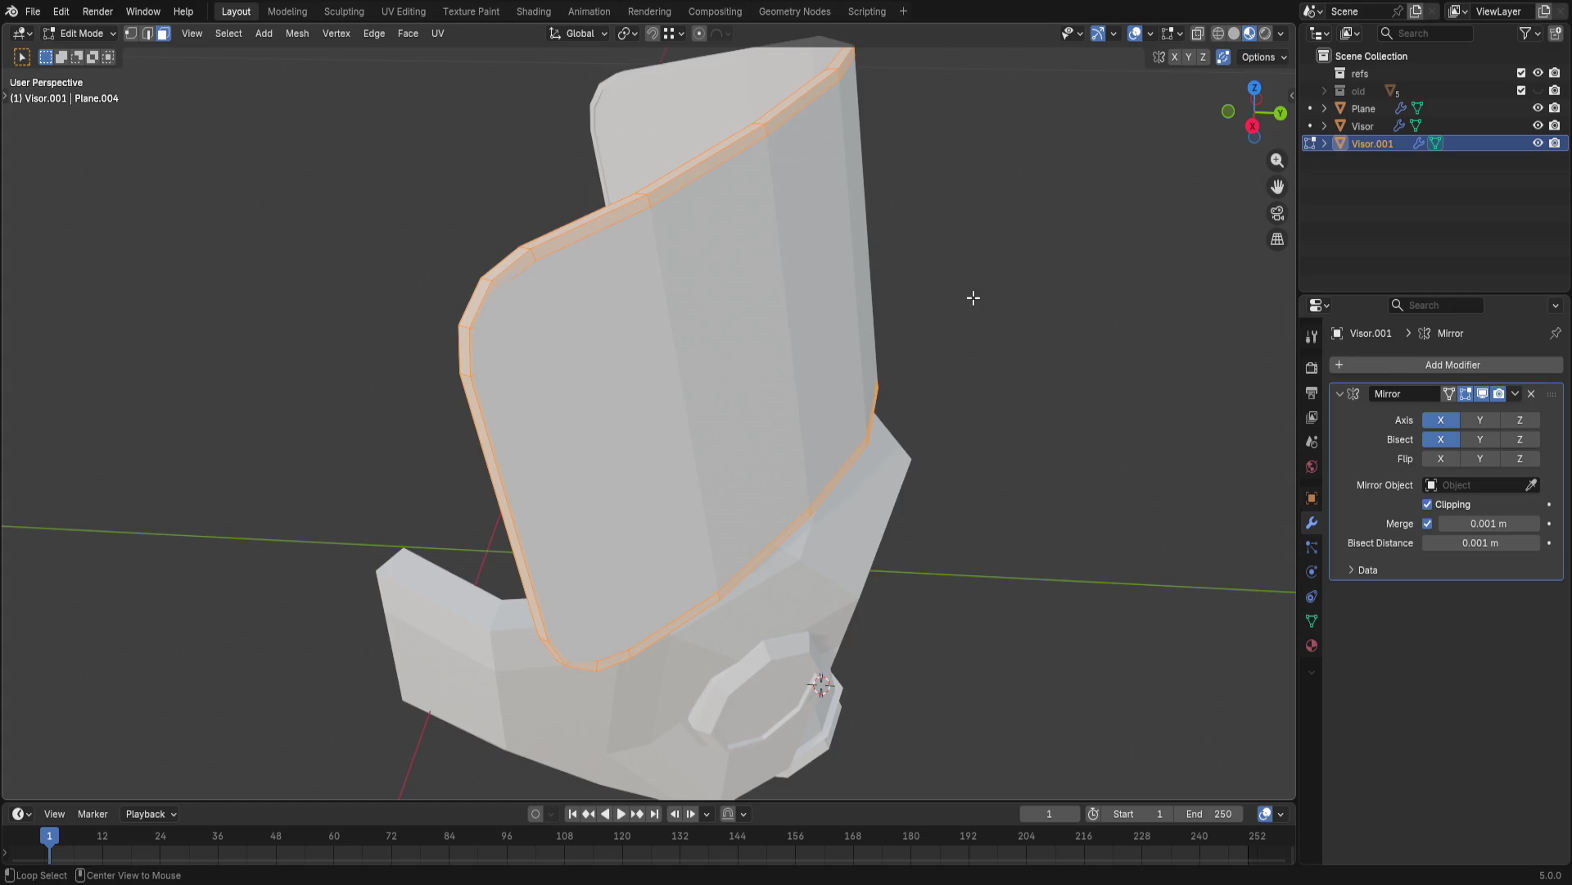
pyautogui.hotkey('alt', 's')
pyautogui.press('Return')
pyautogui.hotkey('ctrl', 'z')
pyautogui.hotkey('shift', 's')
pyautogui.hotkey('ctrl', 's')
pyautogui.moveTo(1004, 330); pyautogui.dragTo(894, 321, button='middle')
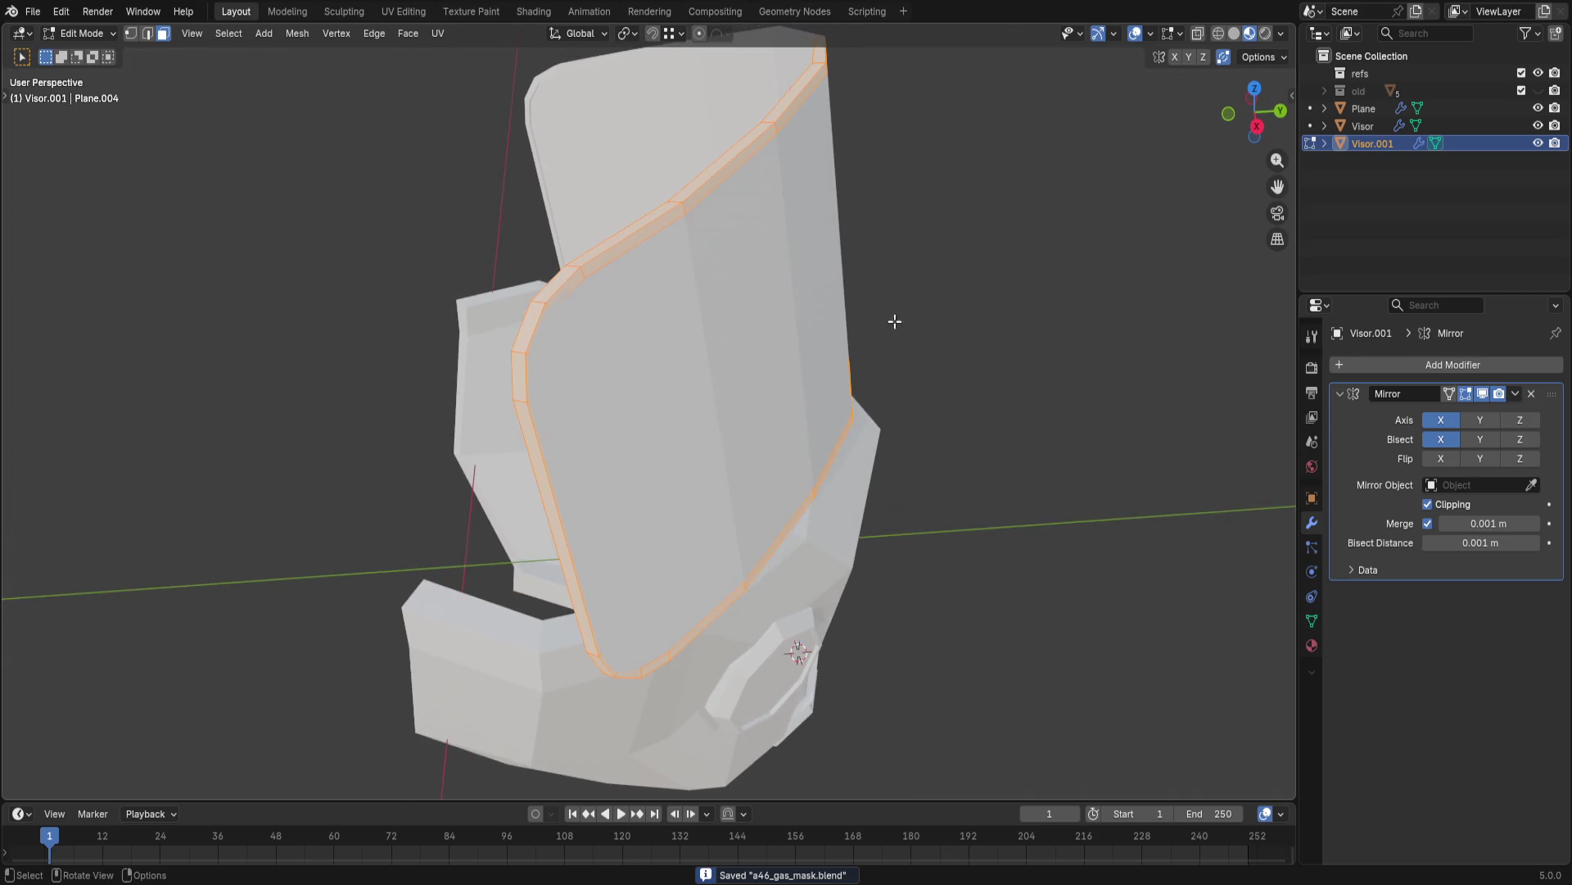
pyautogui.press('s')
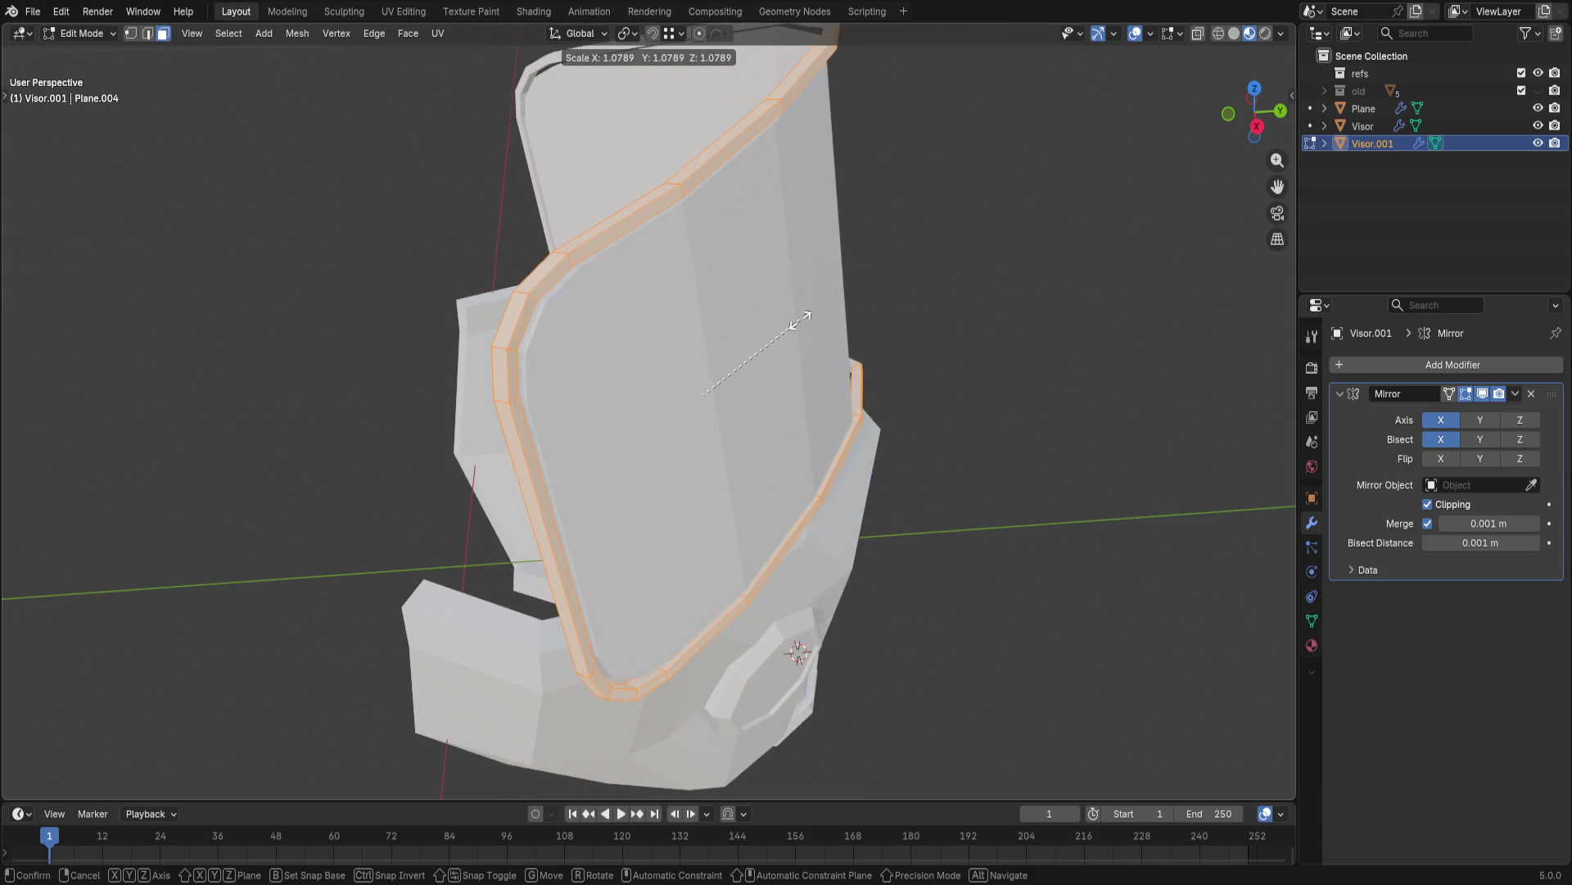
pyautogui.hotkey('shift', 'x')
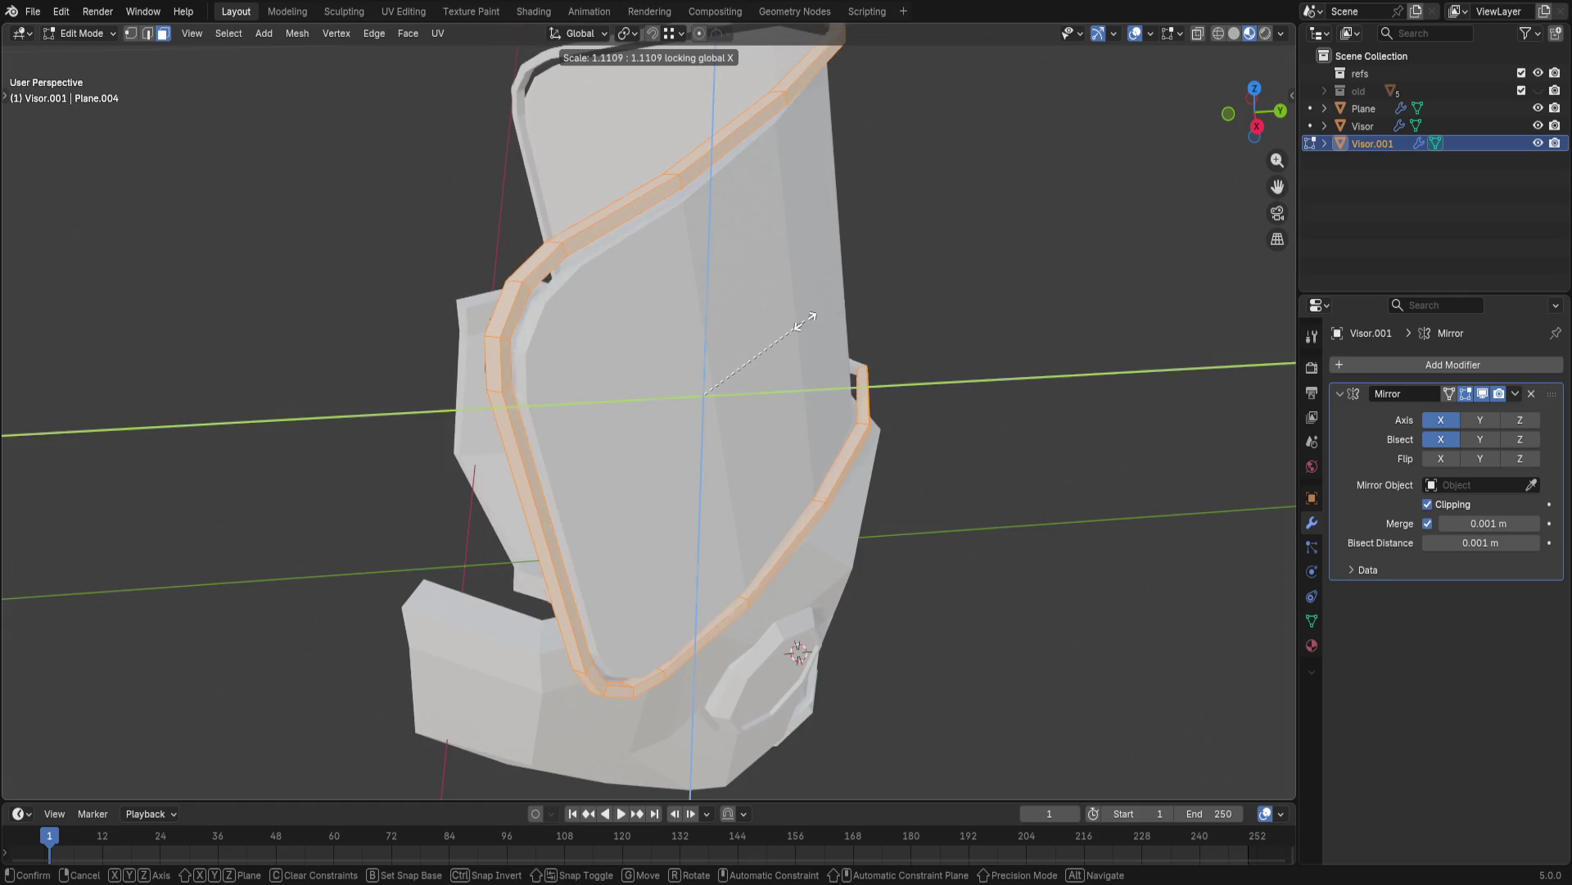
pyautogui.hotkey('shift', 'z')
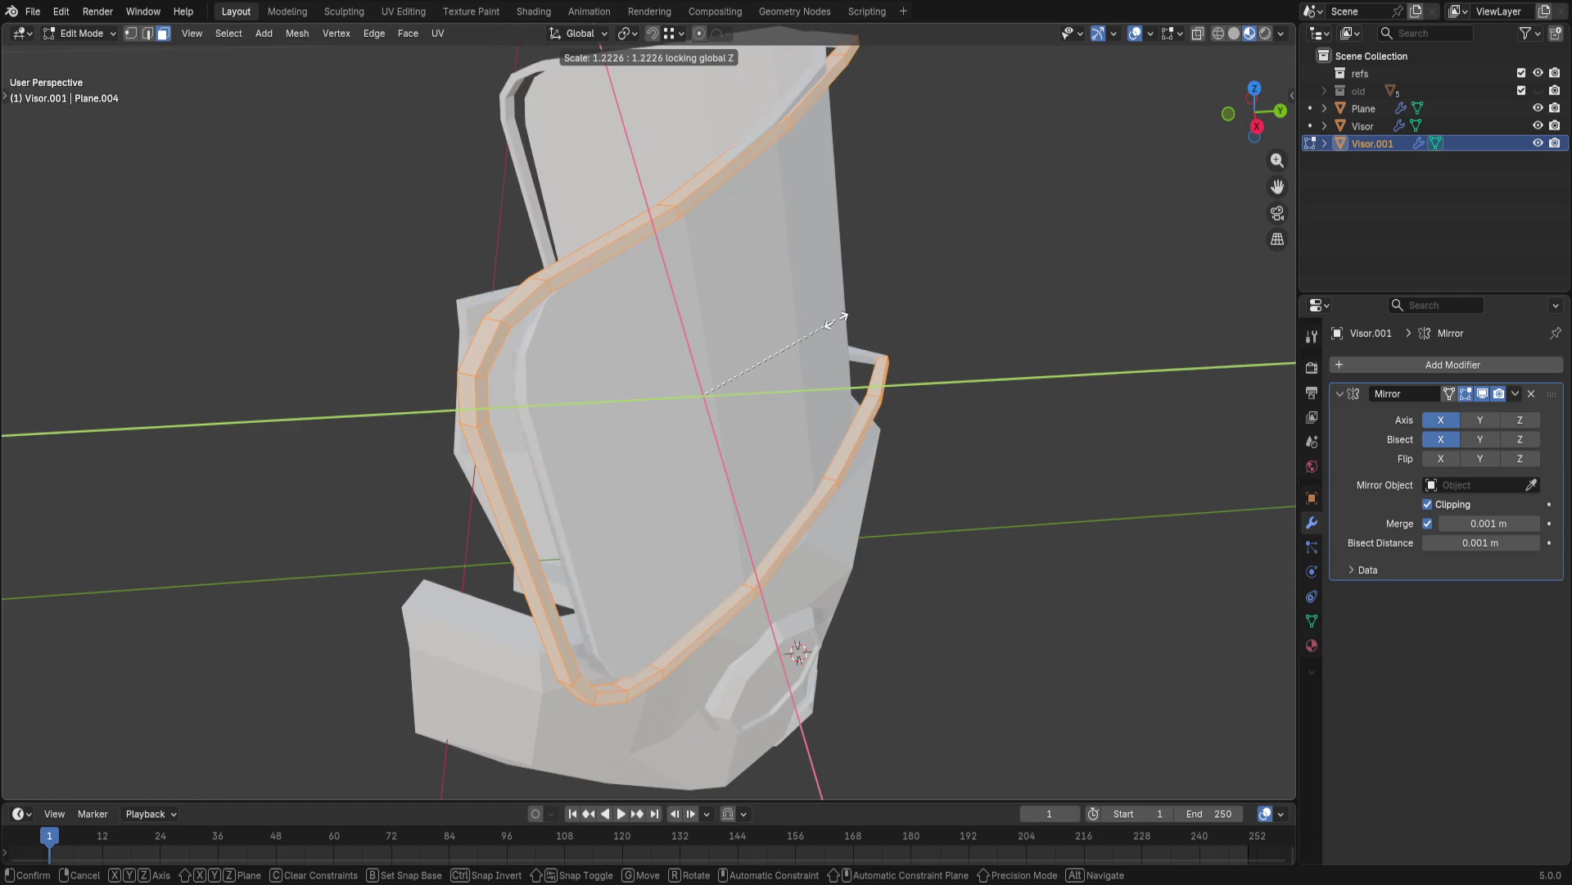
pyautogui.press('Return')
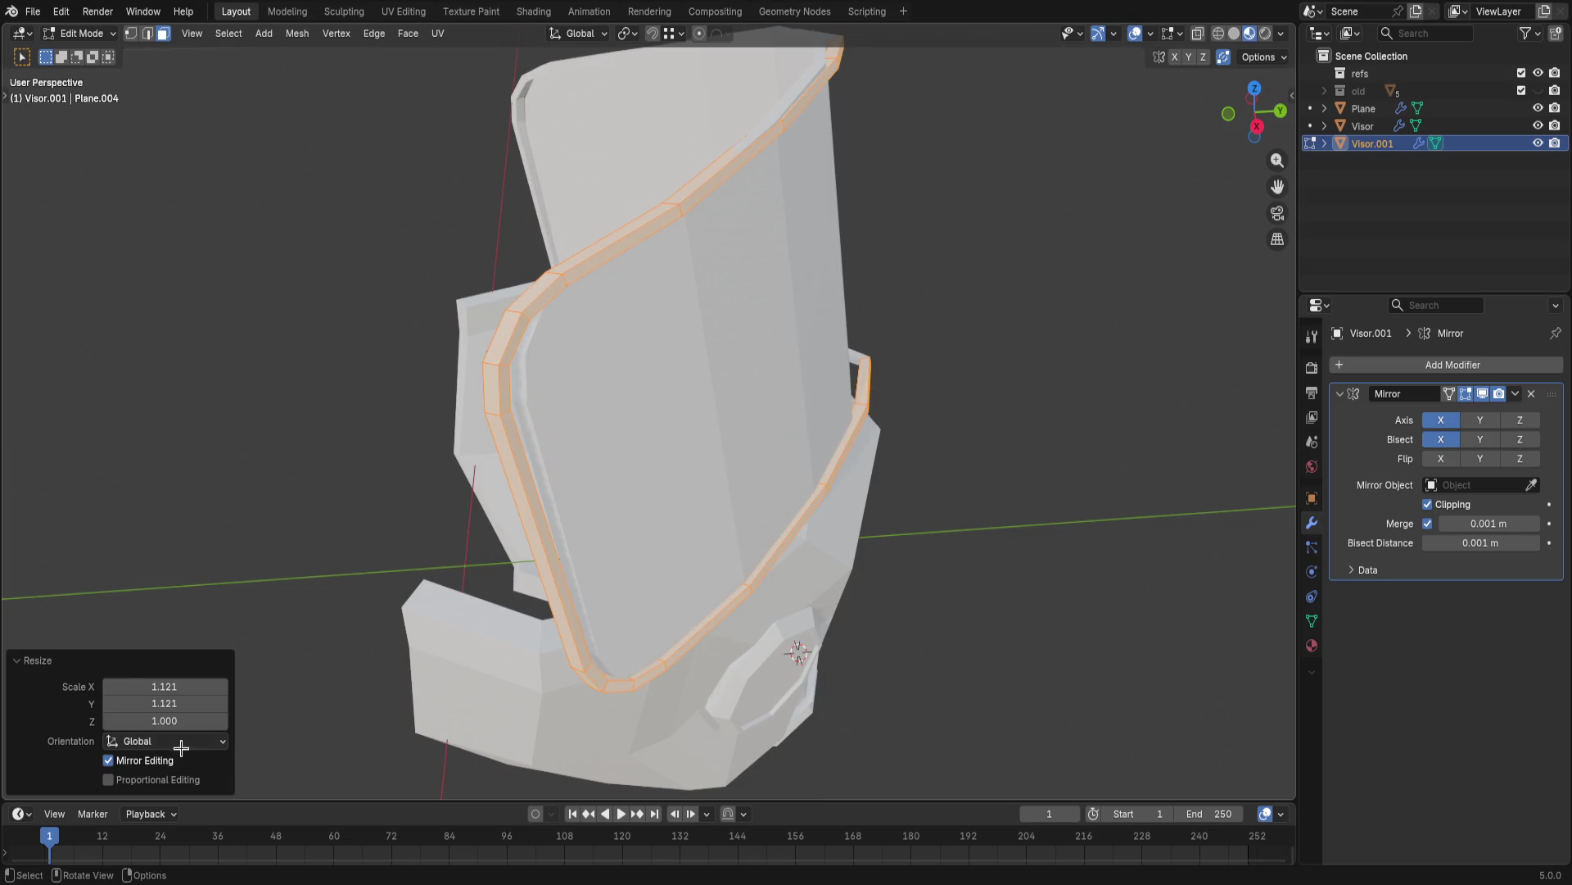
pyautogui.click(180, 746)
pyautogui.click(179, 641)
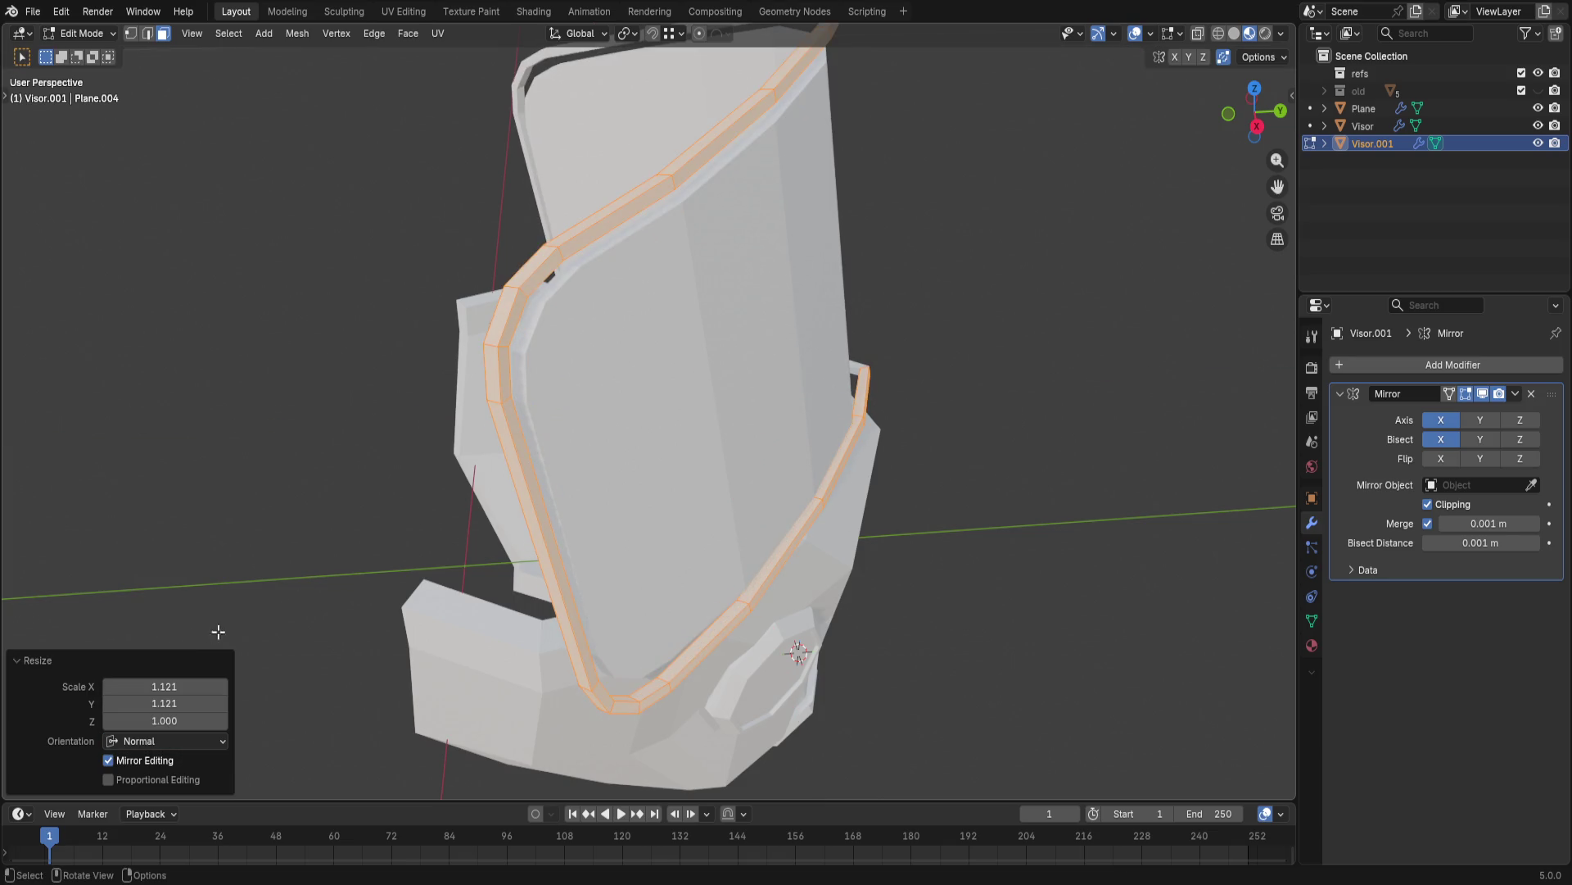
pyautogui.moveTo(163, 686)
pyautogui.mouseDown()
pyautogui.moveTo(123, 685)
pyautogui.moveTo(117, 703)
pyautogui.moveTo(198, 702)
pyautogui.moveTo(123, 720)
pyautogui.mouseUp()
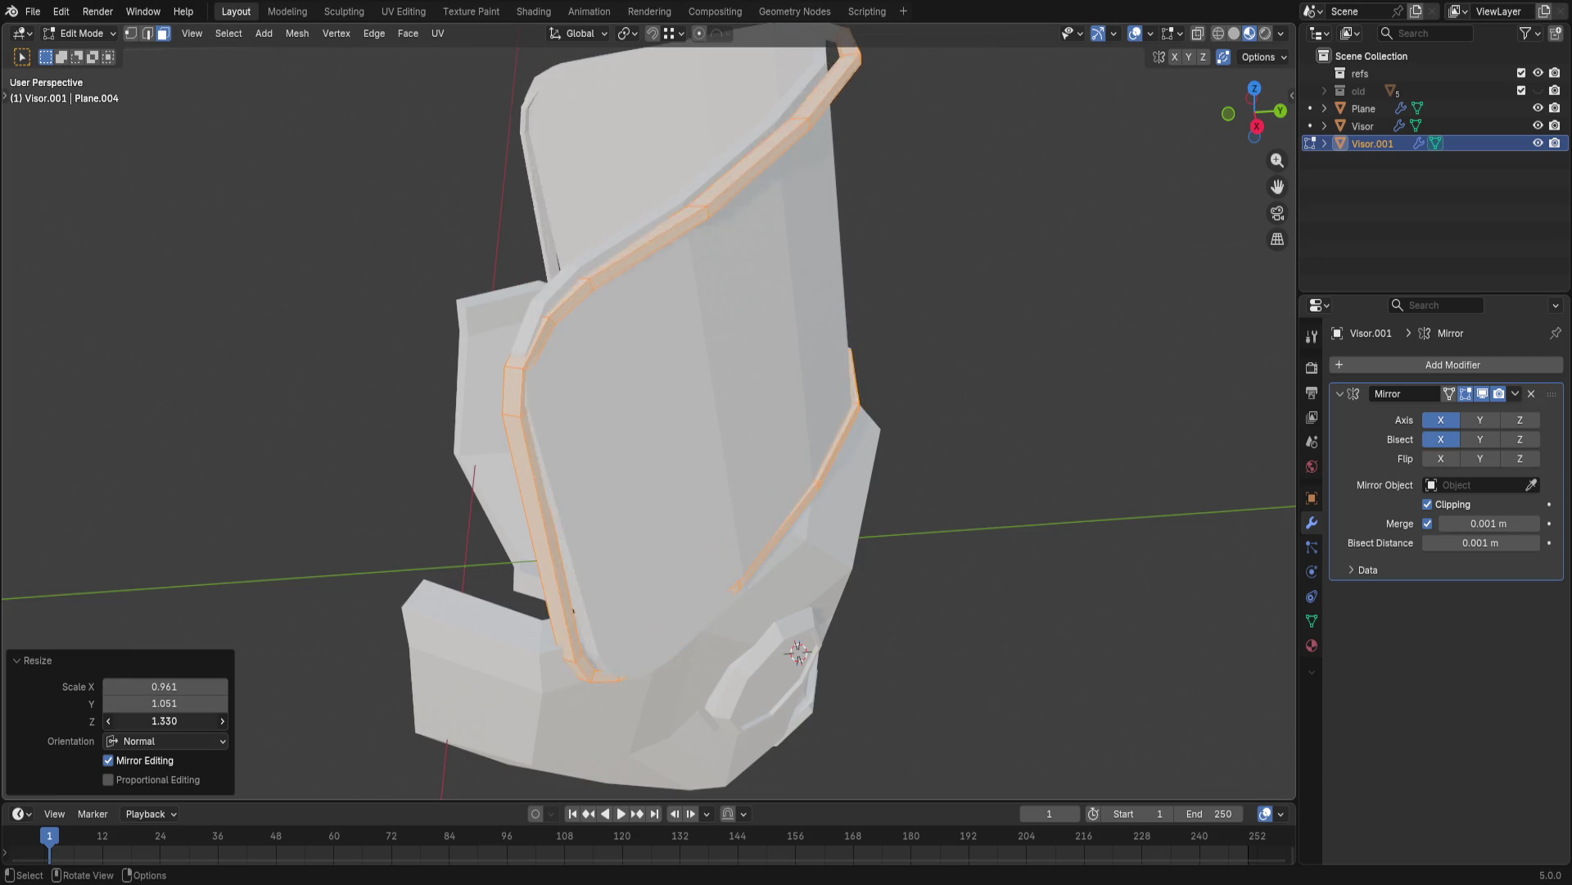
pyautogui.click(170, 741)
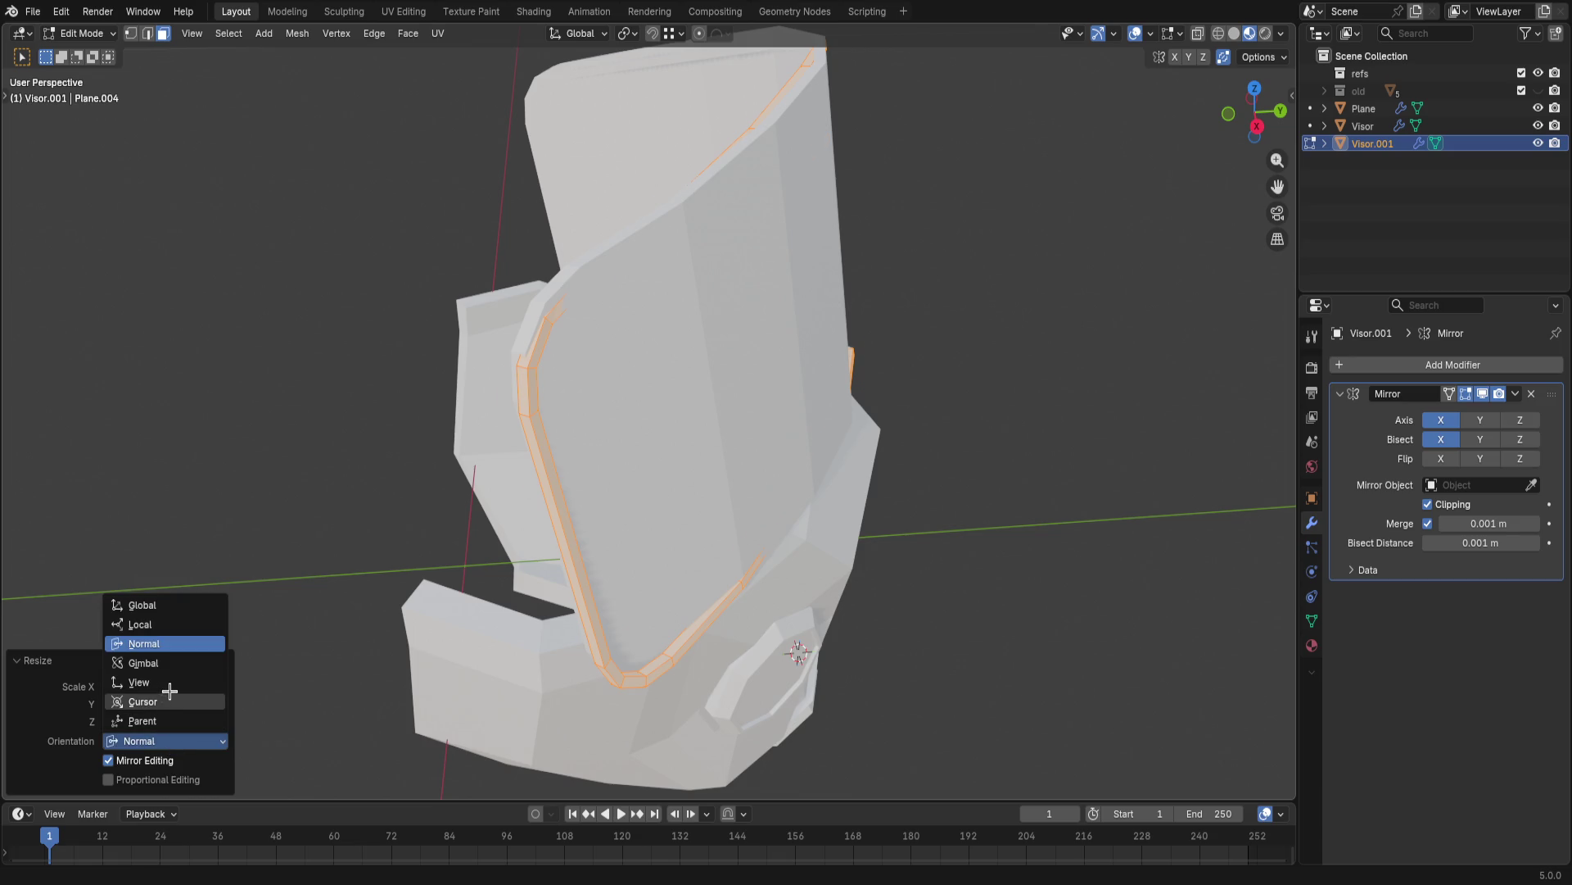
pyautogui.click(172, 701)
pyautogui.click(160, 740)
pyautogui.moveTo(164, 703)
pyautogui.mouseDown()
pyautogui.moveTo(197, 704)
pyautogui.moveTo(184, 686)
pyautogui.mouseUp()
pyautogui.click(892, 545)
pyautogui.hotkey('ctrl', 'z')
pyautogui.hotkey('ctrl', 'z')
pyautogui.moveTo(931, 528); pyautogui.dragTo(602, 275, button='middle')
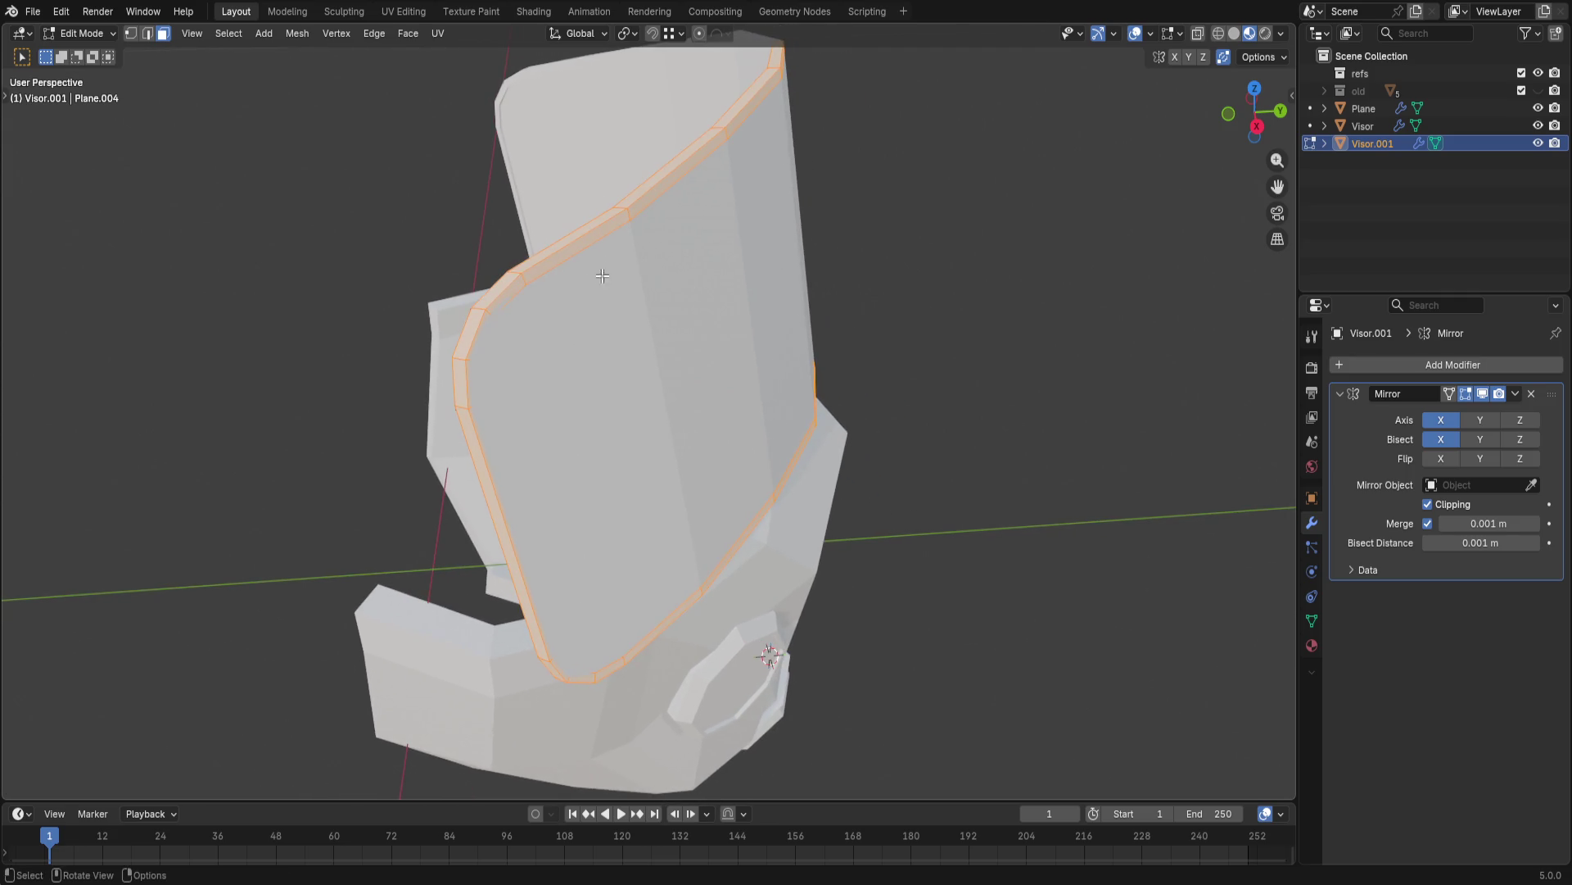
# - Undo a plain extrude and extrude the rim band about 0.075 m along its normals into a thicker frame
pyautogui.press('e')
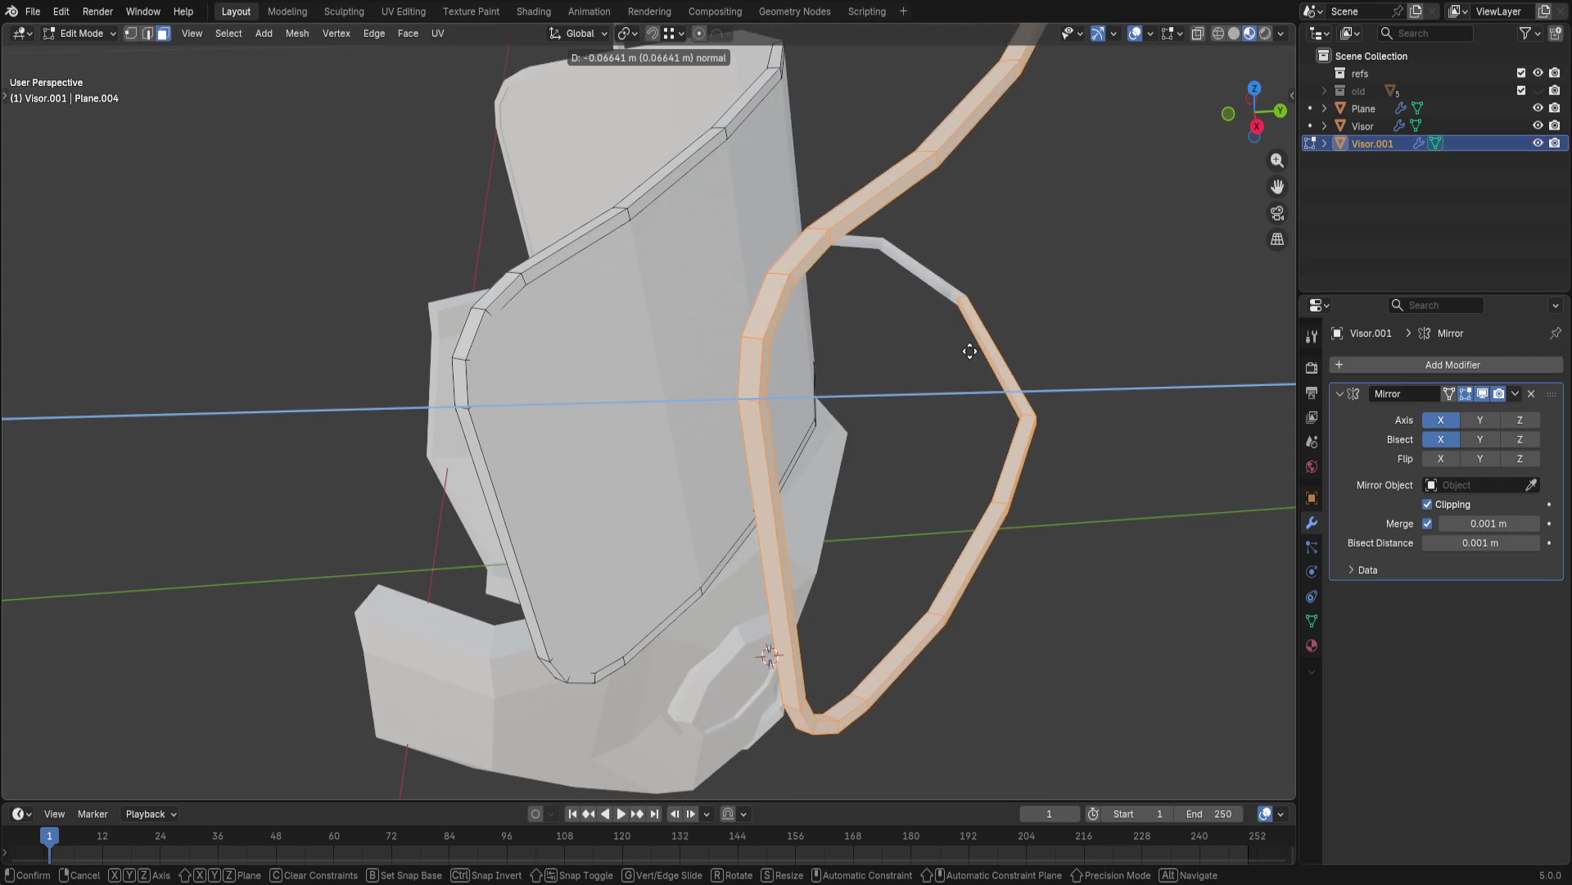
pyautogui.click(1165, 373)
pyautogui.hotkey('ctrl', 'z')
pyautogui.scroll(5, 1001, 446)
pyautogui.moveTo(1028, 425)
pyautogui.mouseDown(button='middle')
pyautogui.moveTo(1006, 375)
pyautogui.moveTo(811, 406)
pyautogui.mouseUp(button='middle')
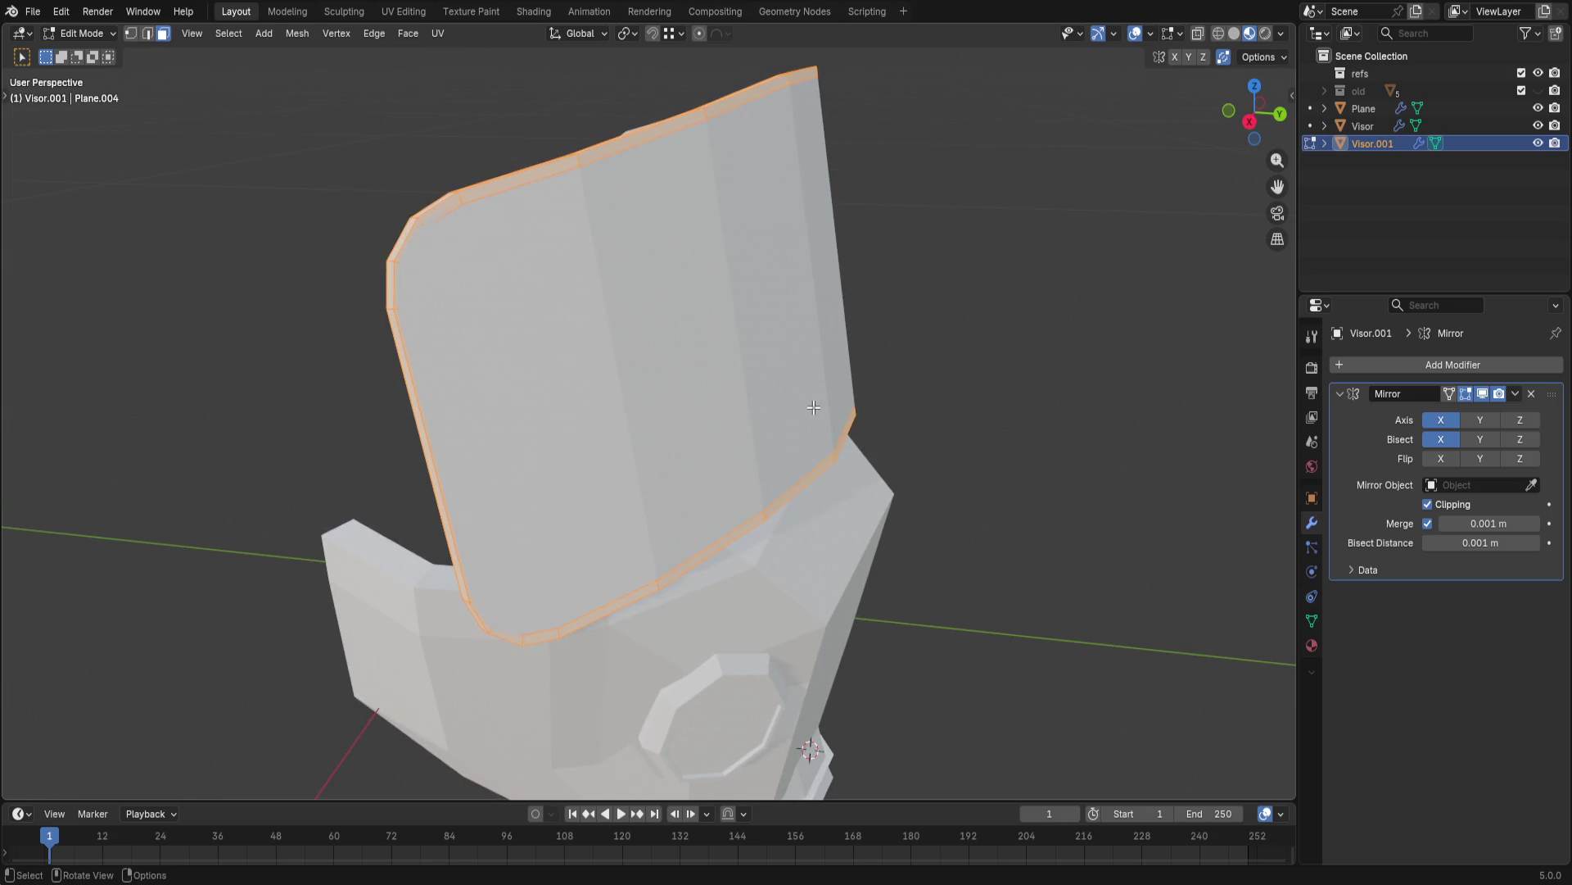
pyautogui.hotkey('alt', 'e')
pyautogui.click(809, 407)
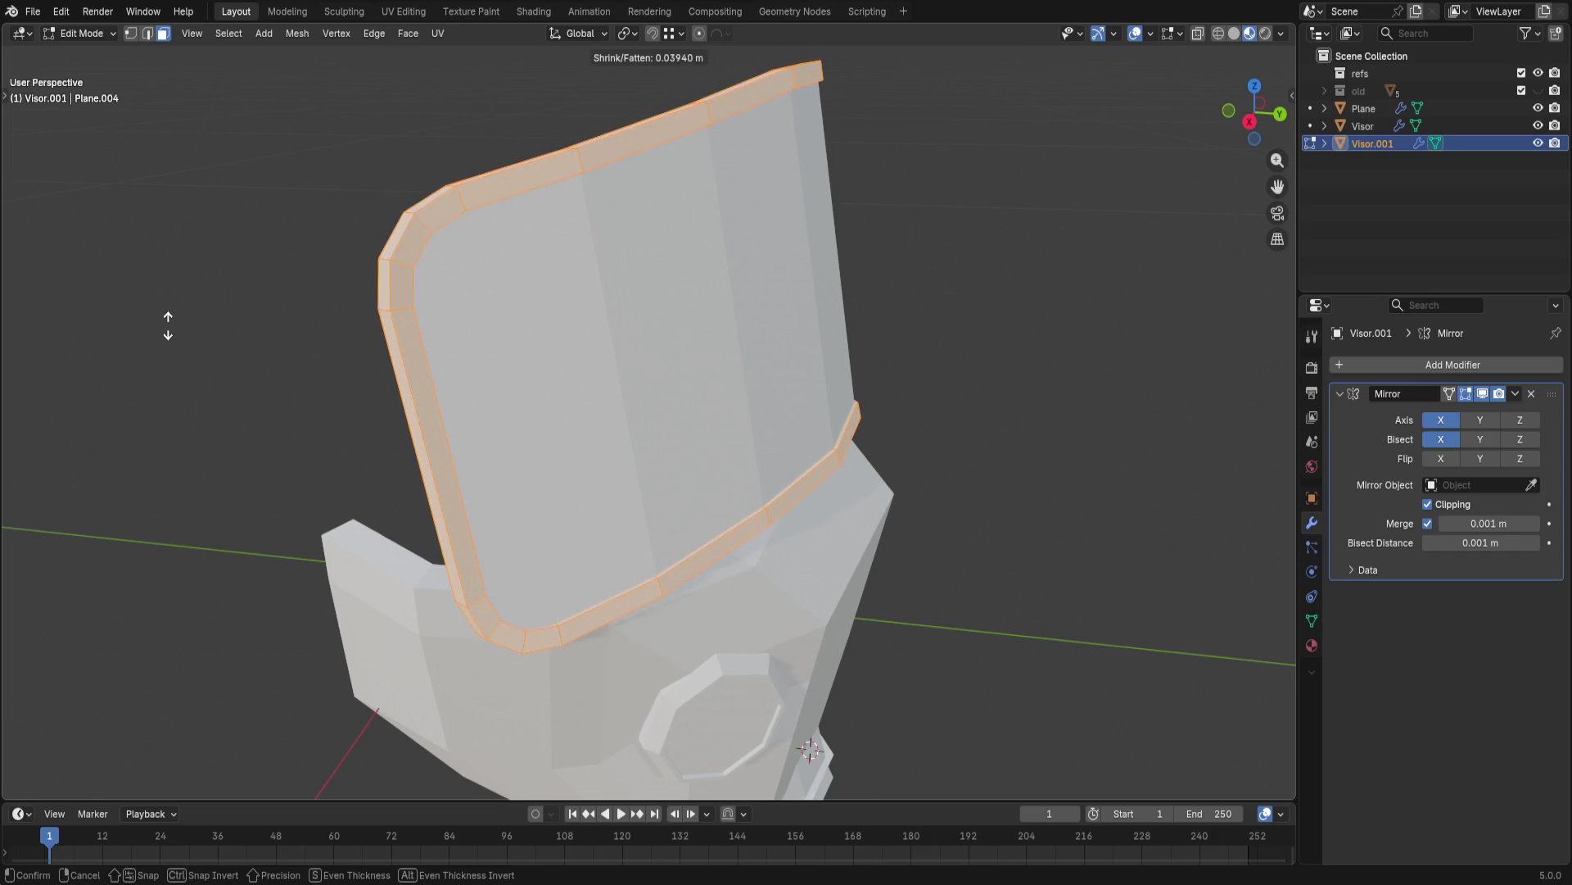
pyautogui.click(165, 251)
pyautogui.moveTo(166, 252)
pyautogui.mouseDown(button='middle')
pyautogui.moveTo(185, 233)
pyautogui.moveTo(403, 216)
pyautogui.moveTo(502, 291)
pyautogui.moveTo(126, 337)
pyautogui.moveTo(302, 341)
pyautogui.moveTo(473, 318)
pyautogui.moveTo(598, 329)
pyautogui.mouseUp(button='middle')
pyautogui.click(363, 261)
pyautogui.moveTo(372, 254)
pyautogui.mouseDown(button='middle')
pyautogui.moveTo(570, 248)
pyautogui.moveTo(516, 254)
pyautogui.moveTo(559, 326)
pyautogui.mouseUp(button='middle')
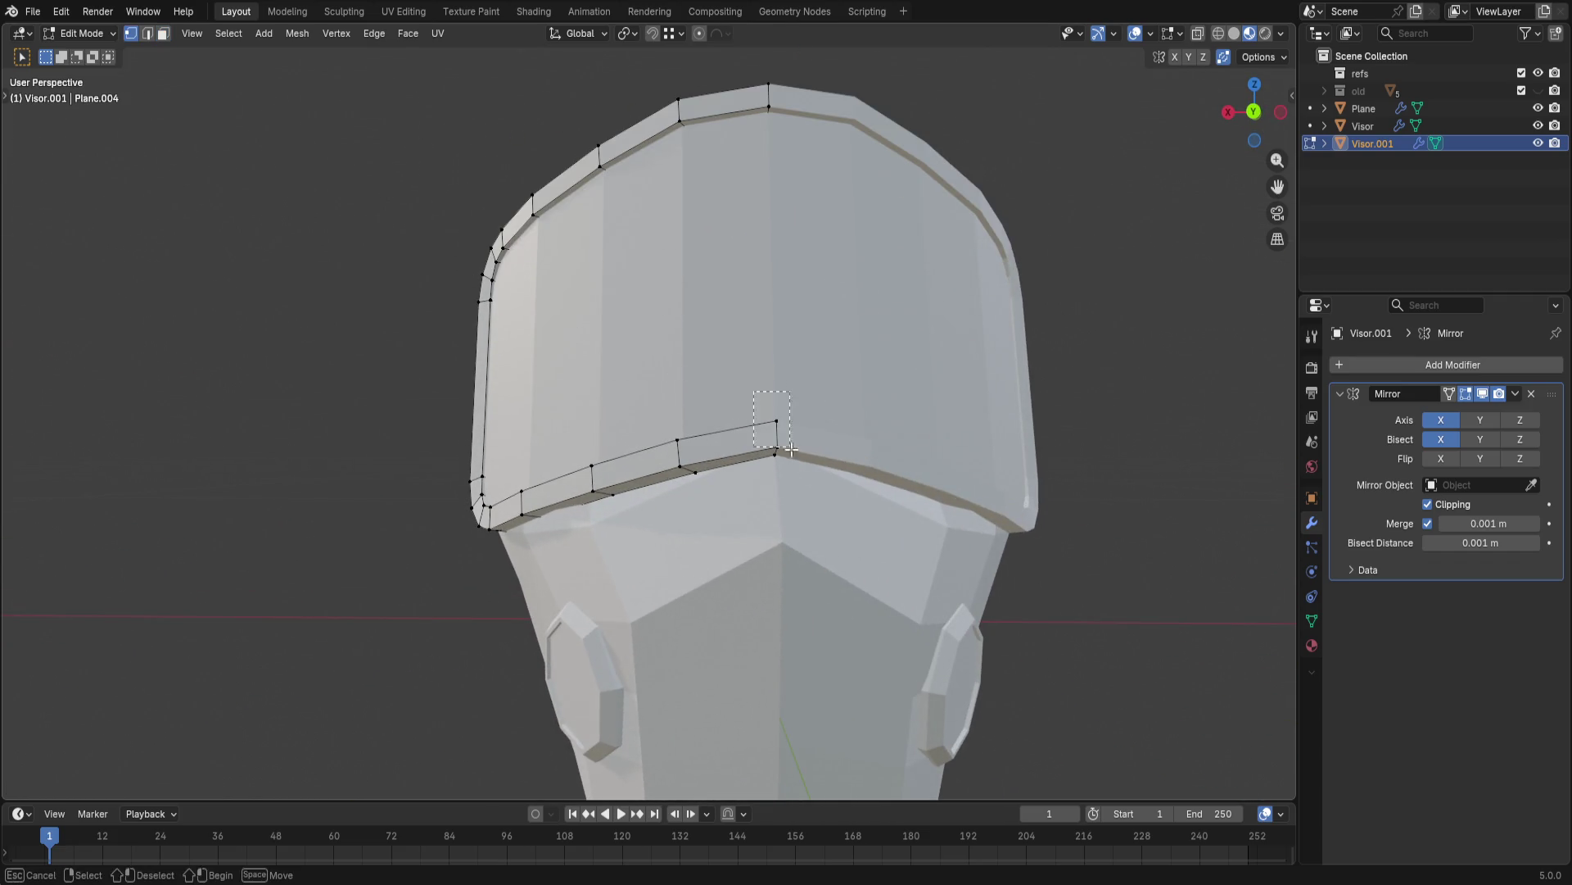
# - Add the Visor mesh to editing and nudge the centre seam vertices vertically, redoing after an undo
pyautogui.click(1310, 125)
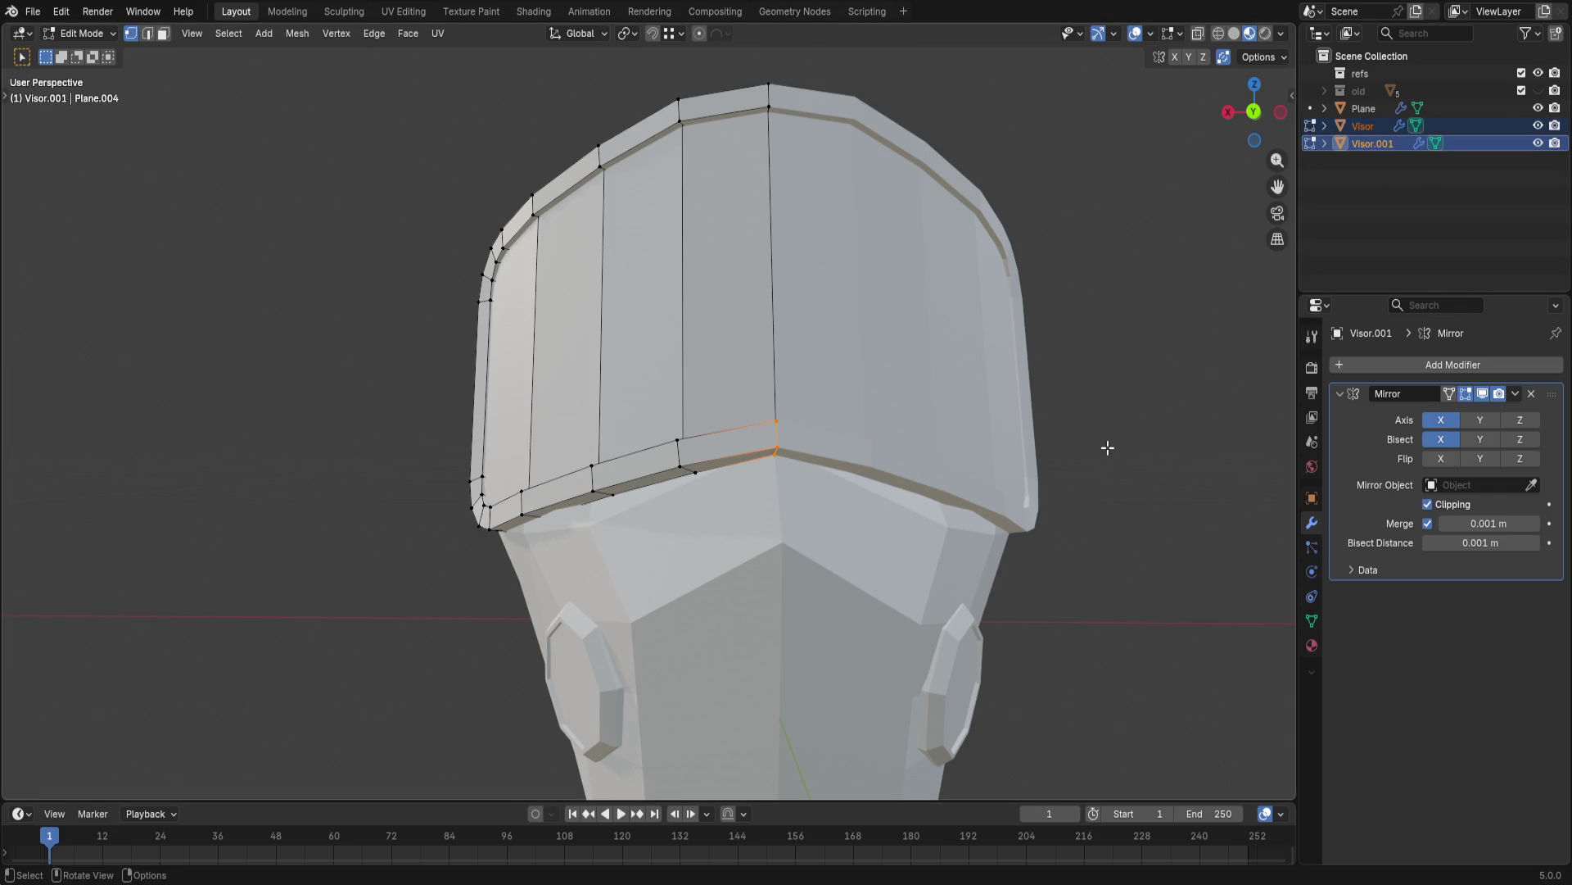
pyautogui.click(753, 422)
pyautogui.press('g')
pyautogui.press('z')
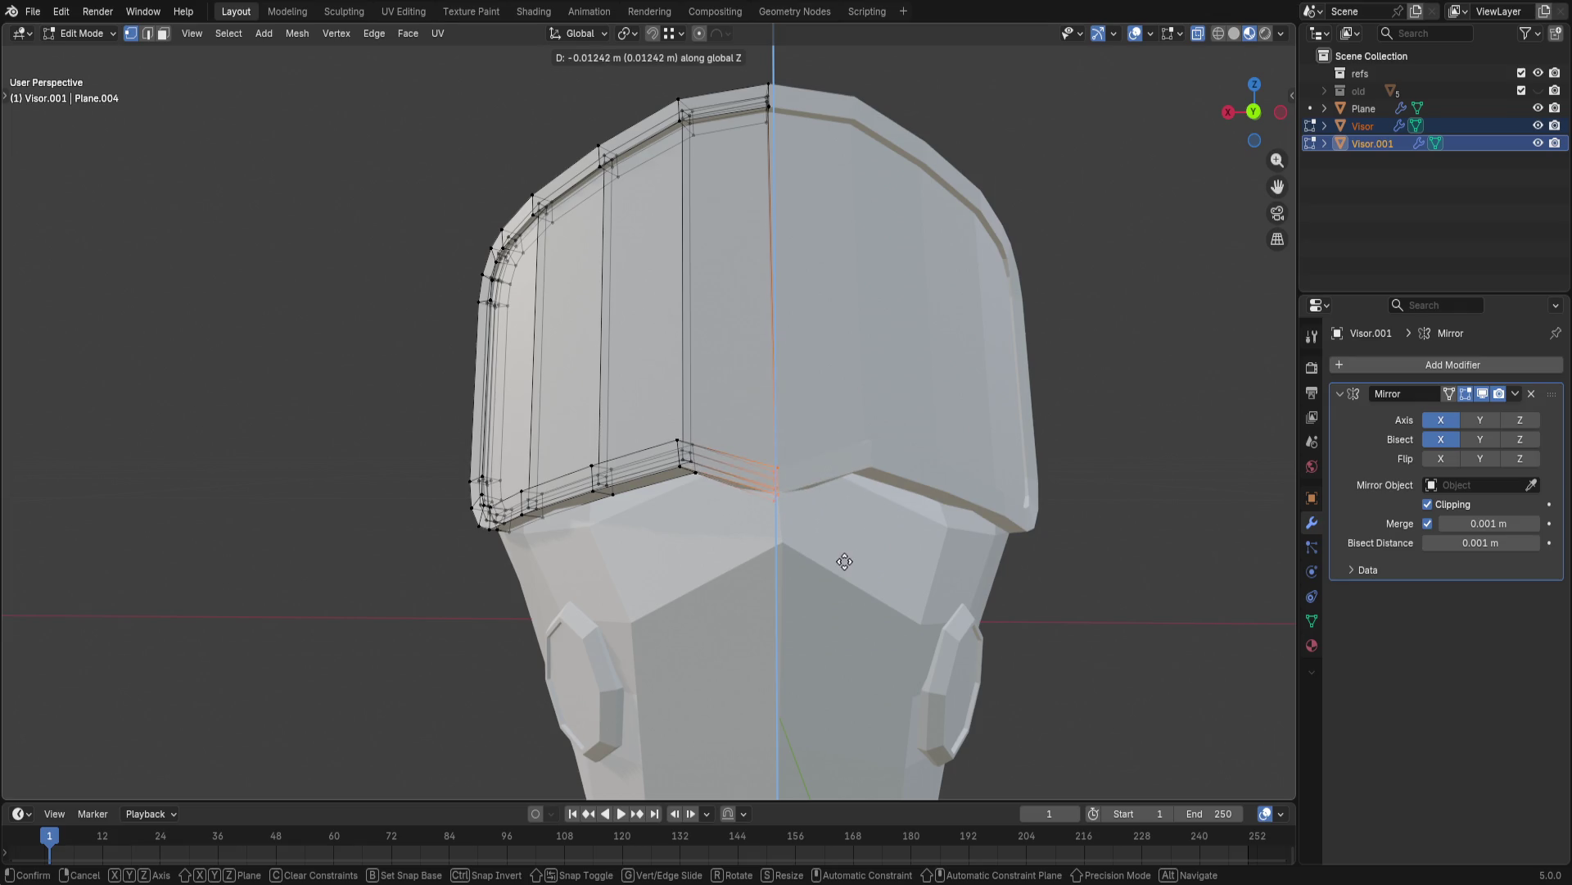
pyautogui.click(843, 486)
pyautogui.moveTo(844, 486); pyautogui.dragTo(856, 503, button='middle')
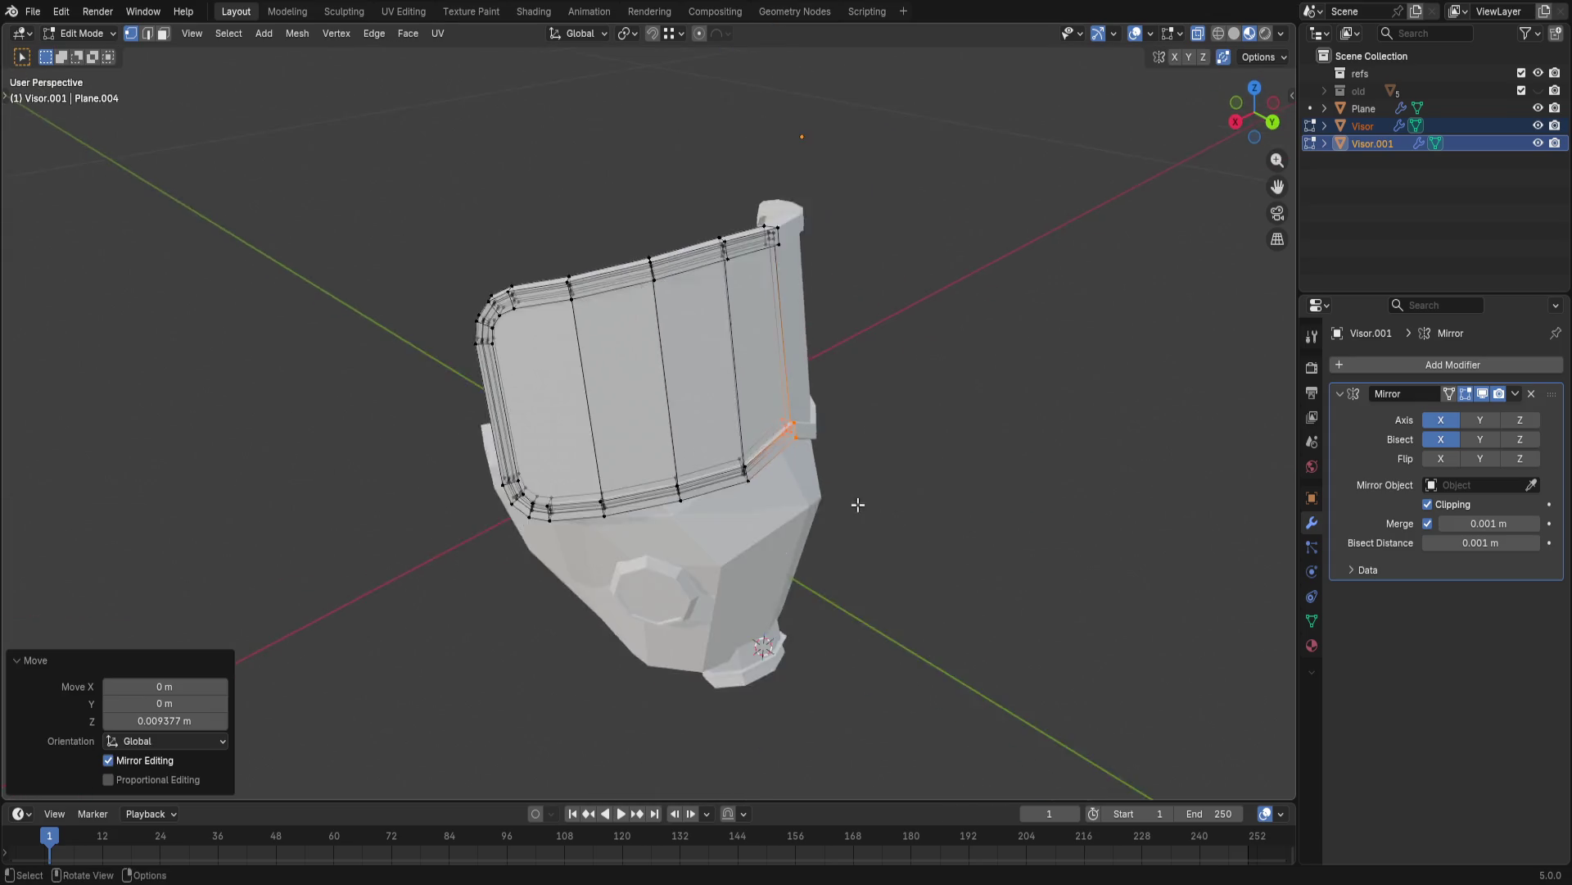
pyautogui.scroll(-3, 852, 517)
pyautogui.hotkey('ctrl', 'z')
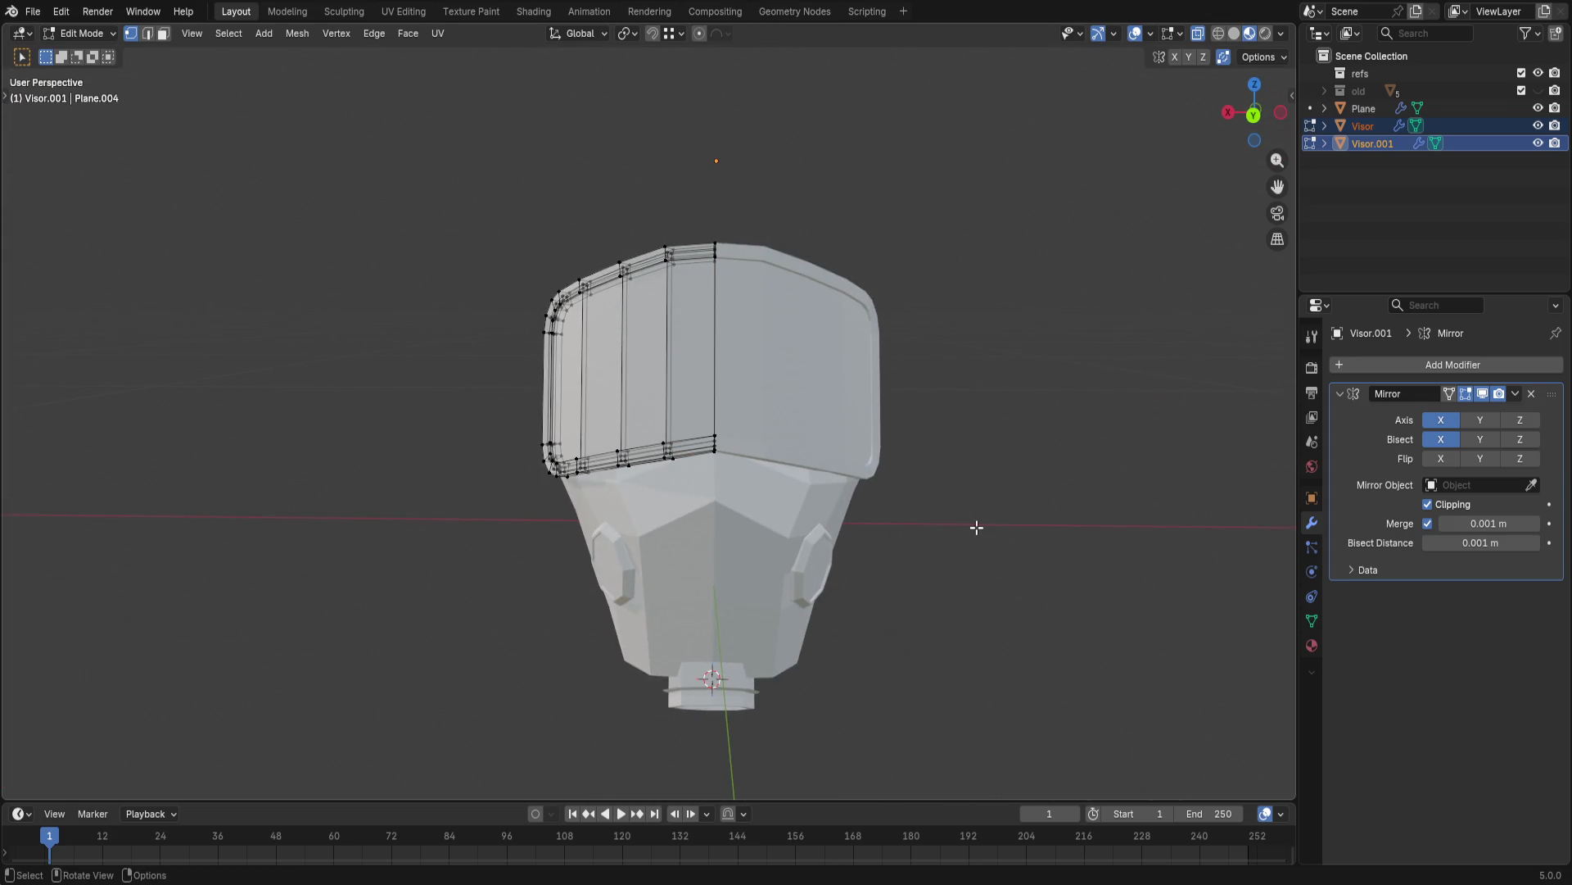
pyautogui.press('g')
pyautogui.press('z')
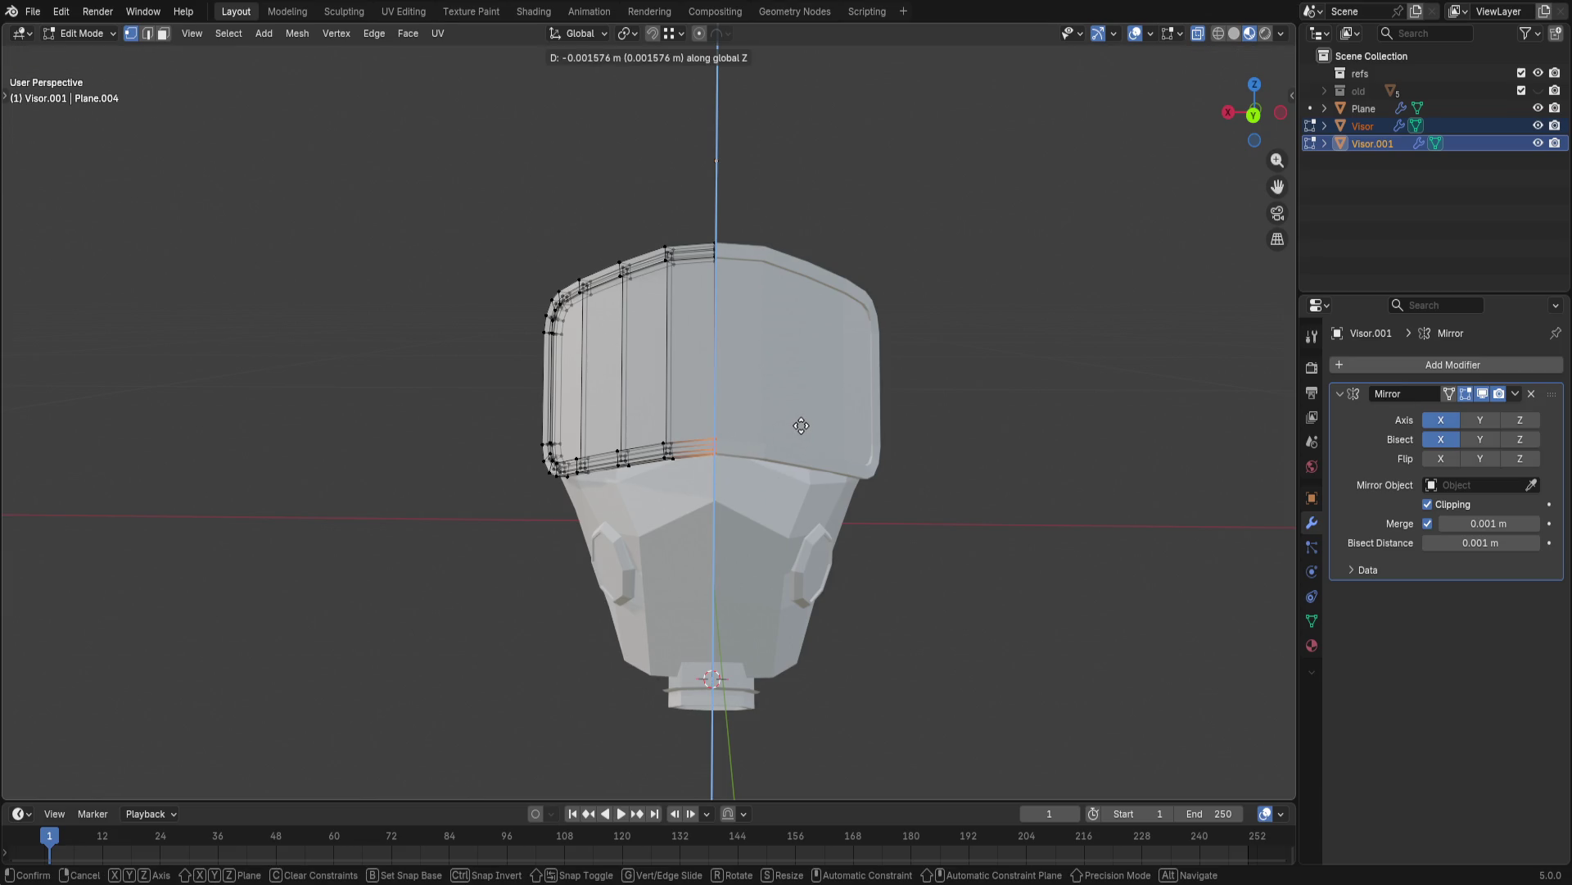
pyautogui.click(802, 425)
# - Raise the whole visor half about 0.005 m to line up with the rim, abandoning a sideways move
pyautogui.press('a')
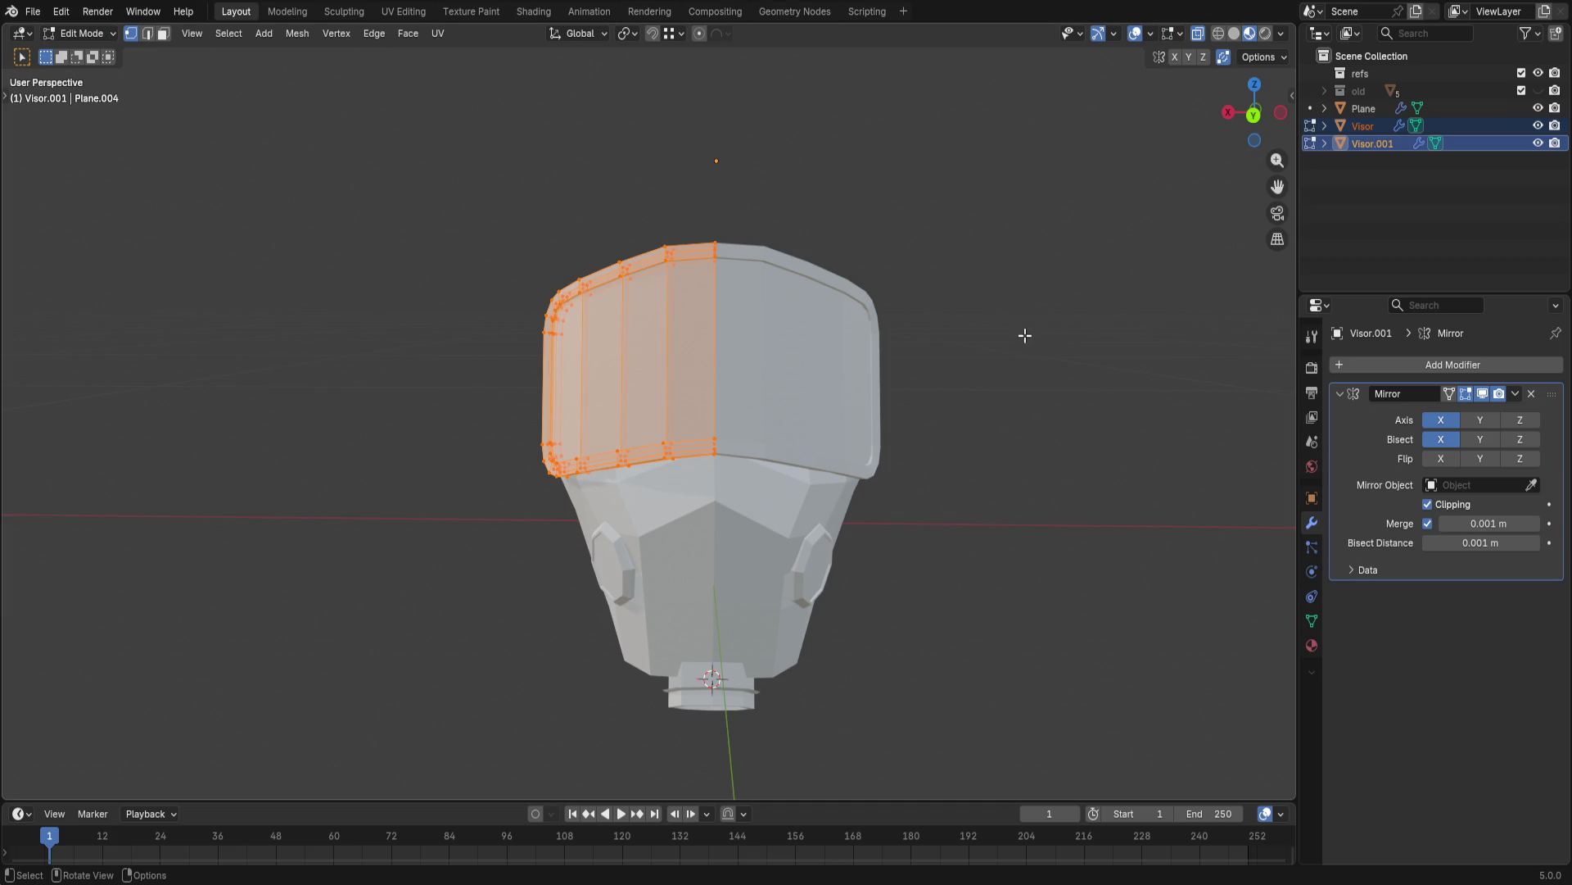
pyautogui.press('g')
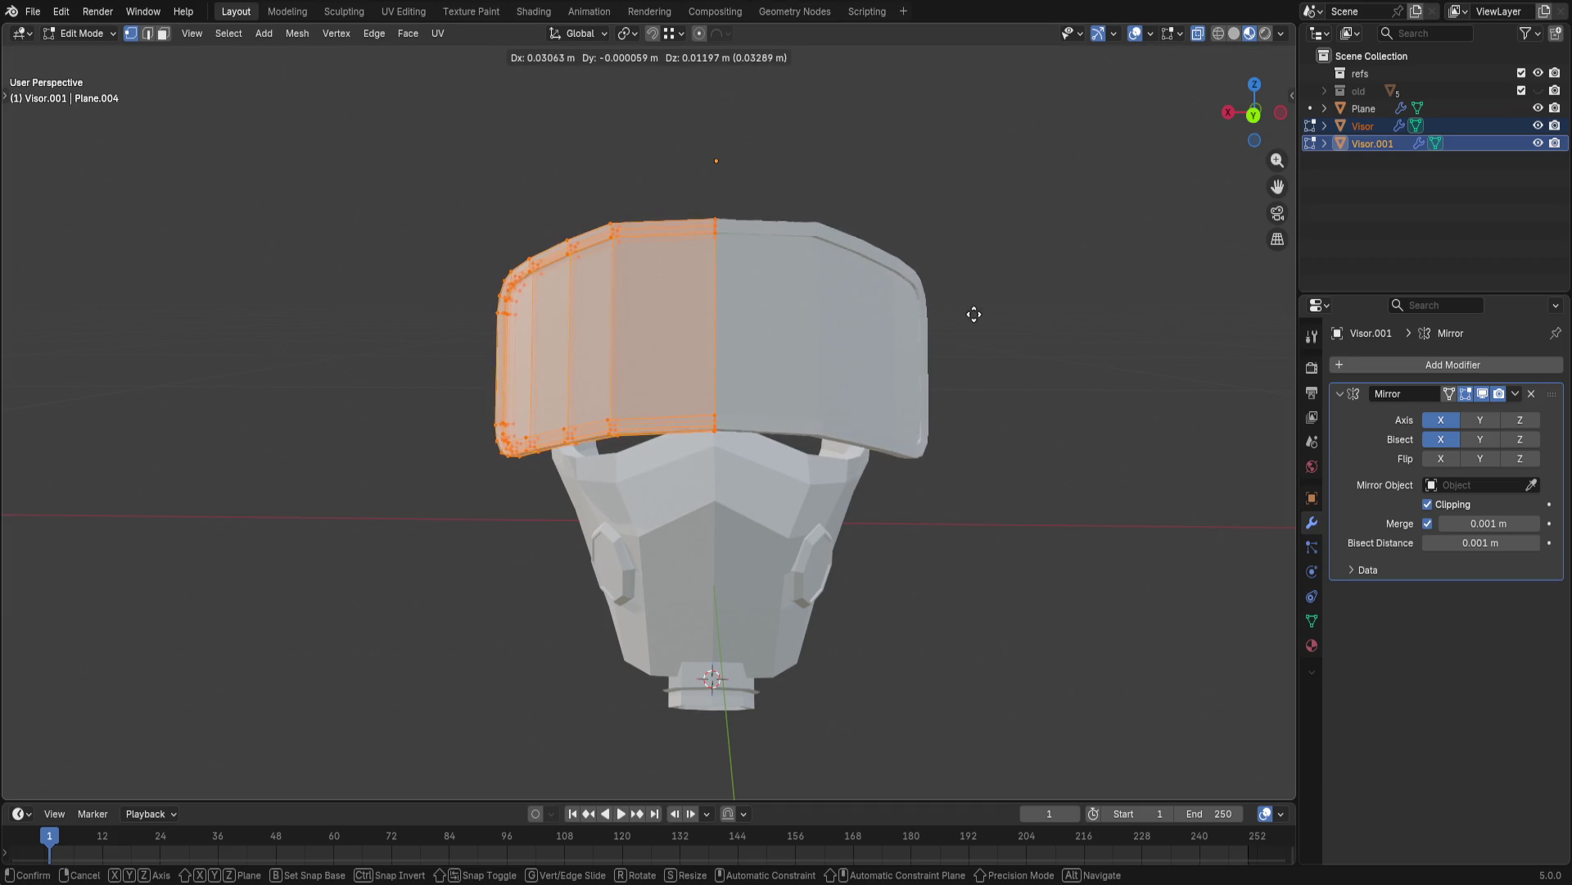
pyautogui.click(1014, 308)
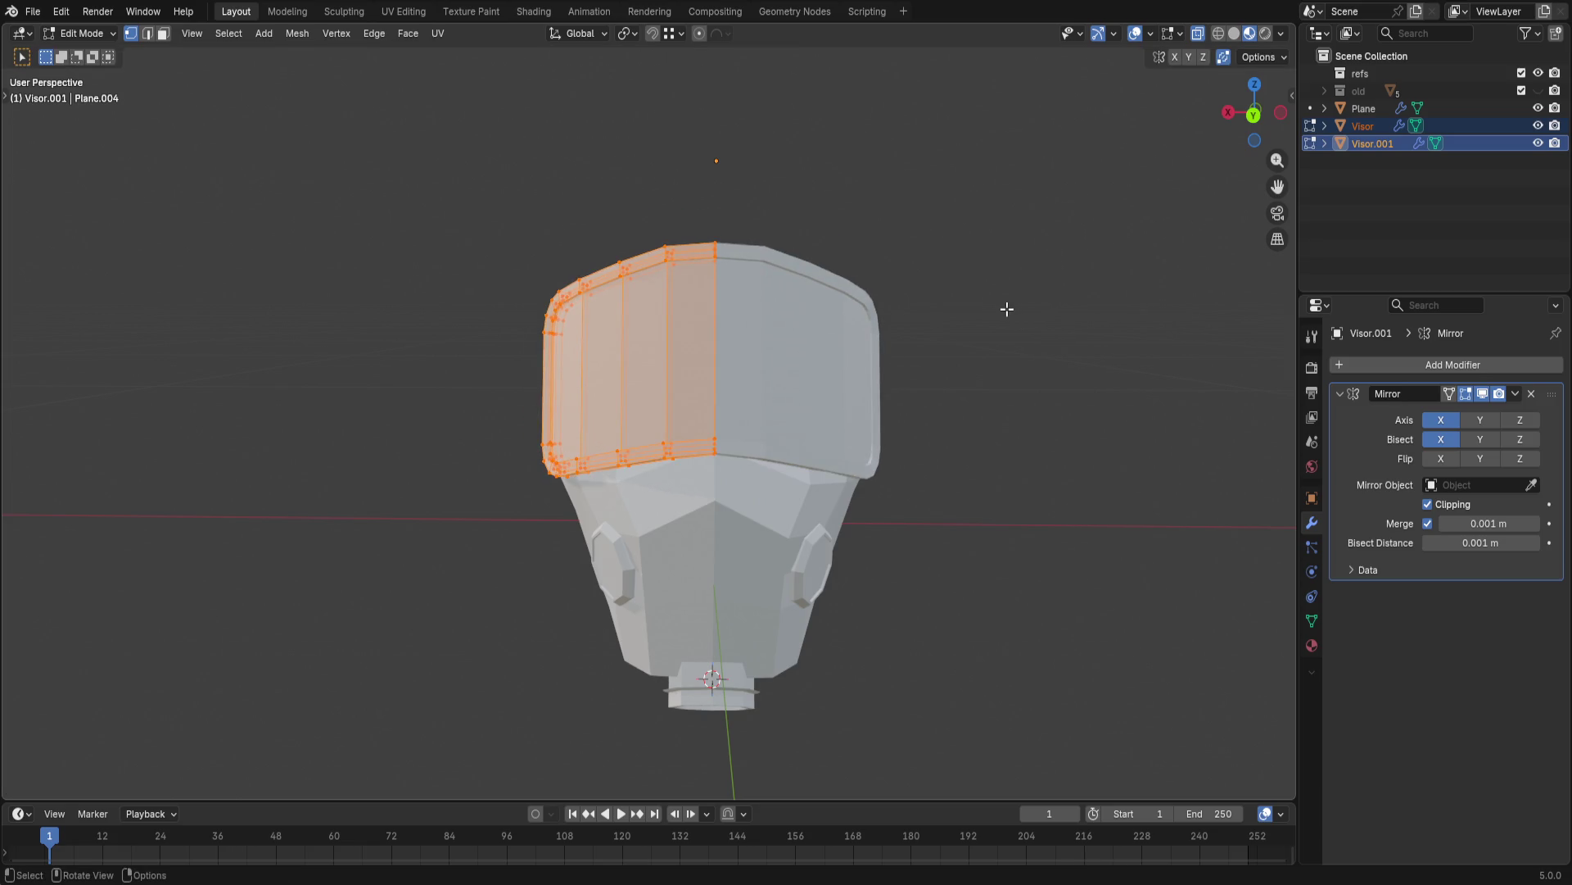
pyautogui.press('g')
pyautogui.press('z')
pyautogui.click(1007, 301)
pyautogui.press('g')
pyautogui.press('x')
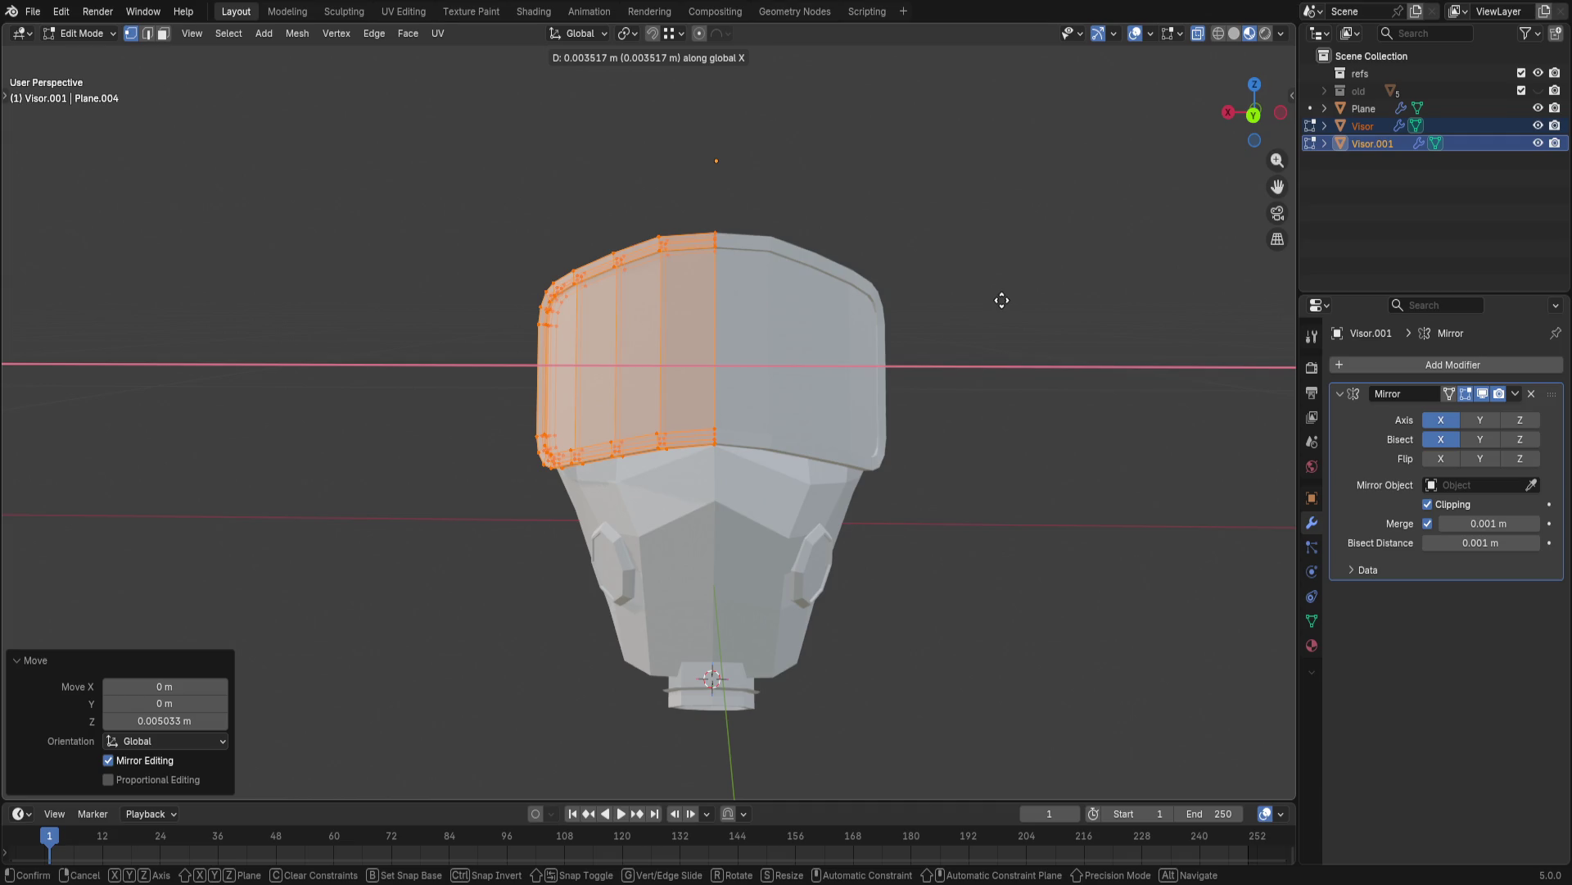
pyautogui.press('Escape')
pyautogui.click(1019, 393)
pyautogui.moveTo(1036, 428); pyautogui.dragTo(916, 511, button='middle')
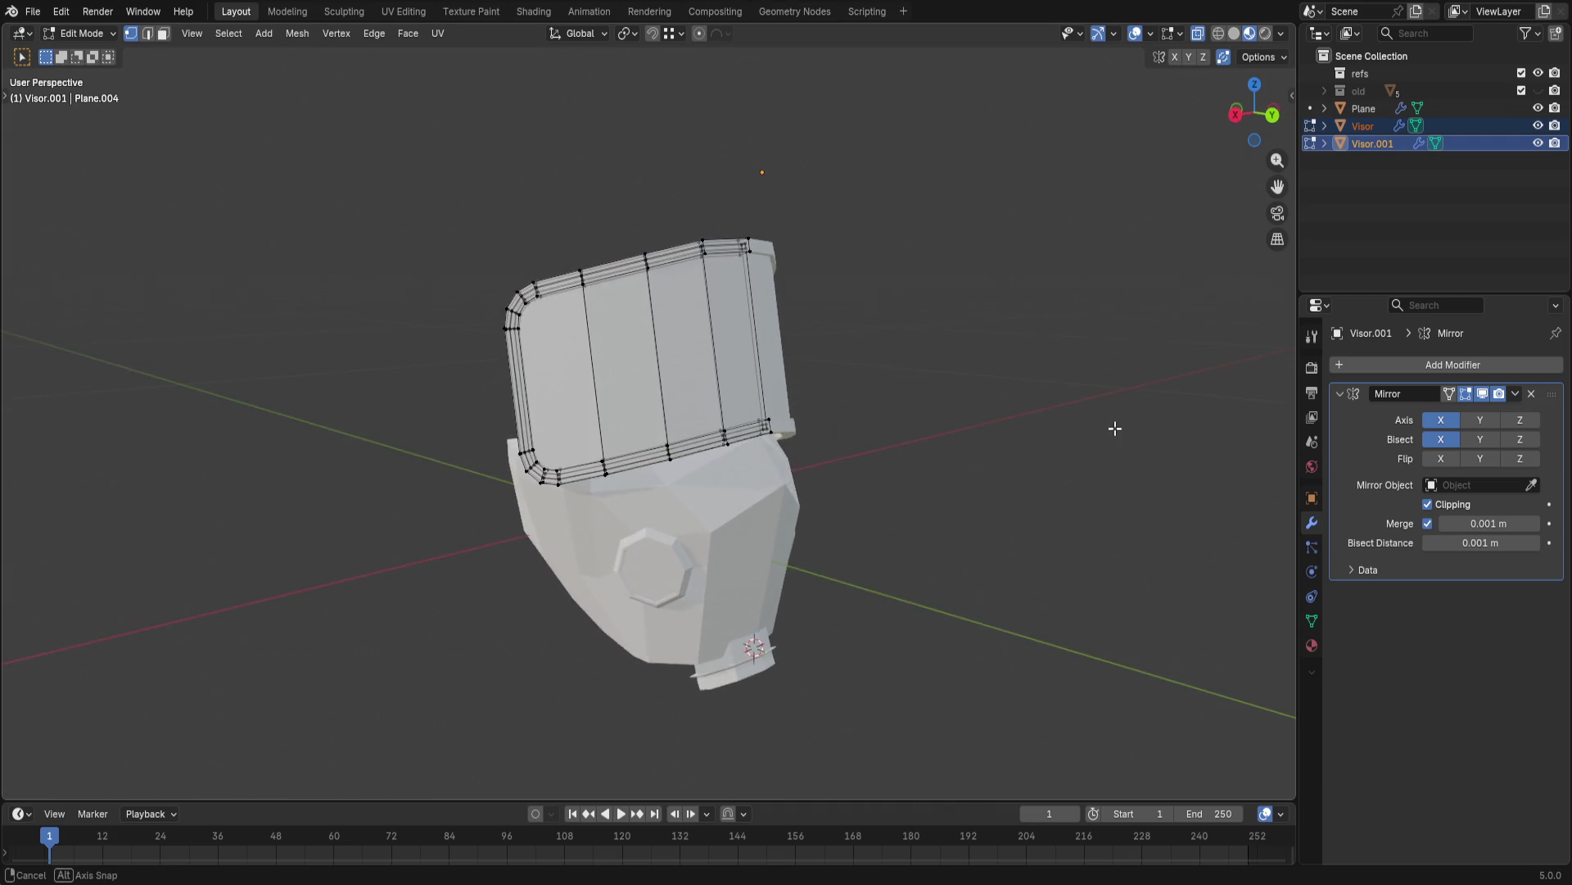
pyautogui.scroll(2, 917, 512)
# - Raise the visor's lower-left rim loop vertically into place
pyautogui.keyDown('alt'); pyautogui.click(553, 616); pyautogui.keyUp('alt')
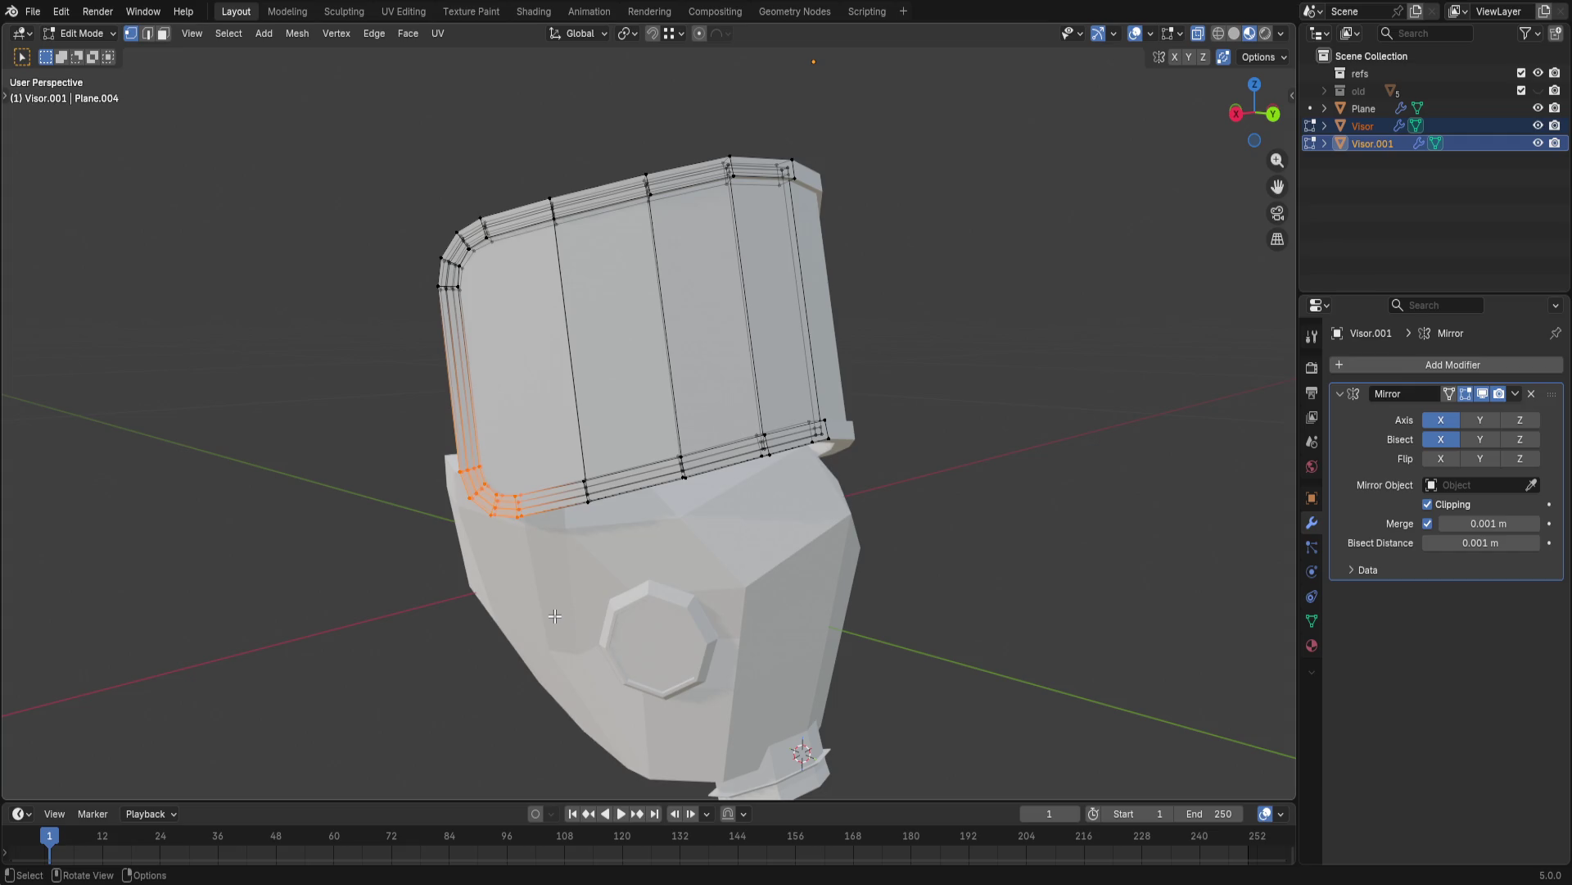
pyautogui.press('g')
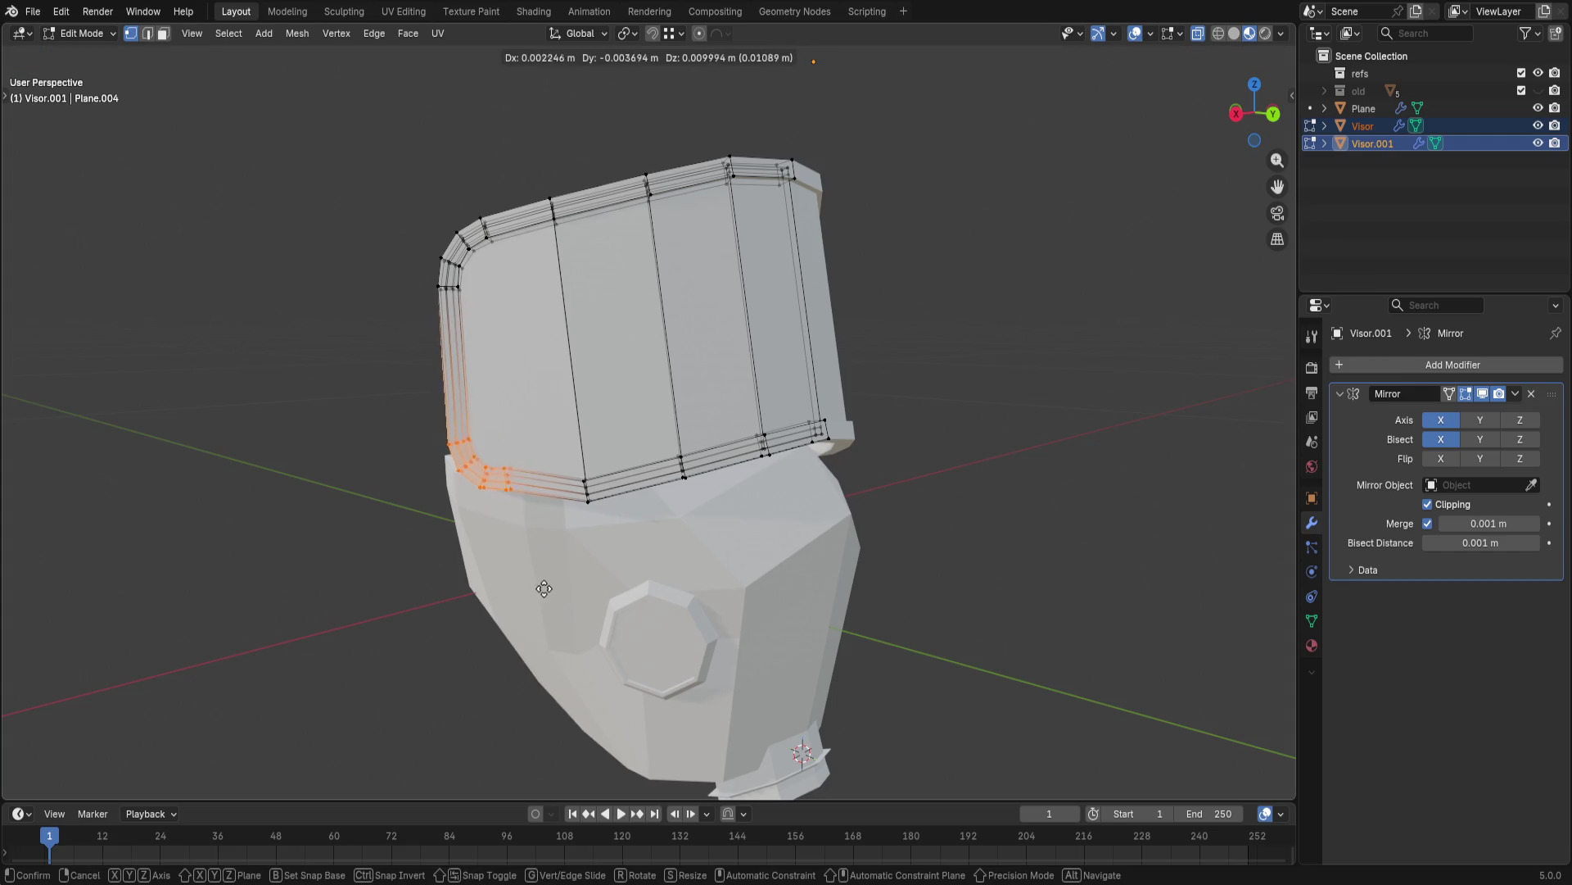
pyautogui.press('z')
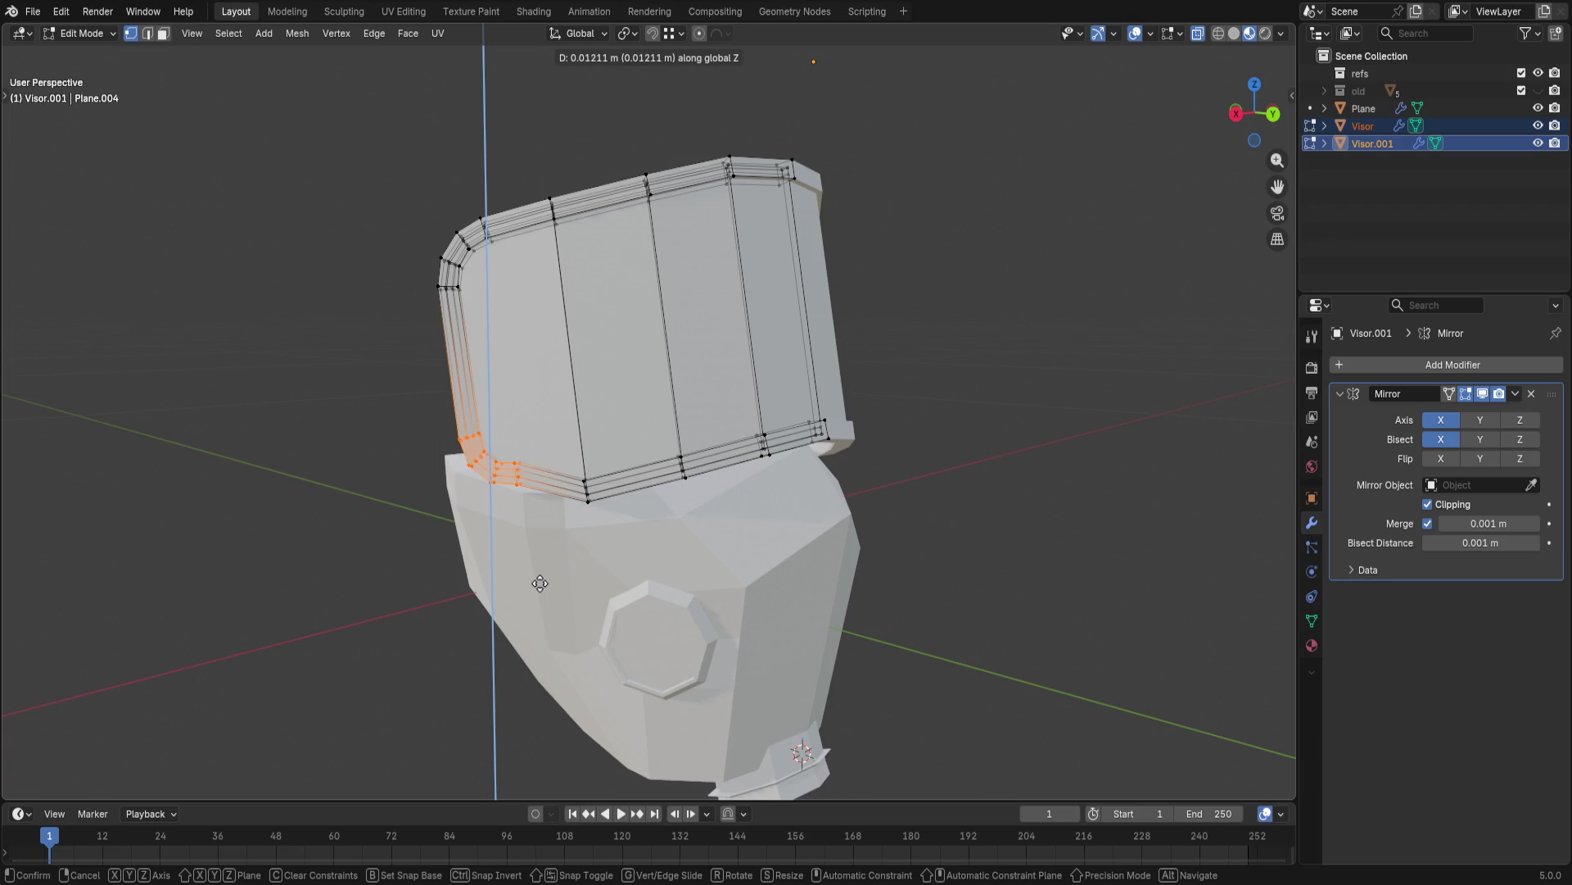
pyautogui.click(539, 582)
# - Adjust the height of the vertices at the visor's lower-left corner
pyautogui.moveTo(1057, 422); pyautogui.dragTo(959, 408, button='middle')
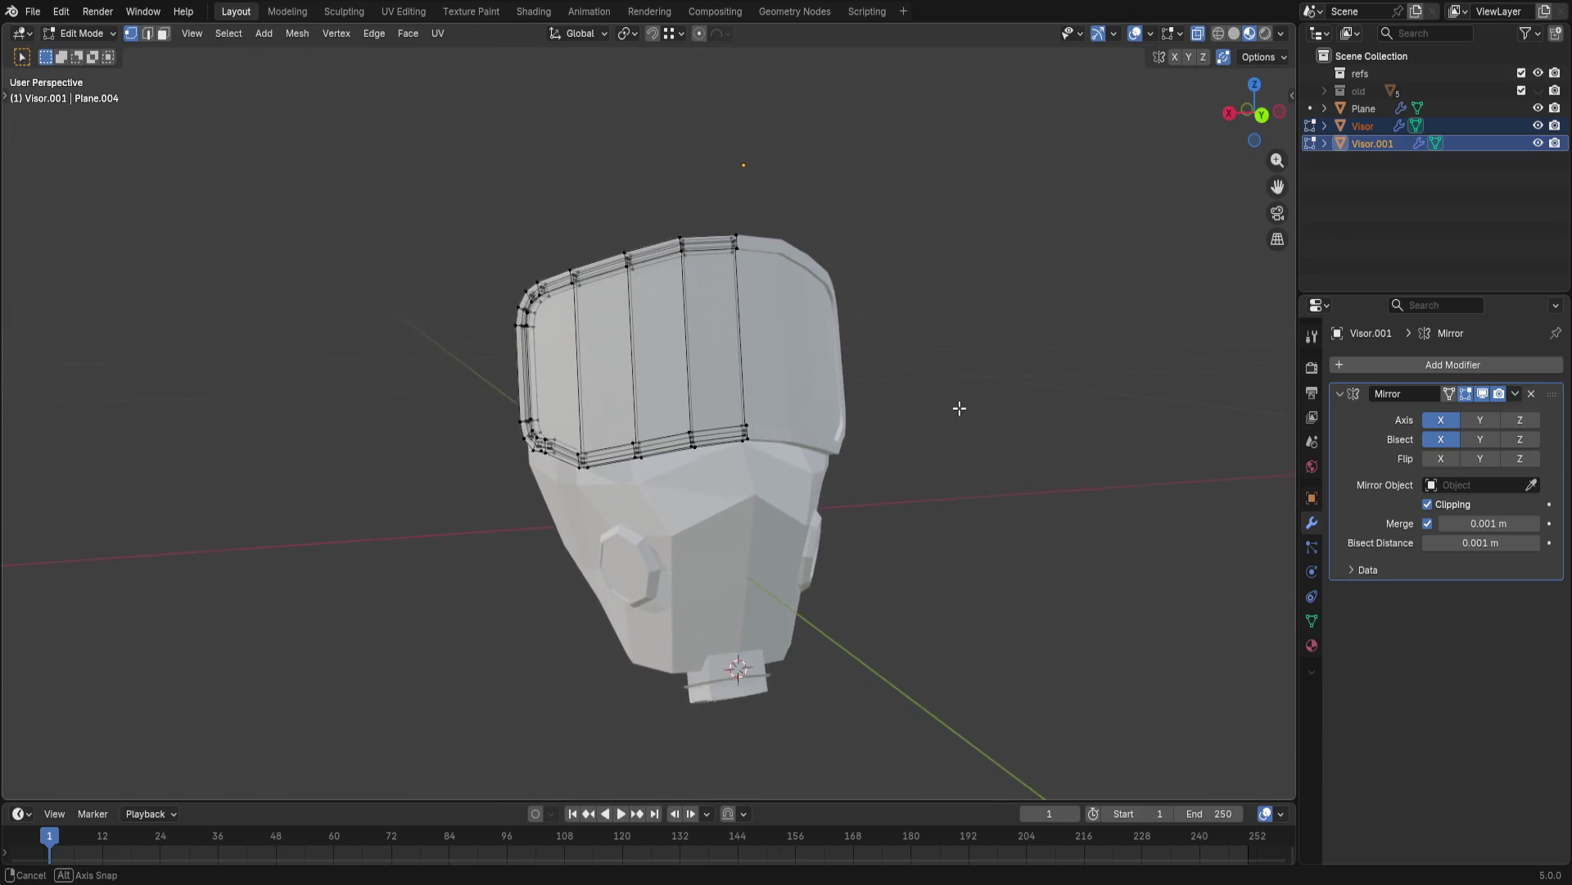
pyautogui.moveTo(959, 409); pyautogui.dragTo(873, 470, button='middle')
pyautogui.moveTo(462, 416); pyautogui.dragTo(546, 548)
pyautogui.press('g')
pyautogui.press('z')
pyautogui.click(626, 530)
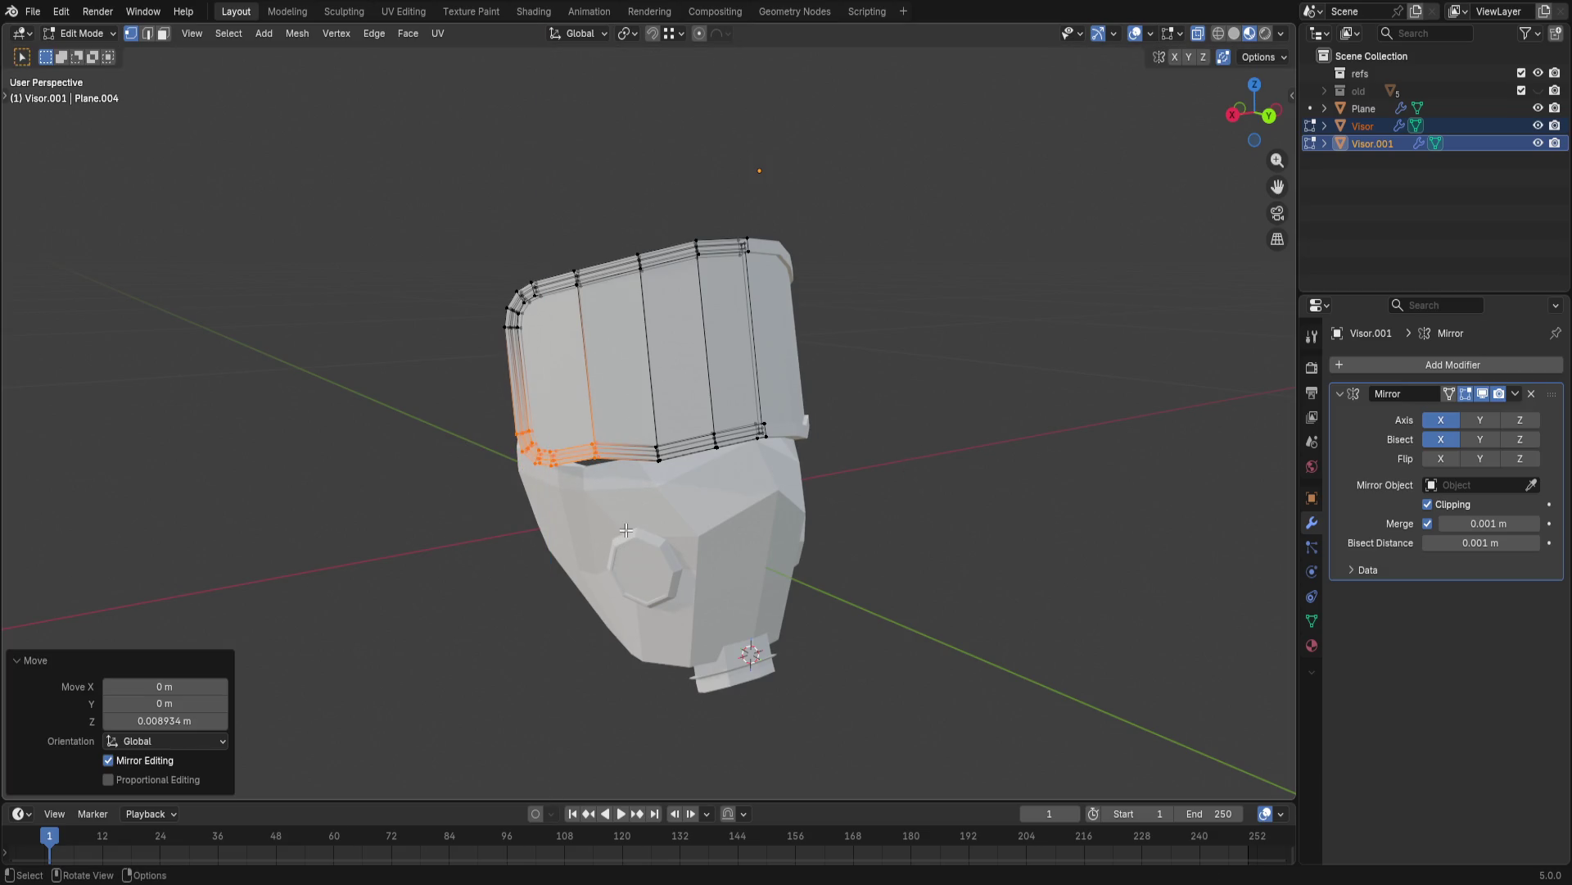
# - Raise the lower-left visor vertices further in two vertical moves
pyautogui.moveTo(497, 403); pyautogui.dragTo(568, 497)
pyautogui.press('g')
pyautogui.press('z')
pyautogui.click(570, 487)
pyautogui.moveTo(570, 488)
pyautogui.mouseDown(button='middle')
pyautogui.moveTo(742, 444)
pyautogui.moveTo(705, 475)
pyautogui.mouseUp(button='middle')
pyautogui.press('g')
pyautogui.press('z')
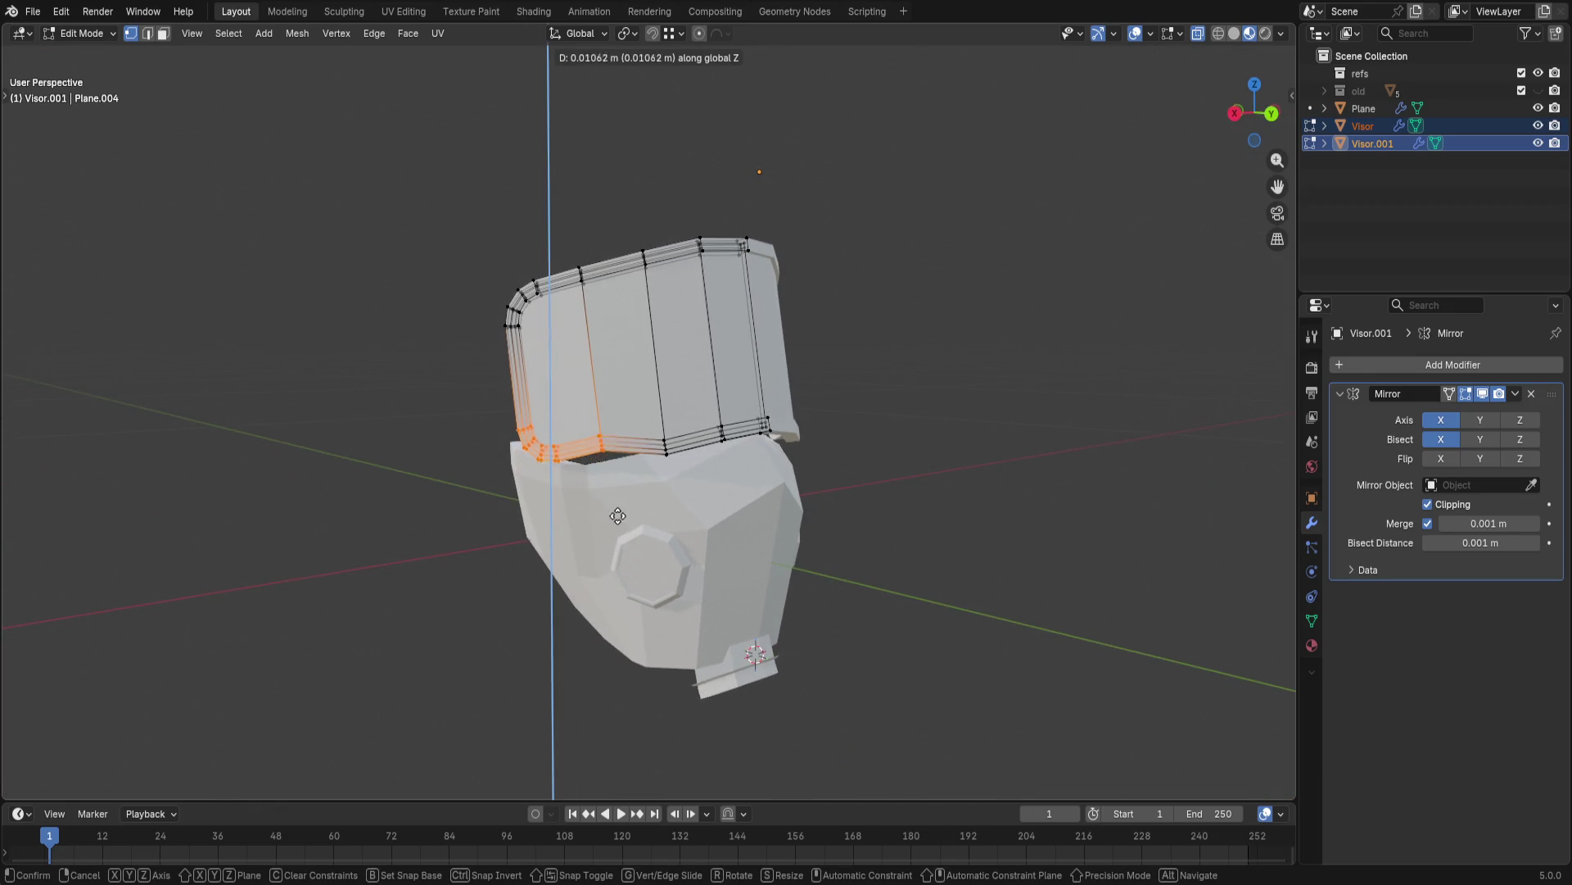
pyautogui.click(605, 510)
# - Shift the visor's bottom edge loop sideways along X, then lower it along Z
pyautogui.moveTo(605, 509)
pyautogui.mouseDown(button='middle')
pyautogui.moveTo(902, 484)
pyautogui.moveTo(893, 438)
pyautogui.mouseUp(button='middle')
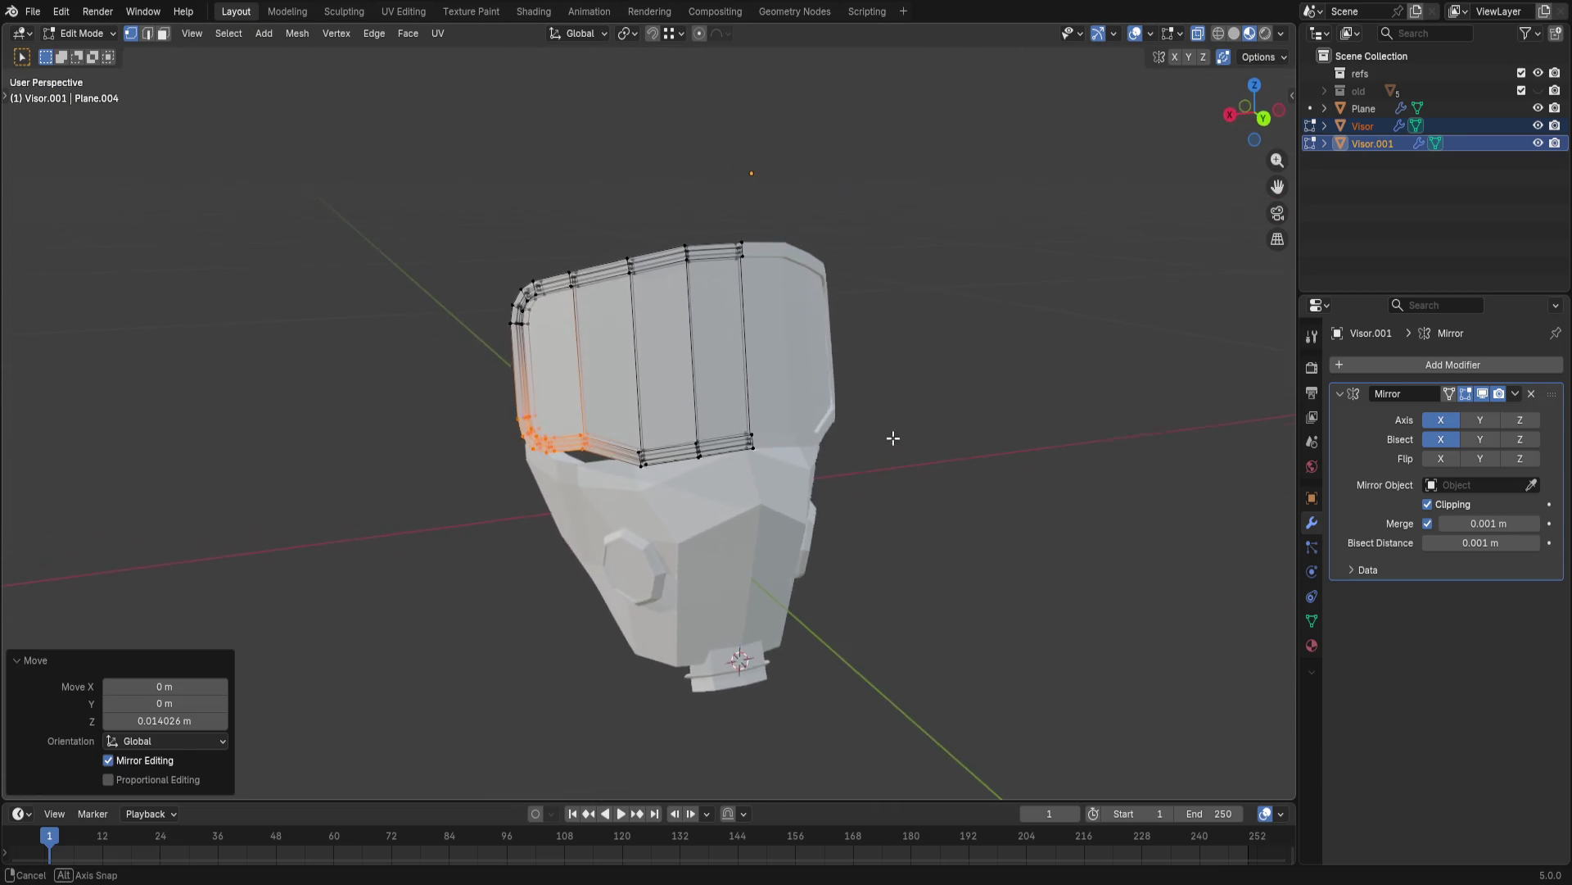
pyautogui.keyDown('alt'); pyautogui.click(893, 438); pyautogui.keyUp('alt')
pyautogui.press('g')
pyautogui.press('z')
pyautogui.press('x')
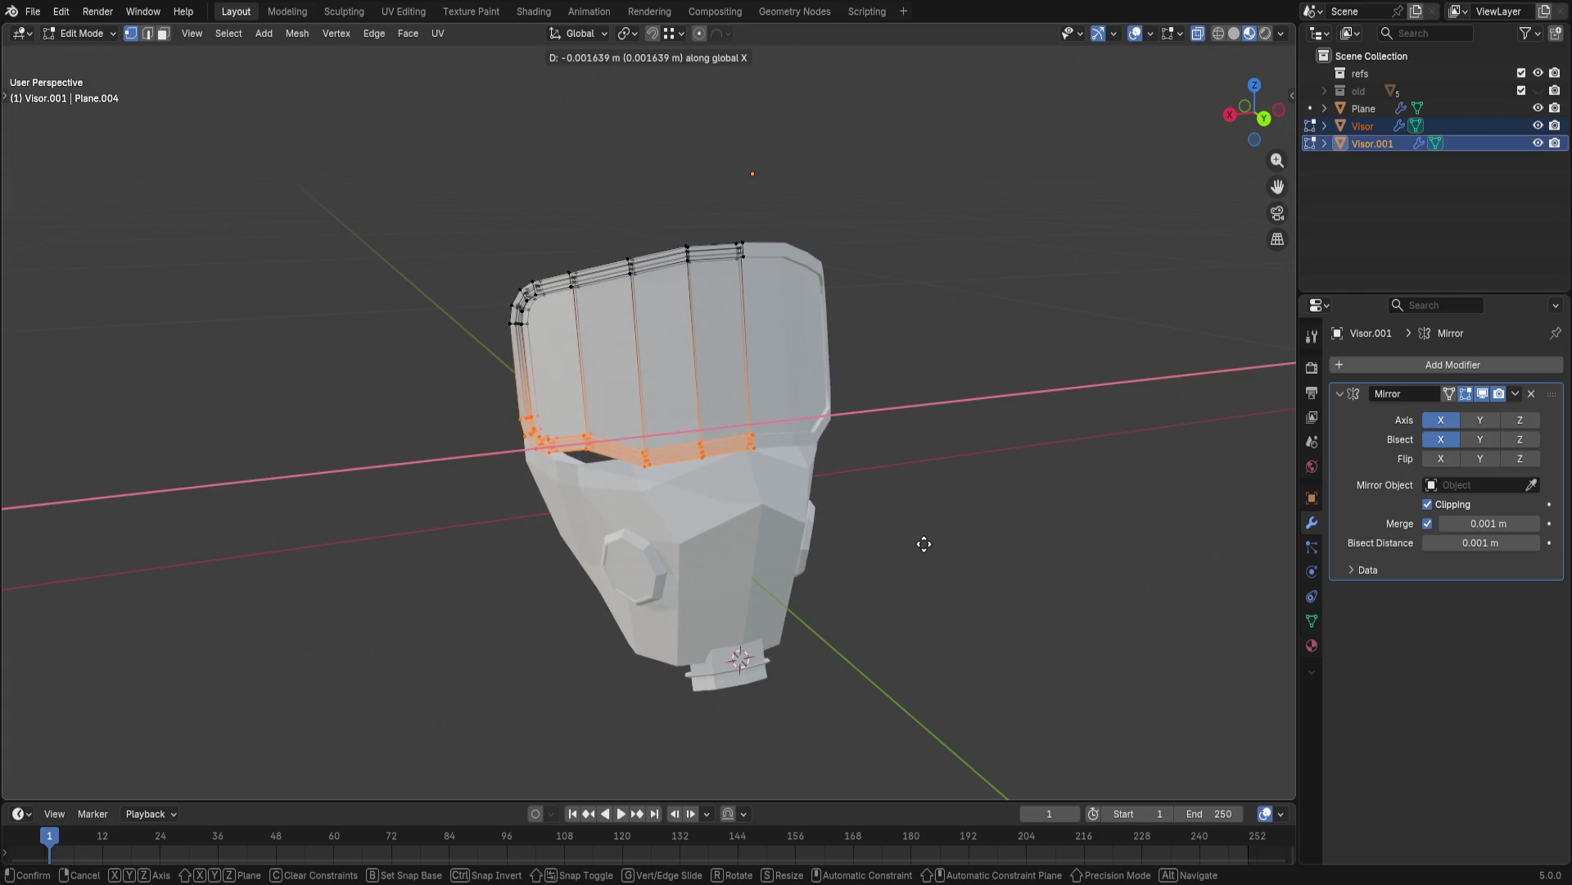
pyautogui.click(914, 544)
pyautogui.press('g')
pyautogui.press('z')
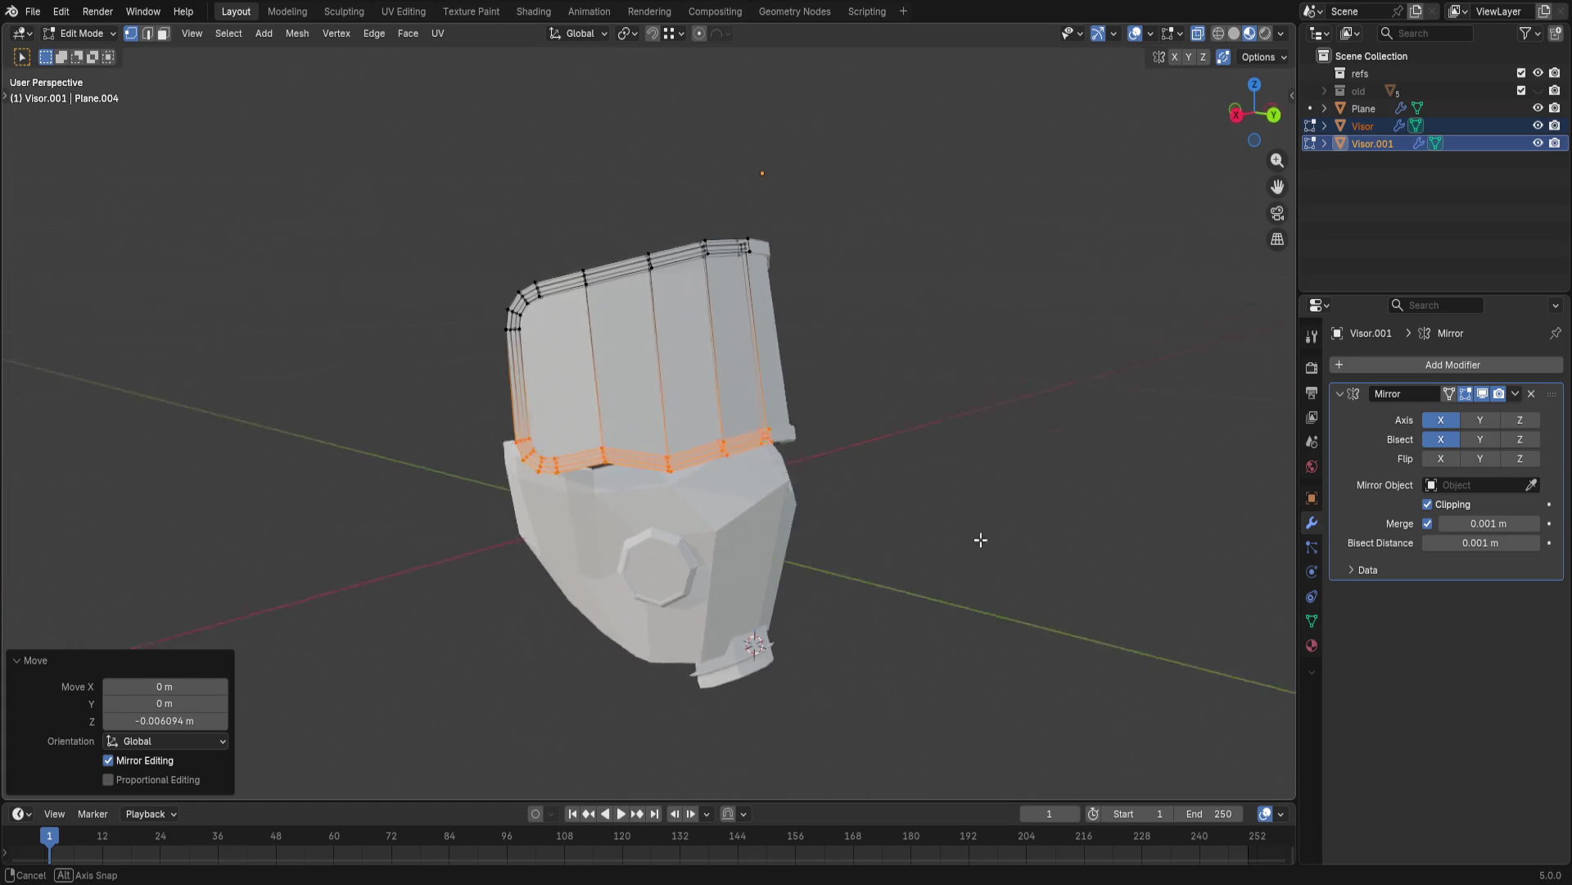
pyautogui.moveTo(923, 555); pyautogui.dragTo(911, 534, button='middle')
pyautogui.scroll(2, 911, 535)
# - Move the visor's side edge along Y so it sits against the mask, checking from the side
pyautogui.click(809, 448)
pyautogui.press('g')
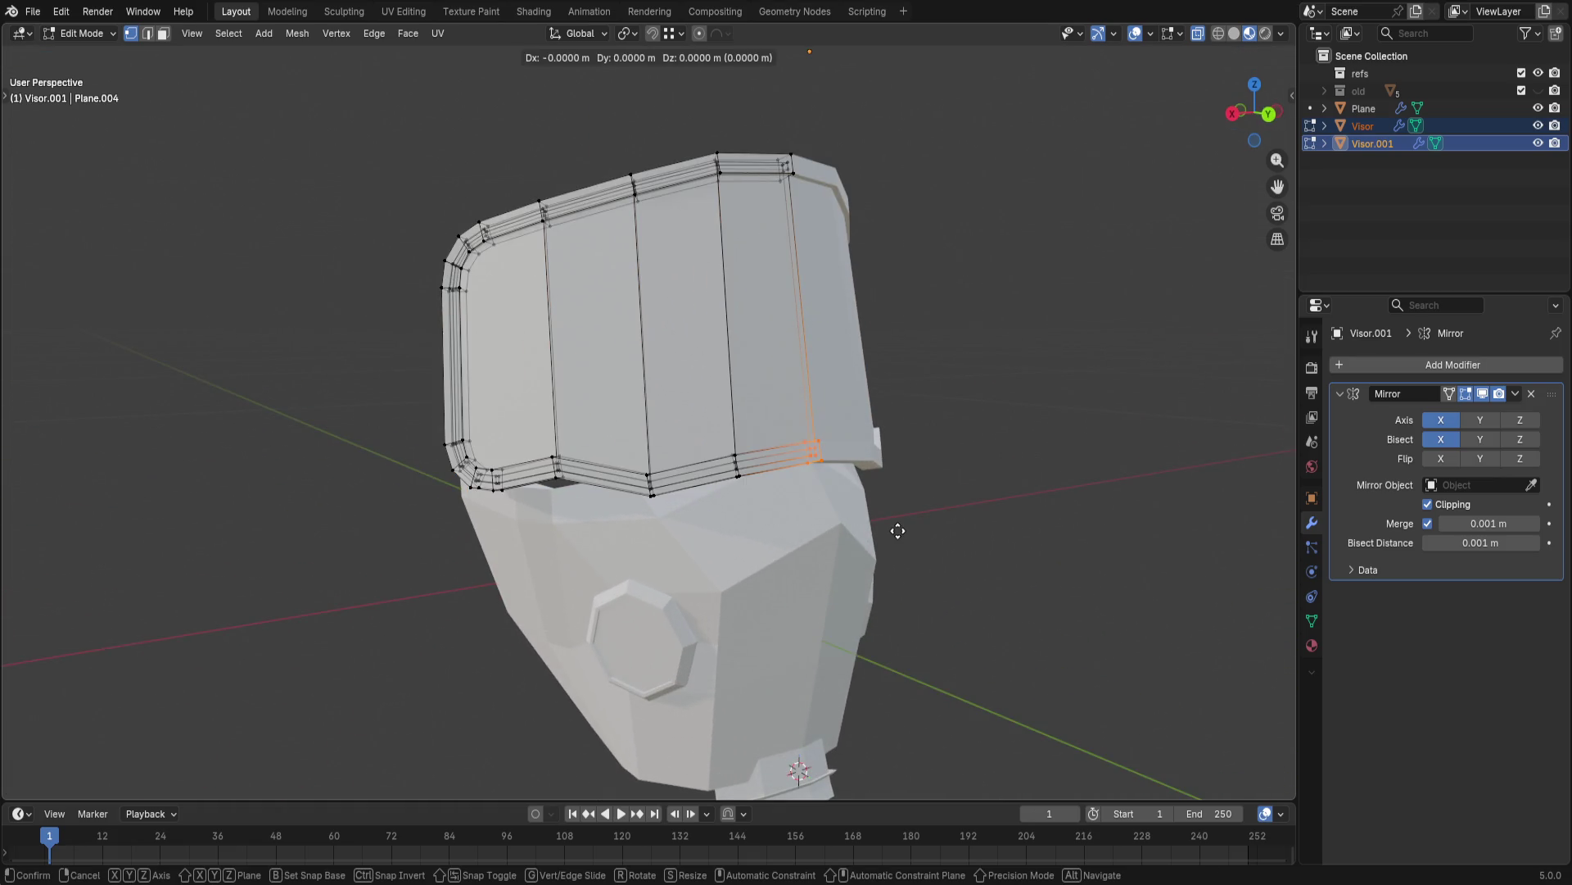
pyautogui.press('y')
pyautogui.click(903, 531)
pyautogui.moveTo(1099, 545)
pyautogui.mouseDown(button='middle')
pyautogui.moveTo(1102, 513)
pyautogui.moveTo(805, 509)
pyautogui.mouseUp(button='middle')
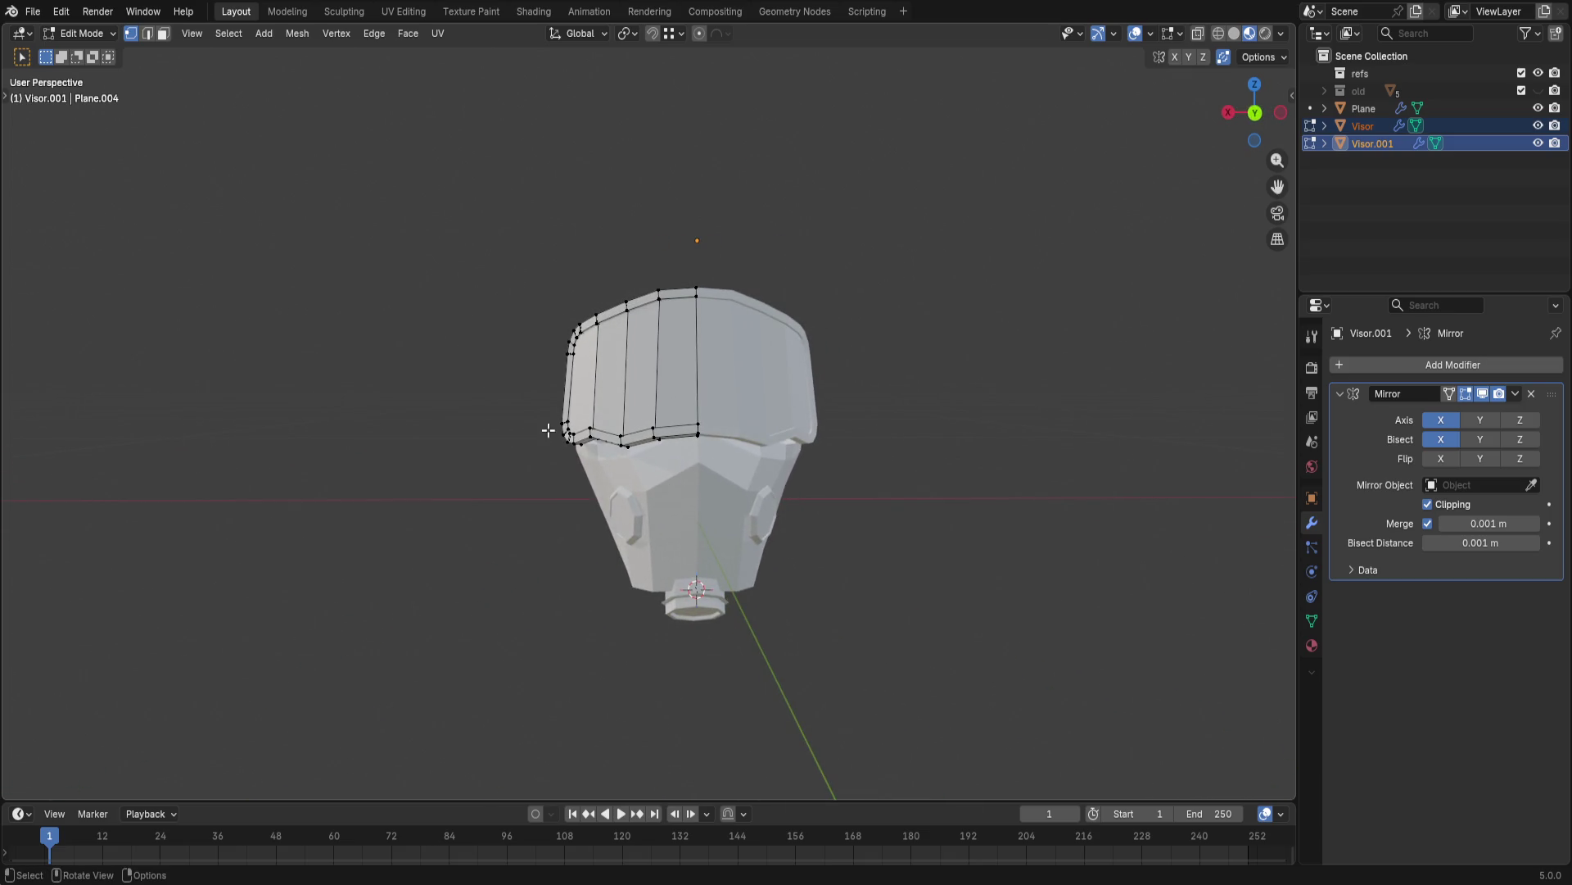
pyautogui.scroll(3, 607, 426)
pyautogui.moveTo(607, 426); pyautogui.dragTo(591, 470, button='middle')
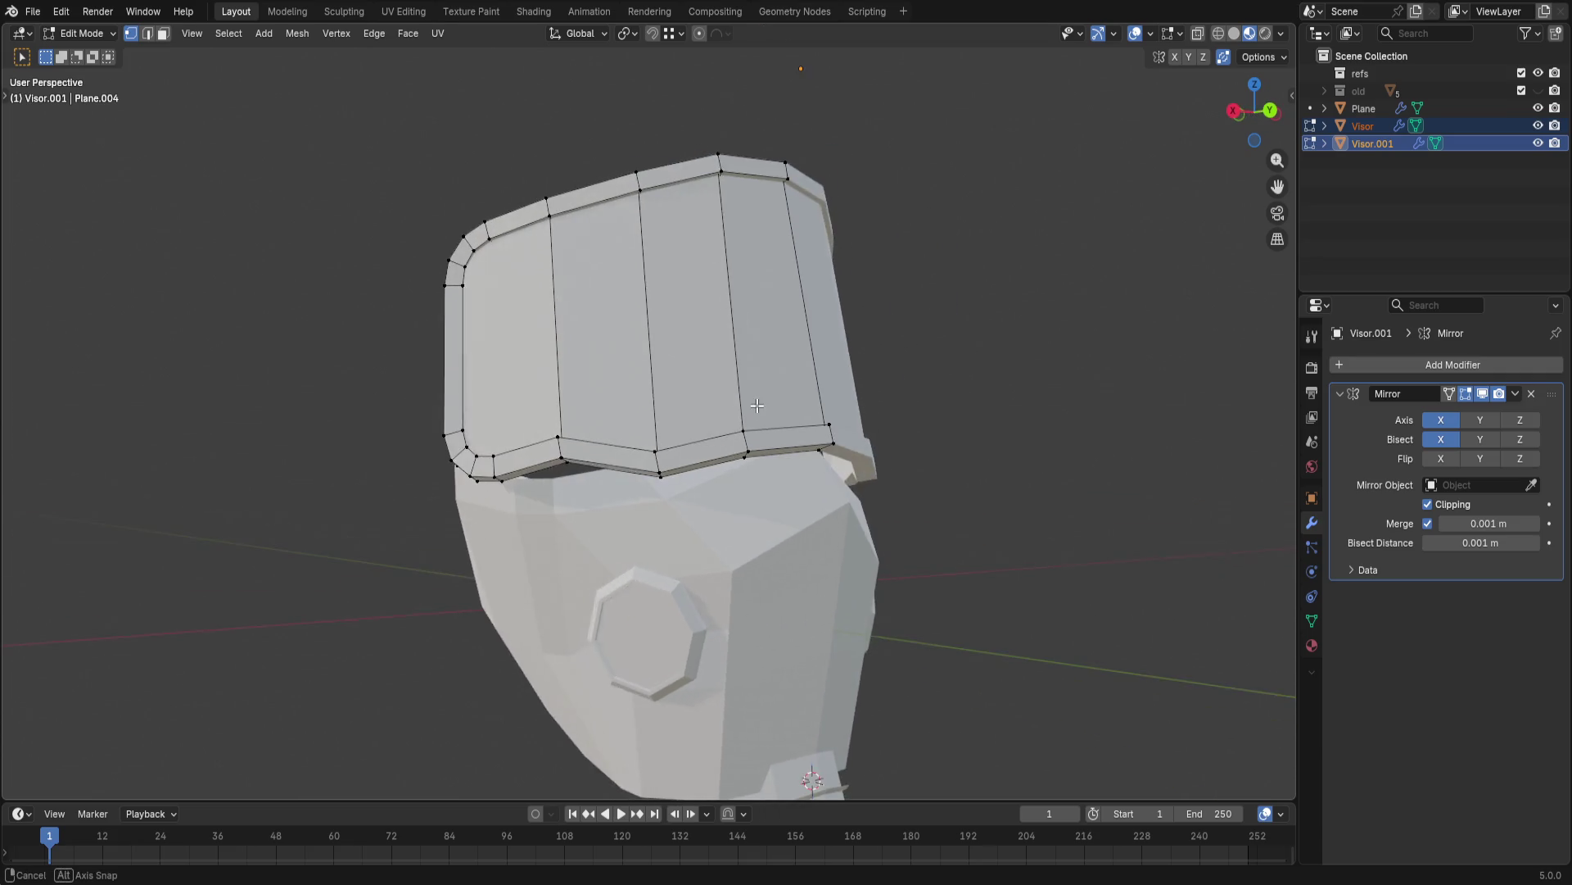
pyautogui.moveTo(427, 427)
pyautogui.mouseDown(button='middle')
pyautogui.moveTo(792, 563)
pyautogui.moveTo(803, 586)
pyautogui.moveTo(930, 634)
pyautogui.moveTo(418, 425)
pyautogui.moveTo(341, 414)
pyautogui.moveTo(299, 311)
pyautogui.moveTo(431, 288)
pyautogui.moveTo(810, 444)
pyautogui.moveTo(962, 449)
pyautogui.moveTo(416, 452)
pyautogui.moveTo(516, 454)
pyautogui.moveTo(439, 463)
pyautogui.moveTo(529, 485)
pyautogui.mouseUp(button='middle')
# - Make Visor the active object, save the file, and move on to the mask shell
pyautogui.click(1365, 126)
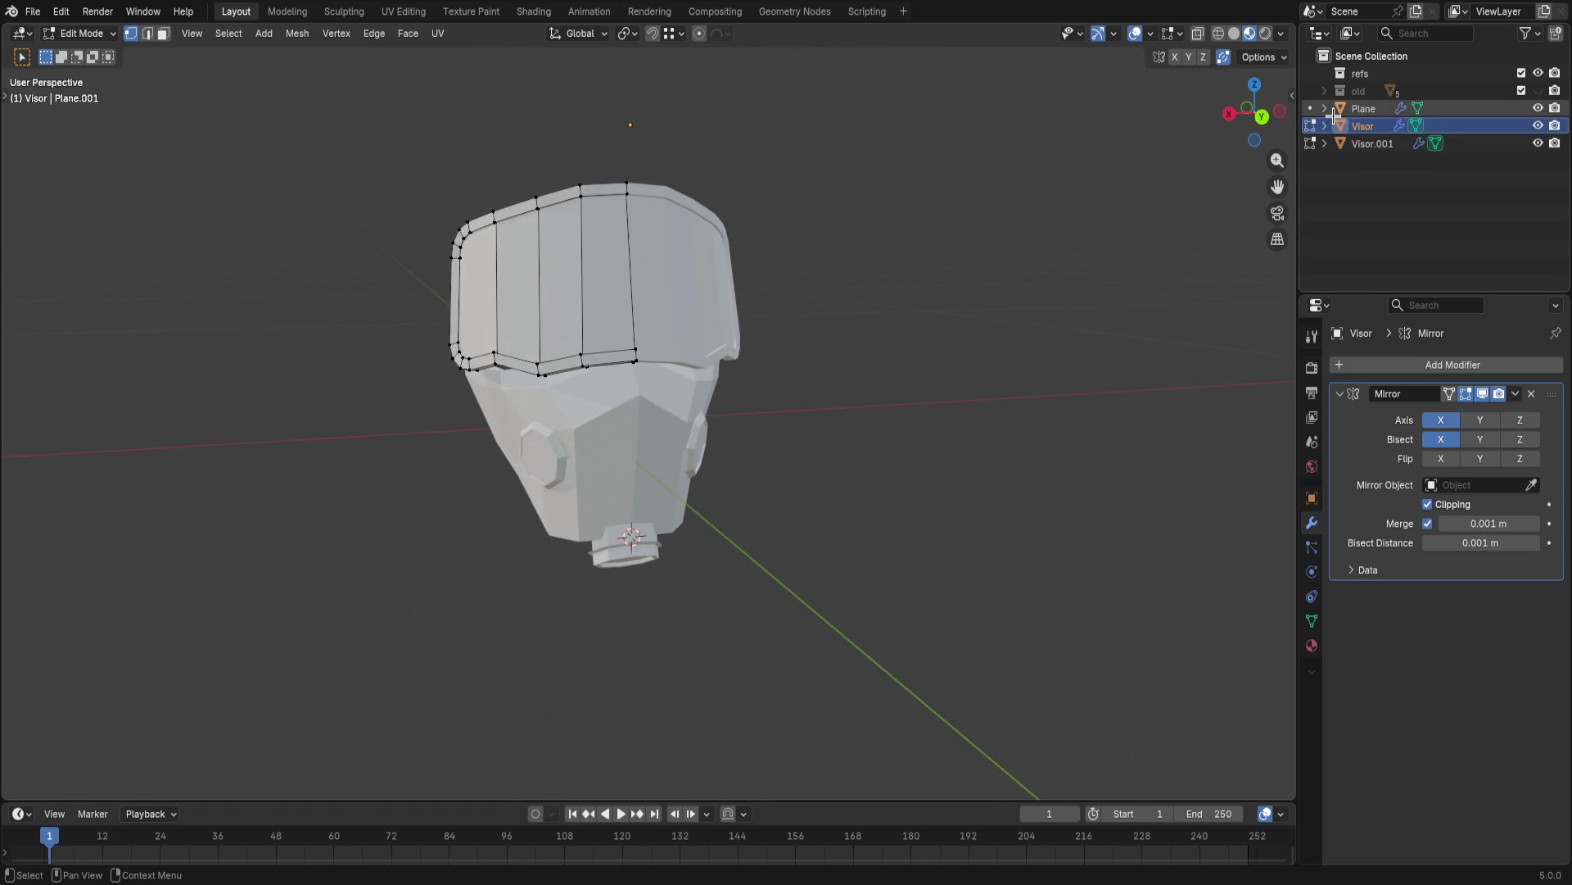
pyautogui.hotkey('ctrl', 's')
pyautogui.click(1309, 108)
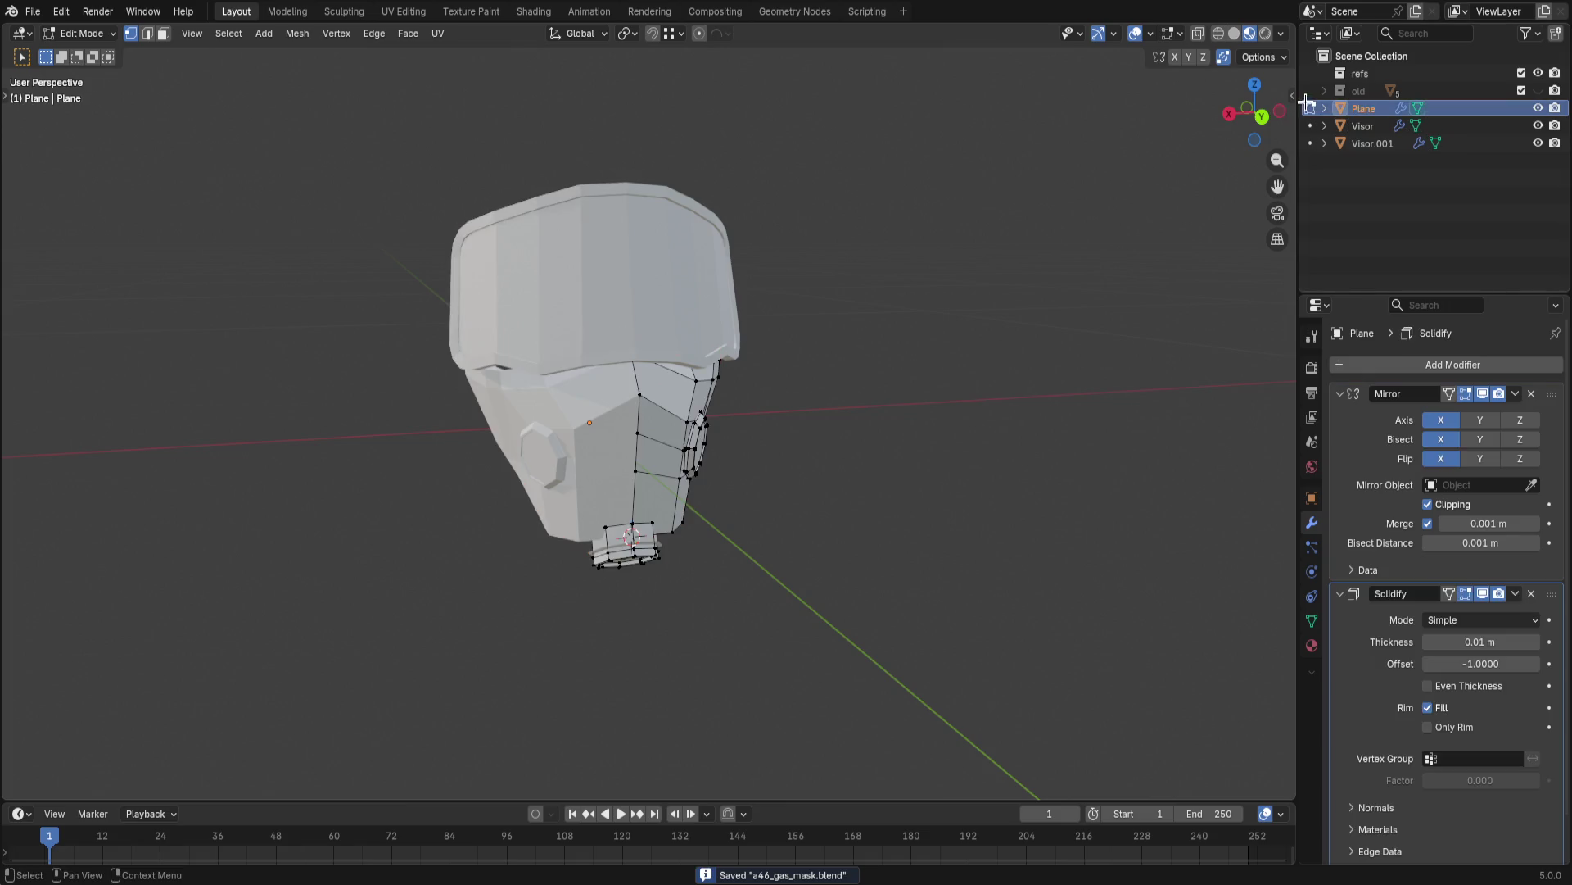
# - Nudge the mask's side face beside the filter inward along X with proportional falloff
pyautogui.moveTo(1008, 393)
pyautogui.mouseDown(button='middle')
pyautogui.moveTo(904, 467)
pyautogui.moveTo(976, 463)
pyautogui.moveTo(884, 460)
pyautogui.moveTo(843, 439)
pyautogui.moveTo(888, 447)
pyautogui.moveTo(607, 32)
pyautogui.mouseUp(button='middle')
pyautogui.keyDown('shift'); pyautogui.click(829, 430); pyautogui.keyUp('shift')
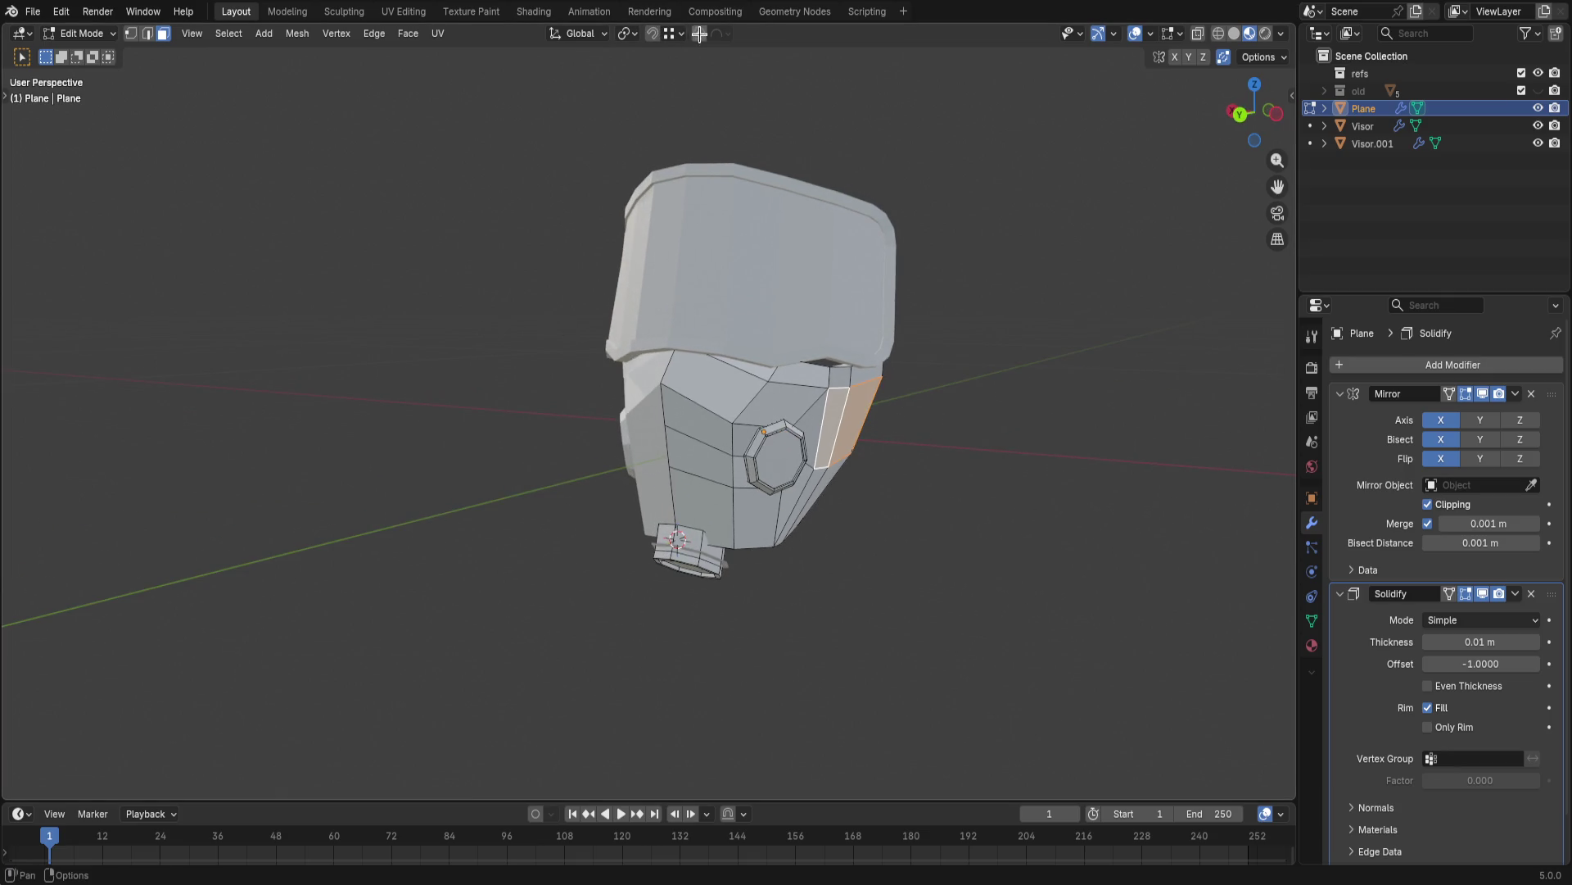
pyautogui.moveTo(880, 308); pyautogui.dragTo(1010, 446, button='middle')
pyautogui.press('g')
pyautogui.press('x')
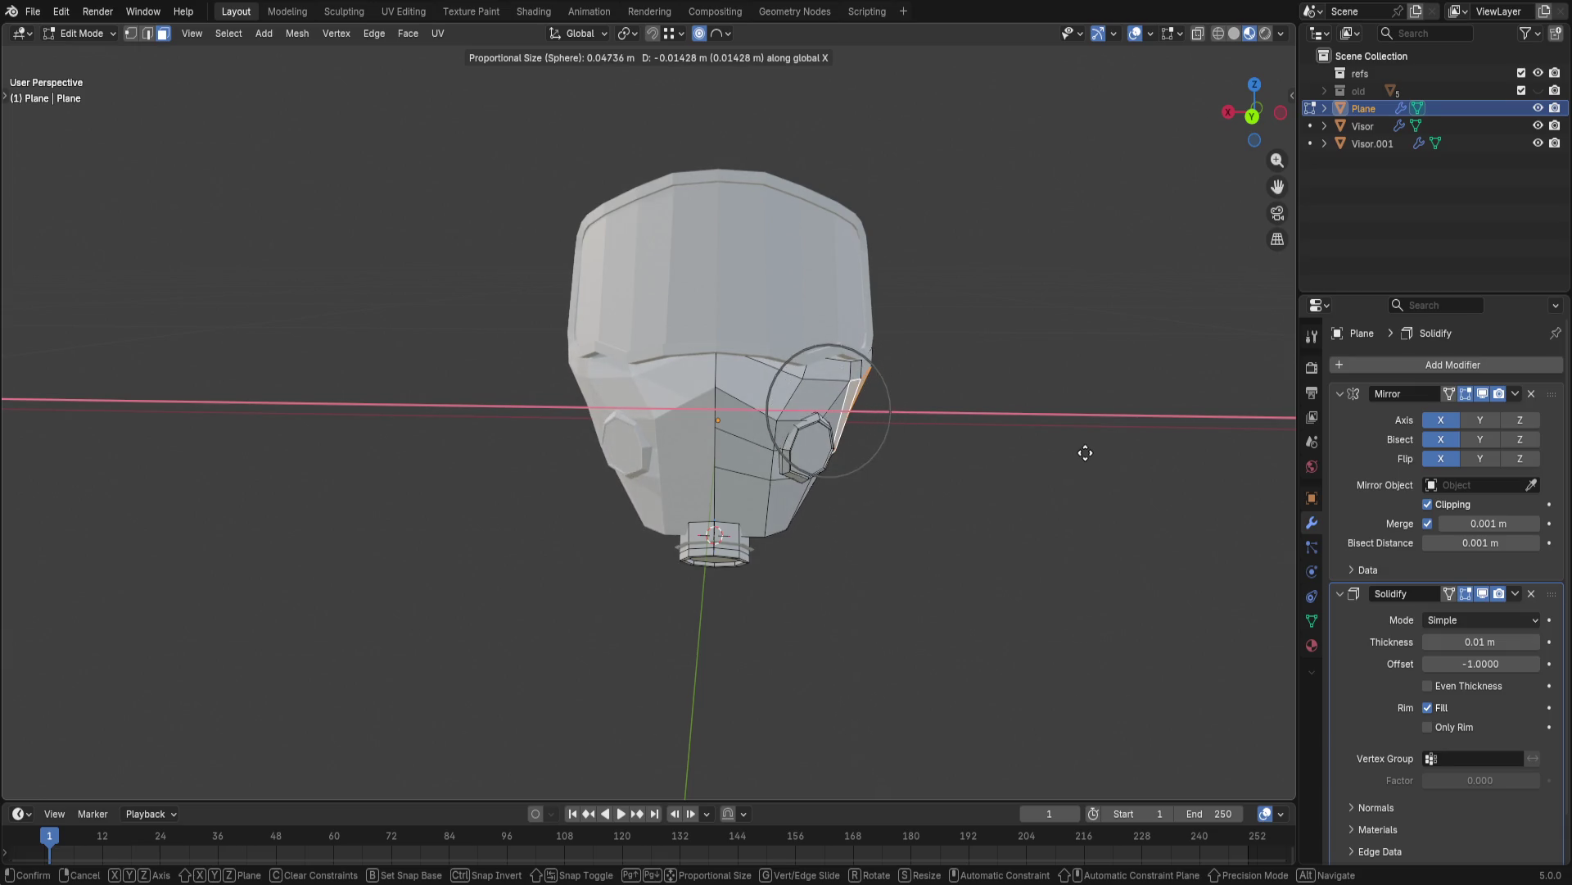
pyautogui.scroll(-1, 1085, 452)
pyautogui.scroll(-1, 1085, 452)
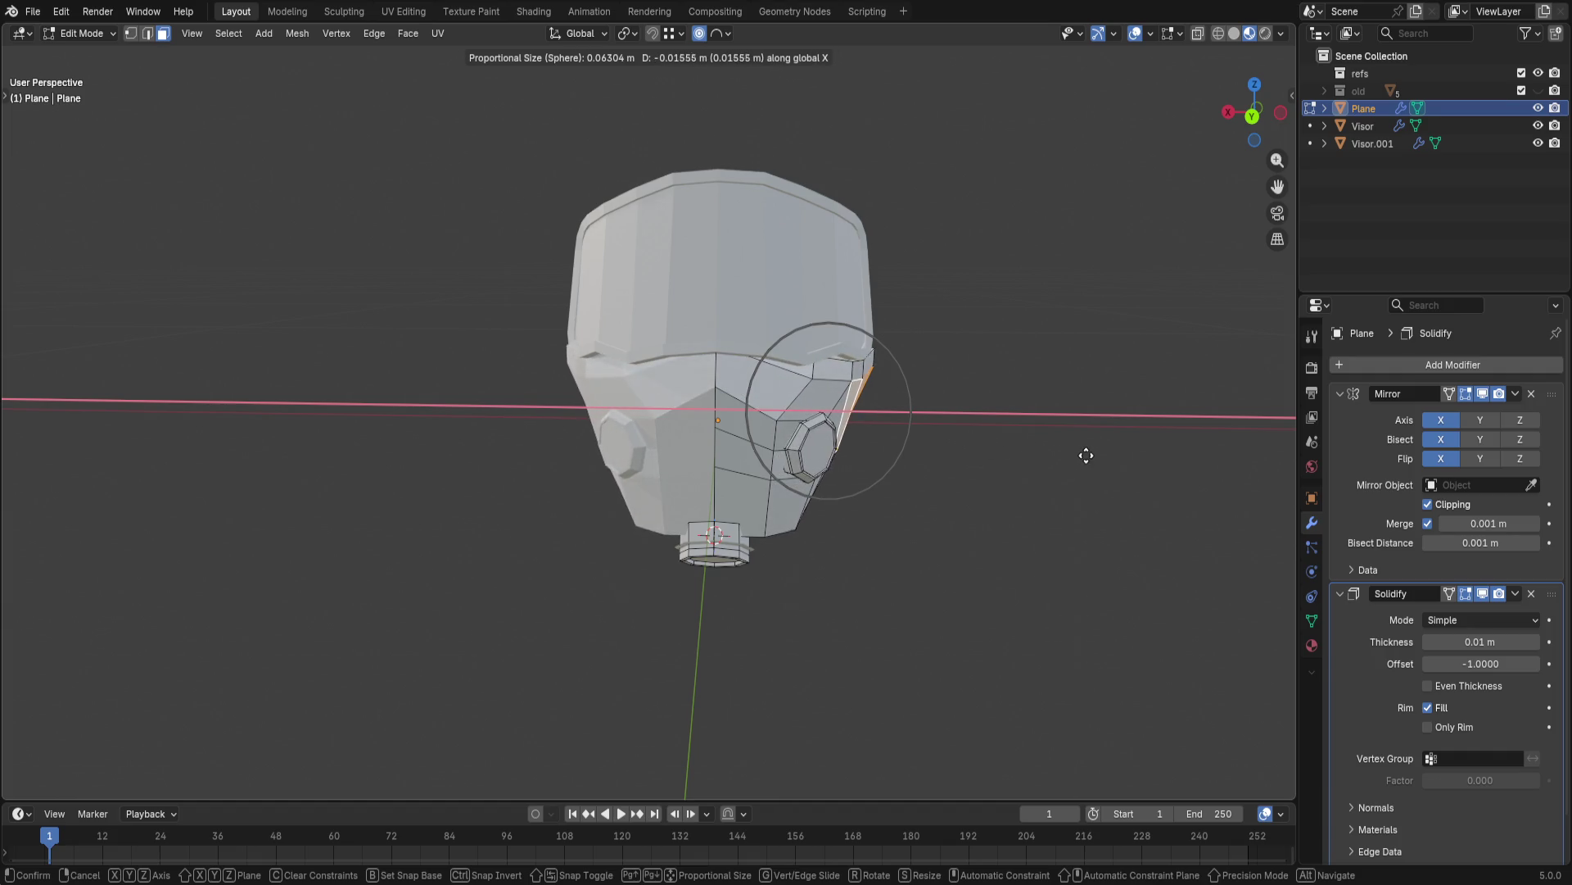
pyautogui.click(1057, 450)
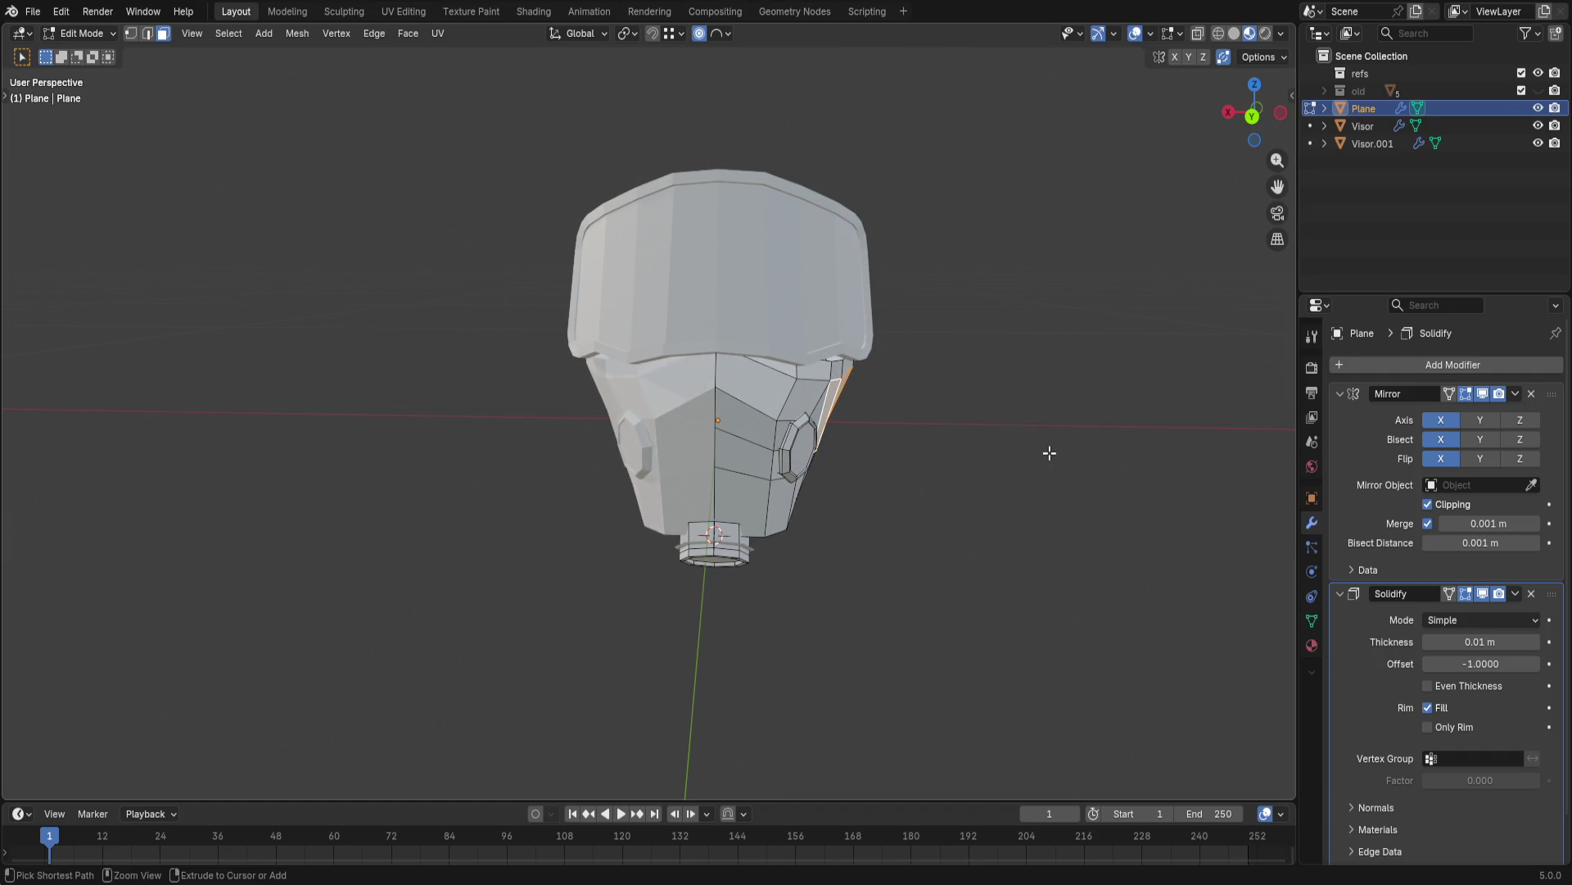
# - Refine the side face's X position again, save, and leave Edit Mode
pyautogui.moveTo(1047, 452)
pyautogui.mouseDown(button='middle')
pyautogui.moveTo(1023, 413)
pyautogui.moveTo(900, 427)
pyautogui.moveTo(1022, 431)
pyautogui.mouseUp(button='middle')
pyautogui.press('g')
pyautogui.press('x')
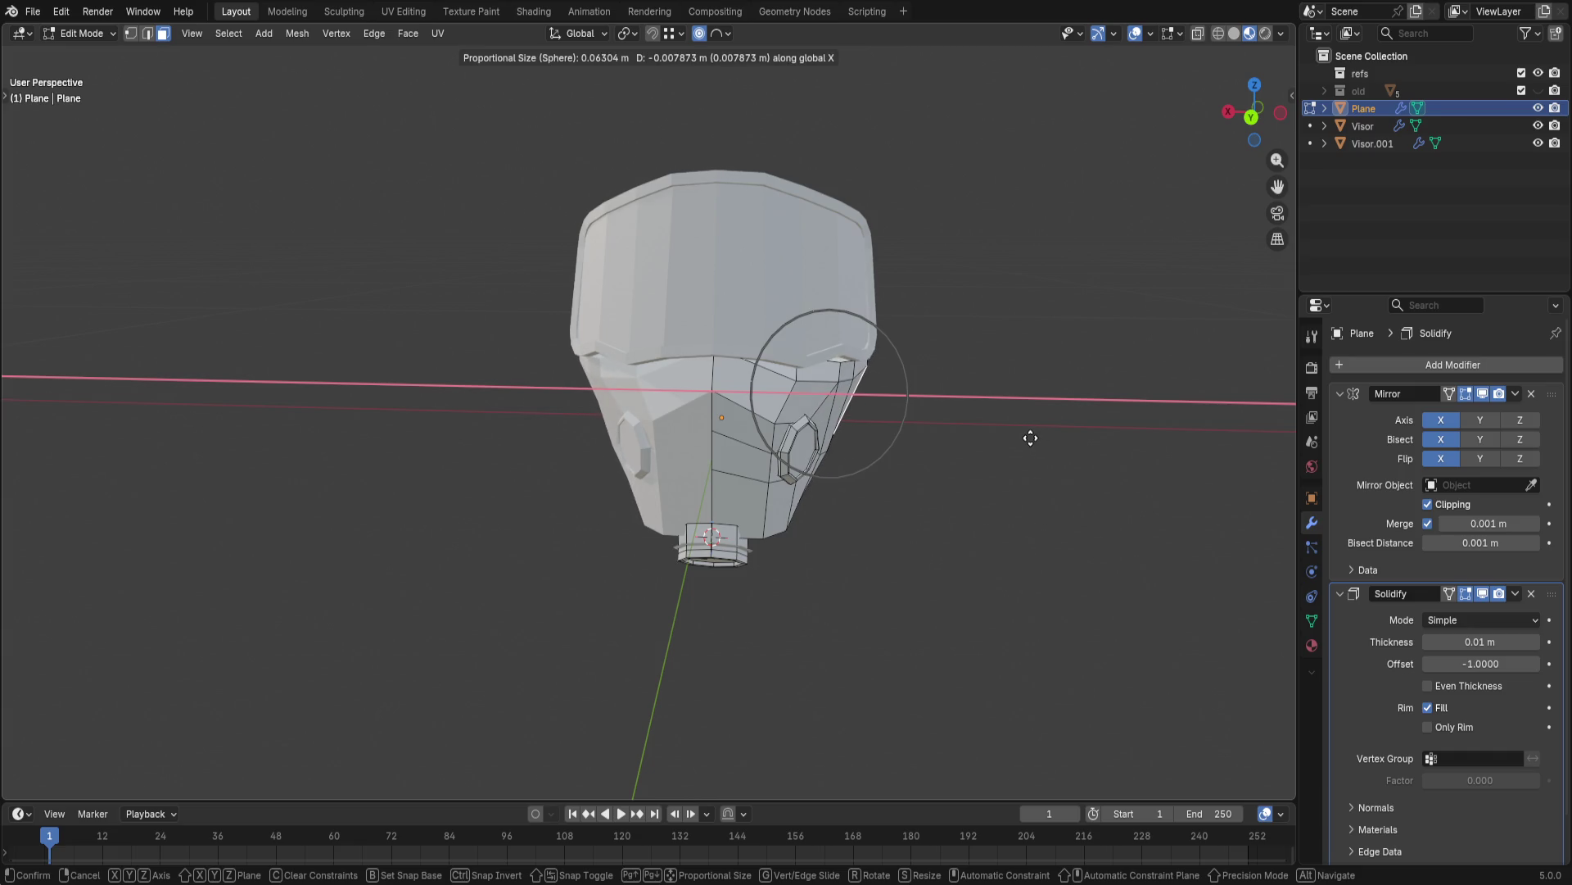
pyautogui.scroll(1, 1029, 437)
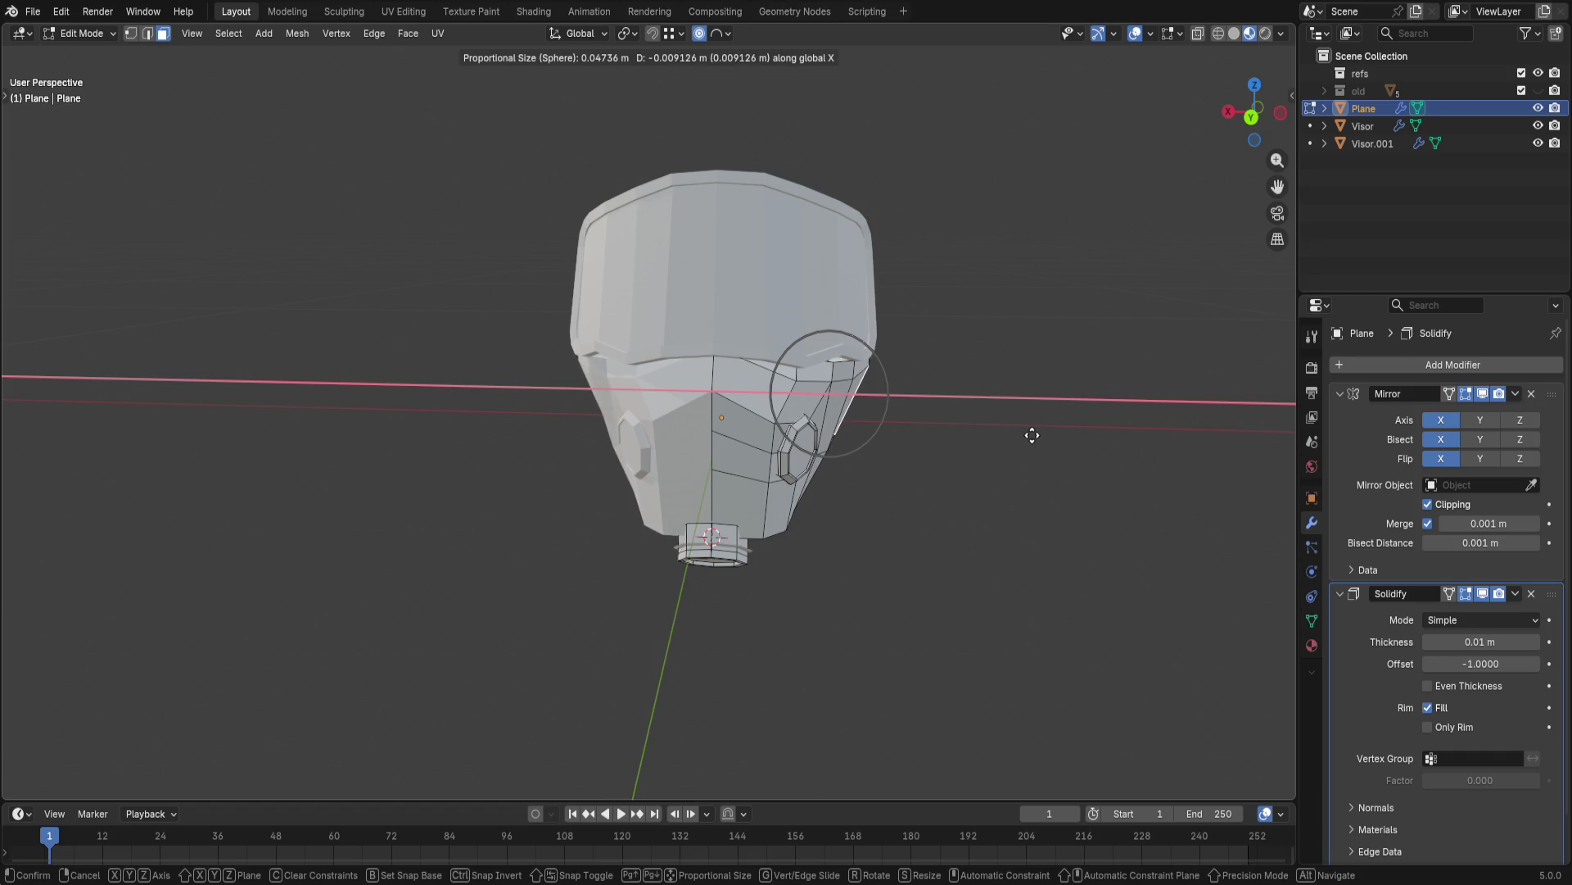
pyautogui.click(1033, 435)
pyautogui.hotkey('ctrl', 's')
pyautogui.moveTo(1040, 429)
pyautogui.mouseDown(button='middle')
pyautogui.moveTo(672, 435)
pyautogui.moveTo(799, 465)
pyautogui.moveTo(959, 443)
pyautogui.moveTo(856, 408)
pyautogui.moveTo(898, 455)
pyautogui.moveTo(994, 387)
pyautogui.moveTo(719, 461)
pyautogui.moveTo(719, 524)
pyautogui.mouseUp(button='middle')
pyautogui.scroll(5, 671, 435)
pyautogui.scroll(5, 994, 386)
pyautogui.press('Tab')
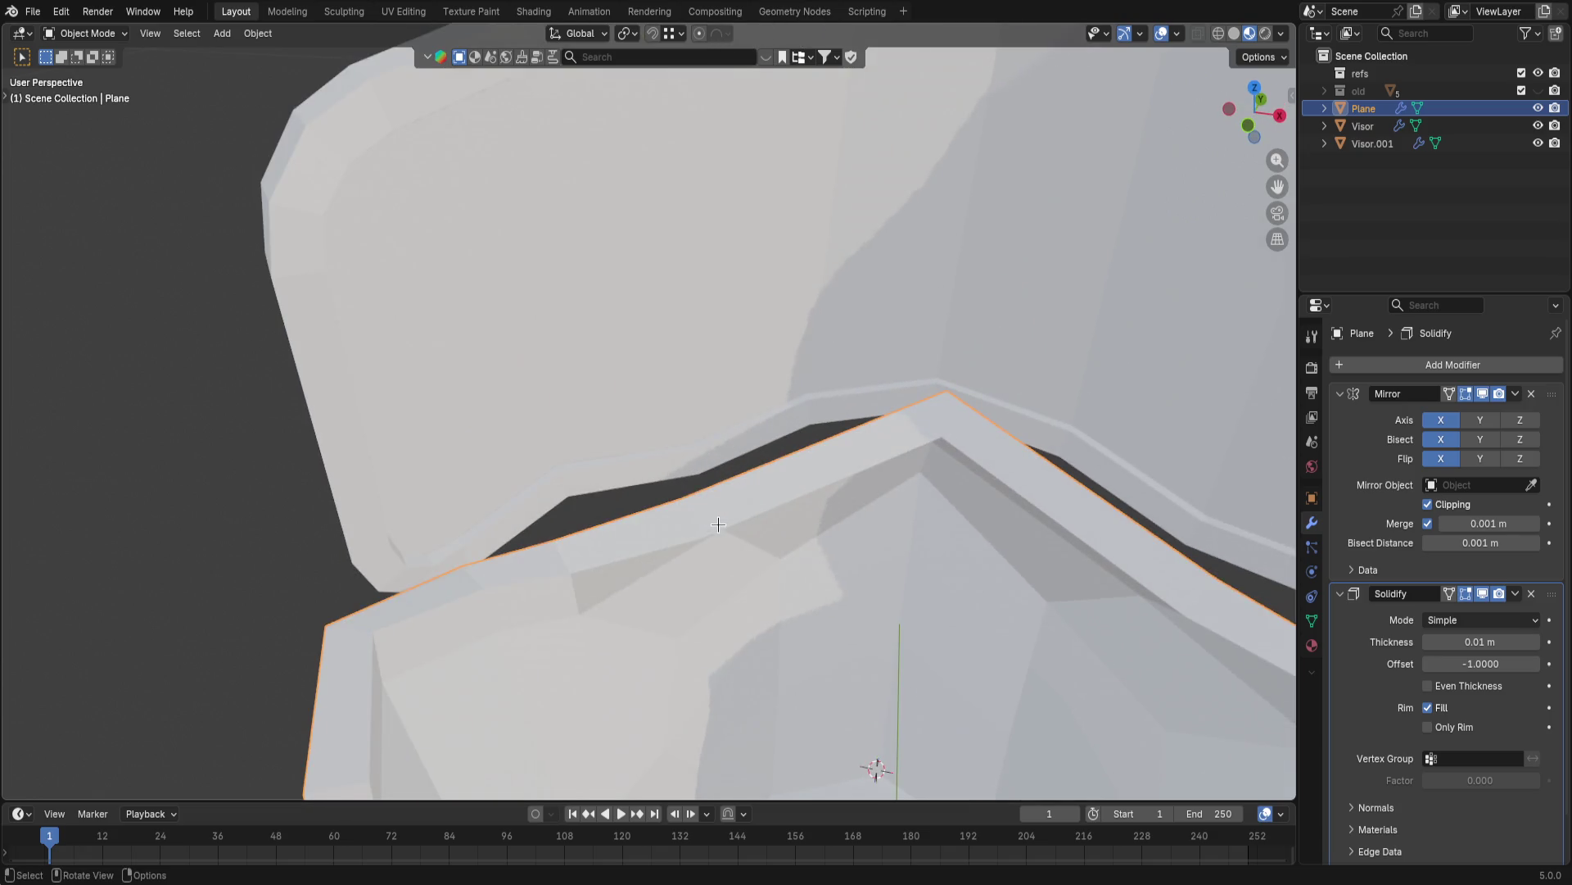
# - Edit Visor.001, inspect the visor from several sides, then select the main Visor object
pyautogui.click(296, 501)
pyautogui.click(246, 520)
pyautogui.press('Tab')
pyautogui.scroll(-5, 657, 577)
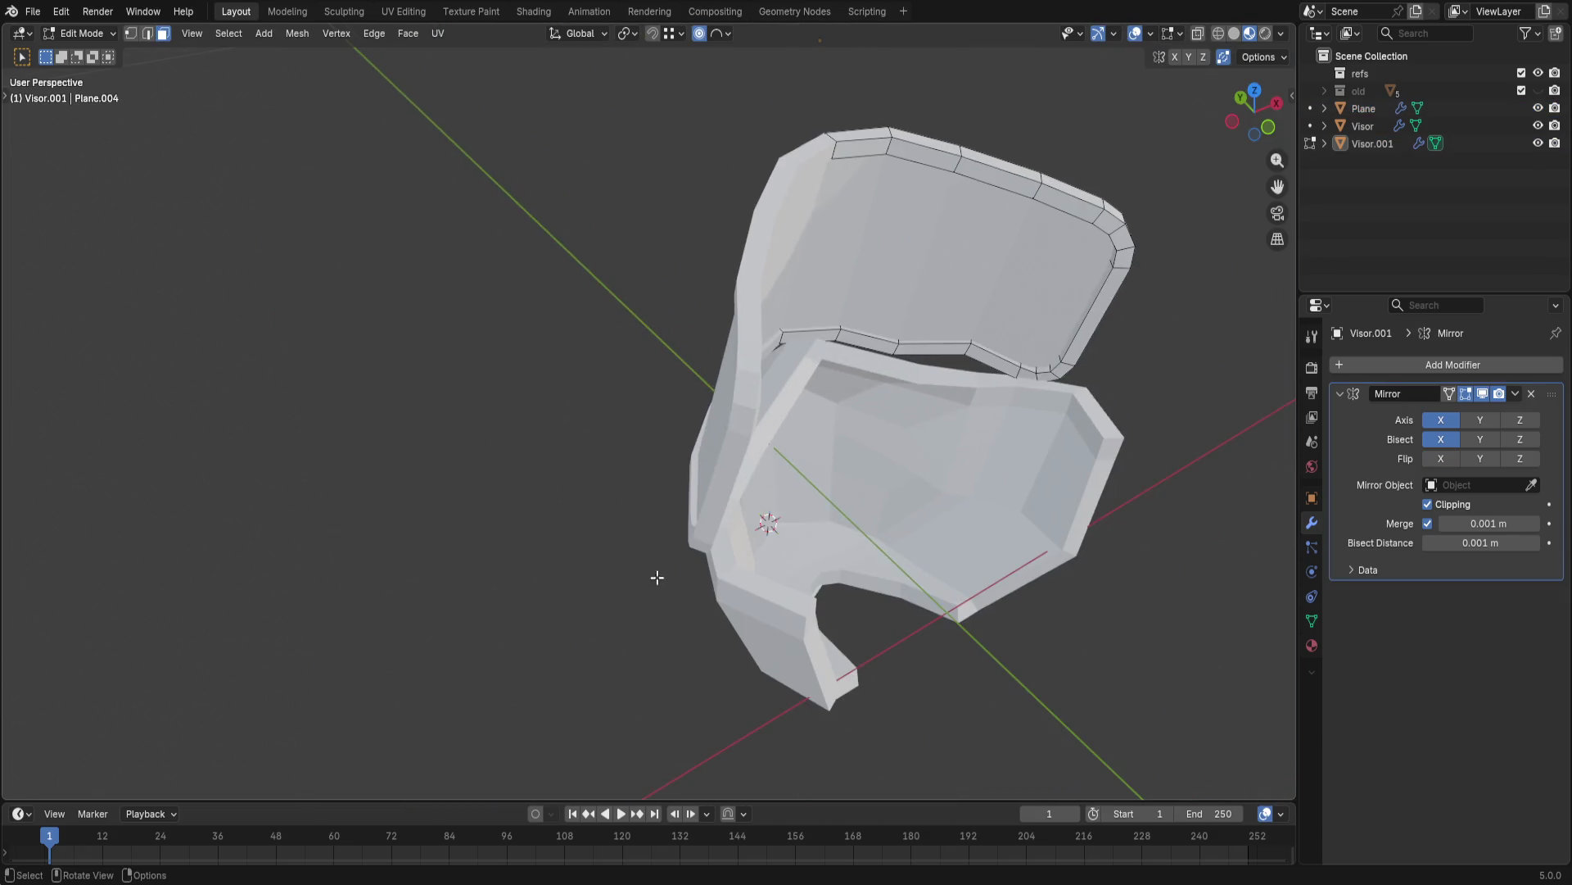
pyautogui.moveTo(421, 554); pyautogui.dragTo(207, 588, button='middle')
pyautogui.moveTo(396, 593)
pyautogui.mouseDown(button='middle')
pyautogui.moveTo(259, 498)
pyautogui.moveTo(279, 554)
pyautogui.moveTo(606, 475)
pyautogui.moveTo(681, 517)
pyautogui.mouseUp(button='middle')
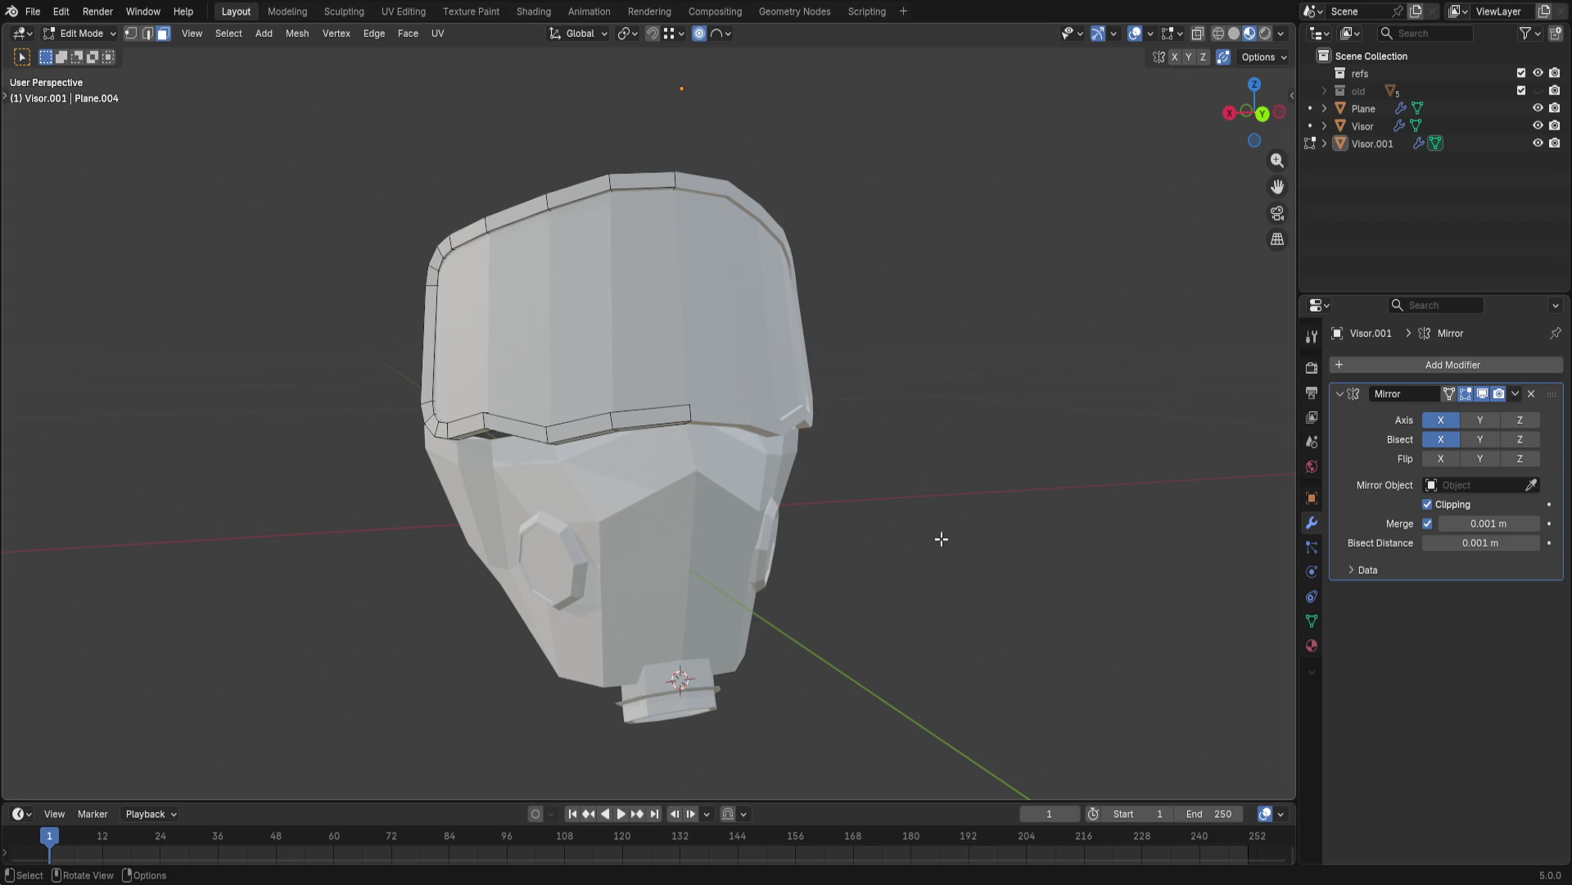
pyautogui.moveTo(941, 538); pyautogui.dragTo(1045, 515, button='middle')
pyautogui.click(1363, 121)
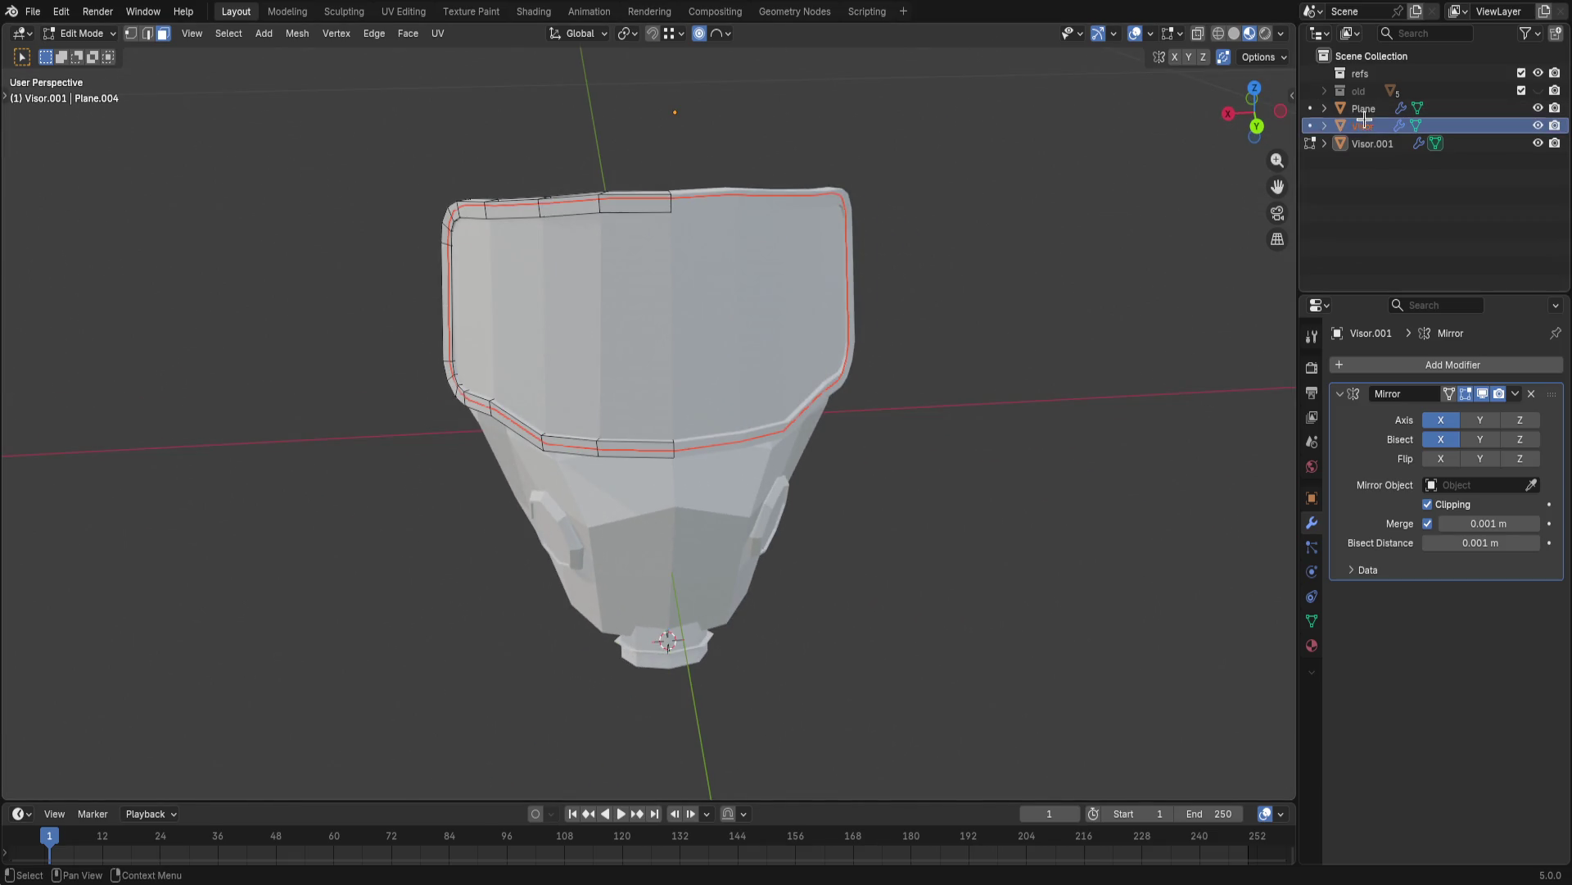
# - Enter Edit Mode on the main Visor and cancel a trial edge-loop preview and selection
pyautogui.click(1311, 126)
pyautogui.hotkey('ctrl', 'r')
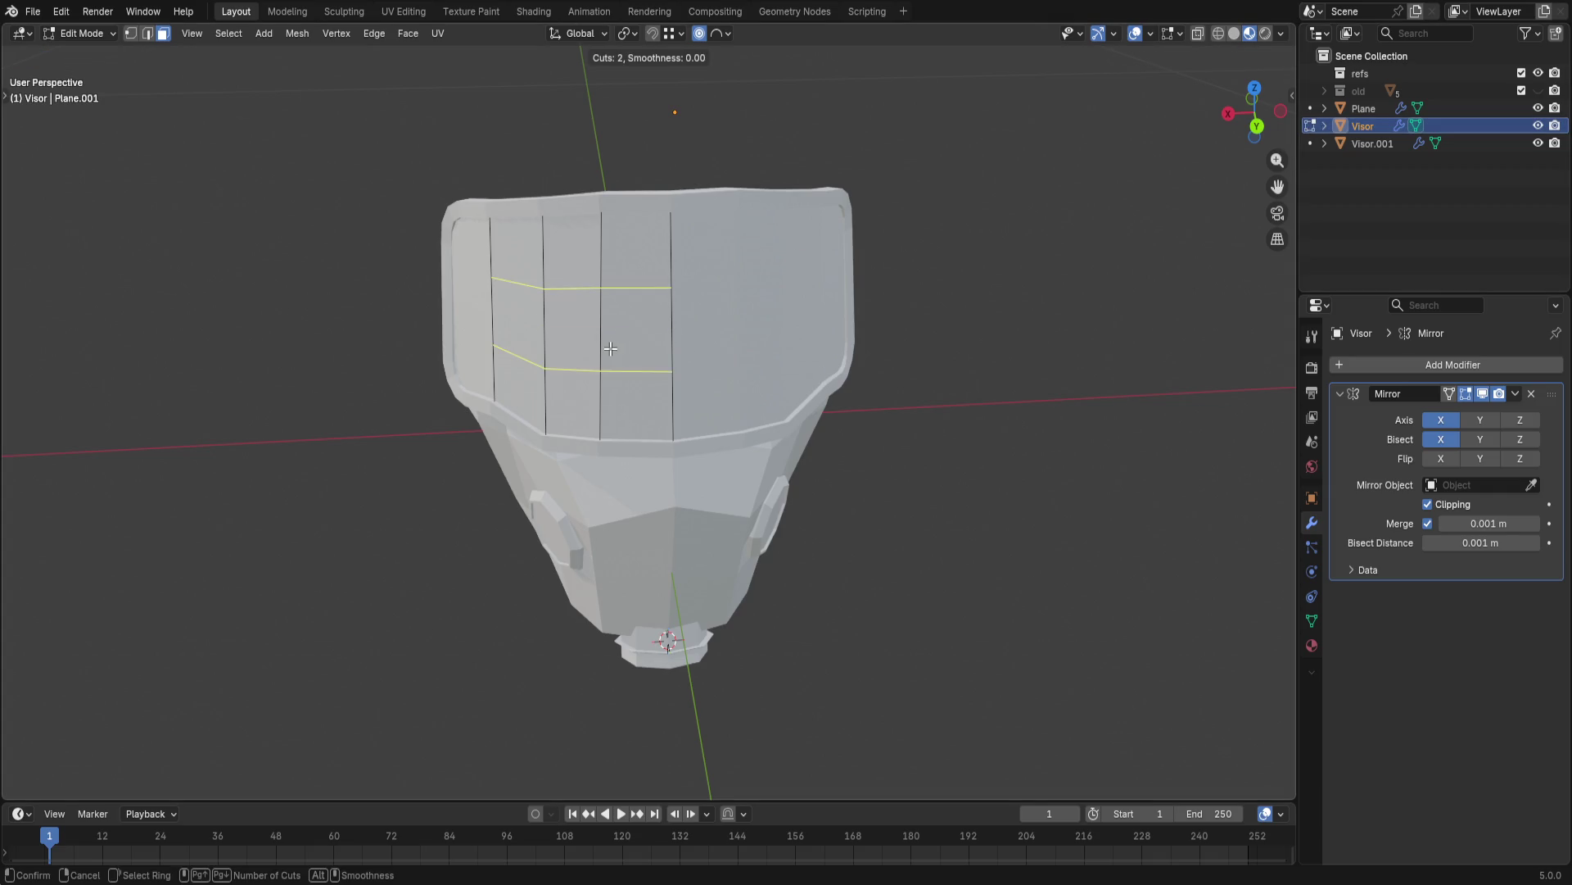
pyautogui.press('Escape')
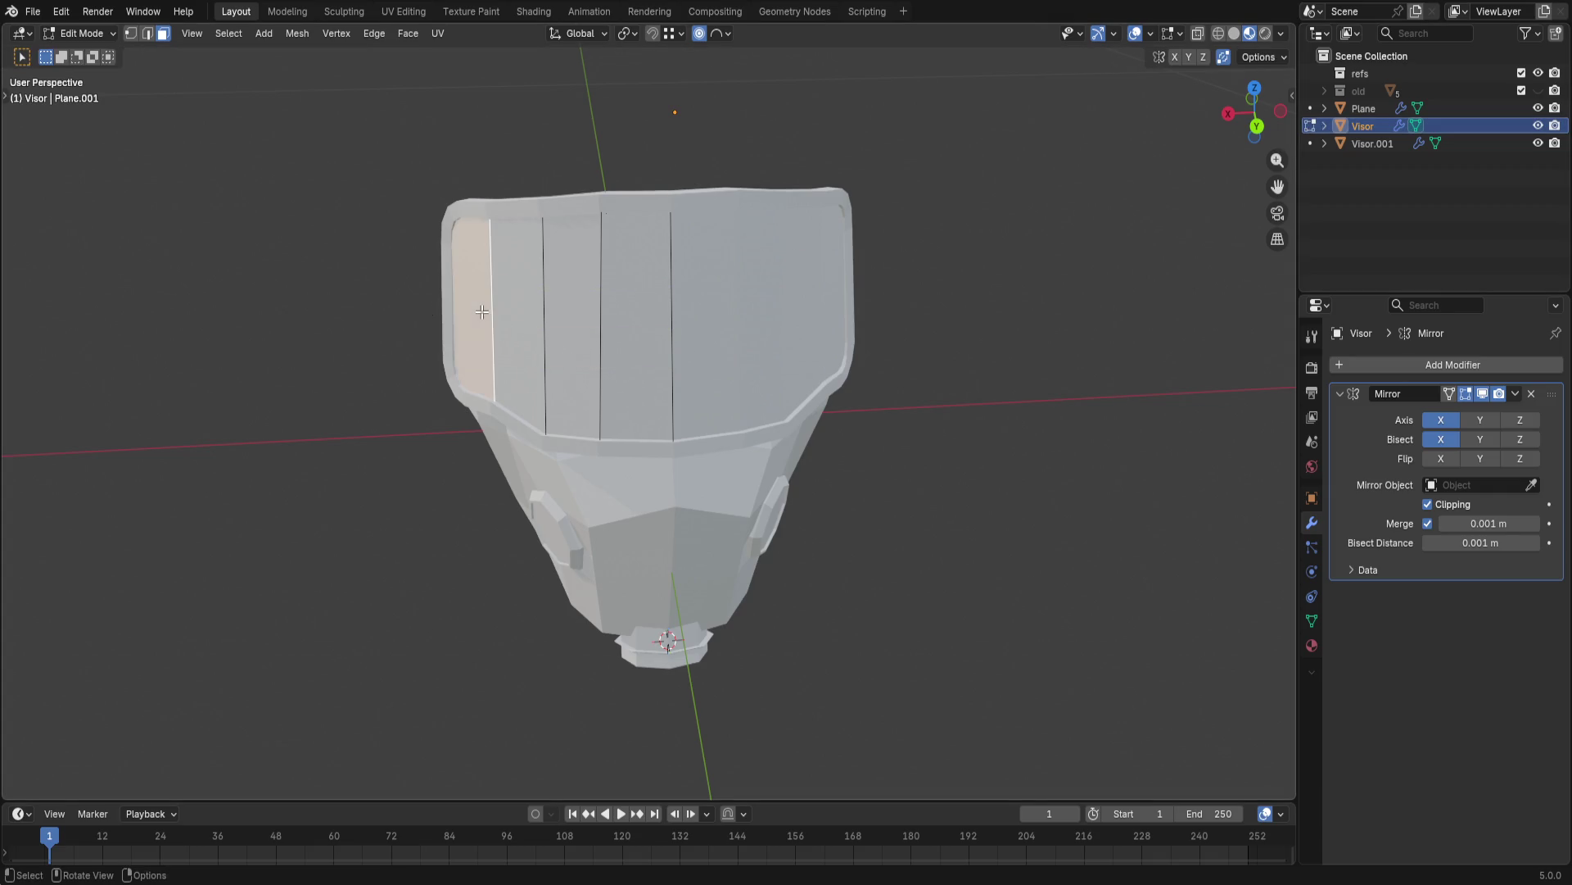
pyautogui.hotkey('ctrl', 'z')
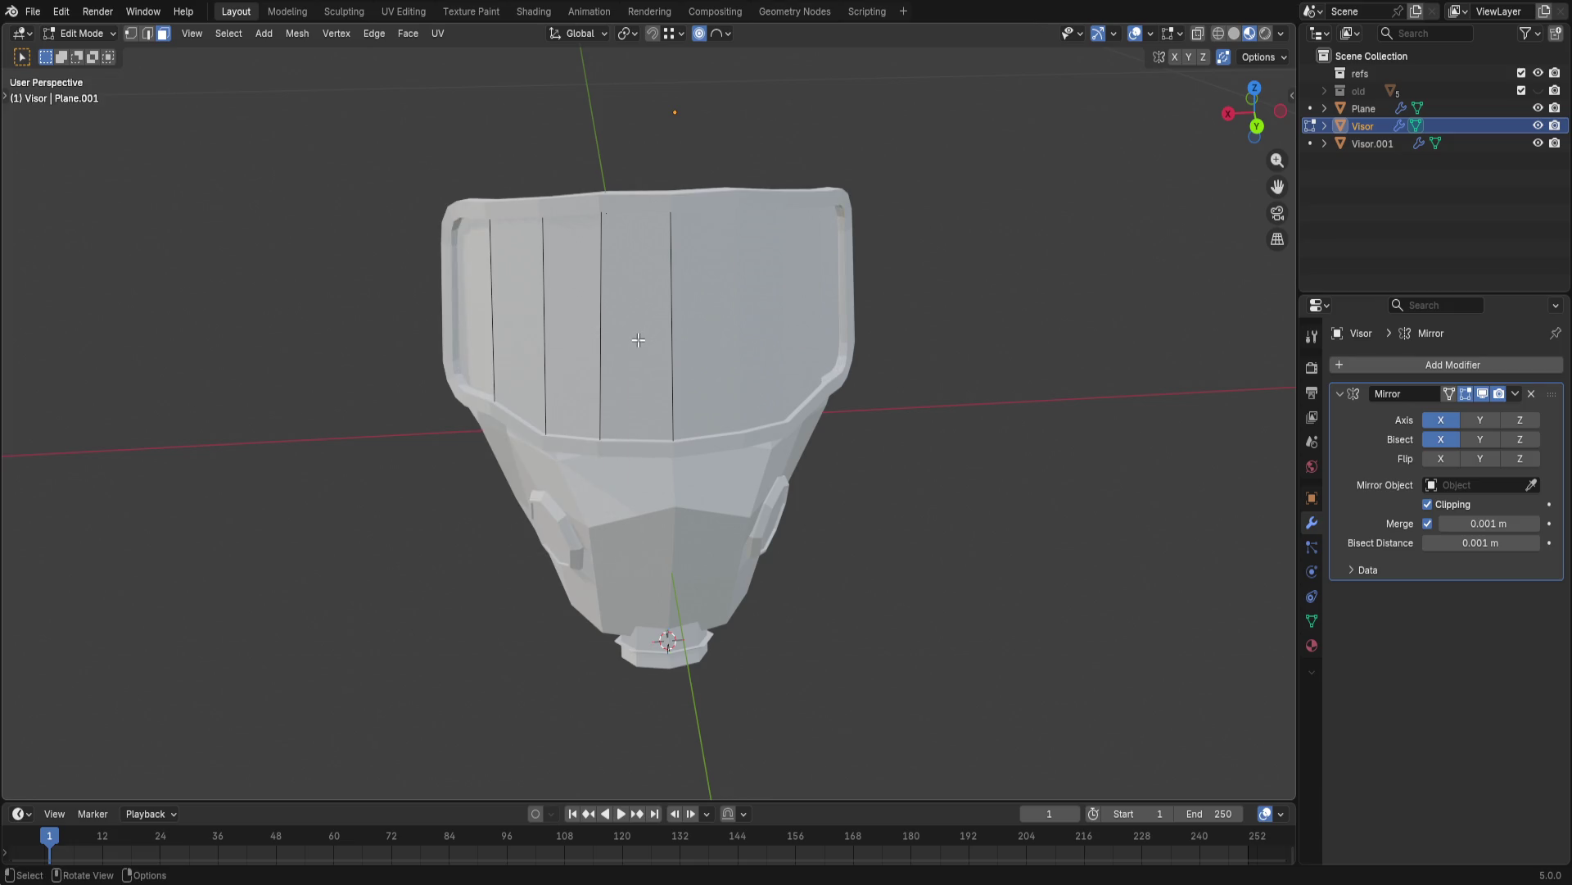
pyautogui.moveTo(638, 341); pyautogui.dragTo(833, 368, button='middle')
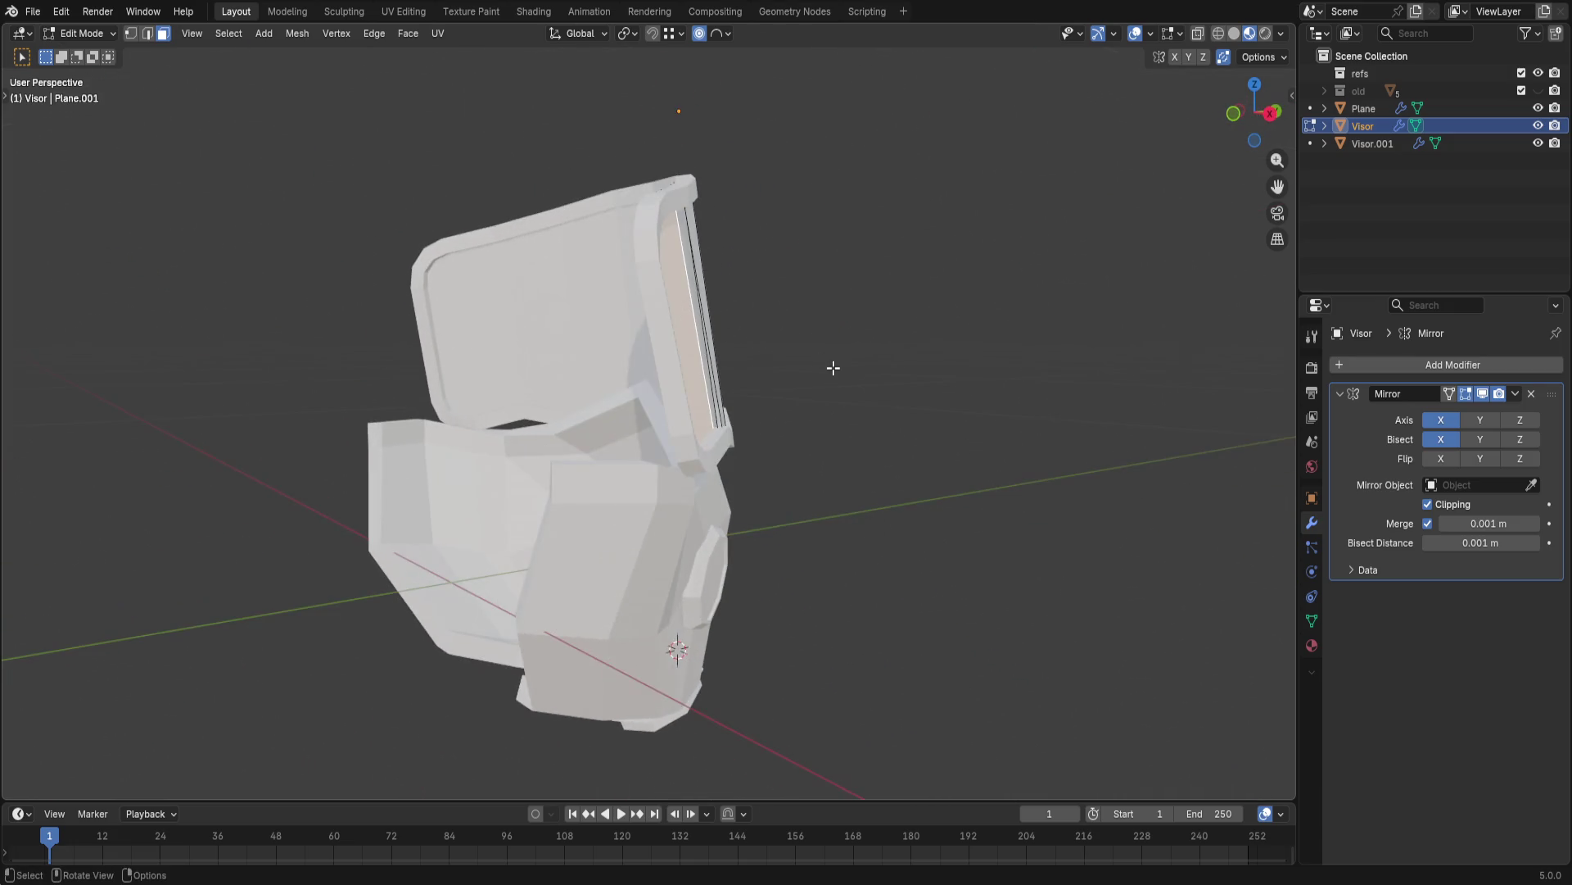
pyautogui.moveTo(833, 367)
pyautogui.mouseDown(button='middle')
pyautogui.moveTo(780, 457)
pyautogui.moveTo(938, 587)
pyautogui.mouseUp(button='middle')
pyautogui.scroll(4, 952, 609)
# - Switch to vertex mode with X-ray on, try a falloff move and undo it
pyautogui.hotkey('ctrl', 'z')
pyautogui.press('1')
pyautogui.moveTo(1000, 628); pyautogui.dragTo(916, 603, button='middle')
pyautogui.hotkey('alt', 'z')
pyautogui.press('g')
pyautogui.click(860, 643)
pyautogui.hotkey('ctrl', 'z')
# - Cut a centred horizontal edge loop across the visor's front panels
pyautogui.hotkey('ctrl', 'r')
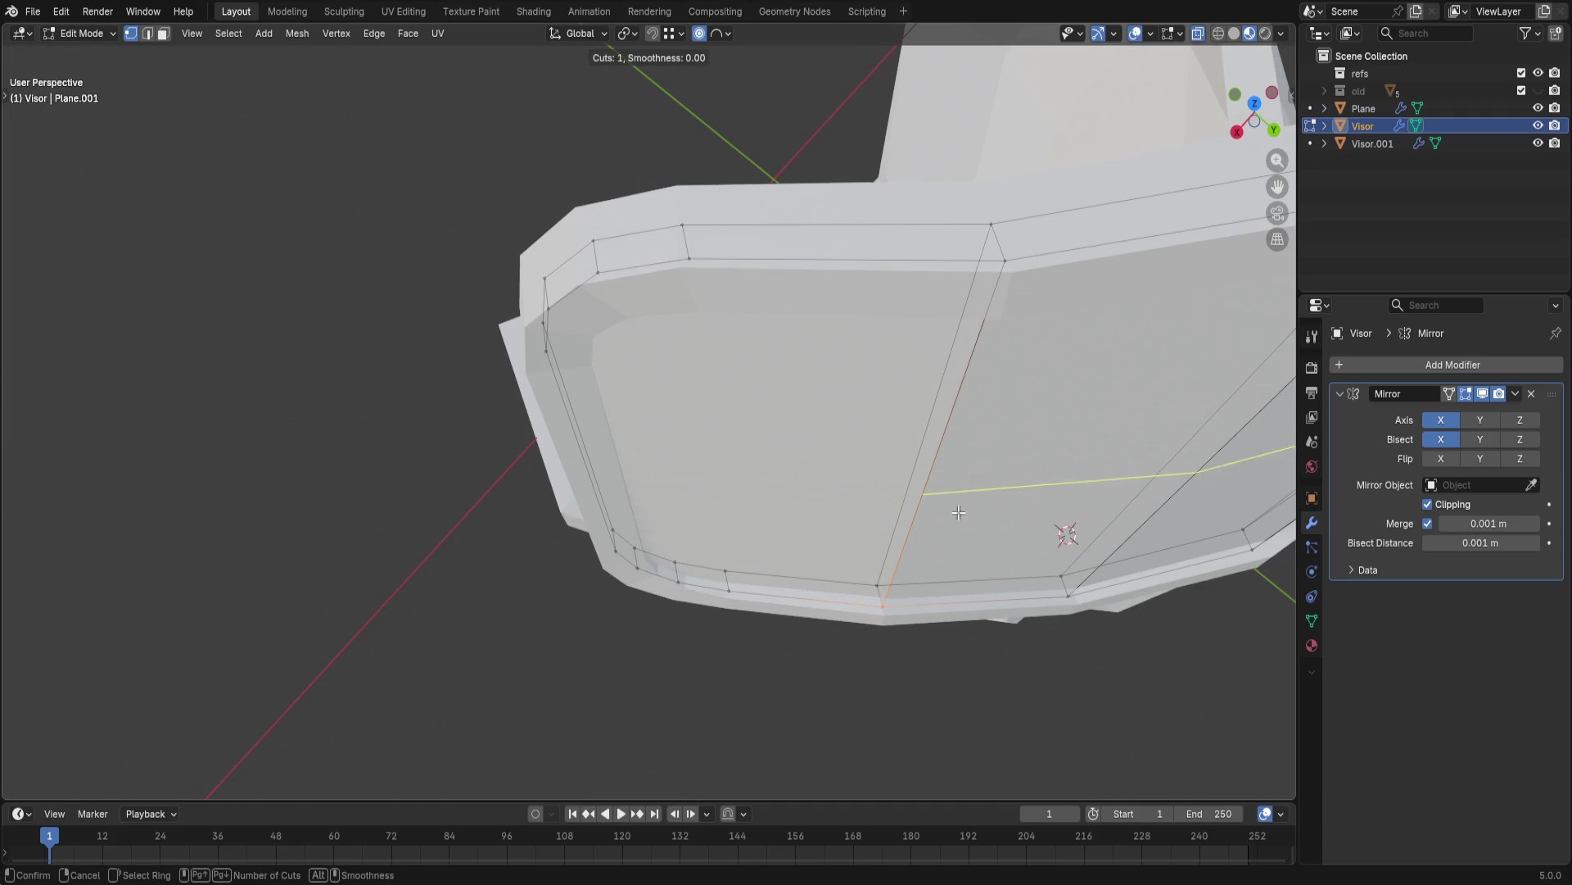
pyautogui.click(923, 518)
pyautogui.rightClick(782, 505)
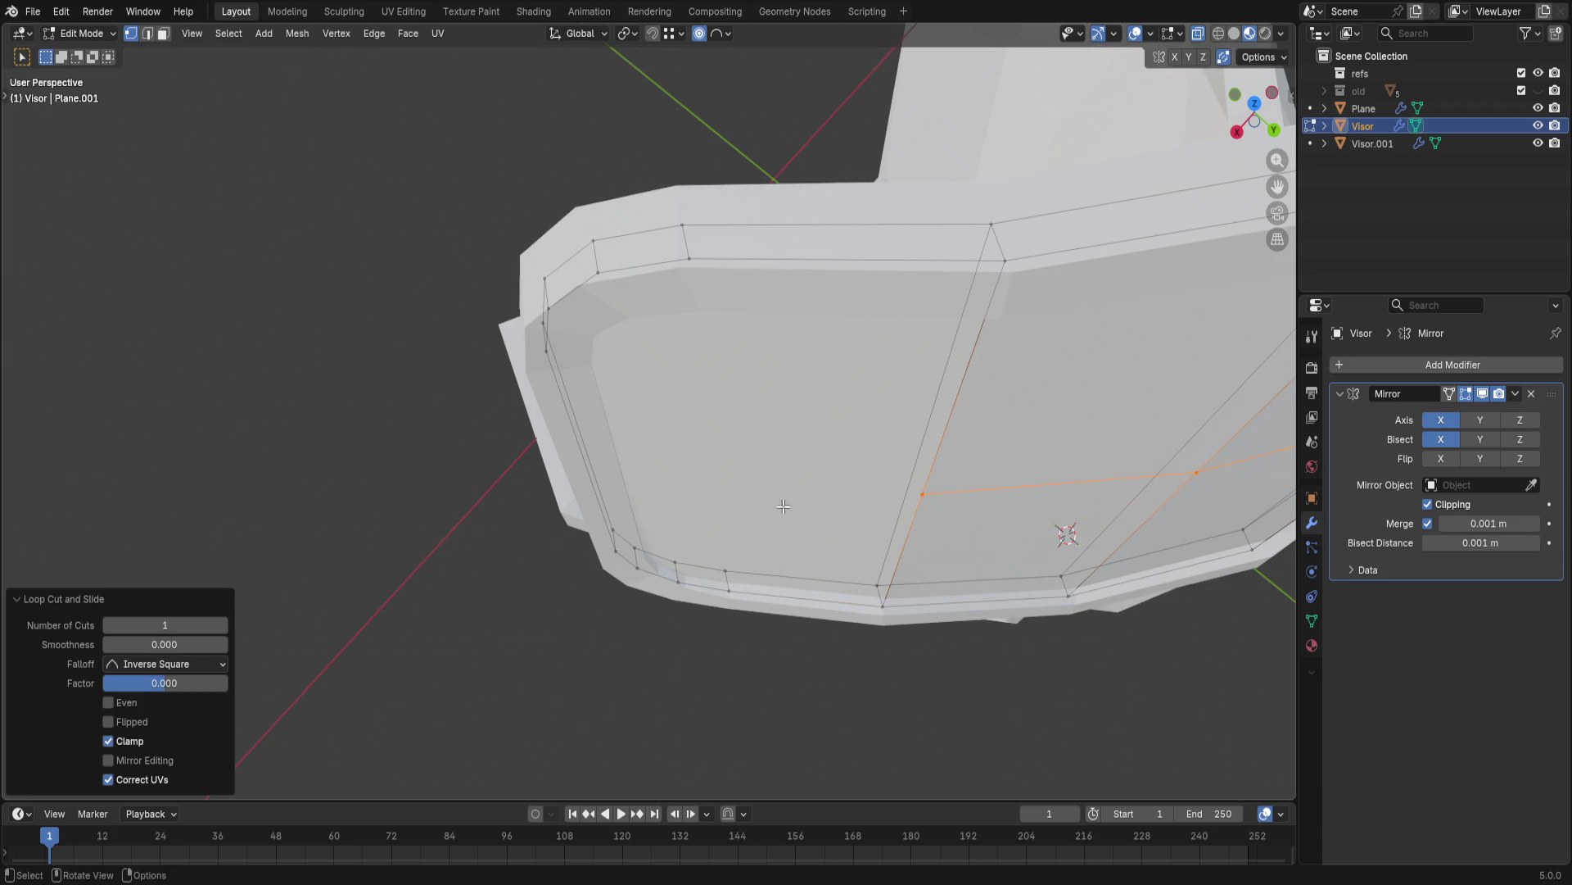
pyautogui.hotkey('ctrl', 'r')
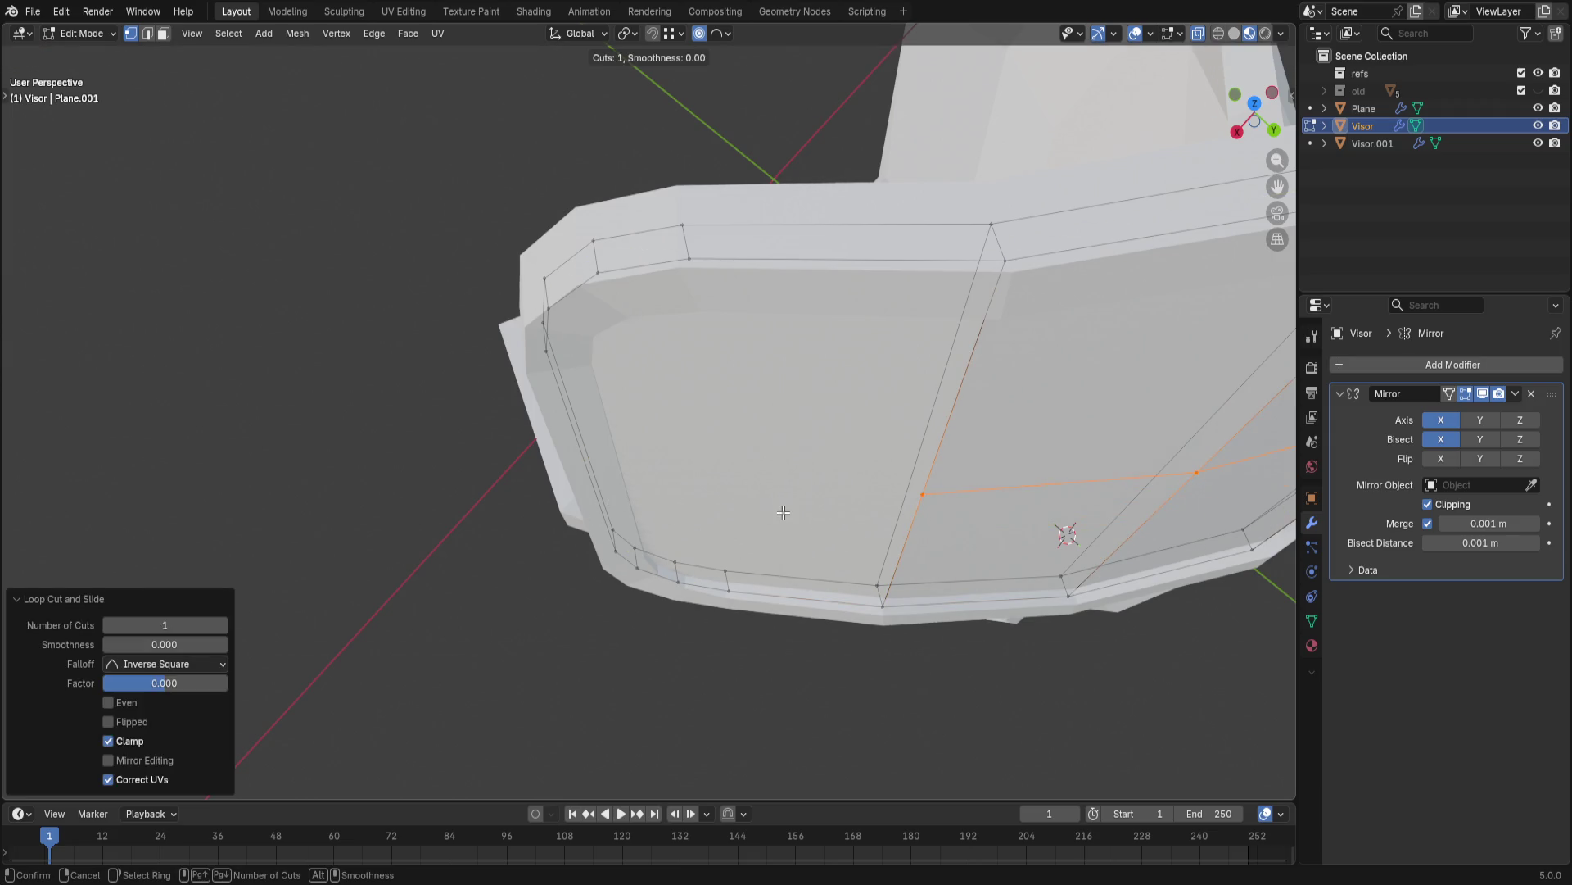
pyautogui.press('Escape')
# - Select the visor's leftmost panel face, abandoning further loop-cut attempts
pyautogui.press('3')
pyautogui.hotkey('alt', 'a')
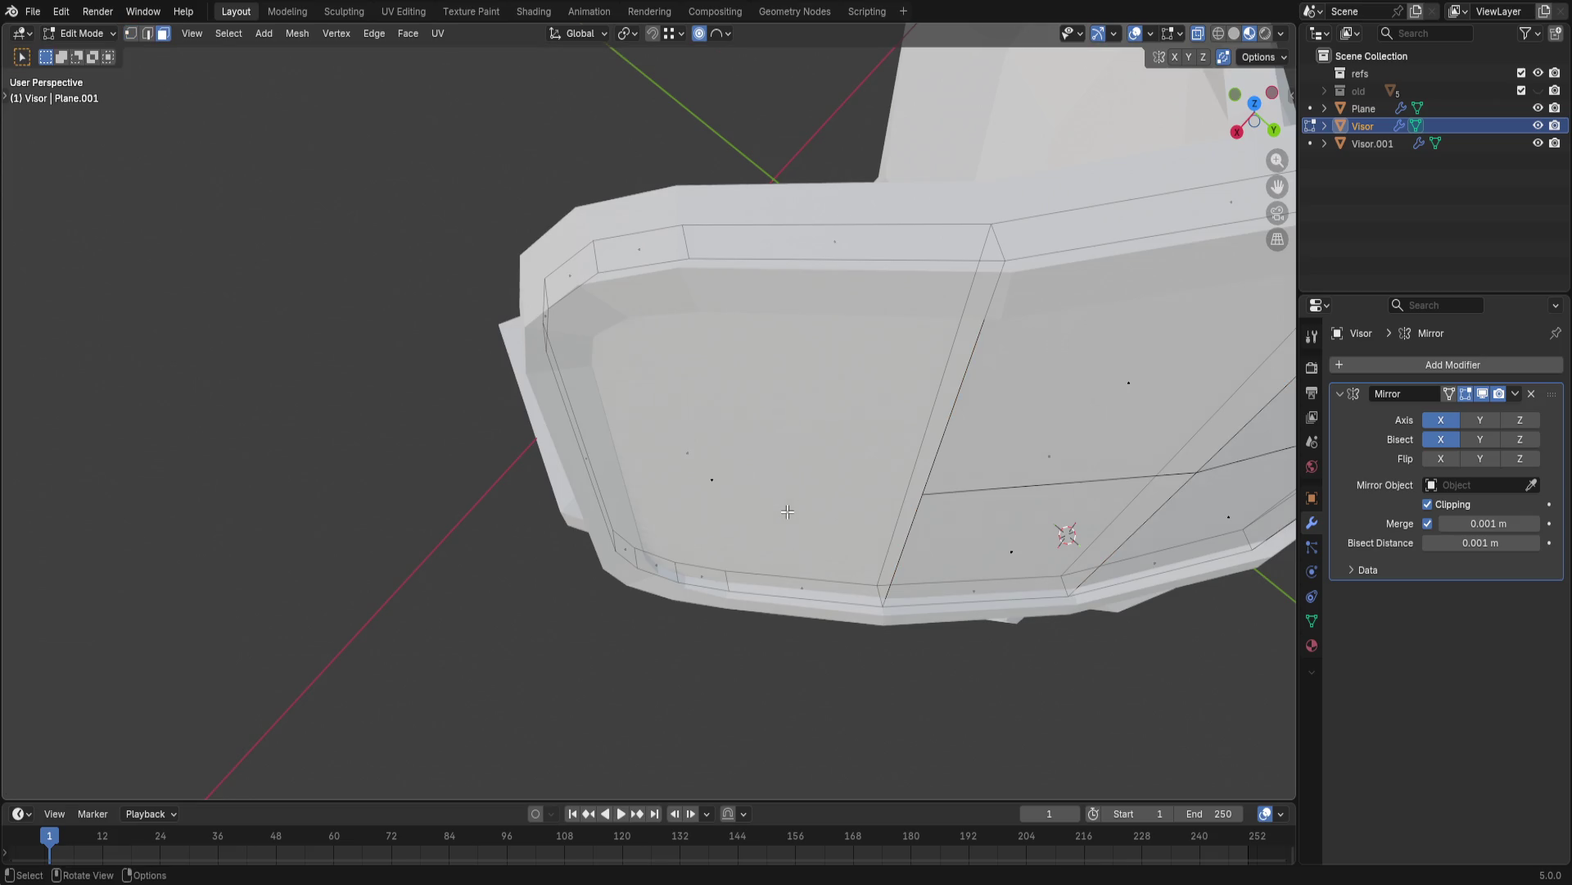
pyautogui.click(698, 485)
pyautogui.moveTo(700, 485); pyautogui.dragTo(751, 518, button='middle')
pyautogui.hotkey('ctrl', 'r')
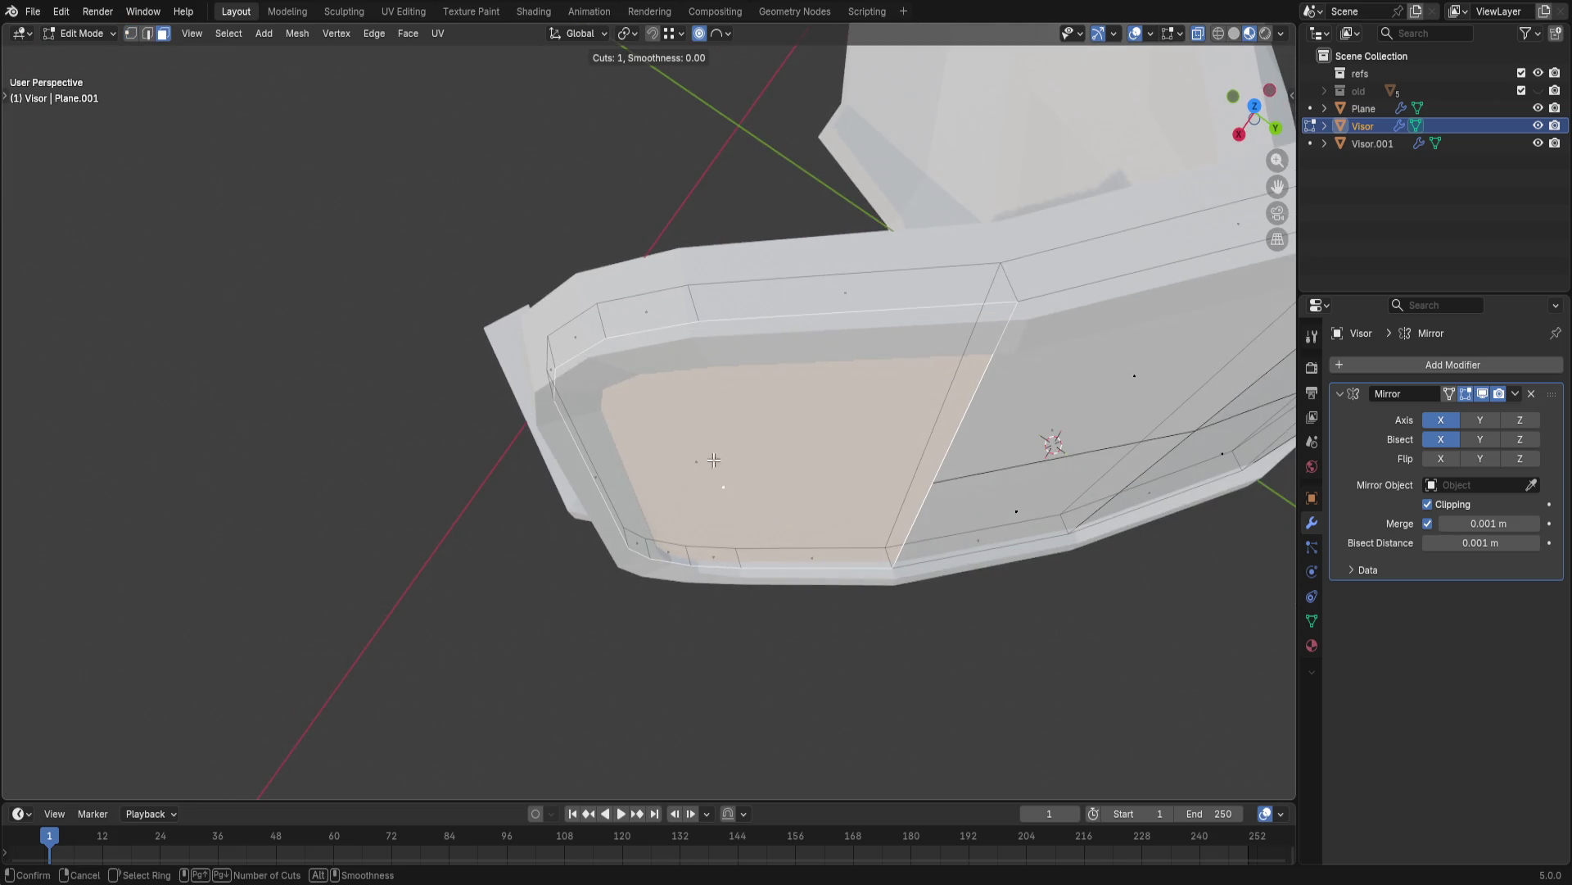
pyautogui.press('Escape')
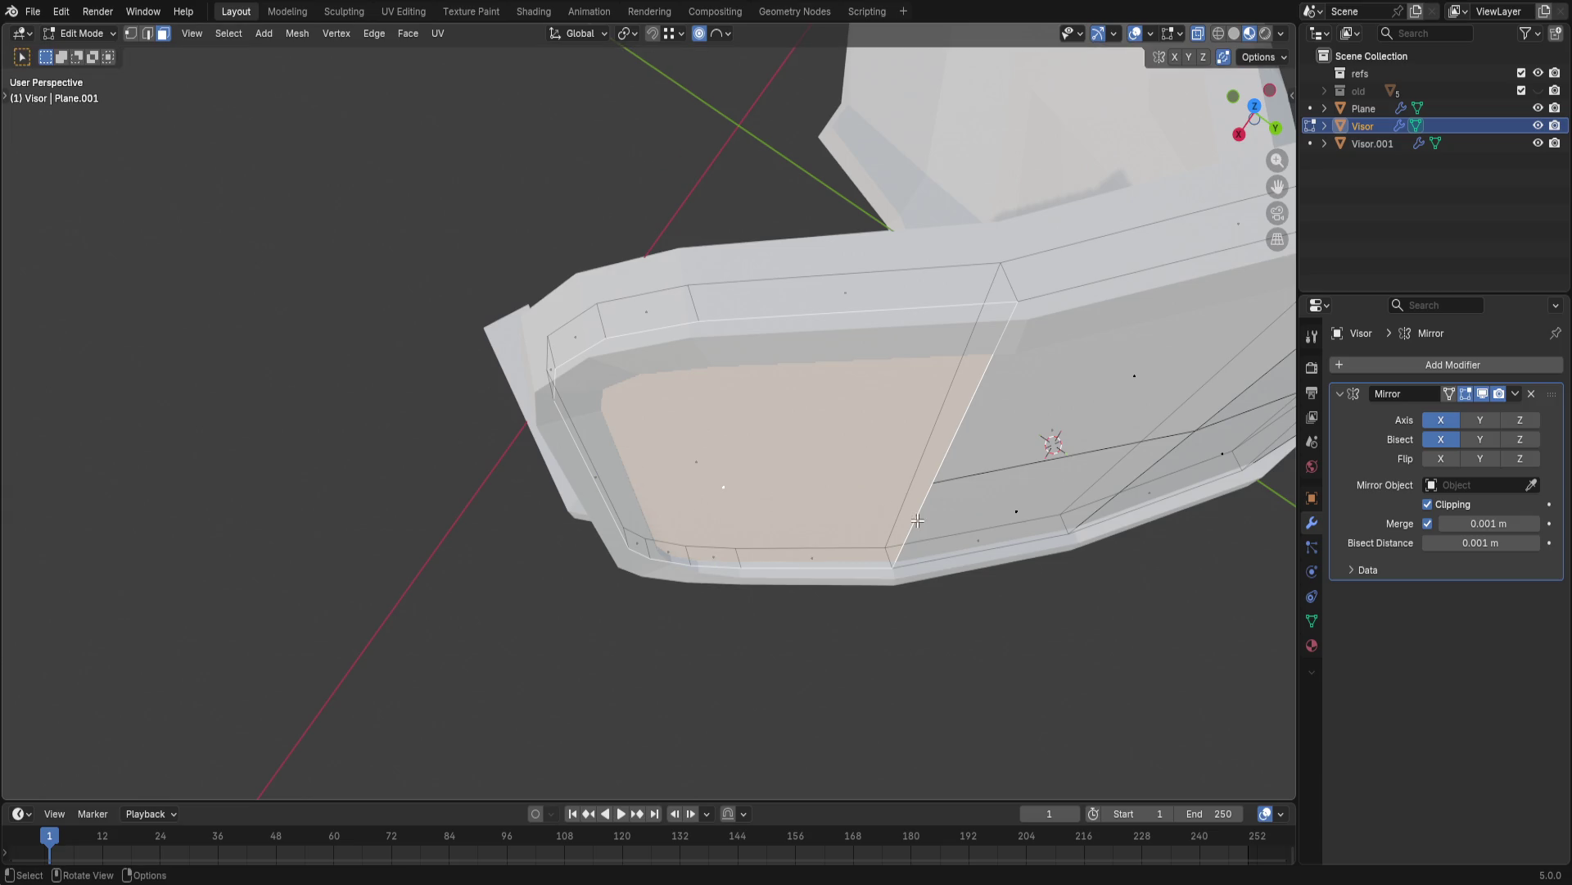
pyautogui.moveTo(667, 426); pyautogui.dragTo(802, 455, button='middle')
pyautogui.hotkey('ctrl', 'r')
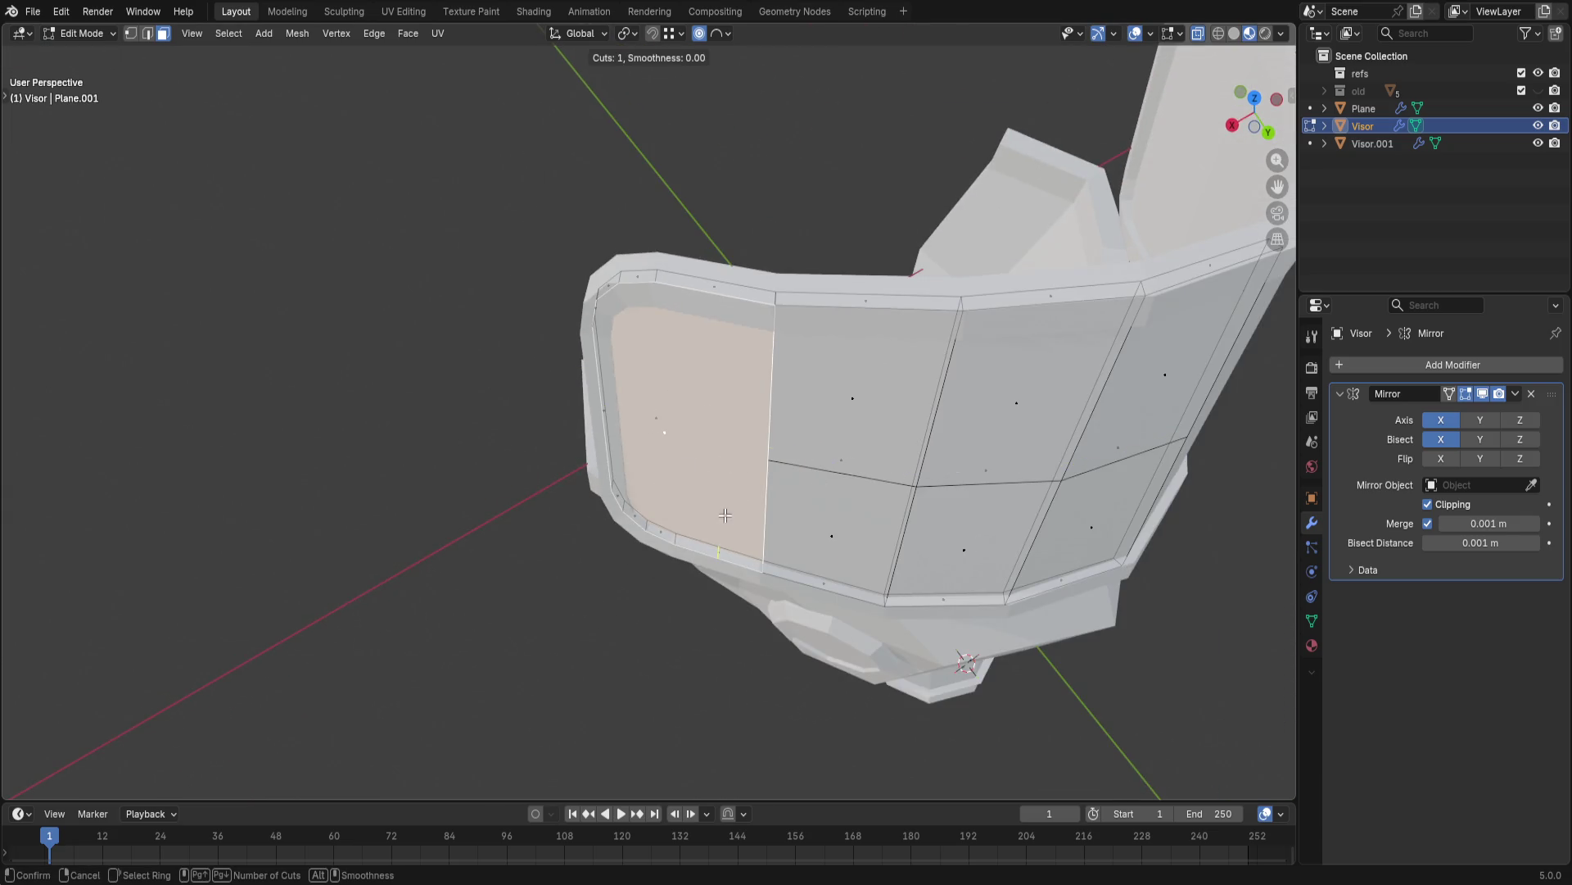
pyautogui.press('Escape')
pyautogui.scroll(2, 724, 515)
# - Subdivide the leftmost panel face once and review the result in edge mode
pyautogui.rightClick(752, 484)
pyautogui.click(752, 400)
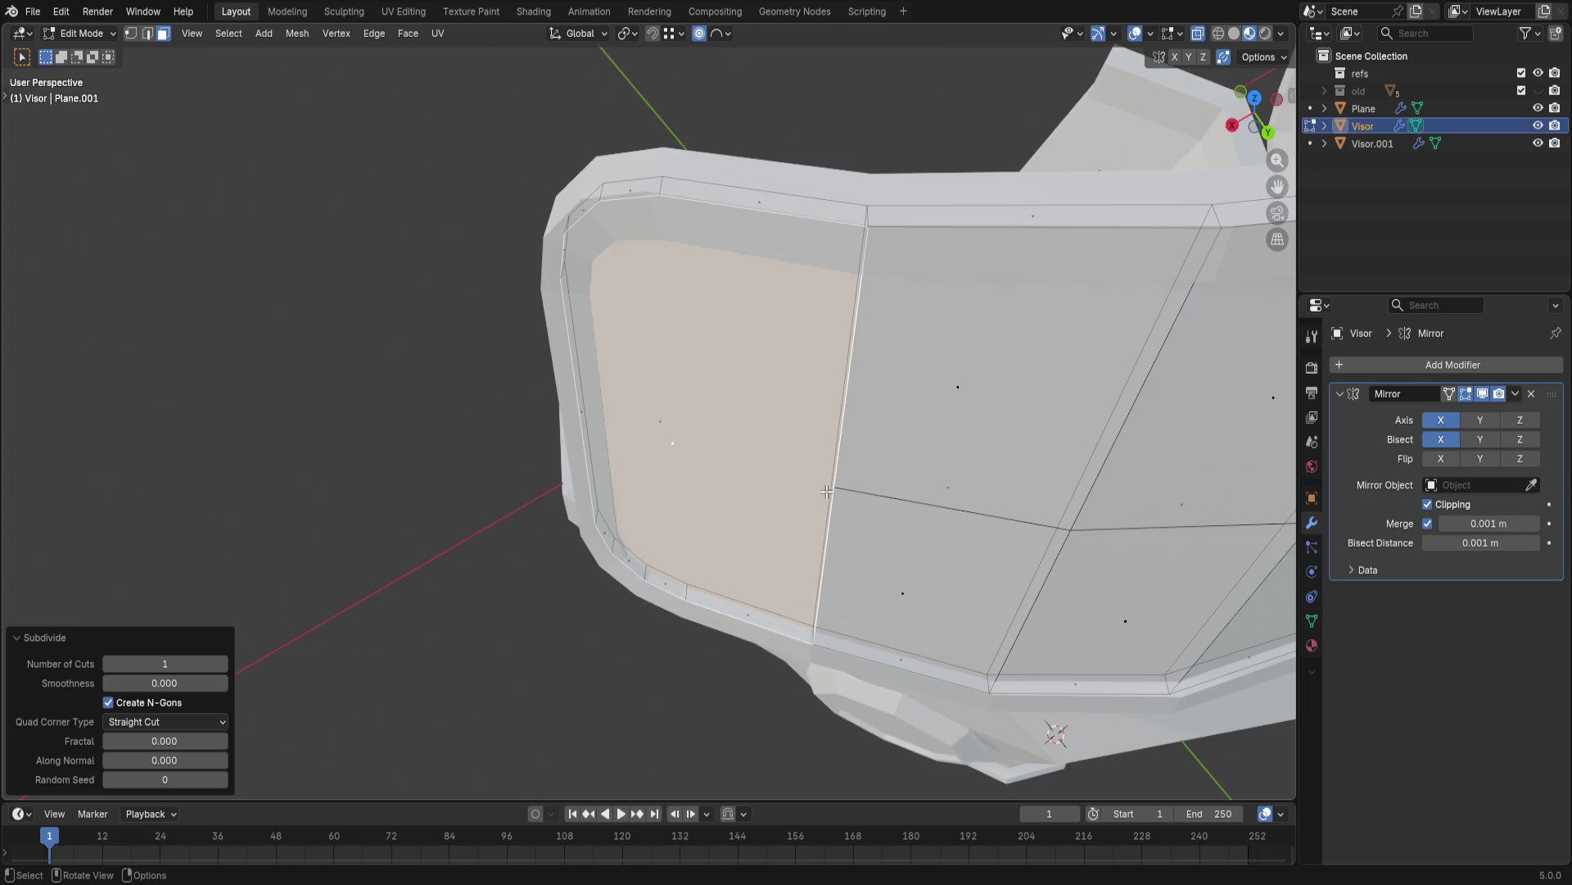
pyautogui.press('1')
pyautogui.press('2')
pyautogui.press('3')
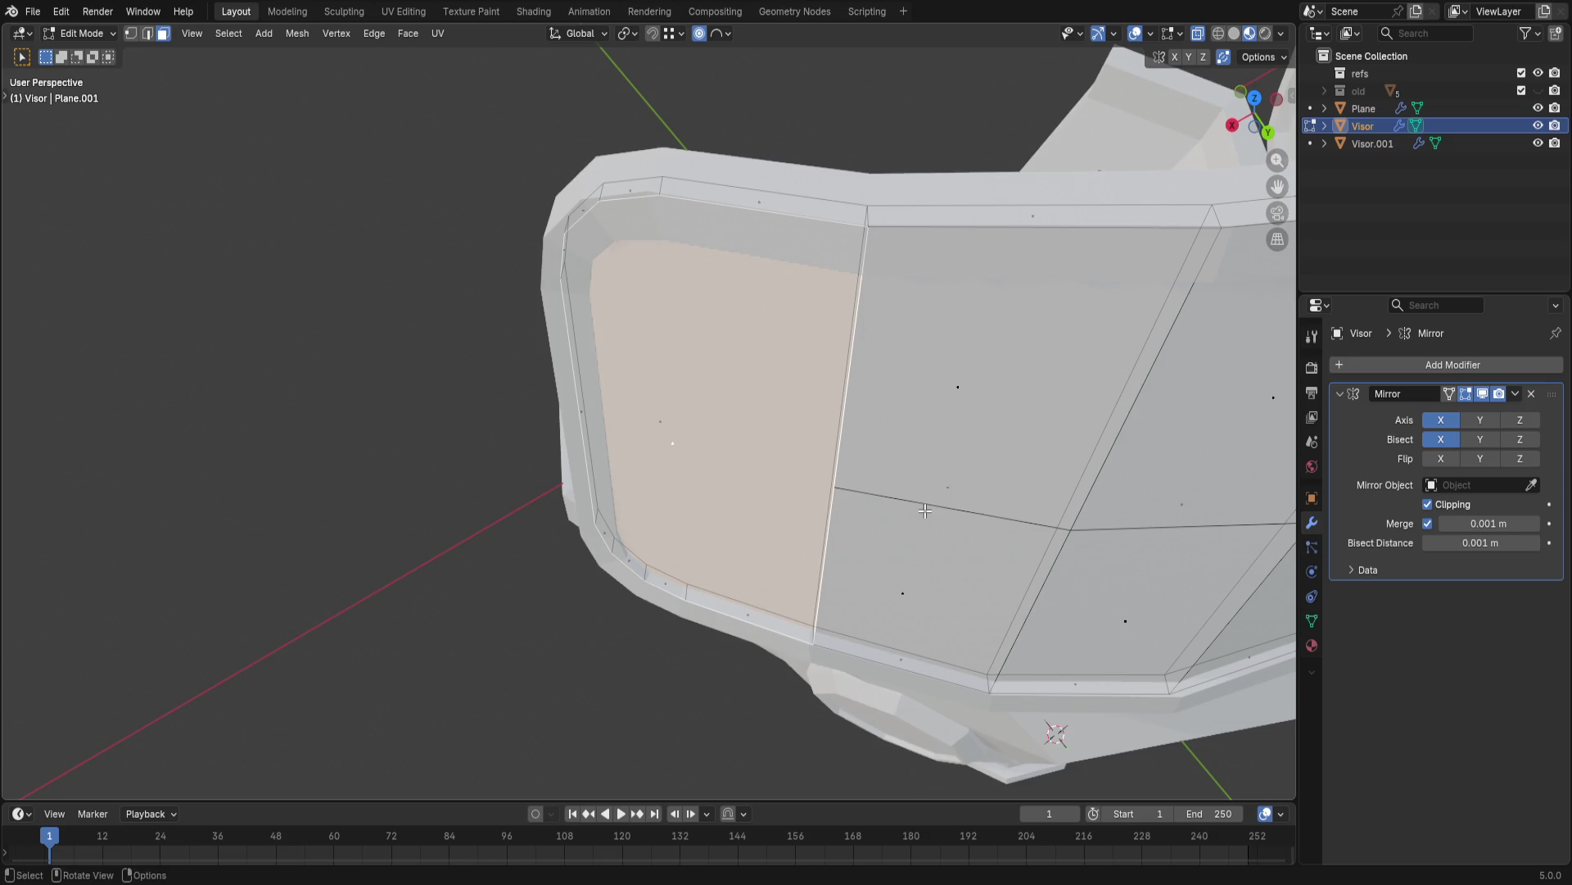
pyautogui.scroll(-4, 923, 512)
pyautogui.moveTo(923, 512); pyautogui.dragTo(953, 430, button='middle')
pyautogui.moveTo(801, 422)
pyautogui.mouseDown(button='middle')
pyautogui.moveTo(811, 452)
pyautogui.moveTo(772, 392)
pyautogui.mouseUp(button='middle')
pyautogui.press('2')
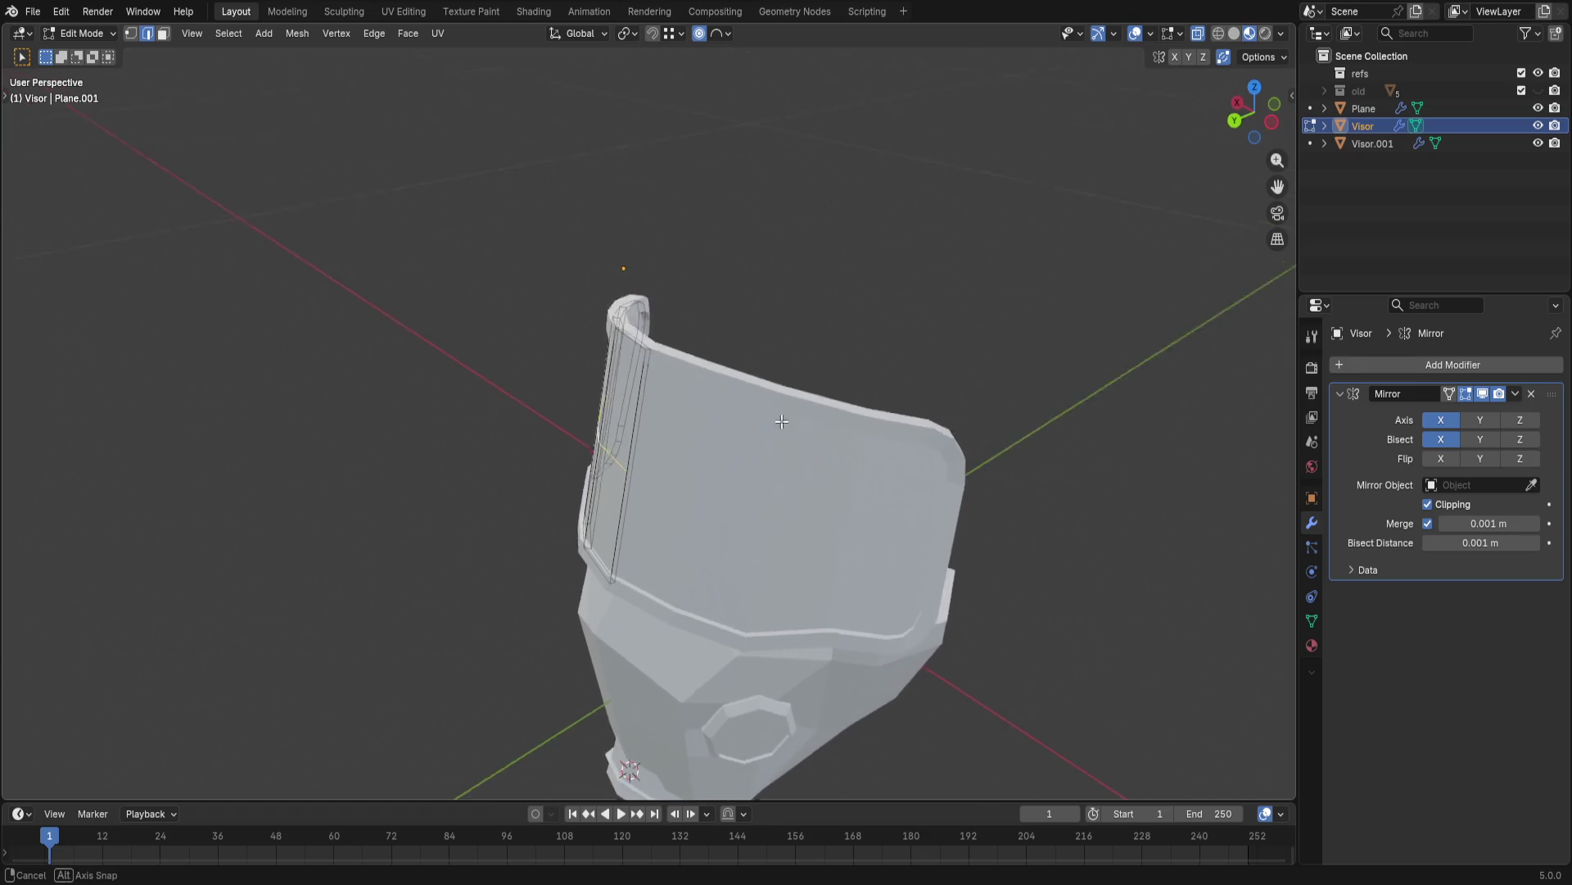
# - Shift the visor's side edge loop along Y with proportional falloff
pyautogui.press('g')
pyautogui.press('x')
pyautogui.press('y')
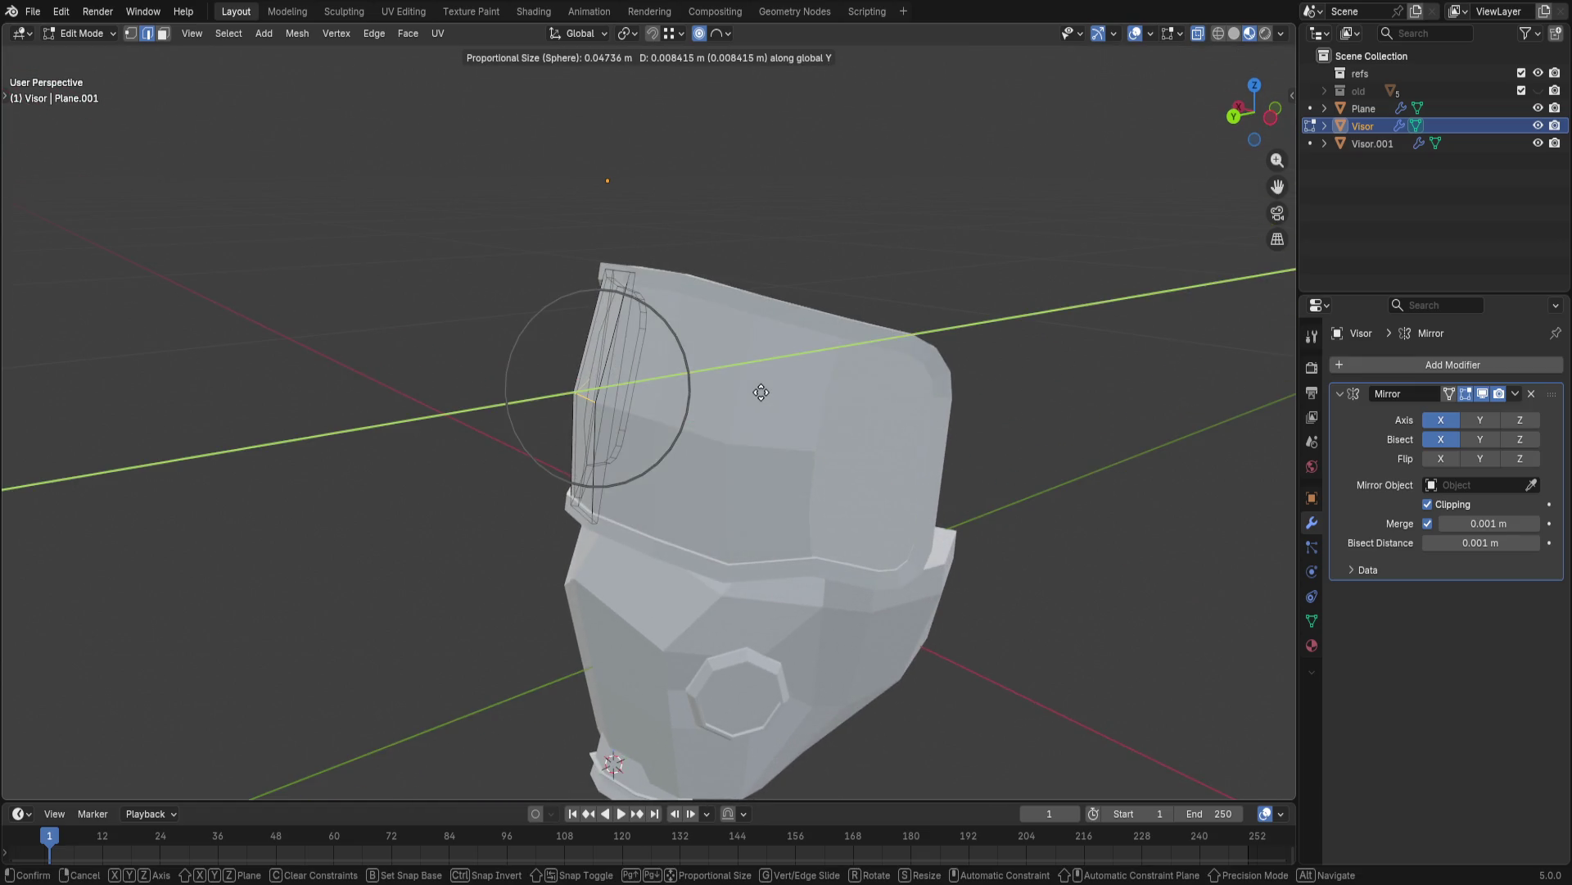
pyautogui.click(769, 393)
pyautogui.moveTo(769, 394)
pyautogui.mouseDown(button='middle')
pyautogui.moveTo(478, 361)
pyautogui.moveTo(484, 340)
pyautogui.moveTo(565, 307)
pyautogui.moveTo(804, 299)
pyautogui.moveTo(798, 378)
pyautogui.moveTo(520, 405)
pyautogui.moveTo(456, 364)
pyautogui.moveTo(389, 372)
pyautogui.moveTo(929, 410)
pyautogui.moveTo(1212, 365)
pyautogui.moveTo(1218, 380)
pyautogui.mouseUp(button='middle')
pyautogui.moveTo(1085, 401)
pyautogui.mouseDown(button='middle')
pyautogui.moveTo(1090, 429)
pyautogui.moveTo(848, 449)
pyautogui.moveTo(696, 435)
pyautogui.mouseUp(button='middle')
pyautogui.scroll(5, 824, 455)
pyautogui.scroll(-3, 825, 455)
# - Select the visor's leftmost front panel face
pyautogui.press('1')
pyautogui.press('2')
pyautogui.click(670, 380)
pyautogui.keyDown('shift'); pyautogui.click(634, 365); pyautogui.keyUp('shift')
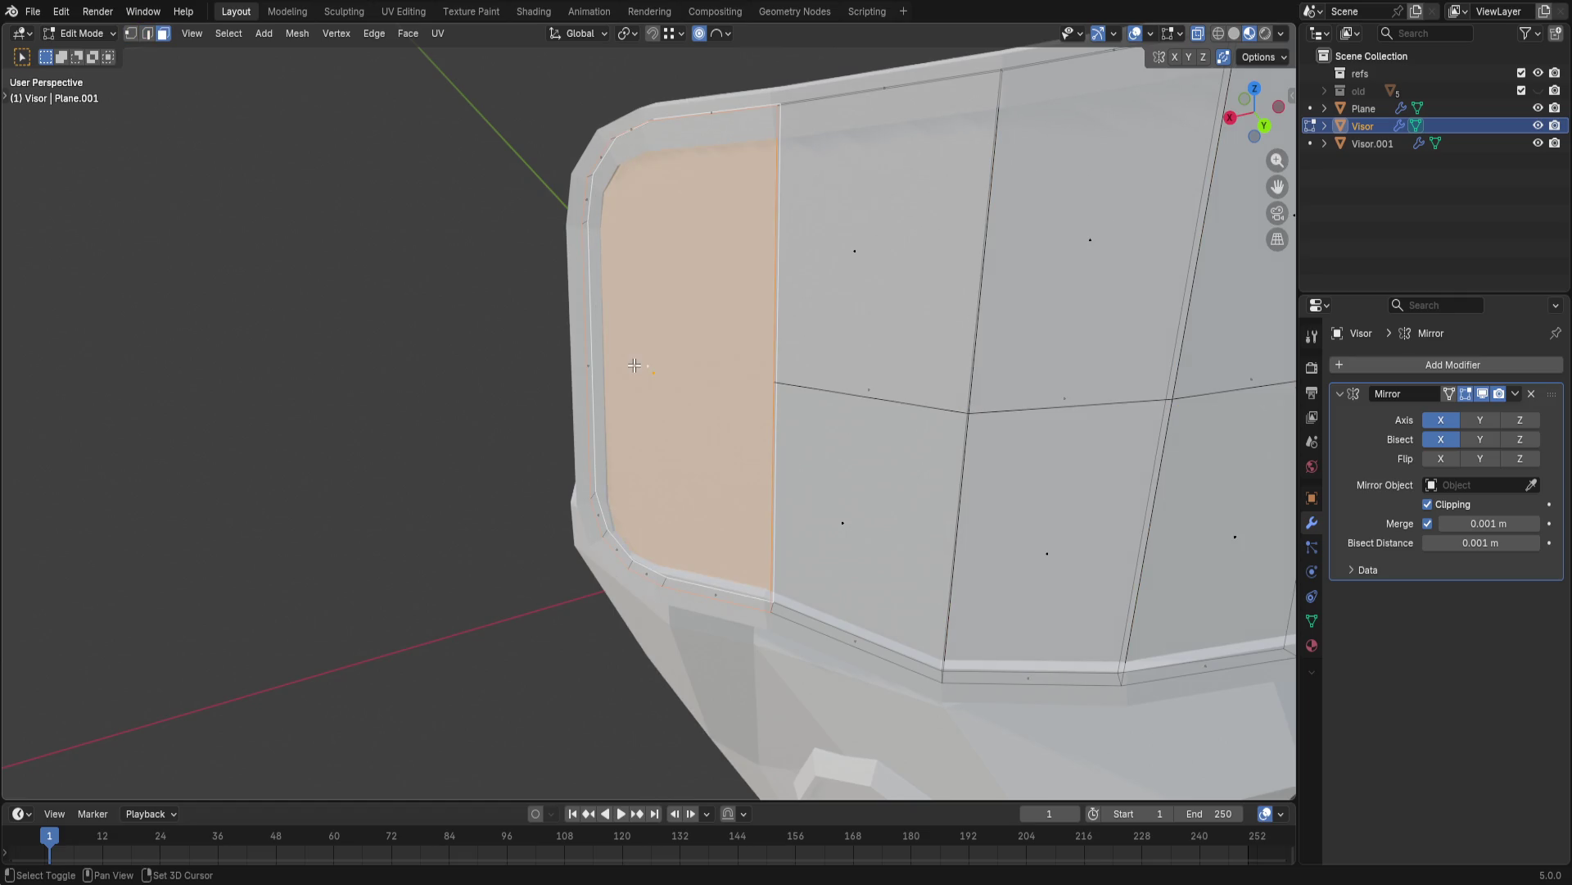
# - Delete the leftmost panel face, cancel an extrude of its border, then fill the hole with F
pyautogui.press('x')
pyautogui.click(634, 365)
pyautogui.moveTo(633, 361)
pyautogui.mouseDown(button='middle')
pyautogui.moveTo(702, 333)
pyautogui.moveTo(692, 450)
pyautogui.moveTo(708, 380)
pyautogui.mouseUp(button='middle')
pyautogui.scroll(2, 707, 380)
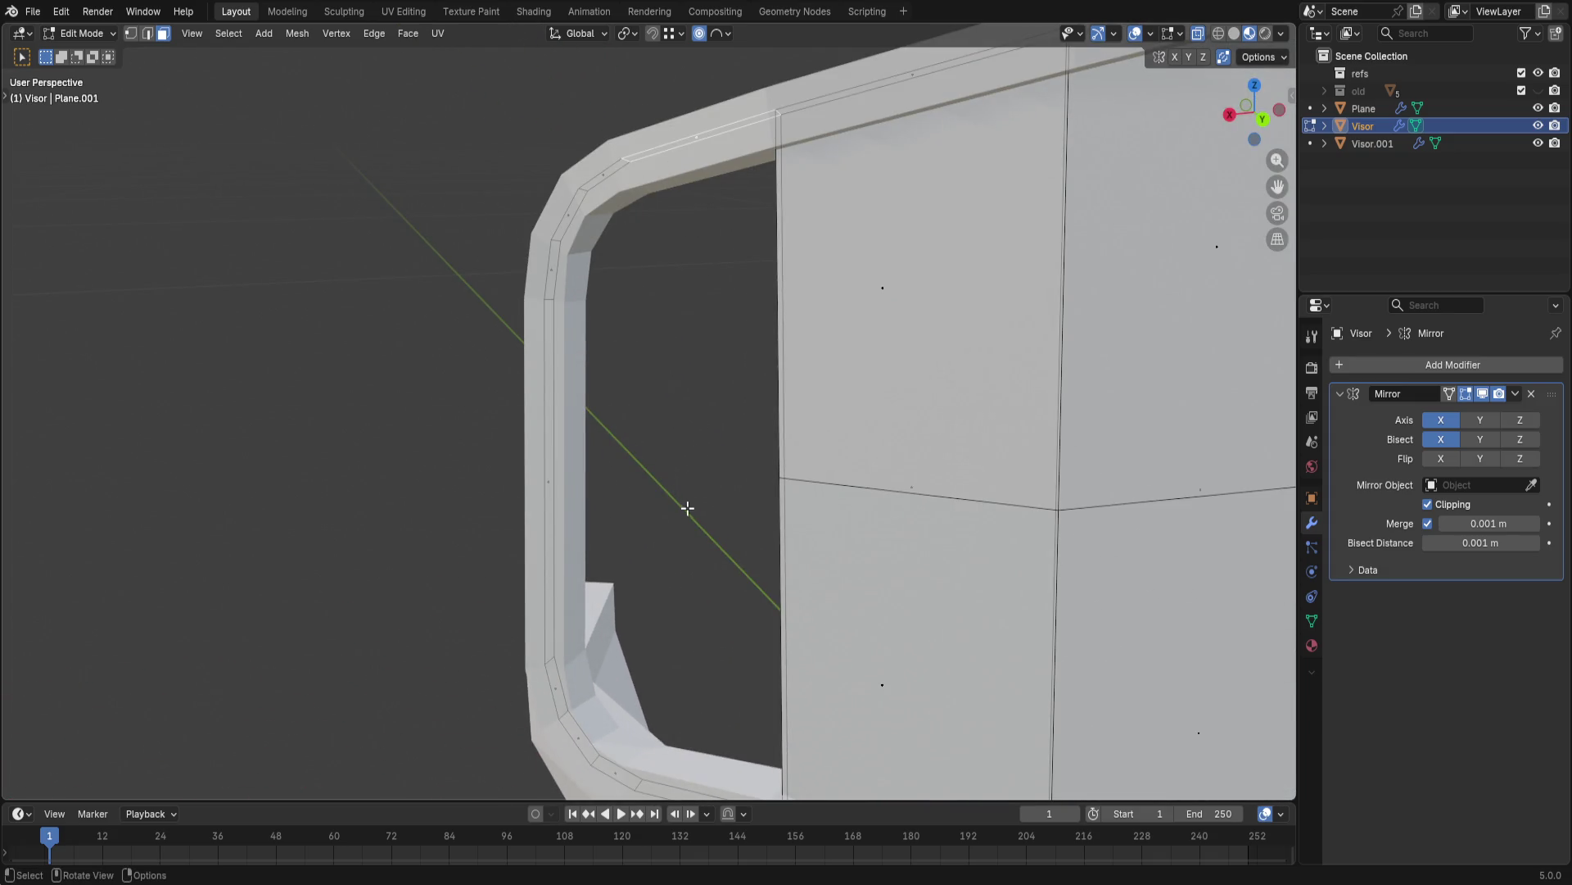
pyautogui.press('e')
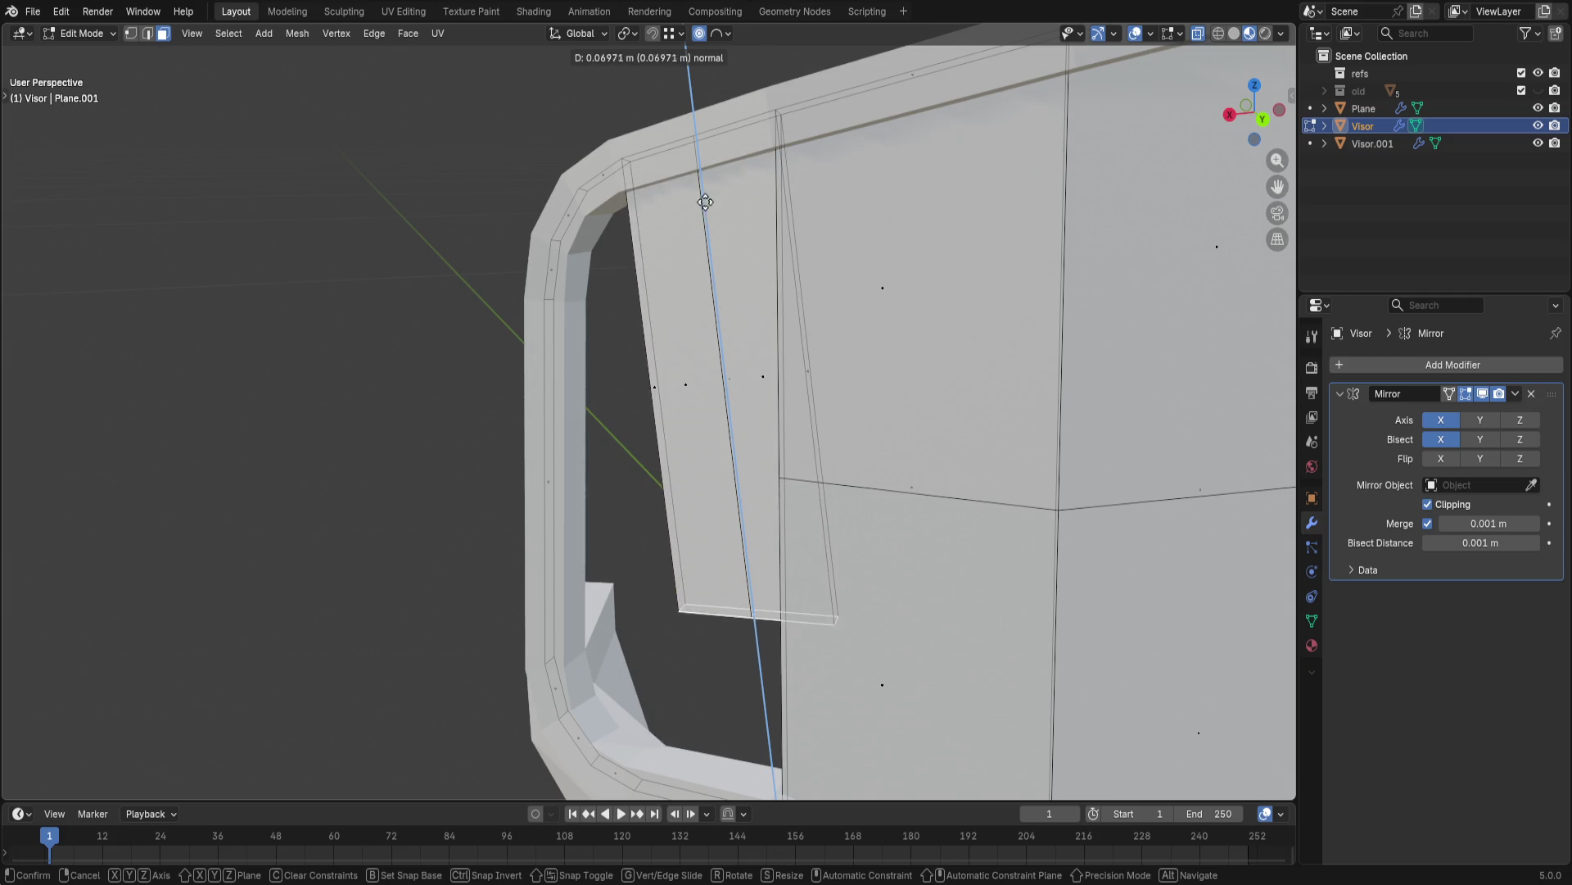
pyautogui.press('Escape')
pyautogui.keyDown('shift'); pyautogui.moveTo(699, 396); pyautogui.dragTo(705, 290, button='middle'); pyautogui.keyUp('shift')
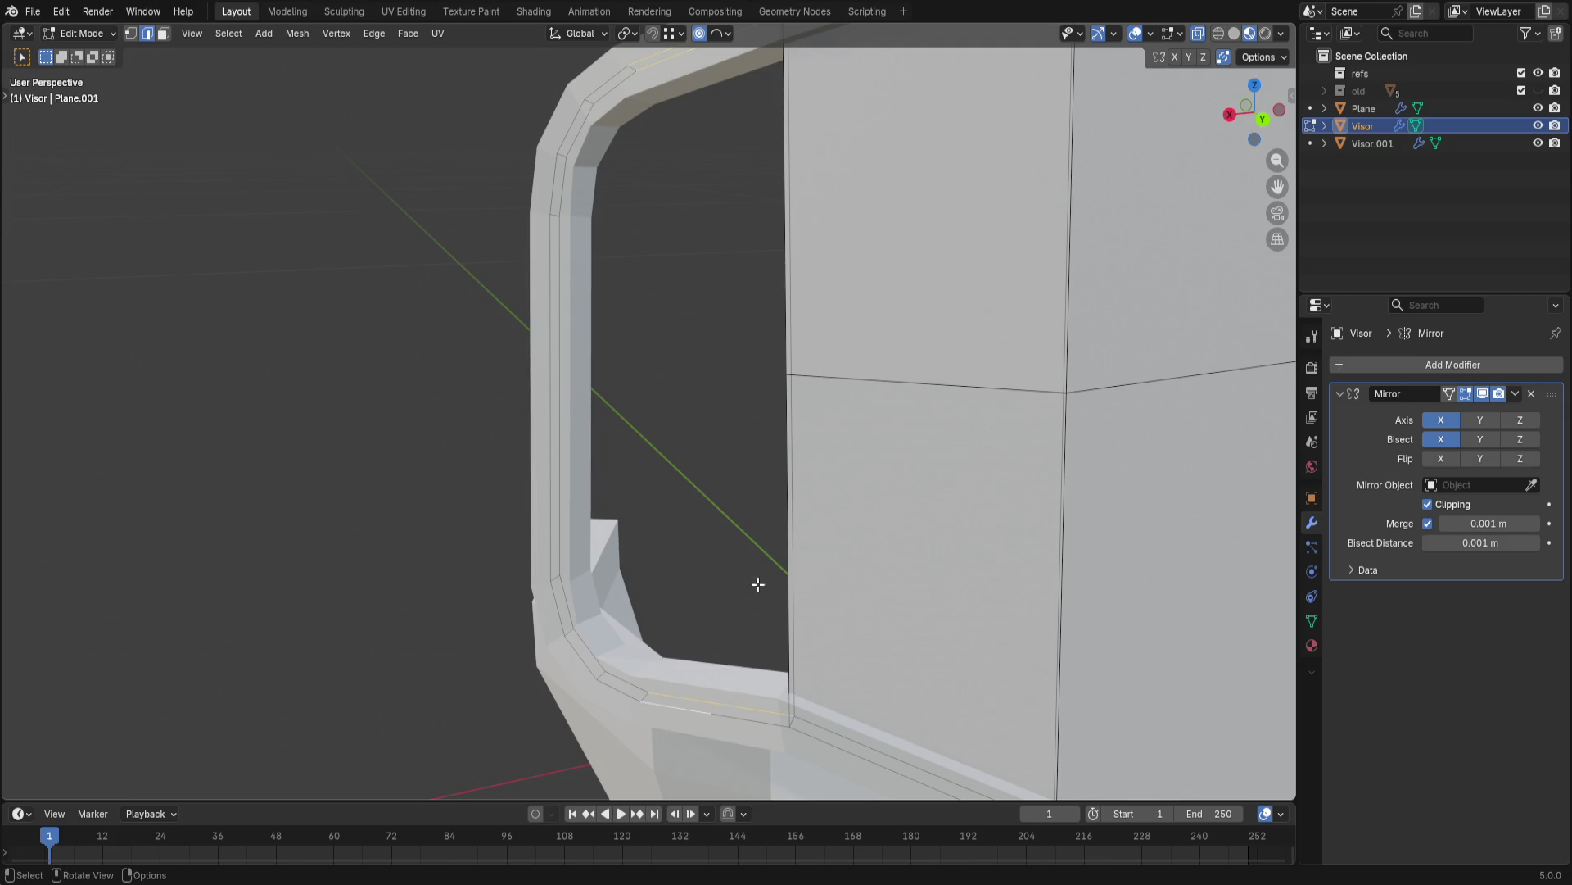
pyautogui.press('f')
pyautogui.moveTo(759, 570)
pyautogui.mouseDown(button='middle')
pyautogui.moveTo(741, 673)
pyautogui.moveTo(723, 535)
pyautogui.mouseUp(button='middle')
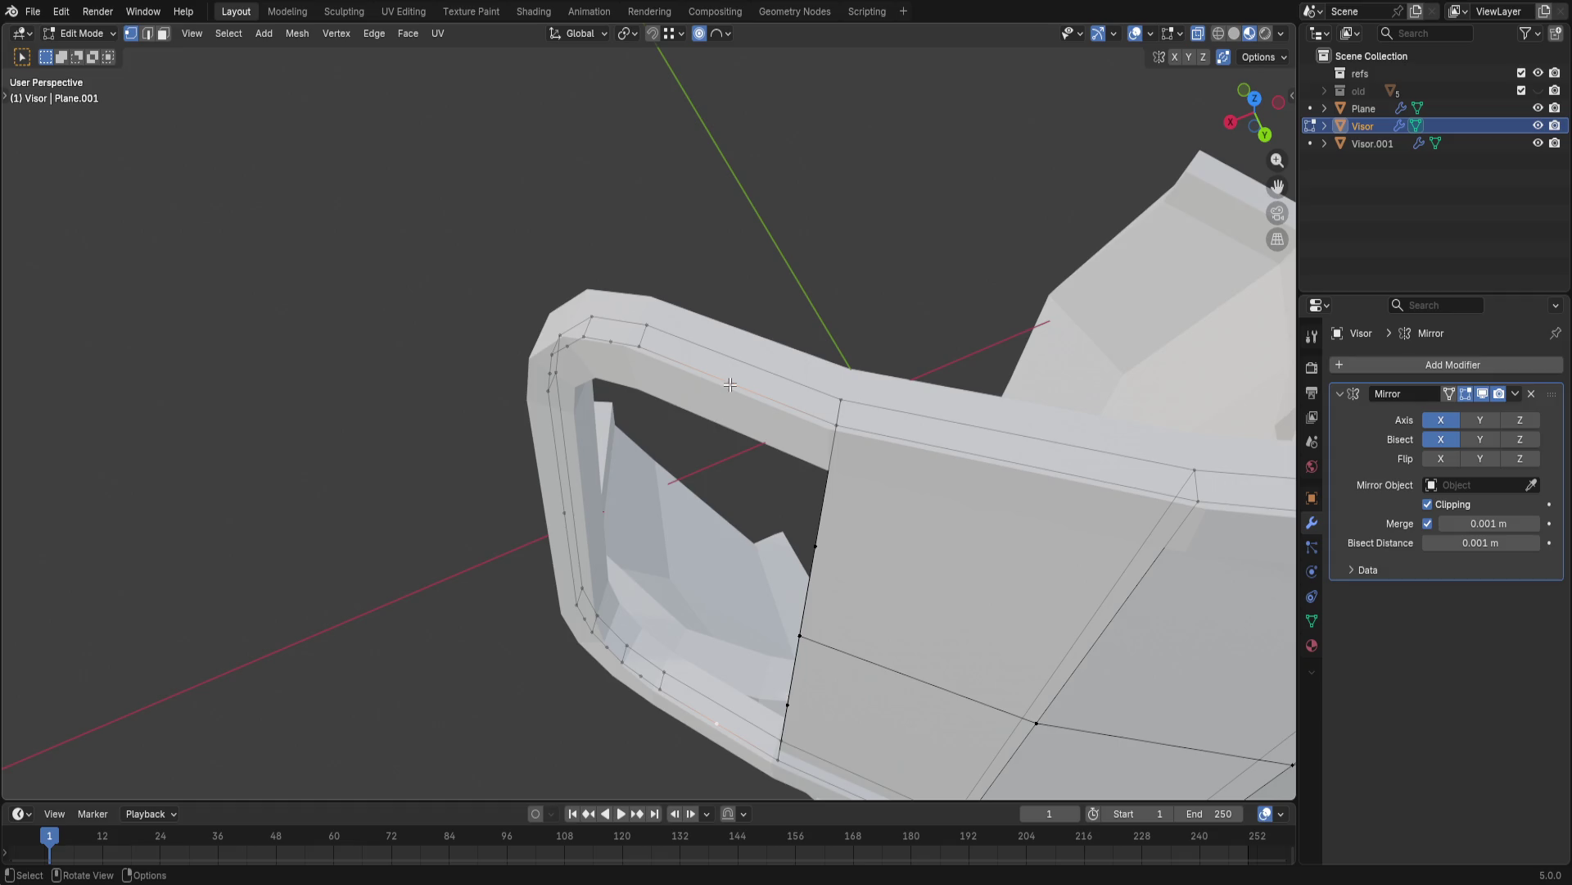
# - Dissolve the stray vertices on the visor's front rim
pyautogui.press('x')
pyautogui.click(712, 485)
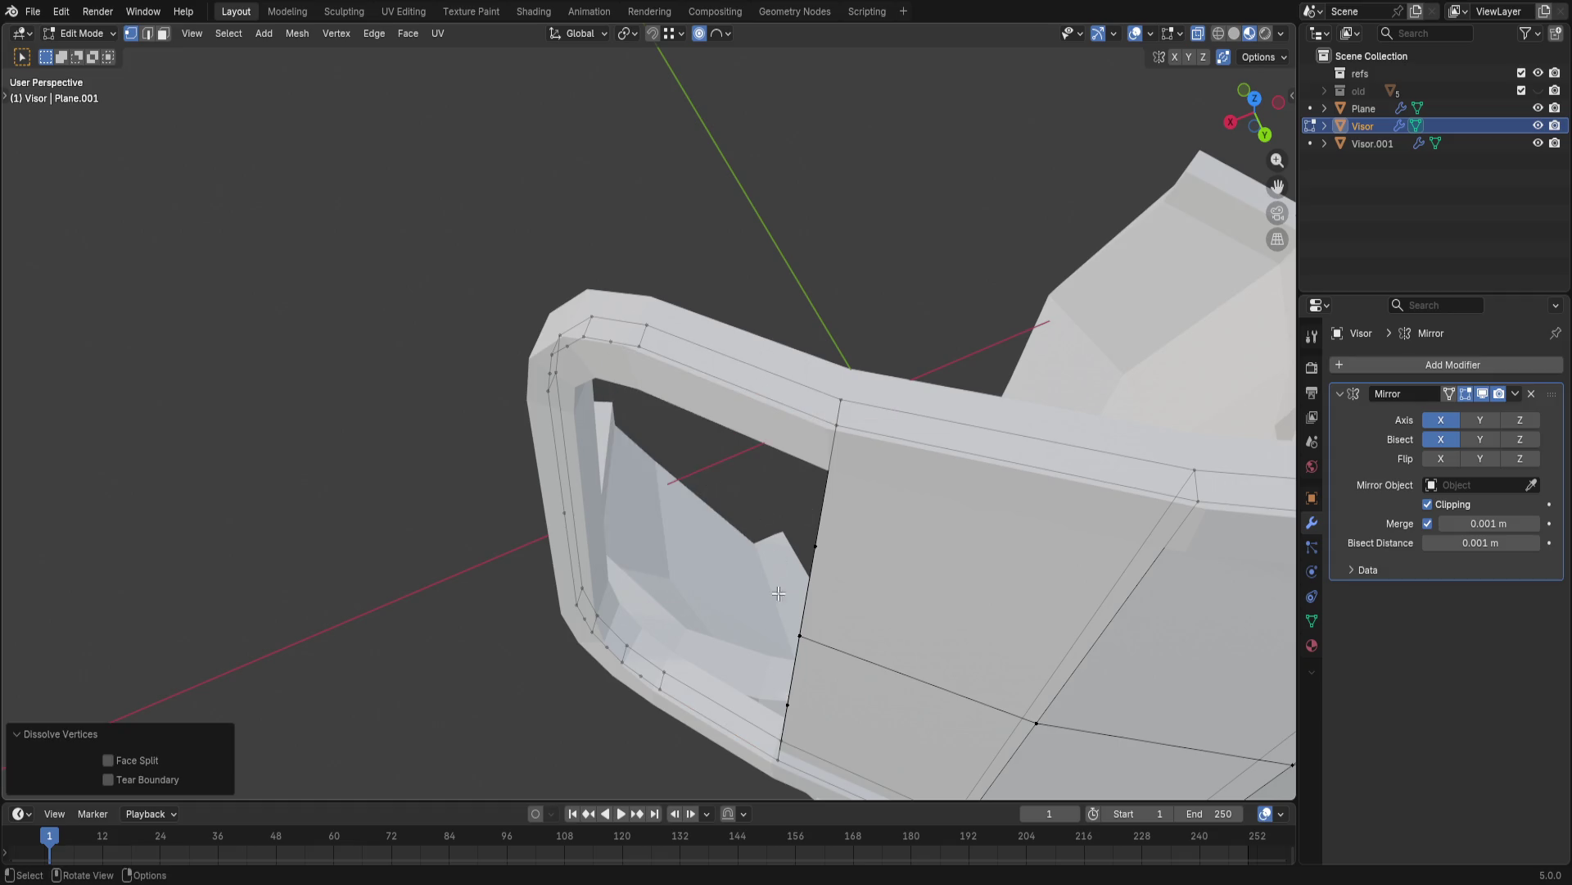
pyautogui.moveTo(778, 593); pyautogui.dragTo(679, 621, button='middle')
pyautogui.press('2')
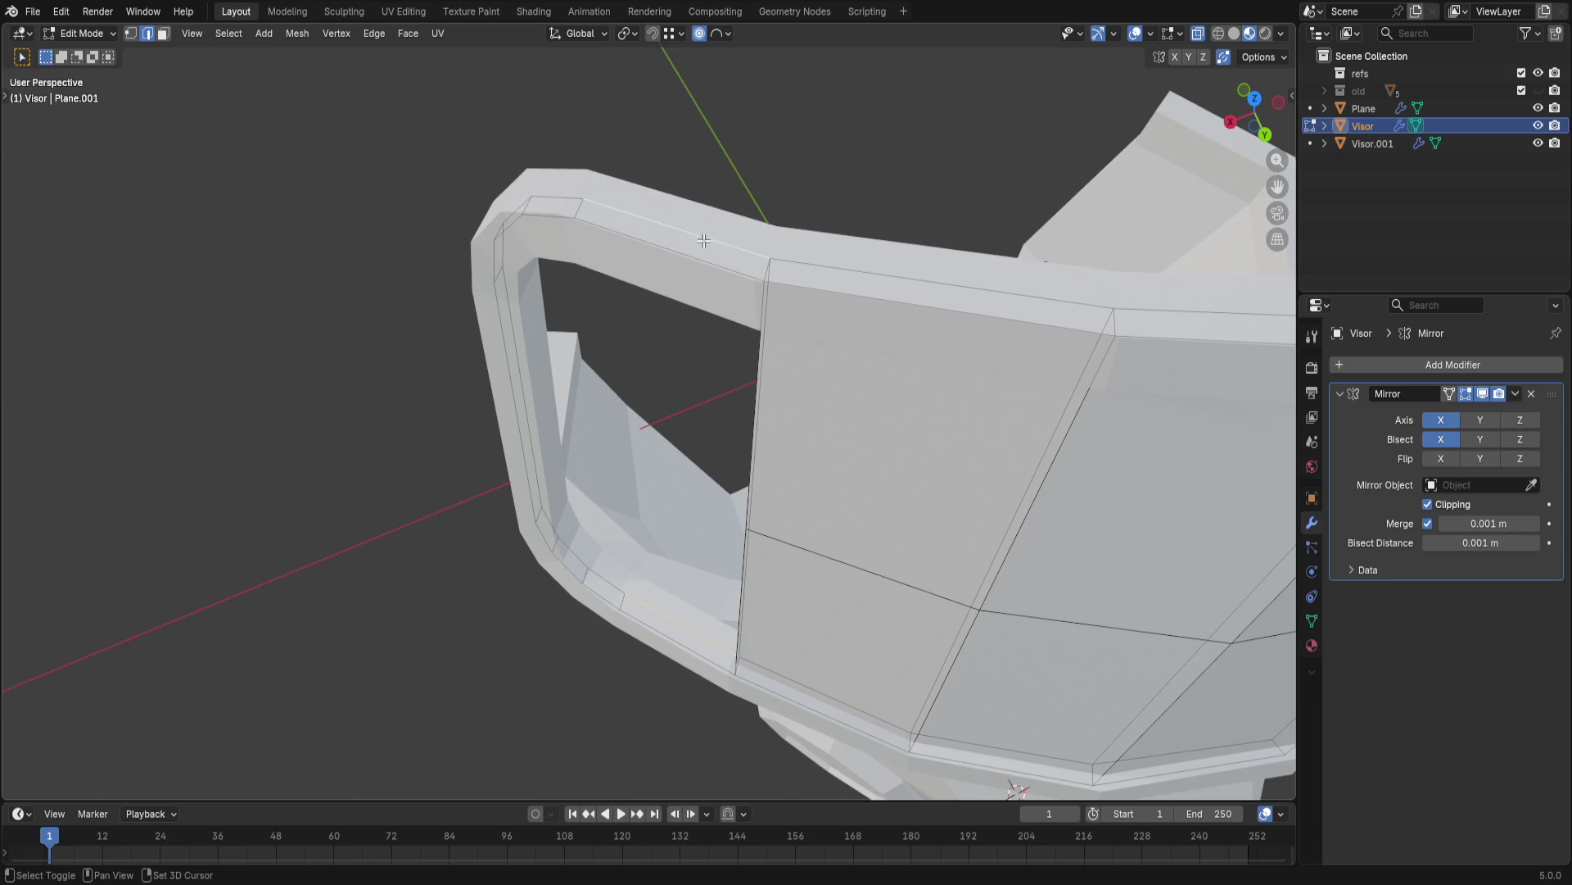
# - Select the visor rim and inner strip faces, unhide the missing strip, and bring up the Vertex menu
pyautogui.click(680, 652)
pyautogui.moveTo(681, 653)
pyautogui.mouseDown(button='middle')
pyautogui.moveTo(619, 527)
pyautogui.moveTo(709, 608)
pyautogui.mouseUp(button='middle')
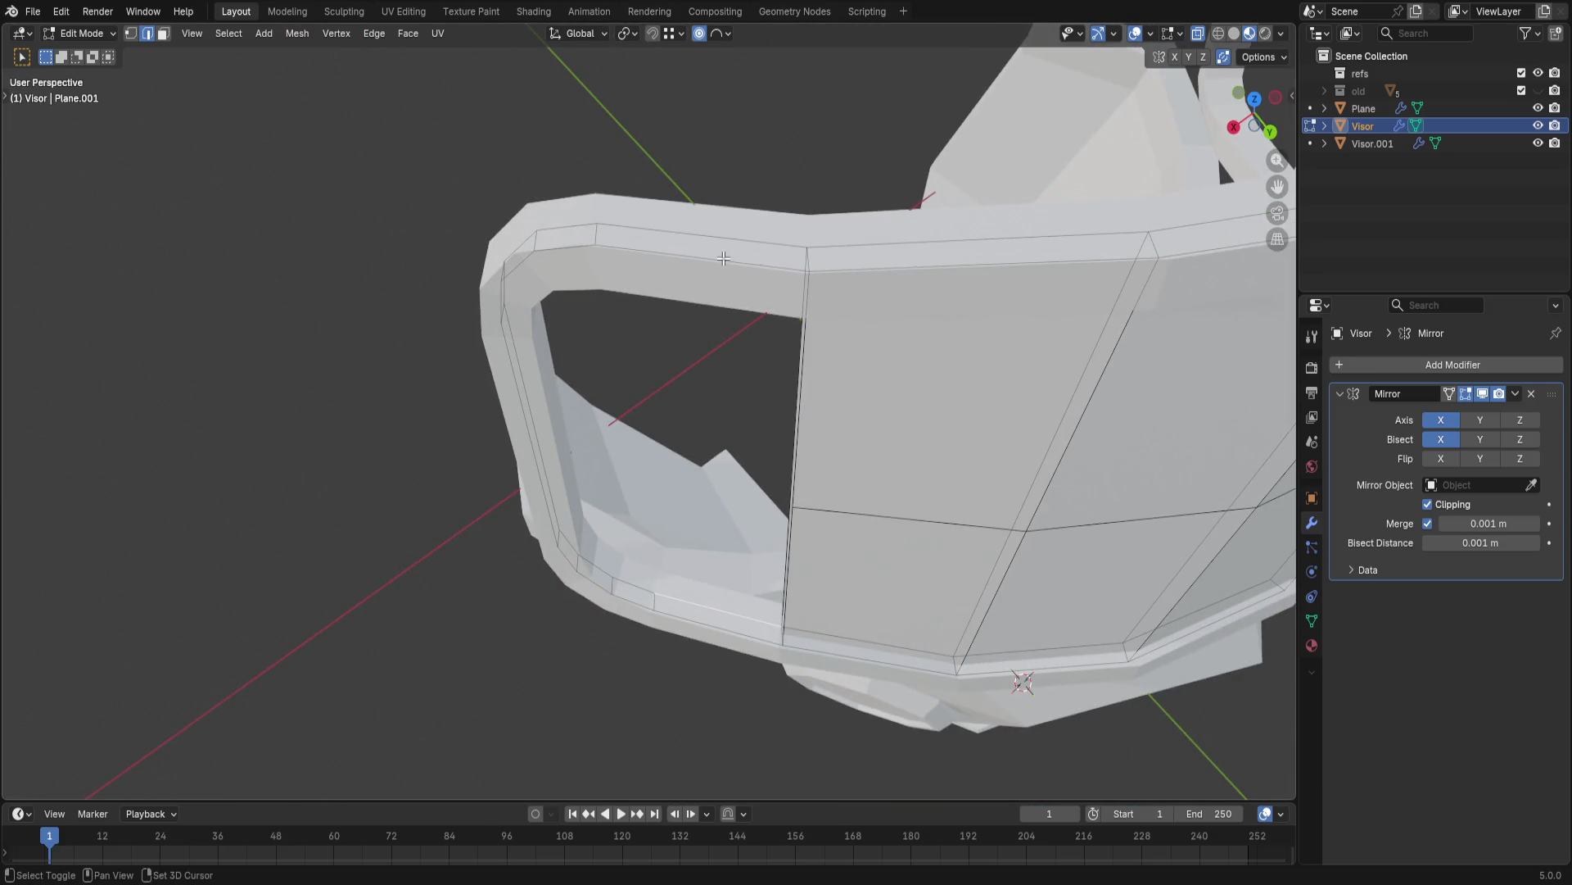
pyautogui.click(723, 258)
pyautogui.moveTo(724, 259); pyautogui.dragTo(590, 361, button='middle')
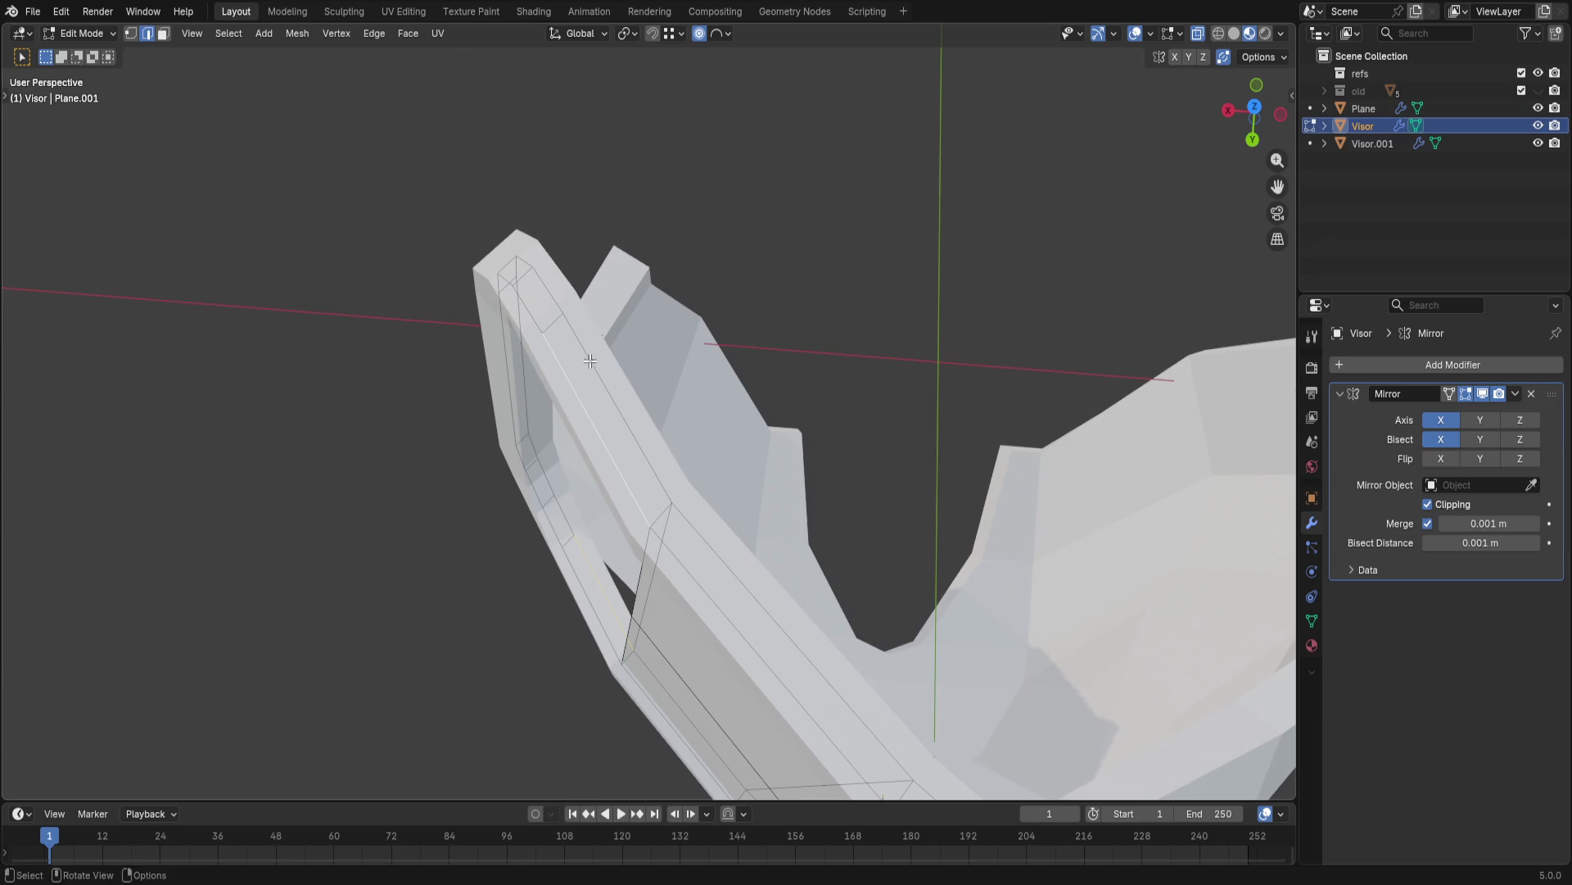
pyautogui.keyDown('shift'); pyautogui.click(593, 368); pyautogui.keyUp('shift')
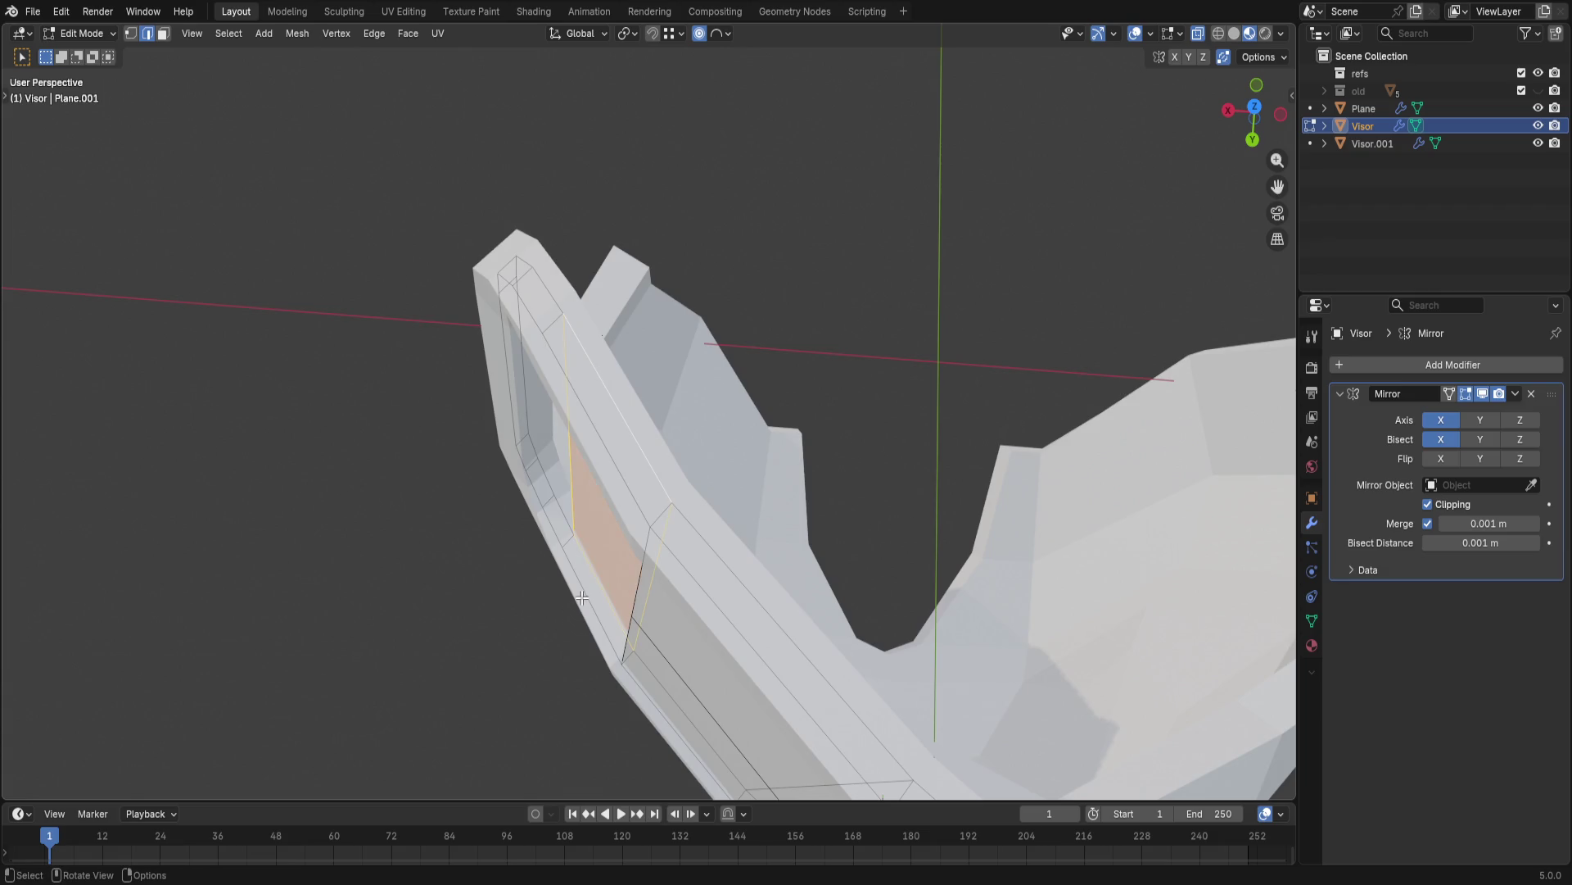
pyautogui.moveTo(629, 424); pyautogui.dragTo(602, 273, button='middle')
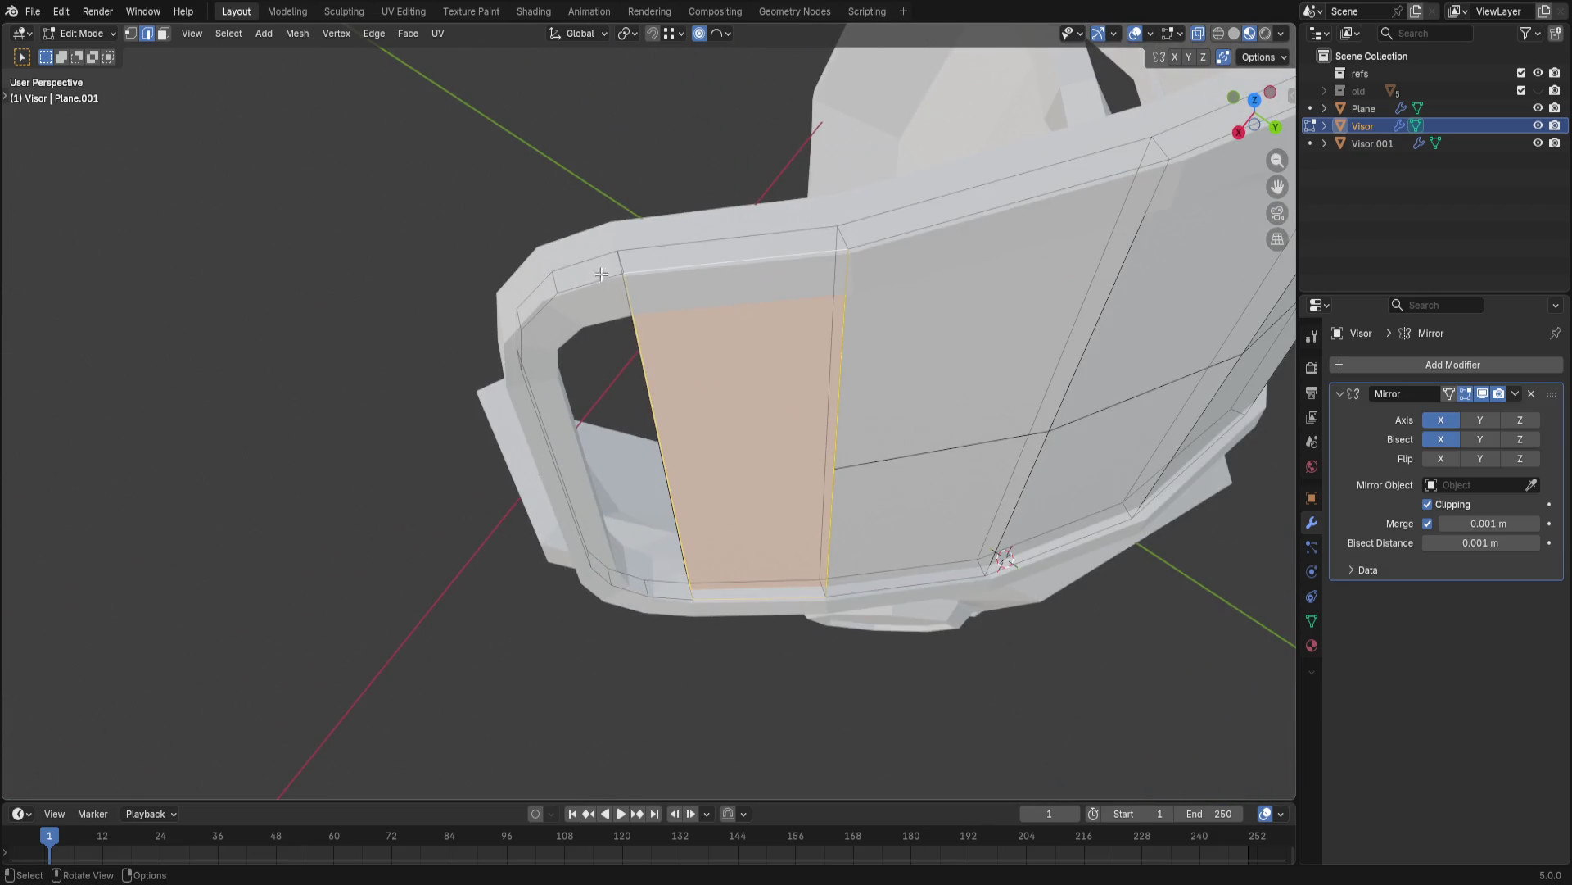
pyautogui.hotkey('alt', 'h')
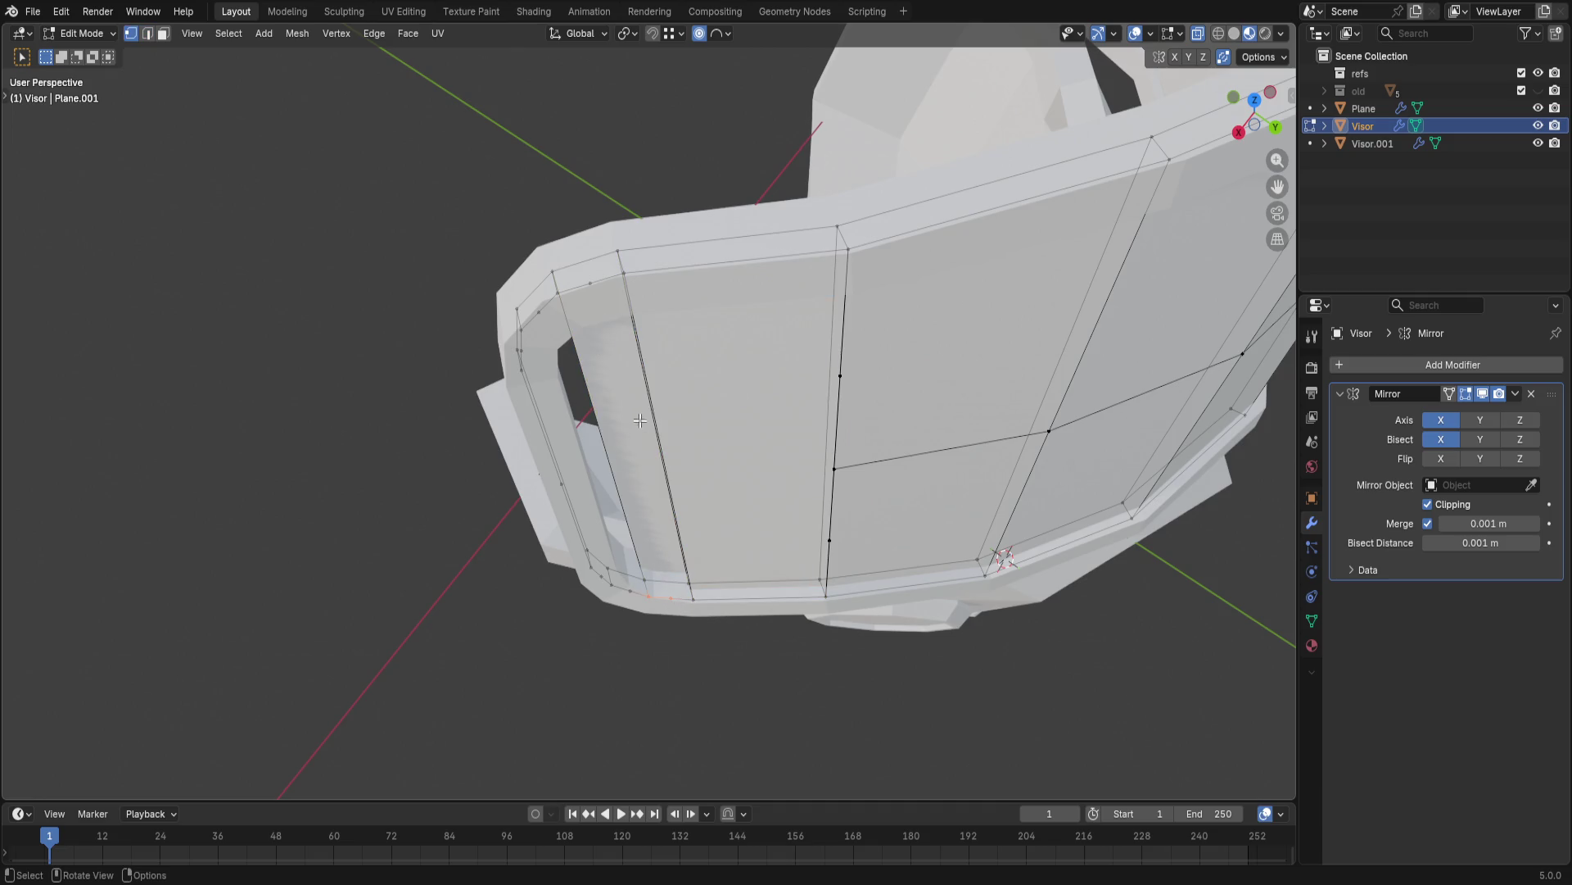
pyautogui.hotkey('ctrl', 'v')
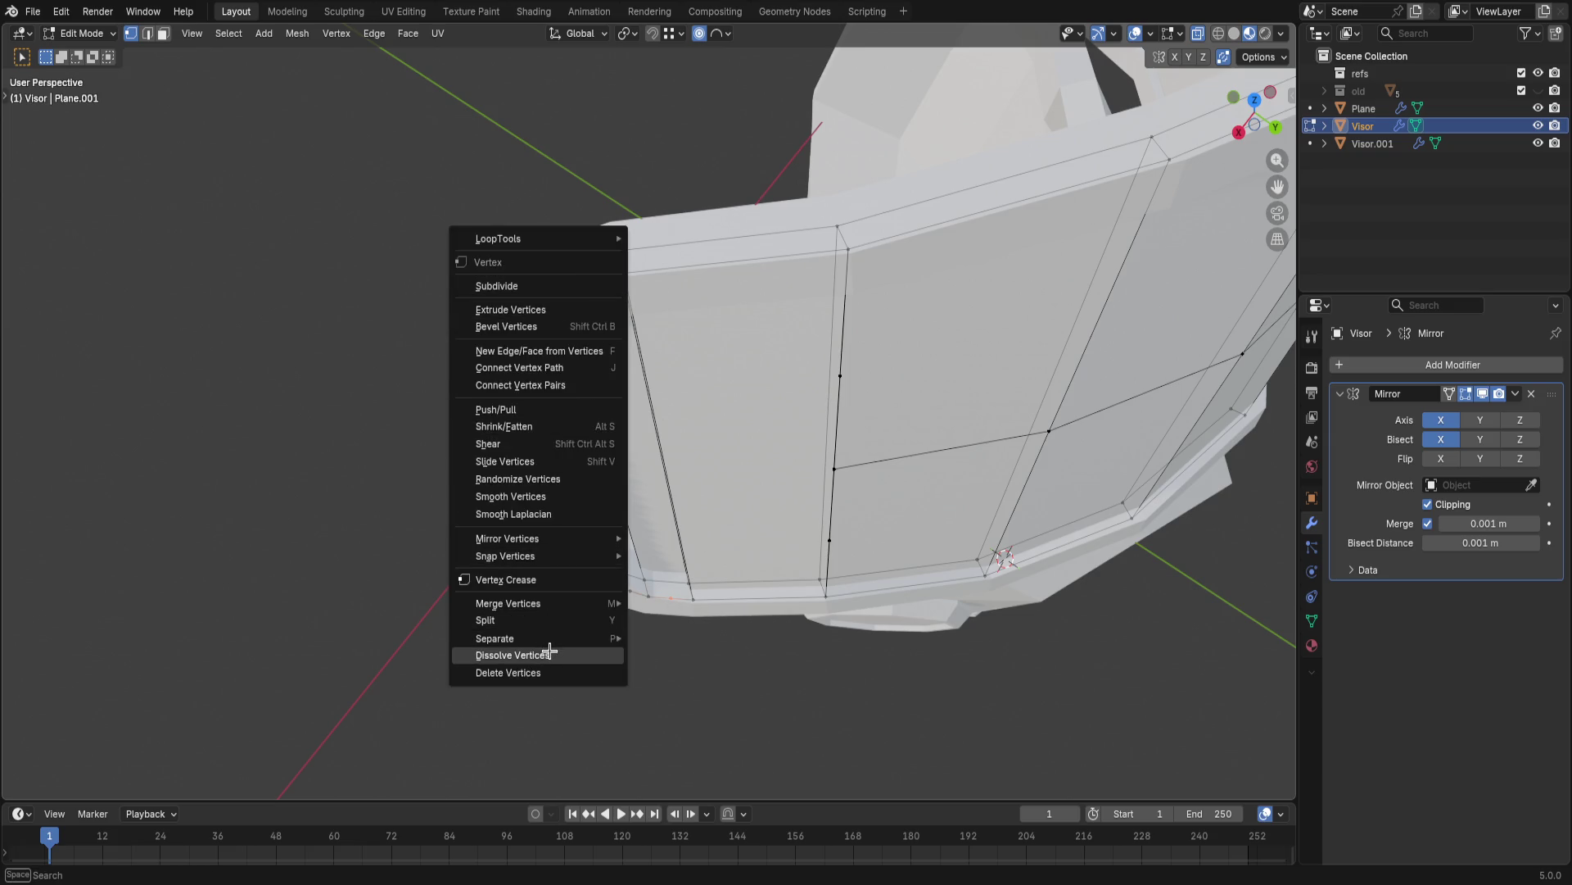
# - Dissolve the remaining extra vertices along the visor's inner and lower rim one by one
pyautogui.click(551, 655)
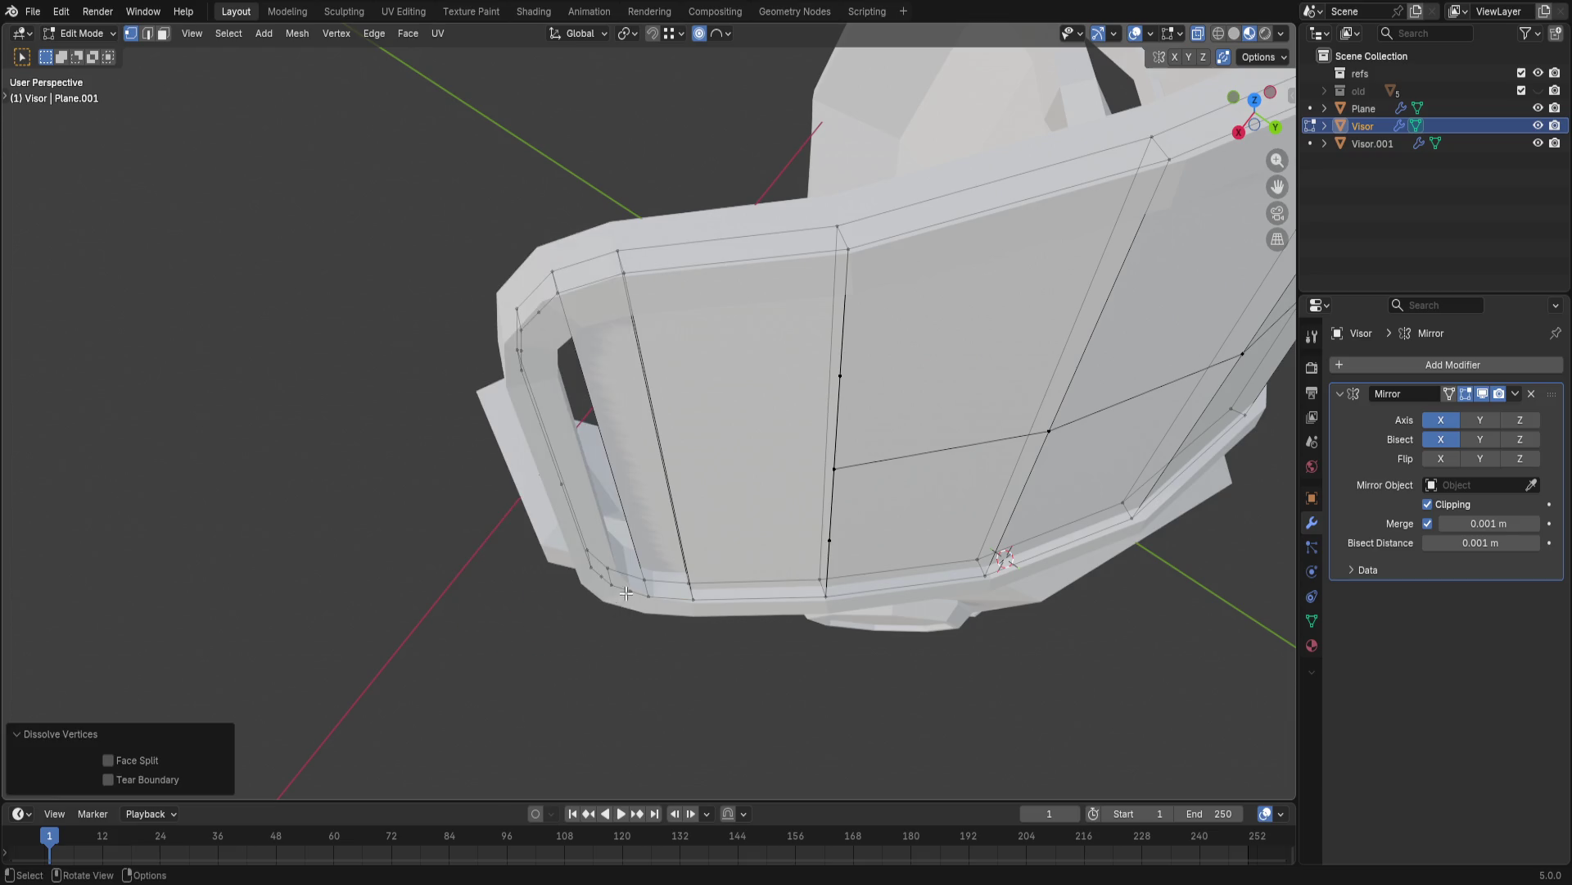
pyautogui.click(625, 594)
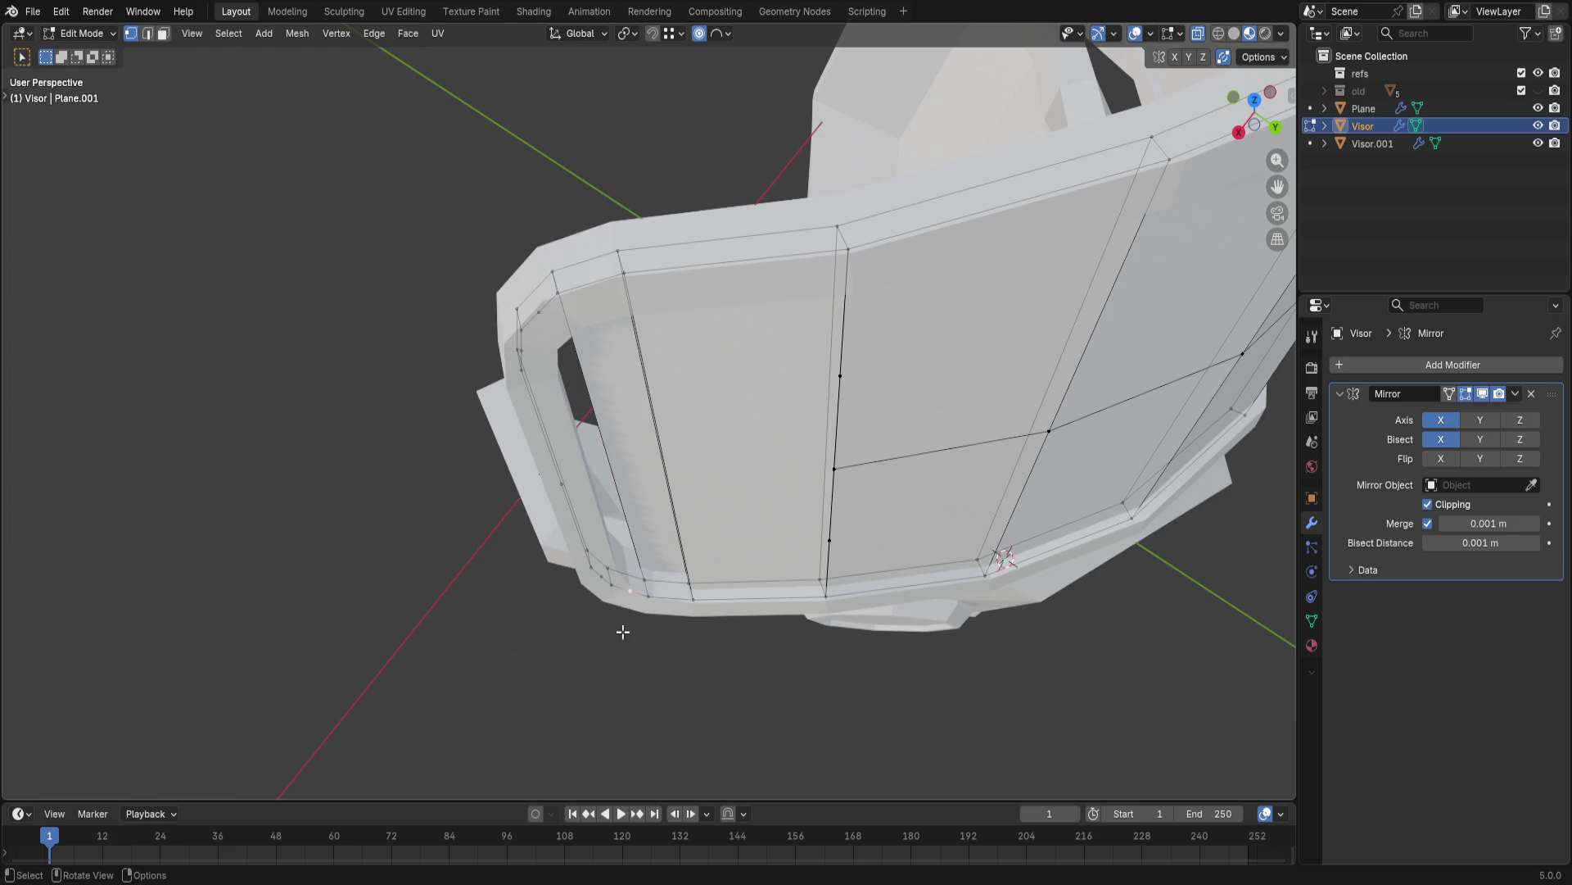
pyautogui.rightClick(542, 310)
pyautogui.click(493, 425)
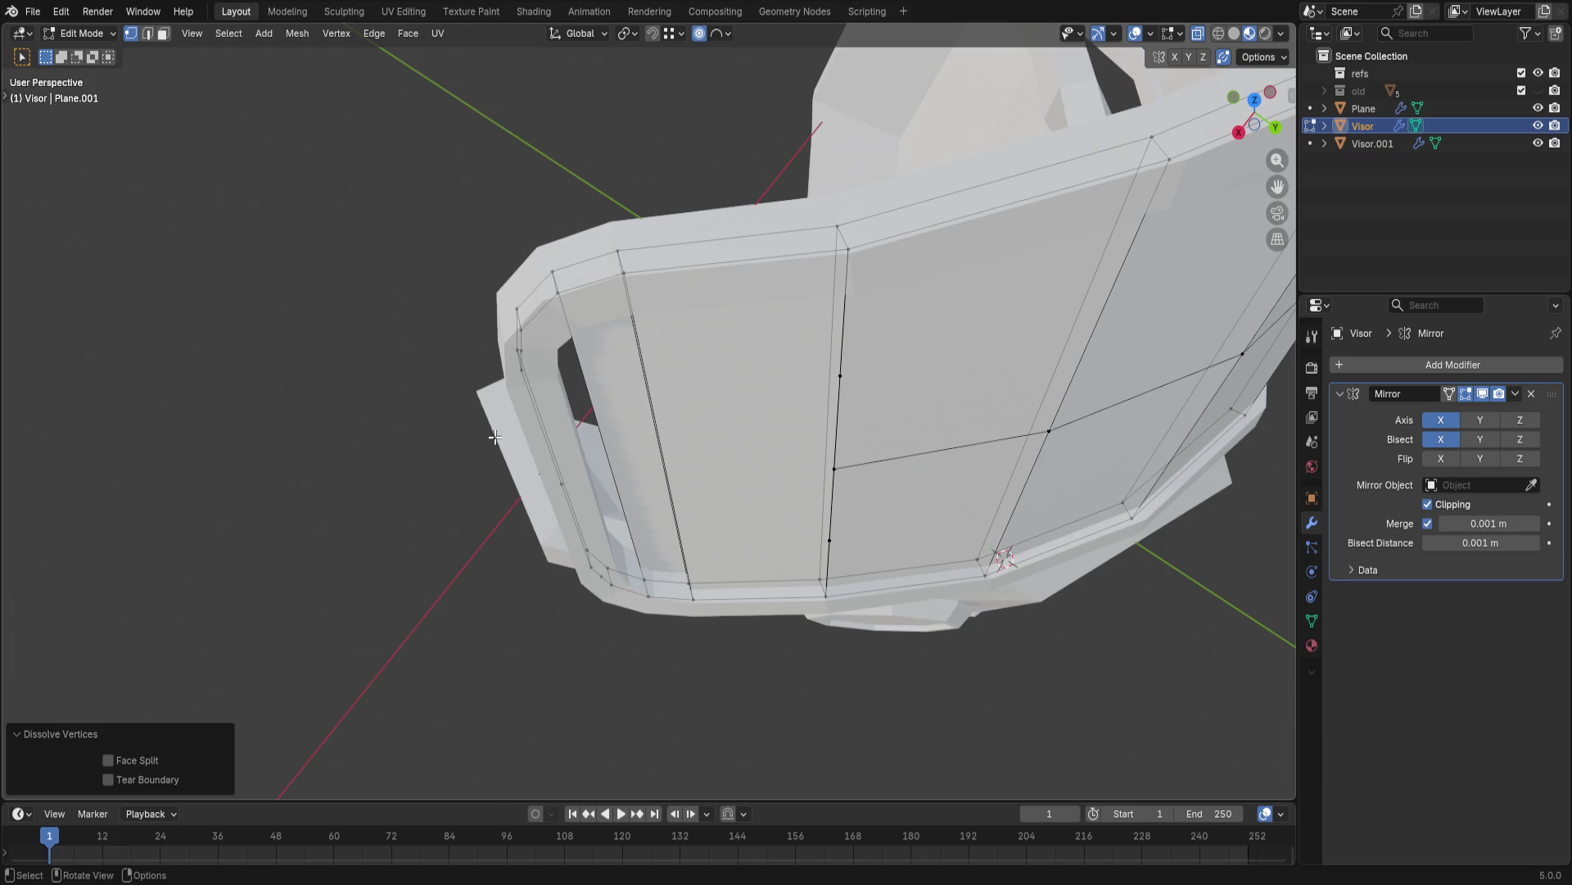
pyautogui.click(600, 573)
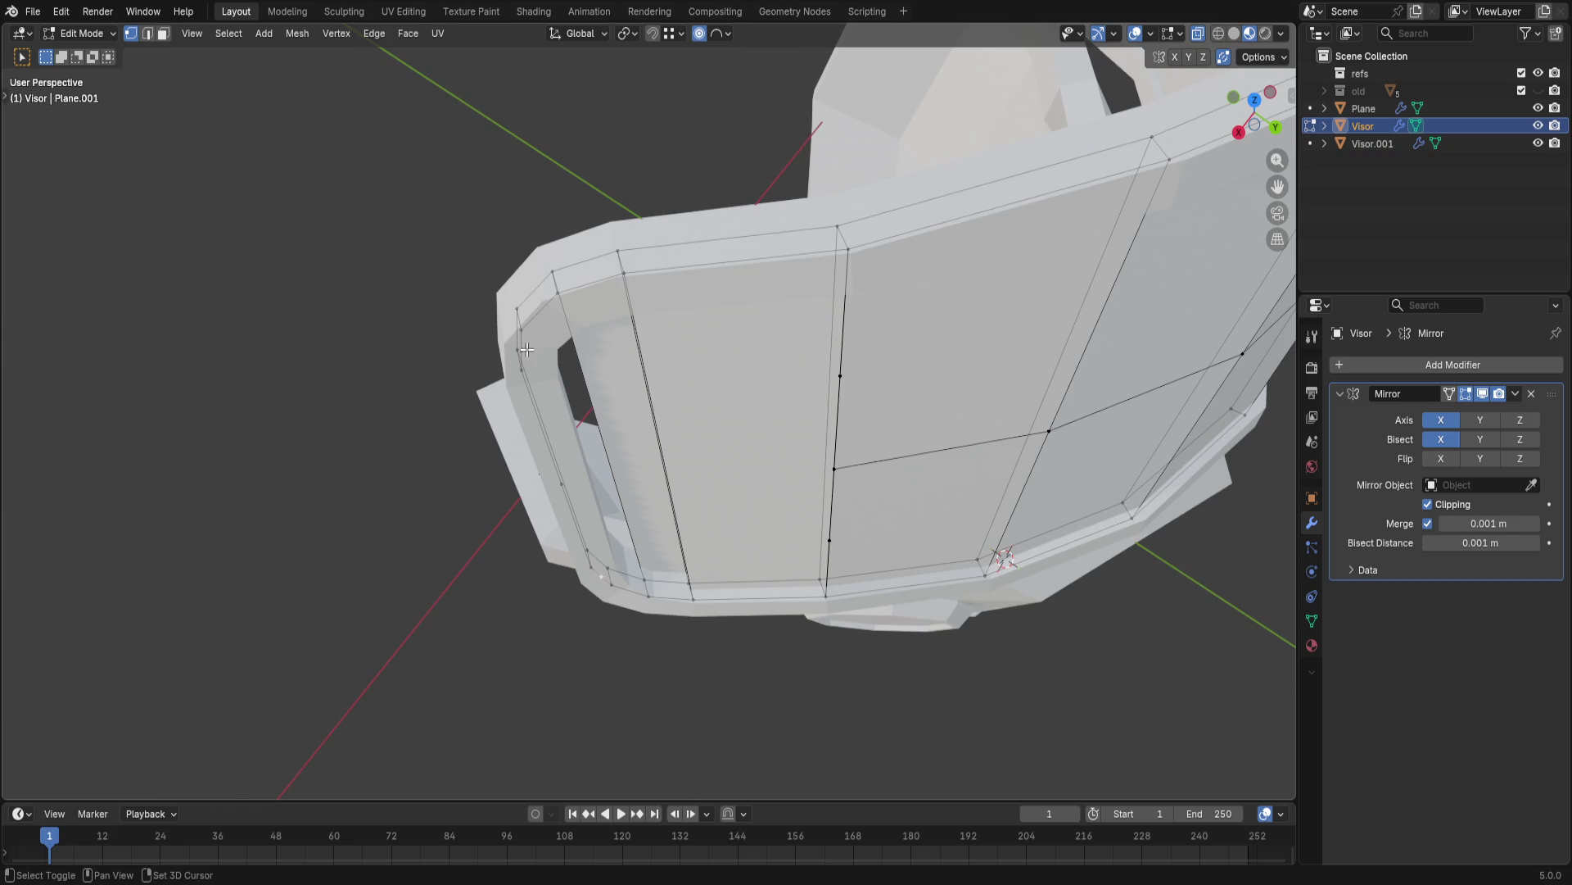
pyautogui.moveTo(526, 350); pyautogui.dragTo(573, 356, button='middle')
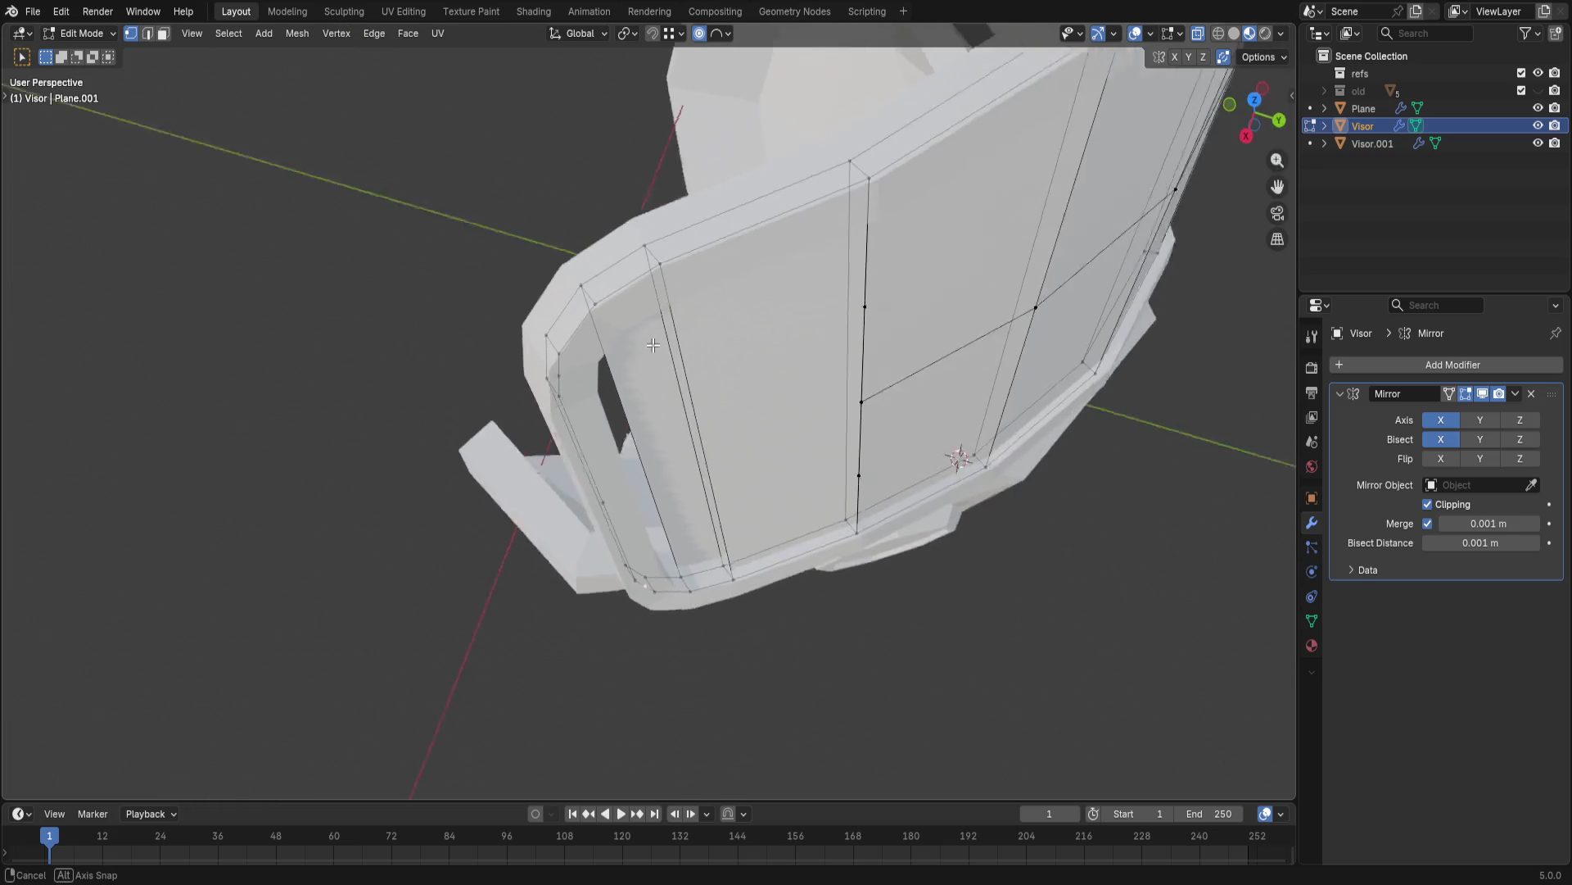
pyautogui.rightClick(574, 357)
pyautogui.click(559, 439)
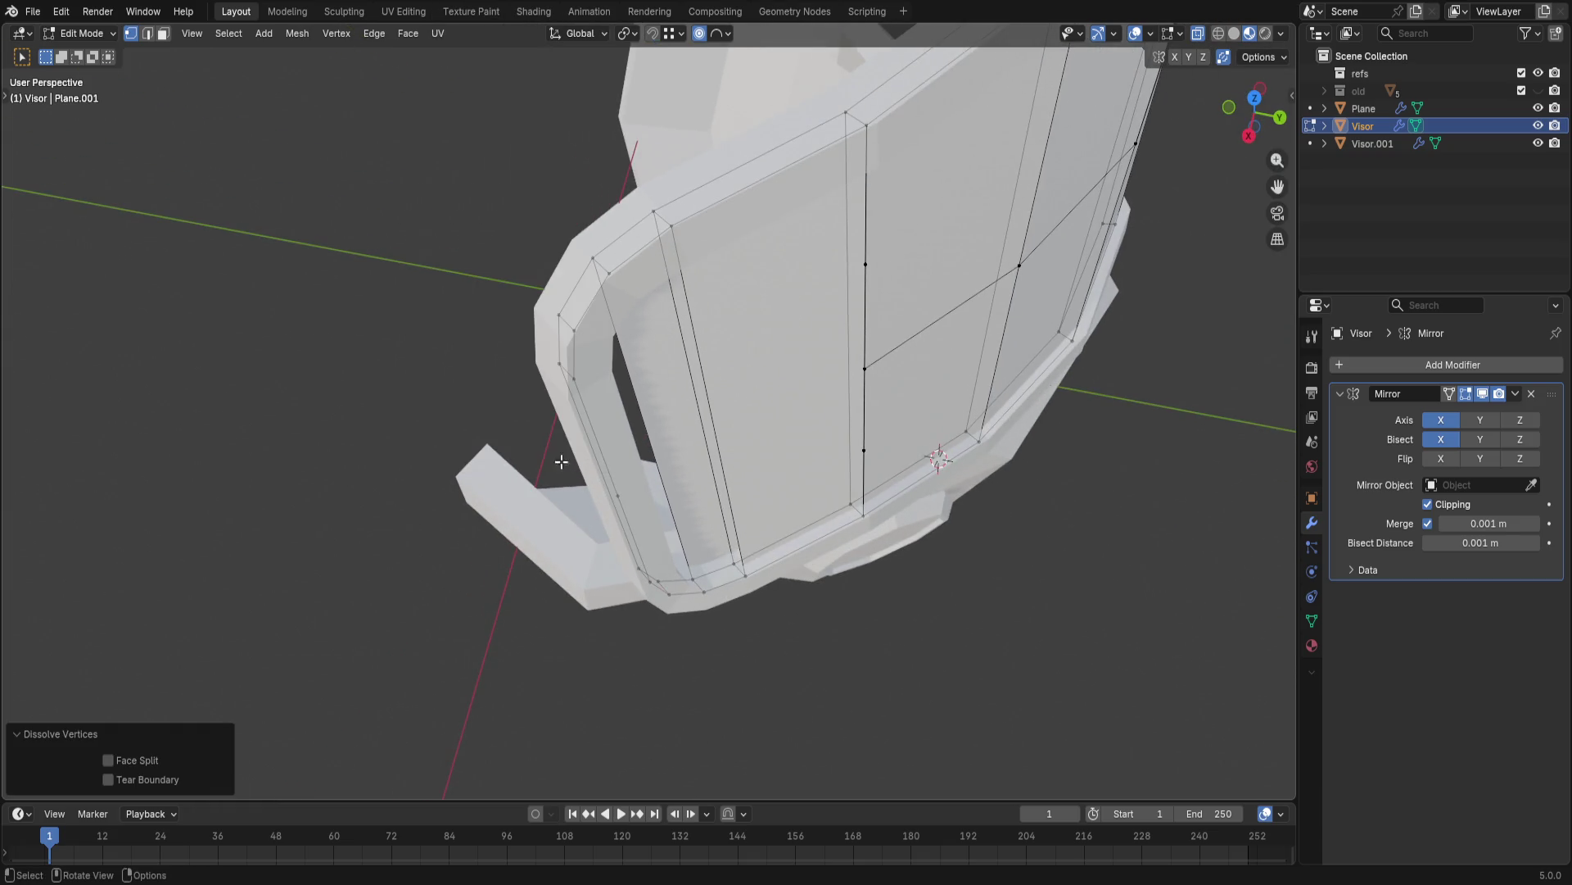
# - View the visor from below and select a narrow face on its rim
pyautogui.click(716, 579)
pyautogui.moveTo(719, 590); pyautogui.dragTo(735, 646, button='middle')
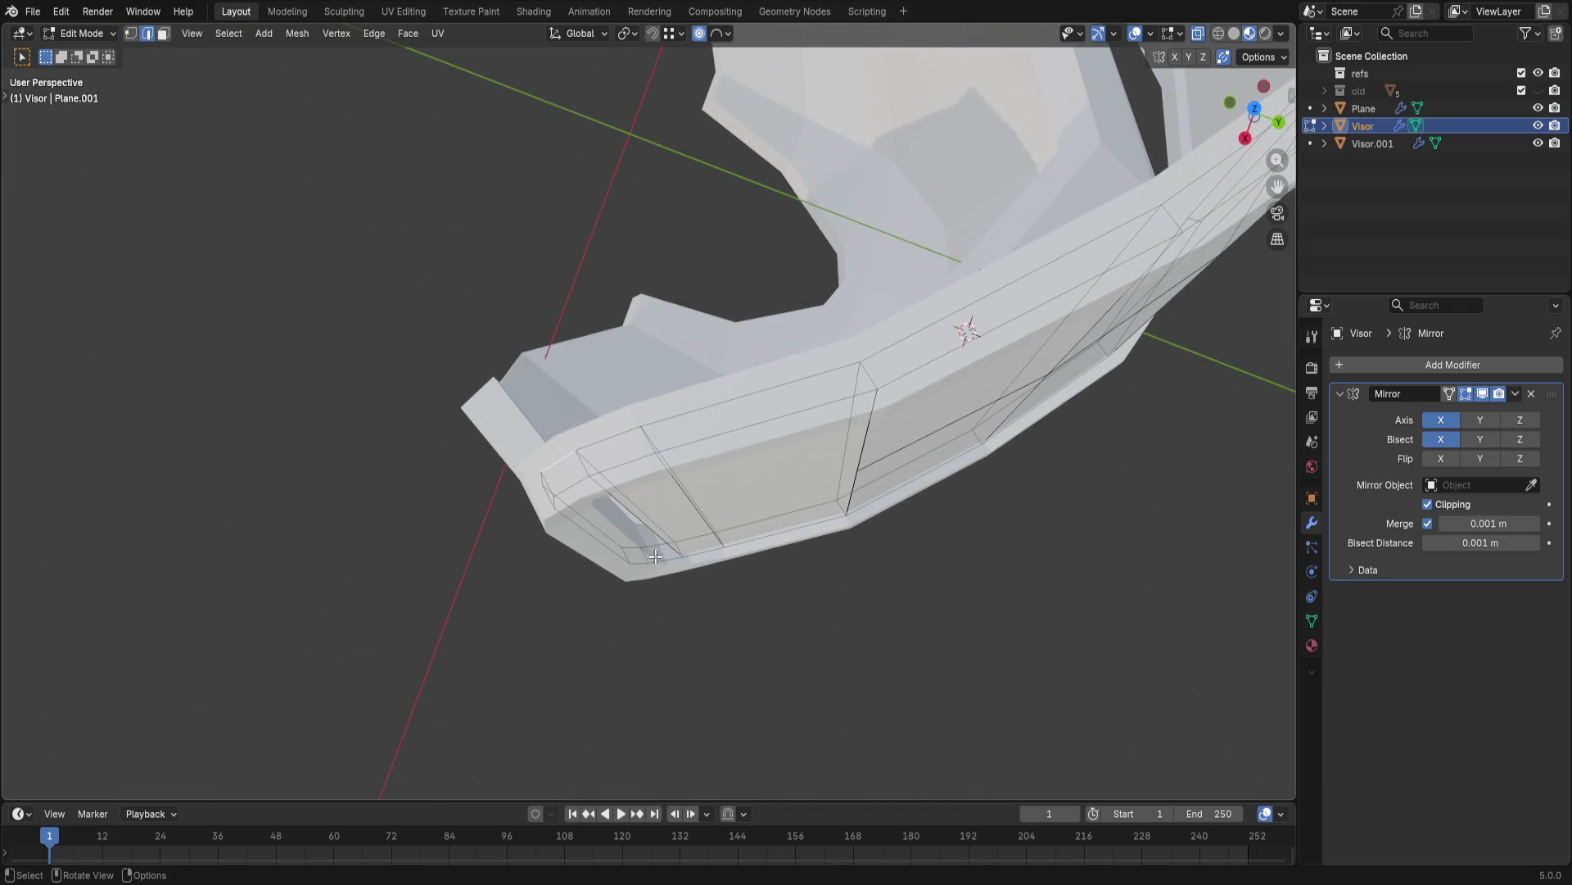
pyautogui.keyDown('shift'); pyautogui.click(585, 495); pyautogui.keyUp('shift')
# - Circle-select only the top outer-rim edges of Visor.001's goggle frame, deselecting the lower rim
pyautogui.moveTo(588, 496); pyautogui.dragTo(597, 392, button='middle')
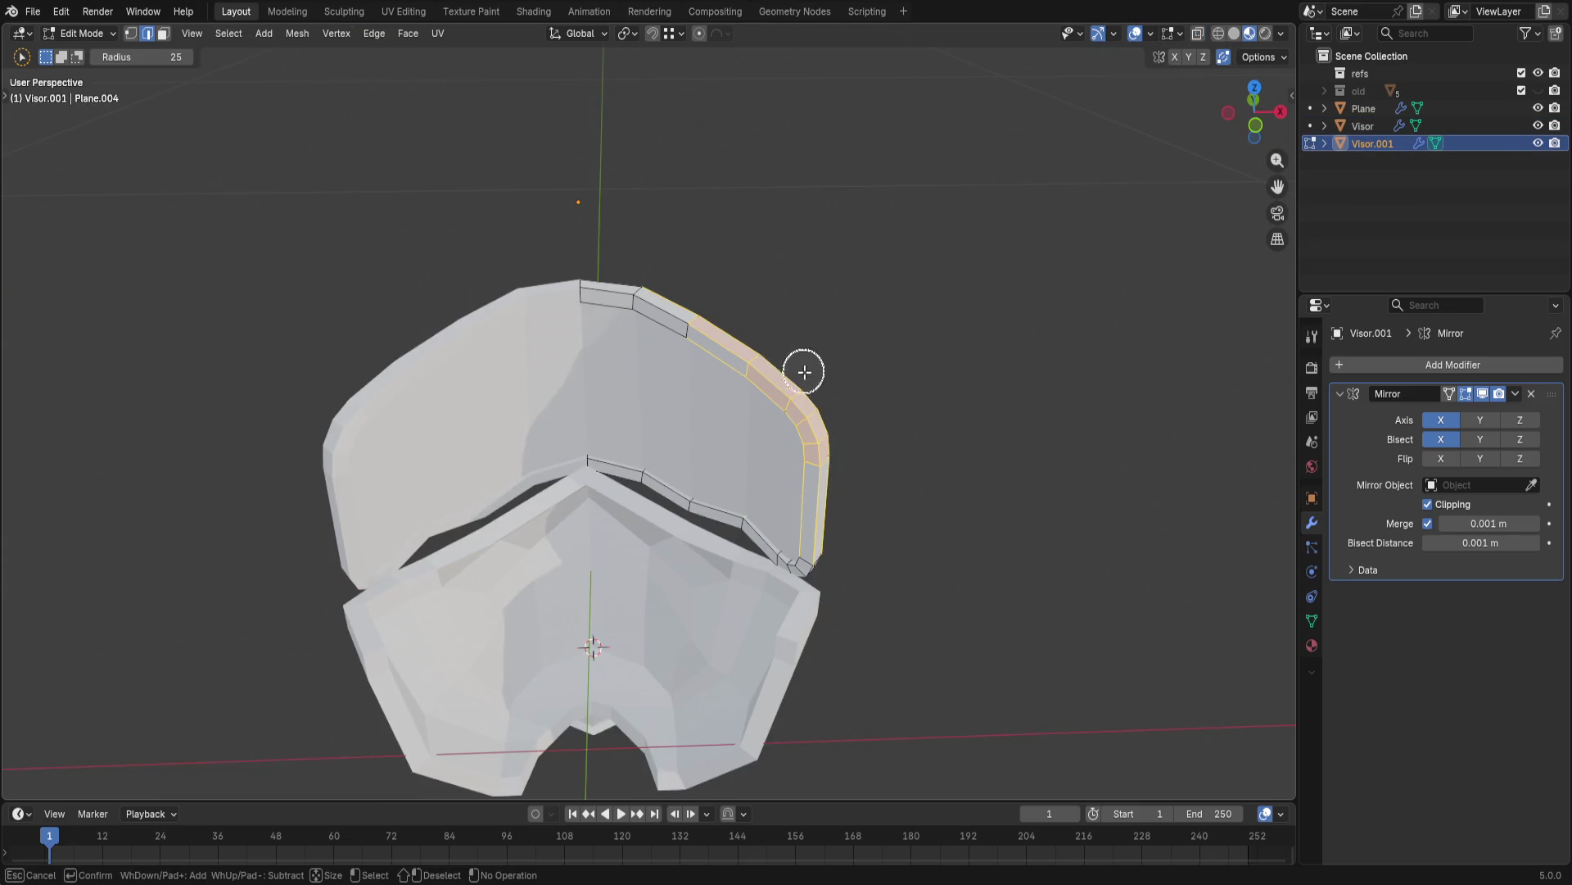
pyautogui.moveTo(692, 295); pyautogui.dragTo(847, 456, button='middle')
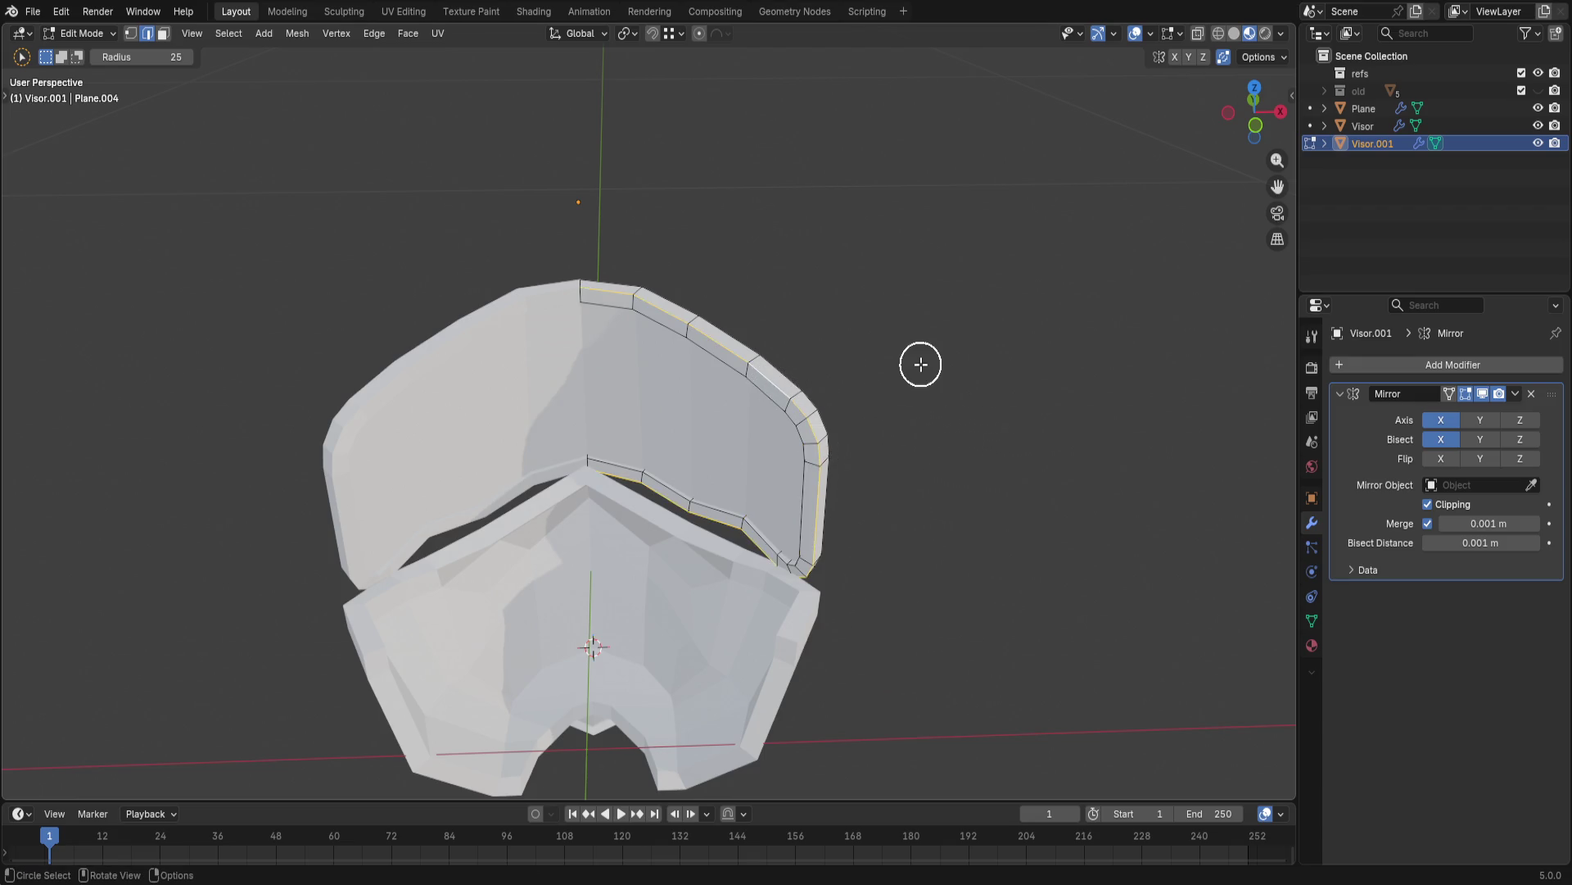
pyautogui.keyDown('ctrl'); pyautogui.moveTo(589, 469); pyautogui.dragTo(763, 543); pyautogui.keyUp('ctrl')
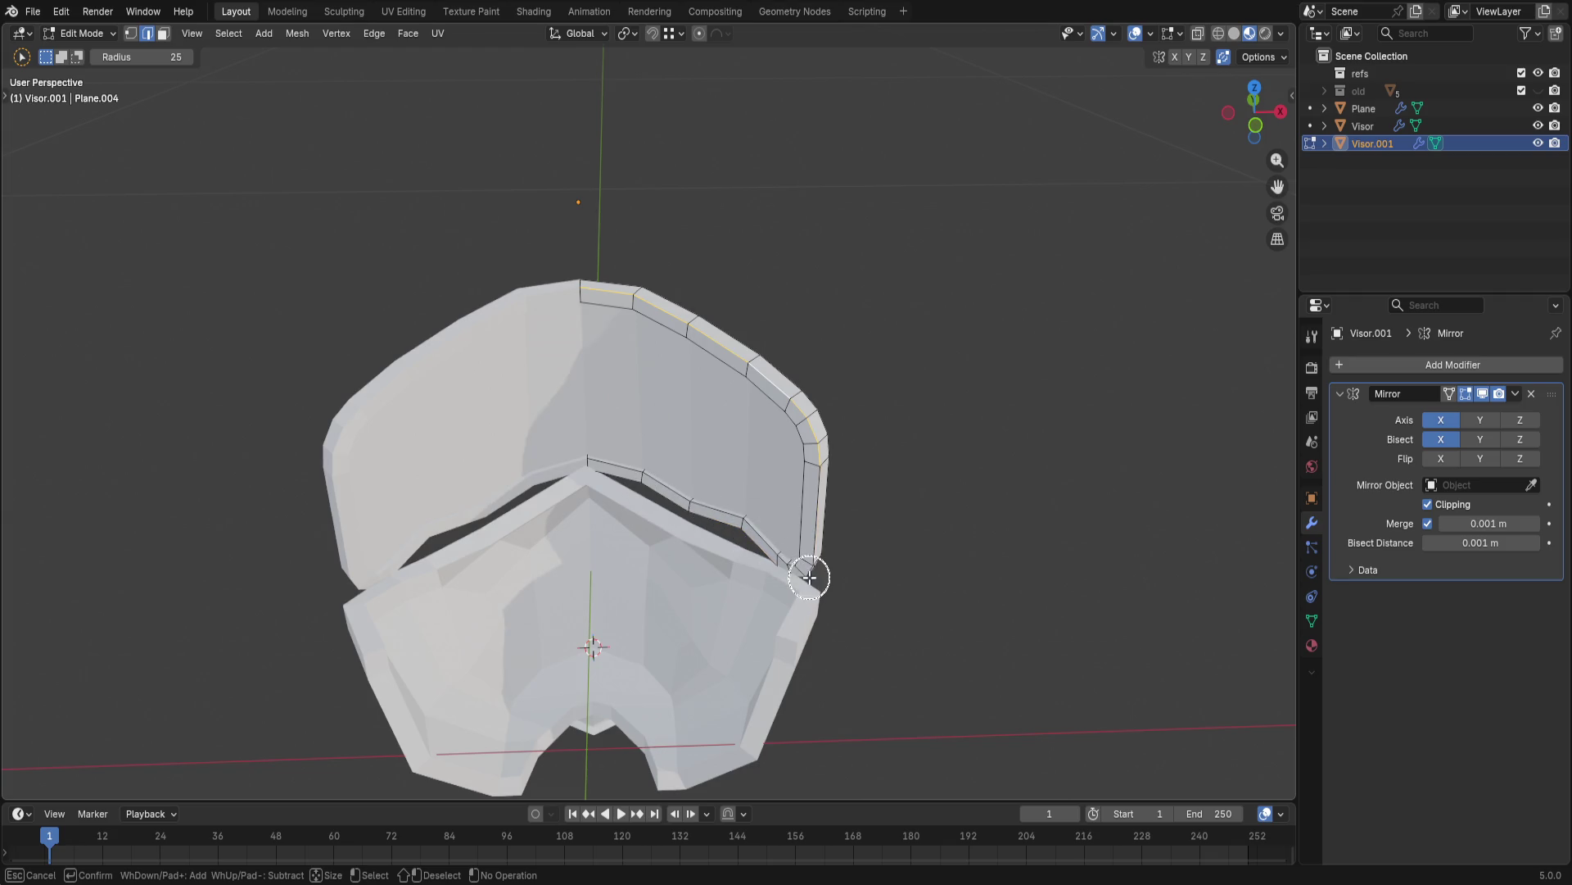
pyautogui.scroll(-2, 882, 453)
pyautogui.scroll(-1, 865, 377)
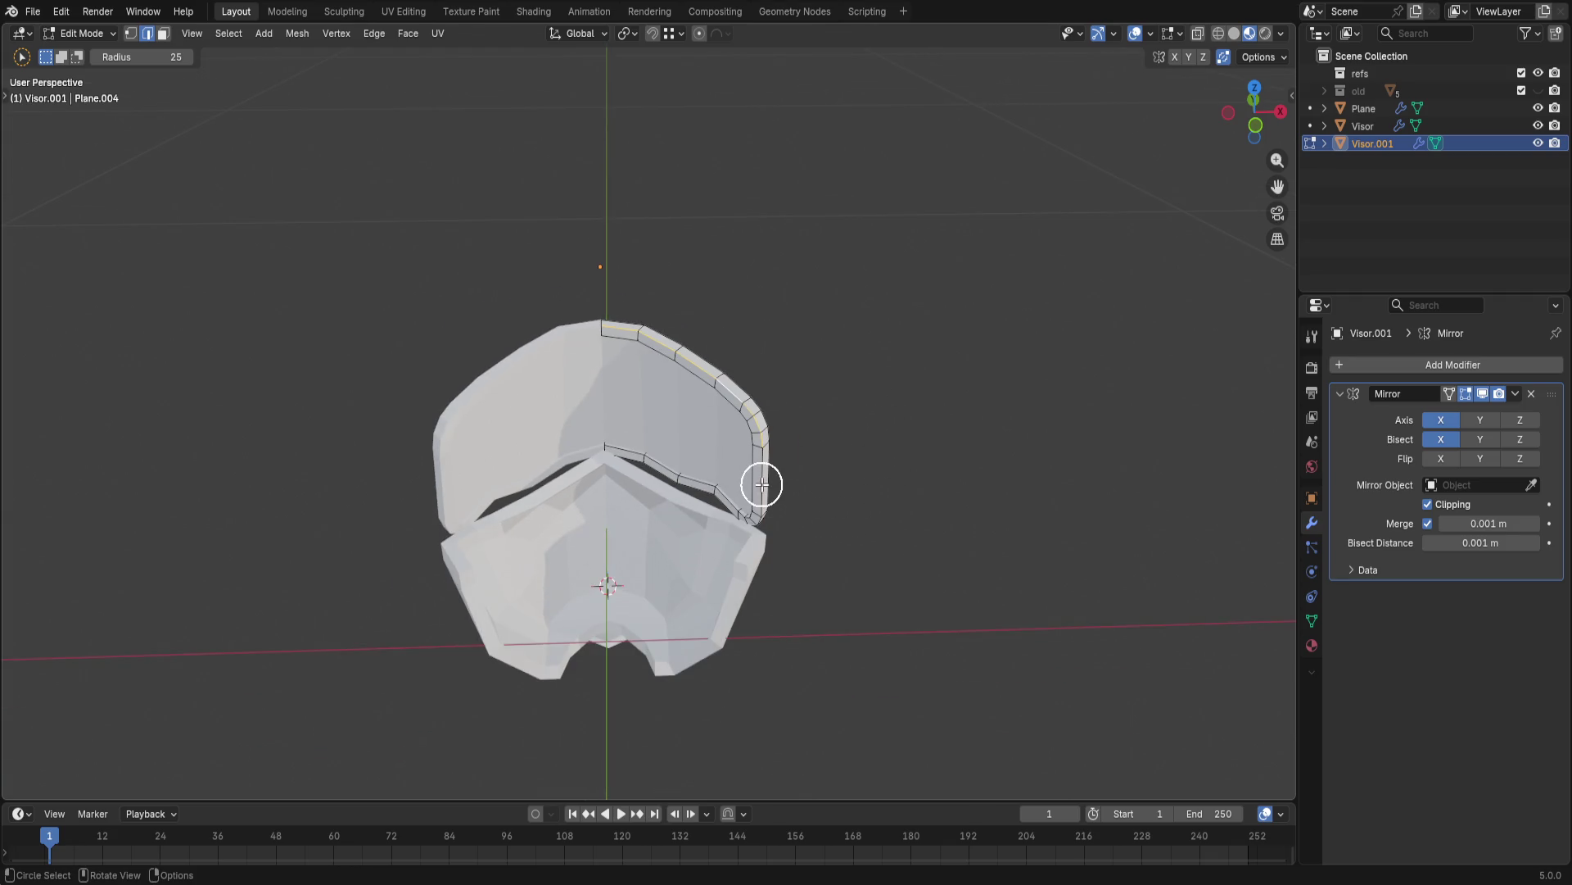
pyautogui.keyDown('ctrl'); pyautogui.moveTo(566, 428); pyautogui.dragTo(683, 523); pyautogui.keyUp('ctrl')
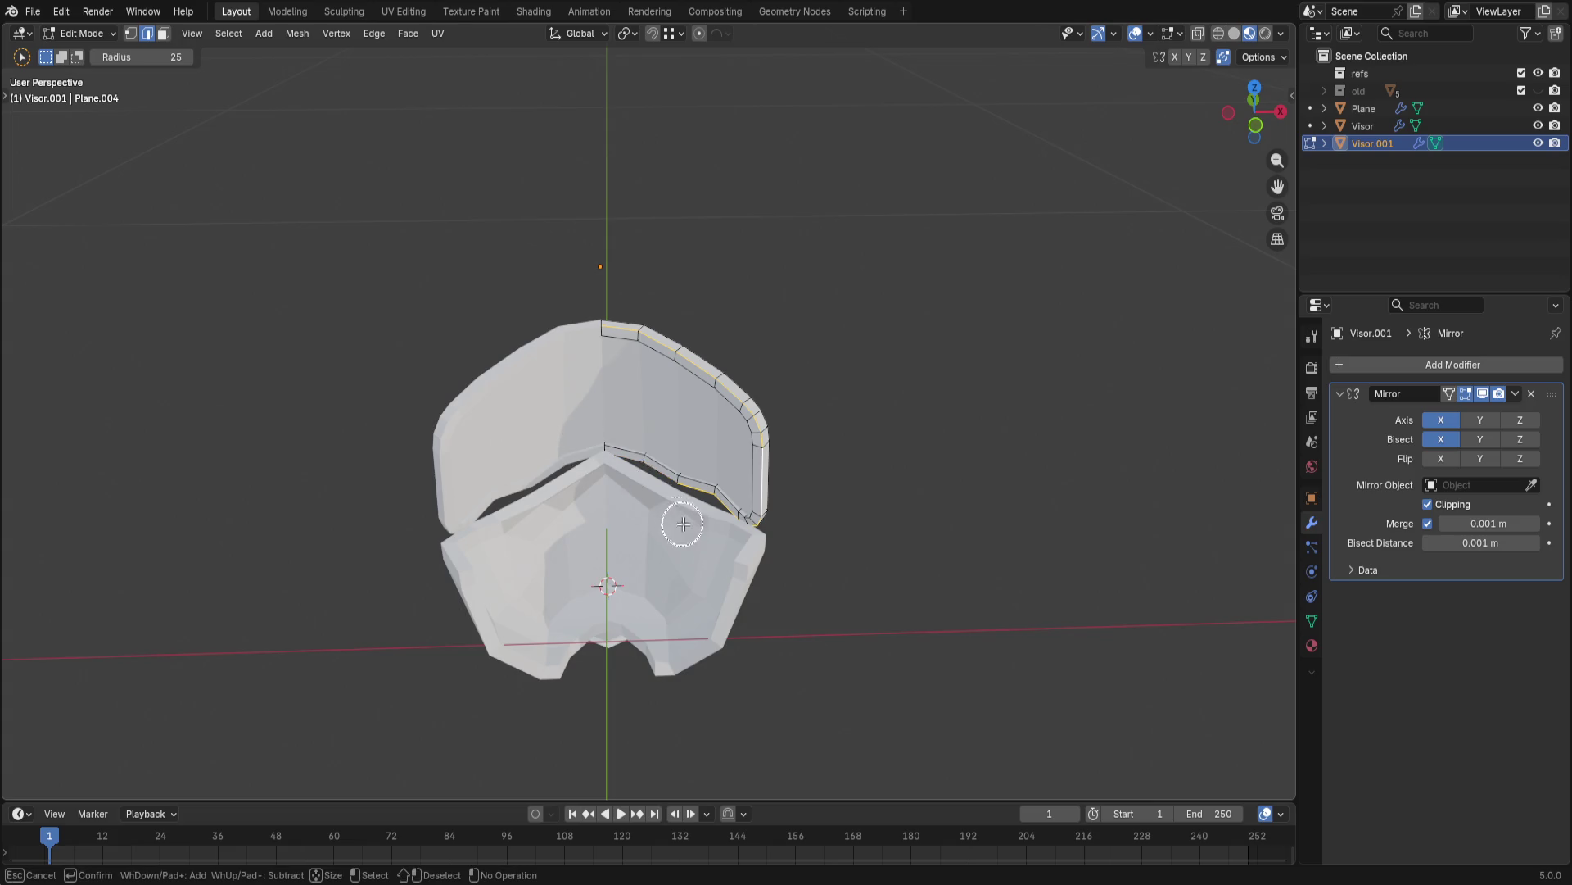
pyautogui.moveTo(877, 386); pyautogui.dragTo(888, 386, button='middle')
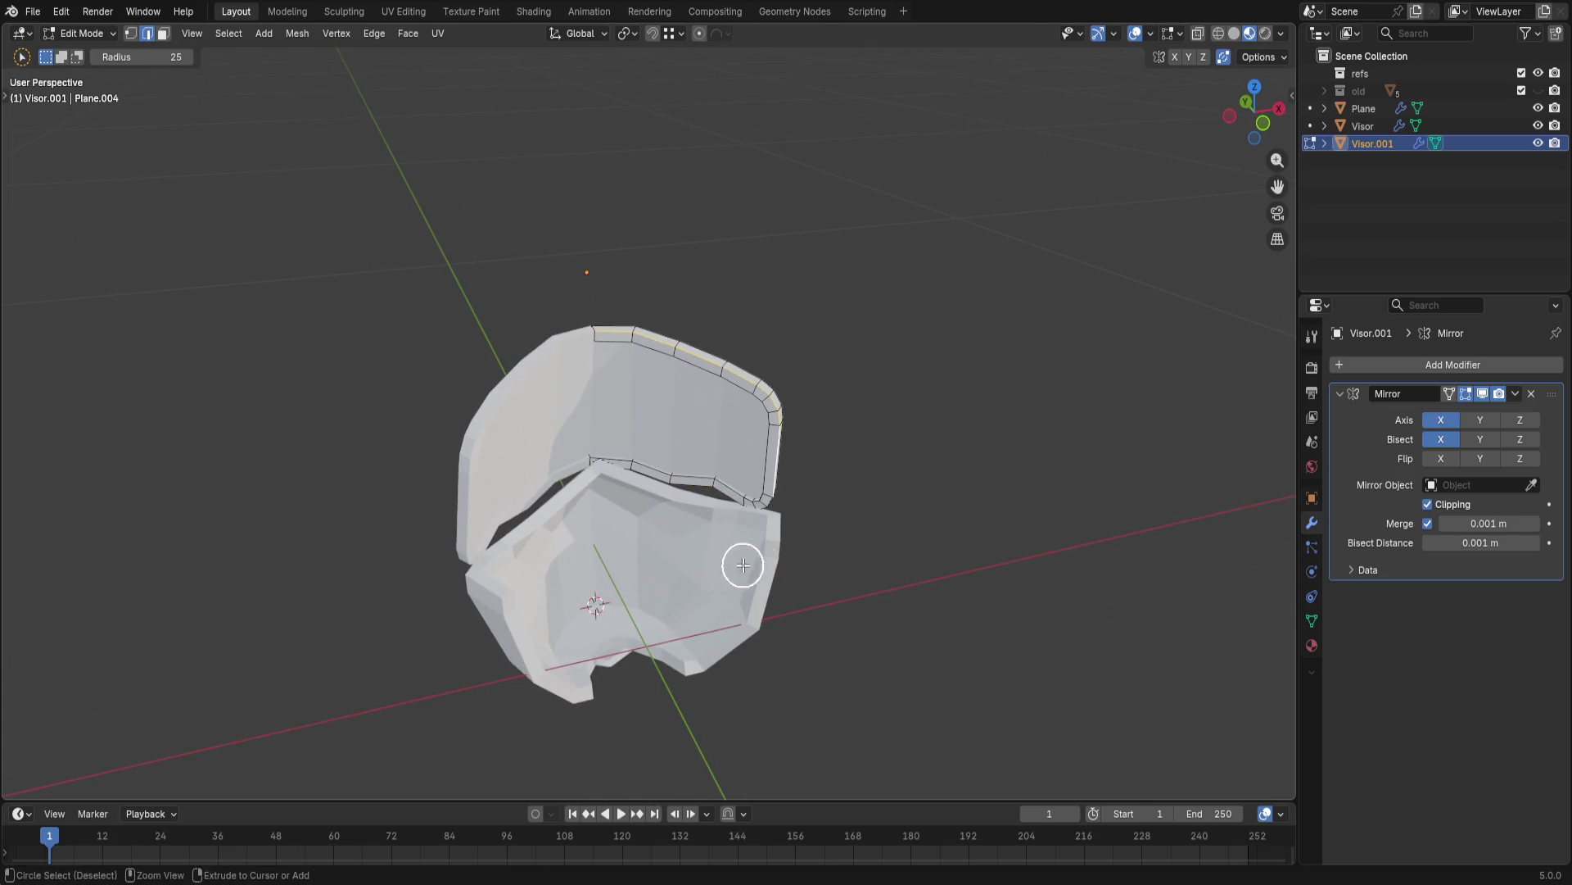
pyautogui.moveTo(744, 561); pyautogui.dragTo(1017, 442, button='middle')
pyautogui.moveTo(889, 401)
pyautogui.mouseDown(button='middle')
pyautogui.moveTo(934, 426)
pyautogui.moveTo(852, 401)
pyautogui.mouseUp(button='middle')
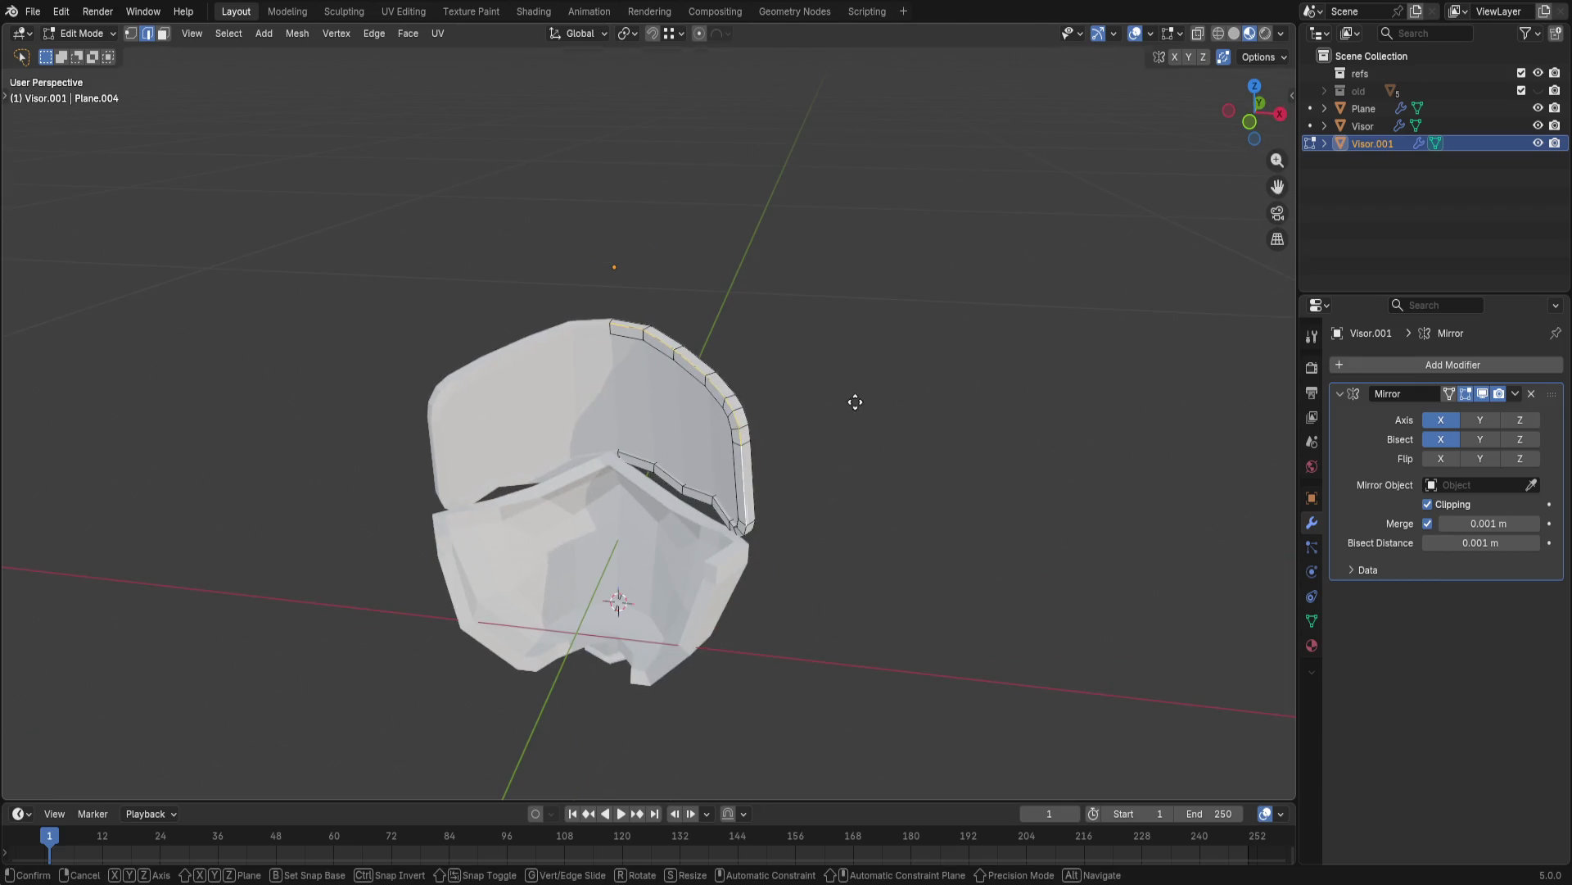
# - Extrude the top rim edges straight back along Y about 0.146 m into a shell panel, redoing the first attempt
pyautogui.press('g')
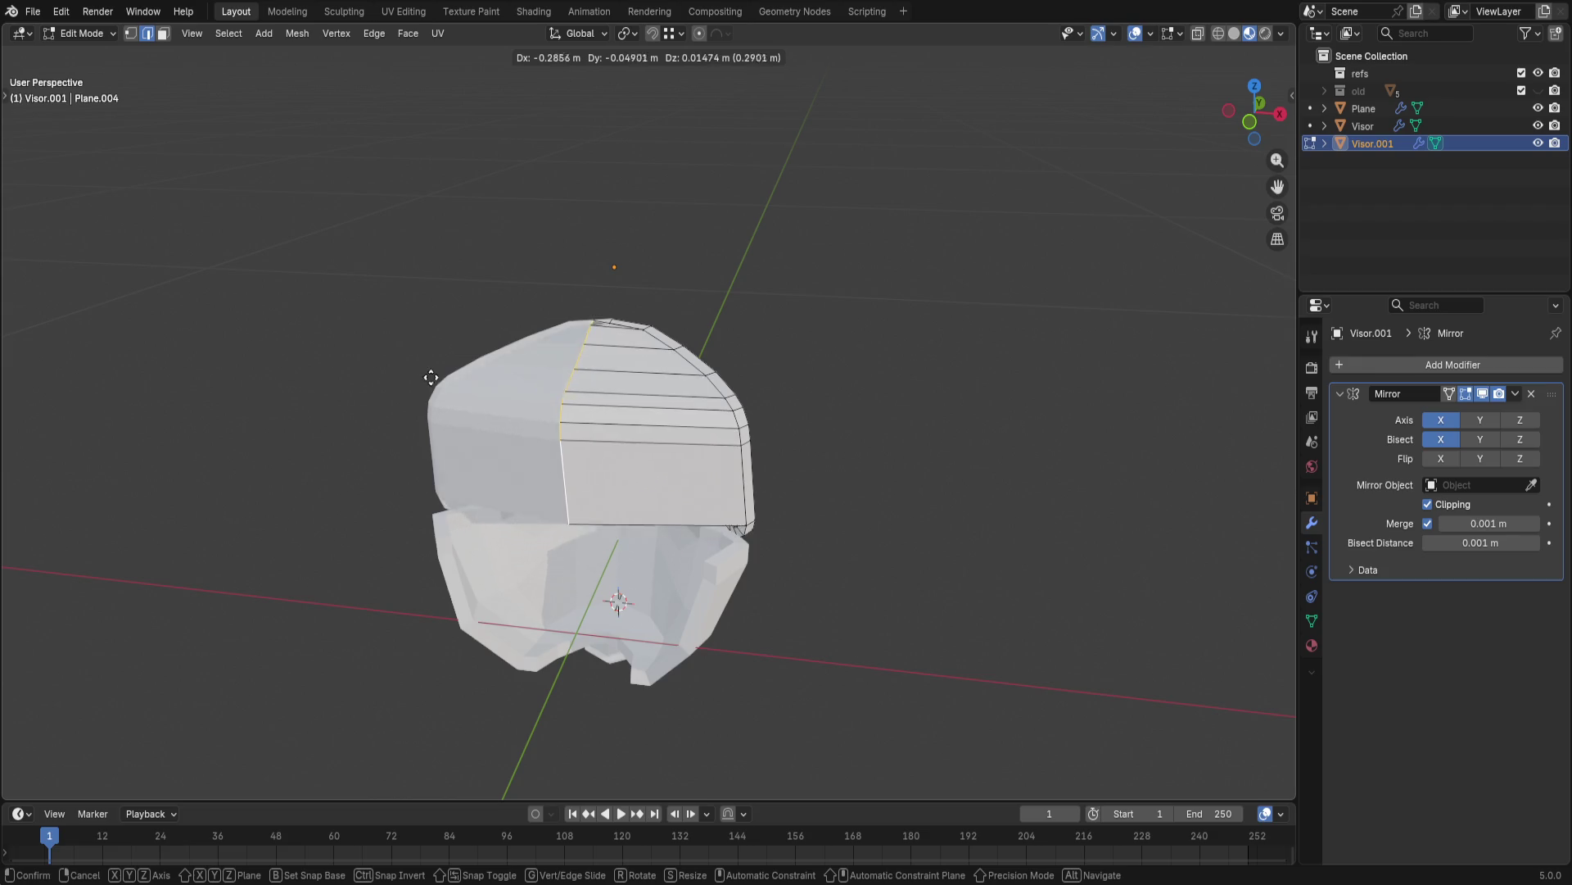
pyautogui.click(384, 367)
pyautogui.moveTo(378, 376)
pyautogui.mouseDown(button='middle')
pyautogui.moveTo(980, 390)
pyautogui.moveTo(1104, 491)
pyautogui.mouseUp(button='middle')
pyautogui.hotkey('ctrl', 'z')
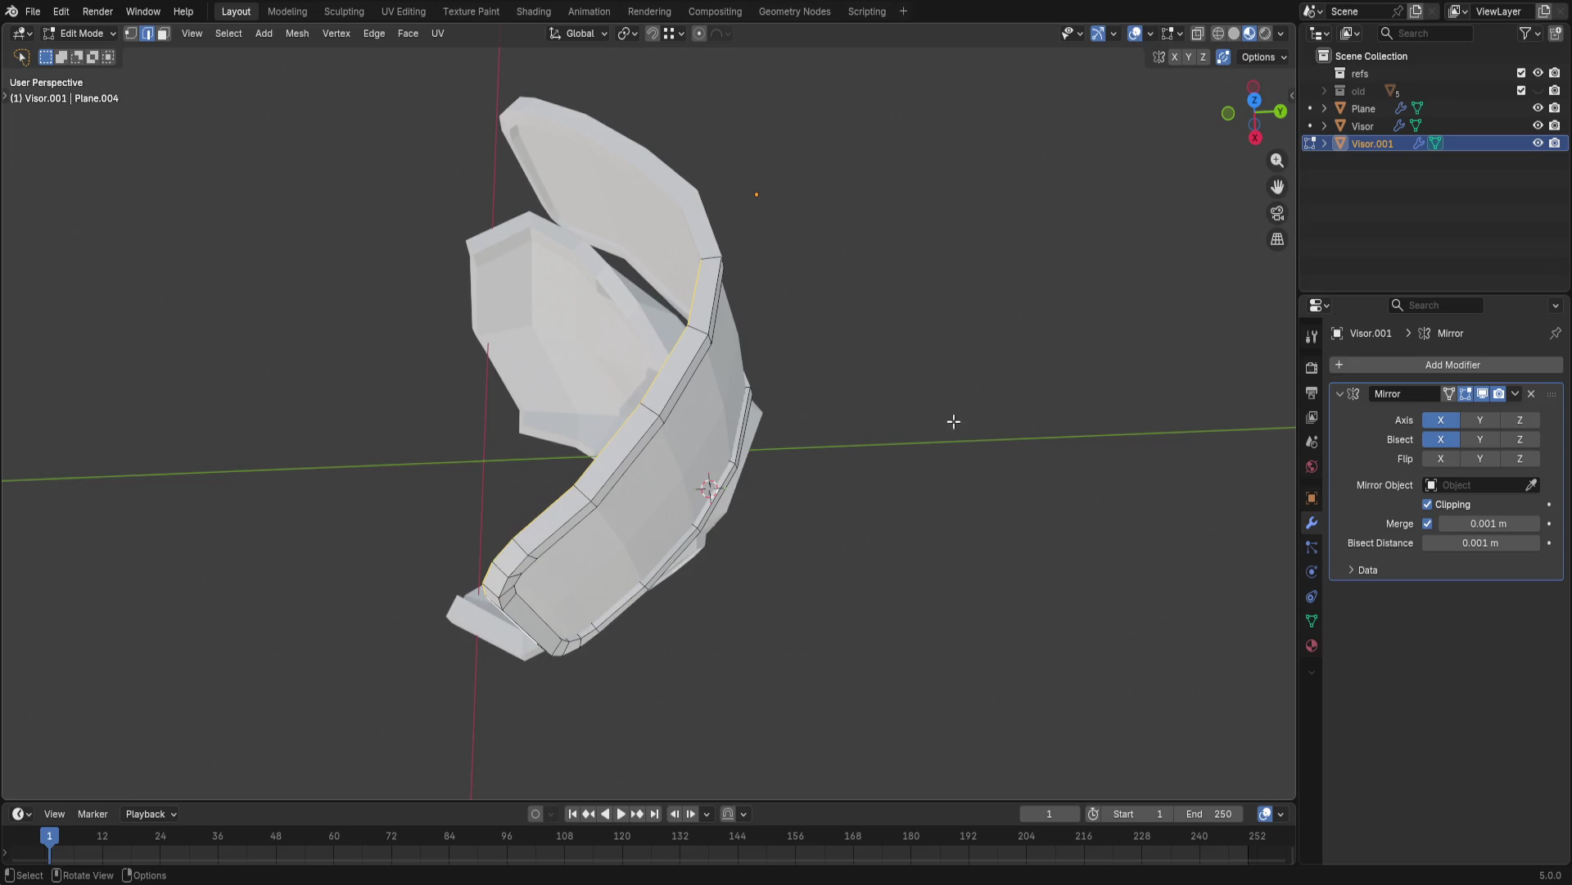
pyautogui.press('e')
pyautogui.press('y')
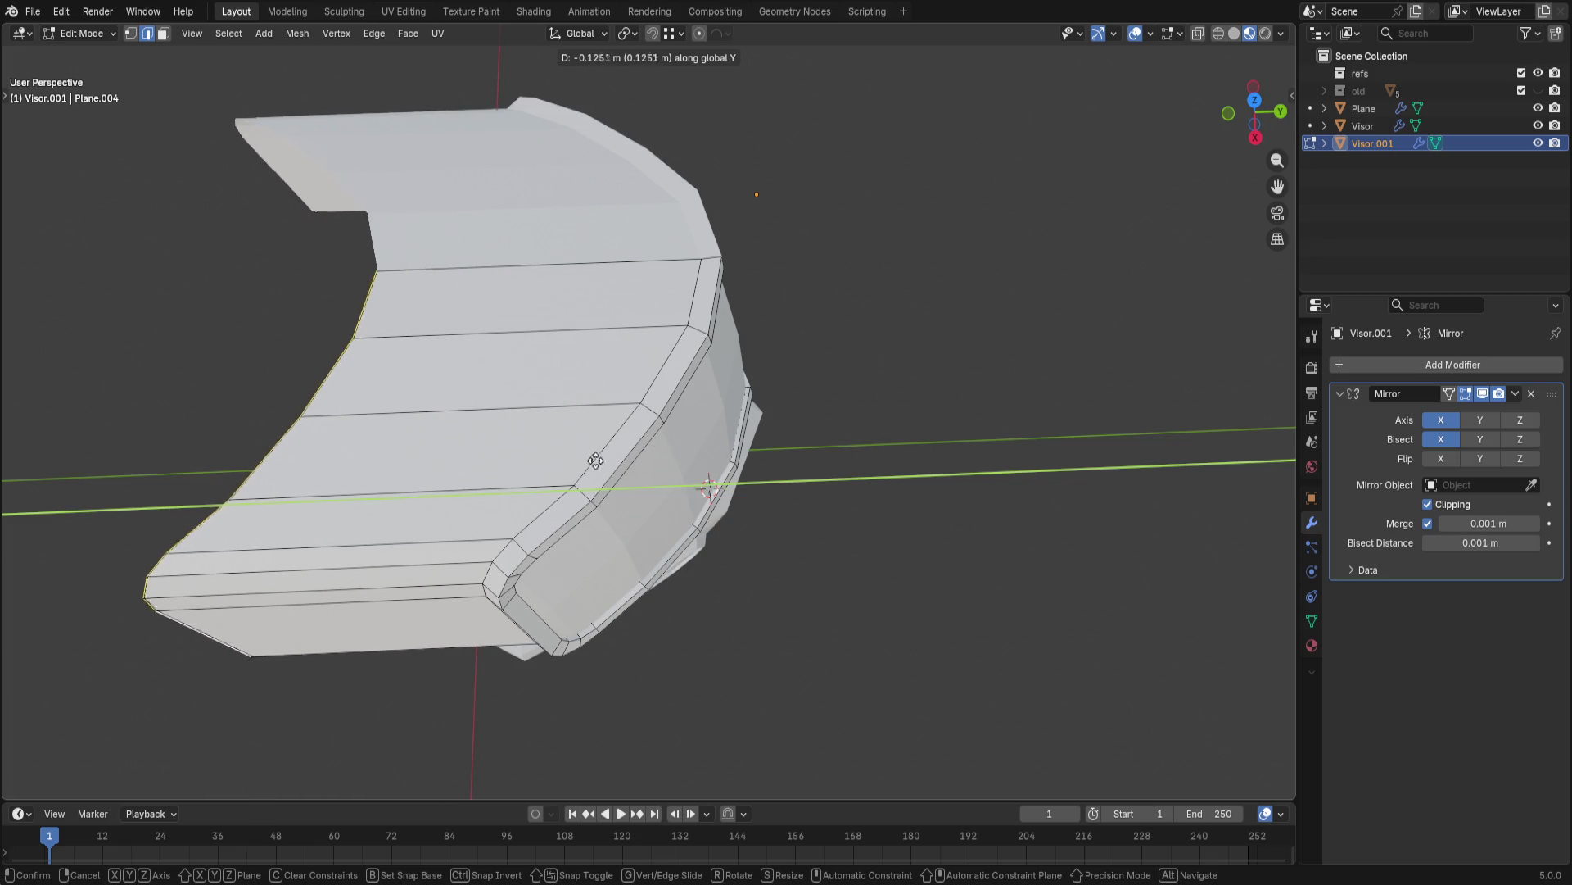
pyautogui.click(548, 458)
# - Add five evenly spaced loop cuts across the new shell panel and select one edge loop
pyautogui.hotkey('ctrl', 'r')
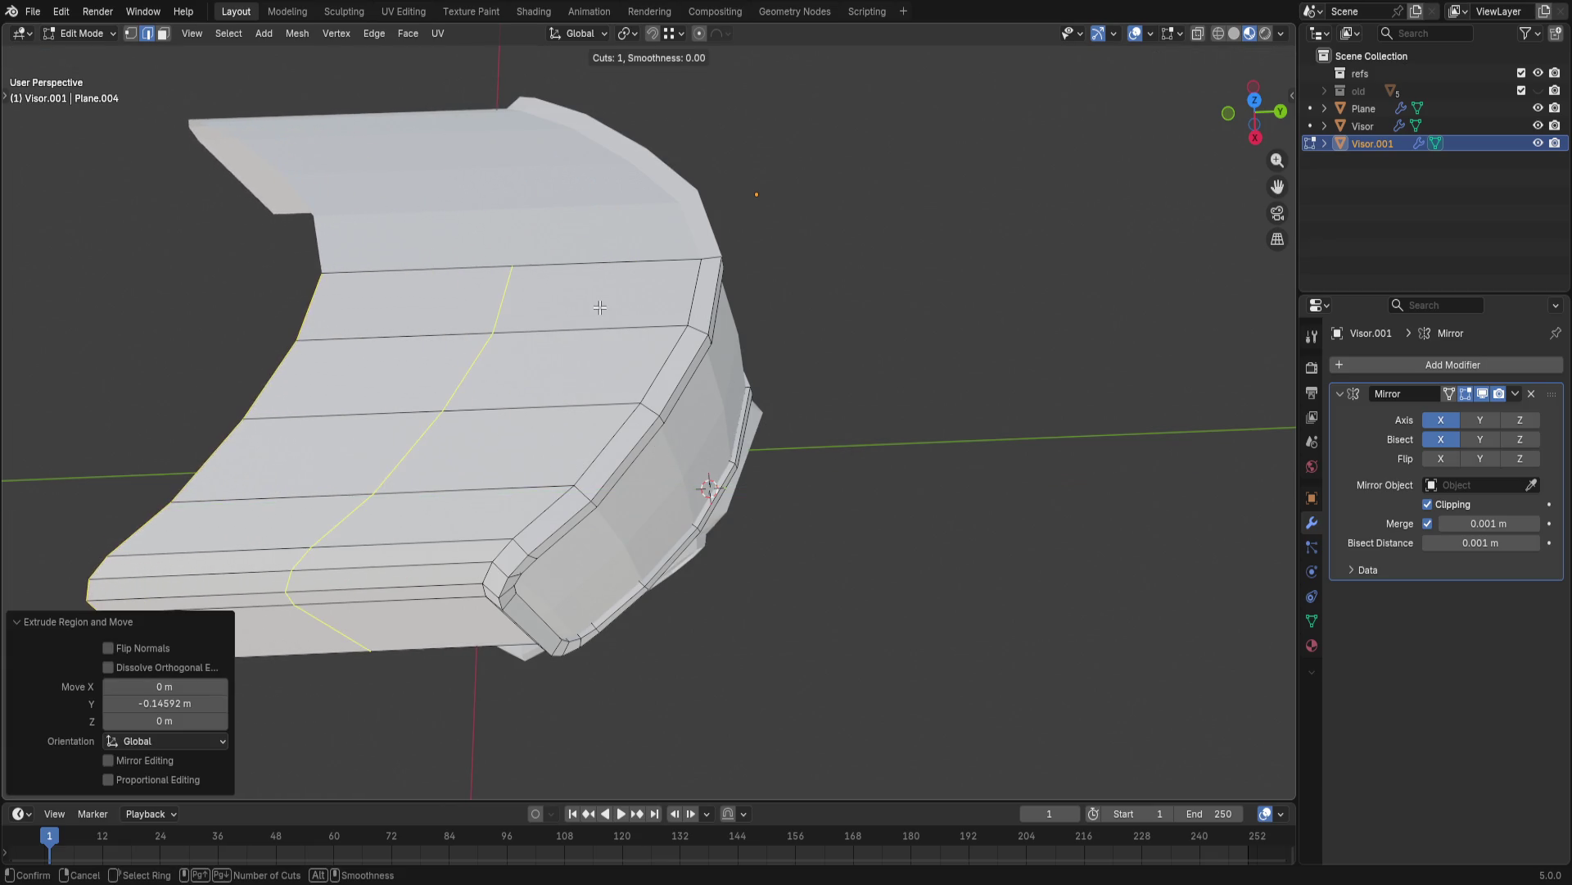
pyautogui.scroll(1, 556, 332)
pyautogui.scroll(1, 555, 332)
pyautogui.scroll(1, 550, 343)
pyautogui.click(546, 351)
pyautogui.rightClick(542, 358)
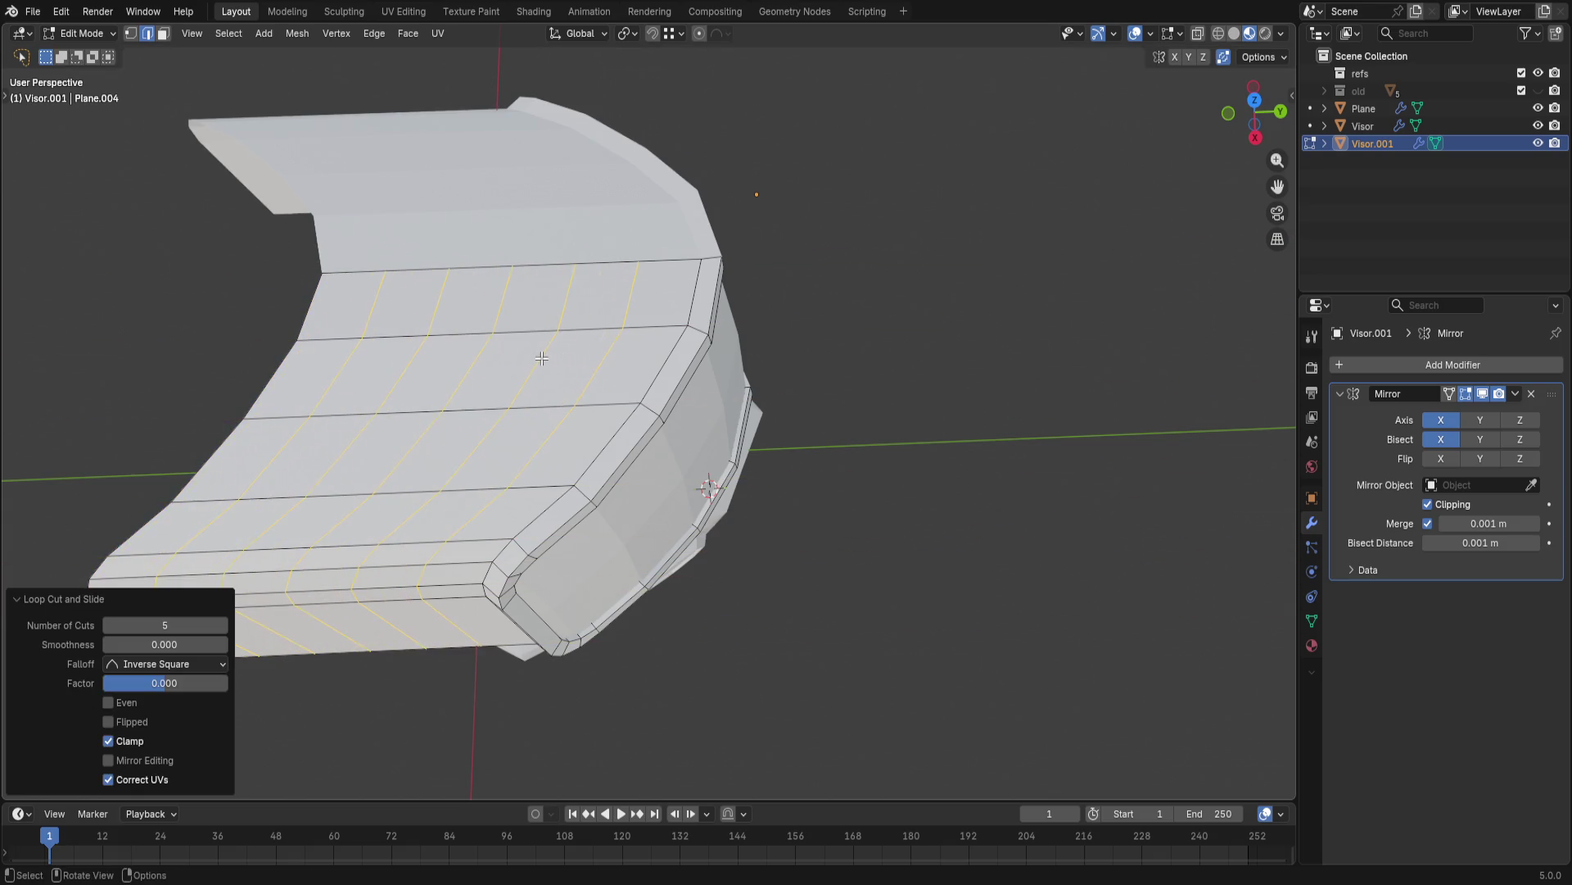
pyautogui.keyDown('alt'); pyautogui.click(465, 360); pyautogui.keyUp('alt')
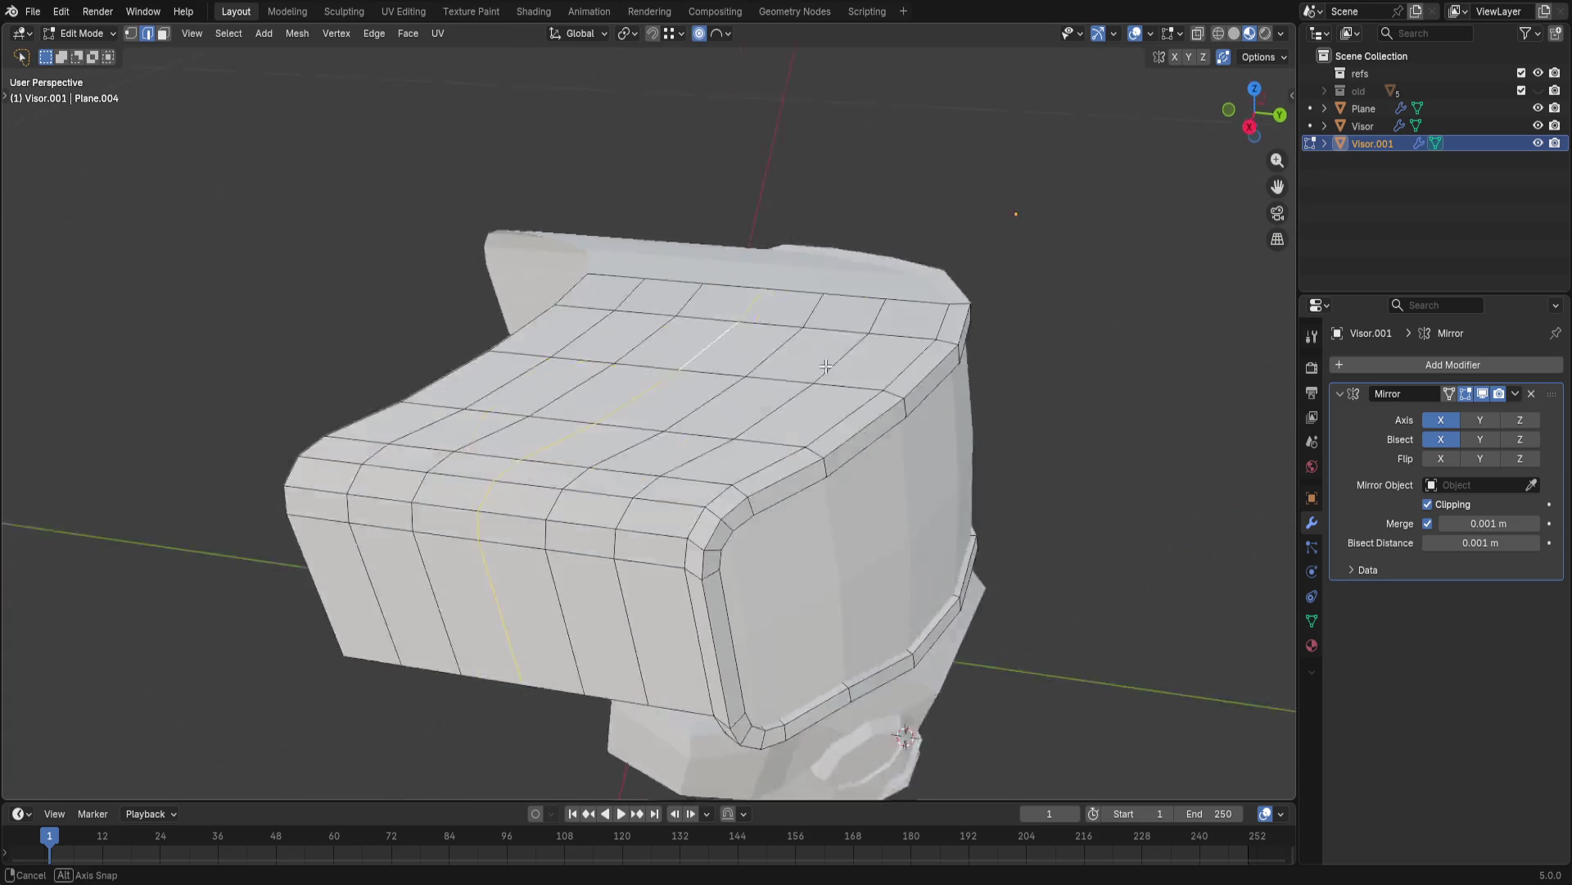
# - Push the centre loop 0.022 m along local Y with proportional falloff of size 0.057 to round the crown
pyautogui.moveTo(581, 443); pyautogui.dragTo(853, 239, button='middle')
pyautogui.press('g')
pyautogui.press('y')
pyautogui.press('y')
pyautogui.scroll(-1, 867, 231)
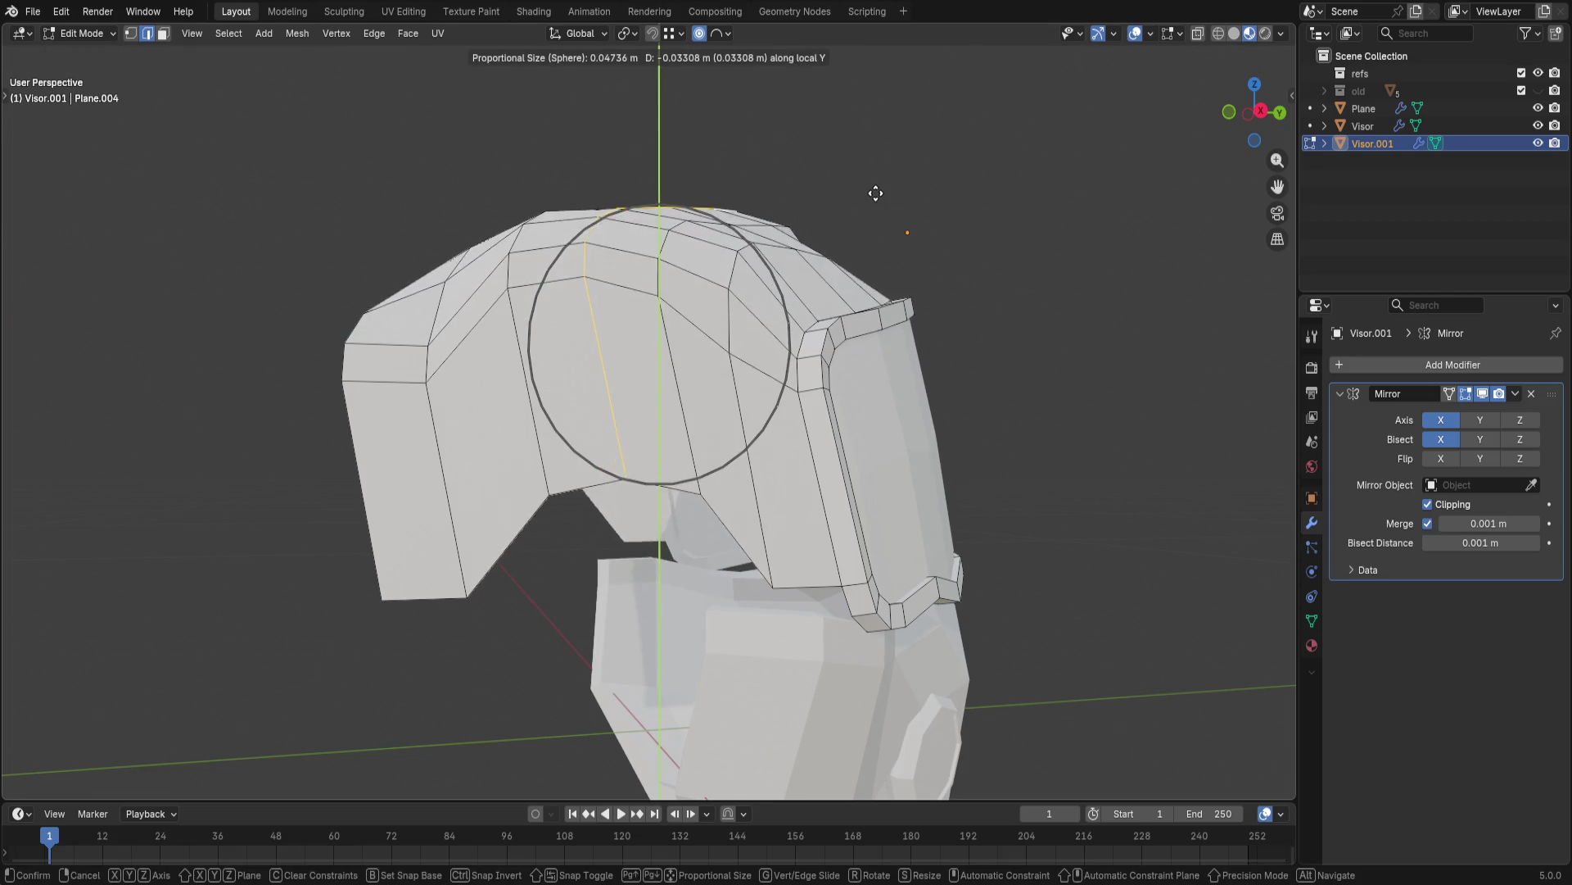
pyautogui.scroll(-3, 867, 228)
pyautogui.scroll(1, 867, 225)
pyautogui.scroll(-2, 866, 225)
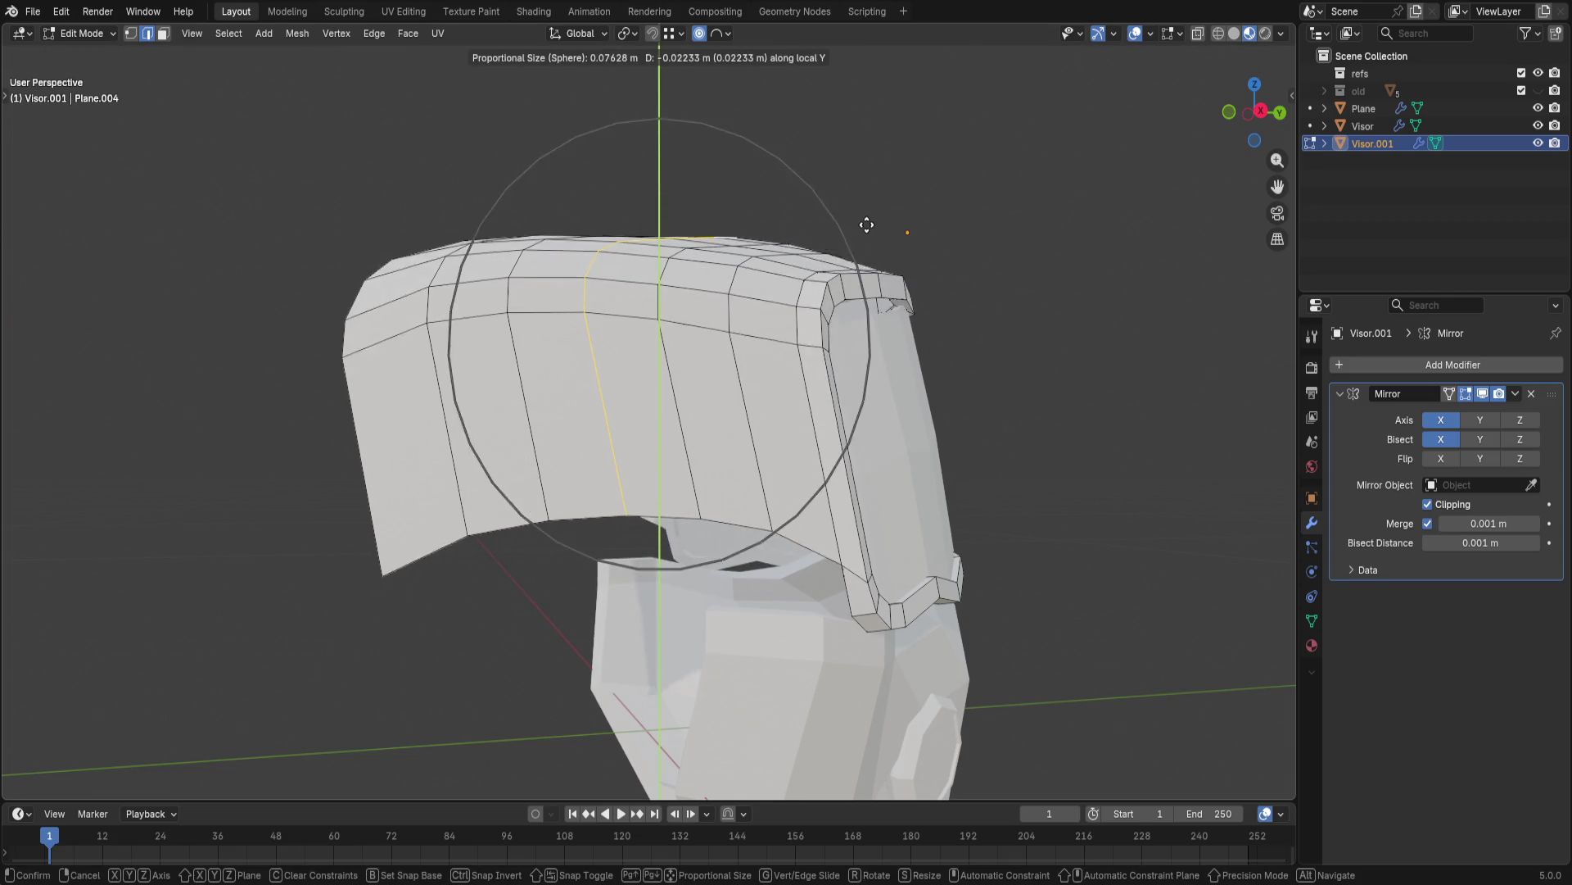
pyautogui.scroll(3, 867, 225)
pyautogui.click(866, 227)
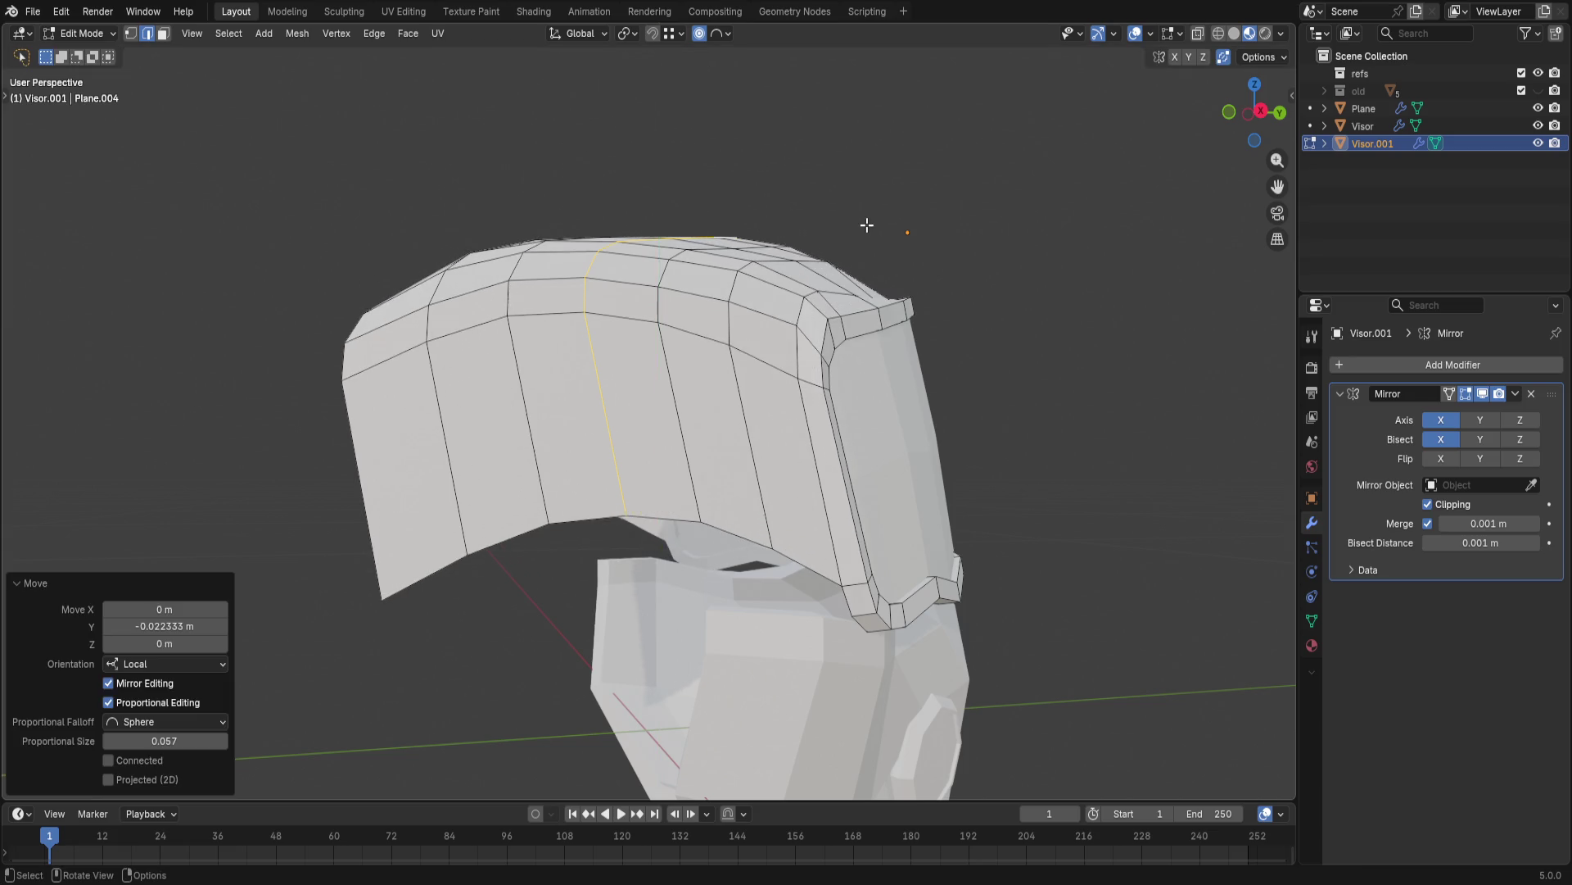
# - Select several parallel loops on the shell panel and hide those faces
pyautogui.moveTo(866, 226); pyautogui.dragTo(827, 298, button='middle')
pyautogui.scroll(-3, 828, 299)
pyautogui.moveTo(840, 366)
pyautogui.mouseDown(button='middle')
pyautogui.moveTo(910, 418)
pyautogui.moveTo(947, 264)
pyautogui.moveTo(923, 461)
pyautogui.moveTo(1018, 429)
pyautogui.moveTo(1017, 394)
pyautogui.mouseUp(button='middle')
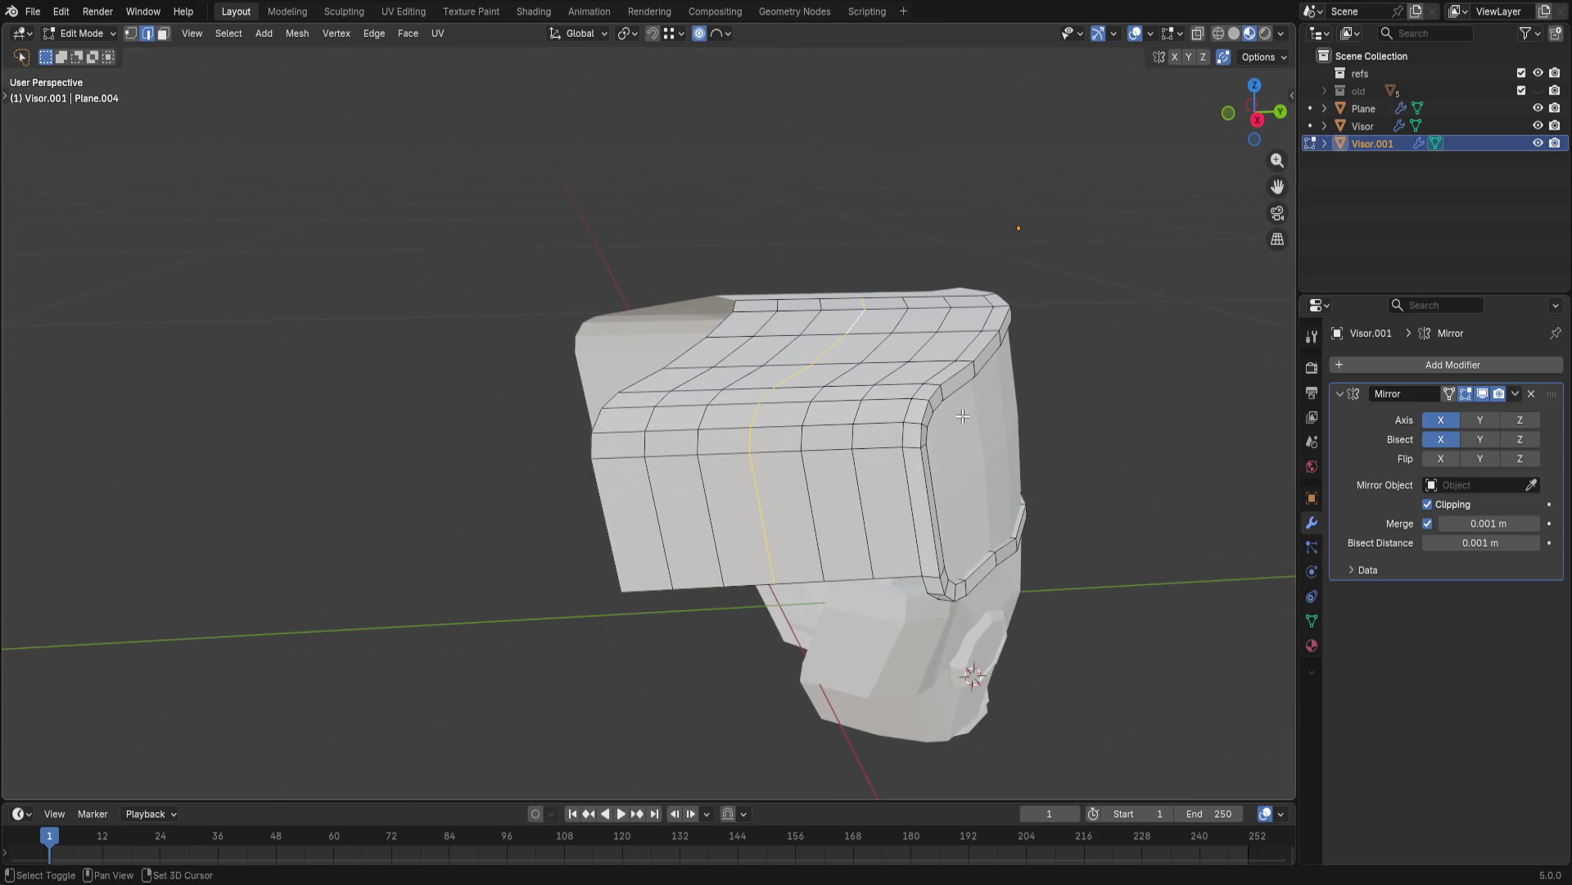
pyautogui.scroll(2, 1018, 394)
pyautogui.keyDown('ctrl'); pyautogui.click(1017, 394); pyautogui.keyUp('ctrl')
pyautogui.press('h')
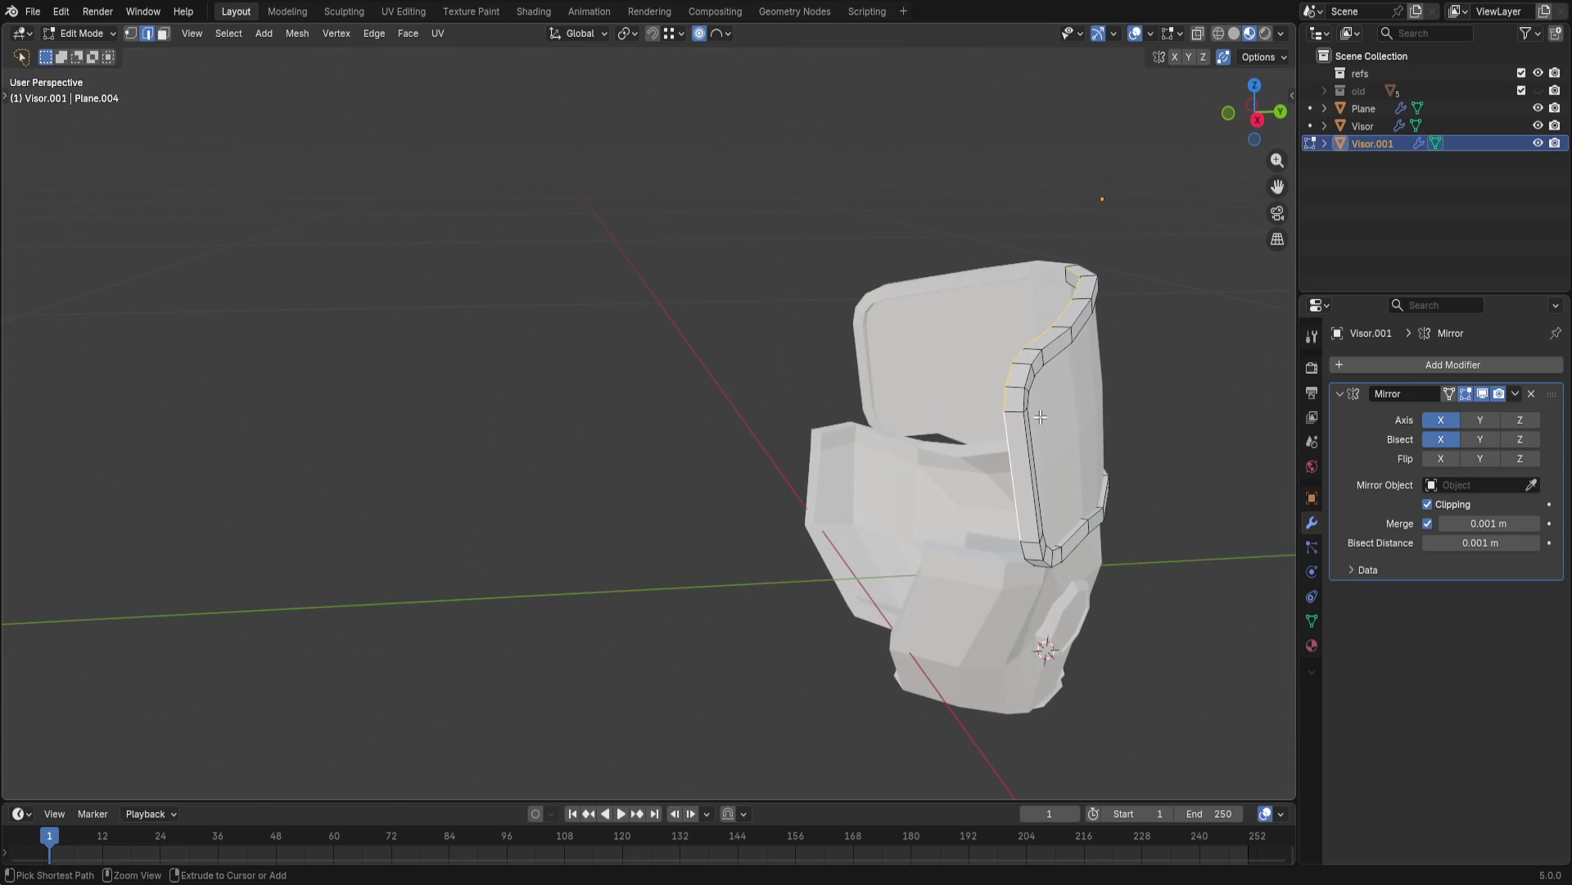
# - Duplicate the visor's outer edge strip in place and select the whole connected copy
pyautogui.hotkey('ctrl', 'e')
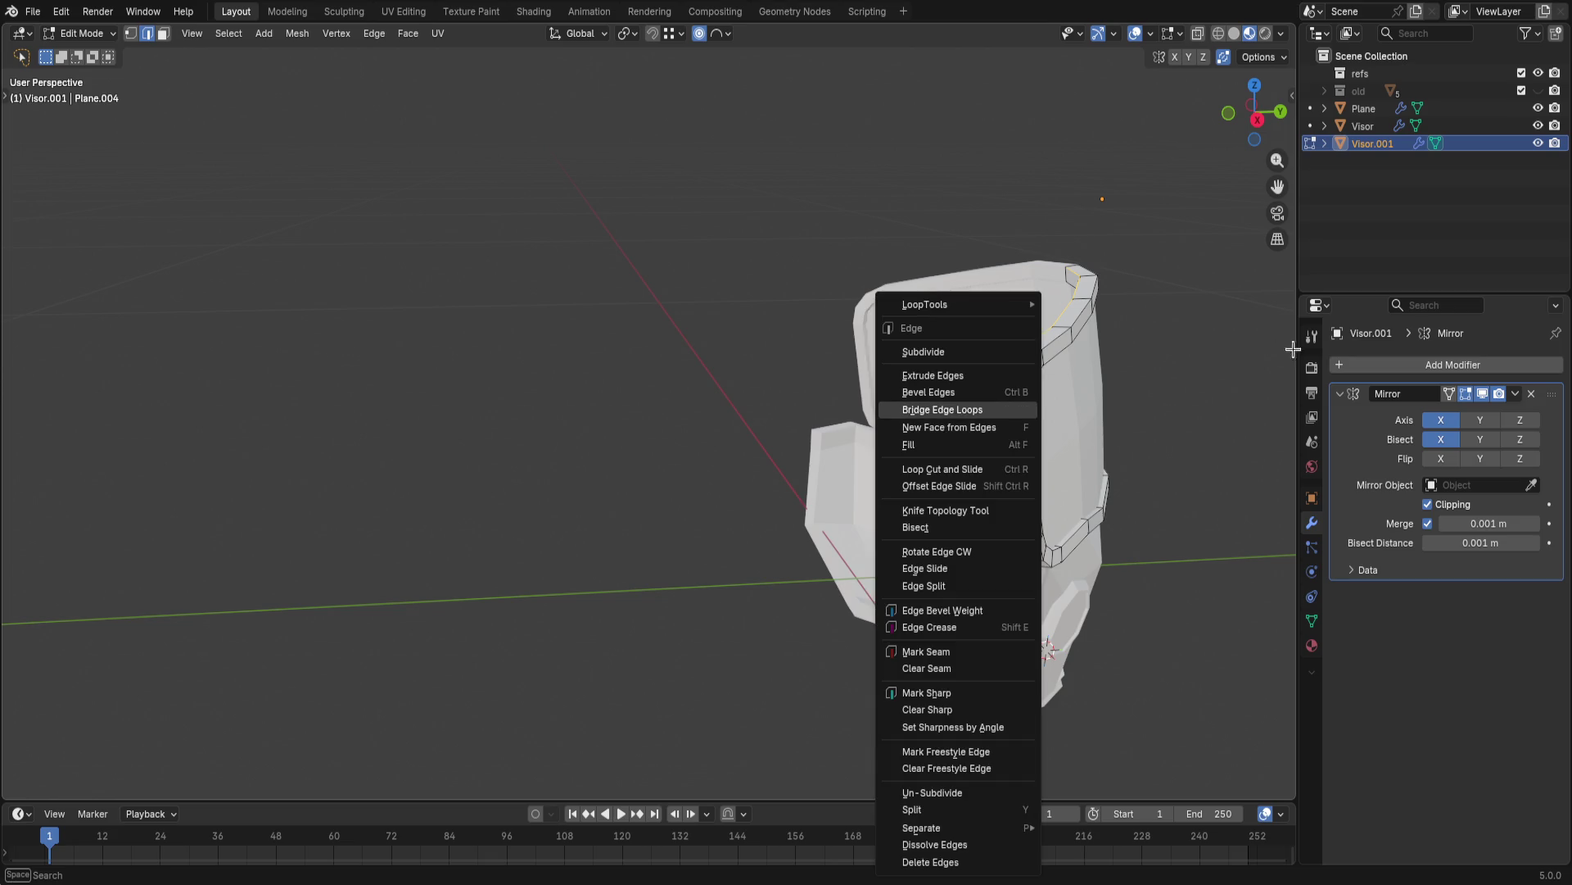
pyautogui.hotkey('shift', 'd')
pyautogui.rightClick(990, 382)
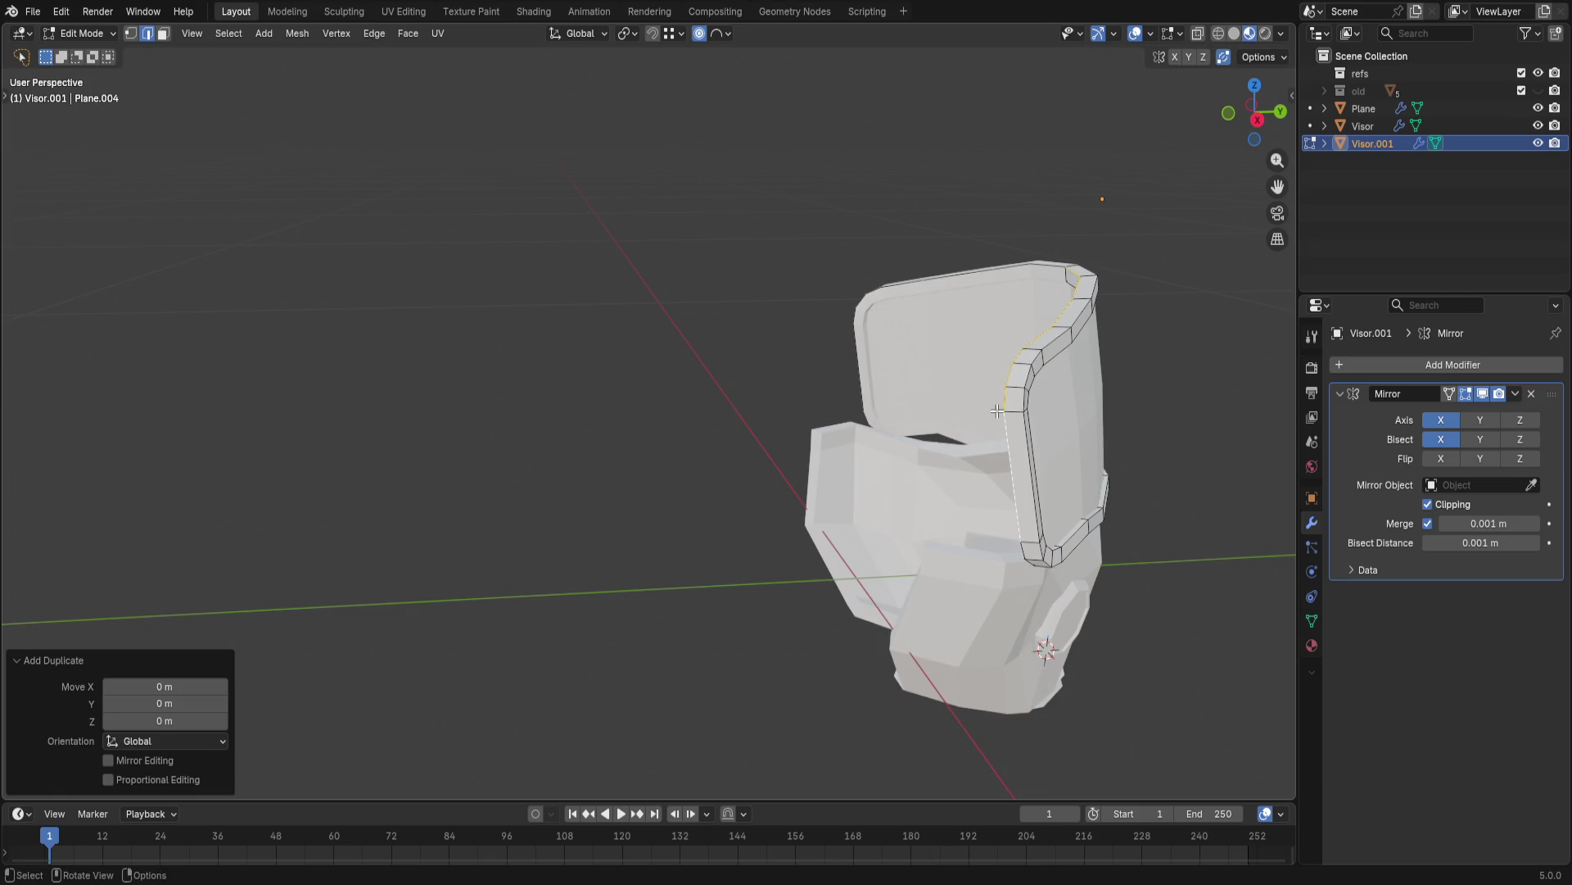
pyautogui.press('l')
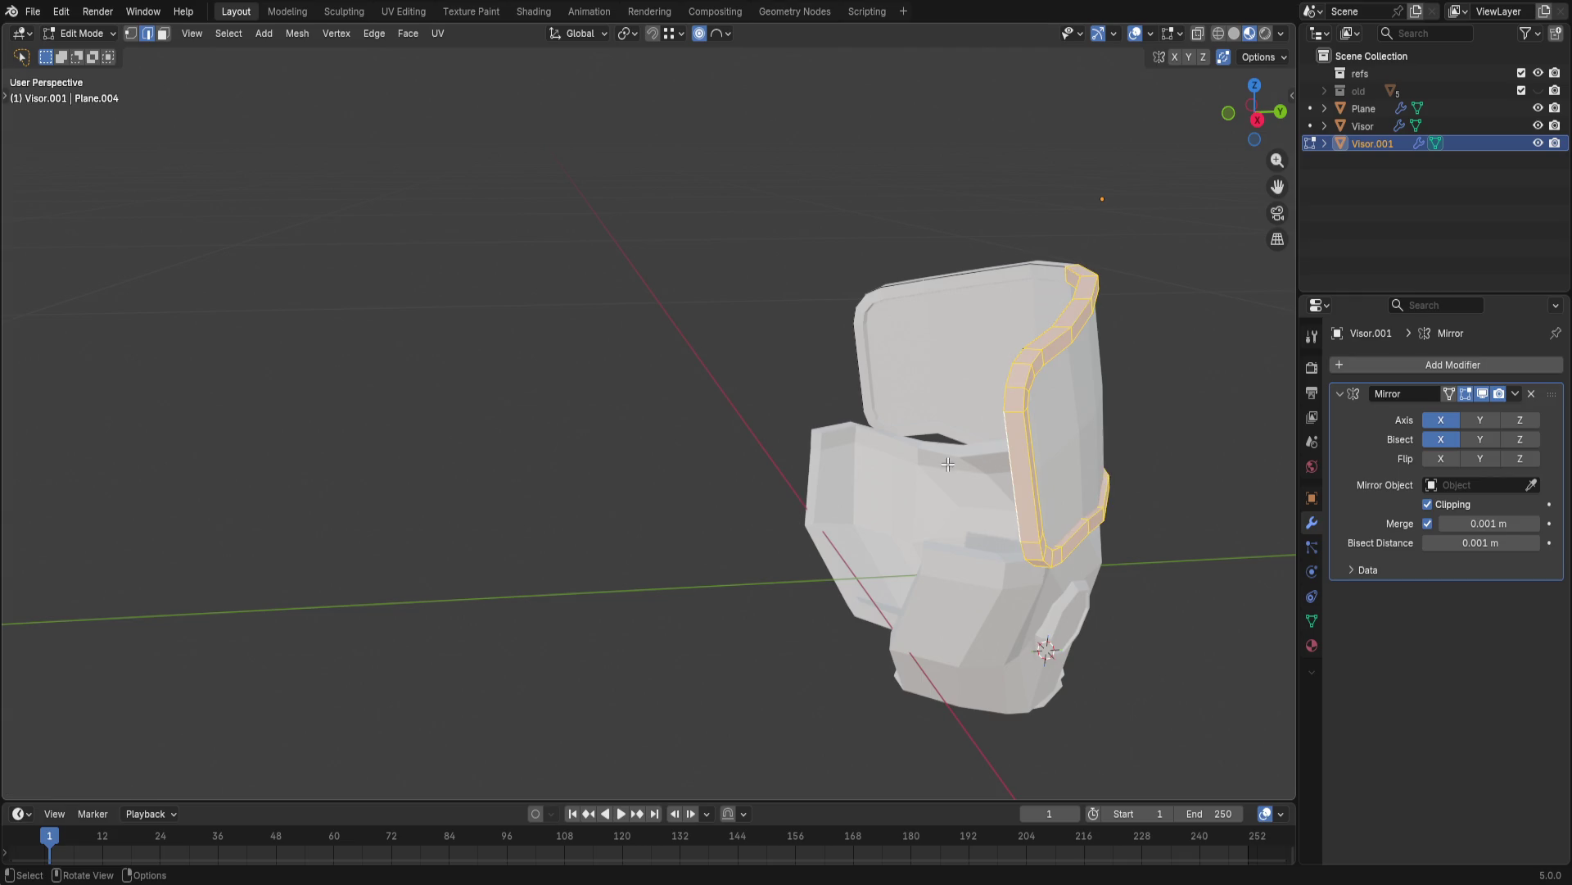
# - Separate the copied strip into a new object, Visor.002, and make it the object being edited
pyautogui.hotkey('ctrl', 'e')
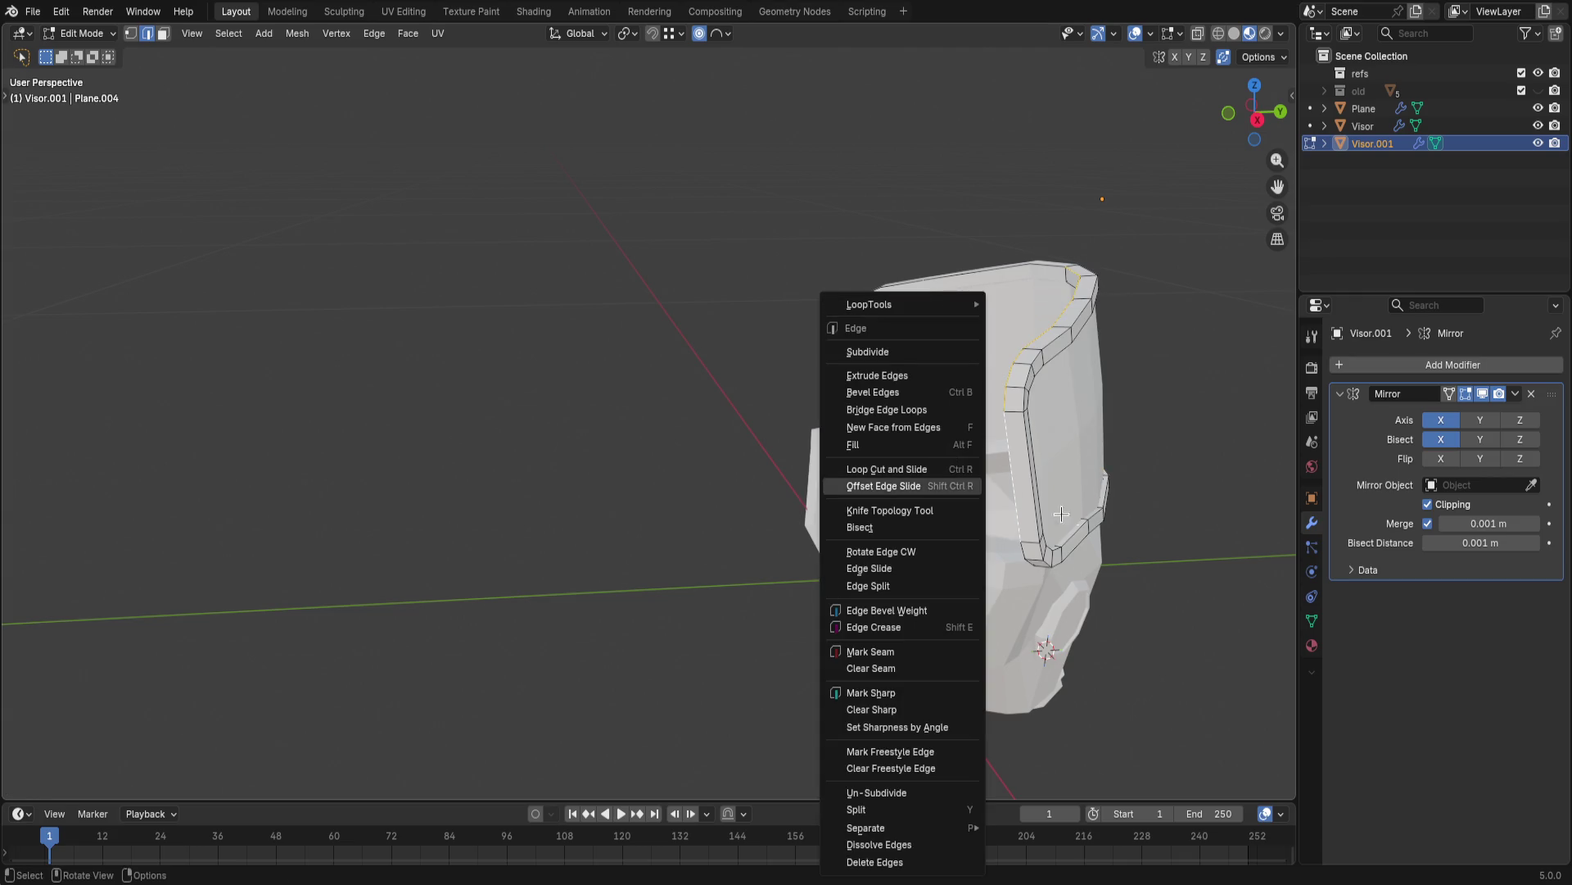
pyautogui.moveTo(867, 827)
pyautogui.click(1063, 787)
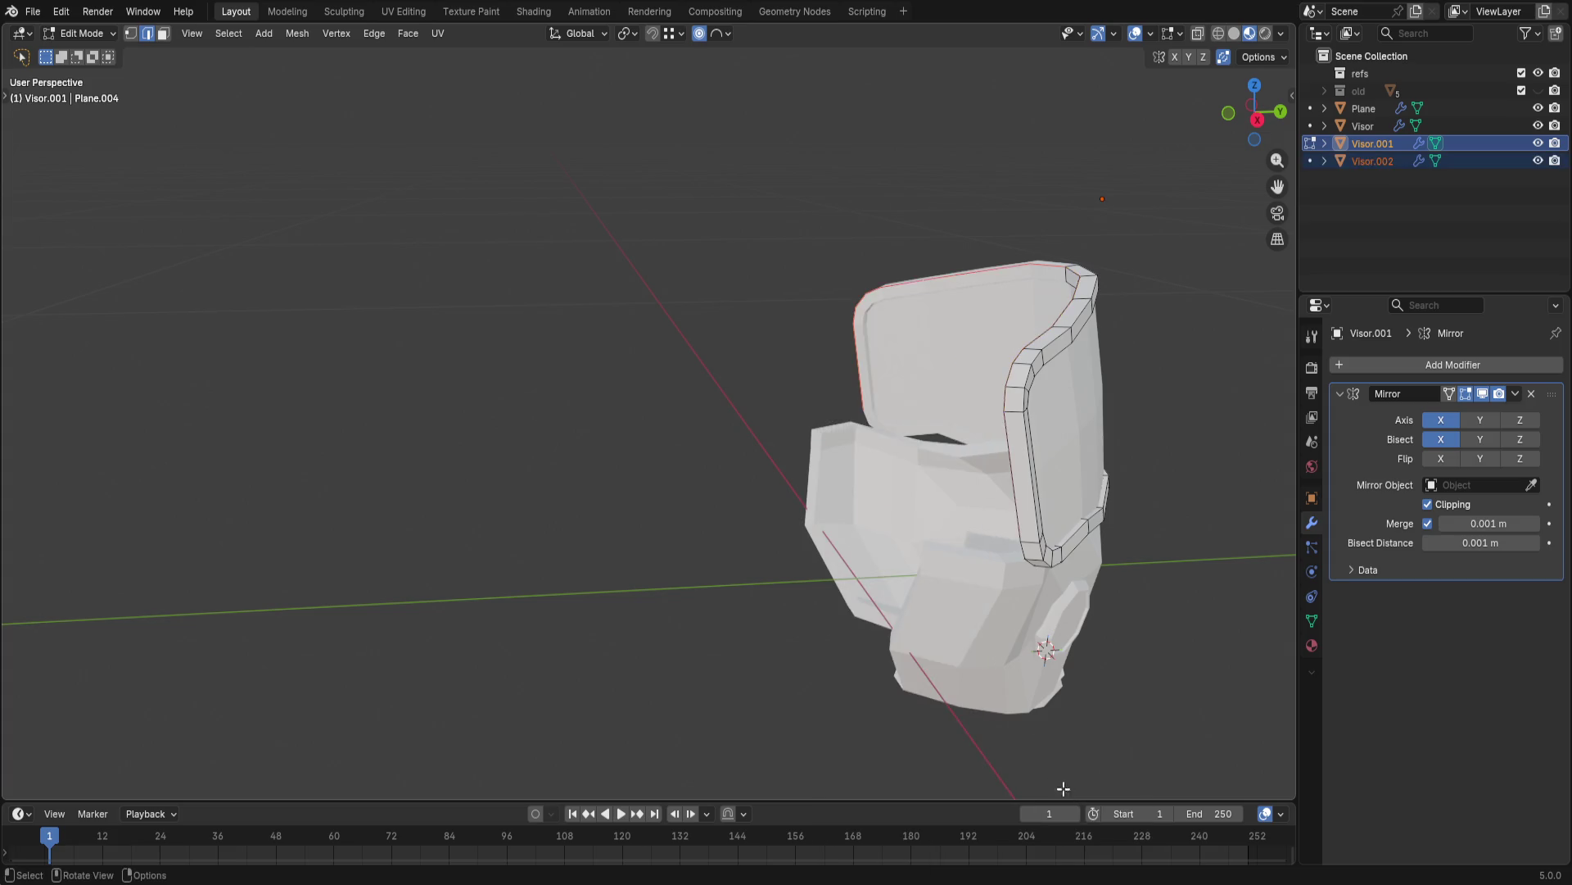
pyautogui.click(1340, 162)
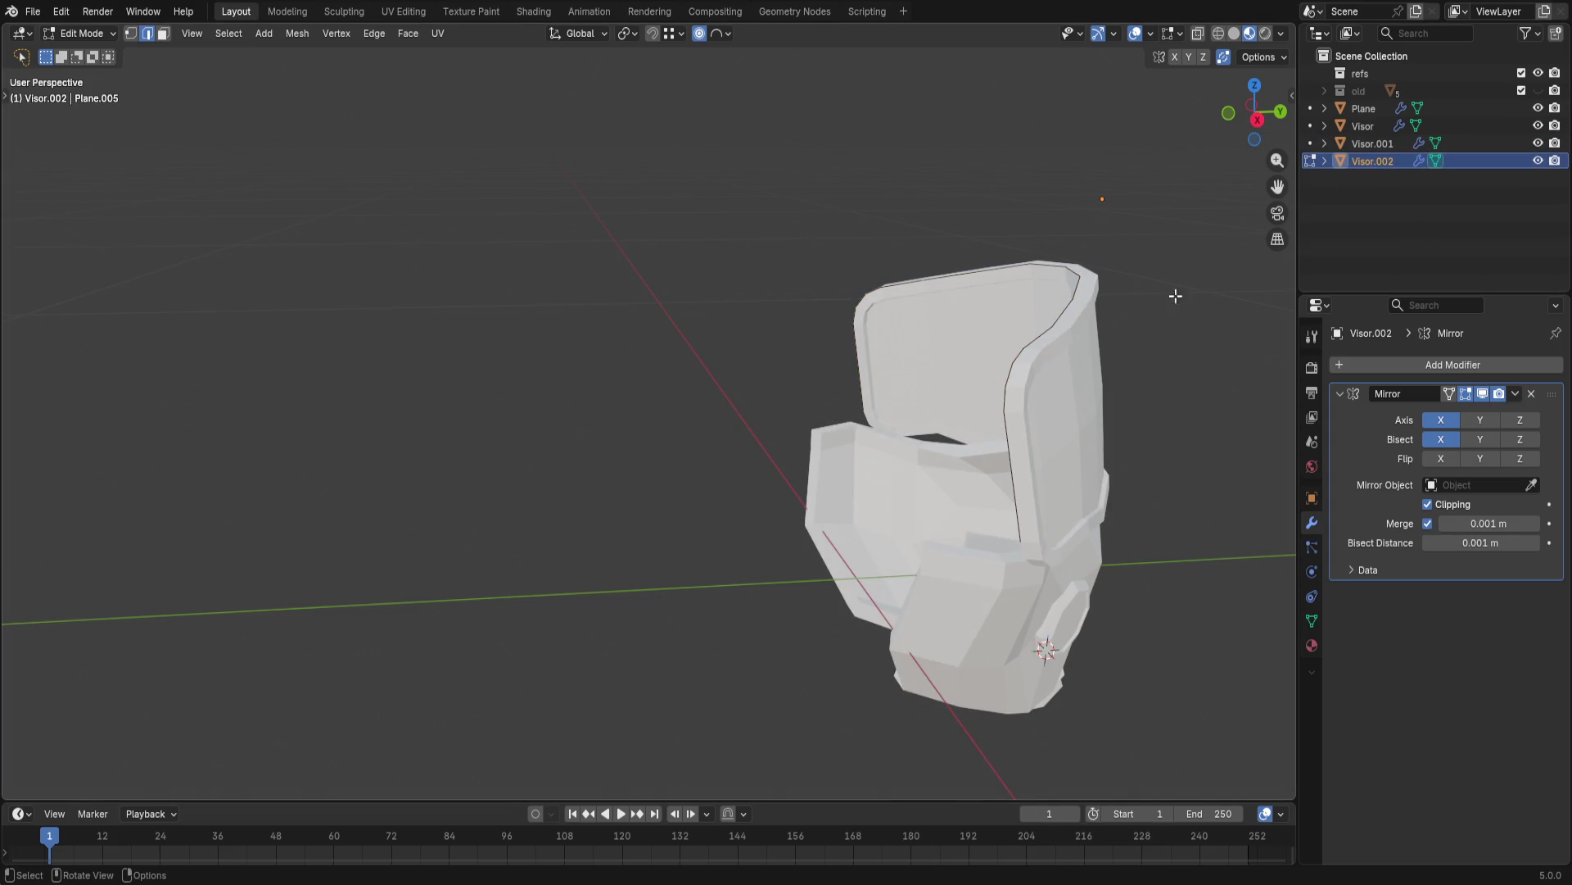
pyautogui.moveTo(846, 329); pyautogui.dragTo(804, 375, button='middle')
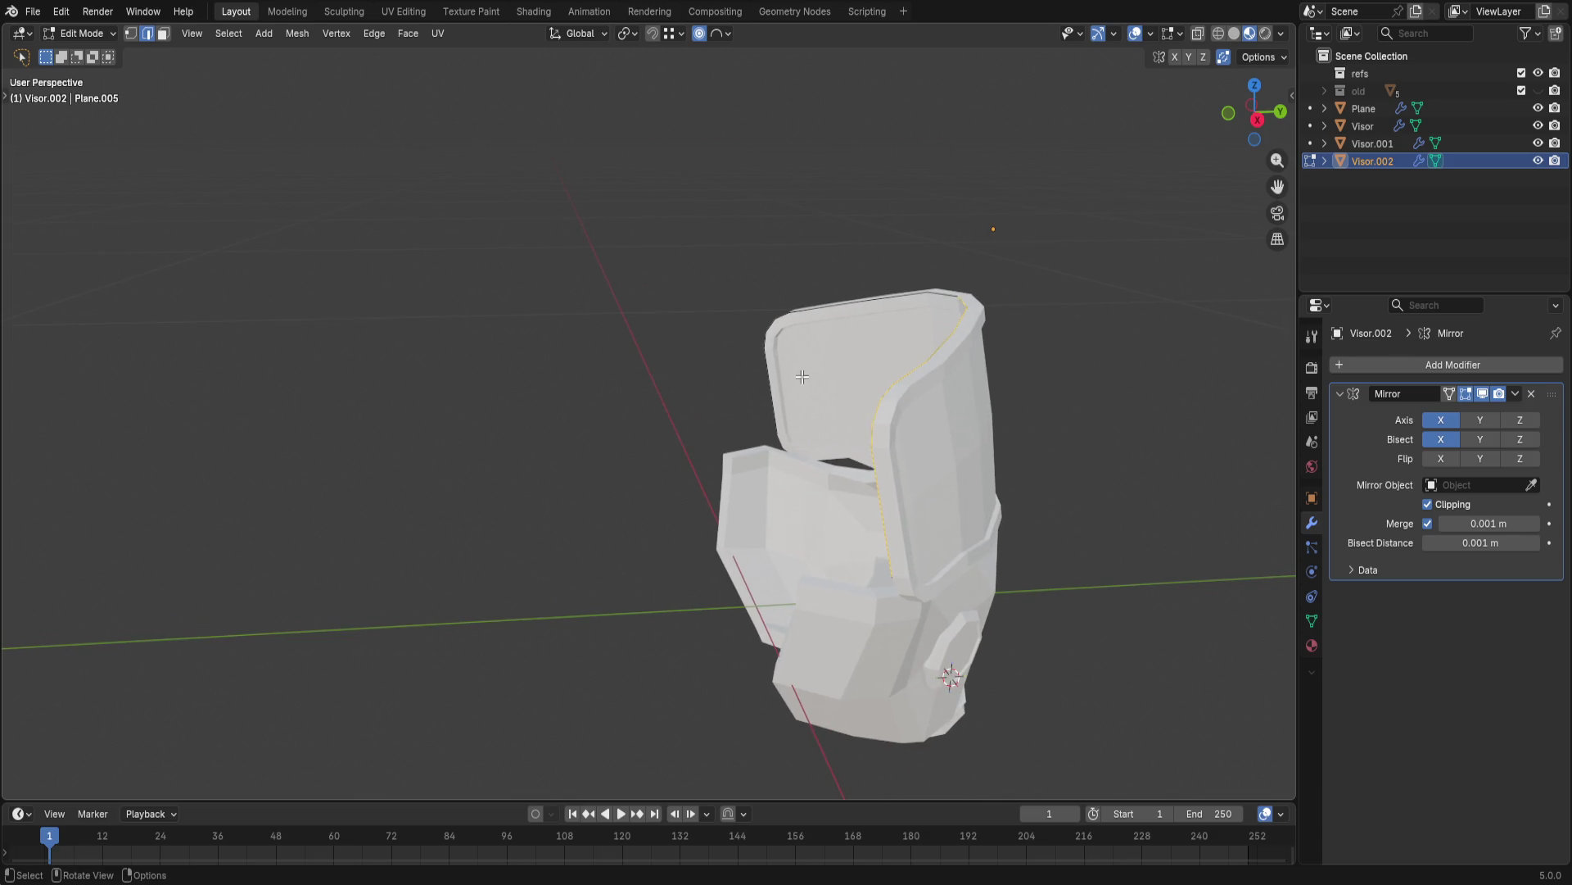
# - Extrude the Visor.002 strip back along Y over the visor and flatten its edge loop with LoopTools Flatten
pyautogui.press('e')
pyautogui.press('y')
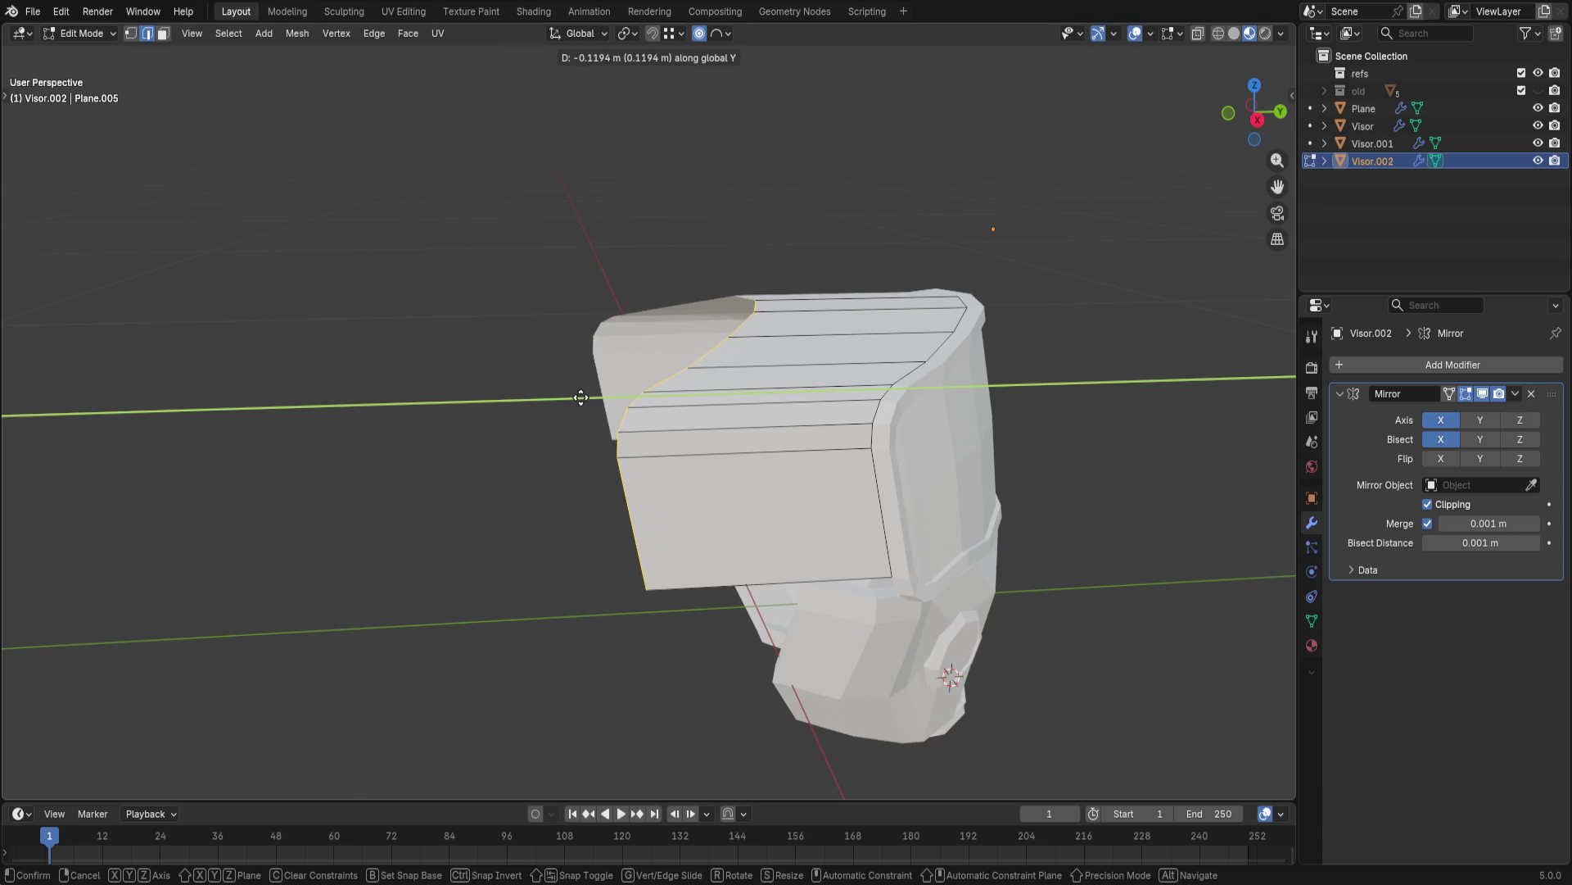
pyautogui.click(586, 397)
pyautogui.hotkey('ctrl', 'e')
pyautogui.press('Escape')
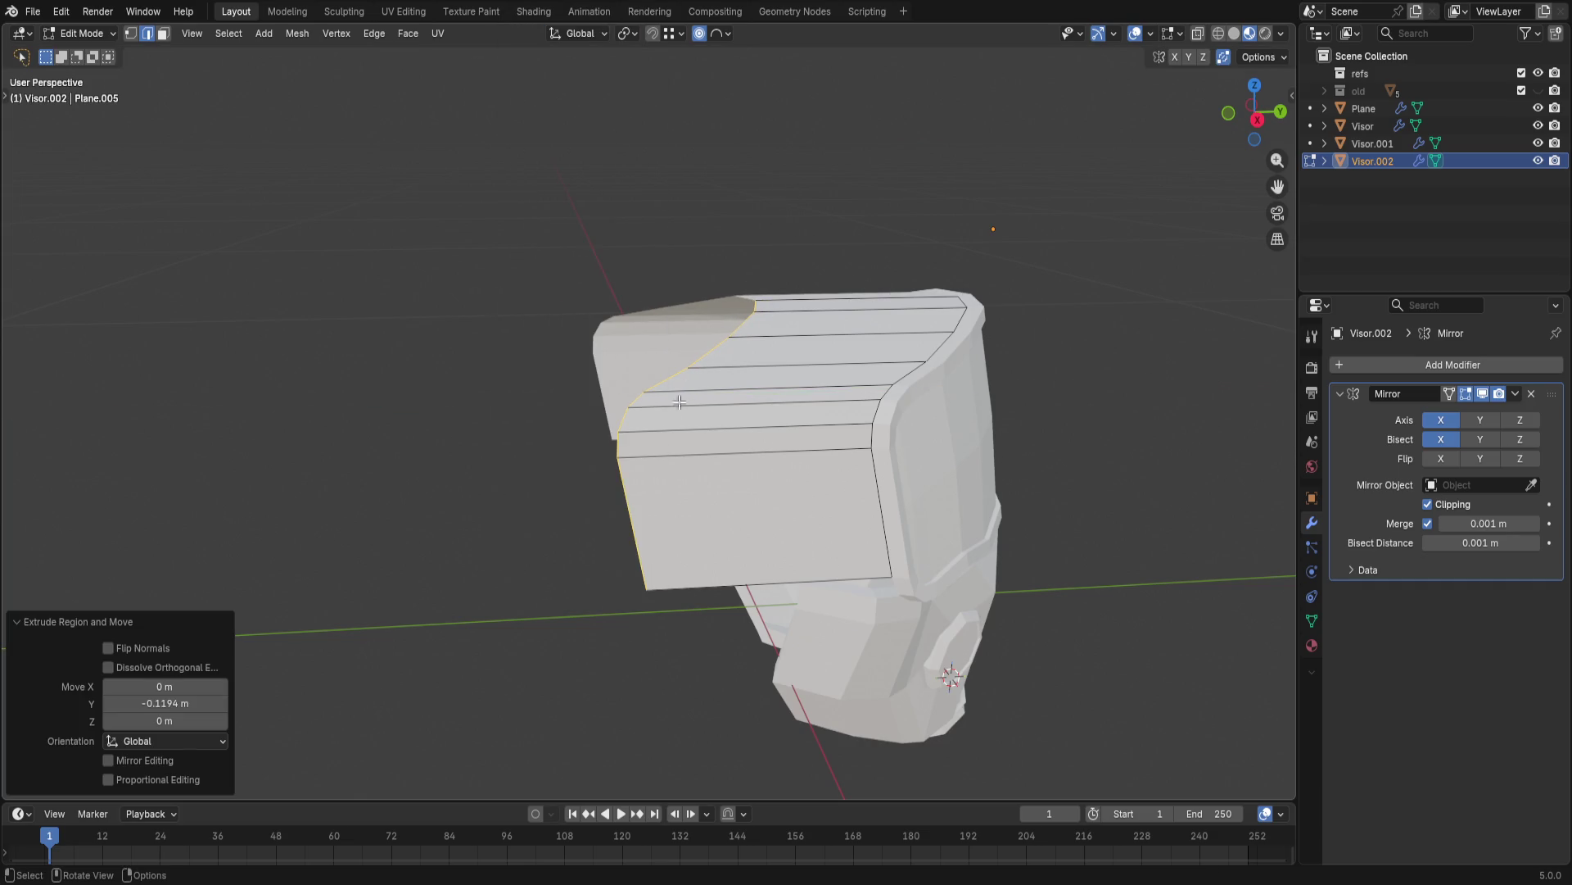
pyautogui.press('q')
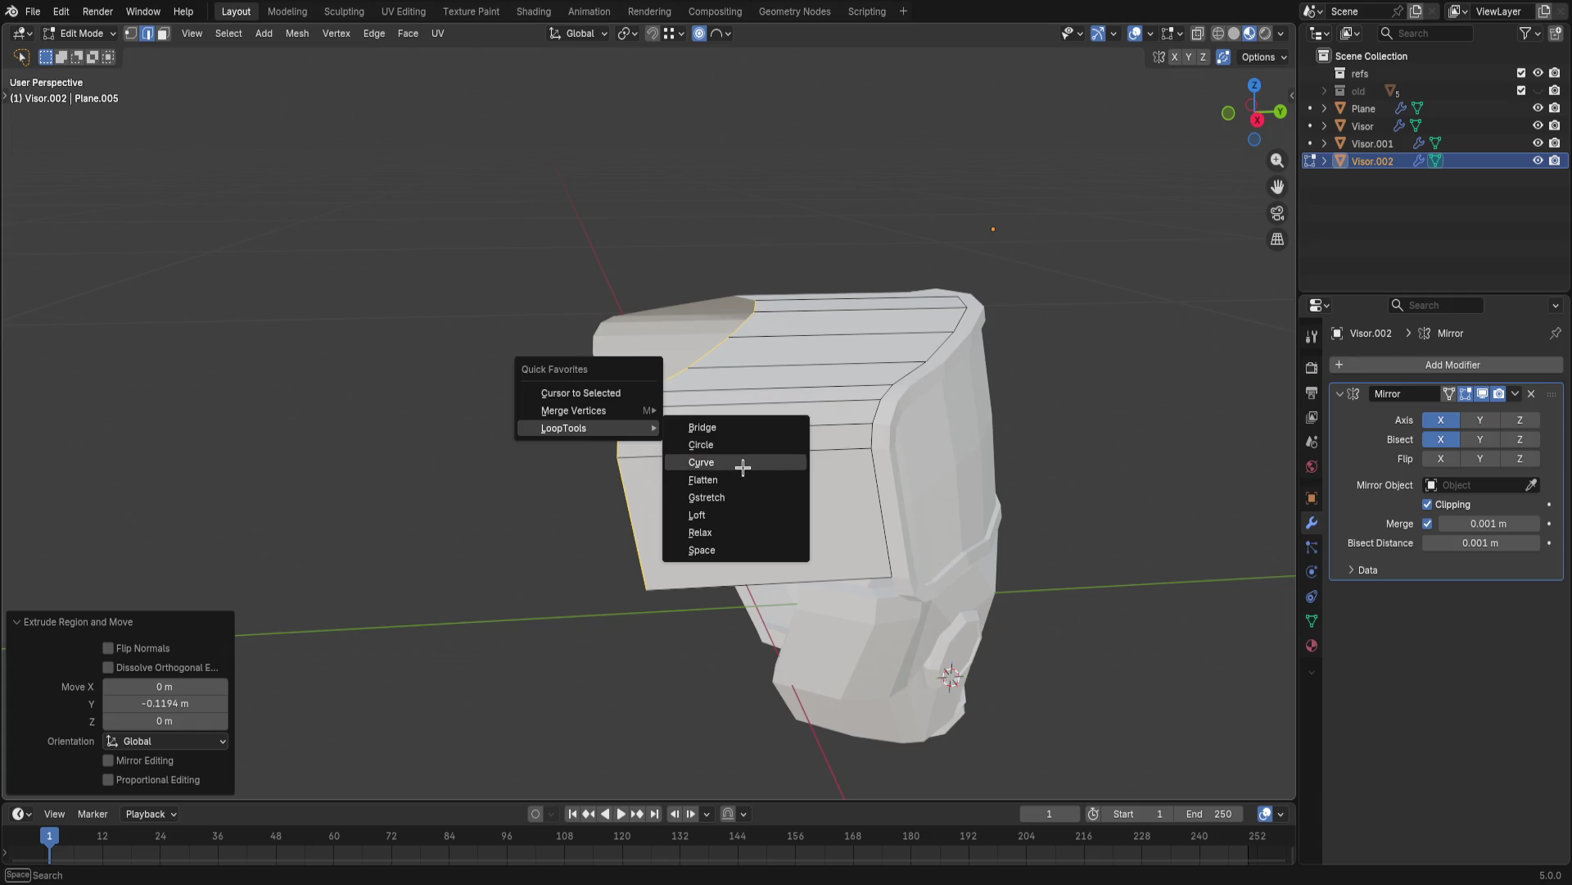
pyautogui.click(741, 480)
pyautogui.moveTo(741, 481)
pyautogui.mouseDown(button='middle')
pyautogui.moveTo(717, 406)
pyautogui.moveTo(675, 418)
pyautogui.mouseUp(button='middle')
pyautogui.press('q')
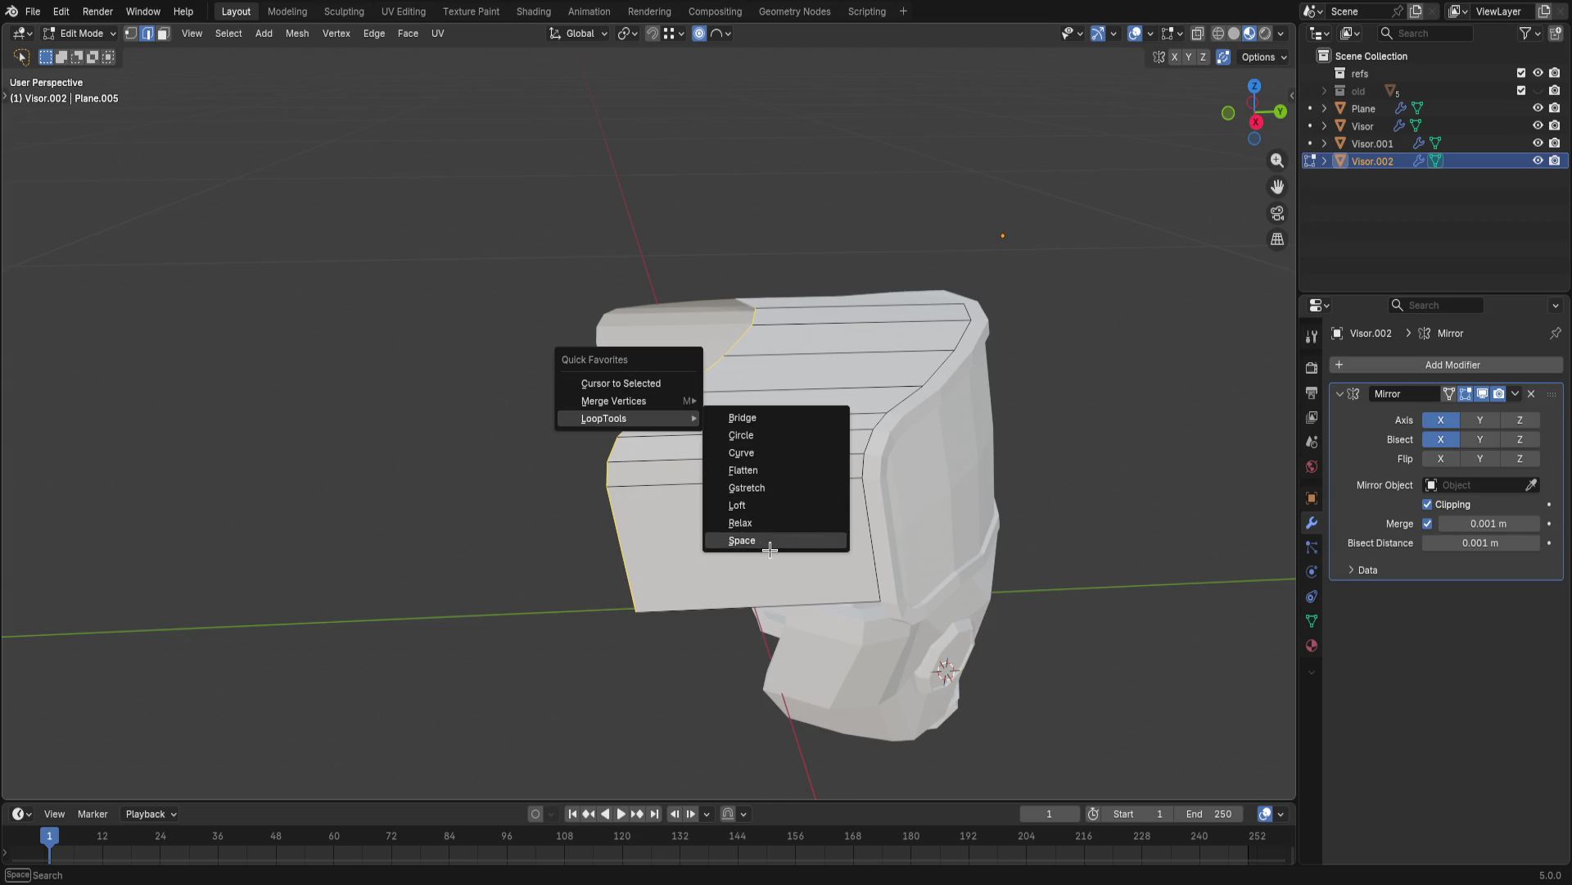
# - Scale the panel's front edge along Y with soft falloff and shrink the panel about -0.001 m along its normals
pyautogui.moveTo(633, 440); pyautogui.dragTo(638, 369, button='middle')
pyautogui.press('s')
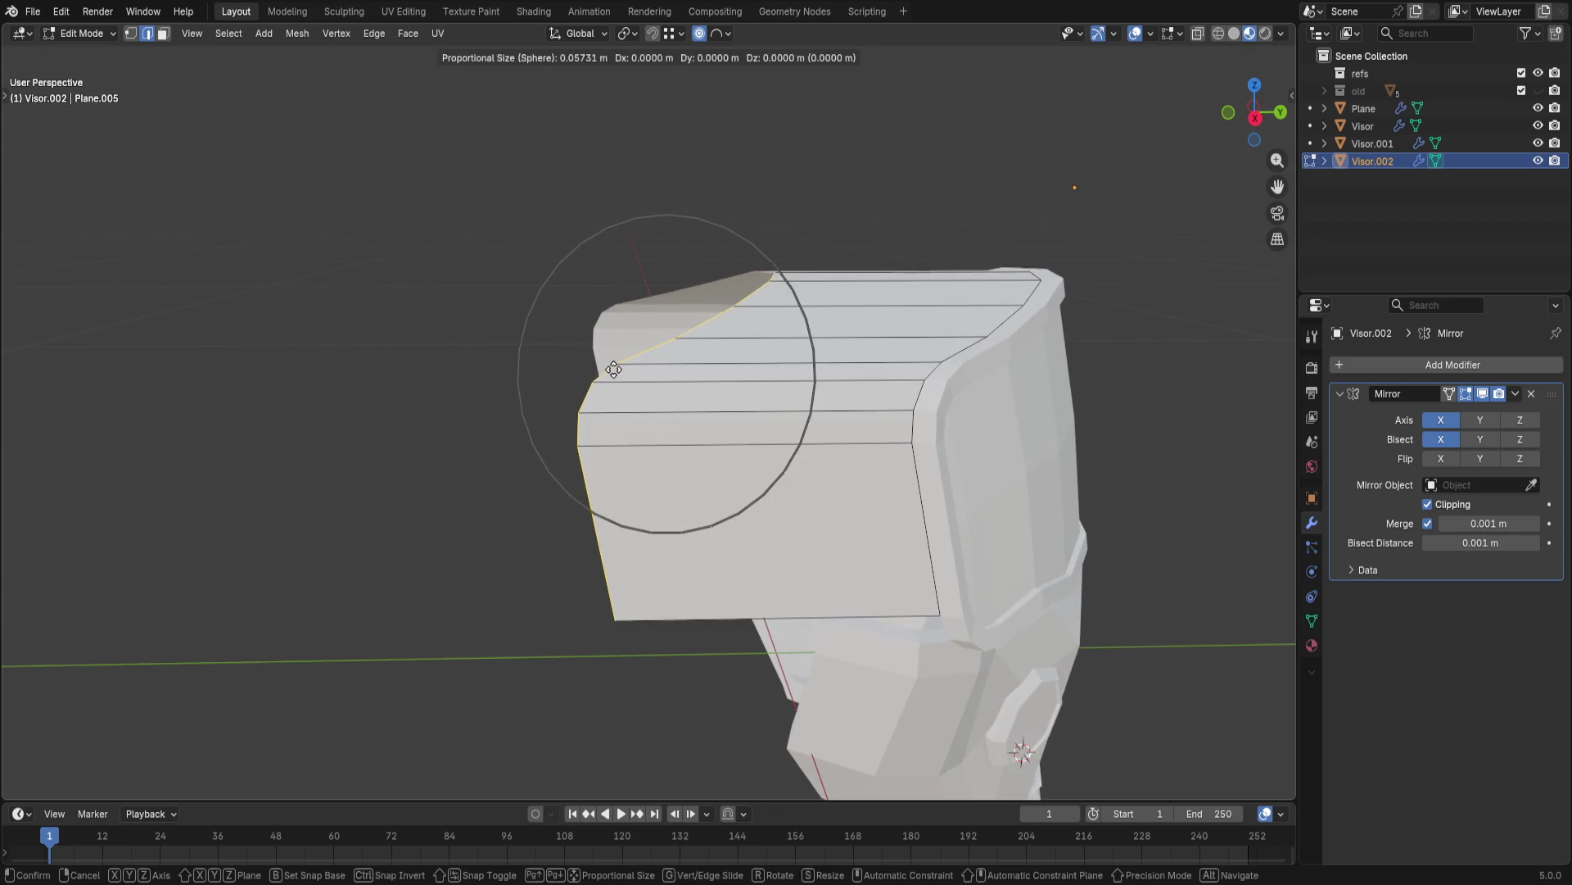
pyautogui.press('y')
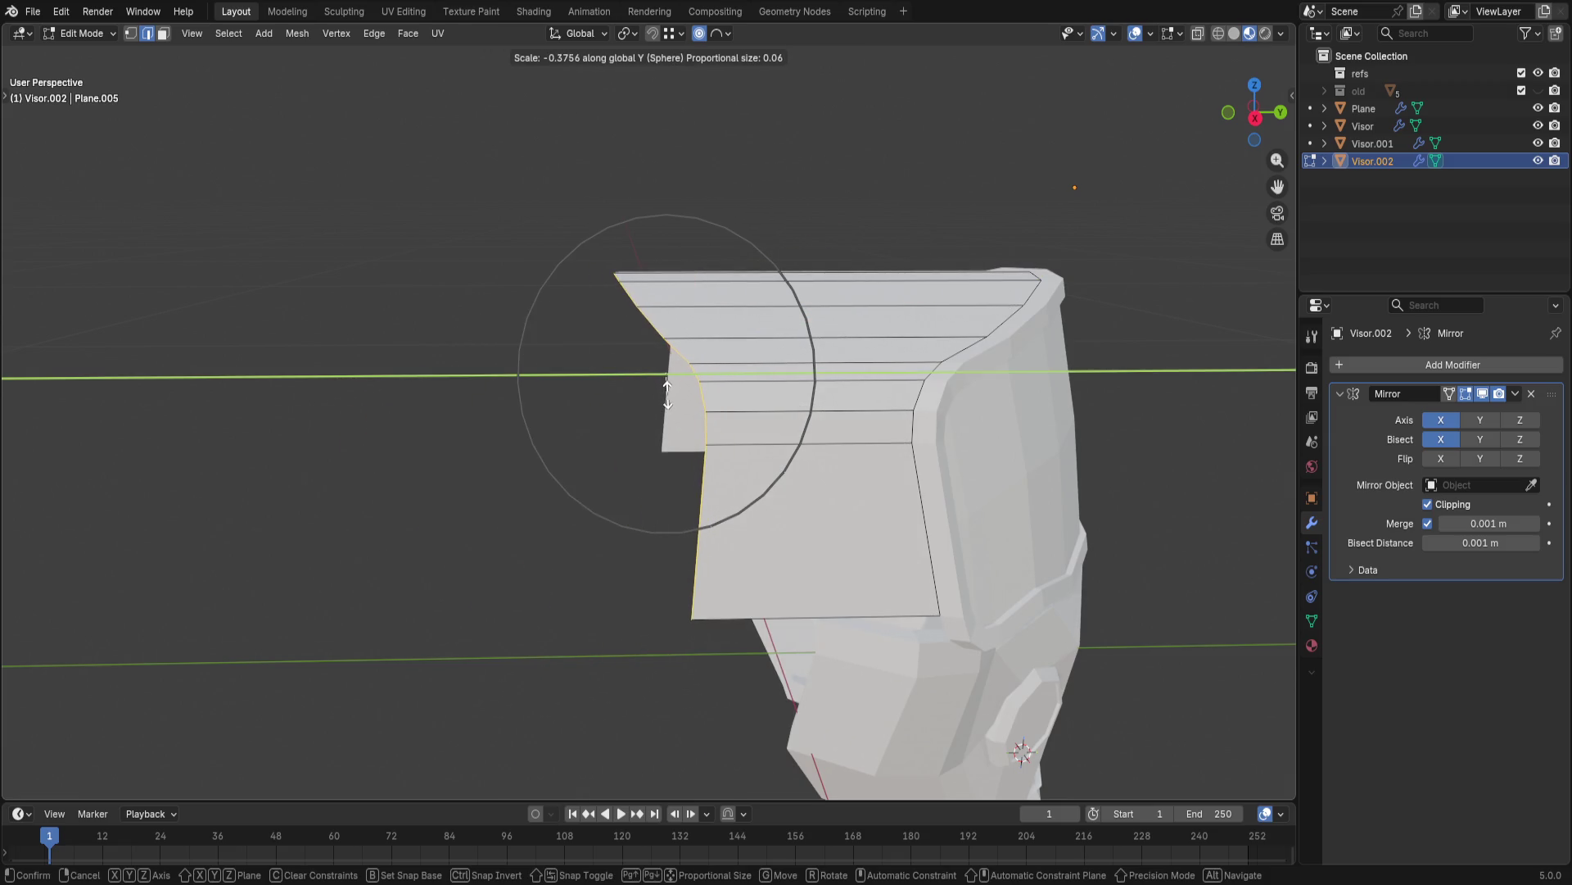
pyautogui.click(670, 391)
pyautogui.hotkey('alt', 's')
pyautogui.click(710, 400)
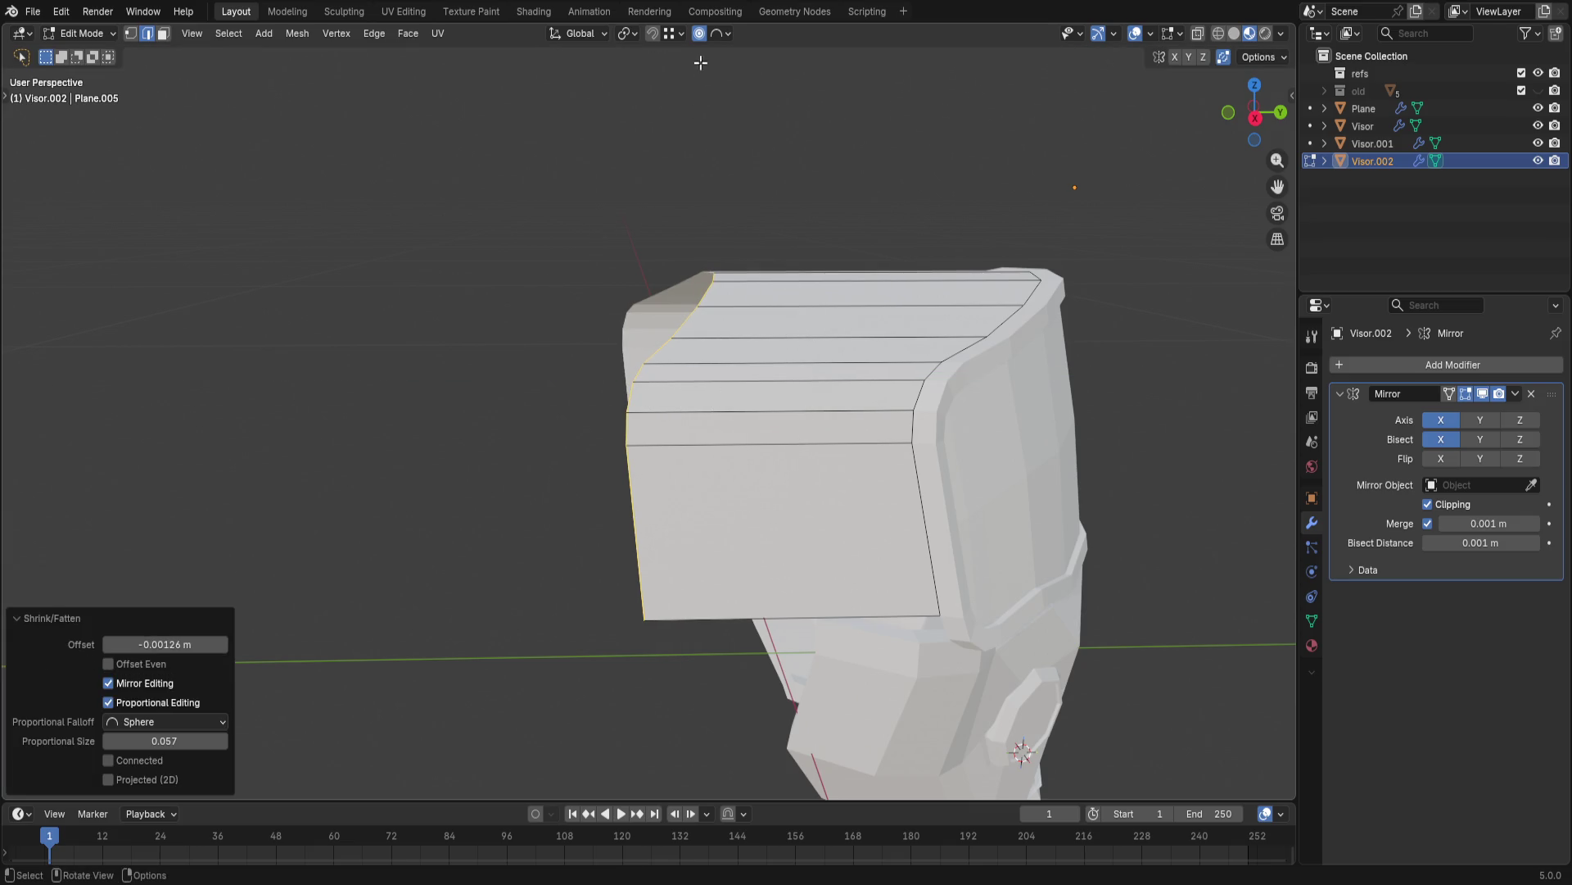
# - Shrink the panel inward about -0.0214 m with Offset Even and adjust the offset amount
pyautogui.hotkey('alt', 's')
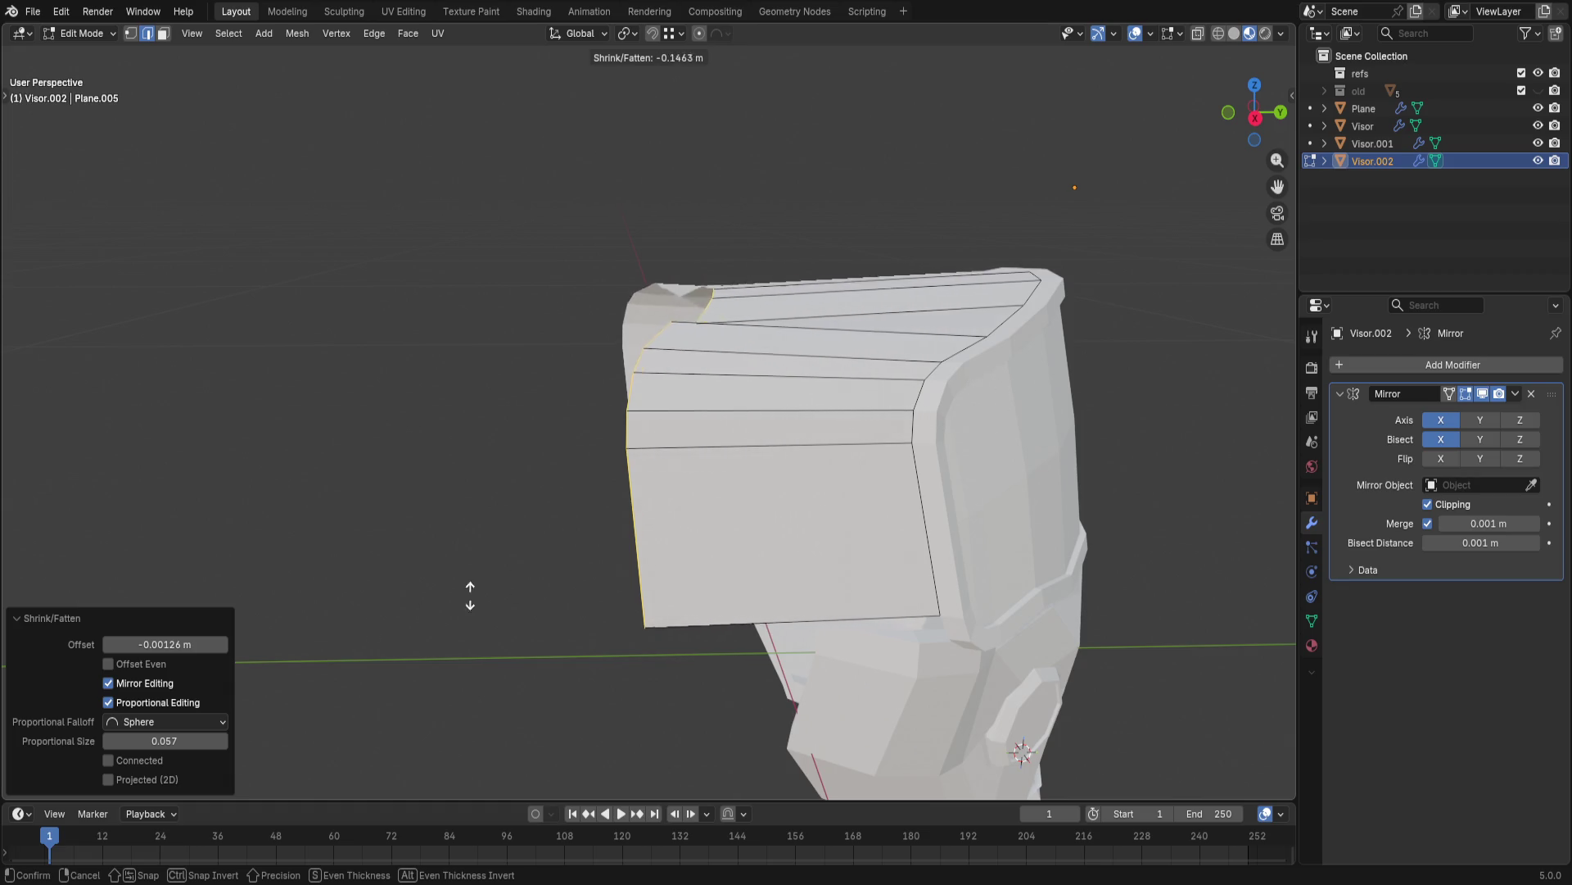
pyautogui.click(649, 419)
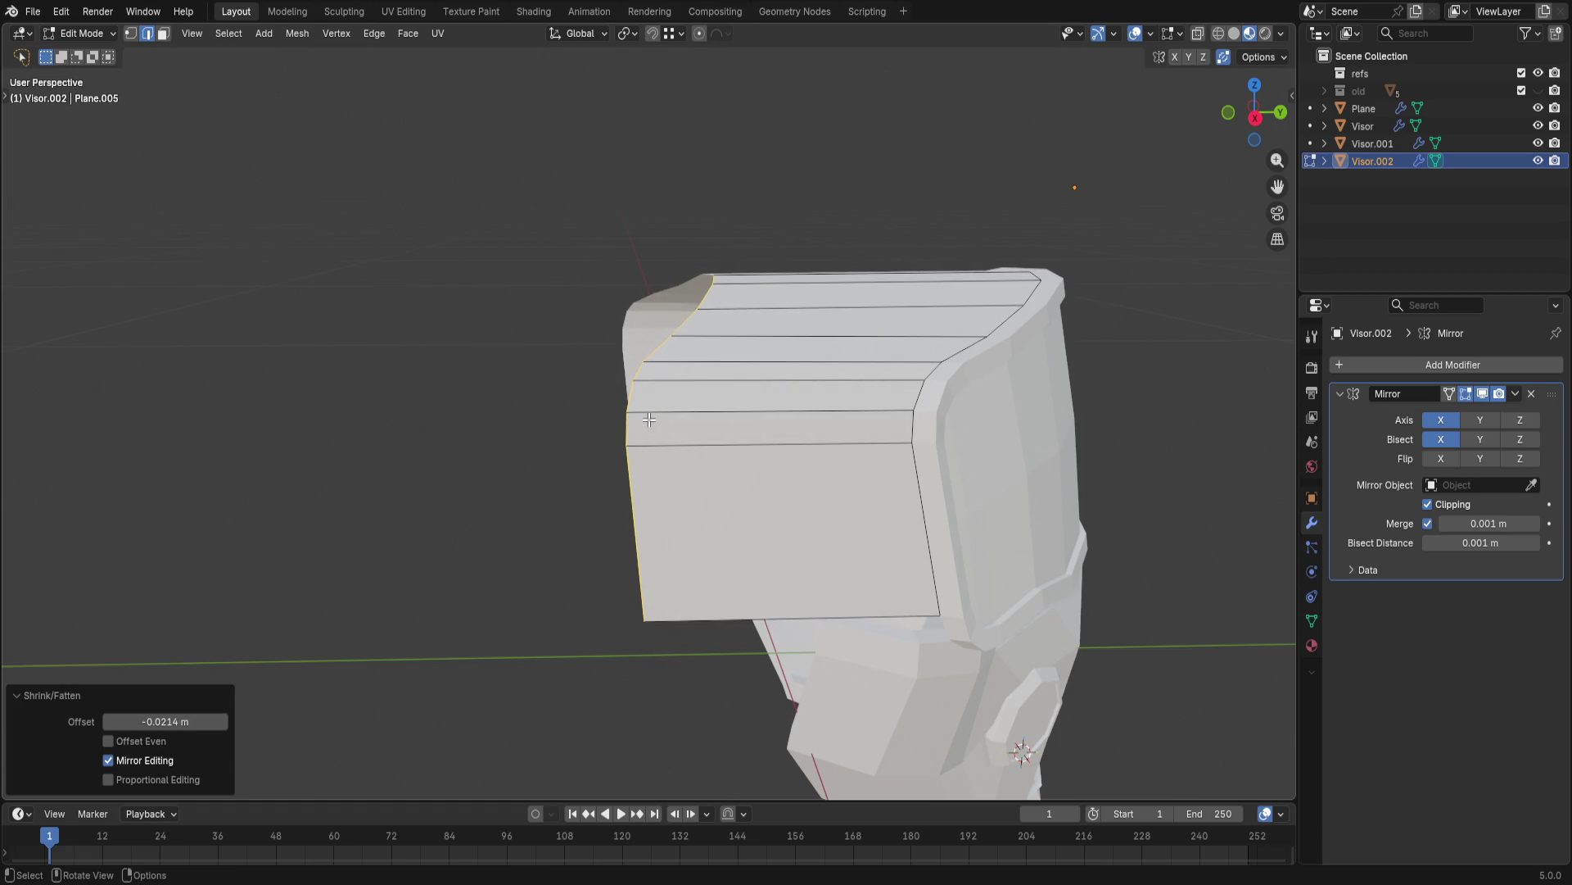
pyautogui.click(153, 742)
pyautogui.moveTo(165, 721); pyautogui.dragTo(123, 720)
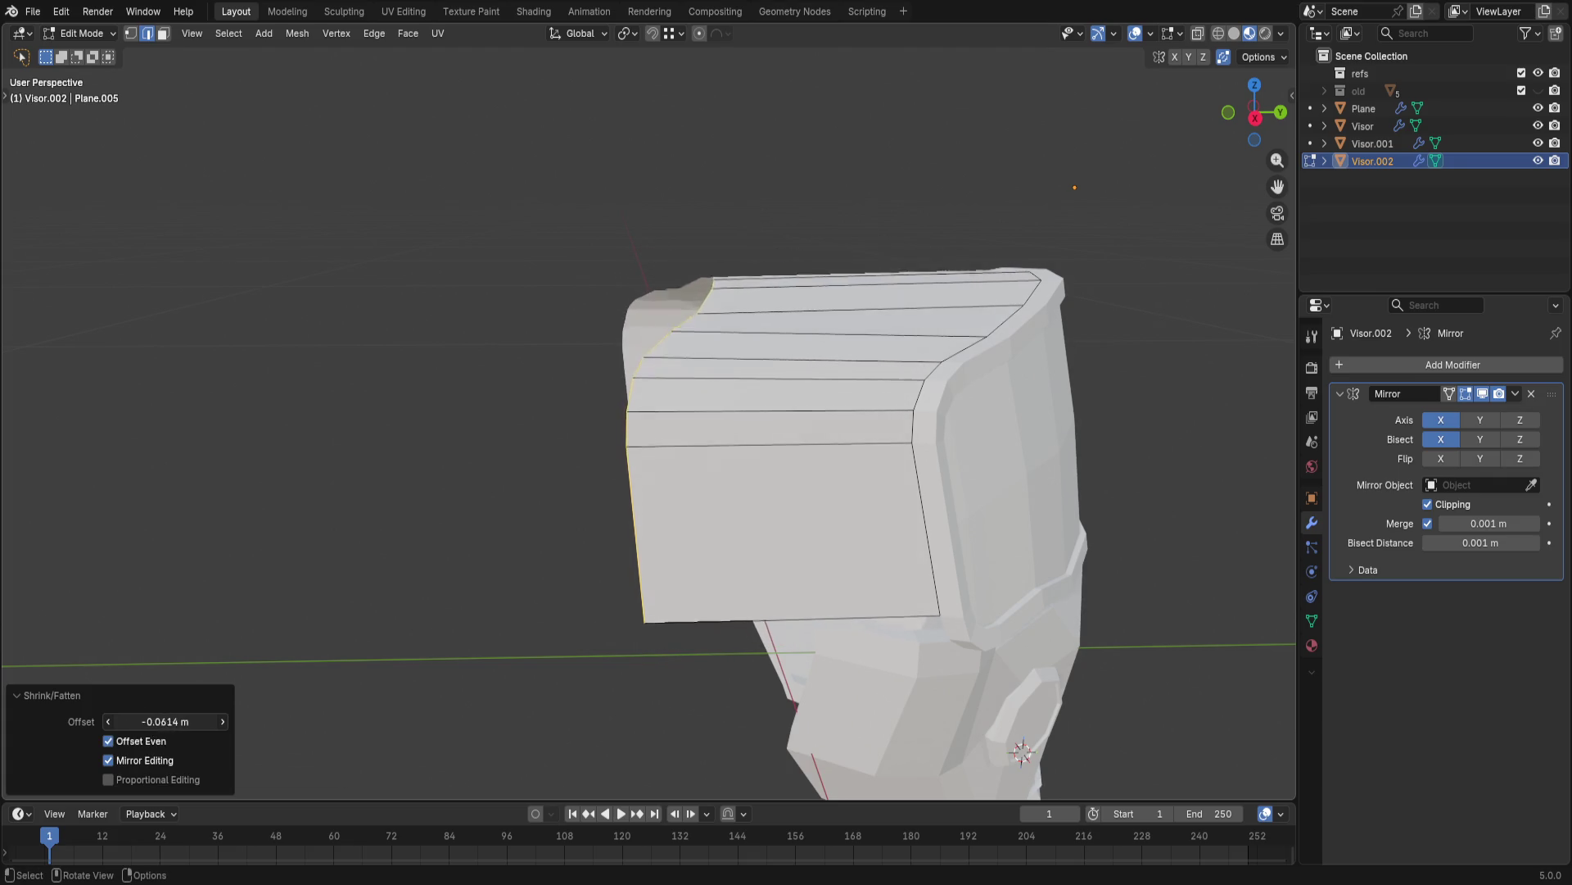
pyautogui.moveTo(443, 533); pyautogui.dragTo(470, 559, button='middle')
# - Reselect the front edge loop and slide it slightly along Y
pyautogui.press('a')
pyautogui.hotkey('alt', 'a')
pyautogui.moveTo(611, 548); pyautogui.dragTo(615, 529, button='middle')
pyautogui.press('g')
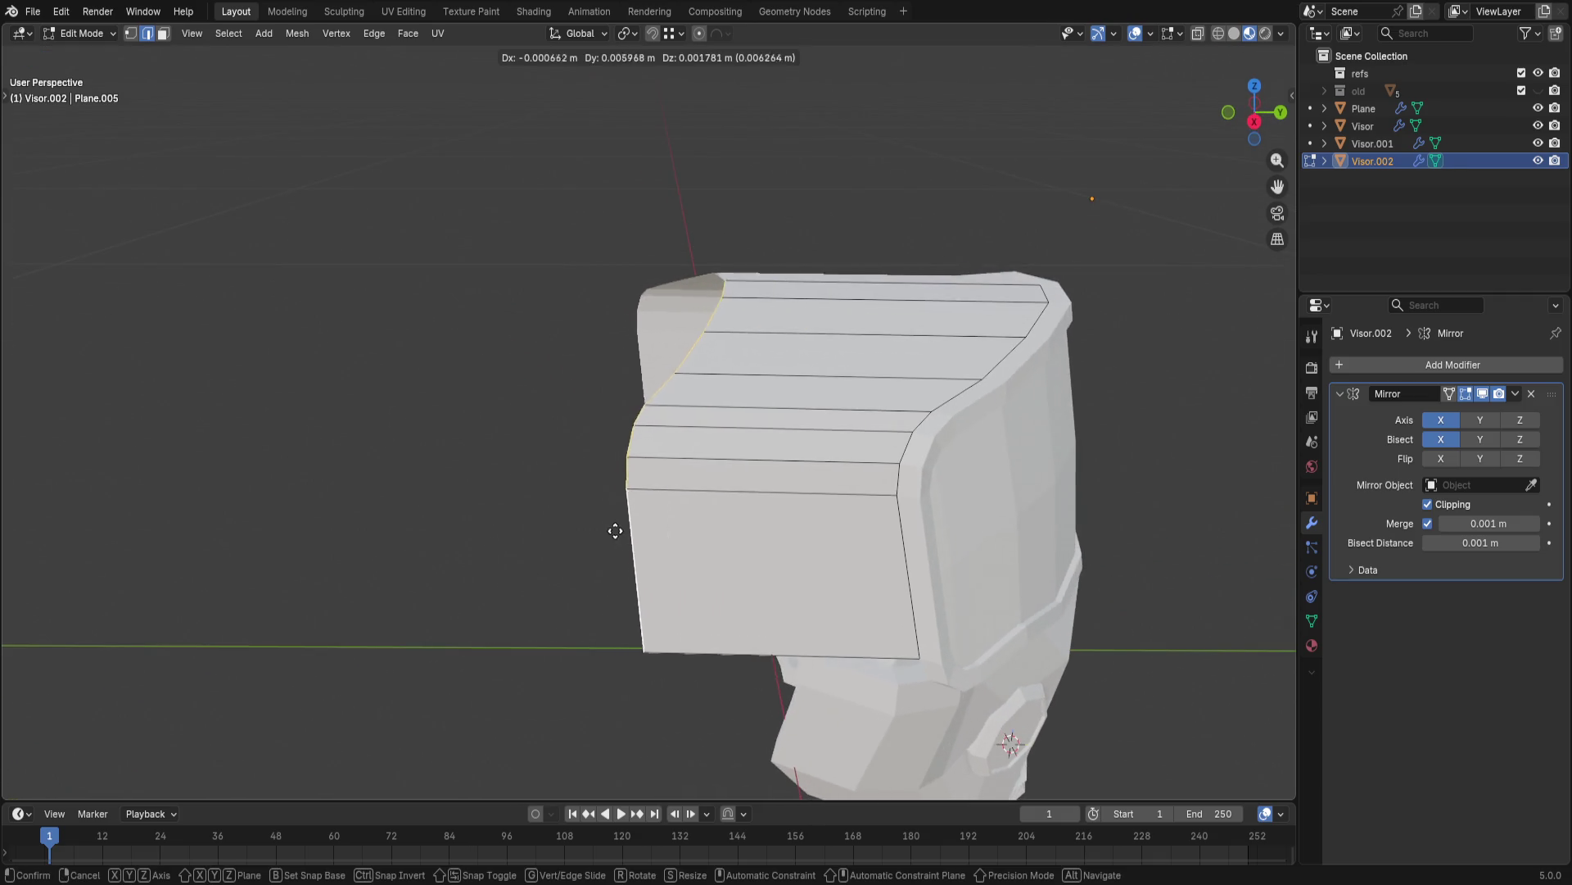
pyautogui.press('y')
pyautogui.moveTo(598, 547); pyautogui.dragTo(591, 547)
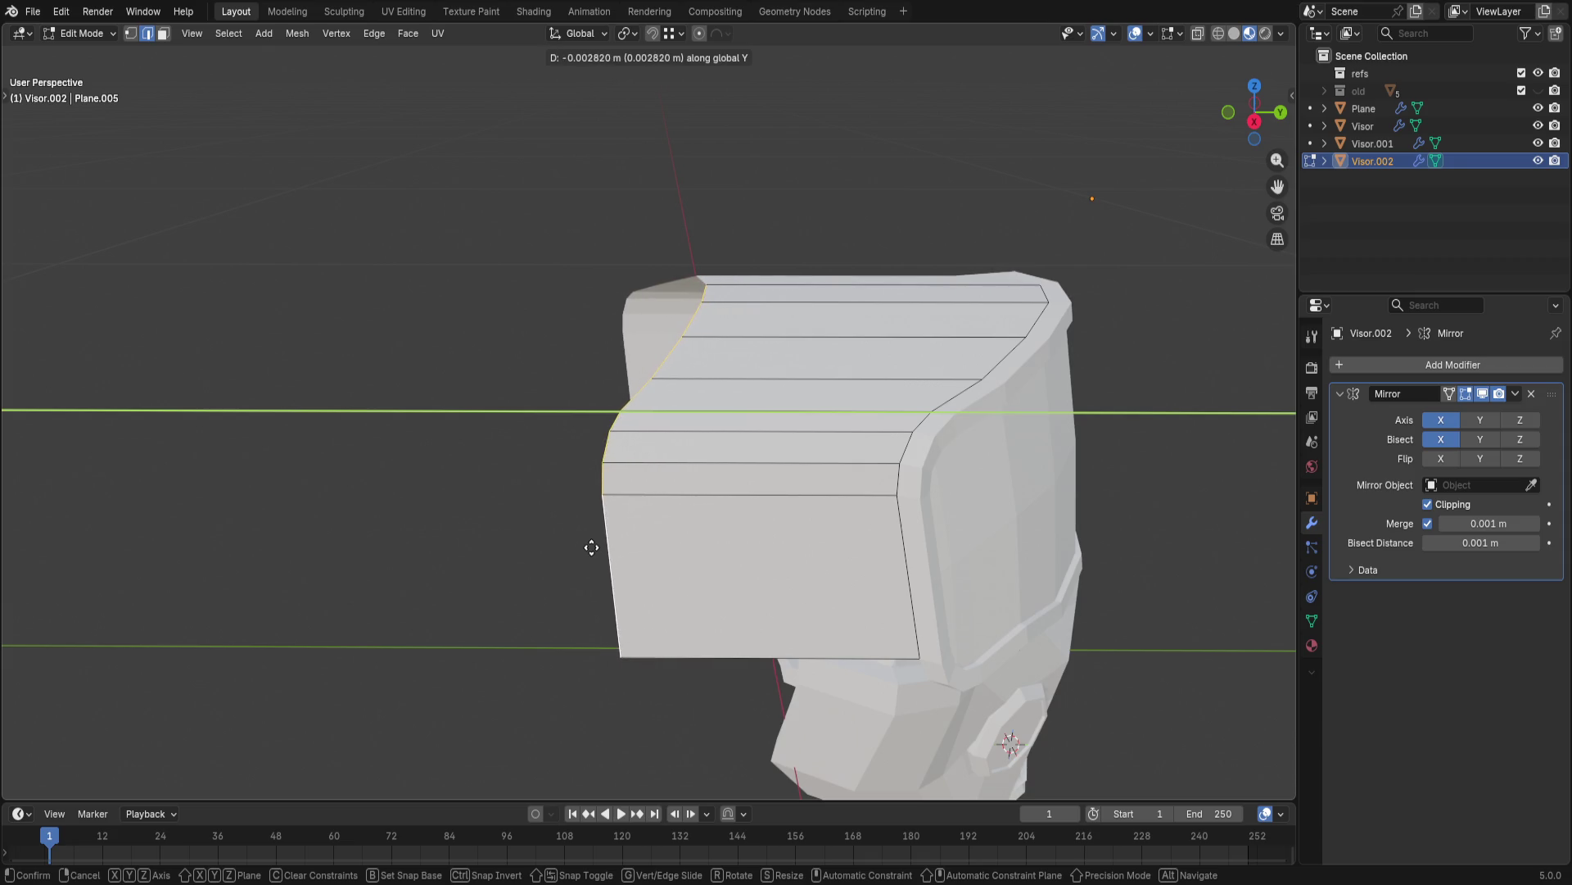
pyautogui.click(592, 547)
# - Scale the front edge loop to 0 along Y so it becomes a straight vertical line
pyautogui.press('s')
pyautogui.press('y')
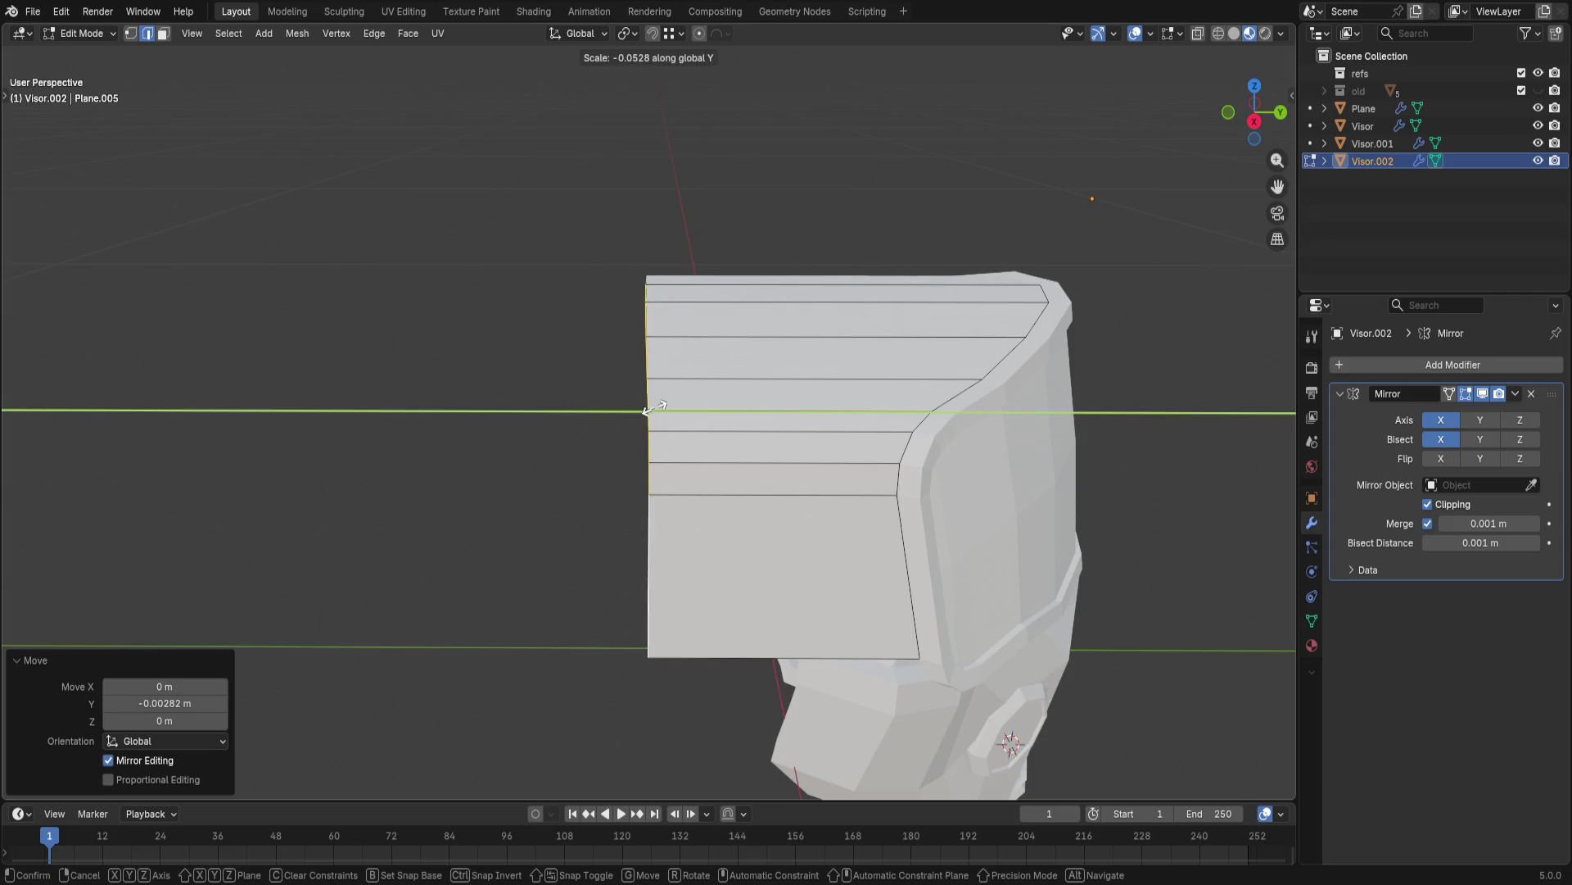
pyautogui.click(647, 412)
pyautogui.moveTo(167, 703); pyautogui.dragTo(166, 703)
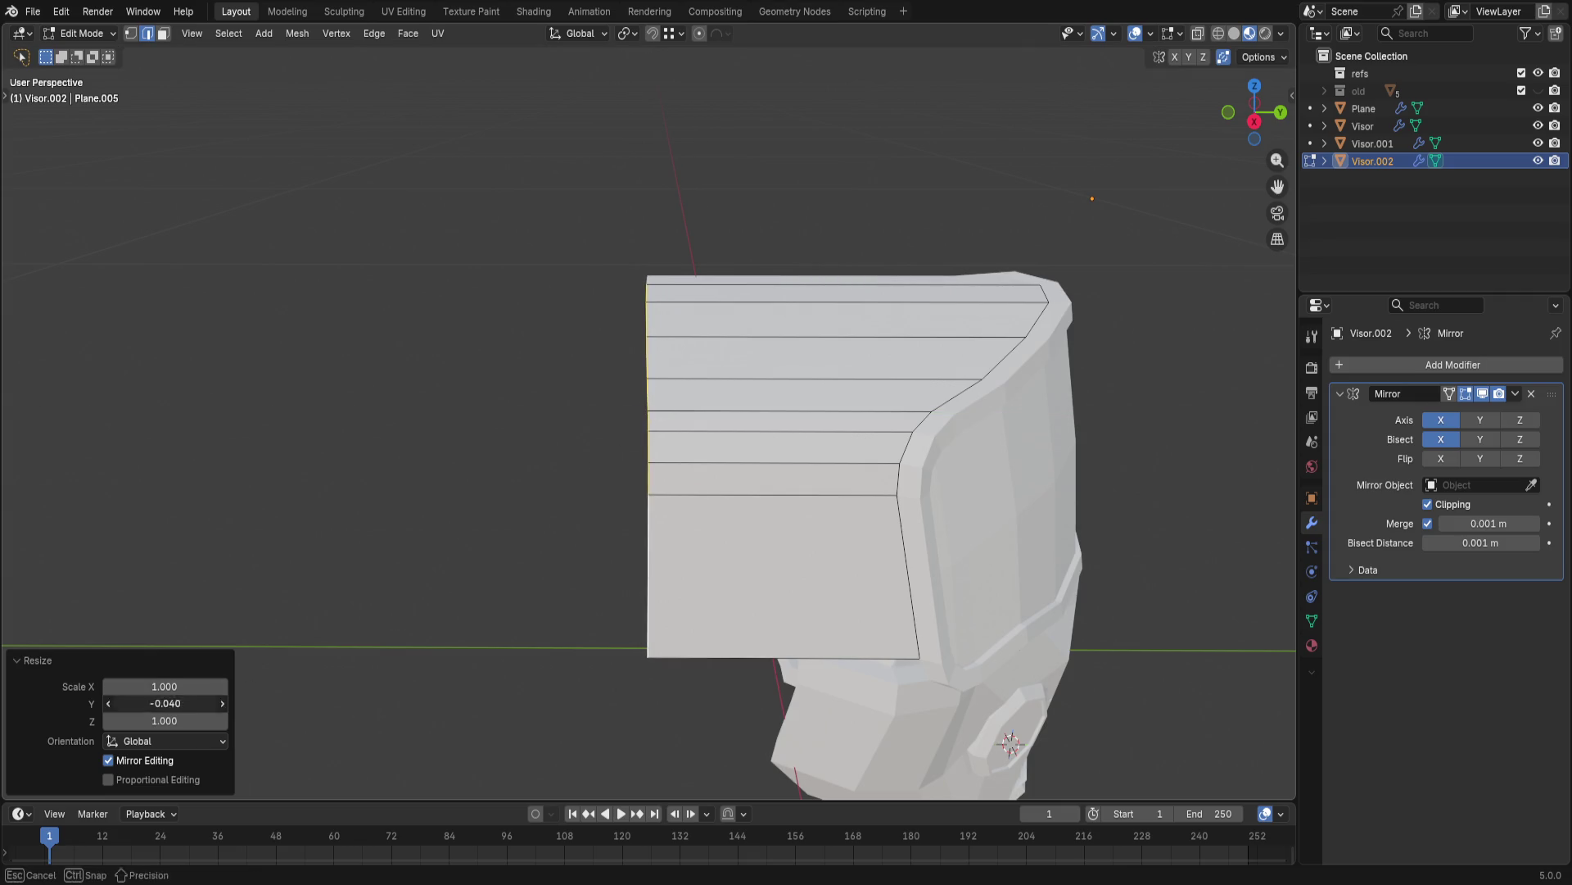
pyautogui.write('0')
pyautogui.press('Return')
pyautogui.moveTo(349, 671)
pyautogui.mouseDown(button='middle')
pyautogui.moveTo(536, 438)
pyautogui.moveTo(529, 484)
pyautogui.moveTo(652, 551)
pyautogui.mouseUp(button='middle')
# - Add five evenly spaced vertical loop cuts across the panel and select the middle edge loop
pyautogui.hotkey('ctrl', 'r')
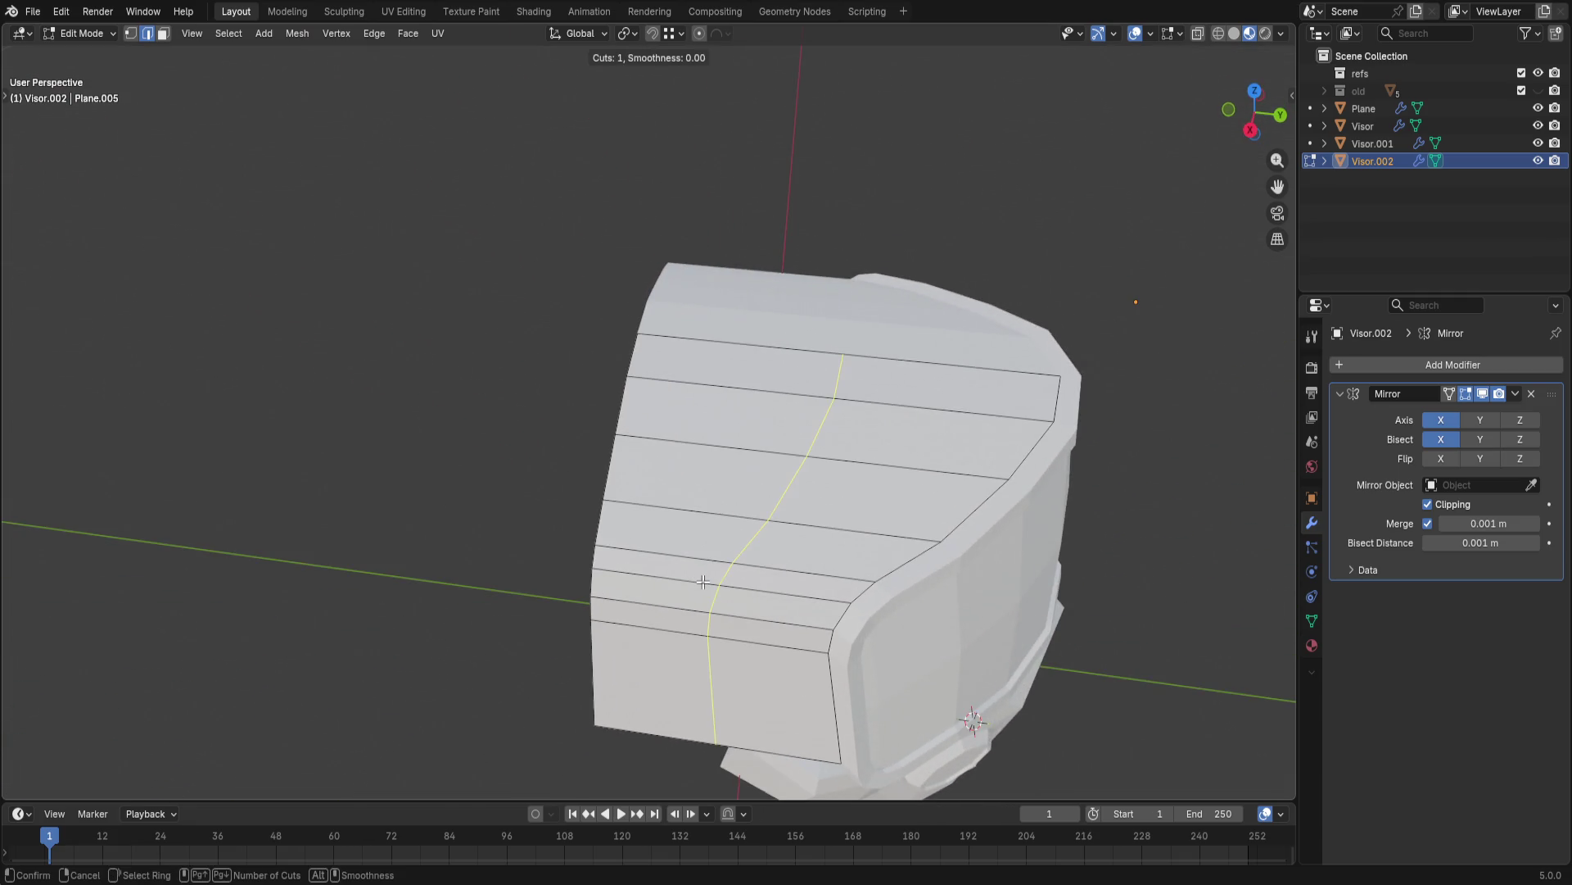
pyautogui.scroll(1, 702, 580)
pyautogui.scroll(1, 703, 580)
pyautogui.scroll(1, 704, 580)
pyautogui.click(706, 582)
pyautogui.rightClick(706, 582)
pyautogui.click(779, 484)
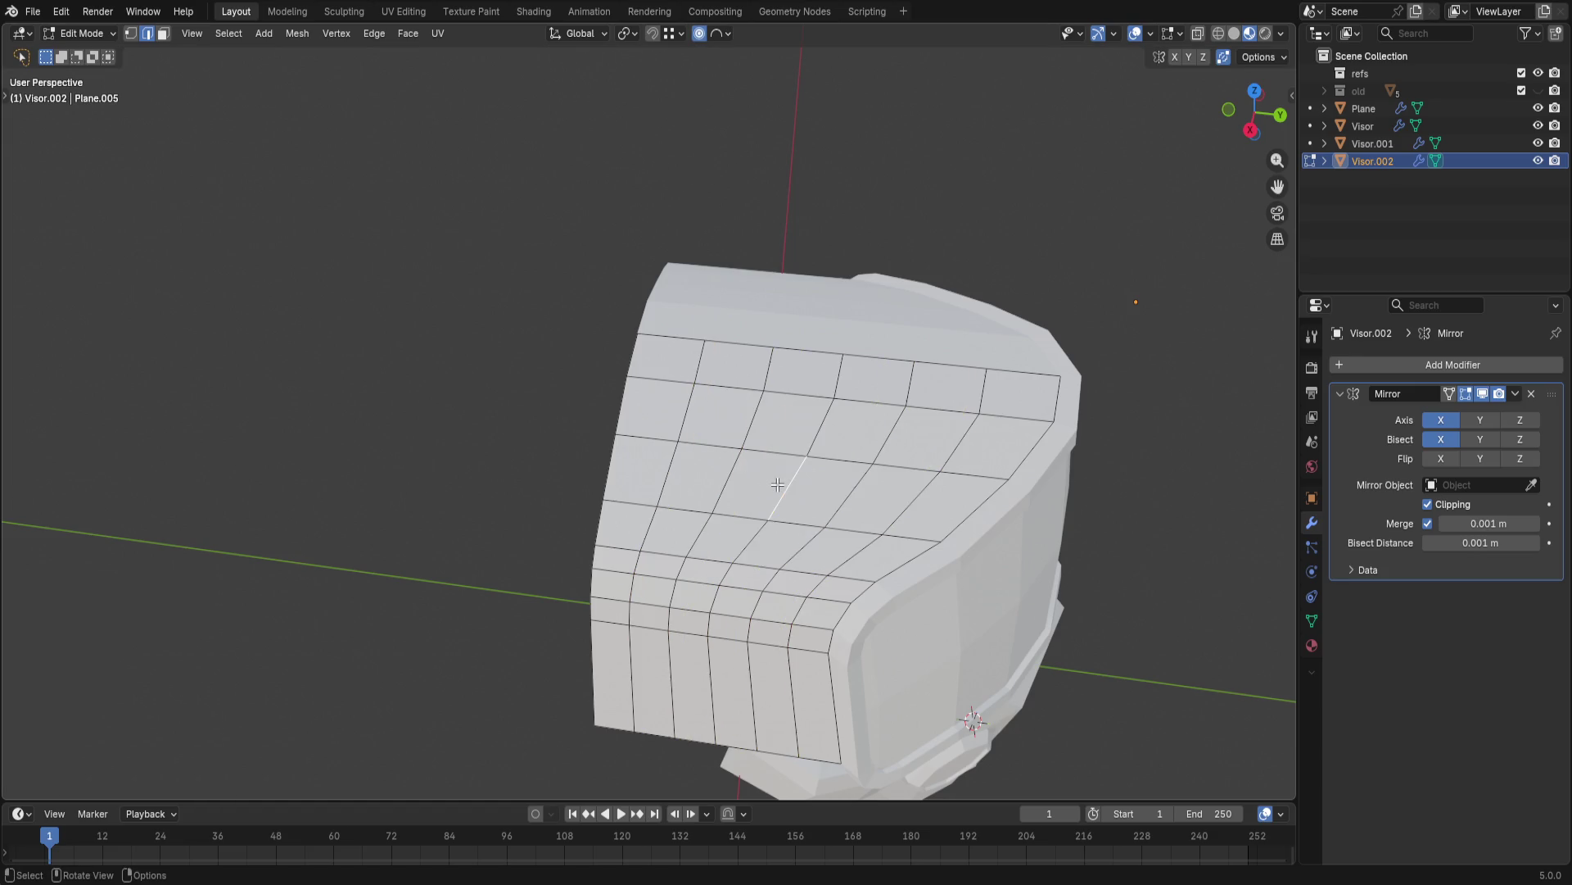
pyautogui.keyDown('alt'); pyautogui.click(785, 488); pyautogui.keyUp('alt')
# - Start lifting the middle loop along Z with proportional falloff to curve the panel's crown
pyautogui.moveTo(784, 488); pyautogui.dragTo(807, 352, button='middle')
pyautogui.press('g')
pyautogui.press('y')
pyautogui.scroll(2, 815, 329)
pyautogui.press('z')
pyautogui.scroll(2, 805, 329)
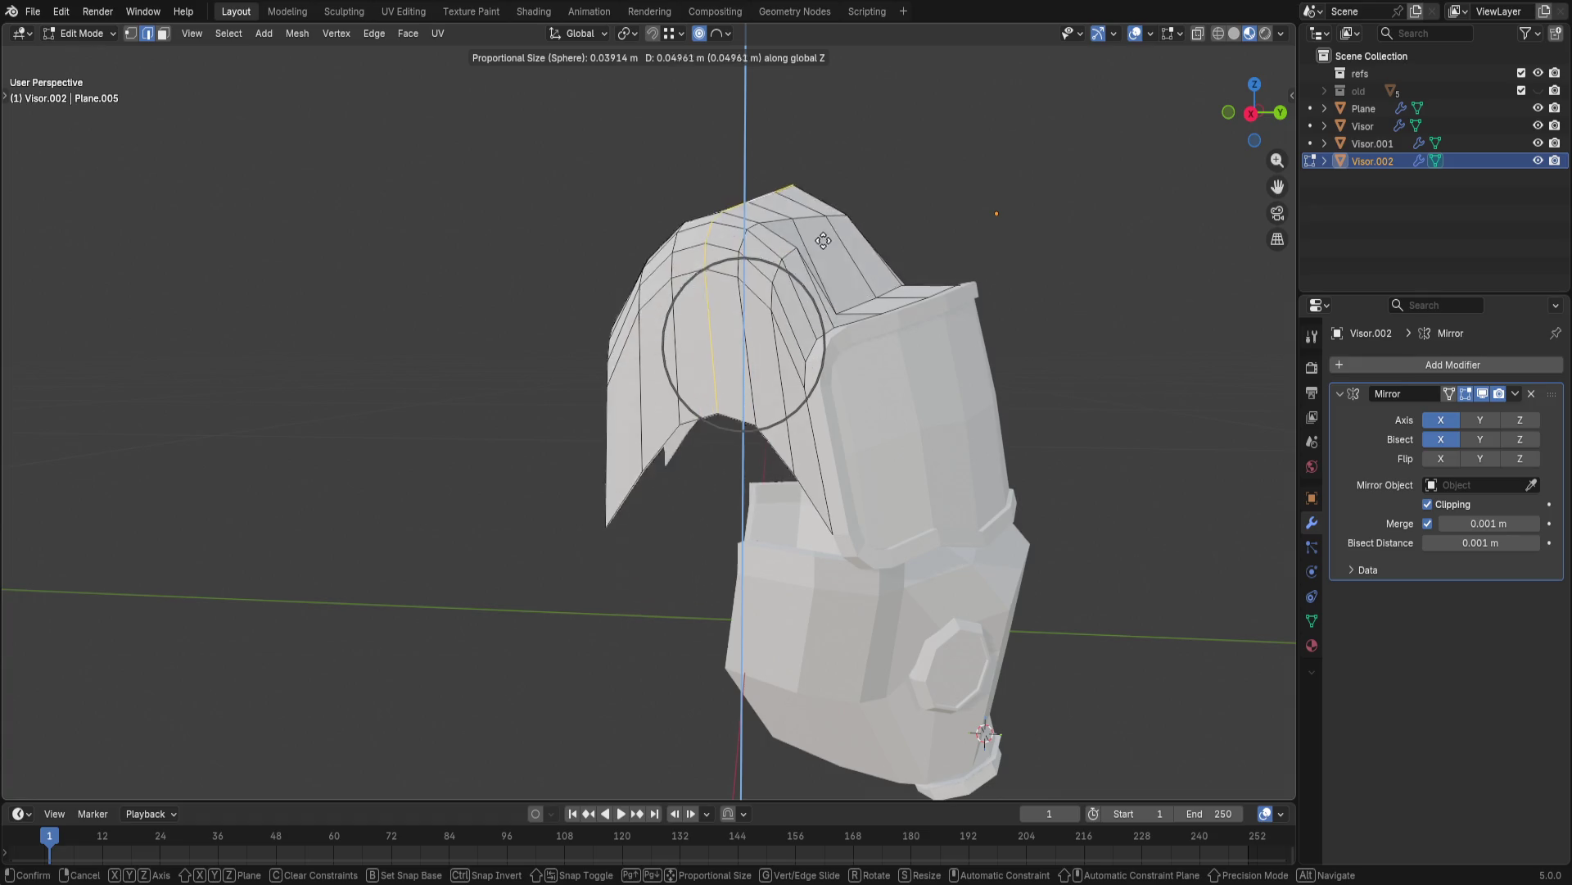
pyautogui.scroll(-4, 820, 329)
pyautogui.scroll(-4, 823, 325)
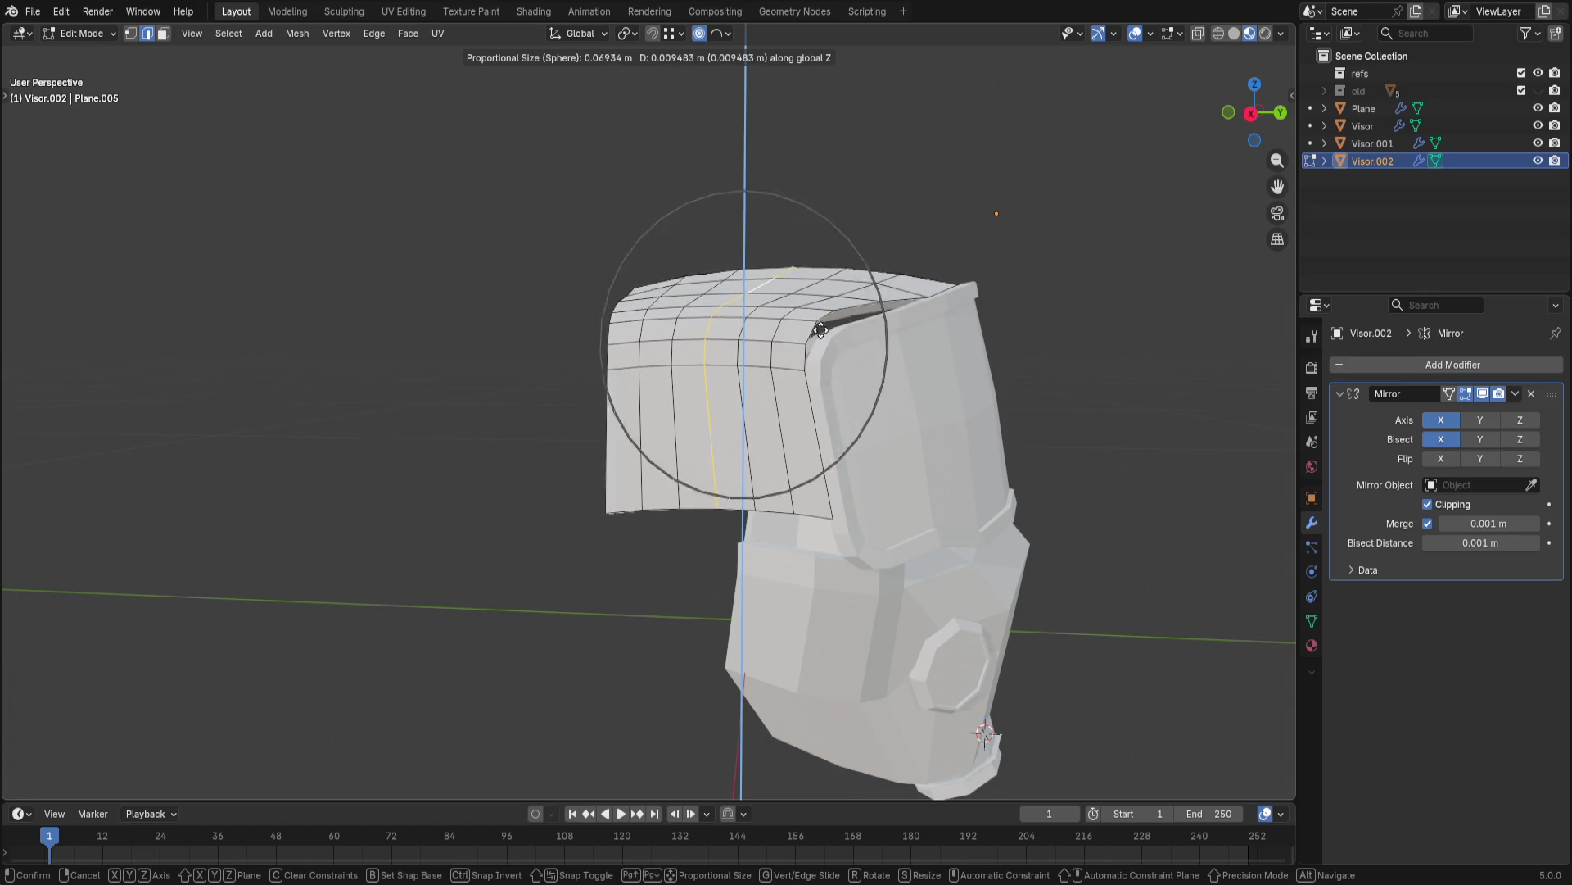
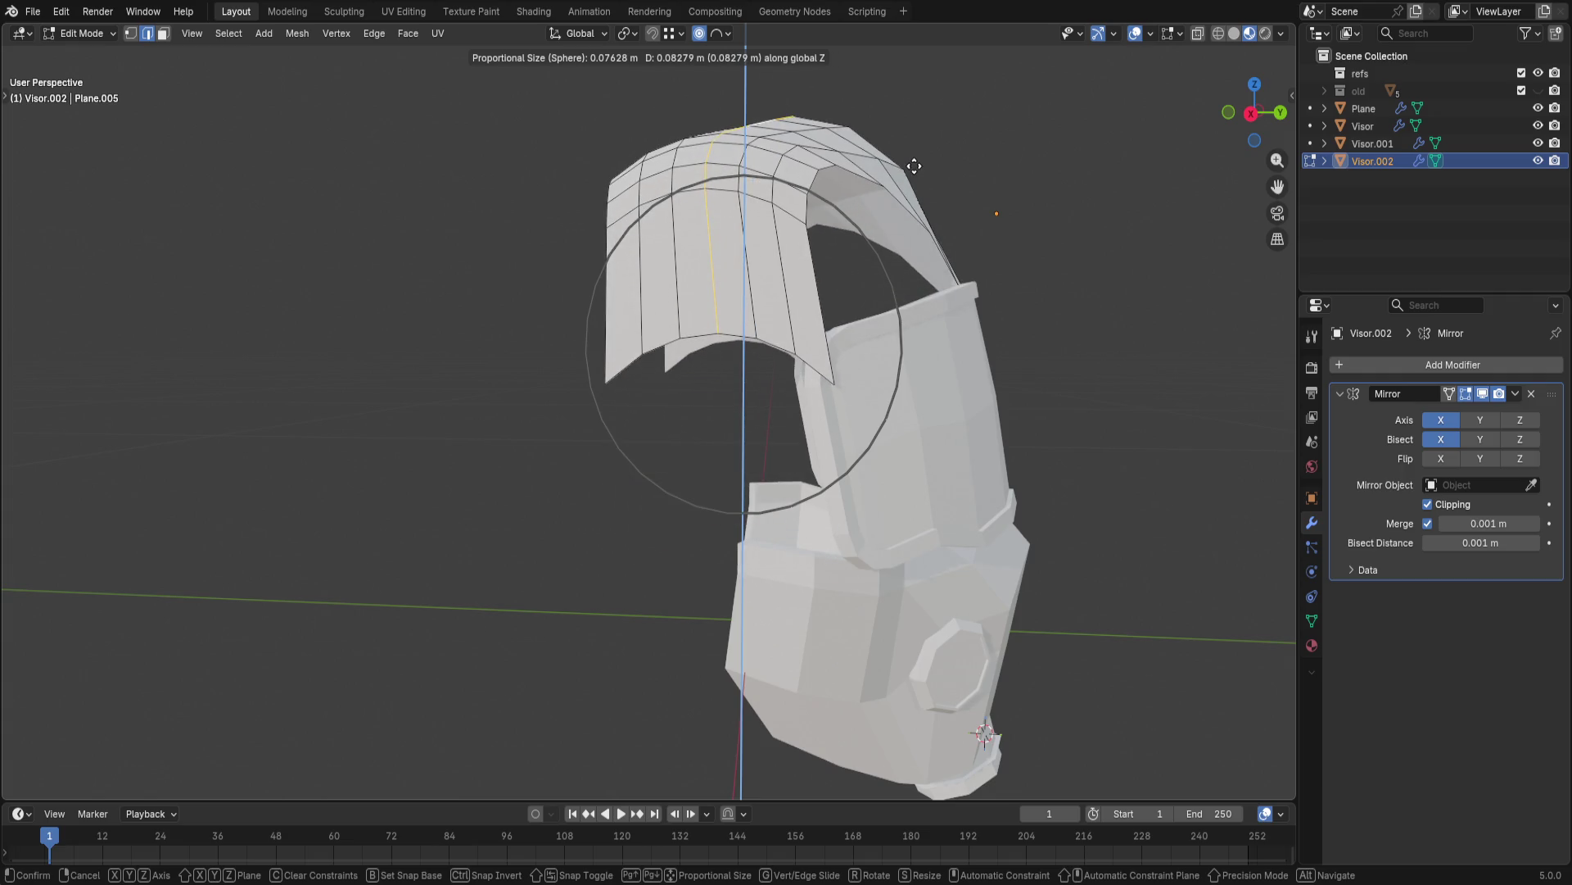
pyautogui.scroll(1, 903, 203)
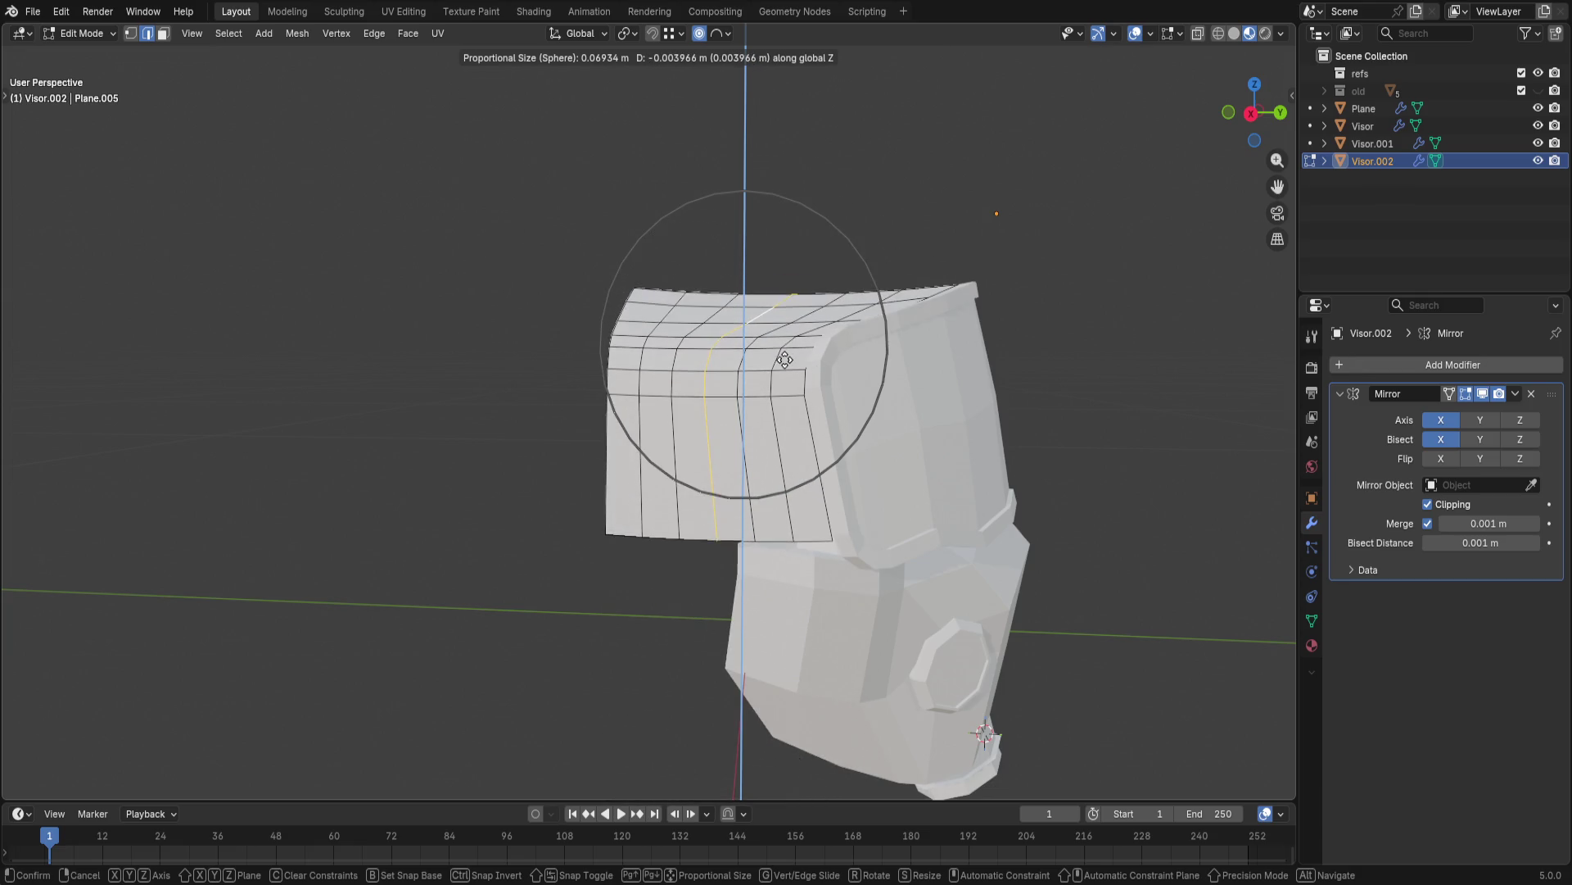
# - Raise the shell's top vertices and a vertex column vertically with proportional falloff
pyautogui.click(785, 359)
pyautogui.moveTo(786, 359)
pyautogui.mouseDown(button='middle')
pyautogui.moveTo(924, 420)
pyautogui.moveTo(963, 468)
pyautogui.mouseUp(button='middle')
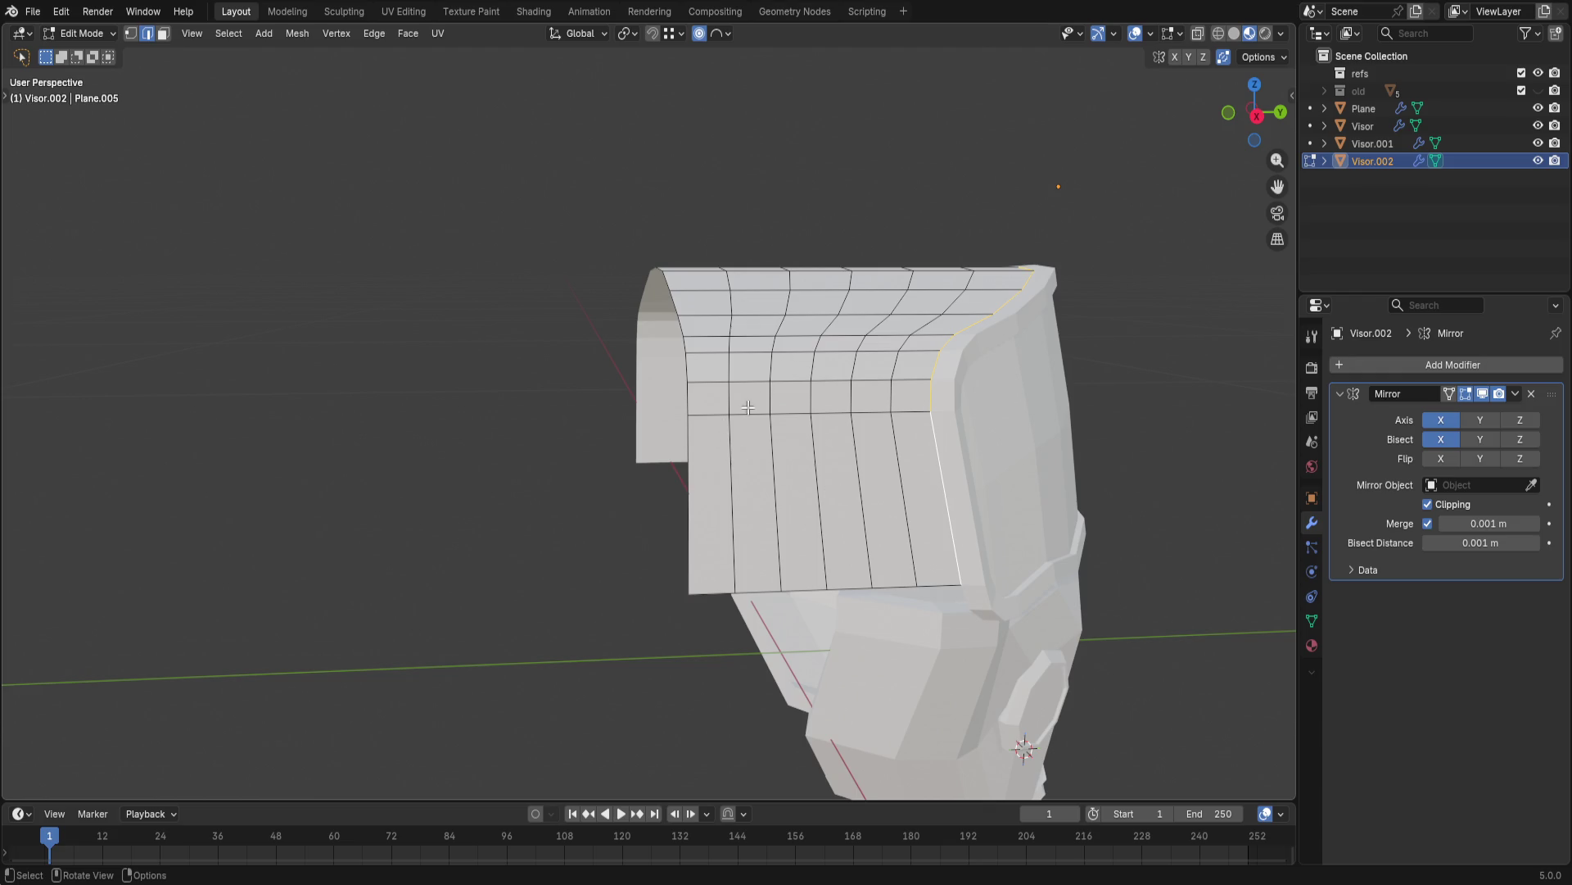
pyautogui.press('g')
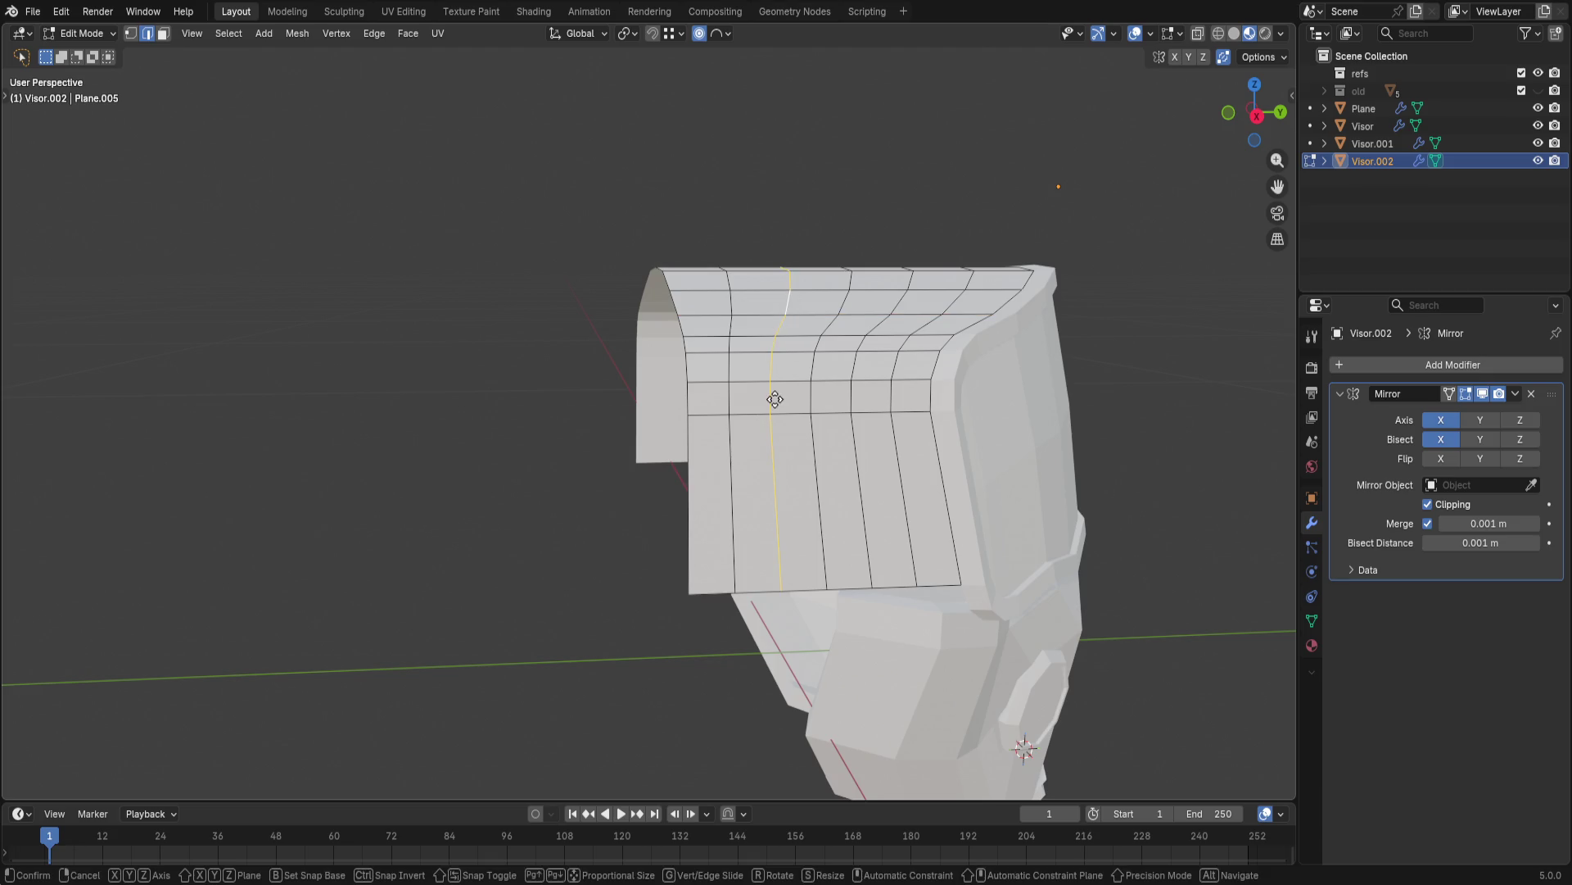
pyautogui.press('z')
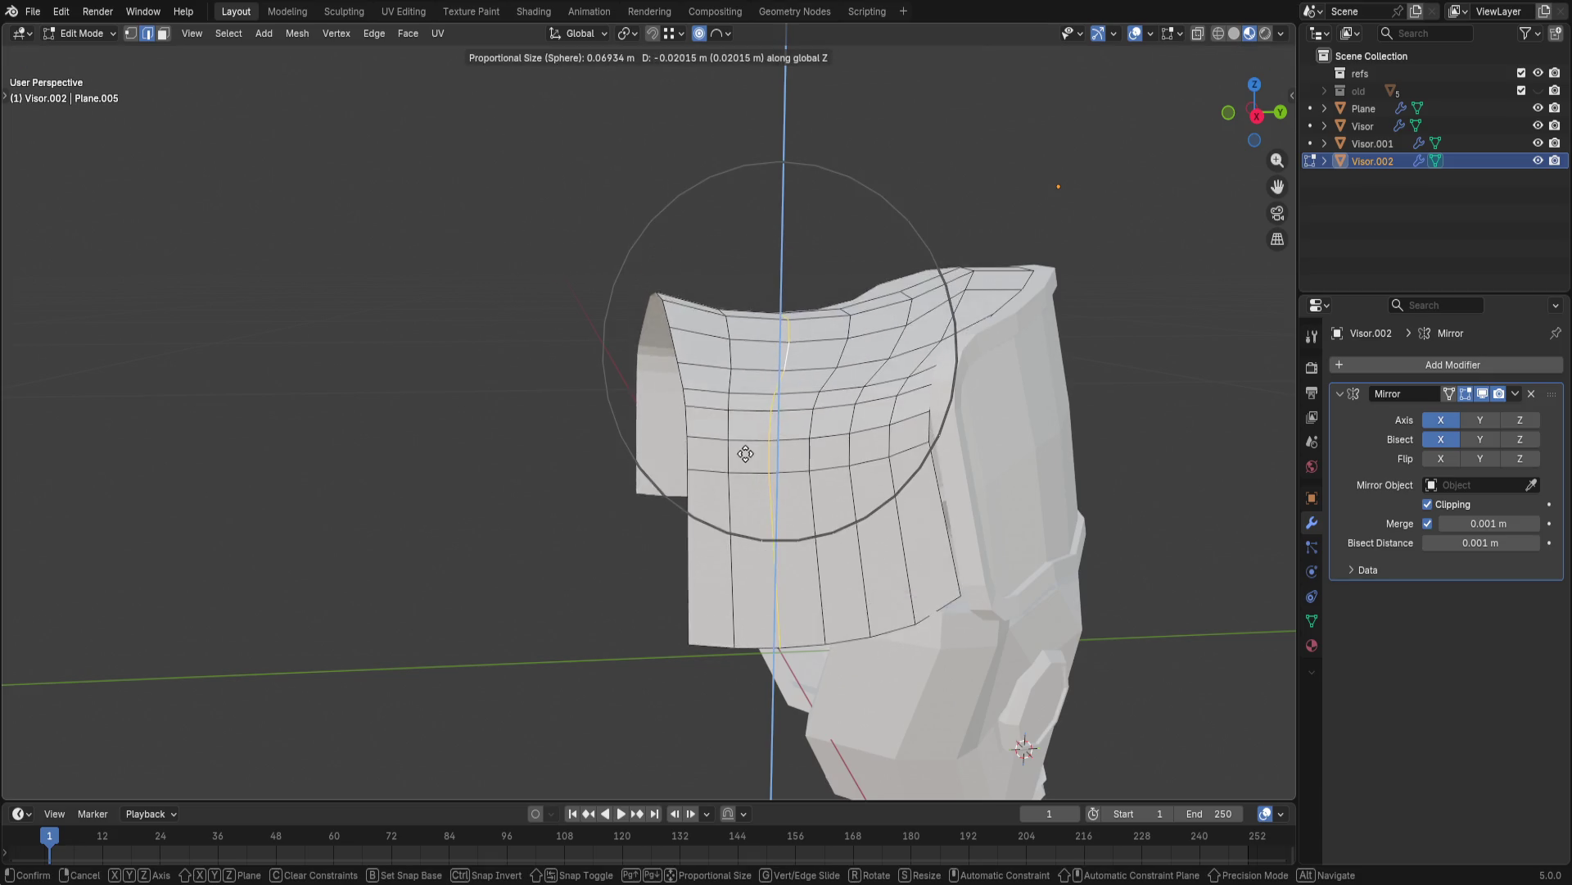
pyautogui.scroll(-2, 767, 353)
pyautogui.scroll(2, 761, 351)
pyautogui.scroll(2, 758, 351)
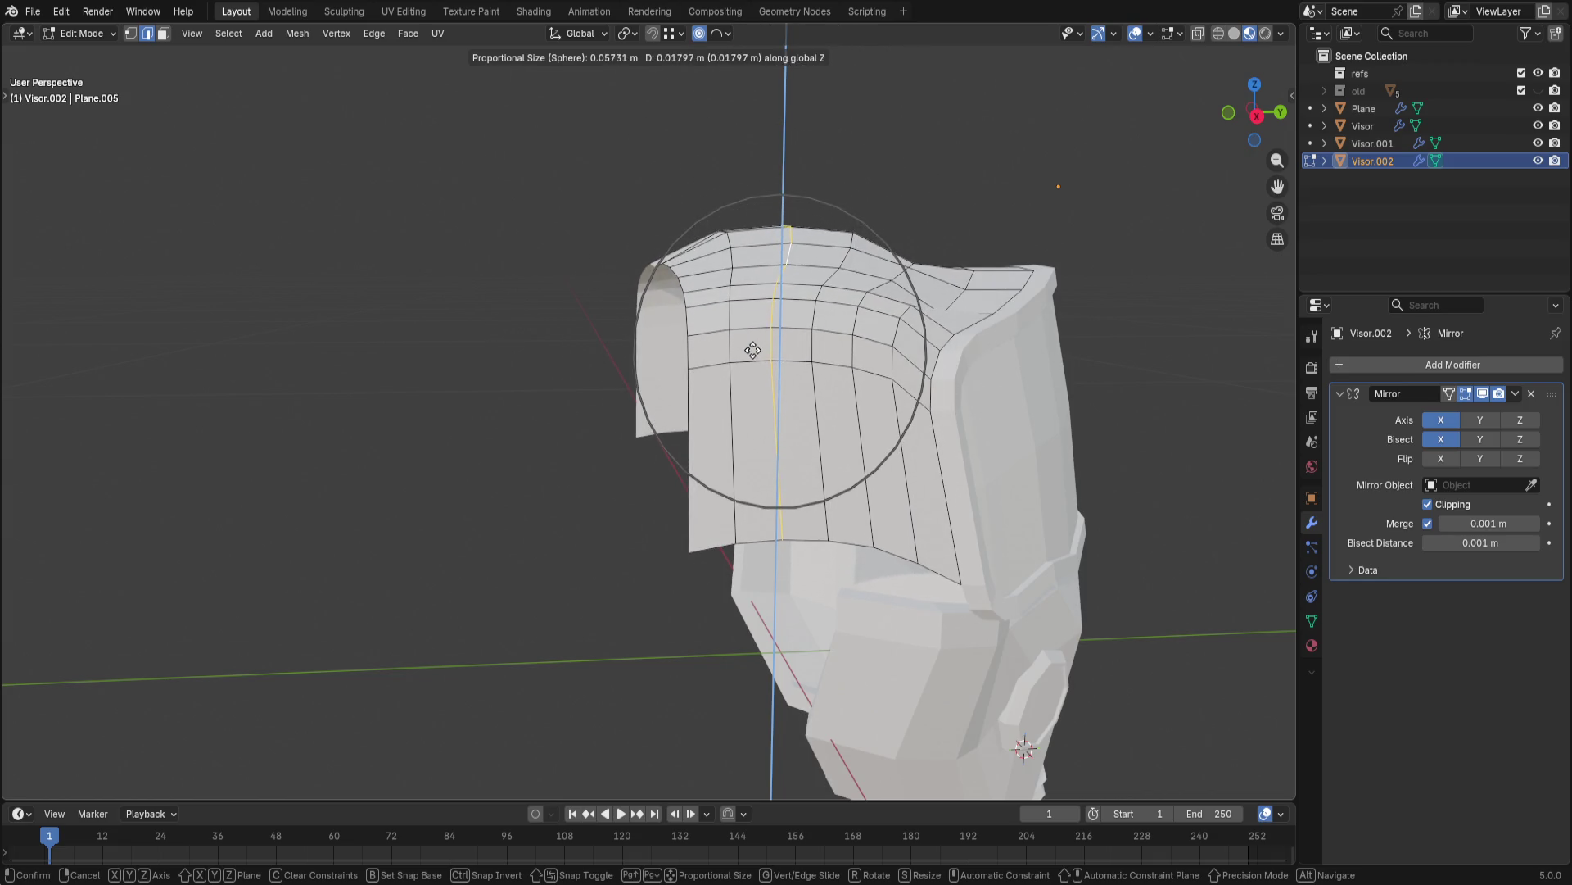
pyautogui.click(735, 383)
pyautogui.keyDown('alt'); pyautogui.click(735, 297); pyautogui.keyUp('alt')
pyautogui.press('g')
pyautogui.press('z')
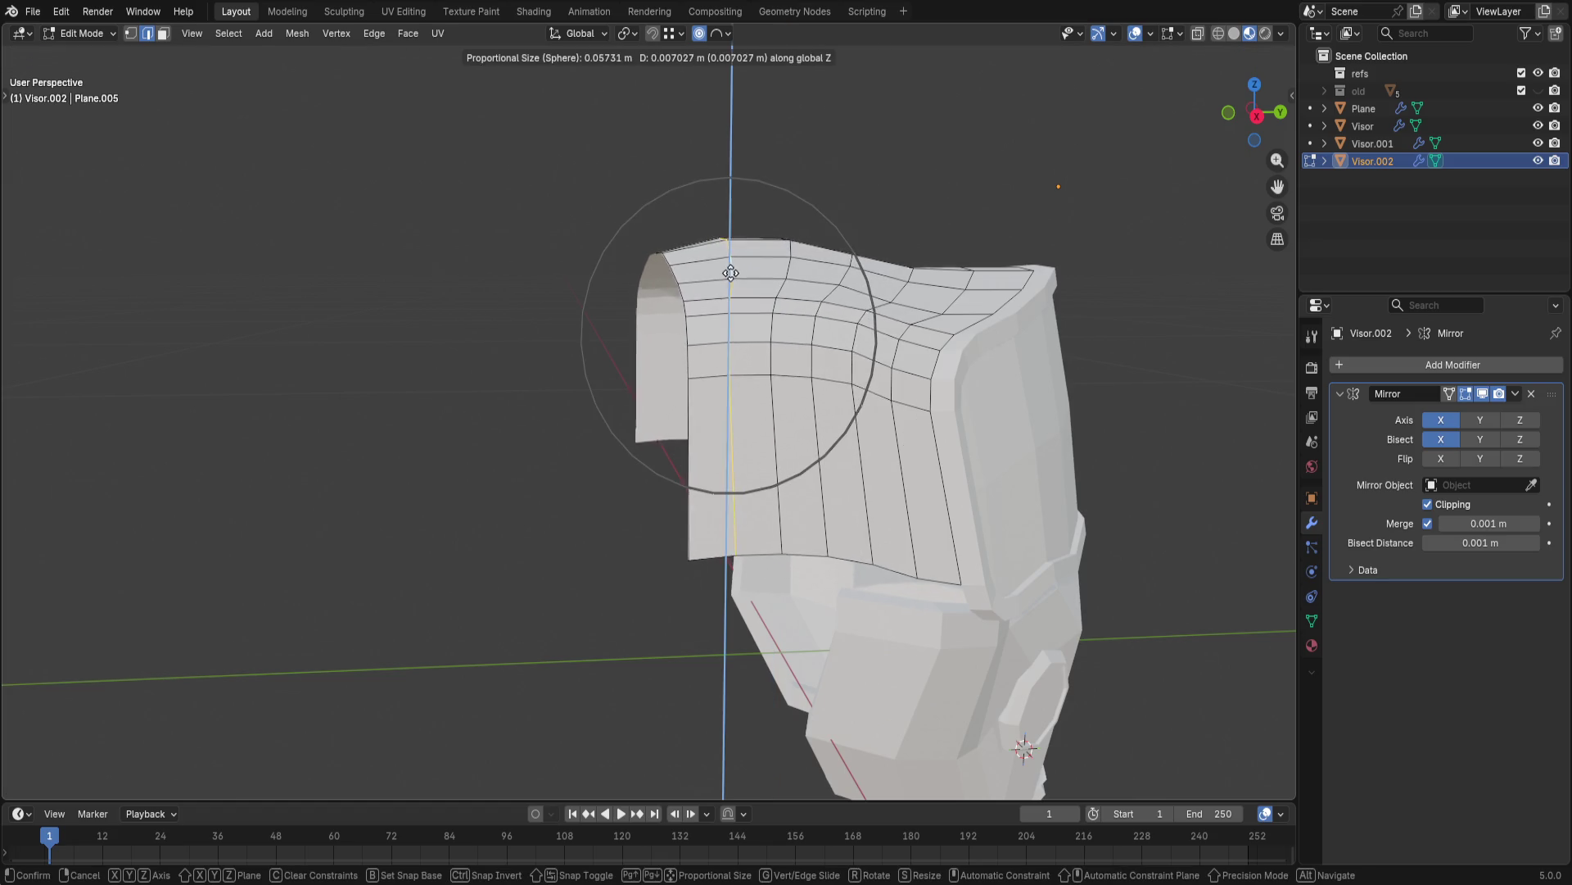
pyautogui.click(740, 266)
# - Try raising the top edge loop, then undo back to a gently raised shell top
pyautogui.keyDown('alt'); pyautogui.click(946, 296); pyautogui.keyUp('alt')
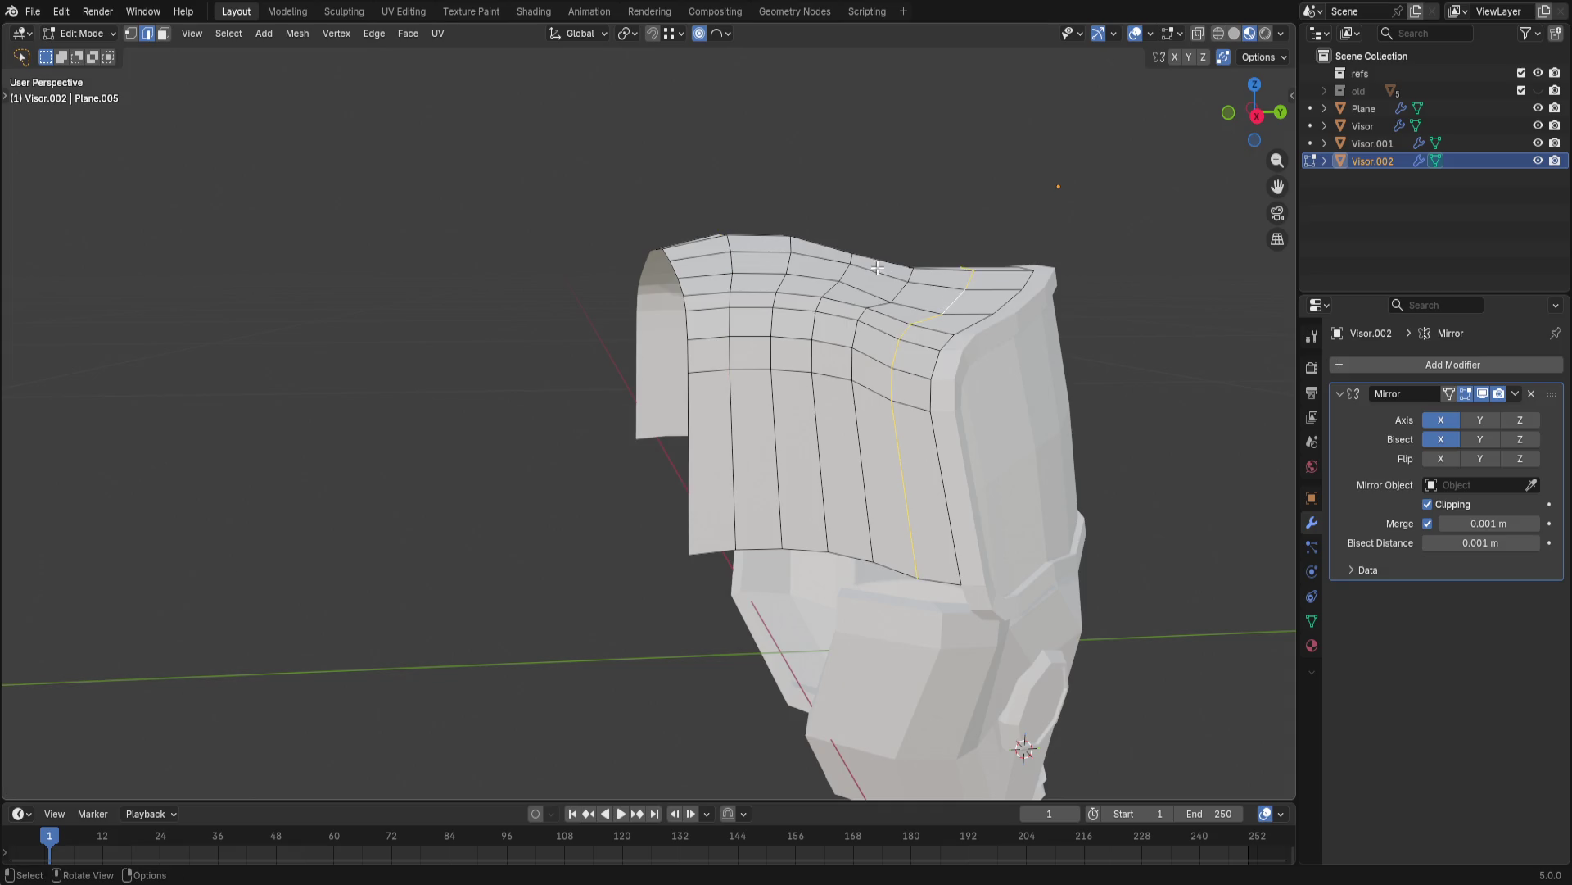
pyautogui.press('g')
pyautogui.press('z')
pyautogui.click(855, 261)
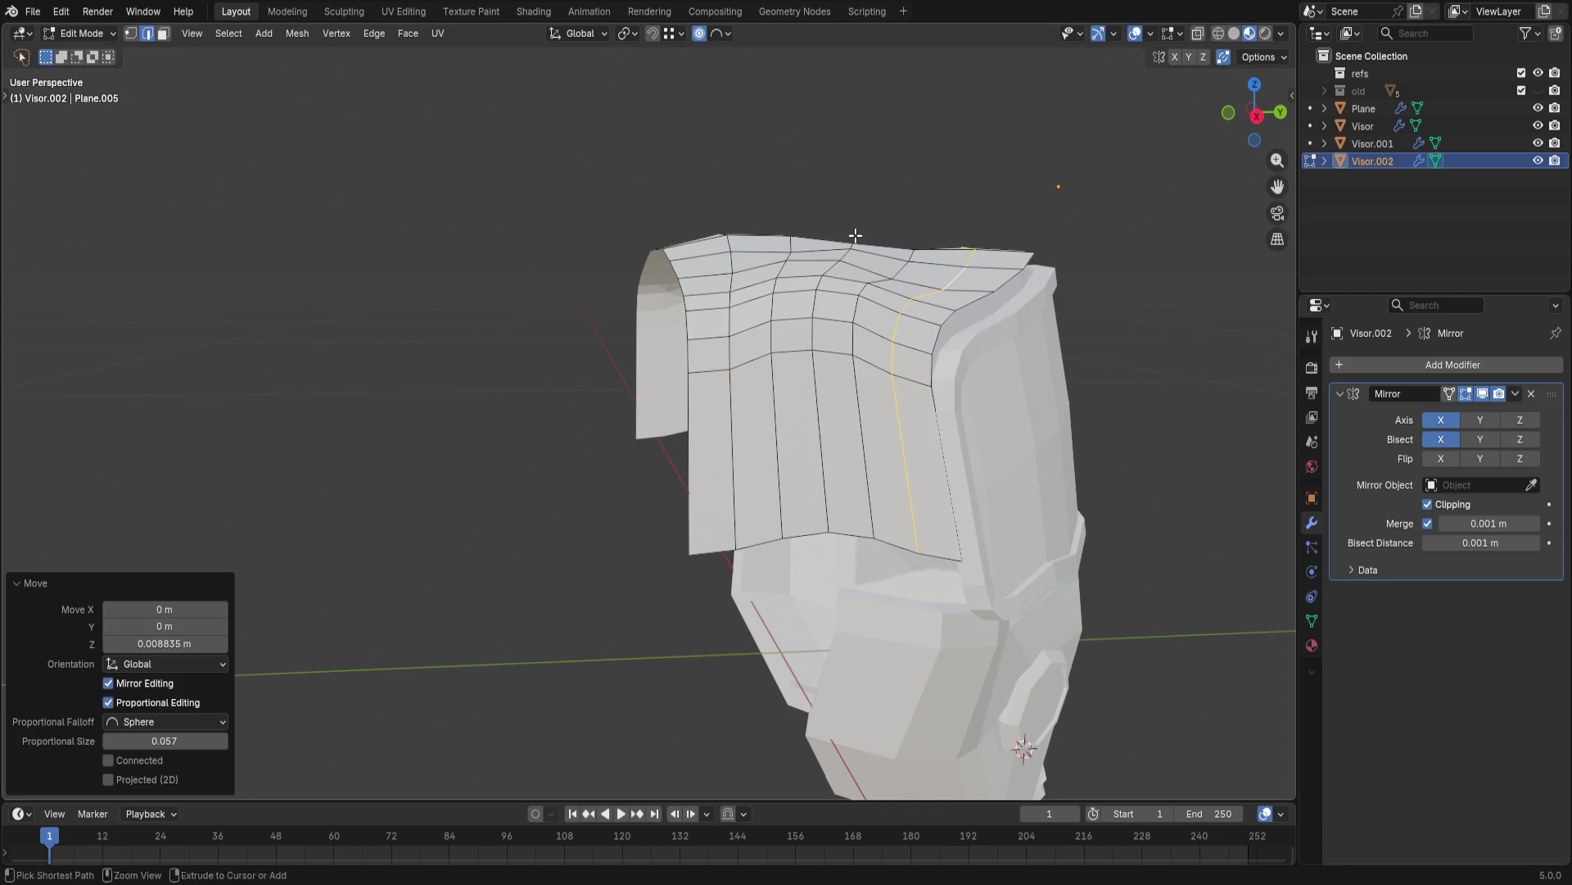
pyautogui.hotkey('ctrl', 'z')
pyautogui.hotkey('ctrl', 'z')
pyautogui.hotkey('ctrl', 'z')
pyautogui.hotkey('ctrl', 'z')
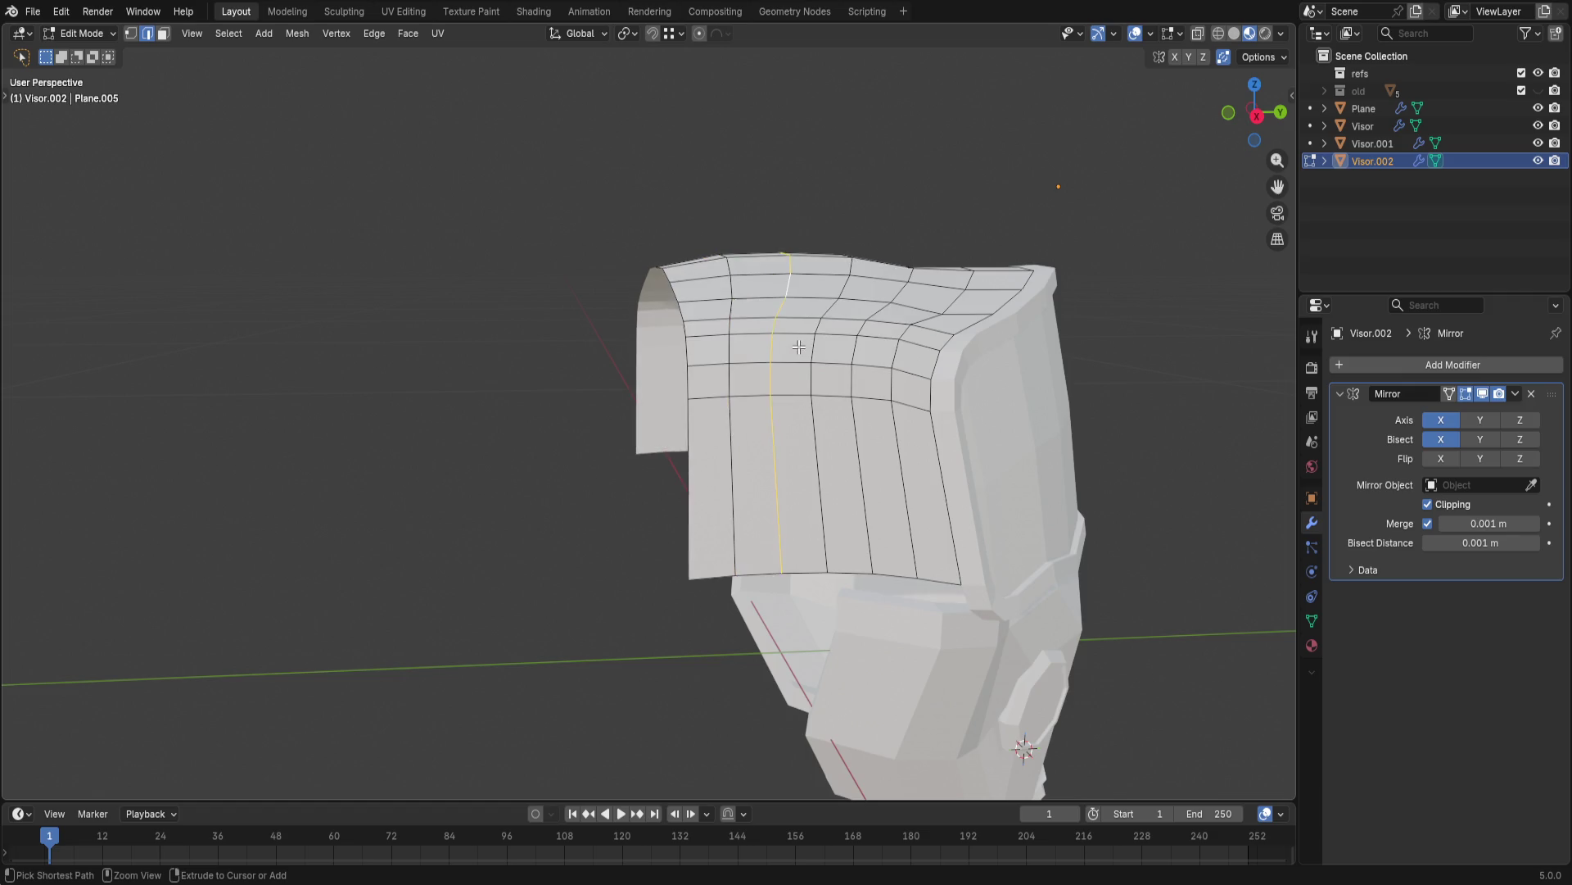
pyautogui.hotkey('ctrl', 'z')
# - Raise a central vertical edge loop of the shell along Z, retrying after an undo
pyautogui.keyDown('alt'); pyautogui.click(877, 451); pyautogui.keyUp('alt')
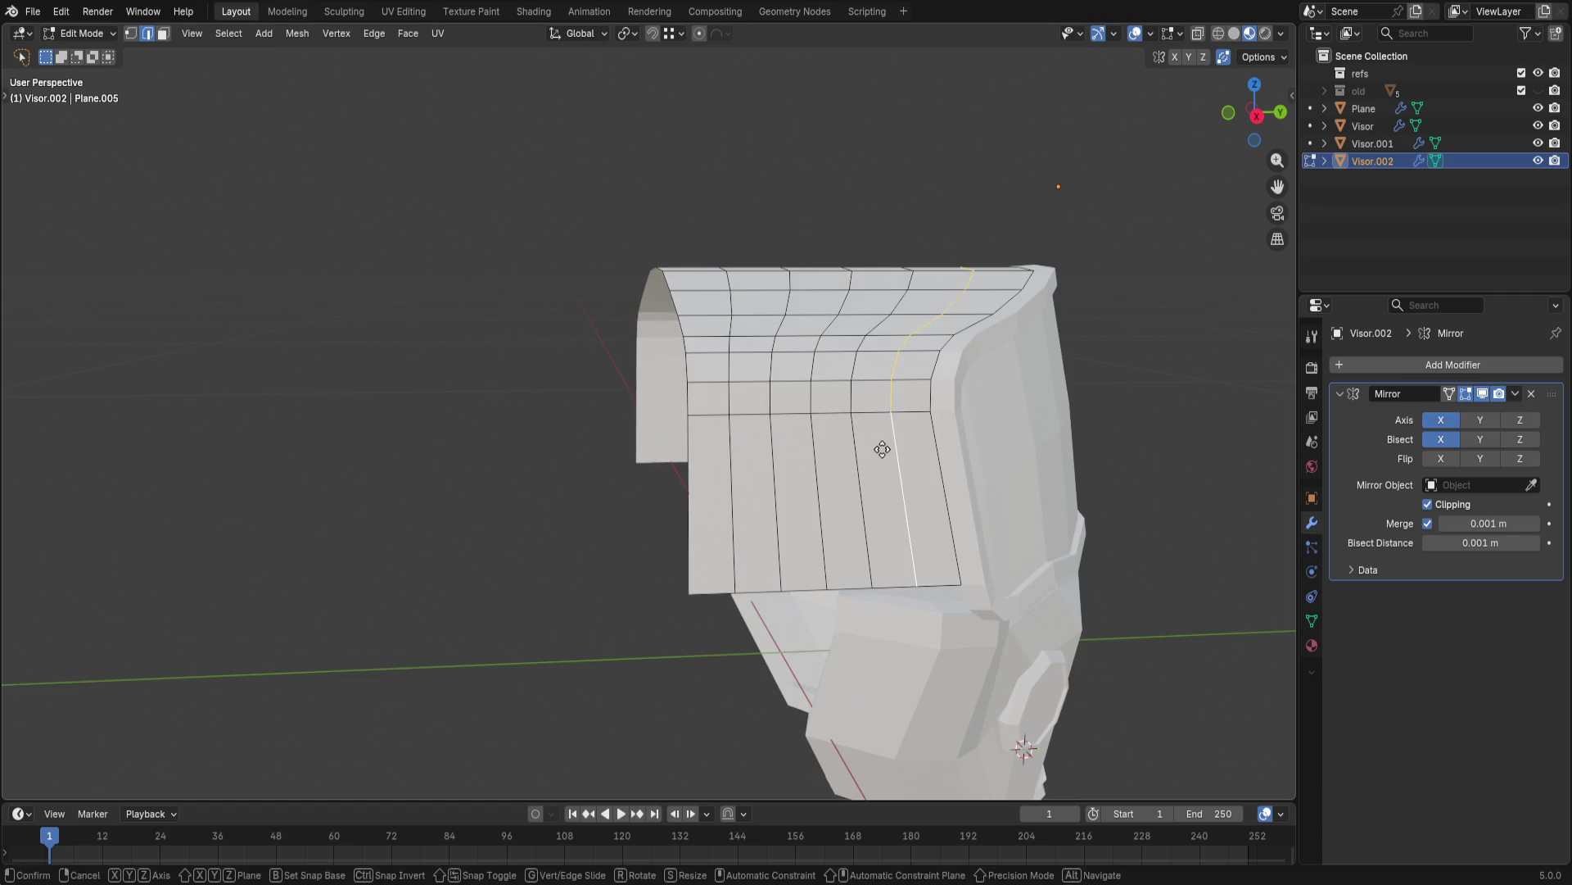
pyautogui.press('g')
pyautogui.press('z')
pyautogui.click(887, 434)
pyautogui.hotkey('ctrl', 'z')
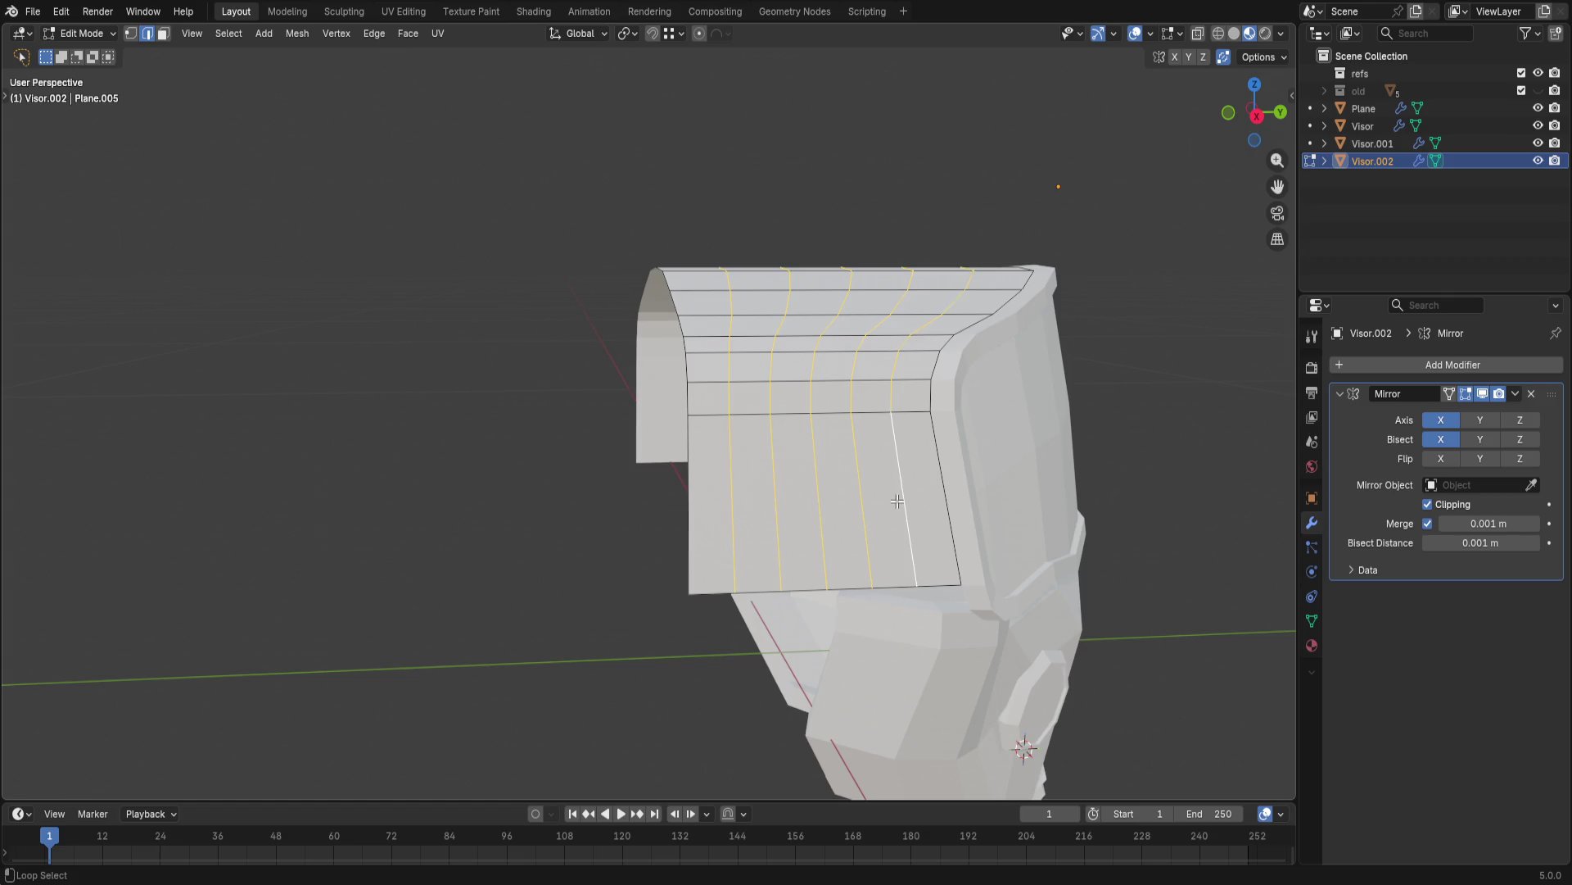
pyautogui.press('g')
pyautogui.press('z')
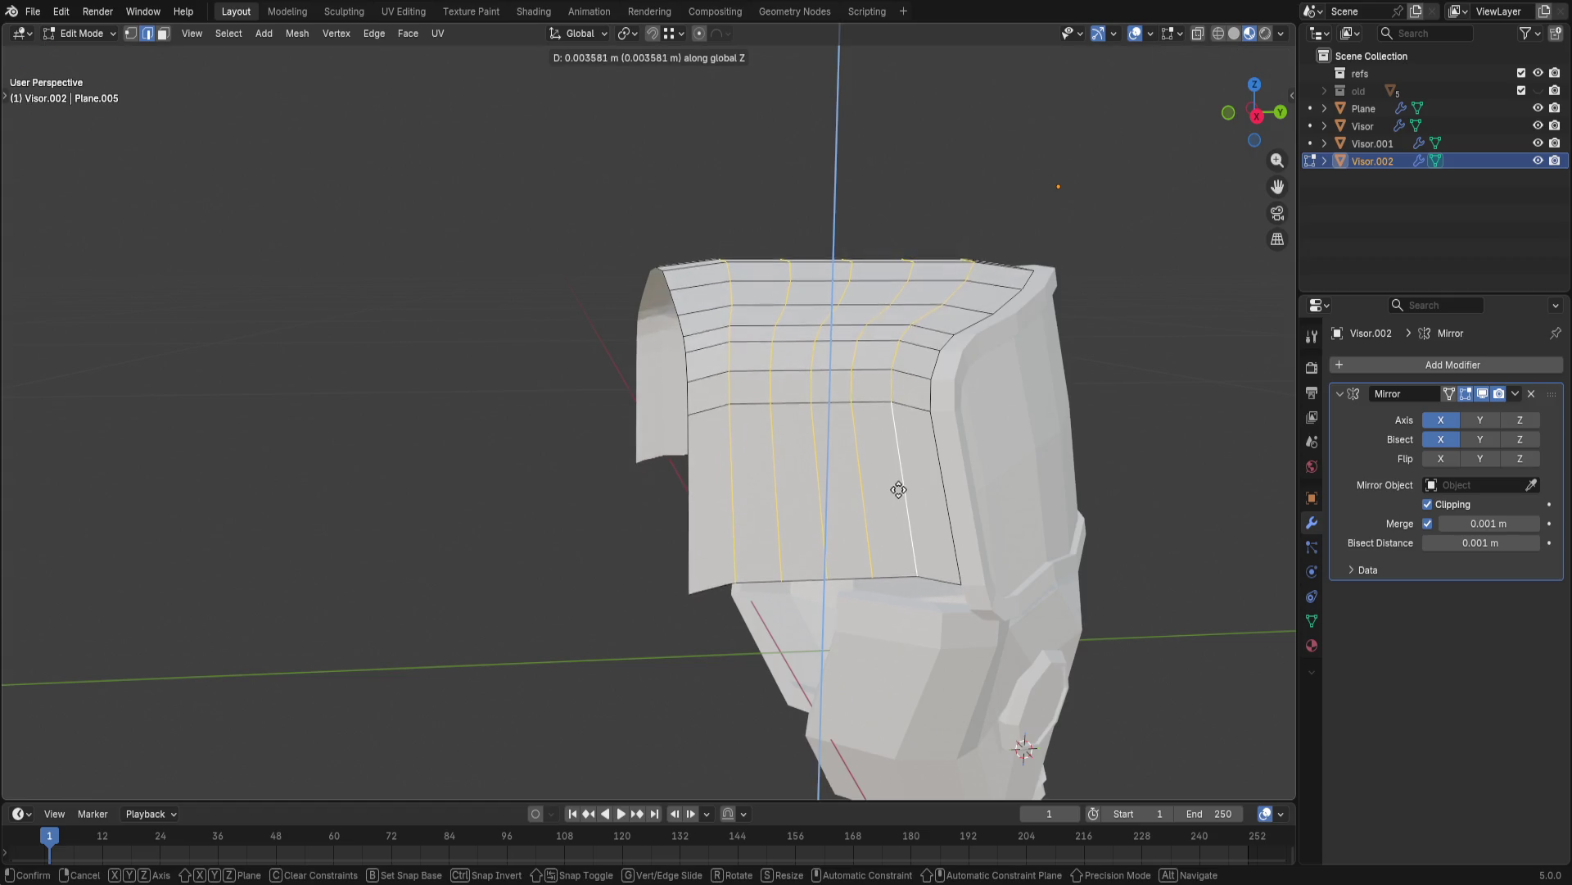
pyautogui.click(880, 488)
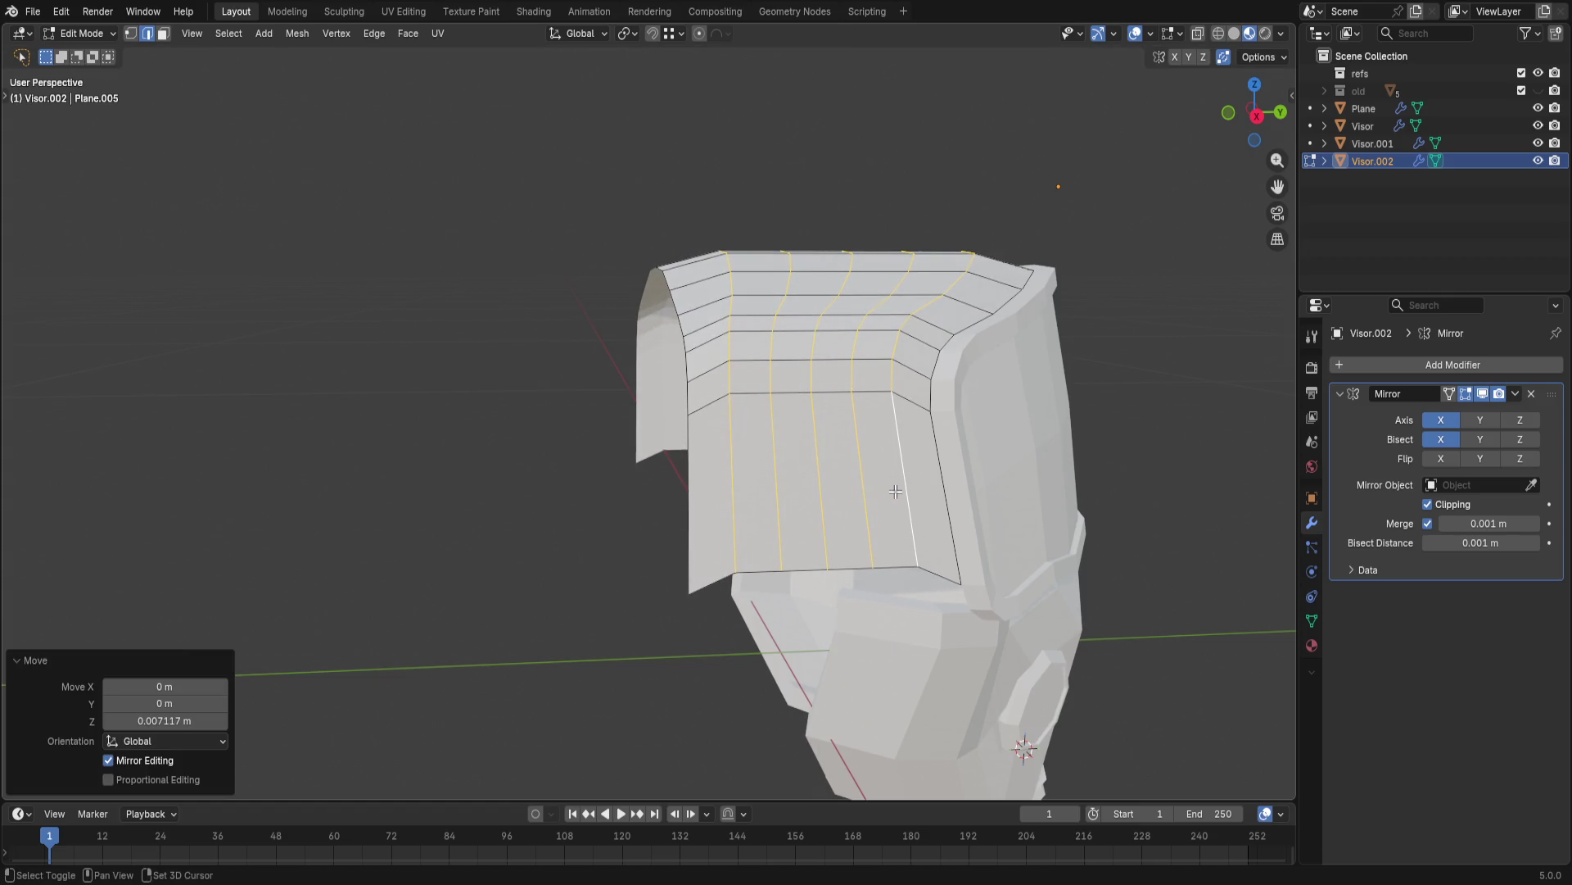
# - Extend the selection to neighbouring vertical loops and raise them in stages to form the crest
pyautogui.keyDown('ctrl'); pyautogui.click(906, 488); pyautogui.keyUp('ctrl')
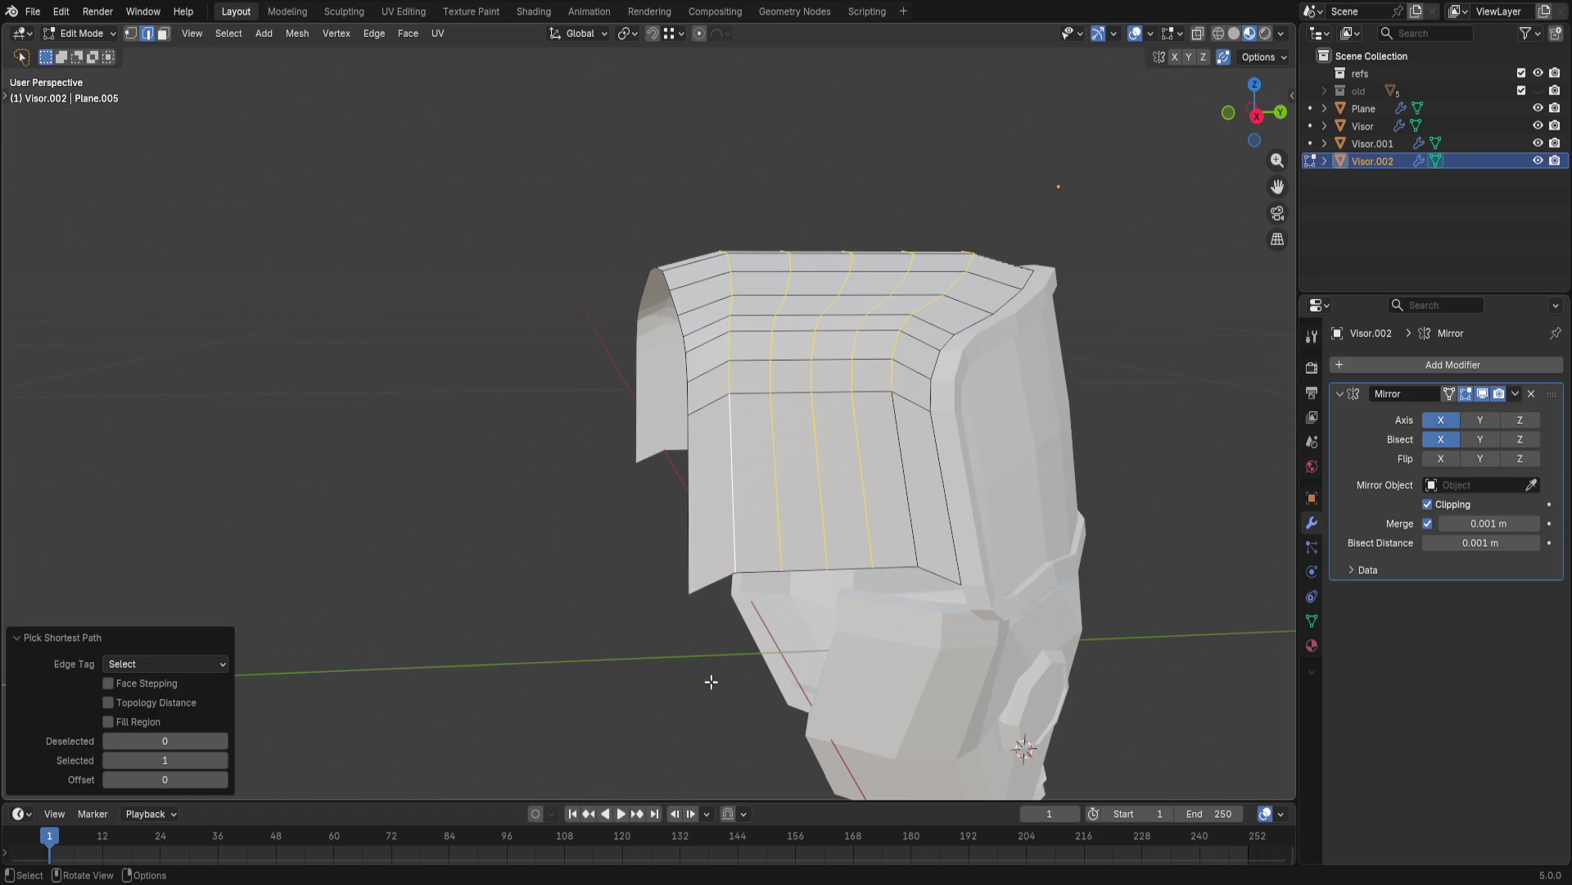
pyautogui.keyDown('alt'); pyautogui.keyDown('shift'); pyautogui.click(925, 518); pyautogui.keyUp('shift'); pyautogui.keyUp('alt')
pyautogui.keyDown('ctrl'); pyautogui.keyDown('alt'); pyautogui.click(911, 517); pyautogui.keyUp('alt'); pyautogui.keyUp('ctrl')
pyautogui.hotkey('ctrl', 'z')
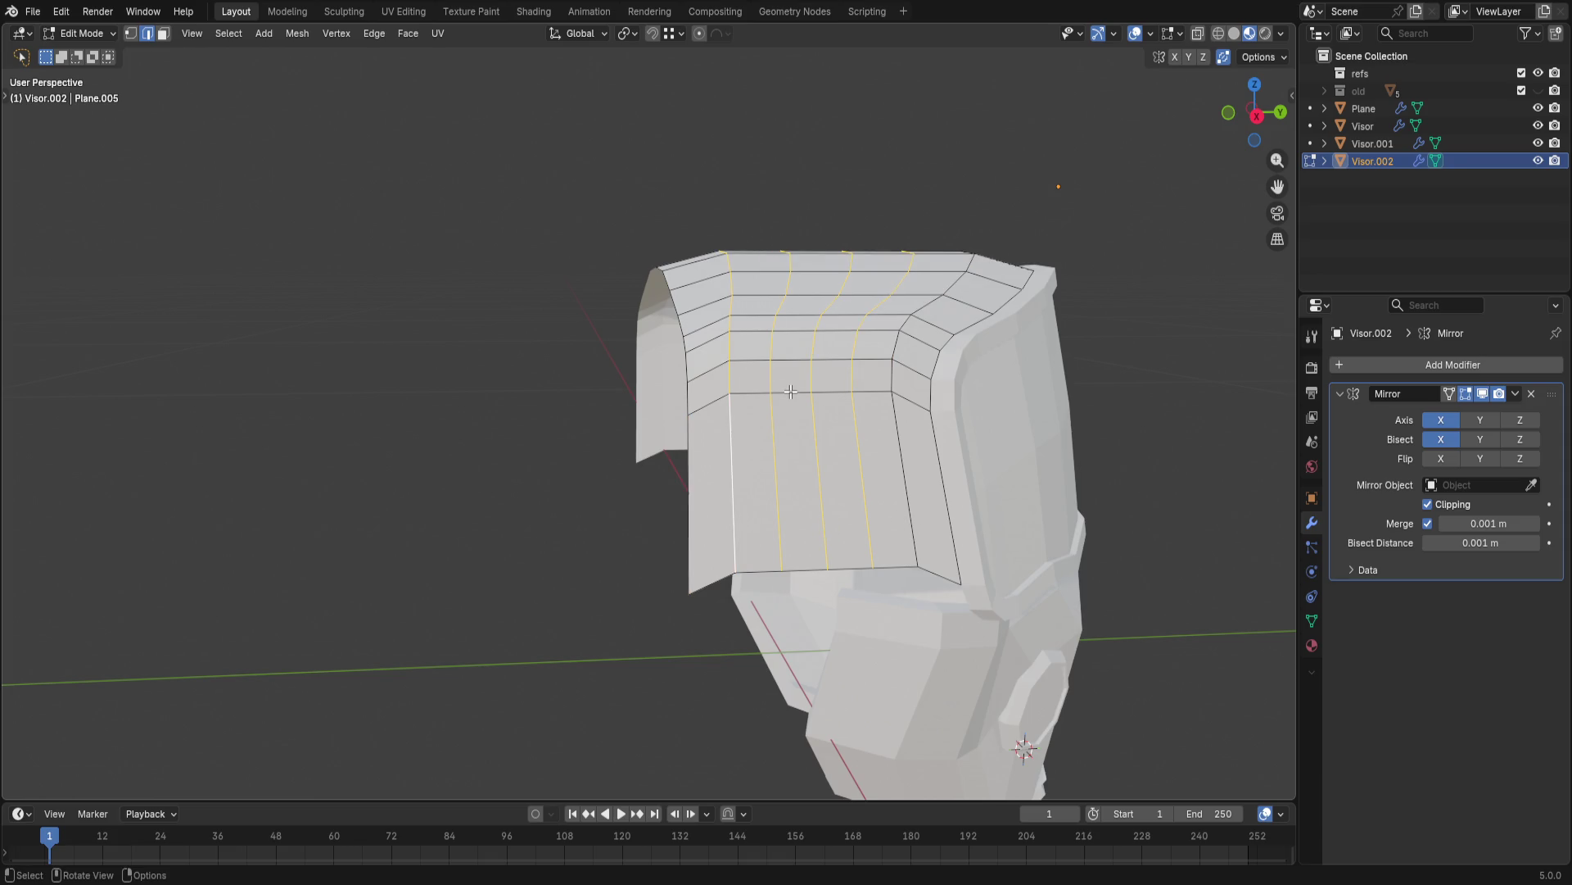
pyautogui.press('g')
pyautogui.press('z')
pyautogui.click(832, 461)
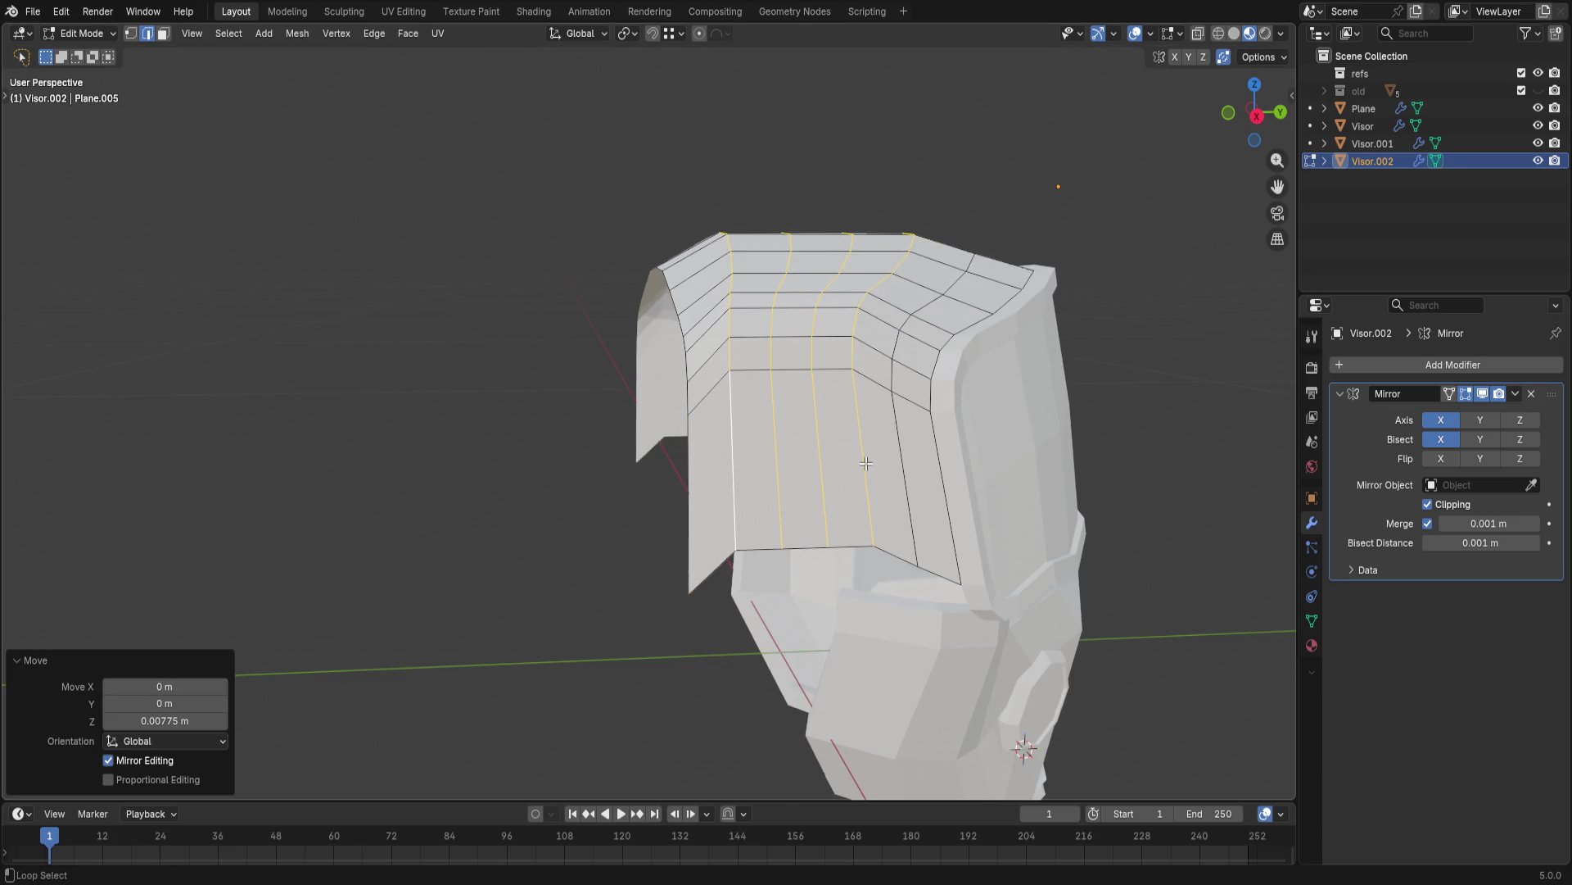
pyautogui.hotkey('ctrl', 'z')
pyautogui.press('g')
pyautogui.press('z')
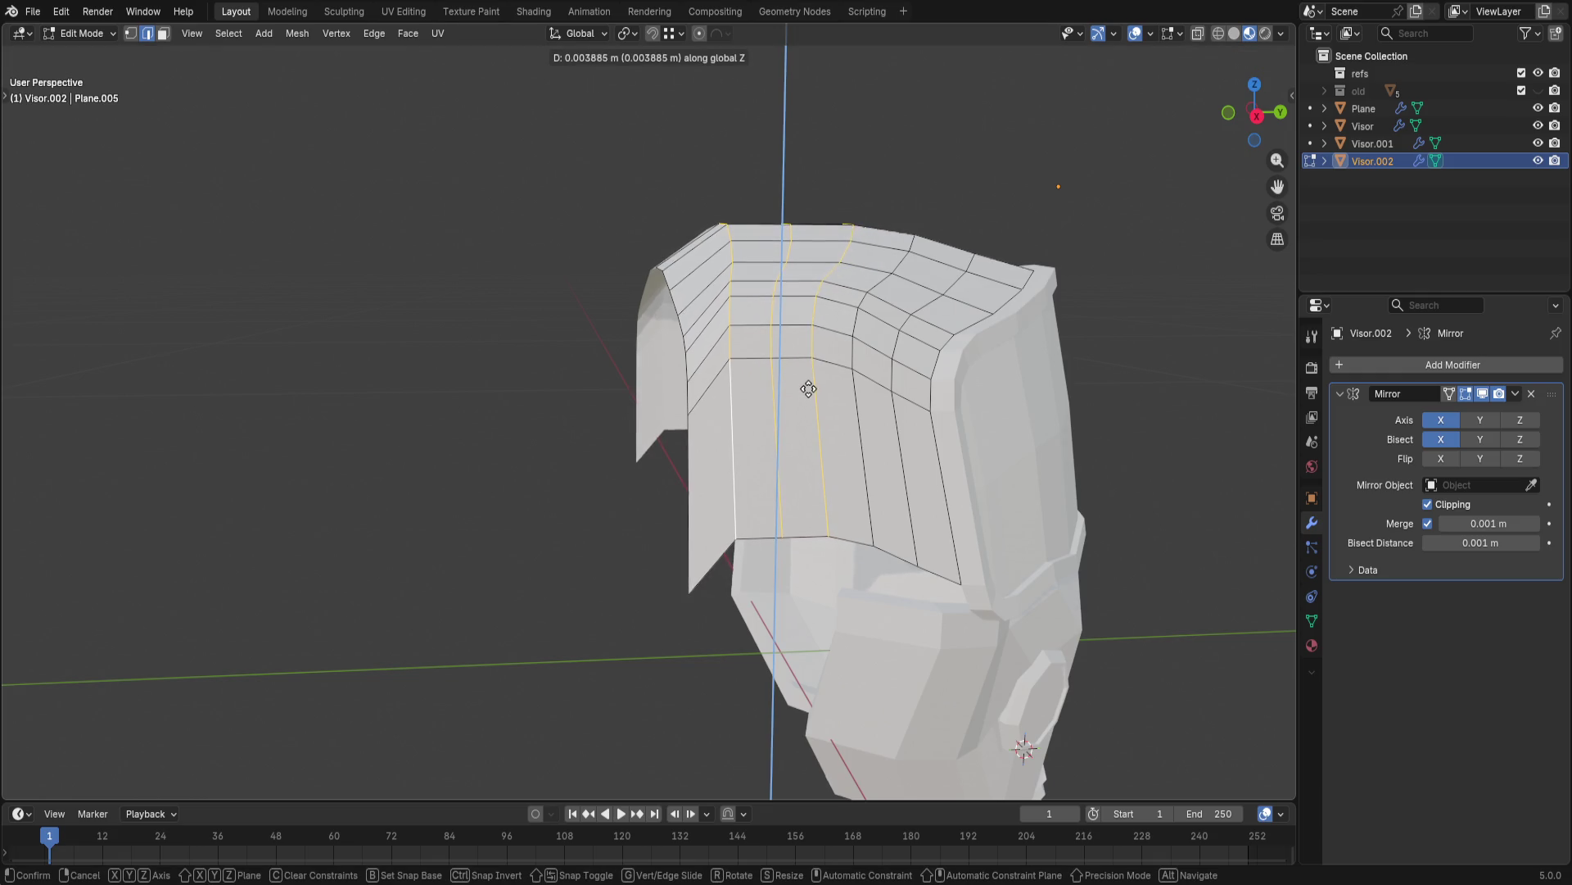
pyautogui.click(807, 391)
# - Make trial moves of the loops and undo or cancel each one
pyautogui.press('g')
pyautogui.click(819, 426)
pyautogui.hotkey('ctrl', 'z')
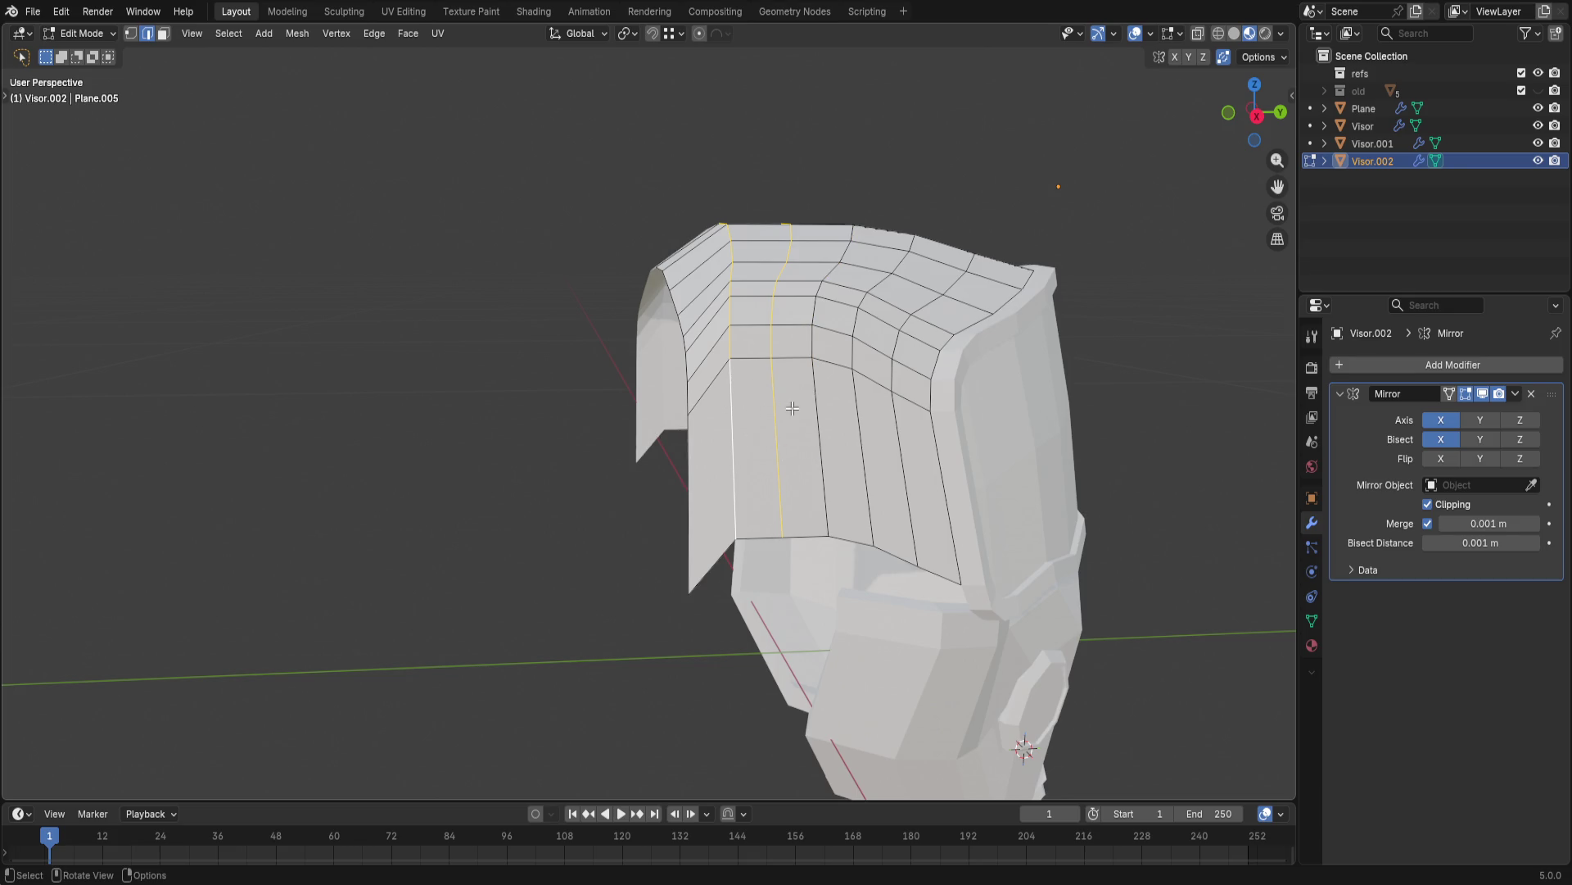
pyautogui.press('g')
pyautogui.press('z')
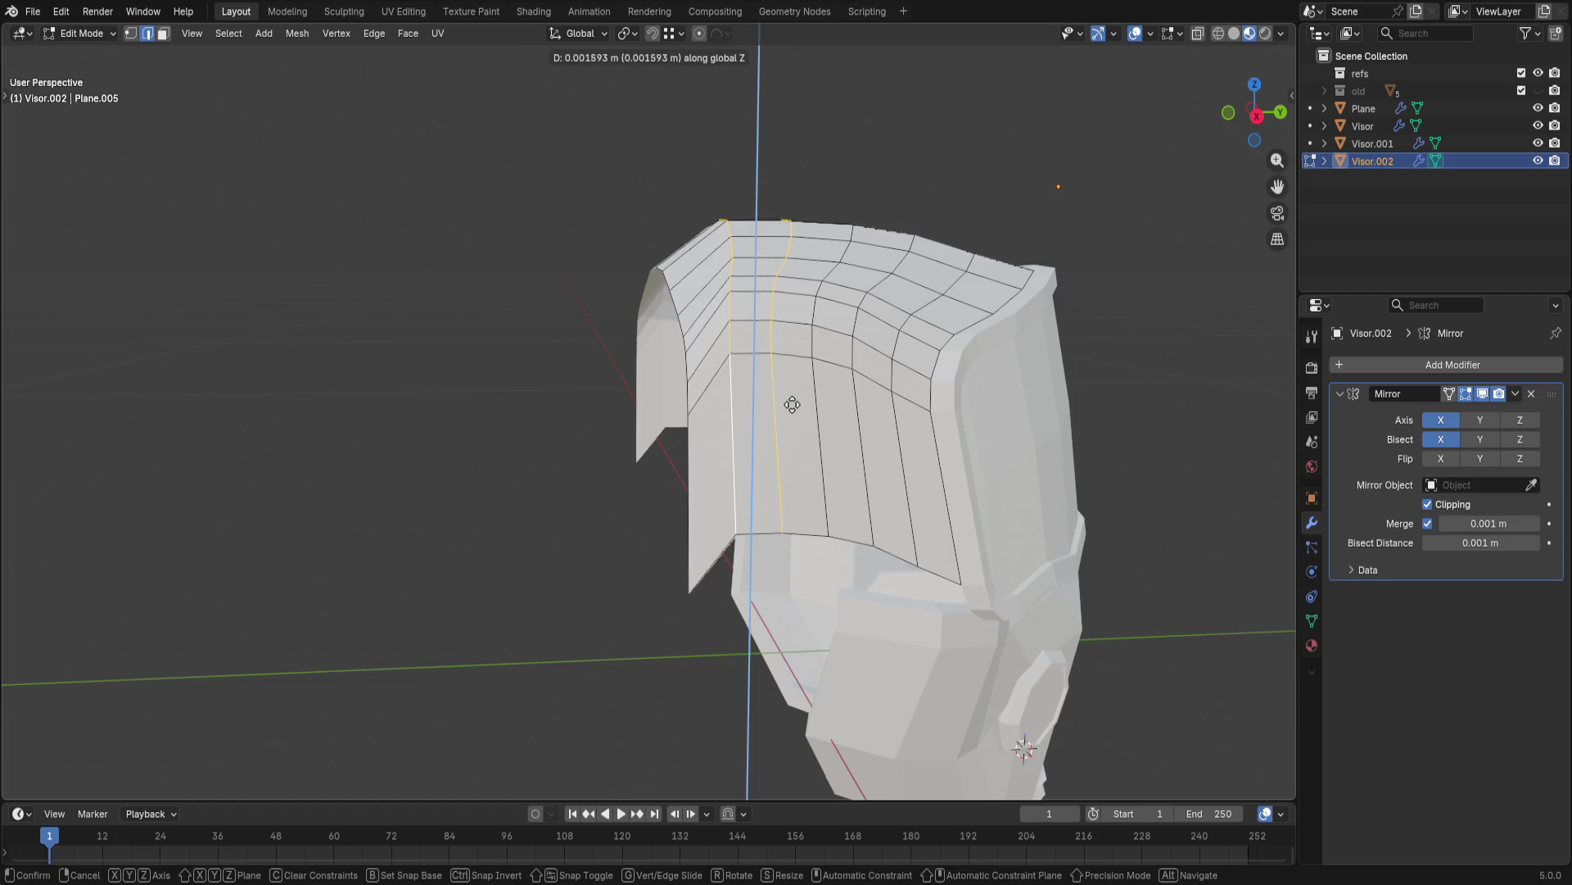
pyautogui.click(792, 402)
pyautogui.hotkey('ctrl', 'z')
pyautogui.press('g')
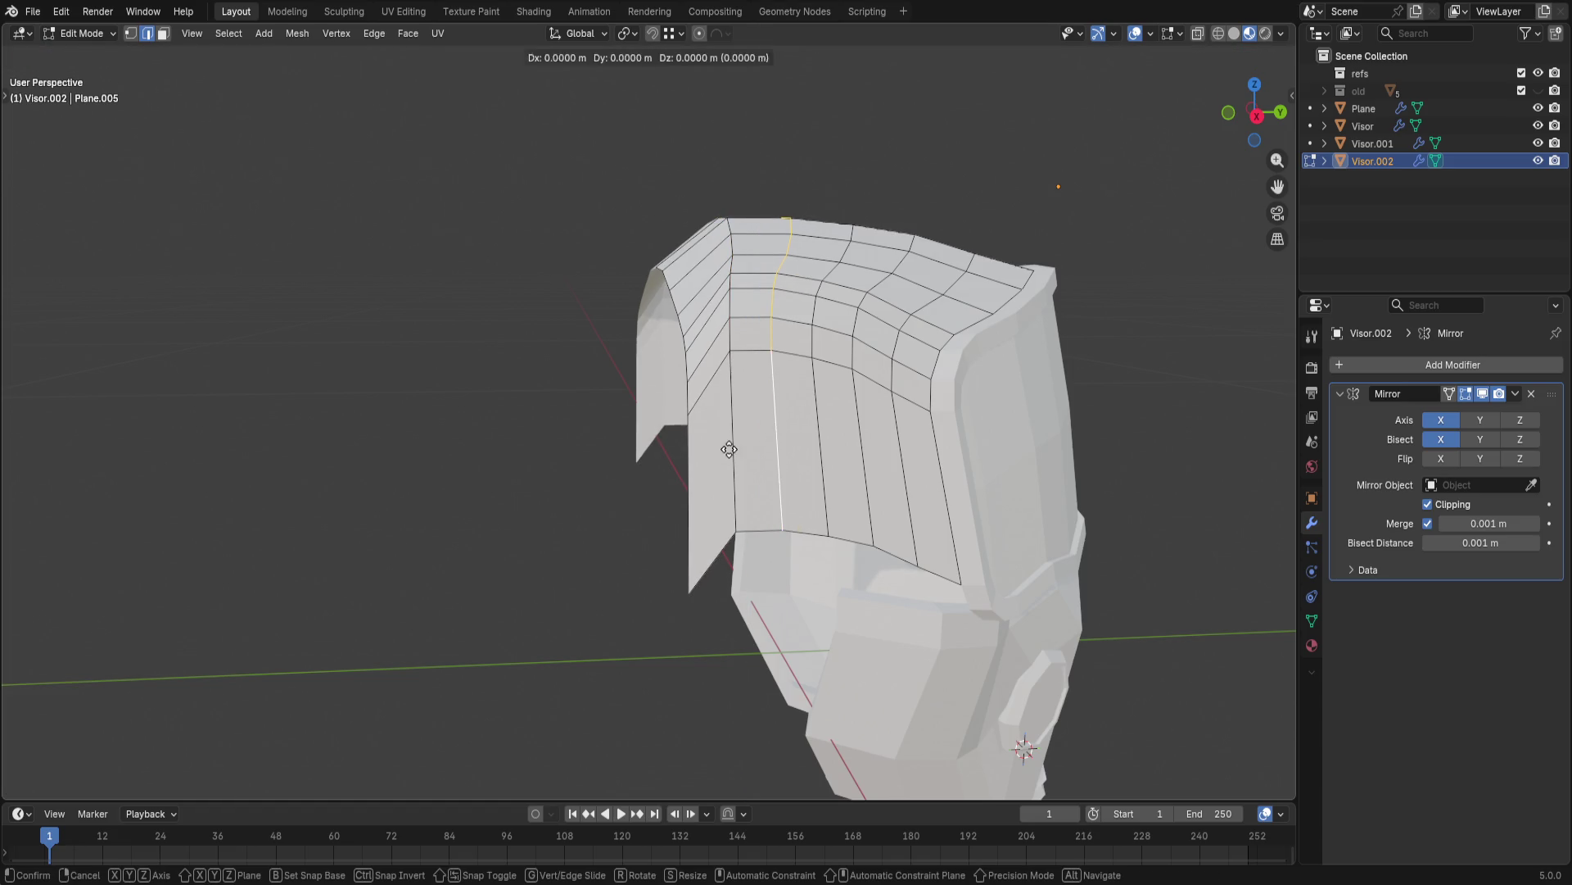
pyautogui.press('Escape')
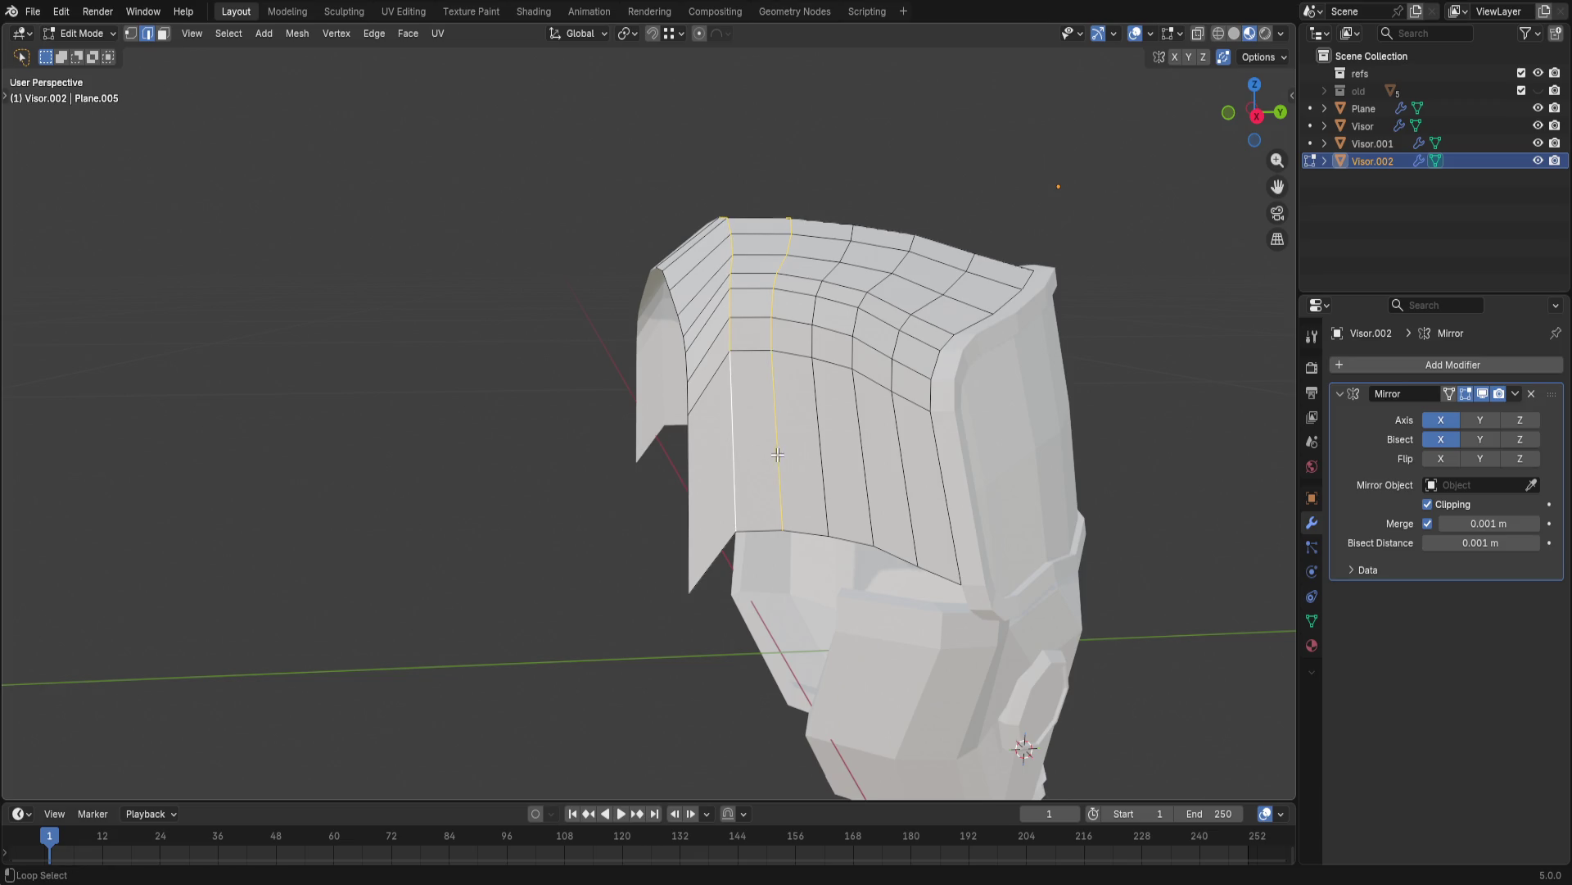
# - Lower the selected loop slightly and switch to a straight side view
pyautogui.press('g')
pyautogui.press('z')
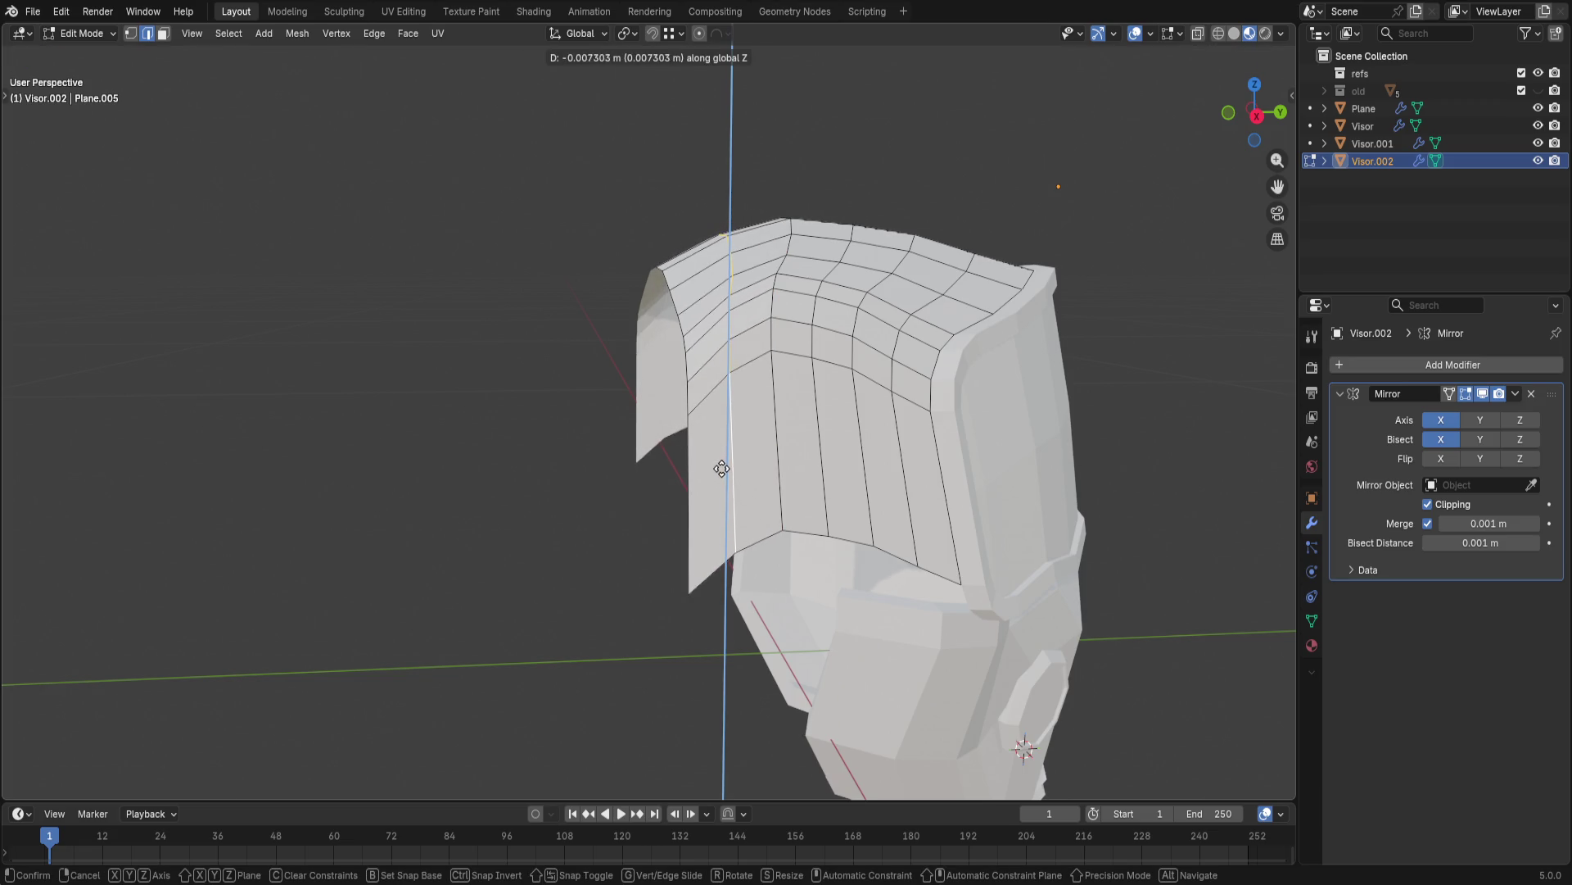
pyautogui.click(715, 485)
pyautogui.moveTo(688, 504); pyautogui.dragTo(705, 502, button='middle')
pyautogui.click(1249, 120)
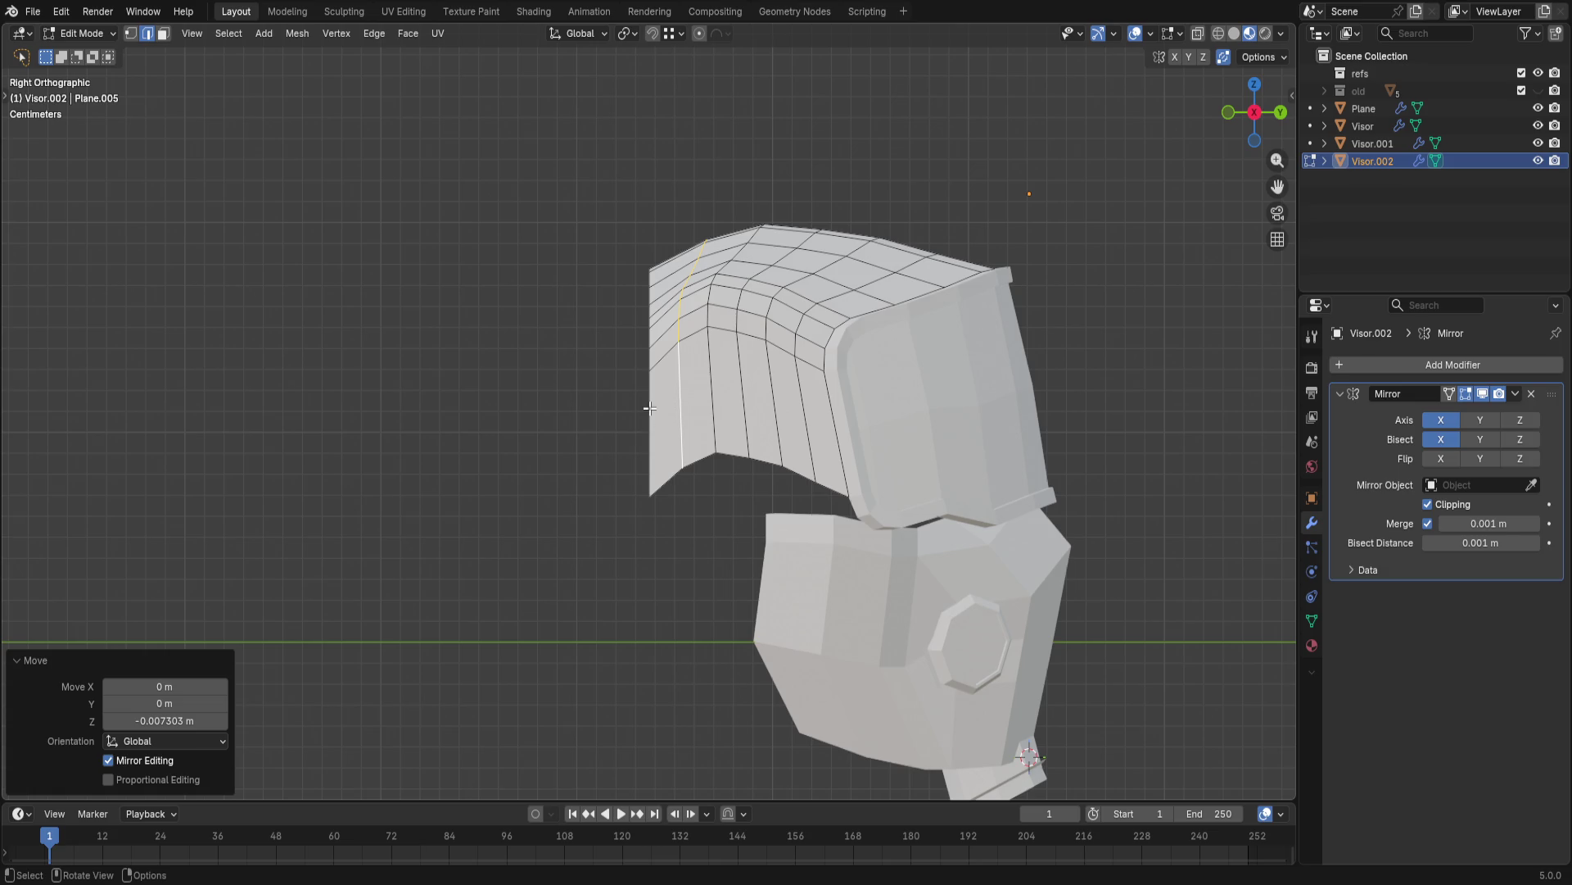
pyautogui.hotkey('alt', 'a')
pyautogui.press('g')
pyautogui.press('z')
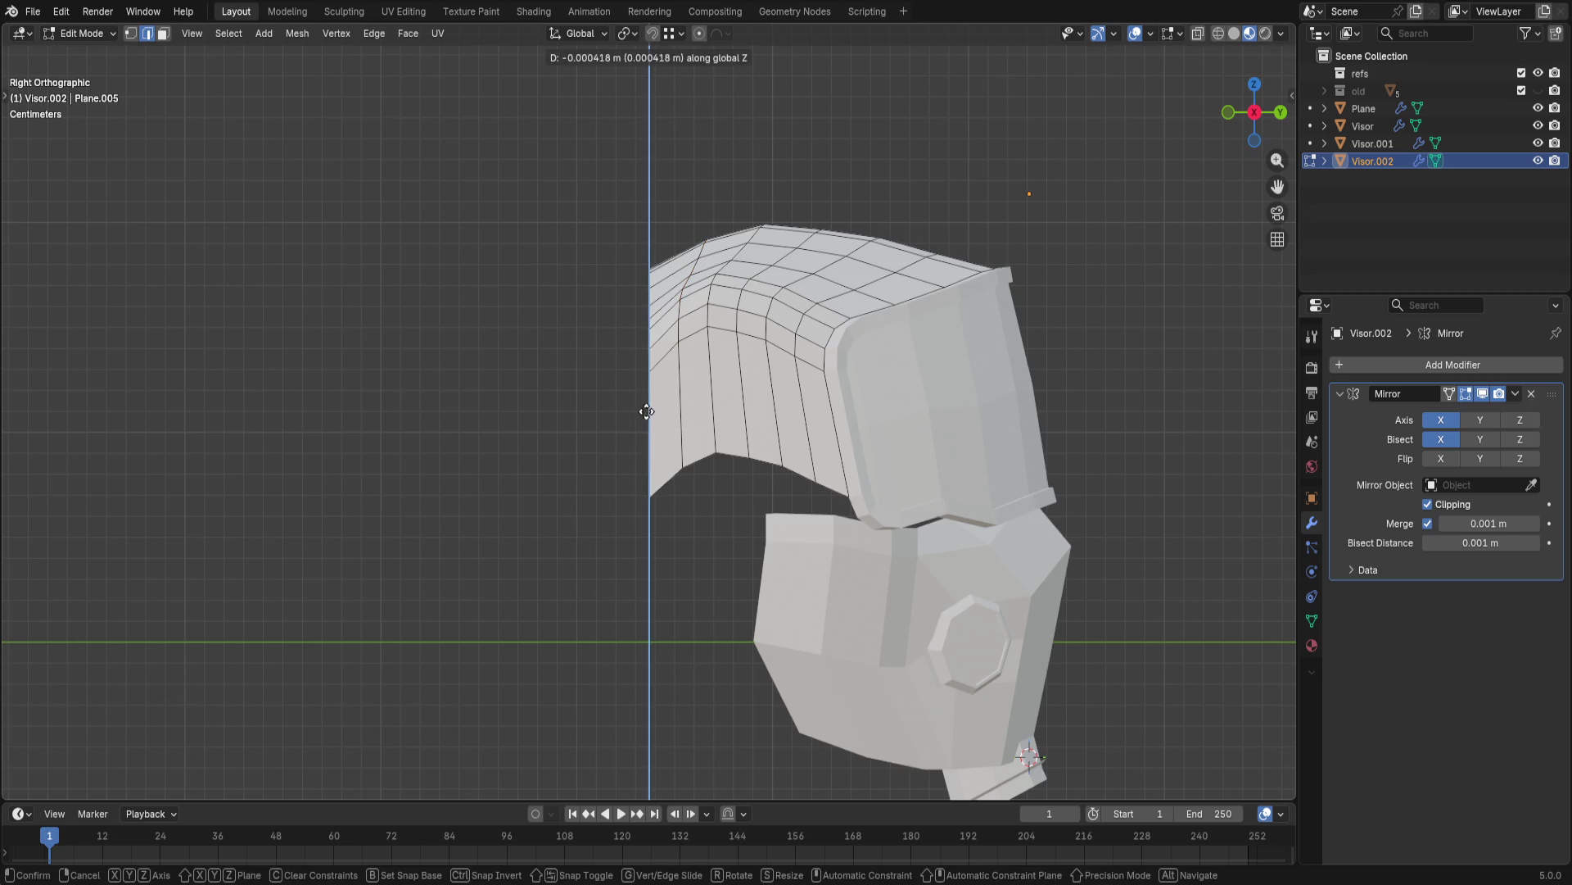
pyautogui.press('y')
pyautogui.click(637, 421)
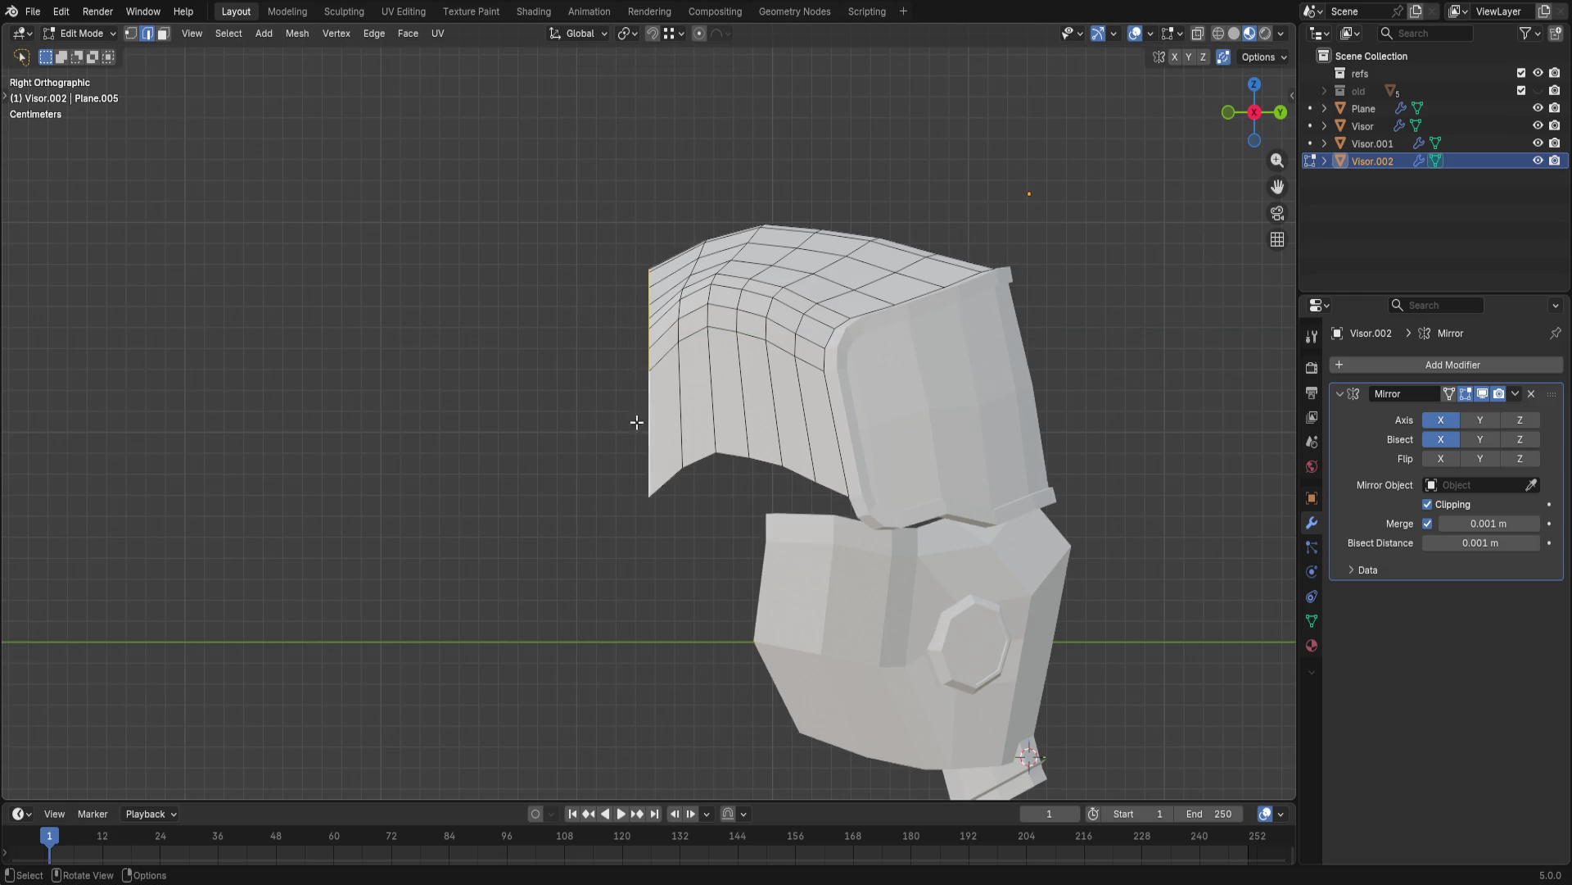
pyautogui.press('g')
pyautogui.press('y')
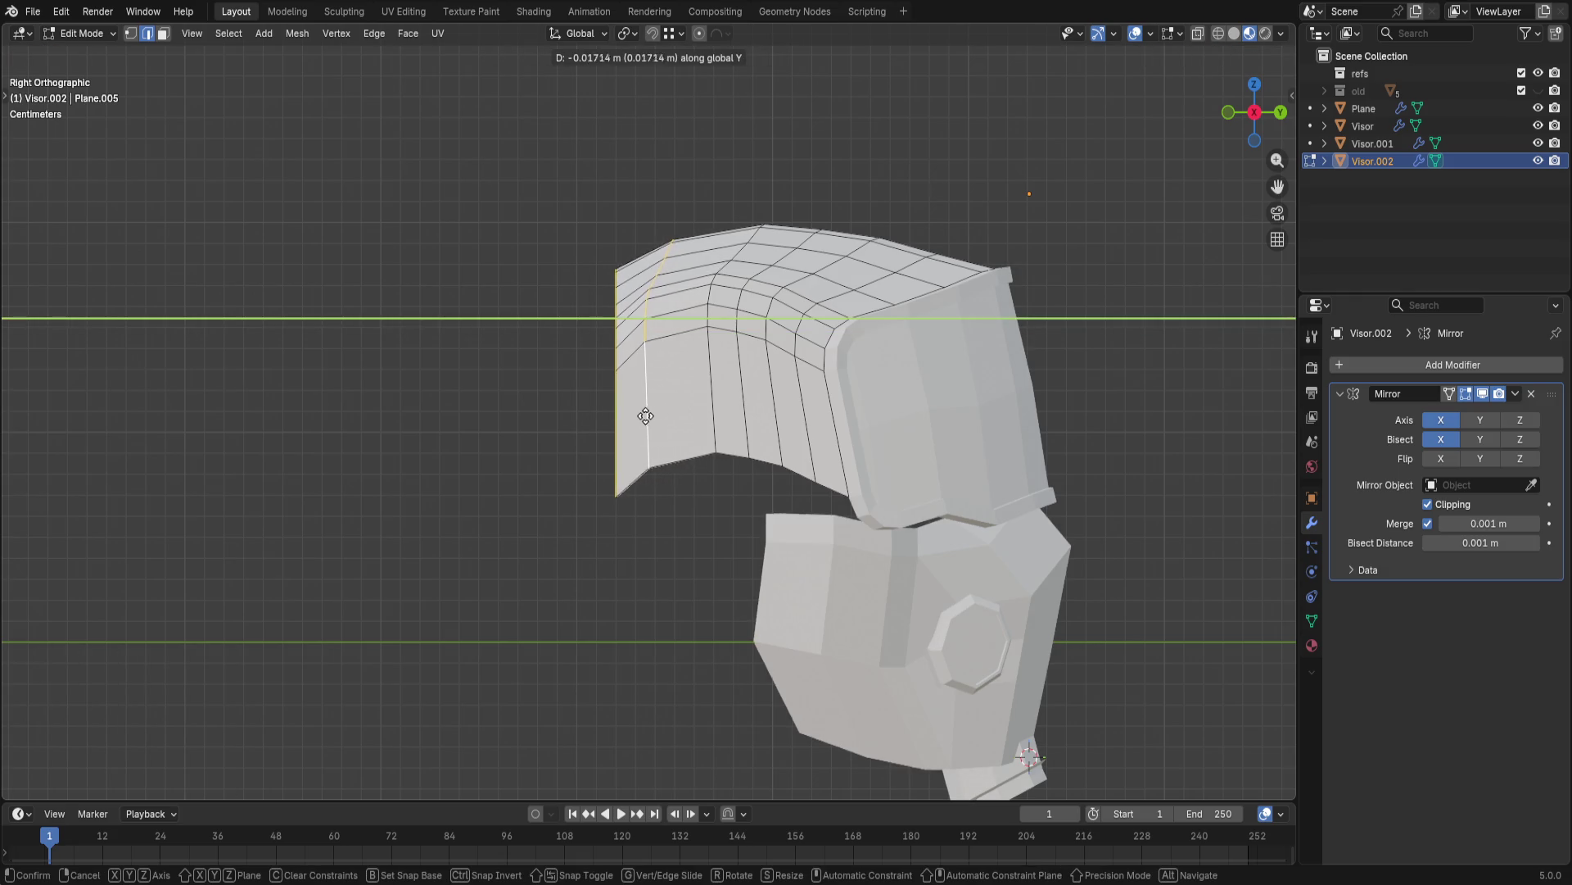
pyautogui.click(635, 418)
pyautogui.hotkey('ctrl', 'z')
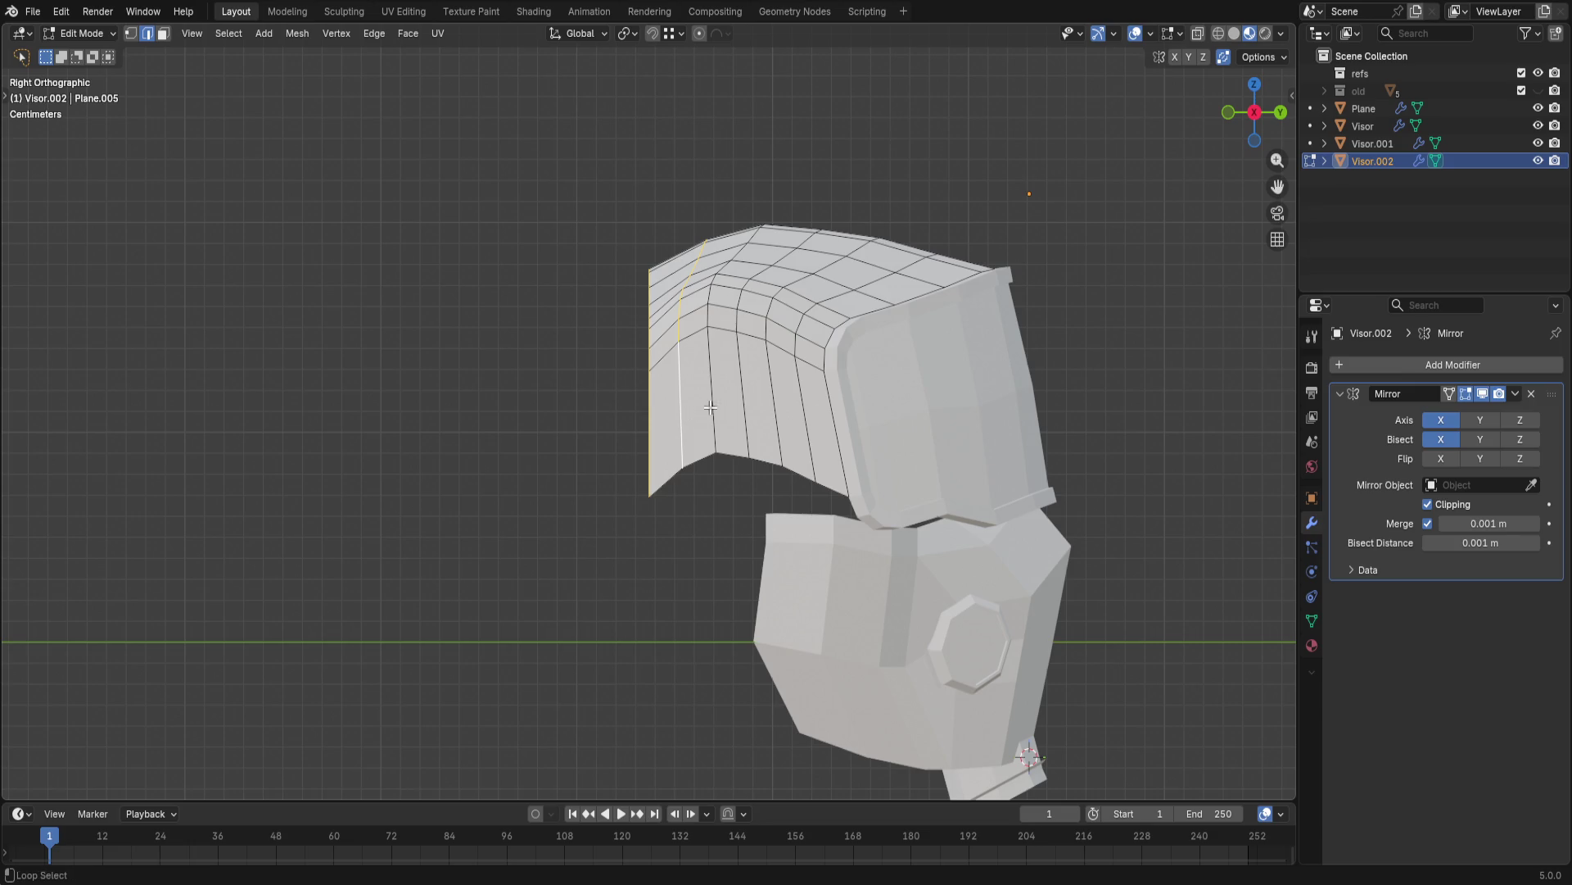
pyautogui.press('g')
pyautogui.press('y')
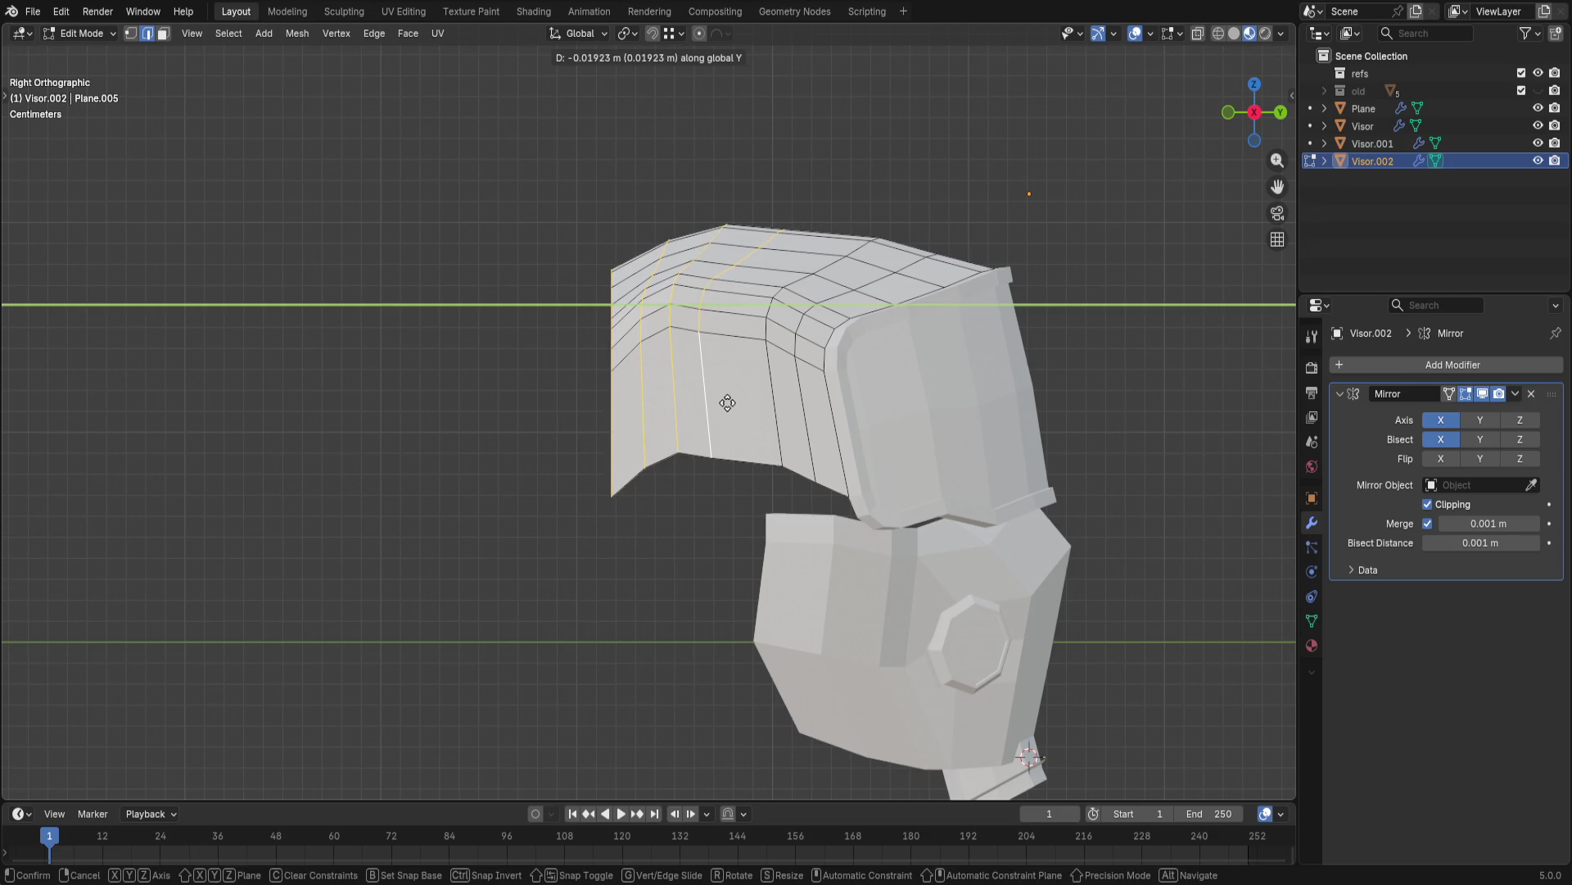
pyautogui.click(727, 403)
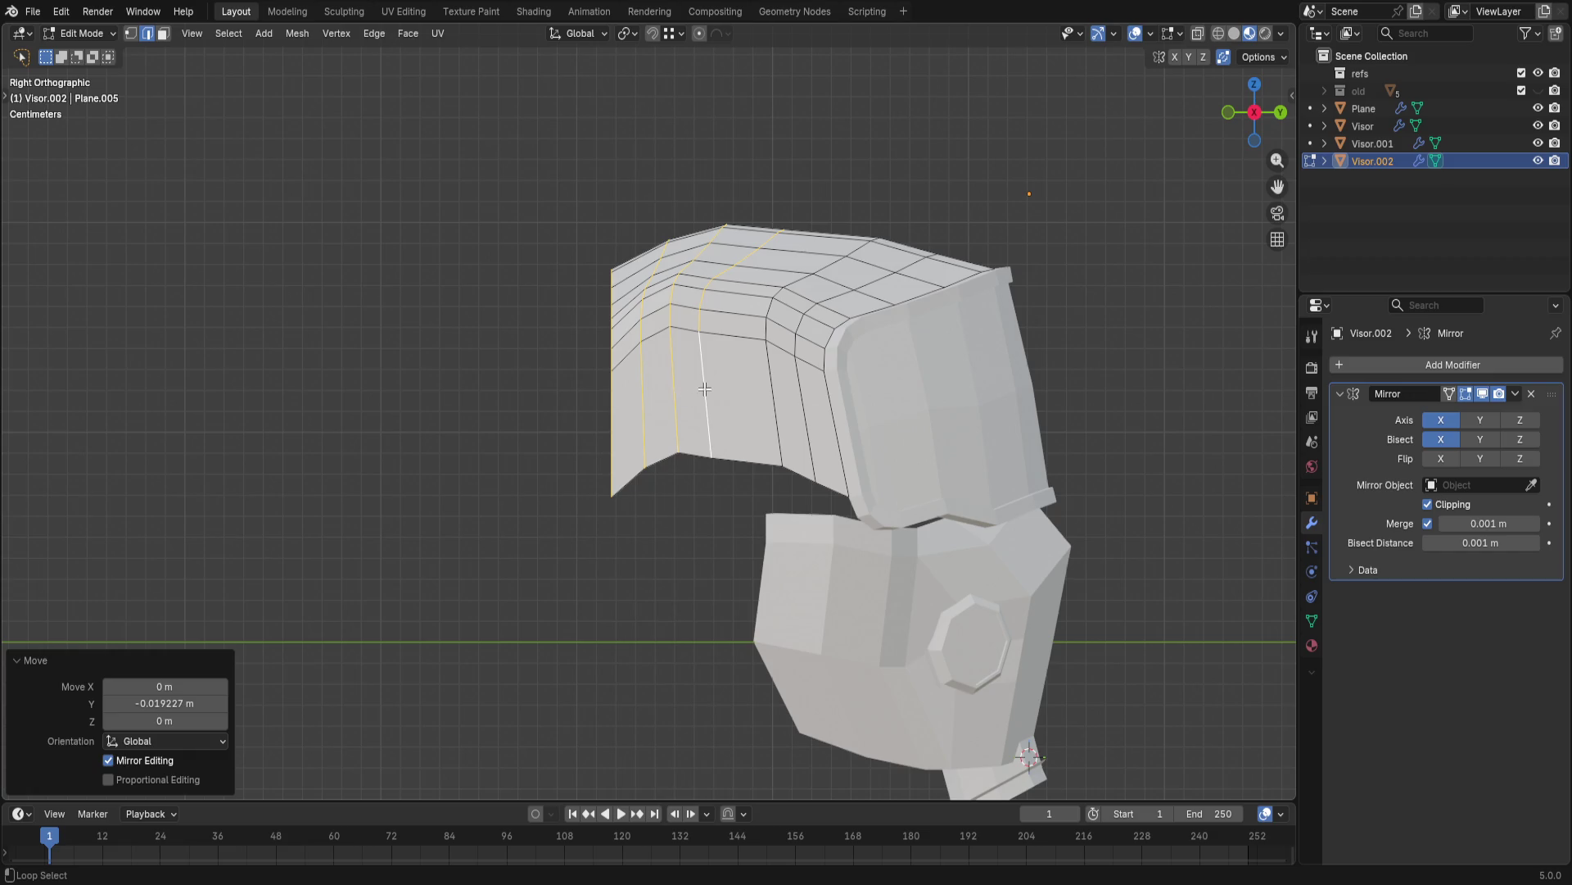
pyautogui.hotkey('ctrl', 'z')
pyautogui.press('g')
pyautogui.press('y')
pyautogui.click(688, 388)
pyautogui.hotkey('ctrl', 'z')
pyautogui.press('g')
pyautogui.press('y')
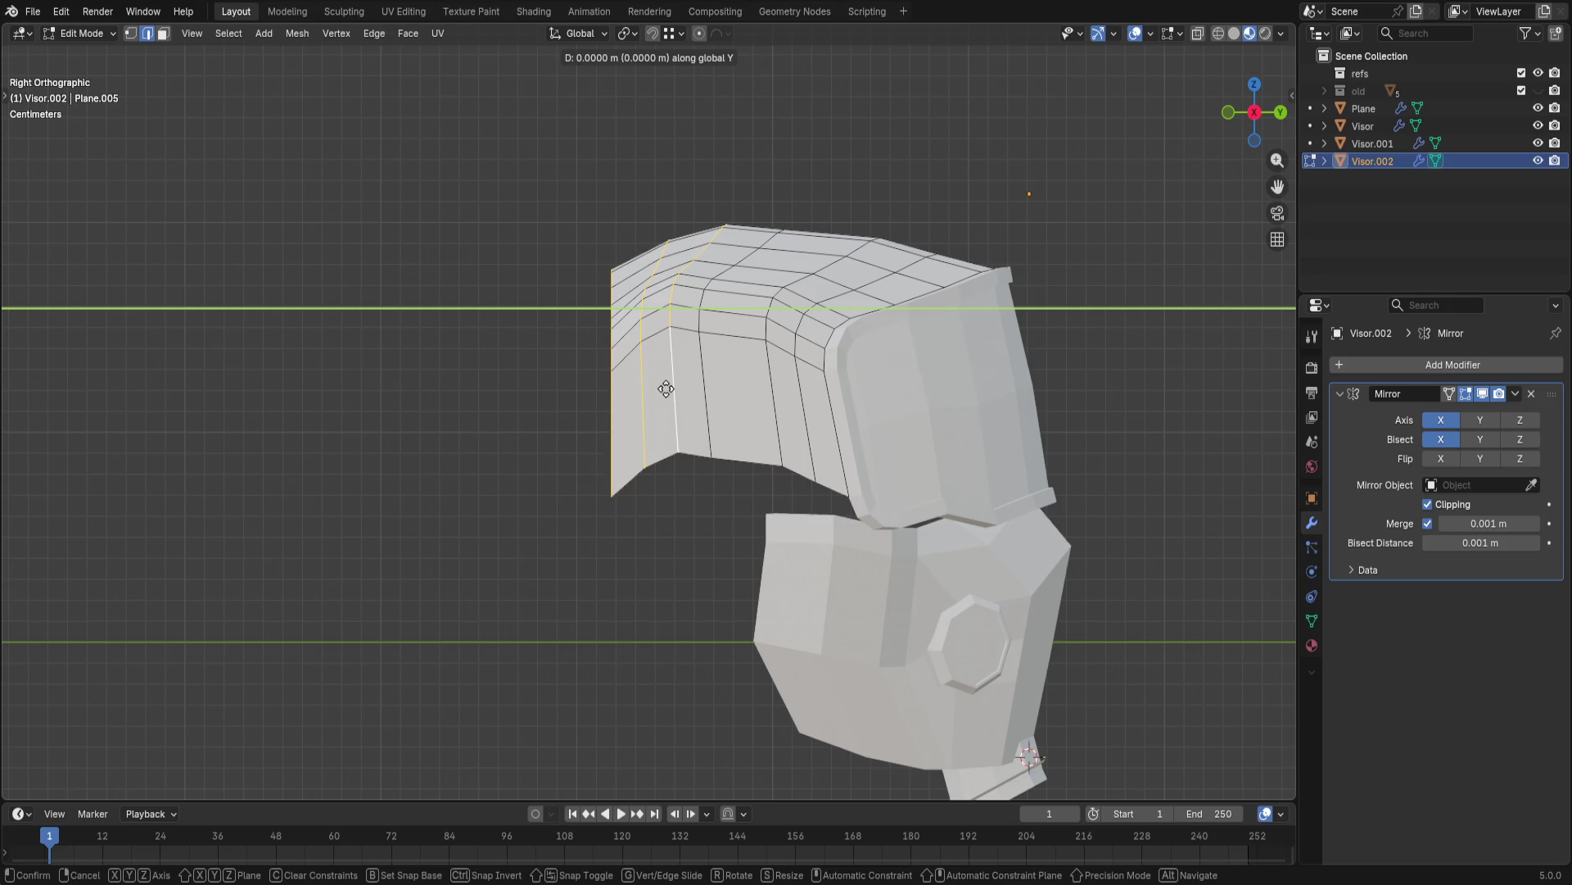
pyautogui.click(638, 389)
pyautogui.hotkey('ctrl', 'z')
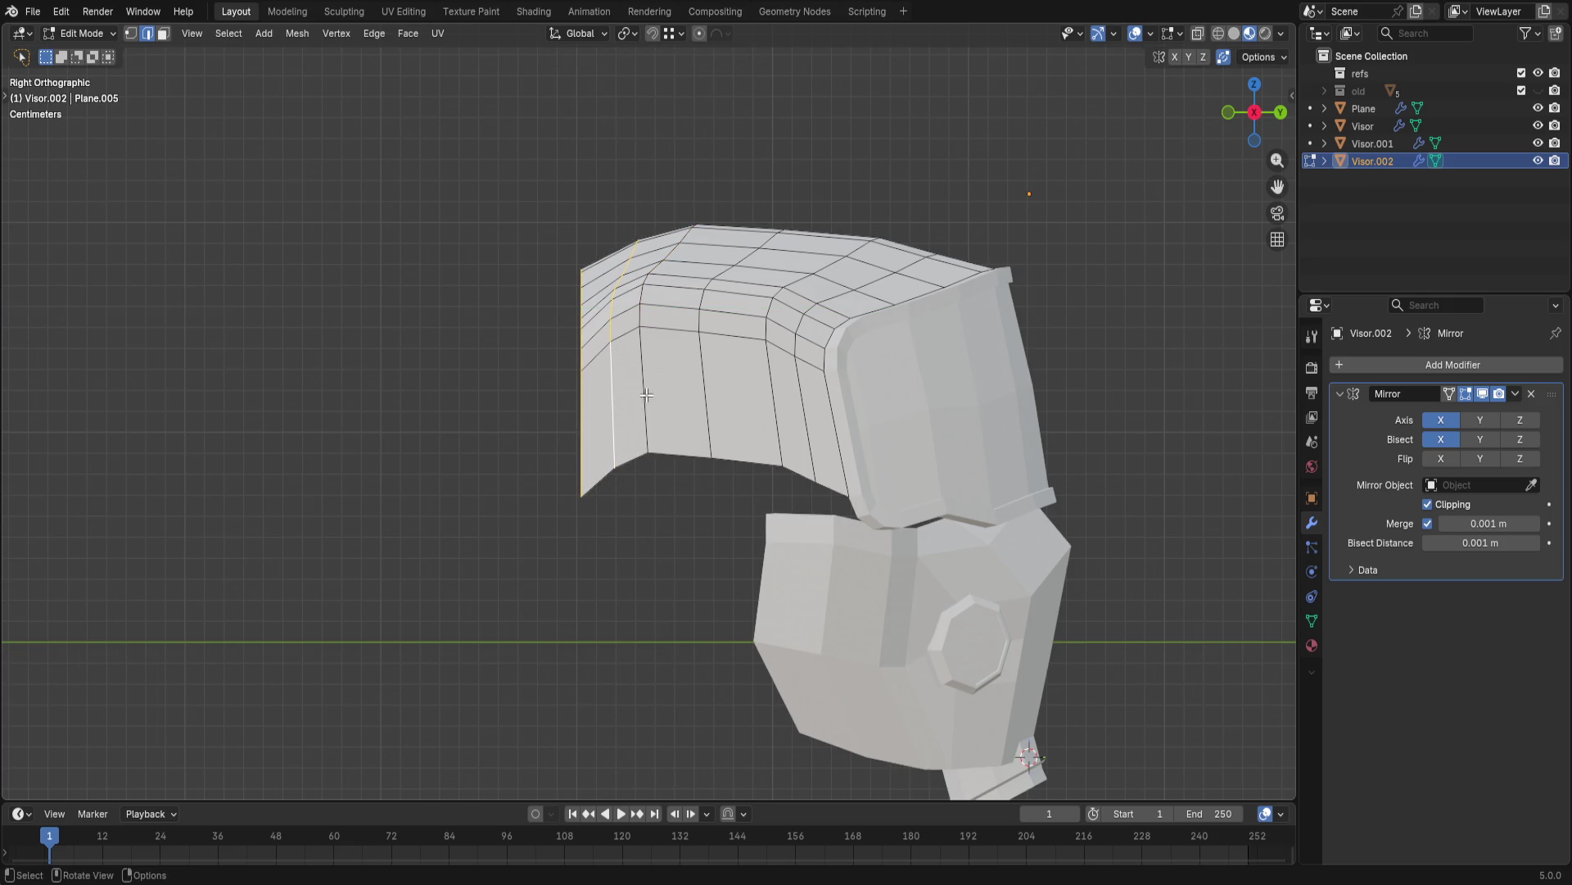
pyautogui.press('g')
pyautogui.press('y')
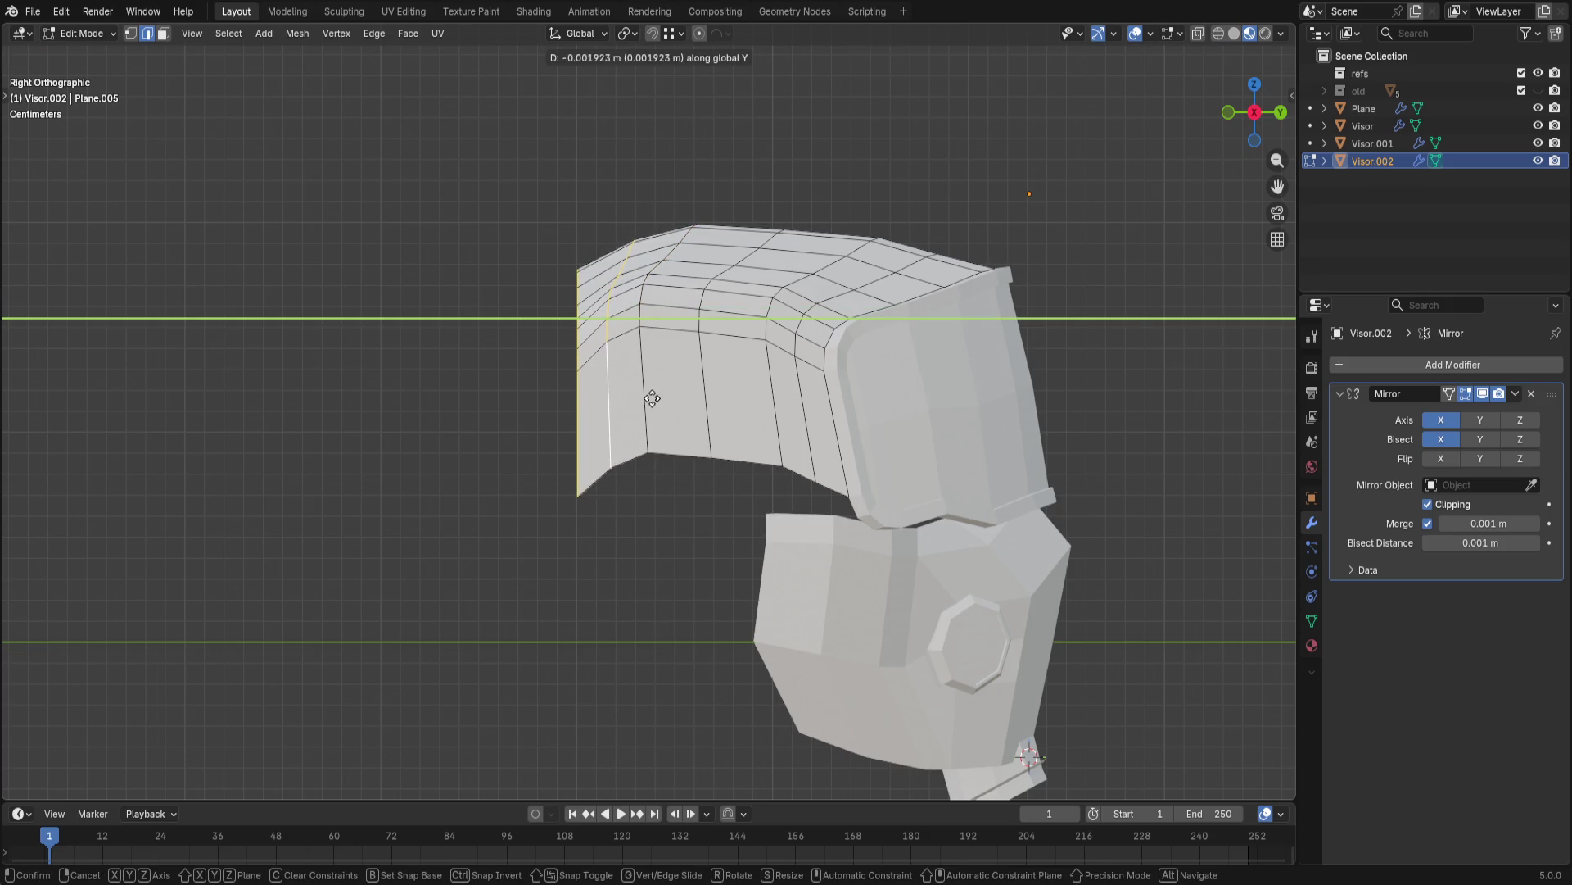
pyautogui.click(665, 397)
pyautogui.hotkey('ctrl', 'z')
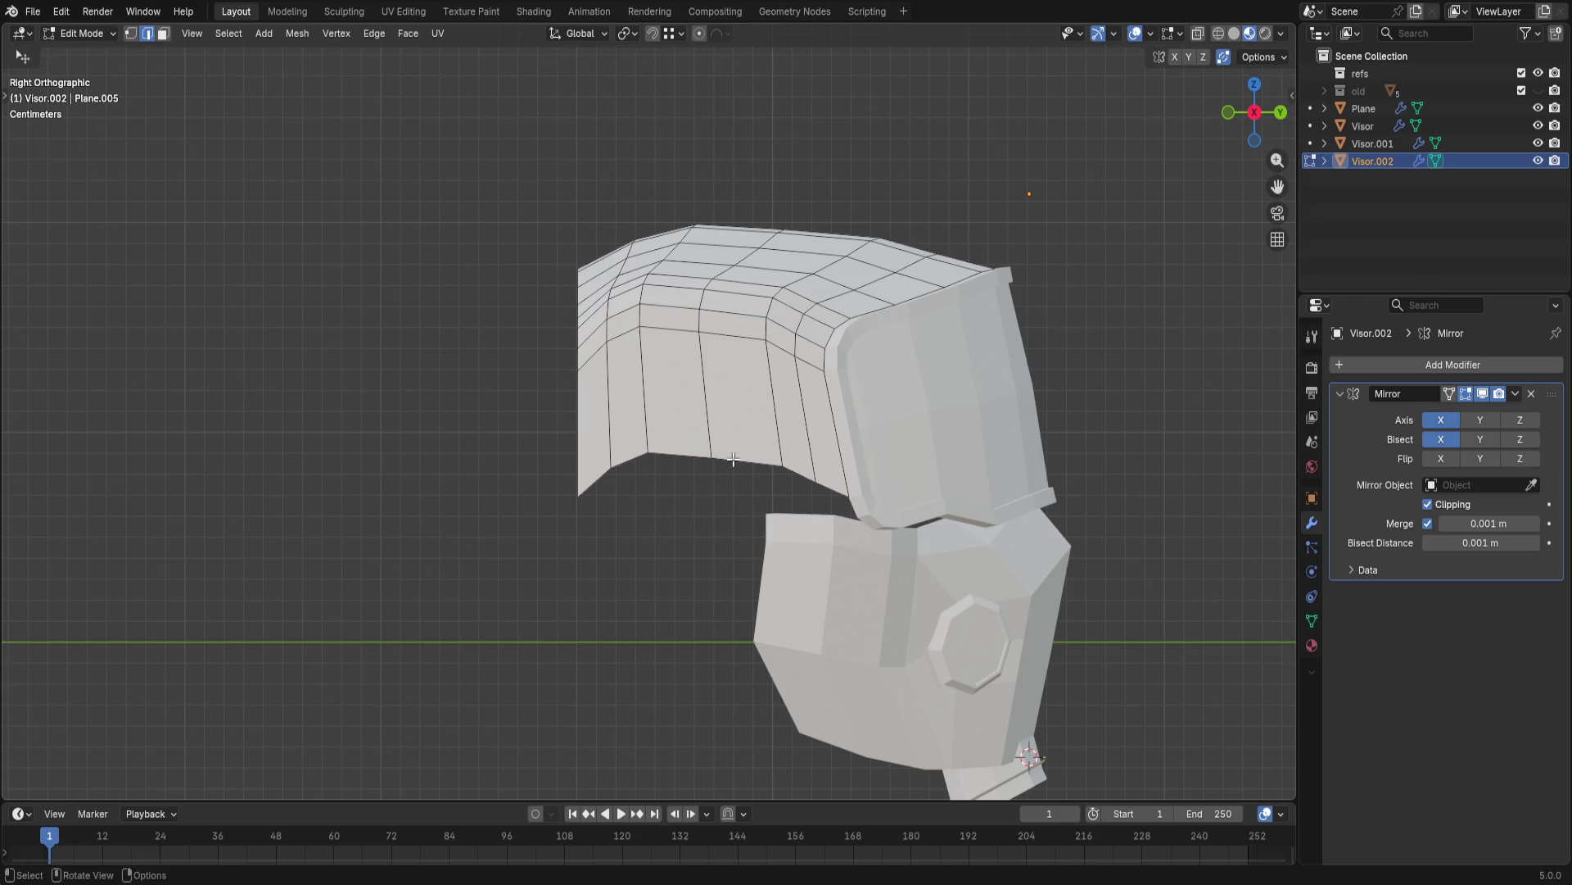
pyautogui.moveTo(505, 145); pyautogui.dragTo(743, 579)
pyautogui.moveTo(743, 578)
pyautogui.mouseDown(button='middle')
pyautogui.moveTo(794, 502)
pyautogui.moveTo(825, 264)
pyautogui.moveTo(446, 414)
pyautogui.moveTo(520, 355)
pyautogui.moveTo(425, 757)
pyautogui.moveTo(362, 372)
pyautogui.moveTo(238, 407)
pyautogui.moveTo(679, 376)
pyautogui.mouseUp(button='middle')
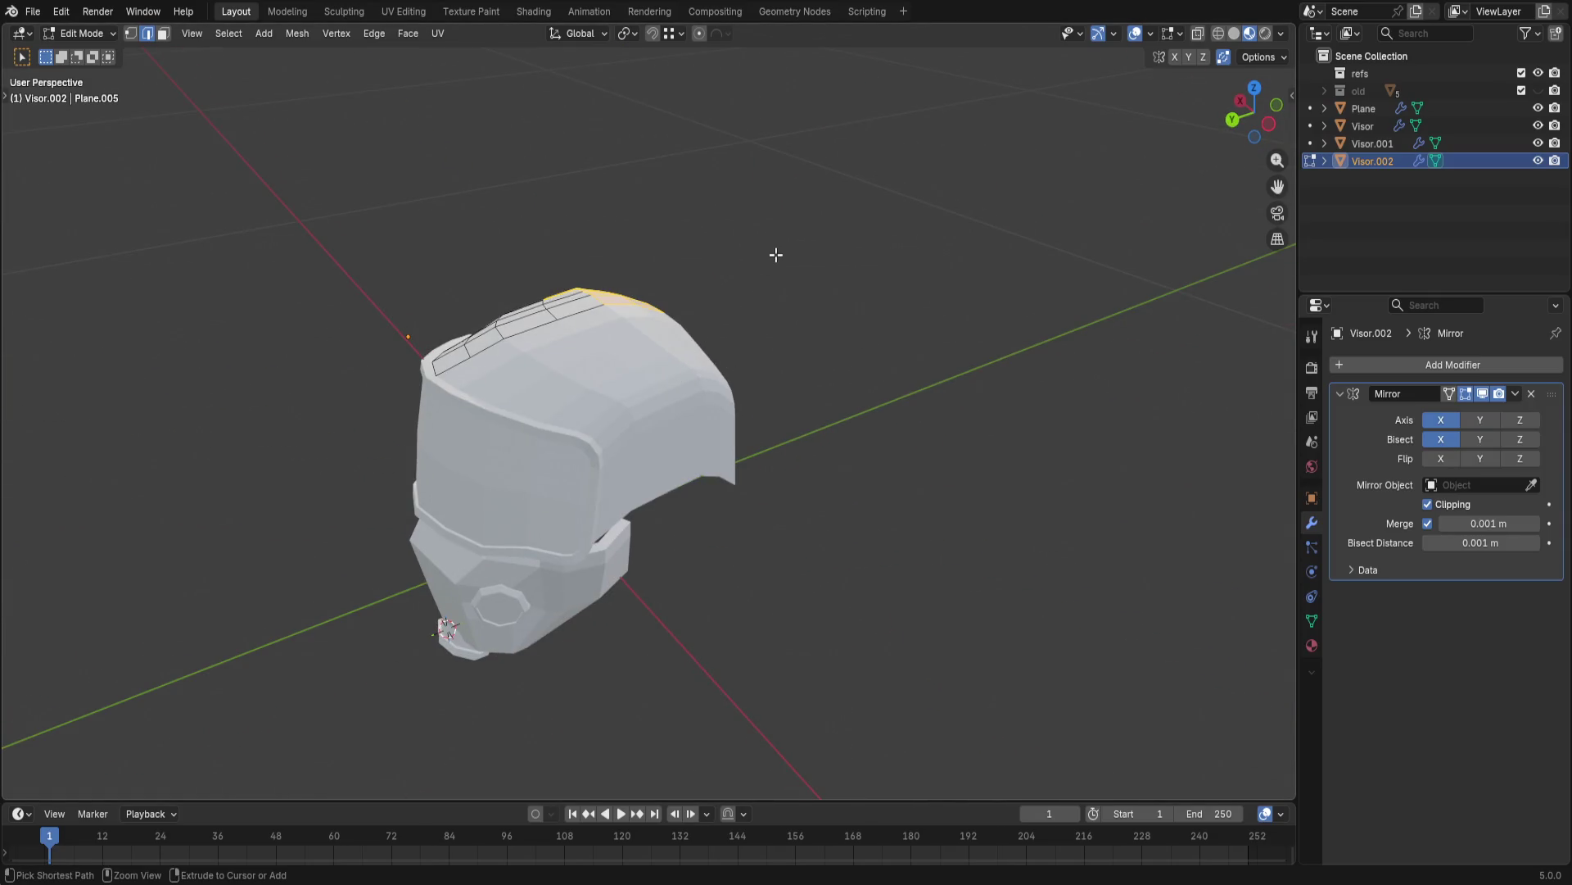
# - Step back and forth through history until the shell is flat and boxy again
pyautogui.hotkey('ctrl', 'z')
pyautogui.moveTo(775, 254)
pyautogui.mouseDown(button='middle')
pyautogui.moveTo(607, 221)
pyautogui.moveTo(709, 338)
pyautogui.moveTo(874, 347)
pyautogui.moveTo(1415, 488)
pyautogui.mouseUp(button='middle')
pyautogui.moveTo(1107, 393)
pyautogui.mouseDown(button='middle')
pyautogui.moveTo(831, 289)
pyautogui.moveTo(1008, 271)
pyautogui.mouseUp(button='middle')
pyautogui.scroll(3, 840, 292)
pyautogui.hotkey('ctrl', 'z')
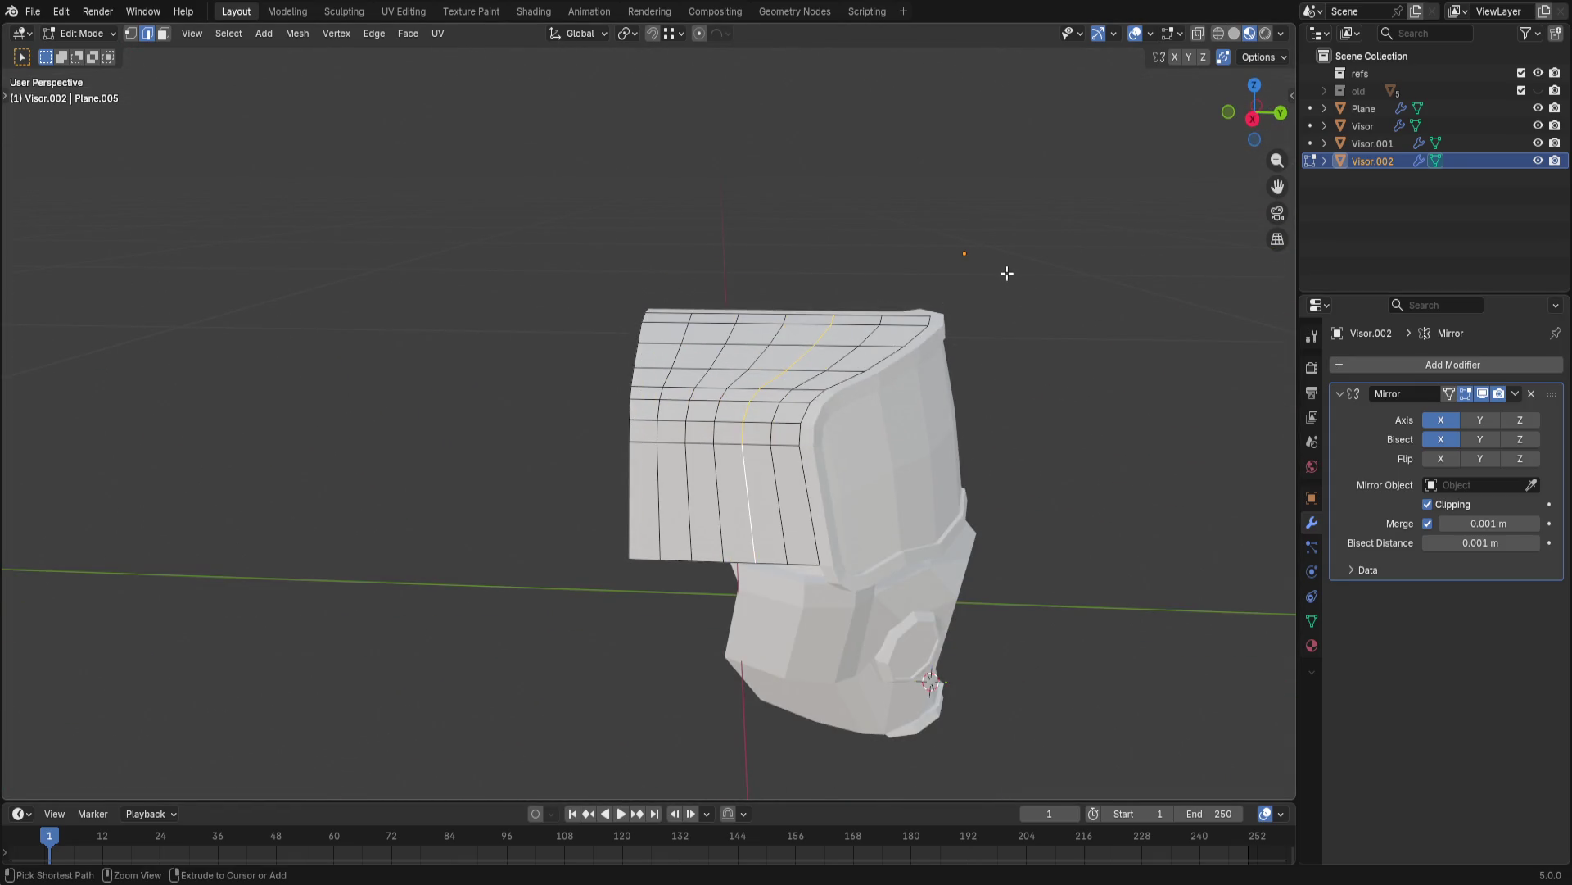
pyautogui.hotkey('ctrl', 'z')
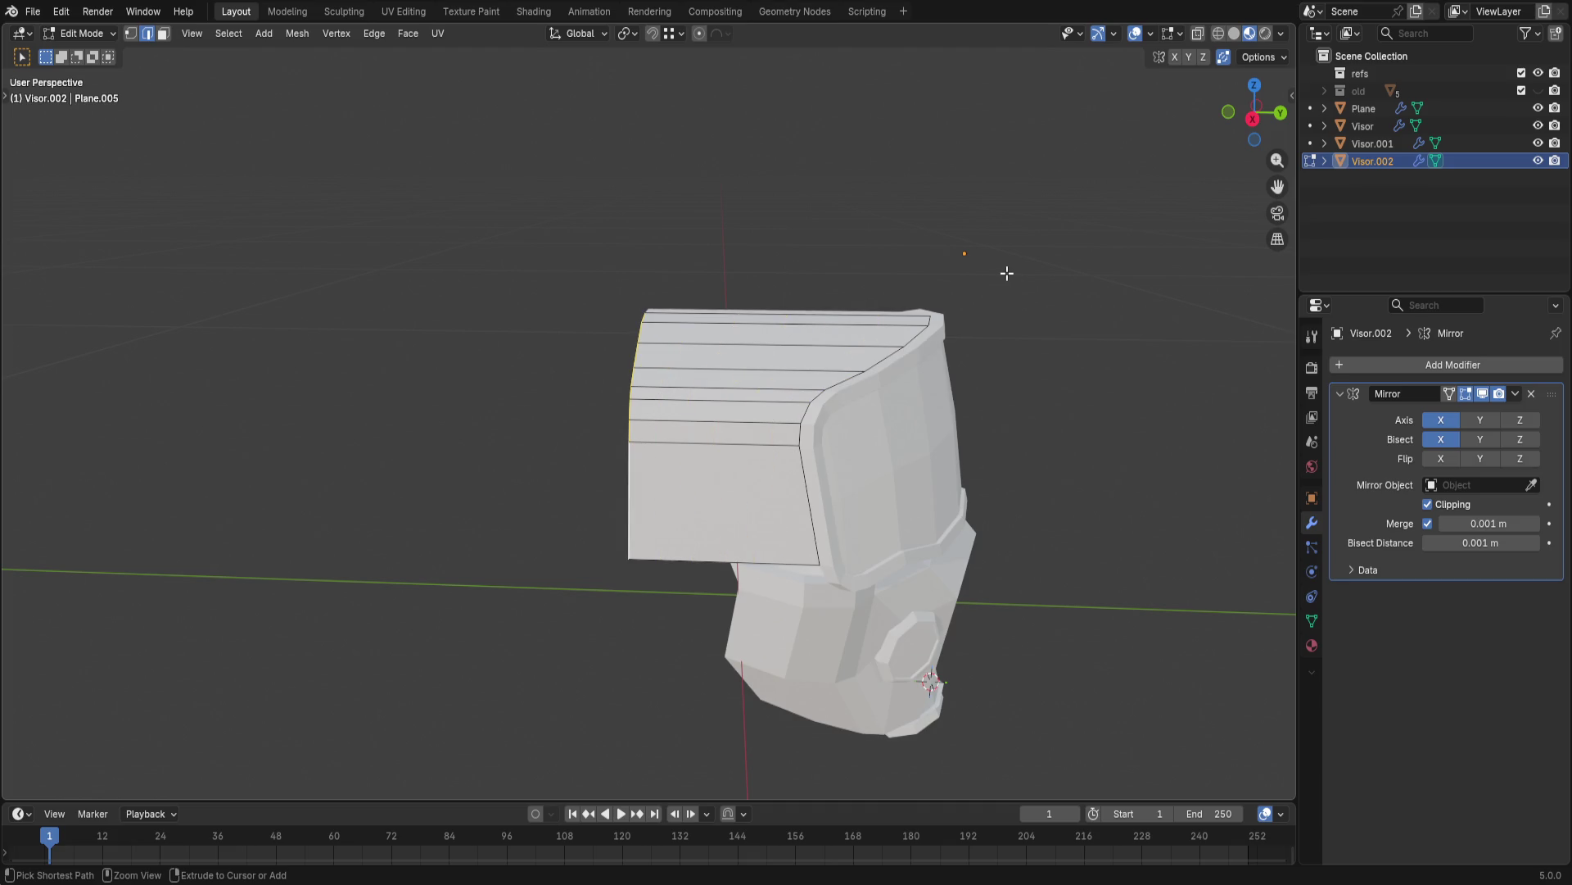
pyautogui.hotkey('ctrl', 'z')
pyautogui.hotkey('ctrl', 'shift', 'z')
pyautogui.moveTo(1006, 272); pyautogui.dragTo(1006, 200, button='middle')
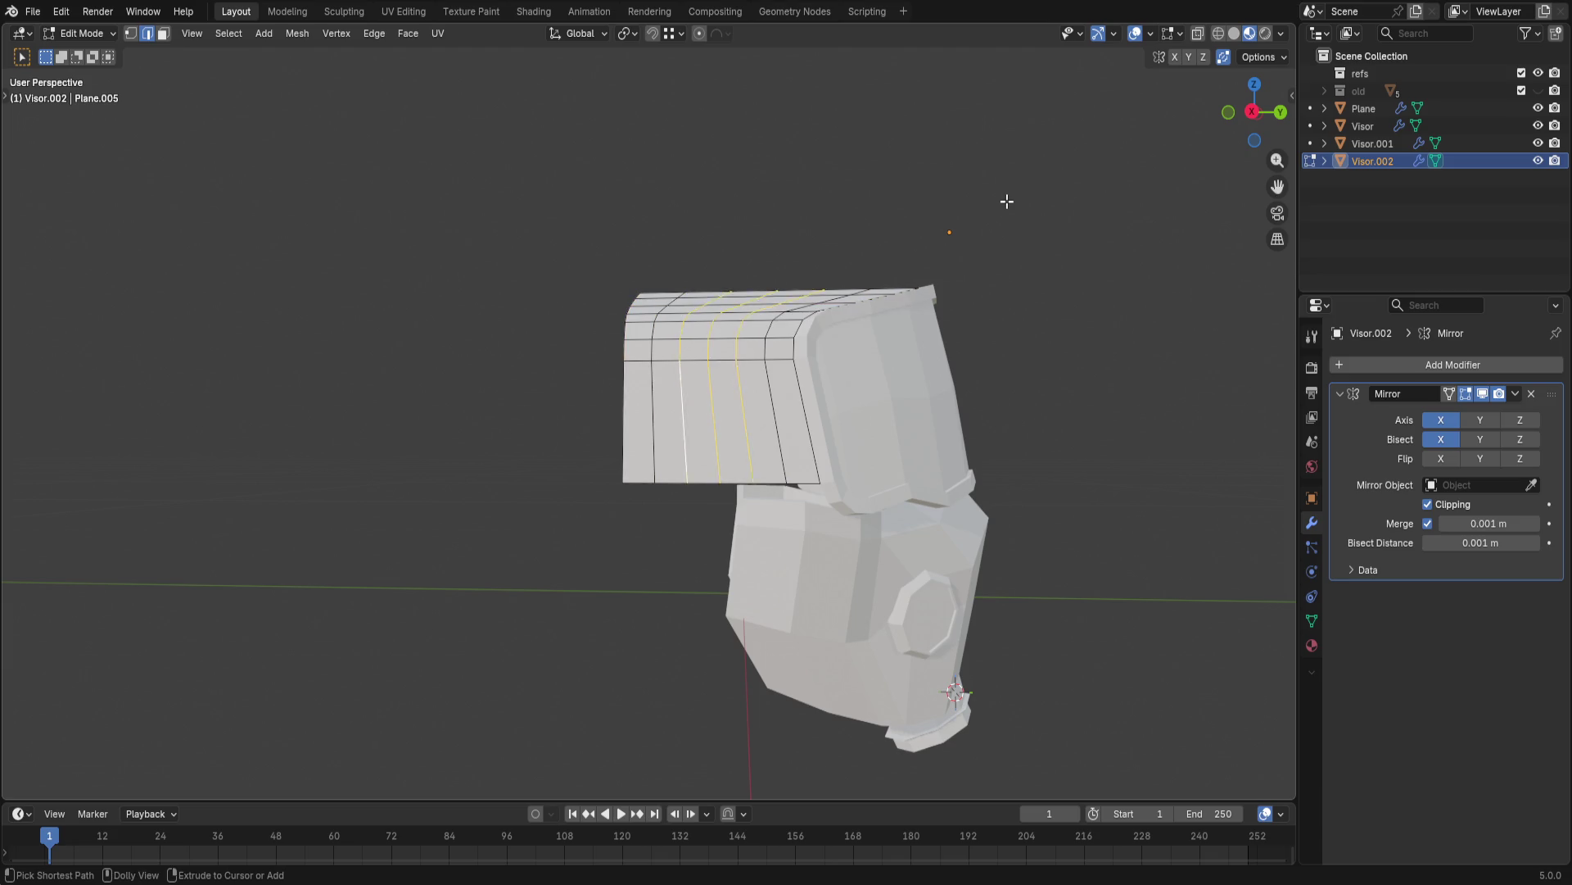
pyautogui.hotkey('ctrl', 'shift', 'z')
pyautogui.hotkey('ctrl', 'shift', 'z')
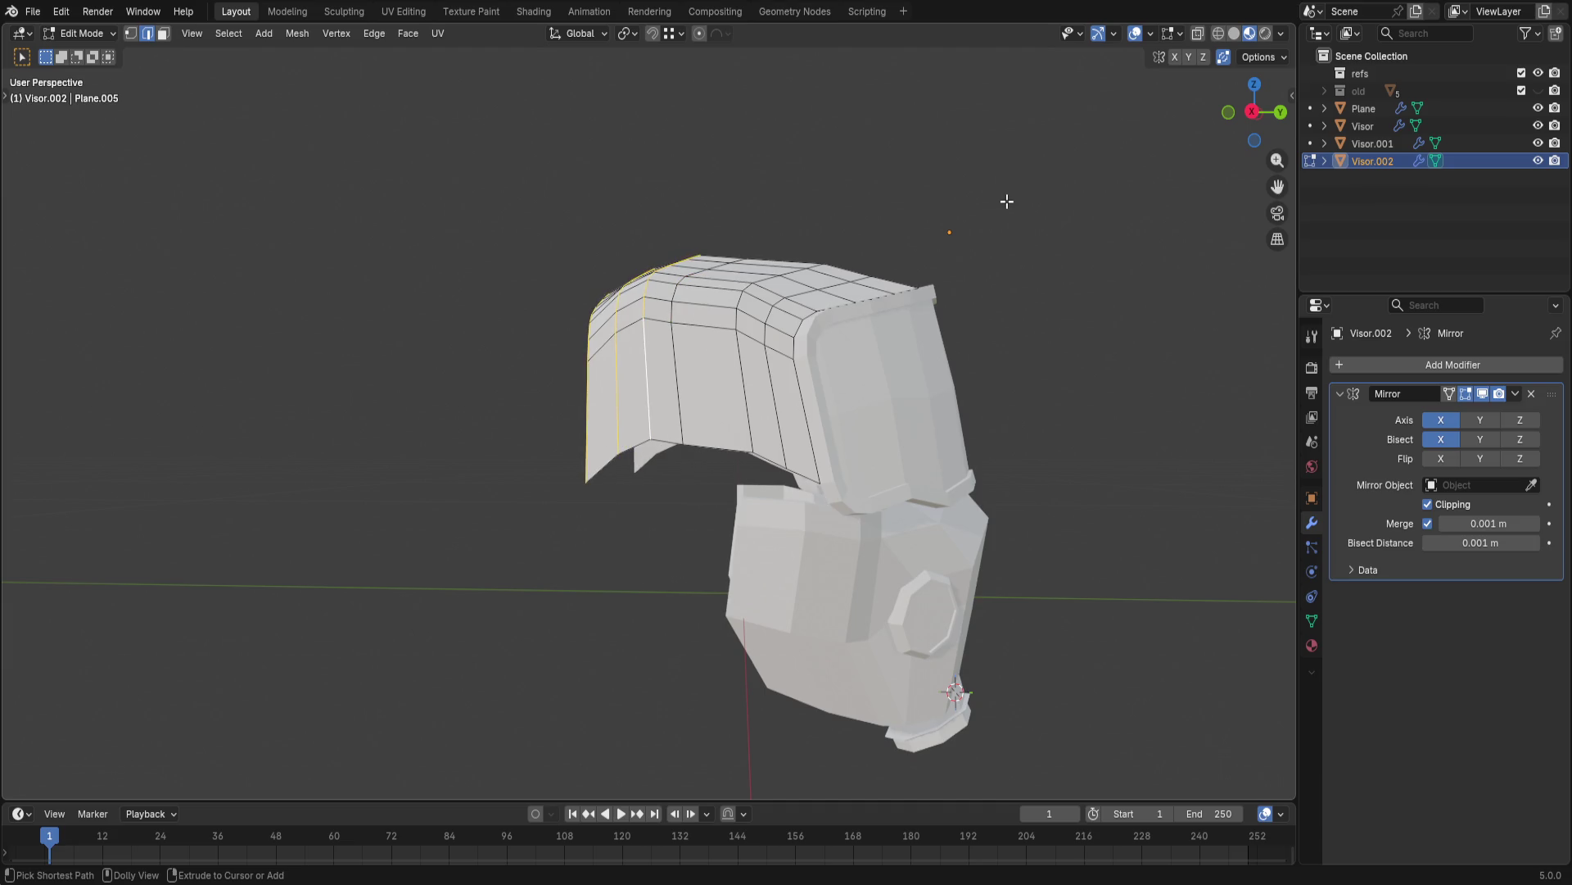
pyautogui.hotkey('ctrl', 'z')
pyautogui.hotkey('ctrl', 'z')
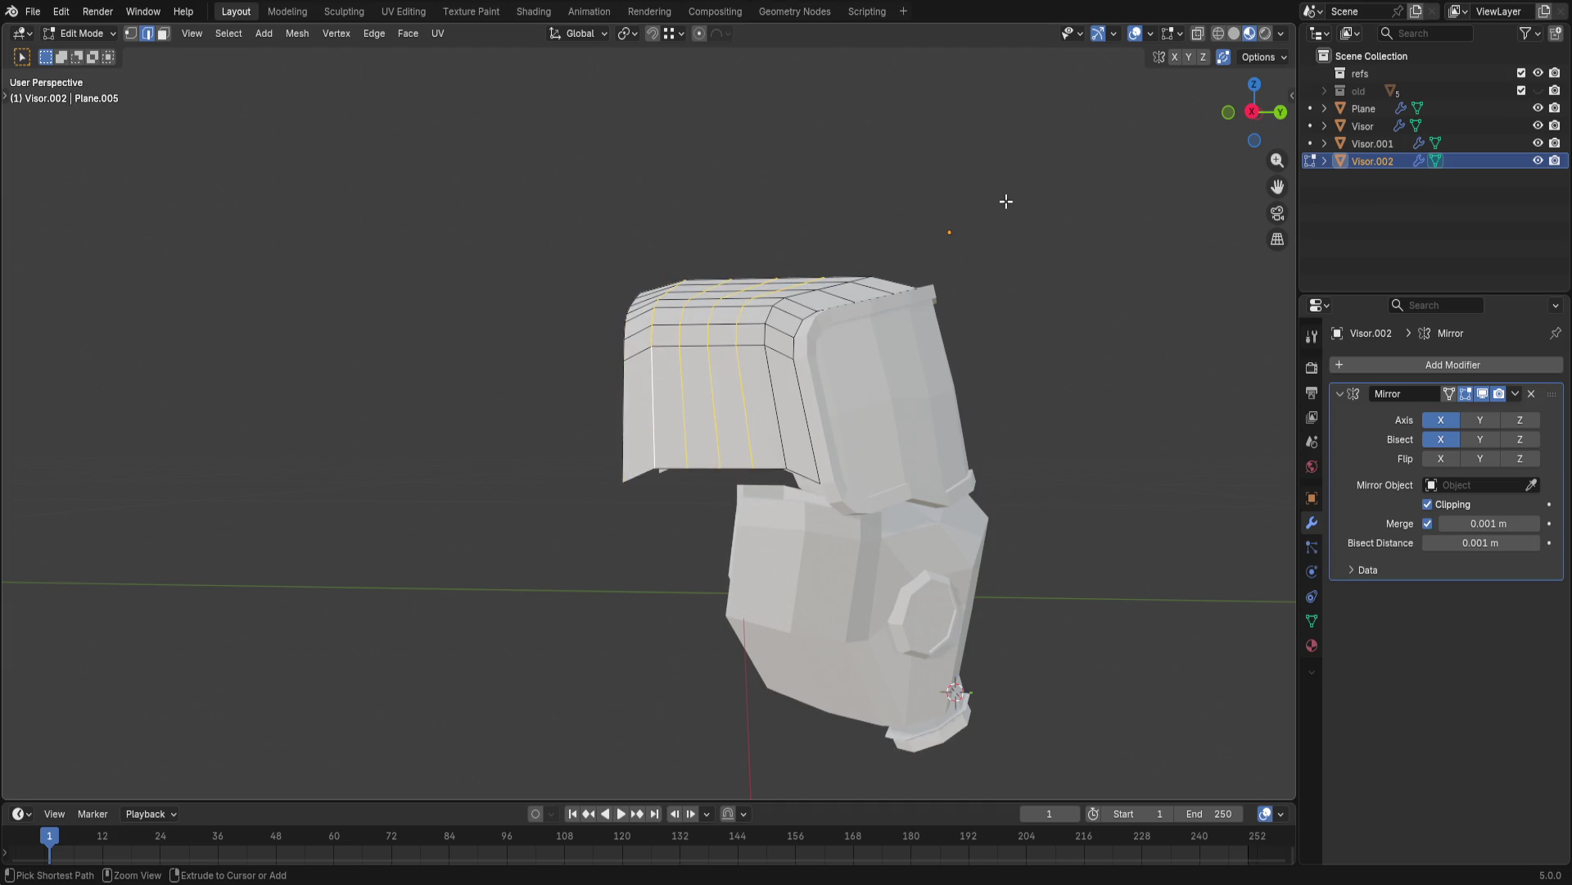
pyautogui.hotkey('ctrl', 'z')
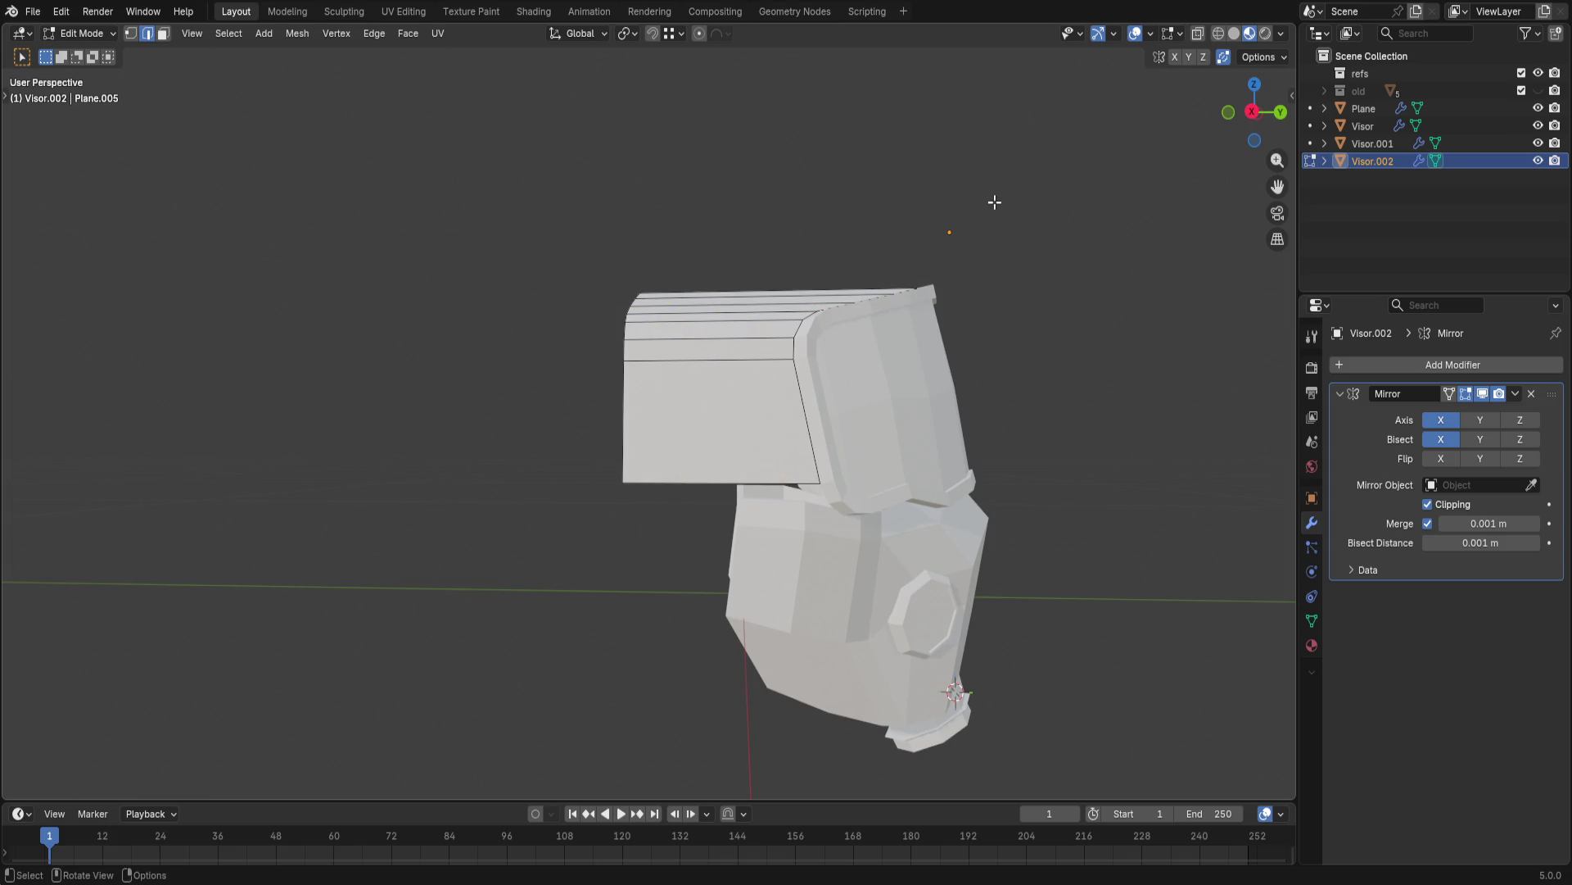
# - Bring the shell closer and start a new loop cut across it
pyautogui.moveTo(995, 201); pyautogui.dragTo(994, 238, button='middle')
pyautogui.hotkey('shift', 'a')
pyautogui.moveTo(993, 337)
pyautogui.mouseDown(button='middle')
pyautogui.moveTo(807, 303)
pyautogui.moveTo(881, 356)
pyautogui.mouseUp(button='middle')
pyautogui.hotkey('ctrl', 'r')
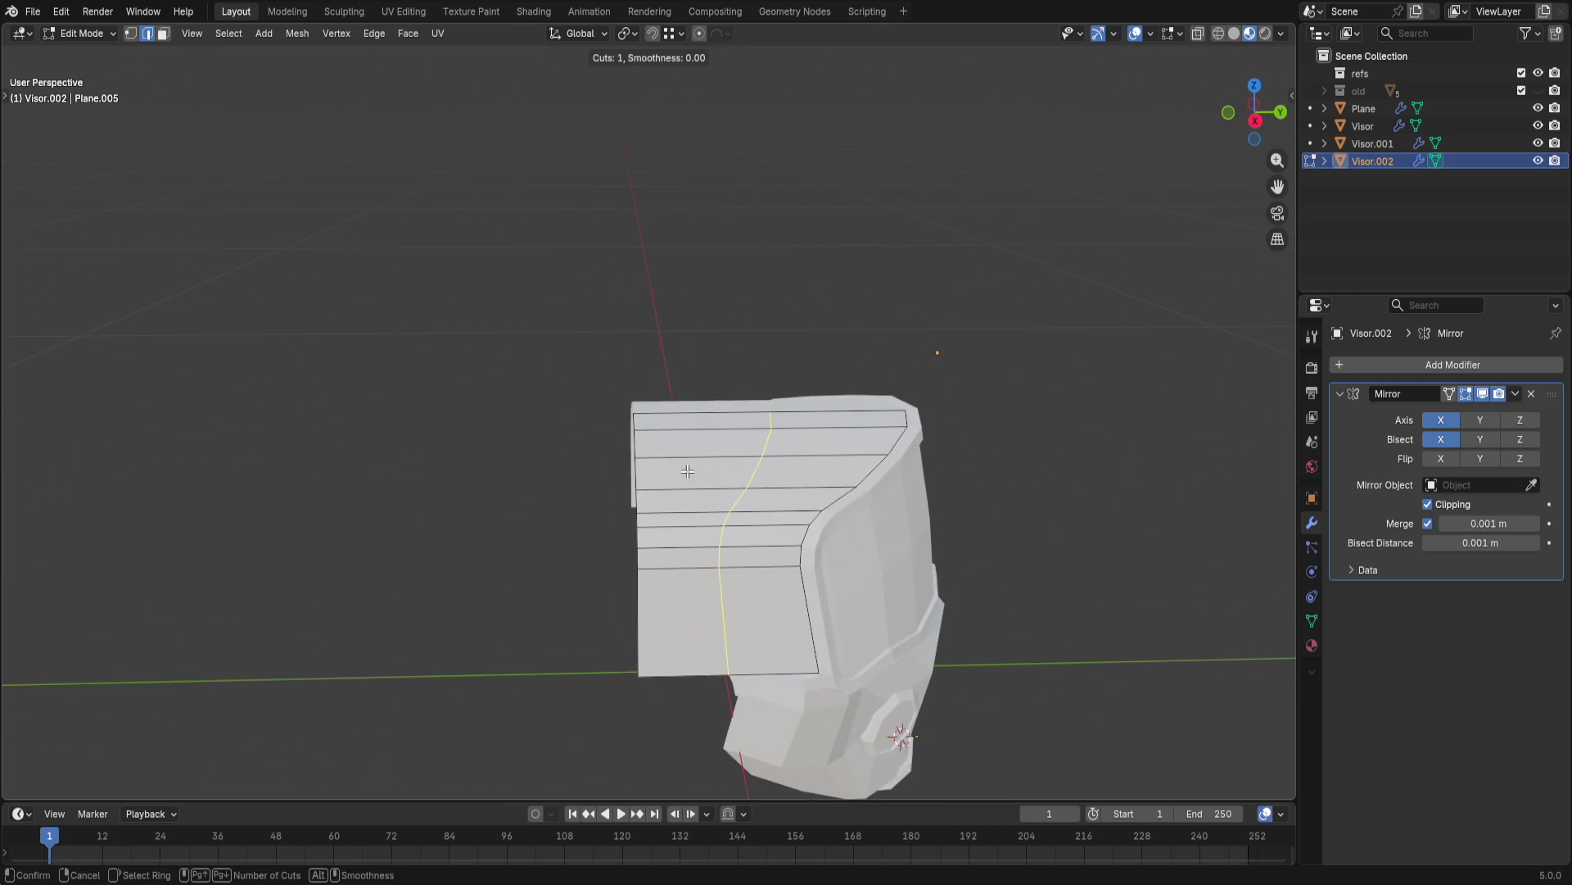
# - Cancel the cut and instead duplicate a vertical edge loop further left along Y
pyautogui.press('Escape')
pyautogui.scroll(2, 642, 506)
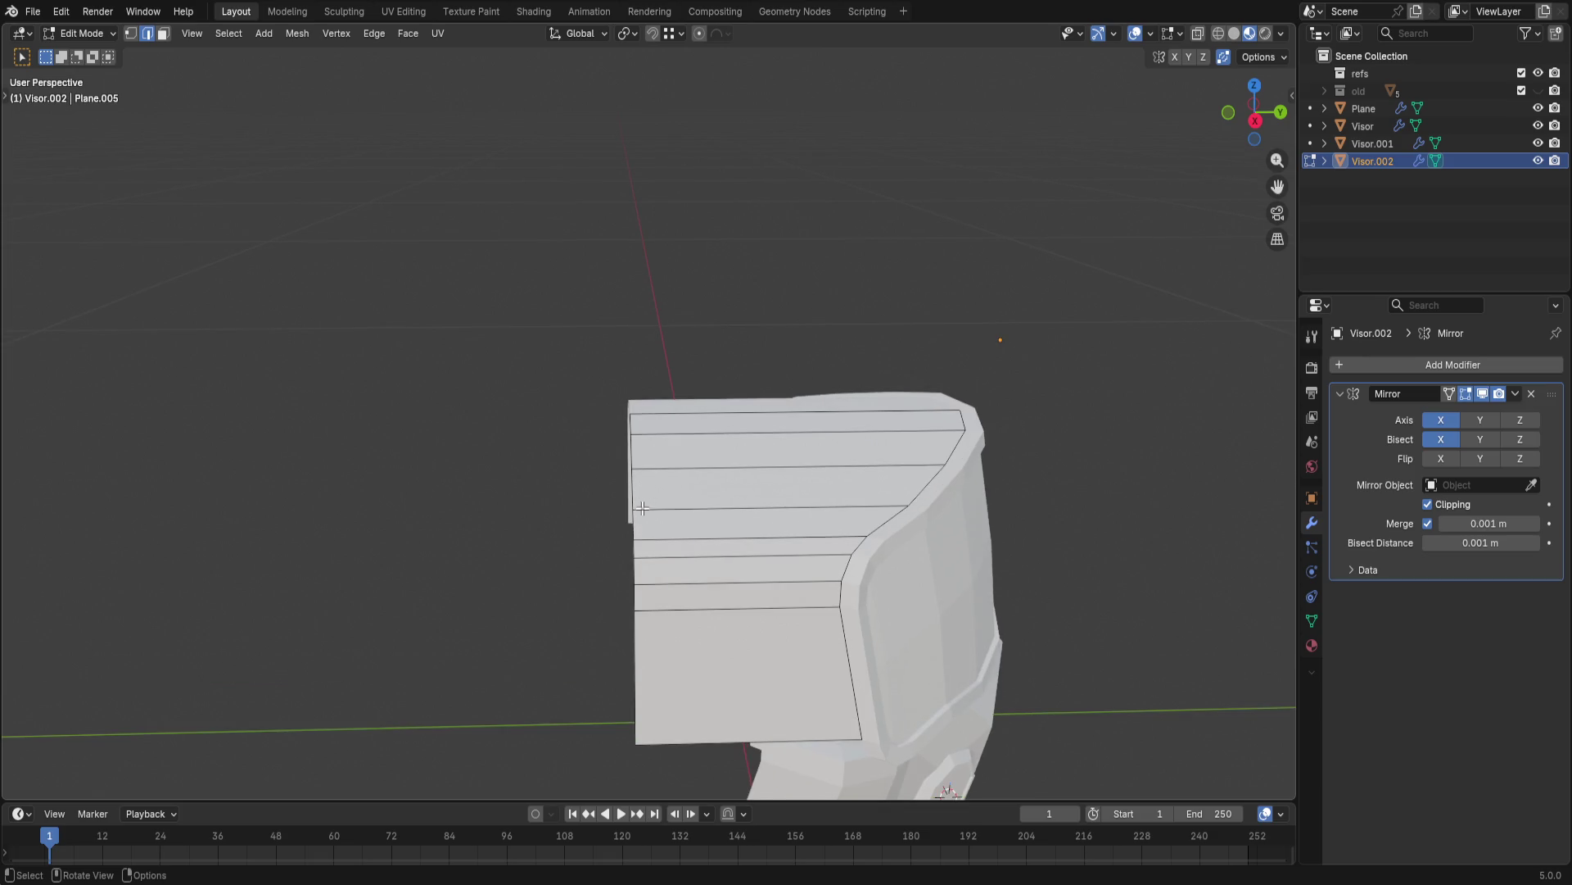
pyautogui.hotkey('shift', 'd')
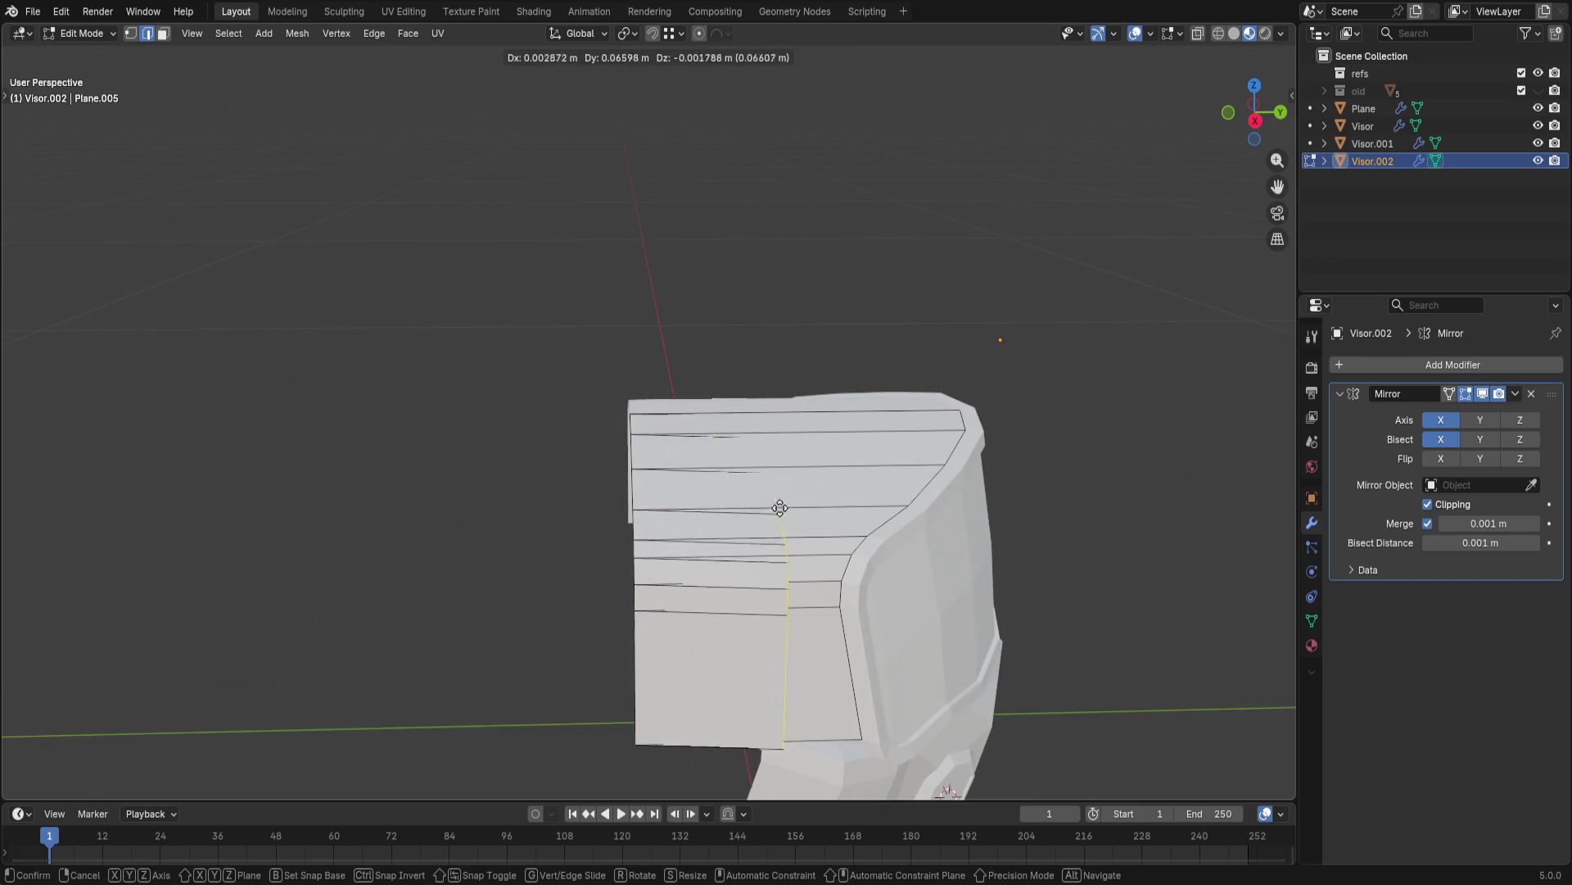
pyautogui.click(541, 504)
pyautogui.hotkey('ctrl', 'z')
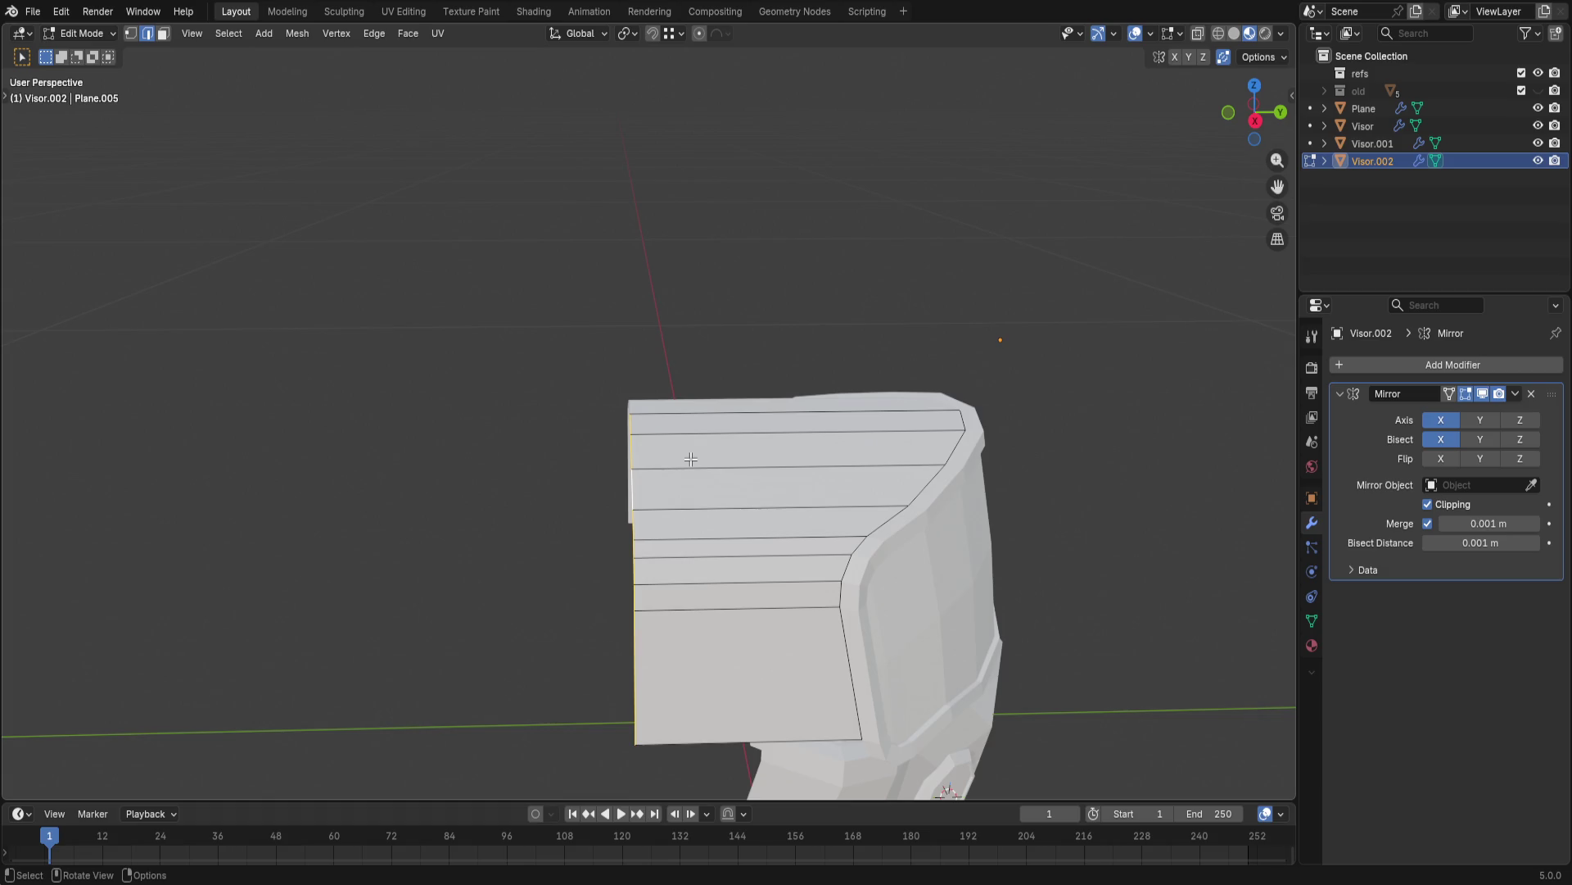
pyautogui.hotkey('shift', 'd')
pyautogui.press('y')
pyautogui.click(824, 463)
# - Raise a vertical edge loop along Z to lift the crown of the shell
pyautogui.press('1')
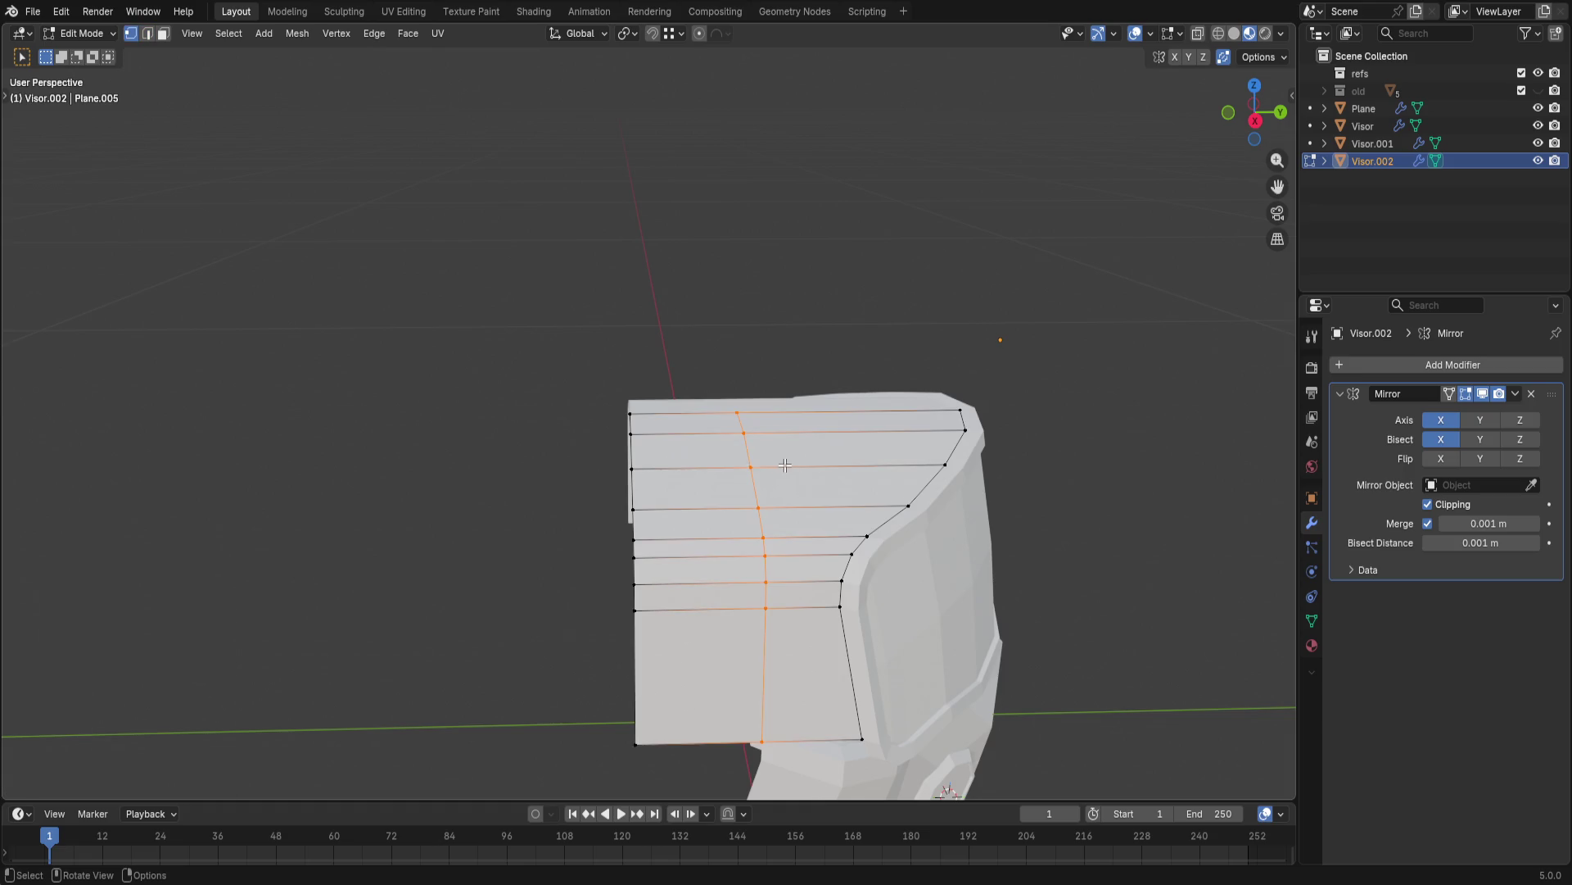
pyautogui.keyDown('alt'); pyautogui.click(835, 471); pyautogui.keyUp('alt')
pyautogui.moveTo(835, 473); pyautogui.dragTo(745, 429, button='middle')
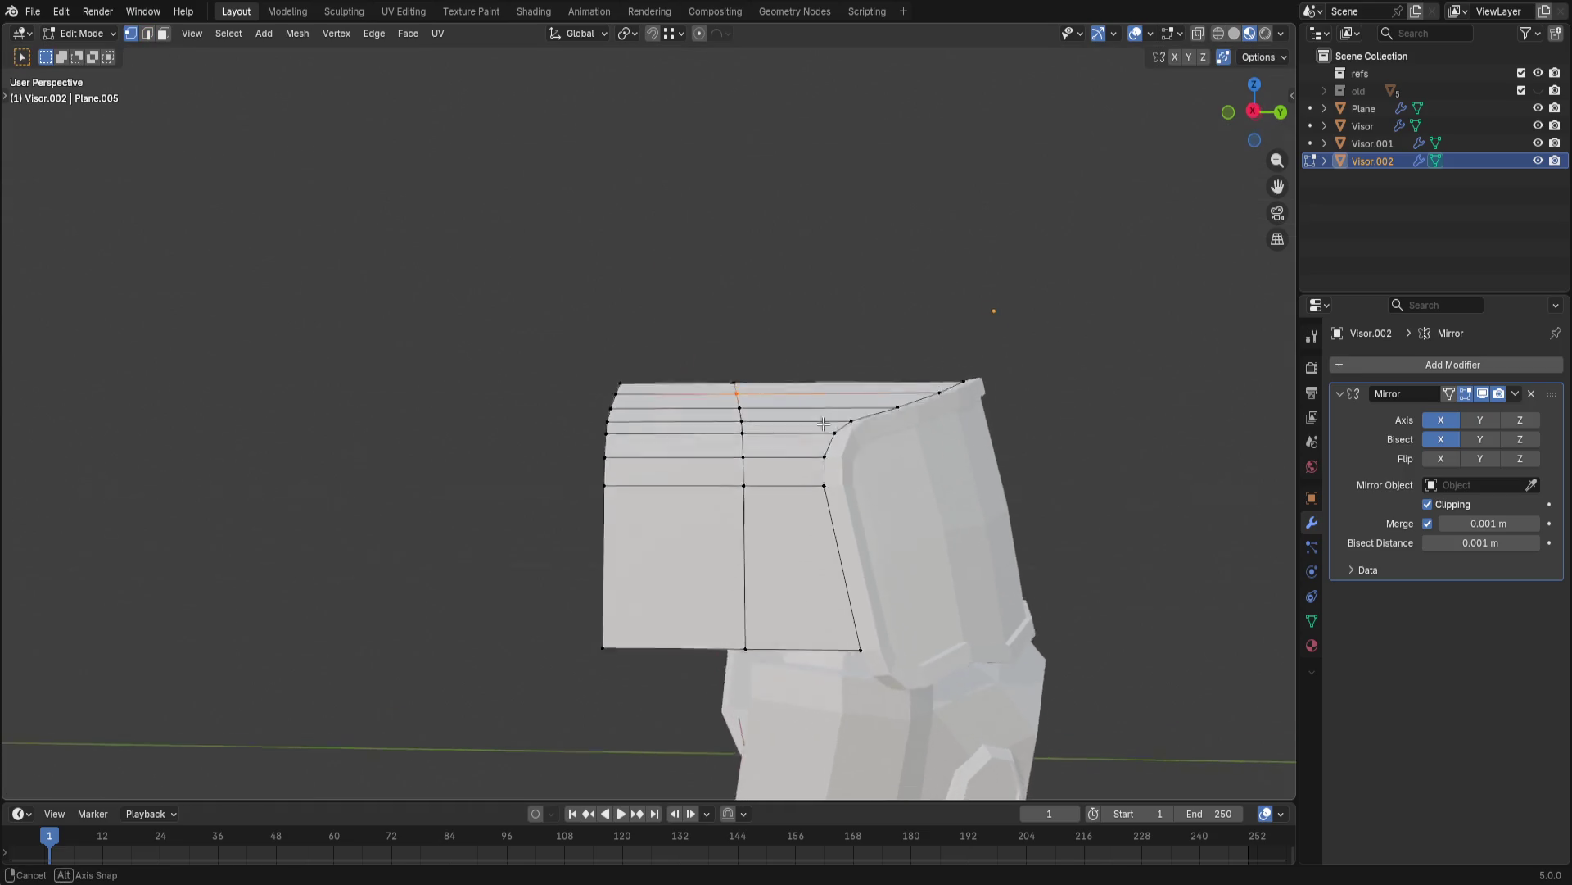
pyautogui.keyDown('alt'); pyautogui.click(745, 428); pyautogui.keyUp('alt')
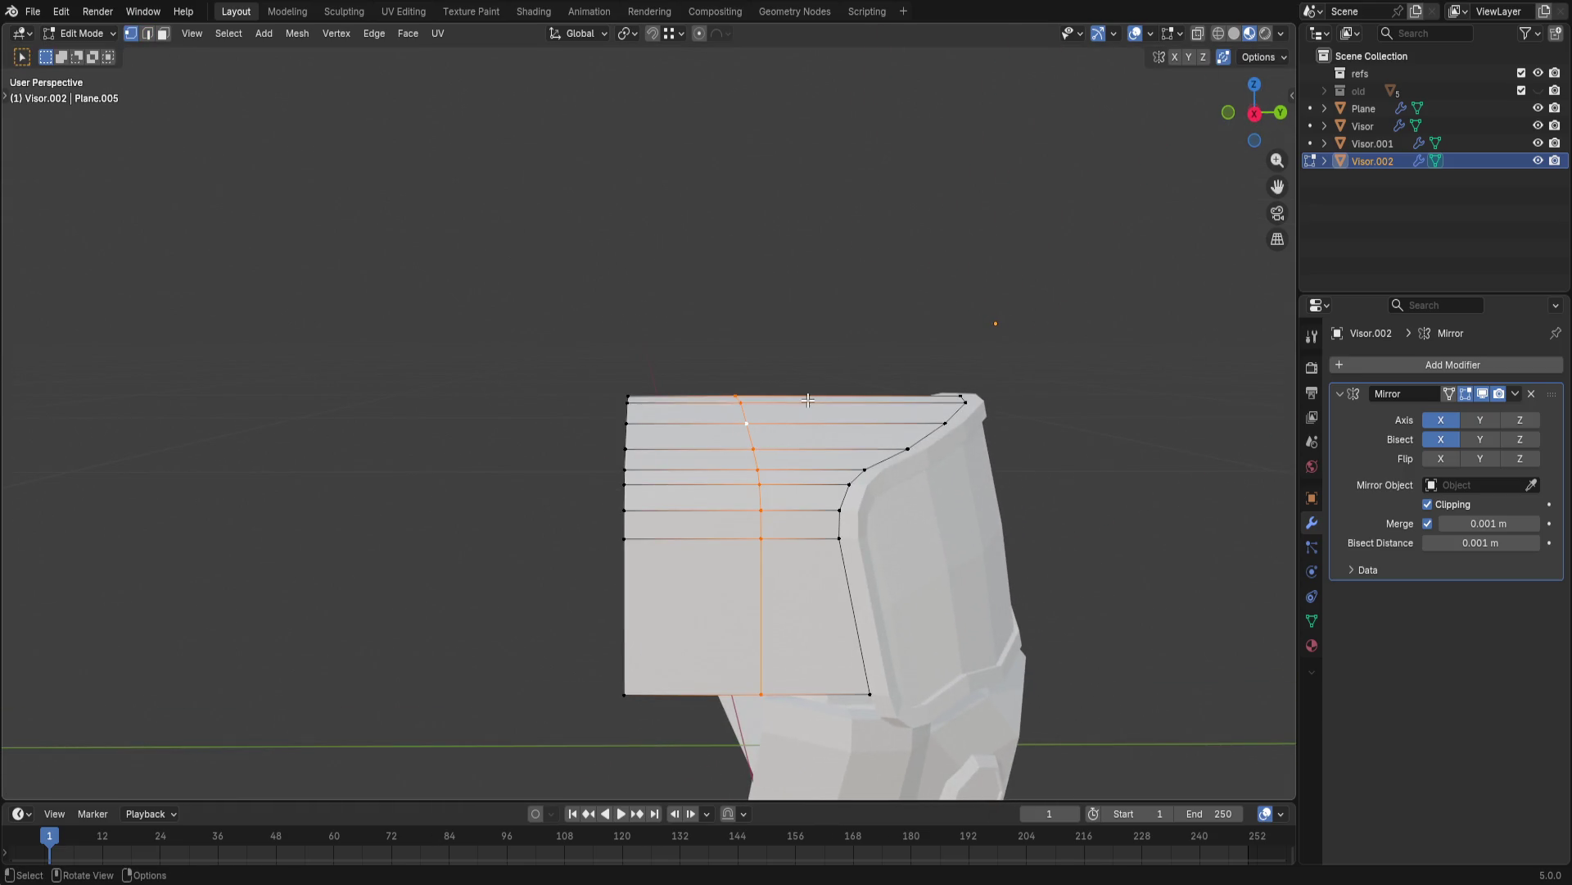
pyautogui.press('g')
pyautogui.press('z')
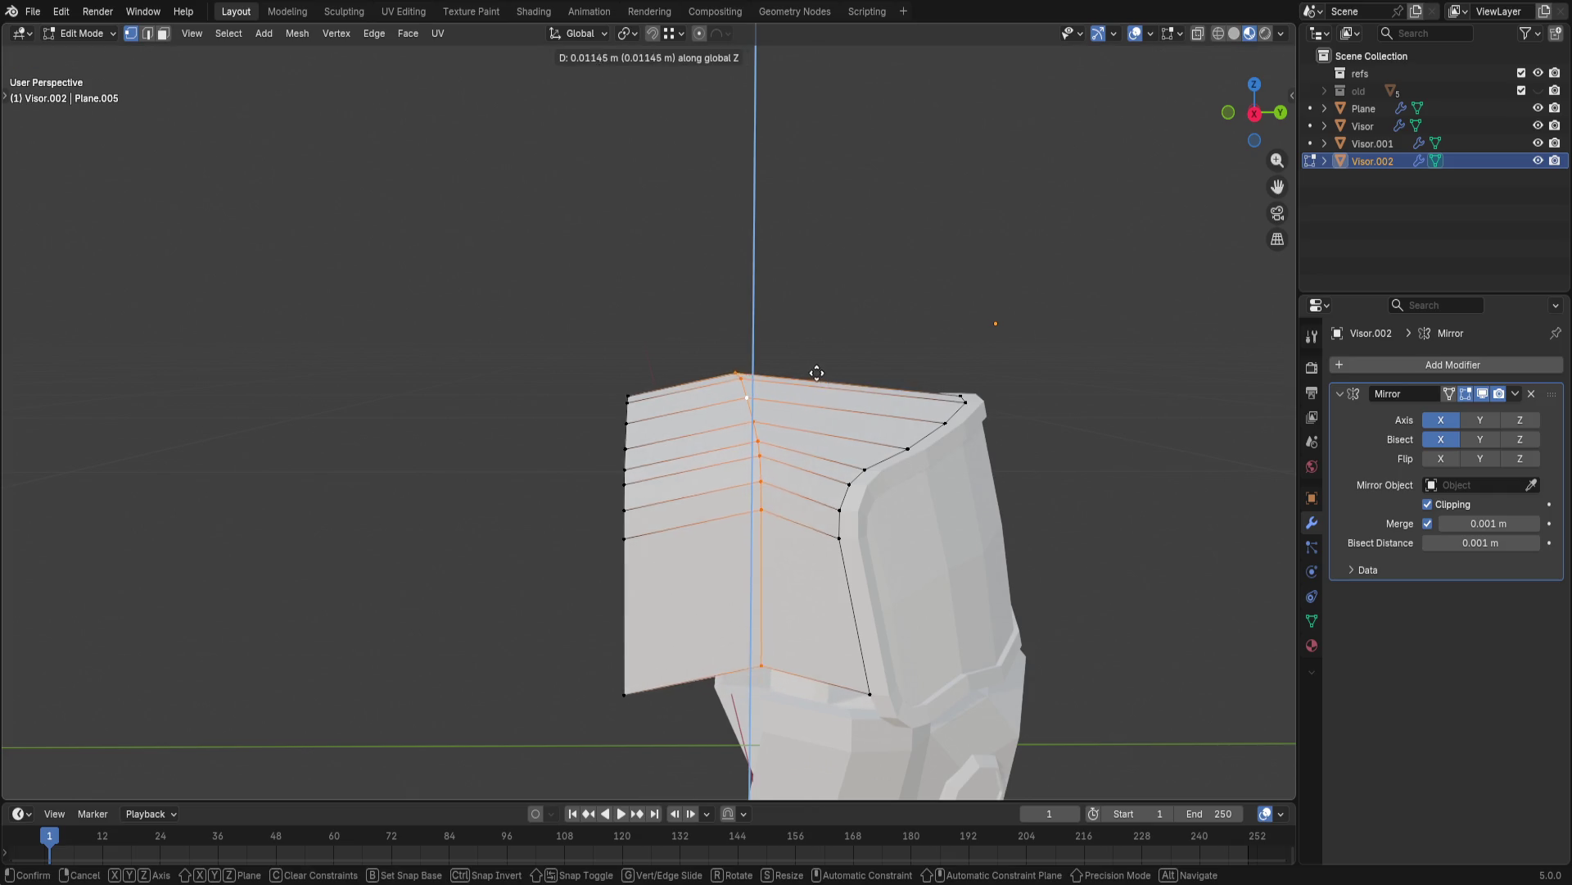
pyautogui.click(799, 378)
pyautogui.moveTo(800, 379)
pyautogui.mouseDown(button='middle')
pyautogui.moveTo(79, 464)
pyautogui.moveTo(42, 501)
pyautogui.mouseUp(button='middle')
pyautogui.click(45, 506)
# - Add a vertical loop cut across the shell's side, leaving it where it slid
pyautogui.press('2')
pyautogui.moveTo(168, 471); pyautogui.dragTo(655, 459, button='middle')
pyautogui.moveTo(773, 468); pyautogui.dragTo(683, 475, button='middle')
pyautogui.hotkey('ctrl', 'r')
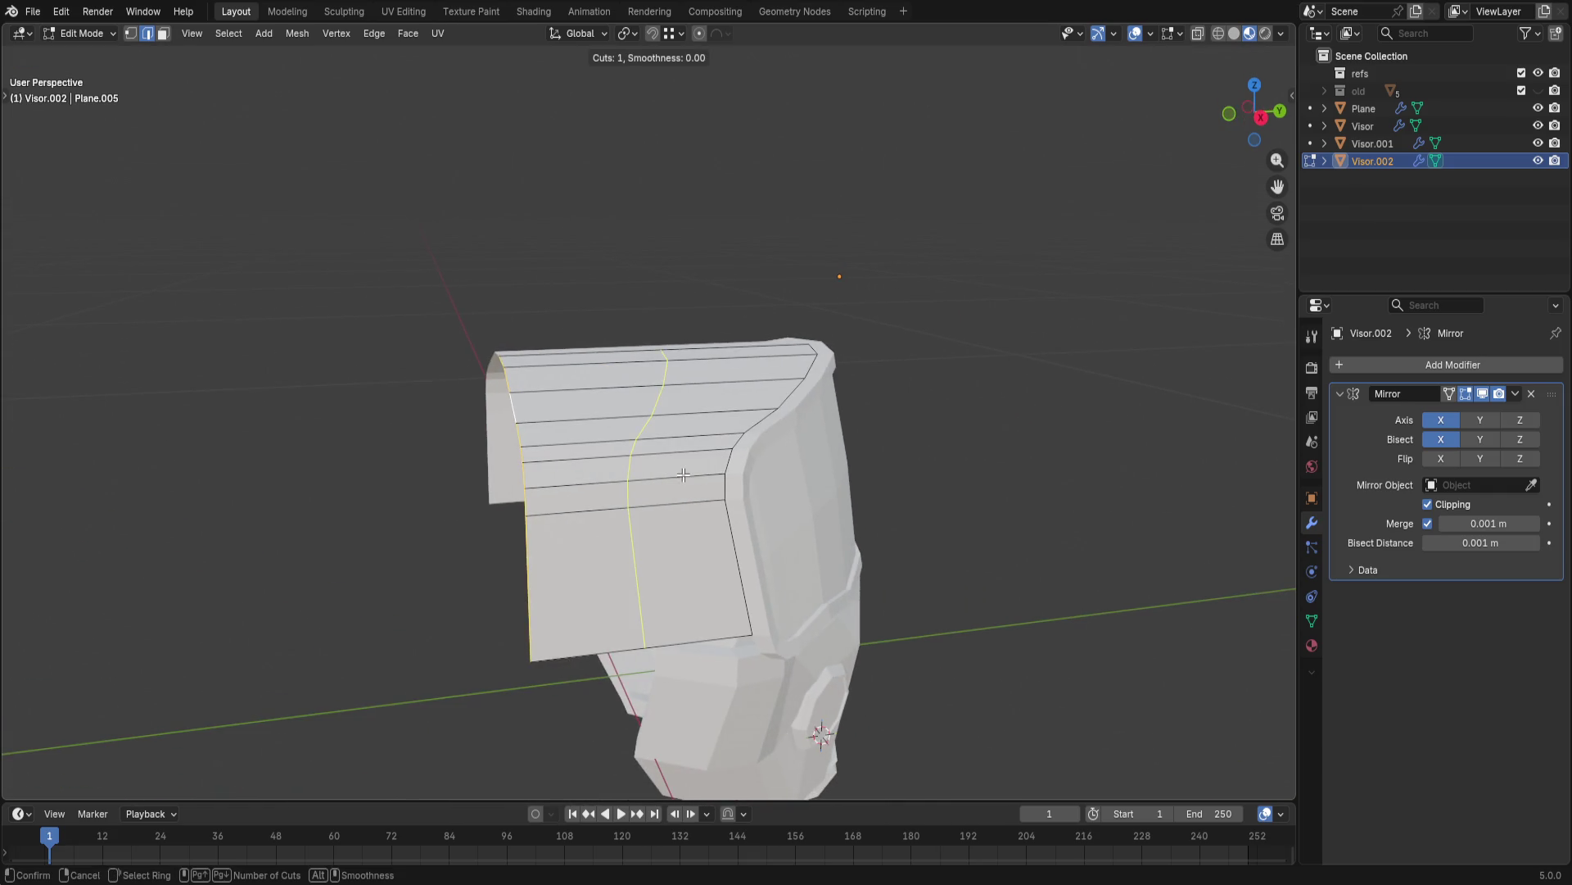
pyautogui.click(677, 498)
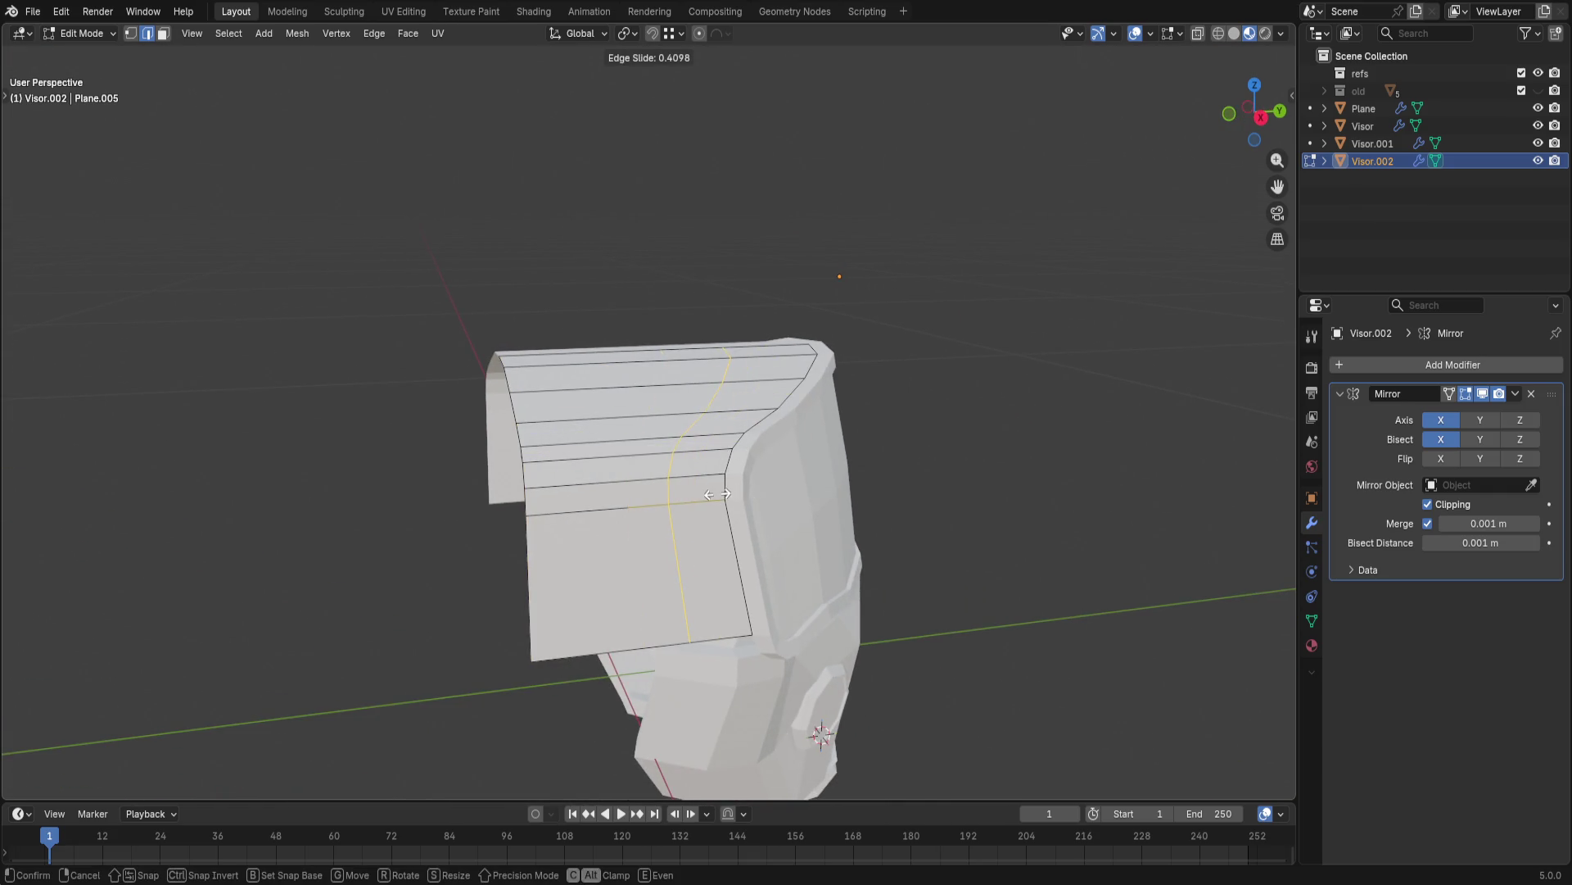
pyautogui.click(715, 492)
pyautogui.press('g')
pyautogui.press('y')
pyautogui.press('Escape')
# - Raise the left boundary edge loop along Z
pyautogui.moveTo(716, 493)
pyautogui.mouseDown(button='middle')
pyautogui.moveTo(326, 420)
pyautogui.moveTo(507, 544)
pyautogui.mouseUp(button='middle')
pyautogui.keyDown('alt'); pyautogui.click(607, 530); pyautogui.keyUp('alt')
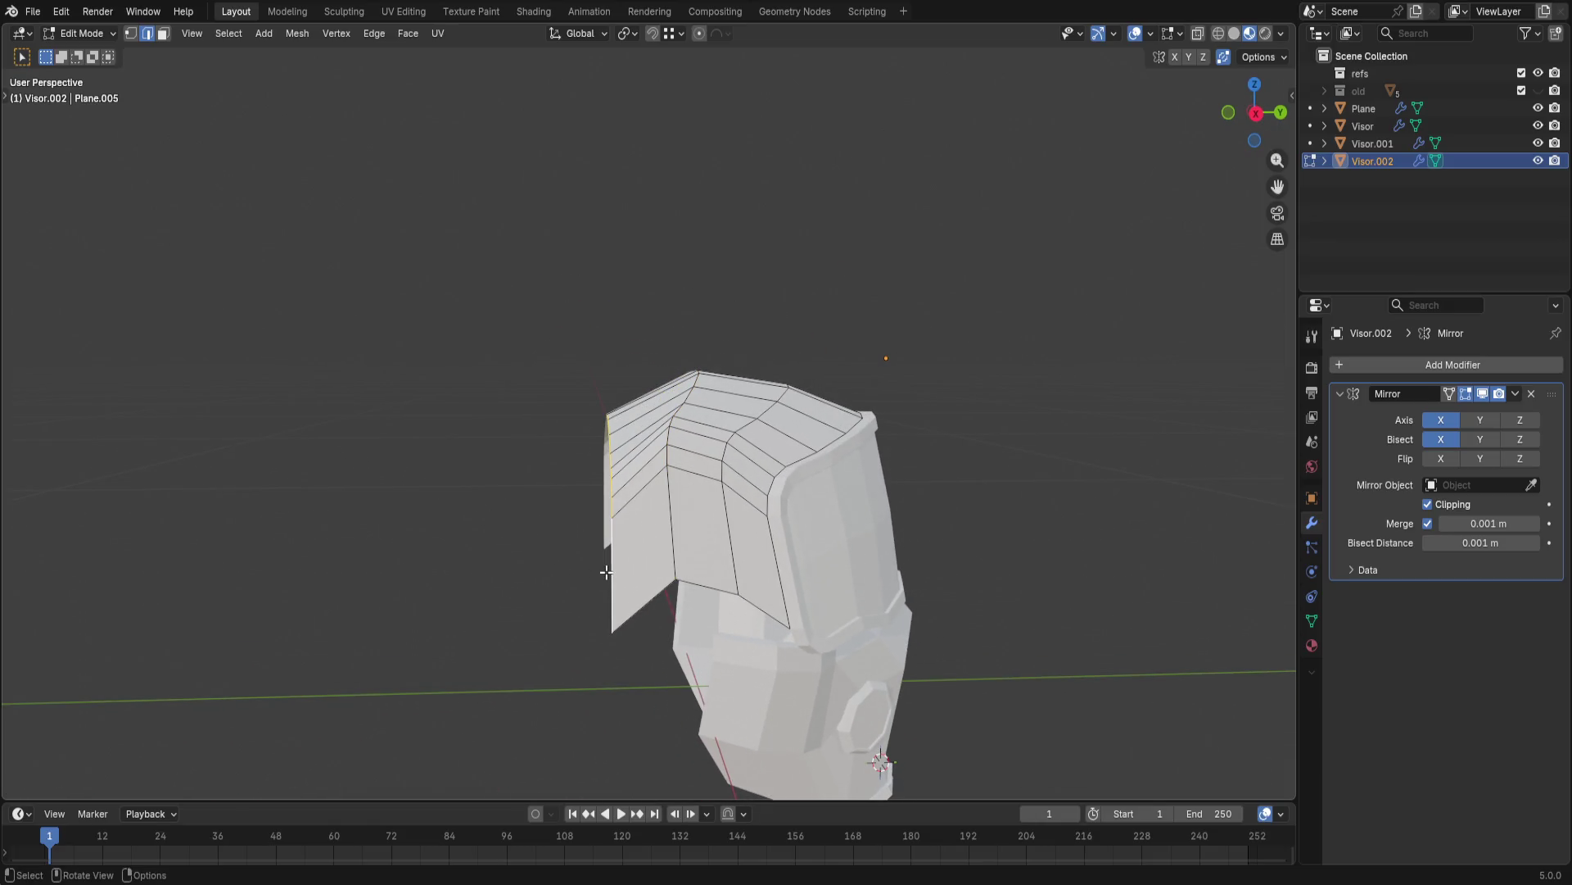
pyautogui.press('g')
pyautogui.press('z')
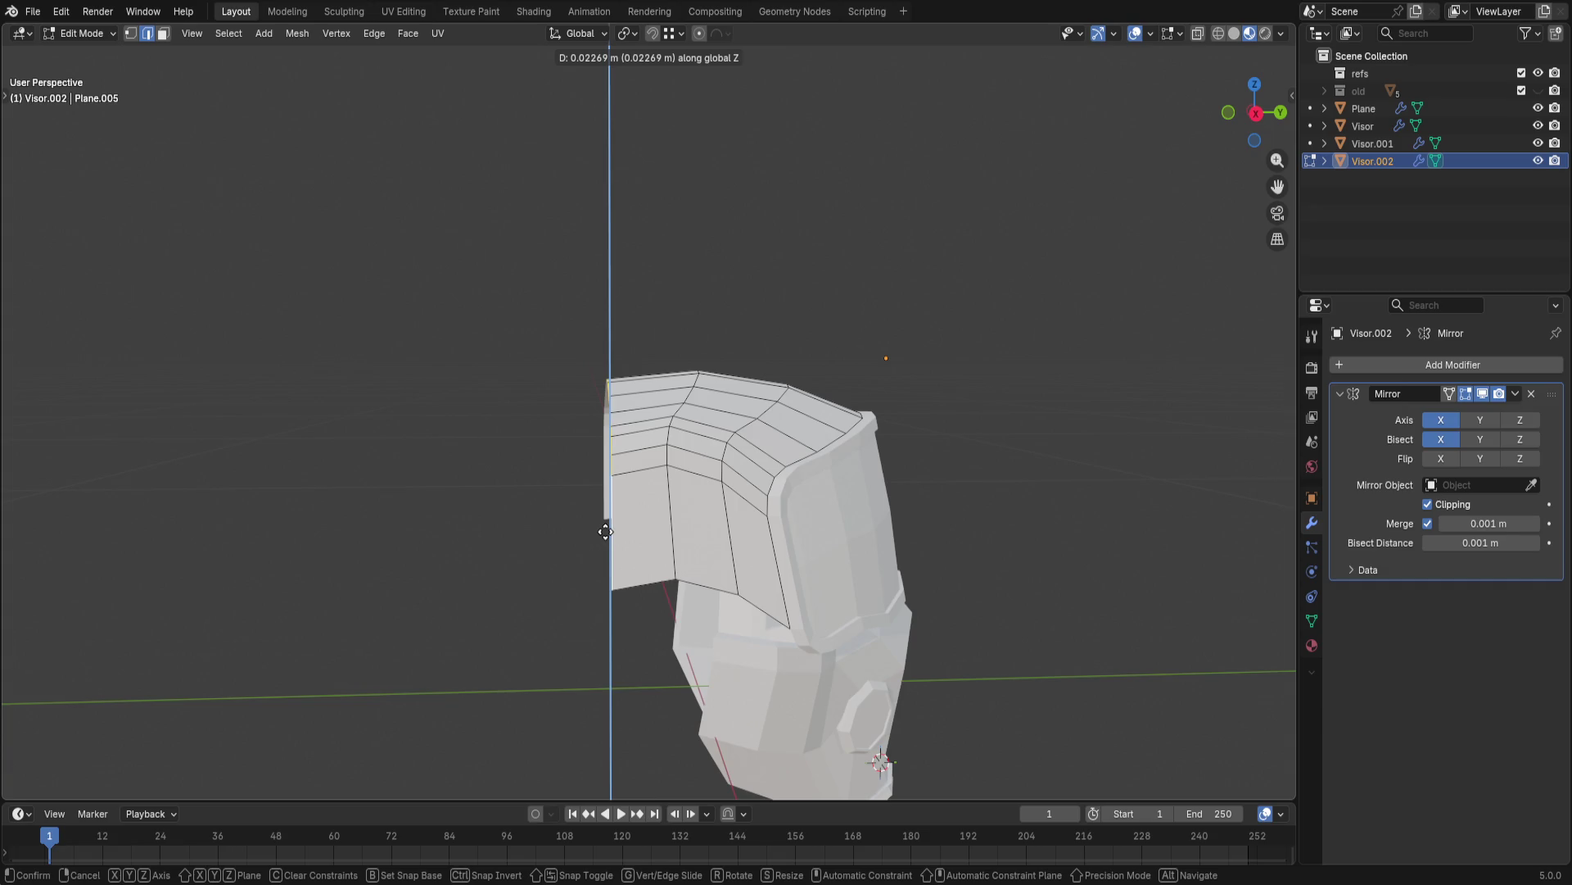
pyautogui.click(608, 533)
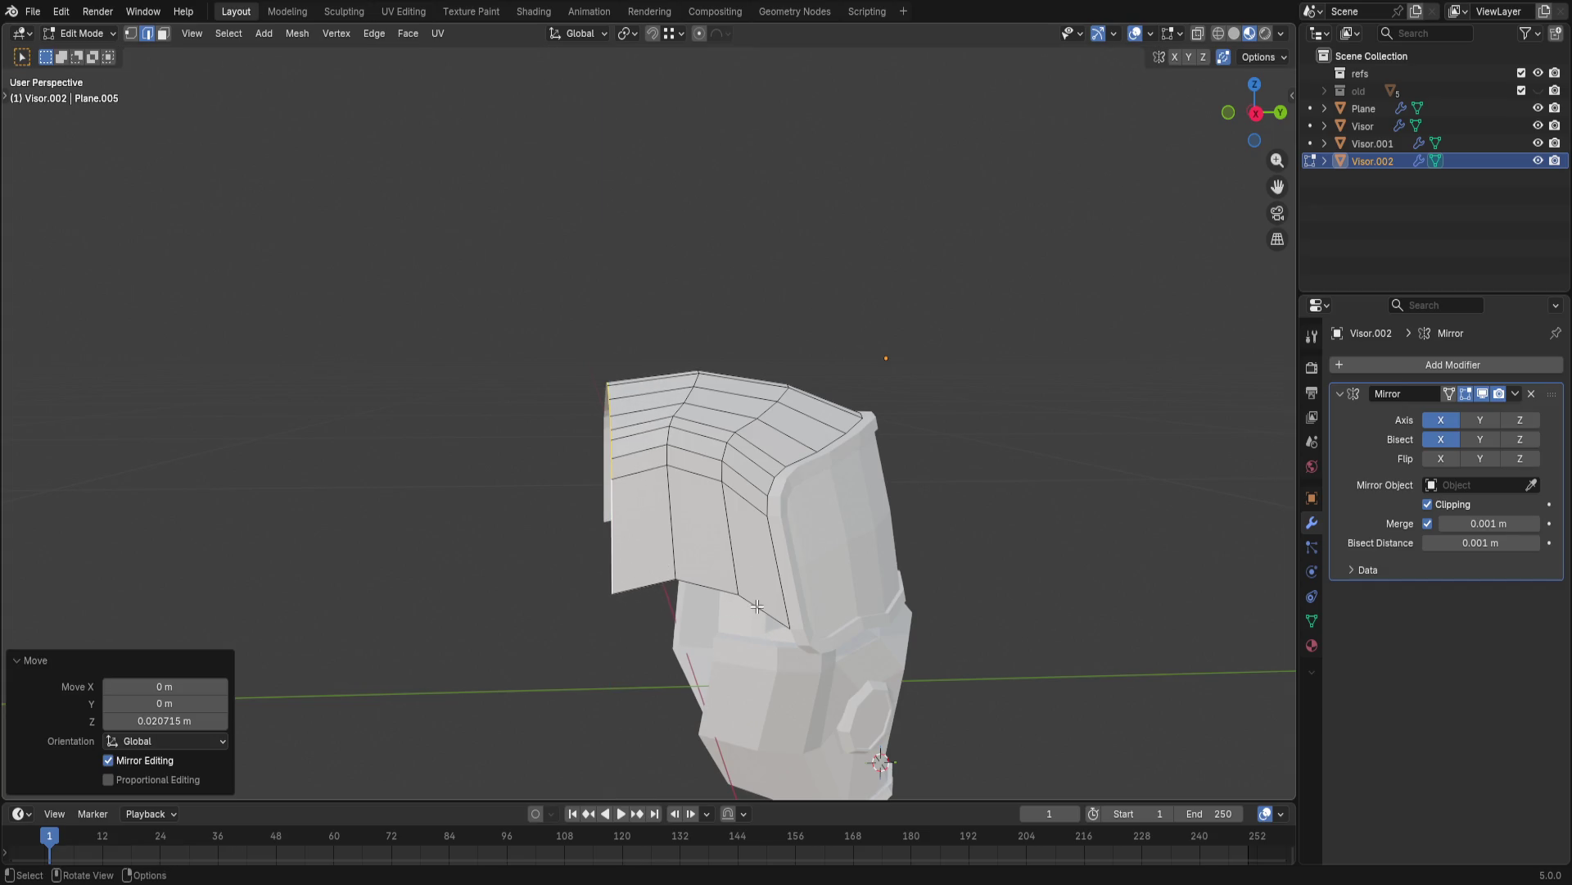
pyautogui.hotkey('alt', 'a')
# - Drop the rear side edge loop down in two moves to form a lower flap
pyautogui.keyDown('alt'); pyautogui.click(674, 567); pyautogui.keyUp('alt')
pyautogui.press('g')
pyautogui.press('z')
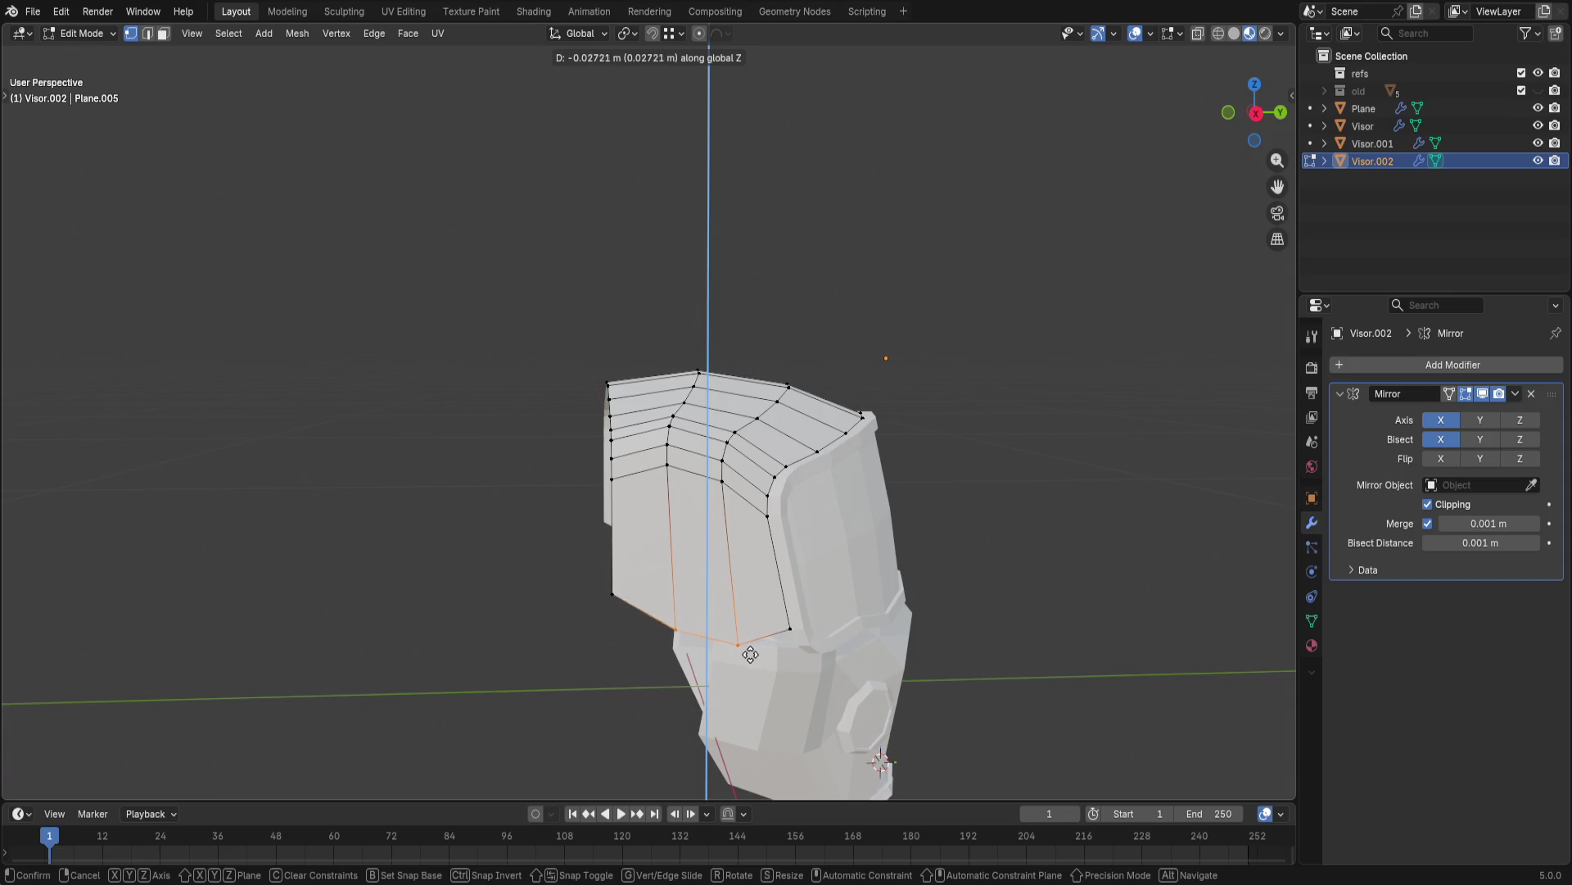
pyautogui.click(767, 644)
pyautogui.moveTo(767, 644); pyautogui.dragTo(578, 481, button='middle')
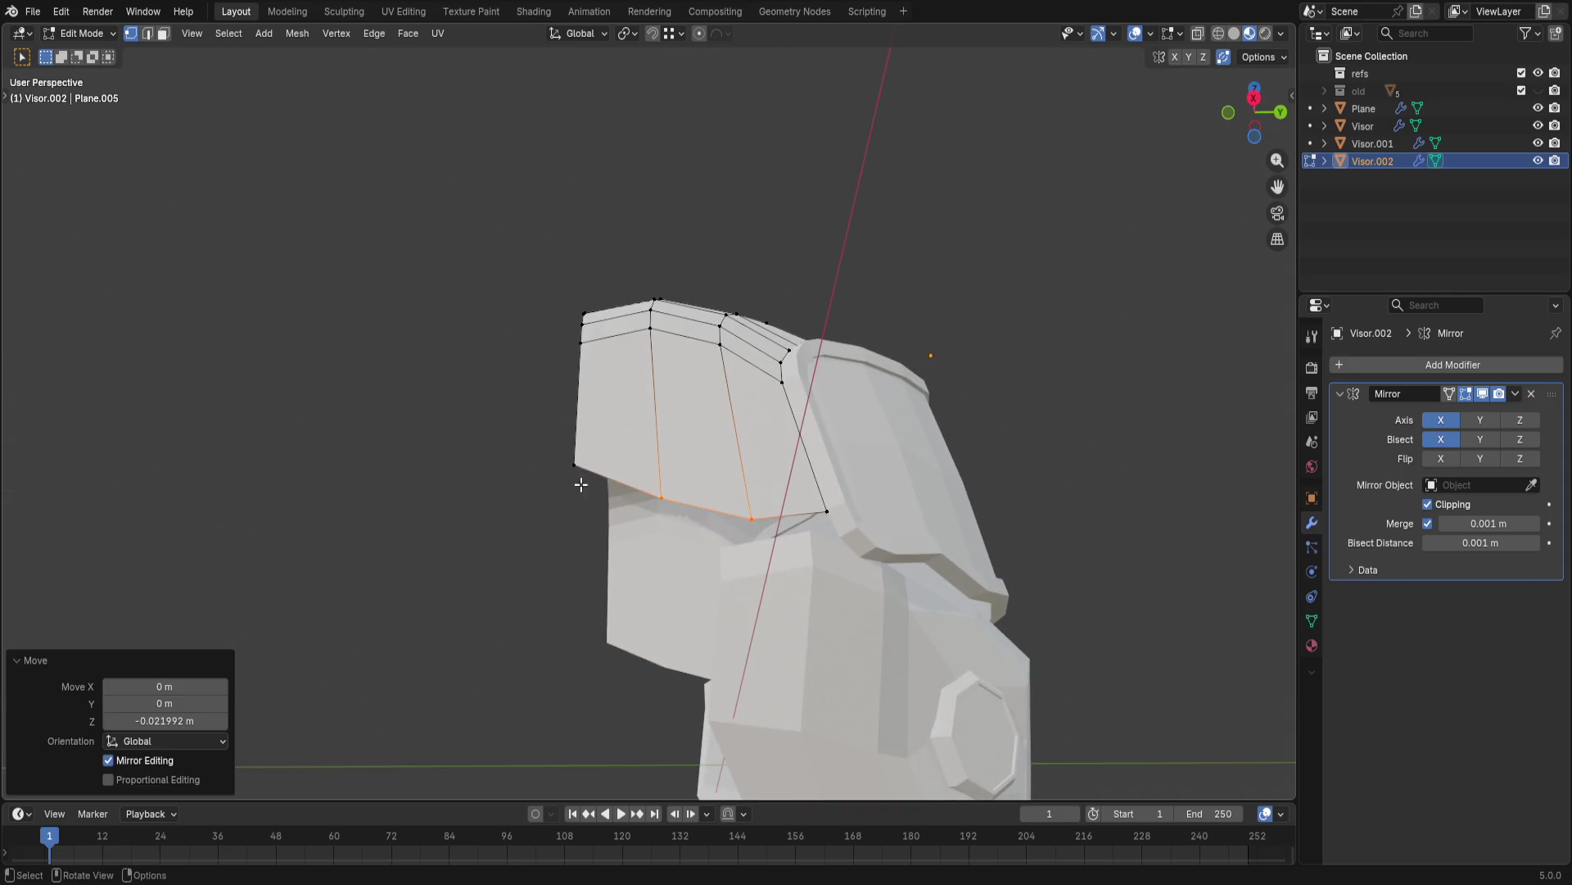
pyautogui.press('g')
pyautogui.press('z')
pyautogui.click(683, 596)
pyautogui.moveTo(684, 595)
pyautogui.mouseDown(button='middle')
pyautogui.moveTo(426, 510)
pyautogui.moveTo(700, 507)
pyautogui.moveTo(737, 552)
pyautogui.moveTo(545, 552)
pyautogui.moveTo(524, 495)
pyautogui.mouseUp(button='middle')
pyautogui.scroll(2, 738, 554)
pyautogui.scroll(2, 761, 577)
pyautogui.scroll(3, 789, 596)
pyautogui.scroll(-5, 545, 552)
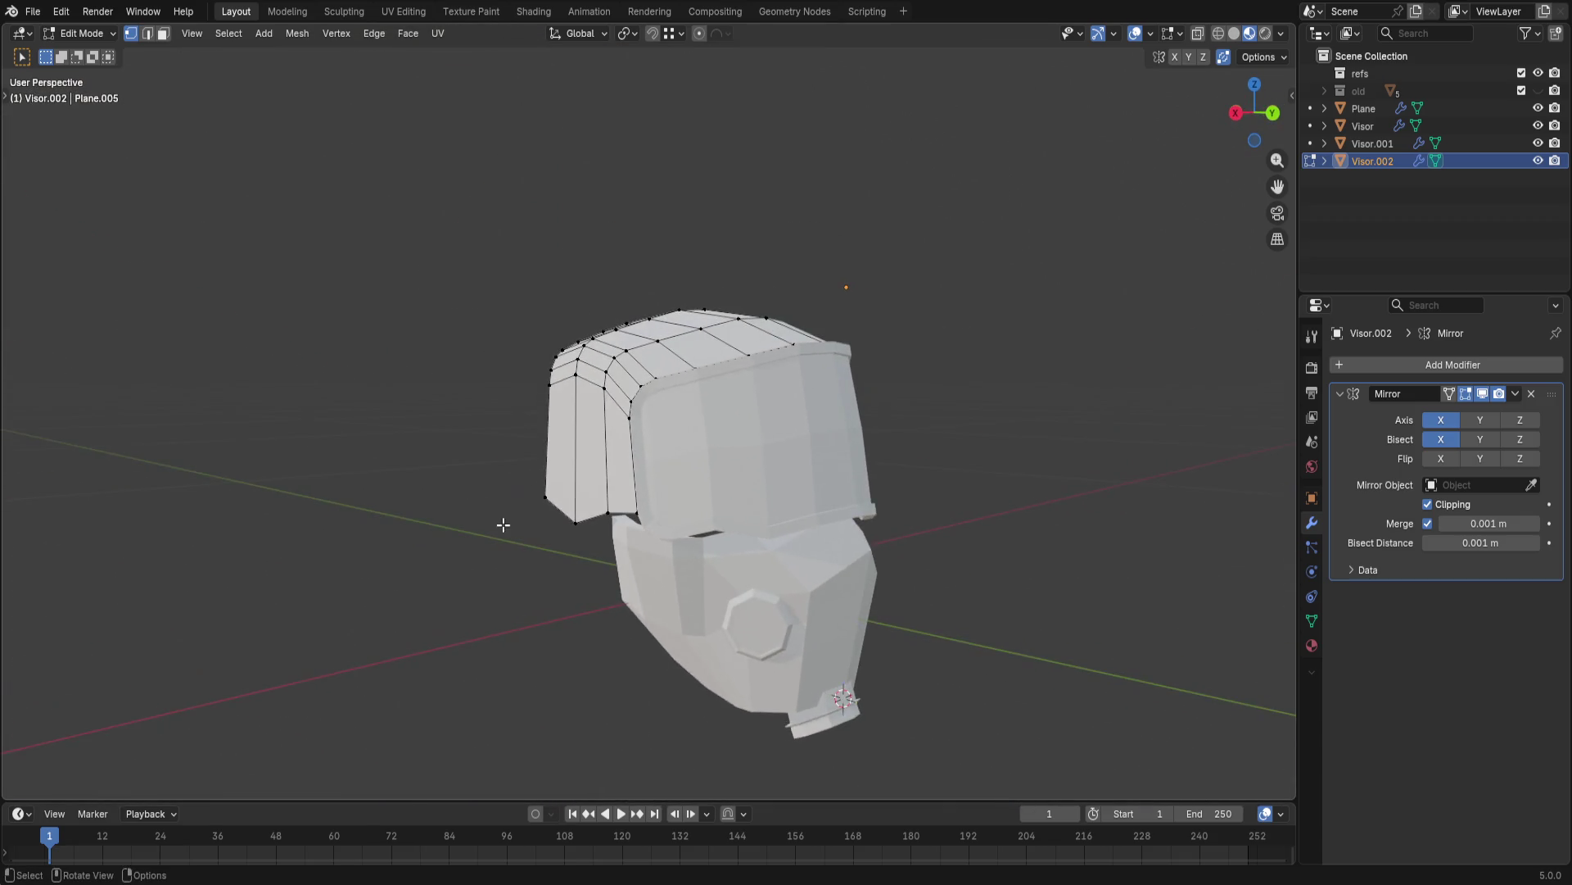
pyautogui.scroll(3, 503, 525)
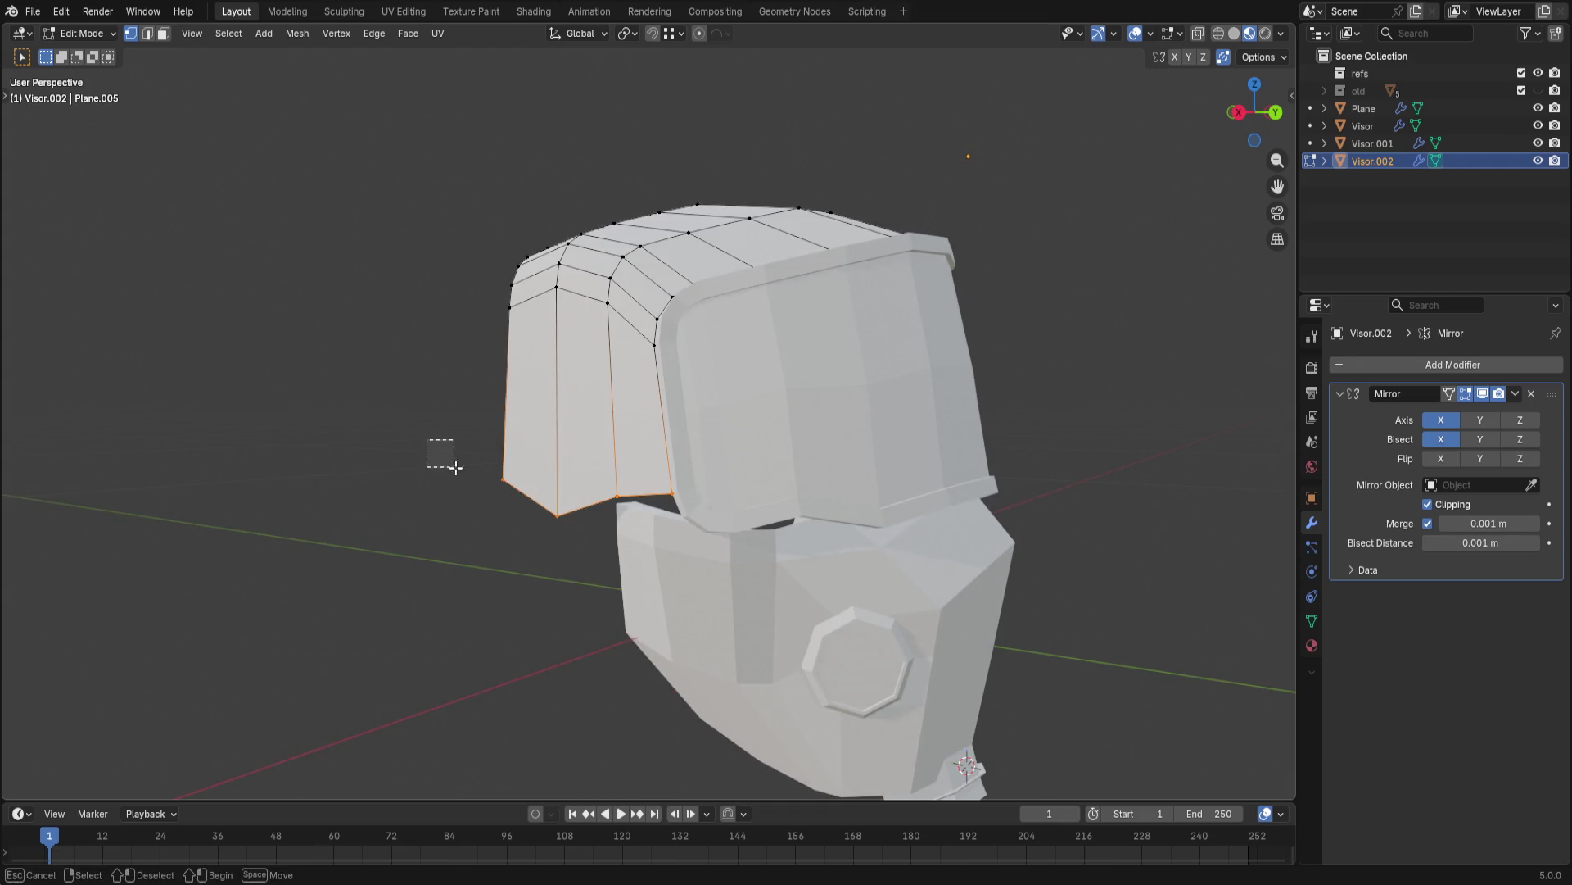
# - Shift the lower flap edges sideways along X
pyautogui.press('g')
pyautogui.press('z')
pyautogui.press('y')
pyautogui.press('x')
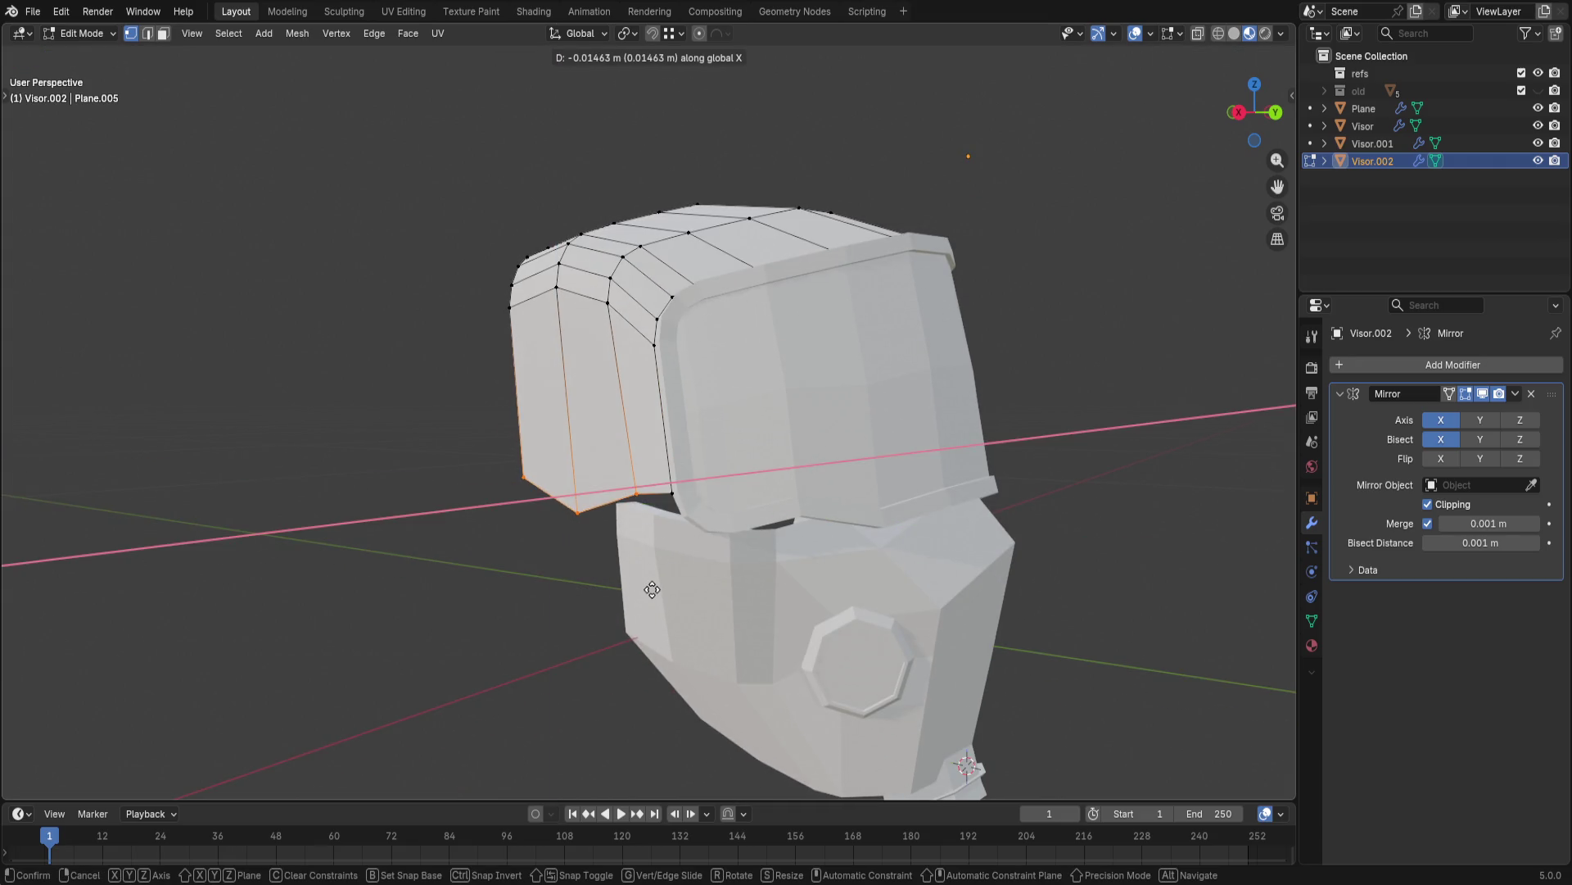
pyautogui.click(646, 589)
pyautogui.moveTo(647, 590); pyautogui.dragTo(825, 712, button='middle')
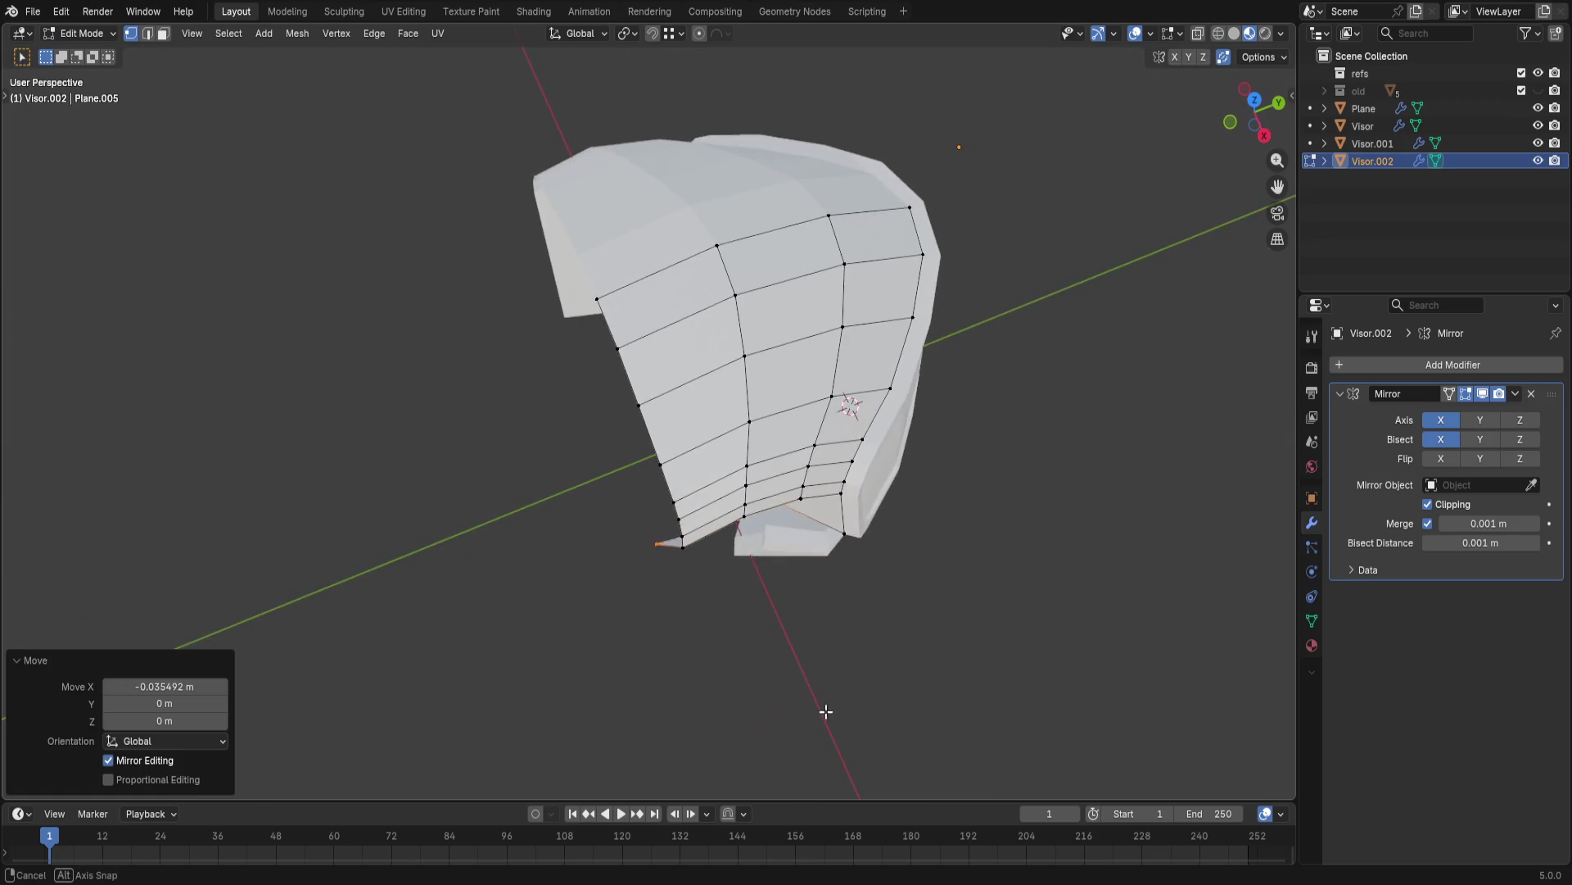
pyautogui.press('g')
pyautogui.press('x')
pyautogui.click(843, 679)
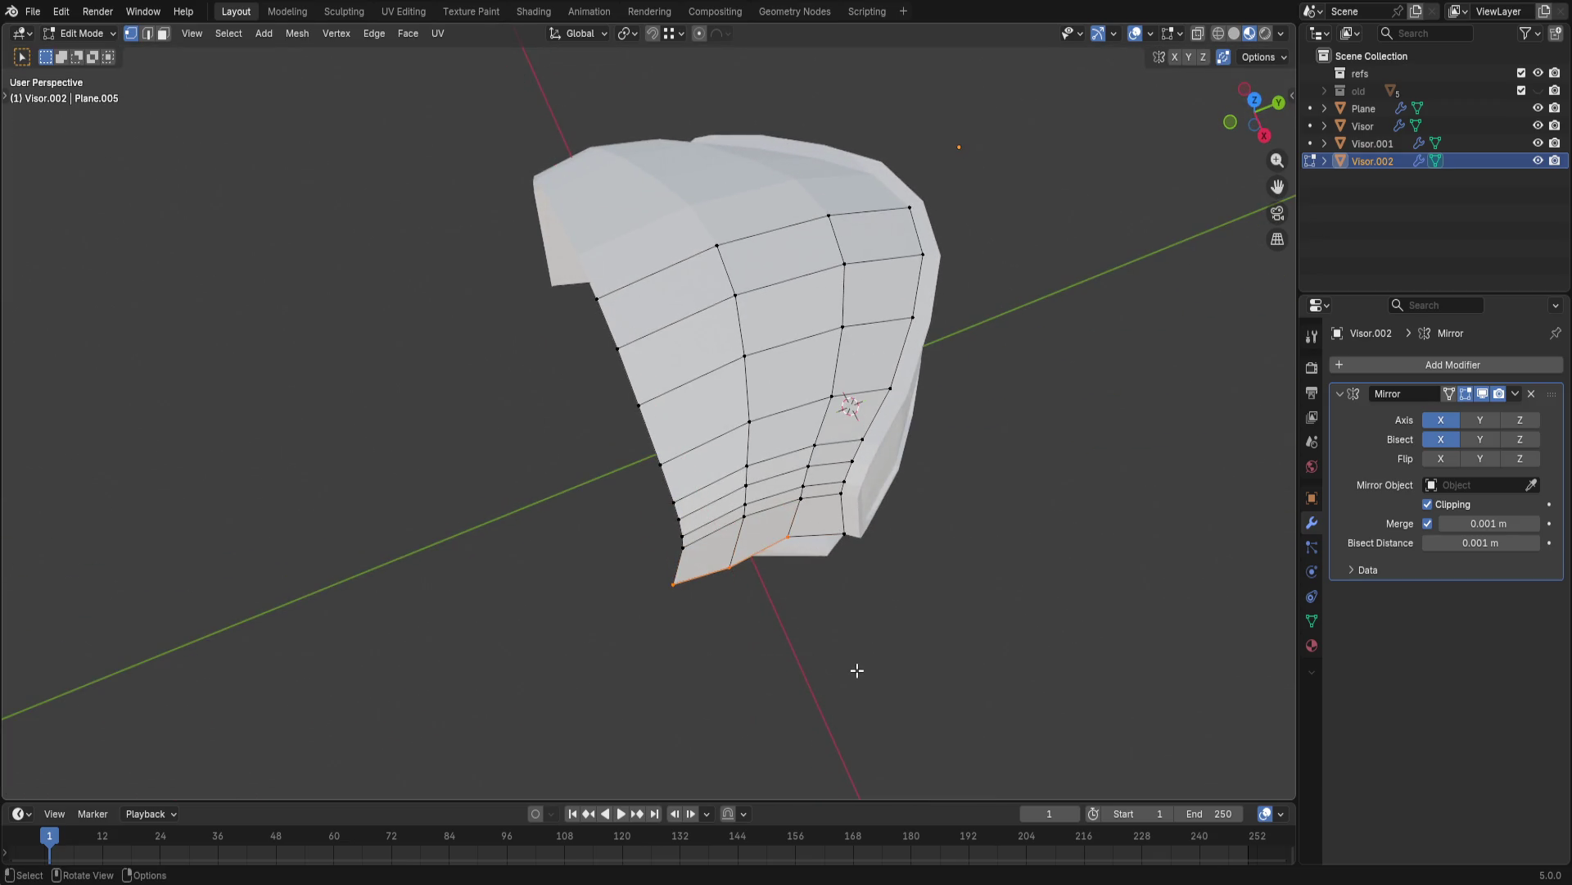
# - Nudge the bottom edge further along X and then along Y
pyautogui.press('g')
pyautogui.press('x')
pyautogui.click(874, 660)
pyautogui.press('g')
pyautogui.press('y')
pyautogui.click(920, 626)
pyautogui.press('g')
pyautogui.press('y')
pyautogui.click(945, 620)
# - Inspect the shell, undo, and delete the unwanted Visor.002 copy
pyautogui.moveTo(944, 619)
pyautogui.mouseDown(button='middle')
pyautogui.moveTo(690, 533)
pyautogui.moveTo(791, 515)
pyautogui.mouseUp(button='middle')
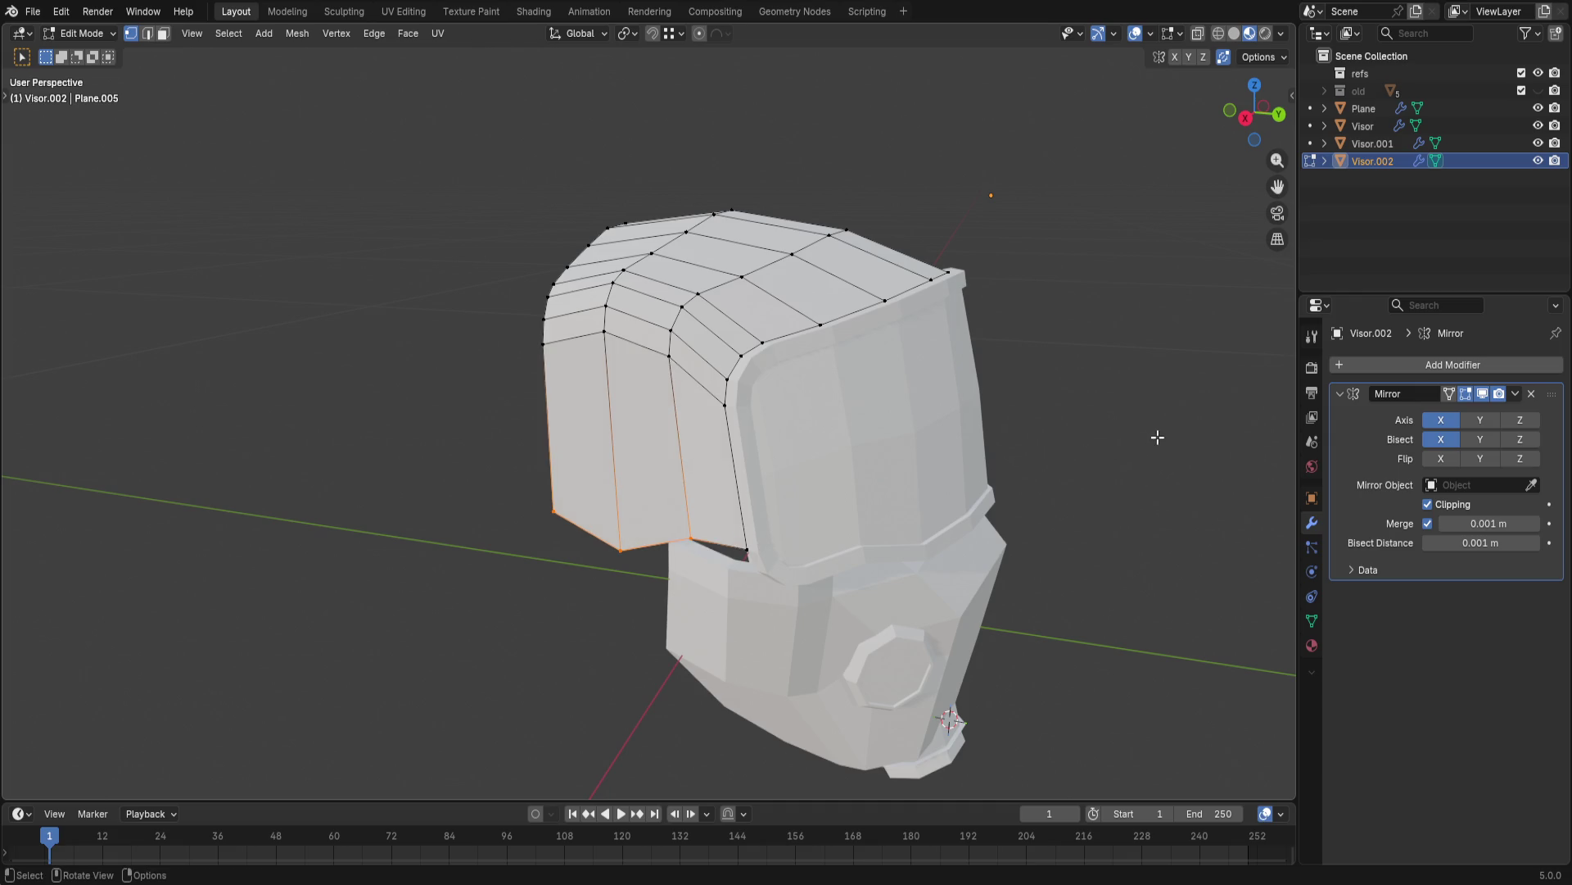
pyautogui.moveTo(1161, 434)
pyautogui.mouseDown(button='middle')
pyautogui.moveTo(1134, 380)
pyautogui.moveTo(1150, 400)
pyautogui.mouseUp(button='middle')
pyautogui.moveTo(1083, 456); pyautogui.dragTo(1093, 570, button='middle')
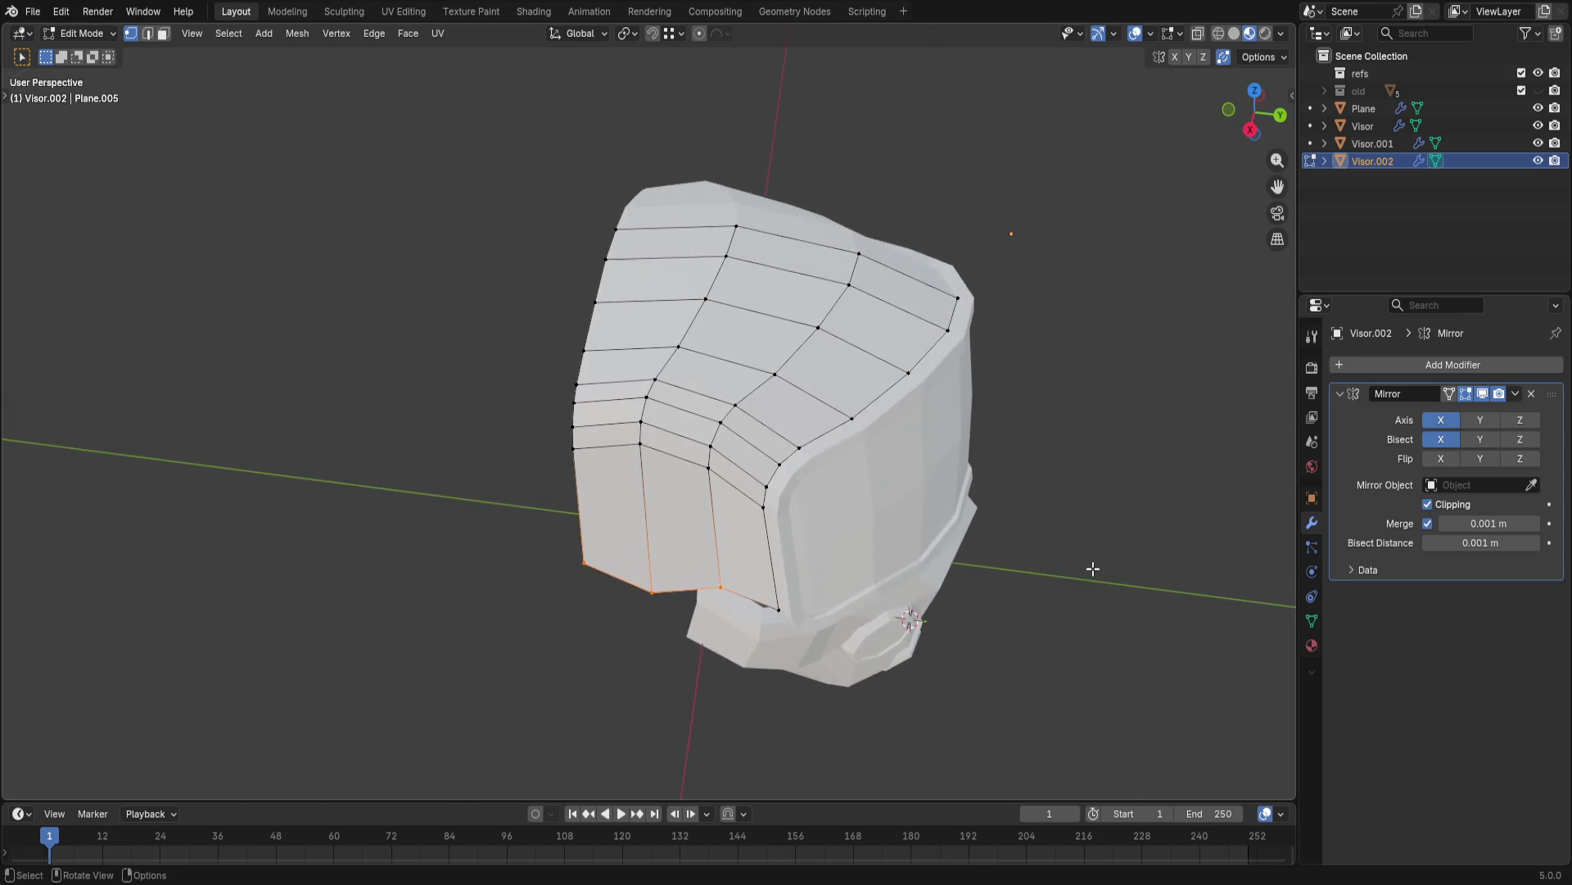
pyautogui.hotkey('ctrl', 'z')
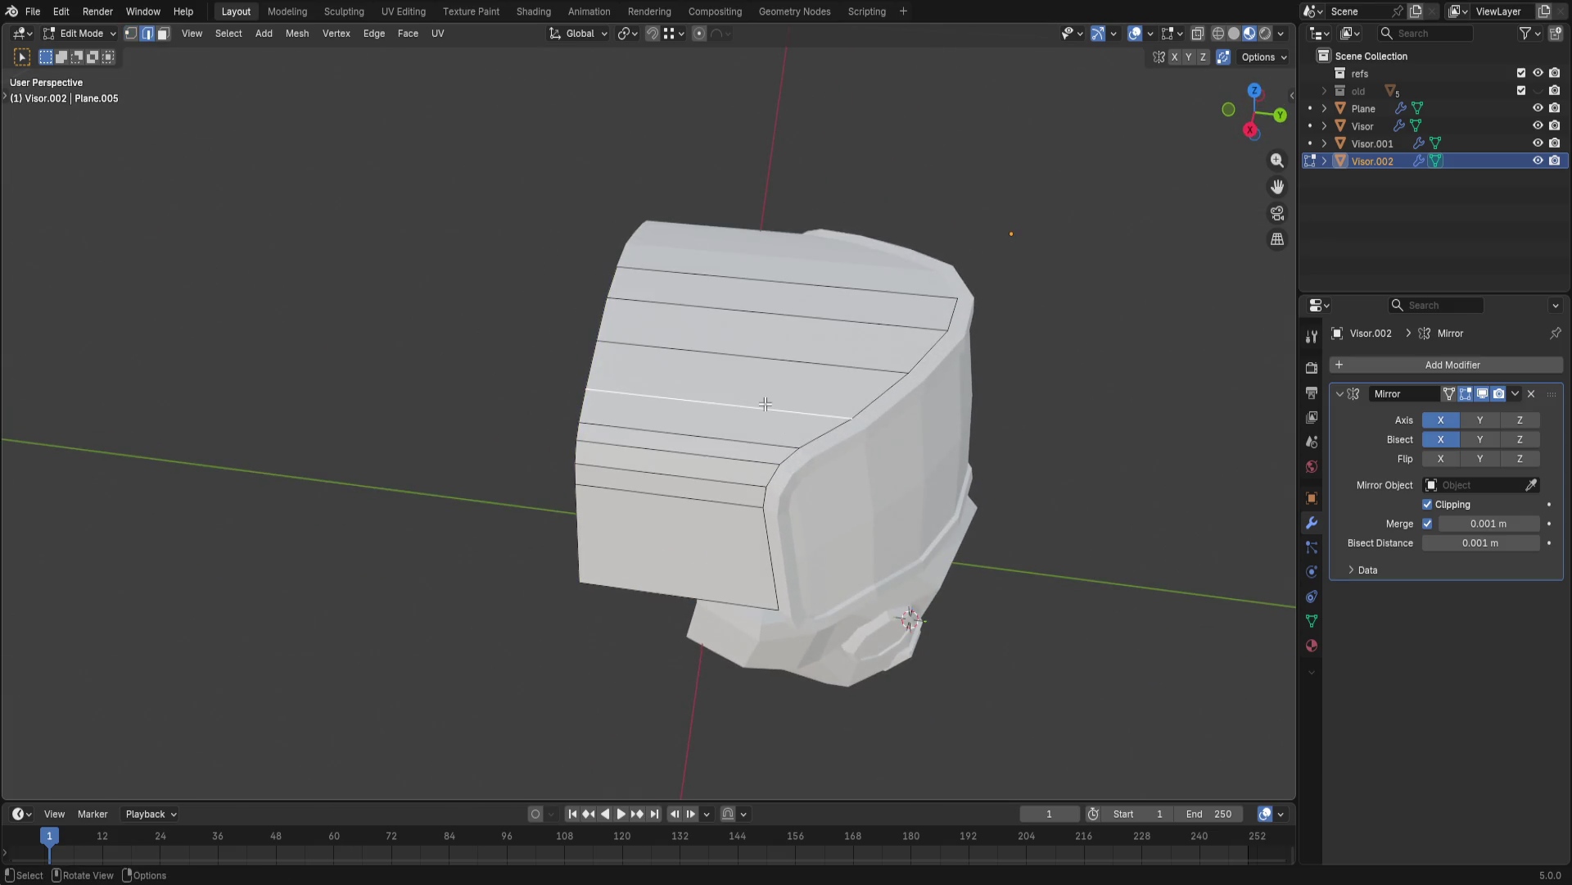
pyautogui.press('x')
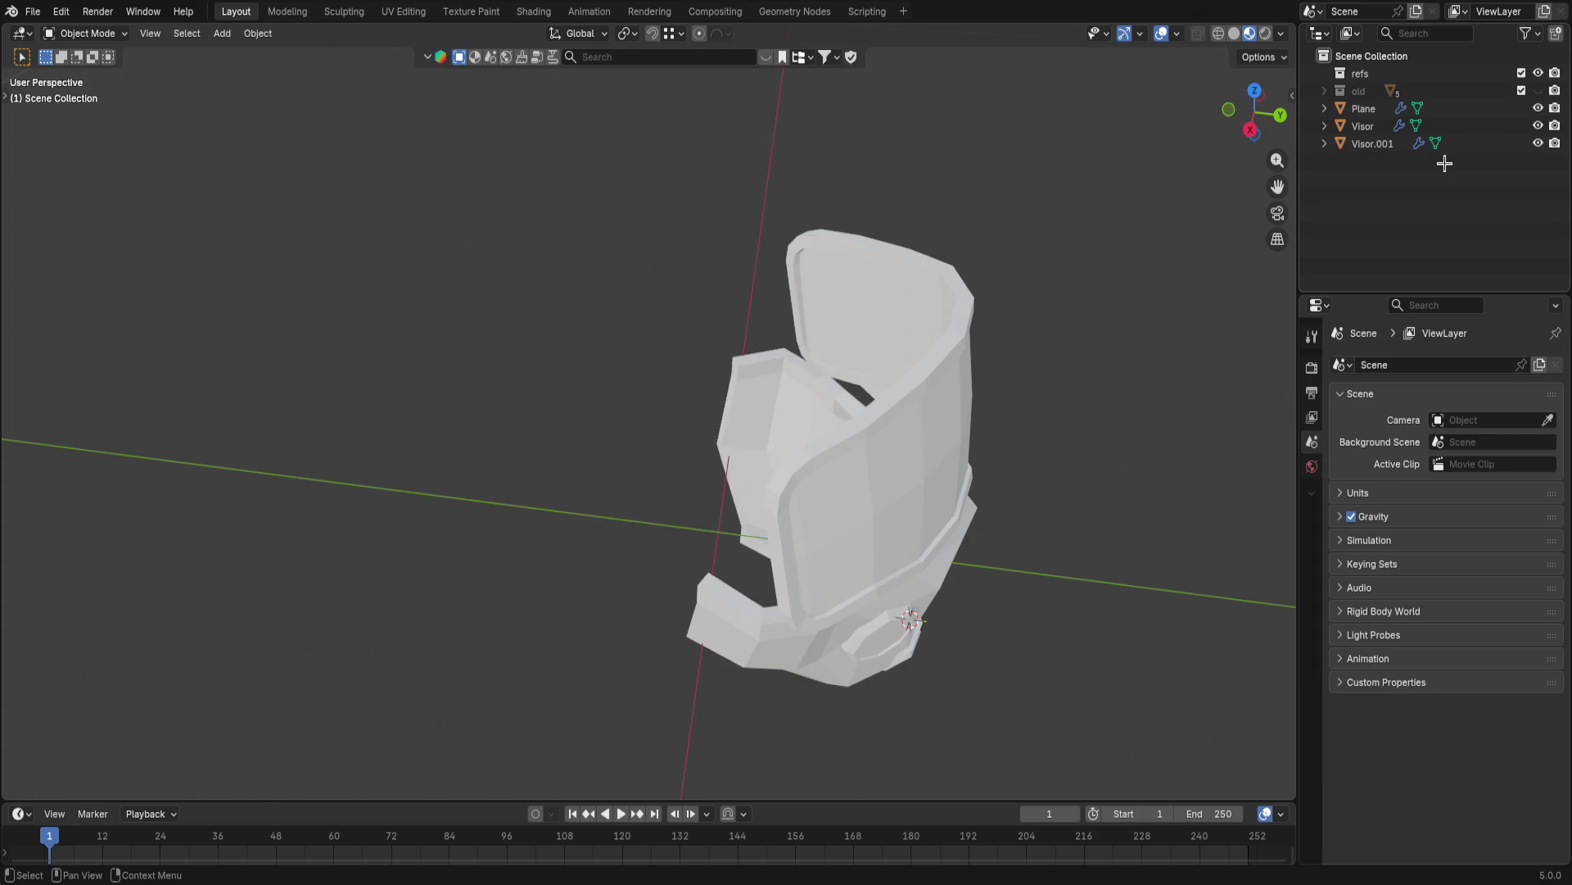
# - Select the Visor.001 frame and start editing its mesh
pyautogui.click(1372, 145)
pyautogui.moveTo(1100, 344); pyautogui.dragTo(1119, 278, button='middle')
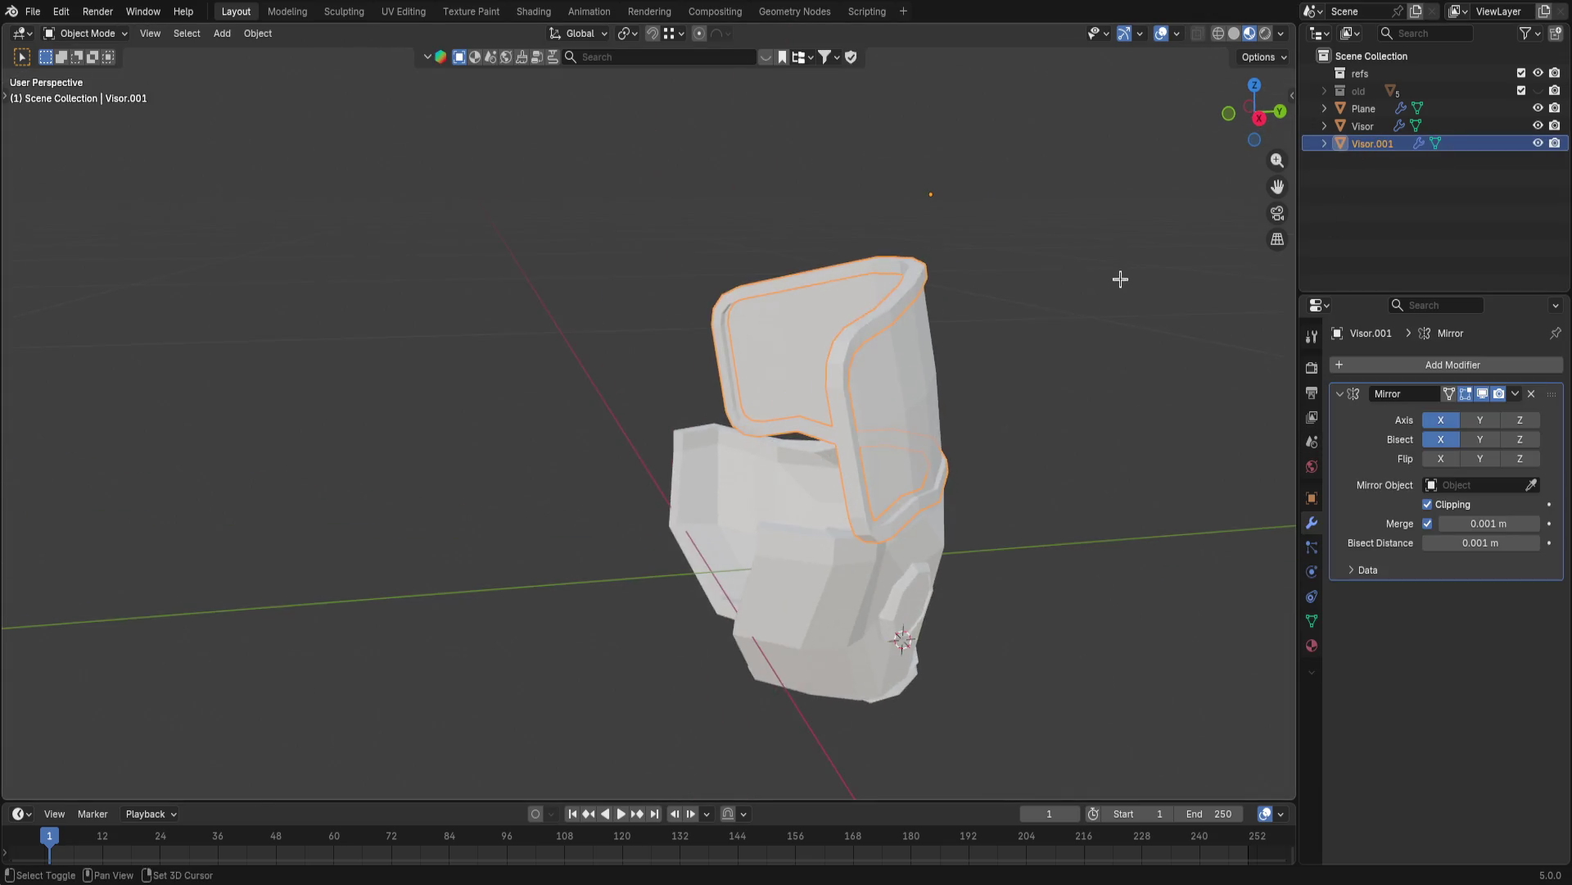
pyautogui.scroll(3, 1119, 278)
pyautogui.scroll(2, 1019, 351)
pyautogui.moveTo(1019, 351)
pyautogui.mouseDown(button='middle')
pyautogui.moveTo(1143, 383)
pyautogui.moveTo(1107, 419)
pyautogui.moveTo(965, 426)
pyautogui.moveTo(1138, 369)
pyautogui.moveTo(1018, 446)
pyautogui.moveTo(1016, 465)
pyautogui.moveTo(1074, 474)
pyautogui.moveTo(1065, 456)
pyautogui.moveTo(1033, 457)
pyautogui.moveTo(1046, 438)
pyautogui.moveTo(1032, 432)
pyautogui.moveTo(986, 457)
pyautogui.mouseUp(button='middle')
pyautogui.press('Tab')
# - Duplicate the rim edges in place and separate them into their own object
pyautogui.hotkey('shift', 'd')
pyautogui.rightClick(979, 450)
pyautogui.press('q')
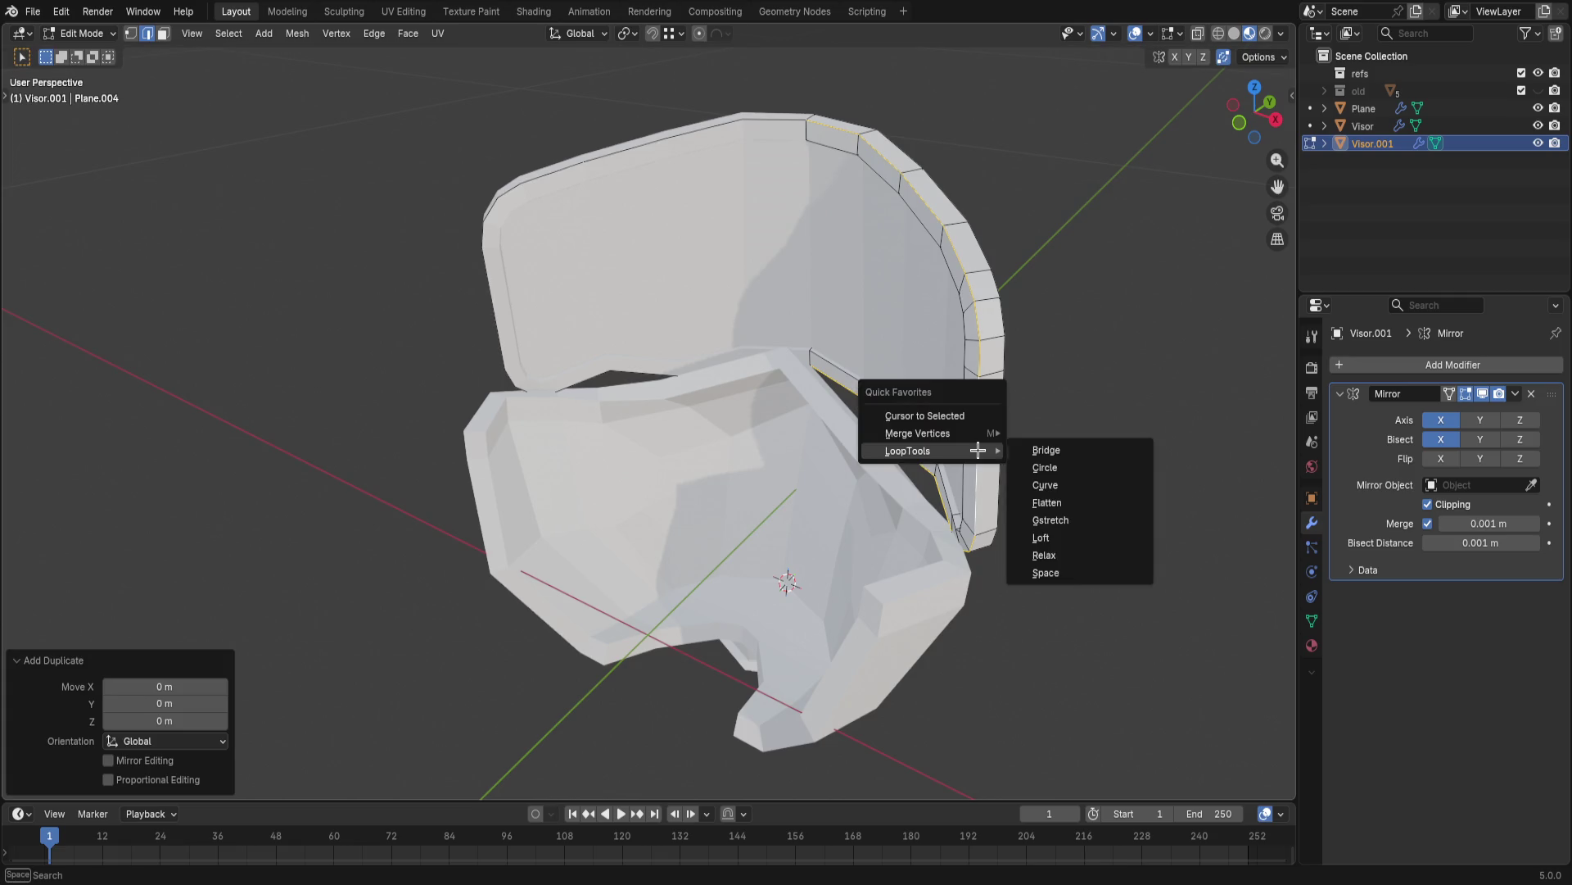
pyautogui.press('Escape')
pyautogui.hotkey('ctrl', 'e')
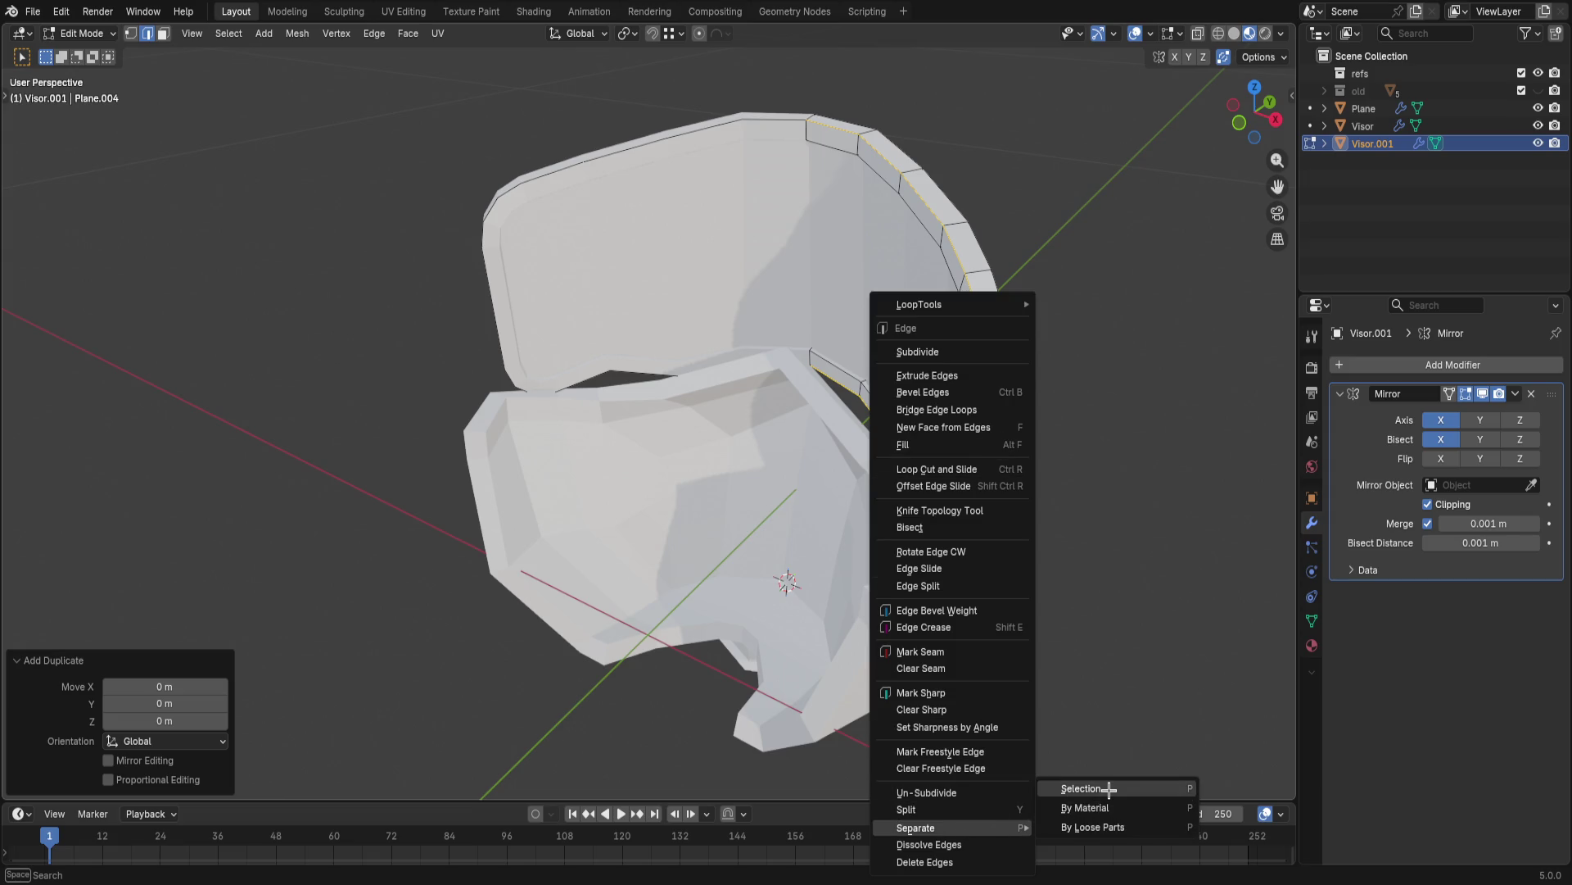
pyautogui.click(1078, 786)
# - Switch mesh editing over to the new Visor.002 object
pyautogui.hotkey('ctrl', 'e')
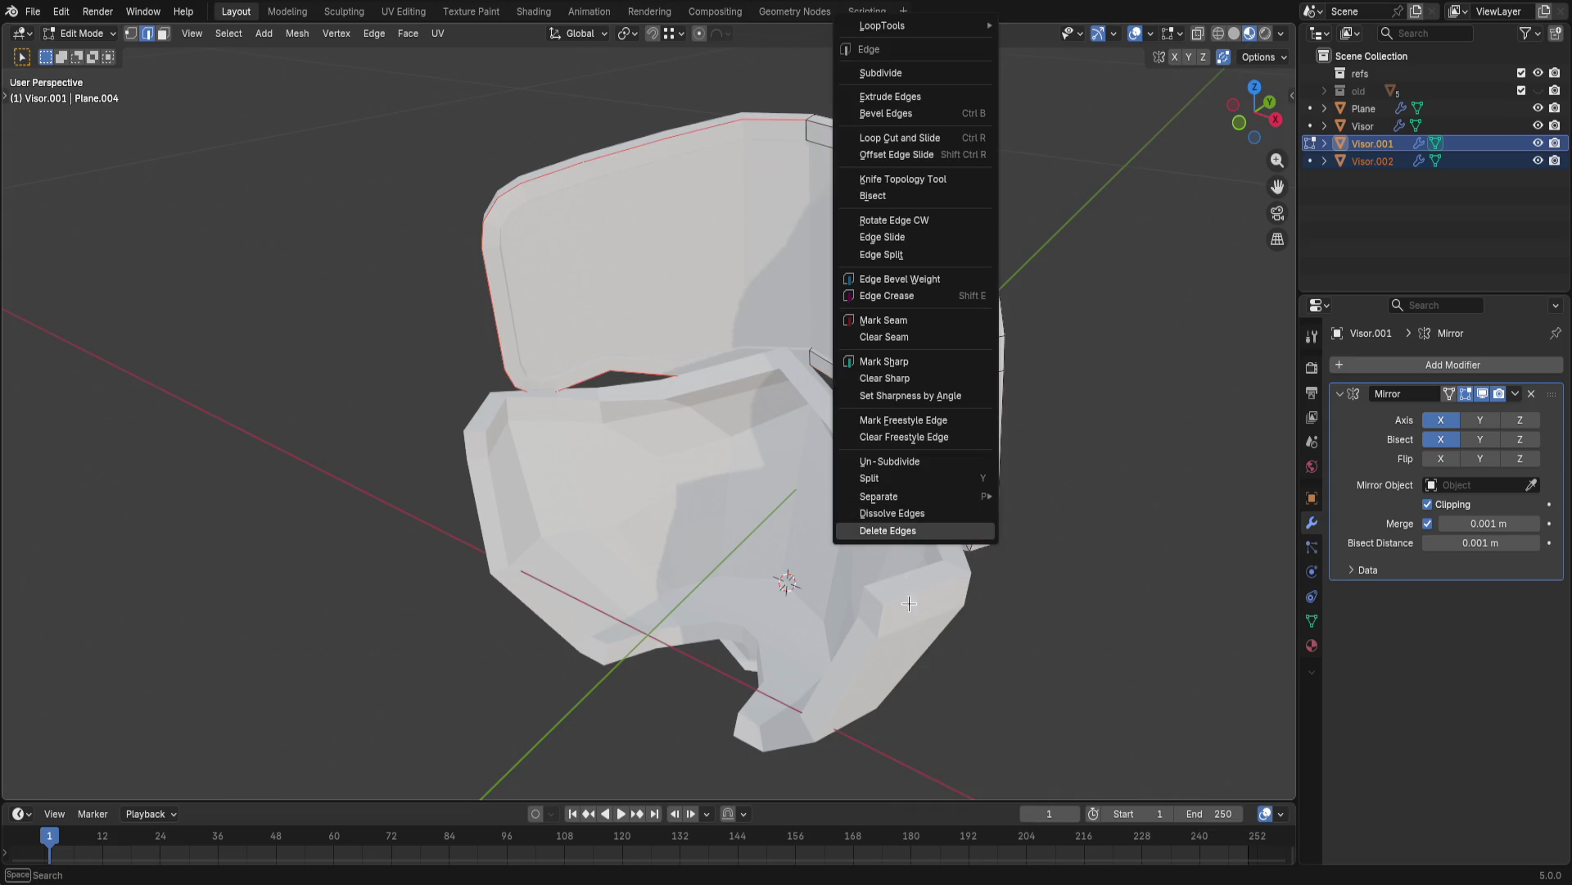
pyautogui.press('Escape')
pyautogui.moveTo(1237, 422); pyautogui.dragTo(1030, 520, button='middle')
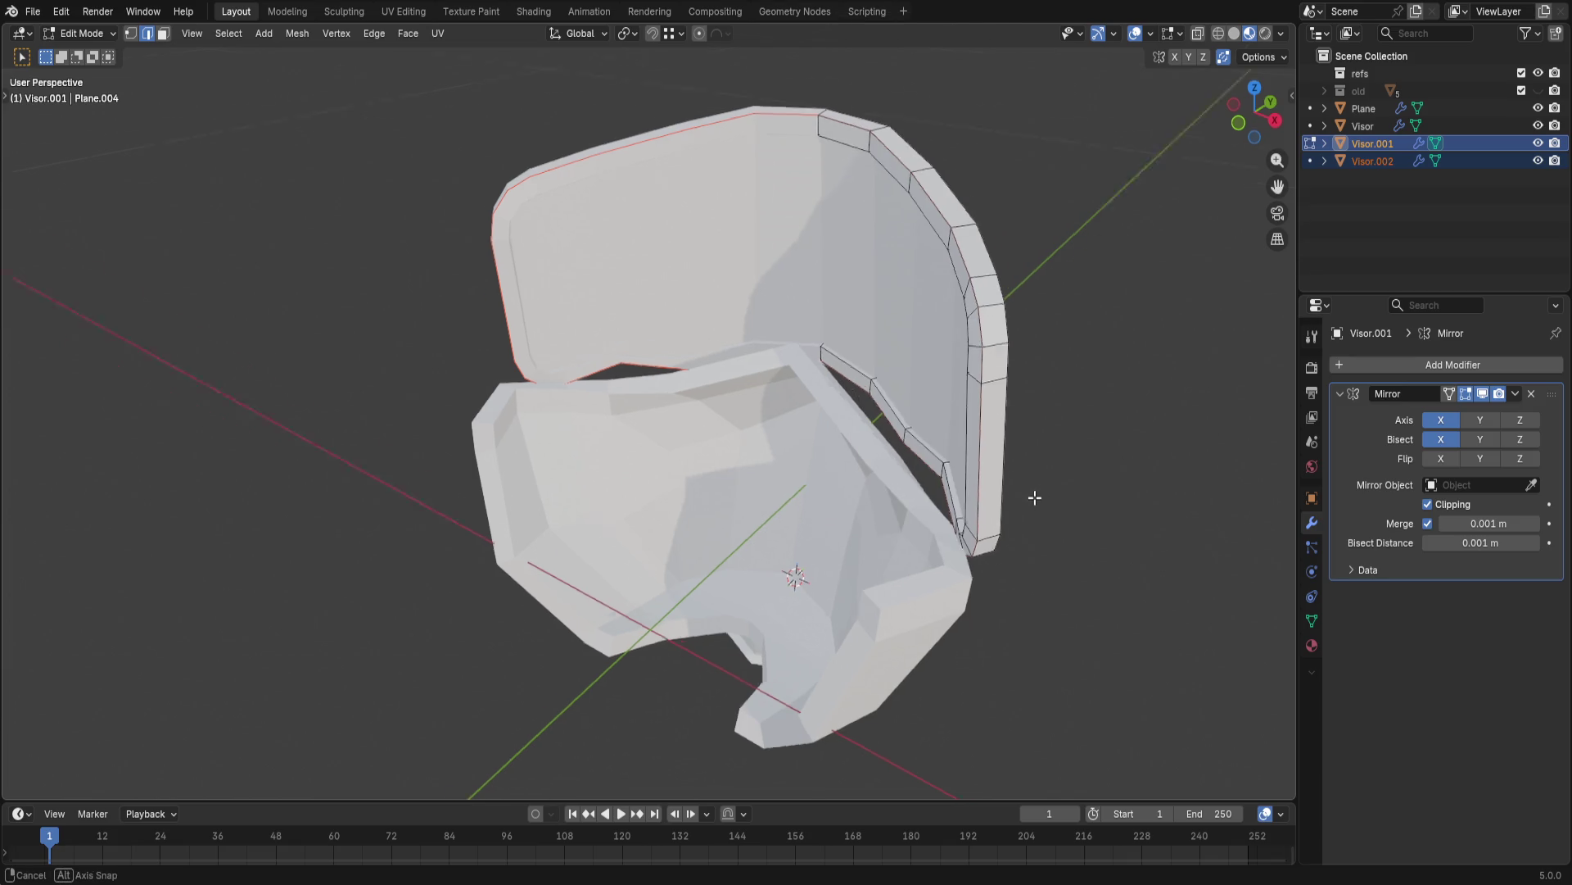
pyautogui.click(1312, 161)
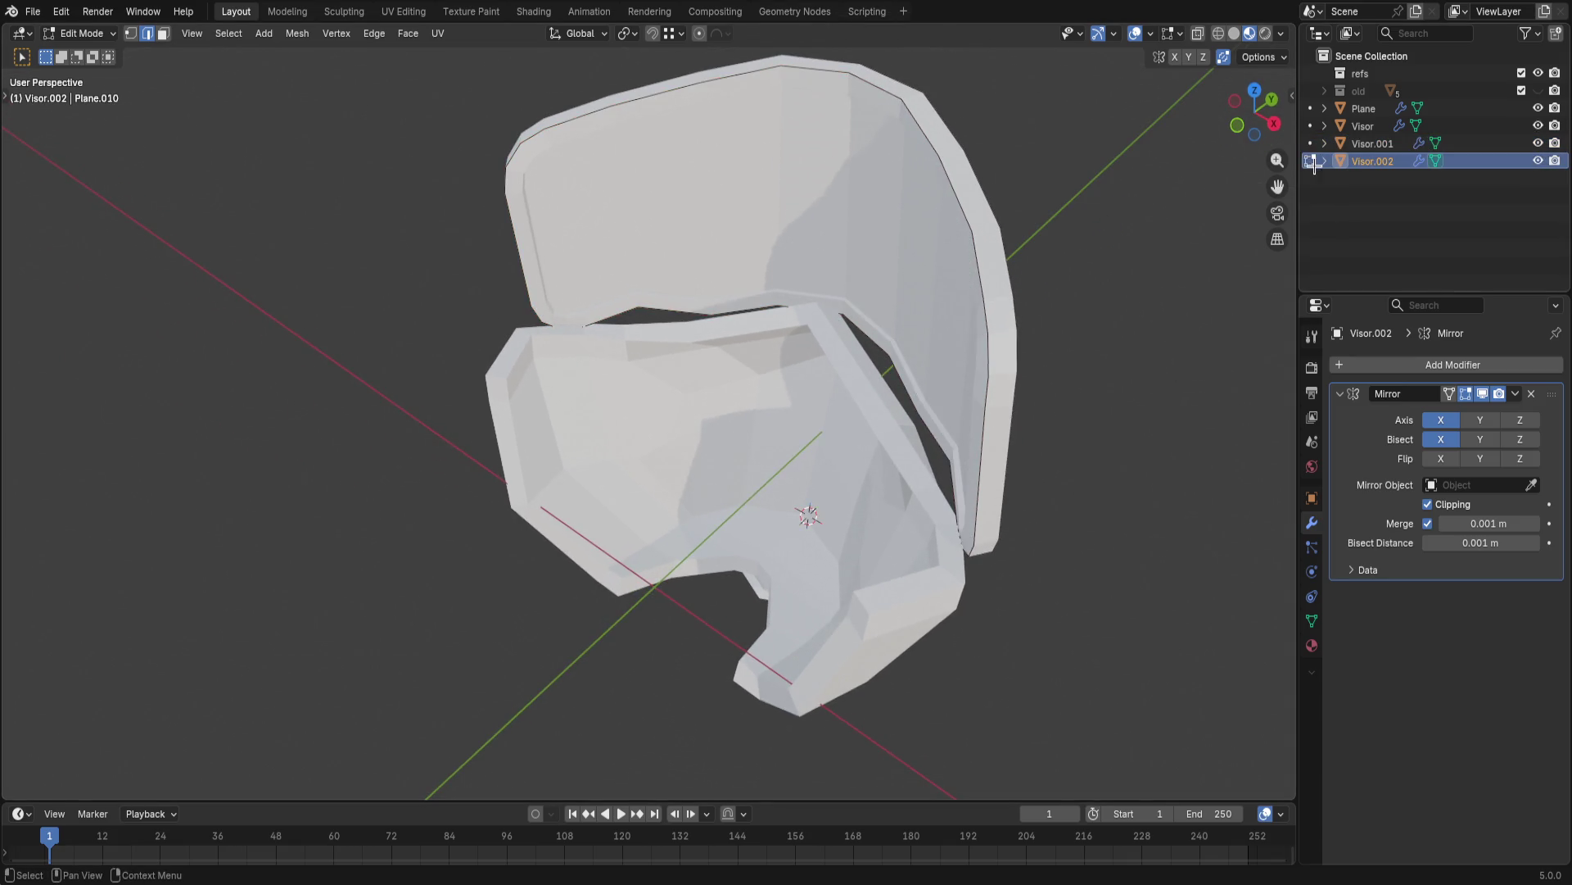
# - Try and undo several trial extrusions and a crease change on the visor's rim edges
pyautogui.moveTo(1046, 459)
pyautogui.mouseDown(button='middle')
pyautogui.moveTo(1044, 434)
pyautogui.moveTo(1014, 429)
pyautogui.mouseUp(button='middle')
pyautogui.press('e')
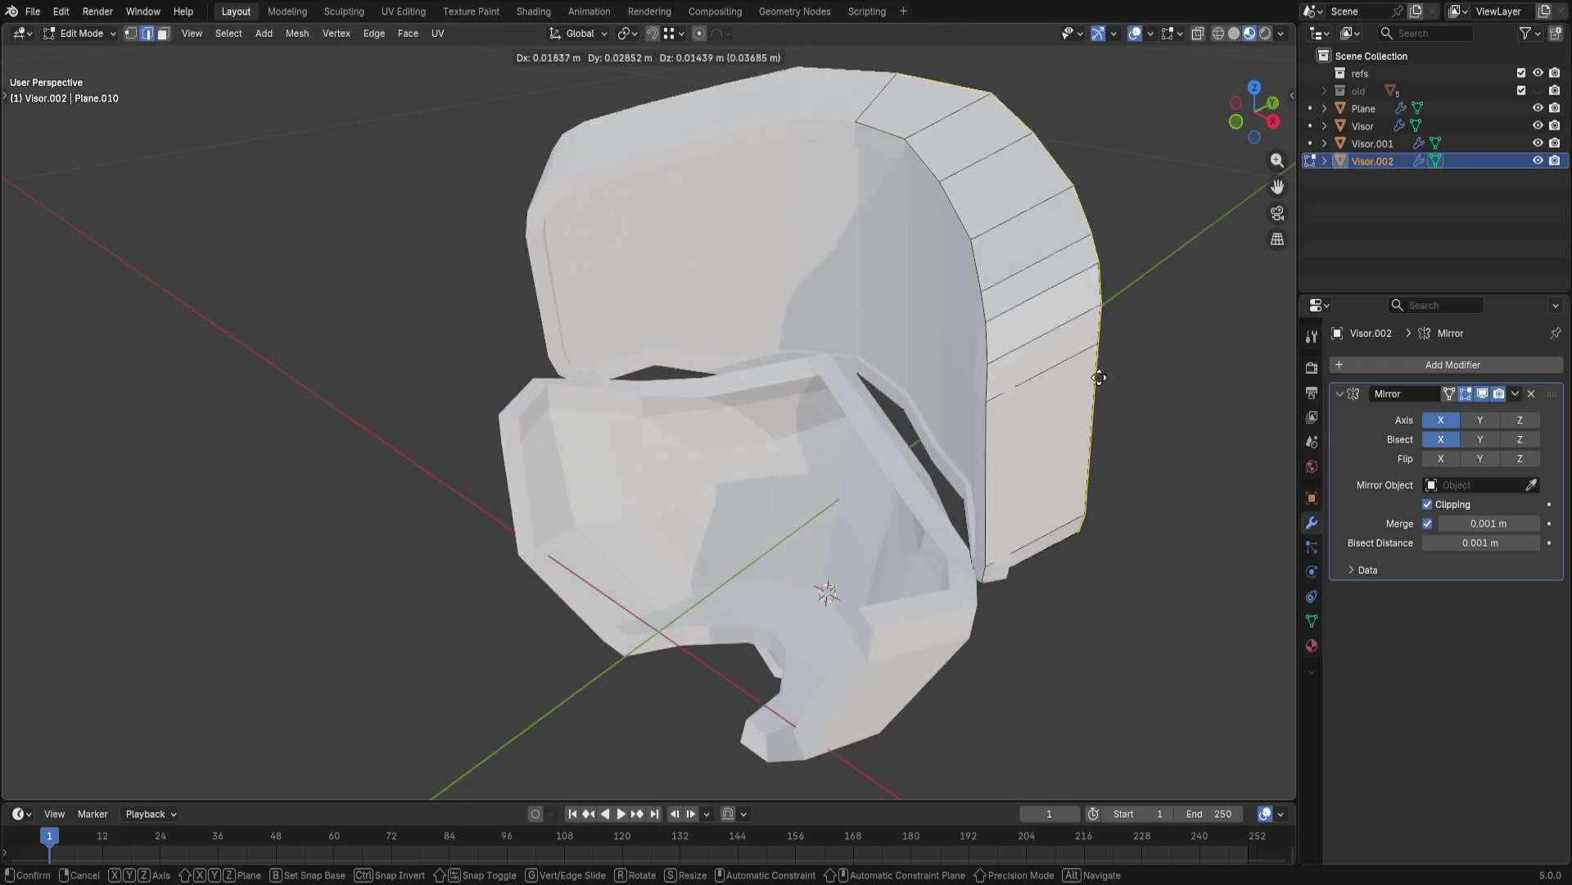
pyautogui.click(1100, 377)
pyautogui.hotkey('ctrl', 'z')
pyautogui.hotkey('shift', 'e')
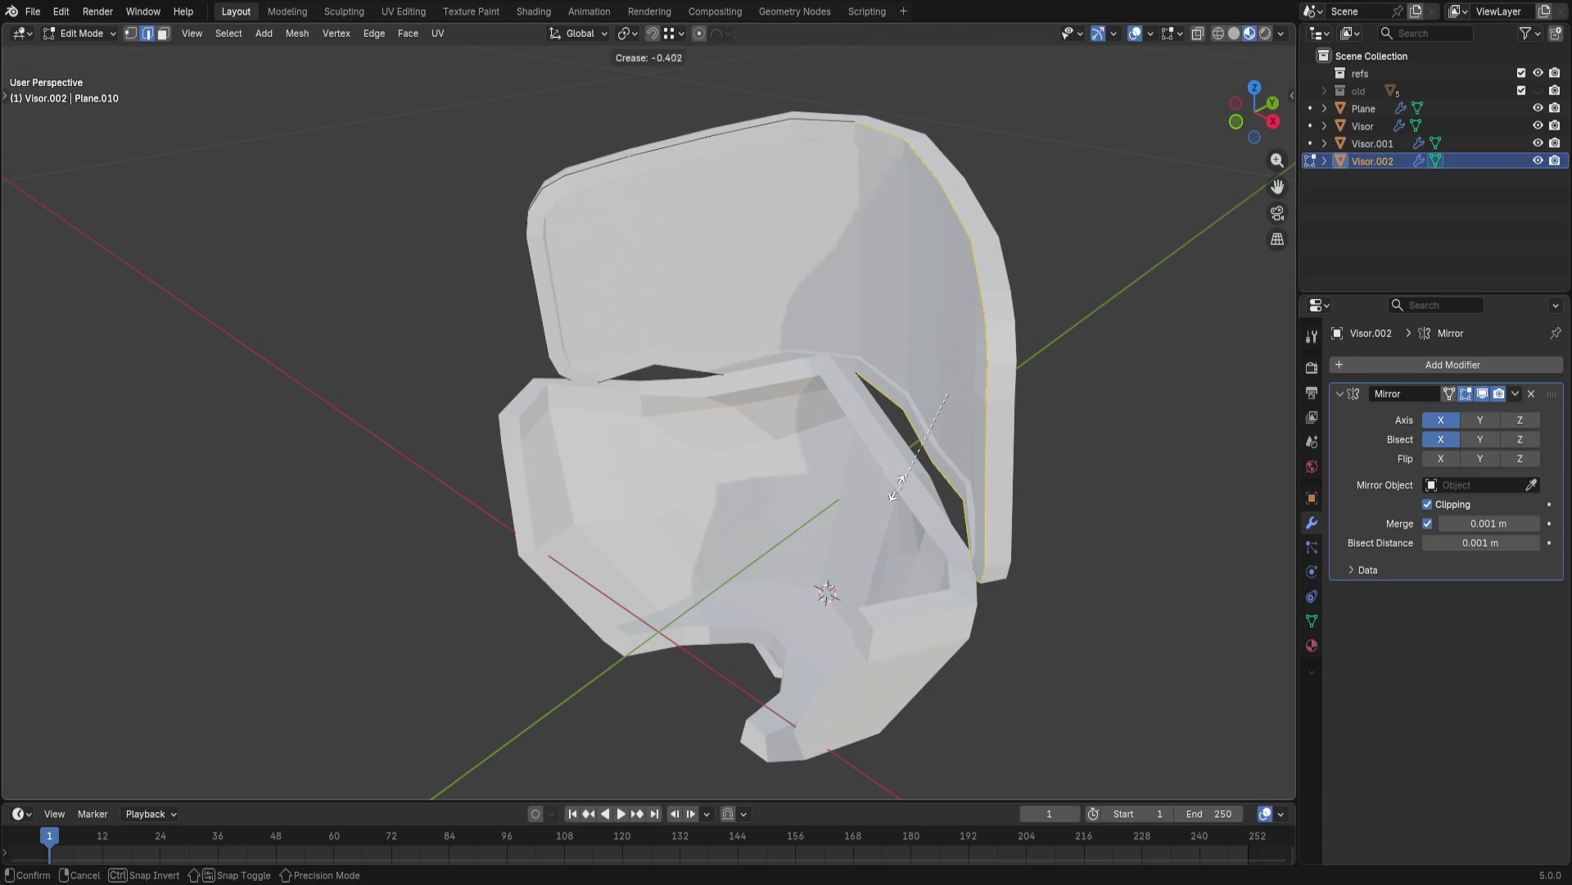
pyautogui.click(900, 482)
pyautogui.hotkey('ctrl', 'z')
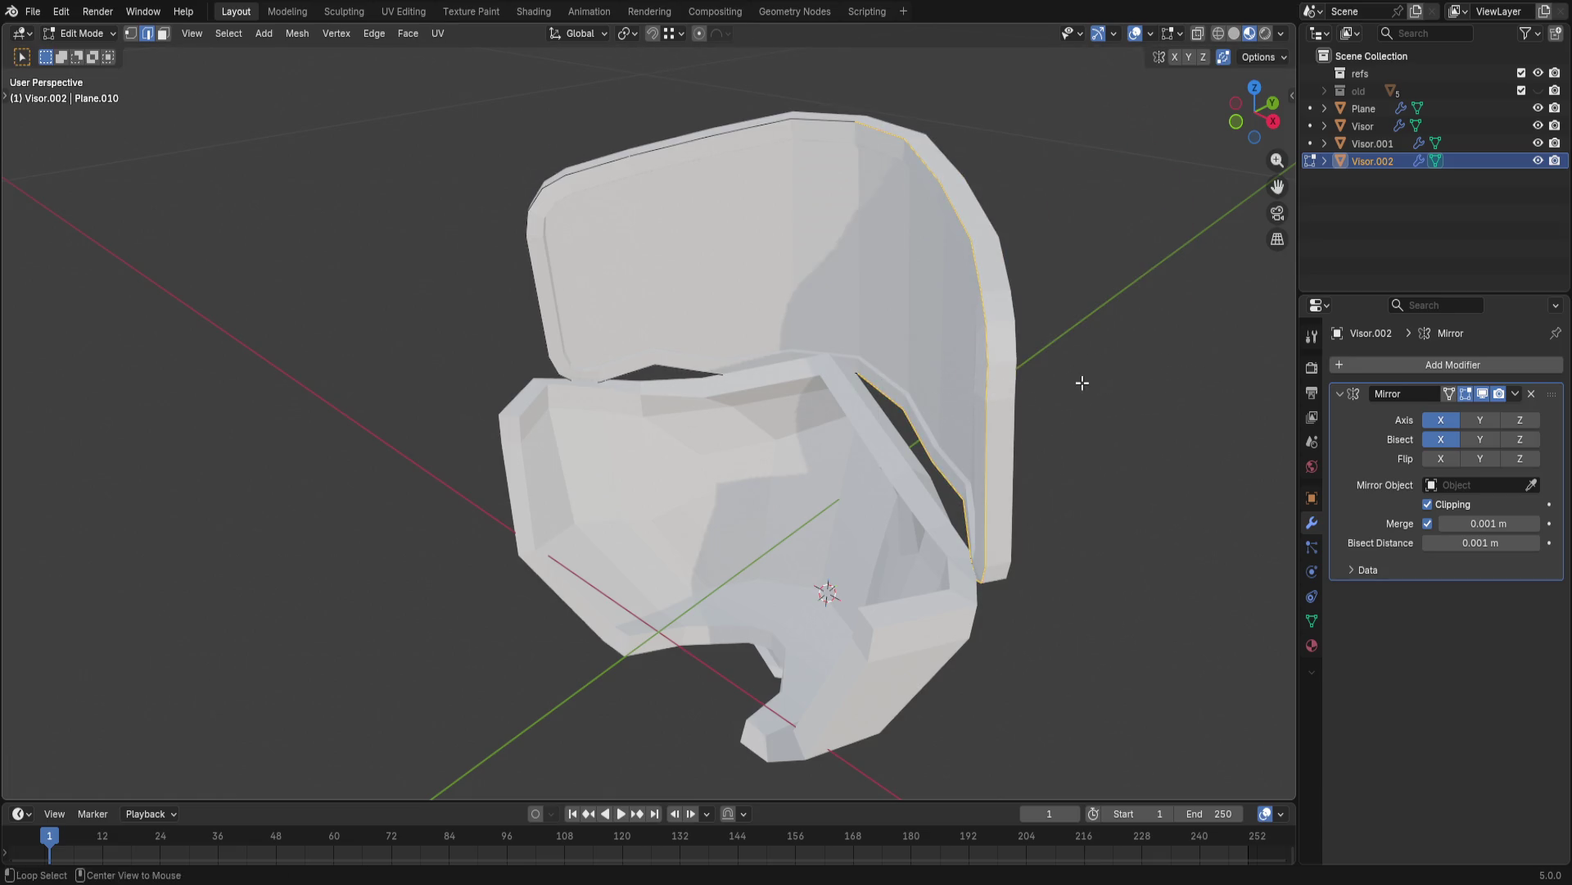
pyautogui.hotkey('alt', 'e')
pyautogui.press('Escape')
pyautogui.moveTo(1110, 348); pyautogui.dragTo(1105, 431, button='middle')
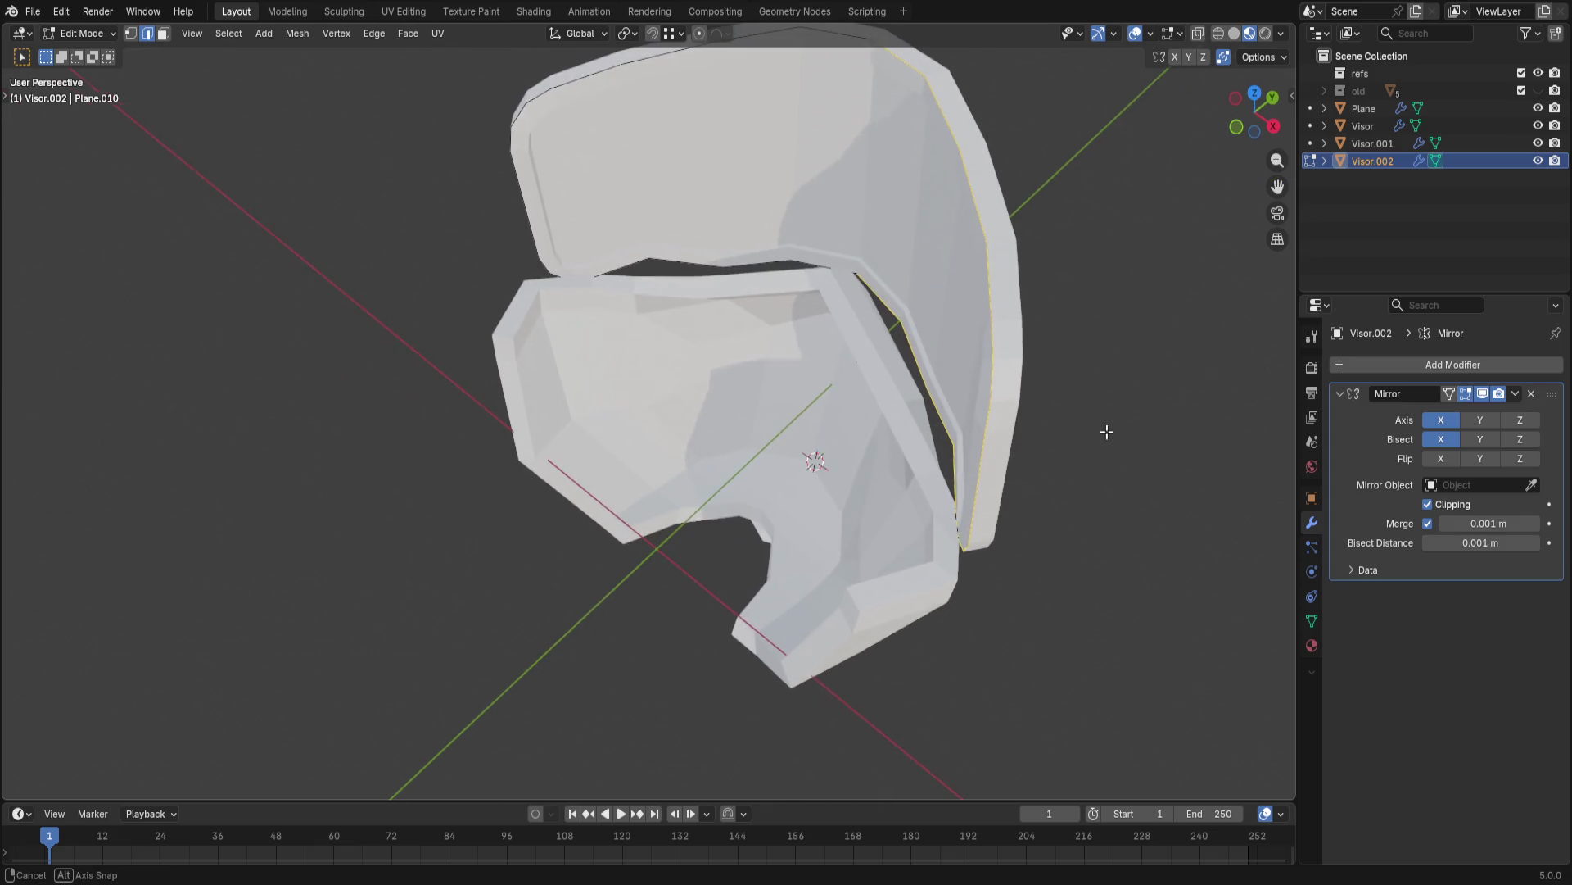
pyautogui.press('e')
pyautogui.rightClick(1070, 398)
pyautogui.hotkey('ctrl', 'z')
pyautogui.press('e')
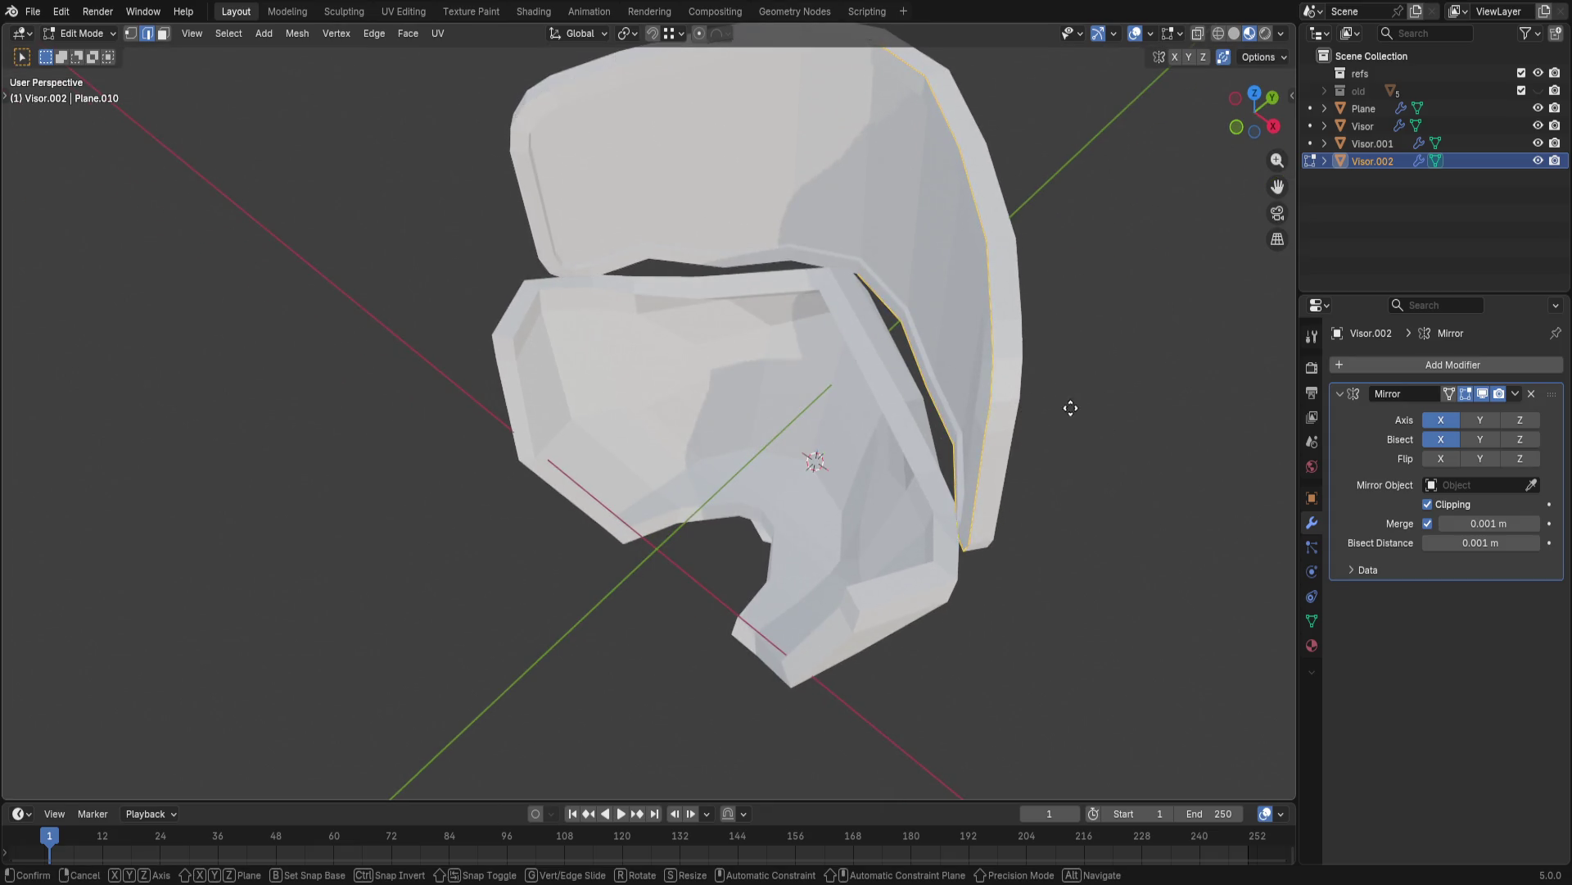
pyautogui.rightClick(1099, 281)
pyautogui.hotkey('ctrl', 'z')
# - Extrude only the rim edges outward and scale them larger into a flared strip
pyautogui.hotkey('alt', 'e')
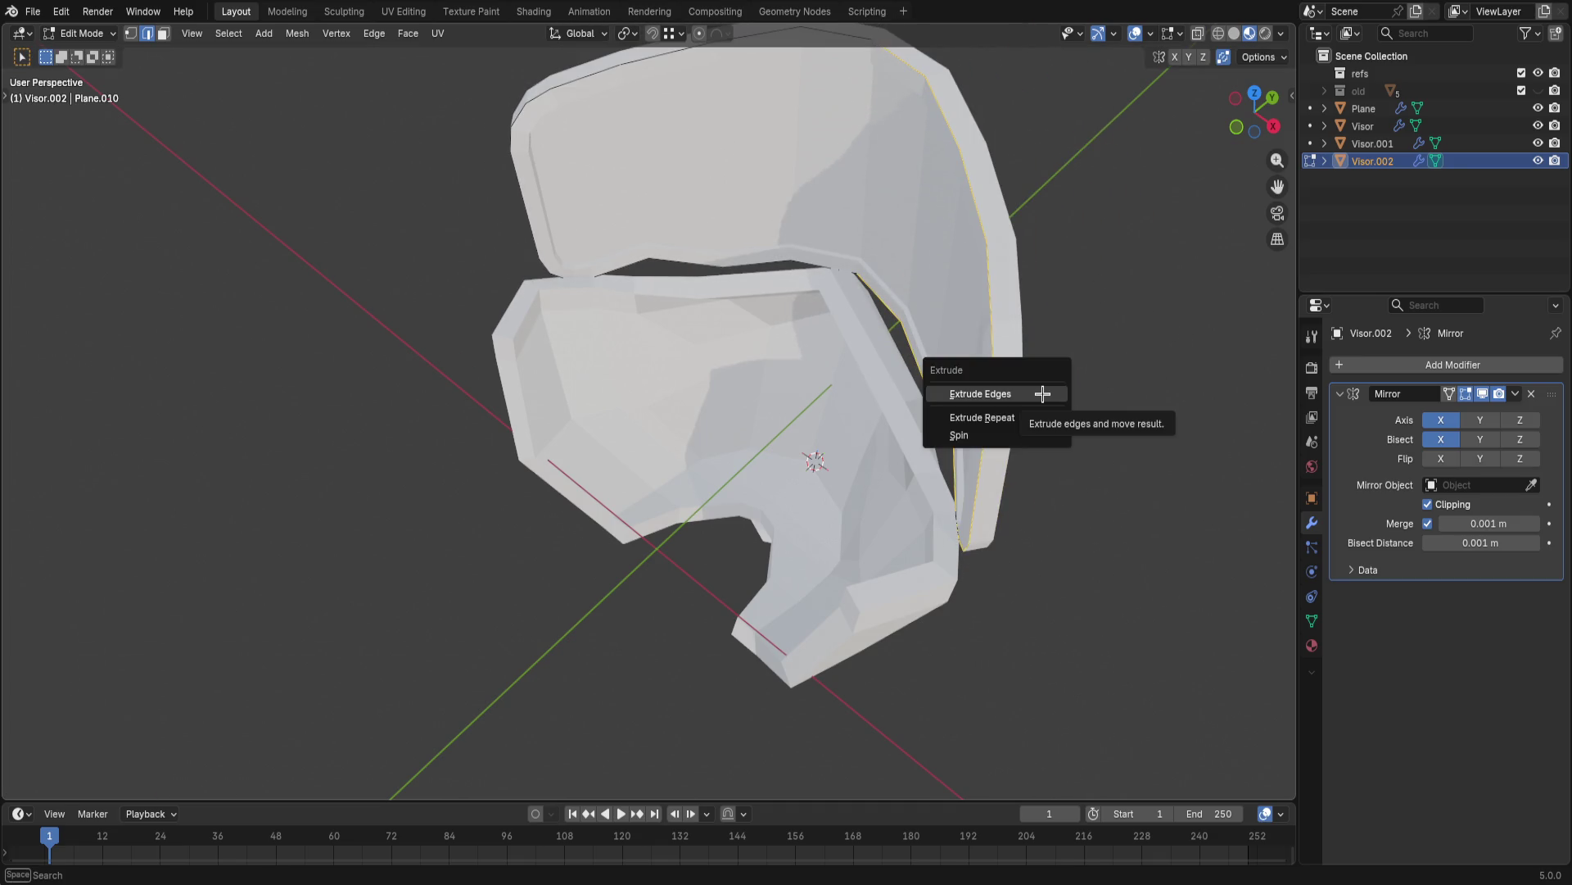
pyautogui.click(1018, 394)
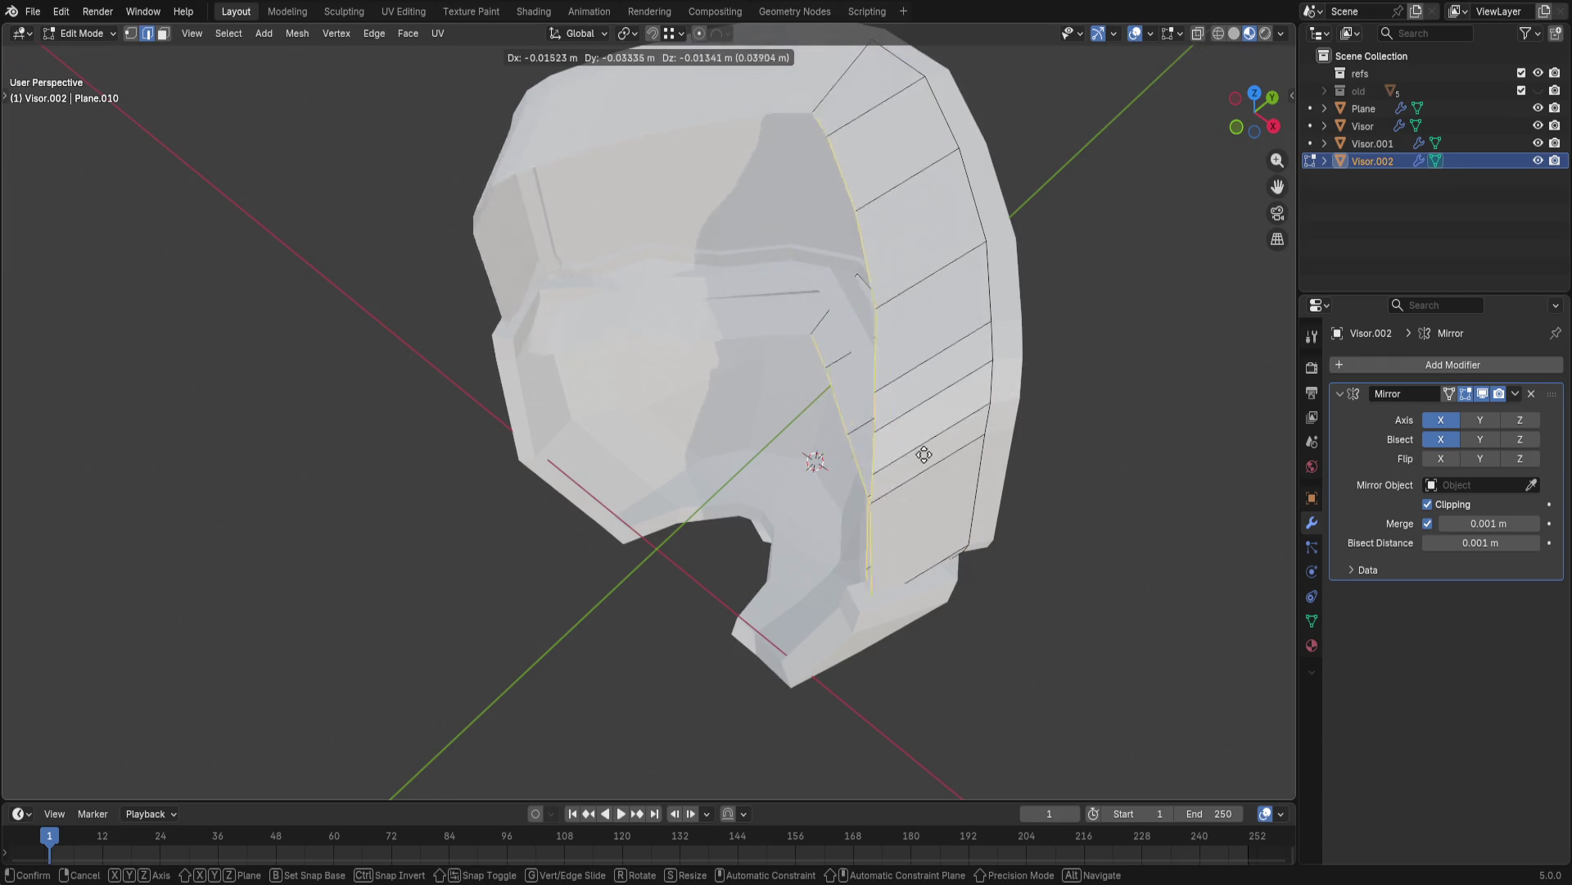
pyautogui.click(920, 527)
pyautogui.moveTo(921, 528)
pyautogui.mouseDown(button='middle')
pyautogui.moveTo(950, 278)
pyautogui.moveTo(945, 375)
pyautogui.mouseUp(button='middle')
pyautogui.press('s')
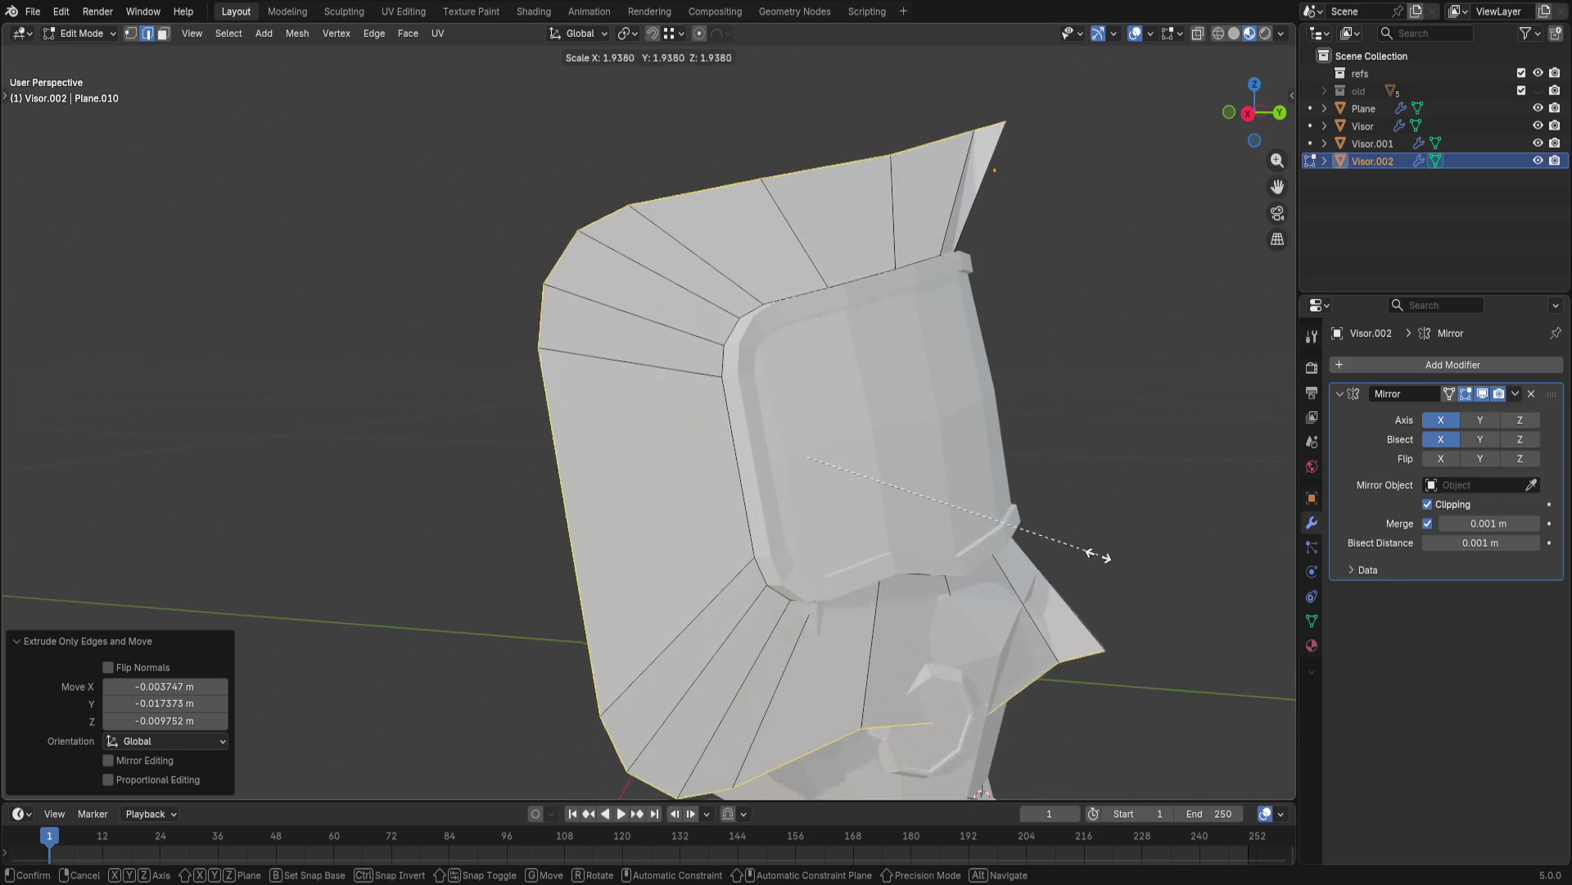
pyautogui.click(1019, 430)
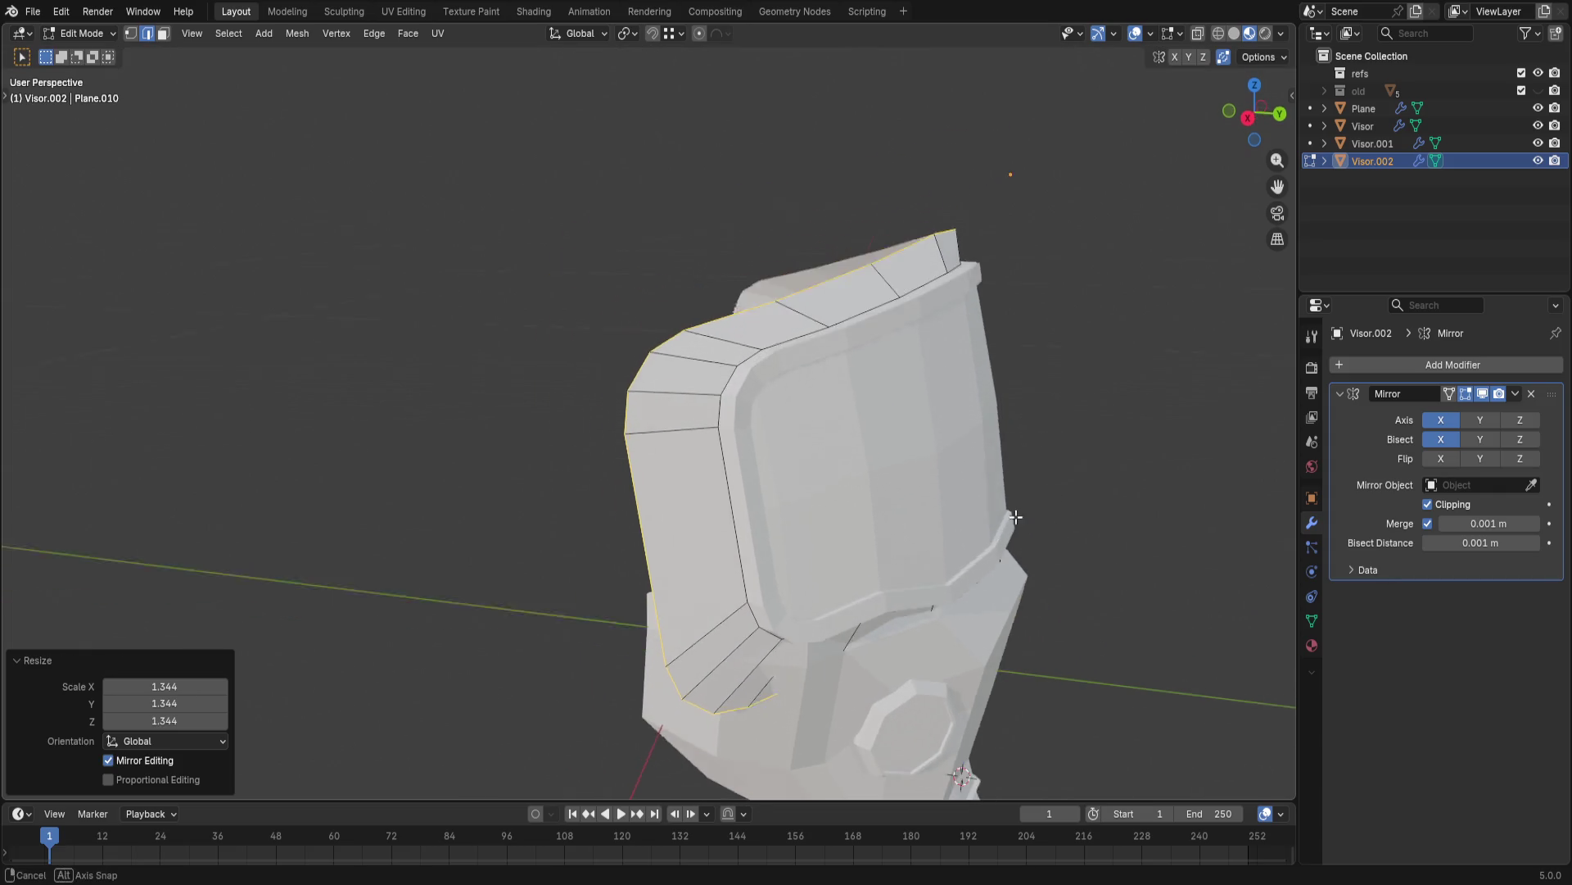
pyautogui.moveTo(1015, 516); pyautogui.dragTo(1021, 451, button='middle')
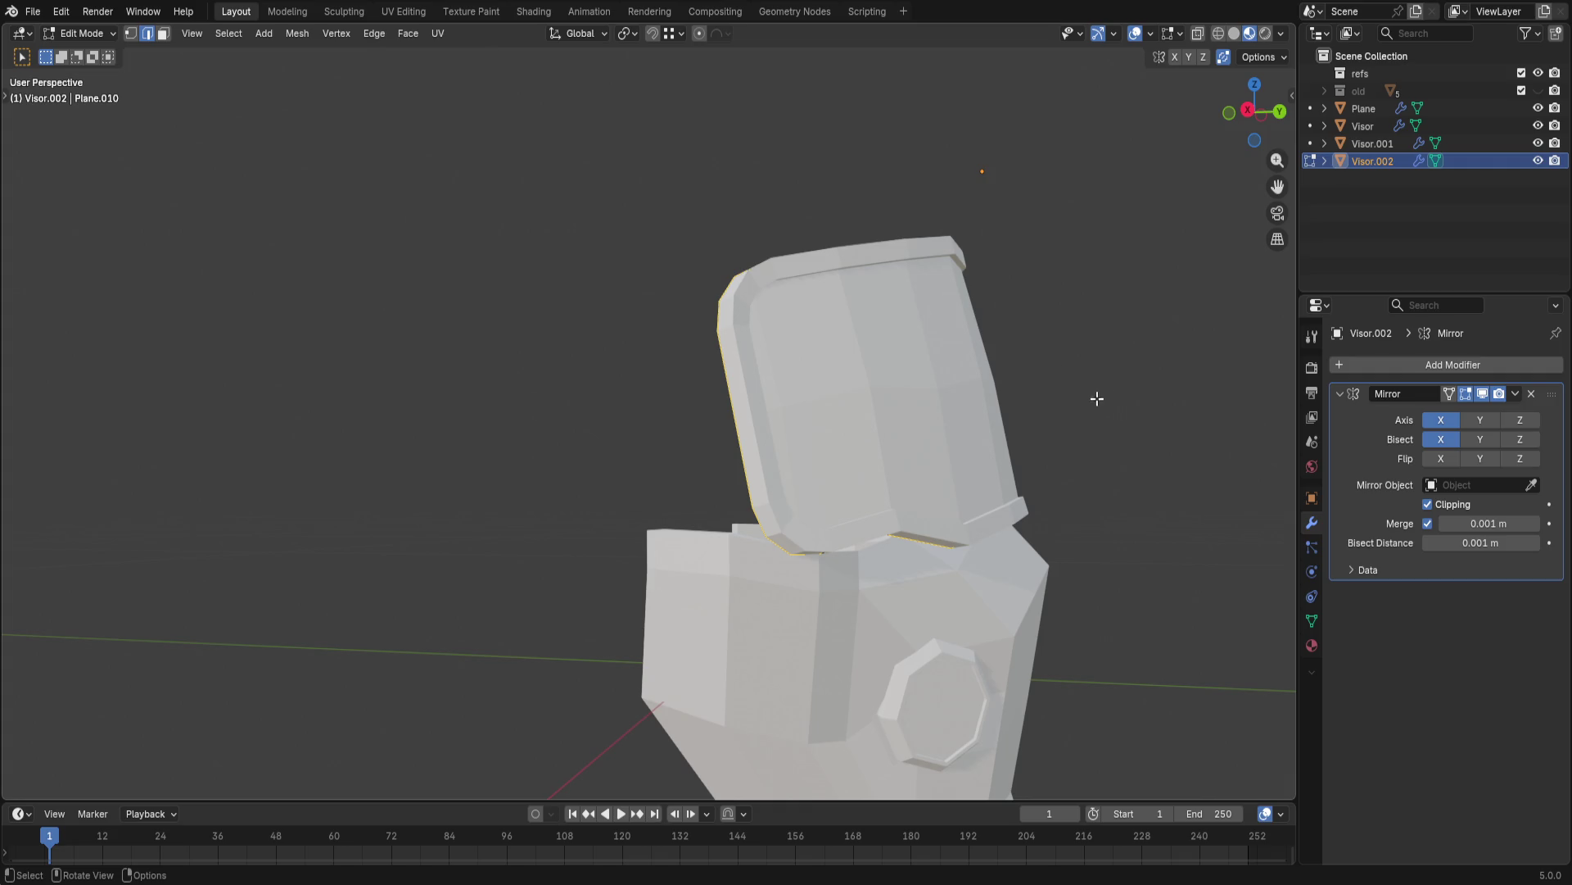
# - Undo a stray extrusion, then extrude the rim edges in place and scale the new ring outward
pyautogui.press('e')
pyautogui.rightClick(1081, 402)
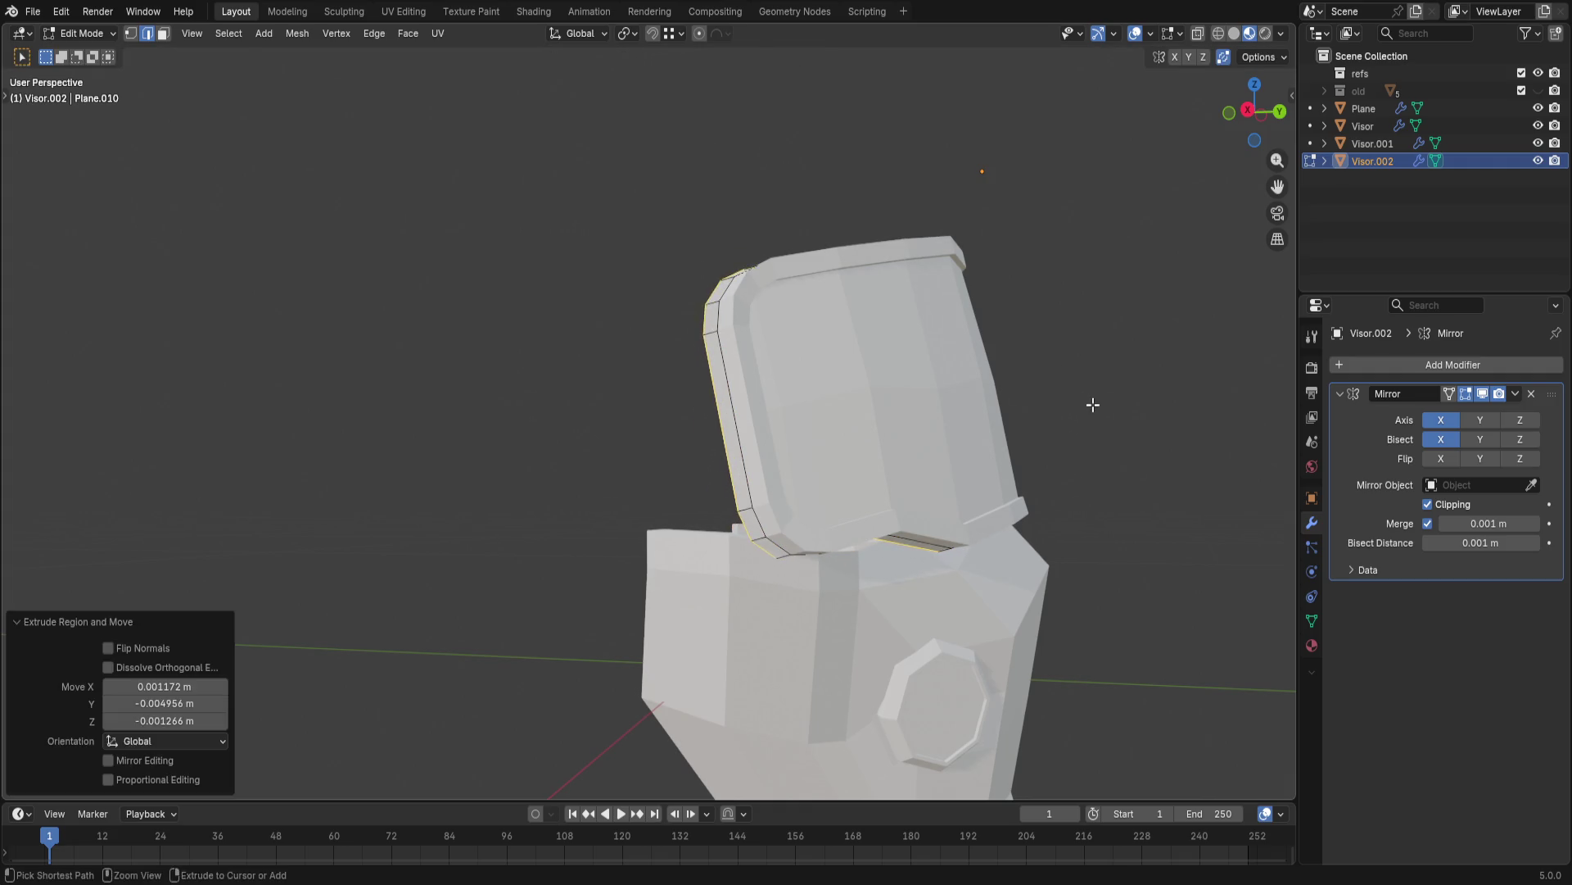
pyautogui.hotkey('ctrl', 'z')
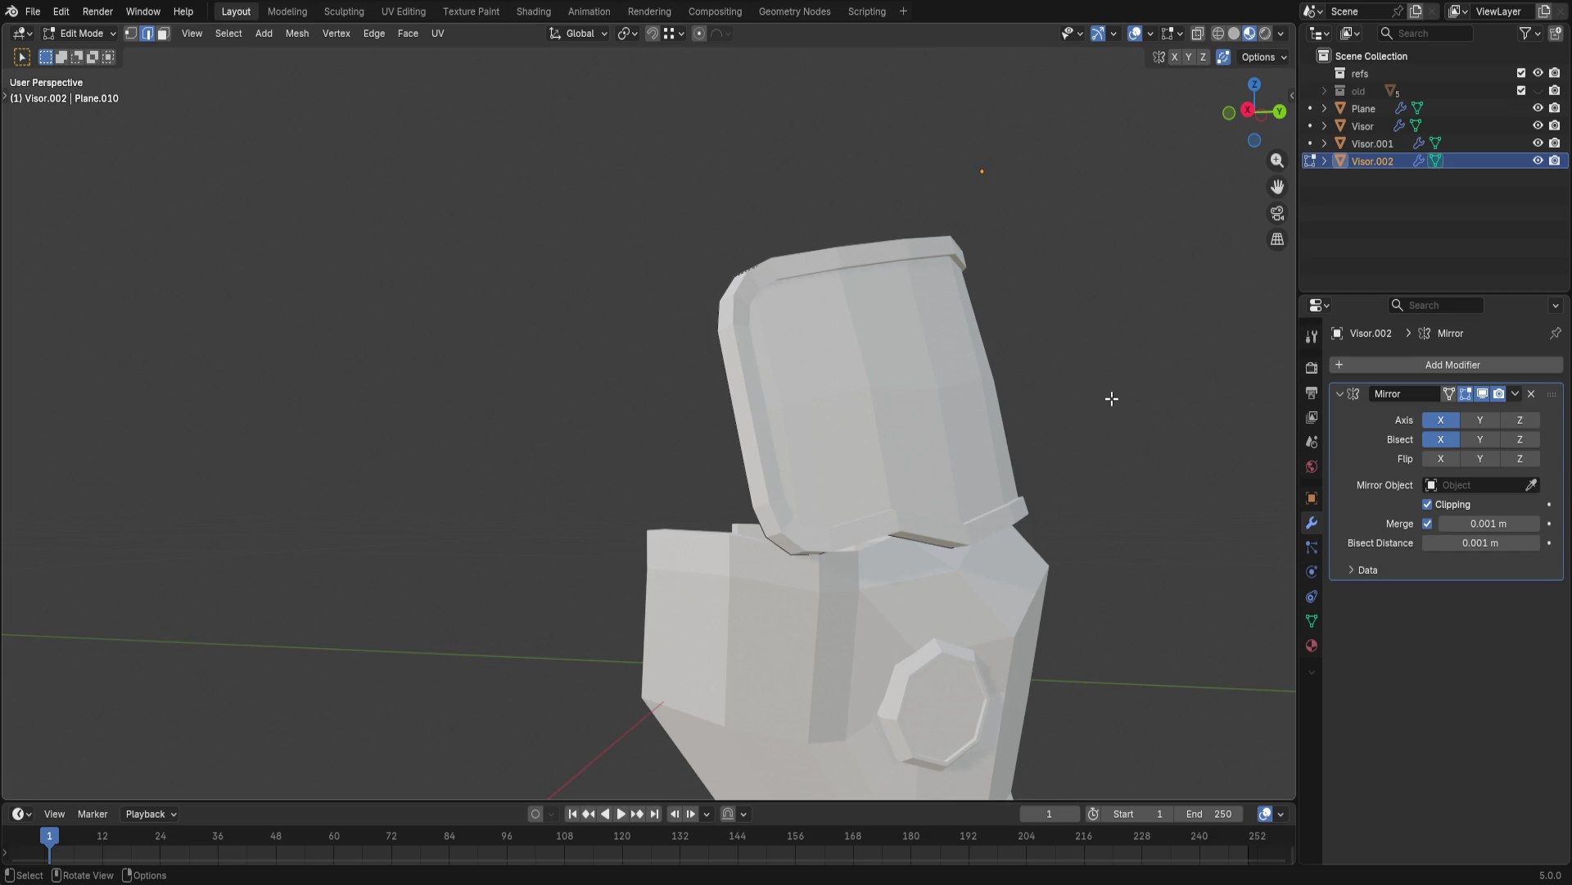
pyautogui.press('e')
pyautogui.press('s')
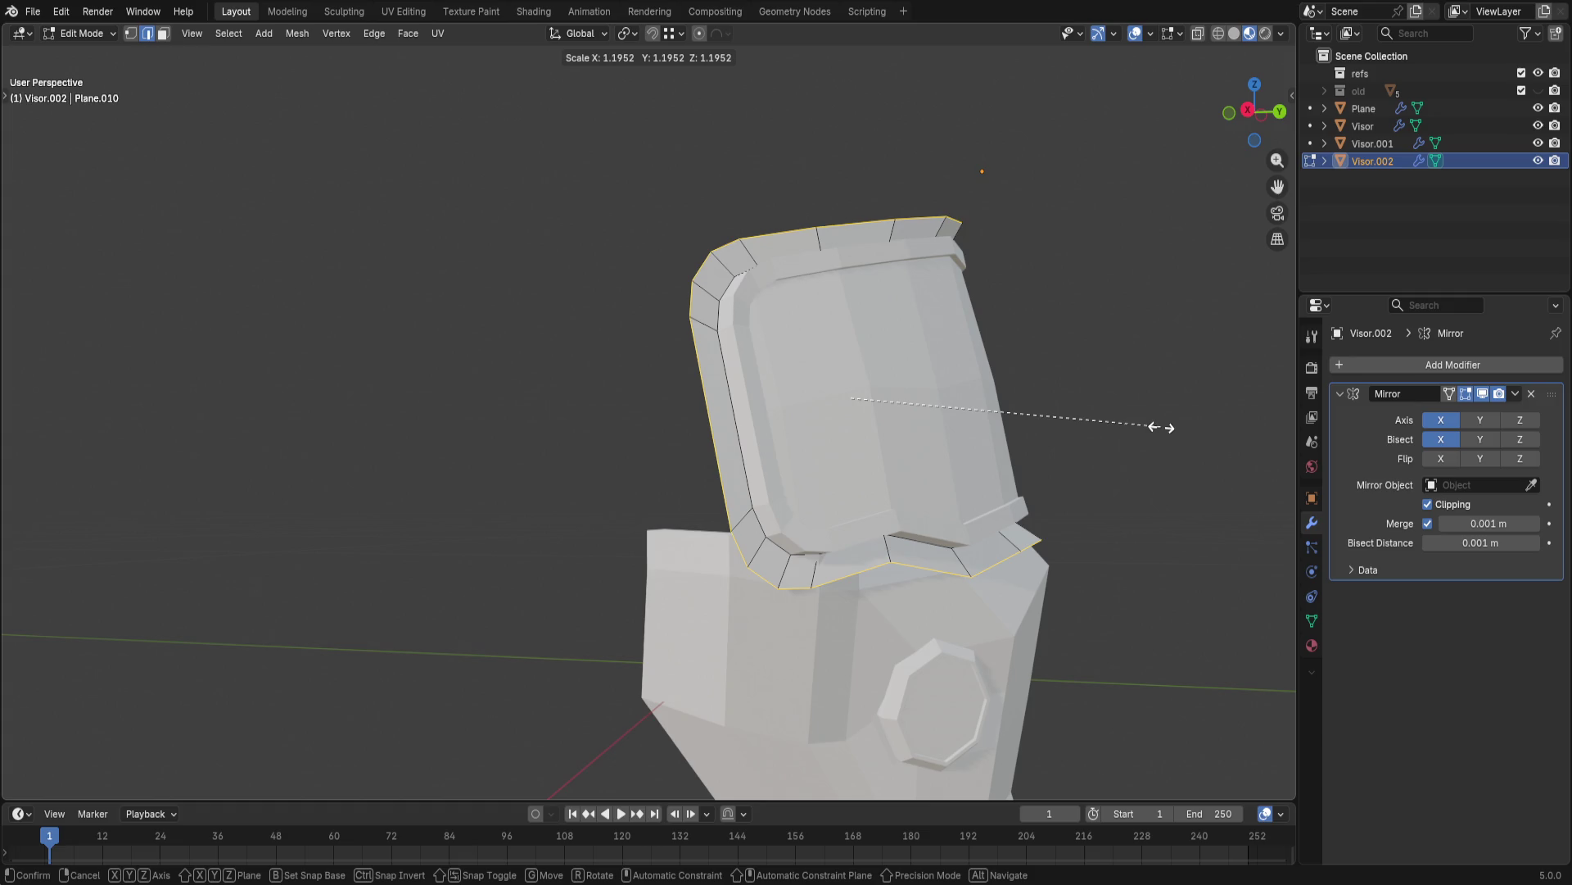
pyautogui.click(1161, 427)
pyautogui.moveTo(1163, 426); pyautogui.dragTo(1197, 495, button='middle')
# - Add another edge loop scaled to about 1.16 and nudge it slightly along Y
pyautogui.press('g')
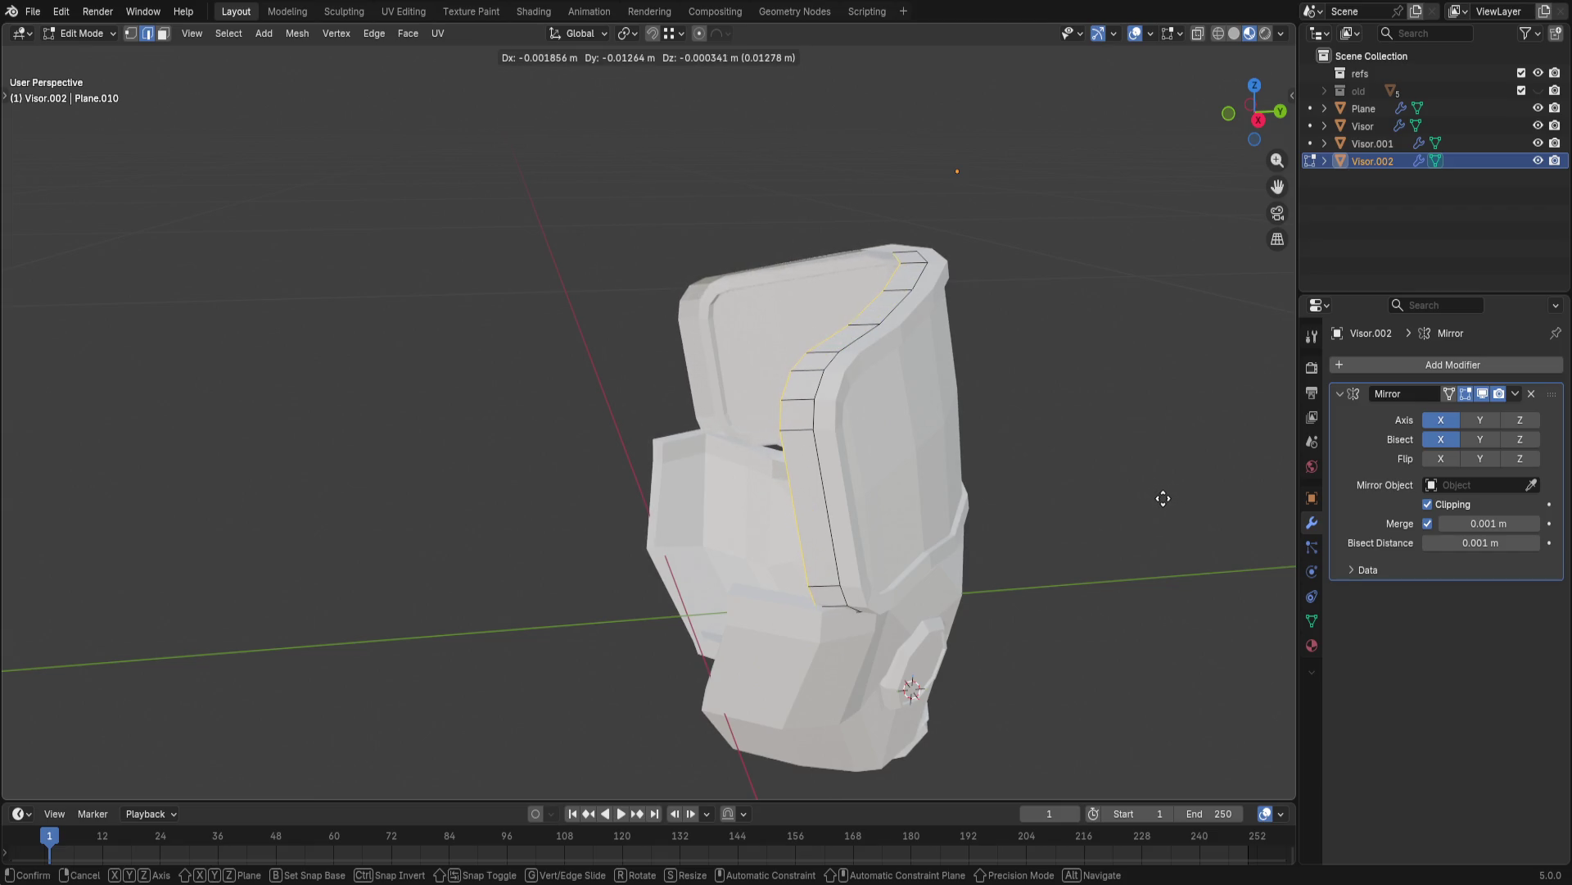
pyautogui.click(1162, 498)
pyautogui.press('s')
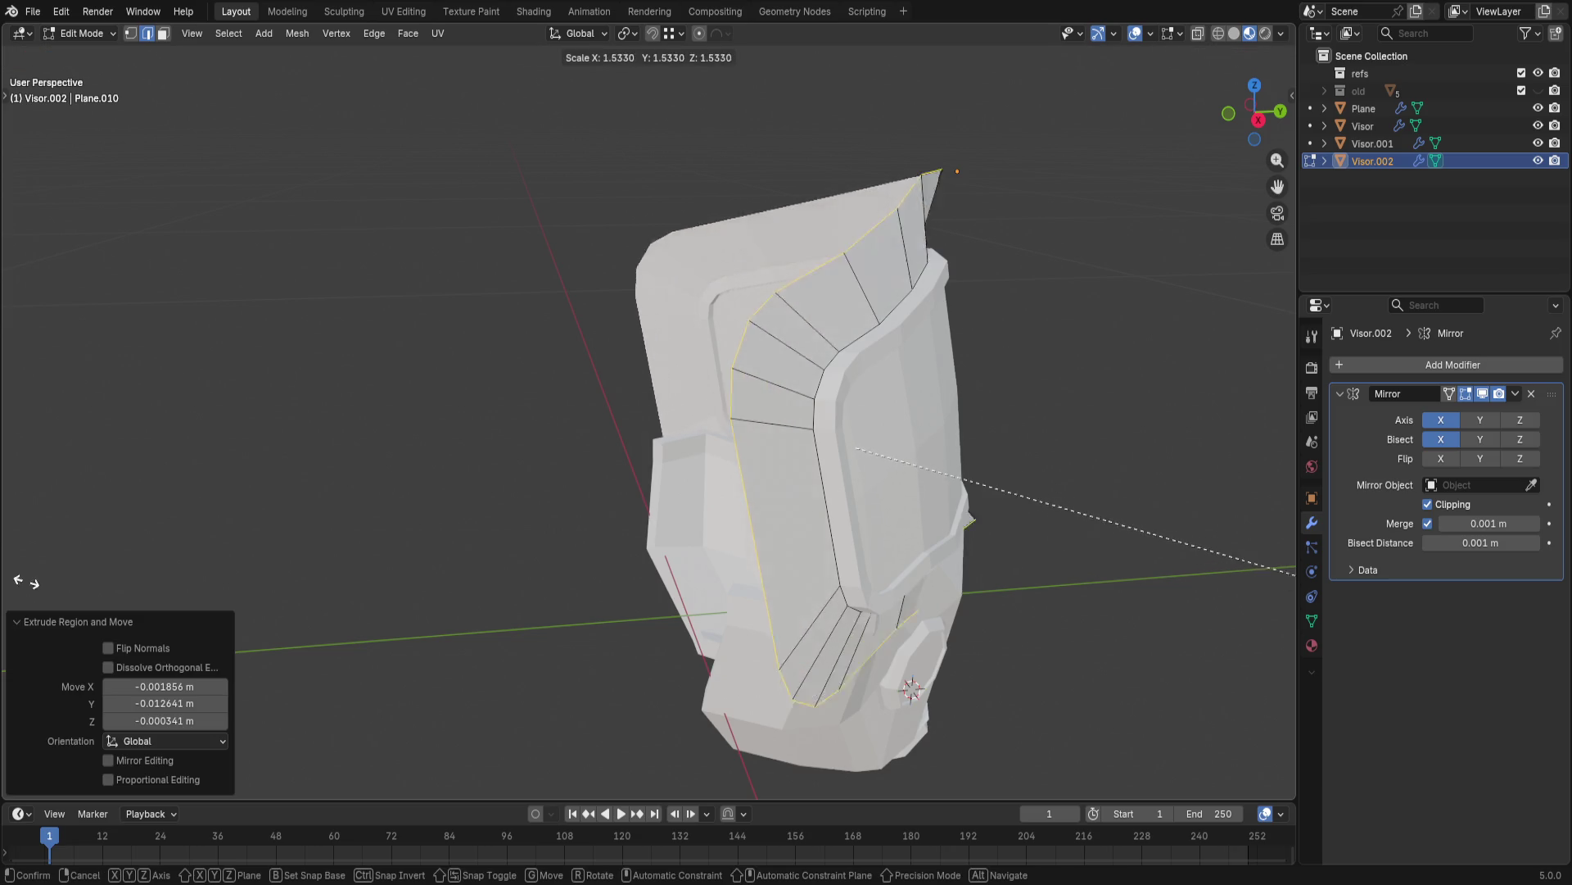
pyautogui.click(1212, 508)
pyautogui.scroll(3, 1102, 446)
pyautogui.moveTo(1103, 446); pyautogui.dragTo(1043, 393, button='middle')
pyautogui.press('g')
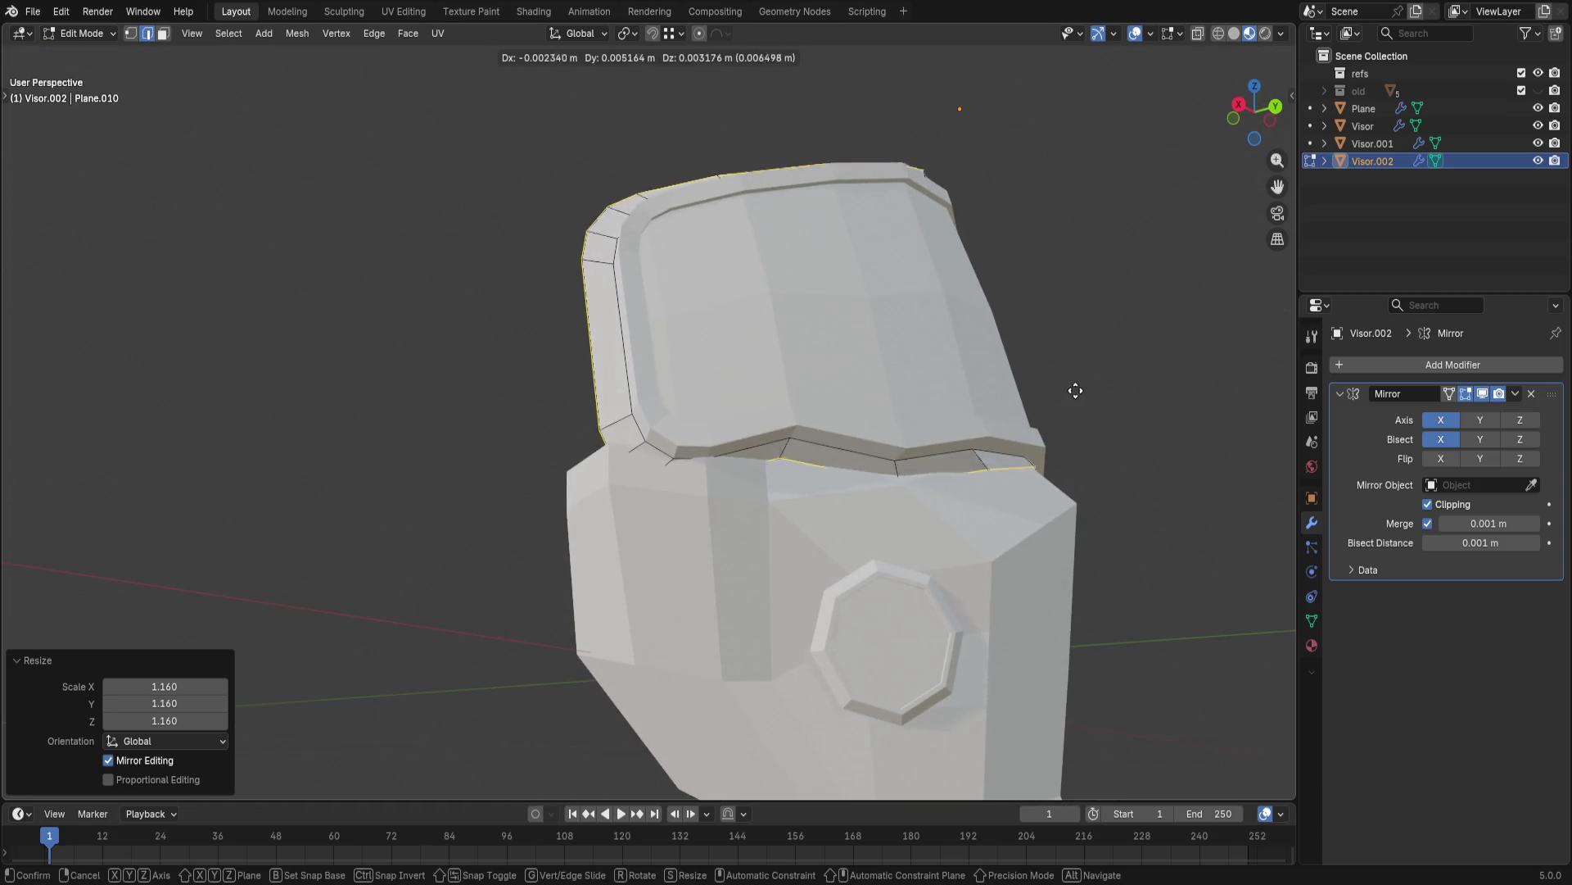
pyautogui.press('y')
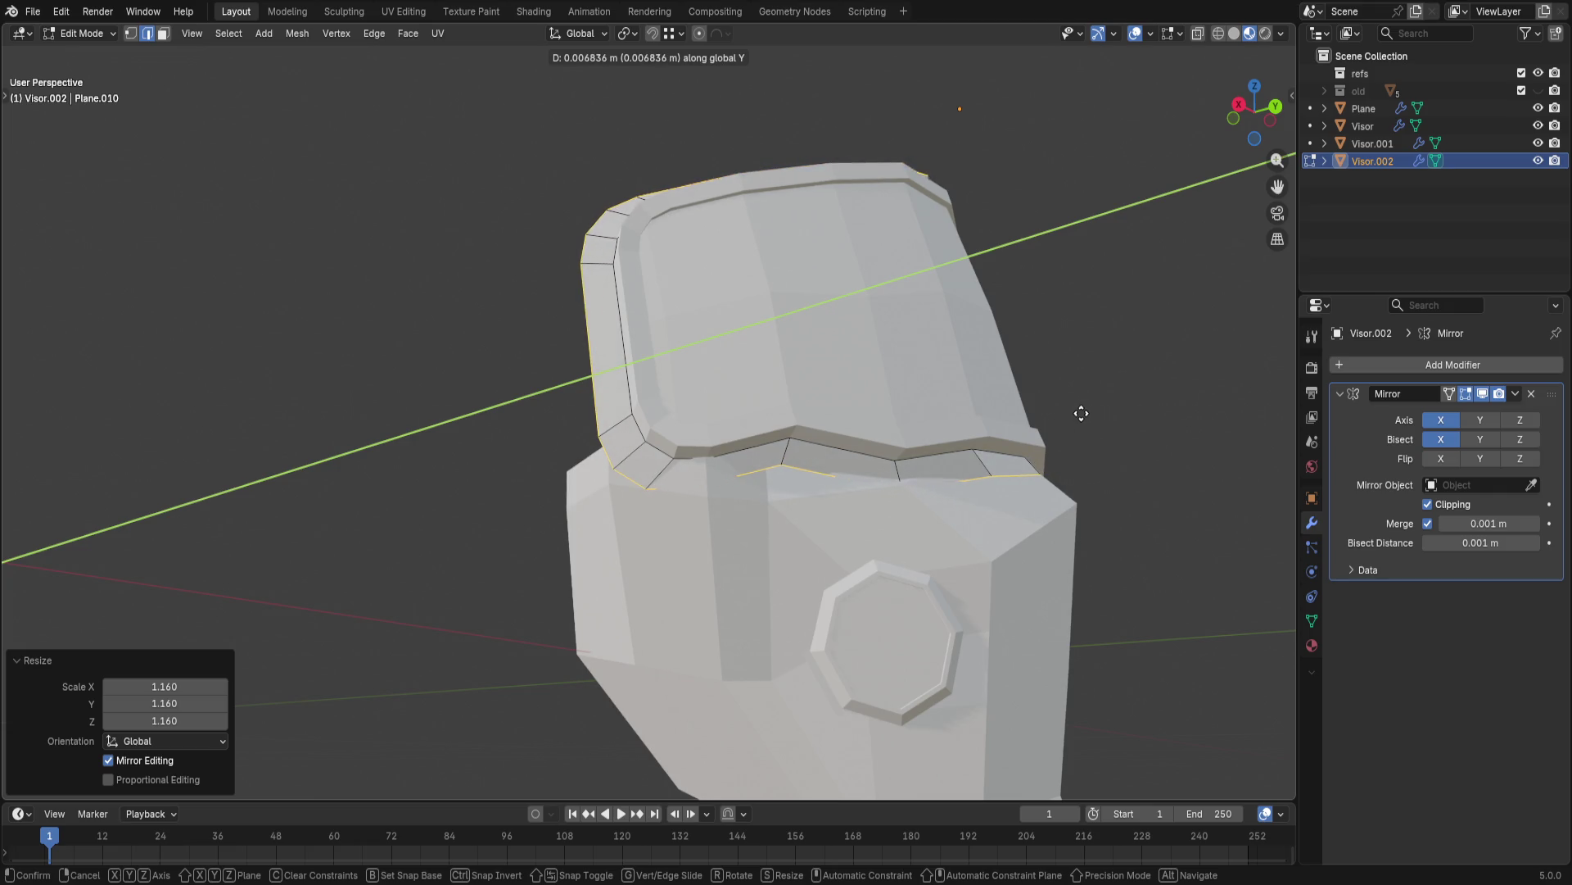
pyautogui.click(1082, 413)
pyautogui.moveTo(1081, 414)
pyautogui.mouseDown(button='middle')
pyautogui.moveTo(1105, 480)
pyautogui.moveTo(1025, 499)
pyautogui.moveTo(1142, 454)
pyautogui.moveTo(1220, 388)
pyautogui.mouseUp(button='middle')
# - Add a Shrinkwrap modifier to Visor.002 with Plane as its target
pyautogui.click(1327, 363)
pyautogui.write('sjr')
pyautogui.press('BackSpace')
pyautogui.press('BackSpace')
pyautogui.write('hrink')
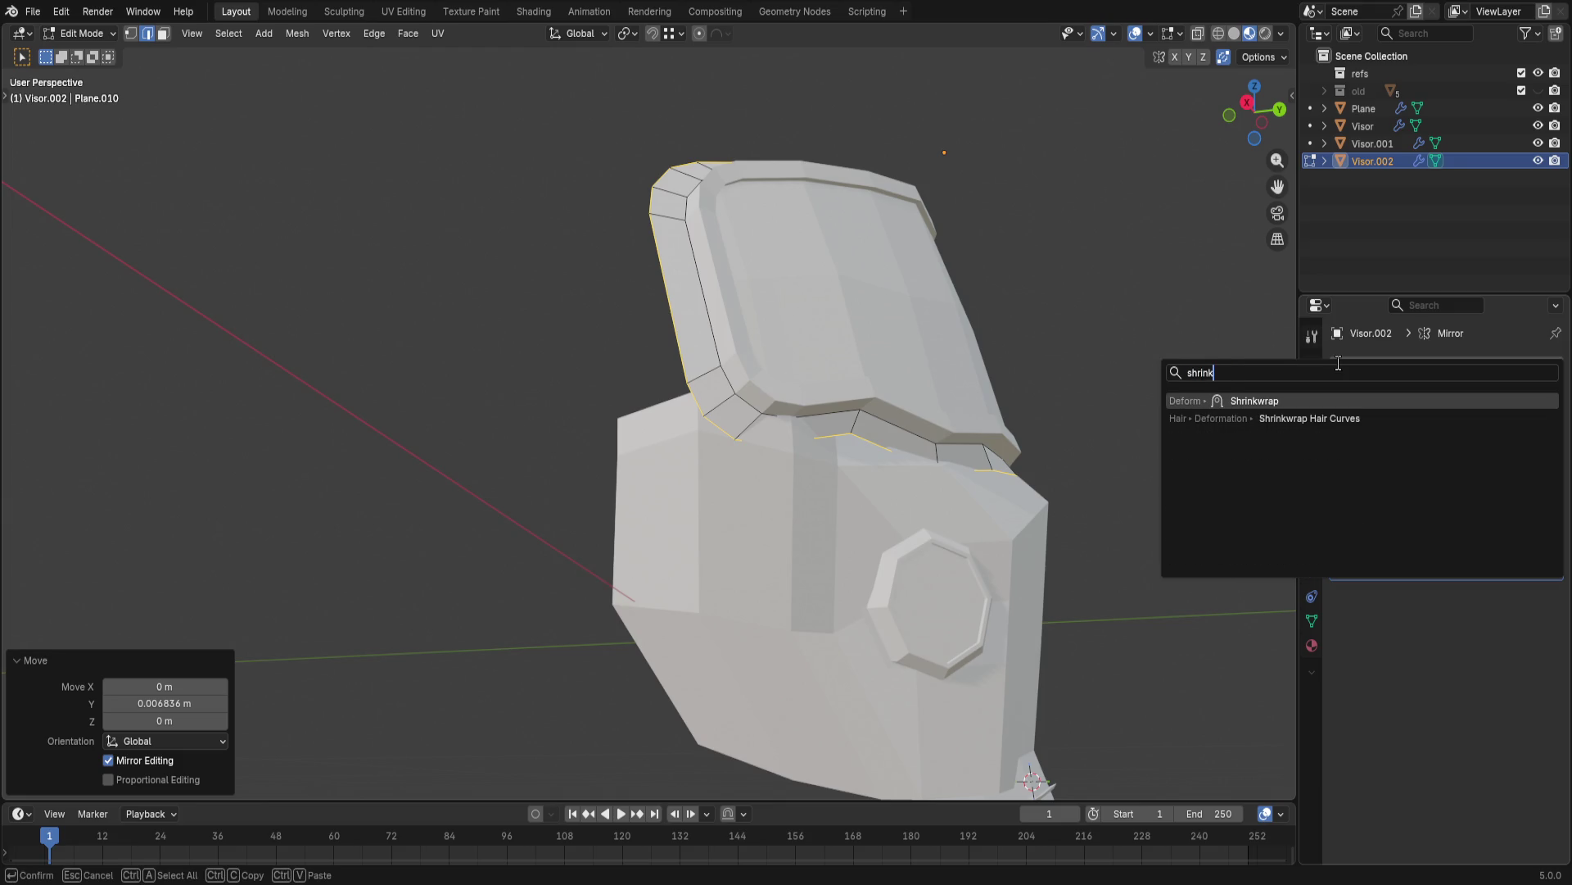
pyautogui.press('Return')
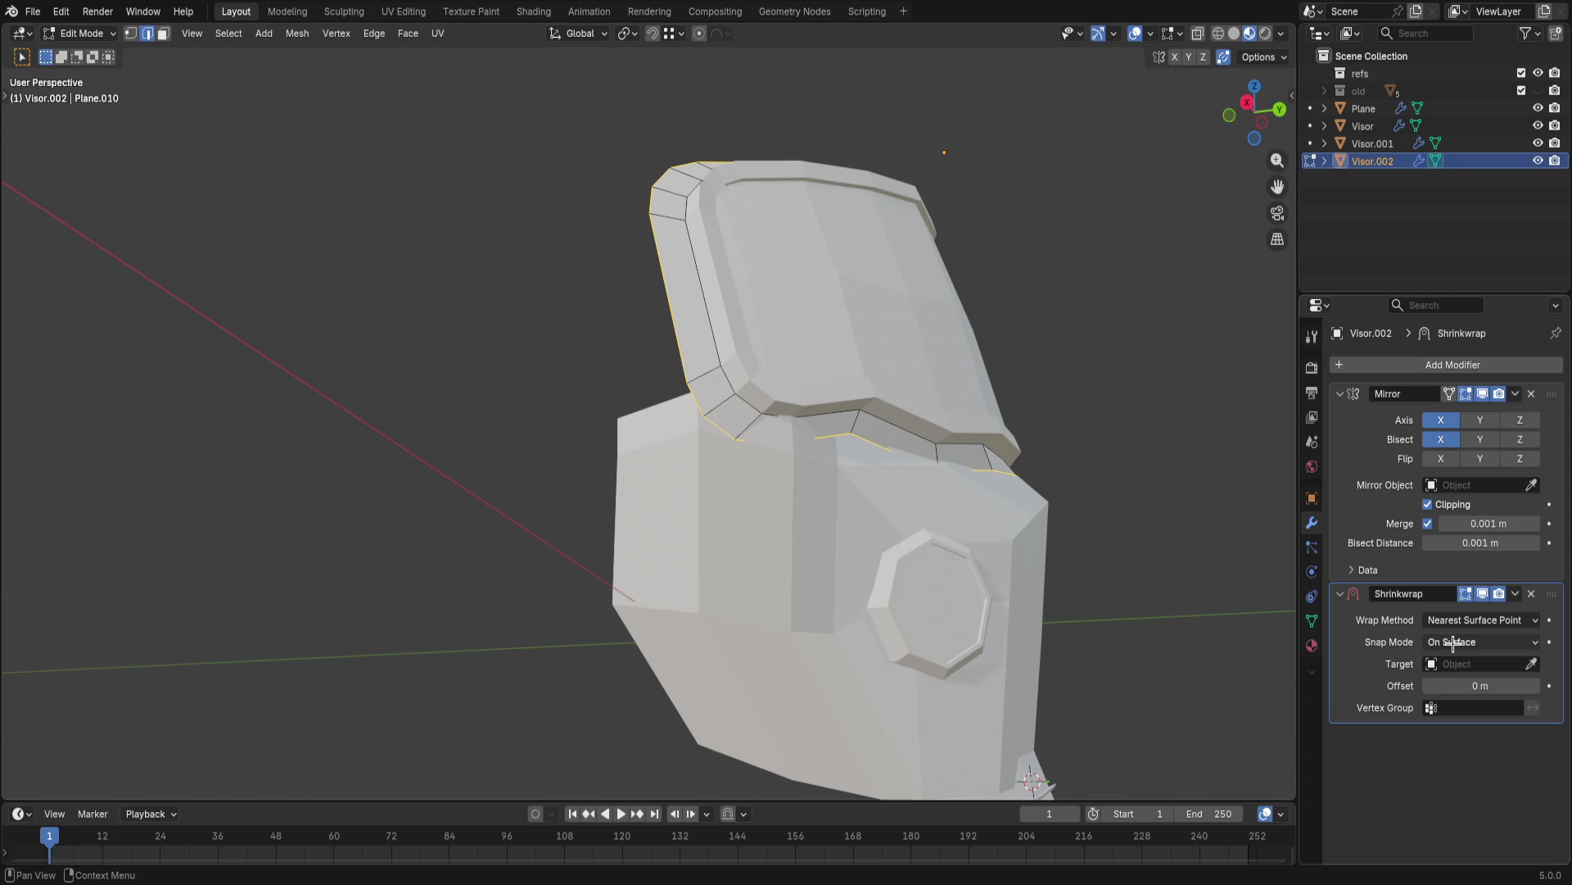
pyautogui.click(1446, 664)
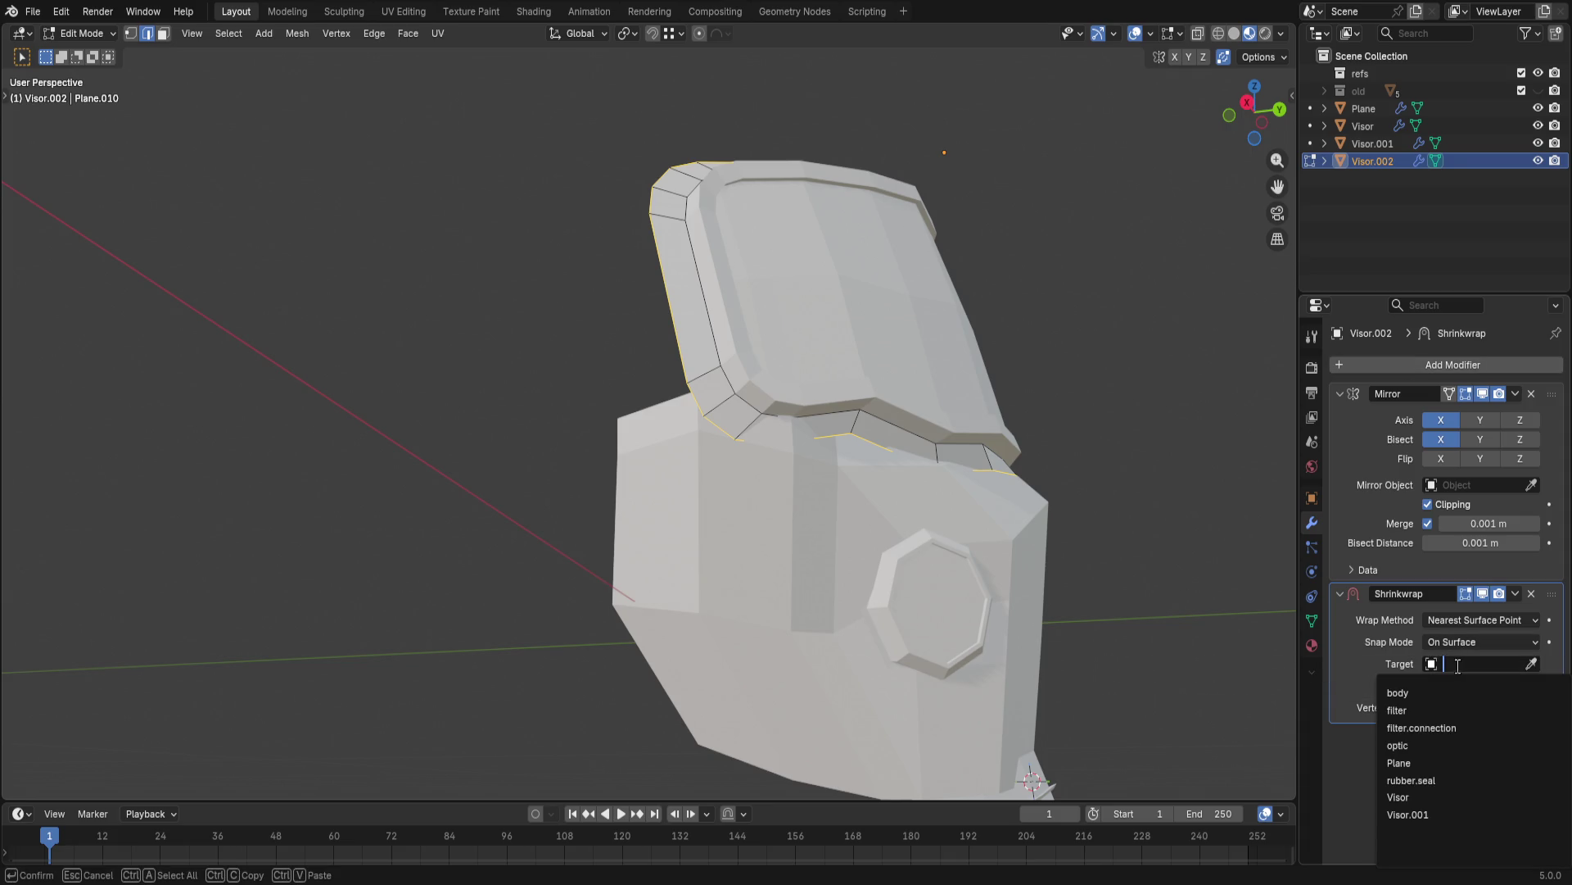
pyautogui.click(1530, 665)
pyautogui.click(785, 566)
pyautogui.moveTo(1091, 385); pyautogui.dragTo(1142, 492, button='middle')
# - Set the Shrinkwrap to Outside Surface with a -0.18 m offset, then clear the Plane target
pyautogui.click(1450, 641)
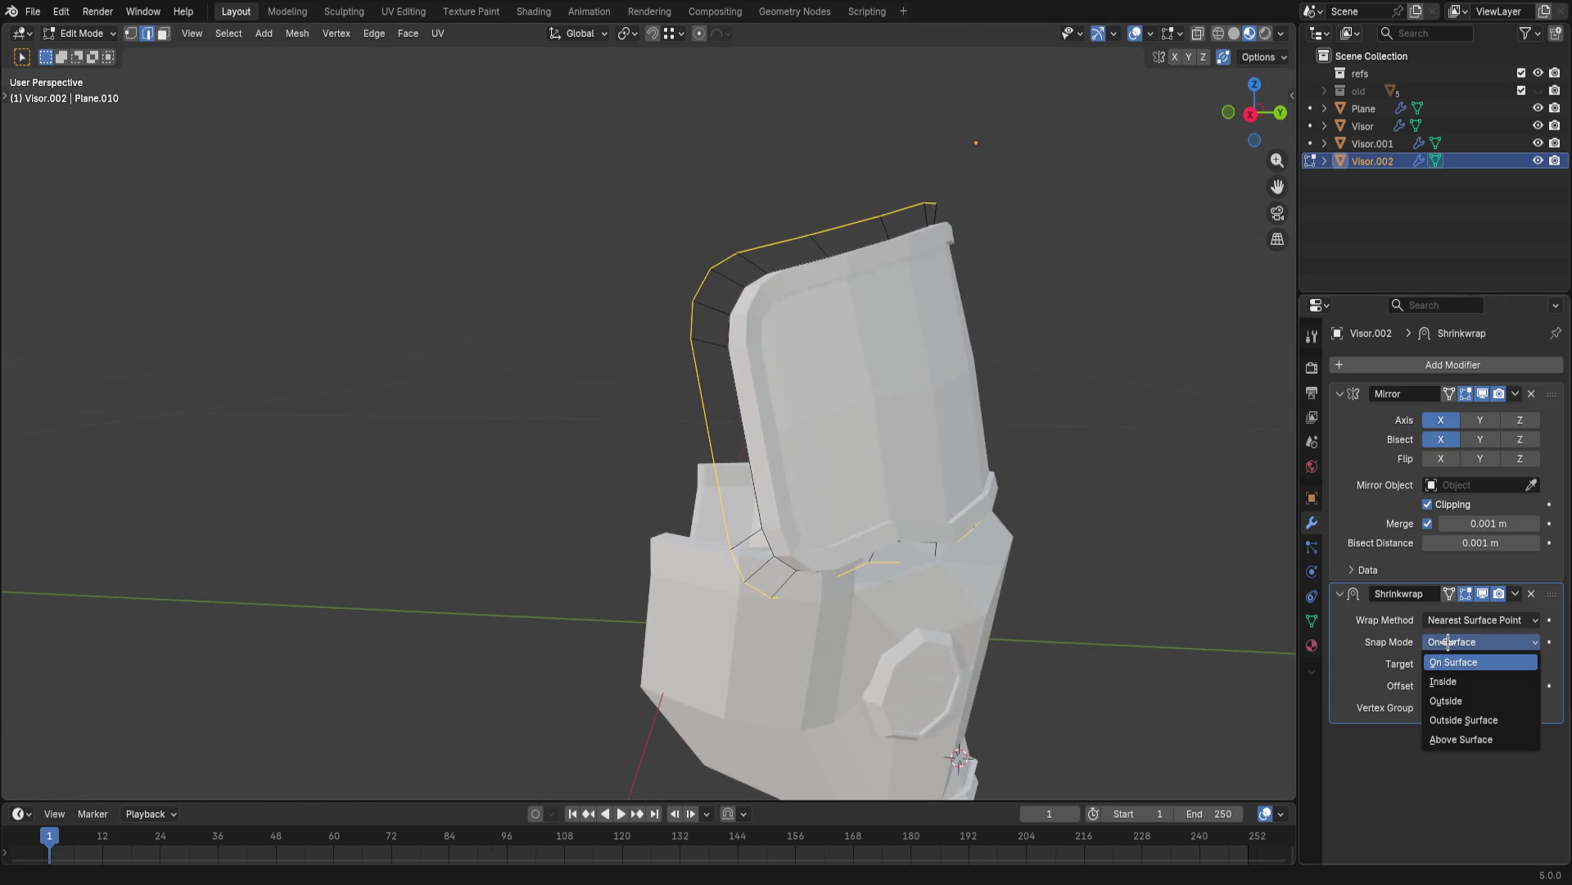
pyautogui.click(1386, 641)
pyautogui.click(1456, 642)
pyautogui.click(1444, 719)
pyautogui.click(1454, 620)
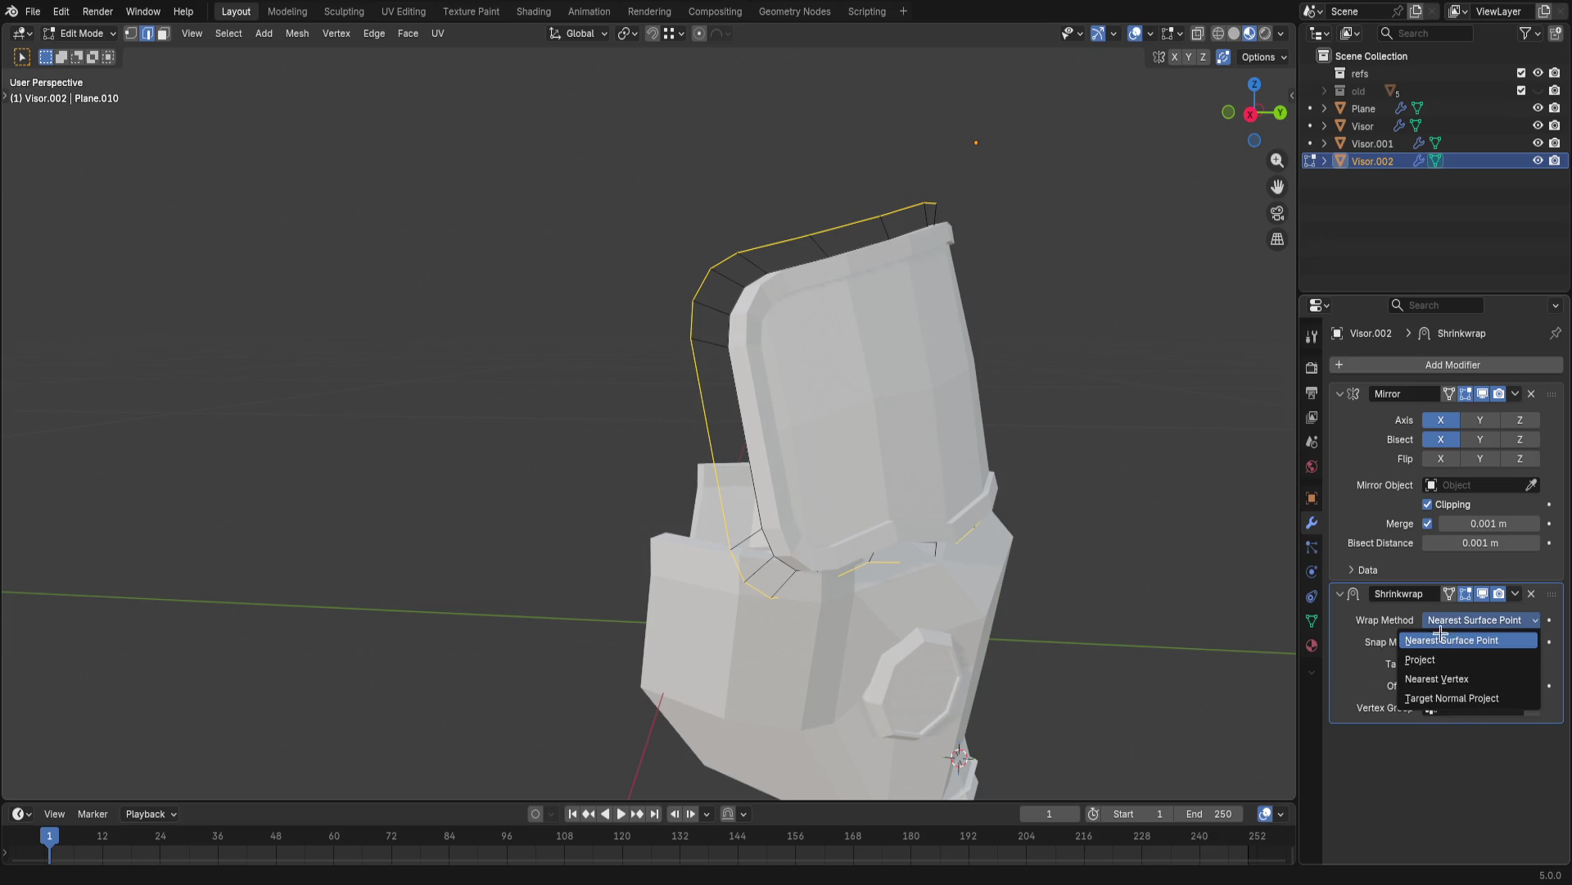
pyautogui.click(1367, 645)
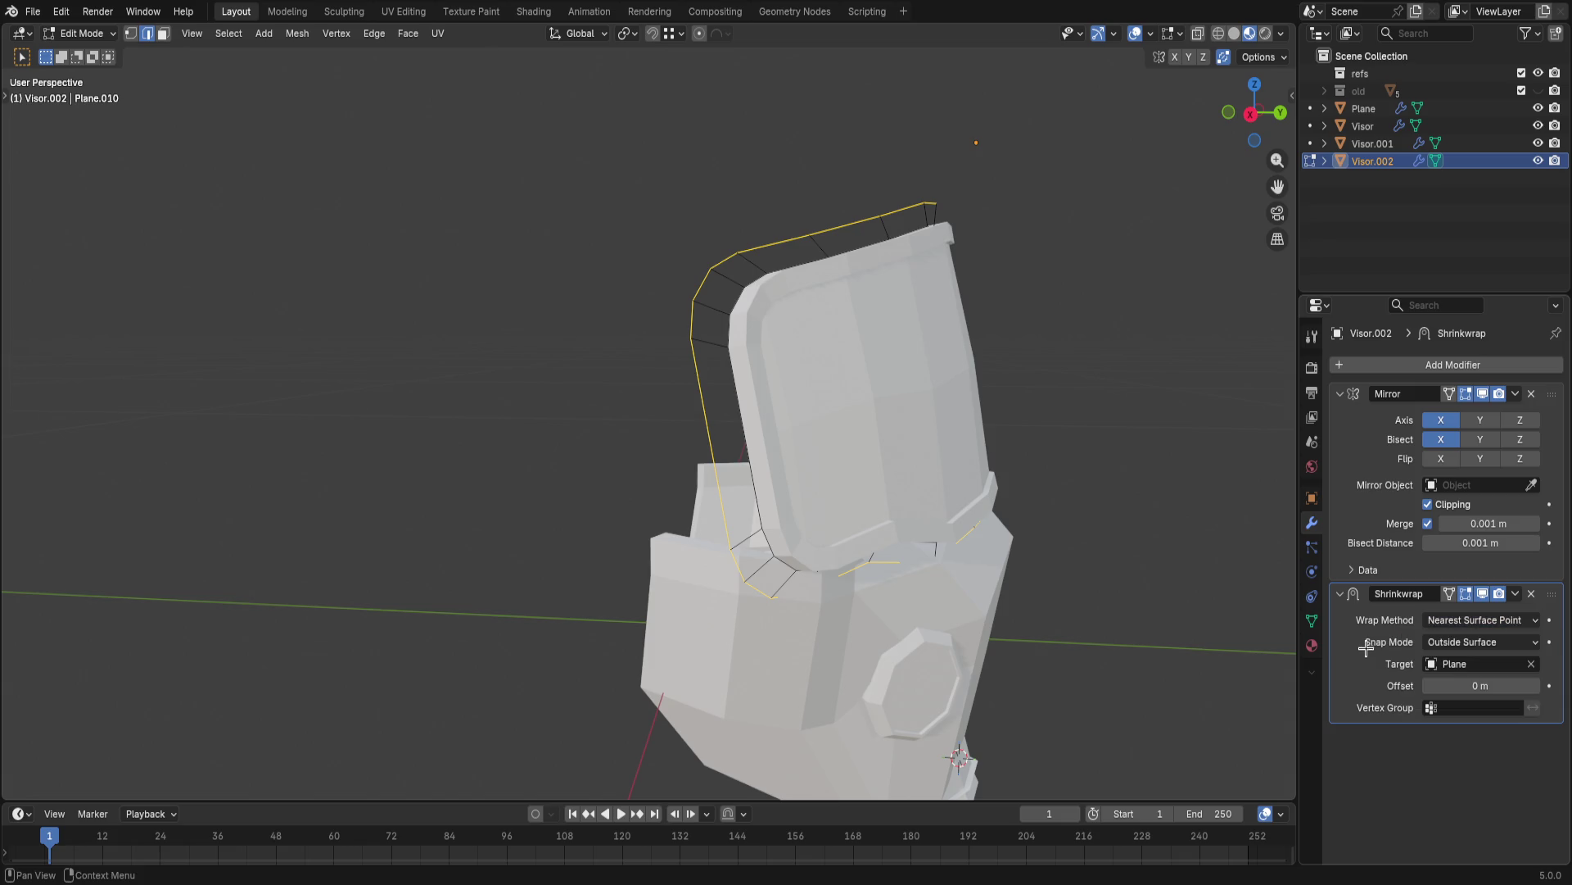
pyautogui.moveTo(1474, 688)
pyautogui.mouseDown()
pyautogui.moveTo(1444, 689)
pyautogui.moveTo(1500, 685)
pyautogui.moveTo(1407, 682)
pyautogui.mouseUp()
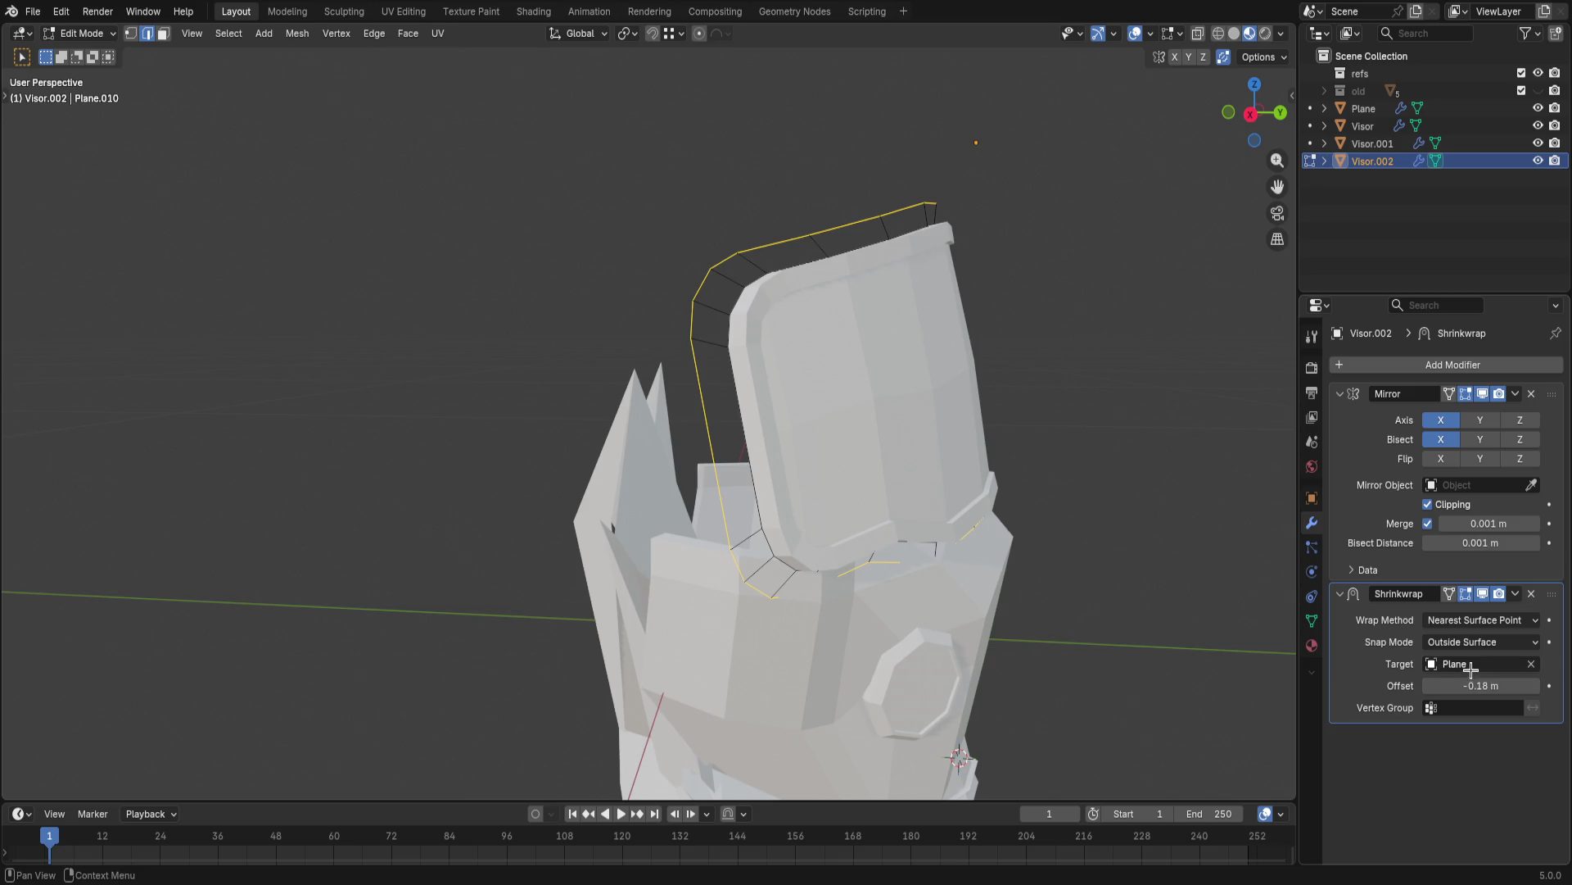
pyautogui.click(1532, 664)
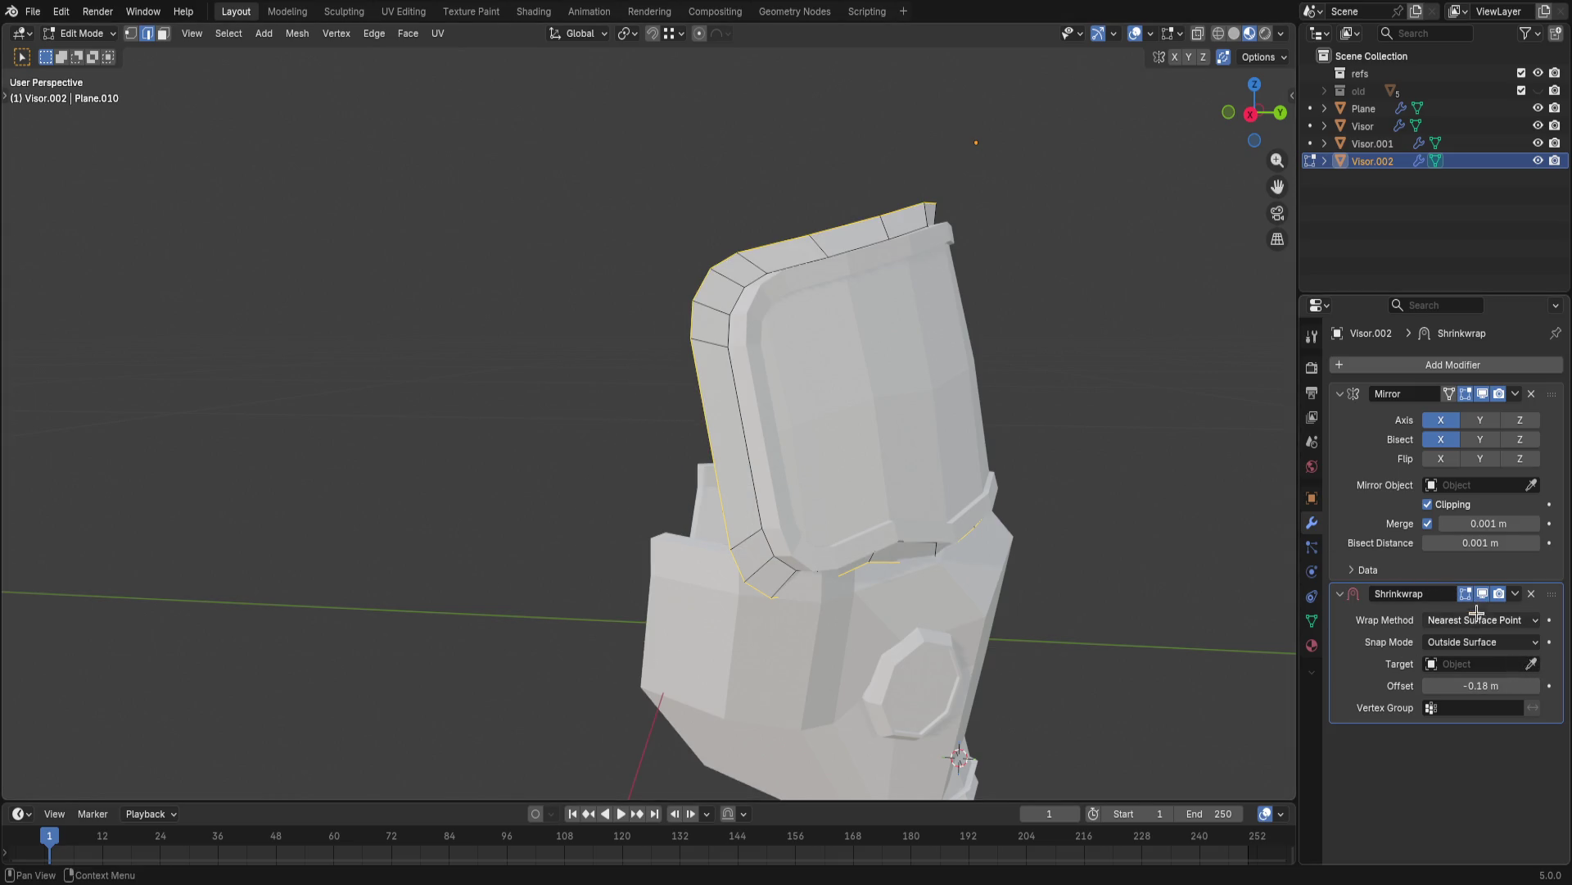
pyautogui.scroll(5, 1098, 317)
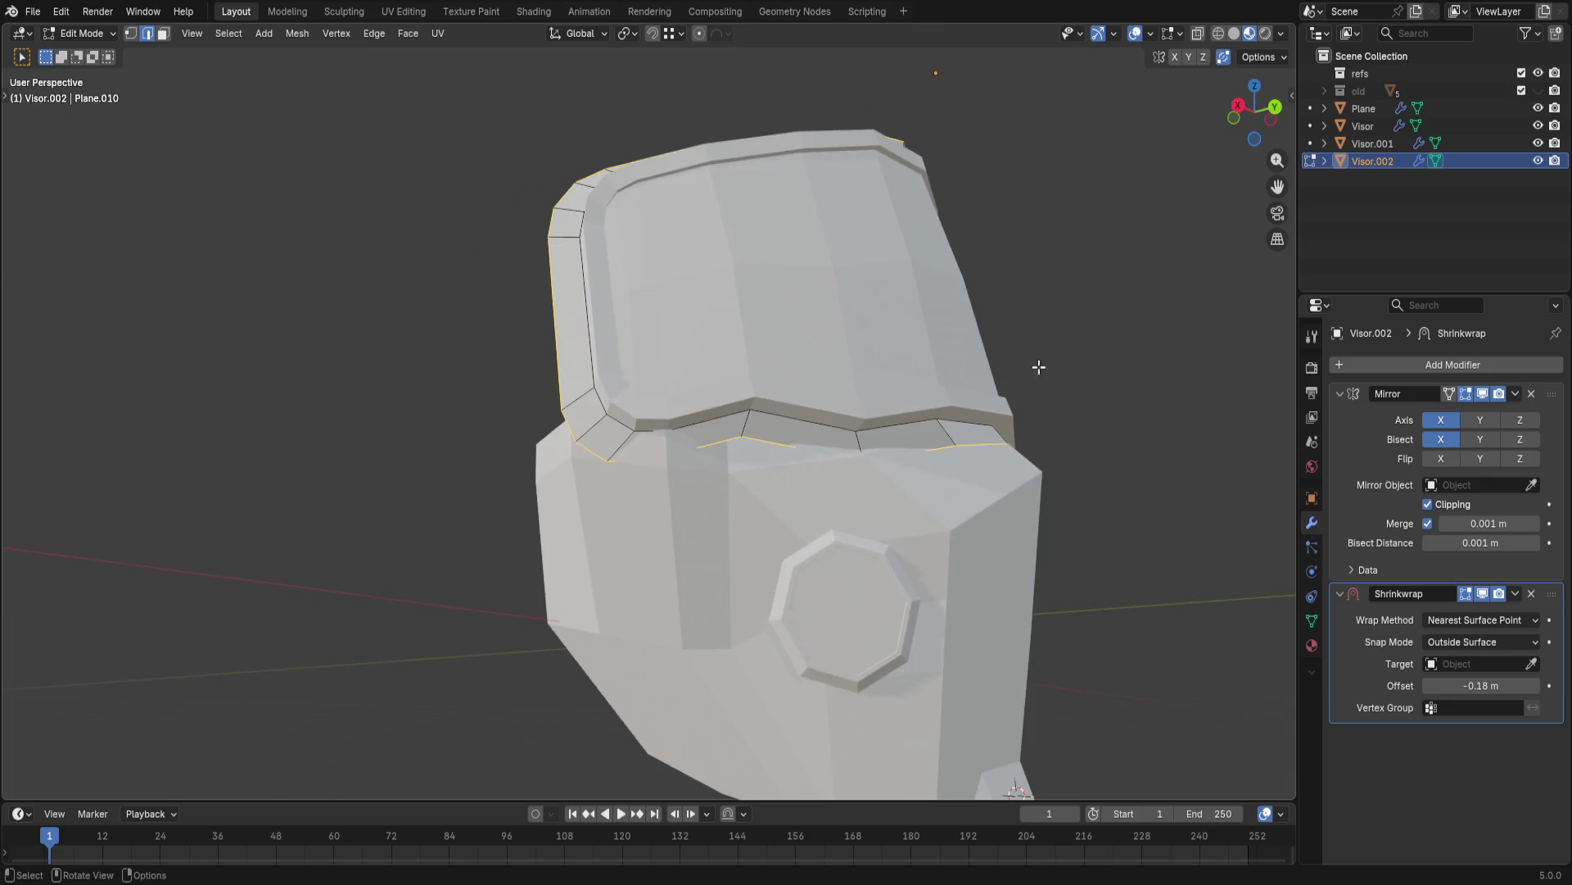
# - Select the visor's lower rim edge loop and smooth it with LoopTools Relax
pyautogui.moveTo(1039, 365); pyautogui.dragTo(945, 485, button='middle')
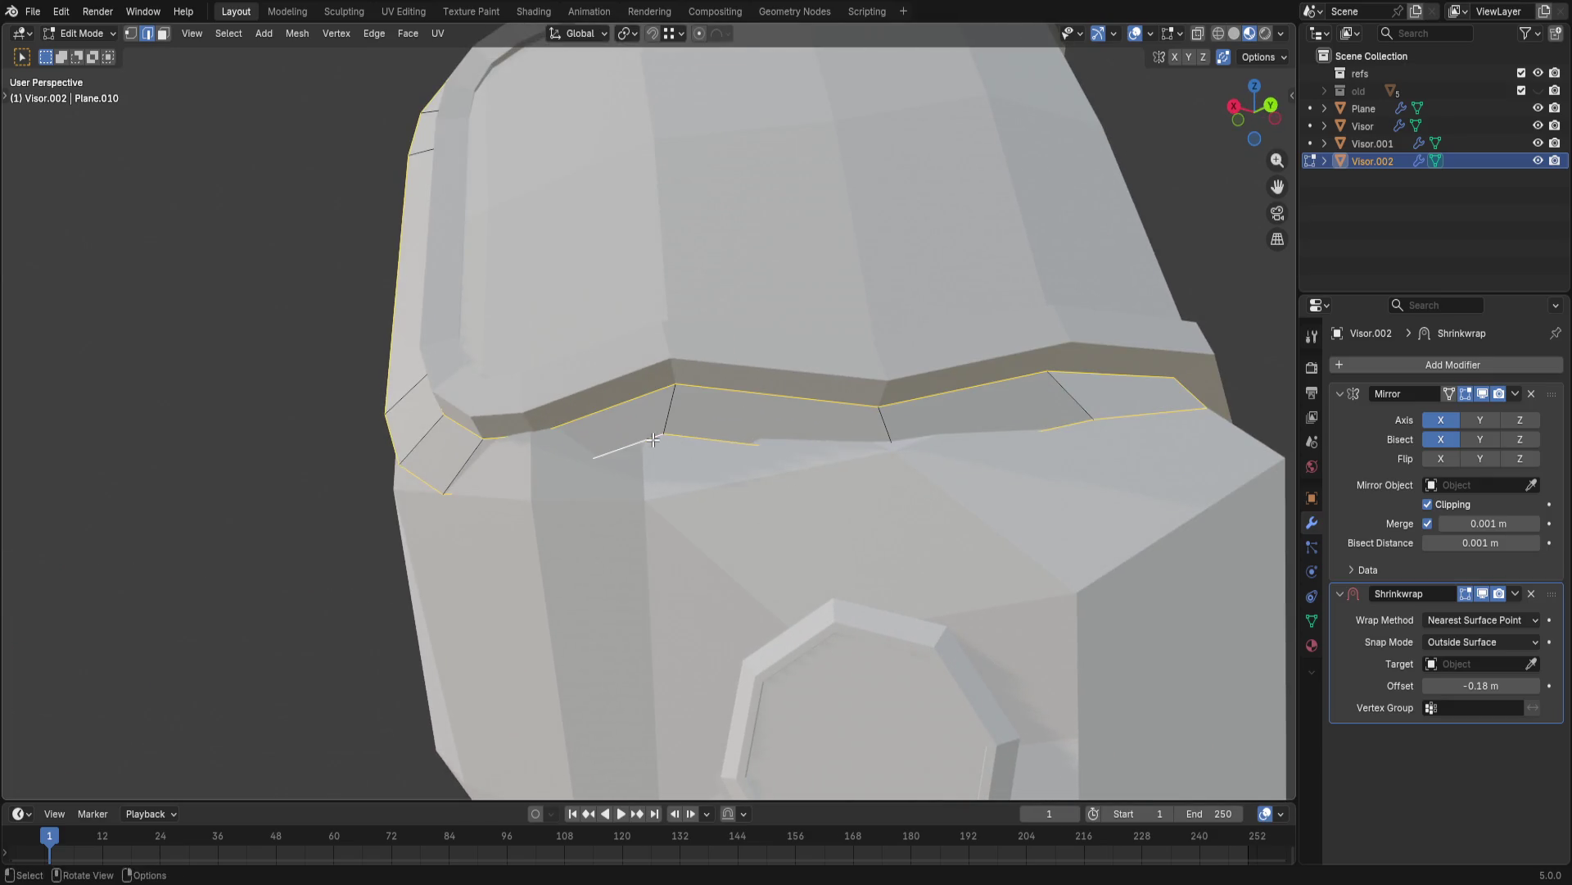
pyautogui.scroll(-3, 653, 439)
pyautogui.click(380, 495)
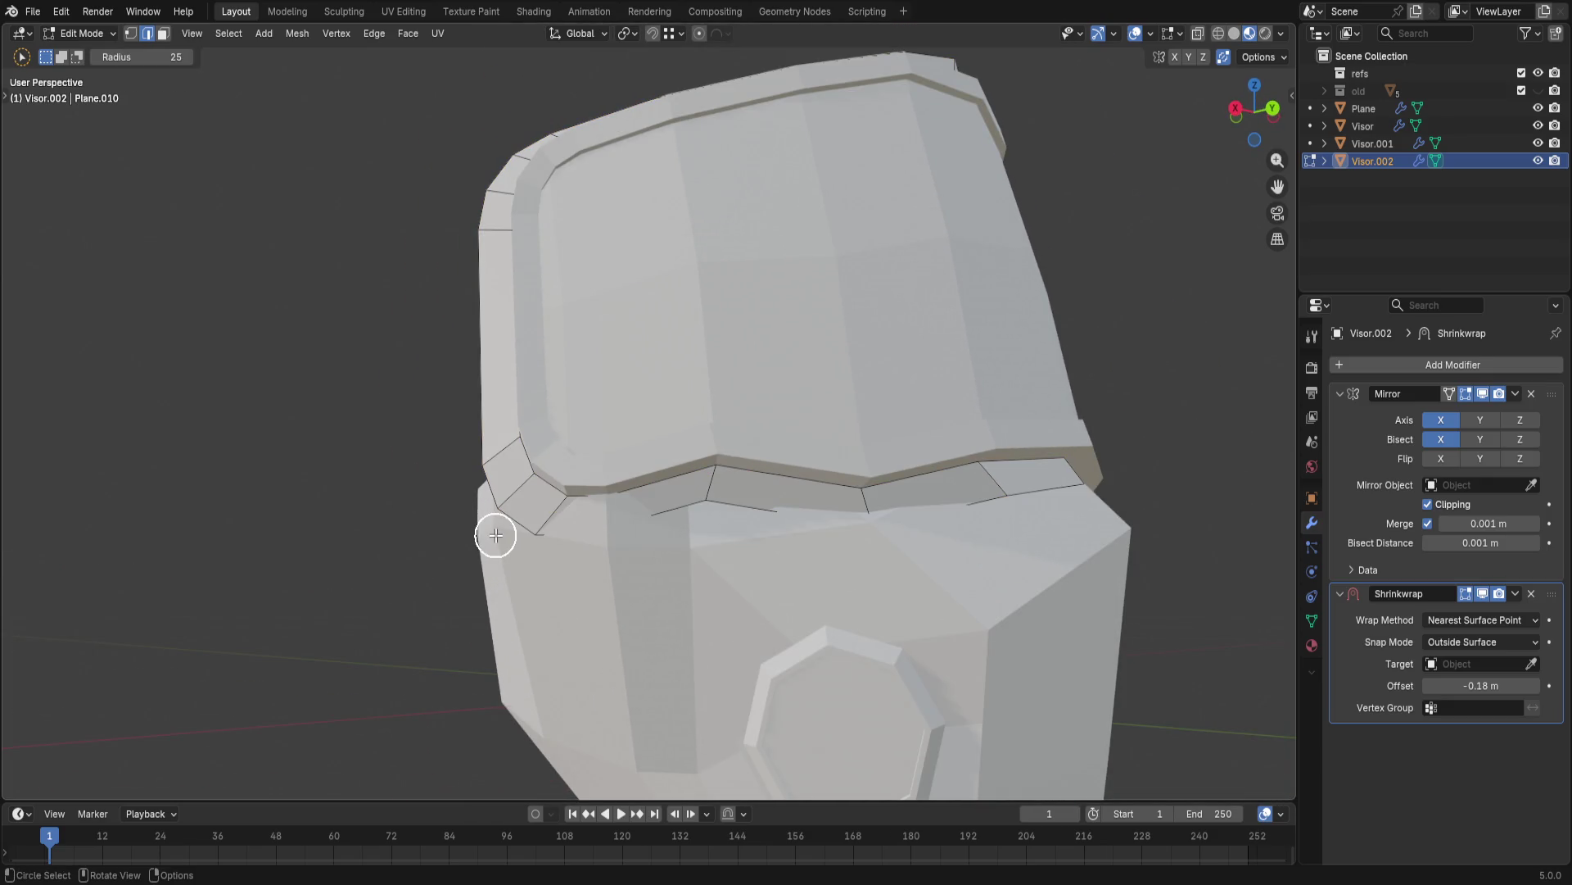
pyautogui.moveTo(502, 530); pyautogui.dragTo(708, 546)
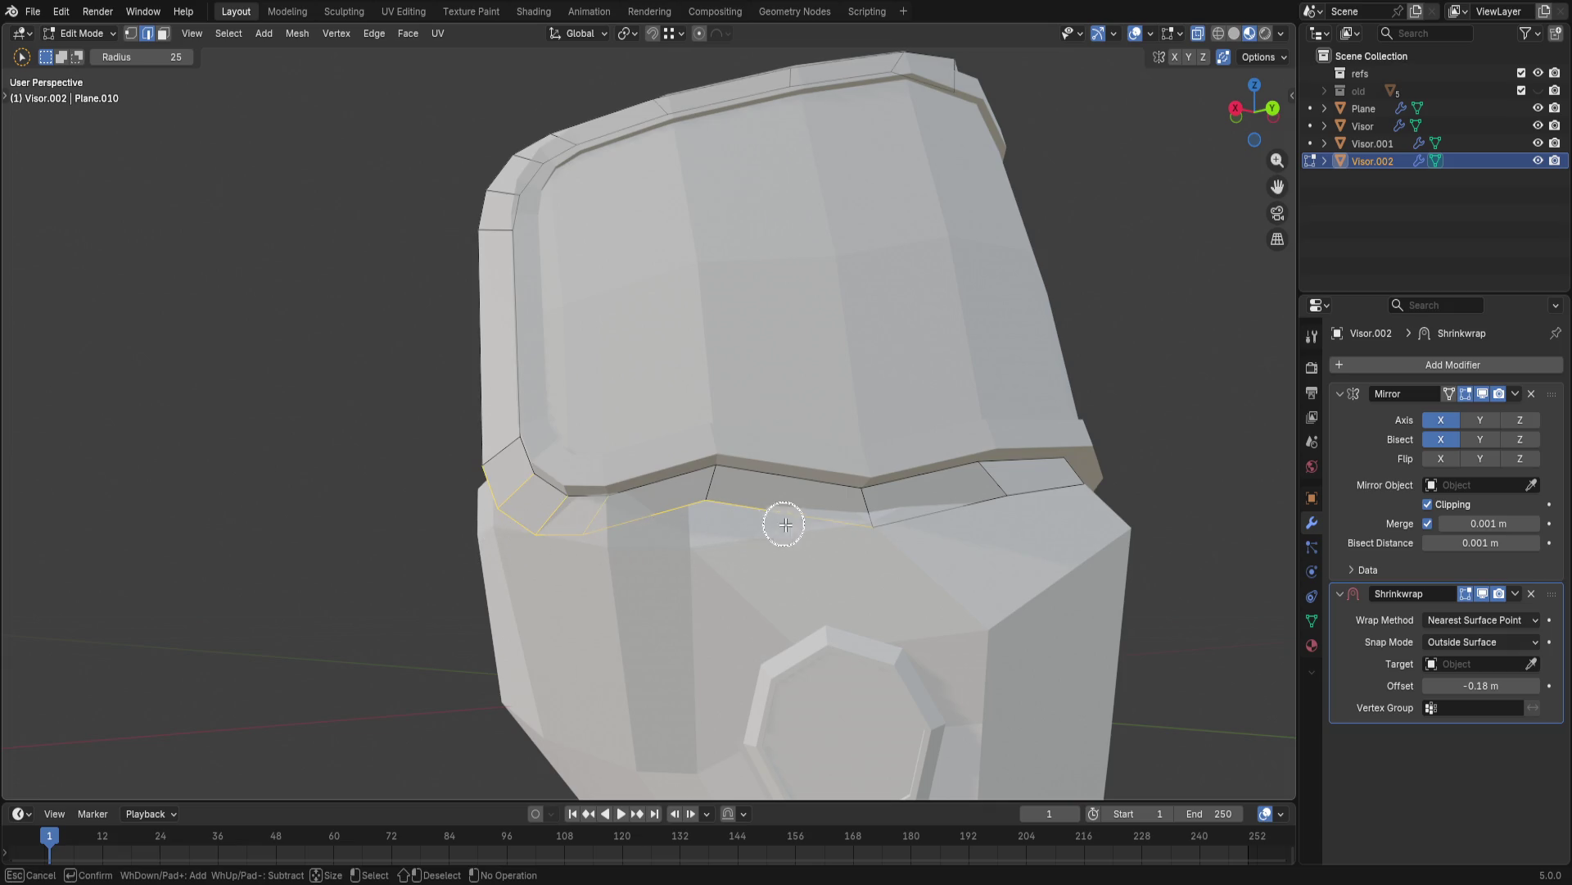
pyautogui.scroll(-2, 1044, 522)
pyautogui.scroll(-2, 983, 550)
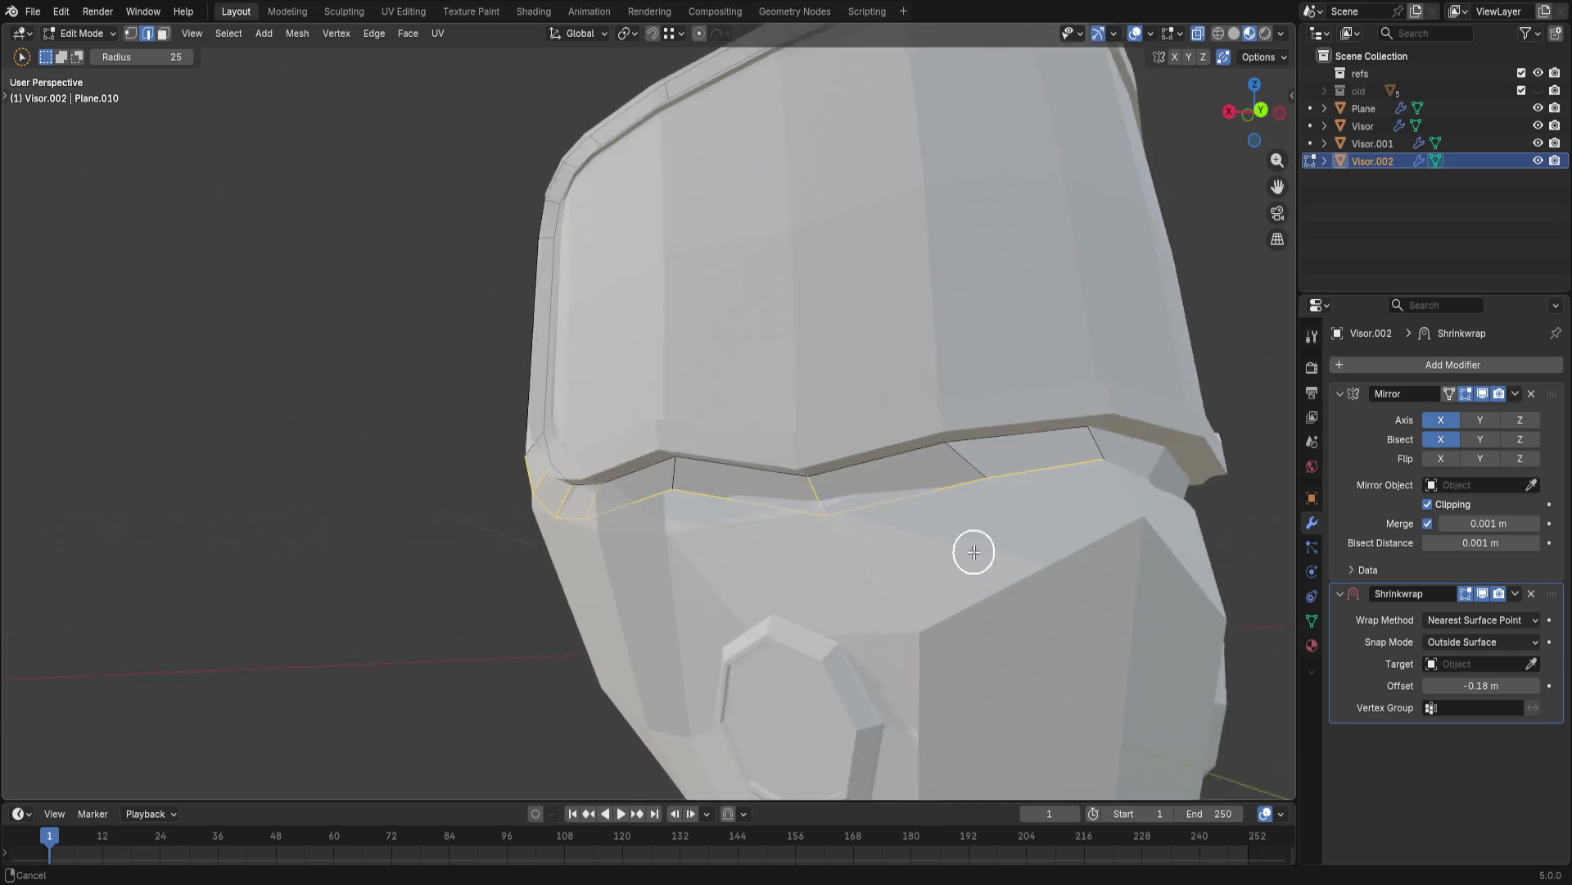
pyautogui.scroll(-3, 976, 542)
pyautogui.press('q')
pyautogui.moveTo(752, 450)
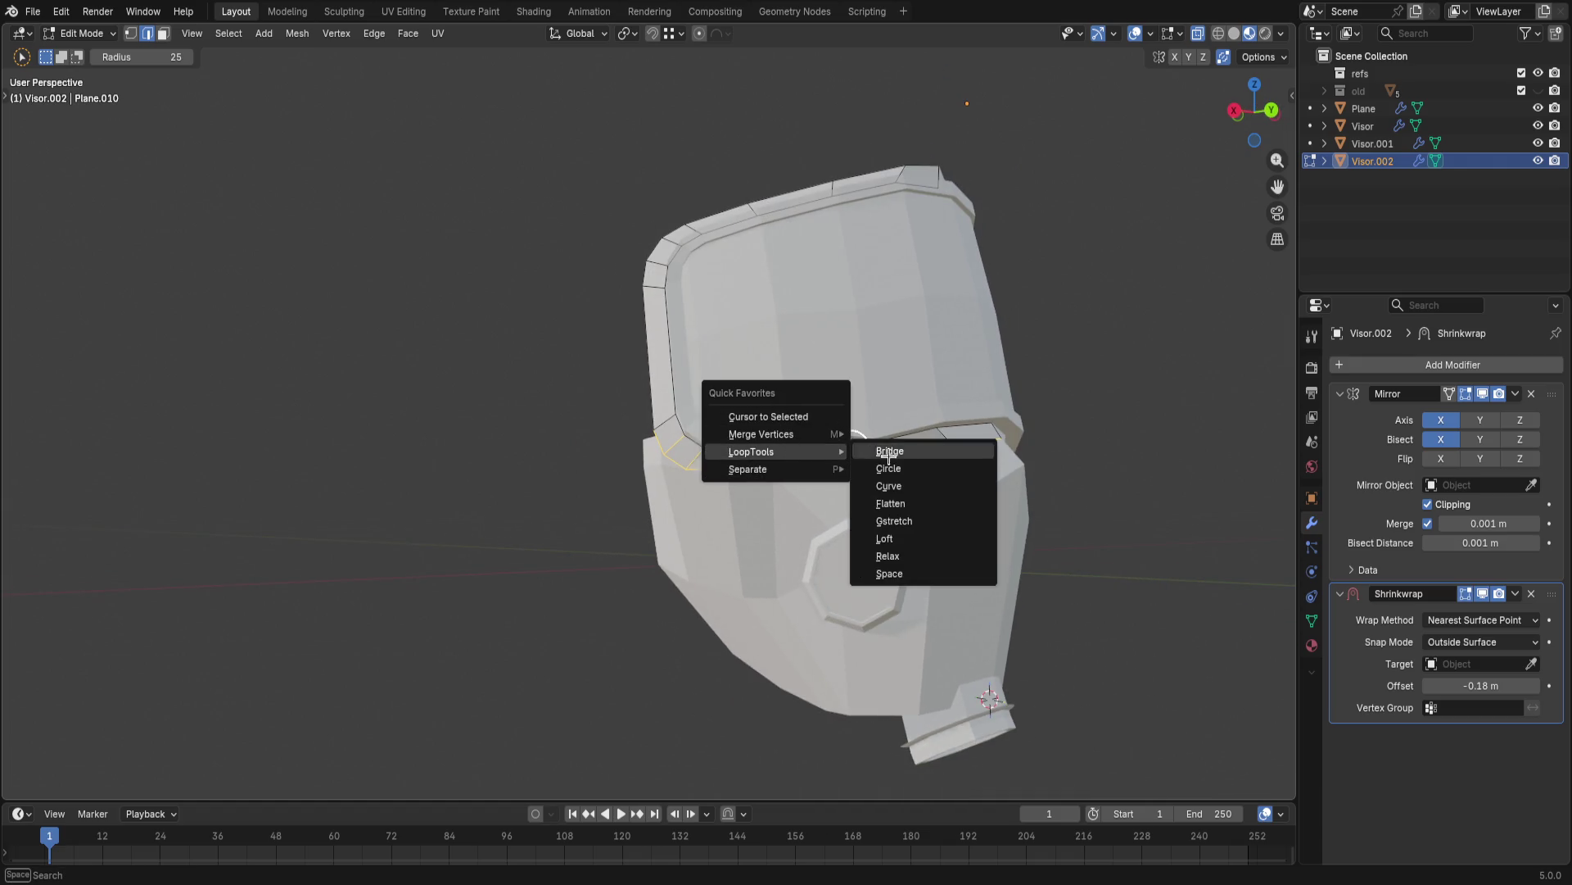
pyautogui.click(894, 555)
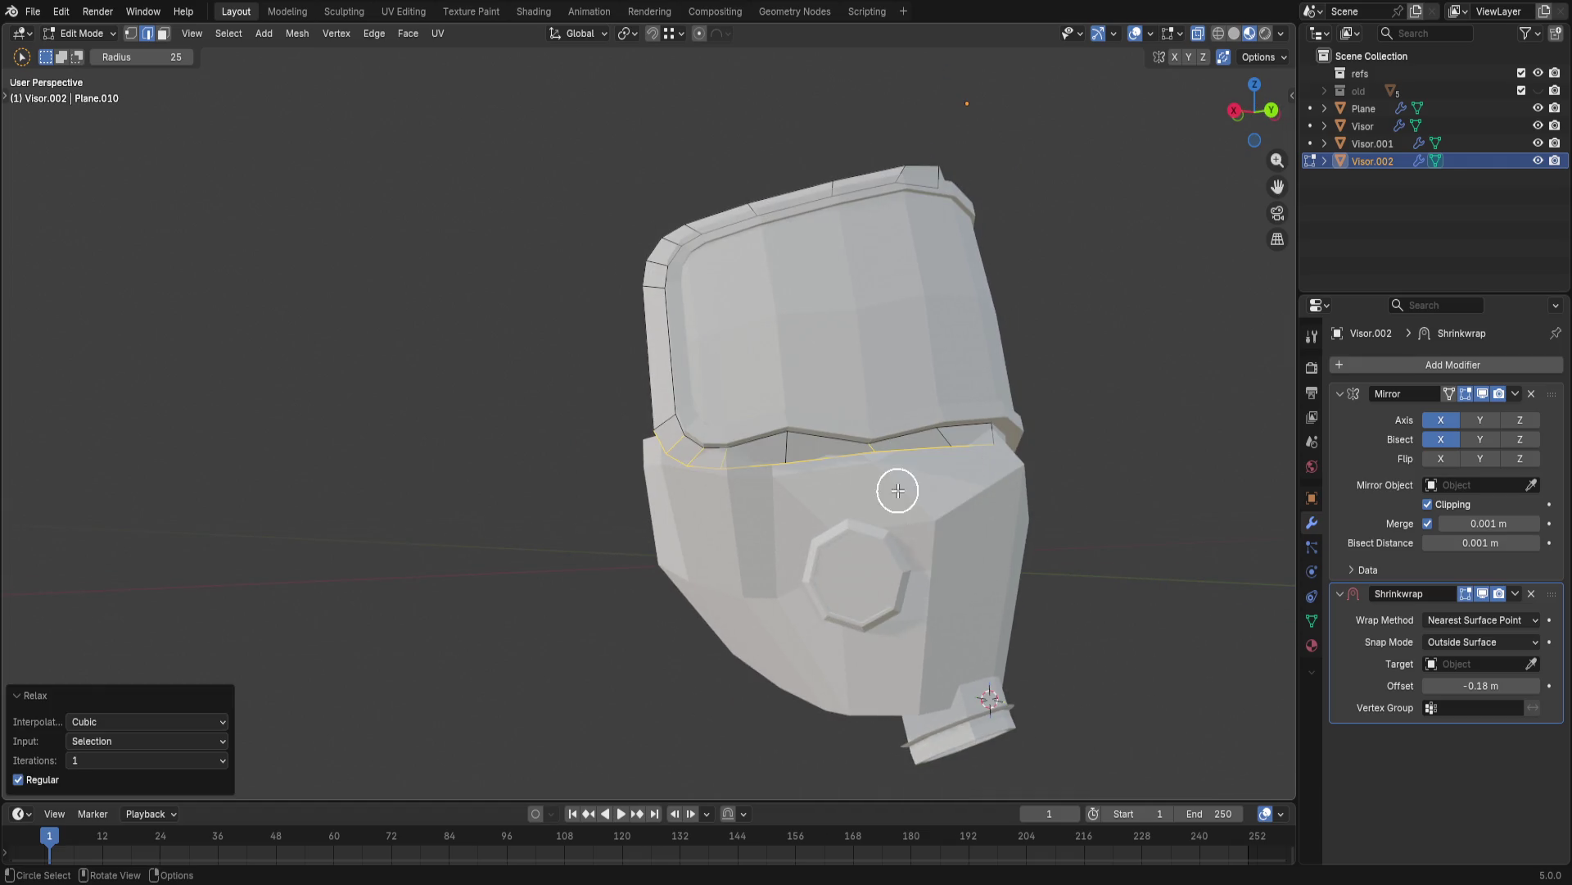
pyautogui.scroll(3, 899, 553)
pyautogui.scroll(2, 902, 614)
pyautogui.scroll(-1, 987, 656)
# - Select the visor's top edges and even them out with LoopTools Relax as well
pyautogui.moveTo(1118, 604)
pyautogui.mouseDown(button='middle')
pyautogui.moveTo(1070, 566)
pyautogui.moveTo(1176, 562)
pyautogui.moveTo(1142, 586)
pyautogui.moveTo(884, 548)
pyautogui.moveTo(874, 597)
pyautogui.mouseUp(button='middle')
pyautogui.moveTo(929, 509); pyautogui.dragTo(809, 470)
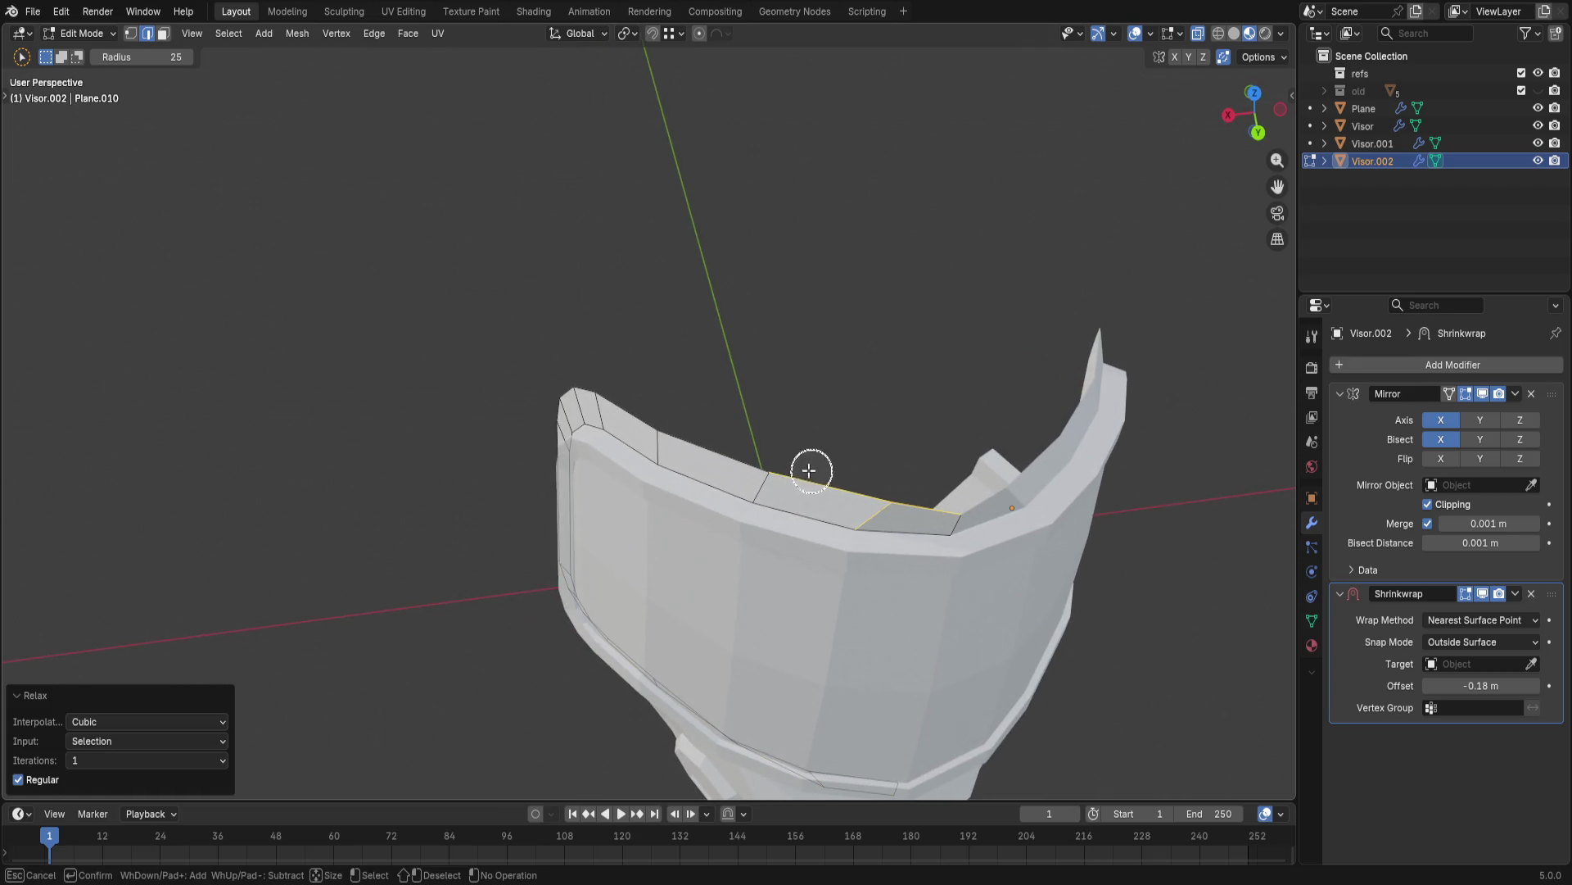
pyautogui.press('Escape')
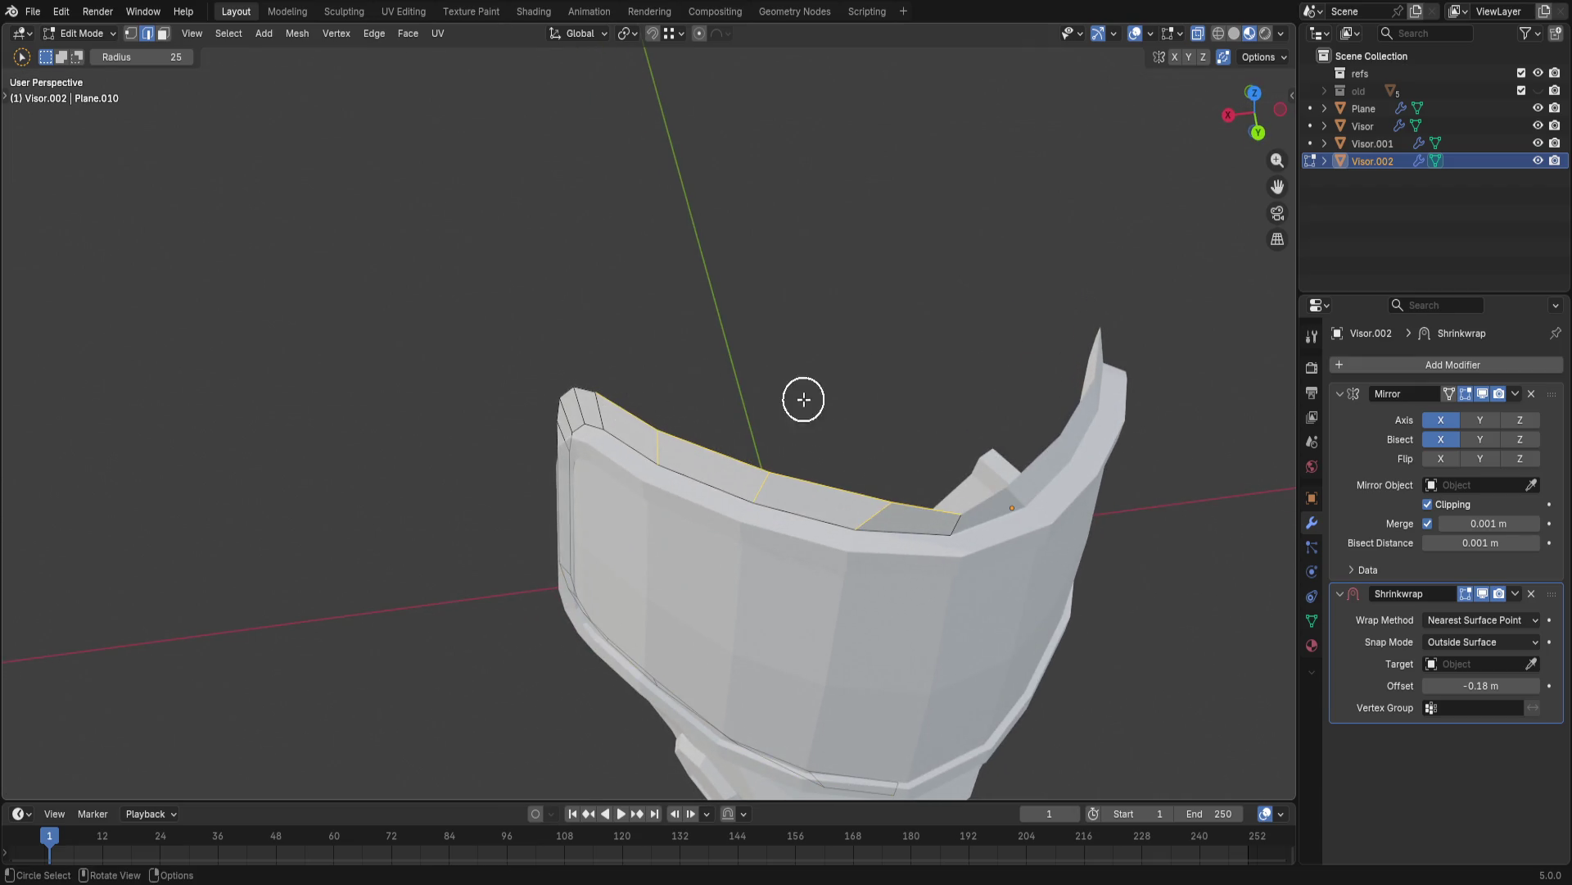
pyautogui.press('q')
pyautogui.press('Escape')
pyautogui.press('q')
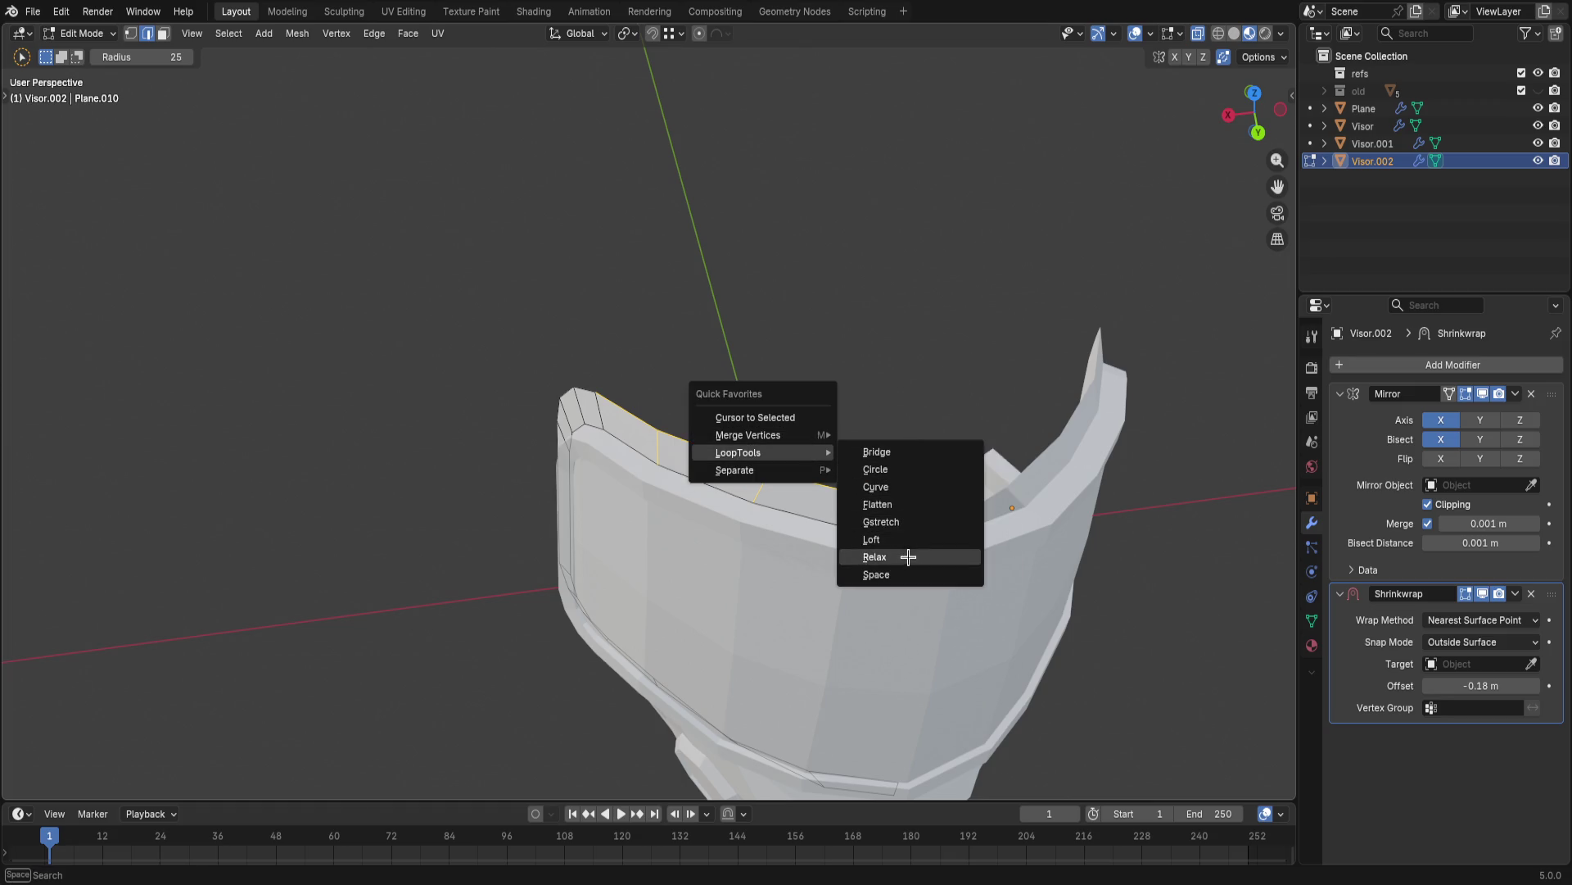
pyautogui.click(906, 556)
pyautogui.click(891, 371)
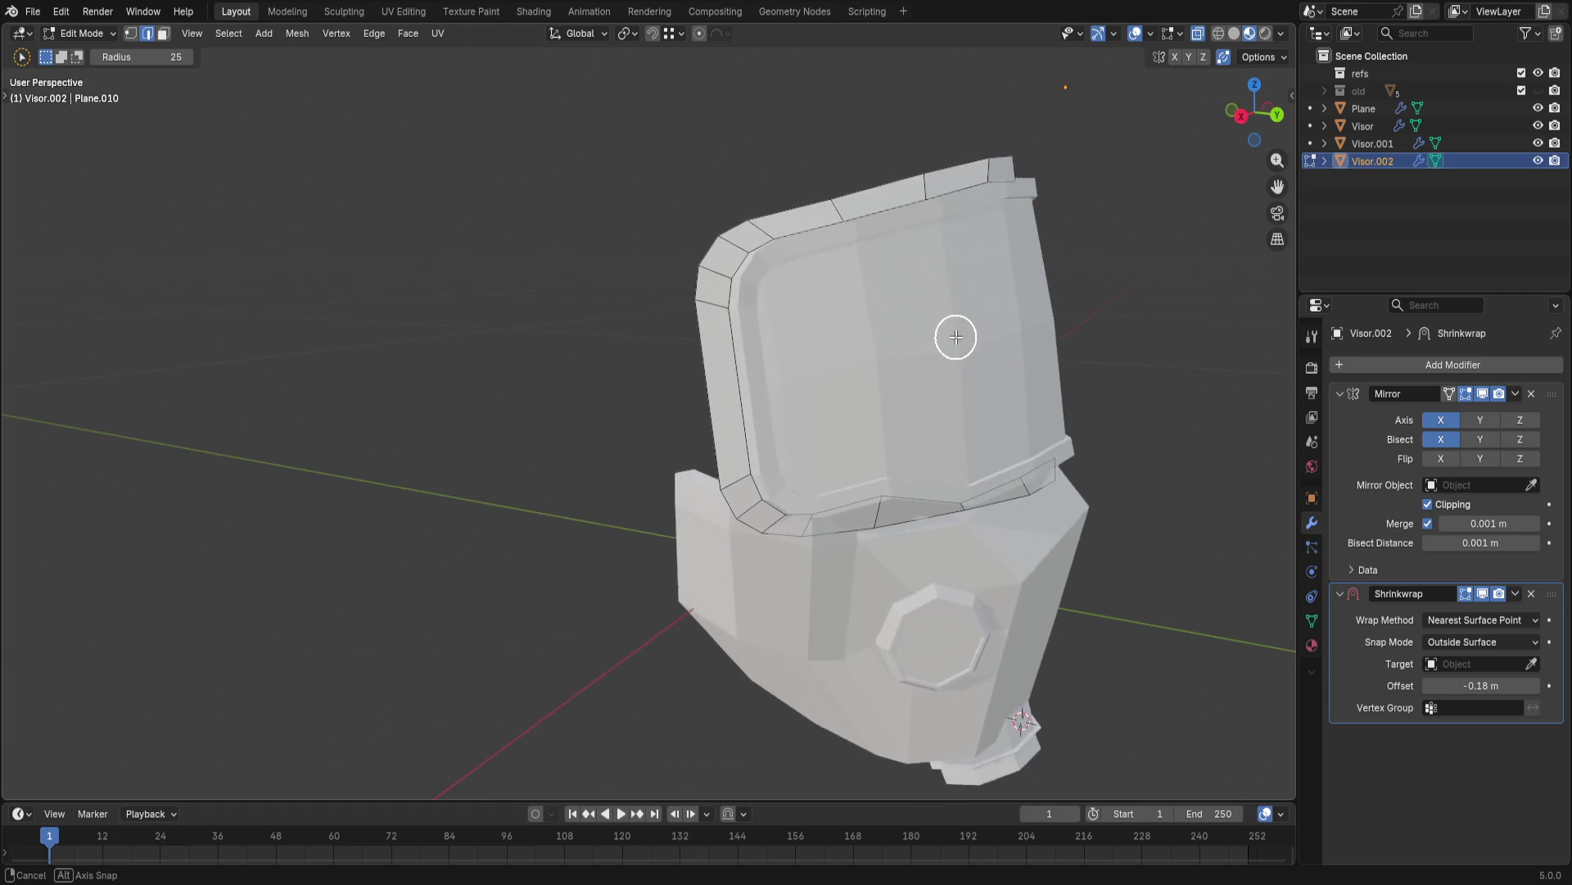
pyautogui.moveTo(871, 327)
pyautogui.mouseDown(button='middle')
pyautogui.moveTo(981, 453)
pyautogui.moveTo(961, 469)
pyautogui.mouseUp(button='middle')
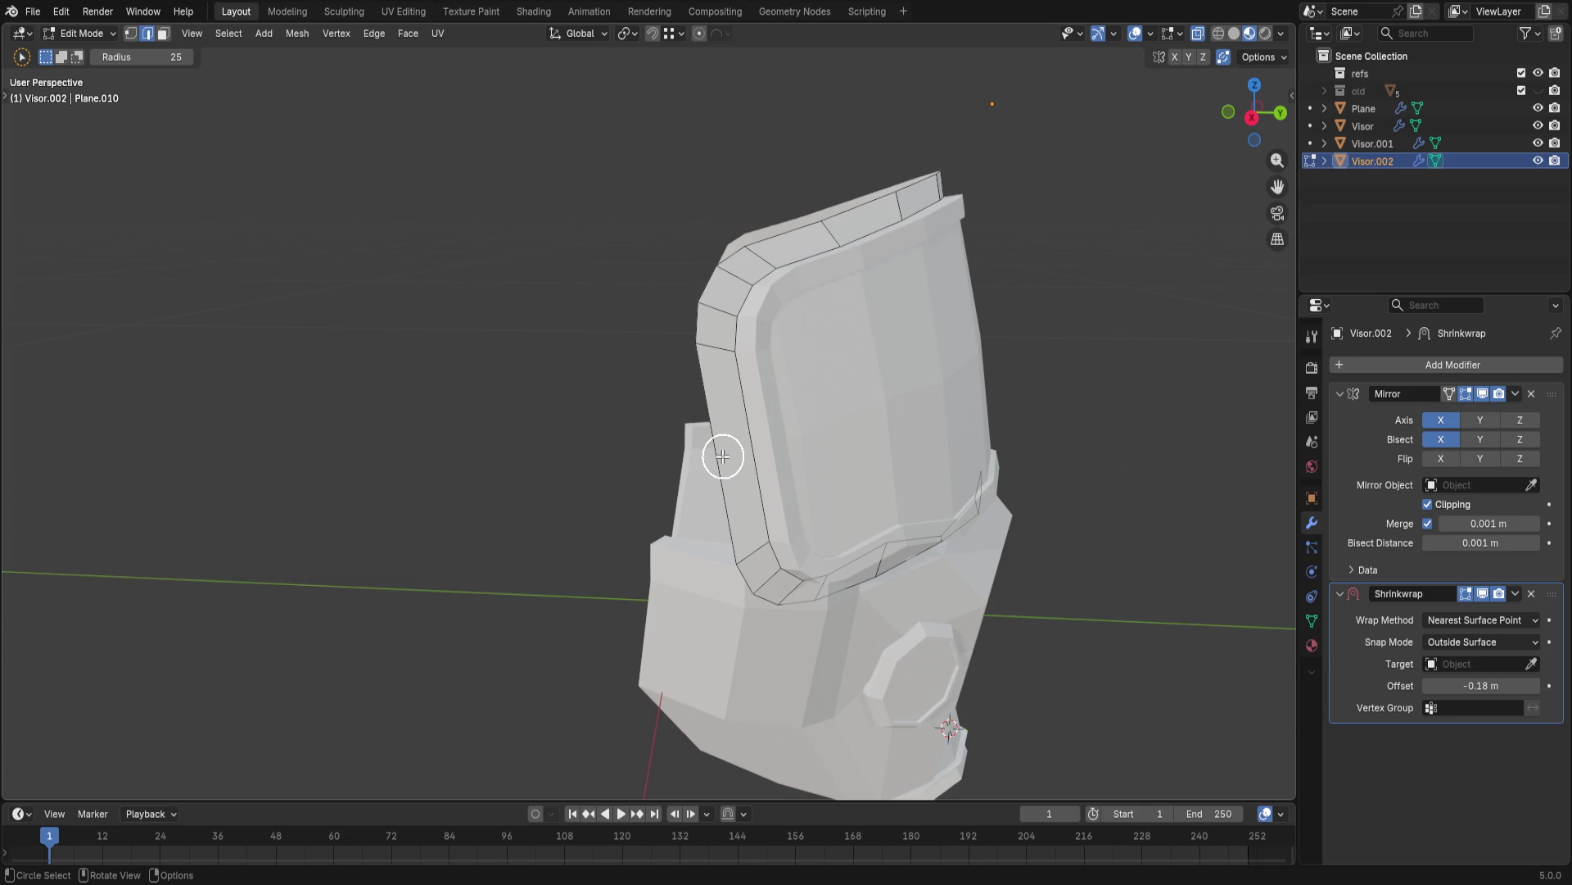
# - Extrude the visor's outer side edge about 0.054 m backward along Y into a side tab
pyautogui.click(723, 498)
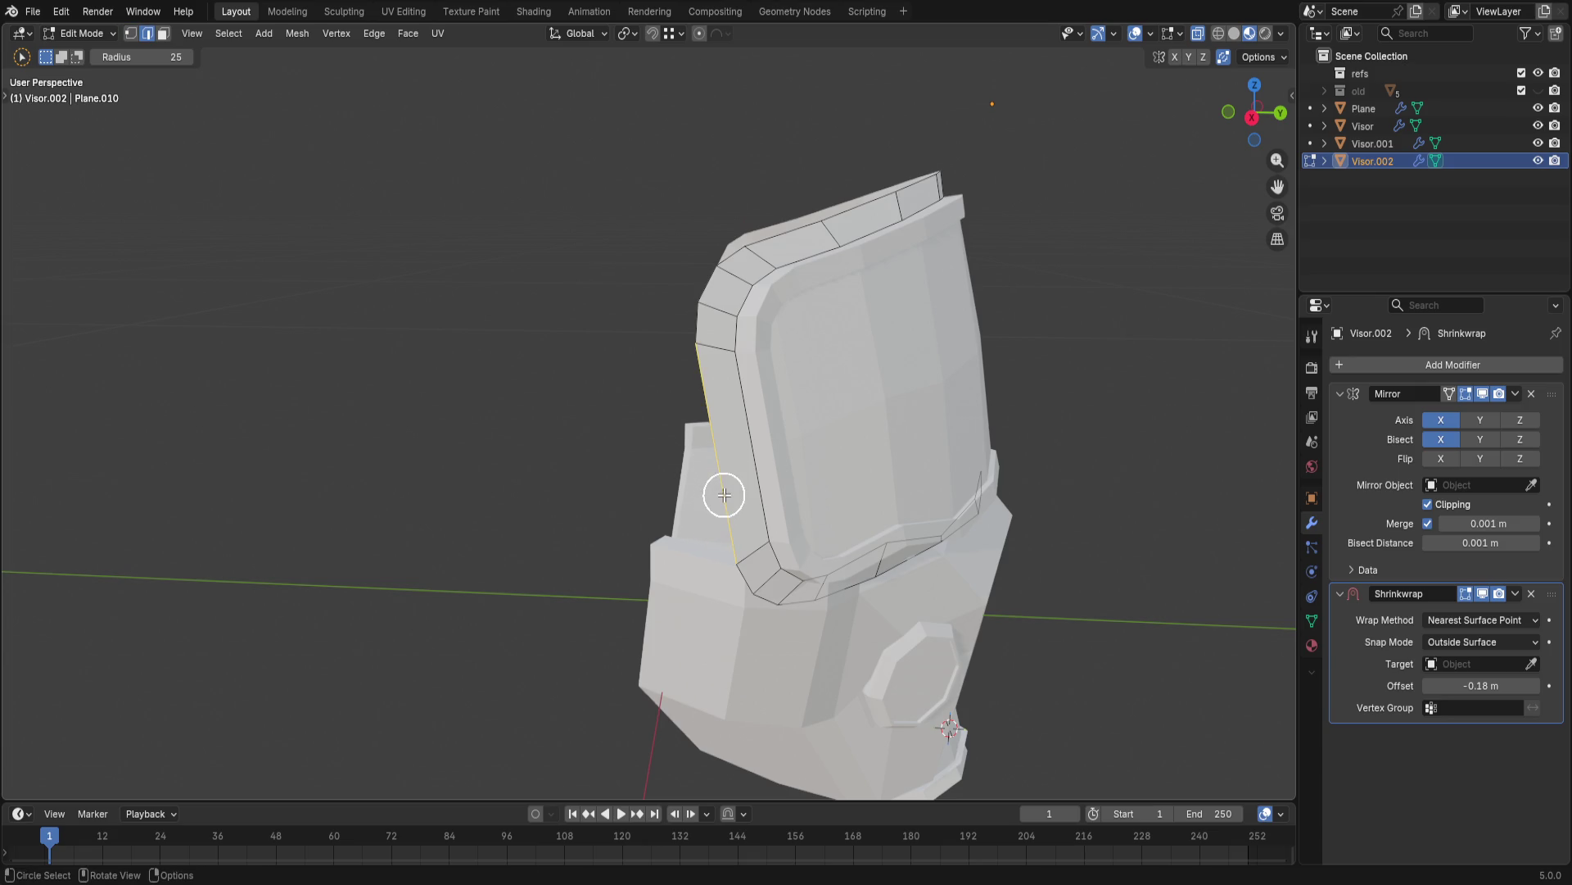
pyautogui.moveTo(779, 463); pyautogui.dragTo(891, 443, button='middle')
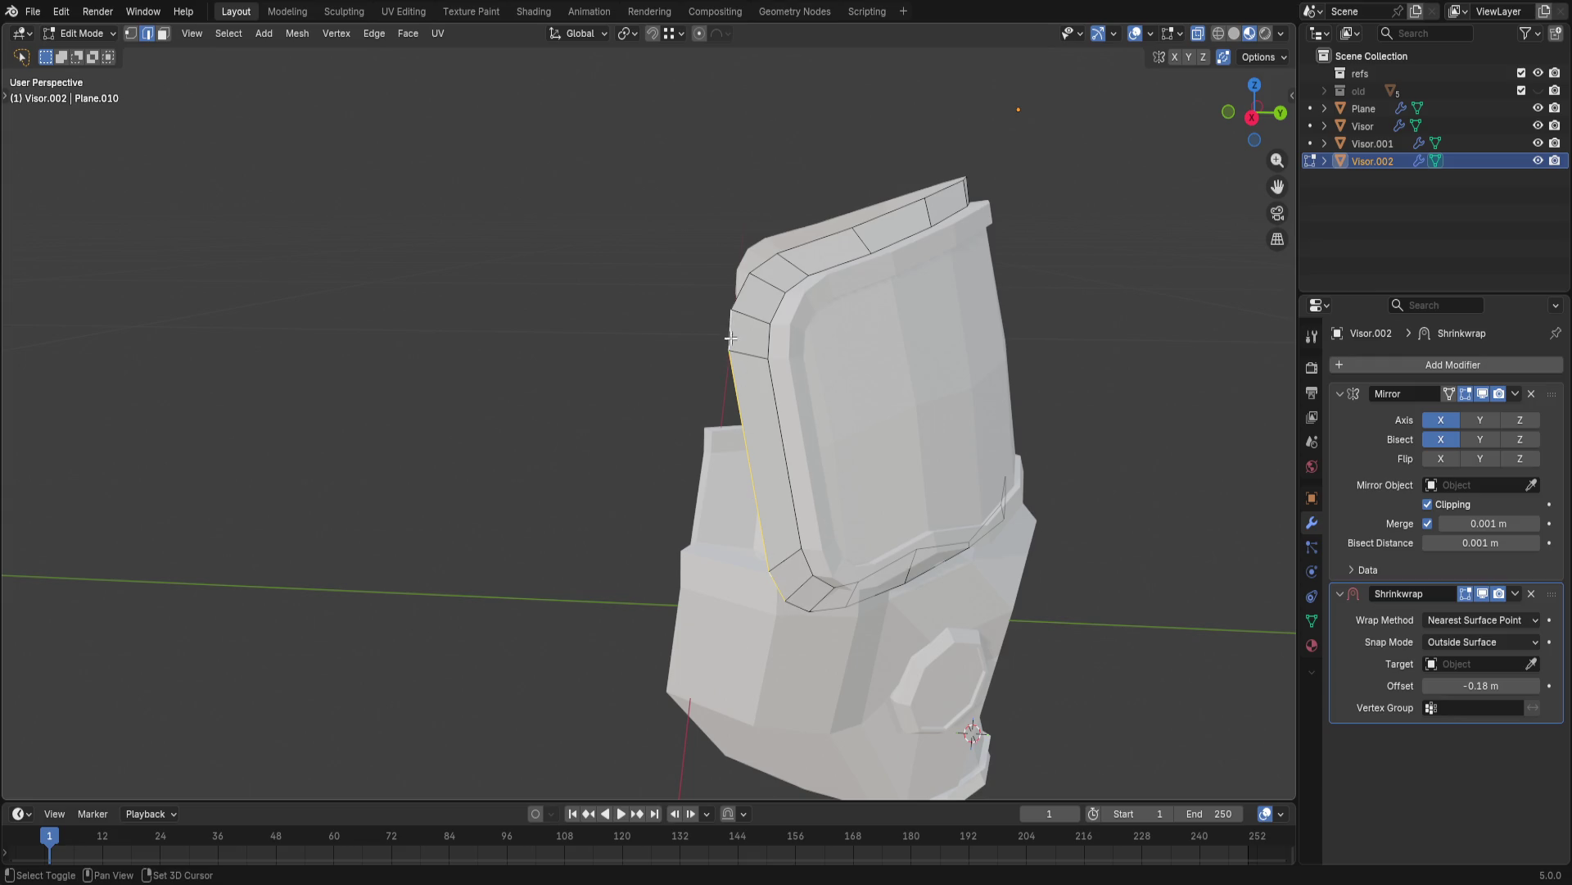
pyautogui.moveTo(740, 287); pyautogui.dragTo(720, 307, button='middle')
pyautogui.press('e')
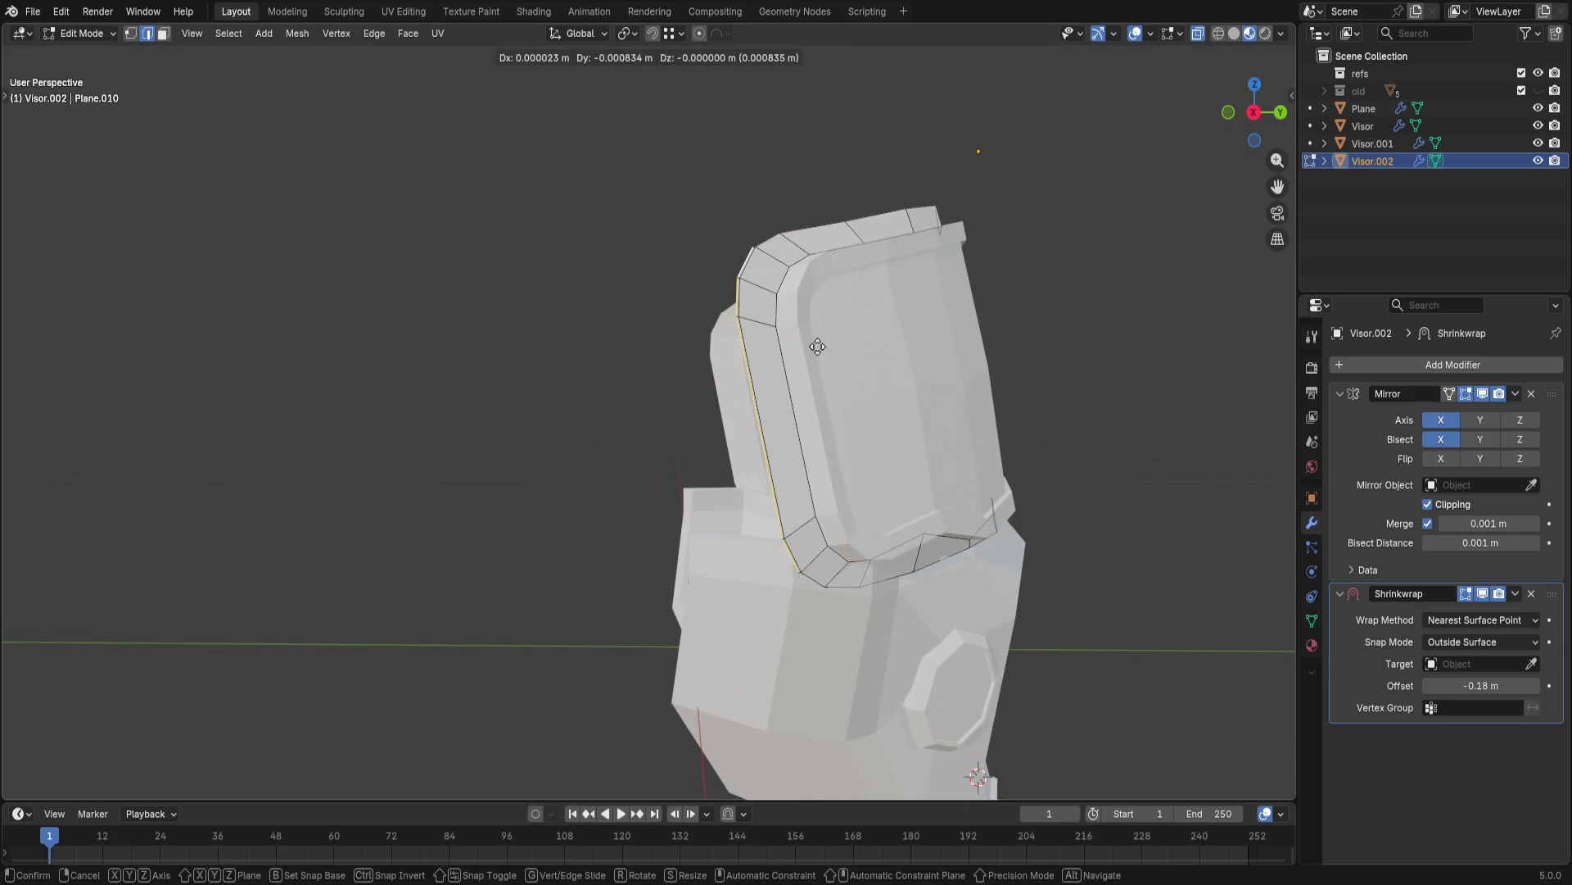
pyautogui.press('y')
pyautogui.click(667, 362)
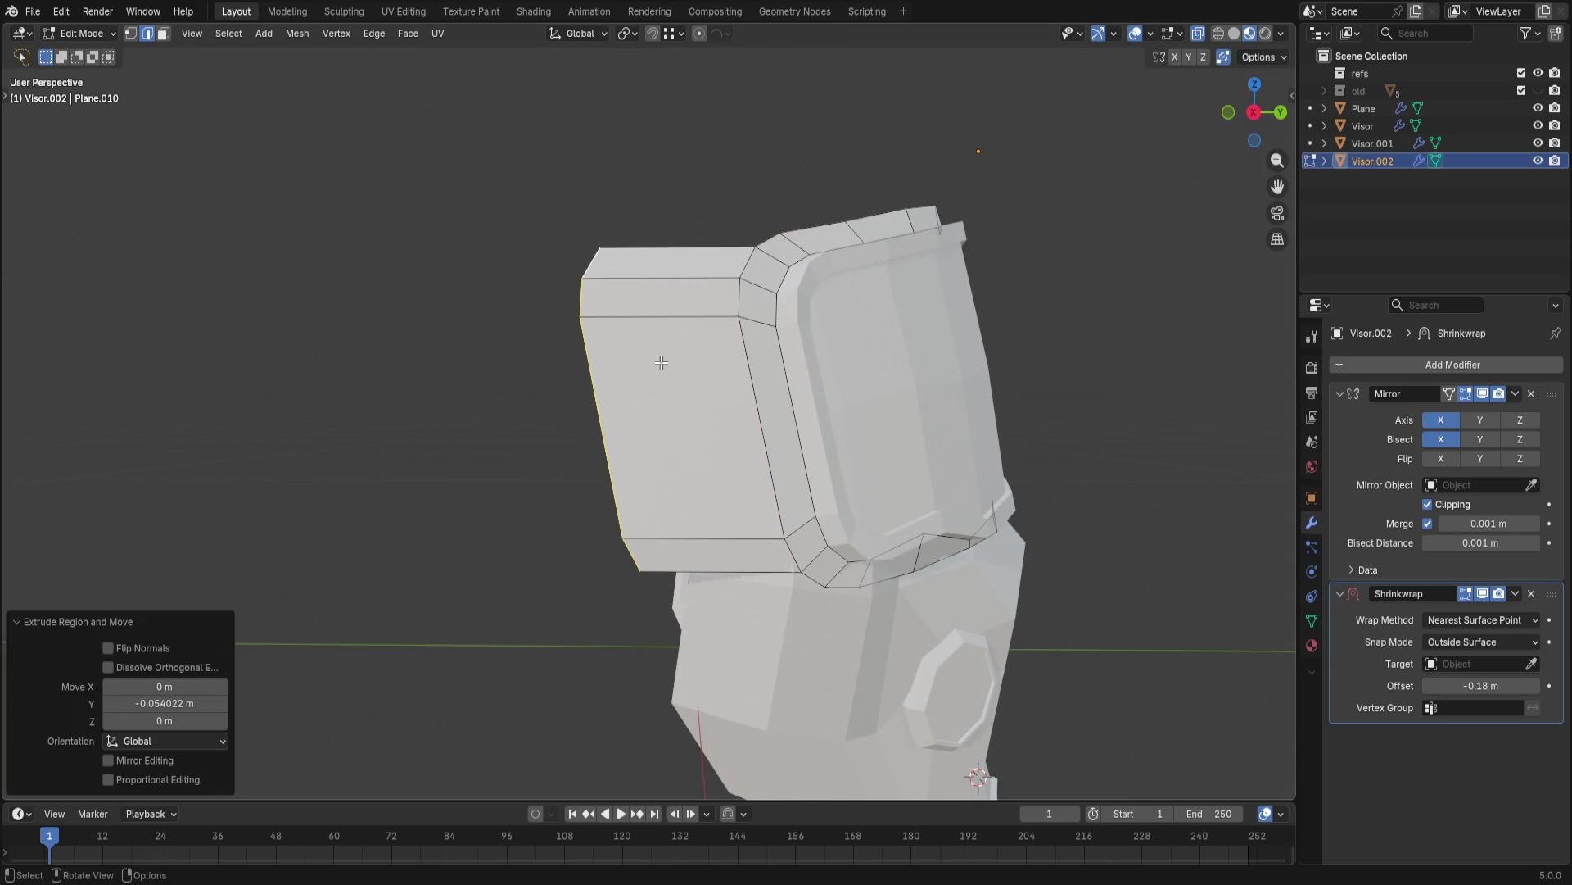
# - Scale the tab's outer edge down so the side panel tapers
pyautogui.press('s')
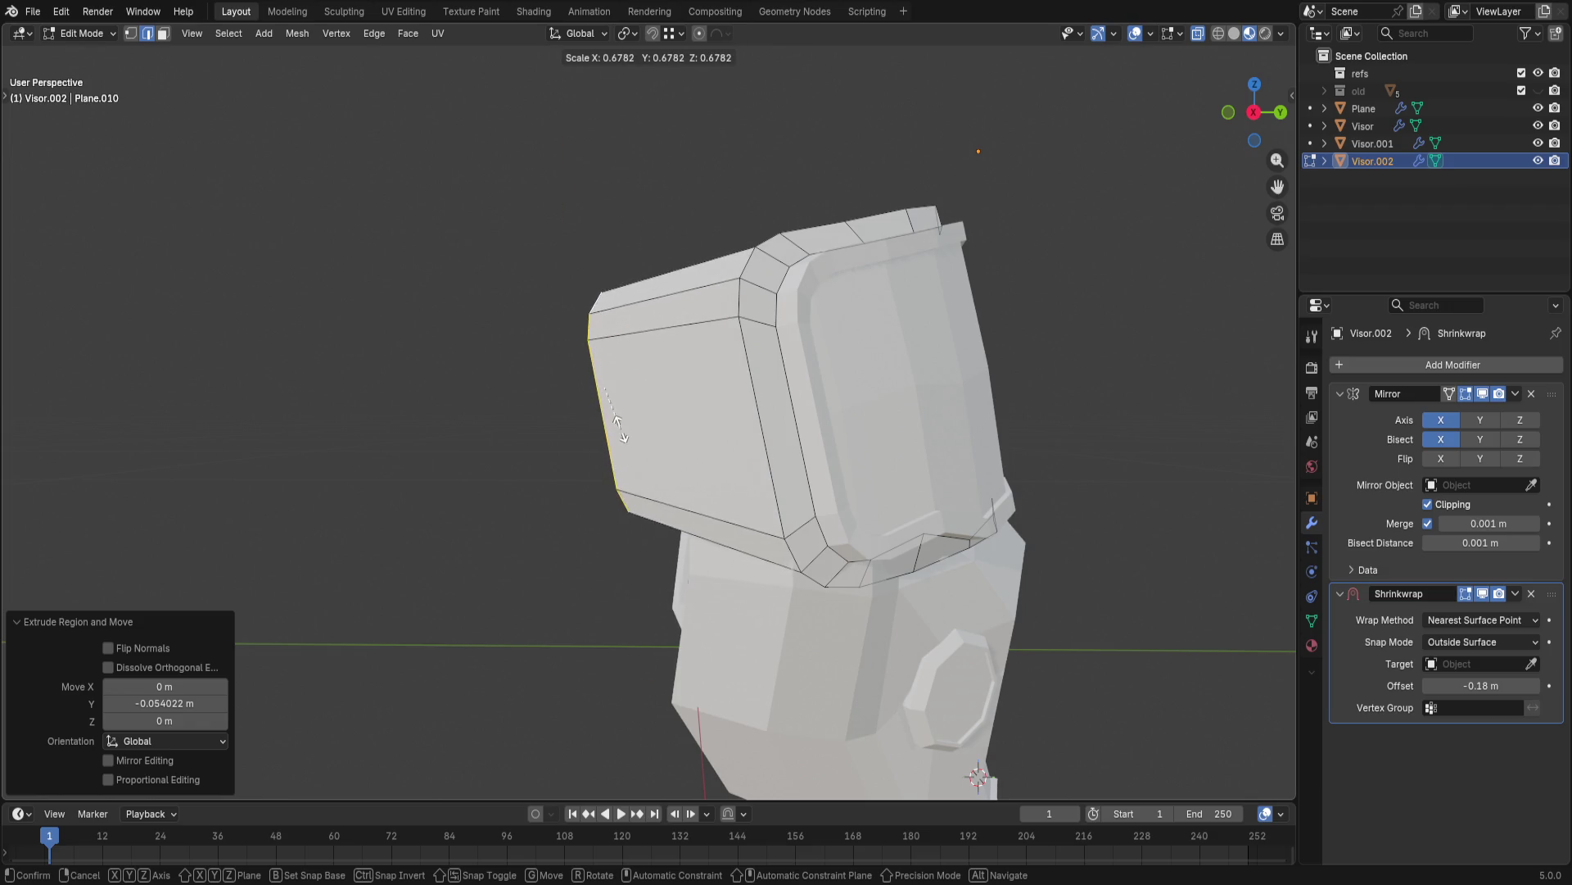
pyautogui.click(624, 438)
pyautogui.keyDown('shift'); pyautogui.moveTo(665, 391); pyautogui.dragTo(673, 422, button='middle'); pyautogui.keyUp('shift')
pyautogui.click(674, 422)
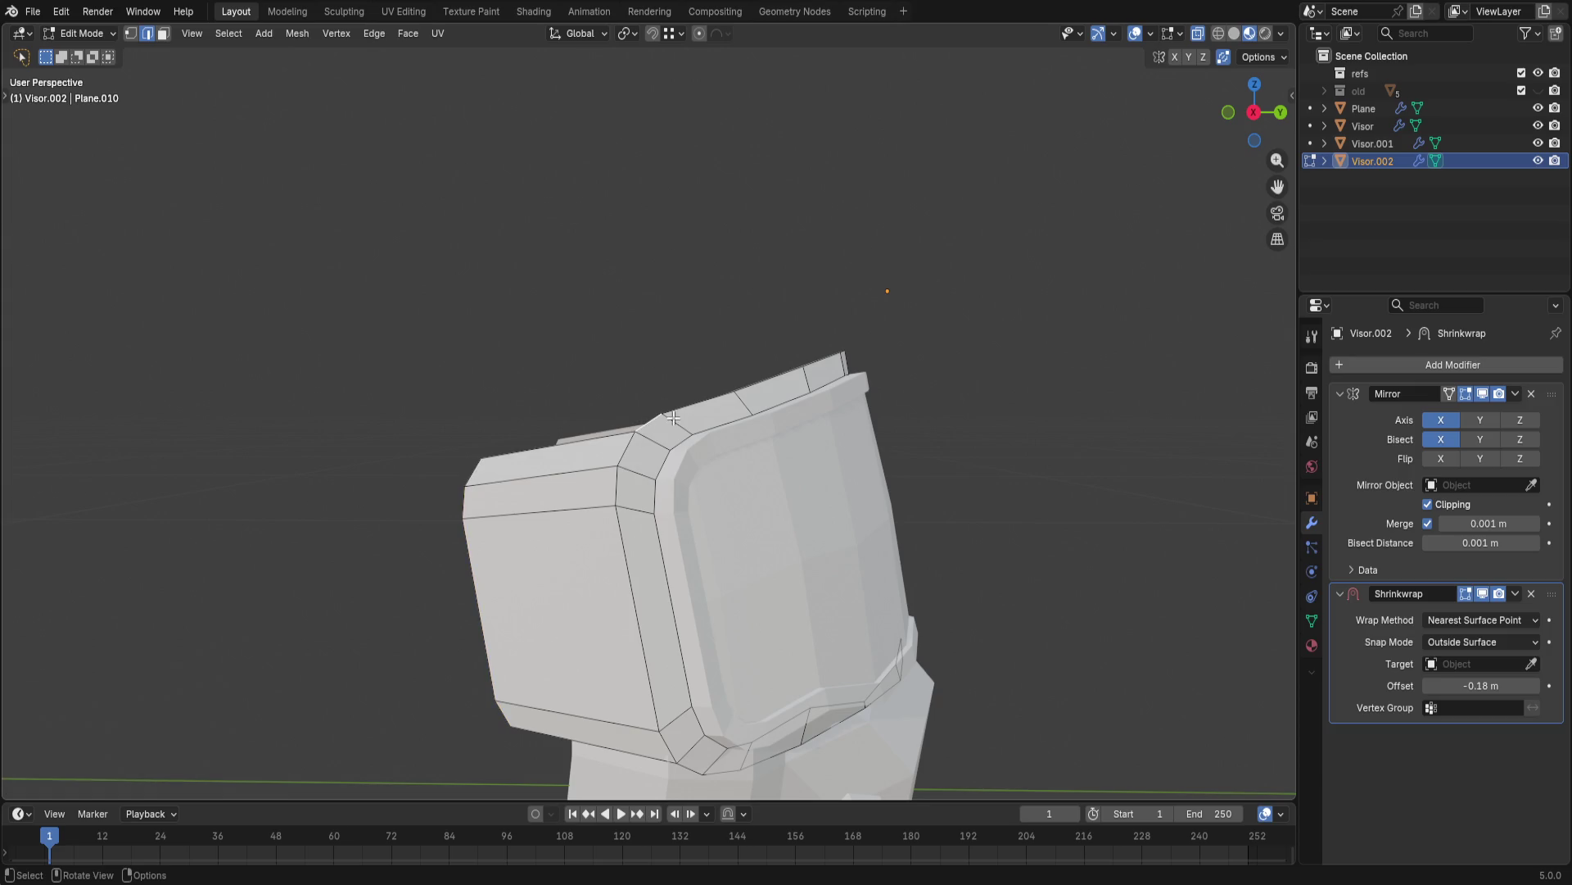
pyautogui.moveTo(806, 377); pyautogui.dragTo(747, 429, button='middle')
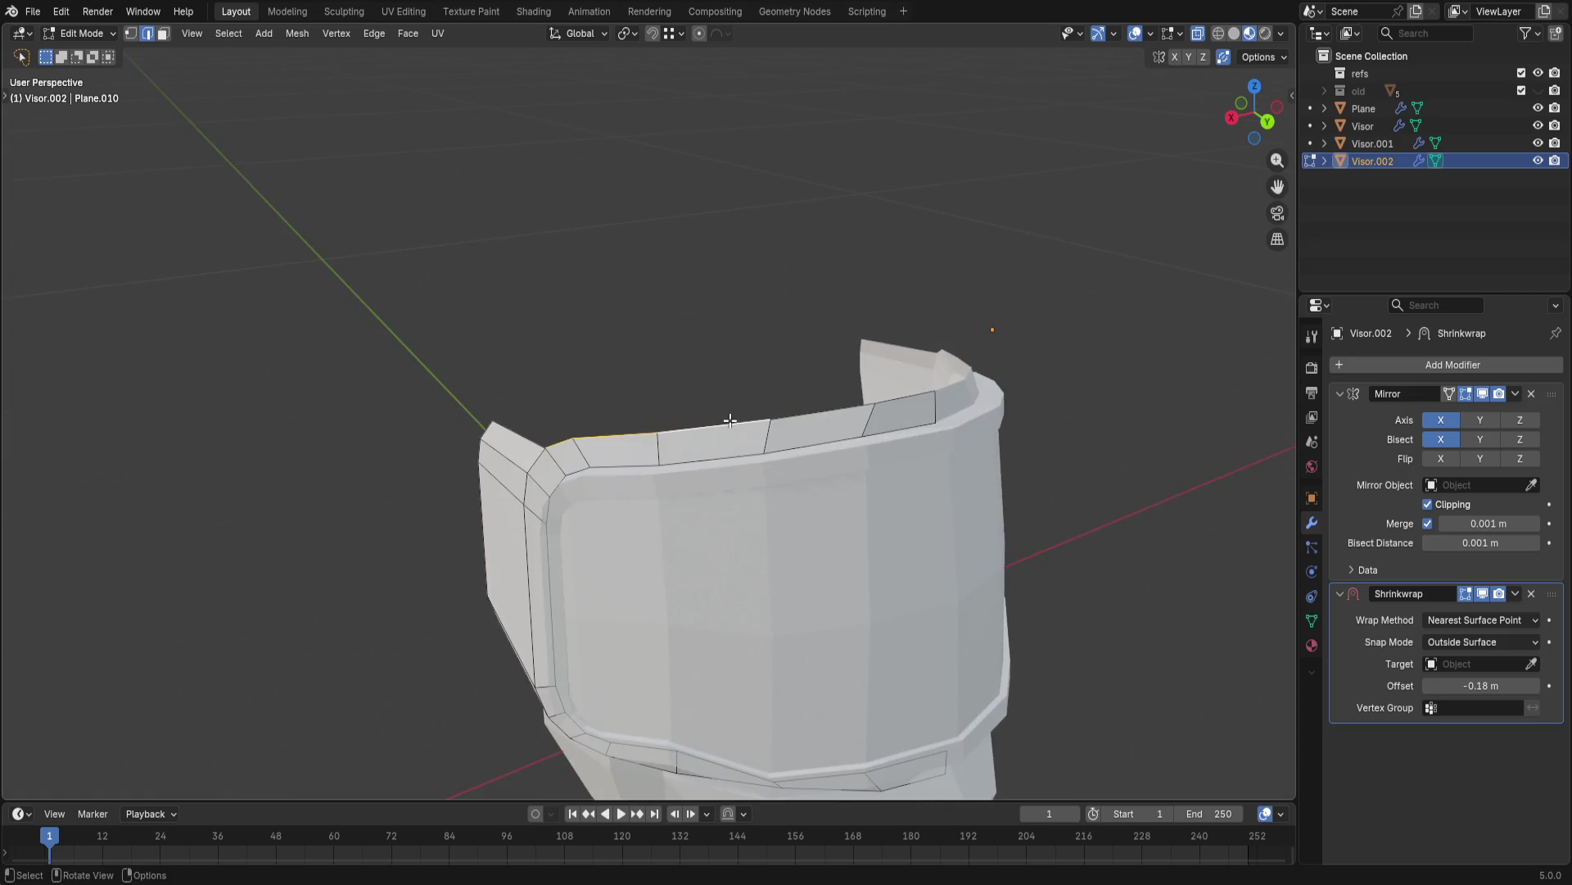
# - Raise a crest fin from the visor's top edge and taper its tip to a point
pyautogui.press('g')
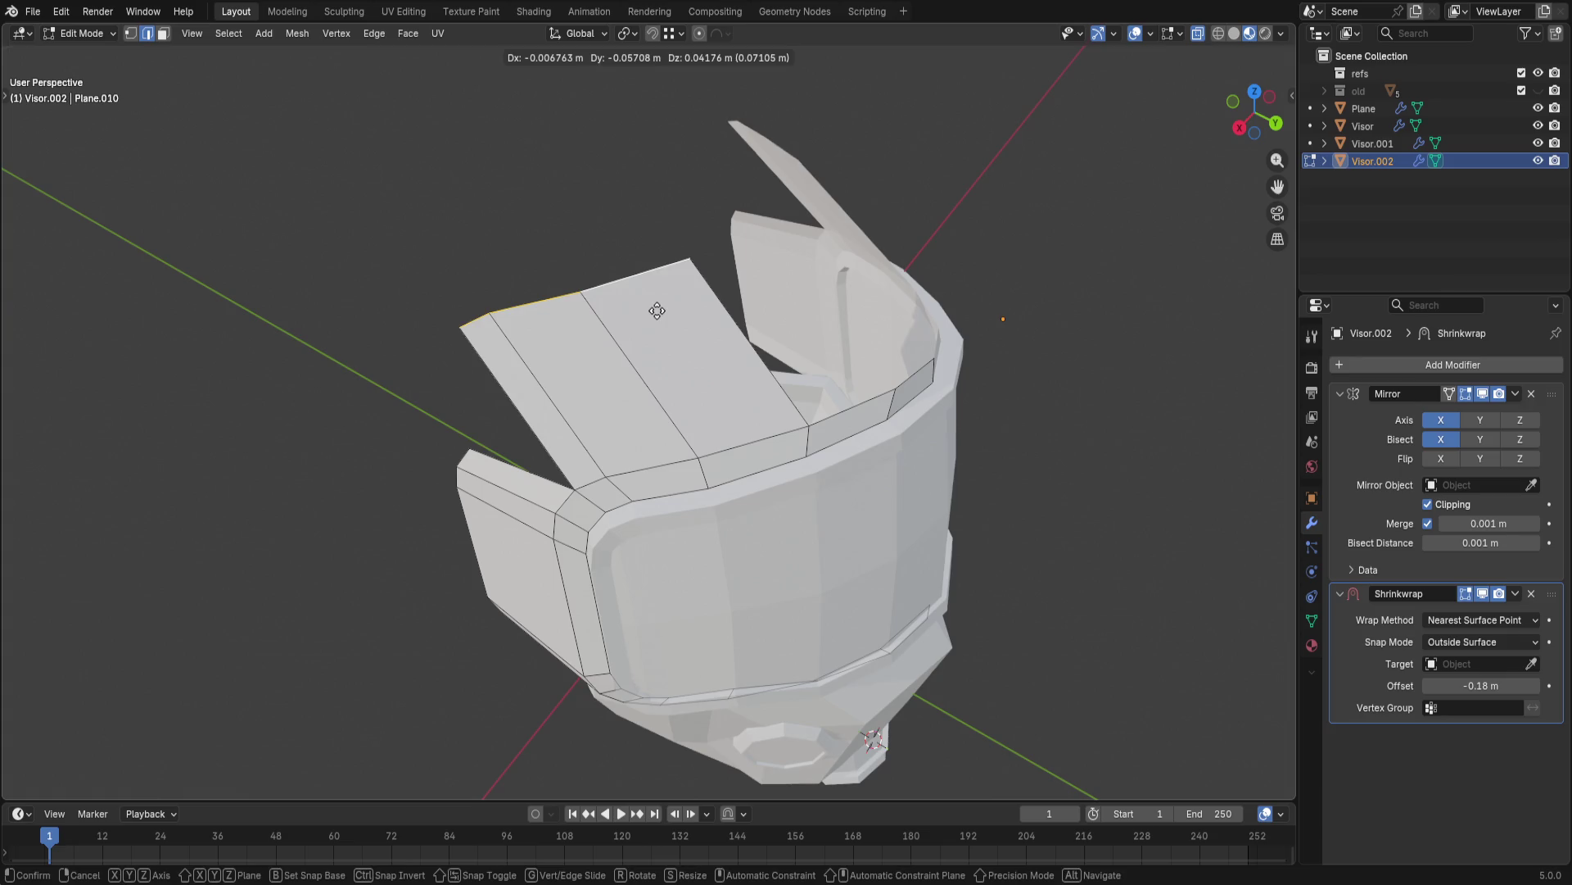
pyautogui.click(664, 308)
pyautogui.press('s')
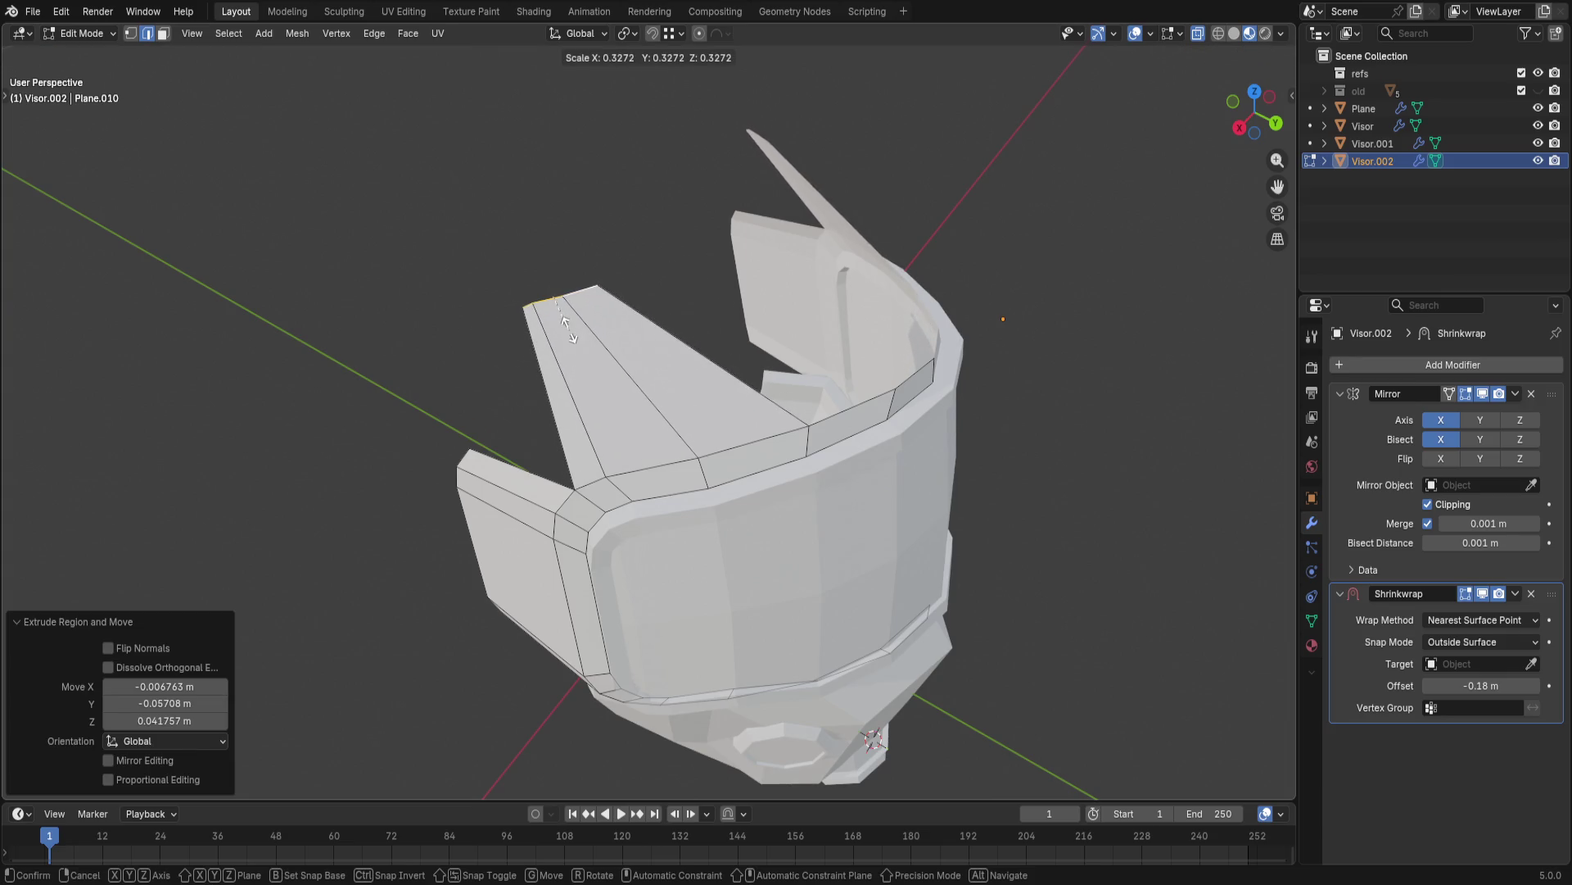
pyautogui.click(562, 322)
pyautogui.moveTo(561, 322); pyautogui.dragTo(594, 311, button='middle')
# - Extrude a second fin from the middle top edge and taper its tip narrower
pyautogui.click(712, 484)
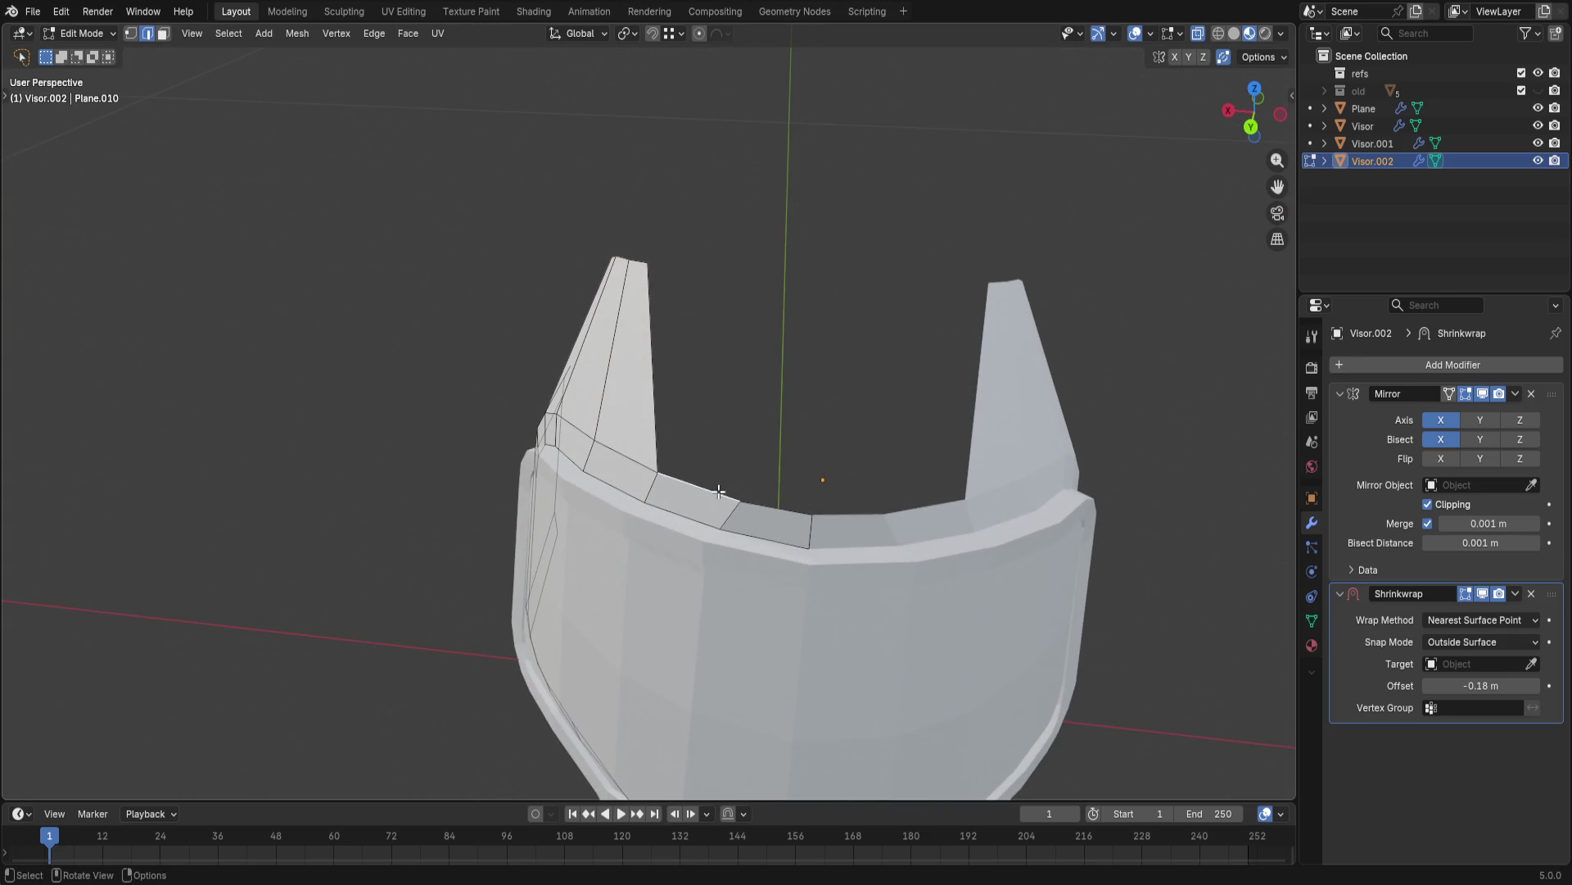
pyautogui.press('e')
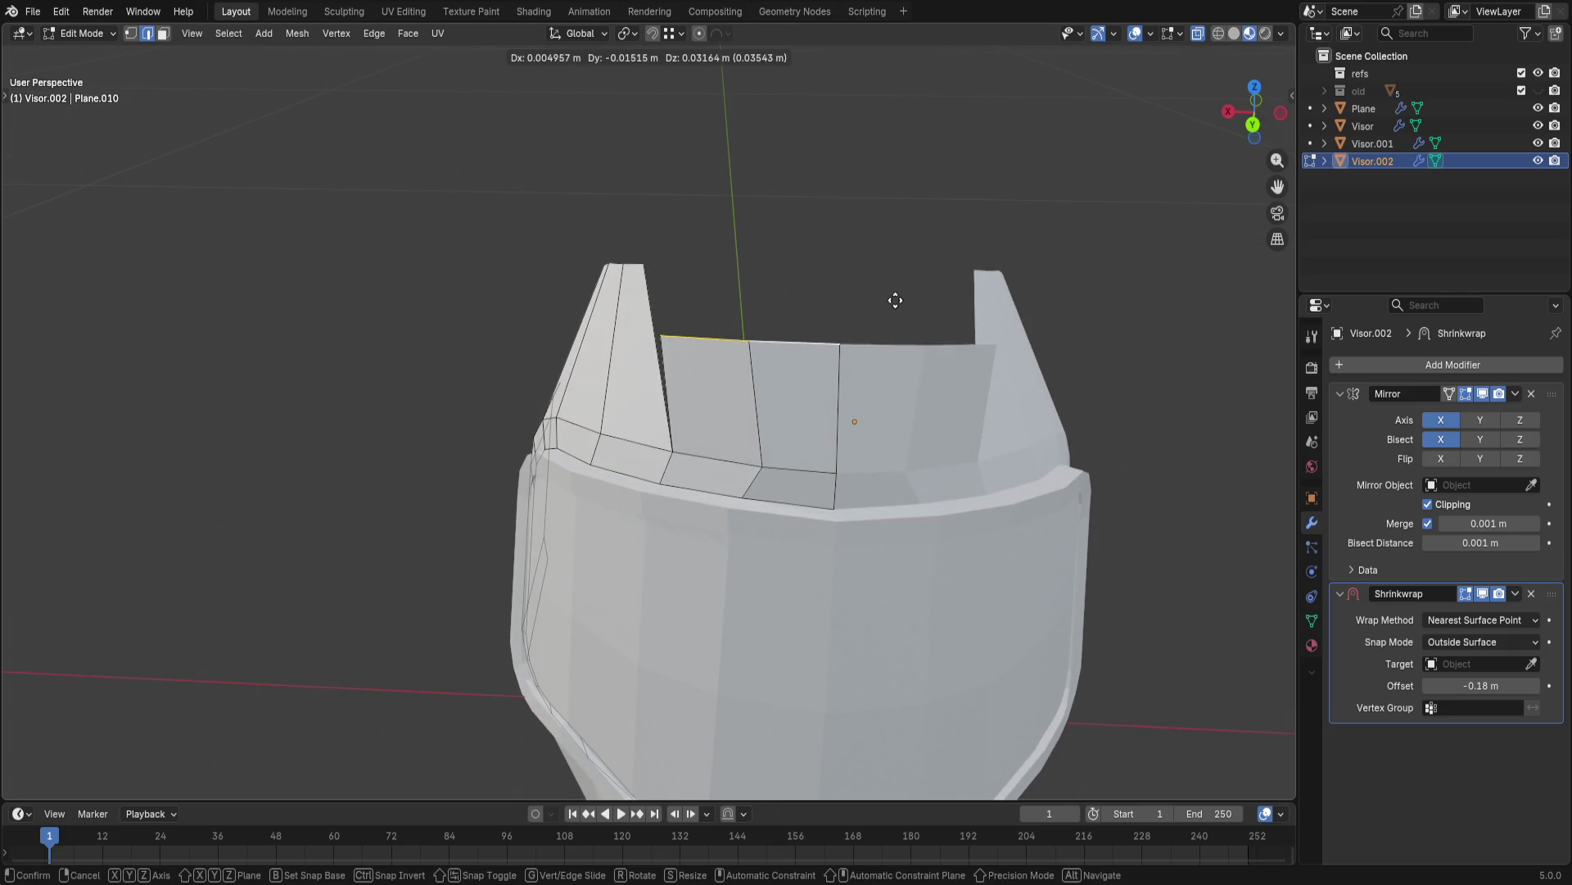
pyautogui.click(905, 174)
pyautogui.press('s')
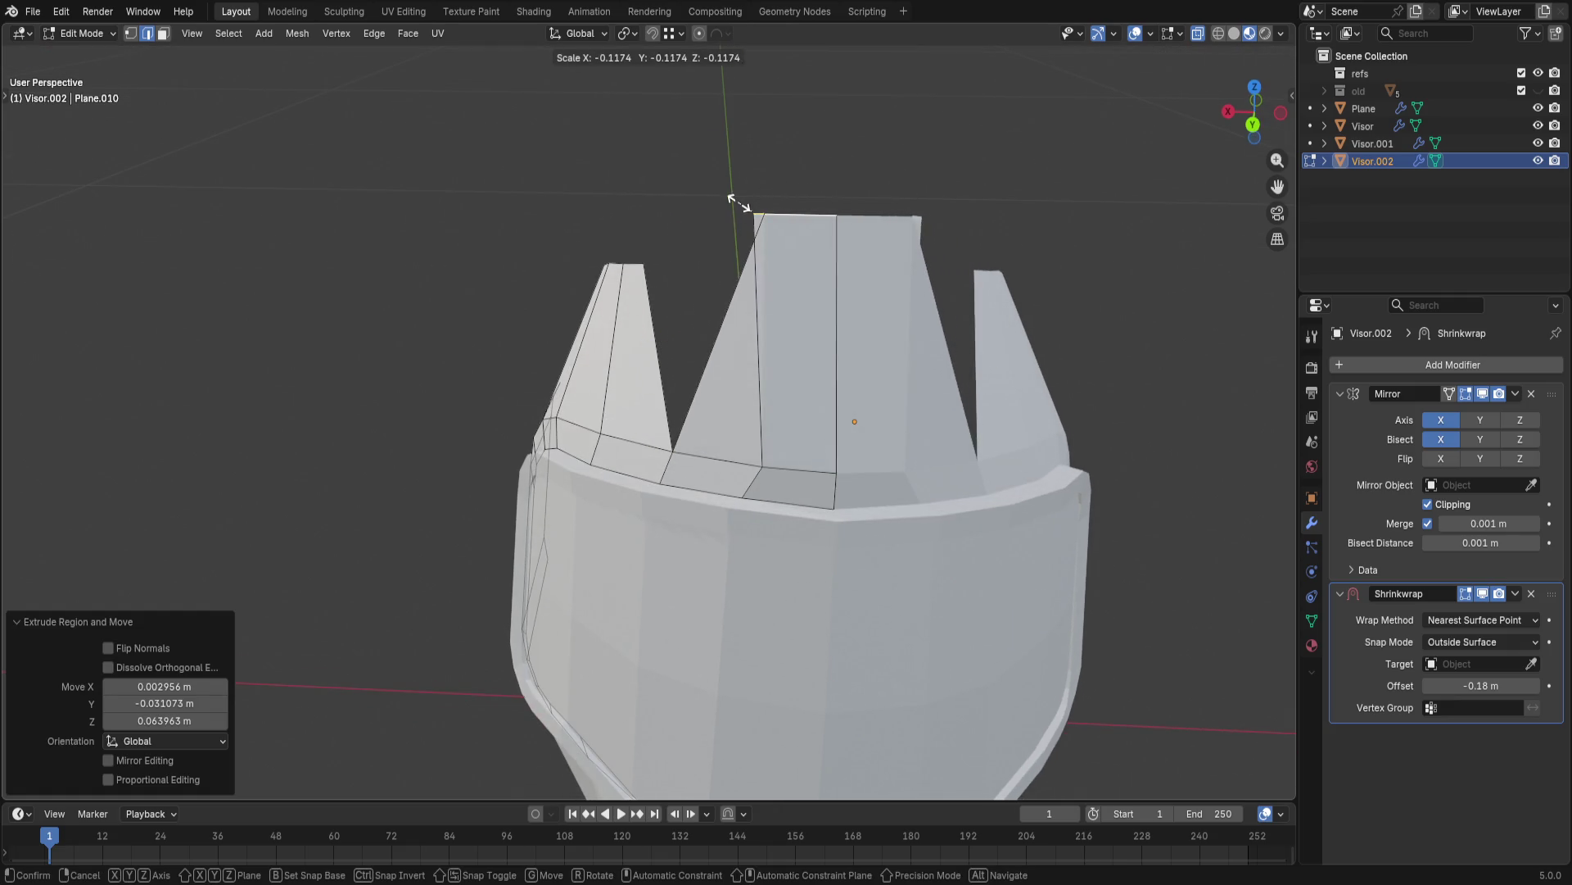
pyautogui.click(811, 207)
pyautogui.moveTo(837, 394); pyautogui.dragTo(1022, 398, button='middle')
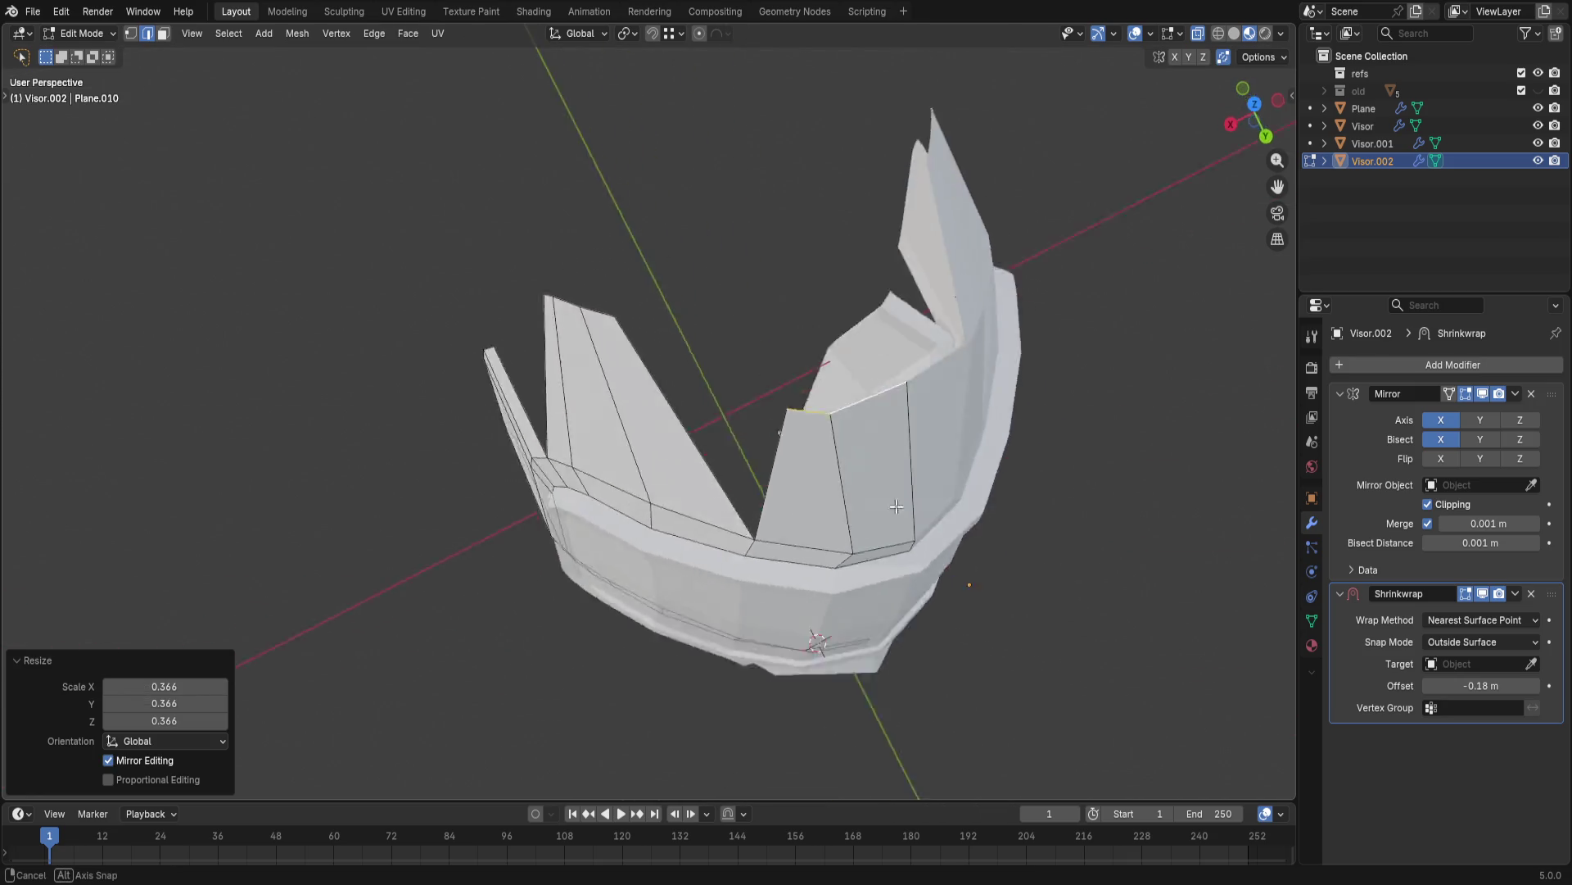
# - Move the fin tips backward along Y and lower them along Z to sweep the crest back
pyautogui.press('g')
pyautogui.press('y')
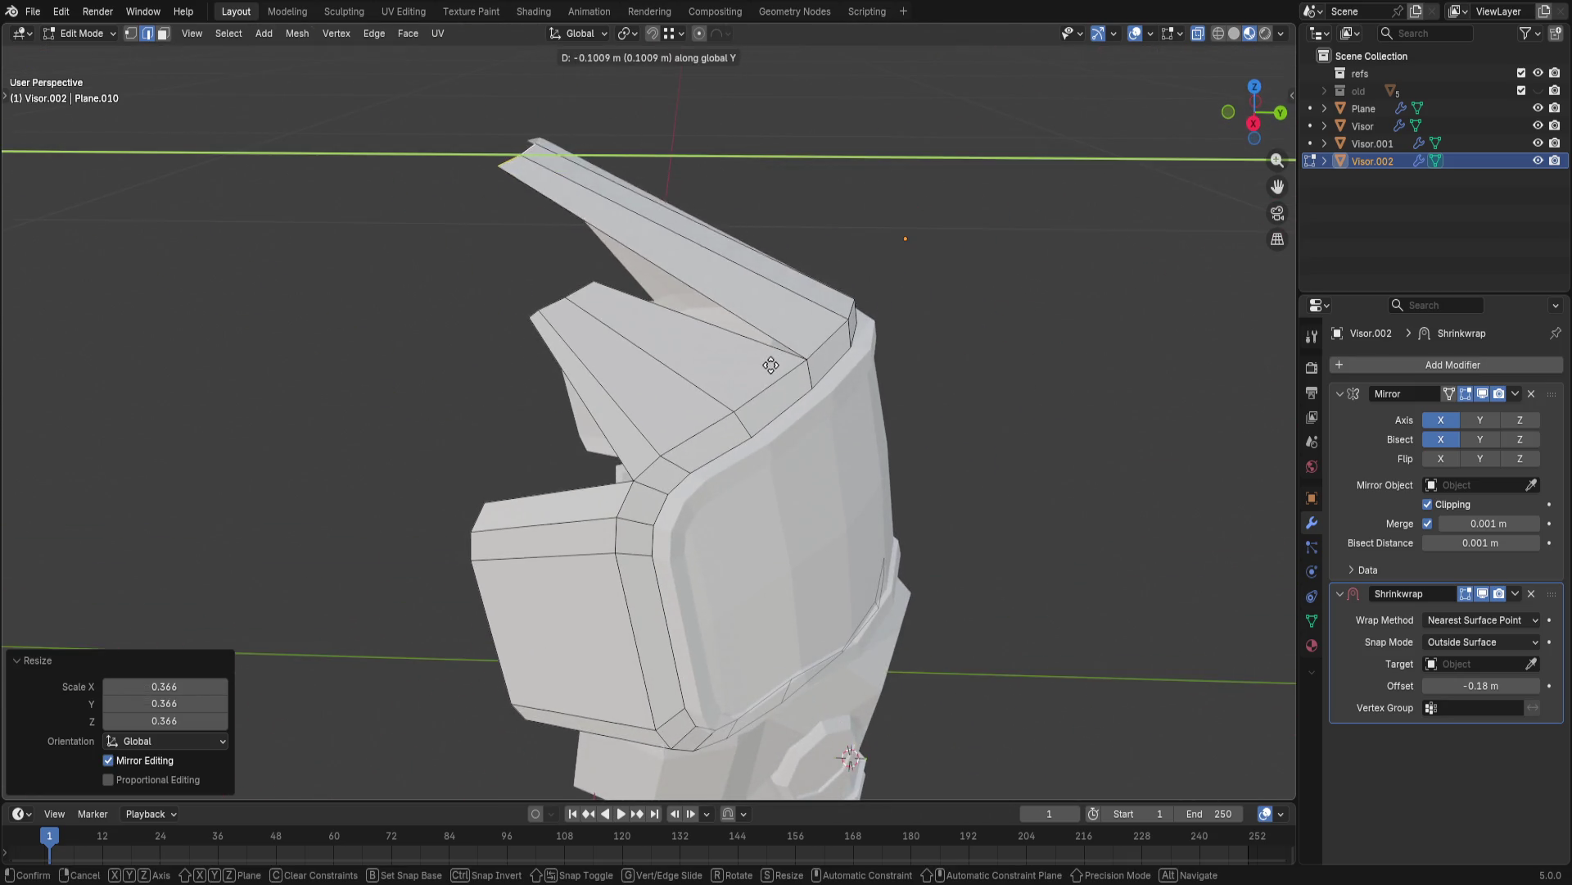
pyautogui.click(861, 369)
pyautogui.press('g')
pyautogui.press('g')
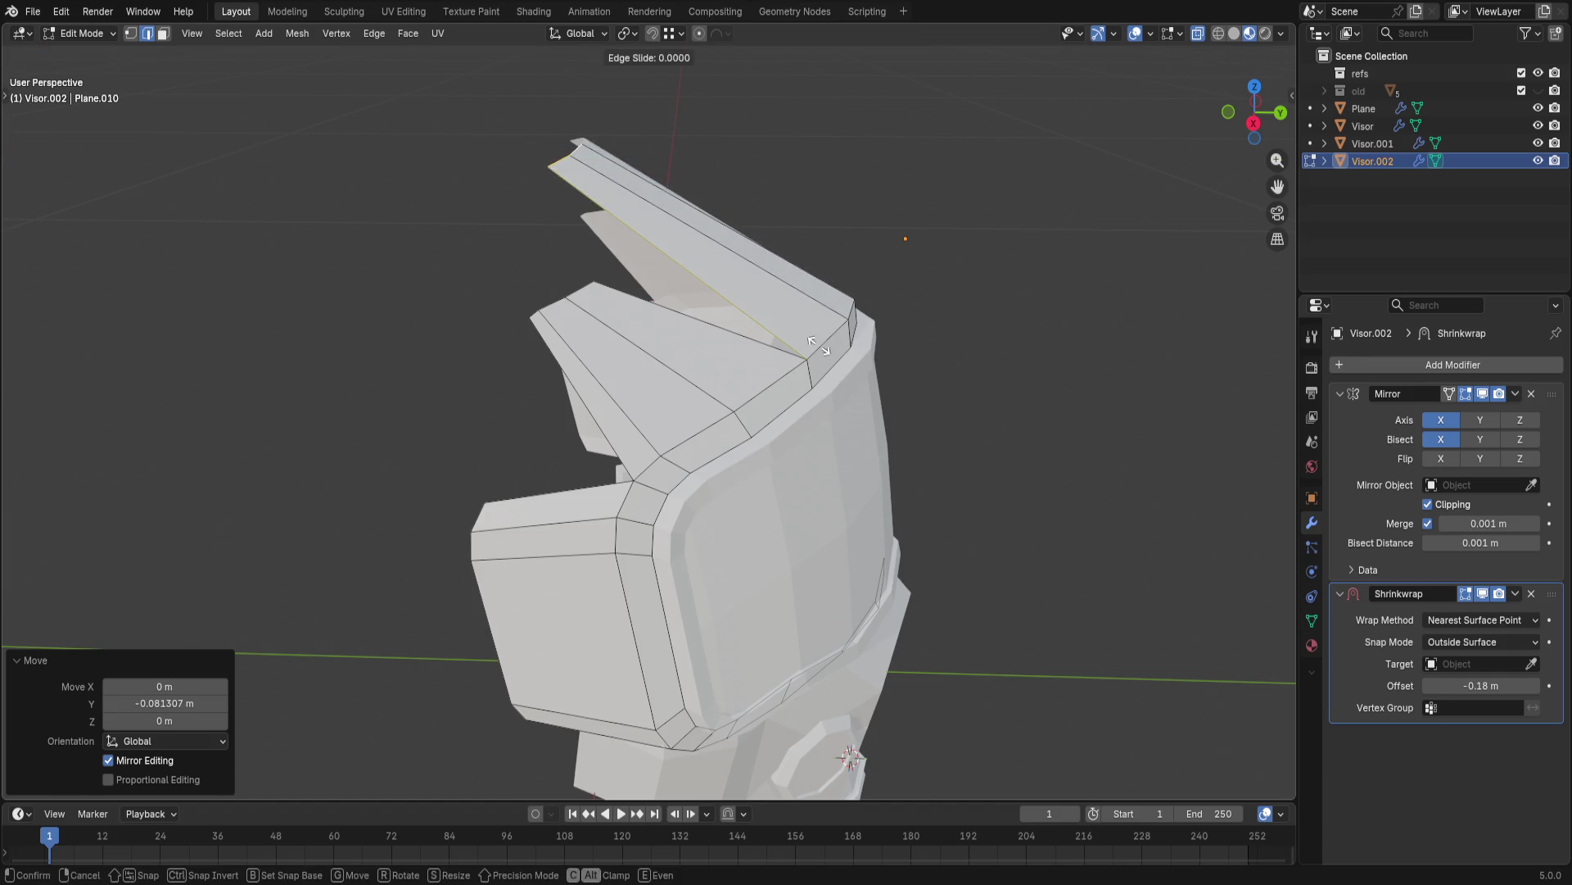
pyautogui.press('g')
pyautogui.press('z')
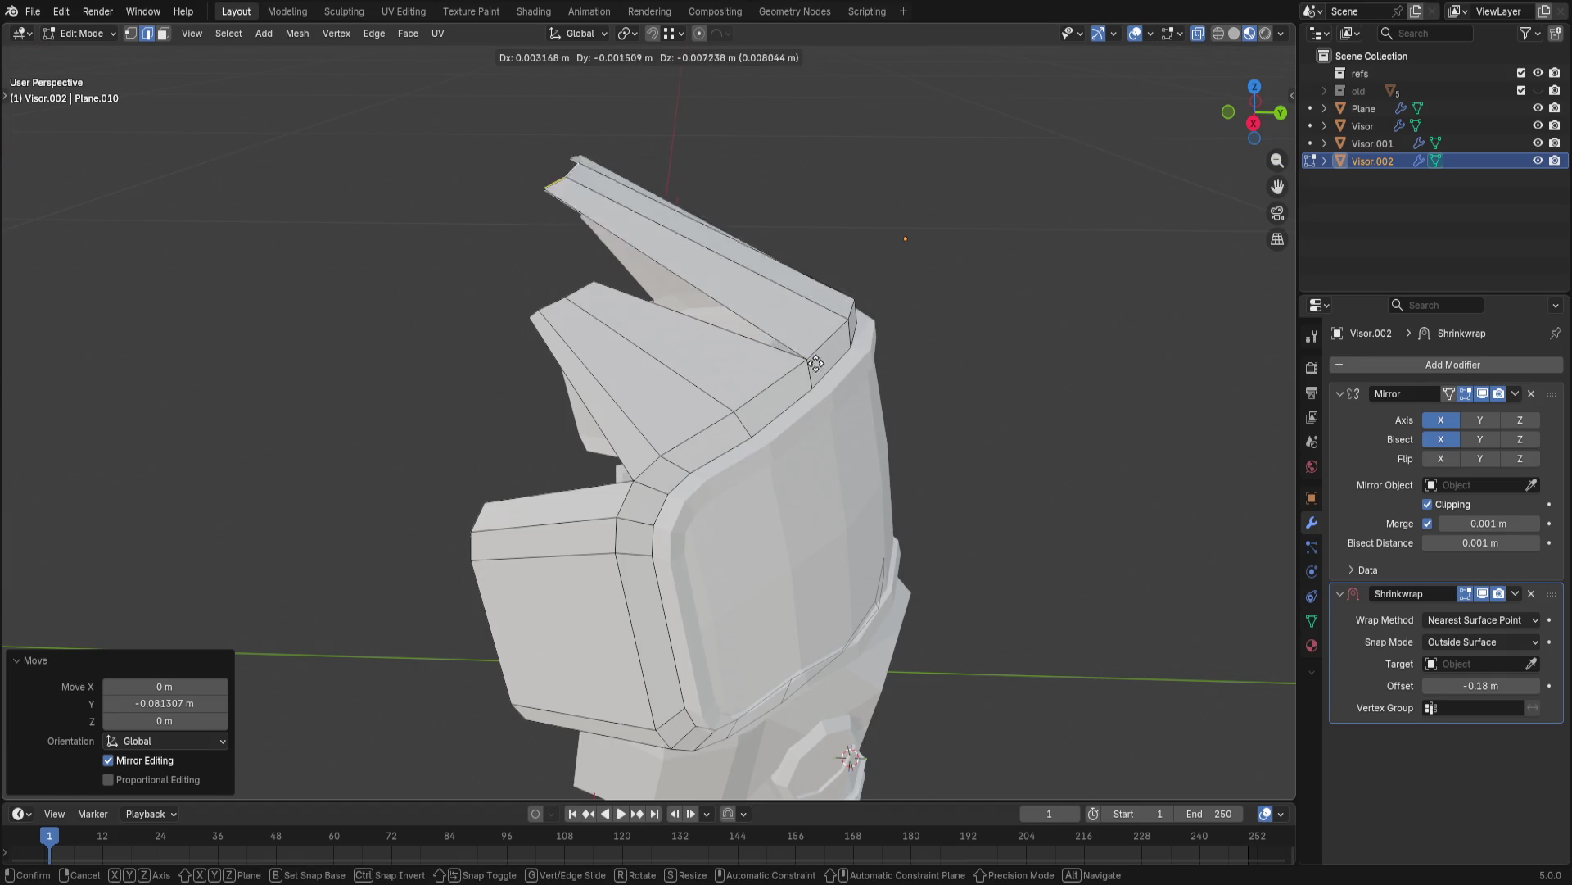
pyautogui.click(820, 388)
pyautogui.moveTo(819, 387)
pyautogui.mouseDown(button='middle')
pyautogui.moveTo(711, 481)
pyautogui.moveTo(832, 456)
pyautogui.moveTo(624, 358)
pyautogui.mouseUp(button='middle')
pyautogui.press('g')
pyautogui.press('y')
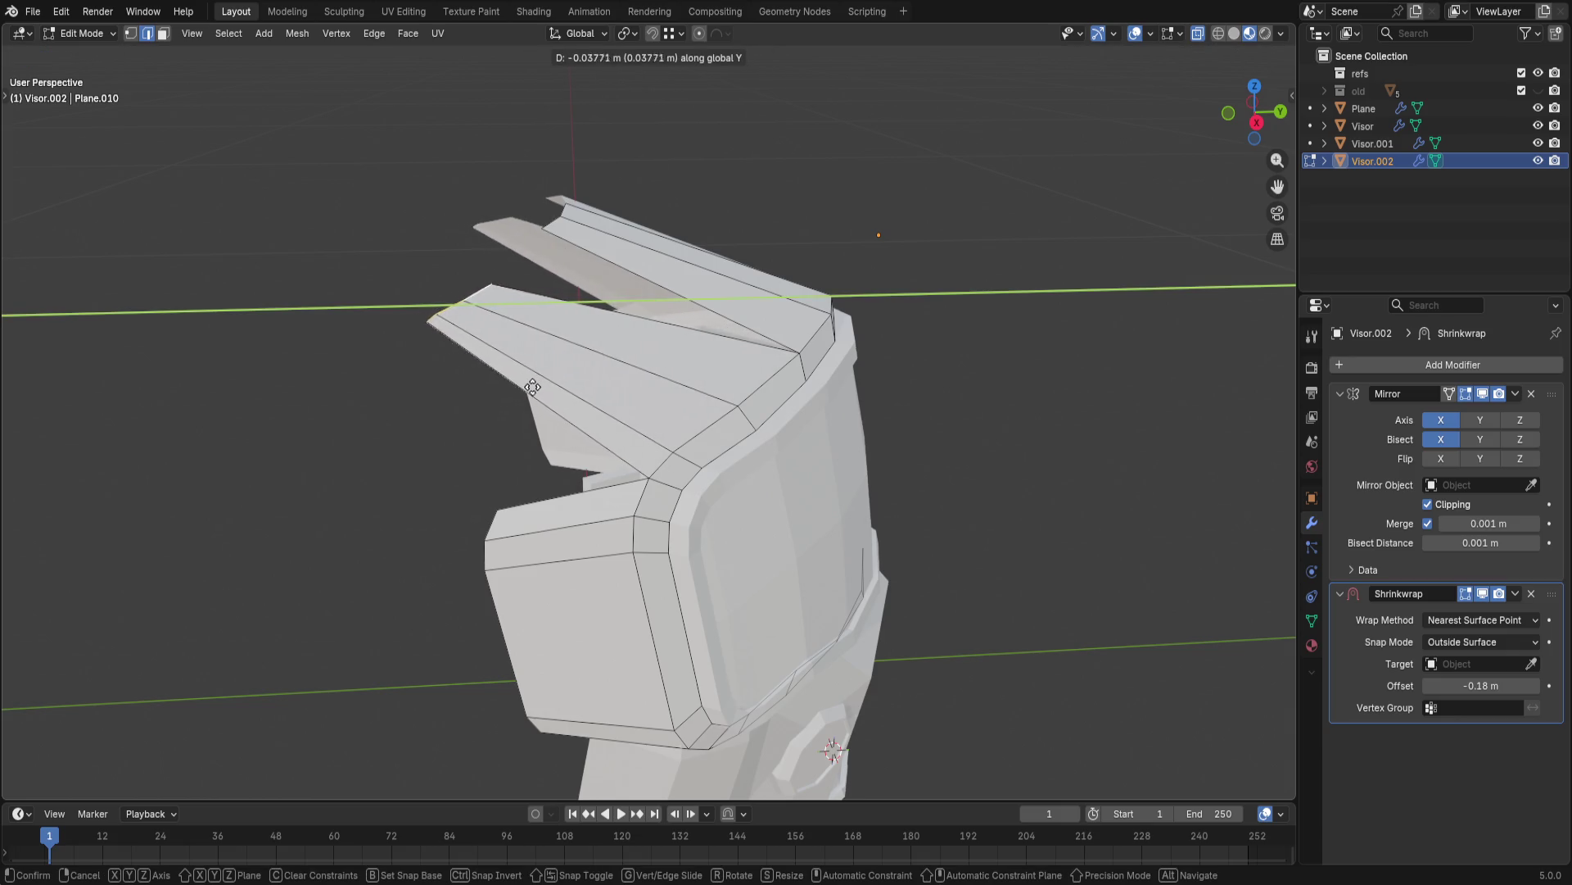
pyautogui.click(560, 394)
pyautogui.moveTo(561, 393); pyautogui.dragTo(489, 486, button='middle')
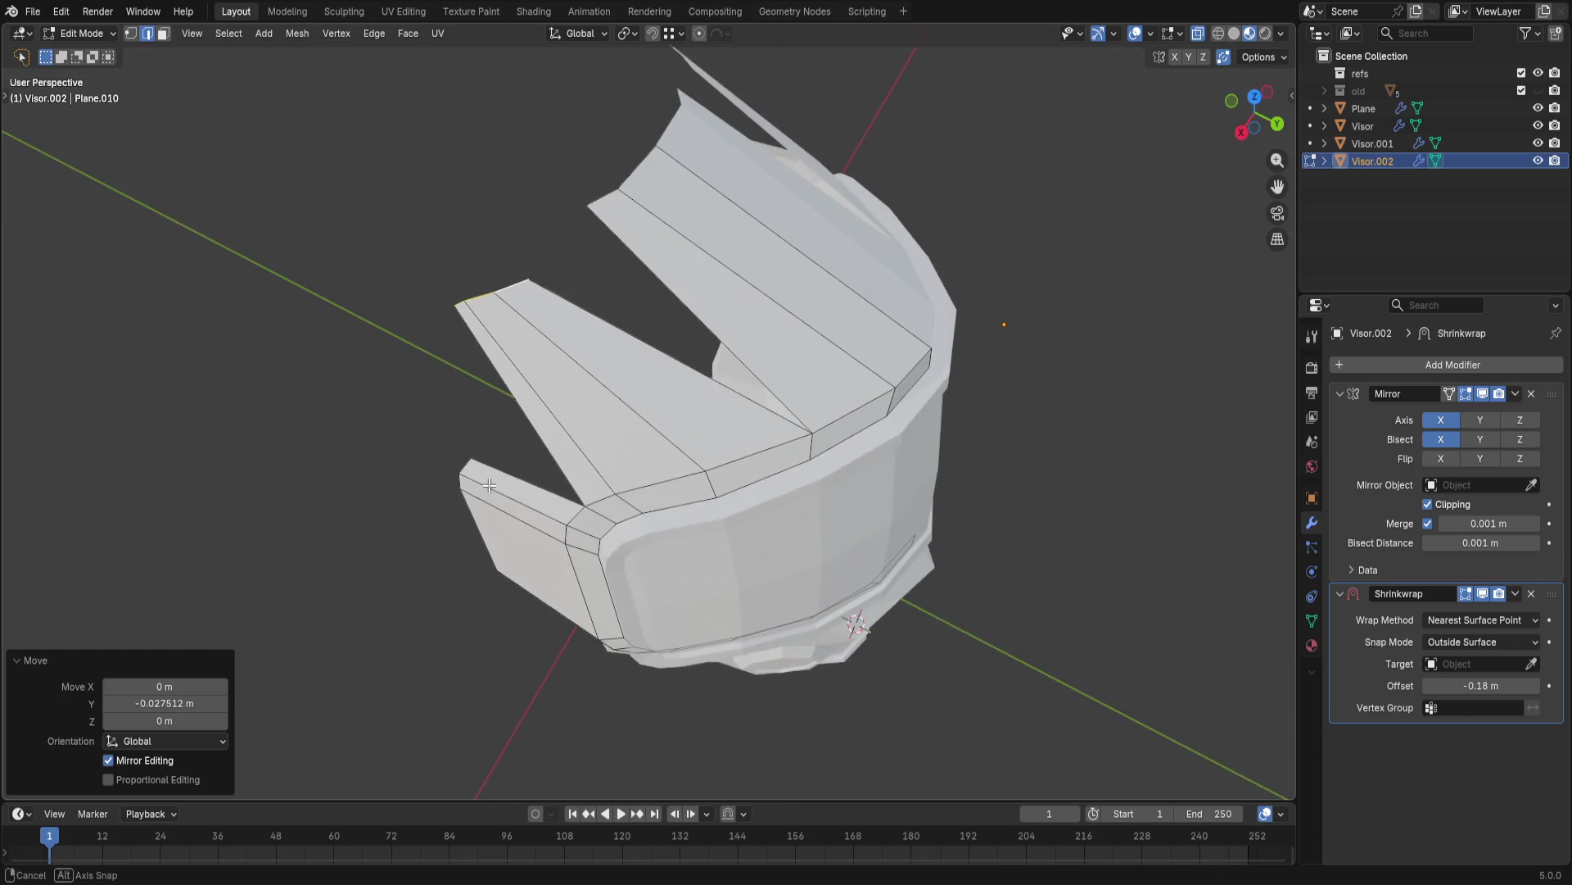
pyautogui.press('q')
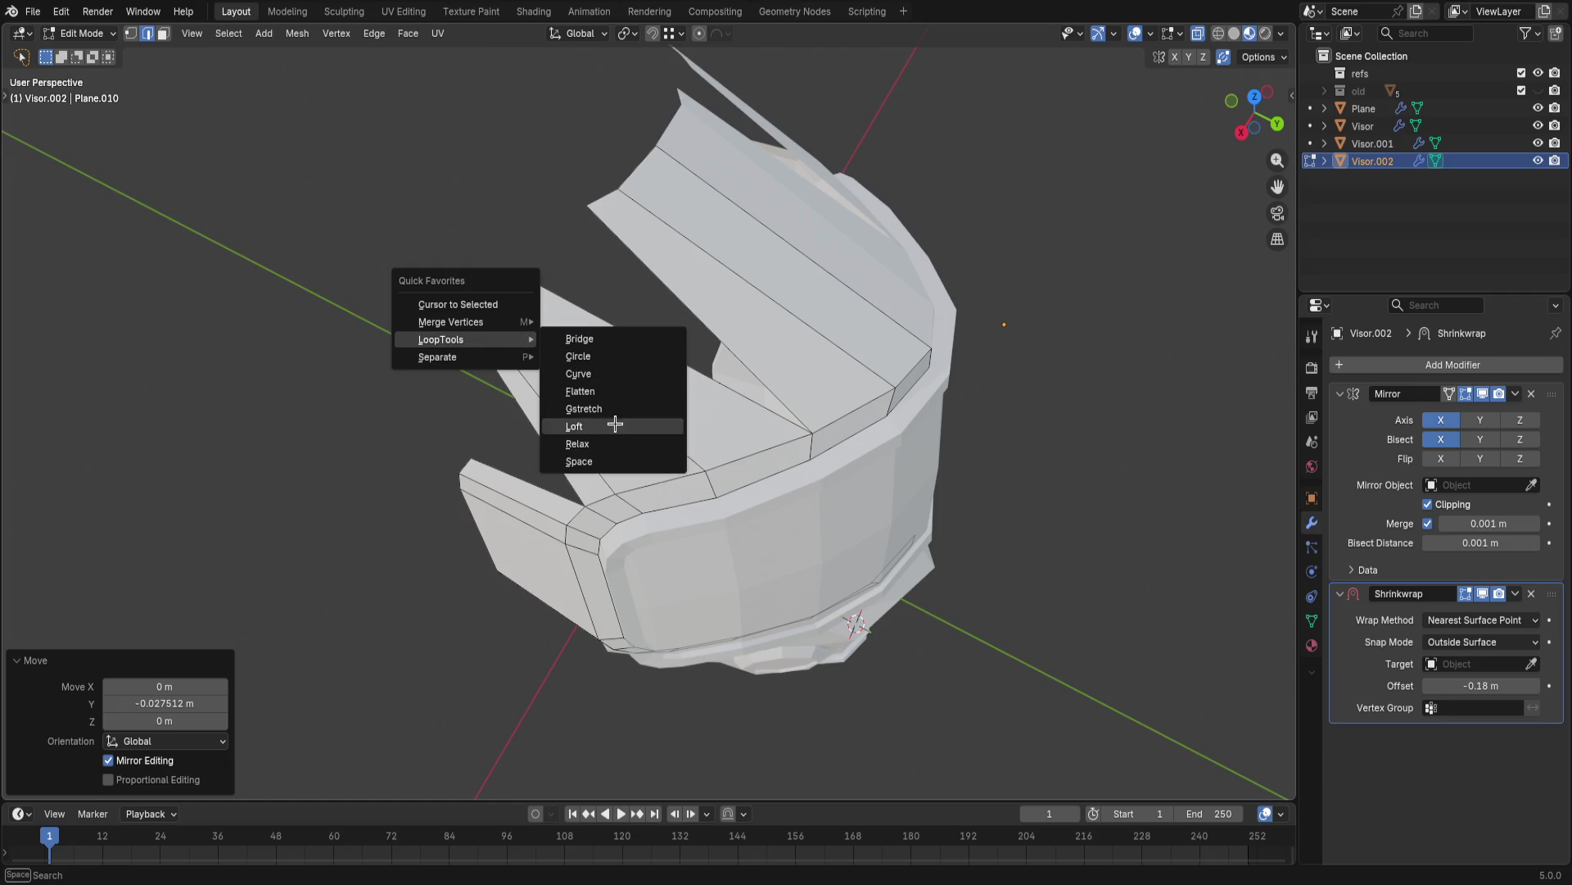
# - Run LoopTools Relax and Space on the visor's edge loop to smooth and evenly distribute it
pyautogui.click(611, 462)
pyautogui.press('q')
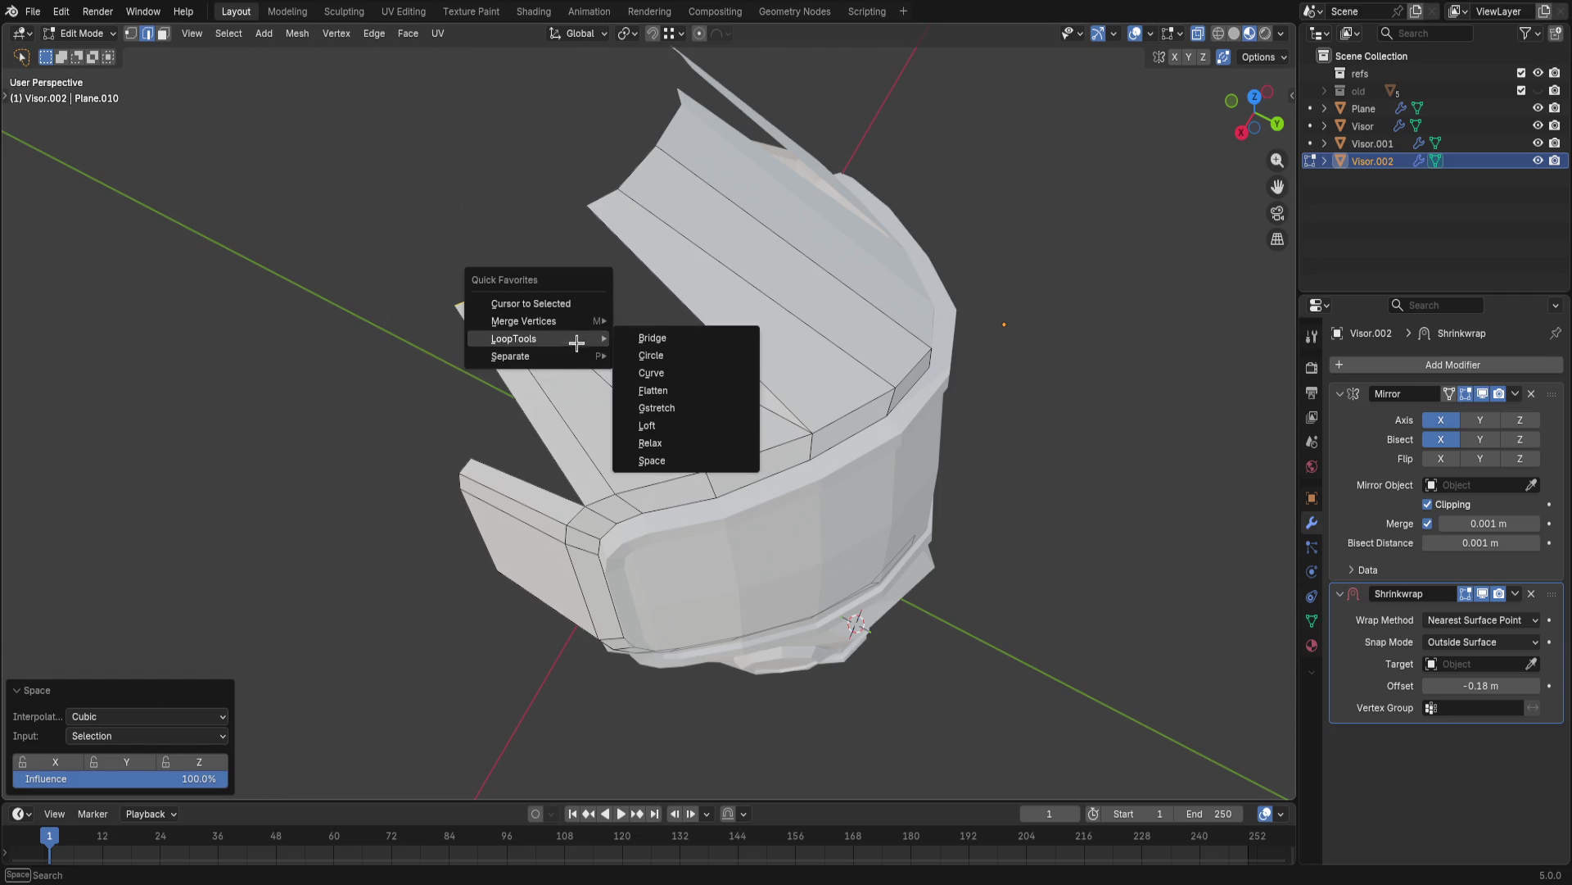
pyautogui.click(680, 442)
pyautogui.moveTo(680, 441)
pyautogui.mouseDown(button='middle')
pyautogui.moveTo(677, 238)
pyautogui.moveTo(645, 423)
pyautogui.mouseUp(button='middle')
pyautogui.press('q')
pyautogui.moveTo(575, 424)
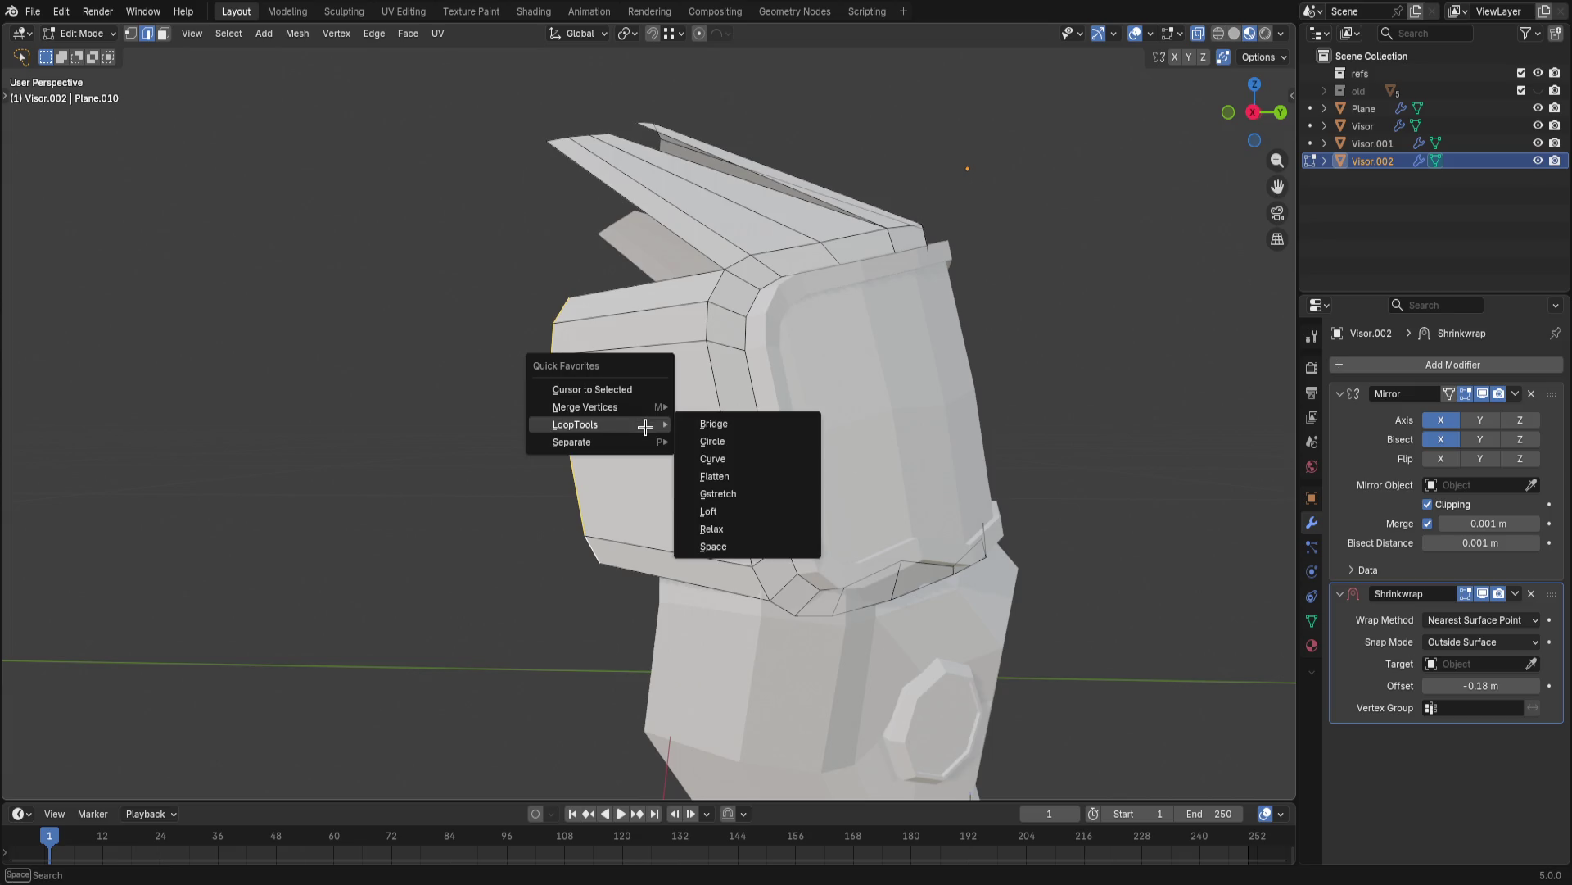
pyautogui.click(735, 527)
pyautogui.press('q')
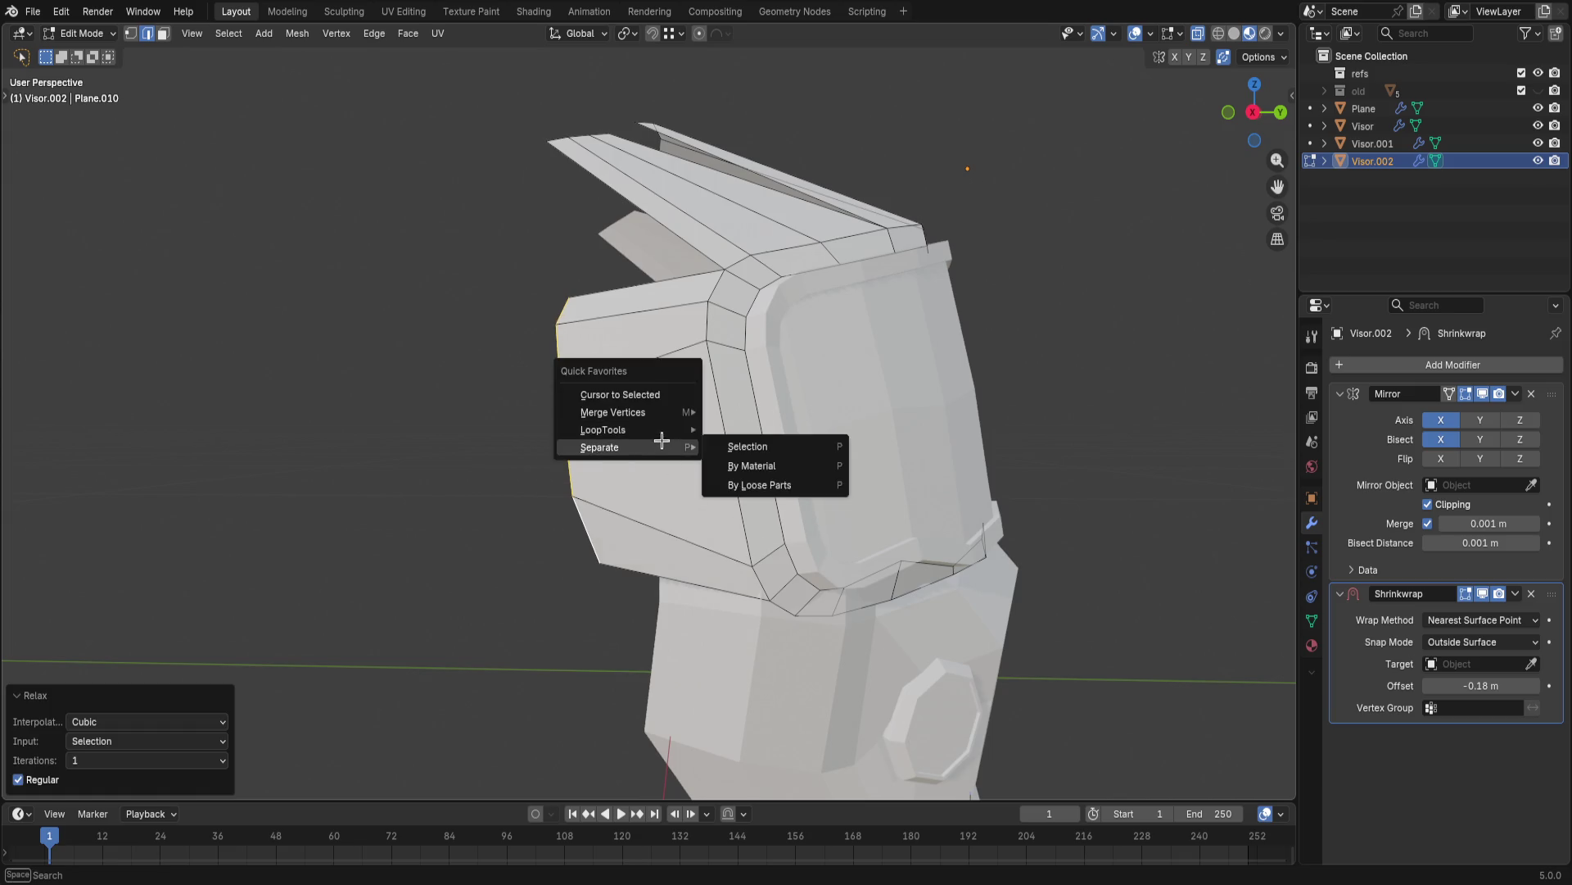
pyautogui.moveTo(604, 429)
pyautogui.click(744, 551)
pyautogui.moveTo(541, 387)
pyautogui.mouseDown(button='middle')
pyautogui.moveTo(470, 434)
pyautogui.moveTo(604, 430)
pyautogui.mouseUp(button='middle')
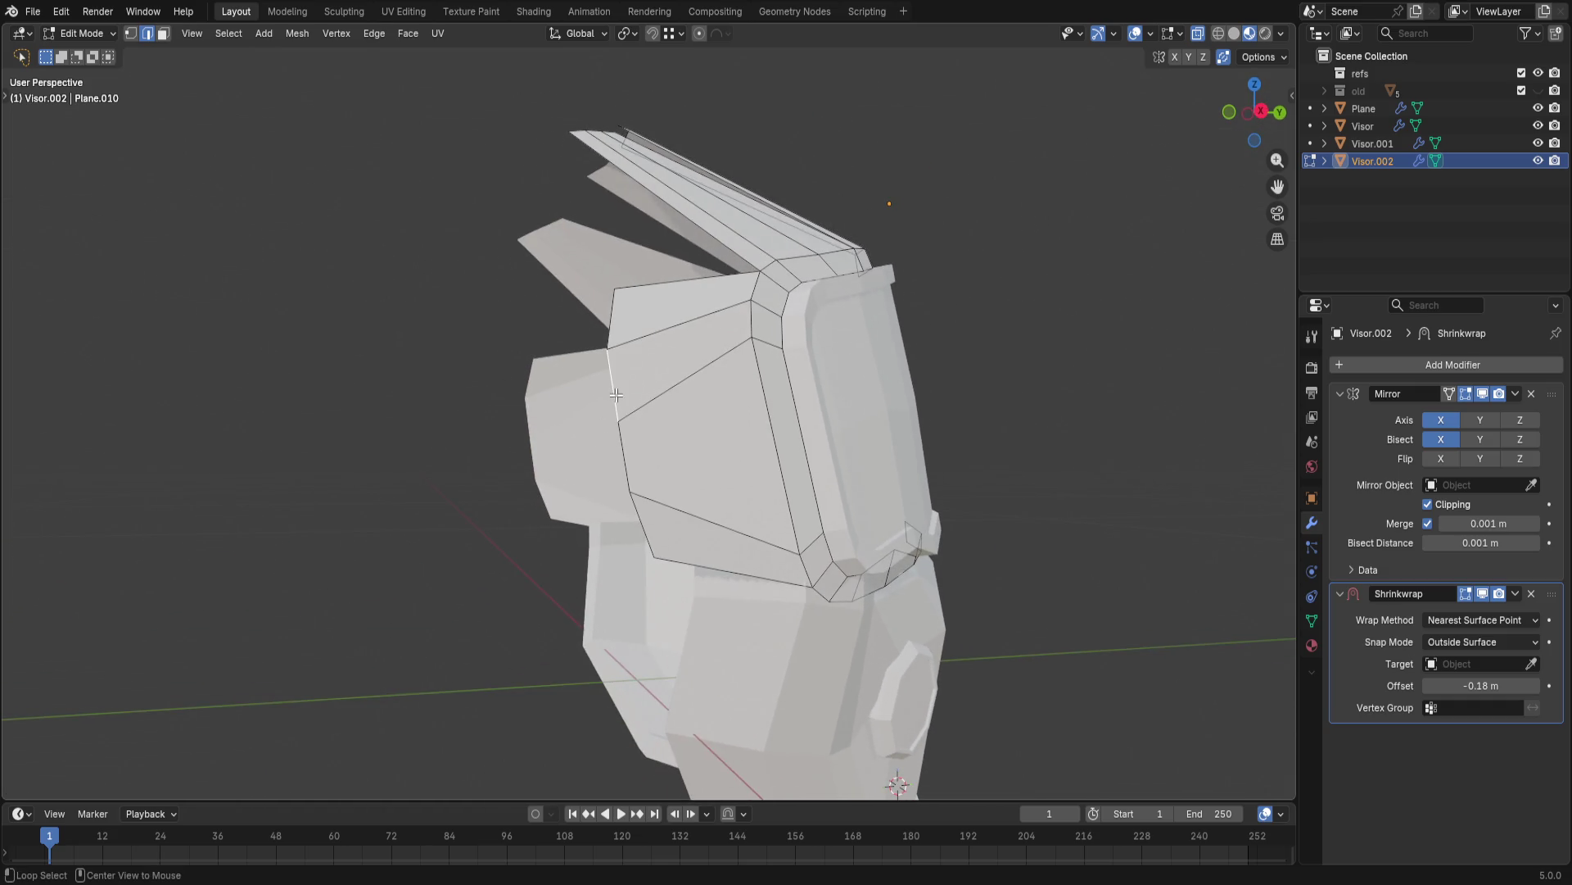
# - Shrink the loop to about 0.61, then undo the scale and the crest fin extrusions
pyautogui.press('g')
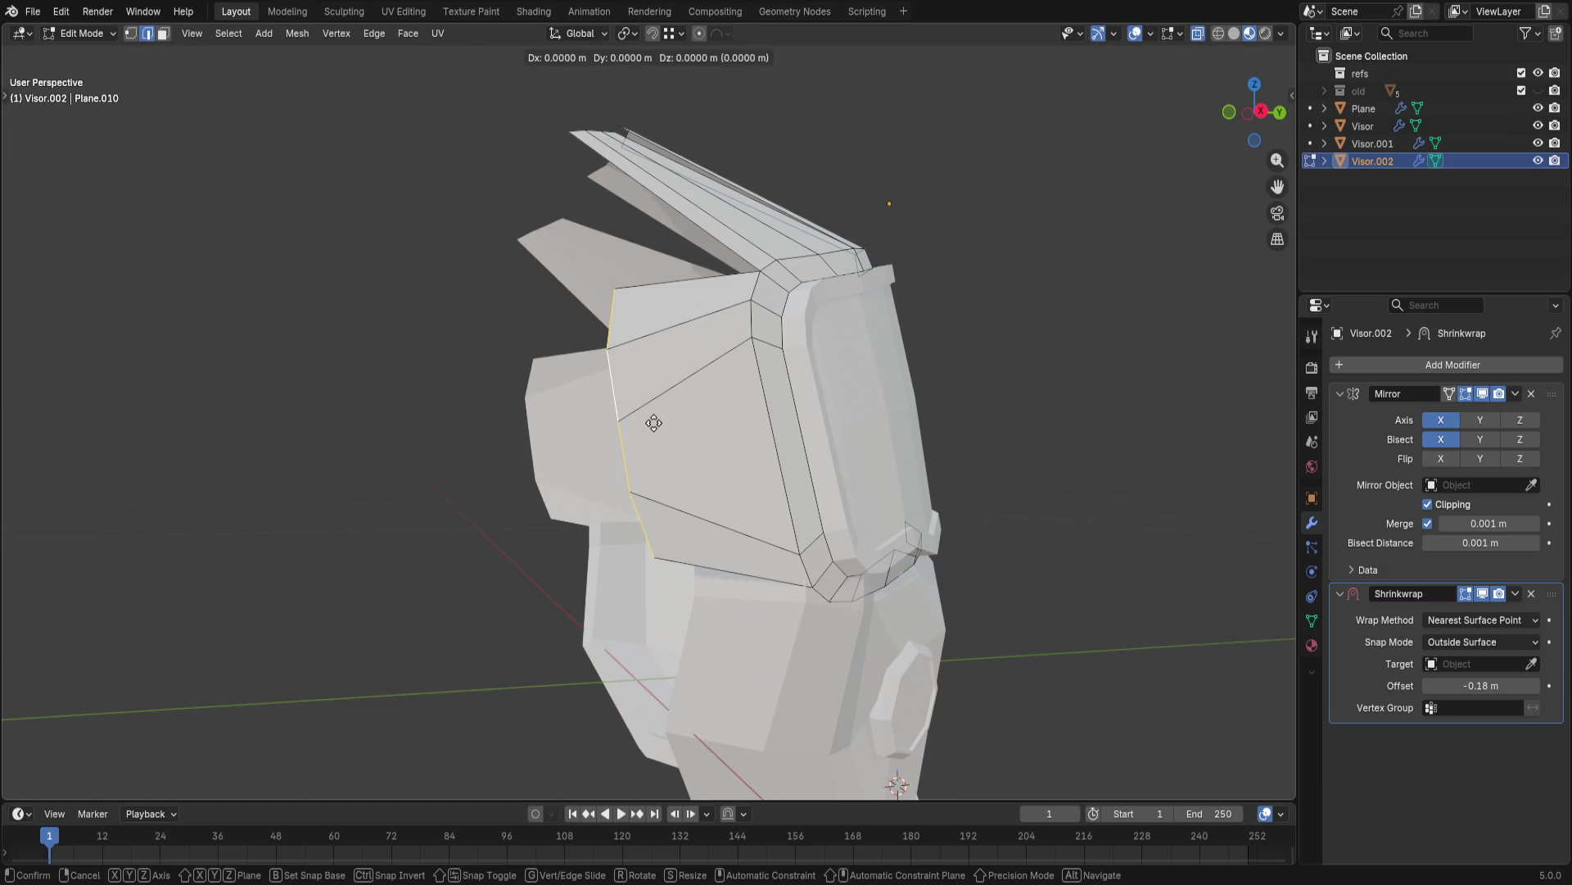
pyautogui.press('s')
pyautogui.click(635, 431)
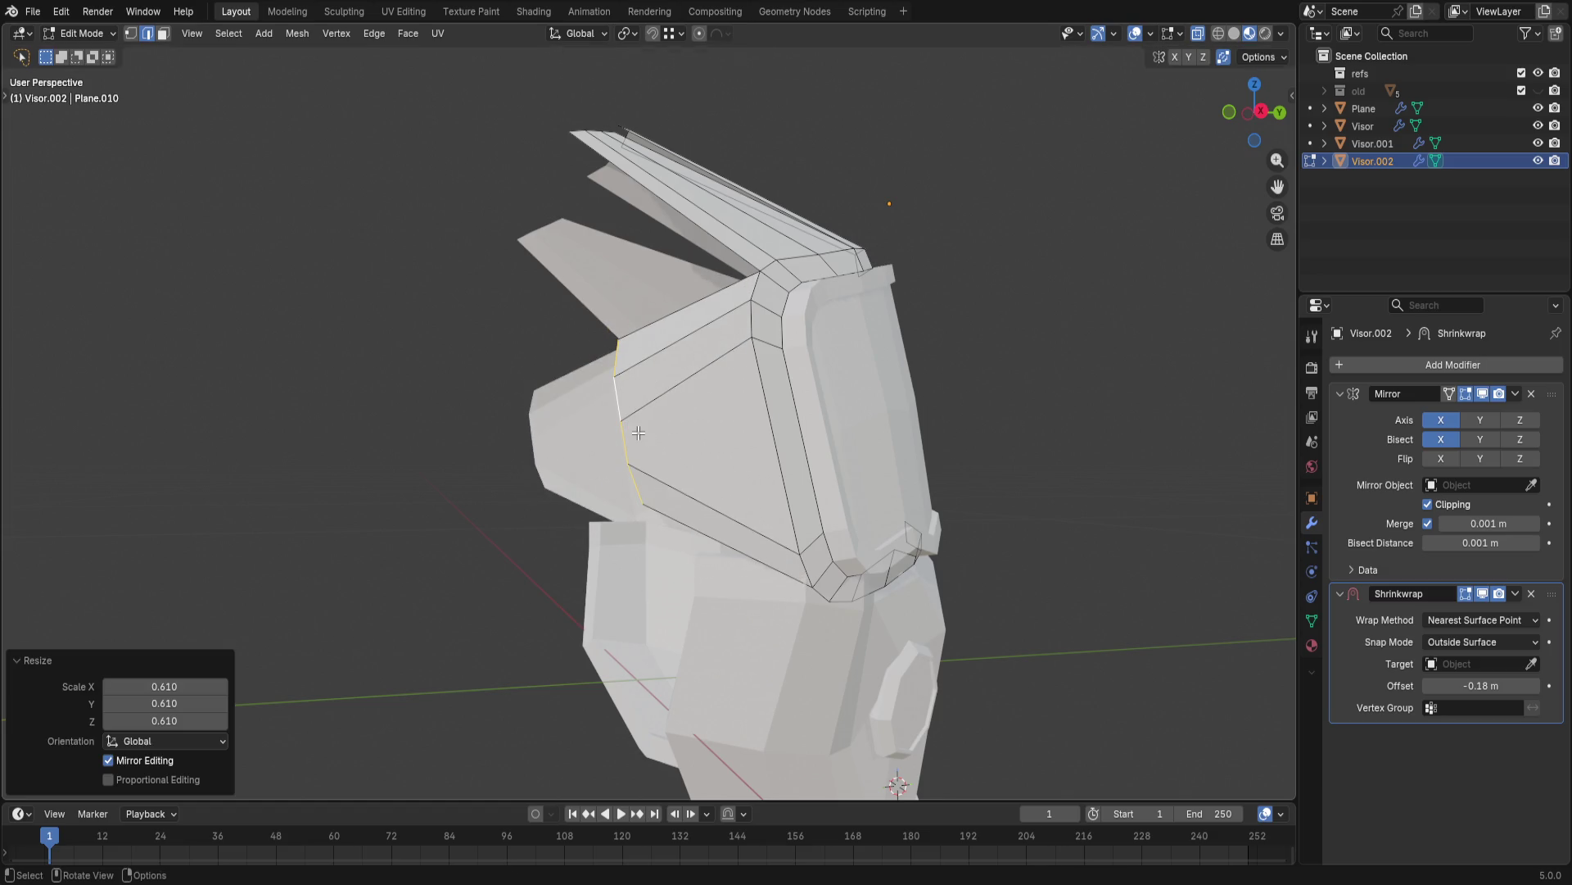
pyautogui.moveTo(737, 443)
pyautogui.mouseDown(button='middle')
pyautogui.moveTo(917, 475)
pyautogui.moveTo(970, 397)
pyautogui.moveTo(972, 439)
pyautogui.moveTo(990, 460)
pyautogui.moveTo(991, 447)
pyautogui.mouseUp(button='middle')
pyautogui.hotkey('ctrl', 'z')
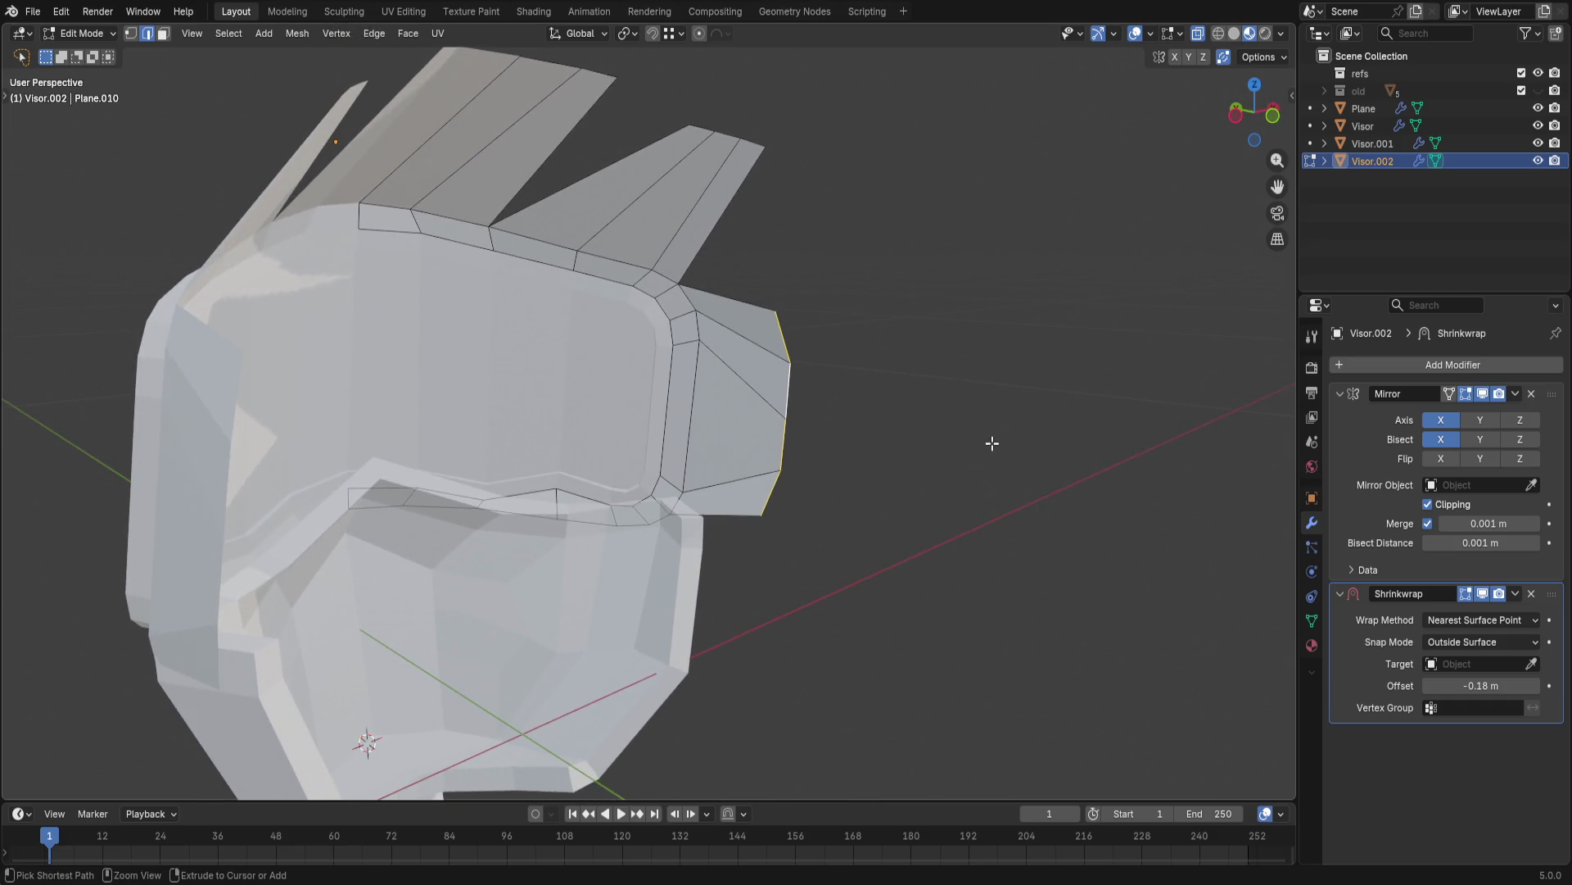
pyautogui.hotkey('ctrl', 'z')
pyautogui.hotkey('ctrl', 'z')
pyautogui.hotkey('ctrl', 'z')
pyautogui.moveTo(1004, 443)
pyautogui.mouseDown(button='middle')
pyautogui.moveTo(704, 413)
pyautogui.moveTo(726, 363)
pyautogui.mouseUp(button='middle')
pyautogui.hotkey('ctrl', 'z')
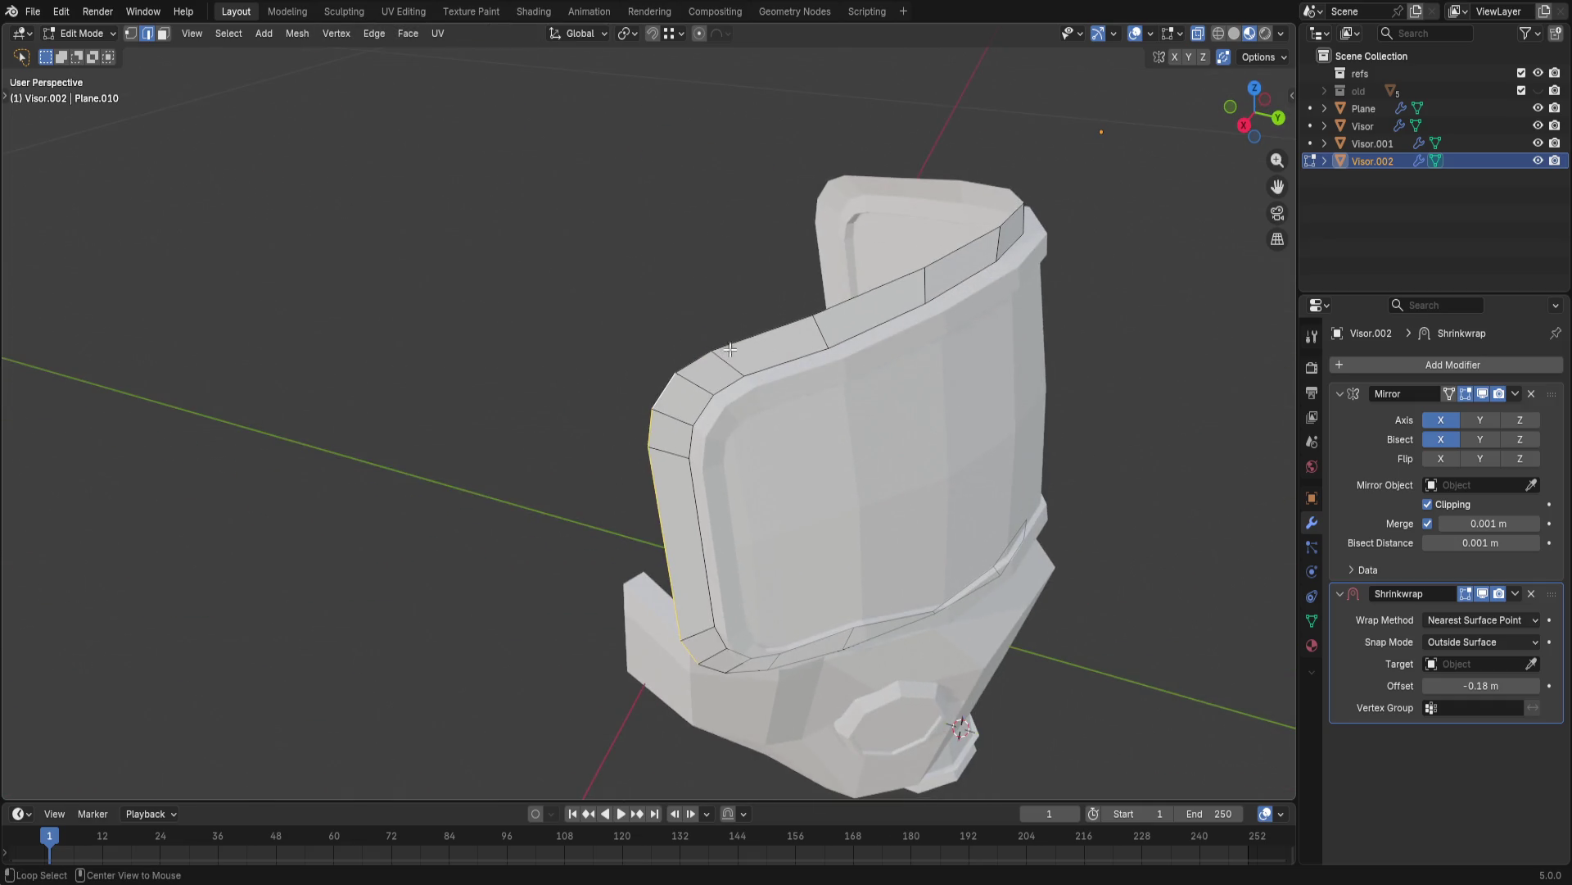
# - Select the visor's top and left rim edge loop, adding the corner and rightmost rim edges
pyautogui.moveTo(716, 441); pyautogui.dragTo(630, 332, button='middle')
pyautogui.keyDown('alt'); pyautogui.click(632, 334); pyautogui.keyUp('alt')
pyautogui.moveTo(653, 332); pyautogui.dragTo(604, 335)
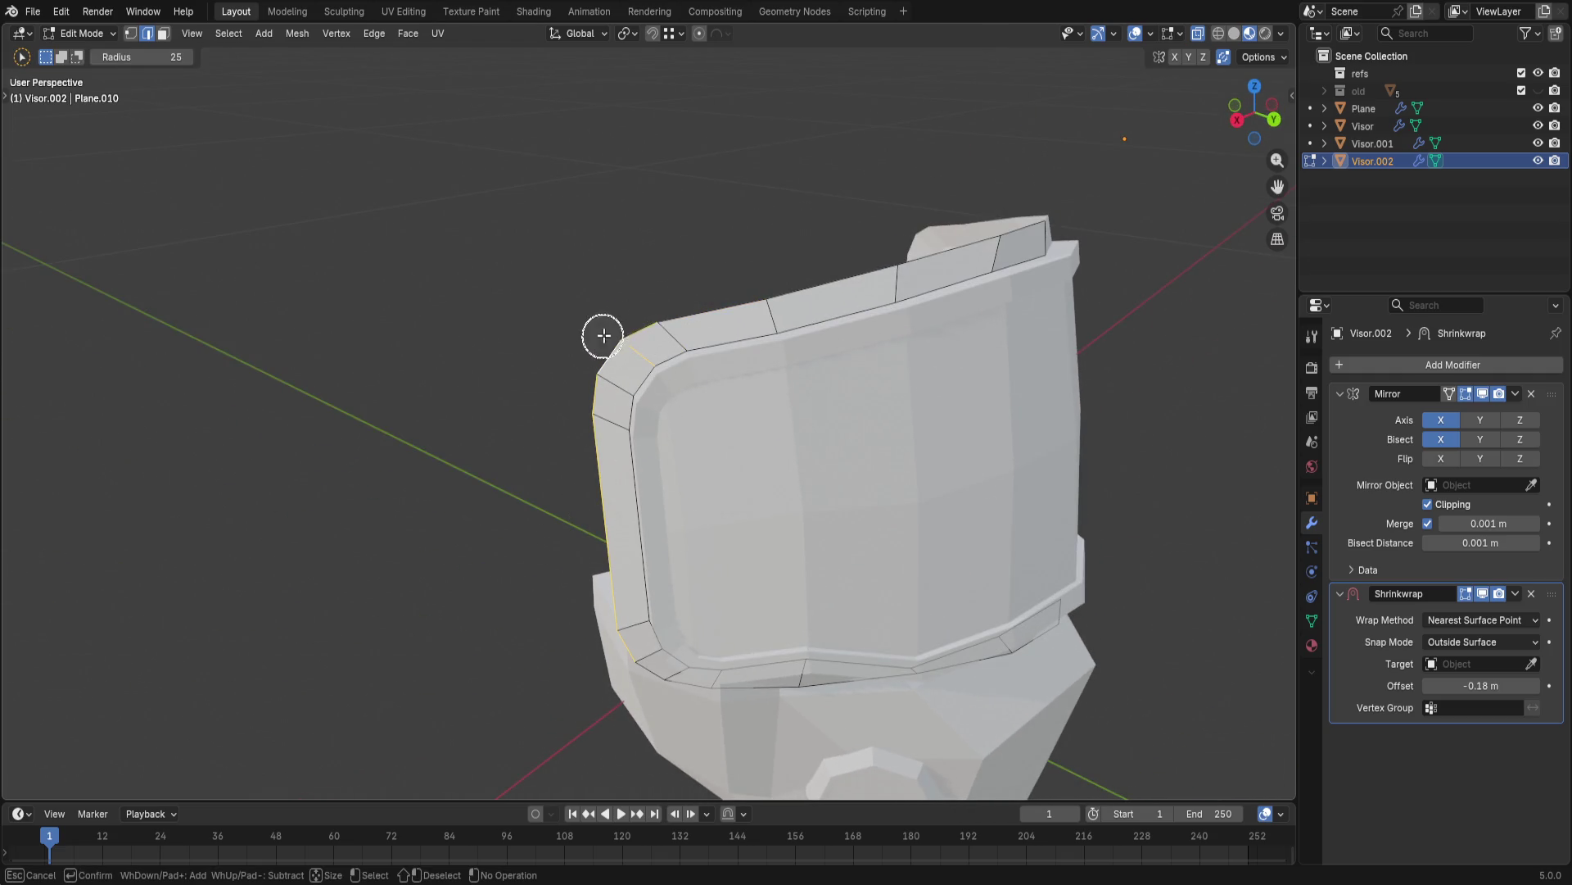
pyautogui.moveTo(1051, 192); pyautogui.dragTo(970, 253)
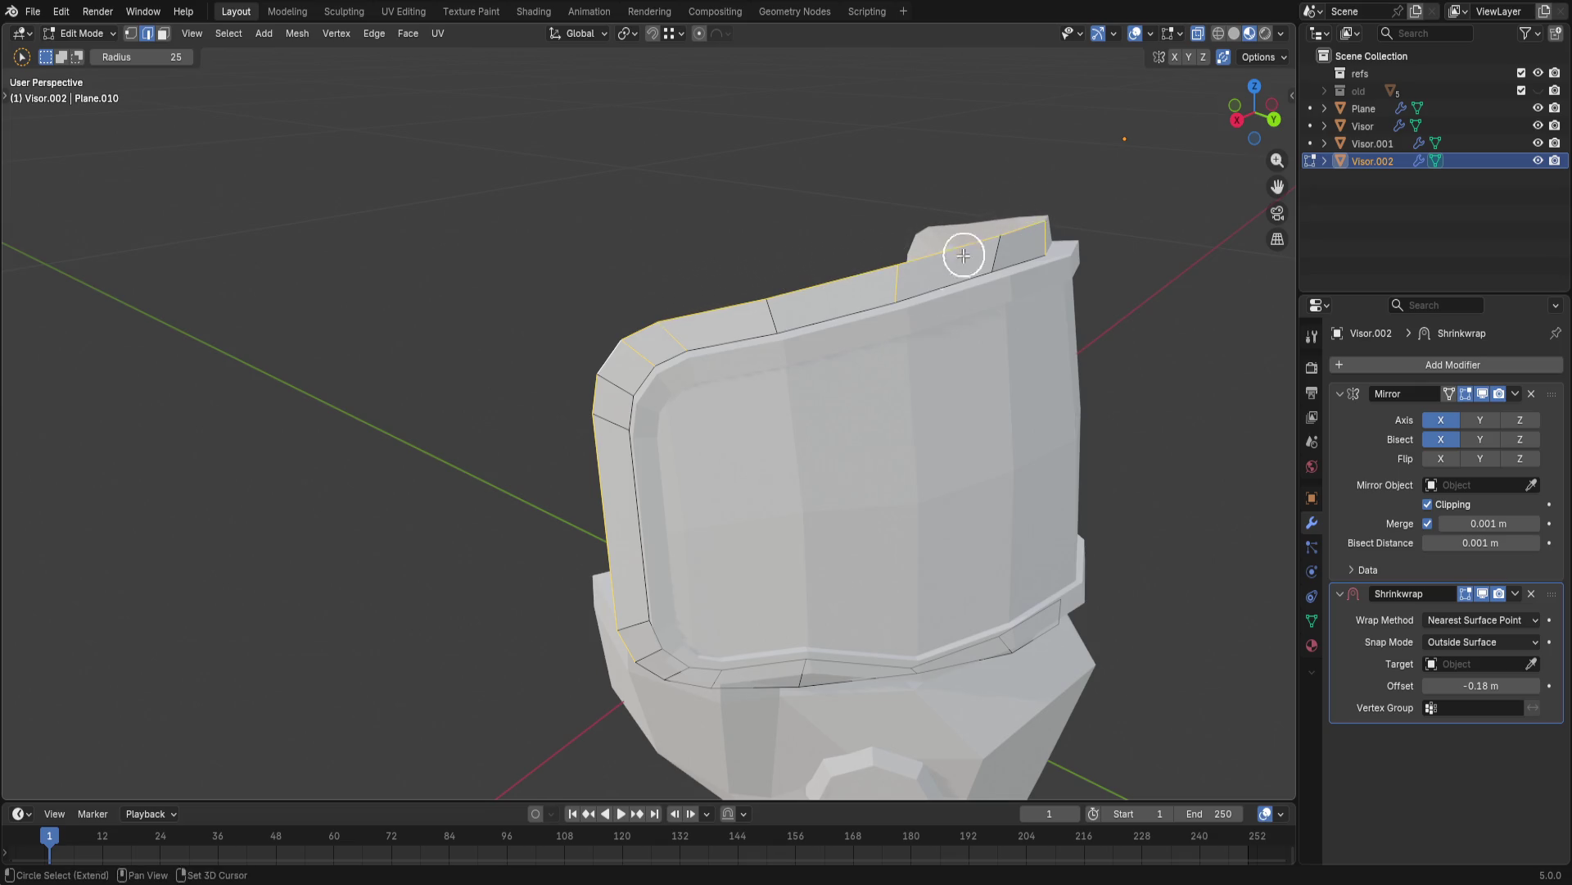
pyautogui.keyDown('alt'); pyautogui.click(670, 352); pyautogui.keyUp('alt')
pyautogui.keyDown('ctrl'); pyautogui.click(896, 280); pyautogui.keyUp('ctrl')
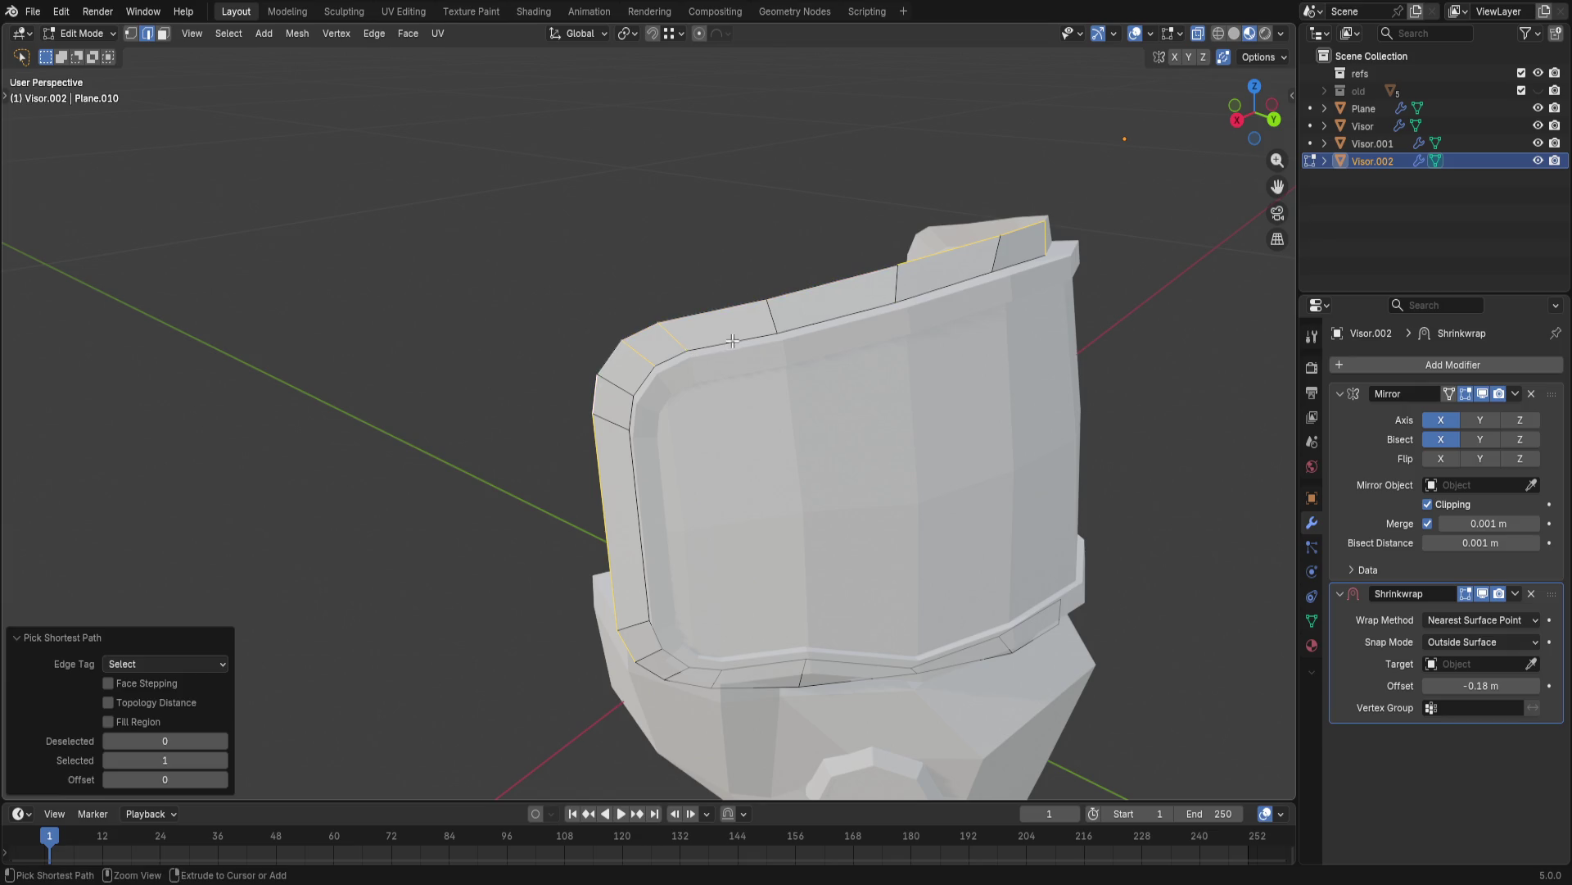
pyautogui.hotkey('ctrl', 'z')
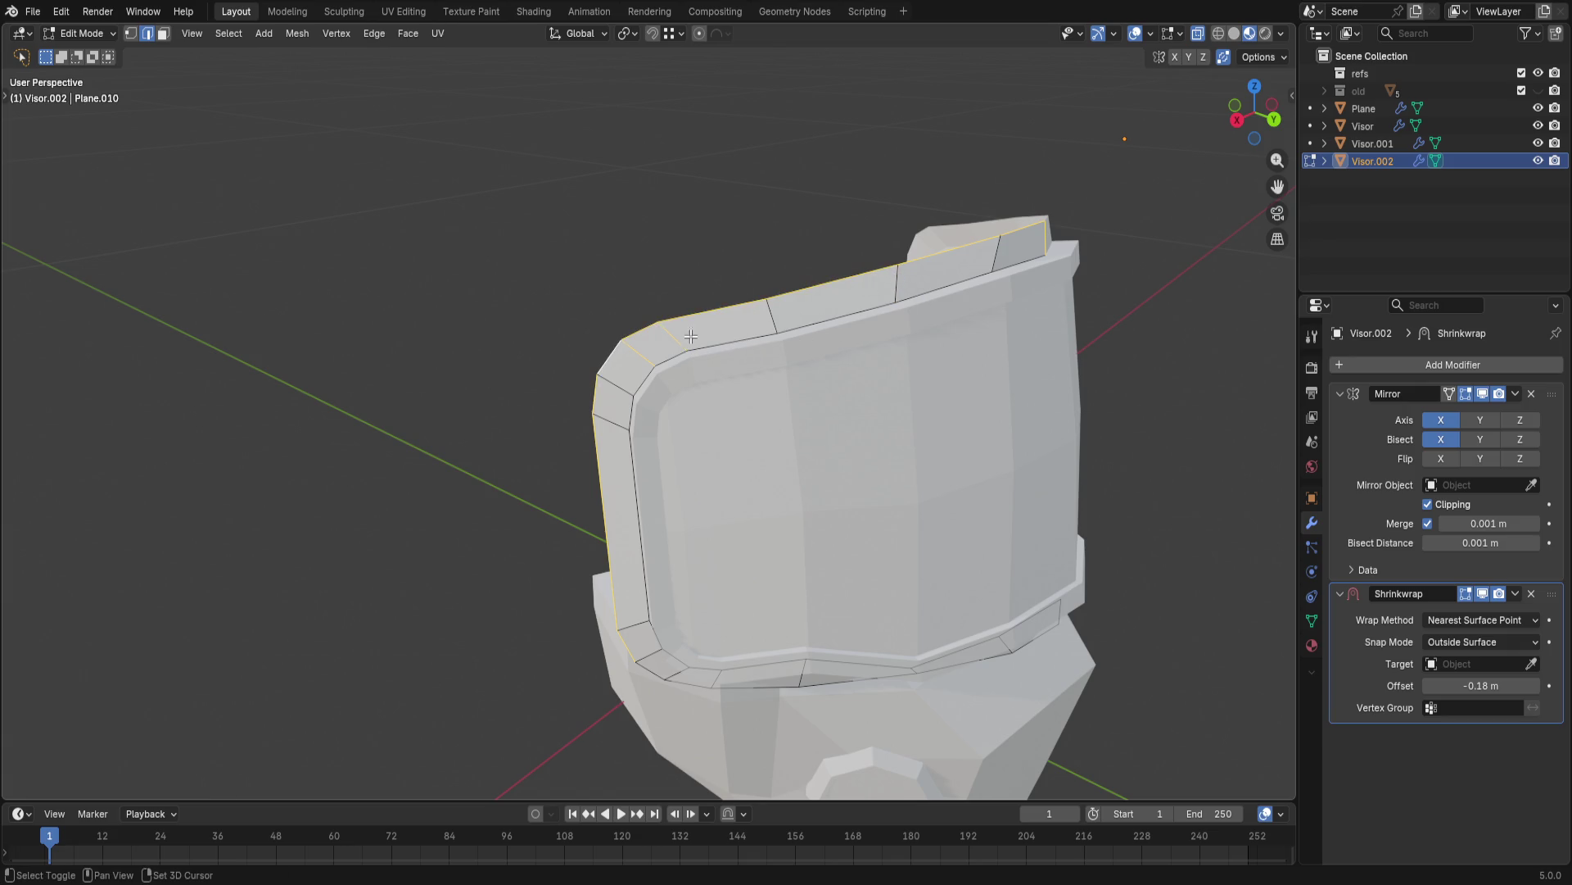
# - Try extruding the rim outward and adjusting it vertically, then undo that attempt
pyautogui.moveTo(794, 304); pyautogui.dragTo(888, 427, button='middle')
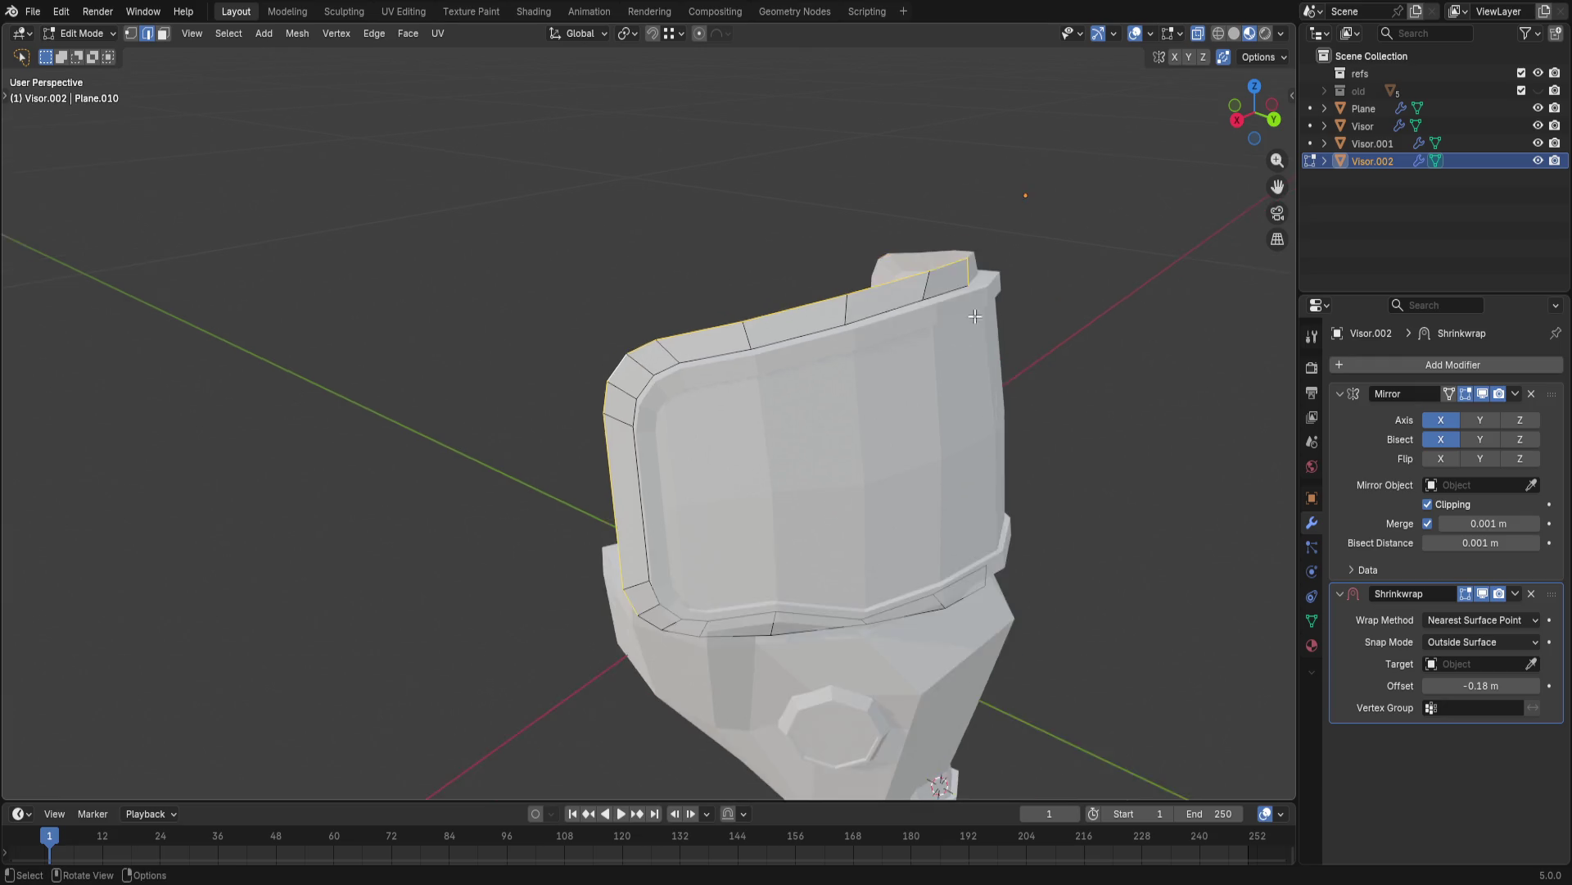
pyautogui.moveTo(764, 417); pyautogui.dragTo(761, 322, button='middle')
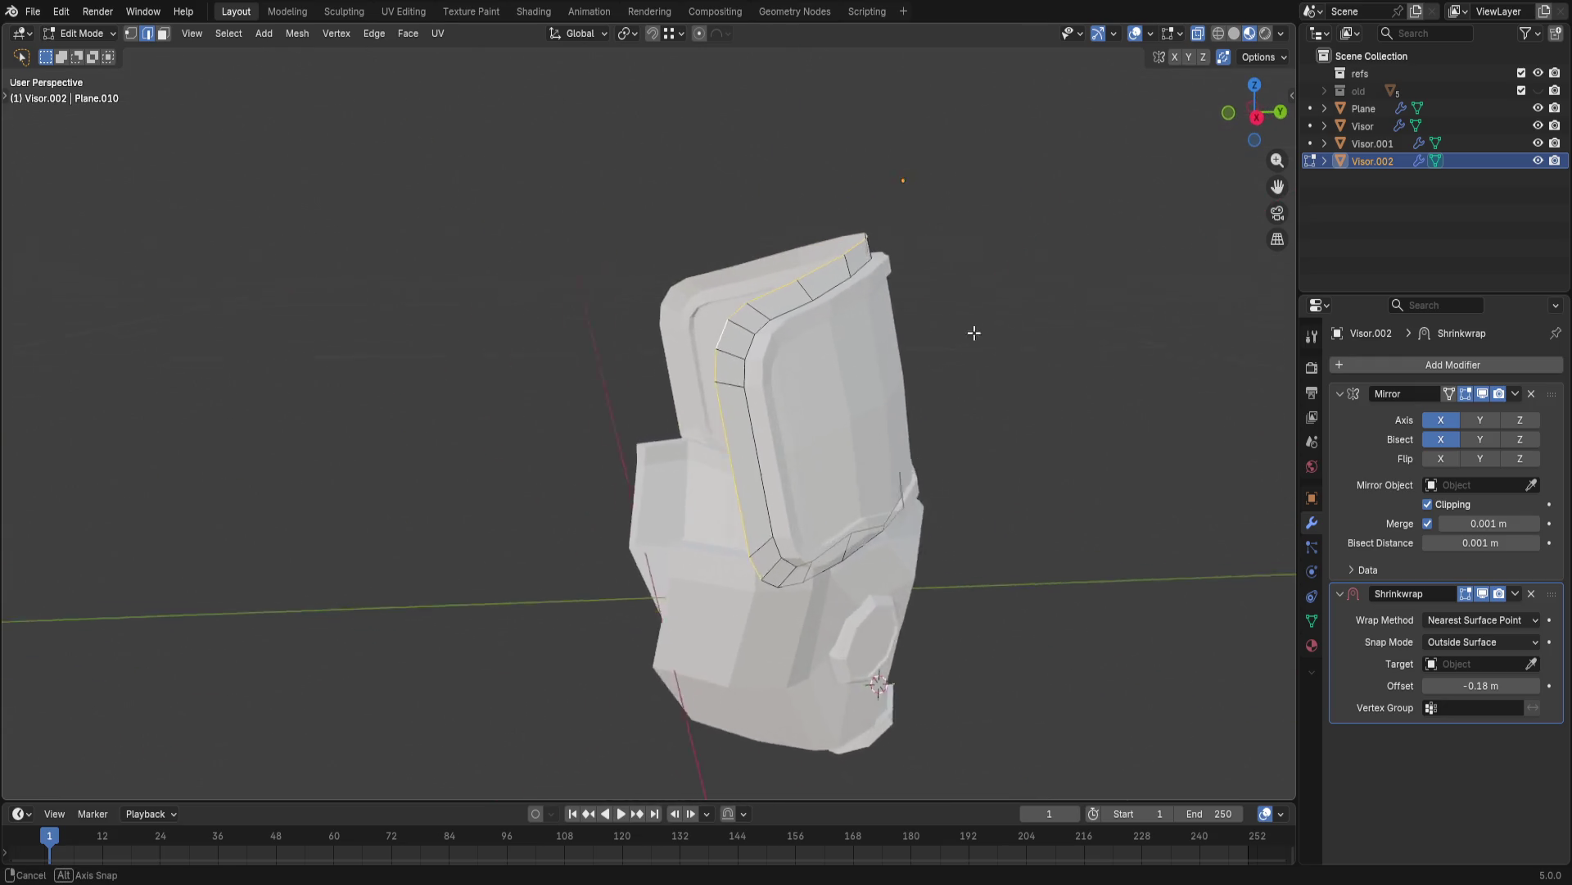
pyautogui.press('g')
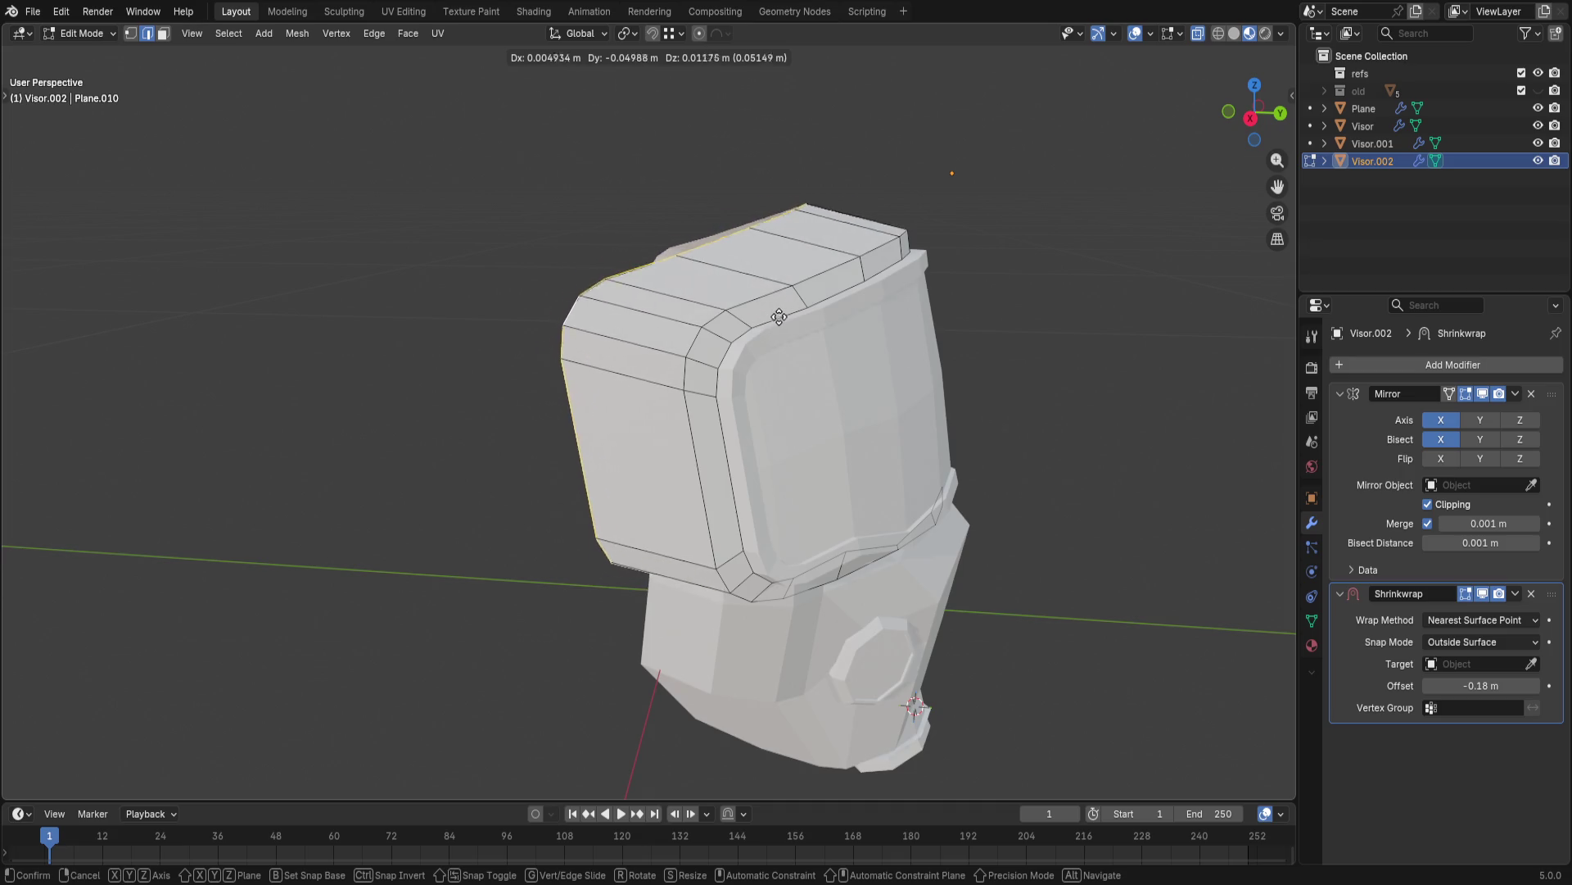
pyautogui.click(816, 330)
pyautogui.moveTo(816, 330); pyautogui.dragTo(950, 231, button='middle')
pyautogui.press('g')
pyautogui.press('z')
pyautogui.click(823, 329)
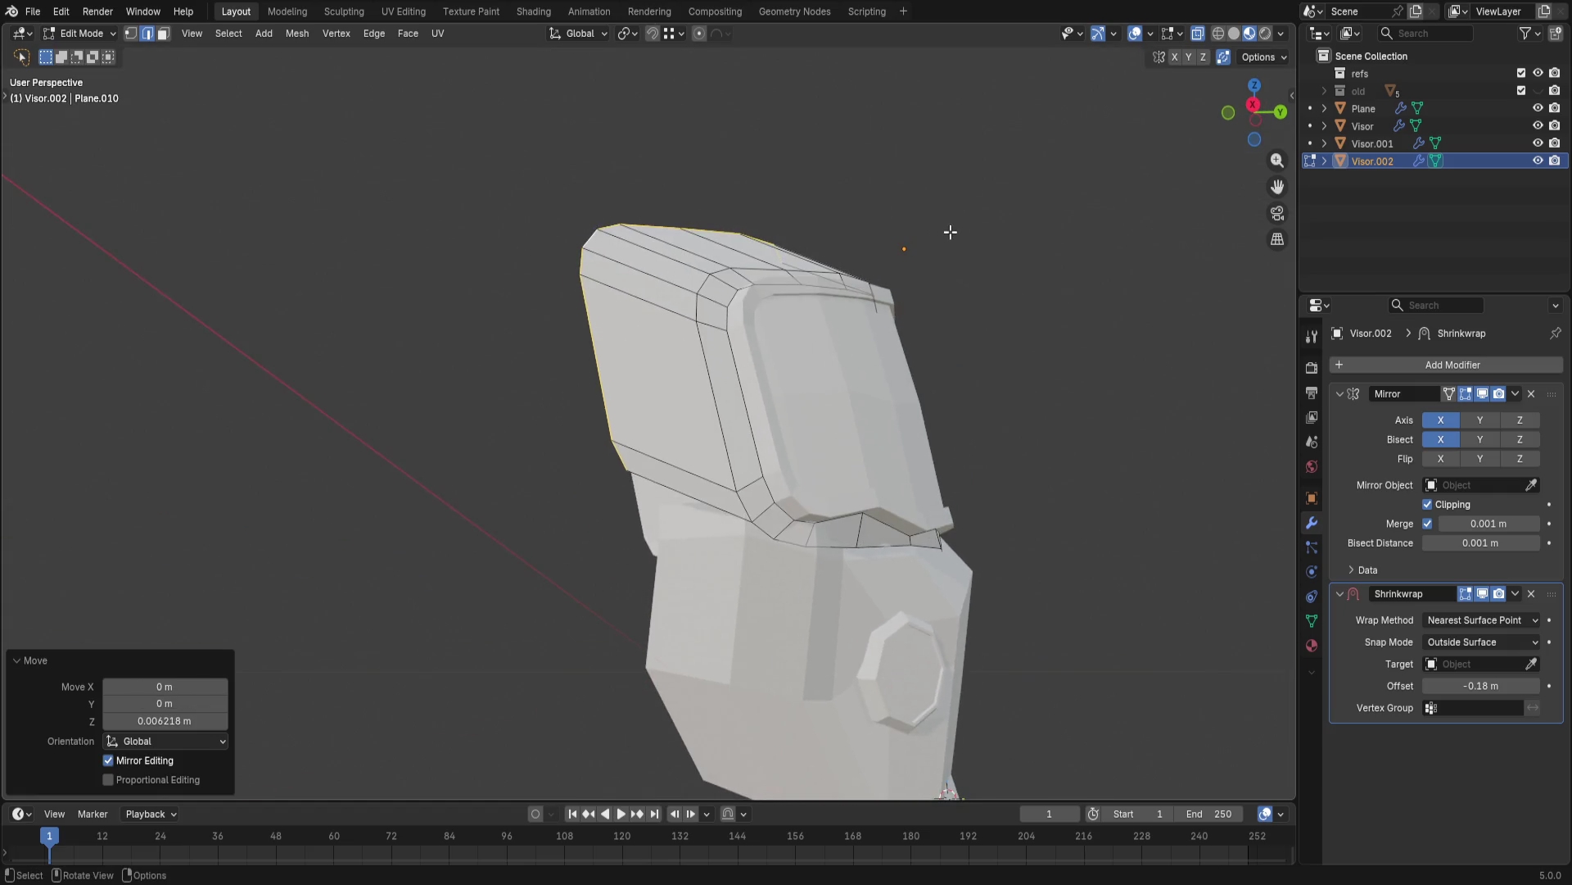
pyautogui.hotkey('ctrl', 'z')
pyautogui.hotkey('ctrl', 'z')
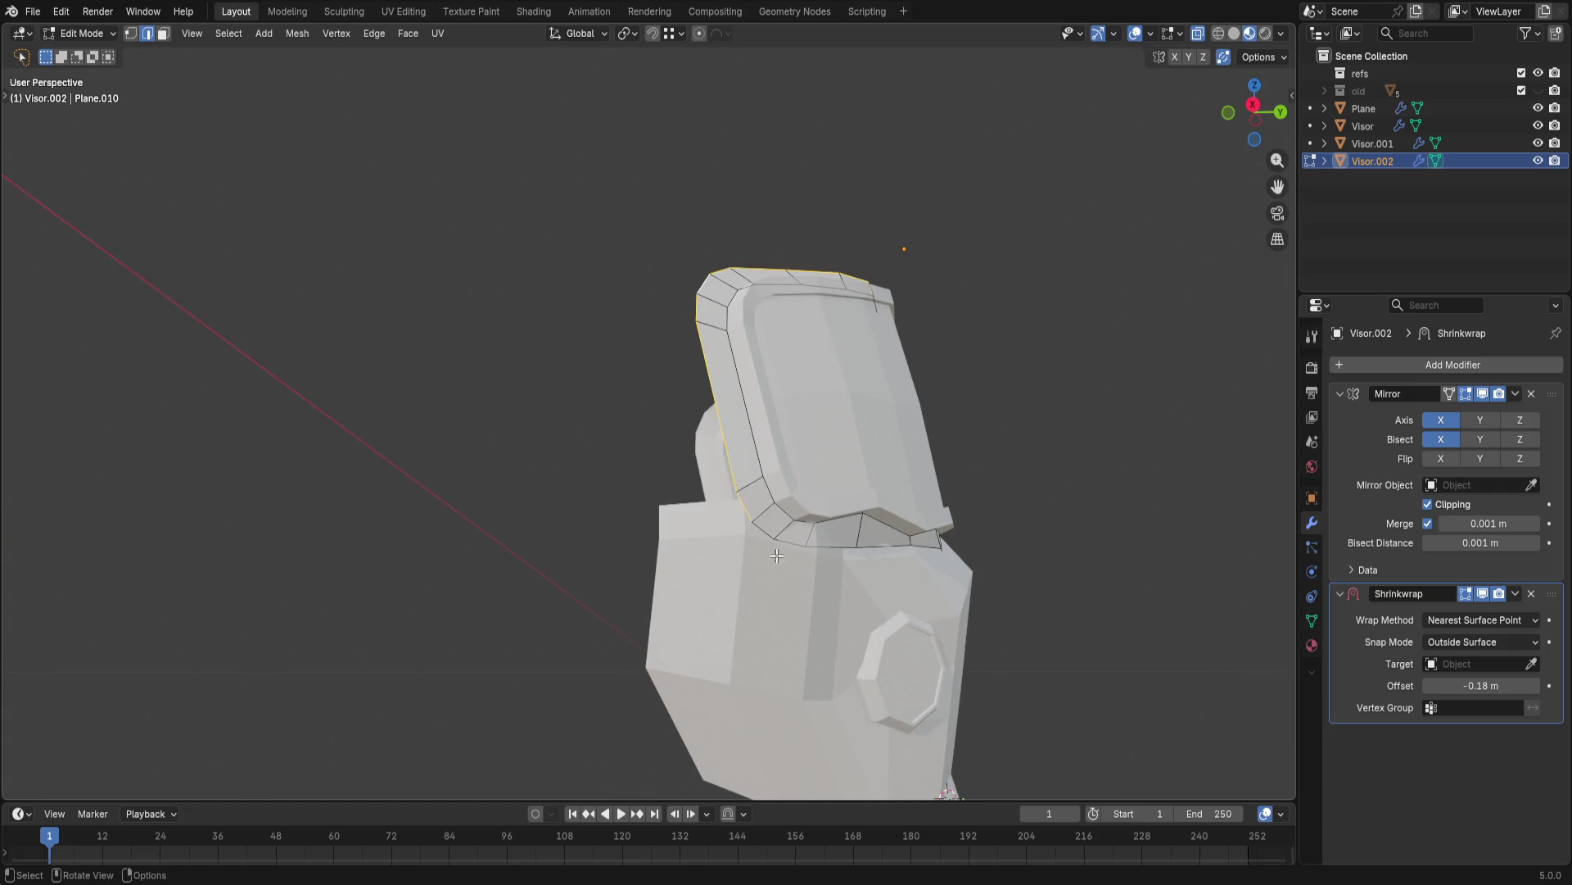
# - Extrude the rim backward in three successive rings to build the boxy helmet shell
pyautogui.moveTo(899, 385); pyautogui.dragTo(836, 391, button='middle')
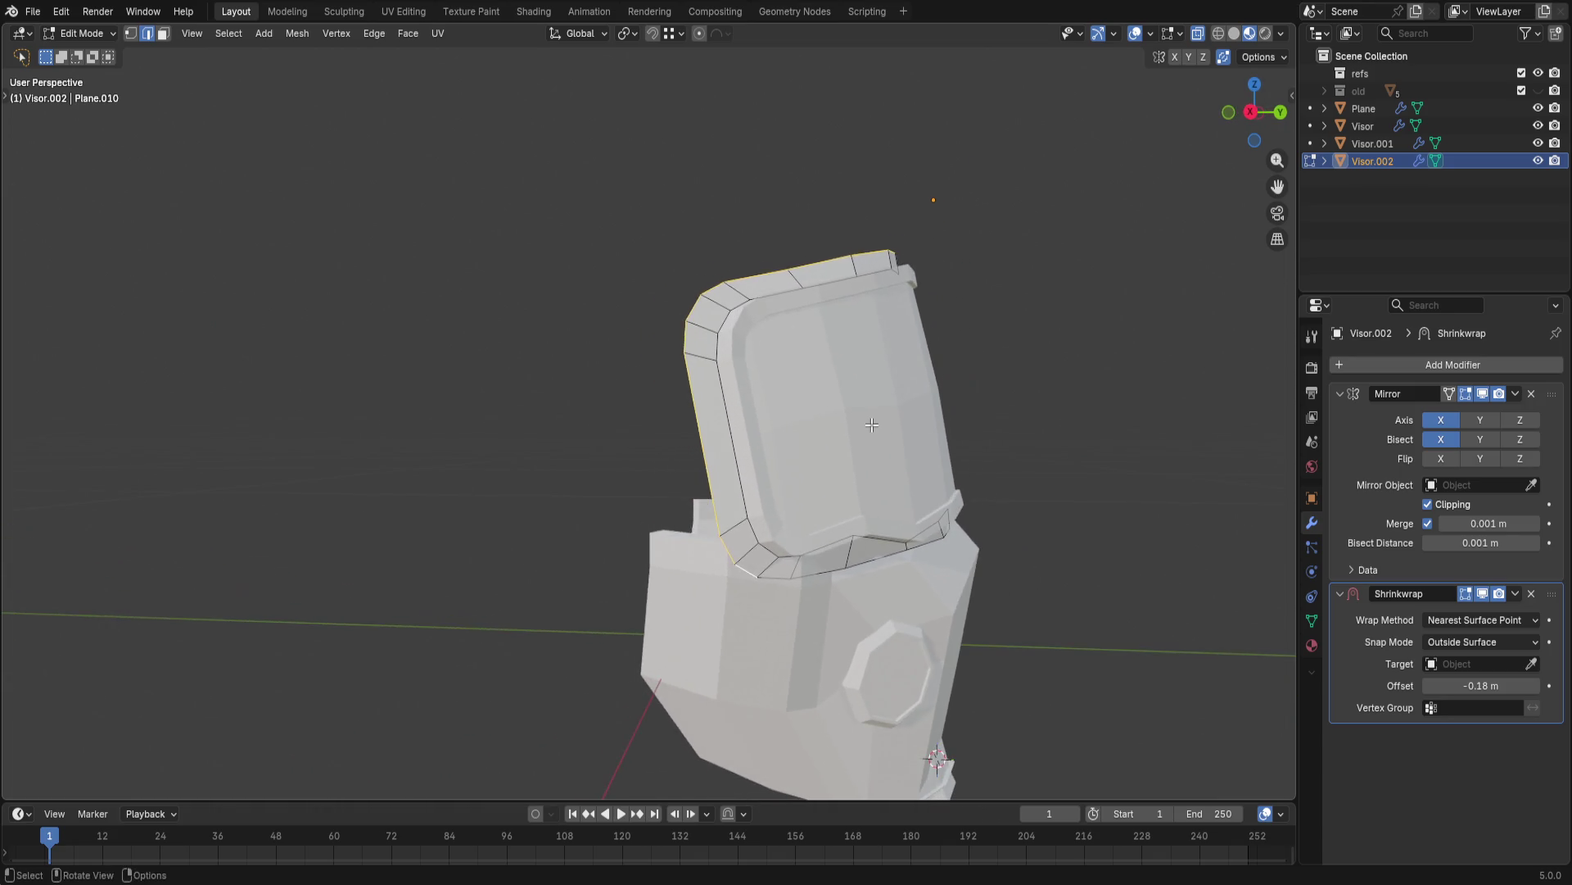
pyautogui.press('e')
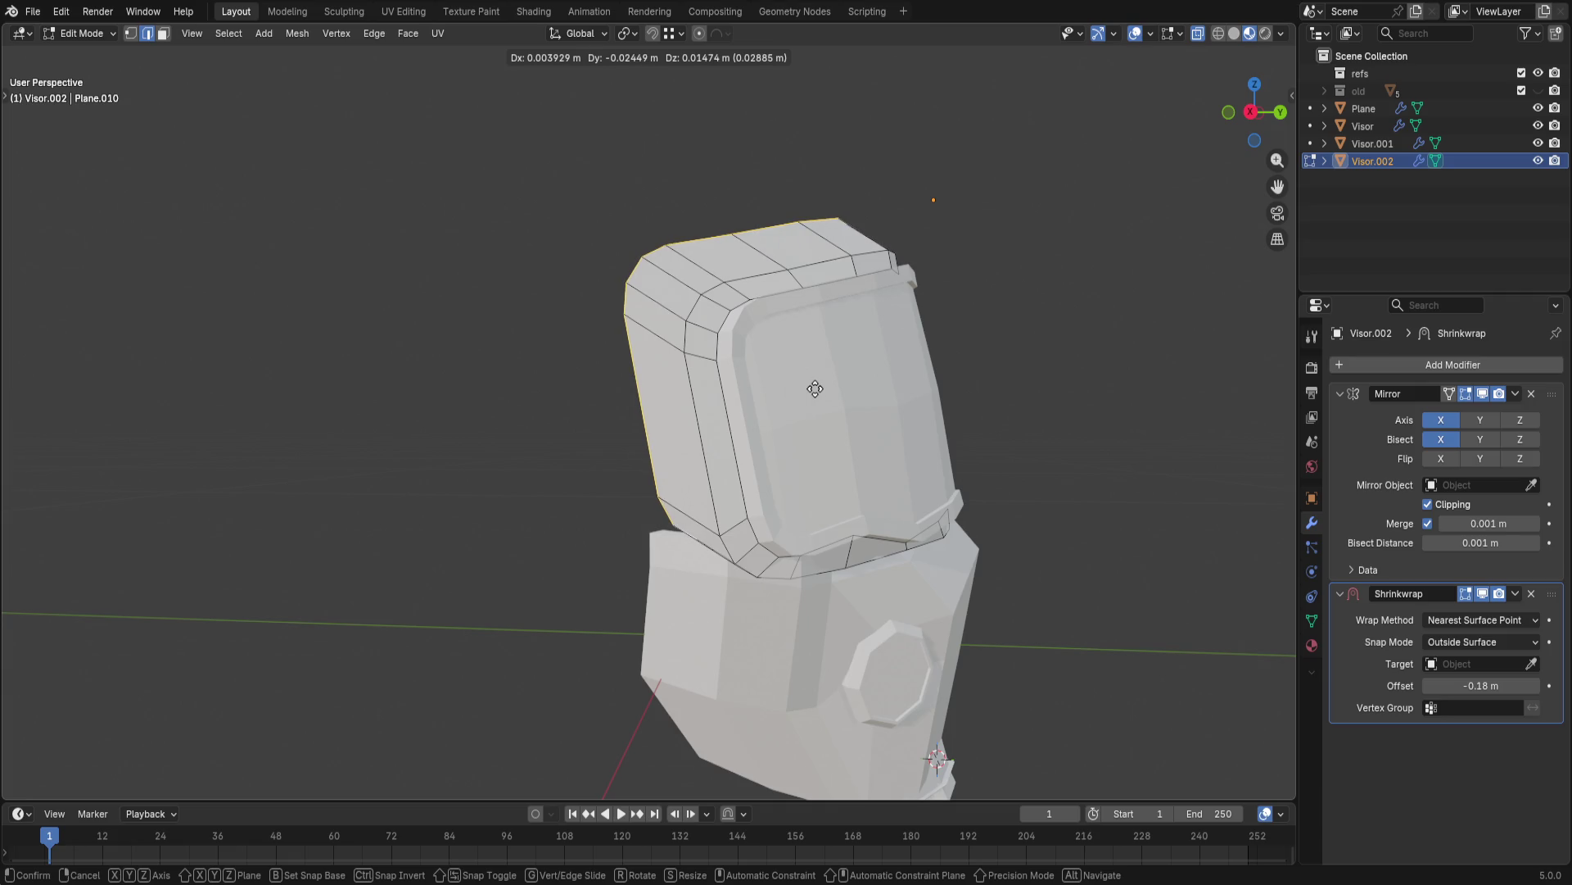
pyautogui.click(815, 389)
pyautogui.moveTo(805, 397); pyautogui.dragTo(732, 557, button='middle')
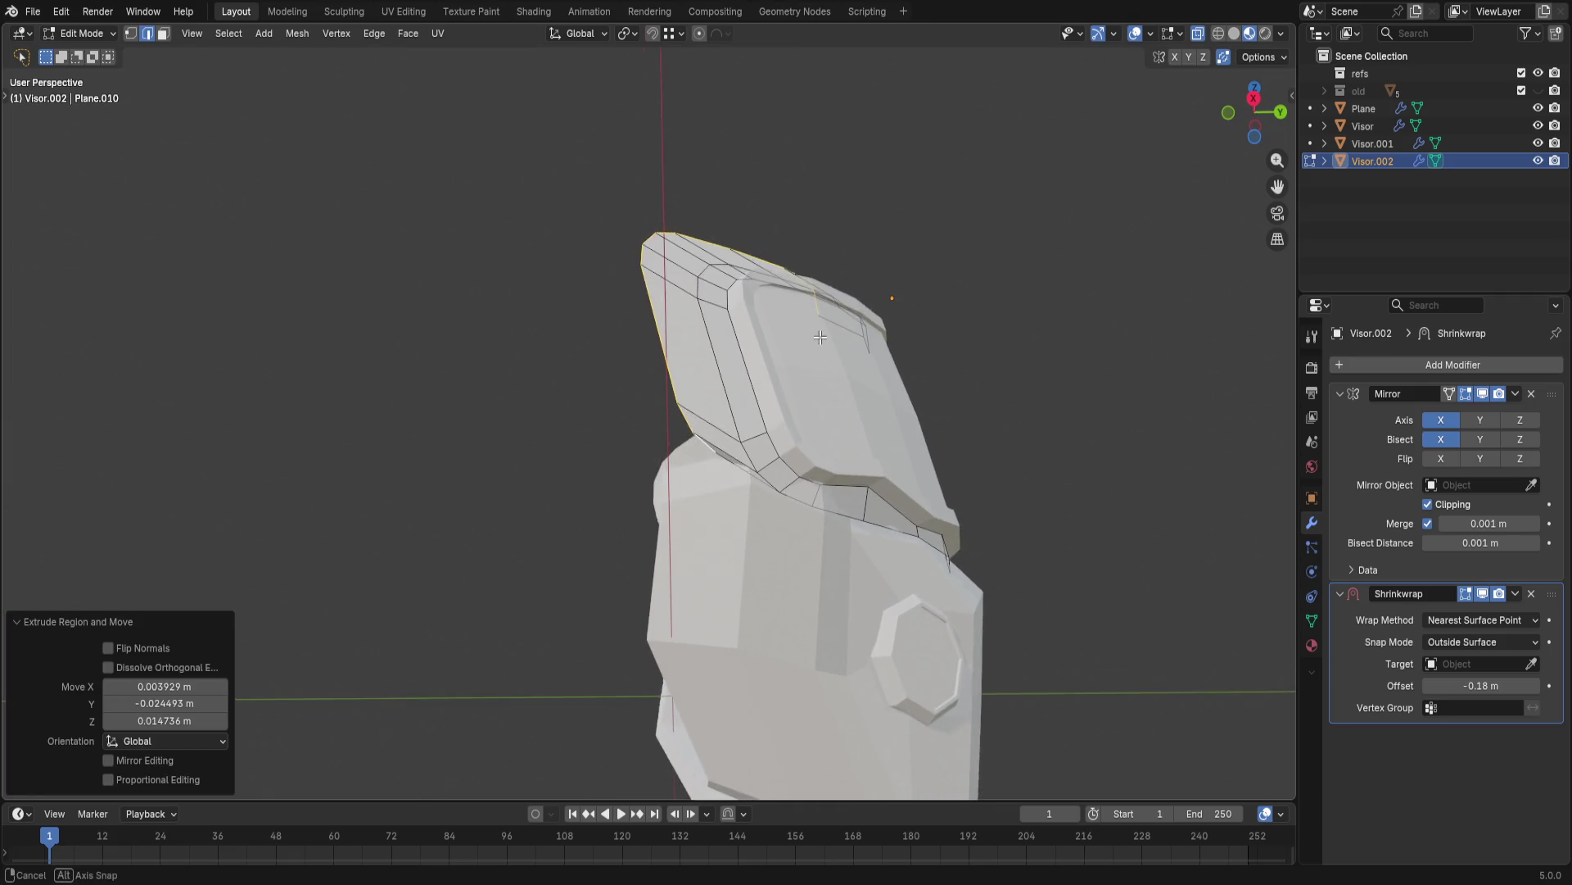
pyautogui.moveTo(747, 501); pyautogui.dragTo(843, 522, button='middle')
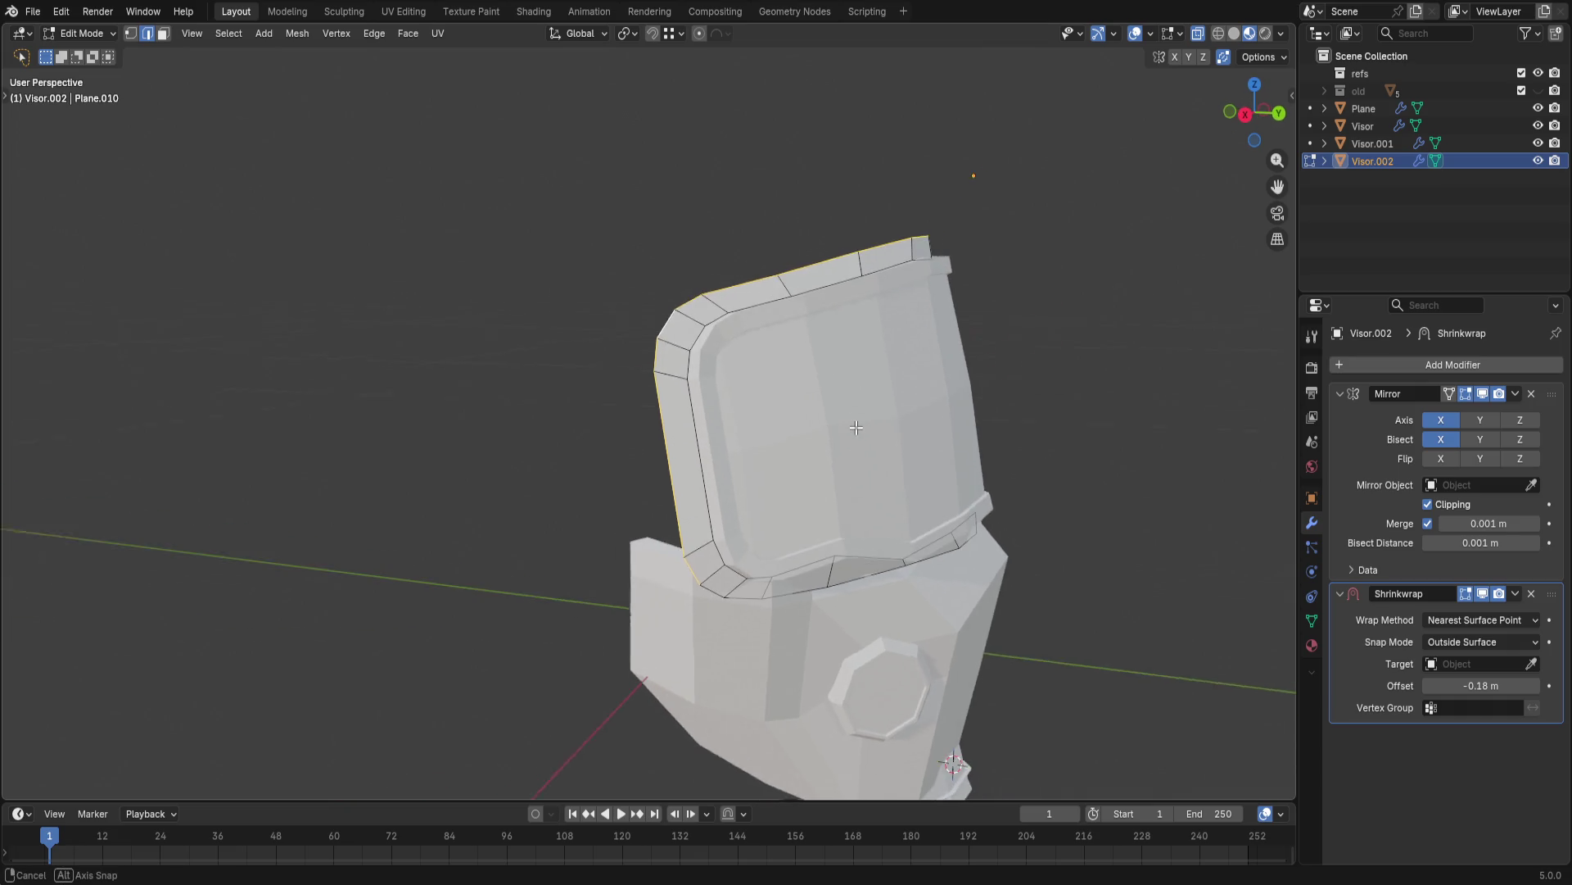
pyautogui.press('g')
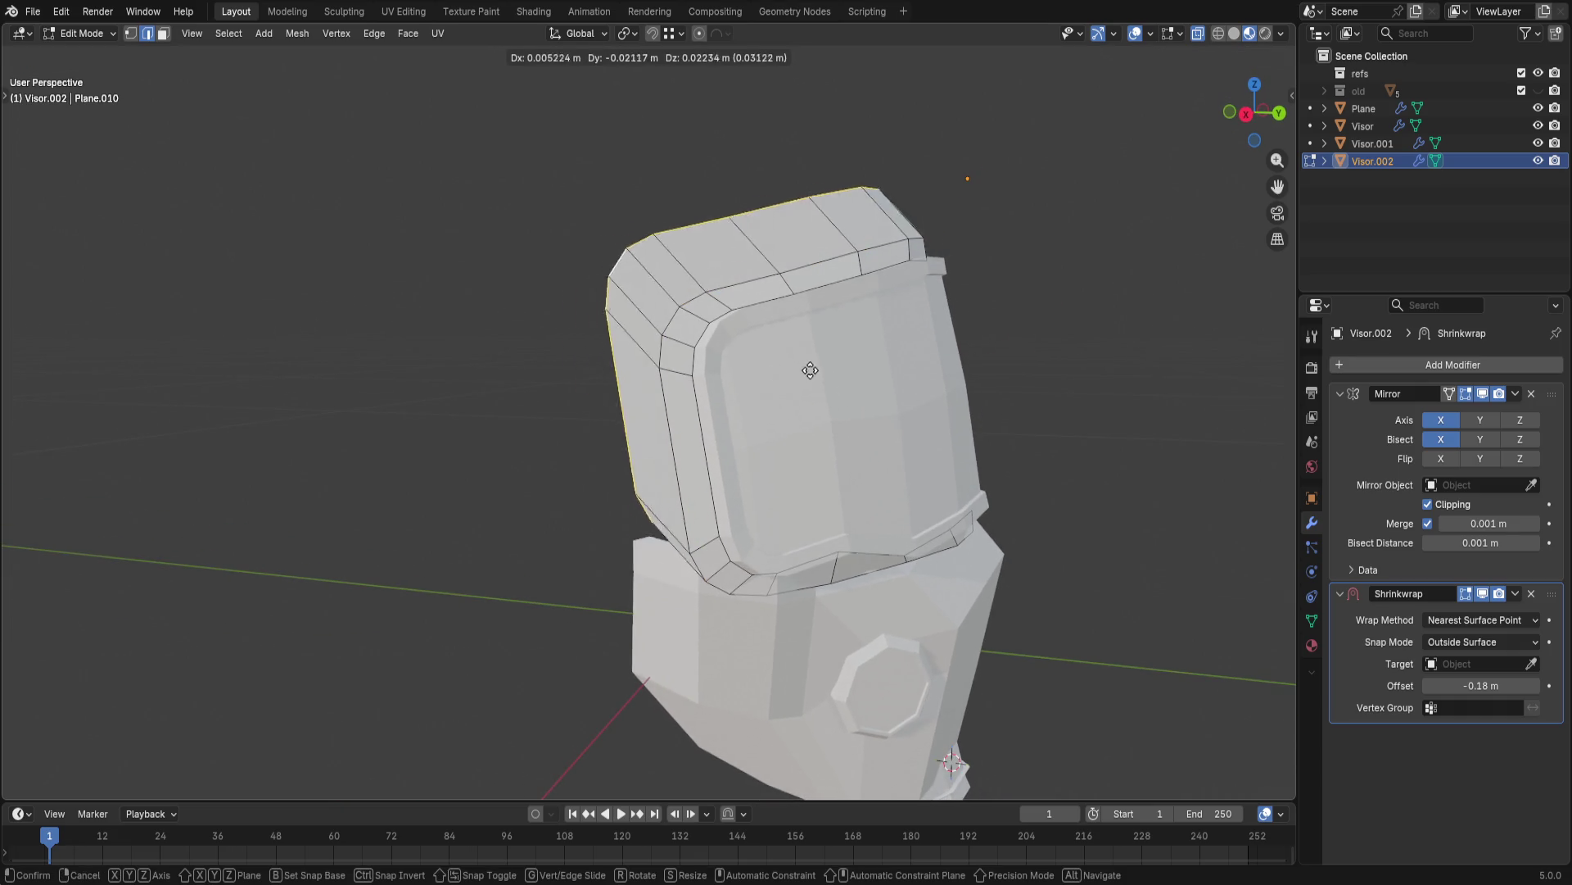
pyautogui.click(801, 380)
pyautogui.press('e')
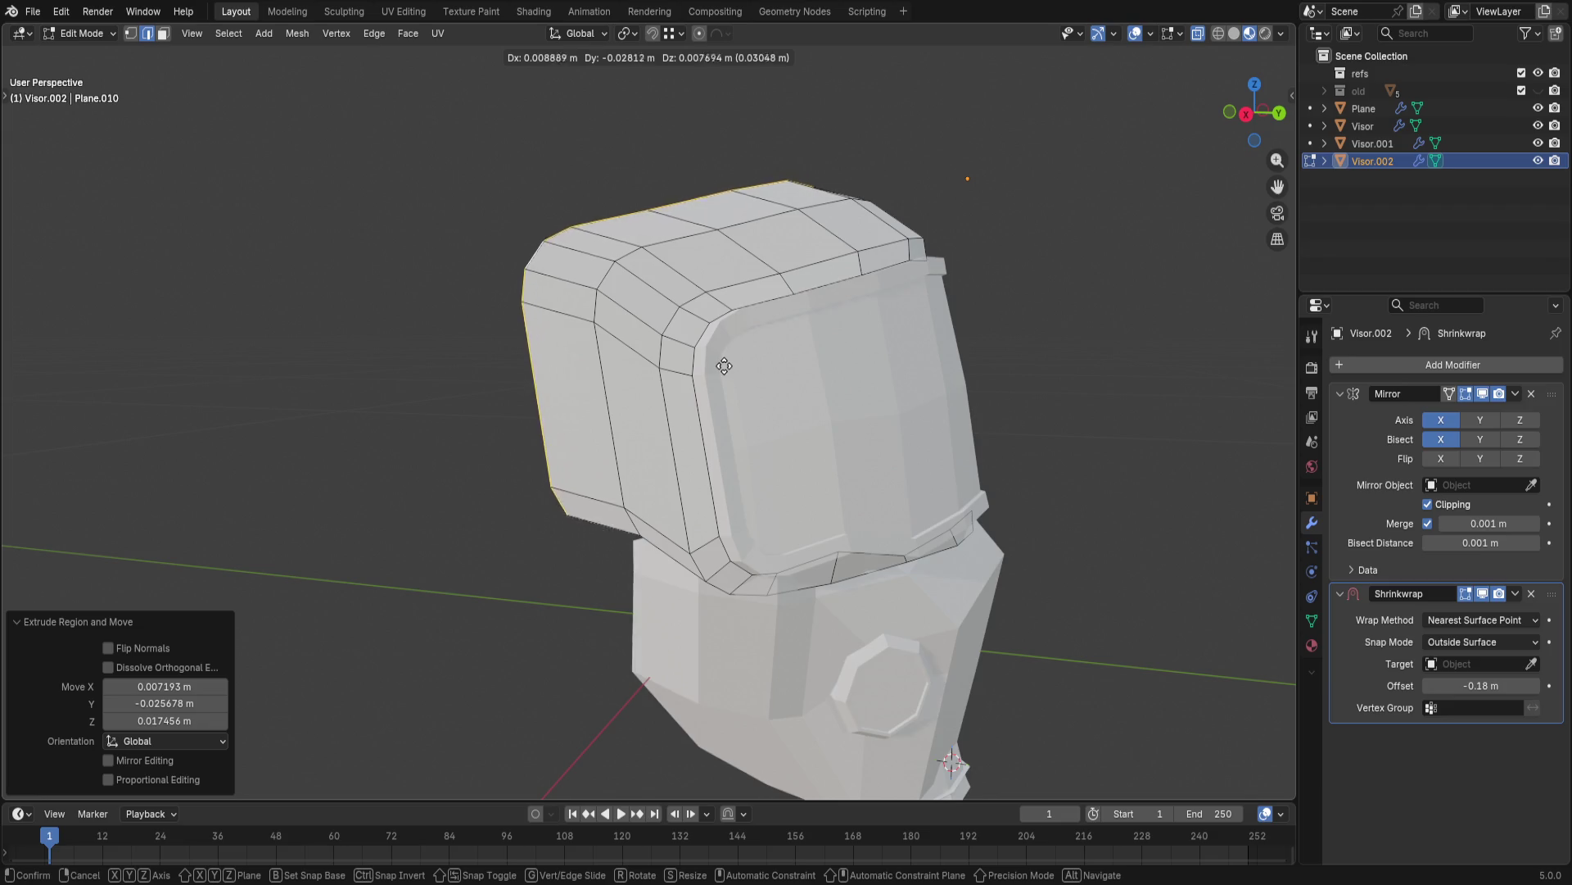
pyautogui.click(731, 354)
pyautogui.moveTo(731, 354)
pyautogui.mouseDown(button='middle')
pyautogui.moveTo(659, 521)
pyautogui.moveTo(602, 498)
pyautogui.moveTo(567, 516)
pyautogui.mouseUp(button='middle')
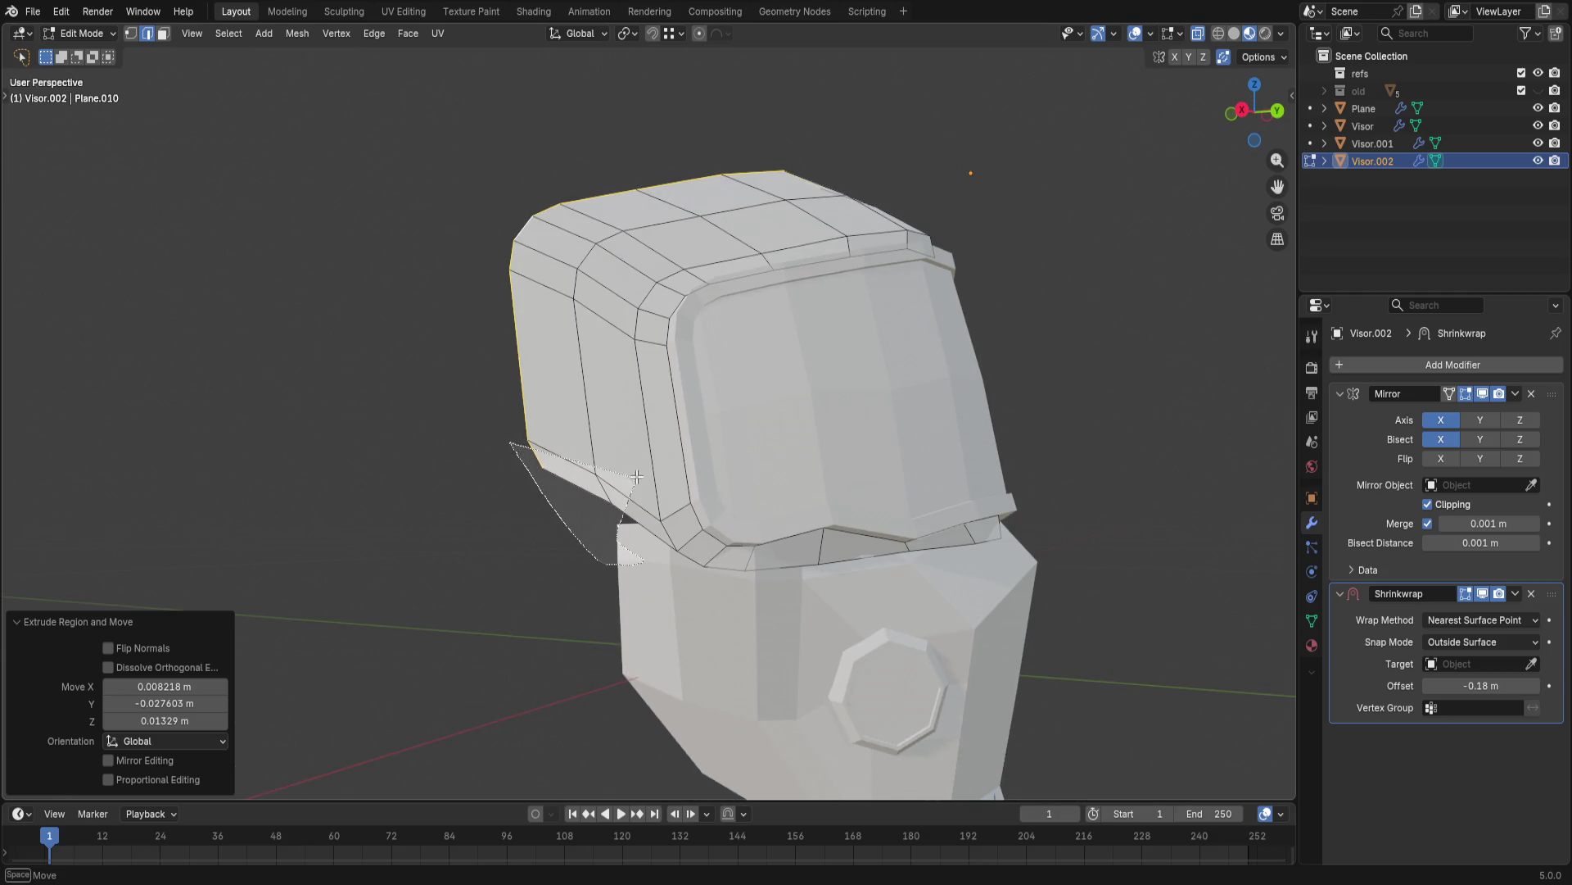
# - Select the shell's lower back edge and try a vertical flap extrusion, undoing it twice
pyautogui.keyDown('ctrl'); pyautogui.moveTo(578, 540); pyautogui.dragTo(587, 453, button='right'); pyautogui.keyUp('ctrl')
pyautogui.press('e')
pyautogui.click(597, 538)
pyautogui.hotkey('ctrl', 'z')
pyautogui.press('e')
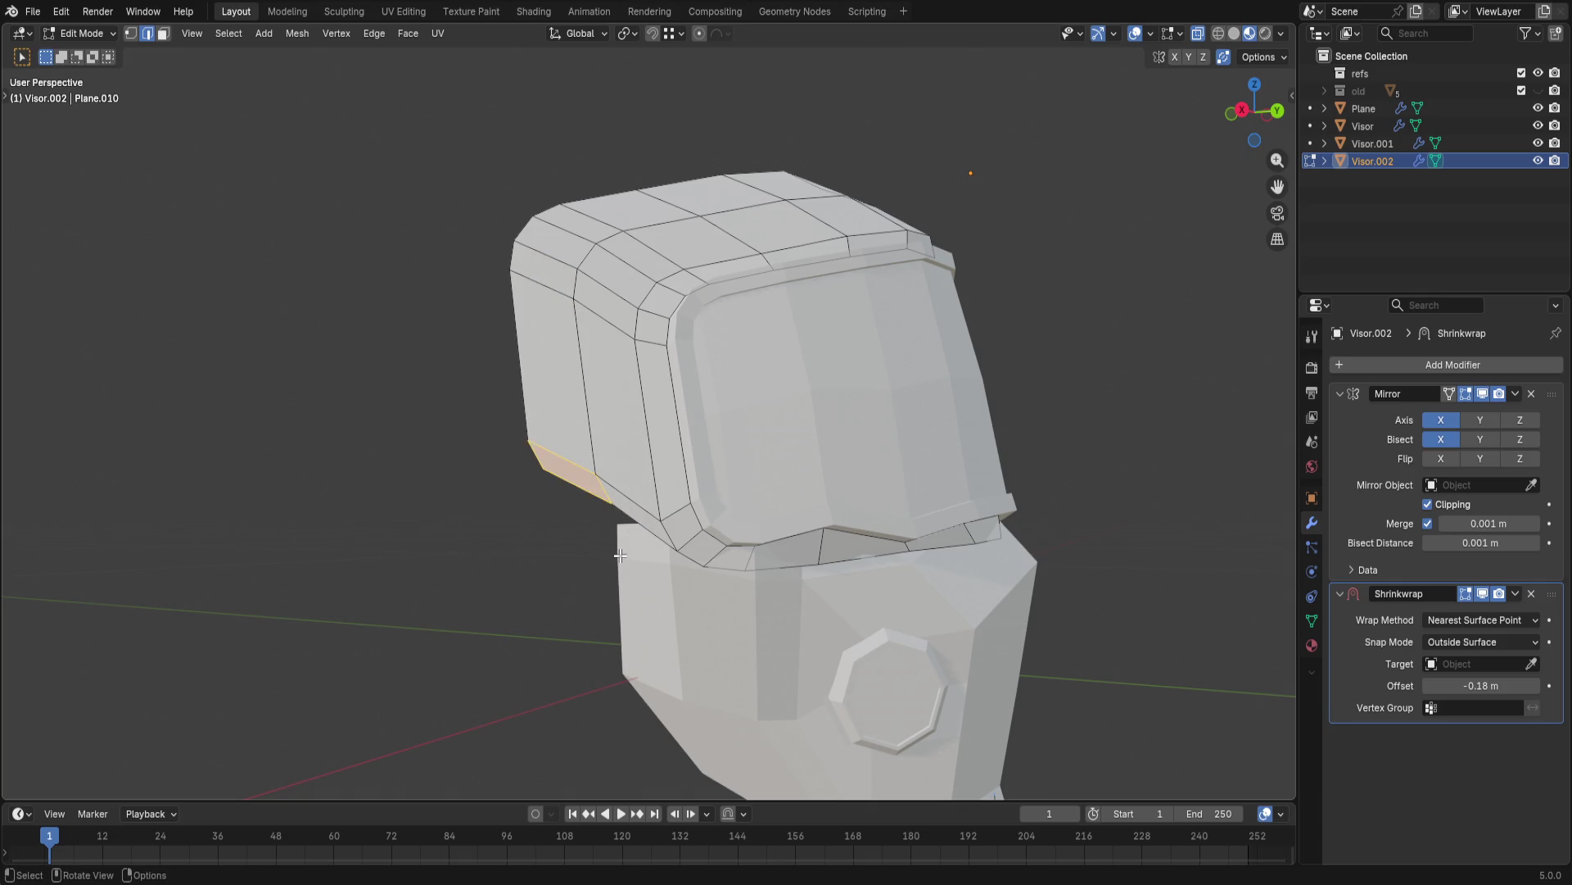
pyautogui.press('z')
pyautogui.click(600, 597)
pyautogui.hotkey('ctrl', 'z')
# - Move the lower back edge, then nudge one of its vertices along Y
pyautogui.press('g')
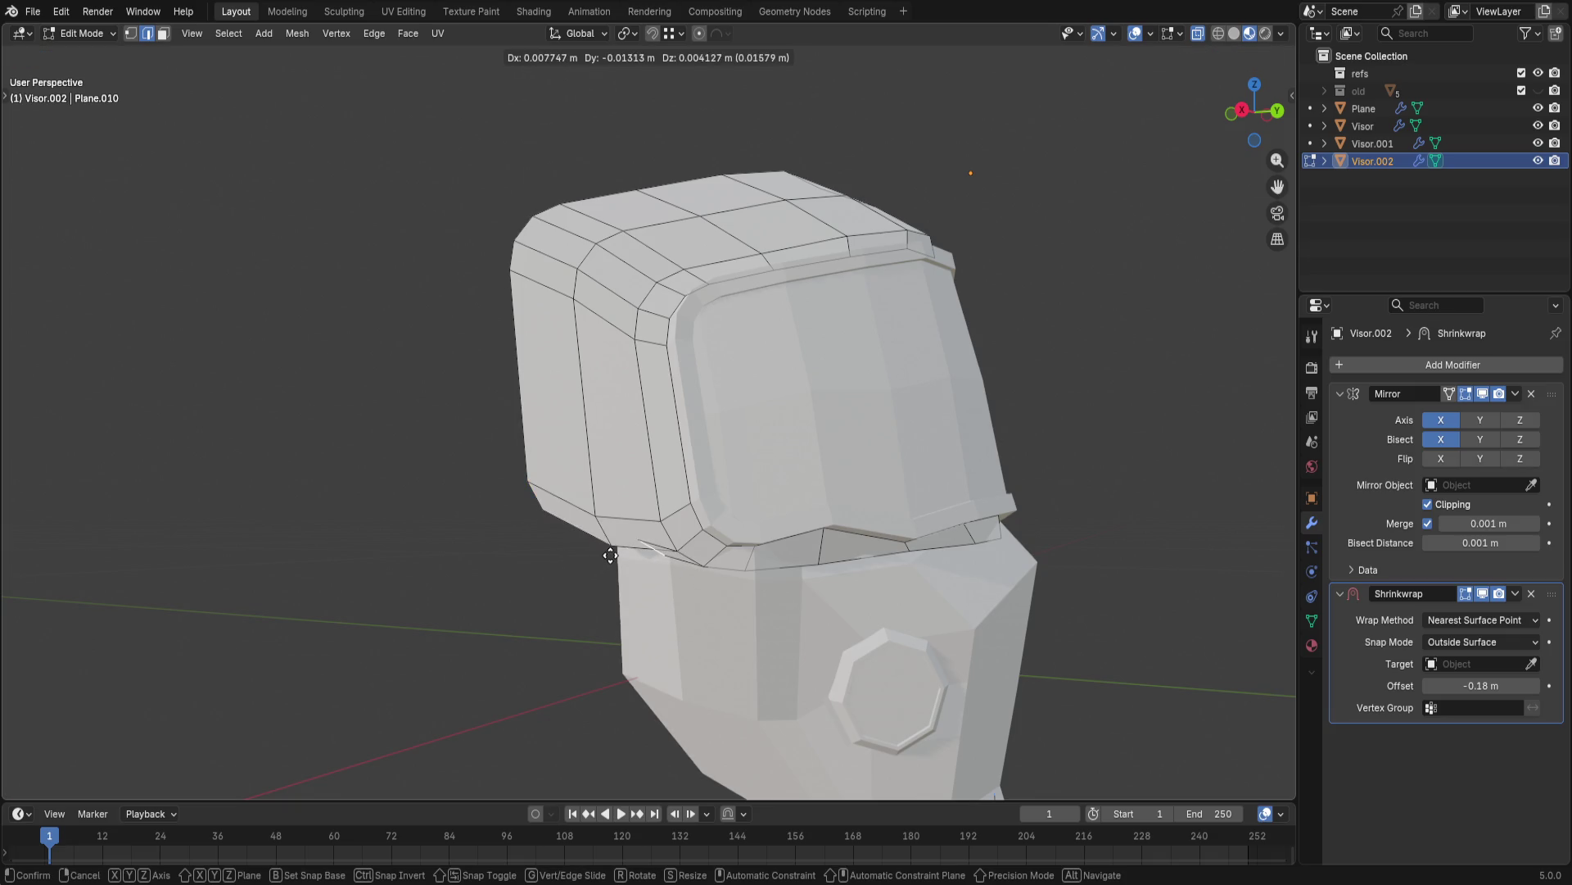
pyautogui.click(609, 552)
pyautogui.press('1')
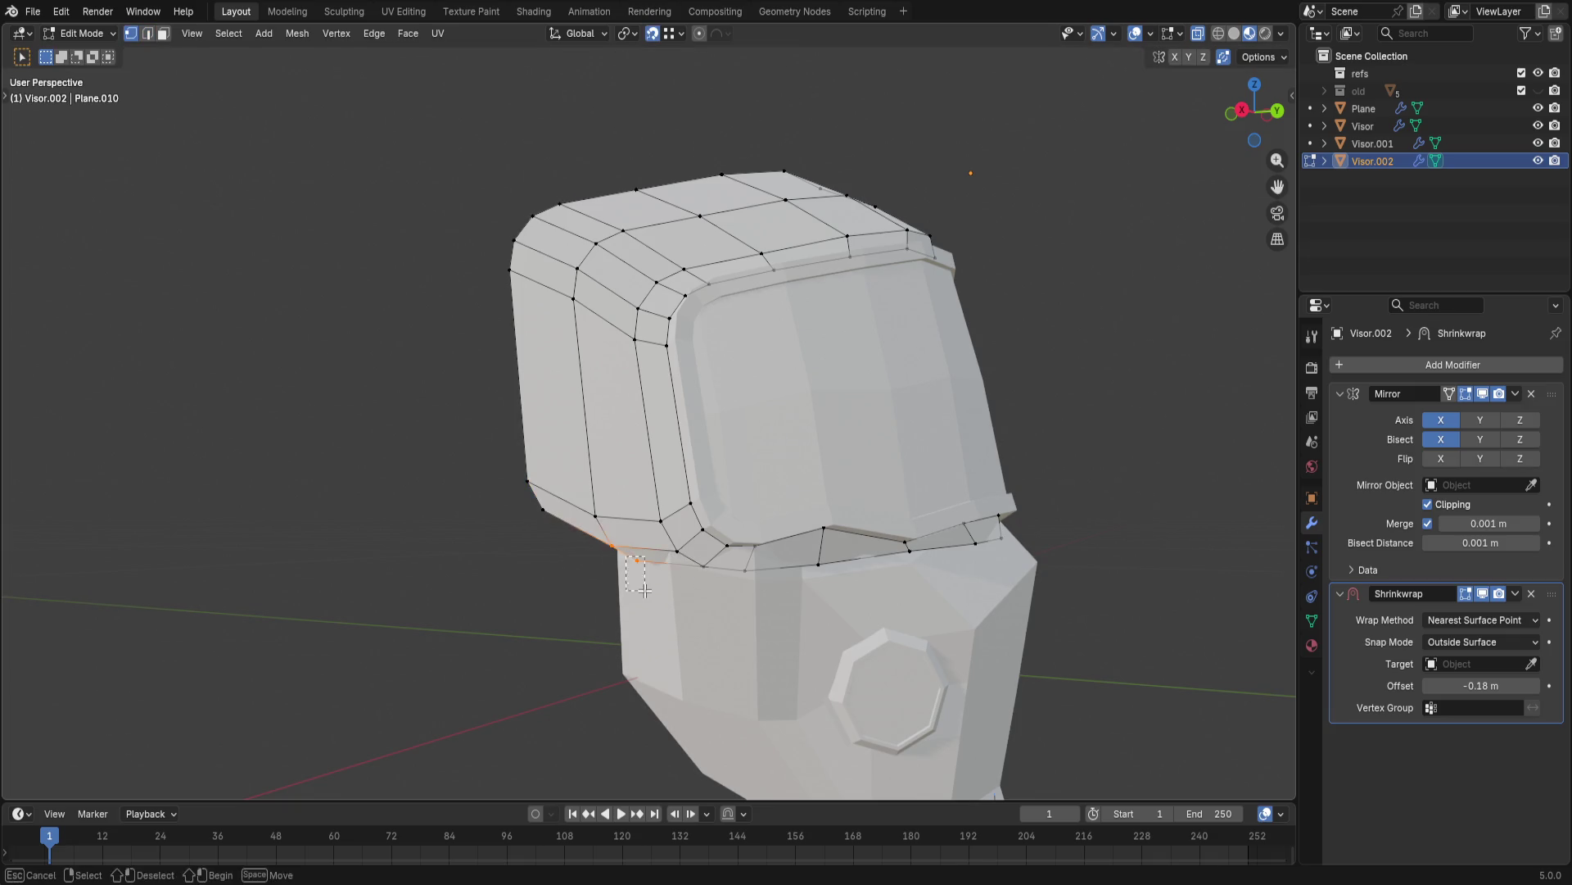
pyautogui.press('g')
pyautogui.press('y')
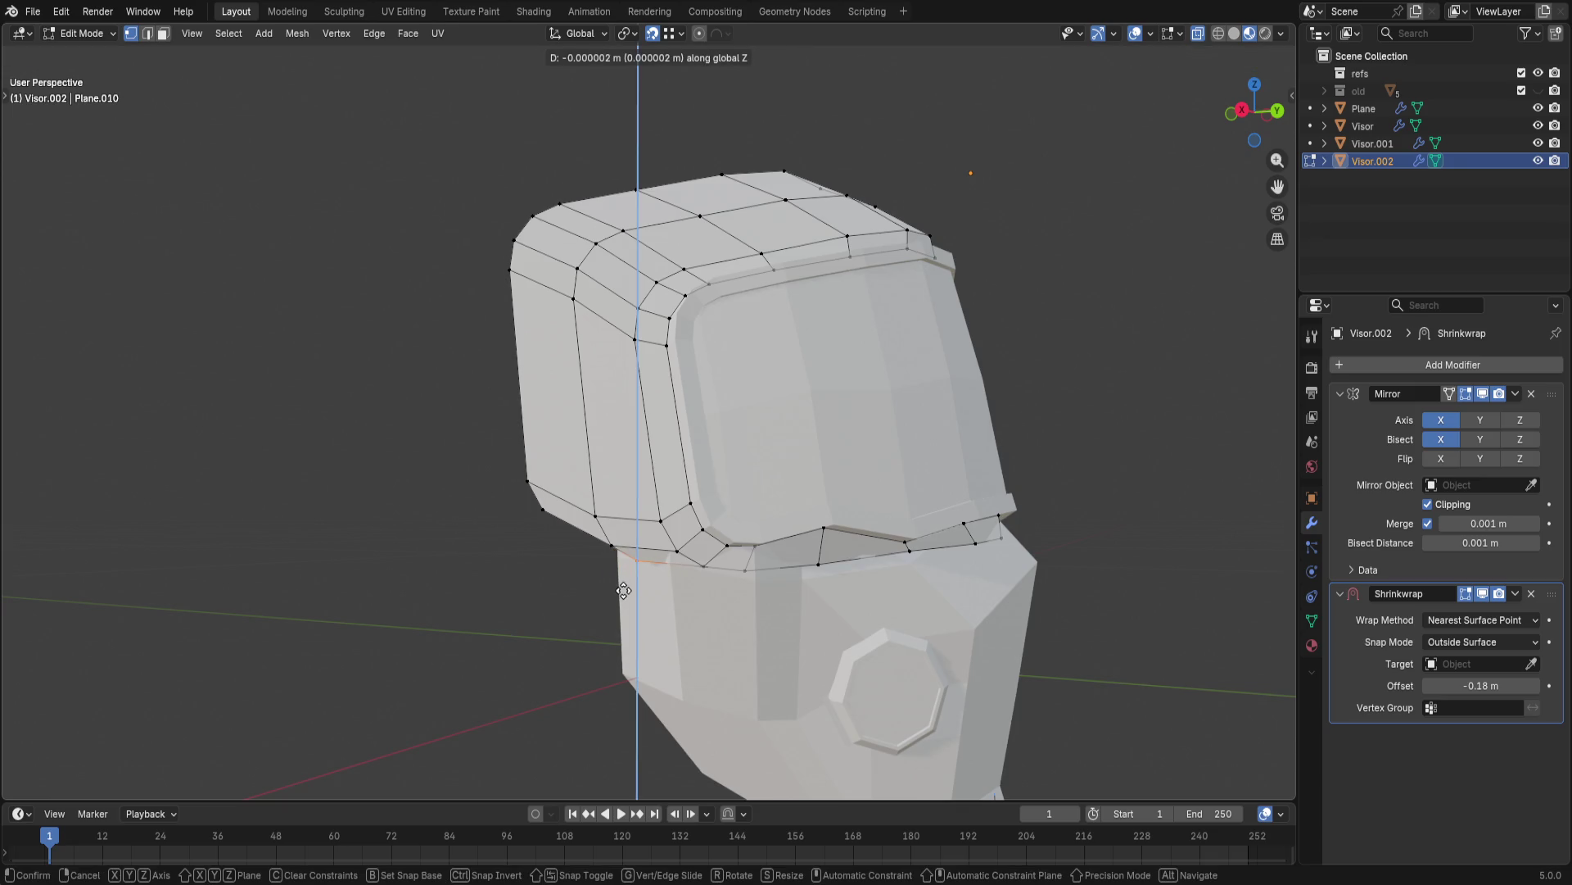
pyautogui.click(620, 592)
# - Extrude the lower back shell edge and pull the new edge down along Z toward the mask
pyautogui.press('2')
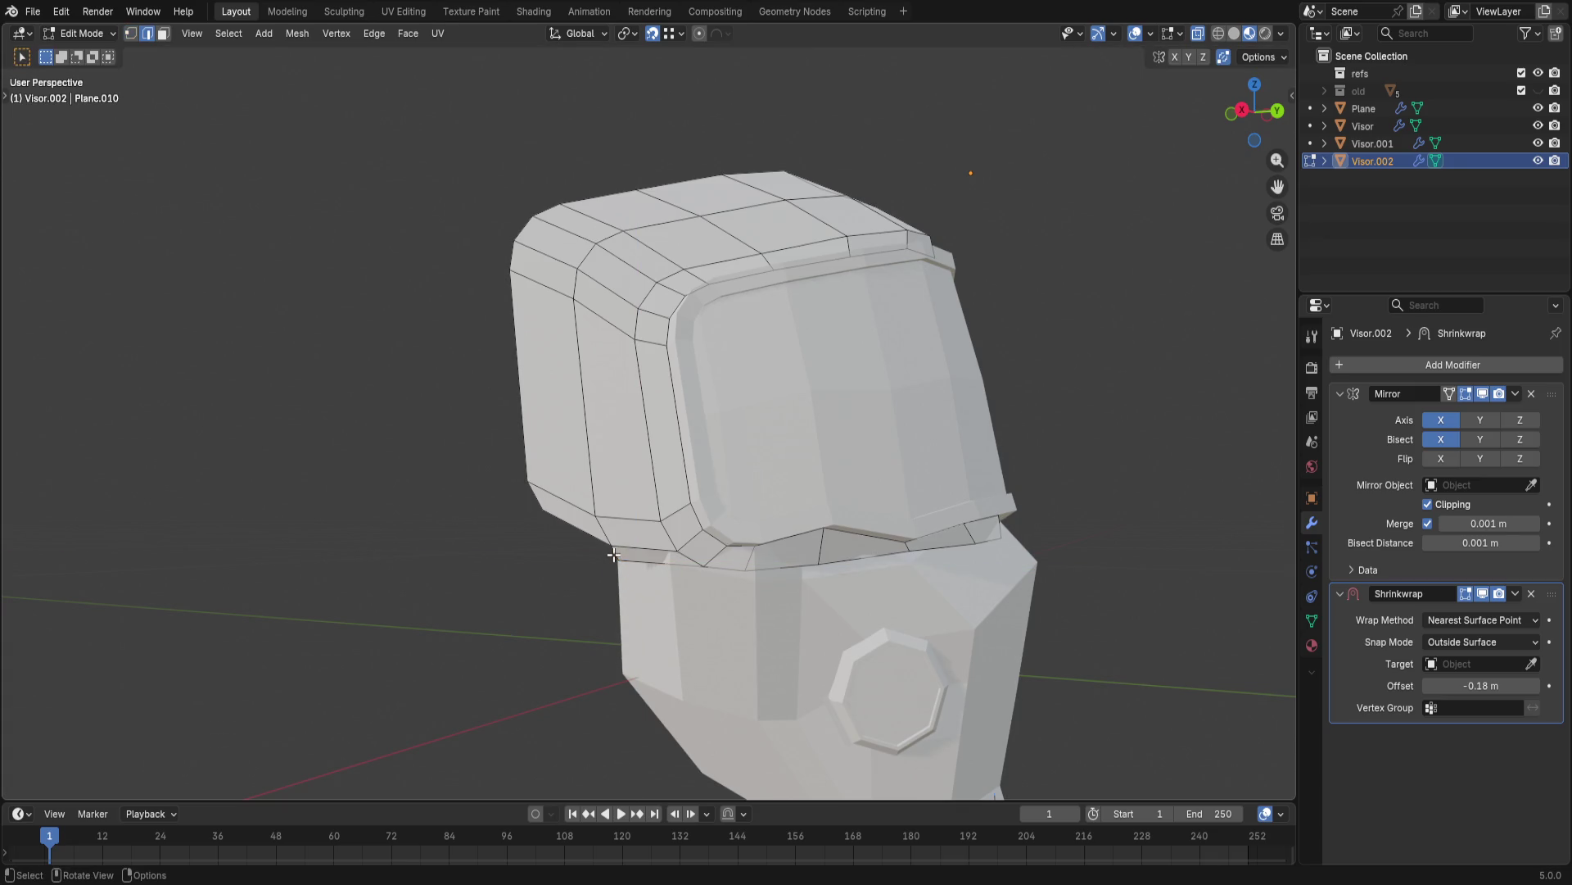
pyautogui.click(568, 544)
pyautogui.press('g')
pyautogui.click(540, 525)
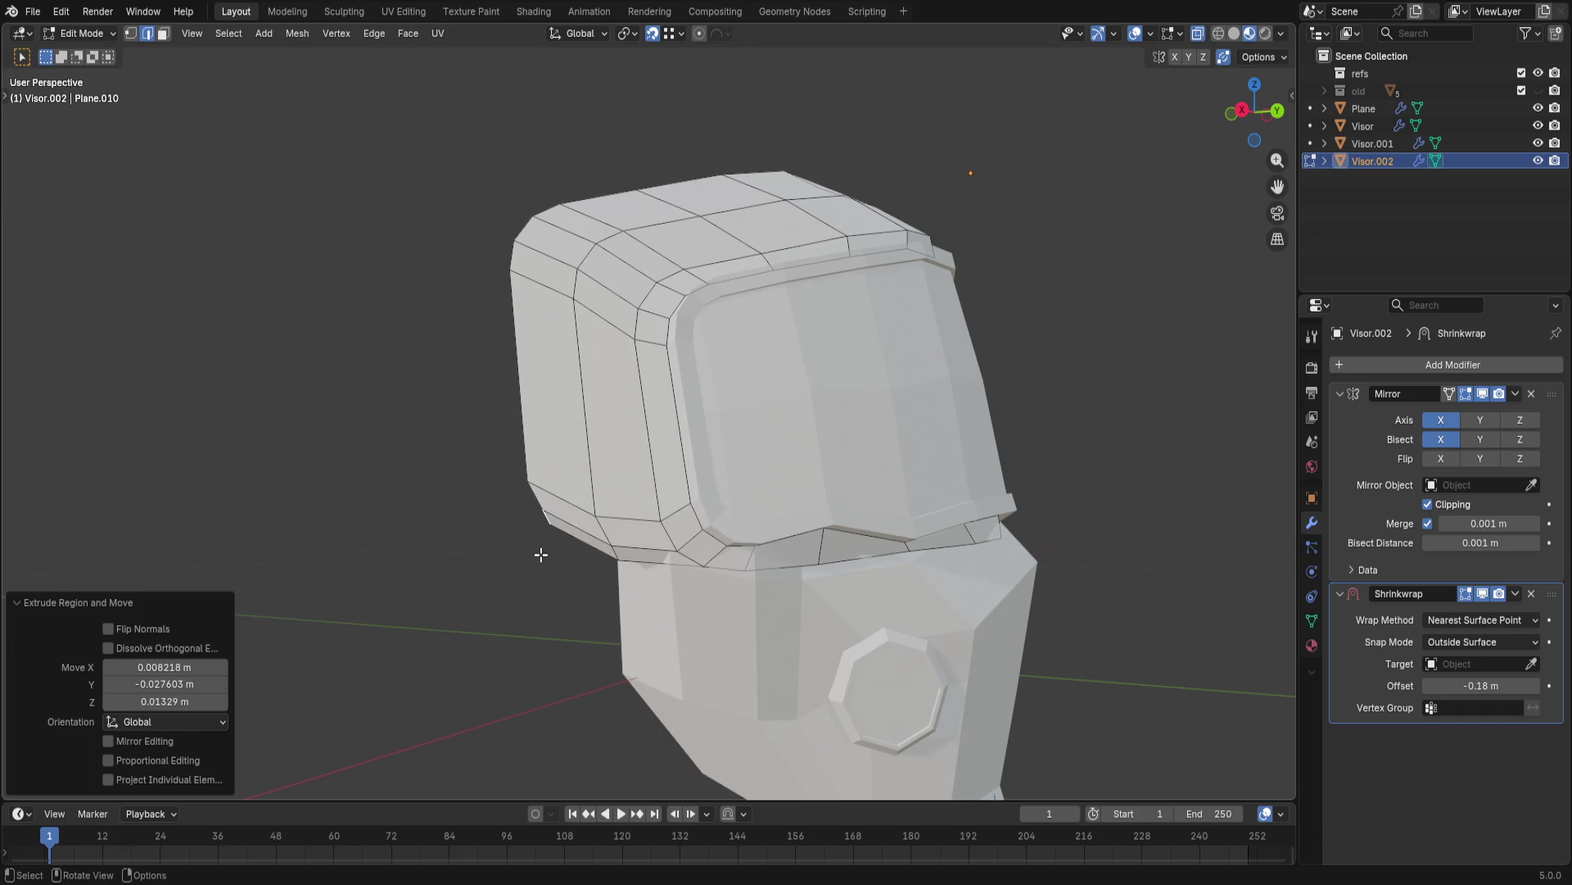
pyautogui.press('g')
pyautogui.press('z')
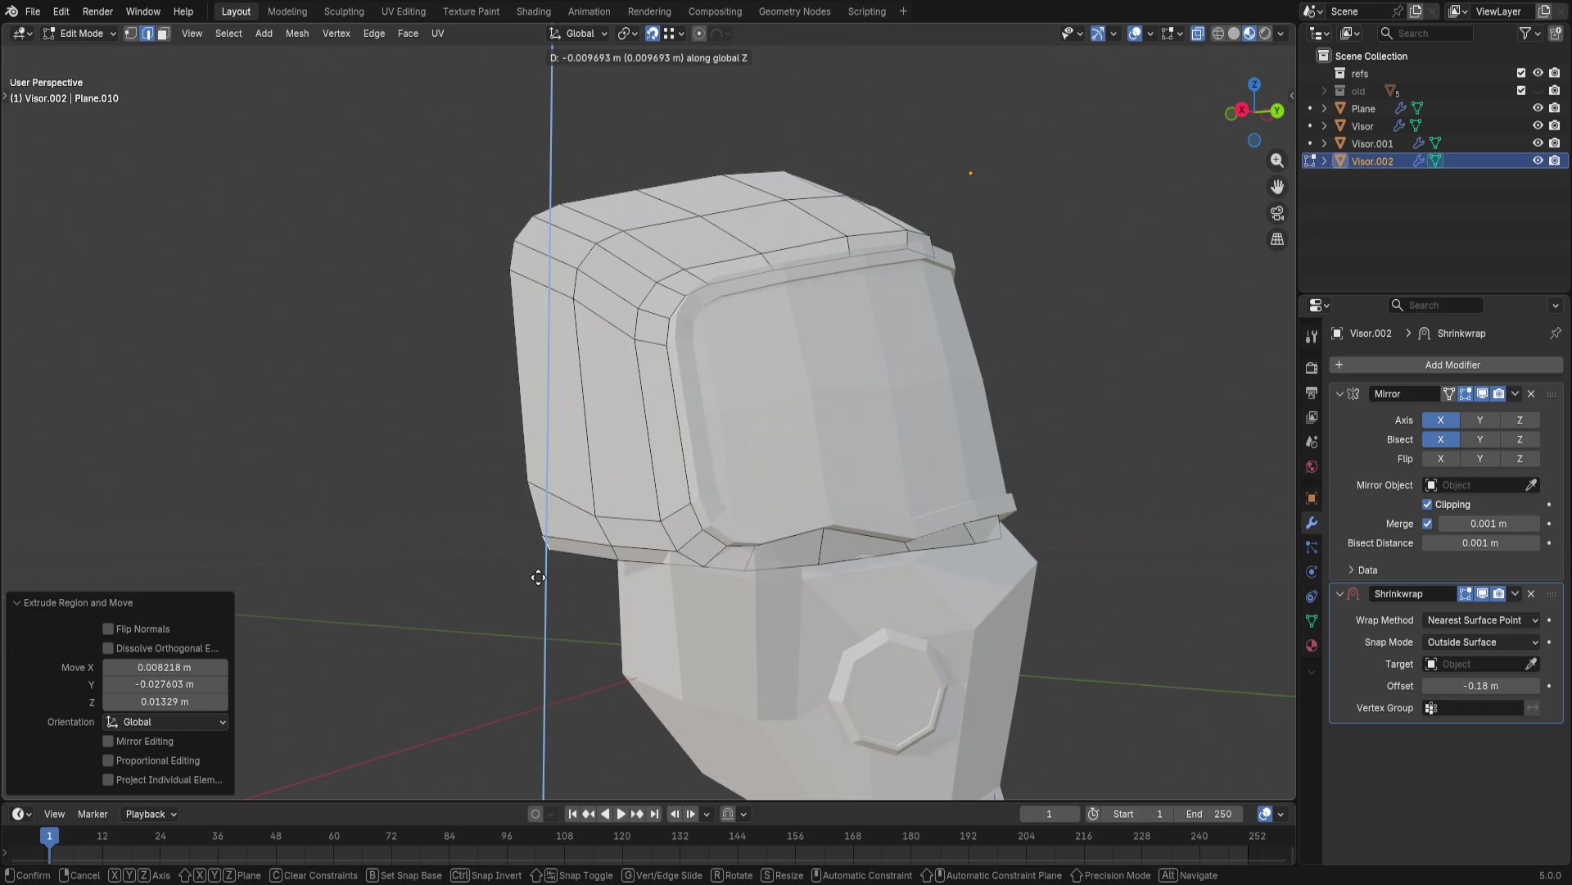
pyautogui.click(539, 578)
# - Select the vertices at the shell's lower tip, viewing the helmet from below
pyautogui.moveTo(502, 579)
pyautogui.mouseDown(button='middle')
pyautogui.moveTo(769, 559)
pyautogui.moveTo(737, 628)
pyautogui.mouseUp(button='middle')
pyautogui.moveTo(737, 448); pyautogui.dragTo(950, 603)
pyautogui.moveTo(859, 578); pyautogui.dragTo(720, 534, button='middle')
pyautogui.moveTo(923, 712)
pyautogui.mouseDown(button='middle')
pyautogui.moveTo(604, 410)
pyautogui.moveTo(875, 582)
pyautogui.mouseUp(button='middle')
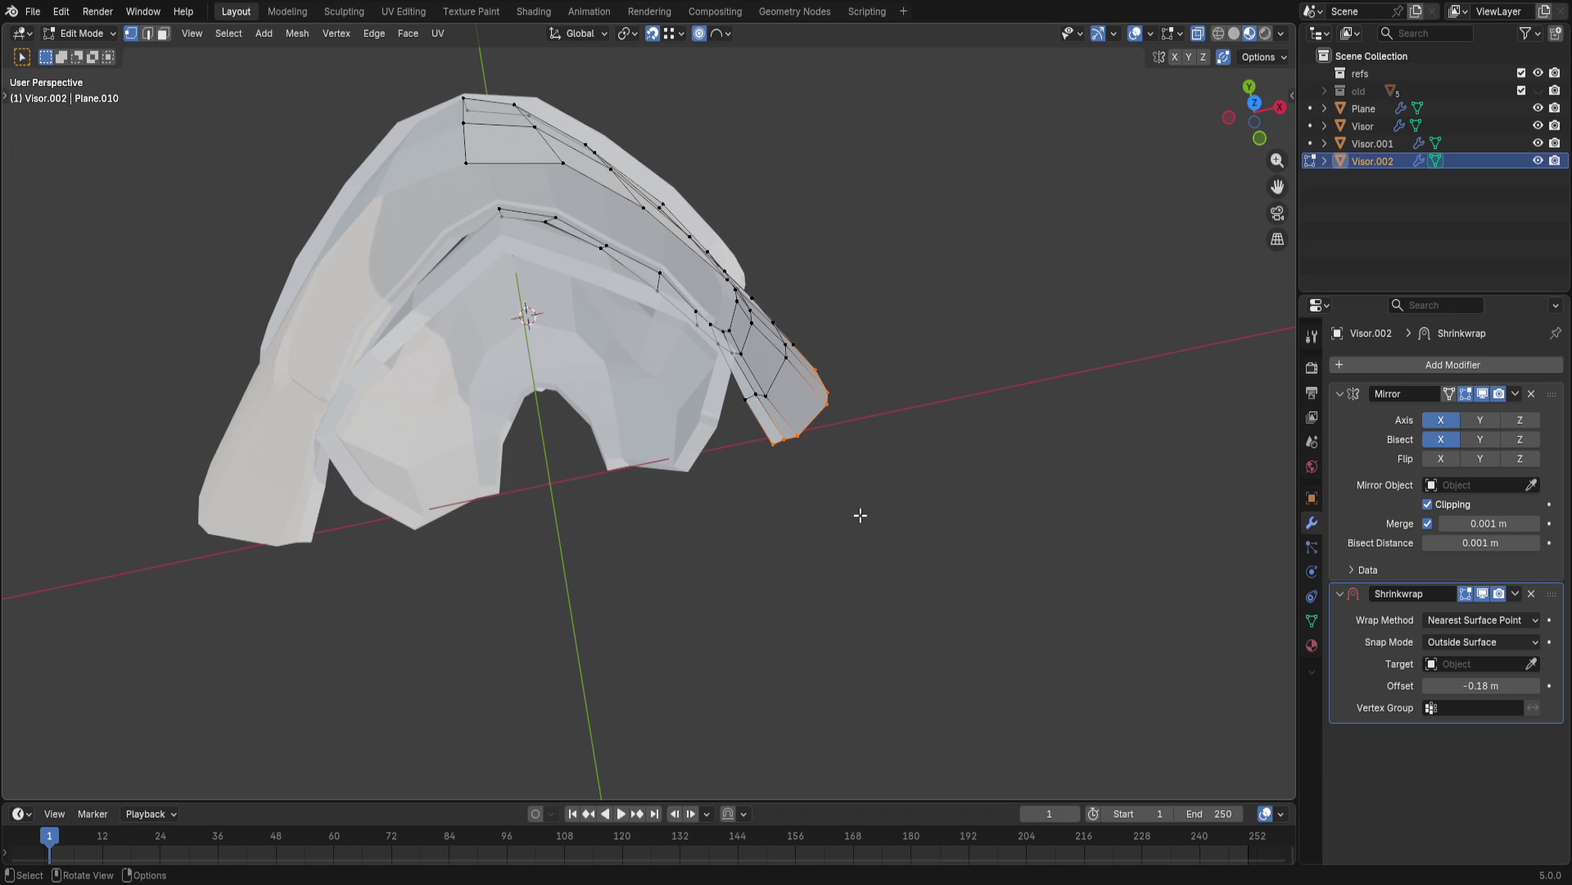
# - Proportionally move the shell tip vertices along global X, after undoing a free move
pyautogui.press('g')
pyautogui.scroll(3, 885, 521)
pyautogui.scroll(3, 884, 521)
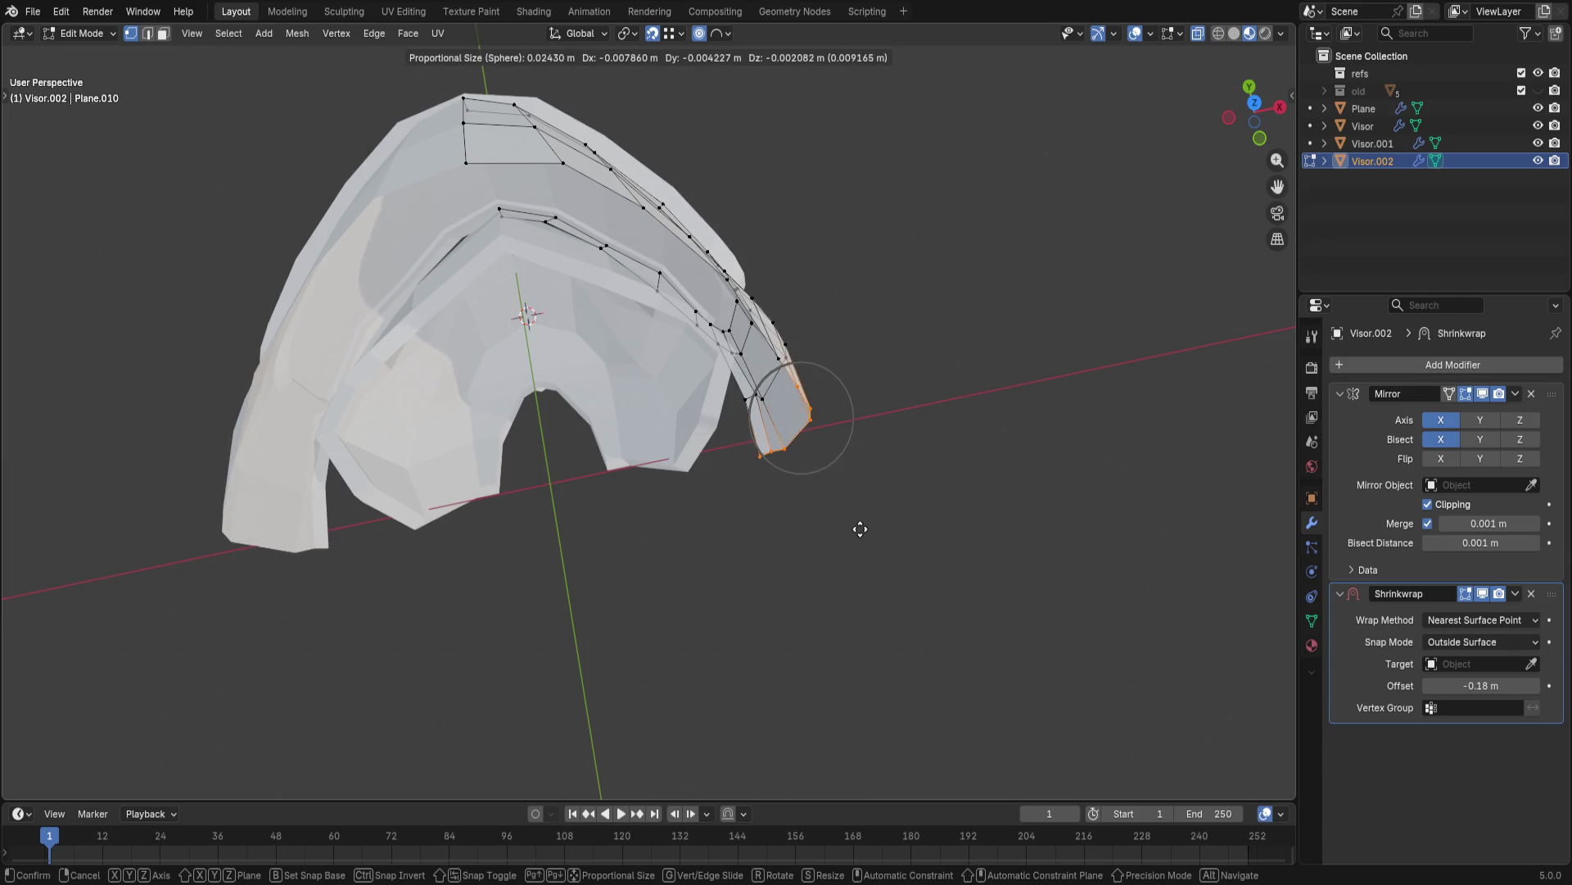
pyautogui.click(866, 530)
pyautogui.hotkey('ctrl', 'z')
pyautogui.press('g')
pyautogui.press('y')
pyautogui.press('x')
pyautogui.click(910, 479)
pyautogui.moveTo(910, 459)
pyautogui.mouseDown(button='middle')
pyautogui.moveTo(882, 342)
pyautogui.moveTo(577, 262)
pyautogui.moveTo(738, 491)
pyautogui.moveTo(848, 607)
pyautogui.mouseUp(button='middle')
pyautogui.scroll(5, 738, 491)
# - Nudge the lower visor shell vertices along X twice more with a smaller proportional falloff
pyautogui.click(849, 607)
pyautogui.press('g')
pyautogui.press('x')
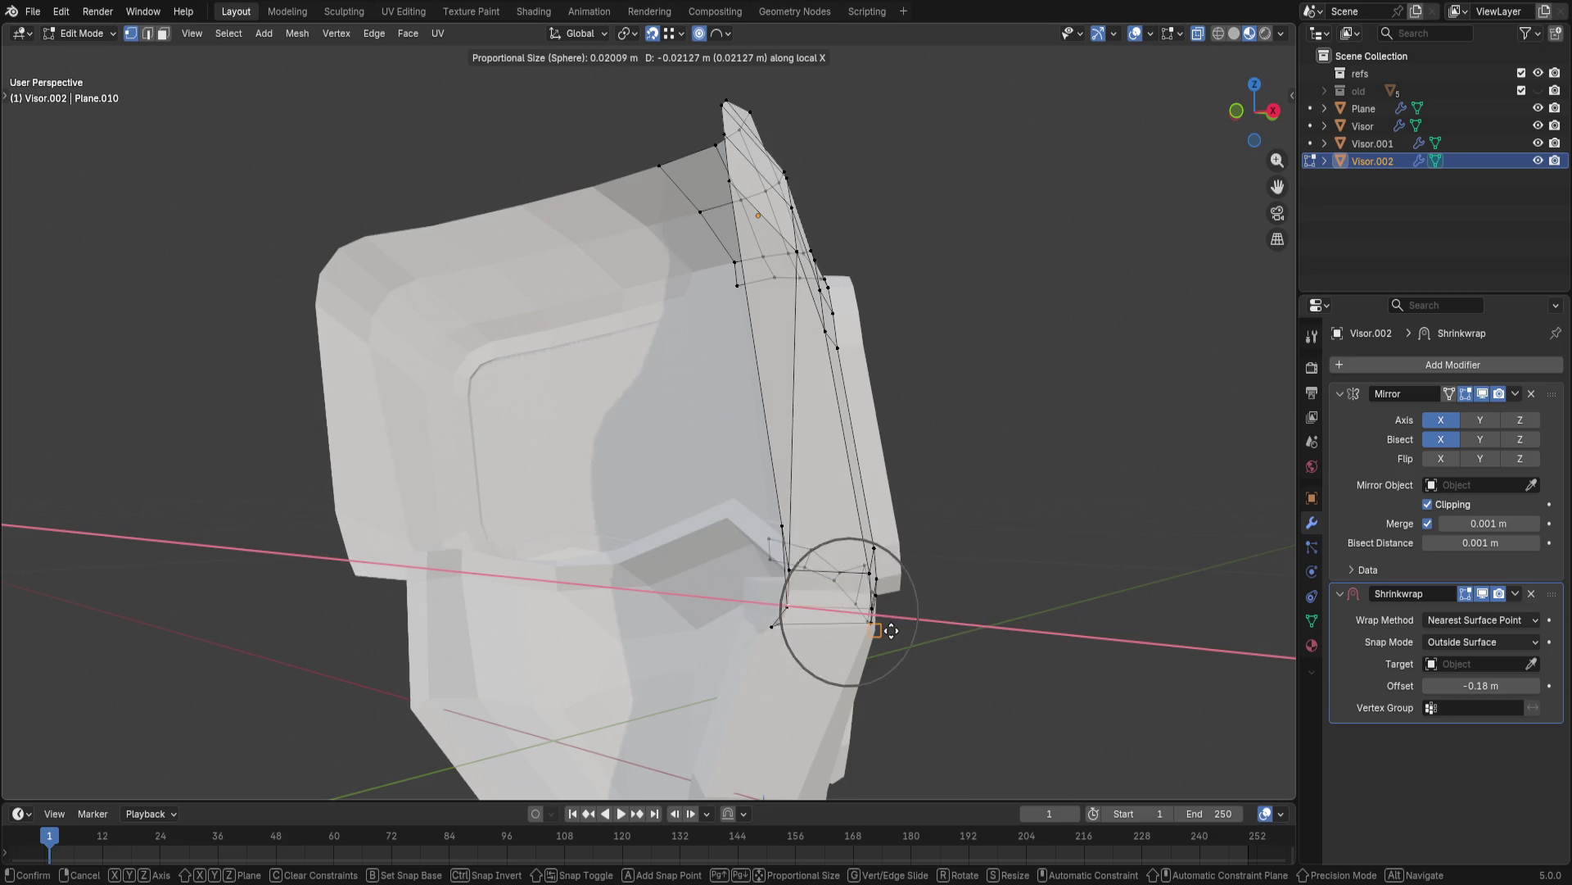
pyautogui.scroll(4, 884, 627)
pyautogui.click(892, 632)
pyautogui.press('g')
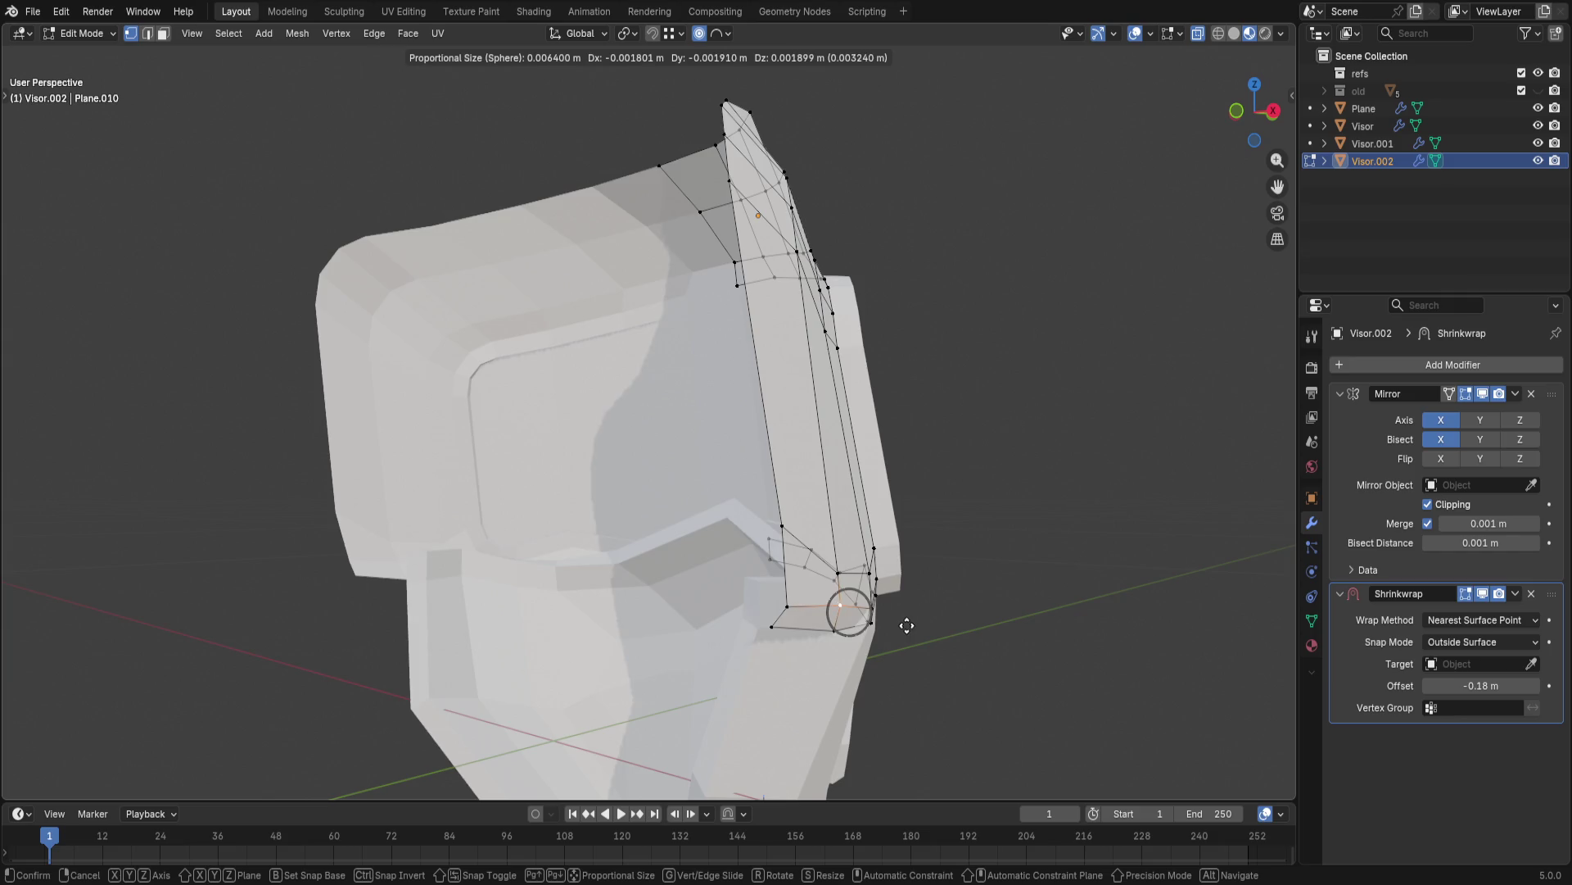
pyautogui.press('x')
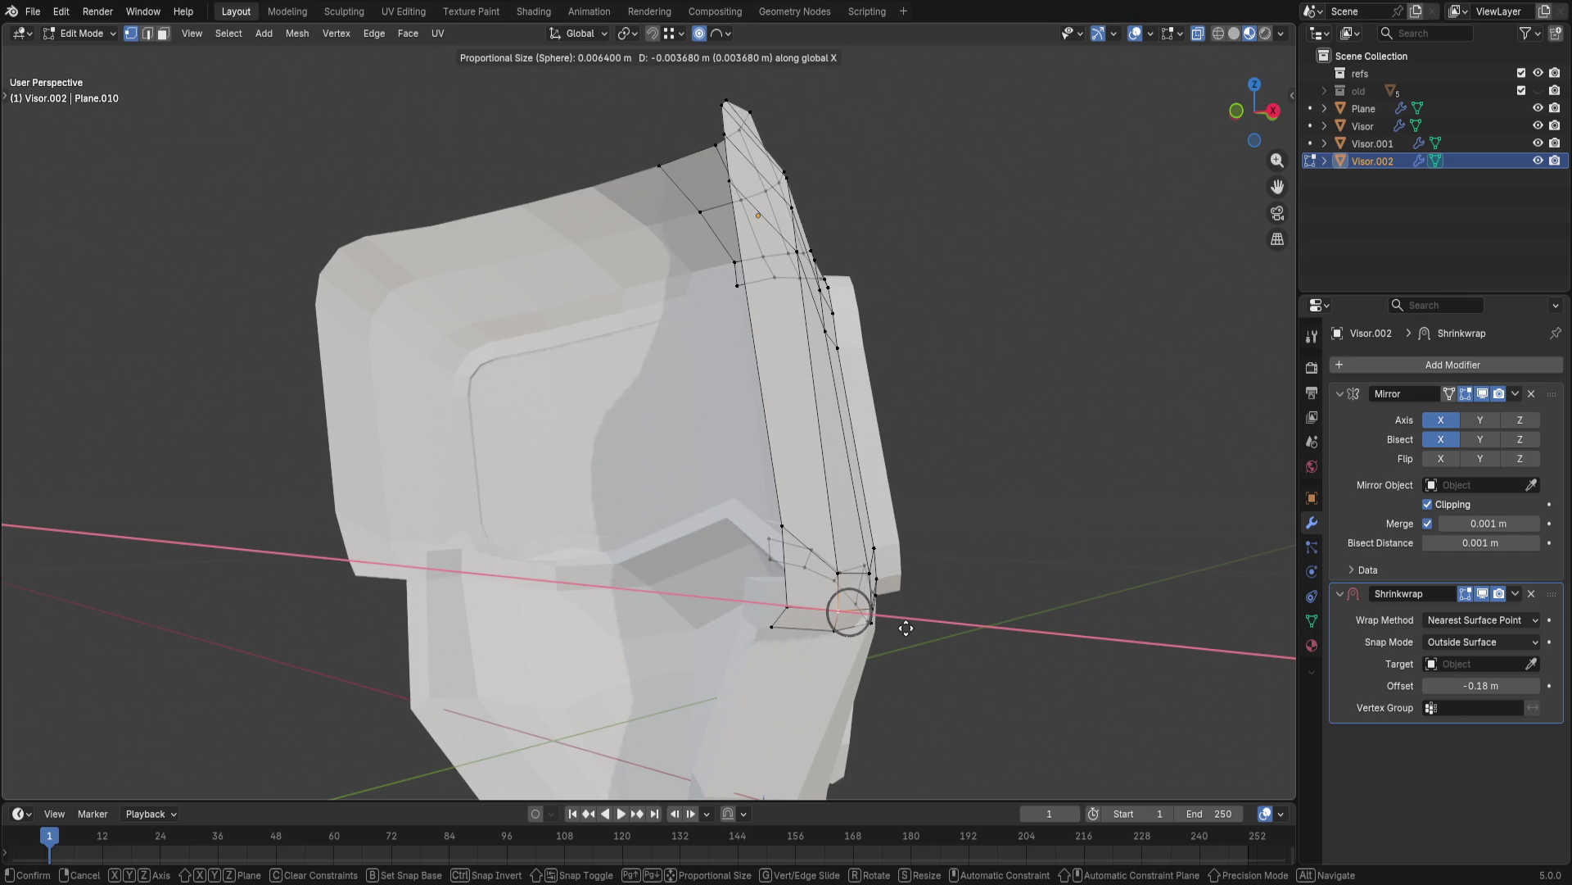
pyautogui.click(904, 629)
pyautogui.moveTo(1011, 488); pyautogui.dragTo(1049, 456, button='middle')
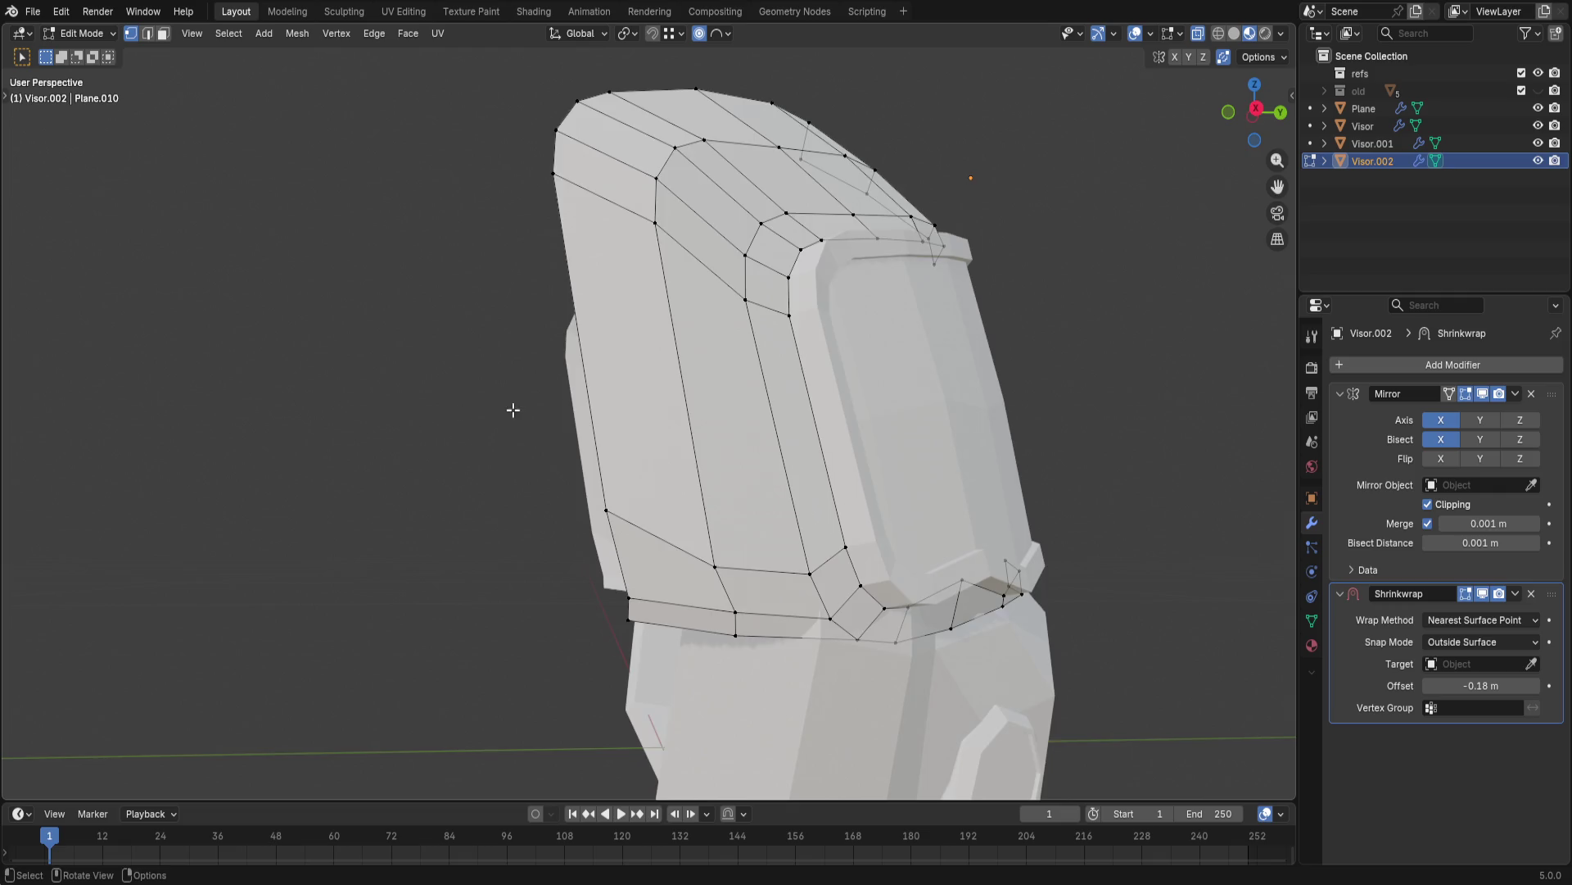
# - Relax a single vertical edge loop on the shell side with LoopTools, then undo it
pyautogui.click(516, 414)
pyautogui.keyDown('alt'); pyautogui.click(671, 561); pyautogui.keyUp('alt')
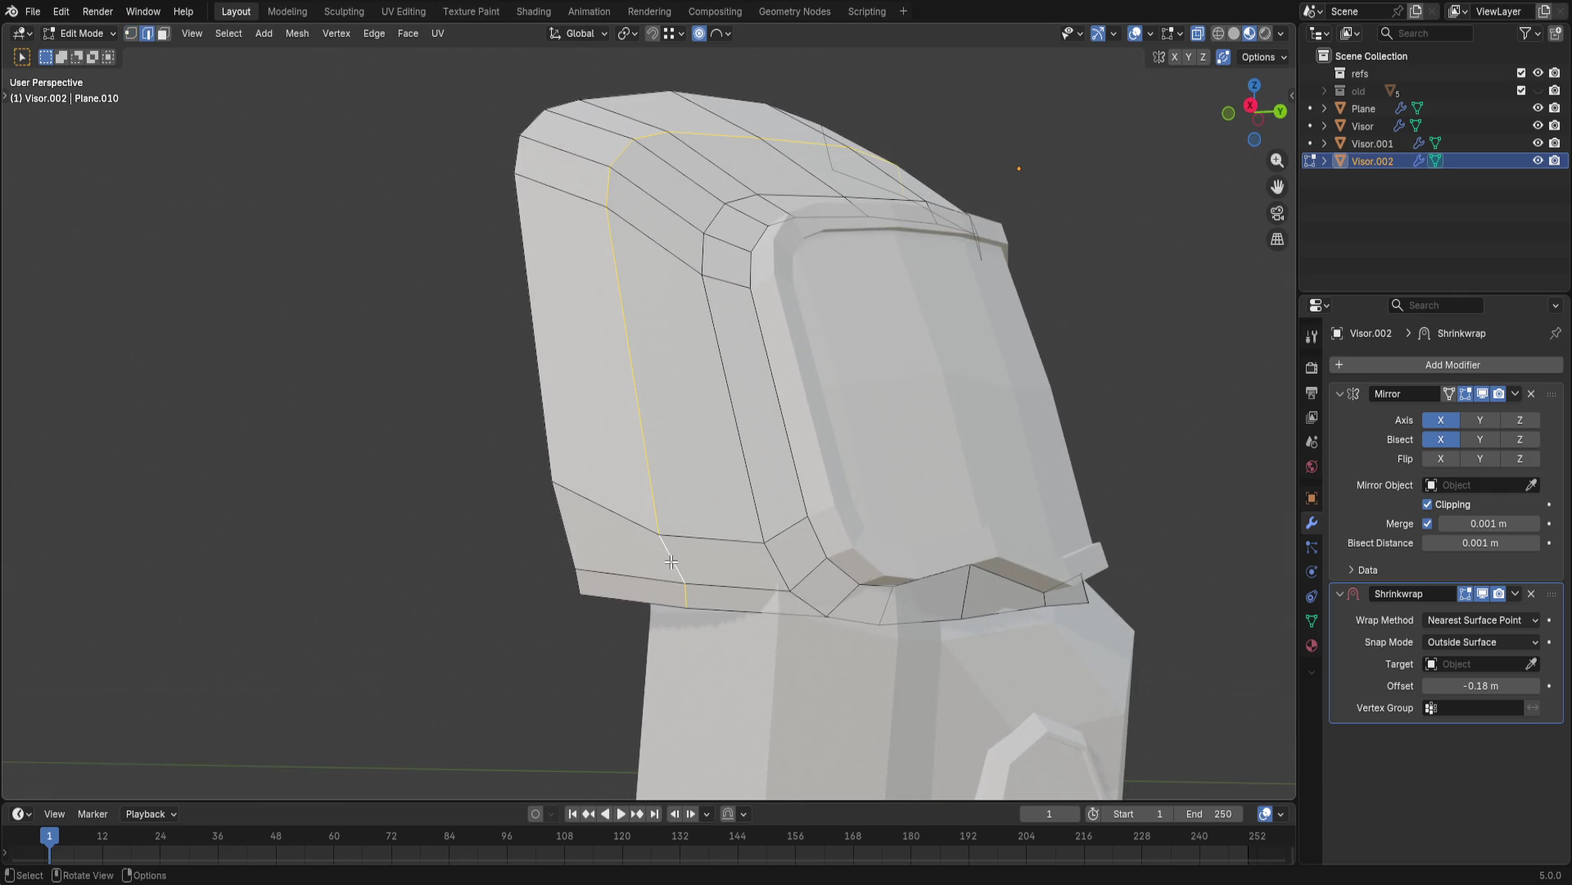
pyautogui.rightClick(671, 561)
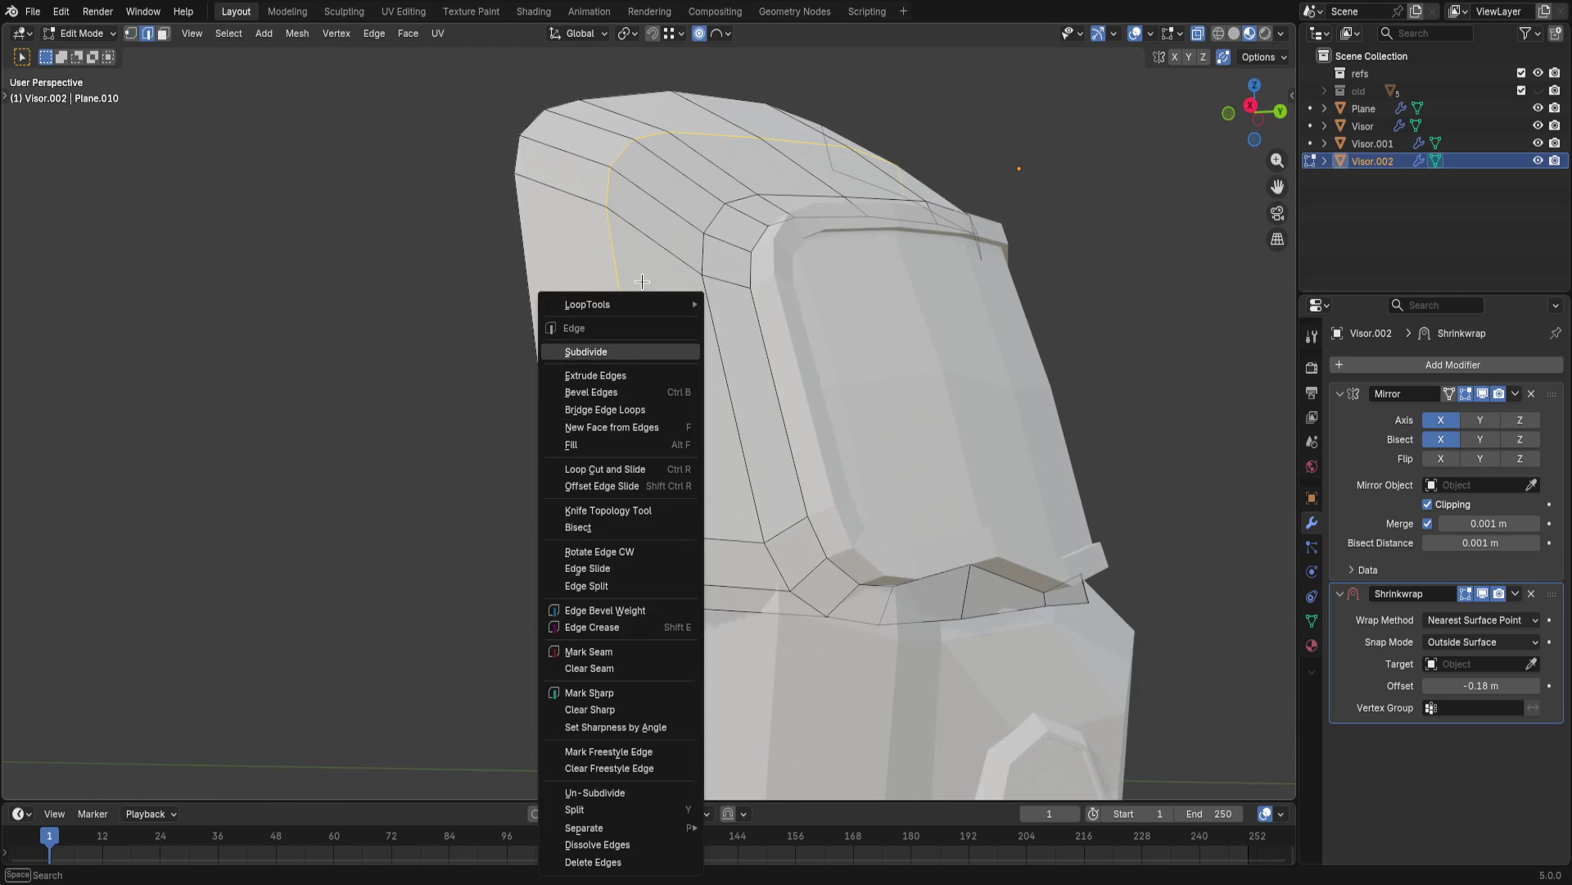
pyautogui.moveTo(587, 304)
pyautogui.click(782, 407)
pyautogui.hotkey('ctrl', 'z')
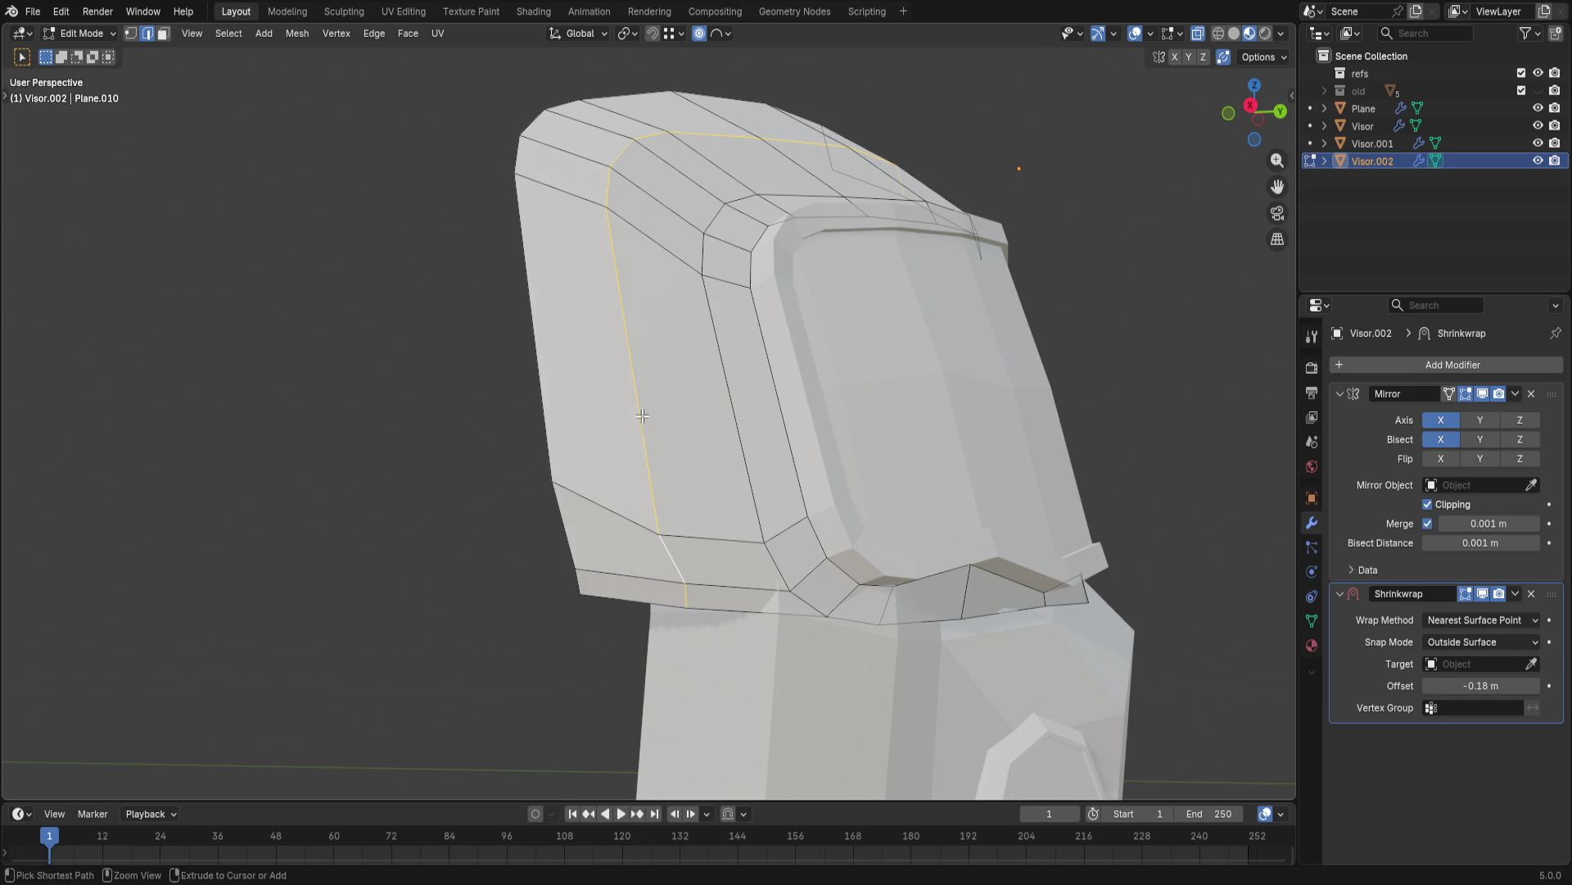
# - Select three vertical side edge loops and smooth them with LoopTools Relax
pyautogui.keyDown('alt'); pyautogui.click(753, 469); pyautogui.keyUp('alt')
pyautogui.keyDown('alt'); pyautogui.keyDown('shift'); pyautogui.click(662, 458); pyautogui.keyUp('shift'); pyautogui.keyUp('alt')
pyautogui.keyDown('alt'); pyautogui.keyDown('shift'); pyautogui.click(584, 454); pyautogui.keyUp('shift'); pyautogui.keyUp('alt')
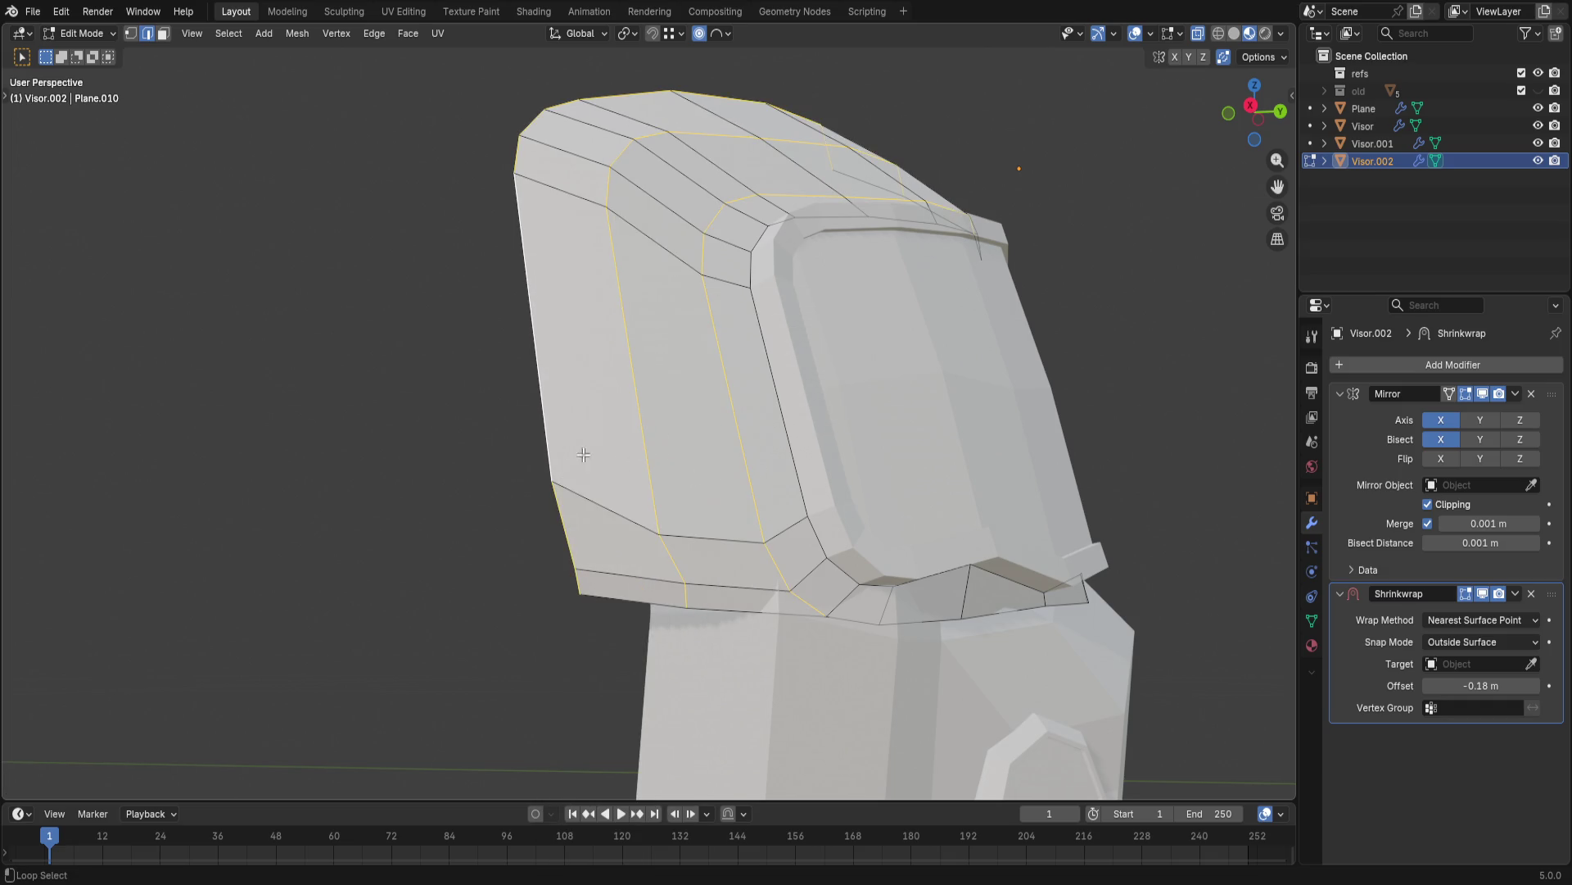
pyautogui.rightClick(693, 473)
pyautogui.moveTo(611, 304)
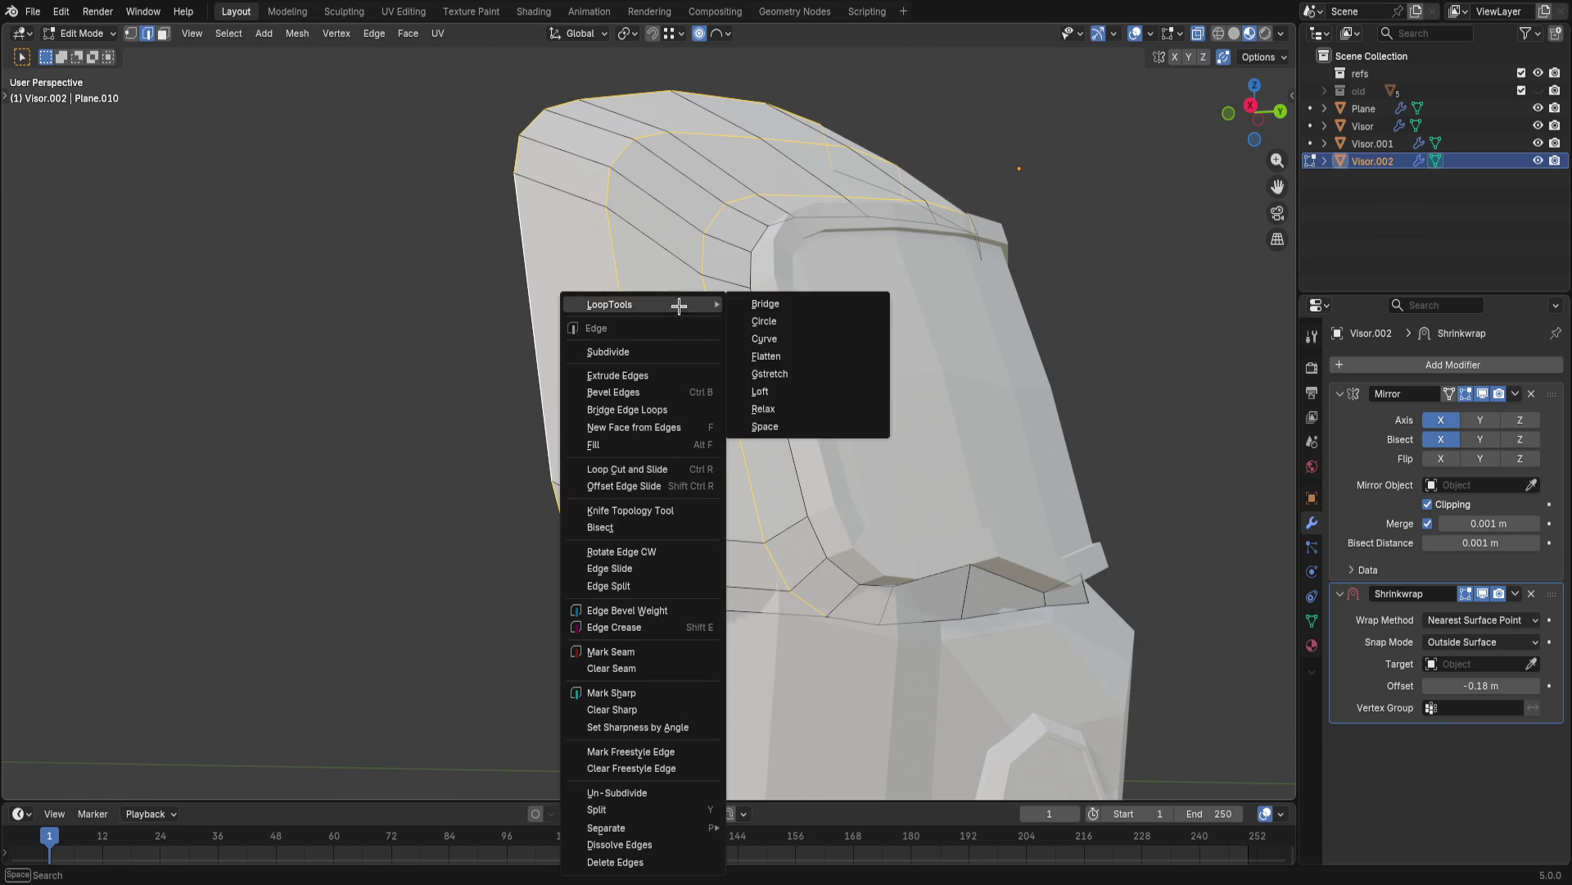
pyautogui.click(778, 407)
pyautogui.rightClick(724, 405)
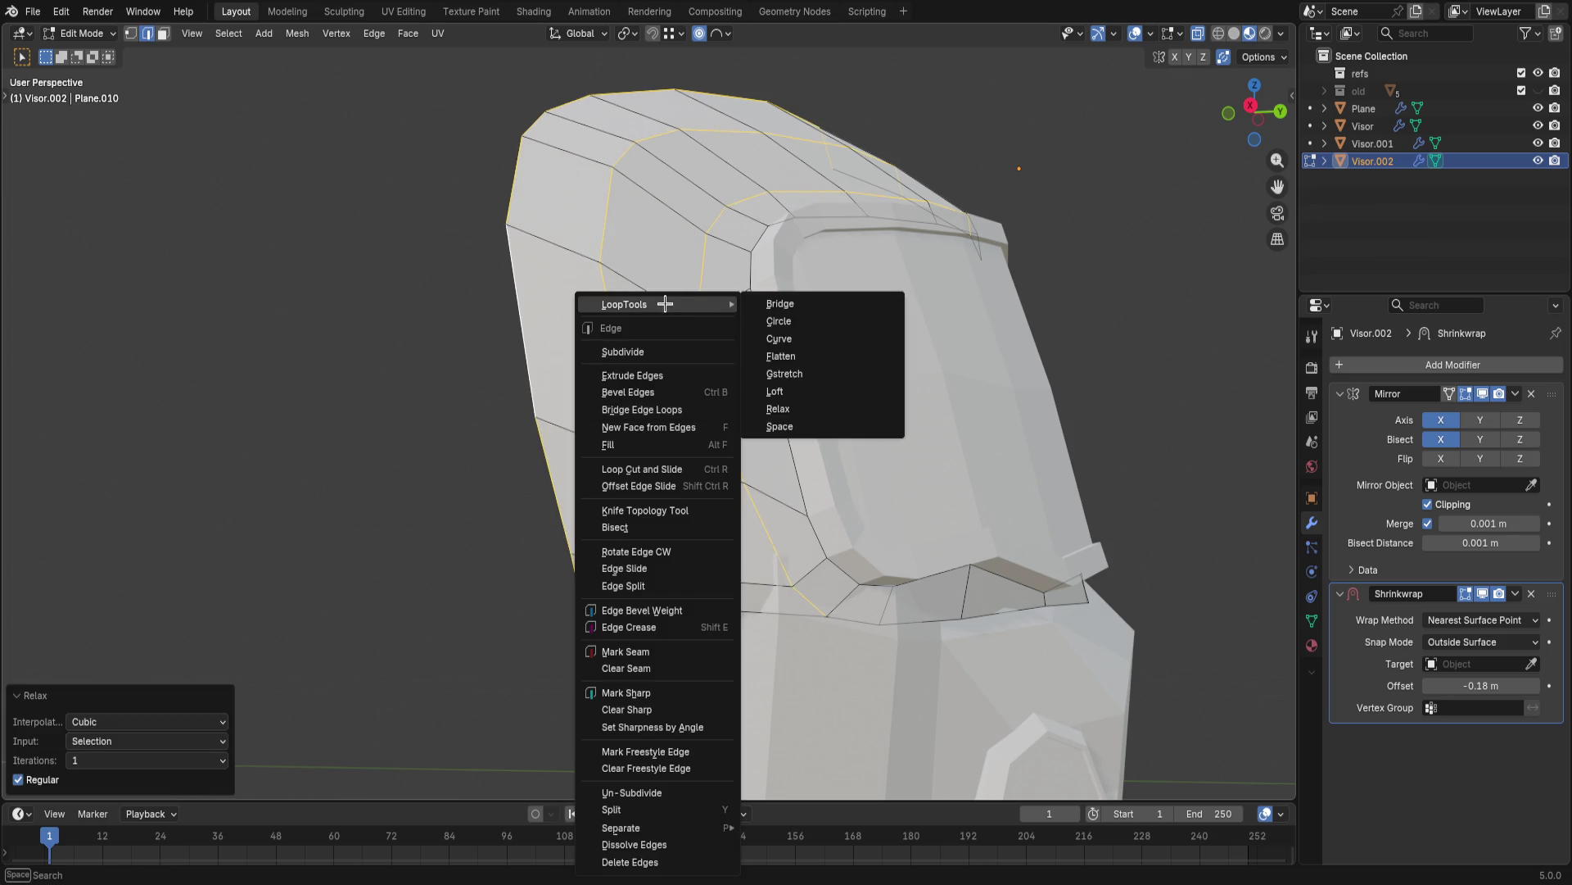
pyautogui.click(362, 414)
pyautogui.scroll(-4, 361, 414)
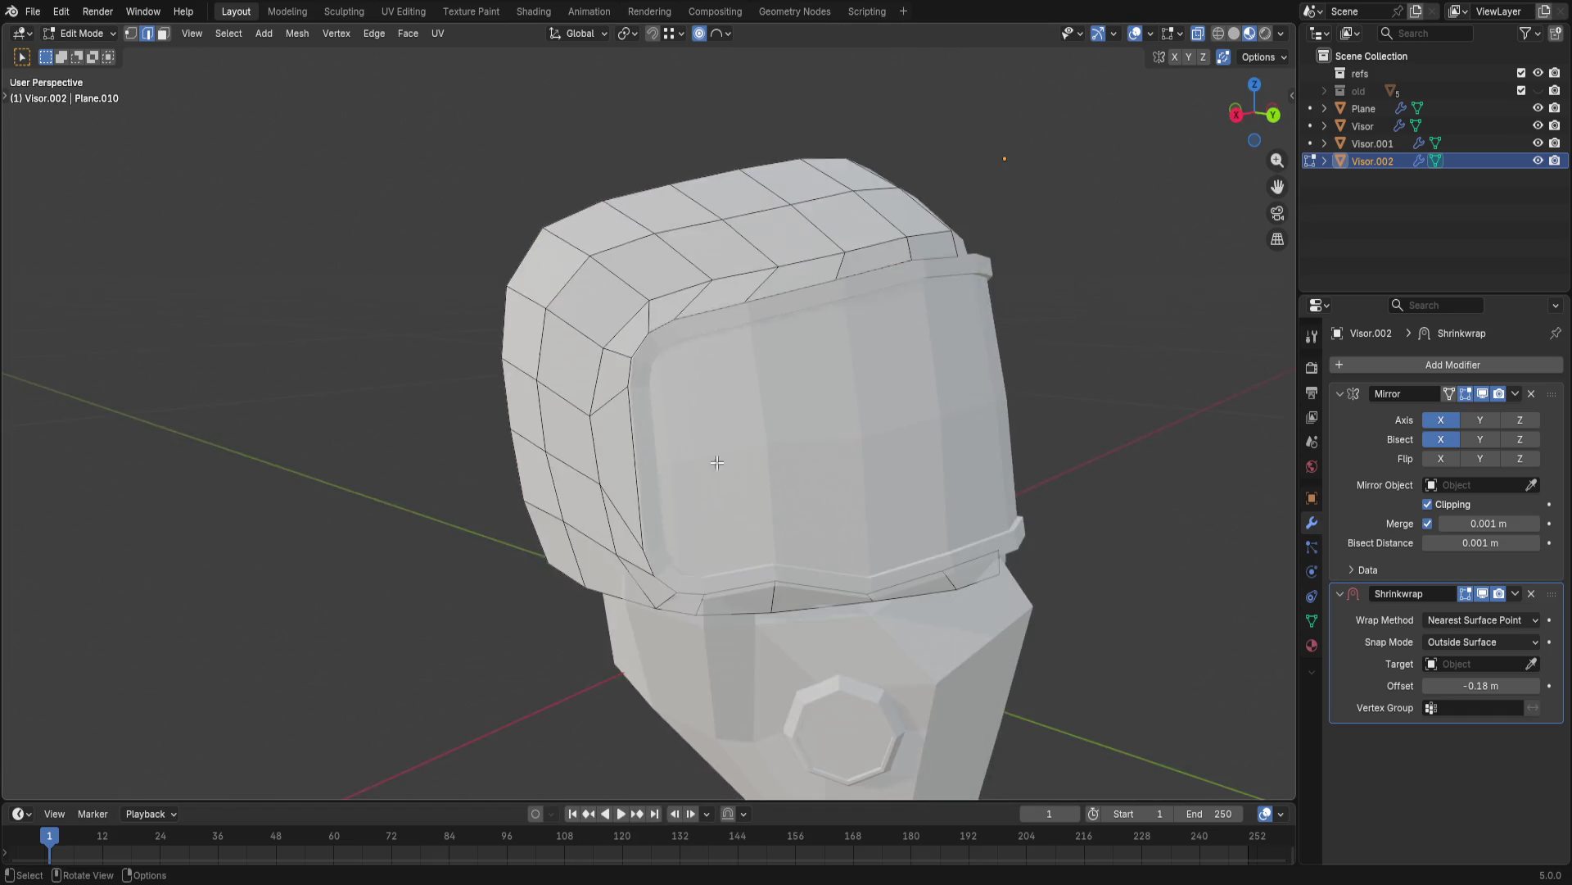
# - Orbit around the helmet to inspect the relaxed shell surface
pyautogui.moveTo(362, 414); pyautogui.dragTo(690, 465, button='middle')
pyautogui.moveTo(989, 435)
pyautogui.mouseDown(button='middle')
pyautogui.moveTo(923, 431)
pyautogui.moveTo(1051, 500)
pyautogui.moveTo(1099, 471)
pyautogui.moveTo(879, 420)
pyautogui.moveTo(730, 461)
pyautogui.mouseUp(button='middle')
pyautogui.scroll(3, 922, 432)
pyautogui.scroll(1, 1098, 470)
pyautogui.scroll(-3, 962, 411)
pyautogui.scroll(2, 879, 420)
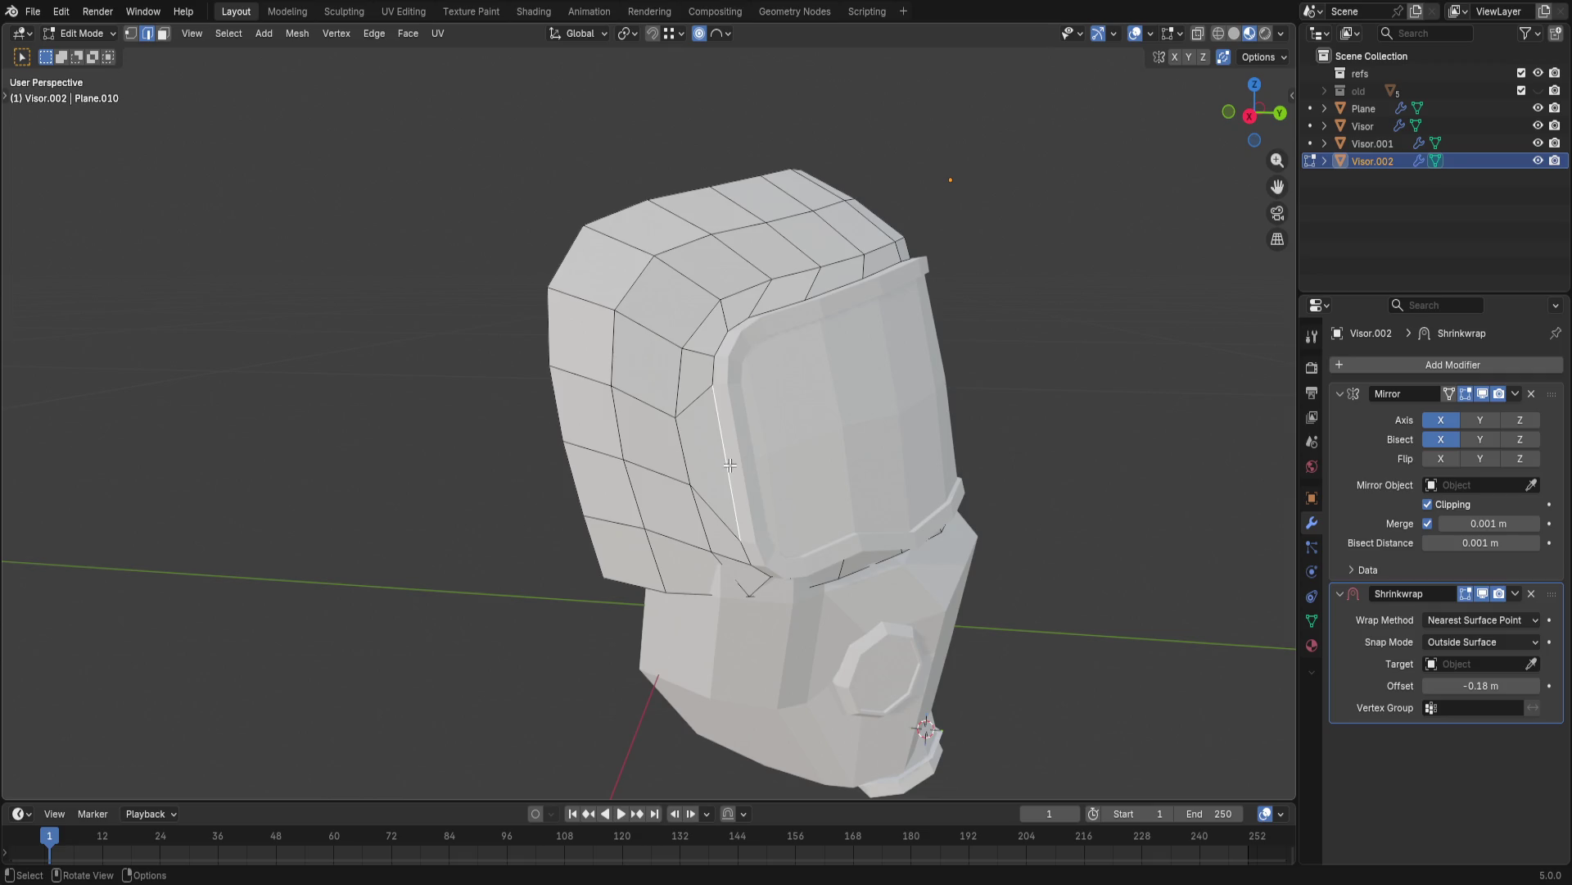
pyautogui.rightClick(824, 465)
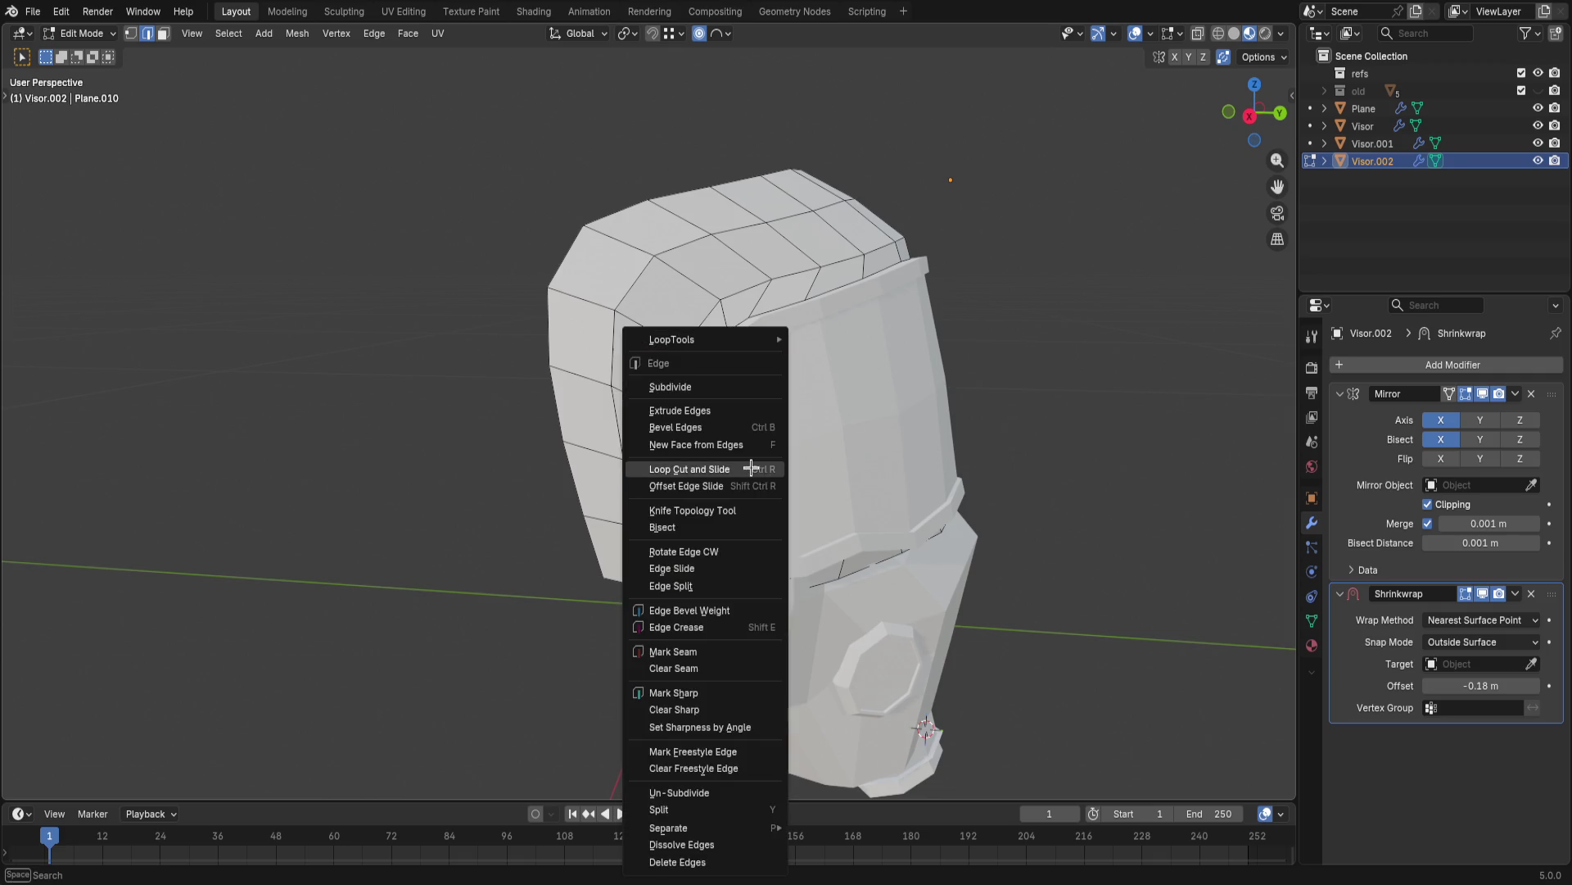
# - Cancel a scale, check the shell in X-ray, then switch the viewport to material preview shading
pyautogui.press('s')
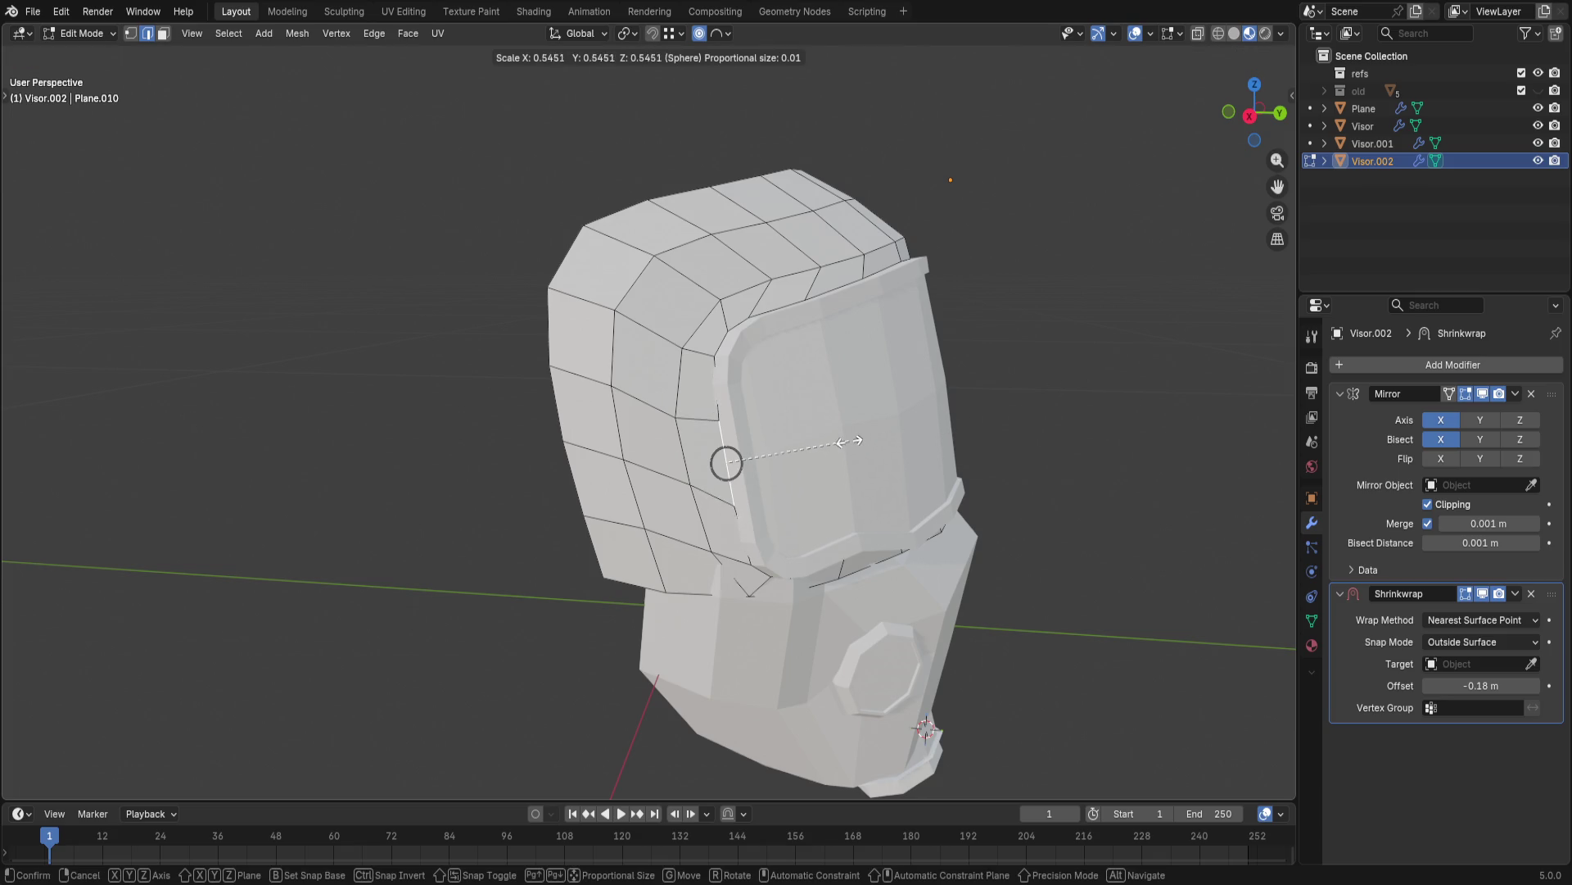
pyautogui.click(800, 439)
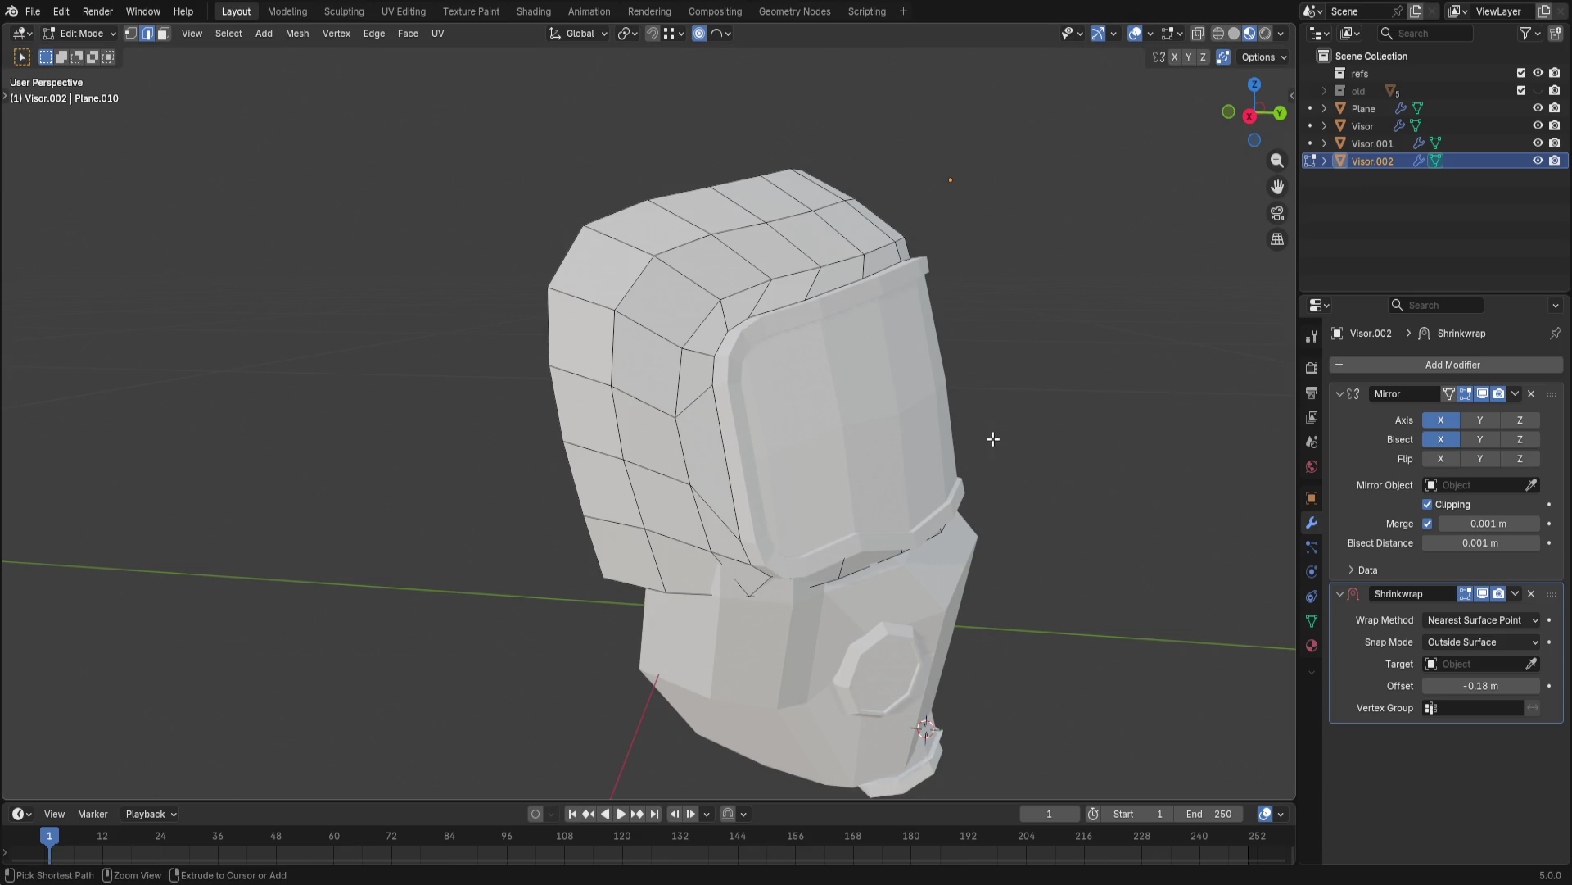
pyautogui.moveTo(993, 438); pyautogui.dragTo(896, 438, button='middle')
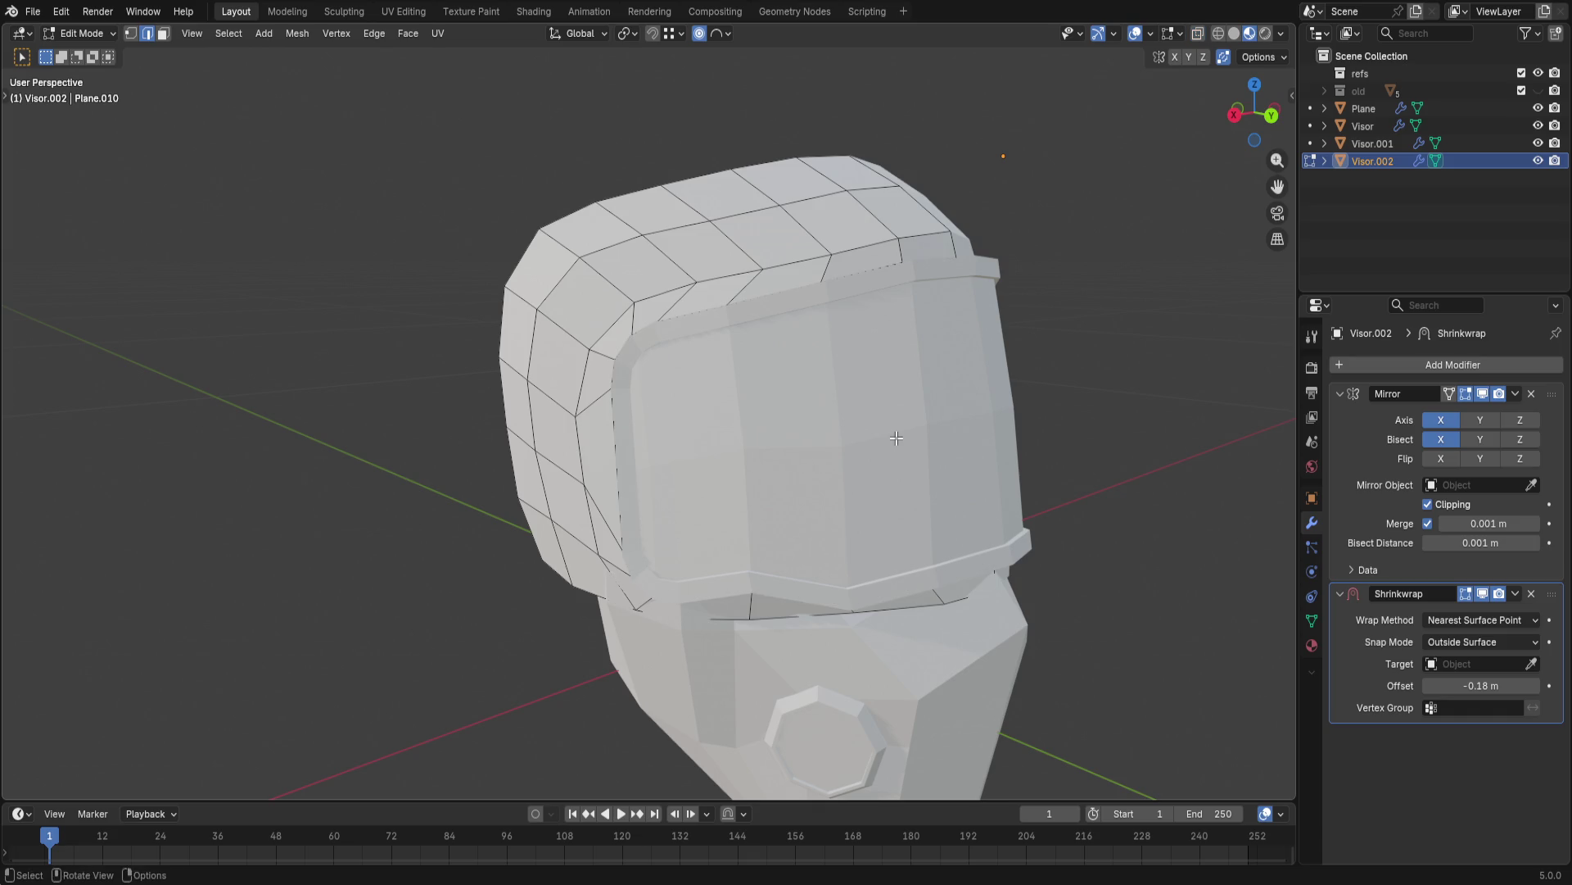
pyautogui.press('z')
pyautogui.click(1049, 458)
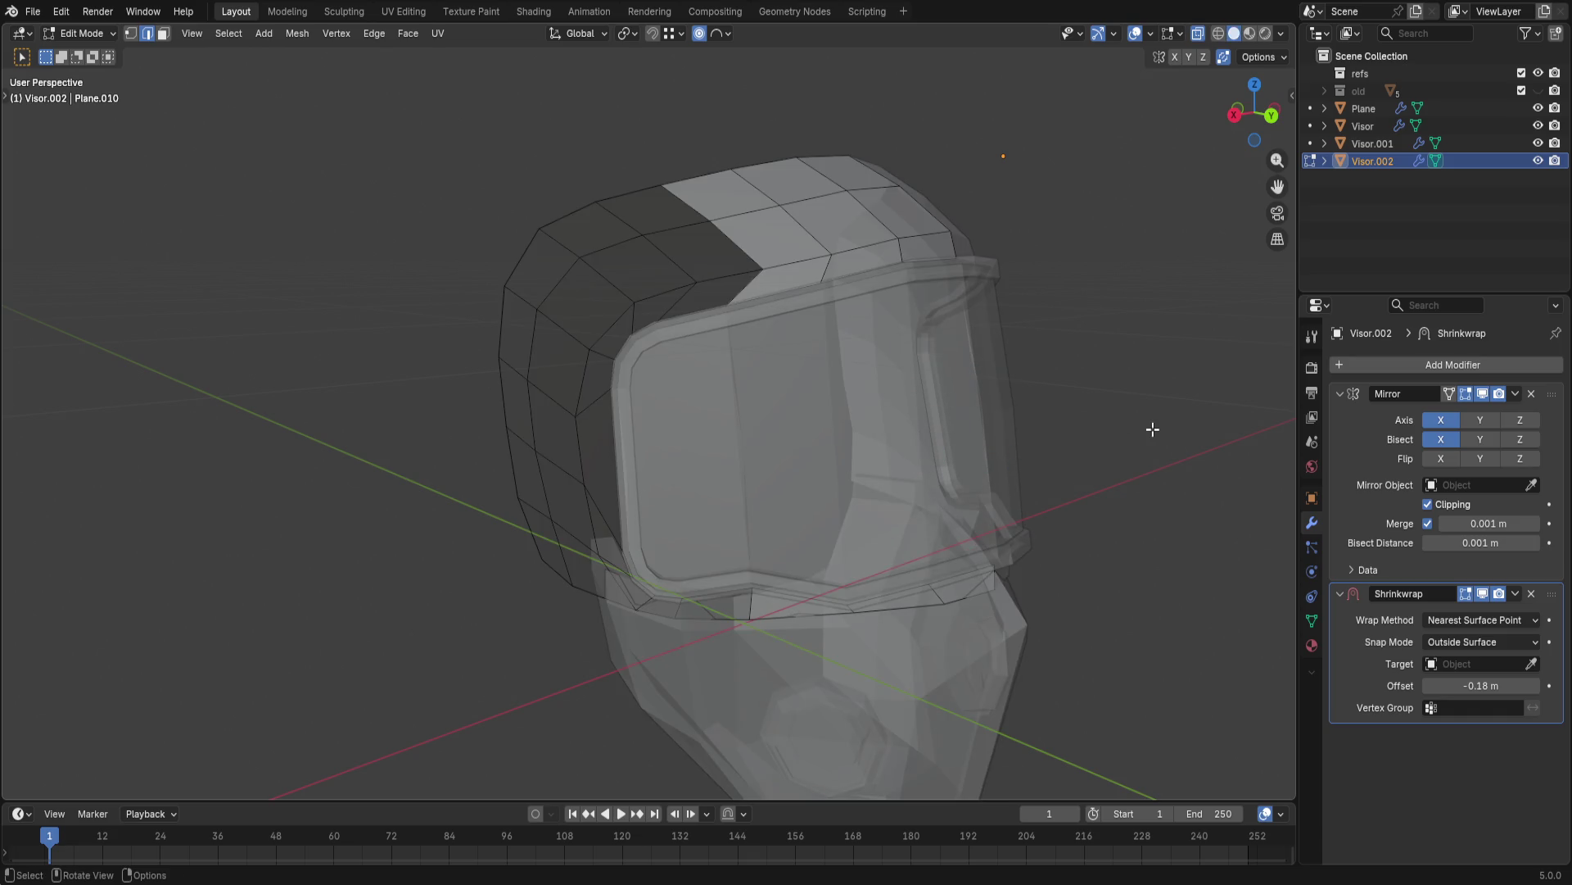
pyautogui.hotkey('alt', 'z')
pyautogui.press('z')
pyautogui.click(1099, 571)
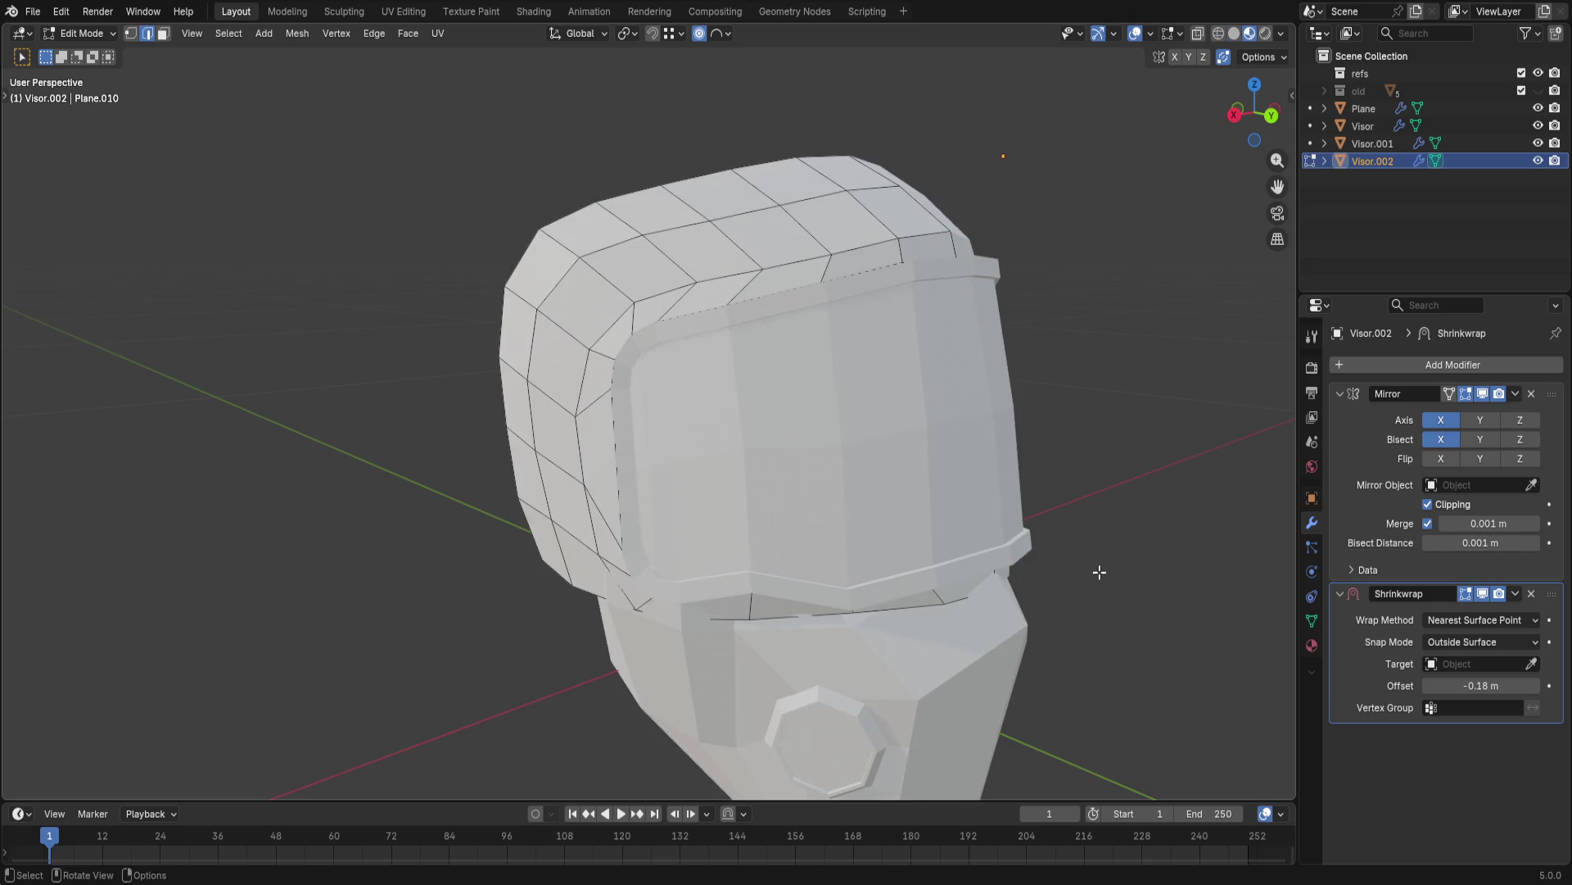
# - Leave edit mode so the visor shell is back in object mode
pyautogui.press('Tab')
pyautogui.press('Tab')
pyautogui.press('Tab')
pyautogui.hotkey('alt', 'a')
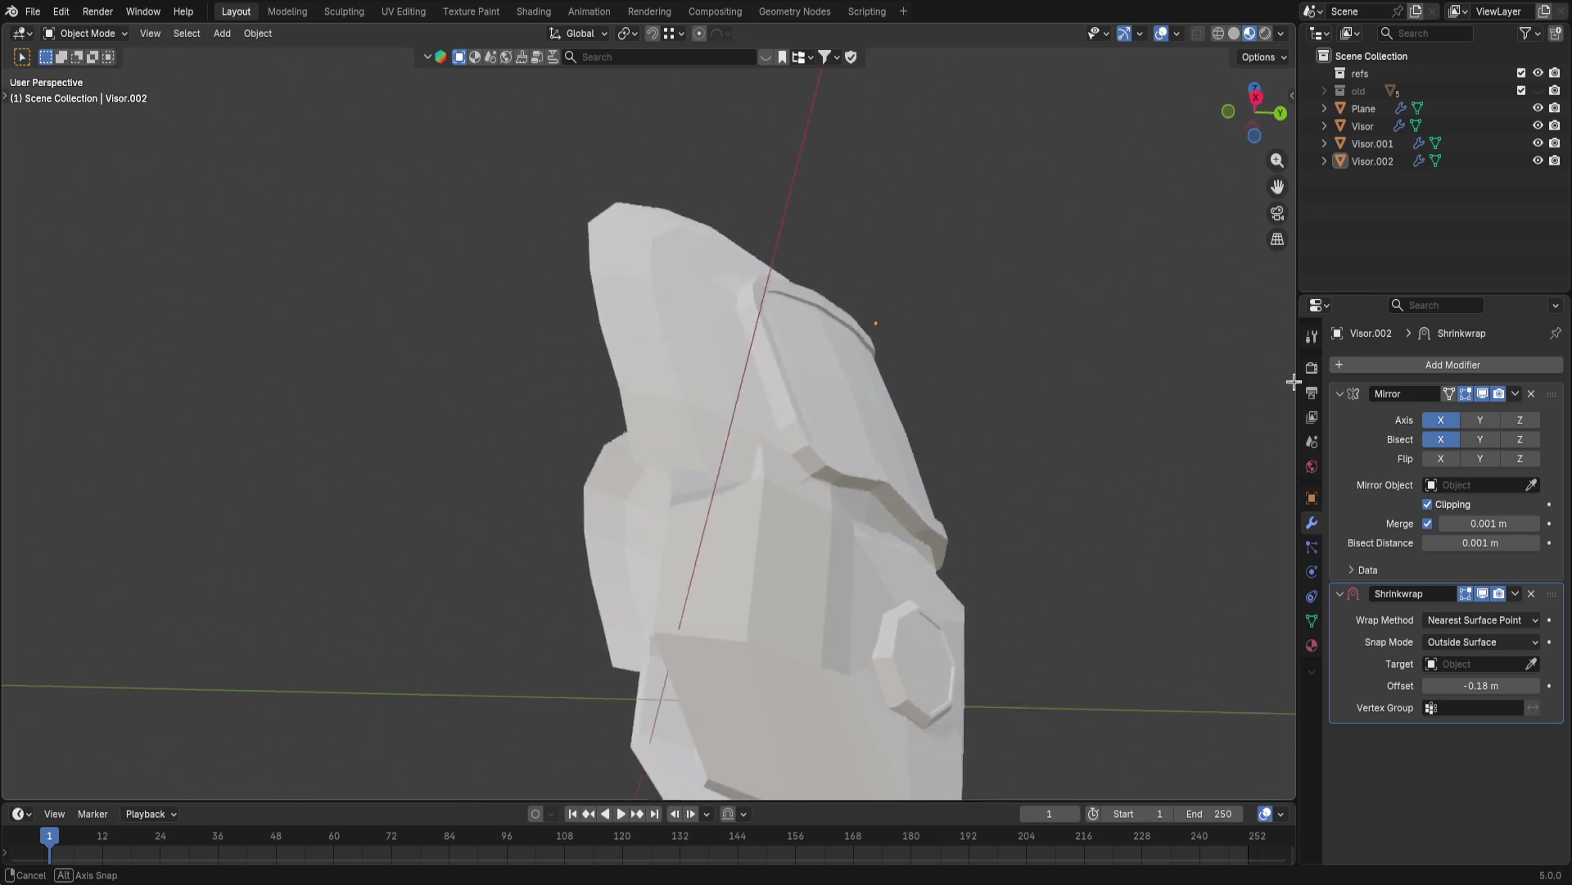
# - Enter edit mode on the visor shell and remove its Shrinkwrap modifier, keeping the Mirror
pyautogui.moveTo(1188, 472)
pyautogui.mouseDown(button='middle')
pyautogui.moveTo(1020, 458)
pyautogui.moveTo(1041, 474)
pyautogui.mouseUp(button='middle')
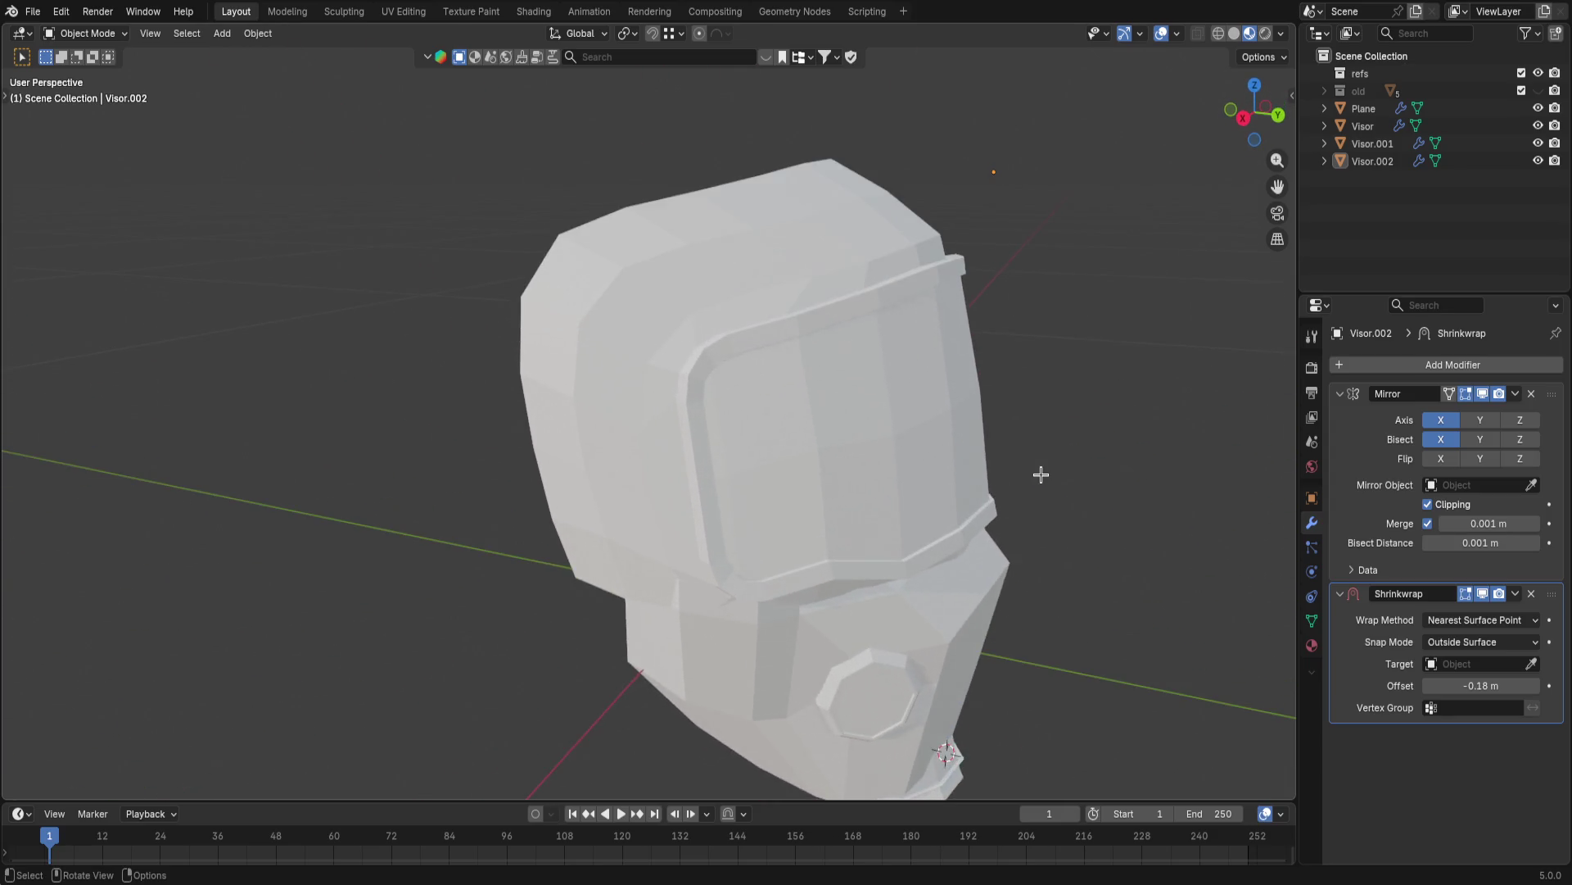
pyautogui.moveTo(1041, 474); pyautogui.dragTo(1114, 280, button='middle')
pyautogui.press('Tab')
pyautogui.moveTo(975, 470)
pyautogui.mouseDown(button='middle')
pyautogui.moveTo(901, 476)
pyautogui.moveTo(828, 538)
pyautogui.mouseUp(button='middle')
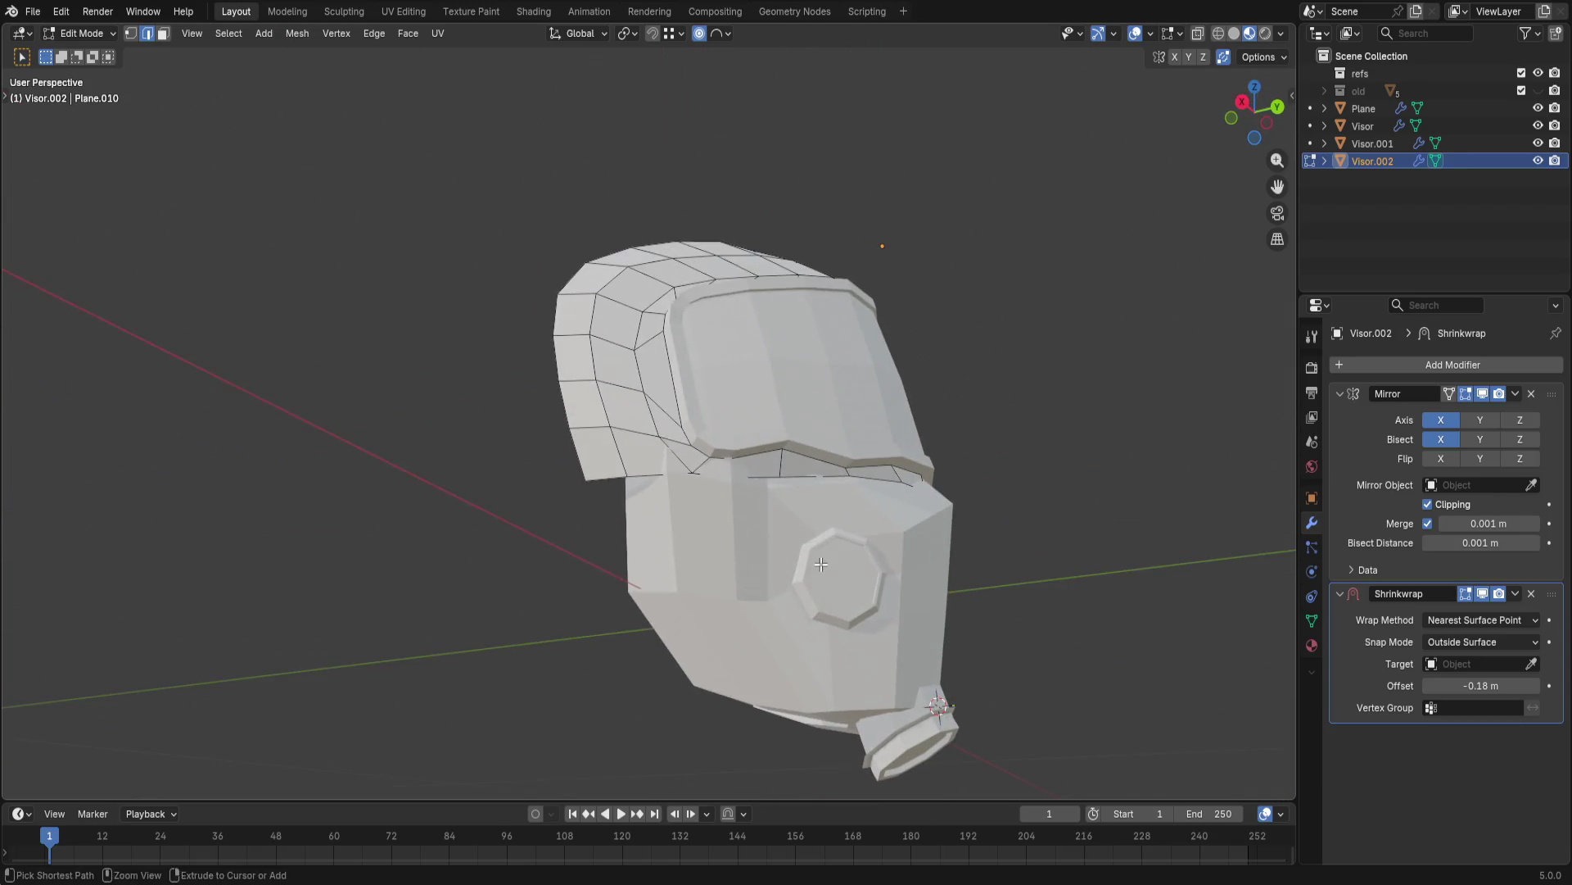
pyautogui.hotkey('ctrl', 'z')
pyautogui.hotkey('ctrl', 'z')
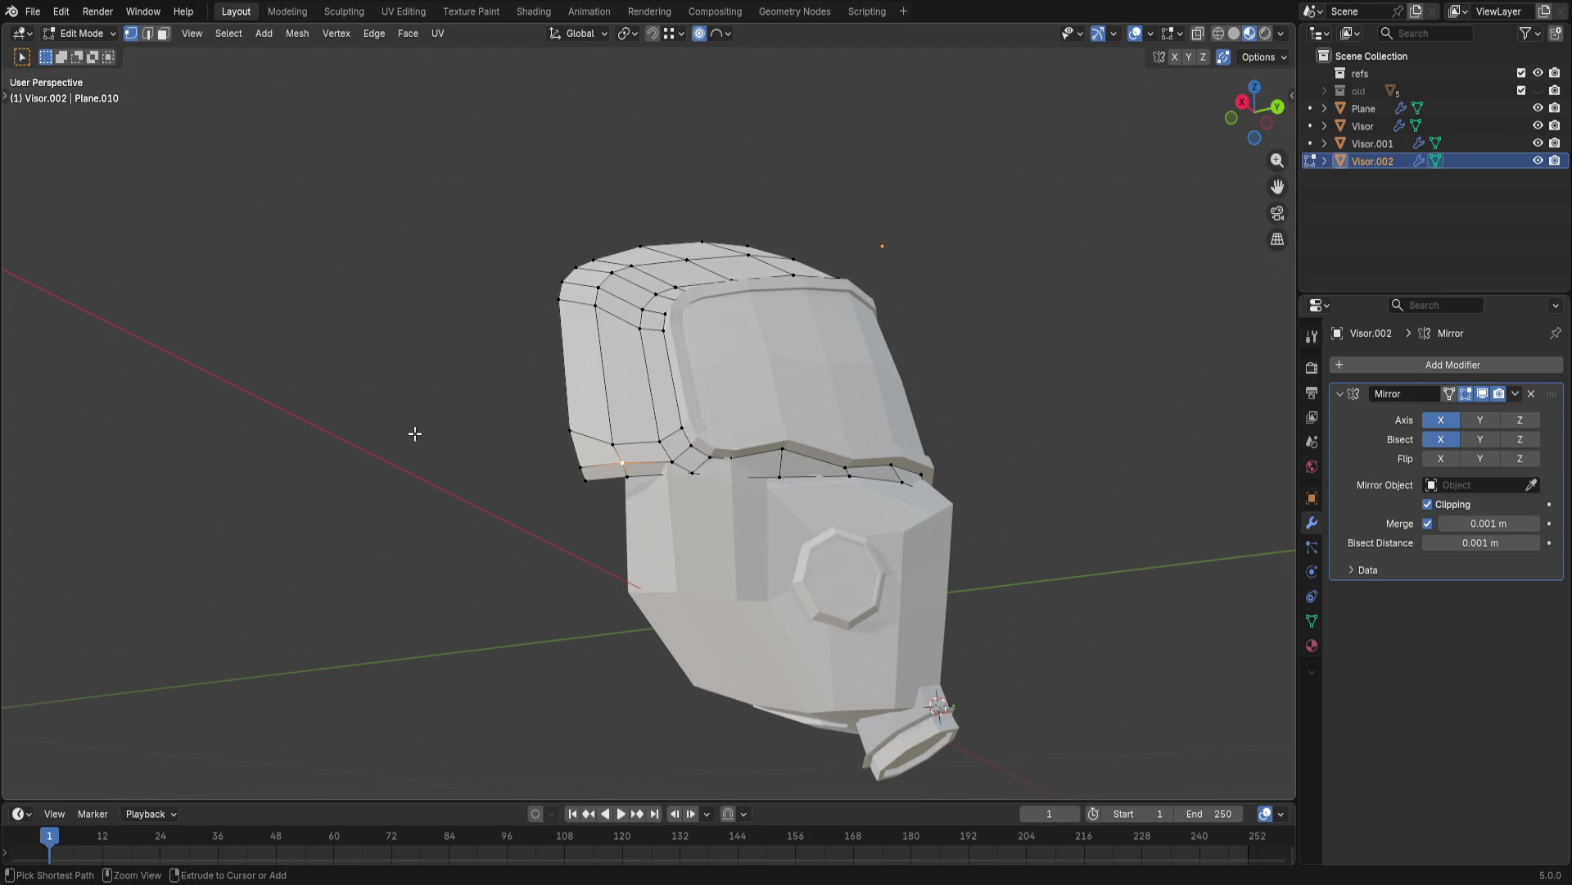
pyautogui.hotkey('ctrl', 'z')
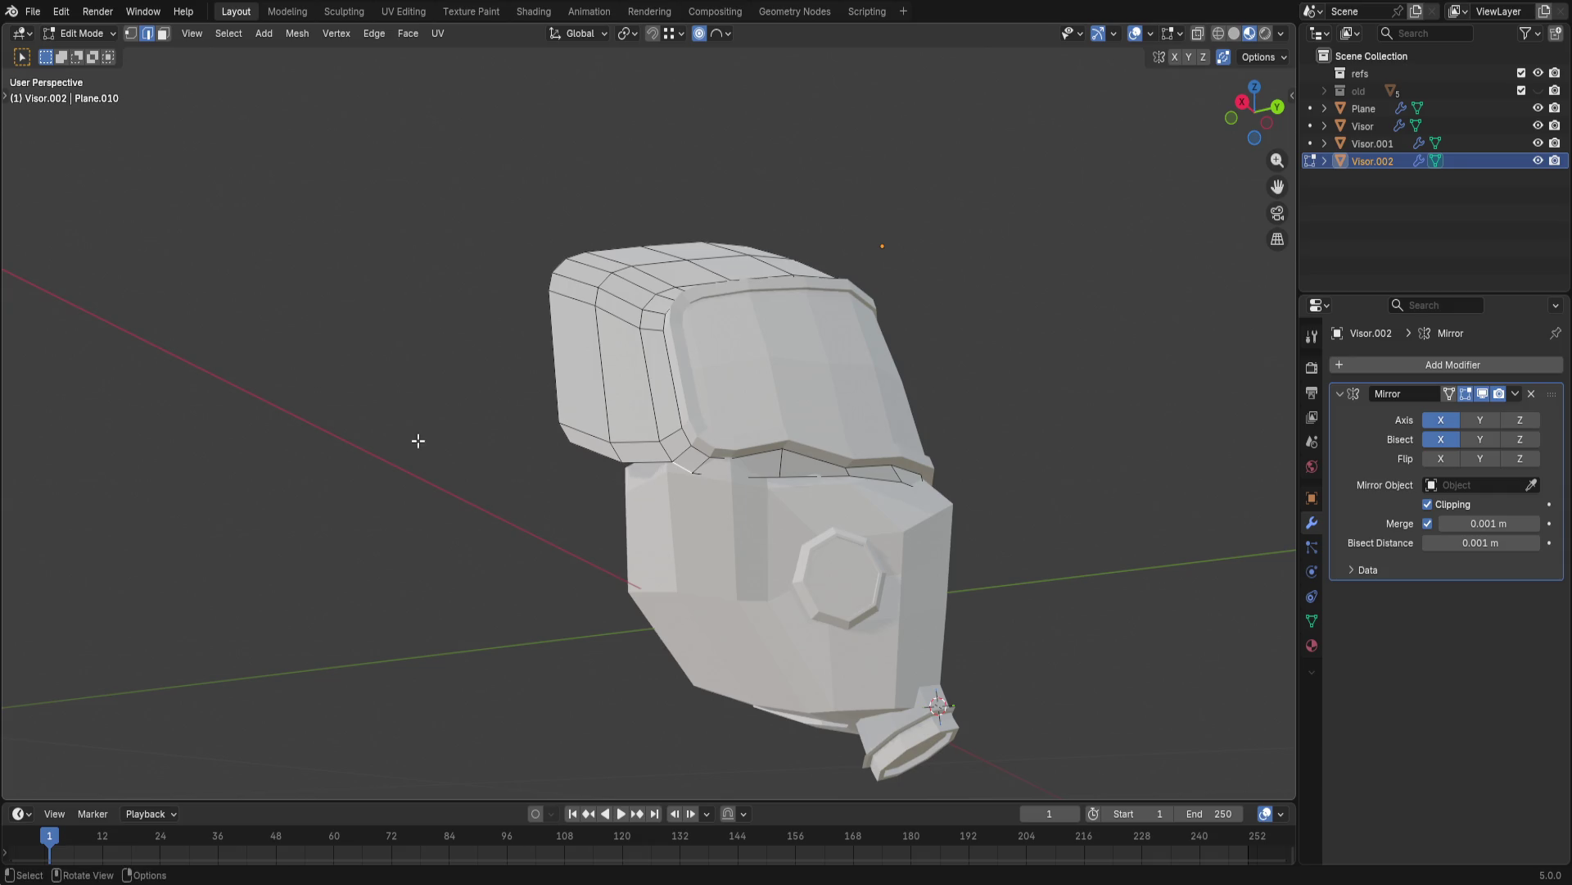
# - Inspect the helmet's top and return the shell to object mode
pyautogui.moveTo(419, 440); pyautogui.dragTo(441, 563, button='middle')
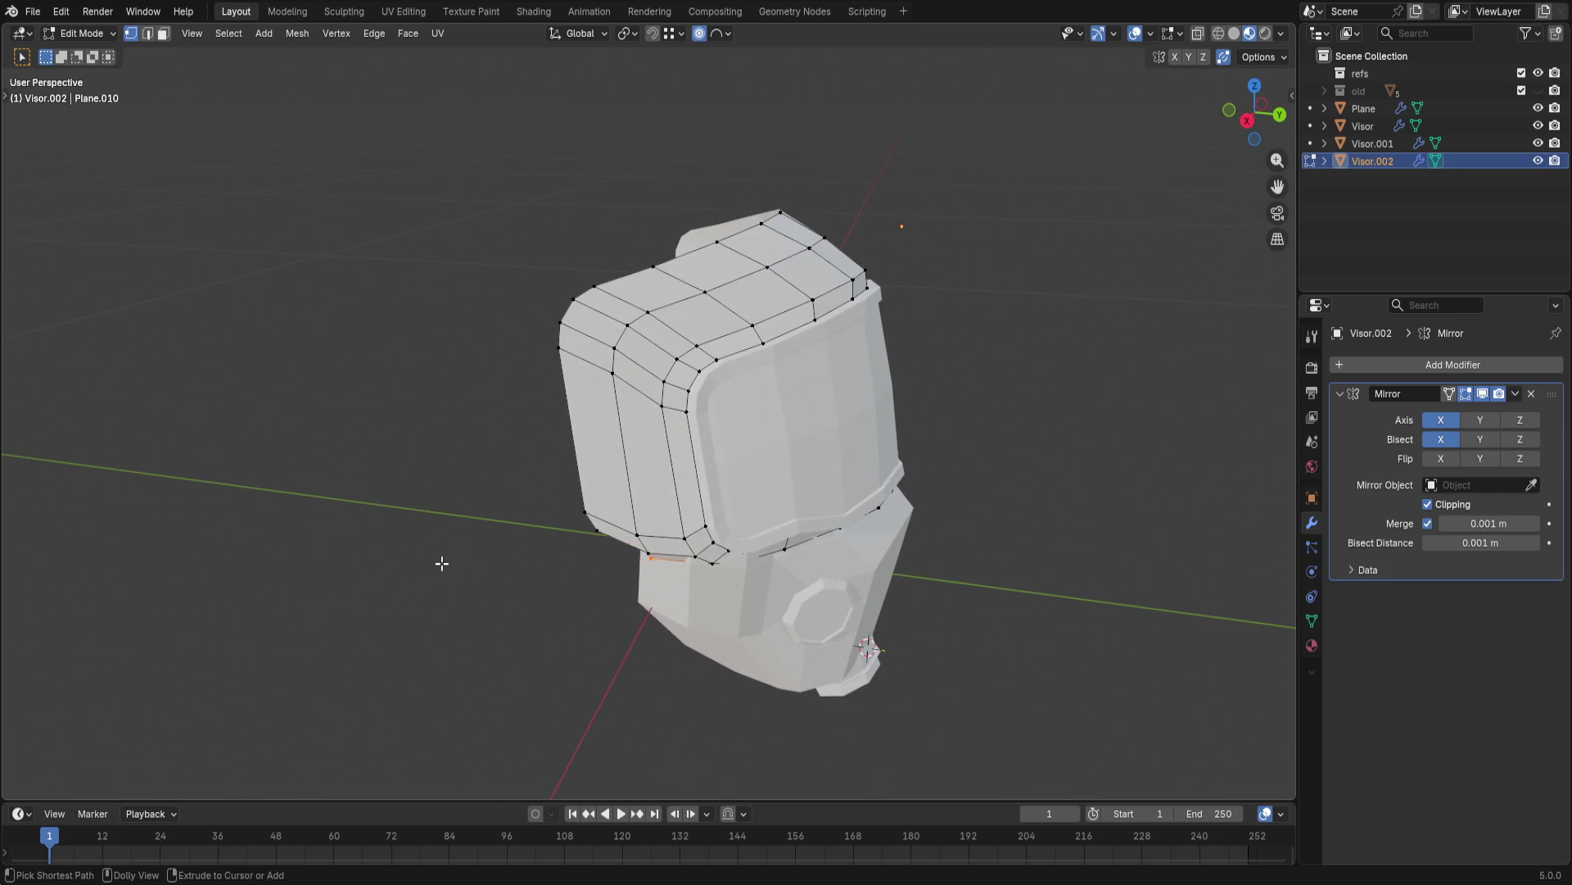
pyautogui.moveTo(450, 558)
pyautogui.mouseDown(button='middle')
pyautogui.moveTo(403, 466)
pyautogui.moveTo(177, 457)
pyautogui.moveTo(586, 599)
pyautogui.mouseUp(button='middle')
pyautogui.press('Tab')
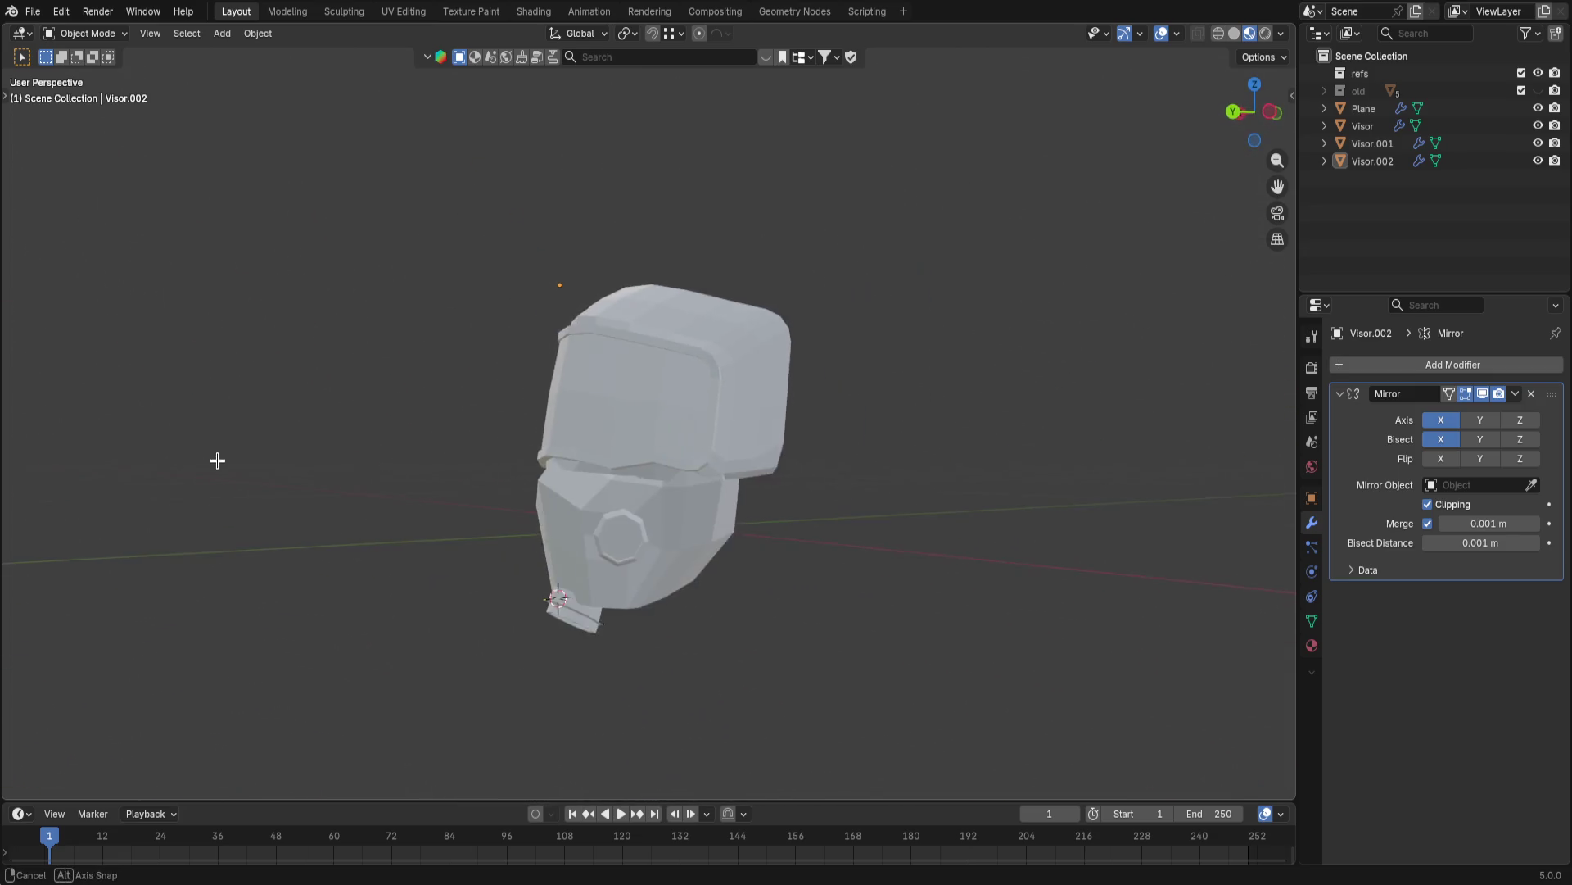
# - Apply Shade Smooth to the Visor.002 shell from the object context menu
pyautogui.click(673, 328)
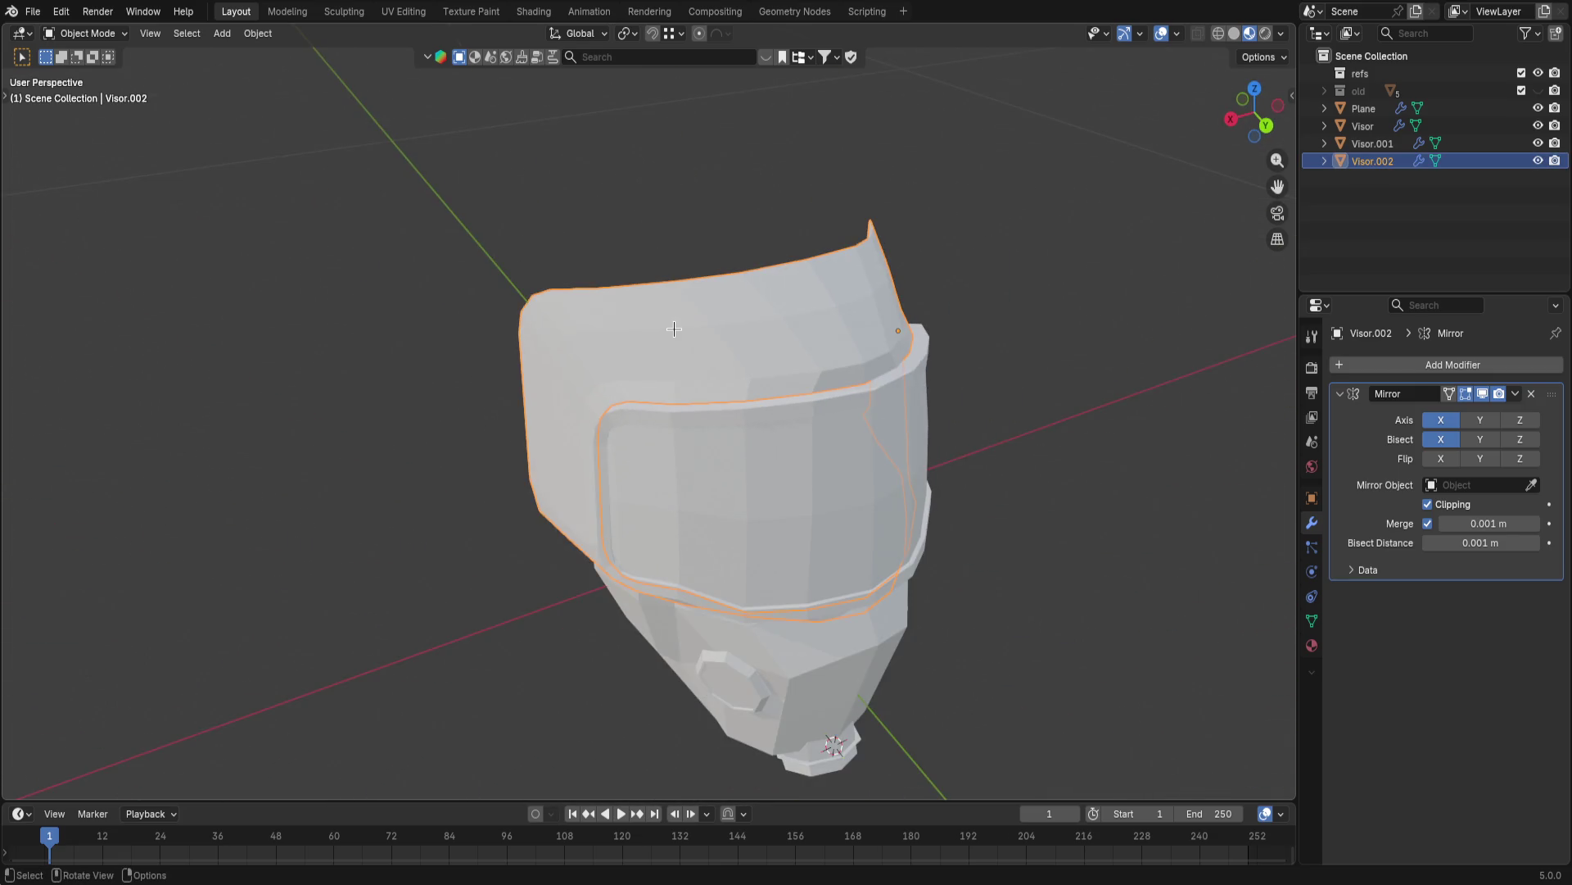
pyautogui.rightClick(683, 335)
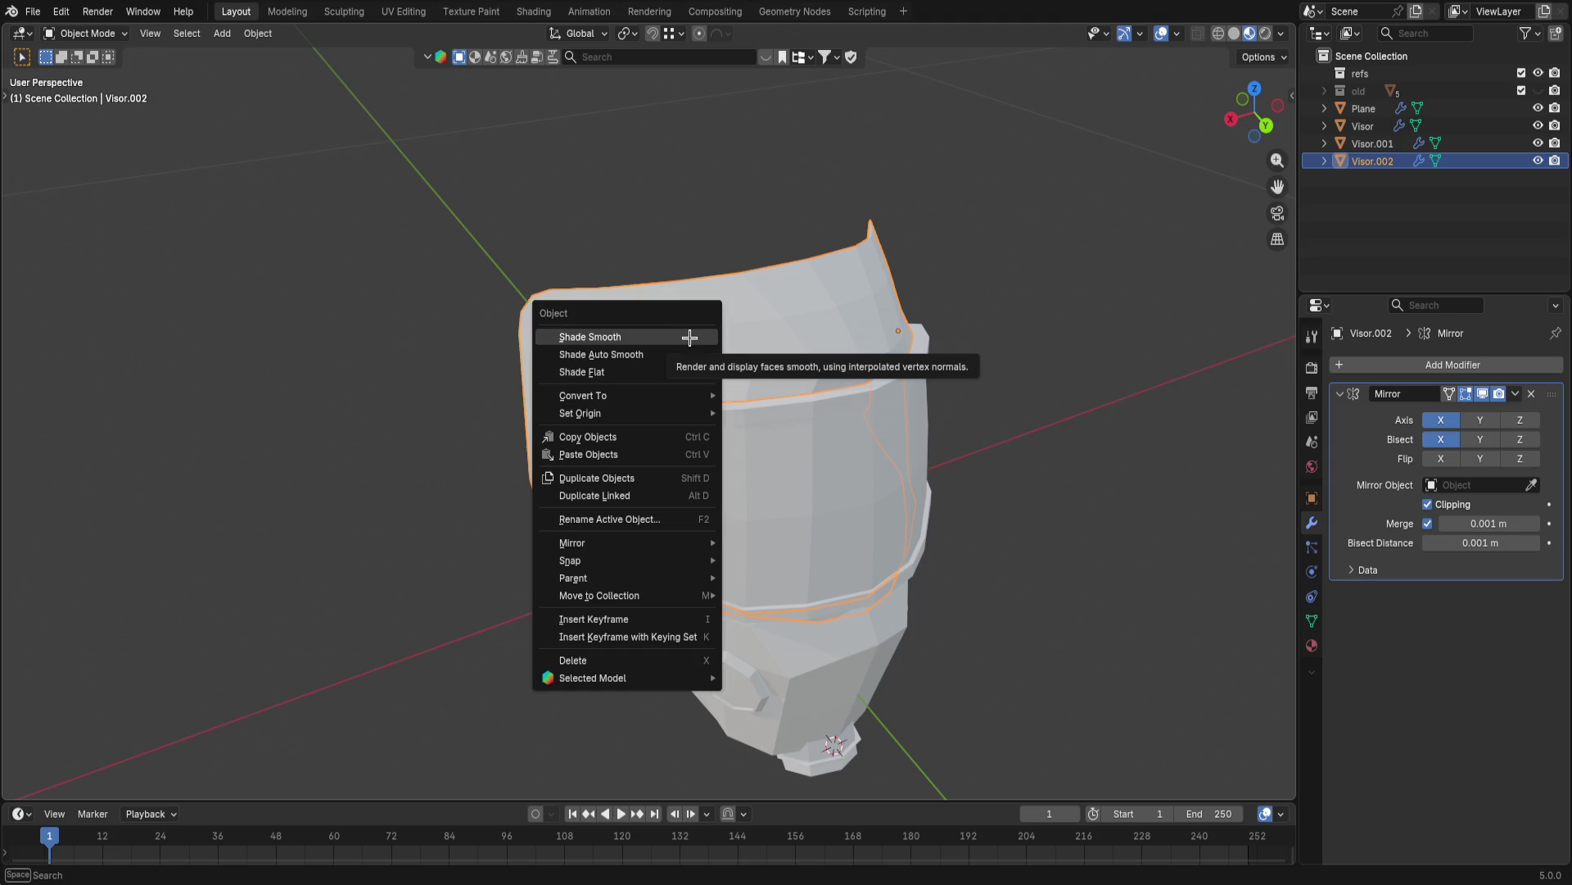
pyautogui.rightClick(726, 328)
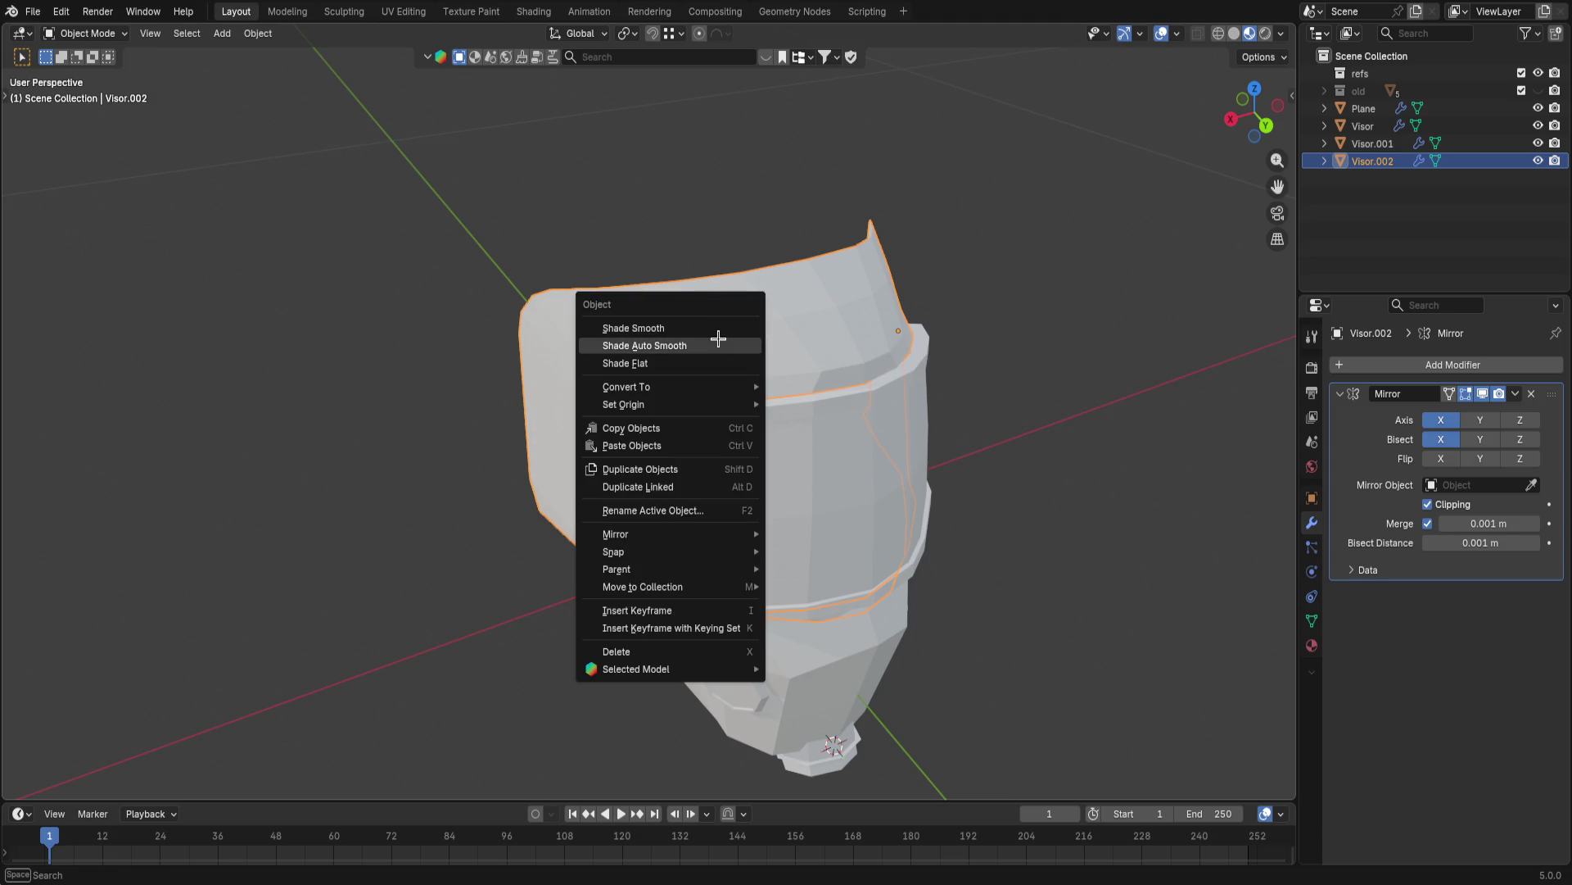
pyautogui.click(718, 329)
# - Inspect the smoothed shell, reselect it and enter edit mode
pyautogui.click(958, 306)
pyautogui.moveTo(959, 306)
pyautogui.mouseDown(button='middle')
pyautogui.moveTo(918, 388)
pyautogui.moveTo(872, 274)
pyautogui.moveTo(973, 235)
pyautogui.moveTo(853, 259)
pyautogui.moveTo(872, 340)
pyautogui.mouseUp(button='middle')
pyautogui.click(872, 274)
pyautogui.press('Tab')
# - Select all visor faces, recalculate normals outside, then deselect and return to object mode
pyautogui.press('a')
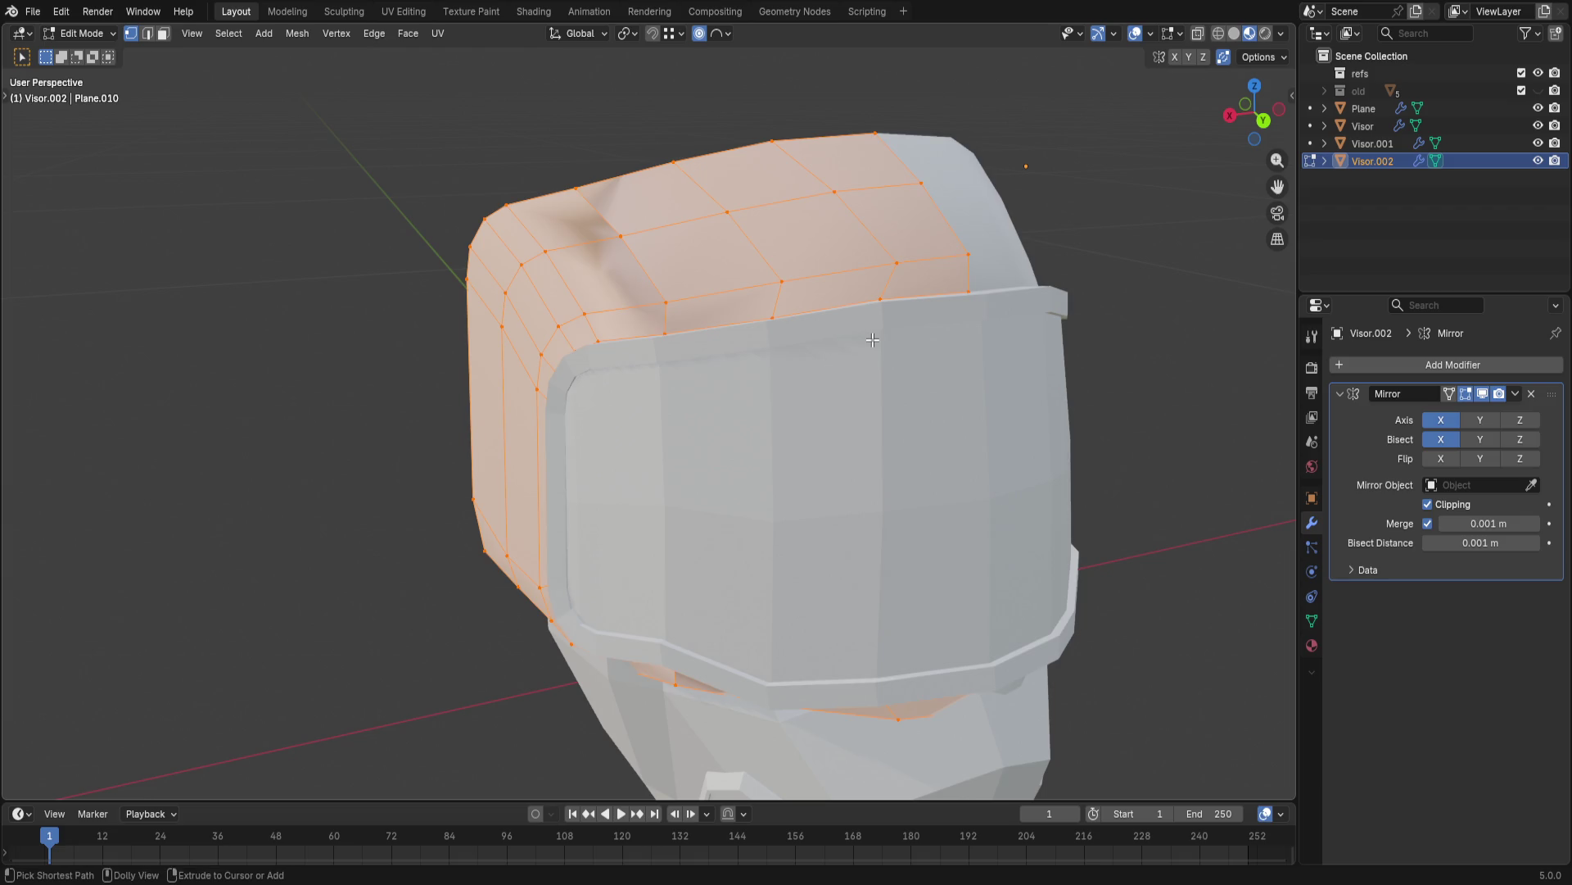
pyautogui.hotkey('ctrl', 'shift', 'n')
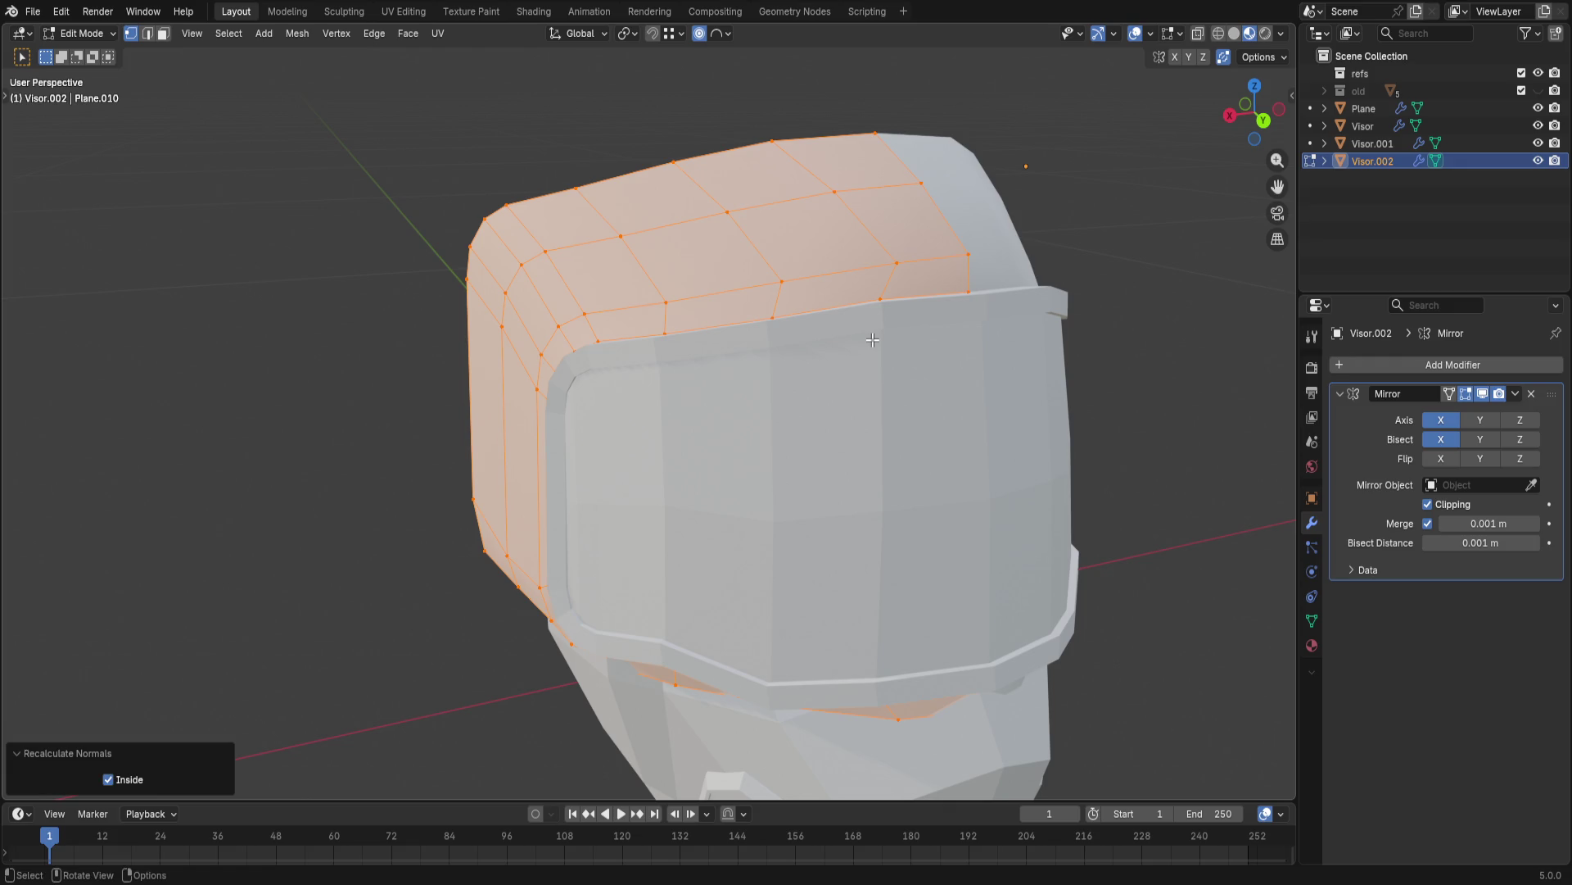
pyautogui.hotkey('alt', 'a')
pyautogui.moveTo(262, 526)
pyautogui.mouseDown(button='middle')
pyautogui.moveTo(359, 532)
pyautogui.moveTo(442, 427)
pyautogui.mouseUp(button='middle')
pyautogui.press('a')
pyautogui.rightClick(443, 428)
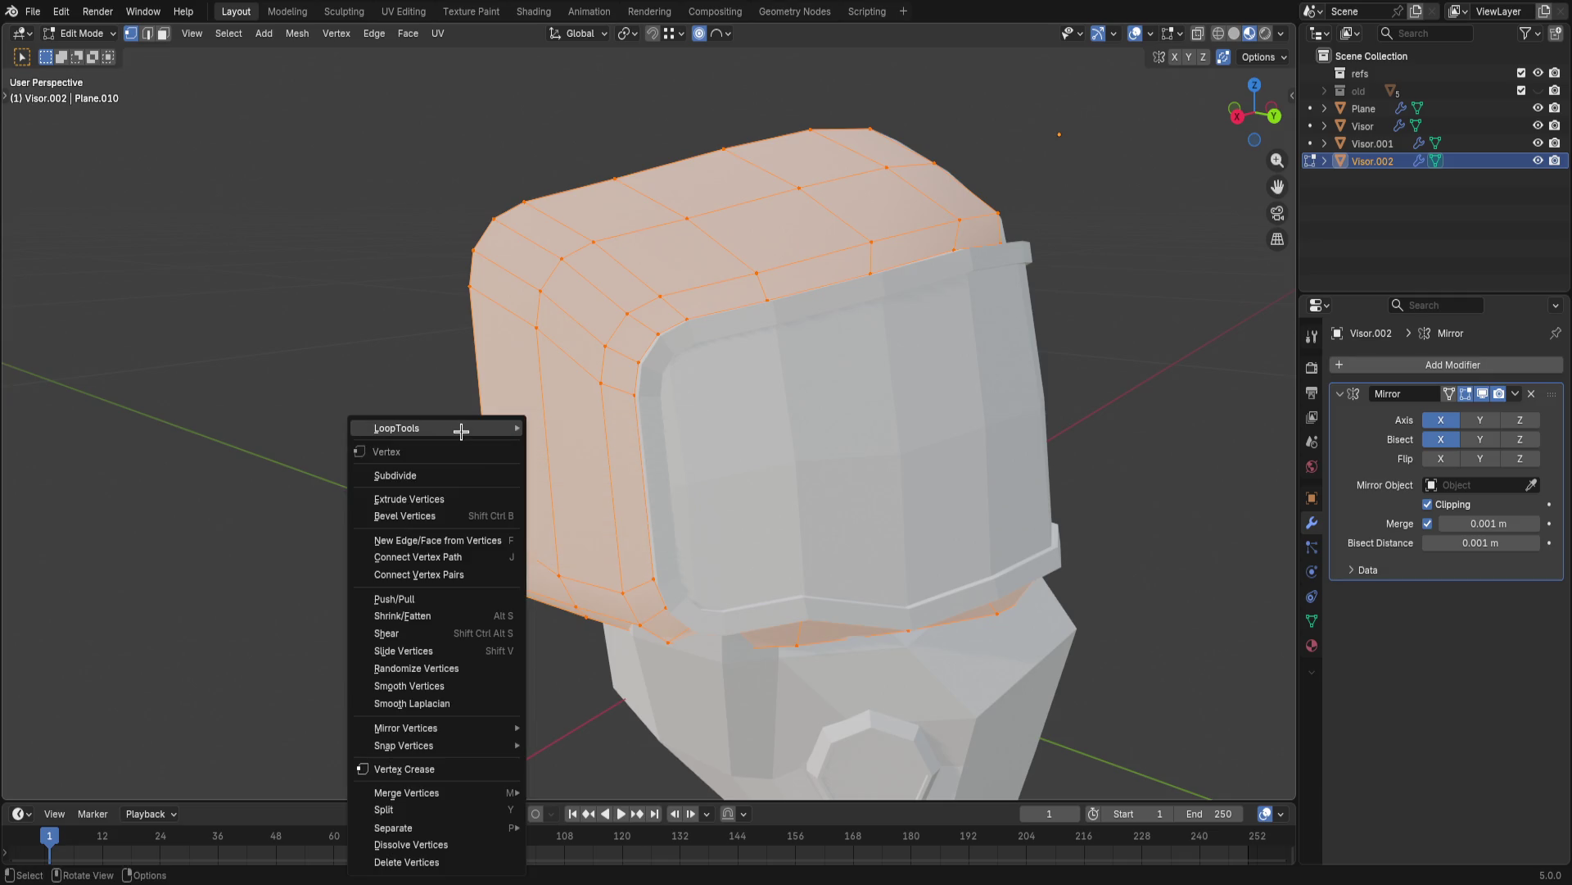
pyautogui.hotkey('alt', 'a')
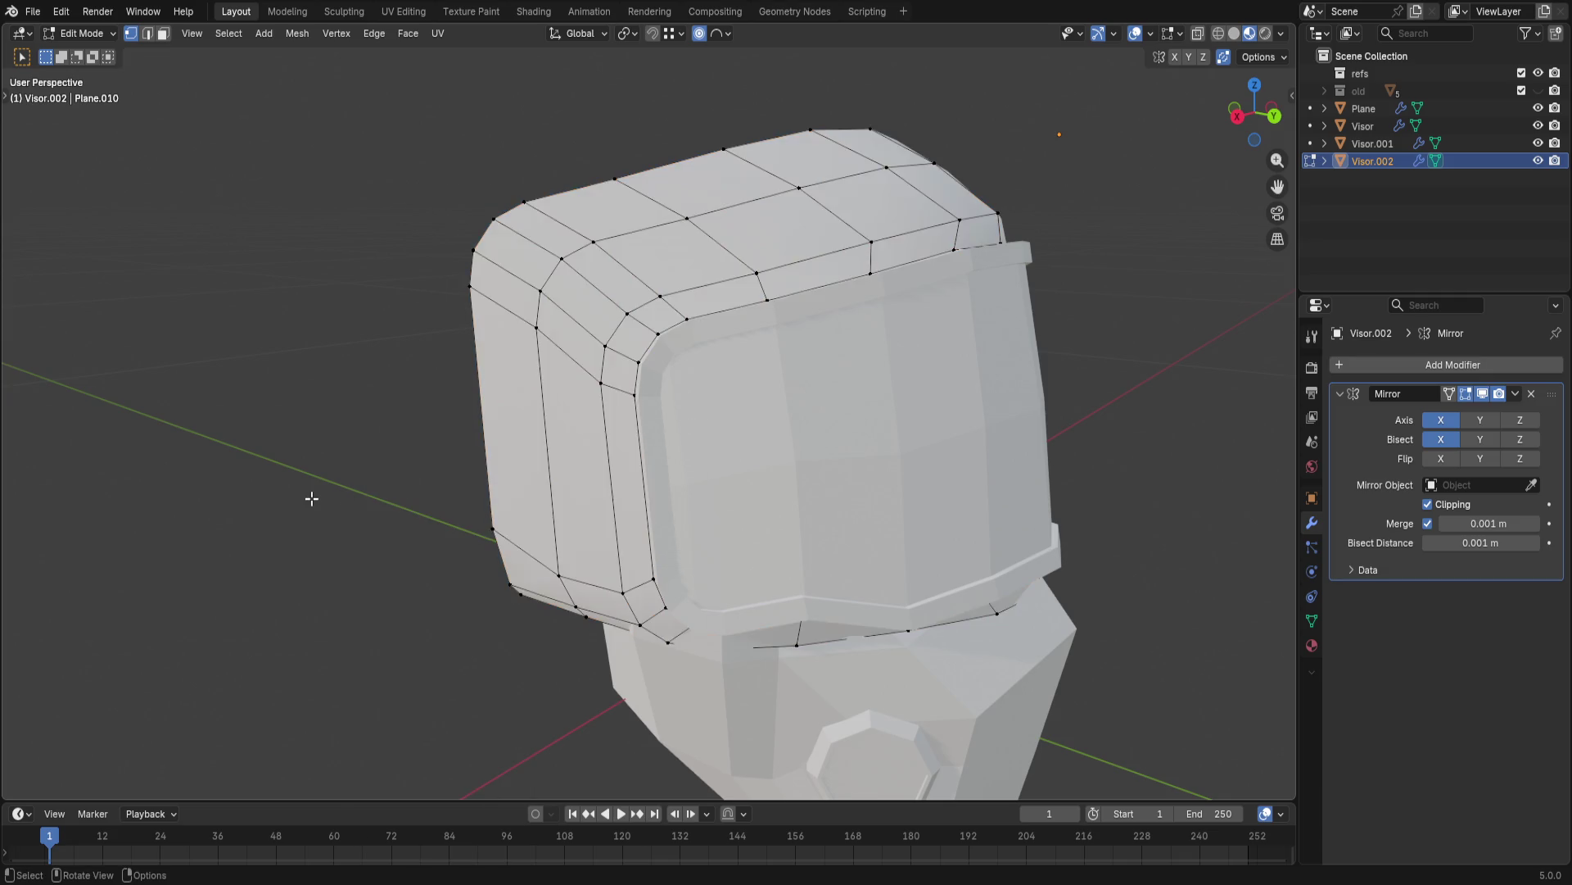
pyautogui.press('Tab')
# - Check the whole helmet, then select the Visor.002 shell and enter edit mode on it
pyautogui.moveTo(313, 494)
pyautogui.mouseDown(button='middle')
pyautogui.moveTo(211, 510)
pyautogui.moveTo(179, 495)
pyautogui.moveTo(72, 545)
pyautogui.mouseUp(button='middle')
pyautogui.scroll(1, 235, 548)
pyautogui.click(229, 552)
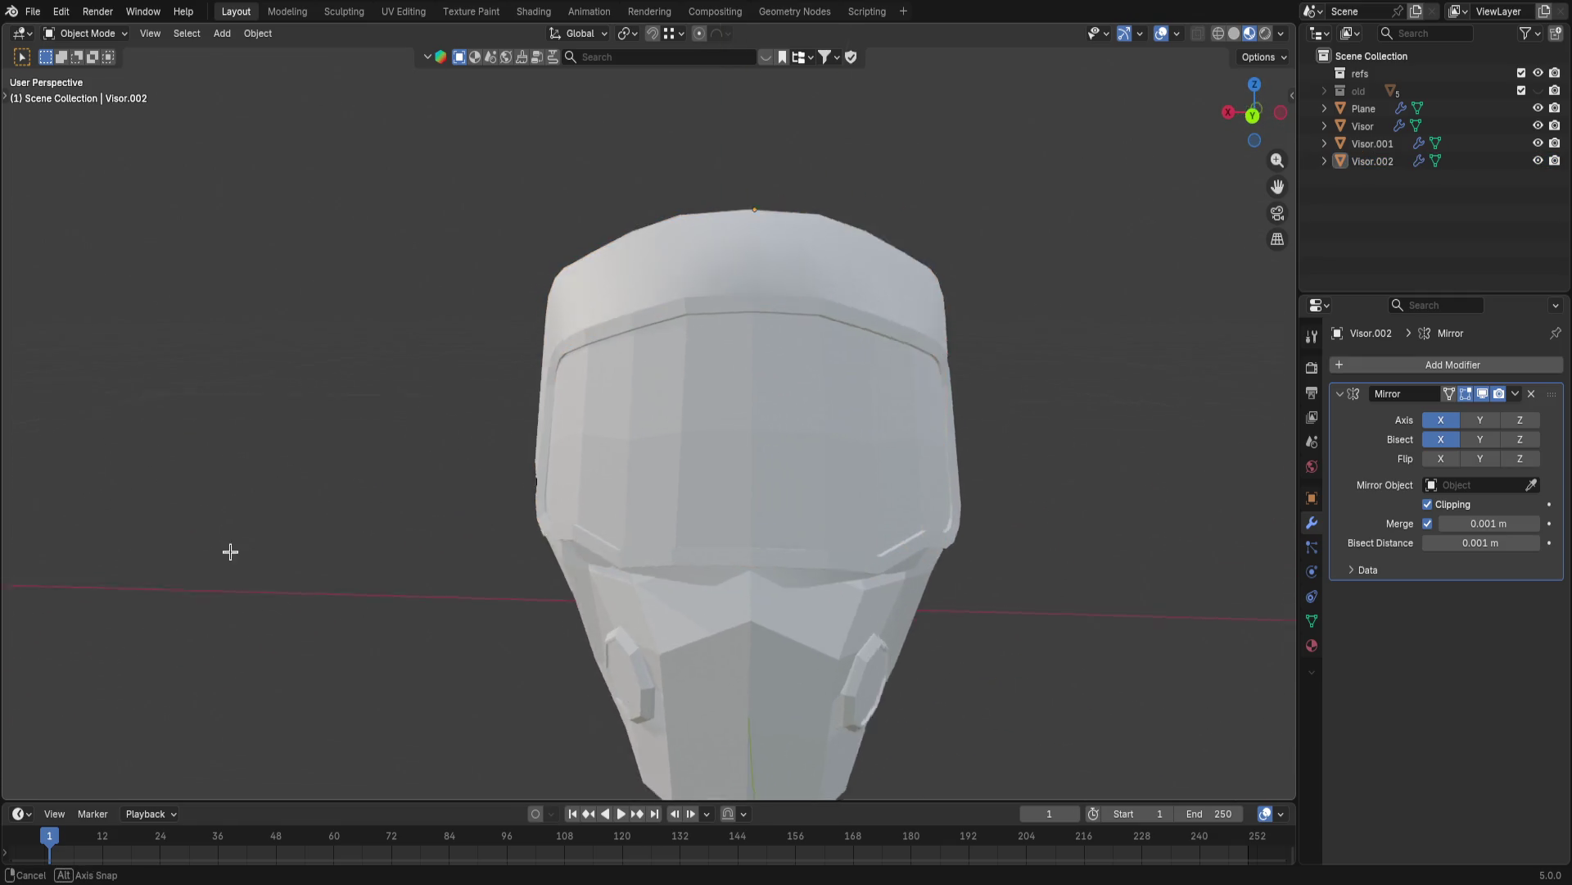
pyautogui.moveTo(228, 552); pyautogui.dragTo(499, 526, button='middle')
pyautogui.click(590, 512)
pyautogui.moveTo(591, 511); pyautogui.dragTo(667, 510, button='middle')
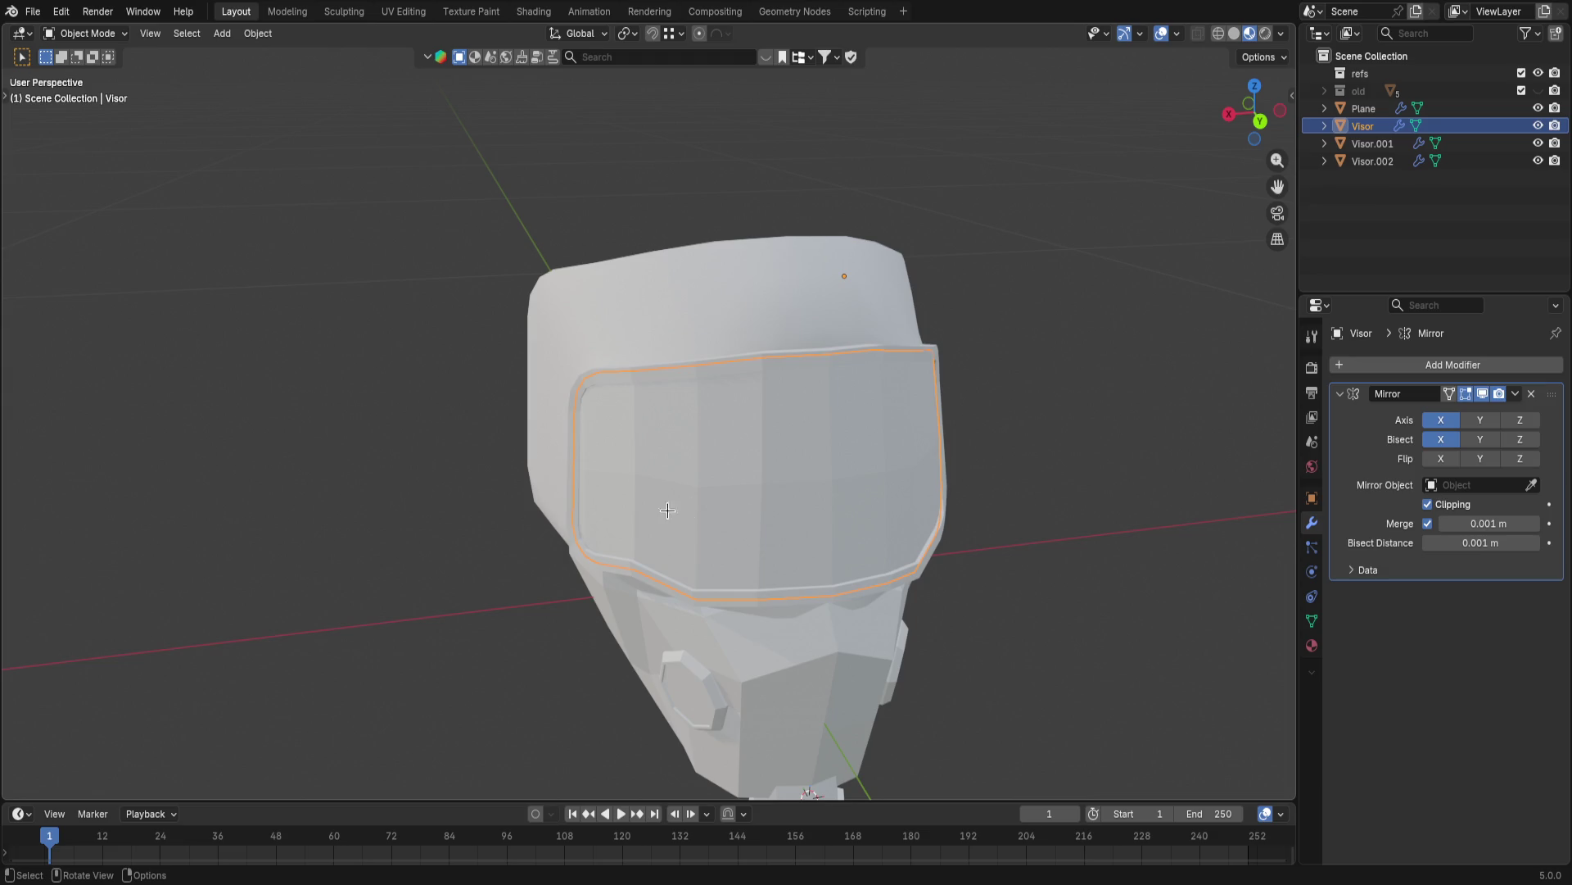
pyautogui.moveTo(829, 479)
pyautogui.mouseDown(button='middle')
pyautogui.moveTo(720, 526)
pyautogui.moveTo(667, 484)
pyautogui.moveTo(650, 467)
pyautogui.moveTo(671, 339)
pyautogui.moveTo(711, 445)
pyautogui.moveTo(889, 385)
pyautogui.moveTo(737, 381)
pyautogui.moveTo(596, 404)
pyautogui.mouseUp(button='middle')
pyautogui.click(671, 338)
pyautogui.press('Tab')
# - Circle-select a row of crest edges across the top of the shell, excluding the visor rim
pyautogui.keyDown('alt'); pyautogui.click(890, 385); pyautogui.keyUp('alt')
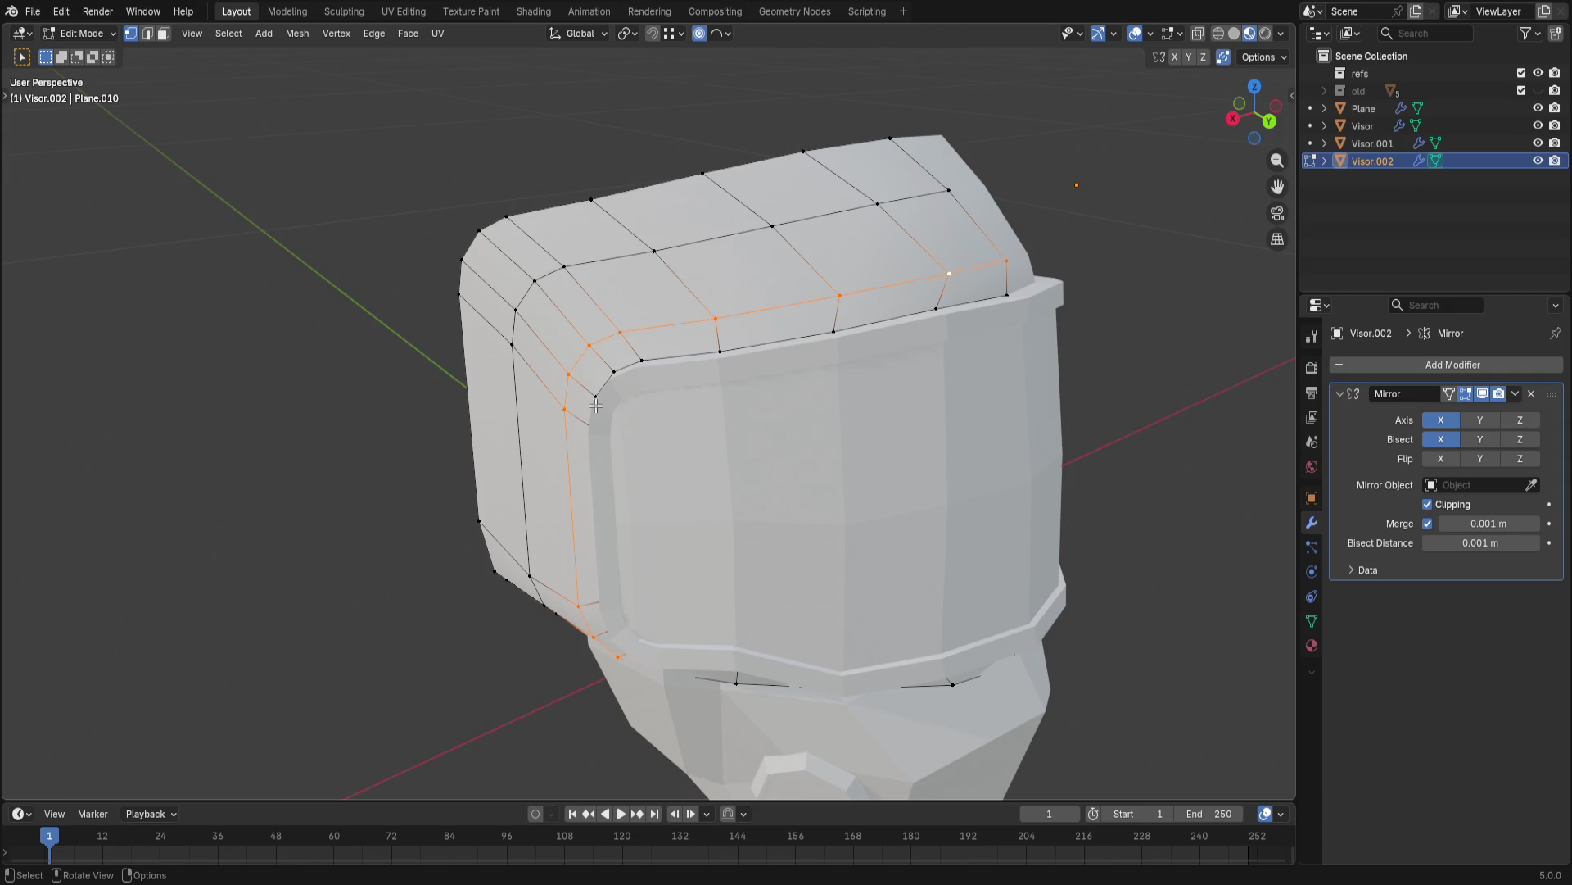
pyautogui.hotkey('alt', 'a')
pyautogui.moveTo(669, 323); pyautogui.dragTo(571, 219, button='middle')
pyautogui.press('c')
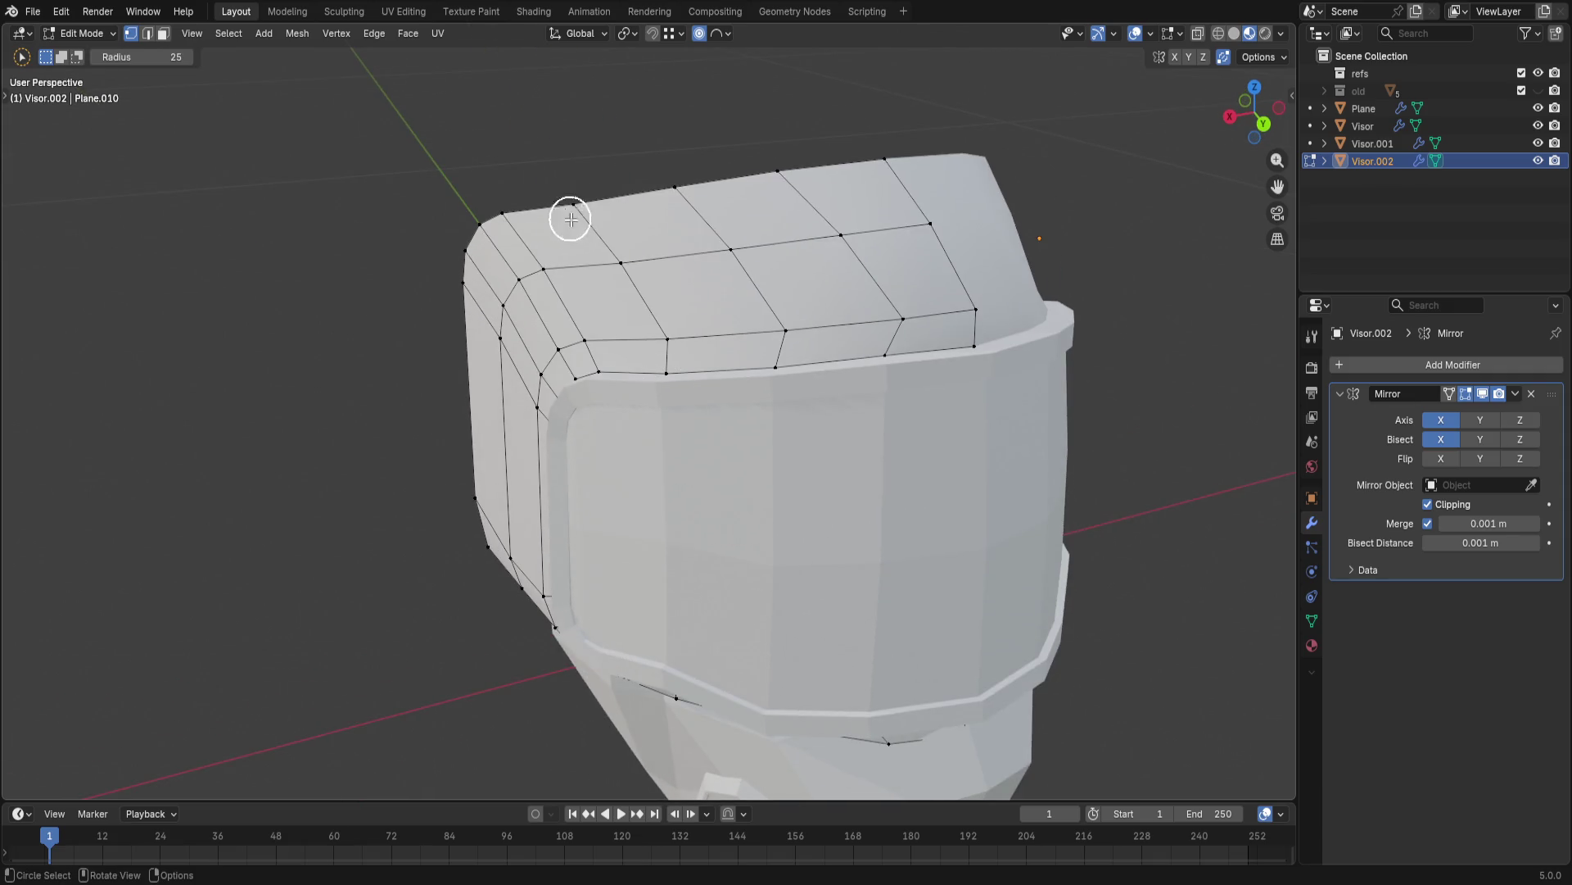
pyautogui.press('c')
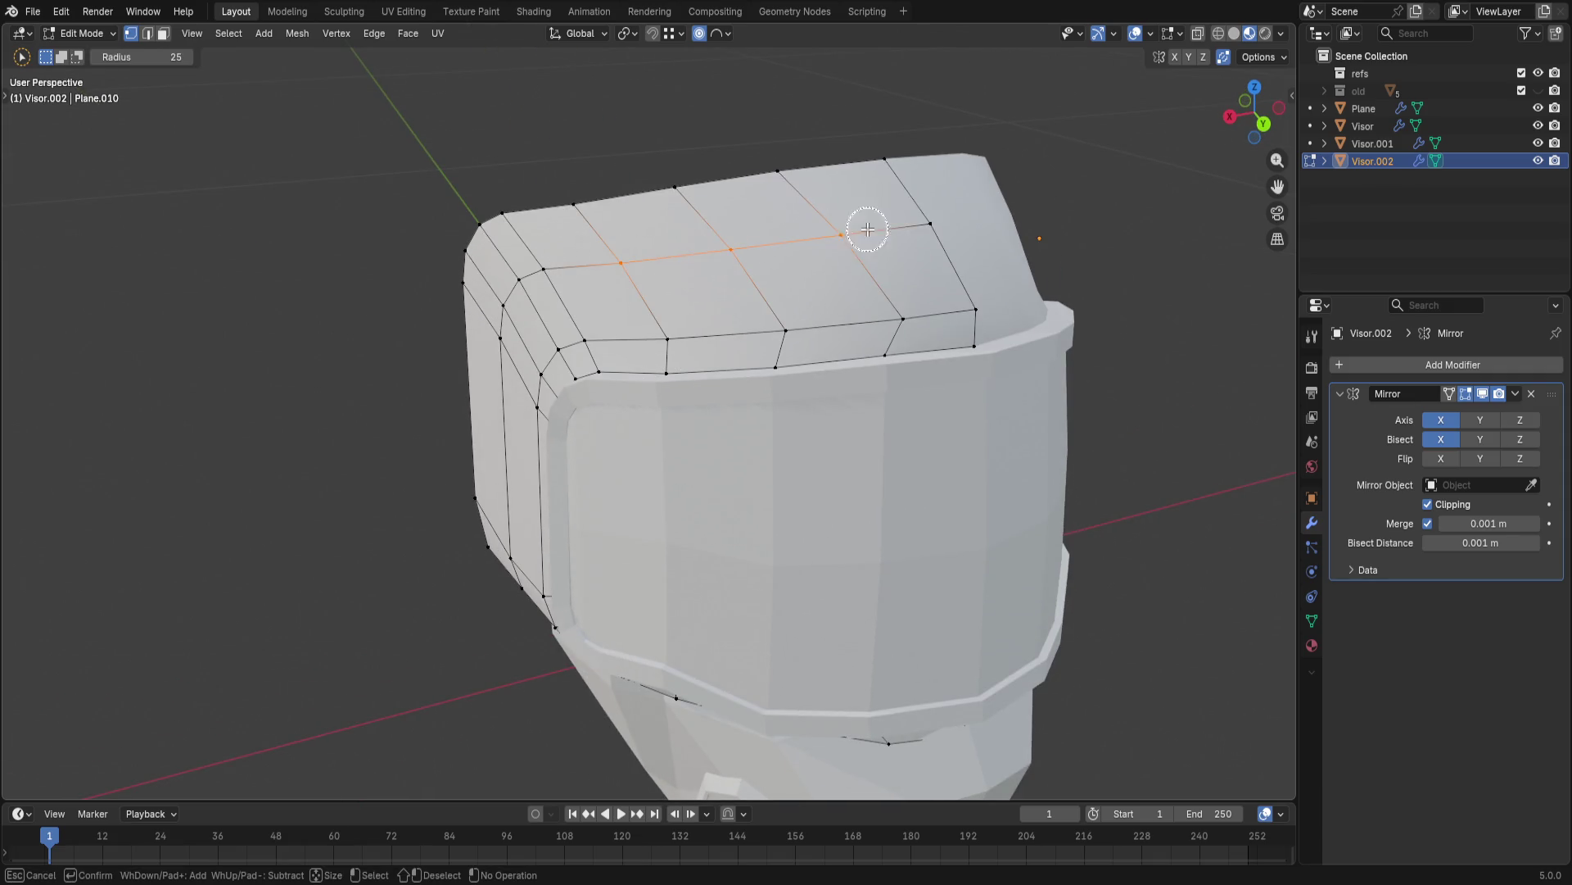
pyautogui.press('2')
pyautogui.moveTo(948, 239)
pyautogui.mouseDown()
pyautogui.moveTo(938, 306)
pyautogui.moveTo(645, 327)
pyautogui.mouseUp()
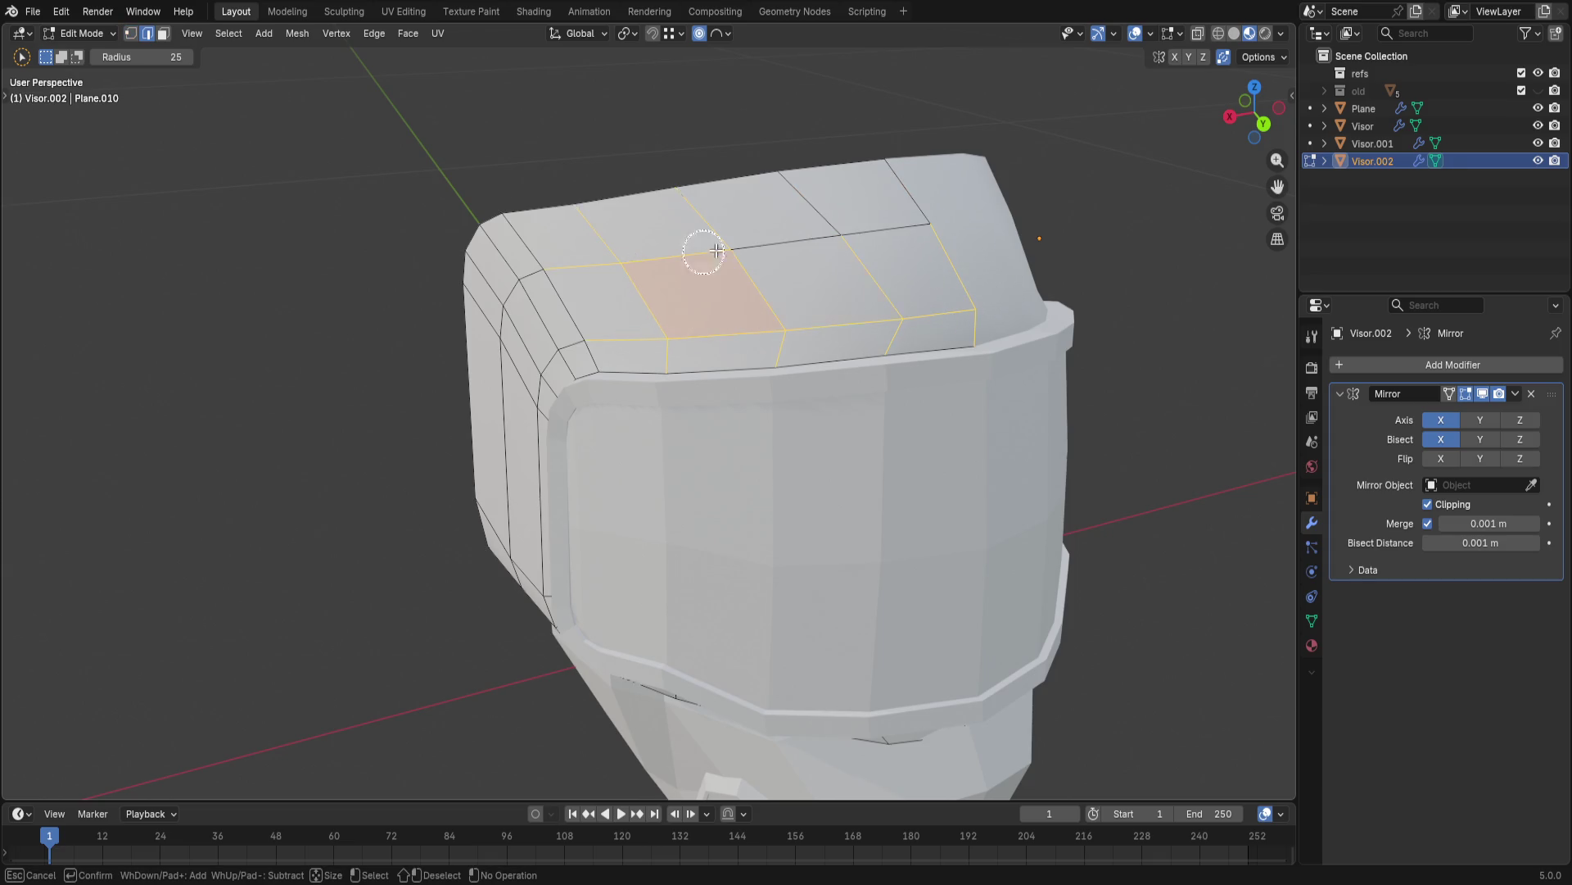
pyautogui.moveTo(895, 179); pyautogui.dragTo(616, 185)
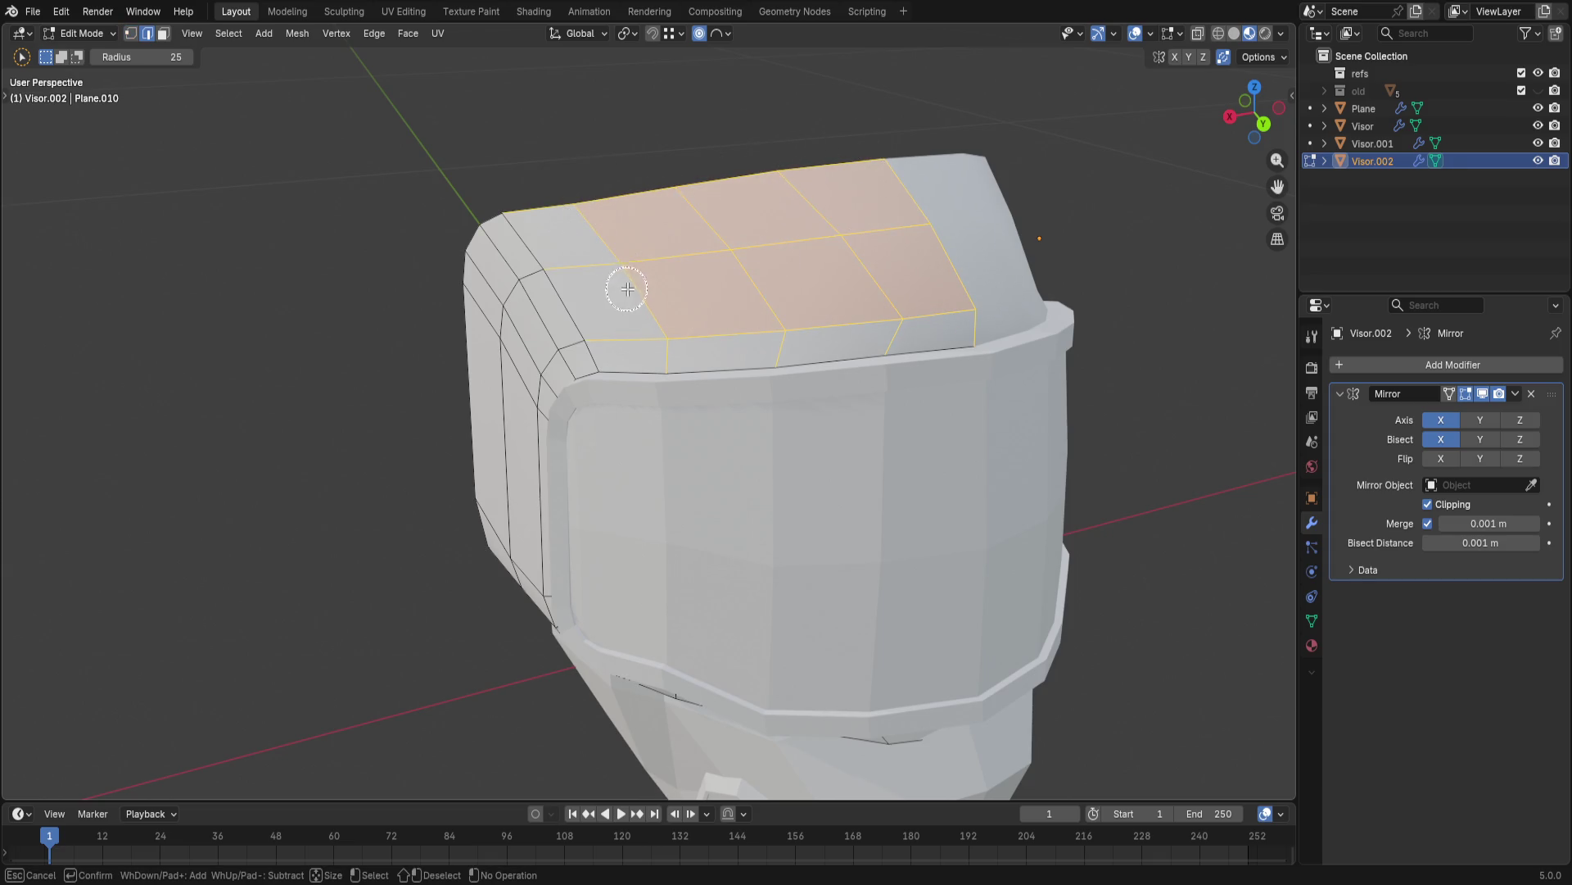
pyautogui.keyDown('shift'); pyautogui.click(648, 375); pyautogui.keyUp('shift')
pyautogui.keyDown('shift'); pyautogui.moveTo(647, 374); pyautogui.dragTo(734, 370); pyautogui.keyUp('shift')
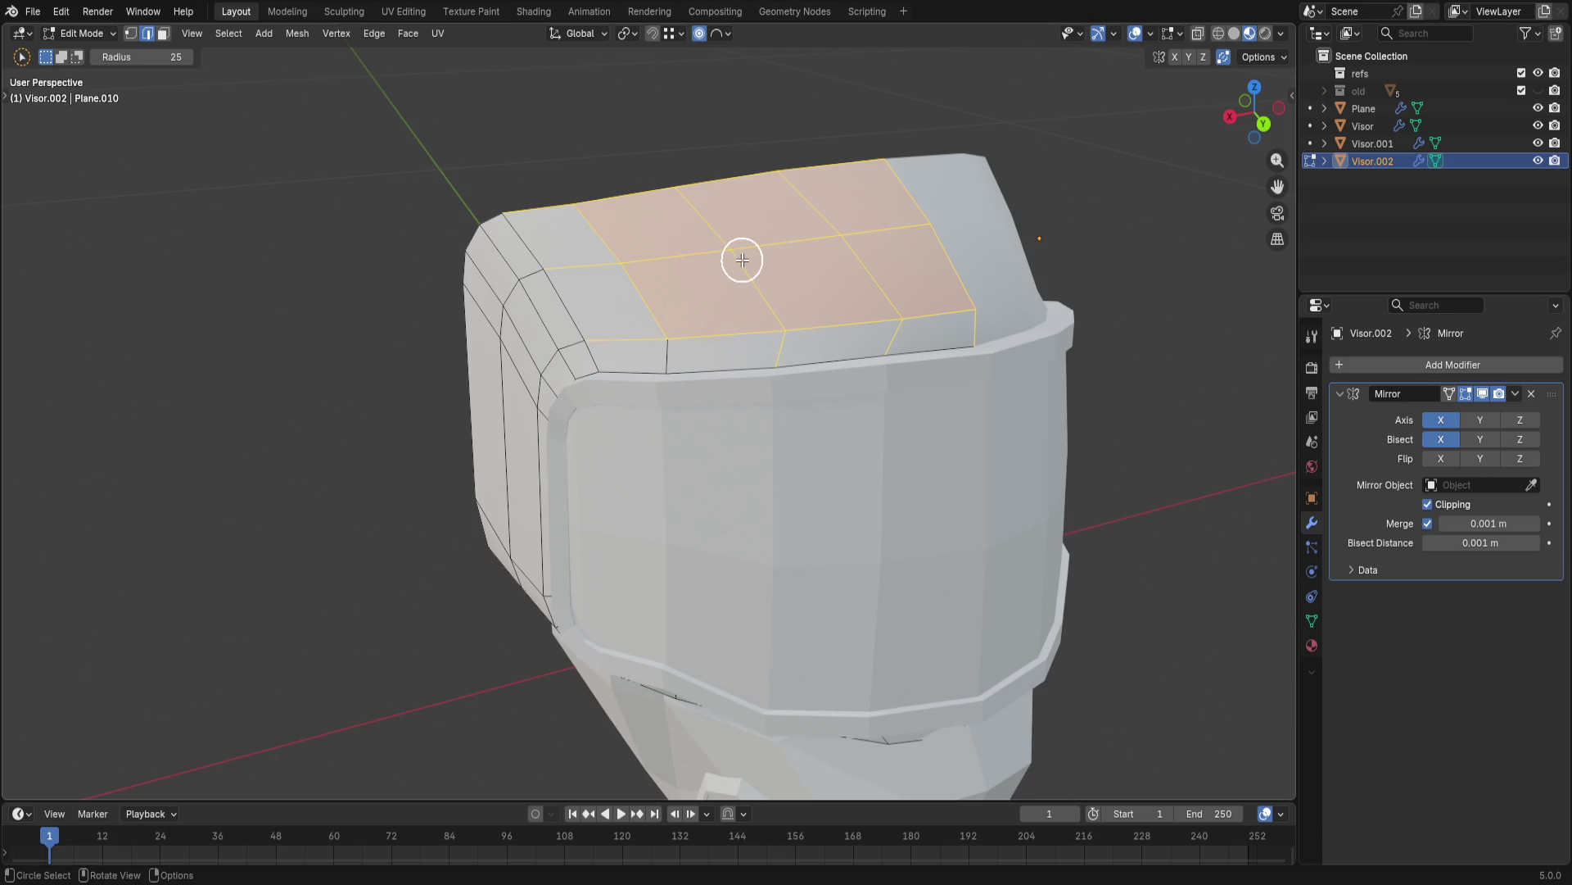
# - Try LoopTools Relax on the crest loops, undo it, and apply LoopTools Space instead
pyautogui.rightClick(743, 259)
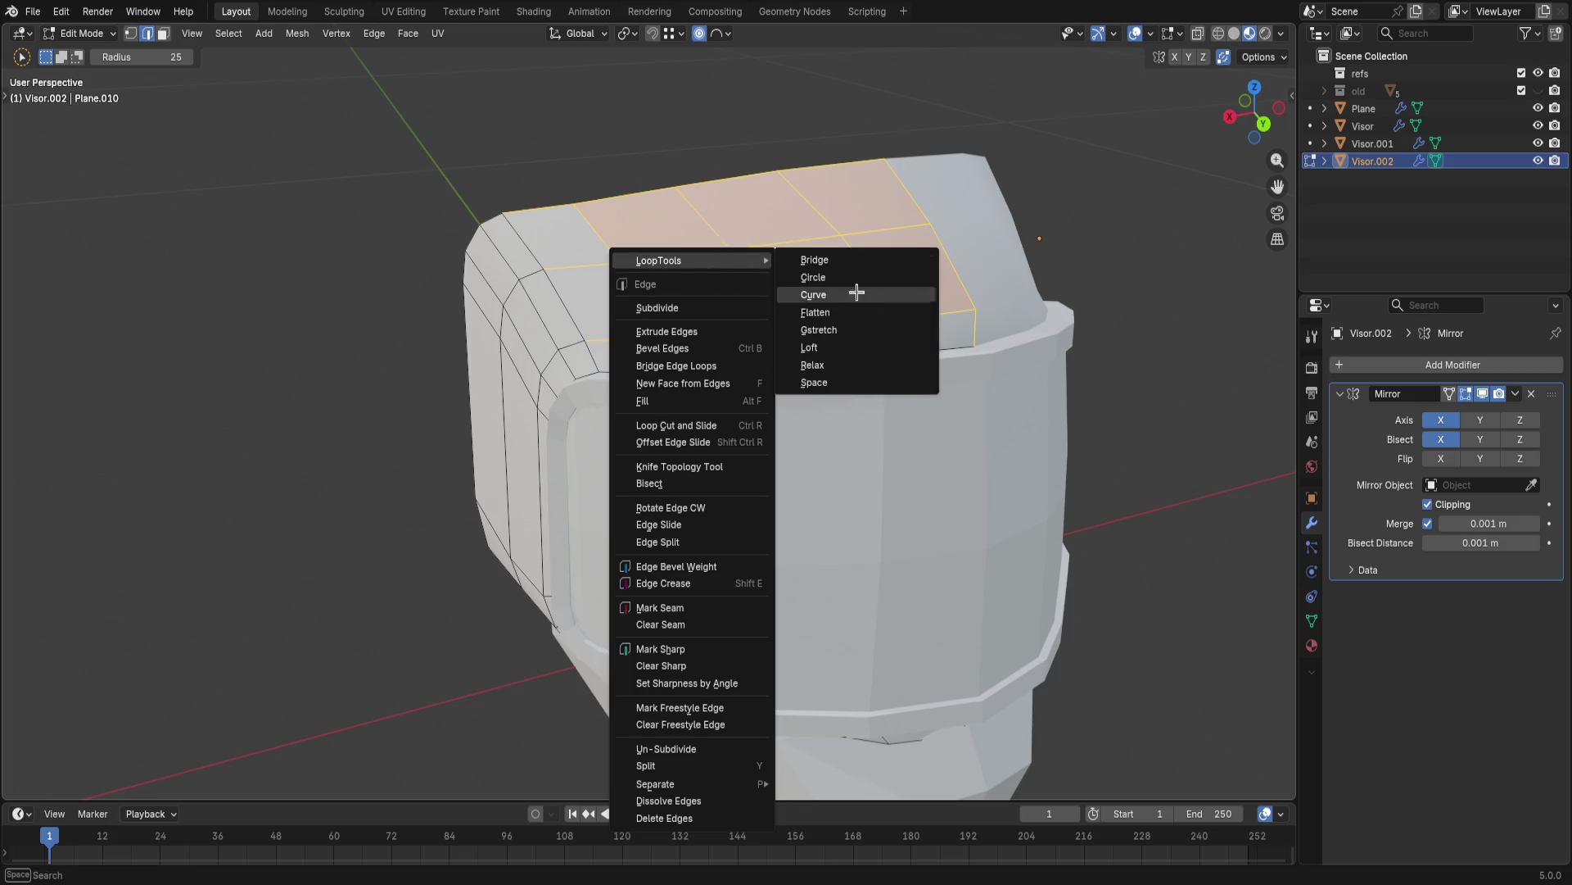
pyautogui.click(861, 364)
pyautogui.hotkey('ctrl', 'z')
pyautogui.rightClick(754, 303)
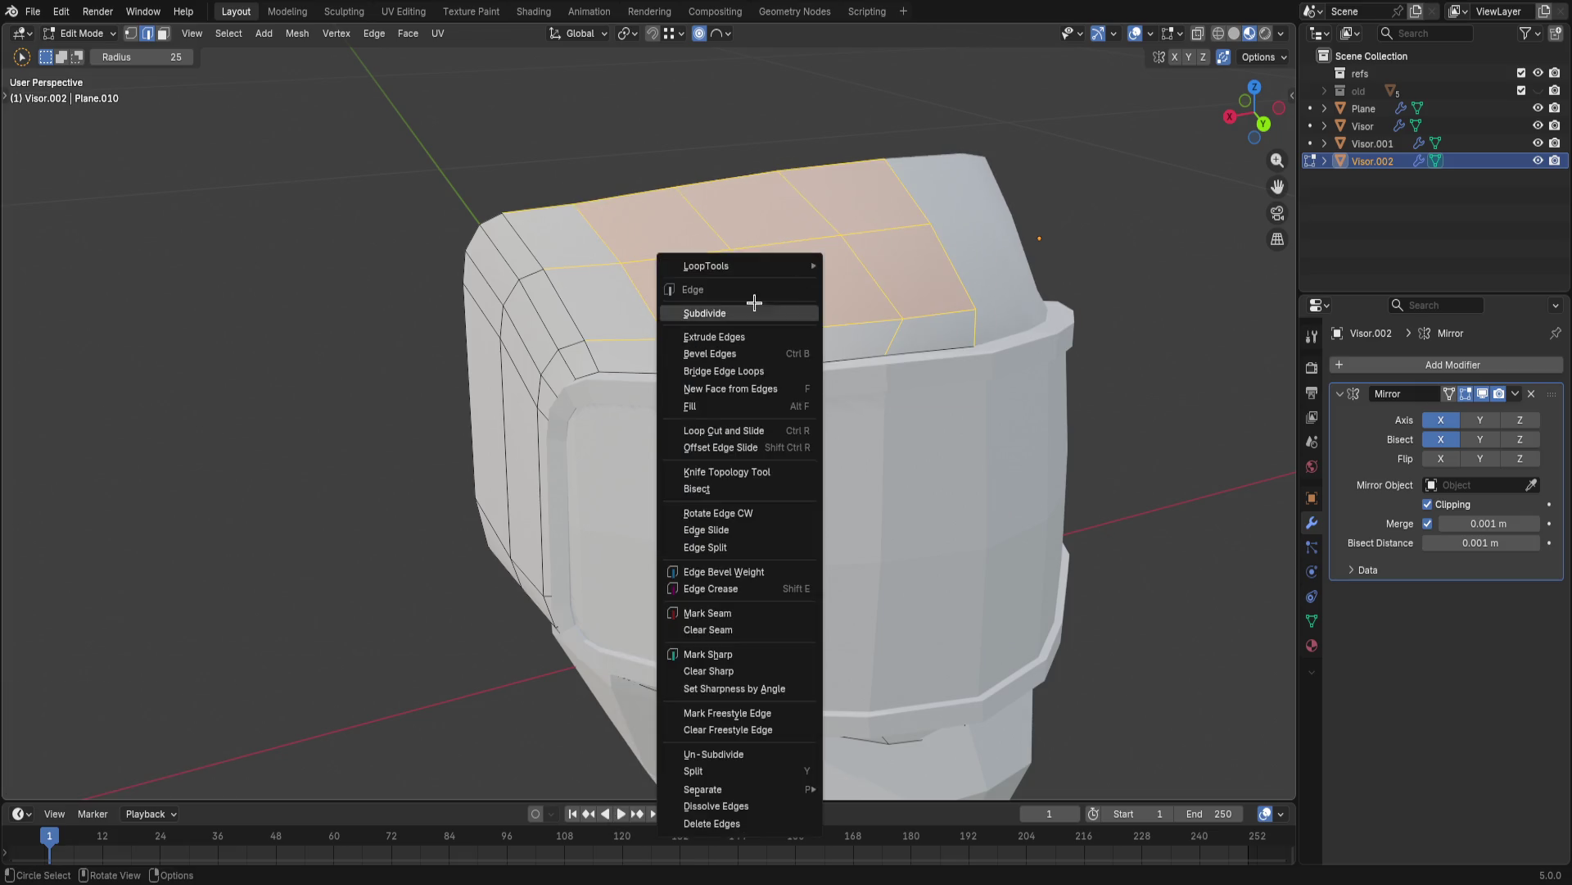
pyautogui.moveTo(737, 266)
pyautogui.click(879, 389)
pyautogui.moveTo(914, 374)
pyautogui.mouseDown(button='middle')
pyautogui.moveTo(819, 397)
pyautogui.moveTo(871, 411)
pyautogui.moveTo(836, 263)
pyautogui.mouseUp(button='middle')
pyautogui.press('1')
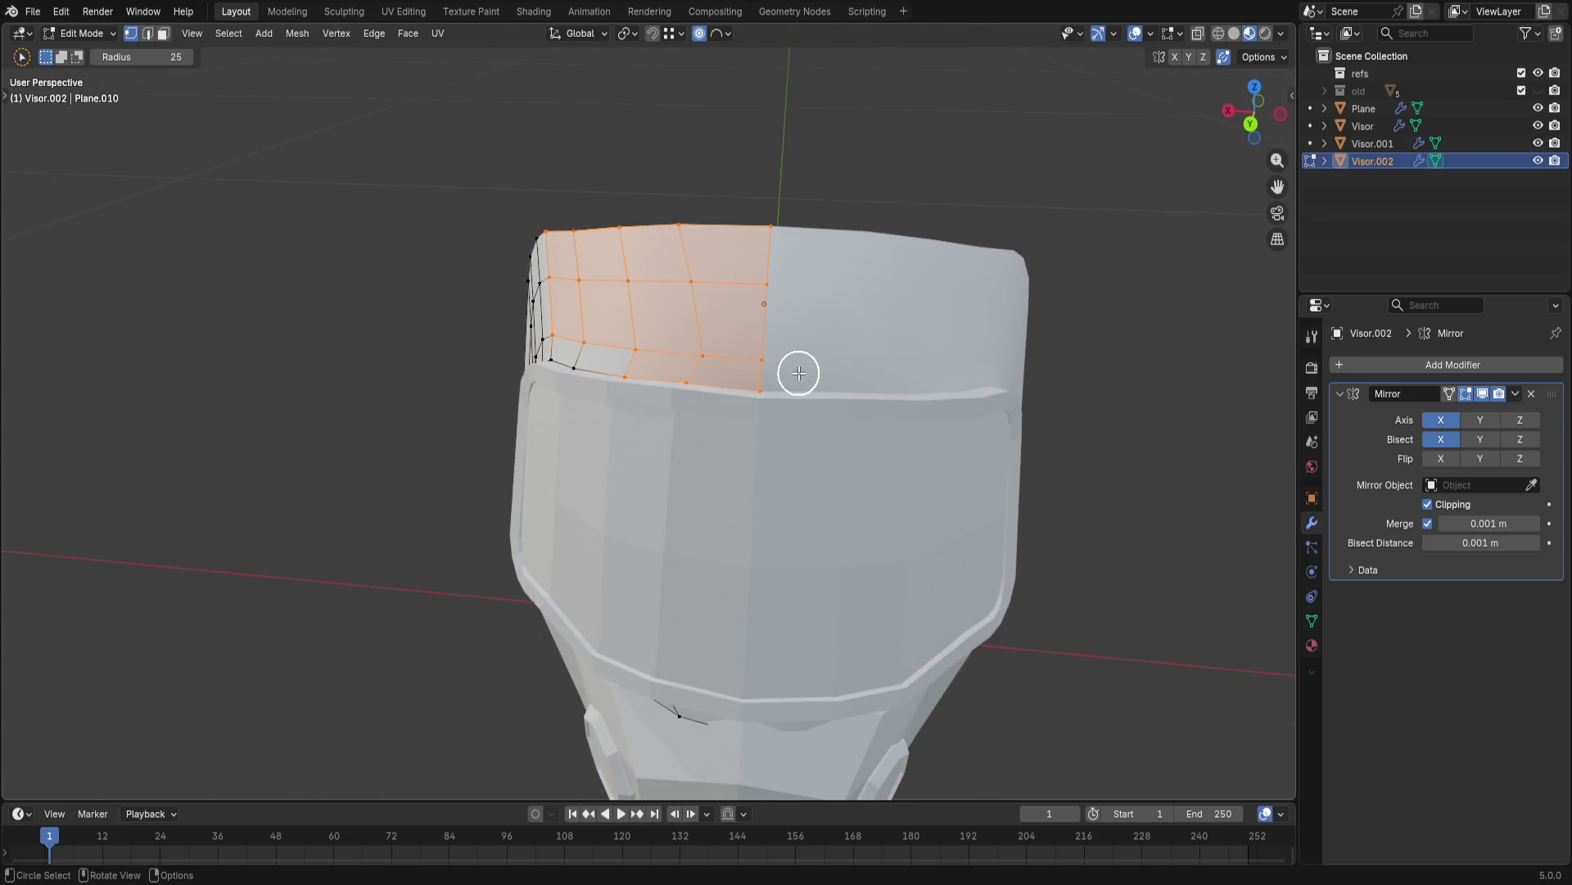
pyautogui.scroll(3, 721, 405)
pyautogui.press('Escape')
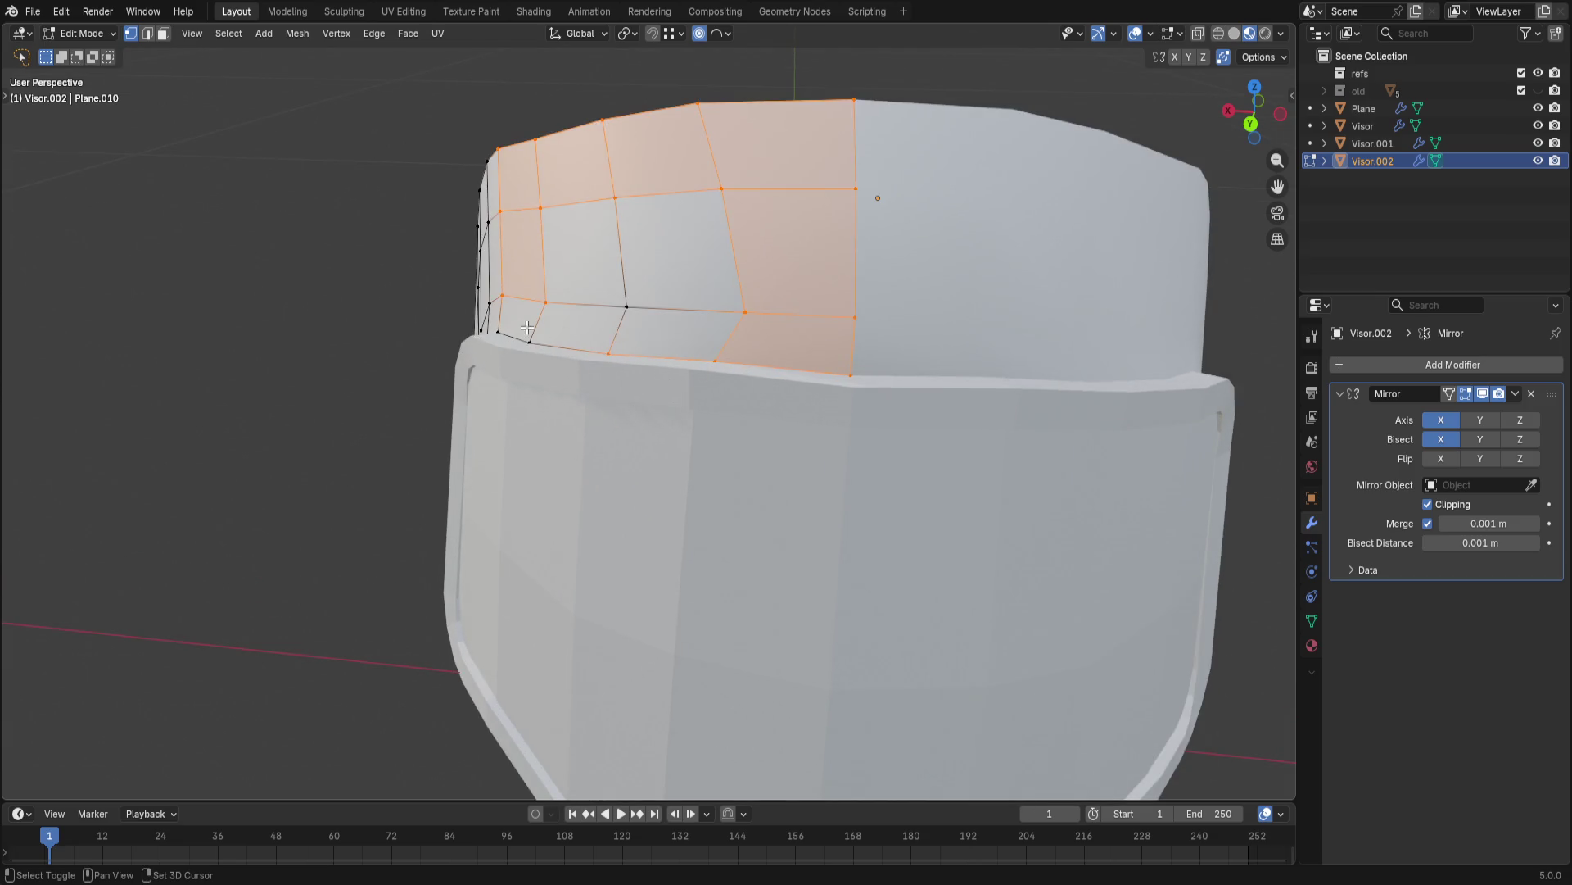
pyautogui.press('2')
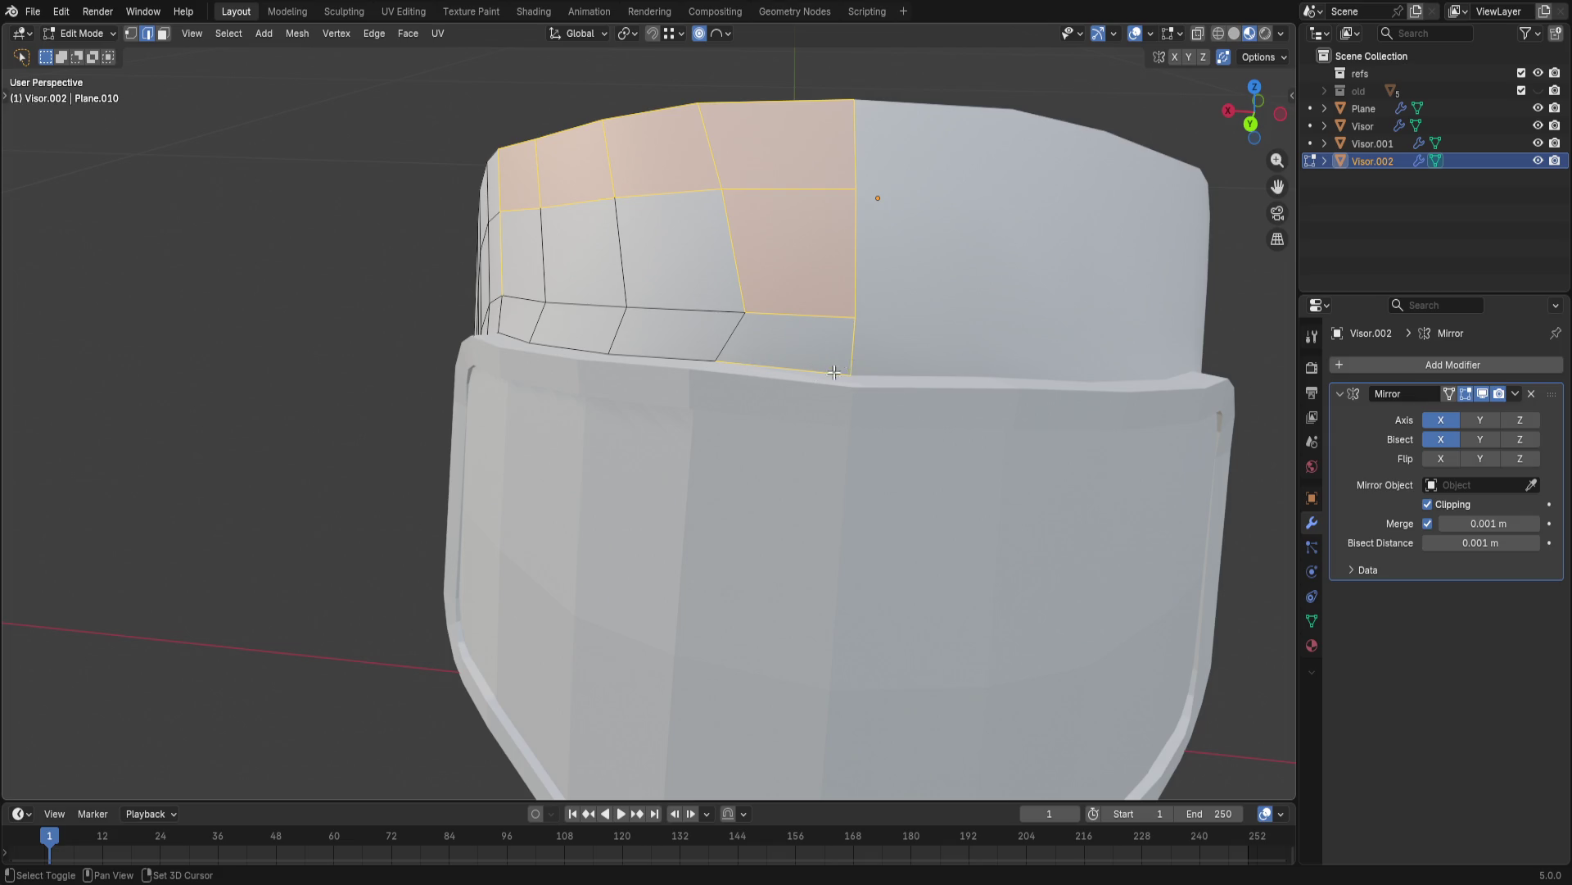
# - Shortest-path select two upper crest loops and evenly space them with LoopTools Space
pyautogui.keyDown('shift'); pyautogui.moveTo(855, 357); pyautogui.dragTo(821, 430, button='middle'); pyautogui.keyUp('shift')
pyautogui.click(821, 430)
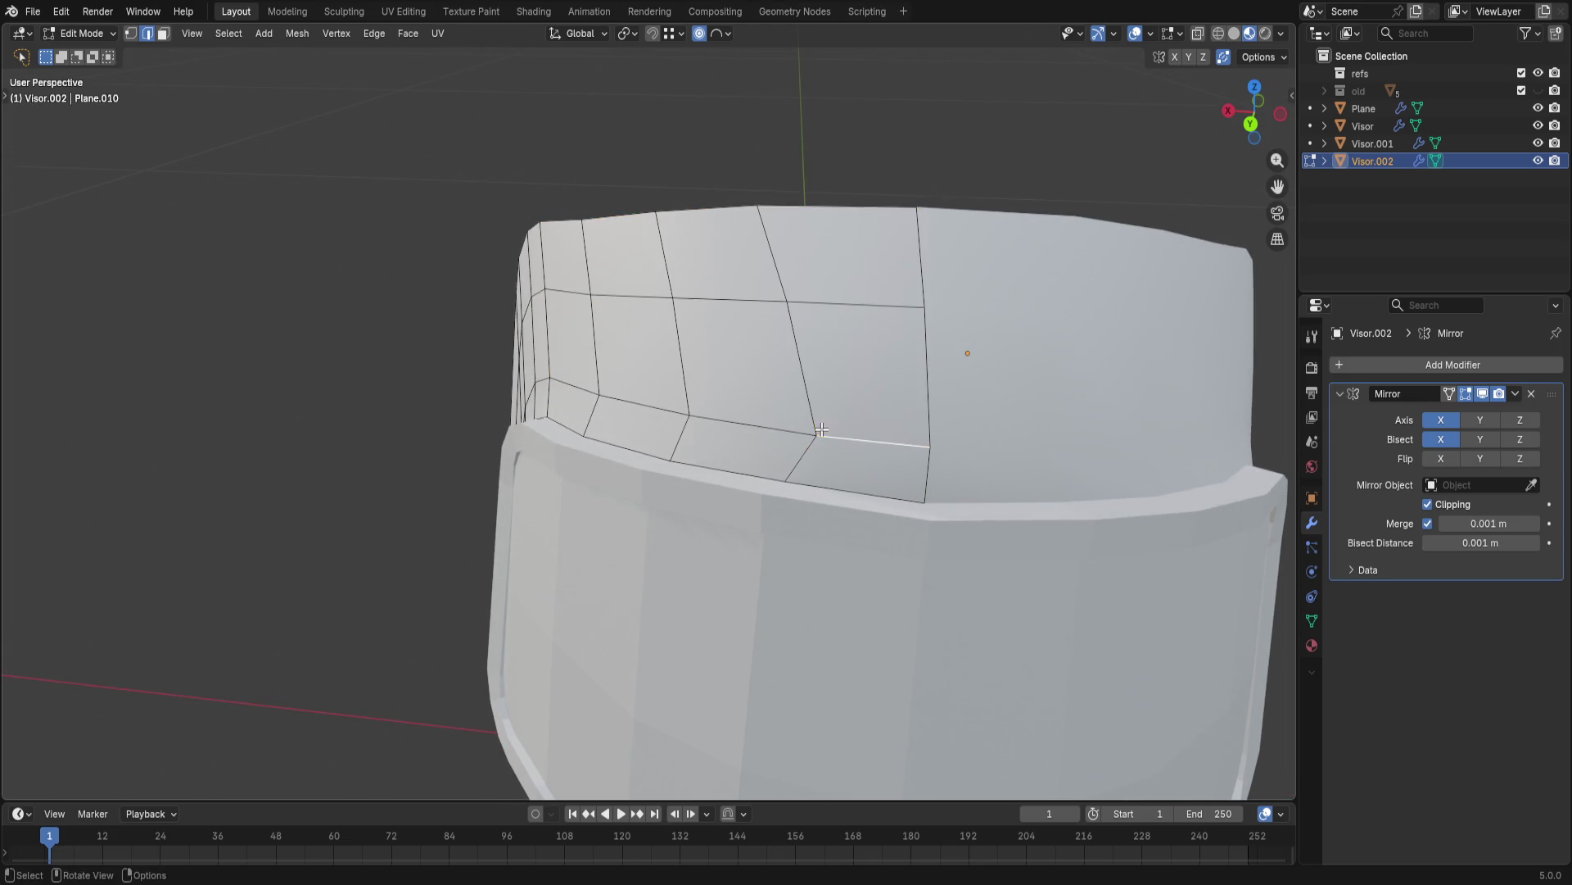
pyautogui.keyDown('ctrl'); pyautogui.click(889, 439); pyautogui.keyUp('ctrl')
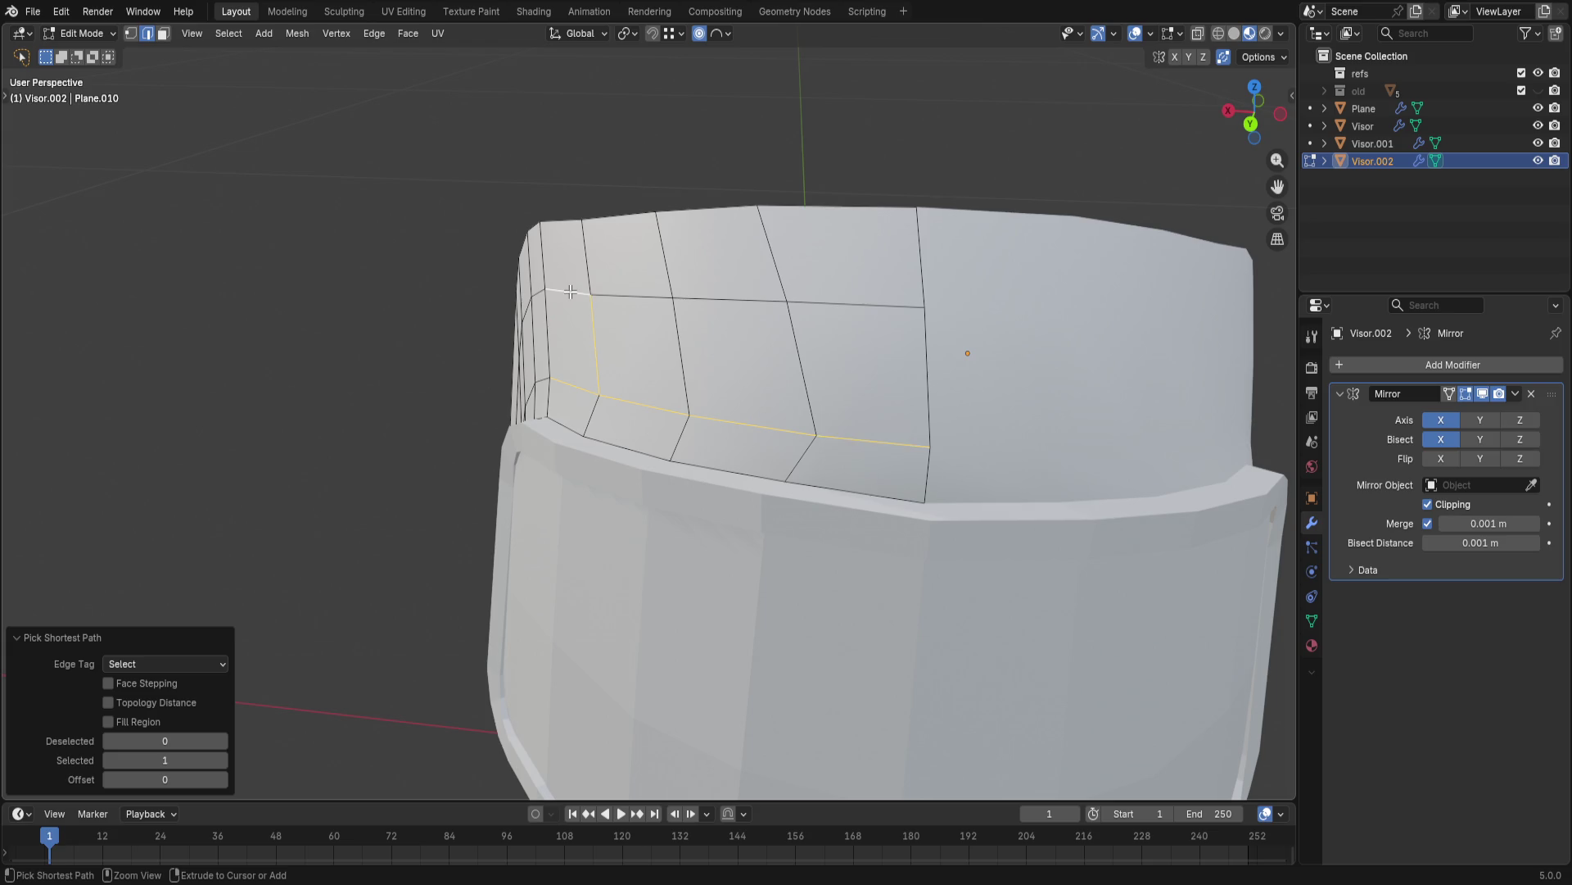
pyautogui.keyDown('shift'); pyautogui.click(590, 339); pyautogui.keyUp('shift')
pyautogui.keyDown('ctrl'); pyautogui.click(901, 305); pyautogui.keyUp('ctrl')
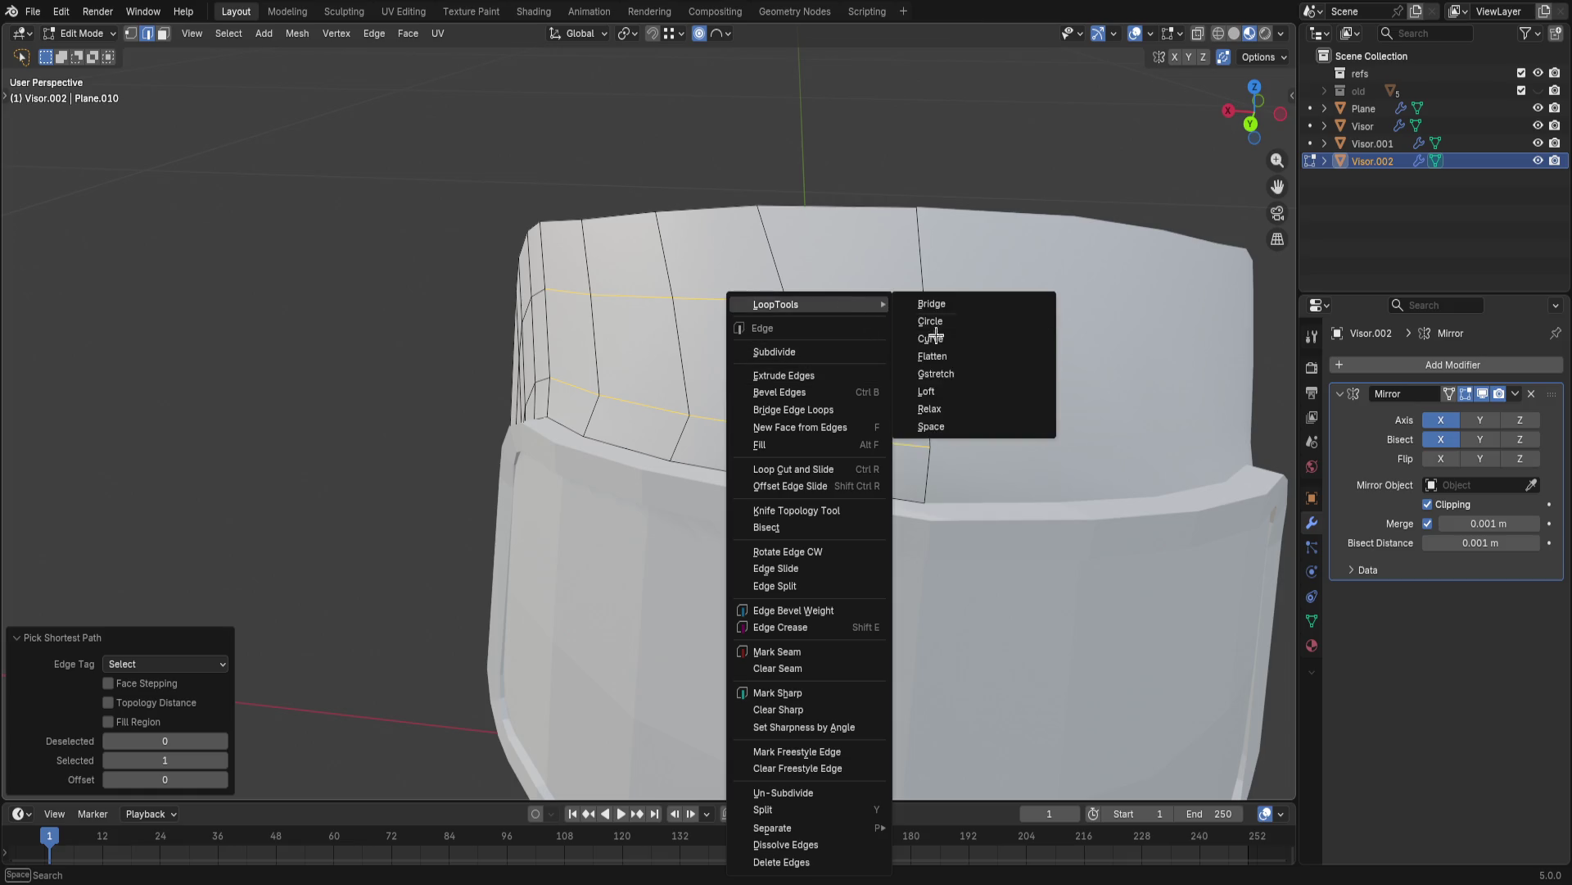
pyautogui.click(899, 402)
pyautogui.hotkey('ctrl', 'z')
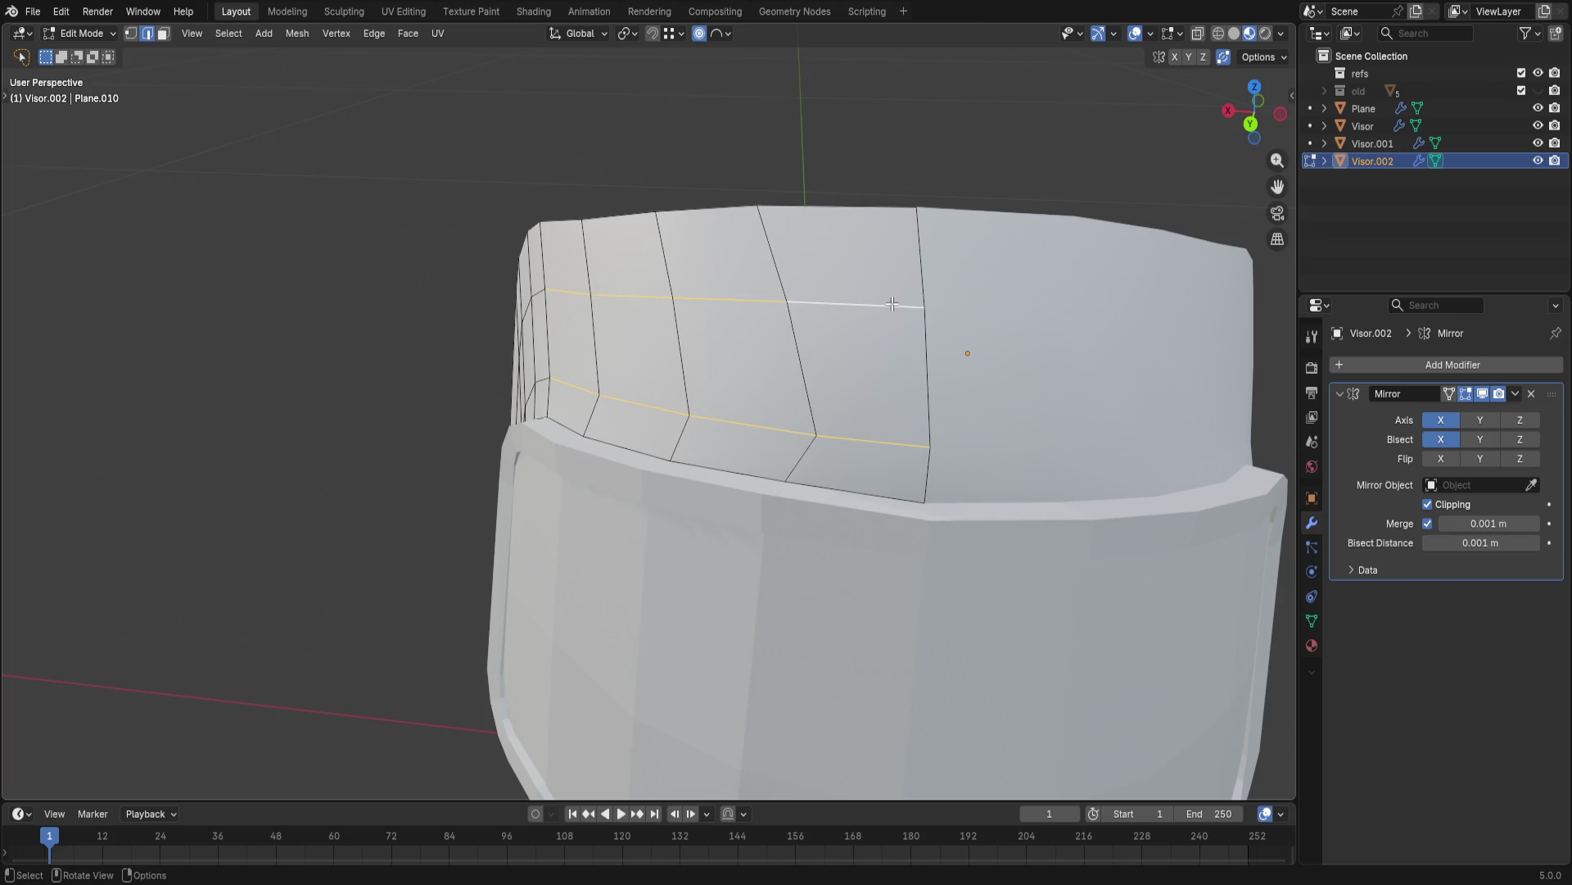
pyautogui.rightClick(892, 303)
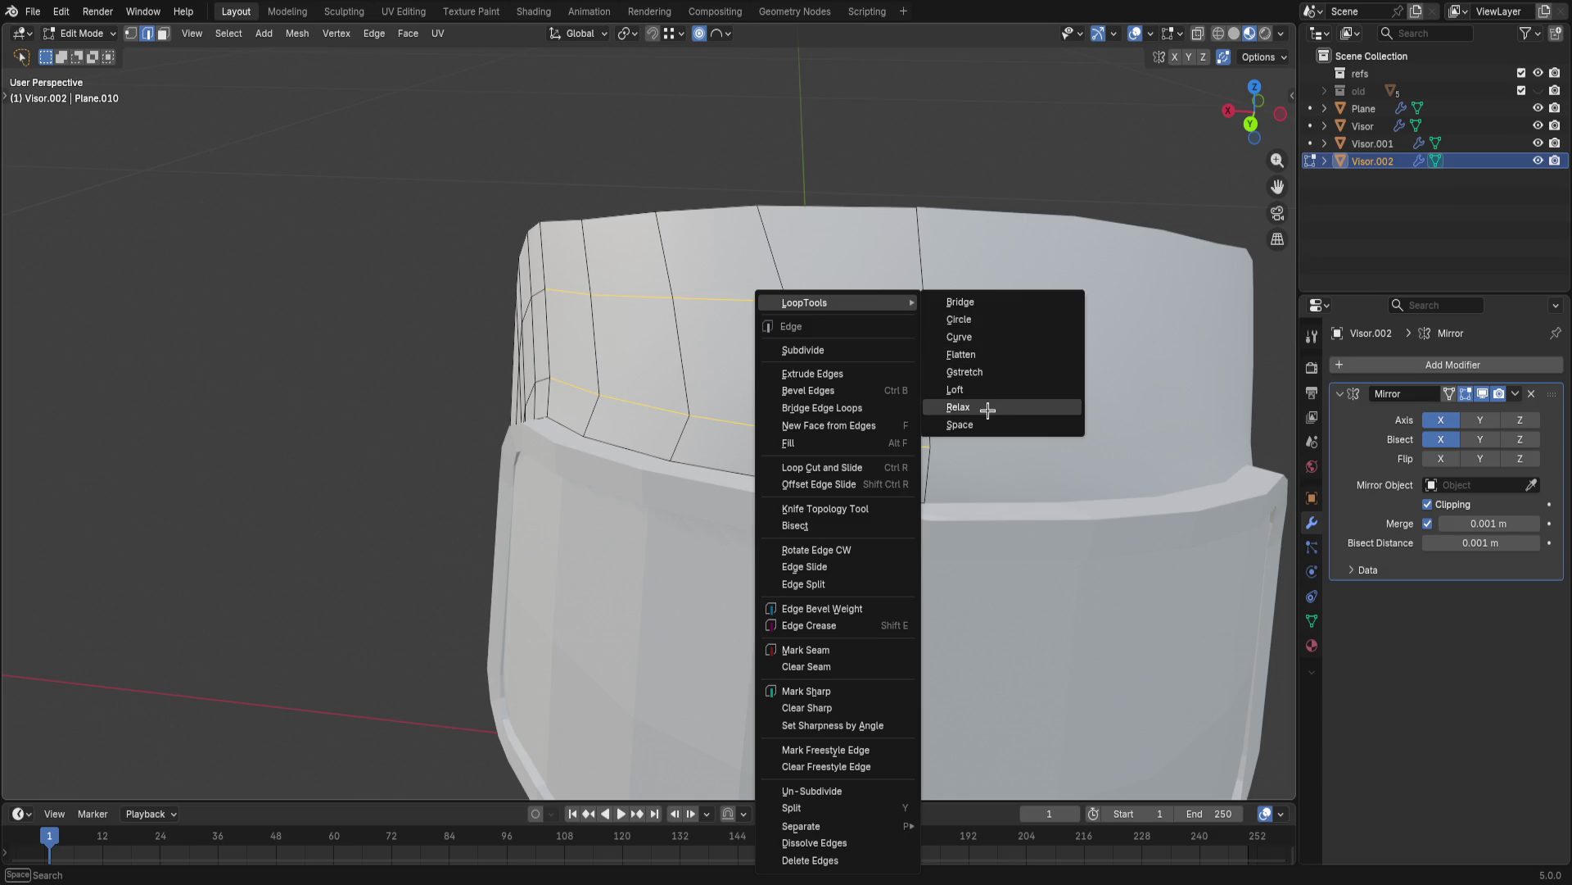
pyautogui.click(988, 425)
# - Select the set of vertical edge columns running over the visor crest
pyautogui.moveTo(730, 299)
pyautogui.mouseDown(button='middle')
pyautogui.moveTo(748, 298)
pyautogui.moveTo(753, 333)
pyautogui.mouseUp(button='middle')
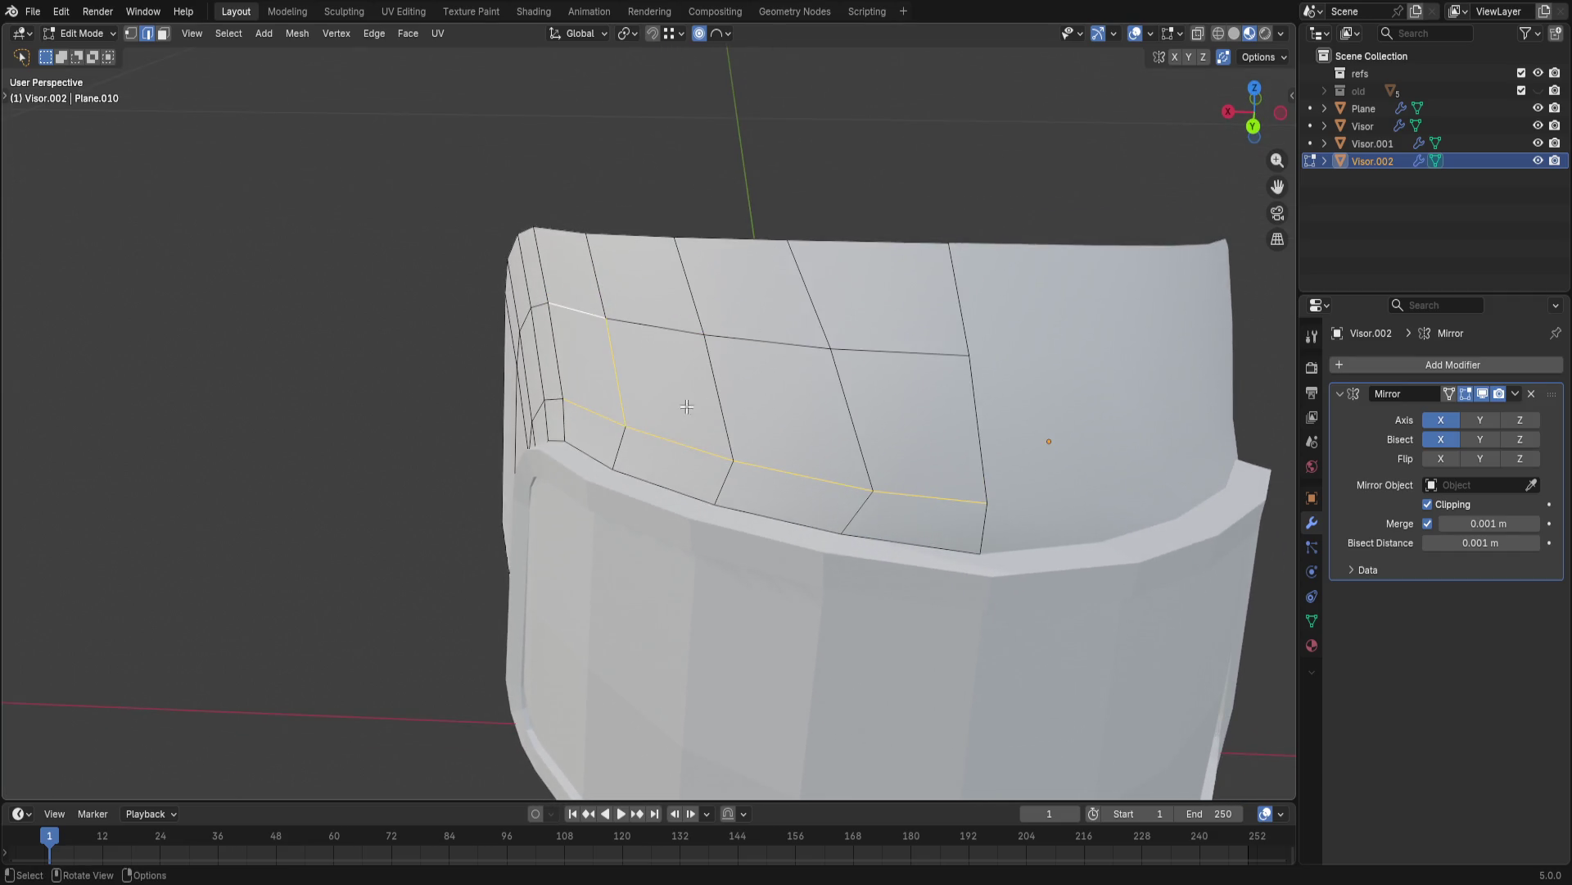
pyautogui.keyDown('ctrl'); pyautogui.click(603, 286); pyautogui.keyUp('ctrl')
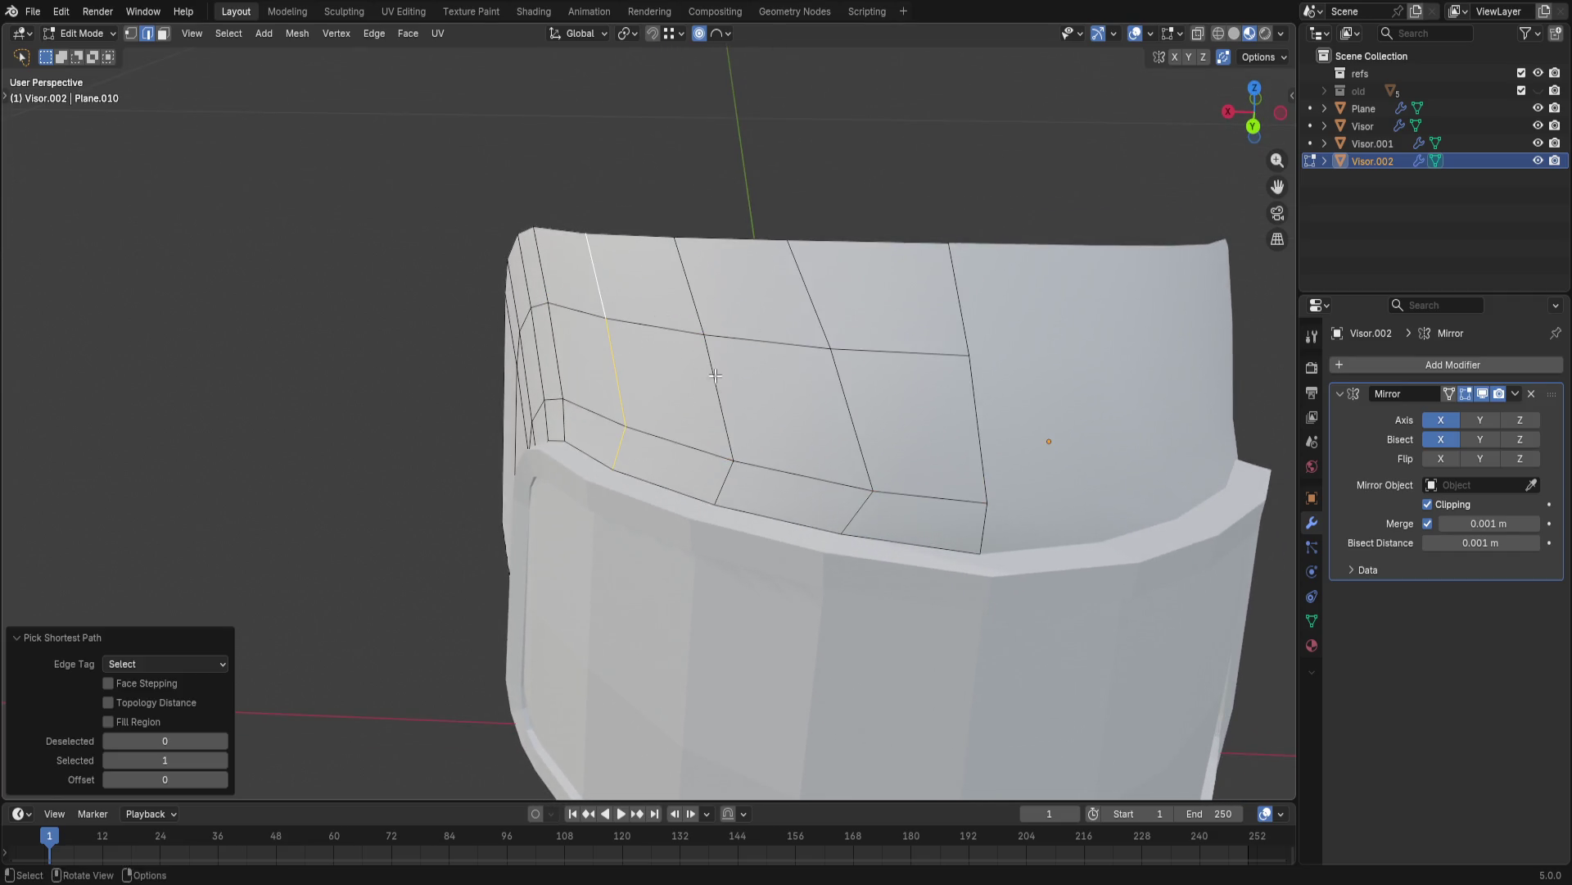
pyautogui.hotkey('ctrl', 'z')
pyautogui.keyDown('ctrl'); pyautogui.click(725, 486); pyautogui.keyUp('ctrl')
pyautogui.hotkey('ctrl', 'z')
pyautogui.keyDown('ctrl'); pyautogui.click(832, 328); pyautogui.keyUp('ctrl')
pyautogui.keyDown('shift'); pyautogui.click(856, 513); pyautogui.keyUp('shift')
pyautogui.keyDown('ctrl'); pyautogui.click(832, 327); pyautogui.keyUp('ctrl')
pyautogui.keyDown('shift'); pyautogui.click(977, 535); pyautogui.keyUp('shift')
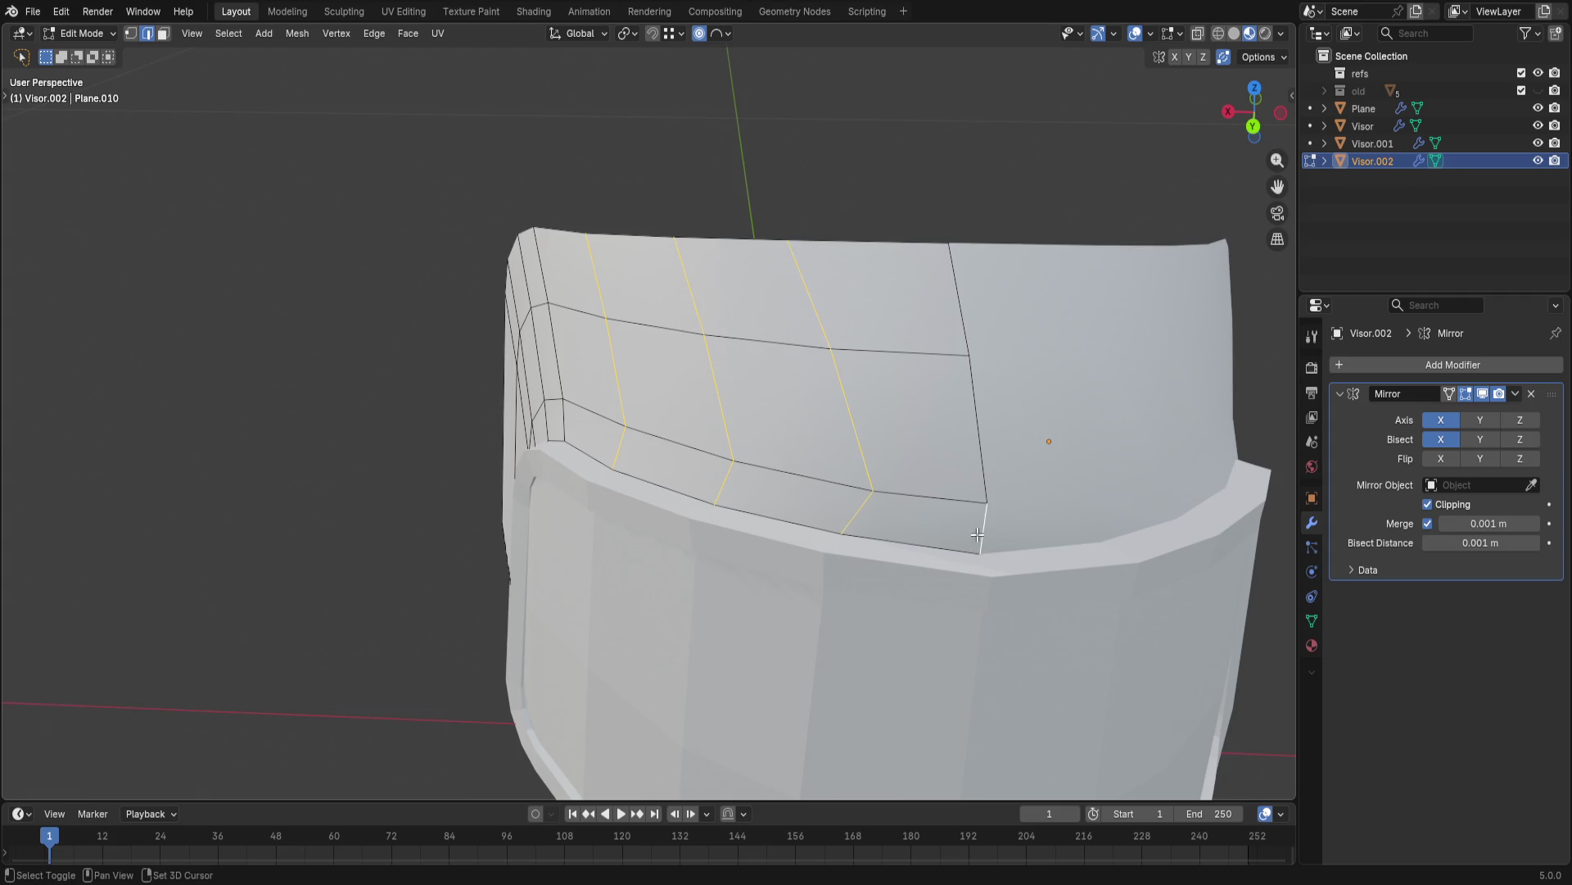
pyautogui.keyDown('ctrl'); pyautogui.click(957, 312); pyautogui.keyUp('ctrl')
# - Relax the edge columns, revert a trial Subdivide, then Space the columns evenly and clear selection
pyautogui.rightClick(973, 355)
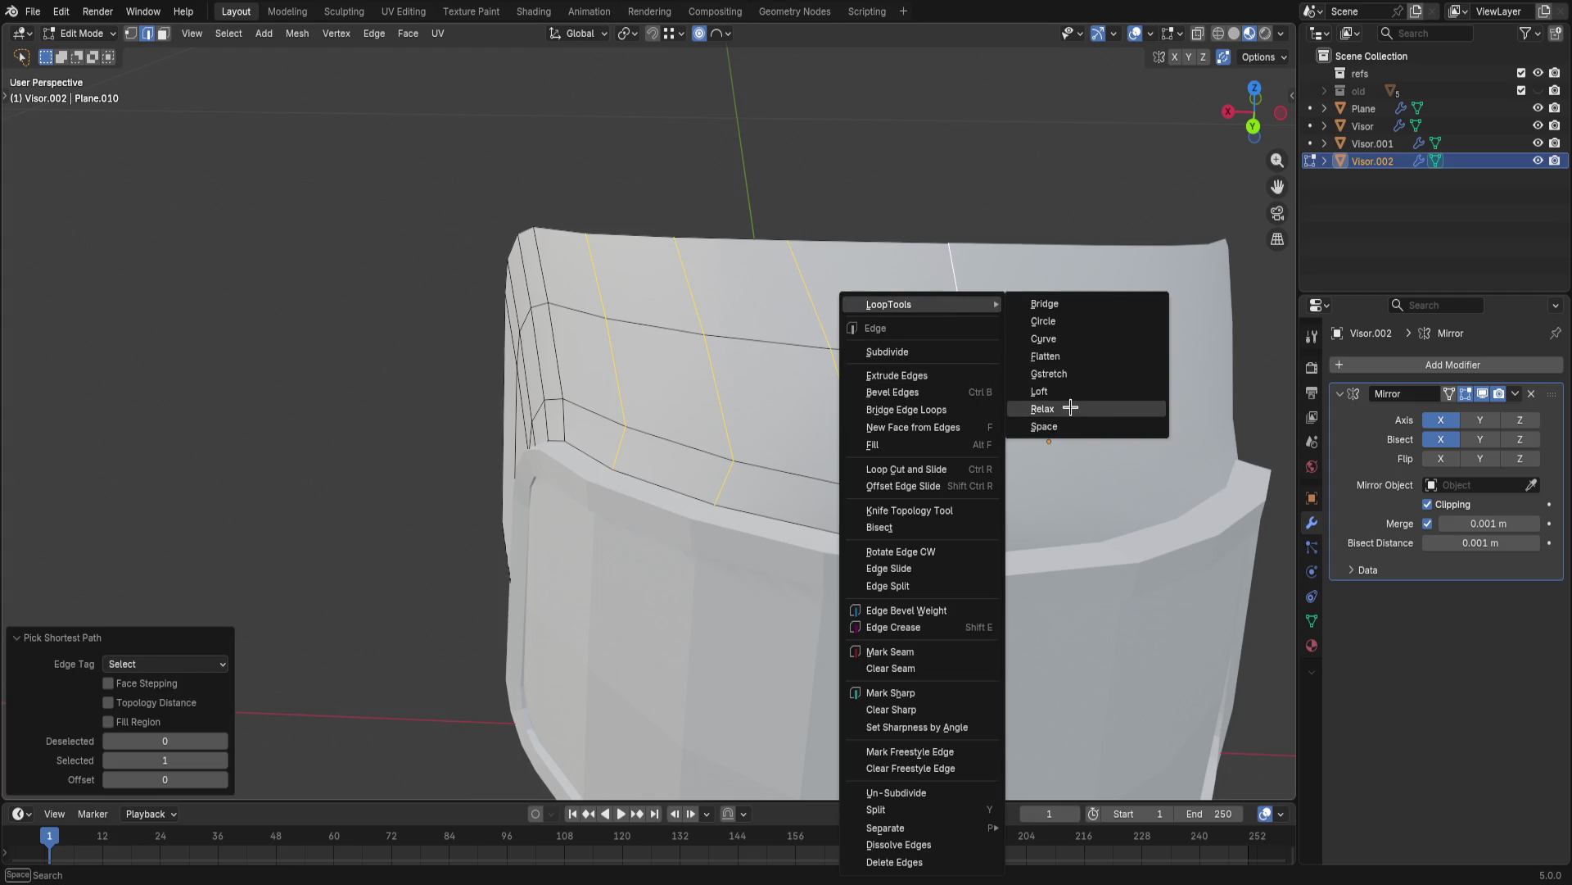
pyautogui.click(1045, 407)
pyautogui.rightClick(926, 352)
pyautogui.click(926, 352)
pyautogui.rightClick(947, 308)
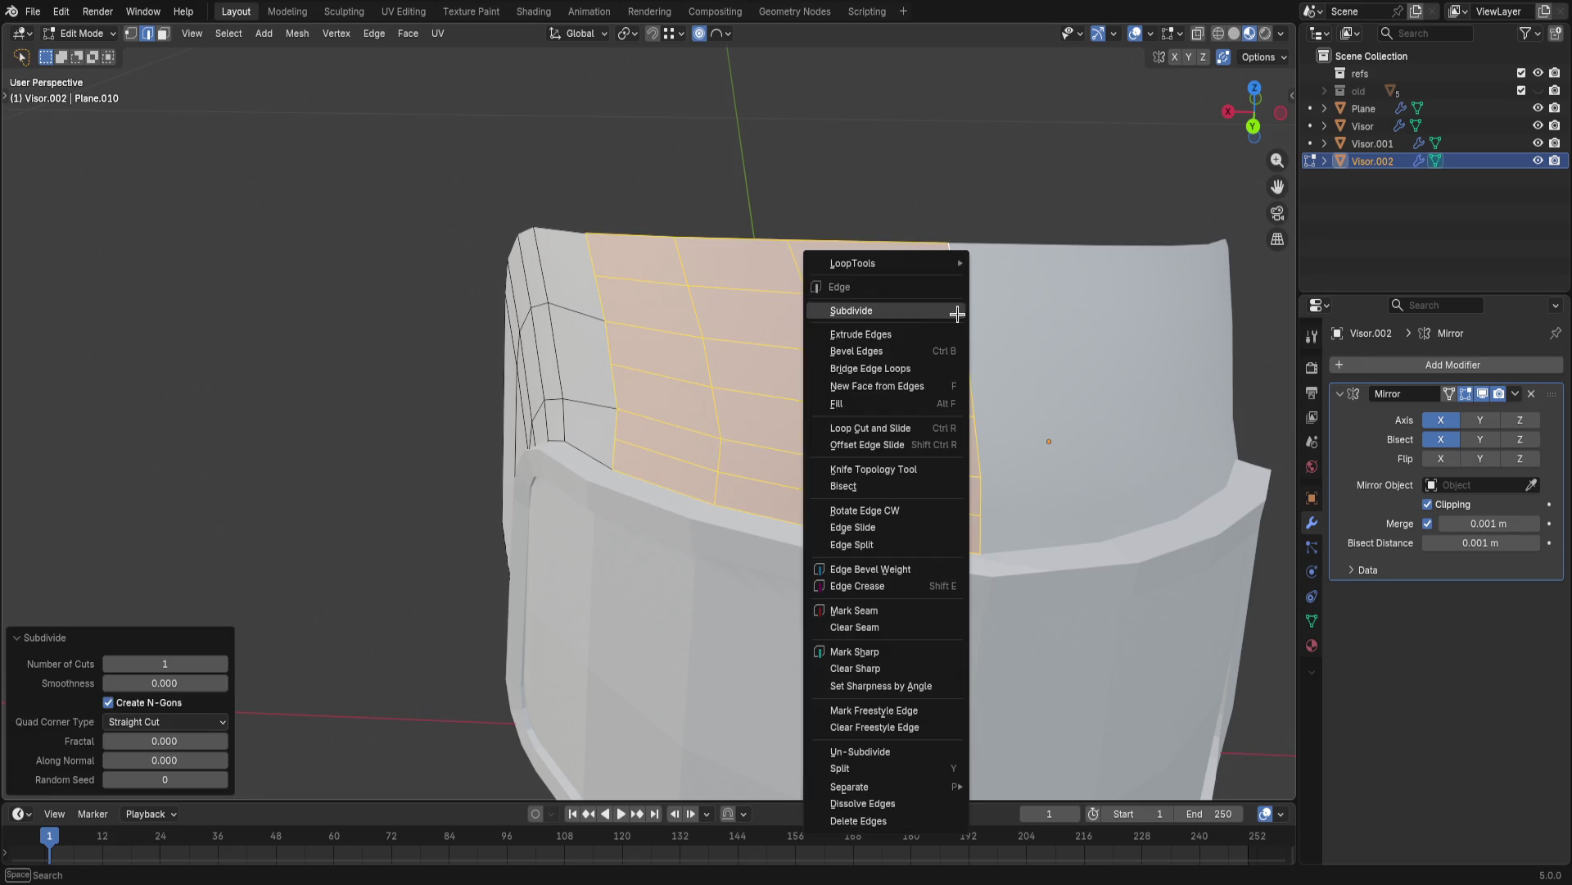
pyautogui.hotkey('ctrl', 'z')
pyautogui.rightClick(921, 352)
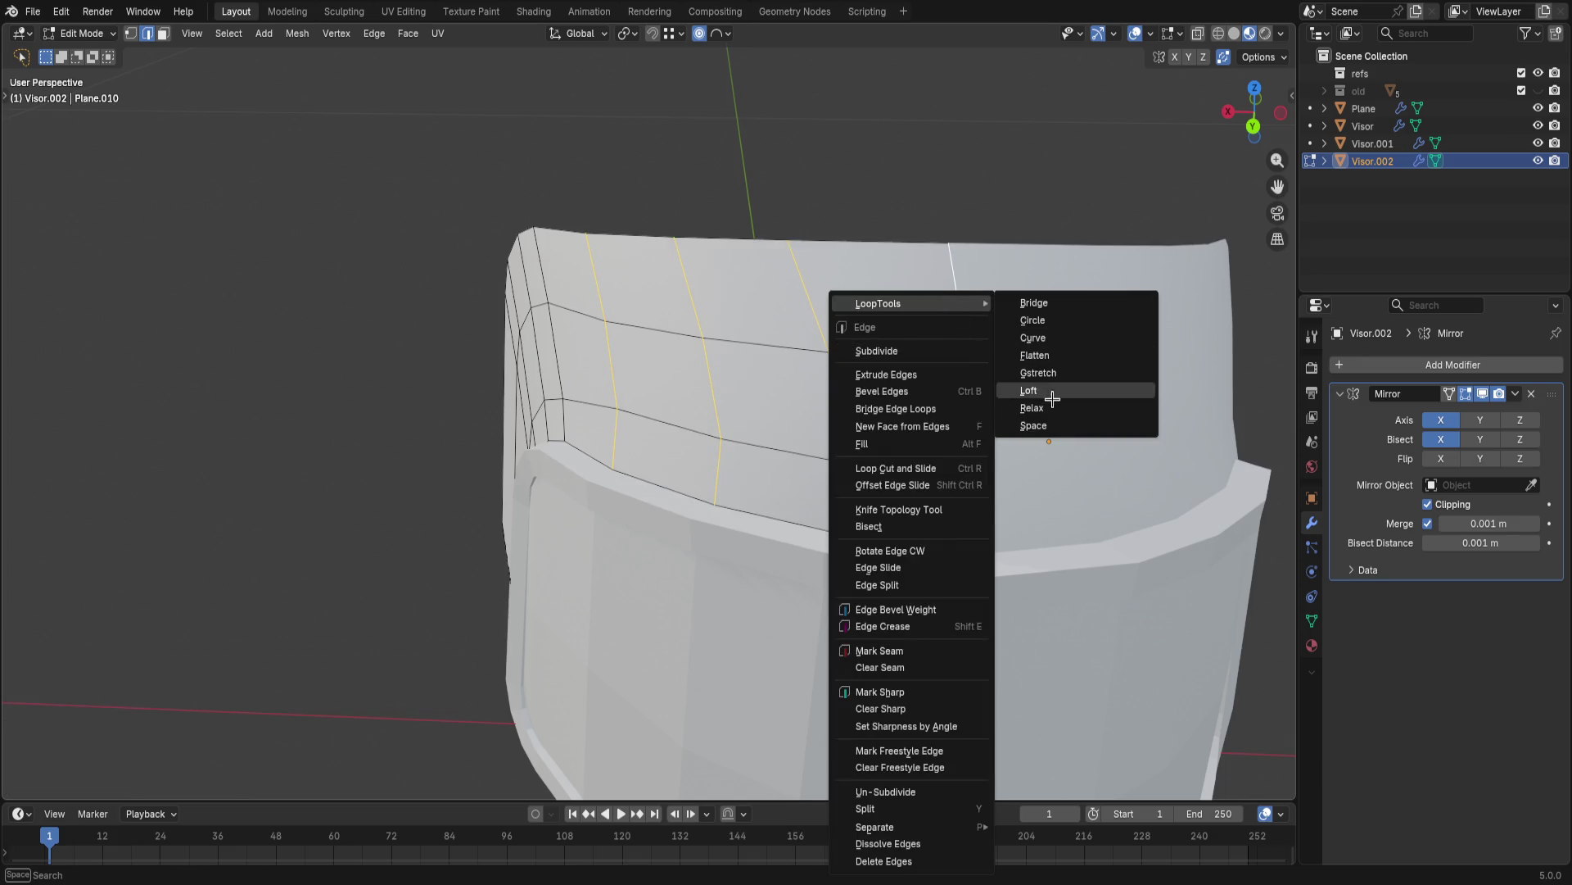
pyautogui.click(1057, 420)
pyautogui.click(937, 188)
pyautogui.scroll(-5, 951, 382)
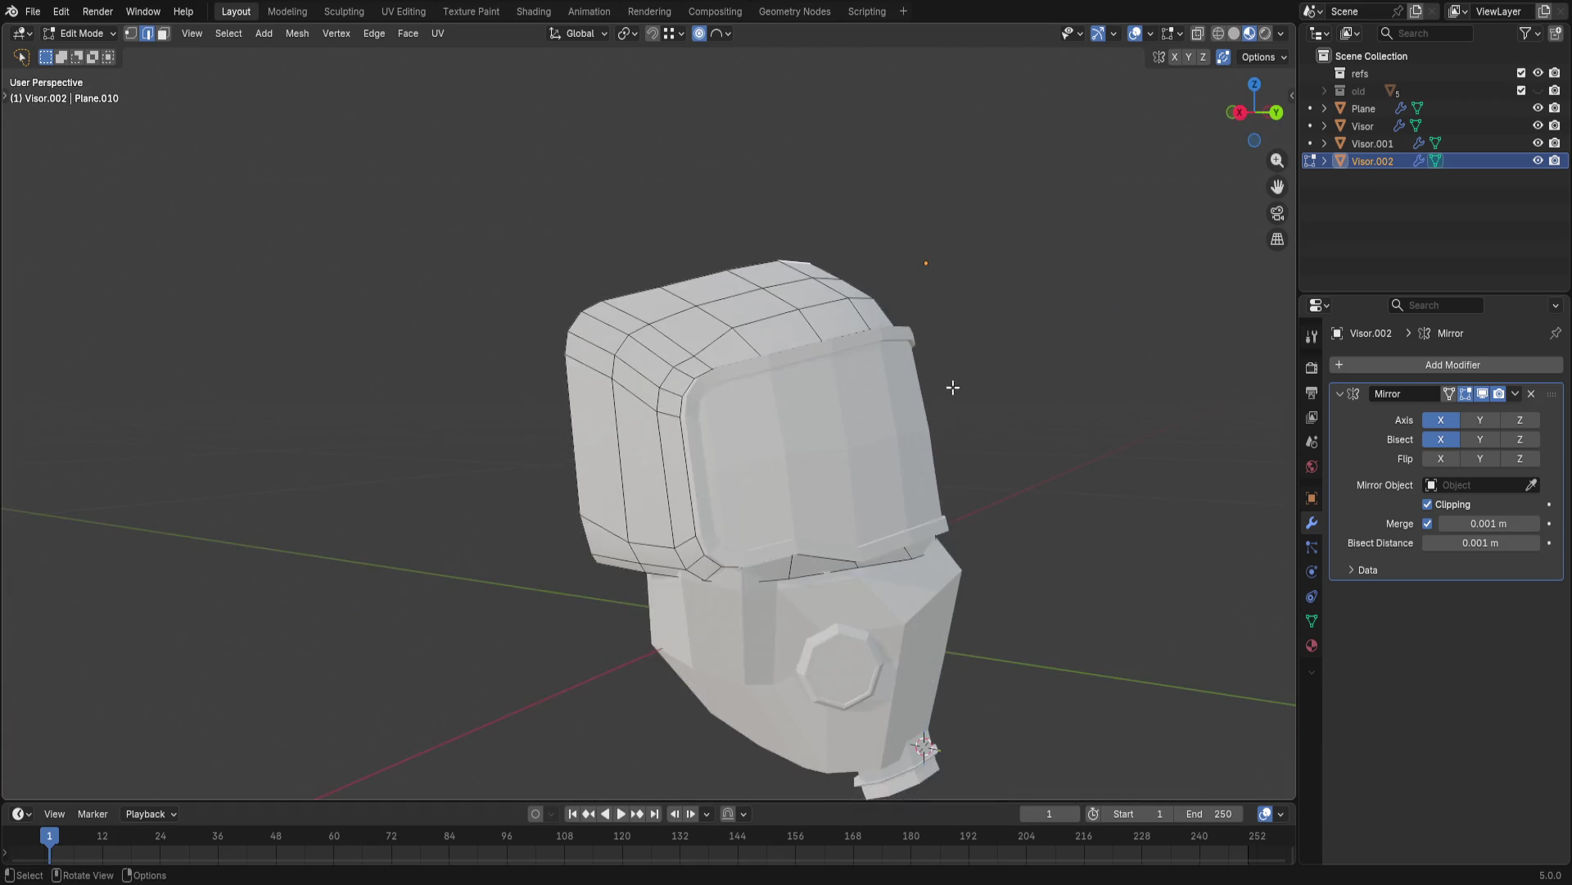
pyautogui.moveTo(921, 383); pyautogui.dragTo(930, 437, button='middle')
pyautogui.scroll(3, 930, 437)
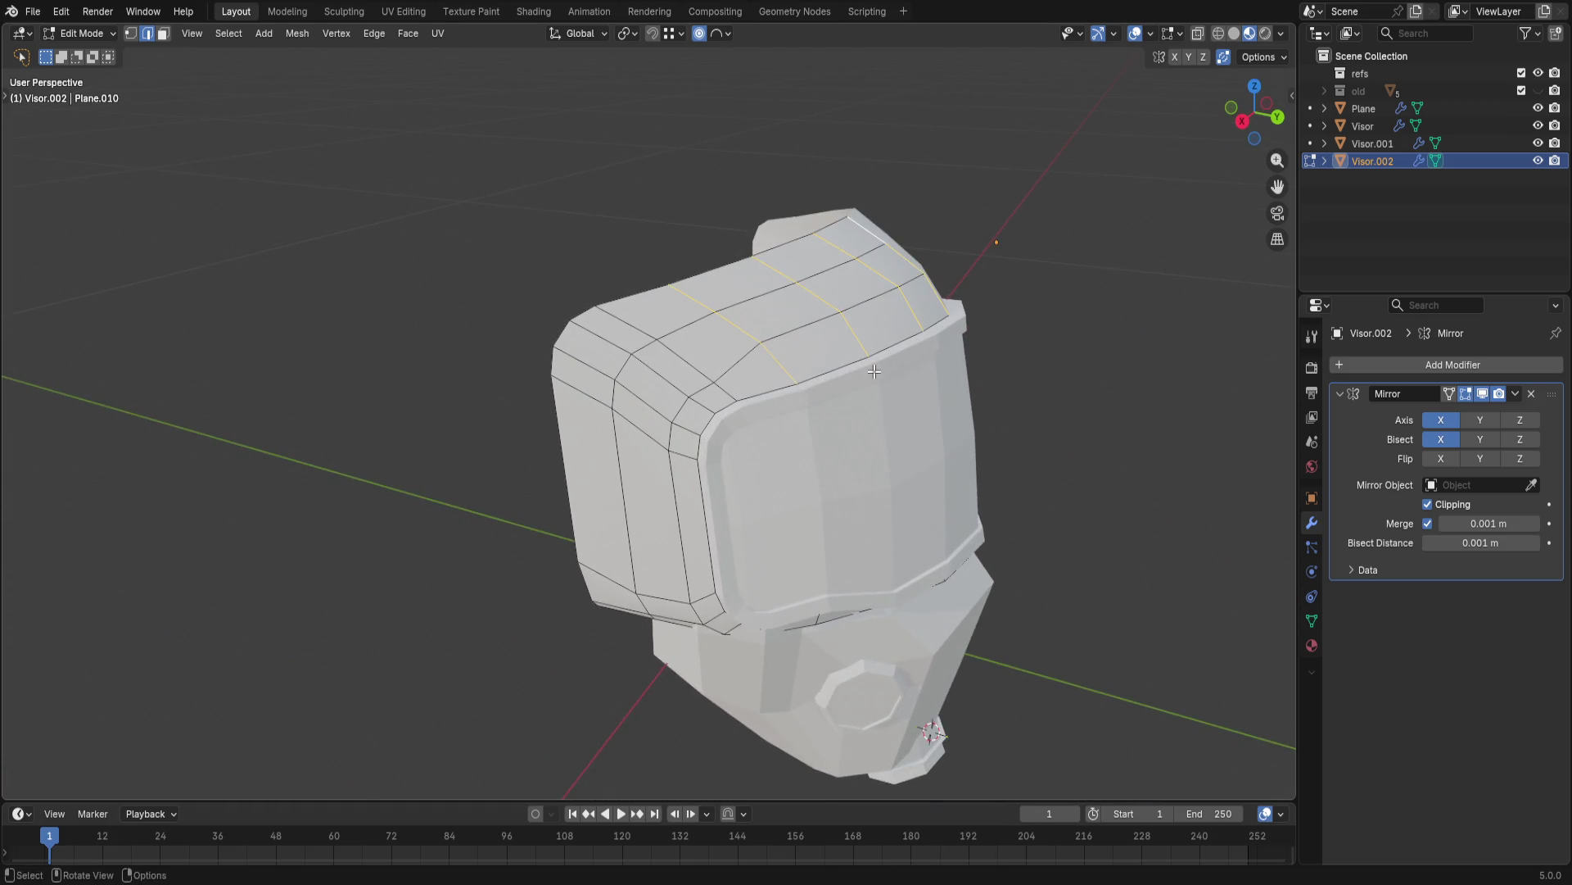
pyautogui.moveTo(874, 369)
pyautogui.mouseDown(button='middle')
pyautogui.moveTo(1106, 274)
pyautogui.moveTo(1121, 294)
pyautogui.moveTo(896, 282)
pyautogui.mouseUp(button='middle')
pyautogui.scroll(-3, 877, 397)
pyautogui.press('Tab')
pyautogui.moveTo(877, 396)
pyautogui.mouseDown(button='middle')
pyautogui.moveTo(907, 328)
pyautogui.moveTo(737, 321)
pyautogui.moveTo(613, 350)
pyautogui.moveTo(773, 349)
pyautogui.mouseUp(button='middle')
pyautogui.click(907, 329)
pyautogui.scroll(3, 737, 321)
pyautogui.scroll(-2, 612, 349)
pyautogui.scroll(2, 612, 349)
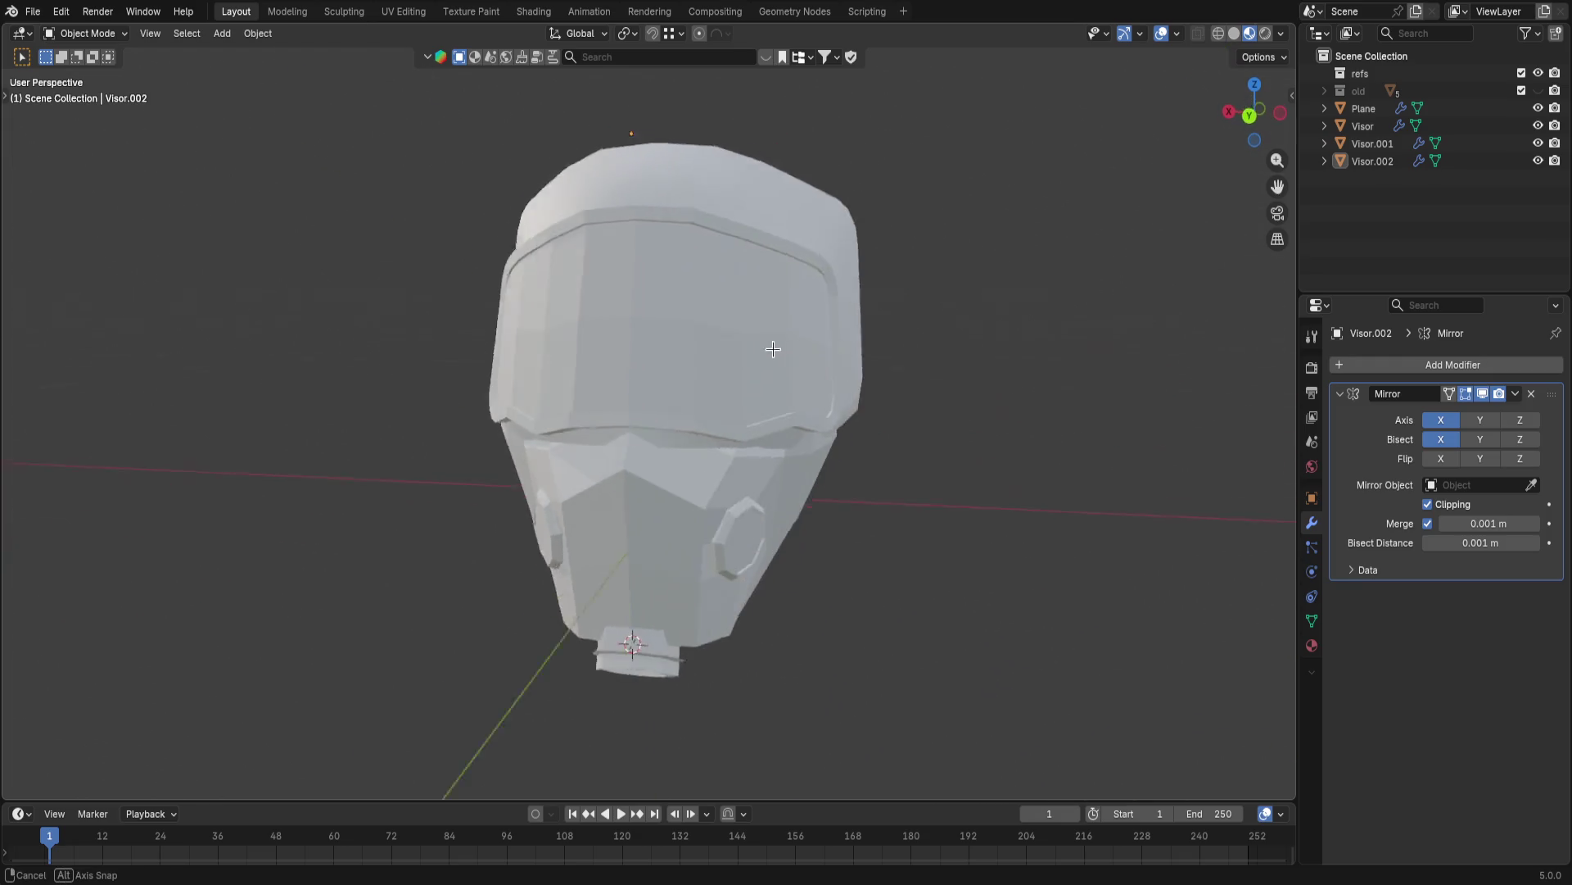
pyautogui.moveTo(773, 349); pyautogui.dragTo(796, 405, button='middle')
pyautogui.scroll(2, 797, 407)
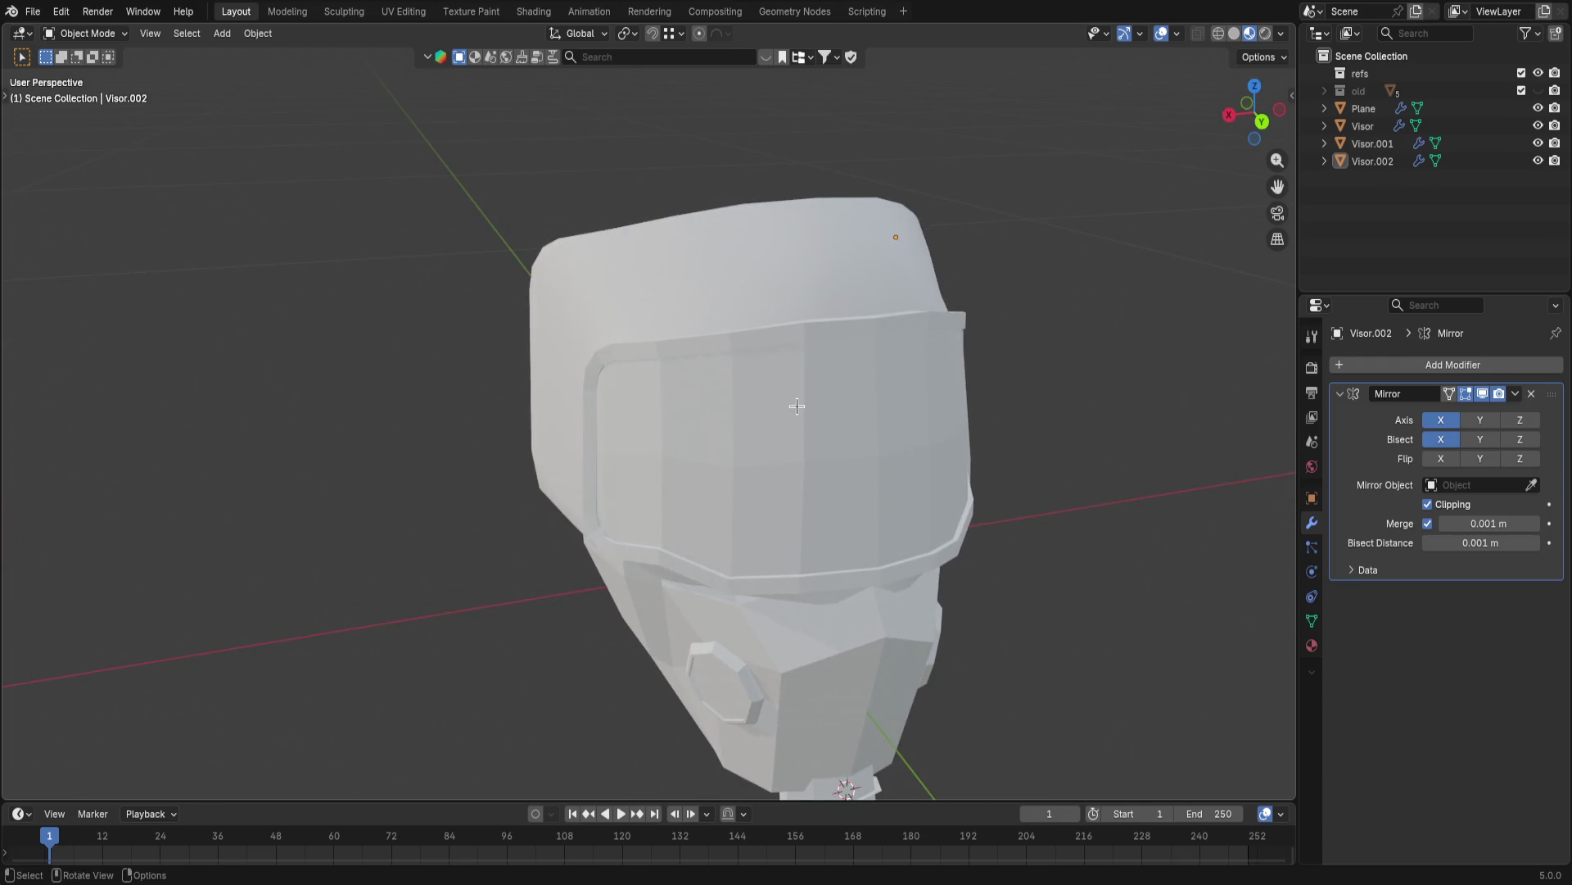
pyautogui.scroll(2, 778, 396)
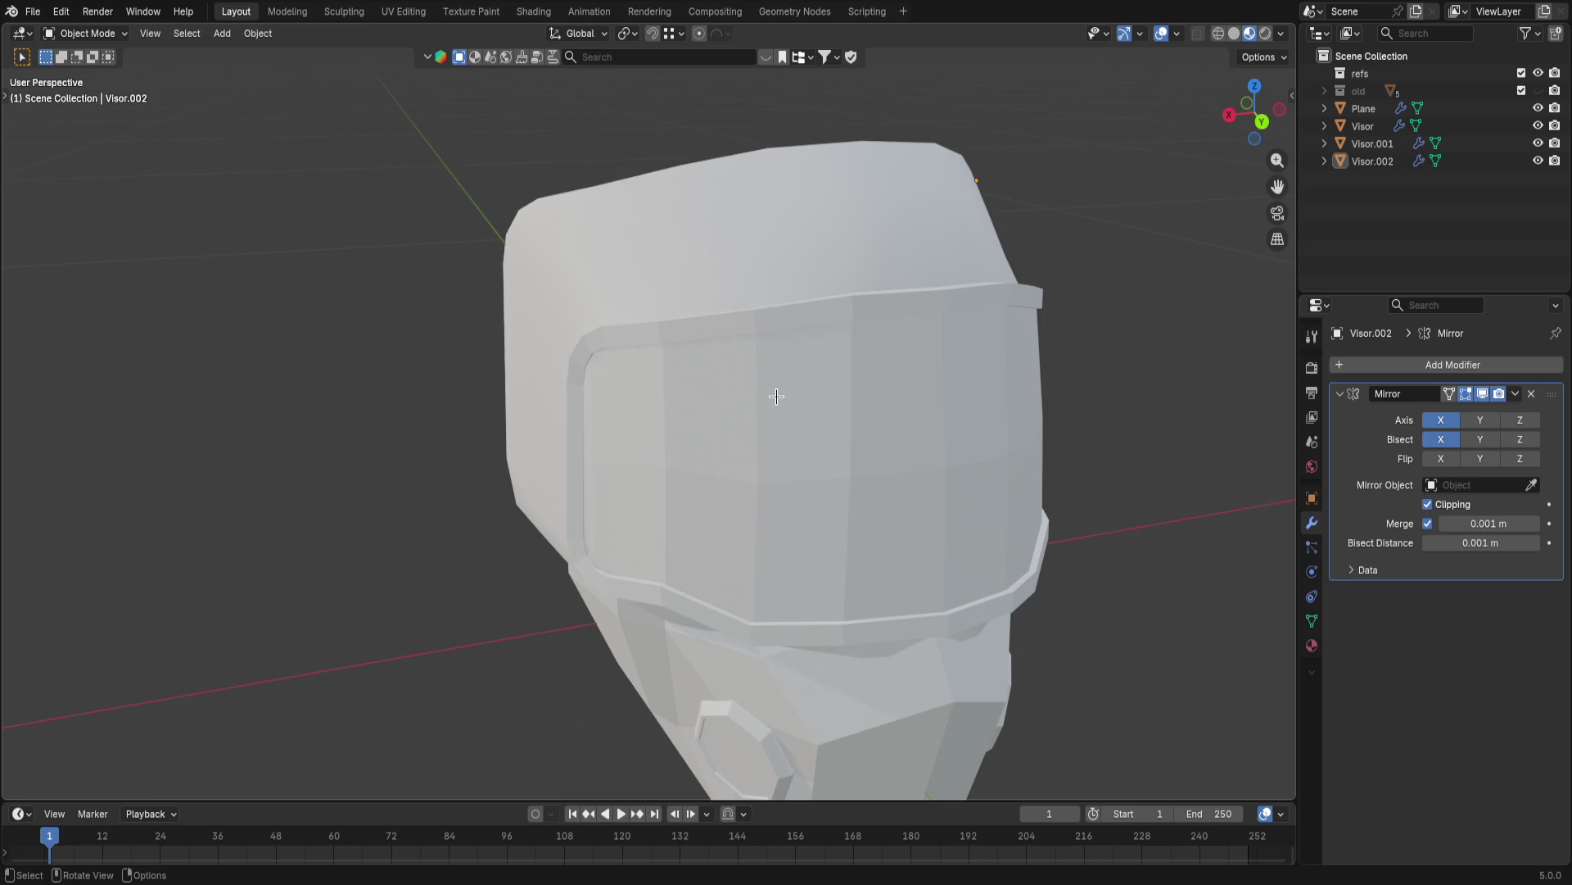
pyautogui.press('Tab')
pyautogui.scroll(-2, 773, 394)
pyautogui.moveTo(773, 393); pyautogui.dragTo(763, 373, button='middle')
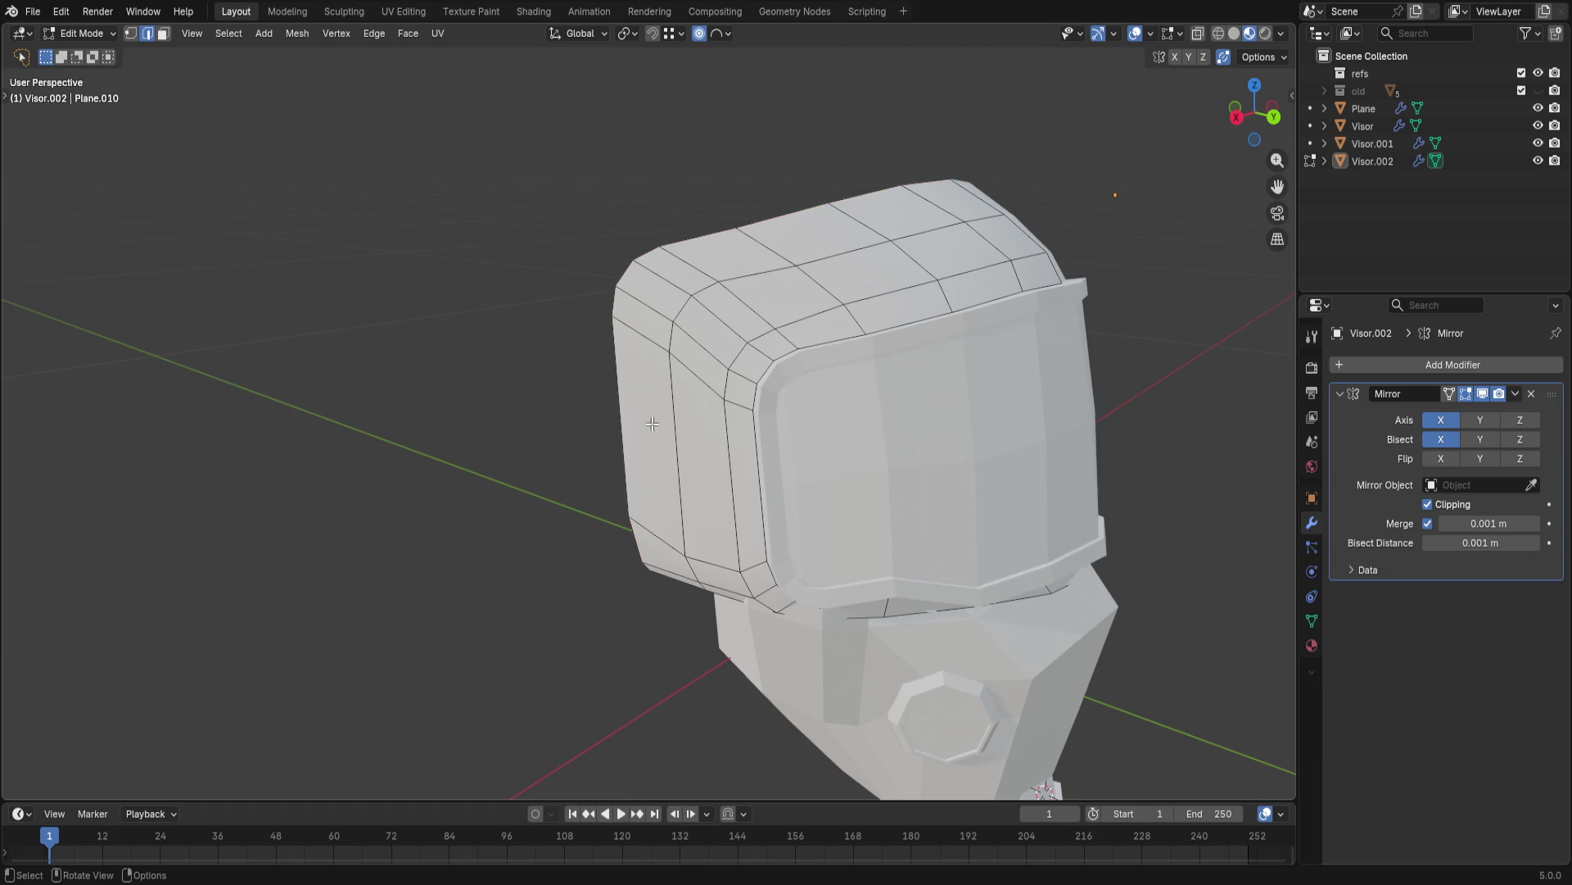
pyautogui.moveTo(645, 424)
pyautogui.mouseDown(button='middle')
pyautogui.moveTo(939, 315)
pyautogui.moveTo(737, 368)
pyautogui.mouseUp(button='middle')
# - Select the full top edge of the Visor.002 shell in vertex mode
pyautogui.keyDown('ctrl'); pyautogui.click(737, 307); pyautogui.keyUp('ctrl')
pyautogui.moveTo(737, 308)
pyautogui.mouseDown(button='middle')
pyautogui.moveTo(813, 471)
pyautogui.moveTo(934, 421)
pyautogui.mouseUp(button='middle')
pyautogui.hotkey('ctrl', 'z')
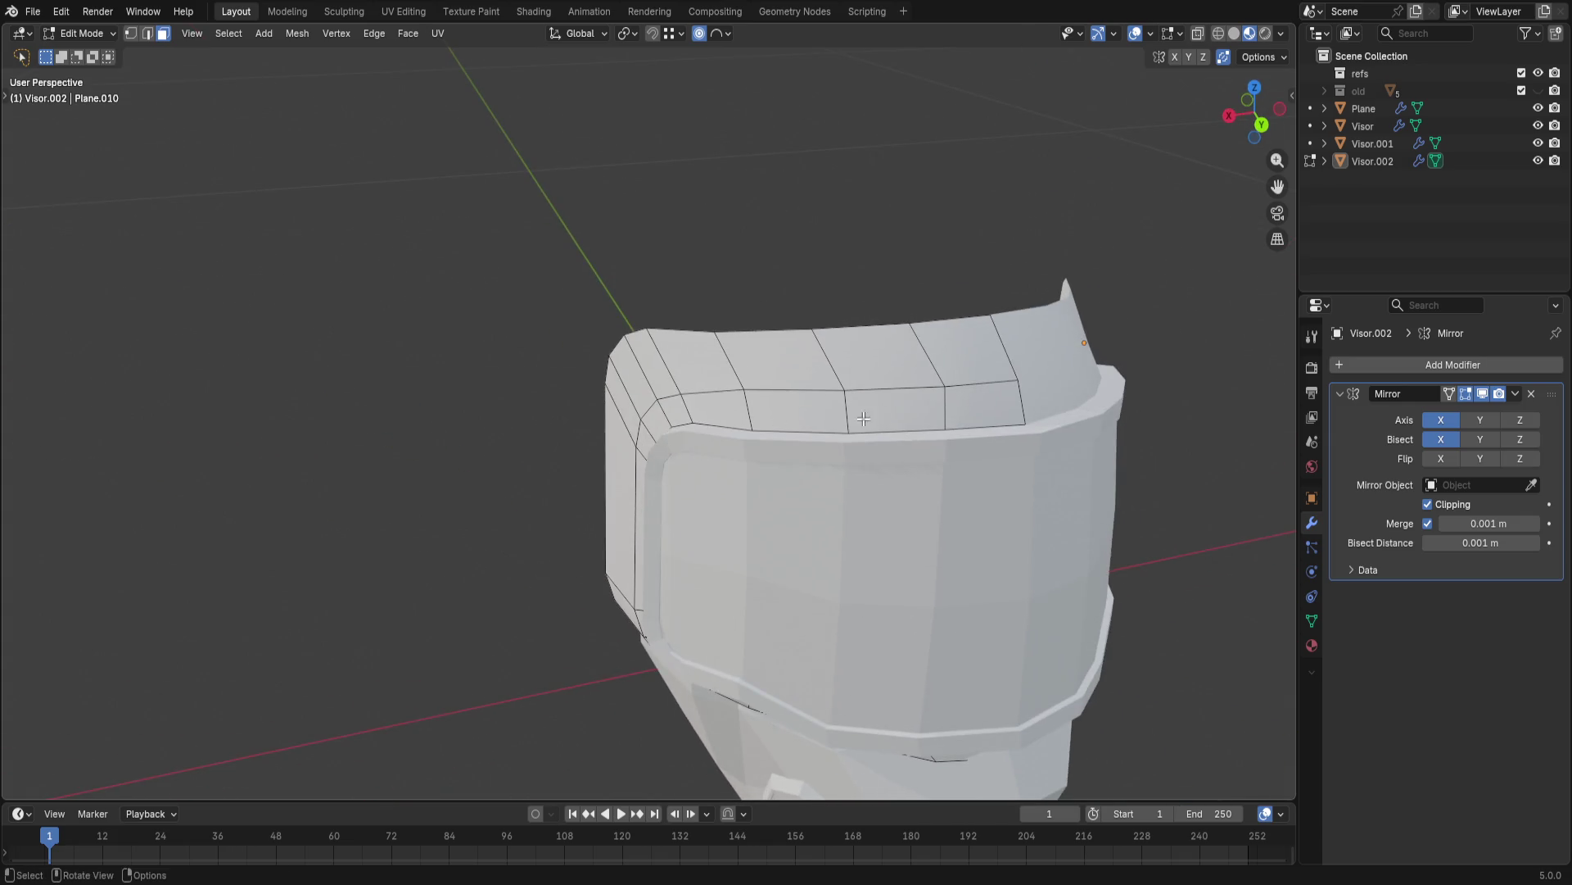
pyautogui.keyDown('shift'); pyautogui.click(855, 404); pyautogui.keyUp('shift')
pyautogui.keyDown('shift'); pyautogui.click(989, 399); pyautogui.keyUp('shift')
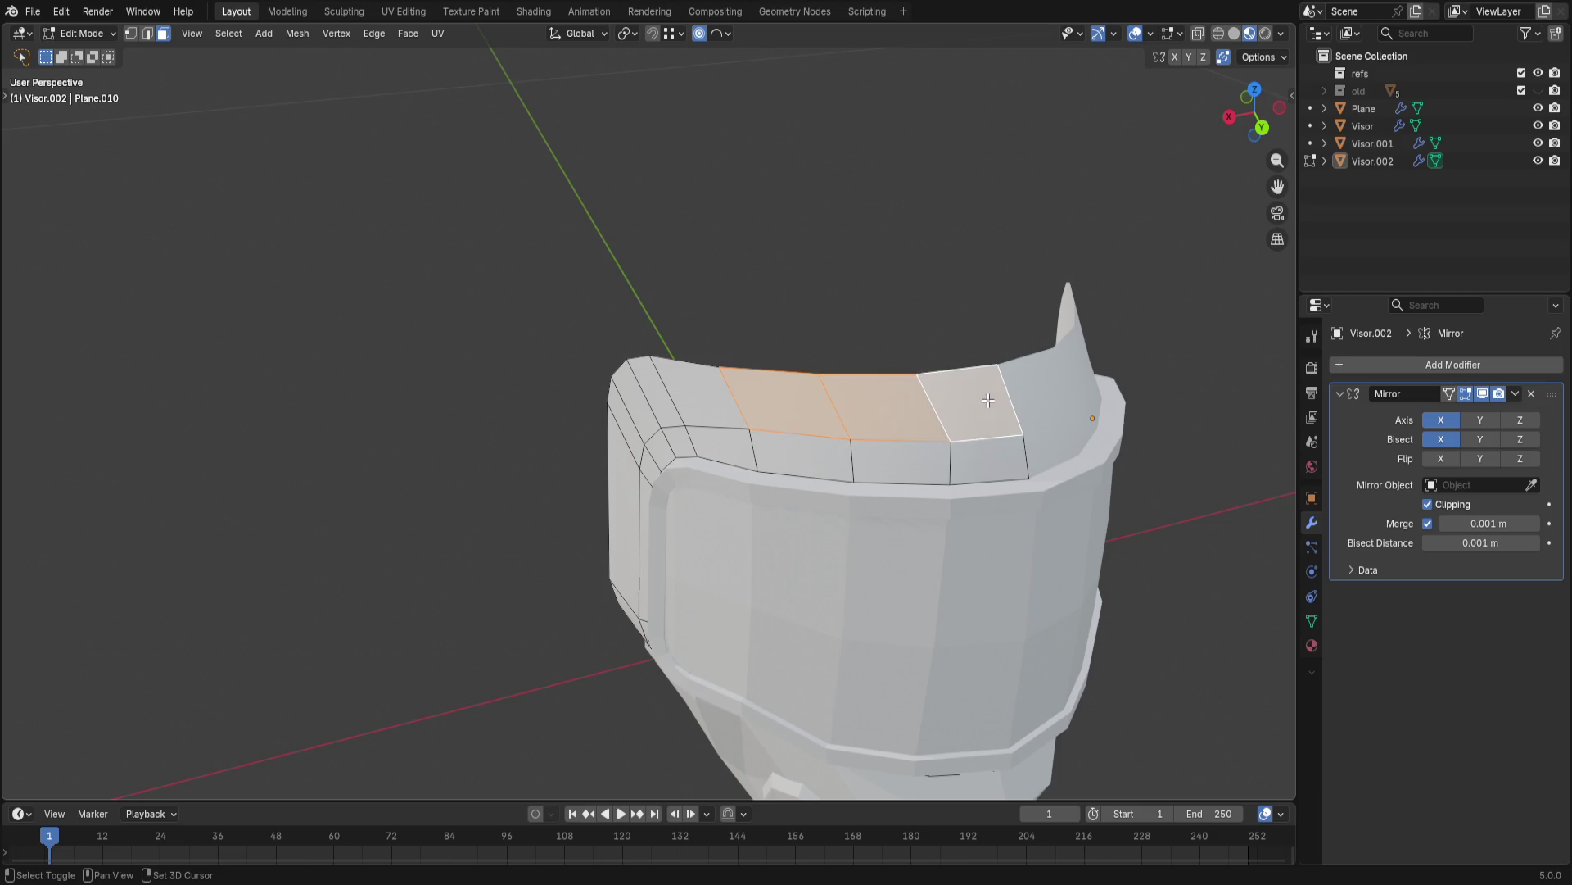
pyautogui.moveTo(993, 425); pyautogui.dragTo(823, 405, button='middle')
pyautogui.press('1')
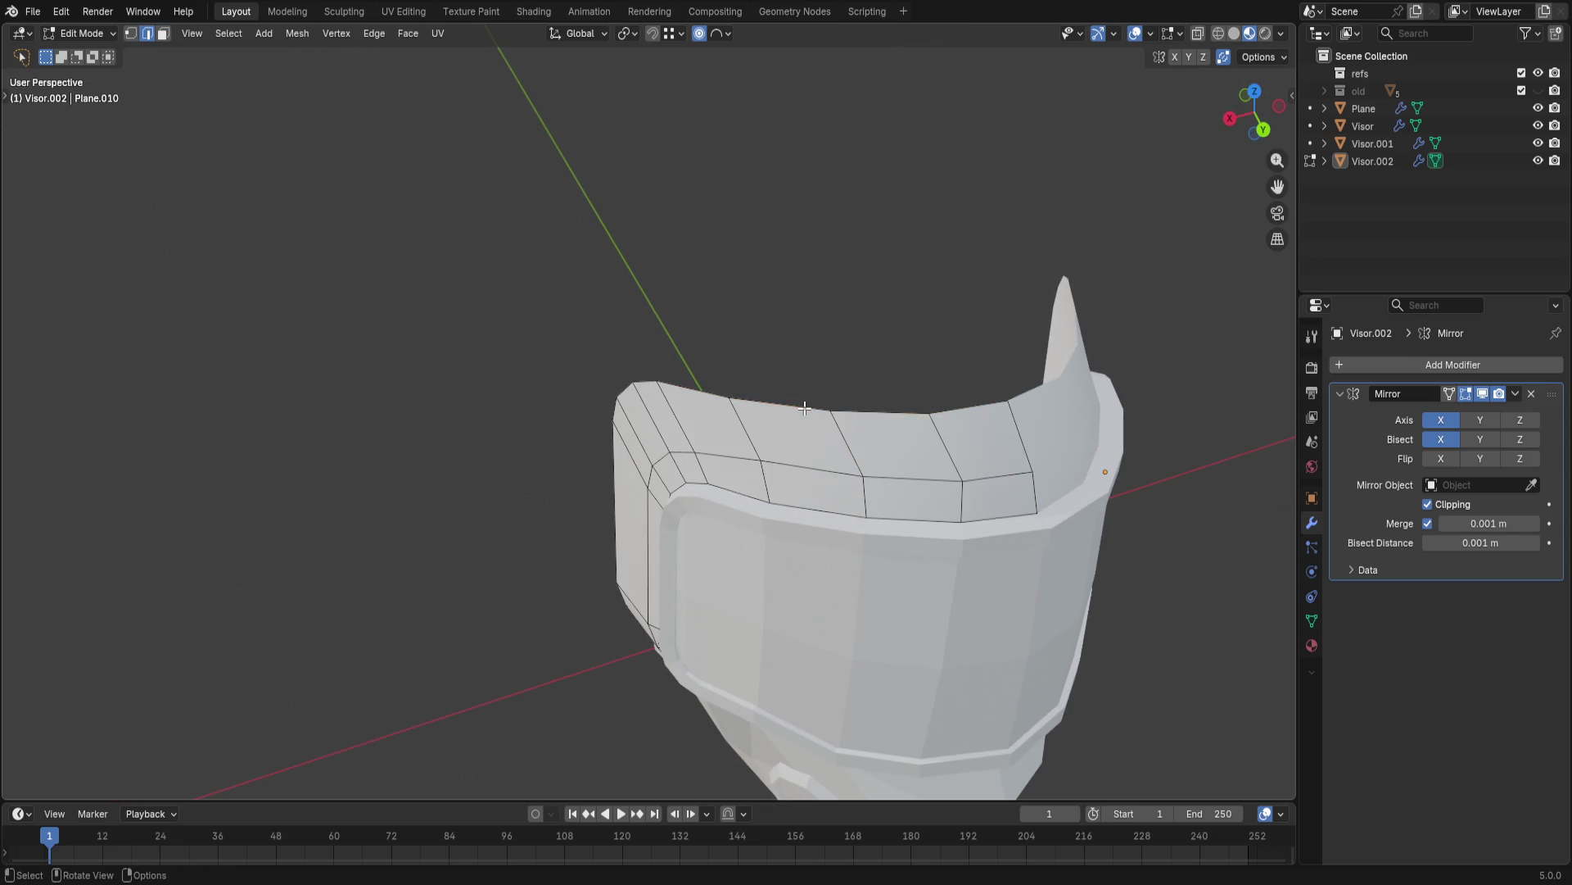
pyautogui.moveTo(776, 400); pyautogui.dragTo(961, 385)
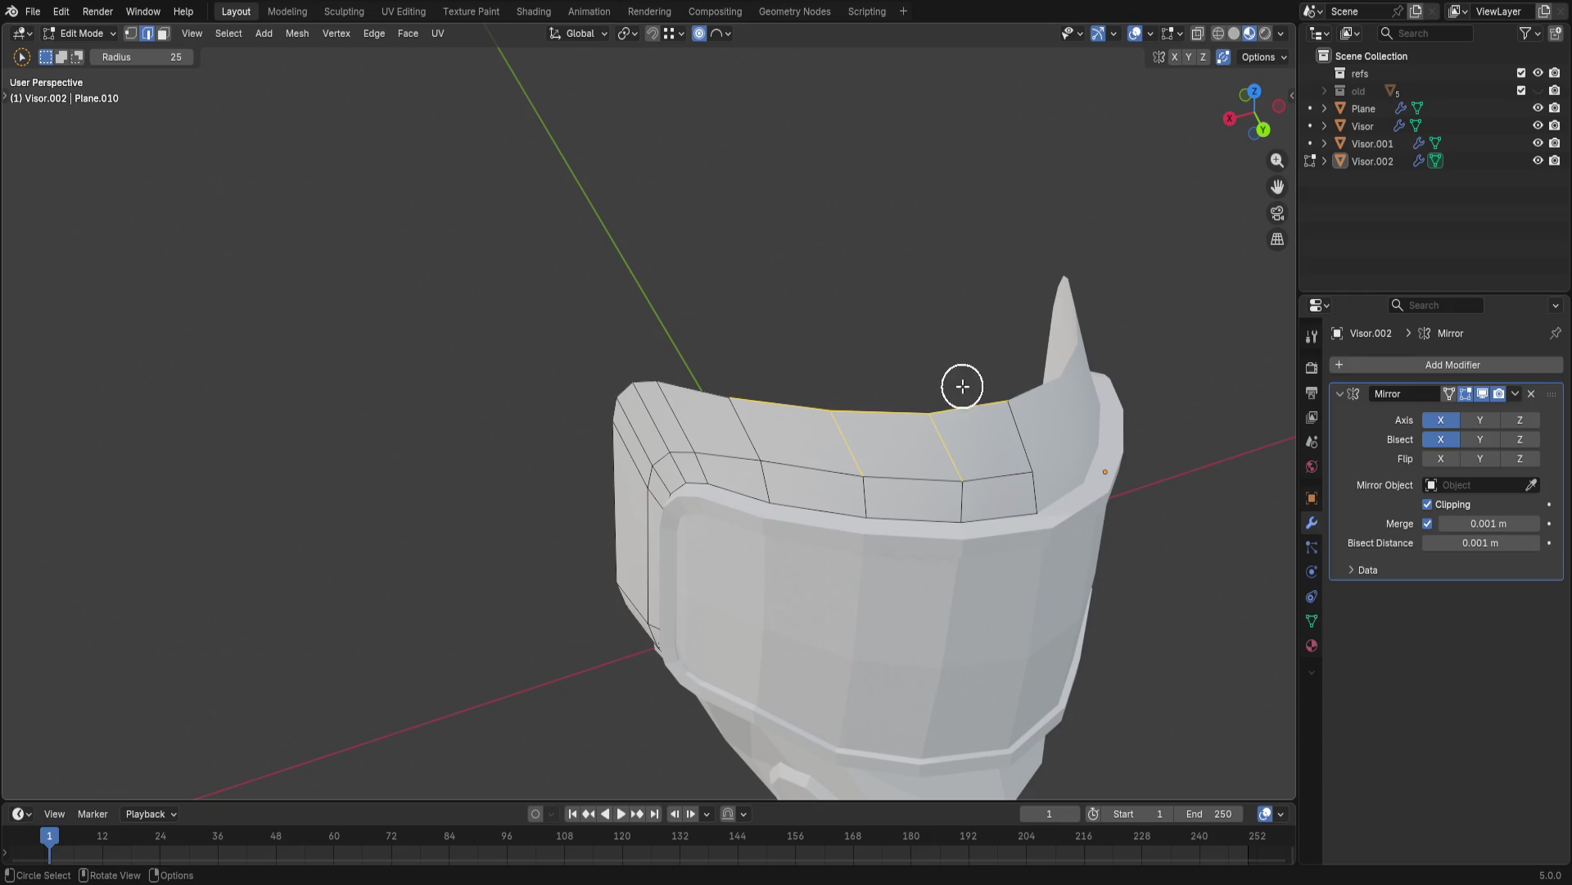
pyautogui.moveTo(772, 352); pyautogui.dragTo(828, 381)
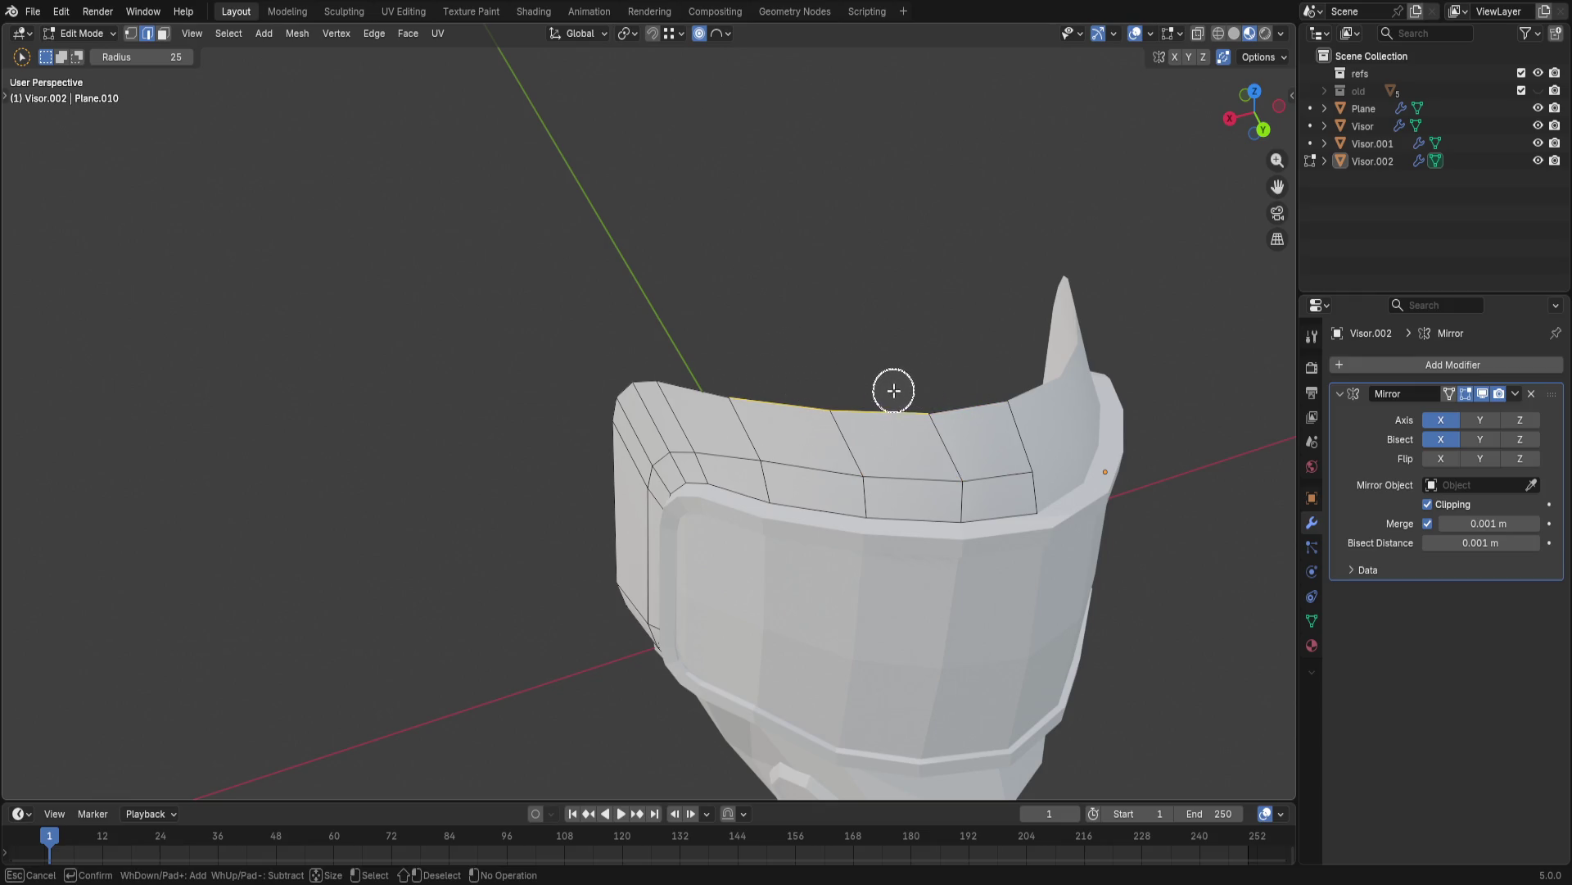
pyautogui.moveTo(969, 383); pyautogui.dragTo(911, 363)
pyautogui.moveTo(914, 366)
pyautogui.keyDown('shift'); pyautogui.mouseDown(button='middle')
pyautogui.moveTo(896, 410)
pyautogui.moveTo(765, 447)
pyautogui.mouseUp(button='middle'); pyautogui.keyUp('shift')
# - Extrude the top edge upward, shrink it narrower and reposition it as the crest's first segment
pyautogui.press('e')
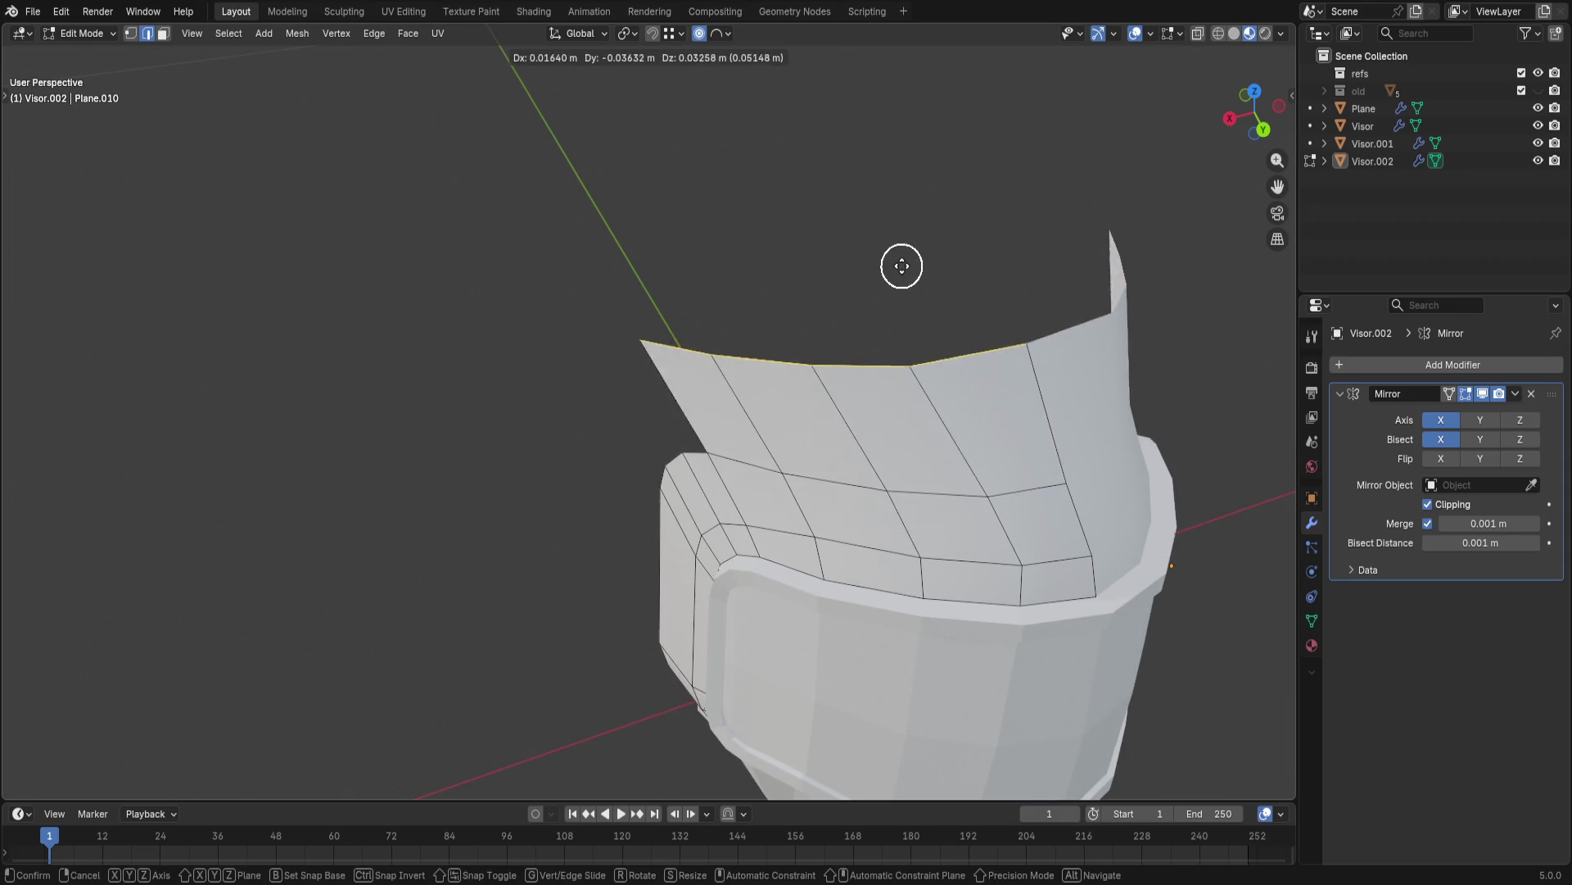
pyautogui.click(916, 218)
pyautogui.press('s')
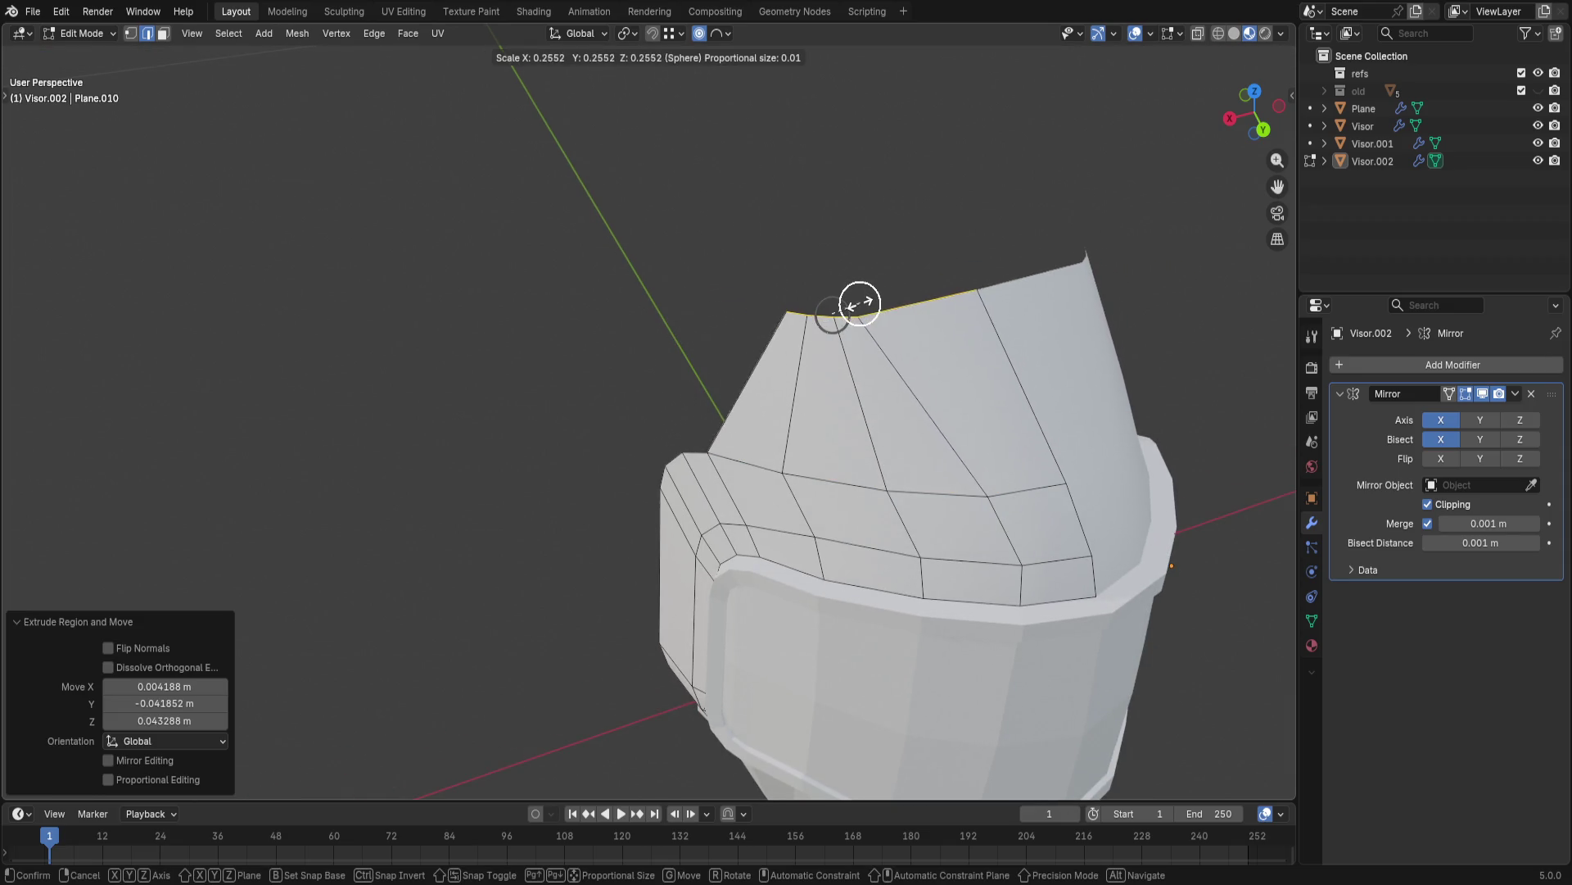
pyautogui.click(856, 303)
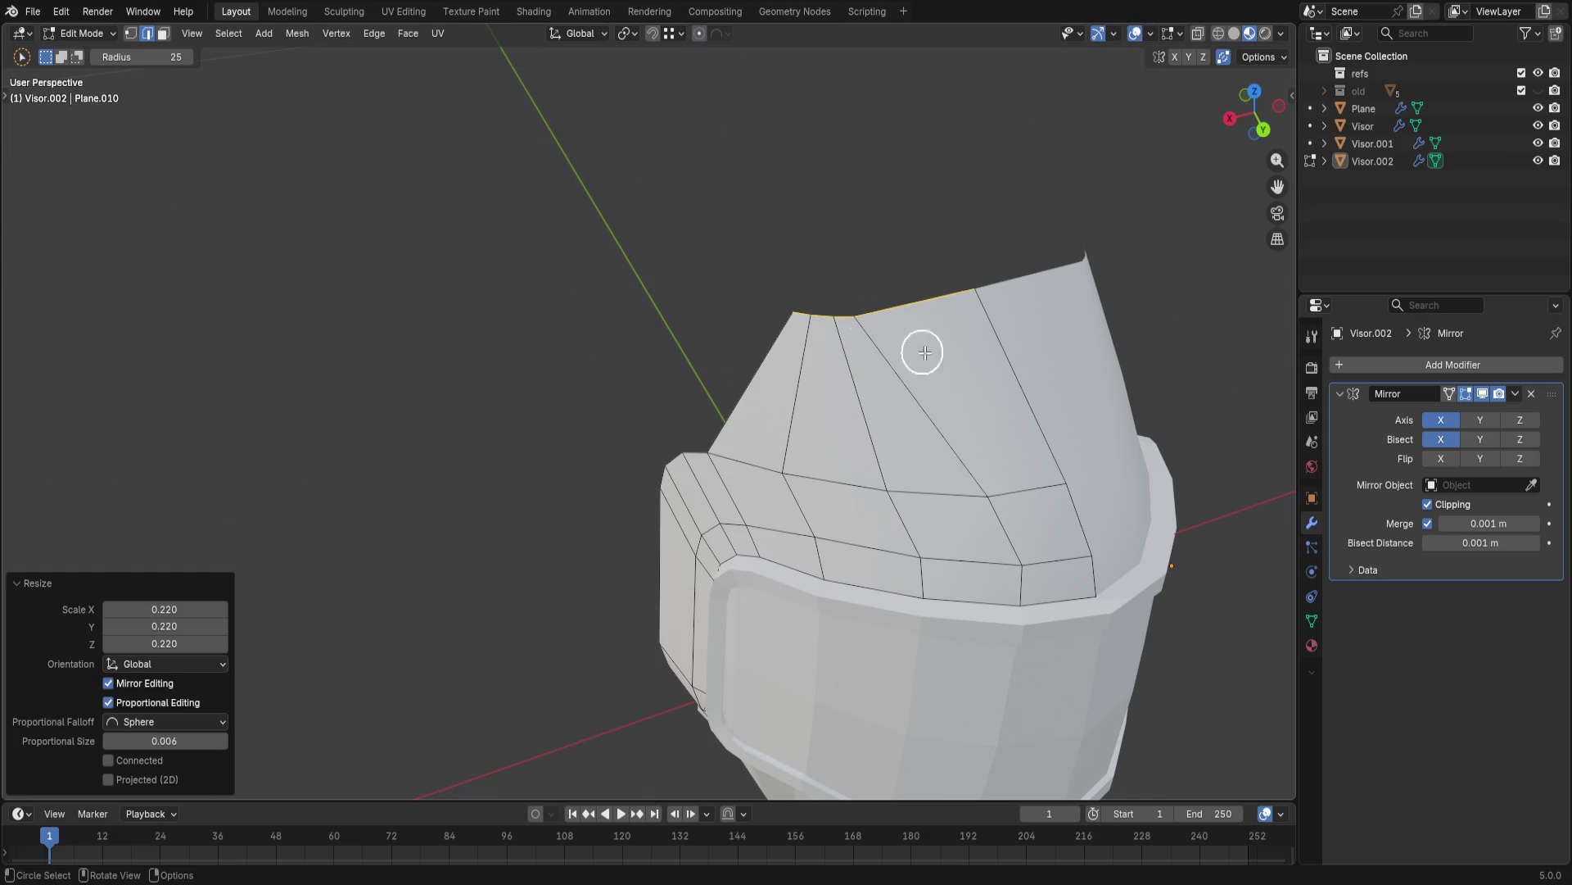
pyautogui.hotkey('ctrl', 'z')
pyautogui.press('s')
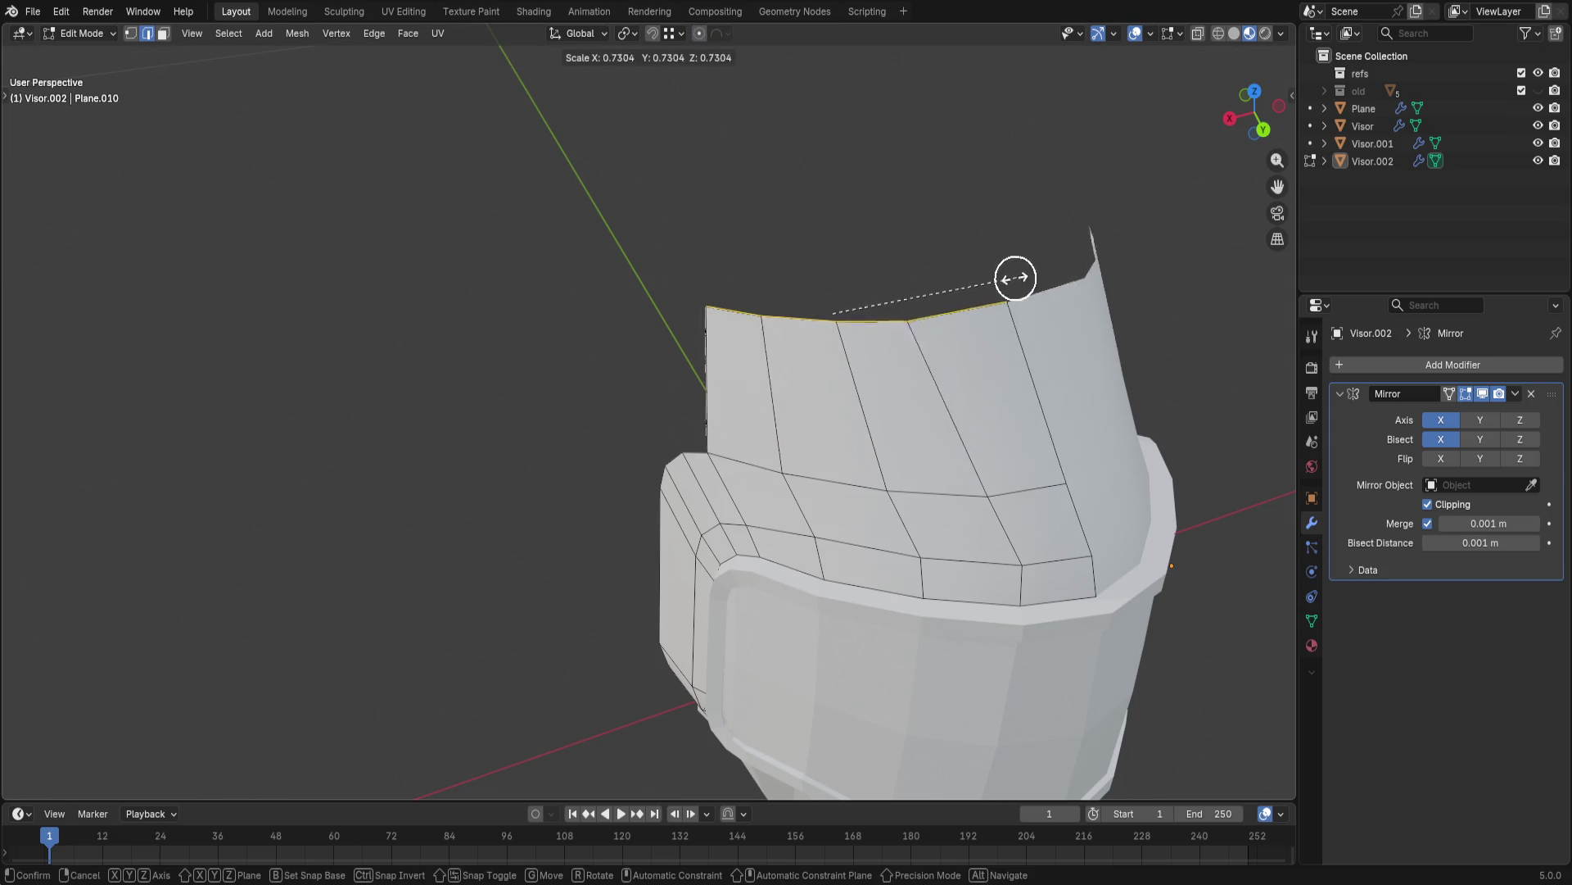
pyautogui.click(891, 275)
pyautogui.press('g')
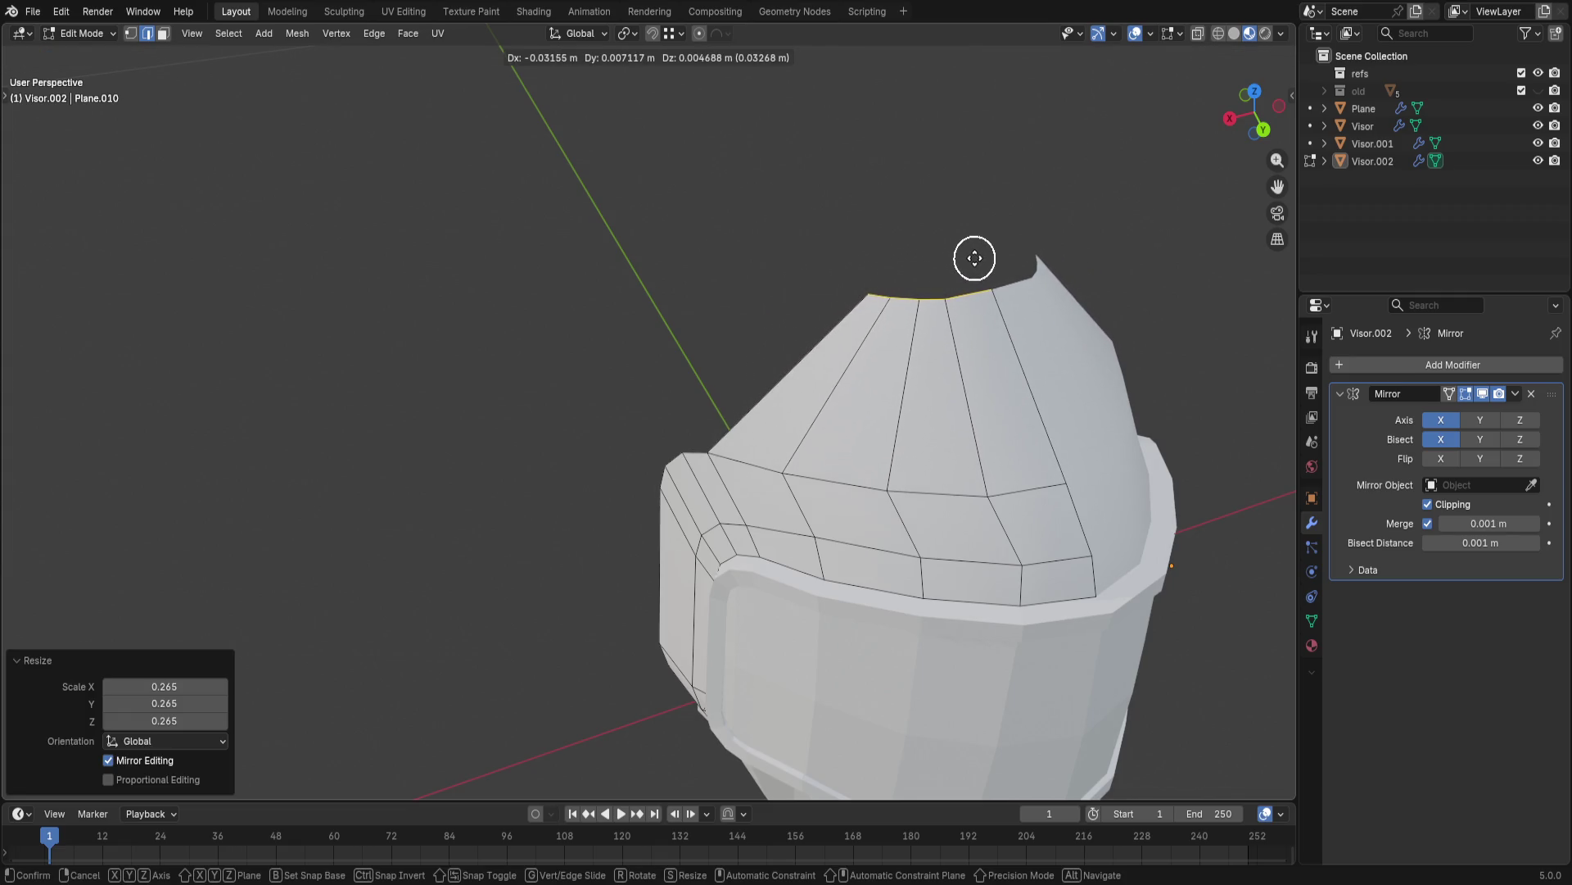
pyautogui.click(978, 251)
pyautogui.moveTo(976, 253)
pyautogui.mouseDown(button='middle')
pyautogui.moveTo(682, 310)
pyautogui.moveTo(913, 365)
pyautogui.moveTo(769, 476)
pyautogui.mouseUp(button='middle')
pyautogui.press('Escape')
pyautogui.scroll(3, 682, 310)
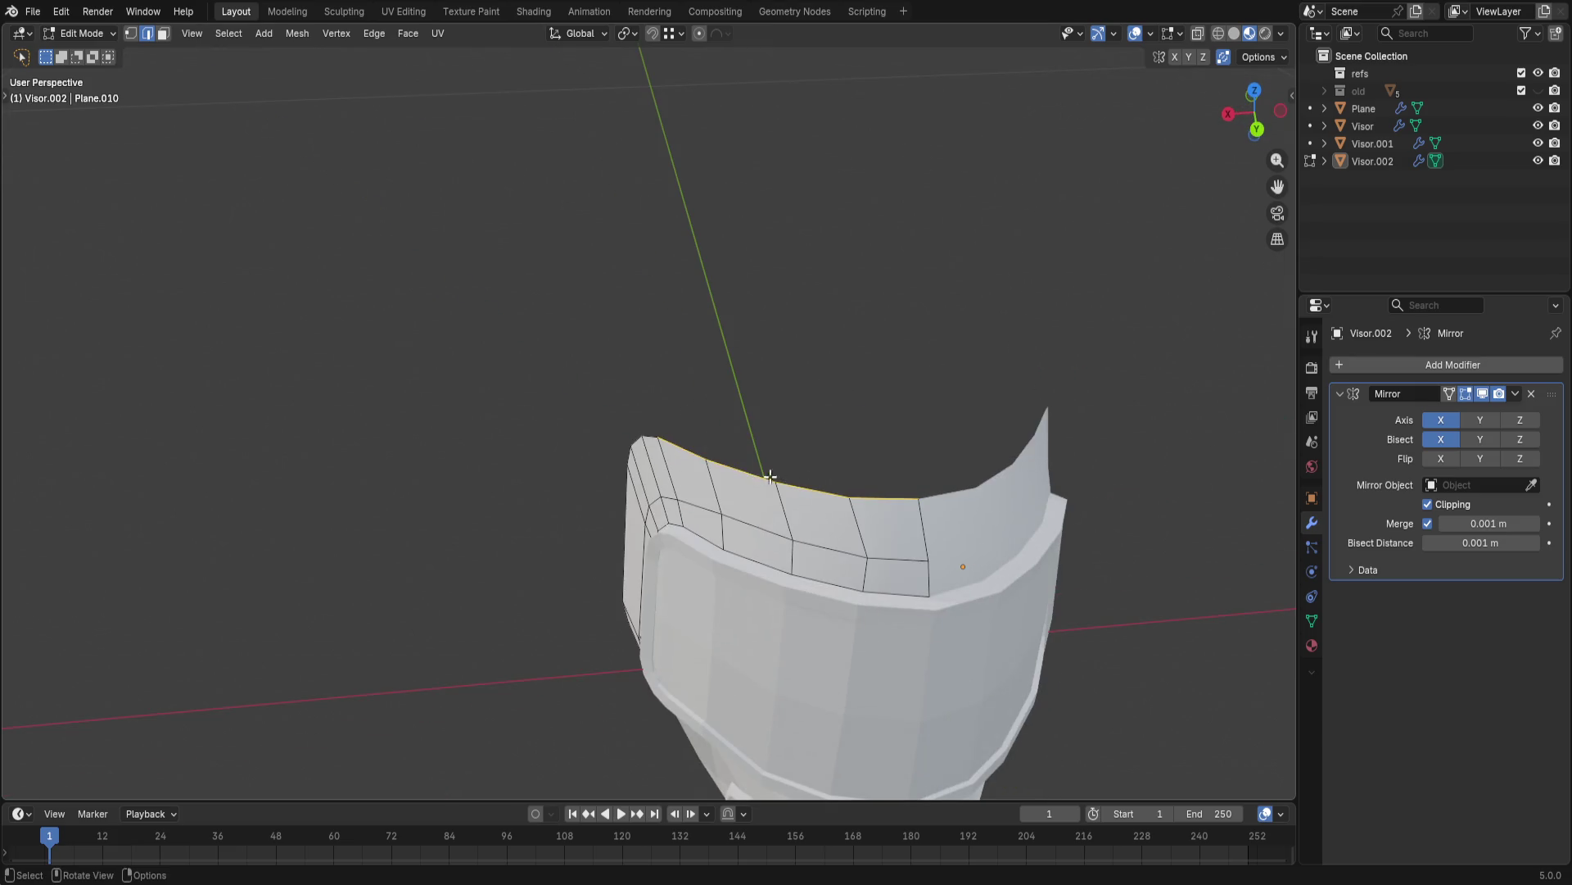
# - Extrude the new top edge again, scale it down and move it further up the crest
pyautogui.click(864, 500)
pyautogui.moveTo(864, 500); pyautogui.dragTo(913, 359, button='middle')
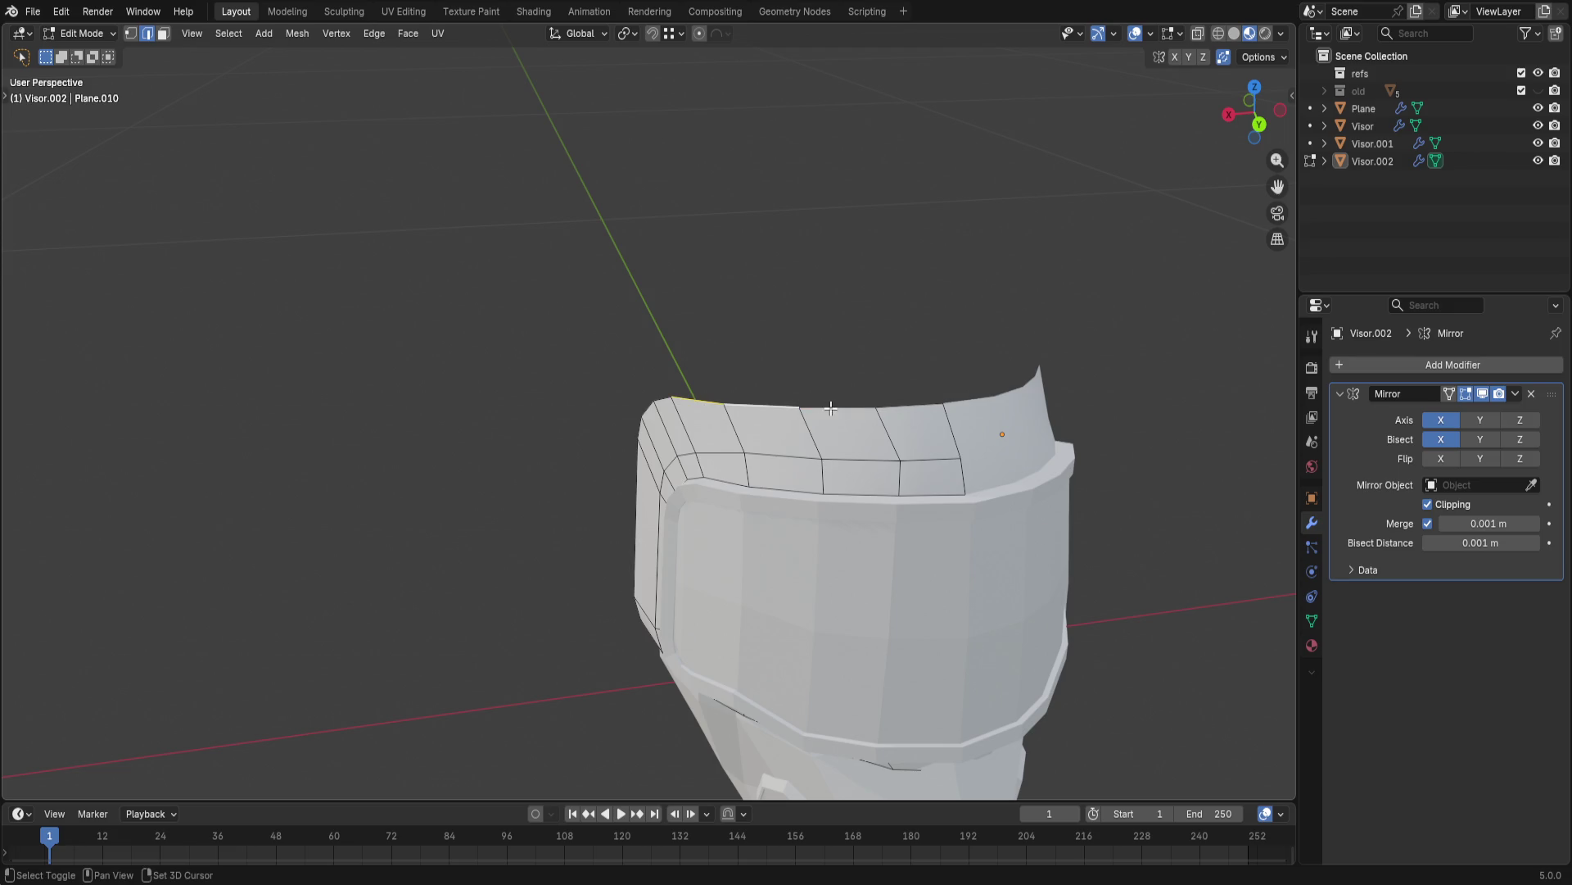
pyautogui.moveTo(831, 407); pyautogui.dragTo(868, 352, button='middle')
pyautogui.press('e')
pyautogui.click(832, 228)
pyautogui.press('s')
pyautogui.click(765, 264)
pyautogui.moveTo(765, 263)
pyautogui.mouseDown(button='middle')
pyautogui.moveTo(934, 432)
pyautogui.moveTo(1134, 439)
pyautogui.mouseUp(button='middle')
pyautogui.press('g')
pyautogui.click(860, 369)
# - Shift the crest edge back along Y with an edge slide, then extrude it once more over the helmet
pyautogui.press('g')
pyautogui.press('y')
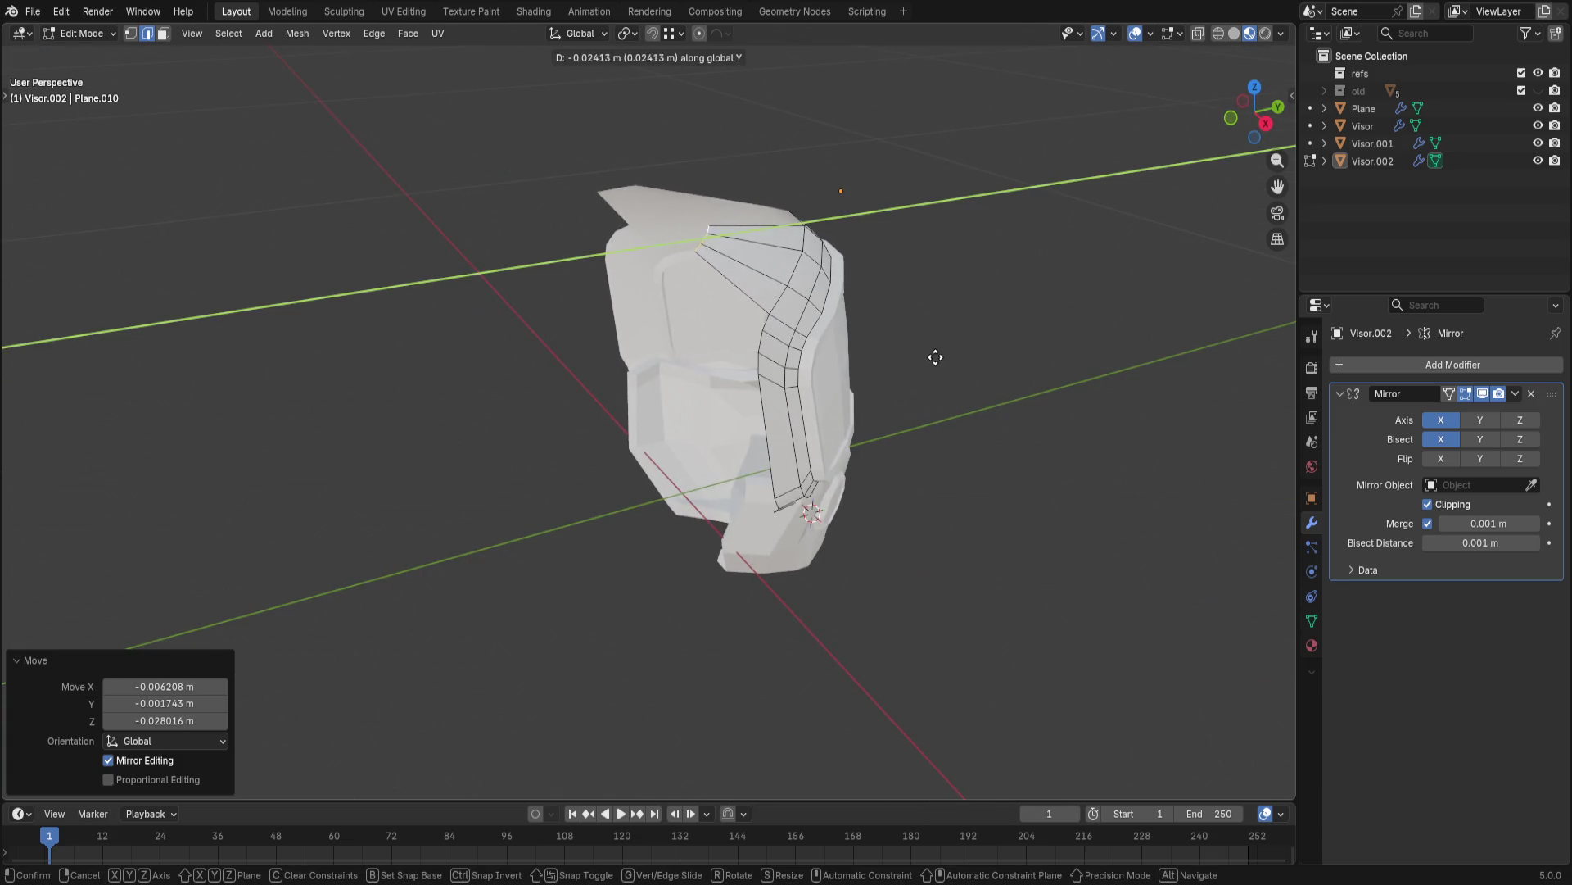
pyautogui.click(973, 365)
pyautogui.press('g')
pyautogui.press('y')
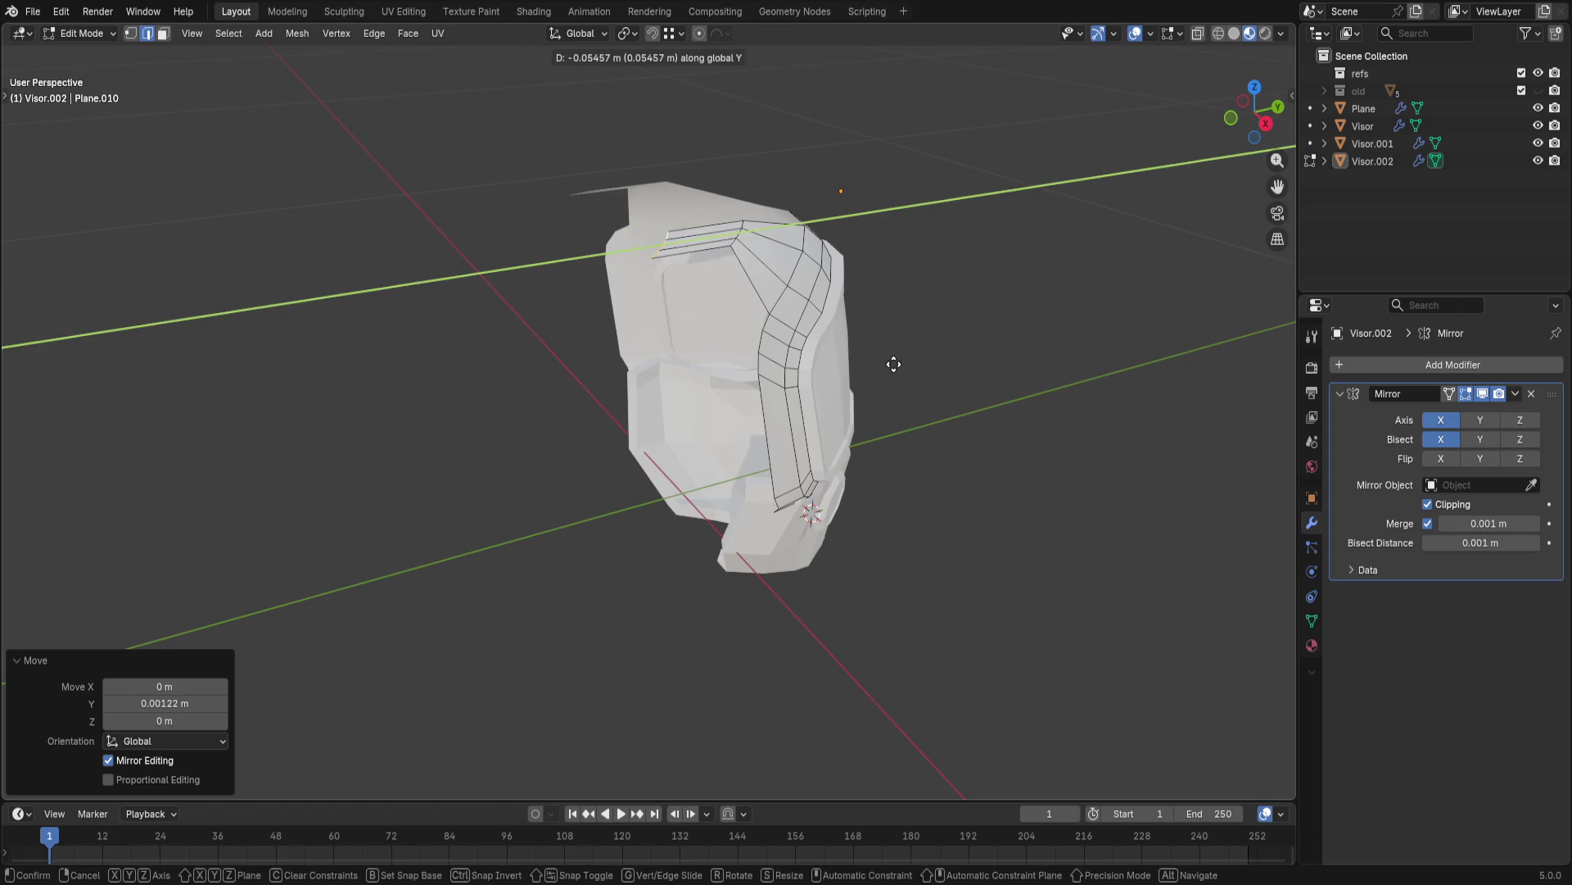
pyautogui.press('g')
pyautogui.click(920, 330)
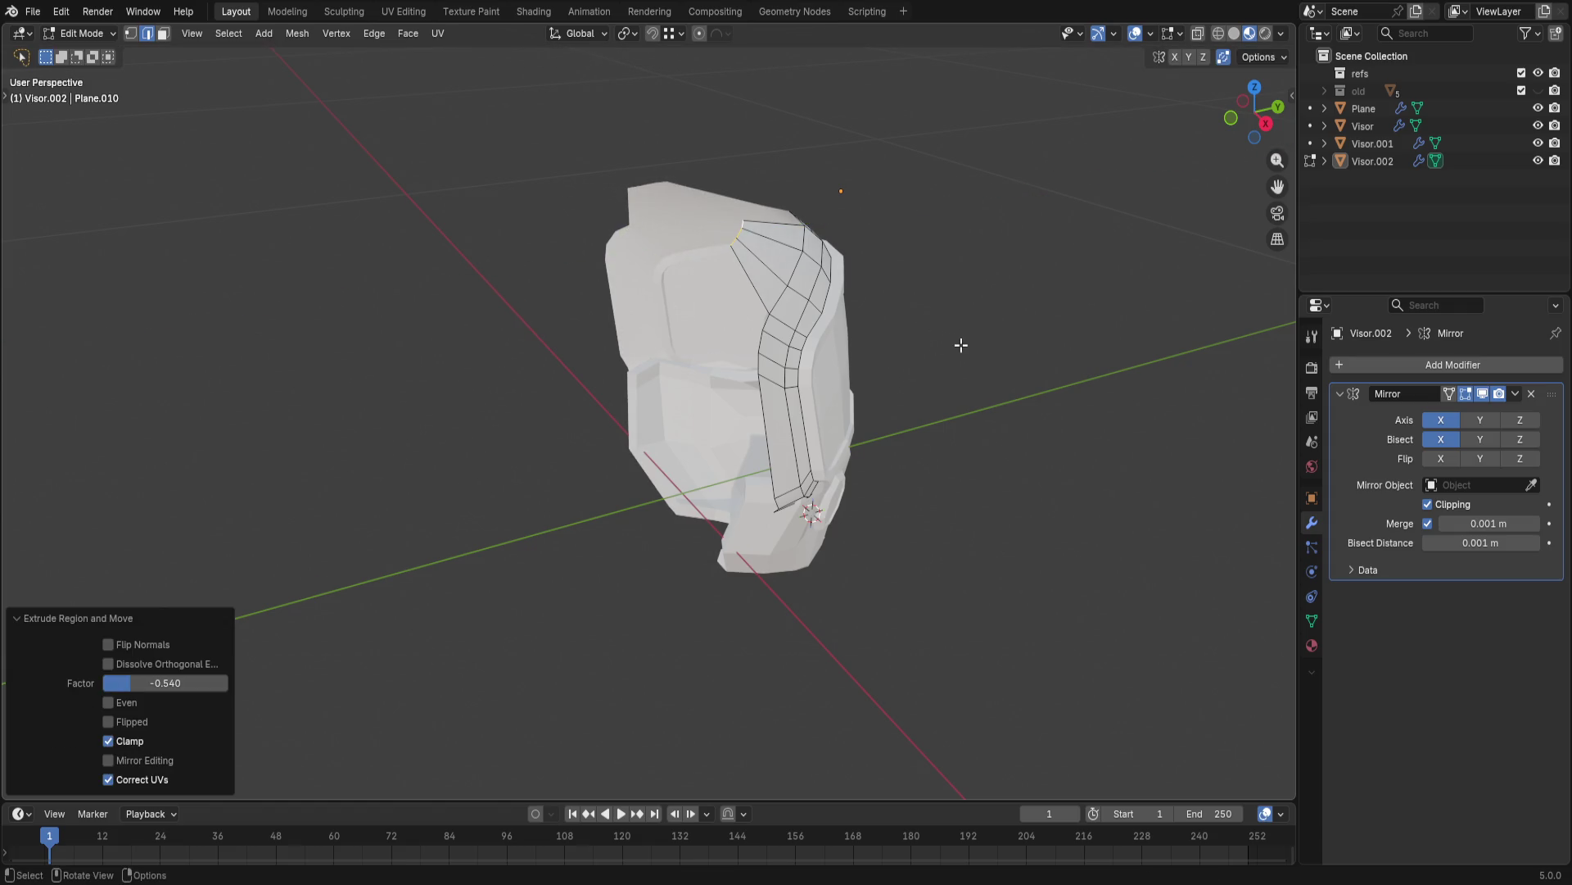
pyautogui.press('e')
pyautogui.click(891, 331)
pyautogui.moveTo(892, 330)
pyautogui.mouseDown(button='middle')
pyautogui.moveTo(884, 489)
pyautogui.moveTo(1190, 466)
pyautogui.moveTo(709, 442)
pyautogui.mouseUp(button='middle')
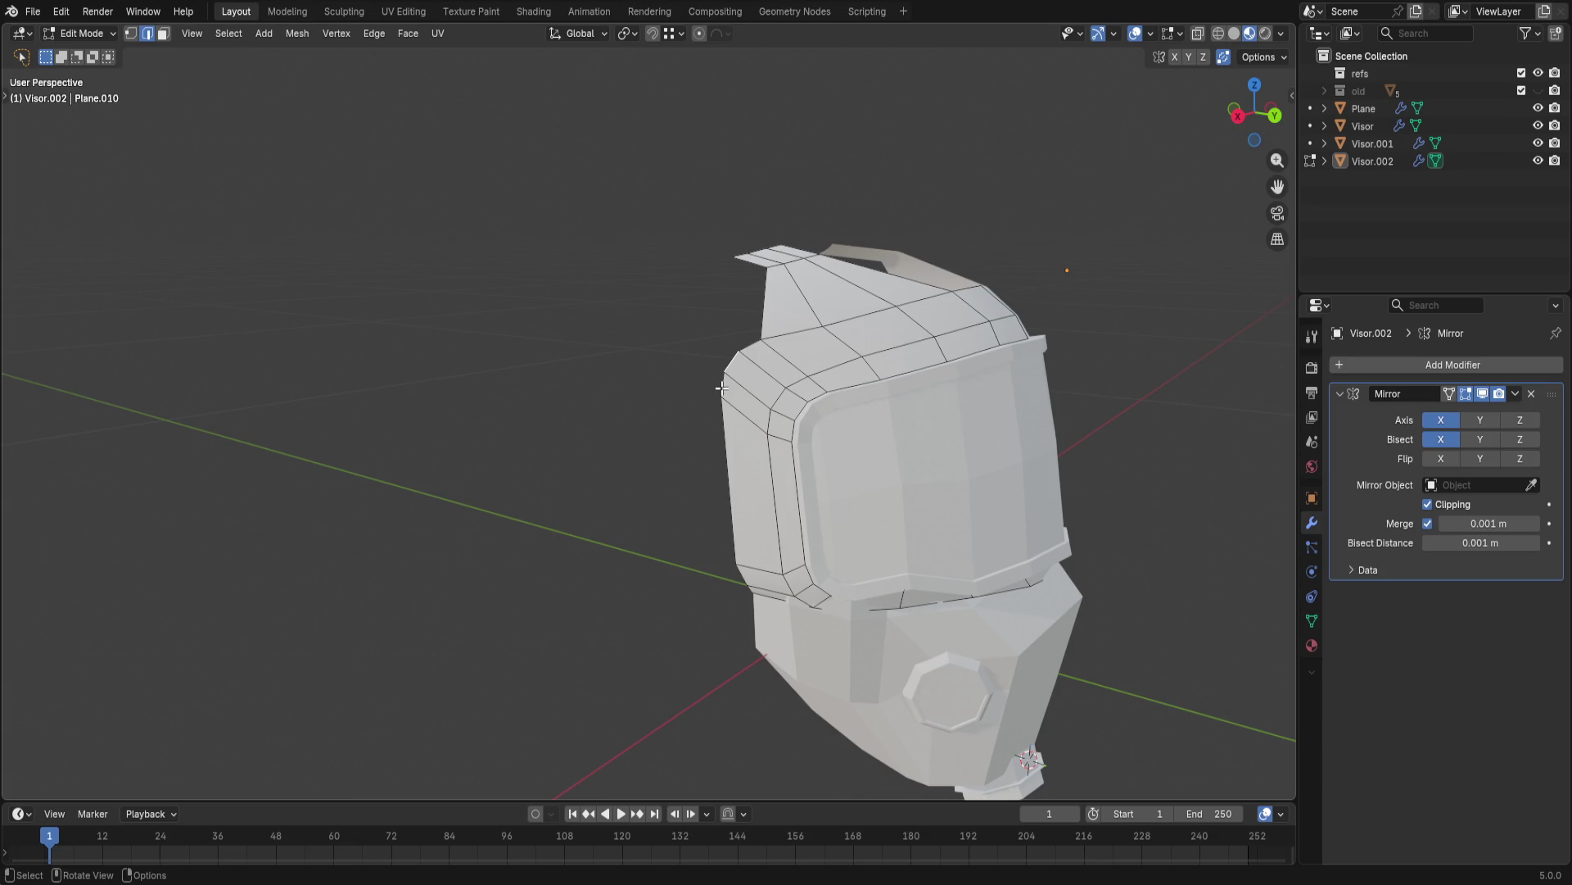
# - Extrude the visor's side edge outward into a tapered ear tab, shrink its end and reposition it
pyautogui.moveTo(723, 436)
pyautogui.mouseDown(button='middle')
pyautogui.moveTo(748, 519)
pyautogui.moveTo(749, 491)
pyautogui.mouseUp(button='middle')
pyautogui.press('e')
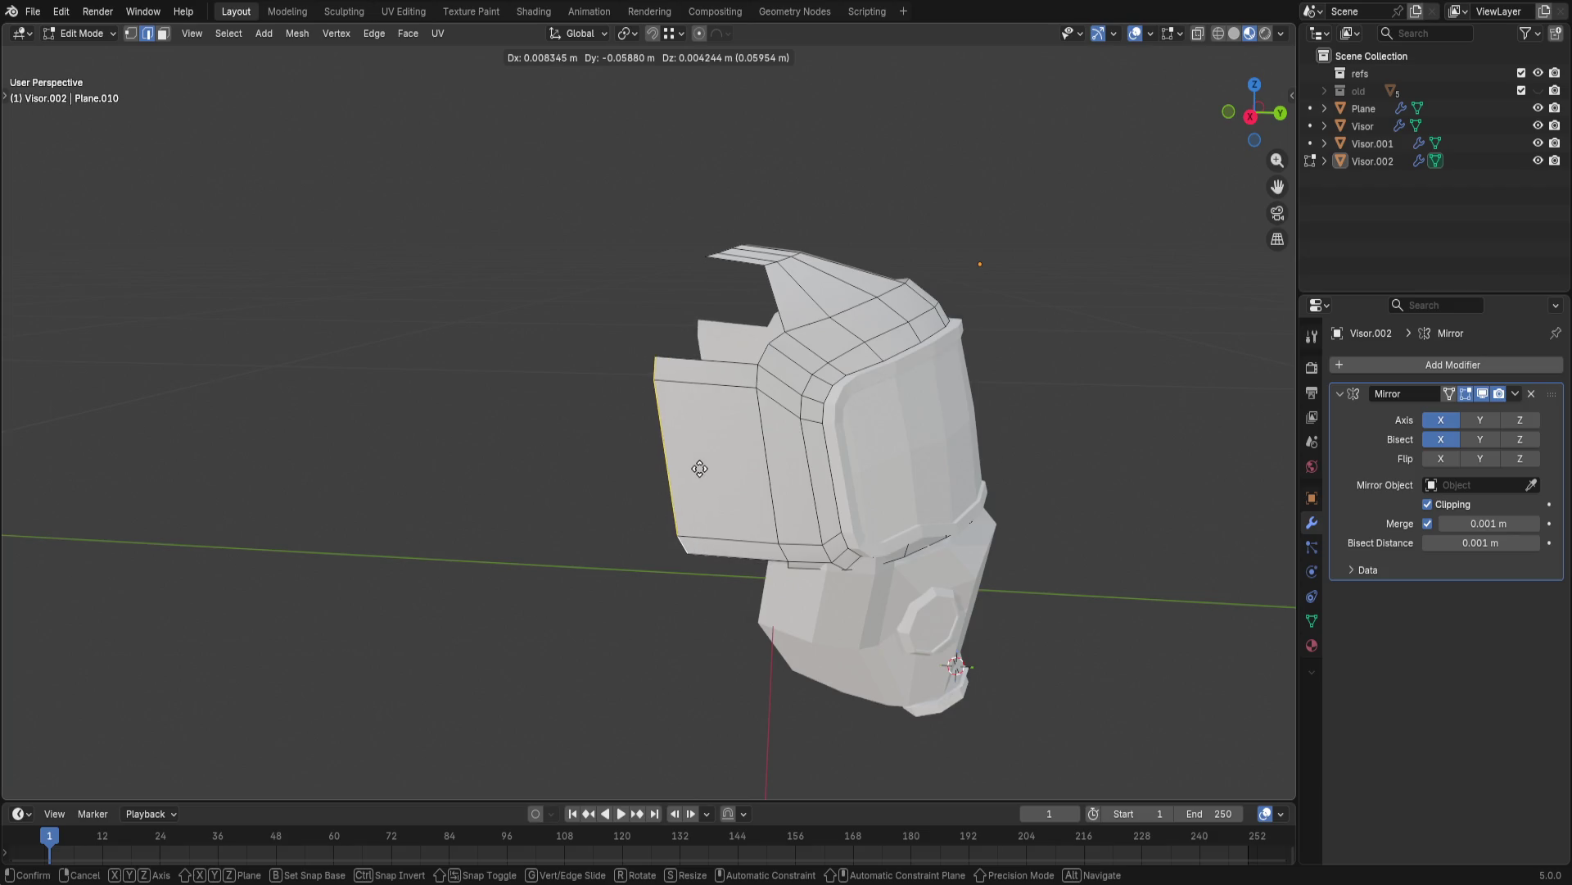
pyautogui.click(651, 457)
pyautogui.press('s')
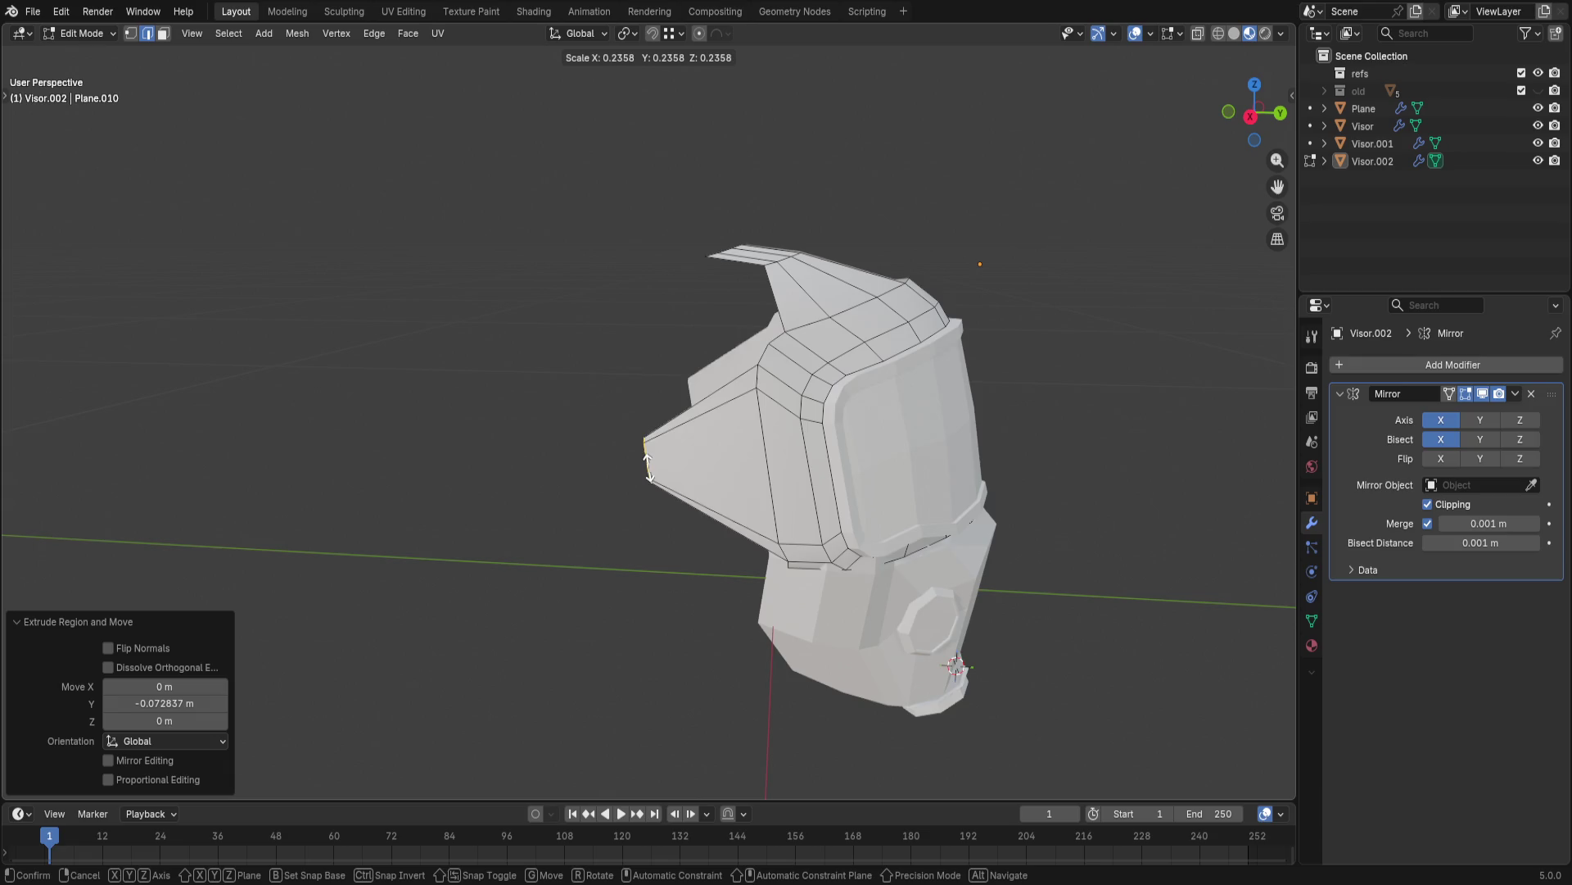
pyautogui.click(621, 469)
pyautogui.press('g')
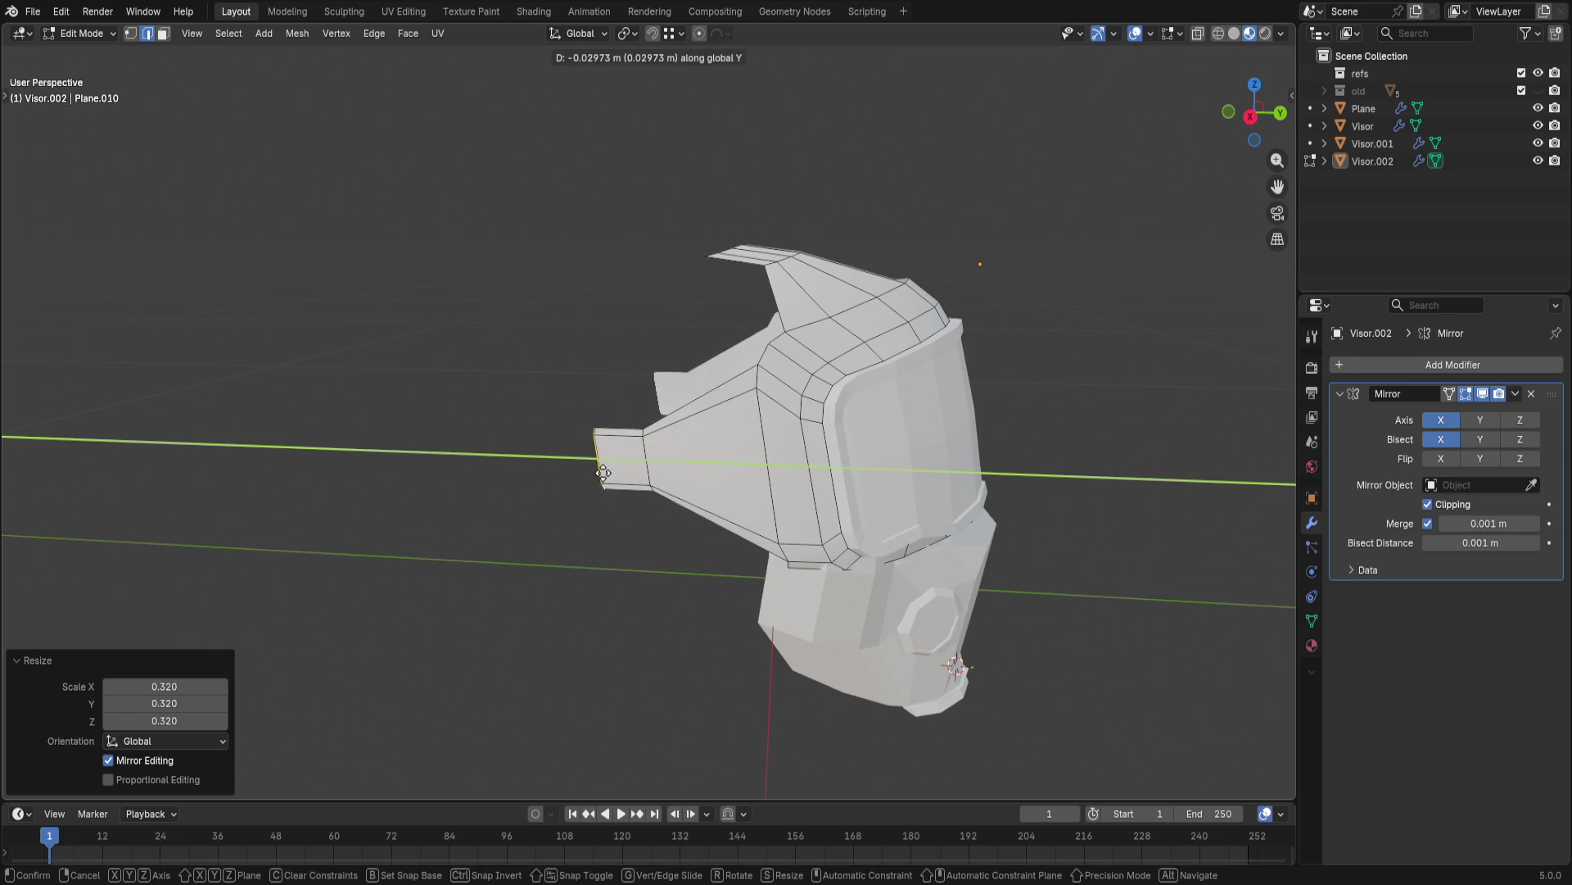
pyautogui.press('Escape')
pyautogui.hotkey('ctrl', 'z')
pyautogui.hotkey('ctrl', 'z')
pyautogui.moveTo(1011, 426)
pyautogui.mouseDown(button='middle')
pyautogui.moveTo(989, 495)
pyautogui.moveTo(1085, 591)
pyautogui.moveTo(664, 428)
pyautogui.moveTo(846, 487)
pyautogui.moveTo(774, 452)
pyautogui.mouseUp(button='middle')
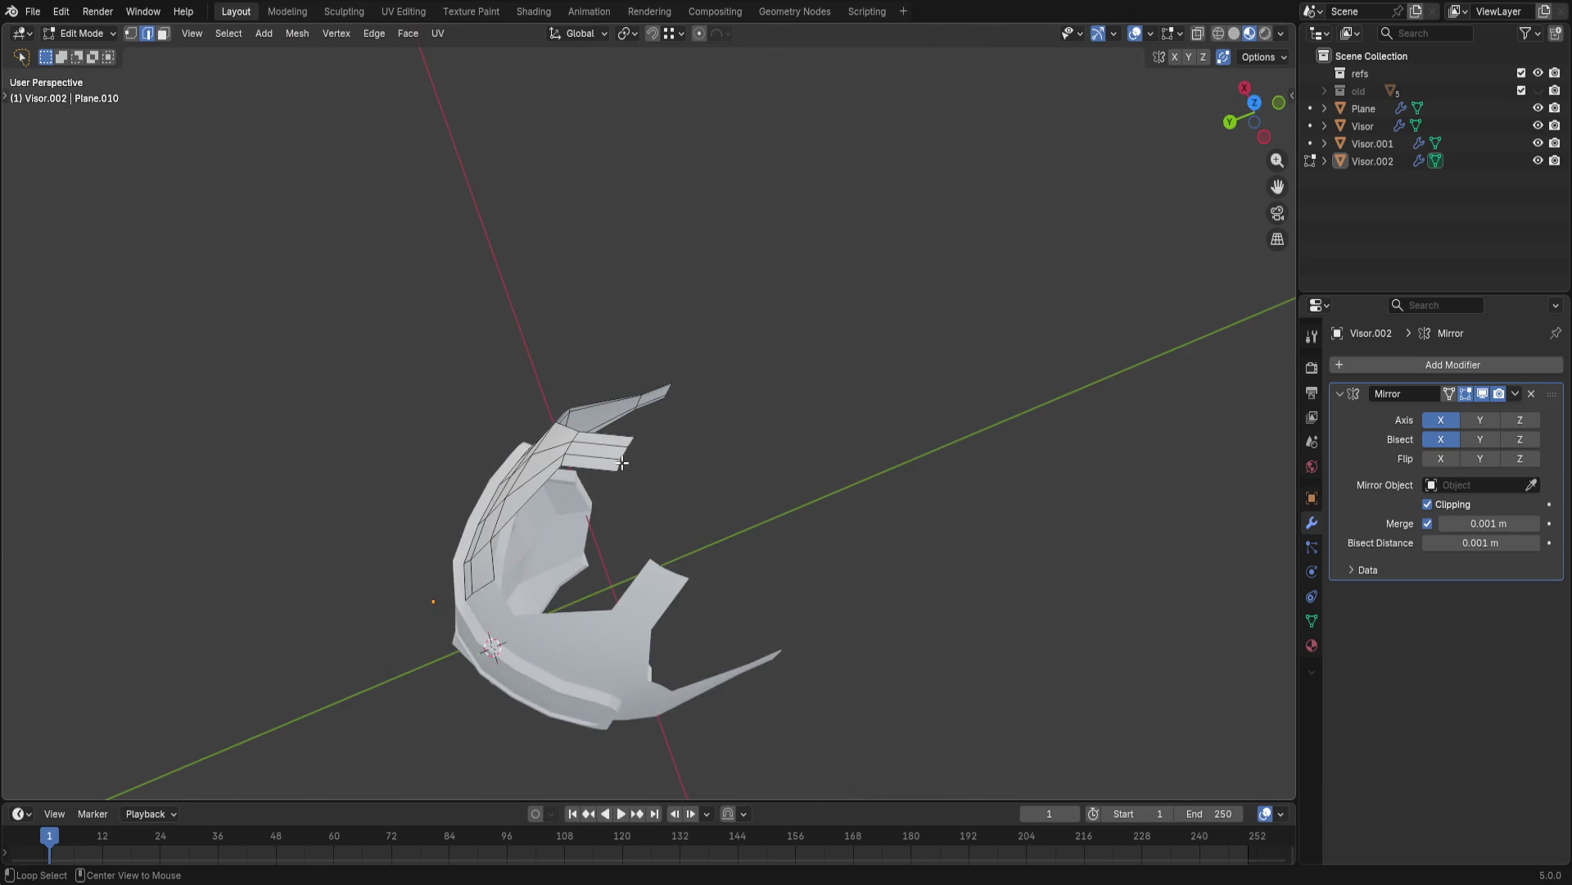
pyautogui.press('g')
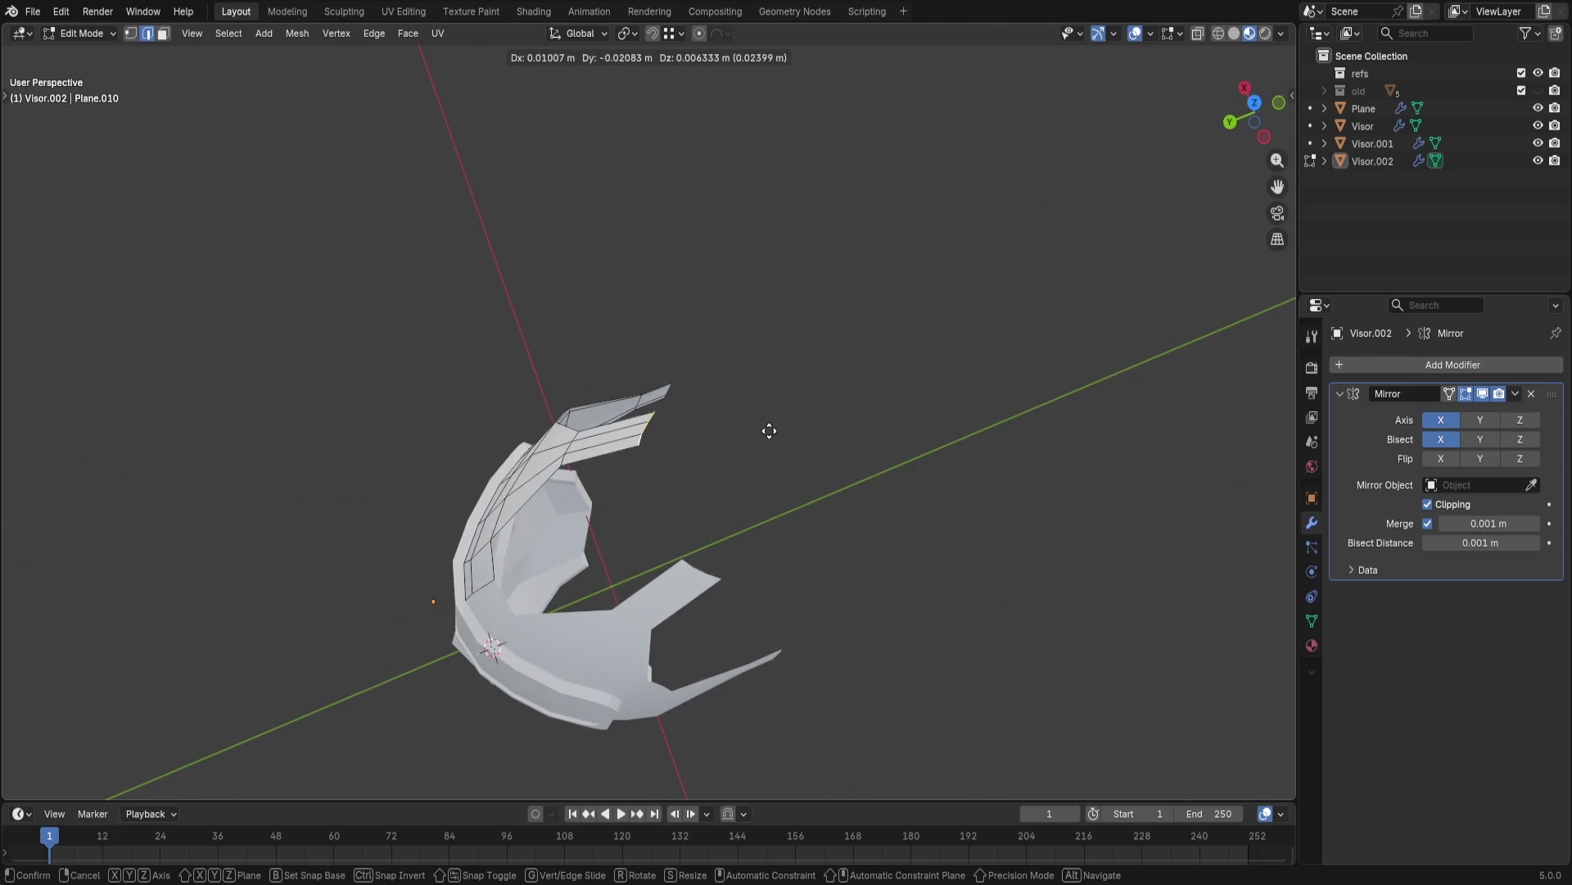
pyautogui.click(769, 430)
pyautogui.moveTo(769, 431)
pyautogui.mouseDown(button='middle')
pyautogui.moveTo(730, 263)
pyautogui.moveTo(767, 388)
pyautogui.moveTo(728, 423)
pyautogui.moveTo(291, 435)
pyautogui.moveTo(589, 369)
pyautogui.mouseUp(button='middle')
pyautogui.scroll(3, 292, 435)
# - Box-select the small end box and cone faces of the ear tab
pyautogui.keyDown('alt'); pyautogui.click(617, 491); pyautogui.keyUp('alt')
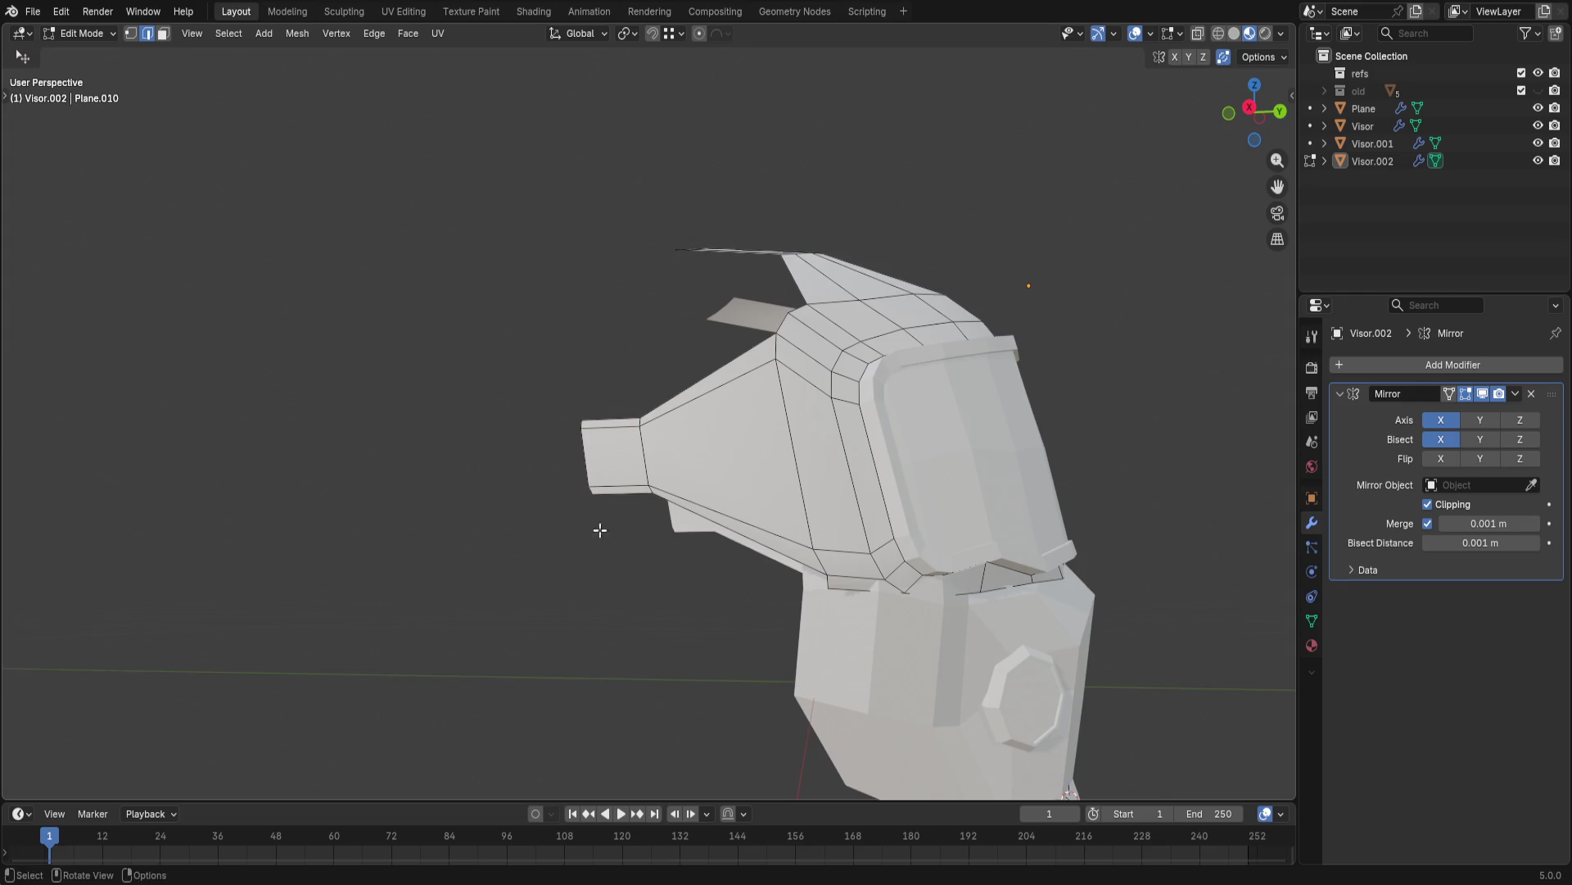
pyautogui.press('w')
pyautogui.moveTo(536, 368); pyautogui.dragTo(673, 538)
pyautogui.moveTo(674, 538); pyautogui.dragTo(692, 556, button='middle')
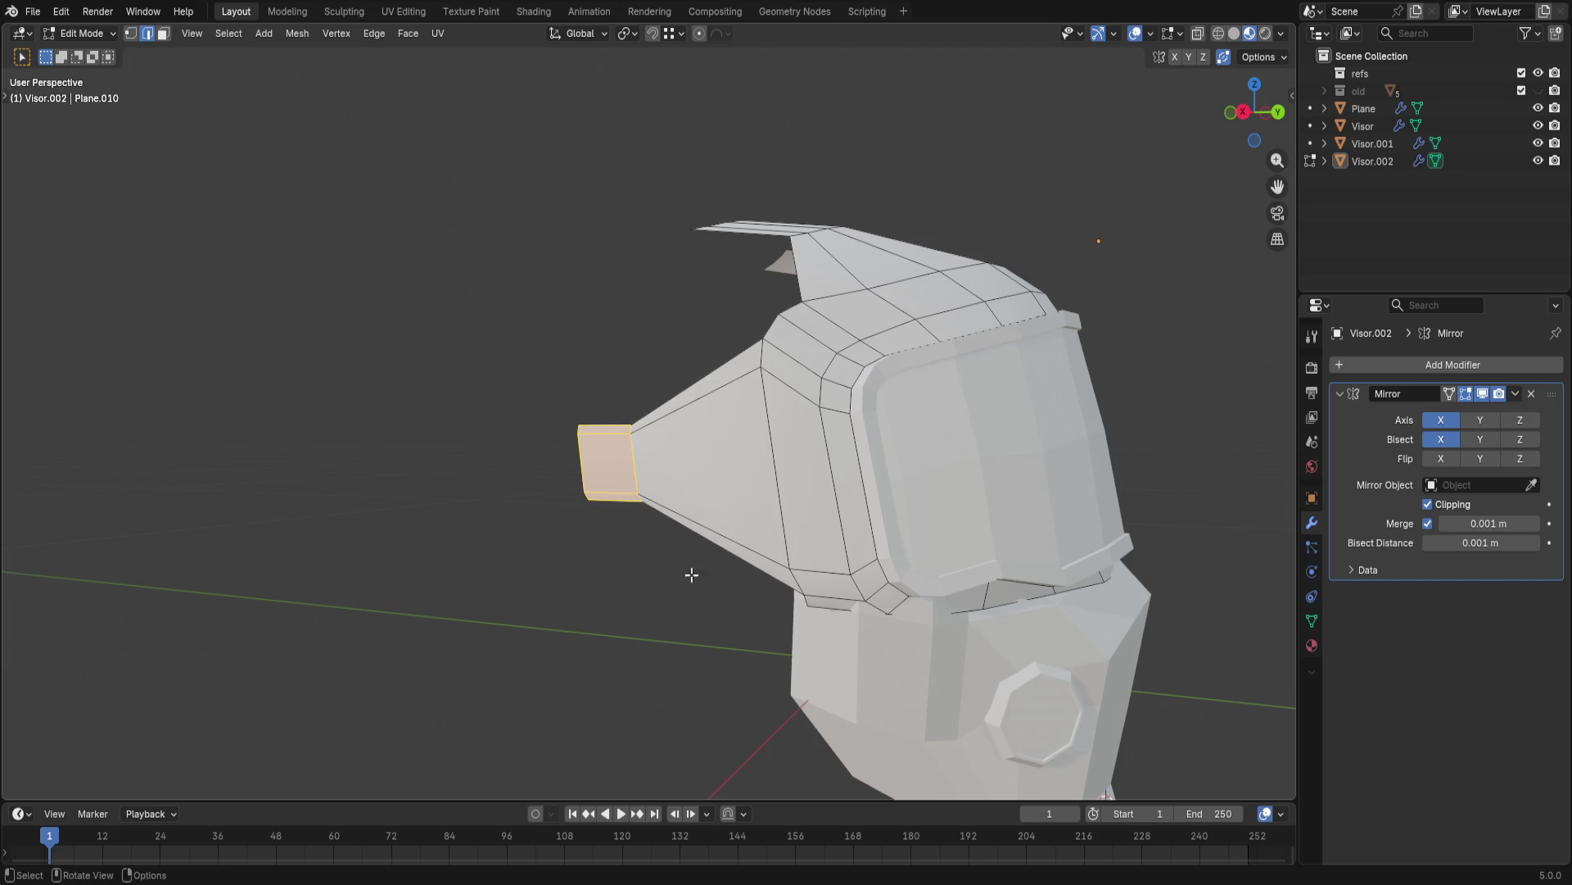
pyautogui.moveTo(712, 451); pyautogui.dragTo(482, 312, button='middle')
pyautogui.moveTo(482, 313); pyautogui.dragTo(786, 553)
pyautogui.moveTo(724, 513)
pyautogui.mouseDown(button='middle')
pyautogui.moveTo(588, 563)
pyautogui.moveTo(551, 327)
pyautogui.mouseUp(button='middle')
pyautogui.moveTo(552, 326); pyautogui.dragTo(719, 603)
pyautogui.moveTo(720, 603)
pyautogui.mouseDown(button='middle')
pyautogui.moveTo(834, 490)
pyautogui.moveTo(791, 485)
pyautogui.mouseUp(button='middle')
# - Move the tab's box faces about 0.03 m along the Y axis, redoing after an undo
pyautogui.press('g')
pyautogui.press('y')
pyautogui.click(664, 430)
pyautogui.hotkey('ctrl', 'z')
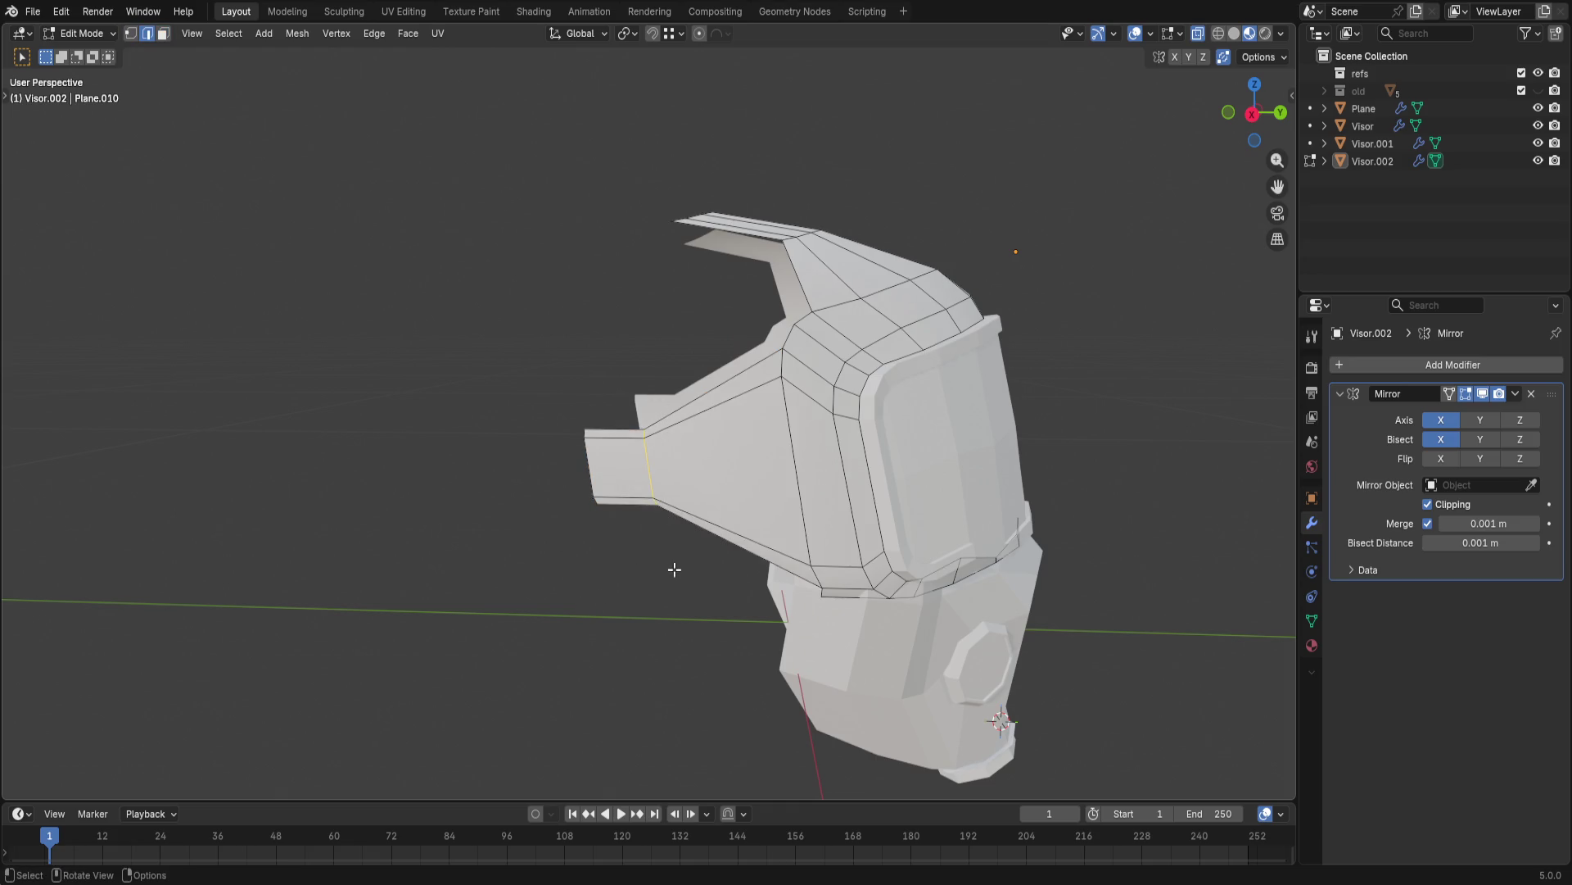
pyautogui.press('g')
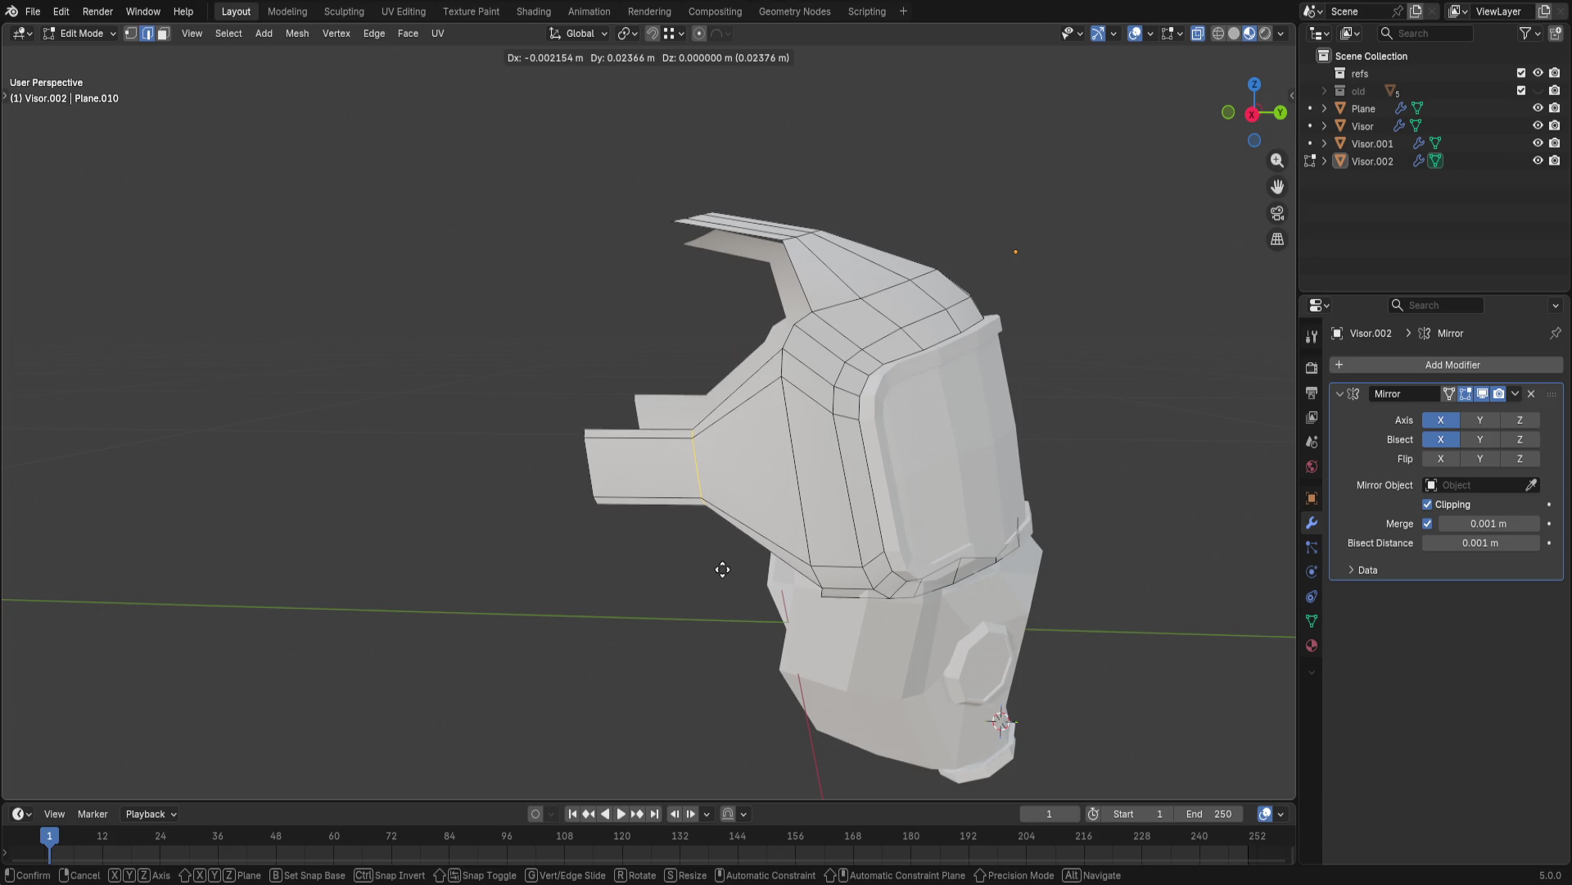
pyautogui.press('y')
pyautogui.click(735, 581)
# - Nudge a vertex at the base of the crest strip on the visor top into place
pyautogui.moveTo(736, 581); pyautogui.dragTo(739, 480, button='middle')
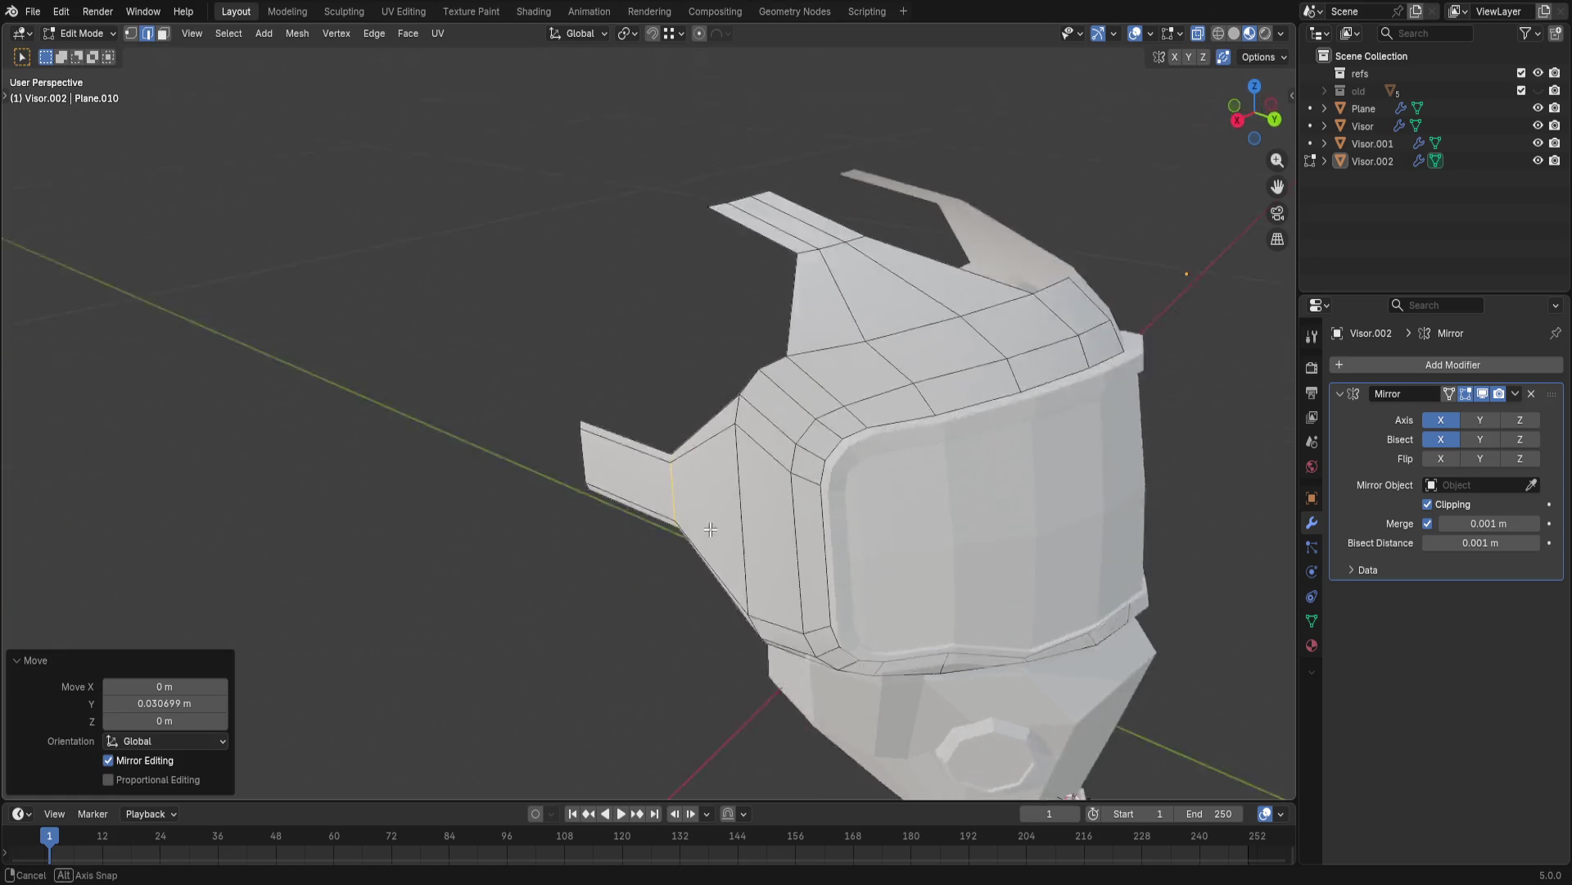
pyautogui.keyDown('shift'); pyautogui.click(770, 372); pyautogui.keyUp('shift')
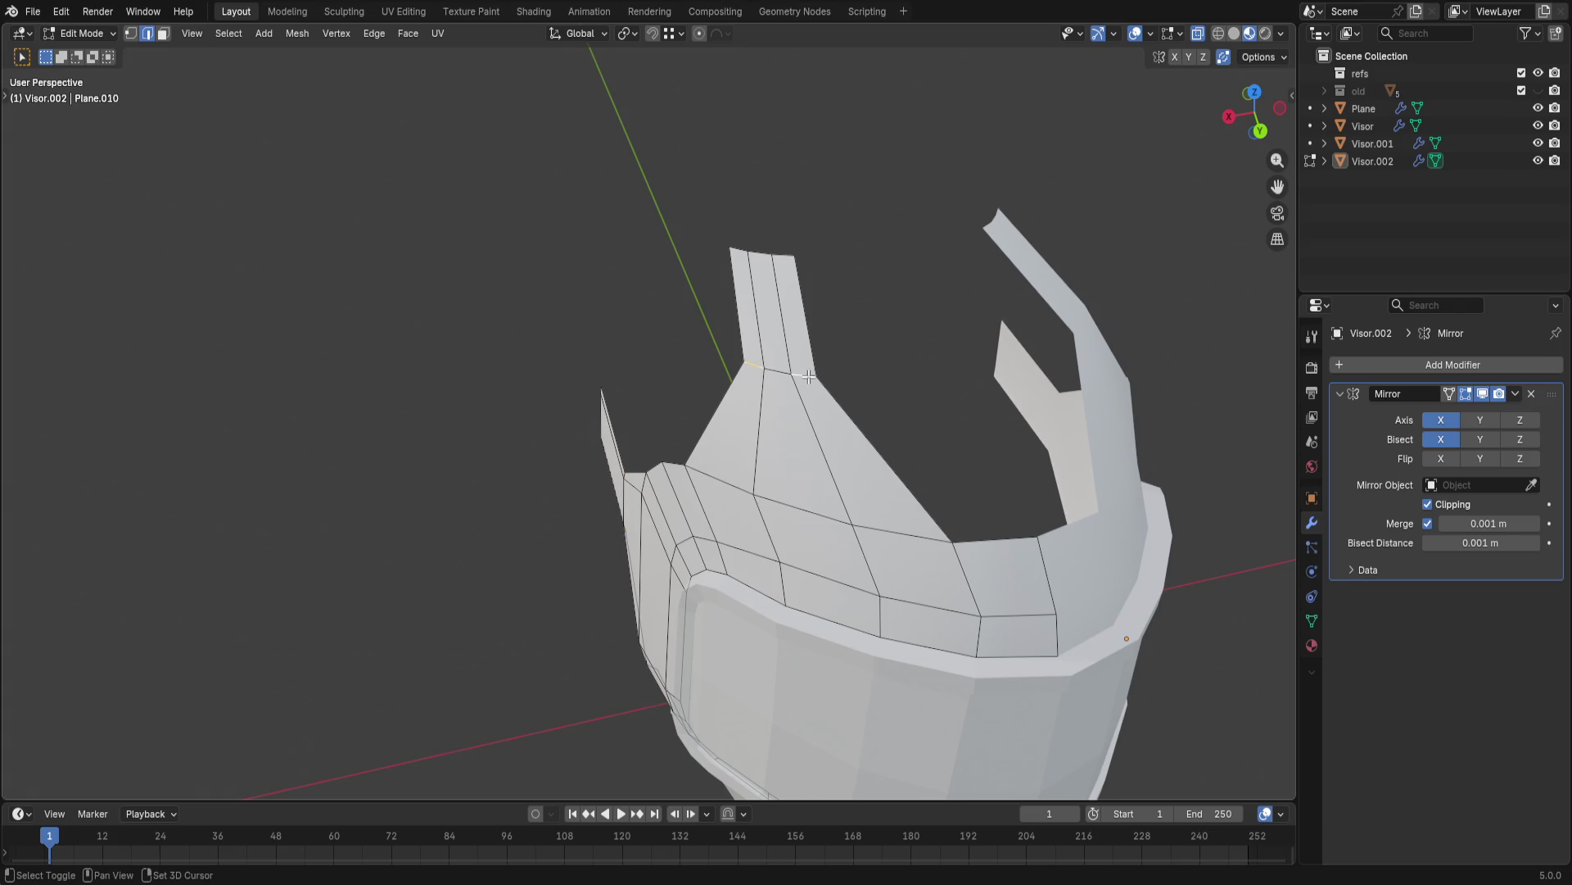
pyautogui.moveTo(786, 371)
pyautogui.mouseDown(button='middle')
pyautogui.moveTo(1070, 336)
pyautogui.moveTo(1056, 438)
pyautogui.moveTo(892, 492)
pyautogui.moveTo(989, 524)
pyautogui.mouseUp(button='middle')
pyautogui.press('g')
pyautogui.click(904, 348)
pyautogui.scroll(2, 934, 454)
pyautogui.moveTo(947, 435); pyautogui.dragTo(1057, 412, button='middle')
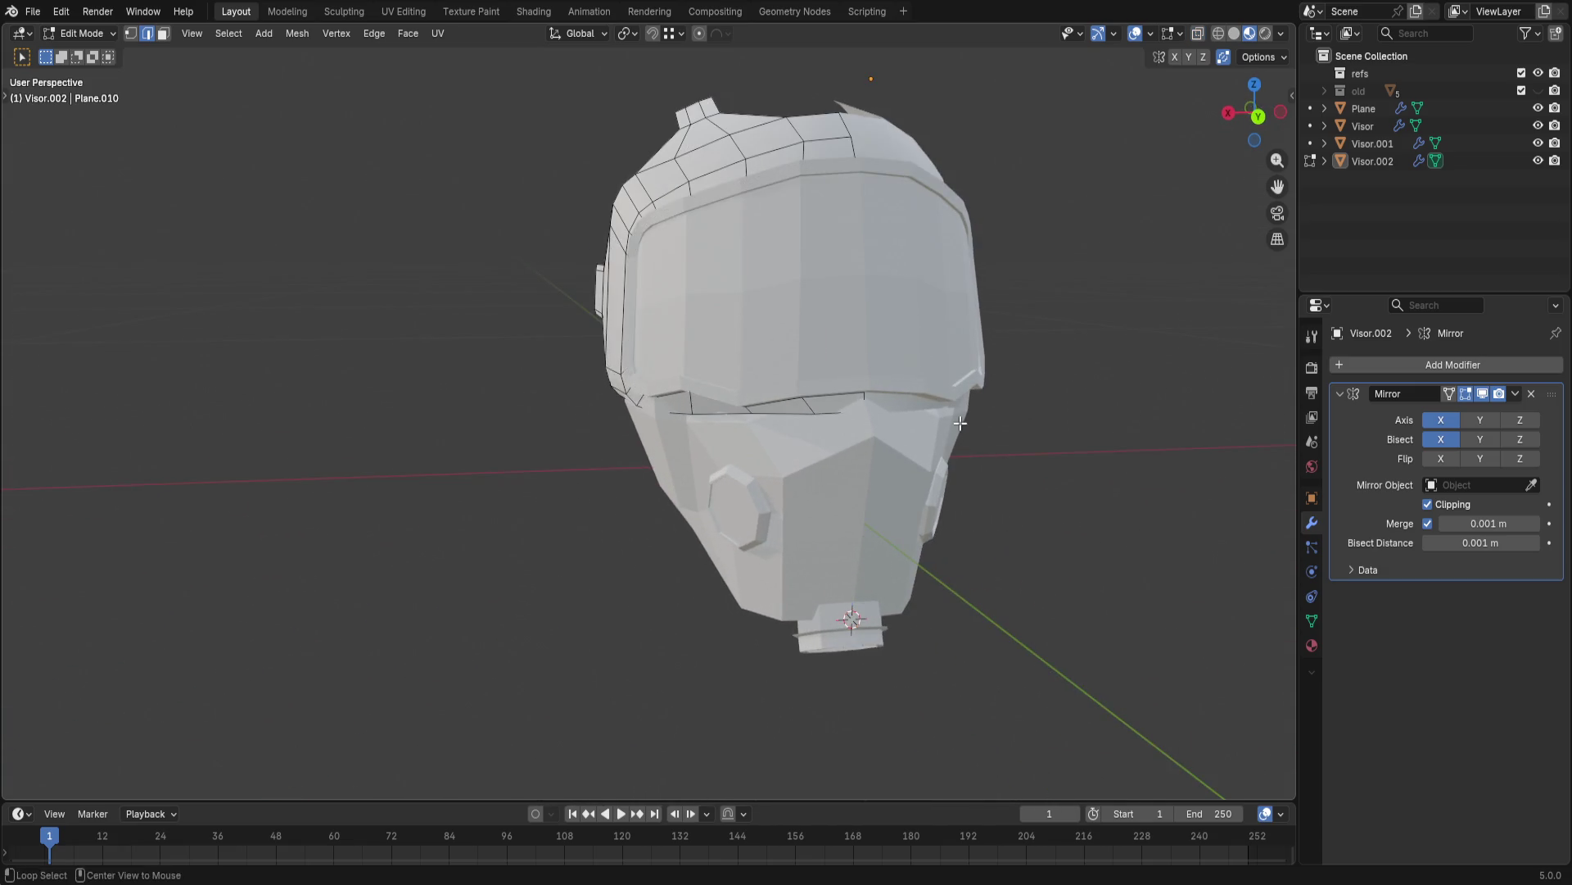
pyautogui.scroll(5, 1094, 405)
pyautogui.scroll(-5, 1093, 403)
pyautogui.scroll(-3, 677, 495)
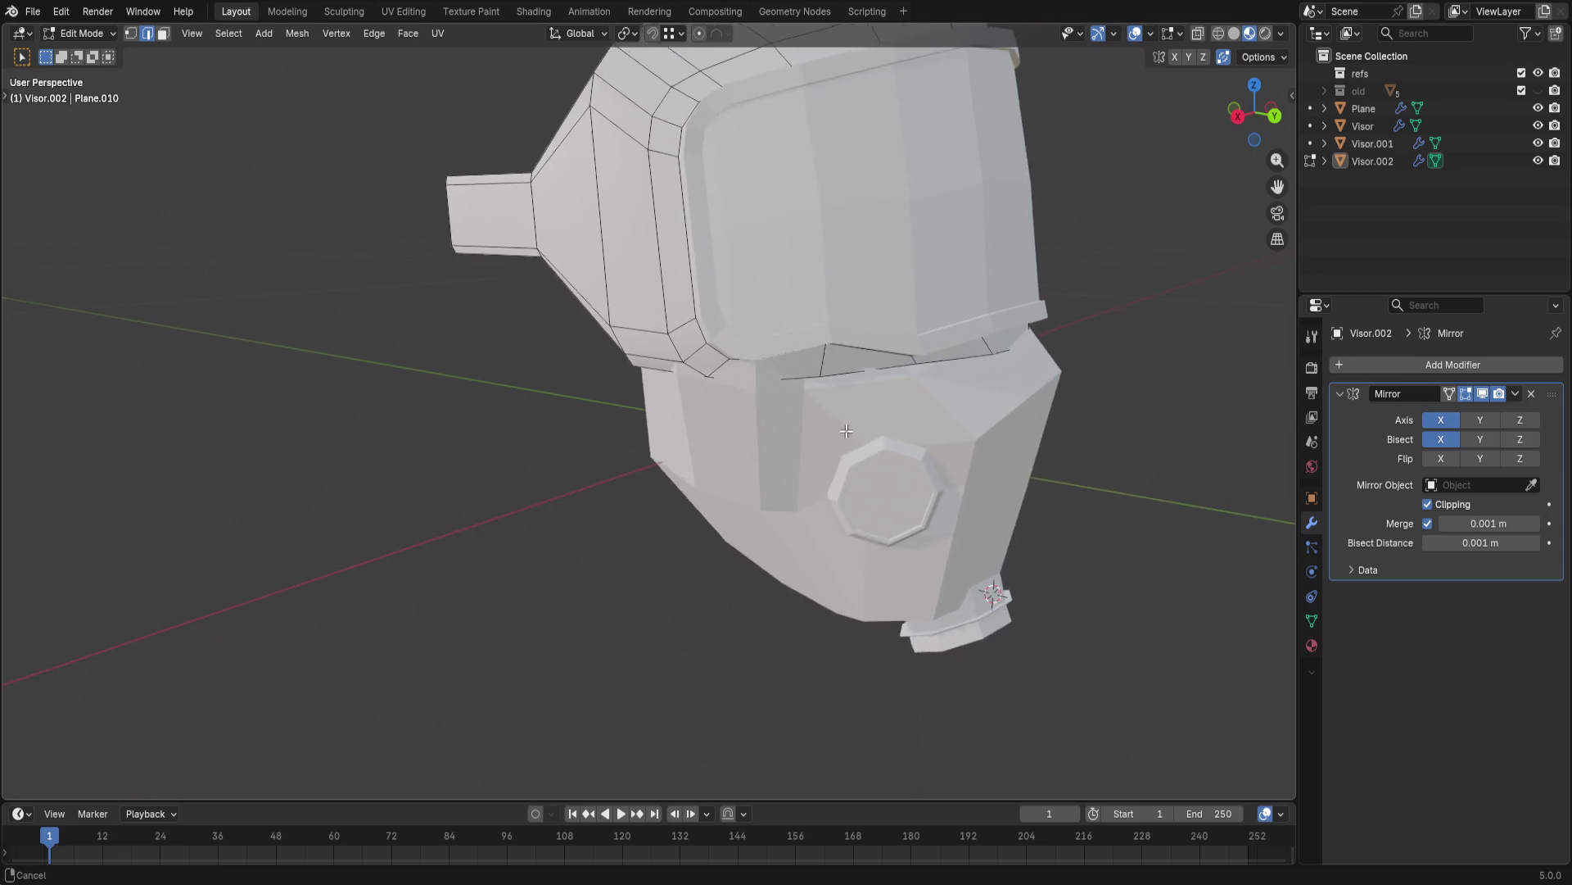
# - Briefly hide and show the Plane mesh, then make Visor and Visor.002 the edited objects
pyautogui.moveTo(677, 495); pyautogui.dragTo(819, 435, button='middle')
pyautogui.click(1539, 108)
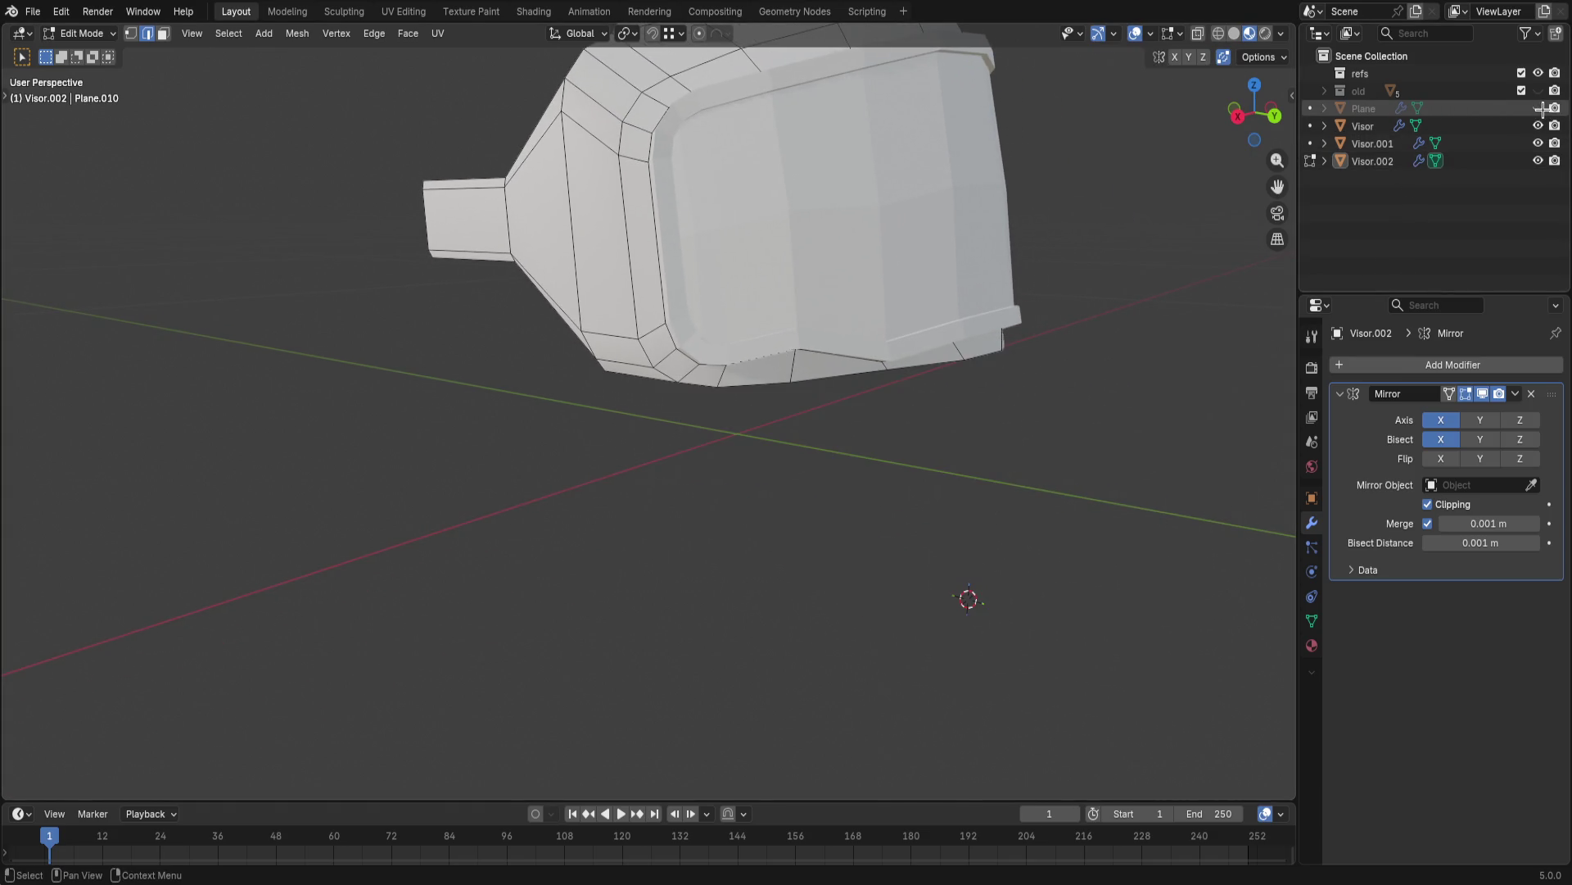
pyautogui.moveTo(983, 369)
pyautogui.mouseDown(button='middle')
pyautogui.moveTo(1020, 406)
pyautogui.moveTo(1018, 367)
pyautogui.moveTo(1057, 393)
pyautogui.mouseUp(button='middle')
pyautogui.click(1539, 109)
pyautogui.click(1373, 143)
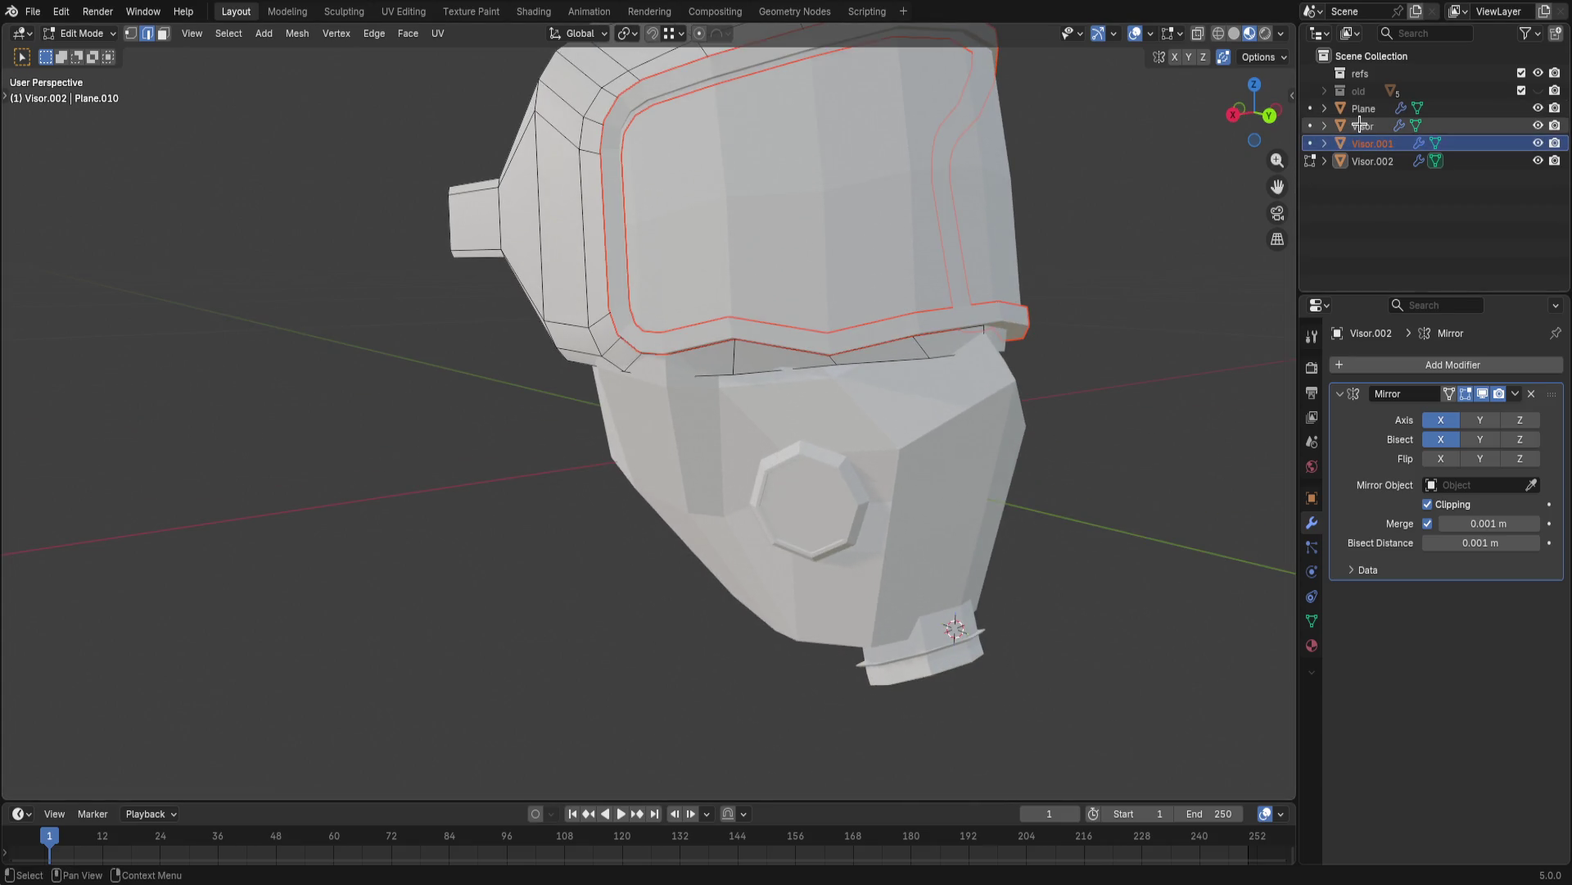
pyautogui.click(1311, 126)
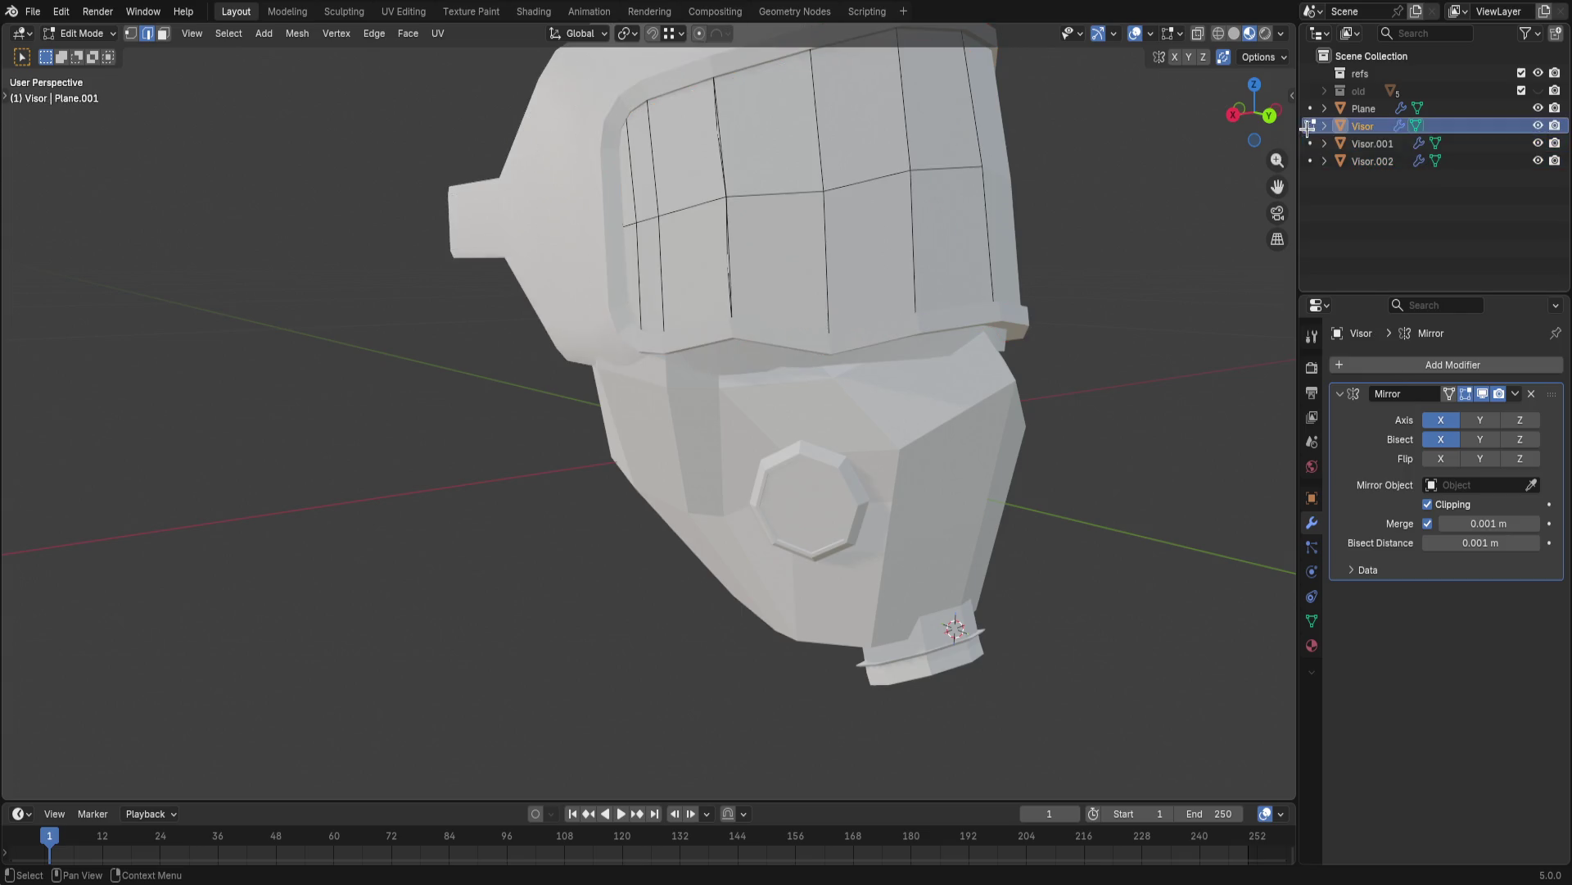
pyautogui.keyDown('ctrl'); pyautogui.click(1311, 161); pyautogui.keyUp('ctrl')
pyautogui.moveTo(1109, 303)
pyautogui.mouseDown(button='middle')
pyautogui.moveTo(1040, 278)
pyautogui.moveTo(1043, 244)
pyautogui.mouseUp(button='middle')
# - Move the whole visor mesh along Y and tilt it about the X axis
pyautogui.press('a')
pyautogui.press('g')
pyautogui.press('y')
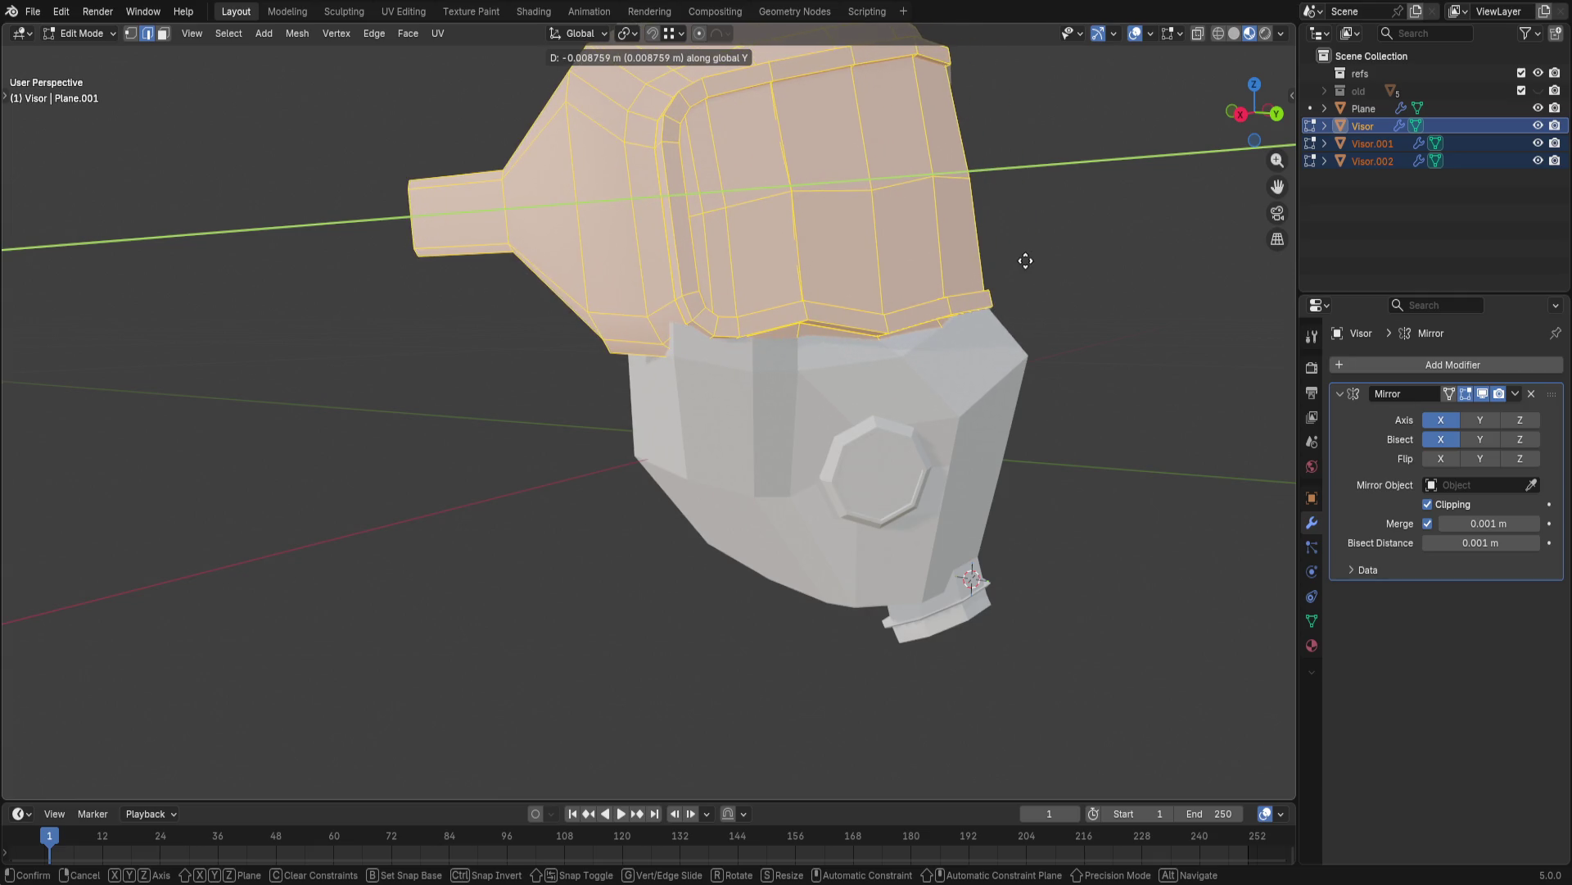
pyautogui.press('r')
pyautogui.press('x')
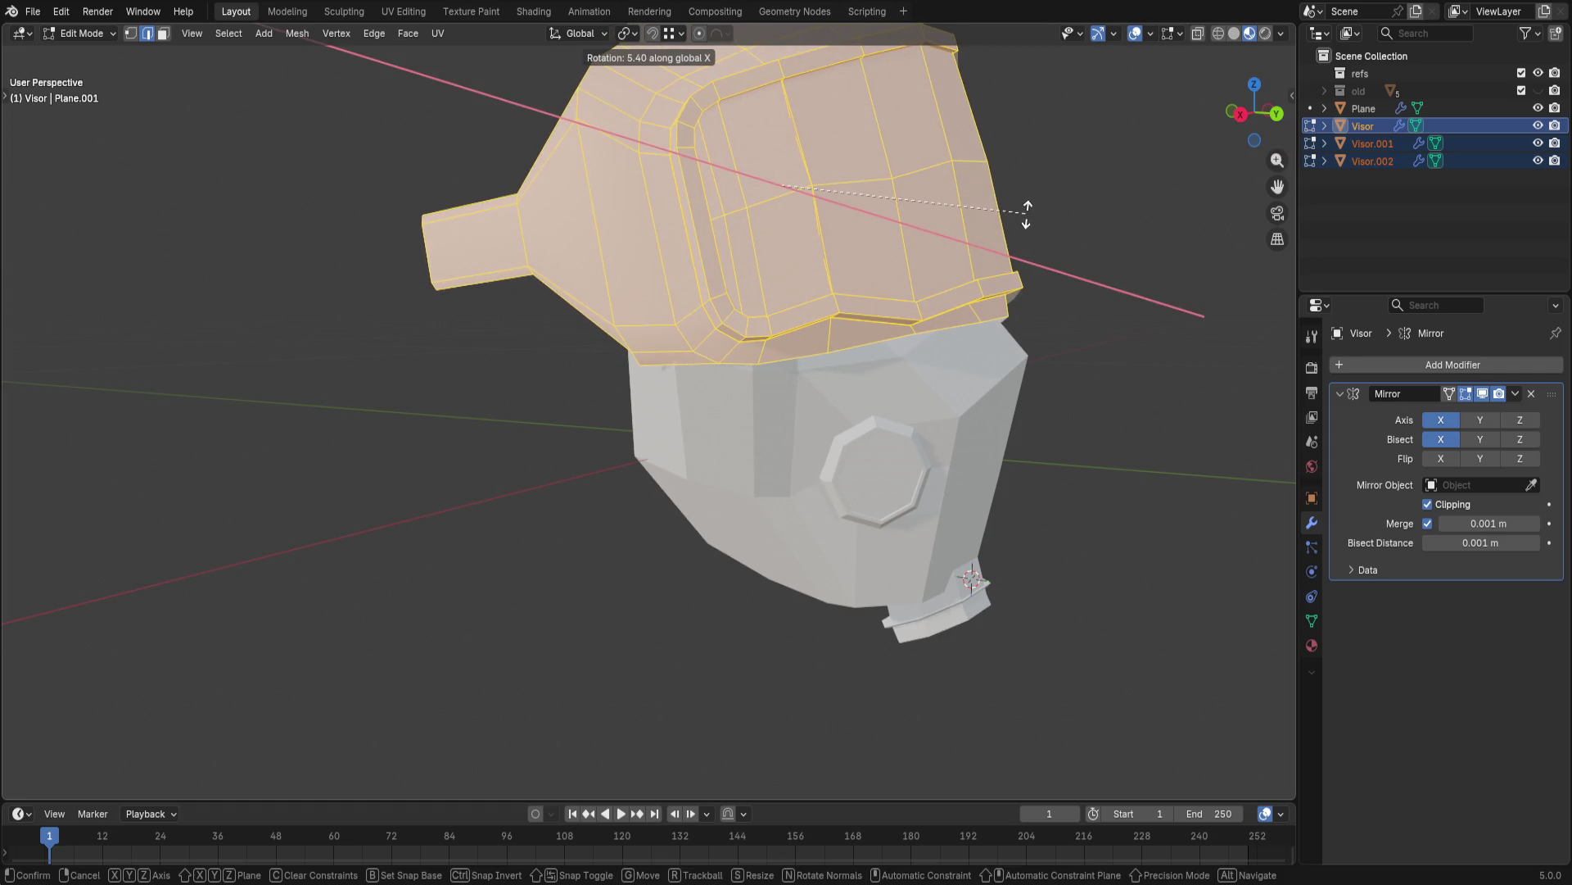
pyautogui.click(1028, 215)
pyautogui.click(1088, 273)
pyautogui.moveTo(1088, 274)
pyautogui.mouseDown(button='middle')
pyautogui.moveTo(956, 289)
pyautogui.moveTo(1186, 338)
pyautogui.moveTo(957, 315)
pyautogui.mouseUp(button='middle')
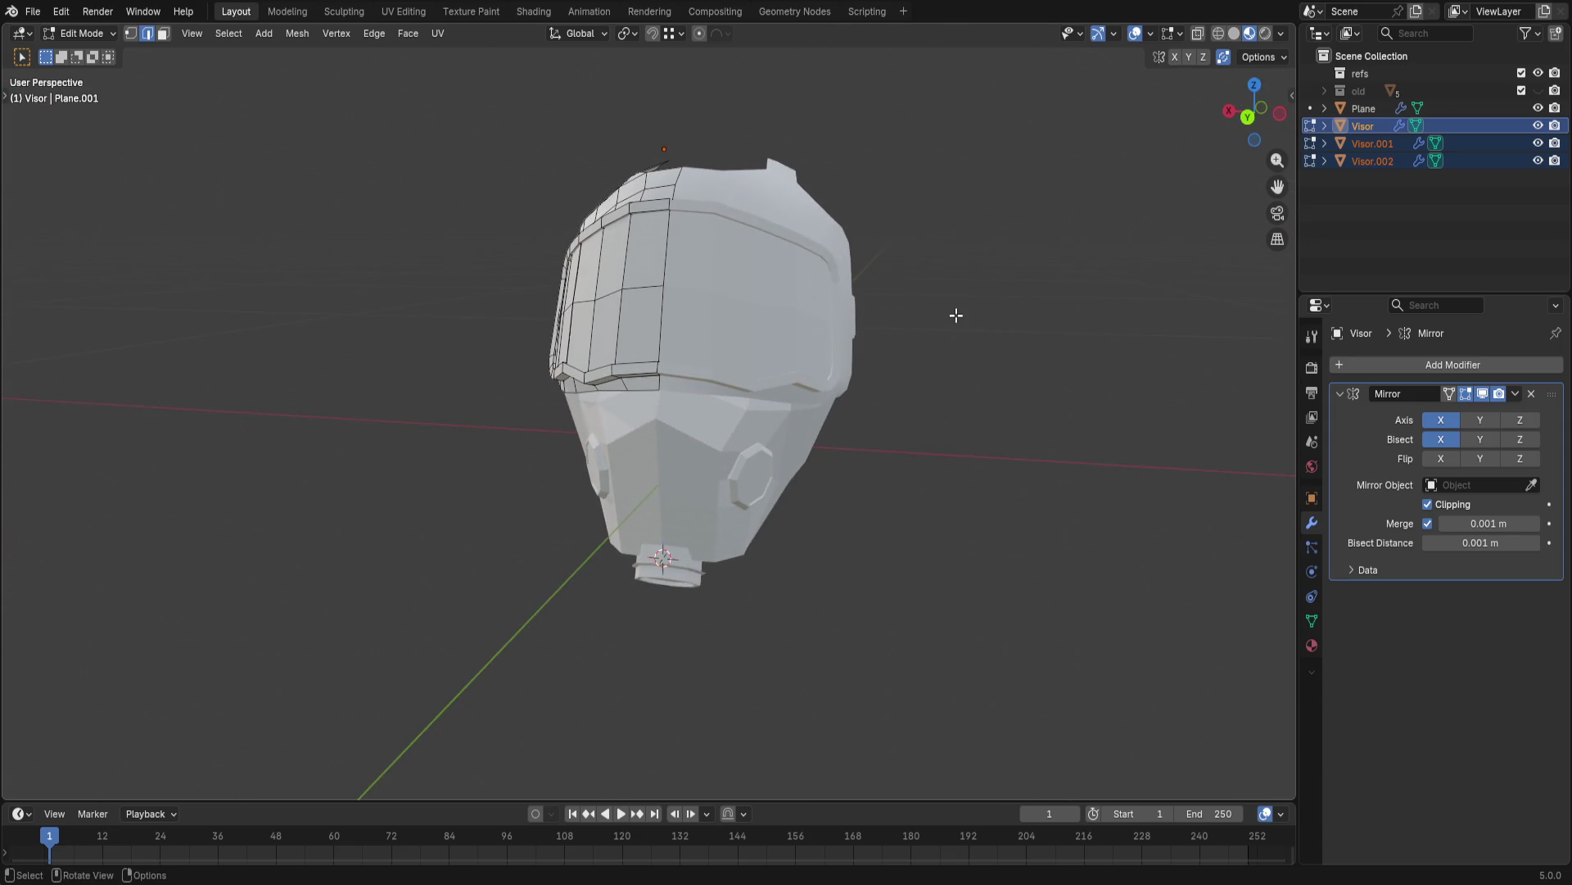
# - Leave the visor and switch to editing the Plane mask mesh instead
pyautogui.press('Tab')
pyautogui.moveTo(1007, 308)
pyautogui.mouseDown(button='middle')
pyautogui.moveTo(910, 324)
pyautogui.moveTo(1007, 316)
pyautogui.moveTo(1044, 166)
pyautogui.moveTo(1029, 336)
pyautogui.moveTo(34, 293)
pyautogui.moveTo(71, 357)
pyautogui.moveTo(233, 446)
pyautogui.moveTo(1095, 282)
pyautogui.moveTo(869, 281)
pyautogui.moveTo(905, 389)
pyautogui.moveTo(1072, 423)
pyautogui.moveTo(965, 351)
pyautogui.moveTo(942, 361)
pyautogui.moveTo(951, 404)
pyautogui.moveTo(857, 439)
pyautogui.mouseUp(button='middle')
pyautogui.click(755, 432)
pyautogui.press('Tab')
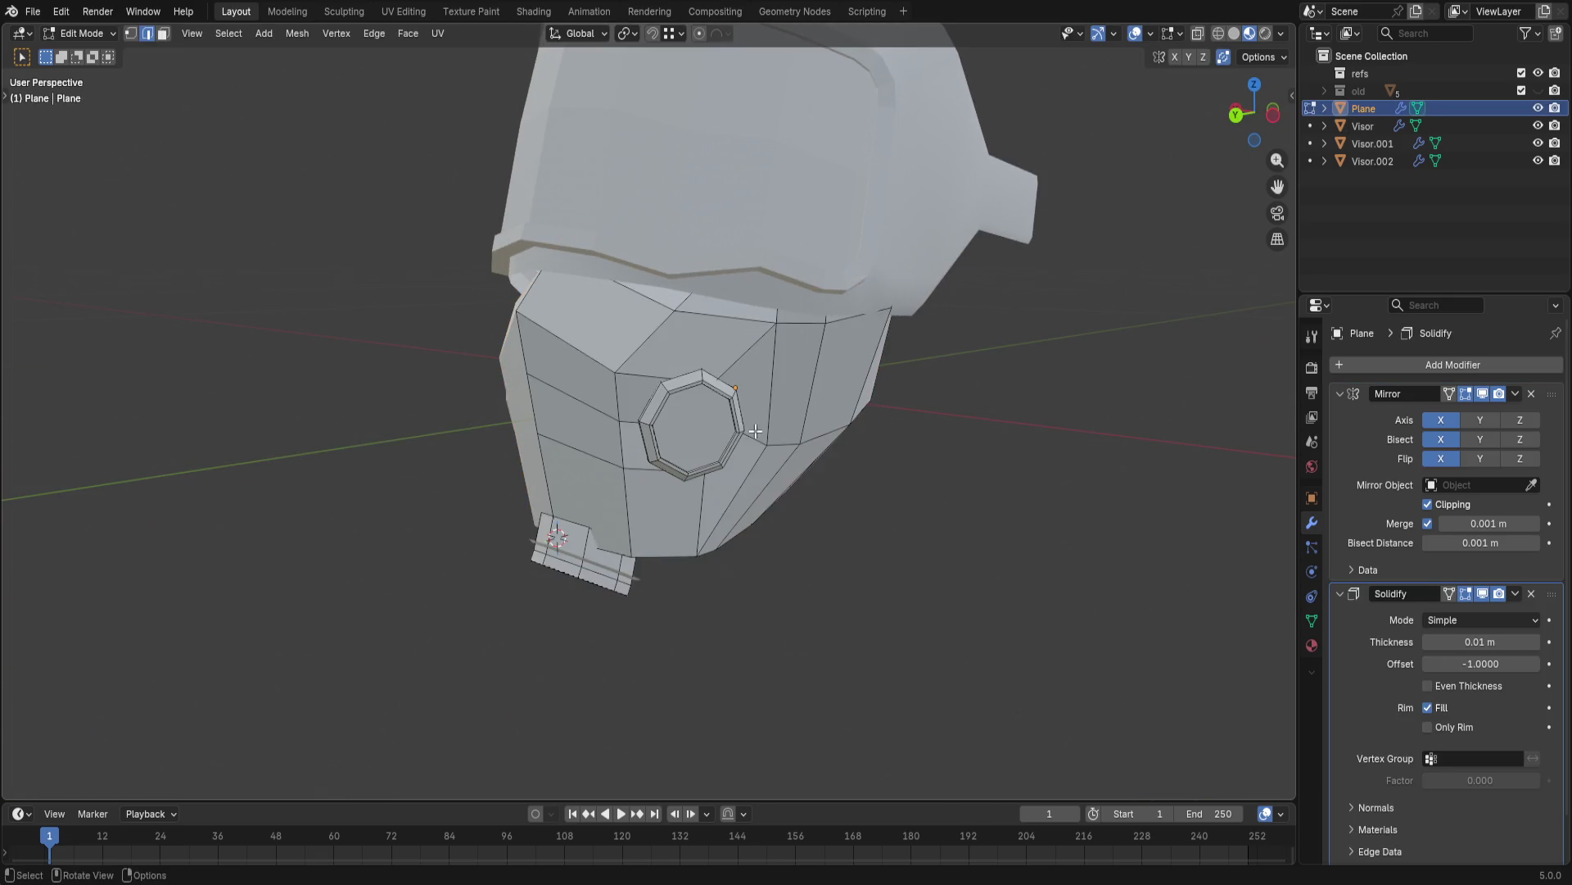
# - Separate the selected octagonal cheek ring into its own object Plane.001 and begin editing it
pyautogui.moveTo(678, 432)
pyautogui.mouseDown(button='middle')
pyautogui.moveTo(962, 488)
pyautogui.moveTo(899, 418)
pyautogui.mouseUp(button='middle')
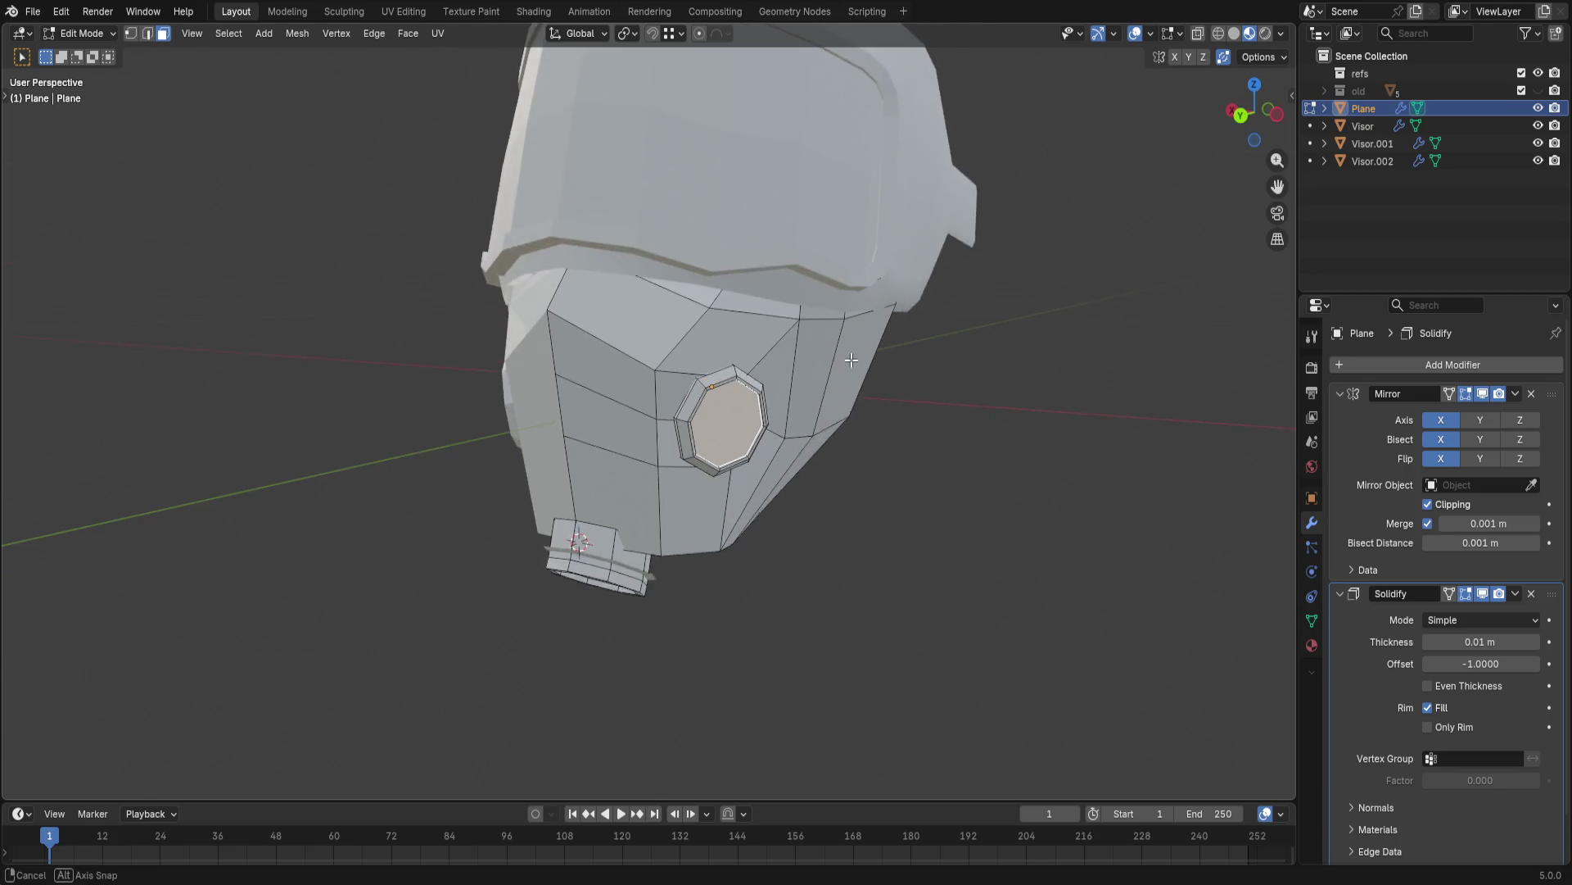
pyautogui.scroll(2, 900, 417)
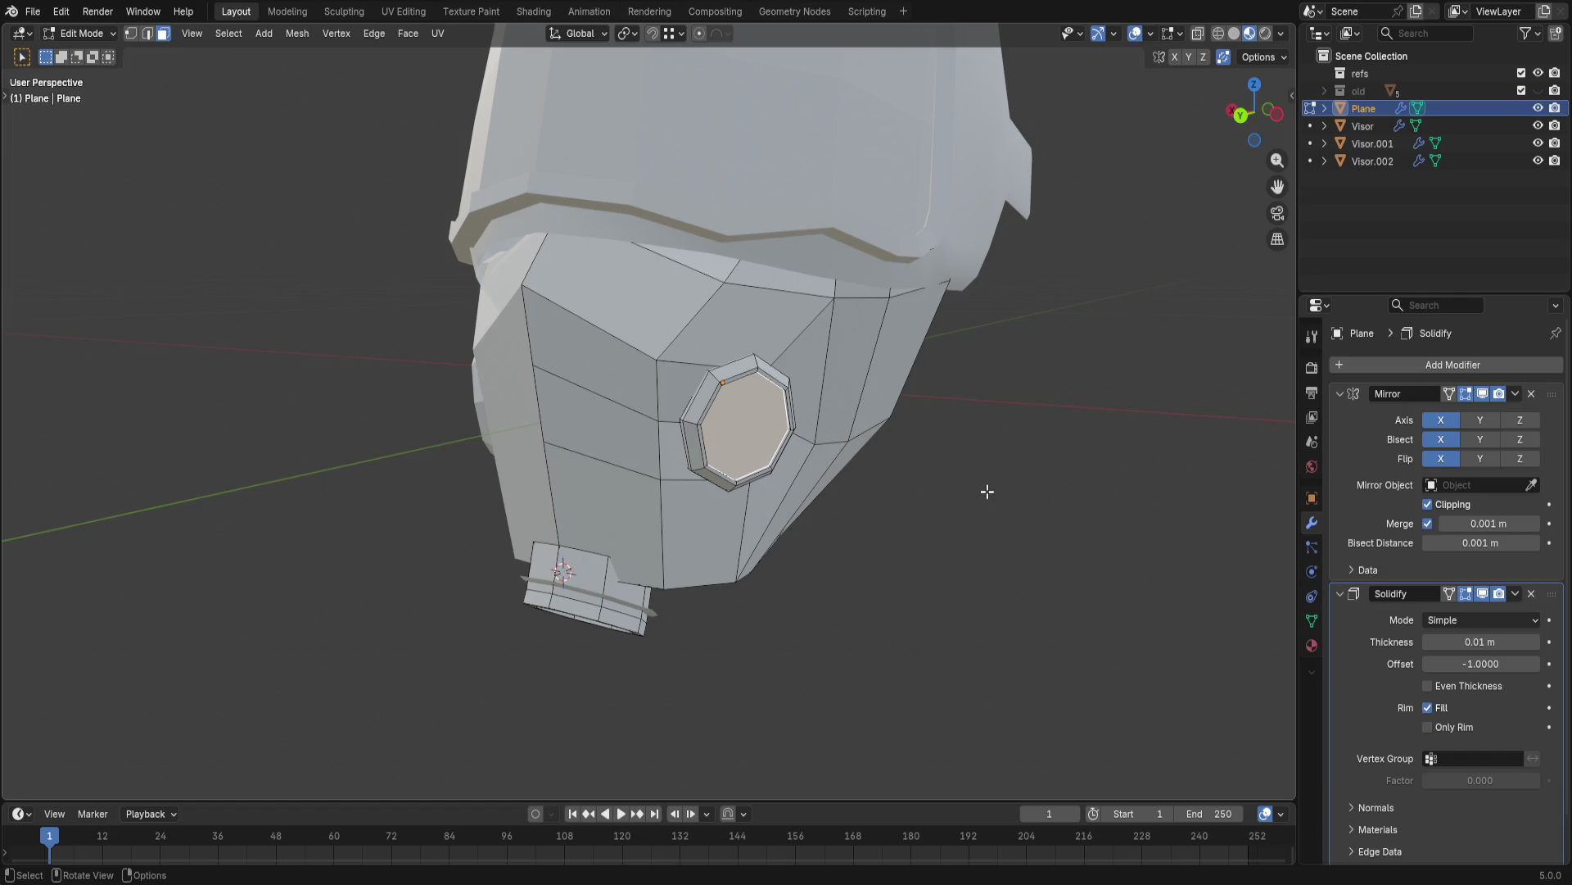
pyautogui.hotkey('shift', 'd')
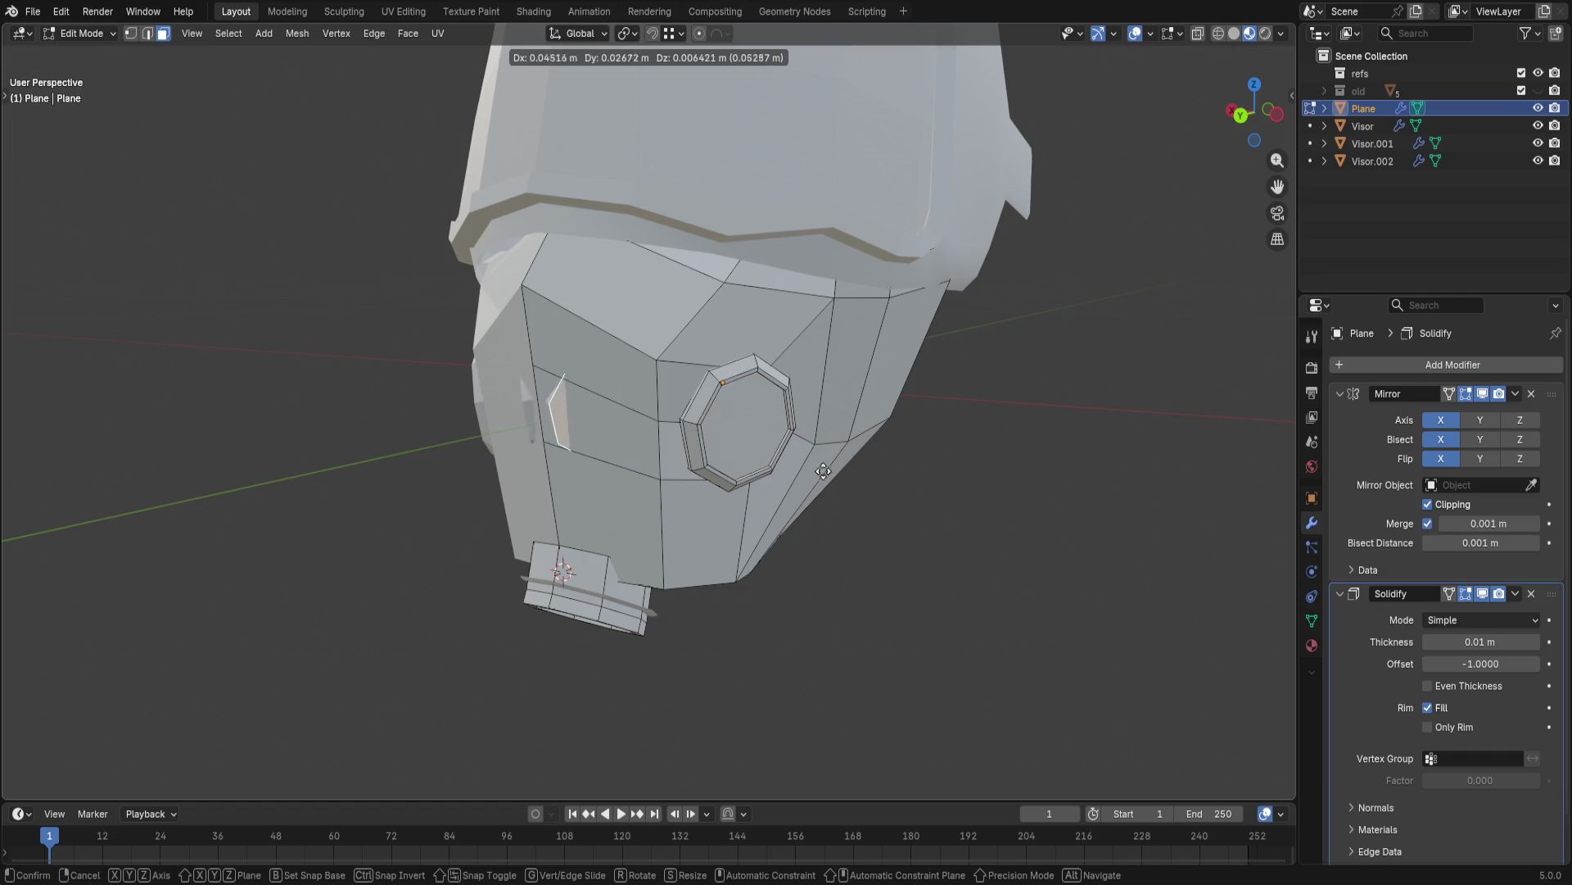
pyautogui.rightClick(908, 487)
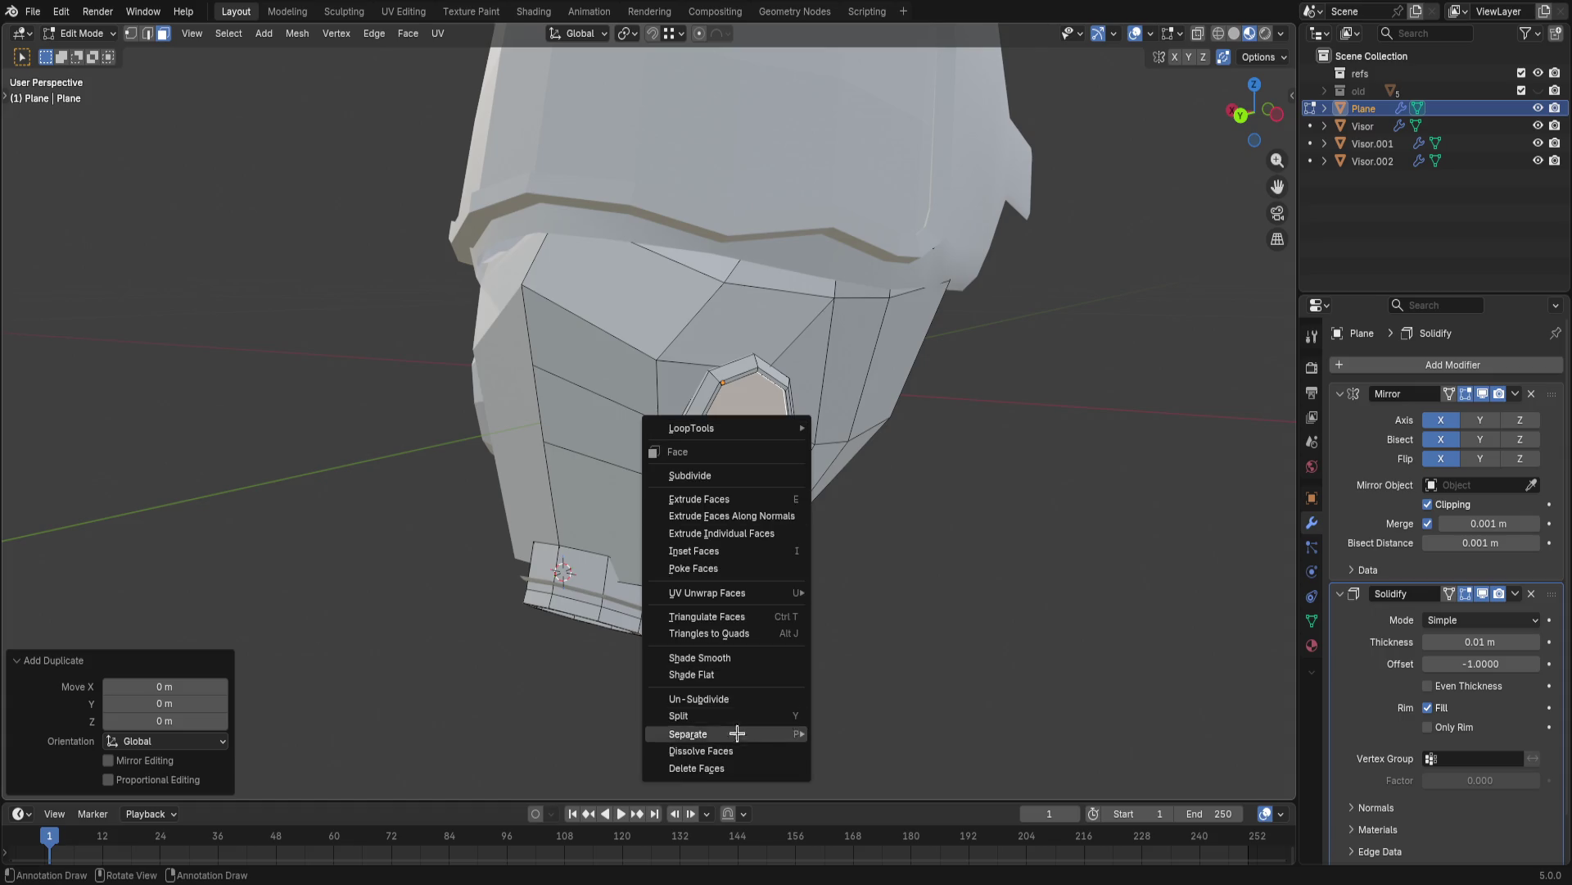
pyautogui.click(861, 733)
pyautogui.press('Tab')
pyautogui.click(786, 418)
pyautogui.press('Tab')
pyautogui.moveTo(859, 428); pyautogui.dragTo(833, 440, button='middle')
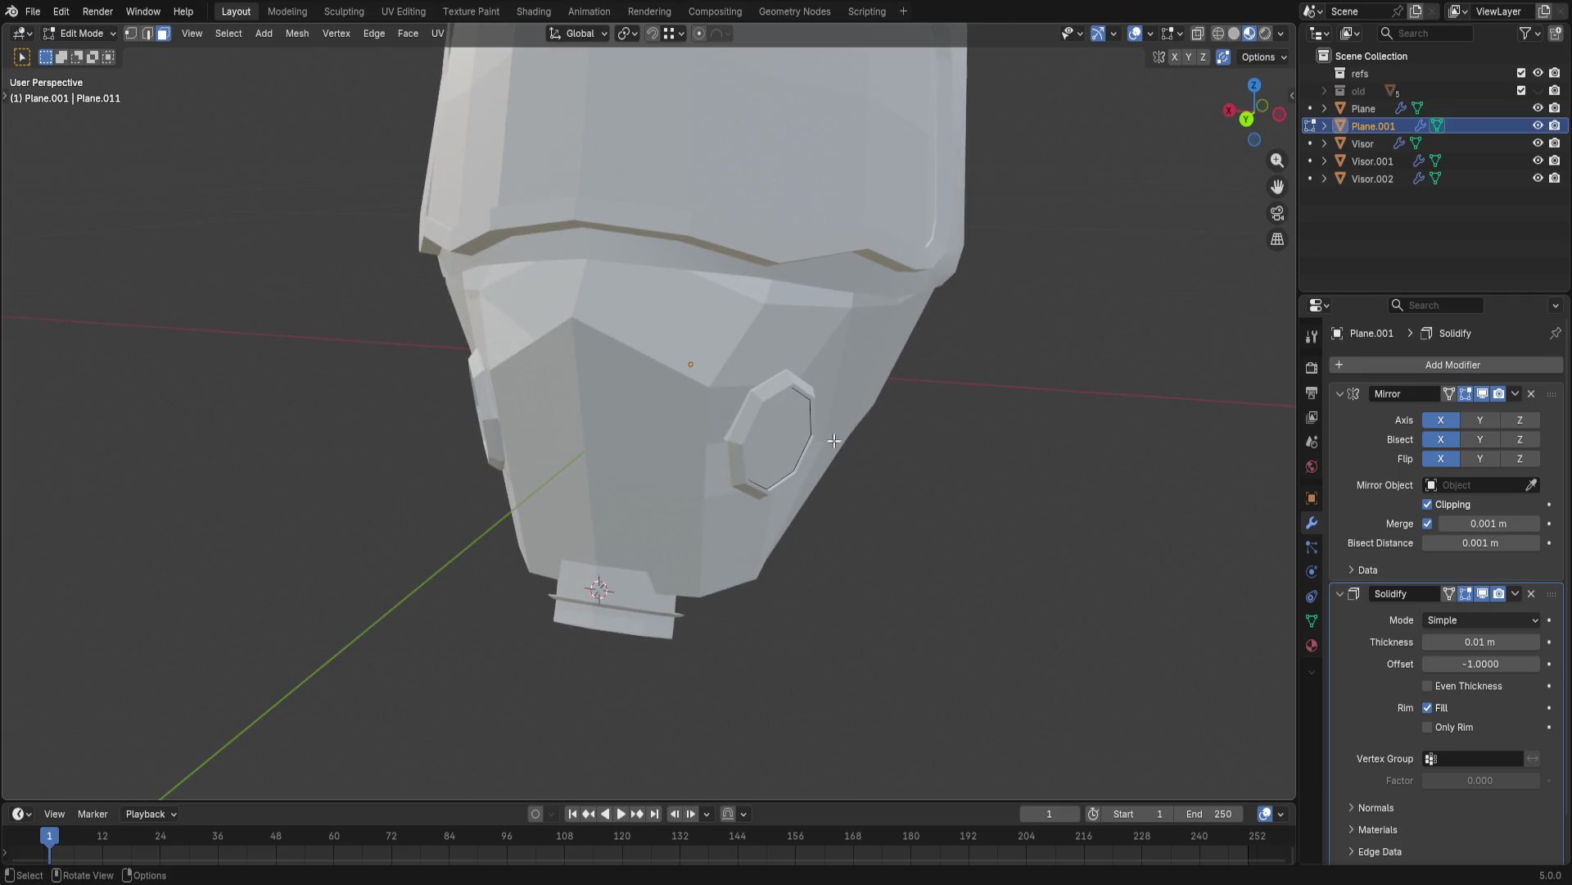
# - Fill the octagonal loop with a face, extrude it outward, and remove the ring's Solidify modifier
pyautogui.press('f')
pyautogui.press('e')
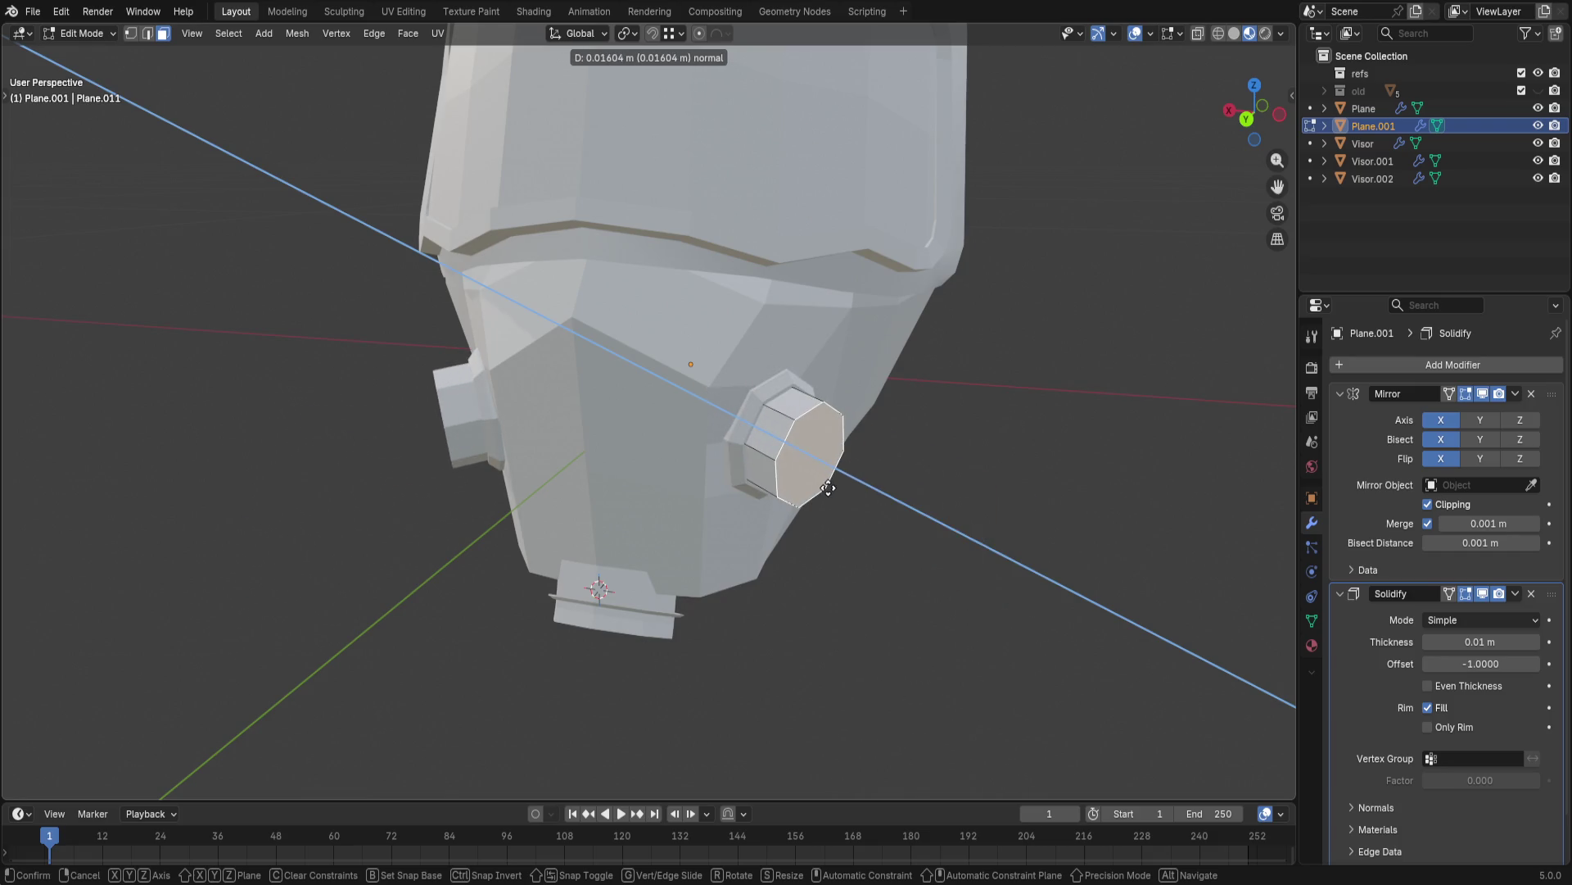
pyautogui.click(829, 488)
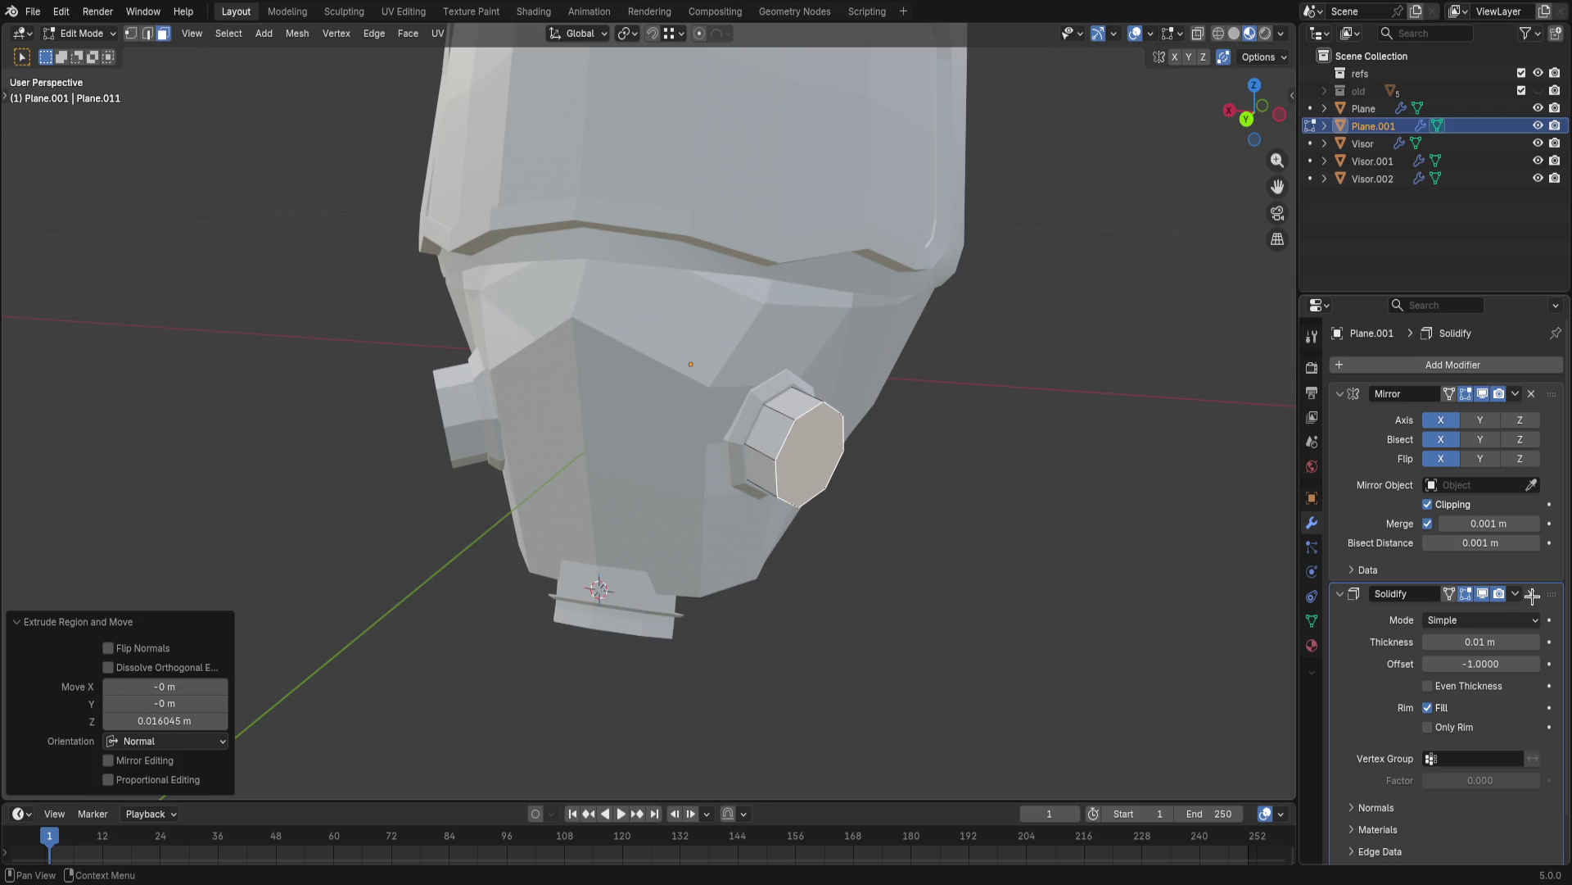
pyautogui.click(1532, 593)
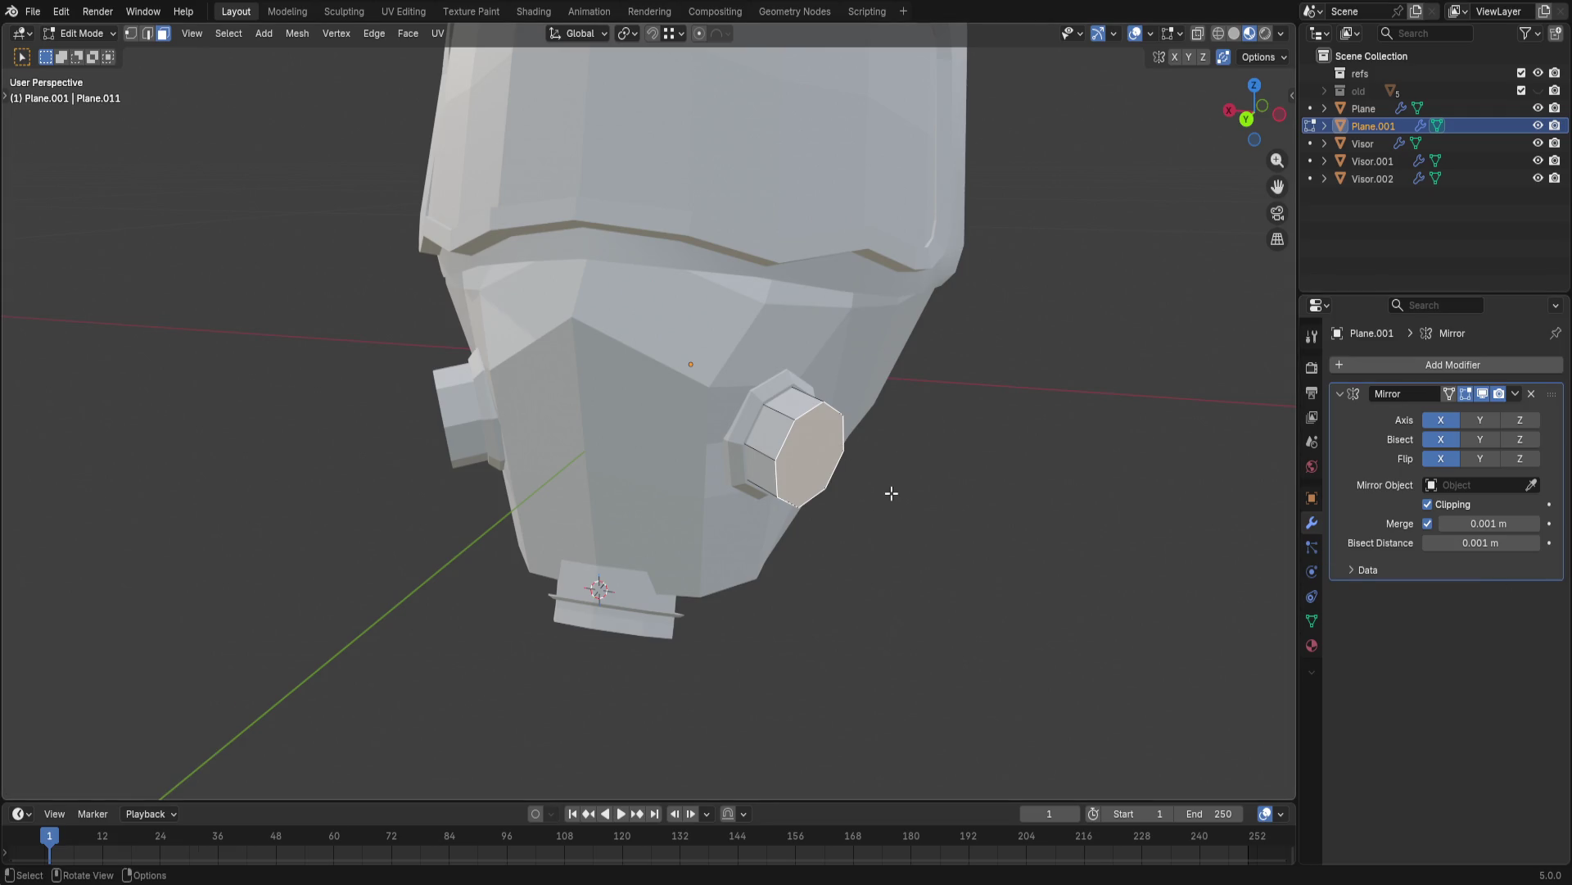
# - Redo a short second extrusion of the octagonal face and start scaling it up
pyautogui.press('e')
pyautogui.click(885, 483)
pyautogui.hotkey('ctrl', 'z')
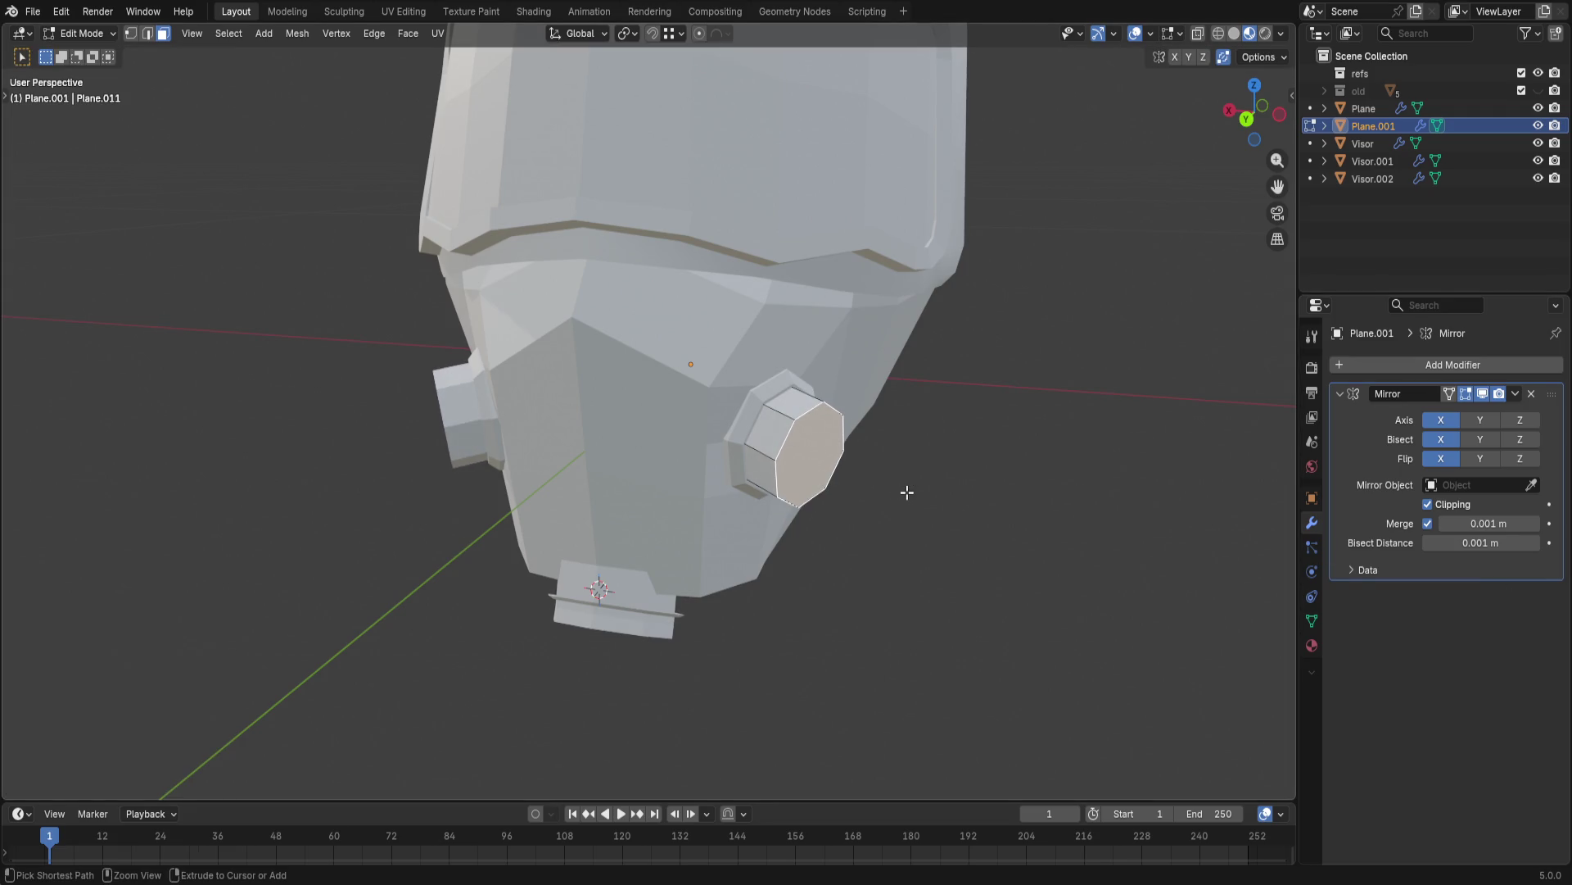
pyautogui.press('e')
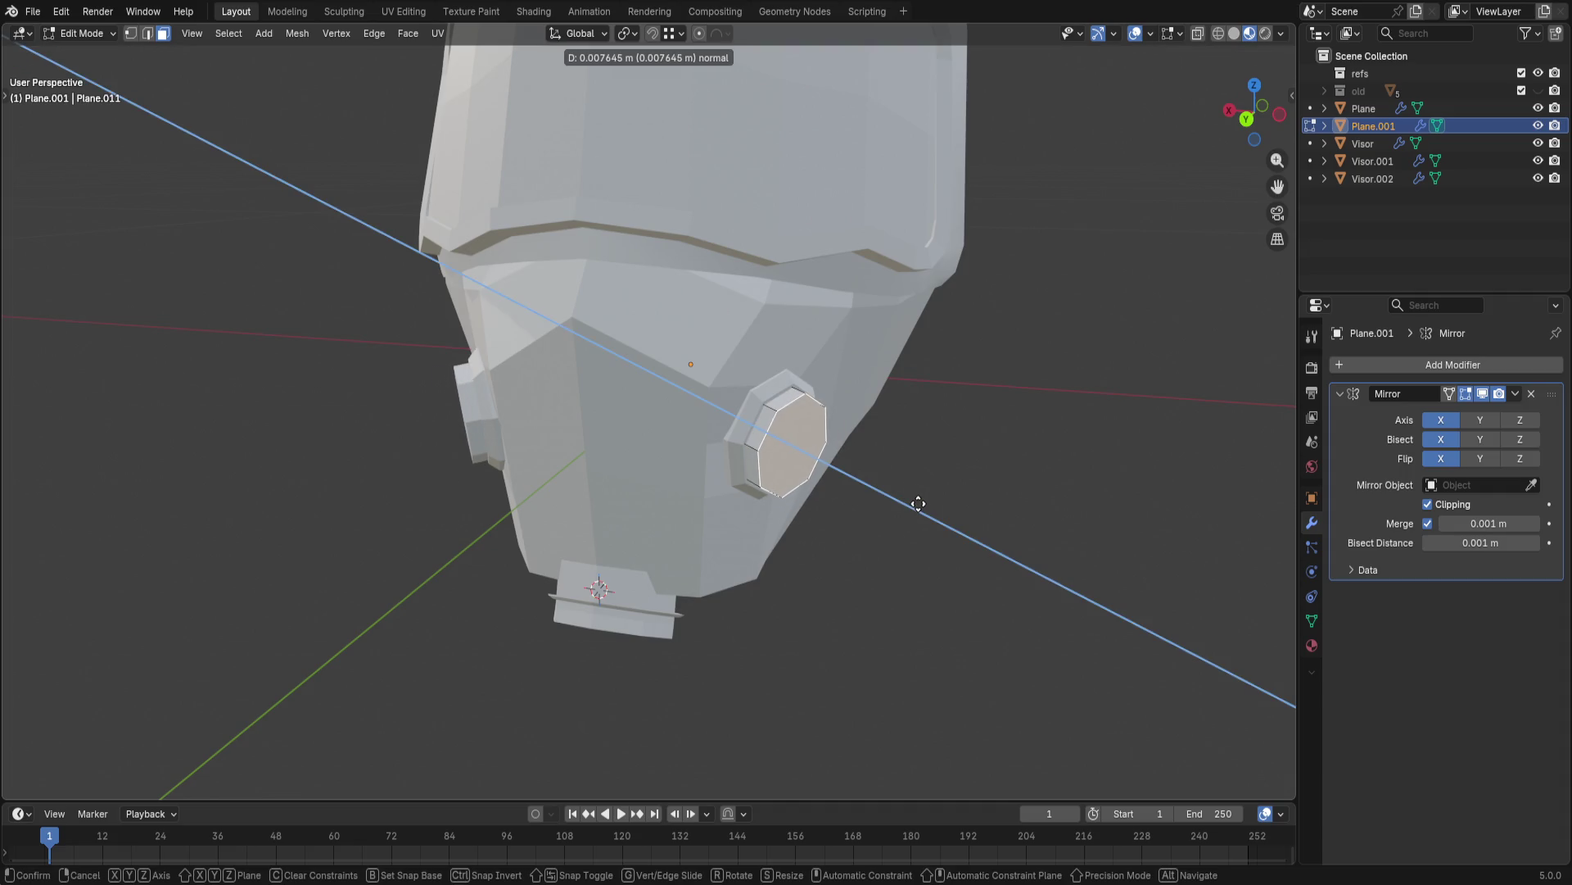
pyautogui.click(915, 502)
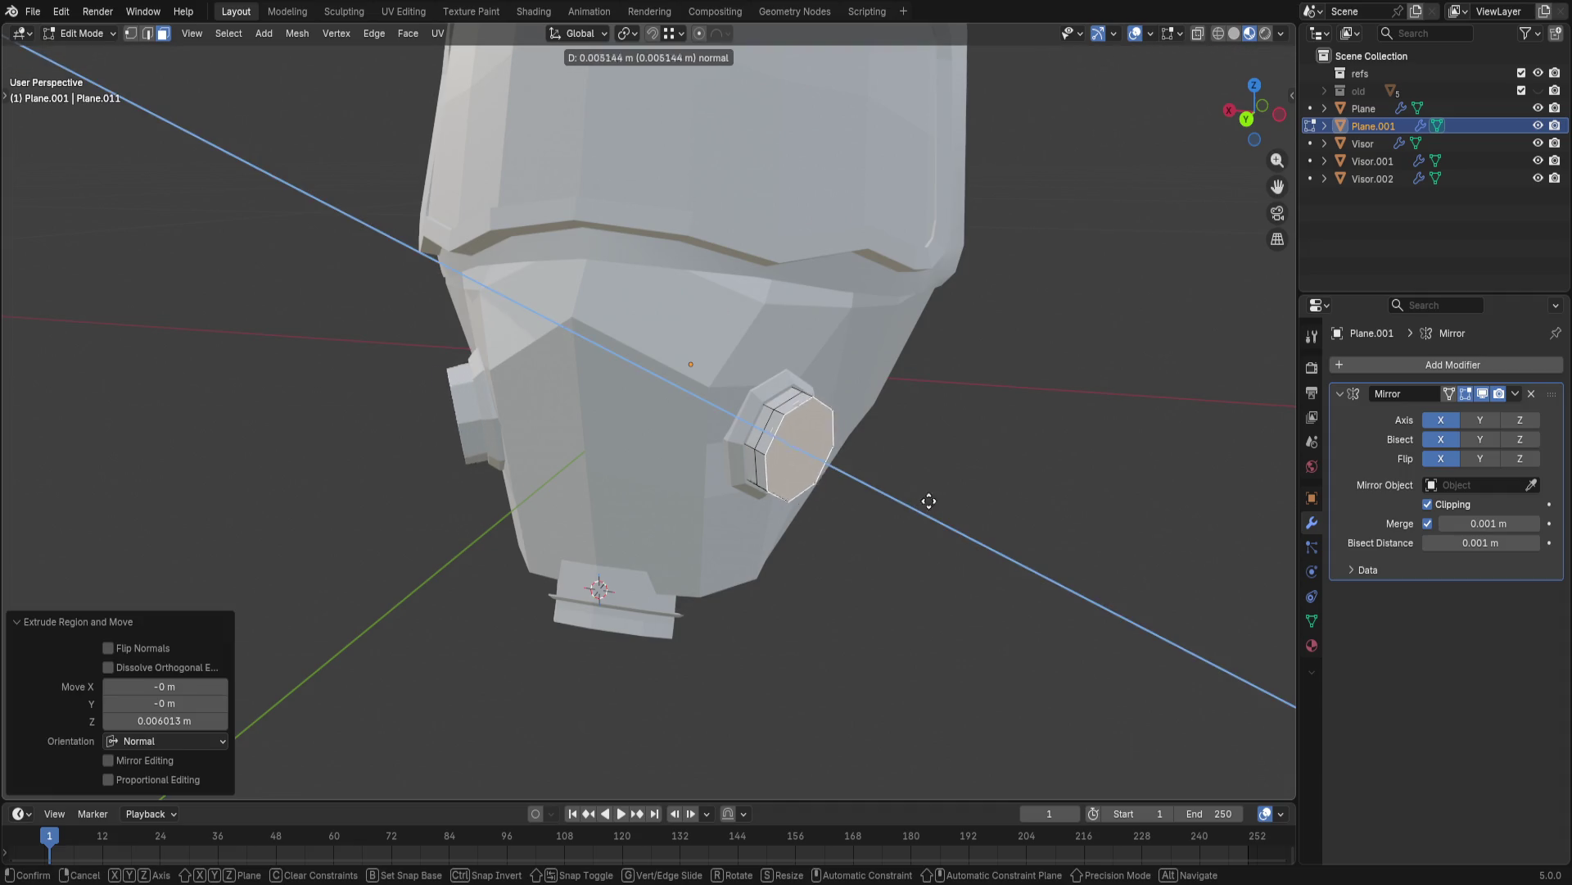
pyautogui.press('s')
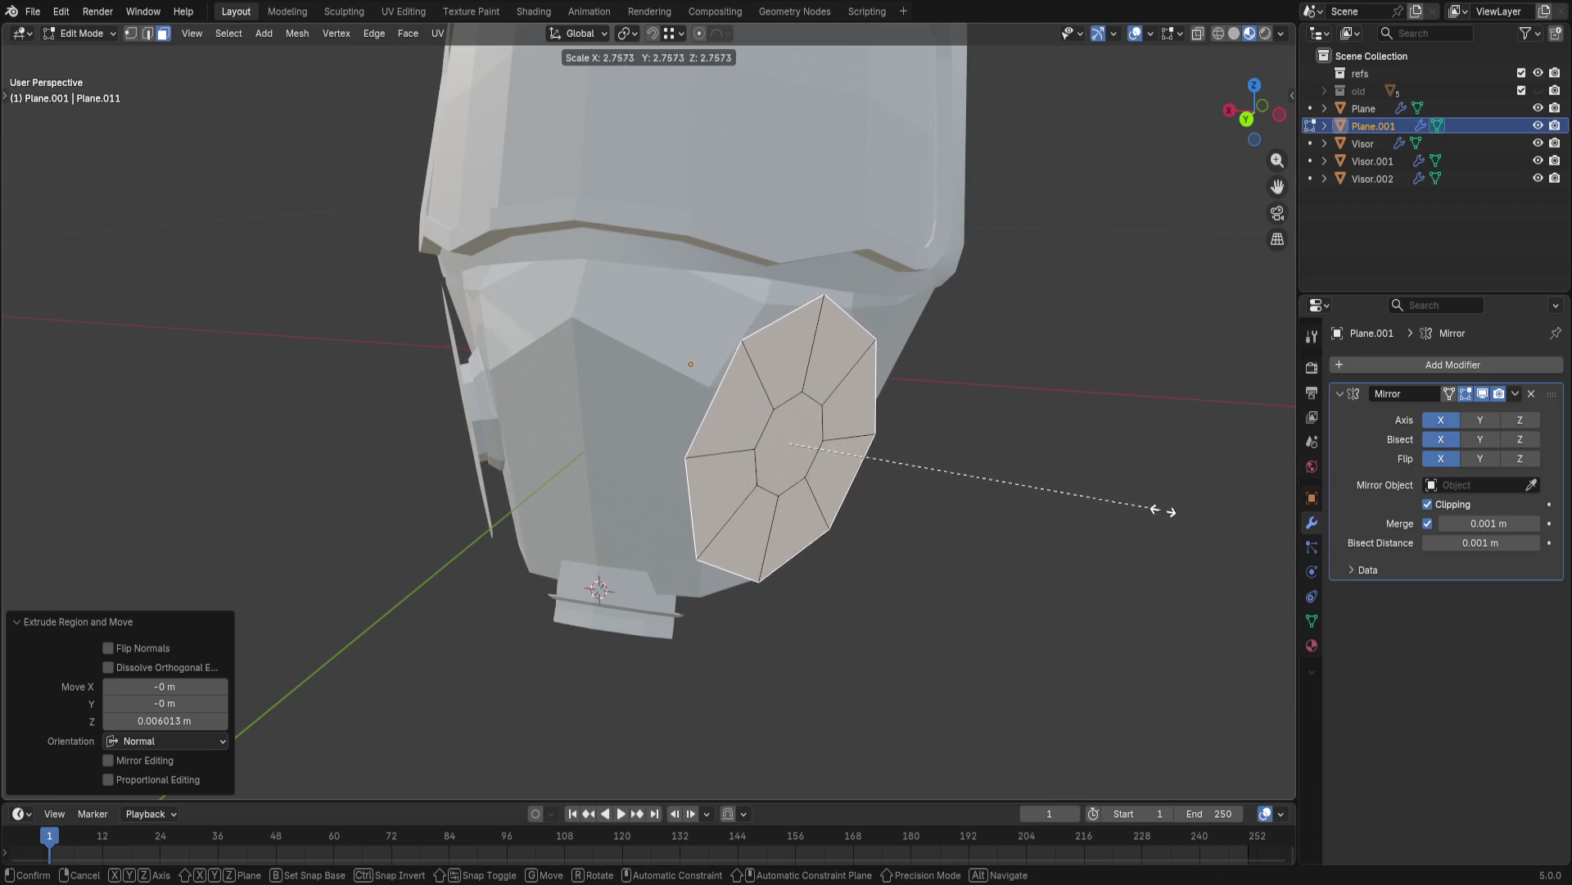
# - Enlarge the octagonal face and extrude it into a thin outer layer
pyautogui.click(1155, 512)
pyautogui.press('e')
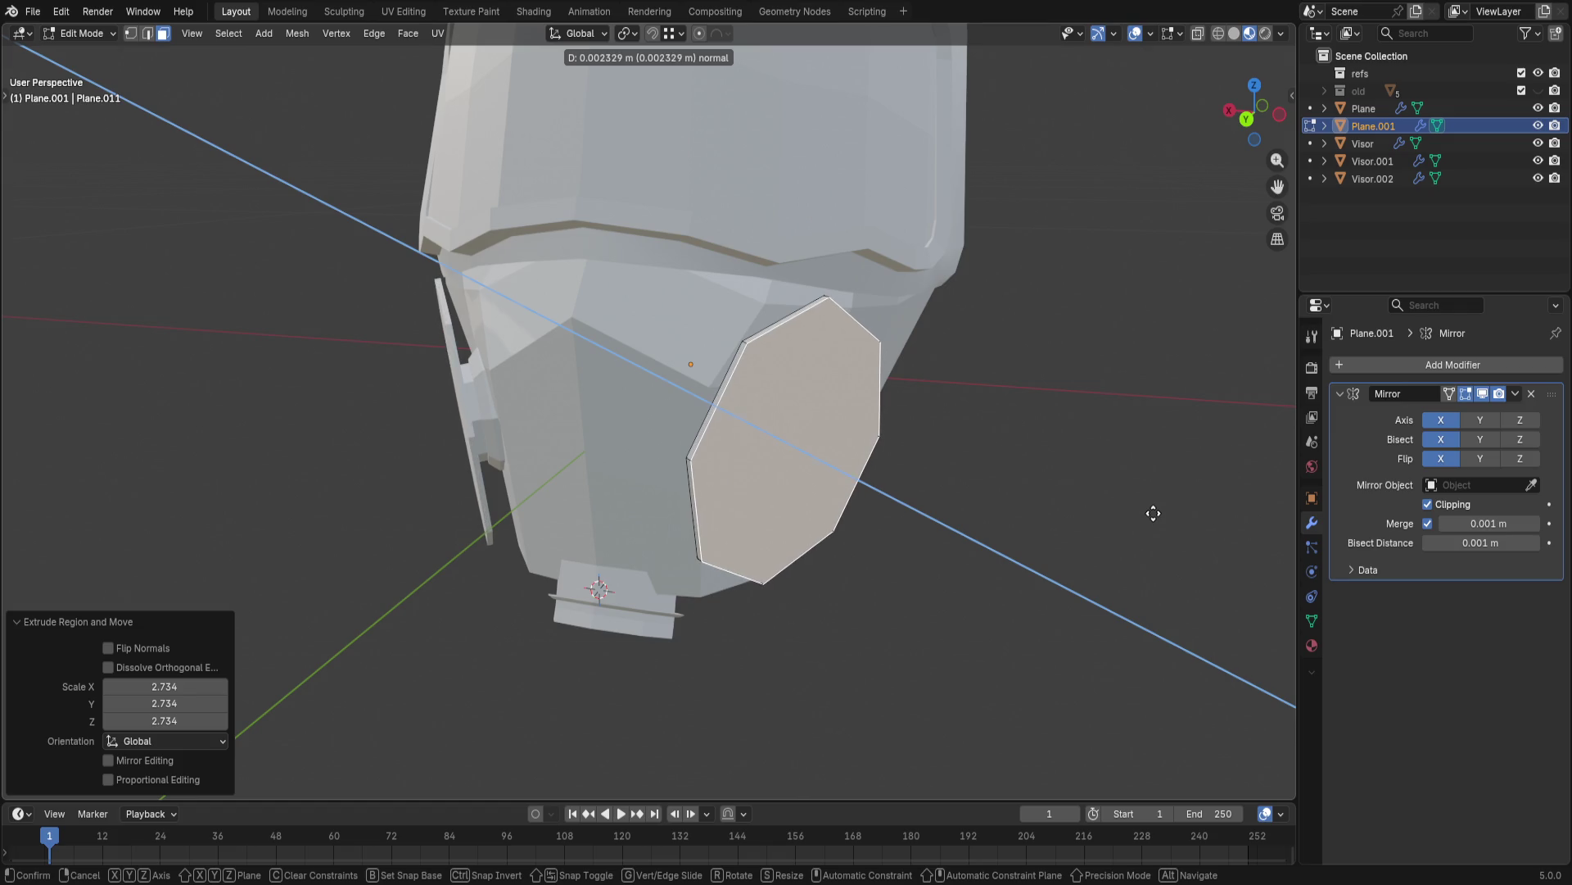
pyautogui.click(955, 516)
pyautogui.moveTo(969, 475); pyautogui.dragTo(1068, 506, button='middle')
pyautogui.scroll(5, 1068, 507)
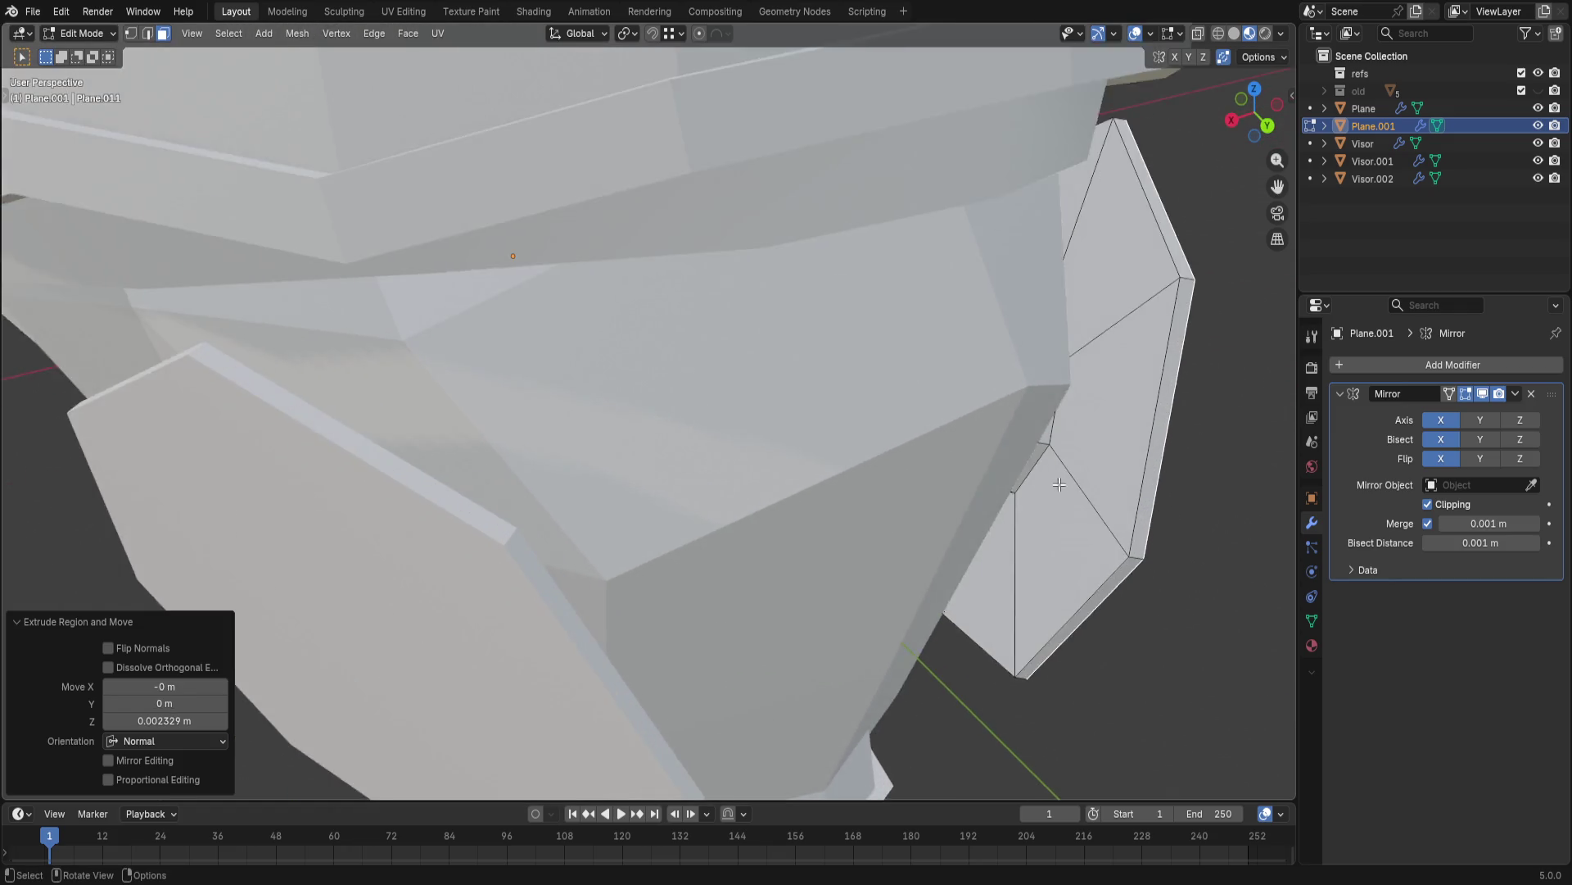
pyautogui.scroll(2, 1060, 470)
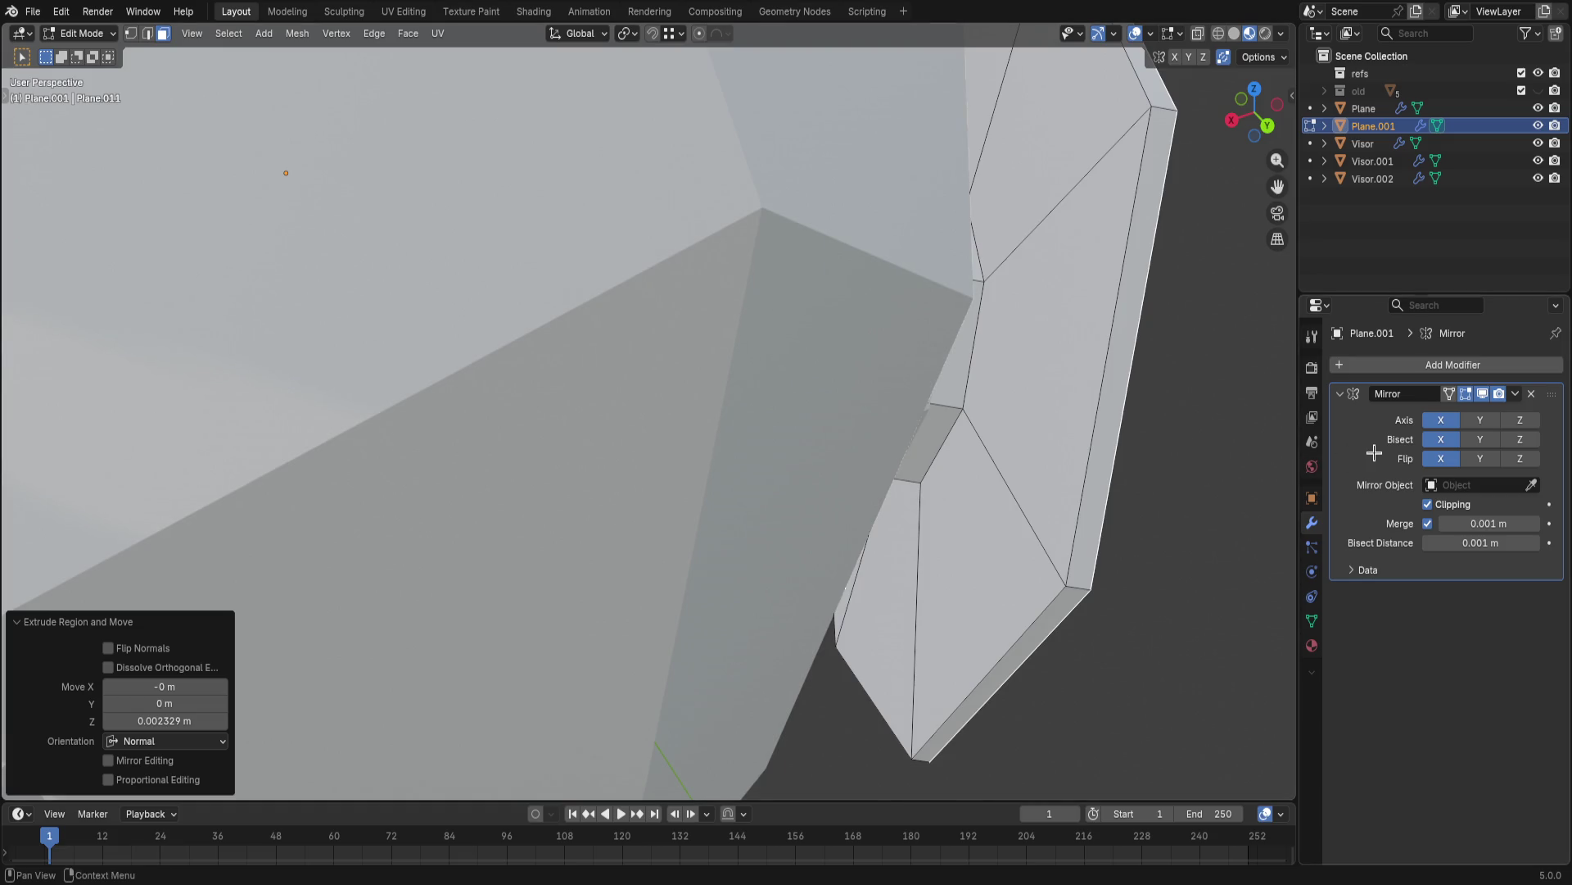
pyautogui.moveTo(1189, 451); pyautogui.dragTo(1148, 376, button='middle')
# - Scale the plate's outer face up about 2.5 times into a broad flat plate
pyautogui.press('s')
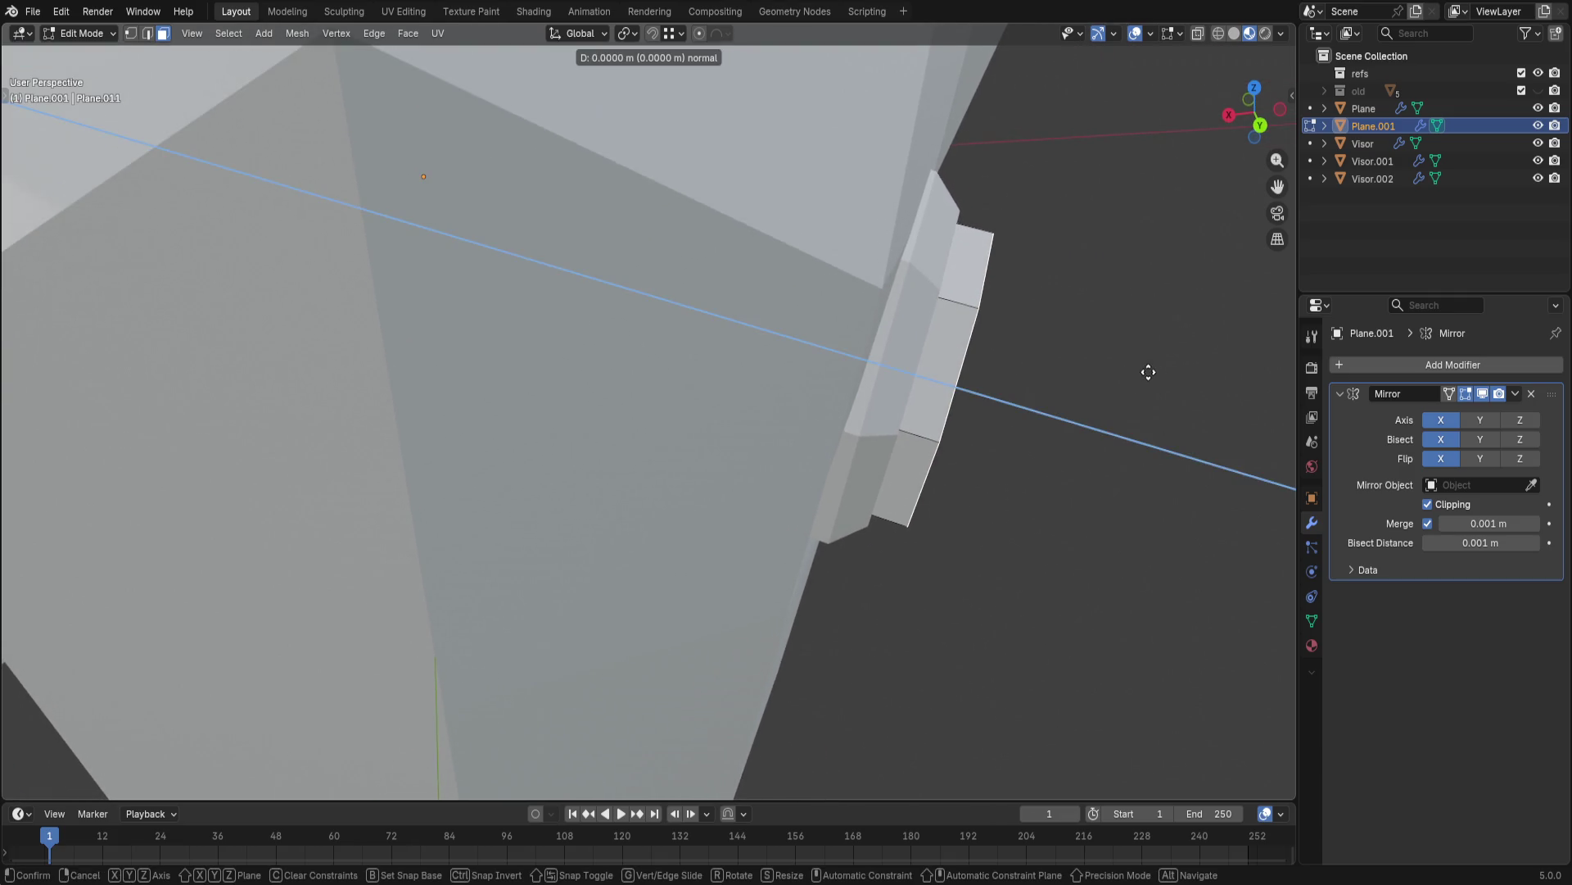
pyautogui.moveTo(1149, 376); pyautogui.dragTo(1223, 362)
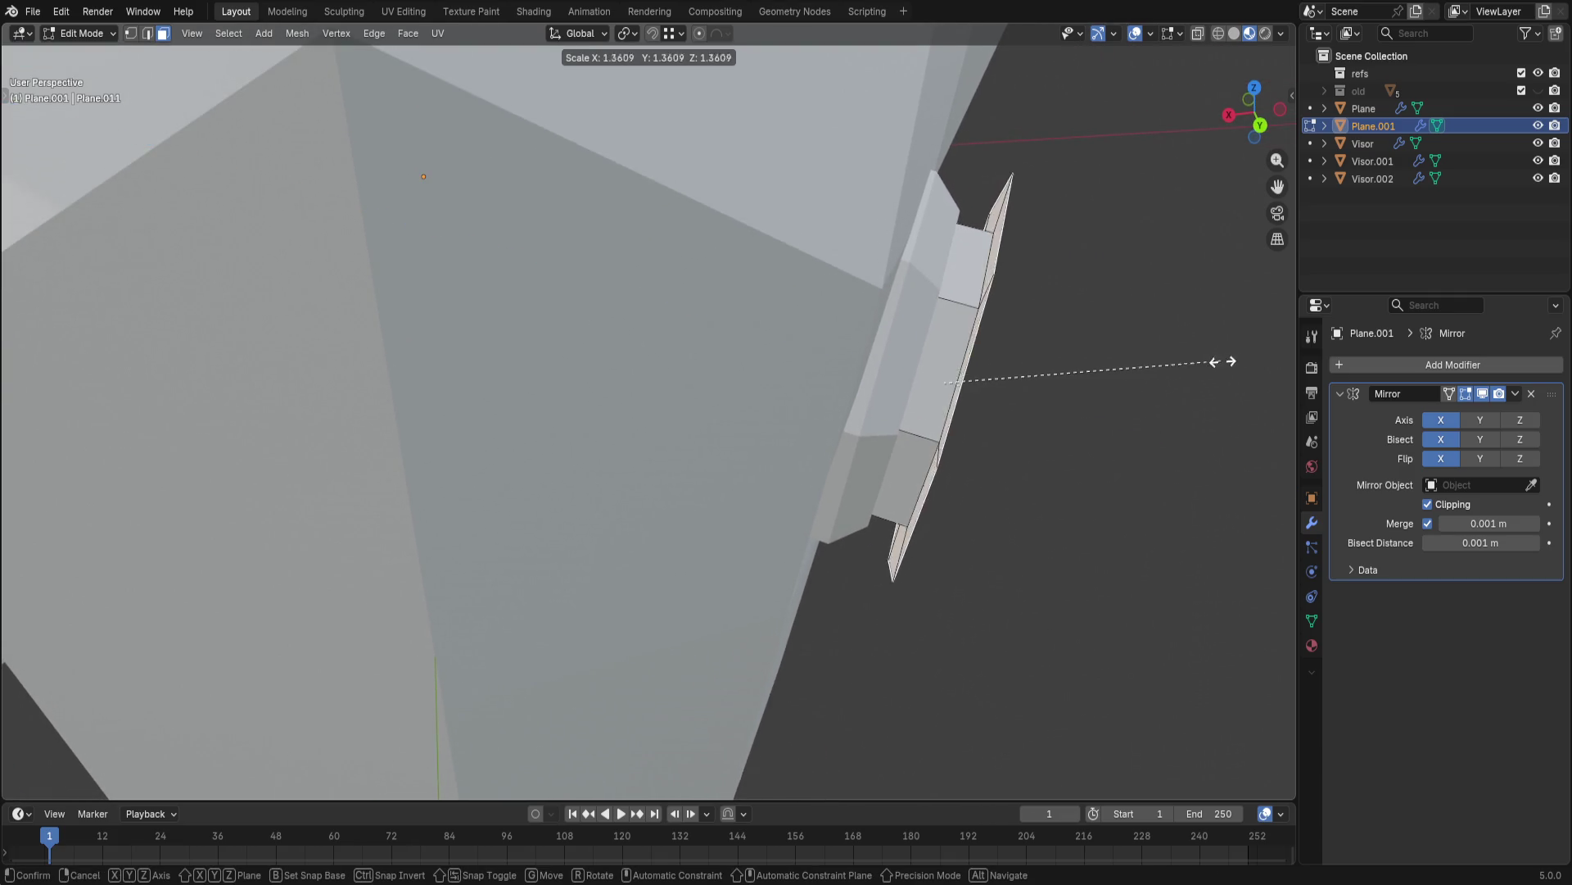
pyautogui.click(166, 369)
pyautogui.moveTo(166, 369); pyautogui.dragTo(413, 395, button='middle')
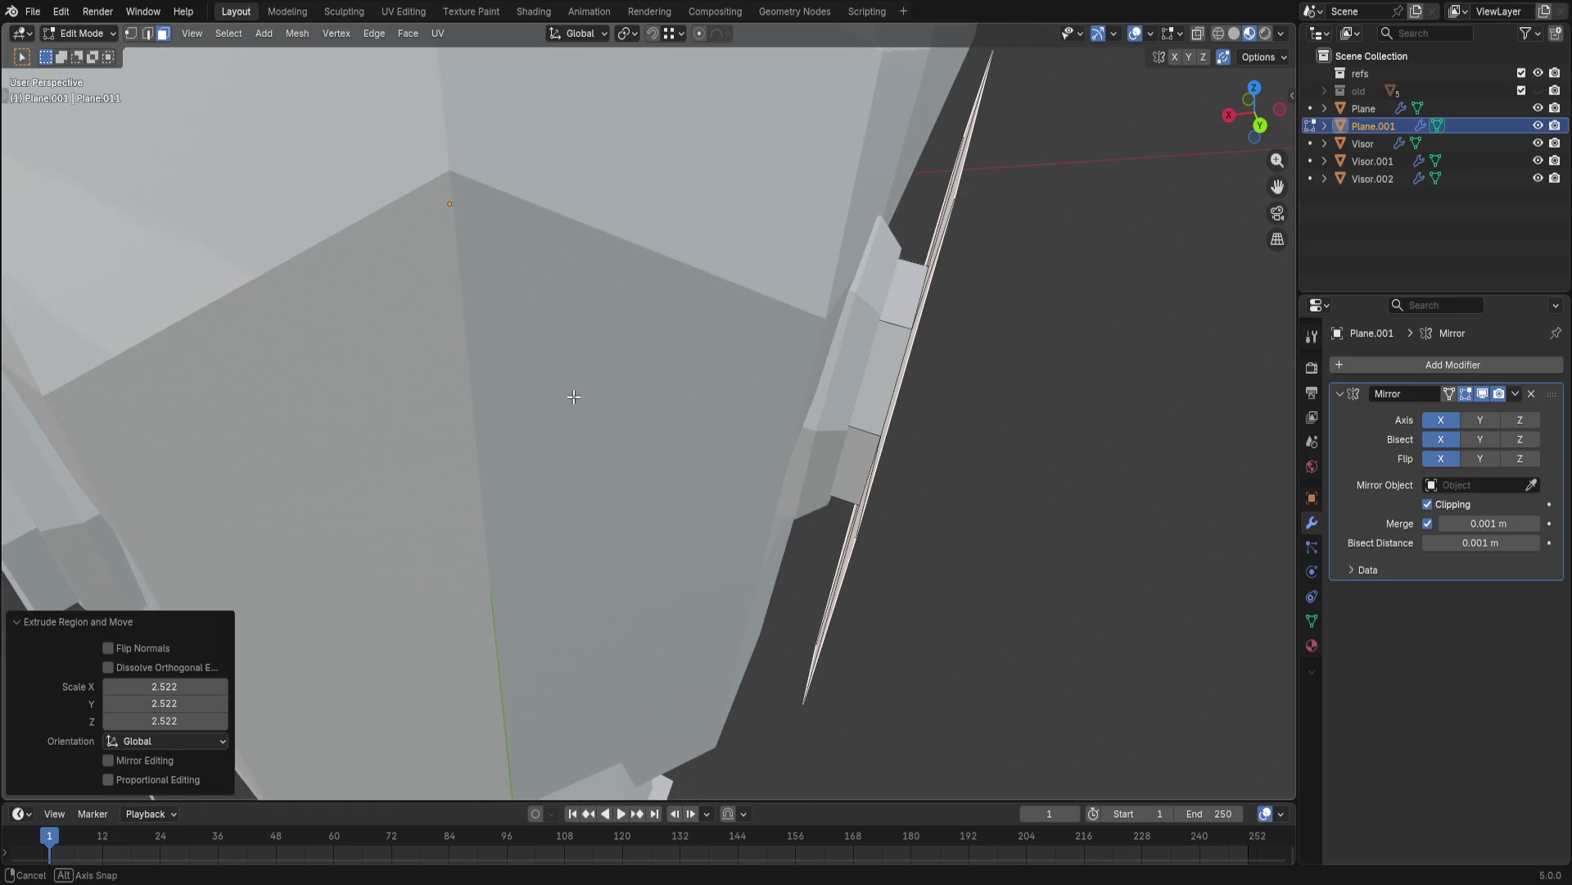
pyautogui.moveTo(573, 396); pyautogui.dragTo(592, 412, button='middle')
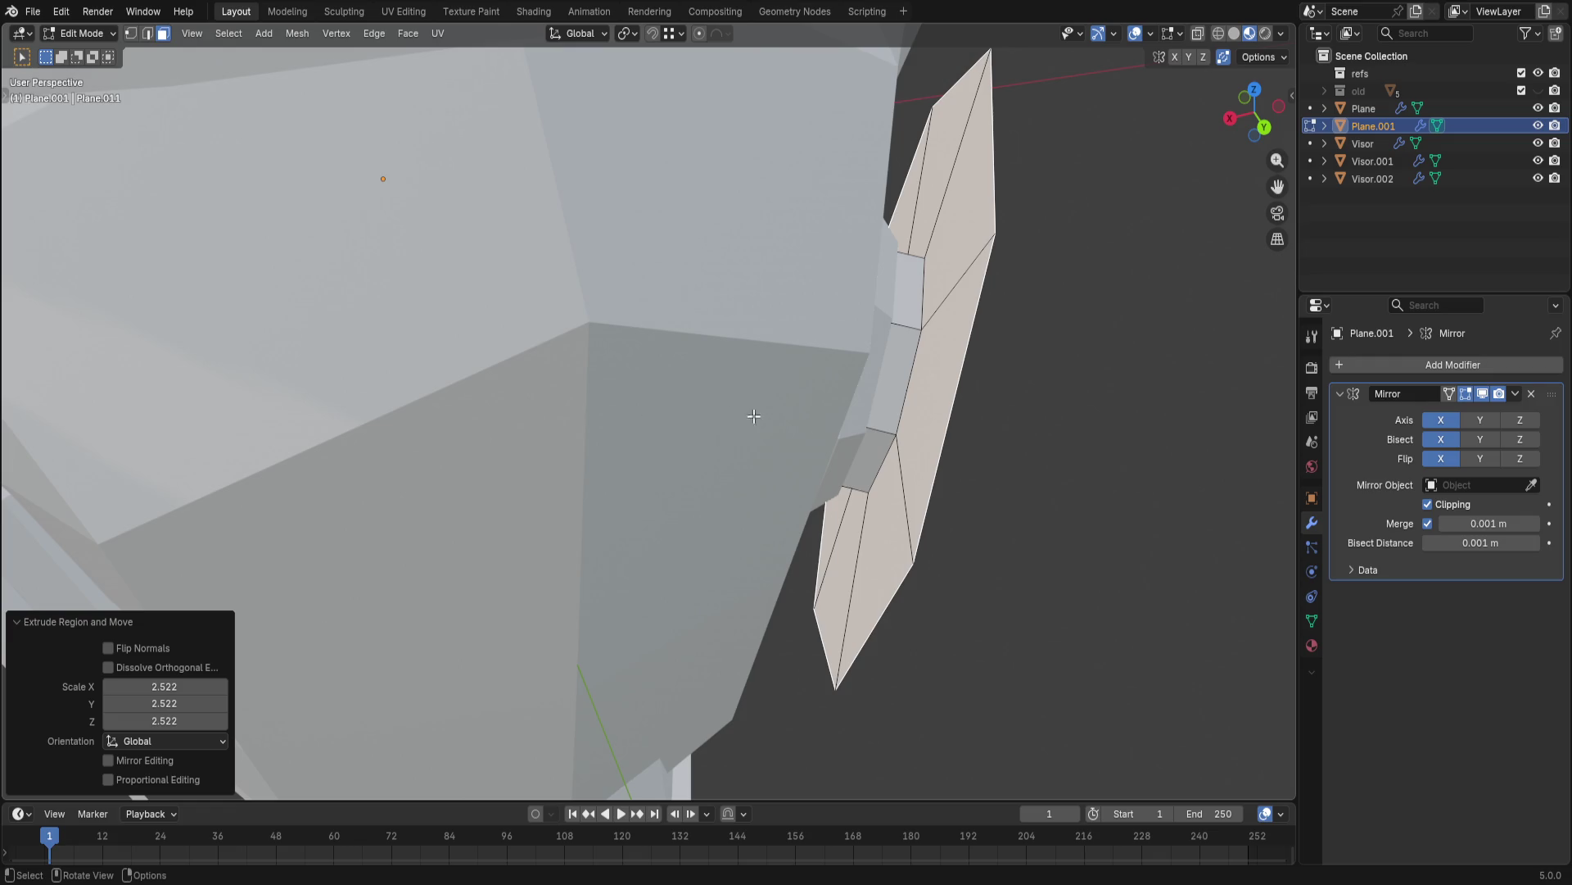
# - Try an axis-restricted move of the outer face, cancel it, and bring up Select Similar
pyautogui.press('g')
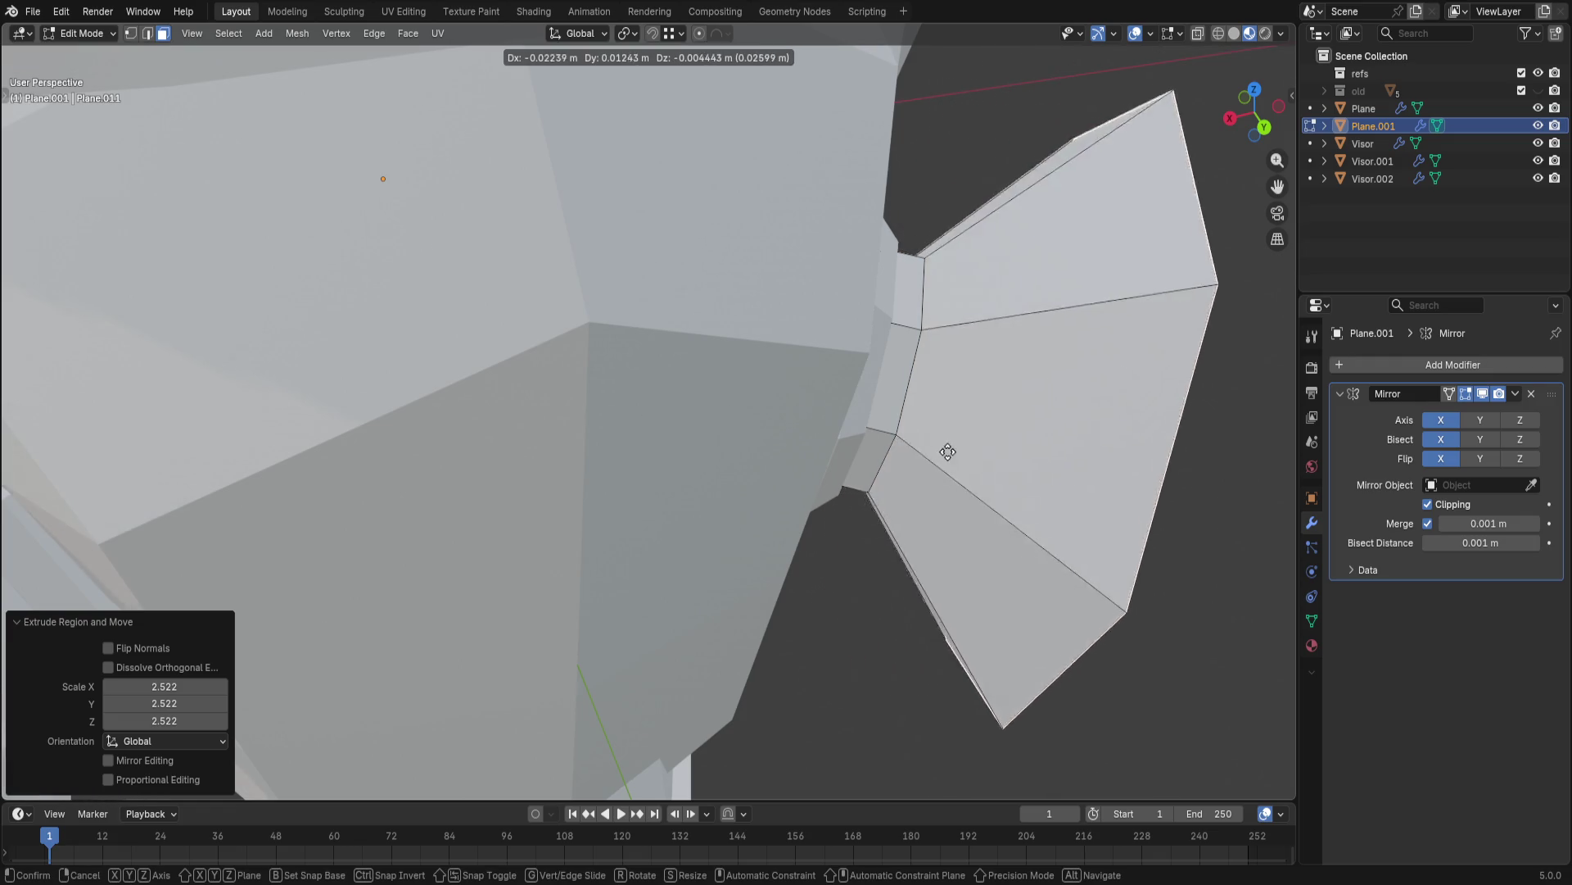
pyautogui.press('x')
pyautogui.press('y')
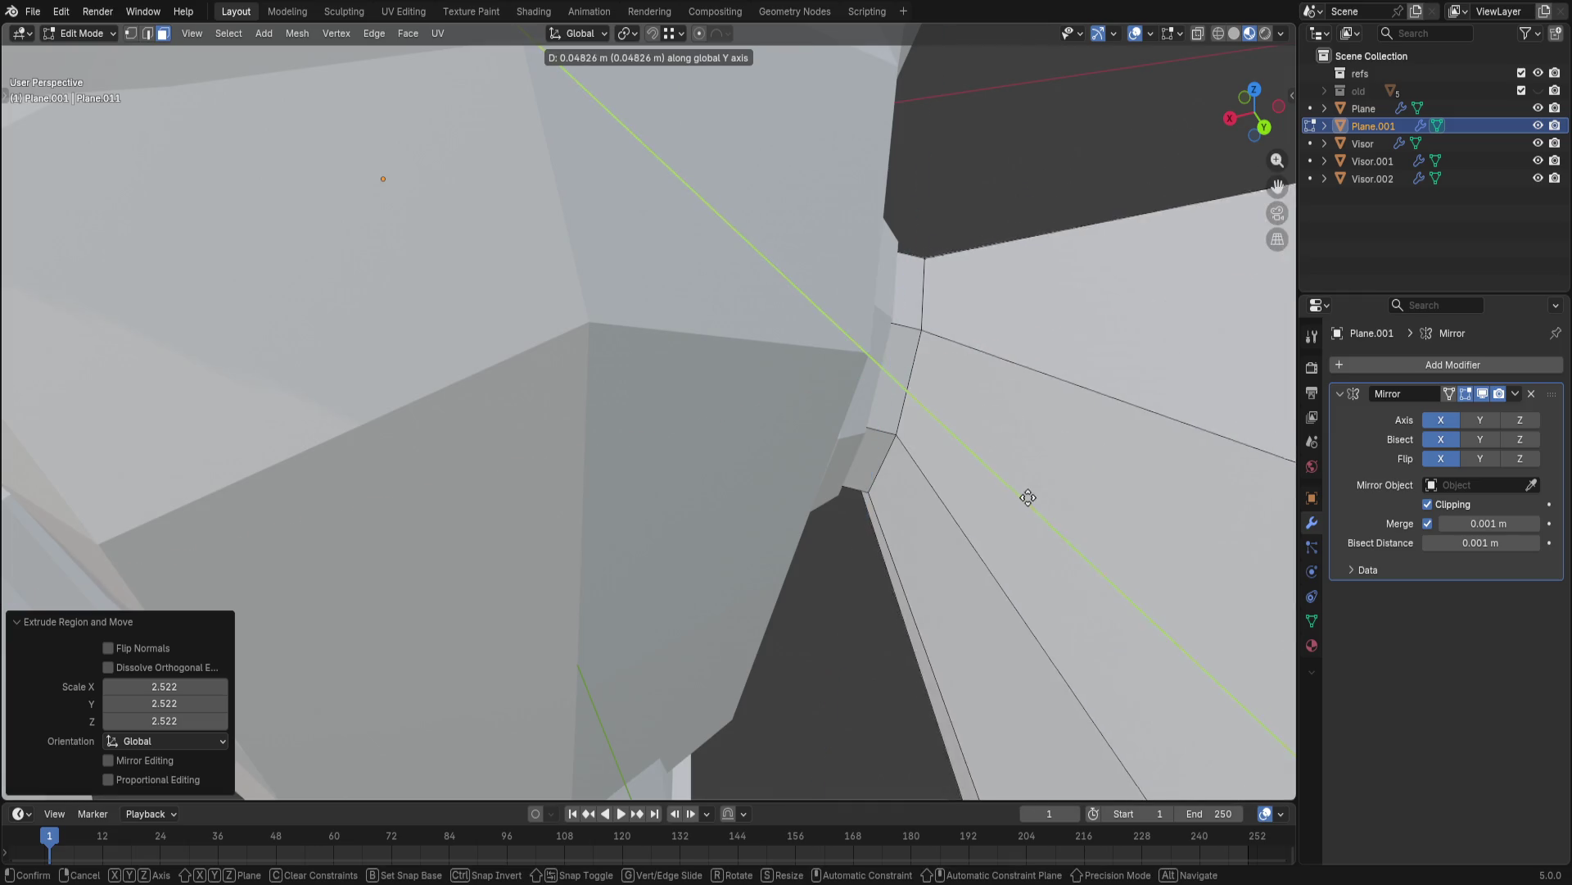
pyautogui.press('Escape')
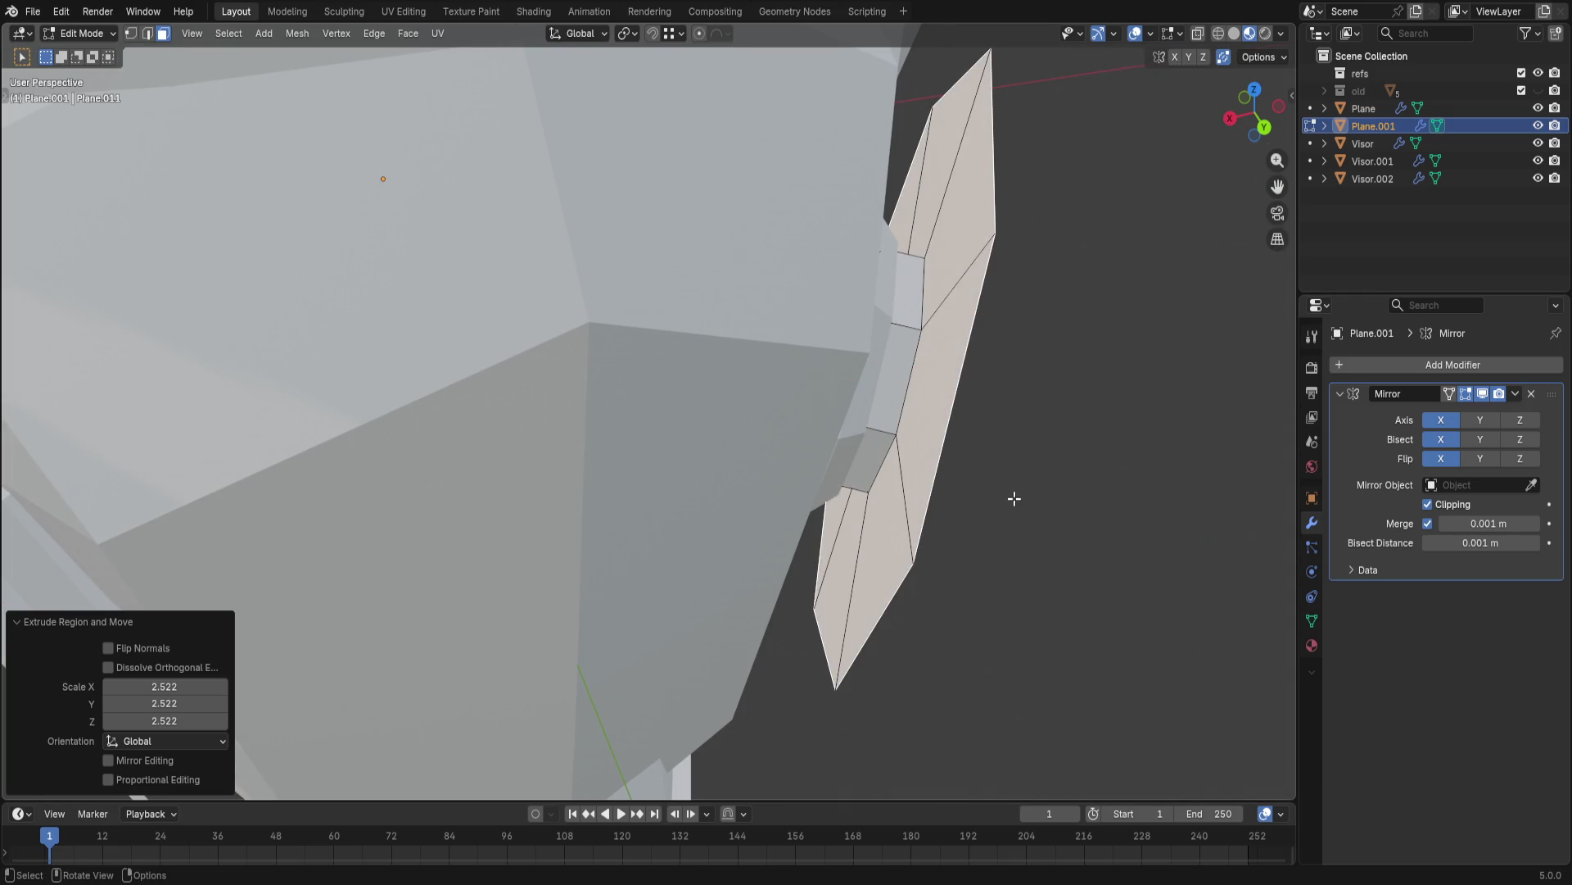
pyautogui.moveTo(1014, 498); pyautogui.dragTo(932, 470, button='middle')
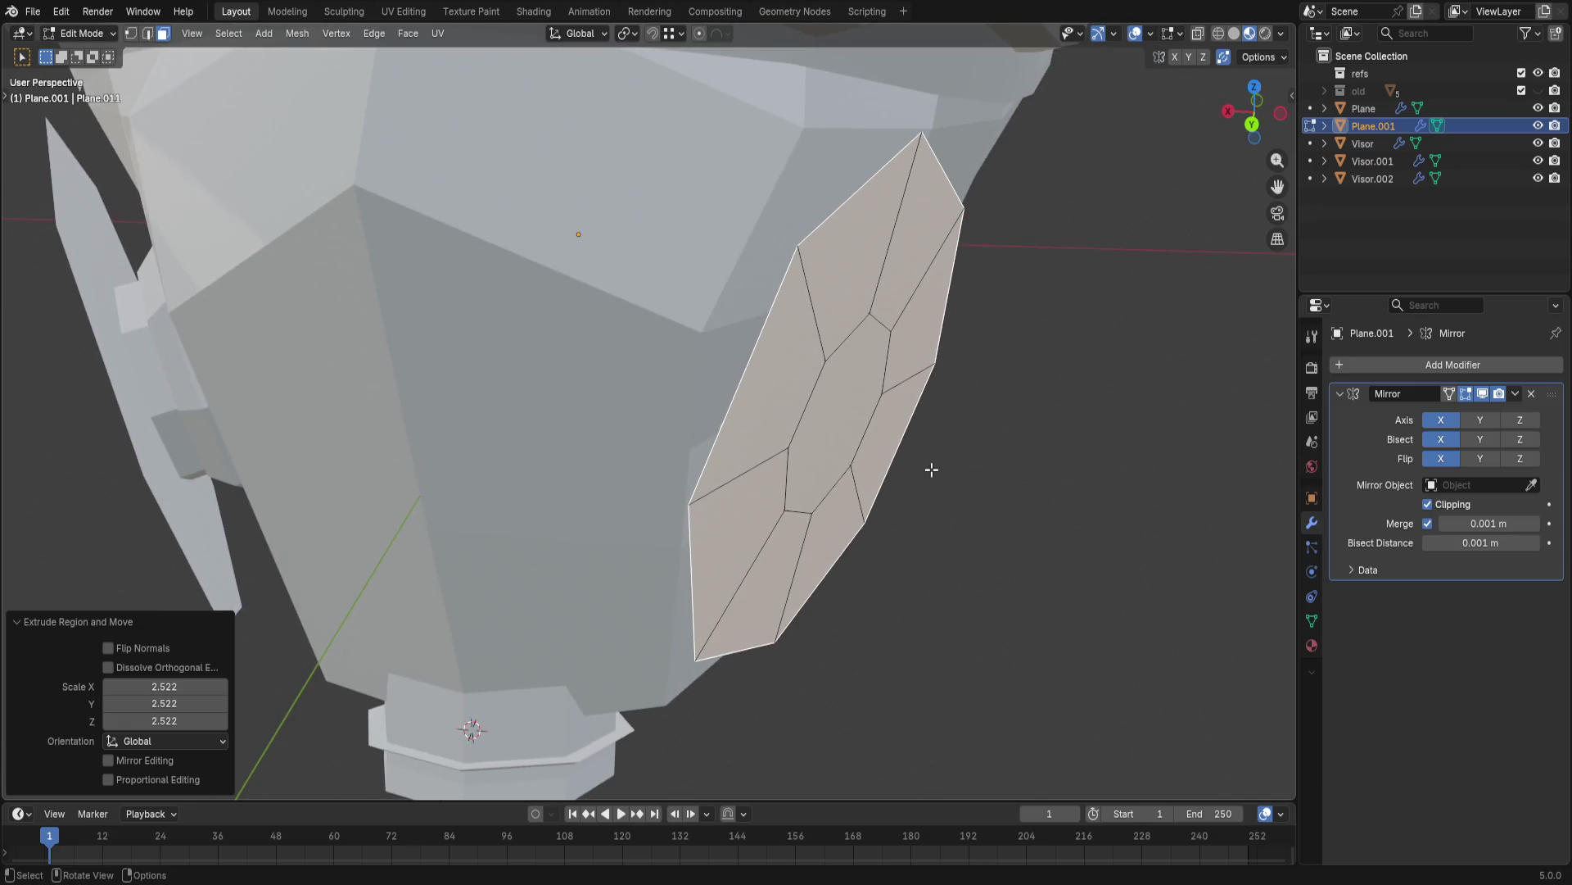
pyautogui.hotkey('shift', 'g')
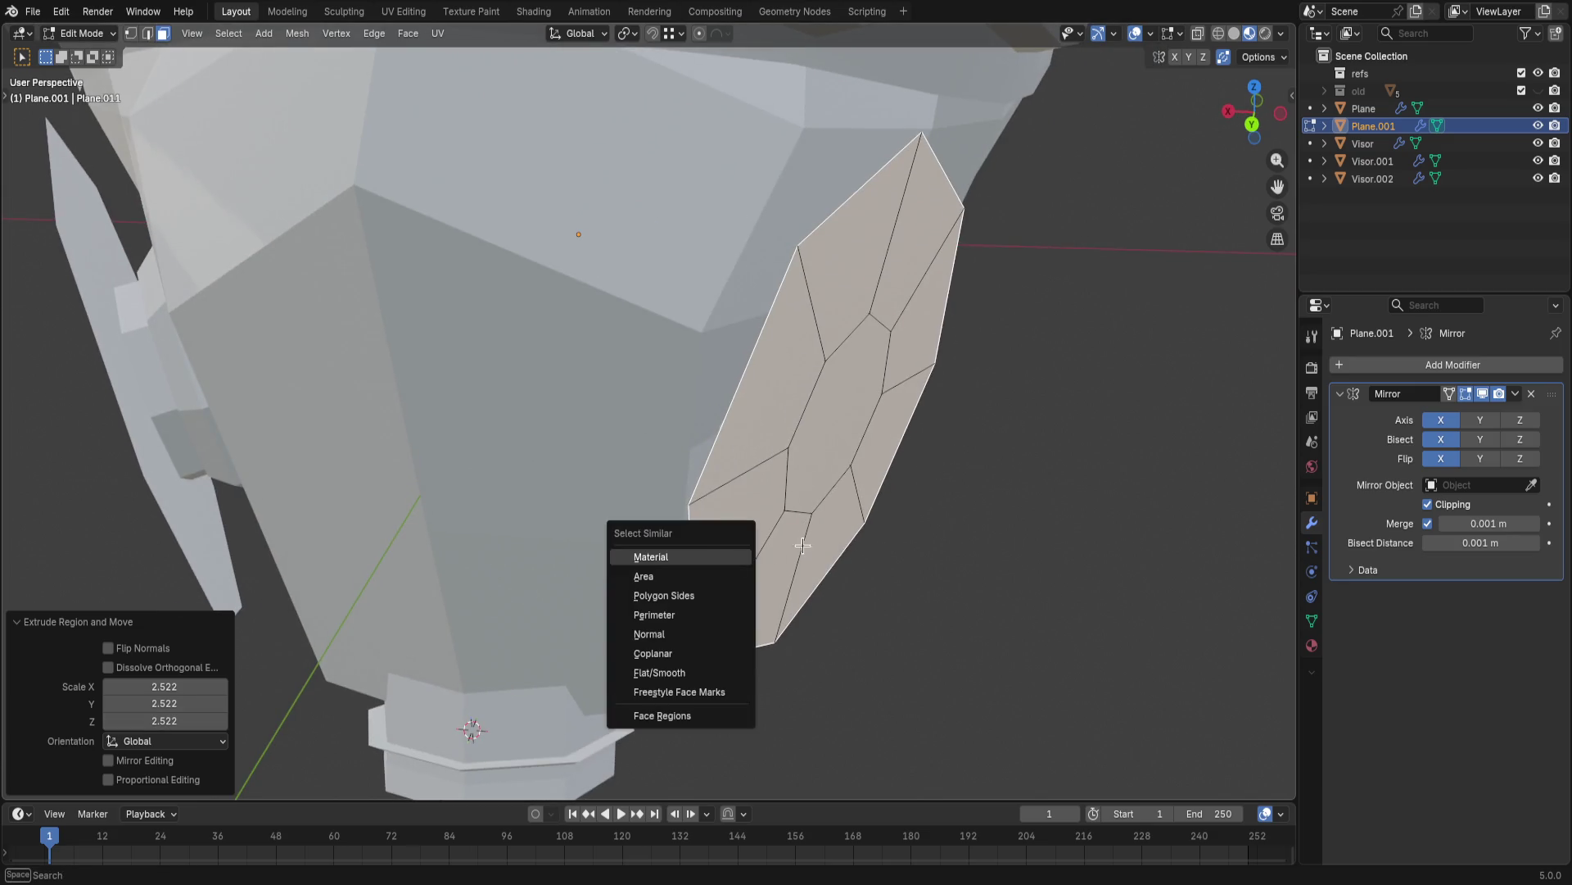